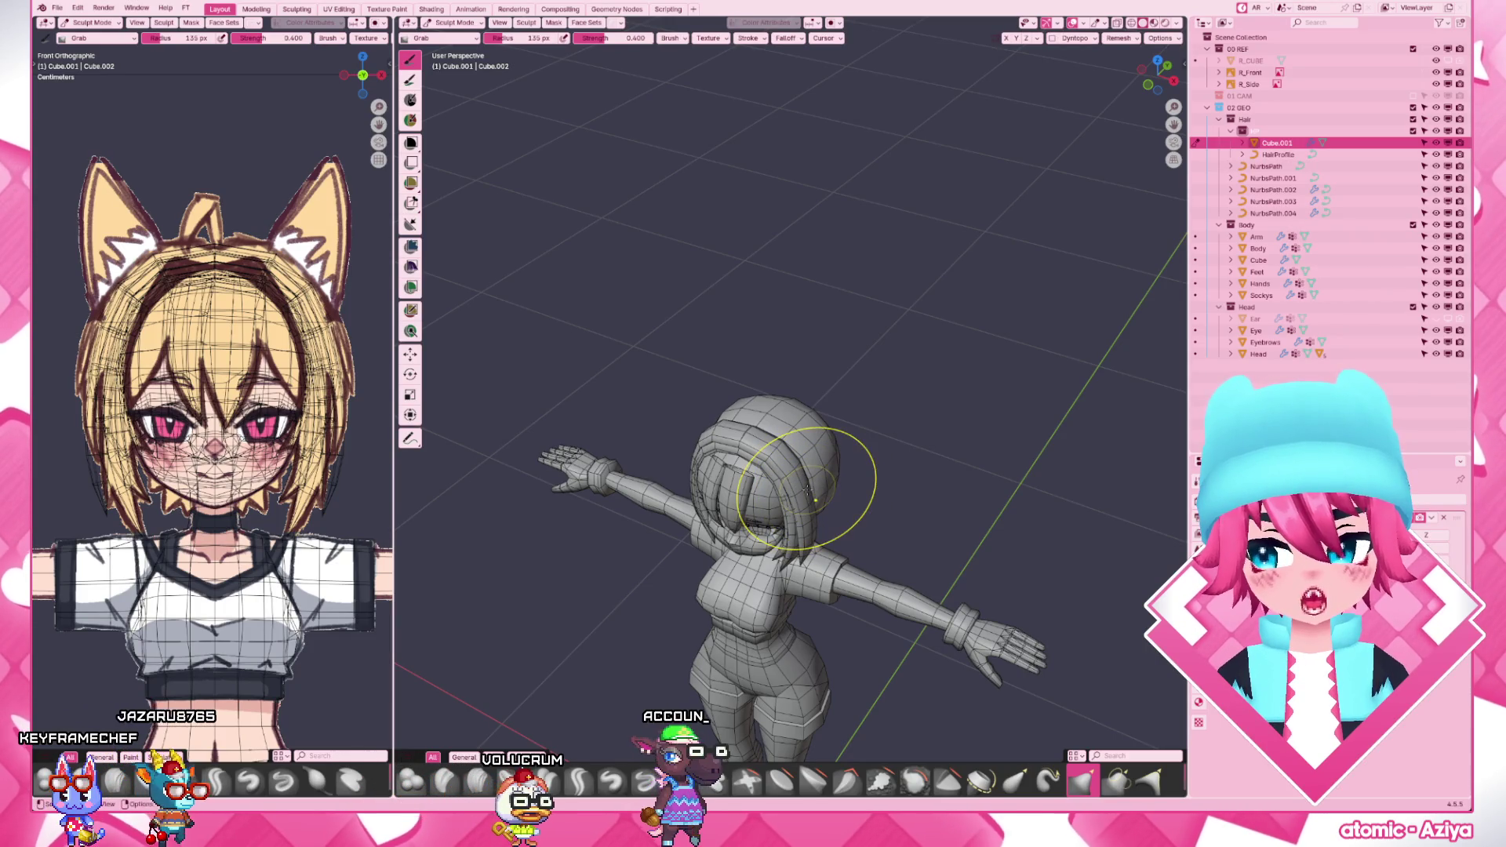
- Leave sculpting for object mode, hide the wireframe, and check the head from front and behind
middle_drag(812, 501, 848, 470)
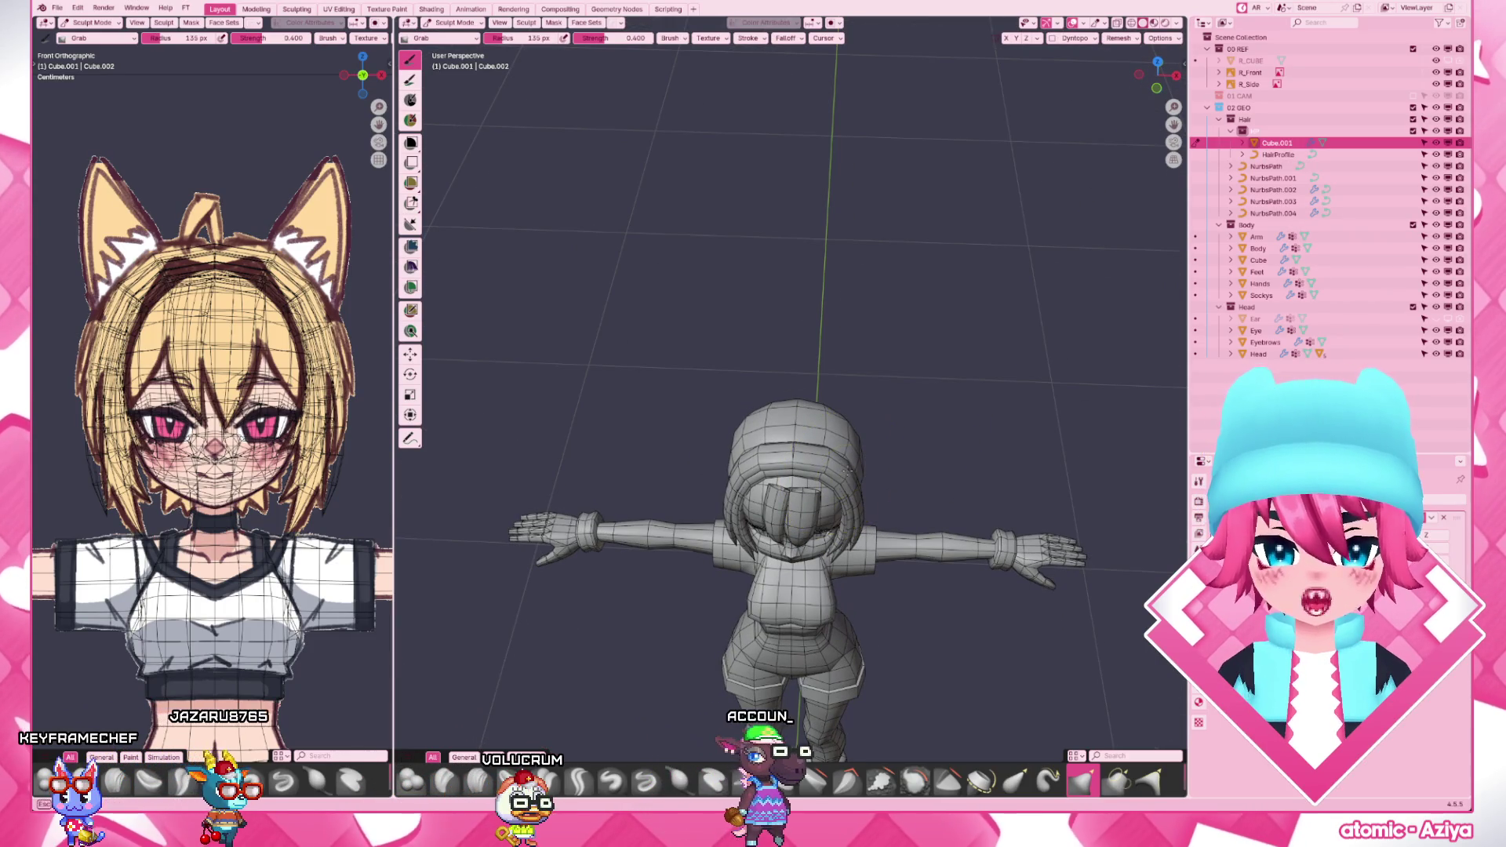
middle_drag(825, 471, 895, 412)
key(ctrl+Tab)
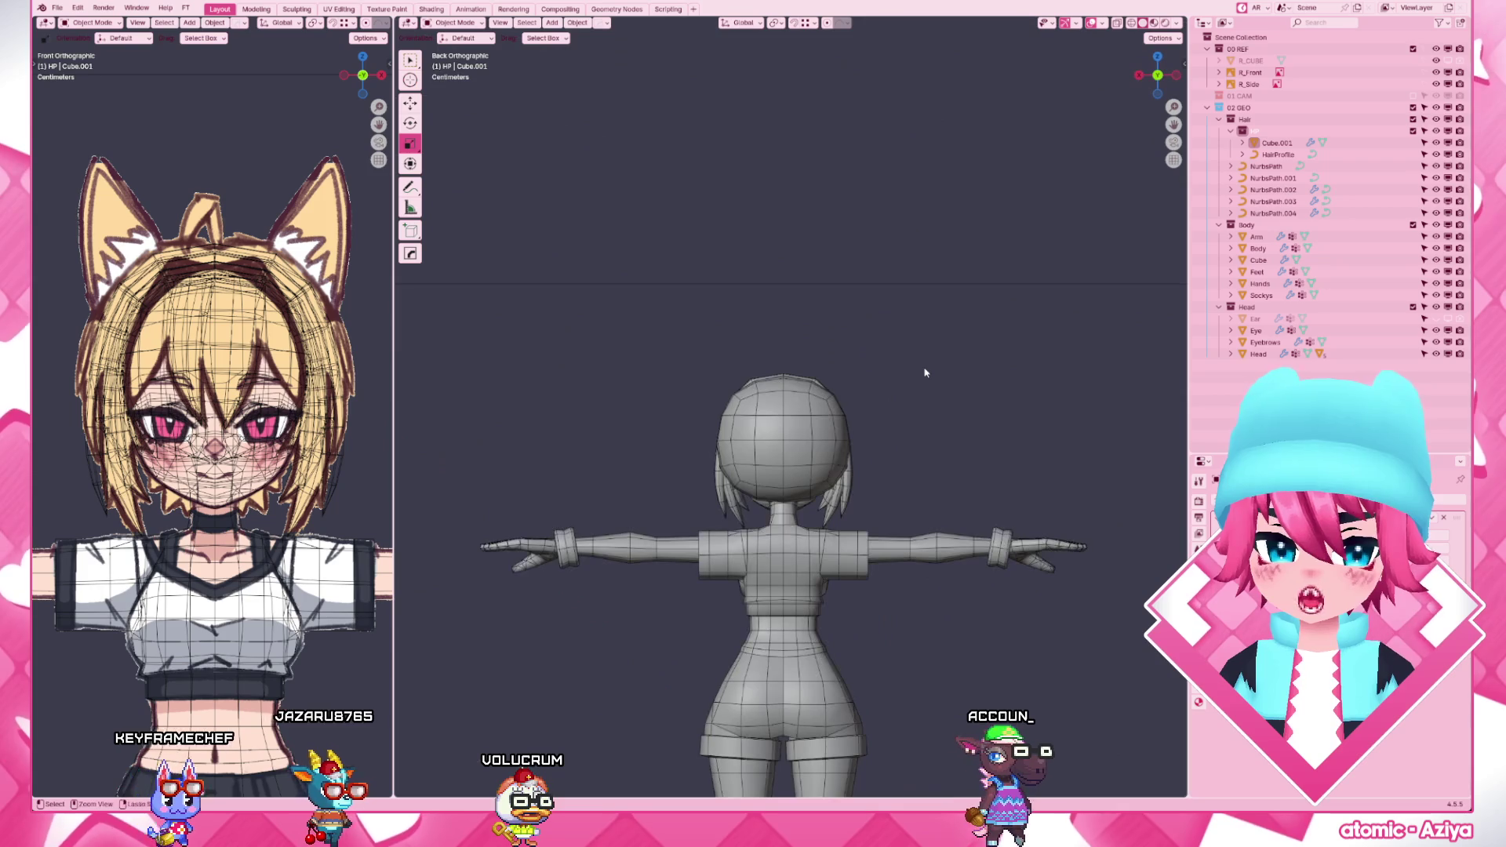
key(shift+z)
key(KP_1)
key(ctrl+KP_1)
scroll(800, 443, up, 3)
- Re-enter sculpting on the selected head with the wireframe overlay in a perspective view
click(800, 444)
key(Tab)
click(802, 377)
mouse_move(801, 471)
middle_down()
mouse_move(659, 470)
mouse_move(765, 530)
mouse_move(779, 580)
mouse_move(637, 554)
middle_up()
key(ctrl+Tab)
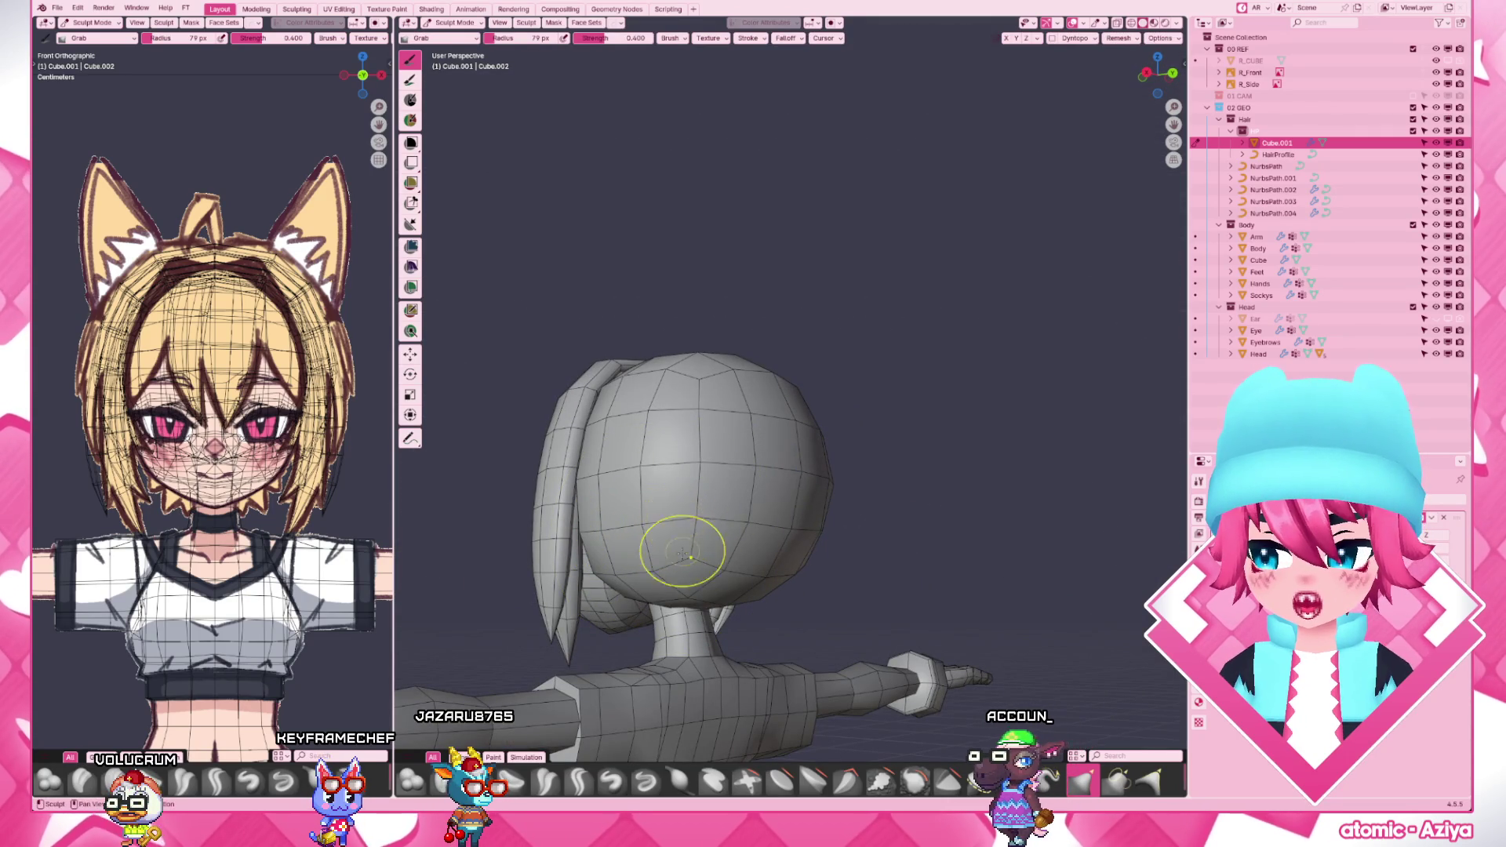
- Orbit the hair cap from a low three-quarter view, directly behind, and the side
middle_drag(688, 528, 684, 518)
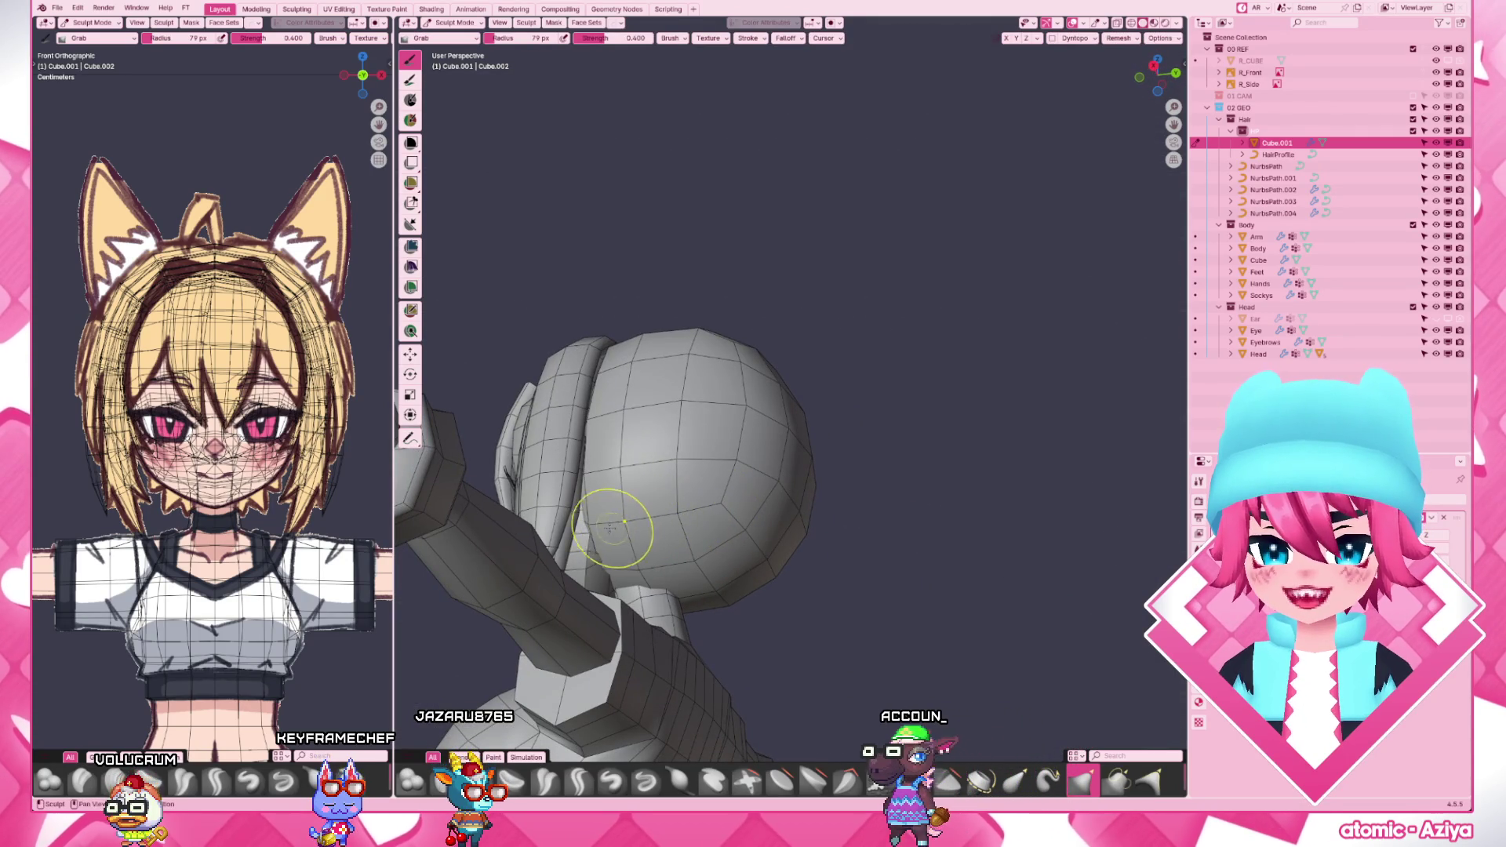
key(ctrl+KP_1)
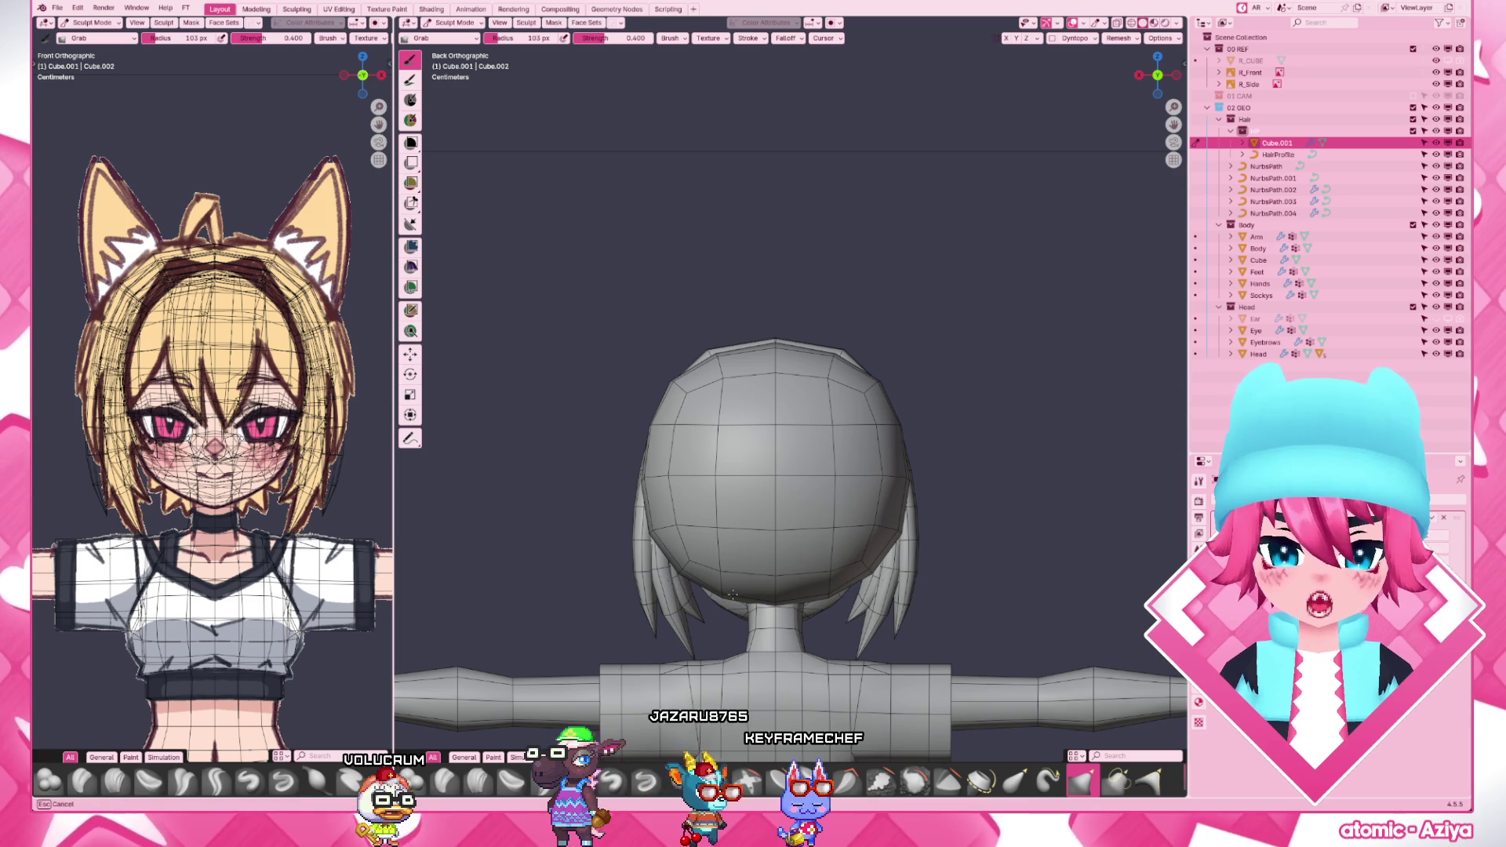
middle_drag(733, 594, 669, 555)
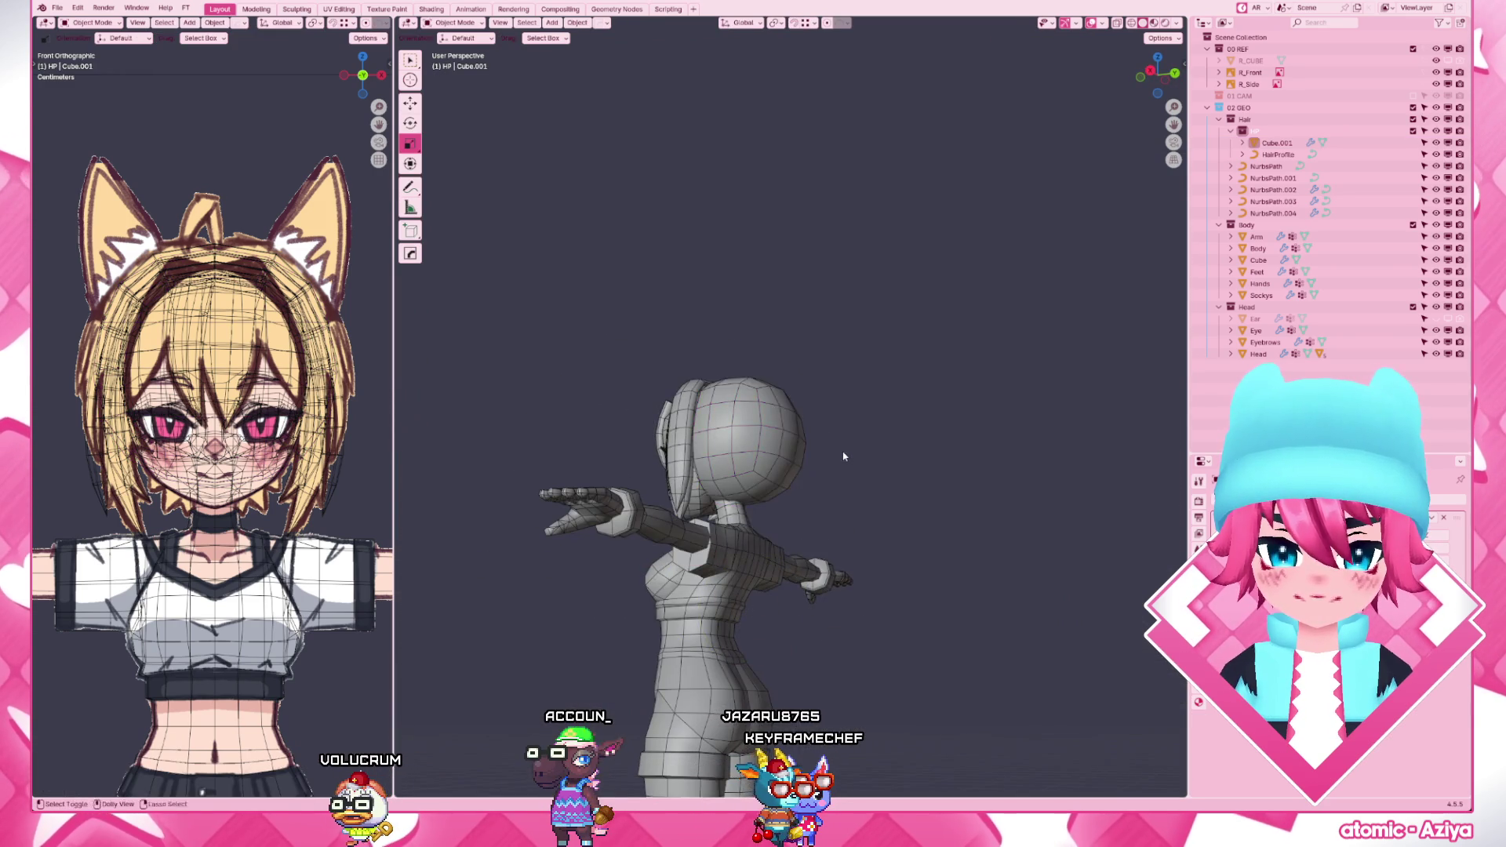
key(KP_3)
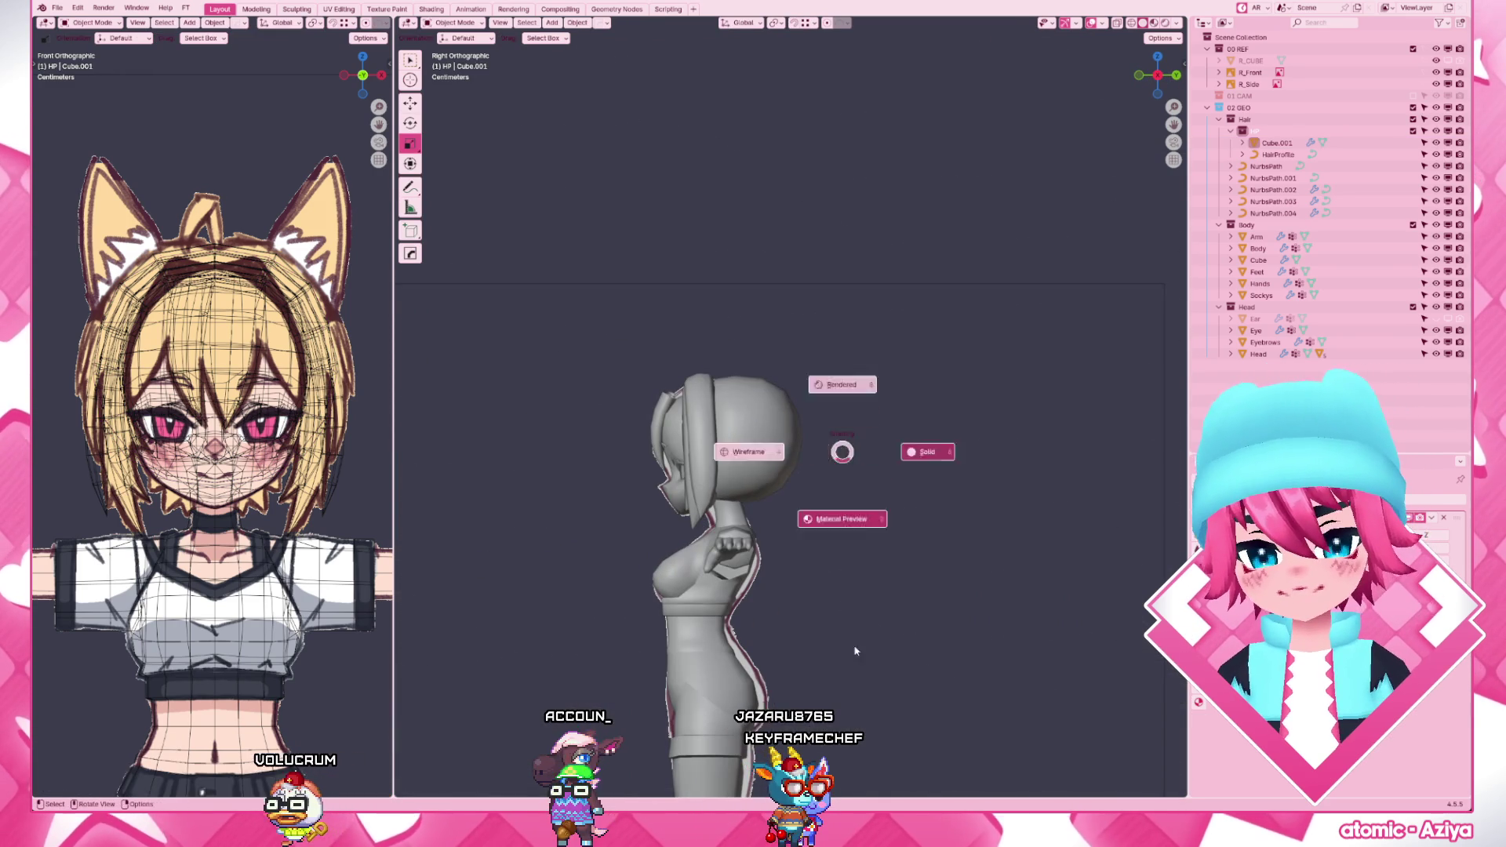
- Switch to material preview shading, briefly enlarge the sculpt brush, then return to object mode
click(855, 650)
scroll(847, 452, up, 3)
click(816, 518)
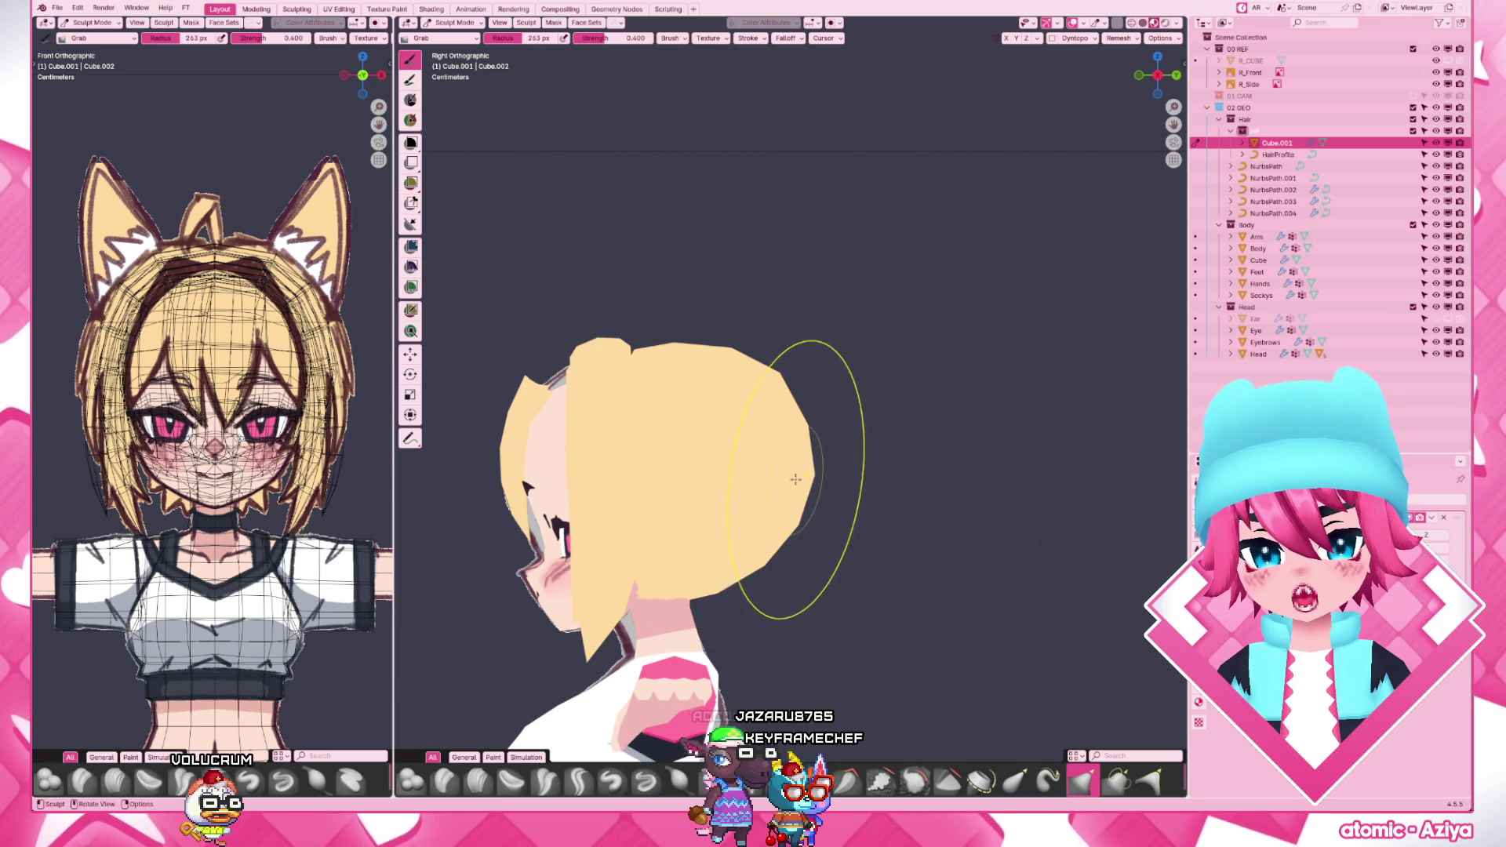
key(f)
click(850, 405)
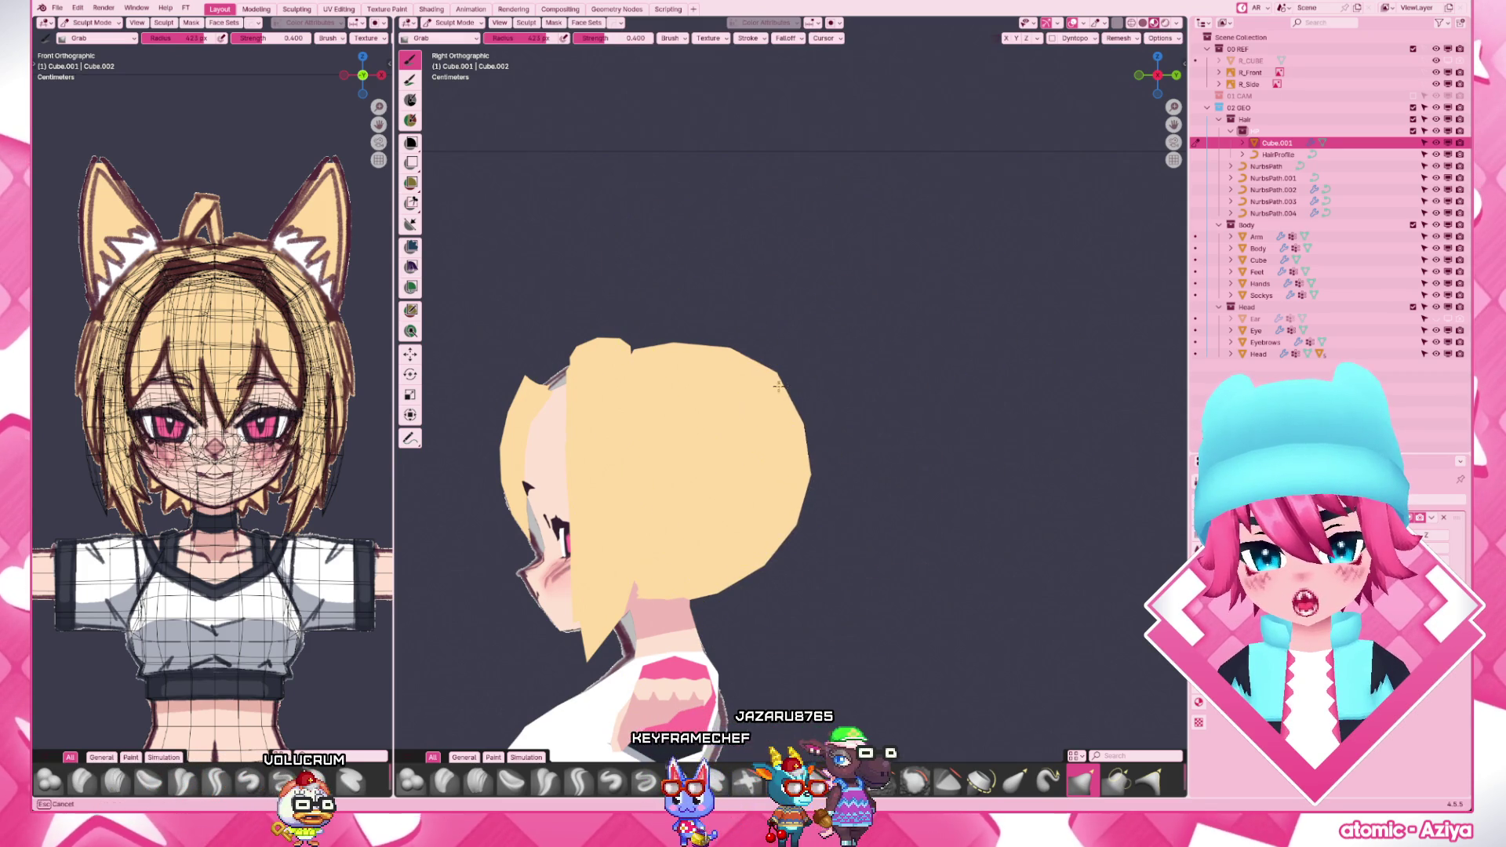
scroll(817, 472, down, 3)
key(ctrl+Tab)
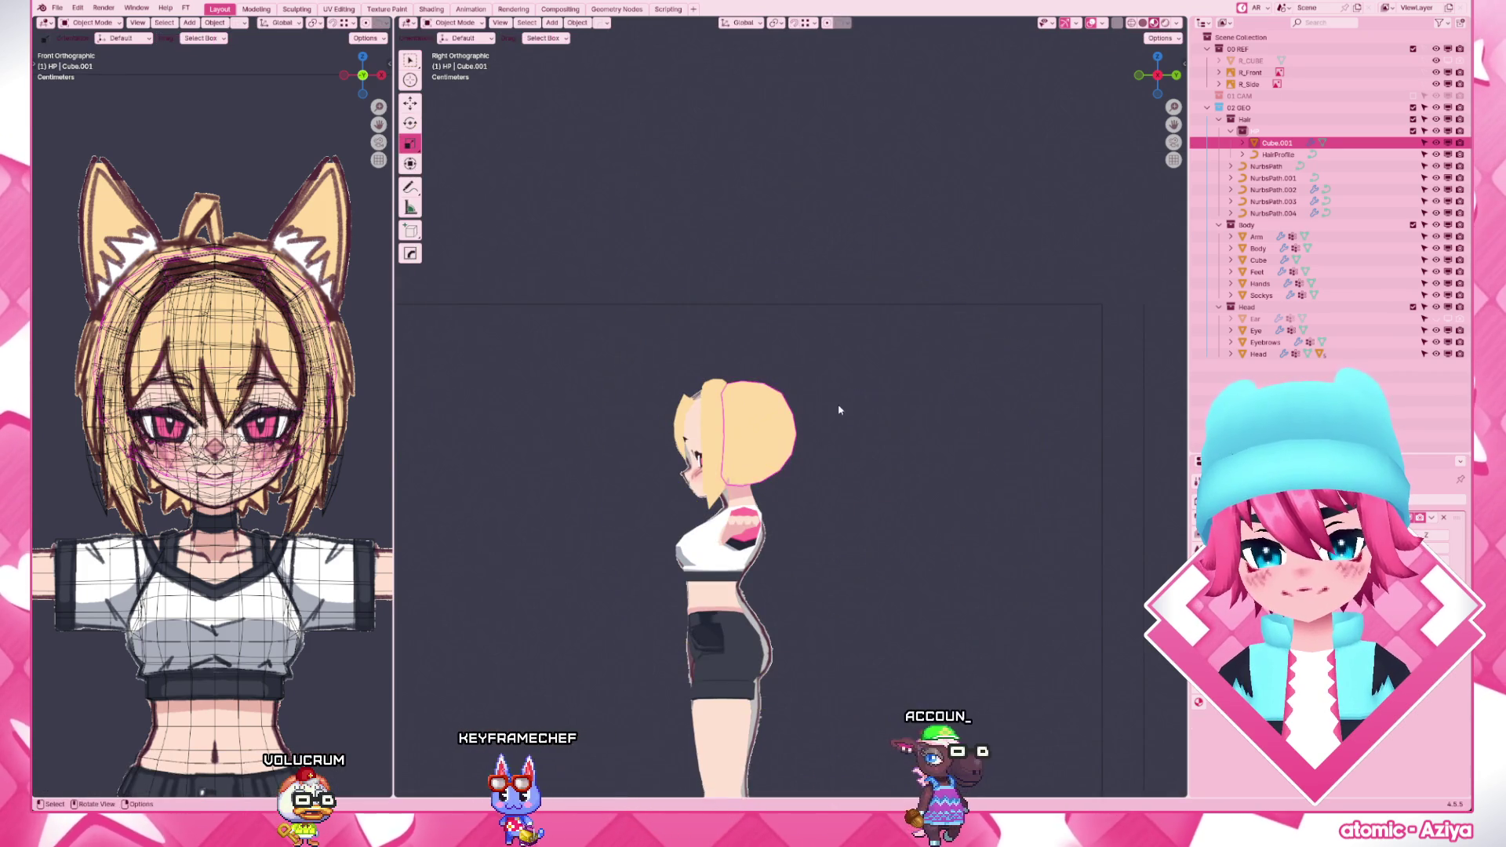
- Look through the scene camera and select the NurbsPath.004 hair strand curve
middle_drag(817, 471, 912, 436)
key(KP_0)
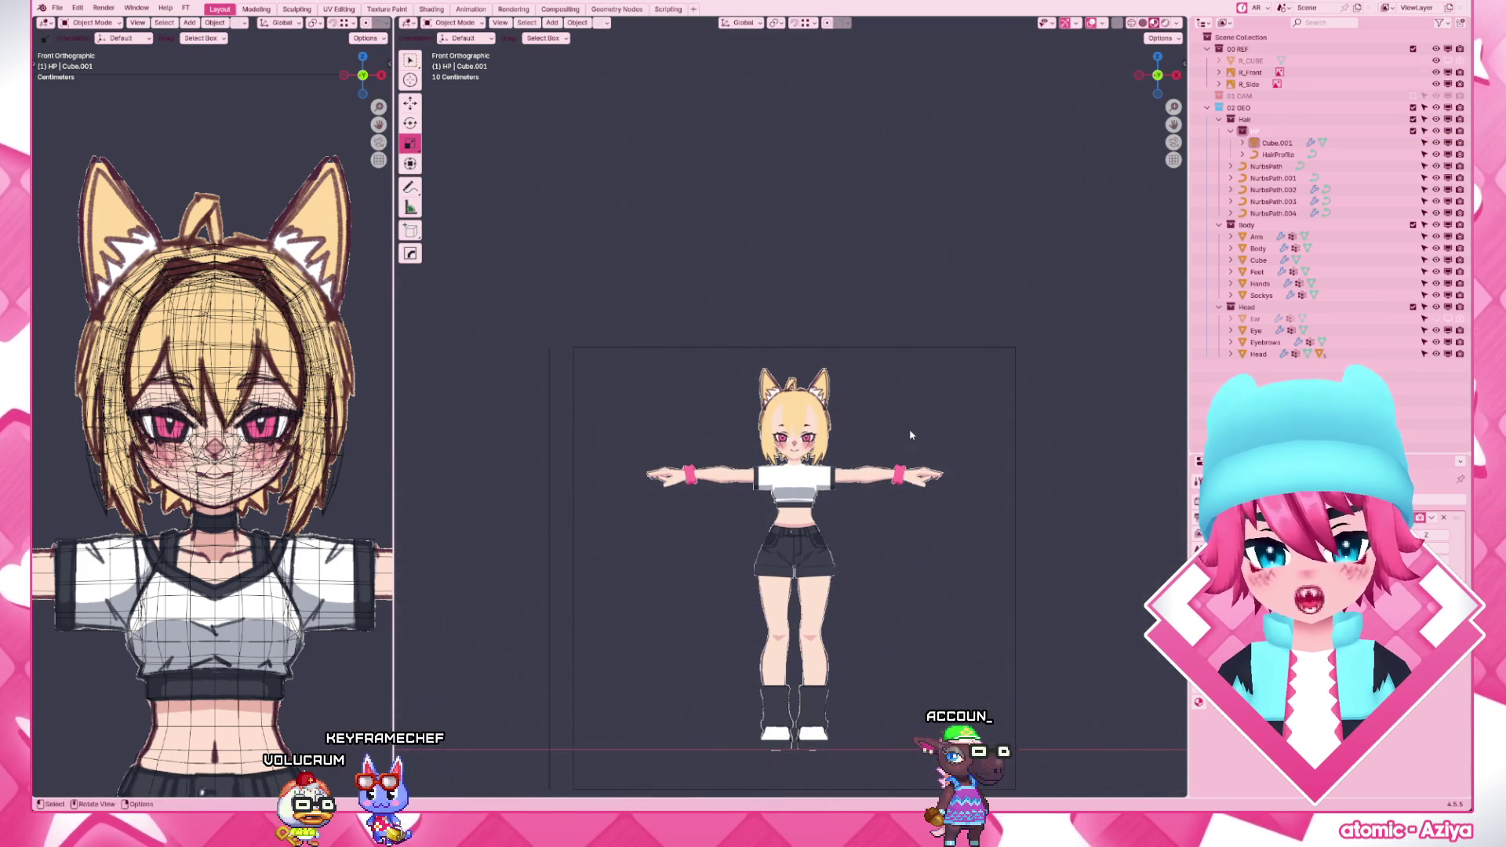
scroll(911, 436, up, 5)
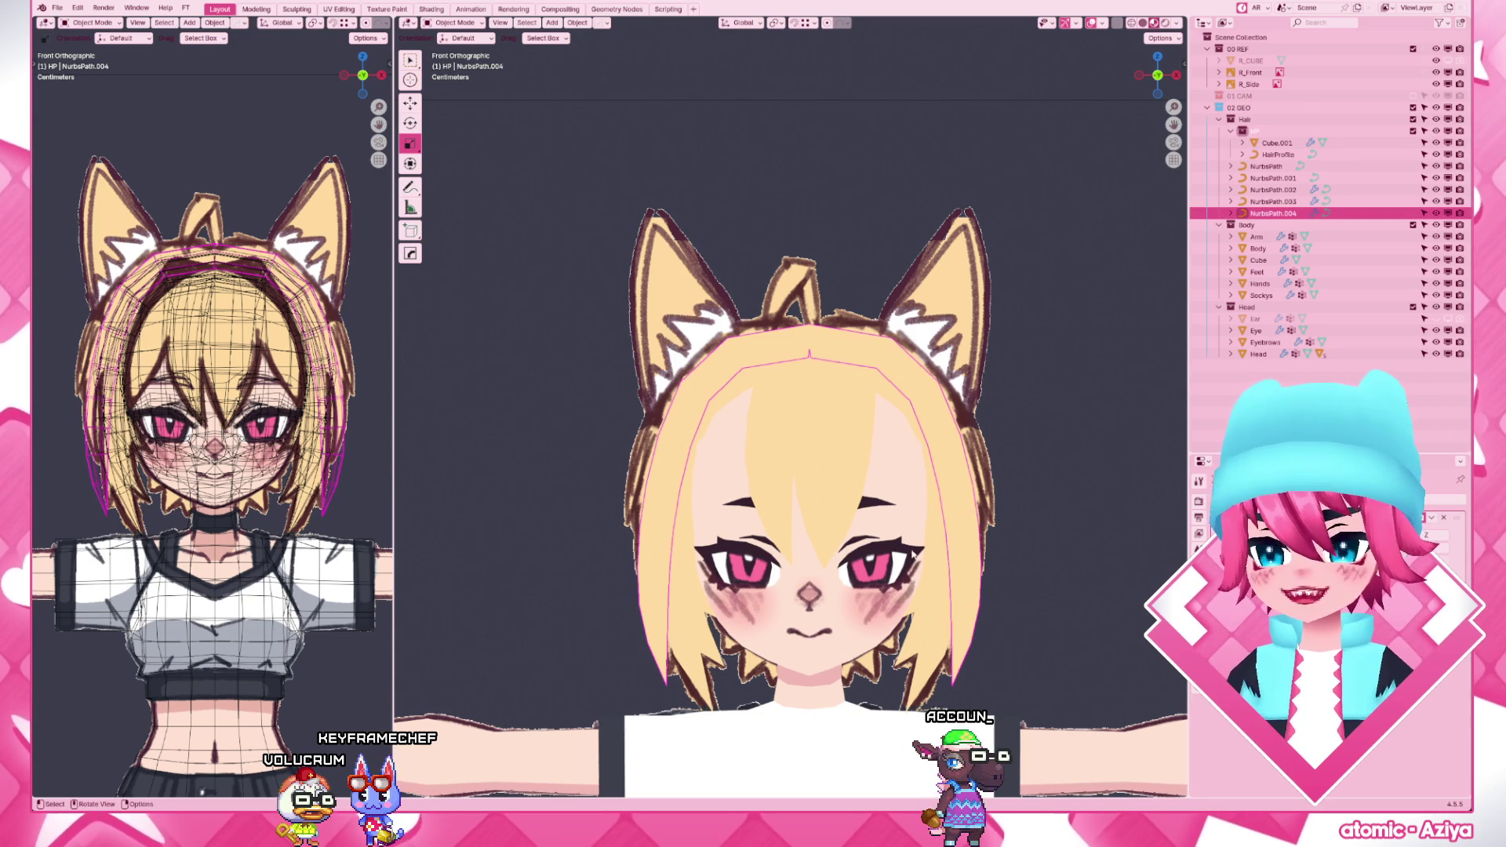
click(963, 506)
click(963, 567)
middle_drag(962, 567, 765, 601)
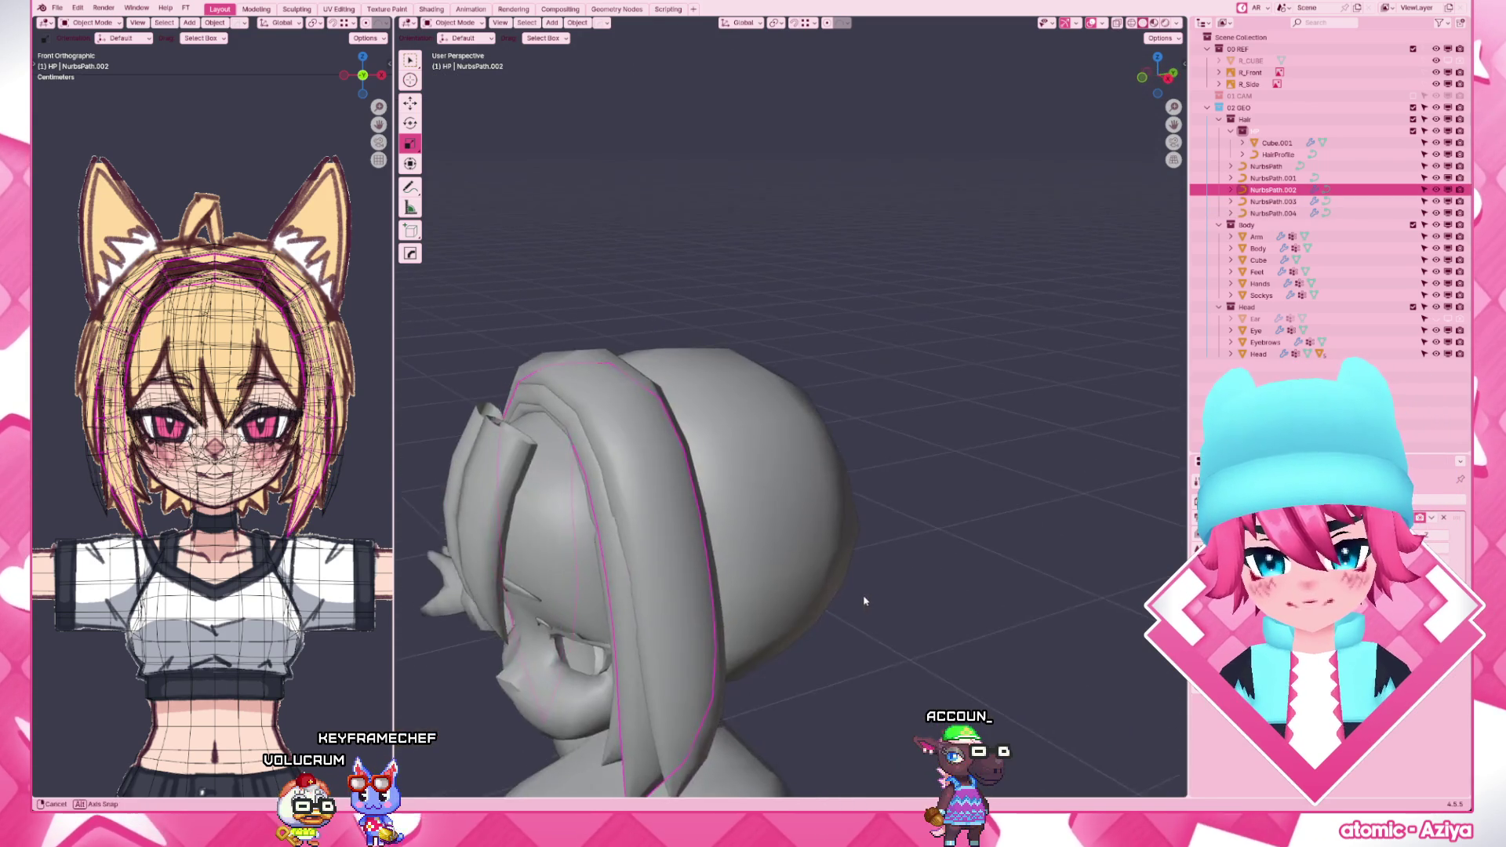
click(732, 602)
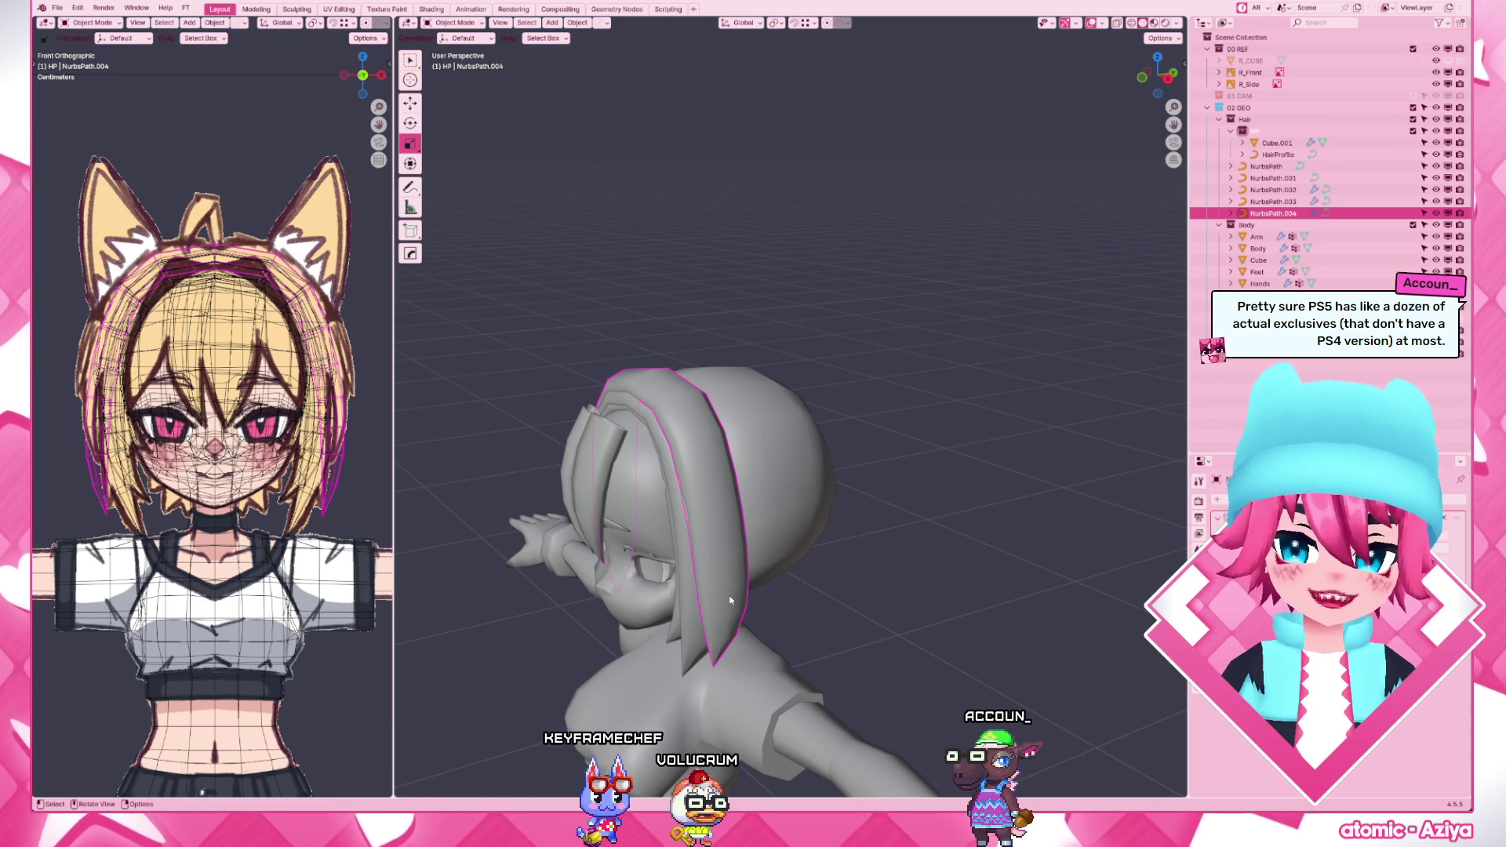
- Duplicate NurbsPath.004 in place to create the new NurbsPath.005 strand
key(shift+d)
click(727, 596)
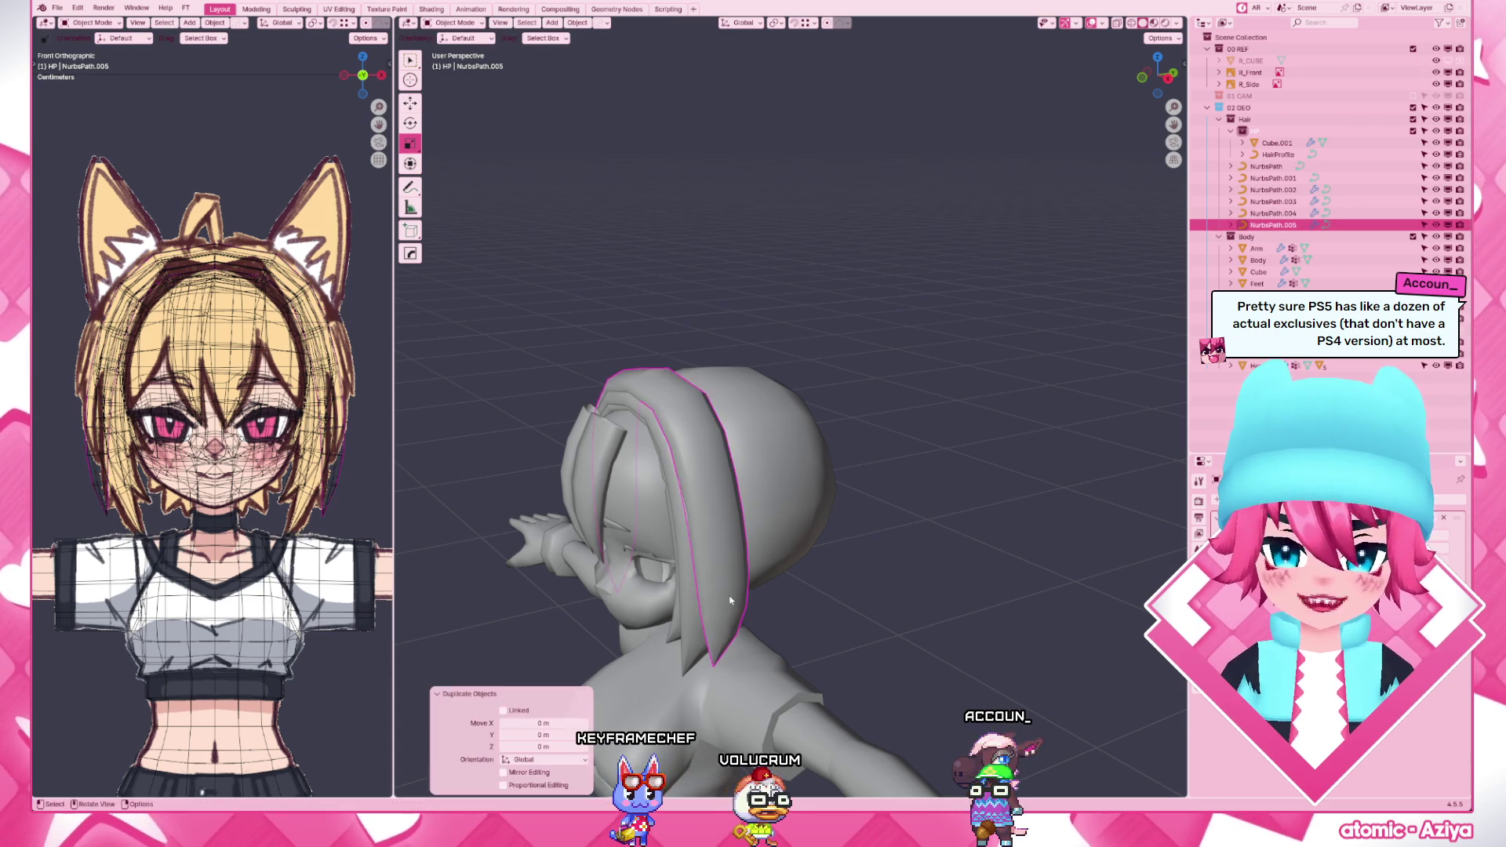
- Edit NurbsPath.005's points and move the whole strand further back along its depth
key(KP_3)
scroll(701, 592, up, 3)
key(Tab)
click(738, 523)
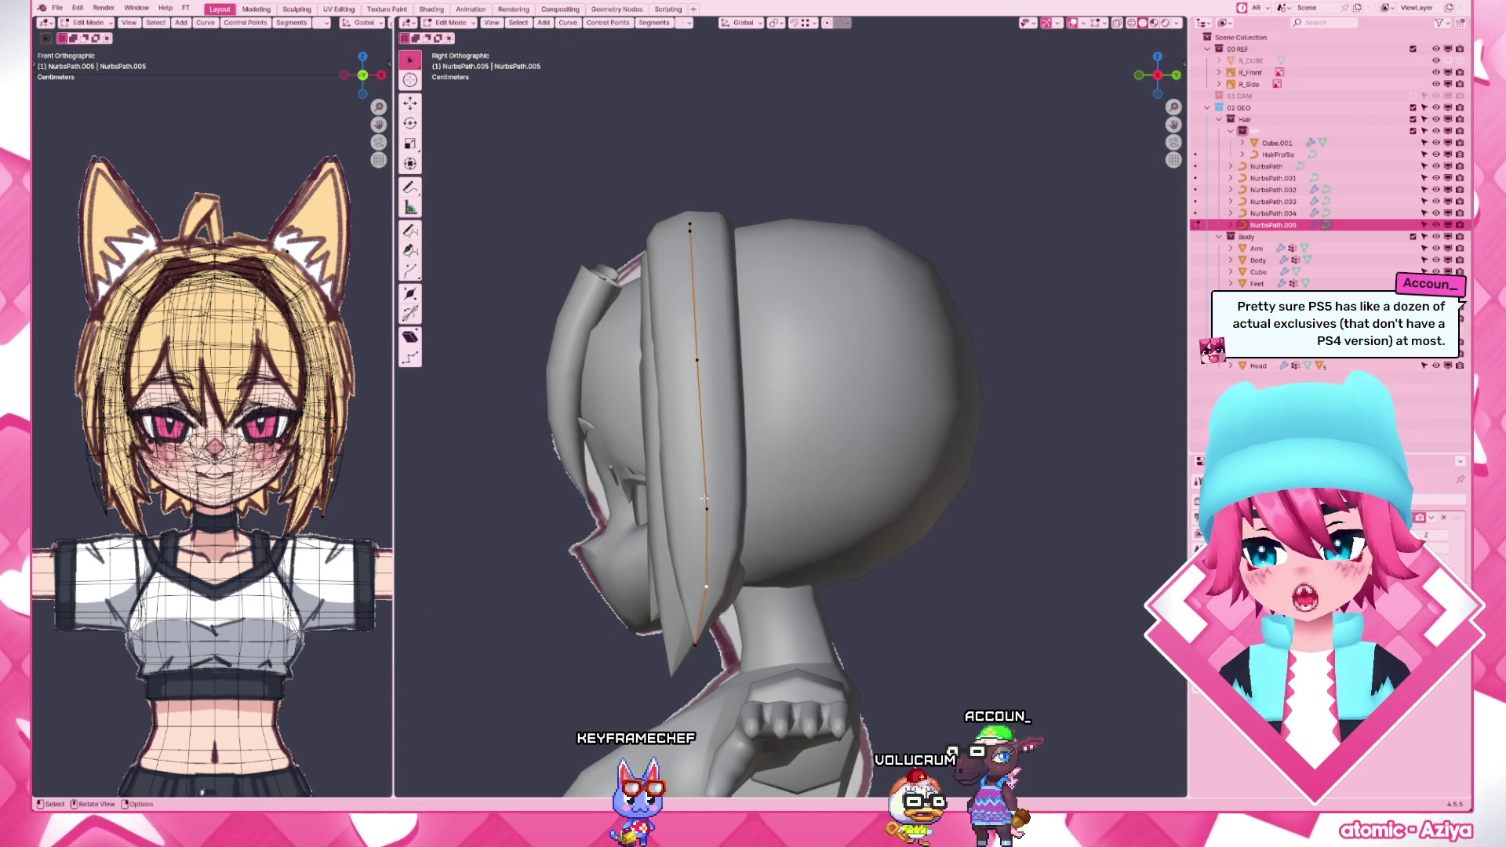
key(g)
click(639, 495)
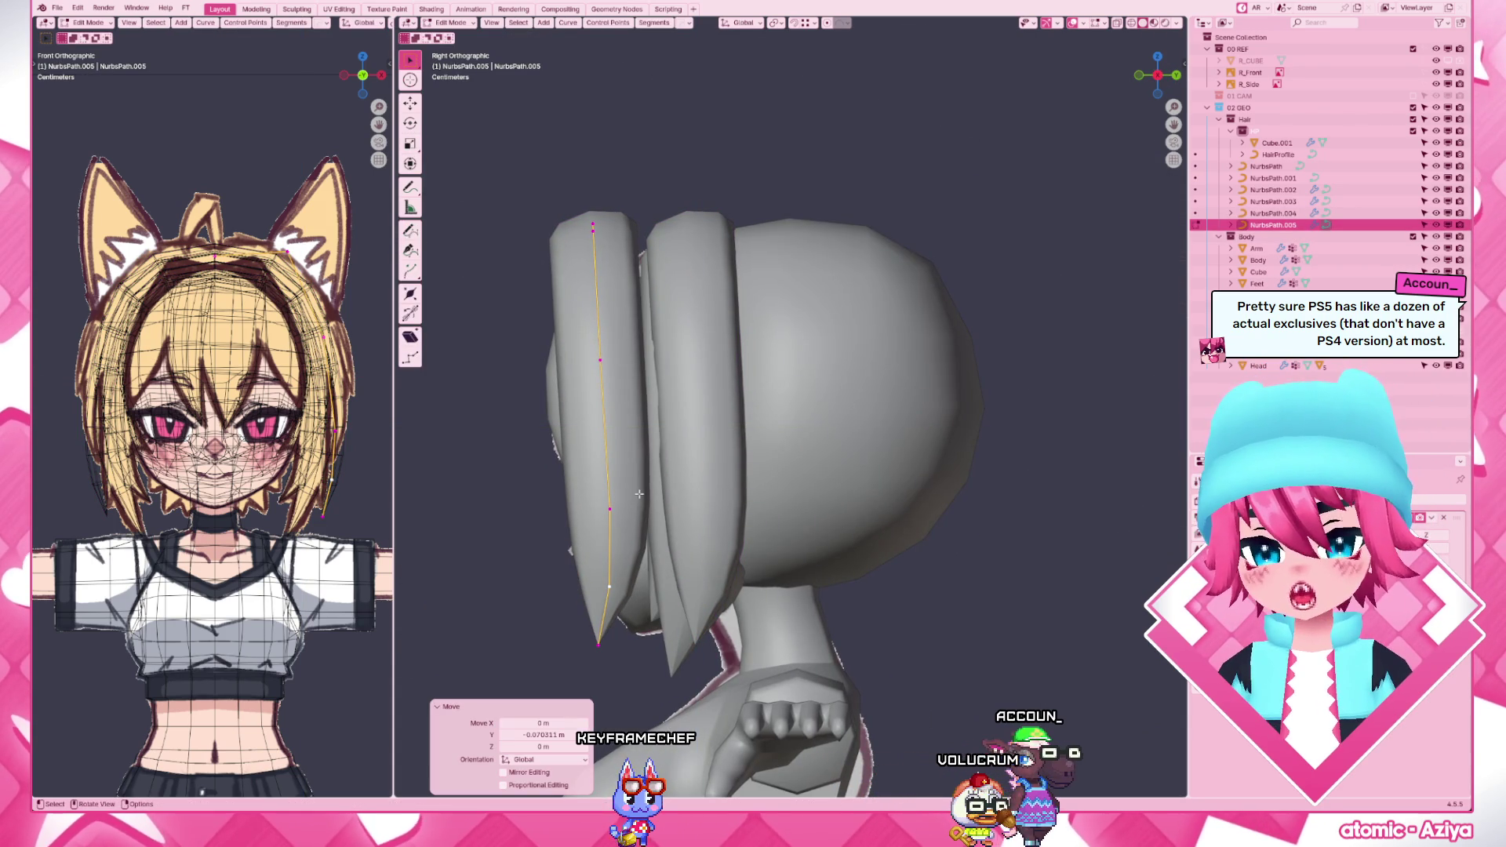
- In front view, lower and reposition the strand's control points to arc over the head
key(KP_1)
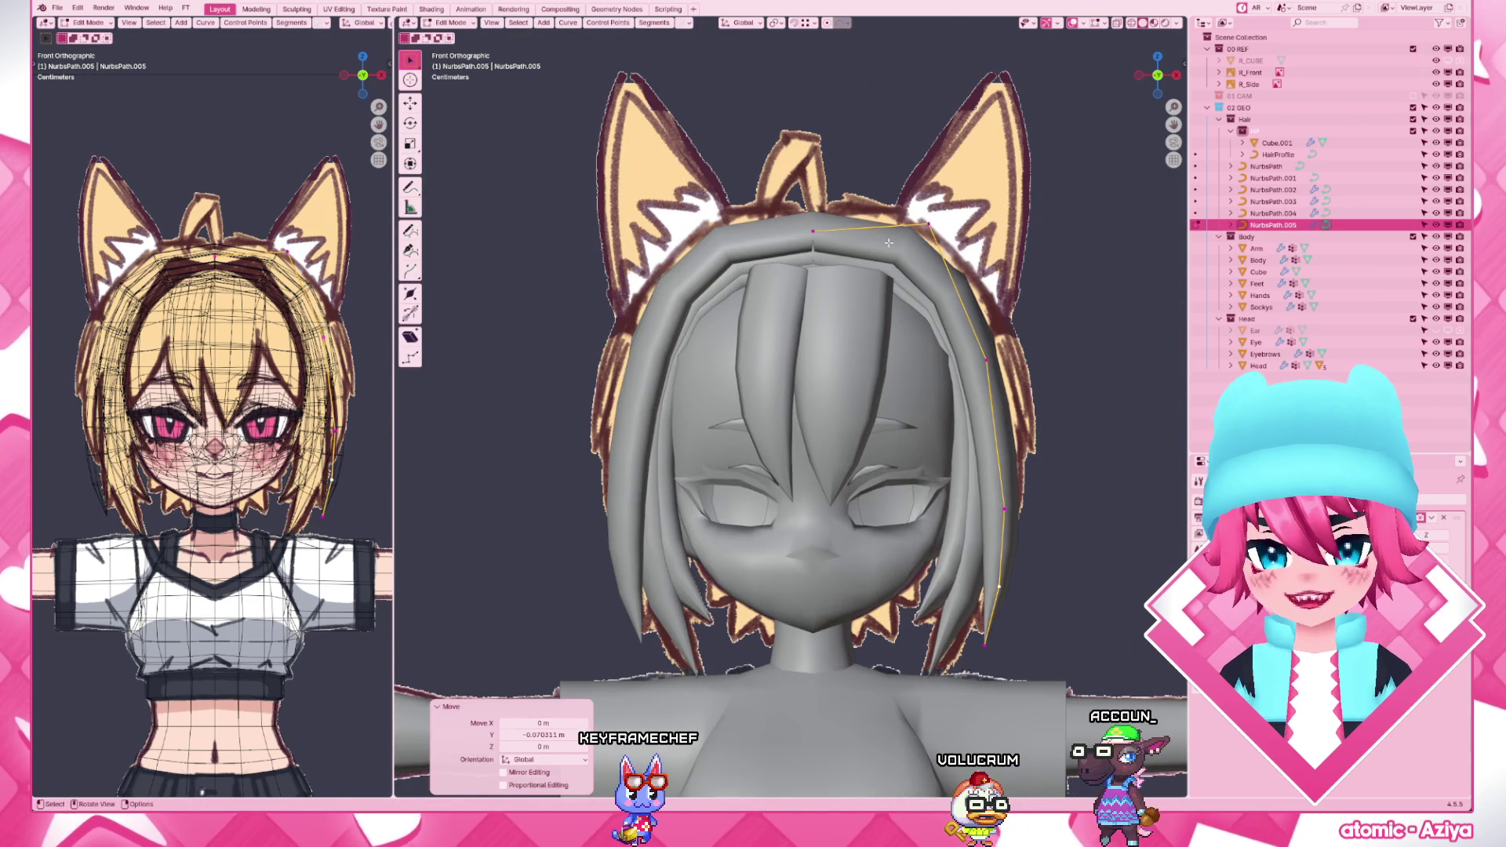
key(g)
click(902, 279)
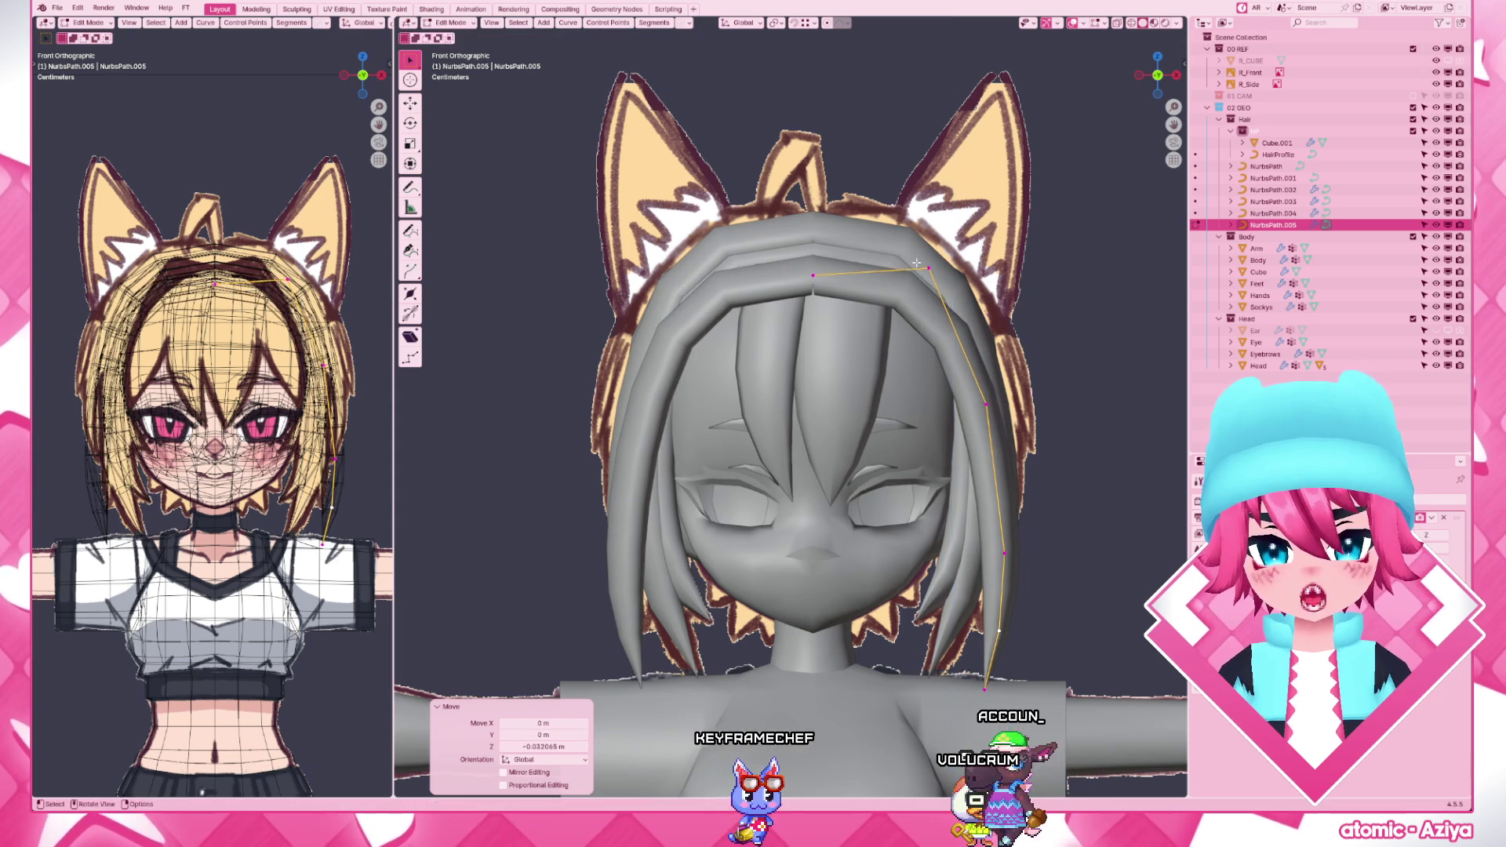
key(g)
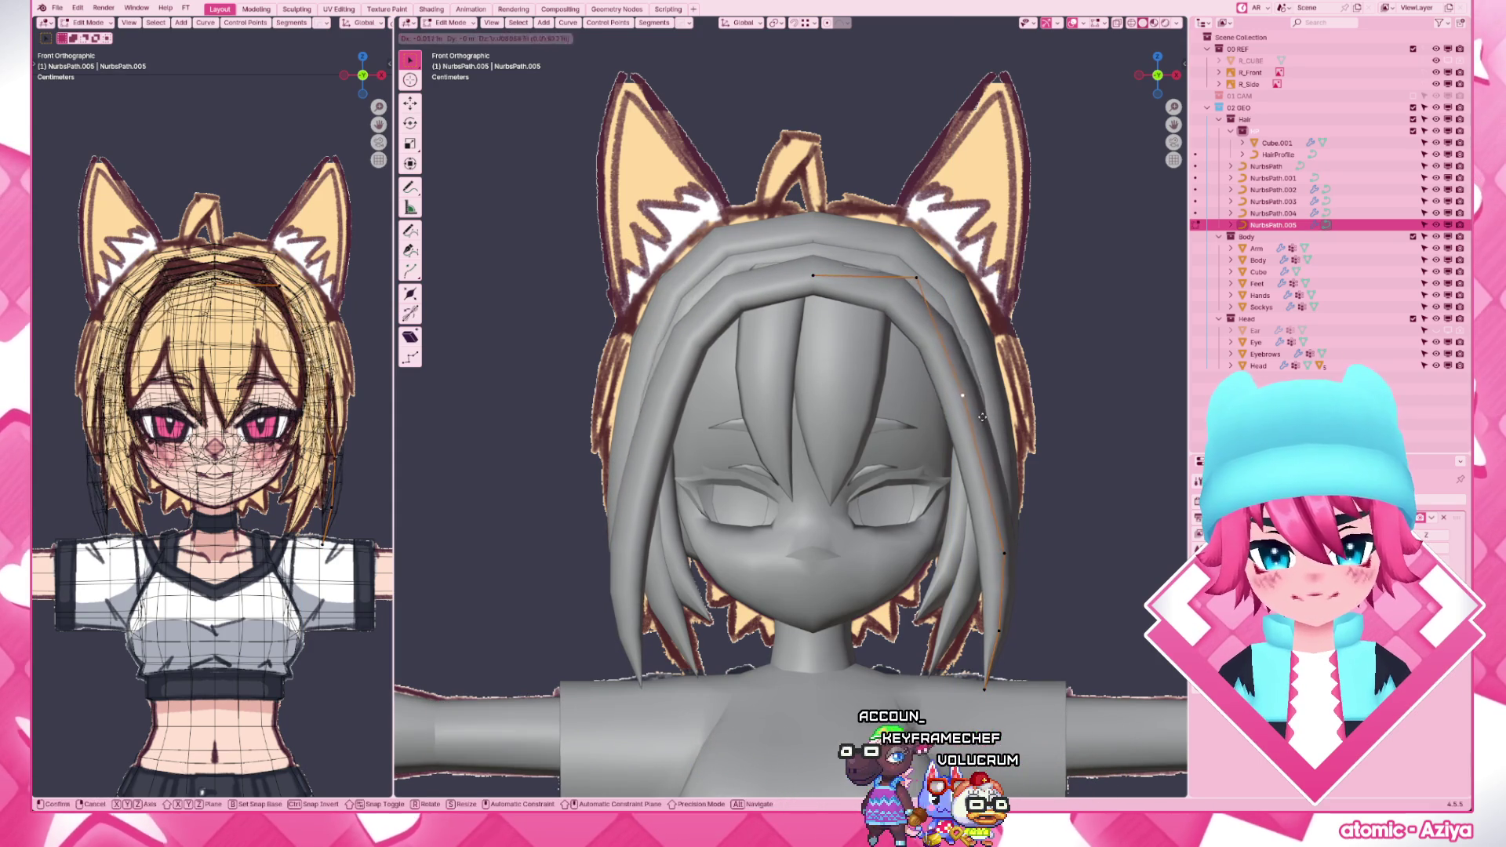
click(942, 354)
key(g)
click(914, 293)
key(g)
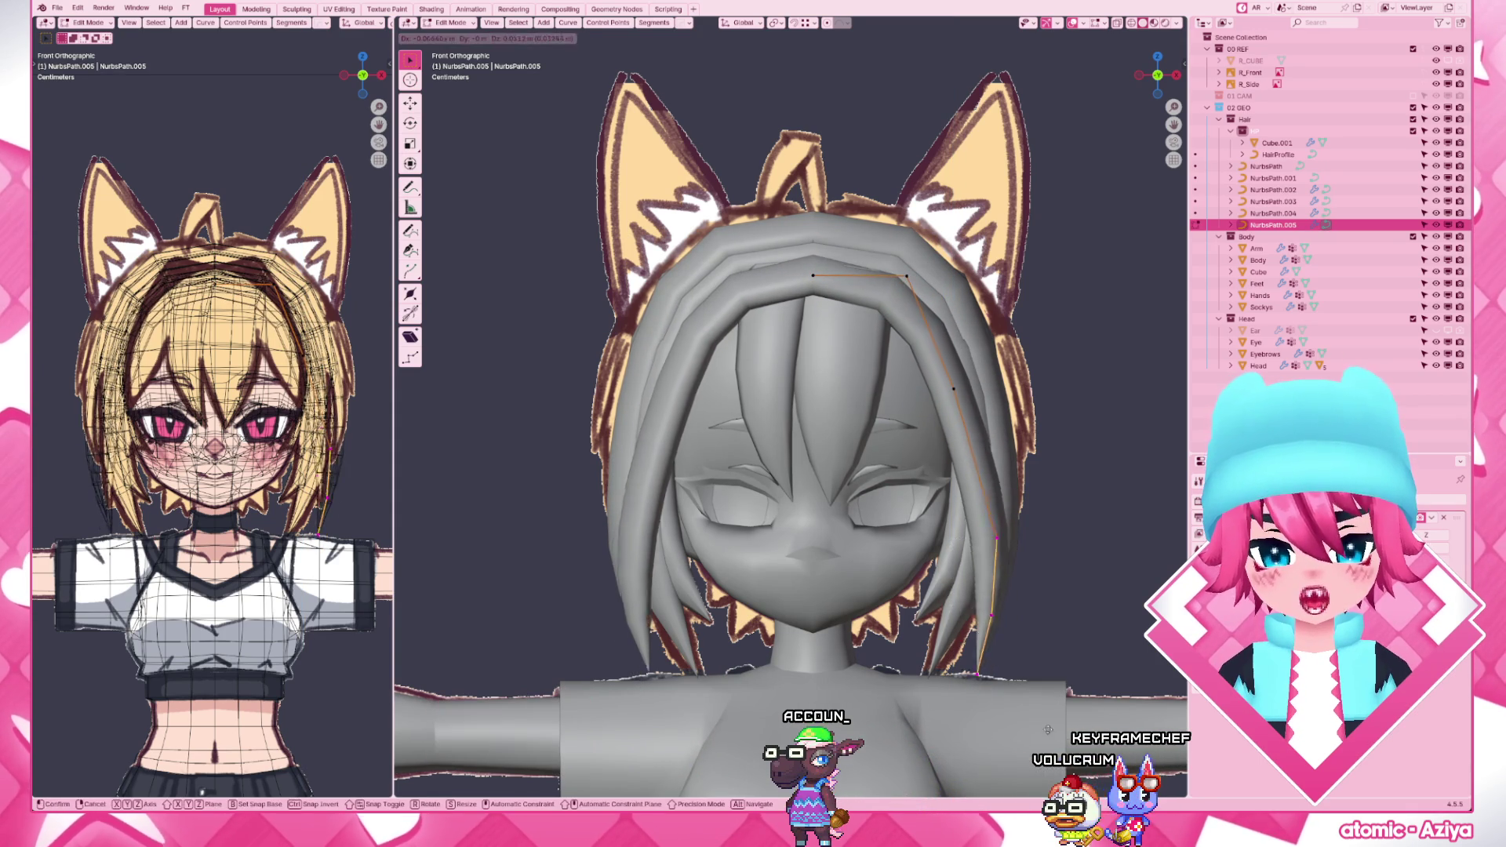
click(1014, 604)
- From the side, rotate the lower strand section toward the back, dismissing a stray popup
key(KP_3)
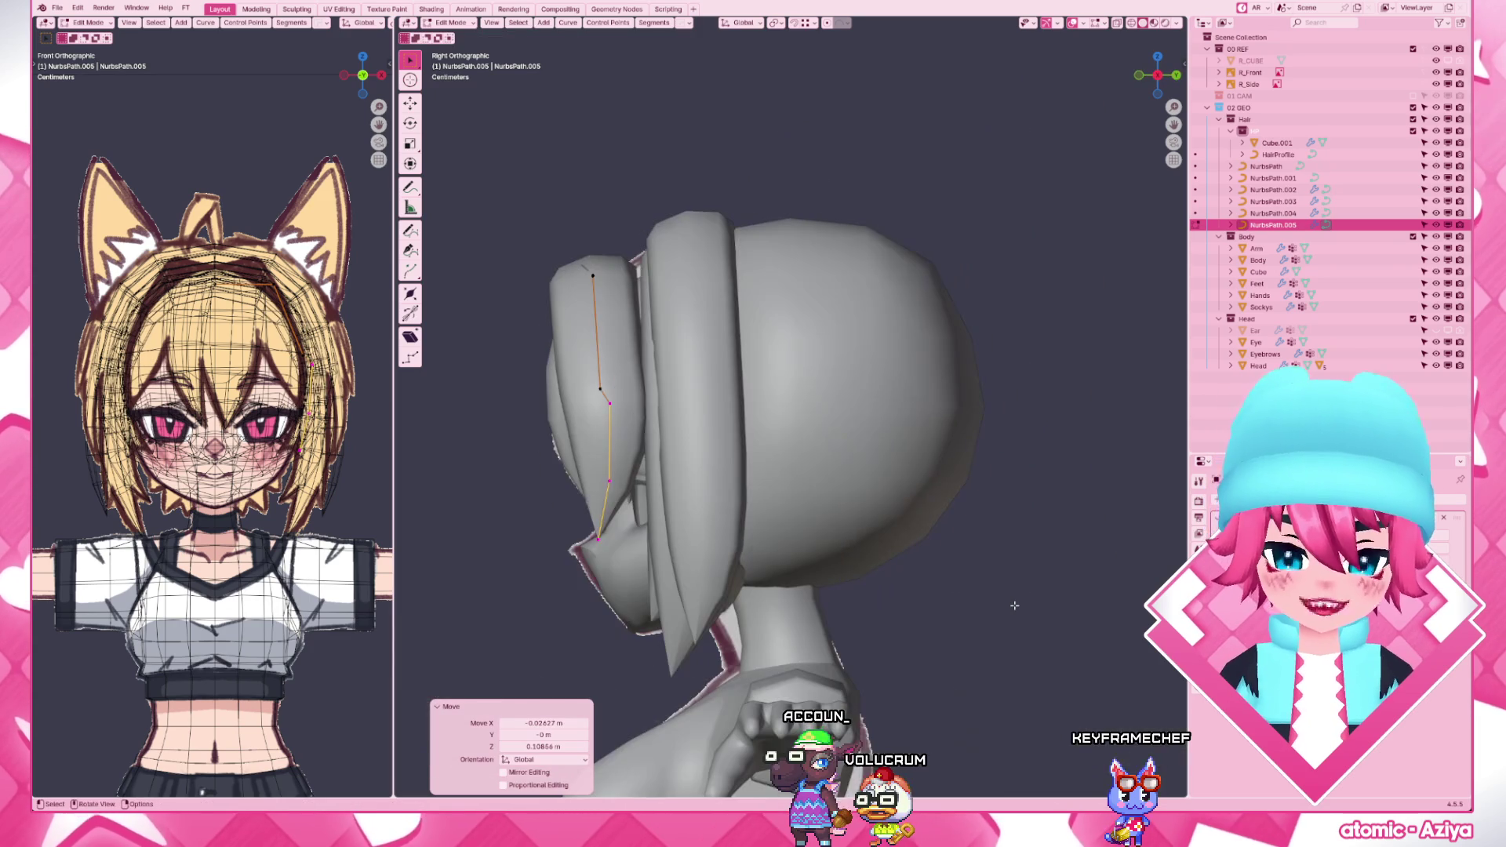
key(r)
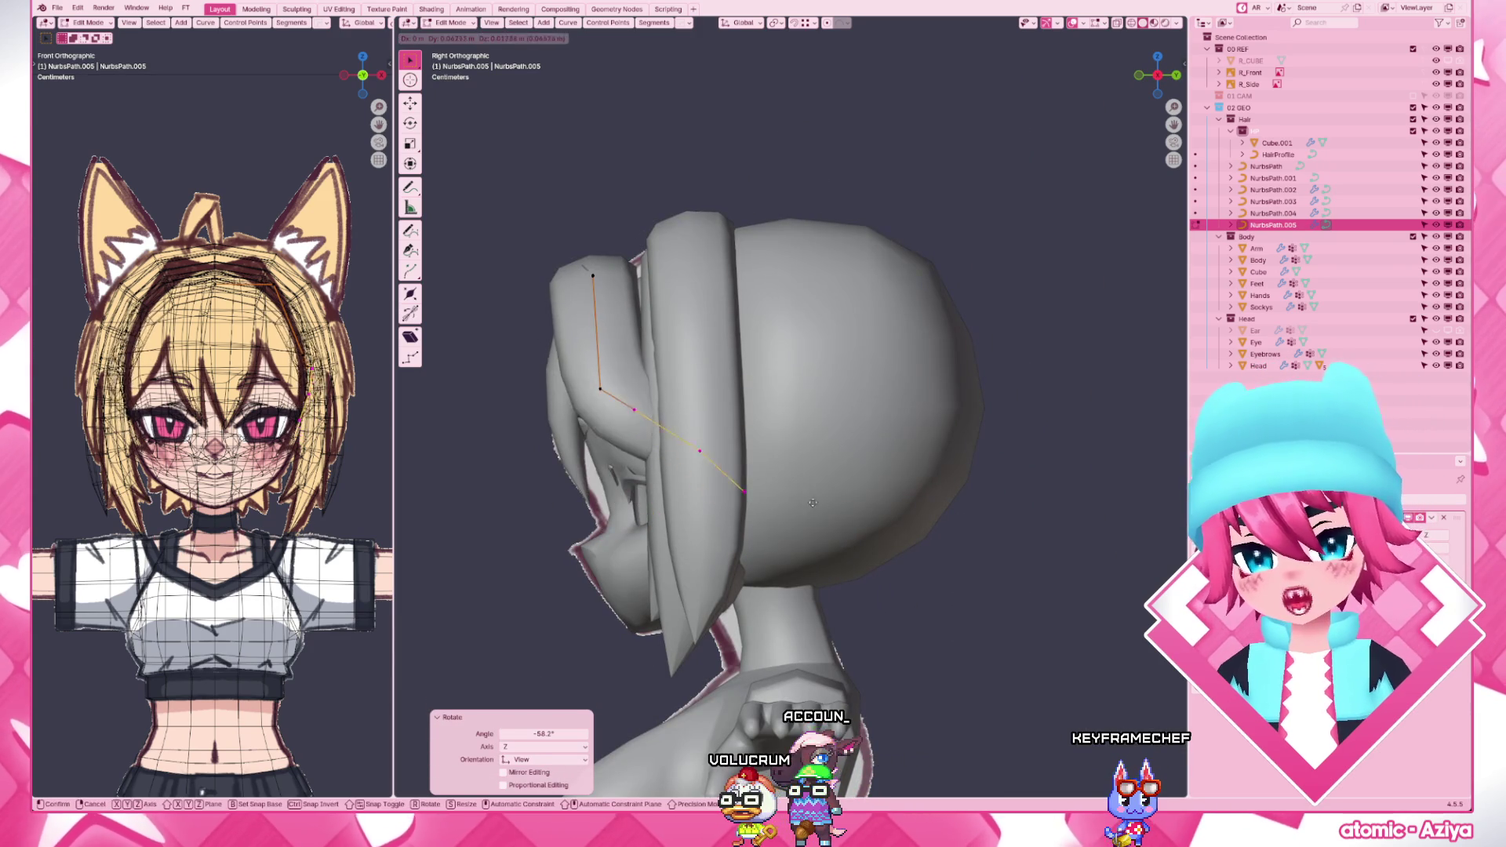
mouse_move(843, 489)
middle_down()
mouse_move(808, 495)
mouse_move(859, 492)
middle_up()
key(KP_1)
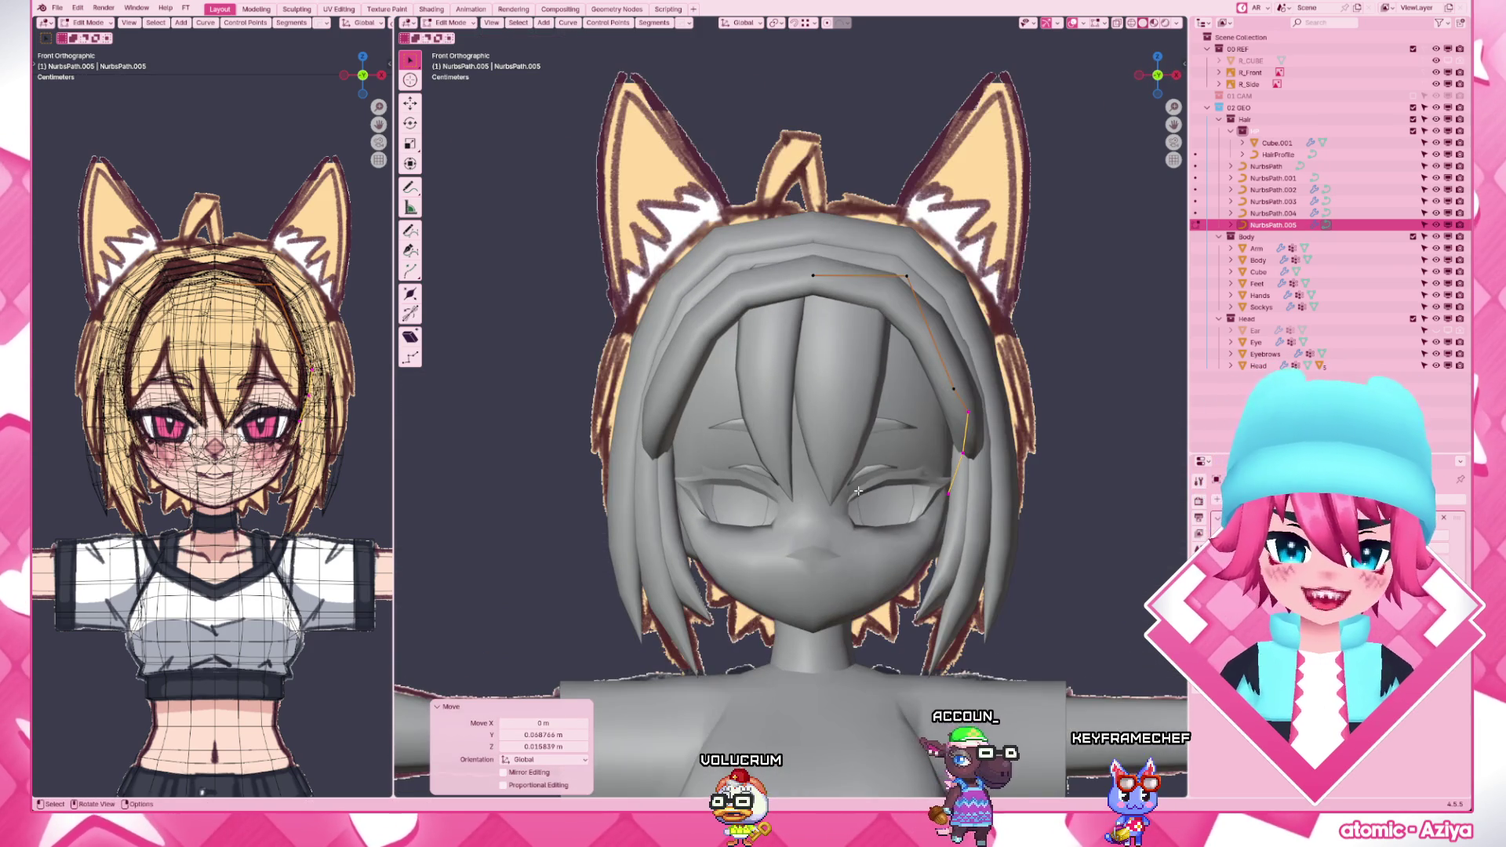
click(933, 489)
key(v)
click(941, 501)
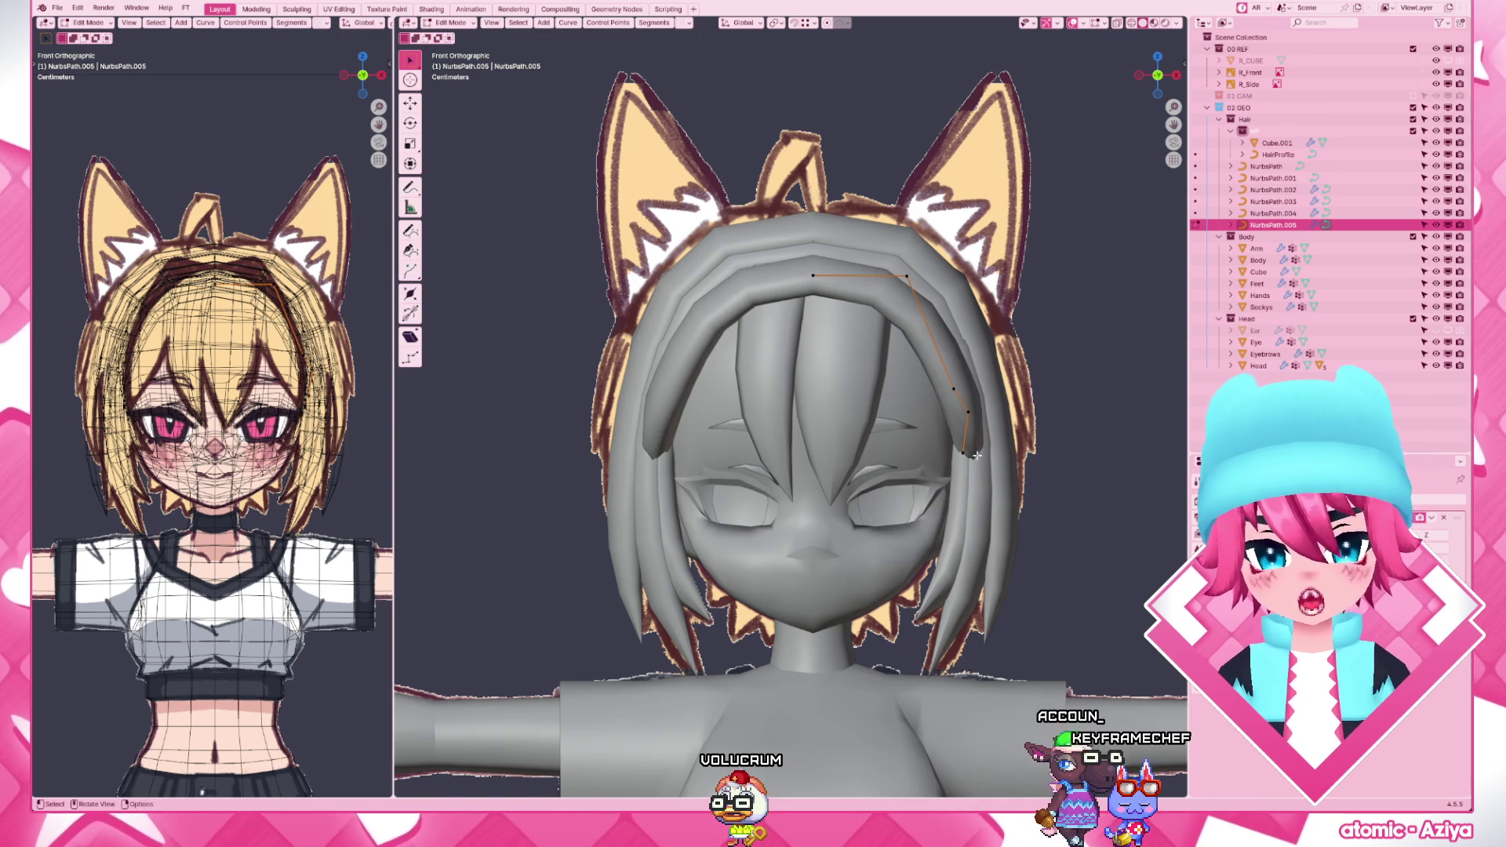
- Drag the strand's upper control points into place beside the face
drag(966, 454, 953, 390)
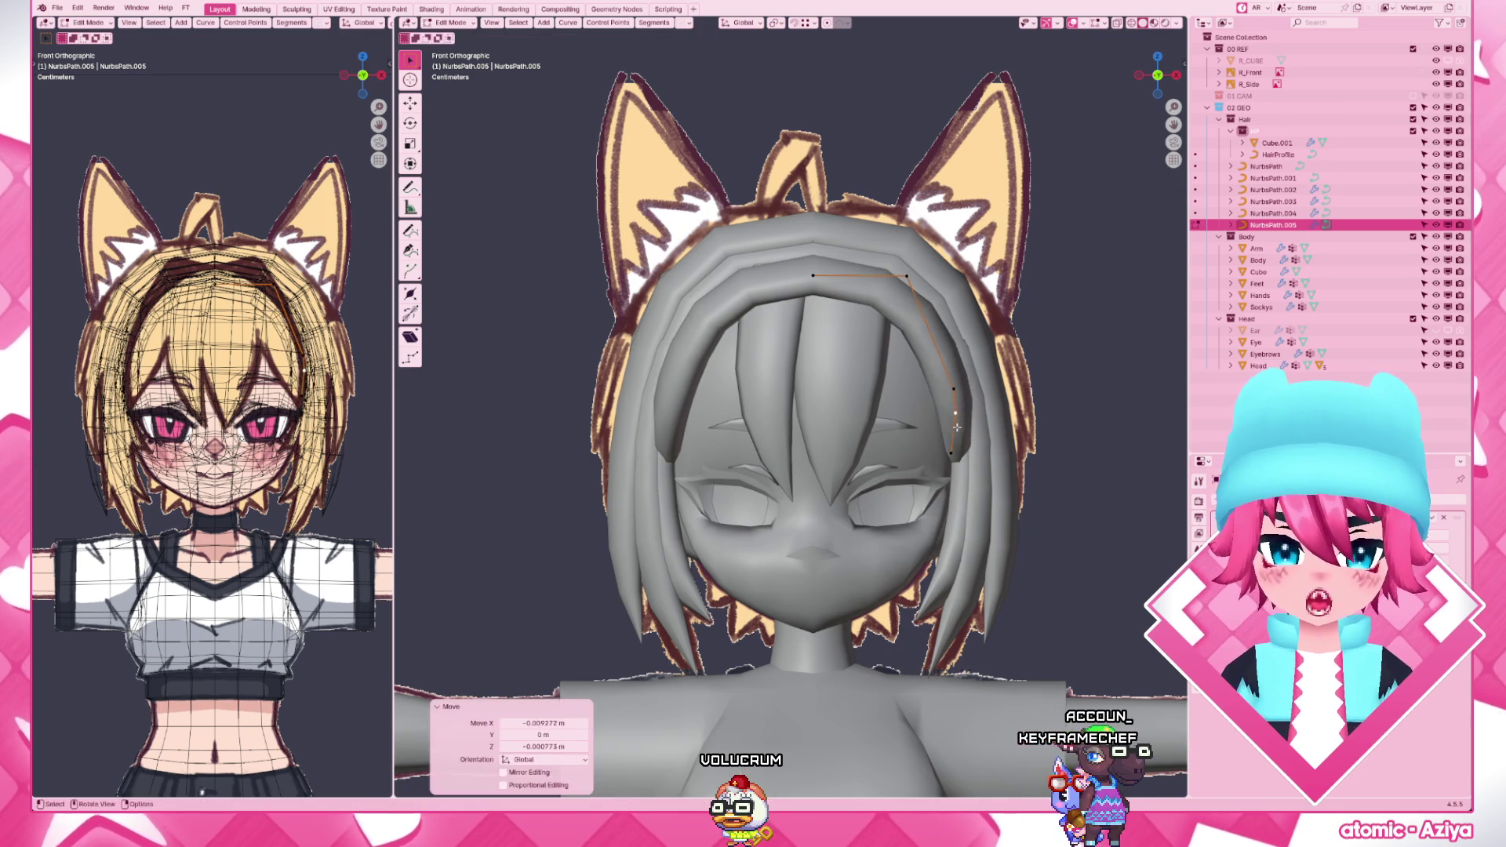
drag(812, 283, 920, 297)
drag(824, 277, 812, 288)
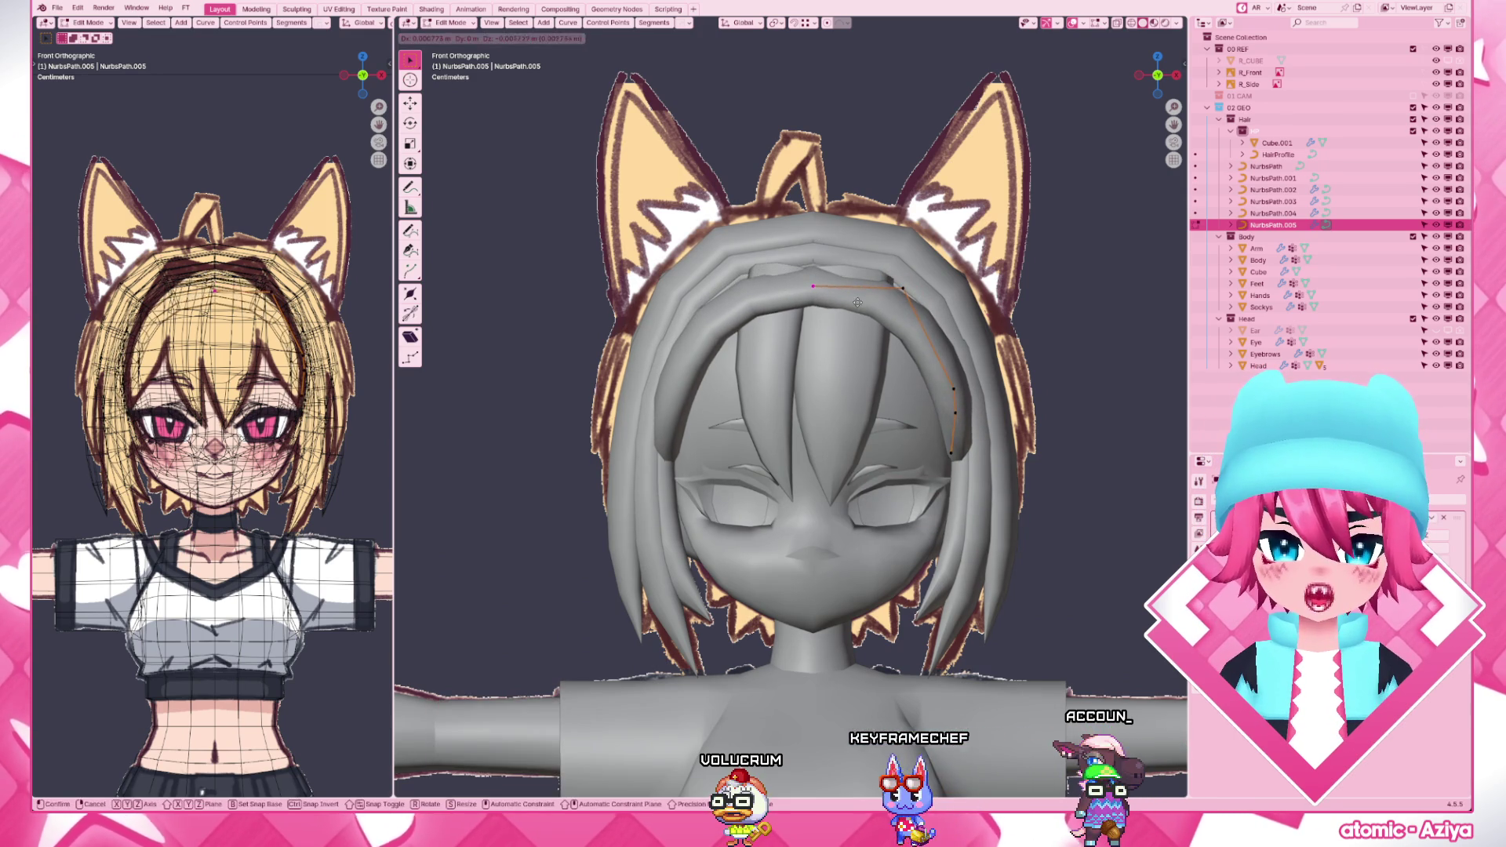
key(KP_3)
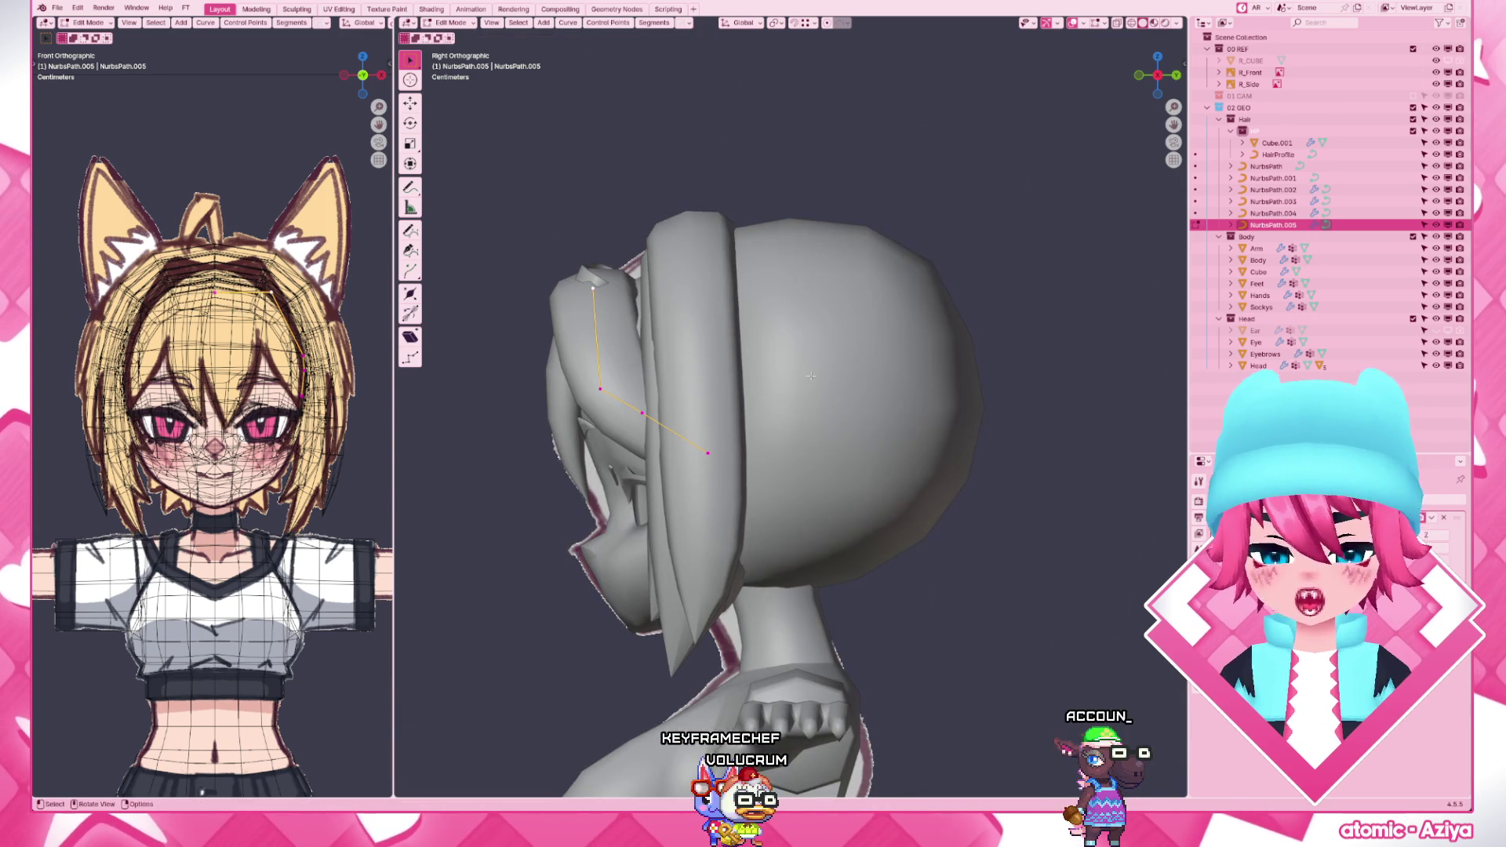
- Move the strand's control points from the side view and adjust their tilt along the curve
mouse_move(577, 402)
mouse_down()
mouse_move(589, 388)
mouse_move(645, 426)
mouse_move(645, 407)
mouse_up()
right_click(646, 412)
click(625, 407)
key(g)
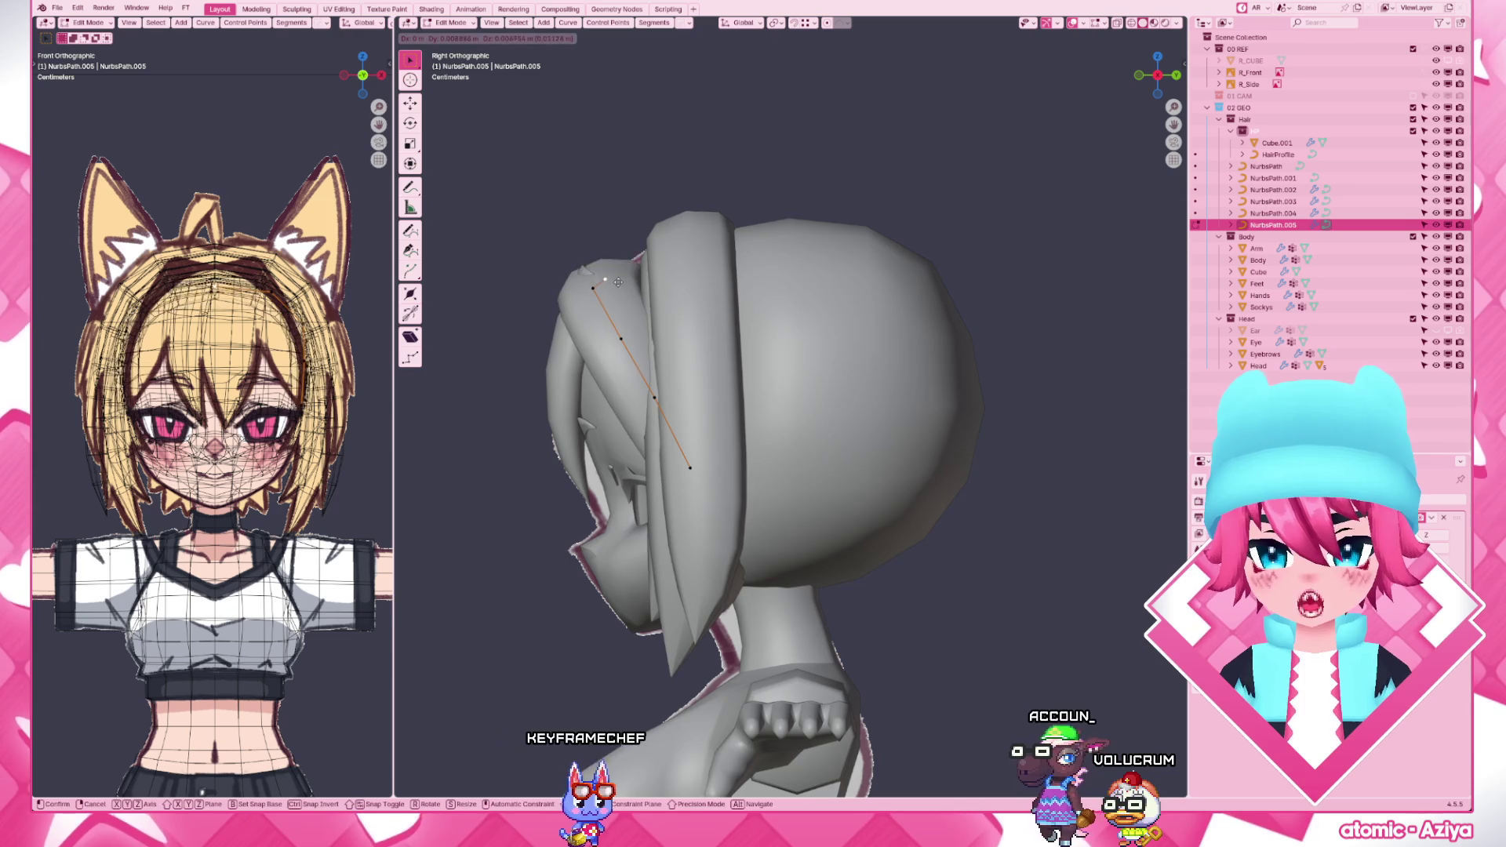
click(617, 283)
key(g)
click(614, 294)
key(ctrl+t)
click(820, 379)
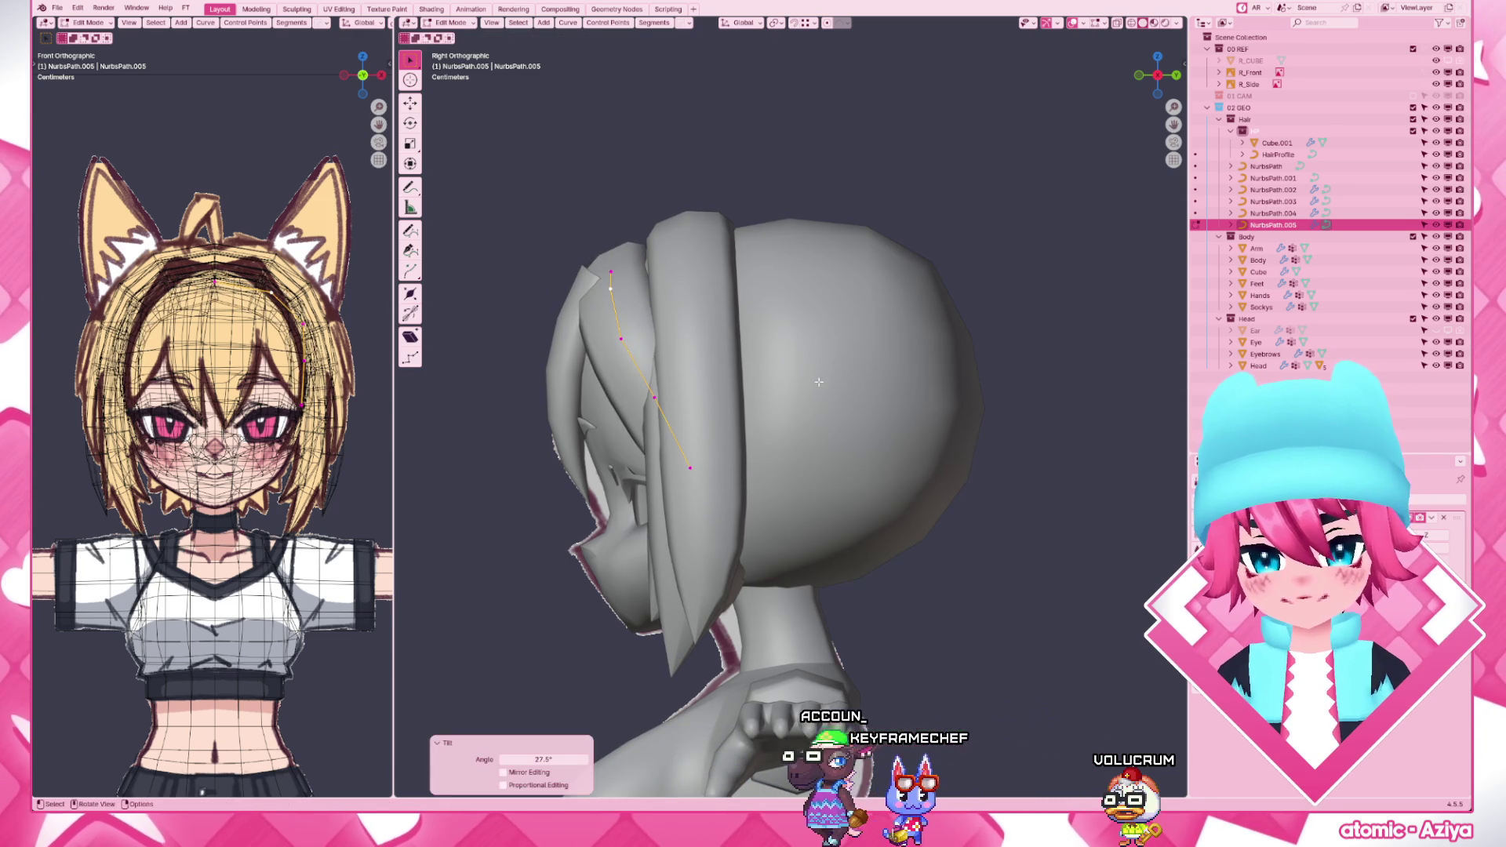
- Nudge the points against the see-through front reference, then check and adjust in 3D
key(KP_1)
key(ctrl+m)
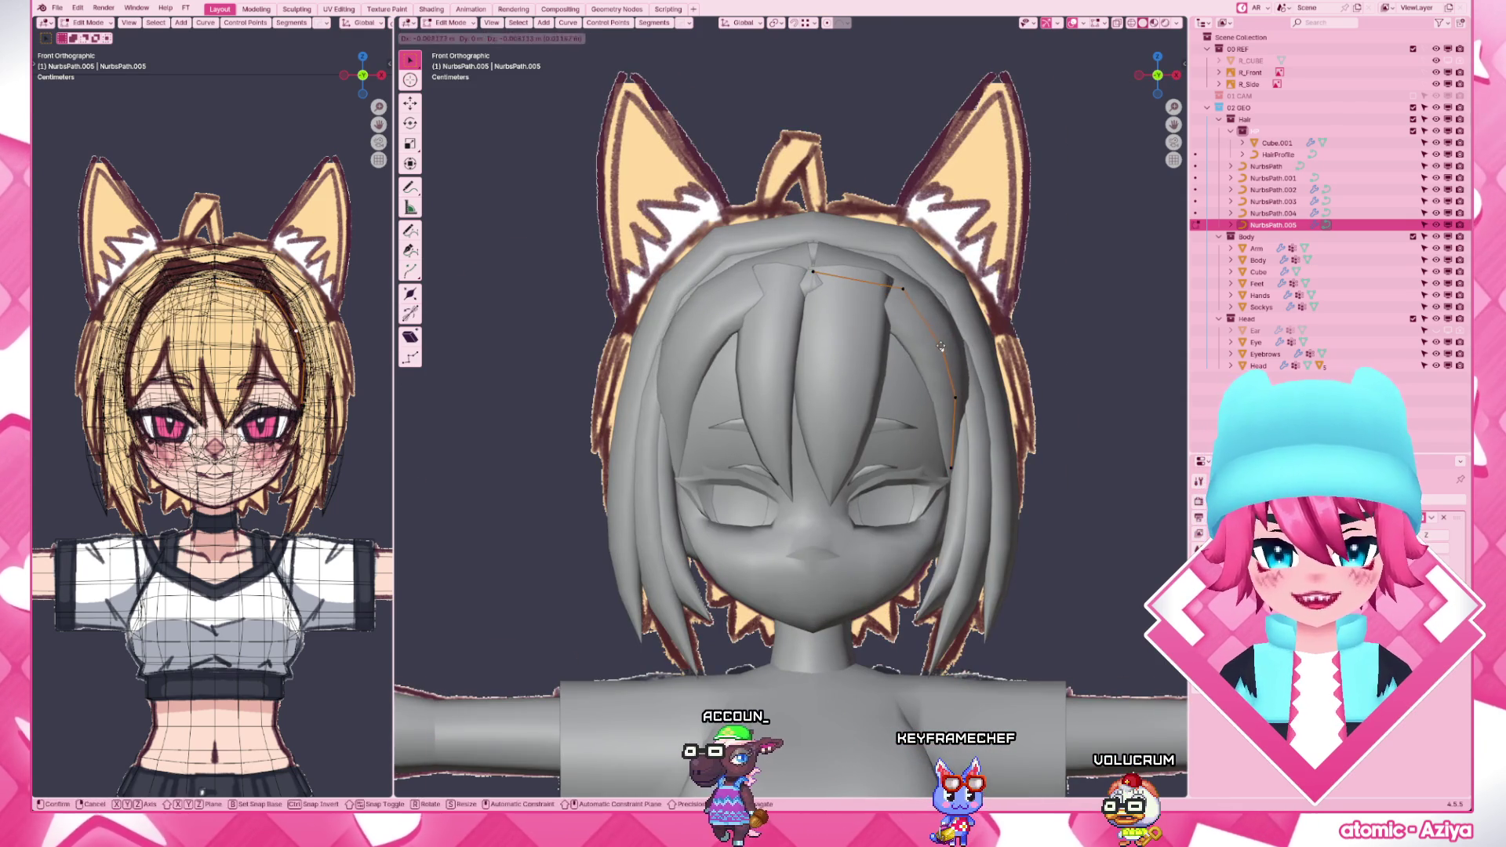
key(alt+z)
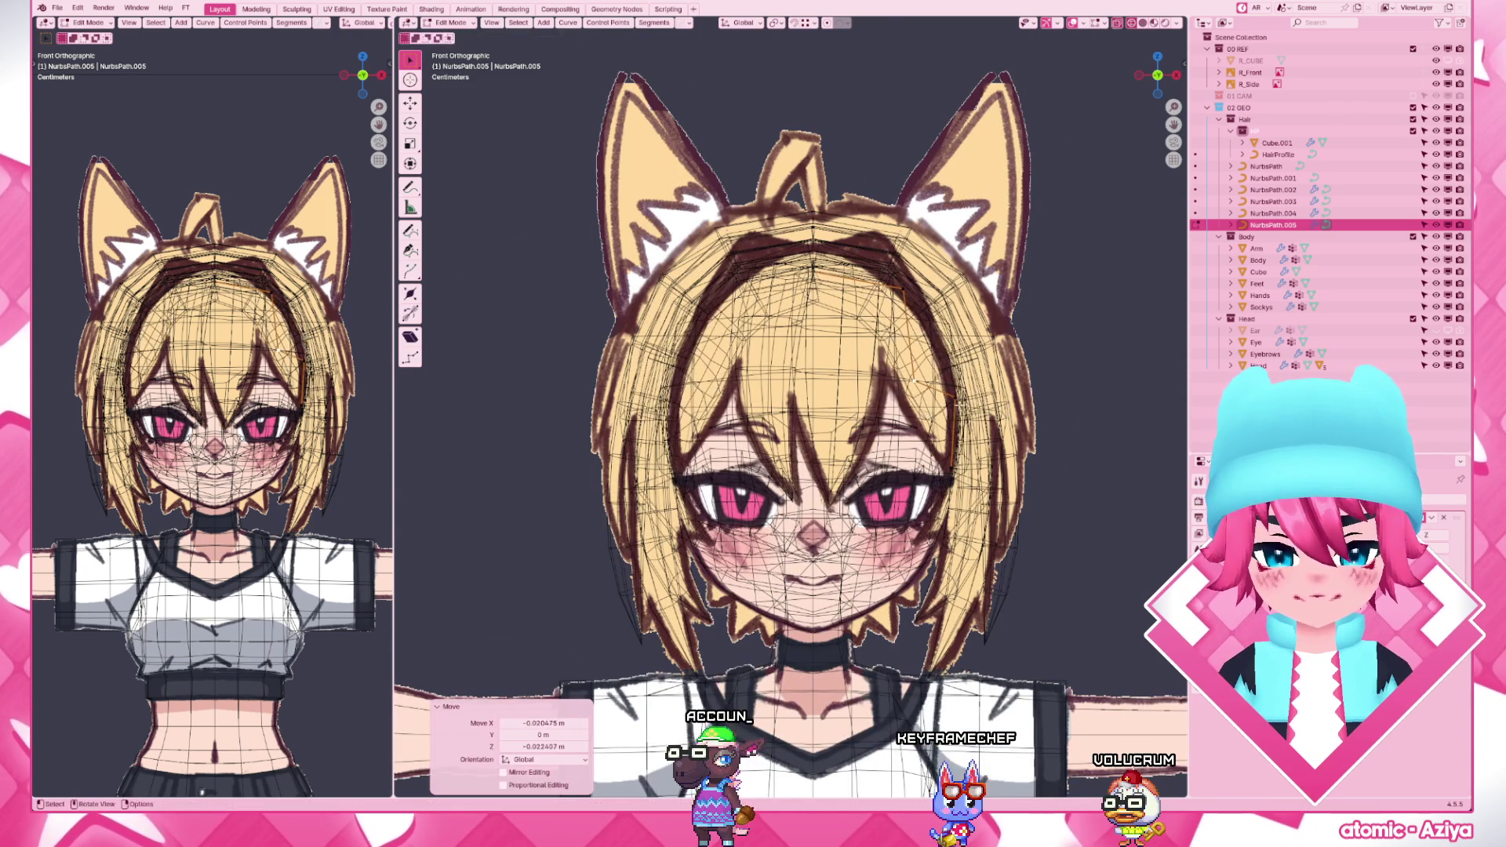
key(g)
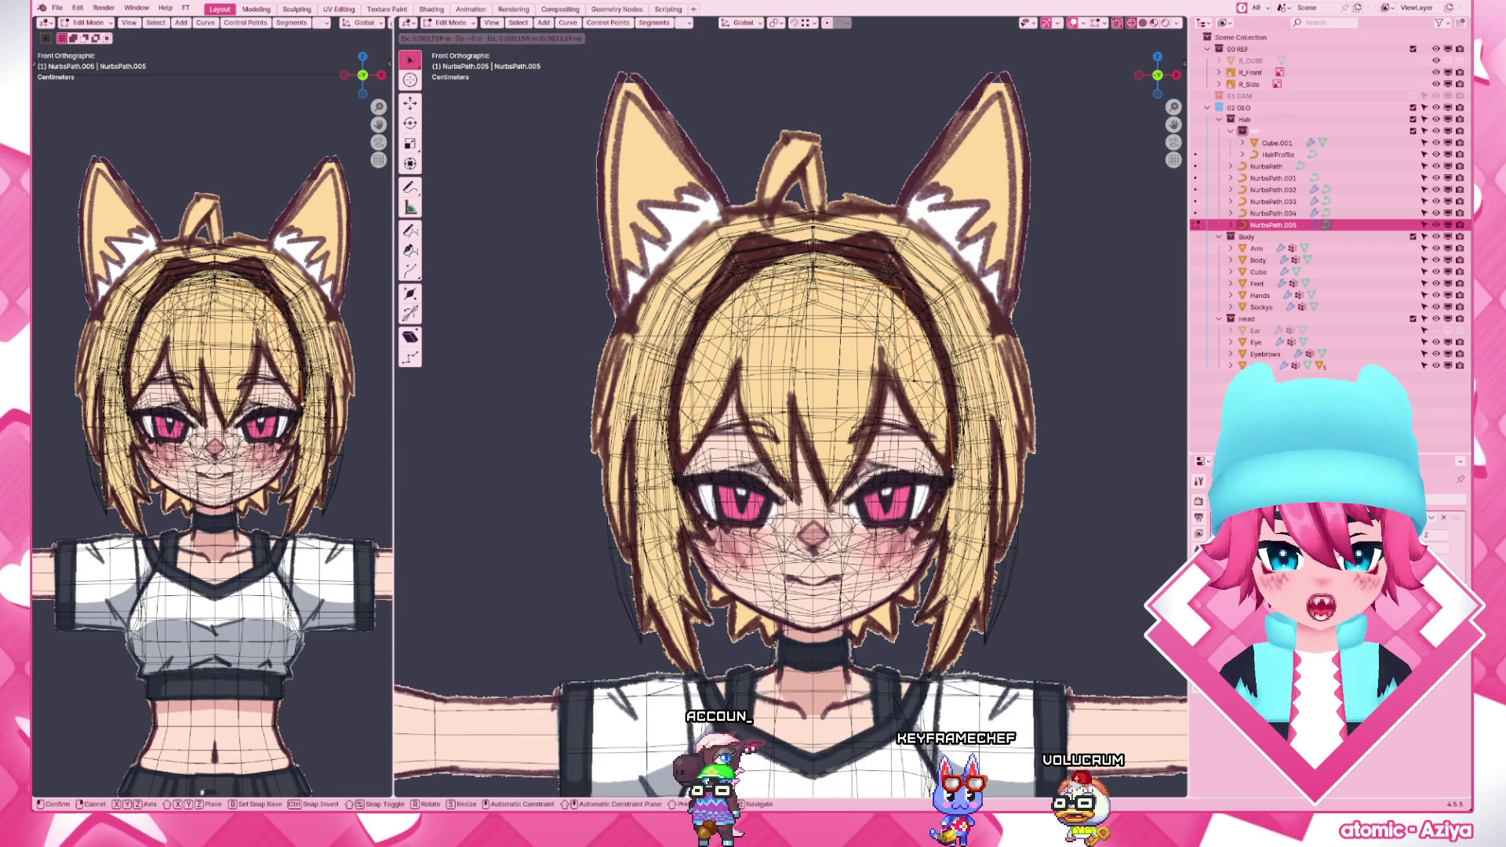
key(alt+z)
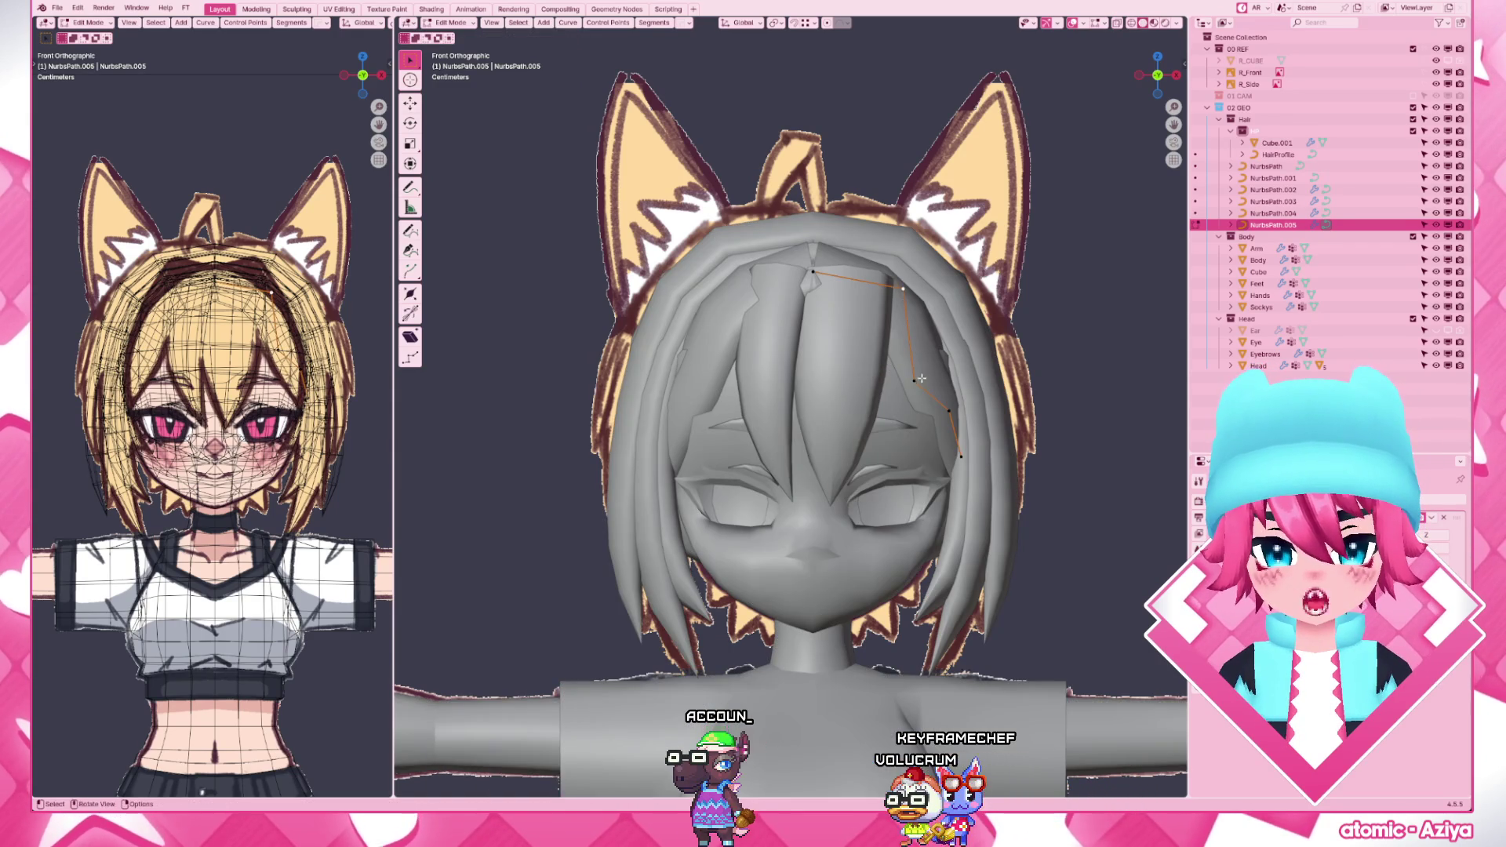
middle_drag(924, 377, 823, 389)
key(g)
click(1031, 340)
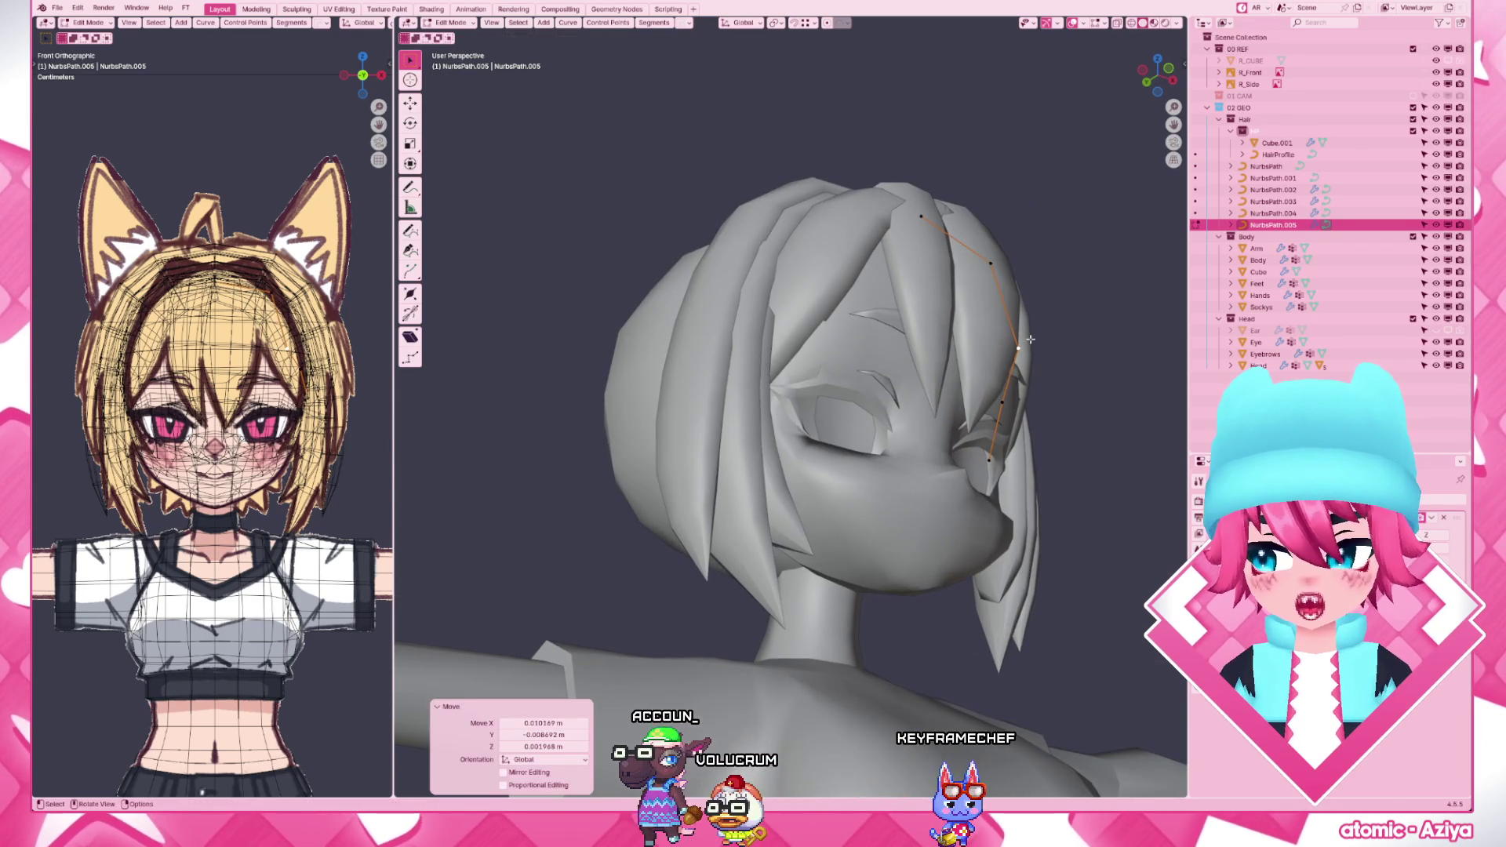
- Box-select the strand's top control points in front view and start moving them
key(KP_1)
drag(771, 242, 959, 313)
key(g)
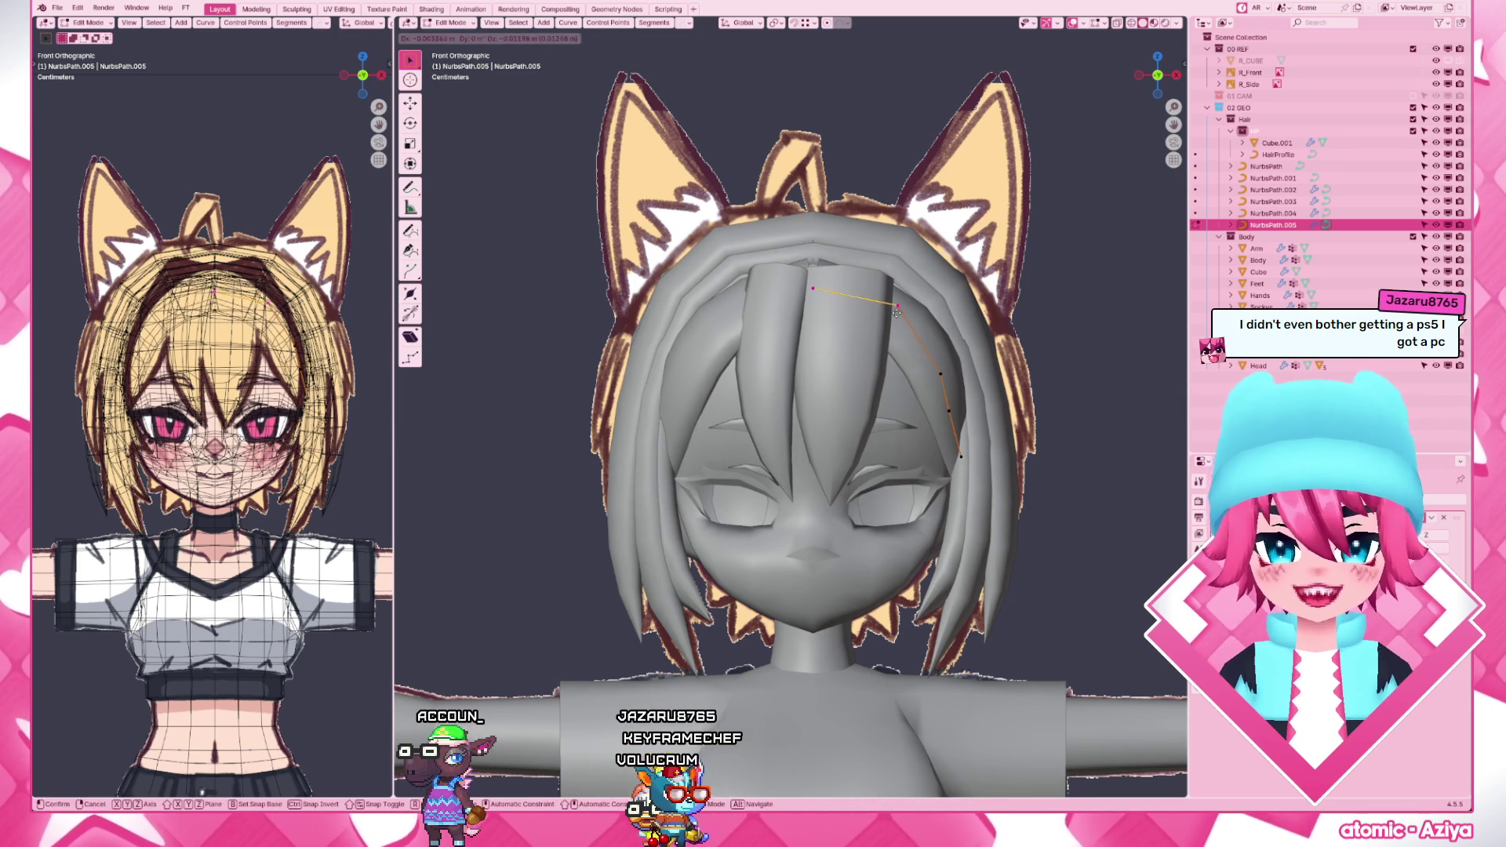
- Place the top points, orbit to check, then move individual points down over the forehead
click(902, 304)
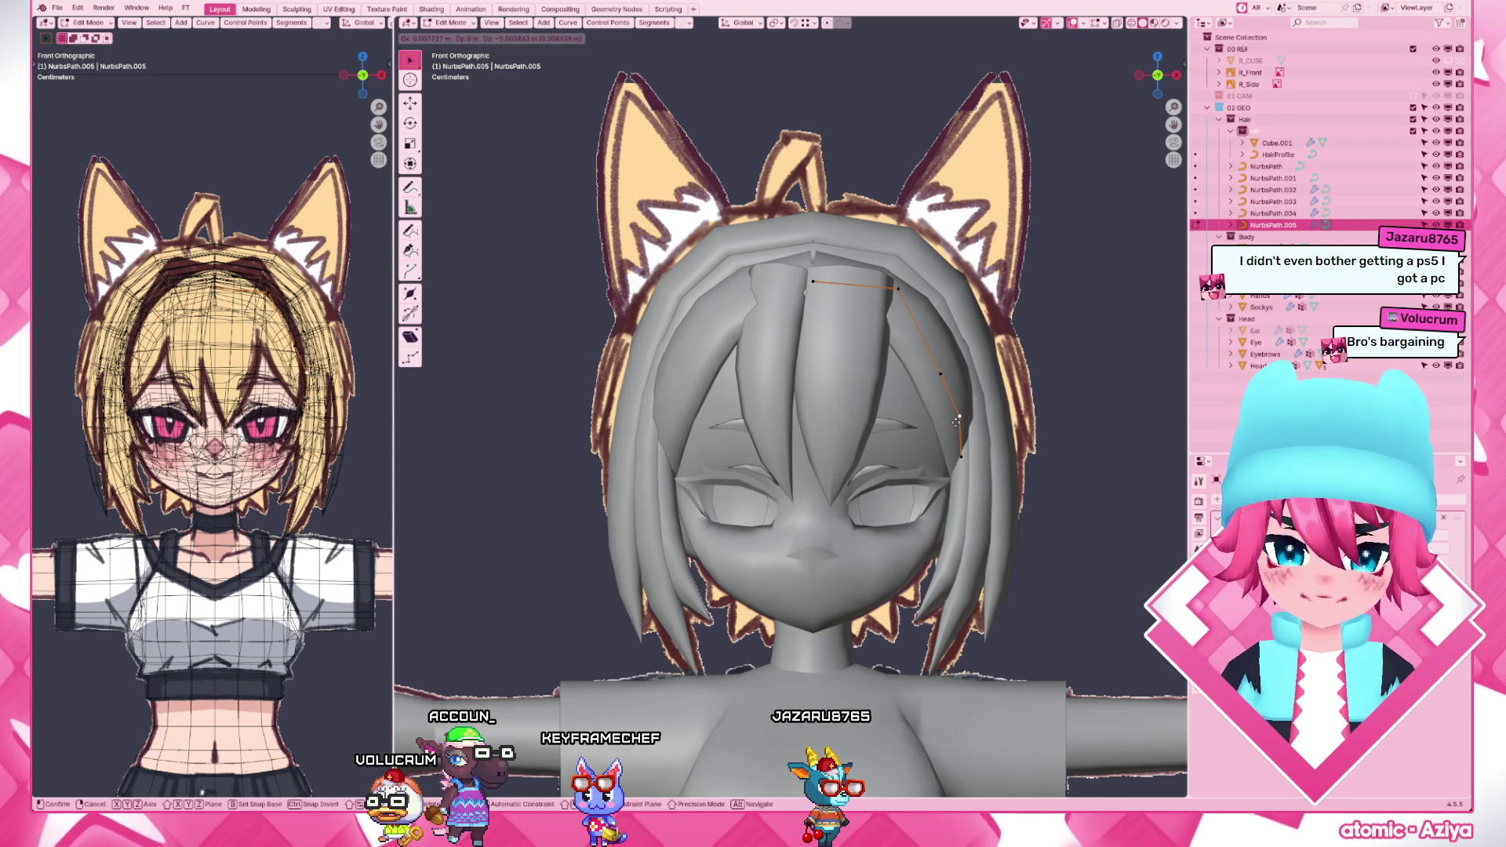
mouse_move(957, 421)
middle_down()
mouse_move(875, 468)
mouse_move(783, 453)
middle_up()
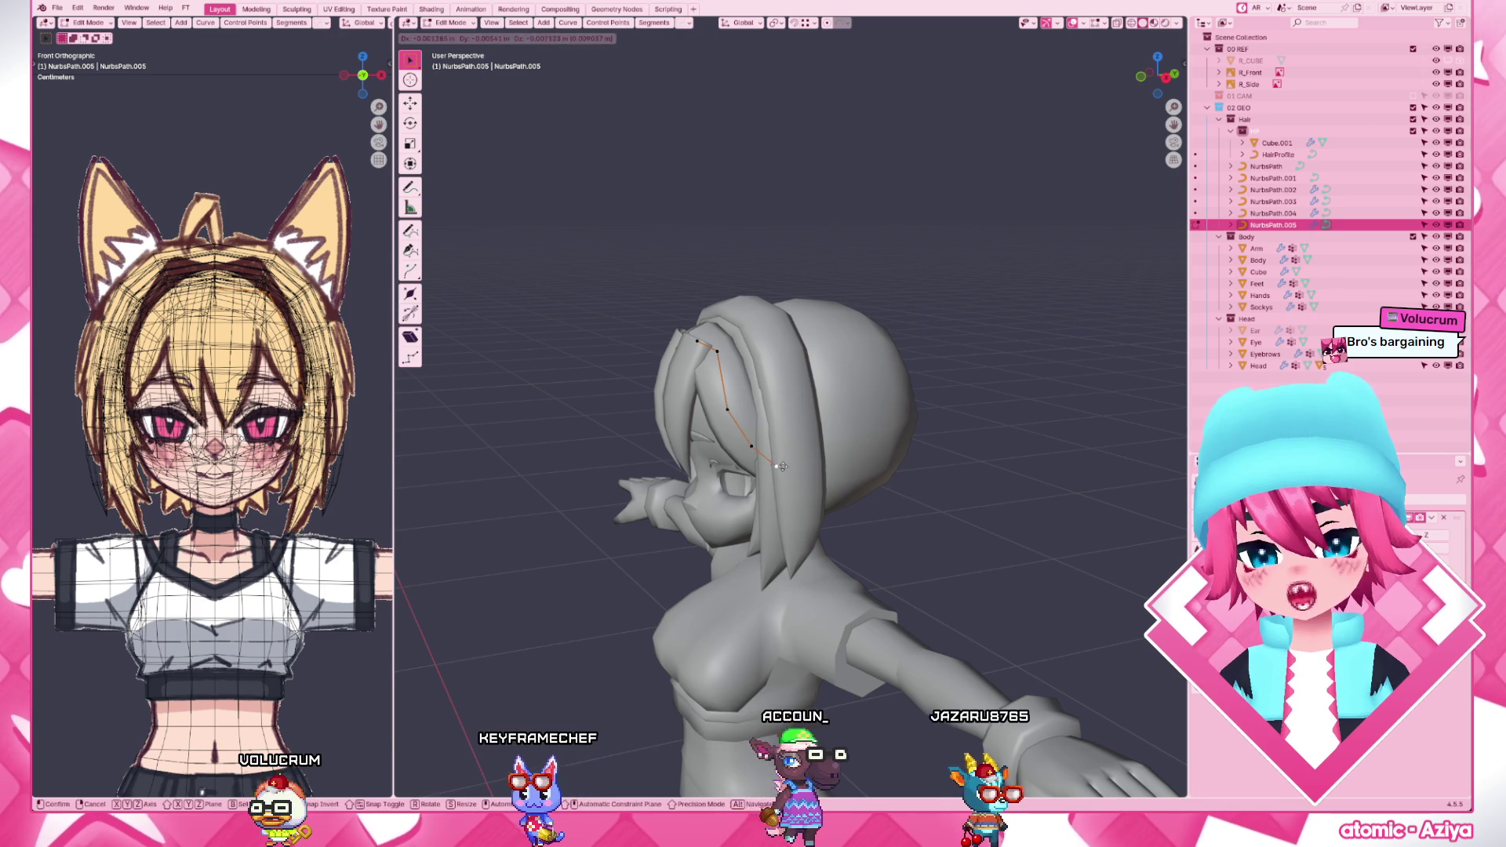
middle_drag(782, 456, 830, 469)
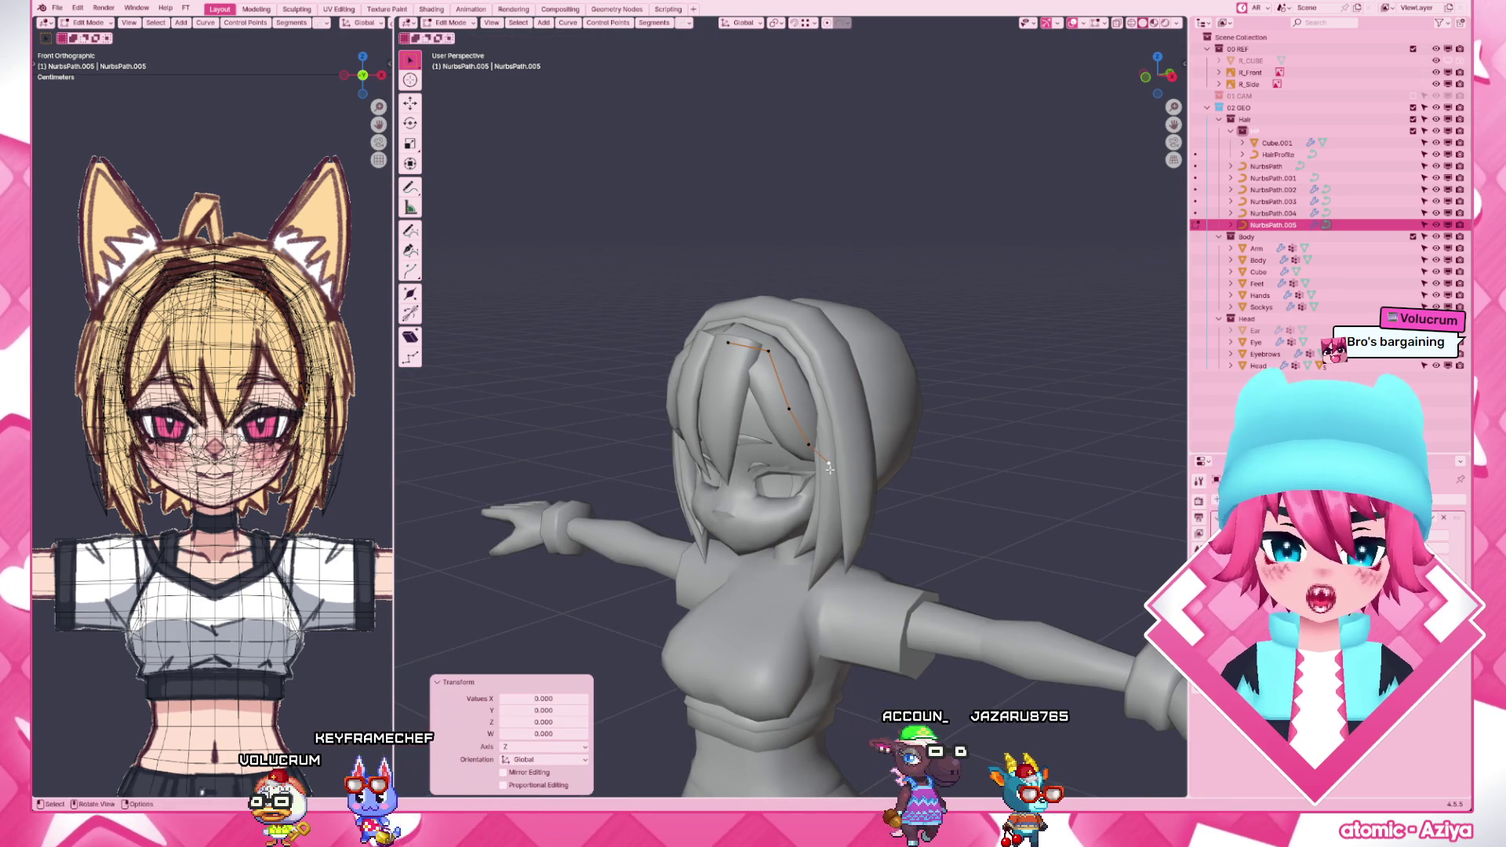
key(KP_1)
scroll(830, 468, up, 3)
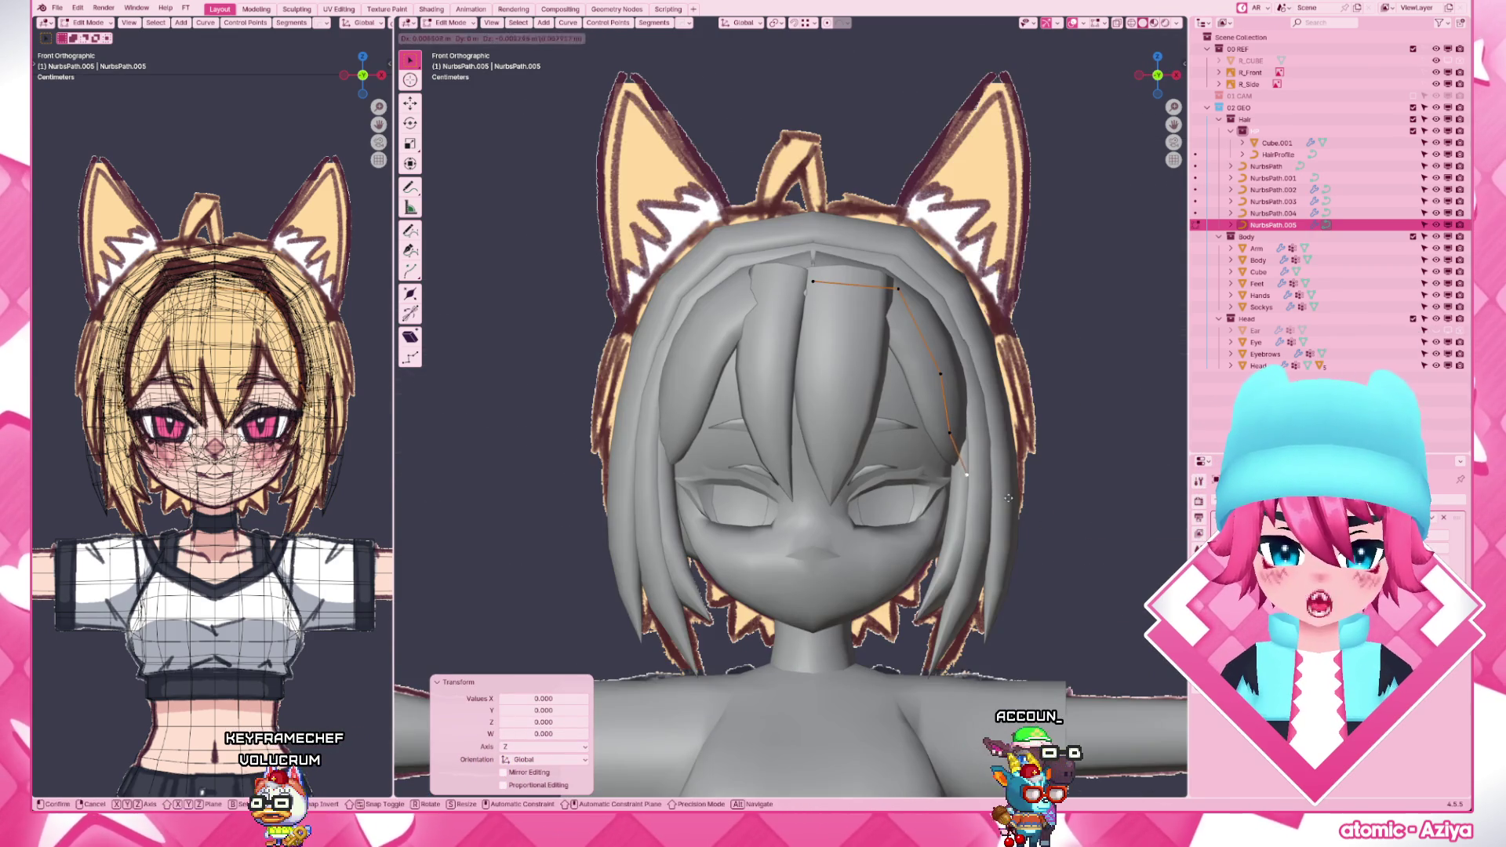
key(e)
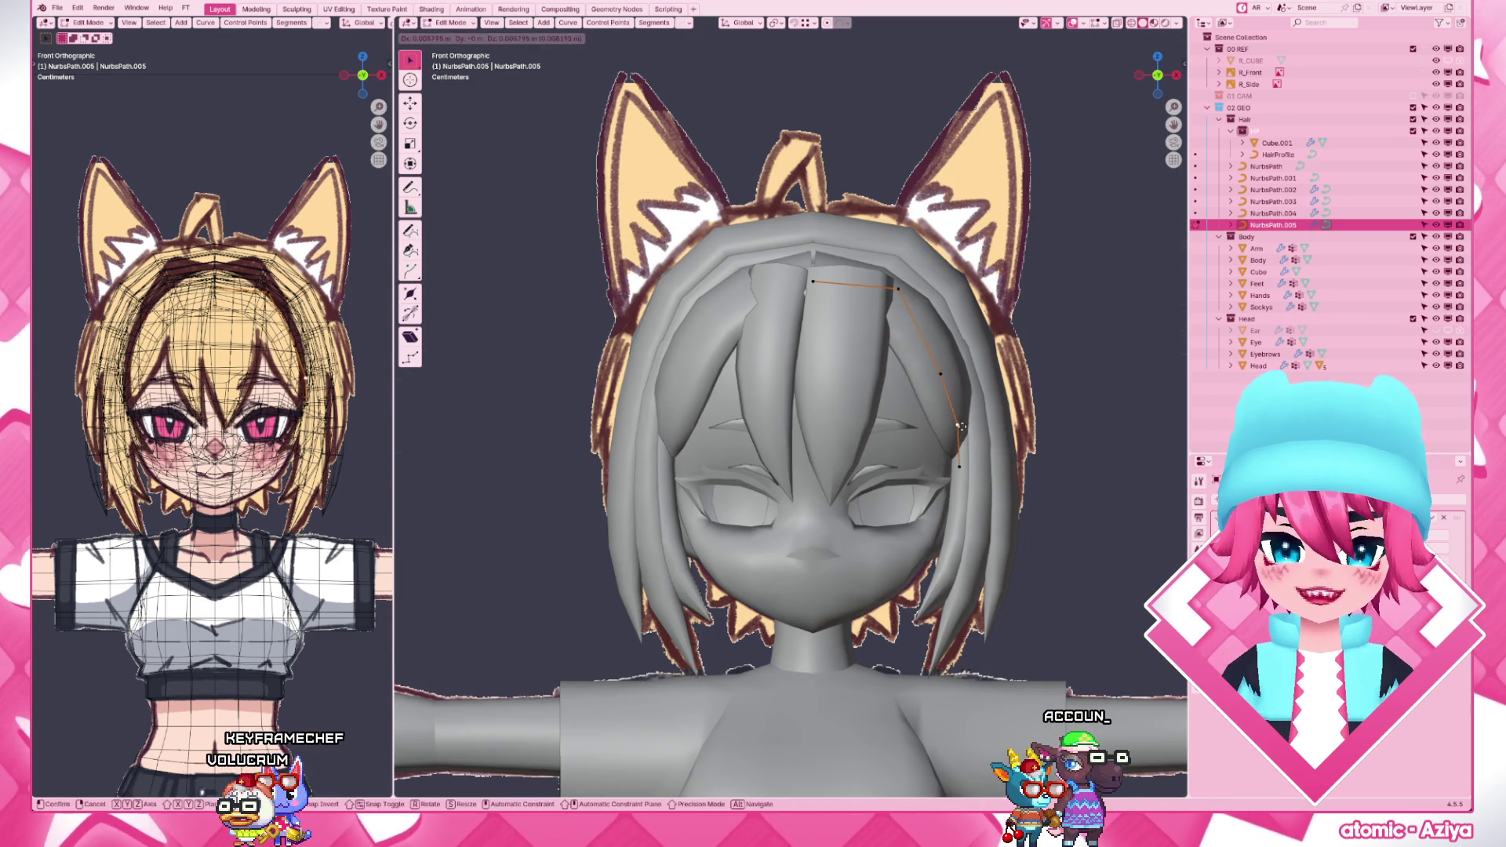
click(956, 486)
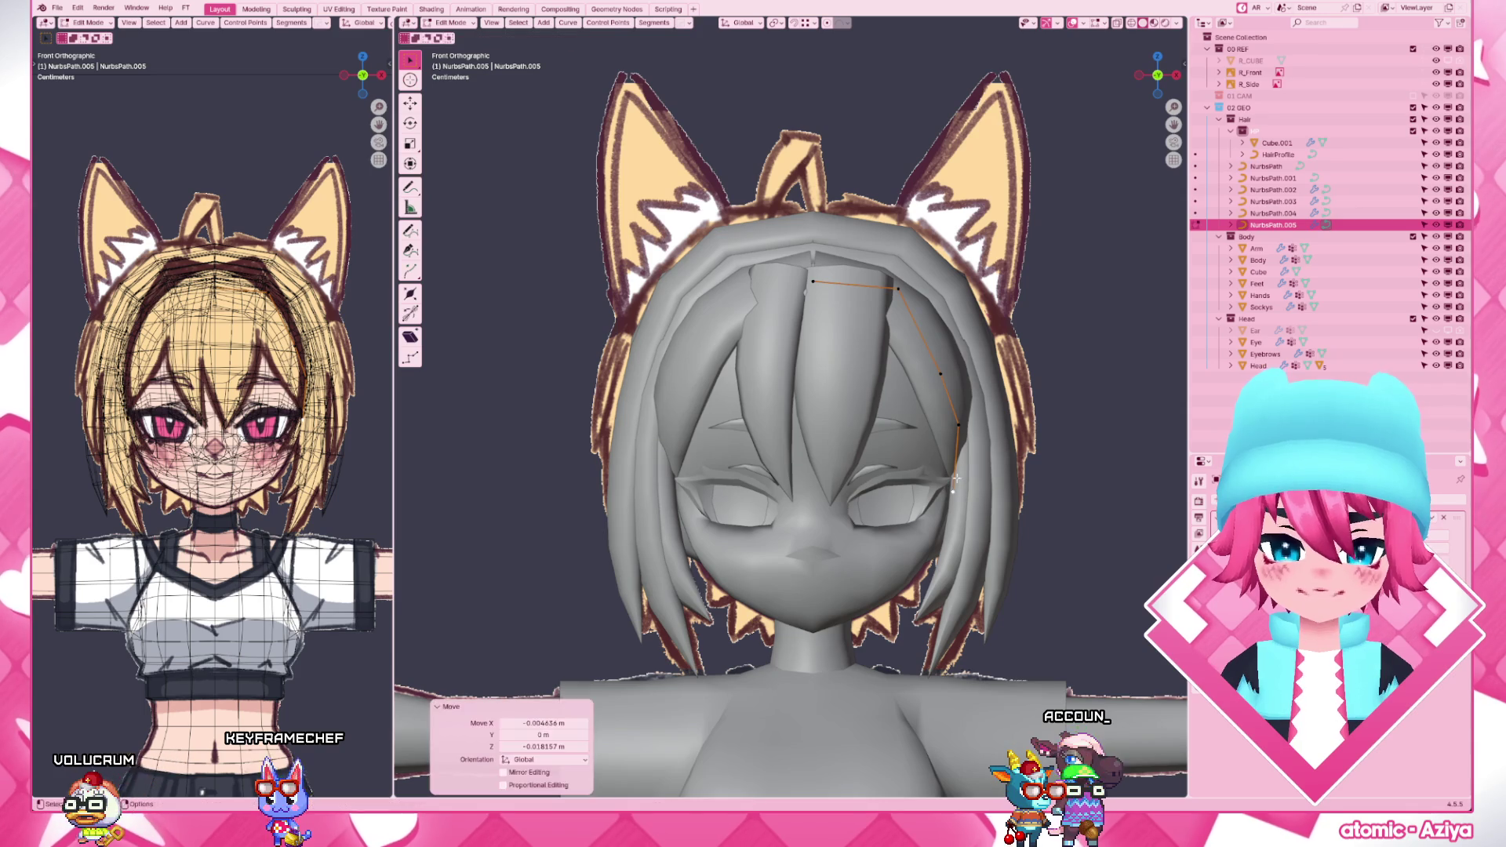
key(e)
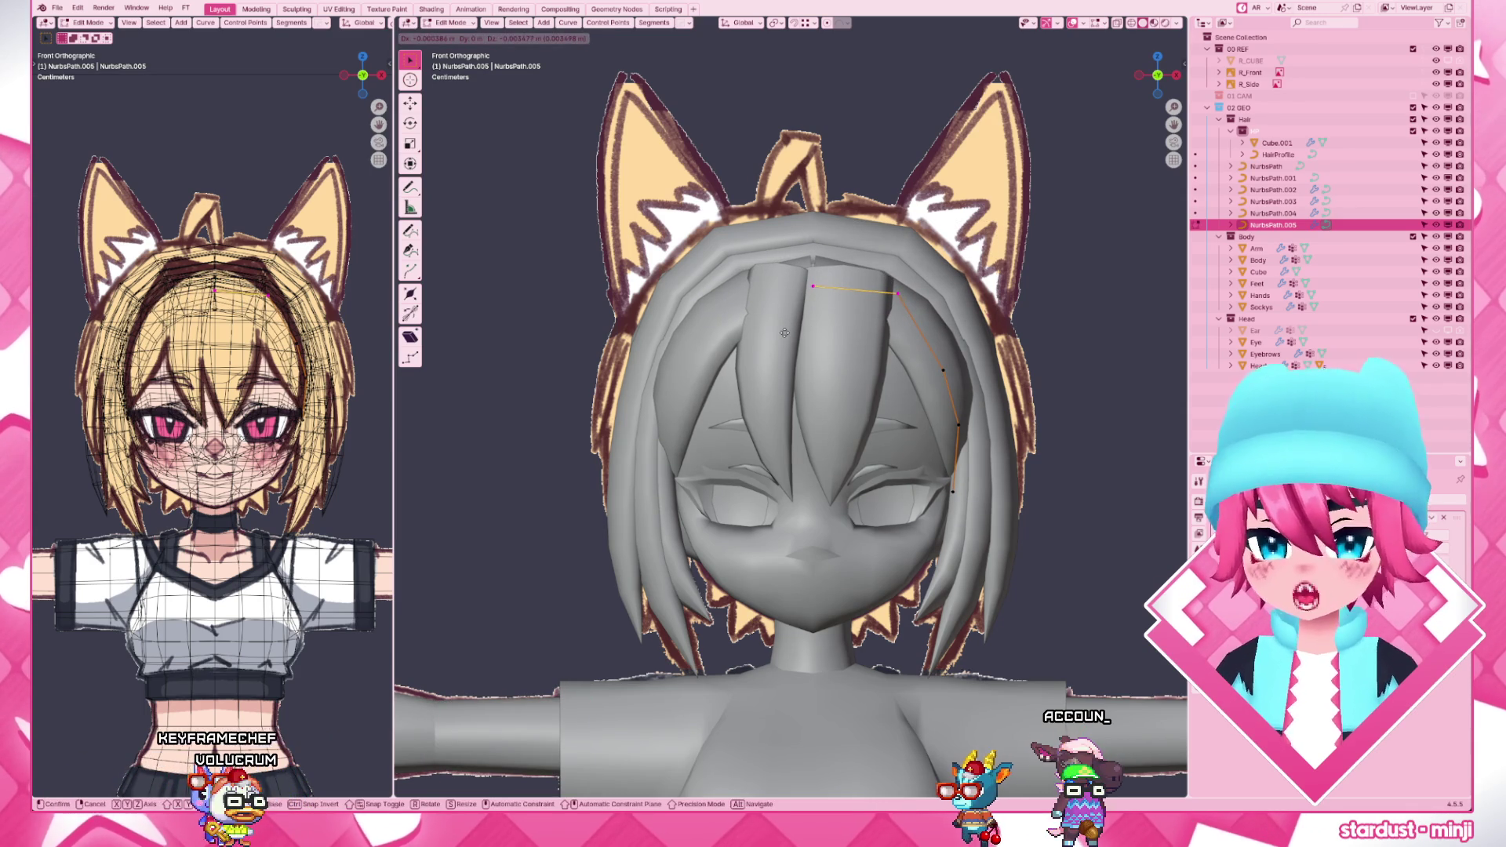
click(785, 334)
- Compare the strand with the reference through the model and move another control point
key(e)
key(alt+z)
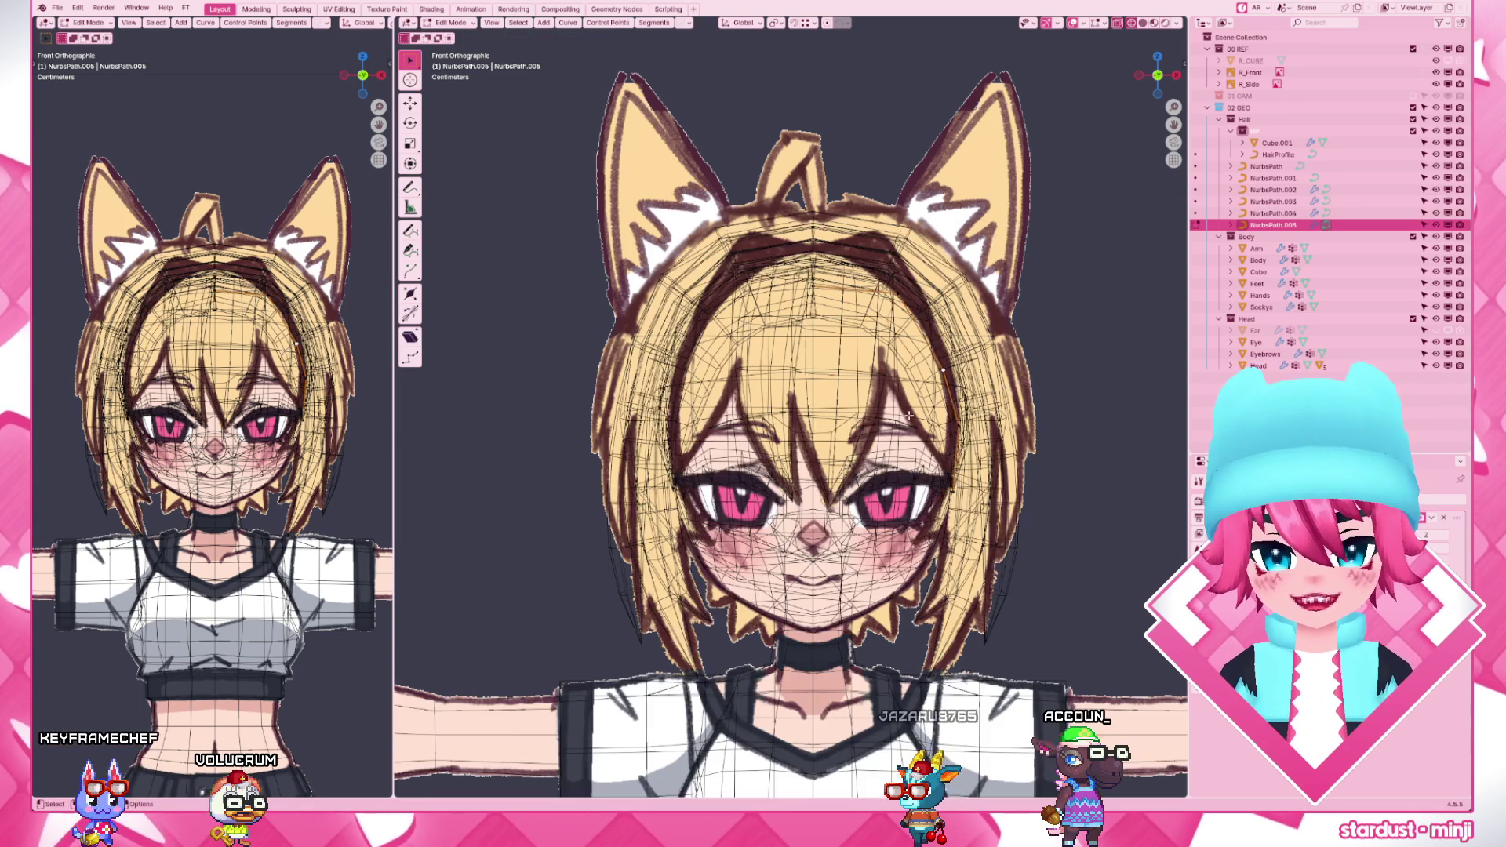
key(alt+z)
middle_drag(824, 389, 926, 420)
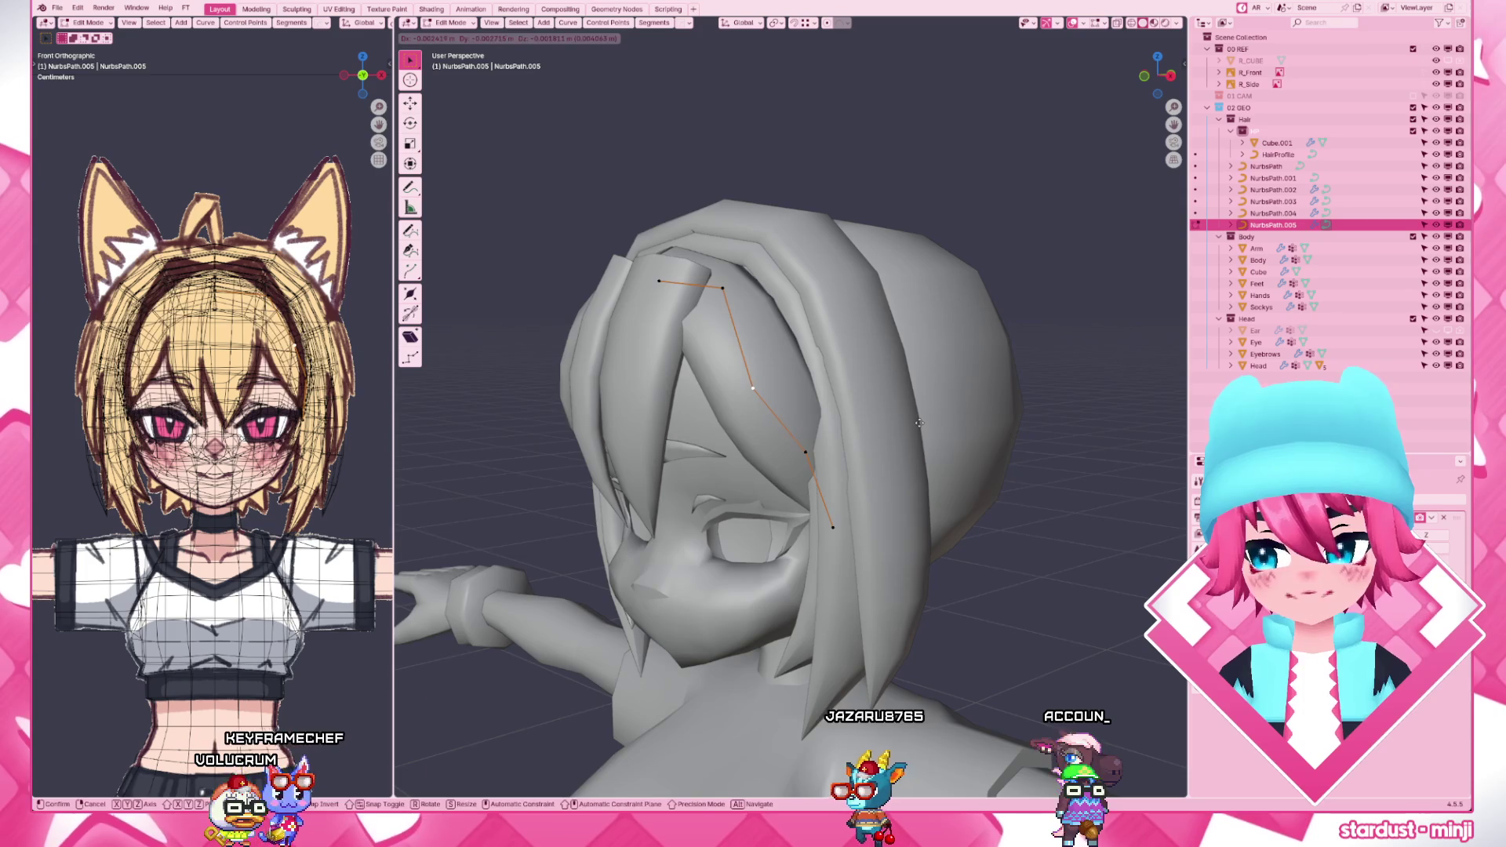
click(918, 422)
key(g)
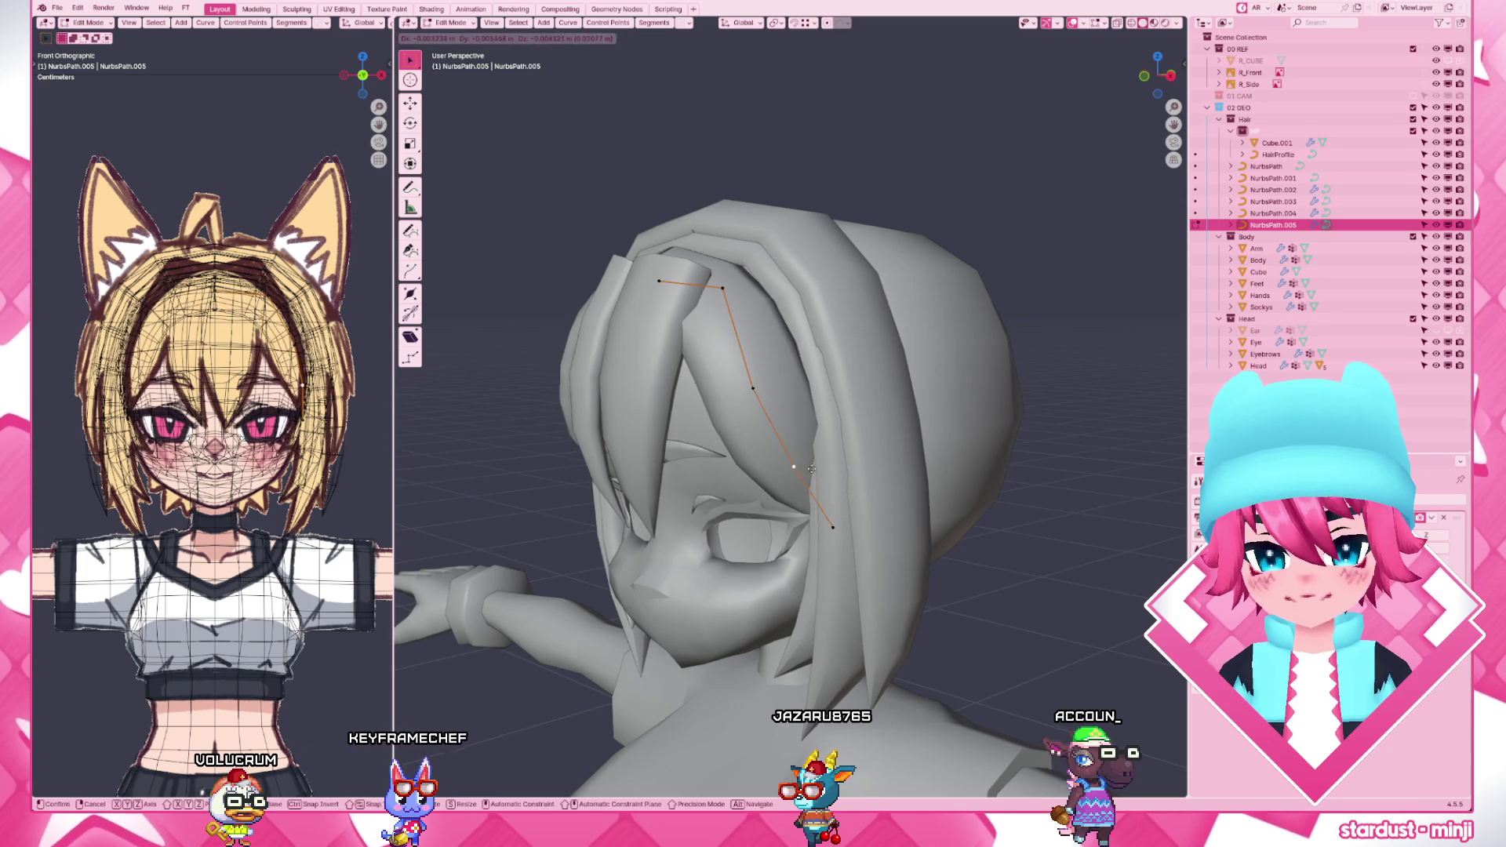
click(707, 315)
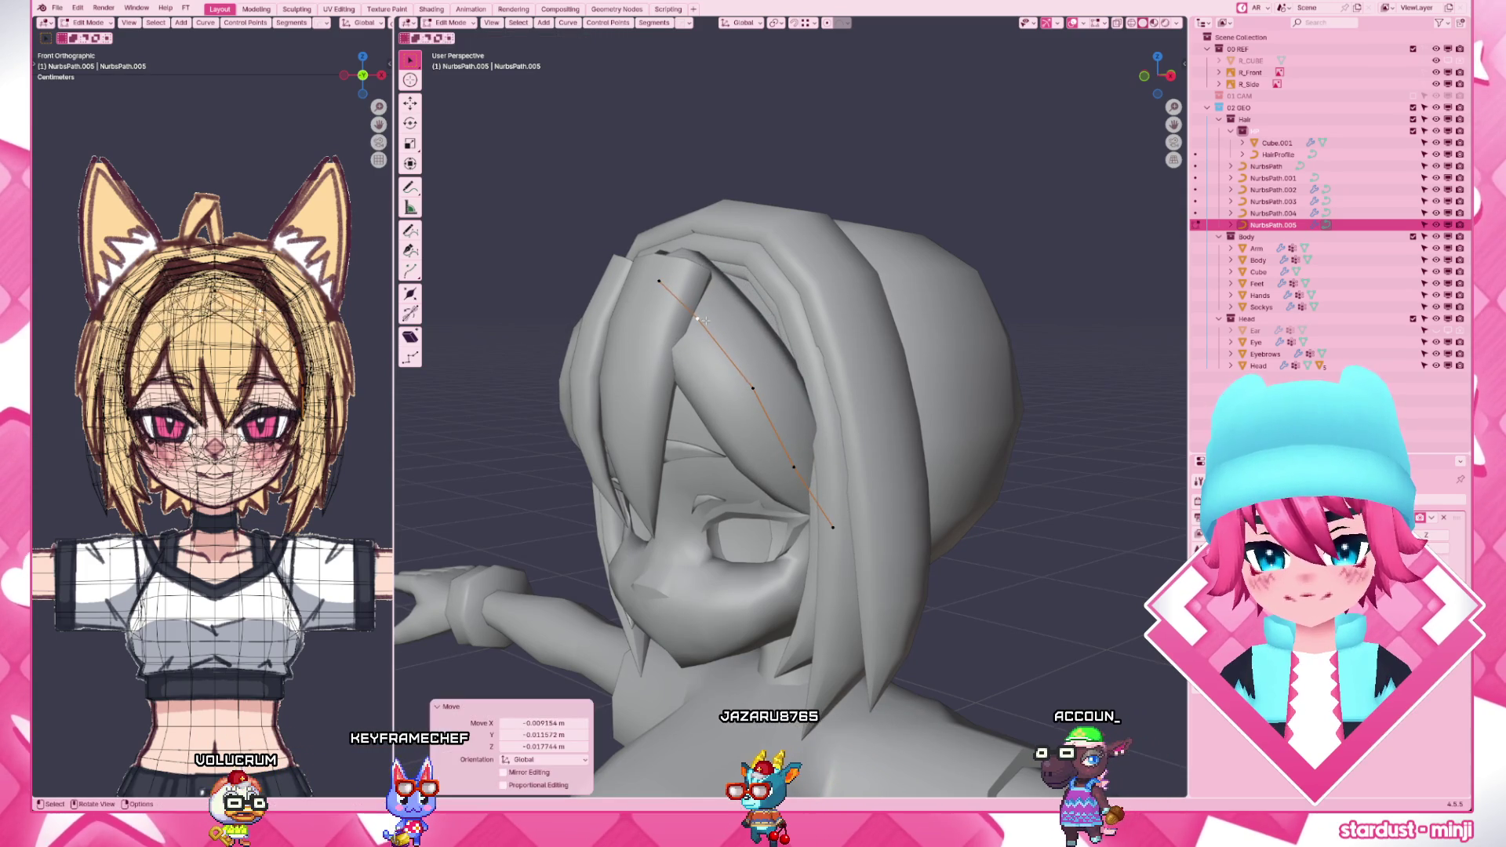
- Fit a point in wireframe over the front reference, then leave edit mode and check from the side
key(KP_1)
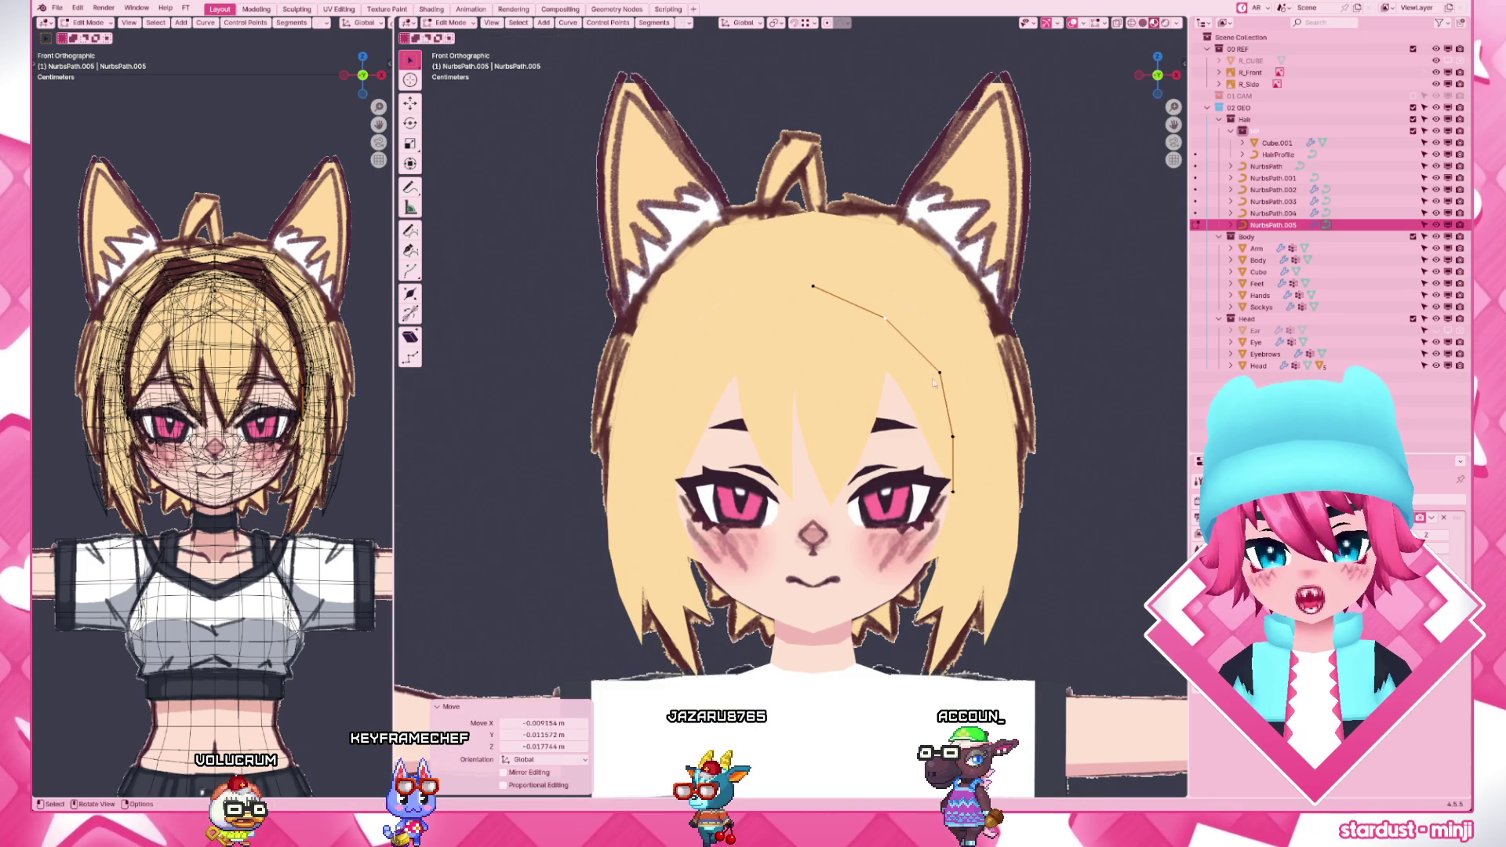
key(shift+z)
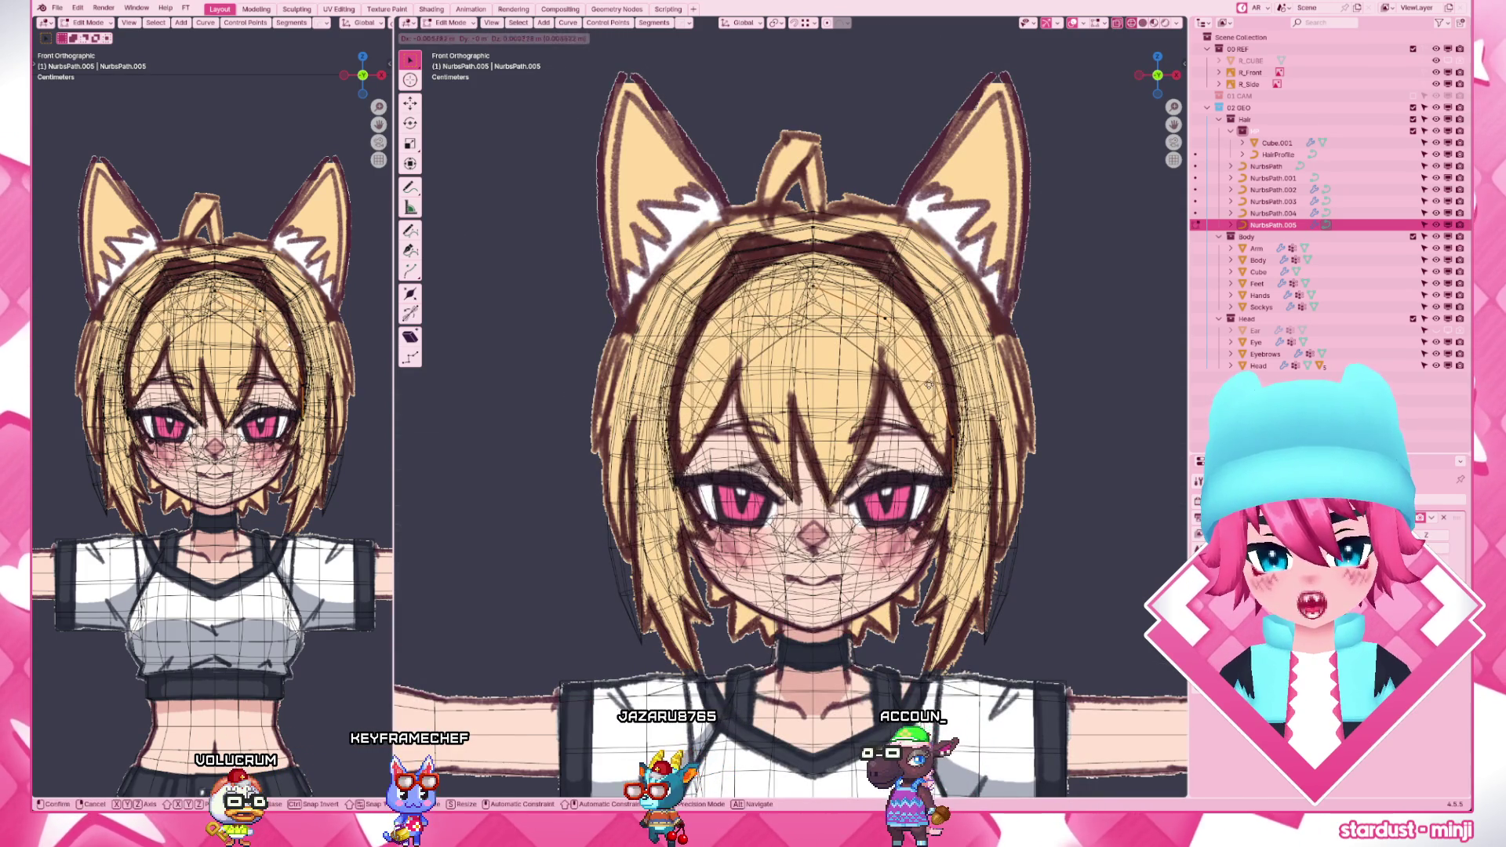
key(g)
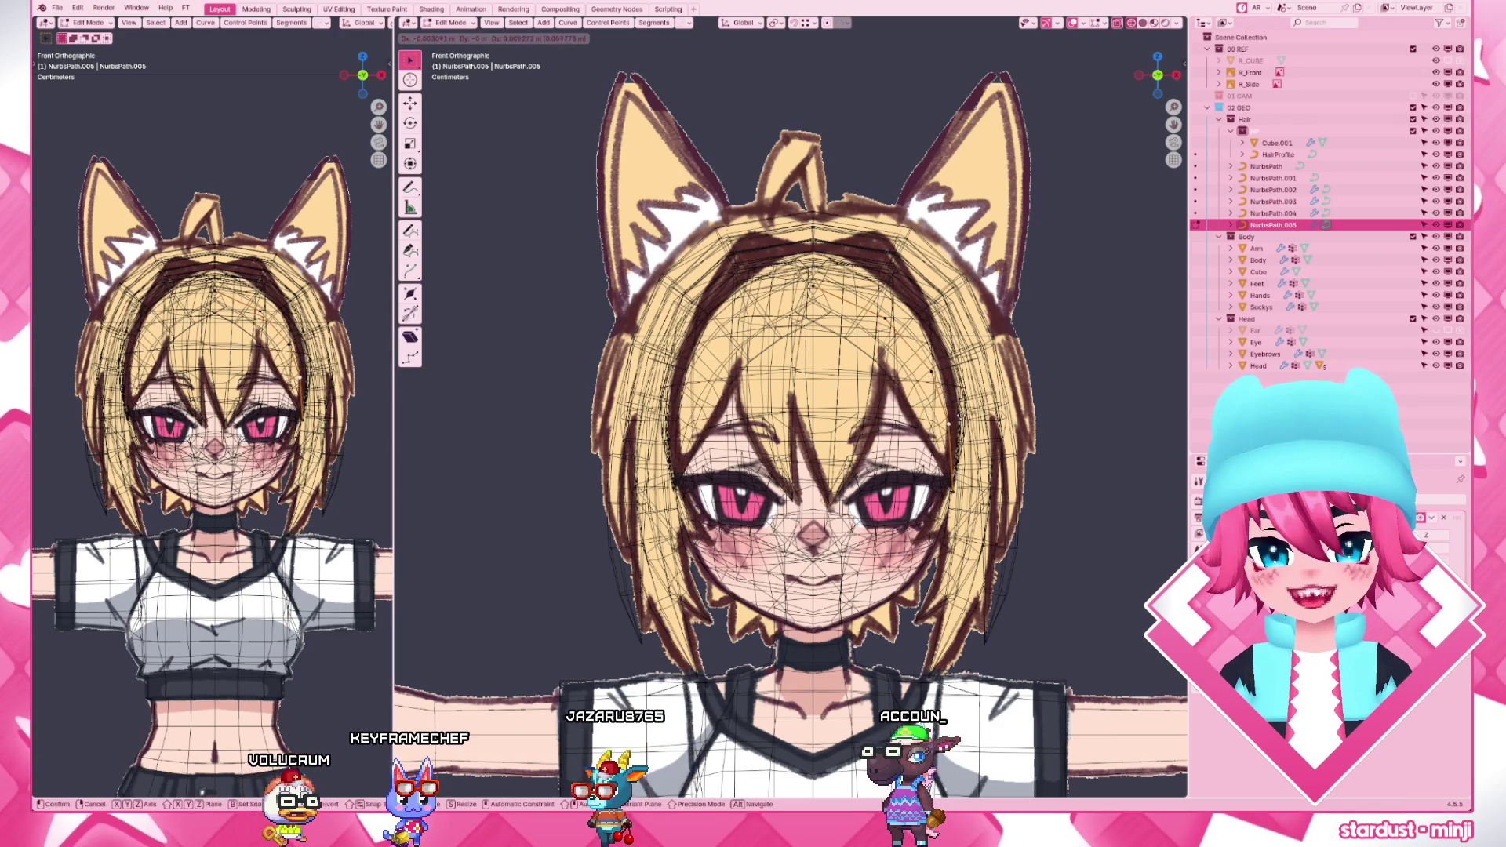
click(919, 376)
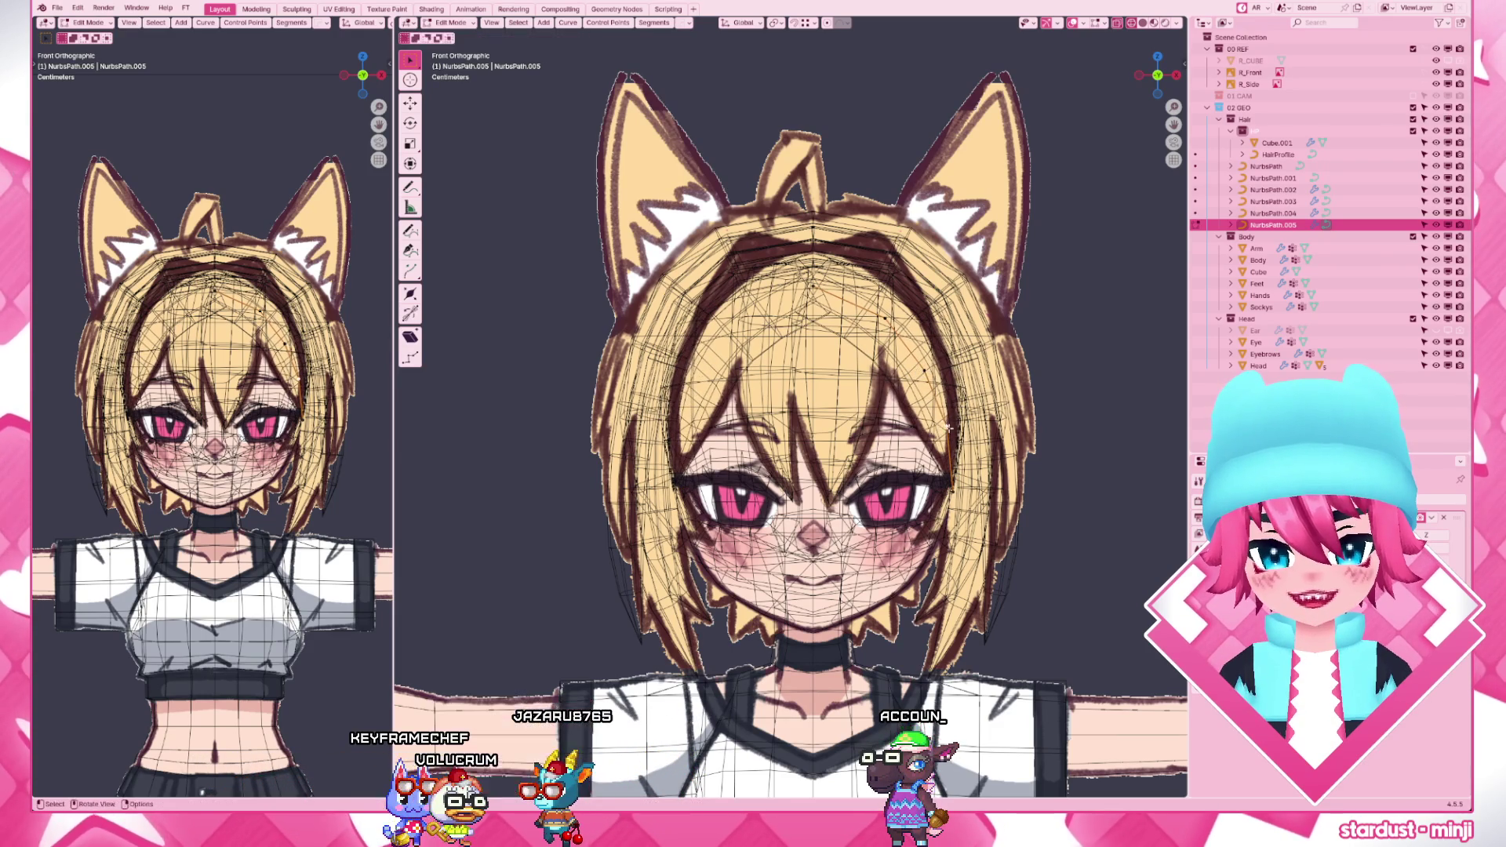
key(shift+z)
key(shift+z)
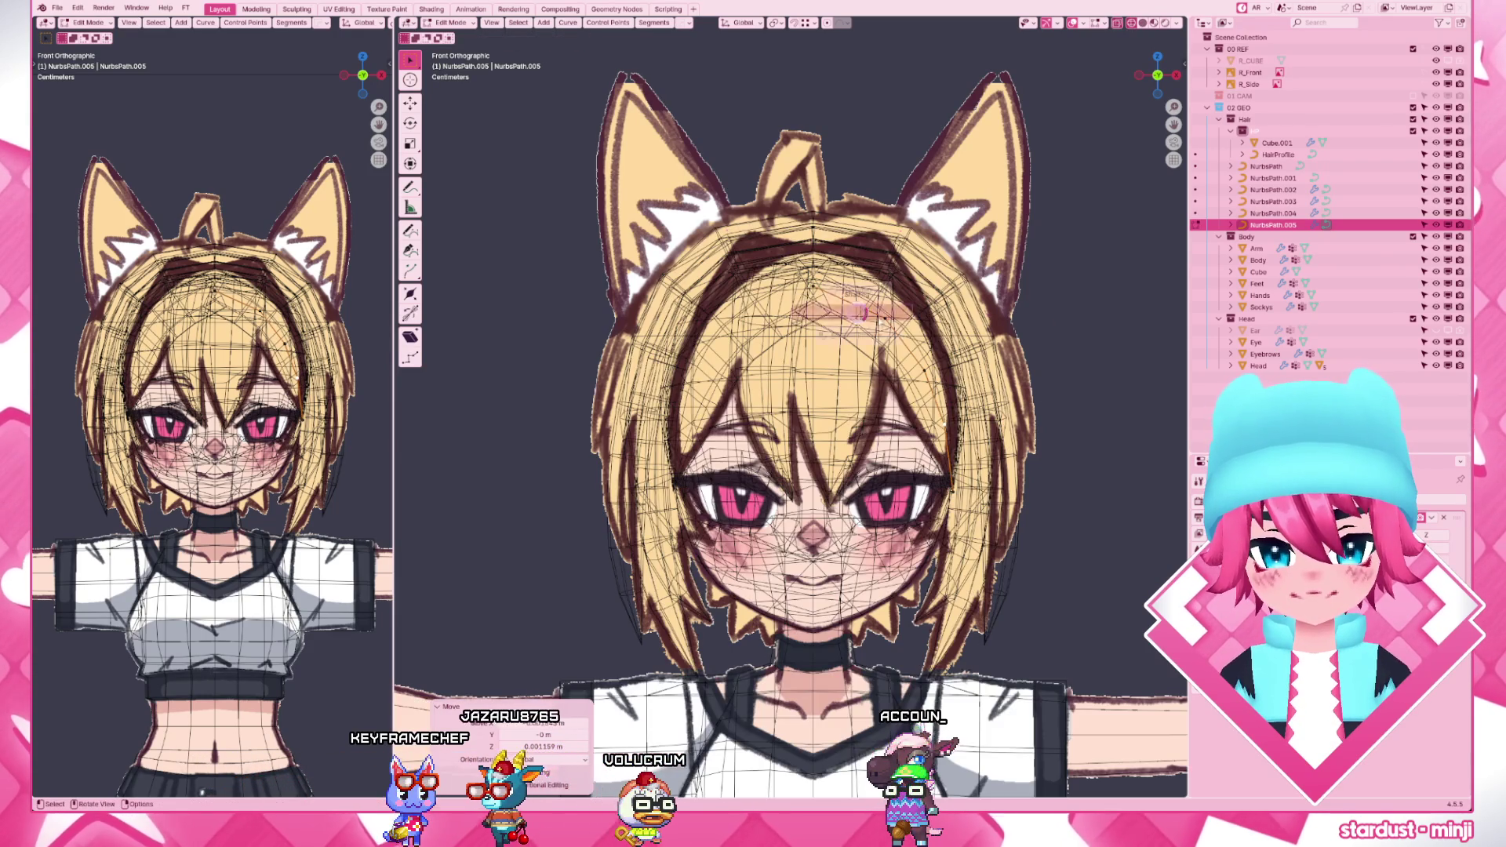
key(shift+z)
key(Tab)
middle_drag(896, 336, 788, 353)
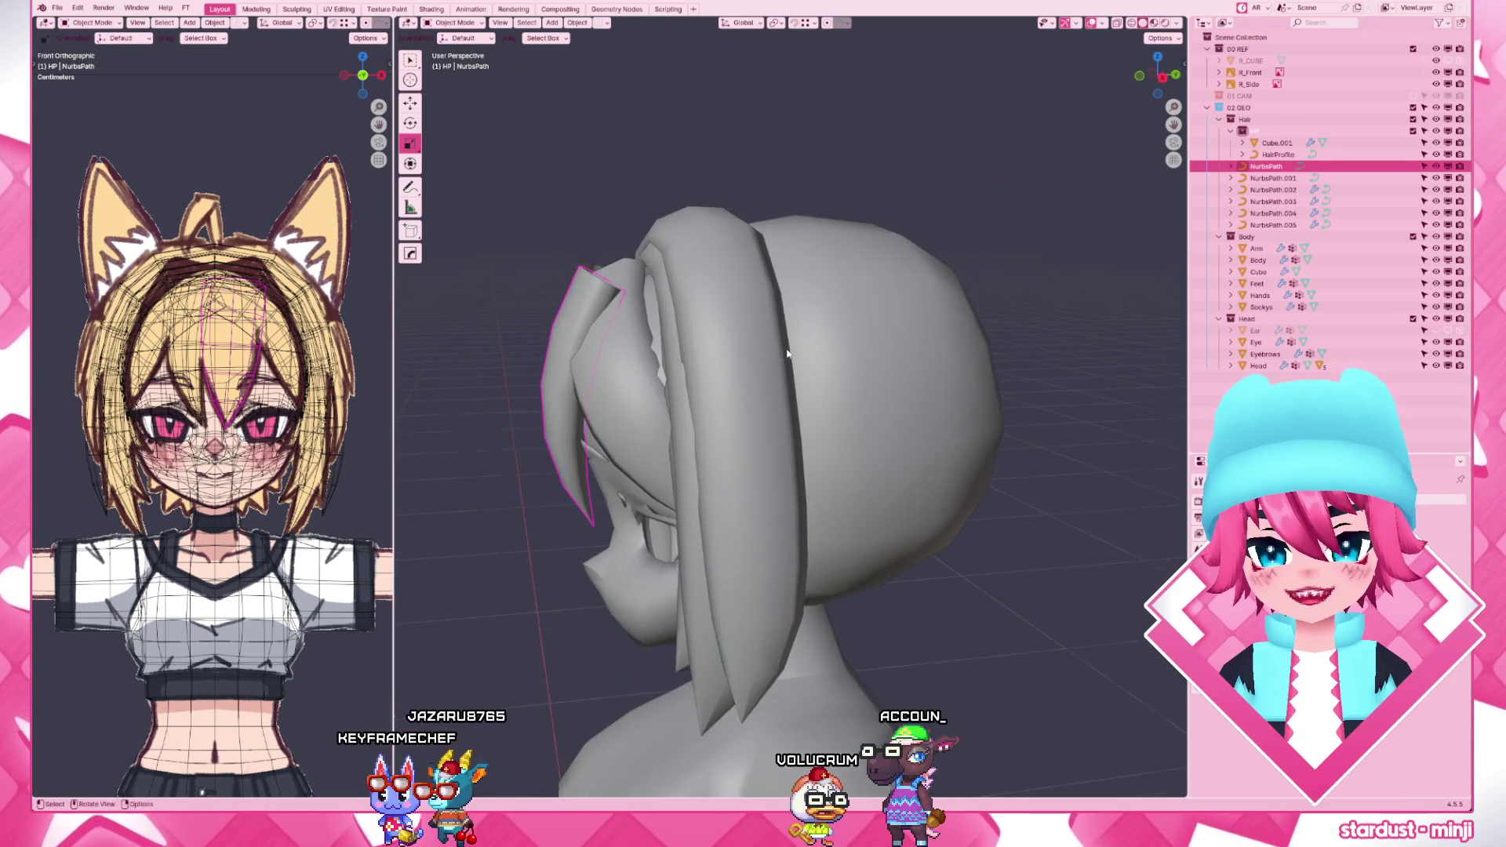
- Switch to the NurbsPath top strand and move a control point at the top of the hair
key(KP_3)
click(633, 388)
key(Tab)
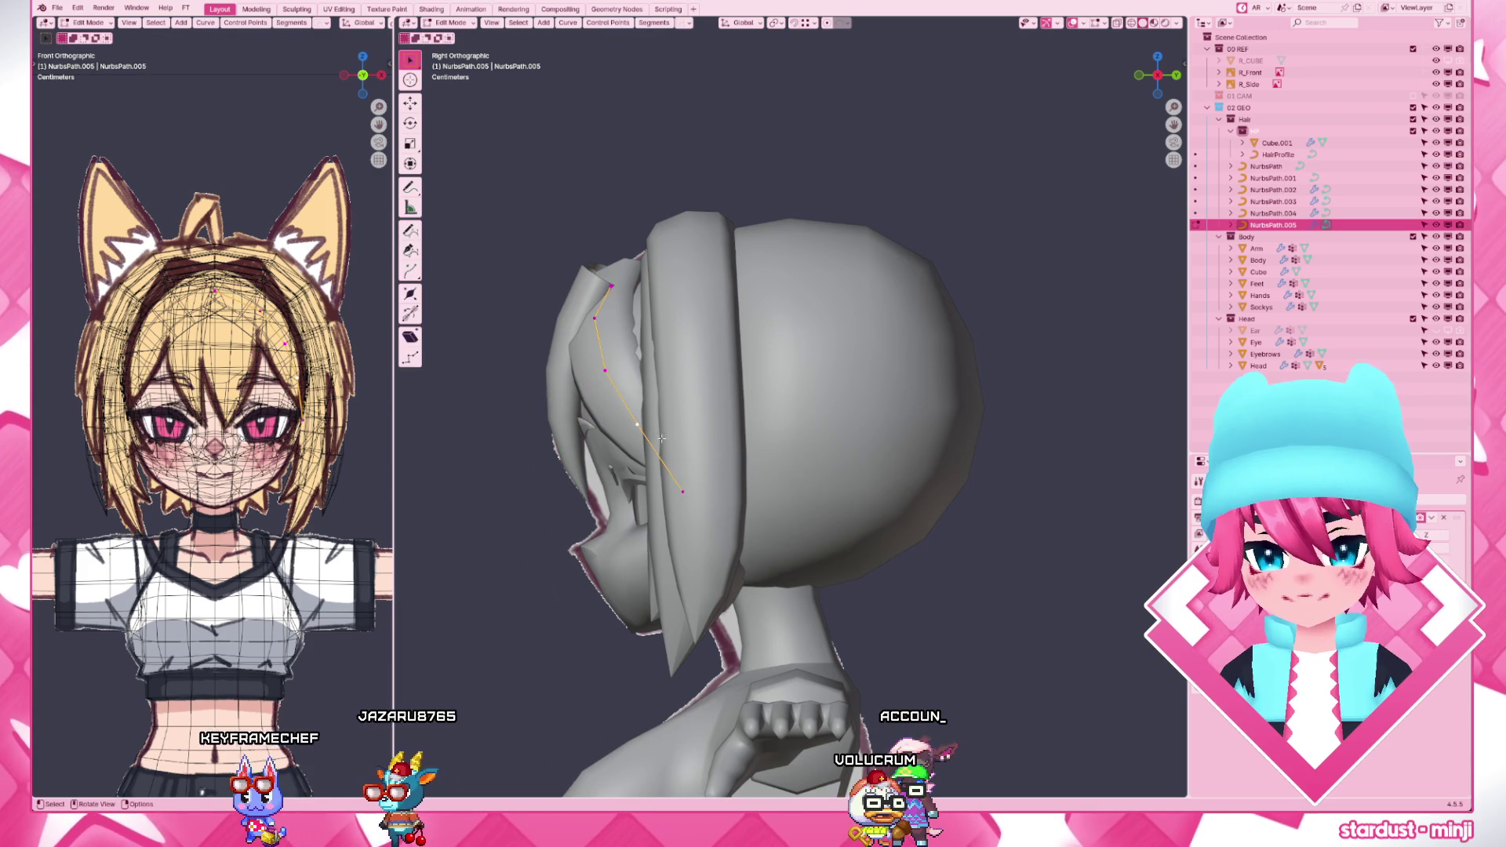
key(Tab)
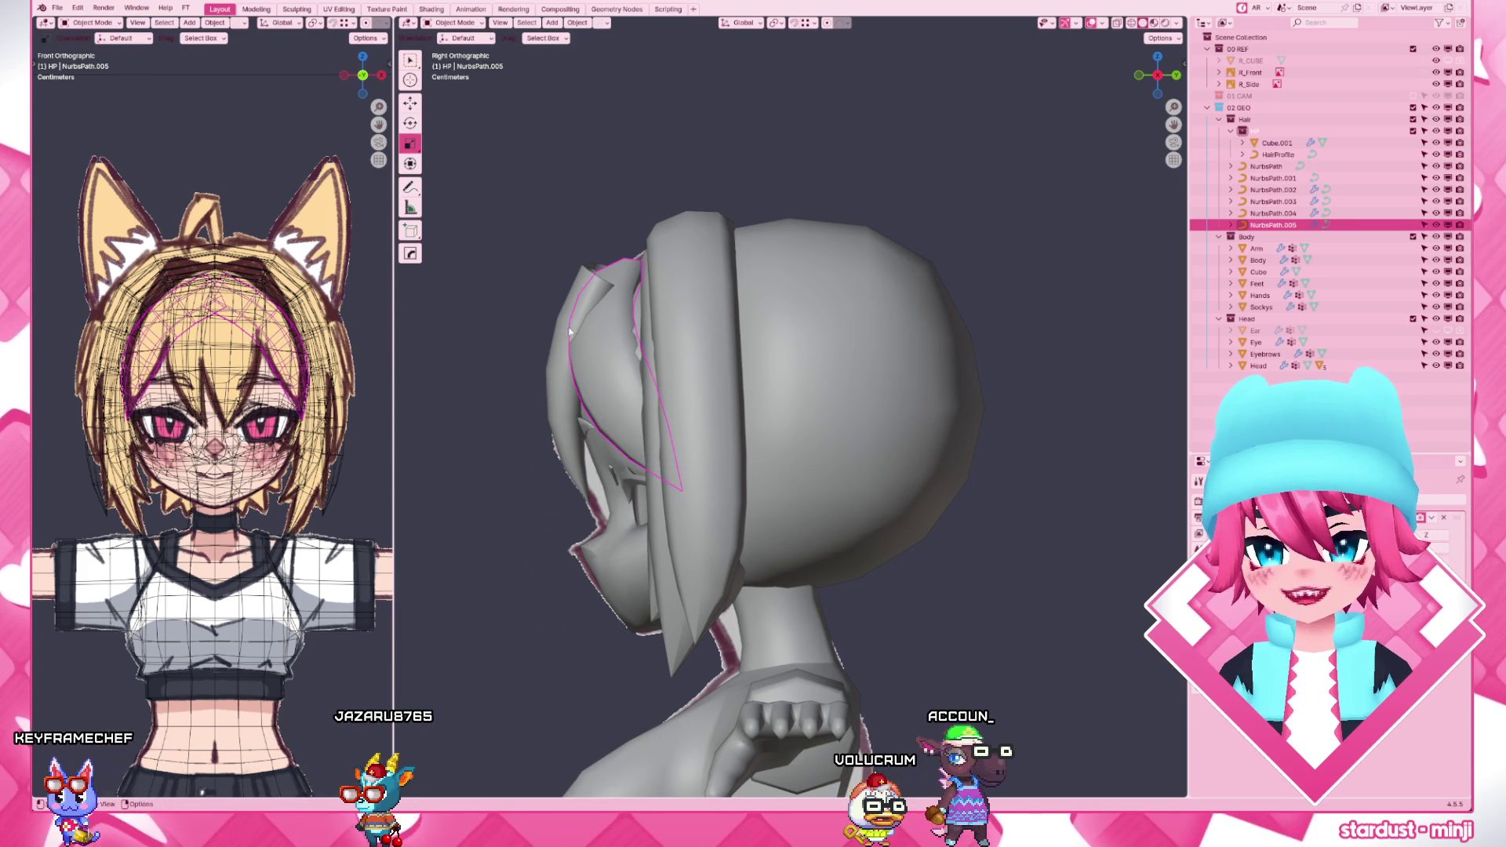
click(568, 331)
key(Tab)
key(g)
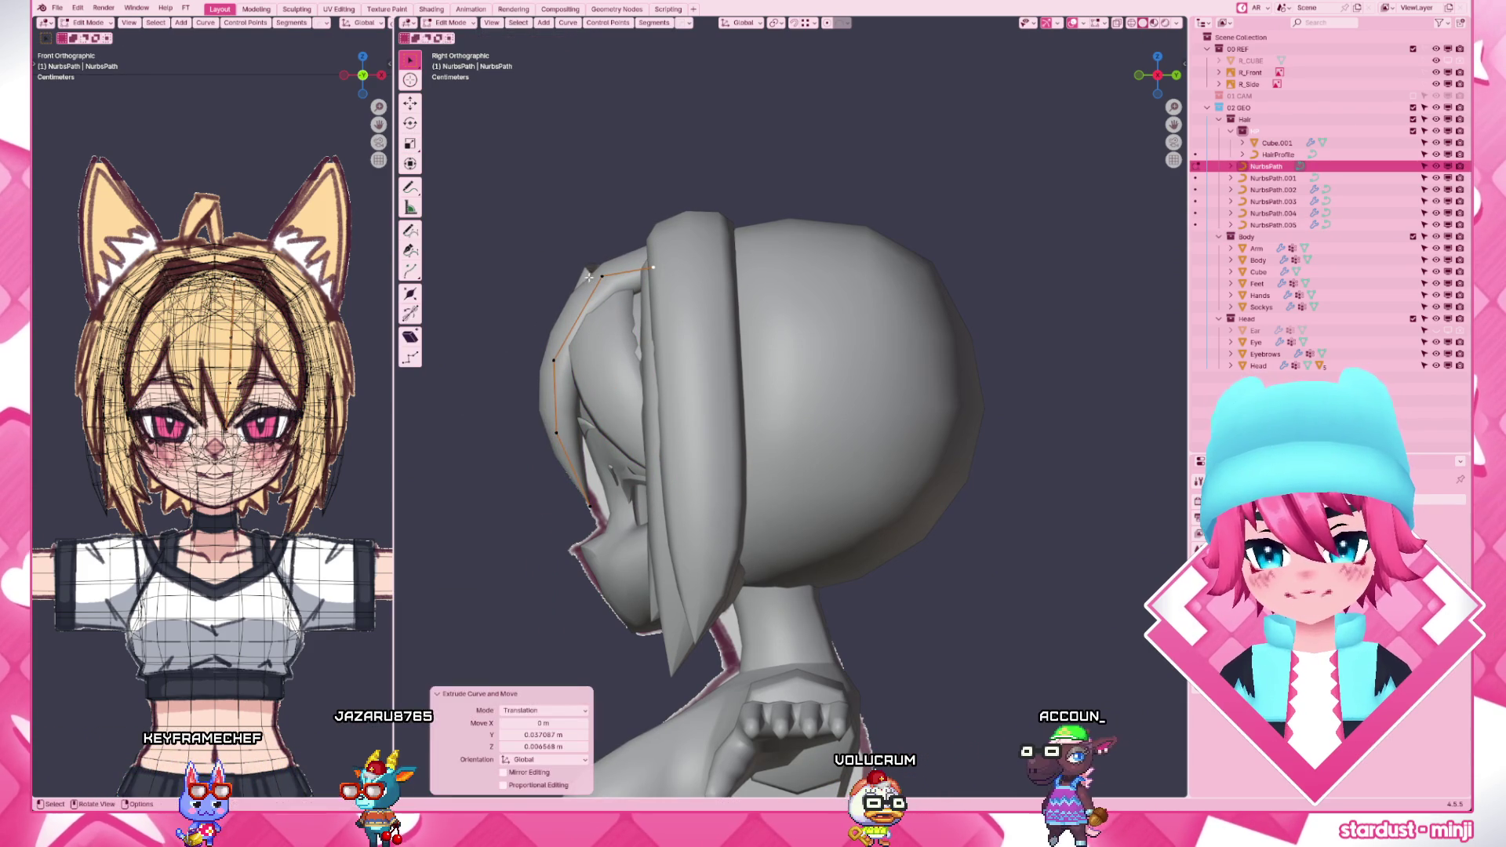
click(612, 268)
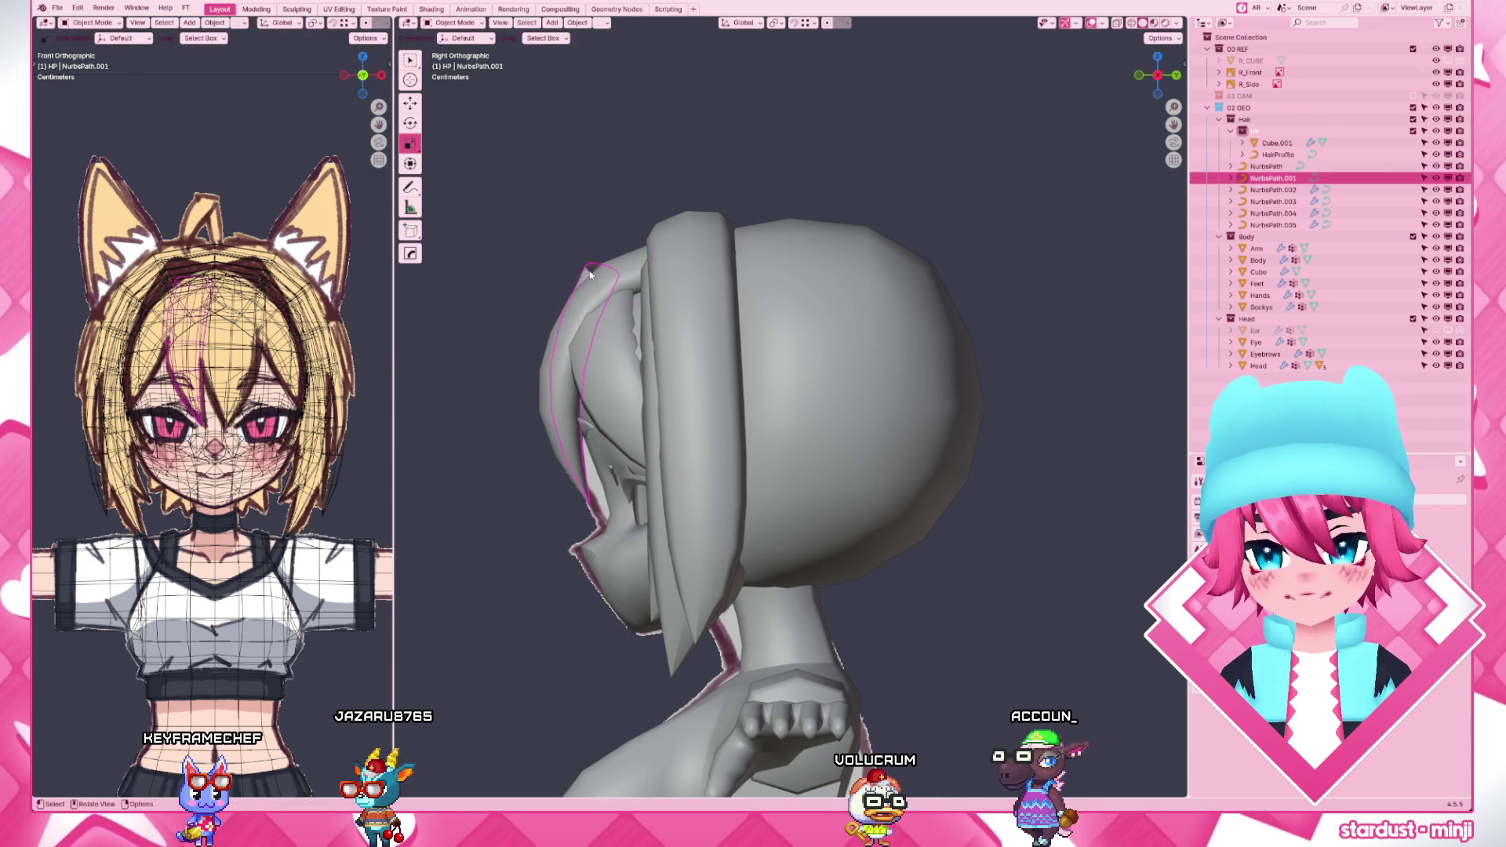
click(686, 249)
middle_drag(685, 250, 904, 308)
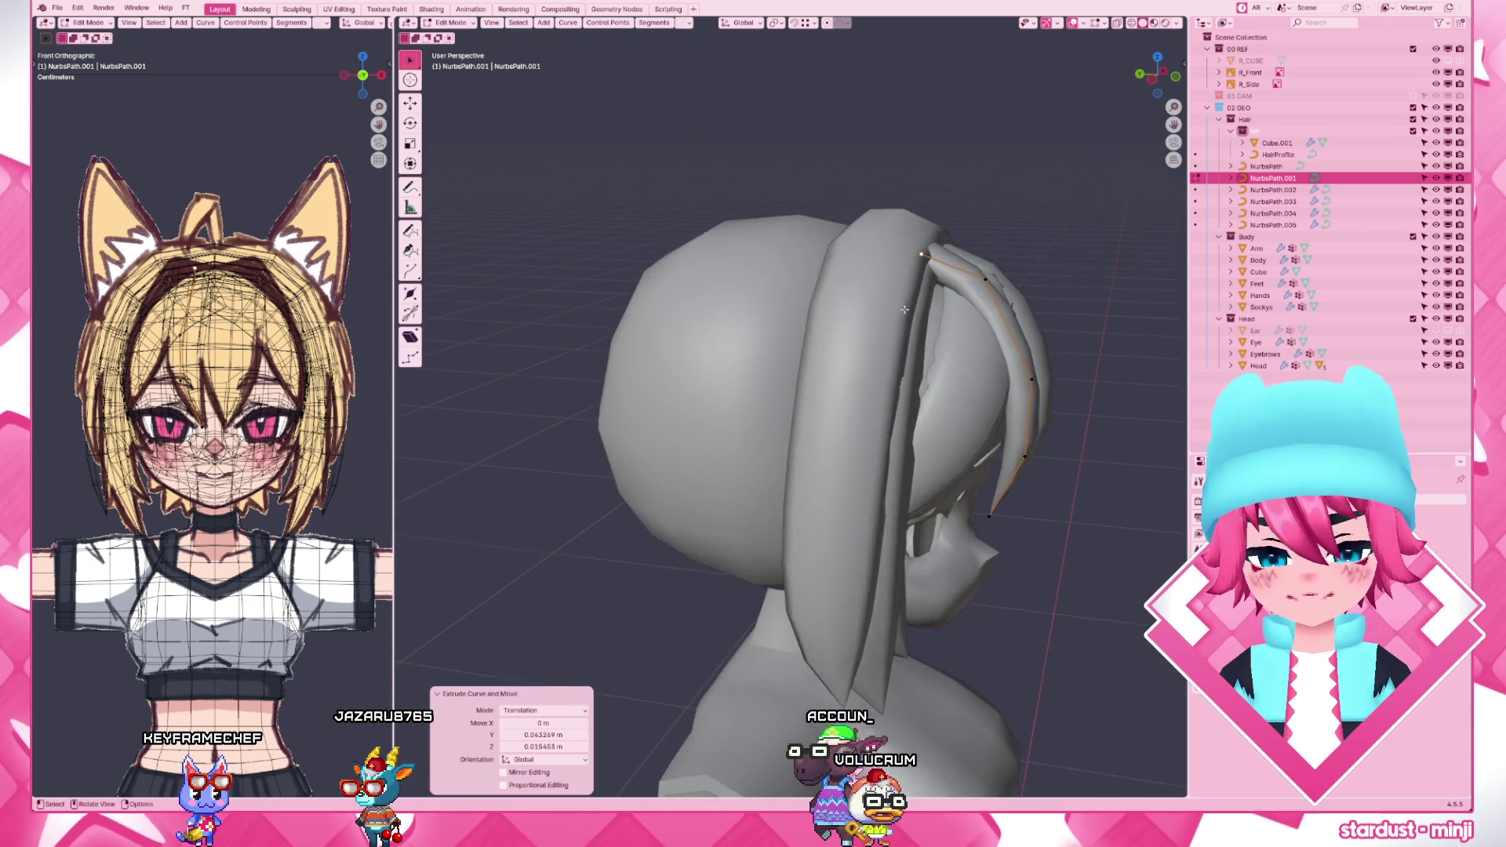
scroll(905, 308, down, 3)
key(Tab)
- Select all of NurbsPath.005's points, tilt the strand slightly, then duplicate it as NurbsPath.006
key(KP_1)
scroll(929, 416, up, 3)
scroll(929, 415, up, 2)
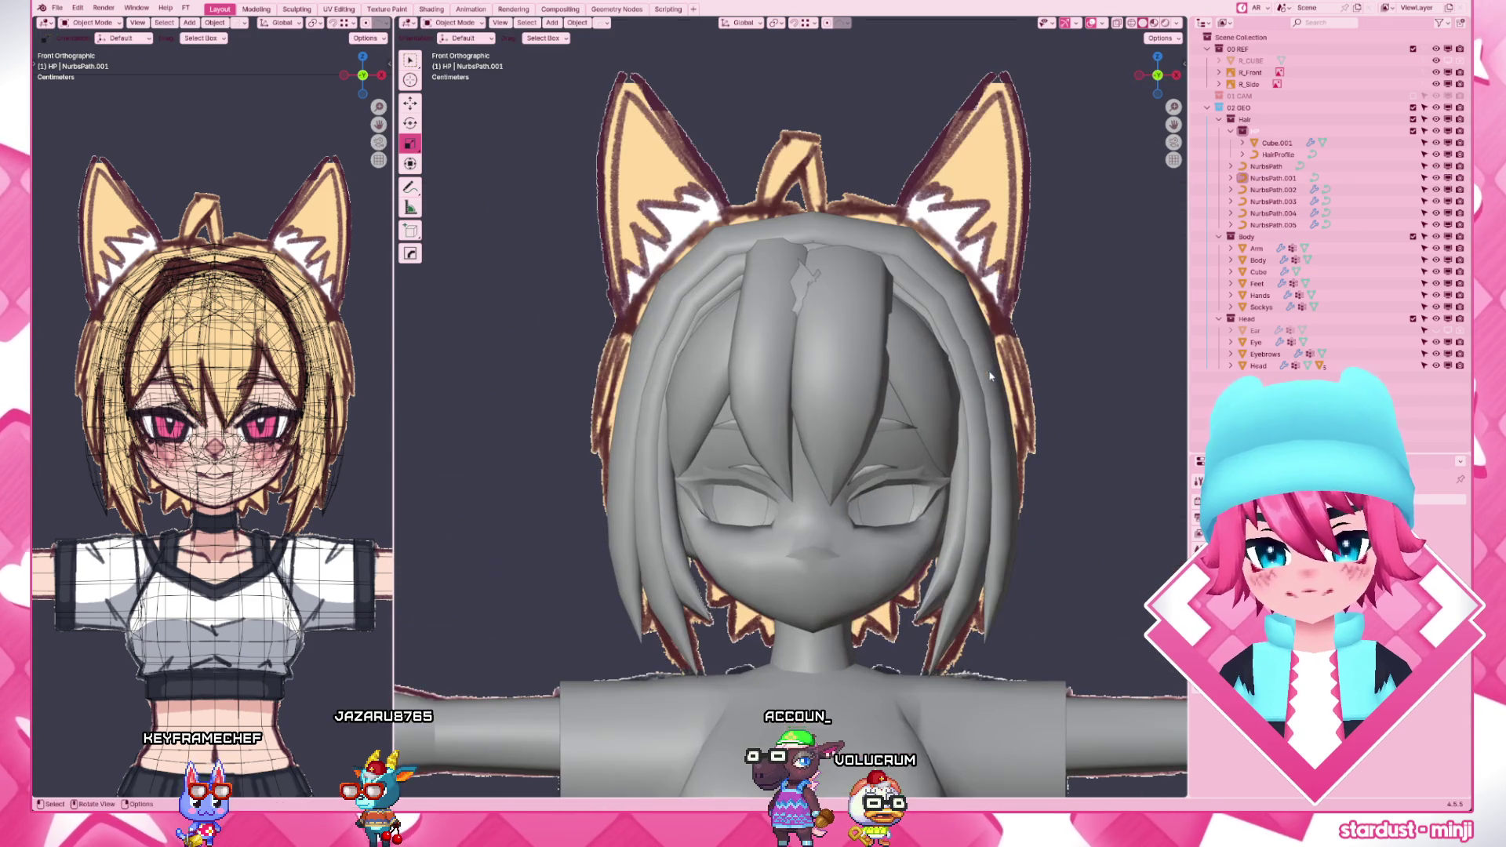
click(929, 415)
key(Tab)
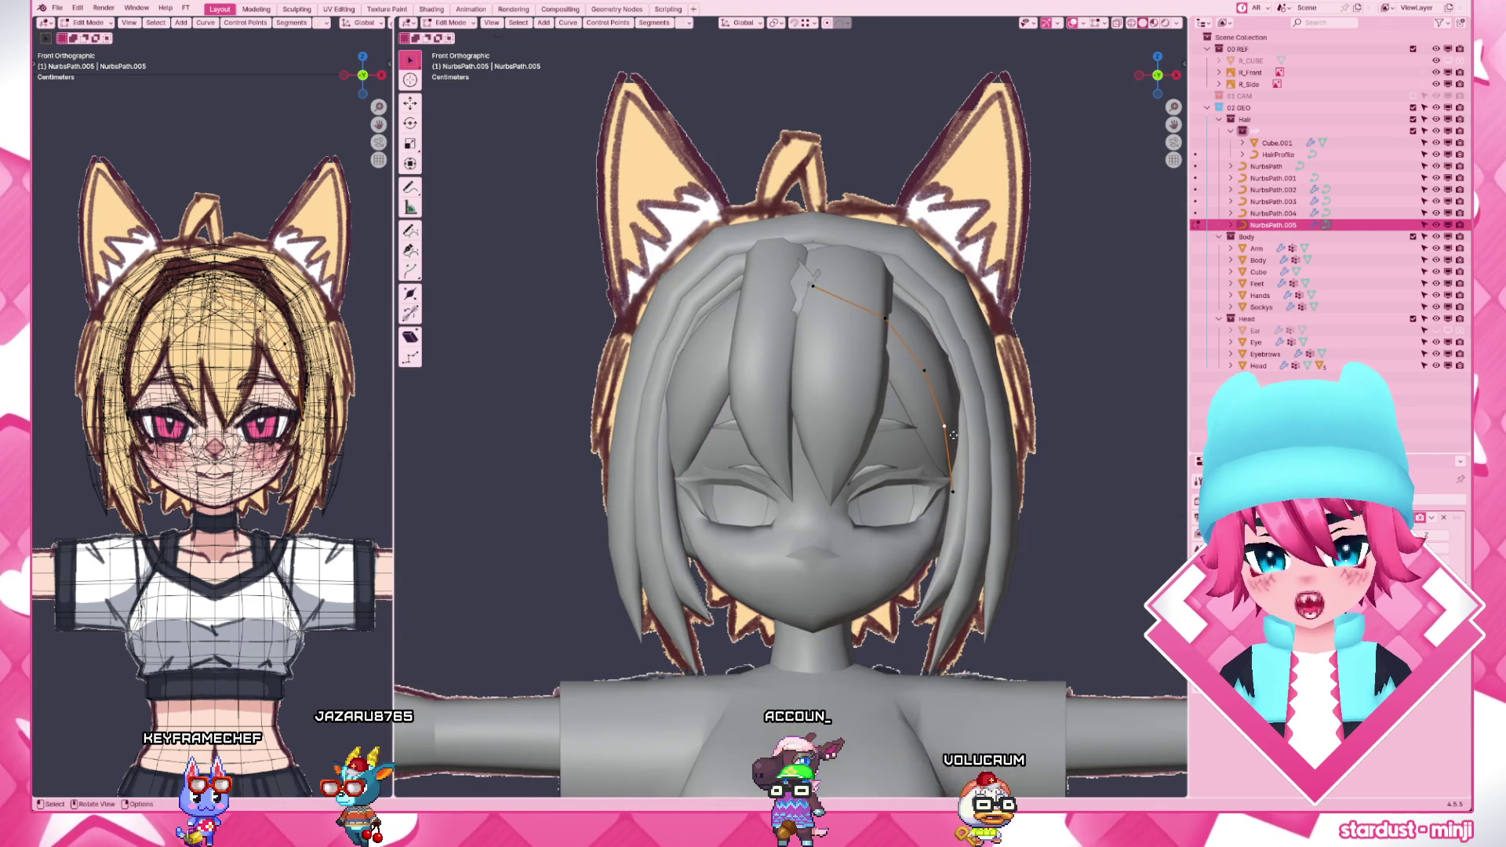
key(a)
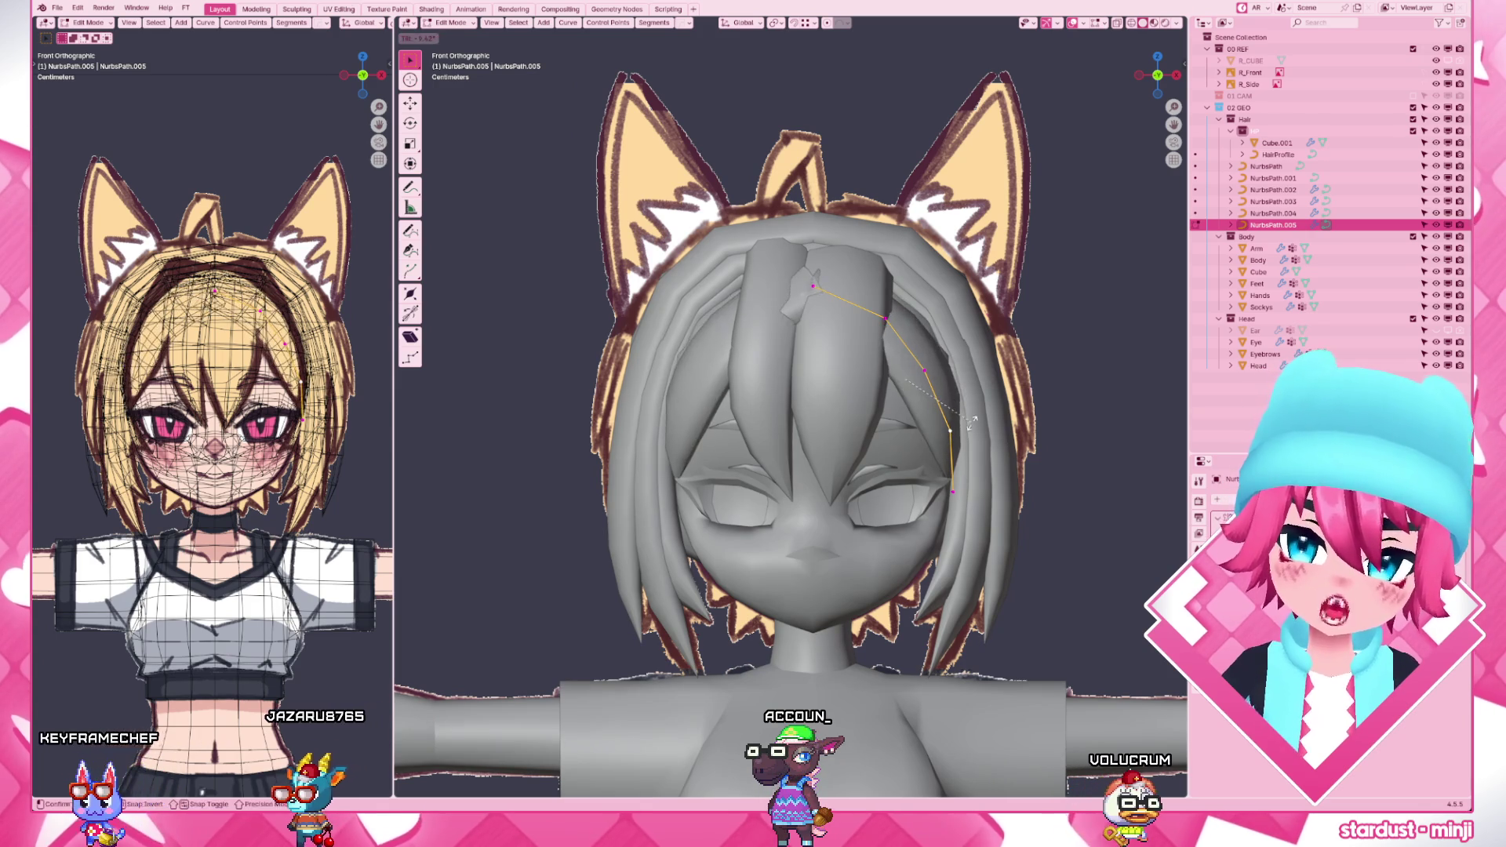
key(r)
click(899, 320)
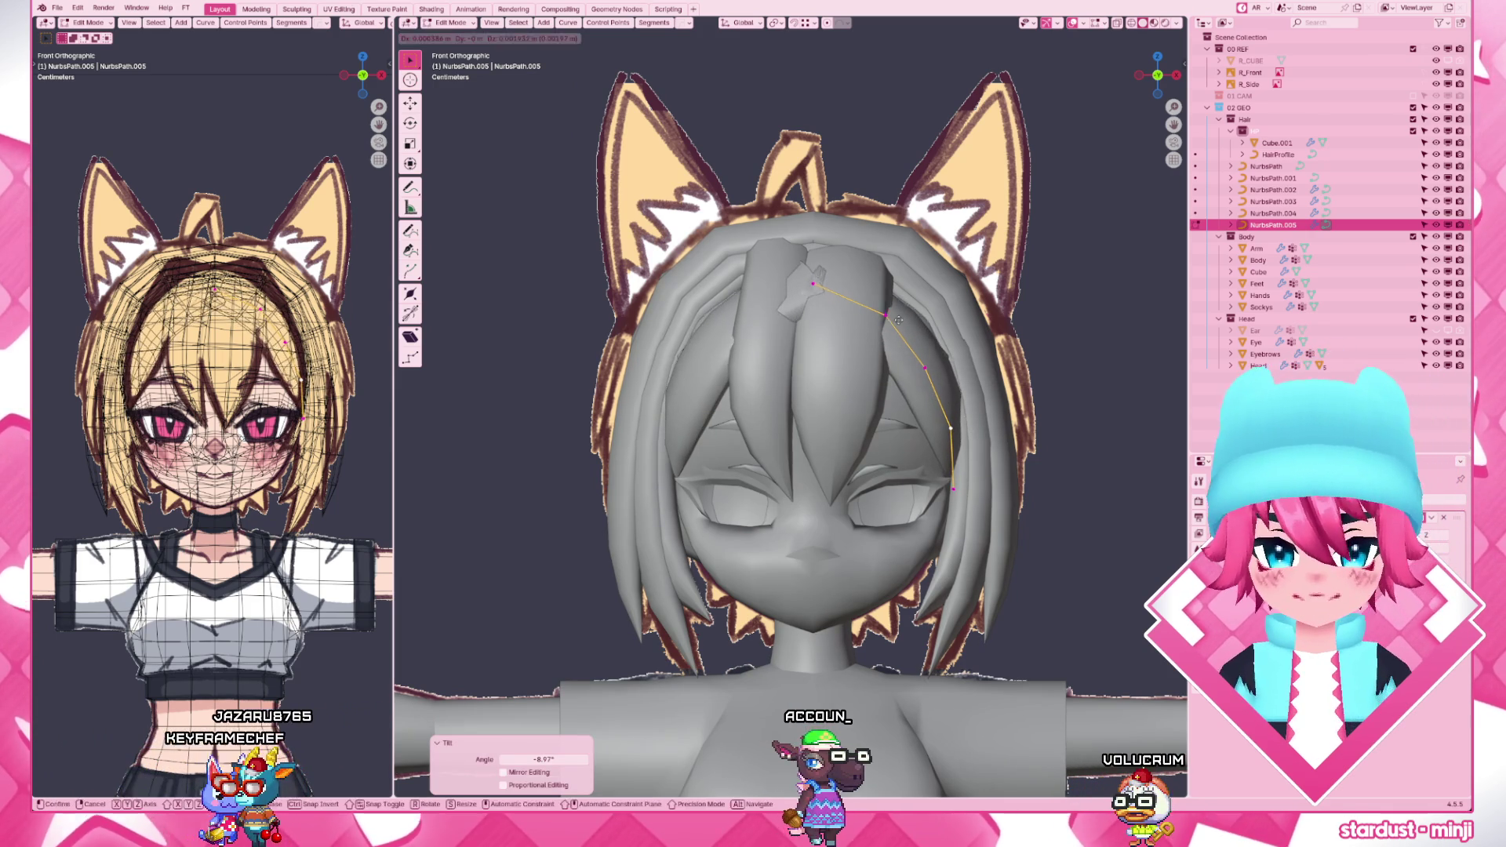
key(Tab)
key(shift+d)
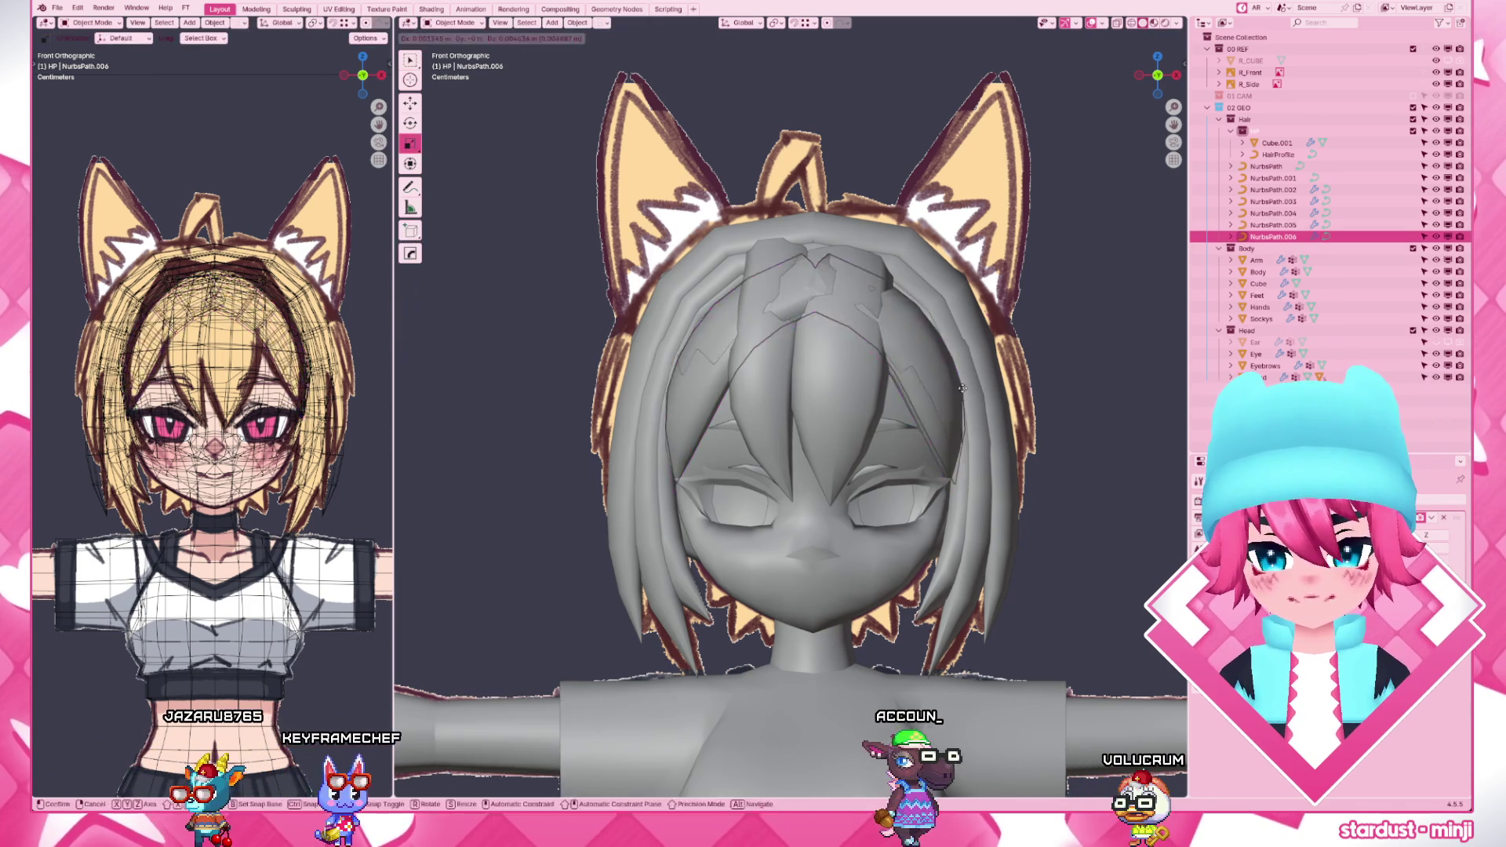
- Edit NurbsPath.006's points, moving them back and rotating a point down the side of the head
mouse_move(963, 390)
middle_down()
mouse_move(736, 443)
mouse_move(771, 399)
middle_up()
key(Tab)
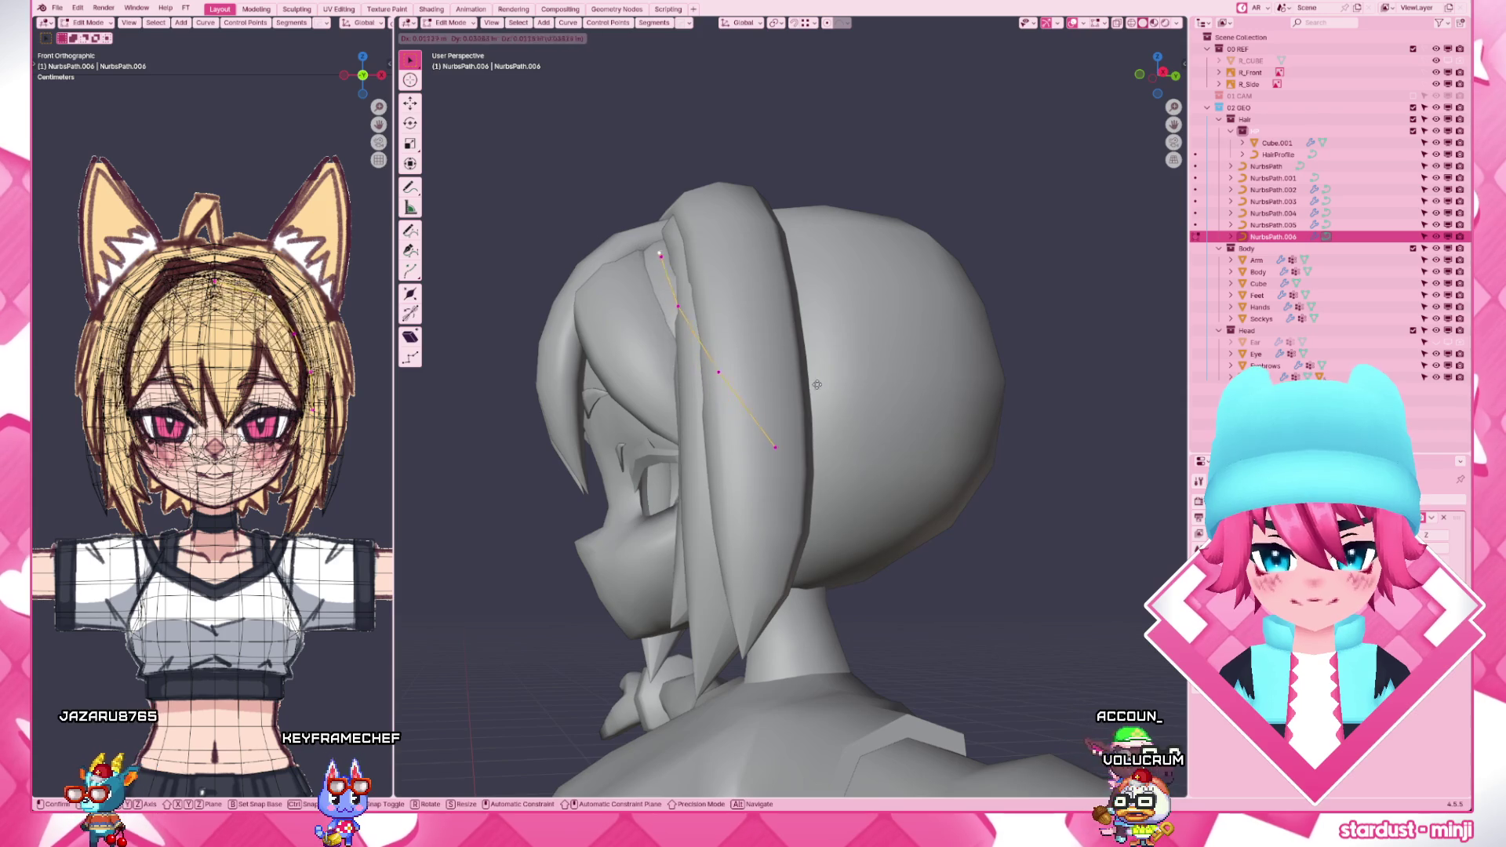
click(816, 379)
click(1025, 398)
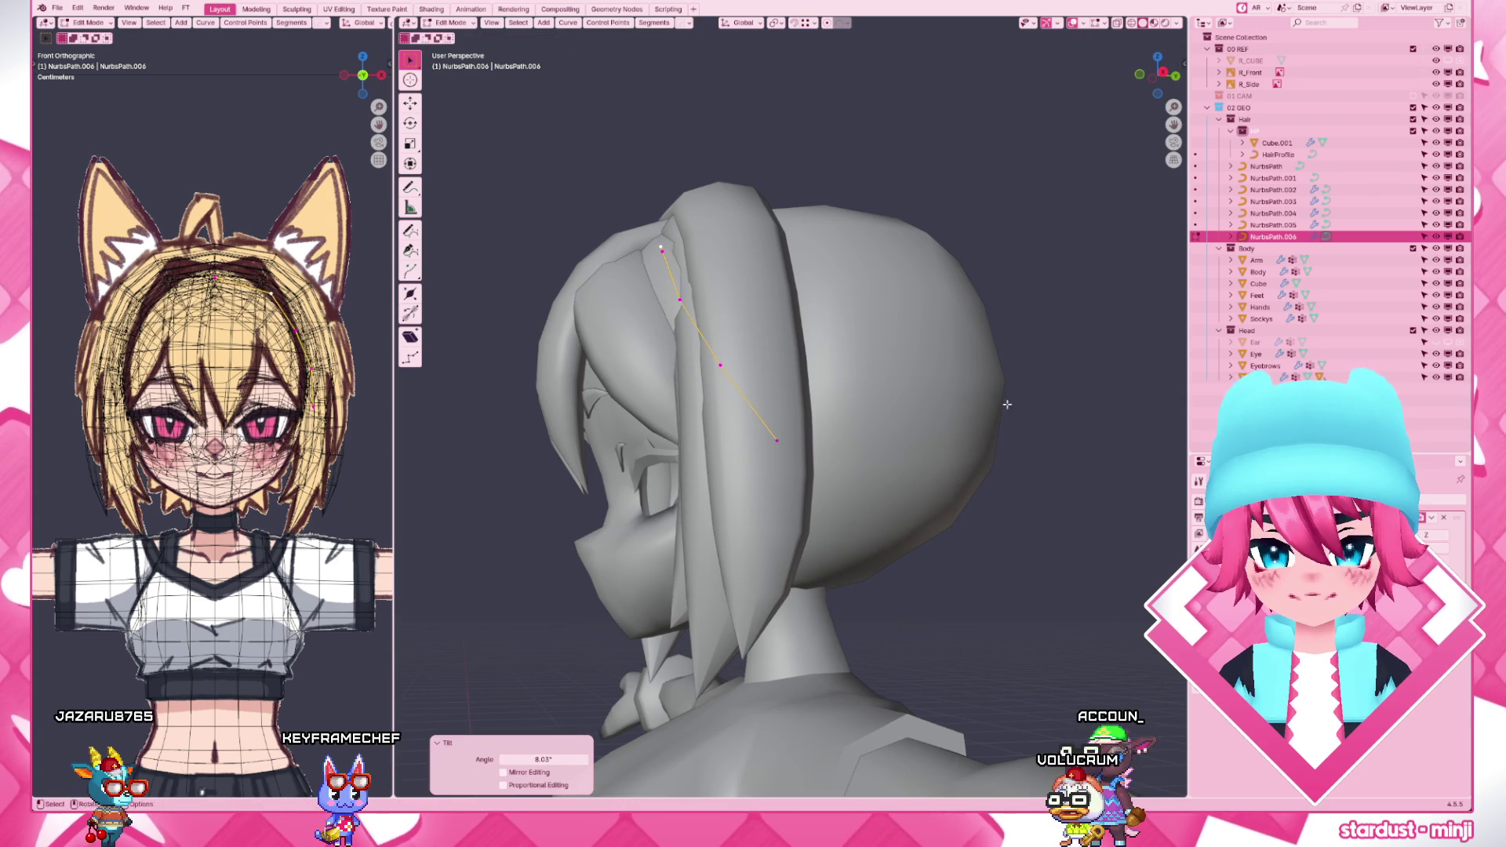
key(r)
click(970, 257)
- Move the strand's upper points from a frontal angle, check from above, and leave editing
mouse_move(965, 270)
middle_down()
mouse_move(831, 415)
mouse_move(871, 401)
middle_up()
key(g)
click(973, 242)
click(808, 309)
click(813, 305)
middle_drag(823, 353, 904, 419)
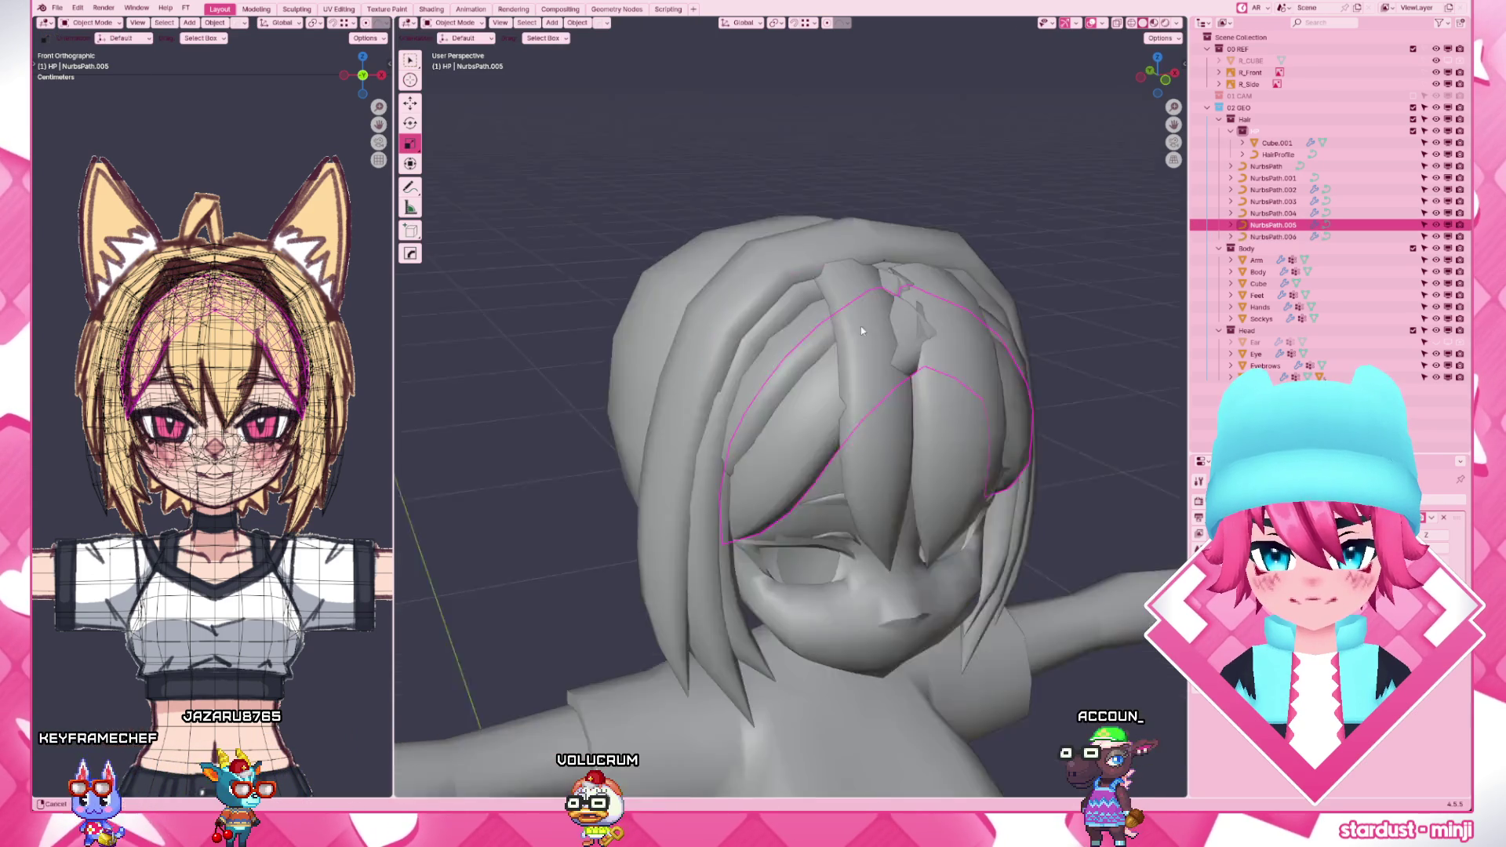
scroll(903, 419, down, 3)
key(Tab)
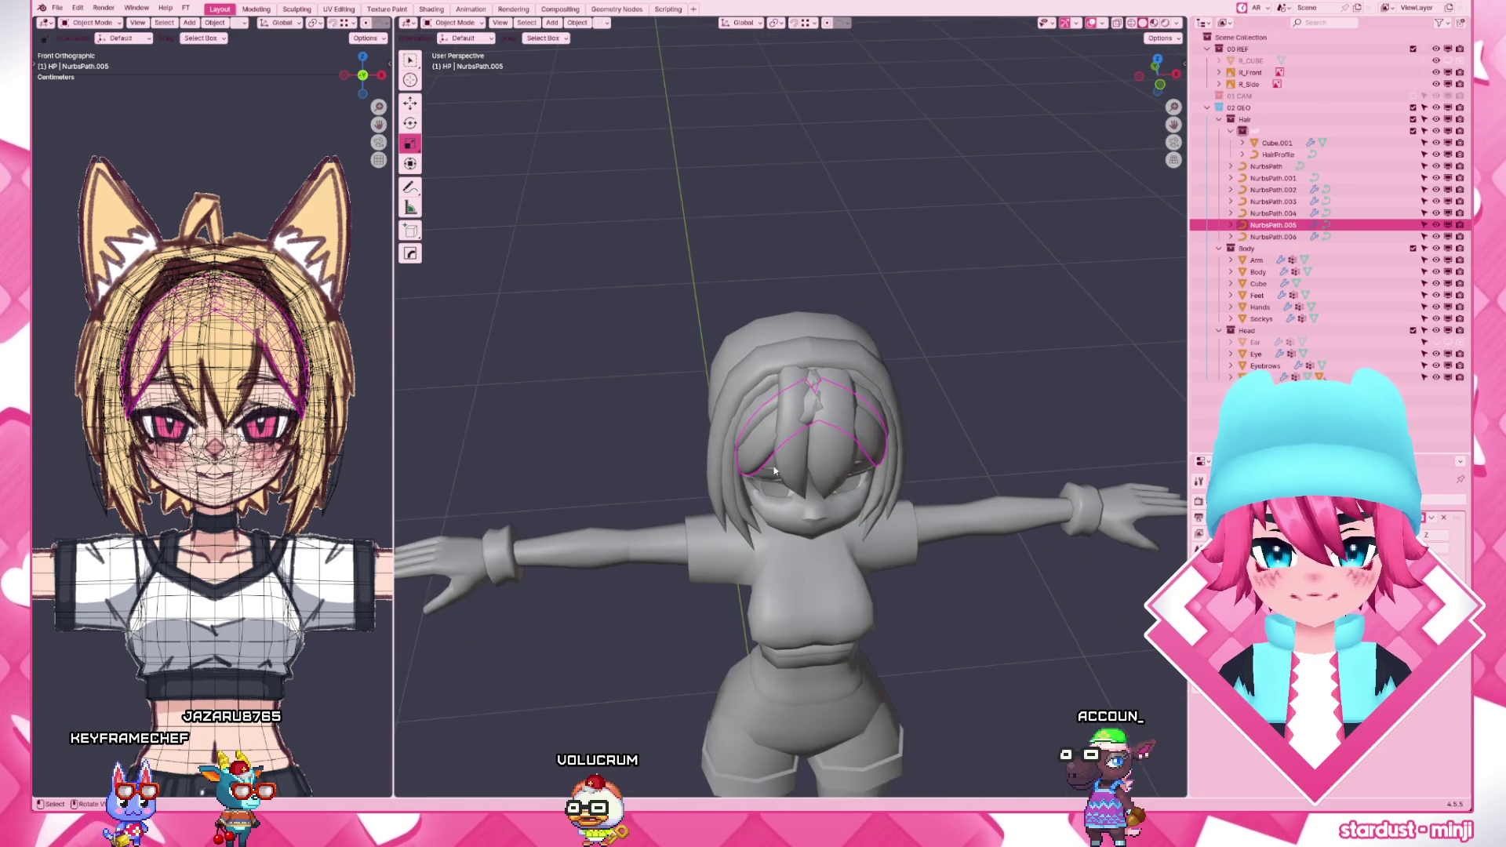
scroll(836, 492, up, 2)
- Start editing NurbsPath.001's points in a top-down wireframe view and begin rotating its end
click(836, 492)
key(Tab)
mouse_move(835, 493)
middle_down()
mouse_move(894, 447)
mouse_move(927, 495)
middle_up()
key(shift+z)
key(KP_7)
scroll(926, 496, up, 3)
key(r)
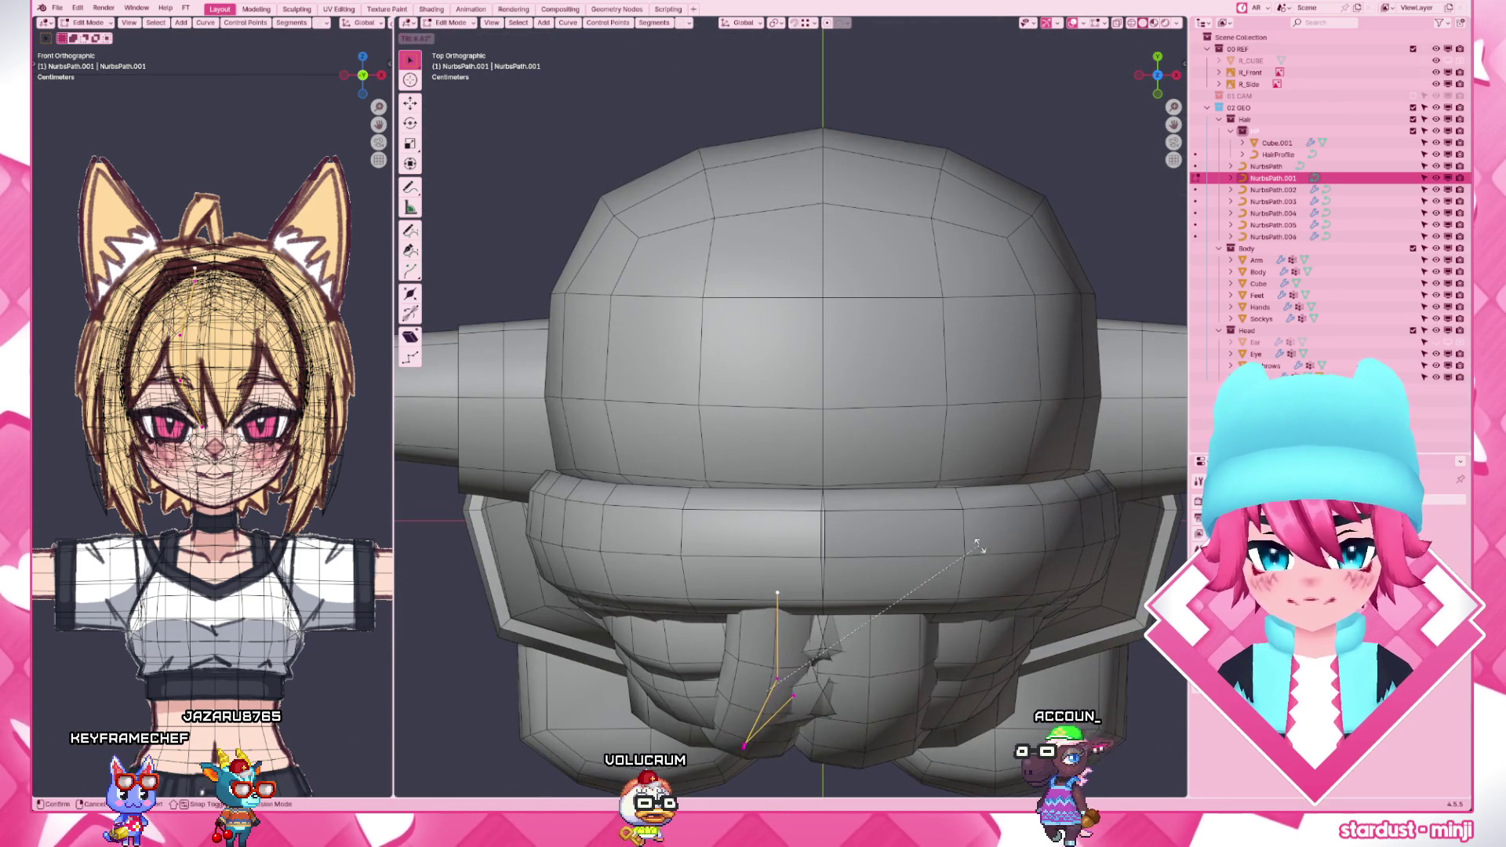
- Settle the NurbsPath.001 strand point, nudging it along the front-back axis
click(972, 591)
scroll(824, 495, down, 2)
key(g)
click(777, 599)
key(g)
key(y)
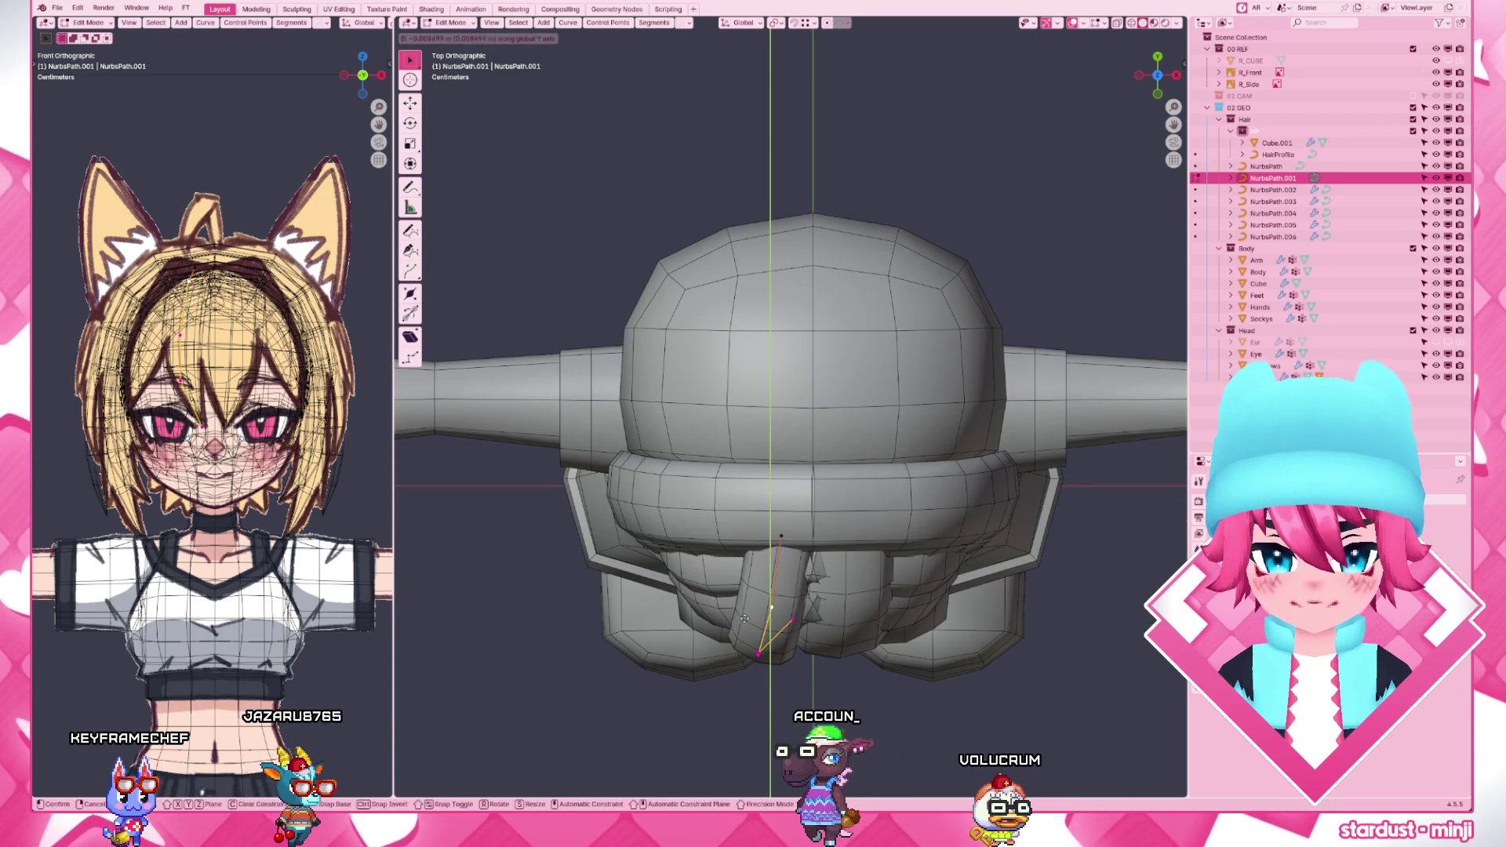
click(777, 642)
- Shift the NurbsPath strand's point along the front-back axis in two small moves
click(841, 589)
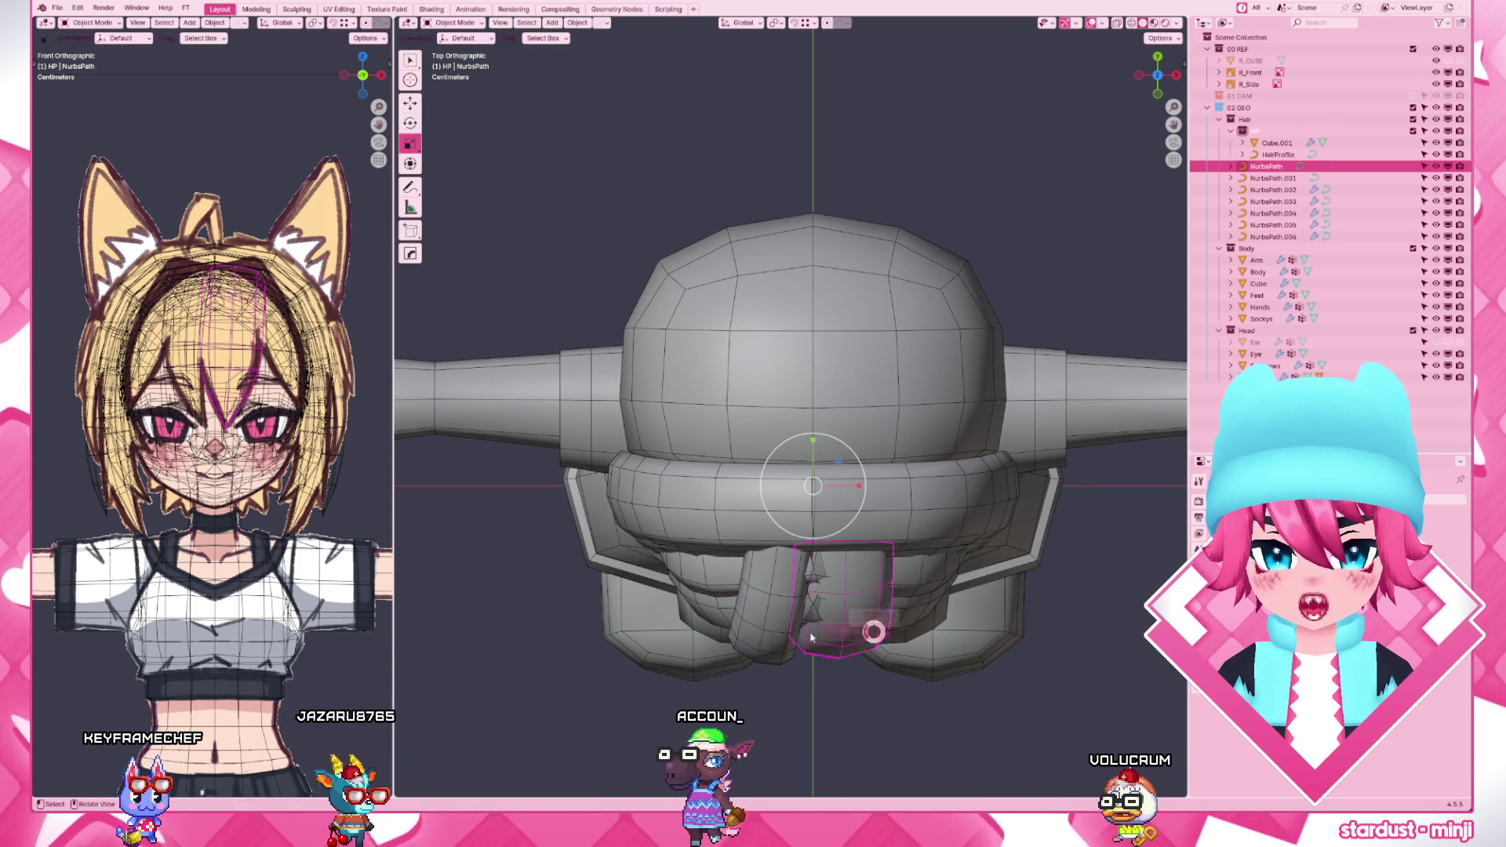
key(g)
key(y)
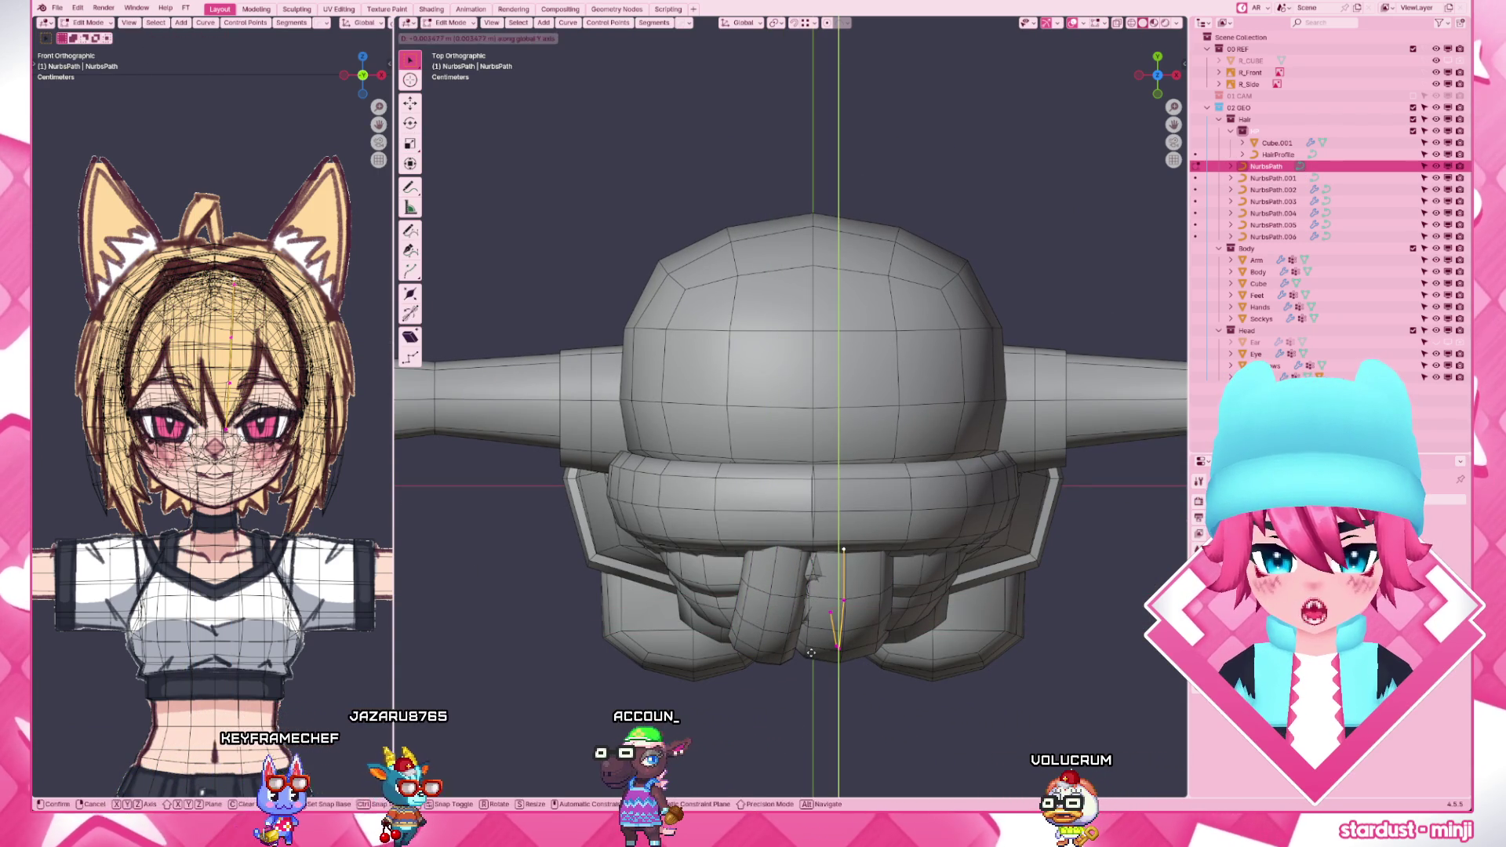
click(833, 539)
shift+middle_drag(918, 636, 813, 546)
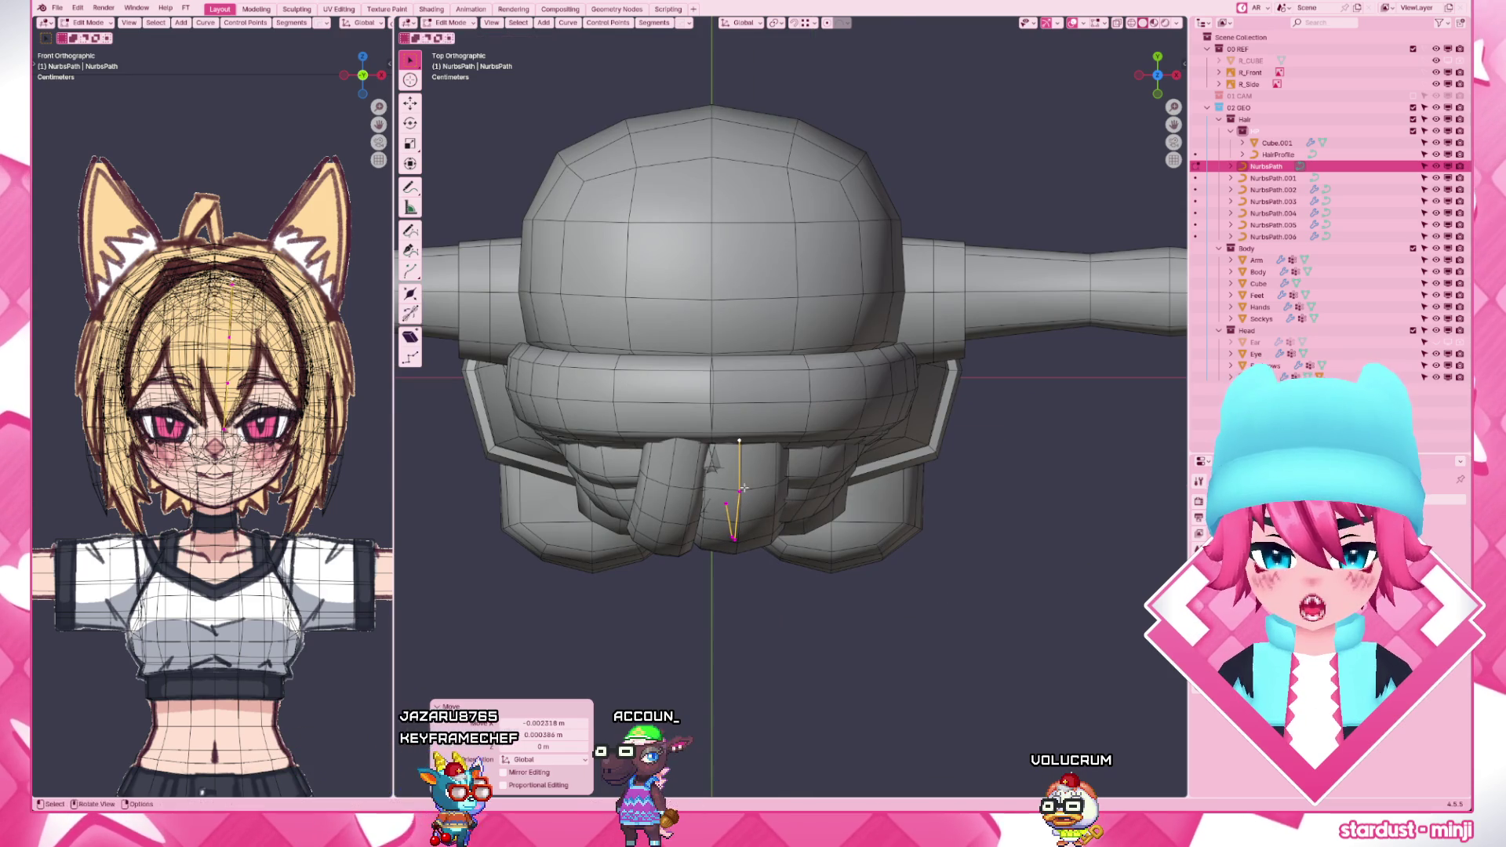
key(g)
key(y)
click(749, 433)
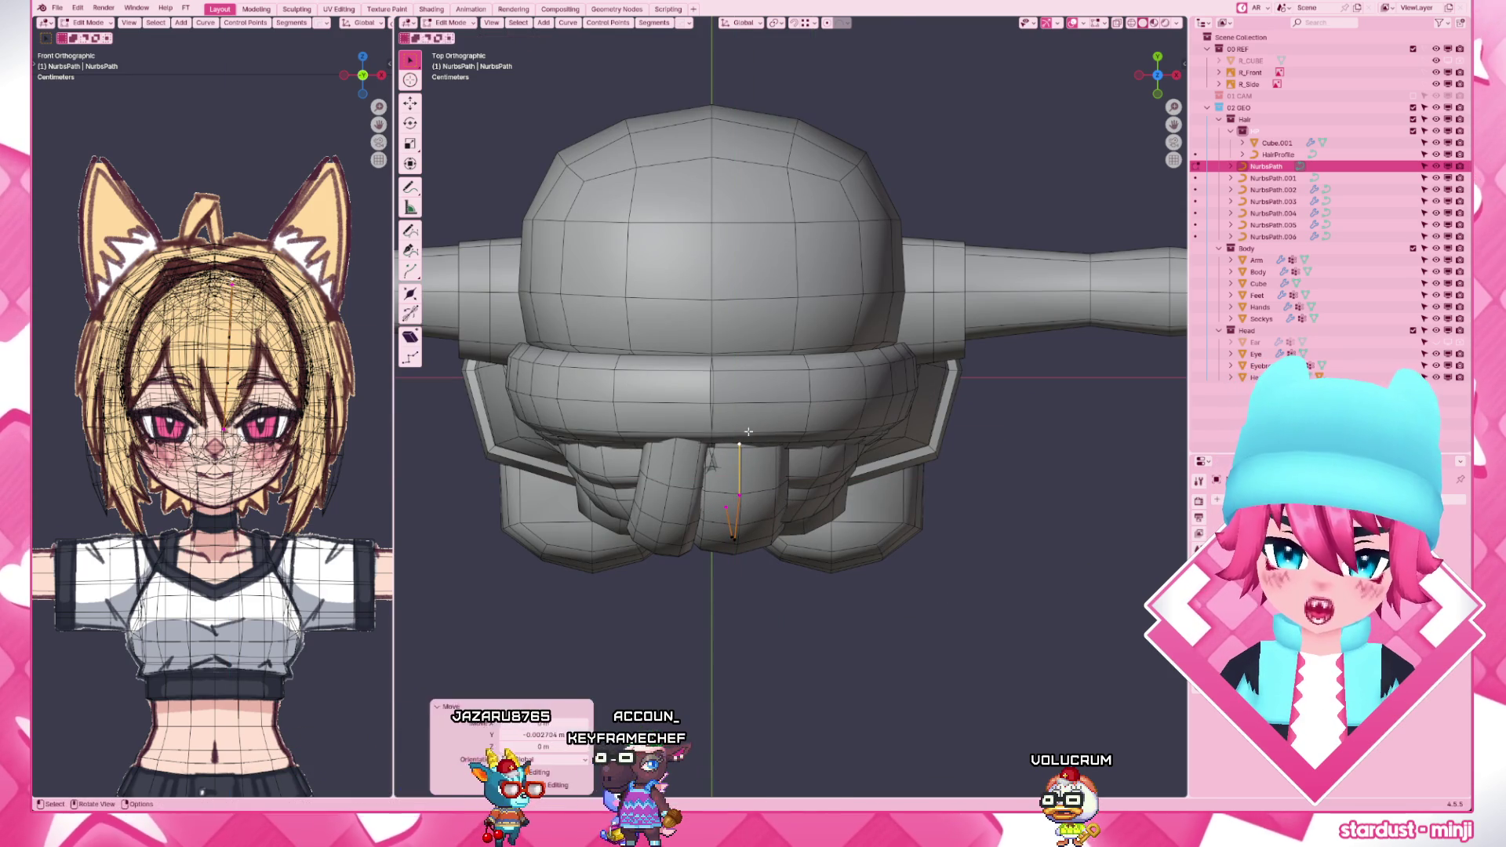
- From the front view, select several hair strands together and tweak one control point
key(KP_1)
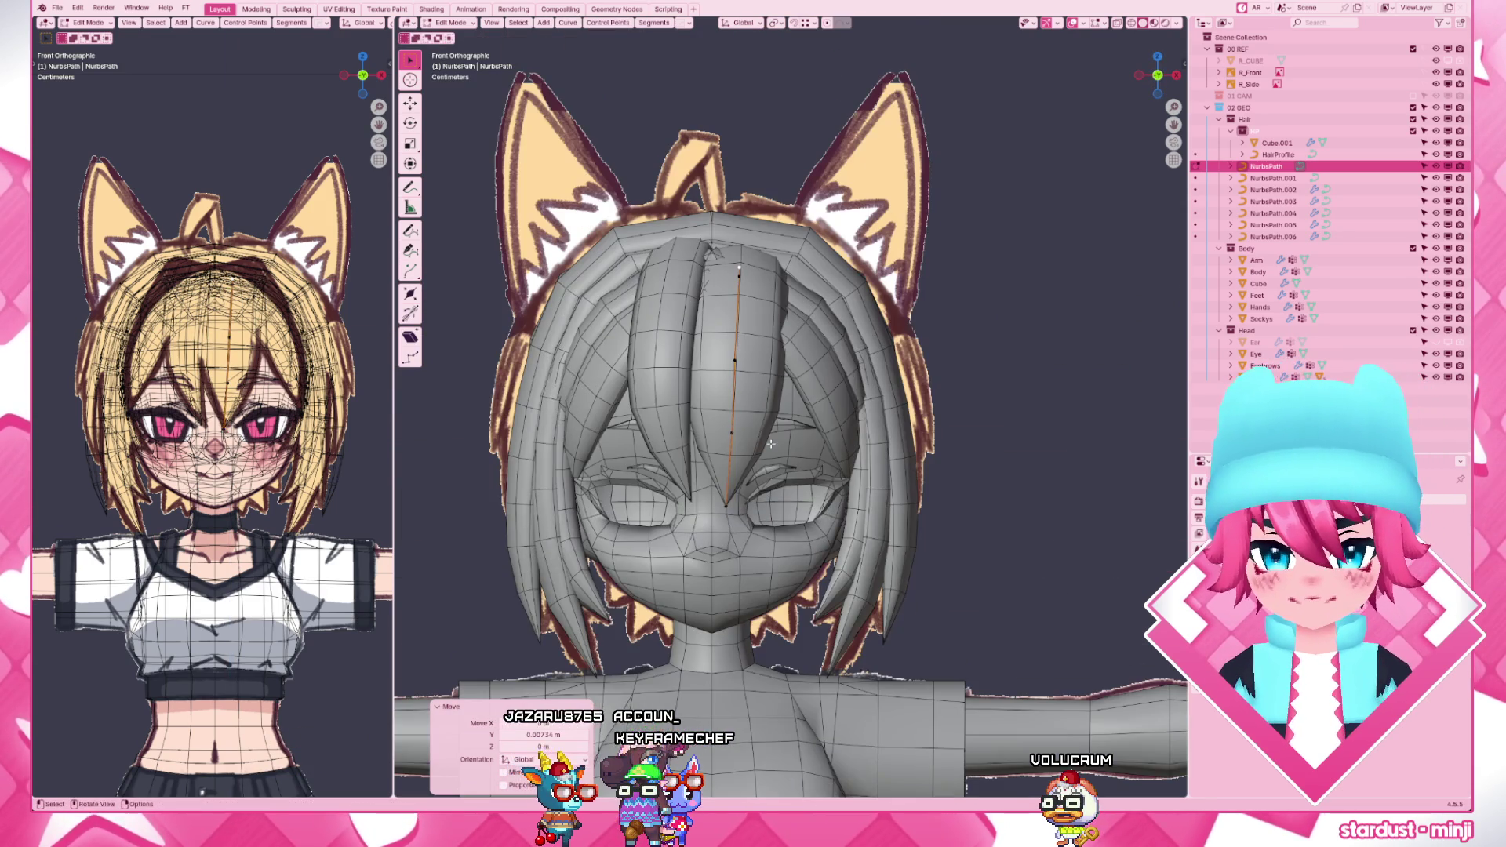
click(671, 254)
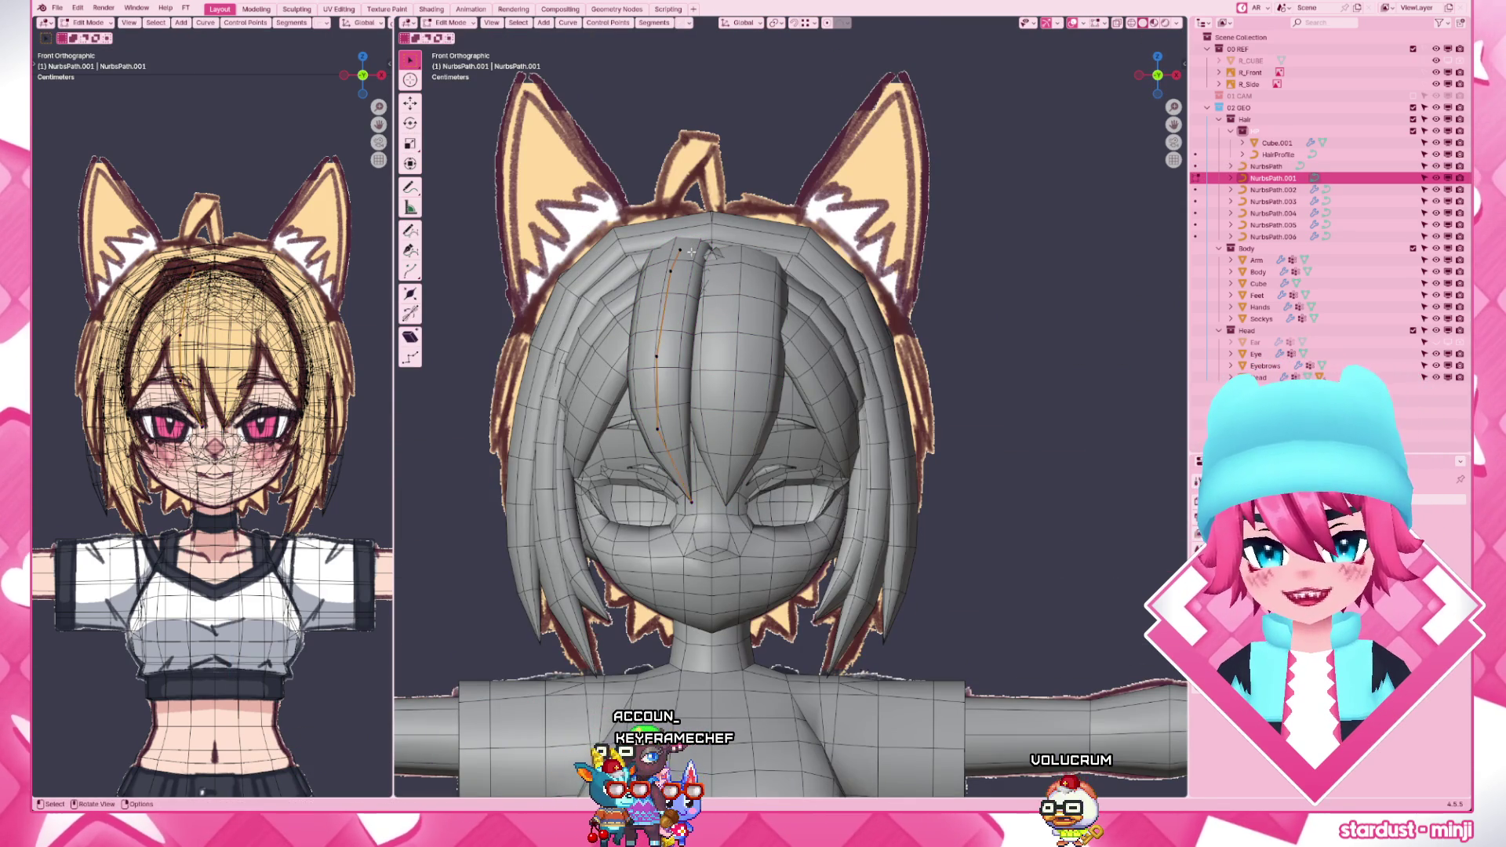
key(Tab)
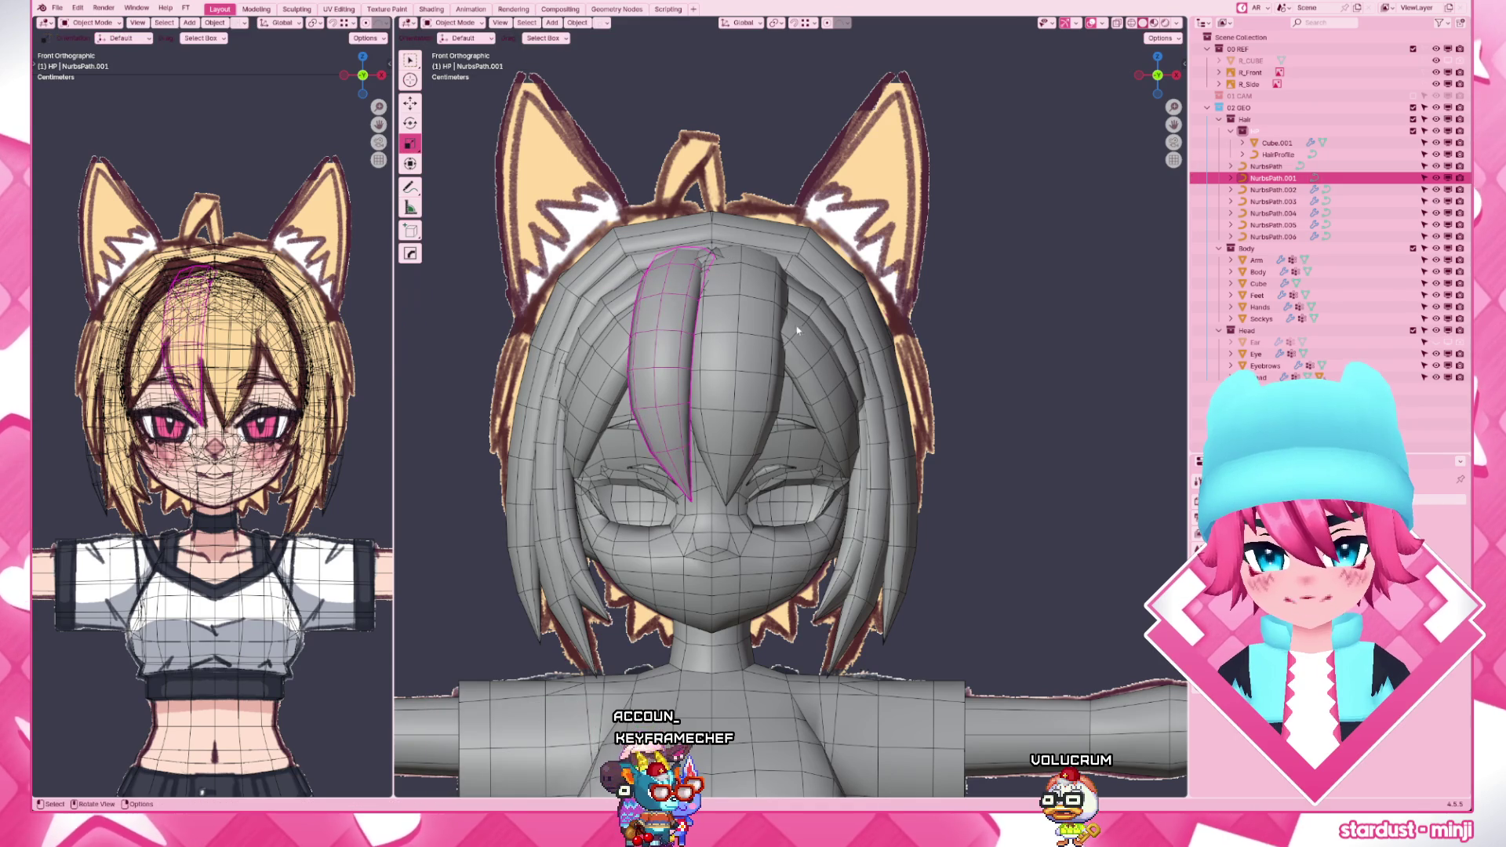
shift+click(636, 295)
shift+click(824, 253)
key(Tab)
drag(729, 282, 765, 305)
key(Tab)
- Check NurbsPath.001 and NurbsPath.002 in see-through display against the reference drawing
click(707, 272)
key(shift+z)
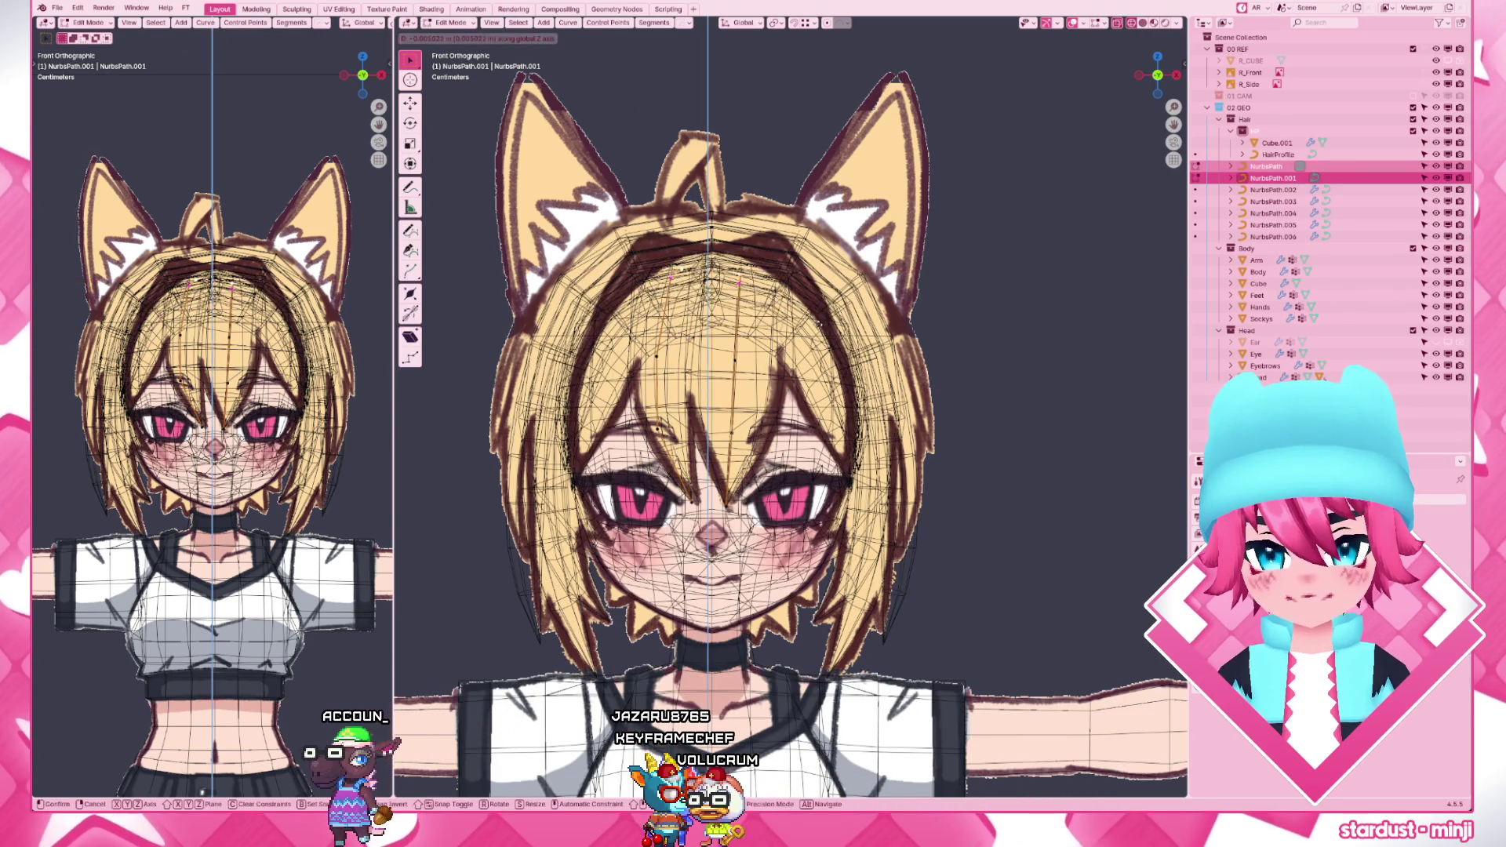
key(shift+z)
click(878, 344)
key(Tab)
key(shift+z)
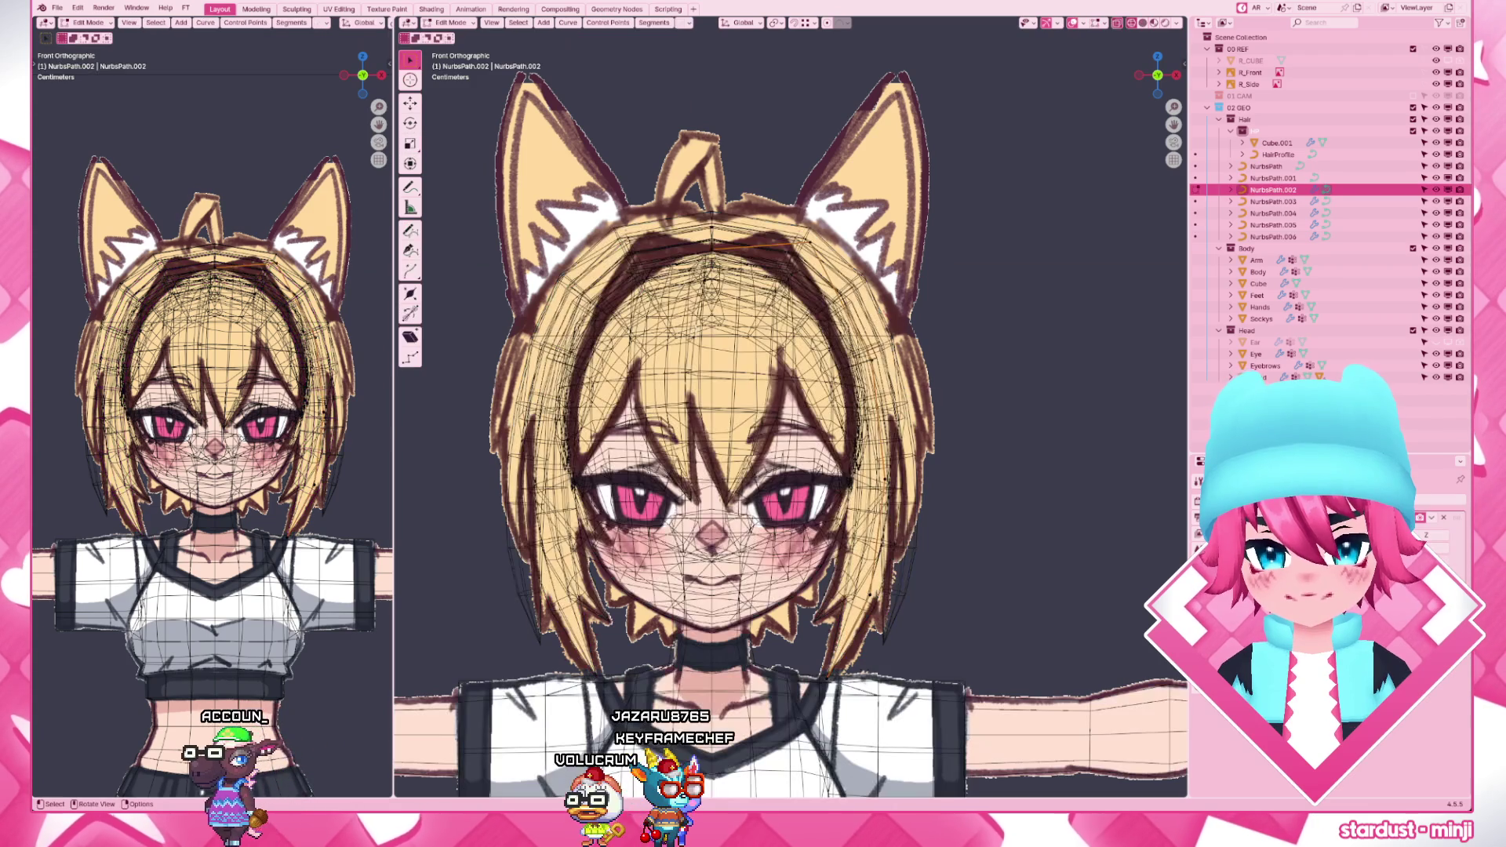
key(Tab)
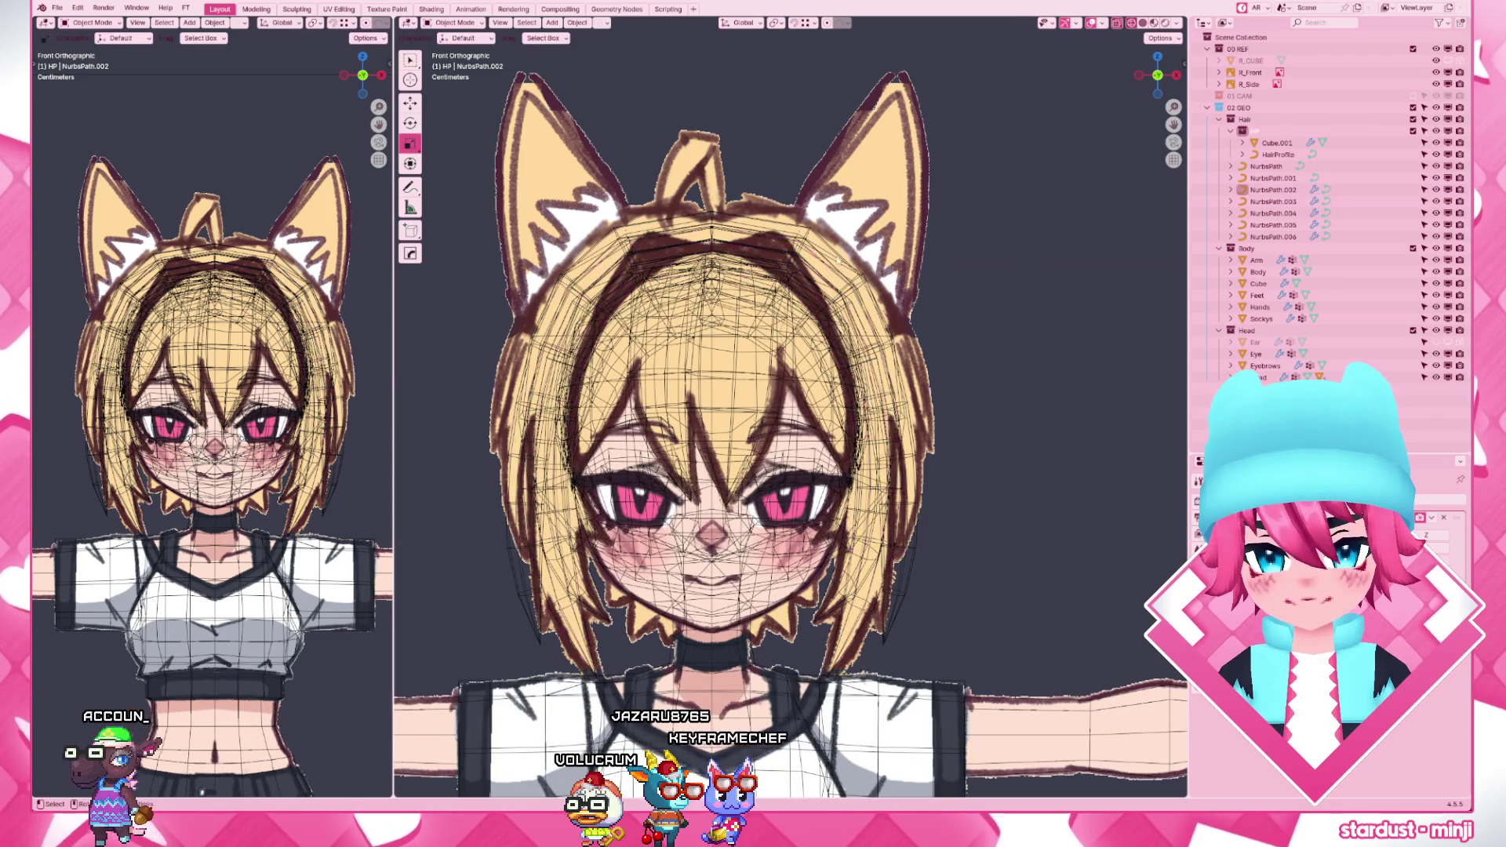
key(shift+z)
scroll(873, 360, down, 3)
- Show the whole character in material preview from a perspective angle
key(z)
mouse_move(877, 368)
middle_down()
mouse_move(860, 400)
mouse_move(828, 403)
middle_up()
scroll(848, 412, down, 2)
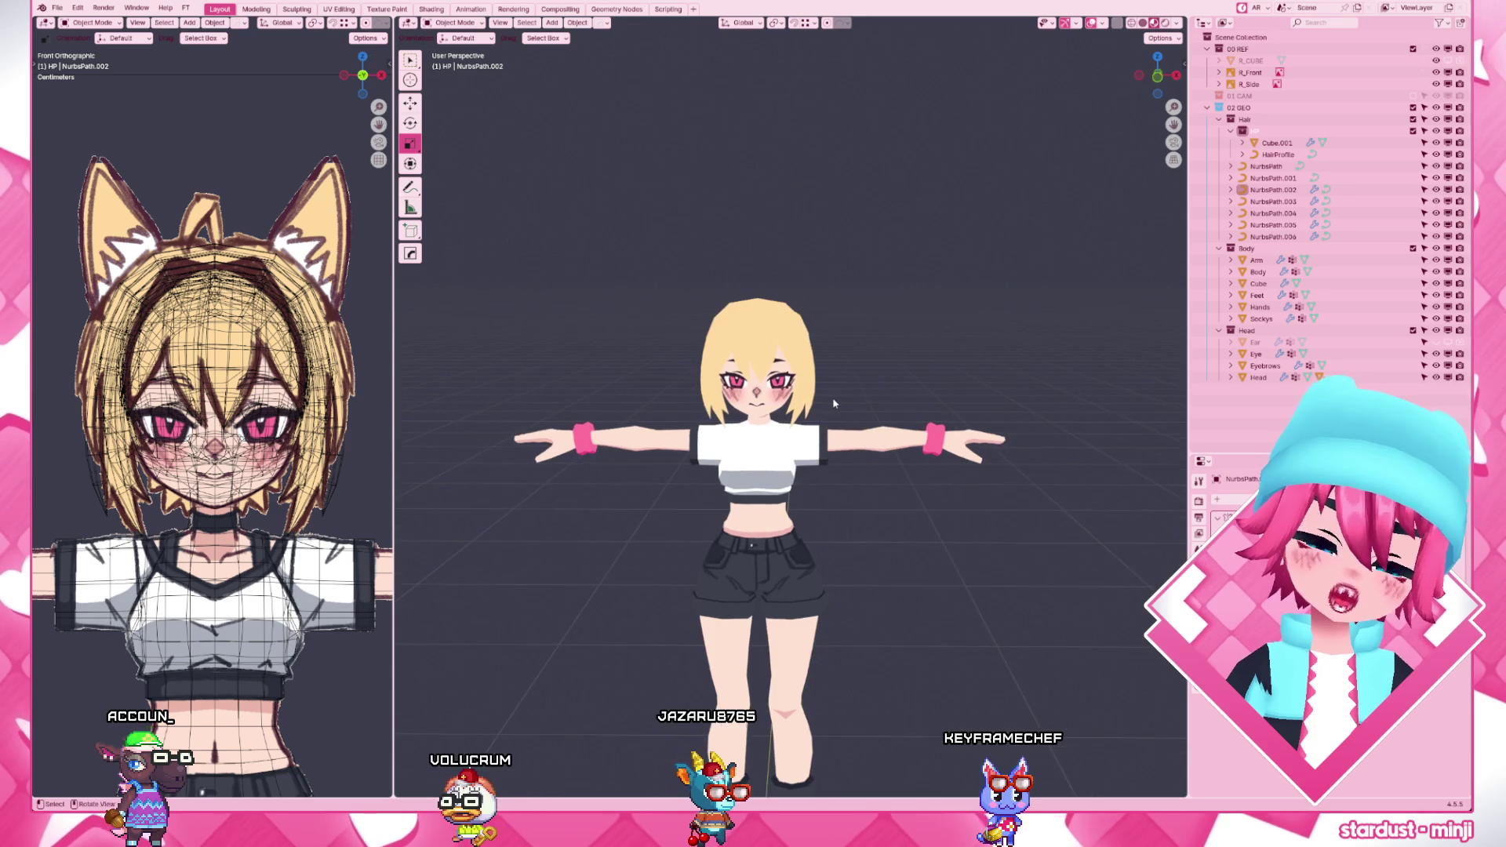
- In solid display, select the back half of the head mesh Cube.001 in see-through side view
key(KP_1)
scroll(832, 397, up, 4)
key(z)
mouse_move(820, 375)
middle_down()
mouse_move(895, 353)
mouse_move(939, 316)
middle_up()
click(939, 317)
key(Tab)
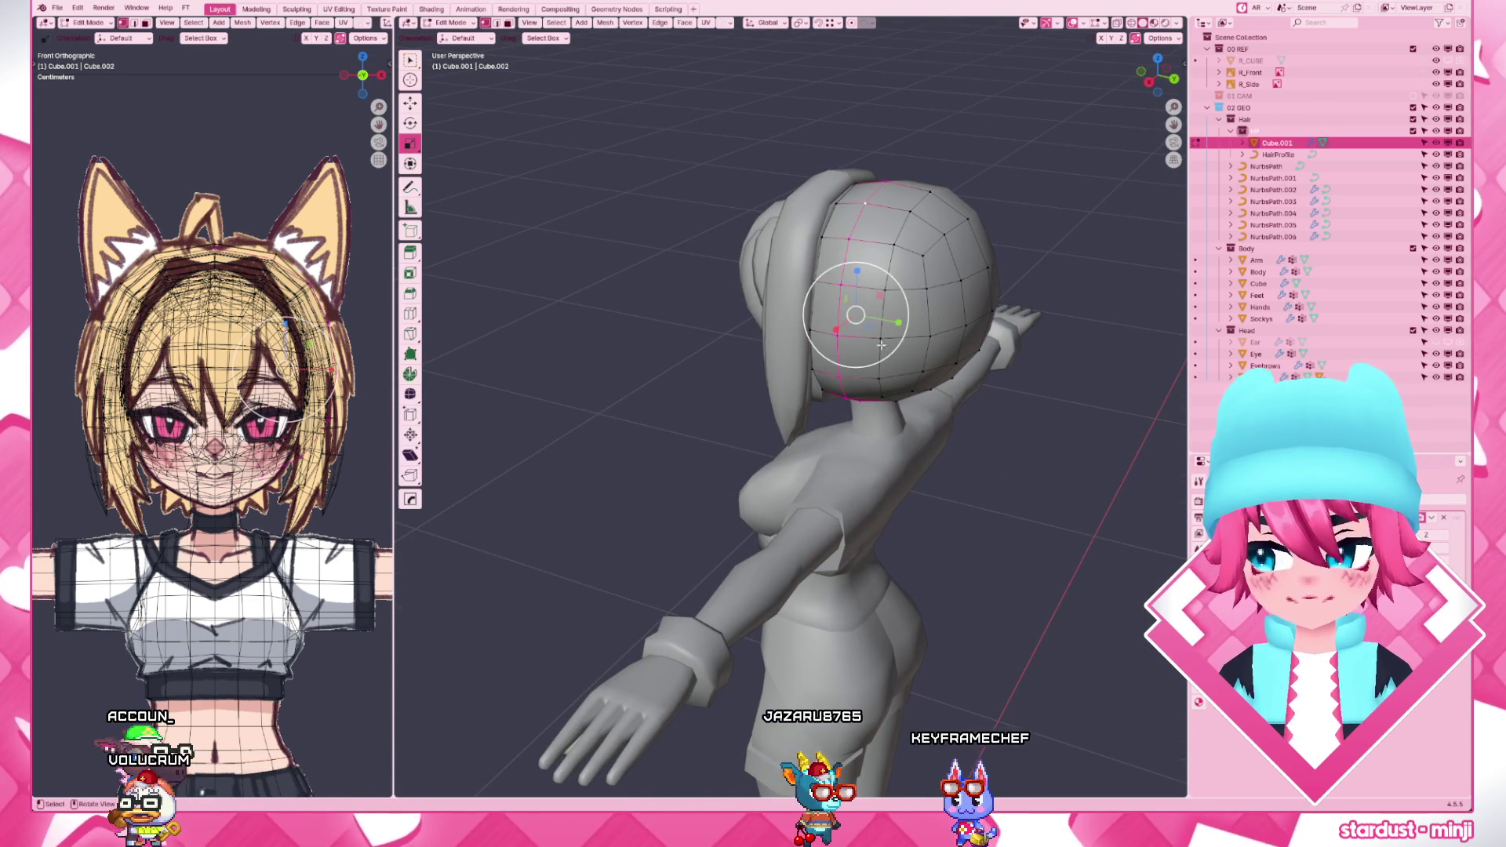
alt+click(915, 293)
alt+shift+click(916, 292)
key(KP_3)
key(z)
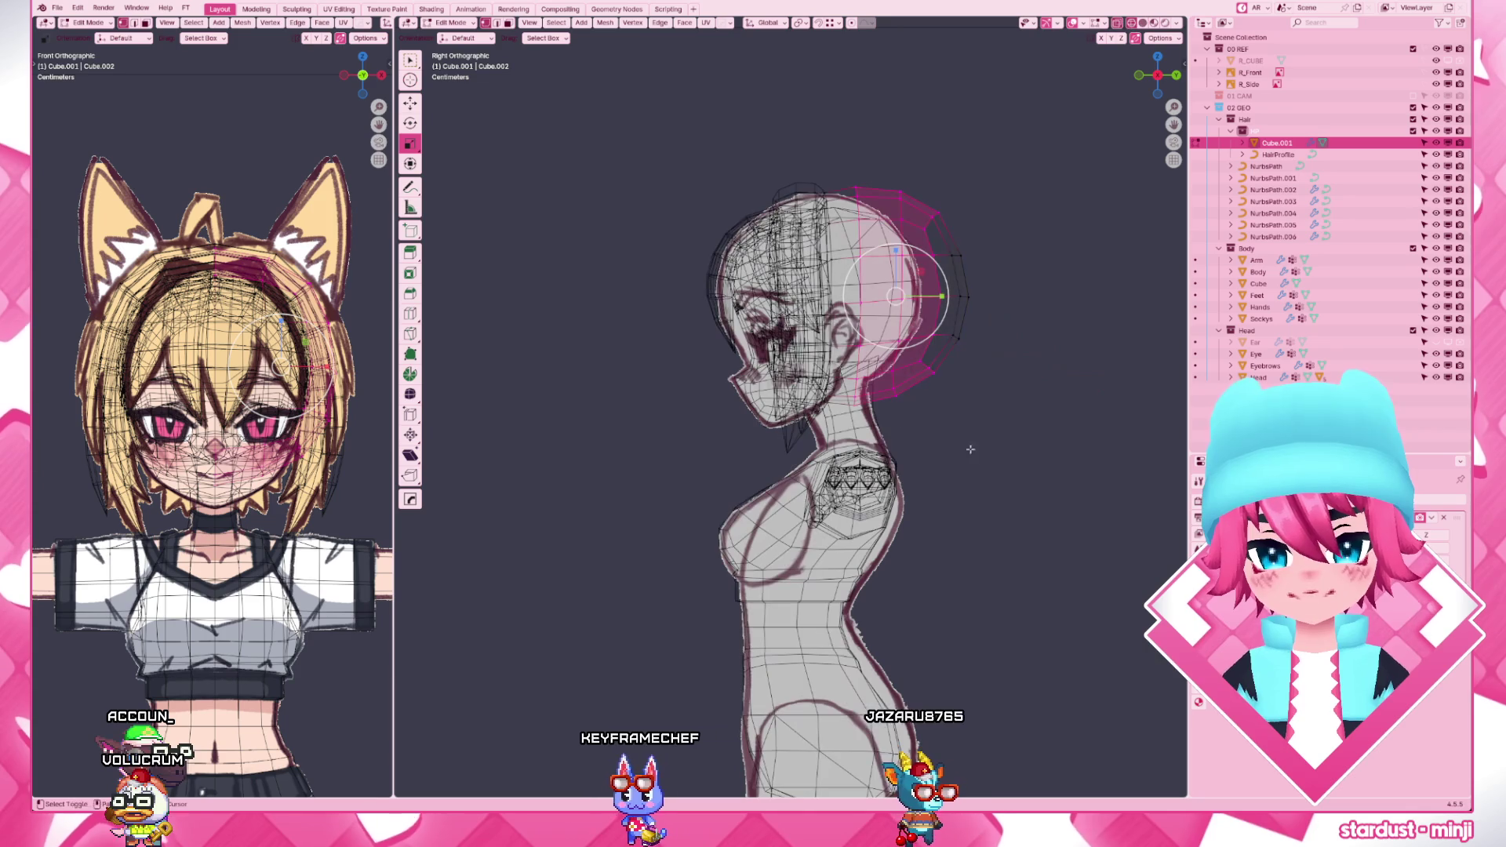
drag(942, 188, 999, 480)
key(KP_1)
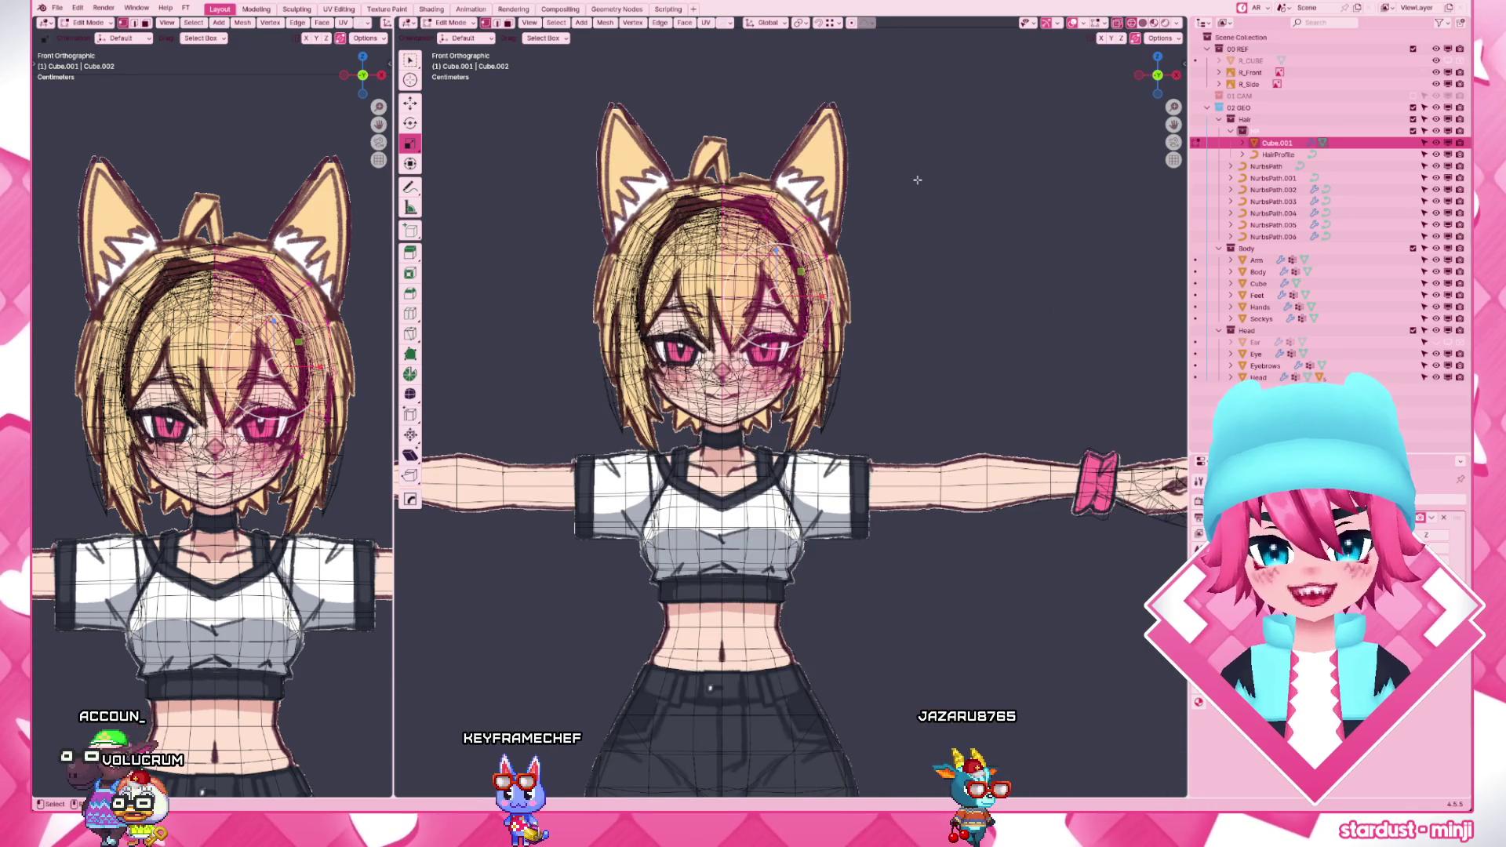
scroll(800, 294, up, 3)
scroll(813, 353, up, 2)
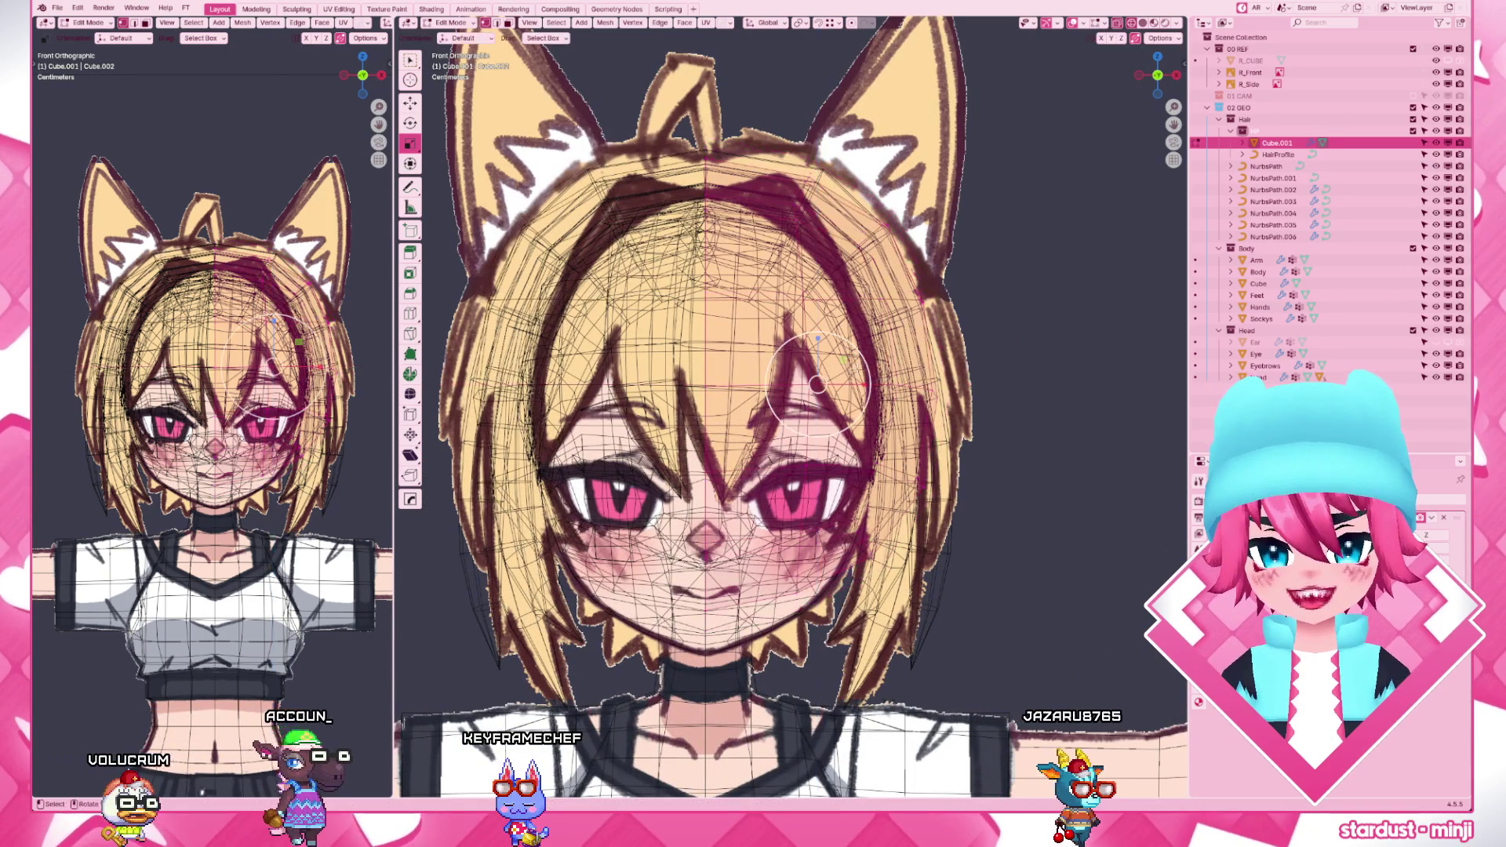
- Widen the back of the head slightly along X and scale it along Z from the front view
key(g)
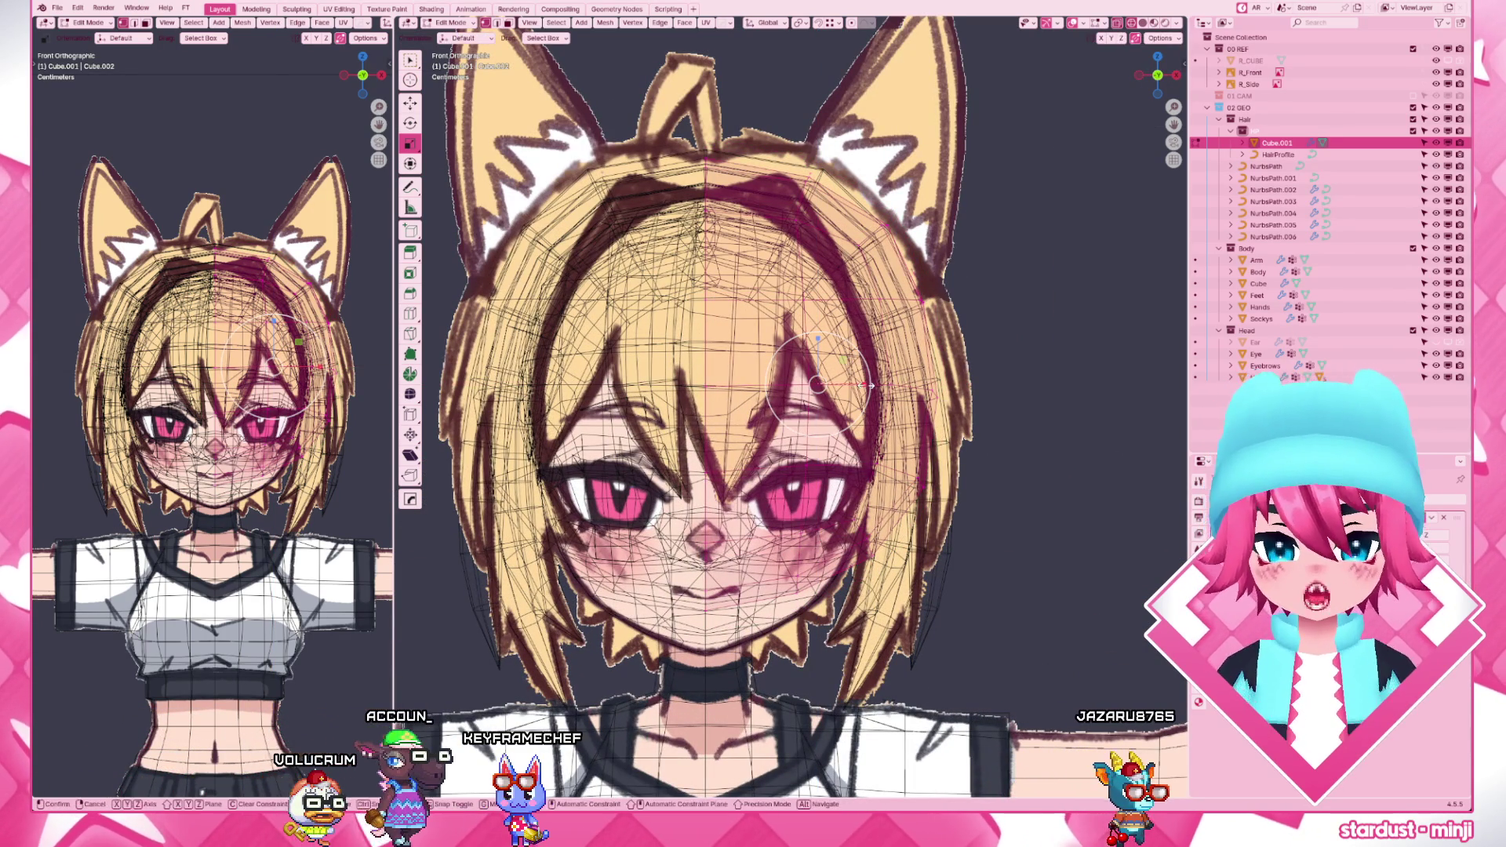
key(x)
click(871, 385)
key(s)
key(z)
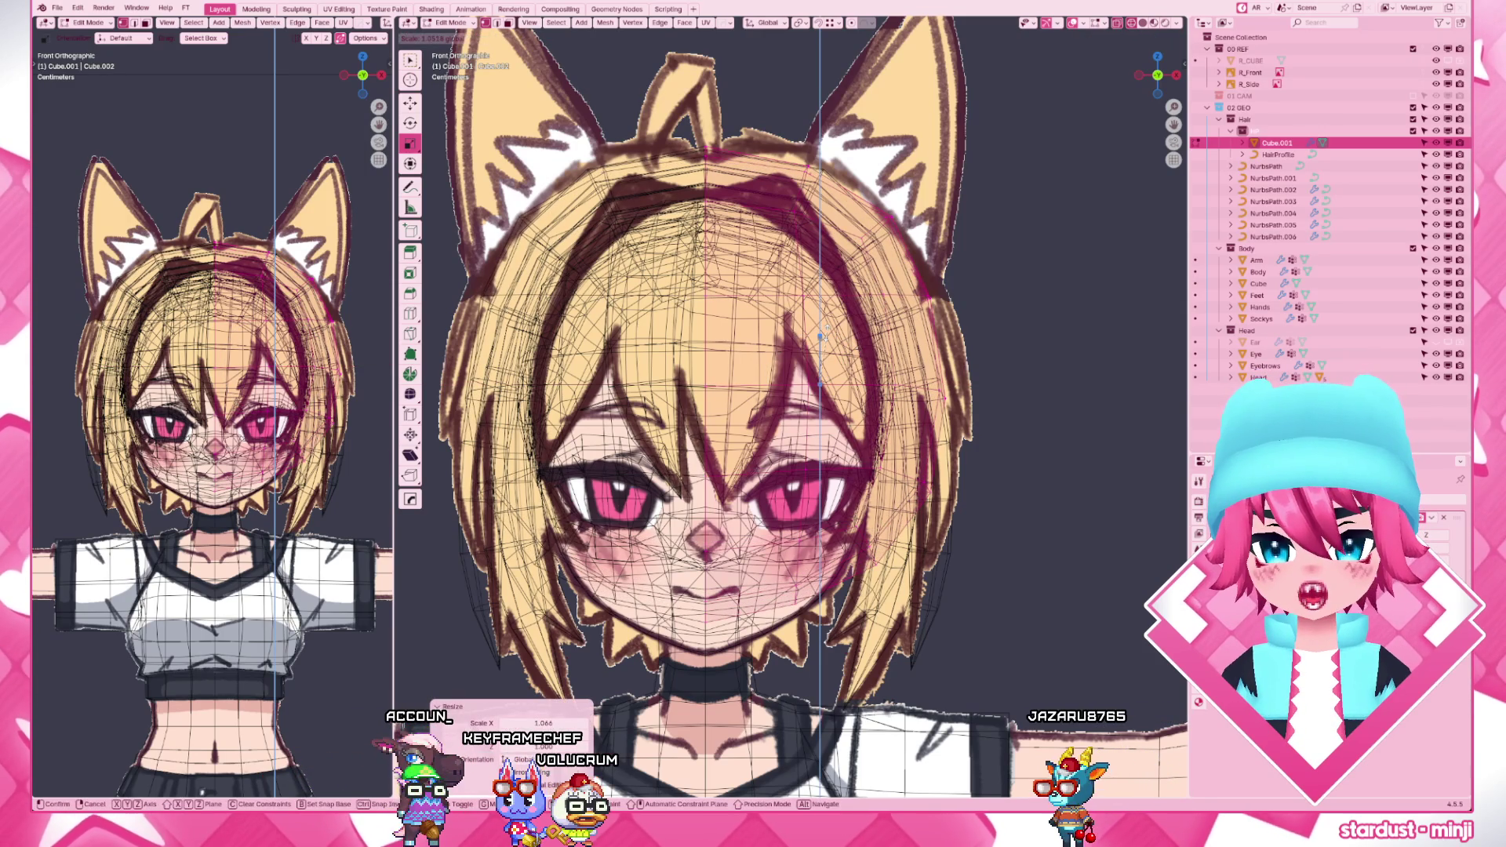
click(819, 335)
scroll(818, 341, down, 1)
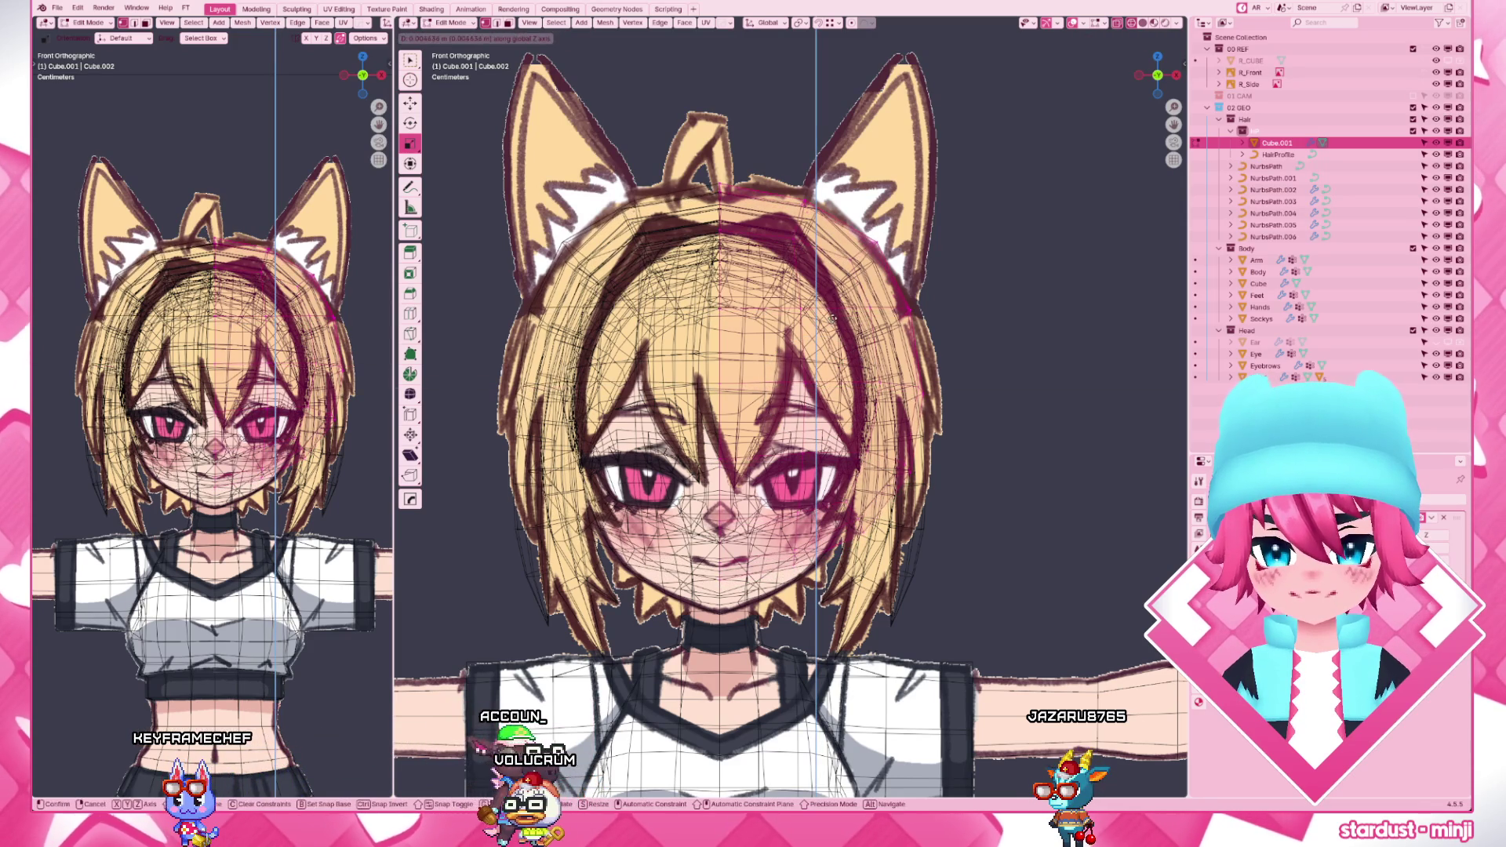
- From the side view, move an edge on the head down in two constrained moves
middle_drag(819, 354, 895, 354)
key(KP_3)
scroll(753, 389, down, 2)
scroll(707, 377, down, 2)
scroll(690, 342, up, 3)
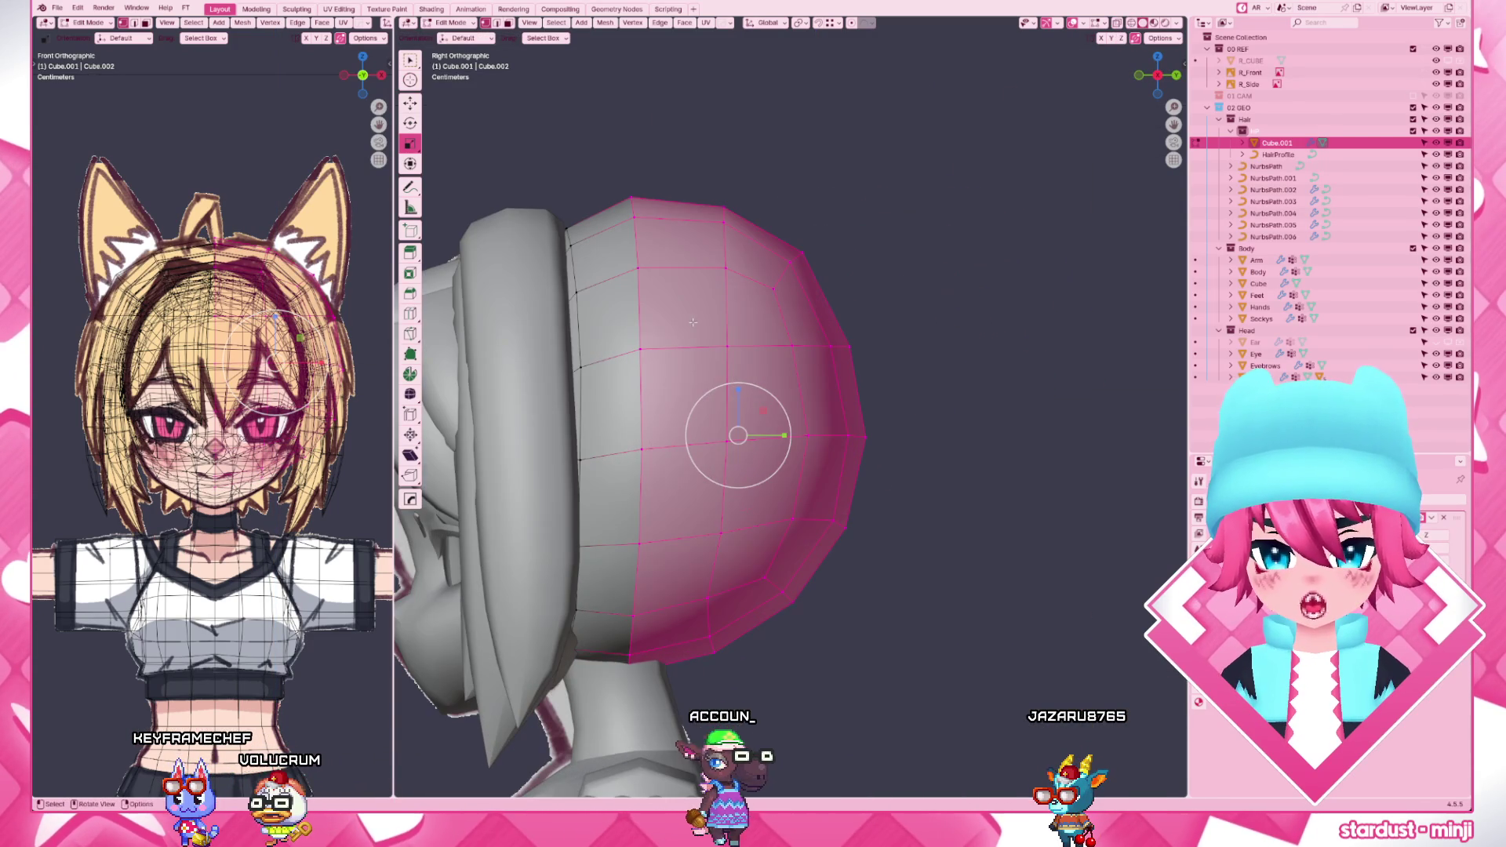
click(580, 299)
ctrl+click(595, 276)
key(g)
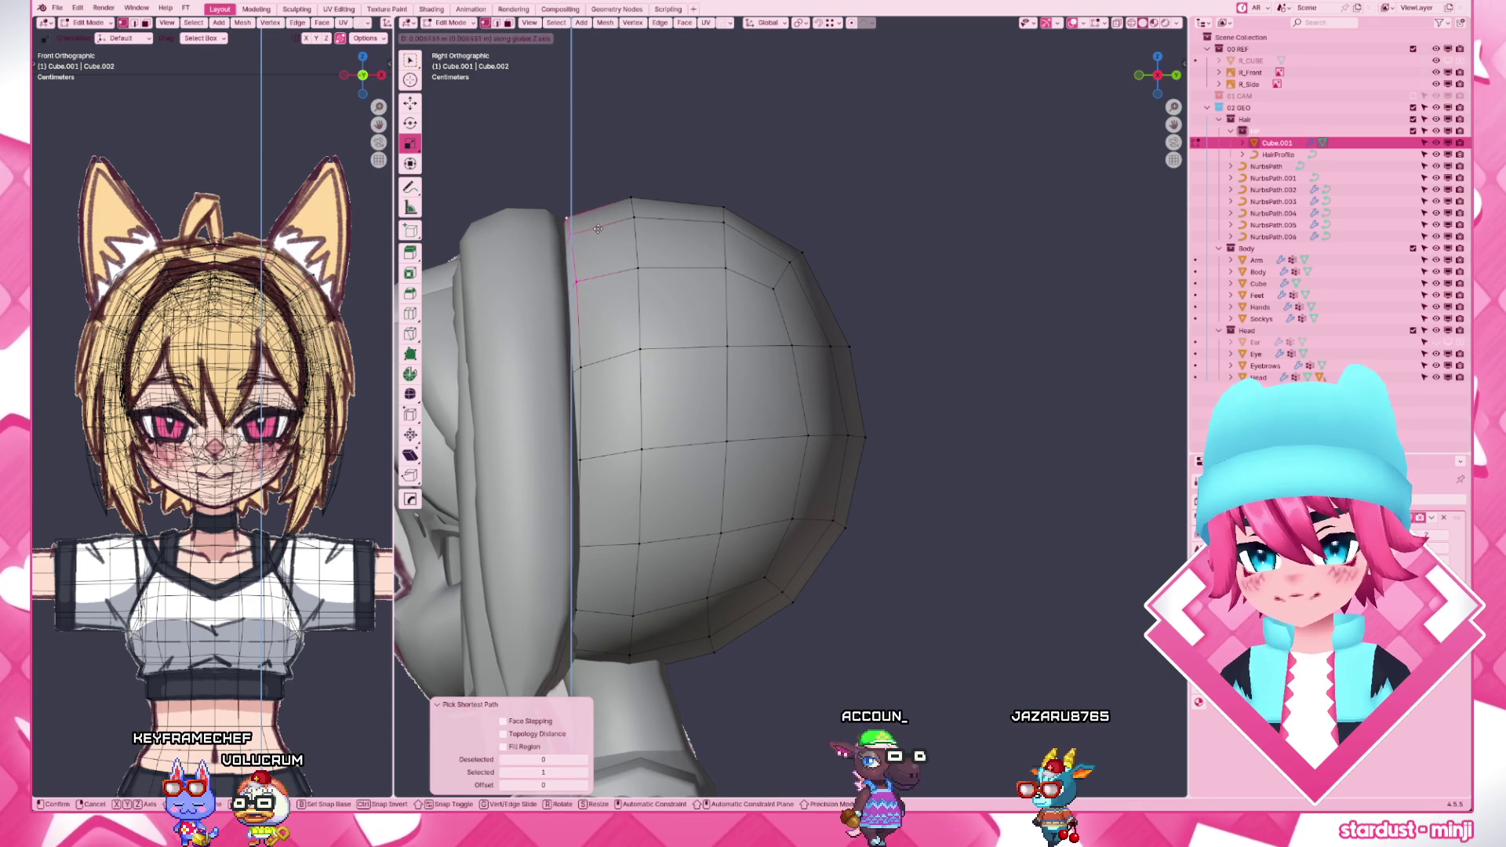
key(g)
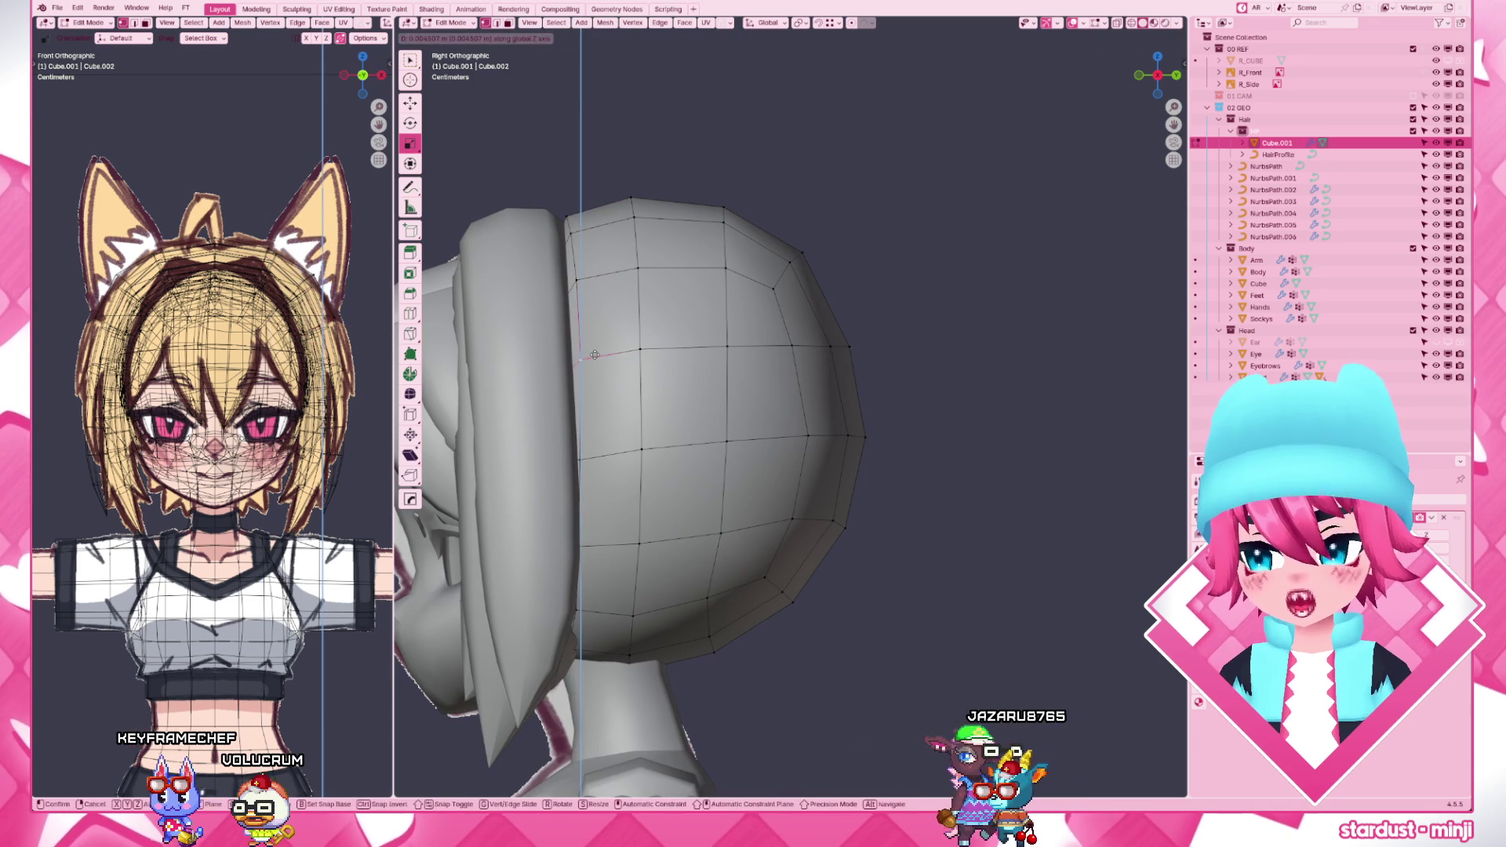
click(595, 353)
key(g)
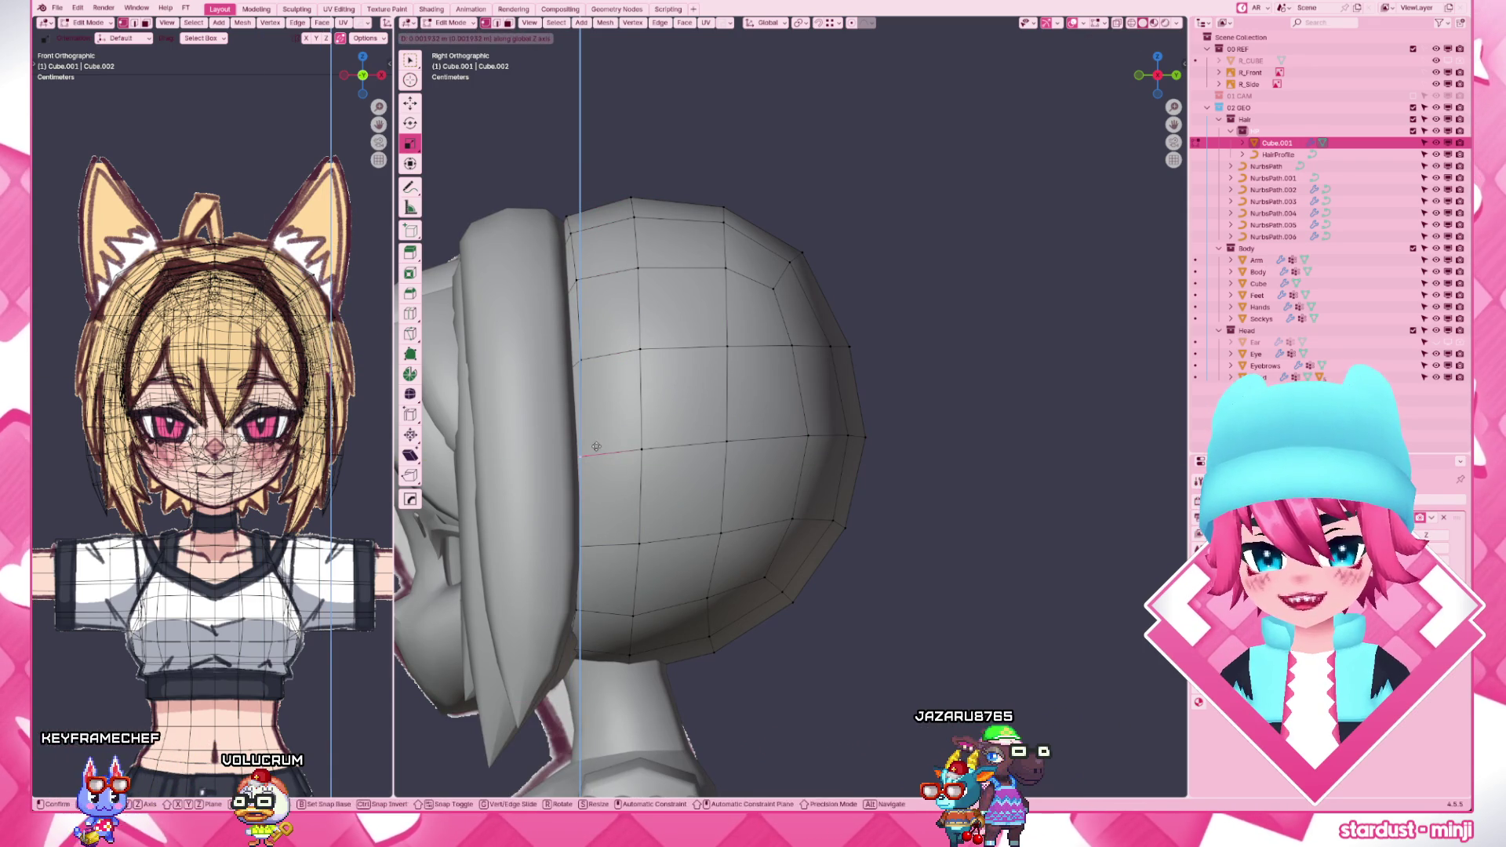
click(595, 446)
click(642, 448)
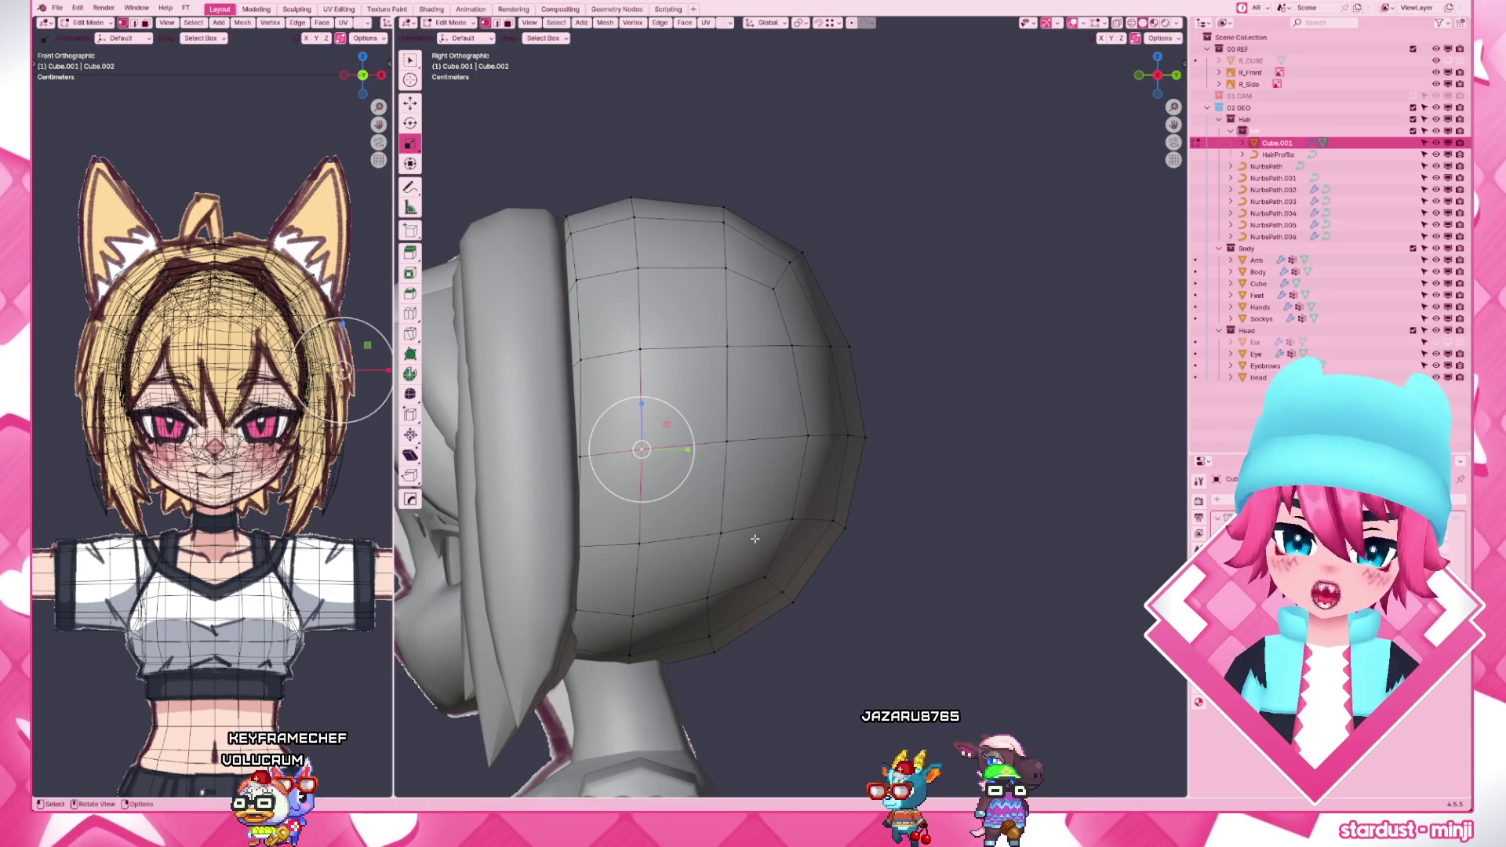
scroll(755, 540, down, 4)
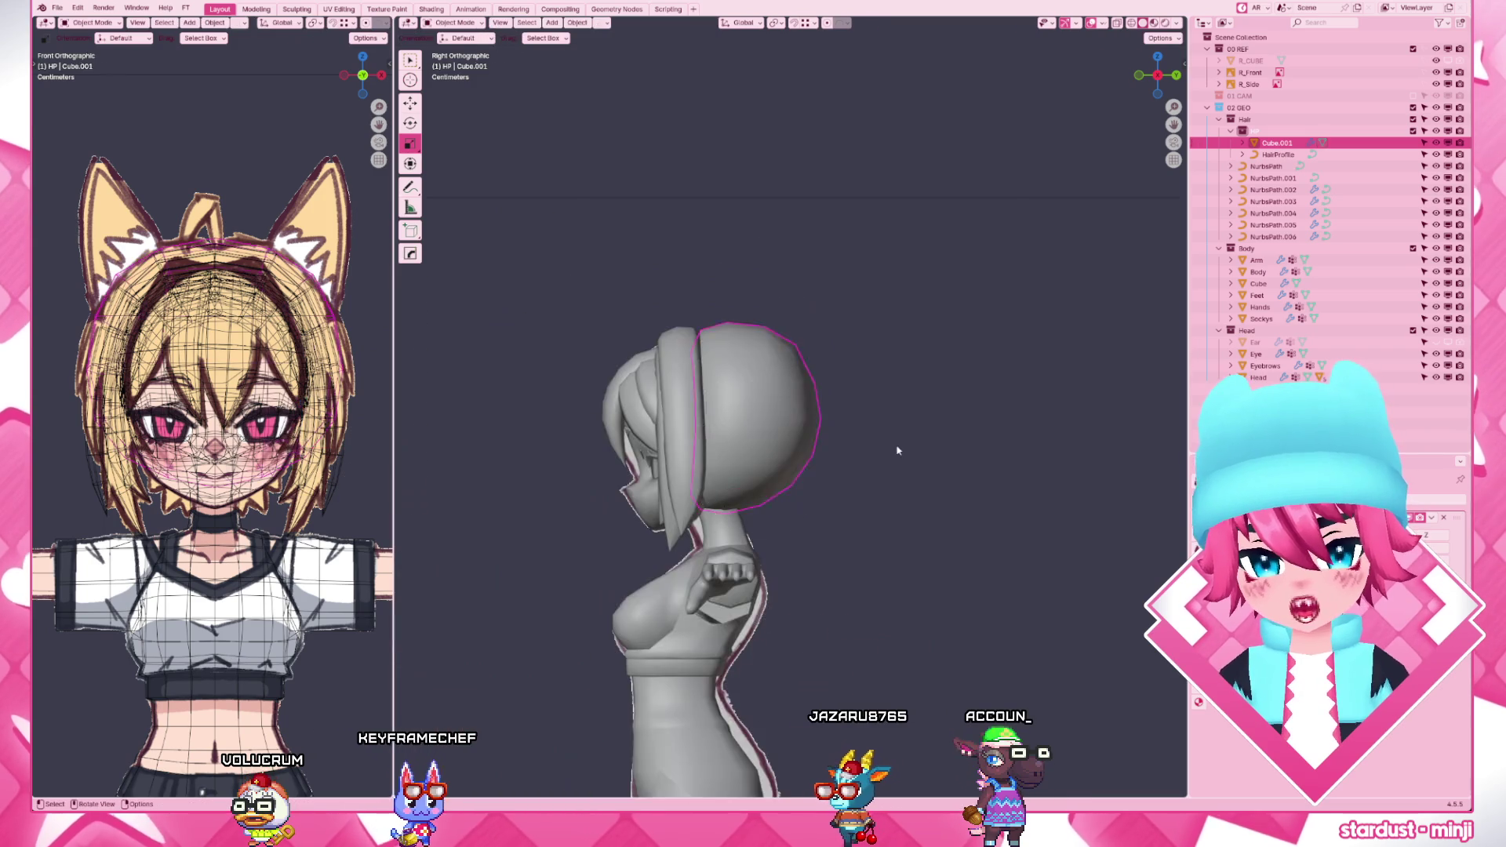
- Return to object mode and orbit to the front with the whole character centred
click(897, 495)
middle_drag(893, 526, 707, 526)
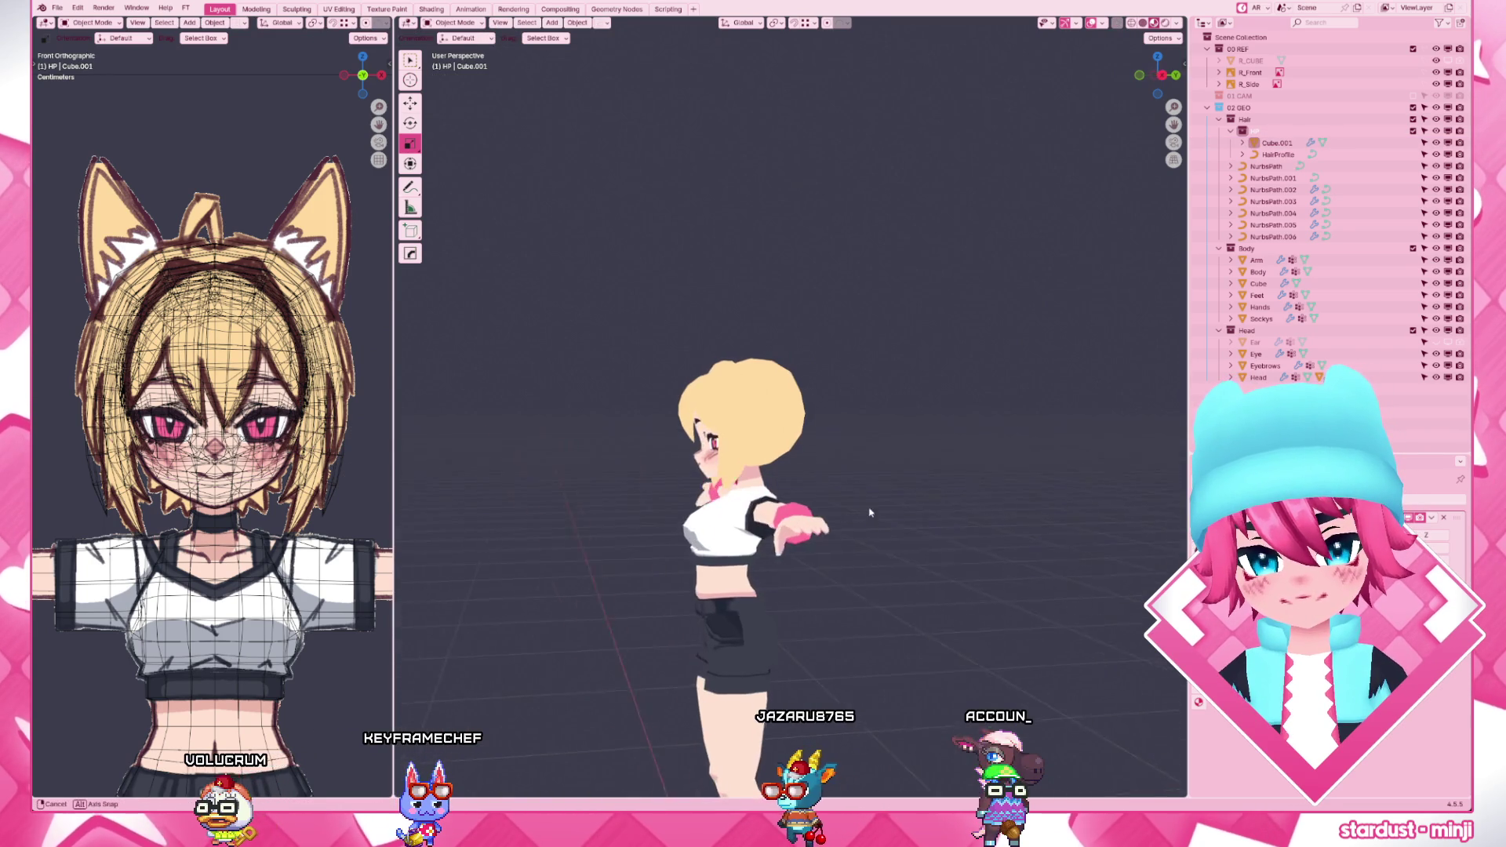
scroll(981, 506, down, 2)
shift+middle_drag(895, 635, 890, 518)
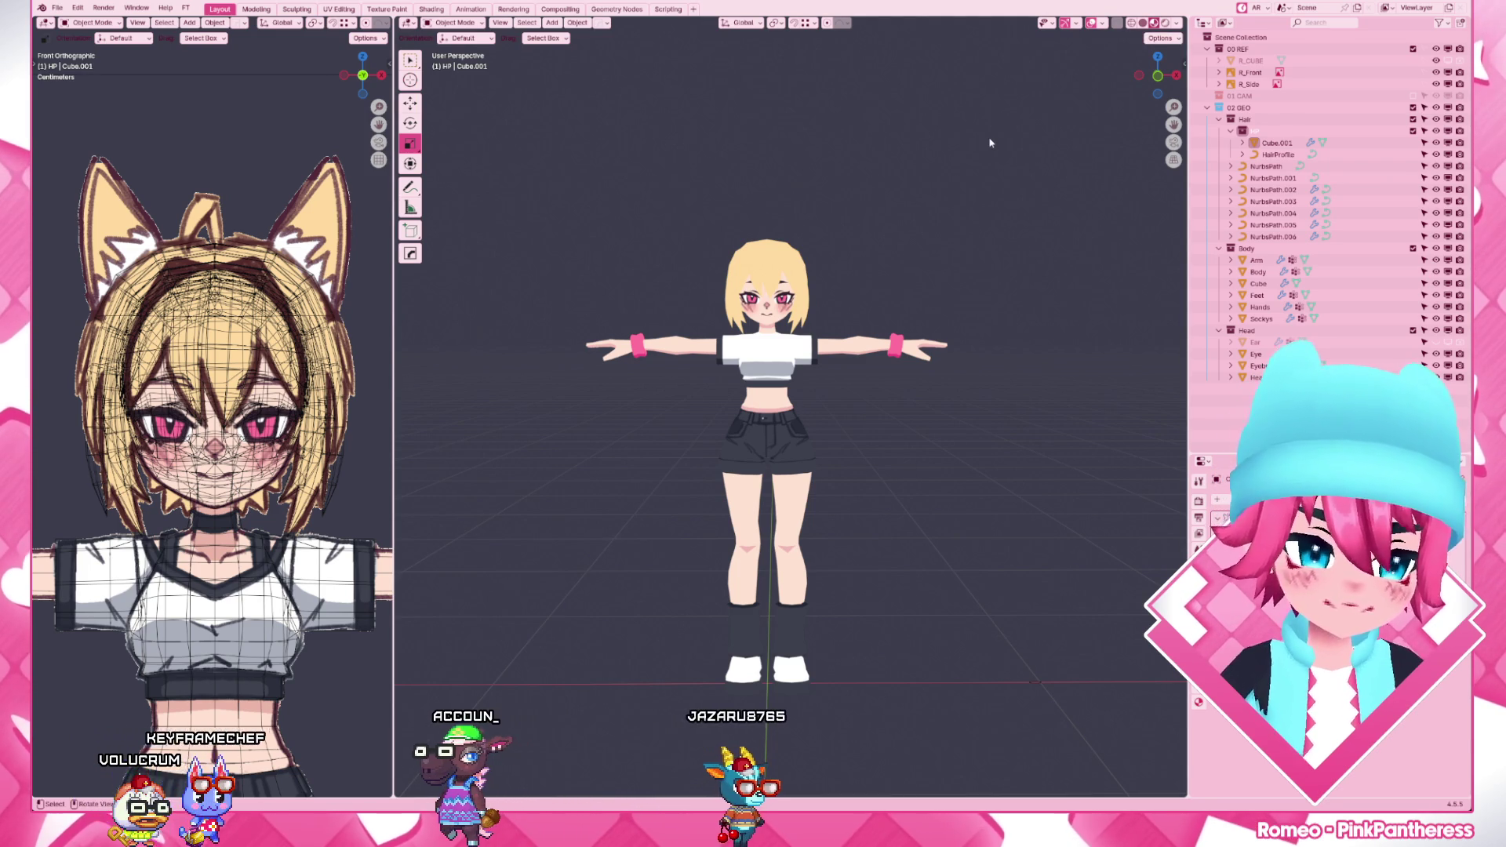
- From the front view, look over the Arm and Hands objects, then select the Body mesh
key(KP_1)
scroll(940, 201, up, 2)
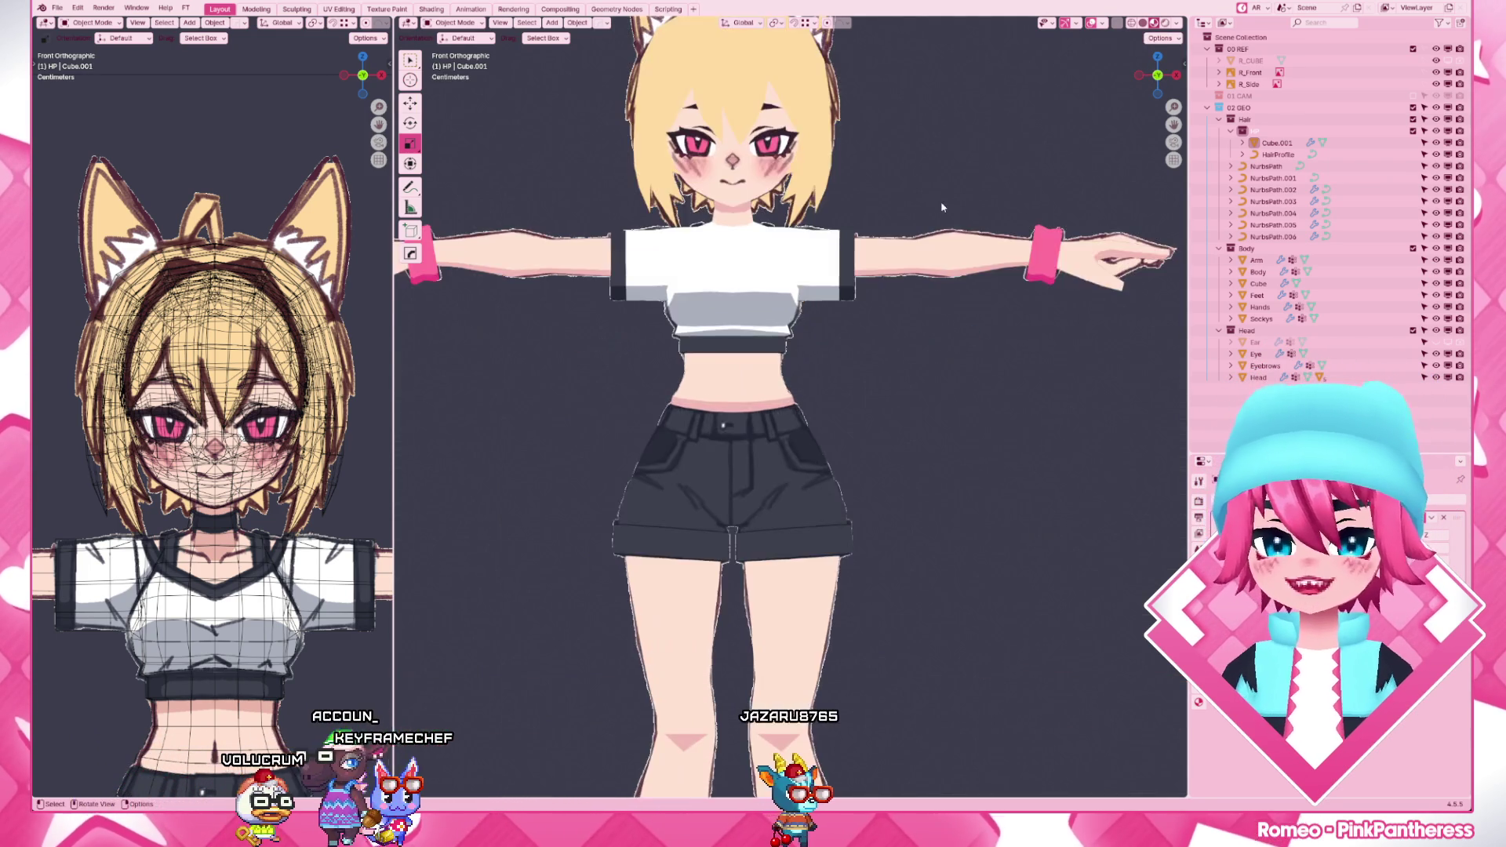
scroll(936, 329, up, 2)
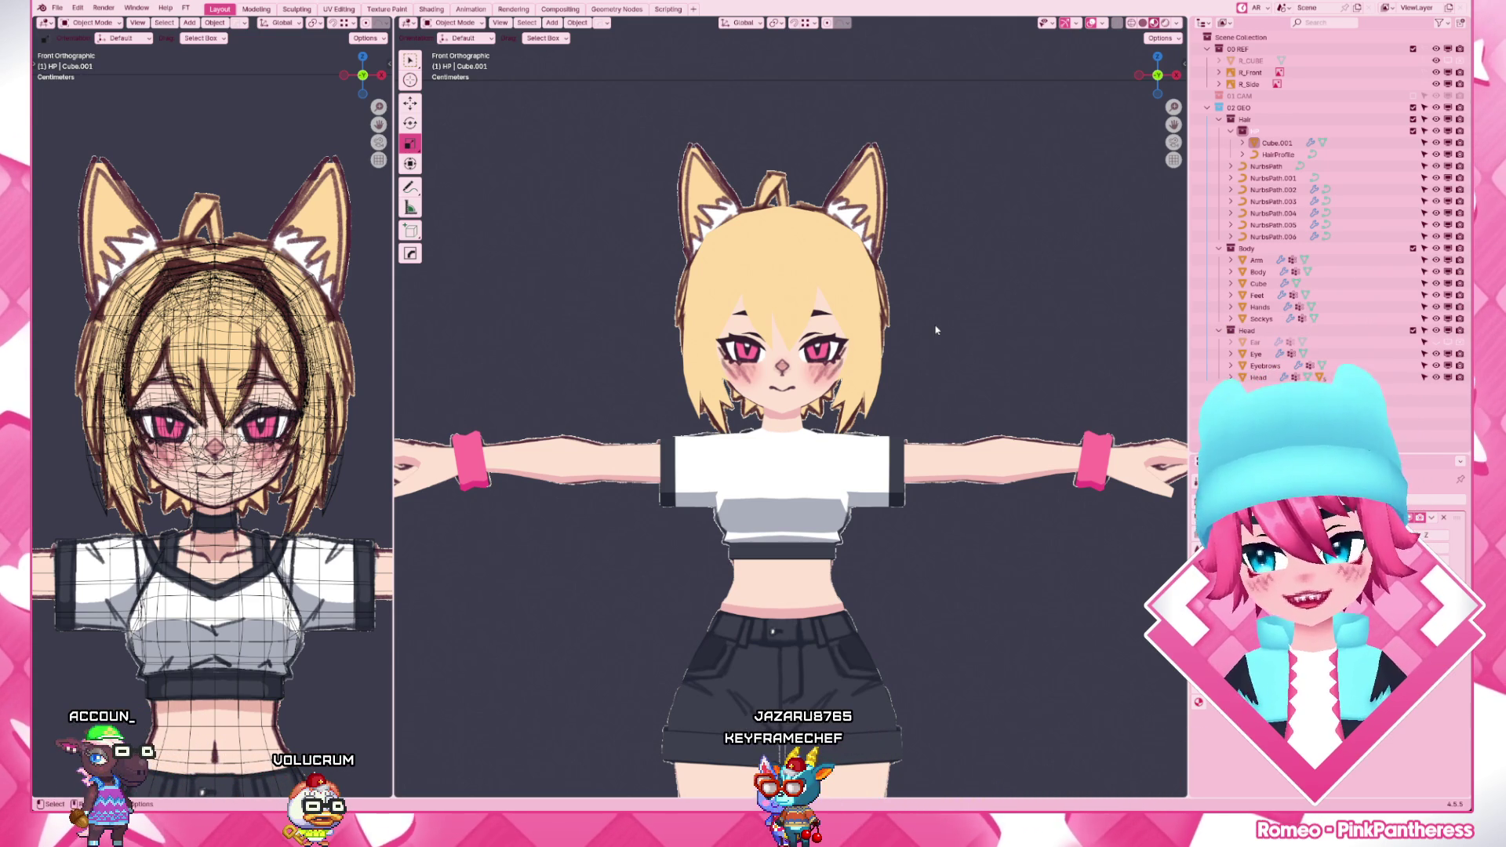
click(972, 466)
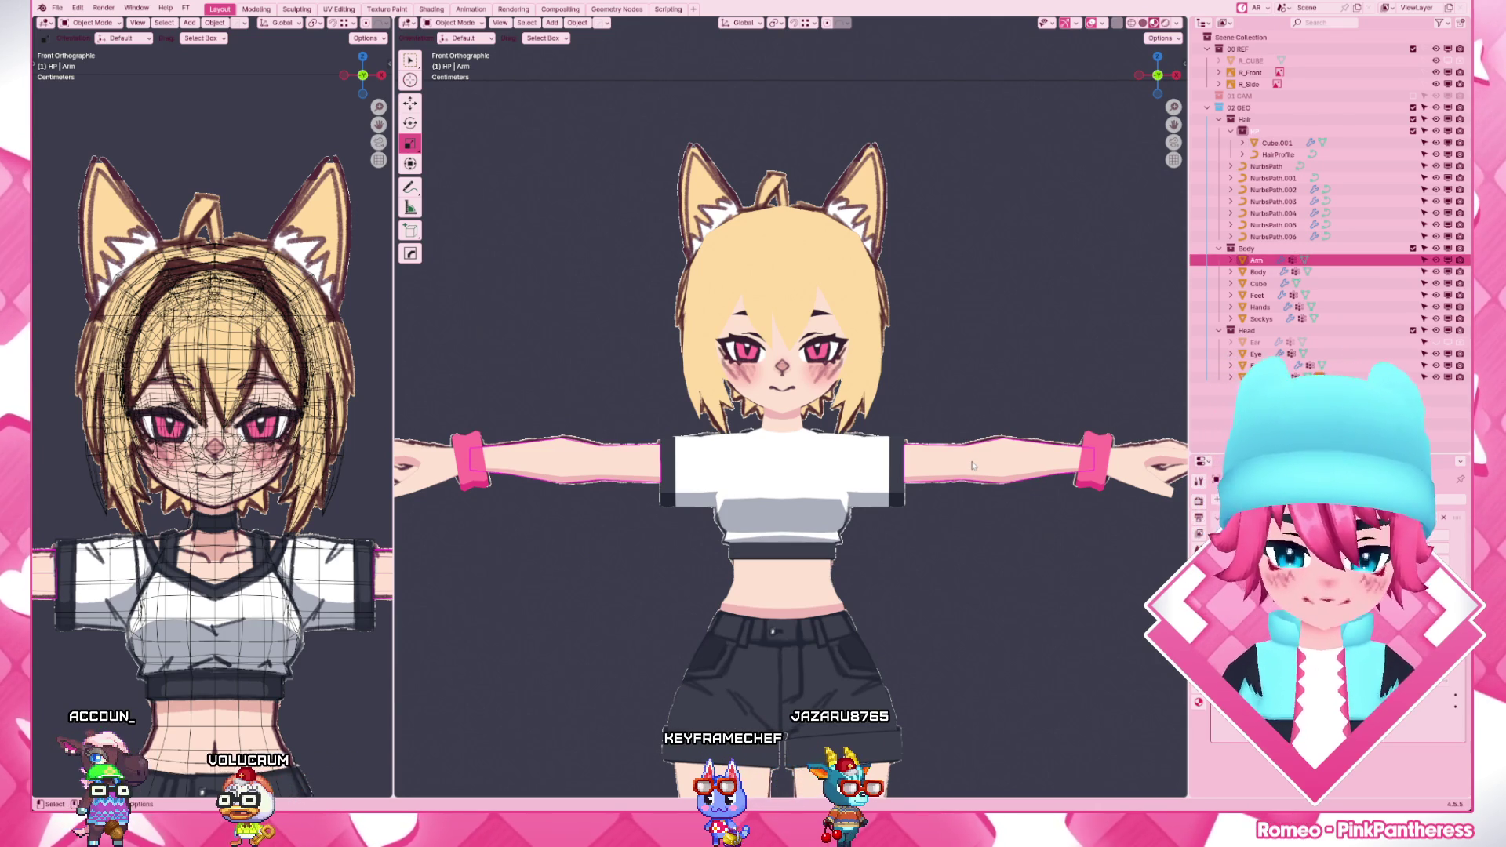
click(1152, 469)
click(1027, 471)
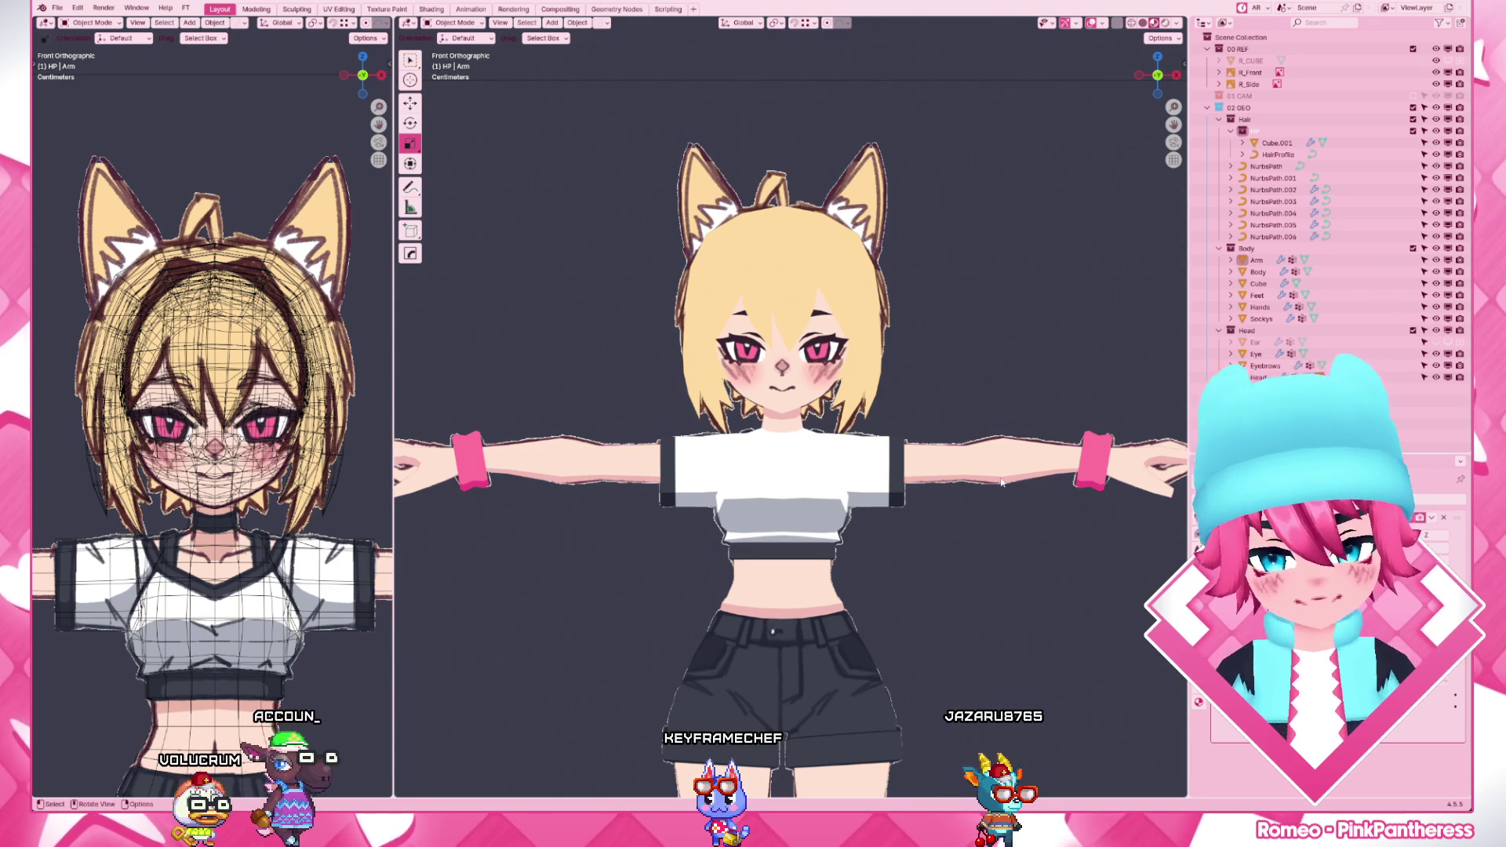
scroll(777, 411, up, 3)
scroll(777, 412, up, 2)
mouse_move(706, 412)
middle_down()
mouse_move(801, 515)
mouse_move(758, 403)
middle_up()
click(801, 515)
- In edit mode on the Body mesh, slide a shoulder vertex and move the shoulder-edge vertices
key(Tab)
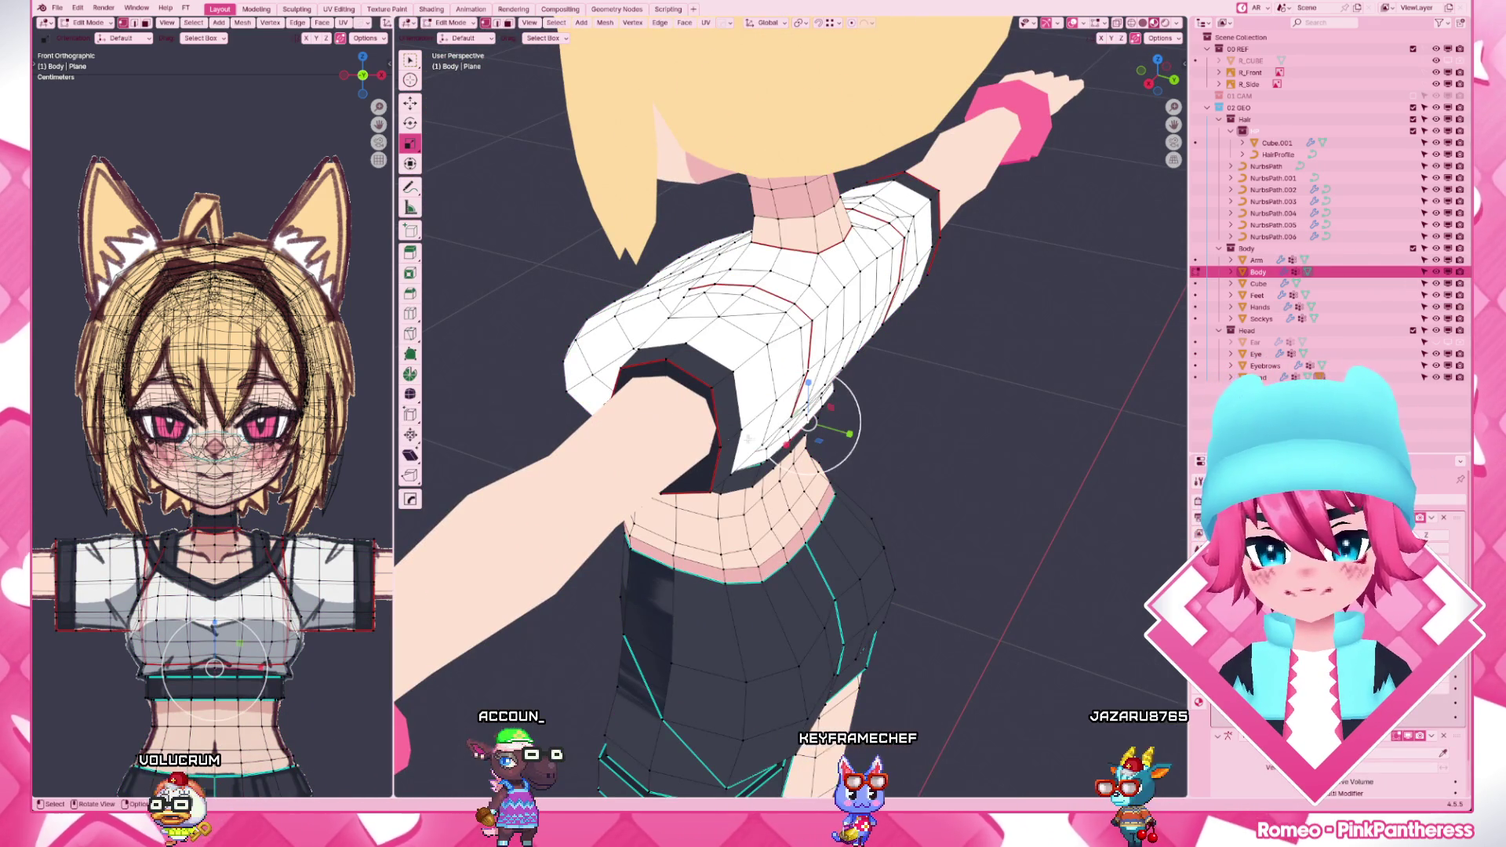
key(g)
key(g)
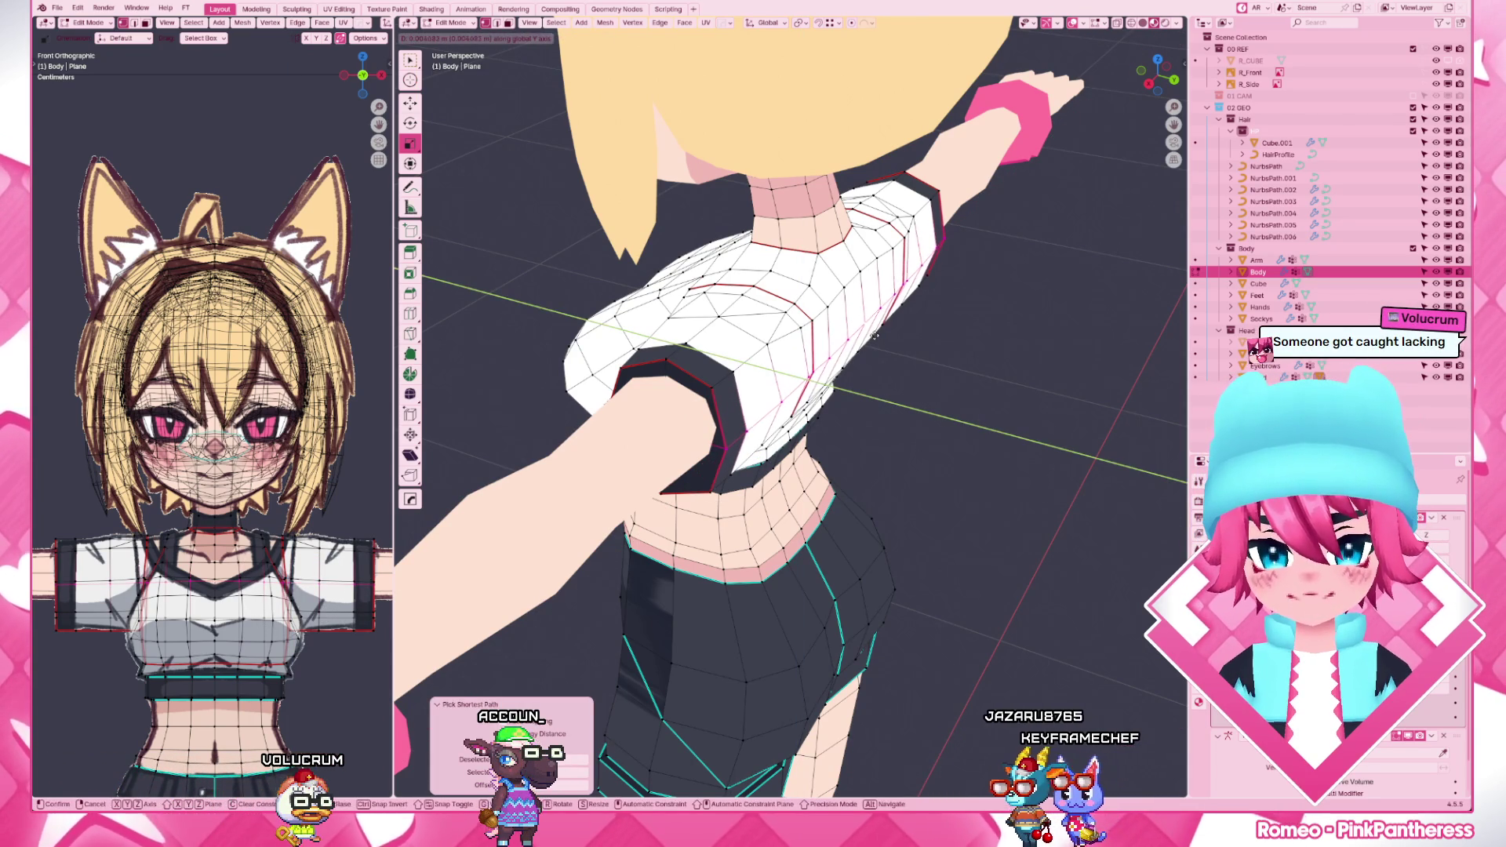
click(841, 388)
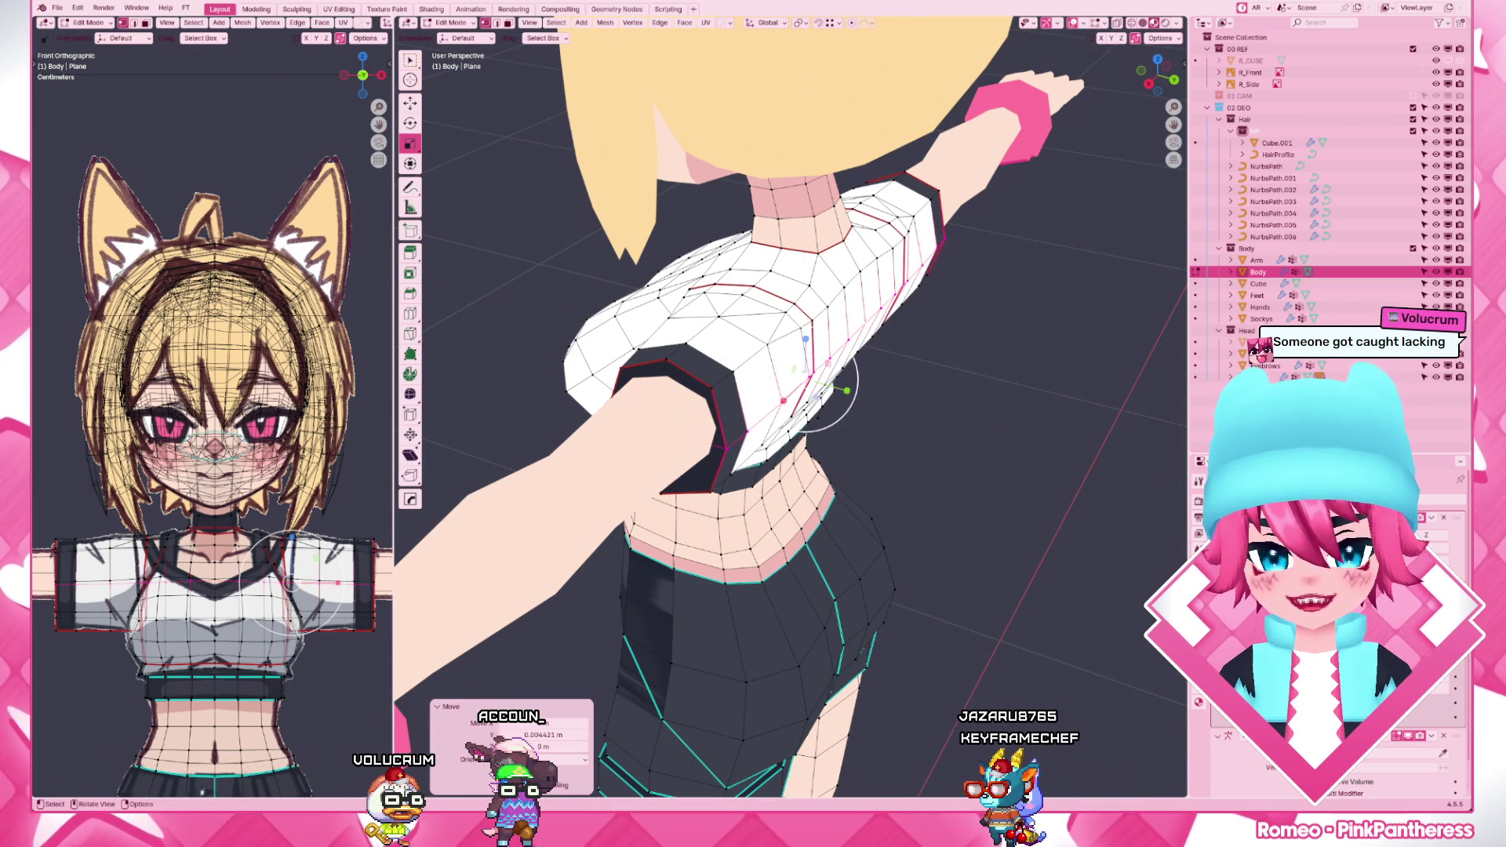
click(711, 386)
ctrl+click(871, 318)
key(g)
key(g)
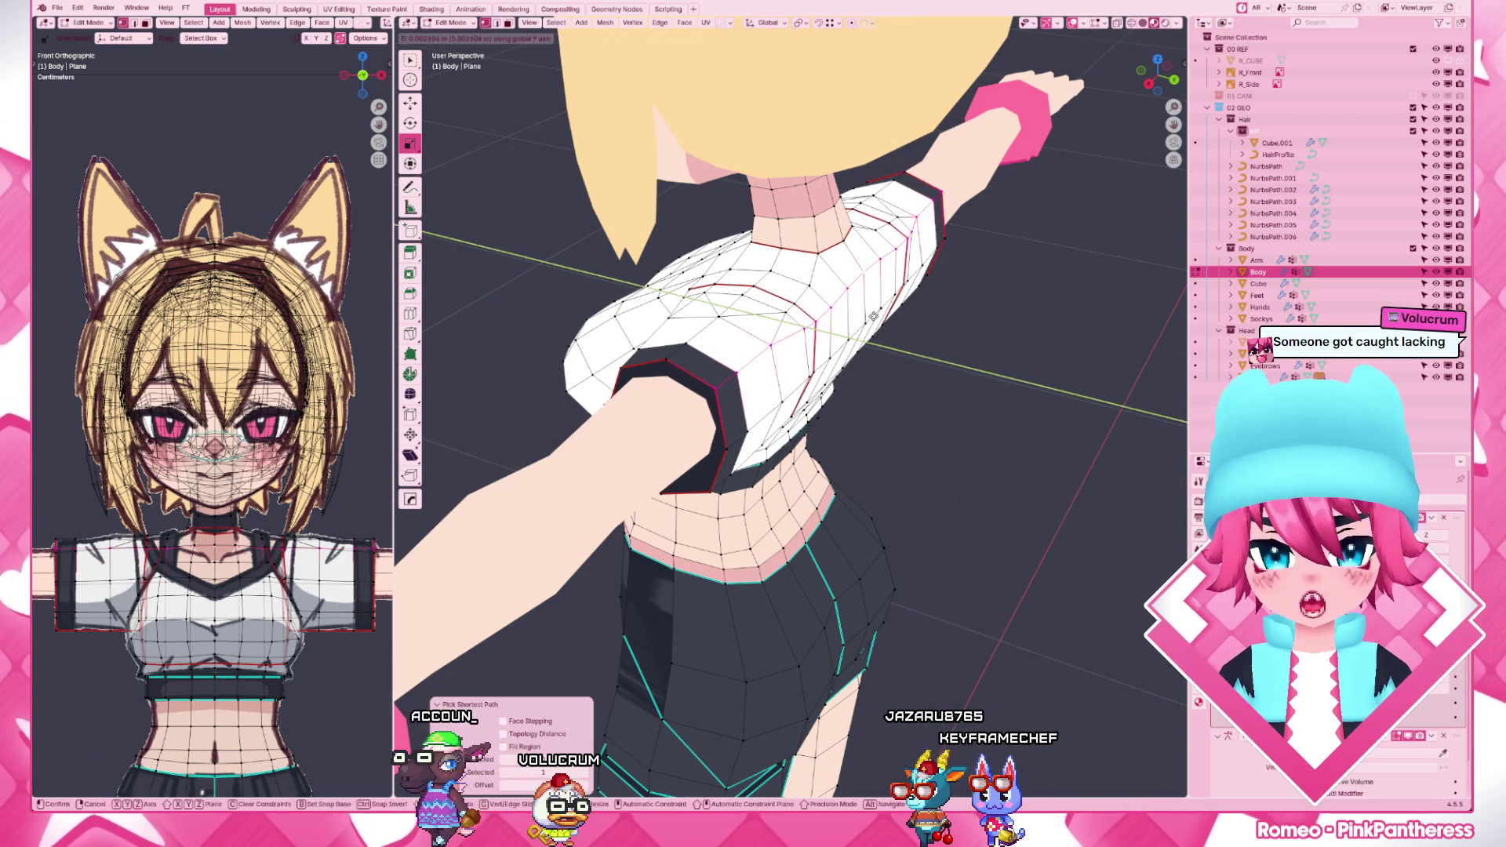
click(842, 335)
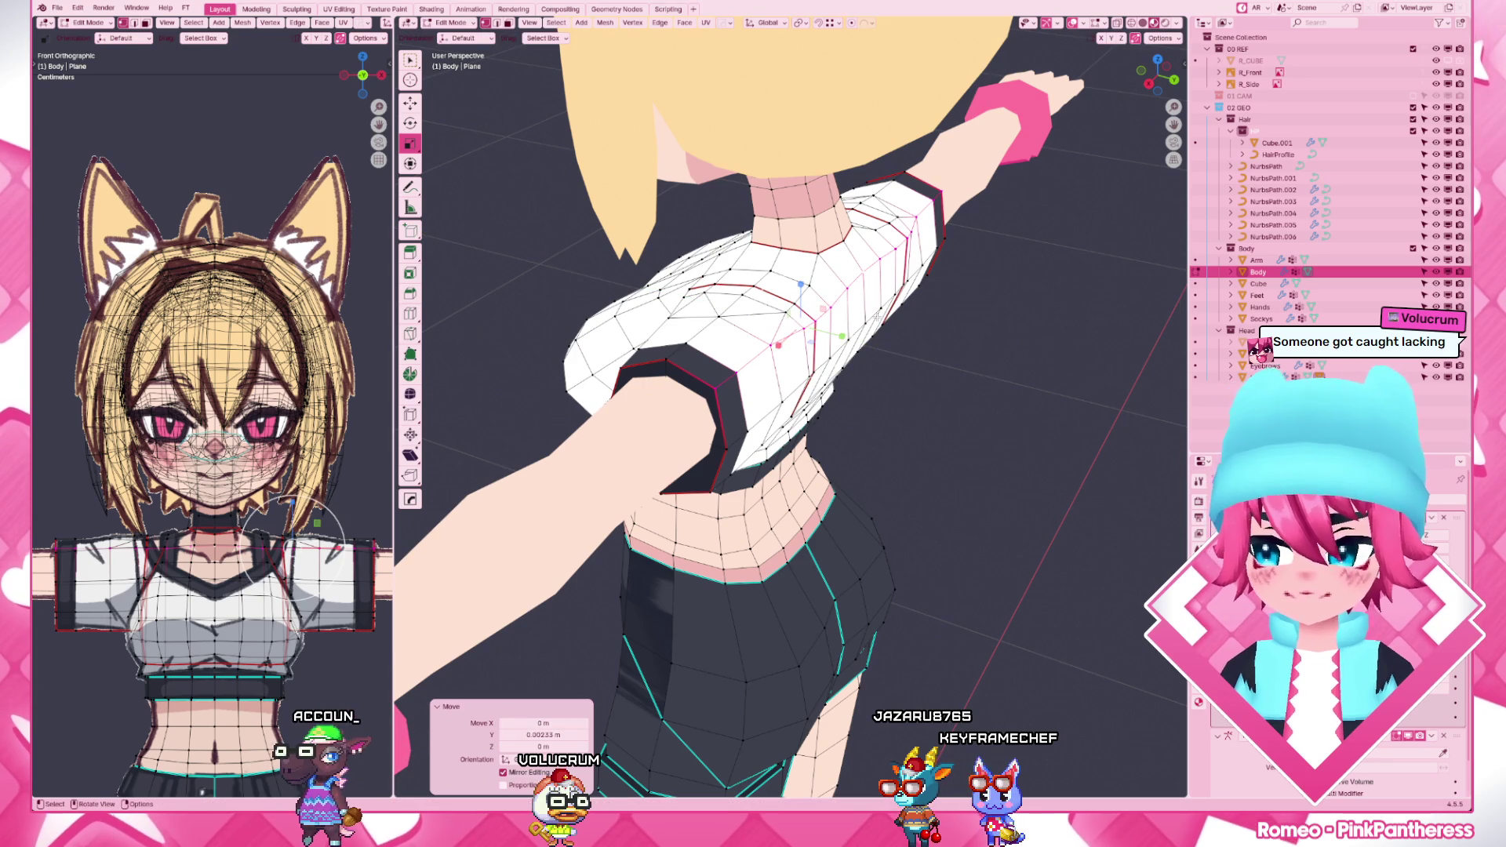
- Select the next shortest-path run near the shoulder and shift it, the last move locked to Y
click(827, 321)
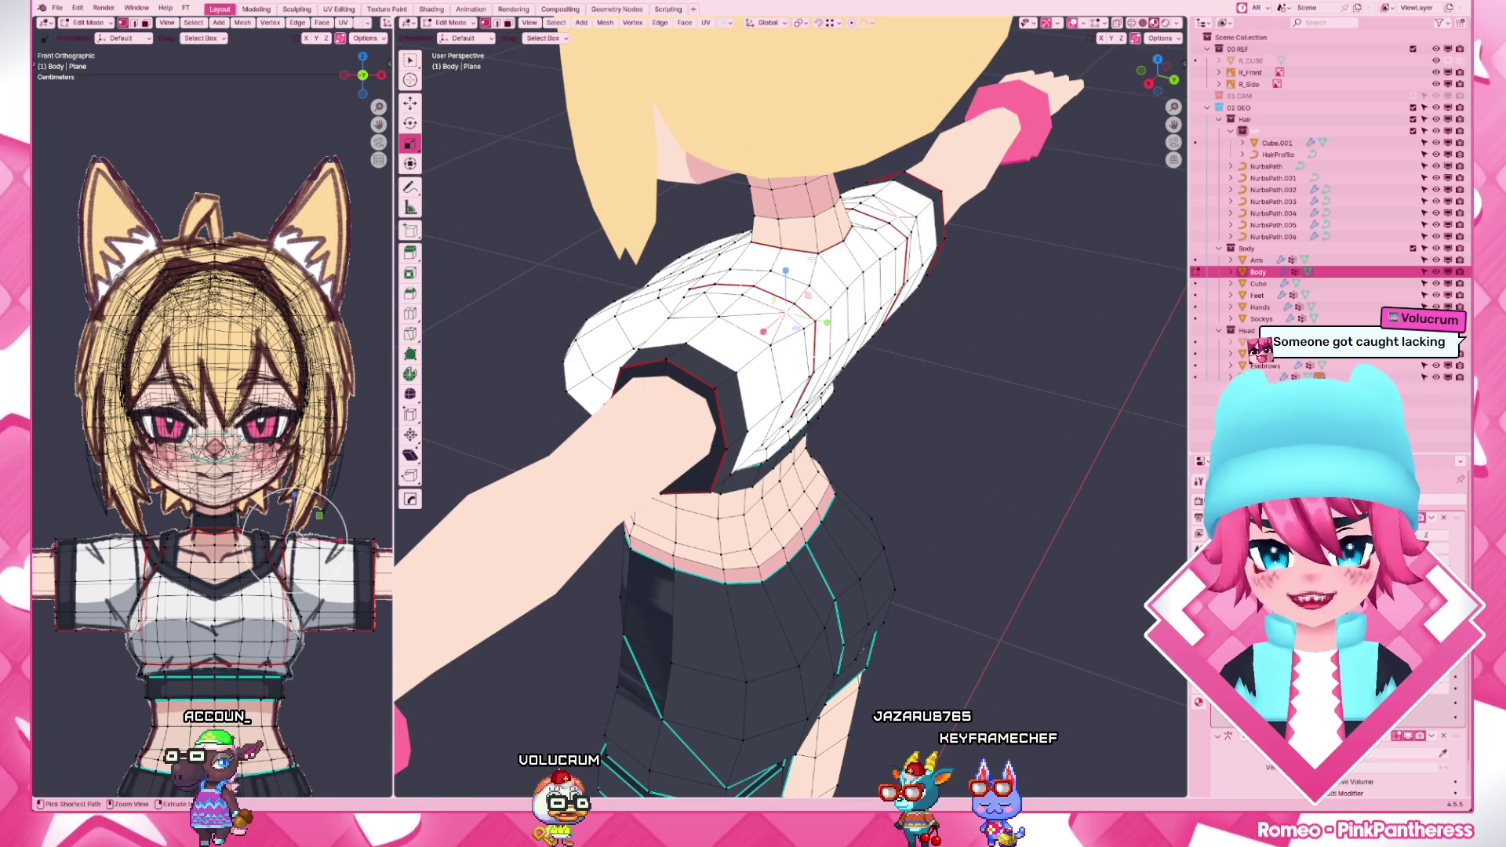
ctrl+click(845, 297)
key(g)
click(851, 289)
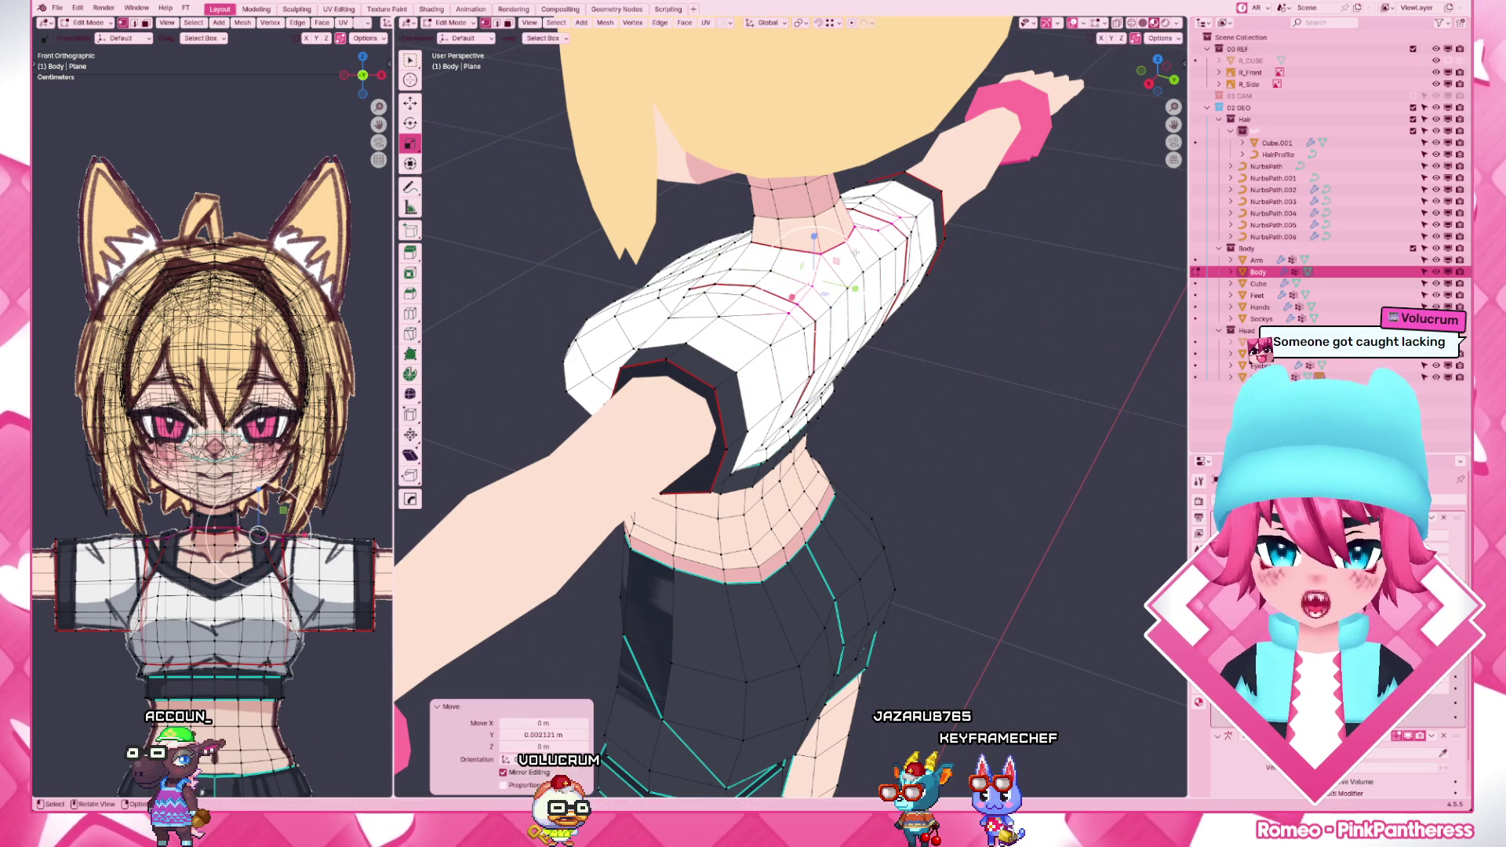
key(g)
key(y)
click(838, 257)
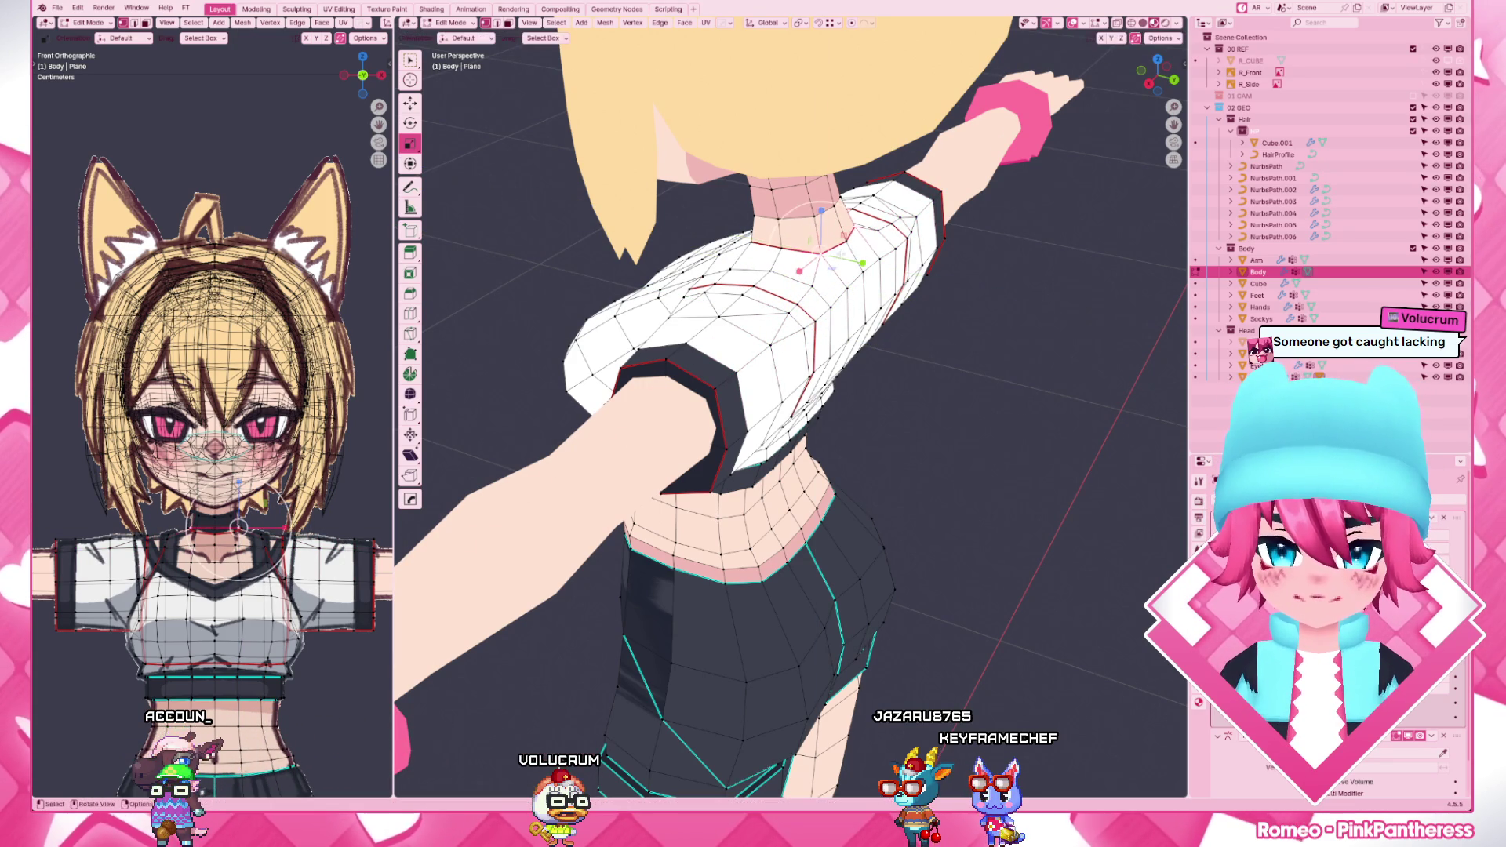
middle_drag(850, 202, 909, 322)
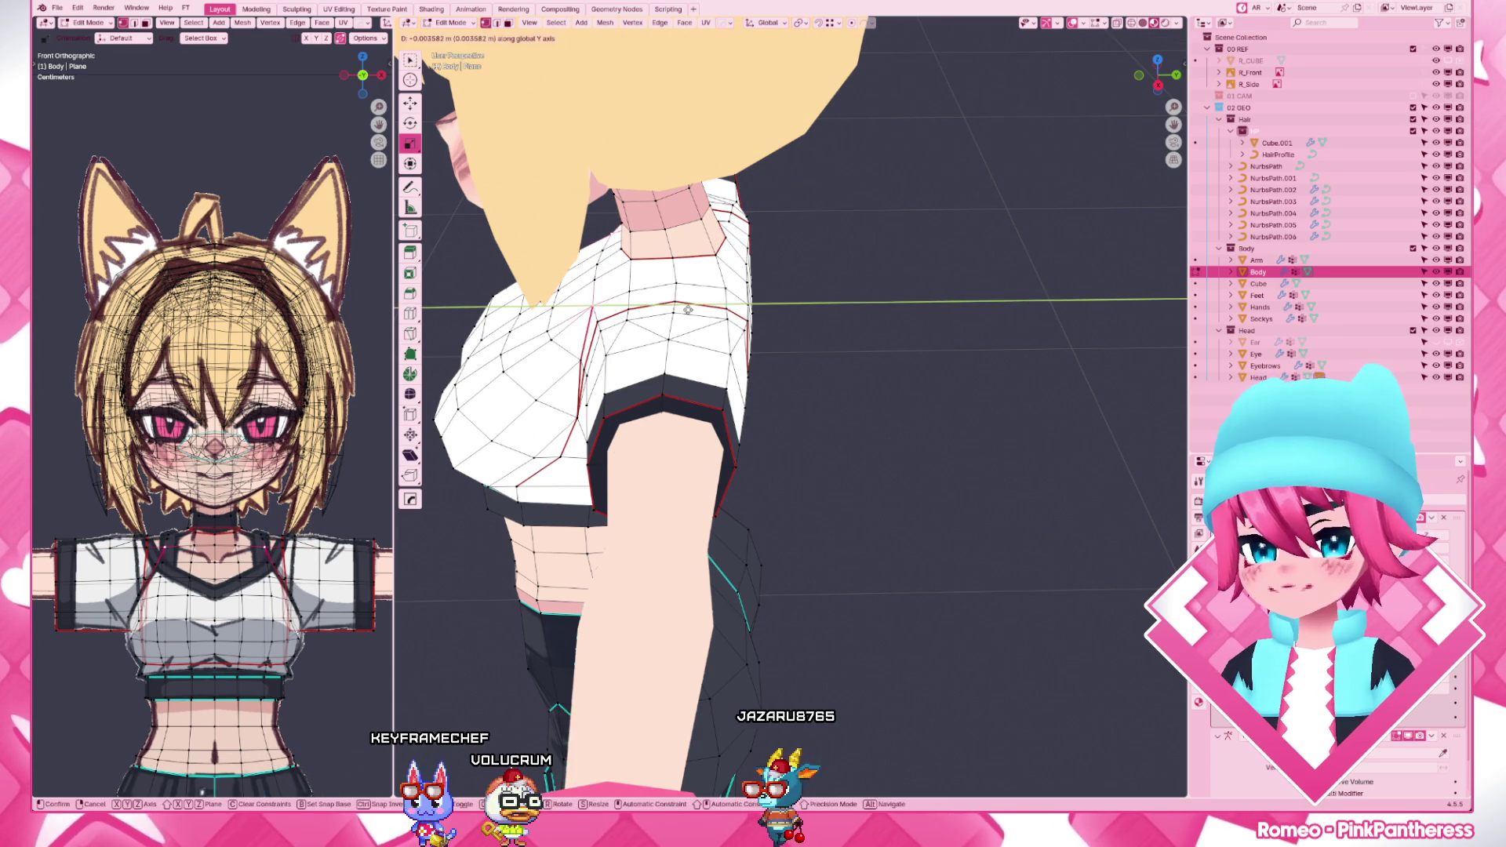
- Nudge the shoulder vertices with the gizmo, then move a sleeve-top vertex from close up
drag(765, 241, 766, 254)
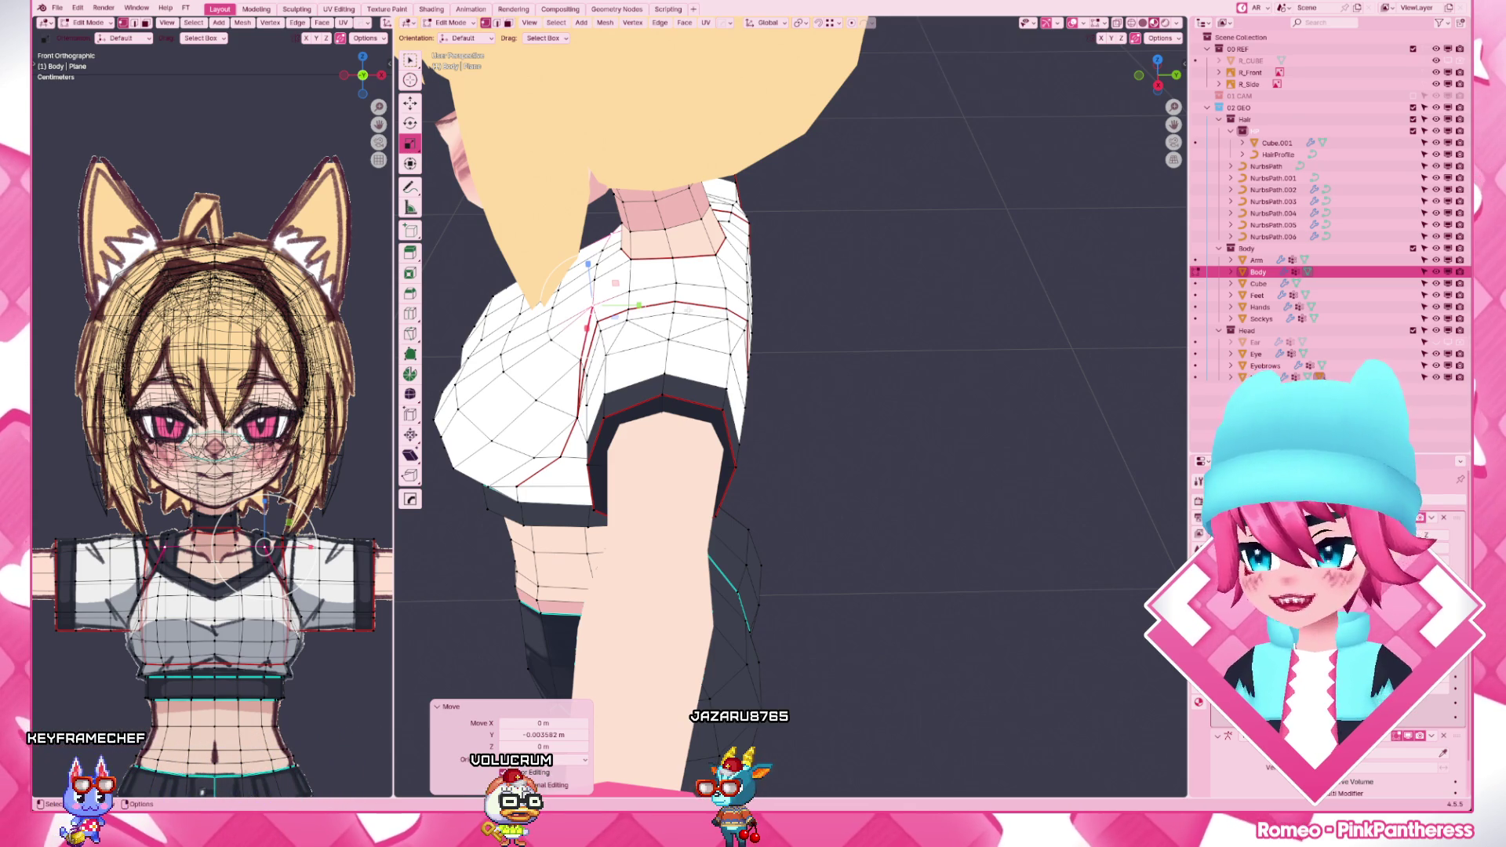
scroll(690, 308, up, 2)
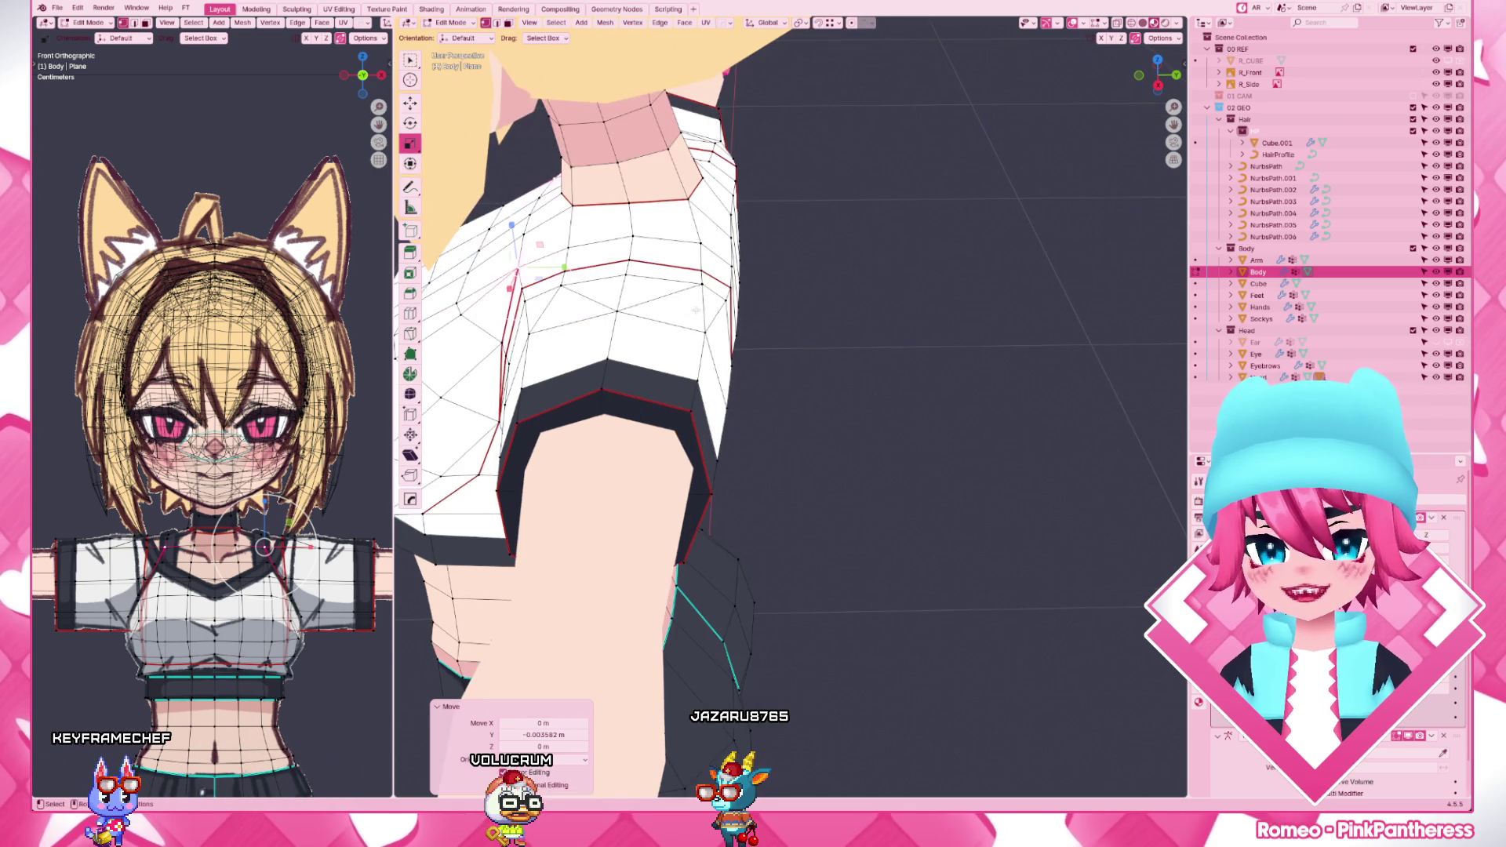
middle_drag(709, 240, 839, 400)
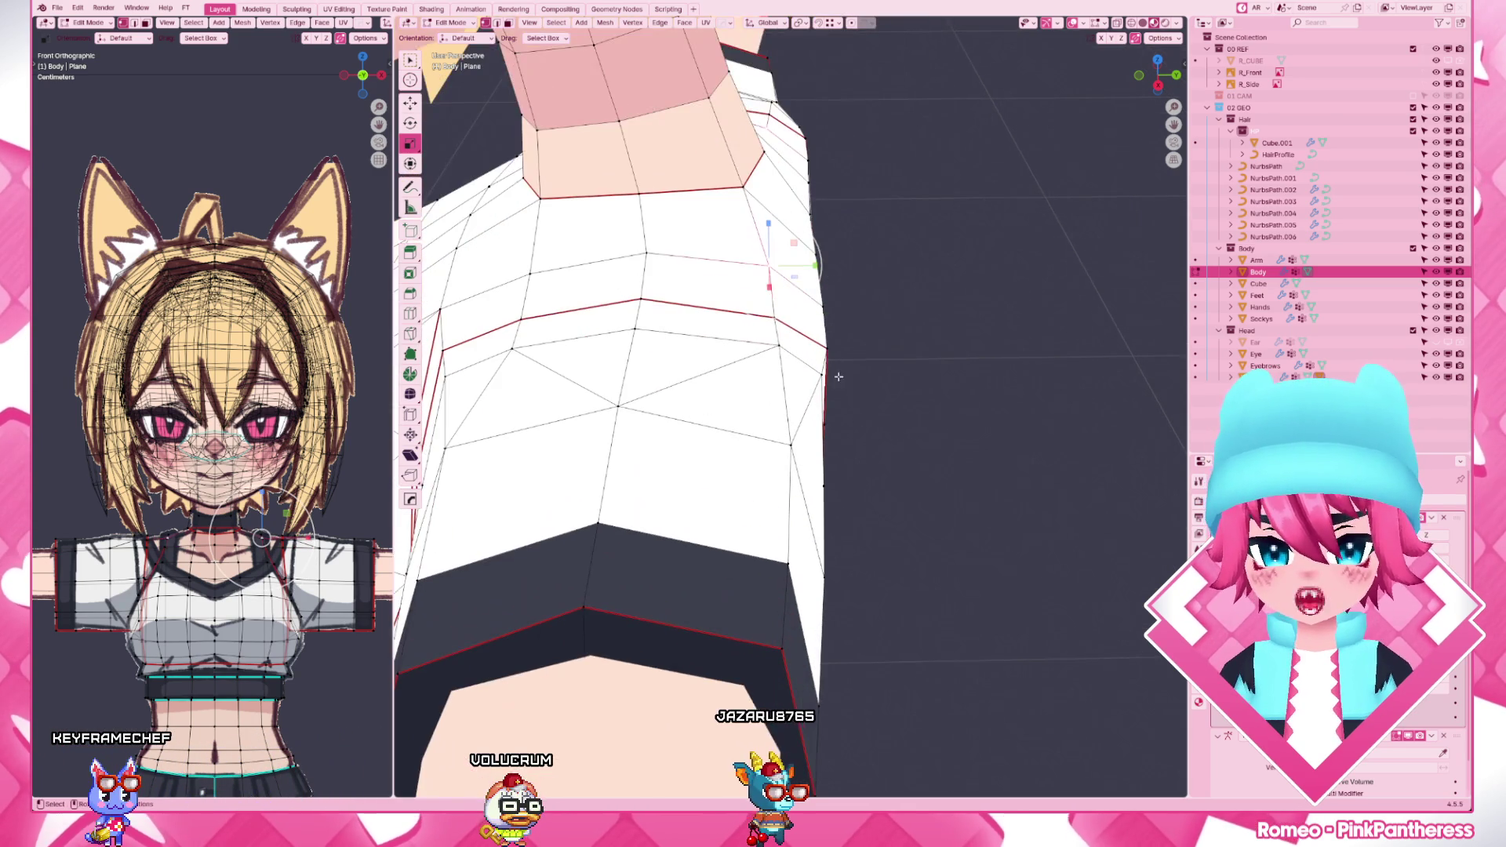
key(g)
click(828, 333)
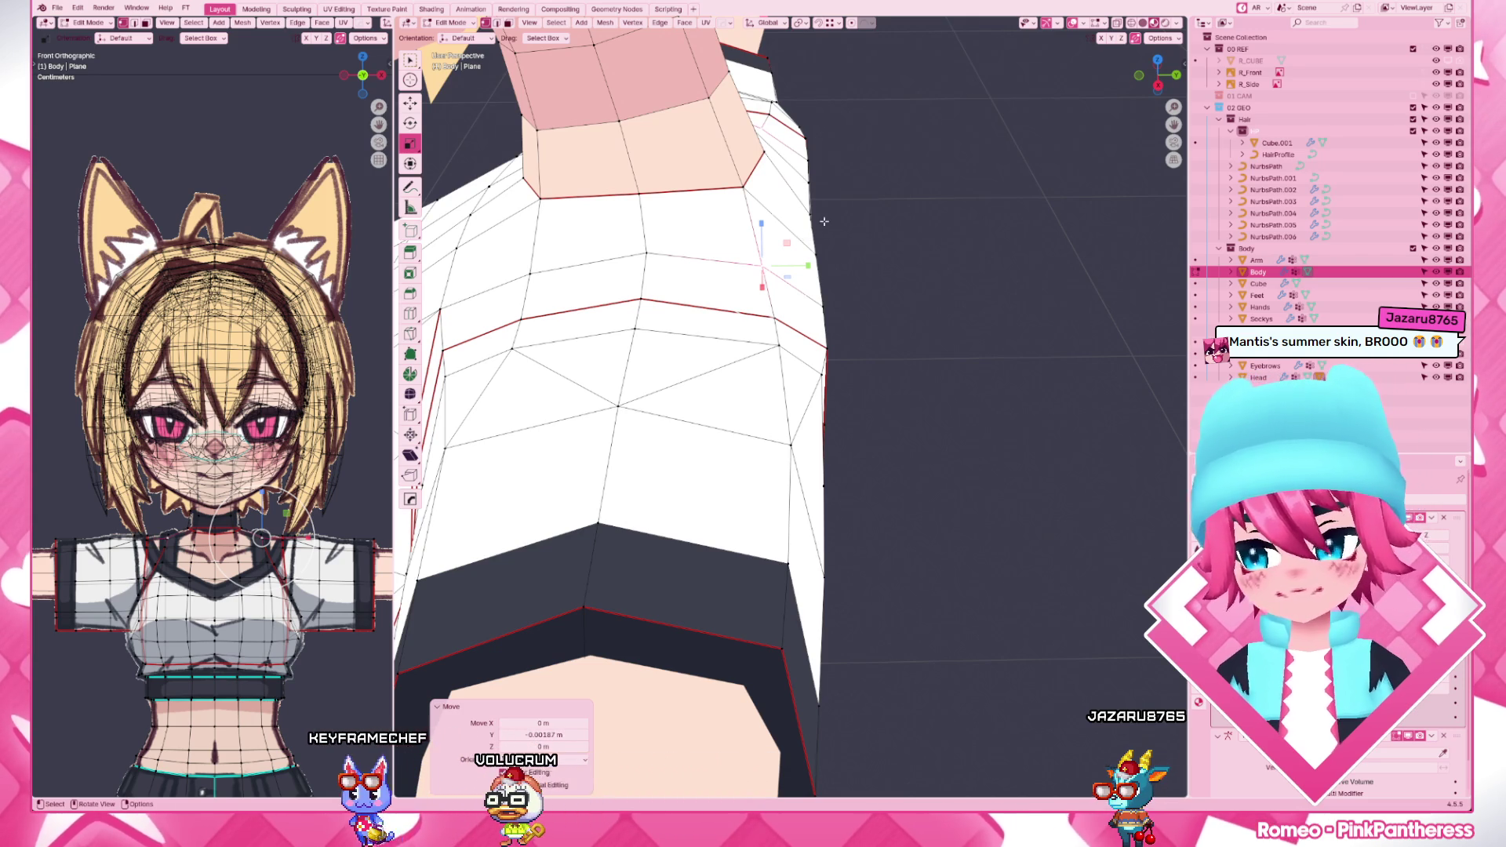
click(713, 284)
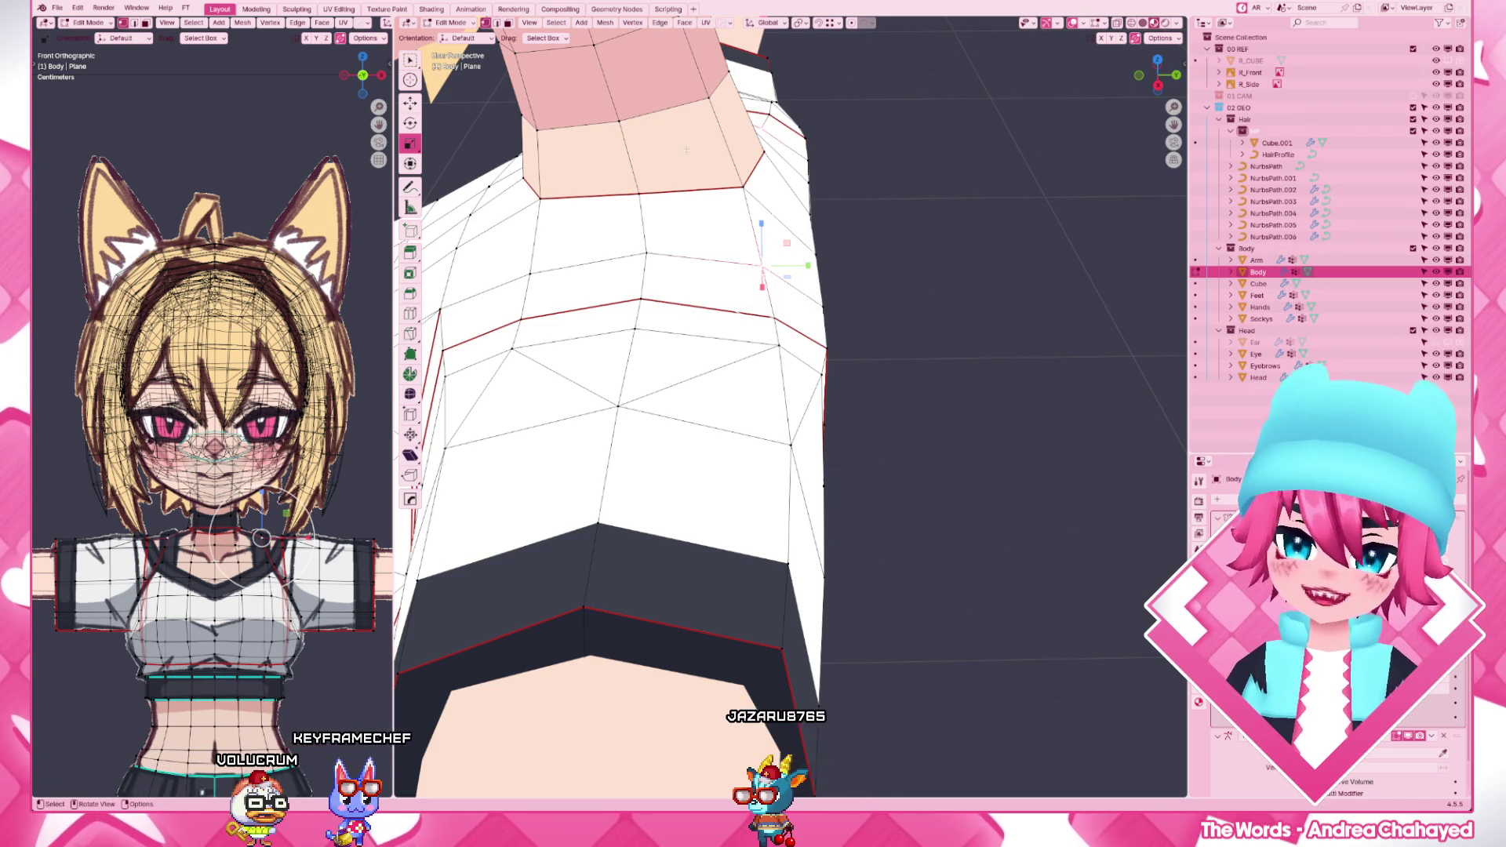
scroll(706, 389, down, 3)
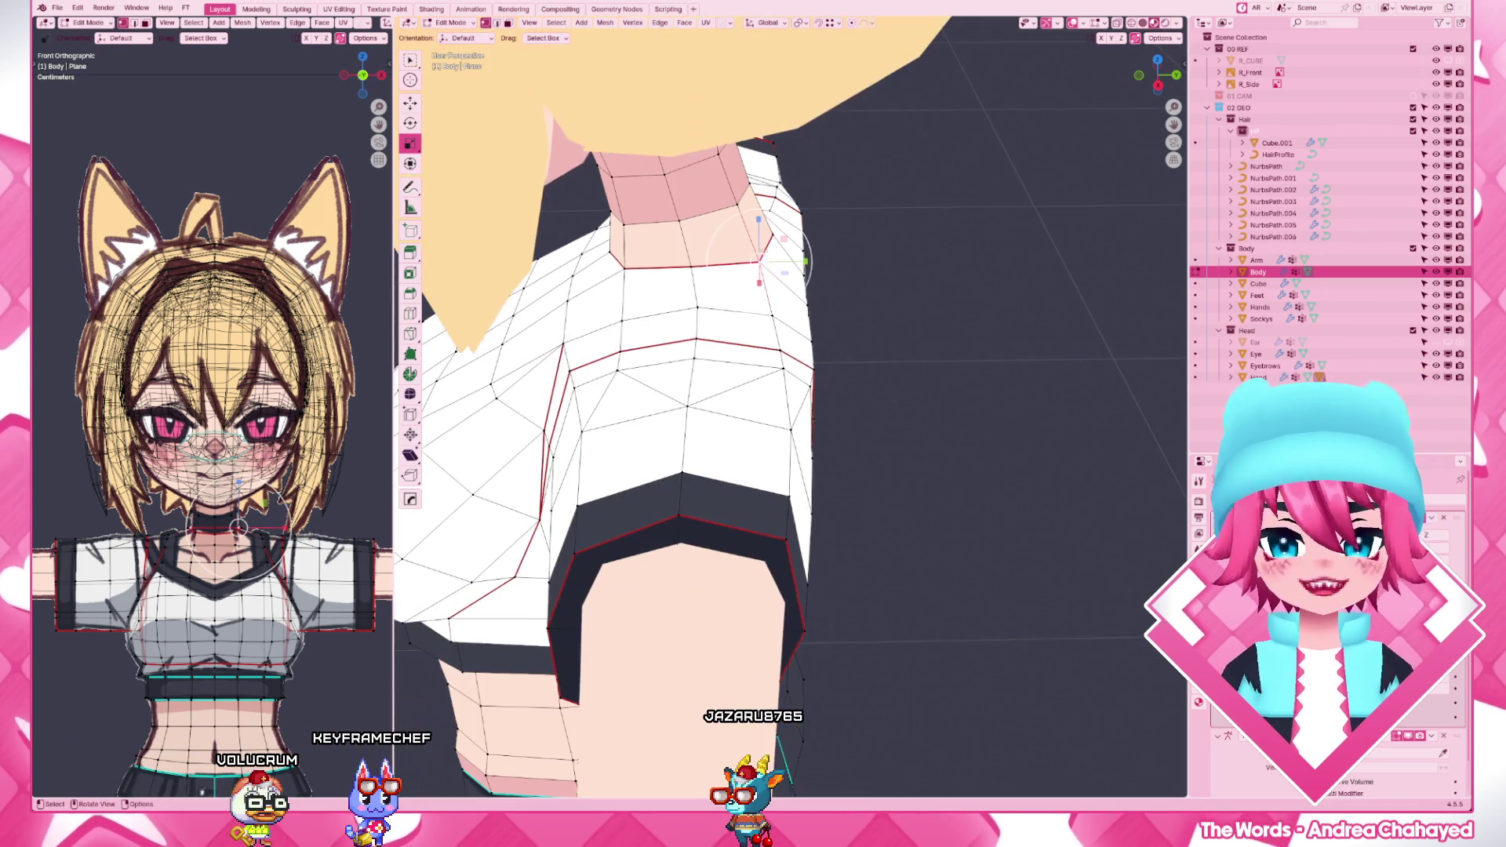
- Move the selected collar-side vertex along Y in three small adjustments
key(g)
key(y)
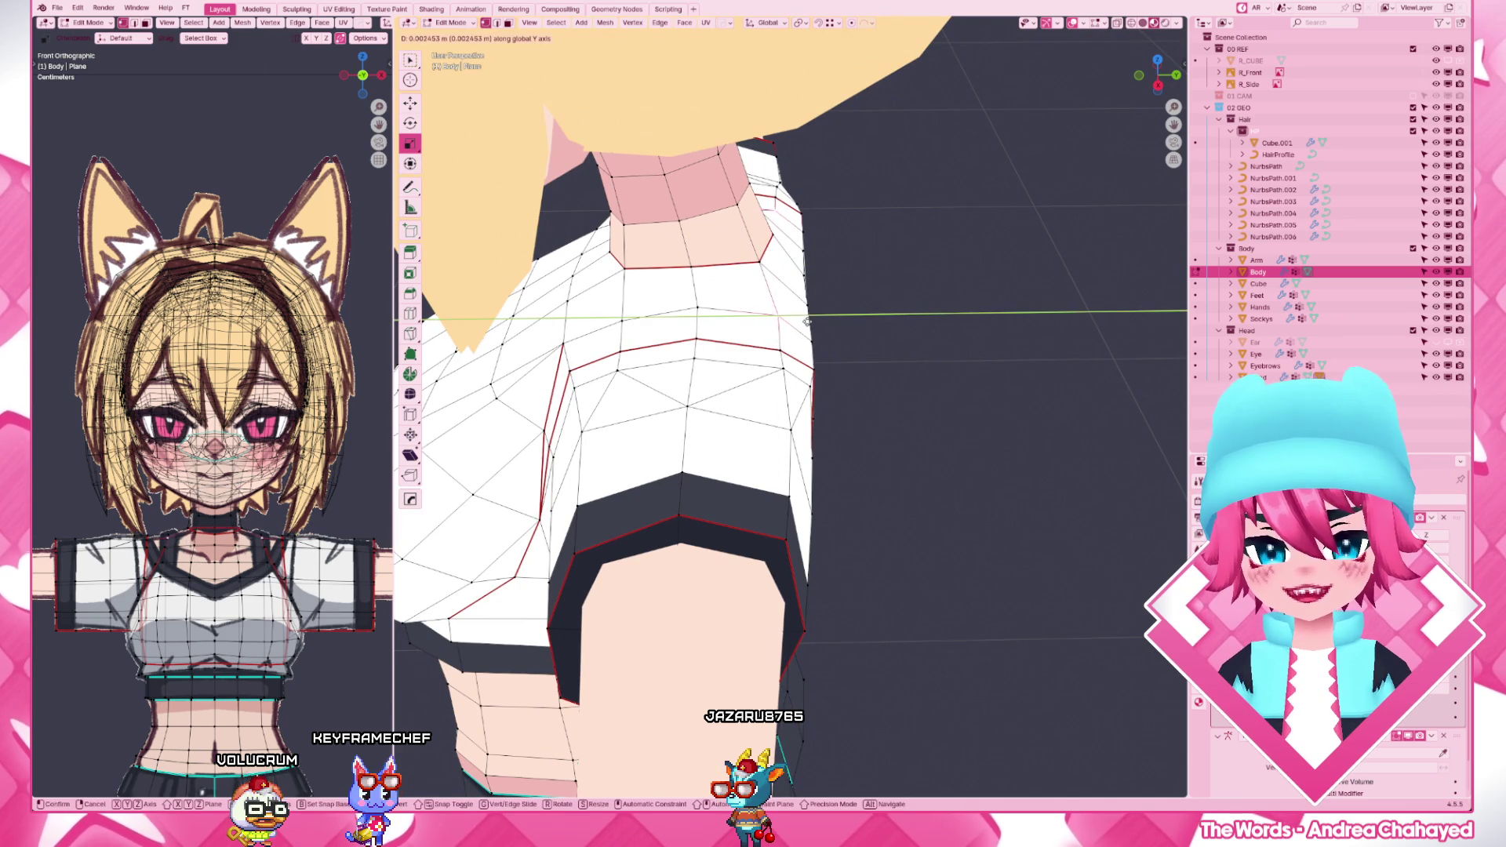
click(811, 320)
key(g)
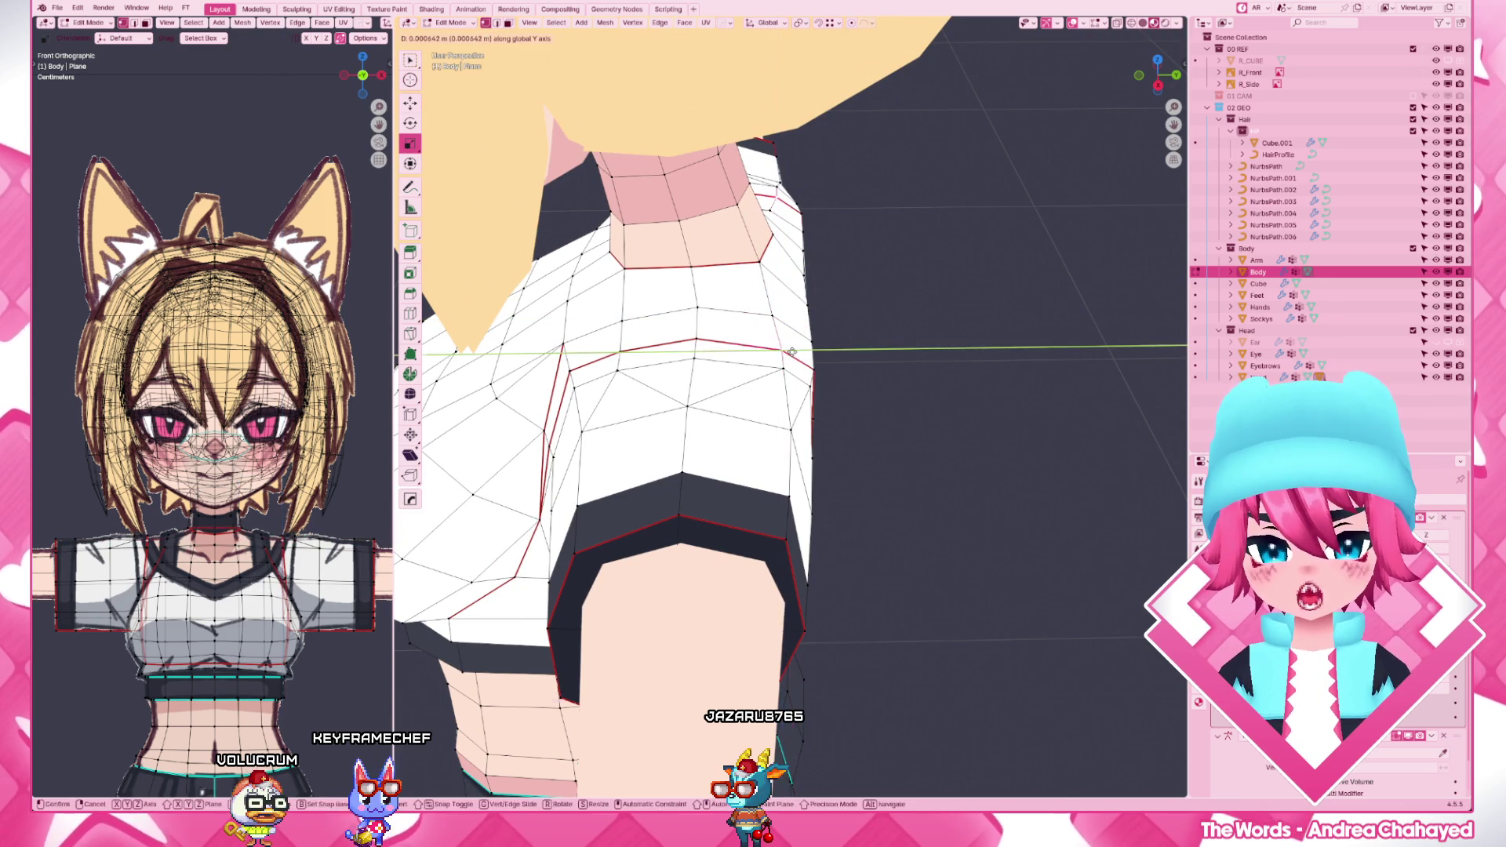
click(791, 354)
key(g)
click(824, 313)
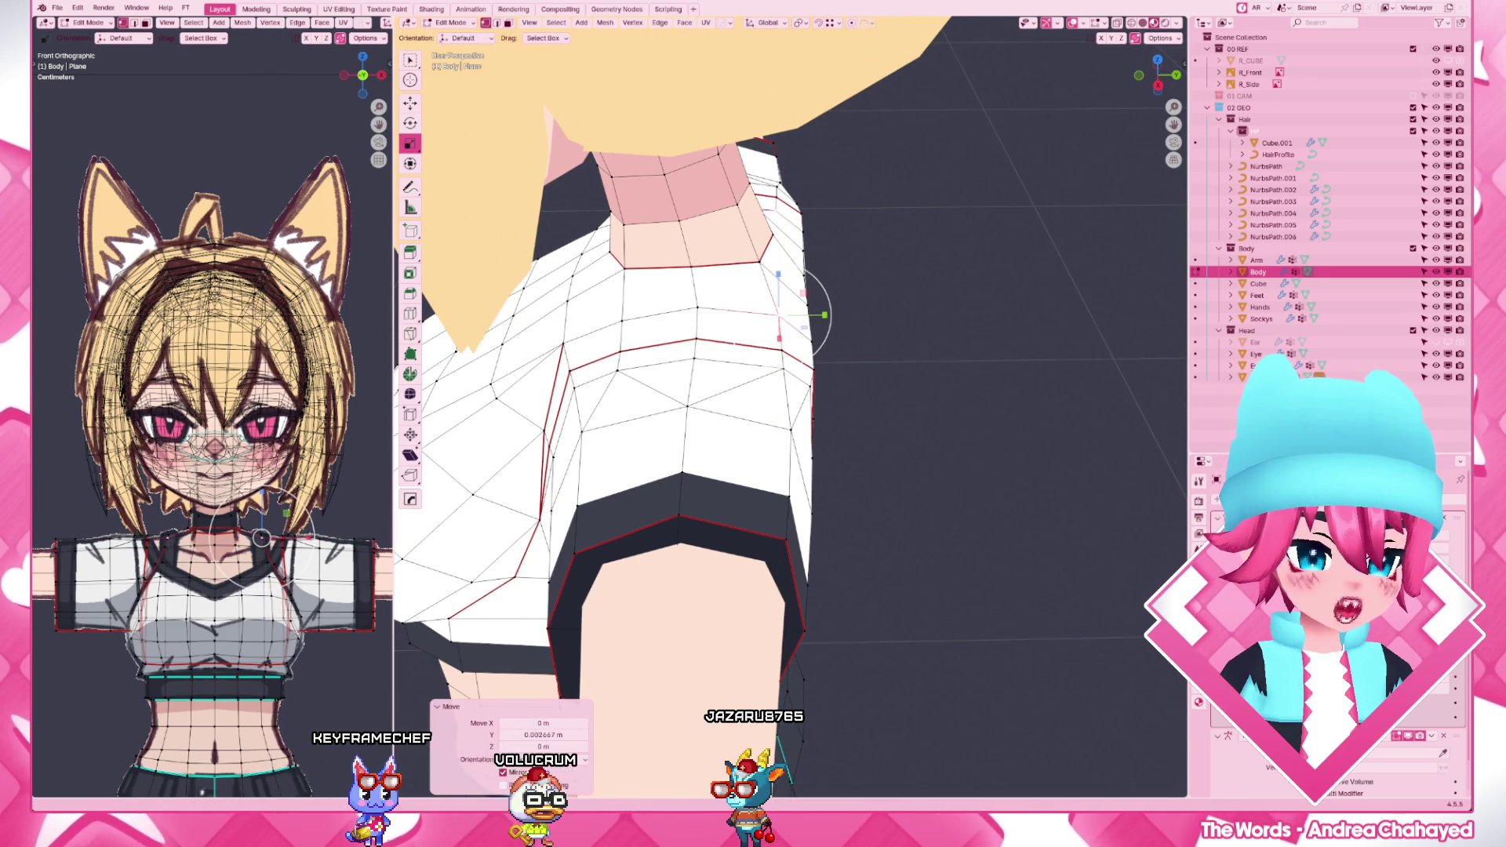
- Shift a vertex on the shirt's upper edge along Y, then orbit round to the neck area
click(813, 266)
key(g)
key(y)
click(811, 260)
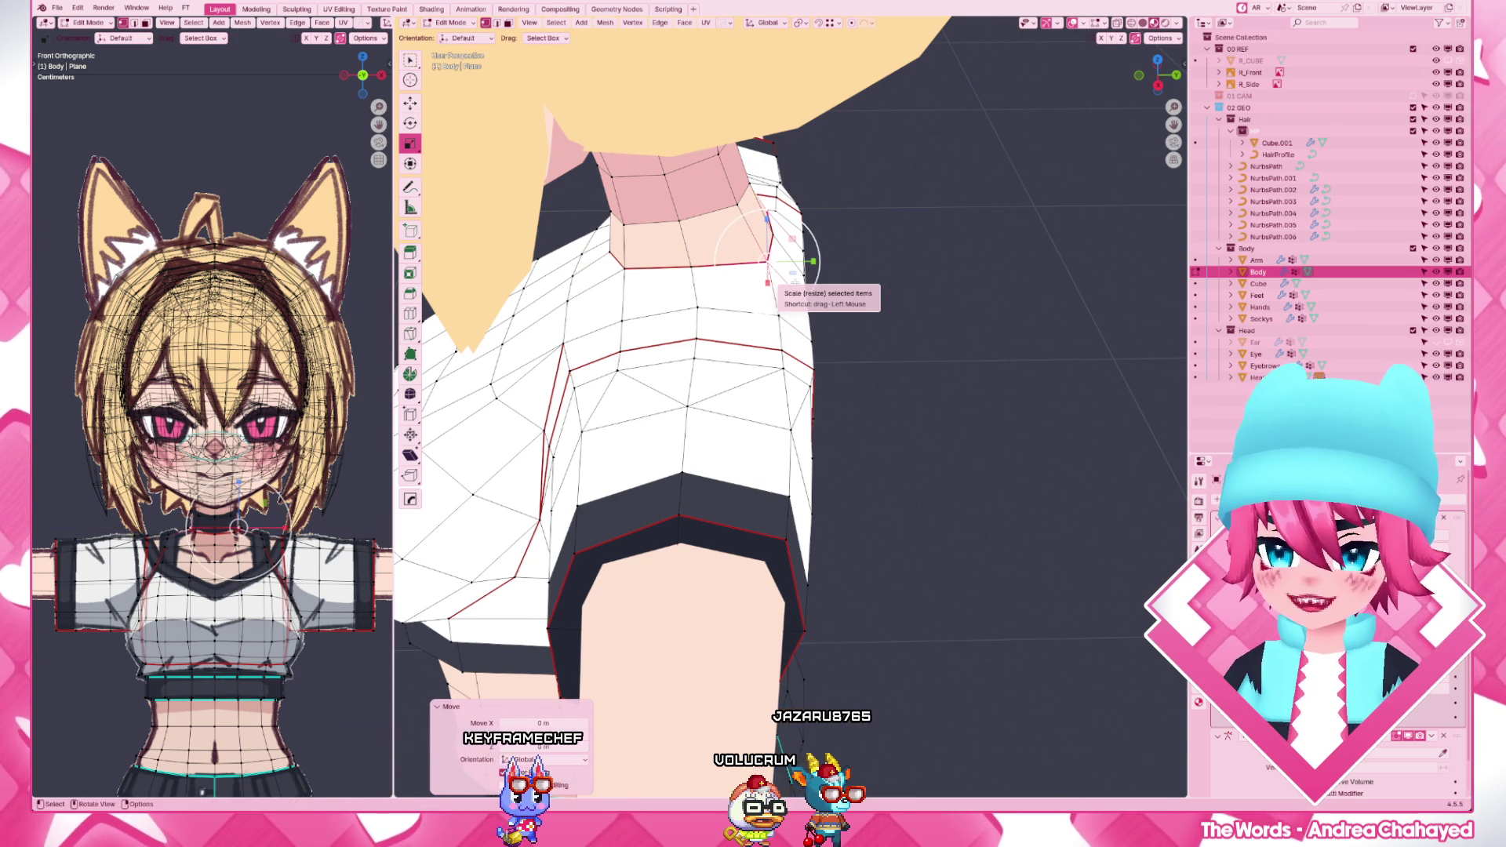
middle_drag(812, 261, 830, 288)
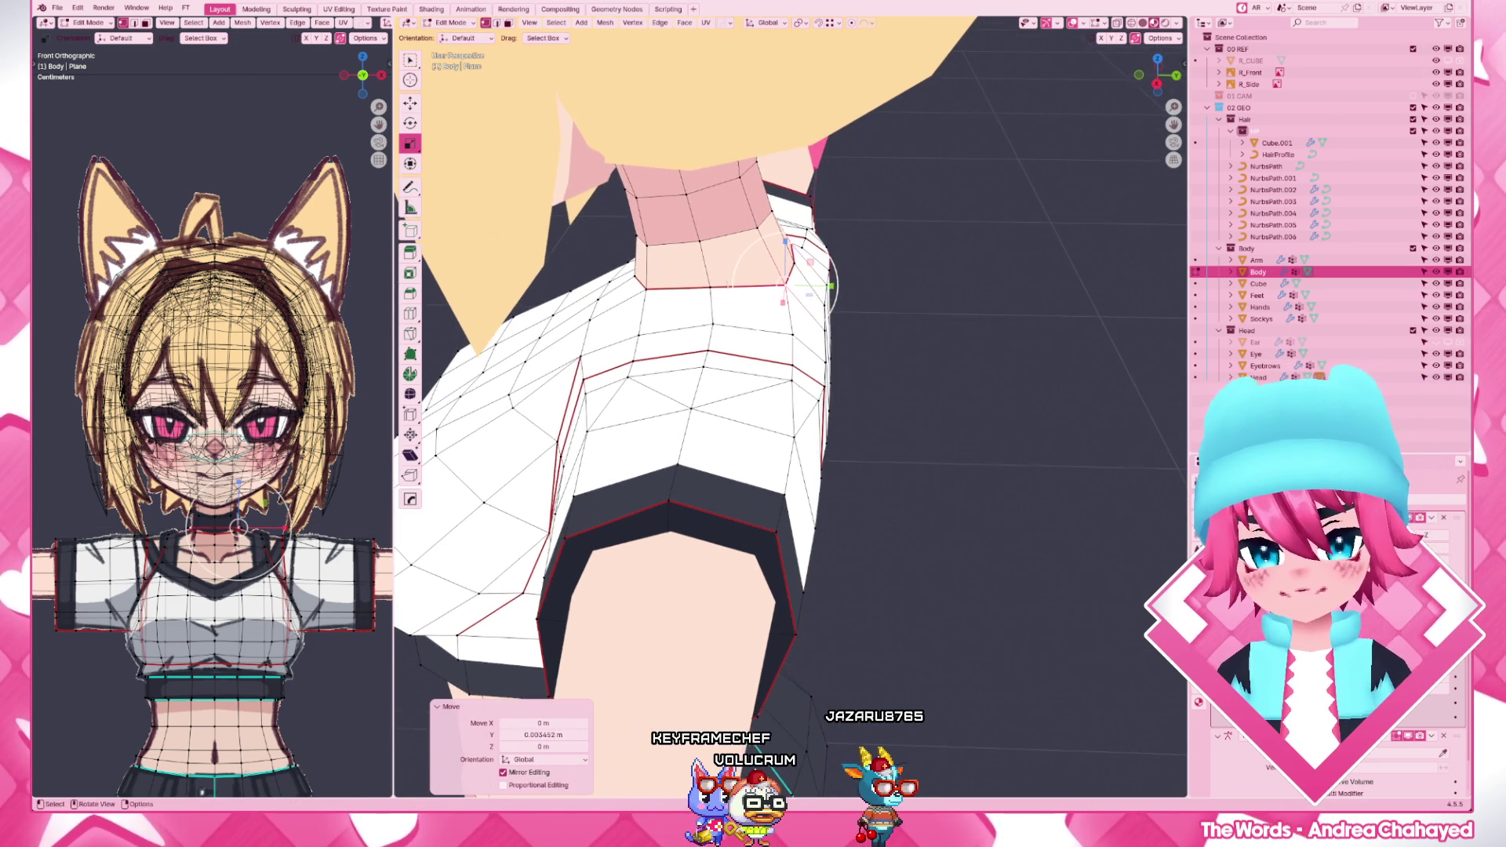
middle_drag(813, 261, 813, 273)
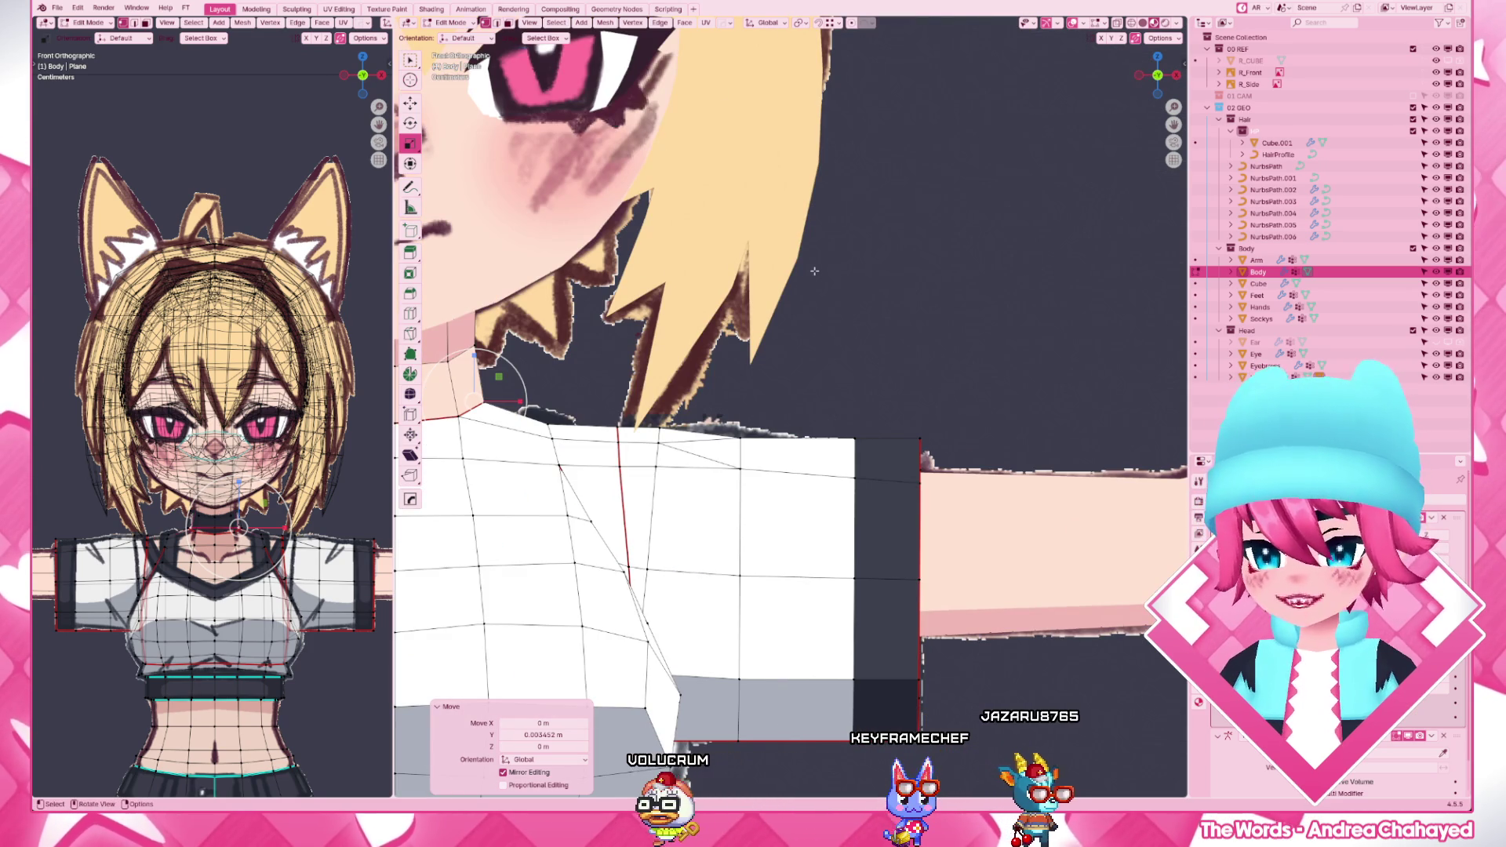
scroll(807, 270, down, 5)
middle_drag(808, 270, 847, 353)
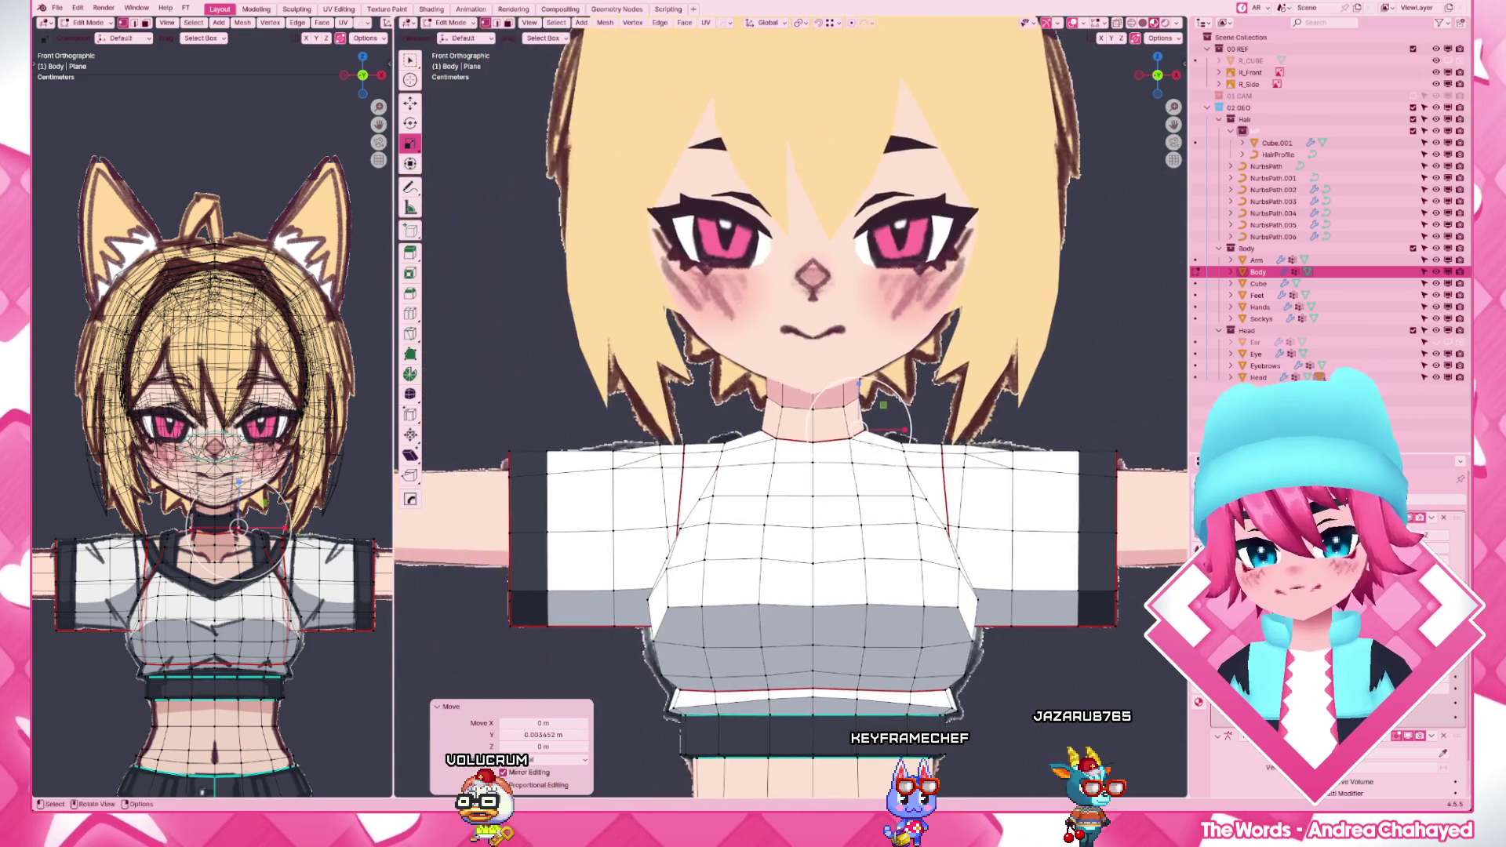
scroll(859, 438, up, 6)
mouse_move(1021, 454)
middle_down()
mouse_move(883, 353)
mouse_move(832, 477)
middle_up()
- Move a neck-base vertex along X and reposition the neck against the front reference in X-ray
click(832, 477)
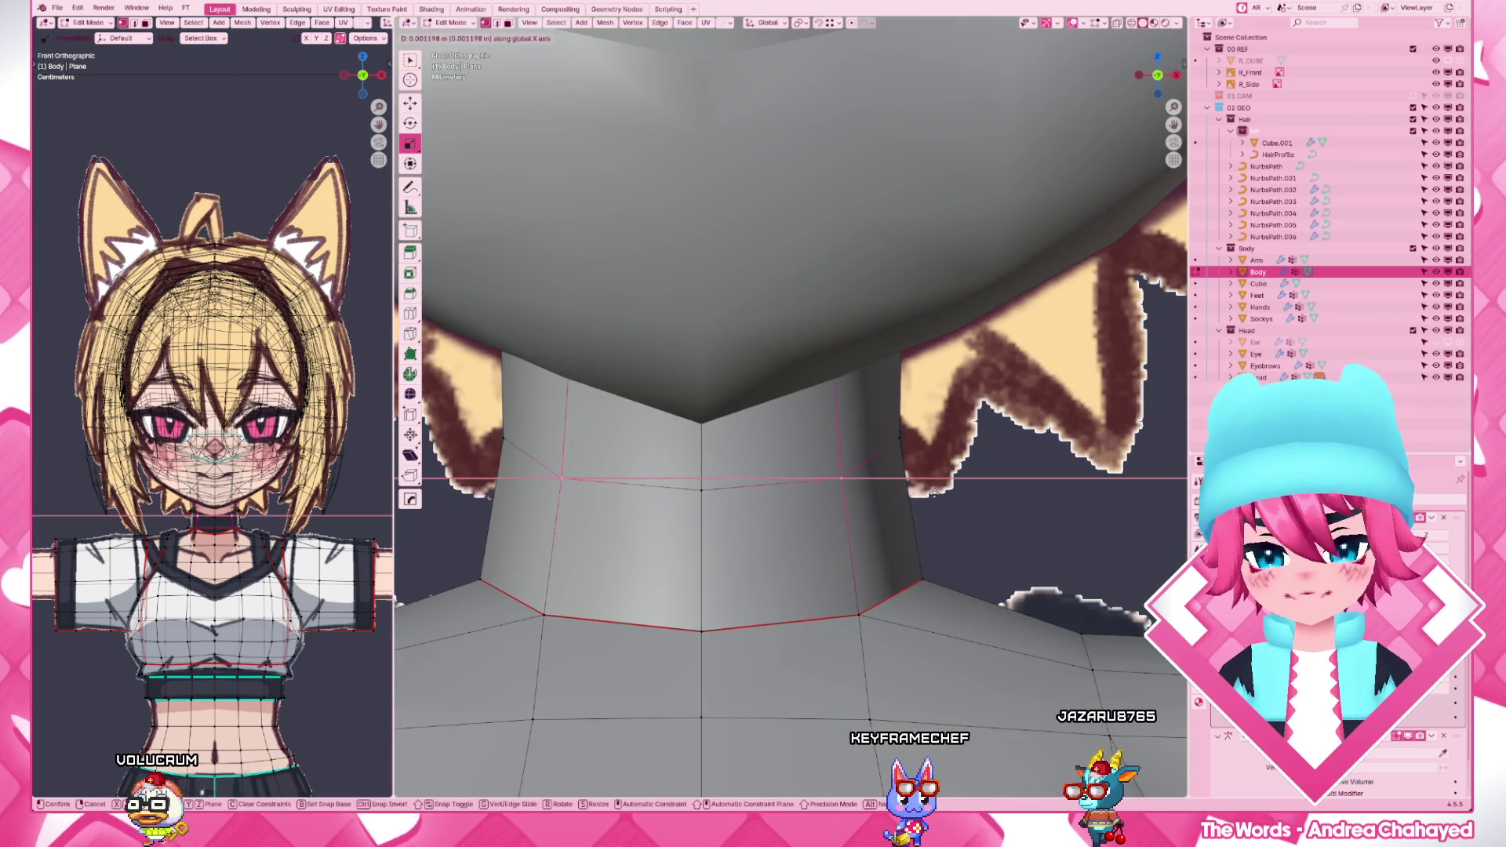
drag(833, 477, 841, 478)
key(g)
key(x)
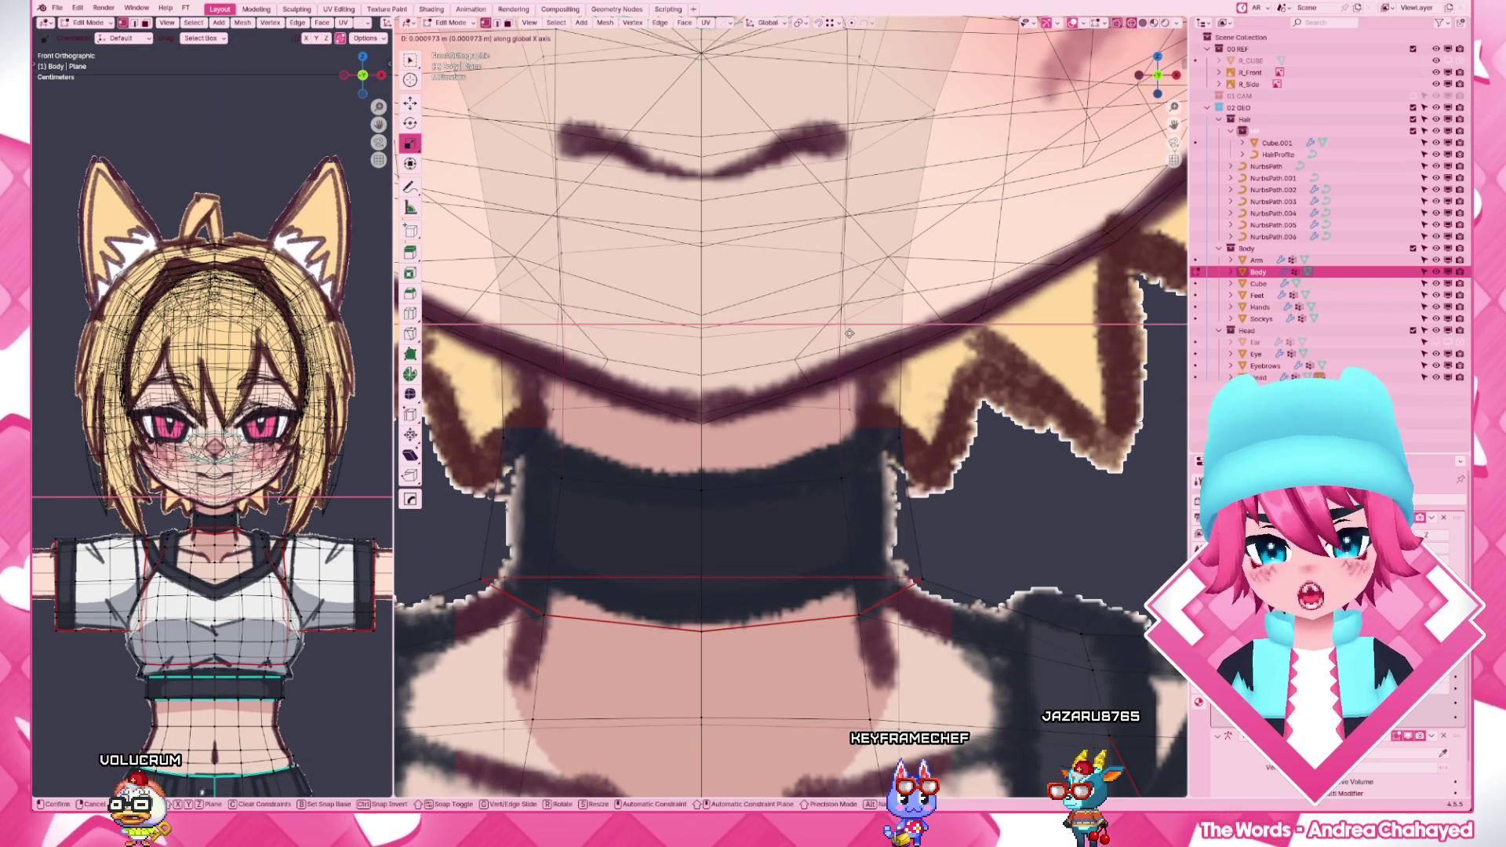
click(849, 333)
key(alt+z)
key(KP_1)
key(alt+z)
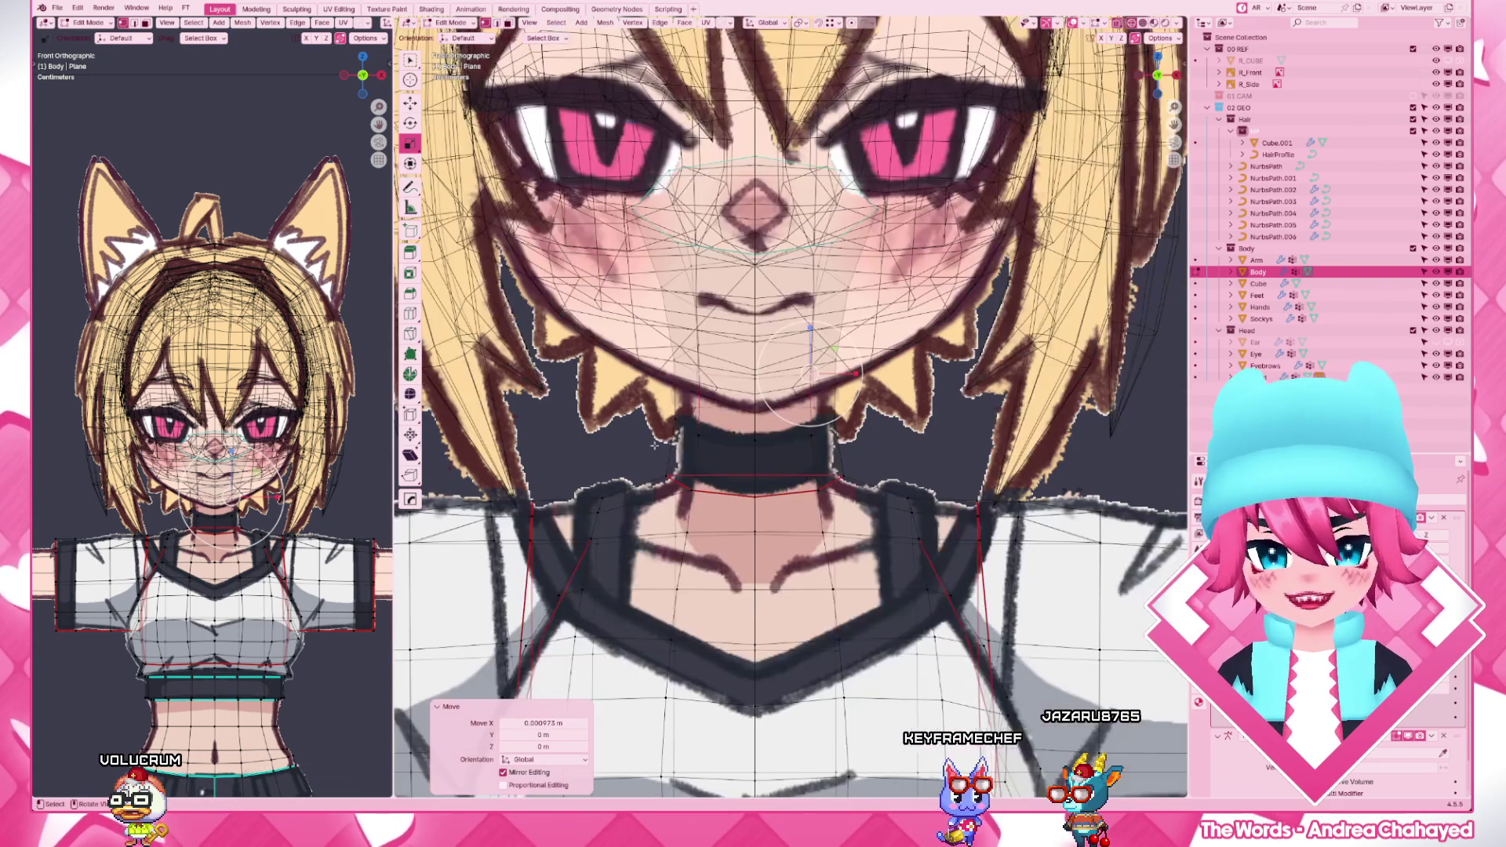
middle_drag(812, 342, 836, 198)
key(alt+z)
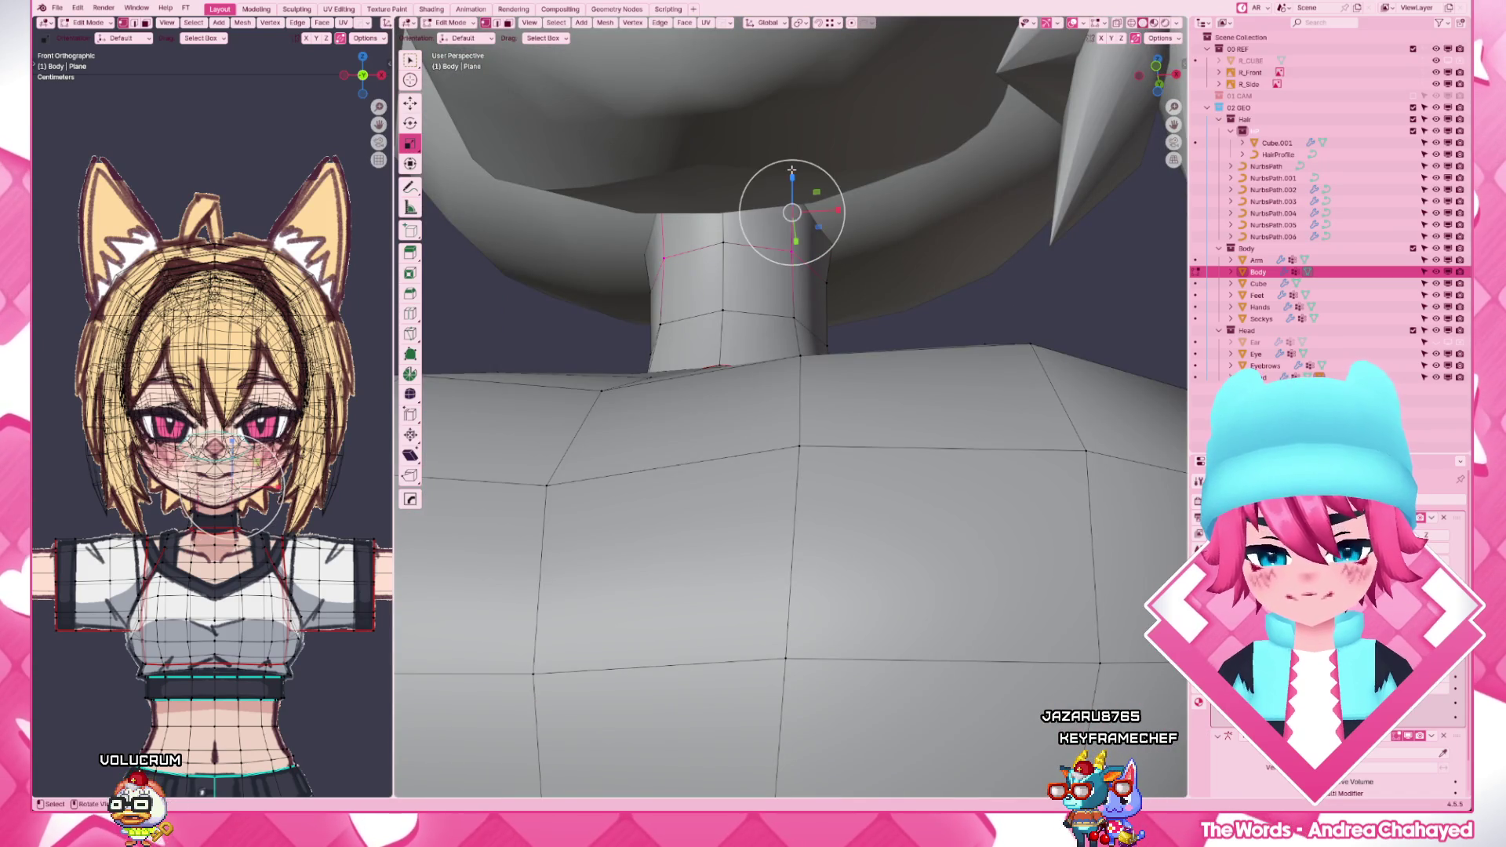
key(KP_1)
key(alt+z)
key(g)
click(908, 270)
- Nudge a vertex near the neck sideways and slide a torso vertex along its edge in solid shading
key(alt+z)
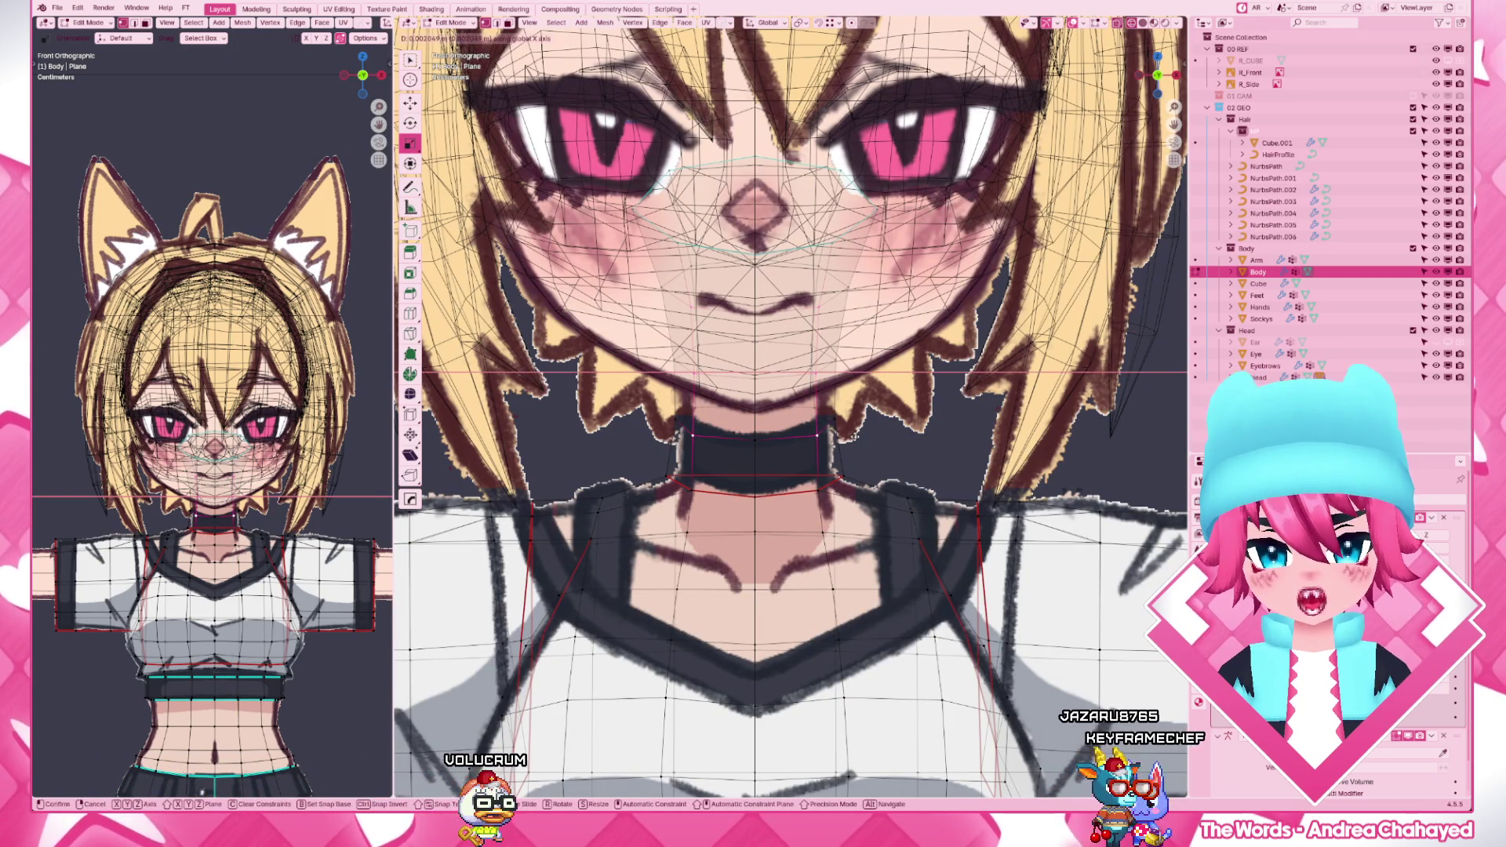
click(818, 445)
key(alt+z)
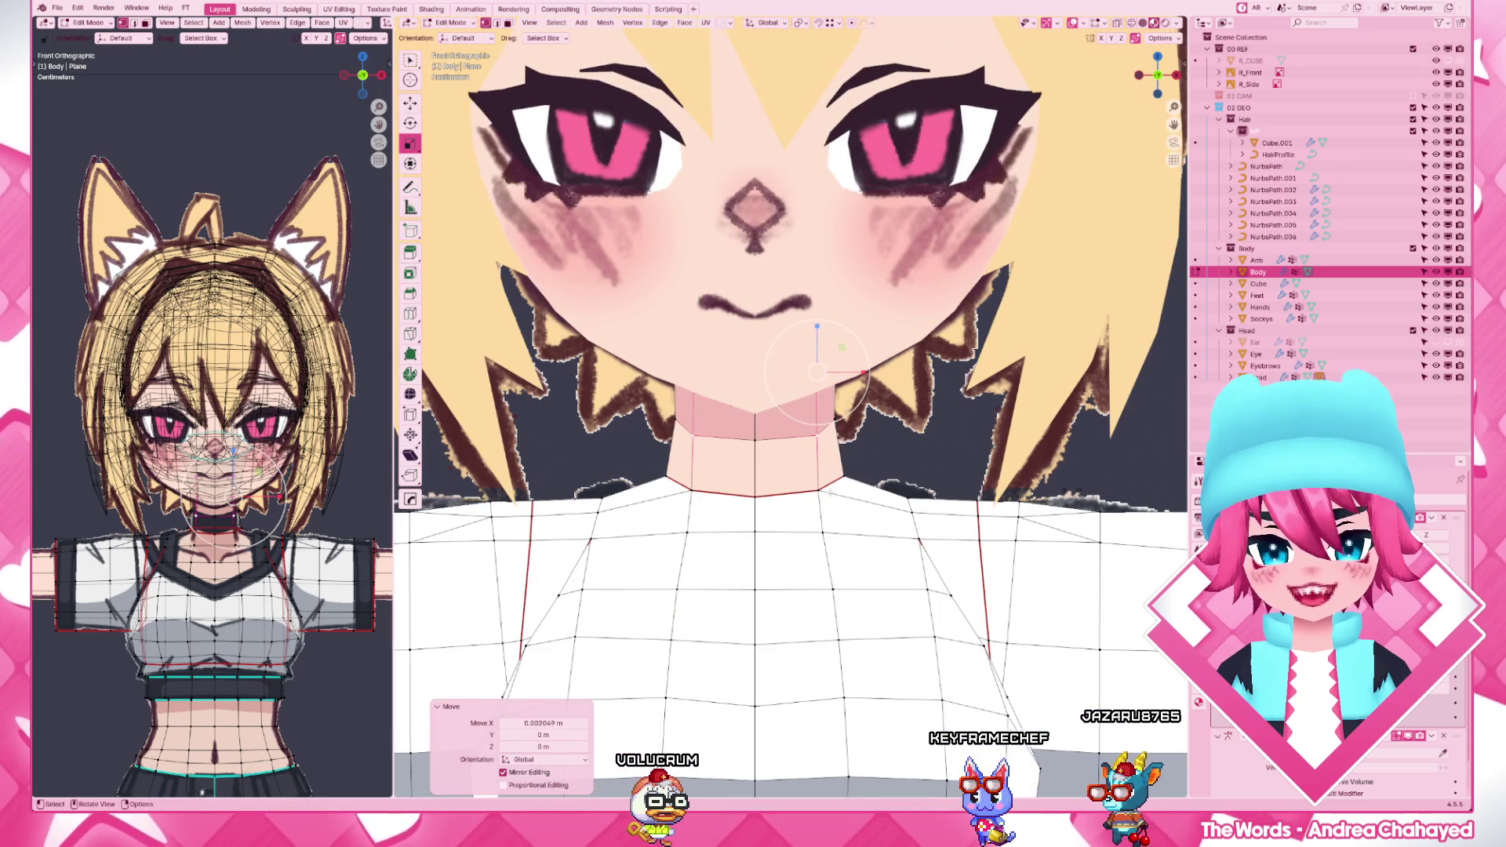
key(g)
click(847, 507)
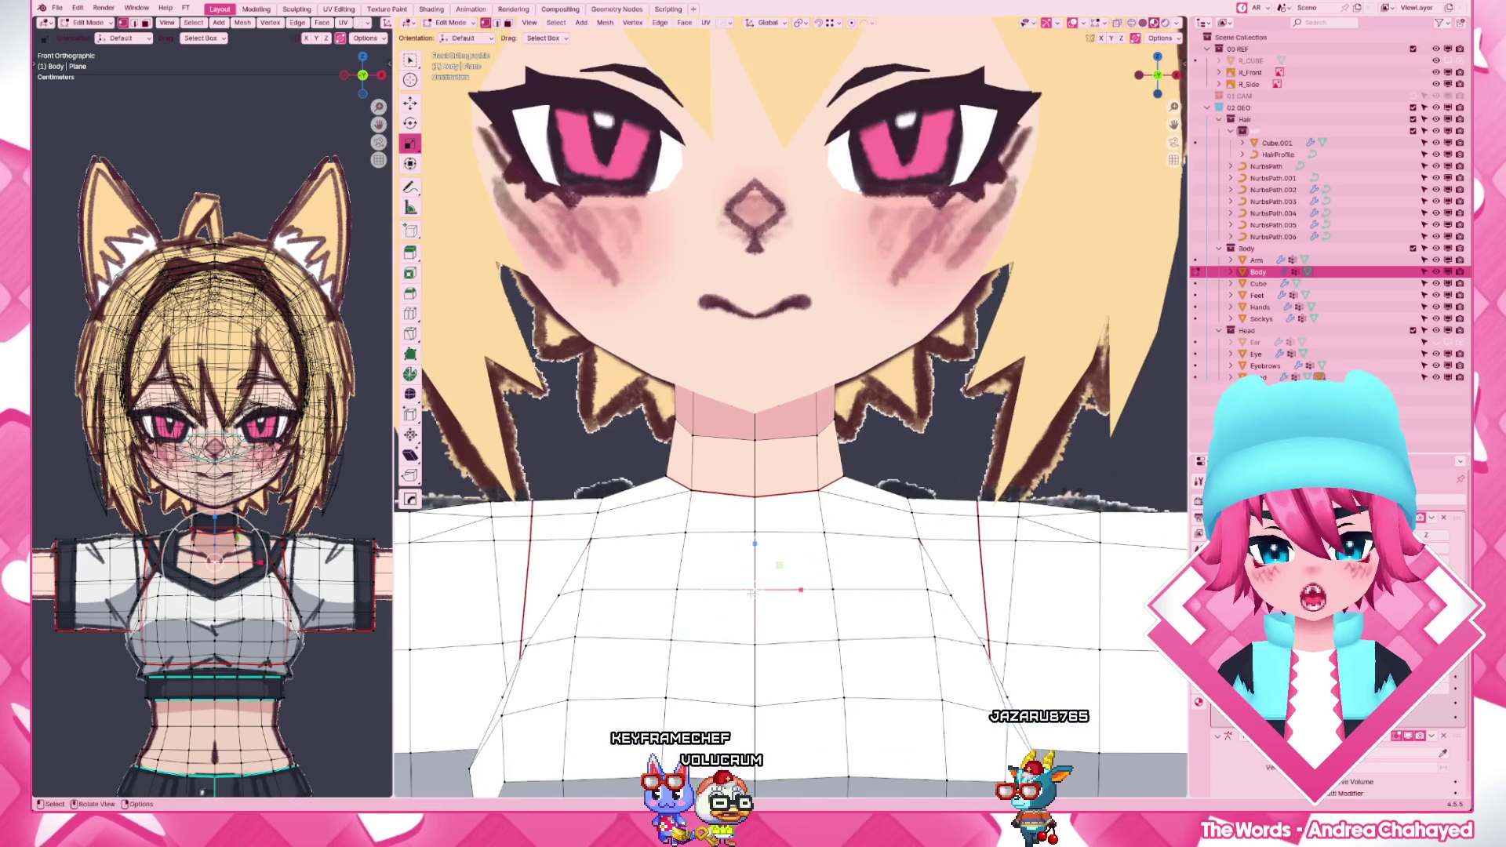
scroll(772, 585, down, 3)
click(749, 465)
key(alt+z)
key(g)
key(g)
click(866, 518)
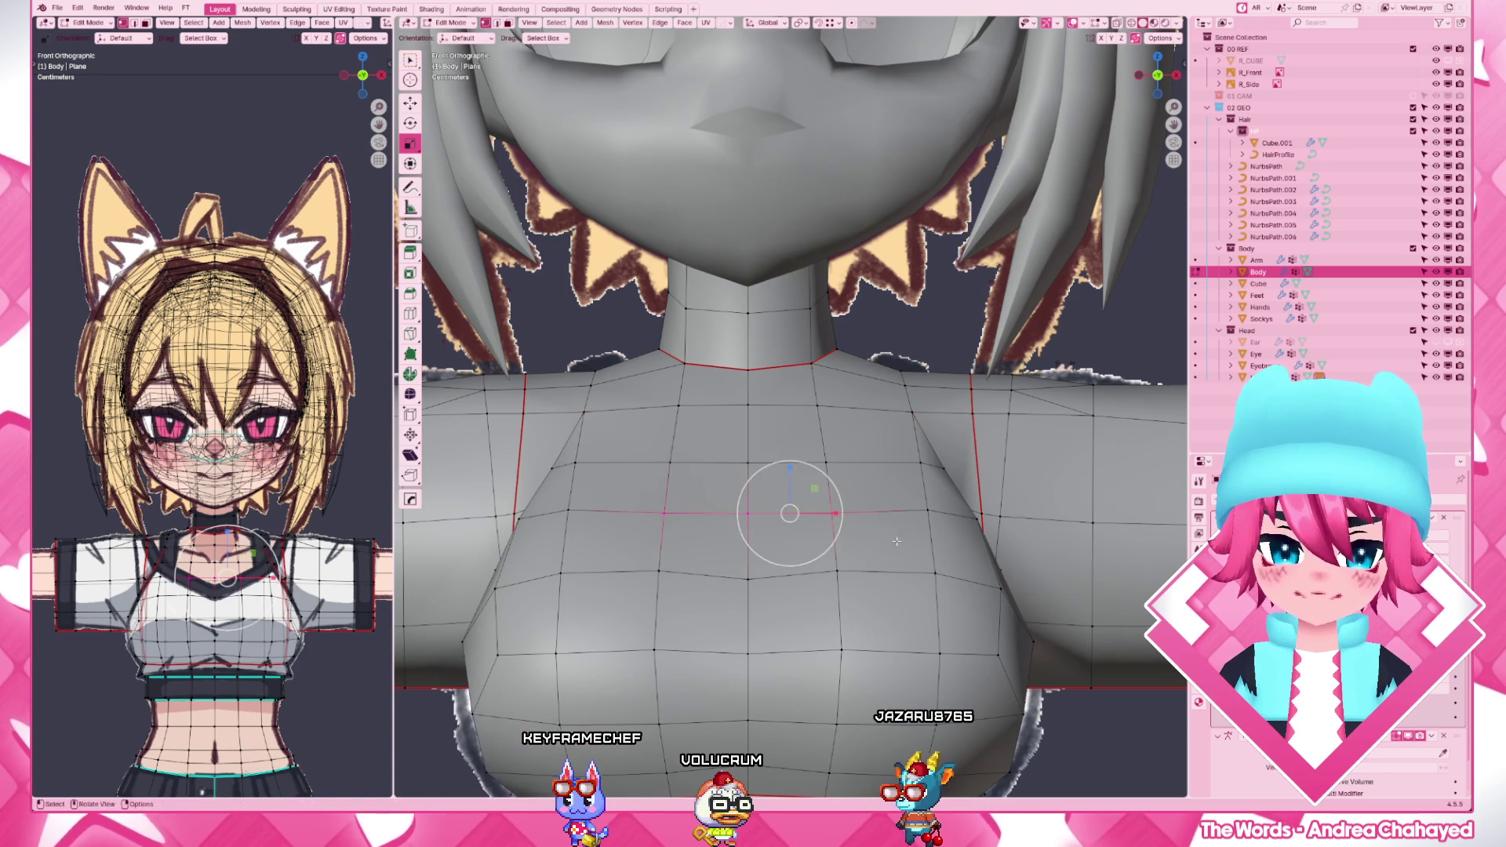
- Vertex-slide a lower chest vertex and nudge the next one down the centre of the chest
click(749, 579)
key(shift+v)
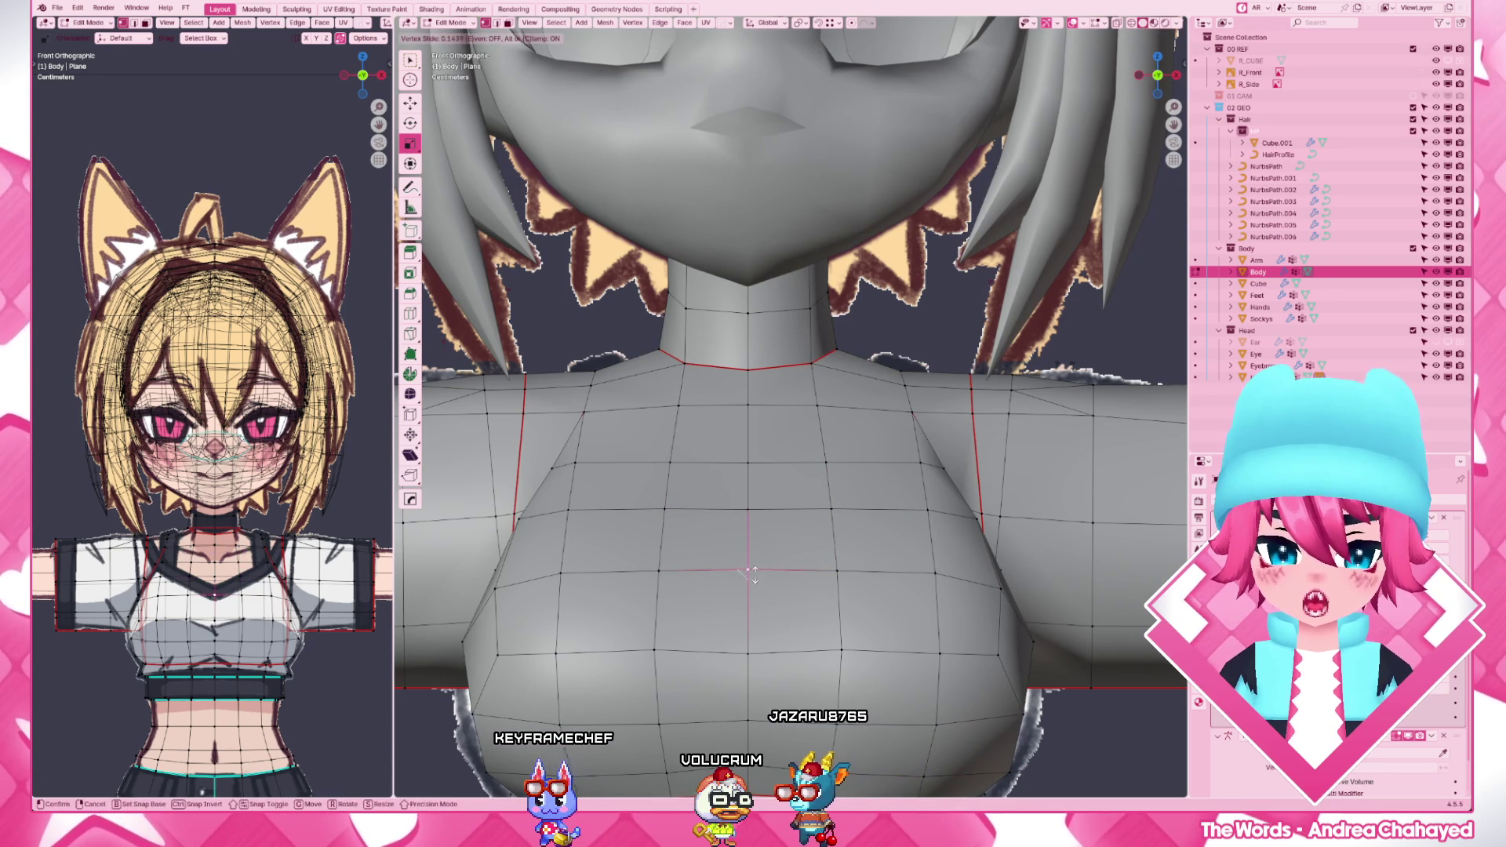
click(768, 573)
click(749, 650)
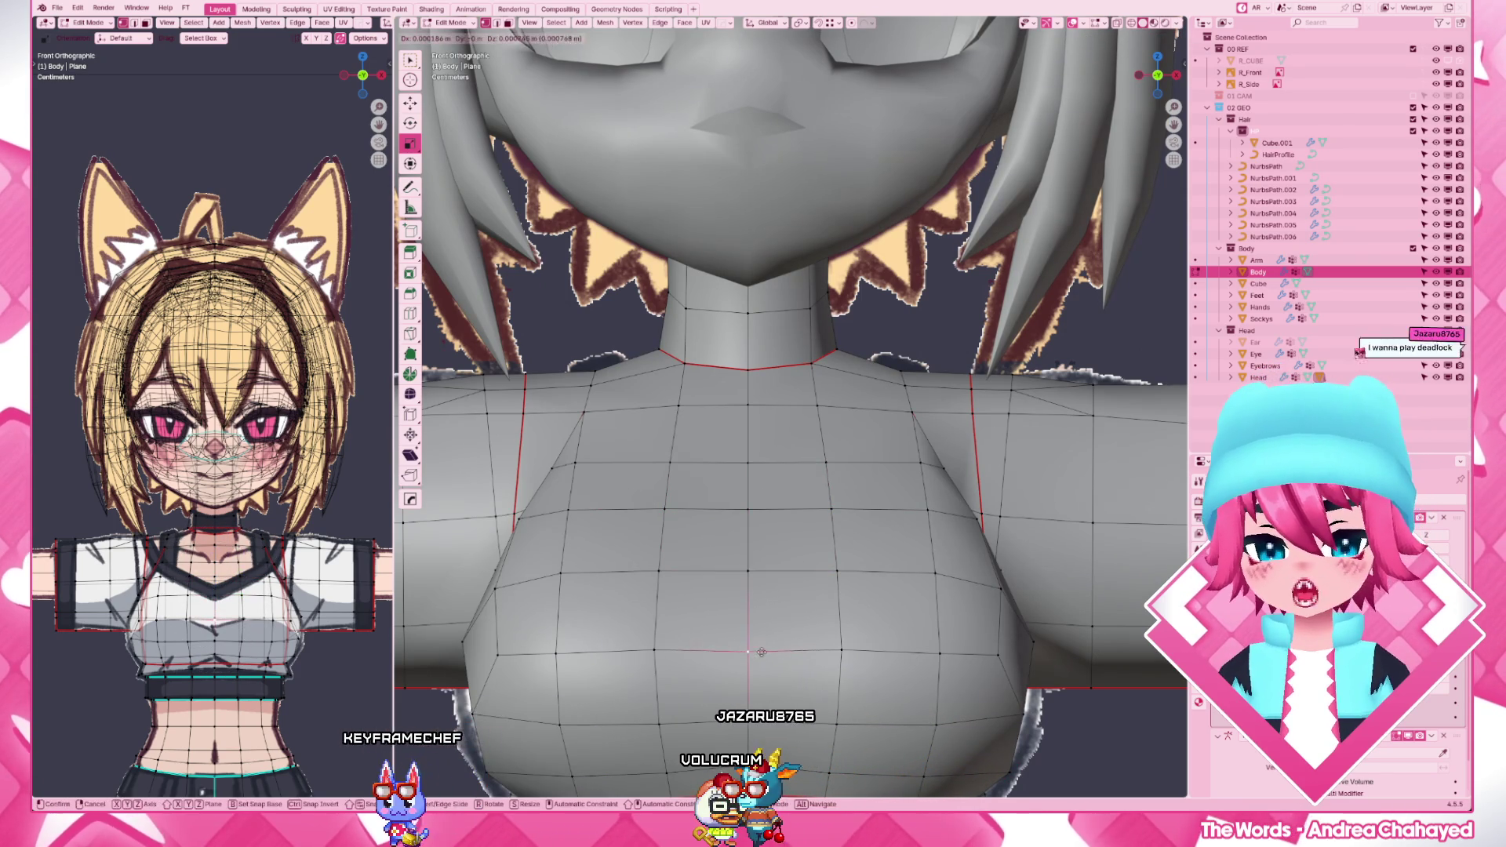
drag(749, 650, 751, 648)
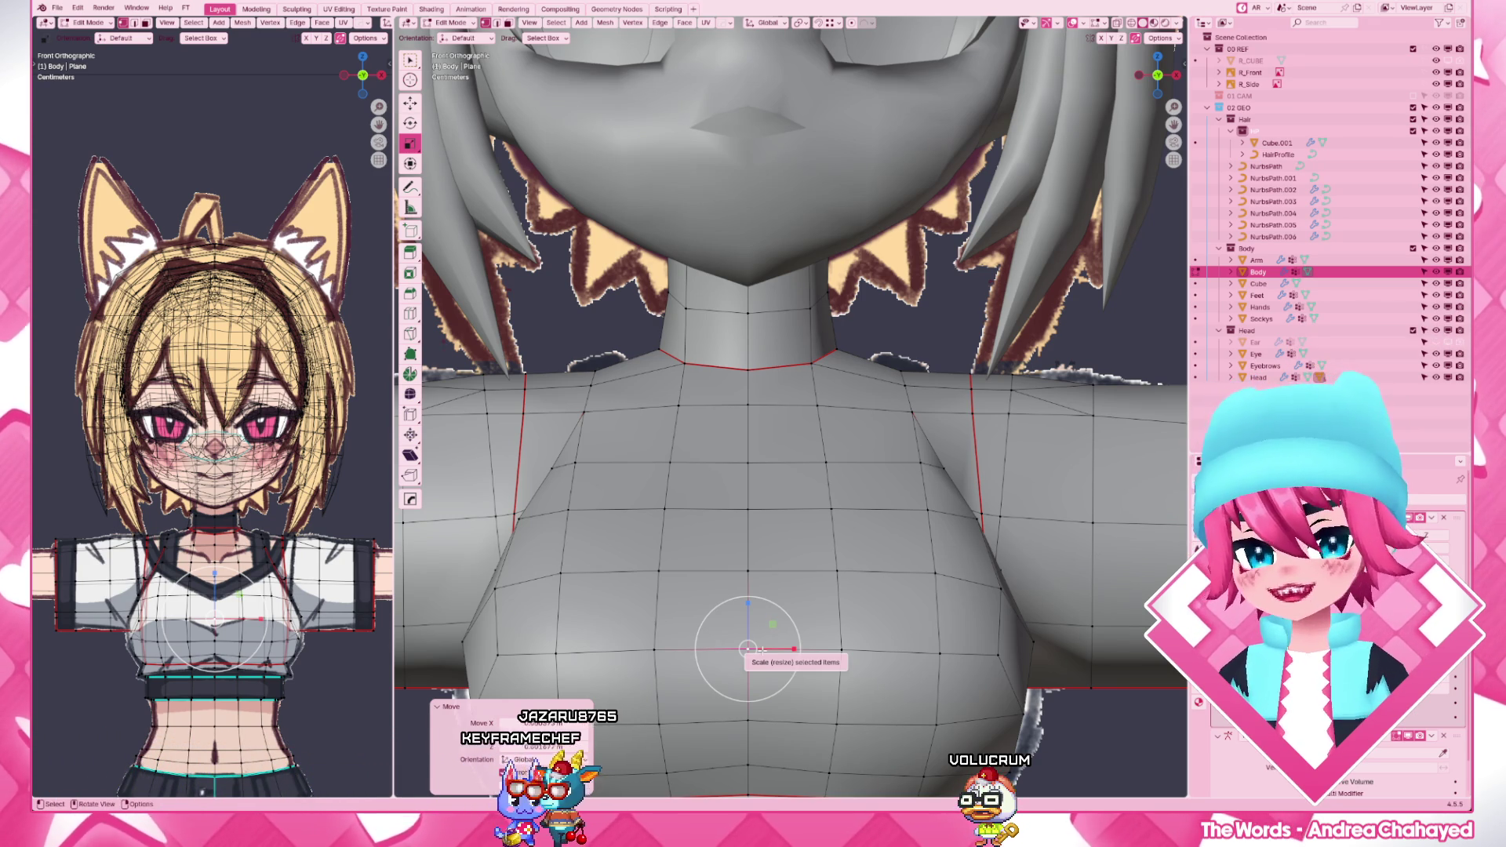
- Shift two shoulder vertices beside the neck sideways along X
middle_drag(833, 489, 790, 565)
scroll(791, 566, up, 3)
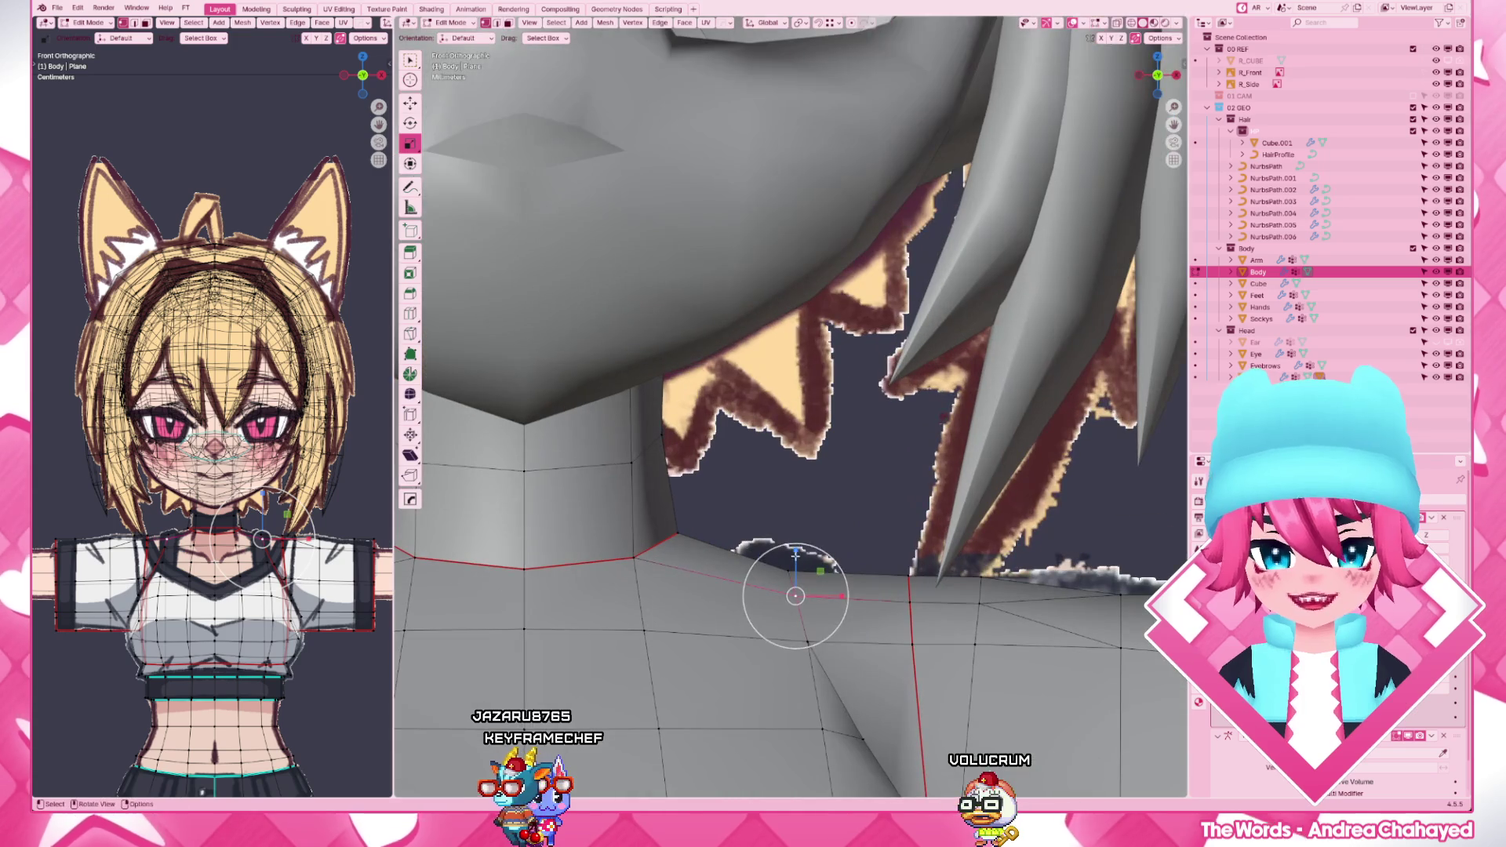
key(g)
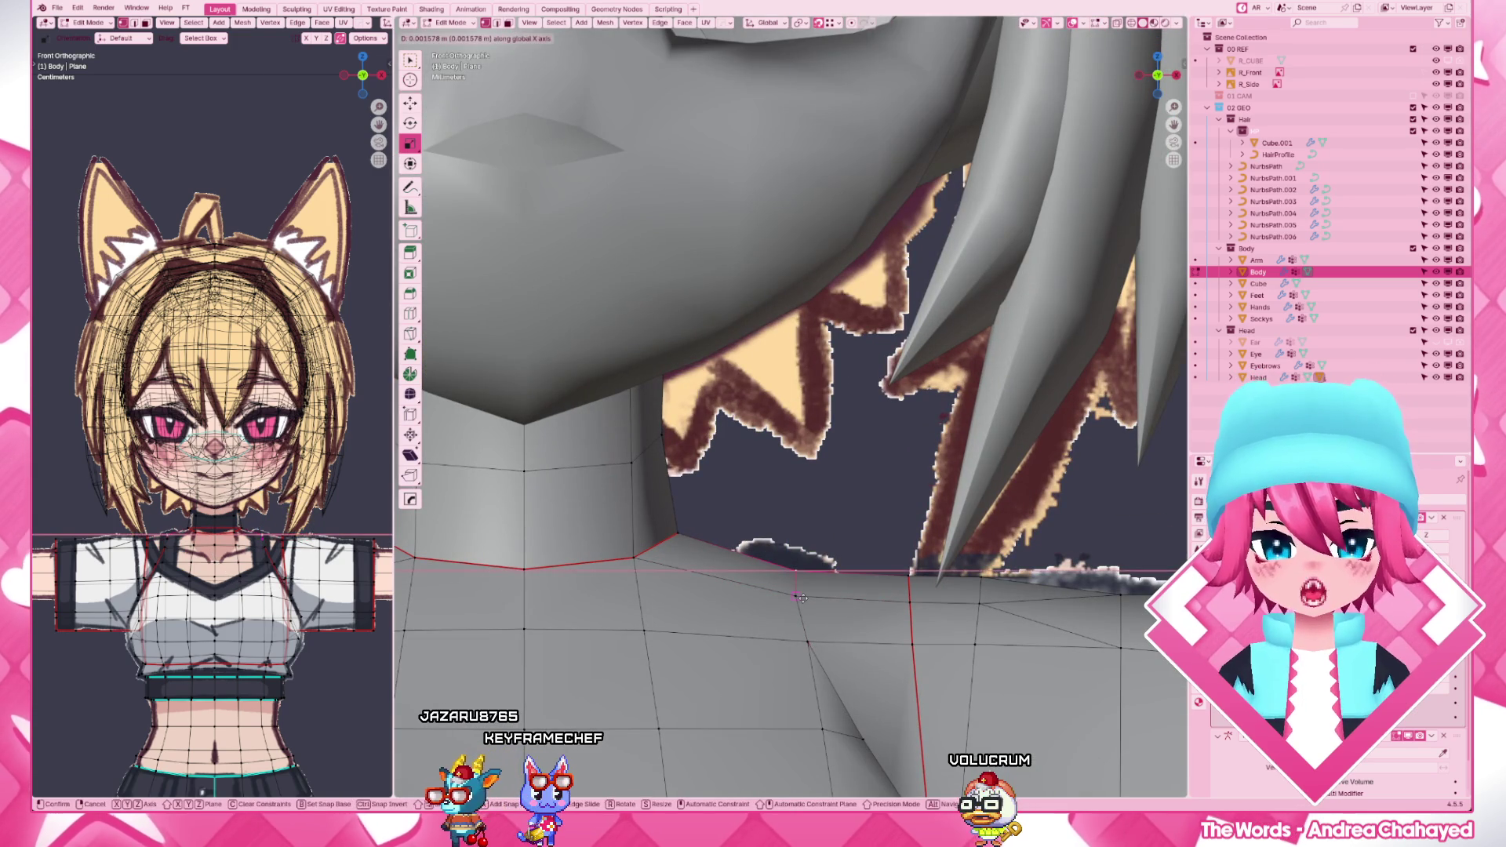
click(800, 597)
click(907, 581)
key(g)
click(913, 603)
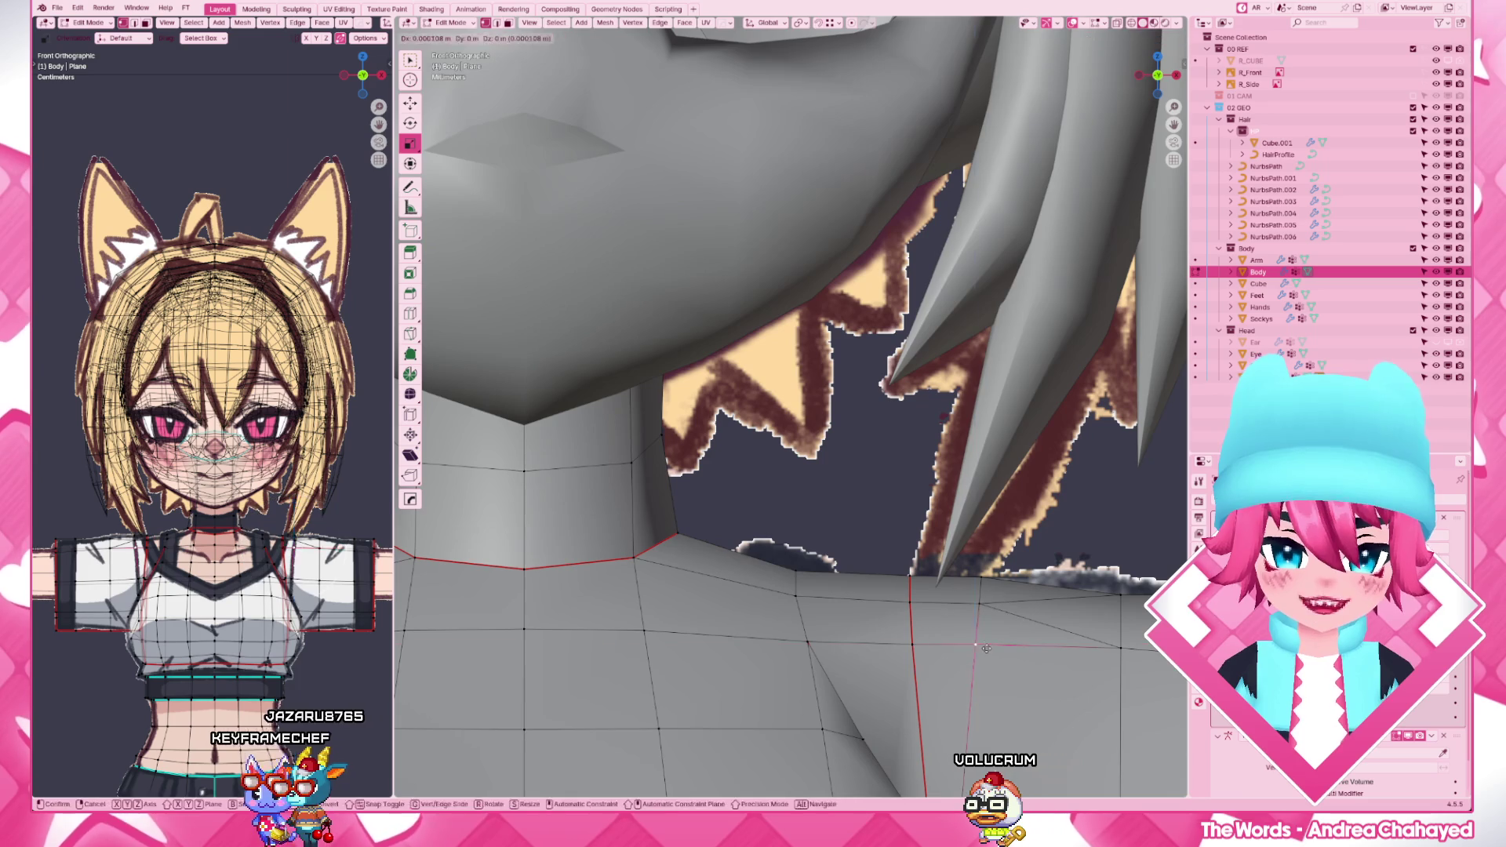
- Nudge another shoulder vertex along X, checking it against the reference drawing in X-ray
key(alt+z)
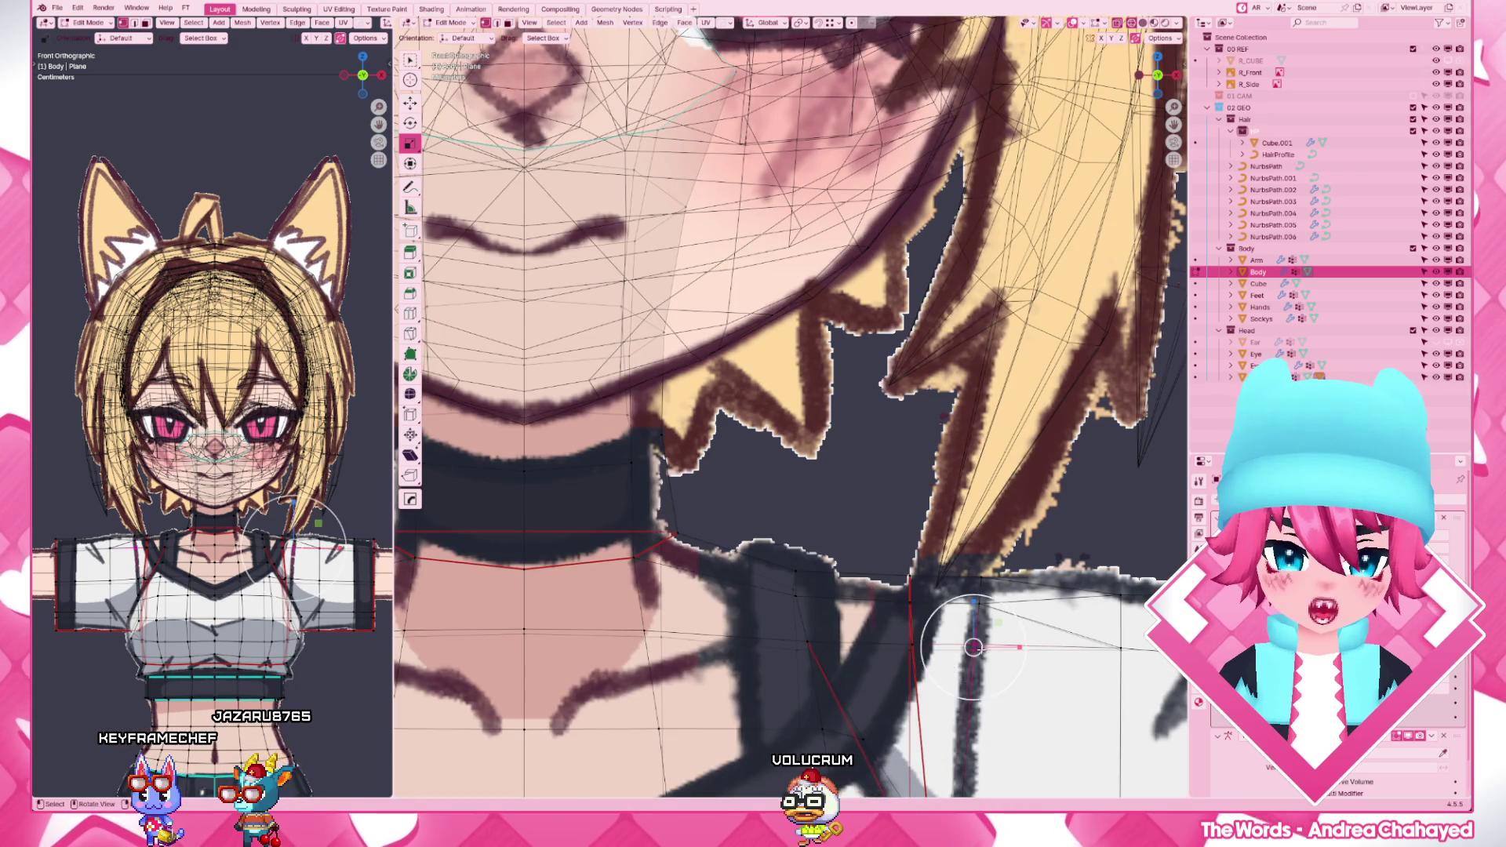
key(alt+z)
key(g)
key(x)
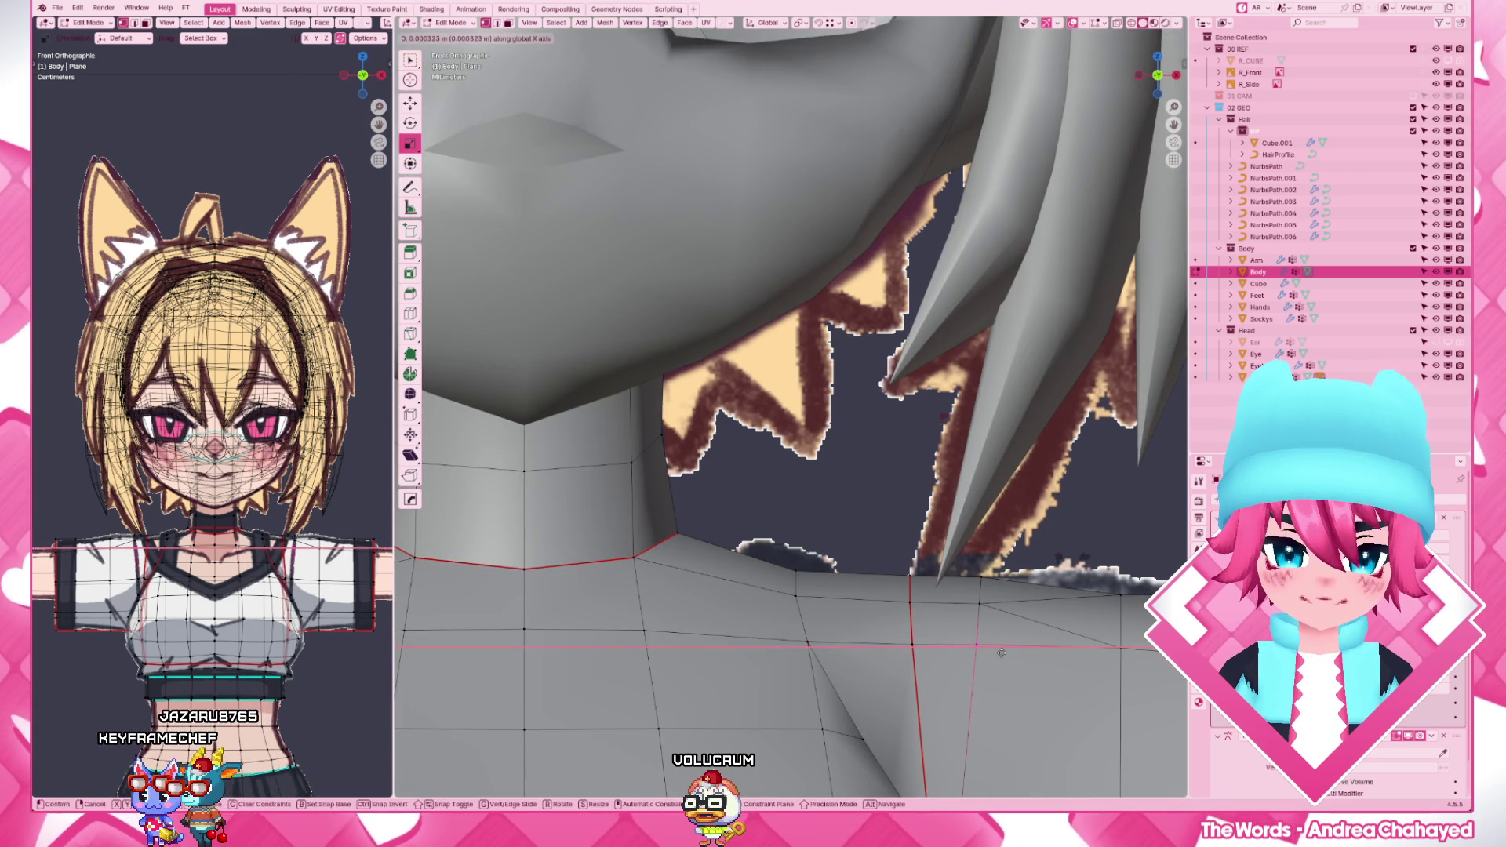
click(1001, 653)
key(alt+z)
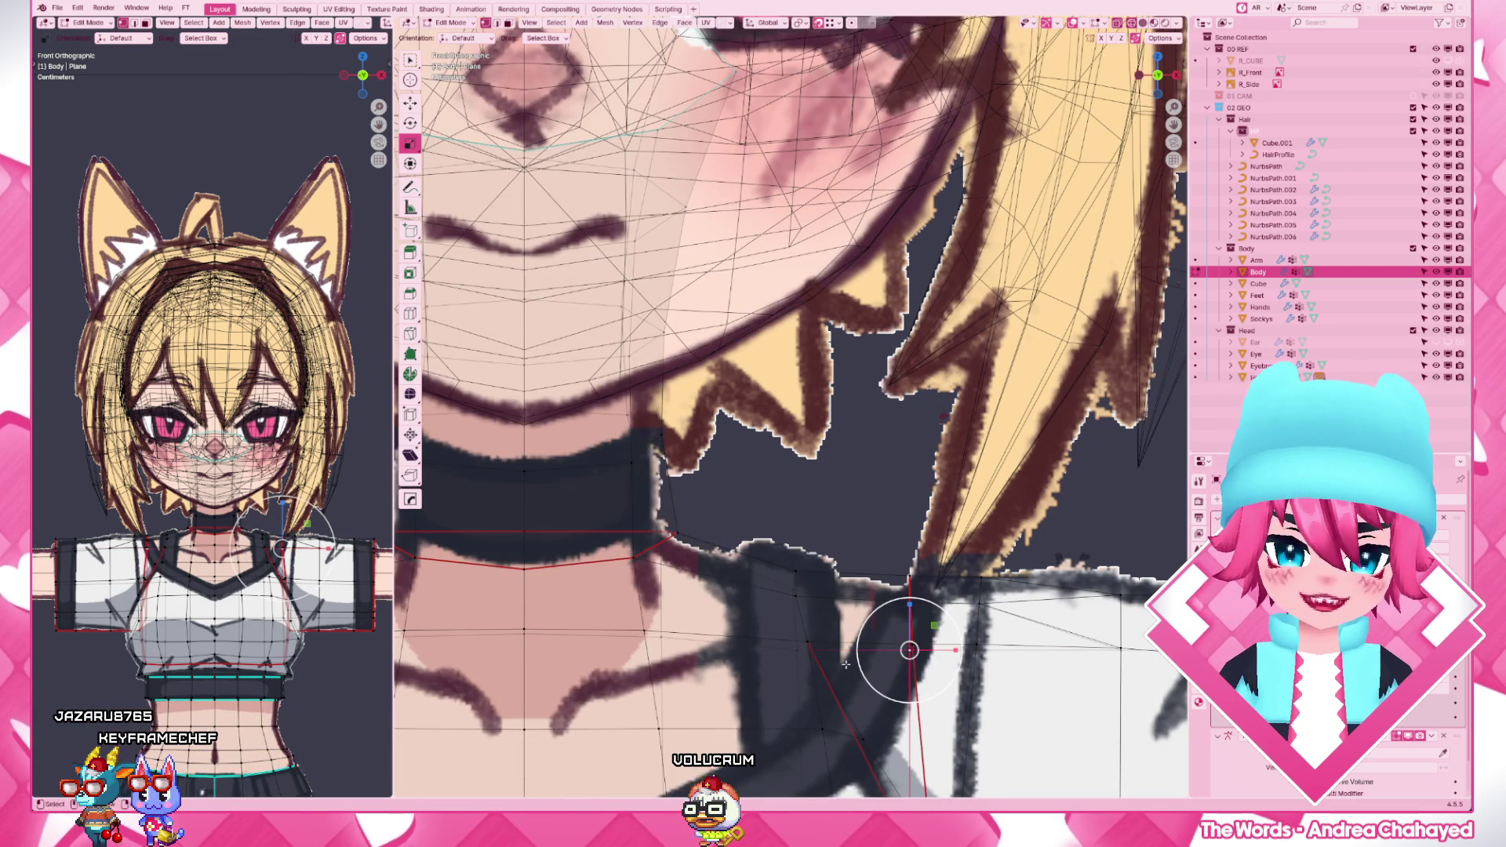
- Select the next shoulder vertices and review the neck area from front and perspective views
click(805, 662)
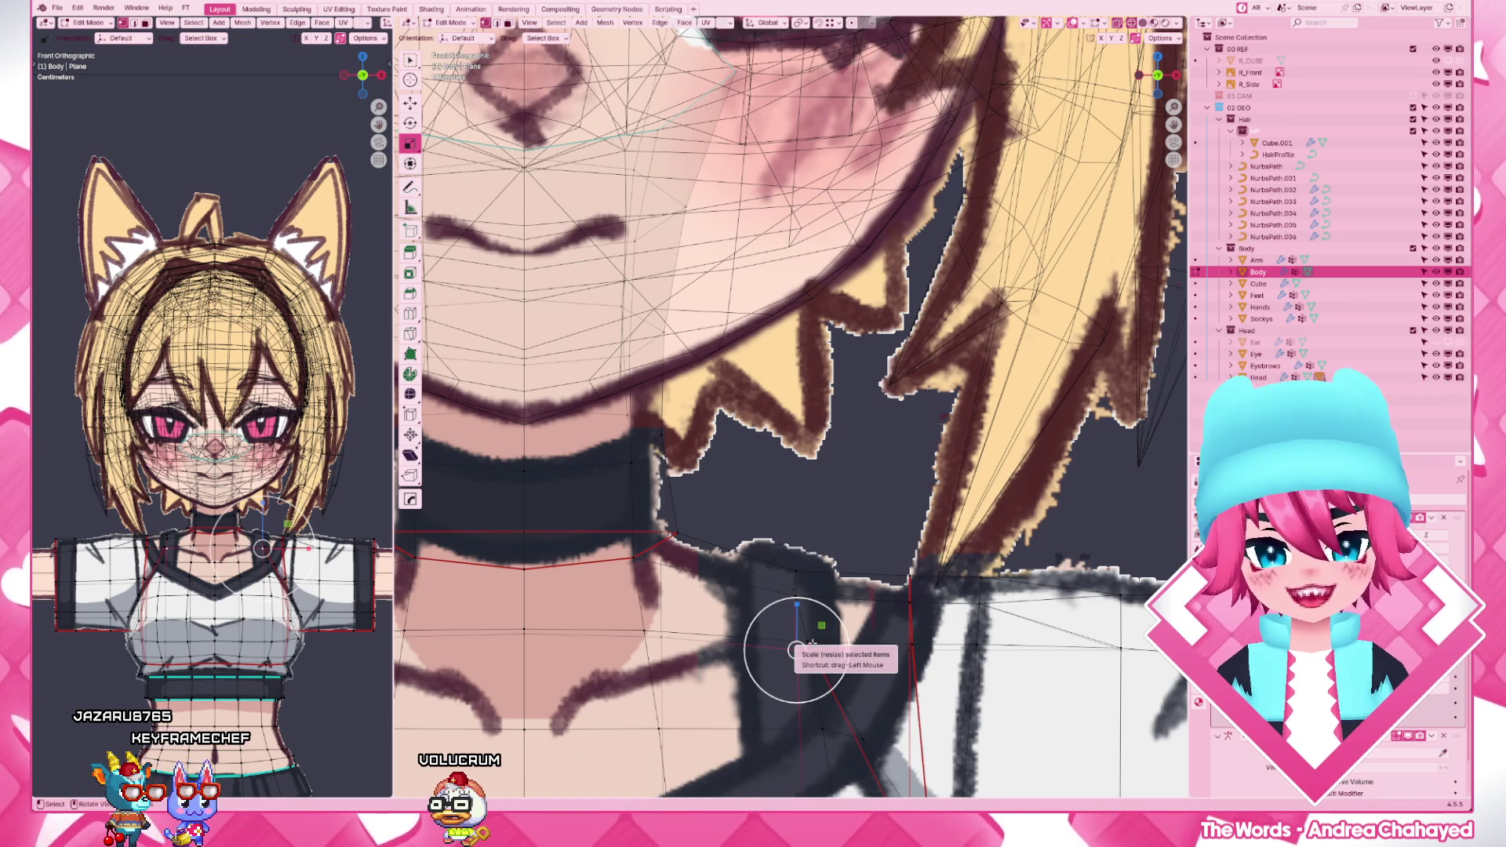
click(798, 597)
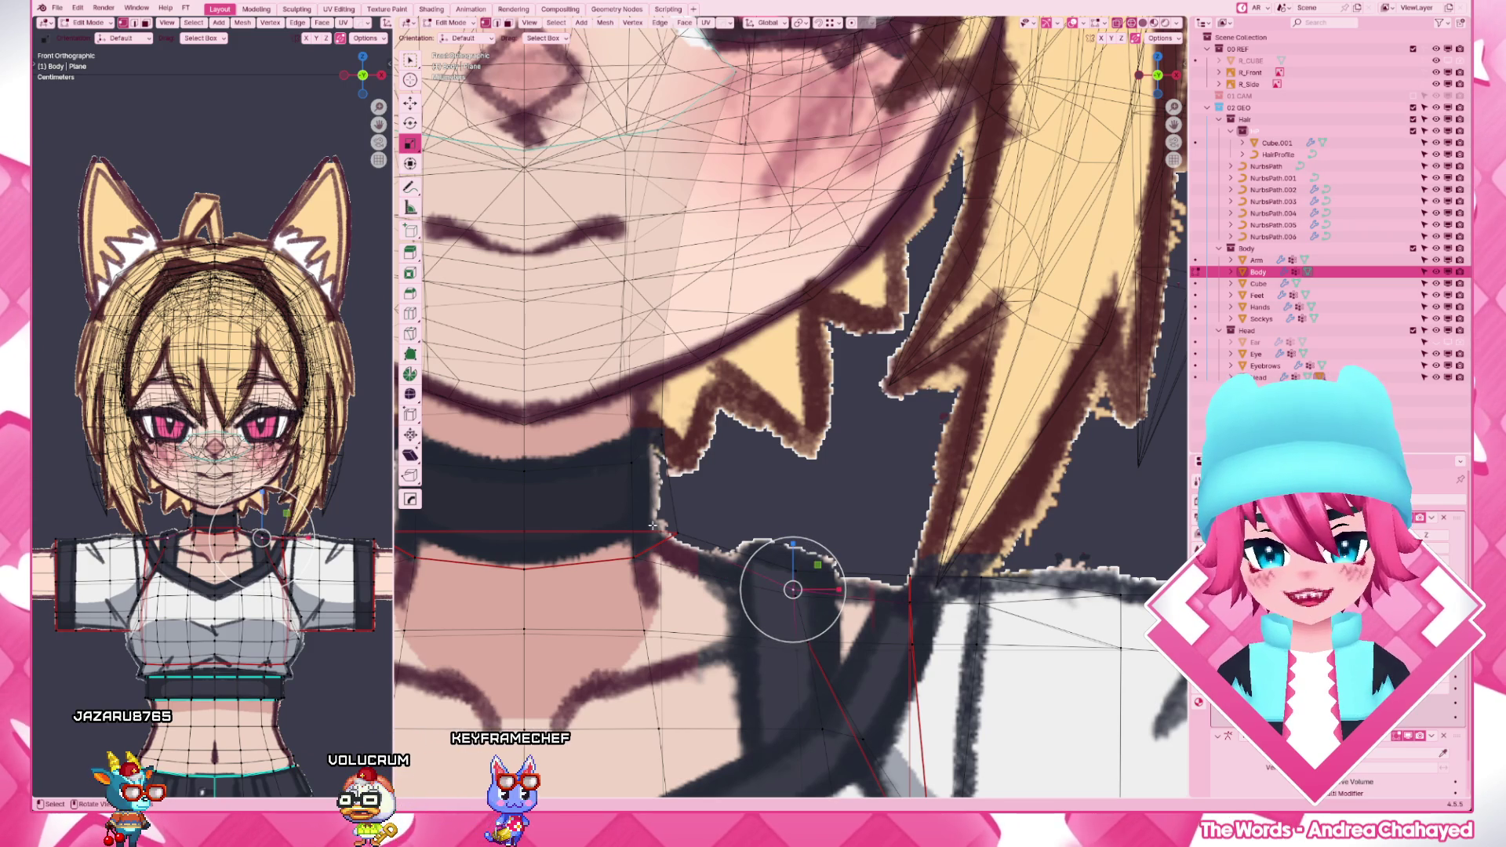
scroll(649, 527, down, 3)
middle_drag(707, 530, 824, 566)
key(KP_1)
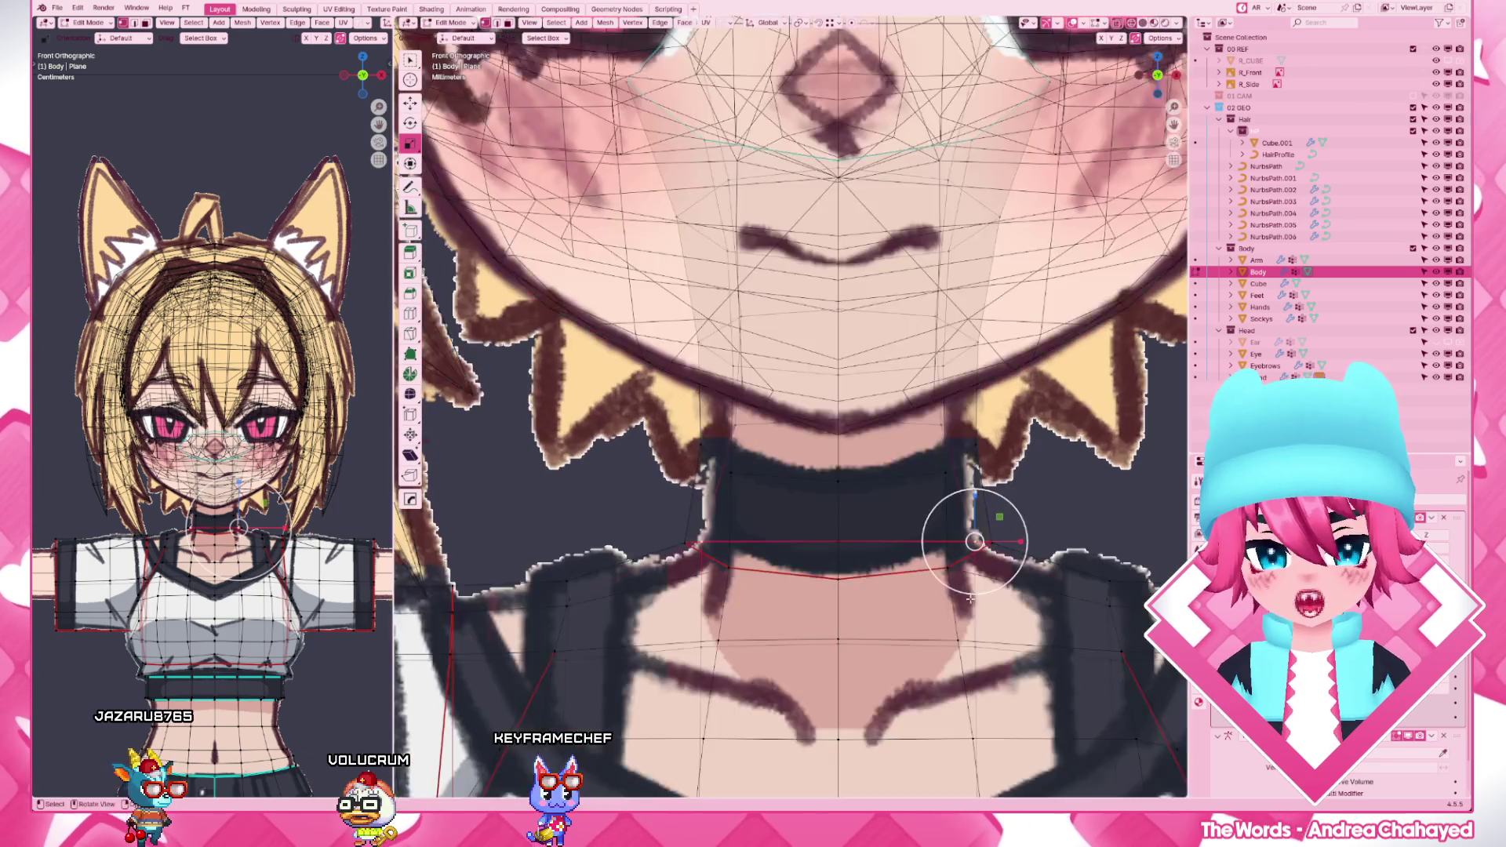
mouse_move(909, 602)
middle_down()
mouse_move(925, 580)
mouse_move(706, 588)
middle_up()
- From the back view, scale the neck-base vertices and slide the upper-back edge row sideways
key(ctrl+KP_1)
key(s)
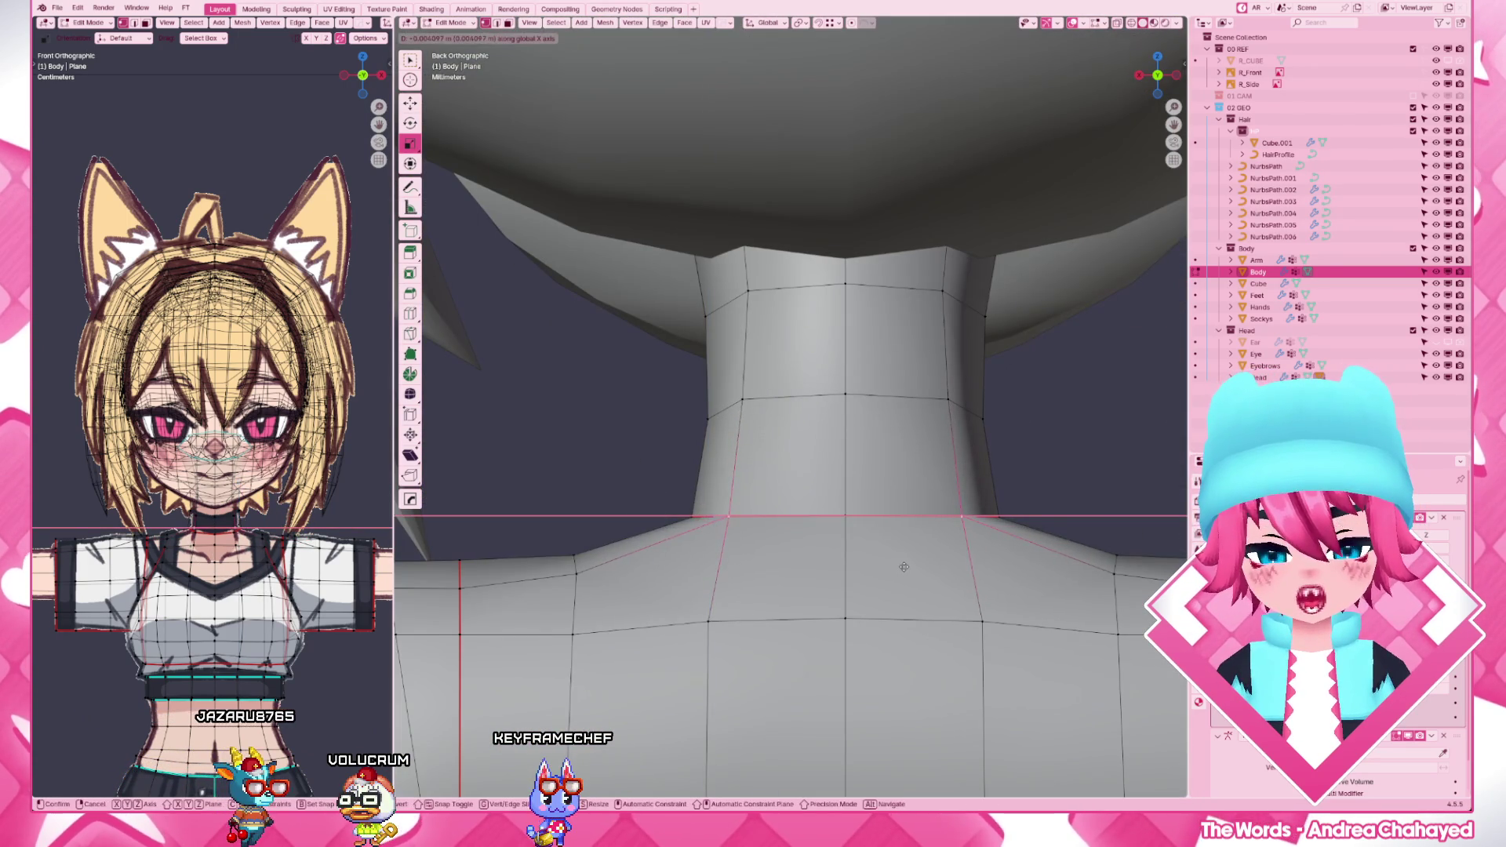
click(904, 569)
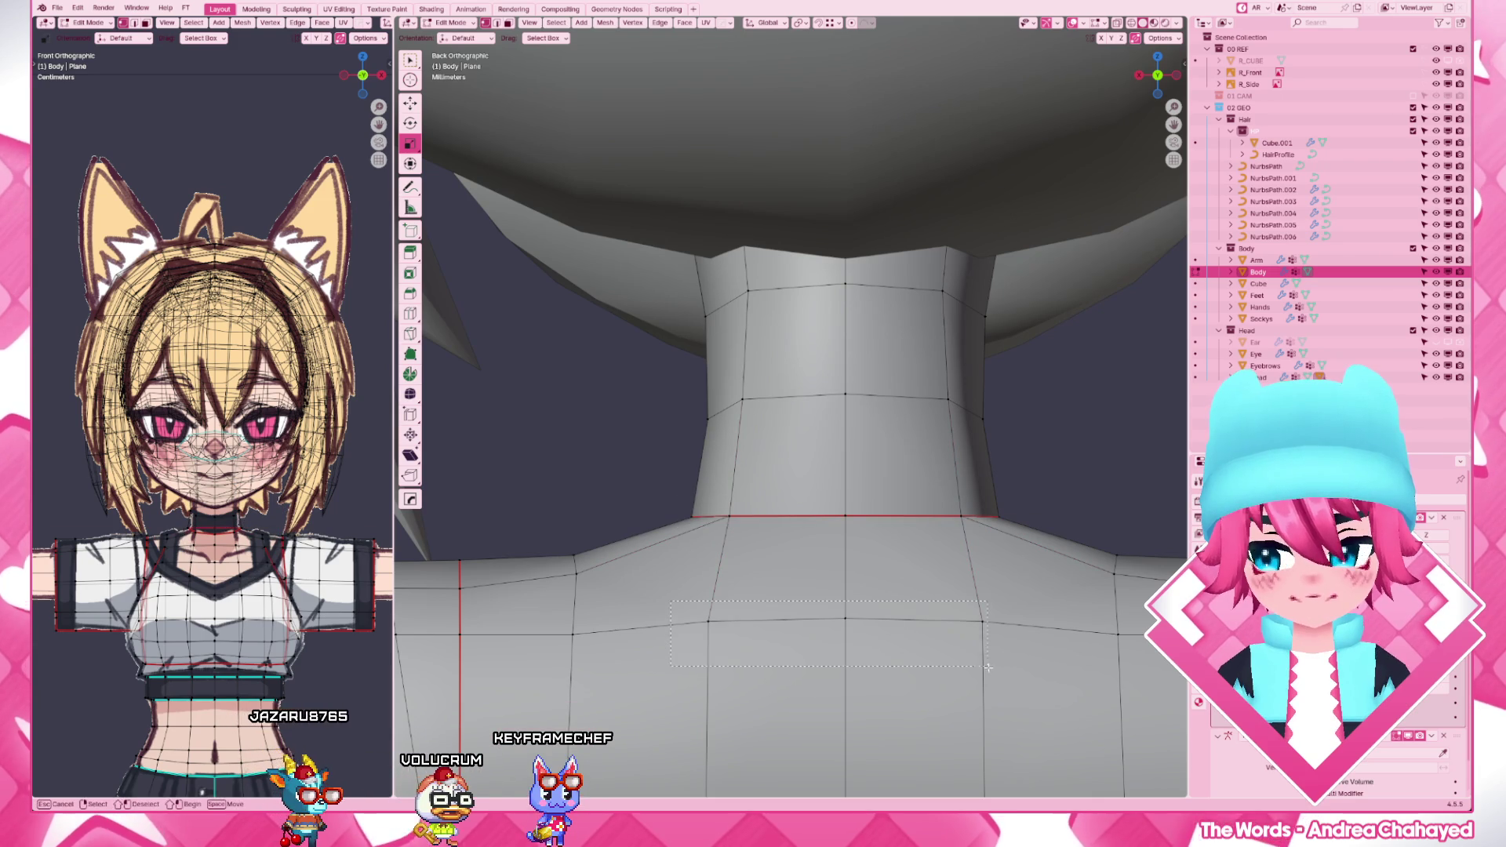
scroll(824, 612, down, 2)
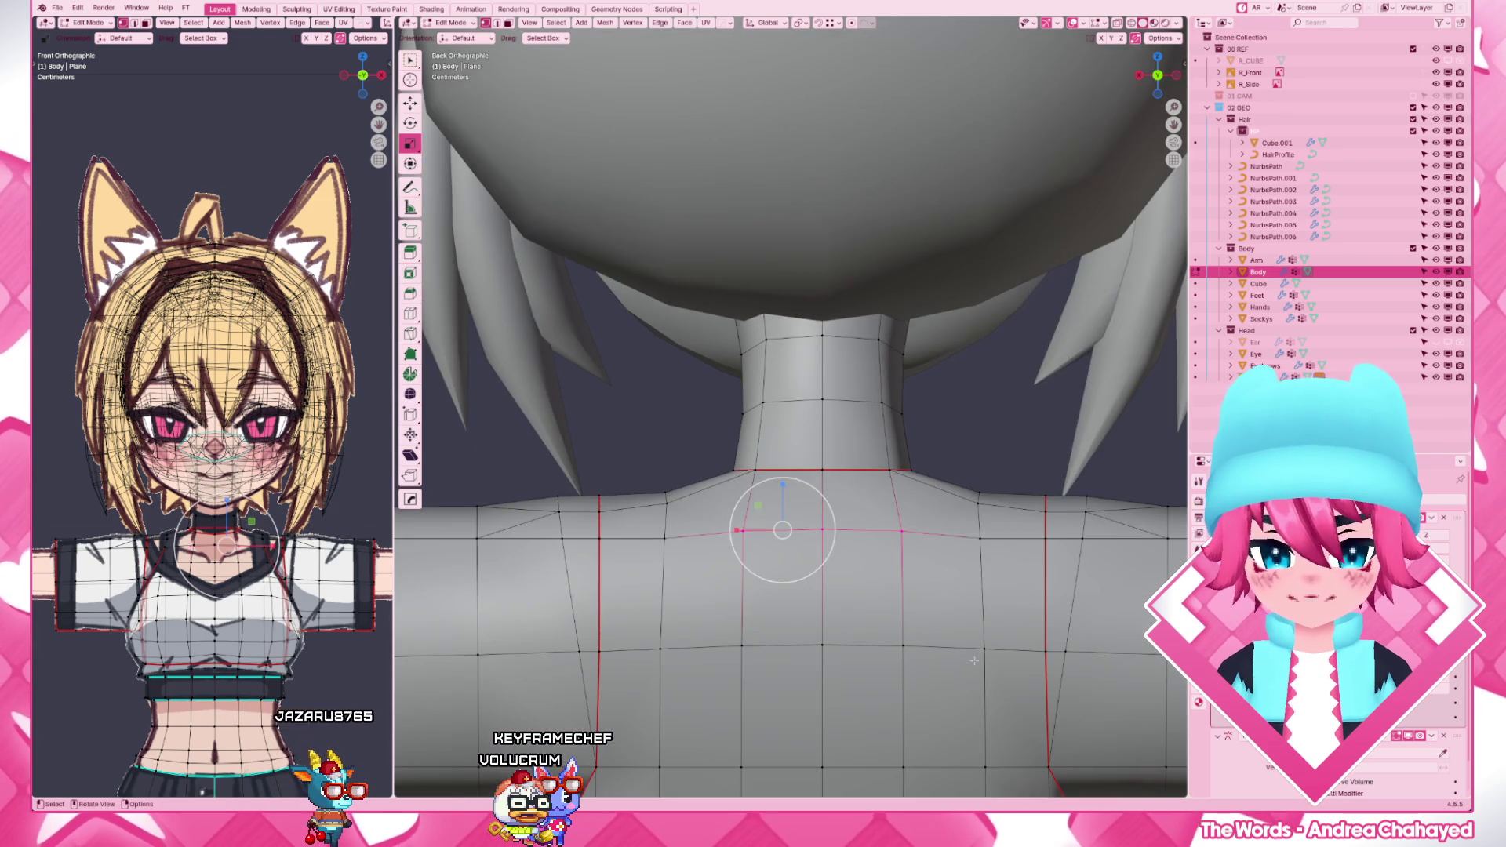
click(942, 636)
key(g)
key(z)
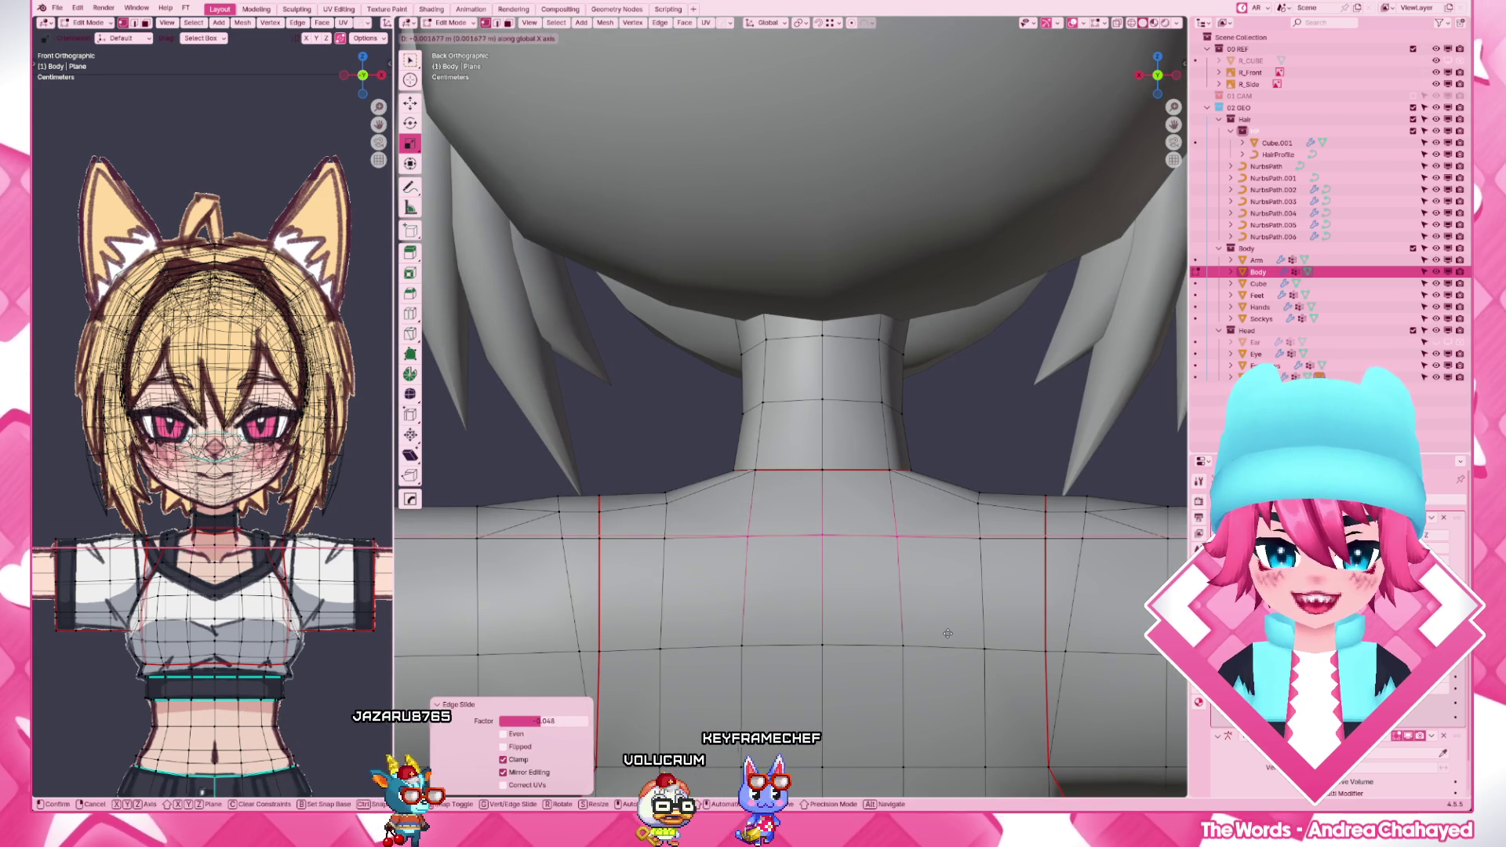
click(781, 556)
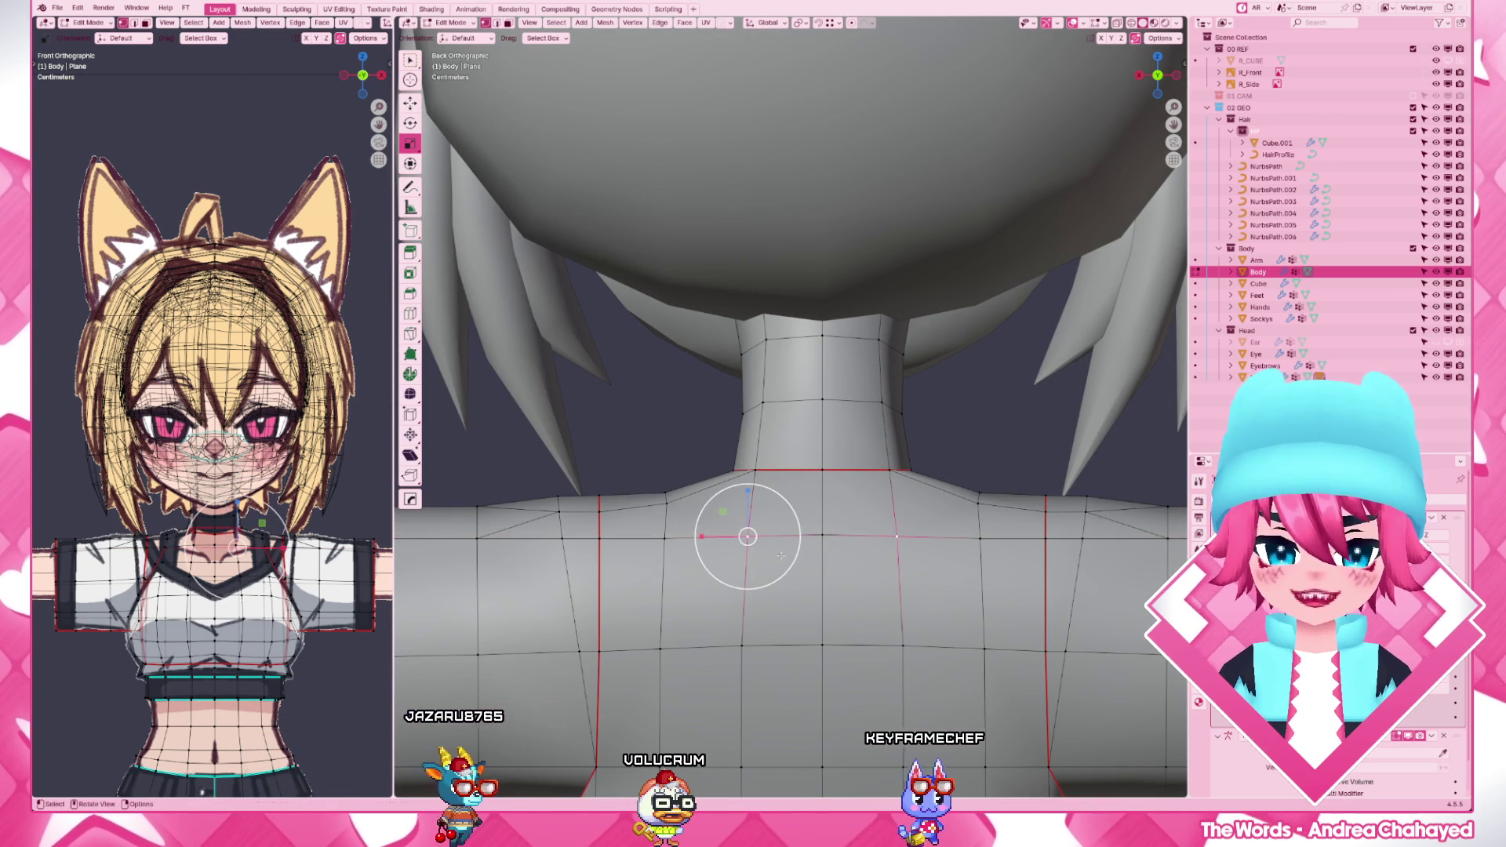
- Move an upper-back vertex along X and vertex-slide two vertices along their edges
key(g)
key(x)
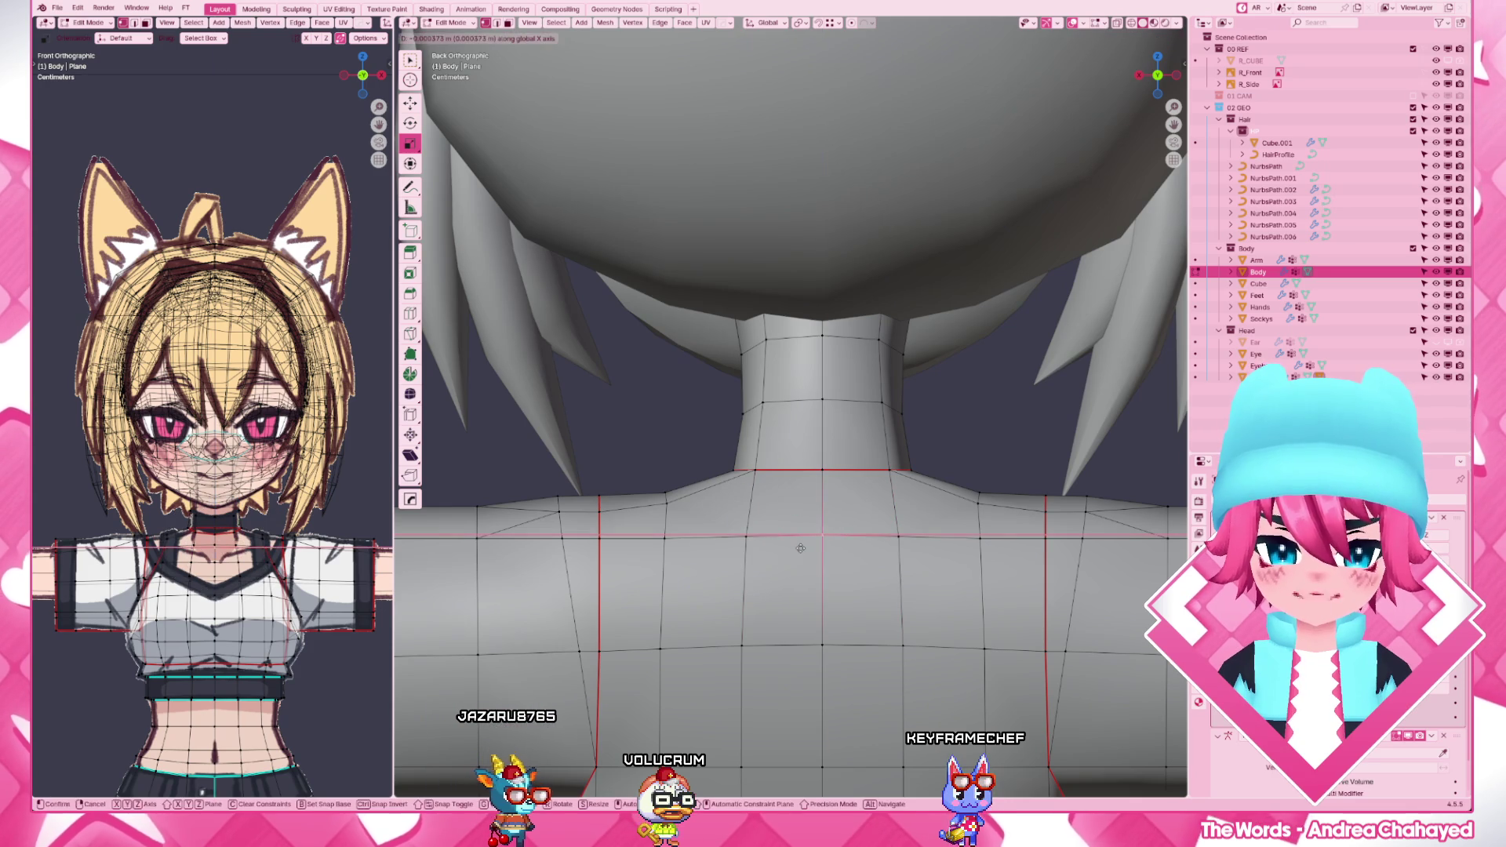
click(801, 551)
key(shift+v)
click(745, 540)
key(shift+v)
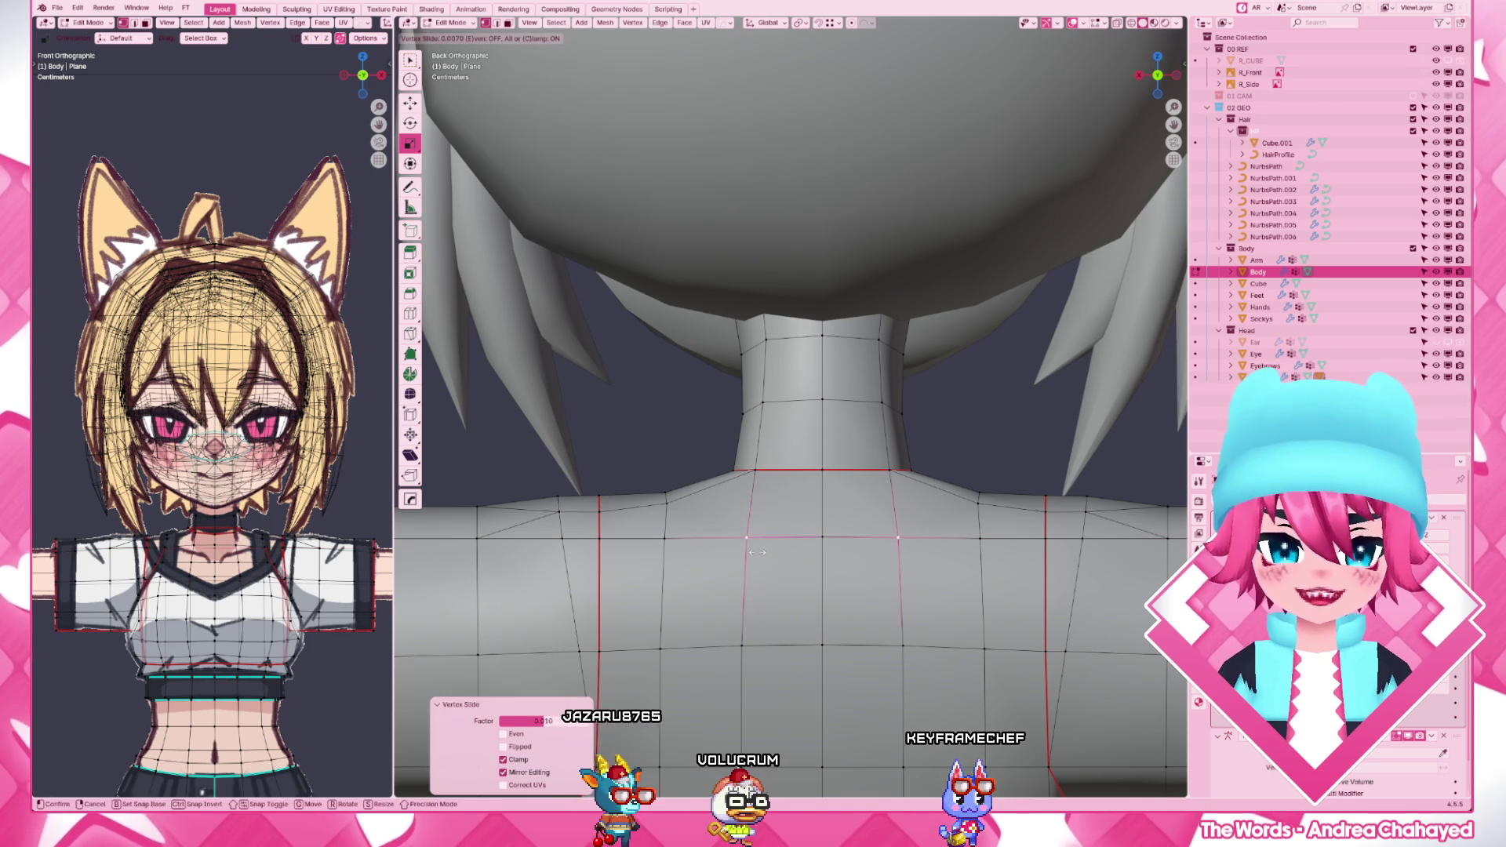
click(756, 553)
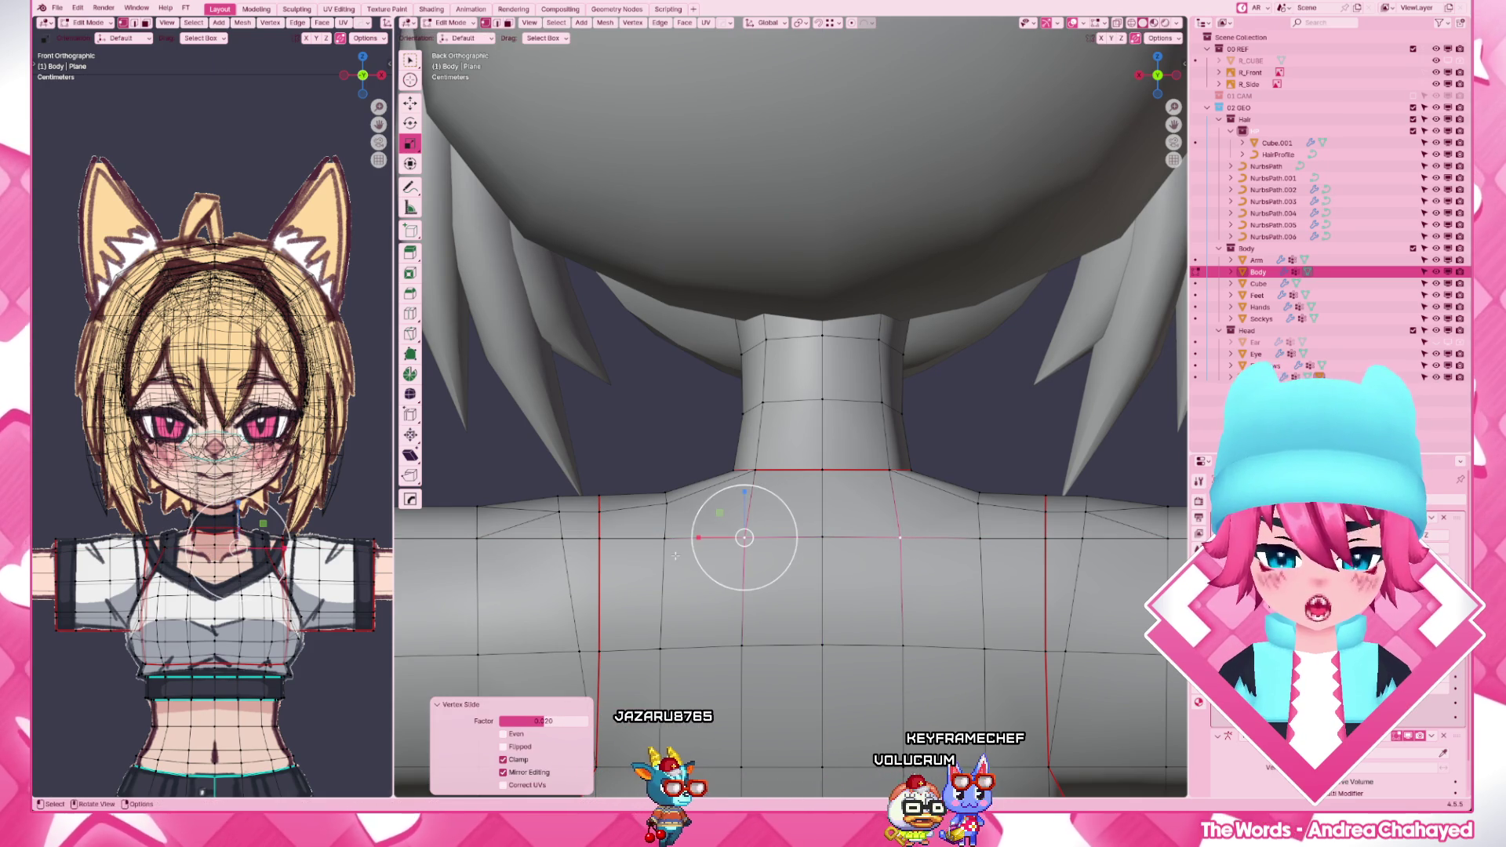
- Reposition a hidden back vertex in wireframe from an angled view
middle_drag(601, 517, 840, 503)
key(shift+z)
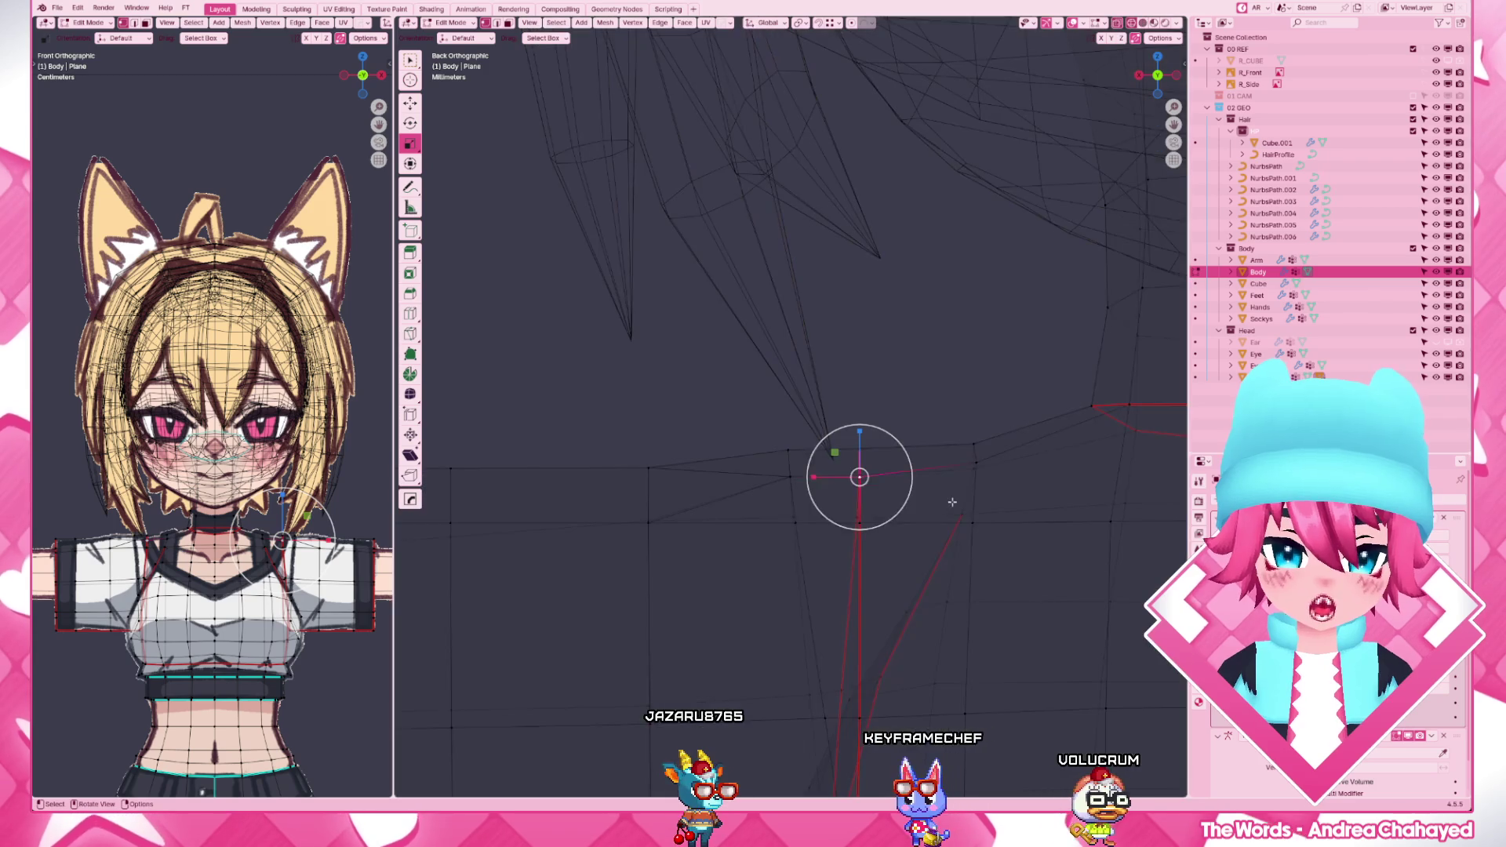
scroll(878, 483, up, 2)
key(g)
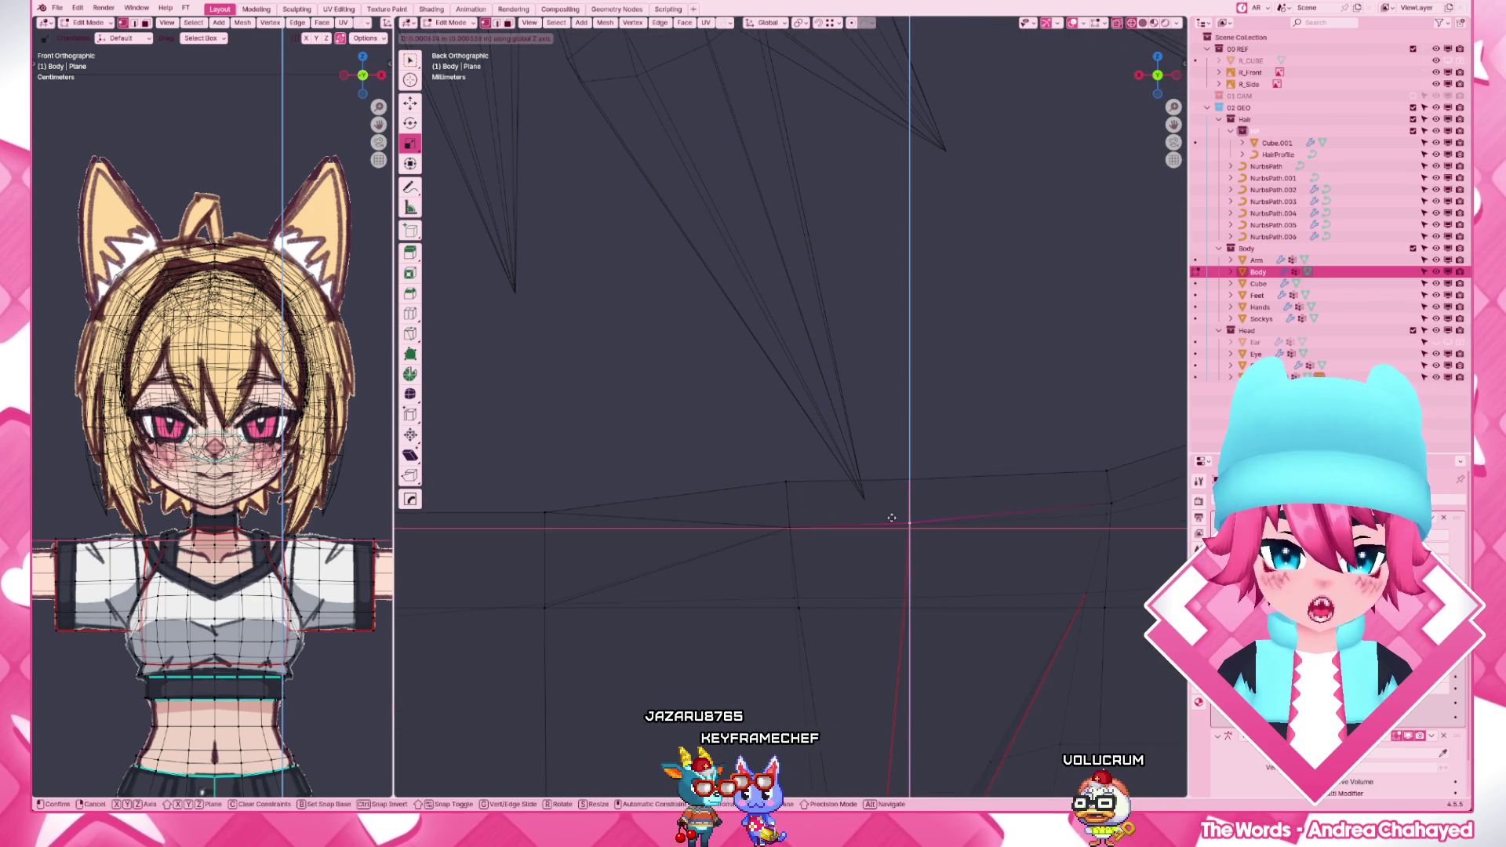
click(890, 521)
mouse_move(891, 521)
middle_down()
mouse_move(895, 495)
mouse_move(780, 421)
middle_up()
key(shift+z)
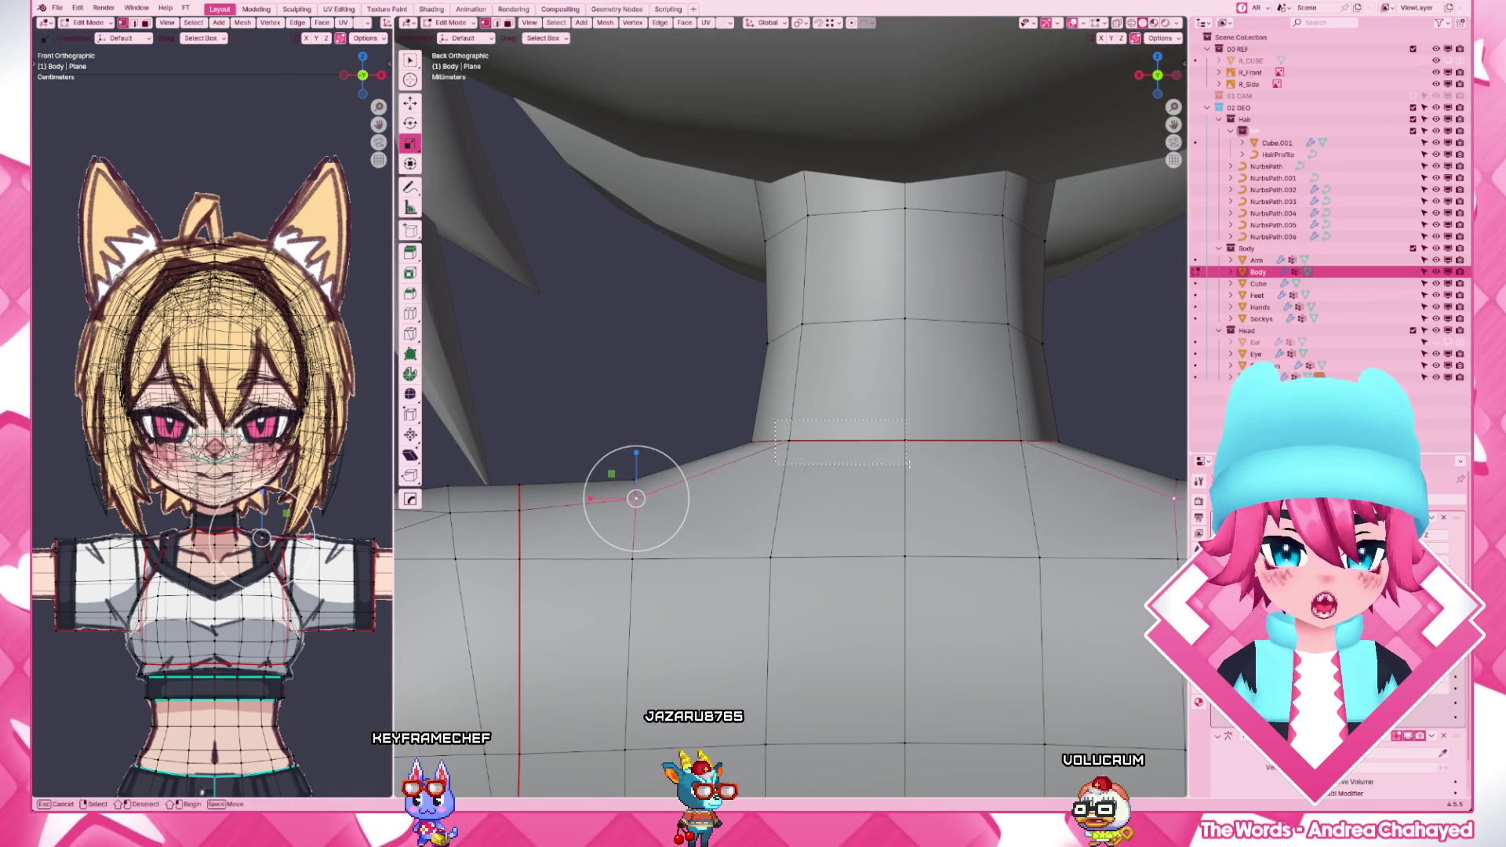
- Slide the neck-base edge loop into place and return to object mode
click(926, 472)
key(shift+z)
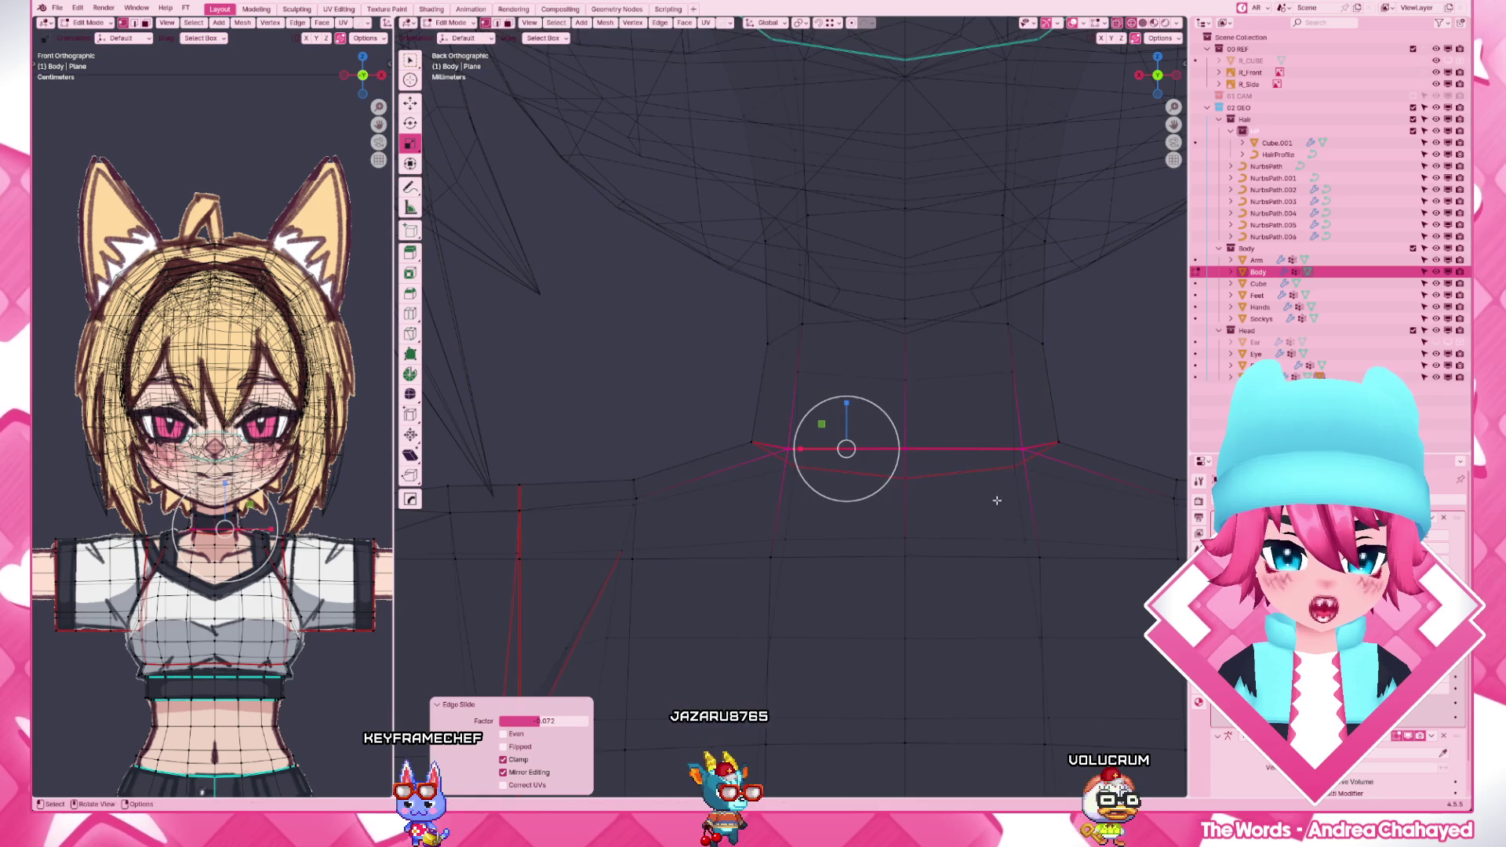
key(g)
key(g)
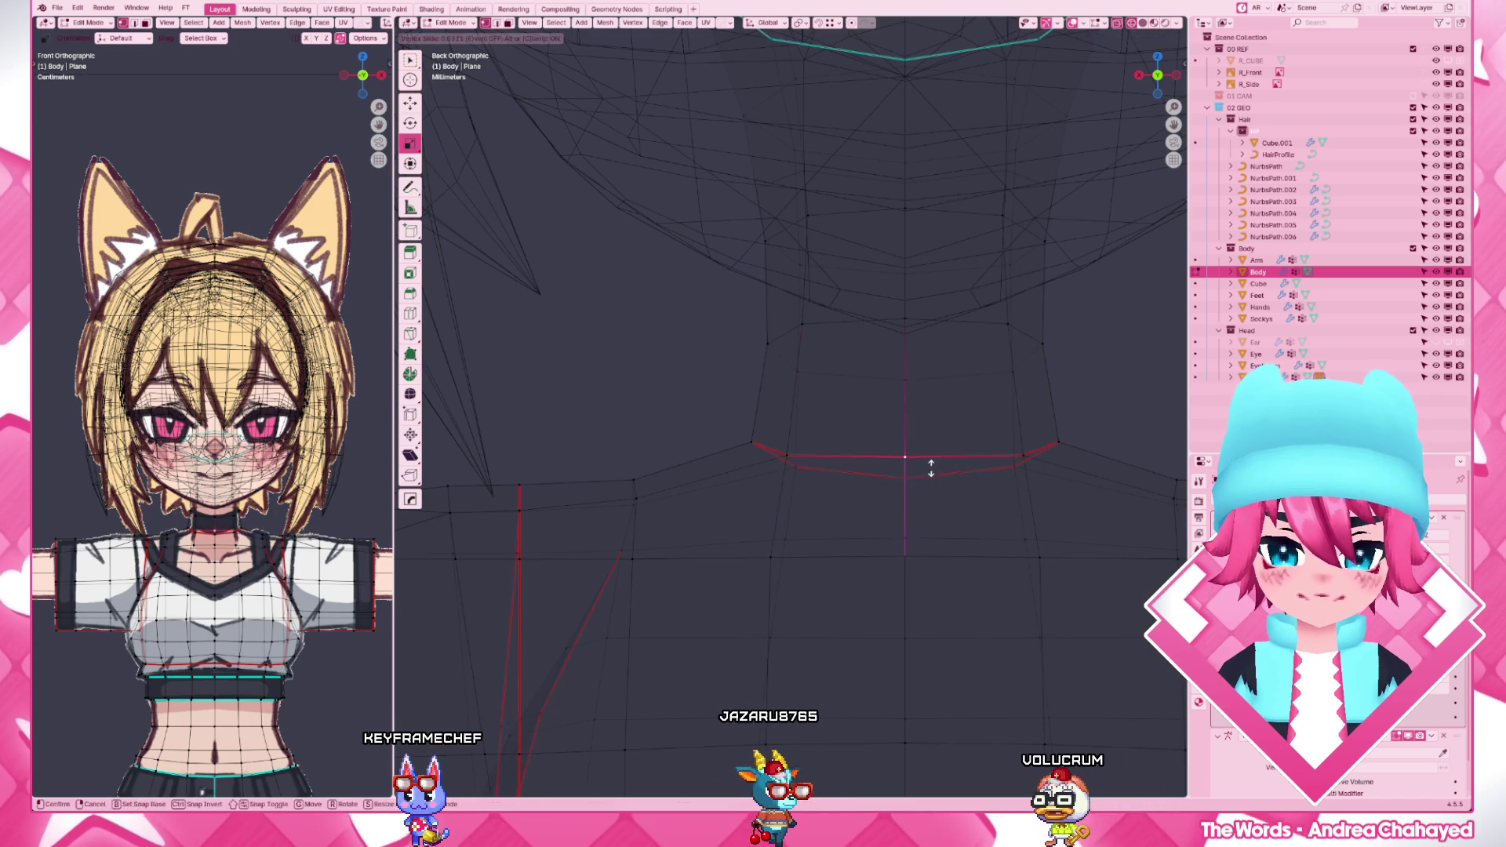
click(930, 477)
key(shift+z)
scroll(929, 476, down, 4)
key(Tab)
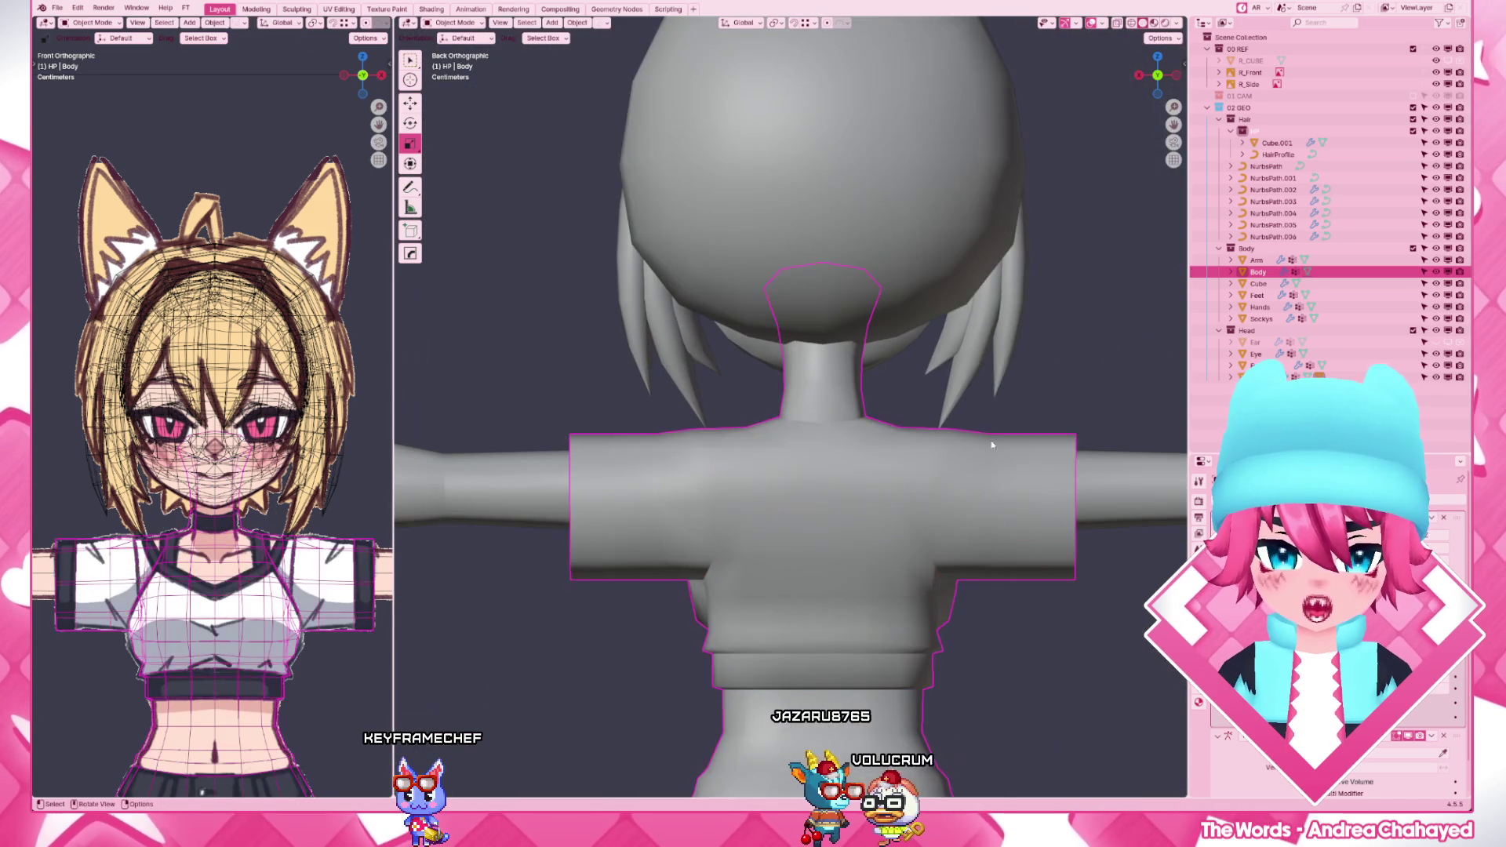
scroll(1107, 420, down, 4)
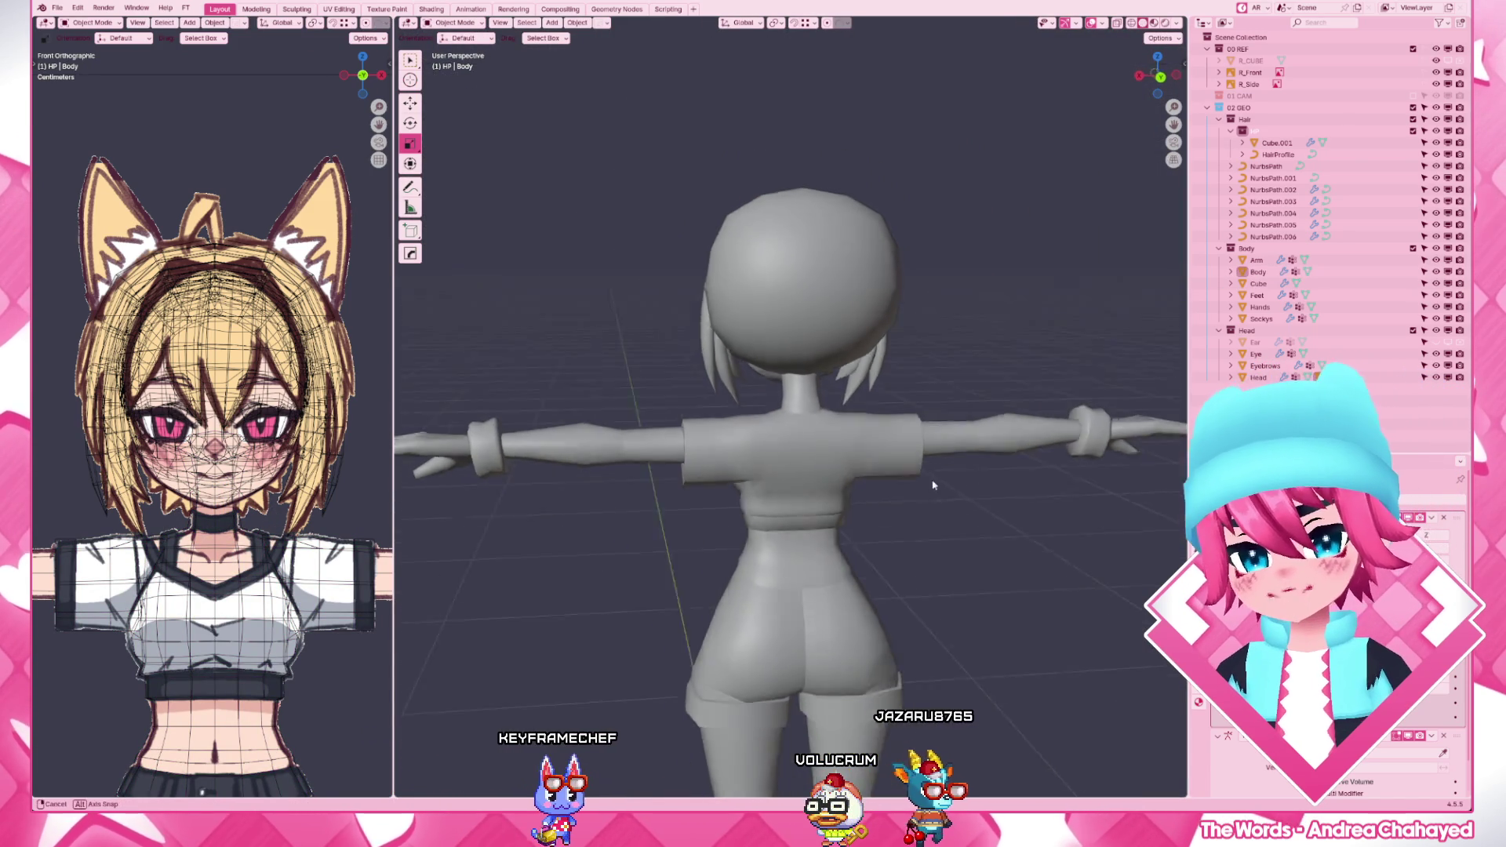
- Hide the arm and hands objects to expose the torso from the side
middle_drag(1097, 436, 890, 521)
scroll(890, 521, up, 3)
scroll(871, 507, up, 3)
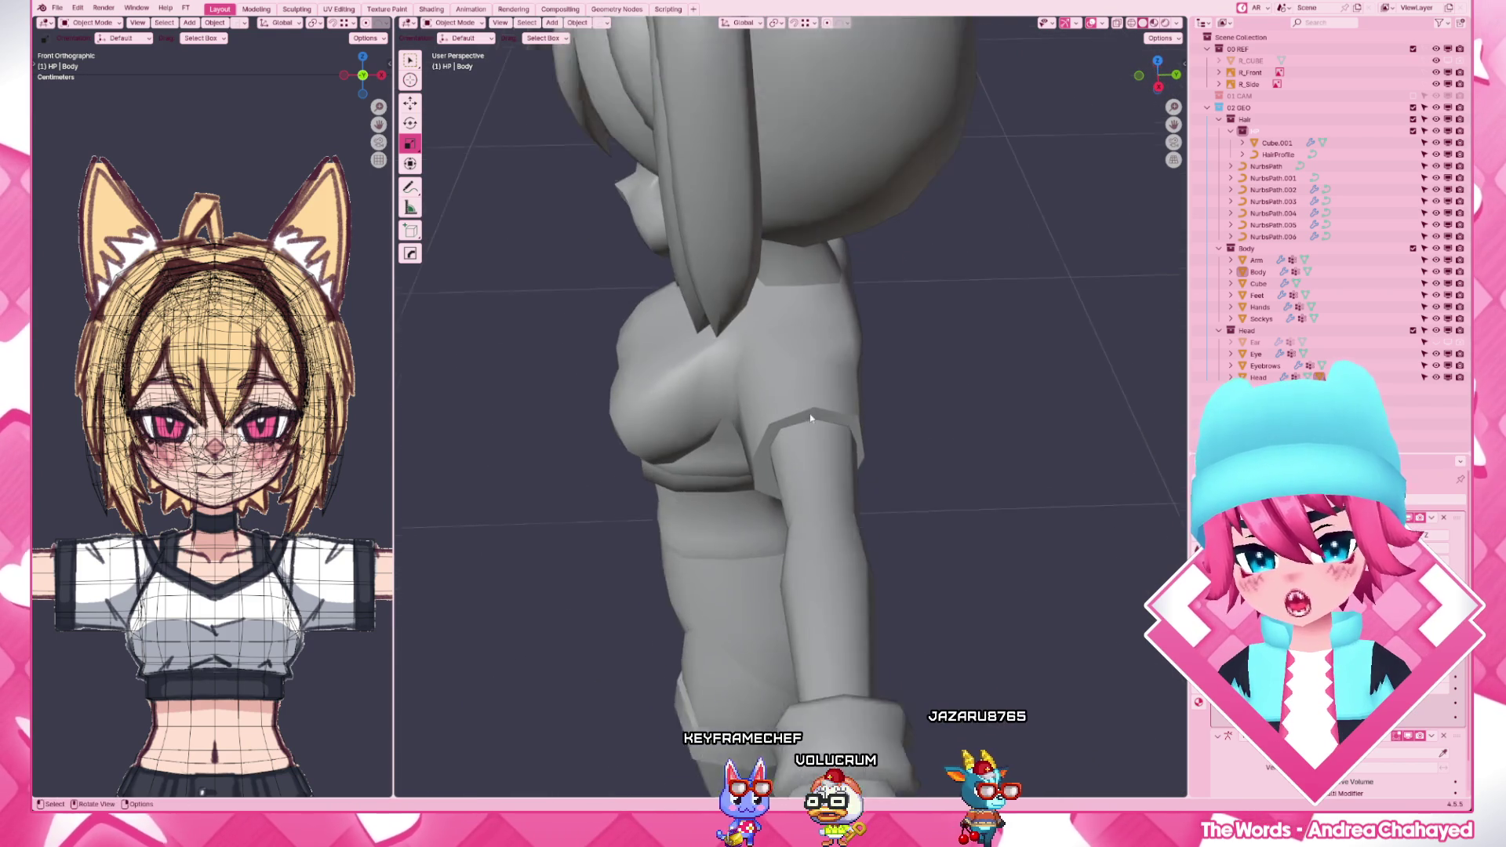
click(824, 472)
middle_drag(825, 471, 834, 459)
scroll(835, 459, down, 4)
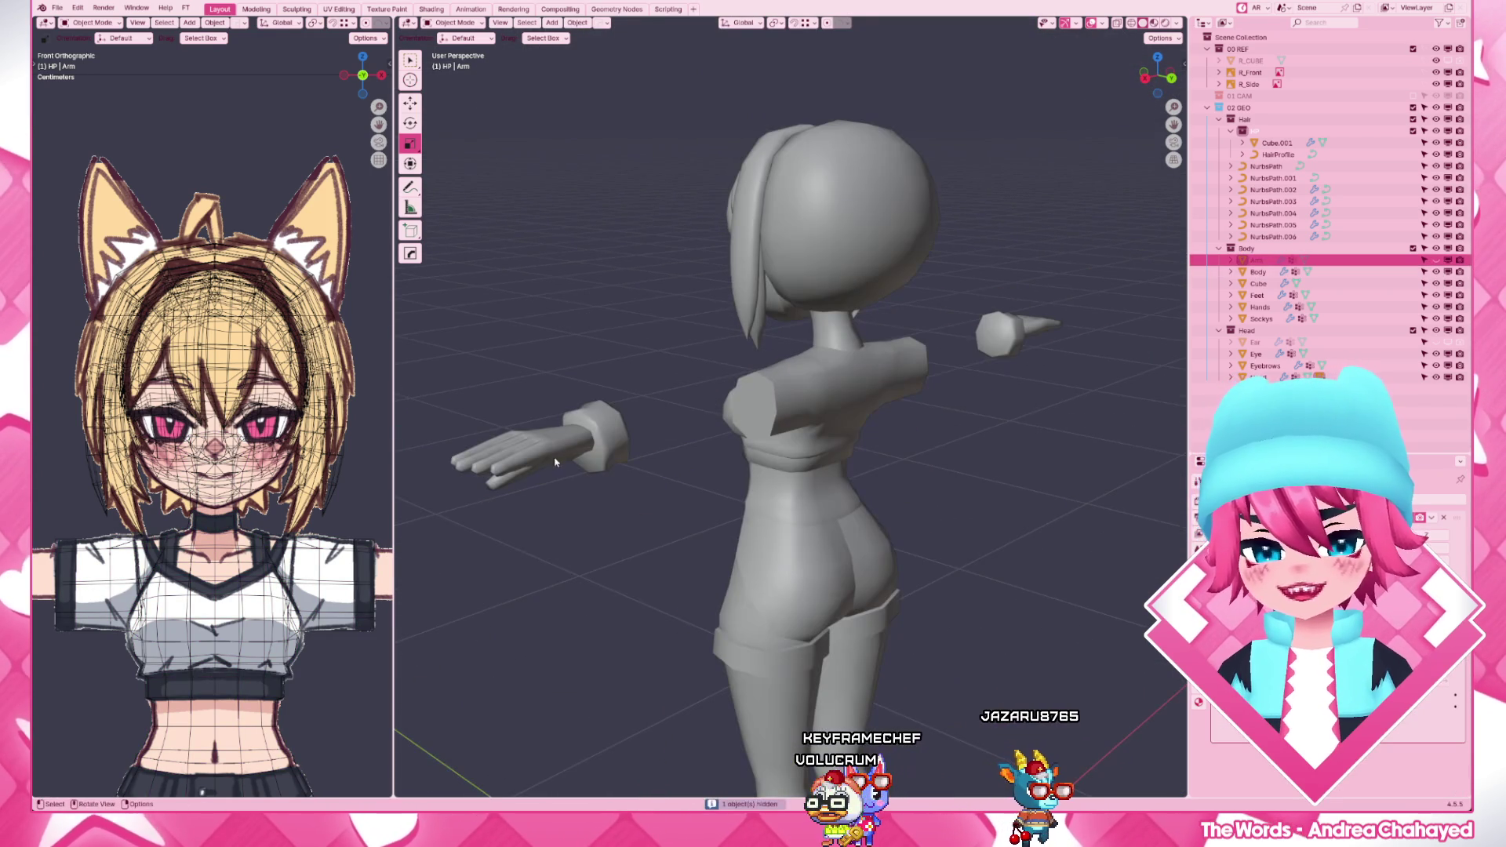
click(659, 437)
key(h)
click(530, 453)
key(h)
- Enter edit mode on the Body mesh in right side view
click(814, 412)
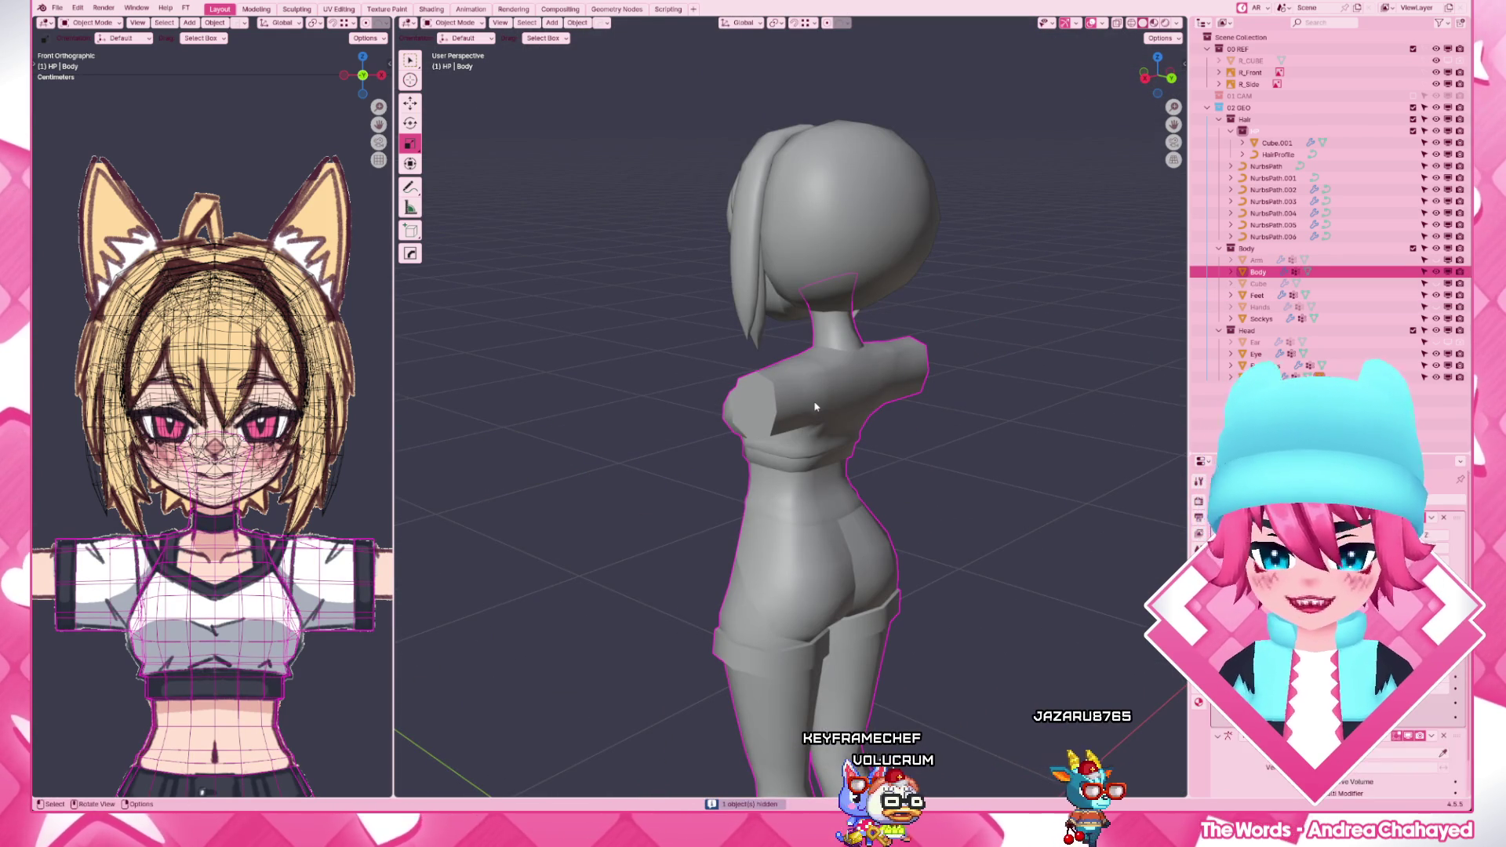
key(KP_3)
scroll(814, 409, up, 4)
key(Tab)
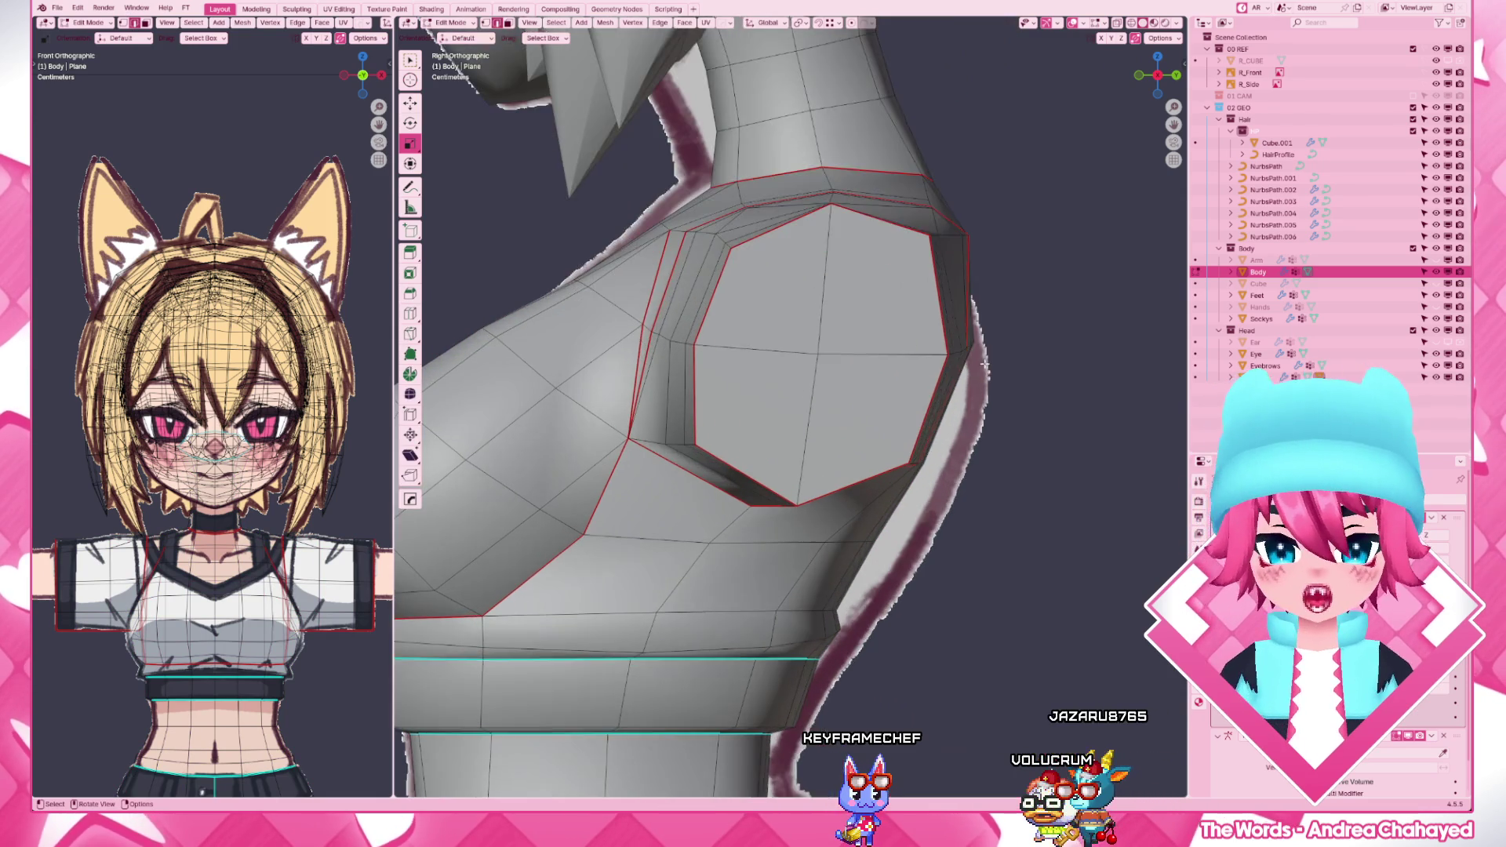
- Flatten the selected shoulder-opening edge path by scaling it to 0 on Y
middle_drag(755, 538, 902, 421)
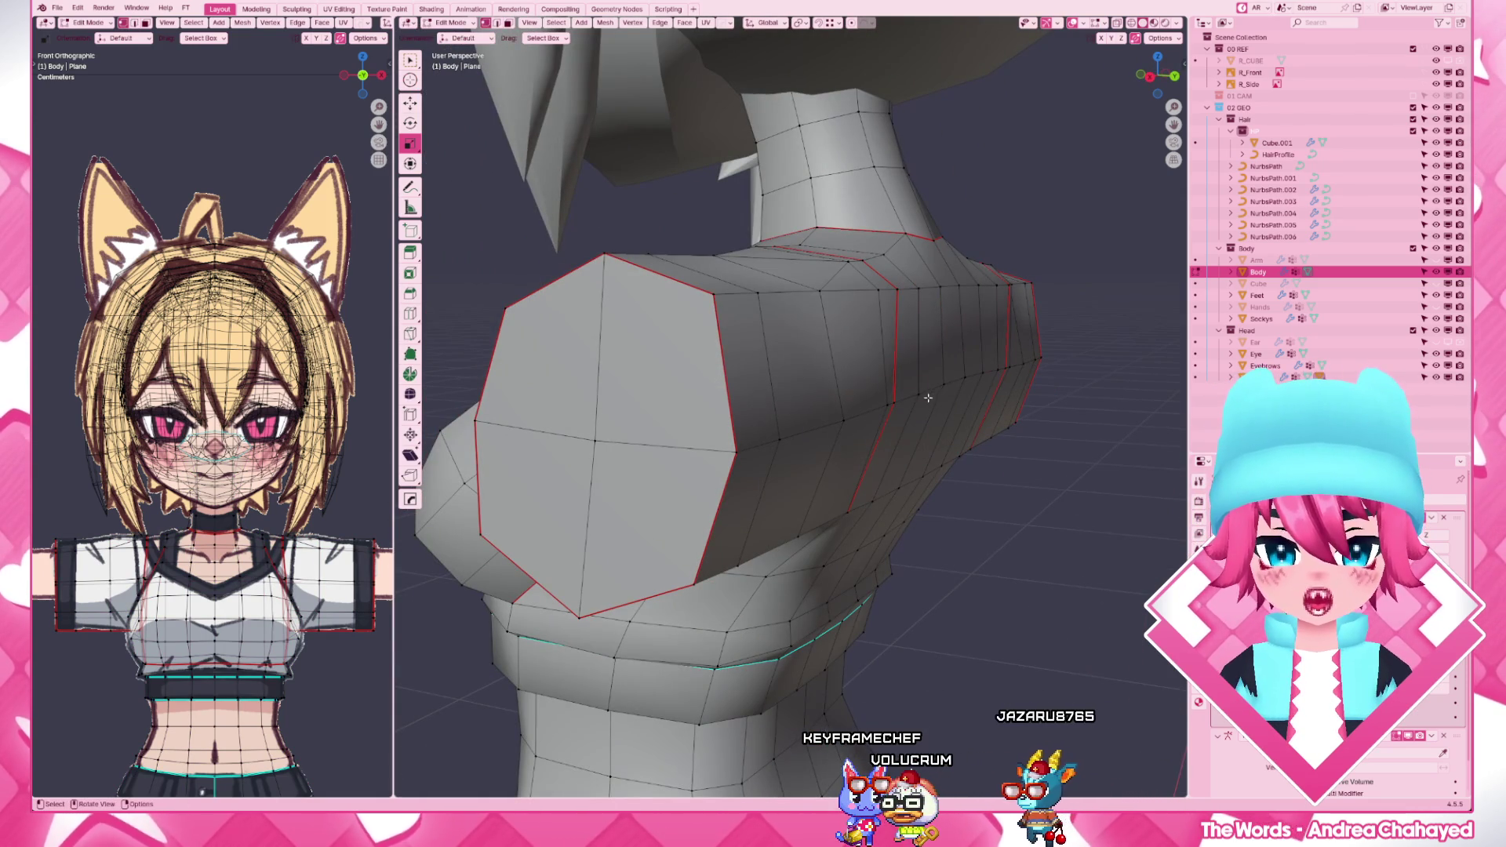
ctrl+click(965, 379)
key(s)
key(x)
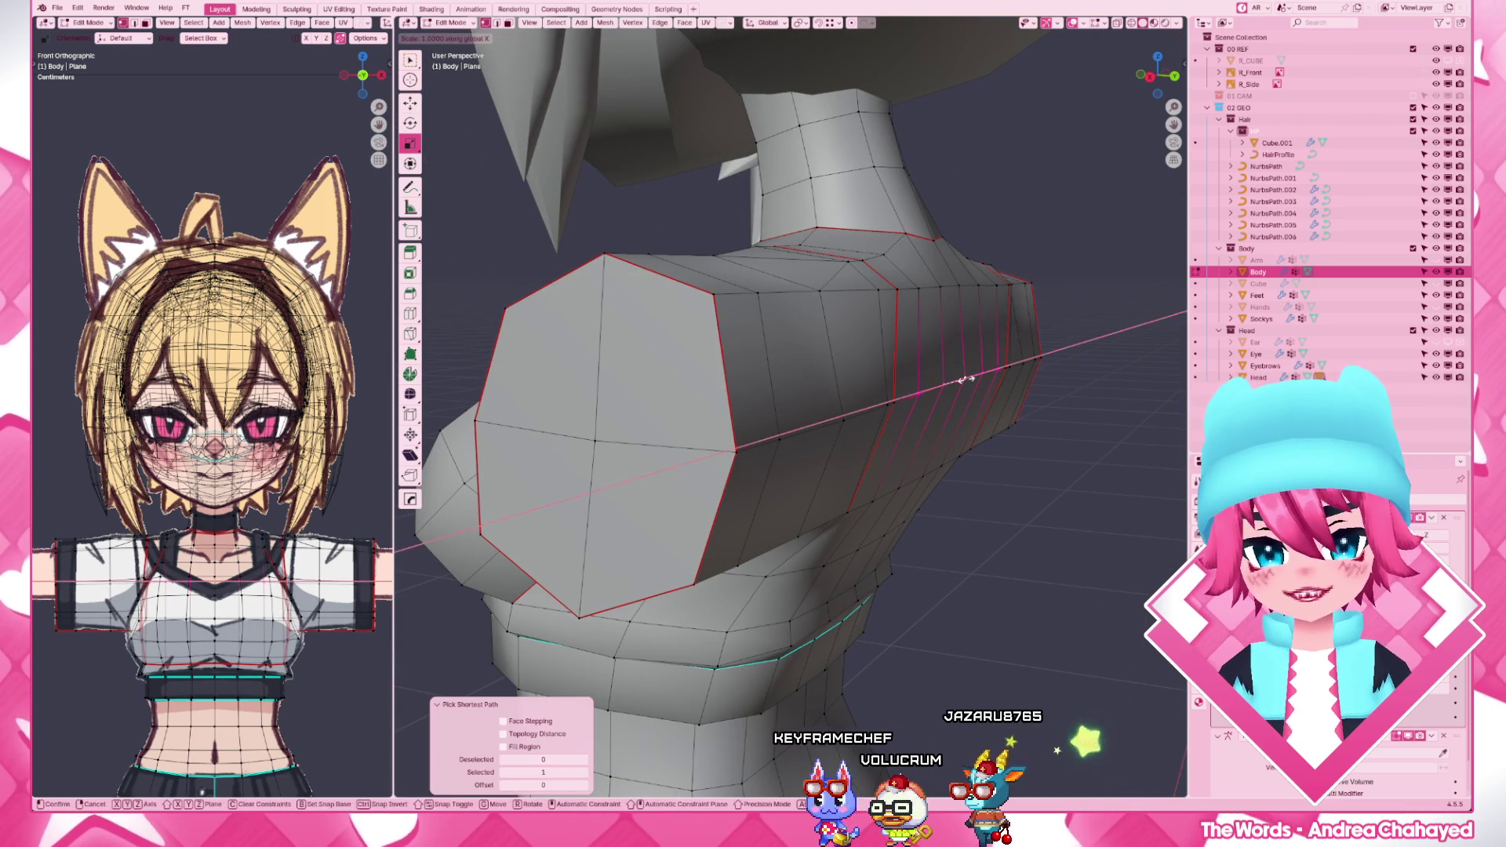
key(y)
key(0)
key(Return)
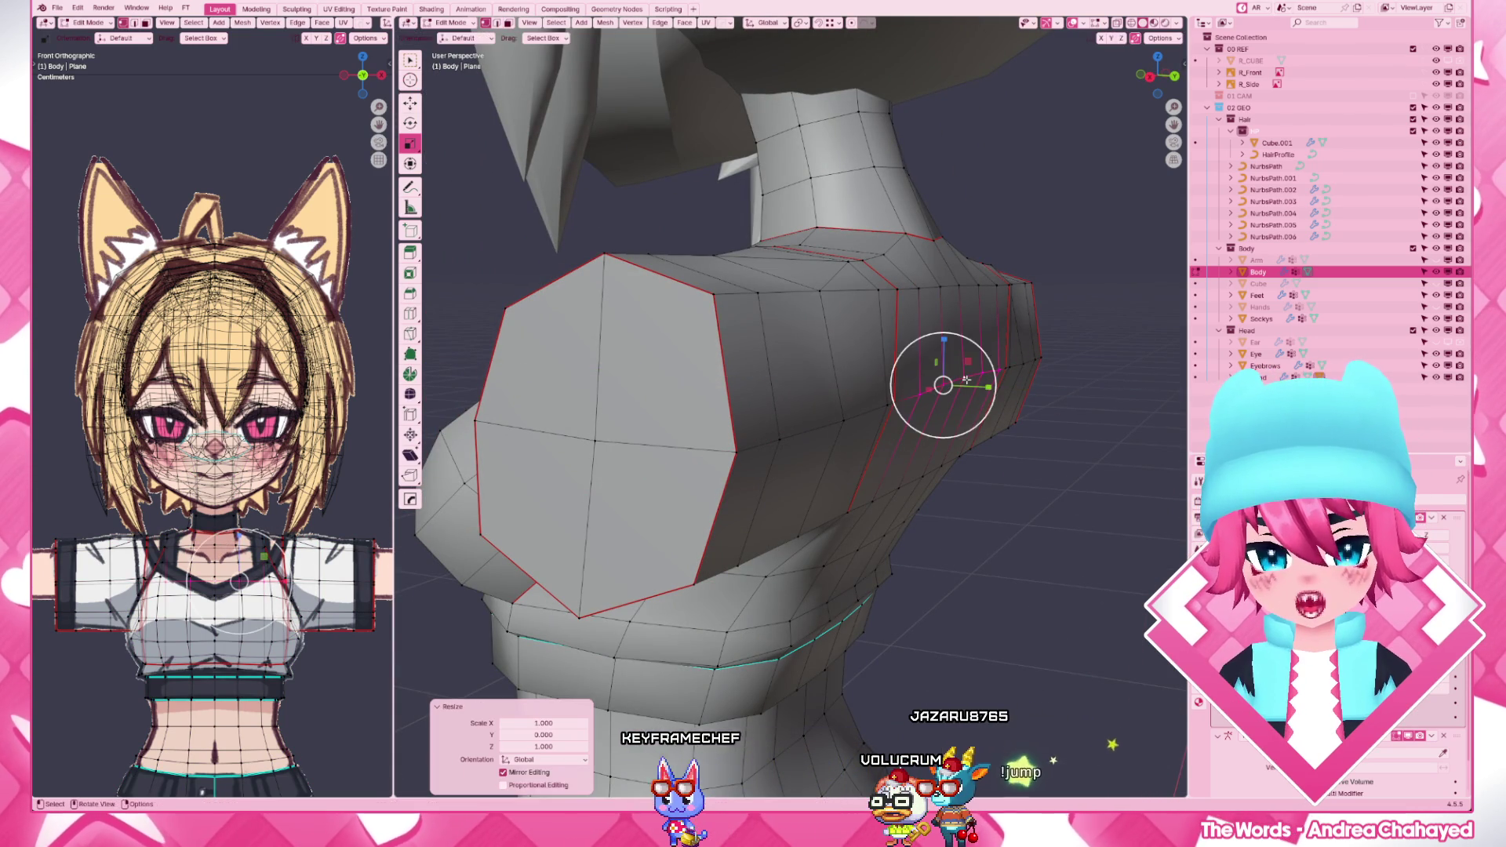
- Nudge shoulder-edge vertices along Y from the right side view
key(KP_3)
scroll(966, 379, up, 3)
mouse_move(966, 379)
middle_down()
mouse_move(1050, 297)
mouse_move(956, 334)
middle_up()
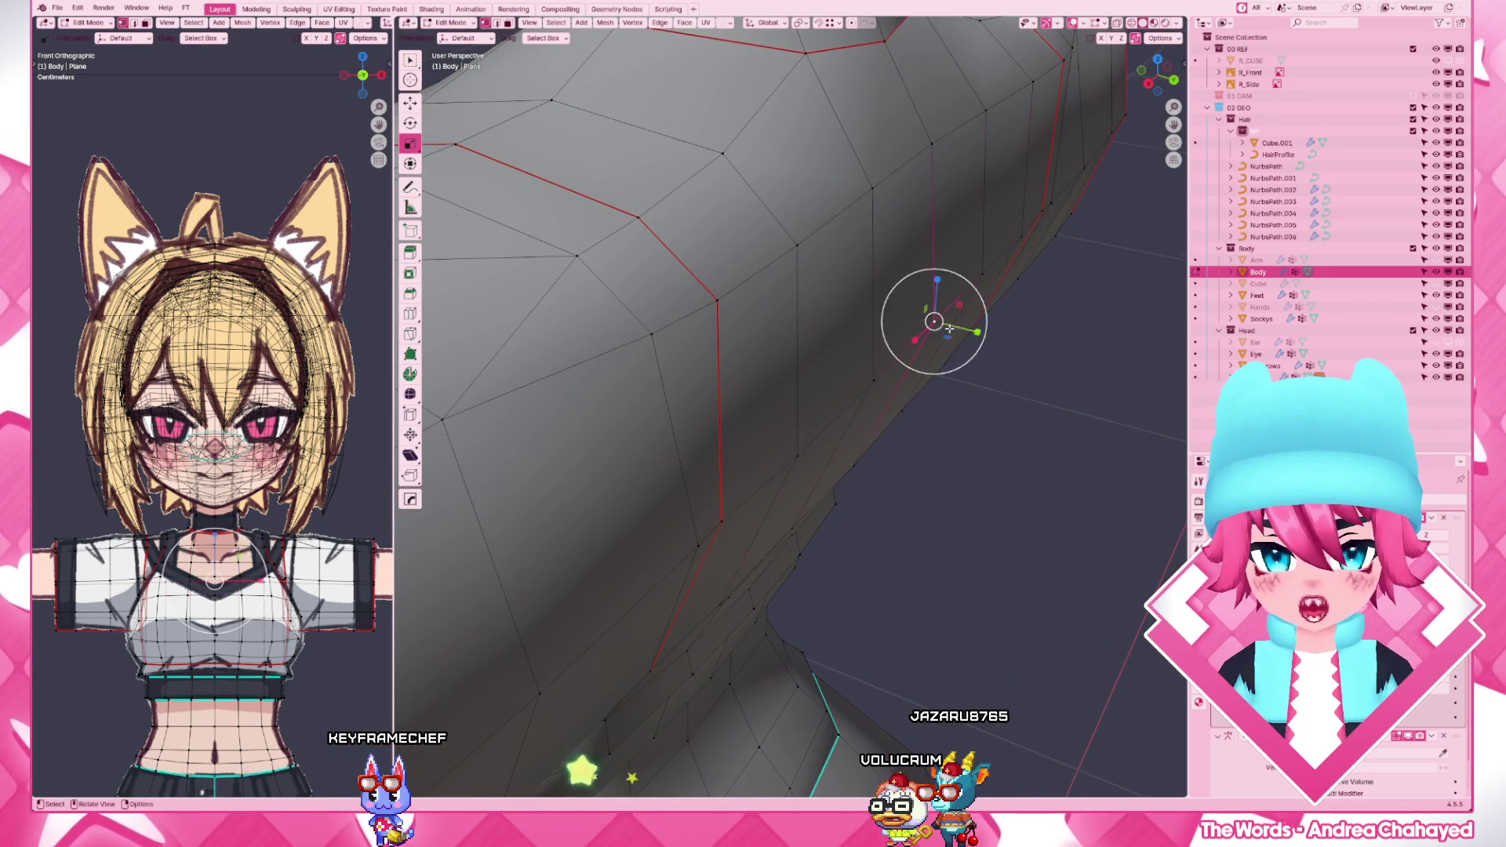
scroll(948, 331, down, 3)
scroll(924, 369, up, 3)
drag(895, 353, 865, 388)
click(865, 389)
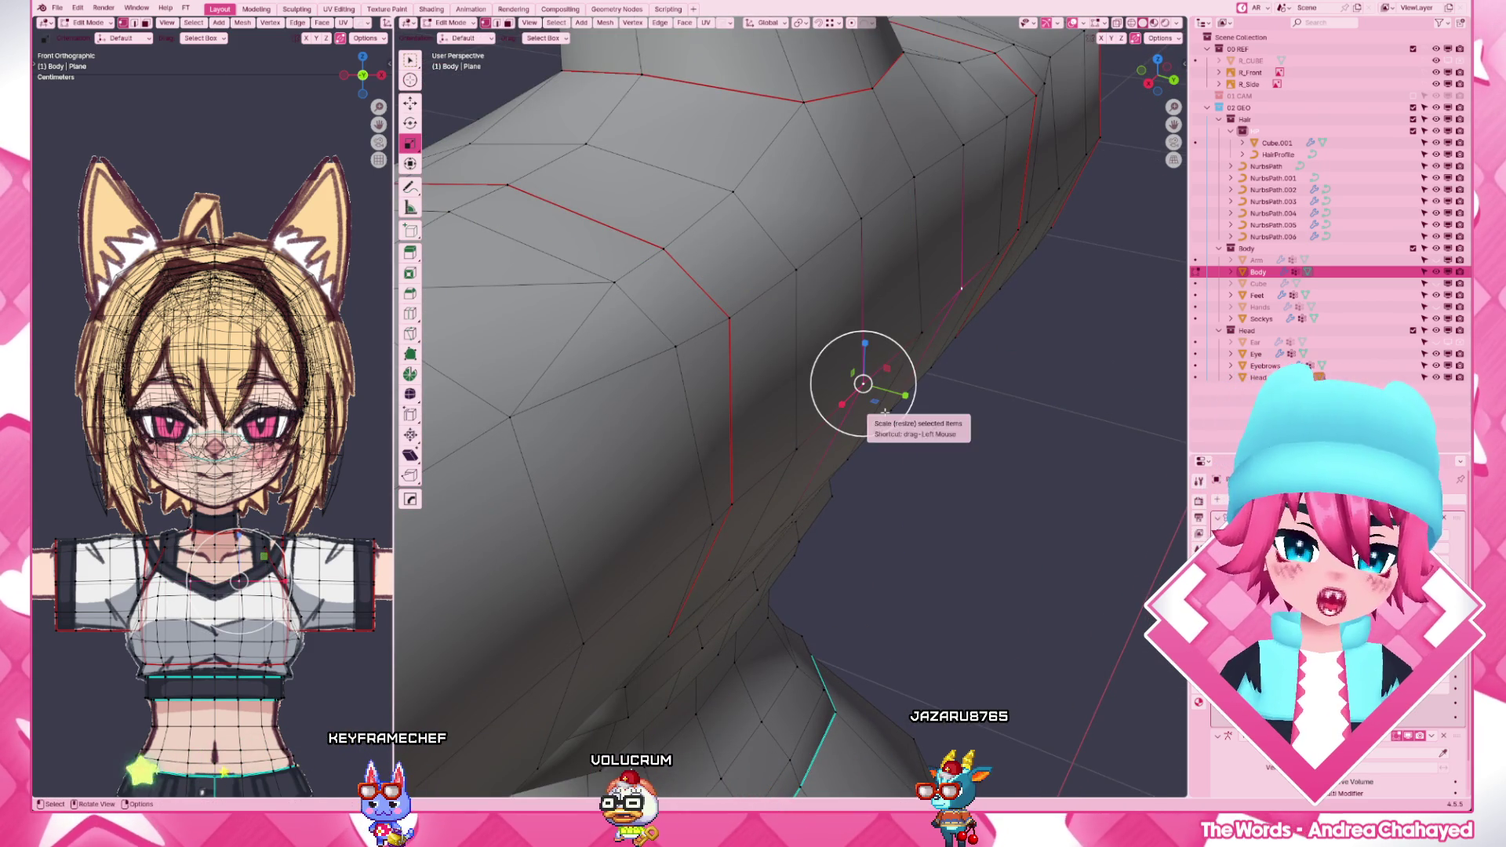
key(KP_3)
key(g)
key(y)
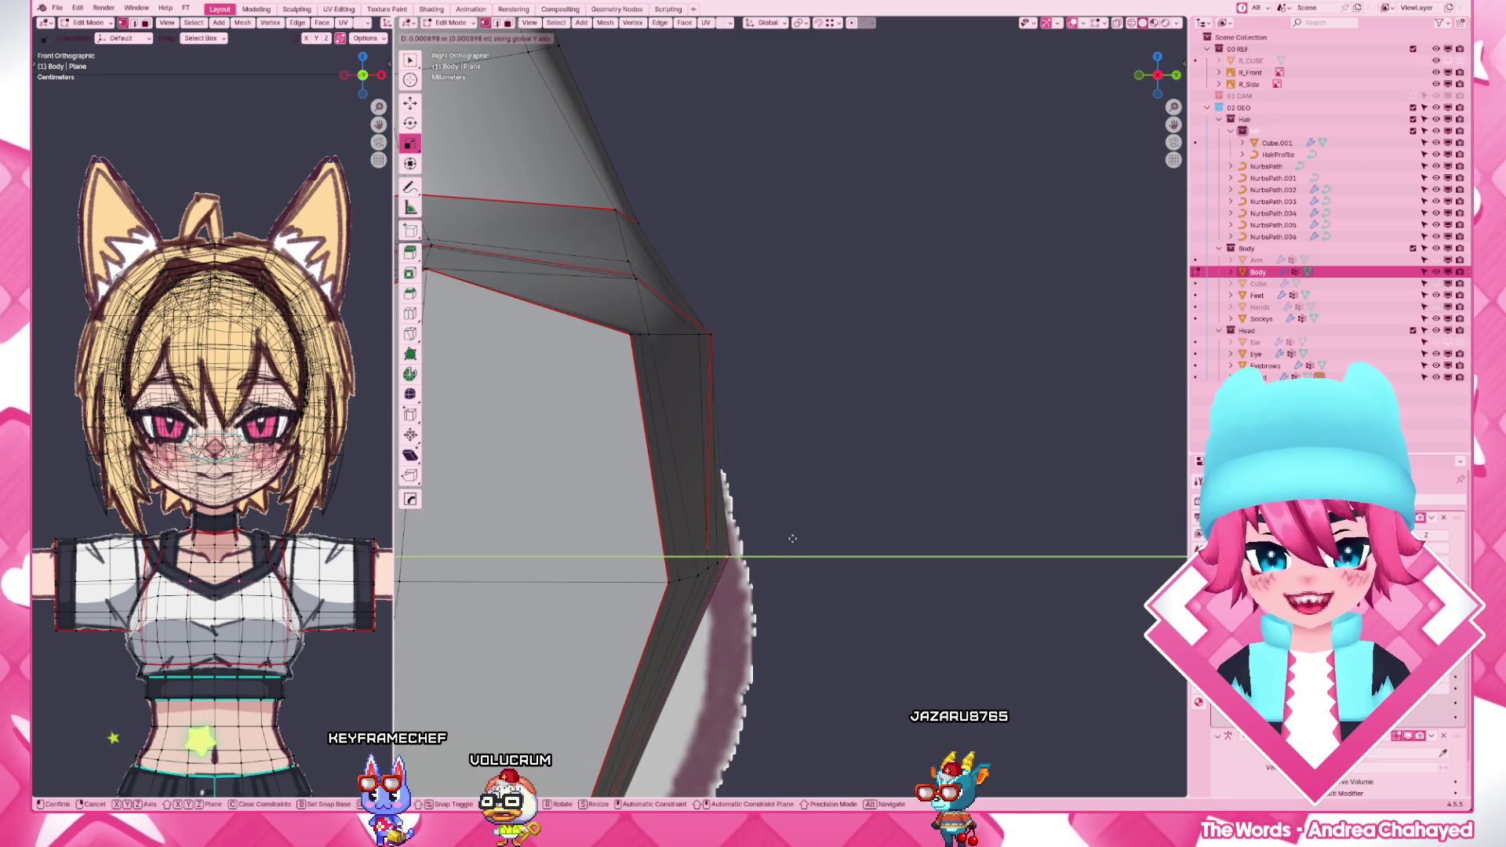
click(792, 539)
key(g)
key(y)
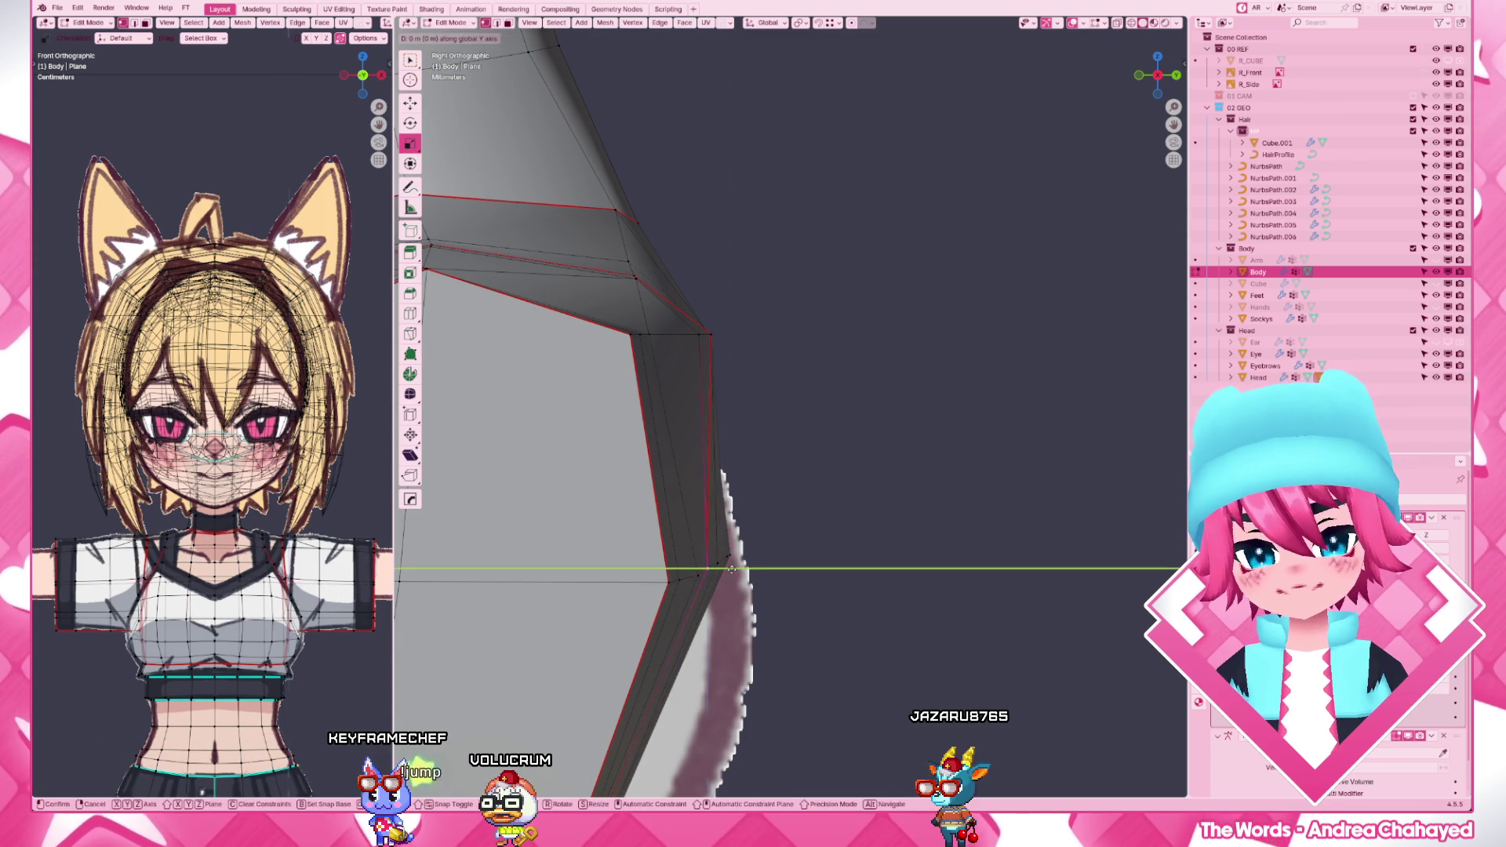
click(732, 570)
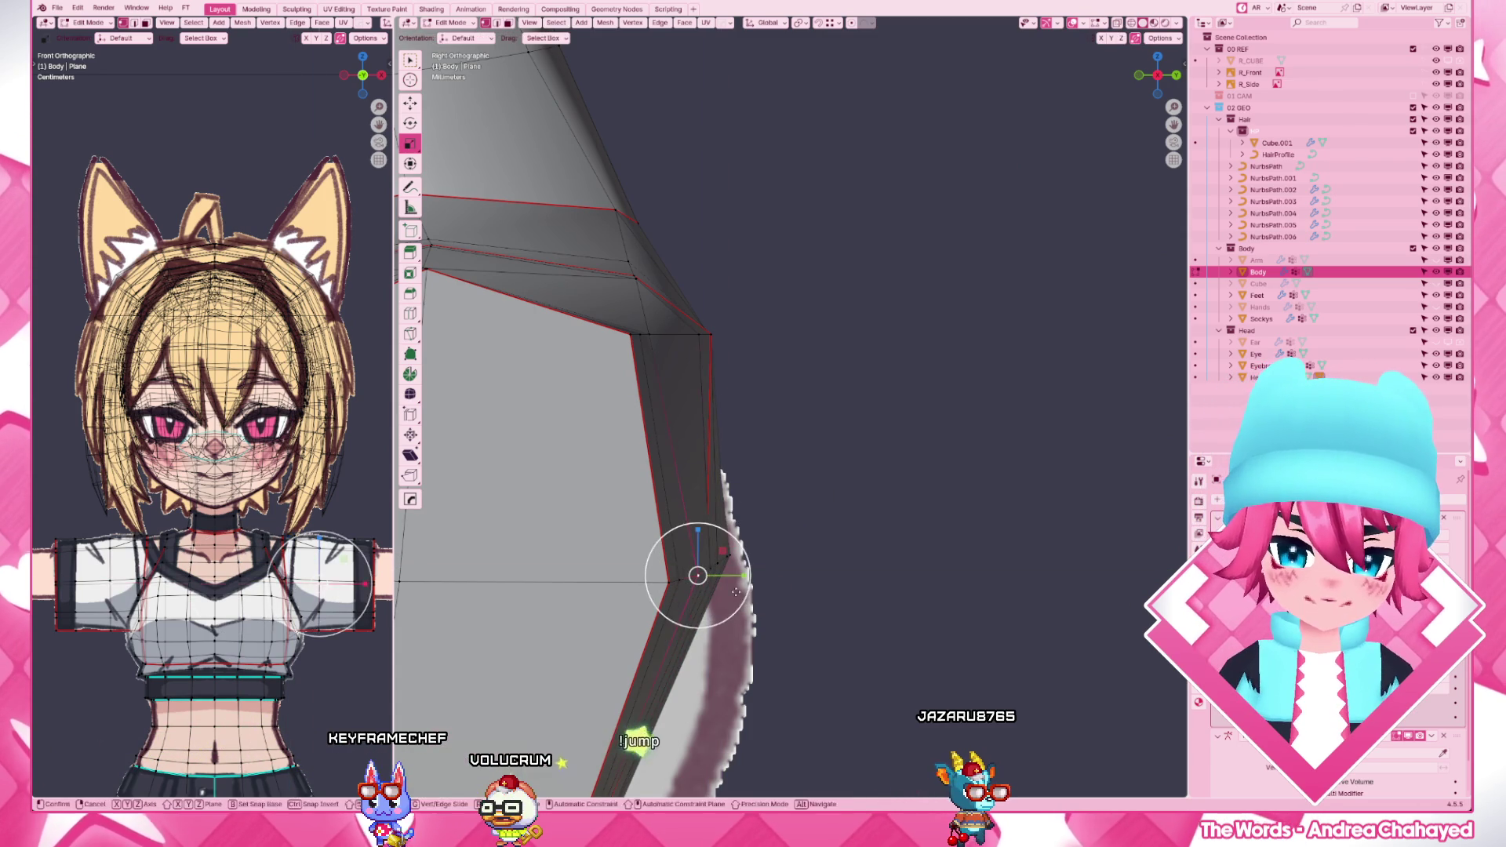
- Shift the sleeve rim and corner vertices slightly along Y from underneath
middle_drag(710, 572, 903, 581)
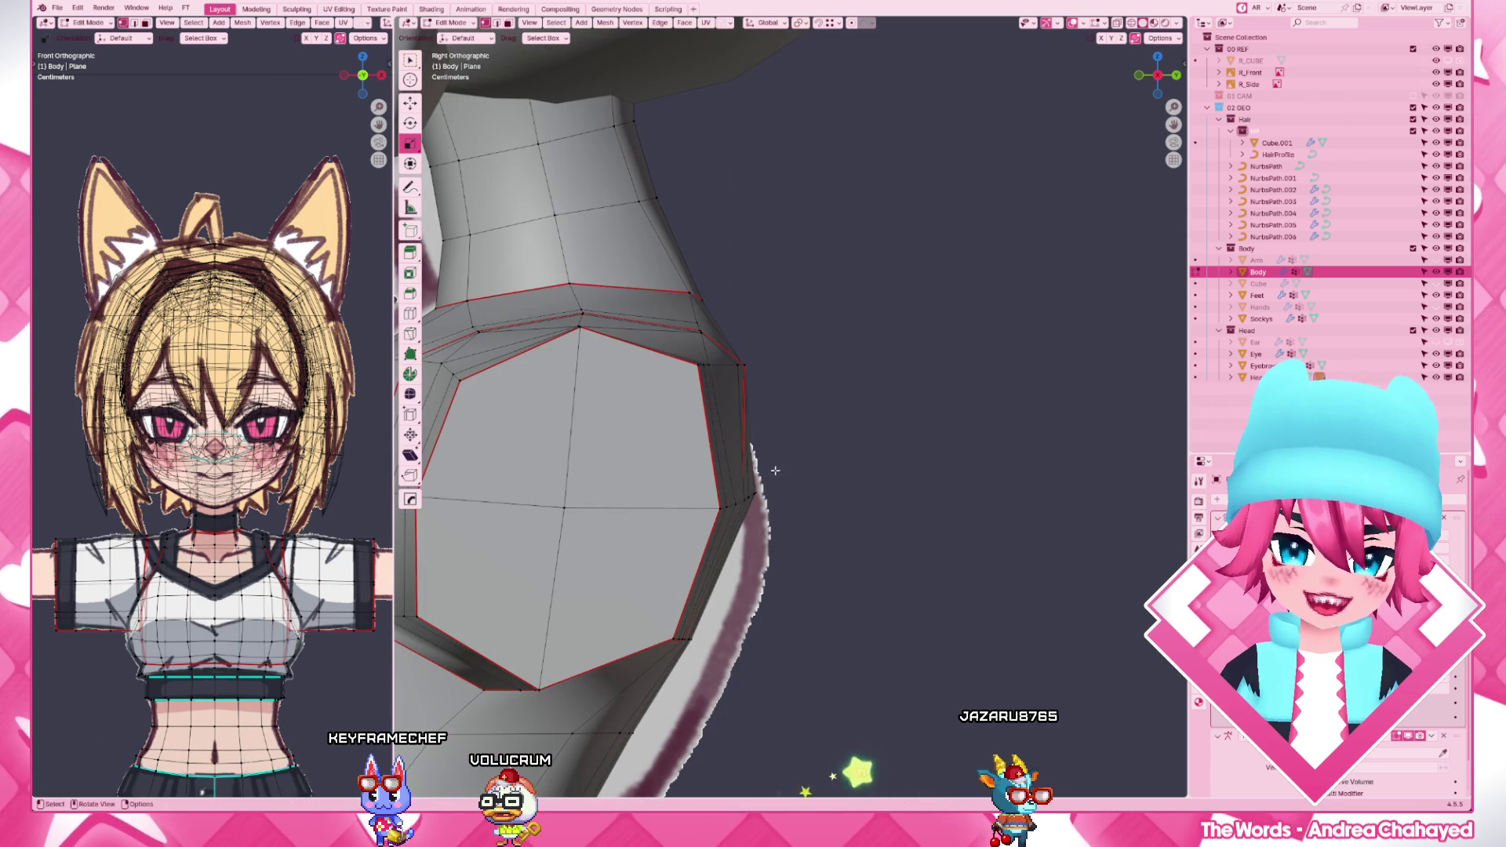
middle_drag(755, 368, 871, 588)
click(824, 496)
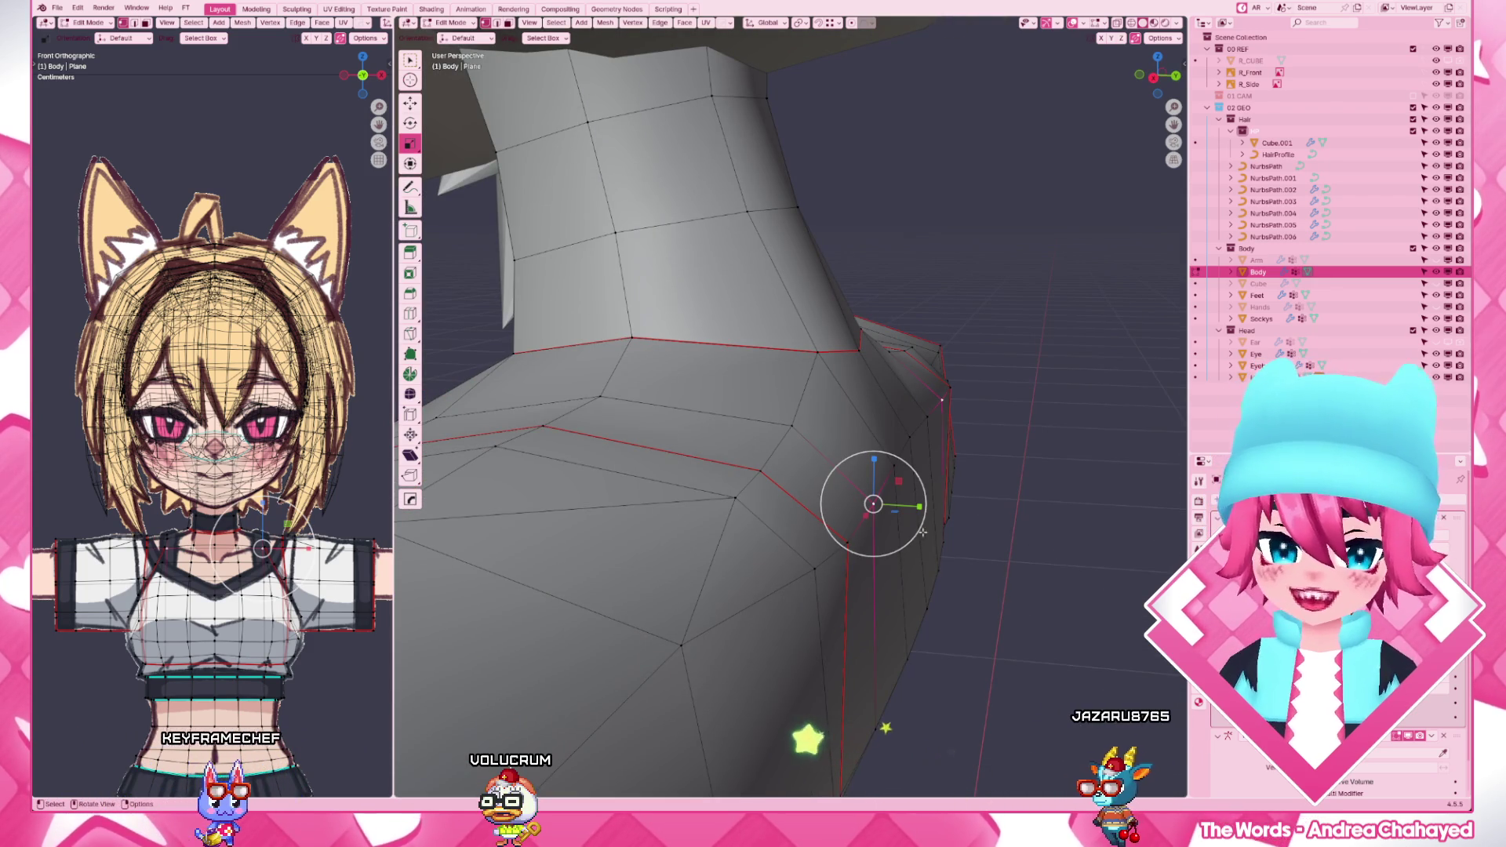
click(932, 451)
key(g)
key(y)
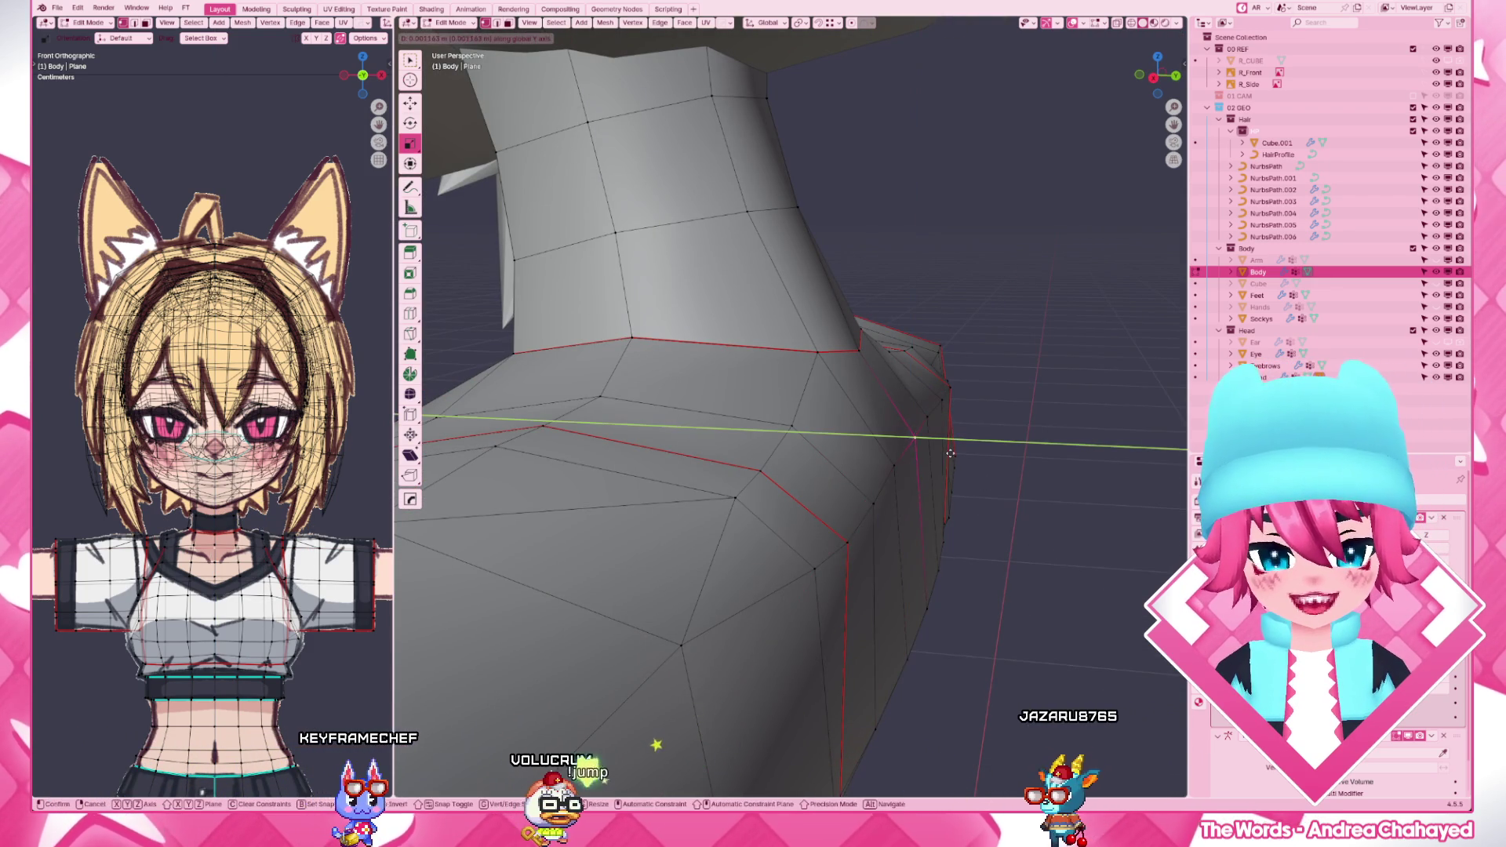
click(932, 463)
key(g)
key(y)
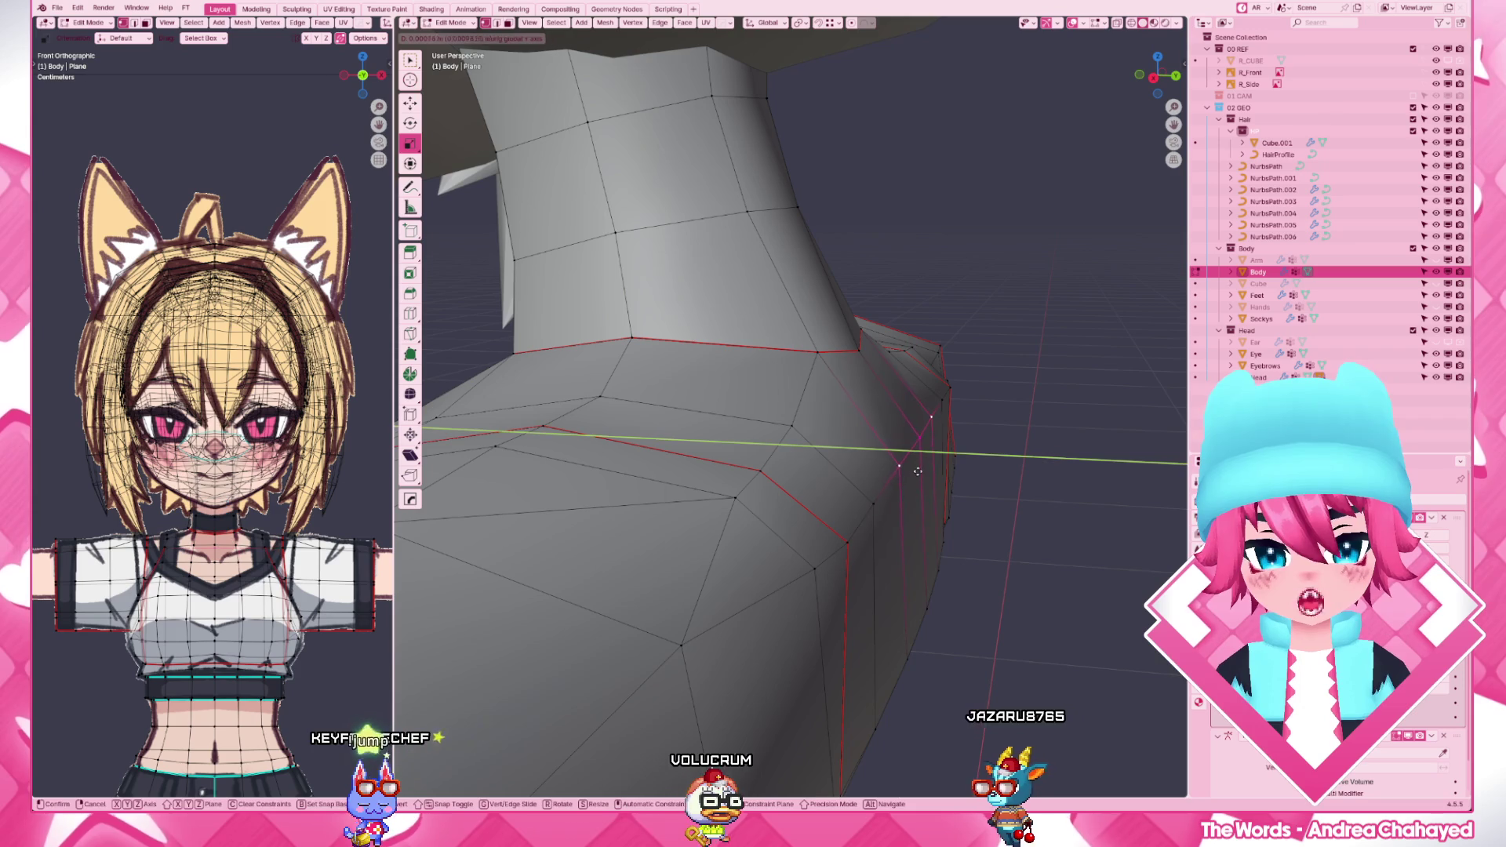
click(919, 471)
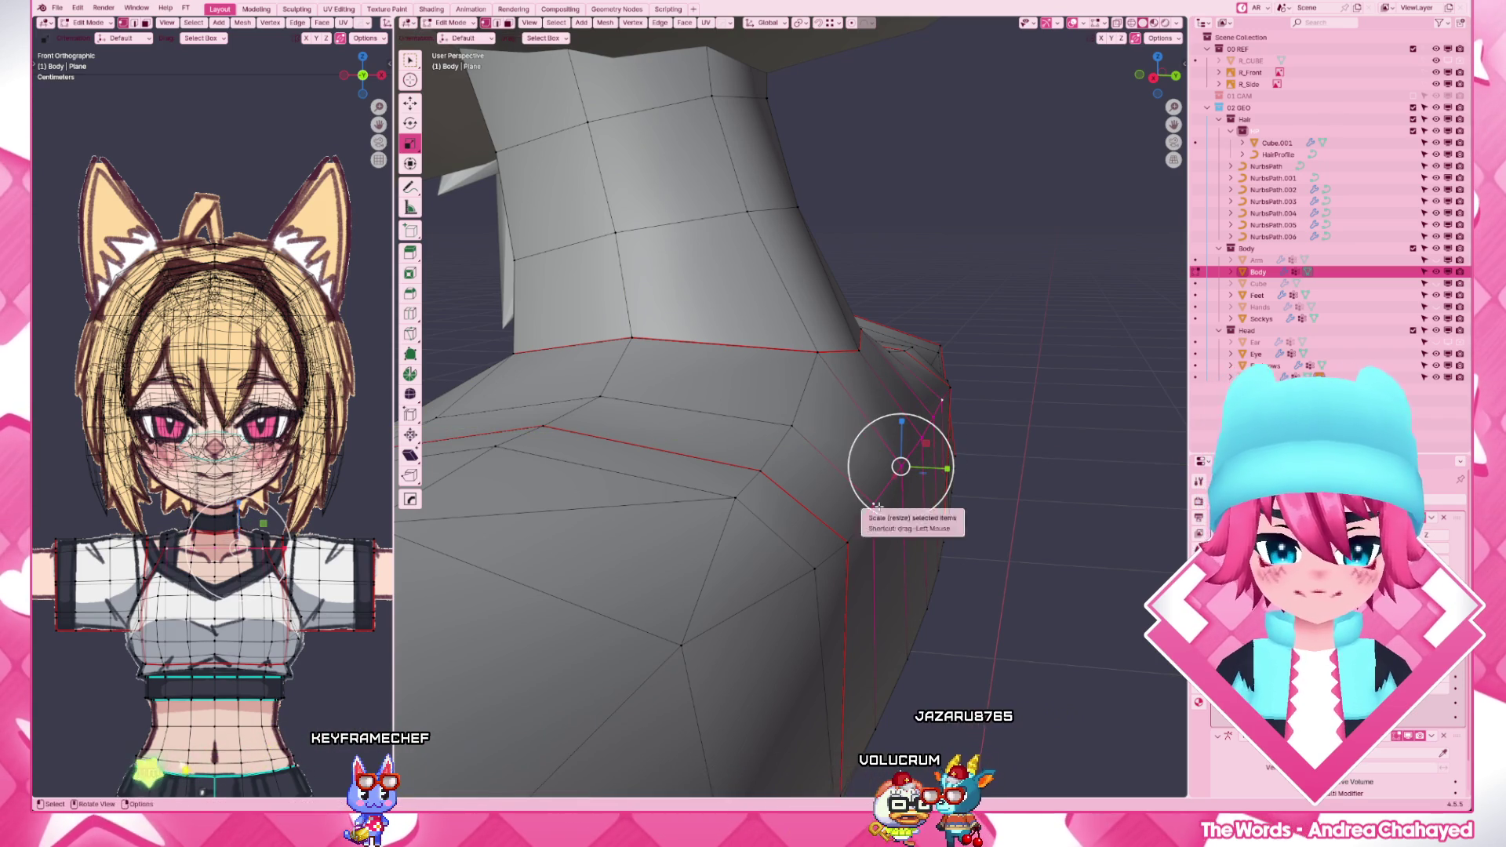
scroll(912, 453, up, 3)
scroll(882, 612, up, 3)
key(g)
key(y)
click(896, 668)
- Move the remaining rim vertices along Y and return to object mode facing the character
shift+middle_drag(881, 612, 808, 345)
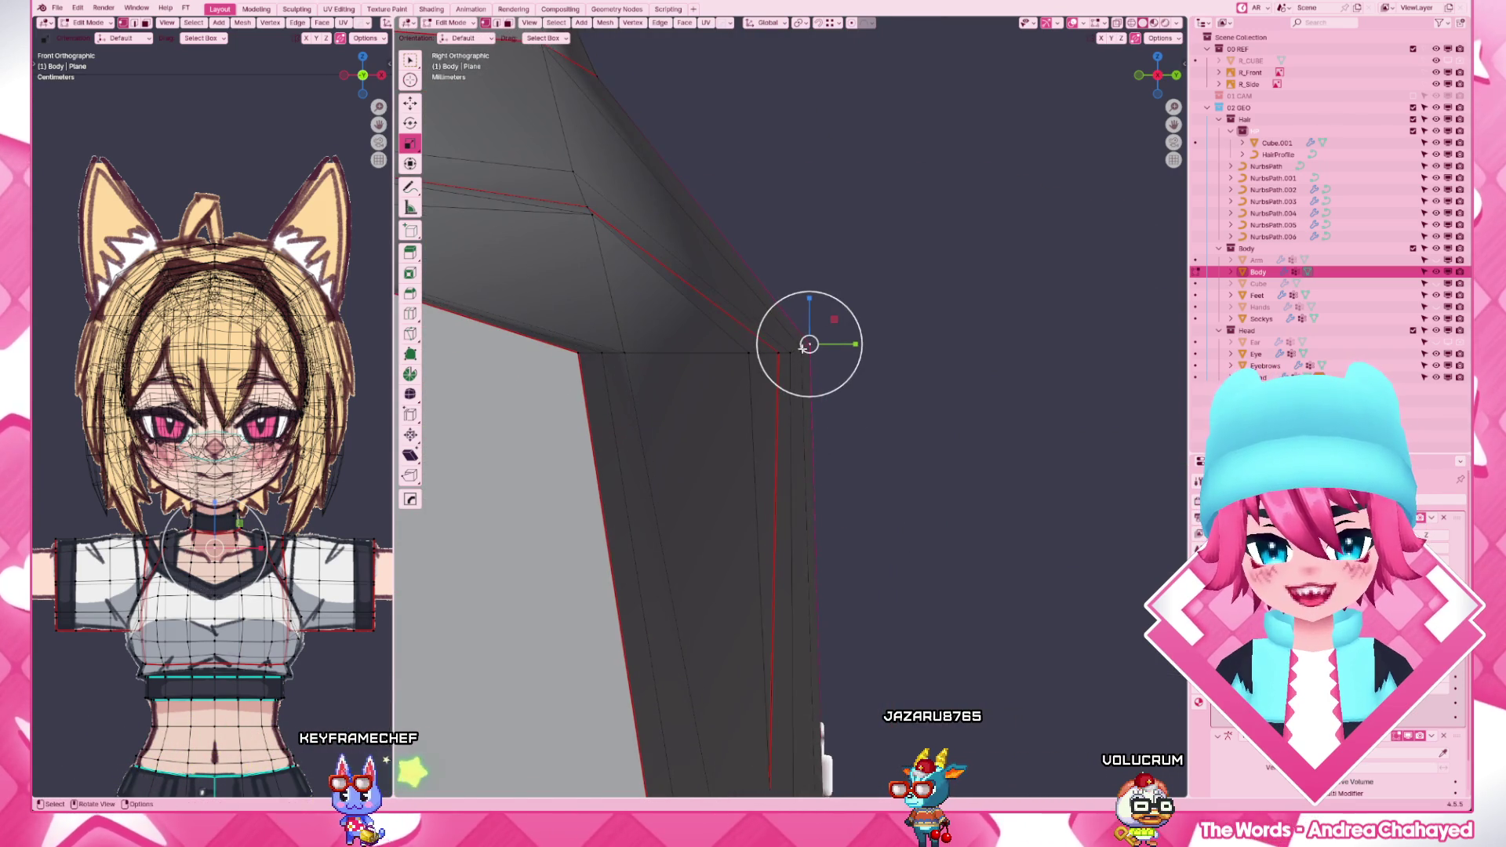
key(g)
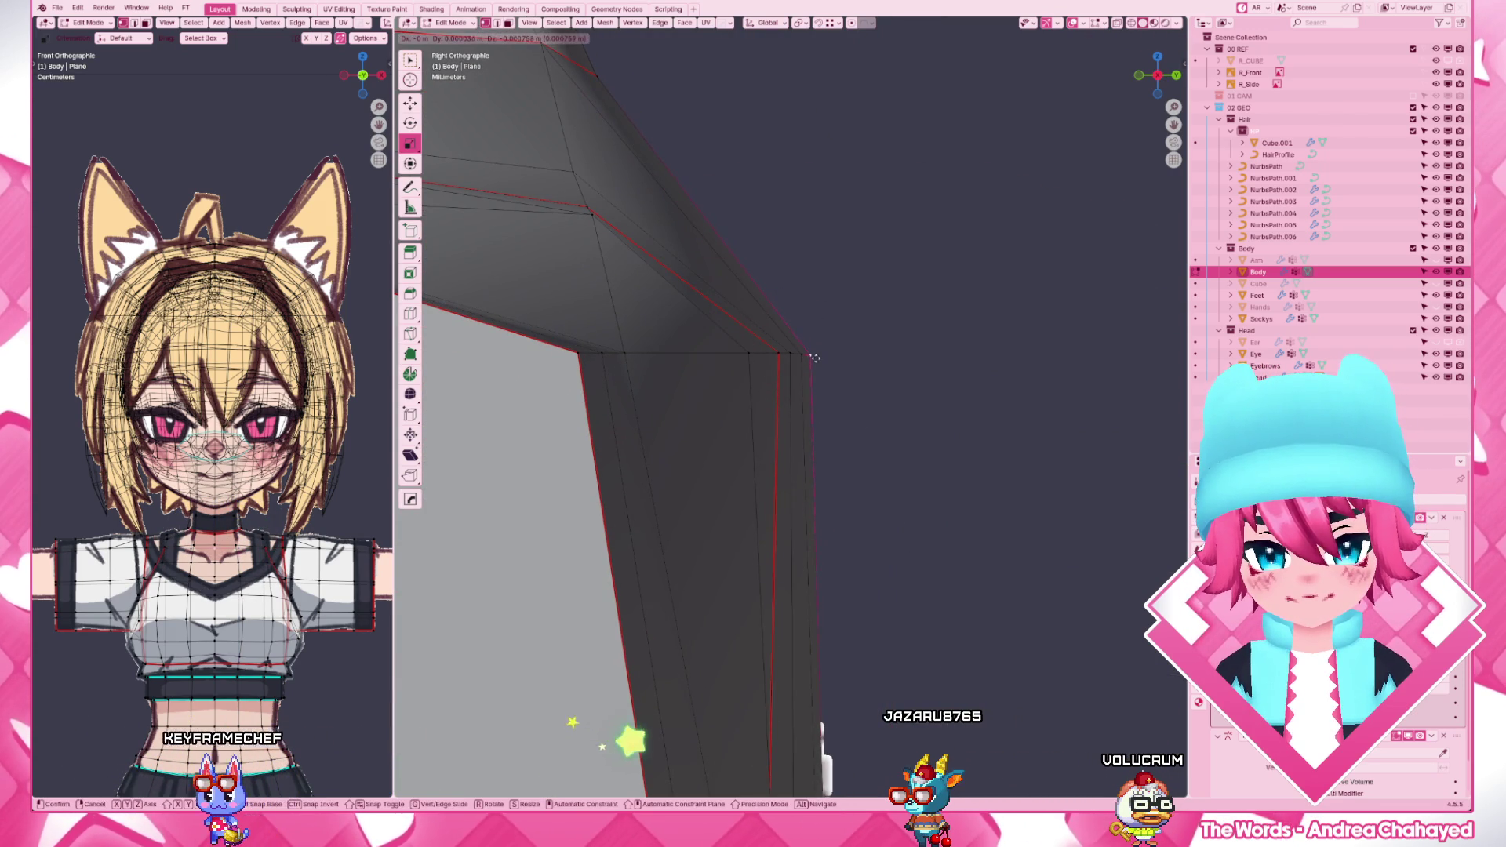
click(811, 357)
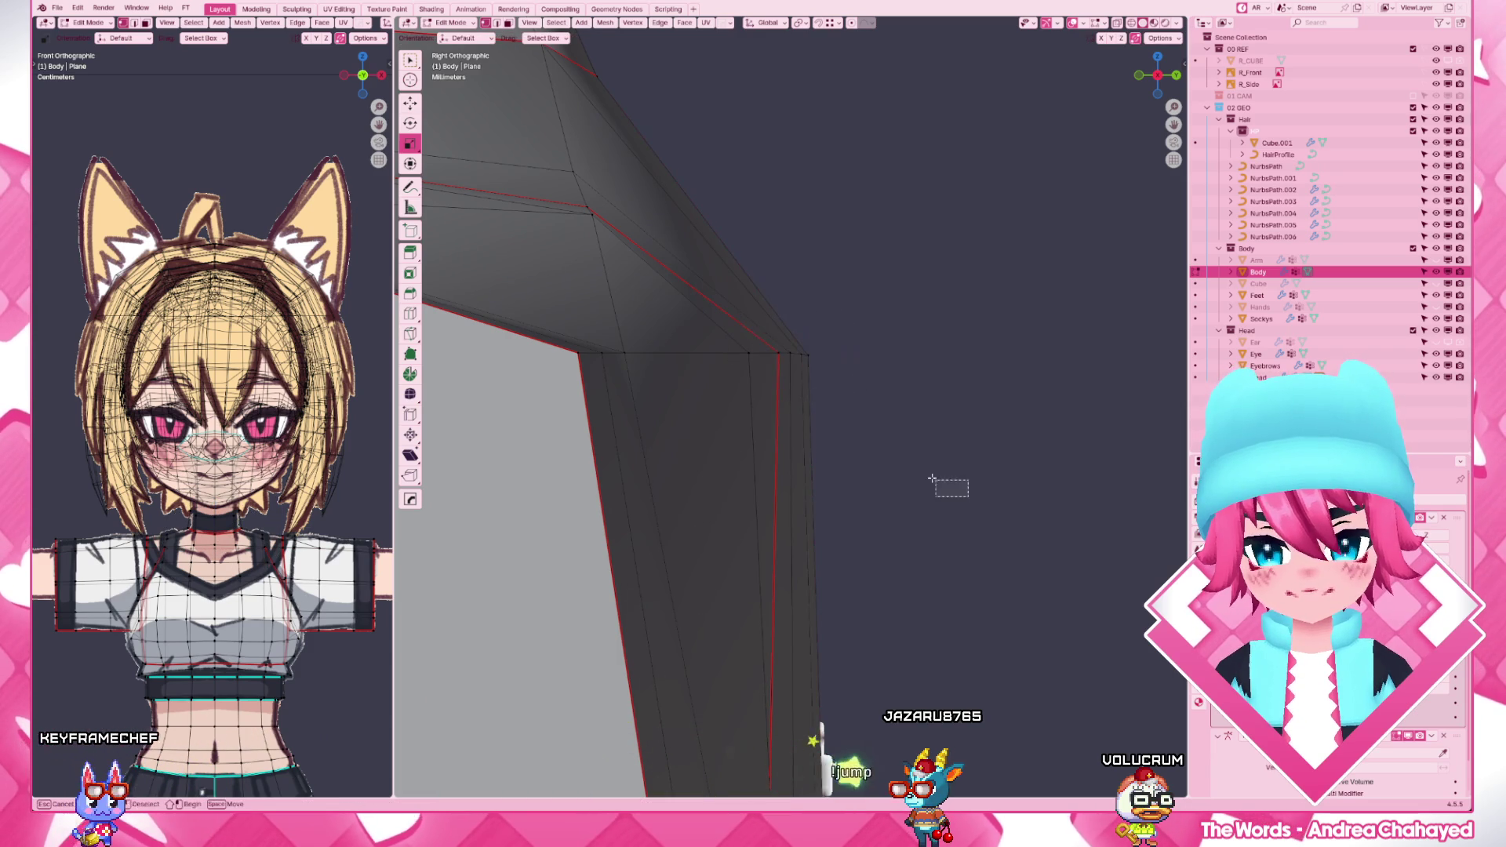
drag(728, 323, 971, 500)
key(g)
key(y)
click(860, 383)
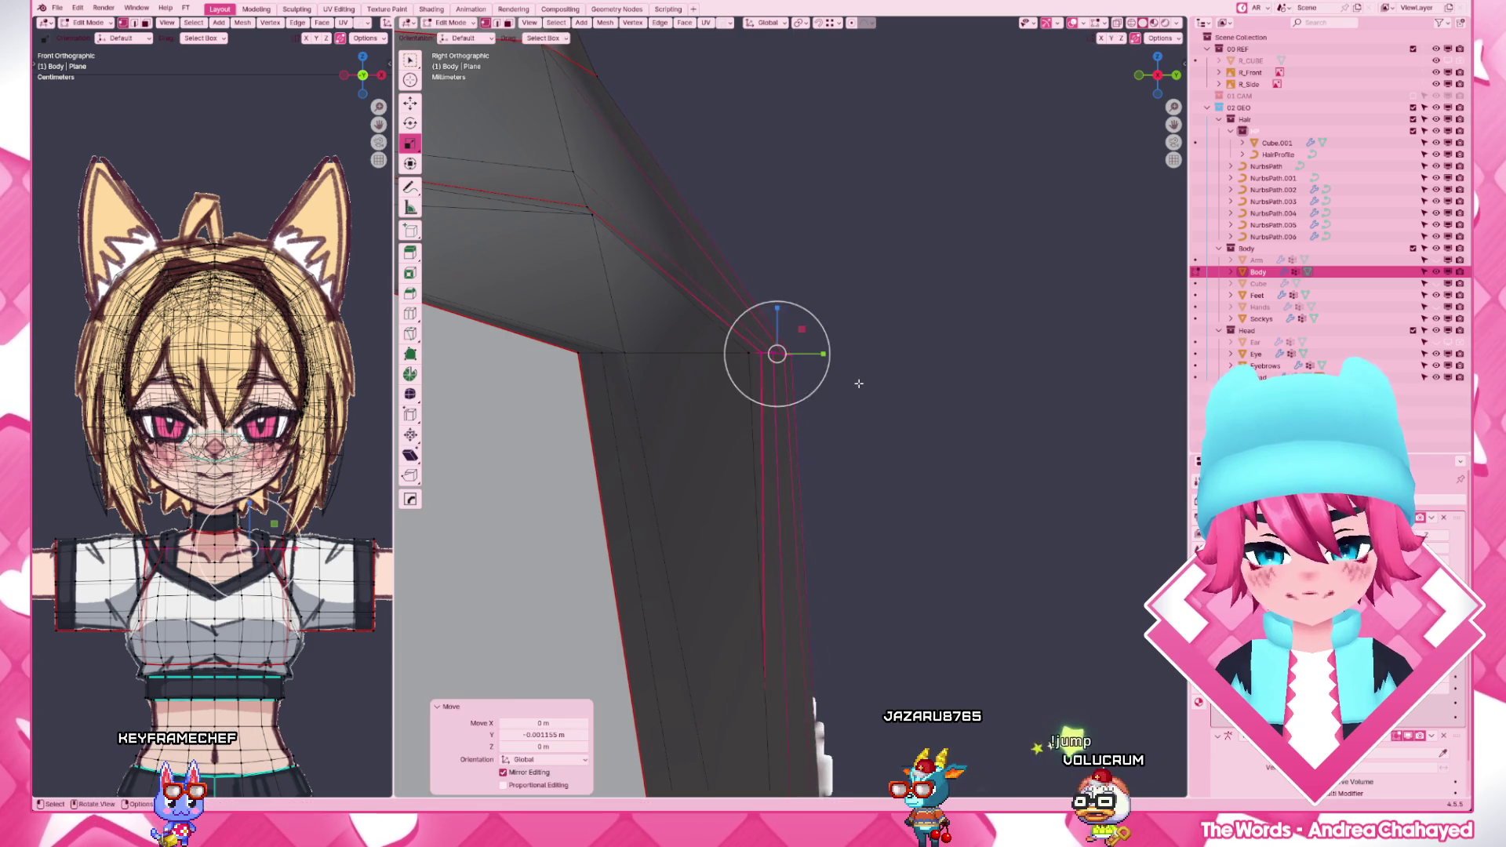
scroll(860, 383, down, 6)
key(Tab)
middle_drag(922, 433, 753, 424)
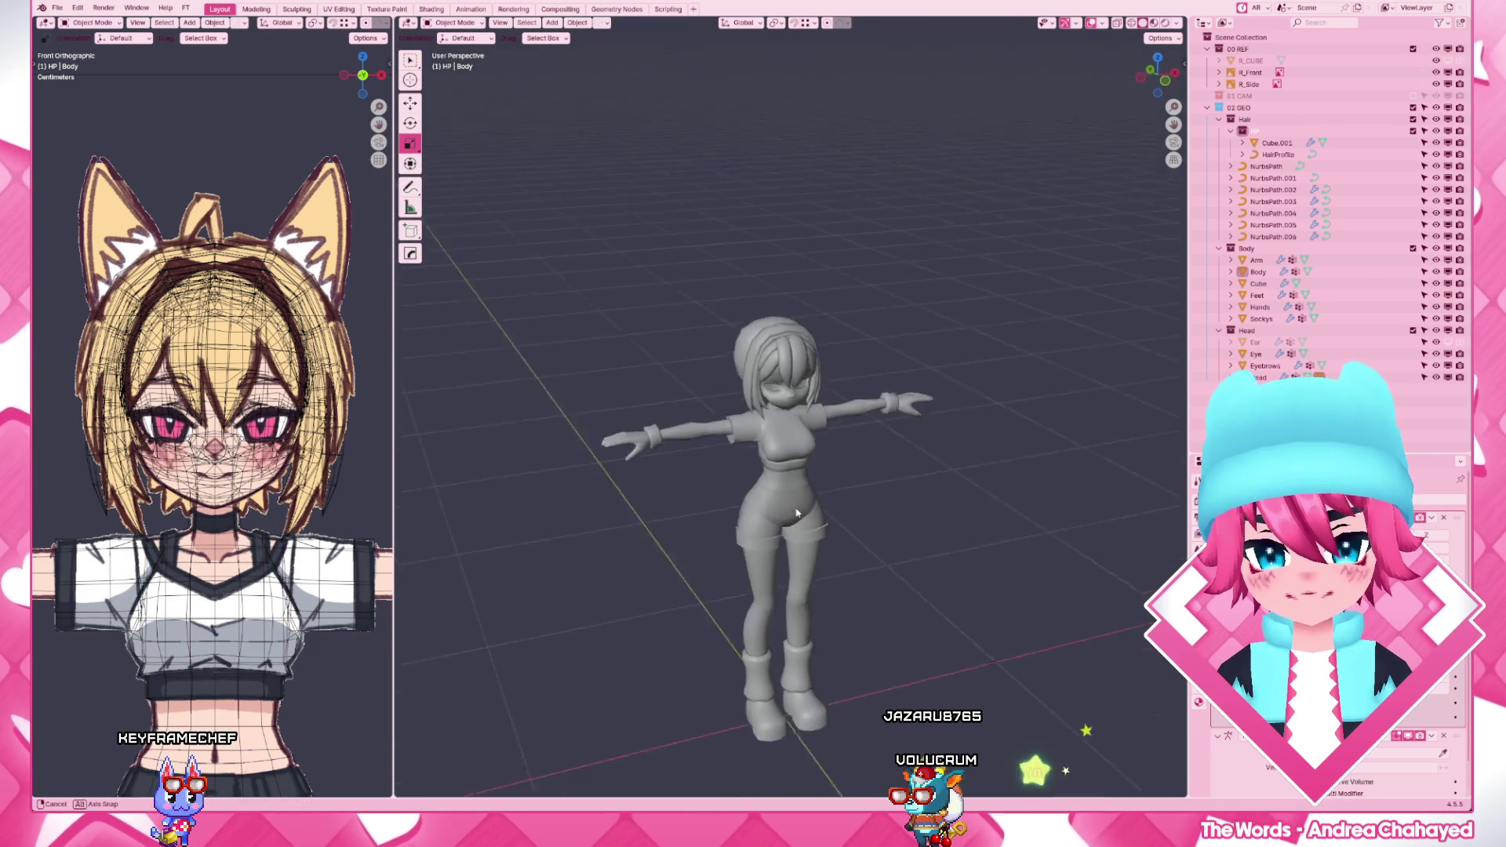
scroll(785, 415, up, 4)
- In material preview, slightly reposition the NurbsPath.006 hair strand's points
key(z)
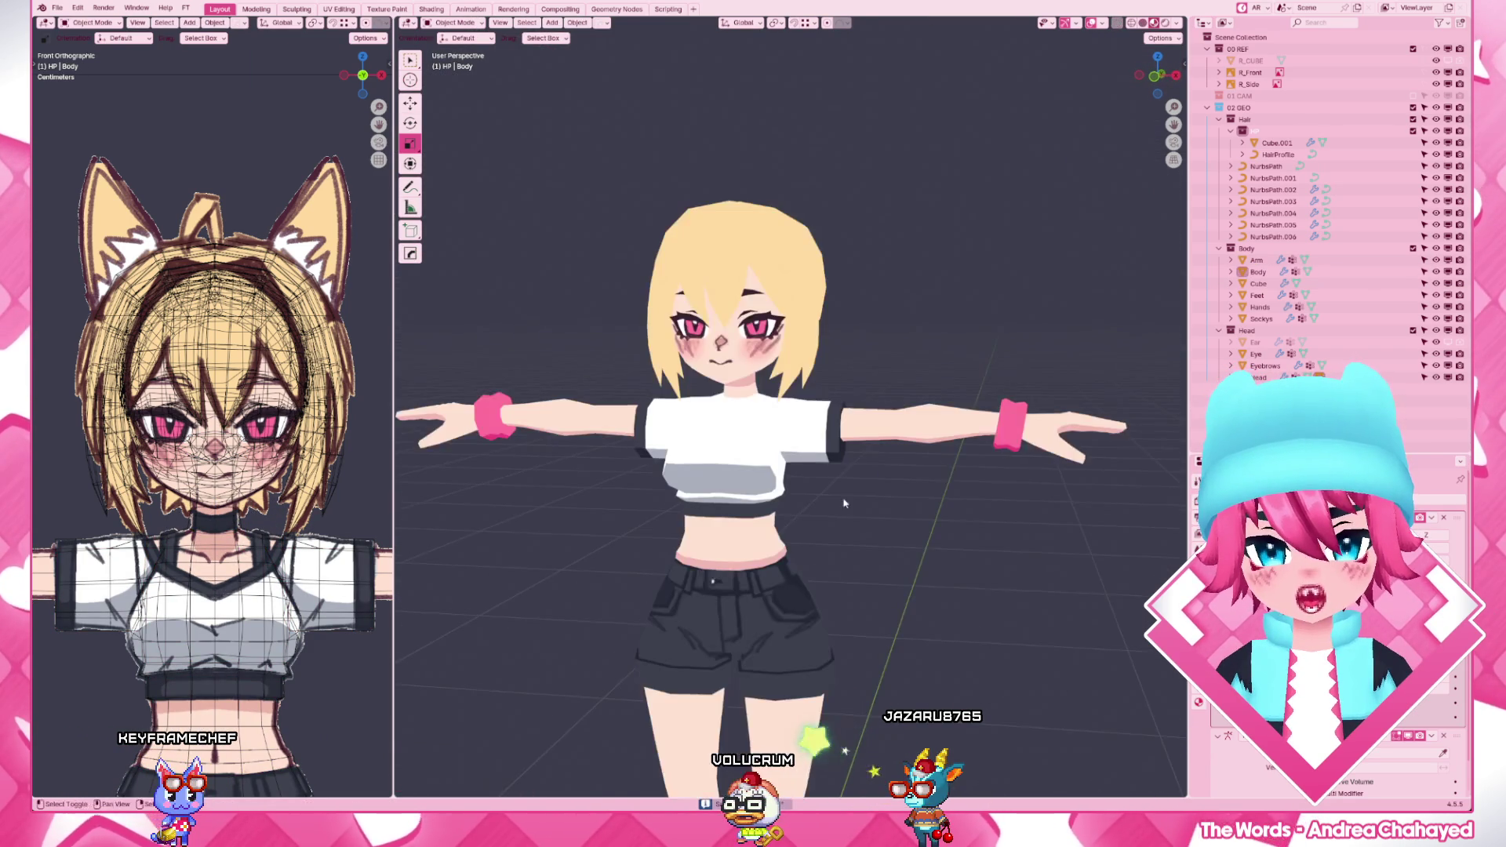
scroll(785, 415, up, 3)
mouse_move(786, 414)
middle_down()
mouse_move(805, 487)
mouse_move(853, 511)
middle_up()
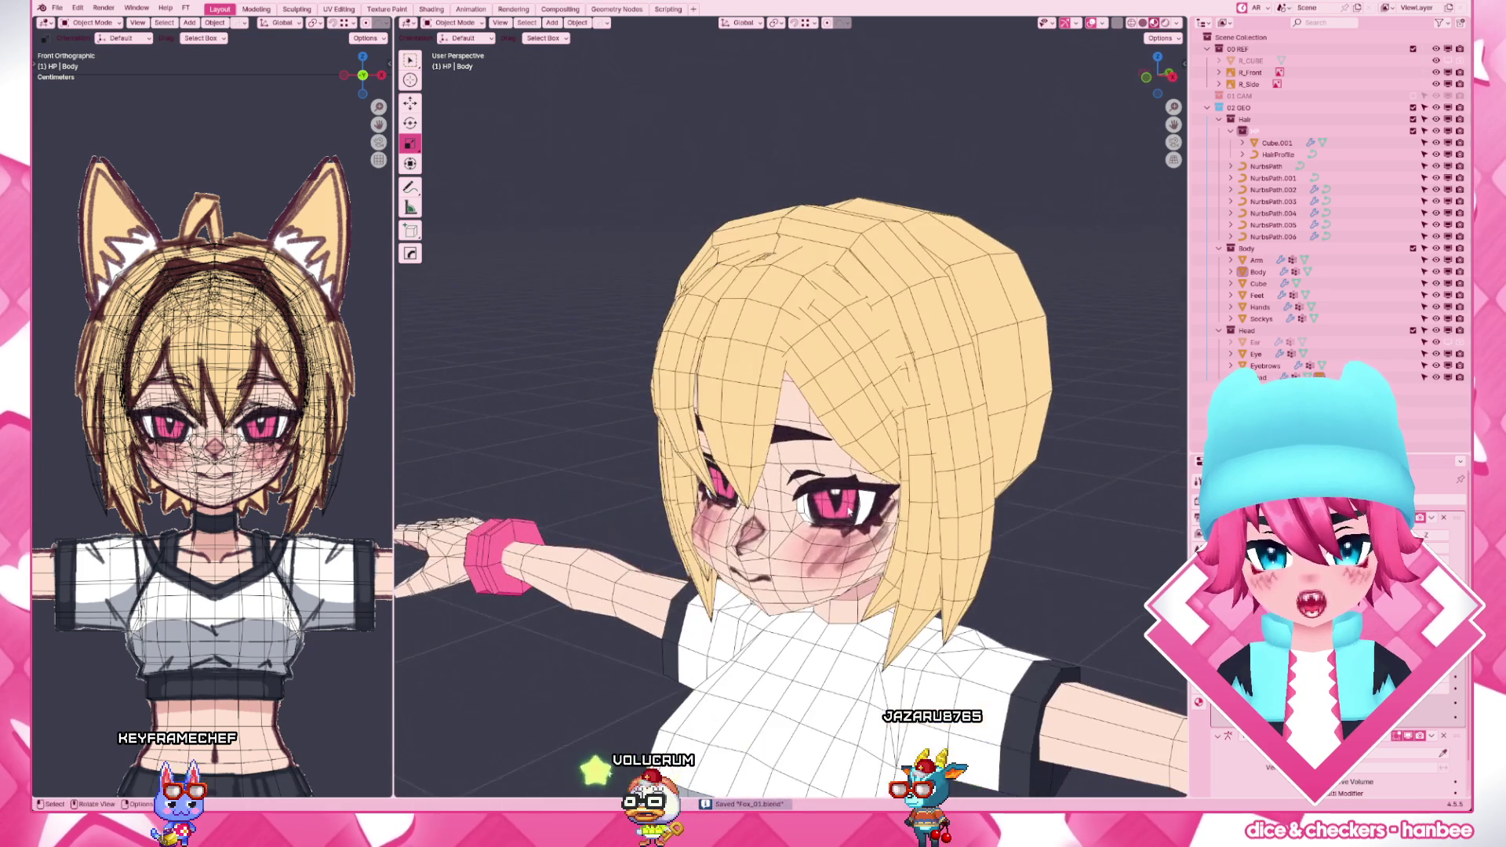
middle_drag(898, 383, 930, 365)
click(959, 347)
key(Tab)
key(g)
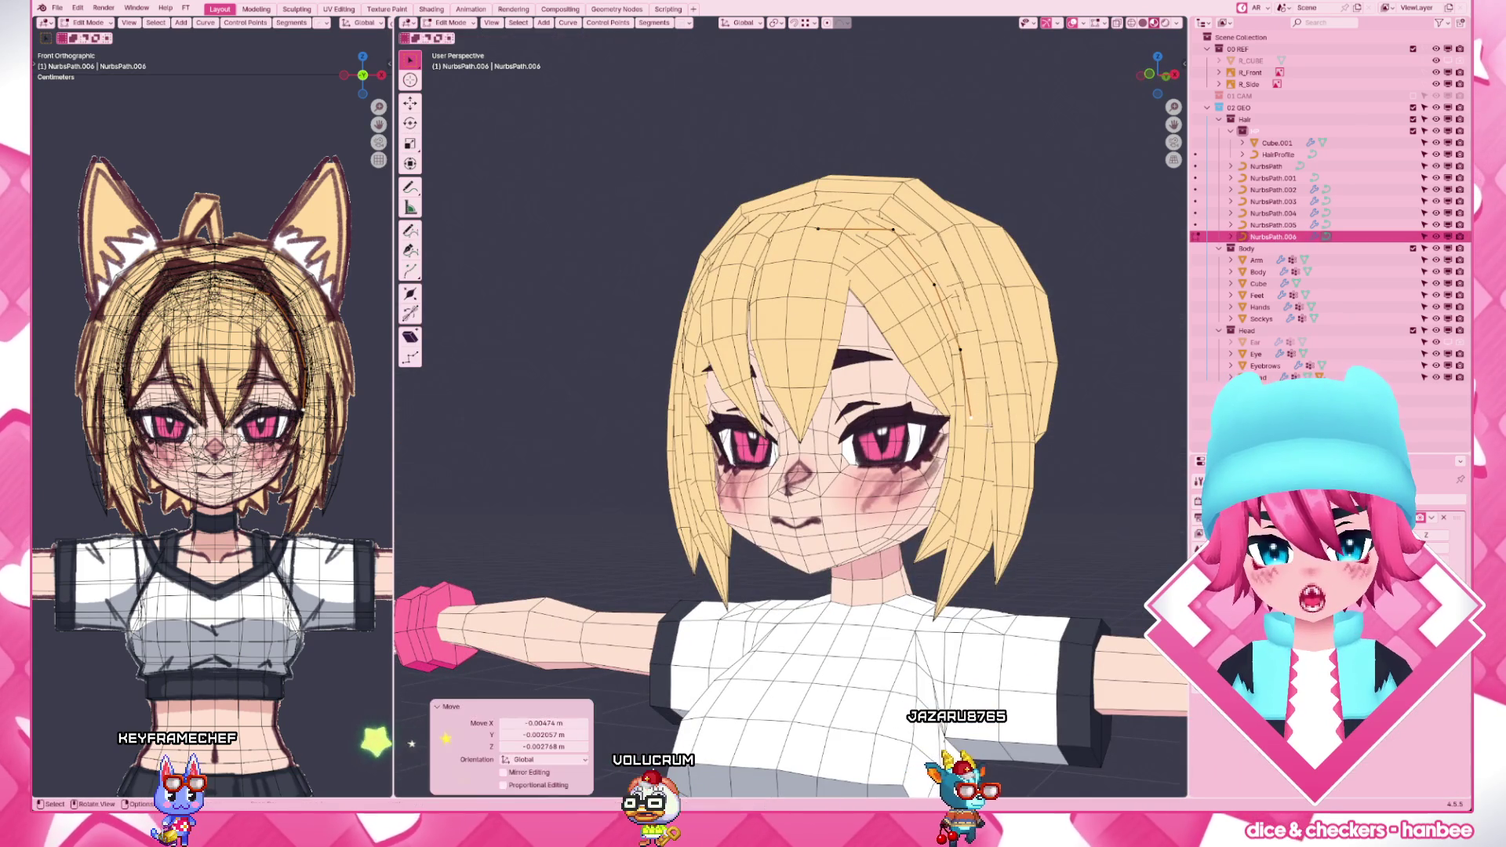
key(Tab)
scroll(824, 470, down, 5)
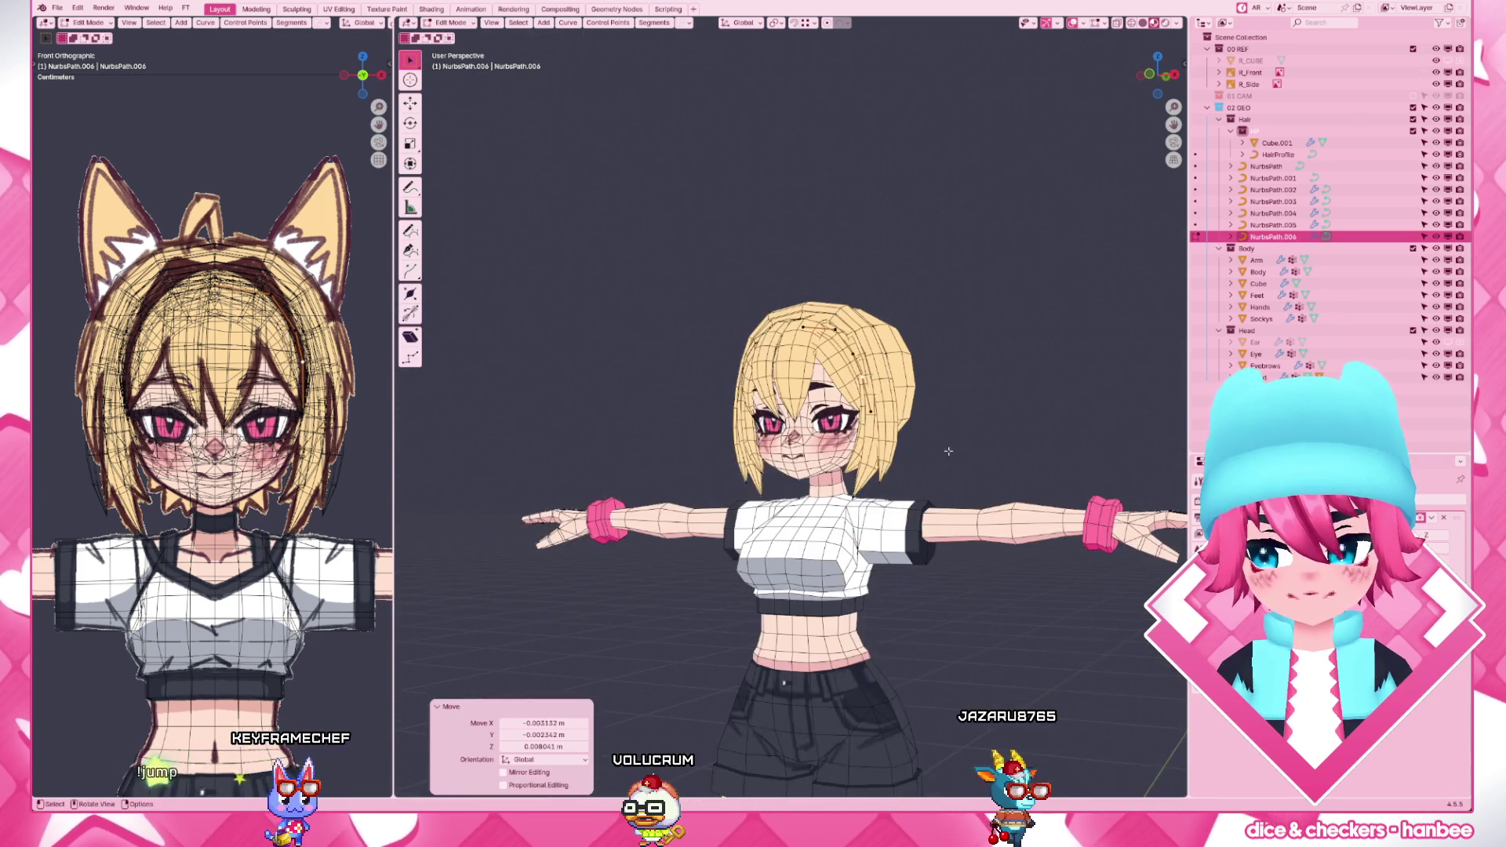
scroll(825, 471, down, 3)
- Orbit to inspect the coloured character, then return to solid shading in side view
mouse_move(824, 460)
middle_down()
mouse_move(490, 457)
mouse_move(946, 456)
middle_up()
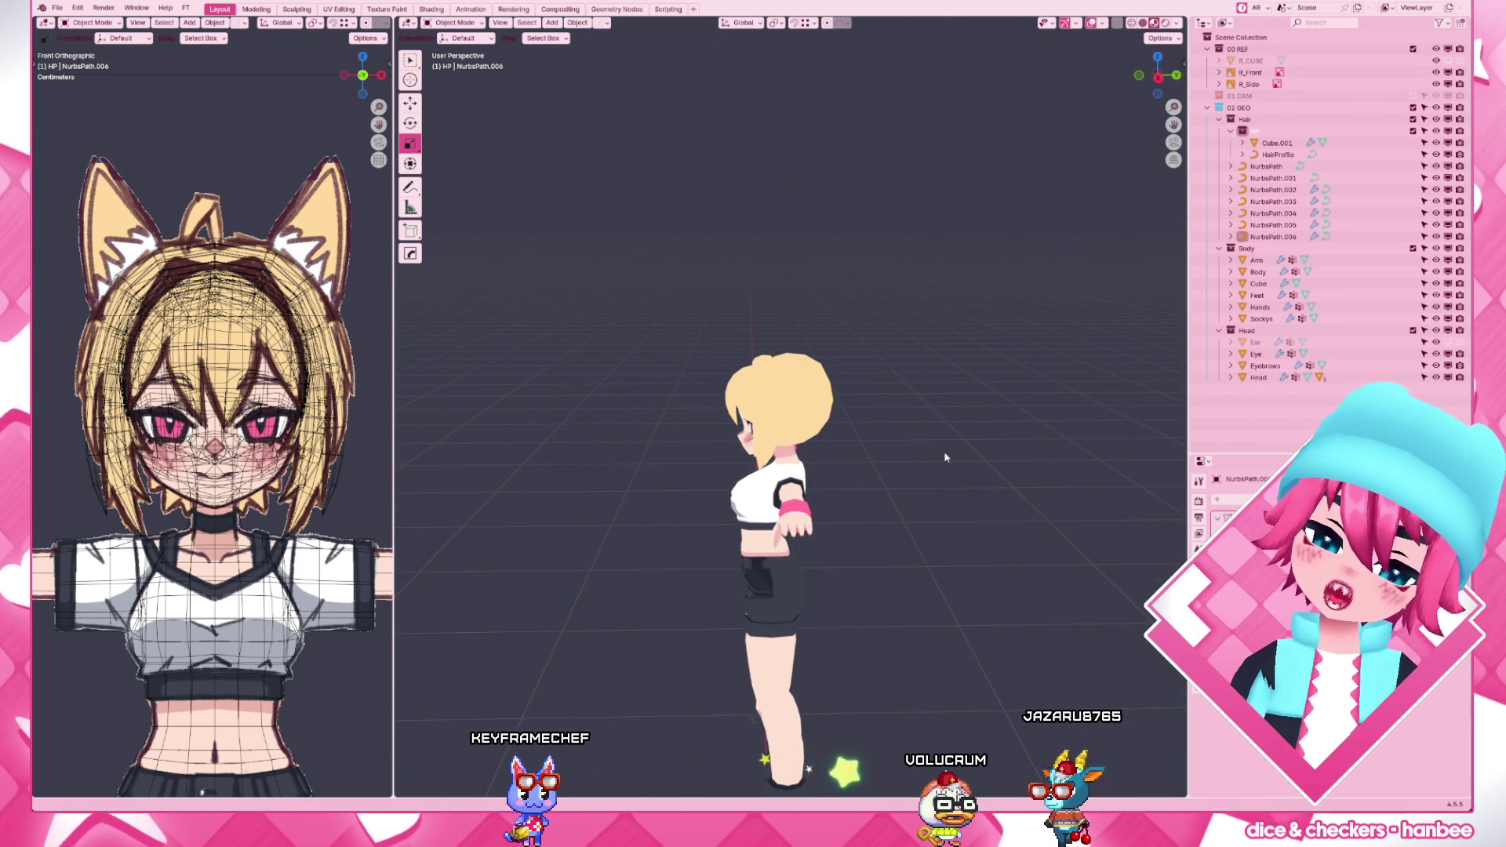
scroll(853, 436, up, 6)
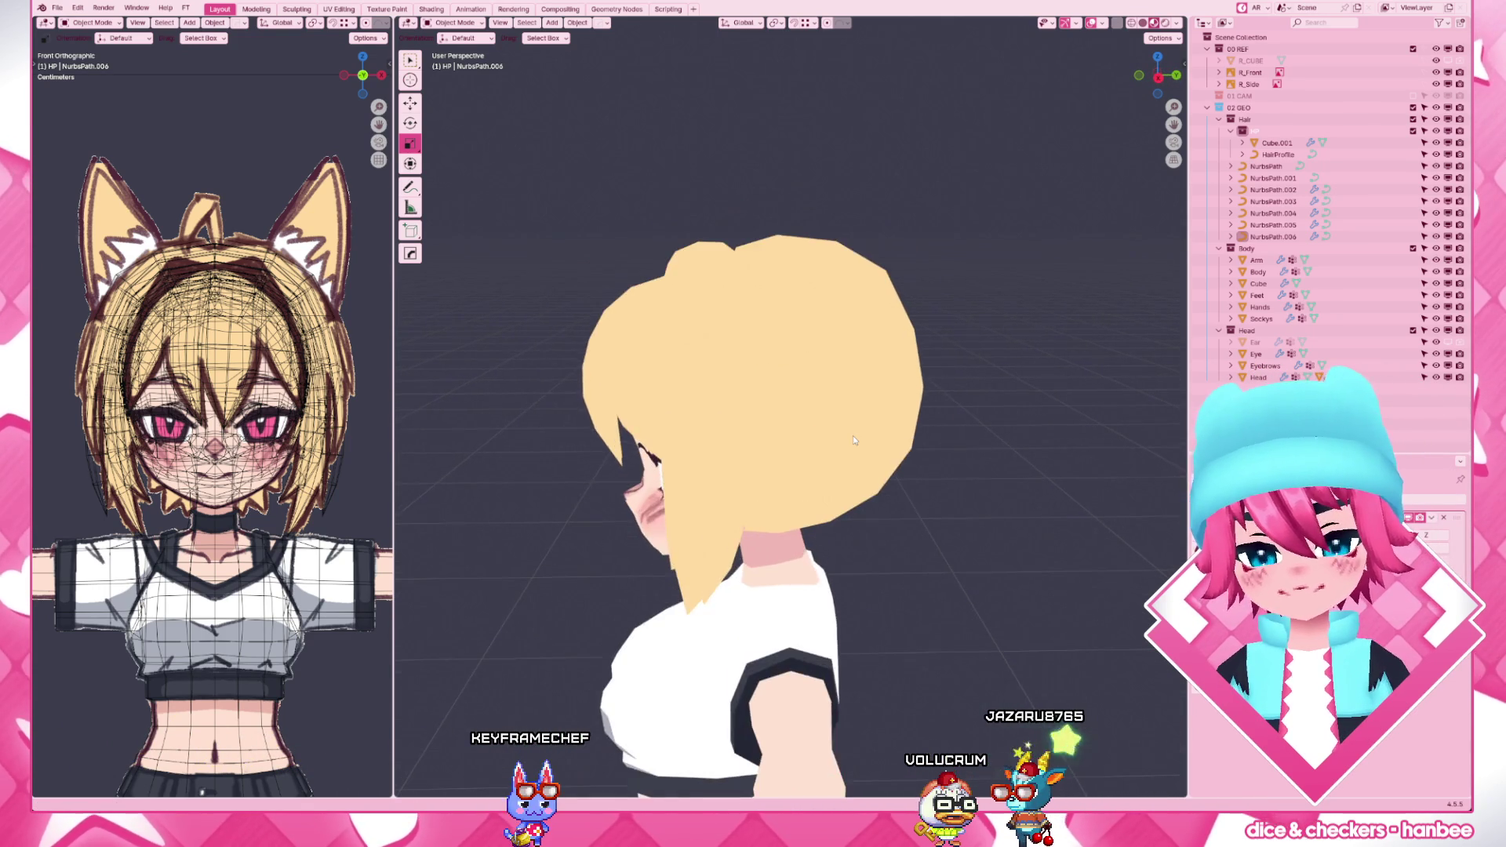
key(KP_3)
key(z)
- Move NurbsPath.004's top control point along Y and adjust it again in front view
click(714, 365)
key(Tab)
drag(792, 389, 647, 221)
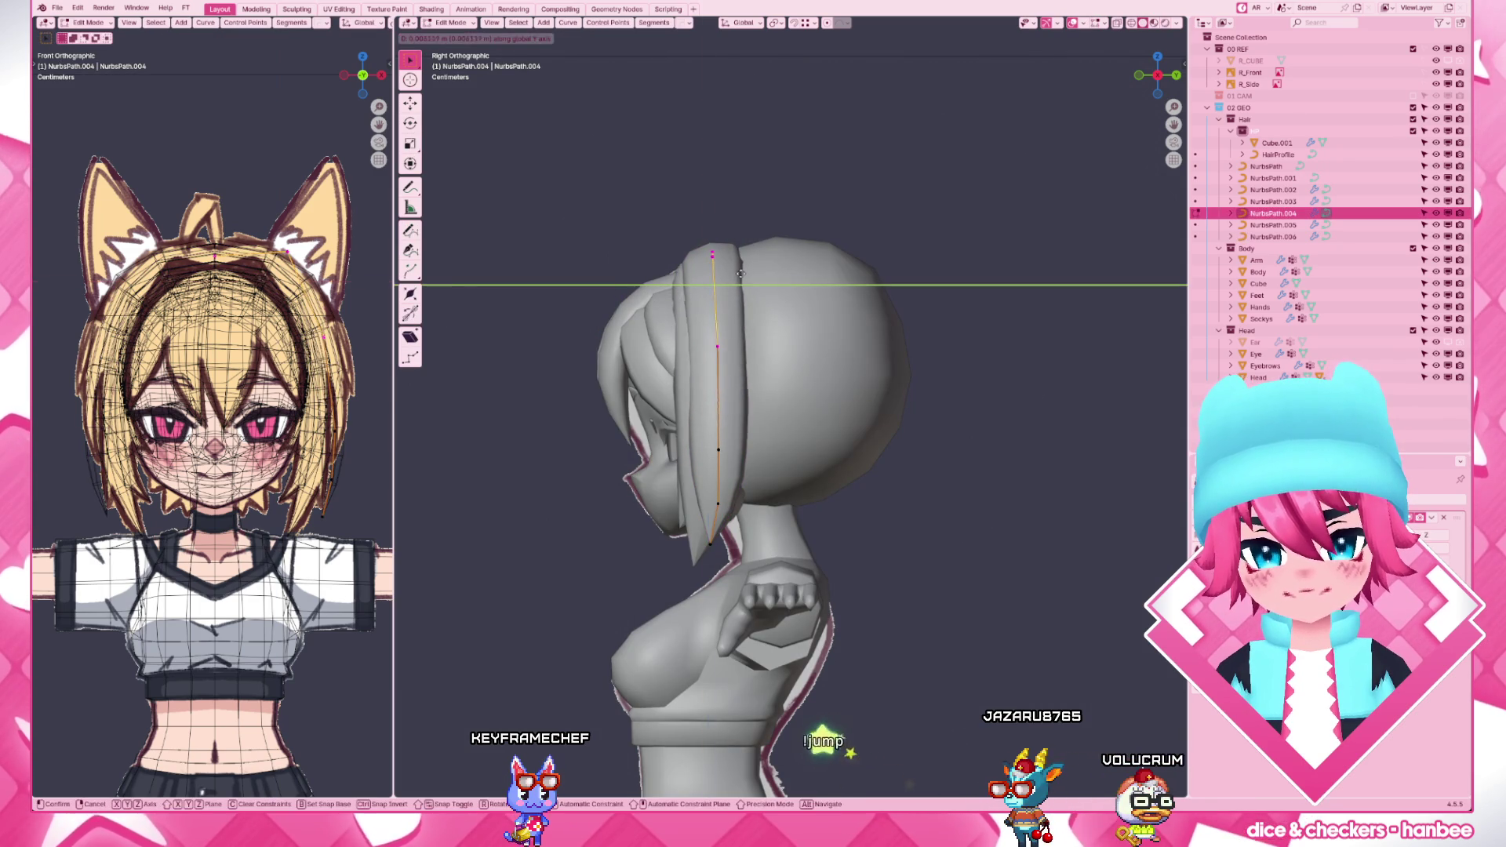
key(g)
key(y)
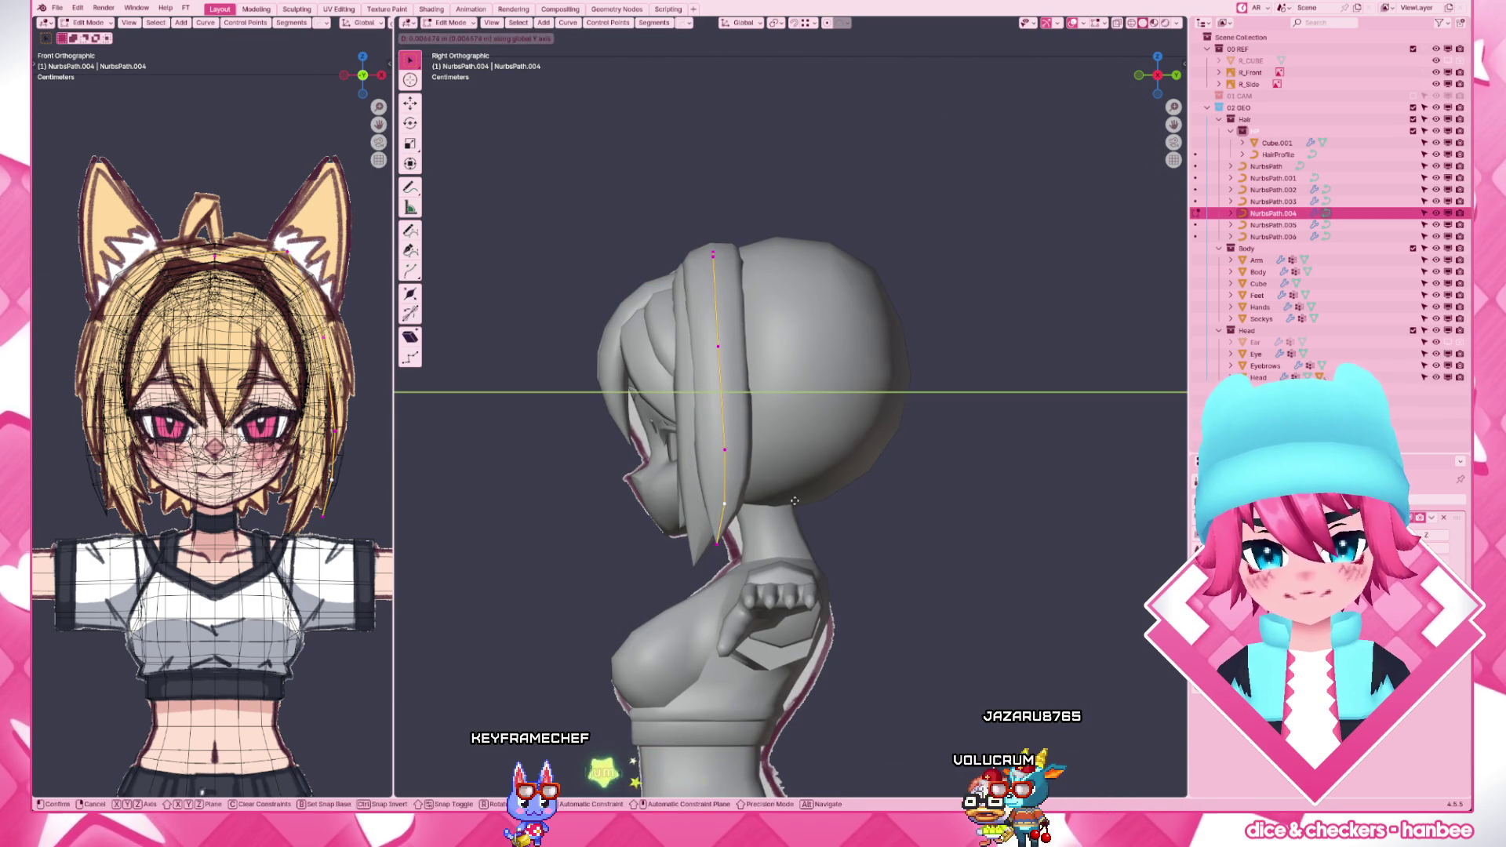
click(794, 502)
key(KP_1)
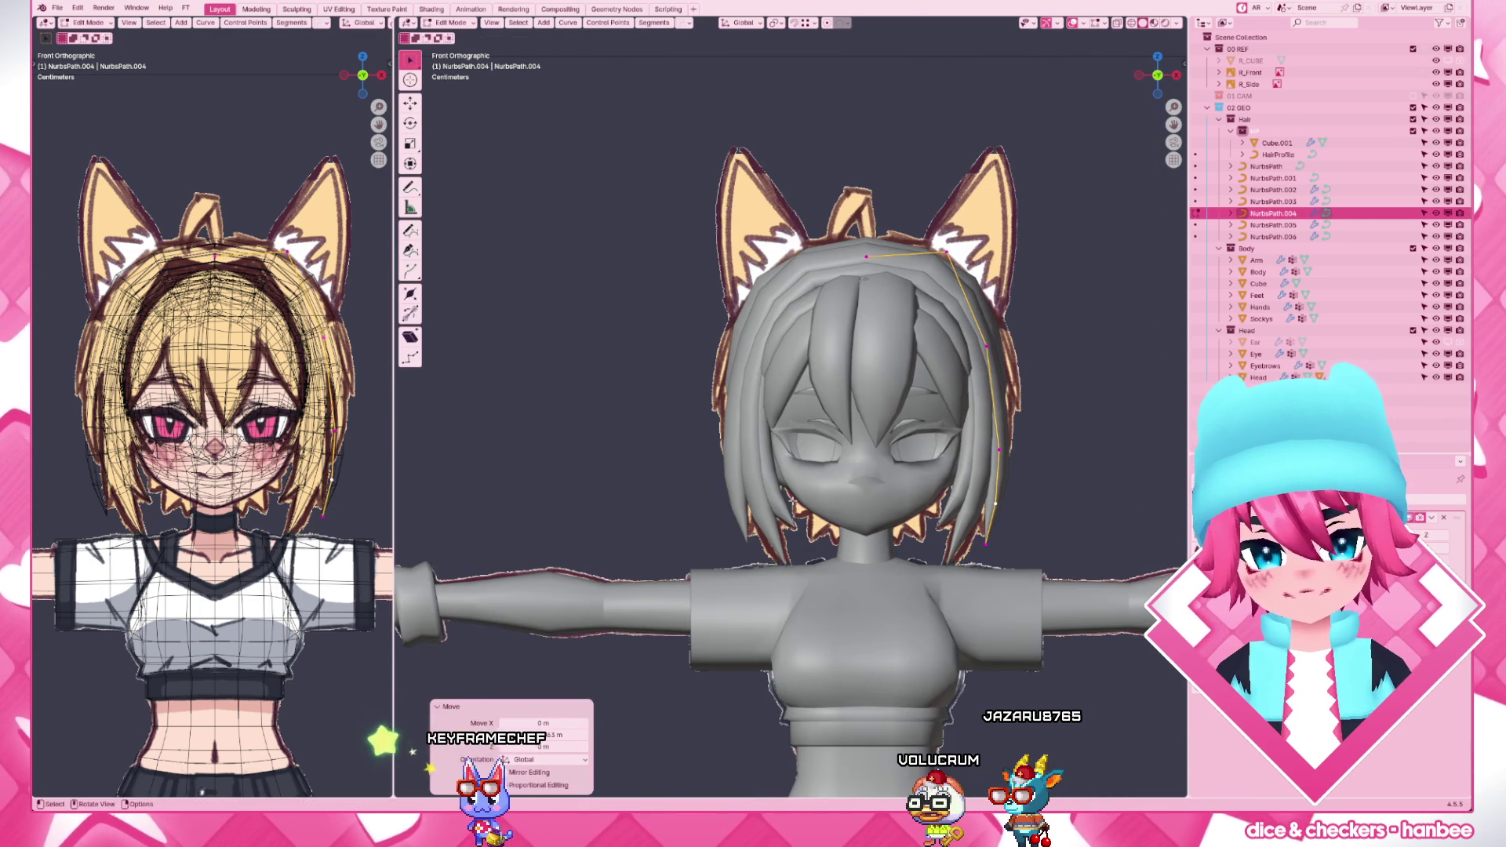
key(g)
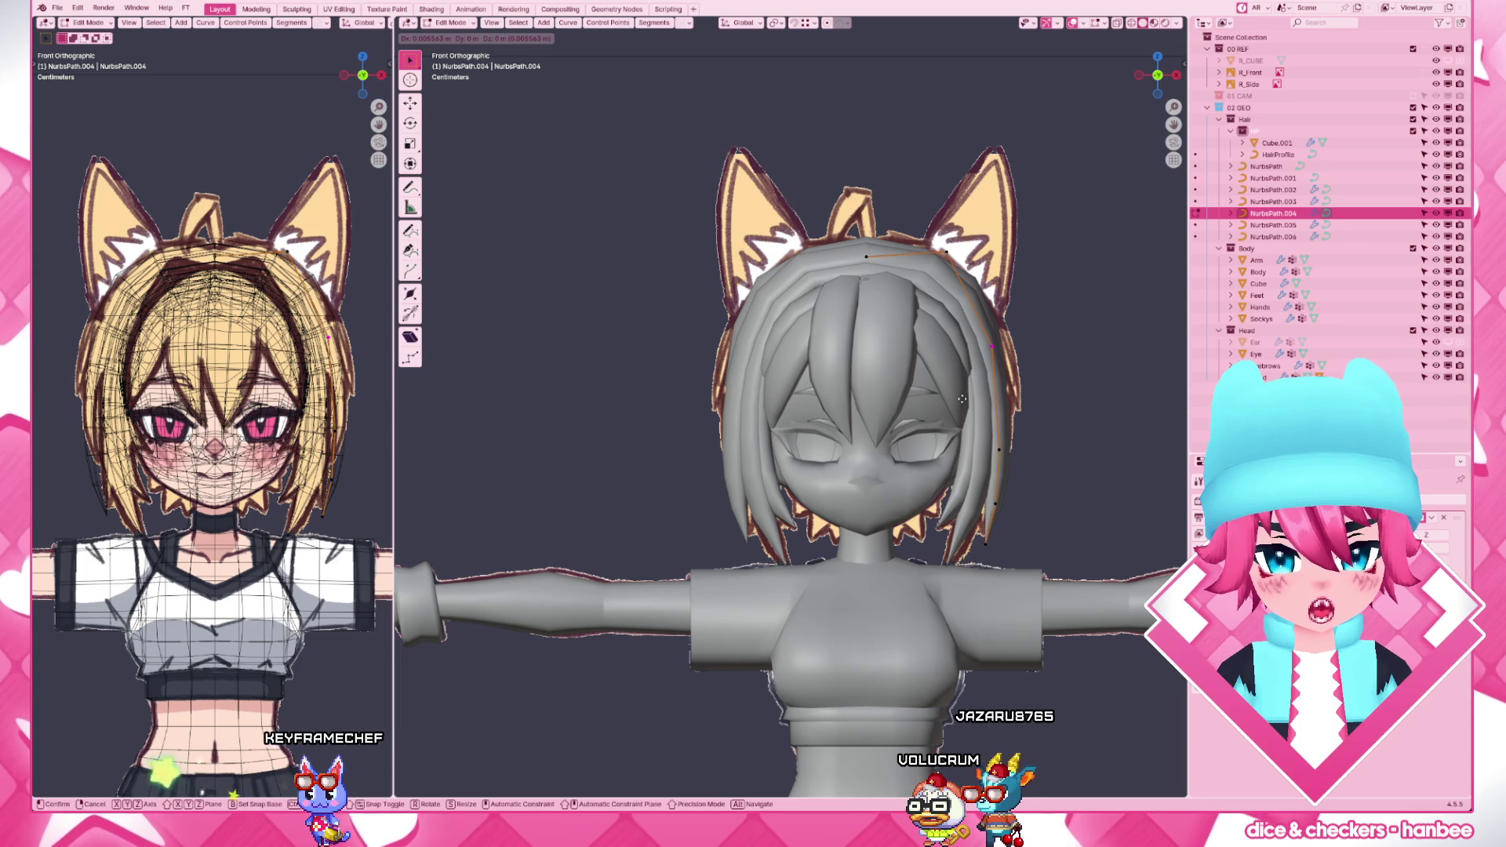
click(959, 401)
key(Tab)
scroll(1040, 379, down, 3)
scroll(1007, 459, up, 3)
- Nudge control points on the next strand and on NurbsPath.002 closer to the head
click(992, 519)
key(Tab)
key(g)
click(998, 515)
key(Tab)
scroll(1077, 386, down, 3)
scroll(948, 525, up, 3)
click(962, 532)
key(Tab)
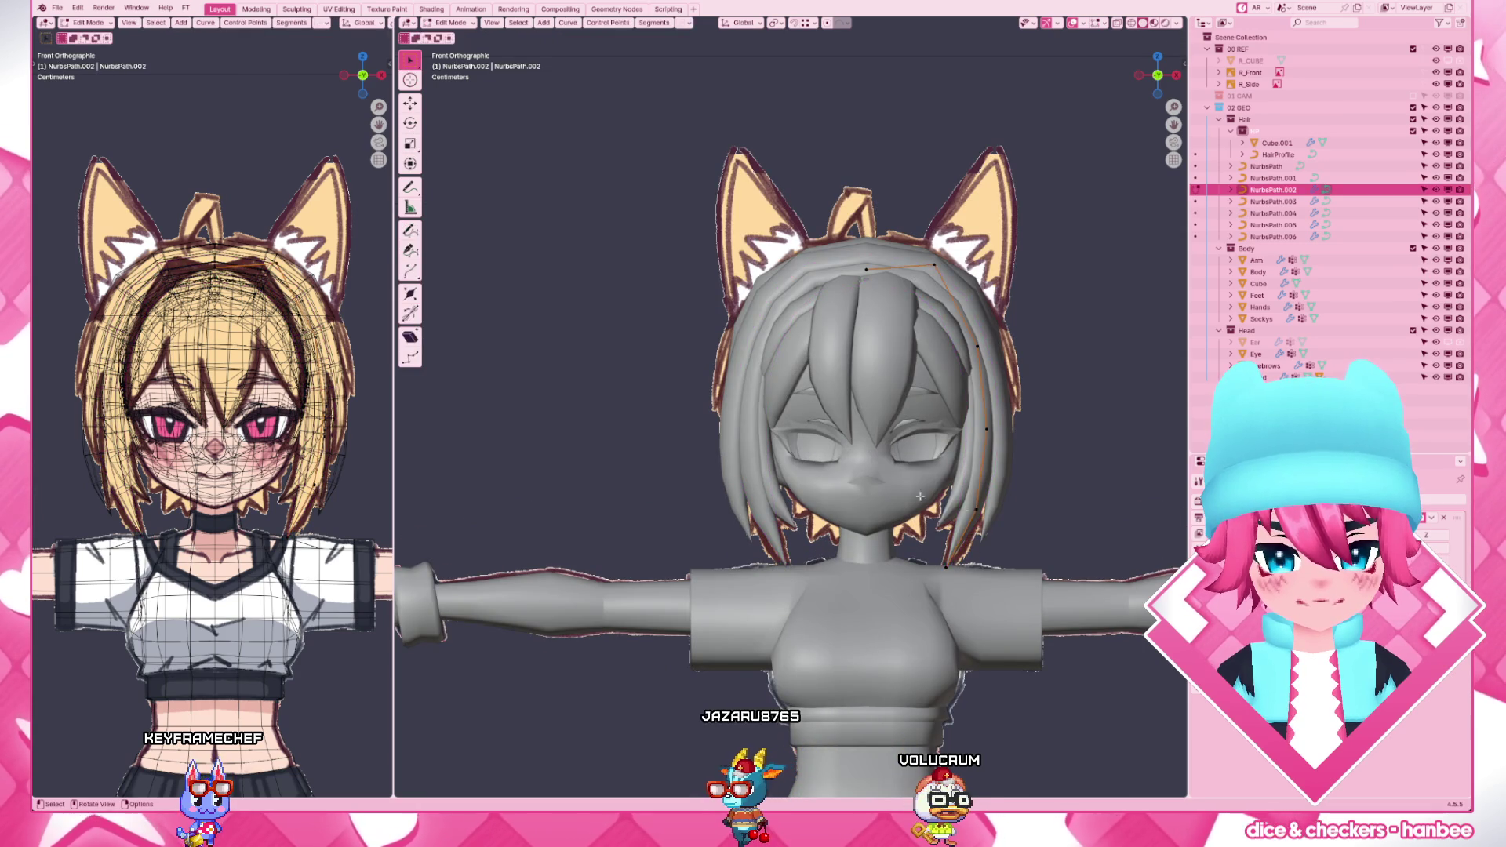
click(1089, 521)
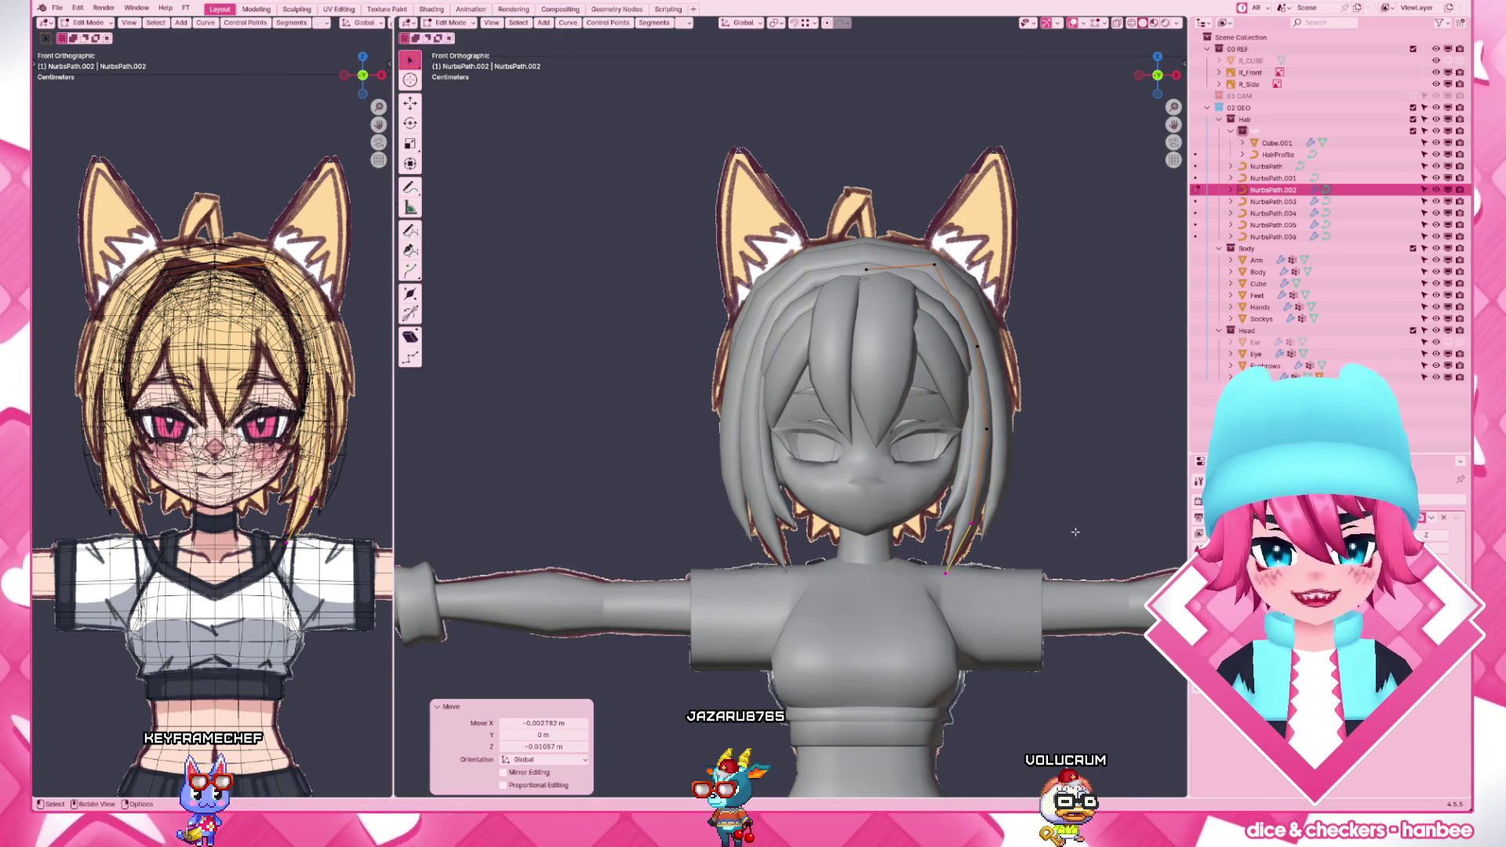
key(Tab)
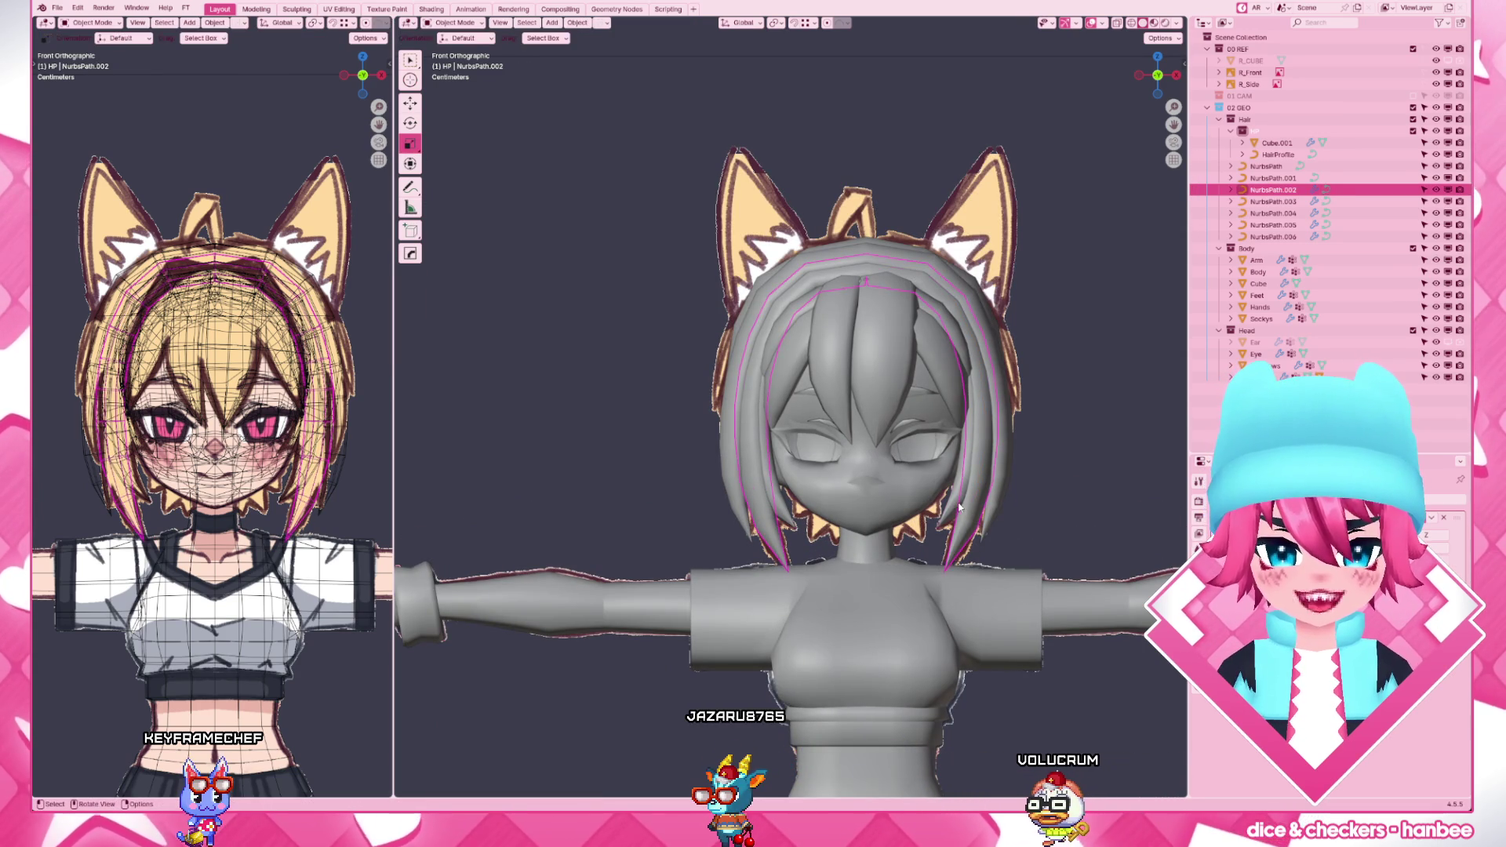
- Reposition a control point on the NurbsPath.003 strand and return to object mode
click(962, 508)
key(Tab)
key(g)
click(977, 485)
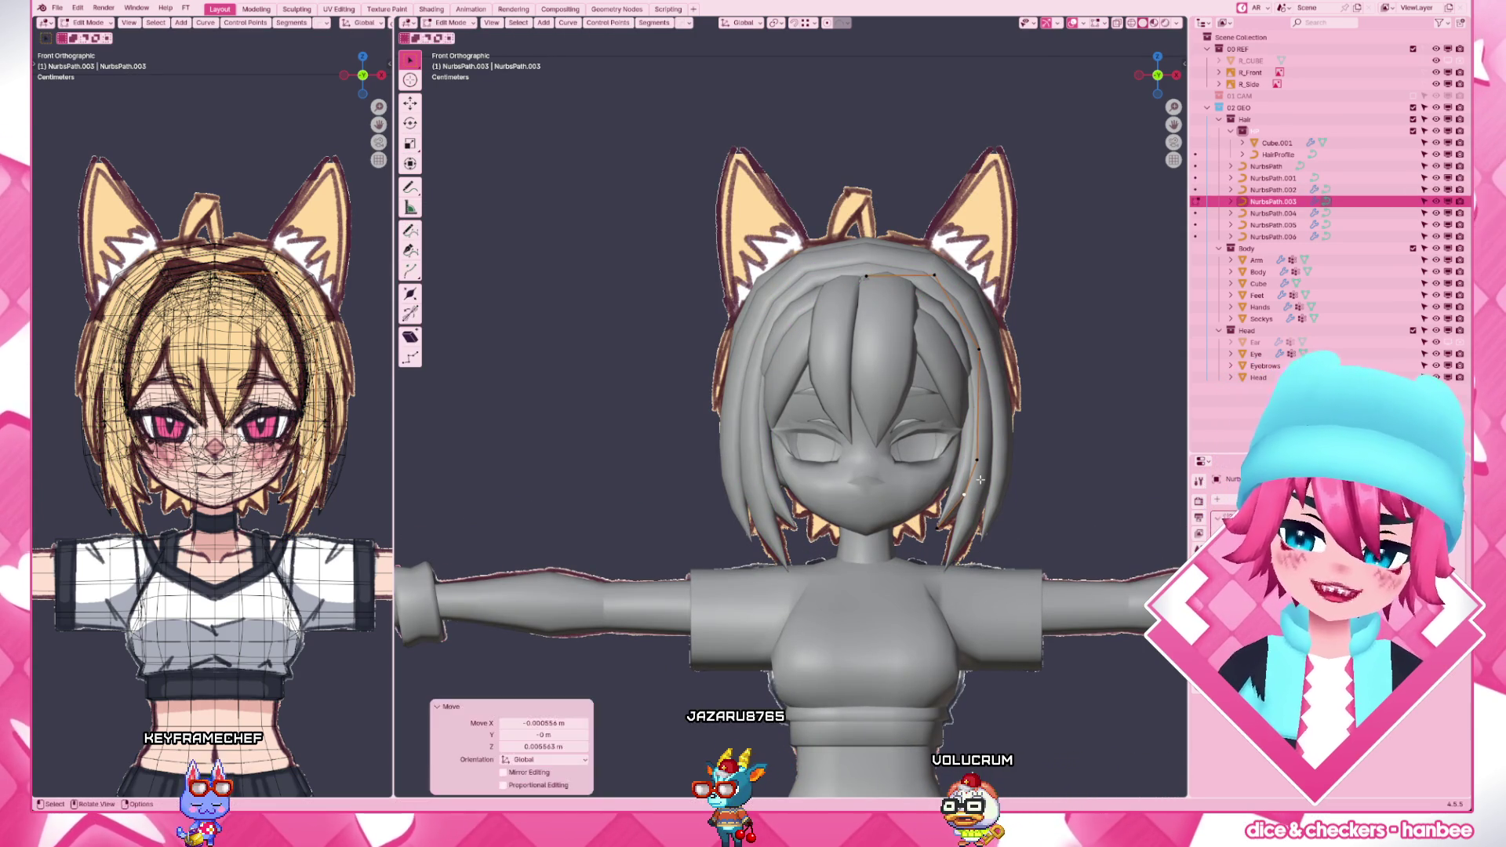
click(981, 473)
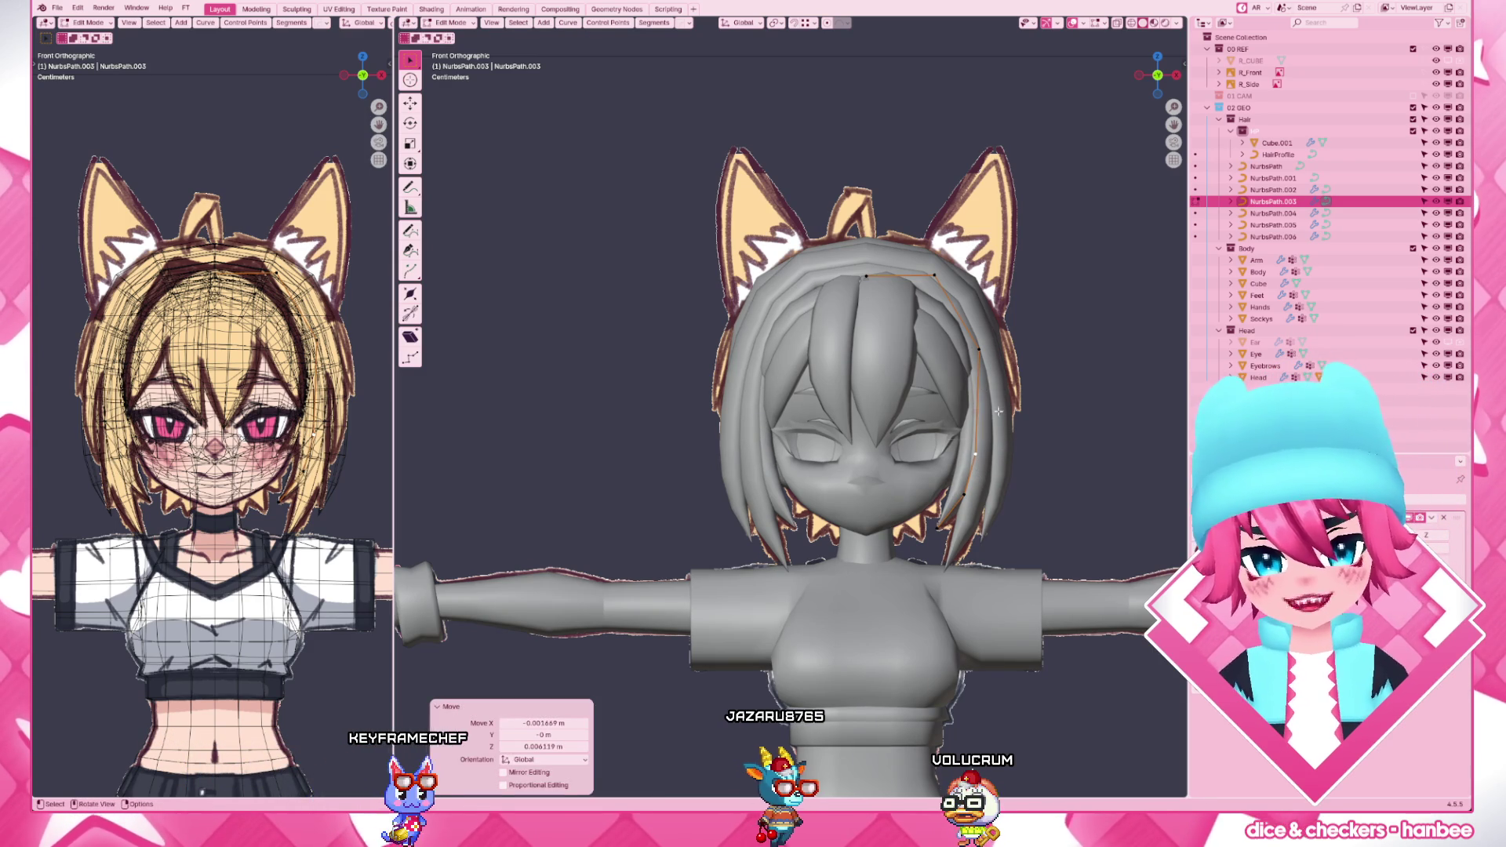
key(Tab)
scroll(1028, 294, down, 2)
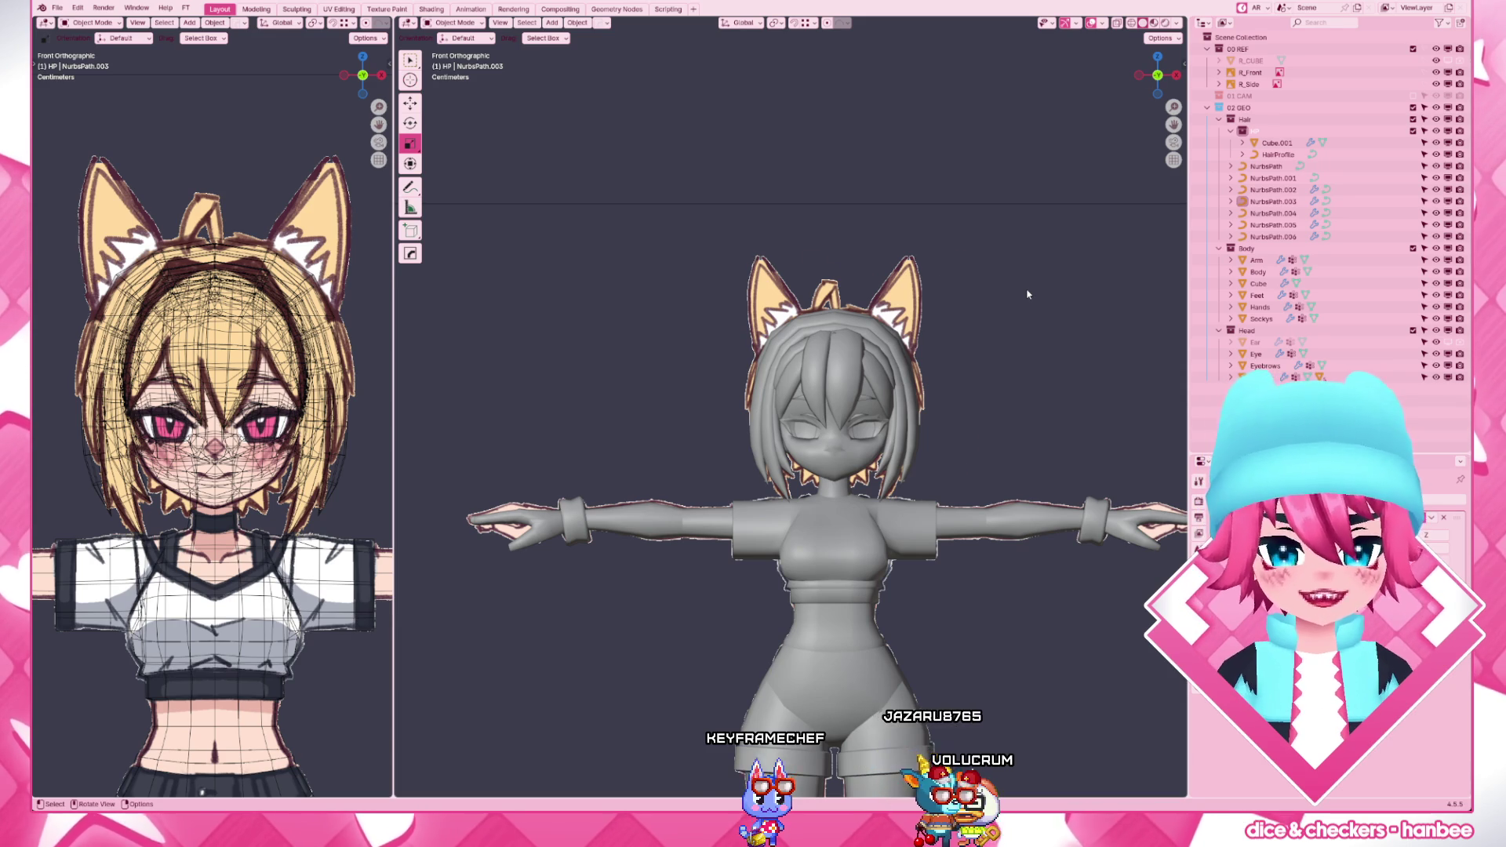
- From the right side view, edit NurbsPath.004 and shift its lower points along Y toward the head
key(KP_3)
scroll(1020, 286, up, 3)
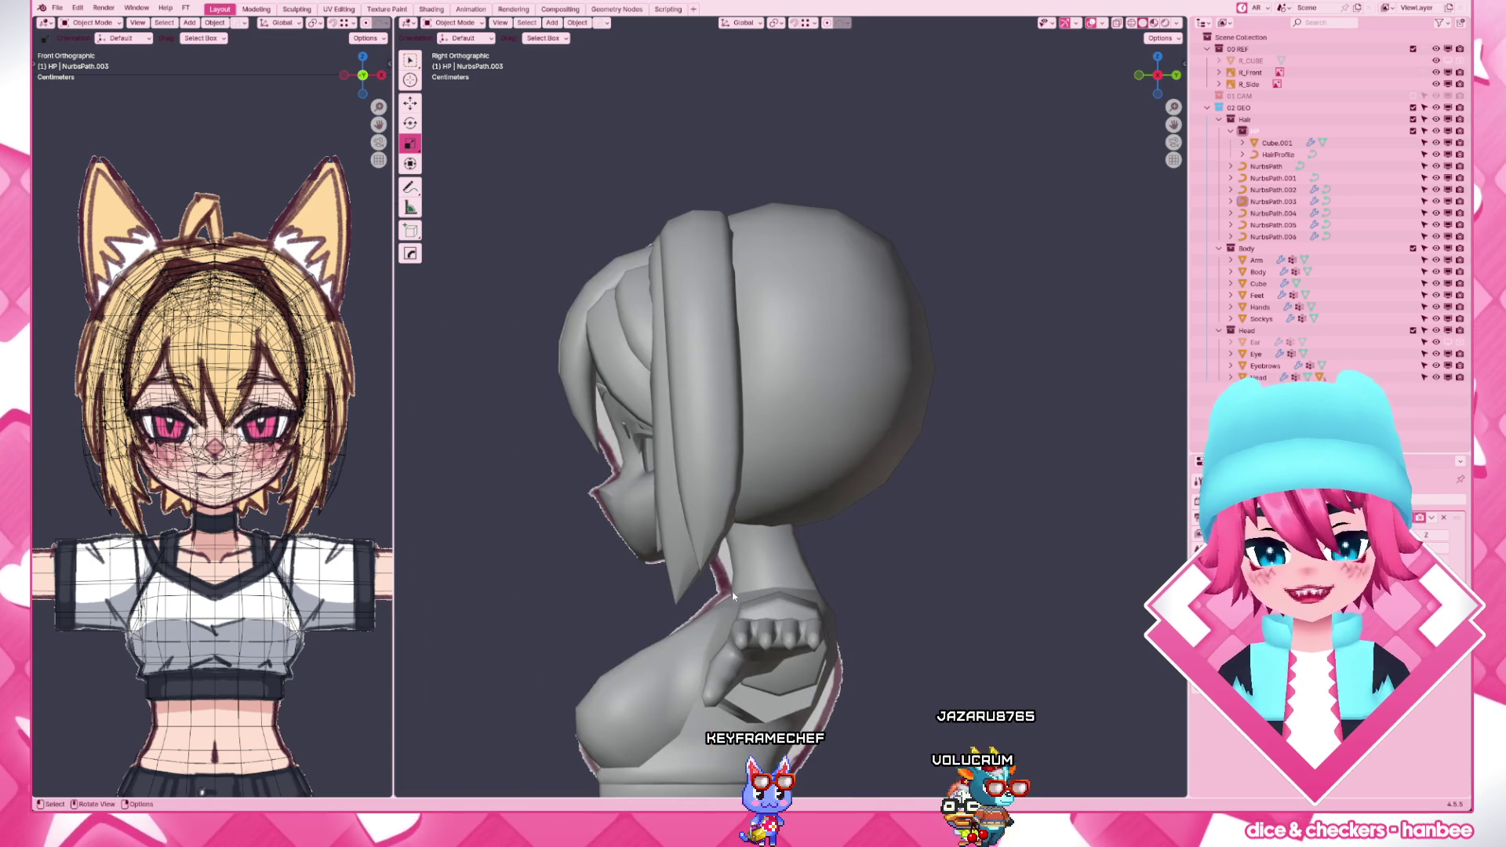
click(683, 572)
key(Tab)
drag(801, 604, 716, 553)
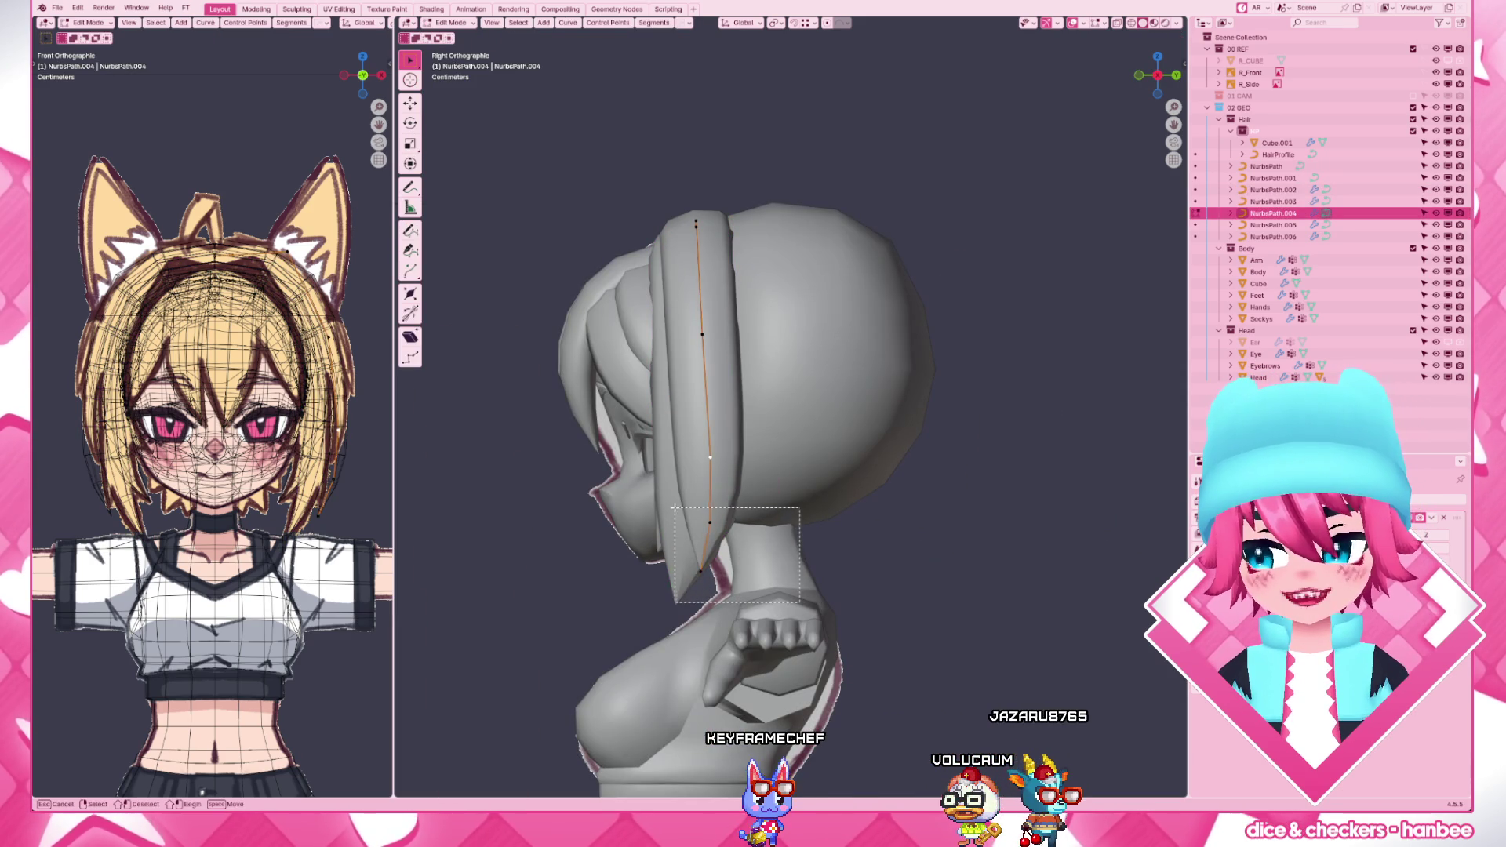
key(g)
key(y)
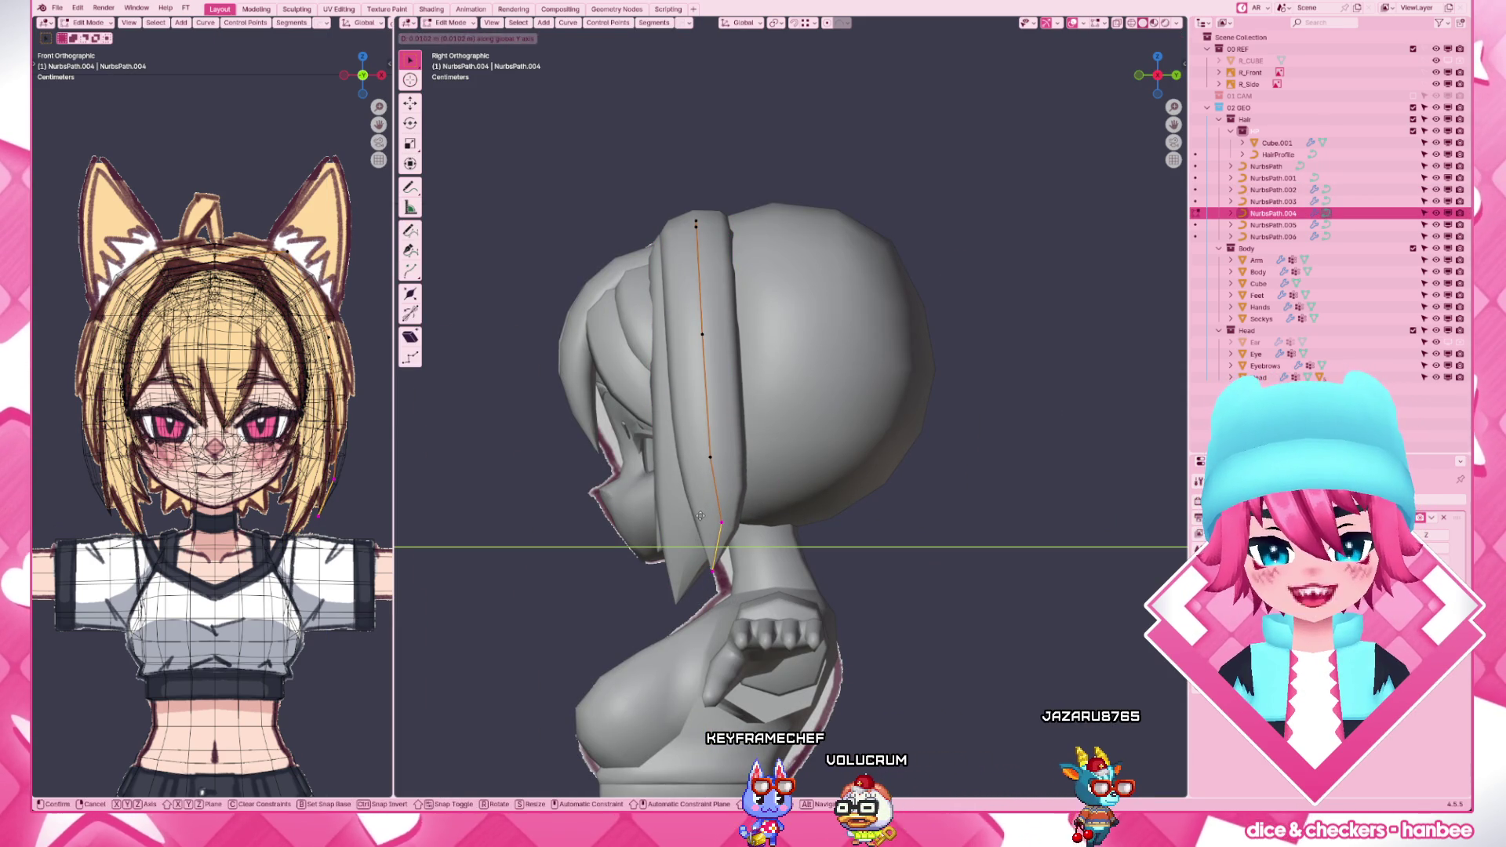
click(700, 516)
key(g)
key(y)
click(729, 551)
- Move the remaining points up the strand along Y so they sit against the head's profile
key(g)
key(y)
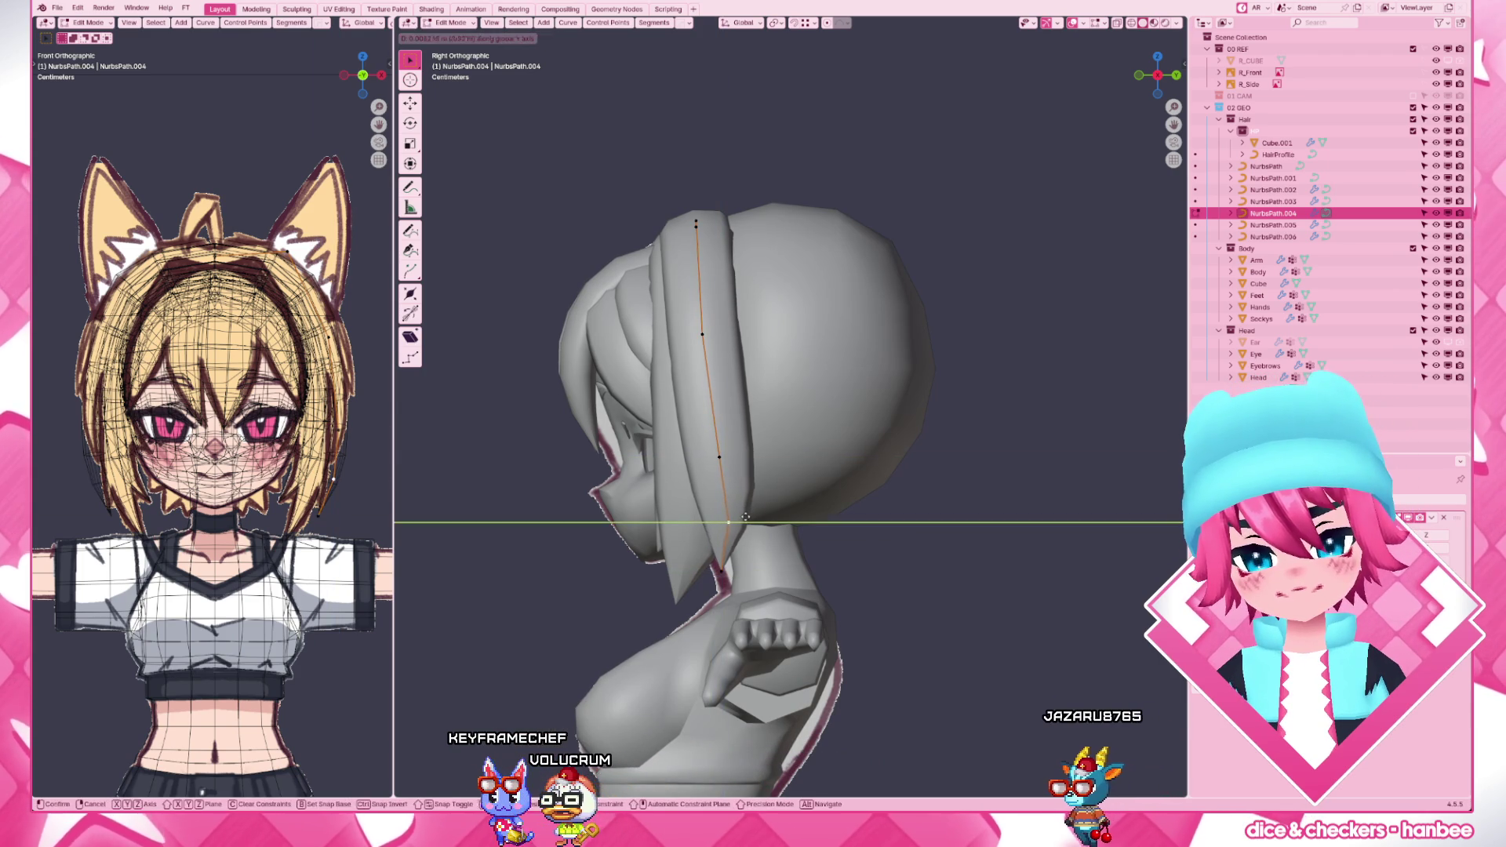
click(745, 518)
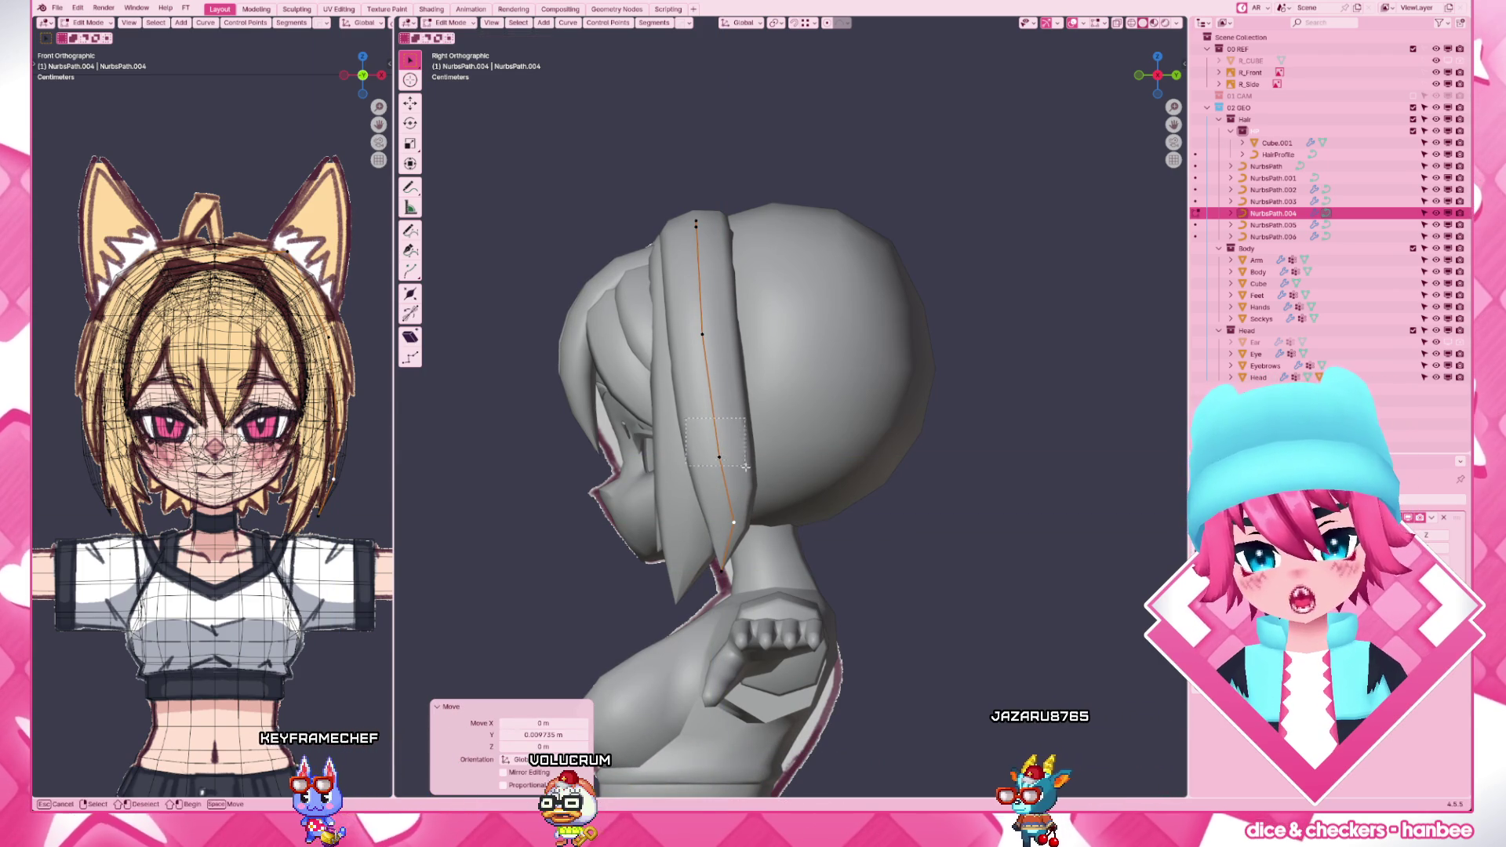
key(g)
key(y)
click(736, 424)
key(g)
key(y)
click(740, 366)
key(Tab)
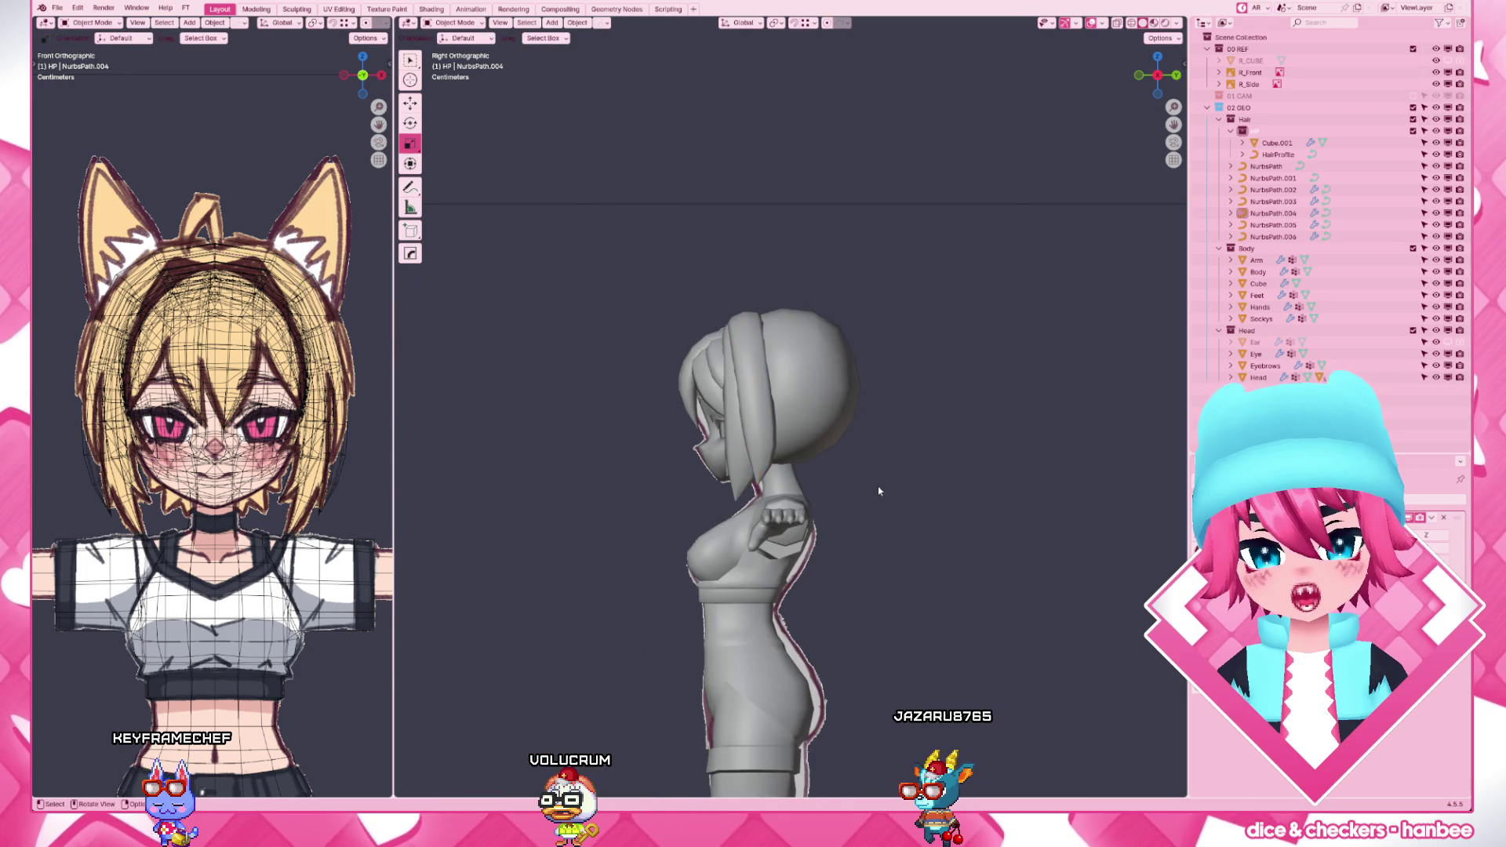
- Check the whole character in solid shading and nudge the front strand's points in perspective
key(KP_0)
mouse_move(824, 471)
middle_down()
mouse_move(899, 546)
mouse_move(959, 547)
mouse_move(813, 476)
mouse_move(807, 517)
middle_up()
key(z)
scroll(734, 440, up, 2)
click(707, 470)
scroll(706, 471, up, 2)
key(Tab)
key(g)
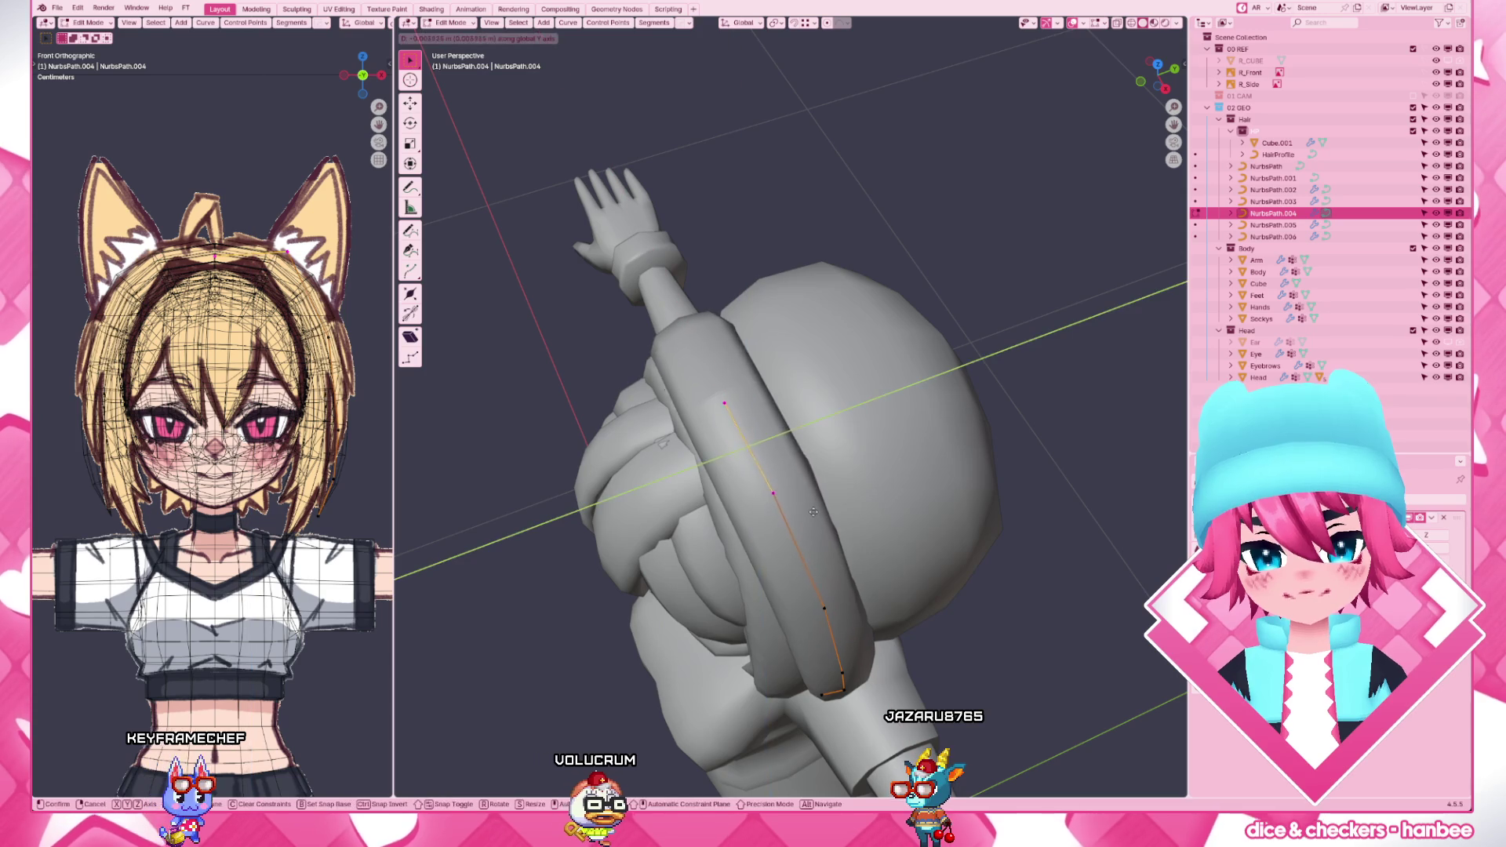
click(807, 516)
- Shift the strand's top point slightly along Y from the side, then inspect from above in object mode
key(KP_3)
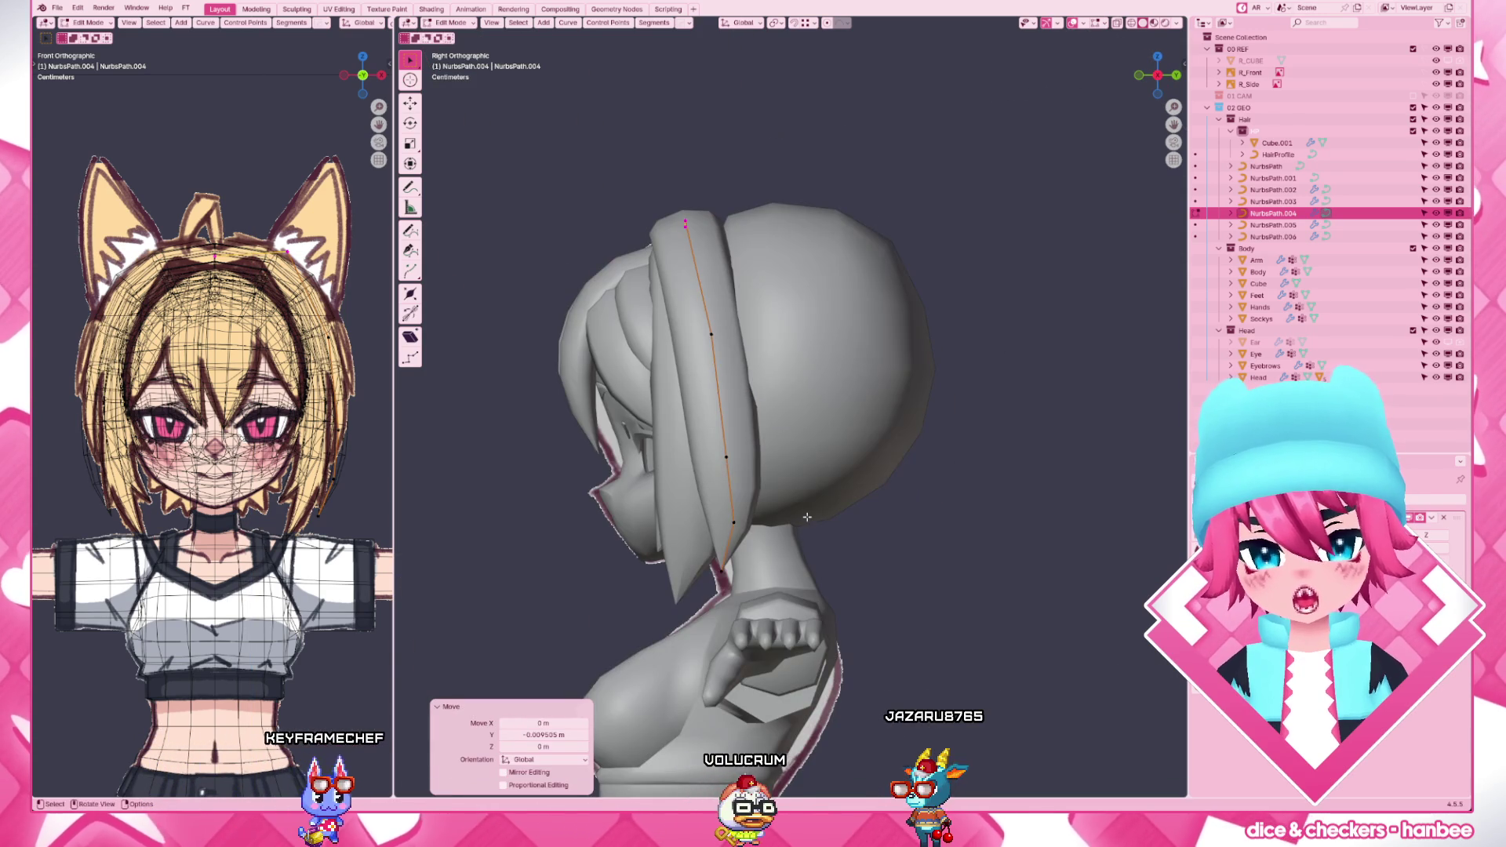
key(g)
key(y)
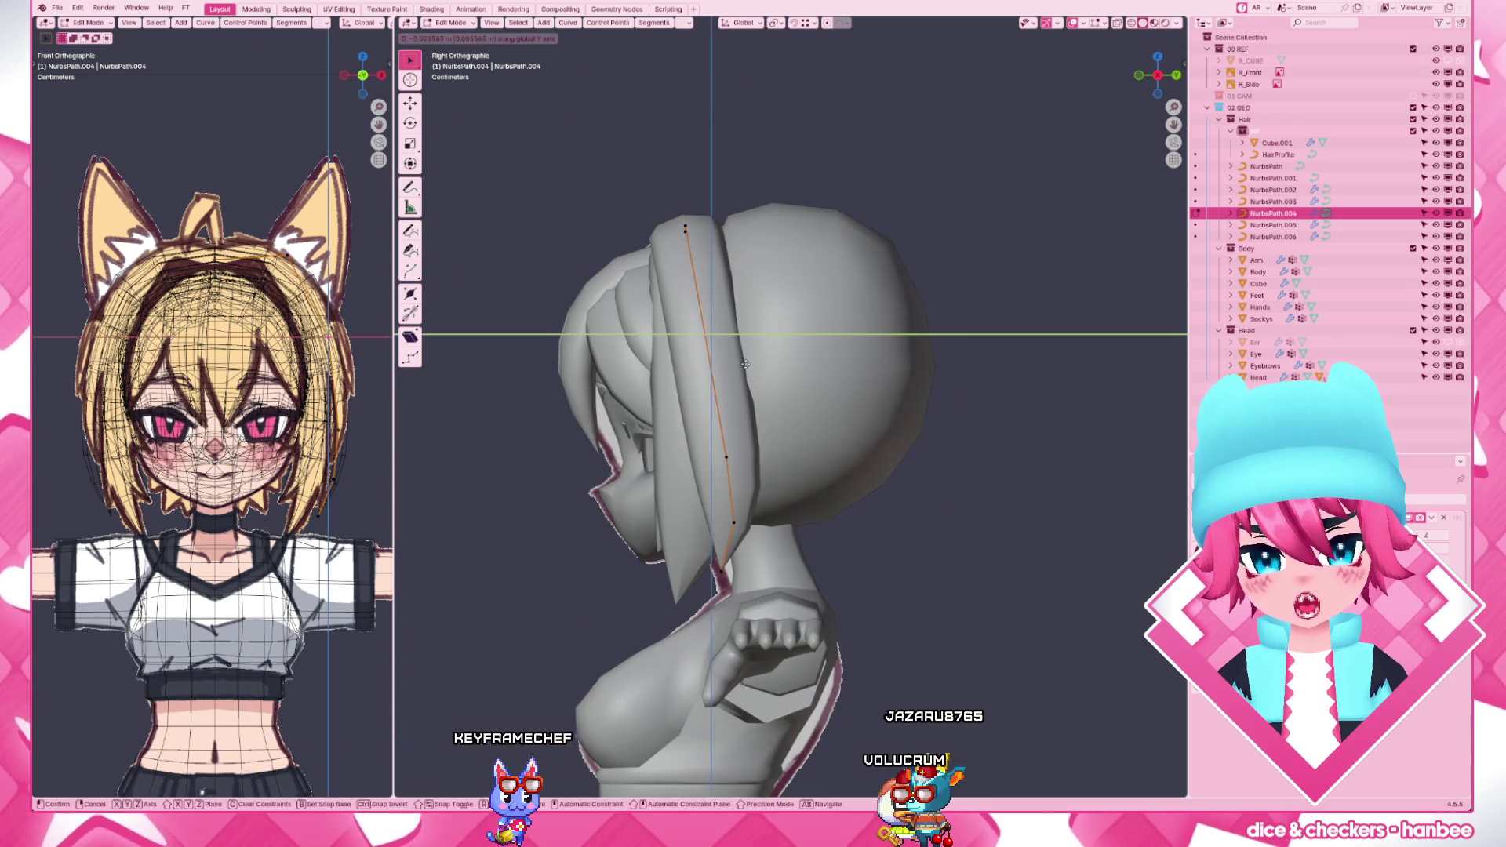
click(744, 364)
middle_drag(744, 377, 875, 585)
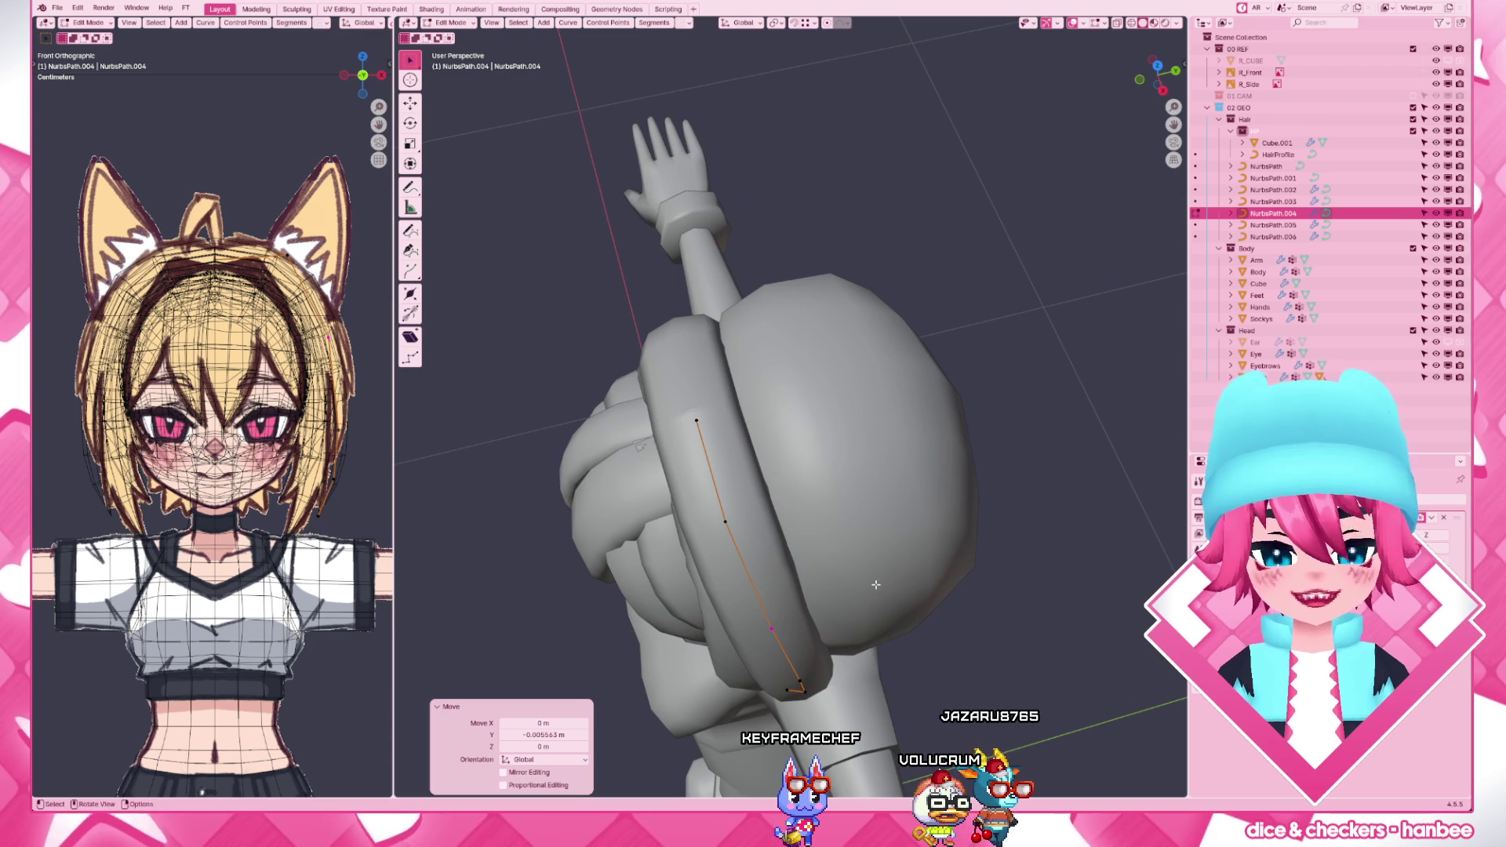
scroll(875, 585, down, 5)
key(Tab)
mouse_move(848, 495)
middle_down()
mouse_move(896, 430)
mouse_move(859, 472)
mouse_move(848, 423)
mouse_move(818, 399)
mouse_move(870, 485)
middle_up()
scroll(895, 447, up, 4)
scroll(819, 399, up, 3)
click(818, 399)
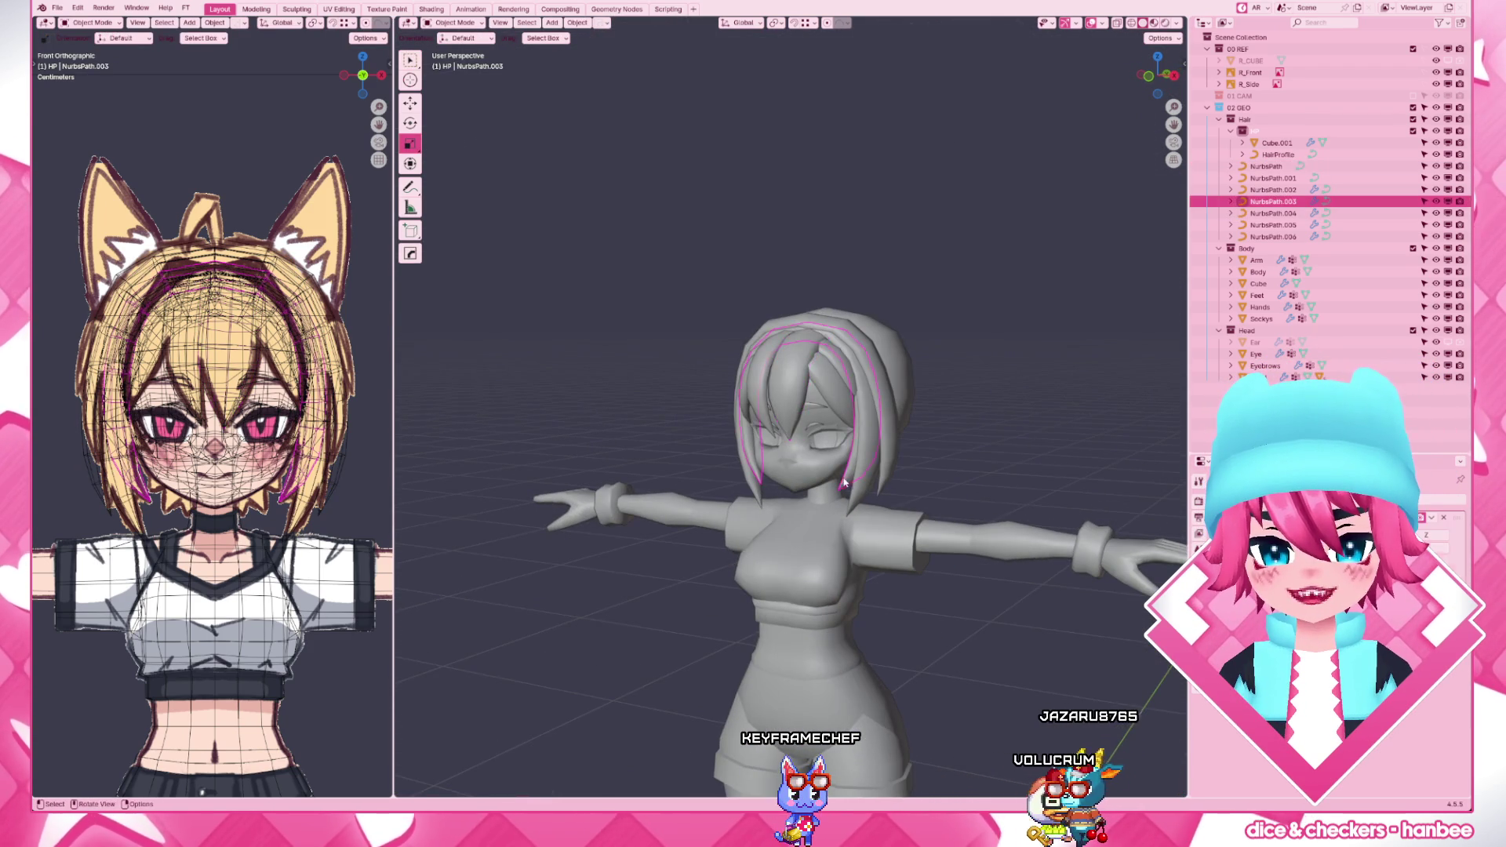
- Duplicate the side hair strand and move the copy back along Y behind the head
key(KP_3)
key(shift+d)
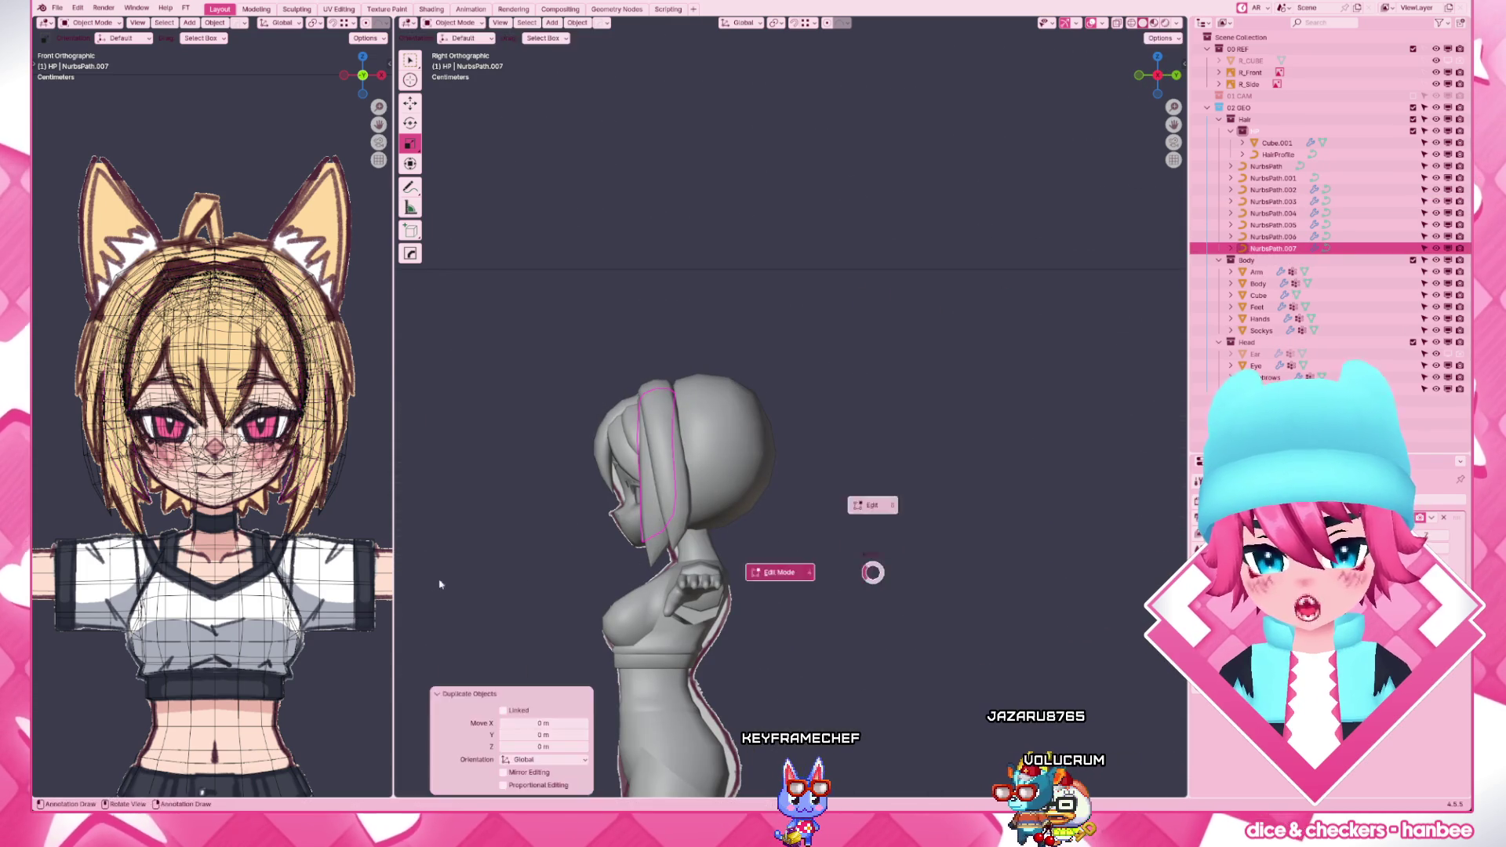
key(g)
key(y)
click(845, 535)
key(Tab)
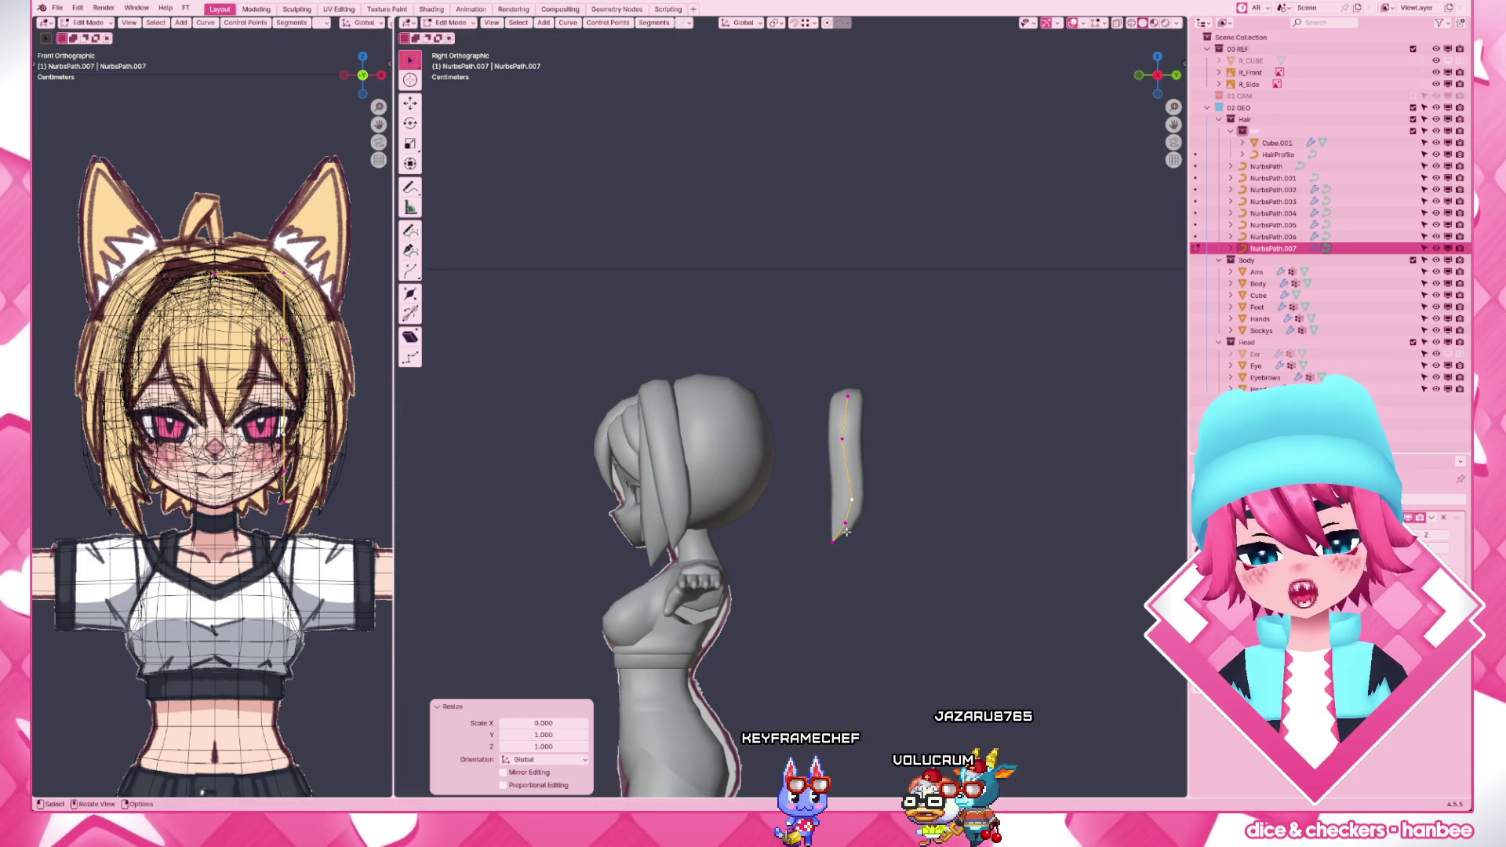
- Scale the copy's control points to 0 on Y so they line up in one plane
middle_drag(845, 533, 801, 553)
key(e)
key(s)
key(y)
click(799, 556)
key(KP_3)
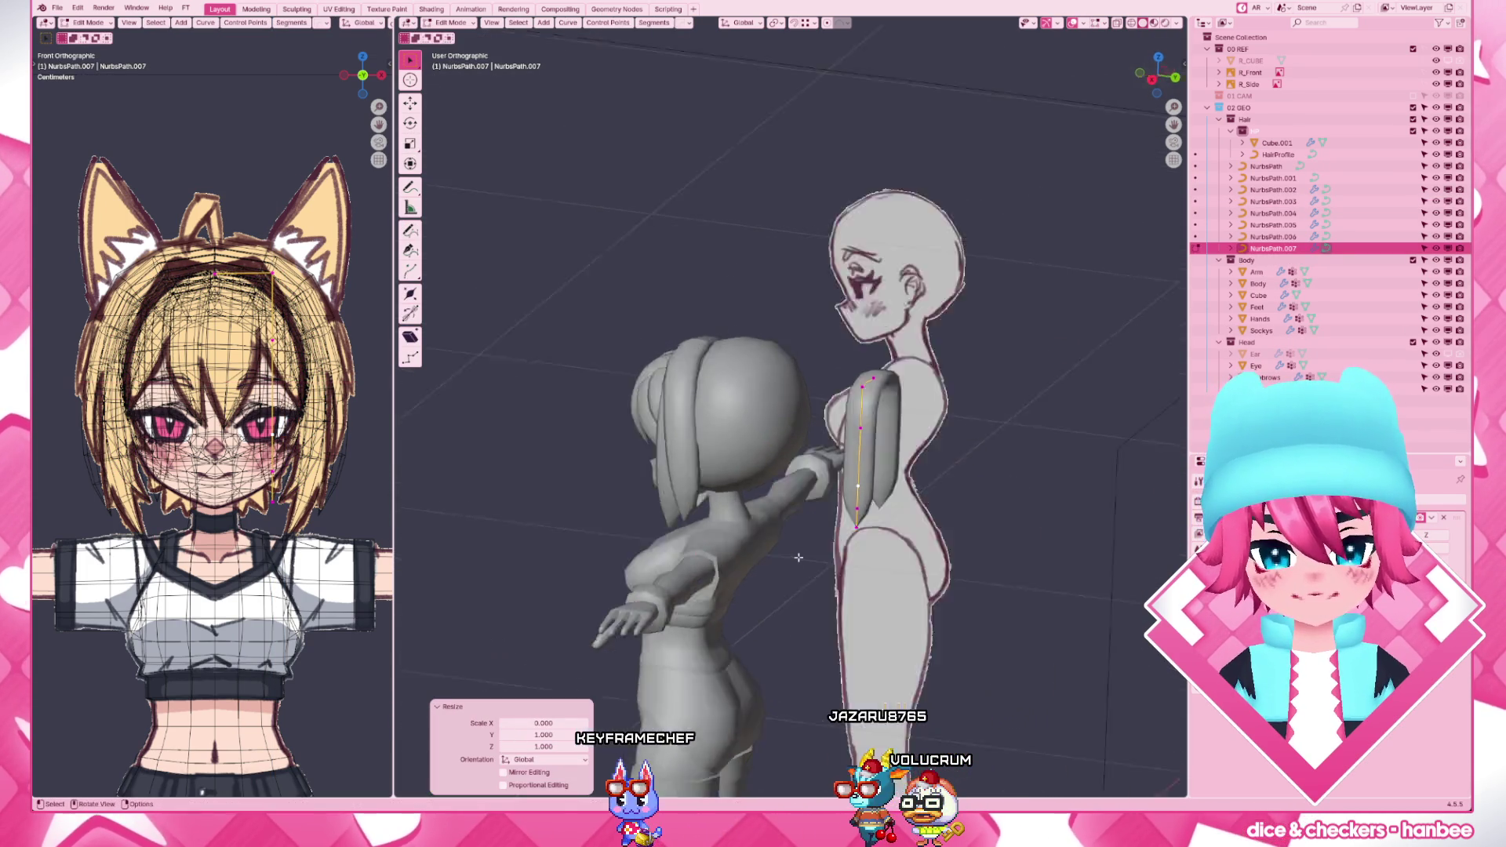
- From behind, scale the points to 0 on X, collapsing them into a single vertical strand
key(ctrl+KP_1)
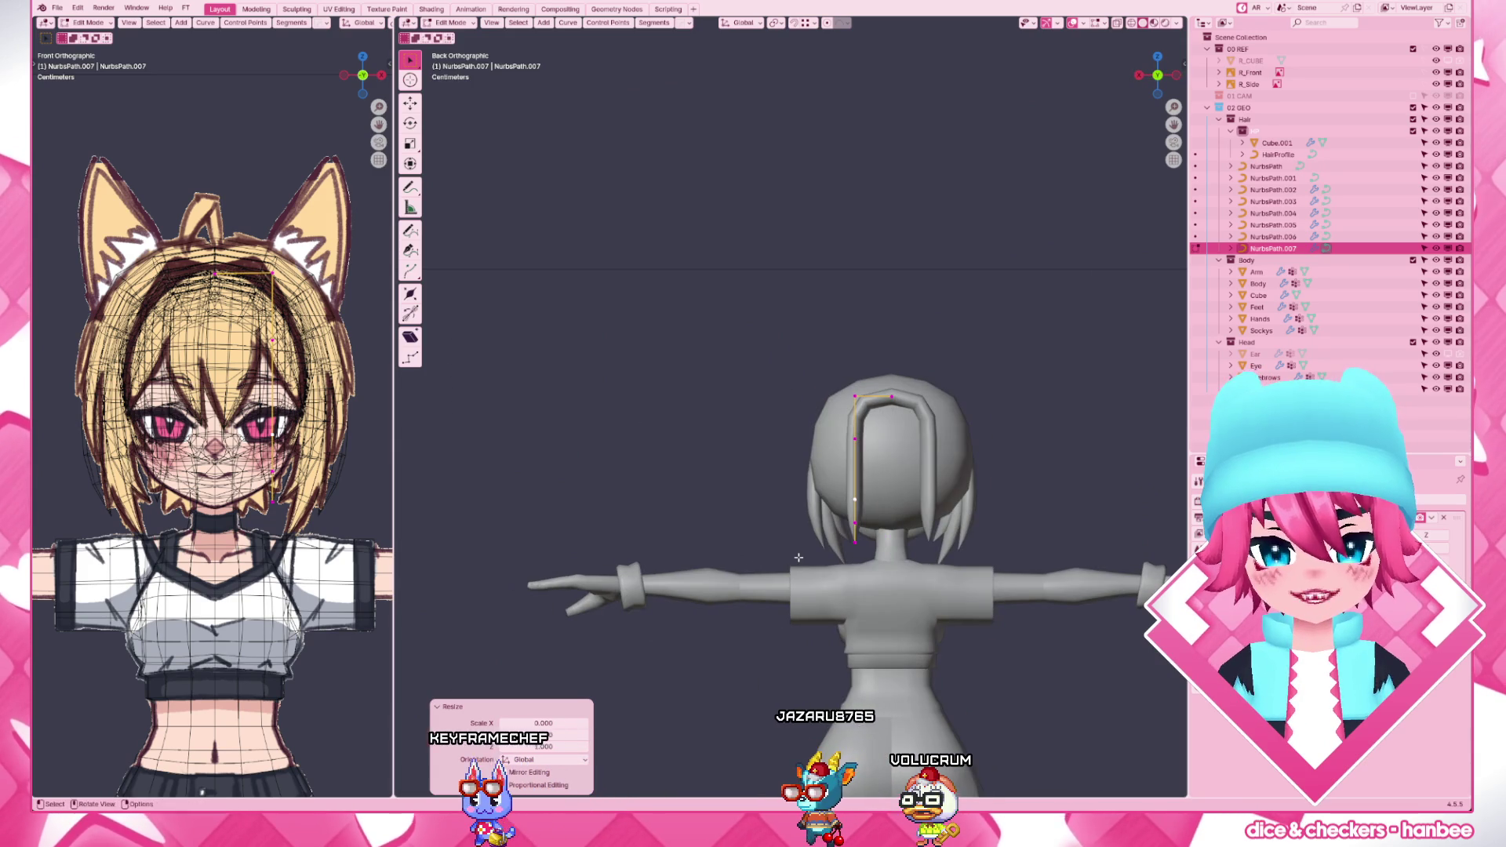
key(s)
key(x)
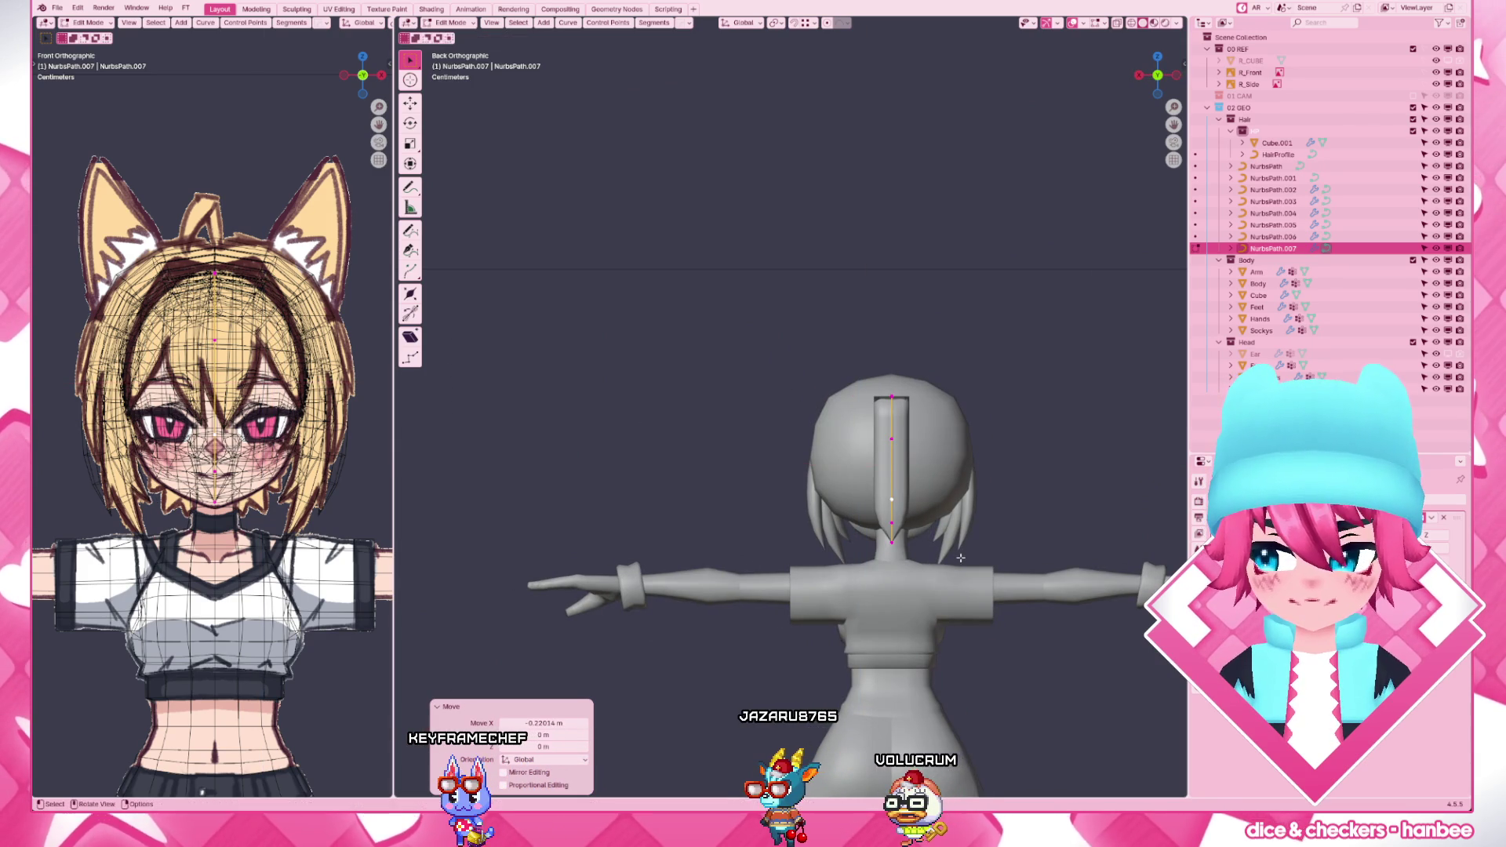
middle_drag(960, 559, 1018, 589)
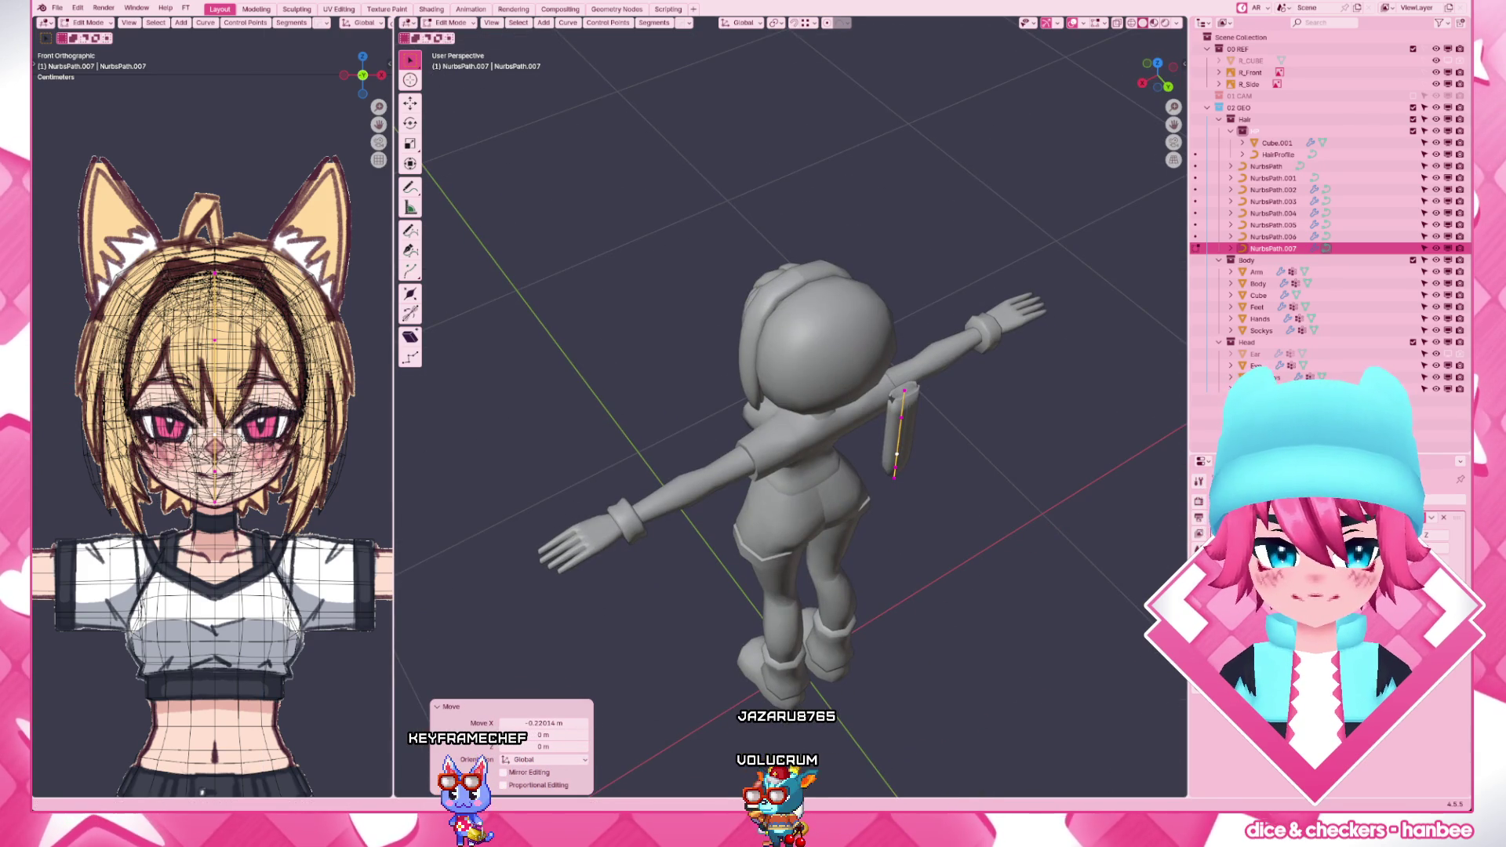
click(998, 472)
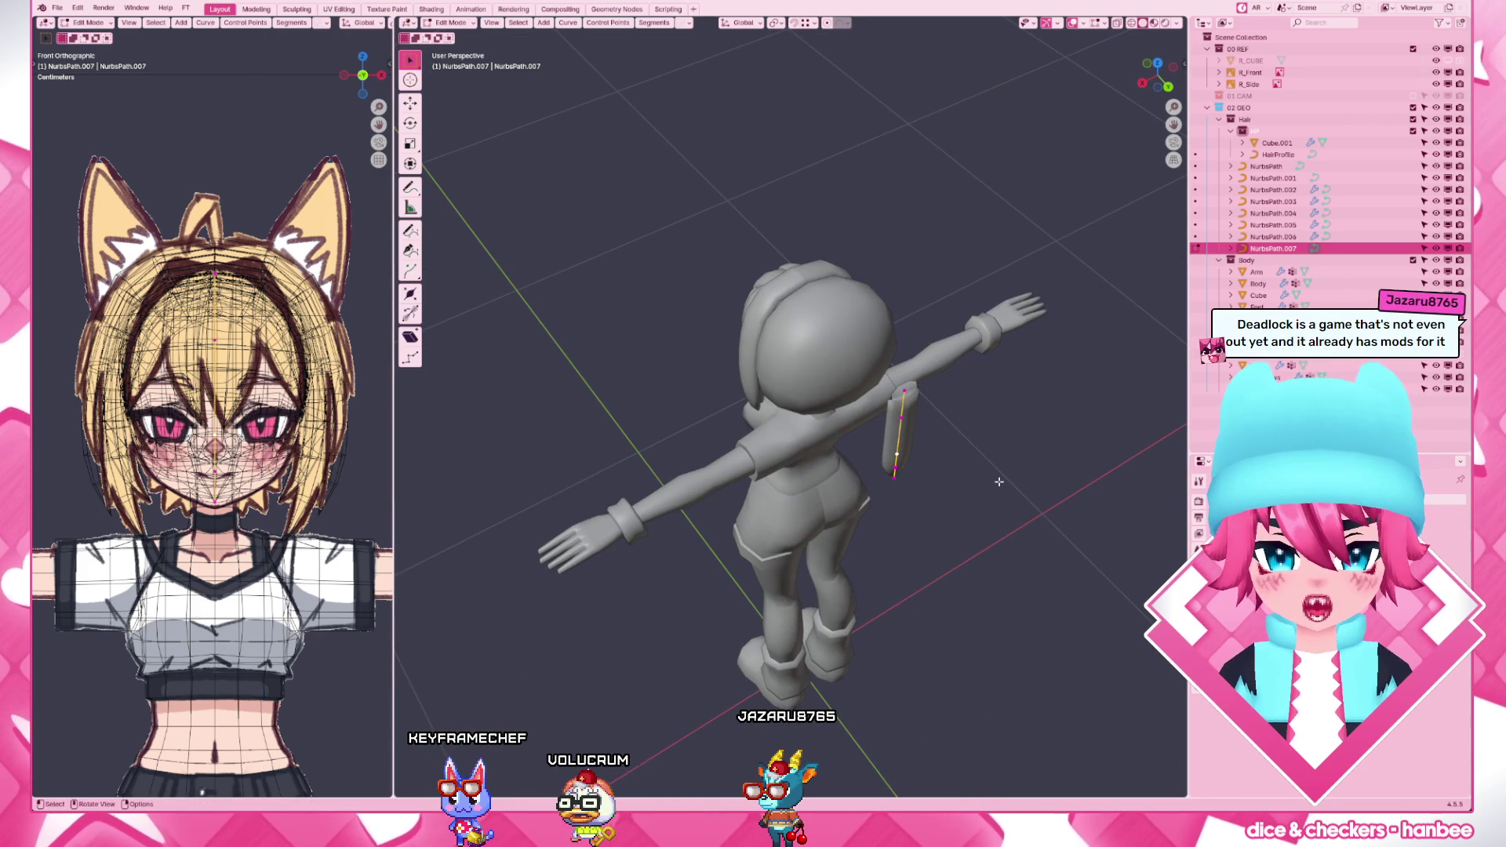
mouse_move(999, 482)
middle_down()
mouse_move(955, 473)
mouse_move(1048, 483)
middle_up()
key(F3)
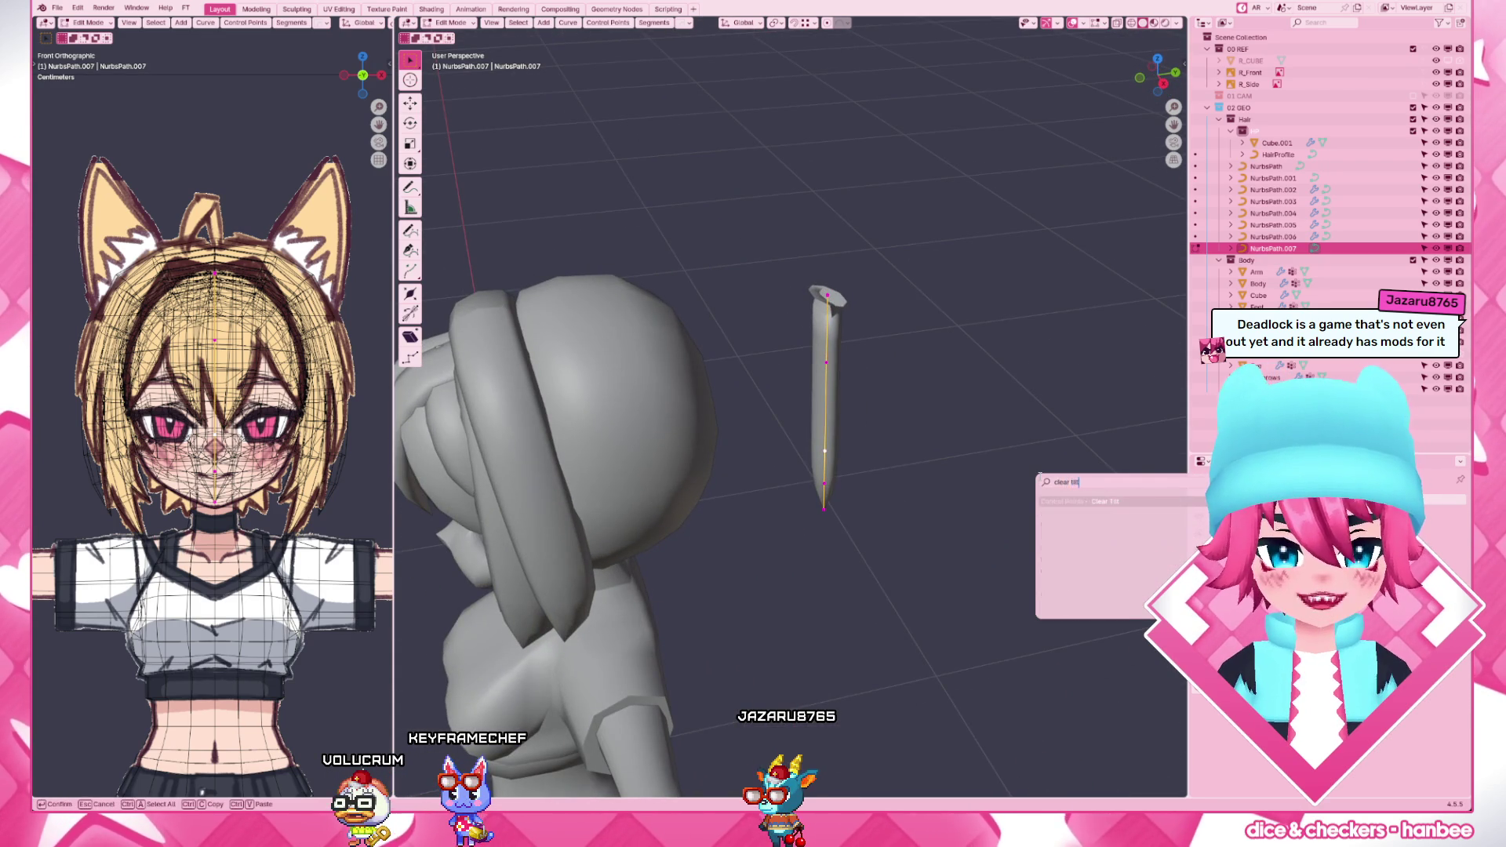
- Clear the strand's tilt and adjust the point radius at its top and along the whole strand
key(Return)
scroll(1038, 476, up, 4)
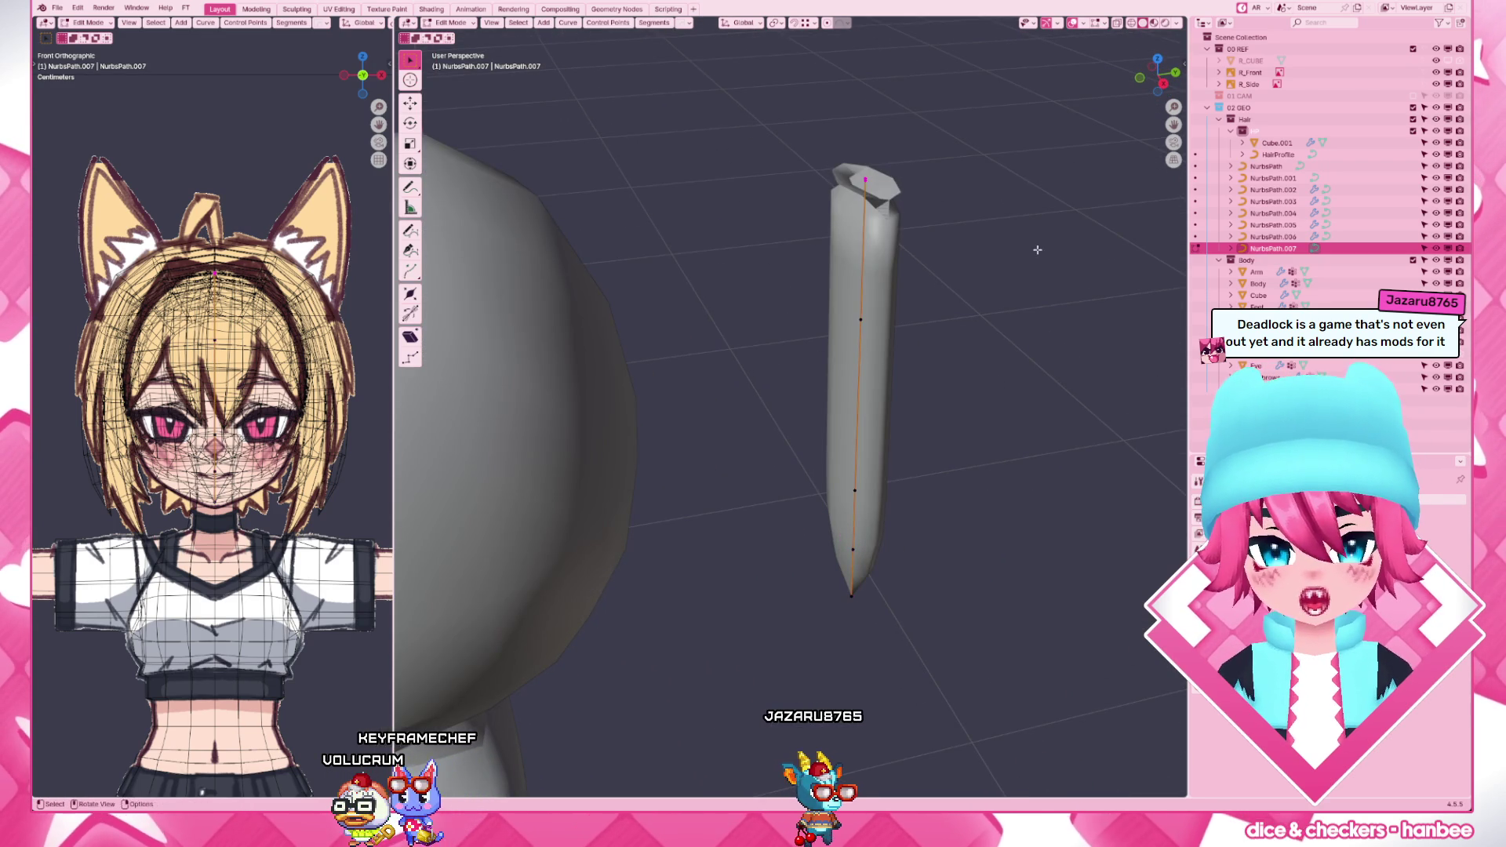
mouse_move(1031, 248)
middle_down()
mouse_move(877, 337)
mouse_move(786, 551)
middle_up()
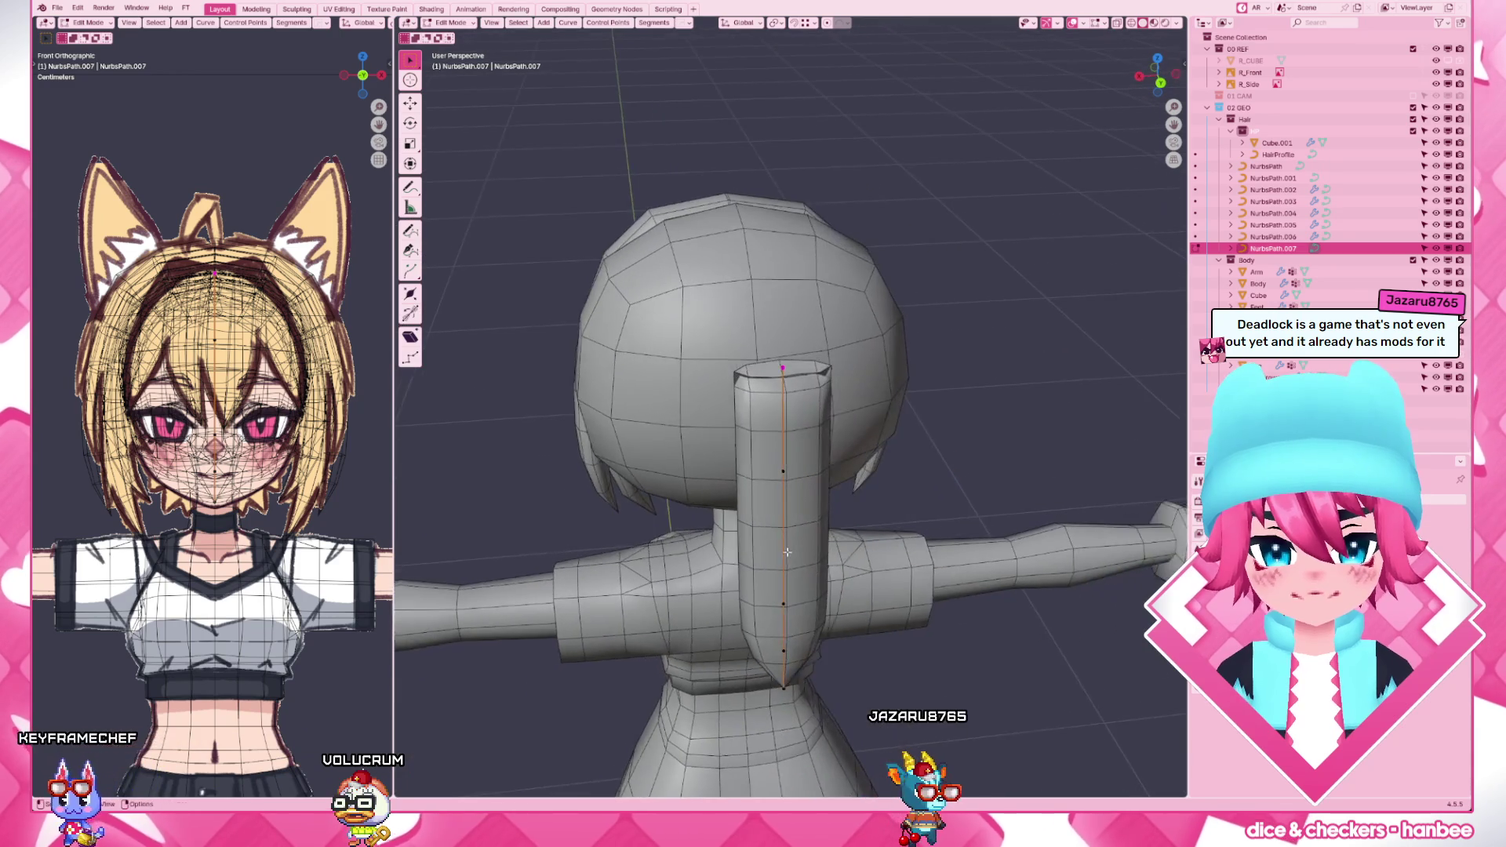
scroll(786, 551, up, 1)
key(alt+s)
click(889, 509)
key(a)
key(alt+s)
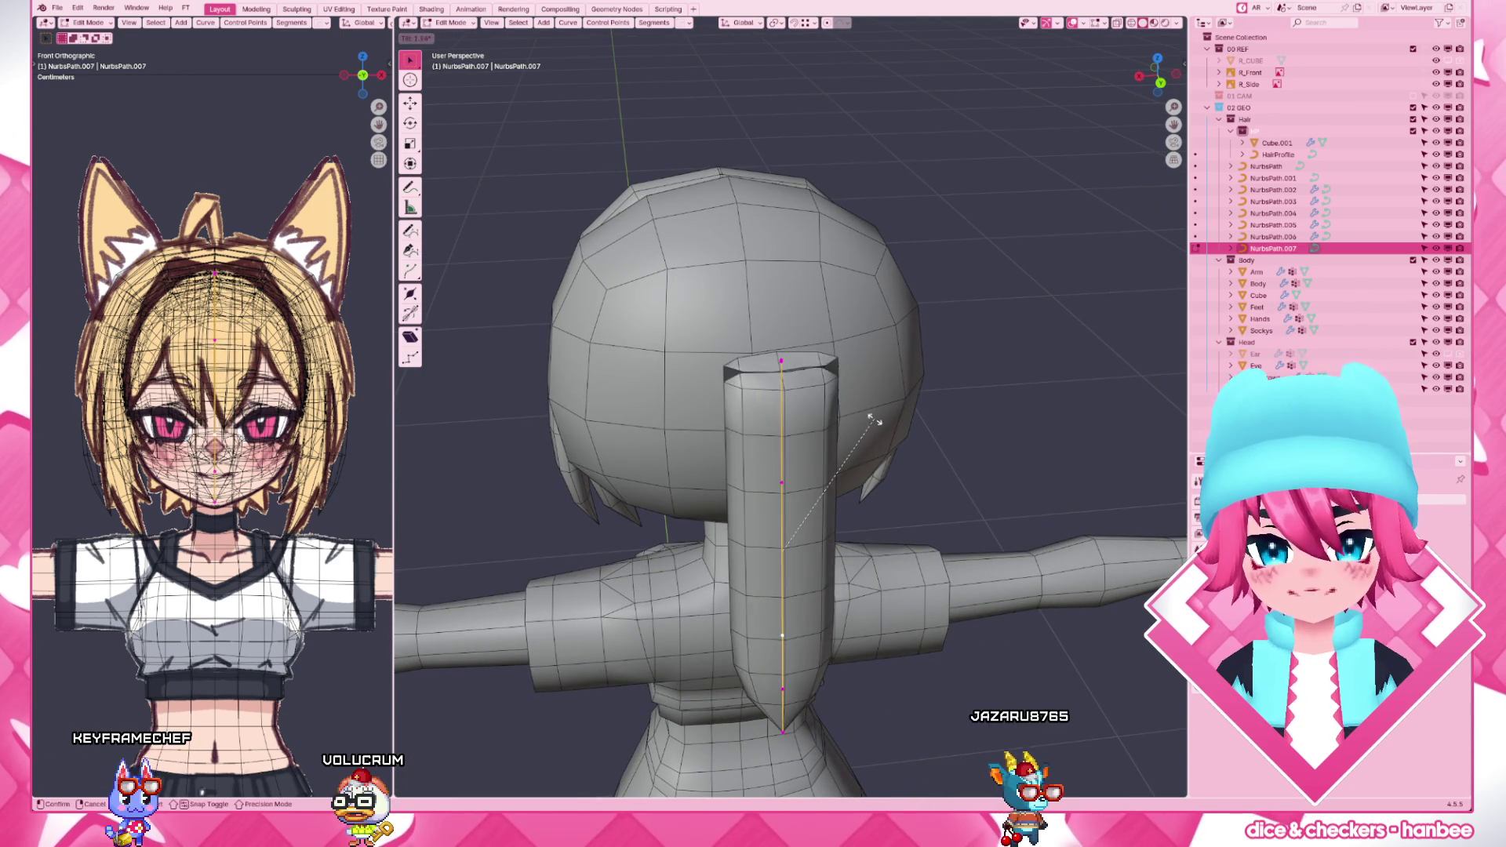
- Search the operator menu briefly, clear the query and close it without running anything
key(F3)
key(Escape)
middle_drag(1001, 506, 989, 554)
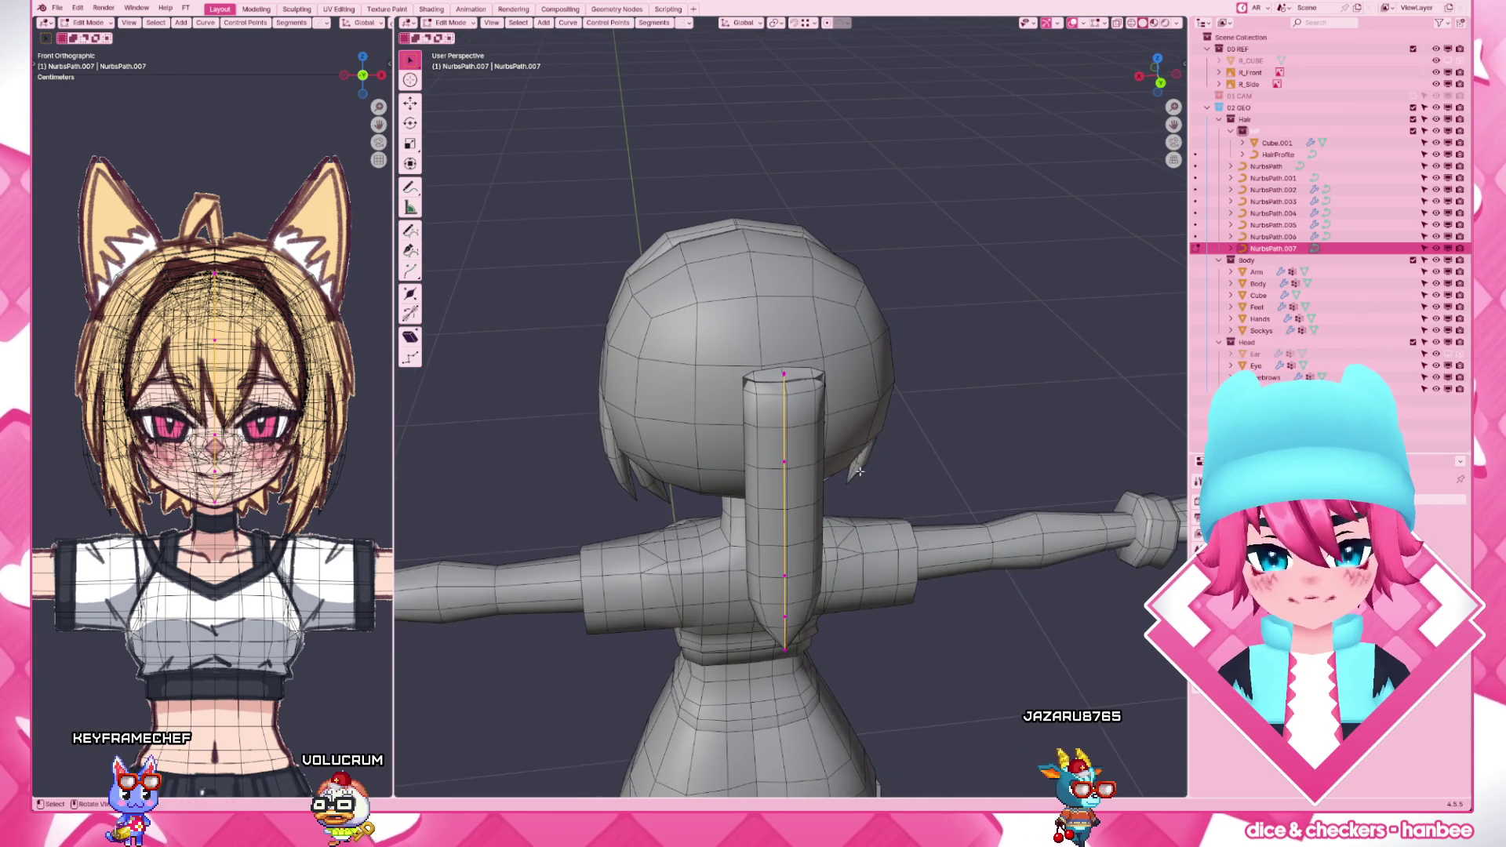
key(F3)
text(cl)
key(BackSpace)
key(BackSpace)
key(BackSpace)
text(reset vie)
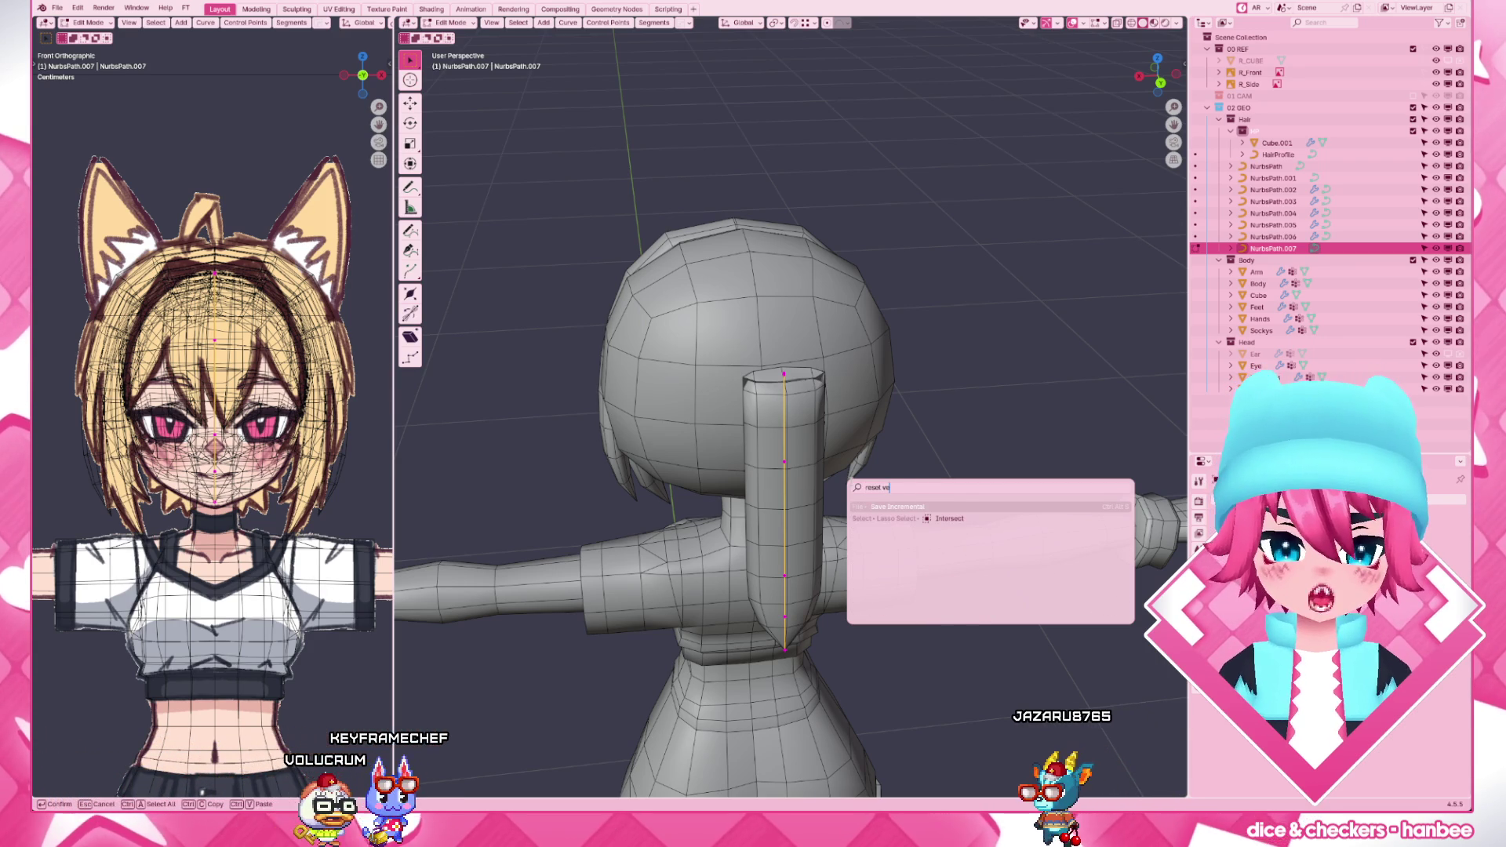
key(ctrl+BackSpace)
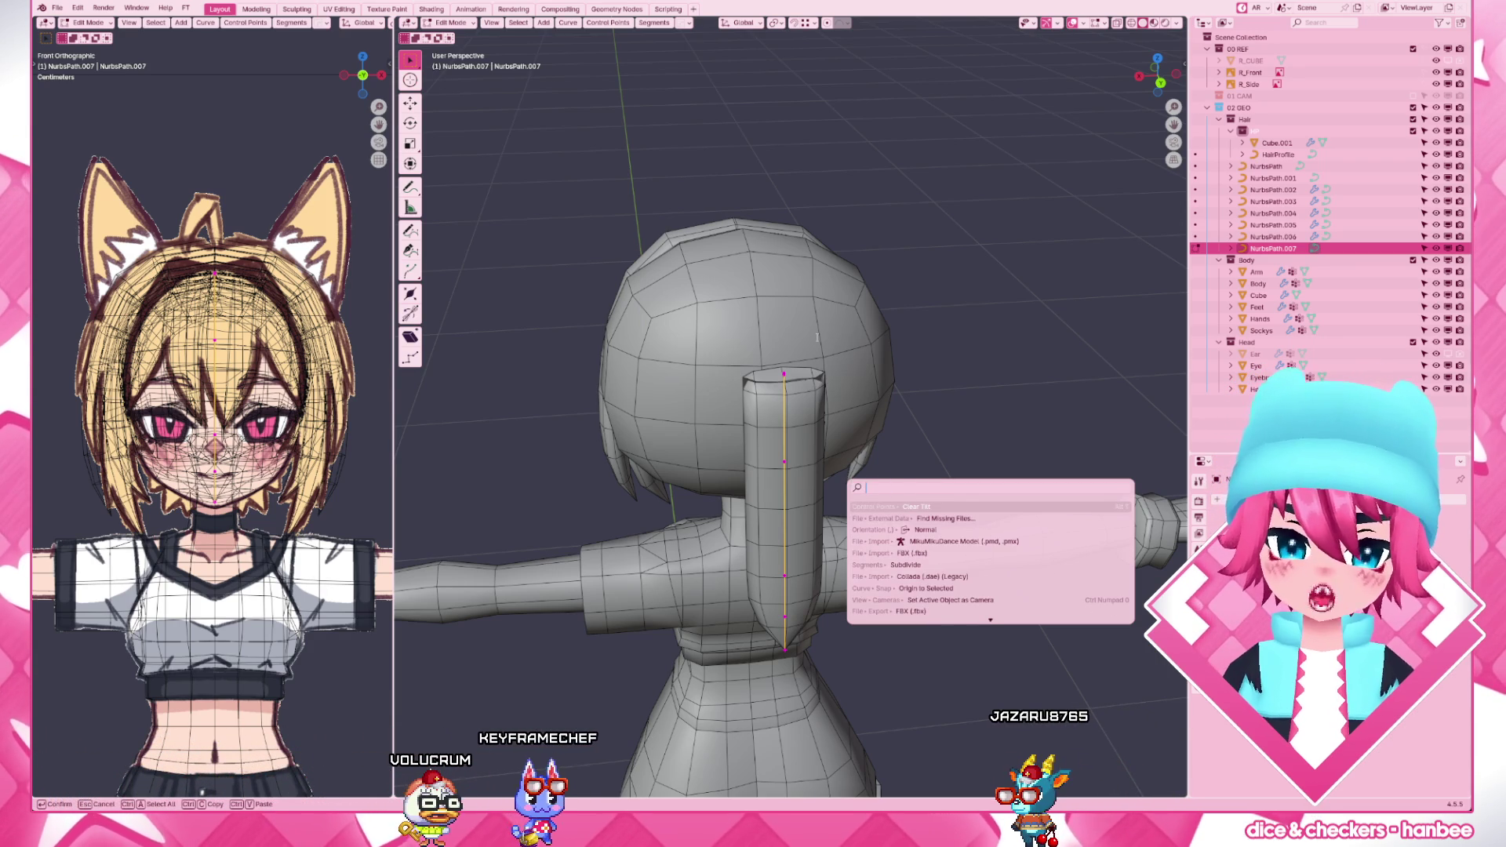
key(Escape)
middle_drag(759, 402, 824, 471)
scroll(824, 470, up, 3)
- Move and scale the strand's points into a tapered shape and dissolve one control point
key(g)
click(781, 526)
scroll(800, 494, down, 3)
drag(695, 412, 901, 635)
key(s)
click(945, 482)
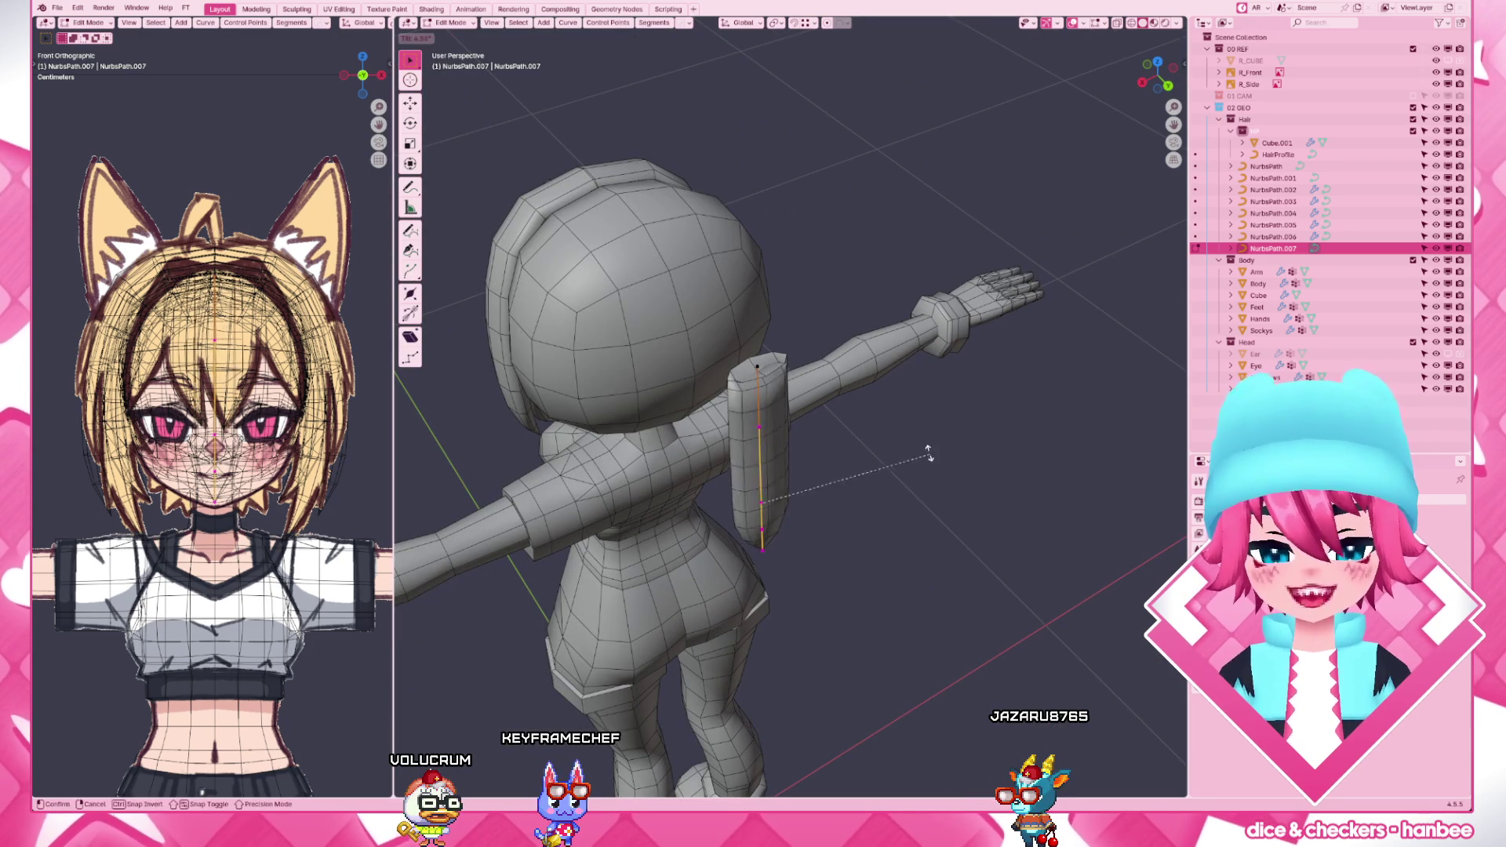
scroll(766, 371, up, 2)
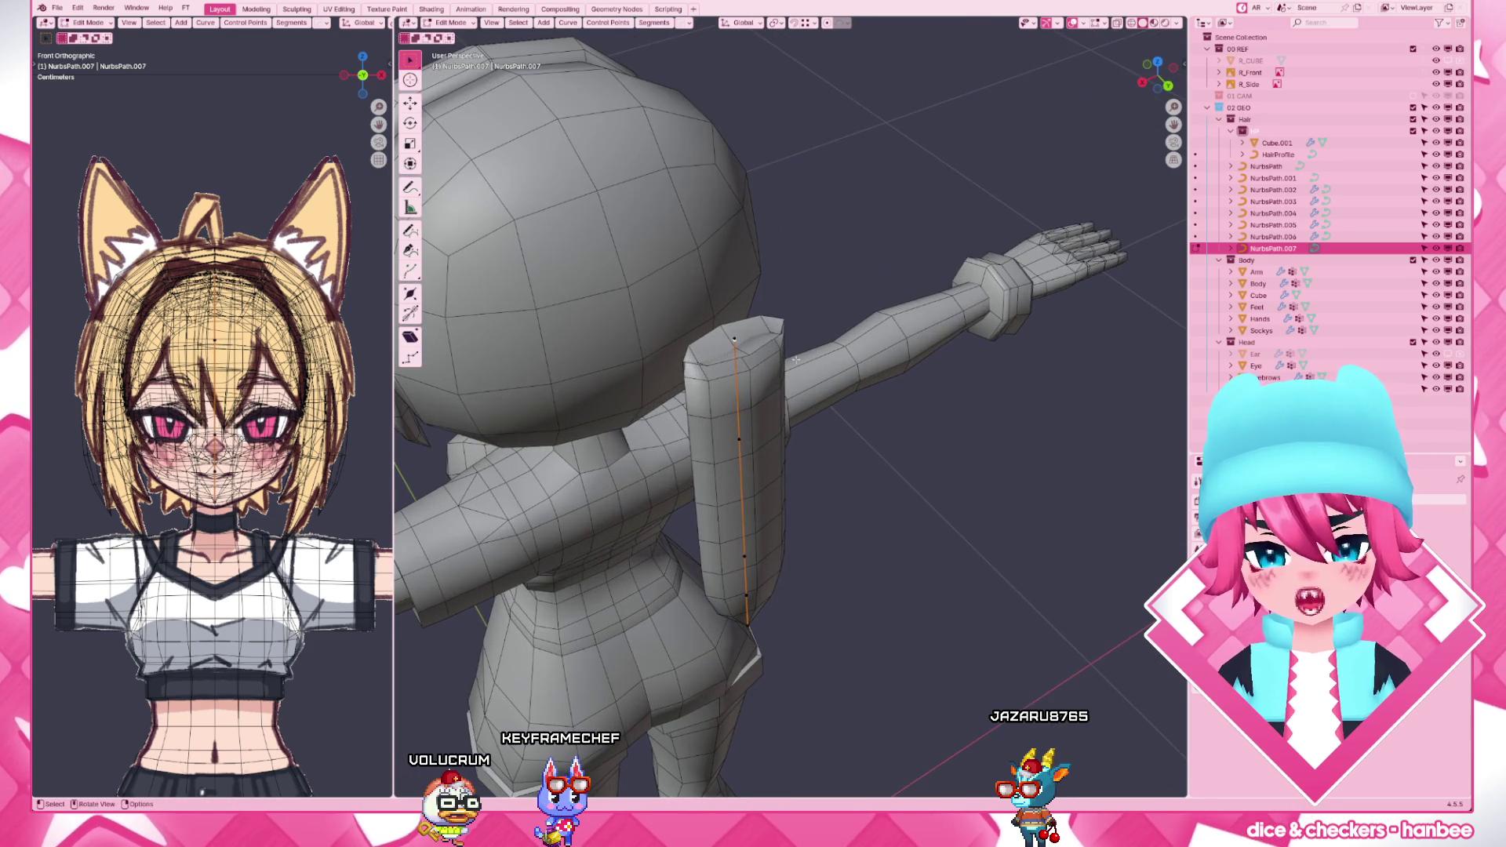
key(x)
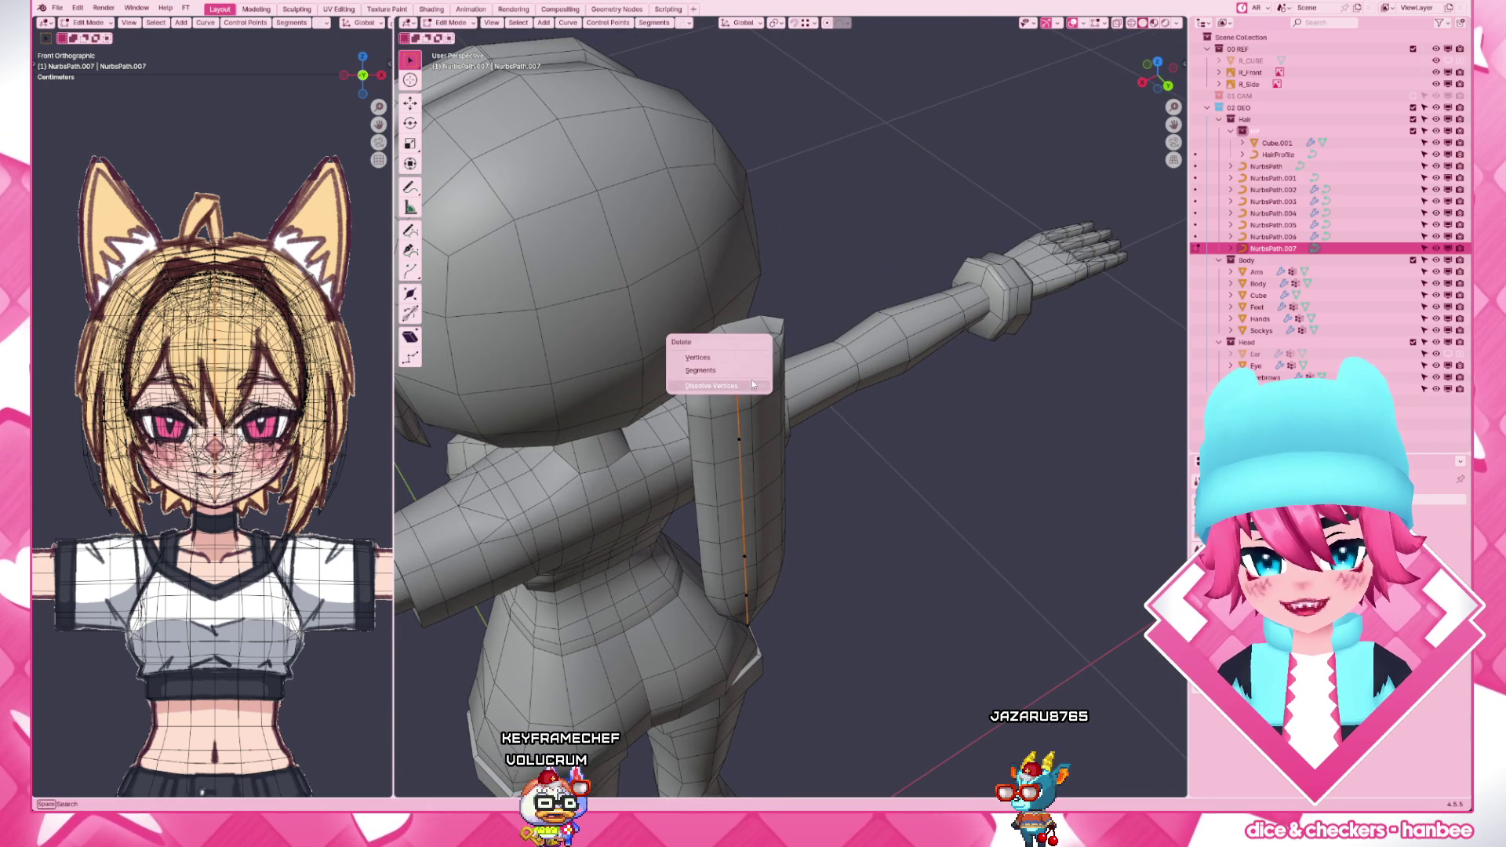
click(754, 384)
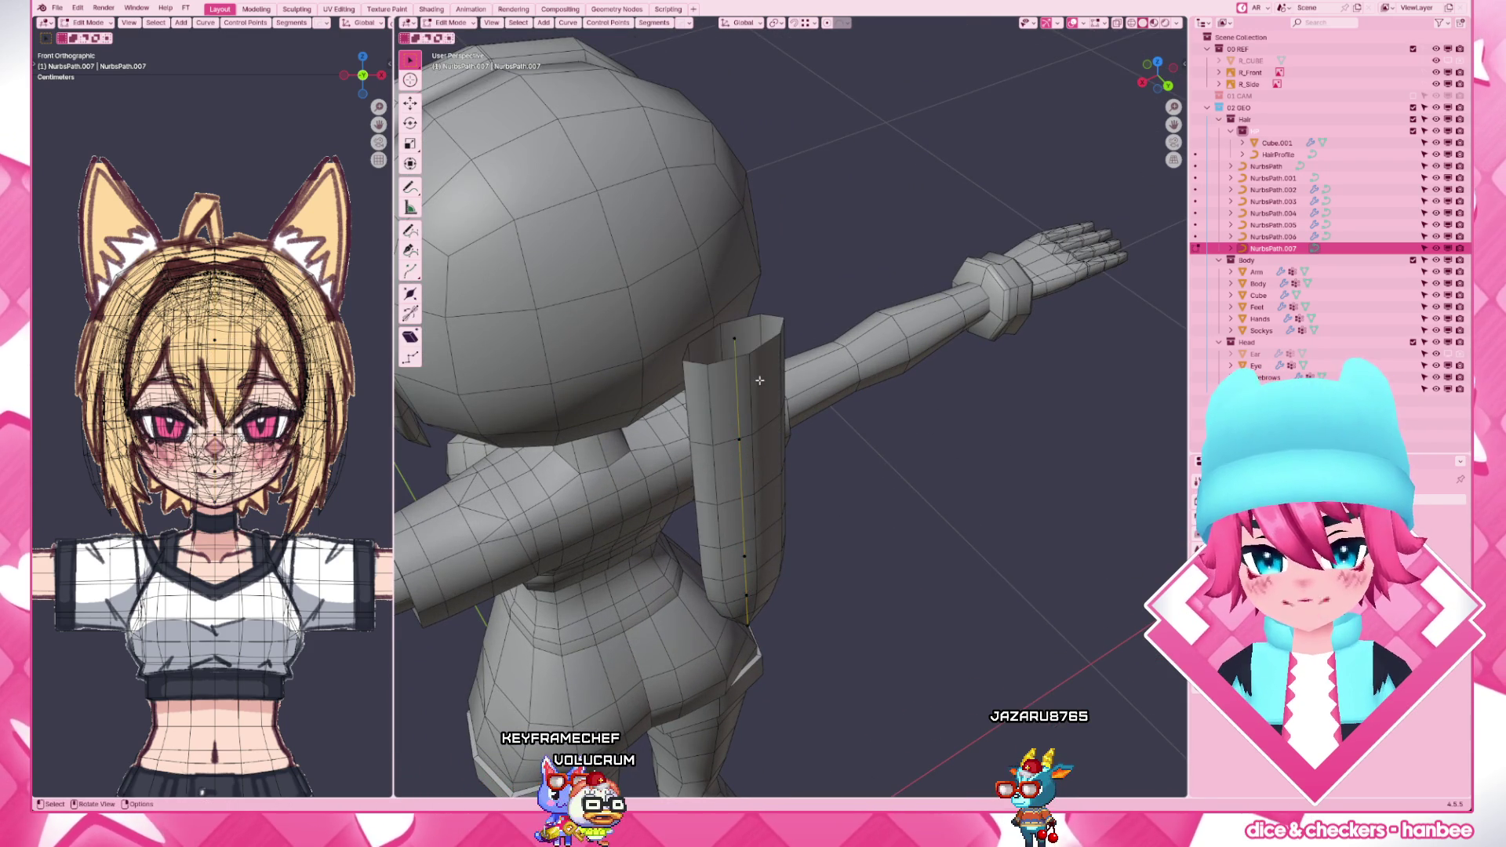
scroll(766, 383, down, 3)
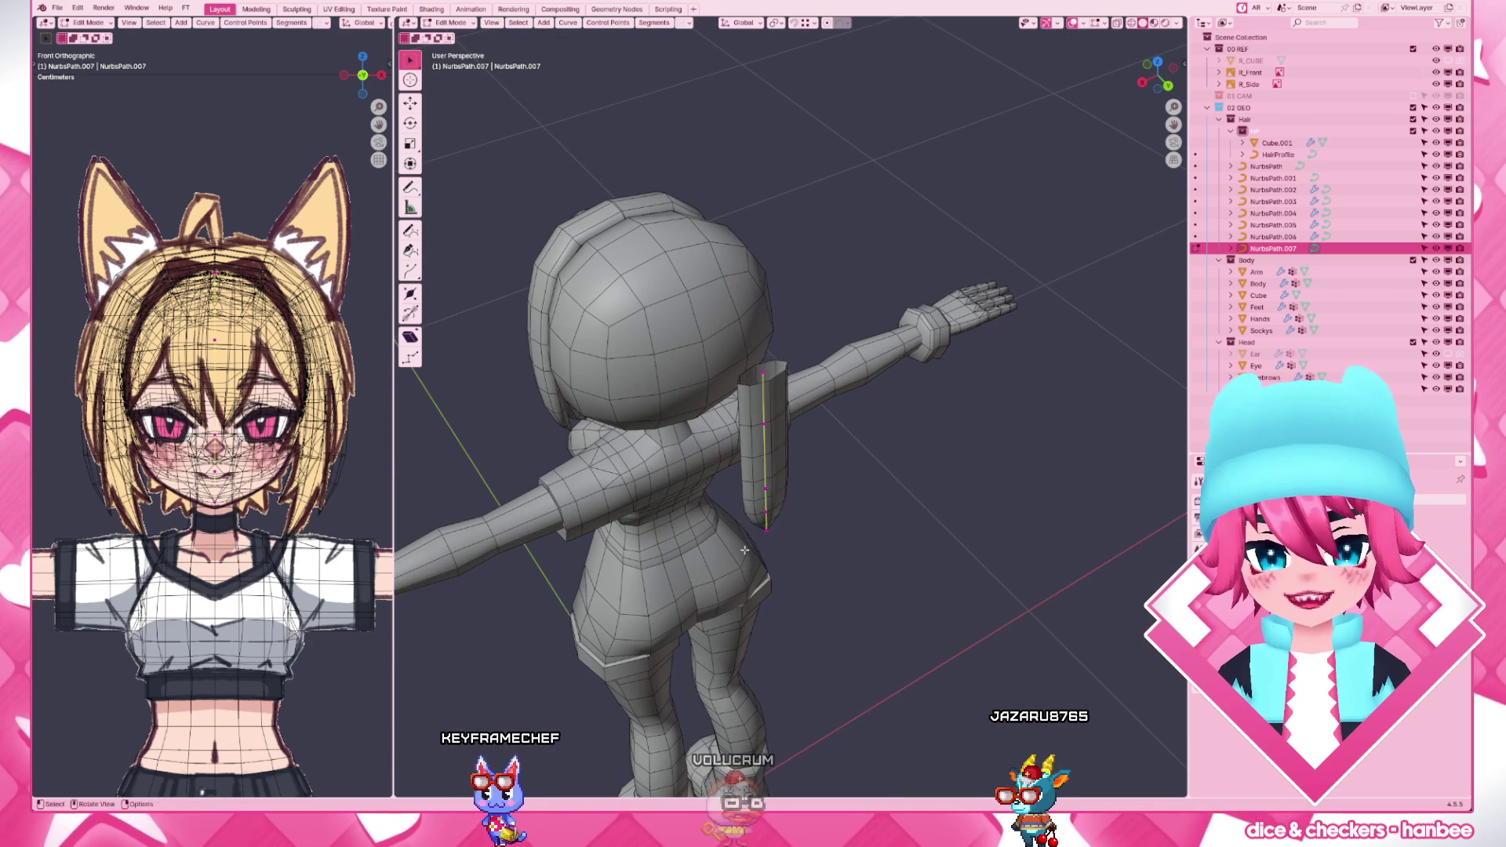
middle_drag(777, 379, 847, 439)
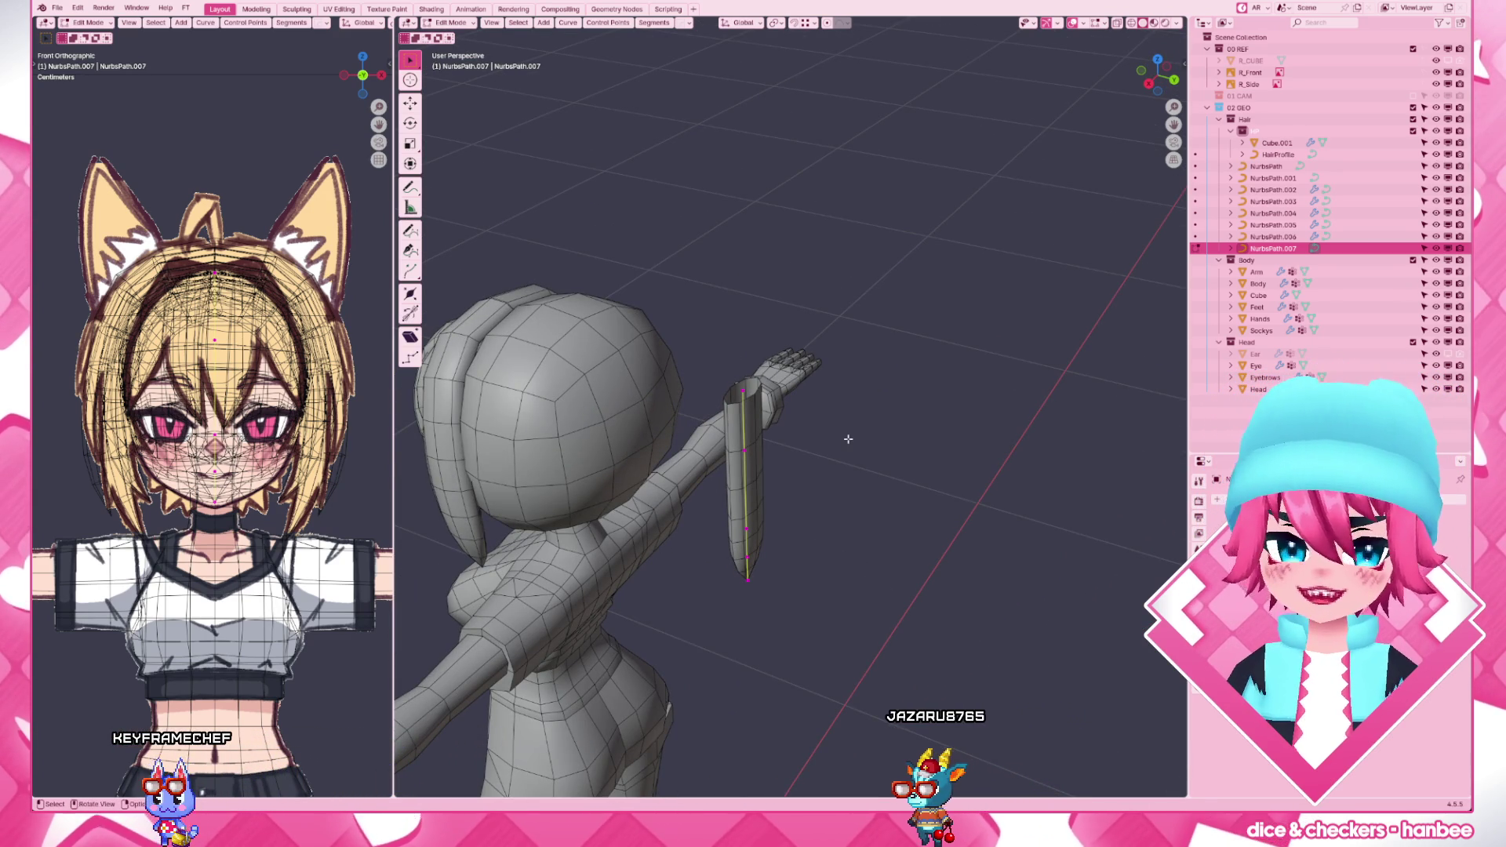
key(KP_3)
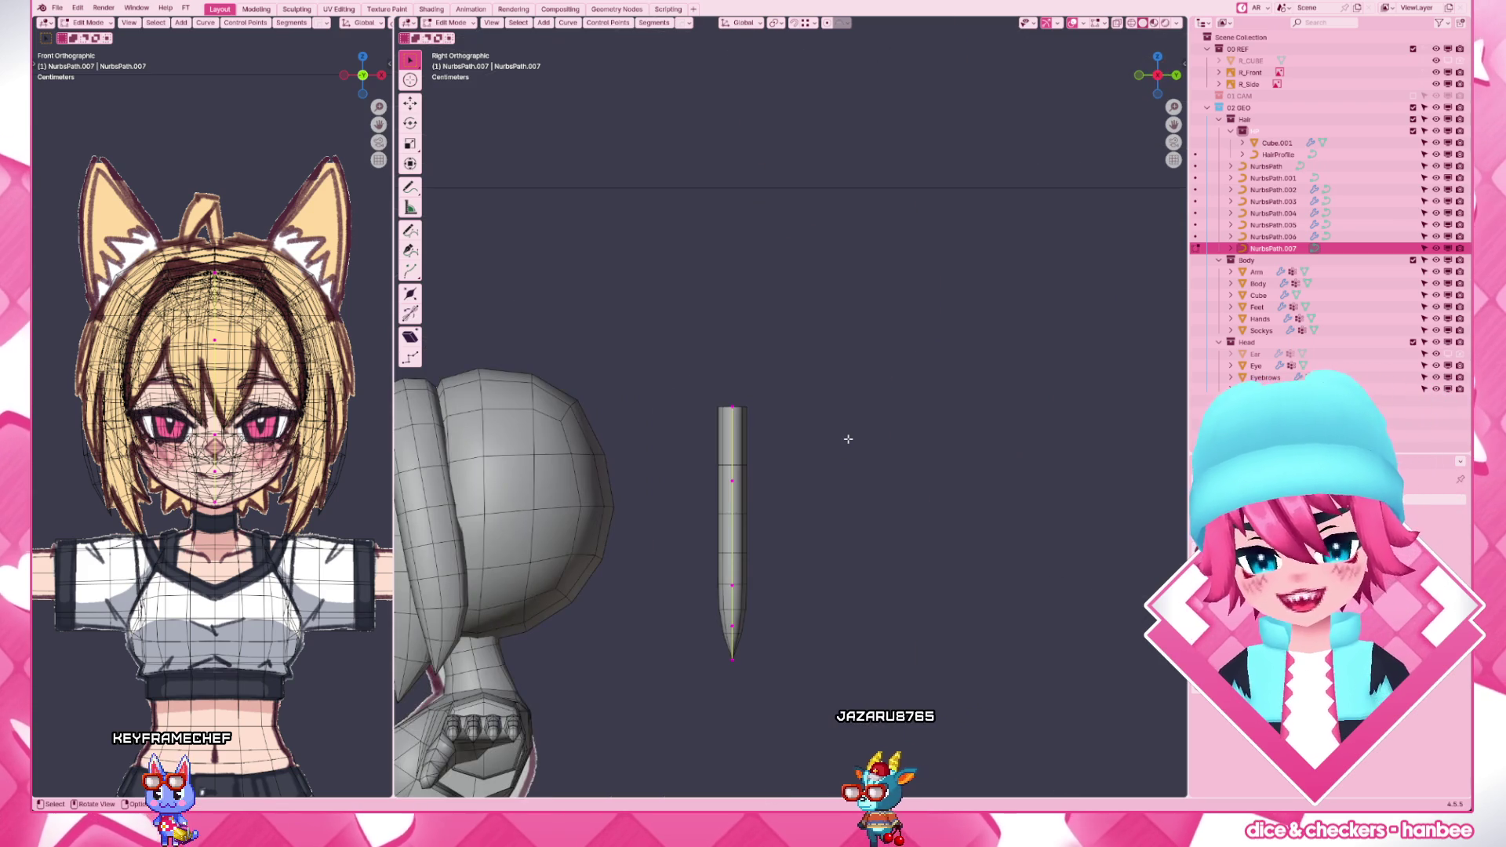
- In X-ray side view select the strand's top point, check it against the head, and leave edit mode
drag(847, 438, 725, 480)
key(shift+z)
scroll(847, 439, up, 3)
drag(824, 170, 959, 265)
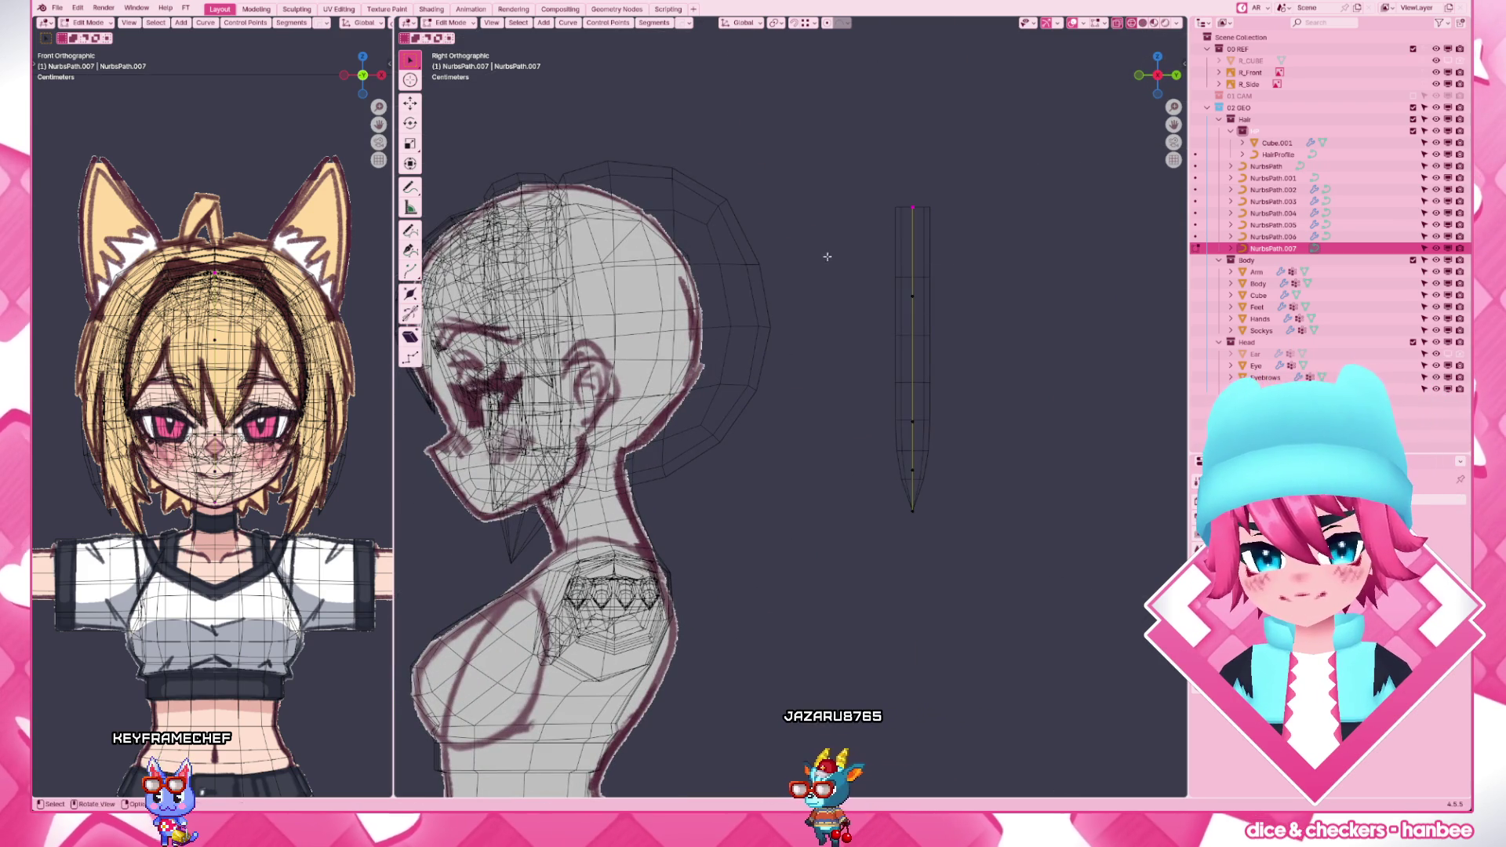
scroll(831, 272, down, 5)
mouse_move(856, 368)
middle_down()
mouse_move(706, 367)
mouse_move(856, 367)
middle_up()
key(KP_3)
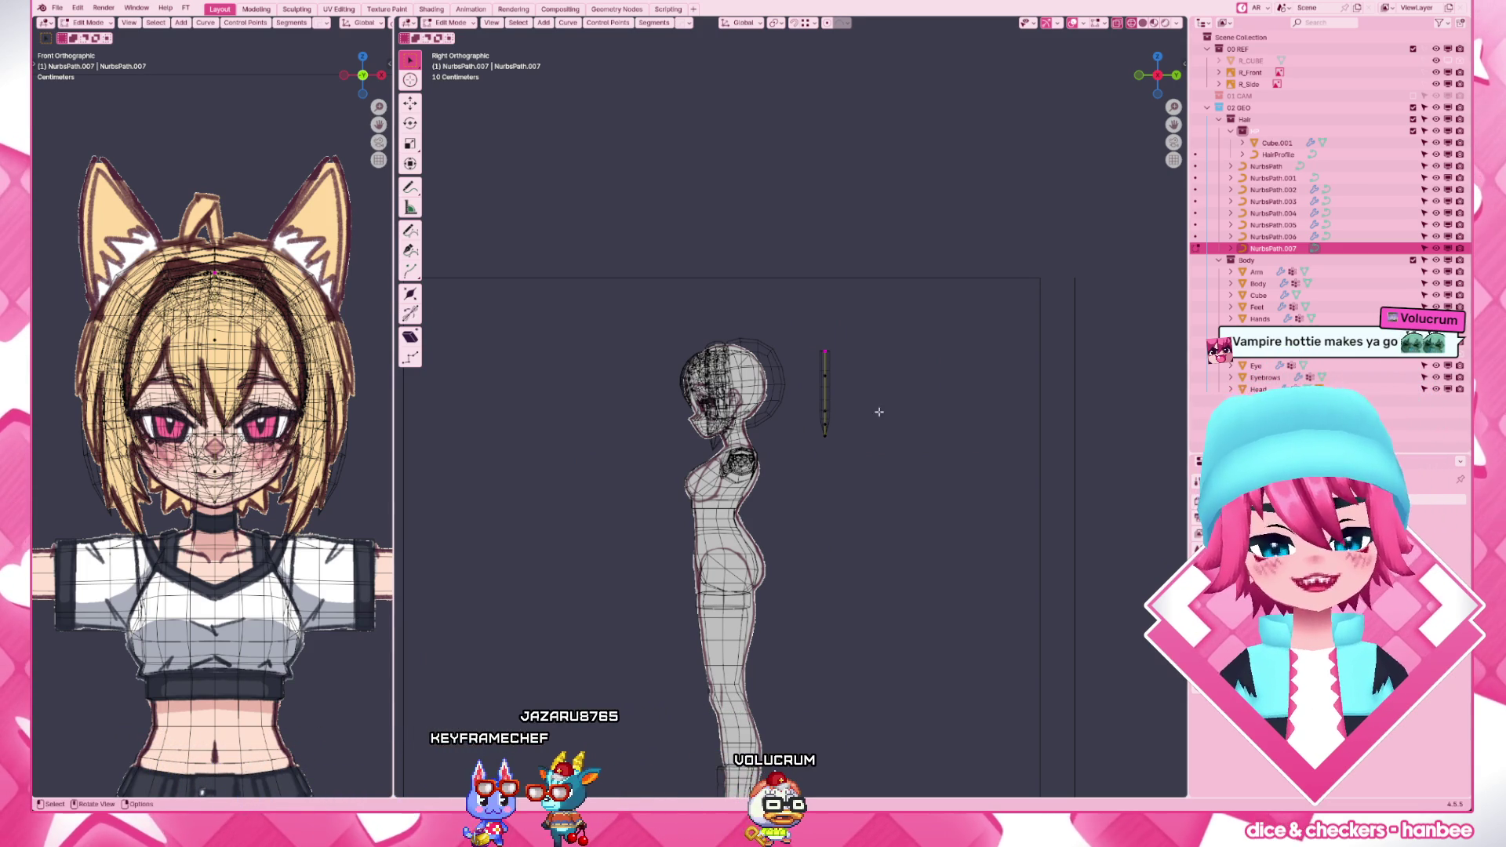
scroll(824, 376, up, 2)
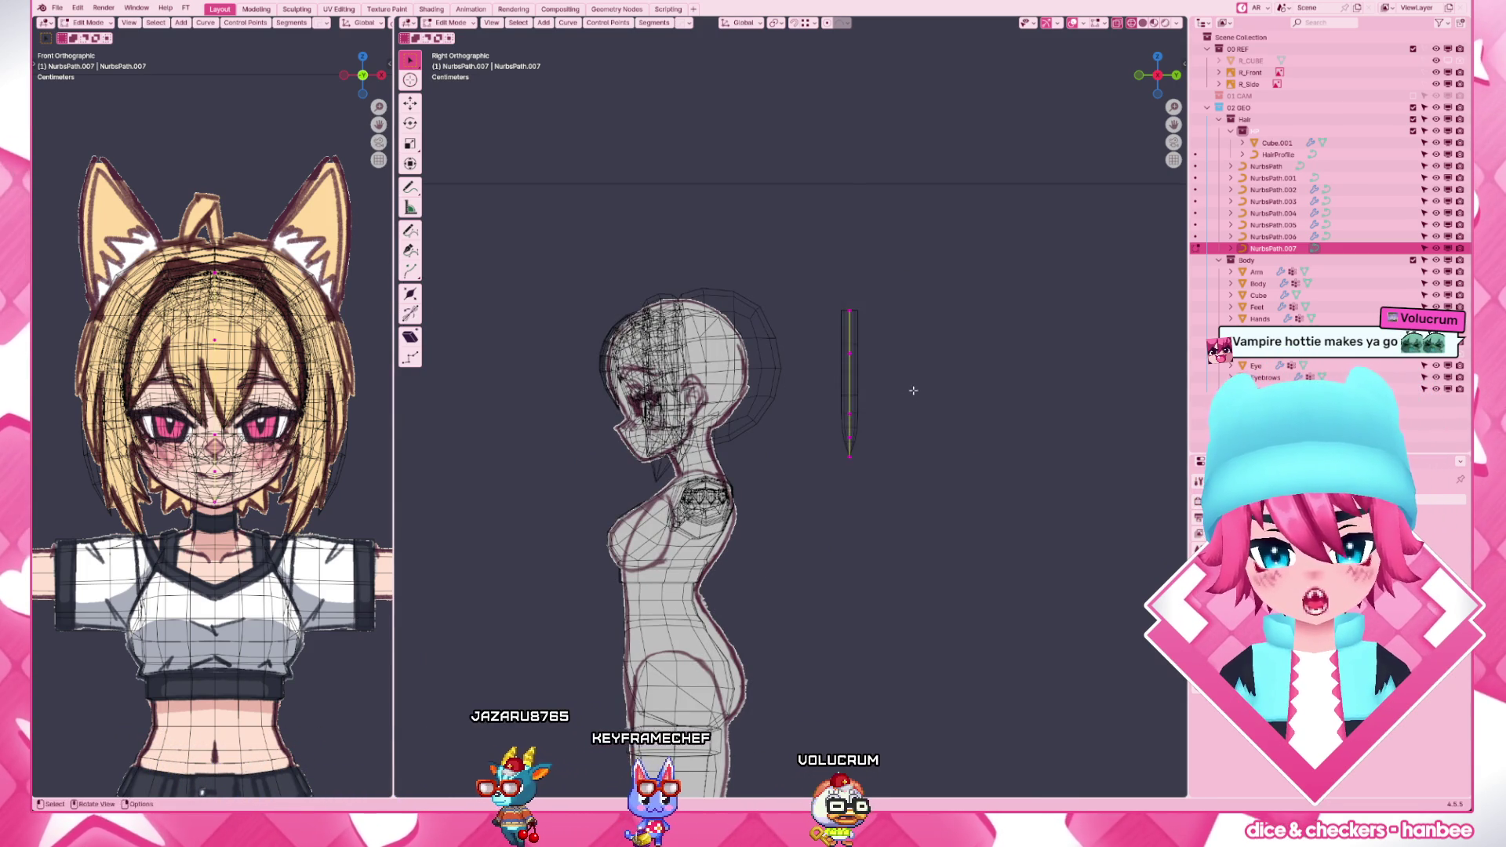
mouse_move(930, 354)
middle_down()
mouse_move(893, 495)
mouse_move(707, 588)
mouse_move(689, 693)
mouse_move(660, 417)
middle_up()
key(Tab)
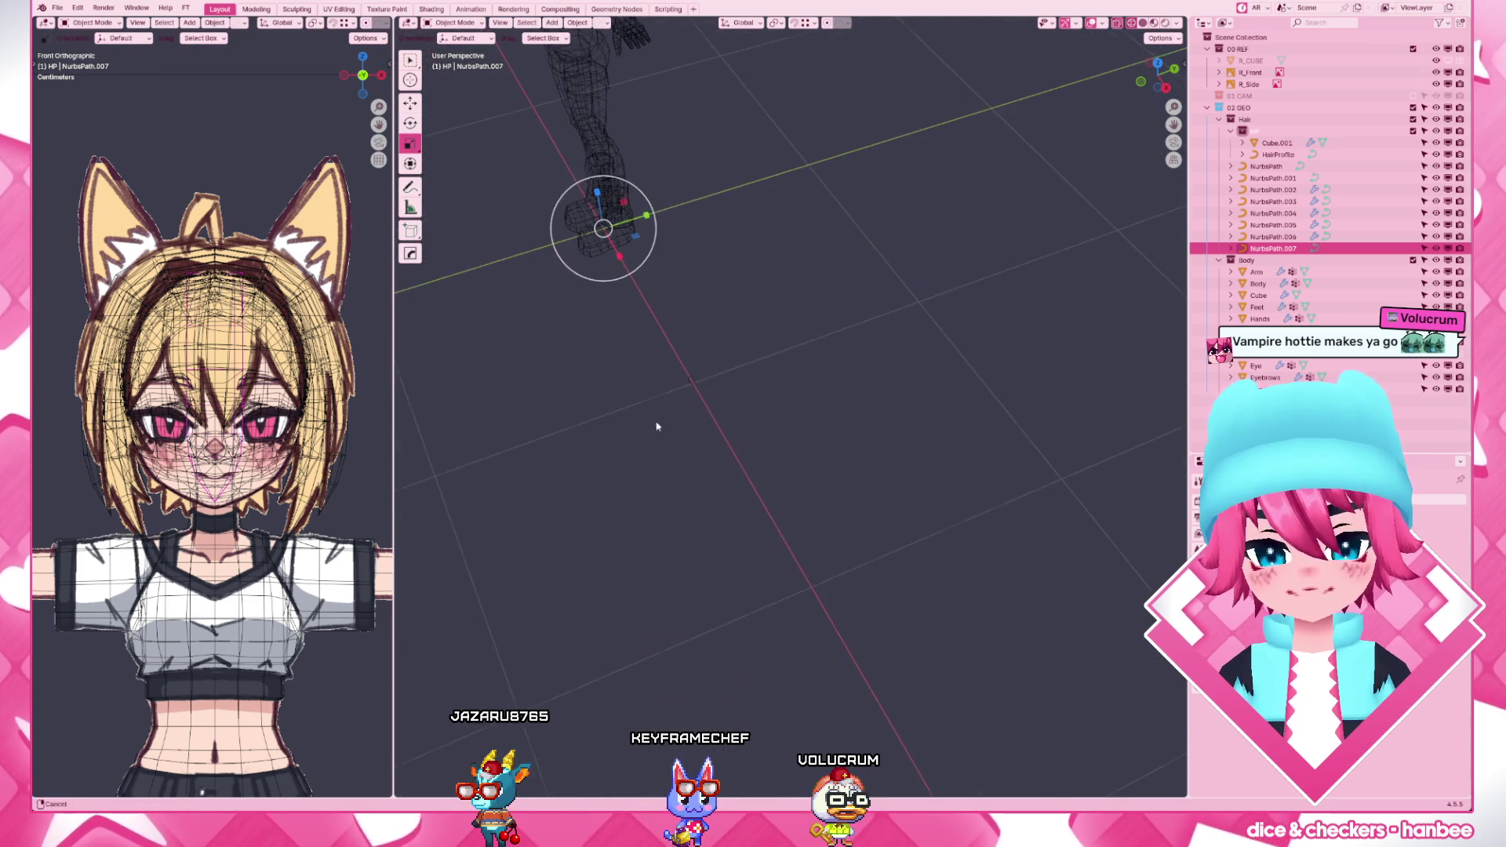
- From the top view, duplicate the HairProfile circle as HairProfile.001 beside the original
click(695, 379)
key(KP_7)
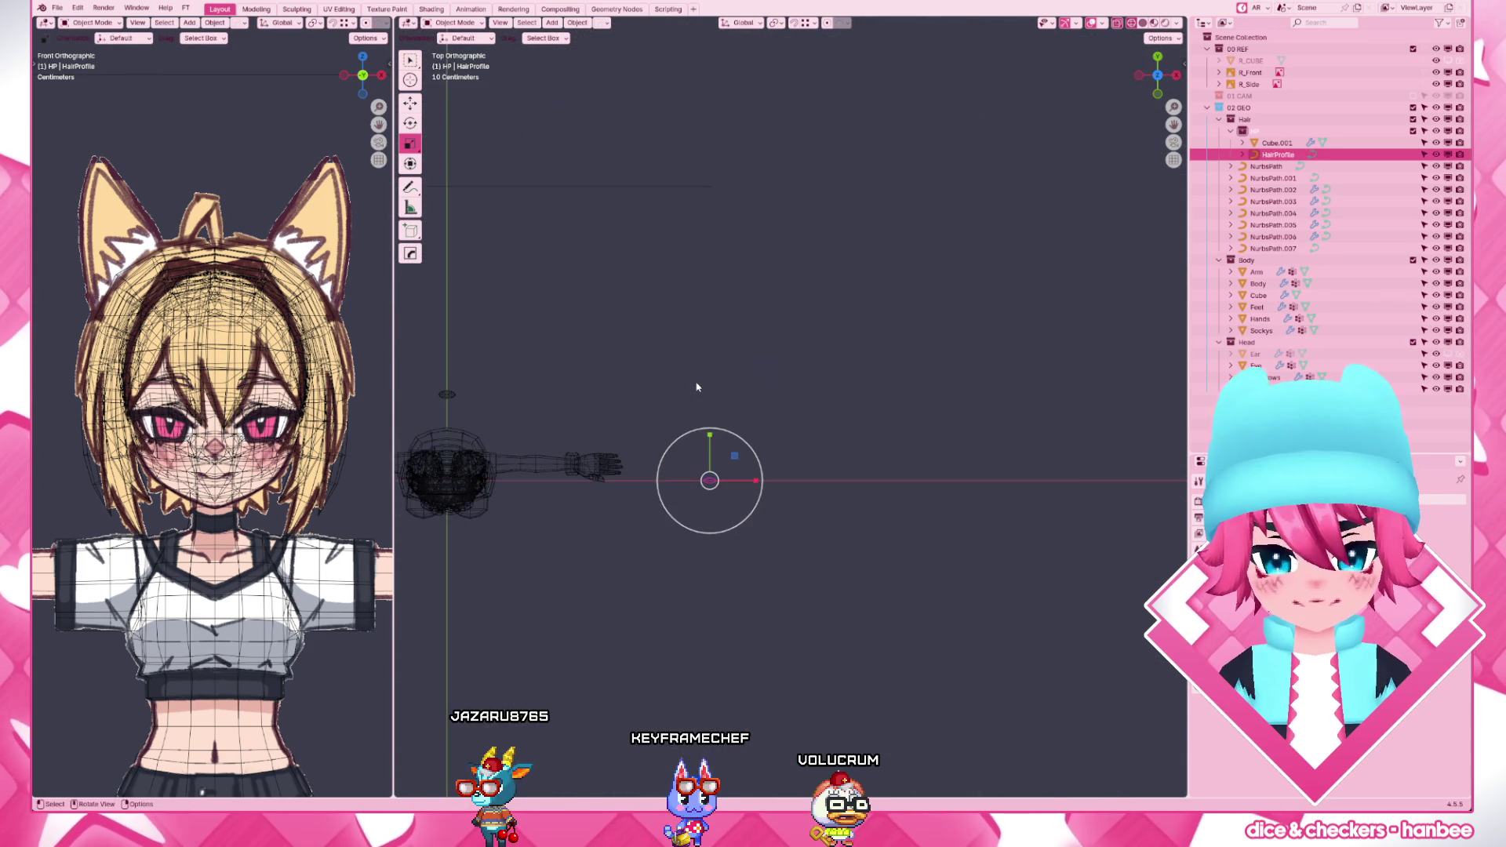
shift+middle_drag(696, 386, 753, 153)
key(shift+d)
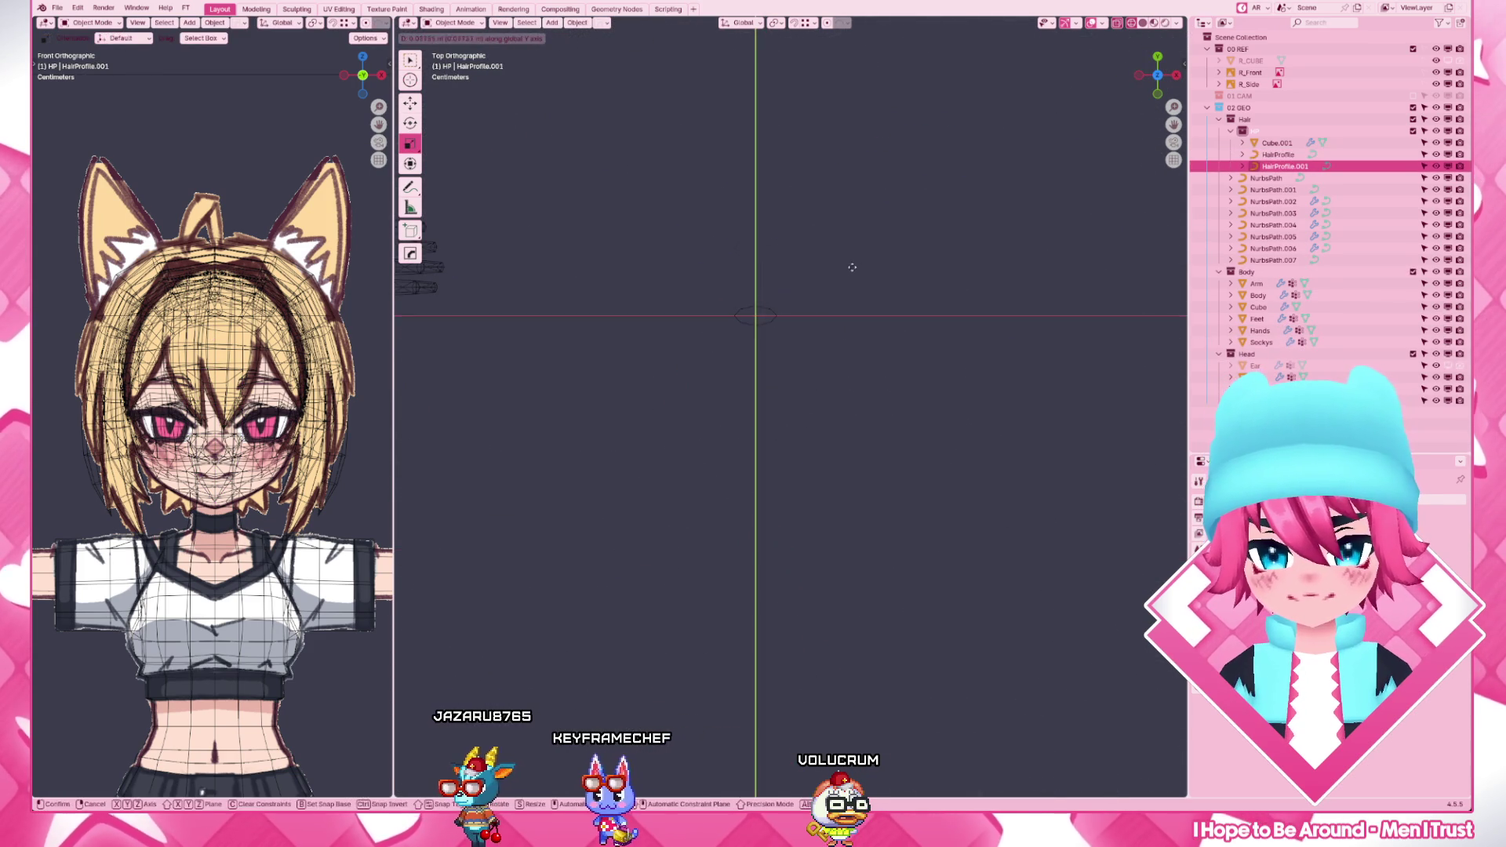
click(857, 273)
scroll(857, 273, down, 4)
click(554, 470)
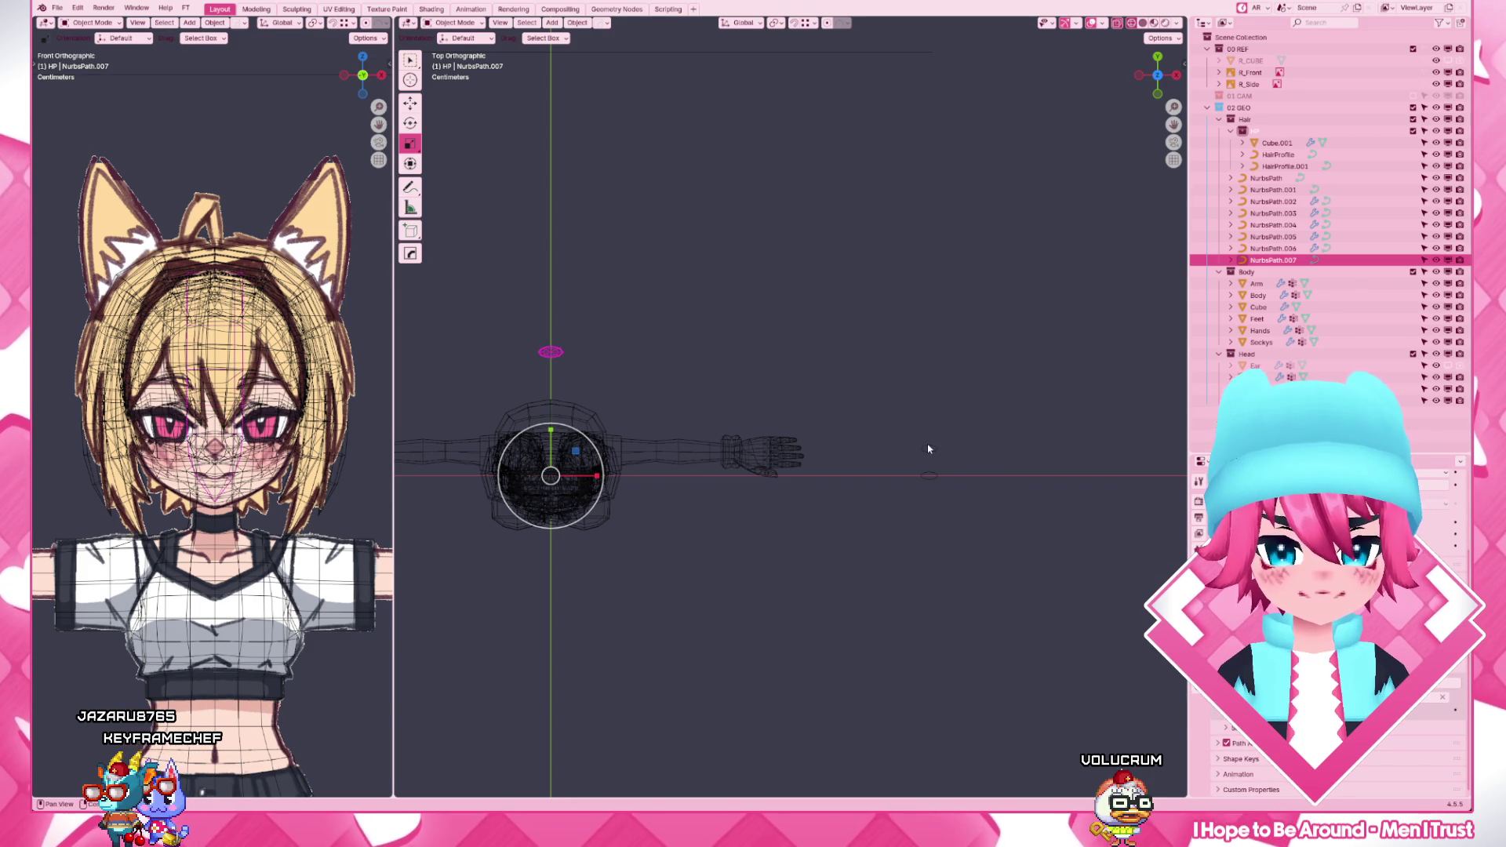
click(927, 472)
scroll(1013, 480, up, 3)
- Scale all of HairProfile.001's points on Y and X to enlarge the ponytail's cross-section
key(Tab)
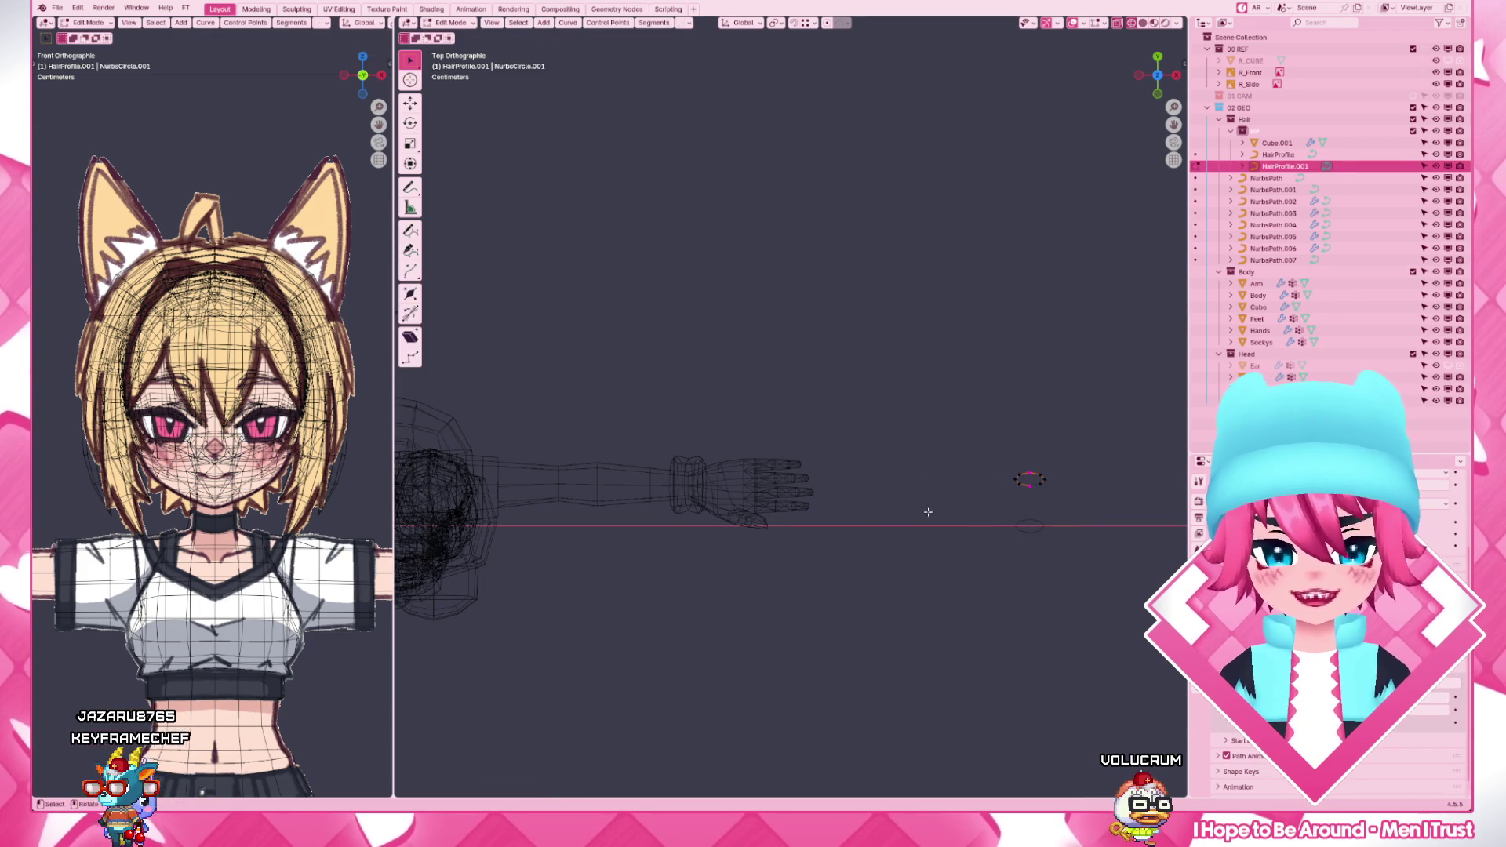
scroll(715, 439, up, 5)
drag(643, 395, 928, 478)
key(s)
key(y)
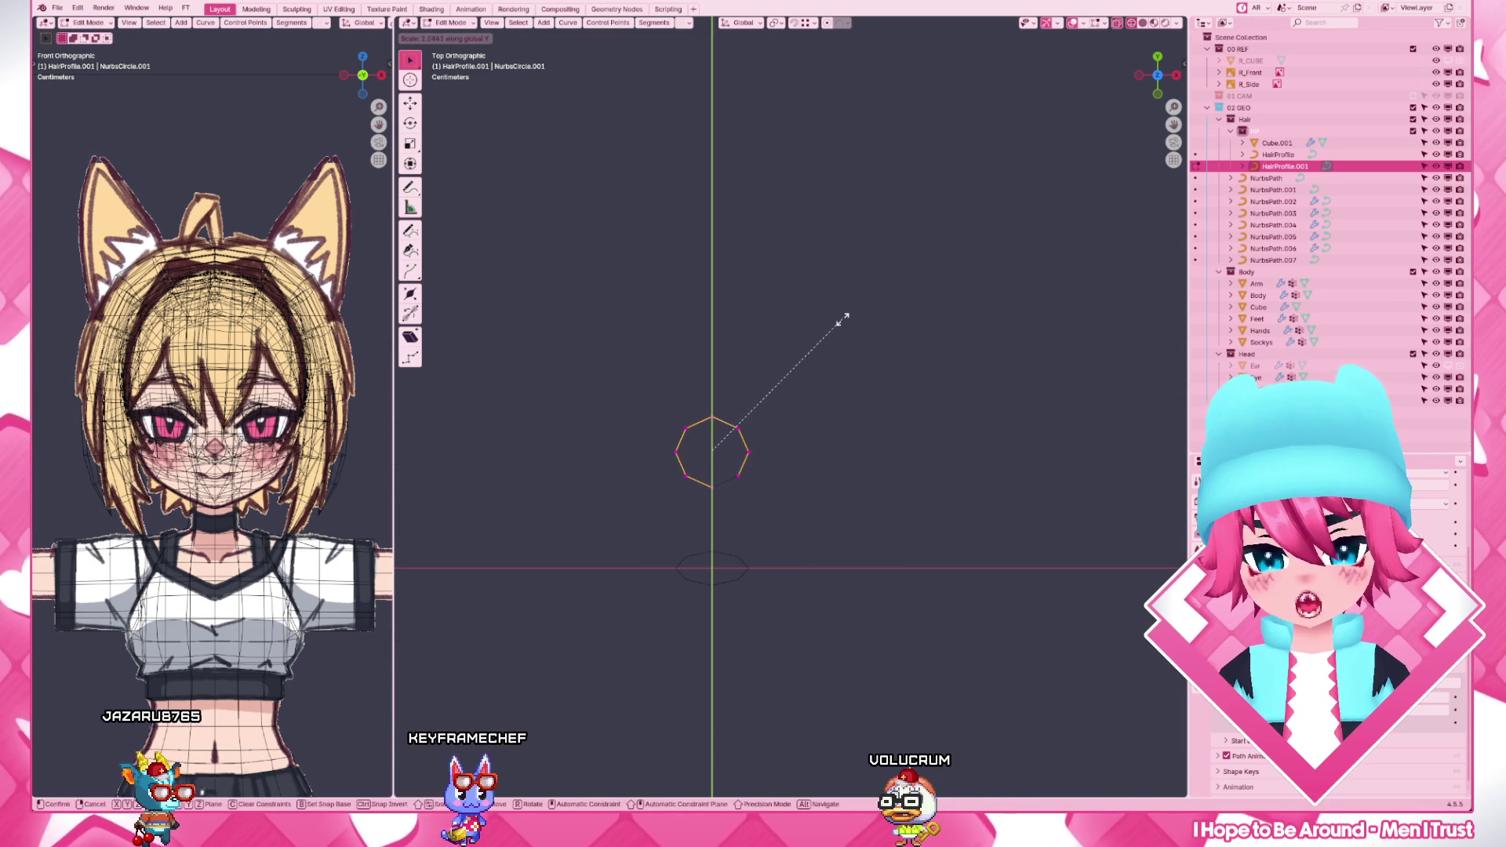
click(842, 330)
key(s)
key(x)
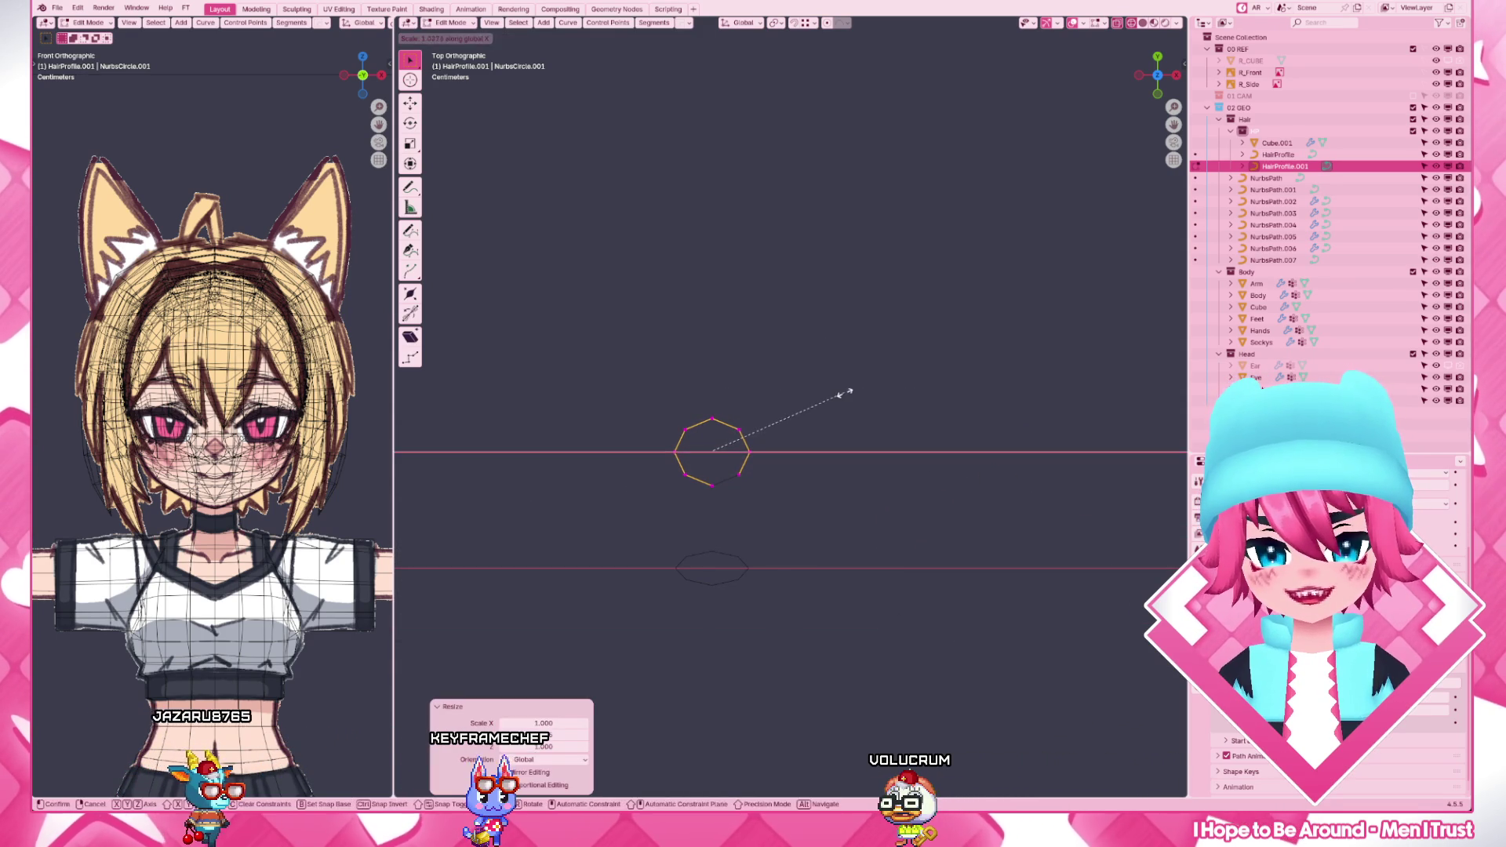
key(y)
click(872, 372)
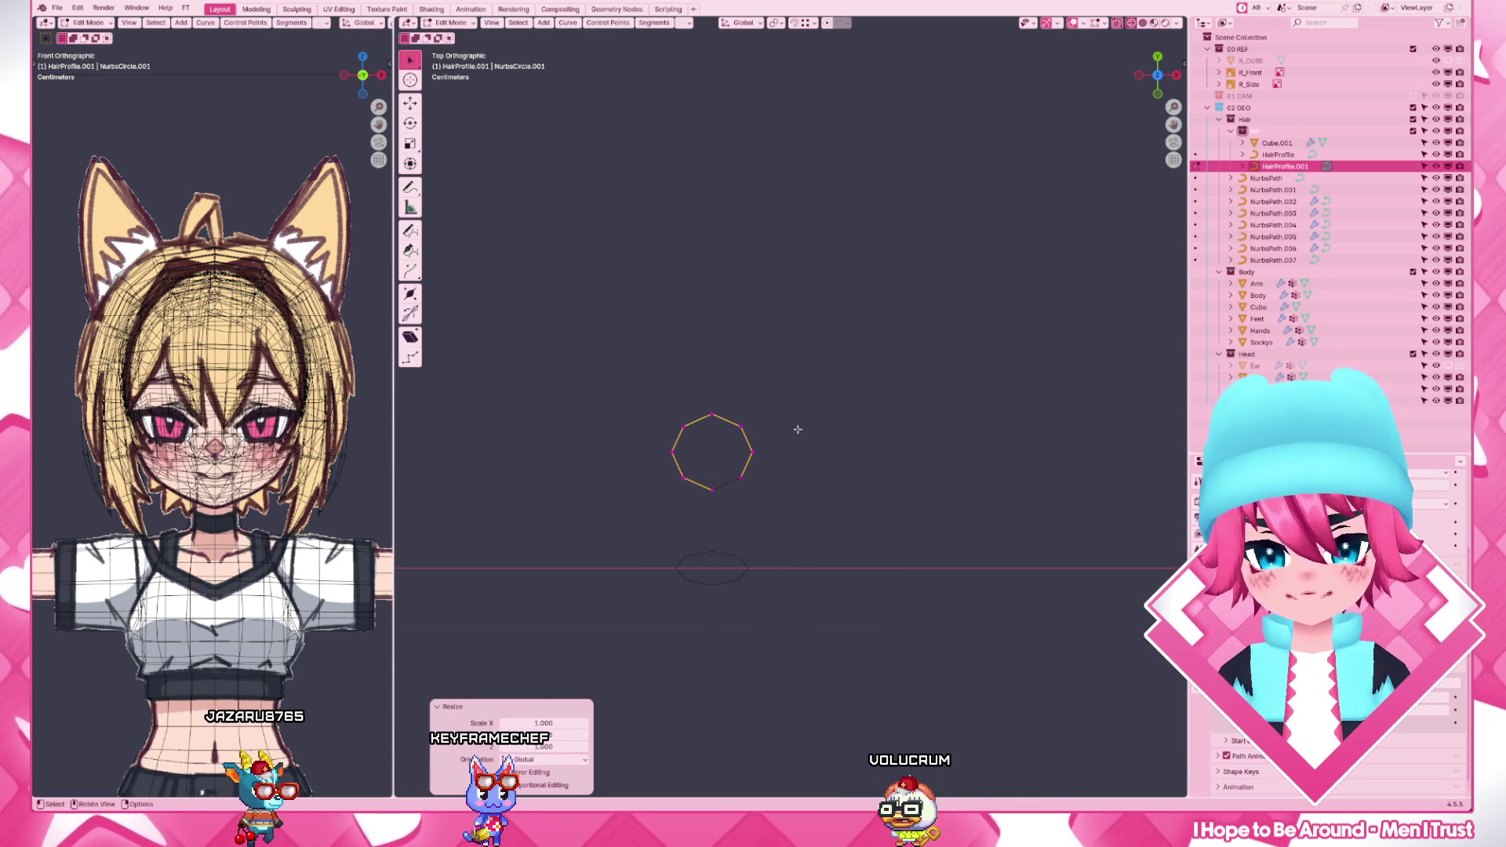
shift+middle_drag(660, 448, 962, 462)
key(Tab)
click(993, 372)
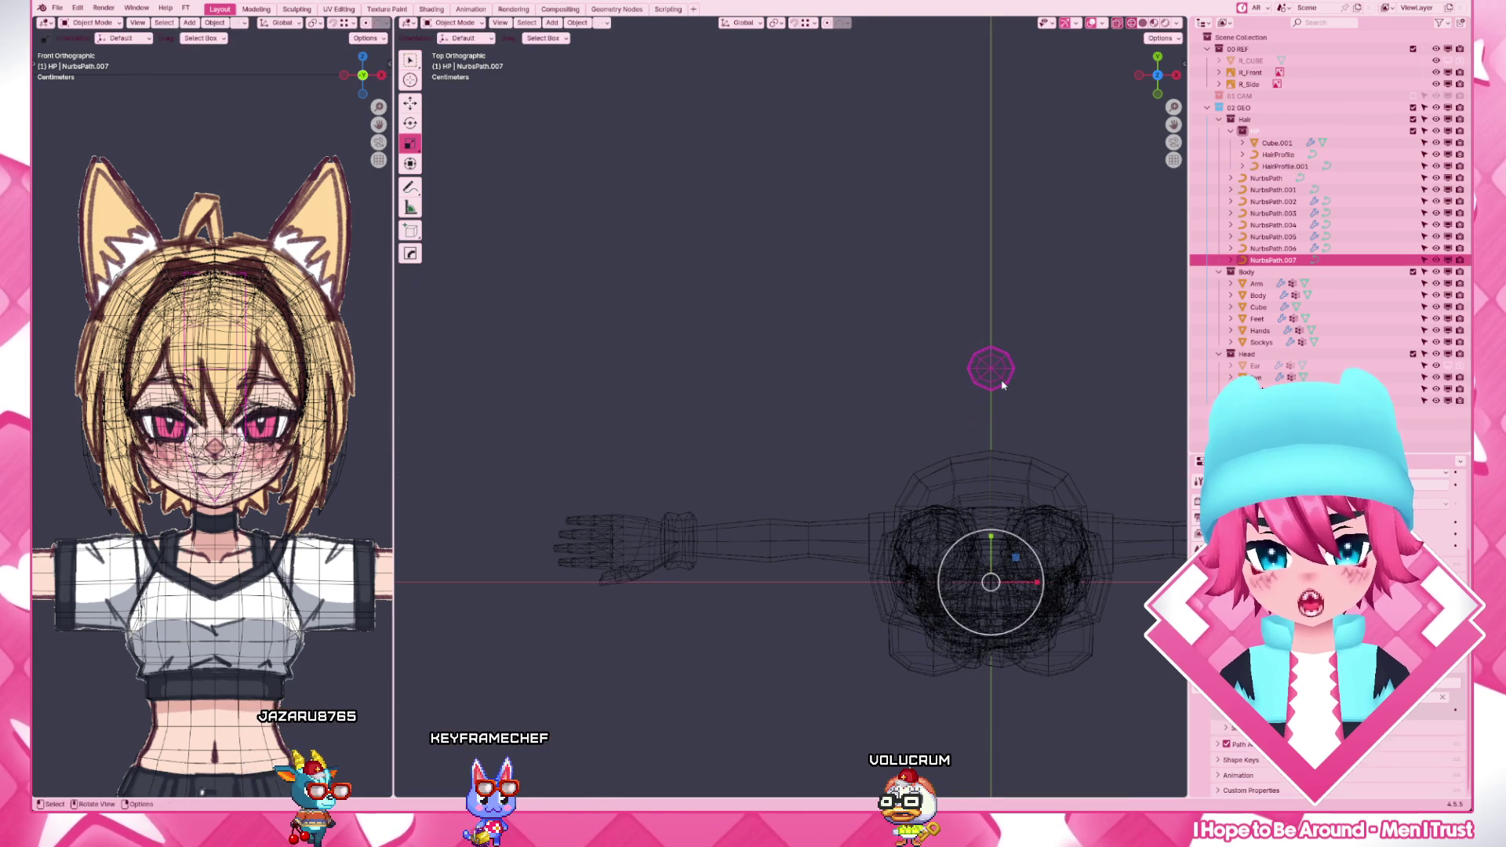
- From the side view, pull NurbsPath.007's end point out from the back of the head
key(KP_3)
scroll(931, 353, down, 3)
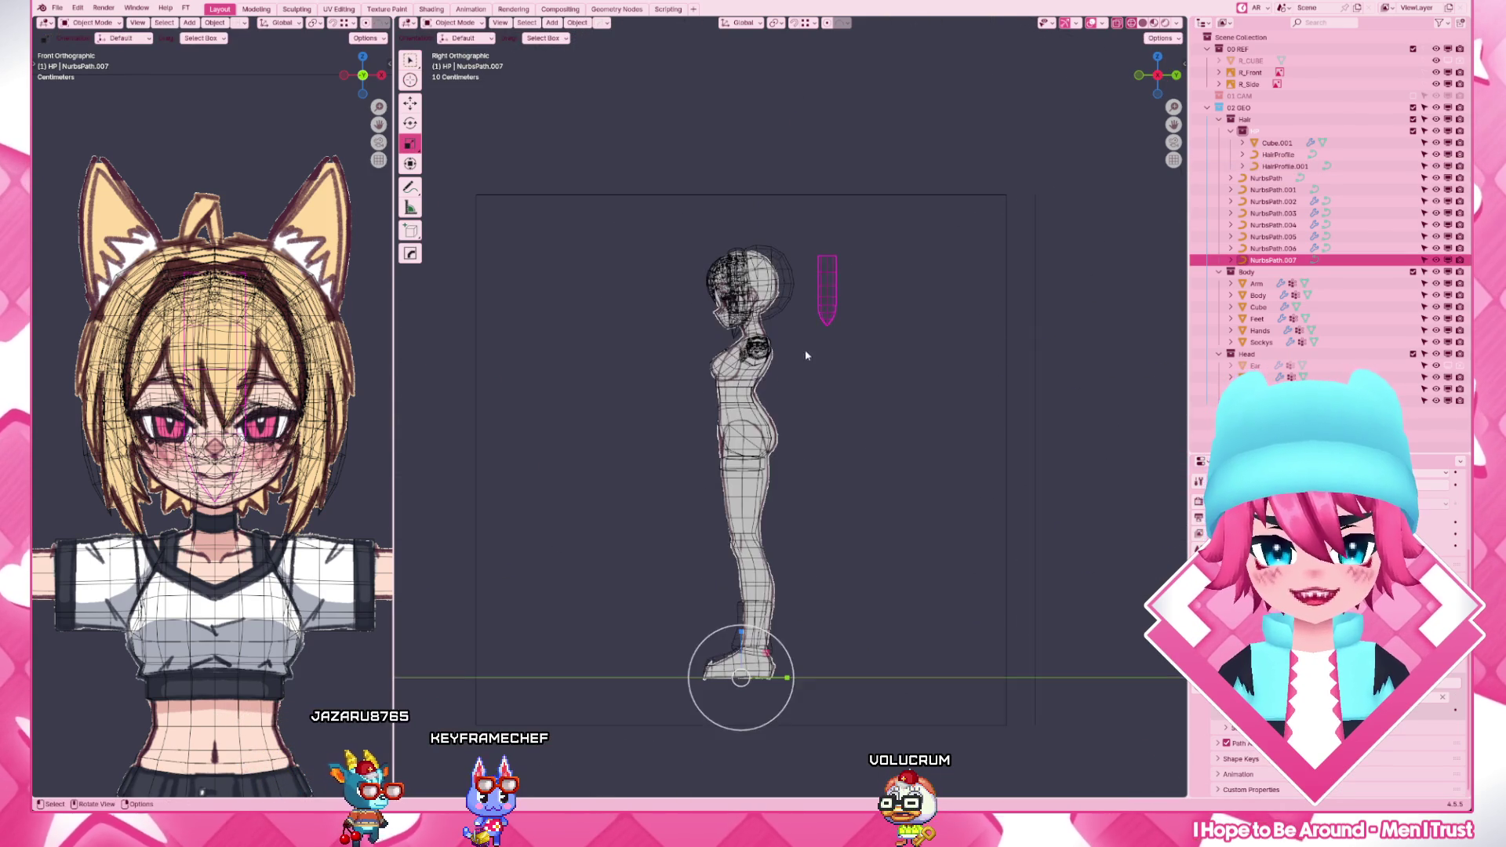
key(Tab)
scroll(943, 315, up, 3)
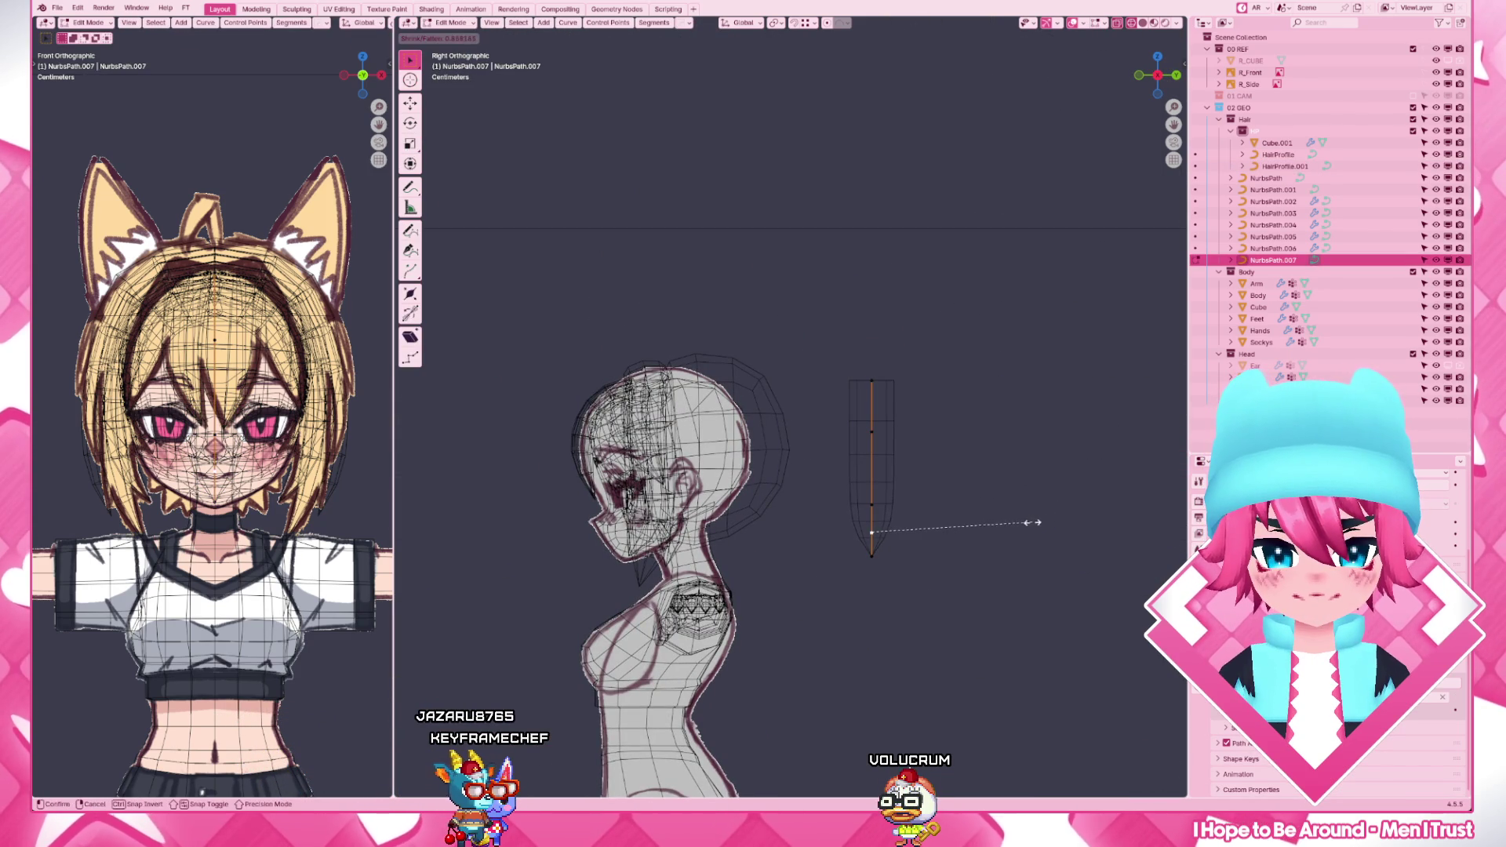
click(1030, 526)
key(e)
click(942, 591)
click(871, 437)
- Move the upper points with proportional editing so the strand arches into a curl
key(g)
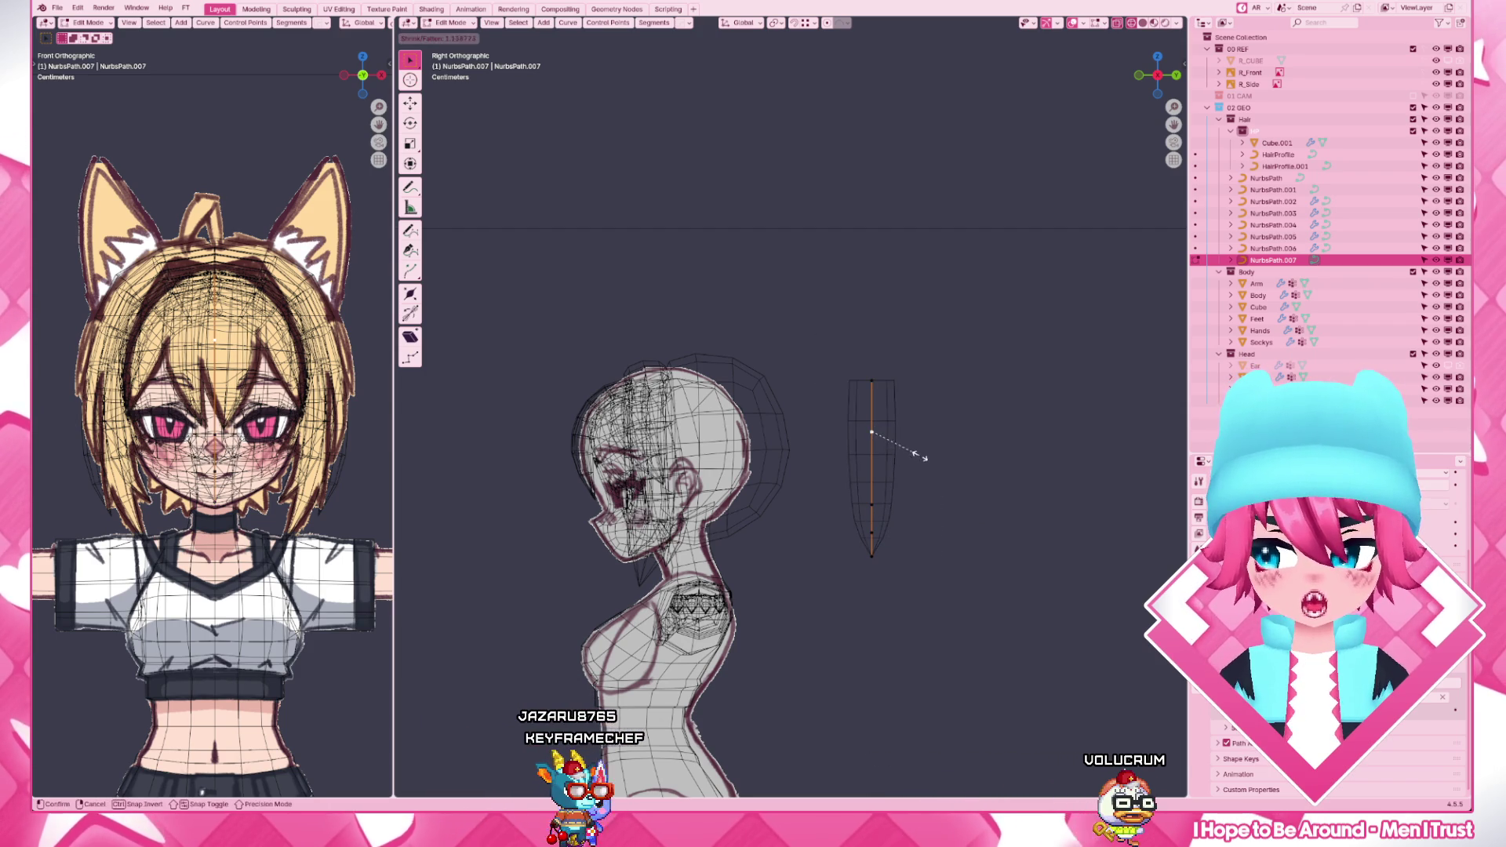
click(918, 457)
key(g)
click(926, 455)
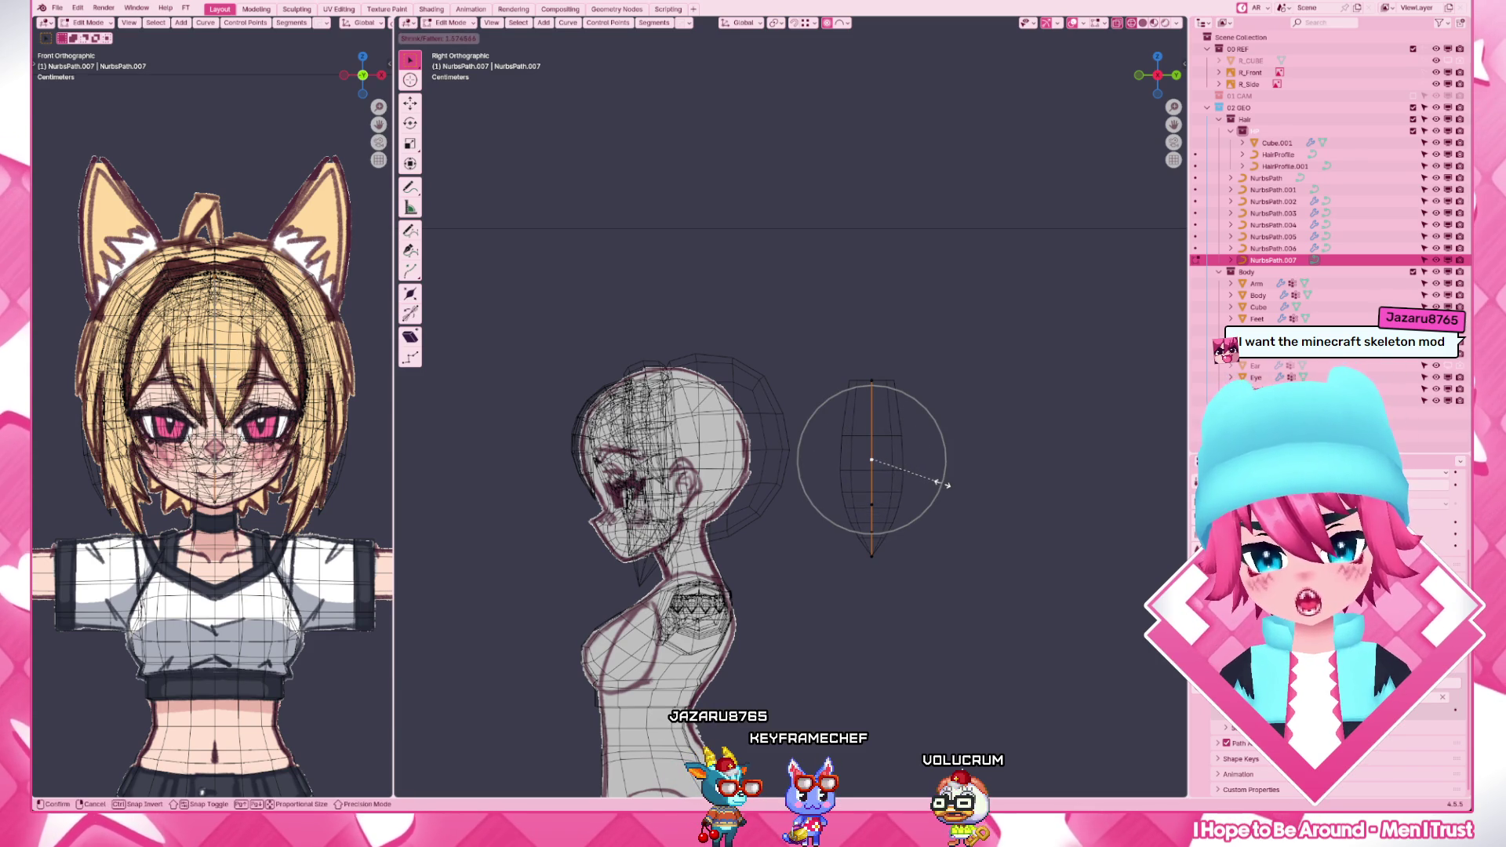
click(946, 485)
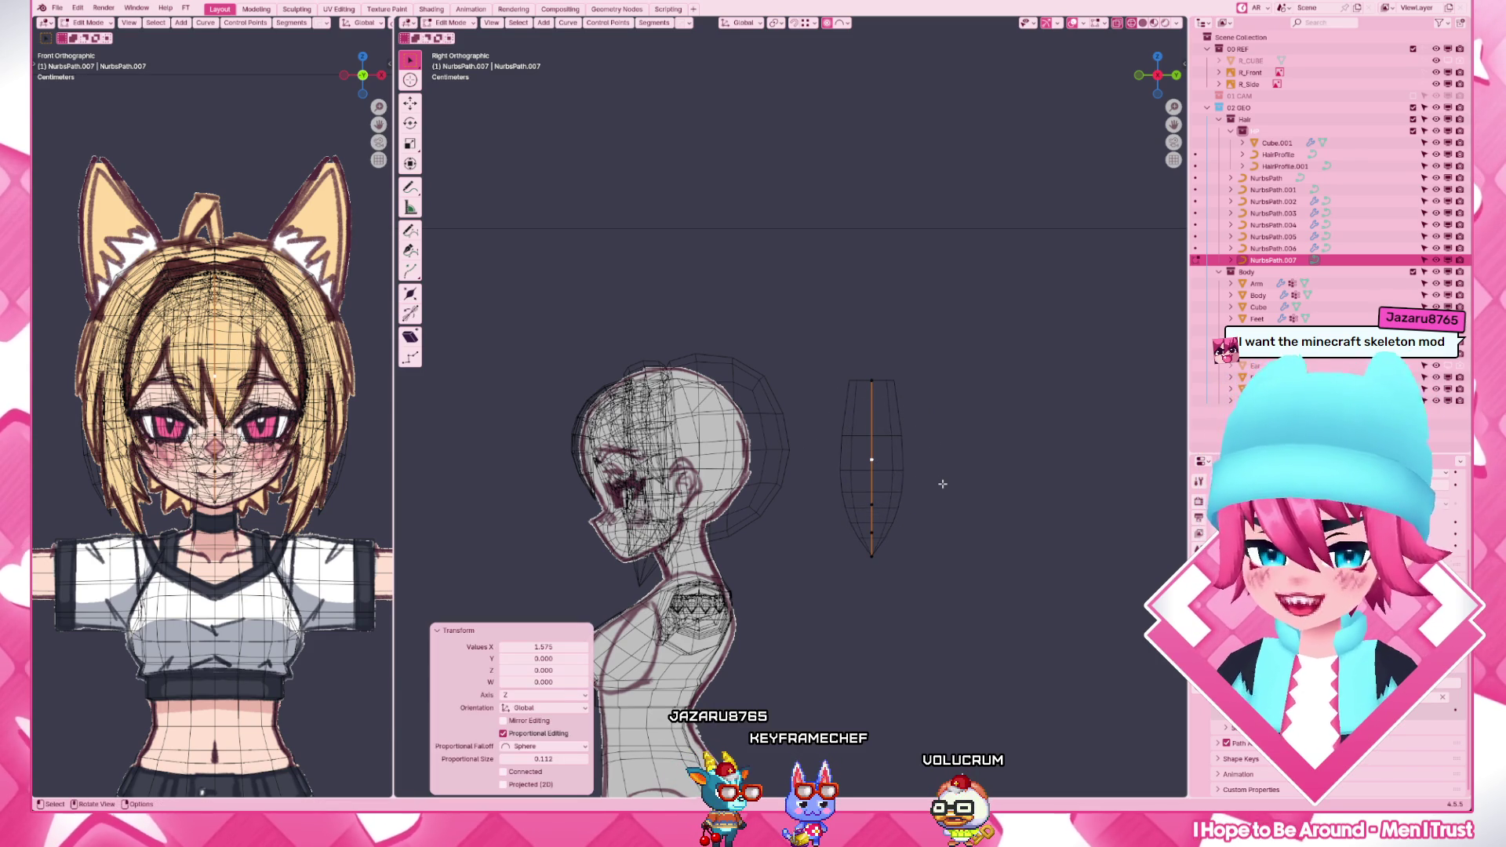
click(886, 385)
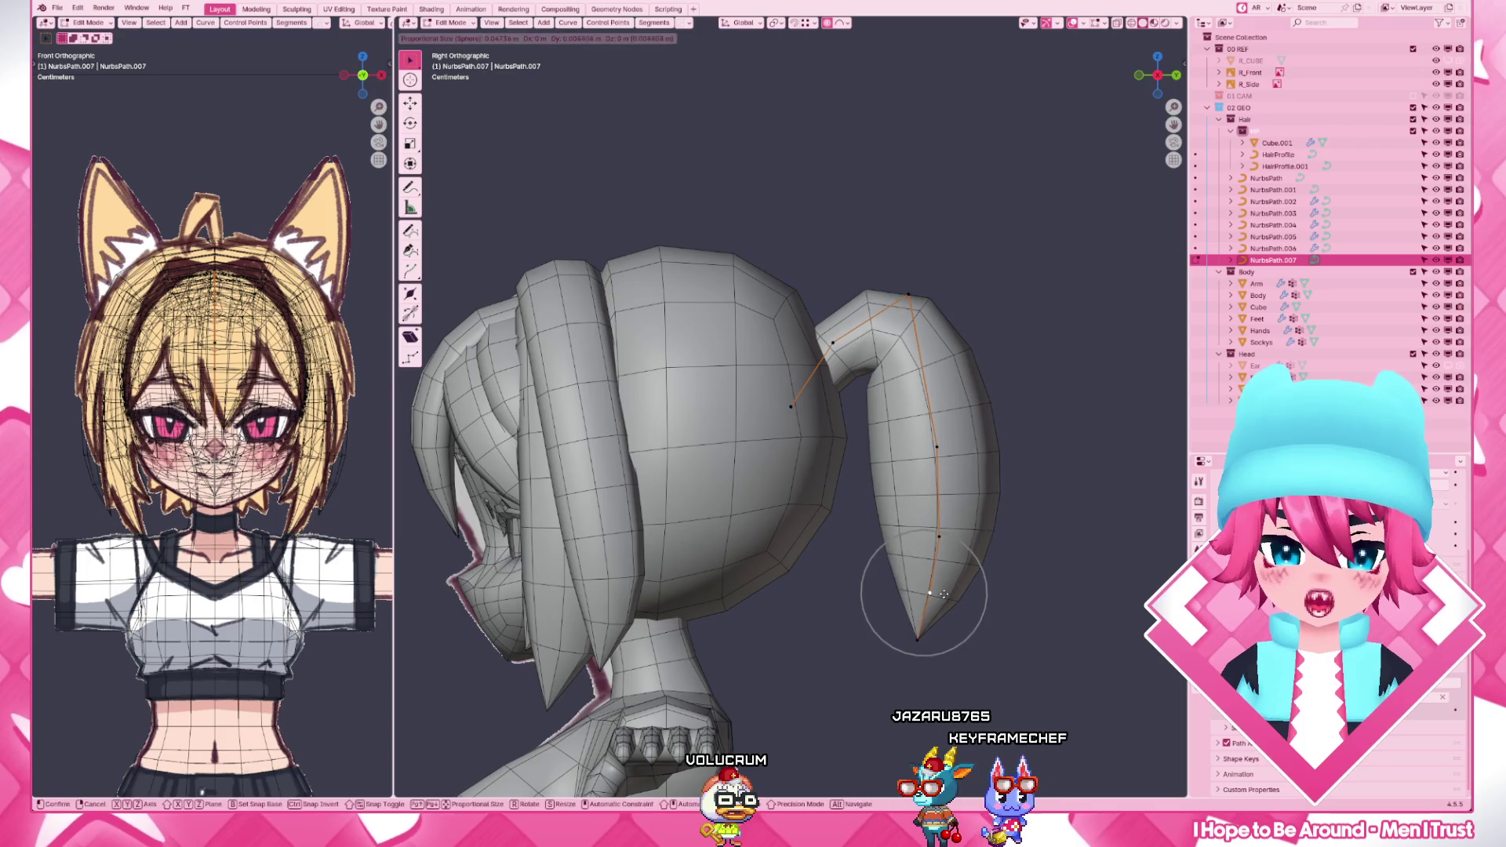
- From behind, extend the ponytail with a new end point and place it
mouse_move(859, 442)
middle_down()
mouse_move(703, 310)
mouse_move(765, 388)
middle_up()
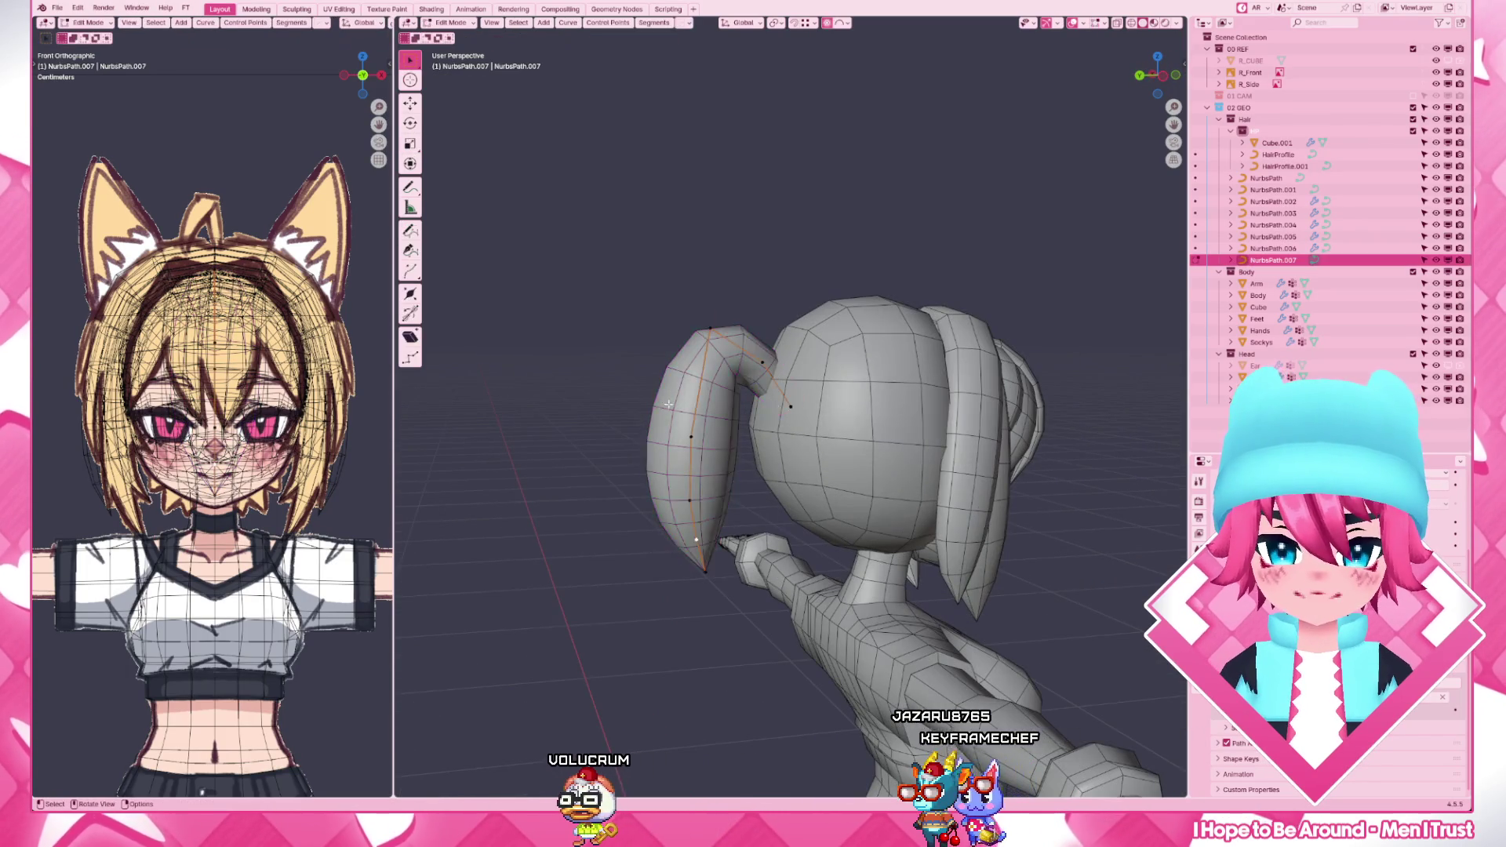
key(Tab)
key(g)
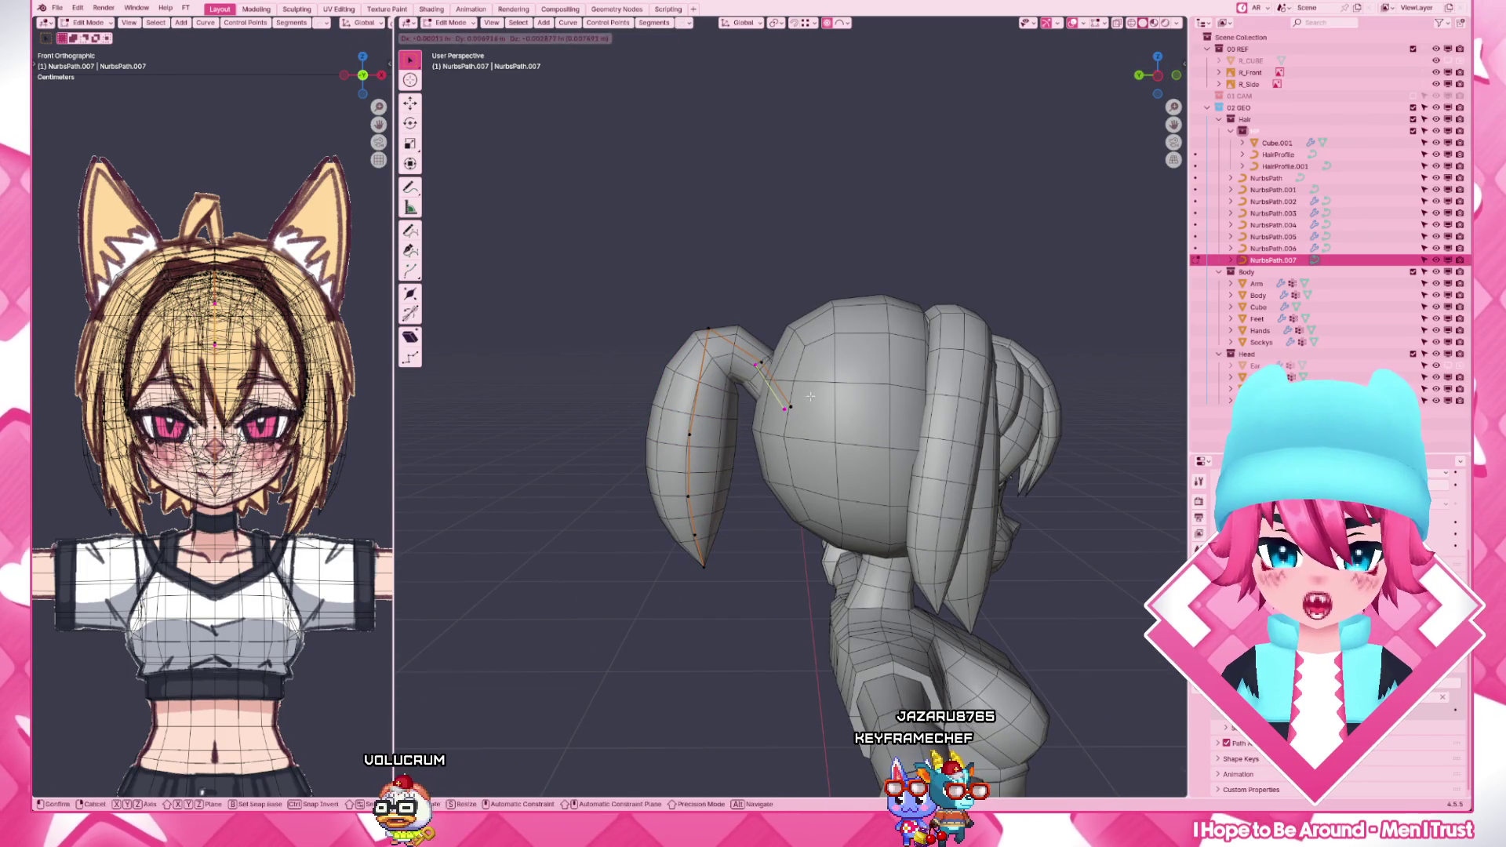
click(812, 399)
click(839, 379)
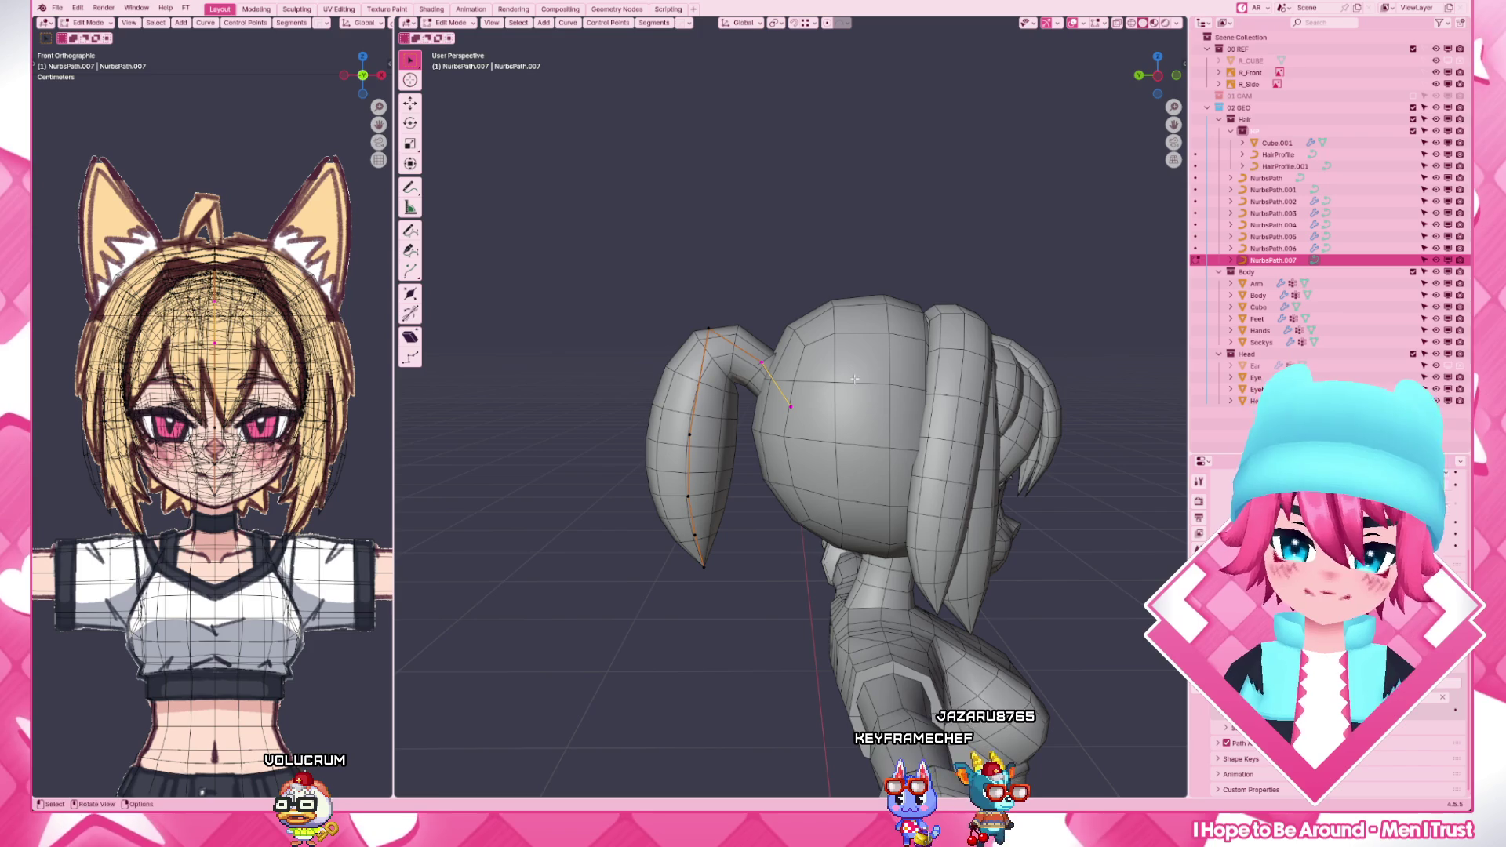
middle_drag(895, 342, 883, 412)
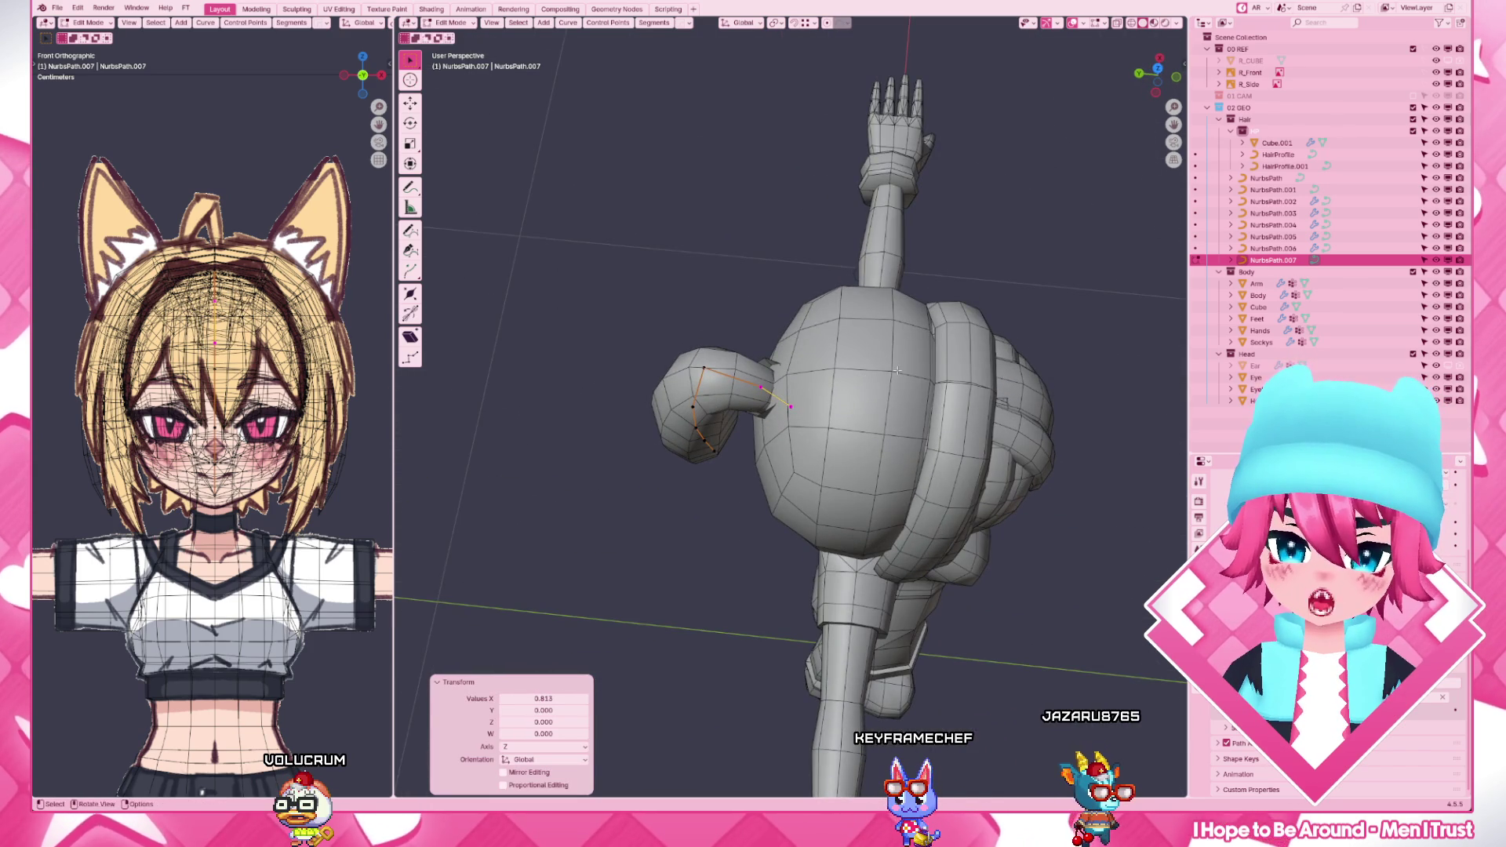
- In X-ray side view, rotate and nudge the base points where the ponytail joins the head
key(KP_3)
scroll(894, 353, up, 4)
key(g)
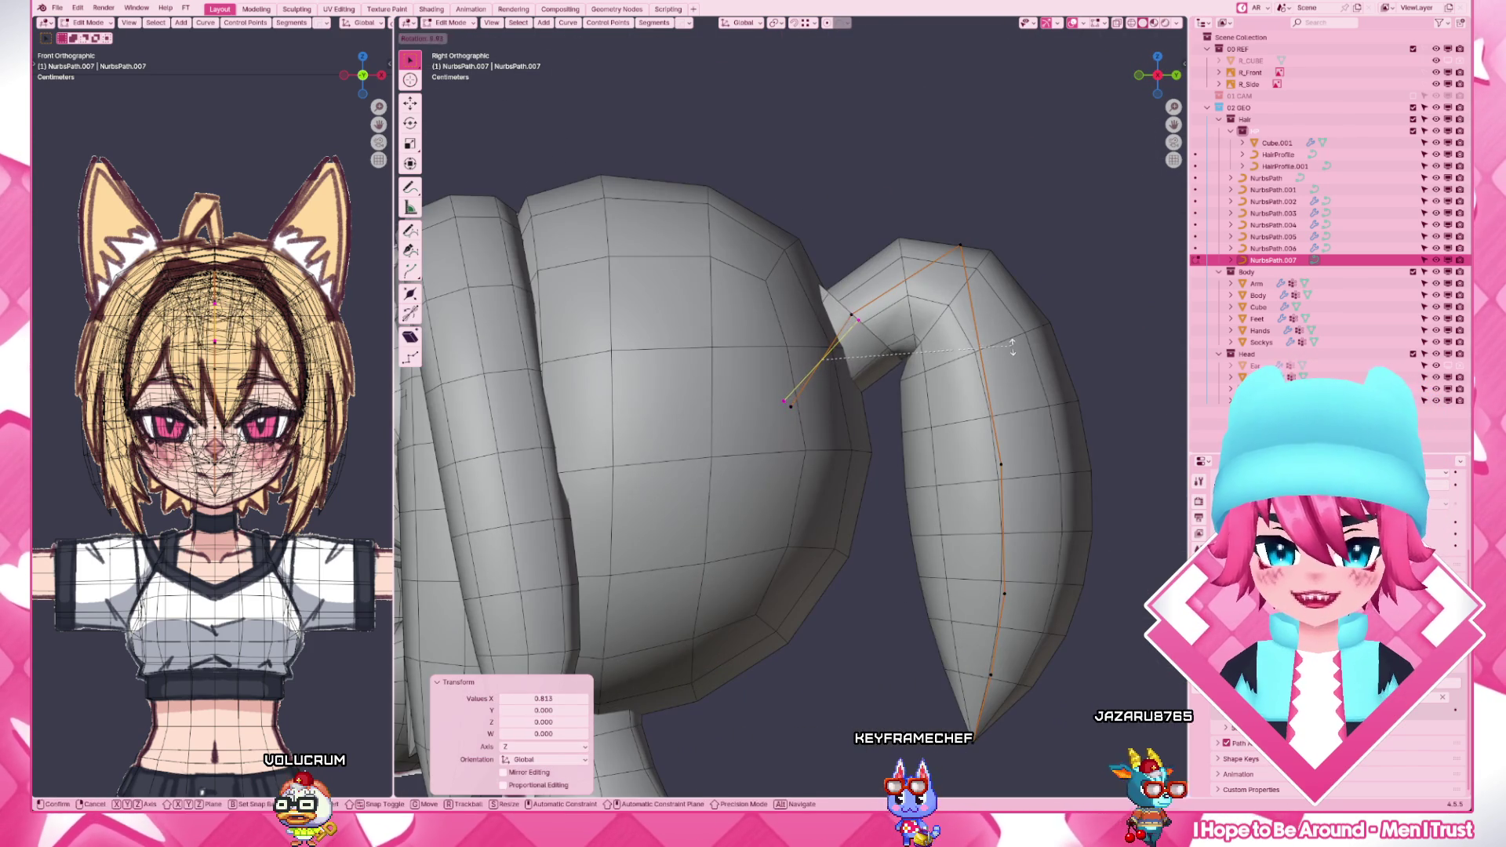
click(1013, 354)
key(shift+z)
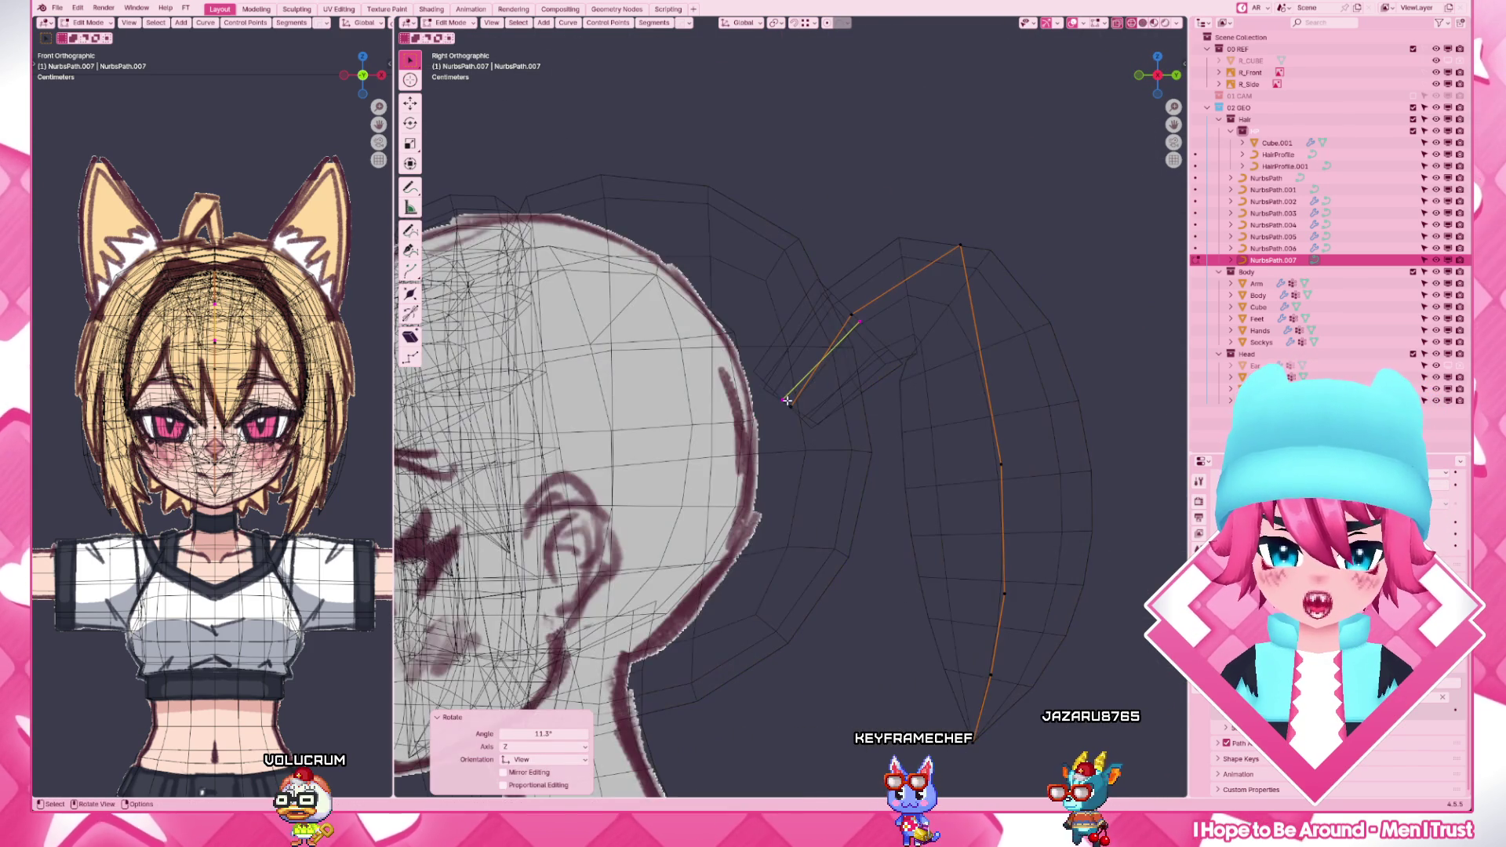
click(782, 397)
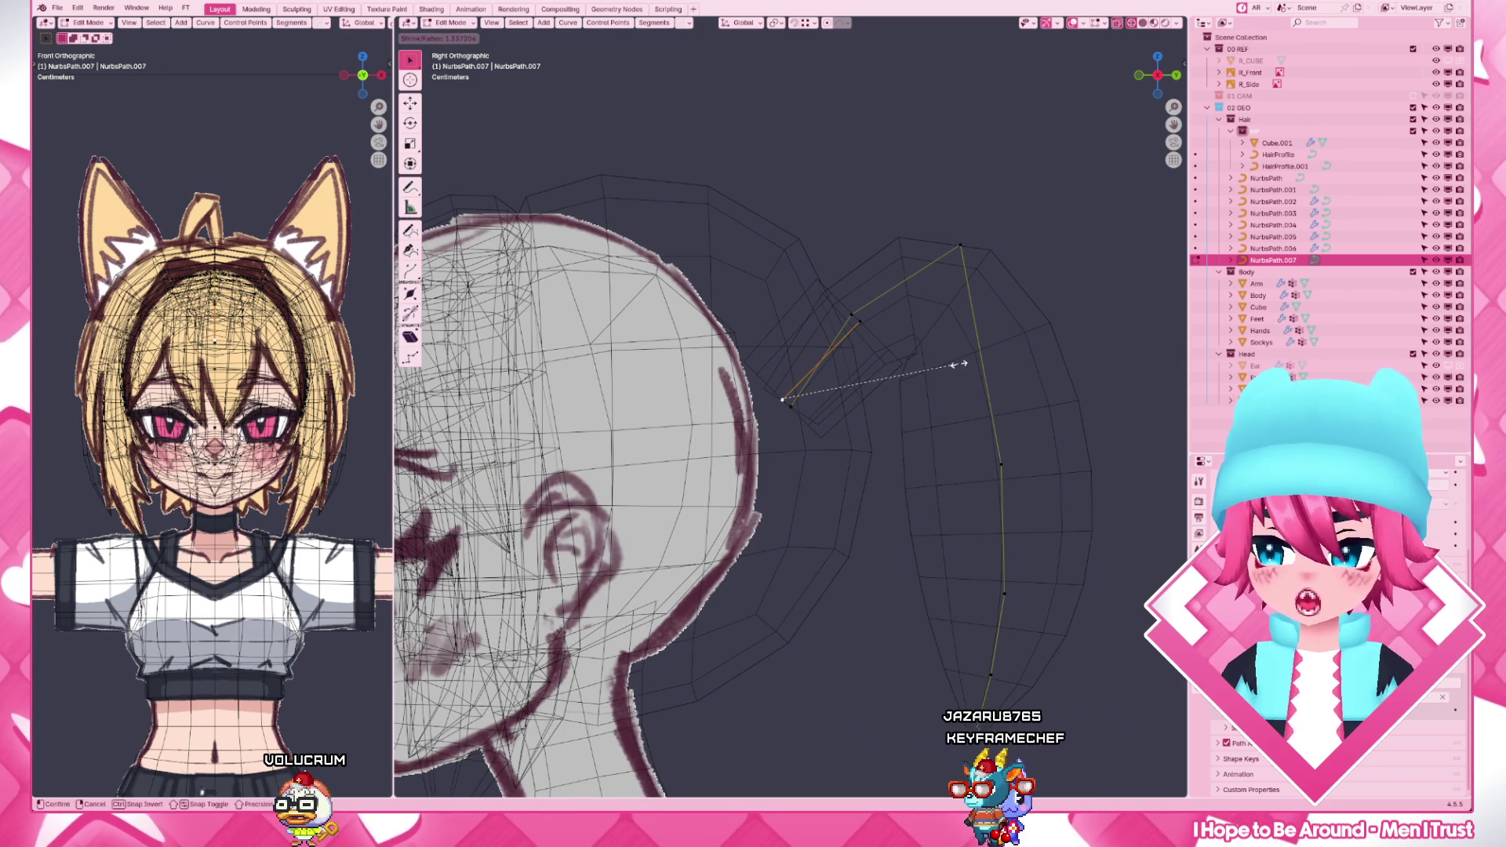
click(959, 366)
key(r)
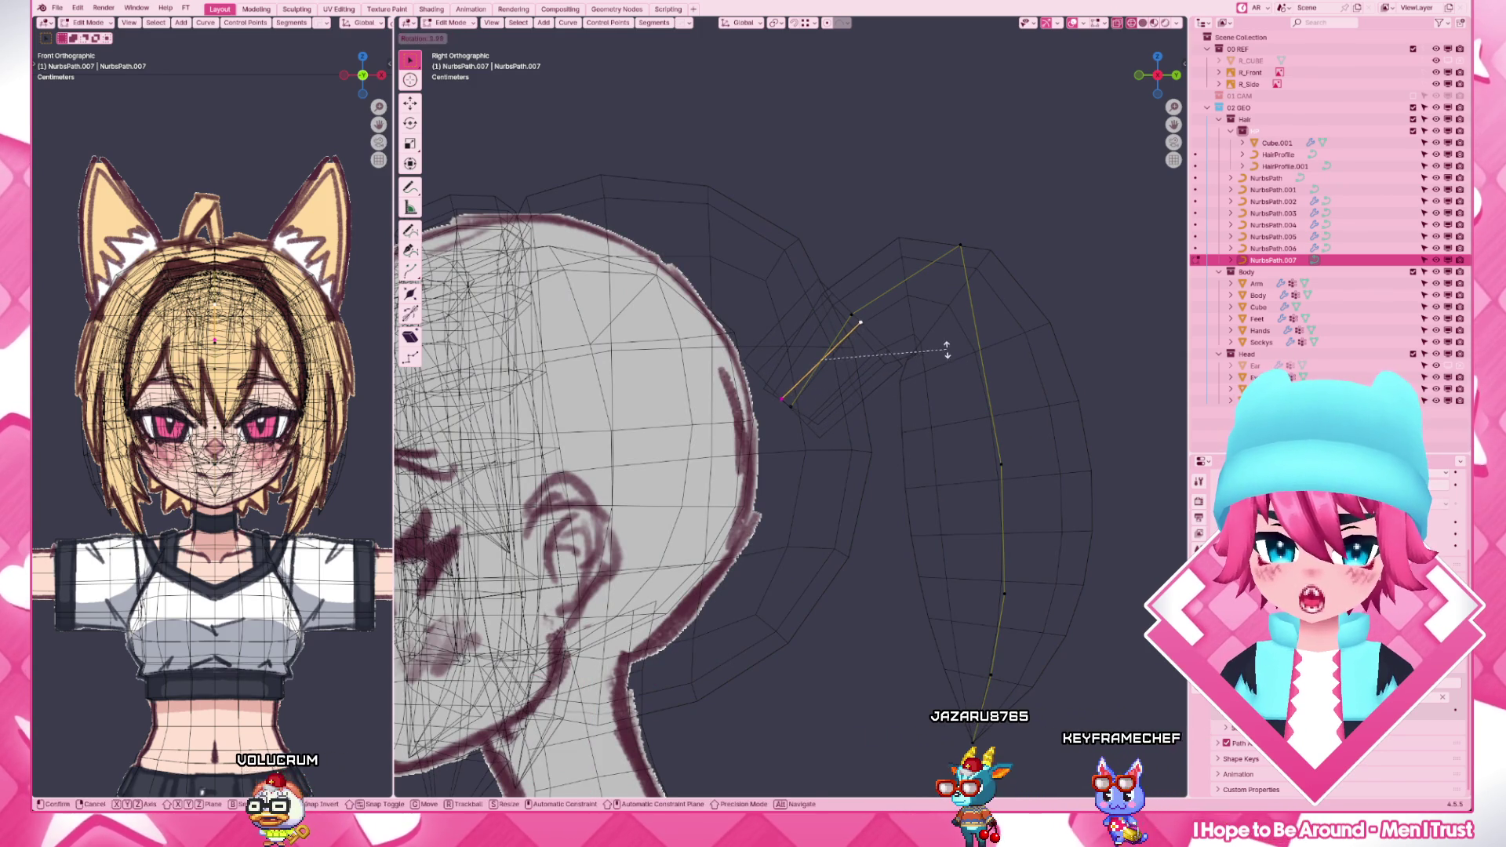
click(948, 357)
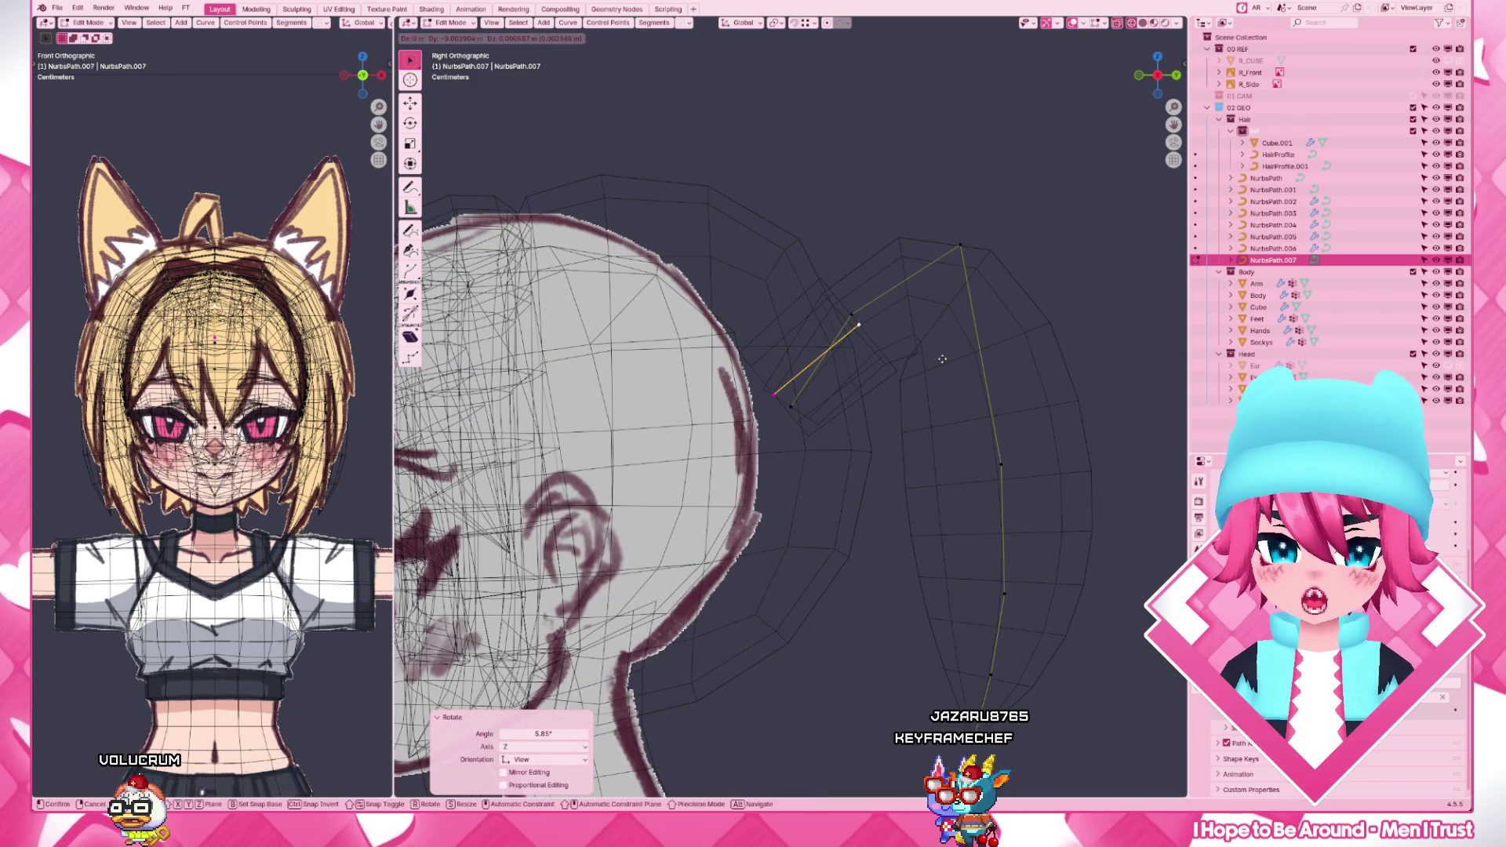
click(941, 359)
mouse_move(887, 452)
middle_down()
mouse_move(836, 563)
mouse_move(972, 485)
middle_up()
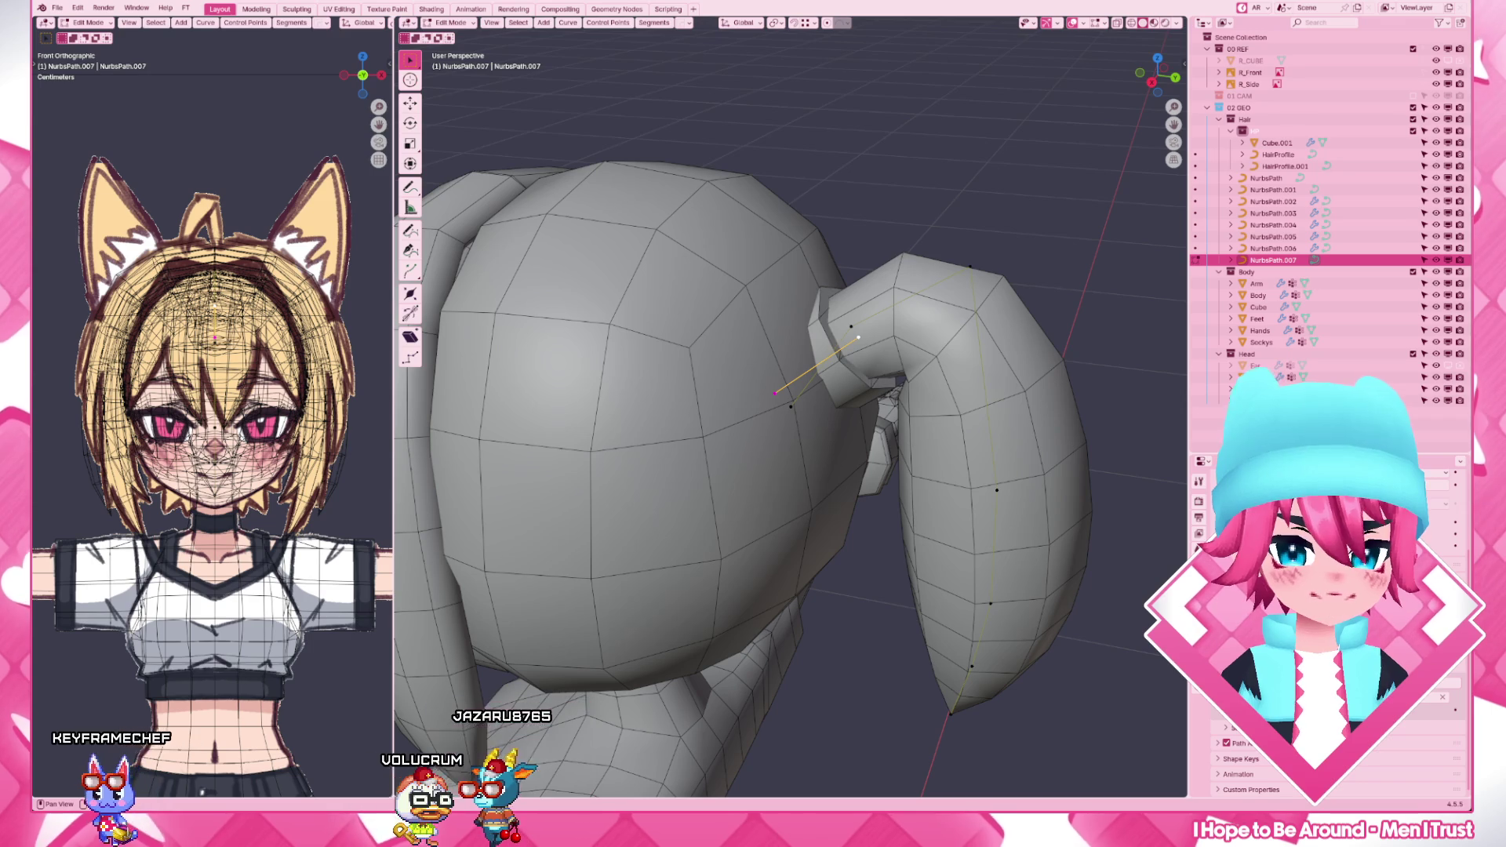
- From the side view, rotate and reposition the ponytail's base point where it attaches to the head
middle_drag(823, 448, 724, 374)
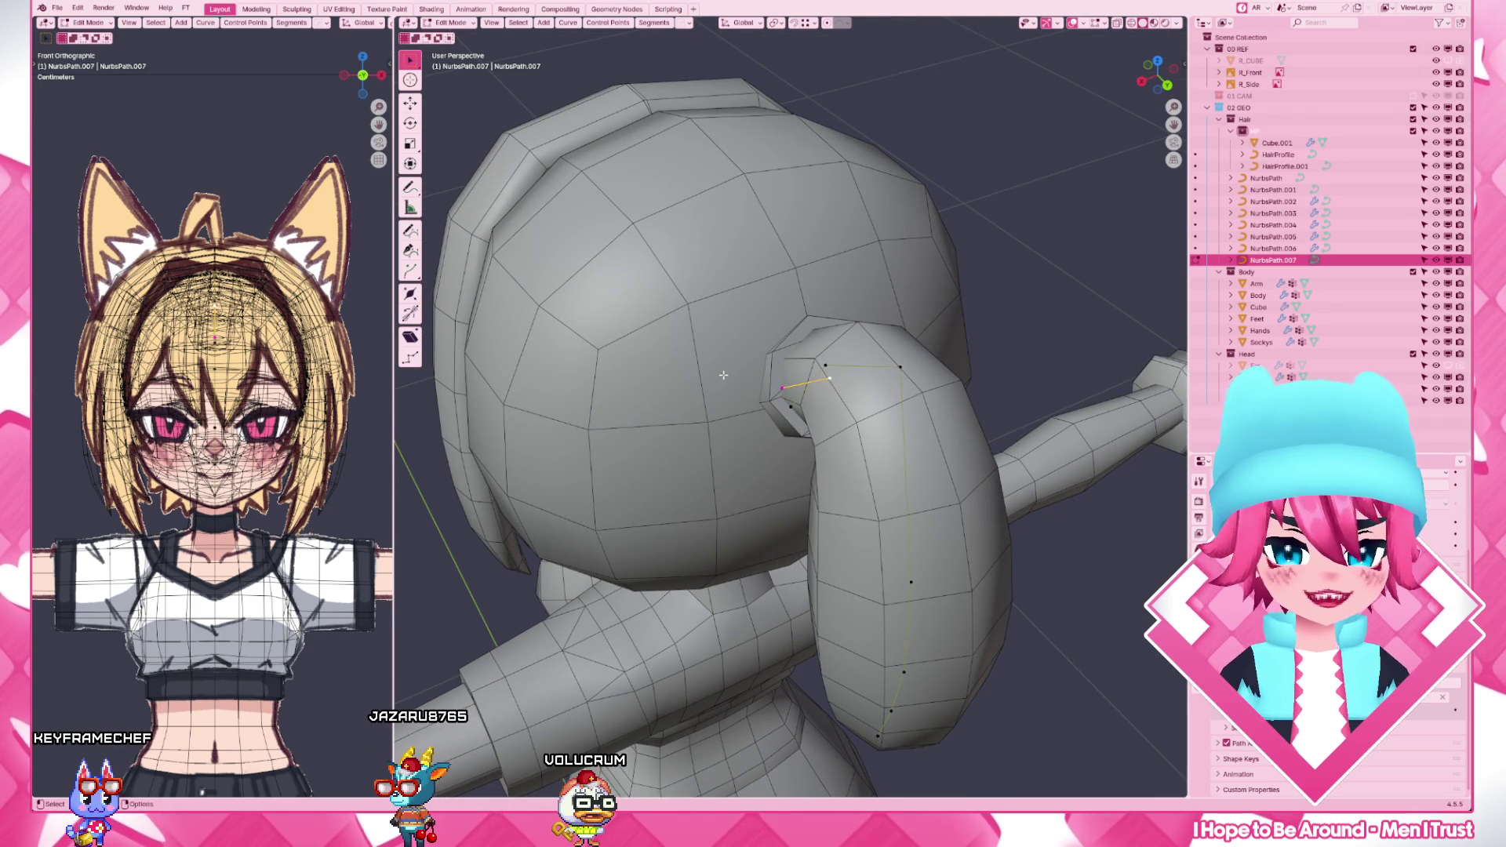
middle_drag(850, 465, 847, 483)
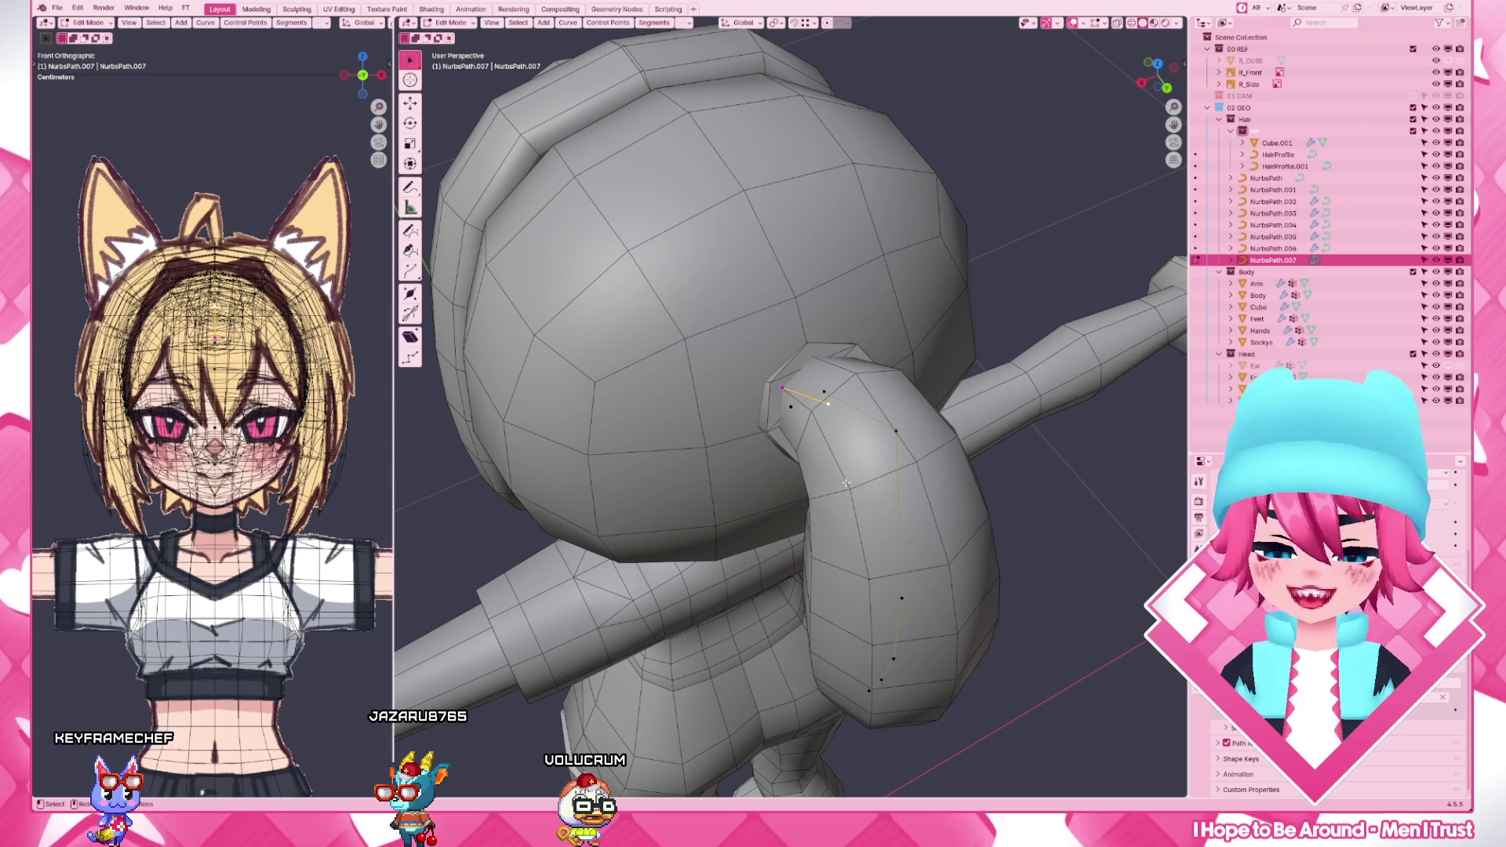
key(KP_3)
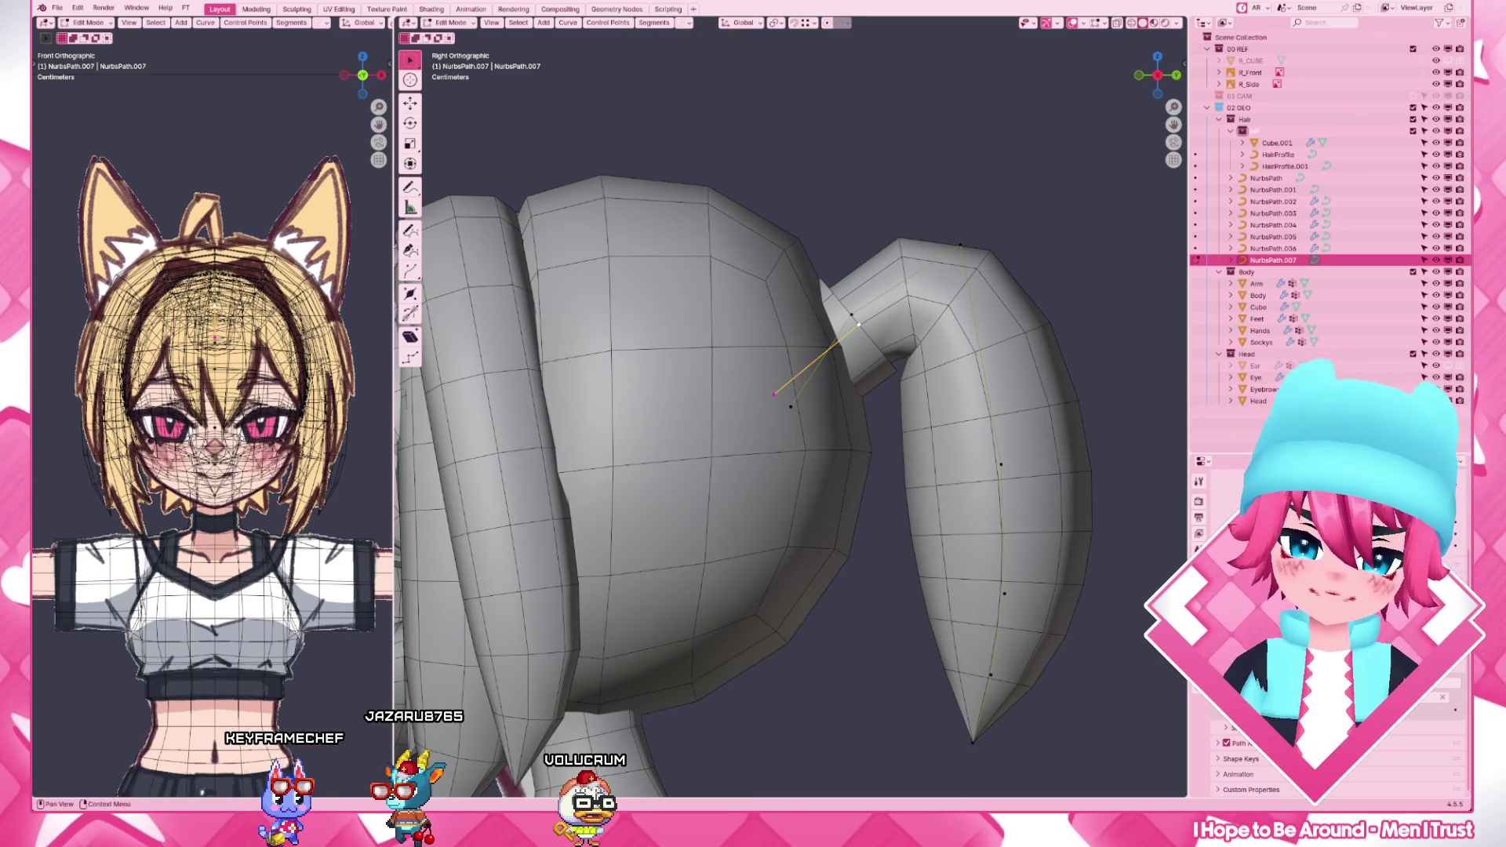
key(r)
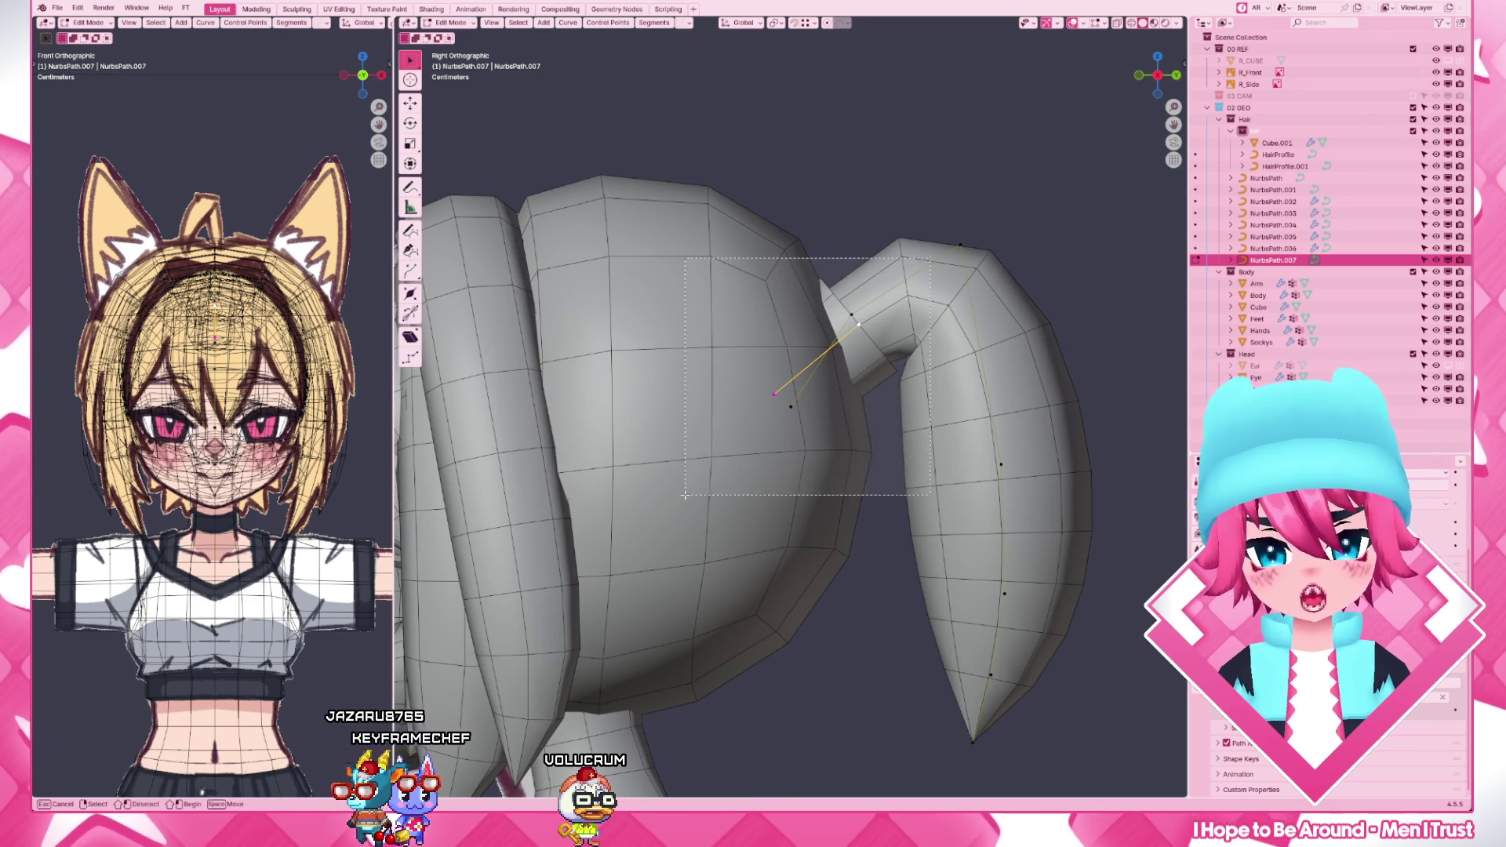
click(1087, 438)
key(g)
click(1081, 436)
- Slide a mid-strand point and a lower point along Y to bend the ponytail's lower end forward
click(1013, 522)
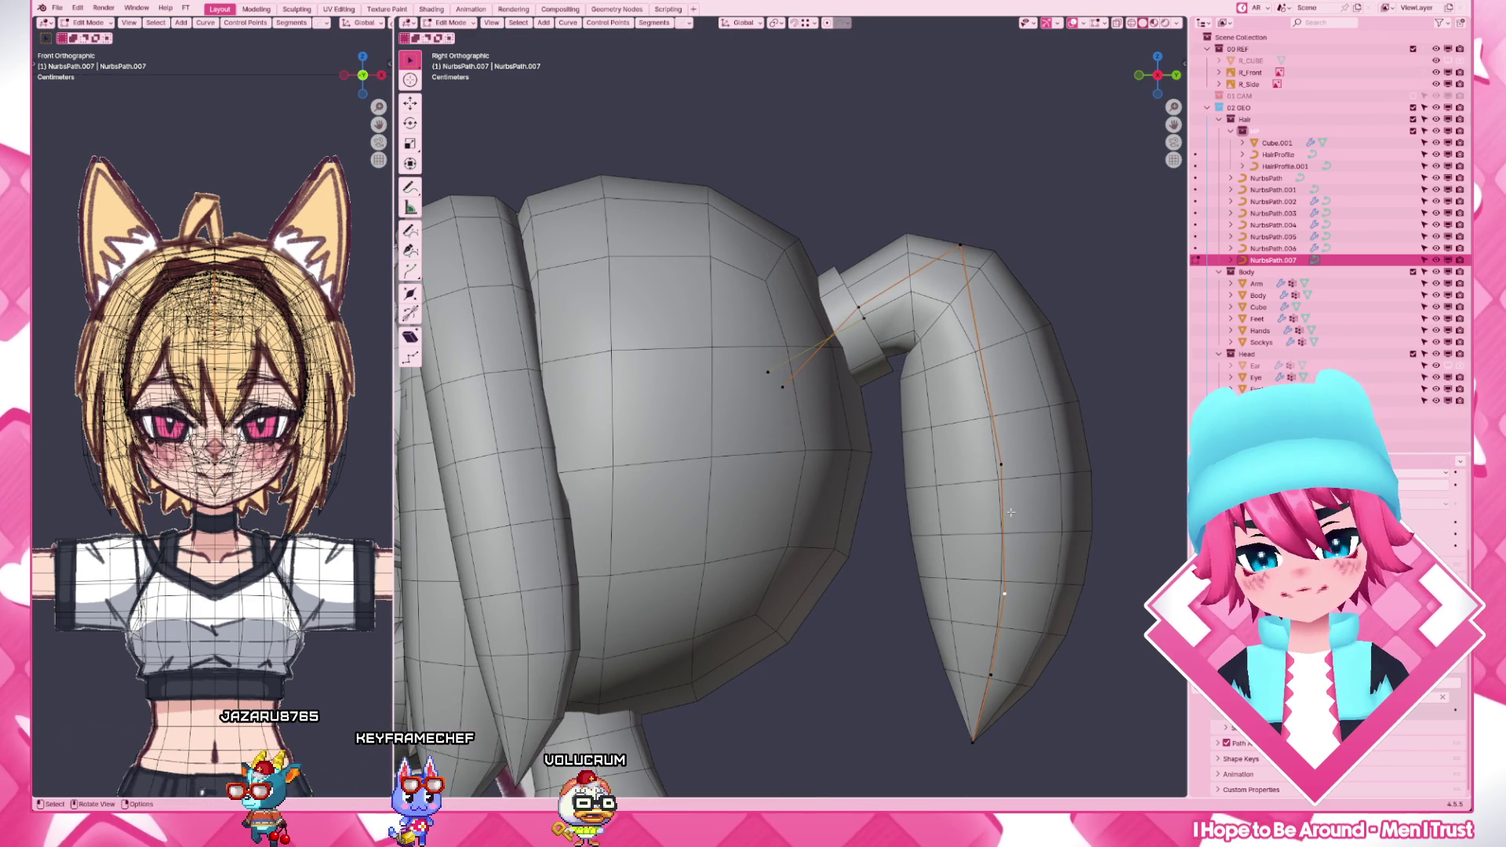
key(g)
key(y)
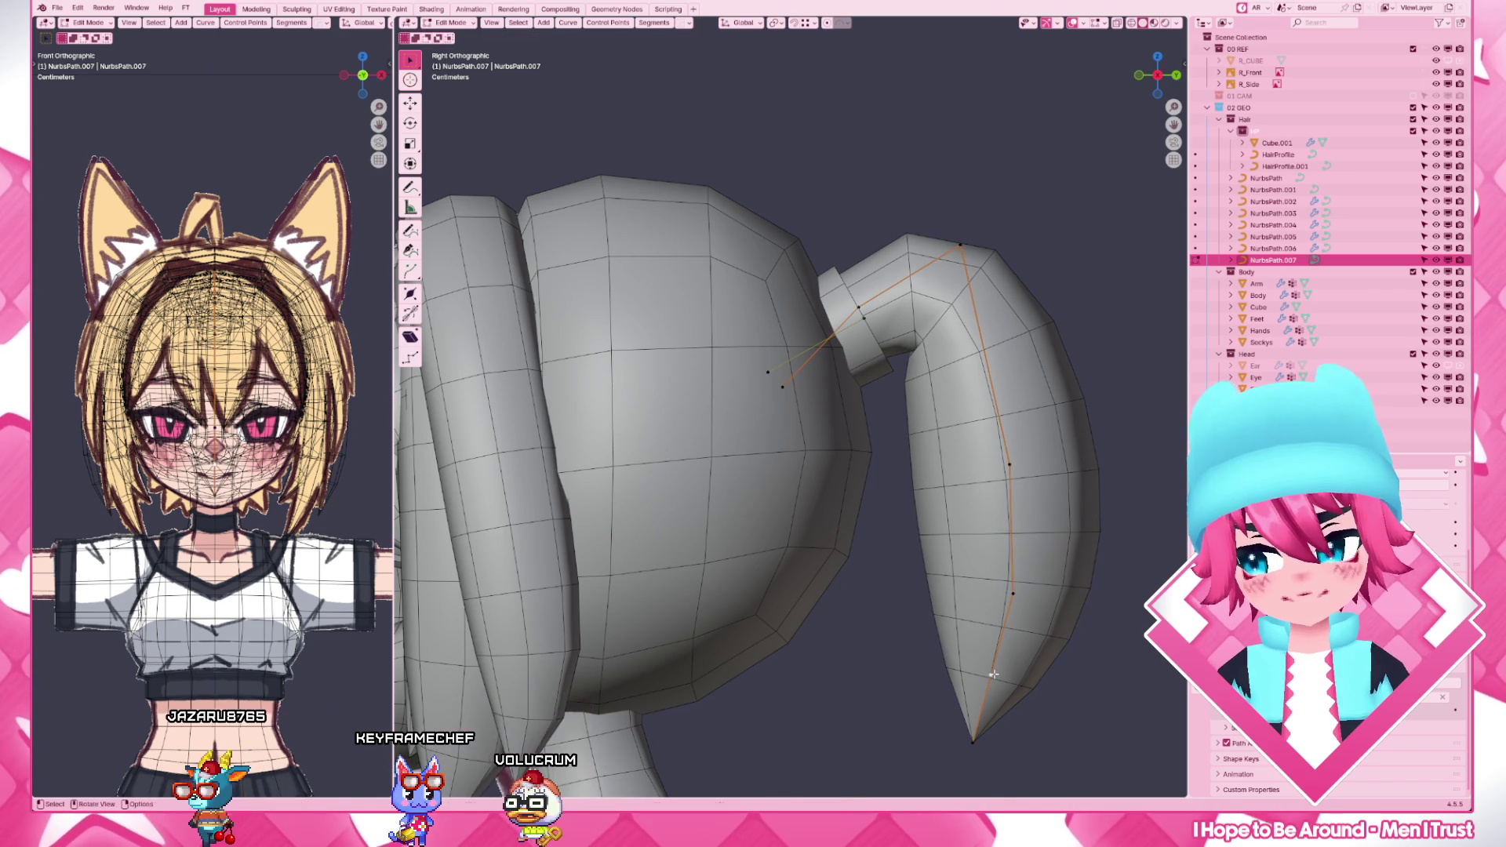
click(1001, 673)
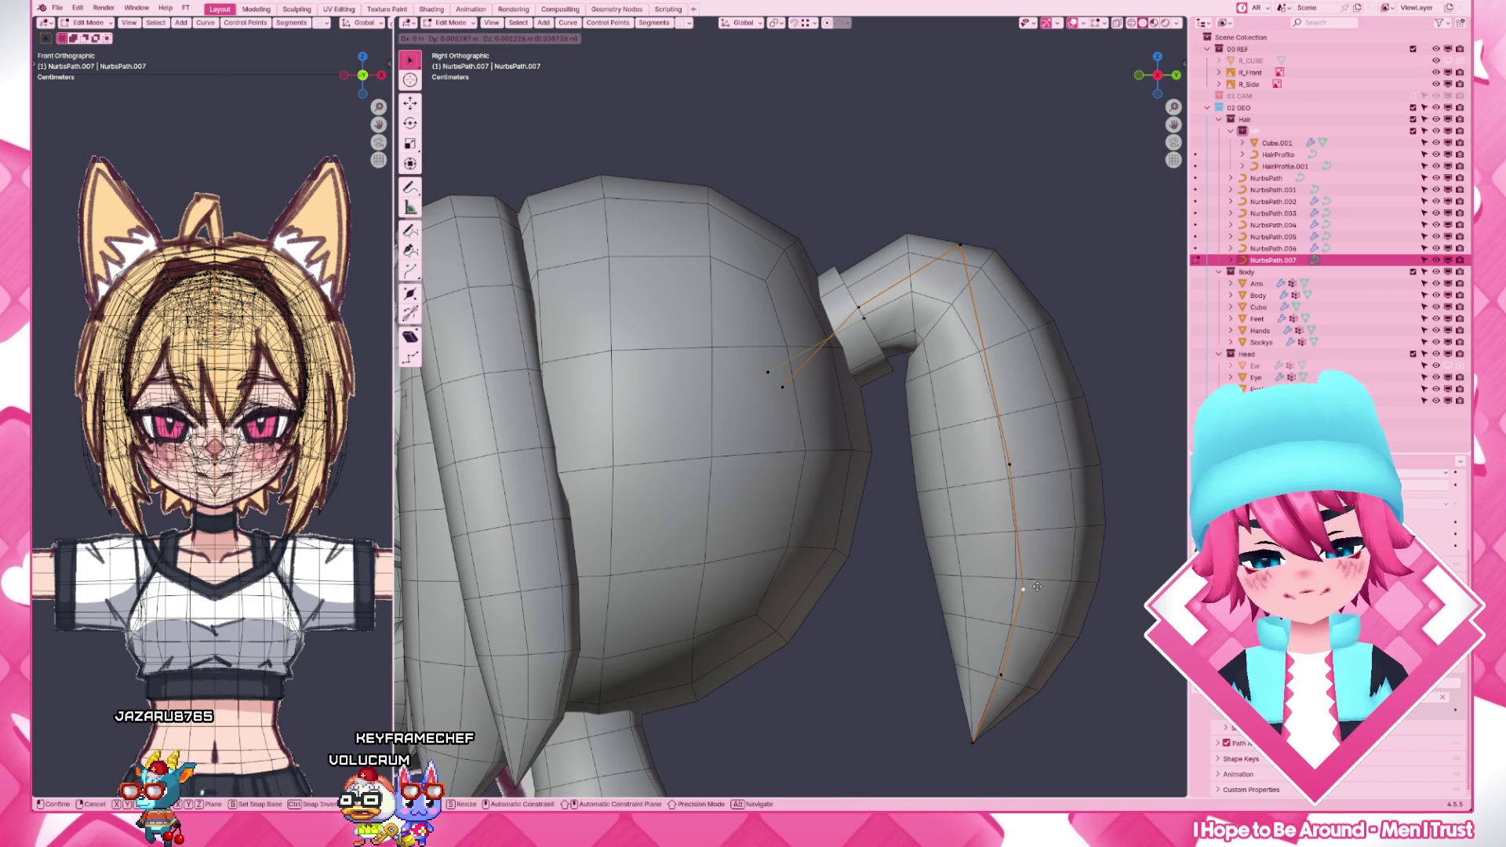
key(g)
click(1065, 460)
scroll(1040, 492, down, 4)
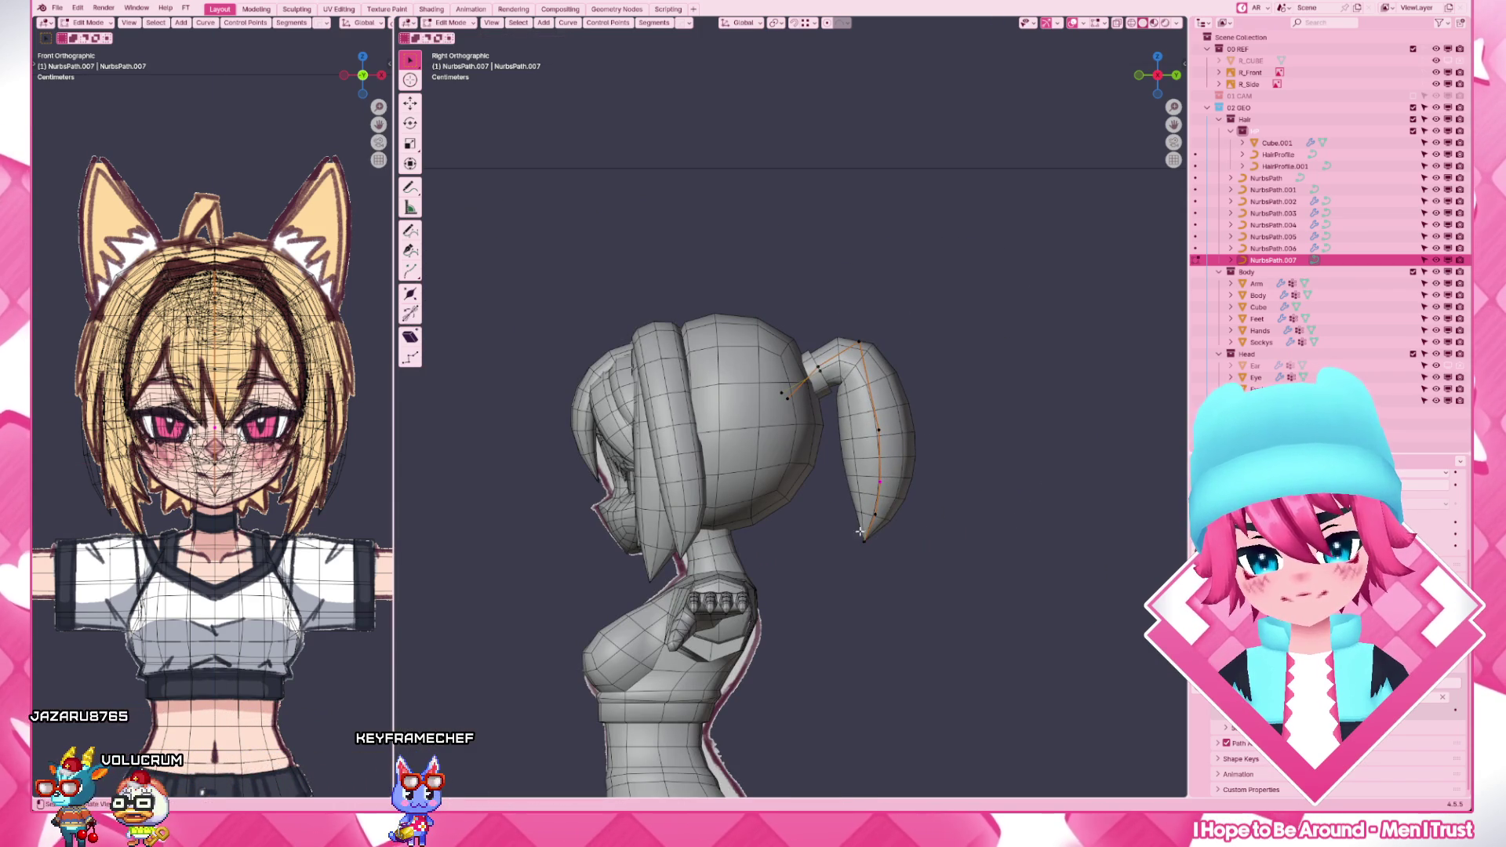
- Pull the ponytail tip forward along Y in several moves so it hooks into a curled point
drag(913, 603, 914, 603)
key(g)
key(y)
click(897, 603)
key(g)
key(y)
click(877, 518)
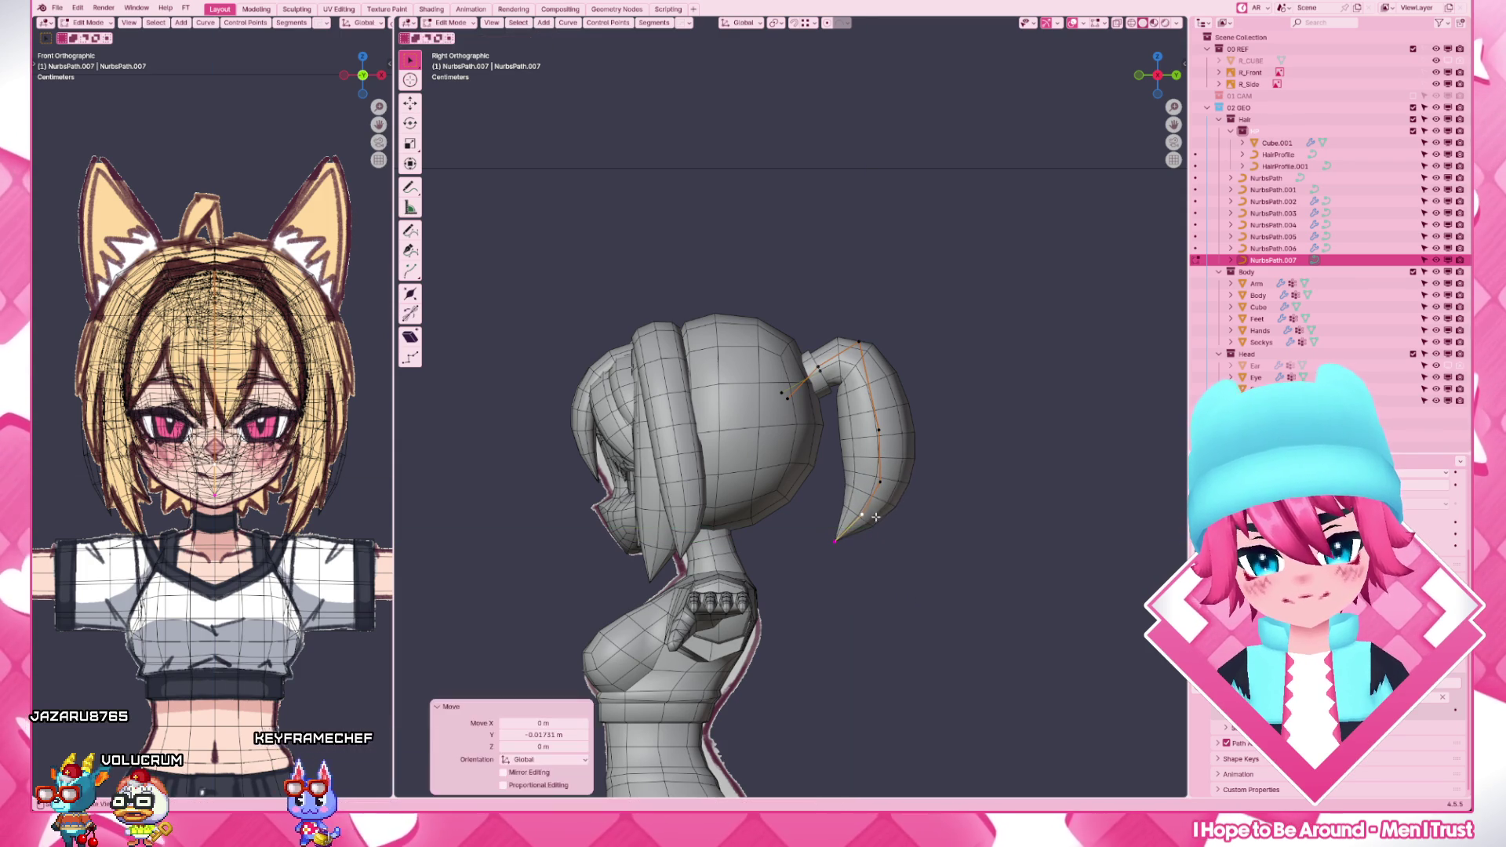
key(g)
key(y)
click(900, 515)
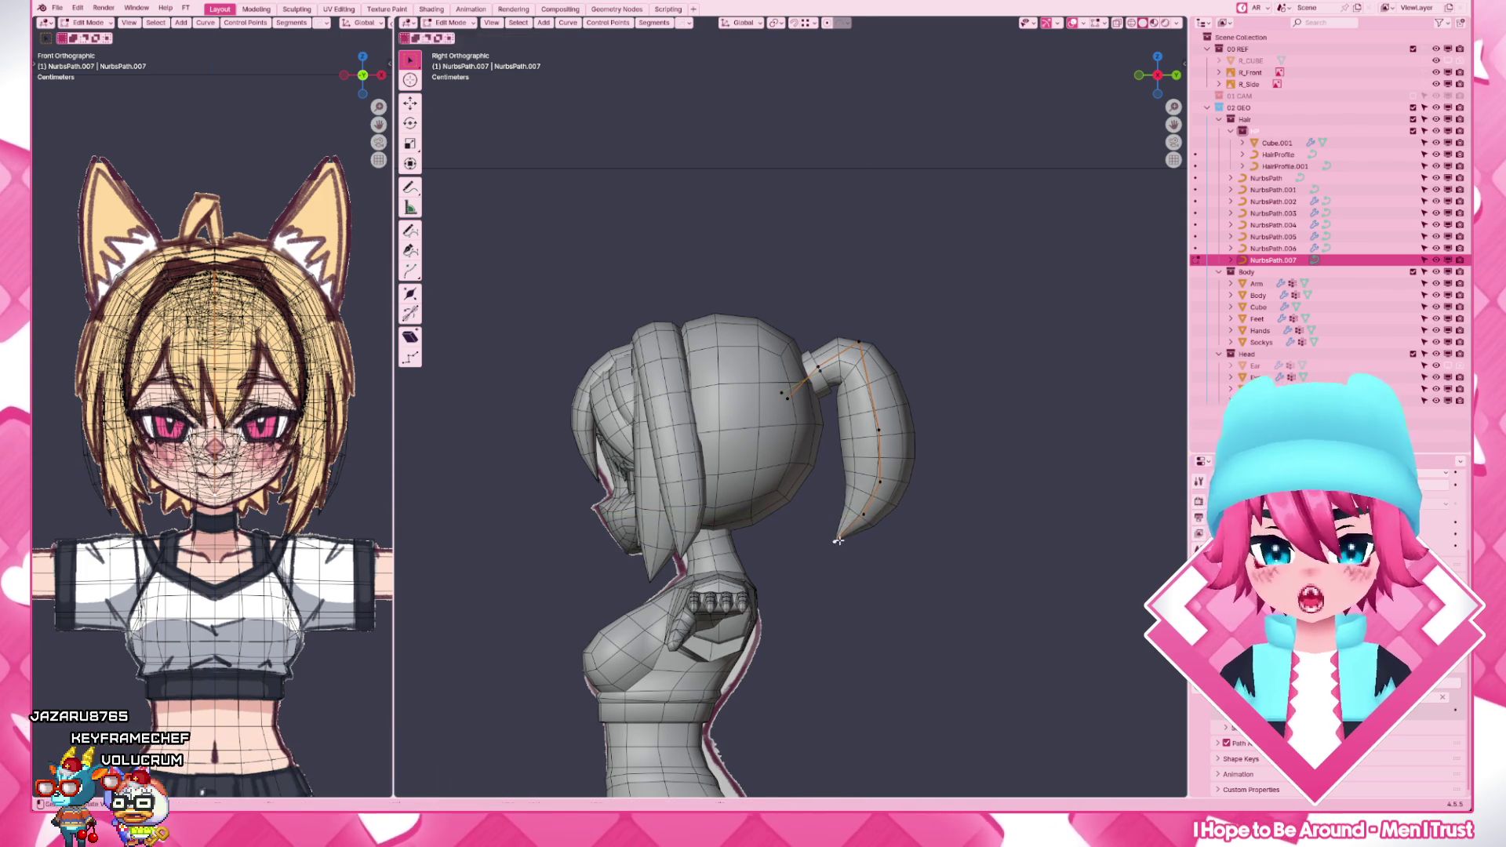
drag(862, 518, 877, 492)
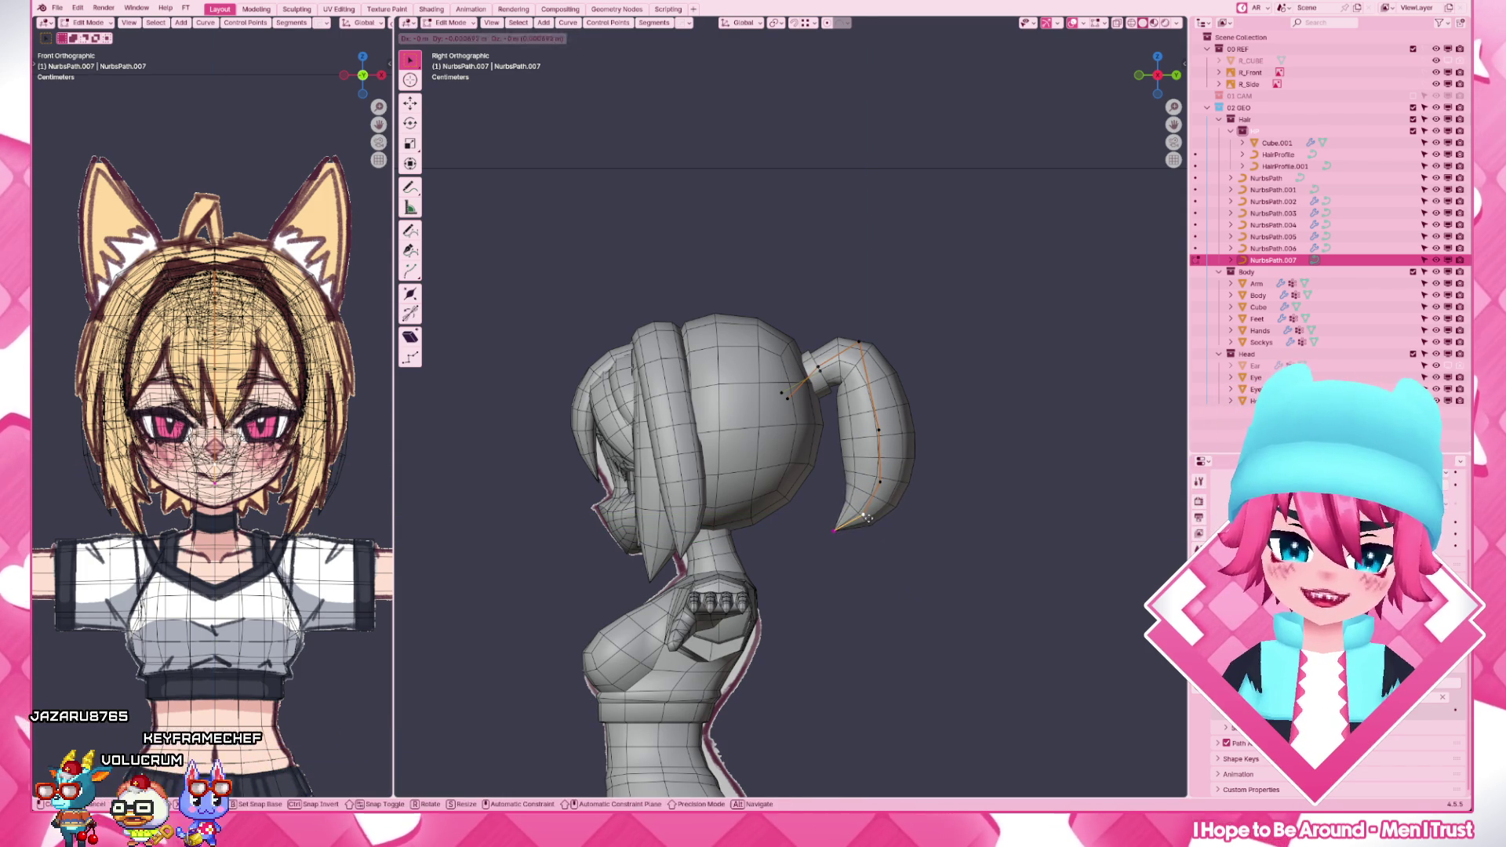
- Nudge two more lower points to smooth the curl and leave curve editing
key(g)
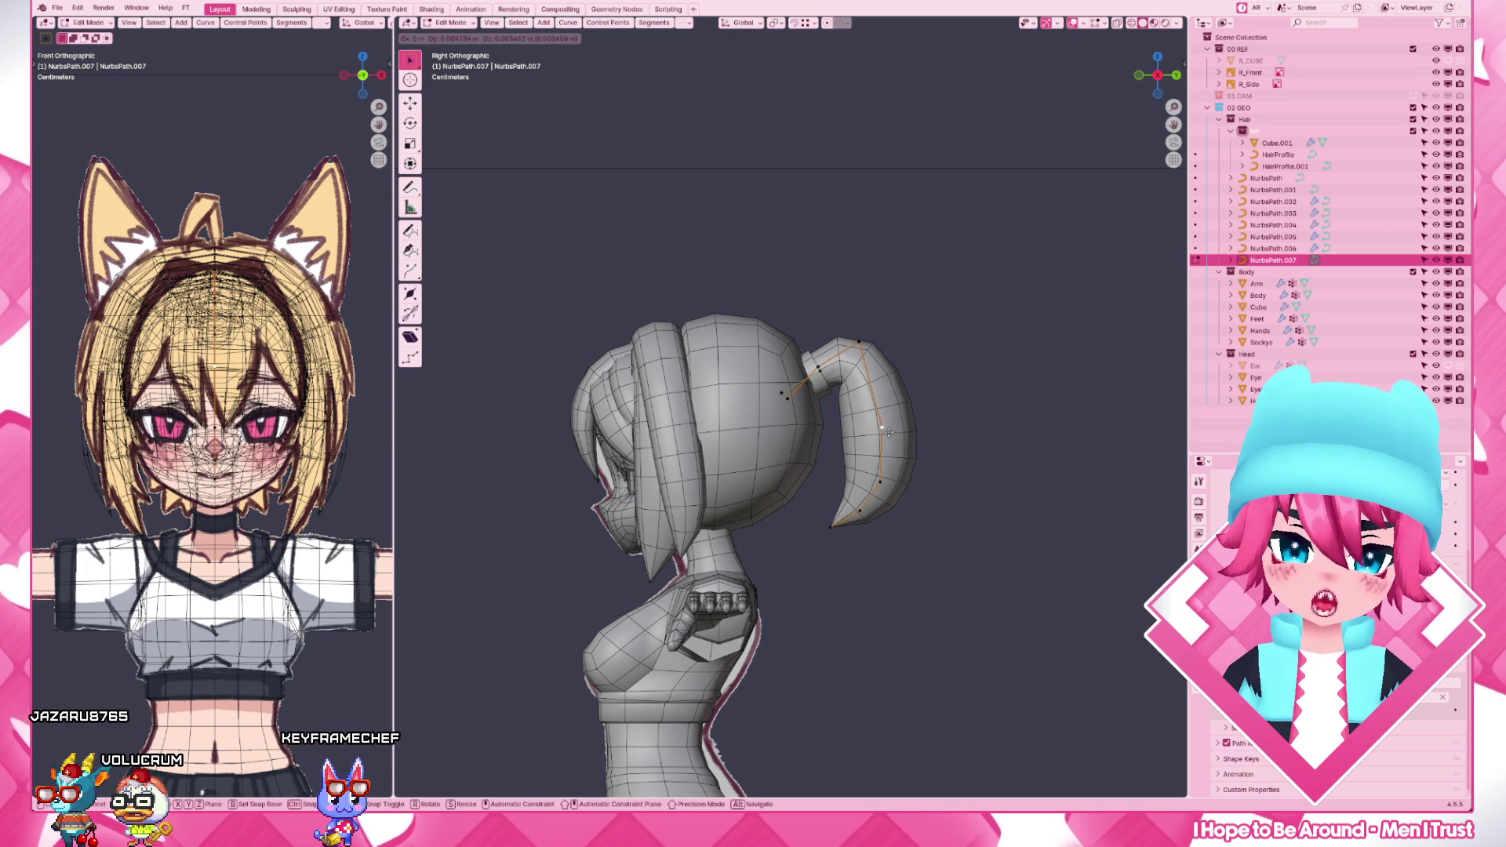
click(894, 433)
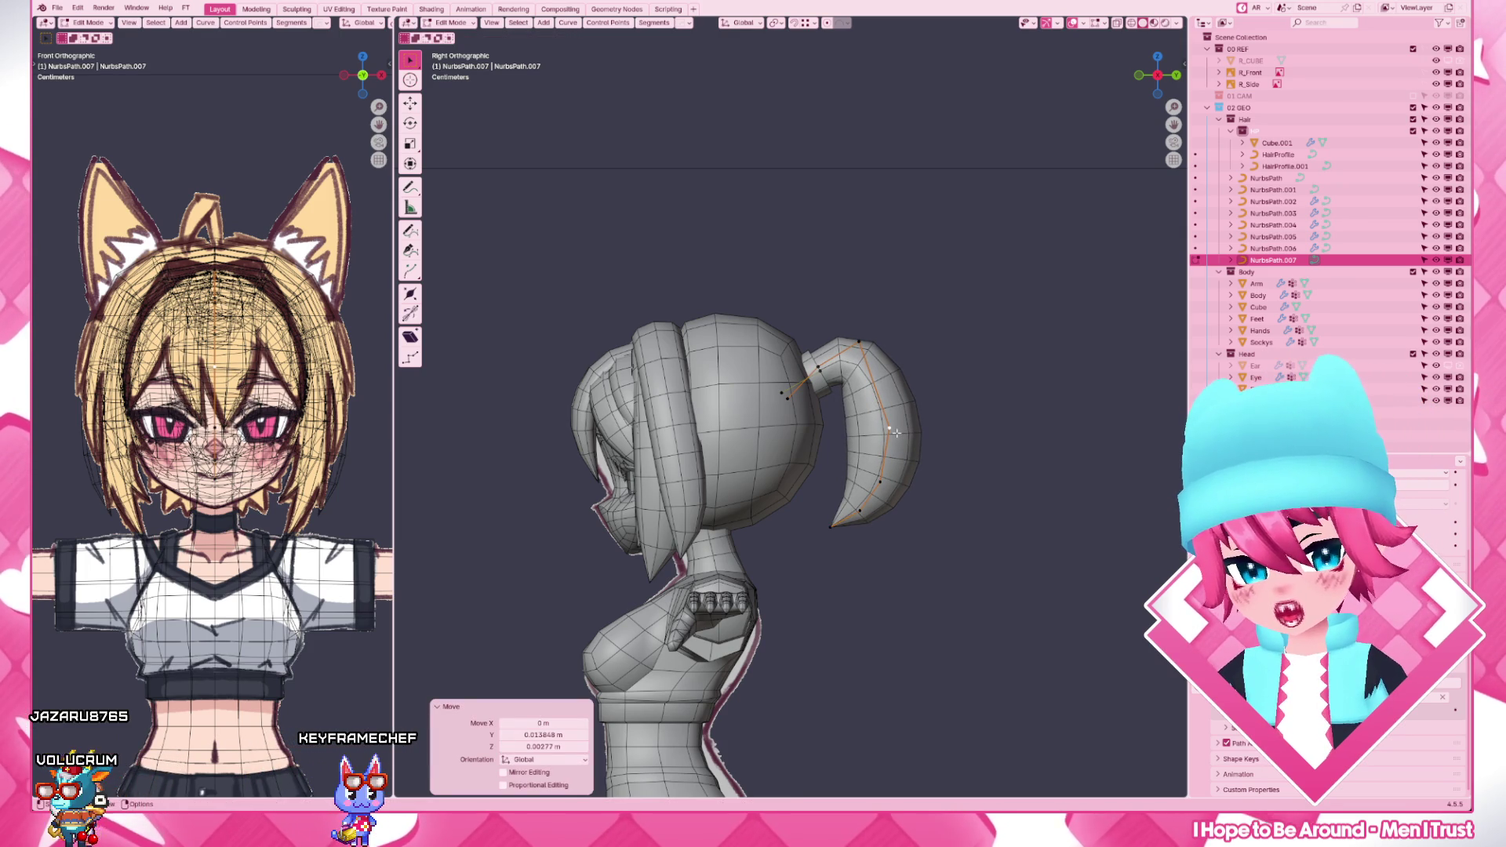
scroll(897, 433, up, 2)
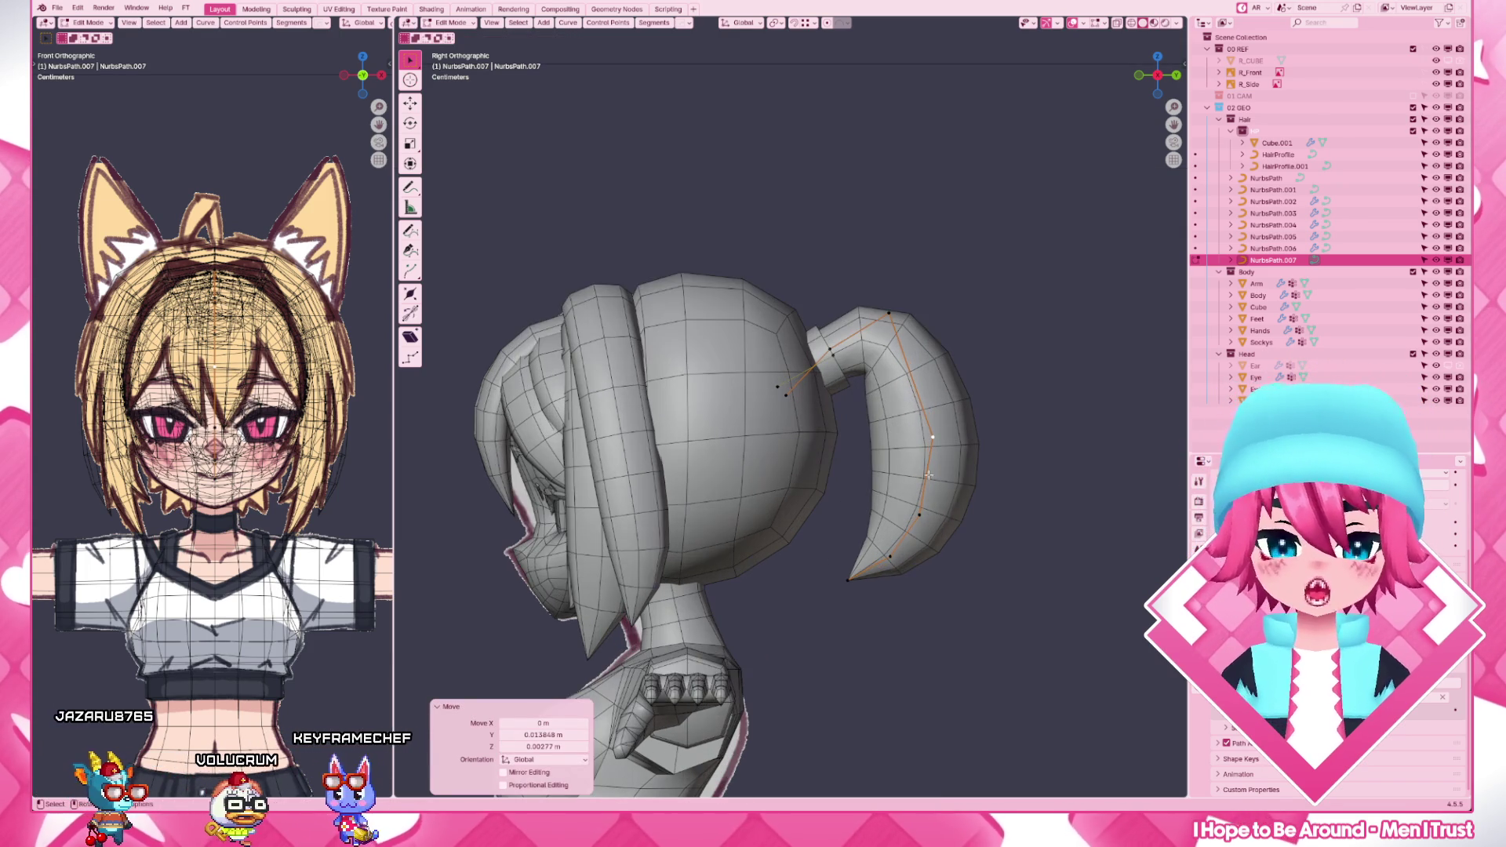
key(g)
click(944, 522)
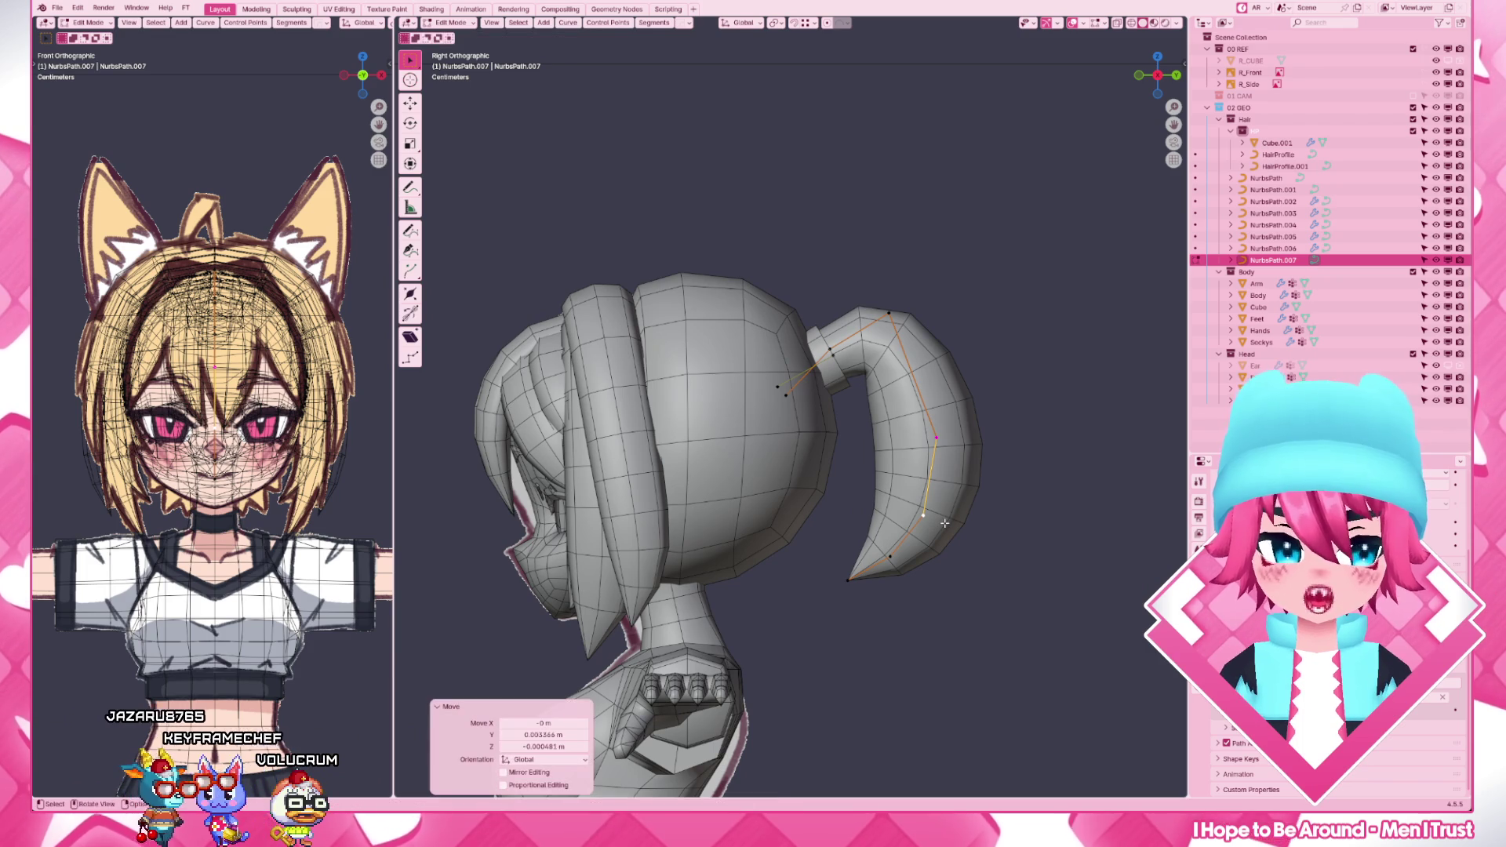
scroll(944, 522, down, 3)
key(Tab)
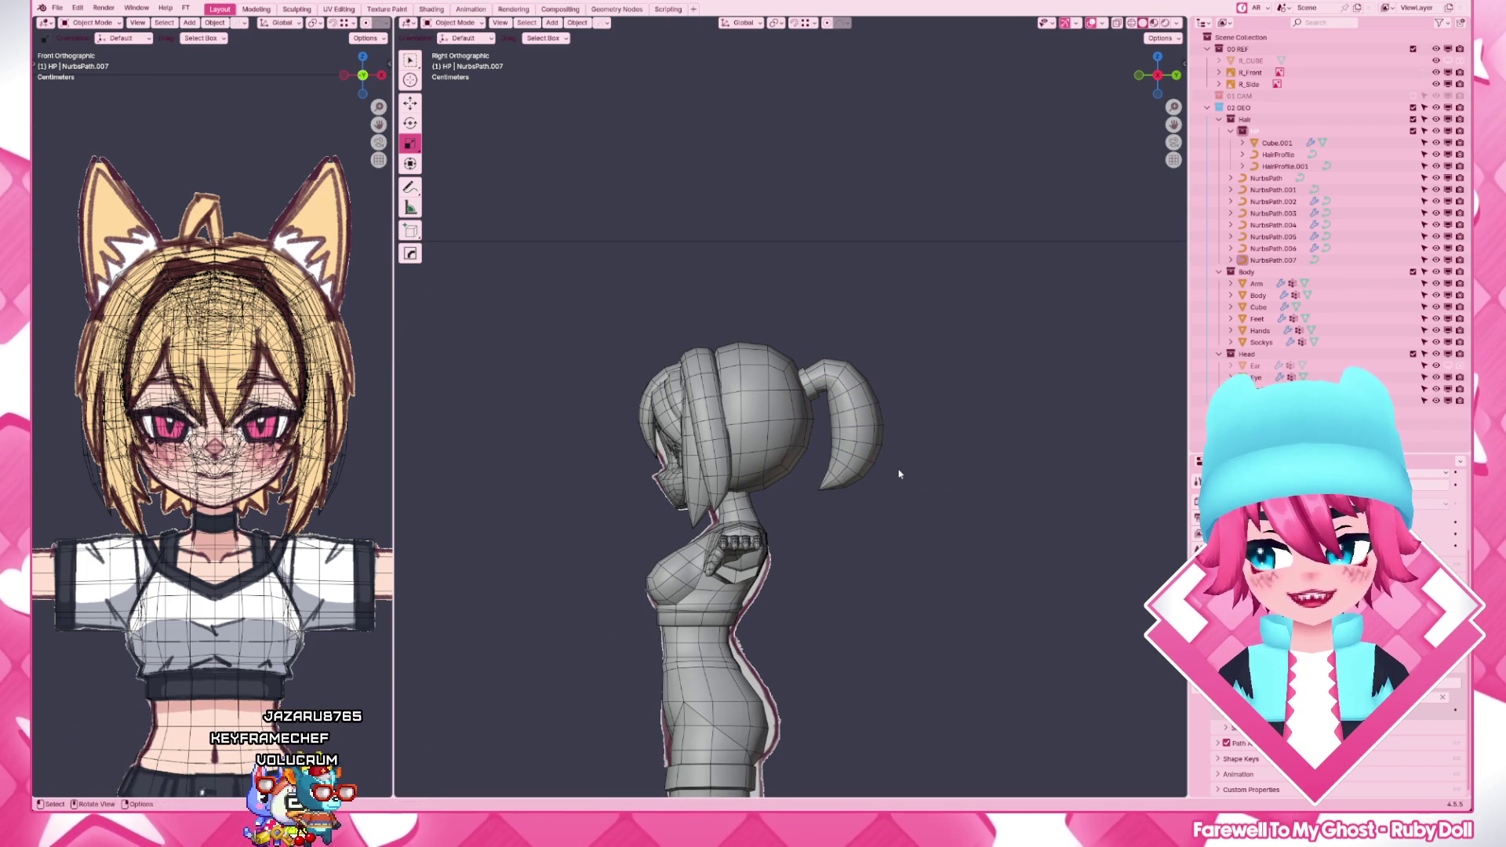
scroll(898, 473, up, 2)
scroll(898, 472, down, 2)
scroll(896, 488, up, 4)
scroll(896, 489, down, 2)
- Reselect the ponytail curve and move its top points to refine how it leaves the head
mouse_move(871, 491)
middle_down()
mouse_move(757, 563)
mouse_move(707, 494)
middle_up()
key(KP_3)
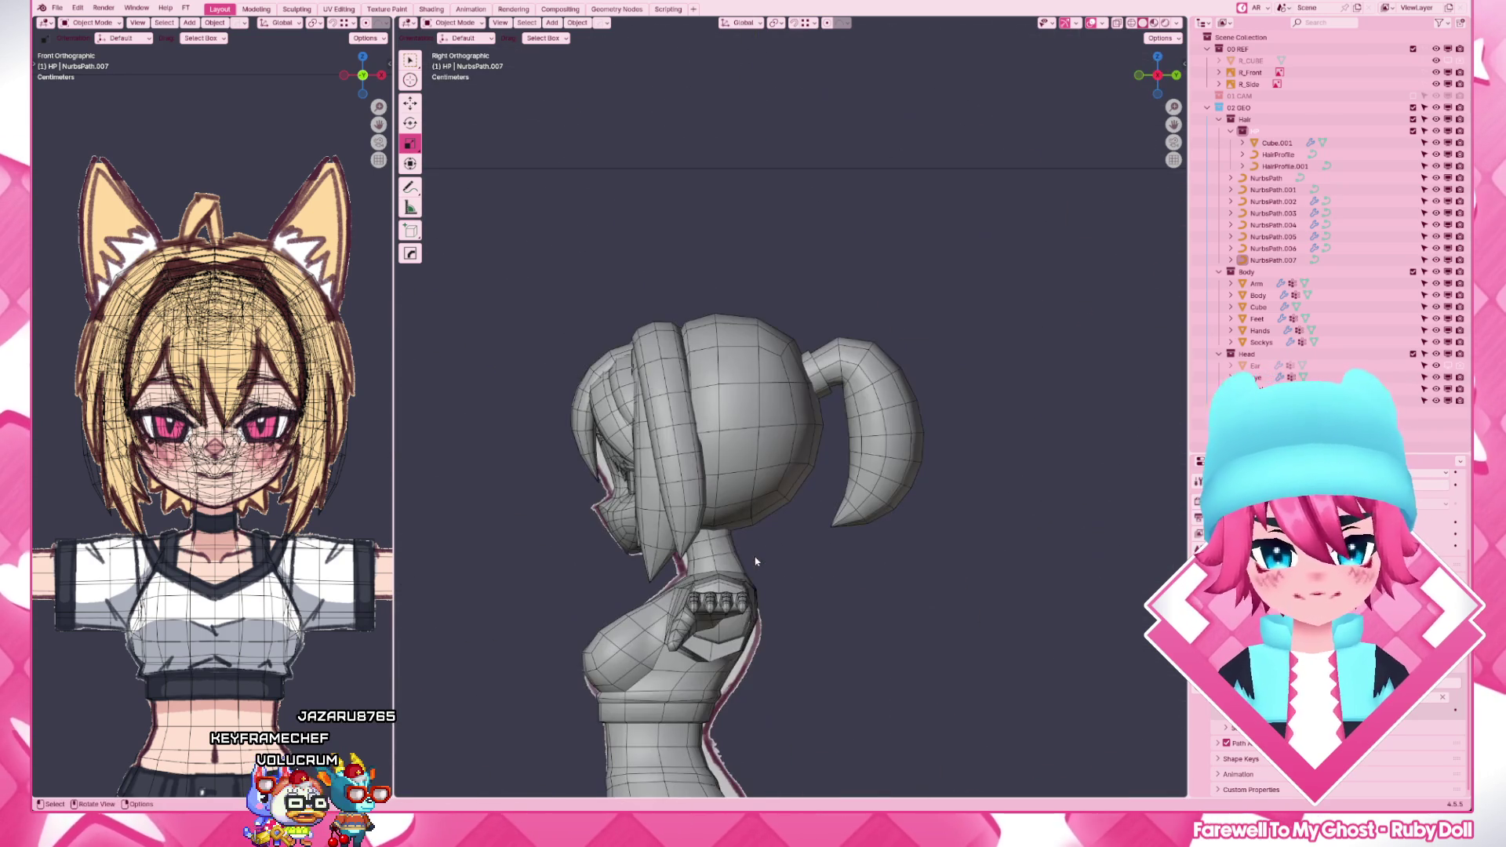
scroll(895, 472, up, 4)
click(955, 365)
key(Tab)
mouse_move(780, 209)
mouse_down()
mouse_move(916, 280)
mouse_move(994, 283)
mouse_up()
key(g)
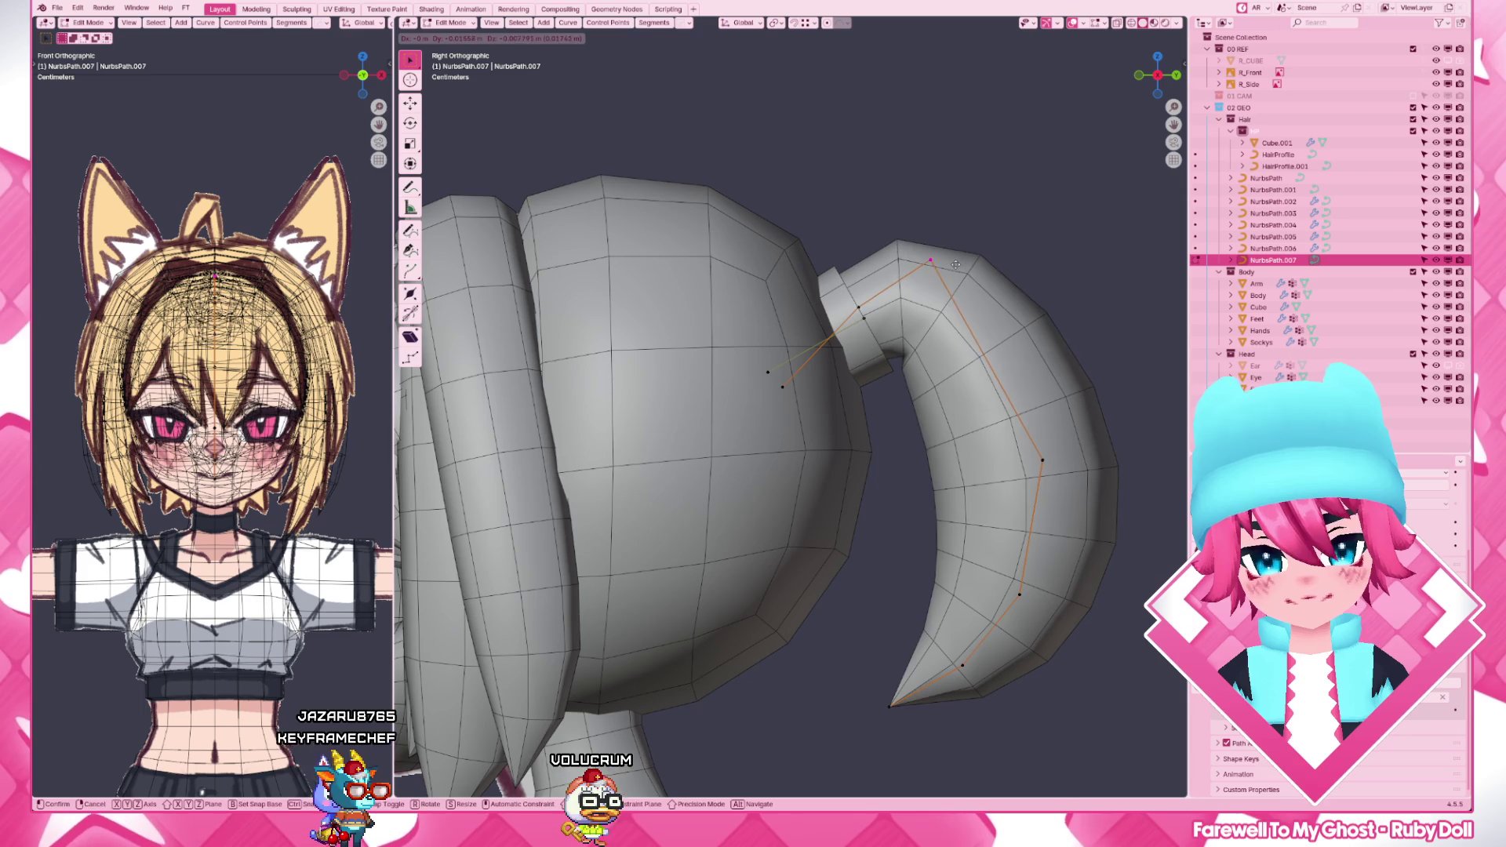
click(954, 269)
key(Tab)
scroll(824, 412, down, 5)
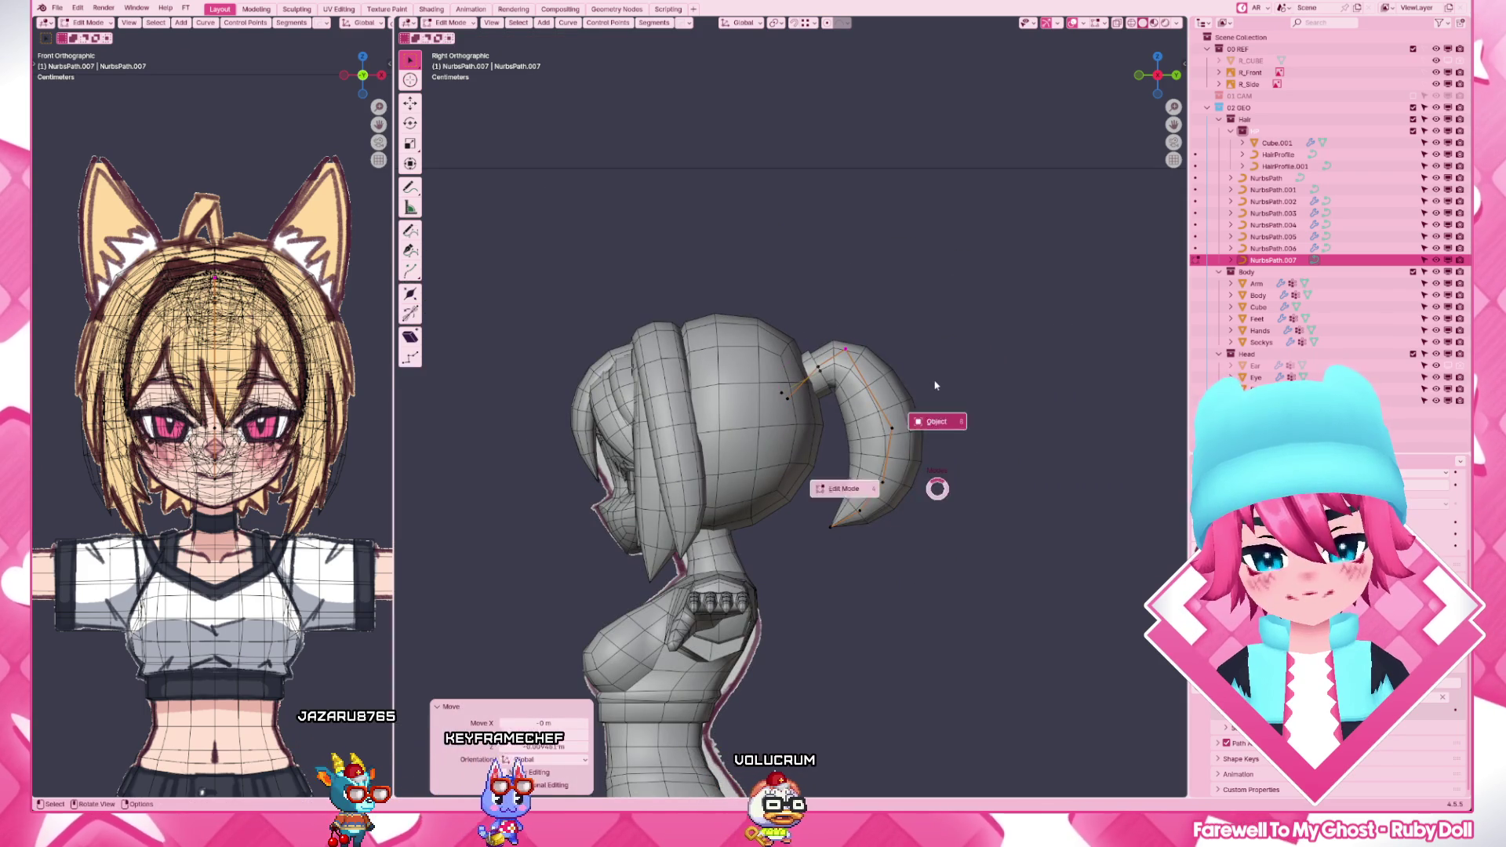
- Switch to Material Preview shading and view the textured character from the front
mouse_move(935, 389)
middle_down()
mouse_move(825, 470)
mouse_move(707, 494)
mouse_move(341, 508)
middle_up()
key(z)
click(894, 459)
key(KP_1)
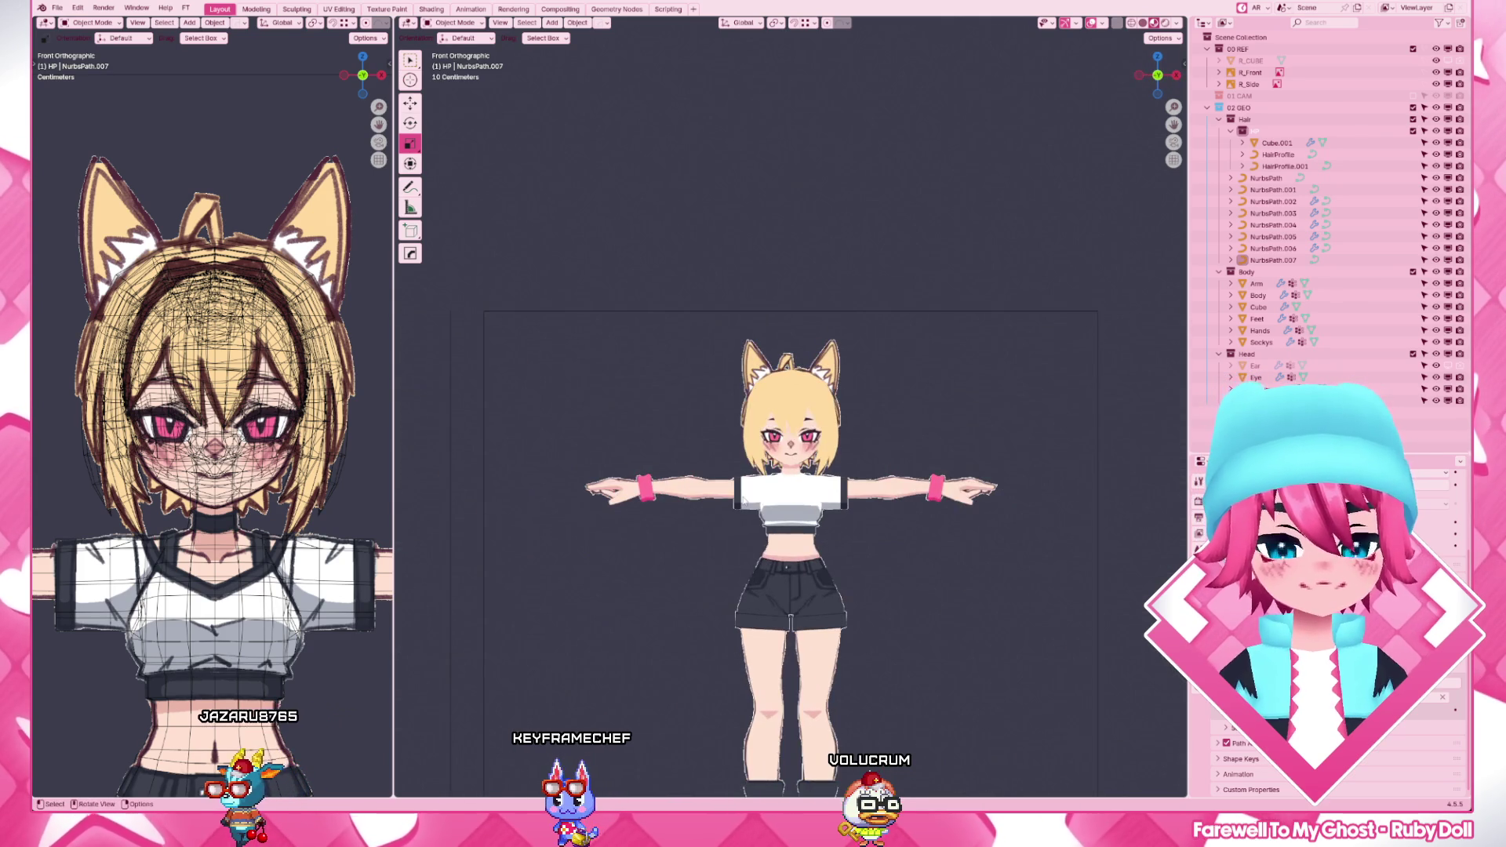
- View the textured character in right side profile with the blonde ponytail curling behind
key(KP_3)
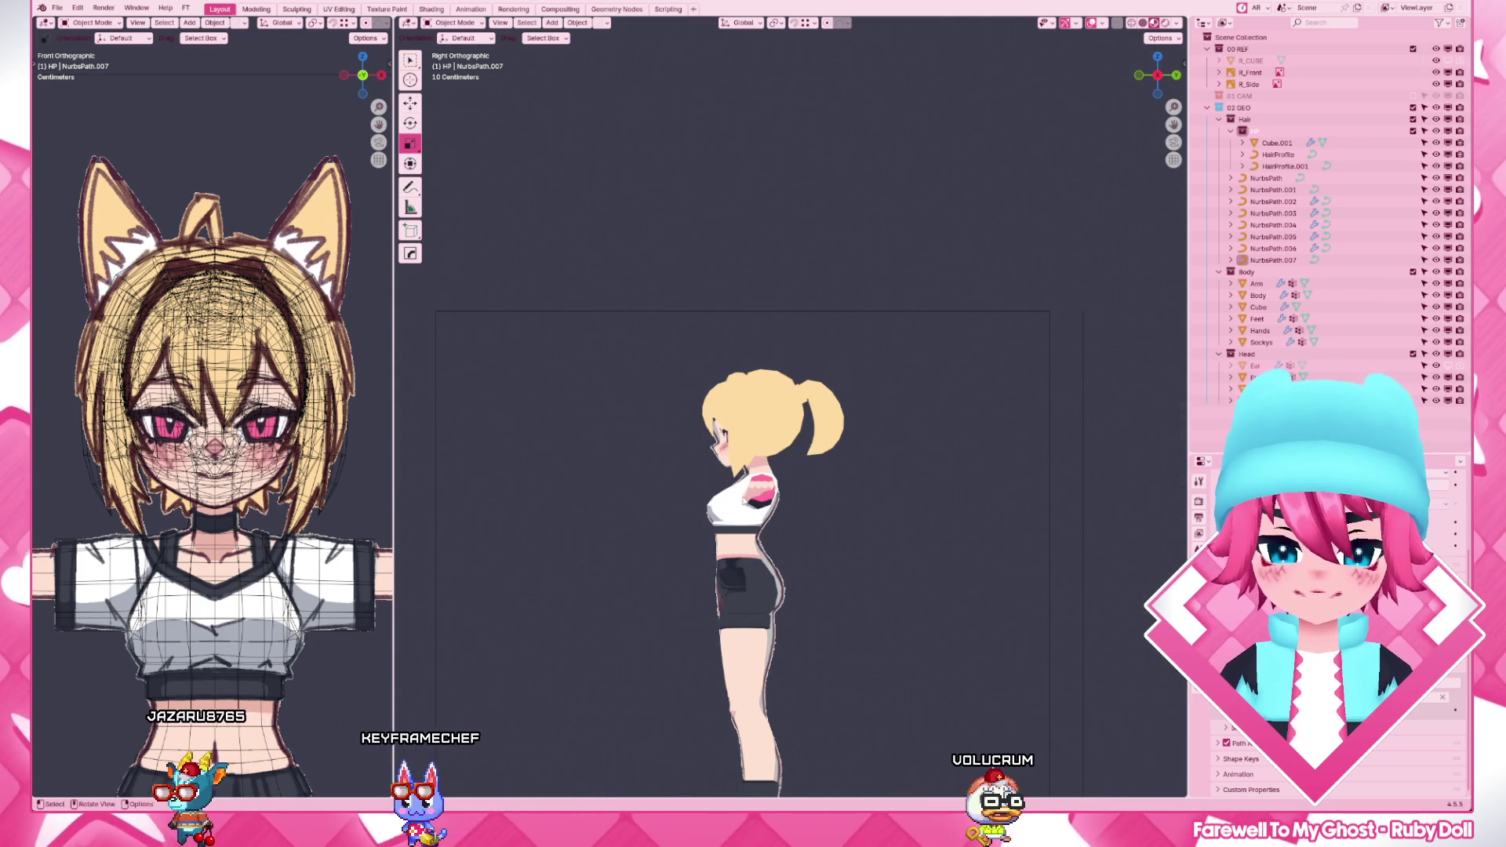
key(alt+Tab)
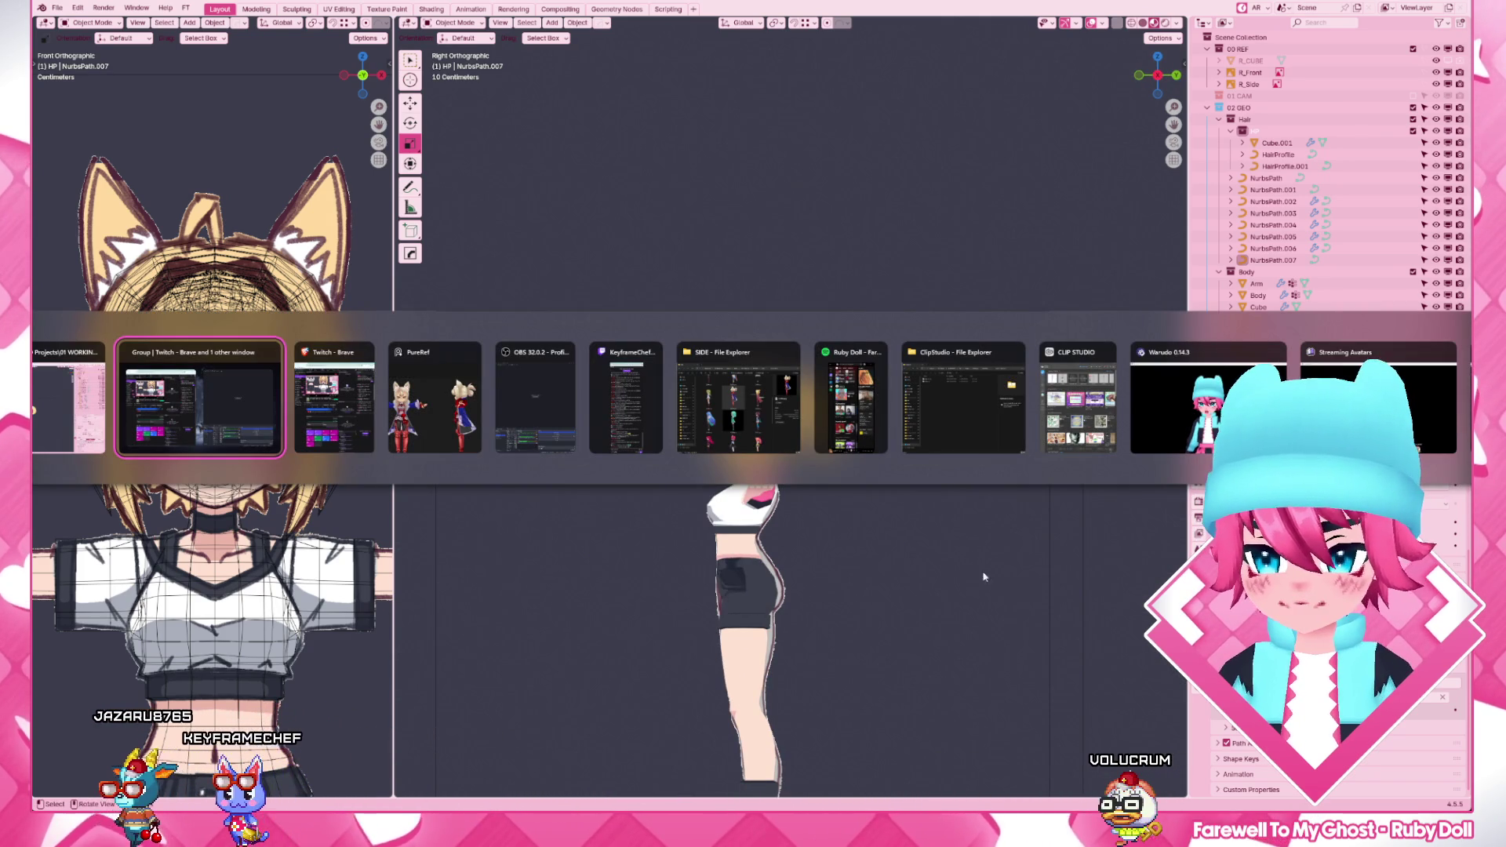
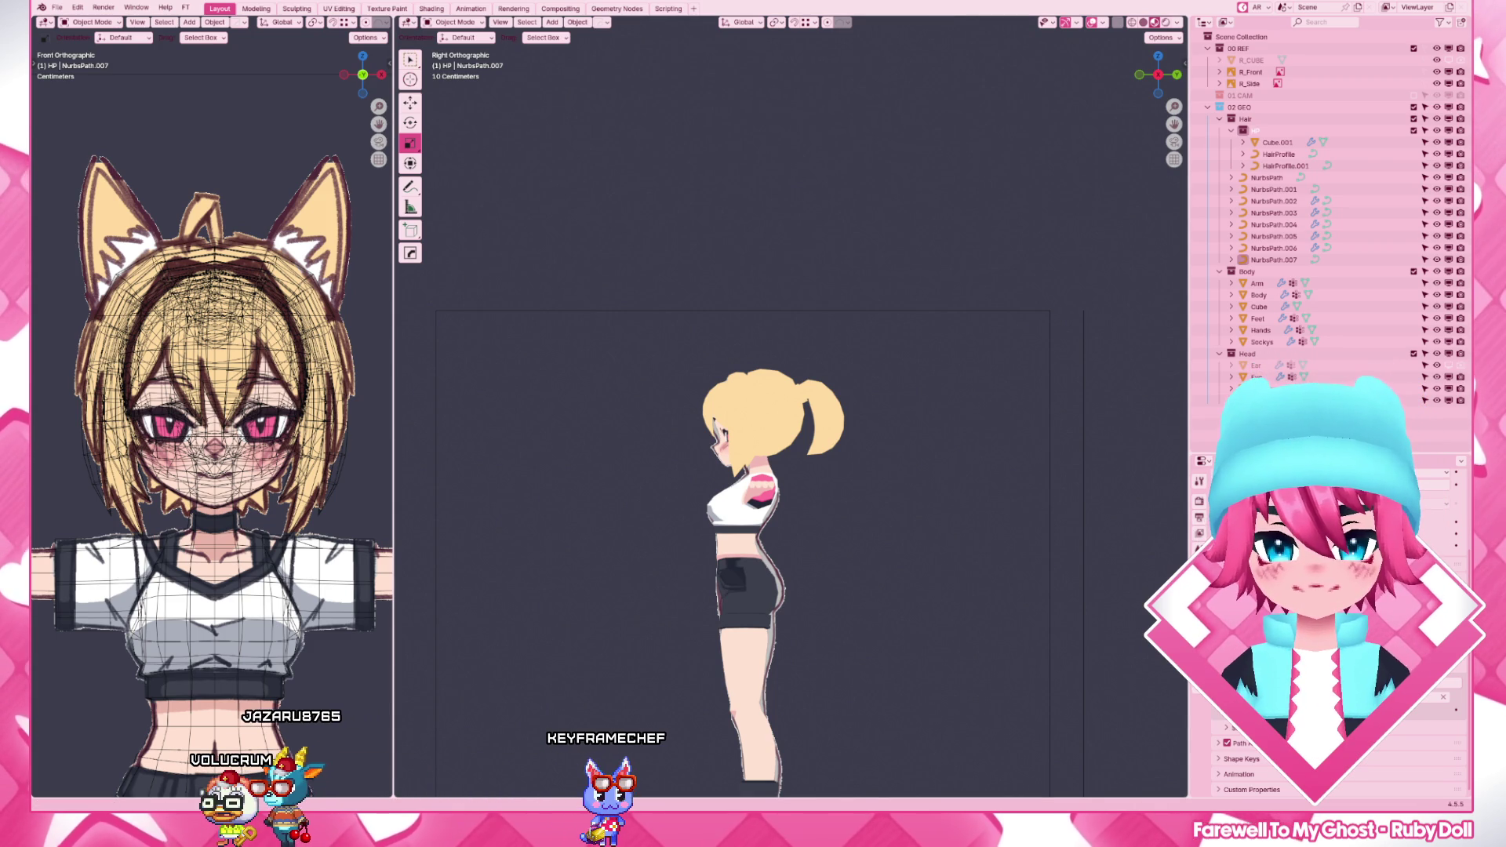
scroll(944, 488, up, 2)
scroll(945, 488, up, 2)
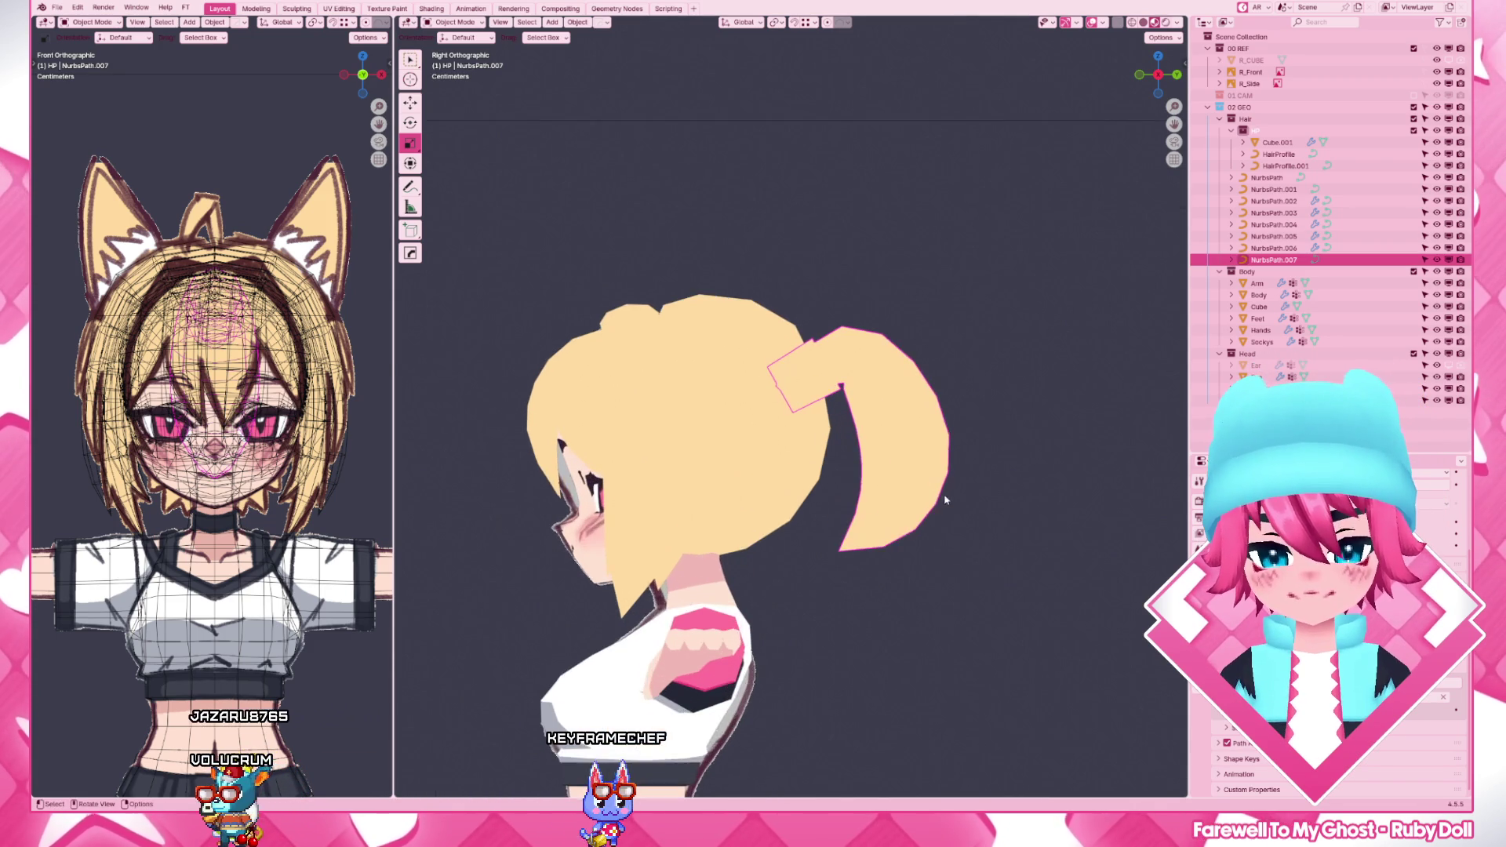
scroll(944, 487, up, 2)
- Duplicate a curve as NurbsPath.008 and place it at the ponytail base as the hair tie
key(Tab)
key(Tab)
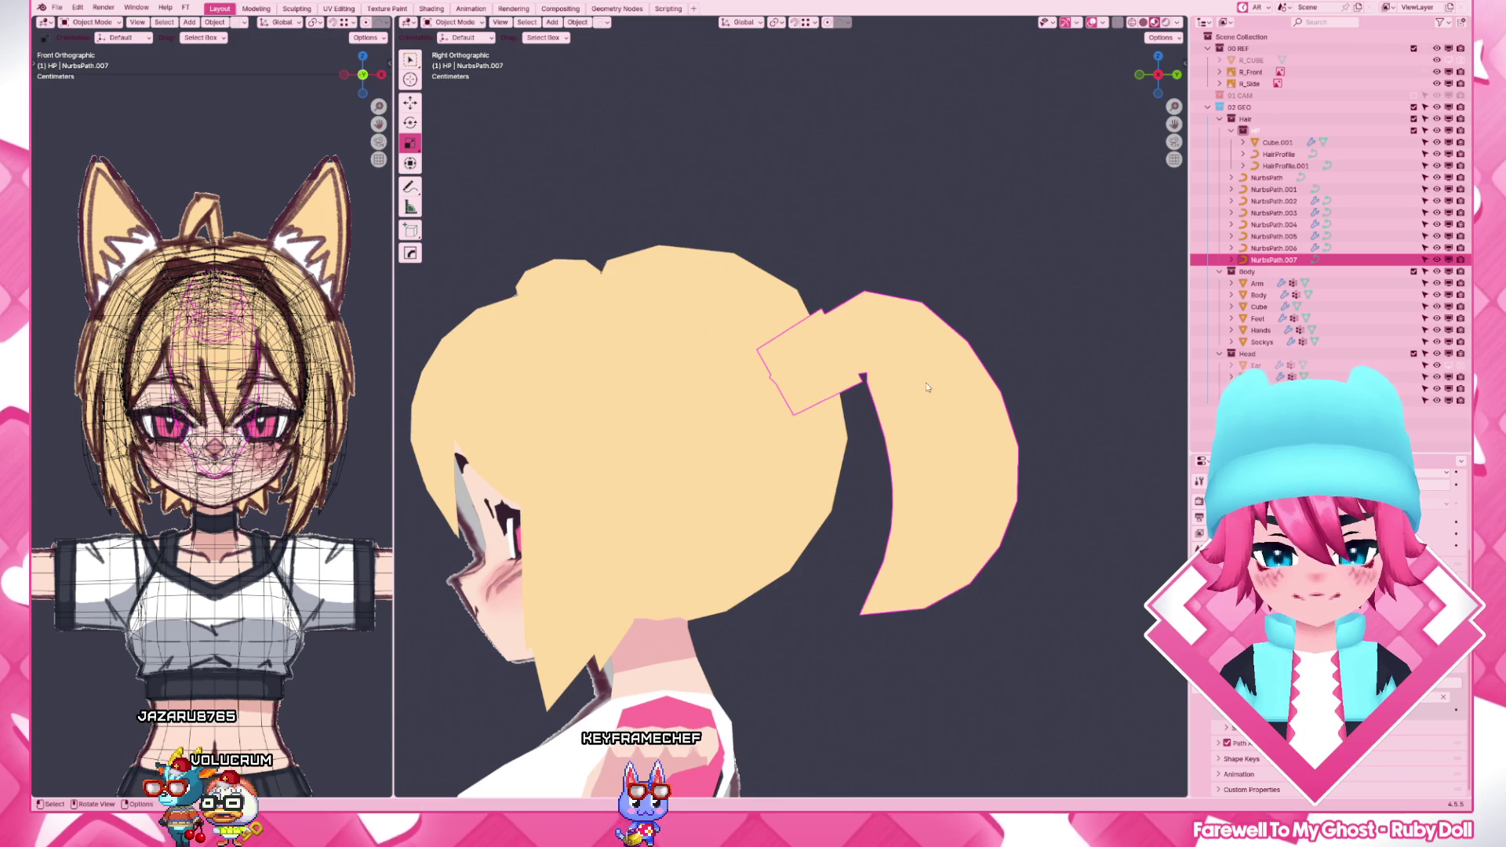
key(Tab)
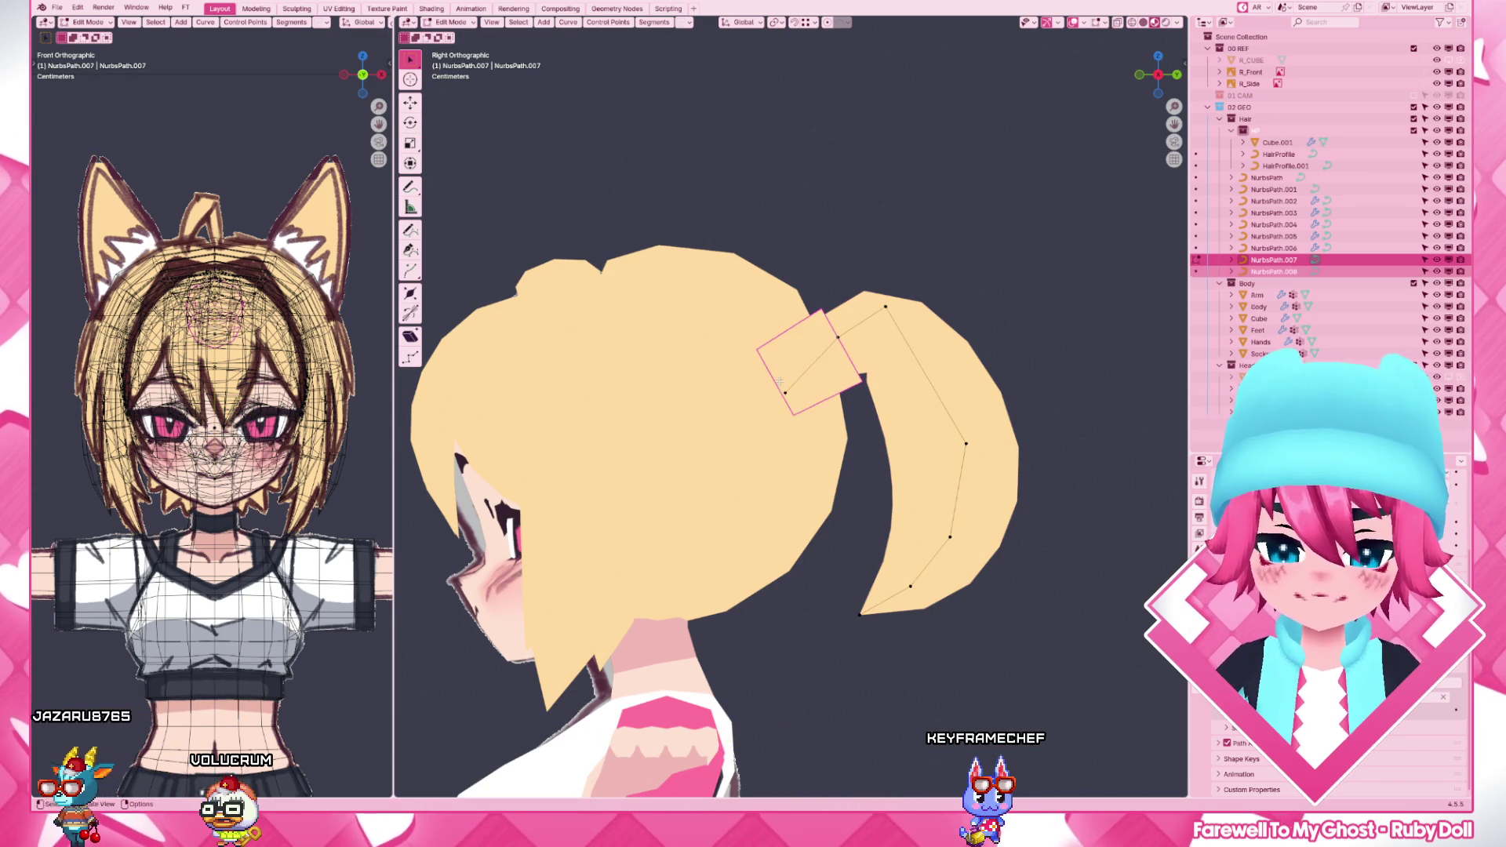
key(Tab)
key(shift+d)
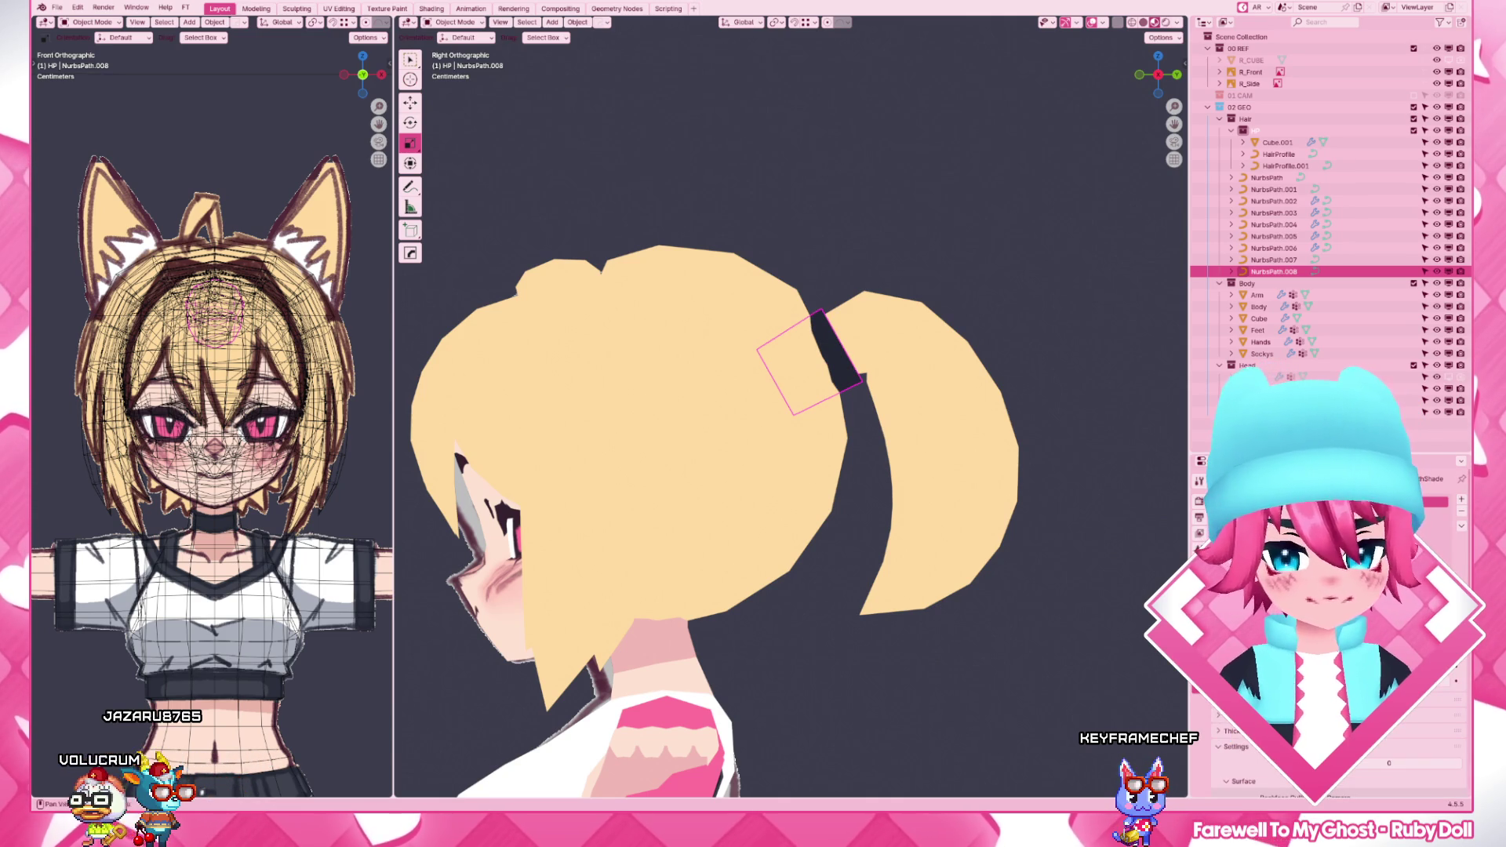
scroll(1022, 649, down, 5)
scroll(1067, 636, up, 5)
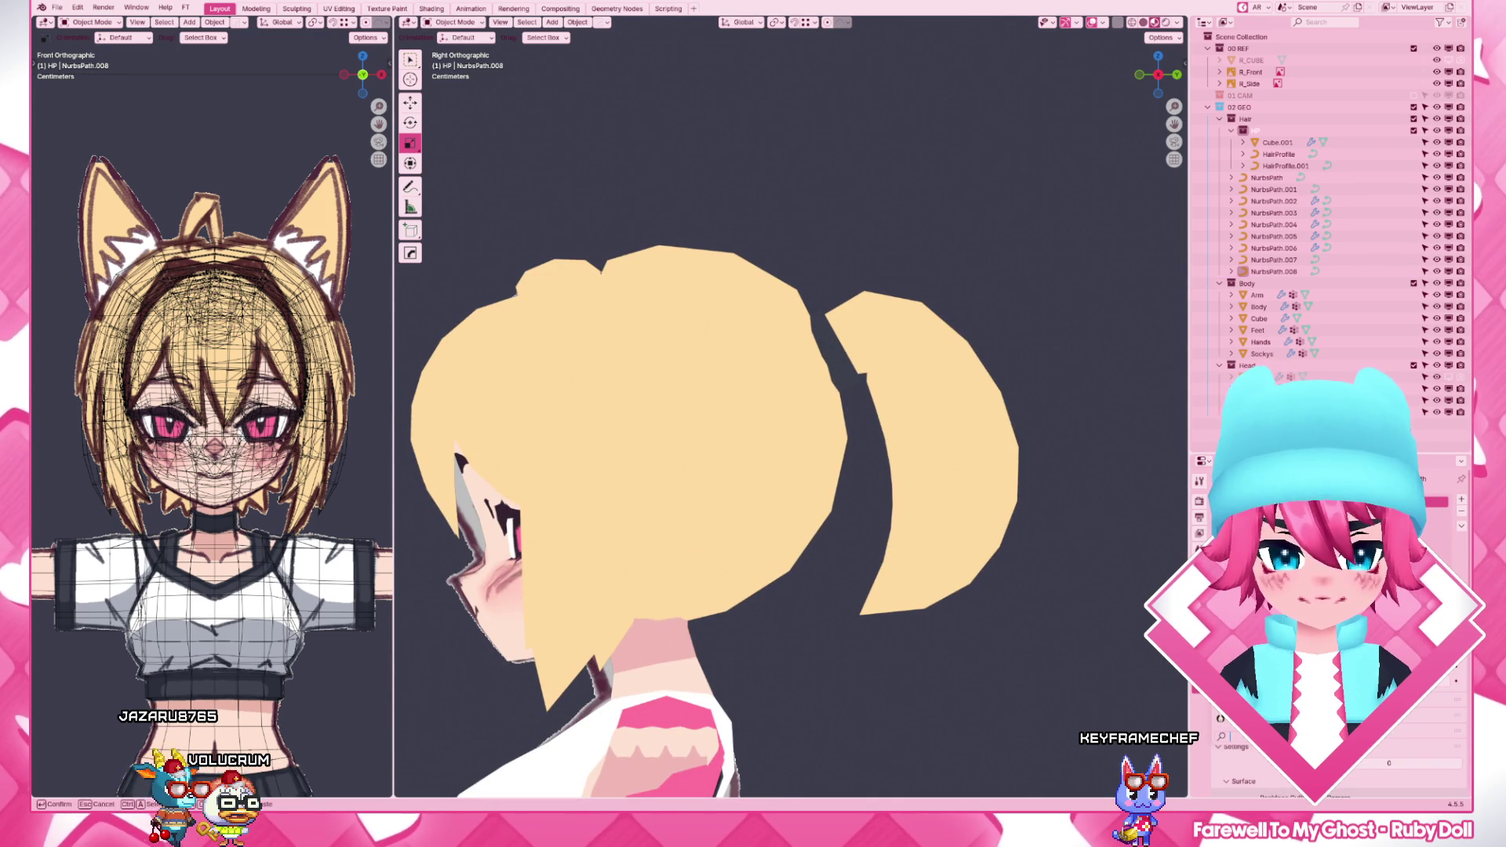
click(920, 585)
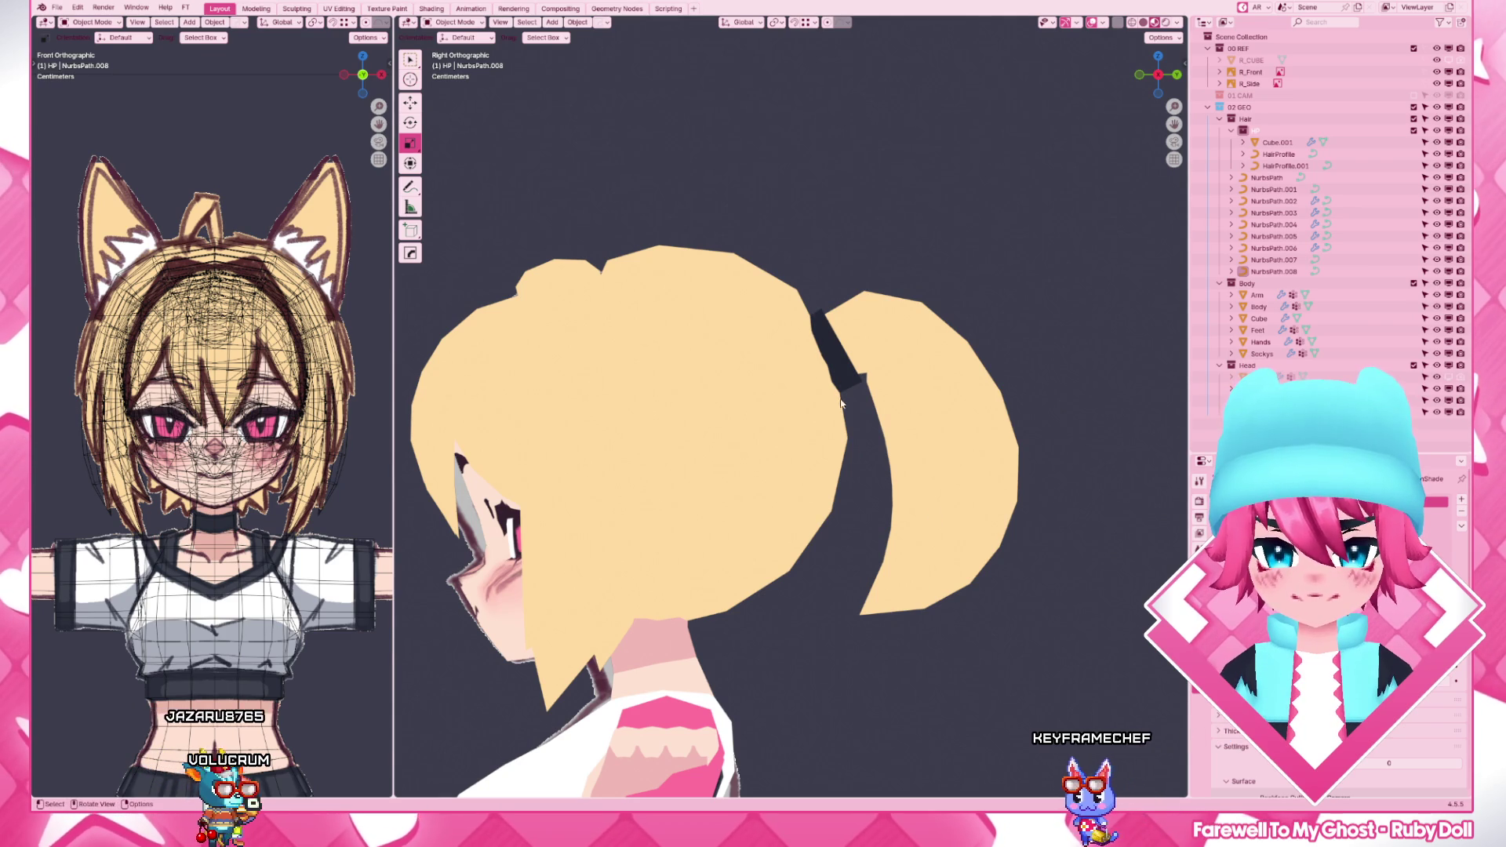
- Select the ponytail curve's control points and reposition its base point
click(871, 436)
key(Tab)
key(e)
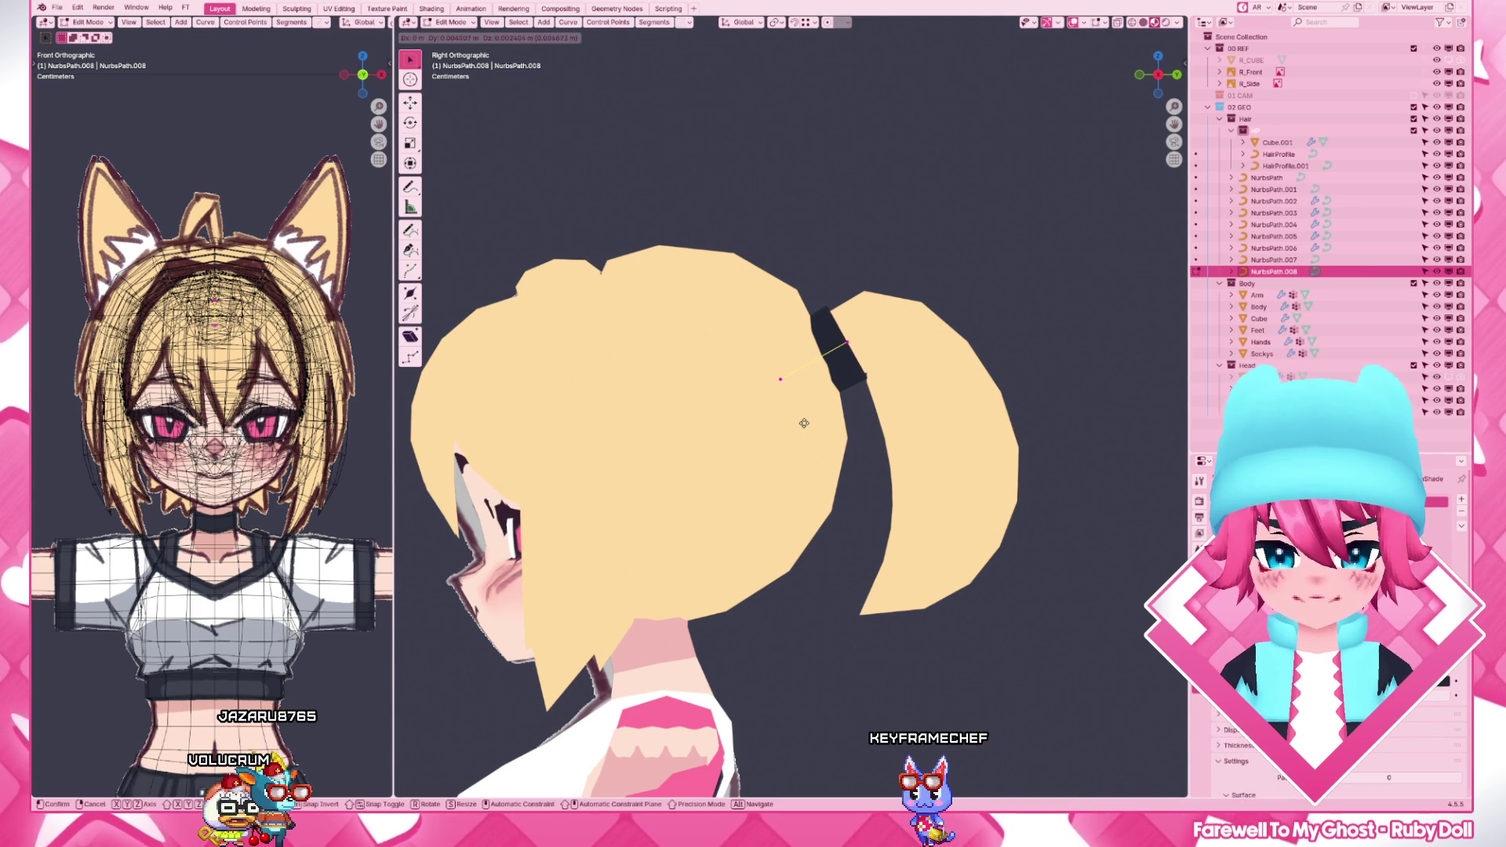
click(804, 422)
click(895, 448)
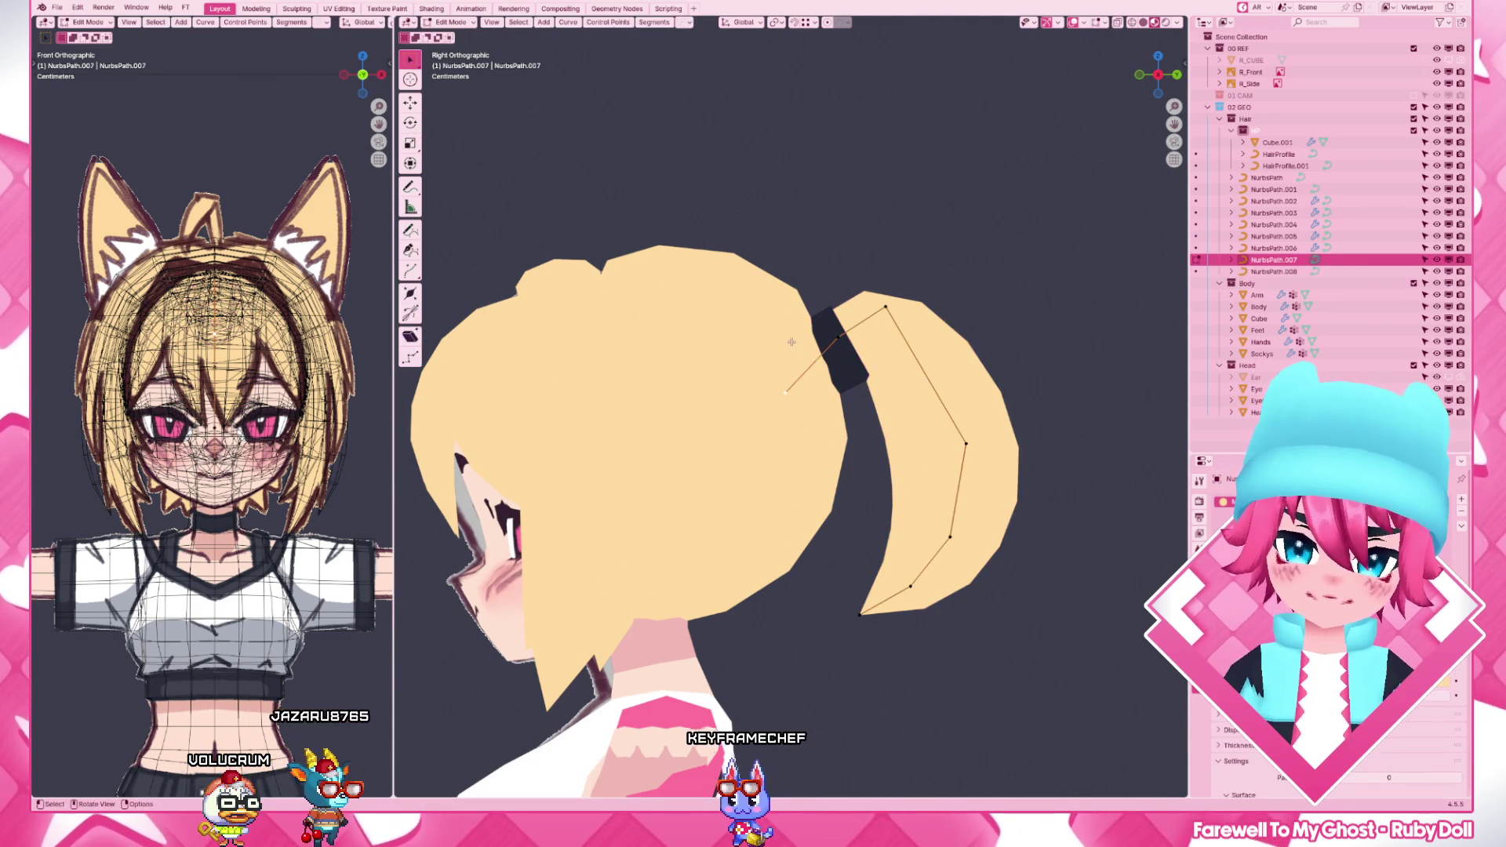
key(e)
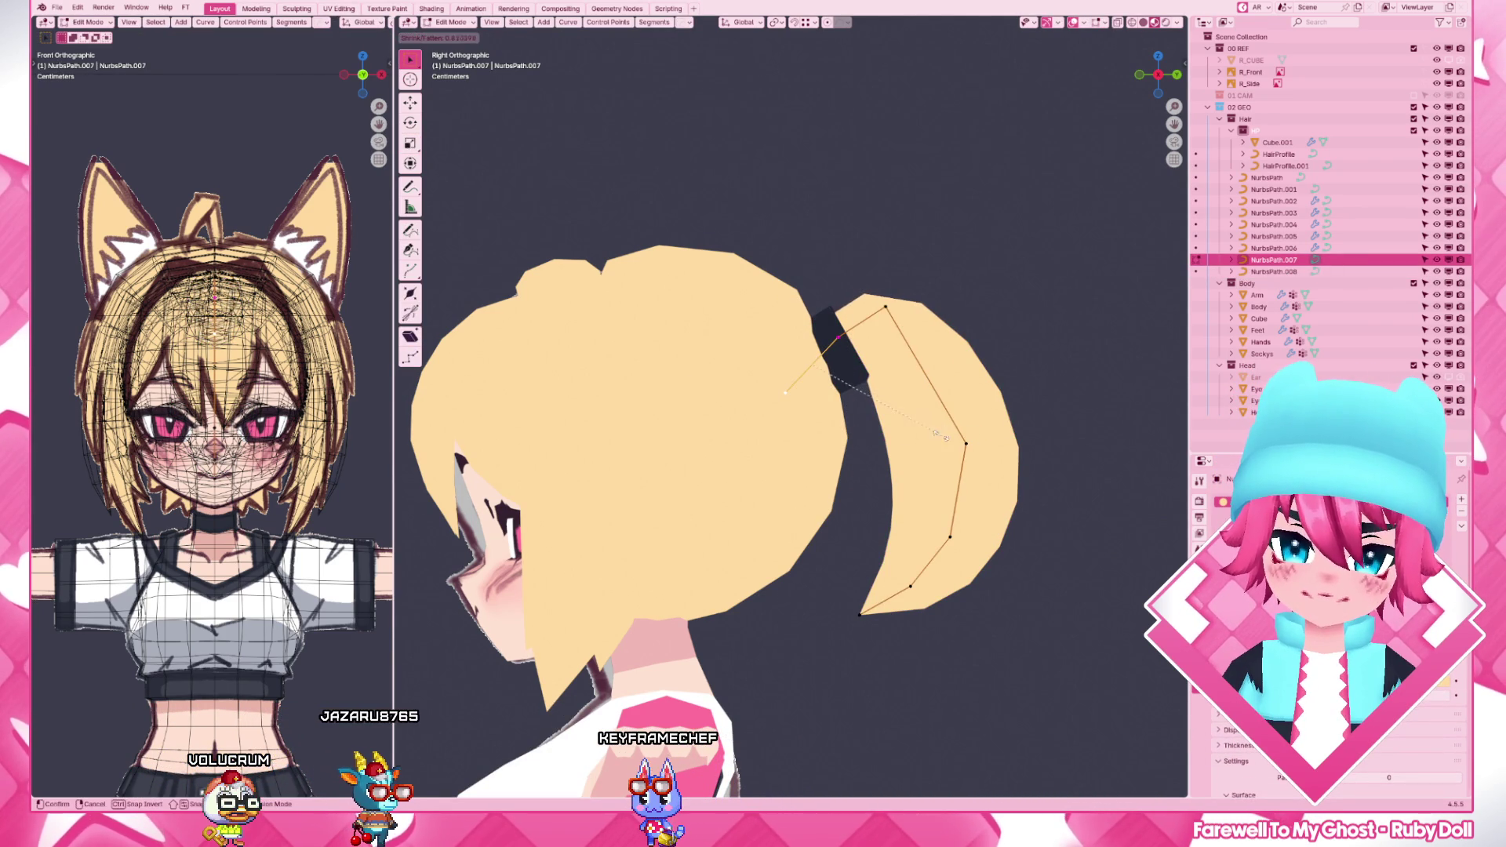
click(912, 439)
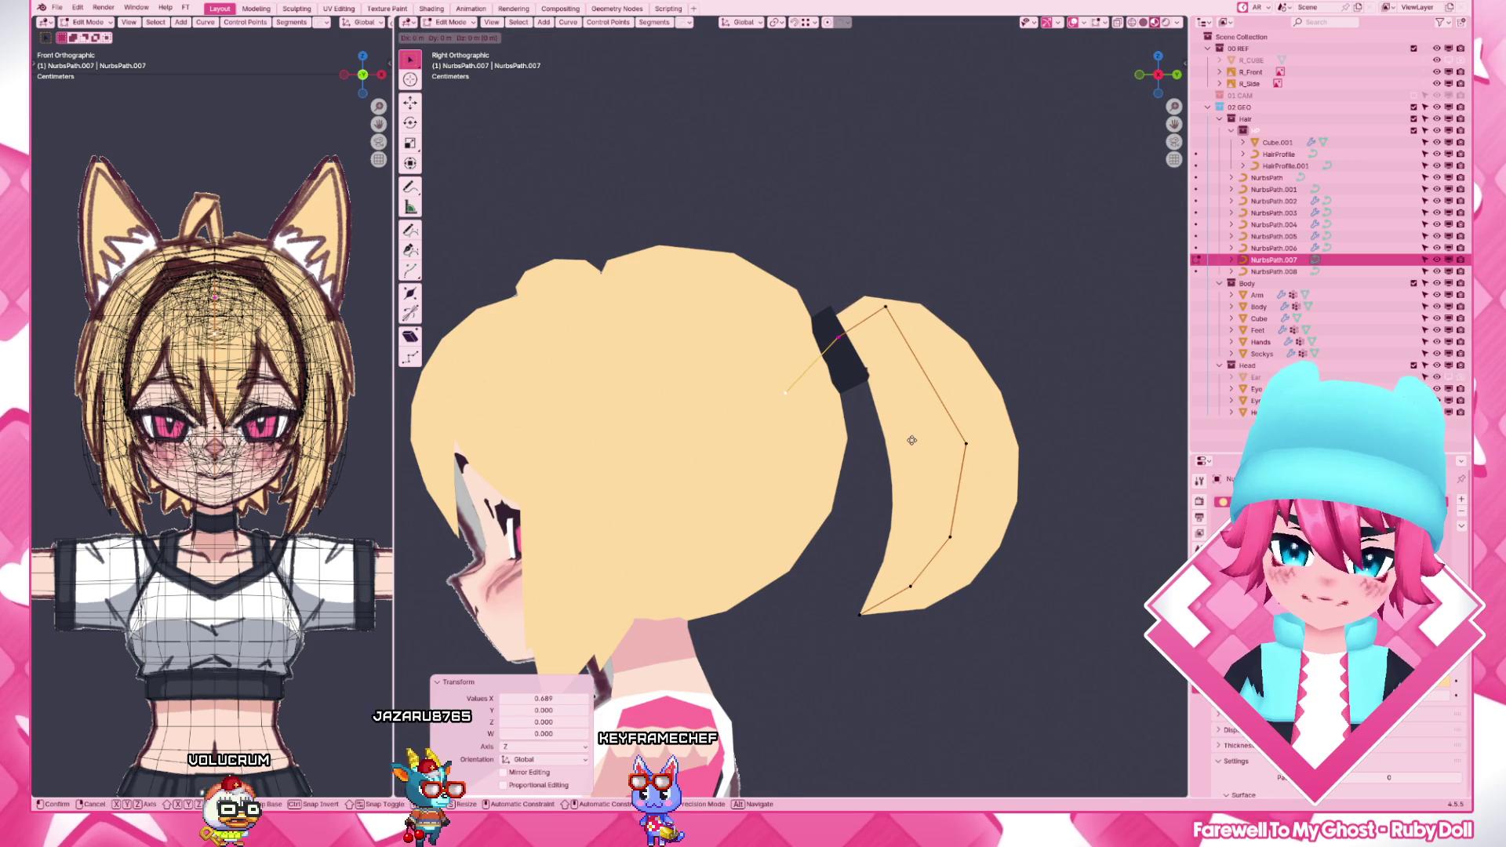
click(911, 439)
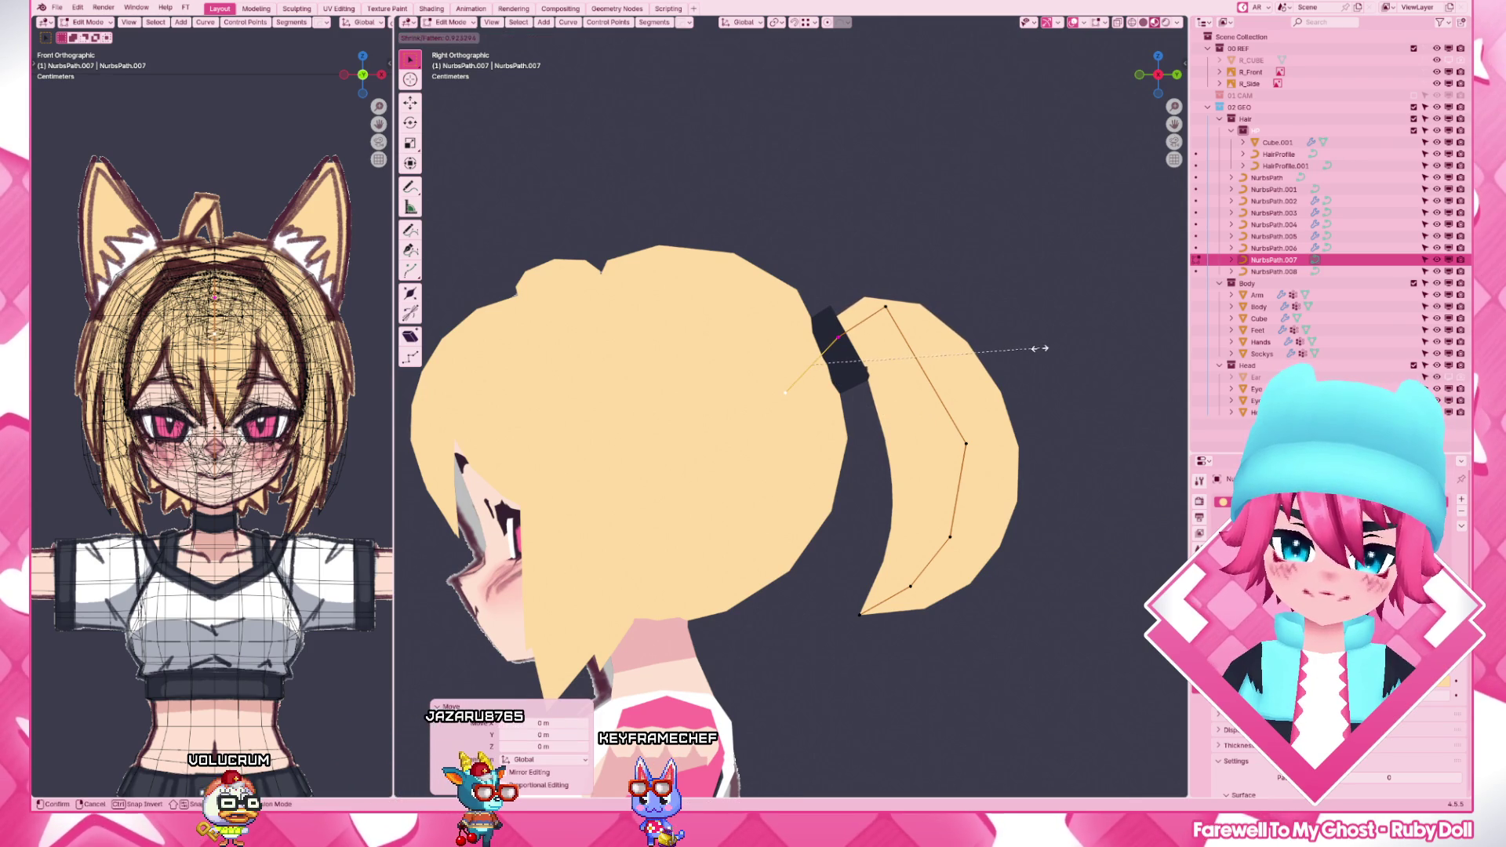
key(Escape)
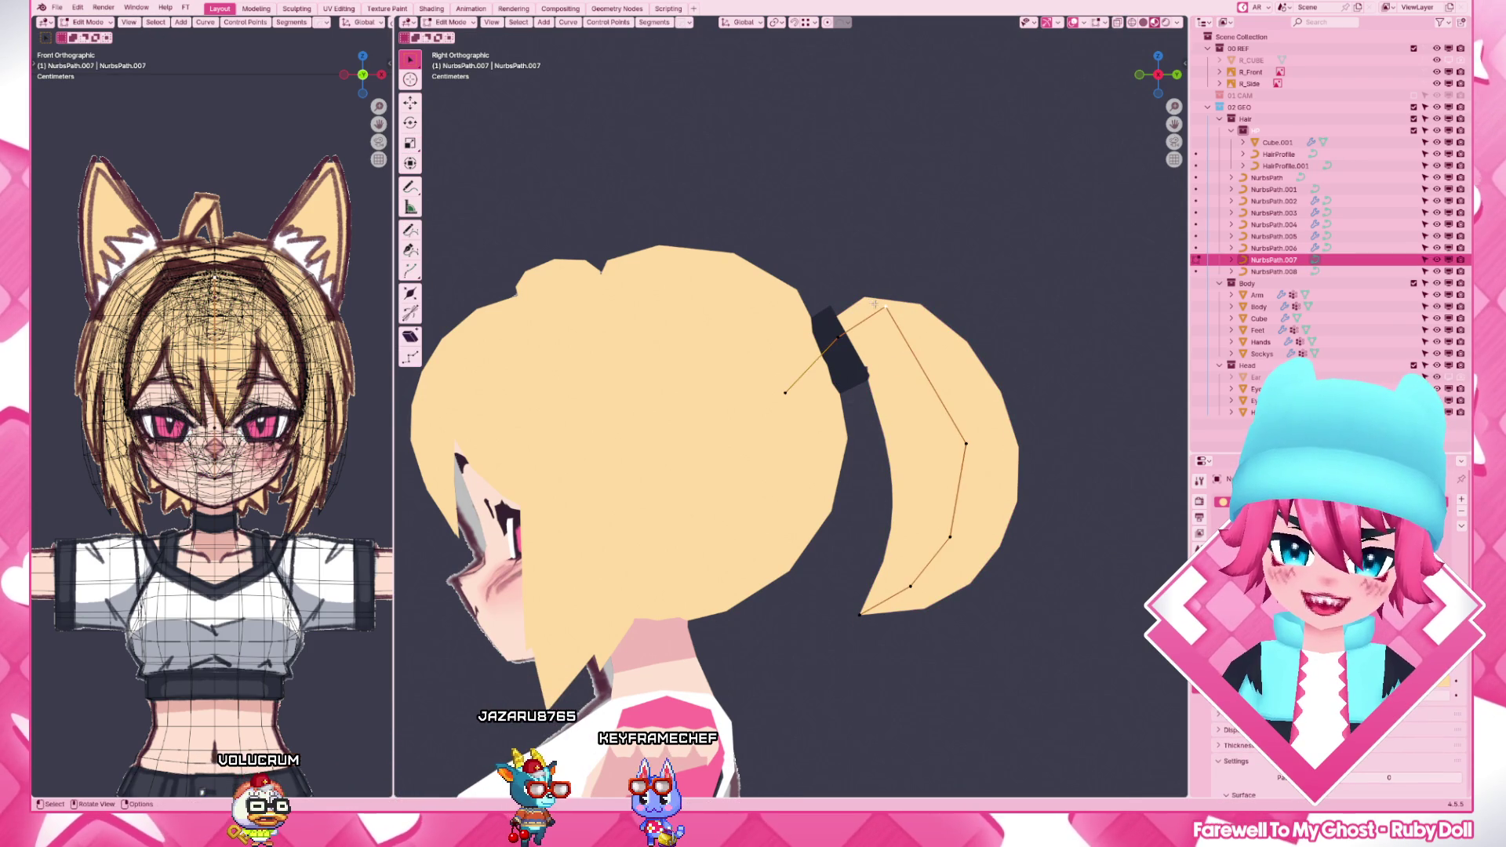
- Move the ponytail's mid and lower points into a fuller crescent shape
key(g)
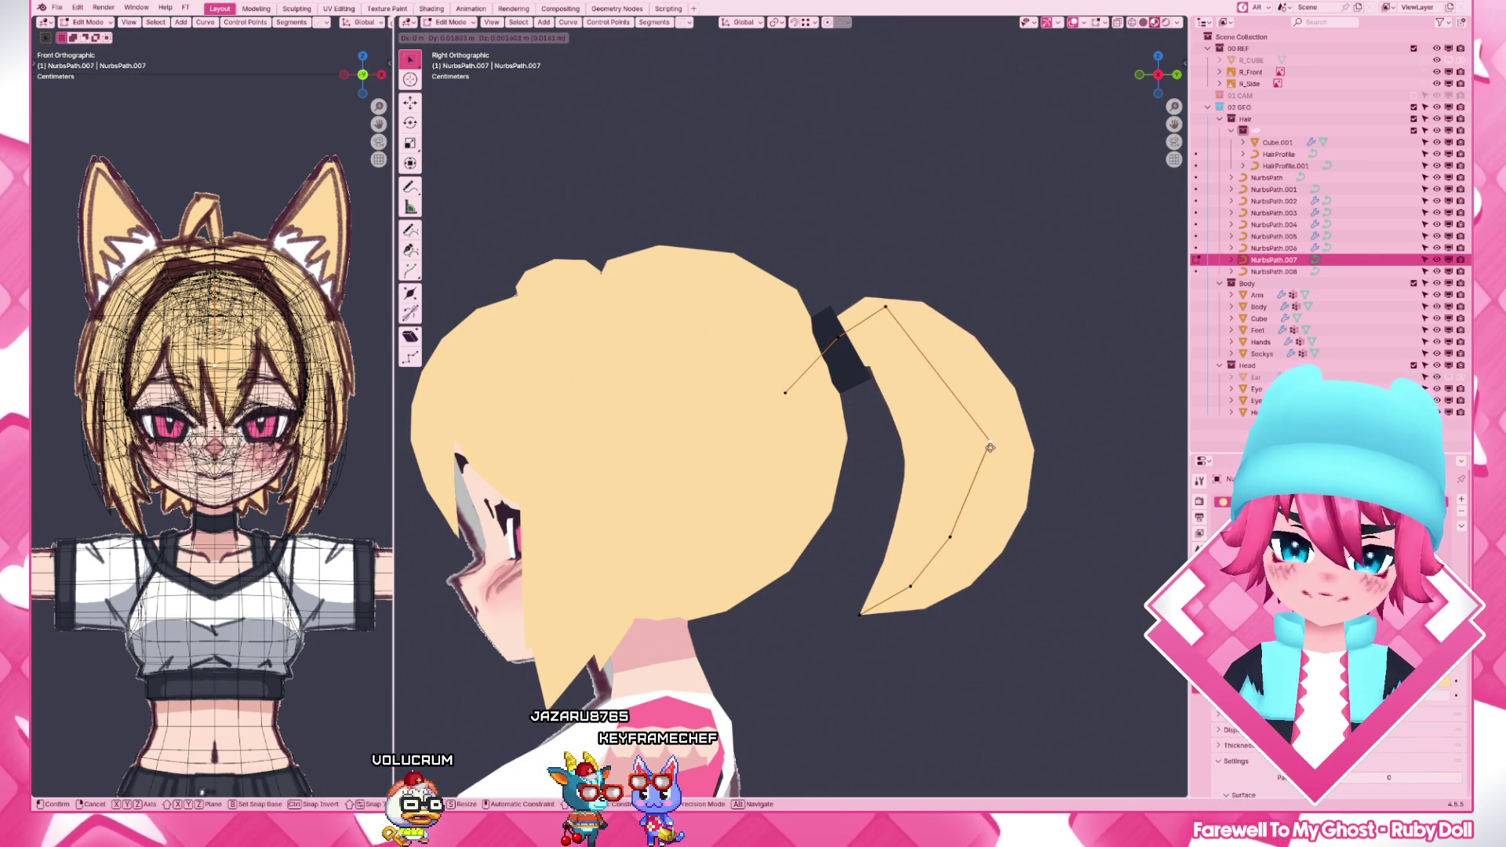
click(961, 445)
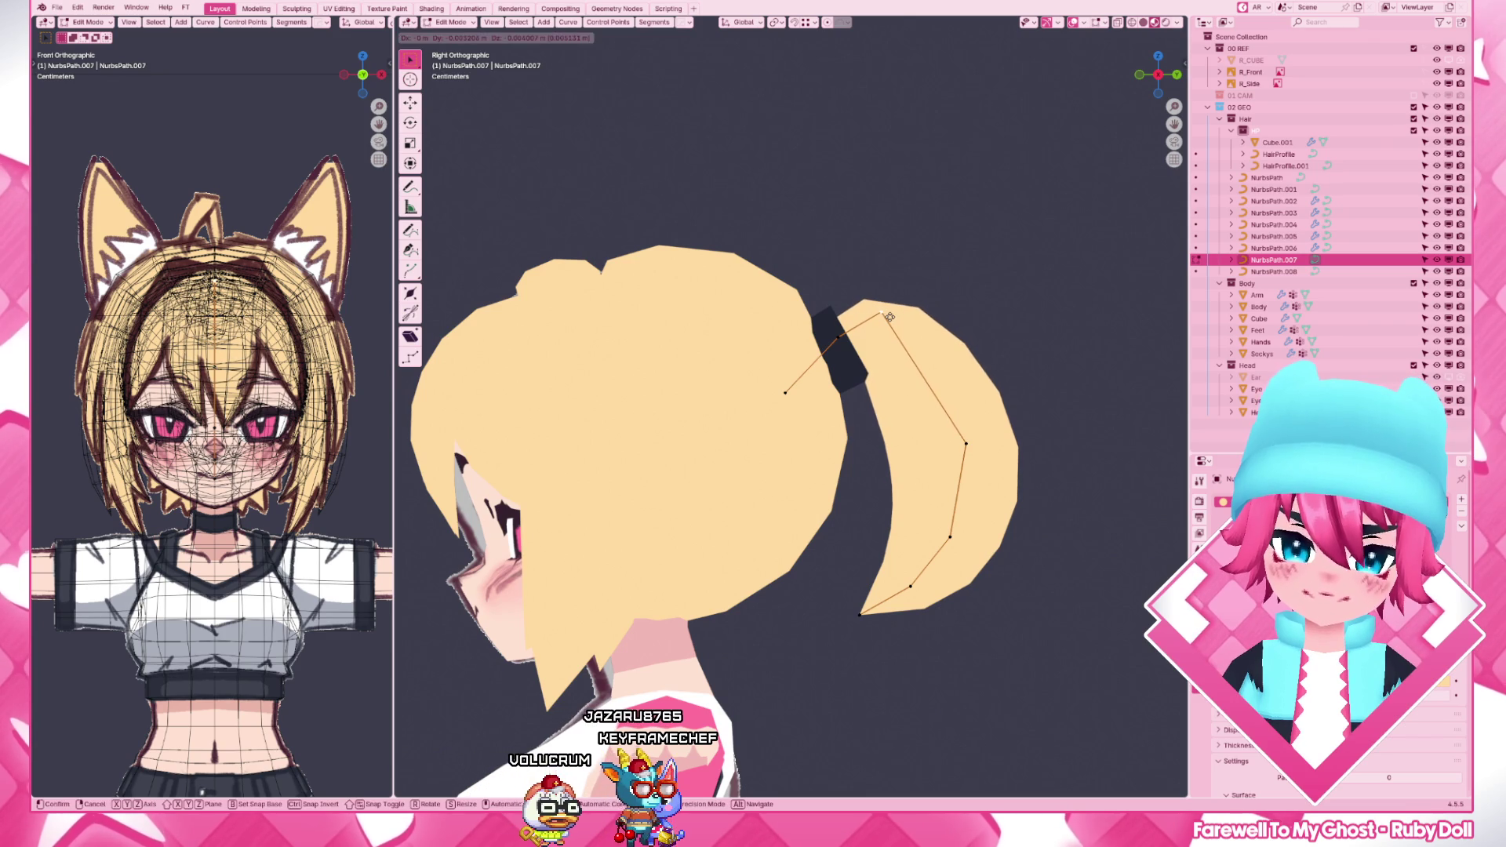
scroll(890, 354, down, 3)
scroll(825, 411, up, 2)
key(g)
click(918, 541)
key(g)
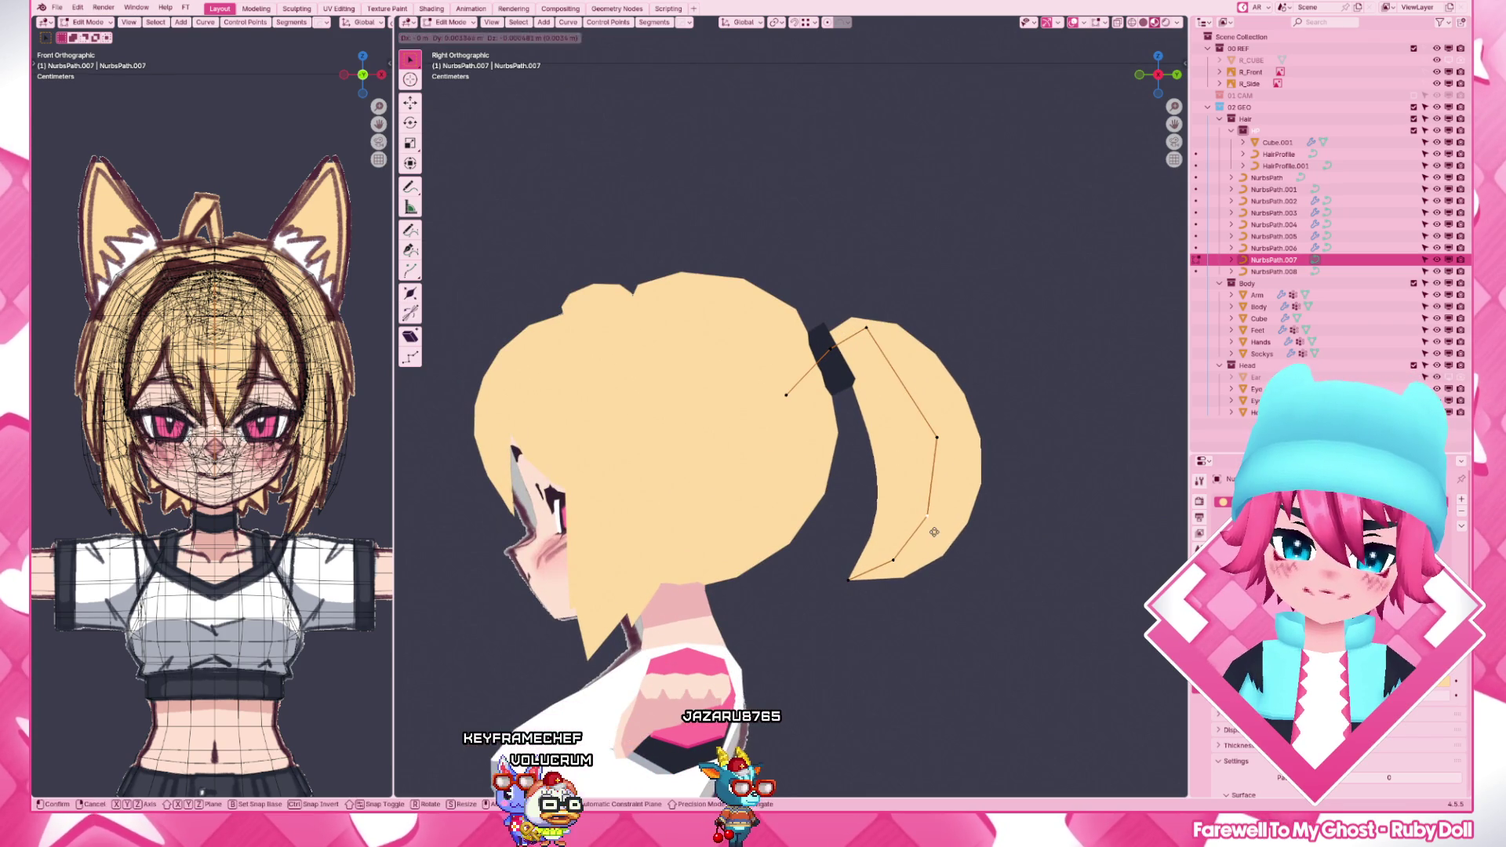
click(933, 532)
key(g)
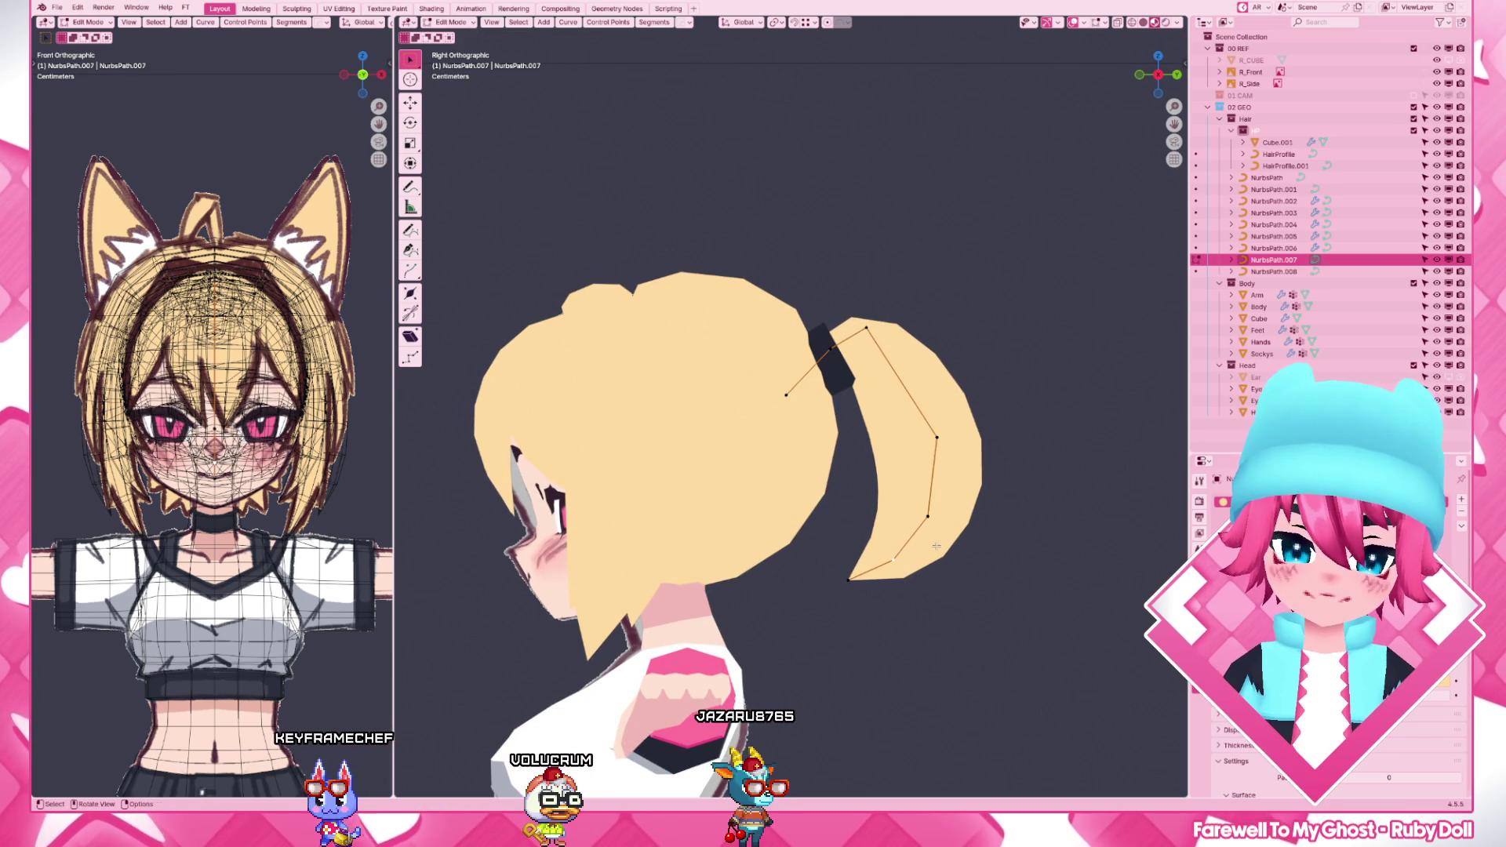
click(942, 542)
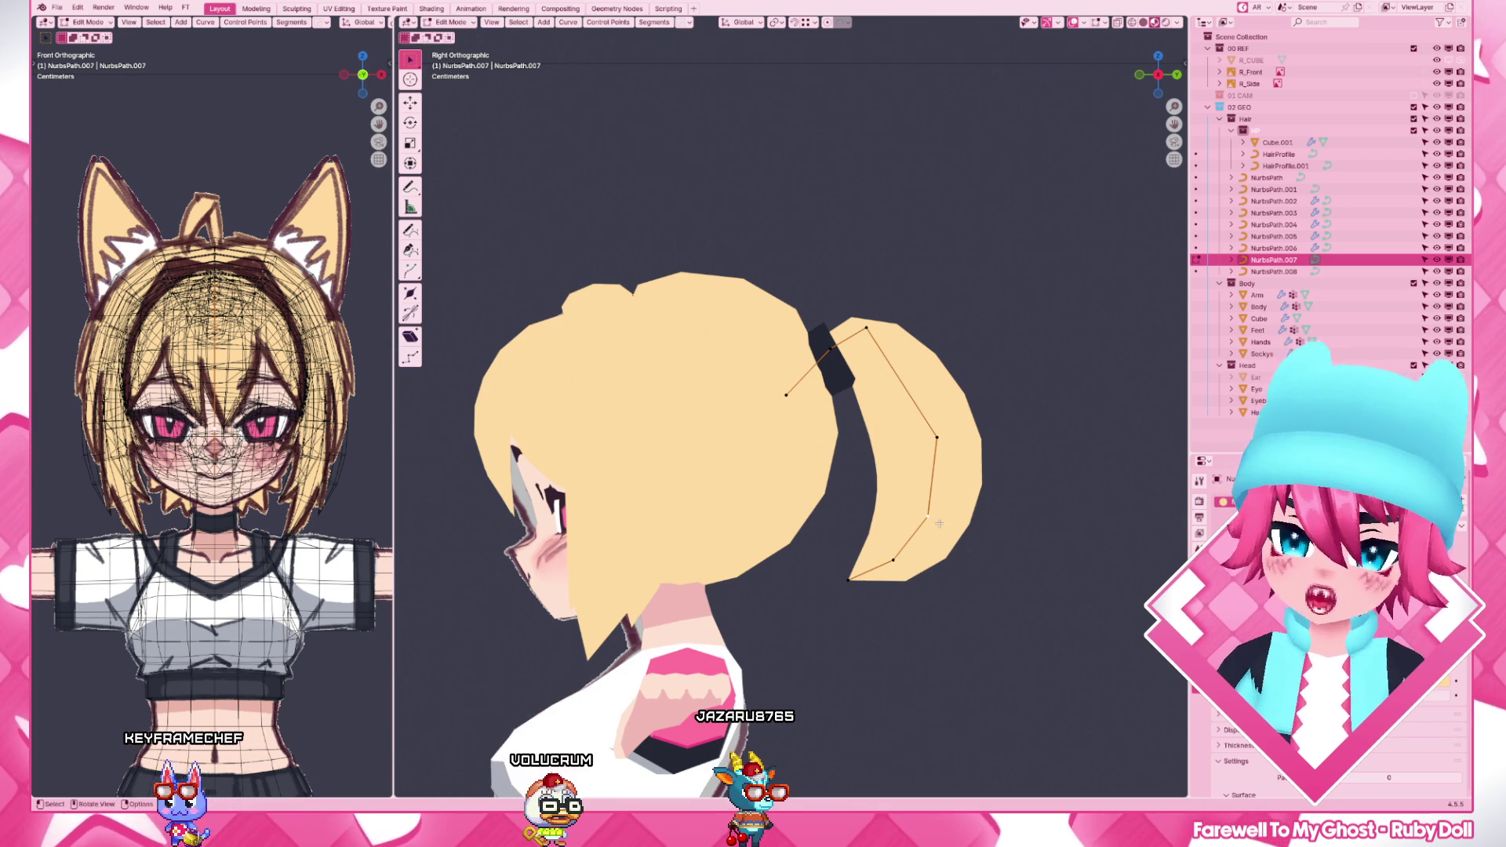
key(g)
click(943, 521)
click(976, 501)
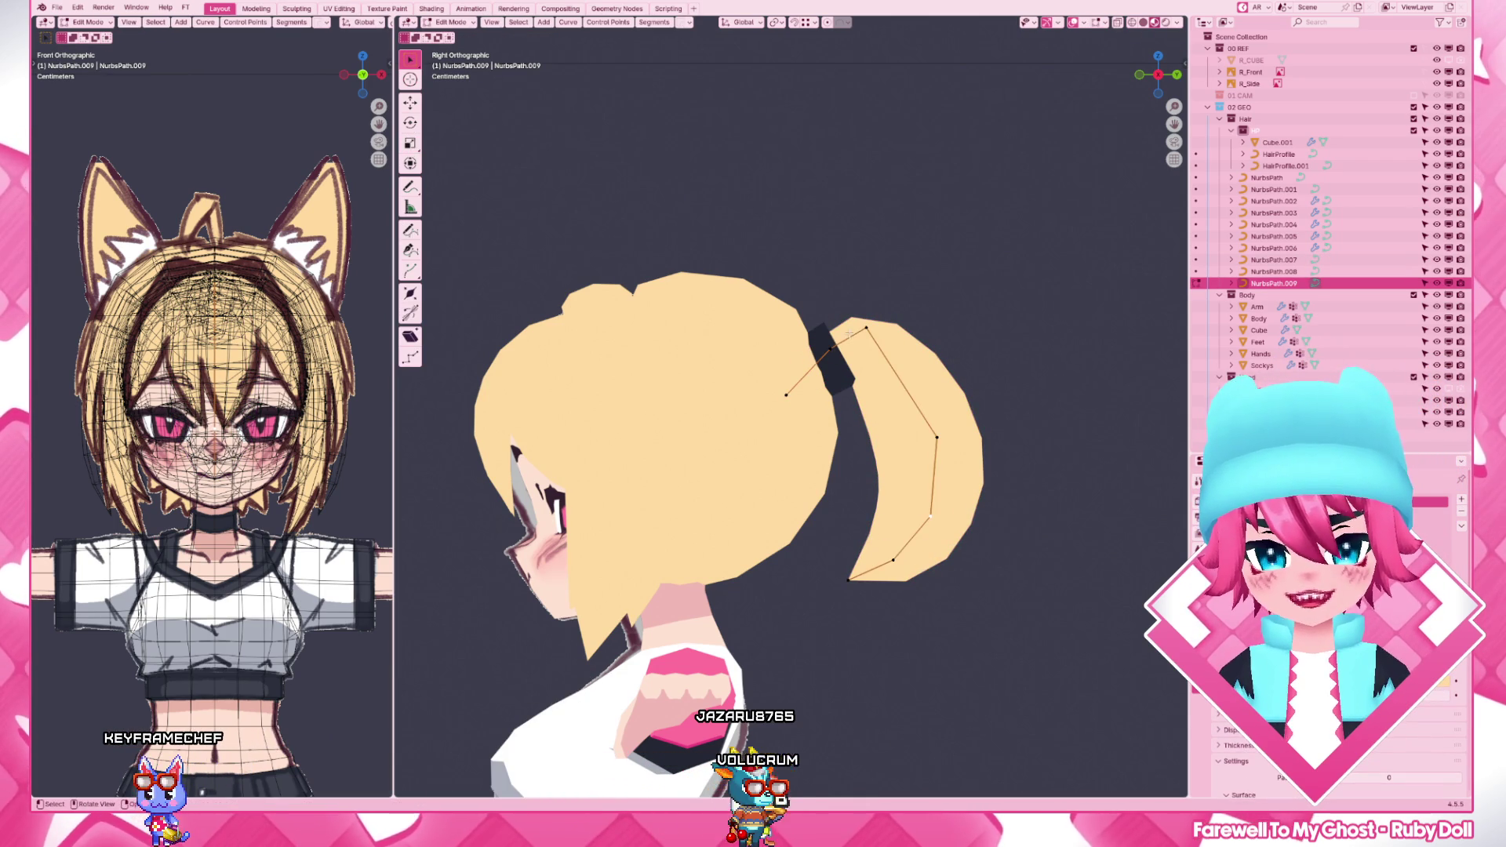
- Move the strand's top point and switch the viewport to wireframe shading
drag(733, 332, 850, 439)
key(g)
click(896, 312)
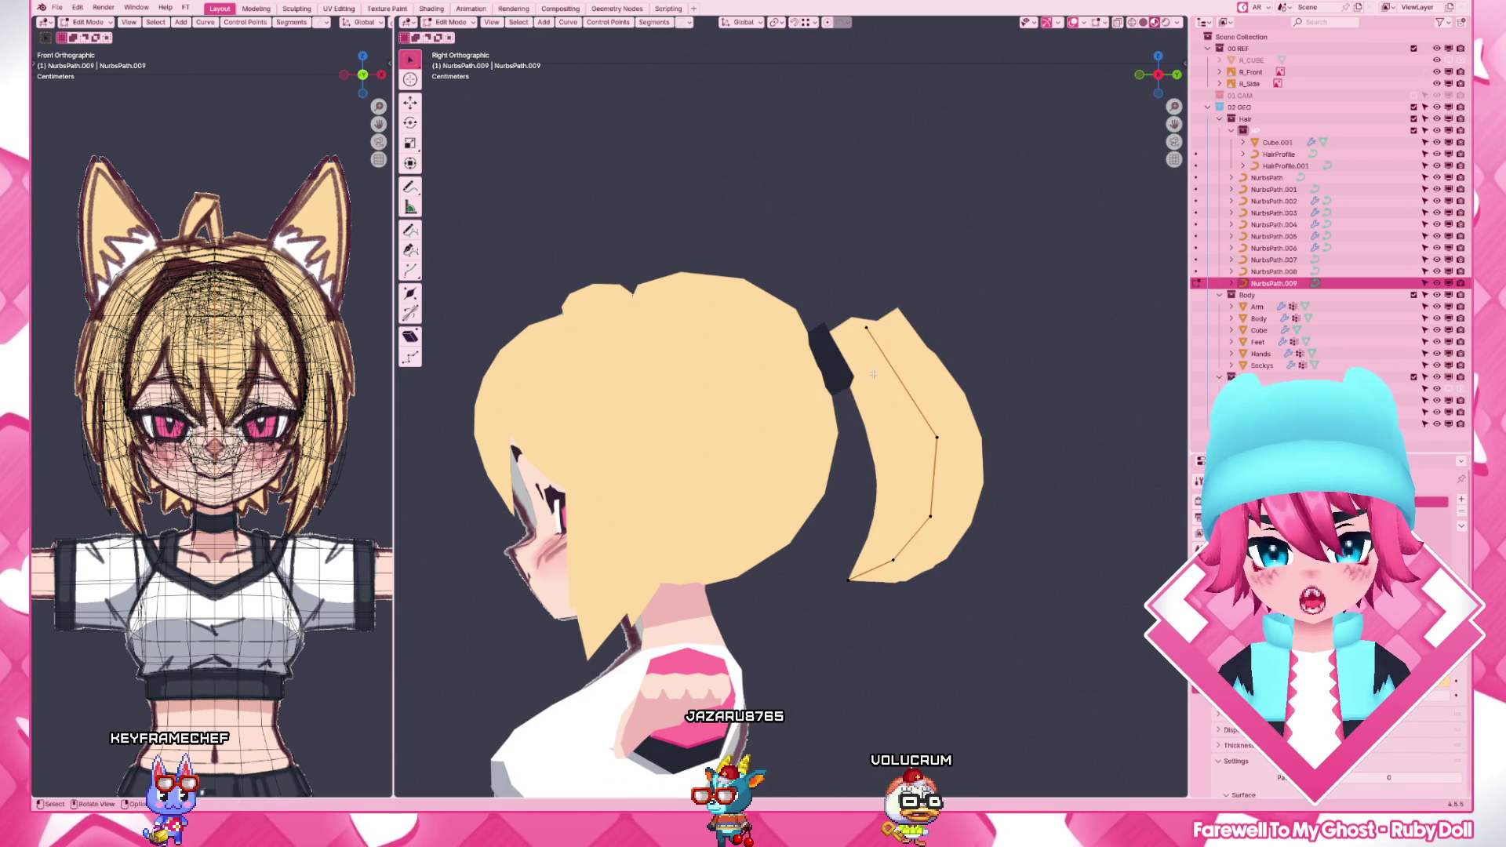
drag(992, 642, 771, 294)
key(z)
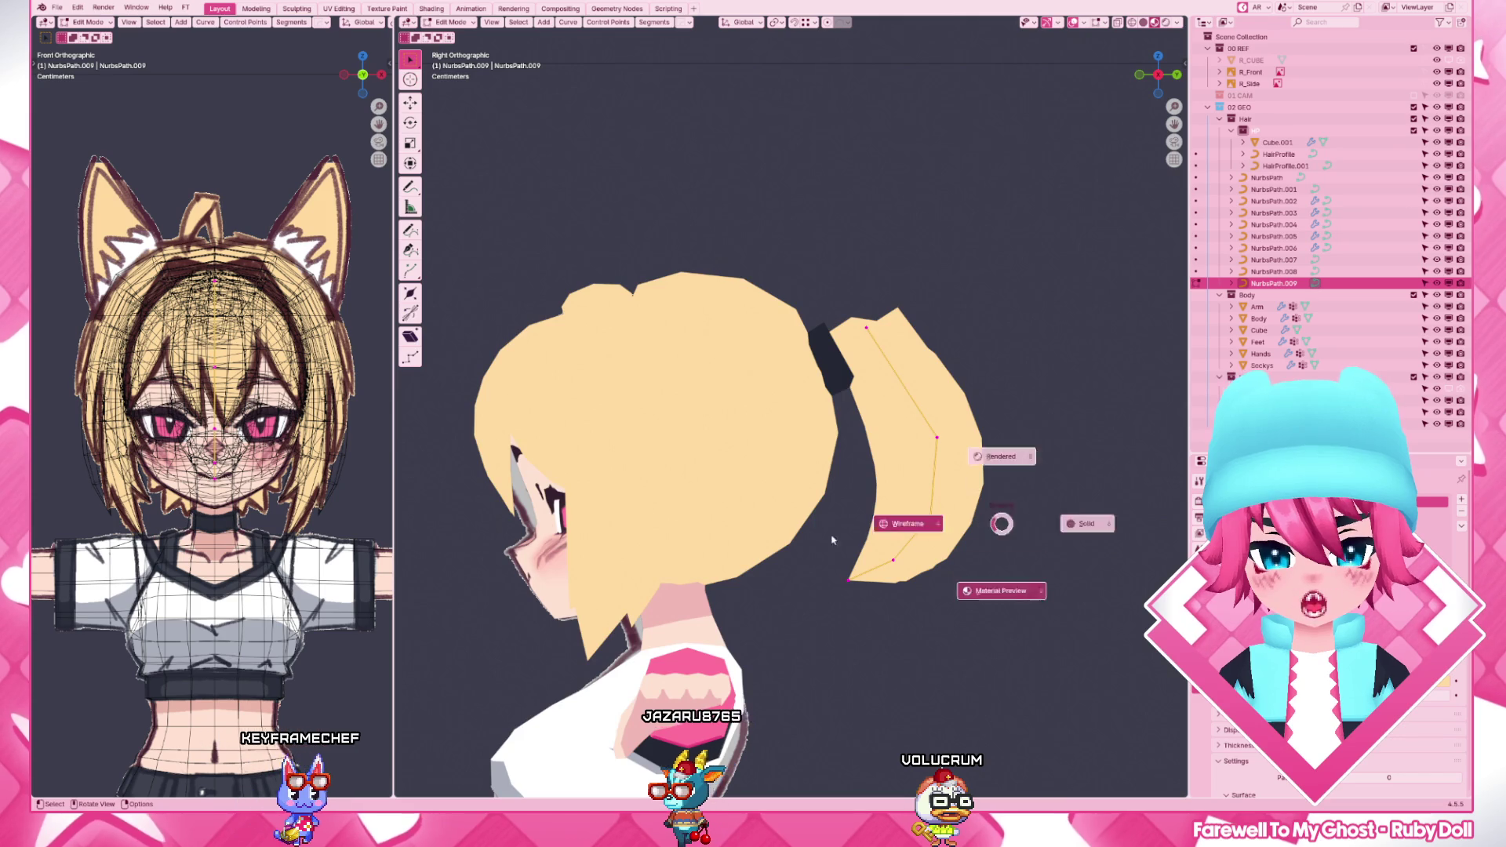
click(977, 564)
key(g)
- Reposition the strand's tip point along the ponytail's inner curve
drag(819, 539, 895, 592)
key(g)
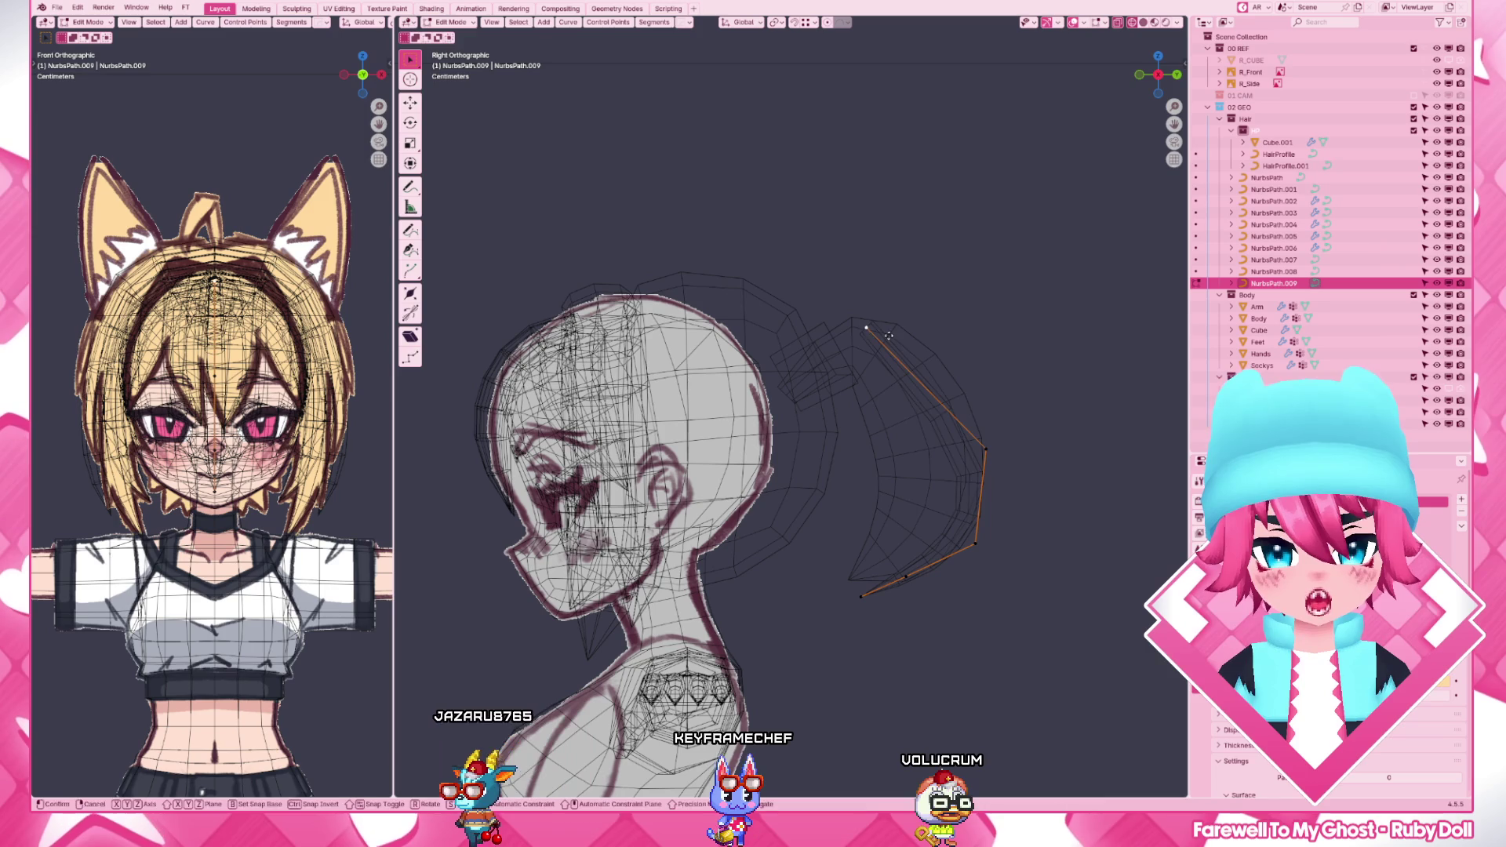
click(913, 600)
key(g)
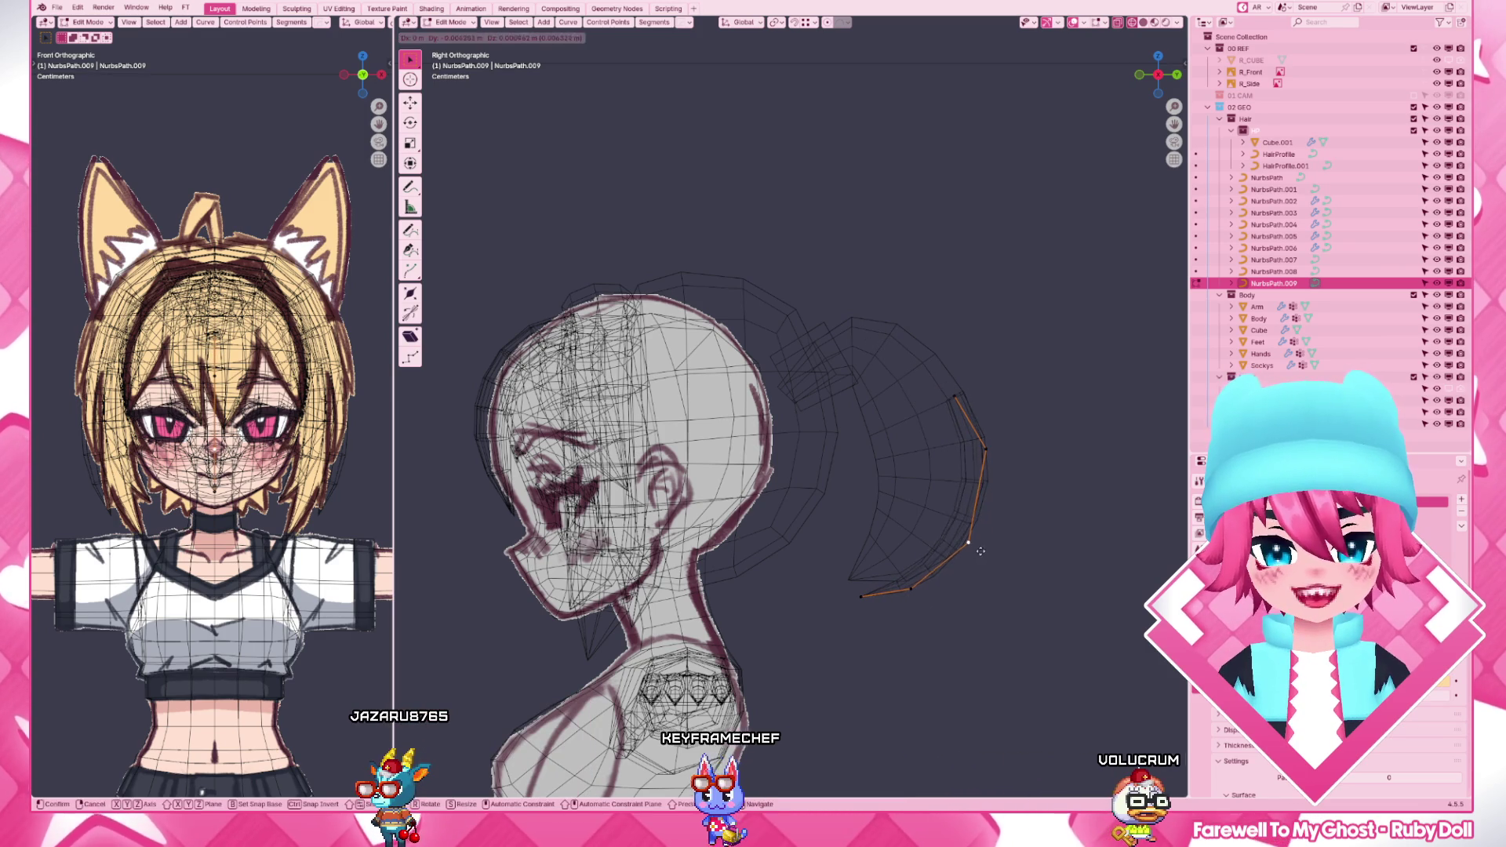
click(977, 550)
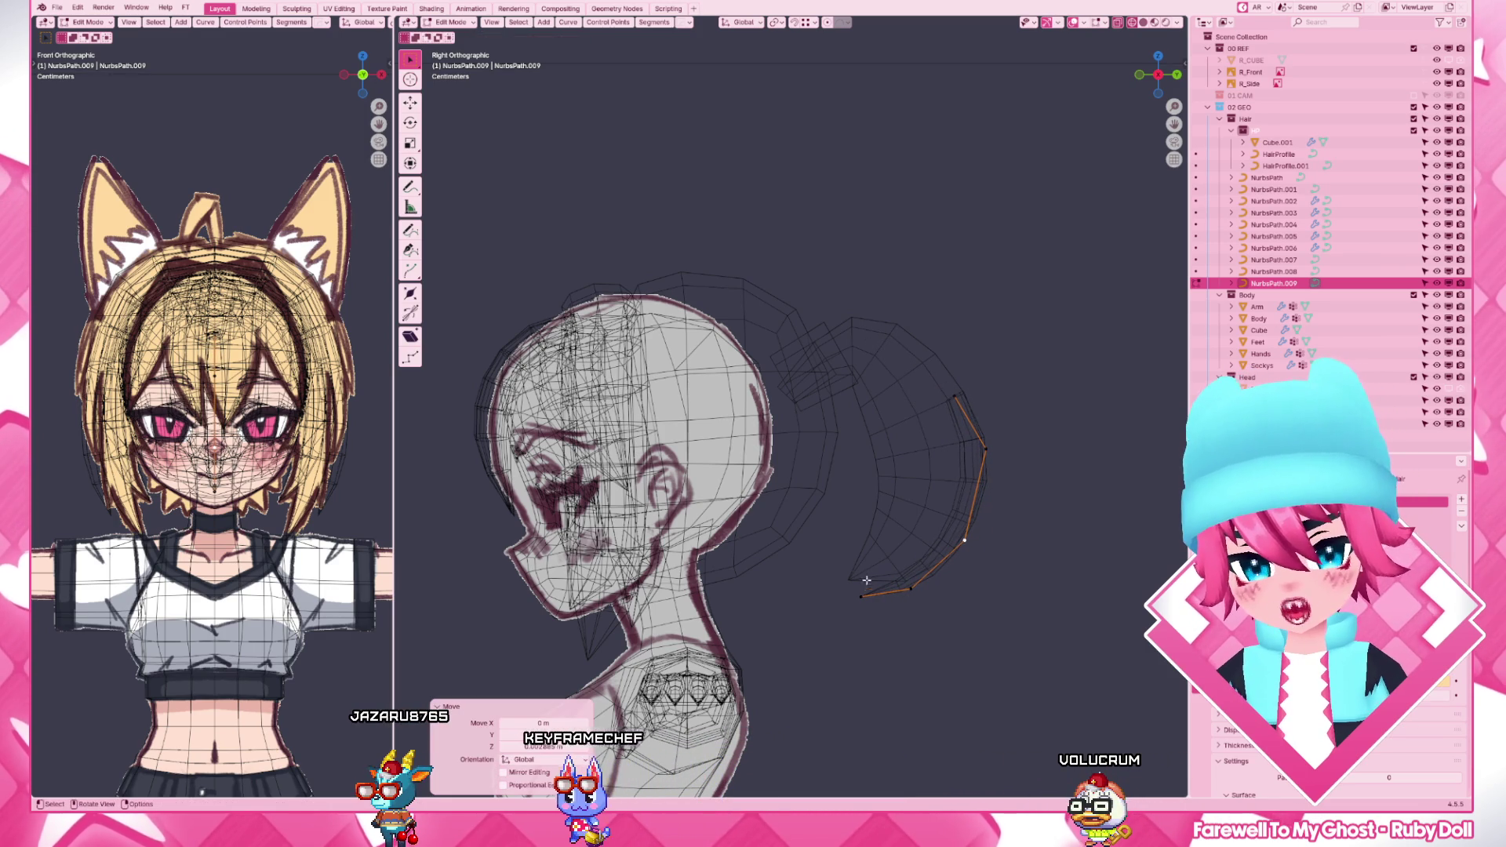
mouse_move(922, 586)
middle_down()
mouse_move(798, 550)
mouse_move(836, 606)
middle_up()
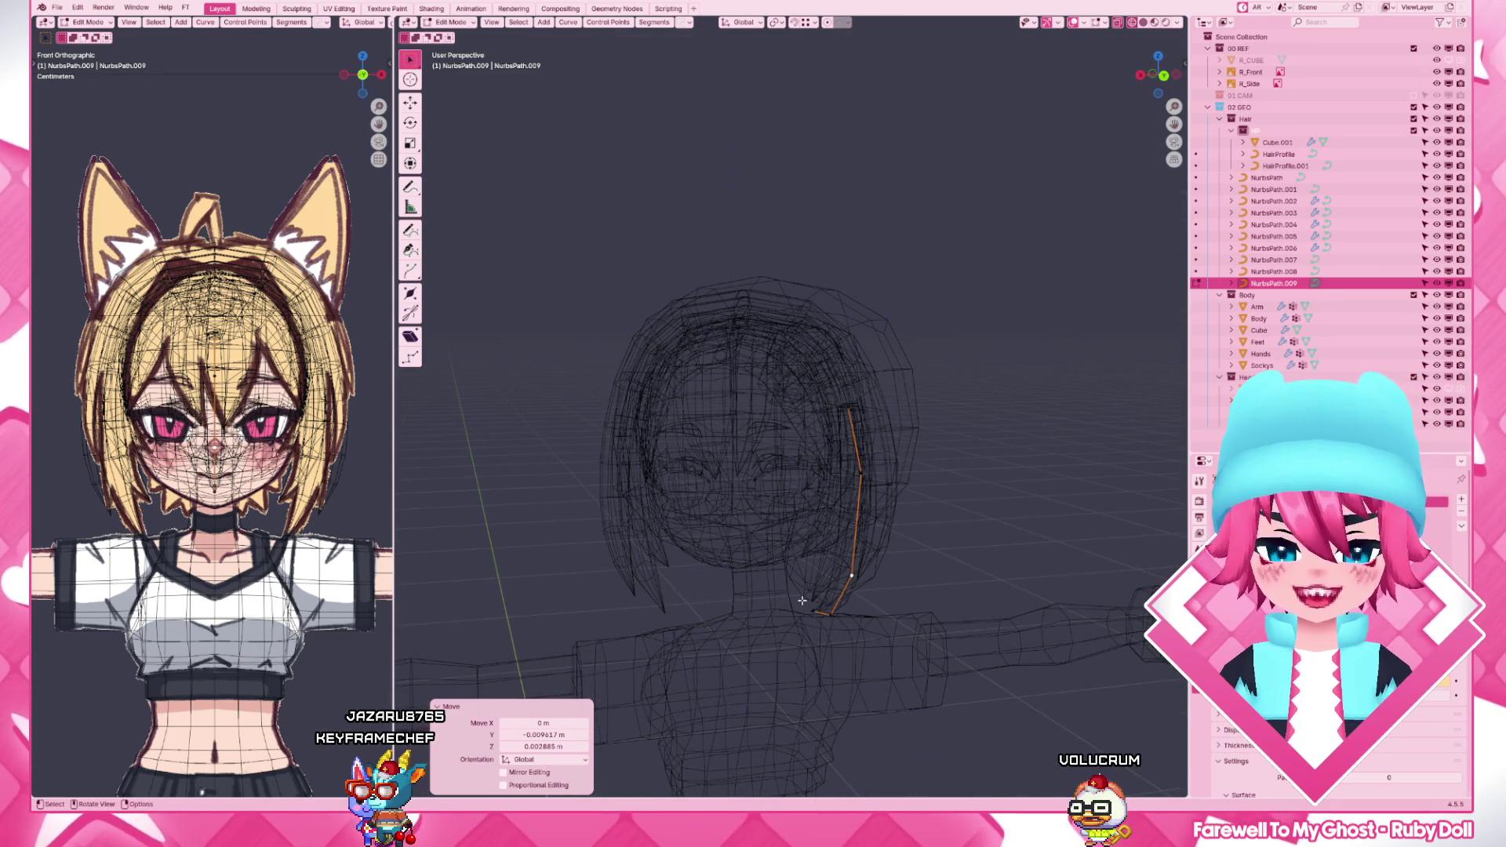
- From the back view in solid shading, move the strand's endpoint onto the ponytail
click(802, 601)
key(ctrl+KP_1)
key(z)
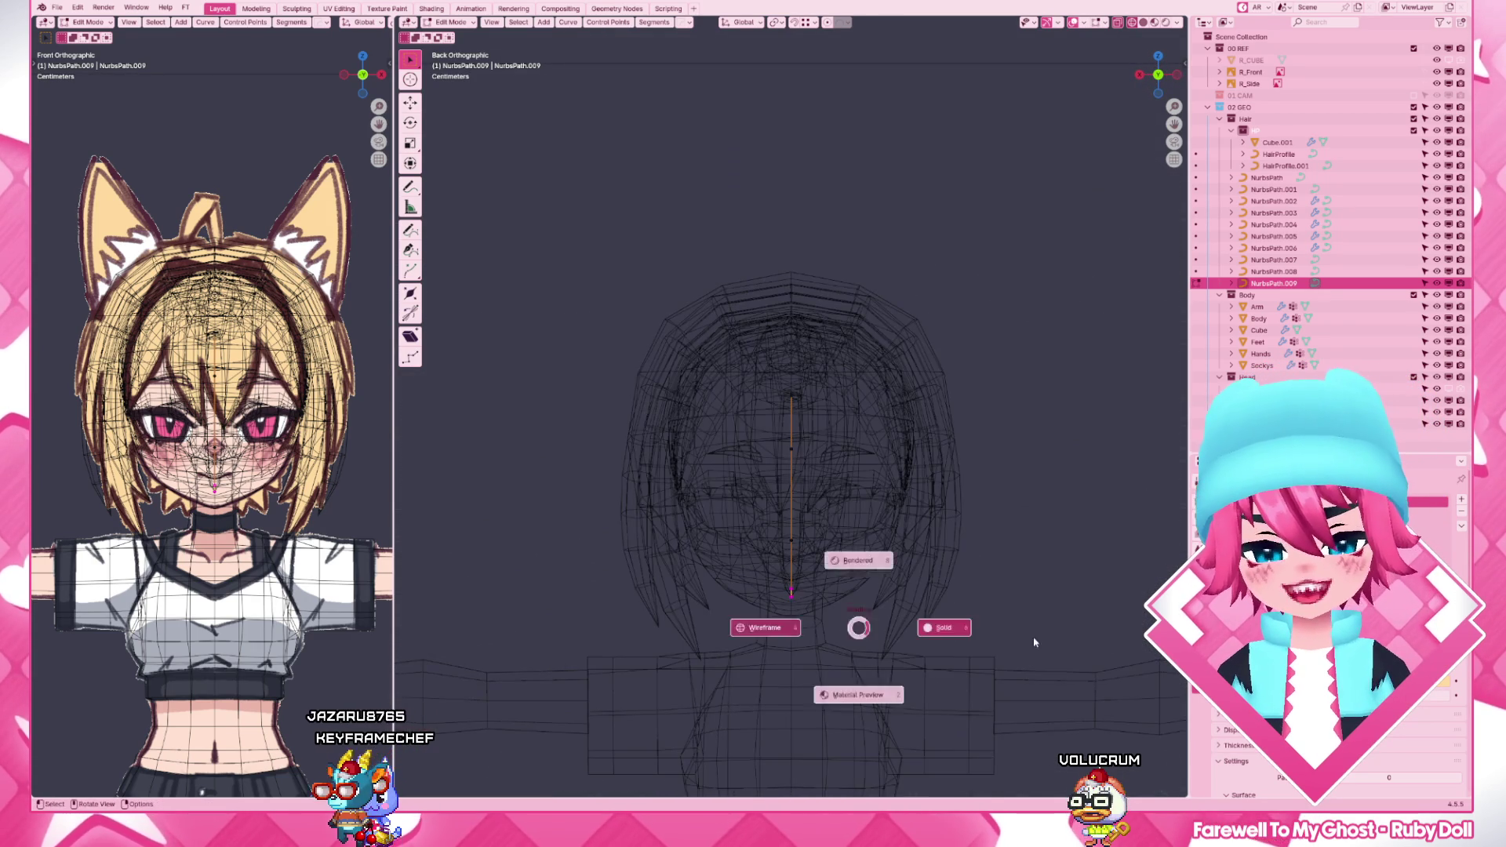
click(765, 623)
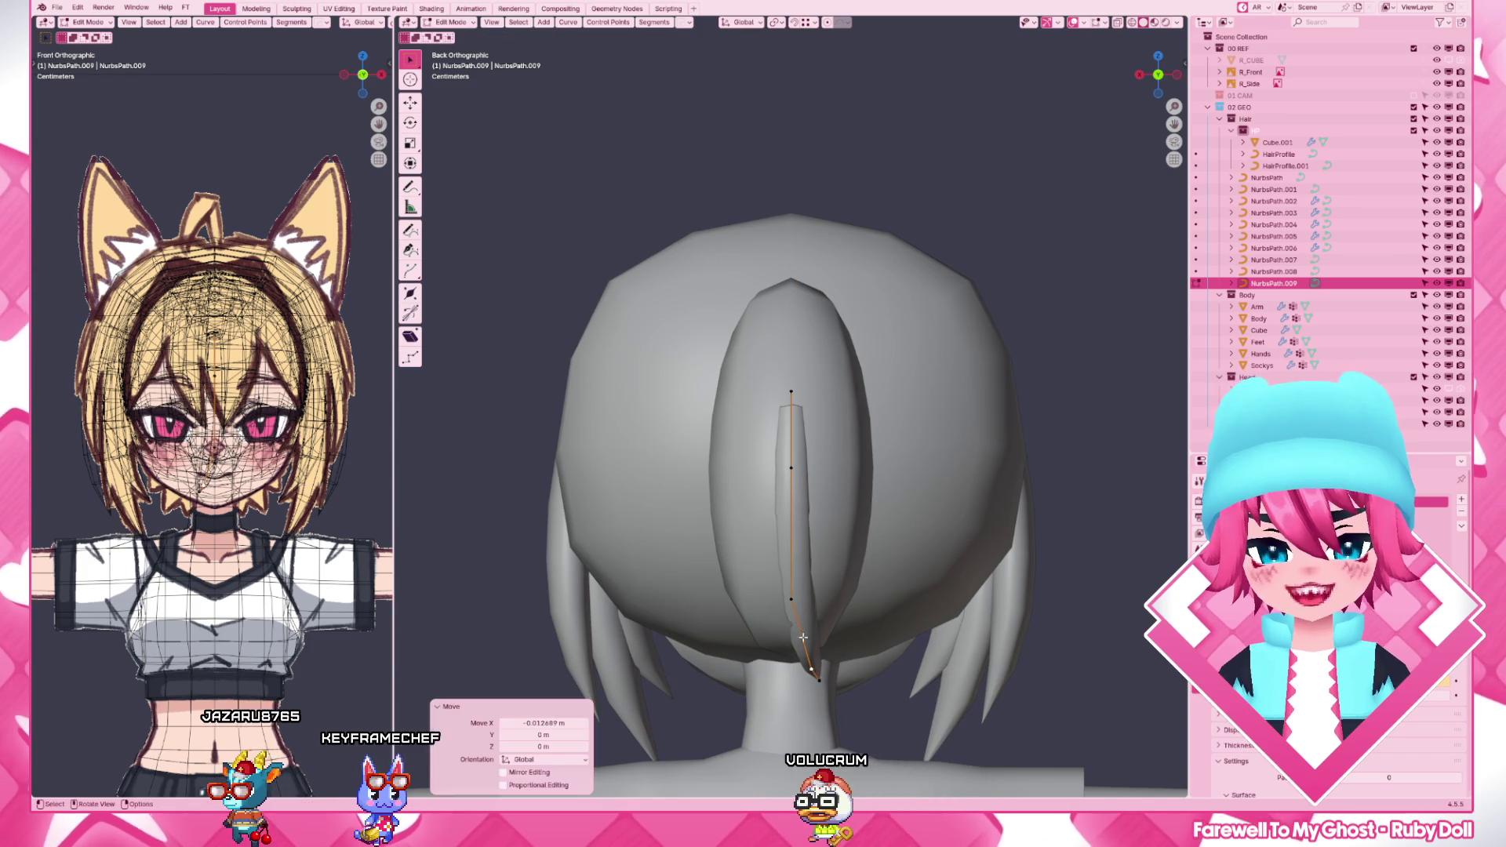
key(g)
click(802, 610)
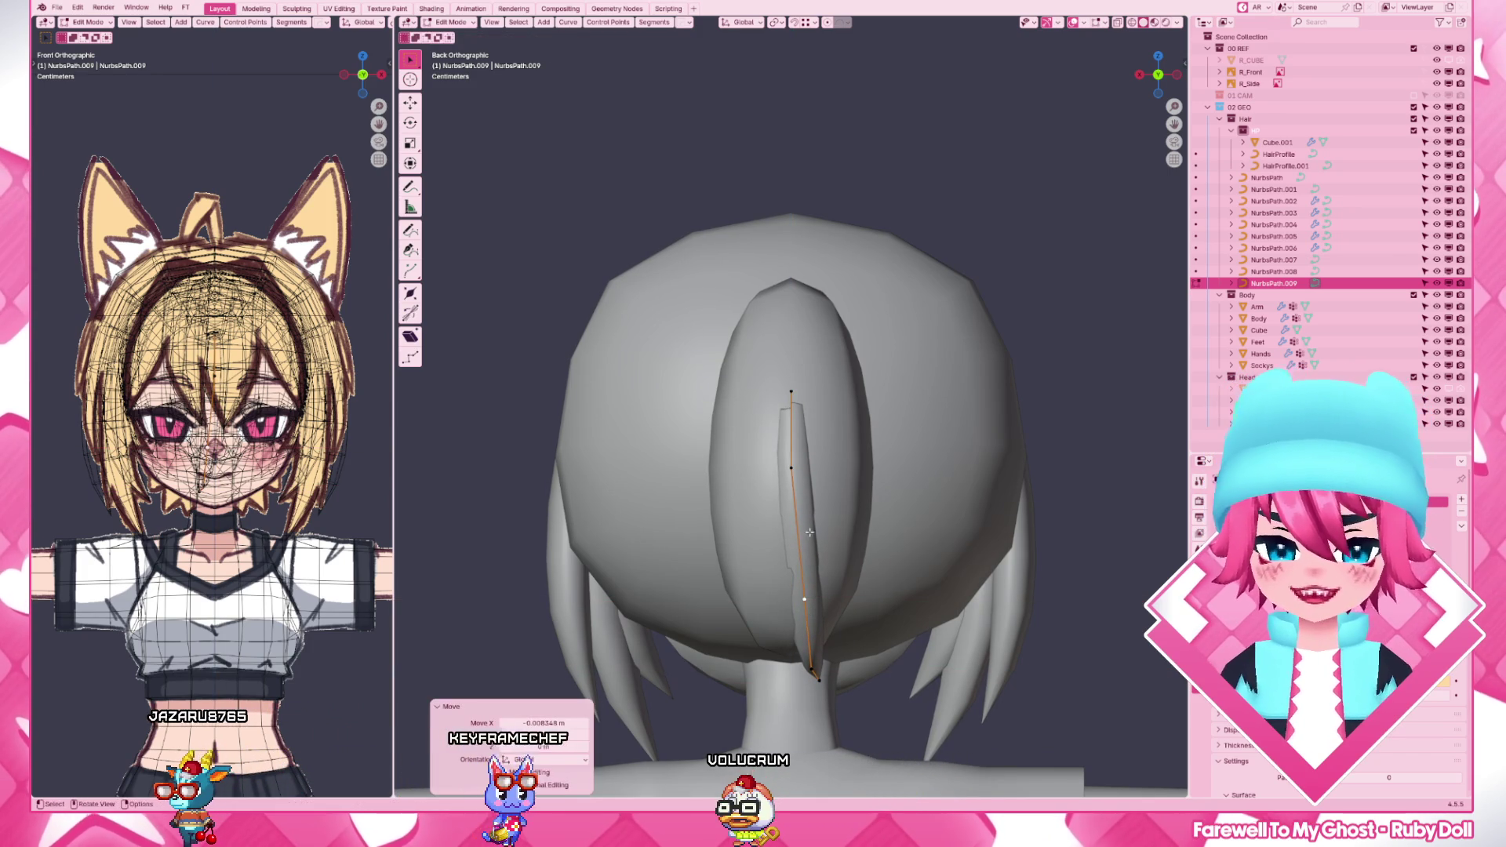
click(794, 615)
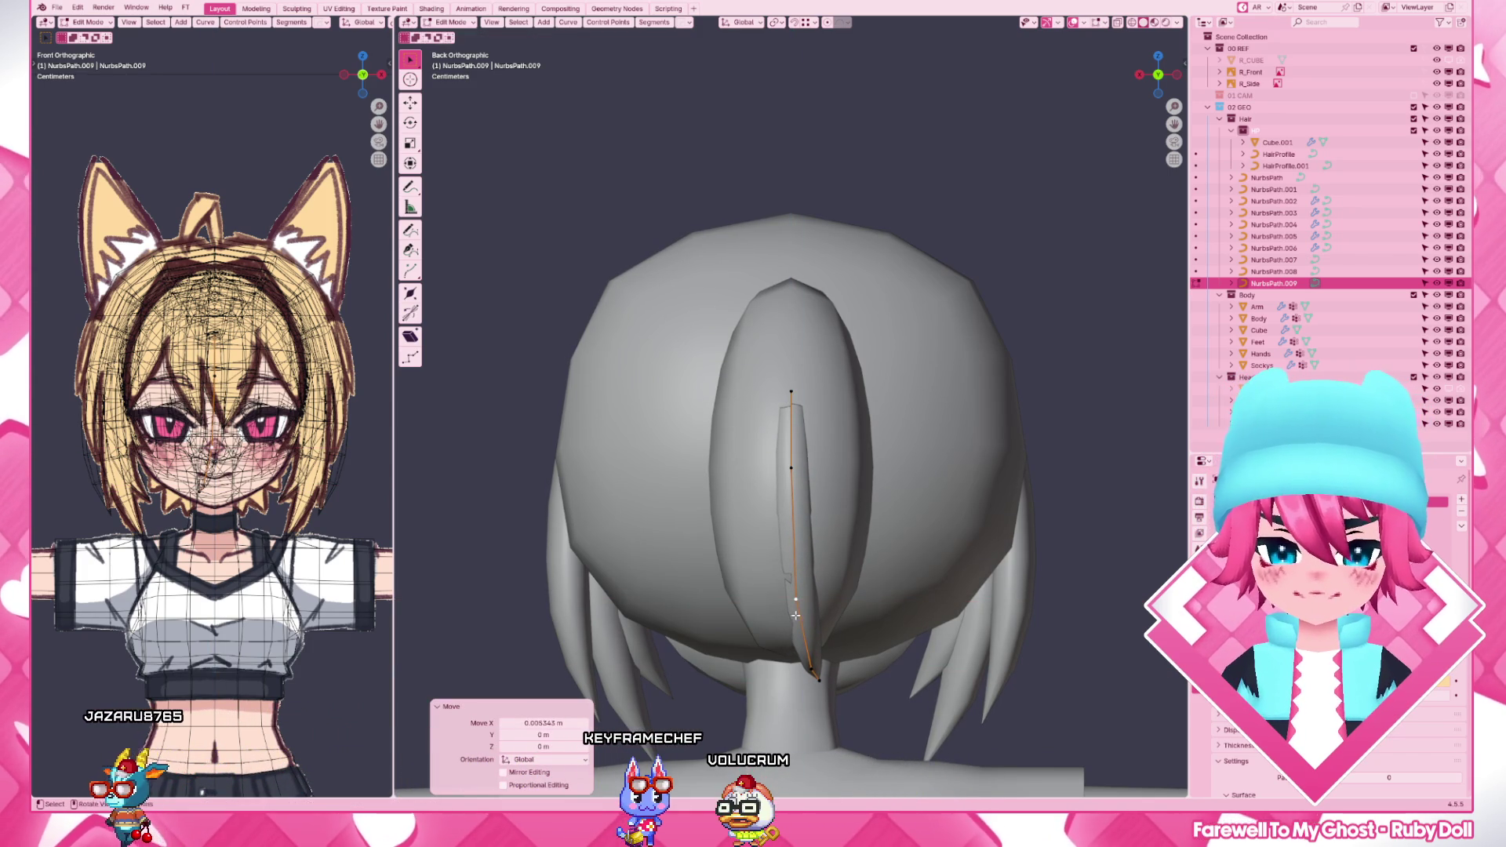
- Shift the strand's middle points sideways along X to hug the ponytail's edge
drag(751, 347, 850, 614)
key(g)
key(x)
right_click(840, 612)
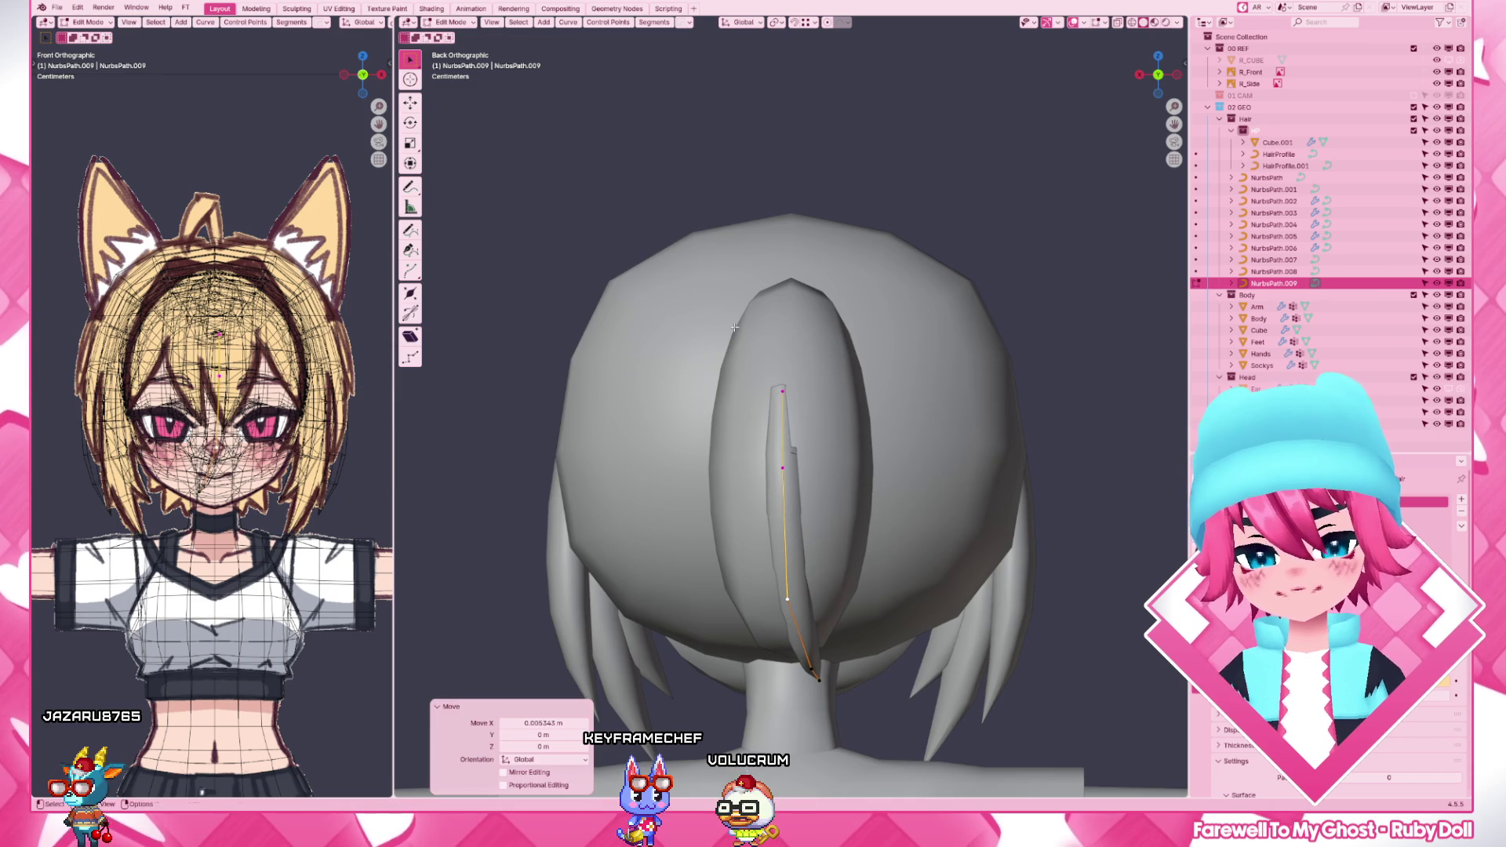
key(g)
key(x)
click(827, 498)
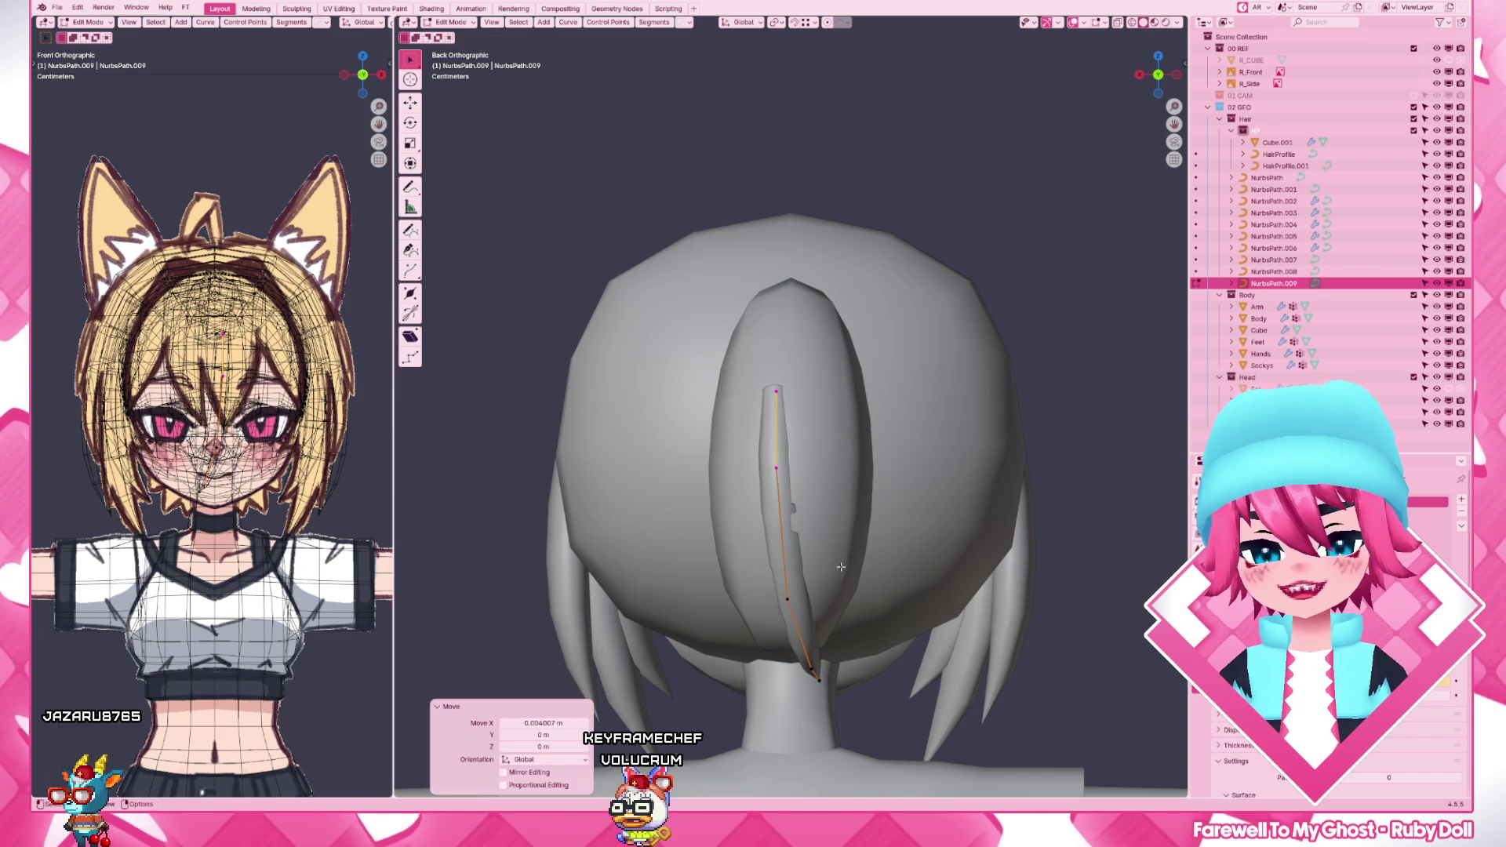
key(g)
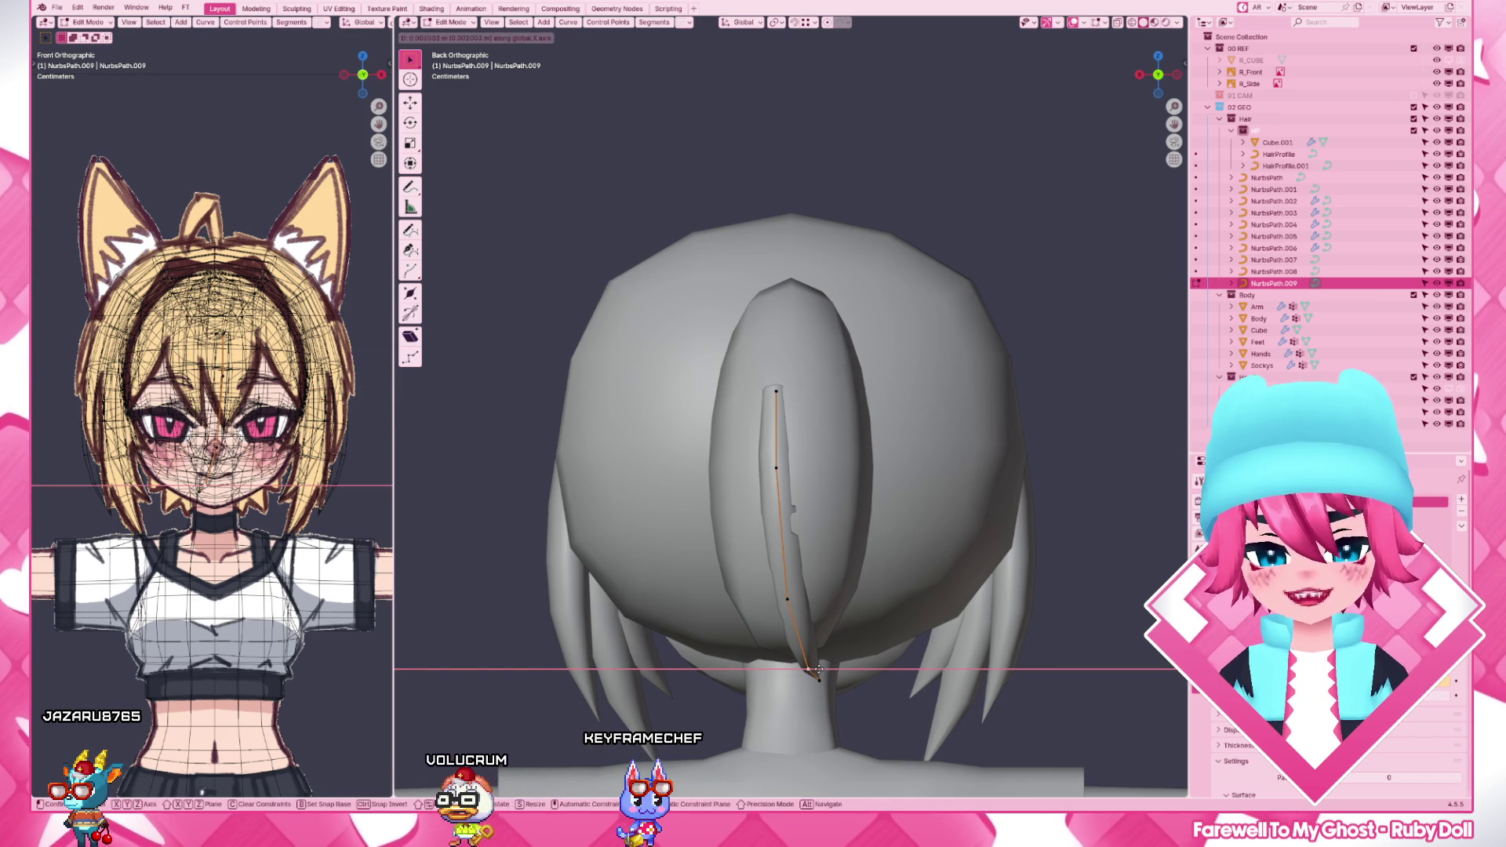
click(816, 671)
- From the side view, place the strand tip at the ponytail's end and finish editing
key(KP_3)
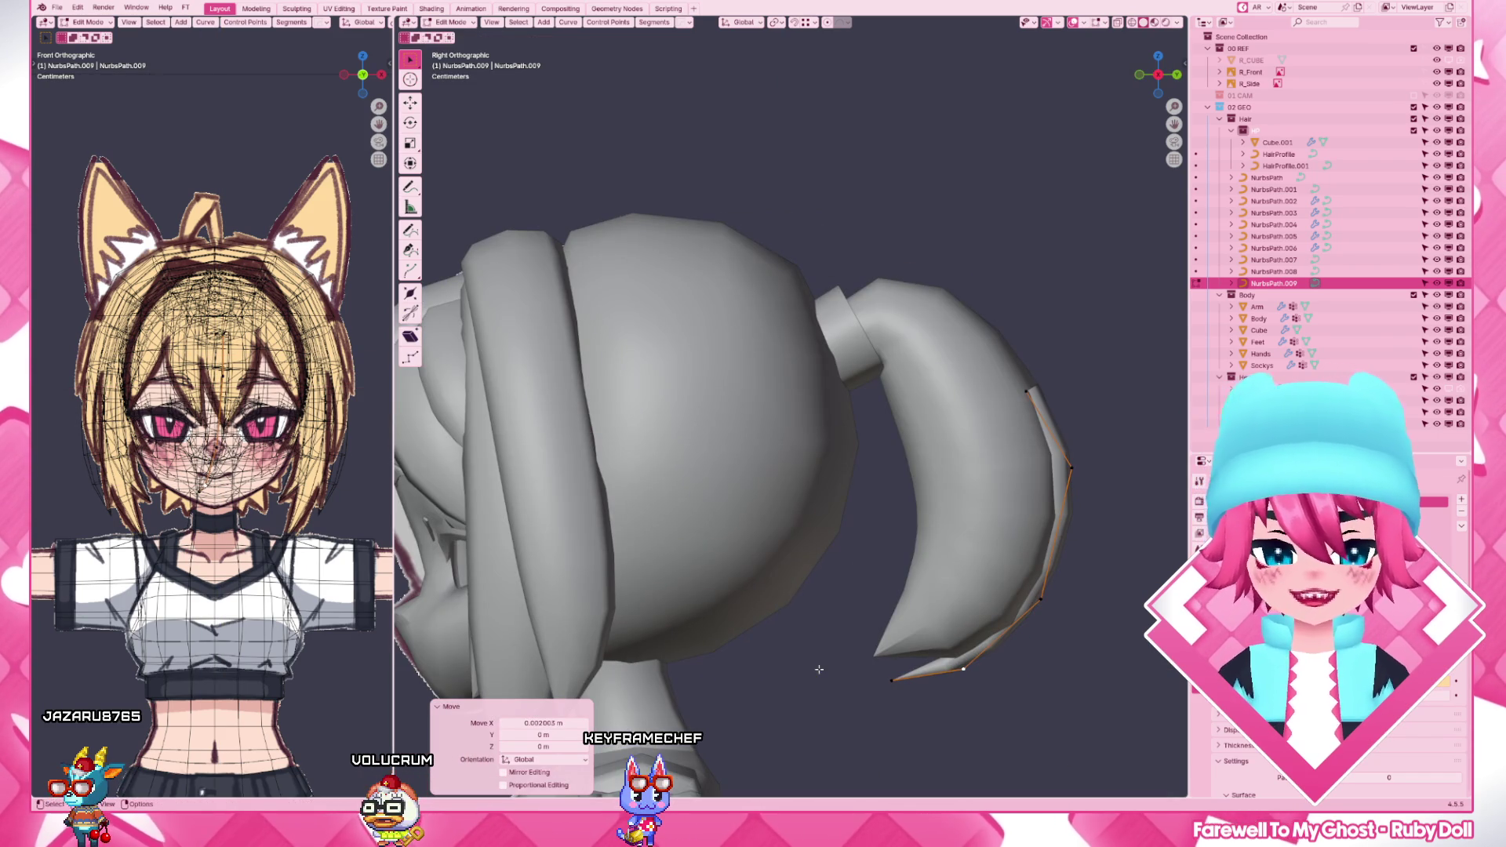
key(g)
click(930, 672)
key(g)
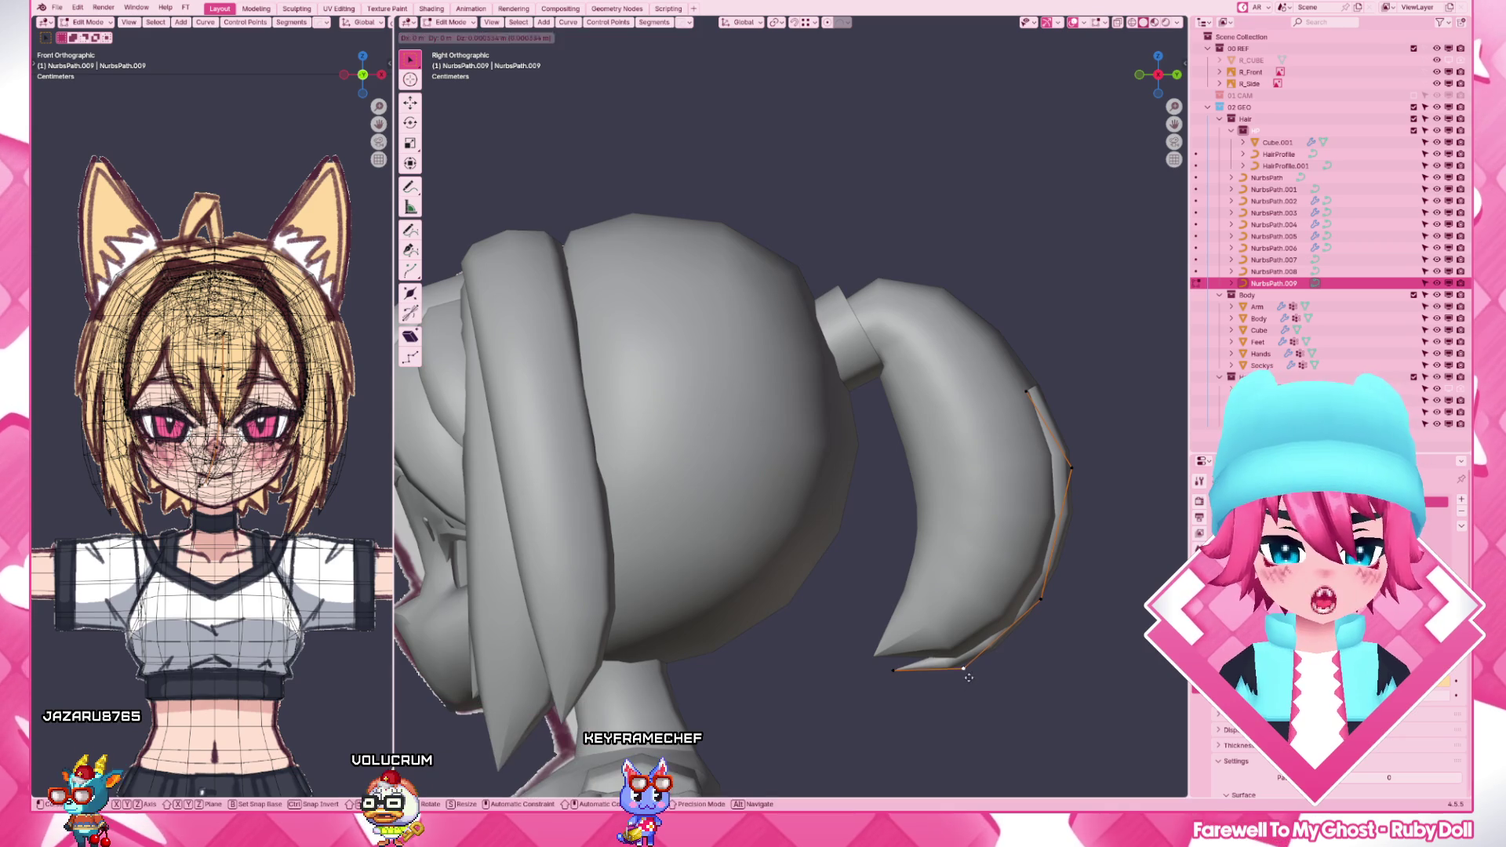
scroll(975, 674, down, 3)
key(Tab)
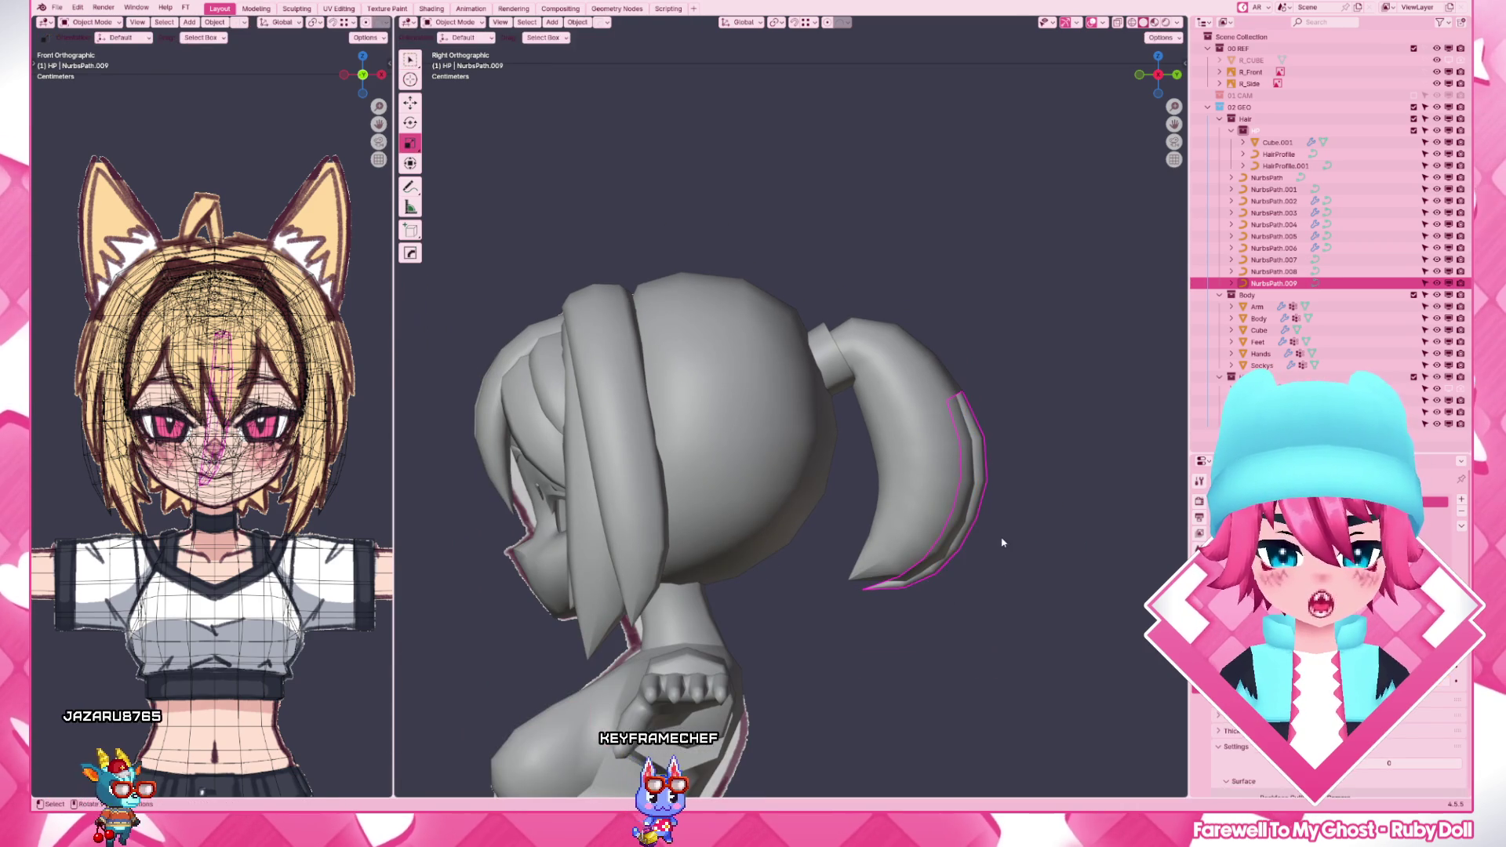
- Duplicate the strand as NurbsPath.010, then move and rotate its points onto the ponytail
key(shift+d)
key(Tab)
key(g)
click(977, 594)
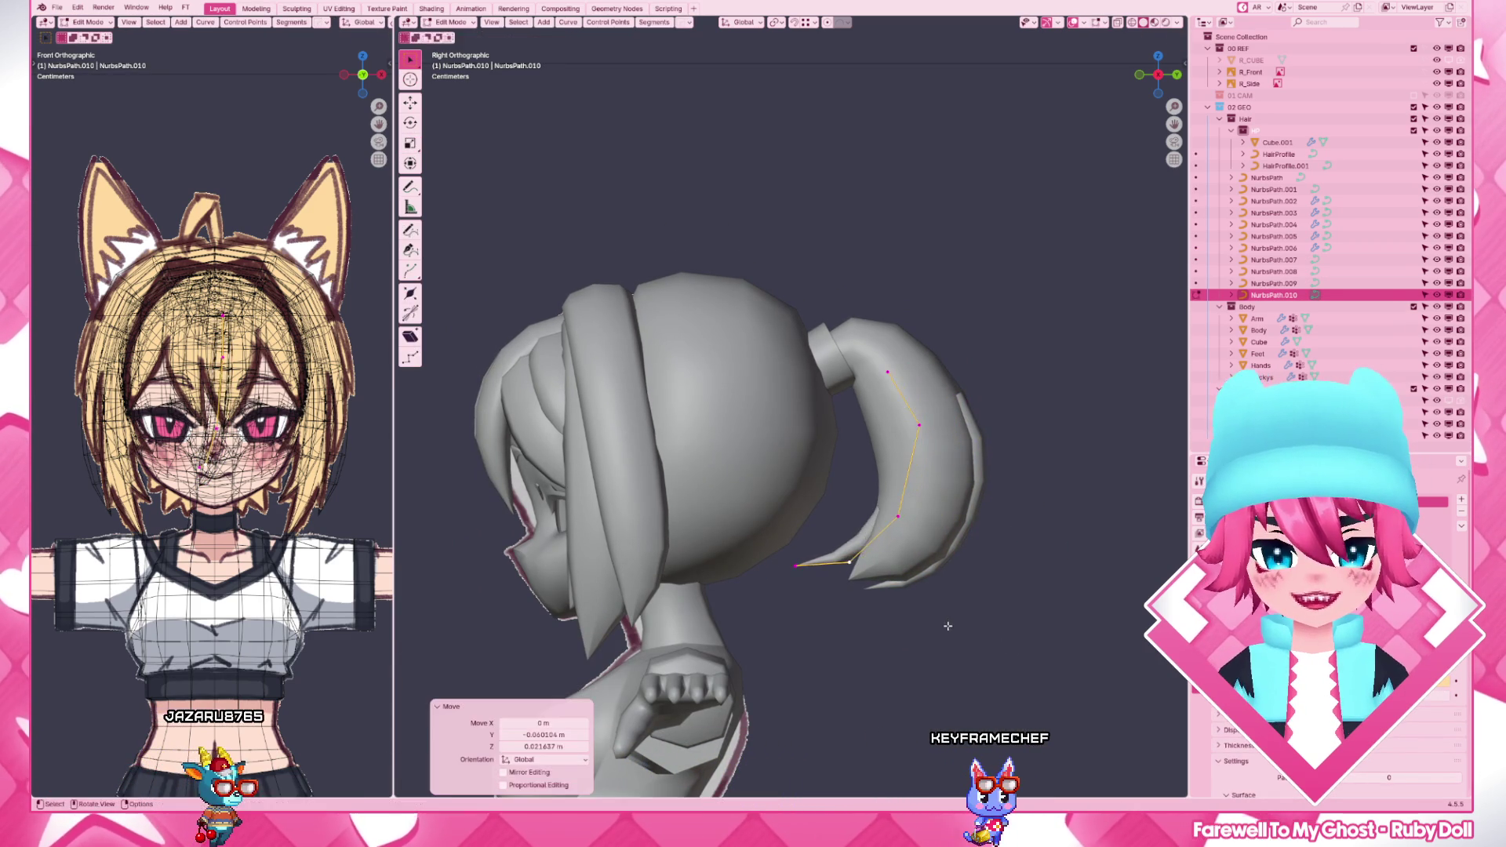
key(r)
click(1006, 540)
key(alt+a)
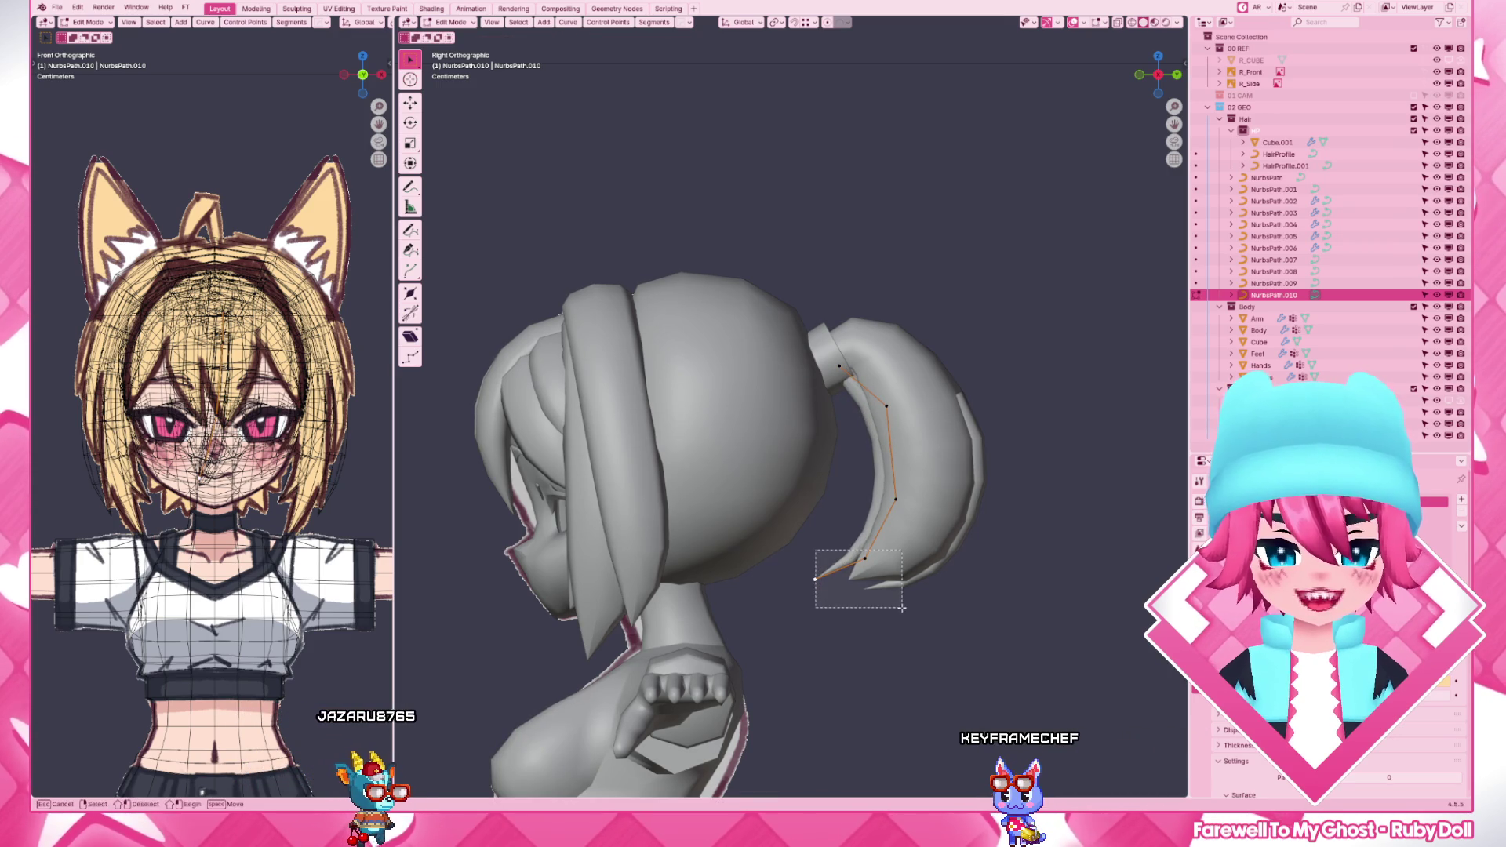
- Raise the copied strand's end and top points to bend it along the ponytail's inner side
key(g)
click(881, 577)
key(g)
click(875, 533)
key(g)
click(871, 536)
key(g)
click(877, 400)
click(845, 365)
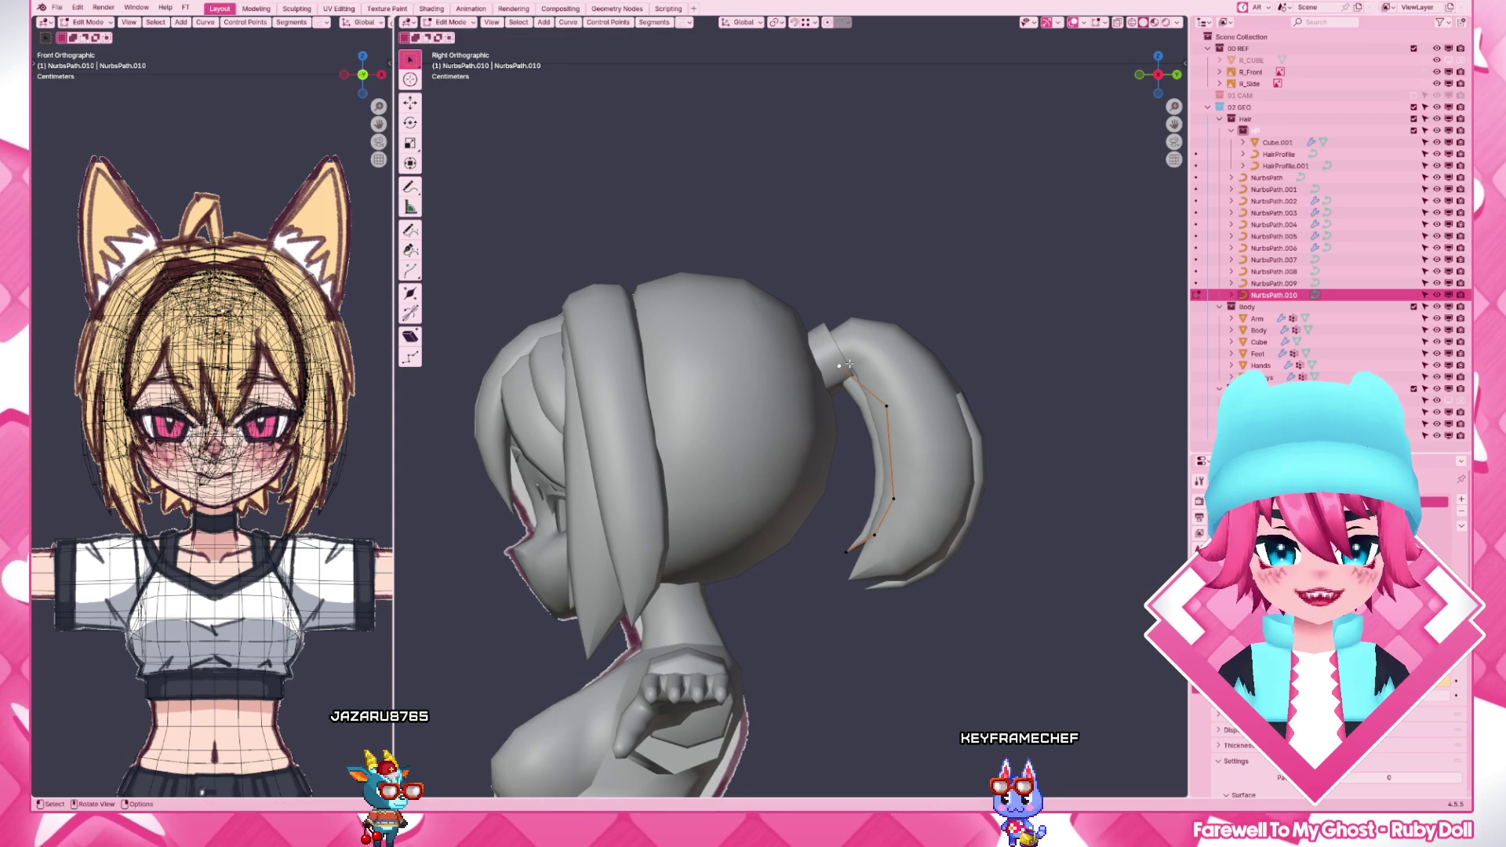
key(g)
click(889, 368)
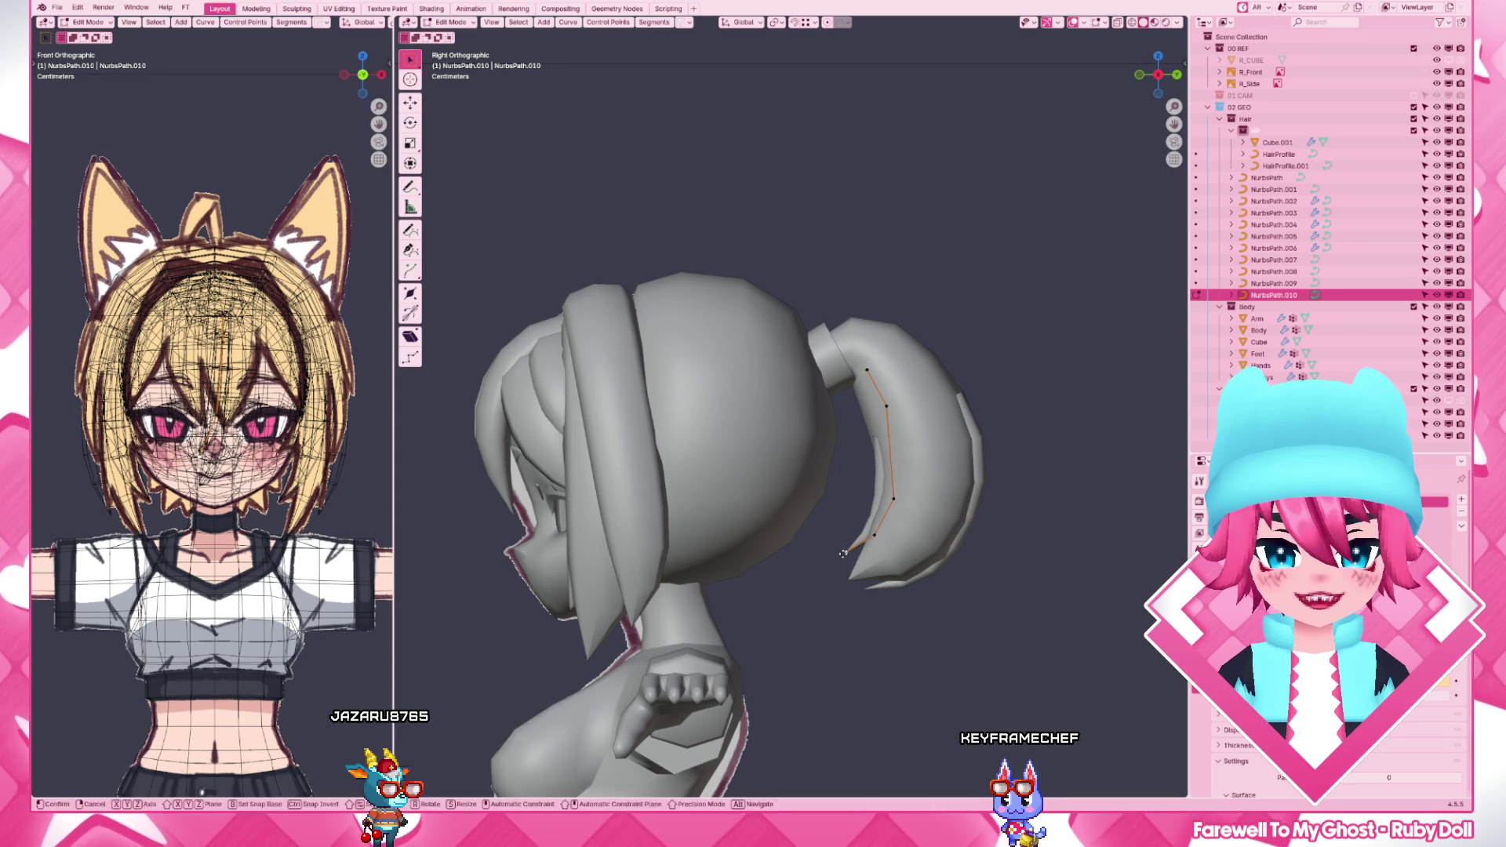
- Check from front and back views and shift a strand point sideways along X
mouse_move(889, 389)
middle_down()
mouse_move(915, 515)
mouse_move(984, 528)
middle_up()
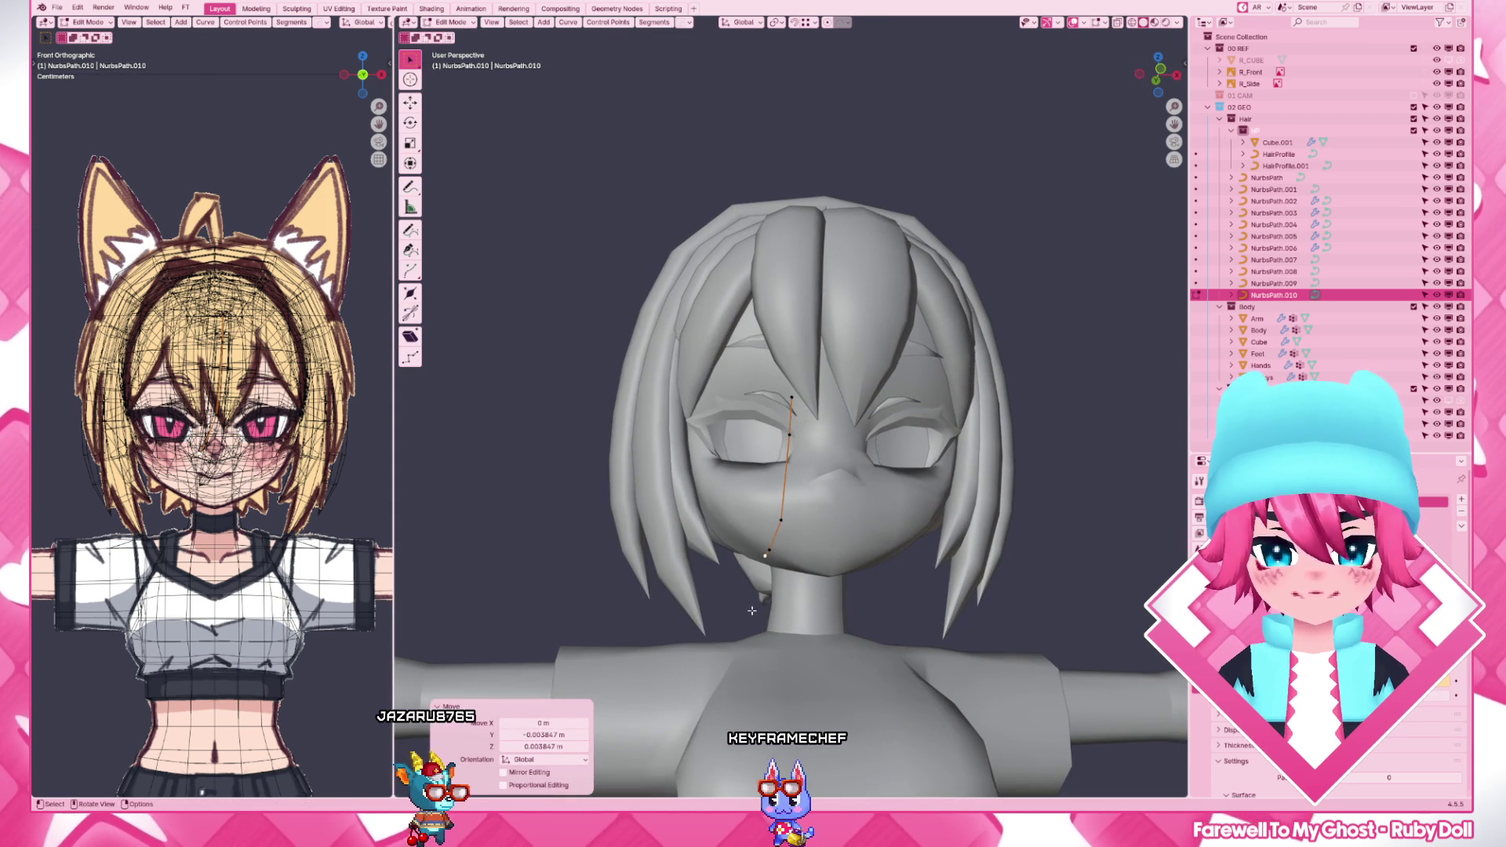
key(g)
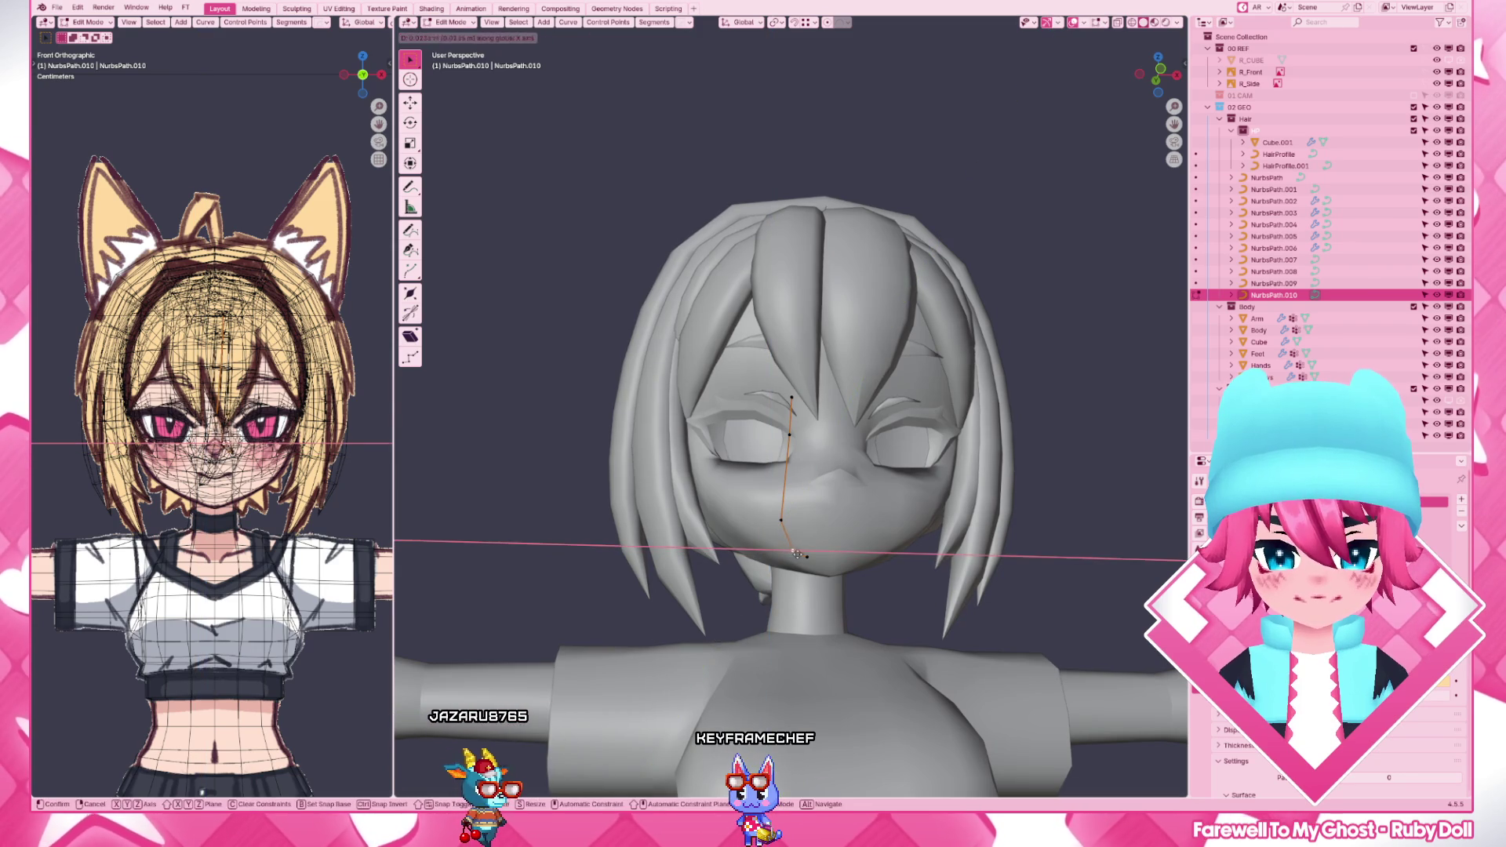
click(793, 553)
middle_drag(895, 495, 635, 588)
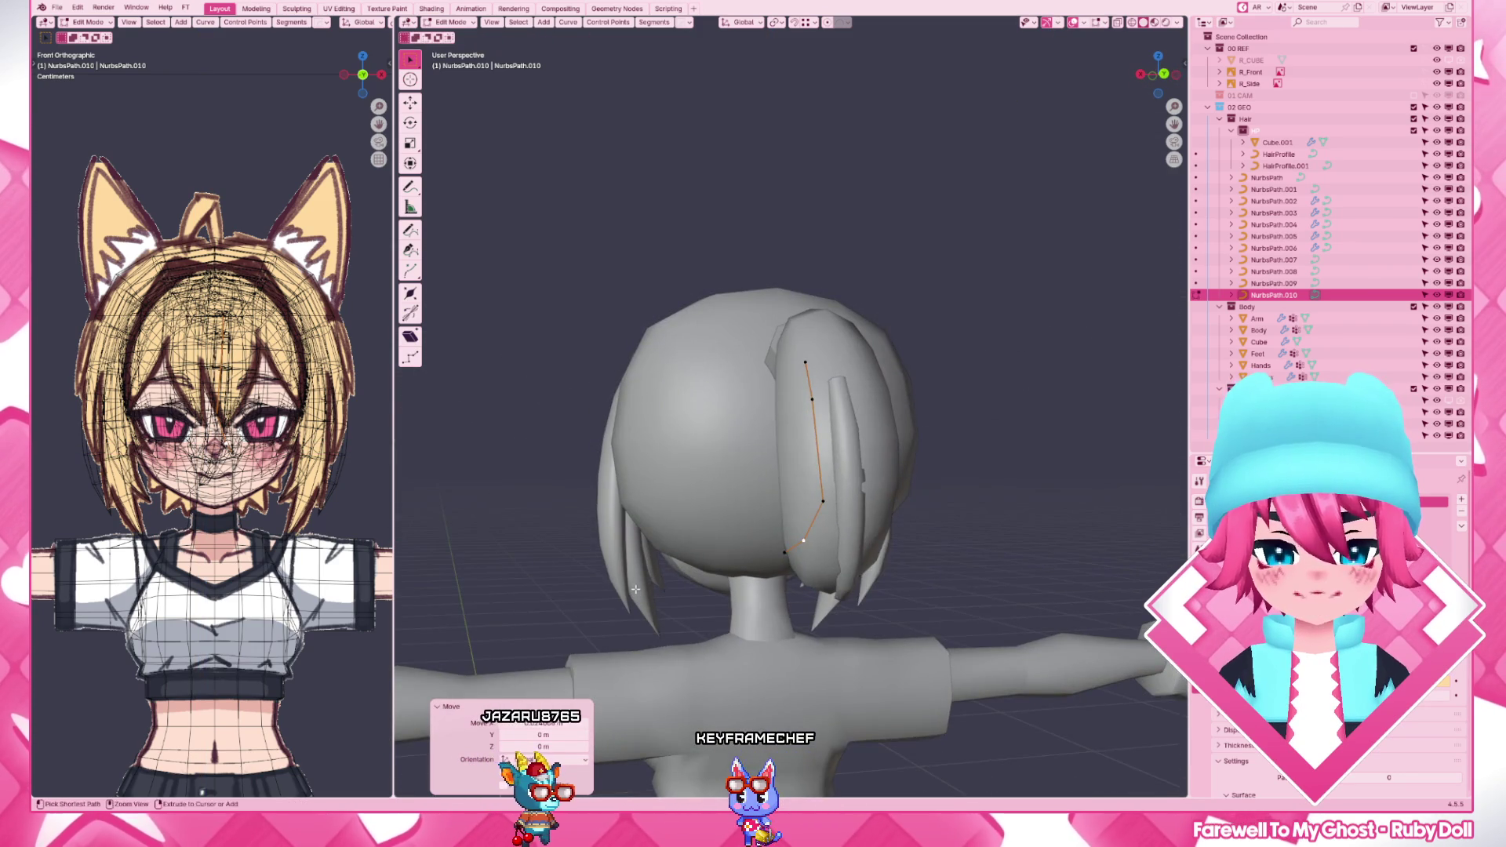
key(ctrl+KP_1)
key(g)
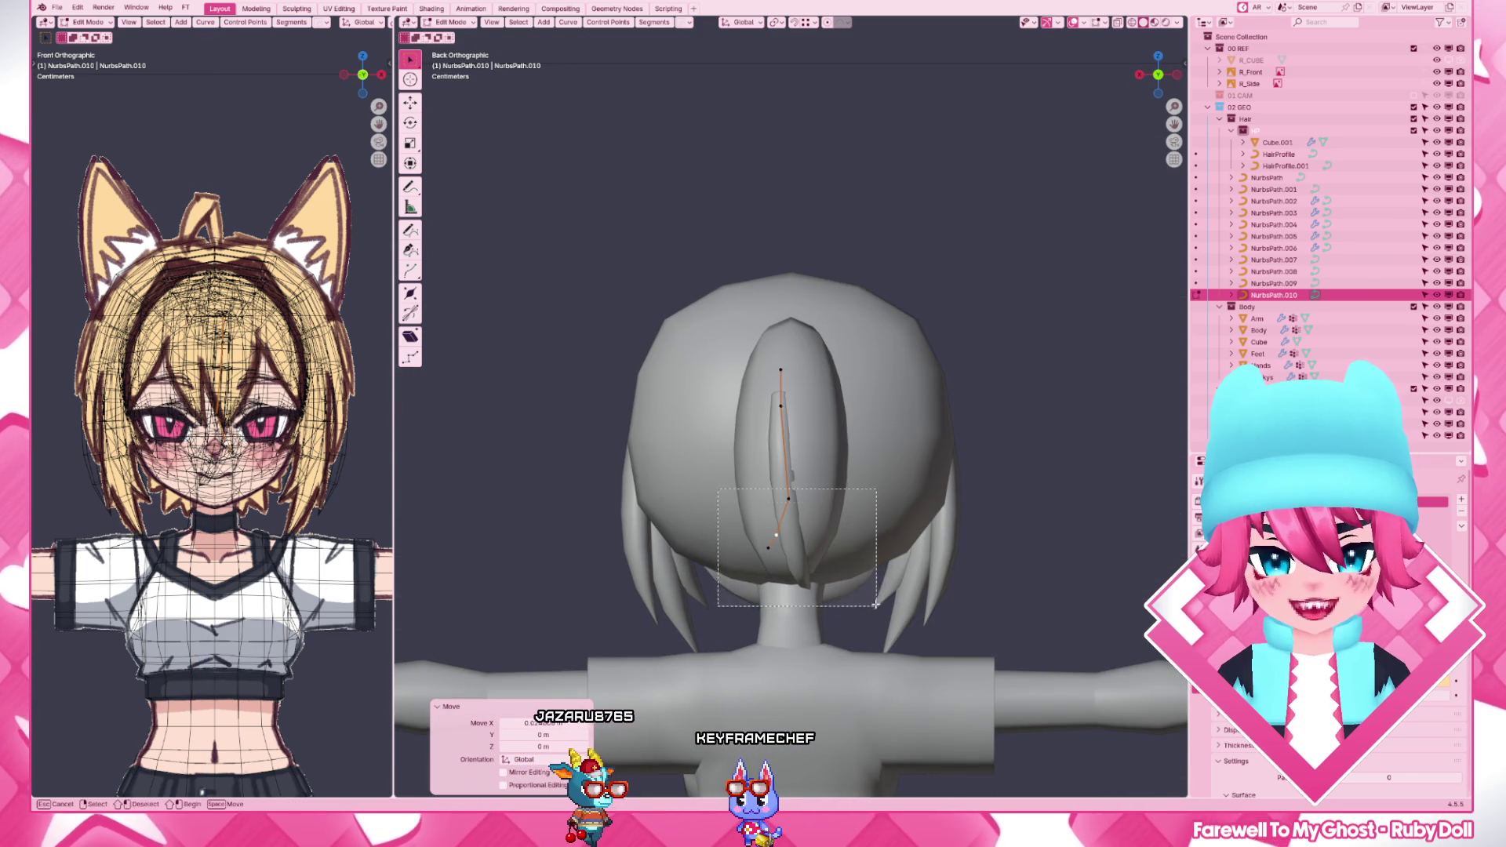
key(x)
click(851, 605)
key(Tab)
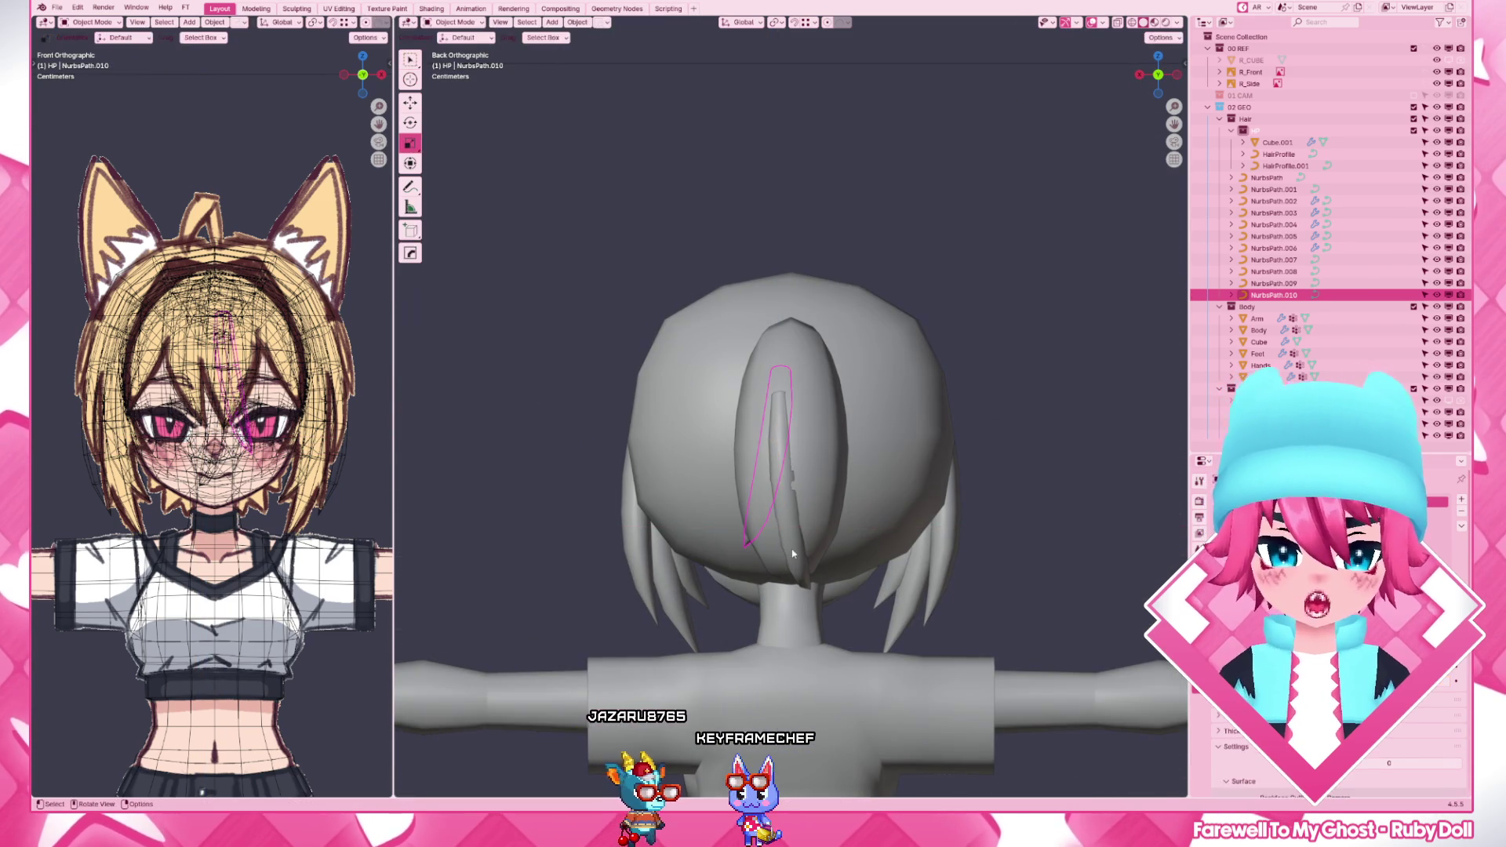
- Nudge a point of the first strand, NurbsPath.009, along Y then X
click(734, 569)
key(Tab)
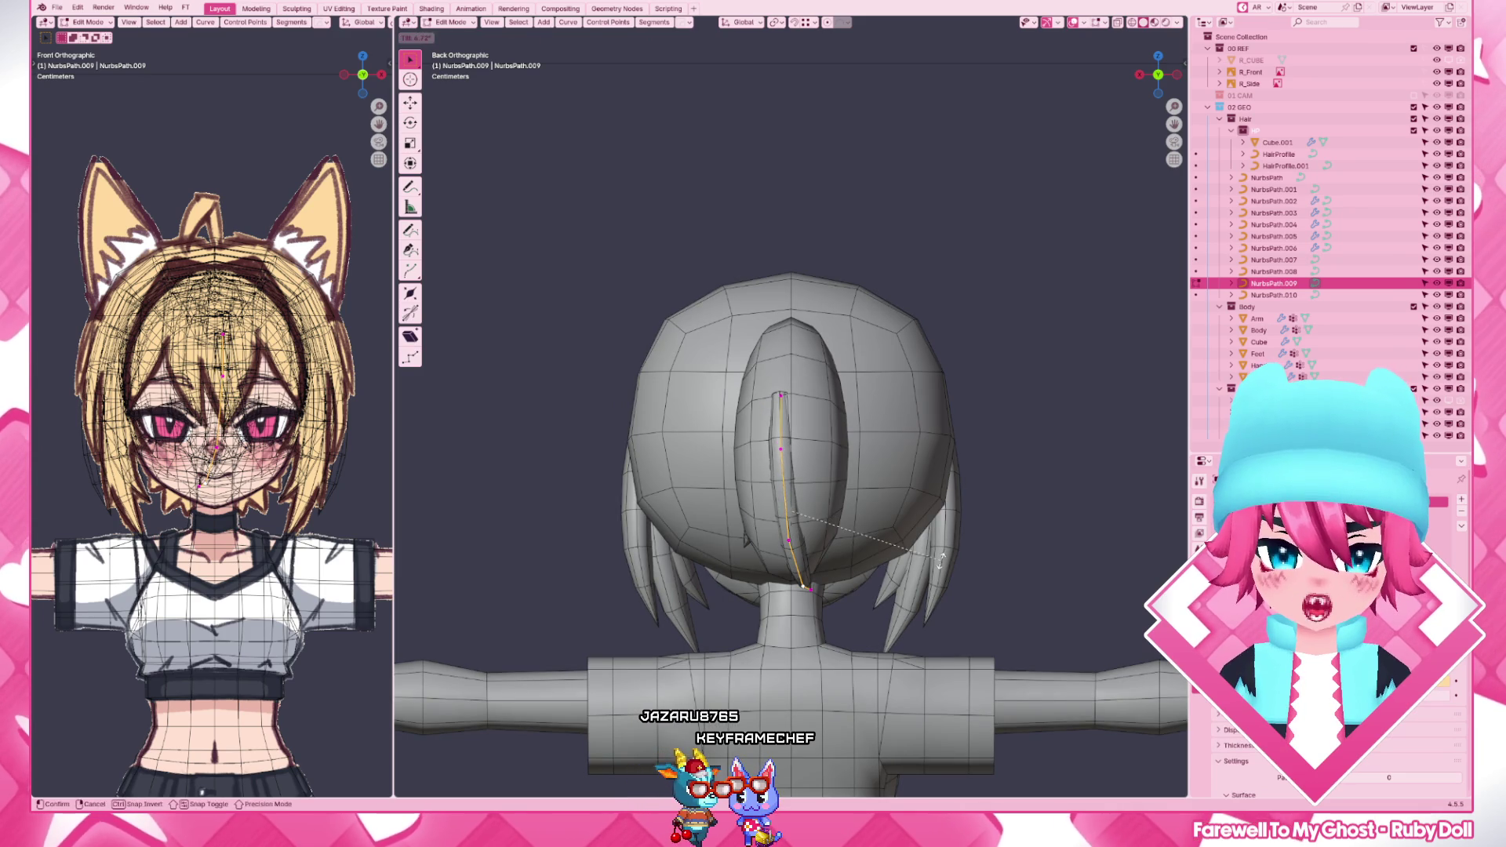
click(794, 538)
key(g)
key(y)
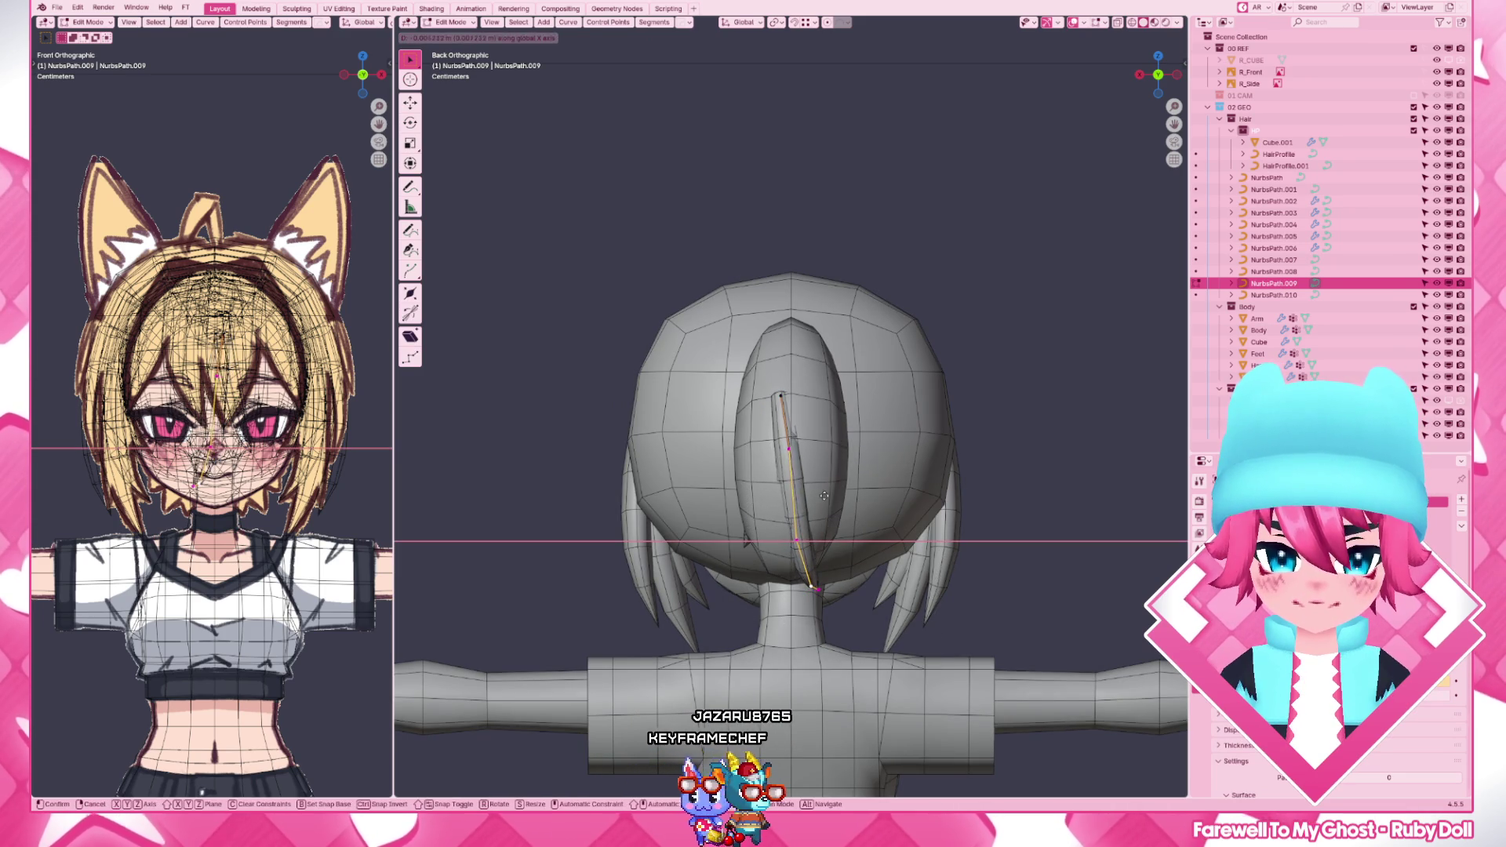
click(827, 497)
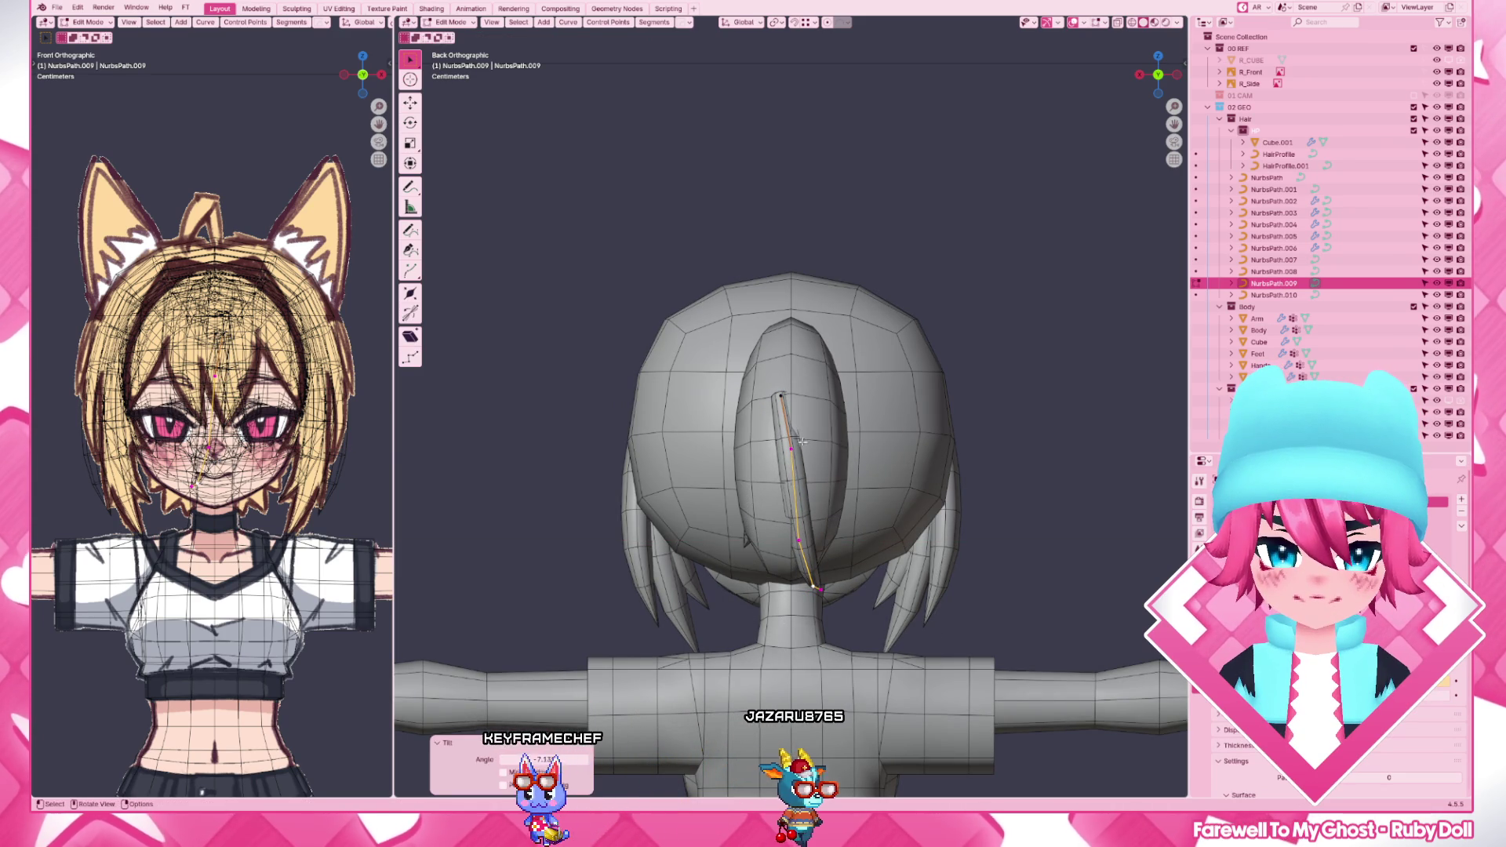
key(g)
key(x)
click(811, 460)
key(Tab)
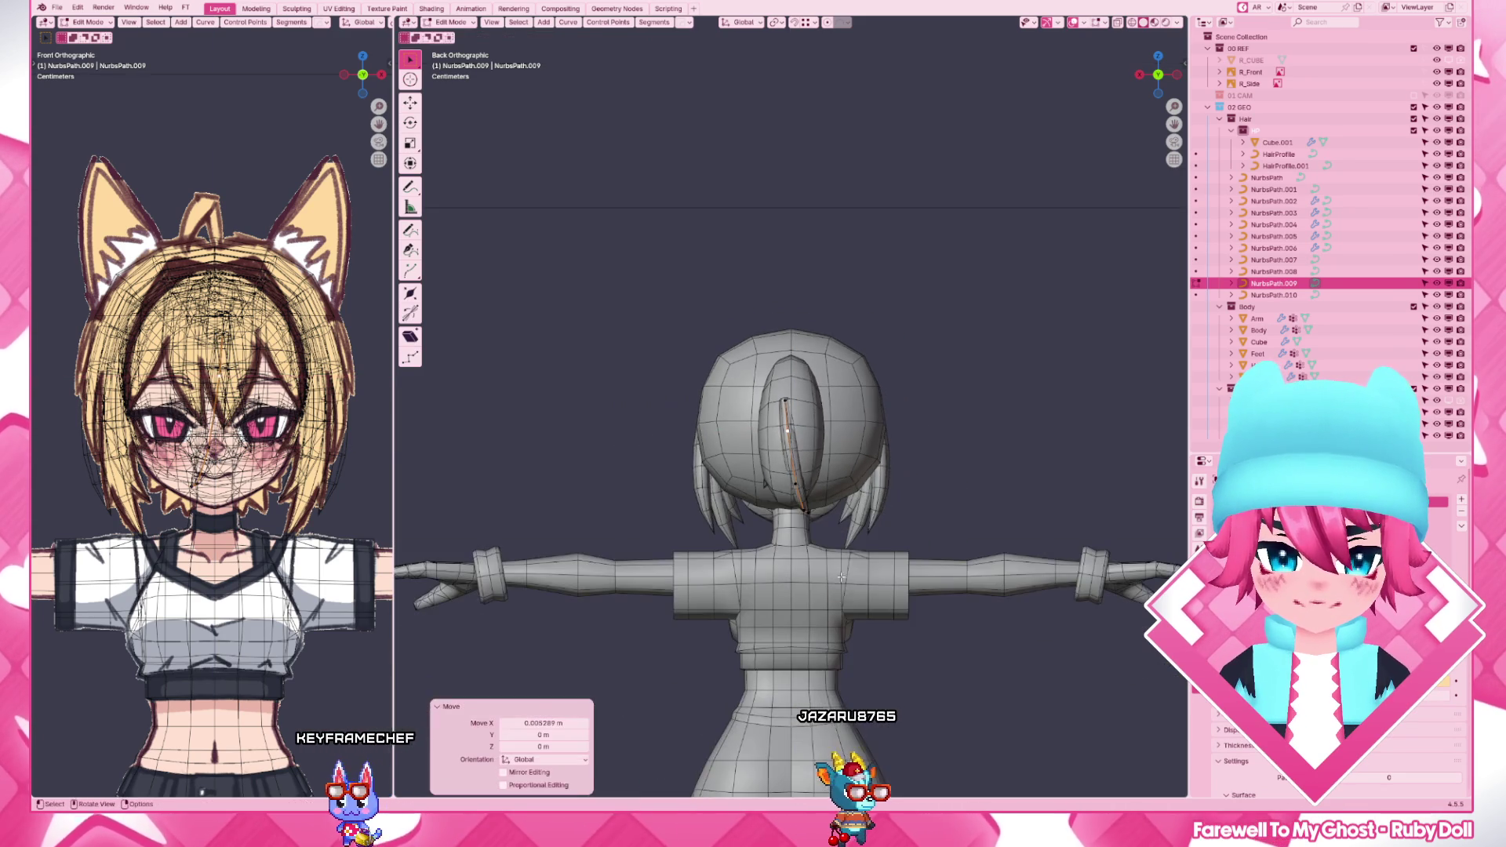
- Preview the hair in material colours from the side, then return to solid shading
mouse_move(811, 459)
middle_down()
mouse_move(659, 495)
mouse_move(937, 495)
mouse_move(623, 504)
mouse_move(1020, 499)
middle_up()
key(z)
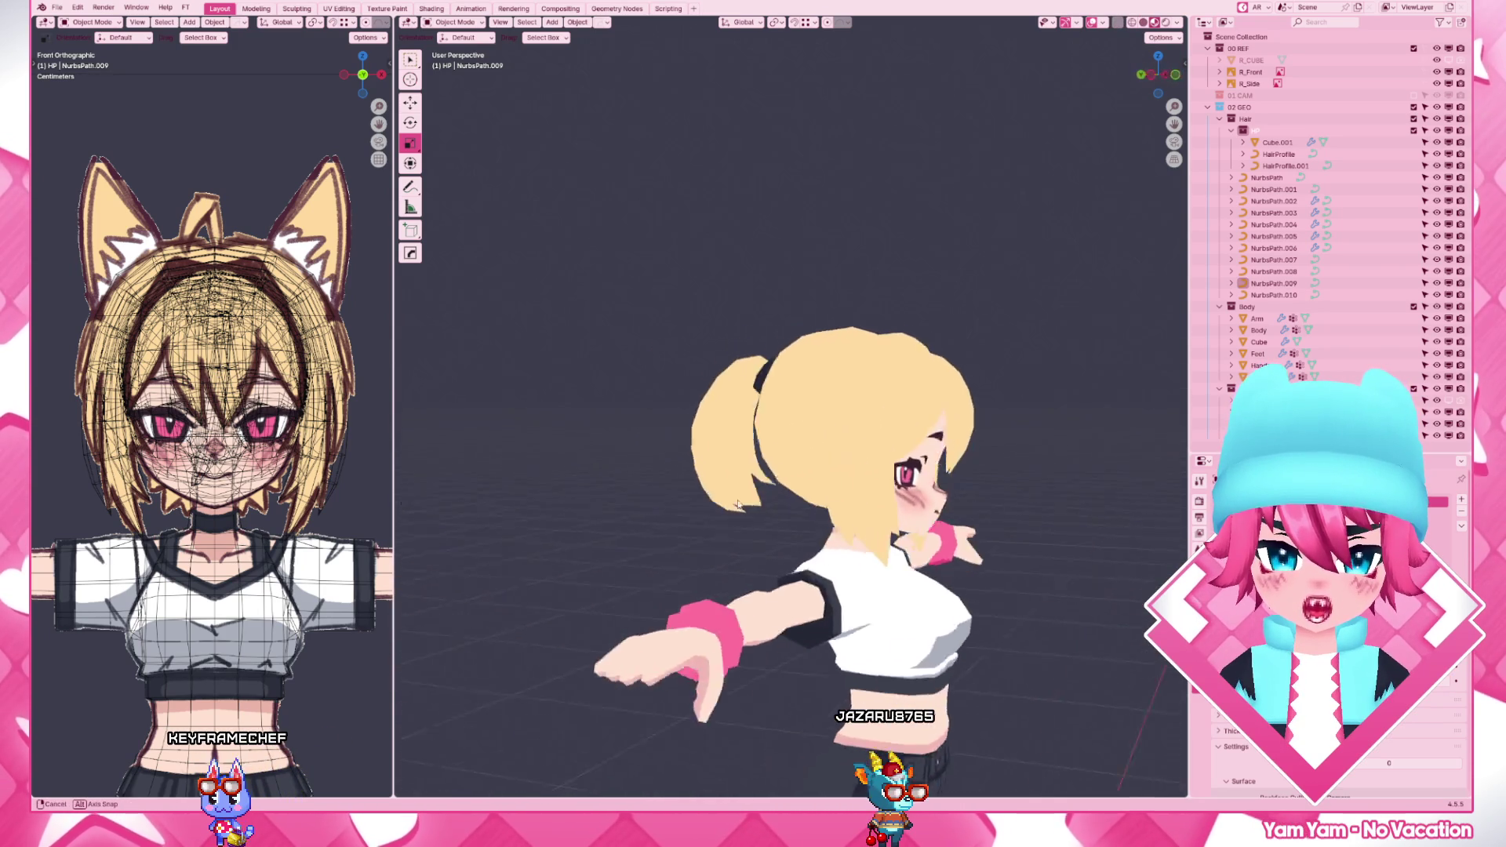
key(KP_3)
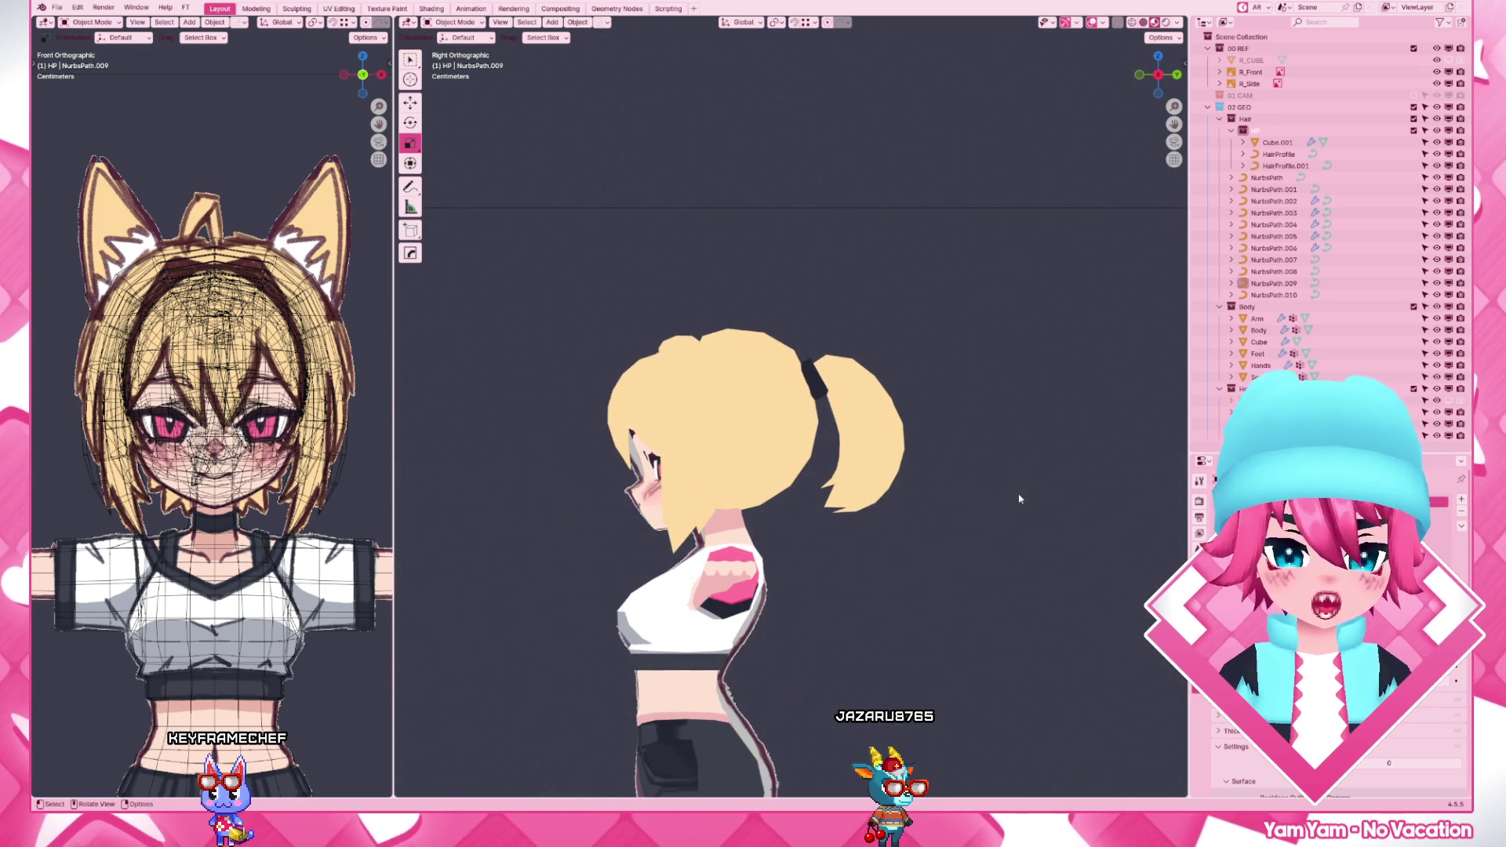
scroll(1020, 499, up, 3)
click(918, 471)
key(Tab)
click(975, 647)
key(Tab)
- Nudge NurbsPath.010's points along the ponytail's inner edge and duplicate it as NurbsPath.011
click(992, 518)
key(Tab)
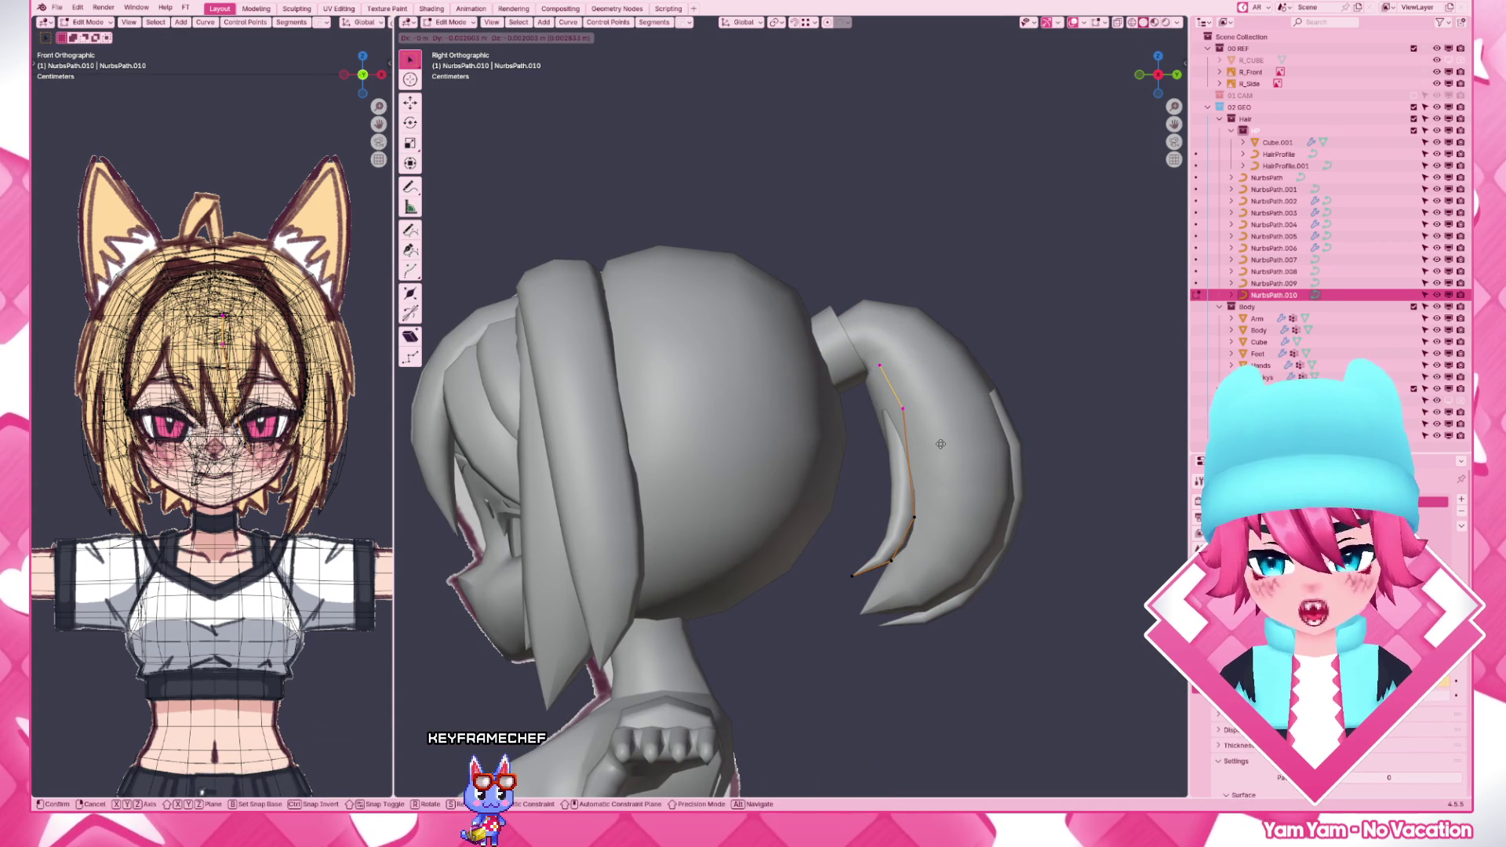
key(g)
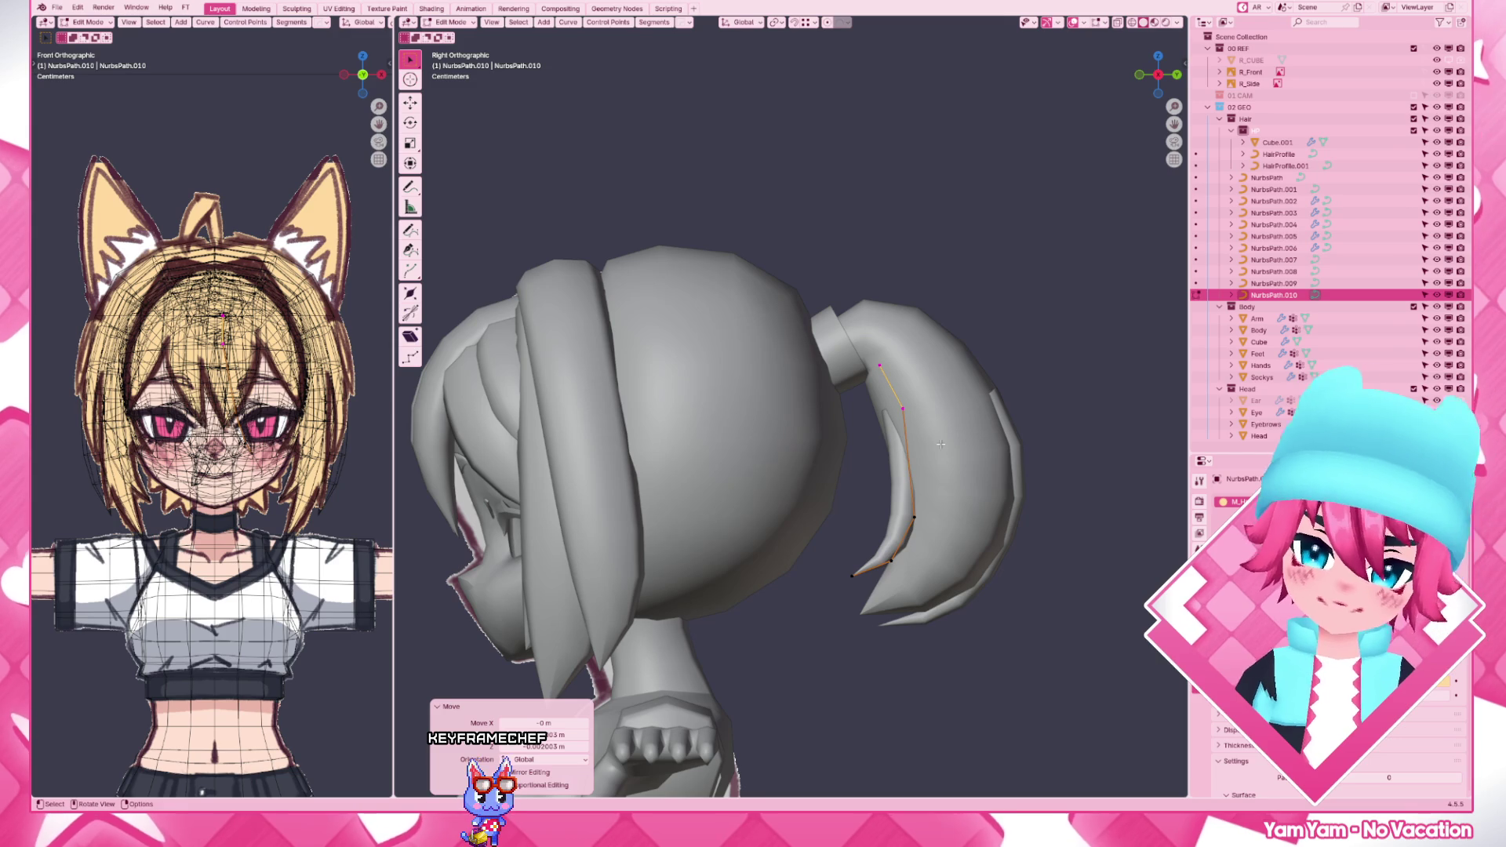
key(g)
key(Tab)
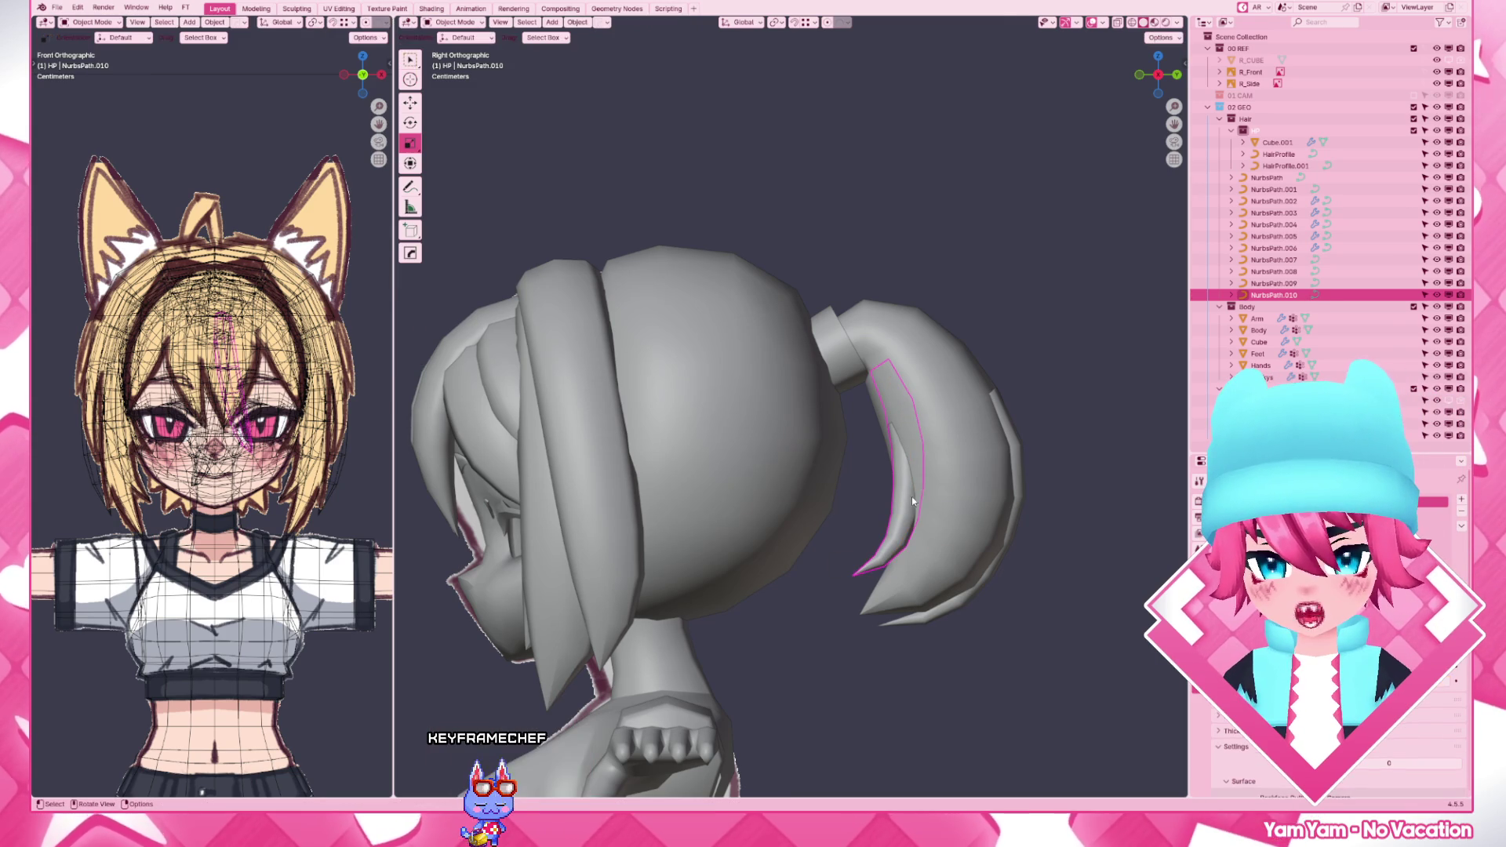
key(shift+d)
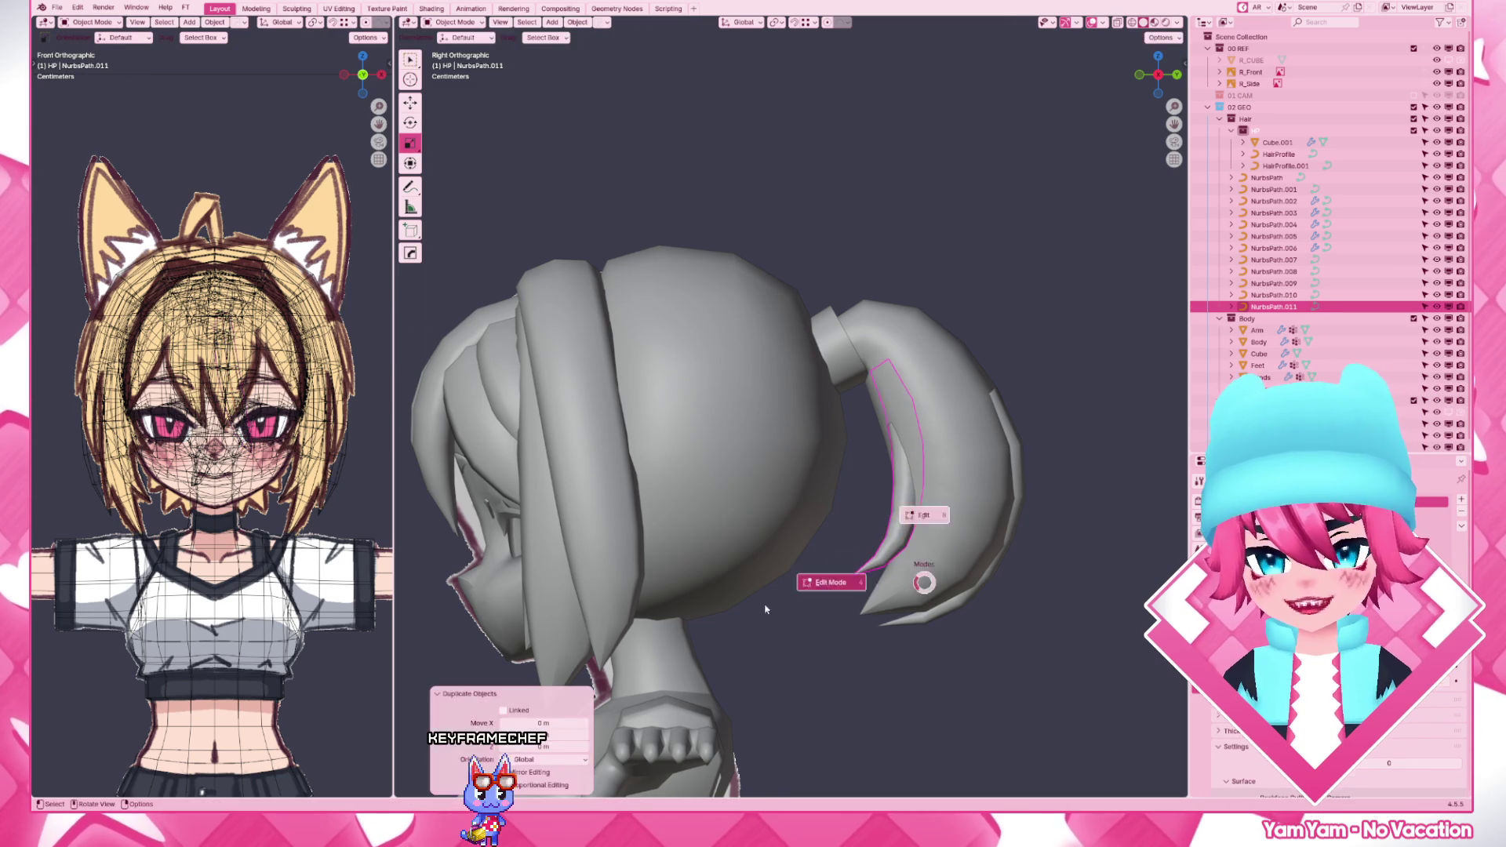
- Rotate, move and shrink the copied strand NurbsPath.011 so it lies along the ponytail's top, shifted sideways on X
key(Tab)
key(r)
click(943, 353)
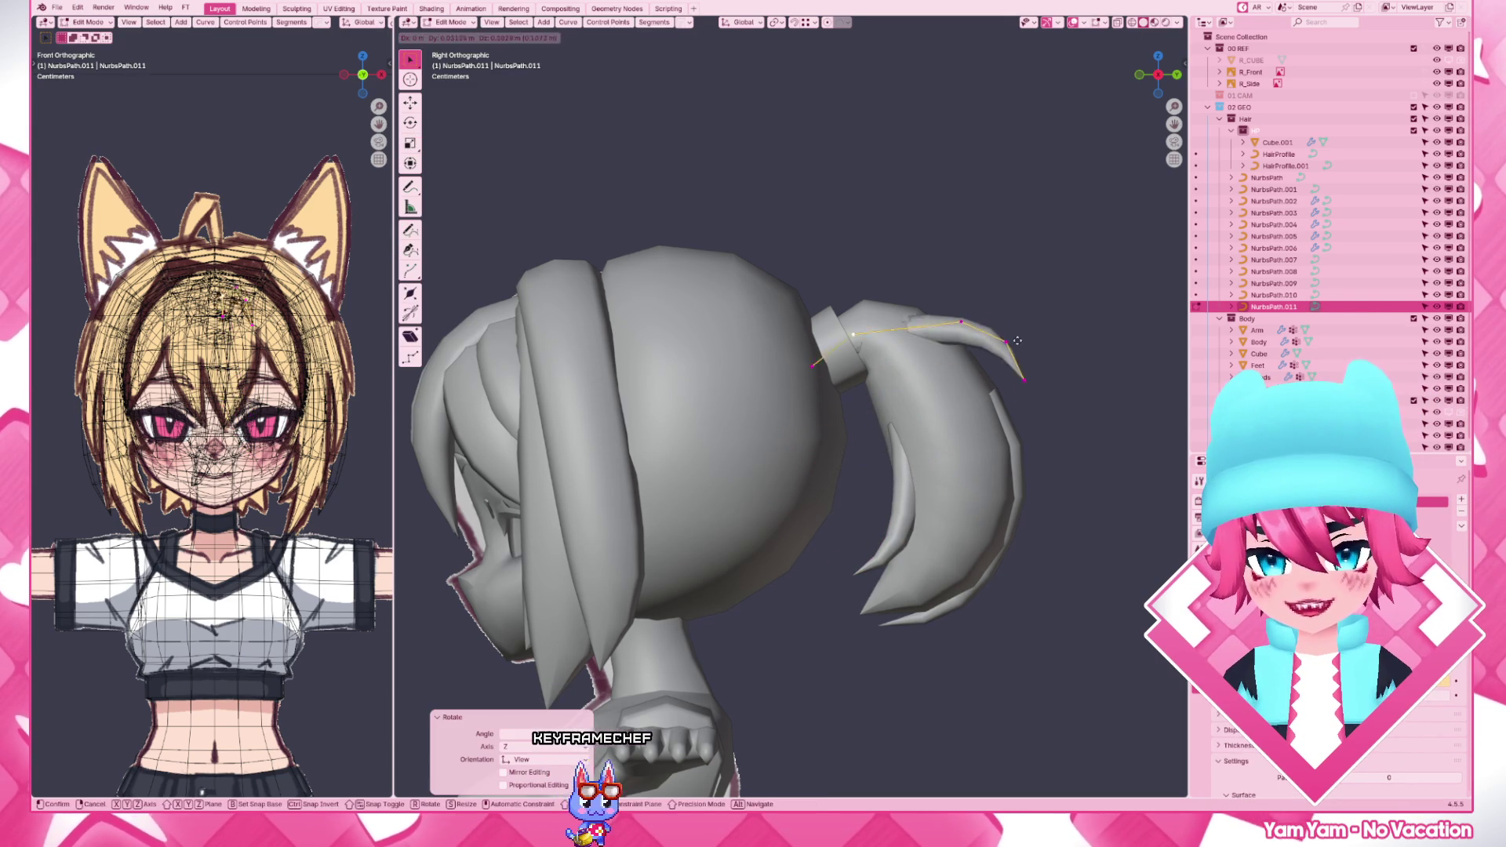
key(g)
click(1038, 302)
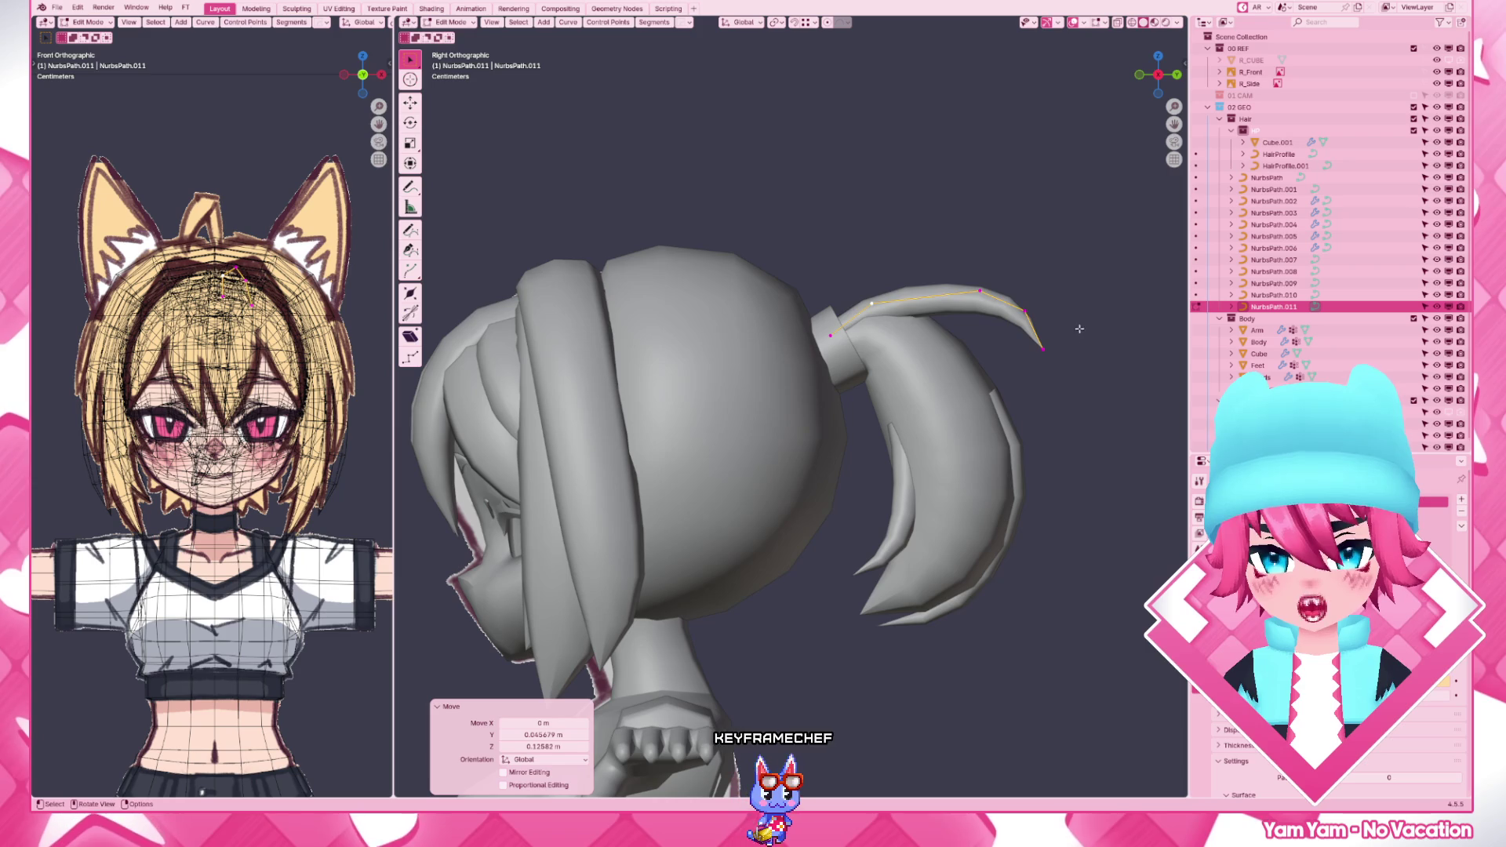
key(s)
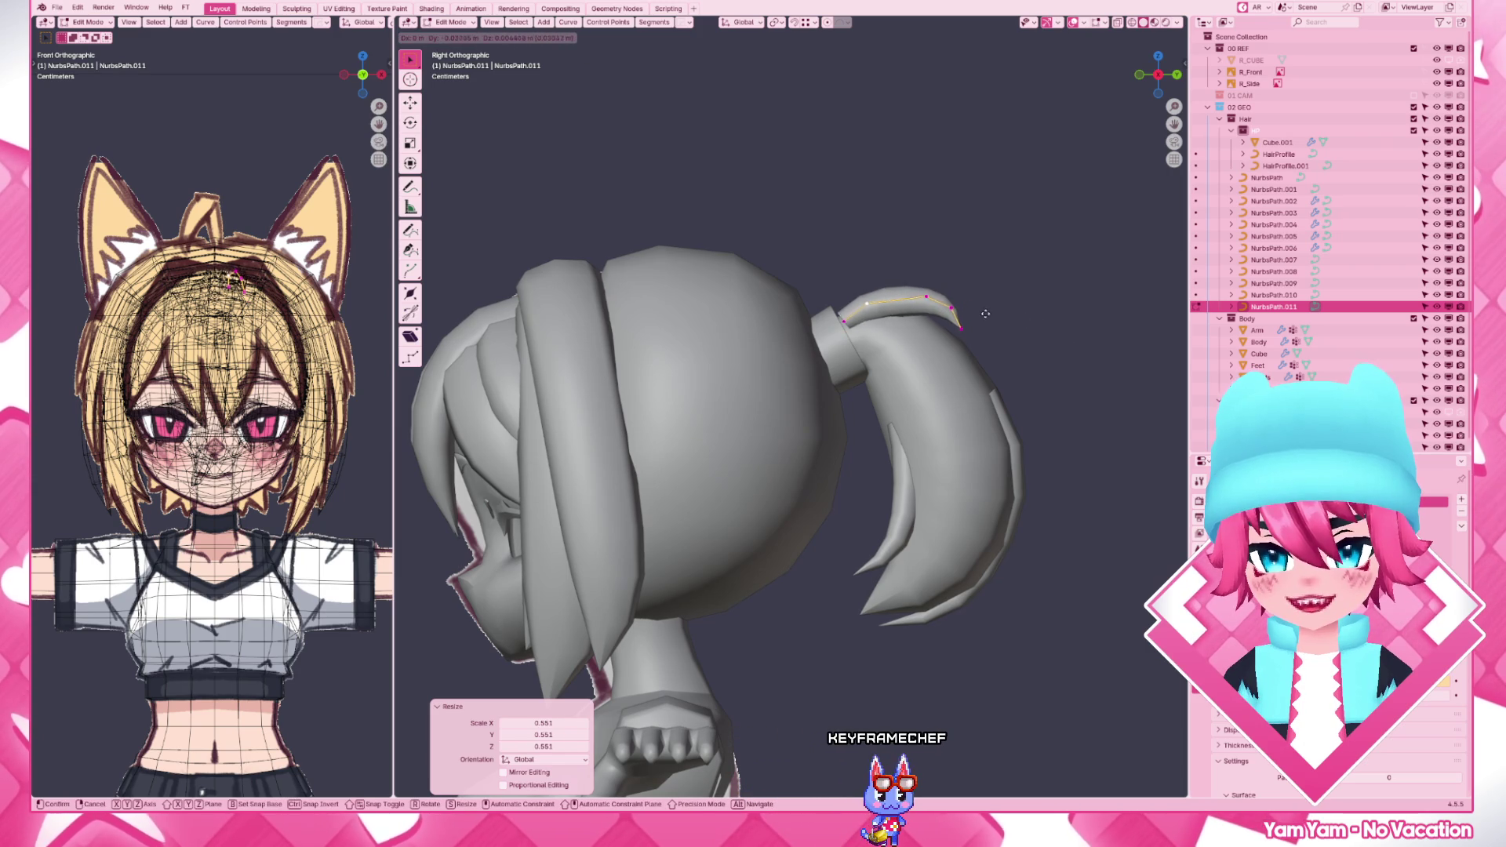
click(973, 320)
middle_drag(973, 330, 881, 494)
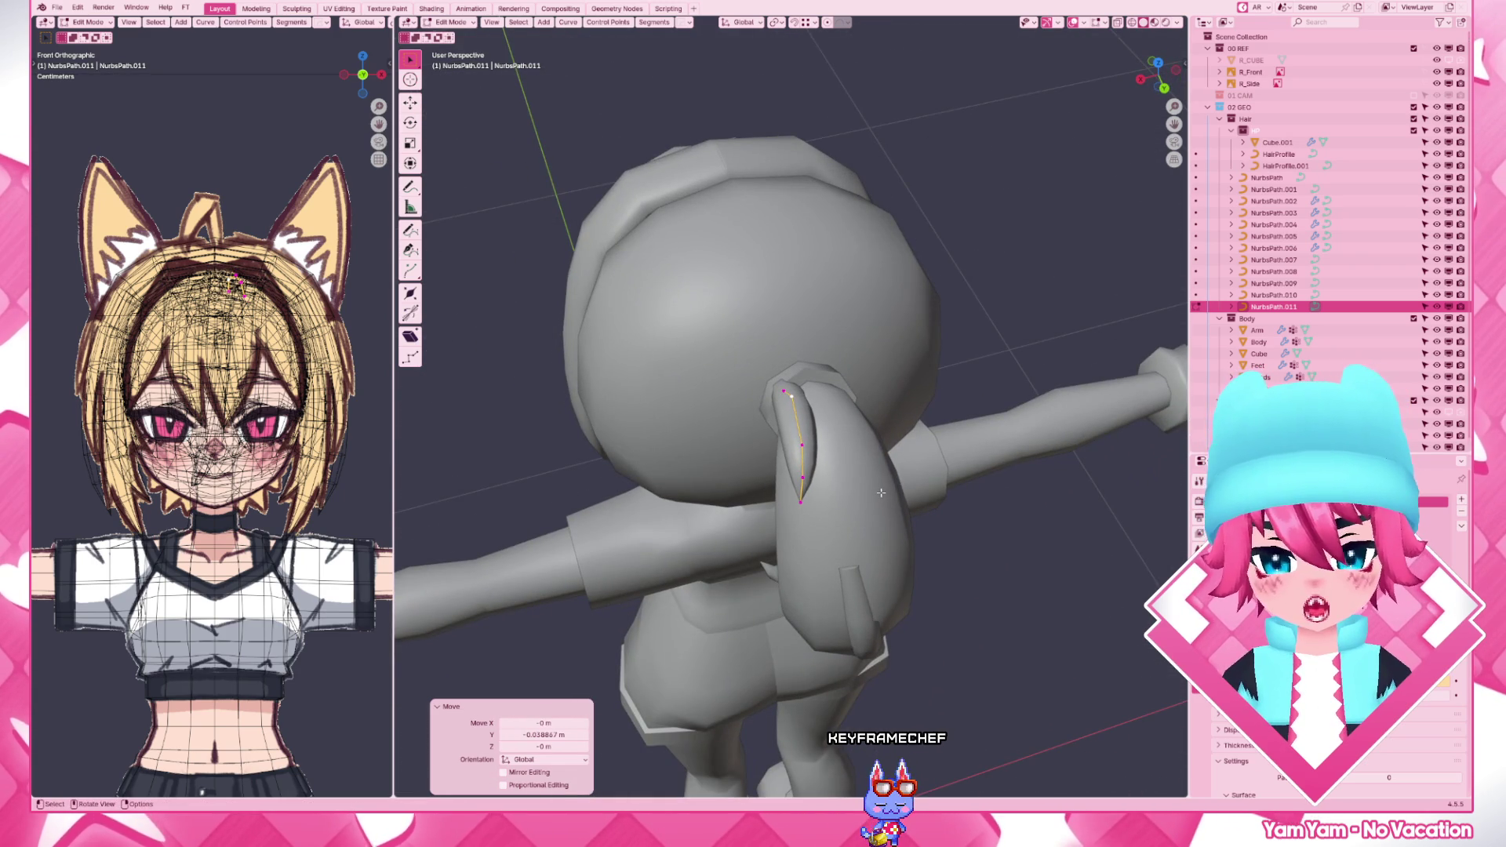
key(g)
key(x)
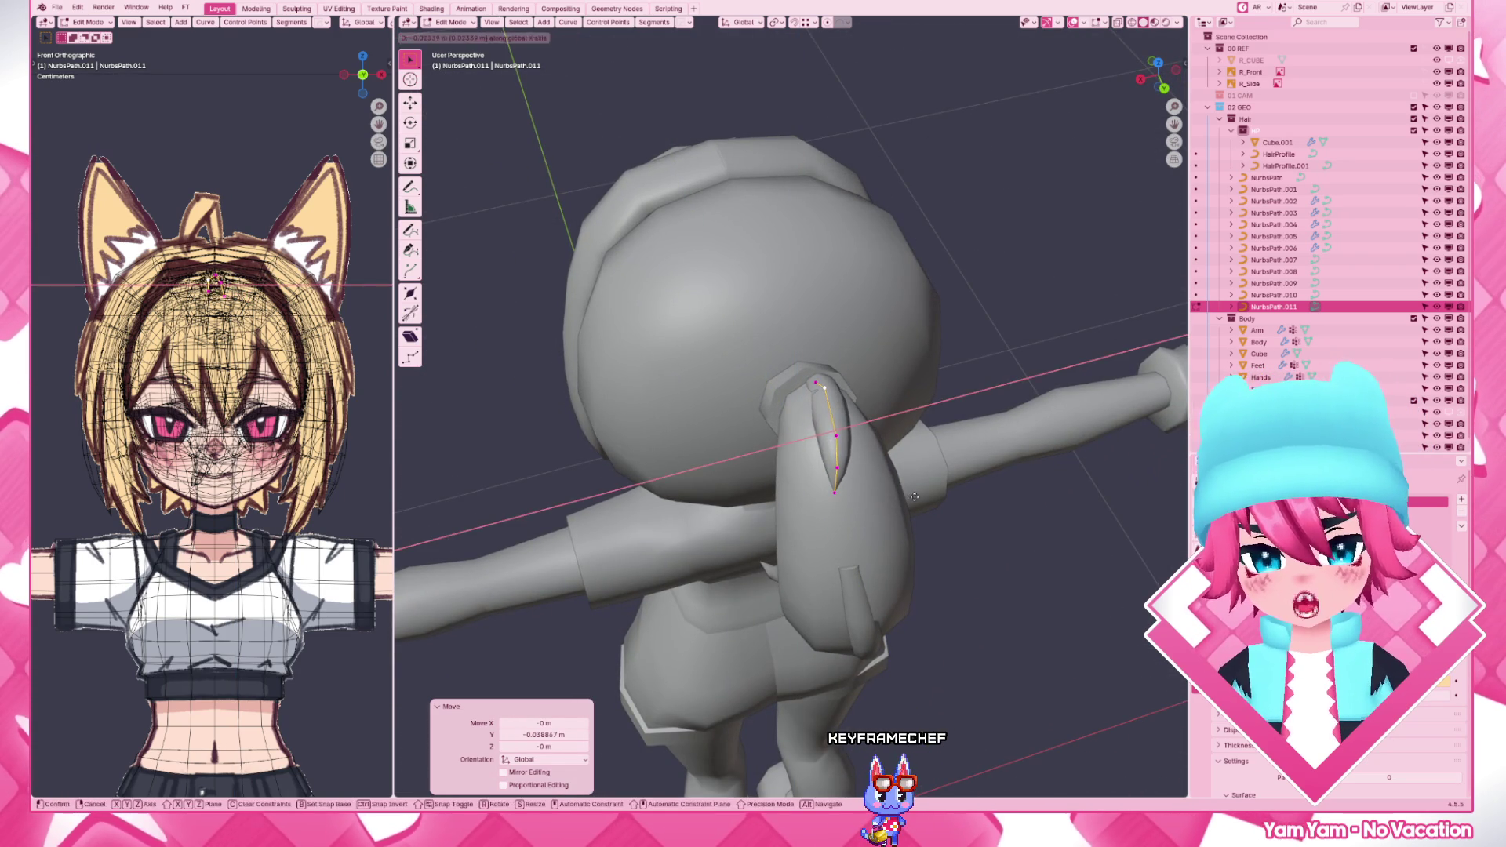
click(915, 496)
- From side and rear views, thin and reposition a strand point where it crosses the hair tie
key(KP_1)
key(KP_3)
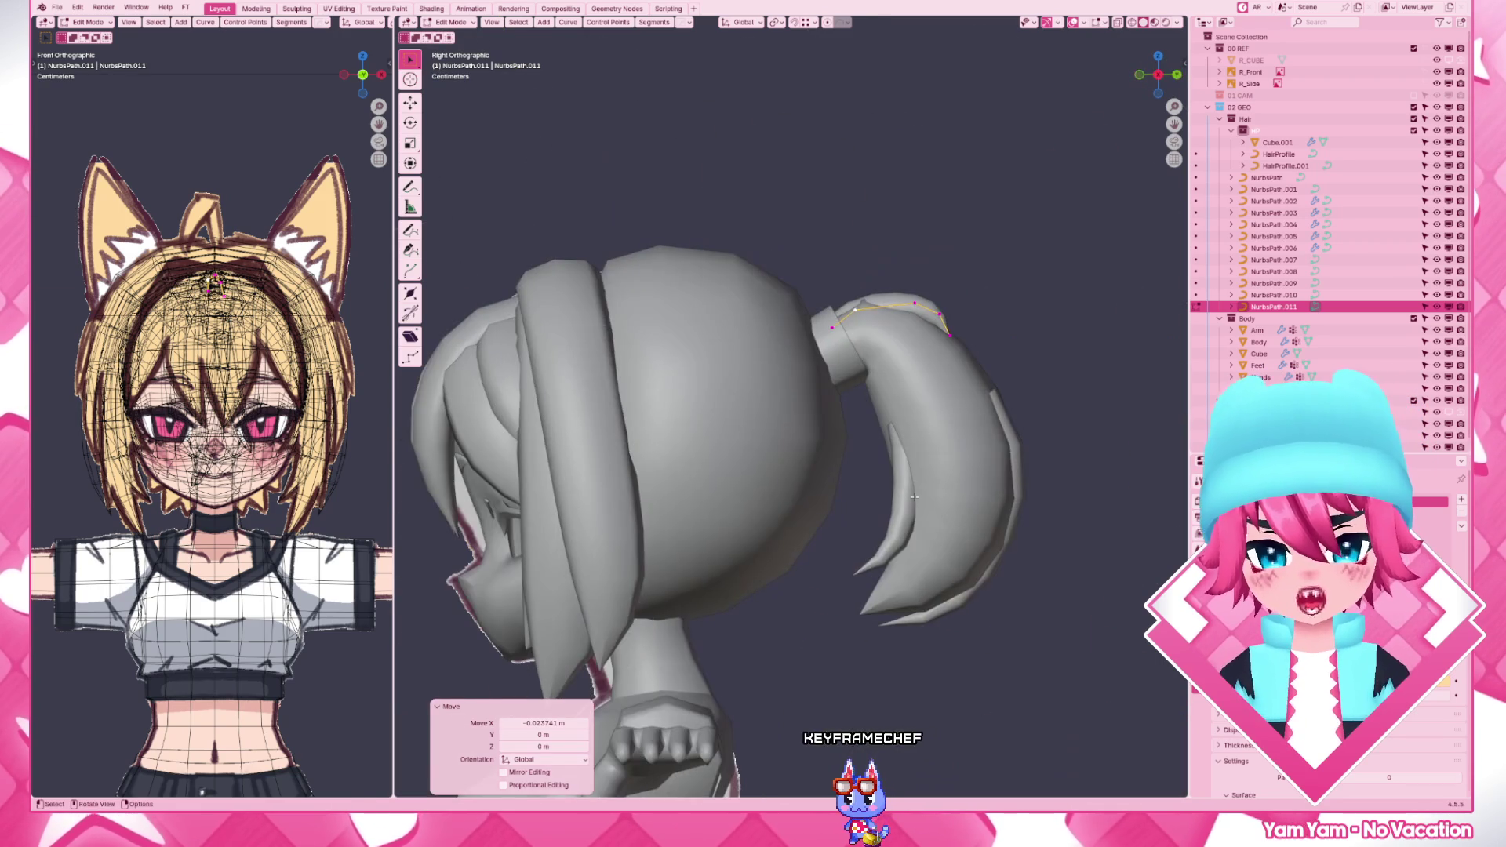
scroll(914, 498, up, 3)
mouse_move(824, 471)
middle_down()
mouse_move(652, 615)
mouse_move(707, 565)
middle_up()
key(alt+s)
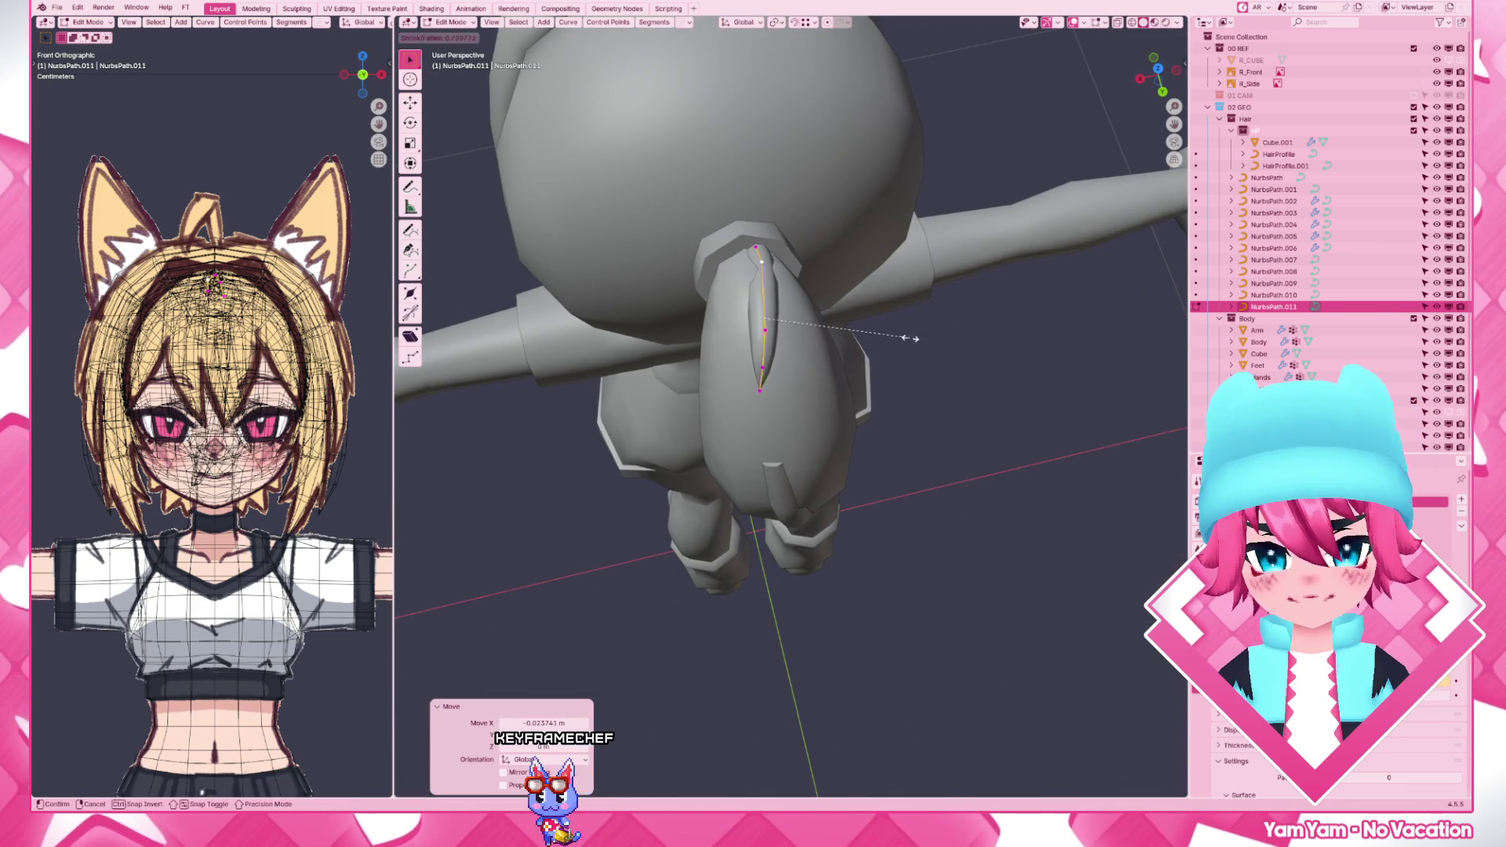
click(911, 339)
key(g)
click(931, 339)
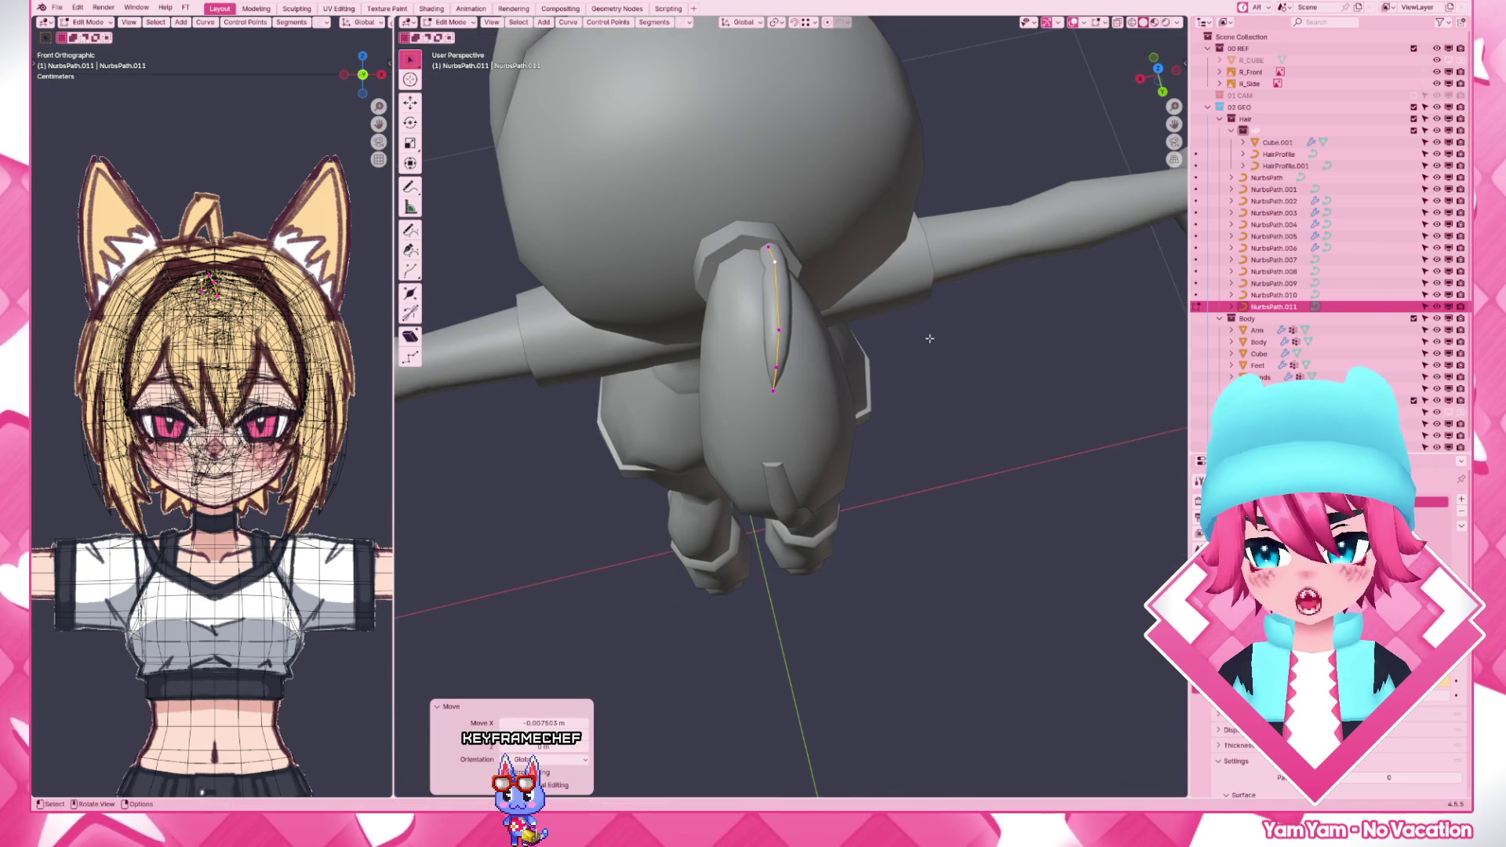
key(KP_1)
key(KP_3)
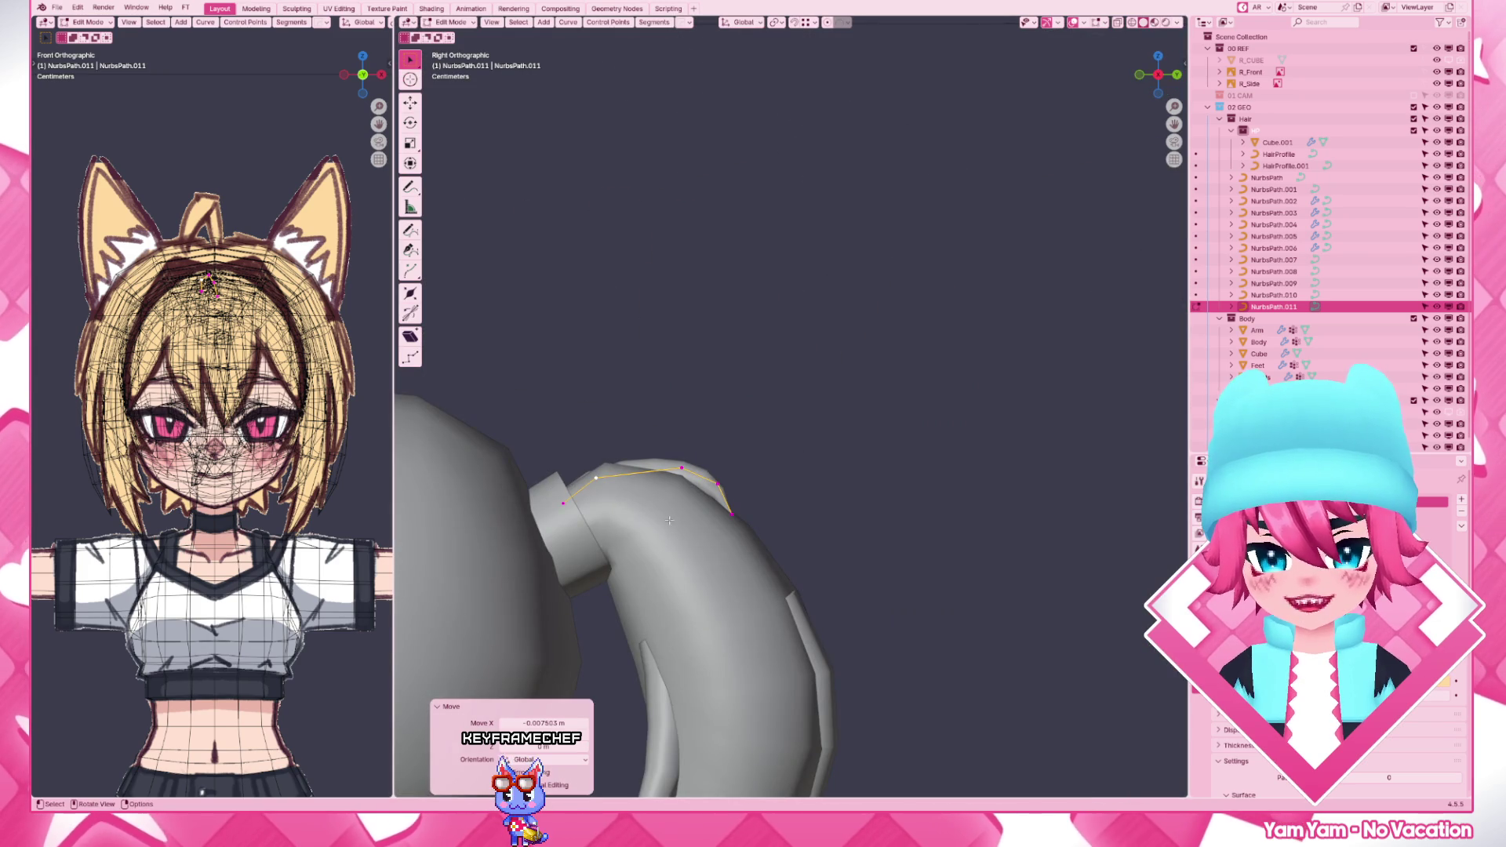
- Nudge successive points toward the tip so the strand arches smoothly, then check it in toon colours
click(564, 504)
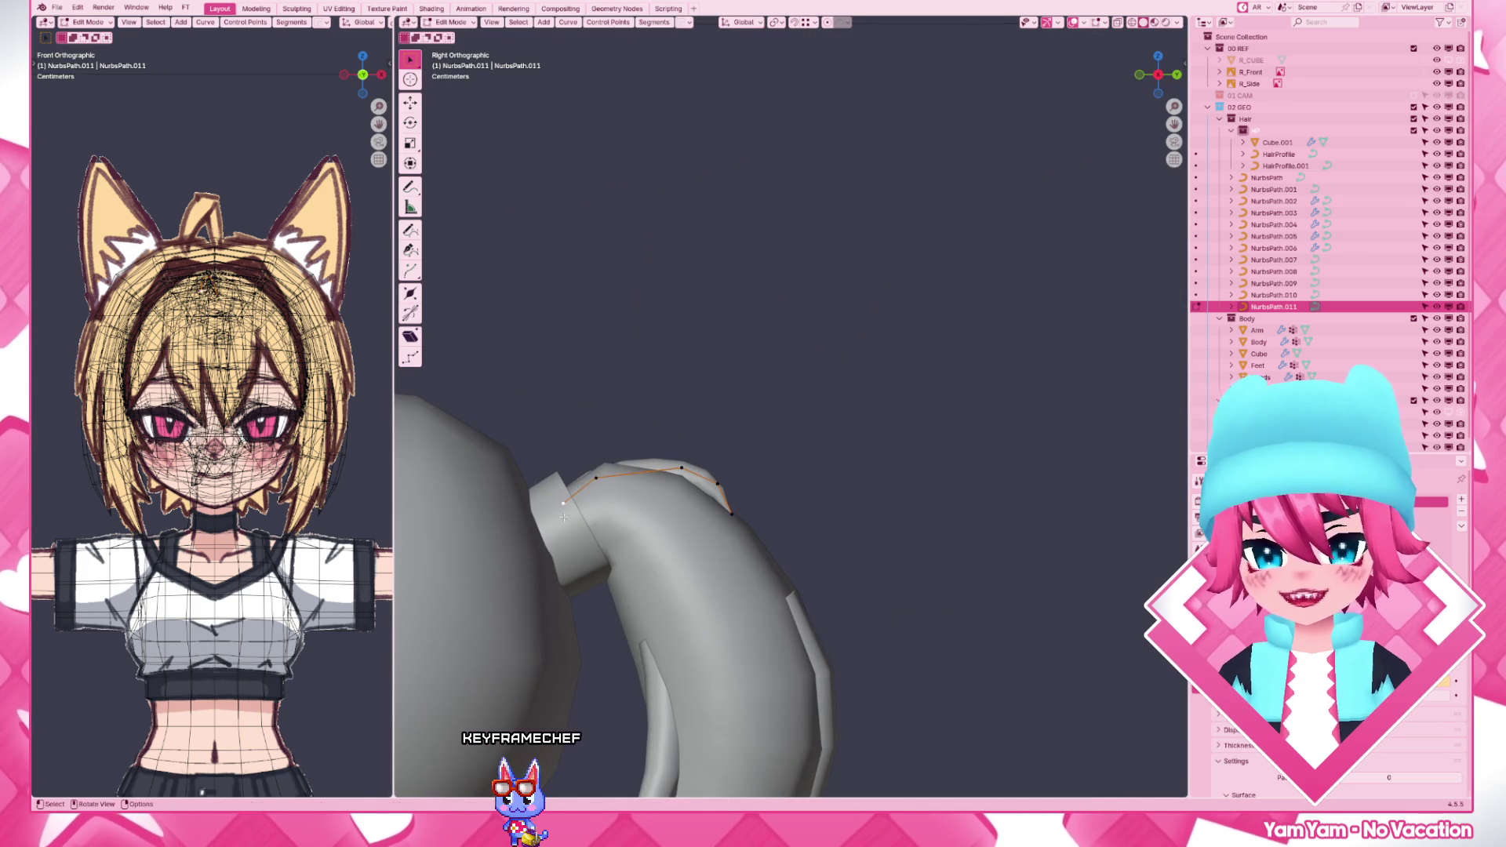
click(678, 465)
key(g)
click(616, 471)
click(682, 467)
key(g)
click(715, 482)
key(g)
click(730, 489)
key(g)
click(707, 468)
key(Tab)
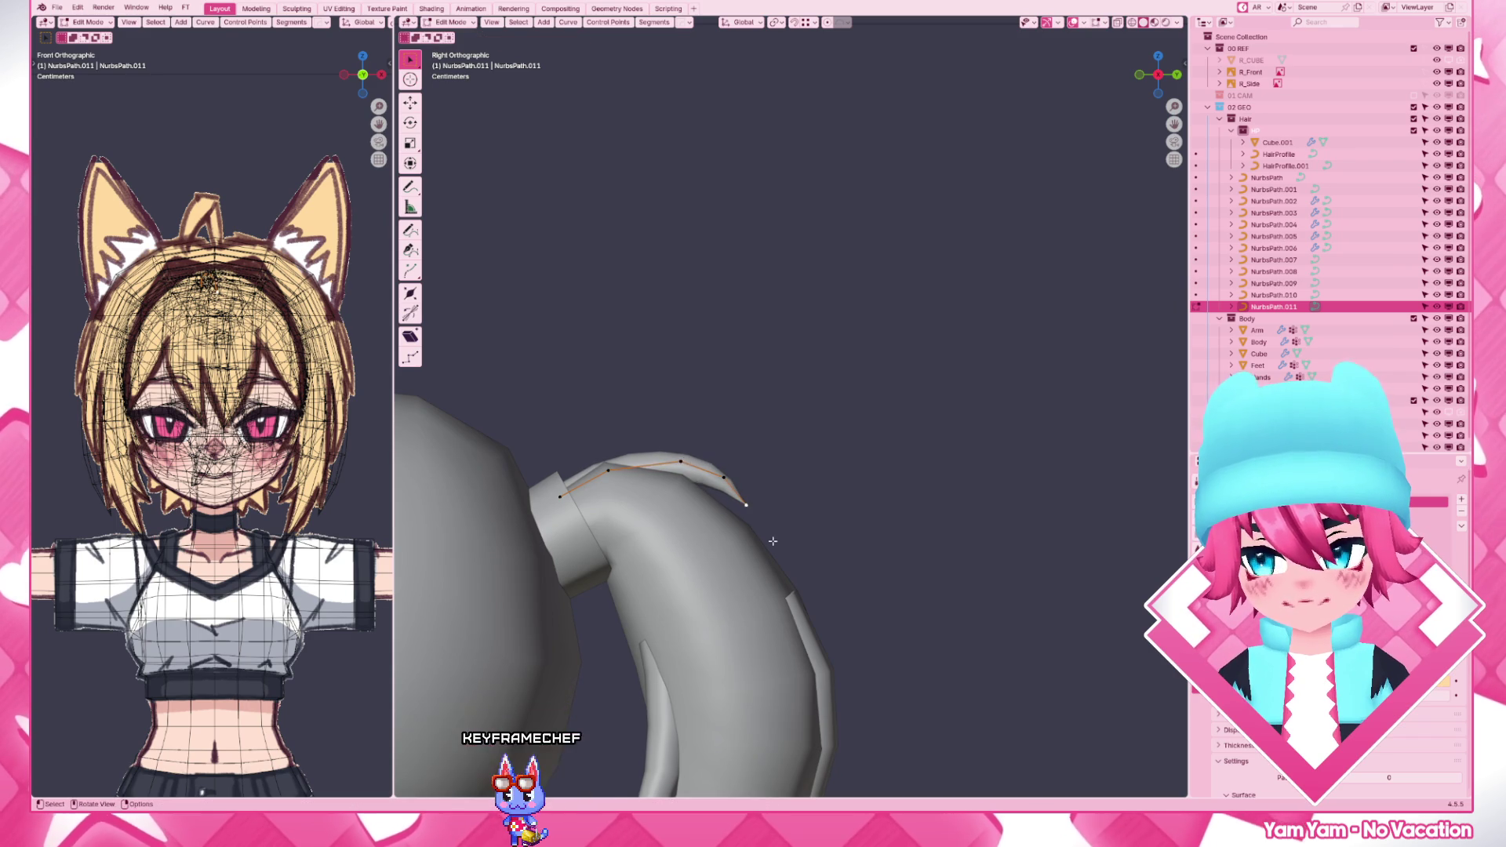
scroll(706, 472, down, 5)
key(z)
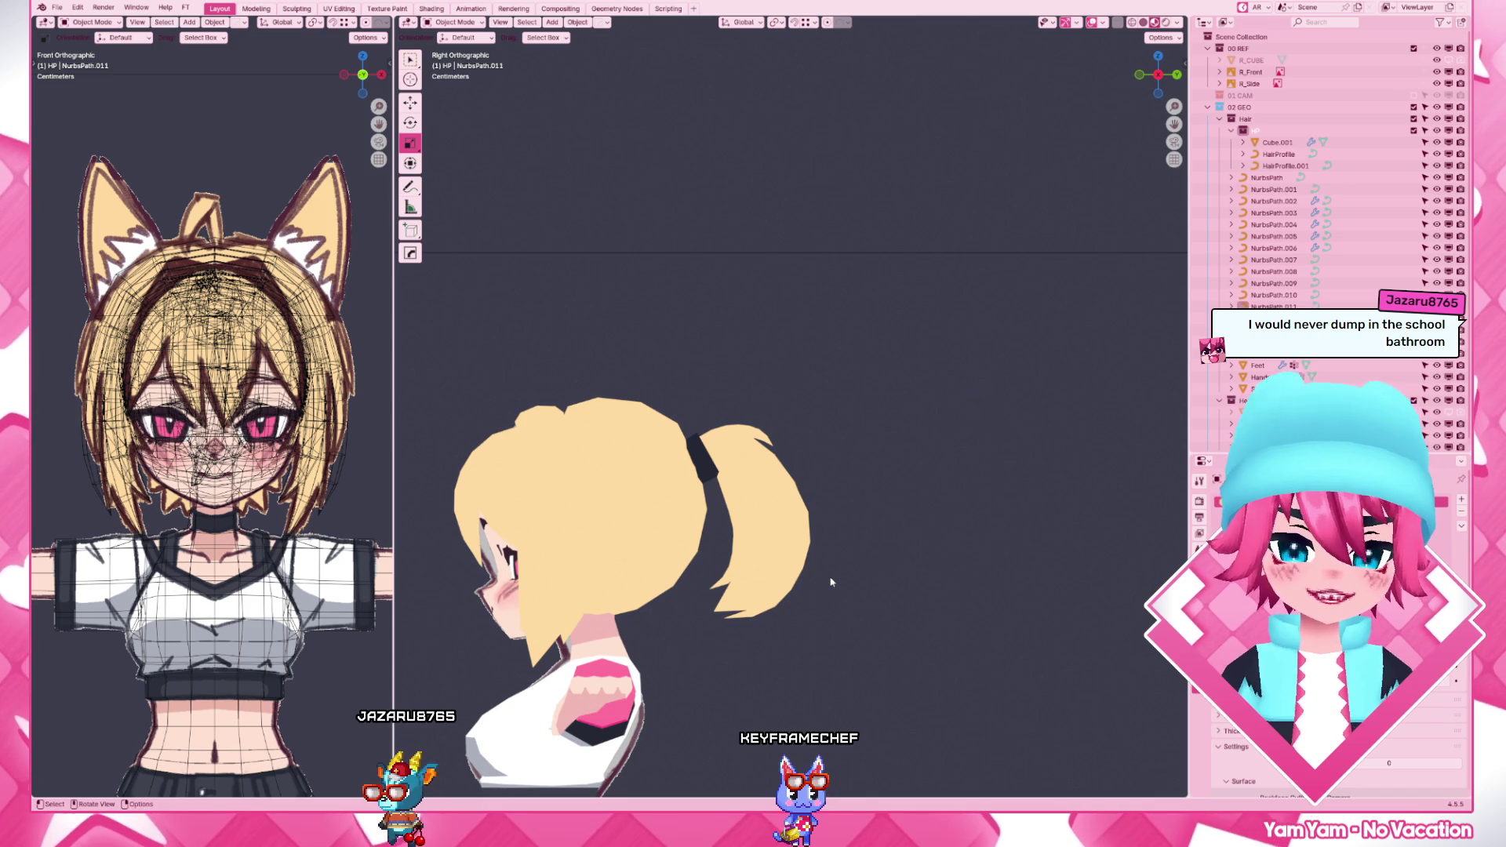
scroll(832, 582, up, 5)
- Back in grey shading, give one strand point a small corrective shift
key(Tab)
scroll(777, 494, up, 2)
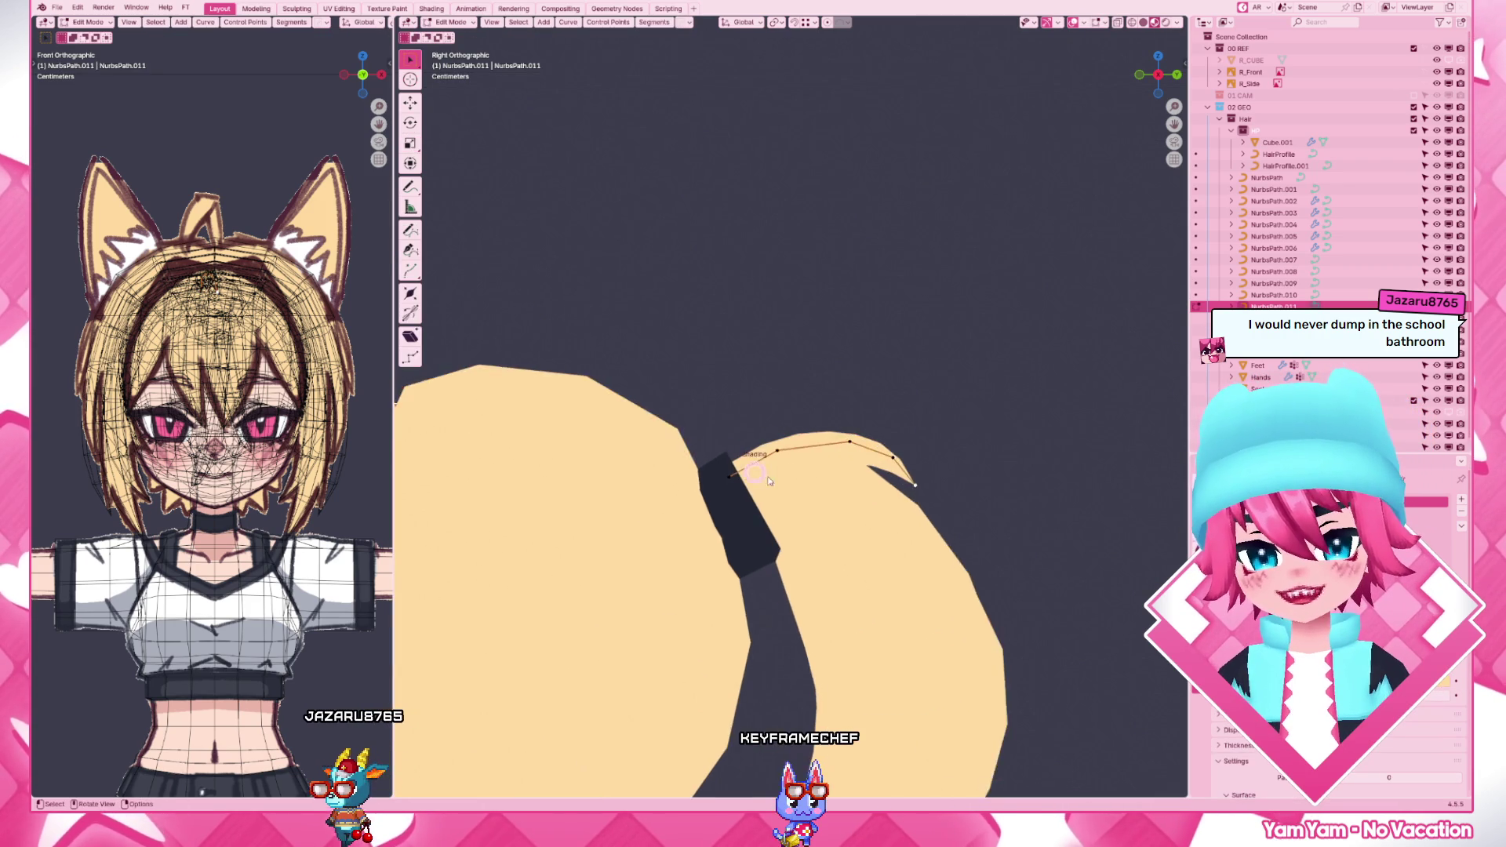
key(z)
key(g)
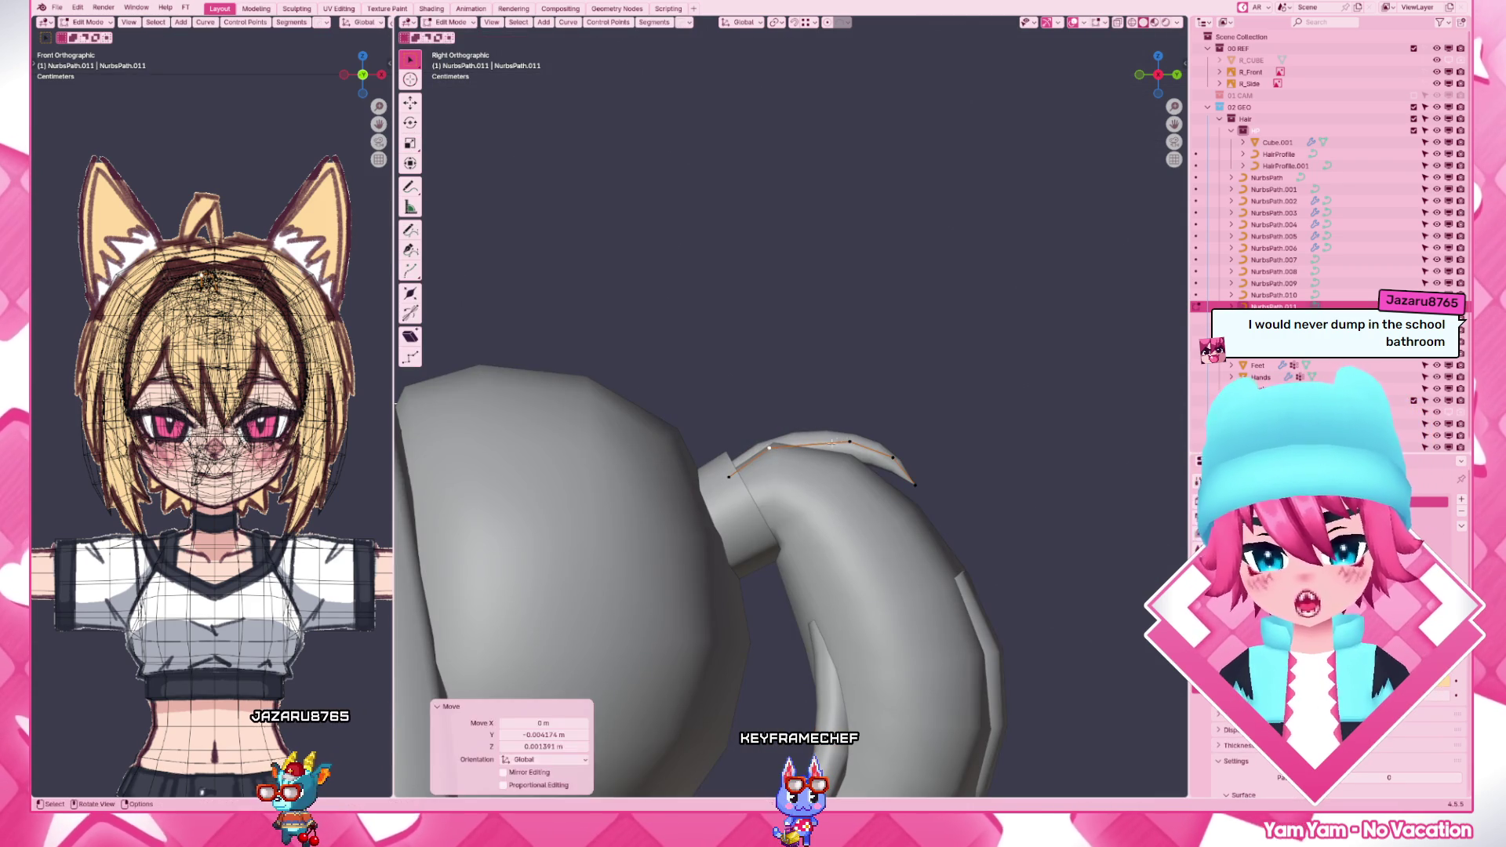
click(860, 519)
key(Tab)
- Subdivide two neighbouring points on ponytail curve NurbsPath.007, reposition them and thin the ponytail there
click(892, 503)
key(Tab)
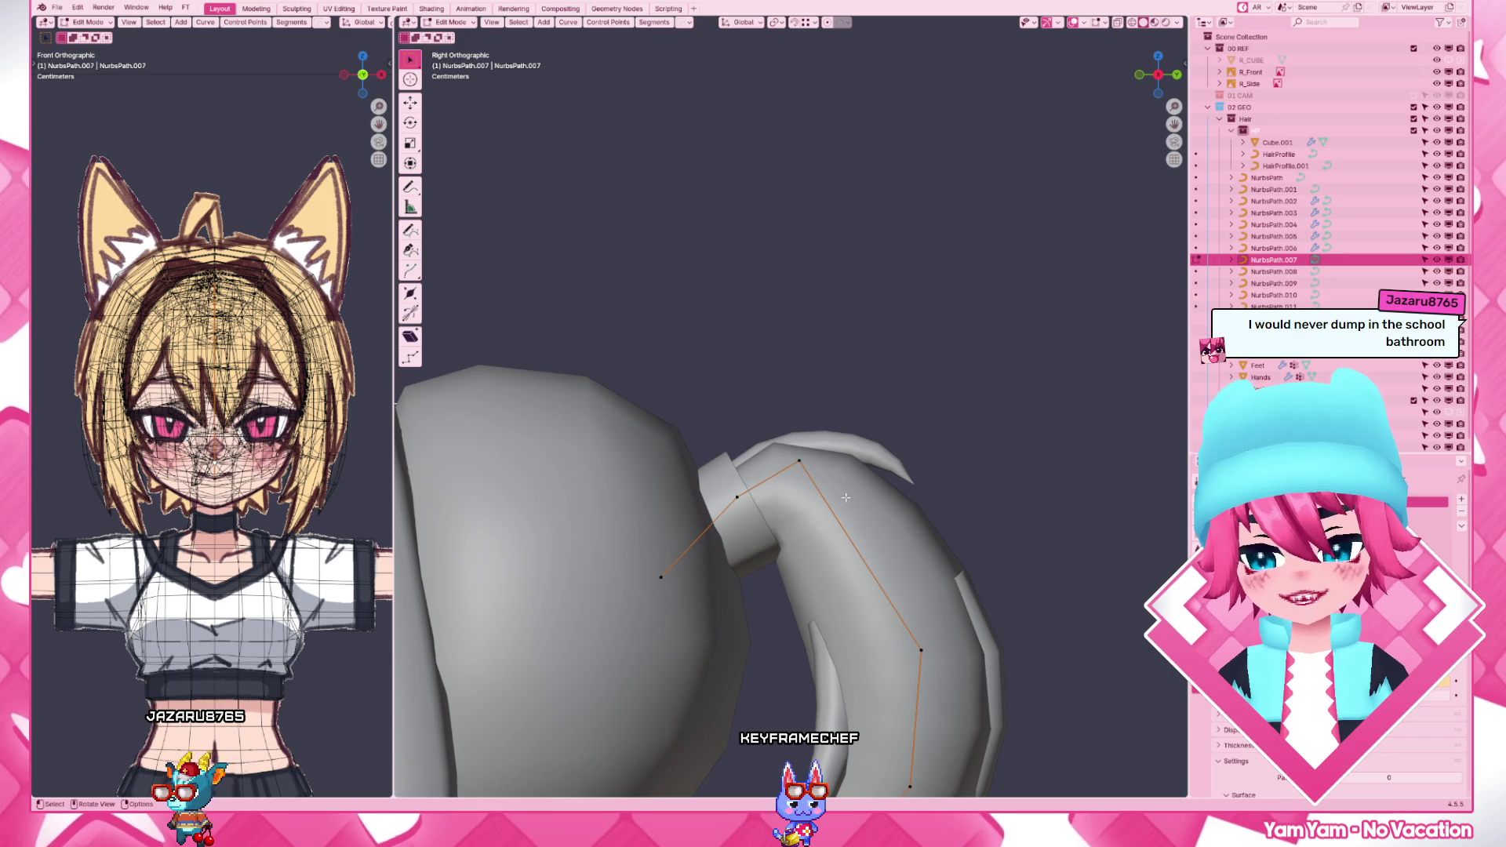
scroll(846, 497, down, 4)
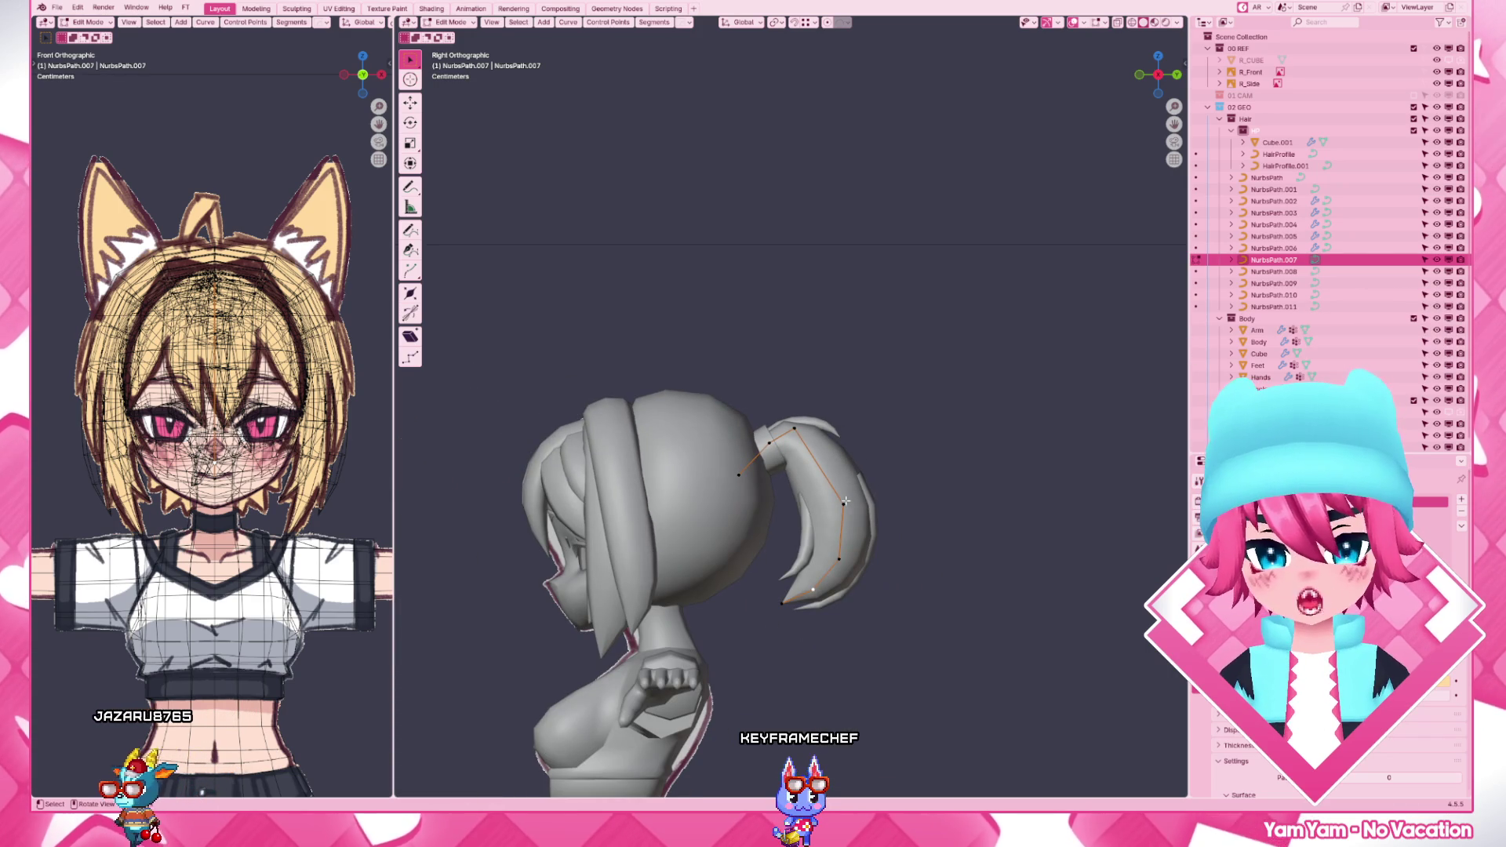
drag(809, 452, 861, 514)
right_click(841, 466)
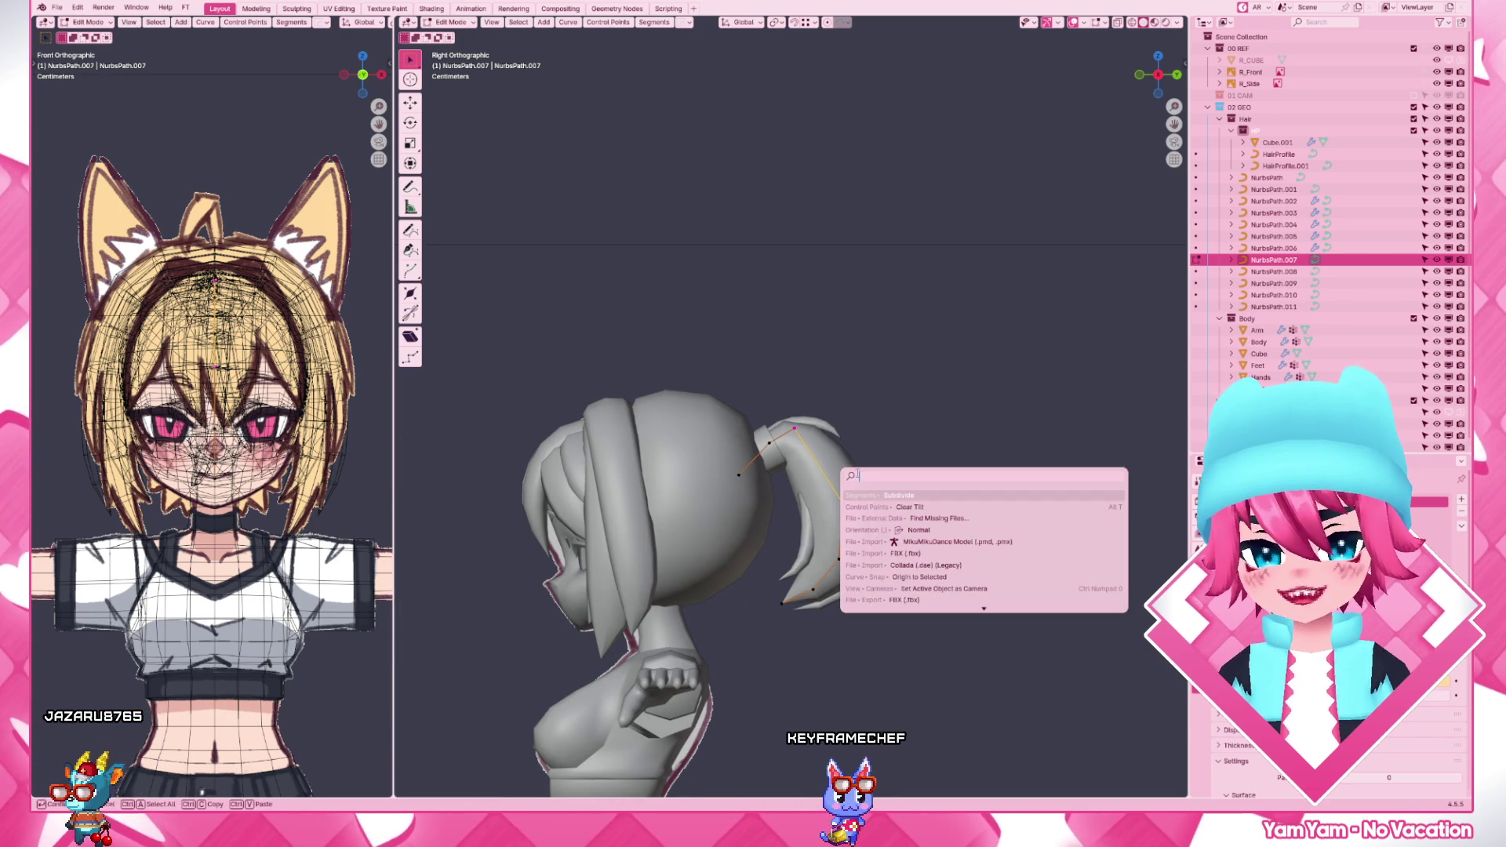
click(872, 482)
key(g)
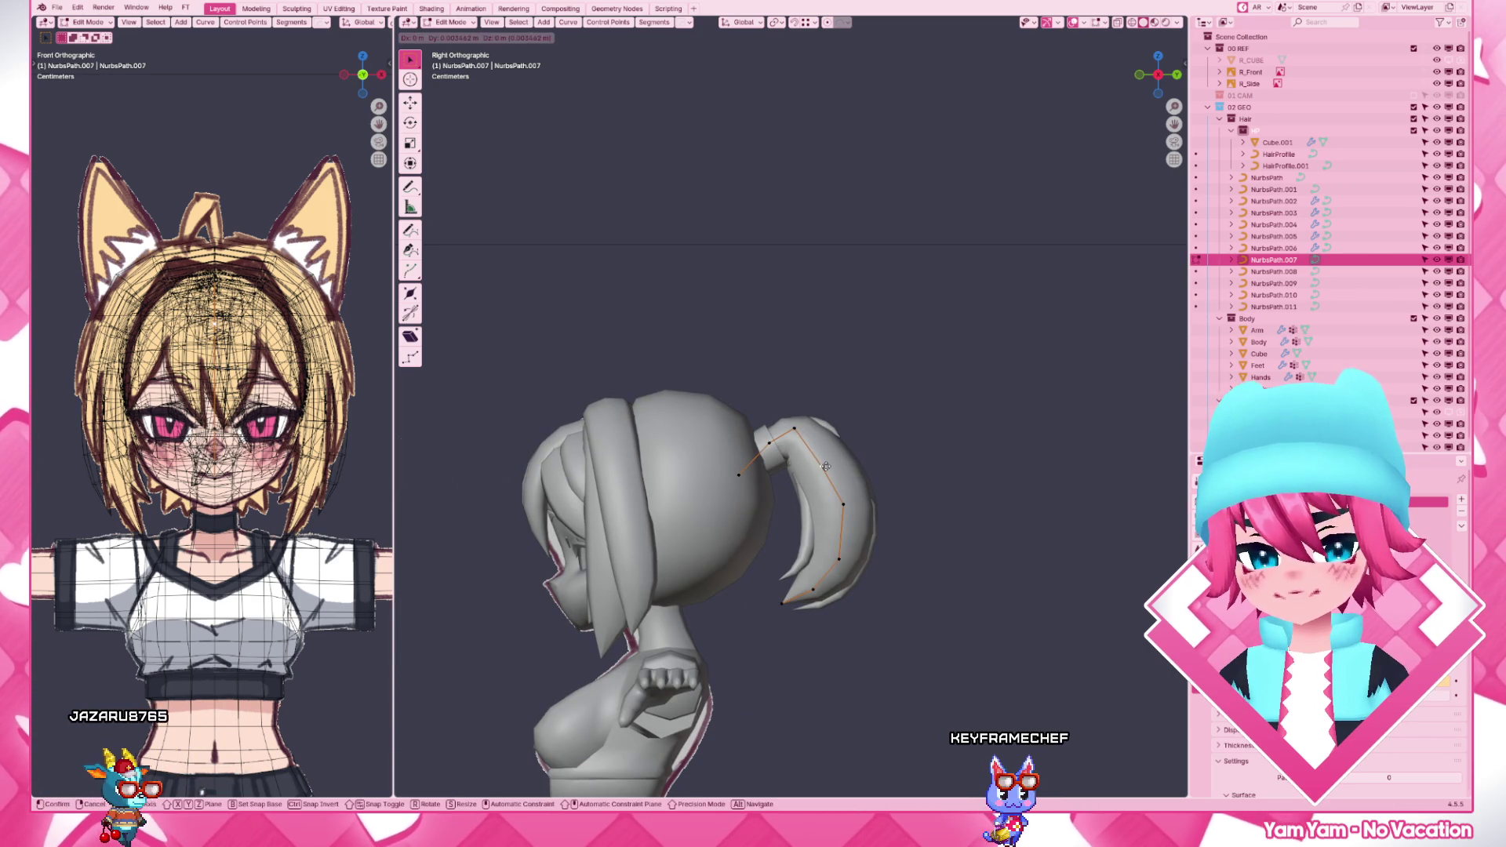
click(825, 470)
key(g)
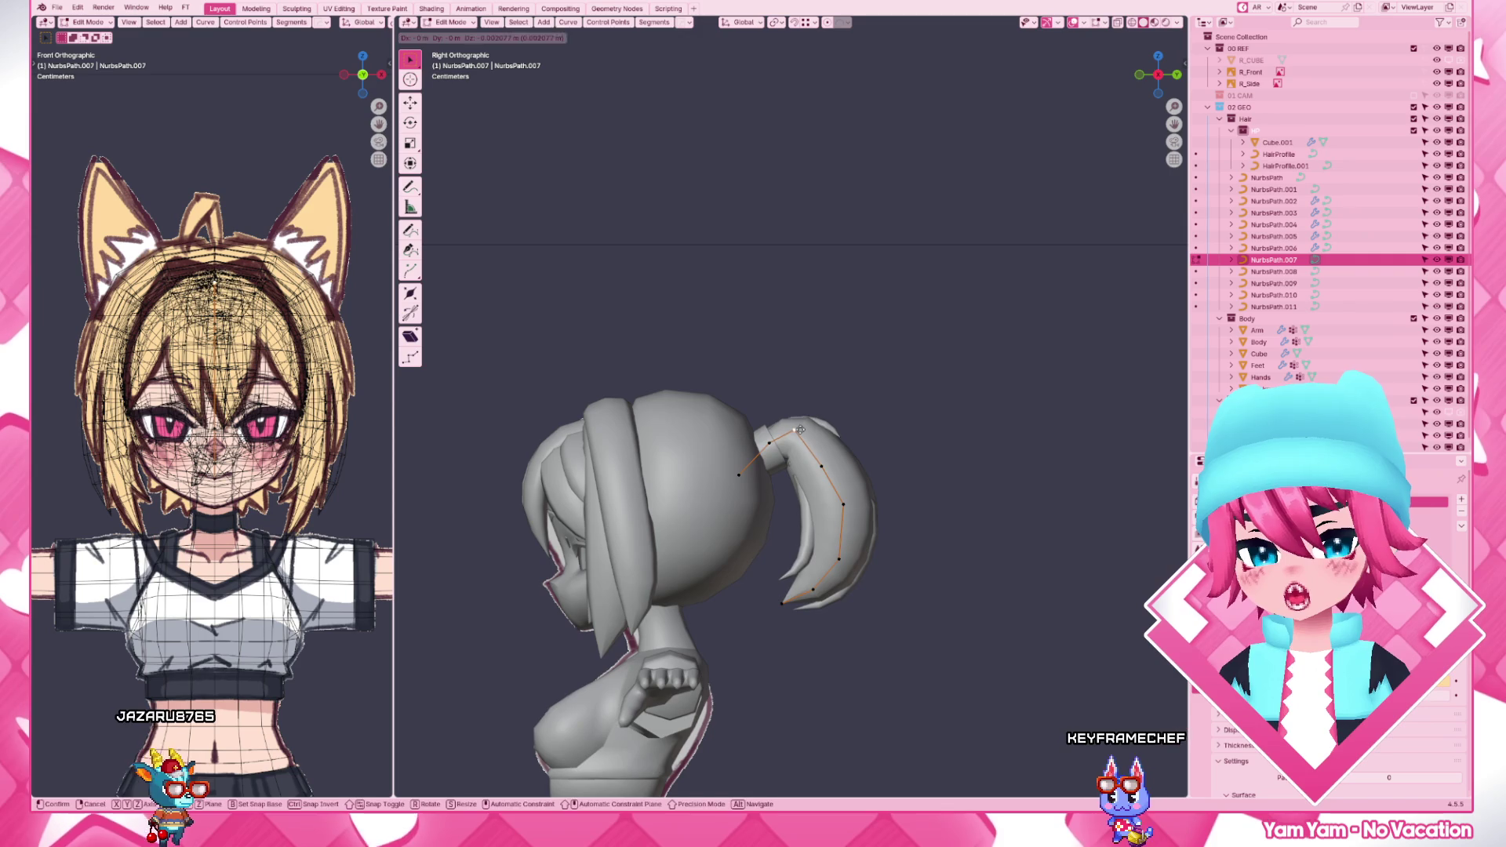
click(796, 433)
key(g)
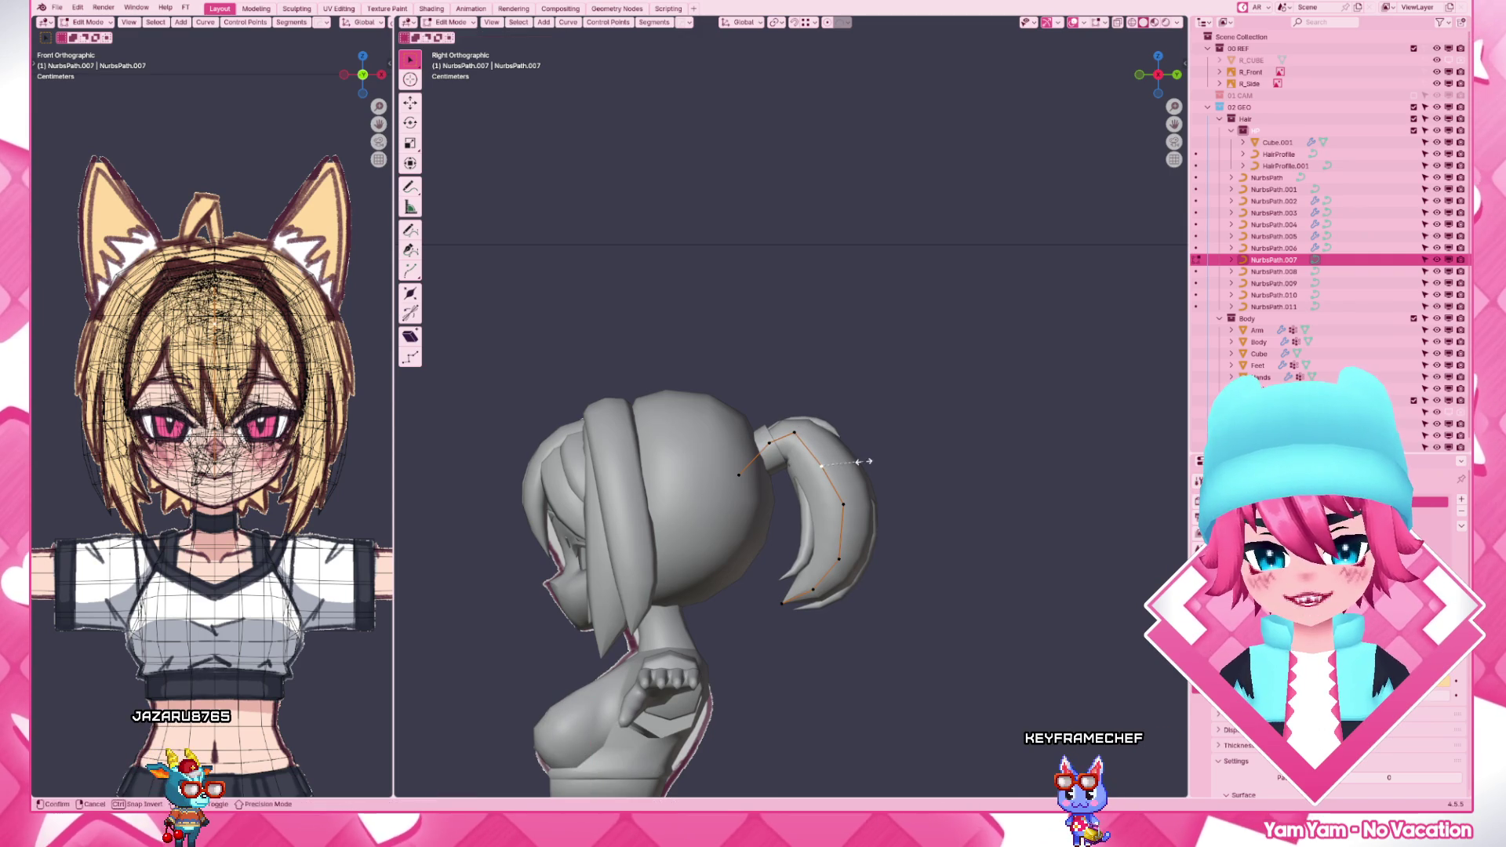
click(860, 462)
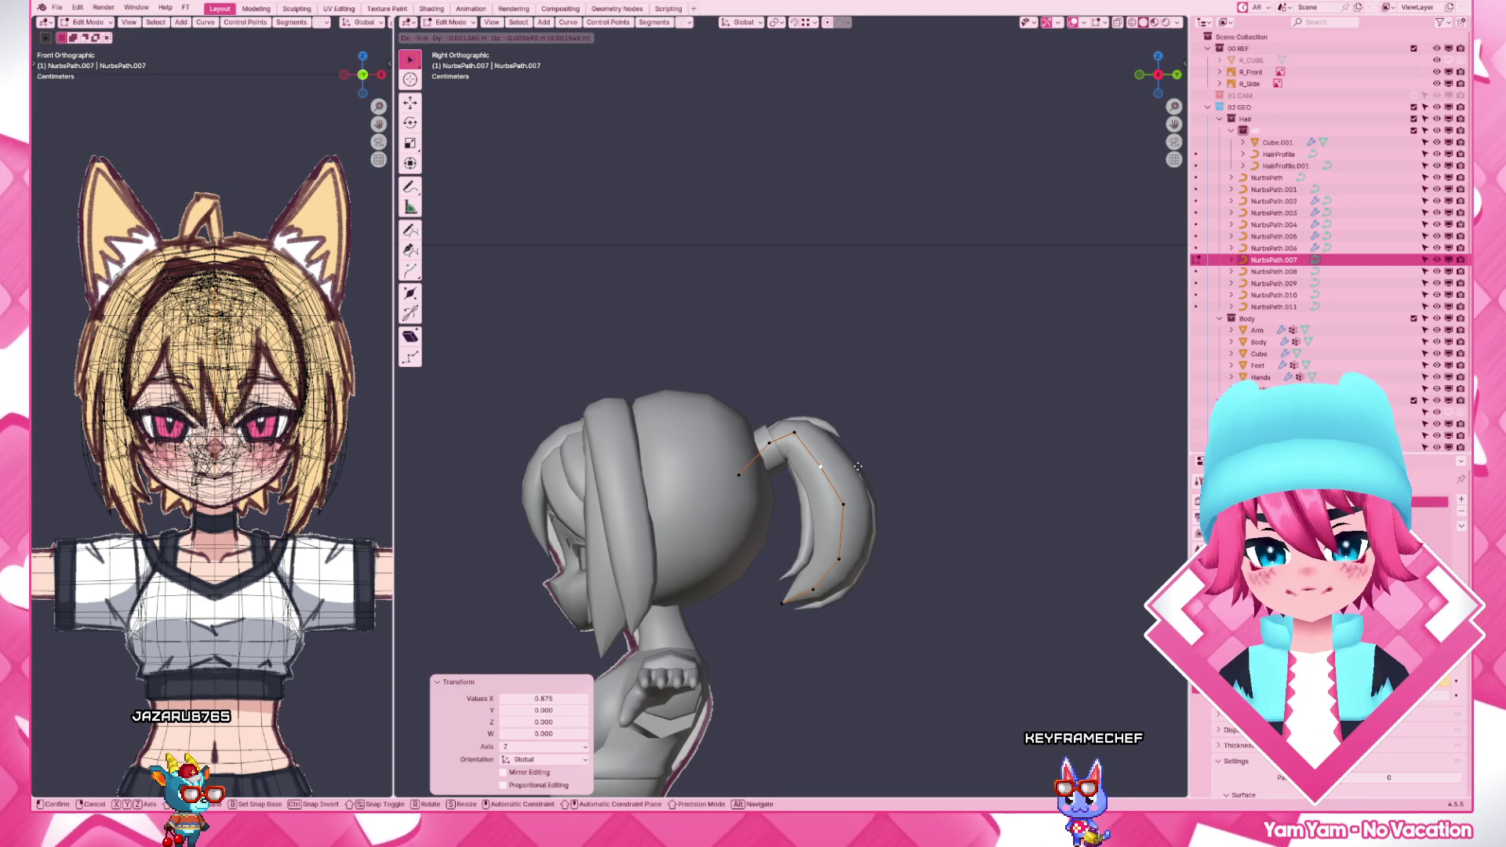
- Move the neighbouring hair curve NurbsPath.009 to match the reshaped ponytail
click(865, 513)
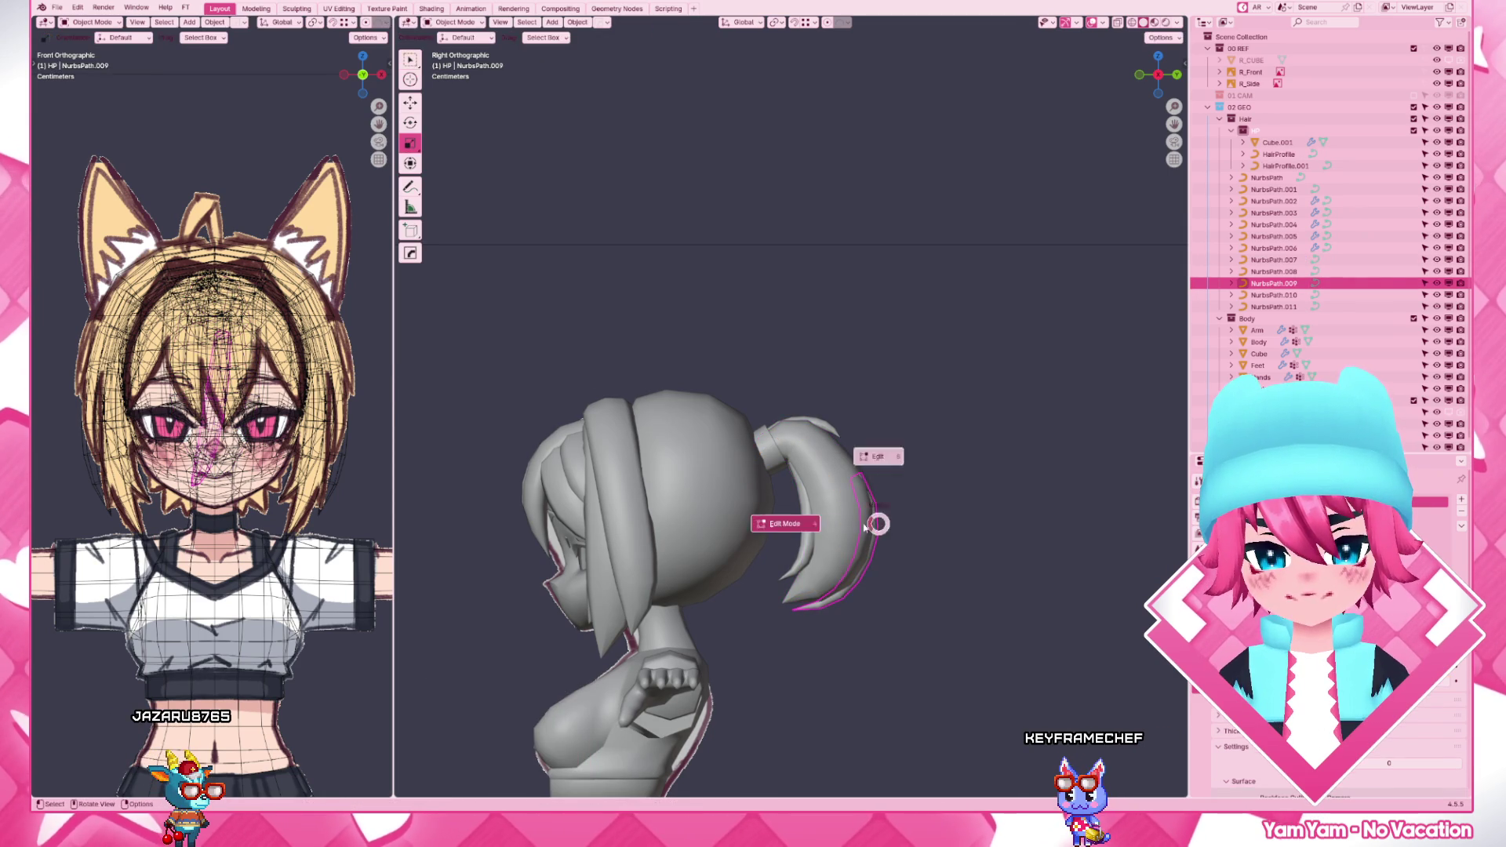
key(g)
click(857, 478)
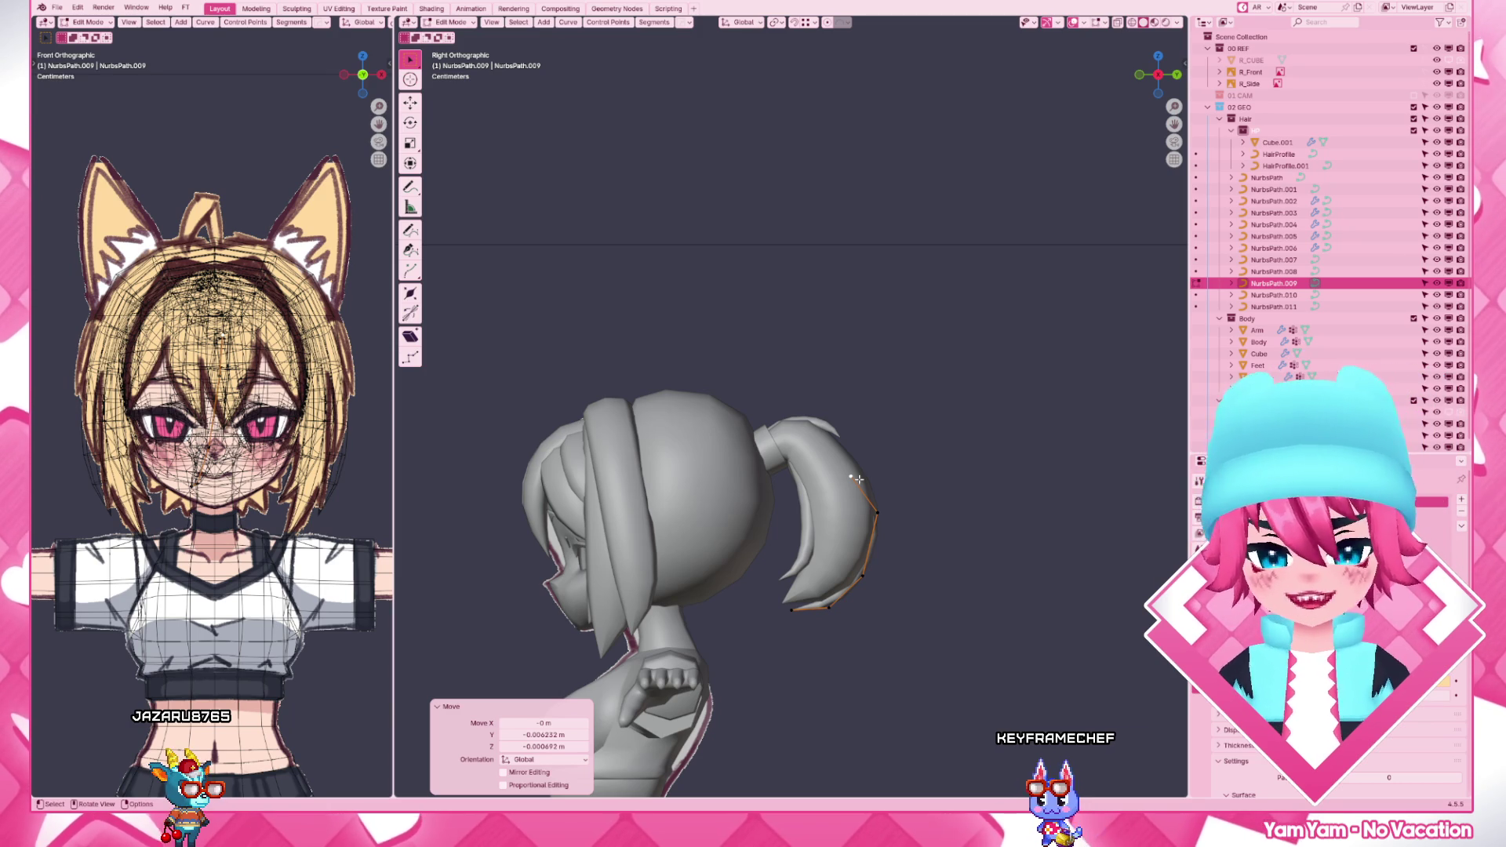
scroll(856, 478, up, 3)
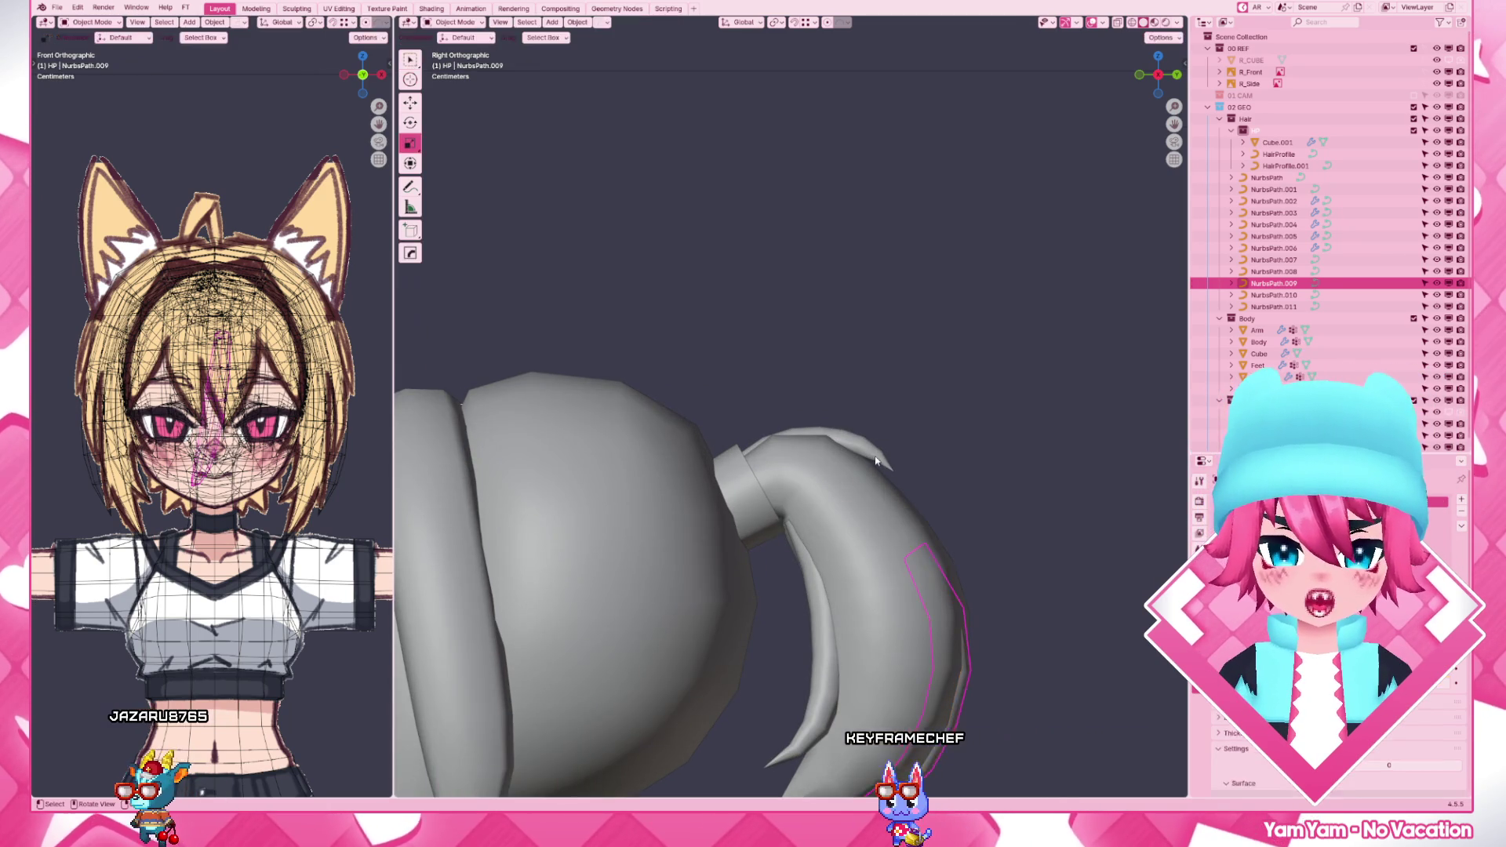
- Lower the side strand NurbsPath.011's points near the tip onto the ponytail's top
click(733, 466)
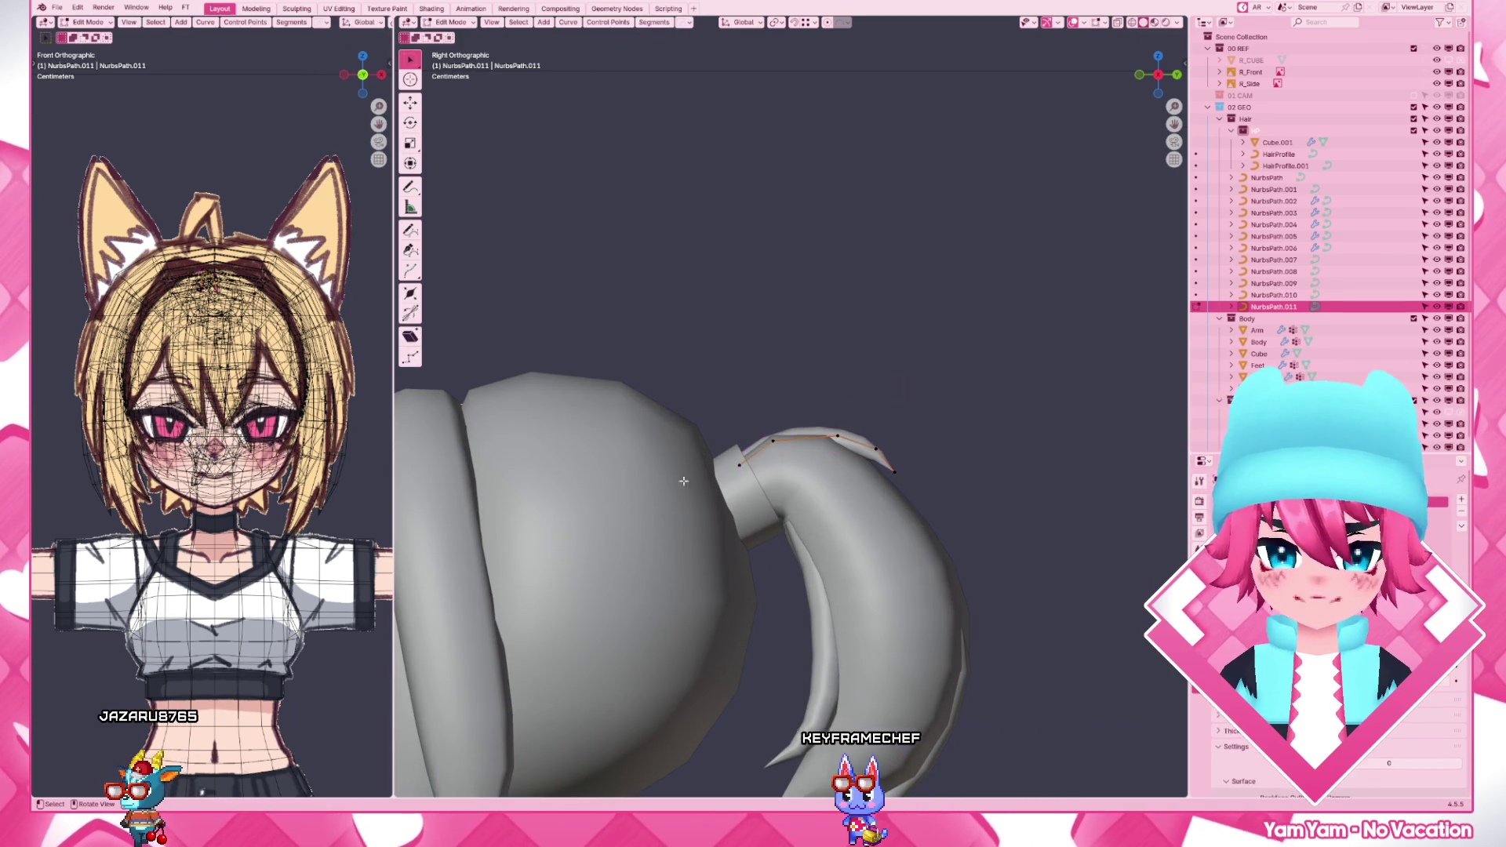
key(g)
click(854, 447)
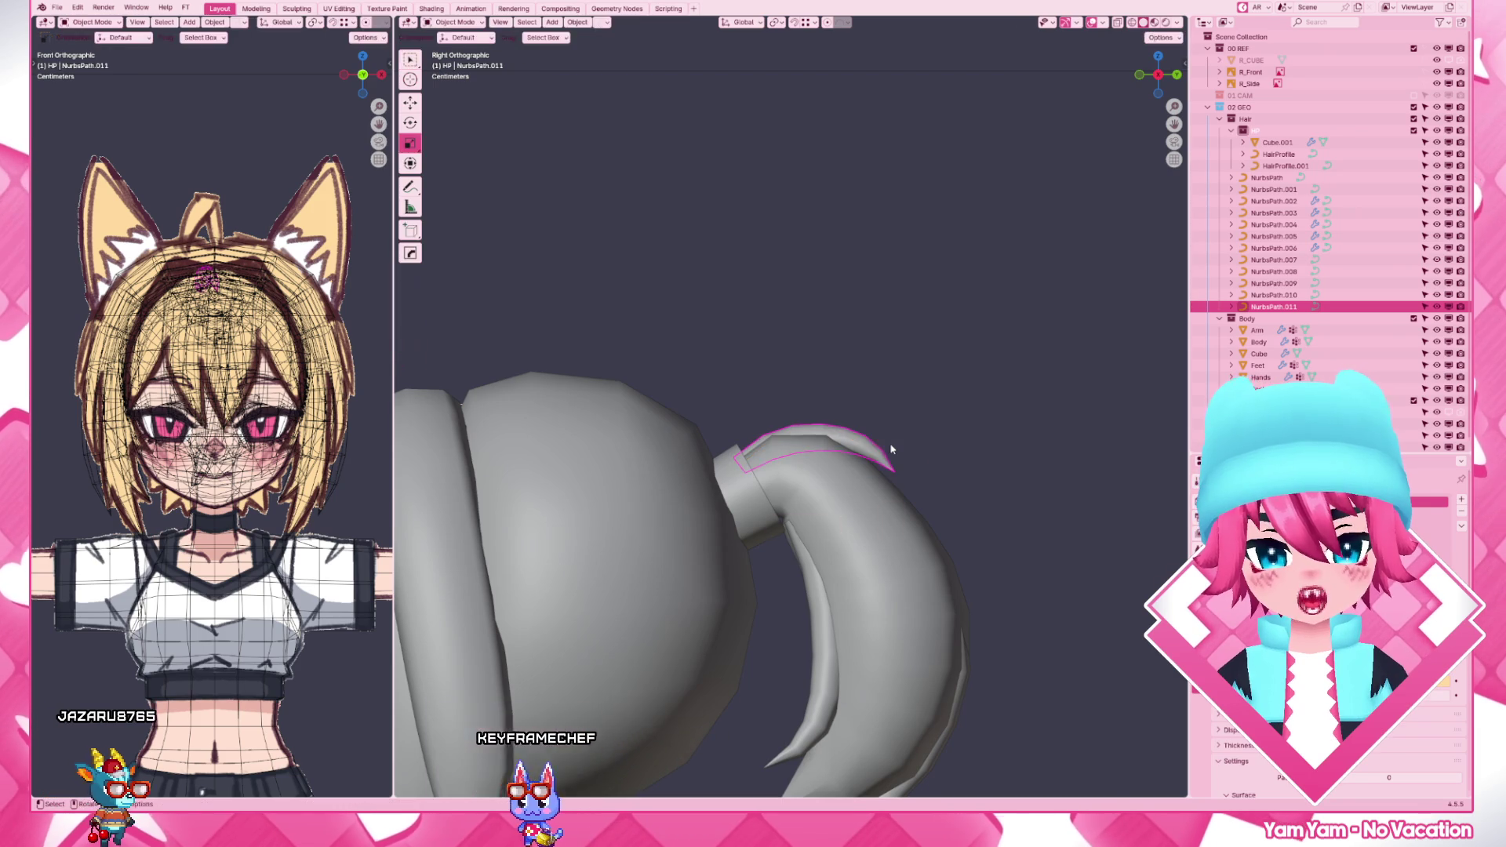
key(g)
click(856, 426)
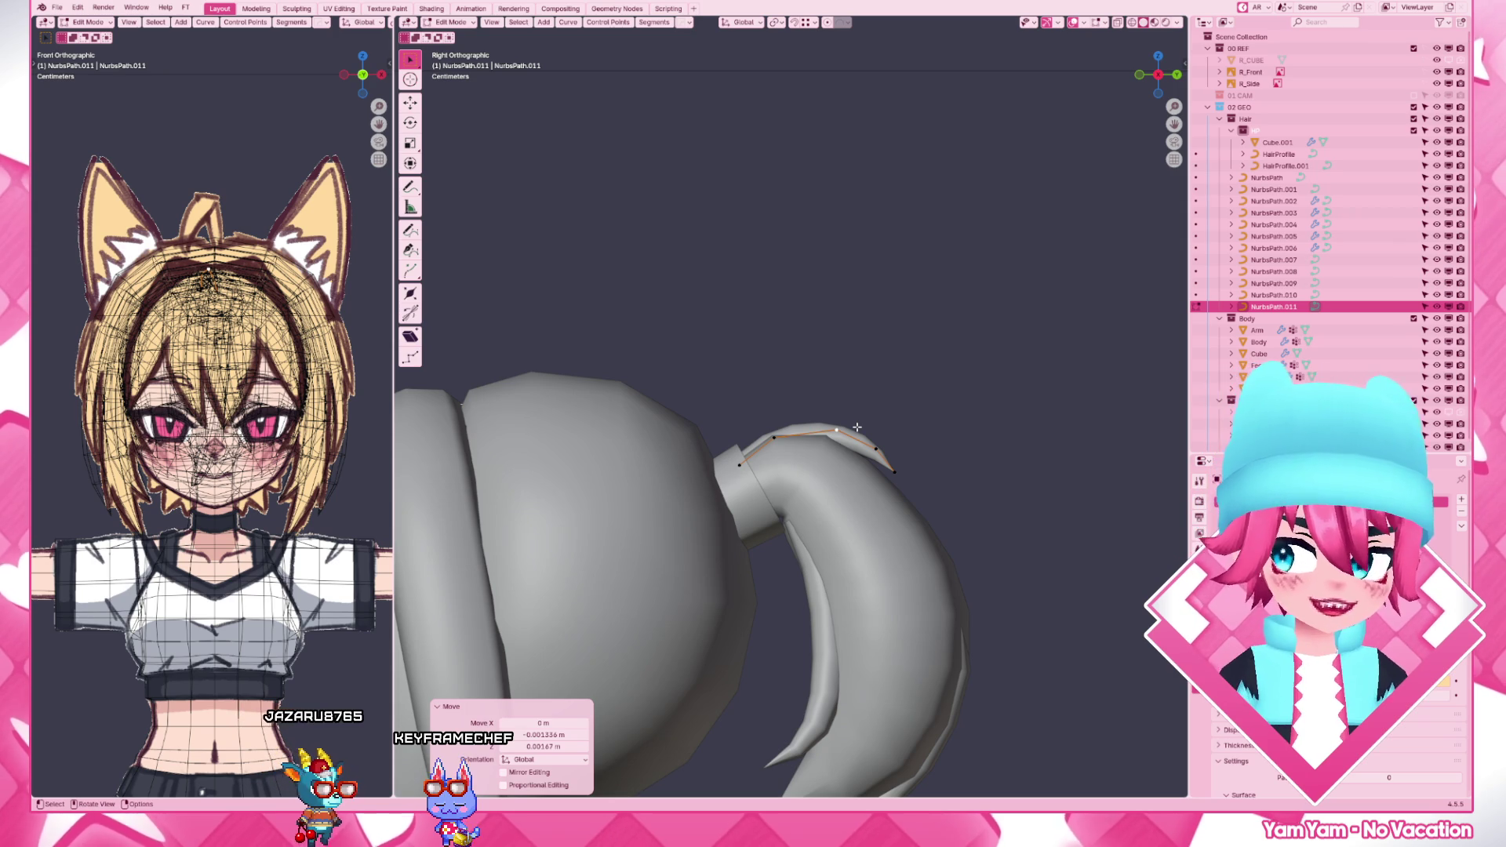
click(876, 448)
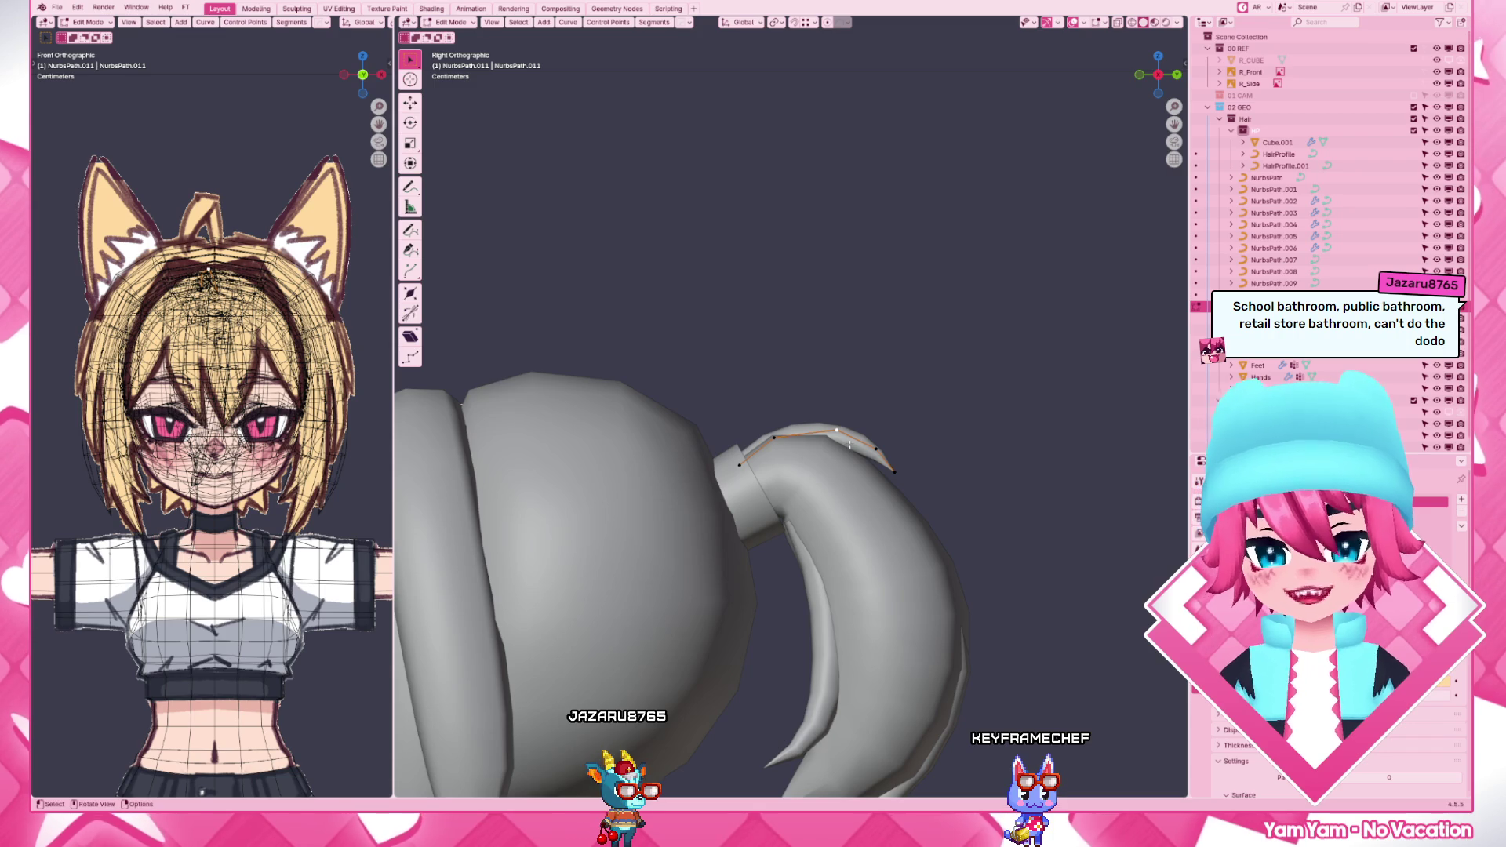
click(845, 444)
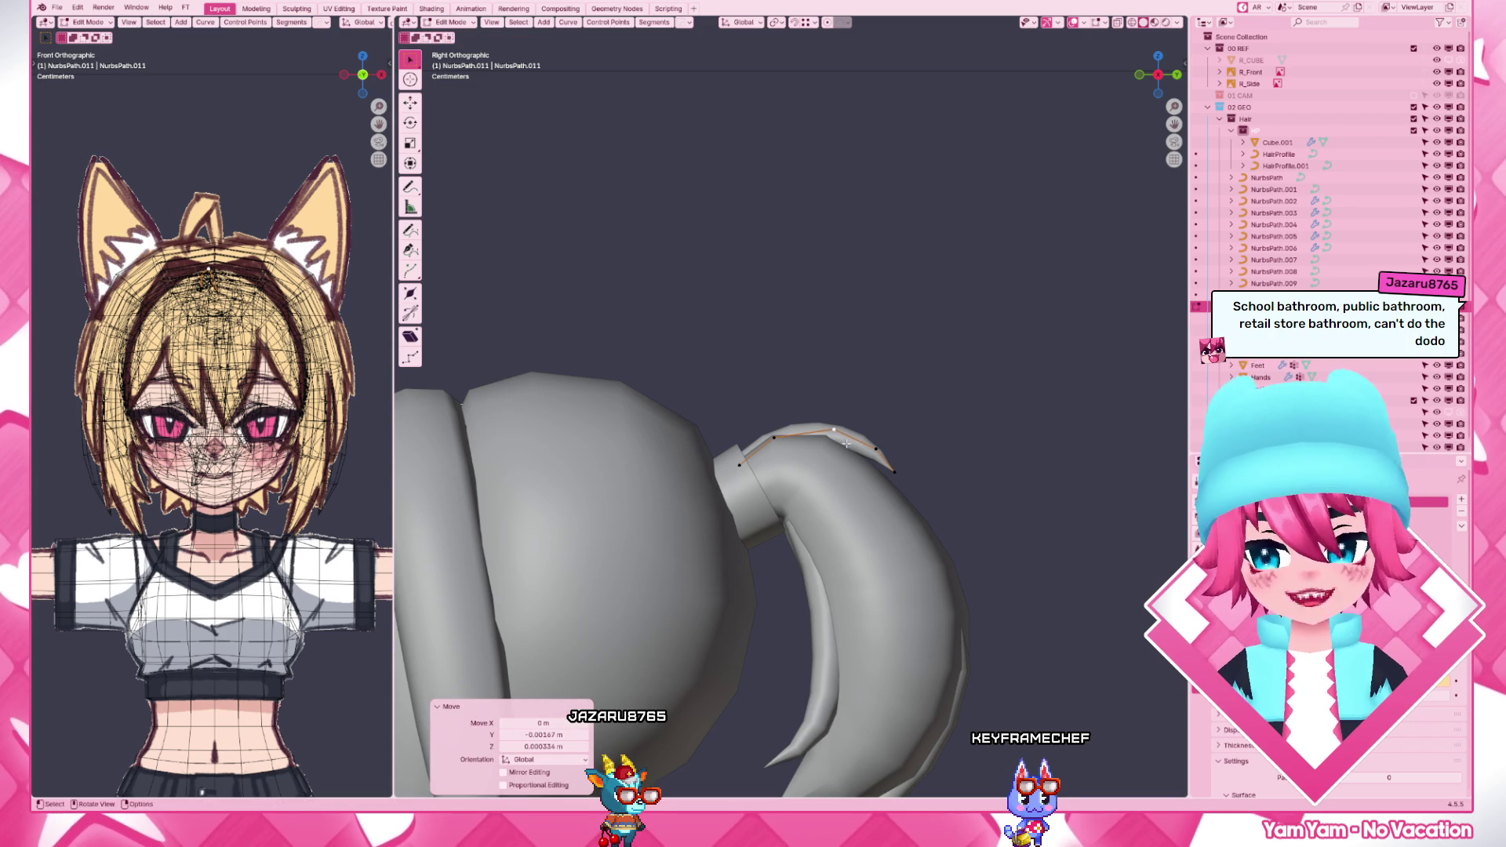
scroll(847, 446, up, 2)
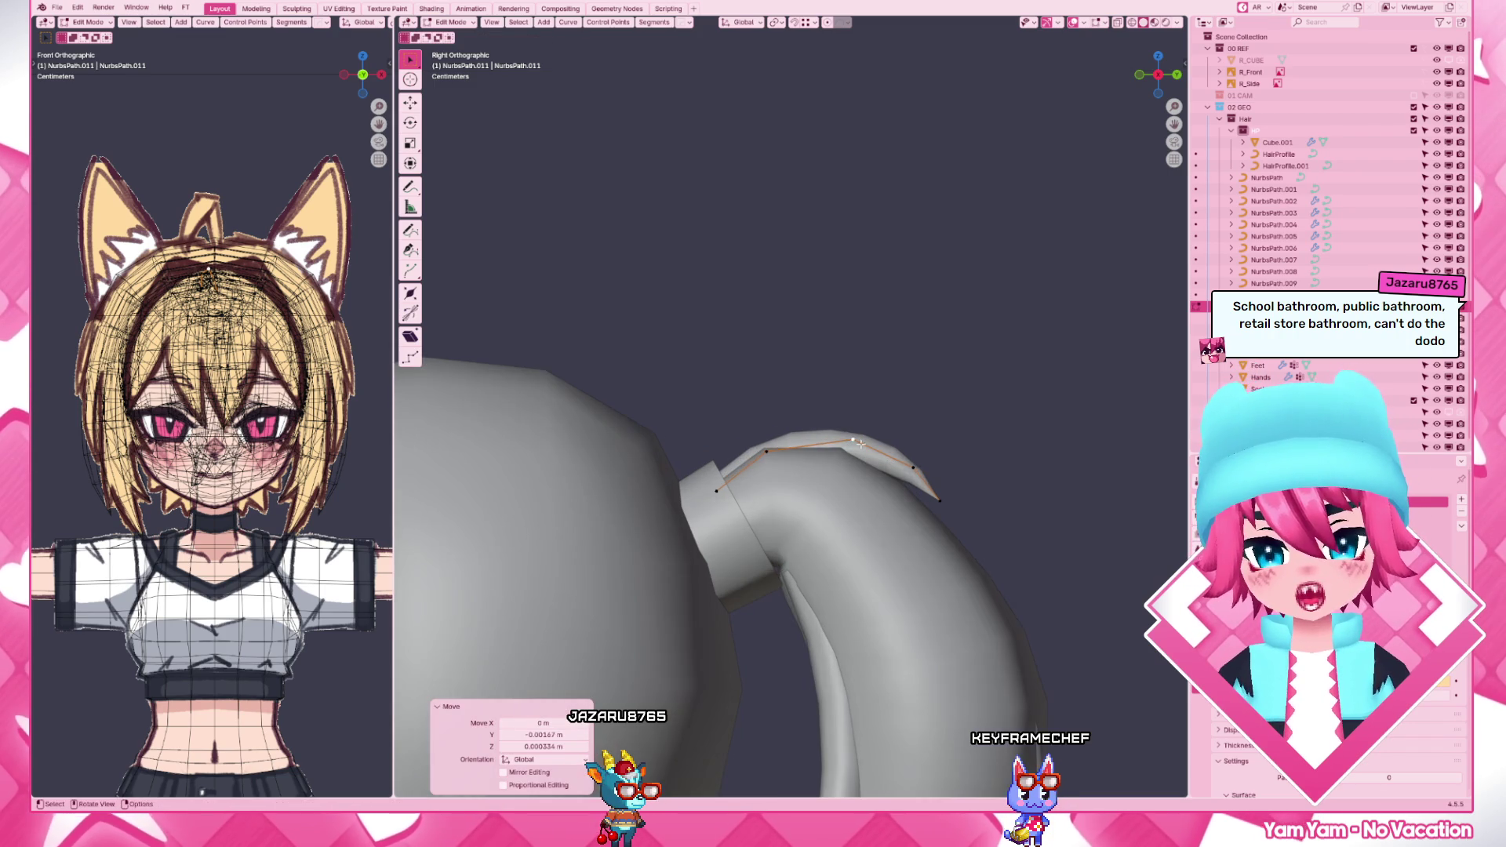
- Shift another strand point twice so the curve hugs the ponytail more closely
key(g)
click(926, 471)
key(g)
click(942, 497)
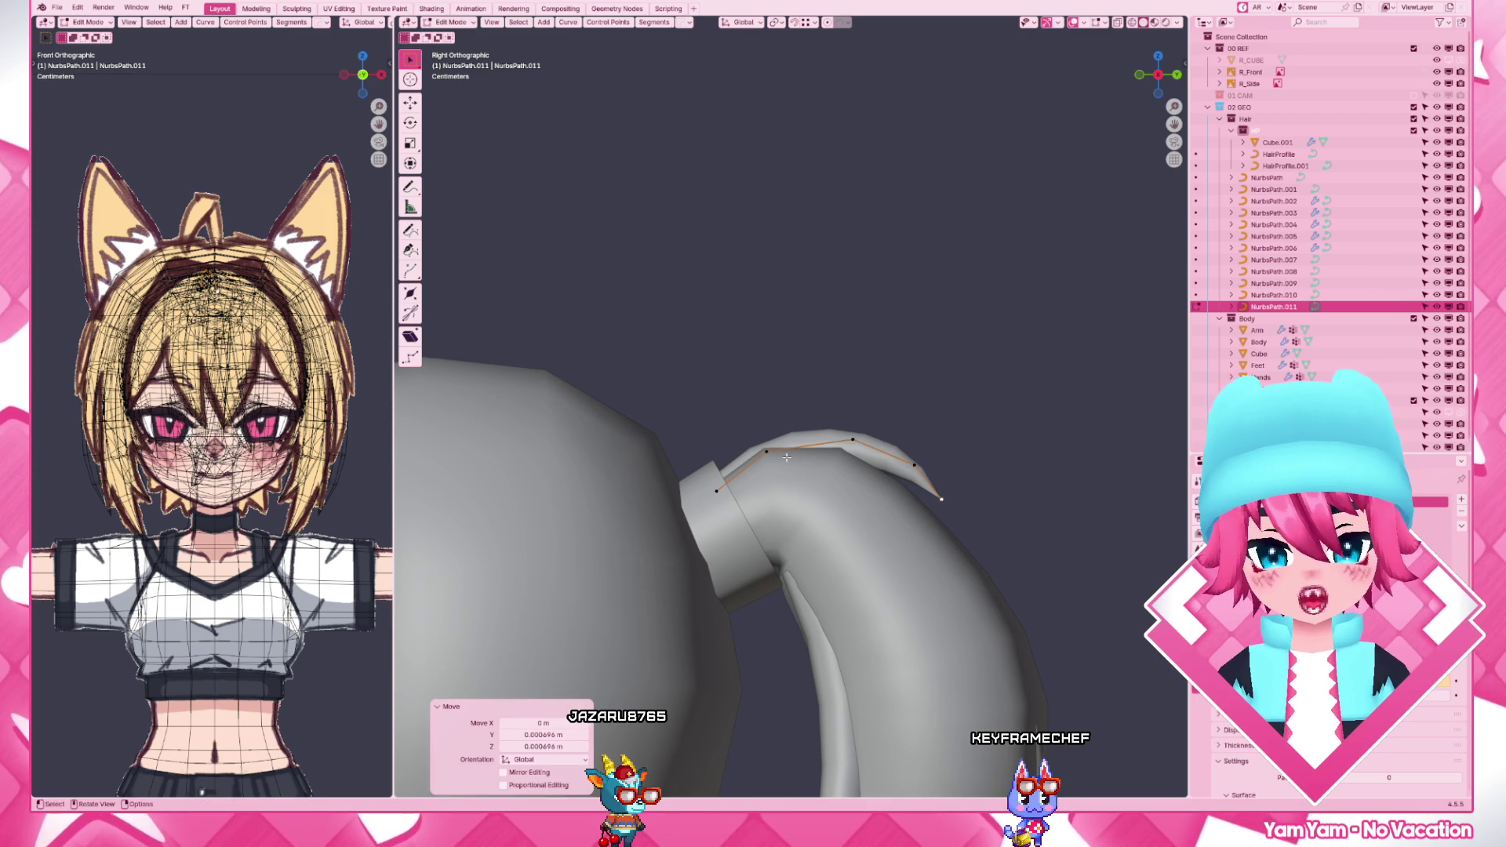
key(g)
scroll(772, 482, down, 3)
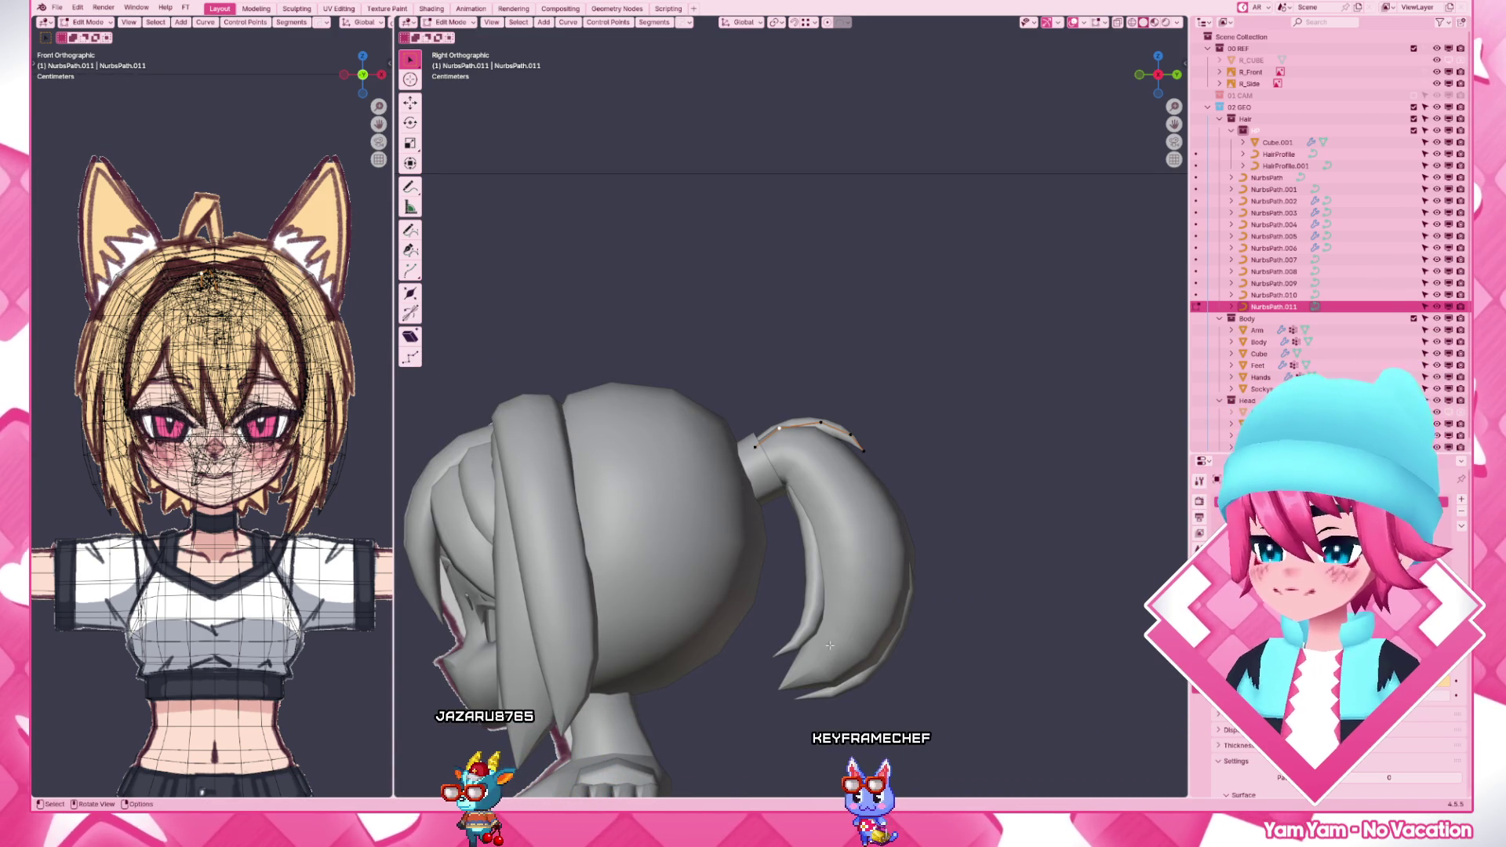
scroll(830, 645, up, 5)
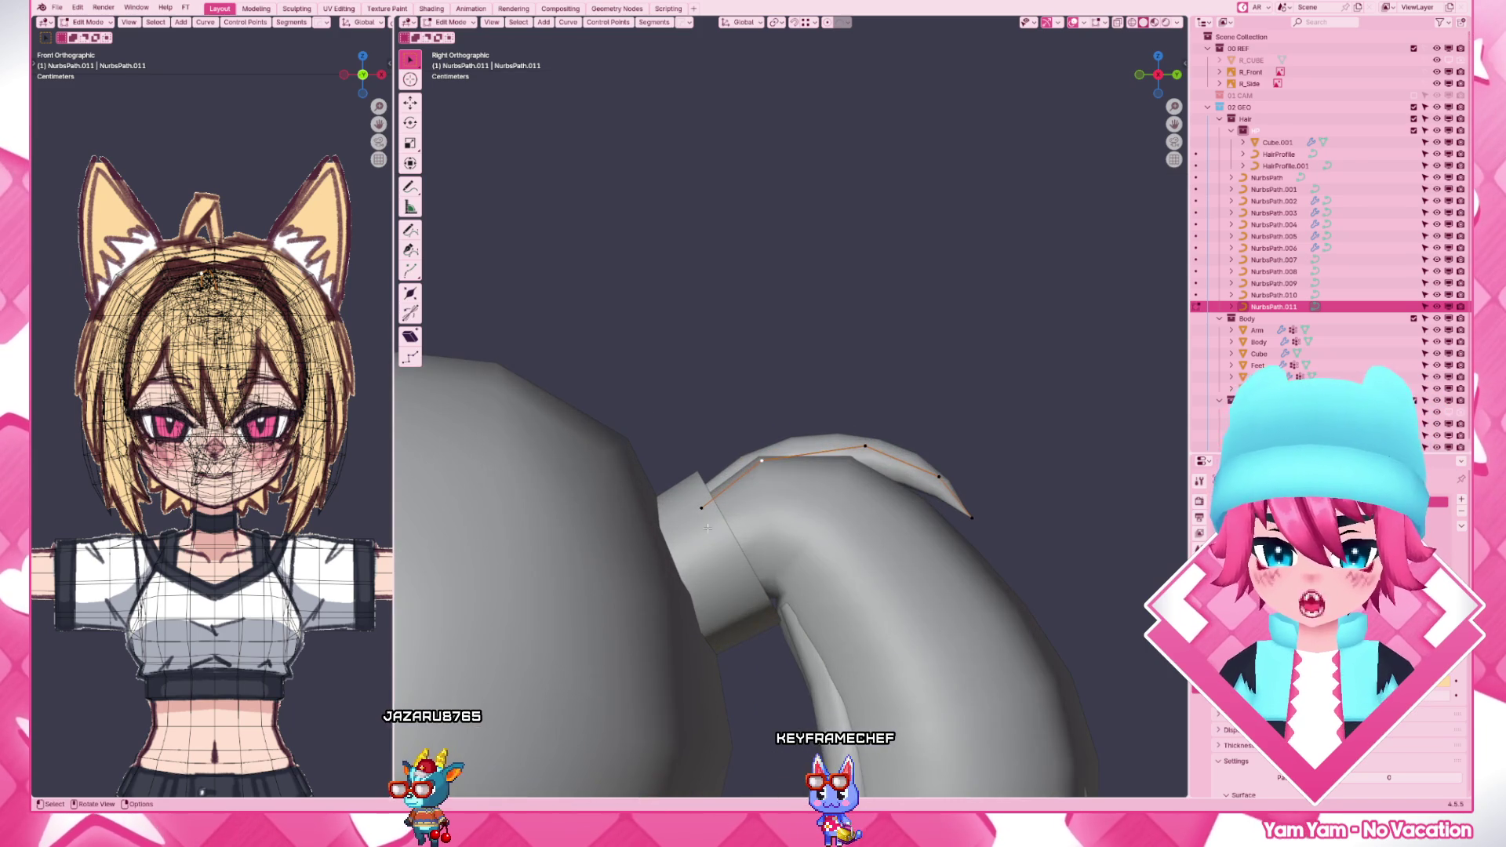
- Bend the ponytail's curled tip points into place with wireframe overlay, then view the blonde-shaded hair
click(769, 461)
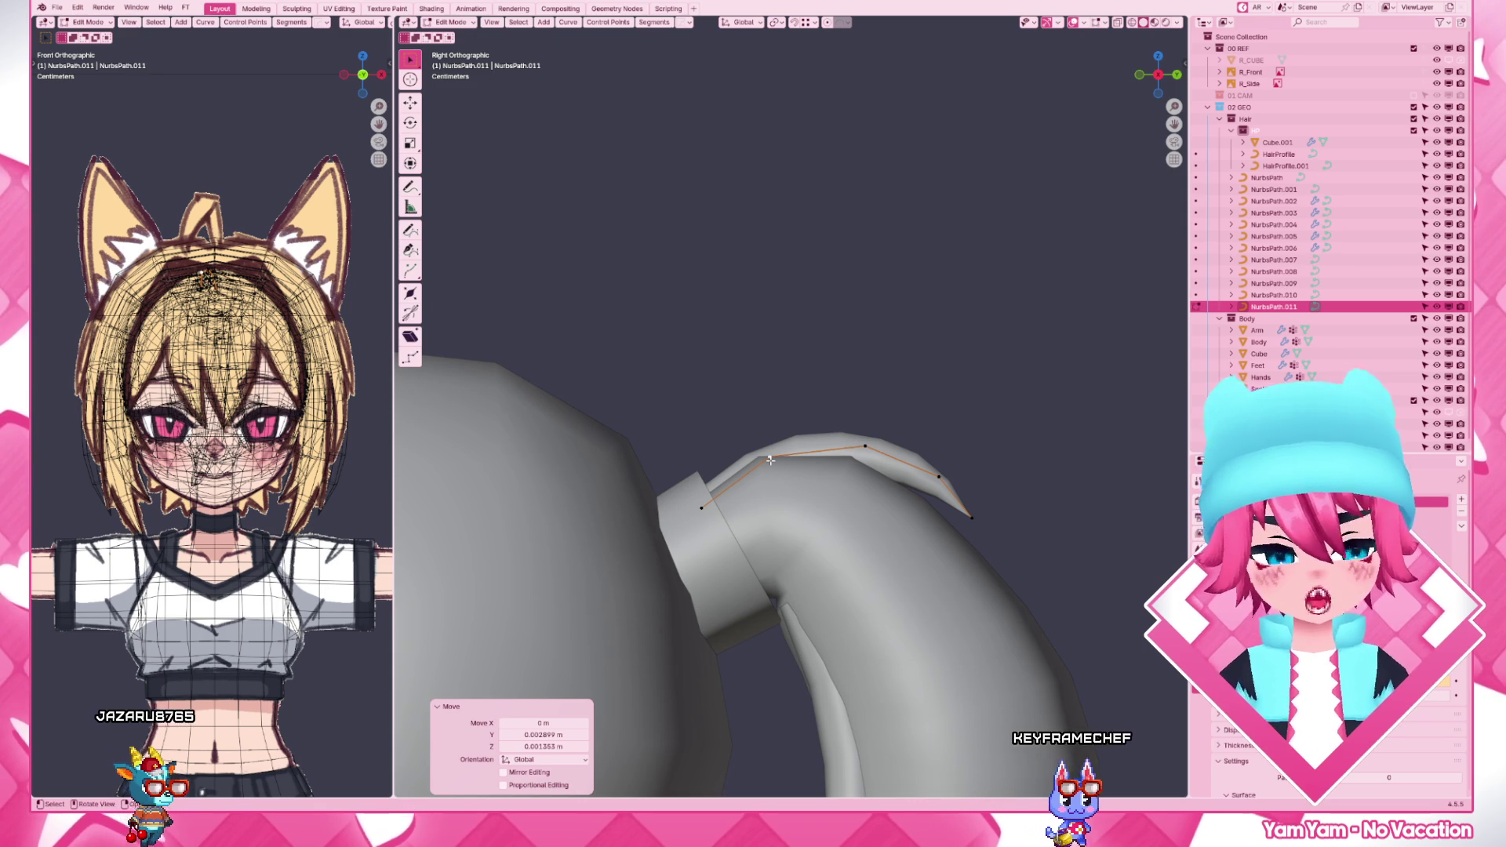
scroll(770, 484, up, 2)
key(g)
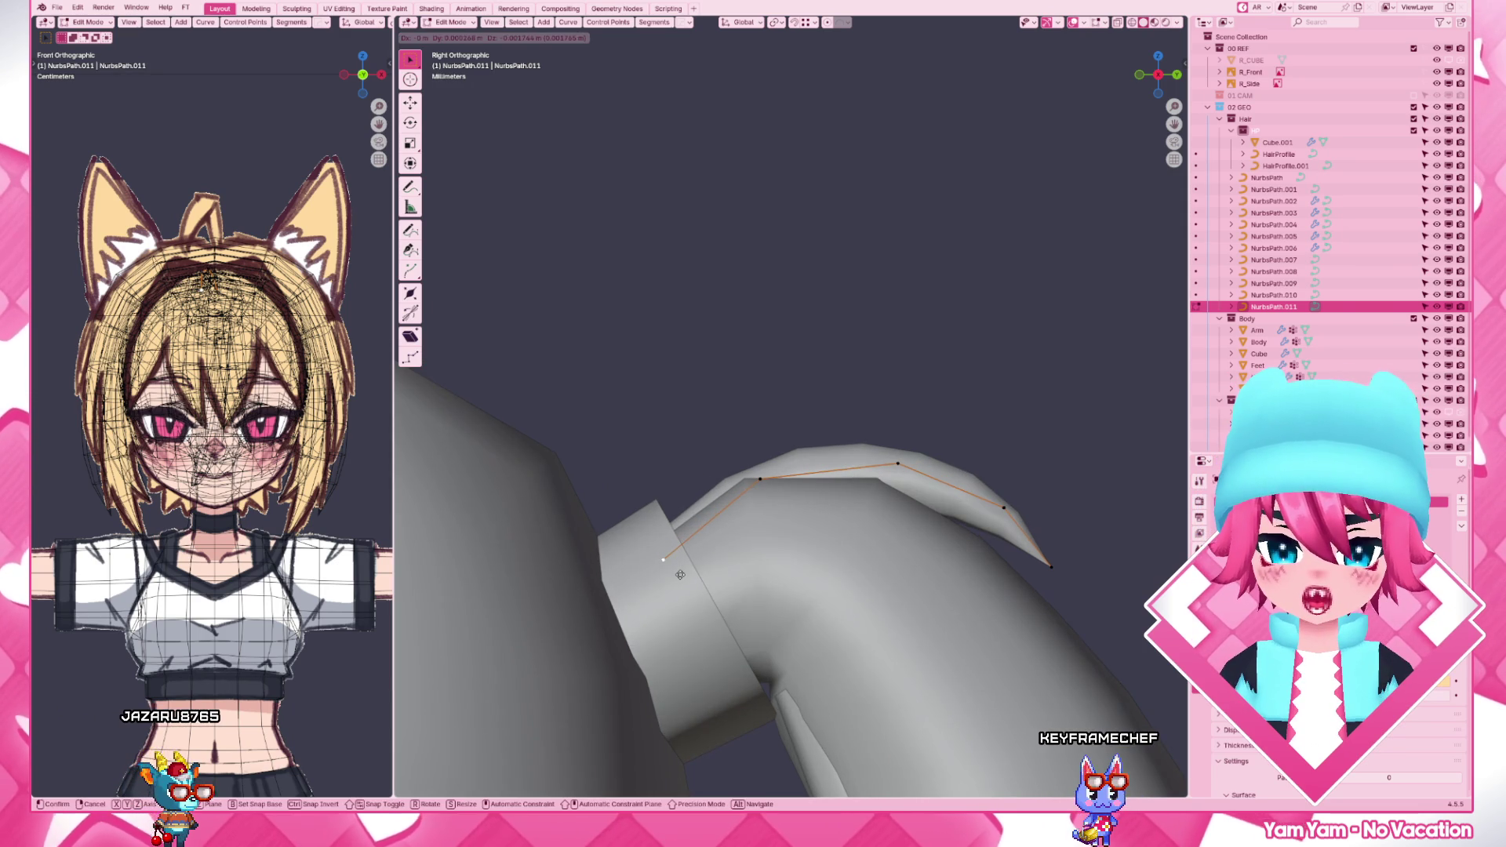
click(682, 573)
key(alt+shift+z)
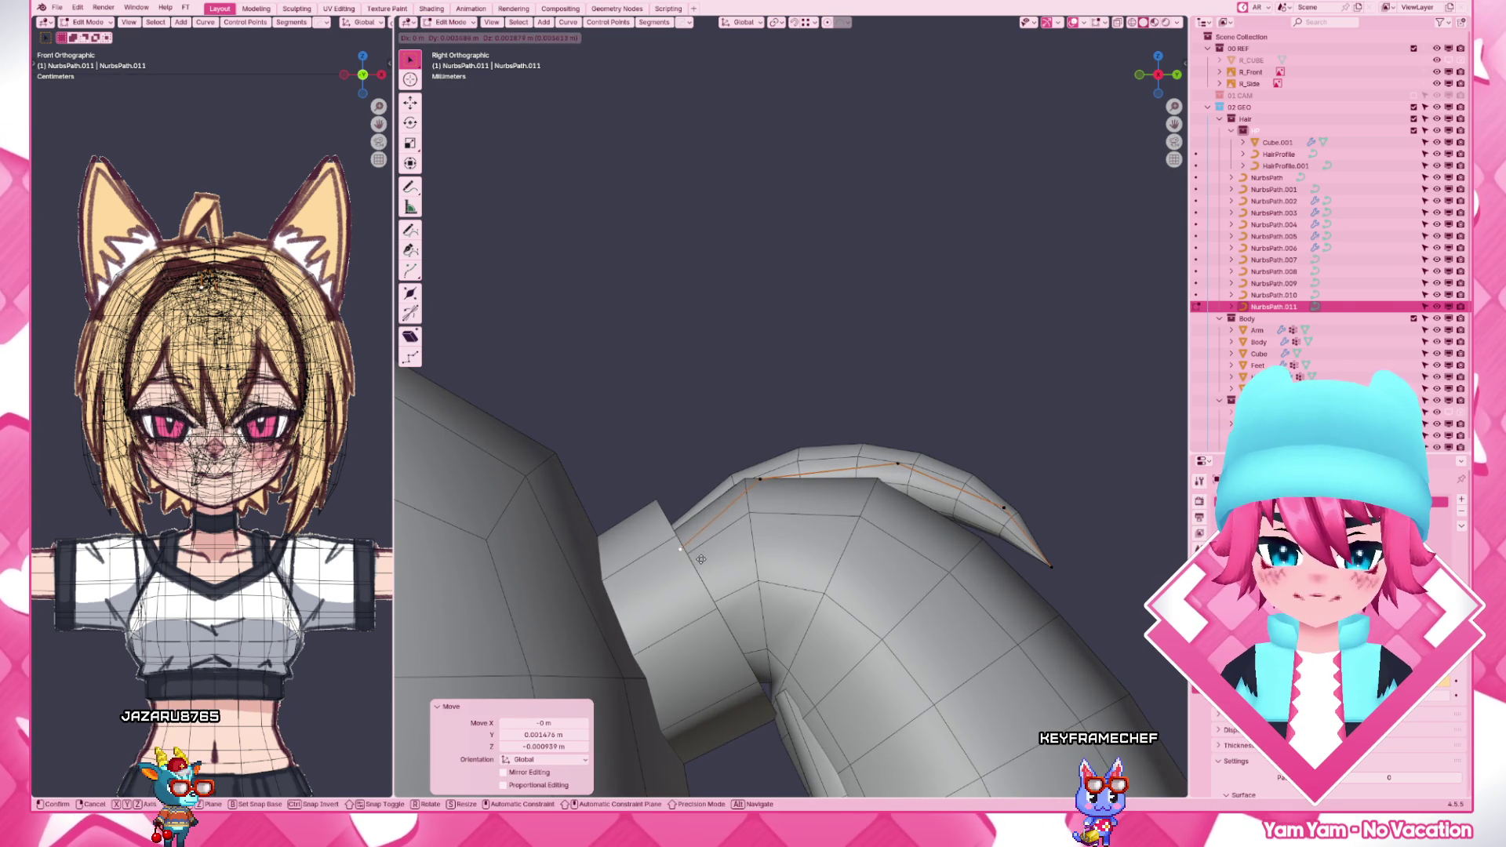
click(702, 554)
key(g)
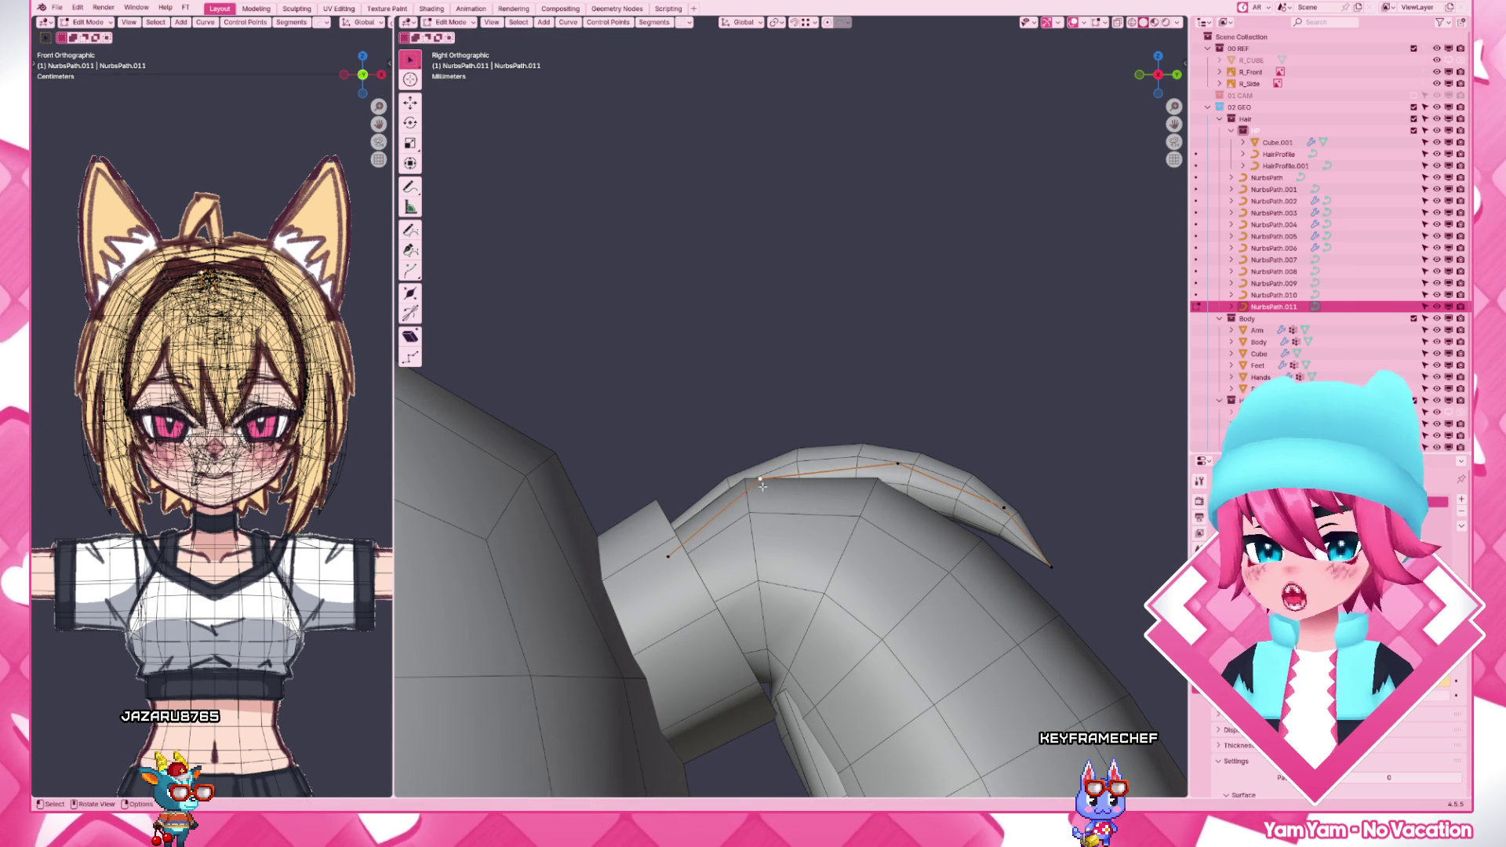
click(786, 473)
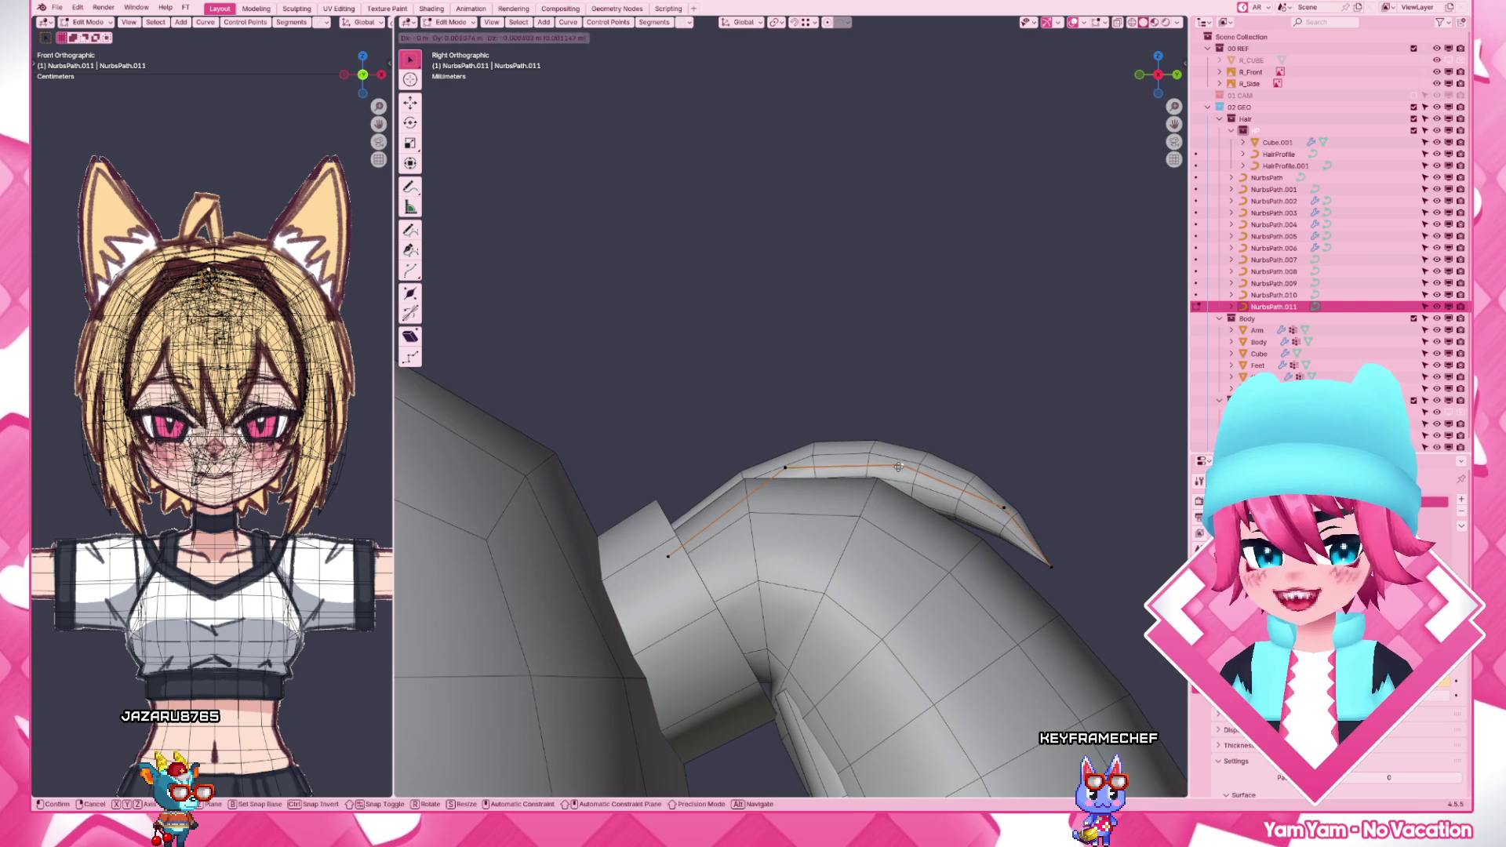
scroll(1003, 504, down, 3)
key(Tab)
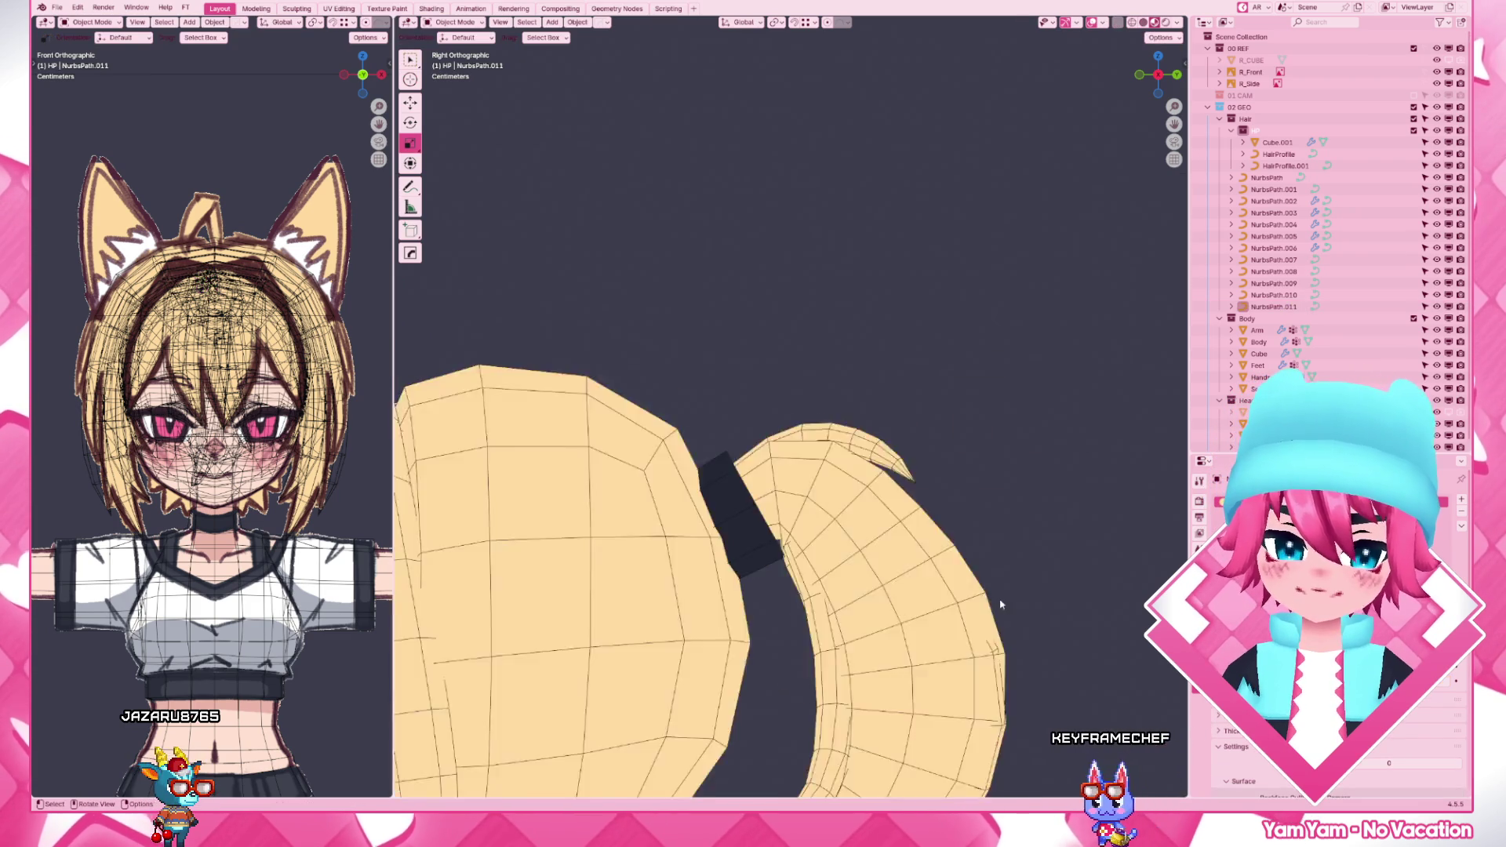
scroll(965, 592, down, 3)
- In grey shading from behind, start point-editing the back-of-head strand seen from top view
mouse_move(966, 554)
middle_down()
mouse_move(825, 565)
mouse_move(934, 611)
mouse_move(906, 594)
middle_up()
key(z)
scroll(877, 579, up, 5)
click(829, 515)
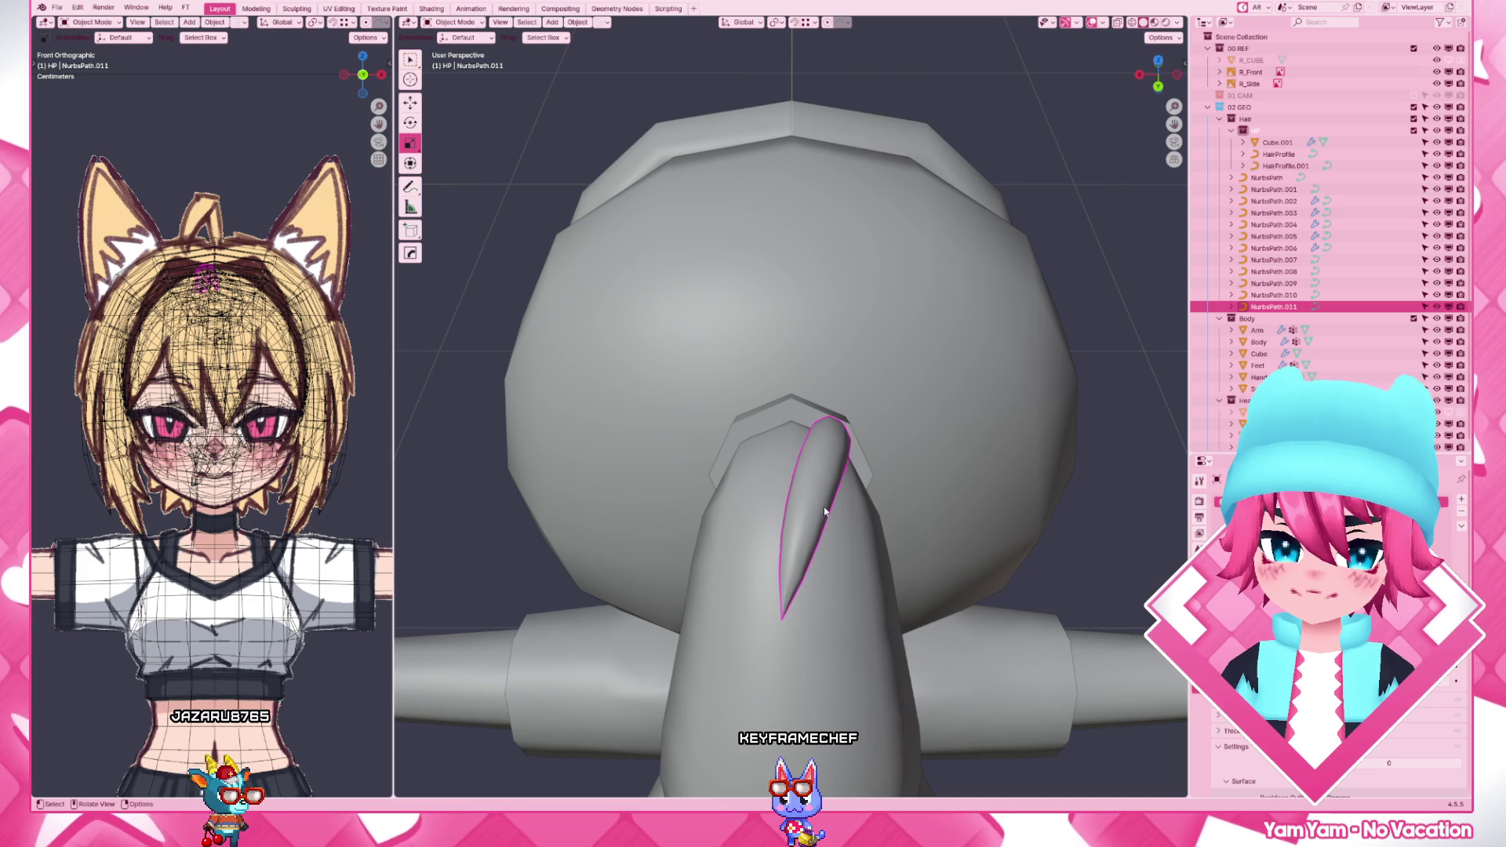
key(Tab)
key(KP_7)
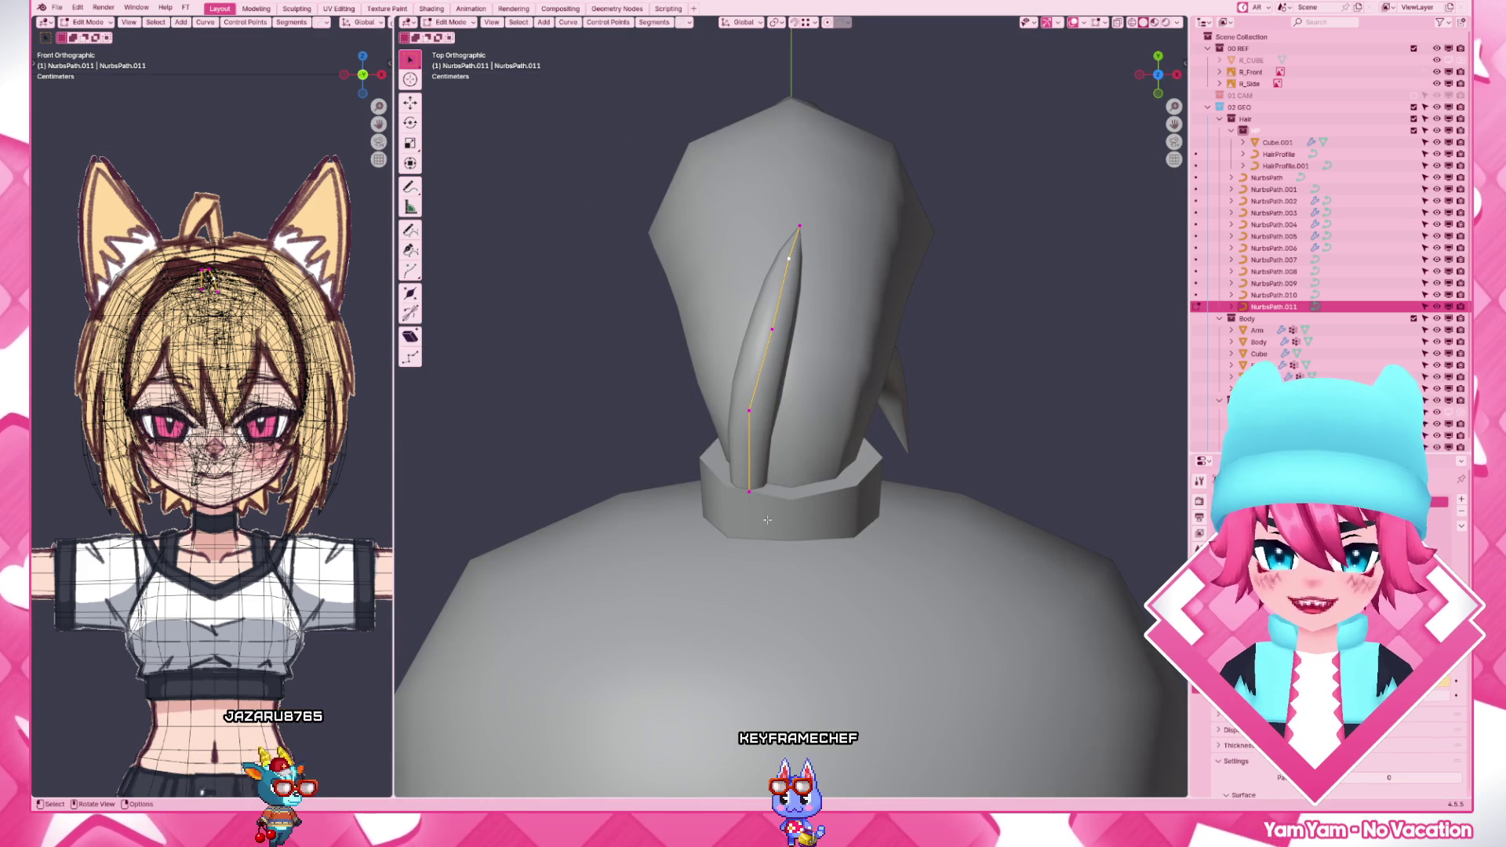
- With wireframe shown, pull the strand's points up along the back of the head and adjust them vertically on Z
key(shift+z)
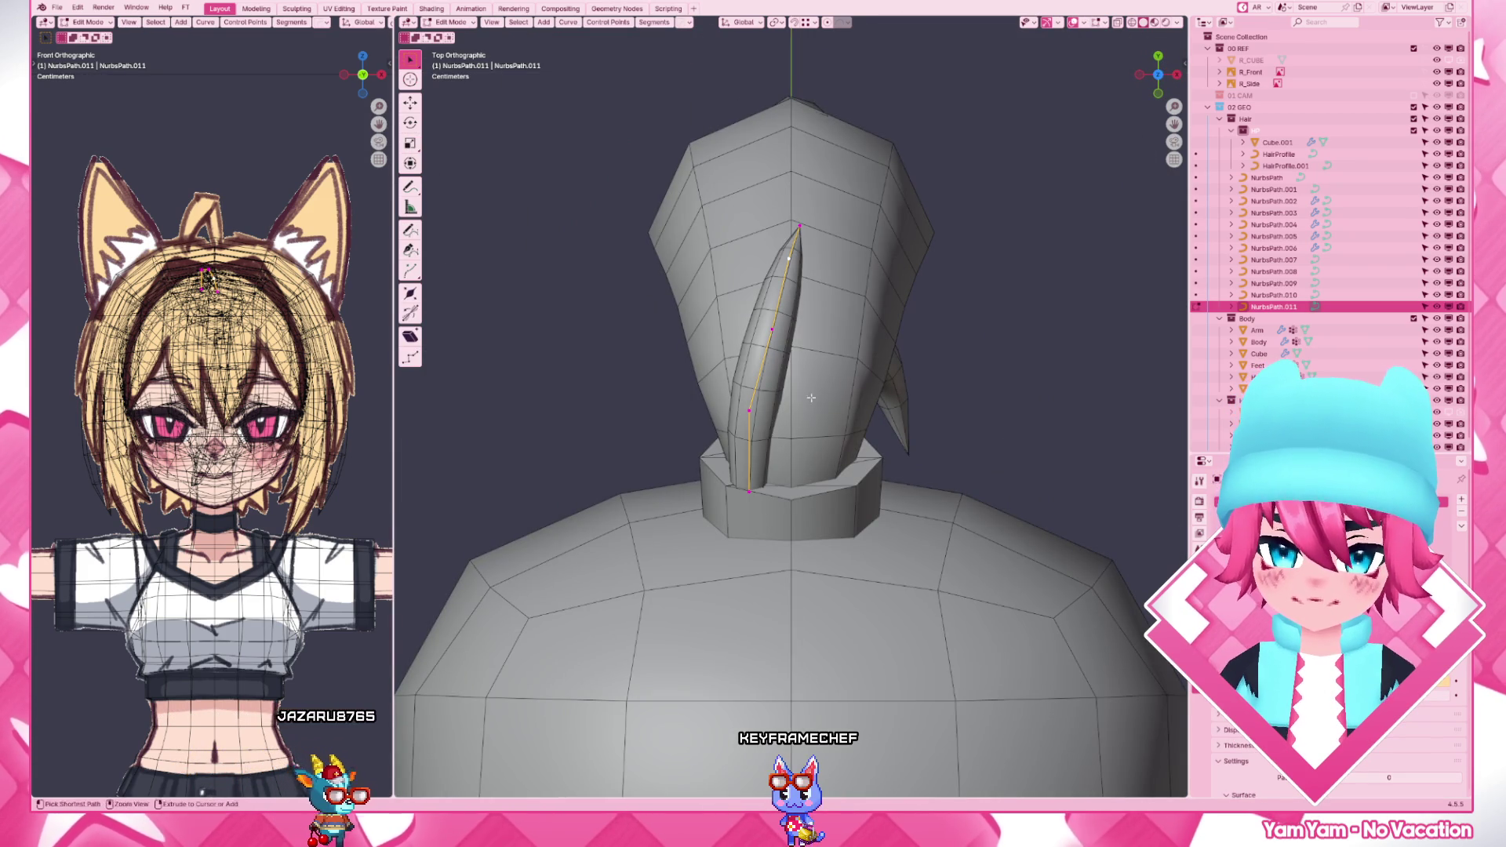
key(e)
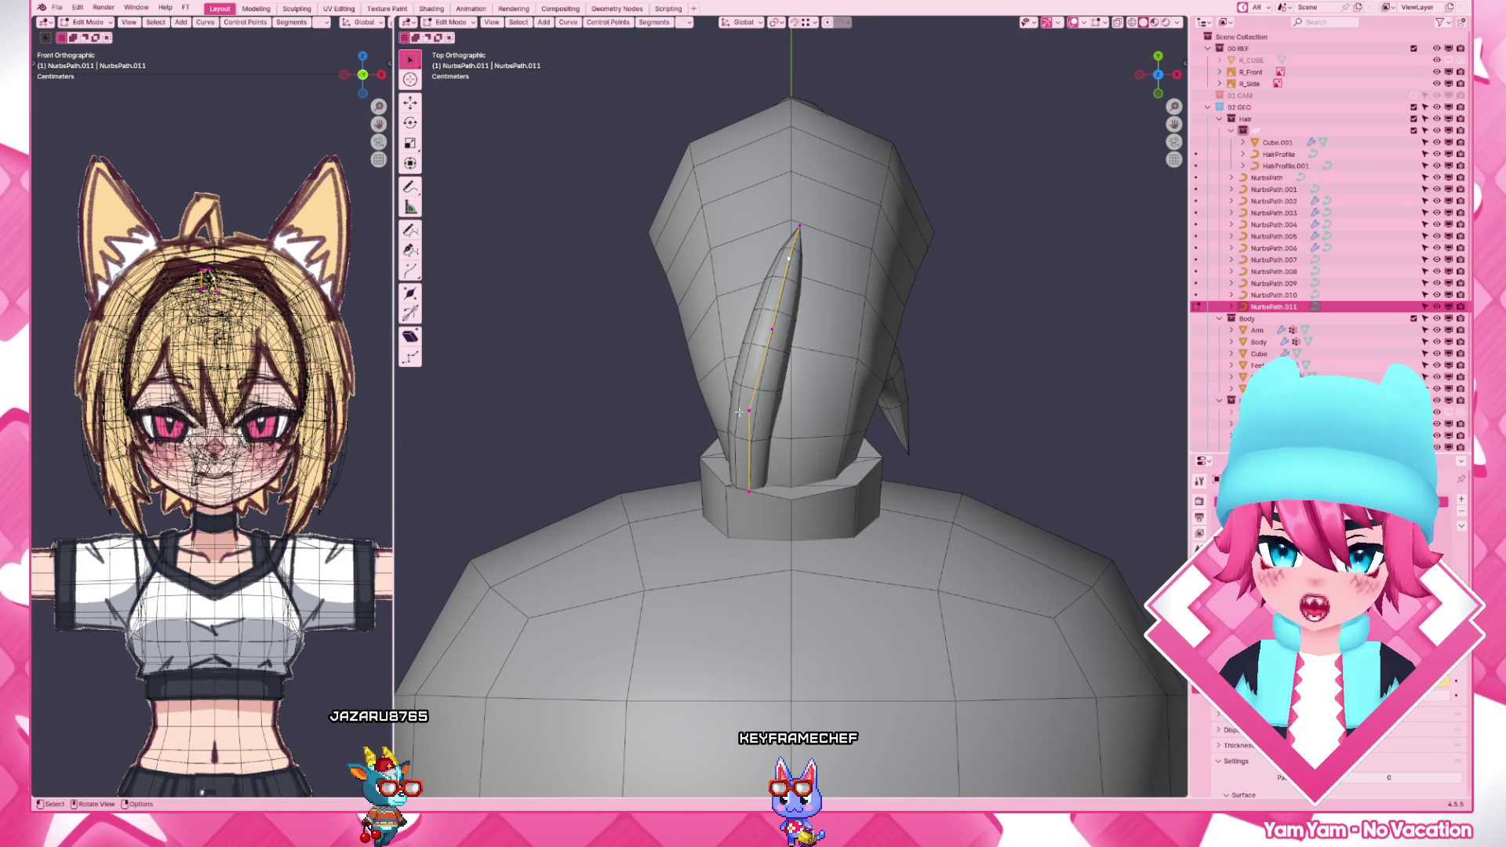
click(872, 369)
key(g)
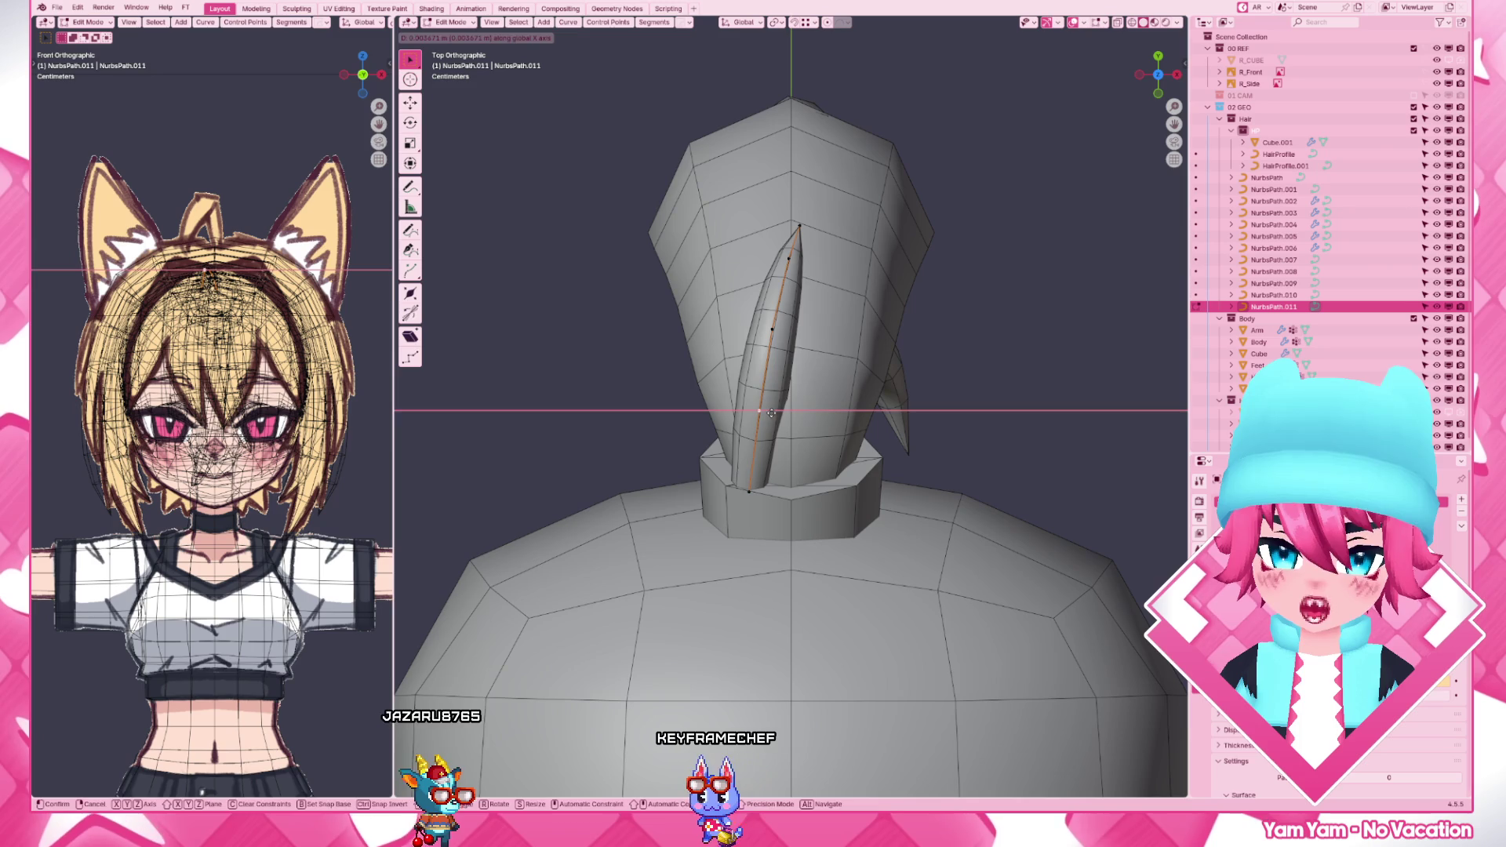
drag(775, 413, 781, 344)
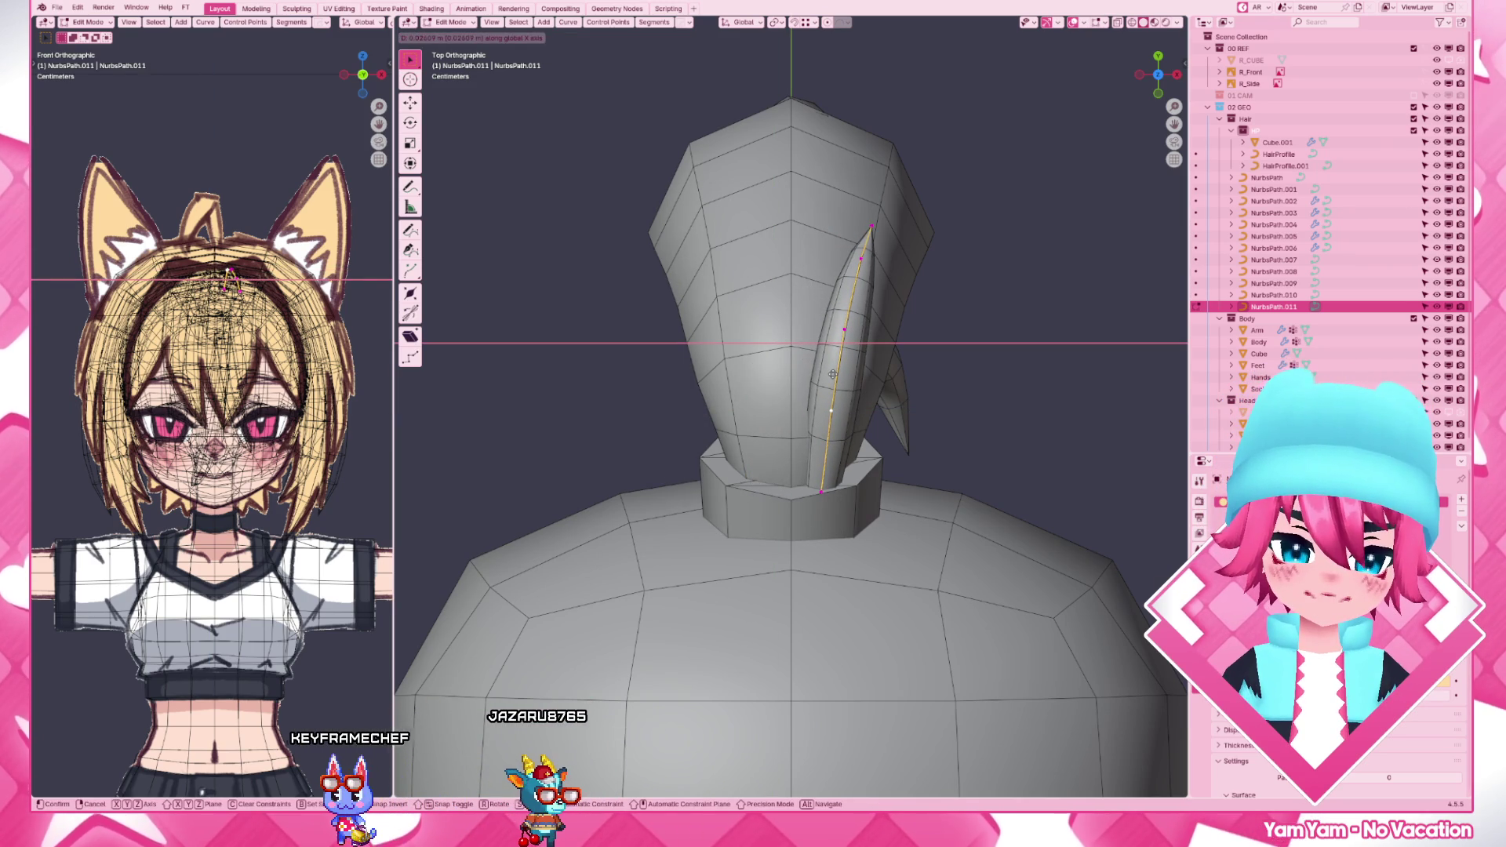
click(823, 374)
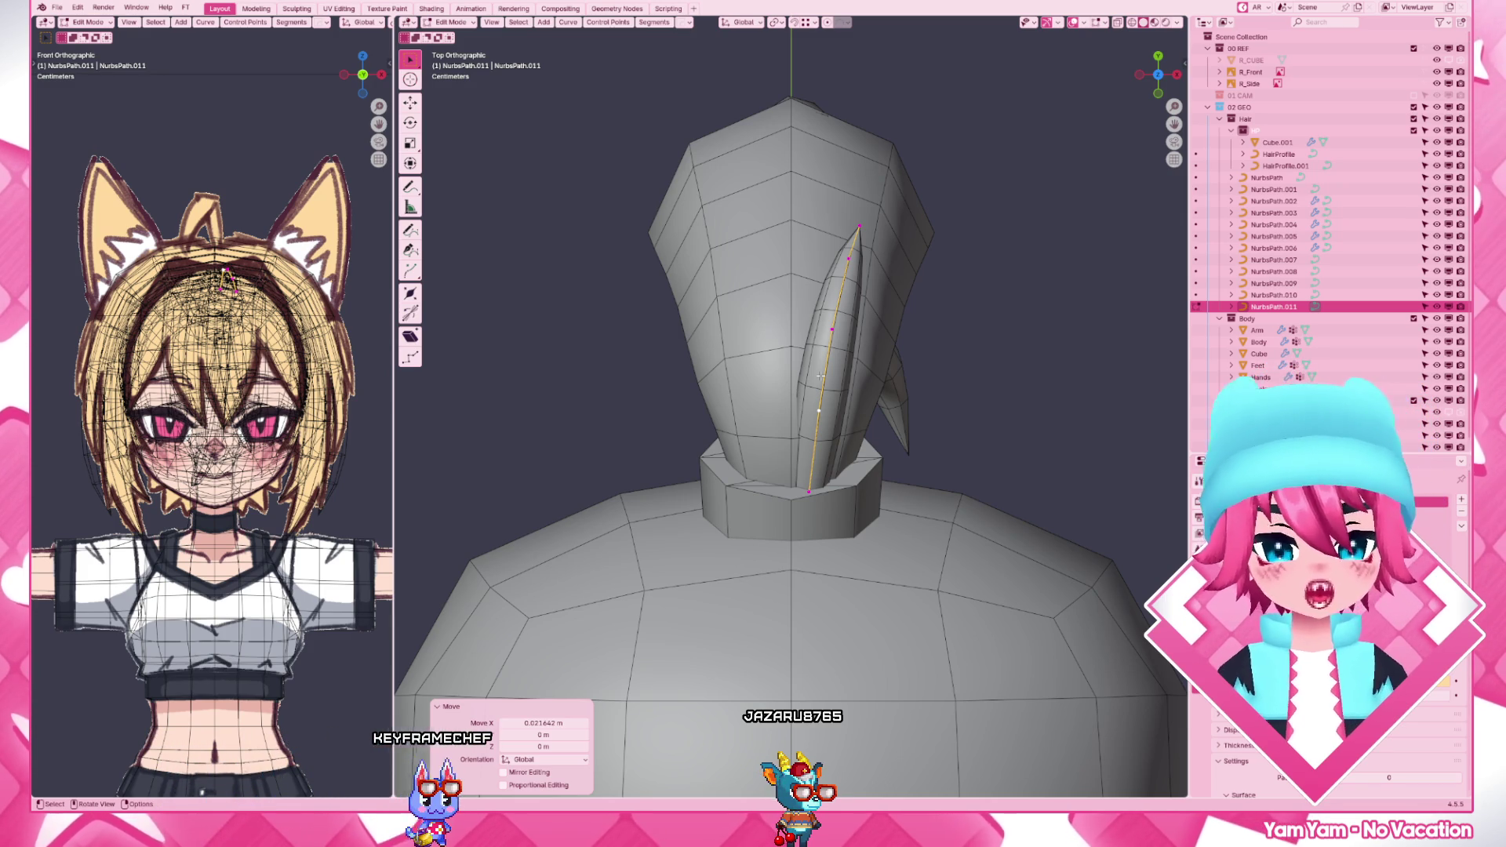
mouse_move(820, 374)
middle_down()
mouse_move(647, 403)
mouse_move(812, 514)
mouse_move(935, 480)
mouse_move(911, 584)
middle_up()
click(869, 508)
key(g)
key(z)
click(936, 480)
- From top view, slide the strand's tip point along X with soft falloff, then finish curve editing
key(KP_7)
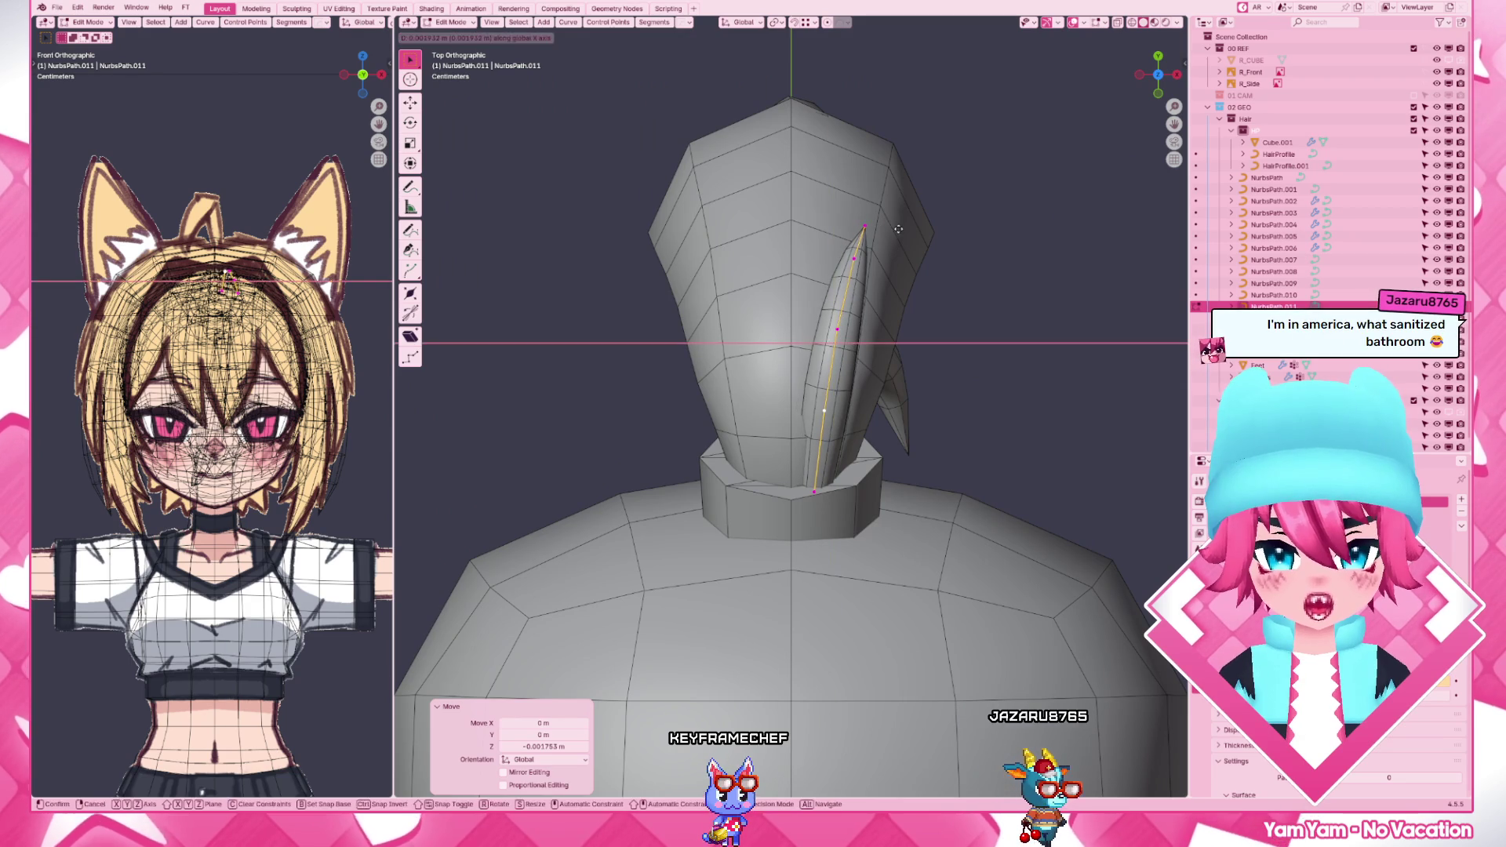
click(868, 219)
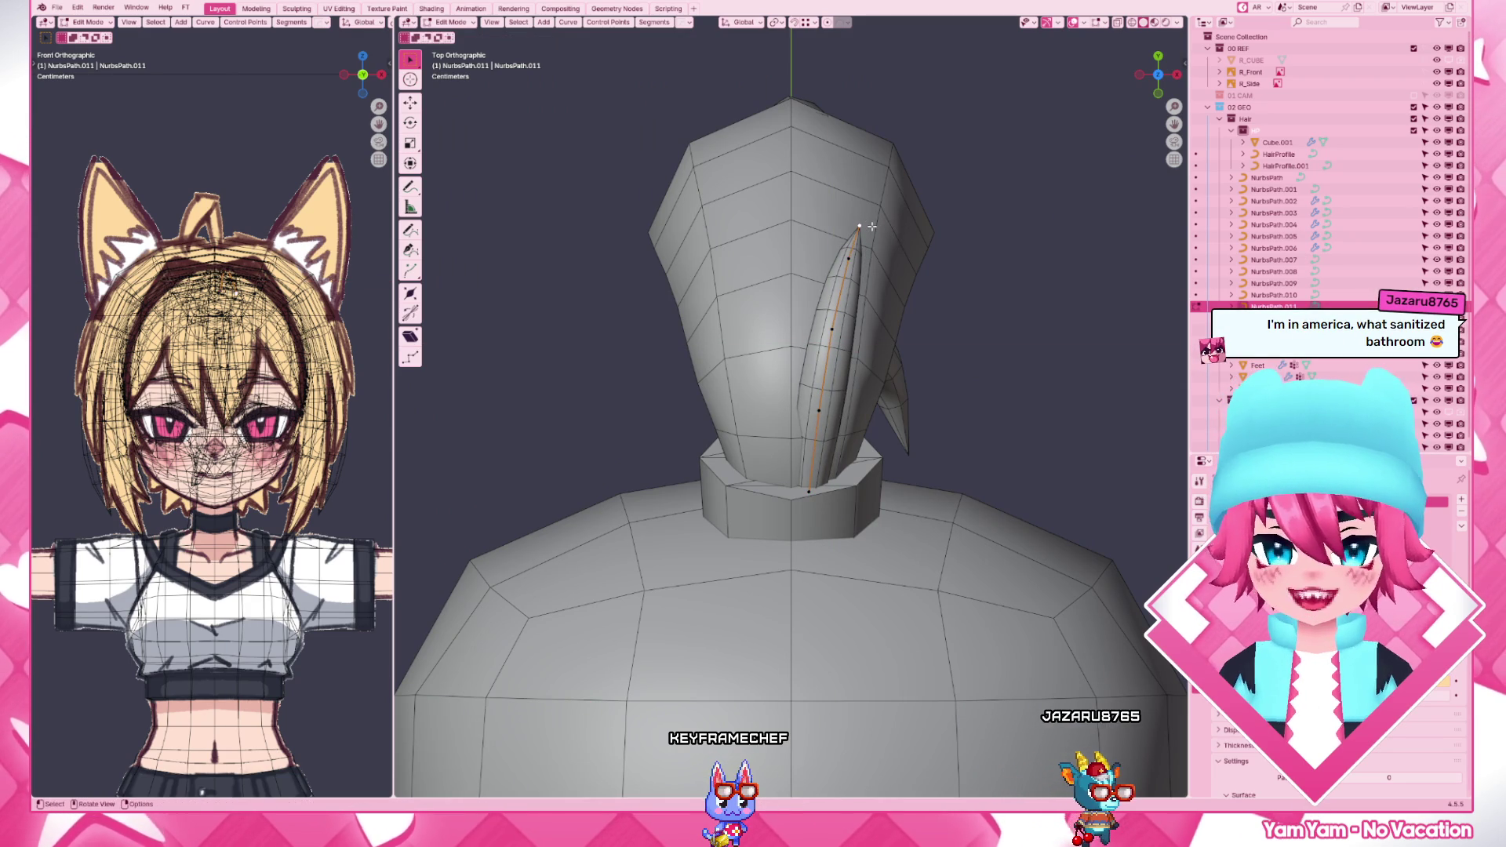
key(g)
key(x)
click(878, 228)
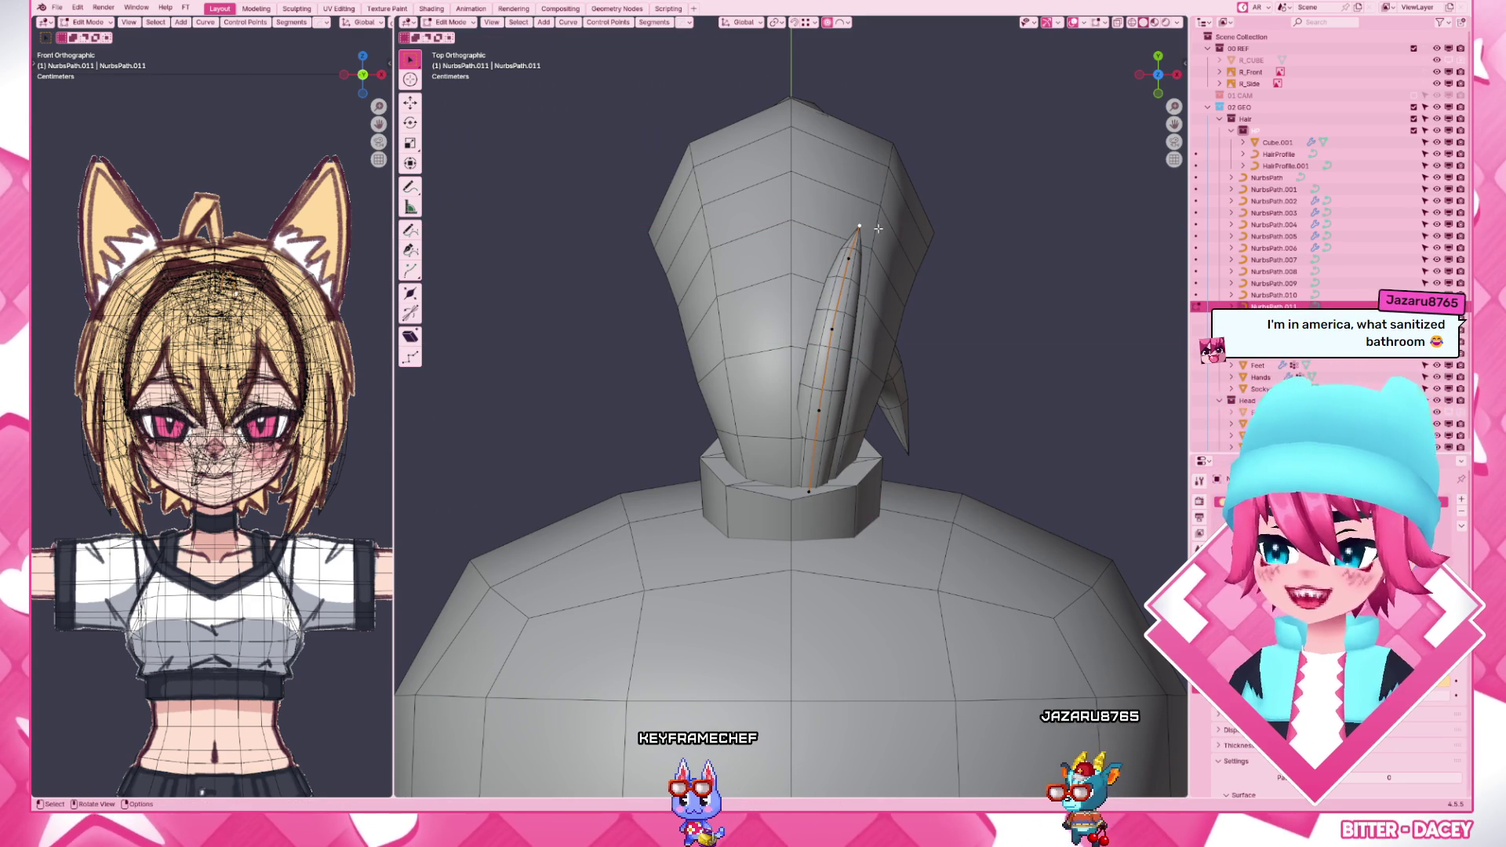
key(g)
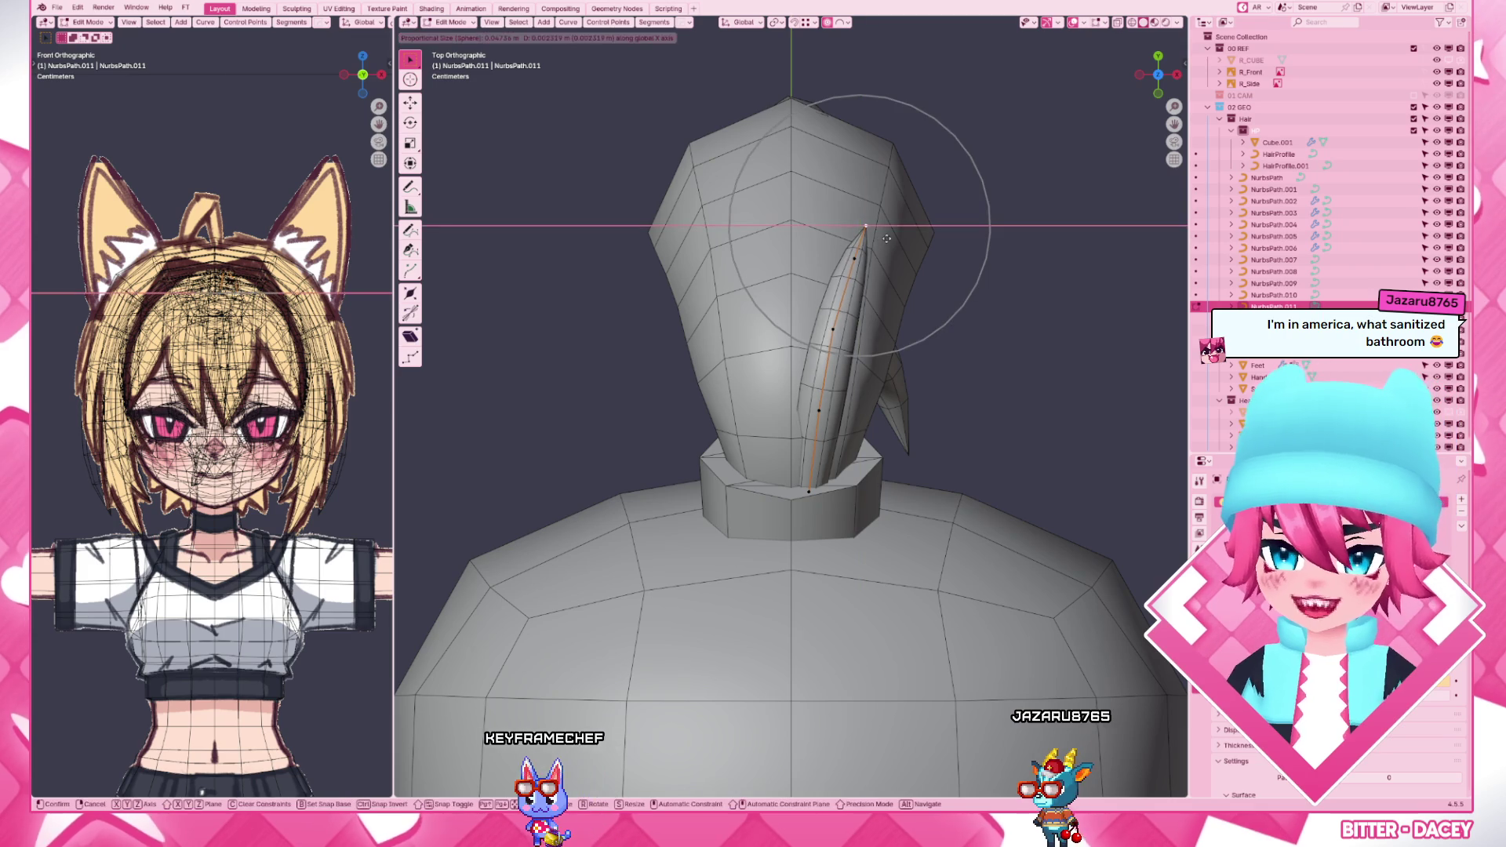
click(848, 324)
key(g)
key(x)
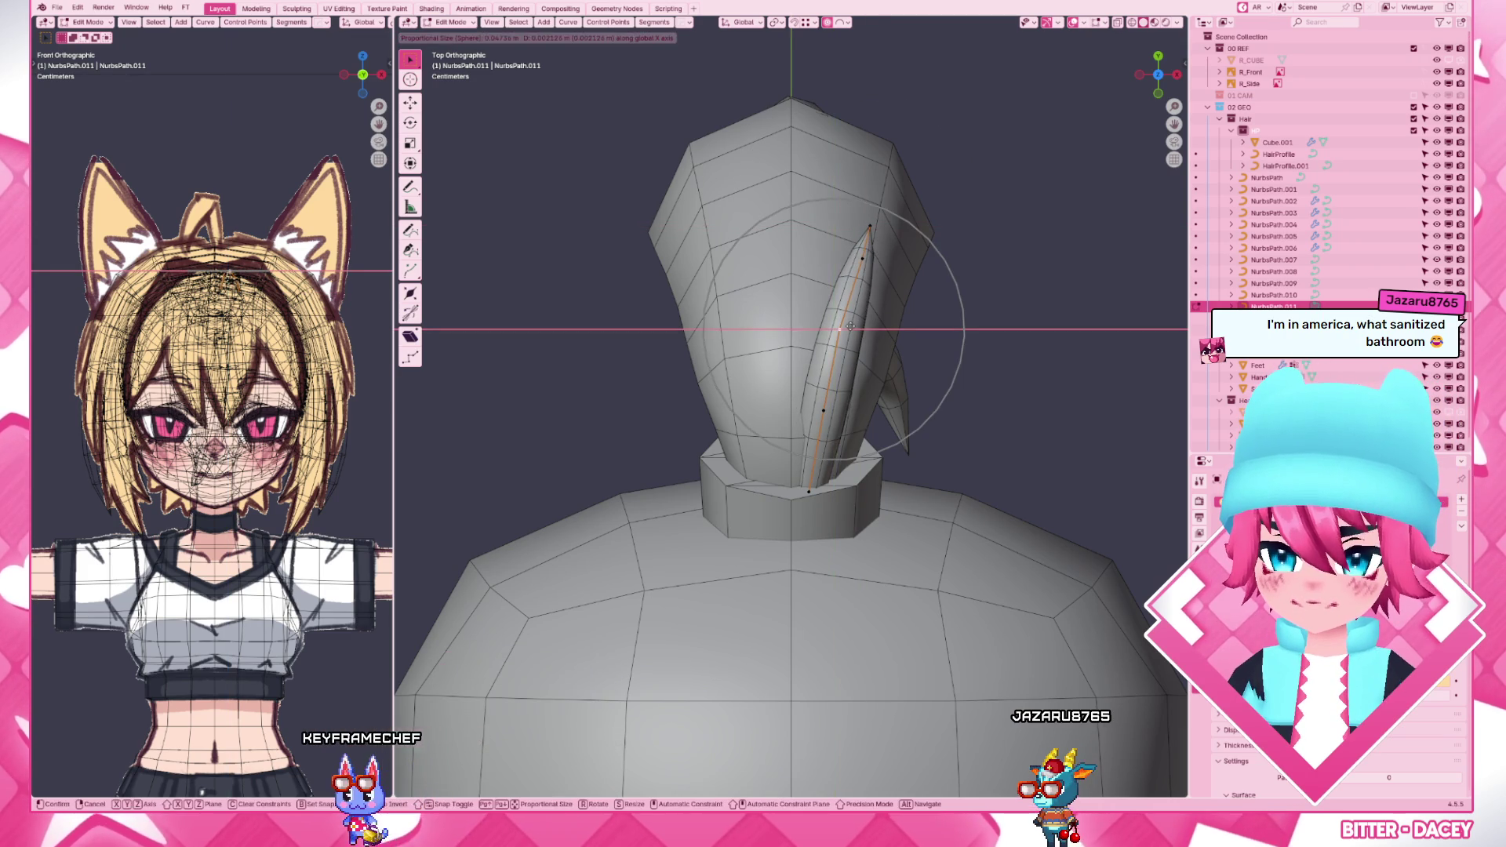
scroll(859, 334, down, 3)
click(859, 335)
key(Tab)
- Duplicate the strand as NurbsPath.012, slide it along X beside the first and tilt it onto the head
key(shift+d)
key(Escape)
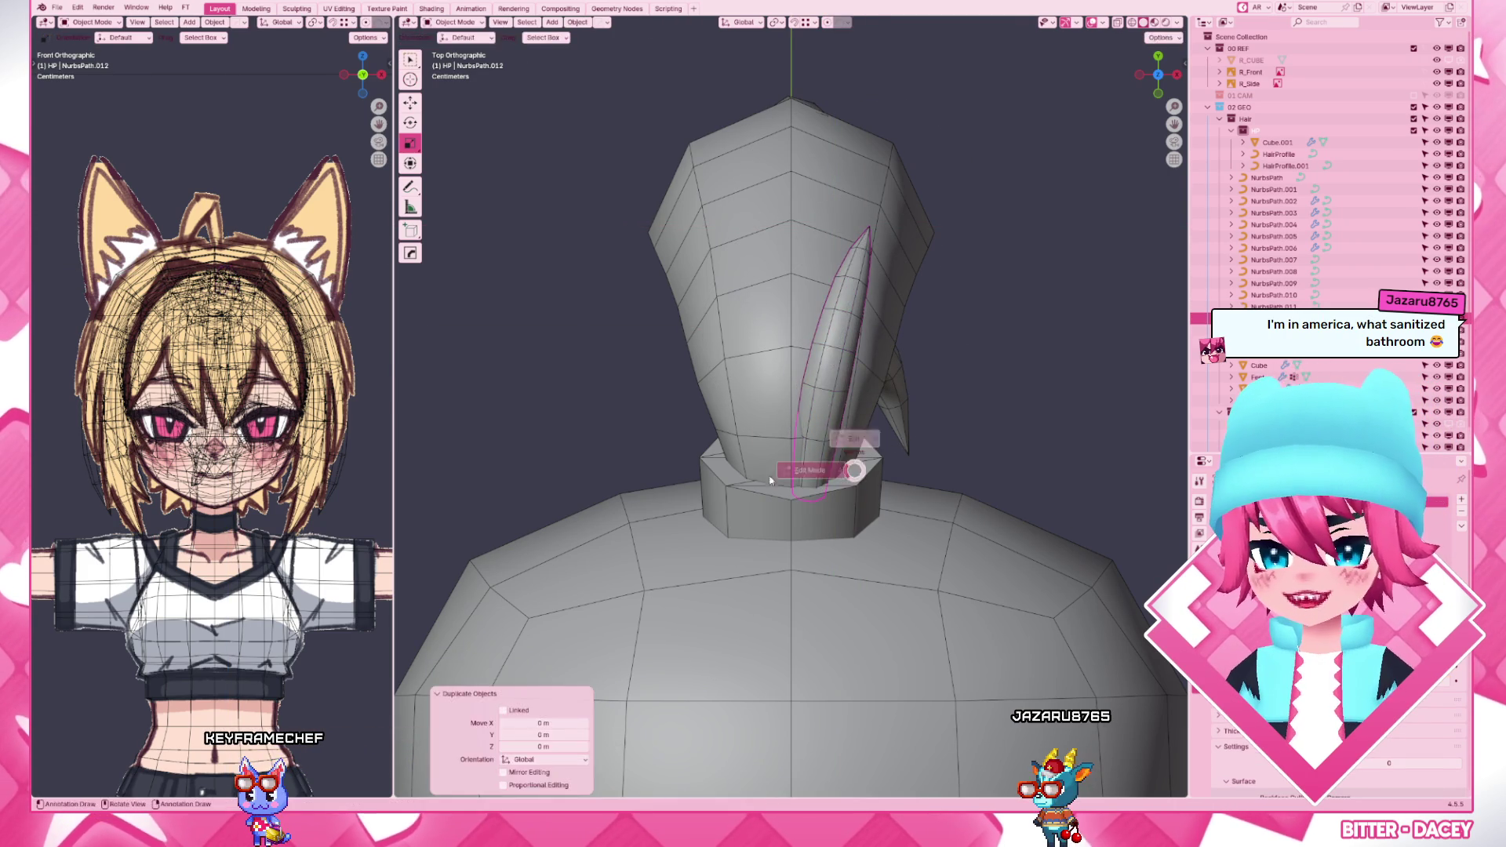
key(Tab)
key(g)
key(x)
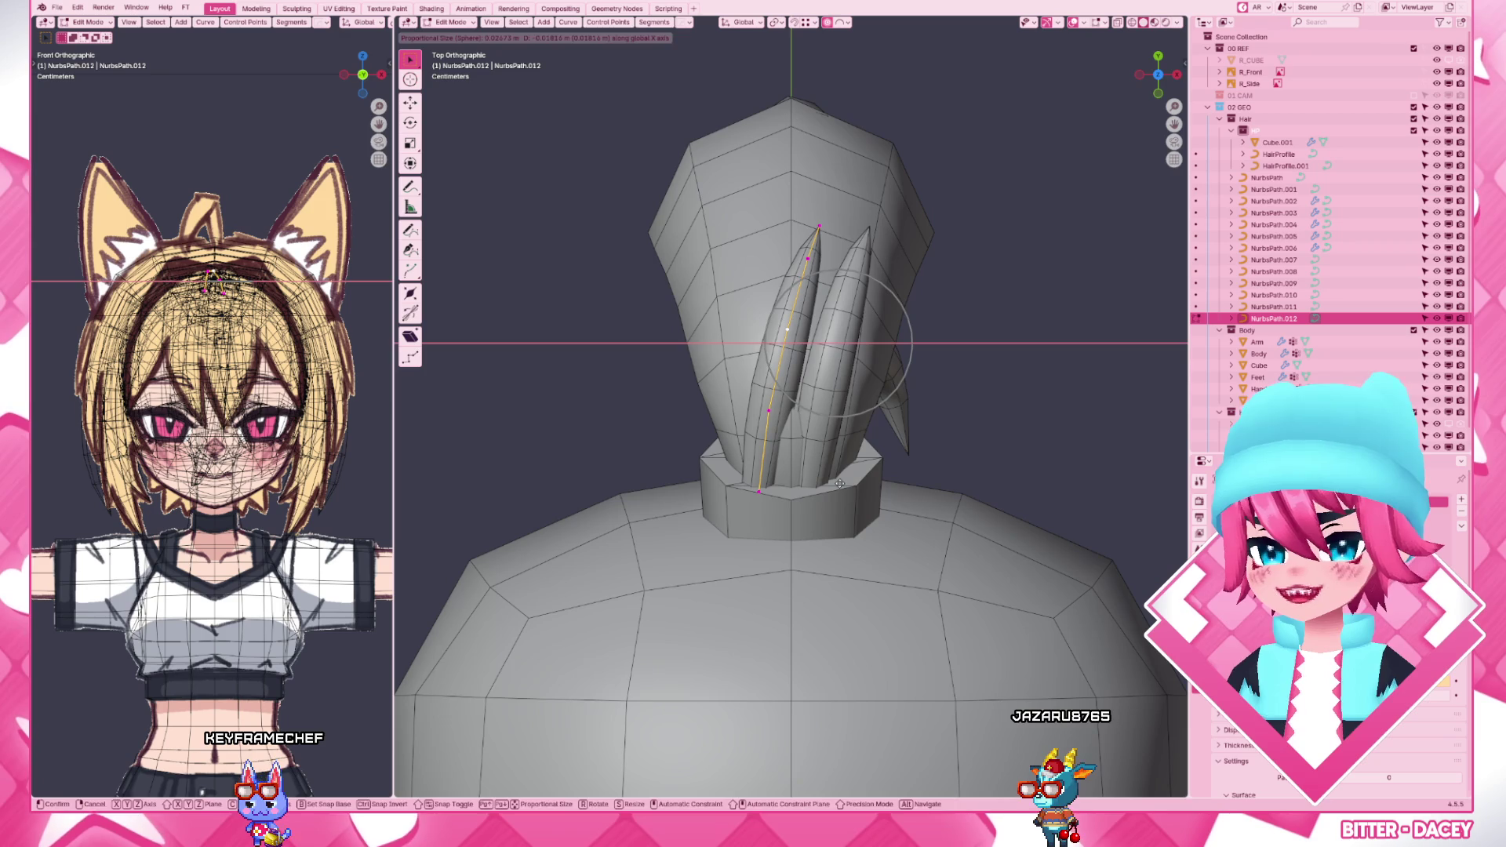
click(838, 483)
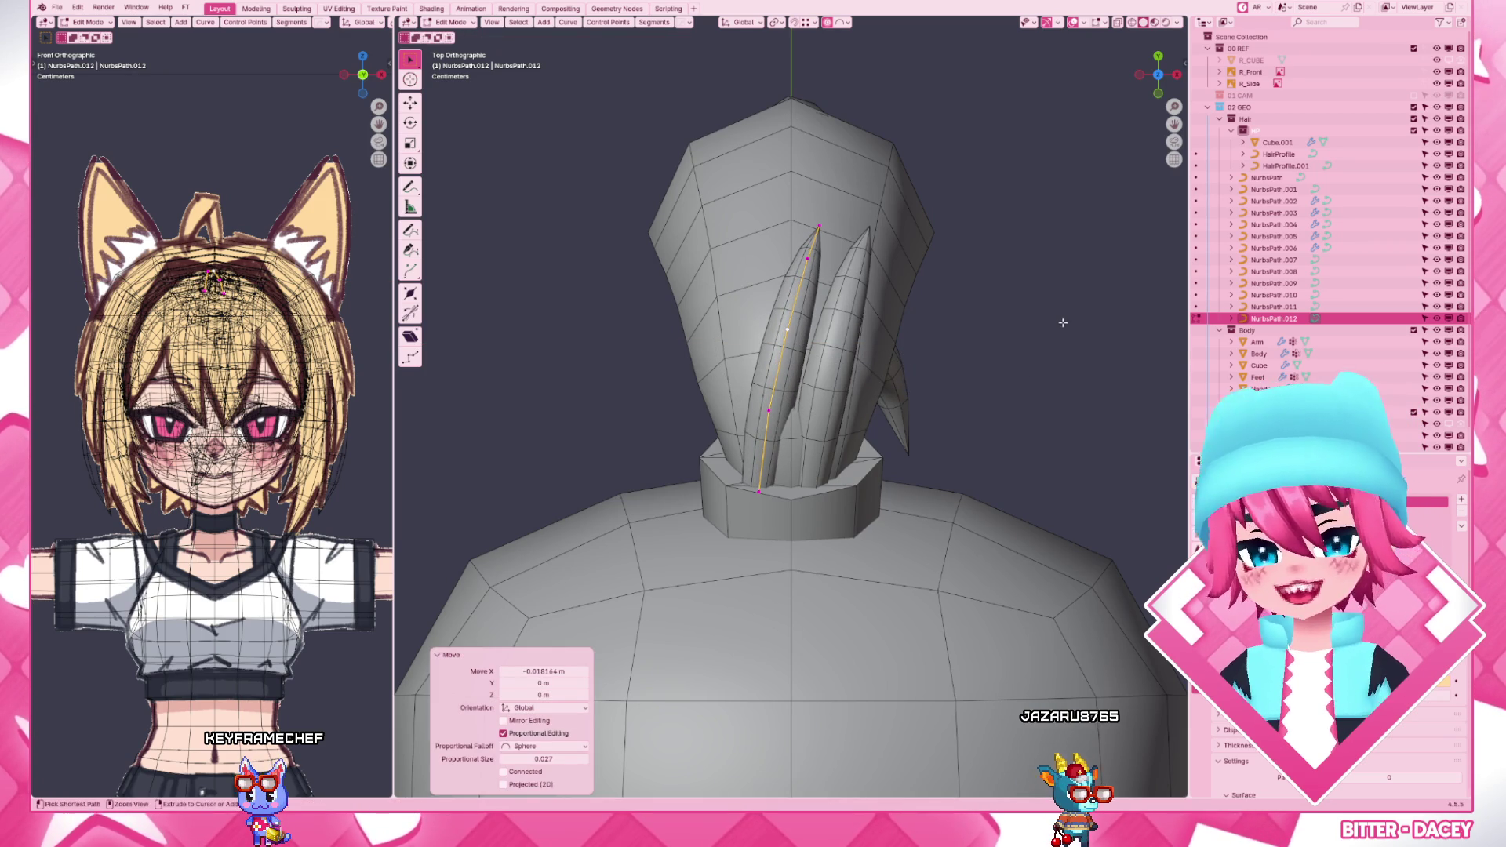
key(r)
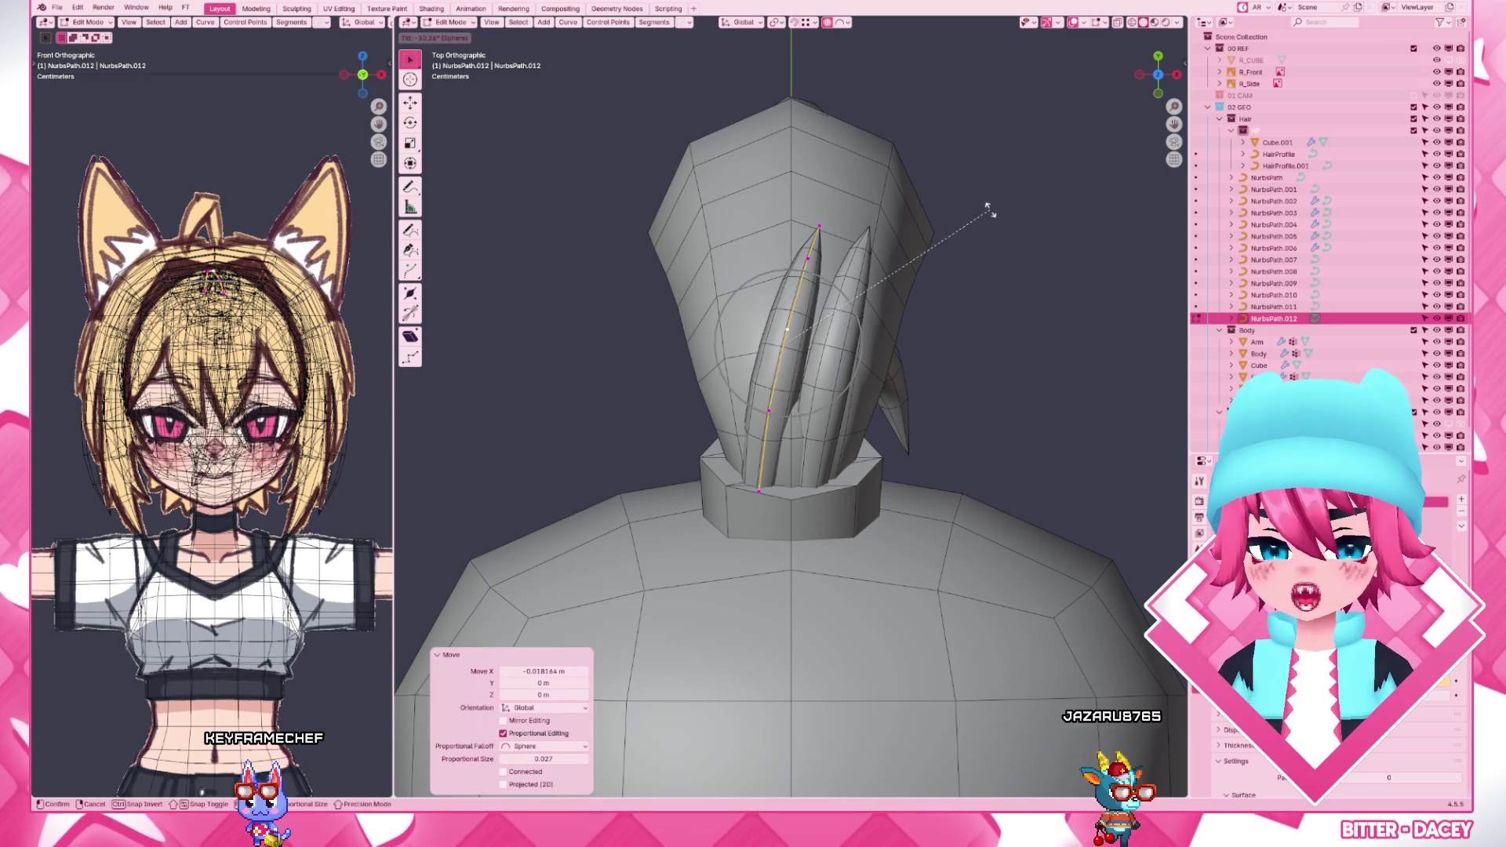
click(990, 209)
- Orbit to check the two strands from below and the side, returning to an orthographic view
mouse_move(895, 353)
middle_down()
mouse_move(668, 377)
mouse_move(699, 335)
middle_up()
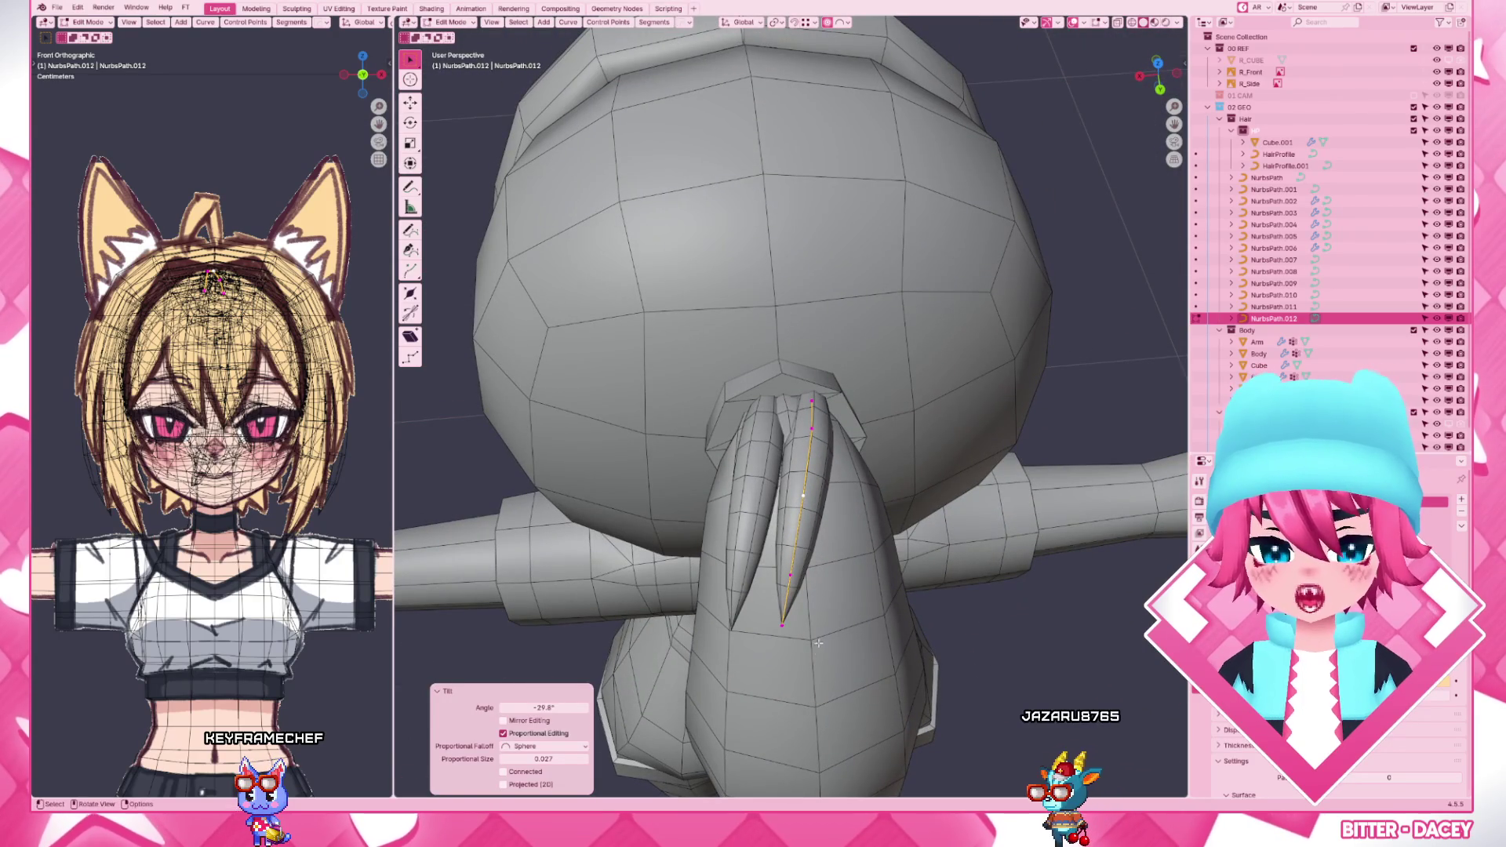
click(818, 652)
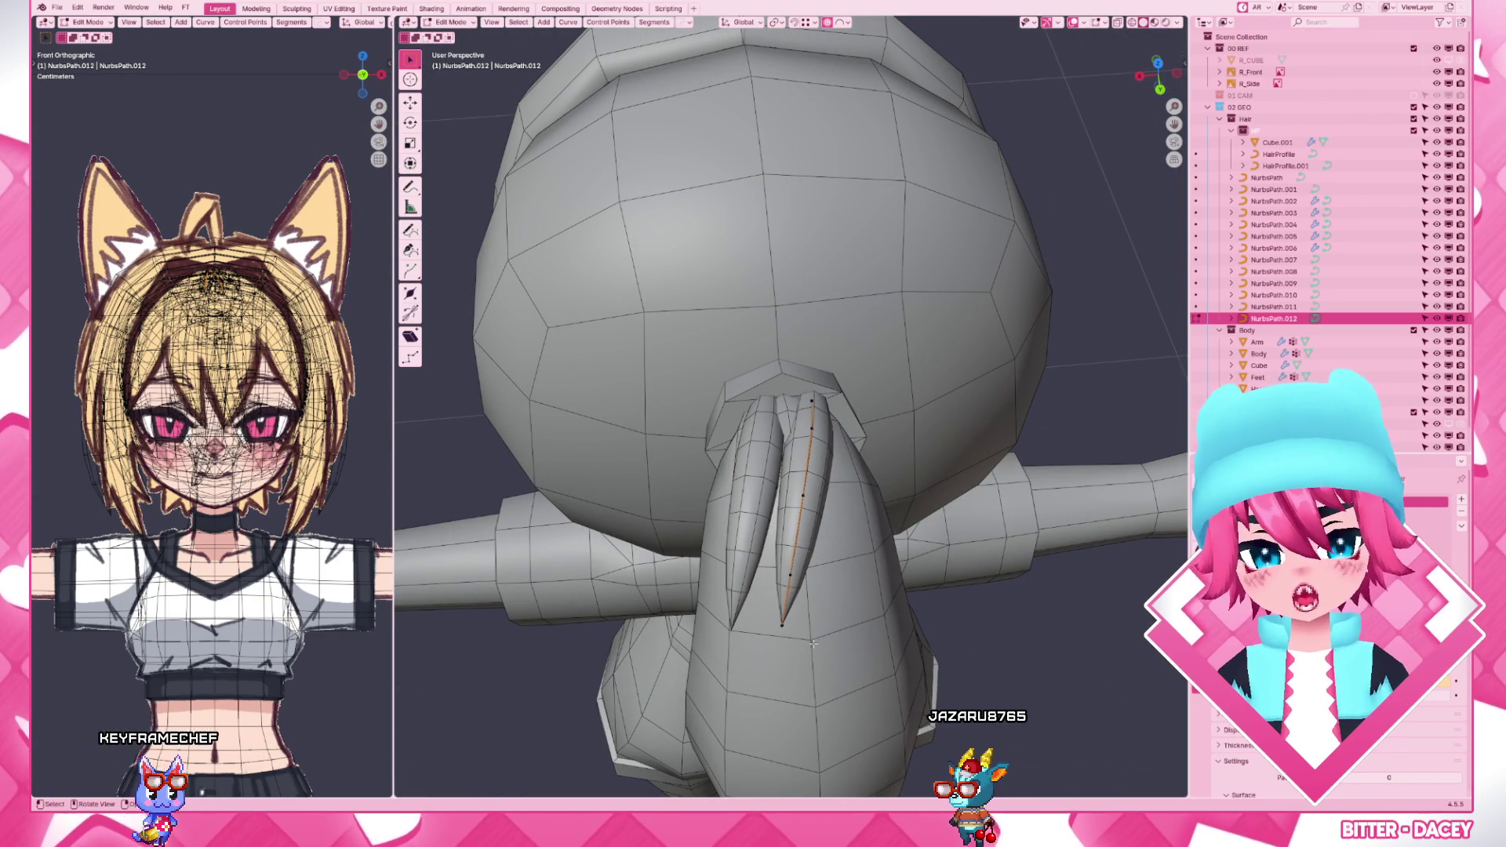
middle_drag(817, 636, 845, 586)
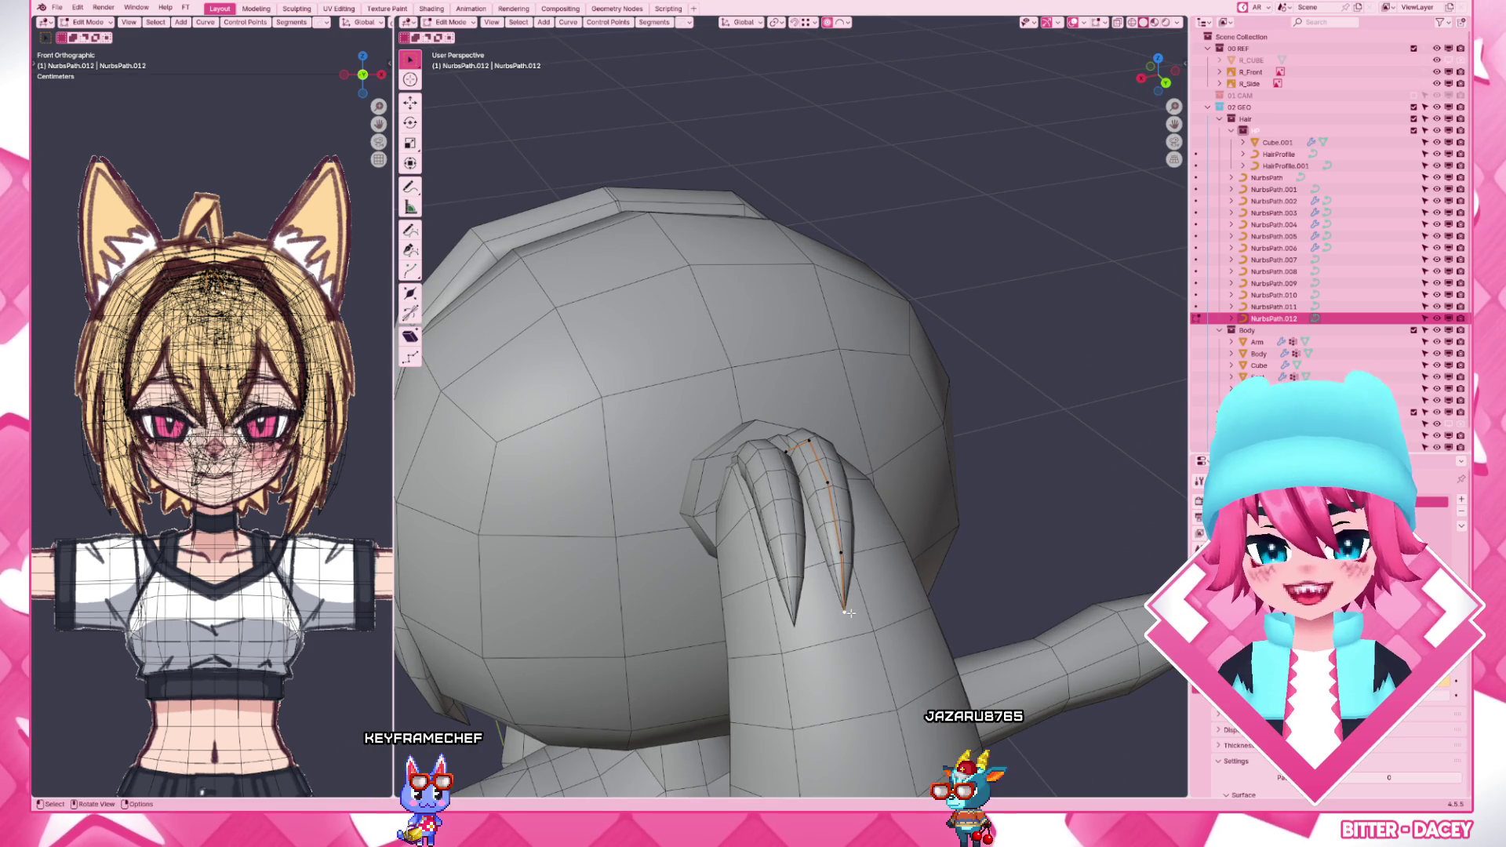
key(ctrl+KP_1)
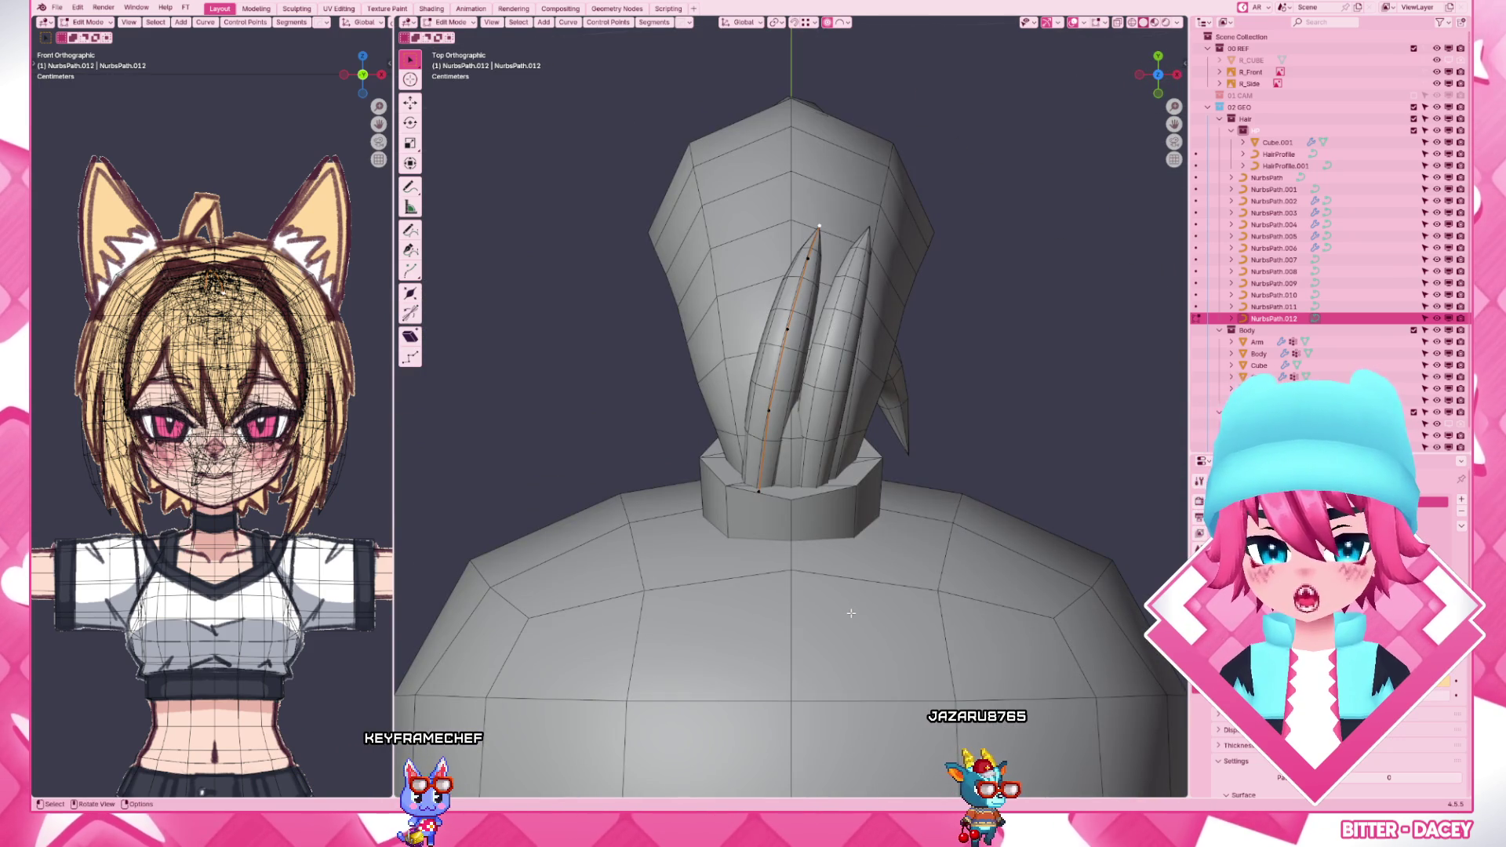
- Move, rotate and tilt the new strand's tip points so its upper end curves toward the first strand
key(g)
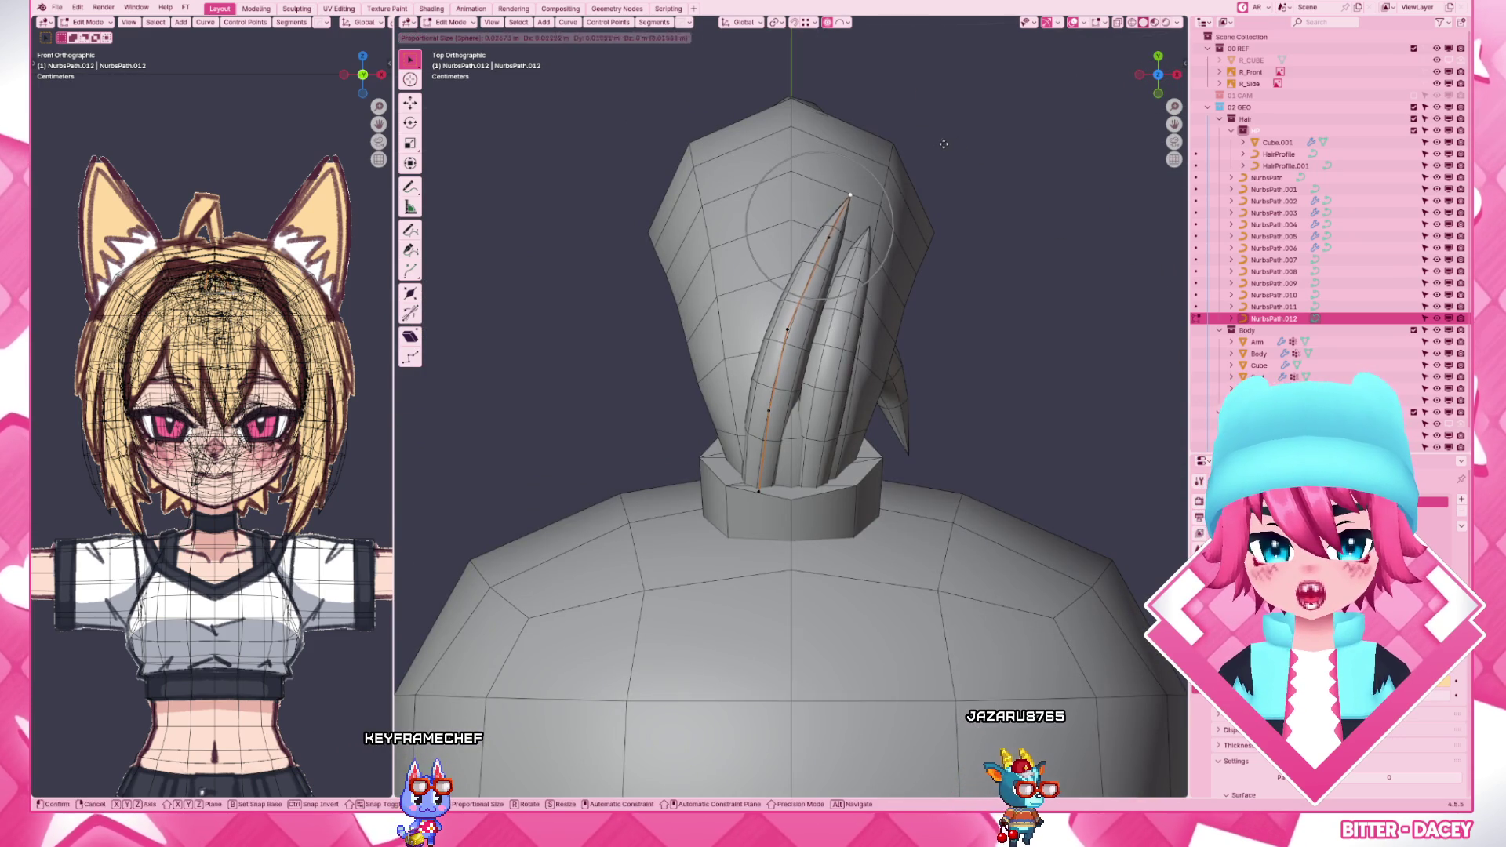
click(943, 146)
key(r)
click(970, 197)
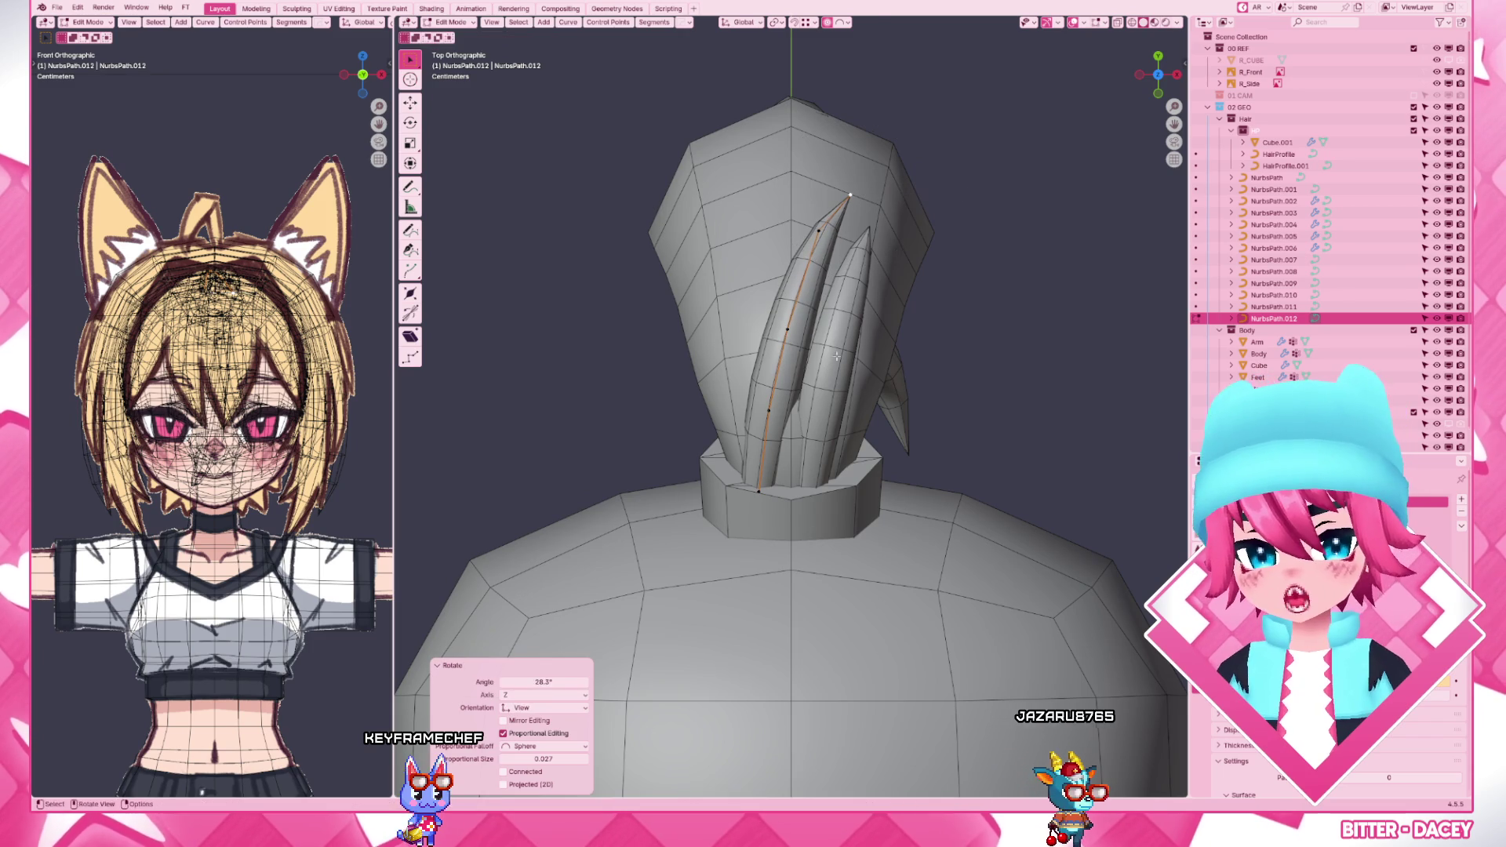
key(r)
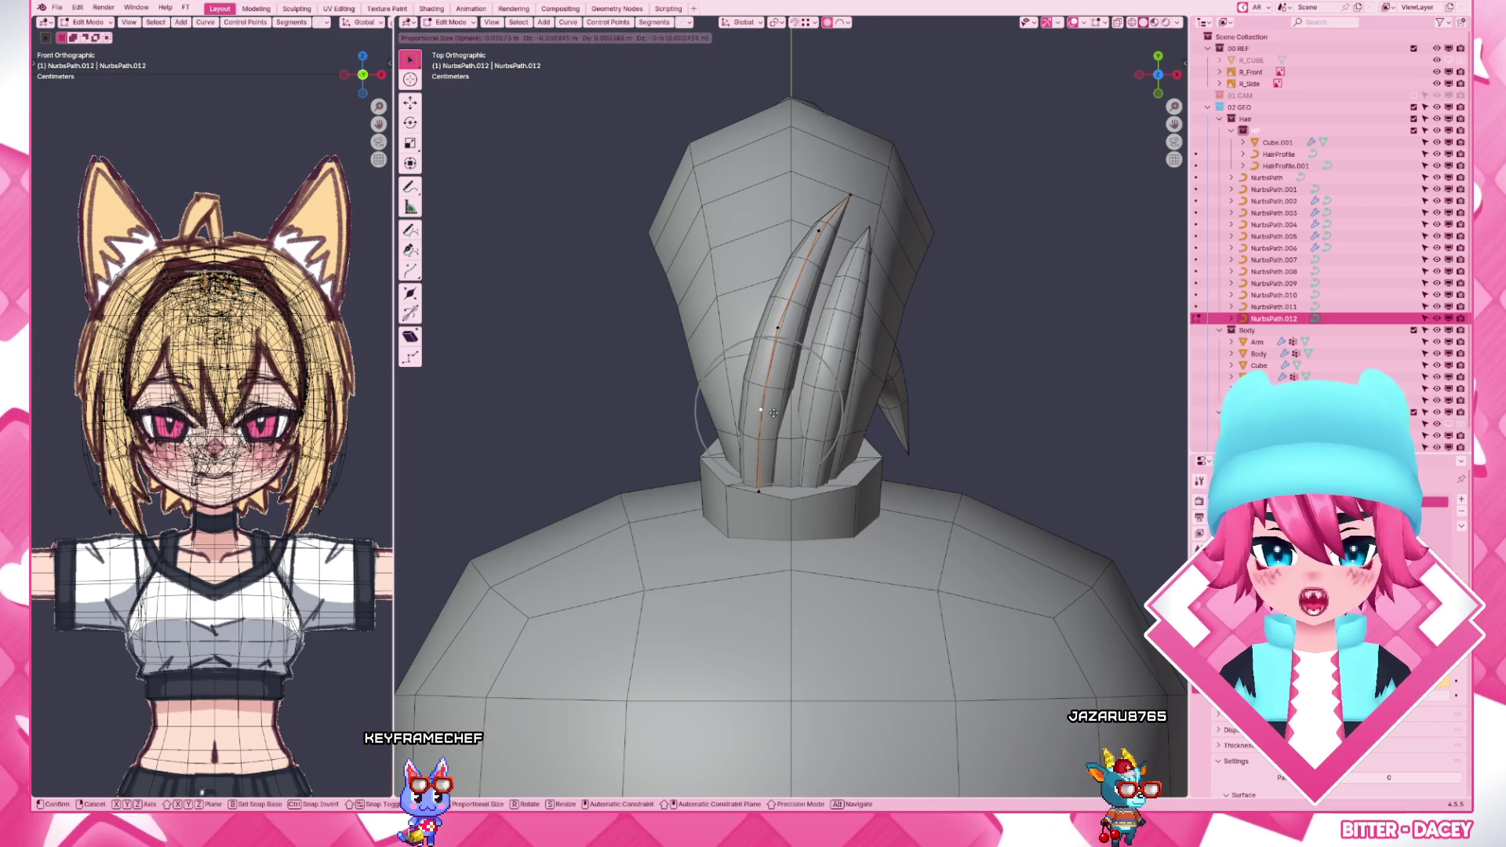
click(971, 257)
- Give the tip points several small moves, some along X, narrowing the strand into a curl
key(g)
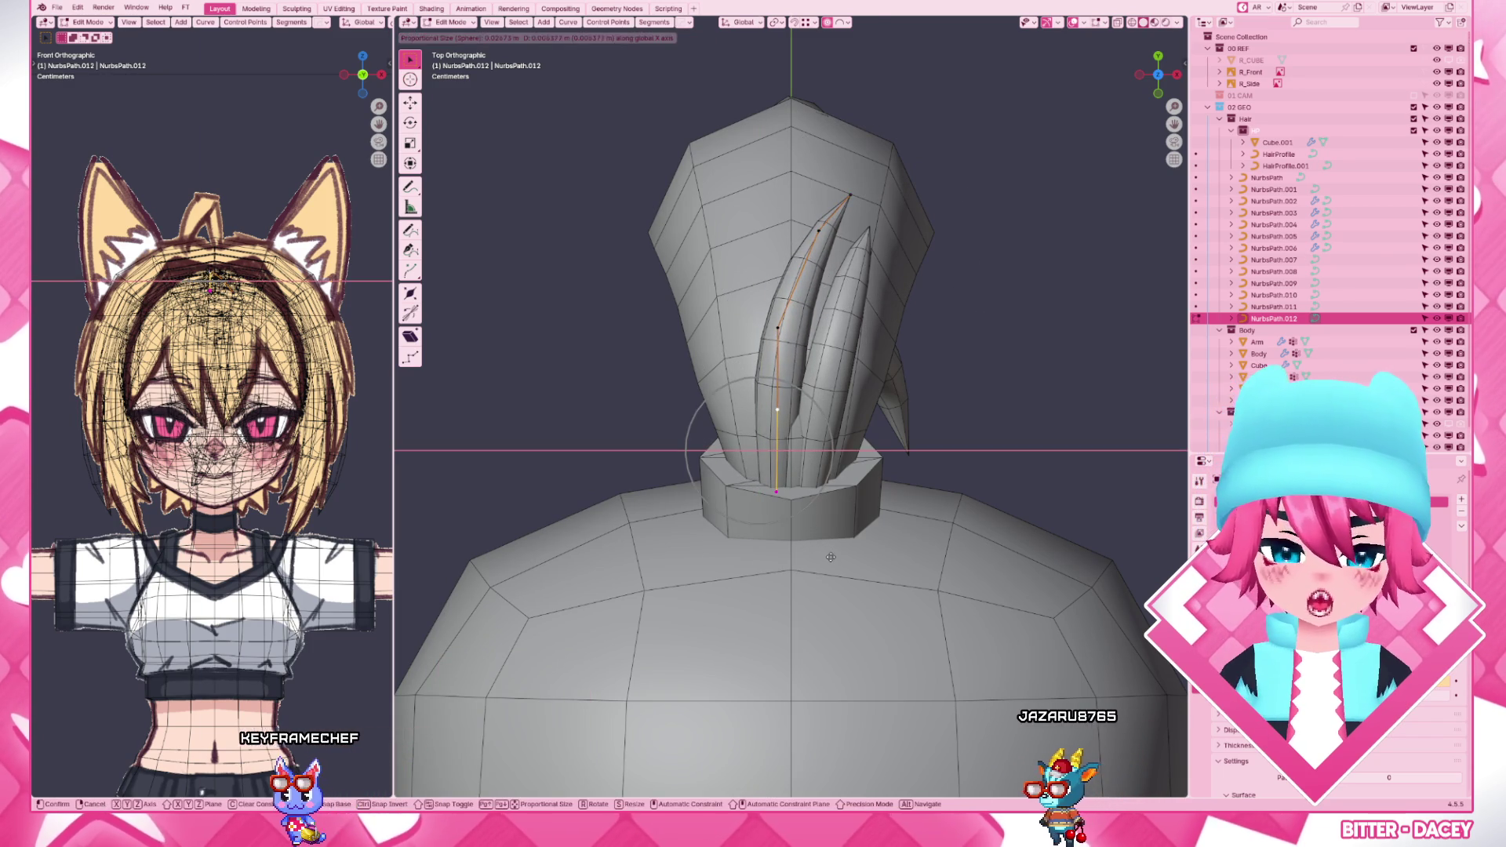
click(751, 216)
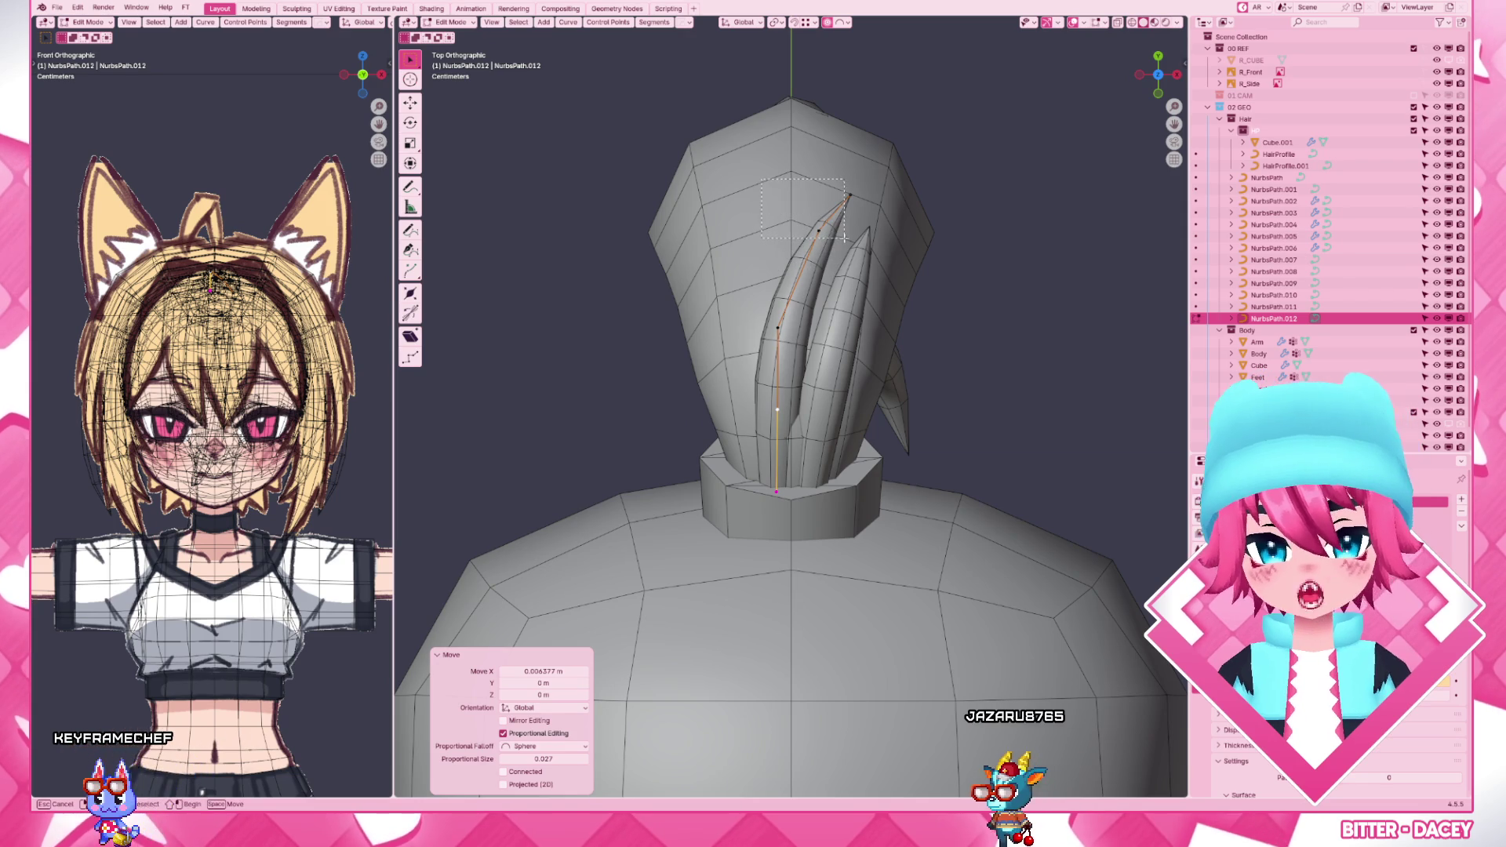
key(g)
key(x)
click(862, 268)
key(g)
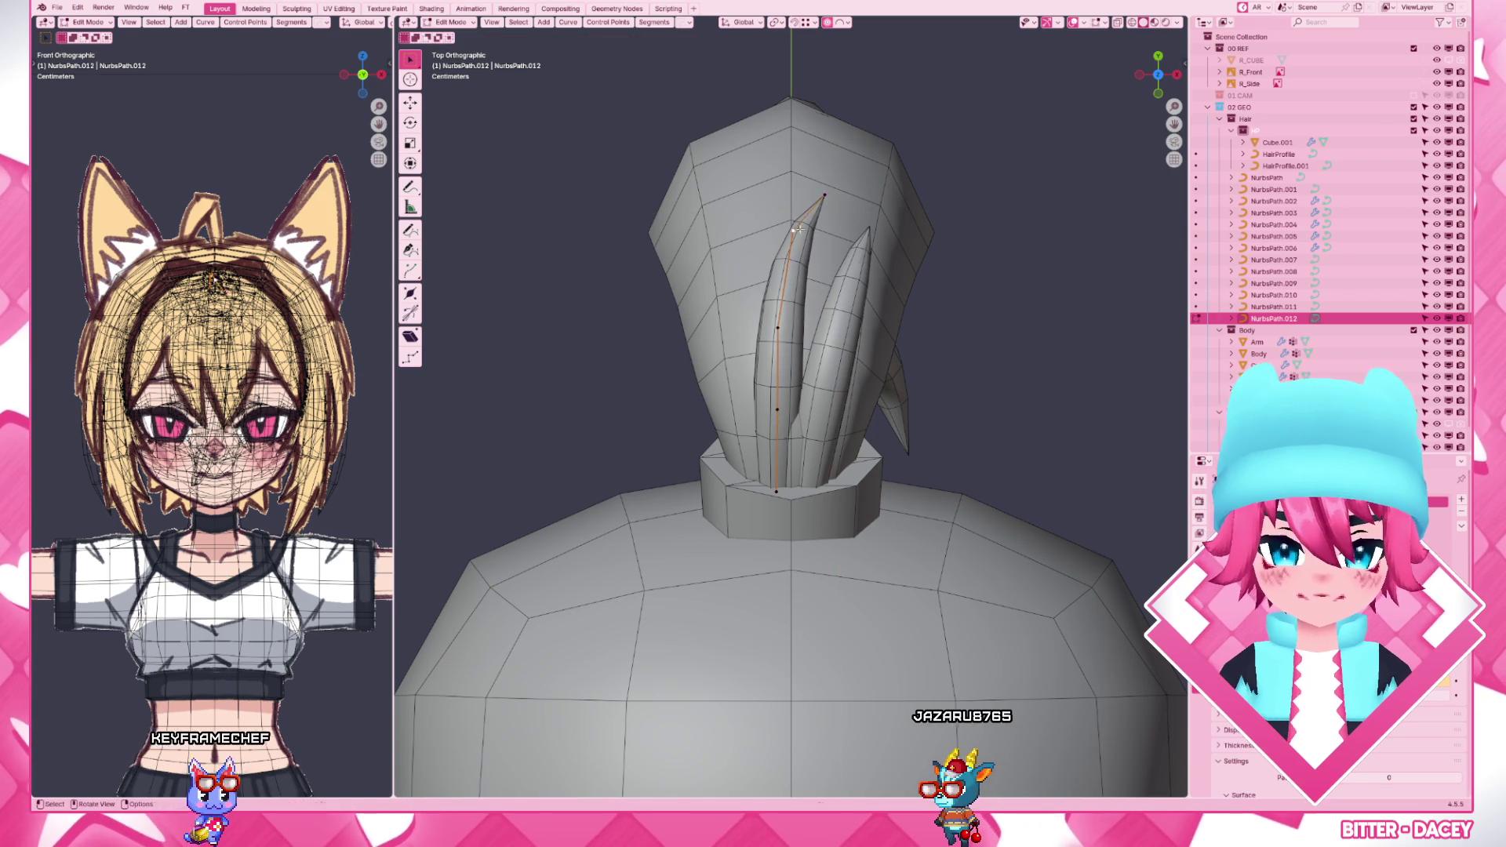
click(804, 248)
key(g)
- Pull NurbsPath.012's tip point down along the ponytail's curl in the right-side view
click(858, 191)
key(KP_3)
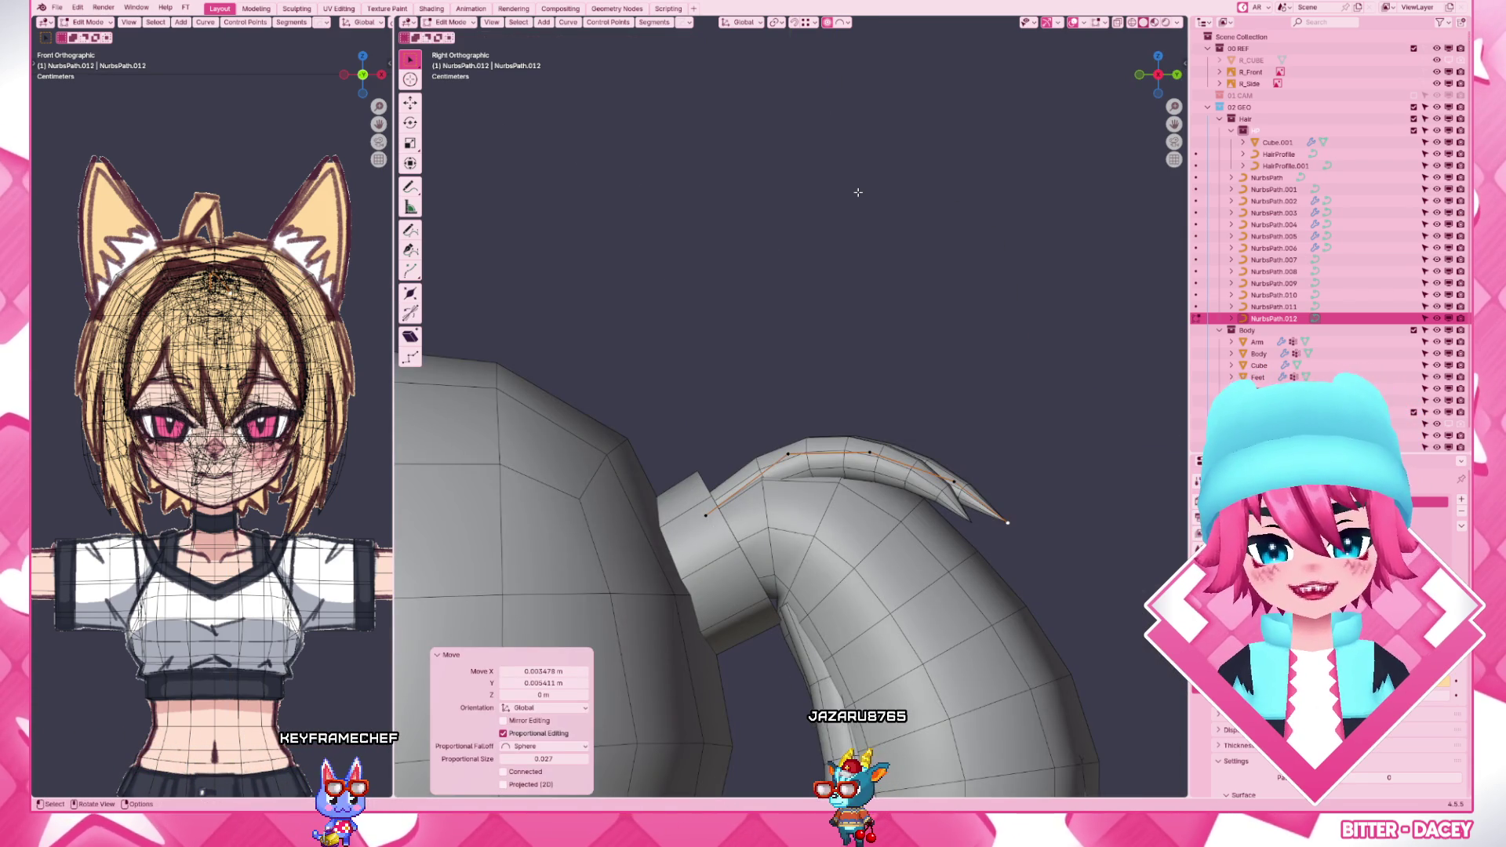
key(g)
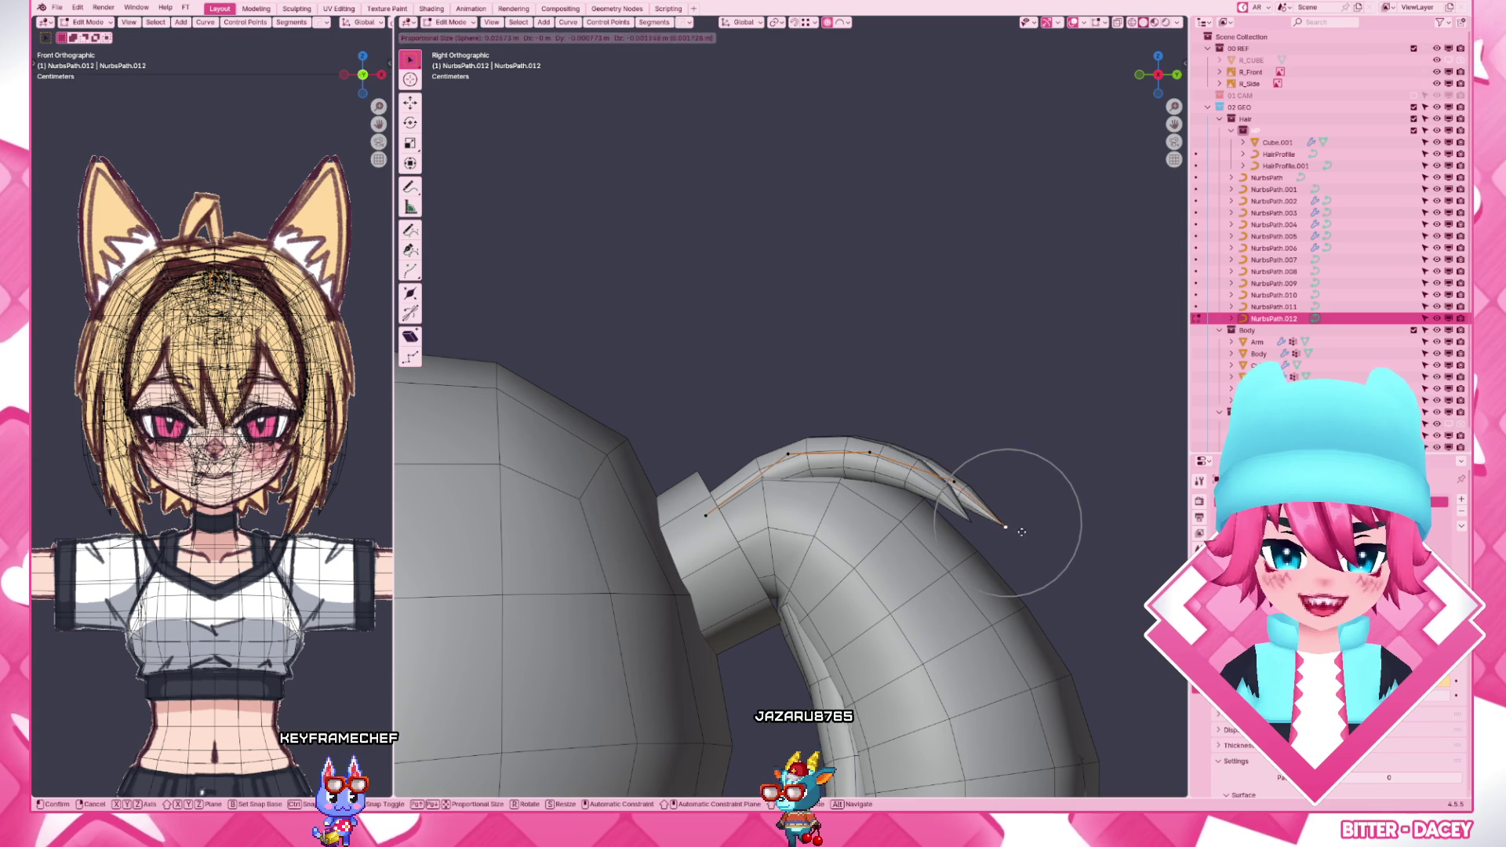
click(1035, 540)
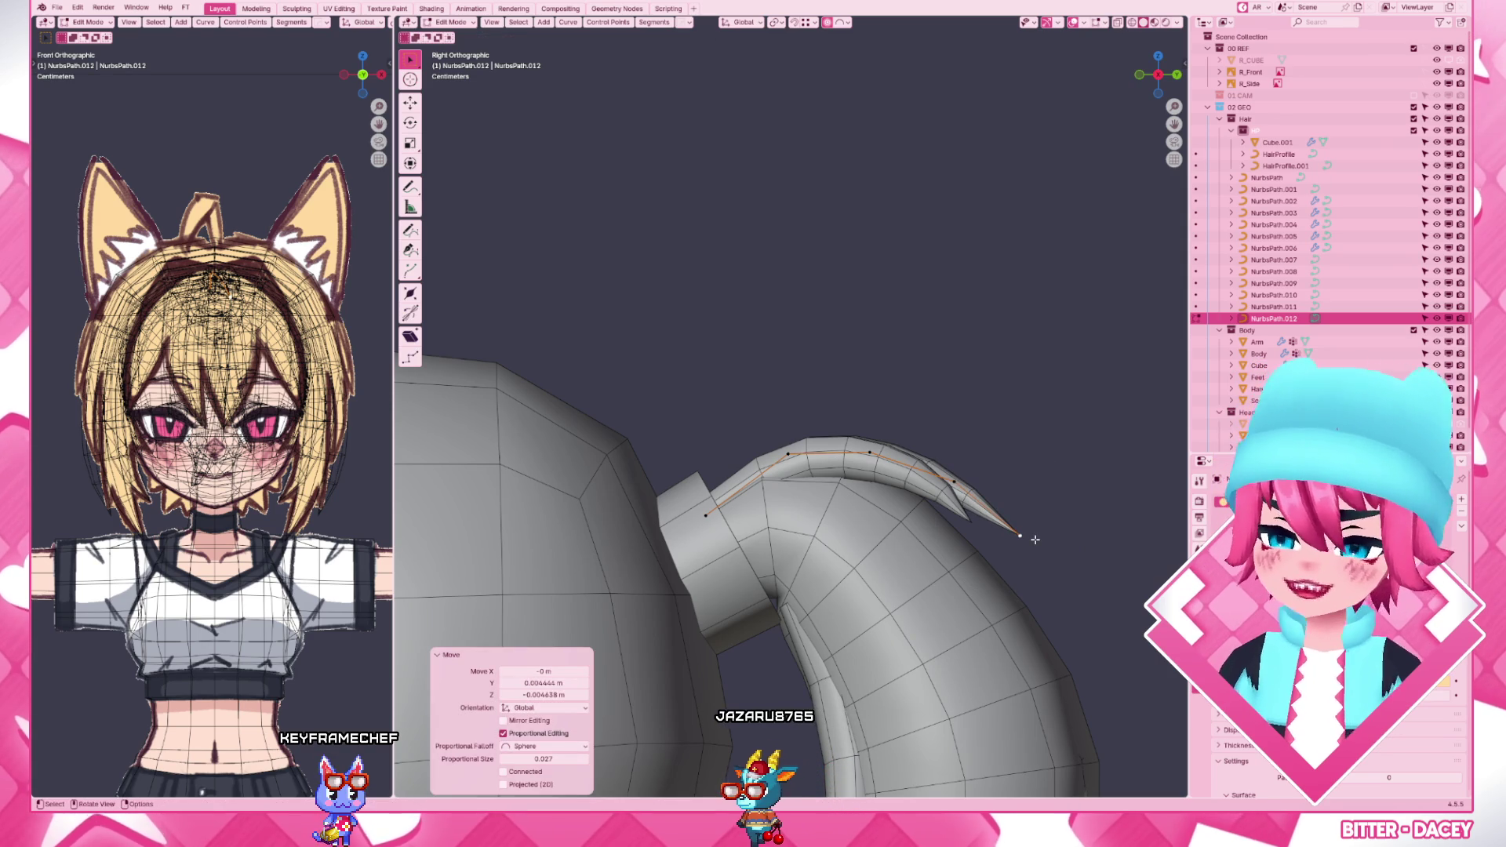
key(g)
click(1030, 527)
key(g)
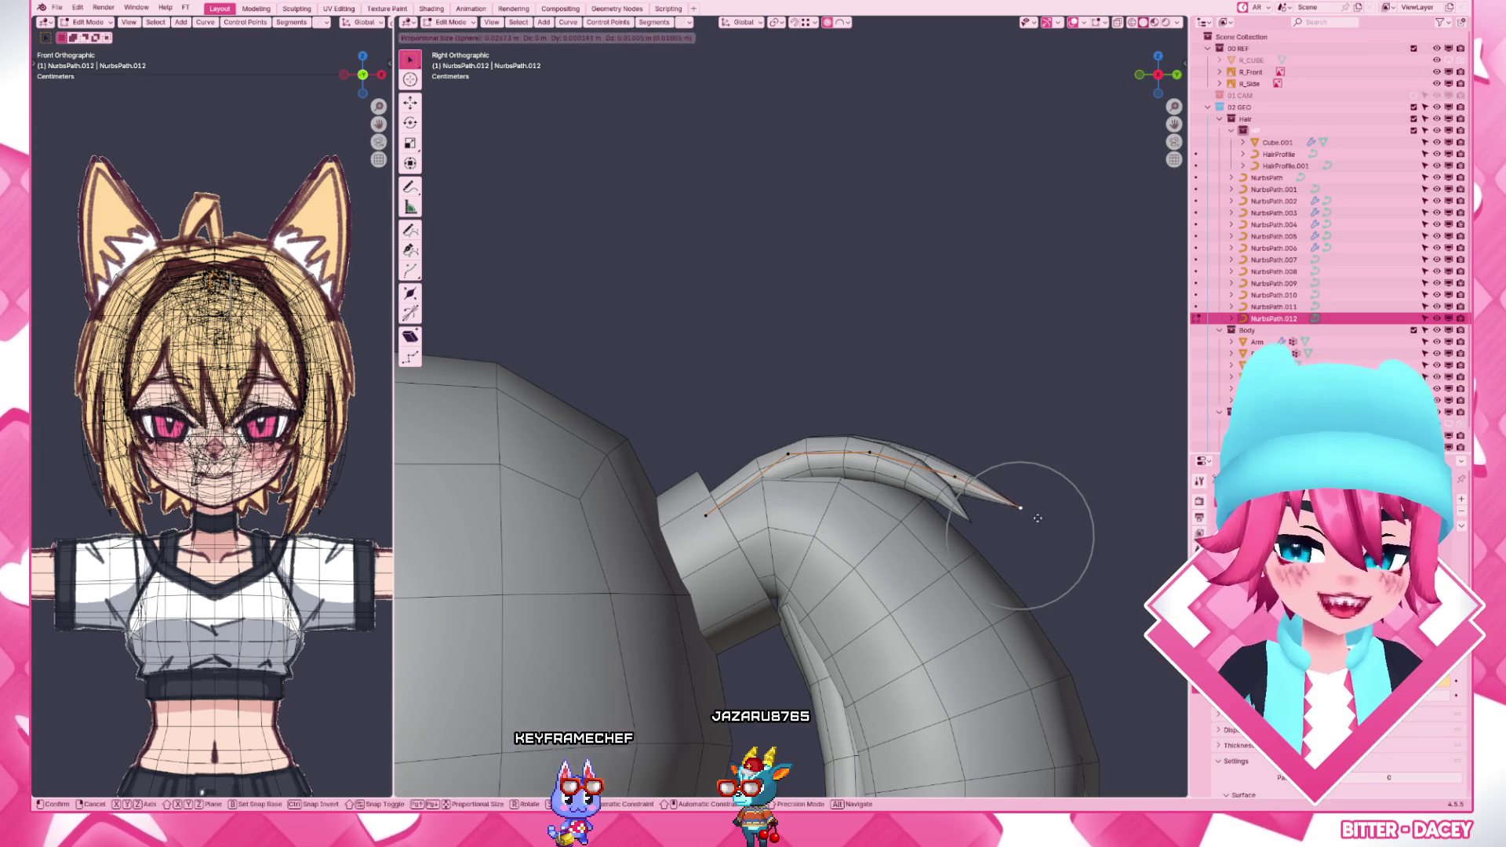
click(1037, 517)
- Check the strand in flat colour, then tuck its tip further in with soft-falloff moves
key(Tab)
scroll(960, 471, down, 3)
key(z)
scroll(960, 472, up, 3)
key(Tab)
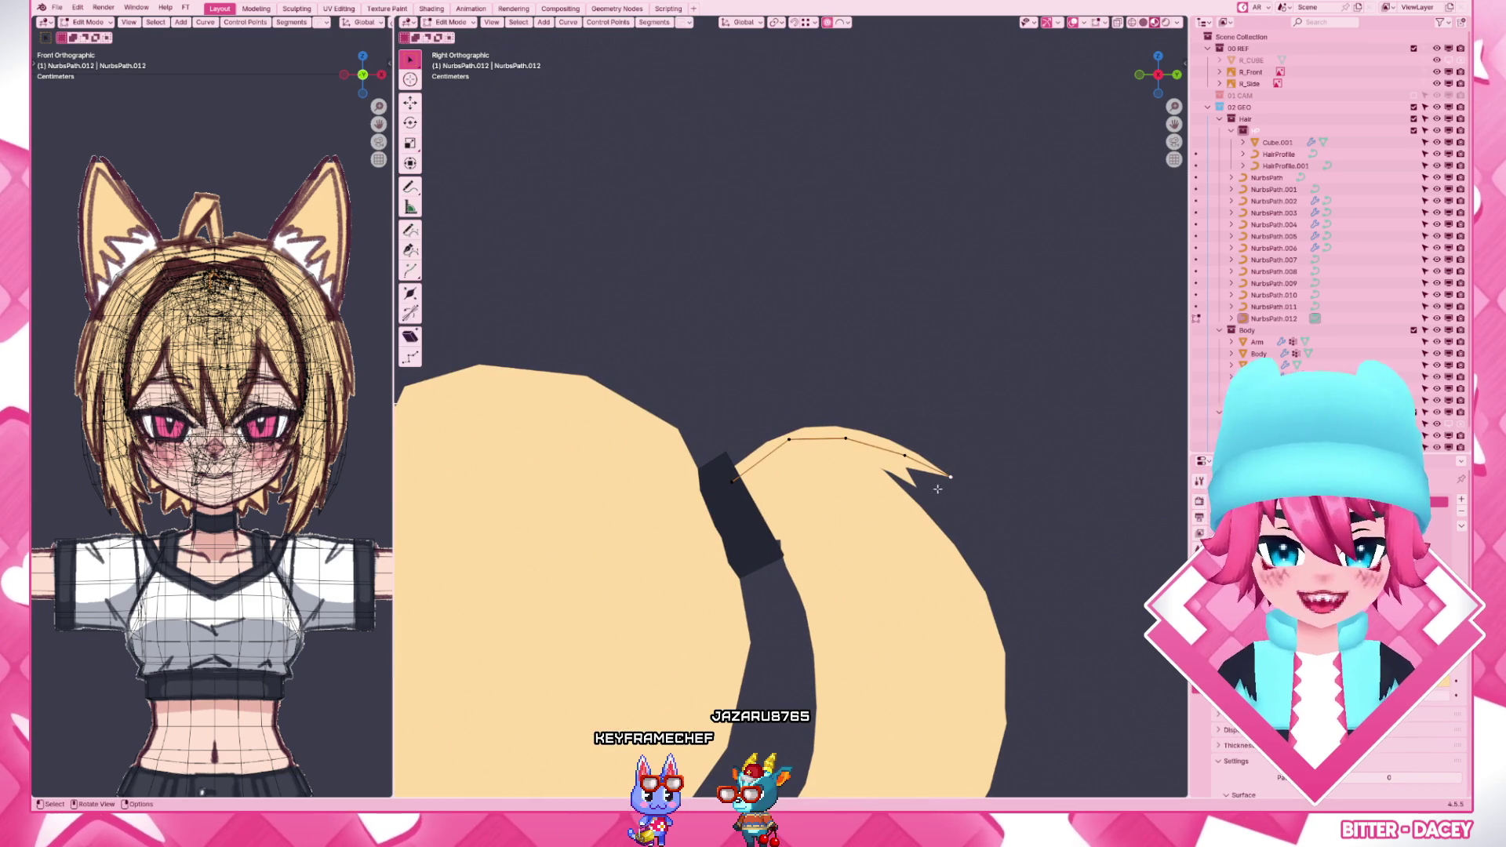
click(946, 498)
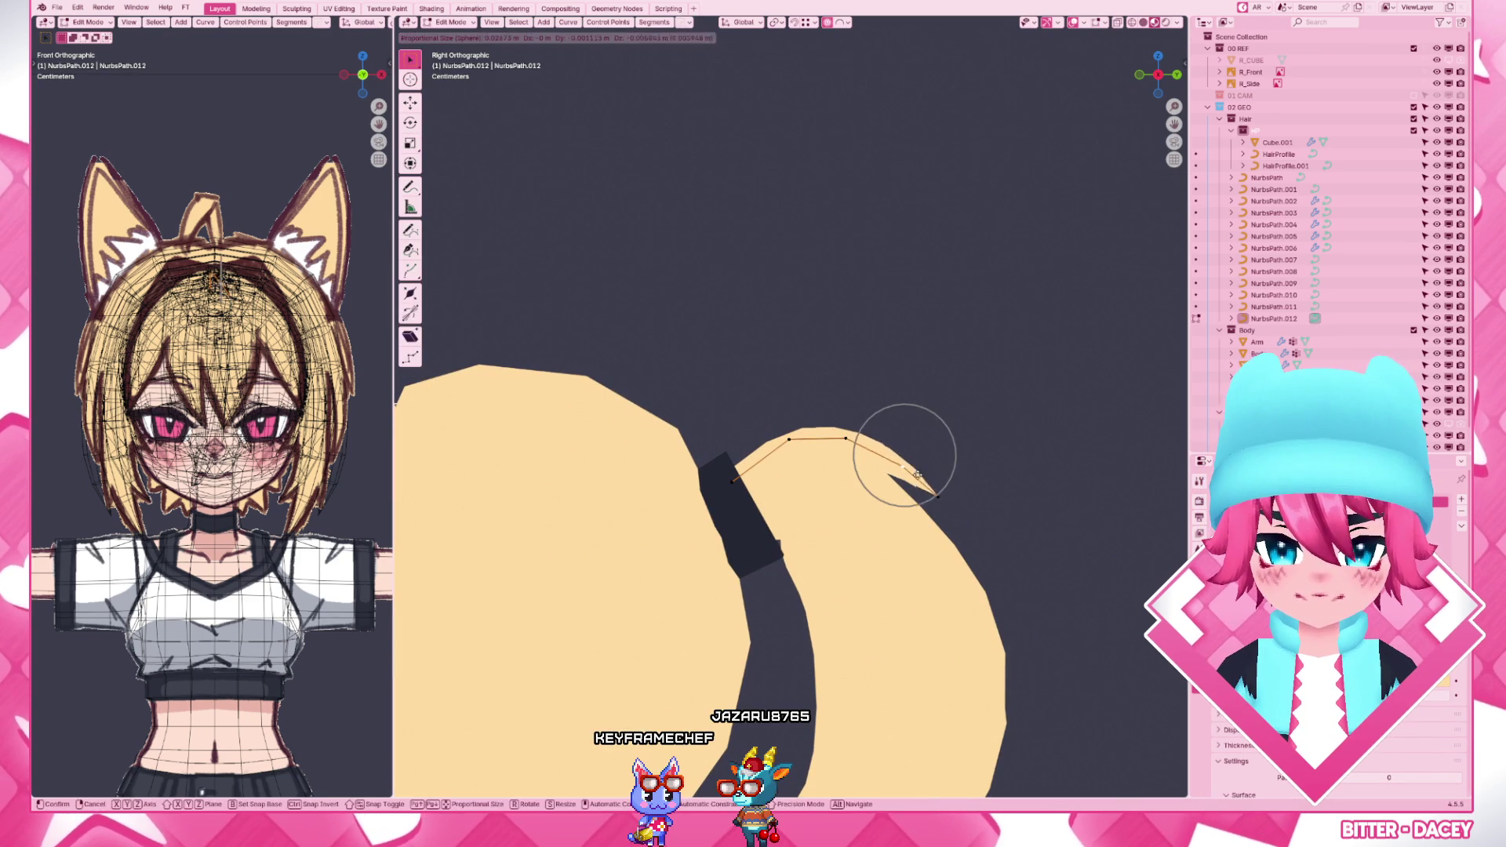
click(918, 471)
key(g)
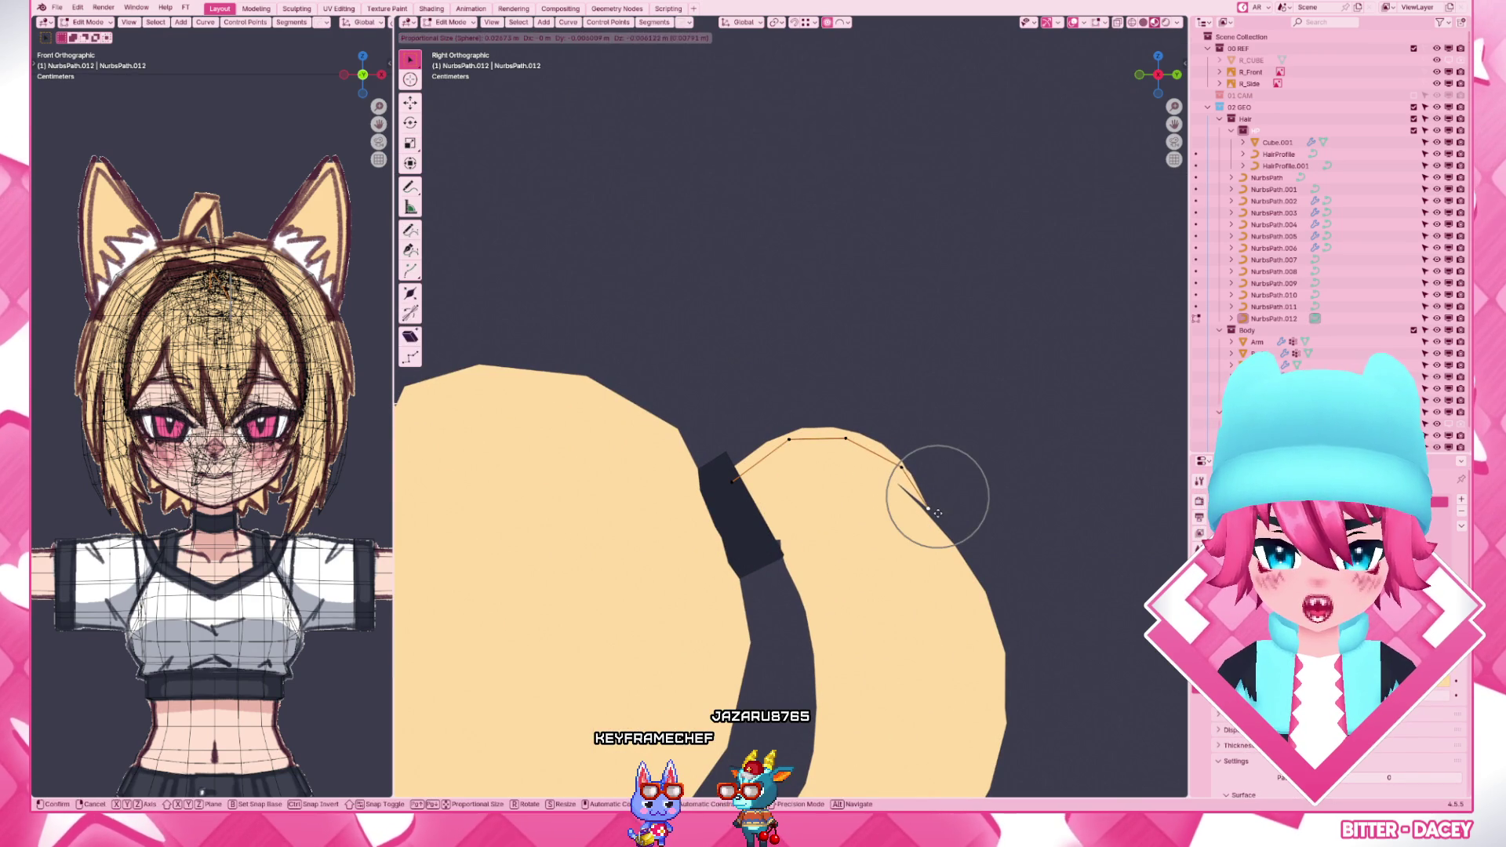
click(936, 508)
- Review the strand from behind the head and reselect a point for sideways nudging
key(Tab)
mouse_move(917, 494)
middle_down()
mouse_move(965, 506)
mouse_move(811, 508)
mouse_move(859, 471)
middle_up()
key(Tab)
click(814, 418)
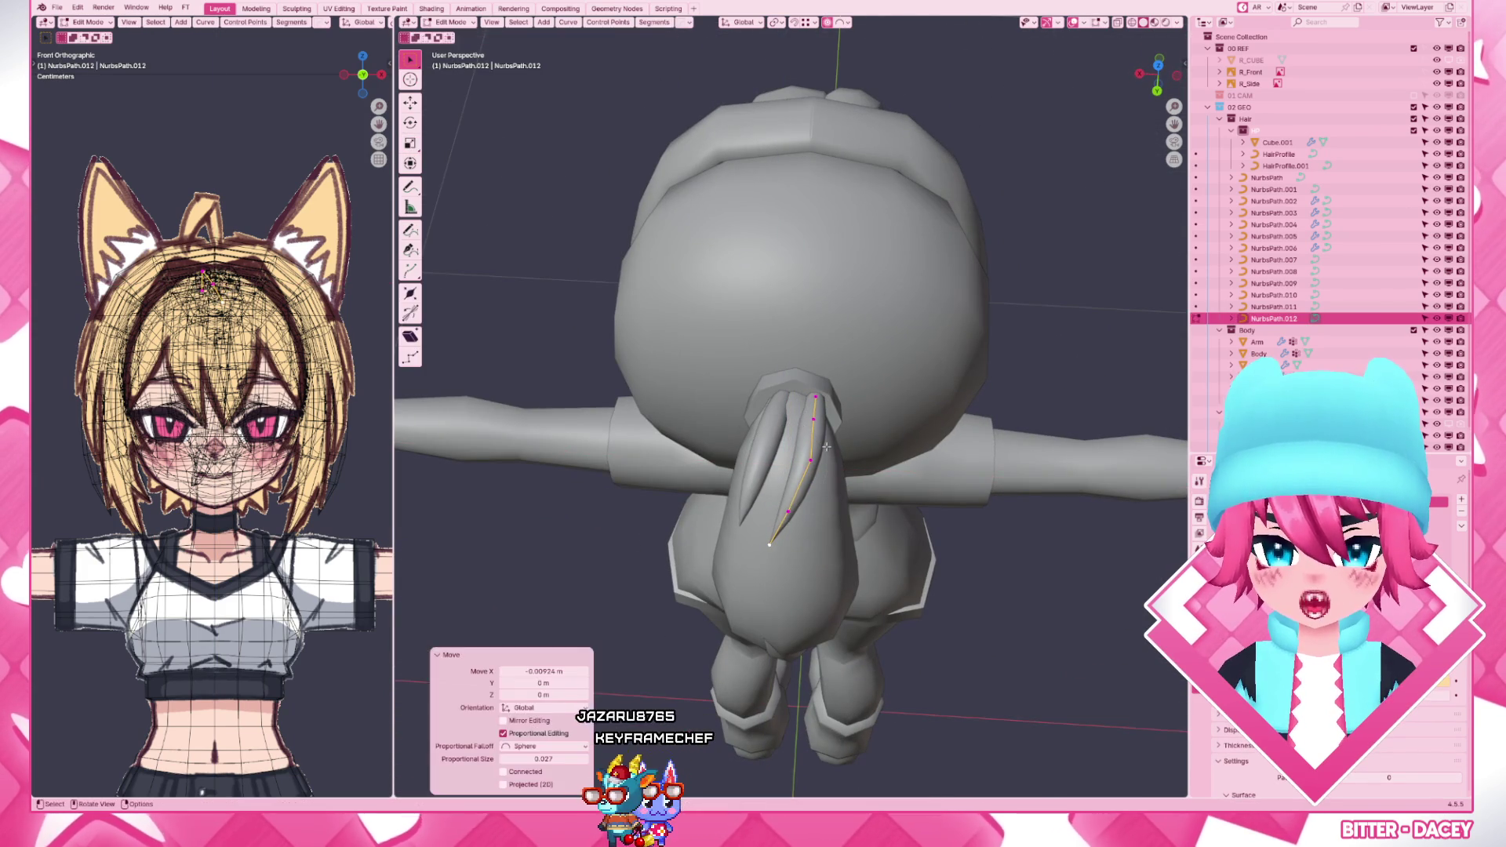
- Push the strand point sideways from the back view and tilt it against the ponytail over the wireframe
drag(824, 424, 830, 428)
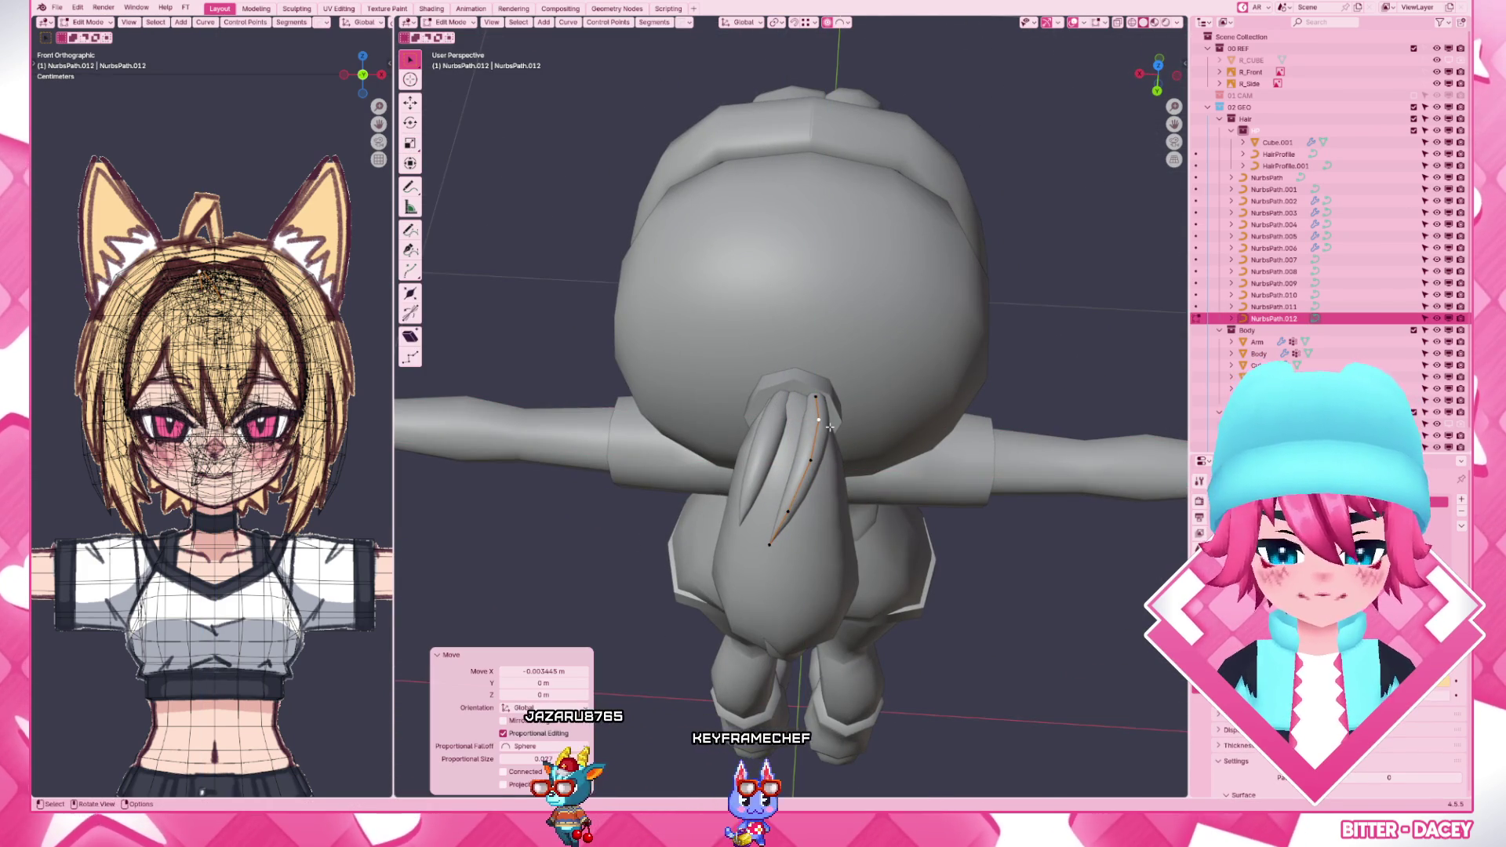
key(ctrl+KP_1)
key(g)
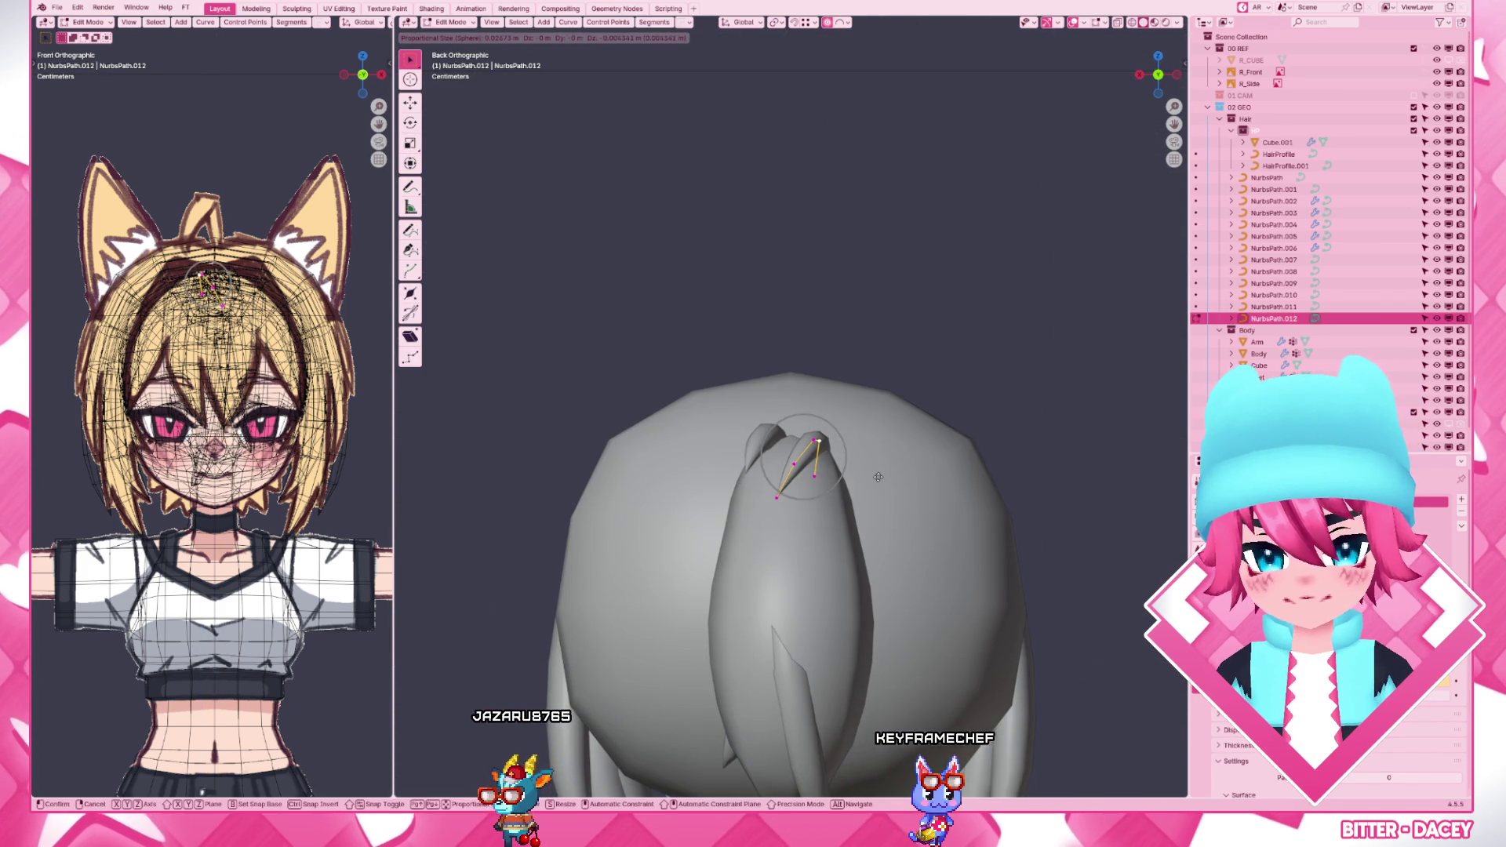
click(878, 477)
key(shift+z)
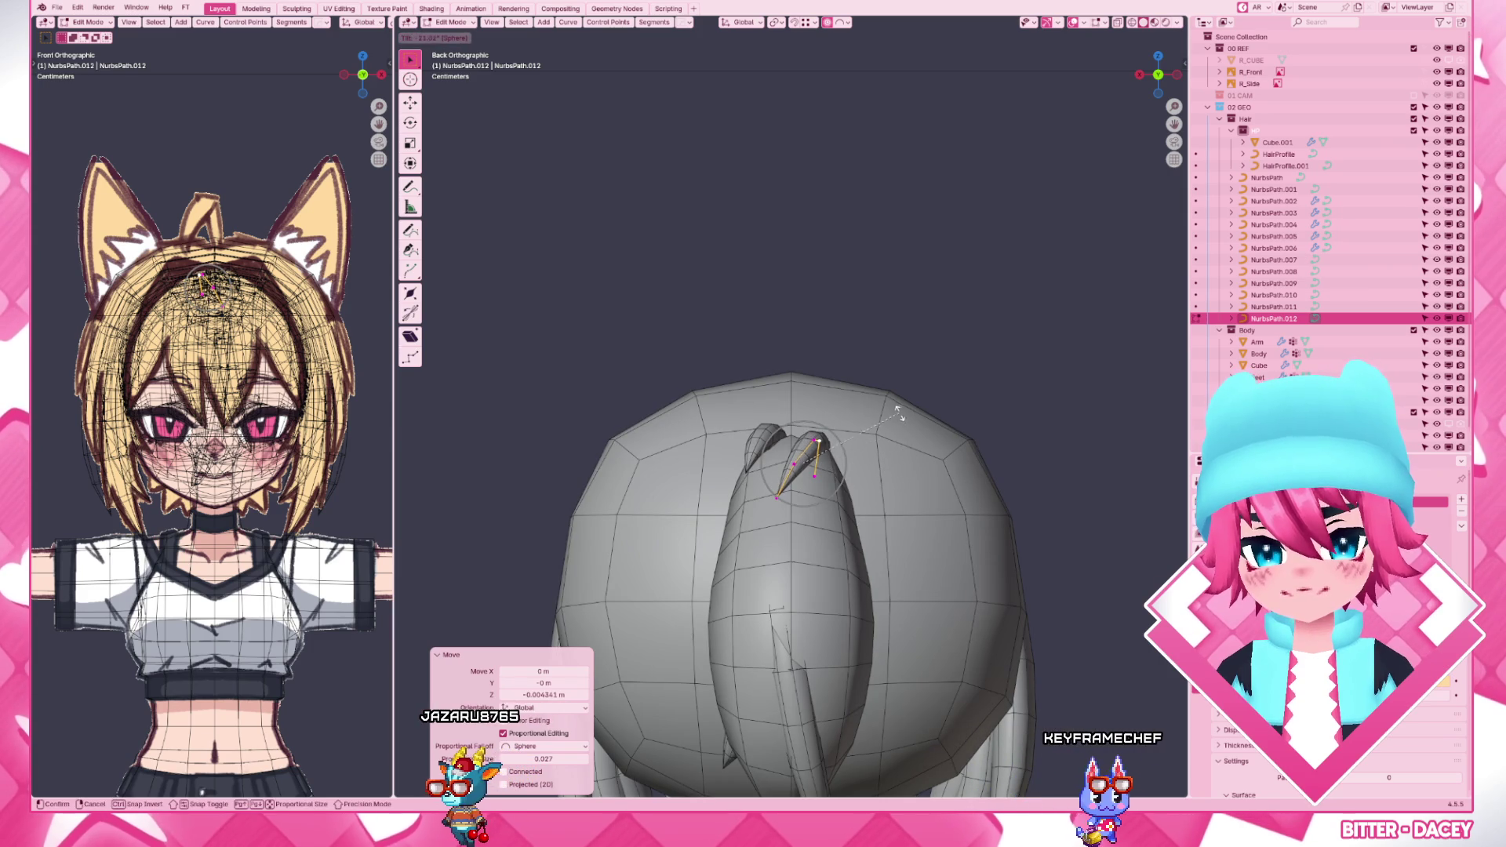
middle_drag(894, 398, 901, 542)
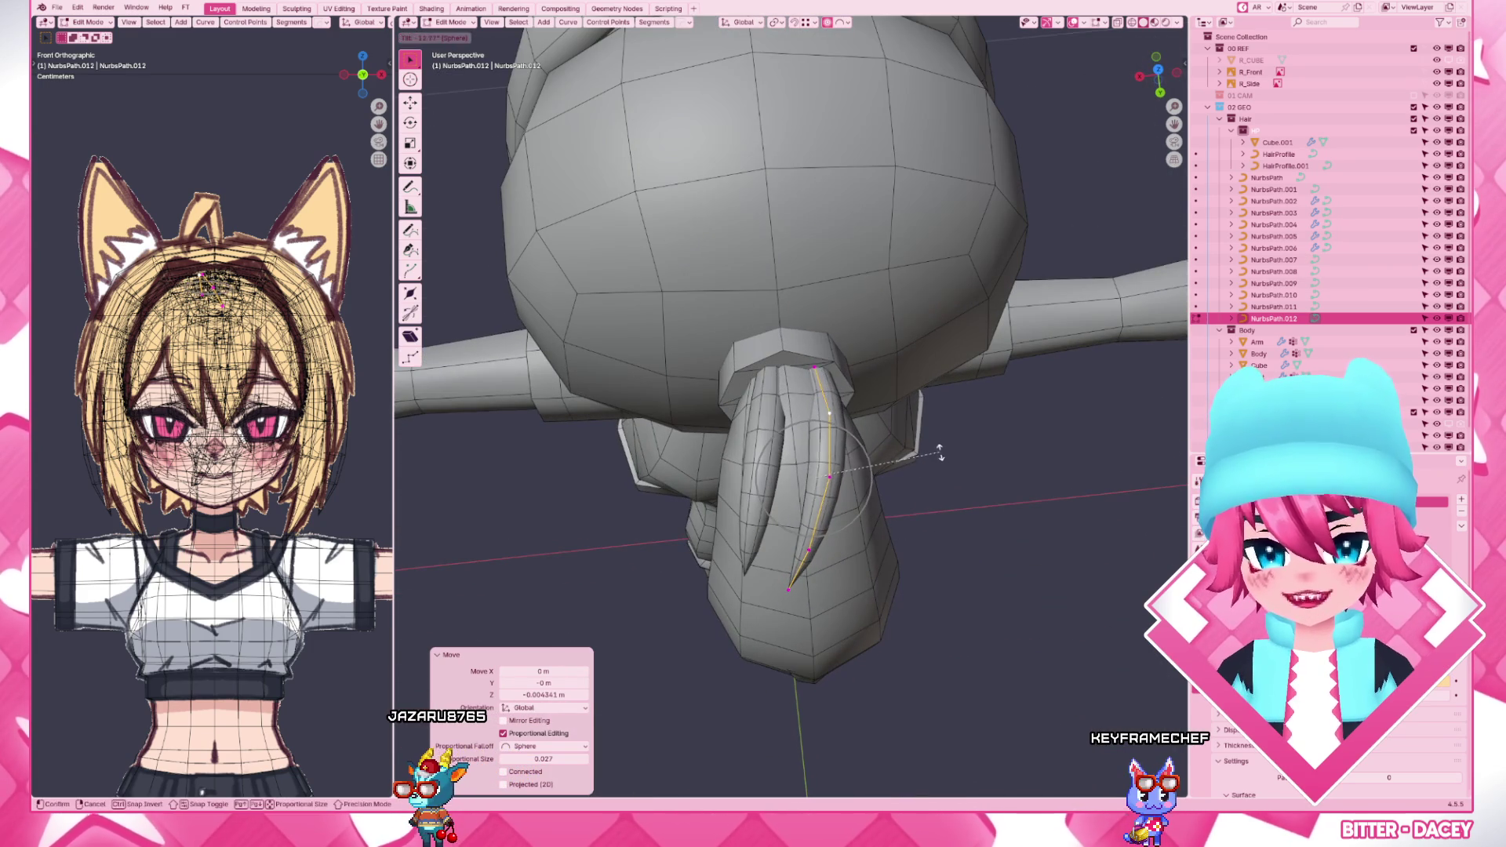
middle_drag(936, 441, 924, 519)
key(ctrl+t)
click(927, 518)
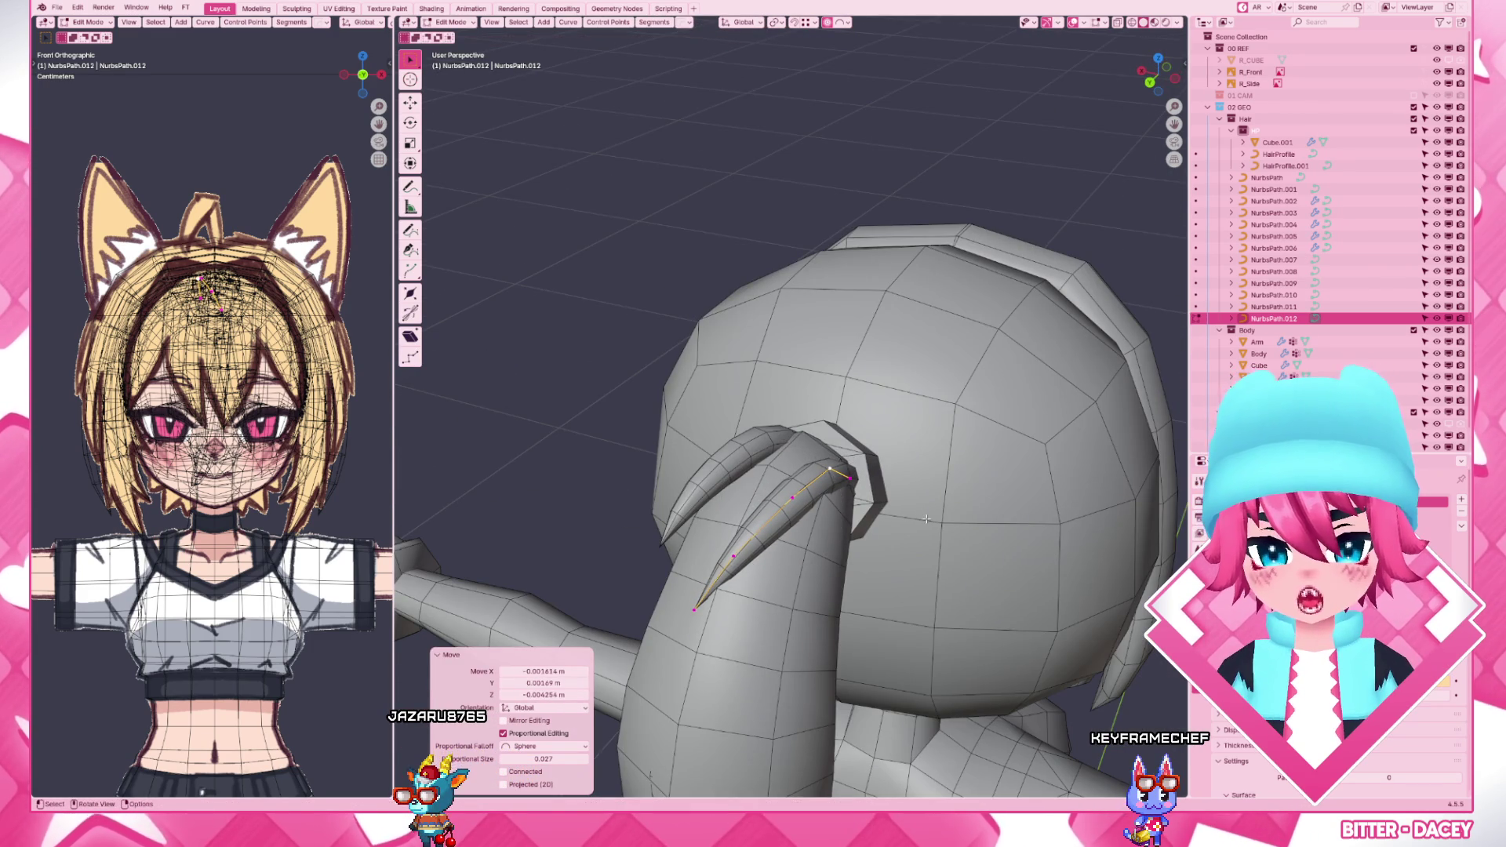
- Fit another NurbsPath.012 point snugly behind the ponytail, checking front, back and perspective
key(KP_1)
key(ctrl+KP_1)
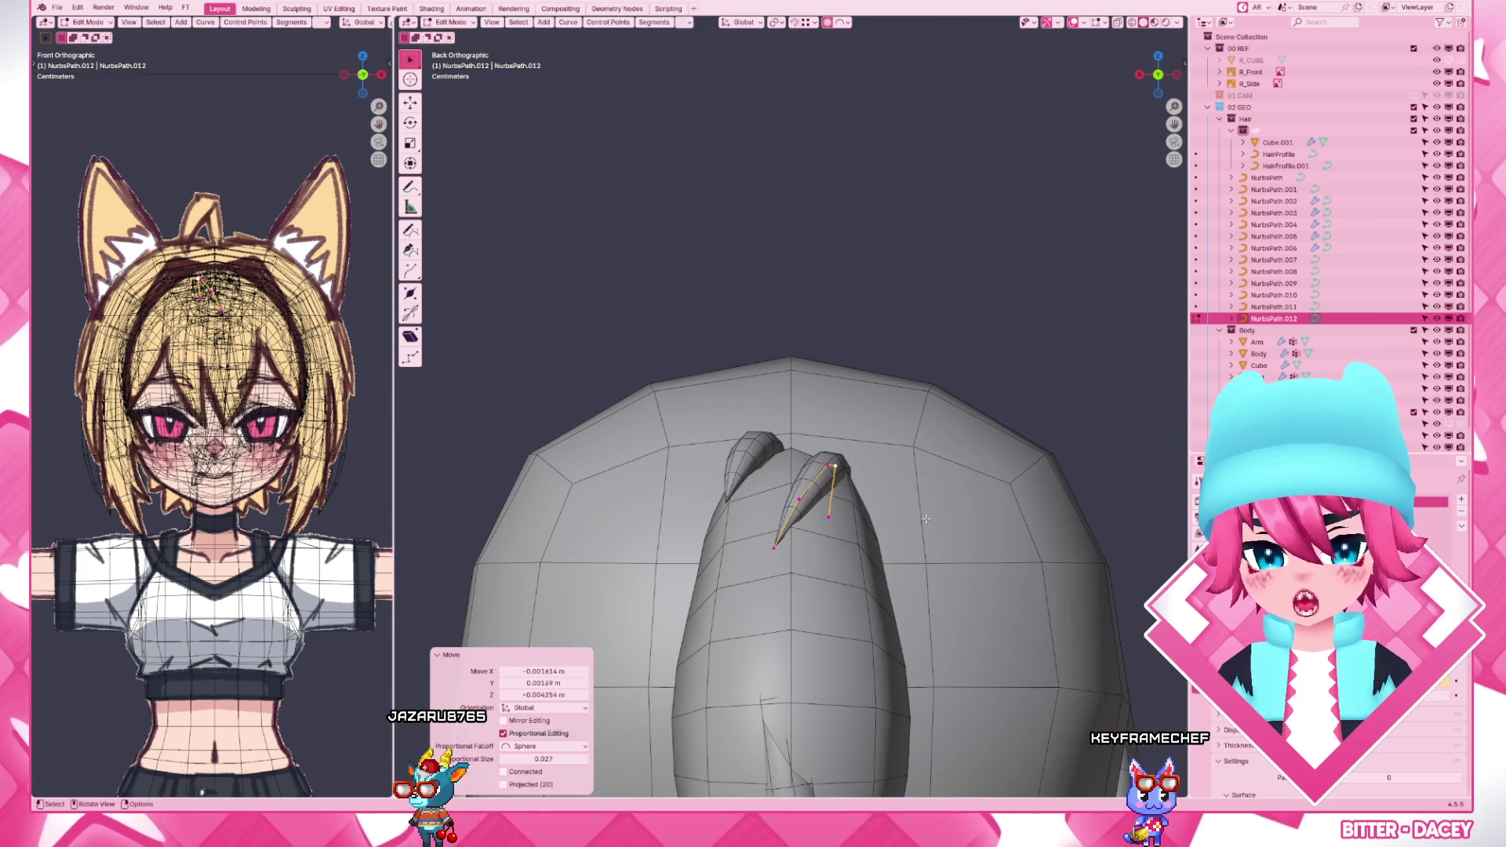
click(814, 485)
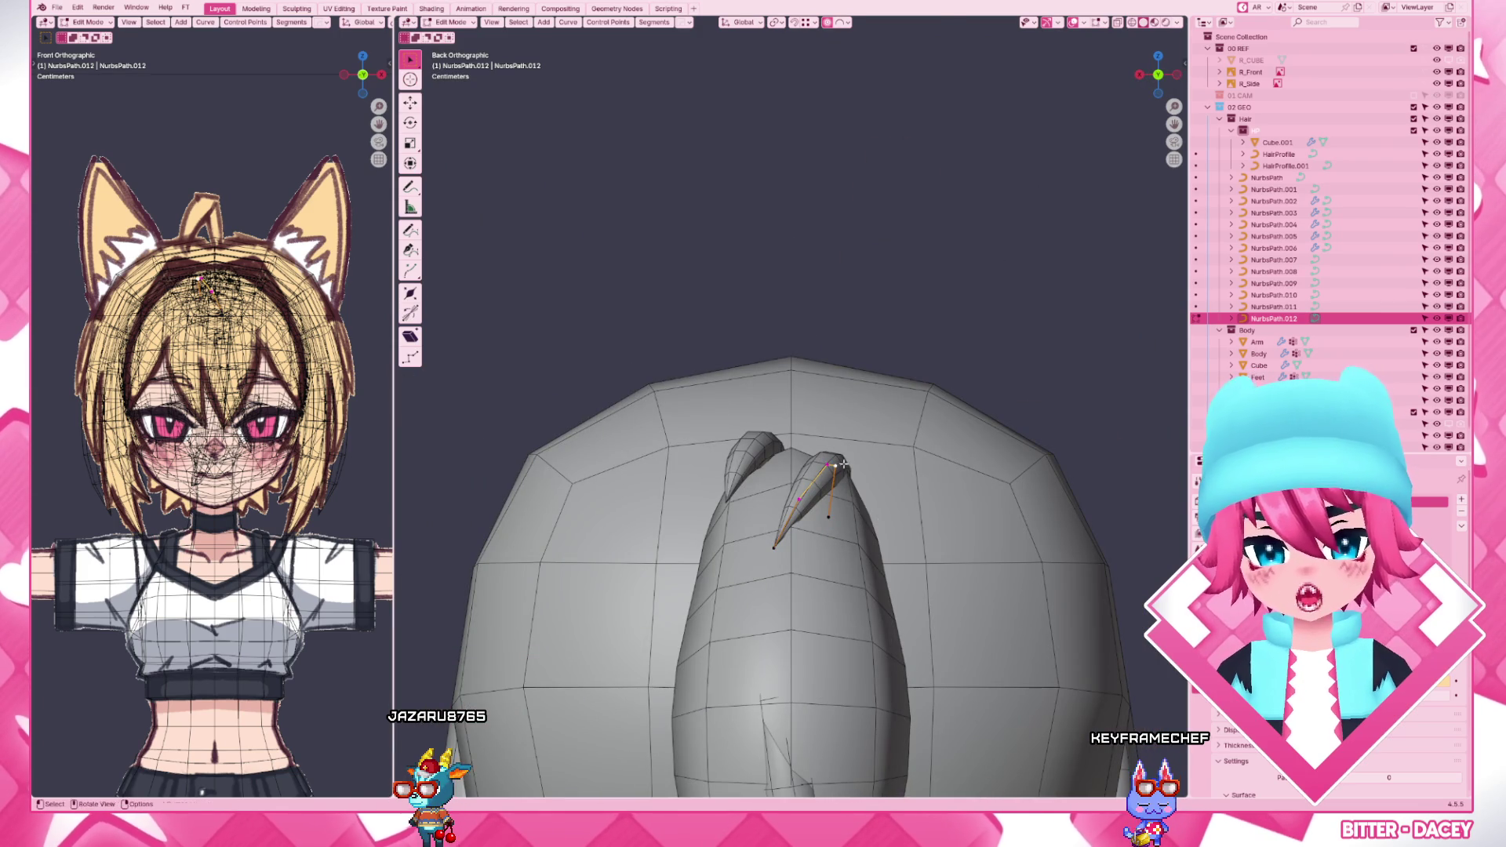
key(g)
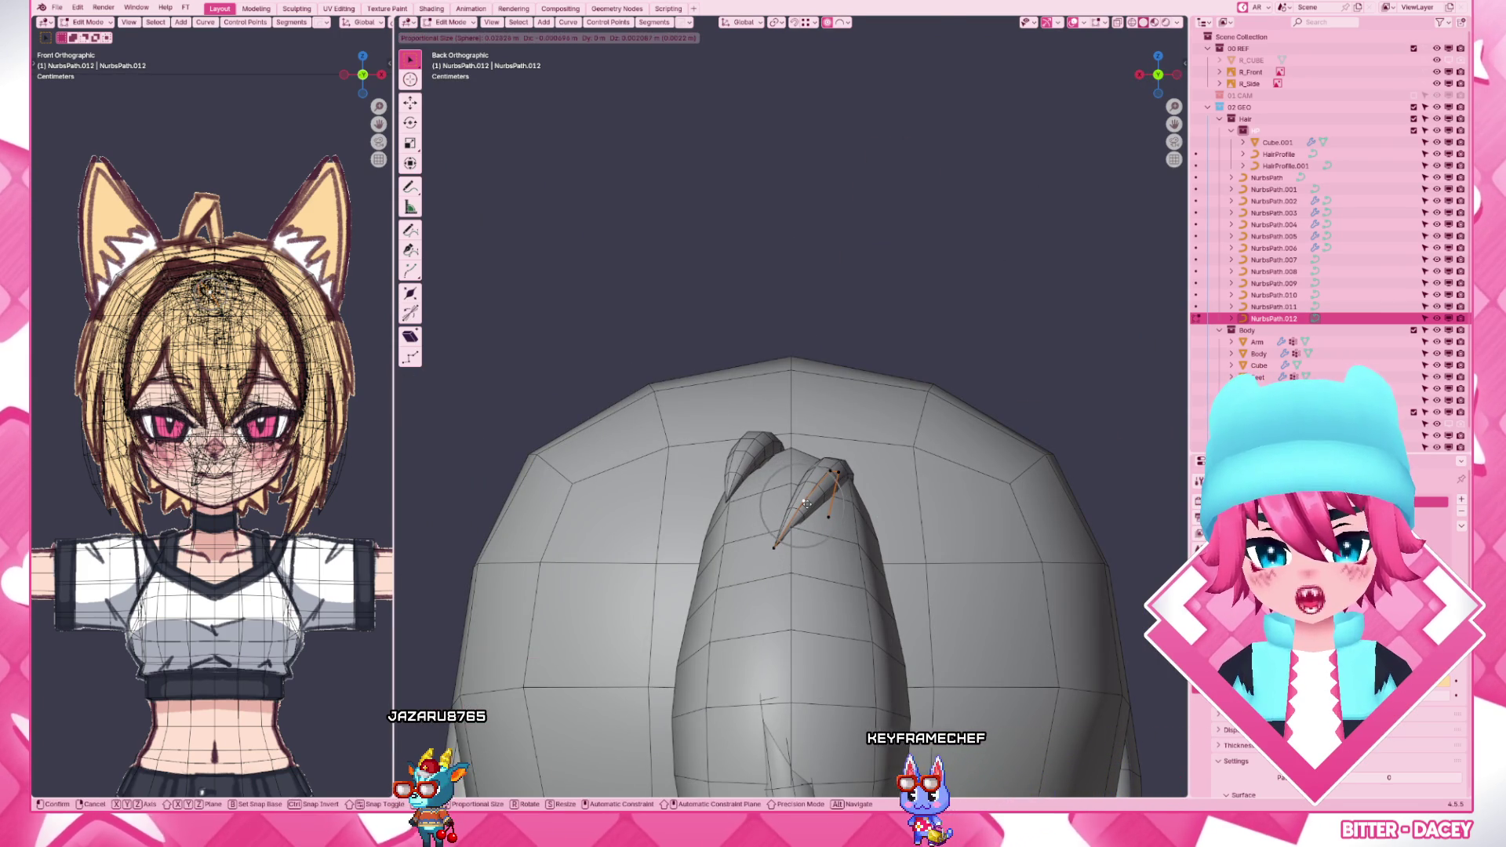
click(789, 527)
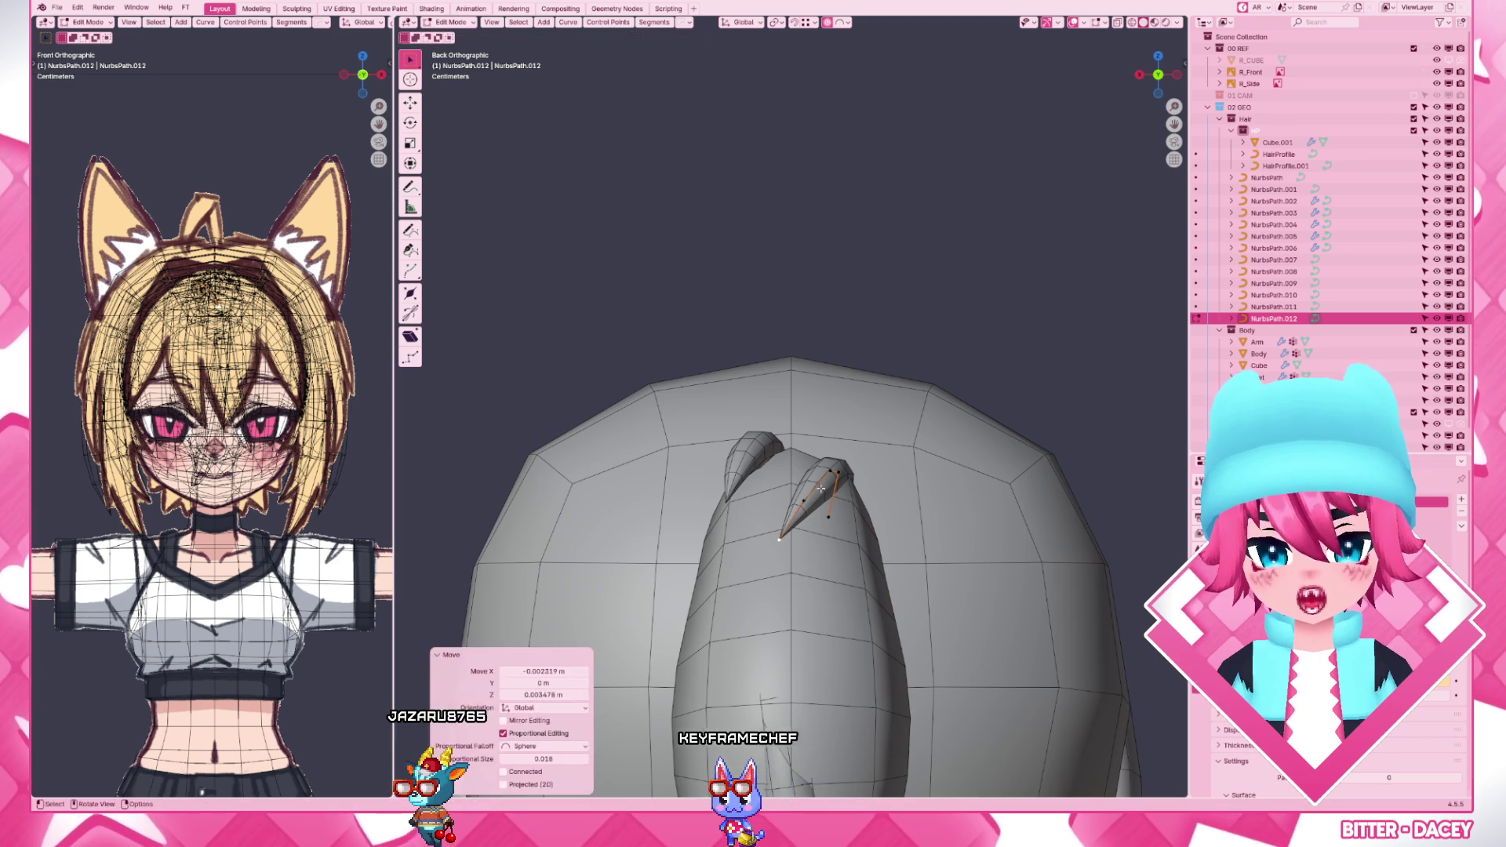
scroll(789, 527, down, 4)
mouse_move(789, 527)
middle_down()
mouse_move(826, 571)
mouse_move(804, 471)
mouse_move(954, 354)
middle_up()
scroll(804, 460, up, 3)
scroll(803, 455, up, 2)
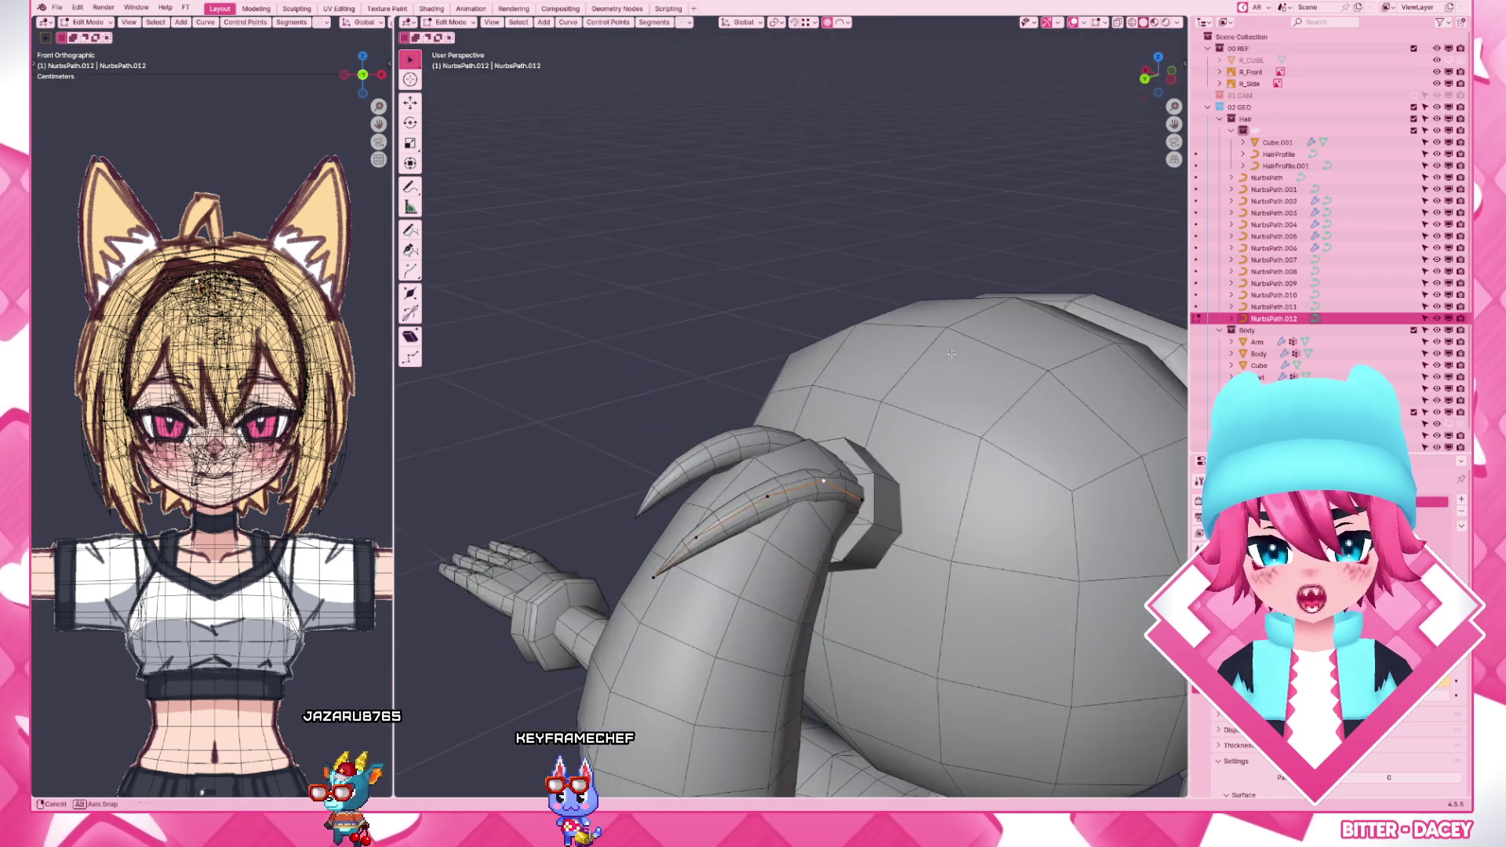
key(g)
click(888, 474)
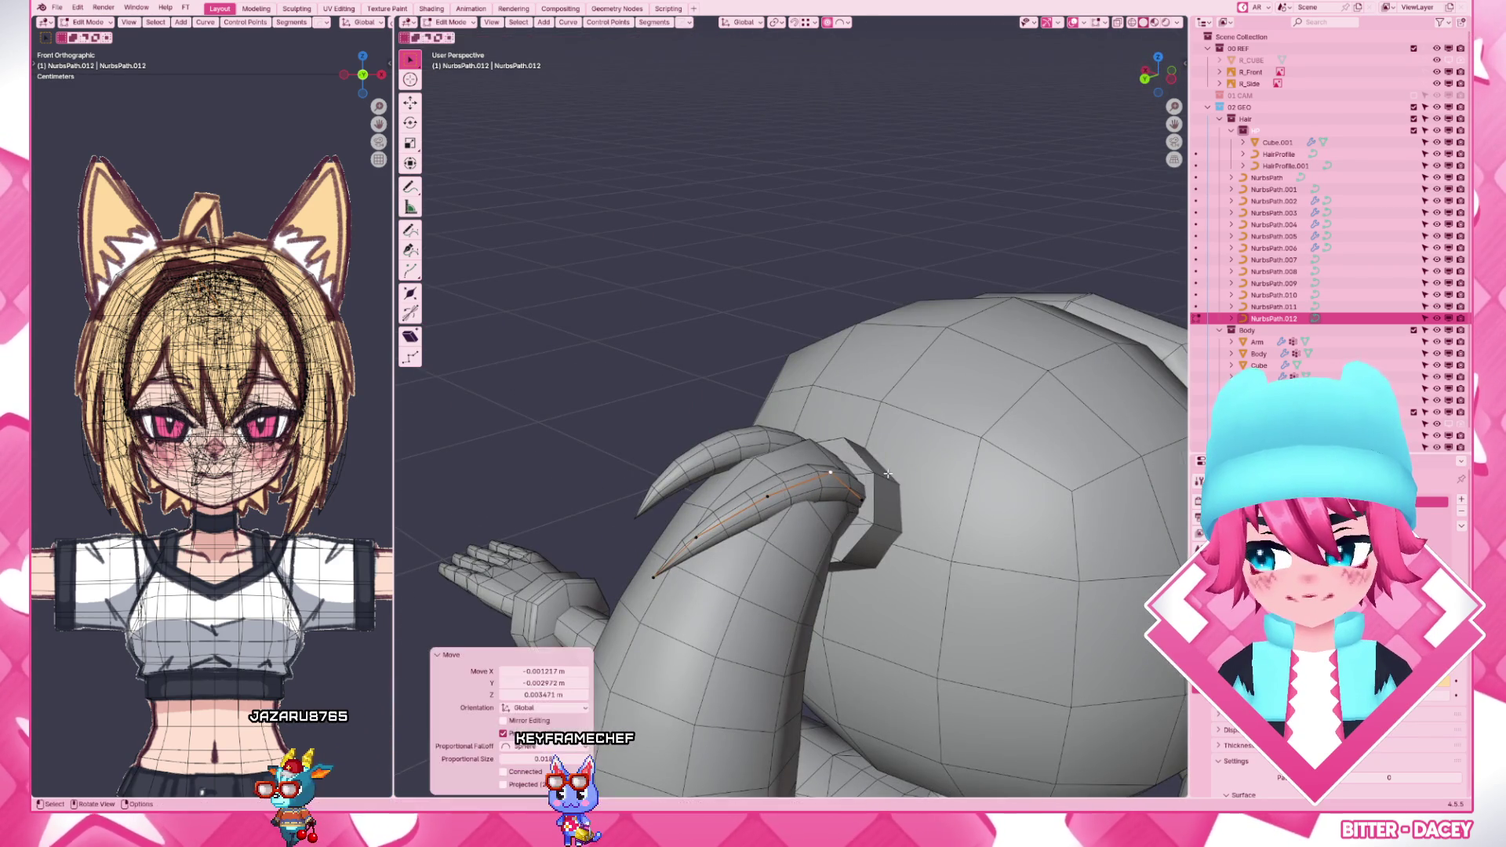
- Review the coloured ponytail from the right, then reopen NurbsPath.011 and start moving its tip
key(Tab)
scroll(824, 470, down, 4)
middle_drag(824, 470, 831, 403)
key(KP_3)
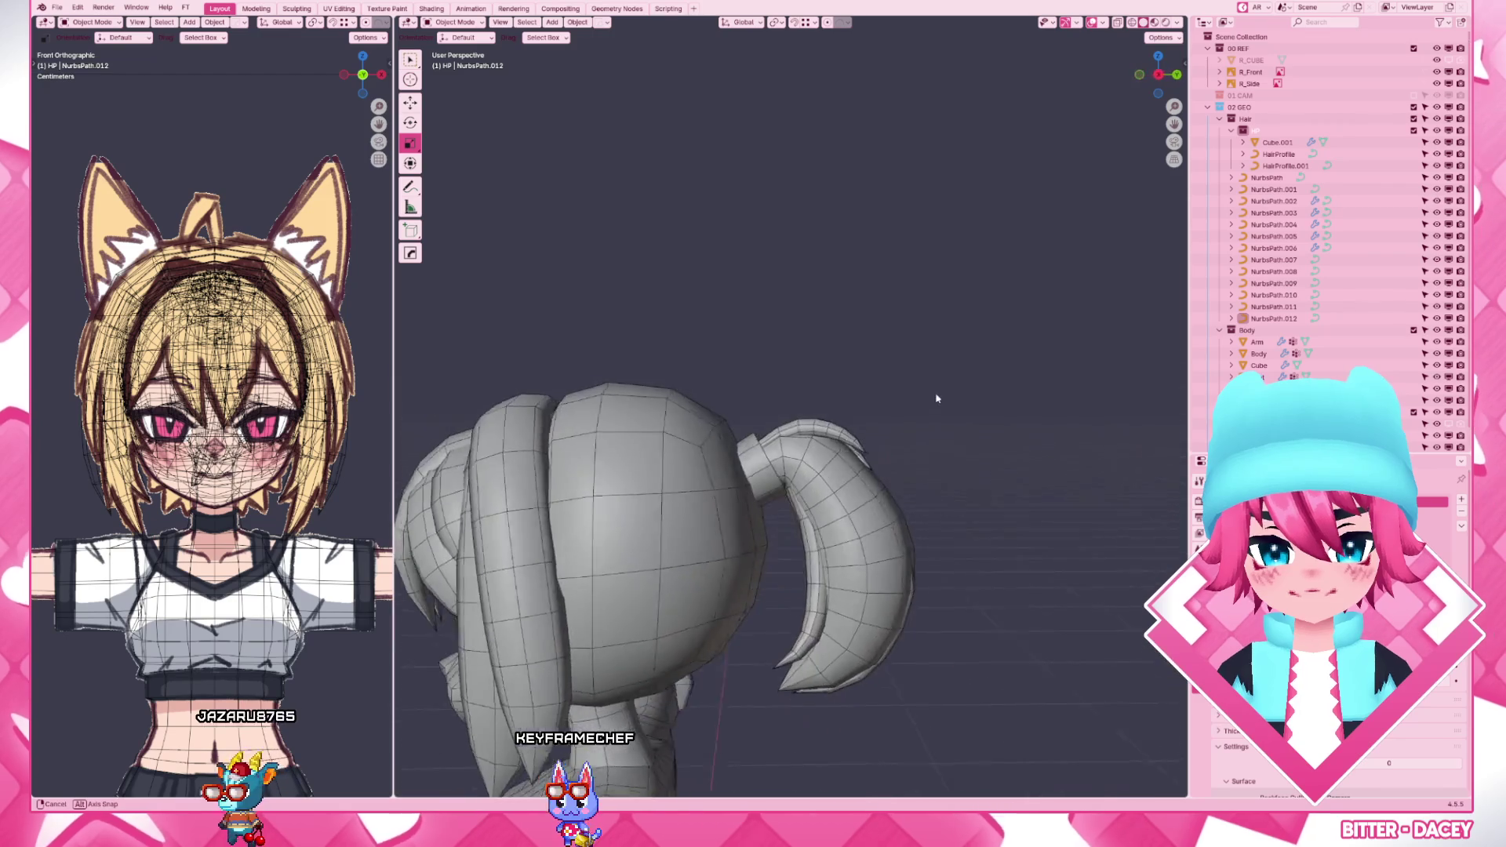
key(z)
key(z)
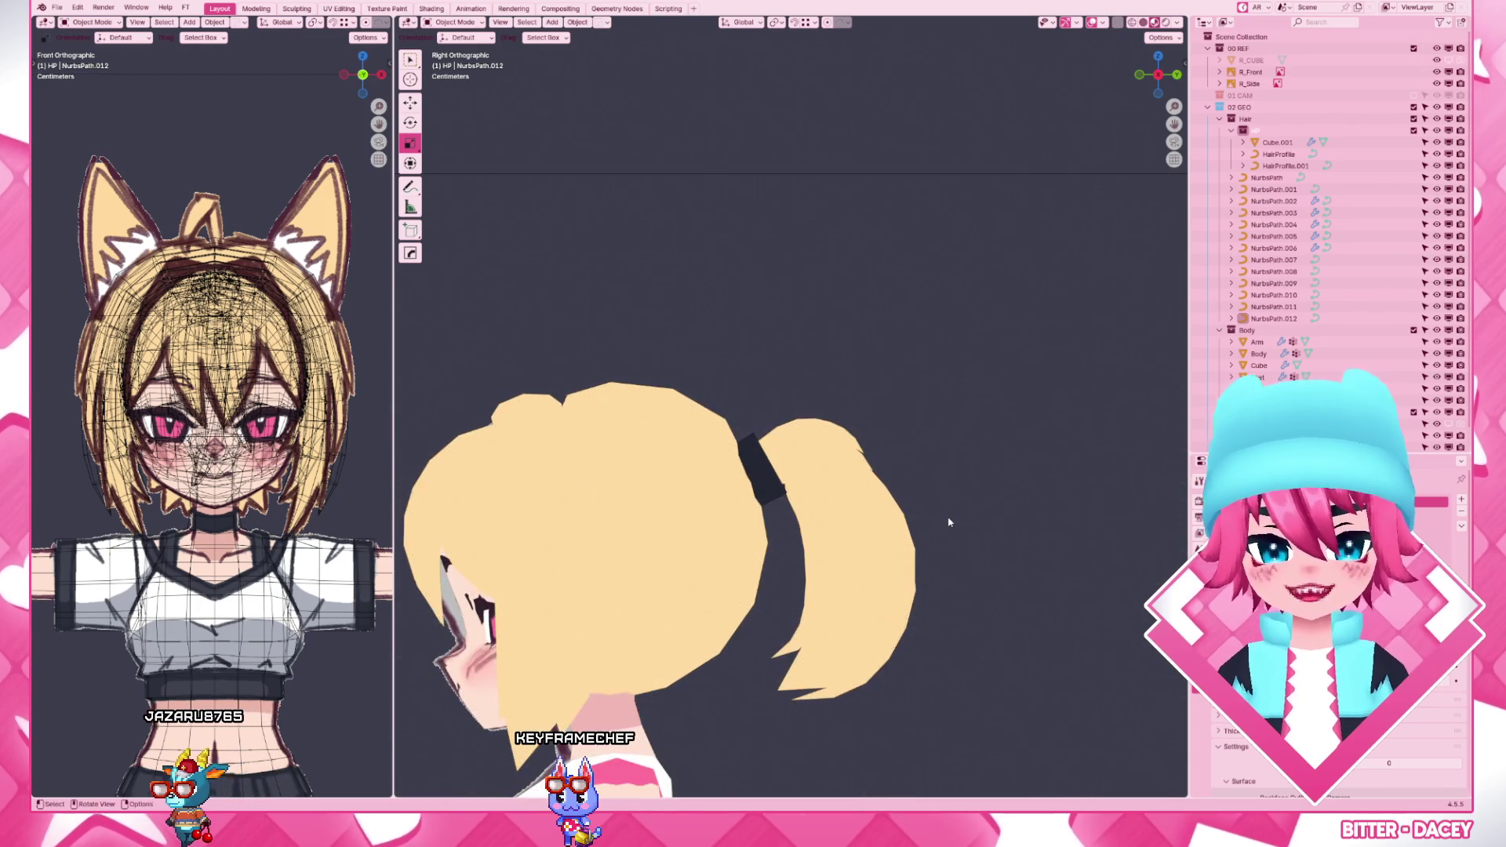
scroll(804, 471, up, 4)
click(804, 472)
key(Tab)
key(z)
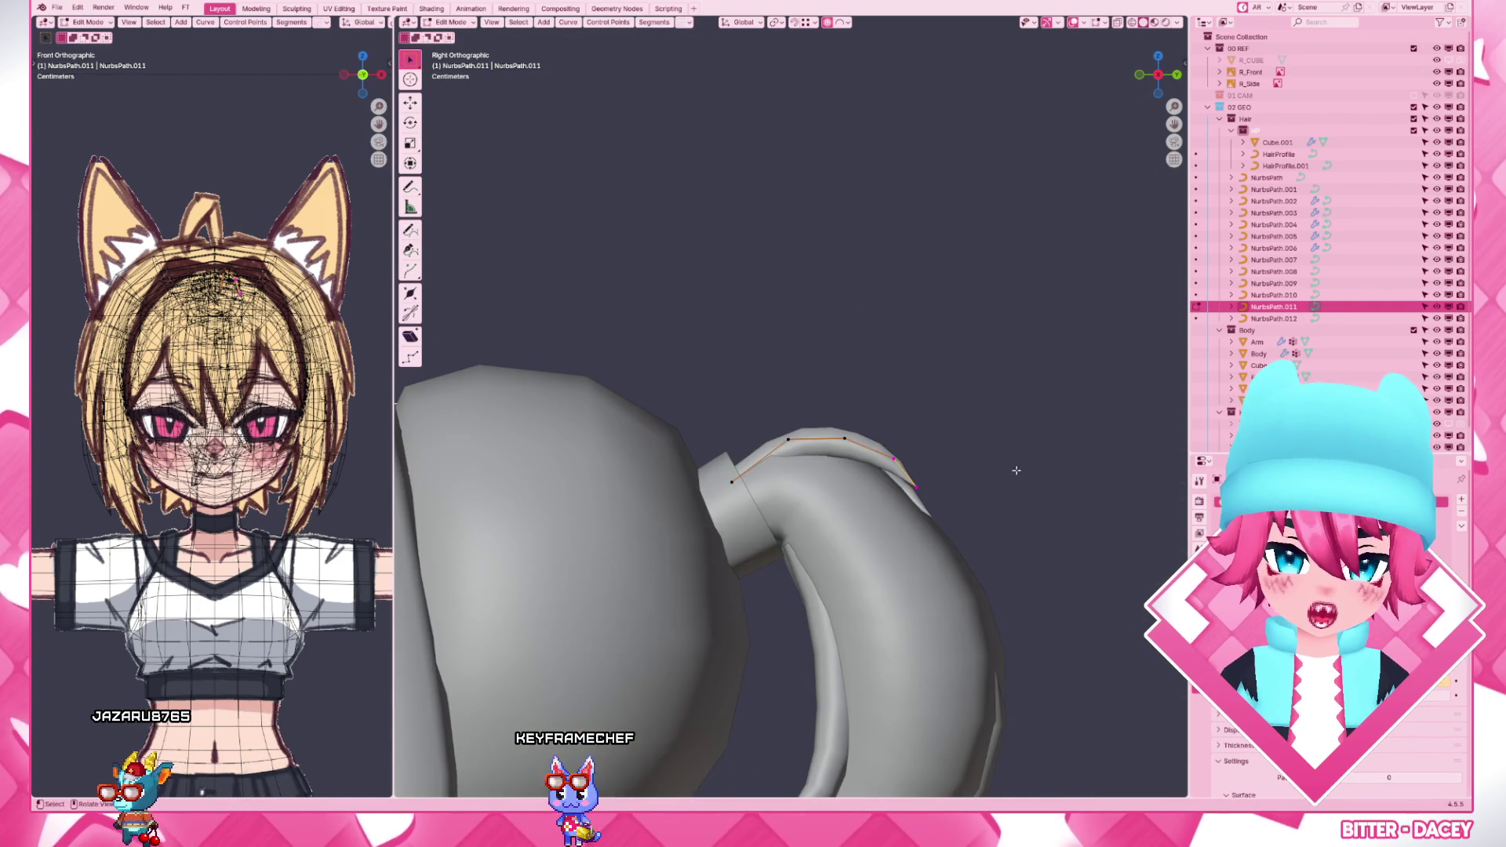
click(1012, 470)
key(g)
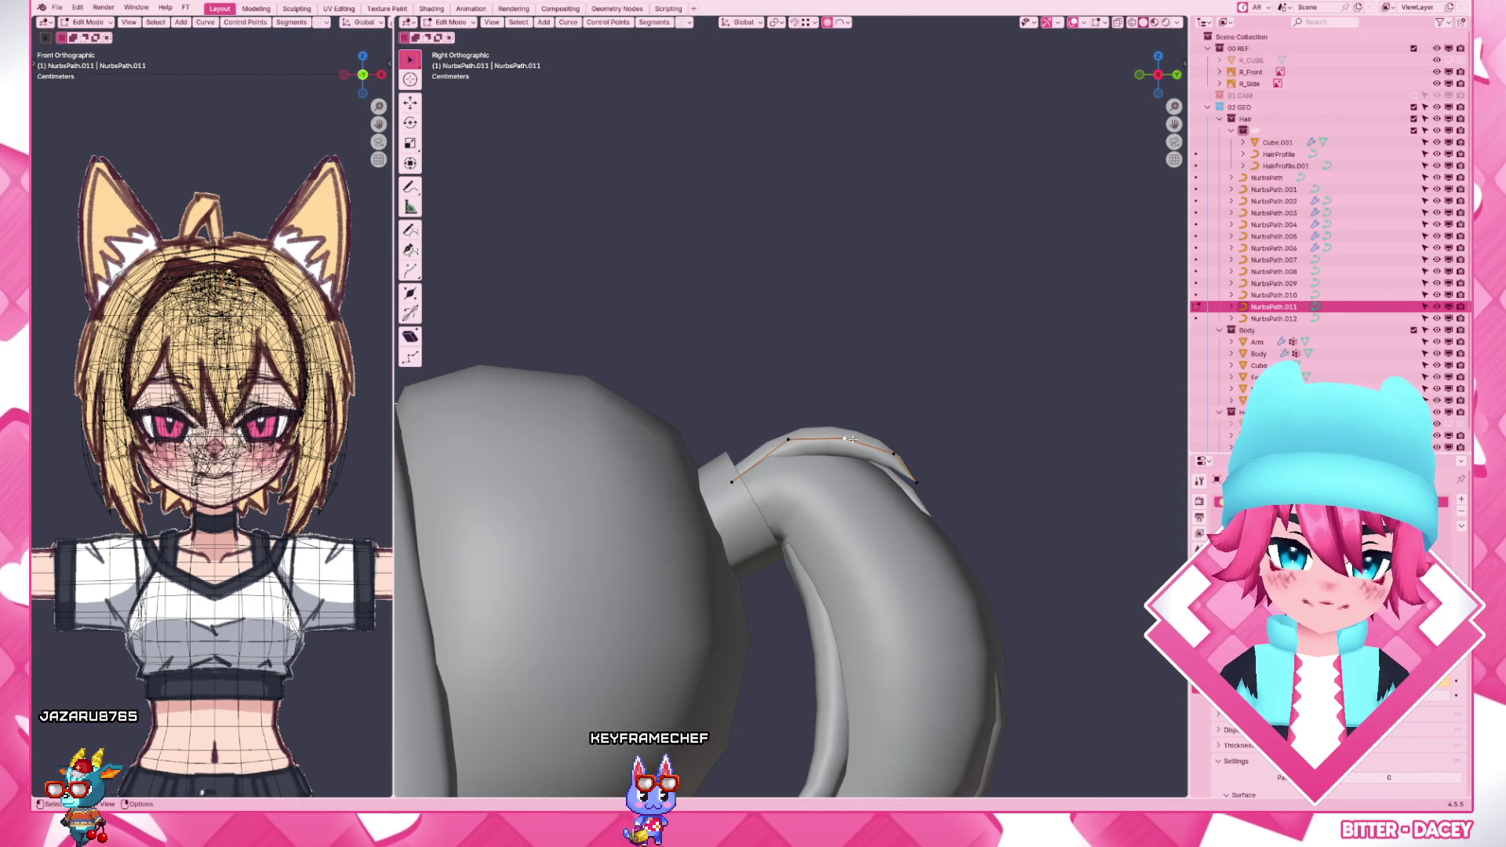
- Confirm the ponytail tip move, keep NurbsPath.012 from deletion and select it from behind
click(1012, 421)
key(Tab)
mouse_move(1014, 422)
middle_down()
mouse_move(789, 456)
mouse_move(839, 468)
mouse_move(822, 497)
middle_up()
click(795, 454)
click(822, 468)
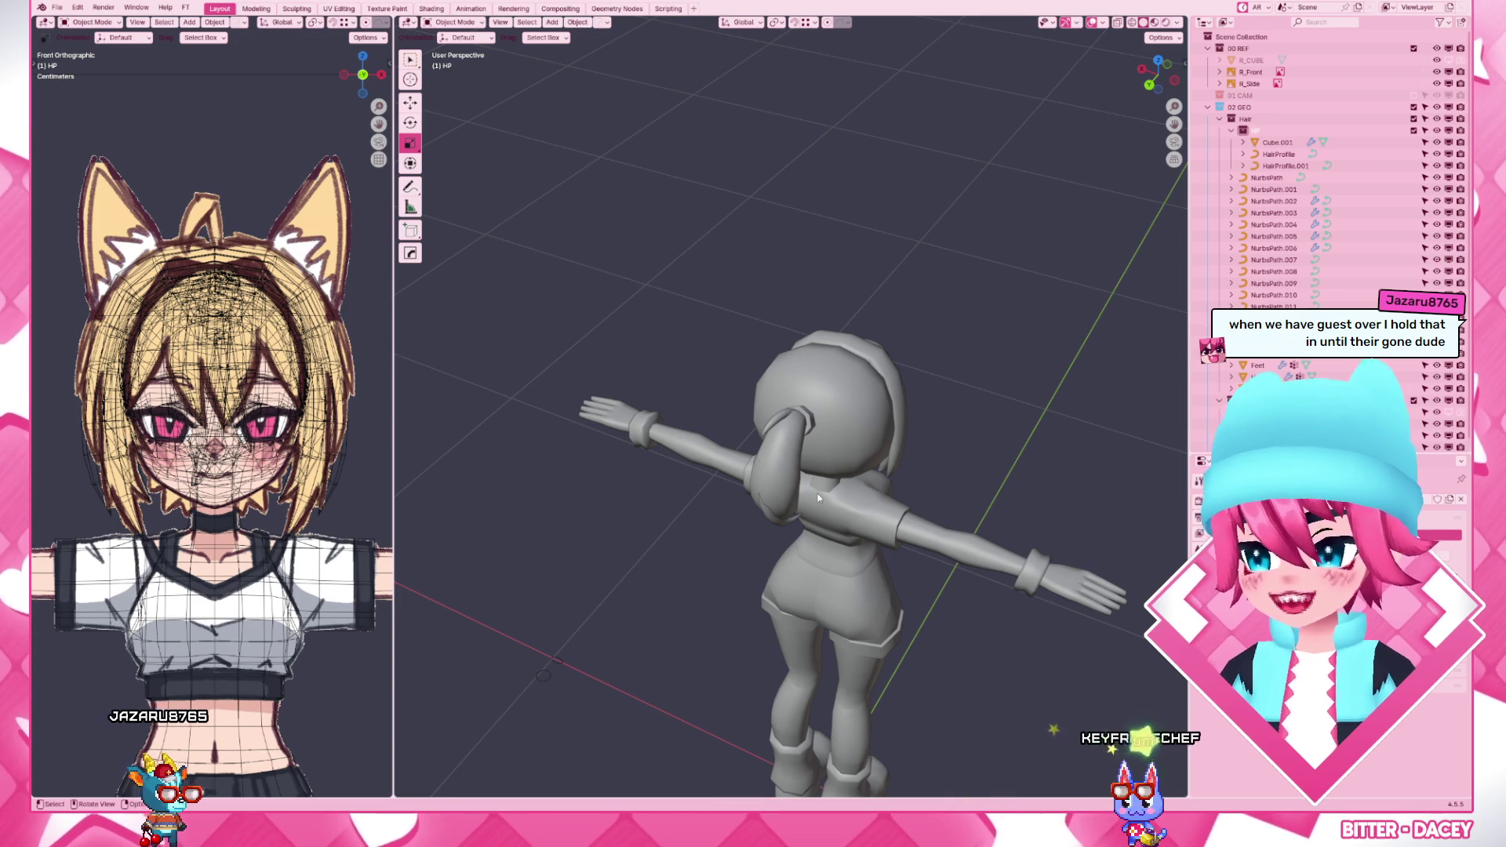
middle_drag(820, 499, 868, 478)
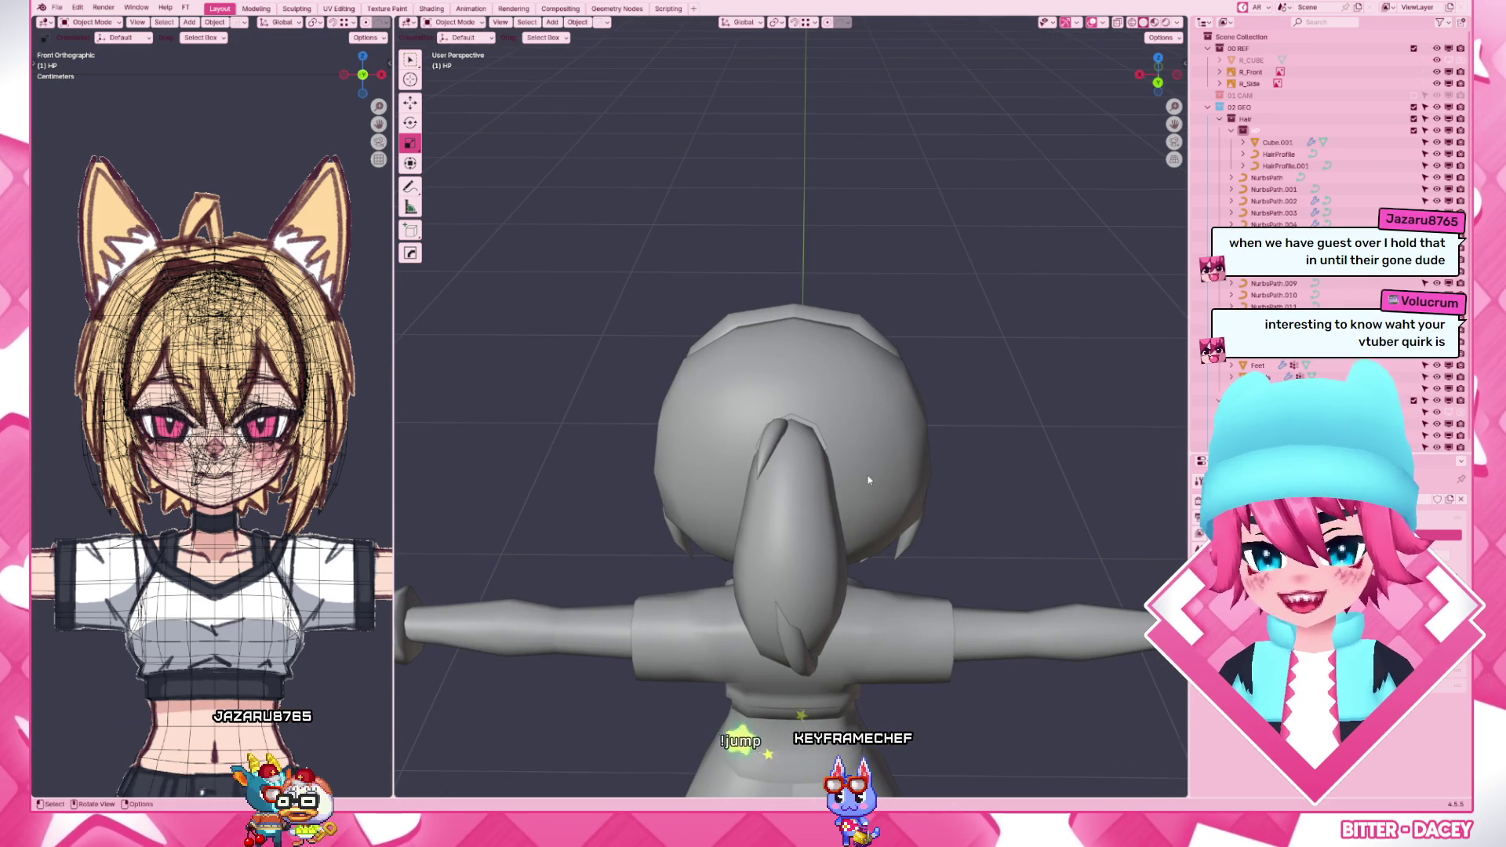
click(868, 479)
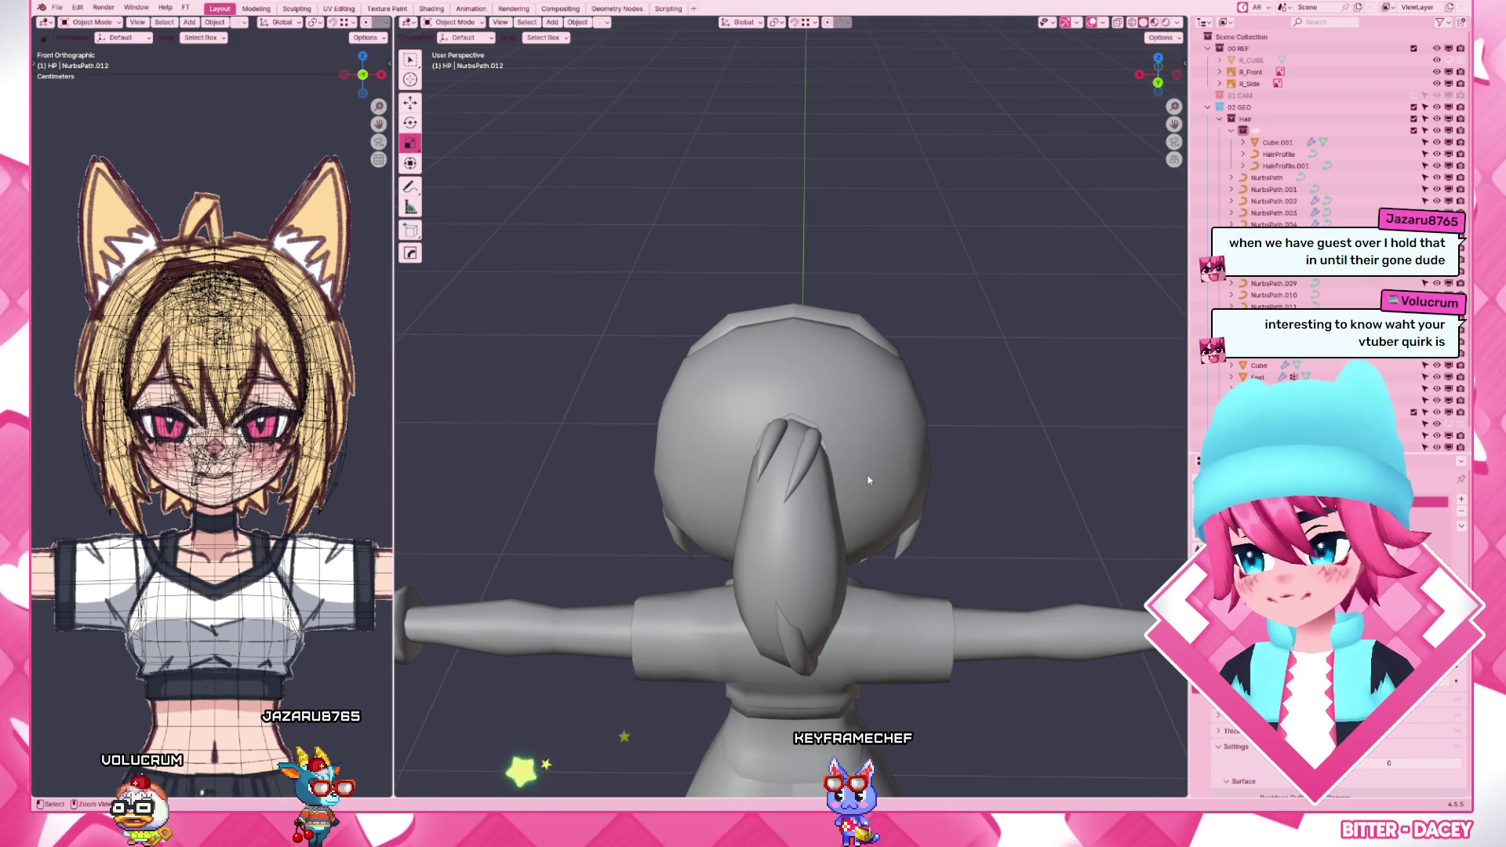
- Reselect NurbsPath.012 and shift its base points into place from the top view
key(Tab)
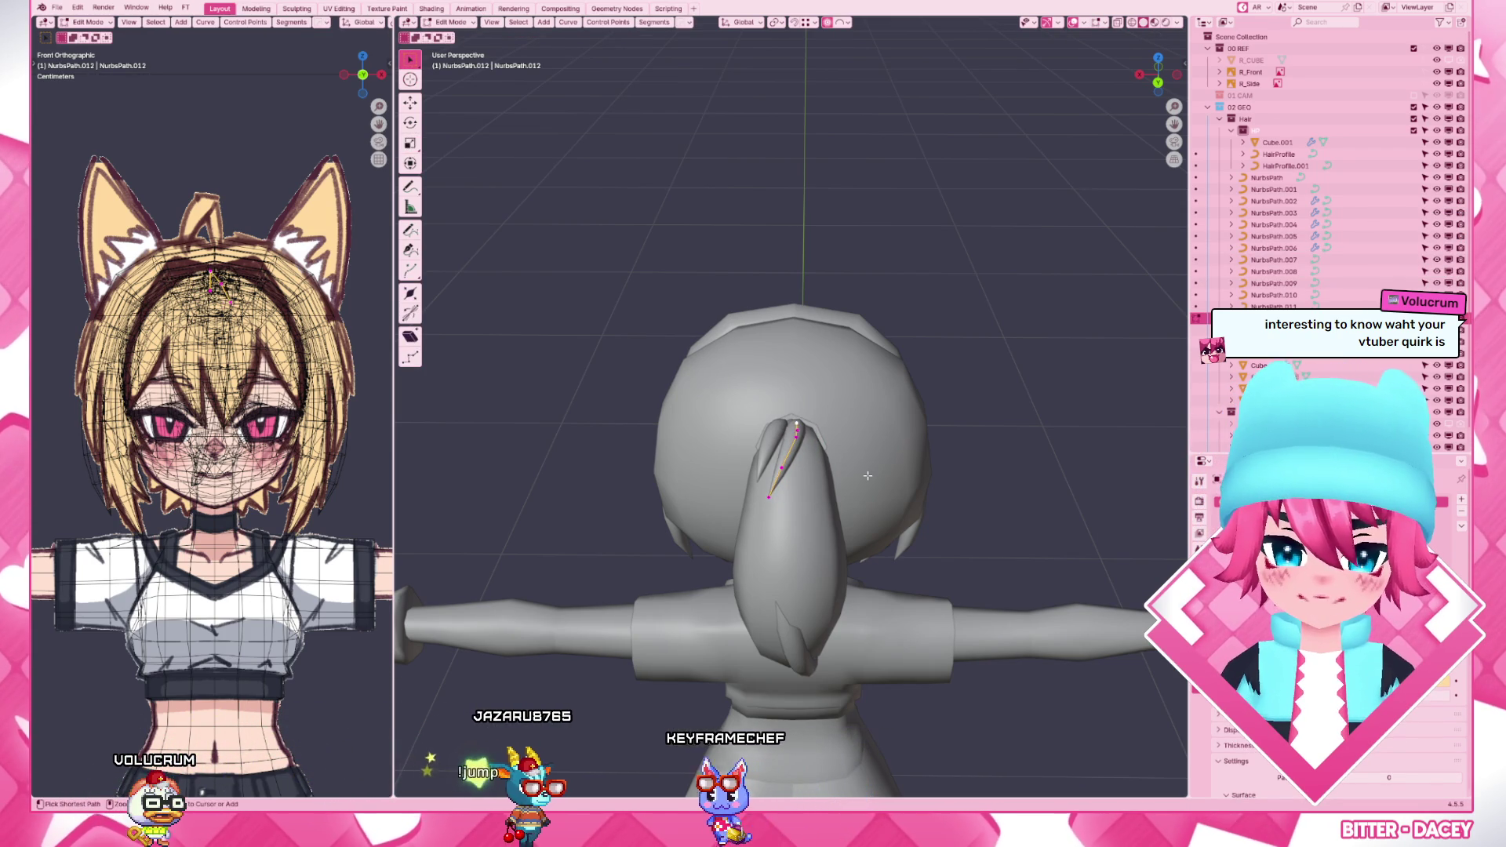
mouse_move(868, 476)
middle_down()
mouse_move(892, 453)
mouse_move(824, 471)
mouse_move(848, 568)
mouse_move(798, 499)
middle_up()
scroll(825, 471, up, 3)
key(Tab)
click(873, 447)
click(824, 542)
key(Tab)
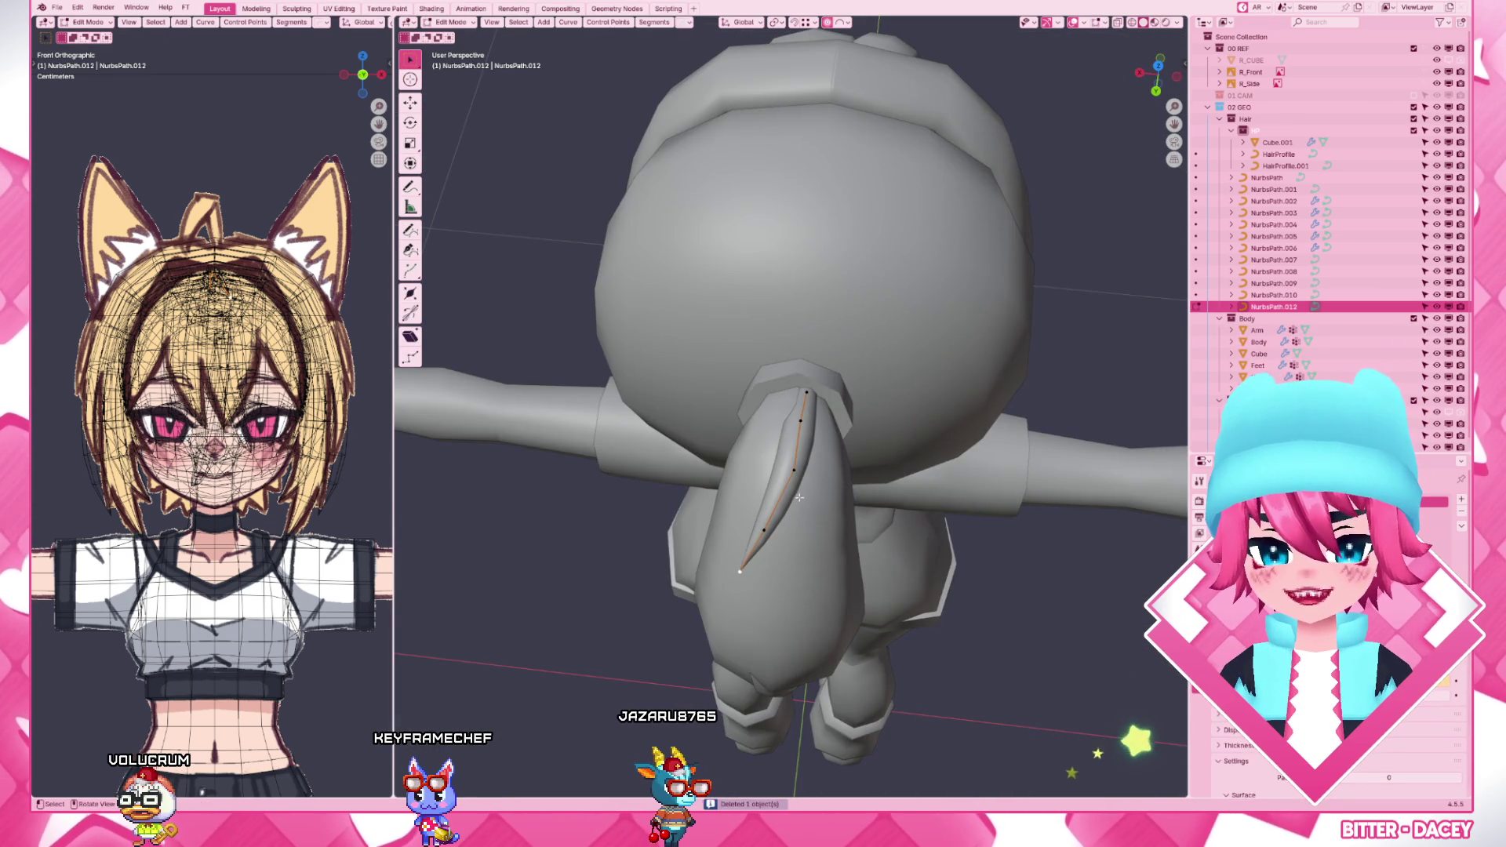
key(KP_7)
key(g)
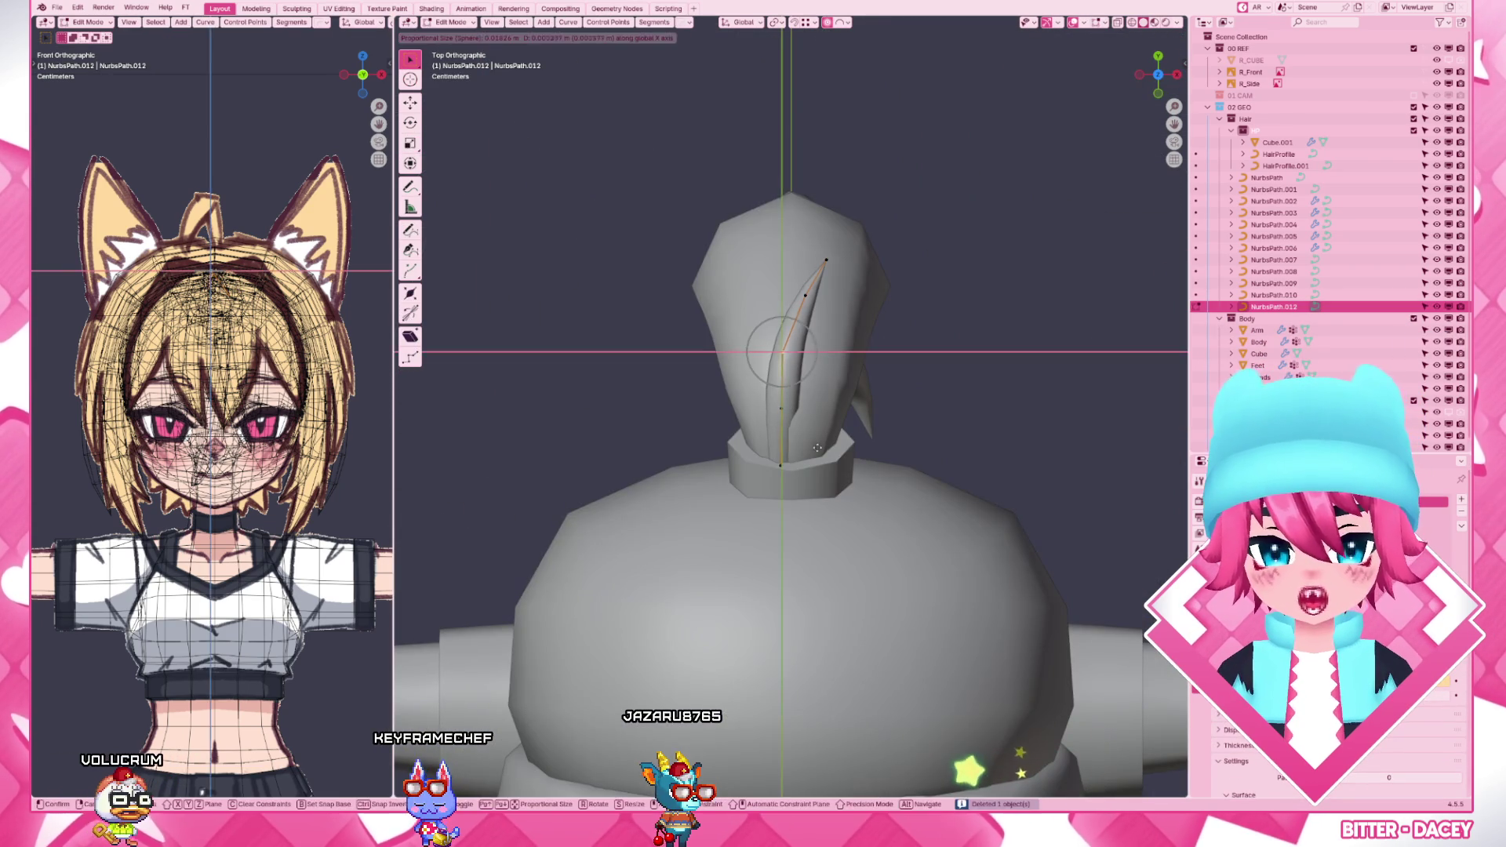
click(821, 447)
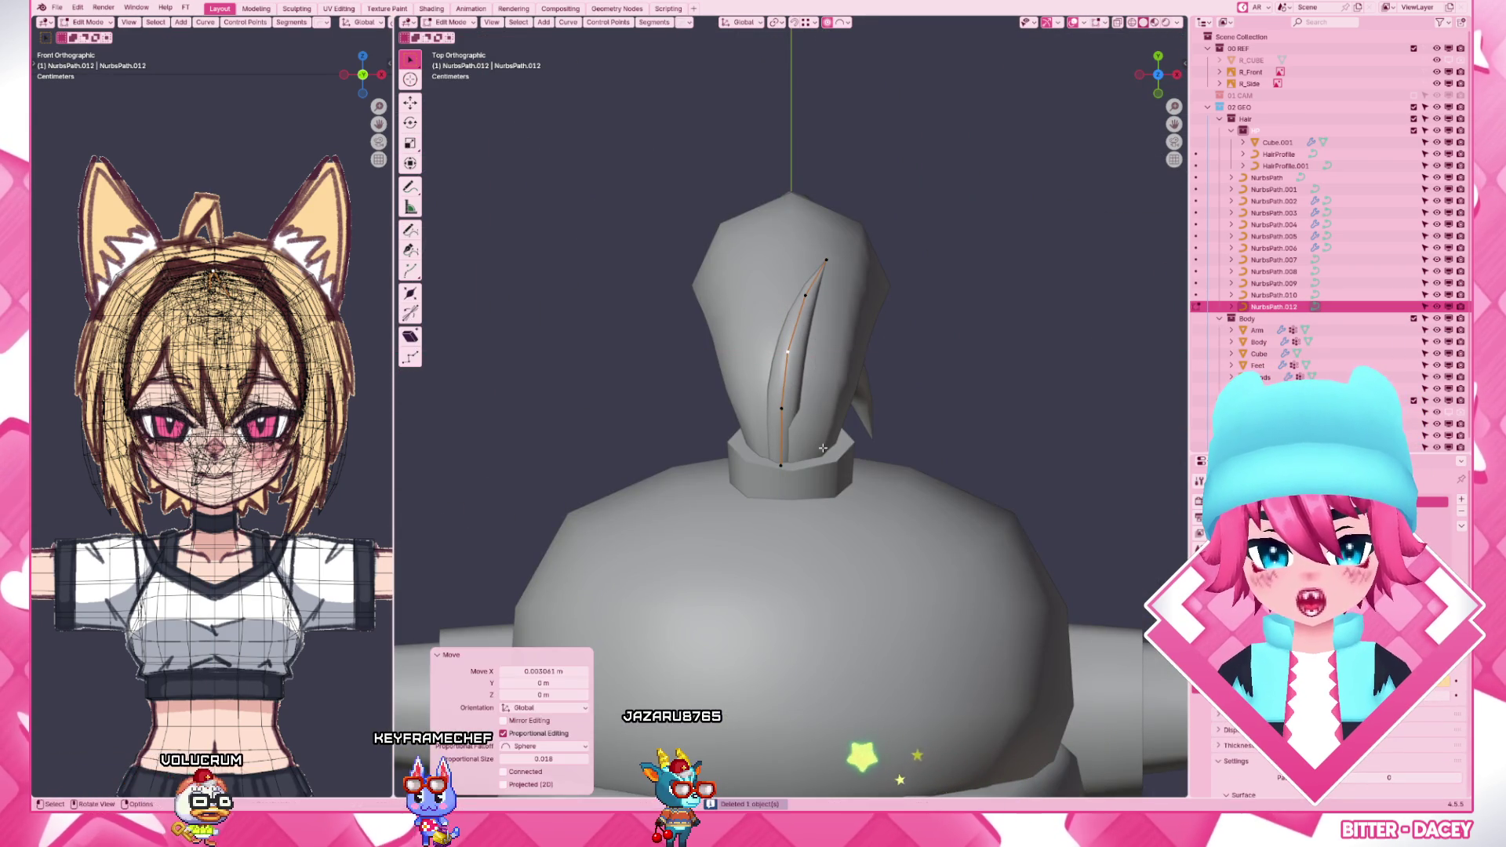
key(g)
click(790, 381)
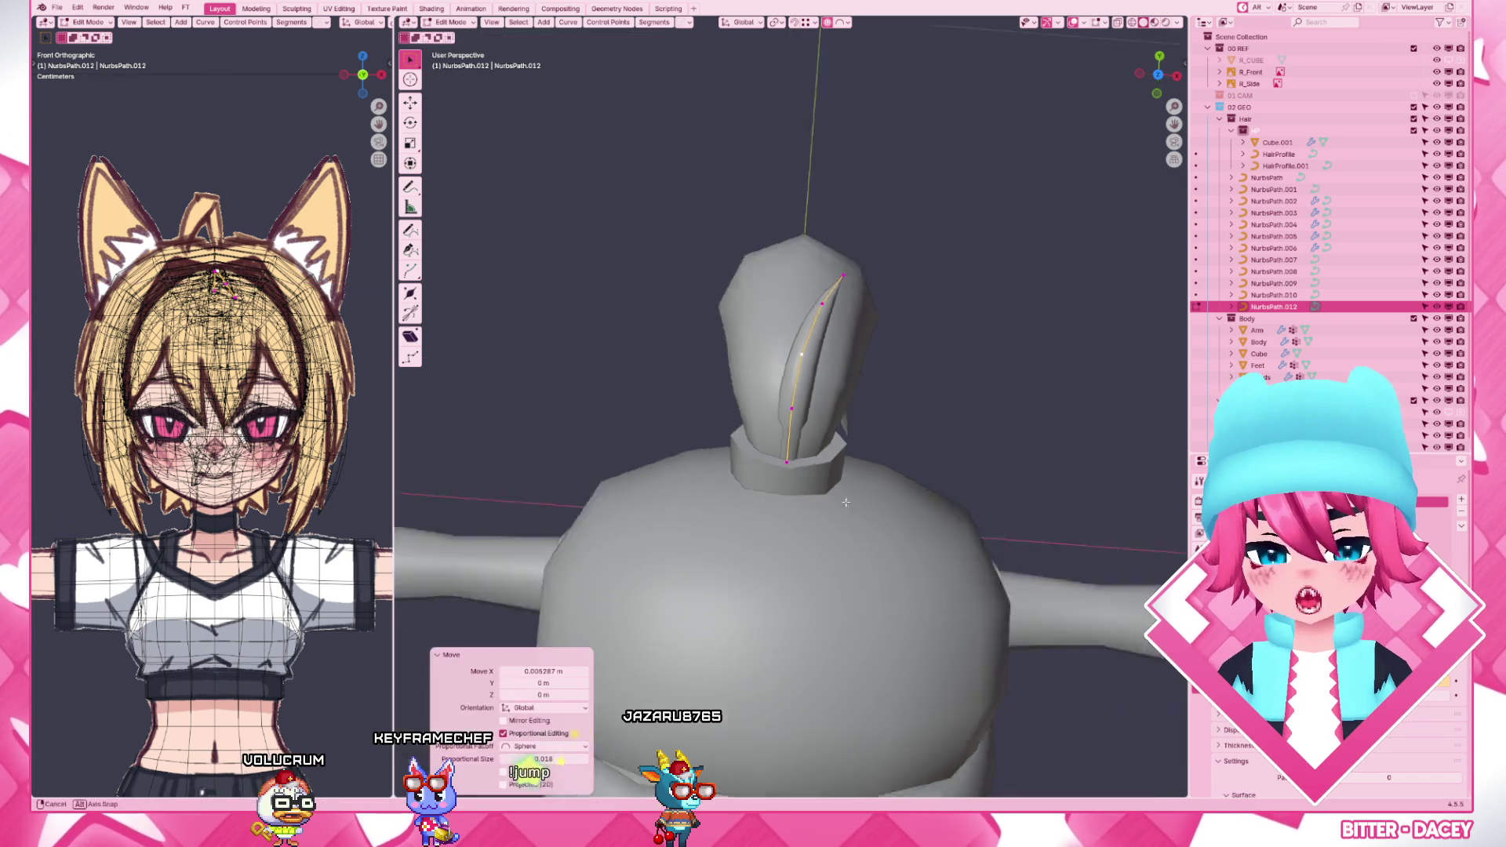
middle_drag(824, 389, 758, 449)
- Smooth the curl's arc in the right view by moving its selected points with falloff
key(KP_3)
scroll(758, 448, up, 3)
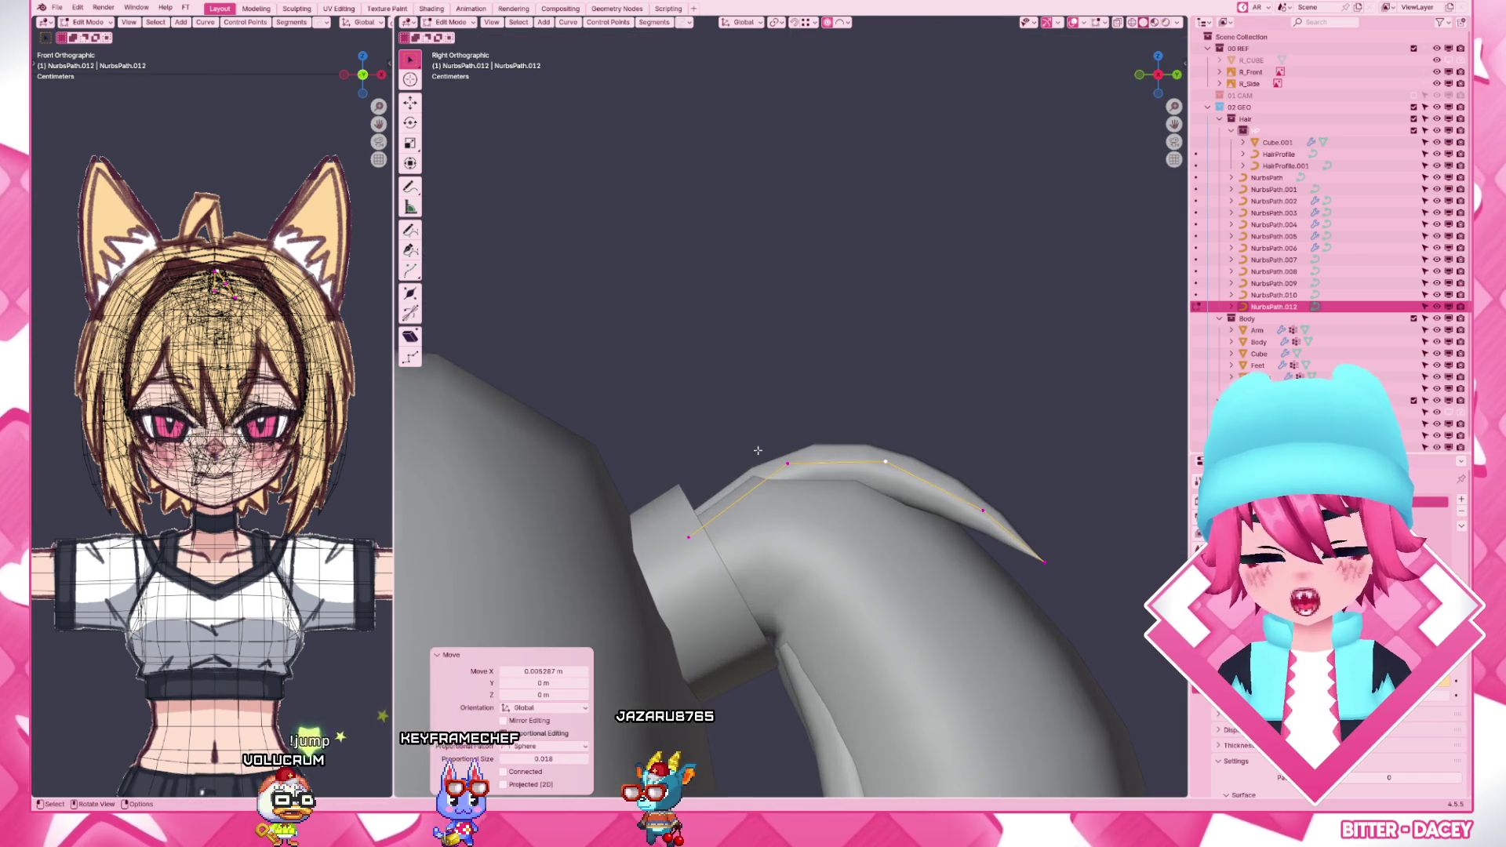
drag(650, 477, 742, 508)
key(g)
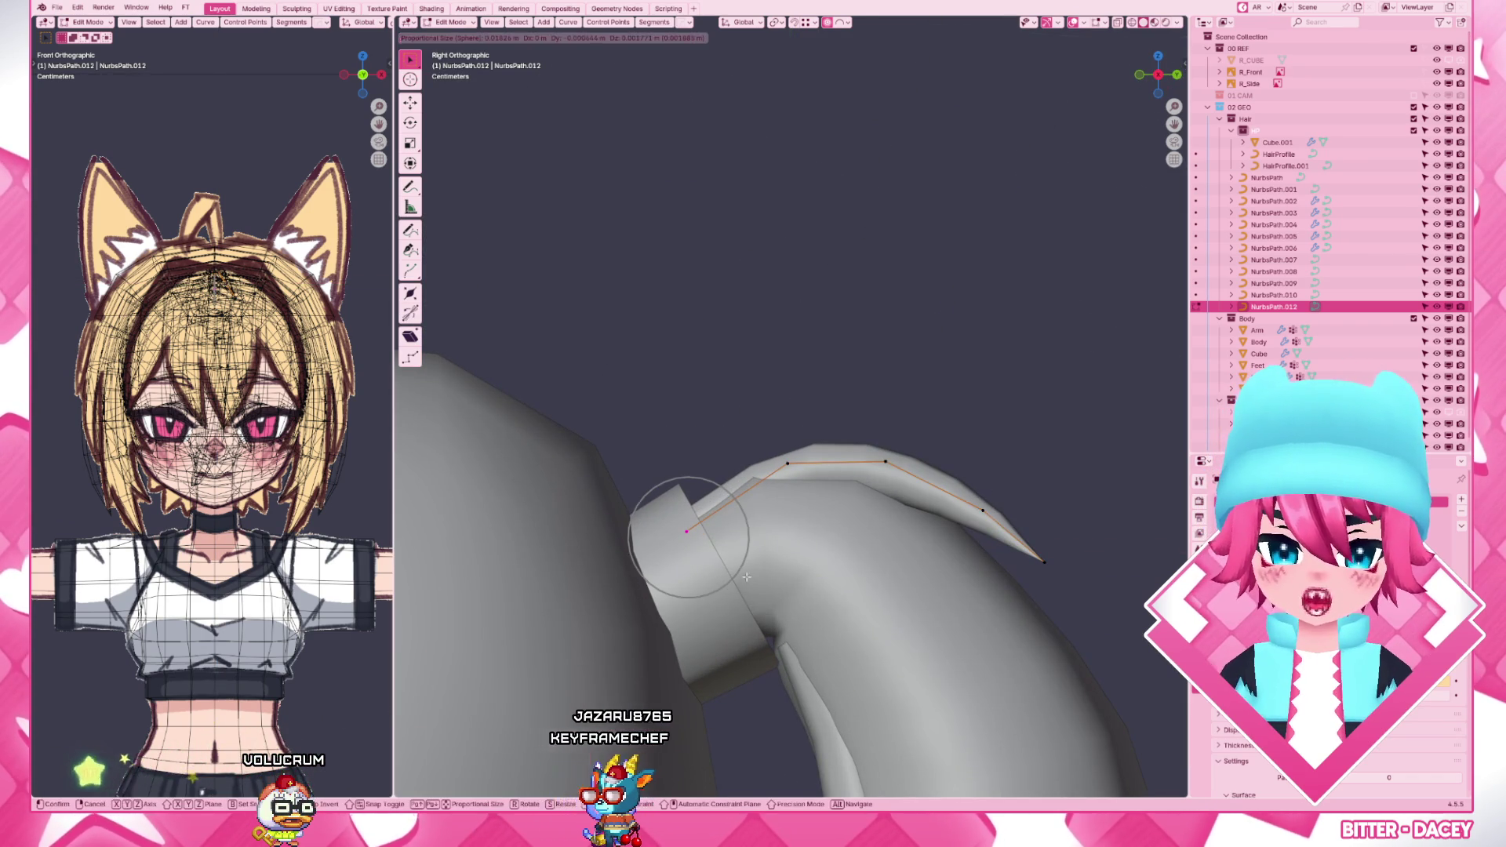
click(797, 473)
key(g)
click(763, 441)
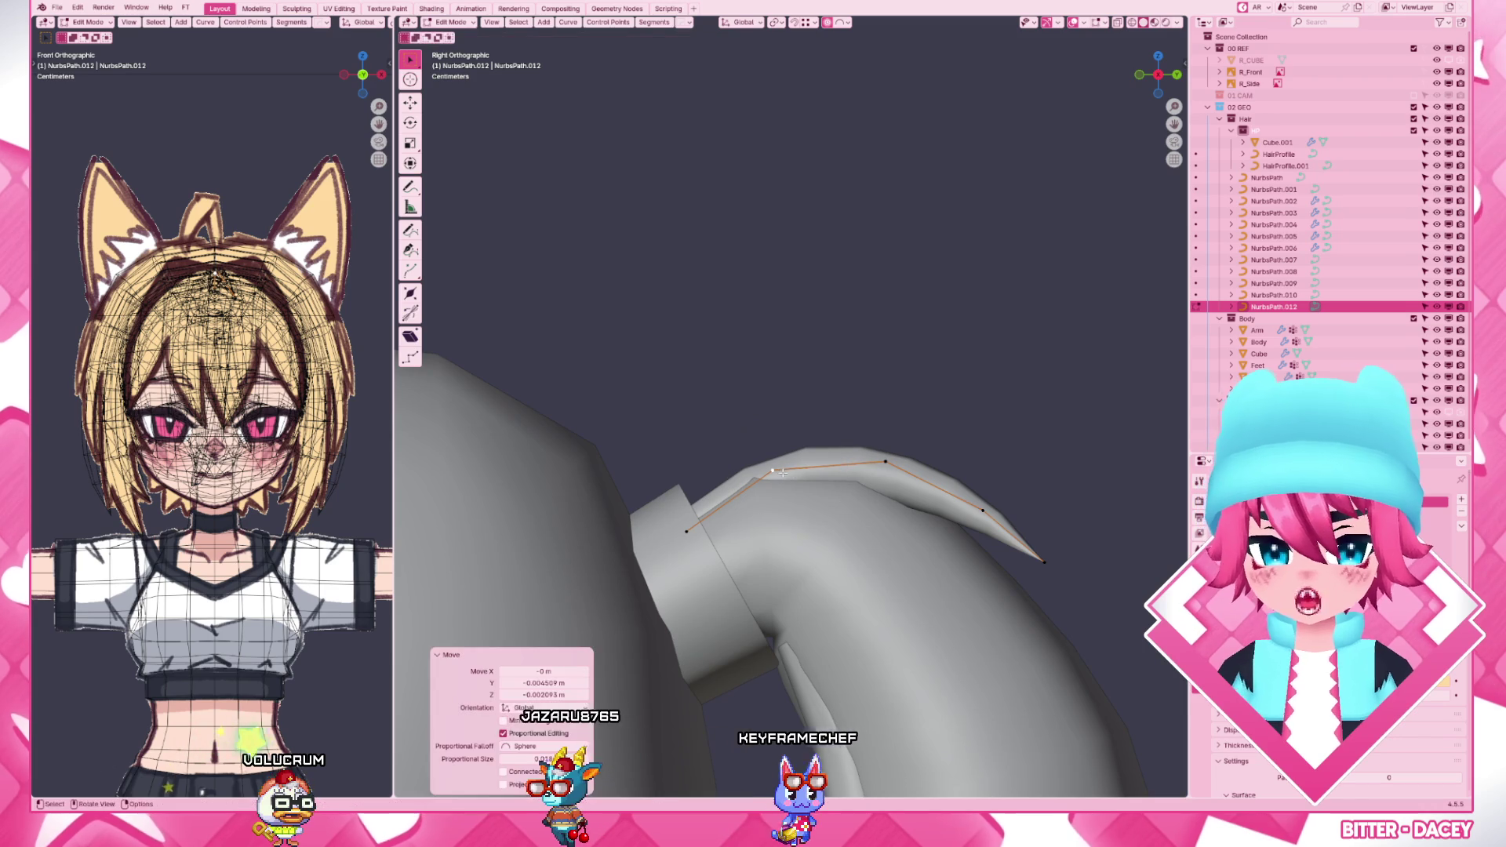
key(g)
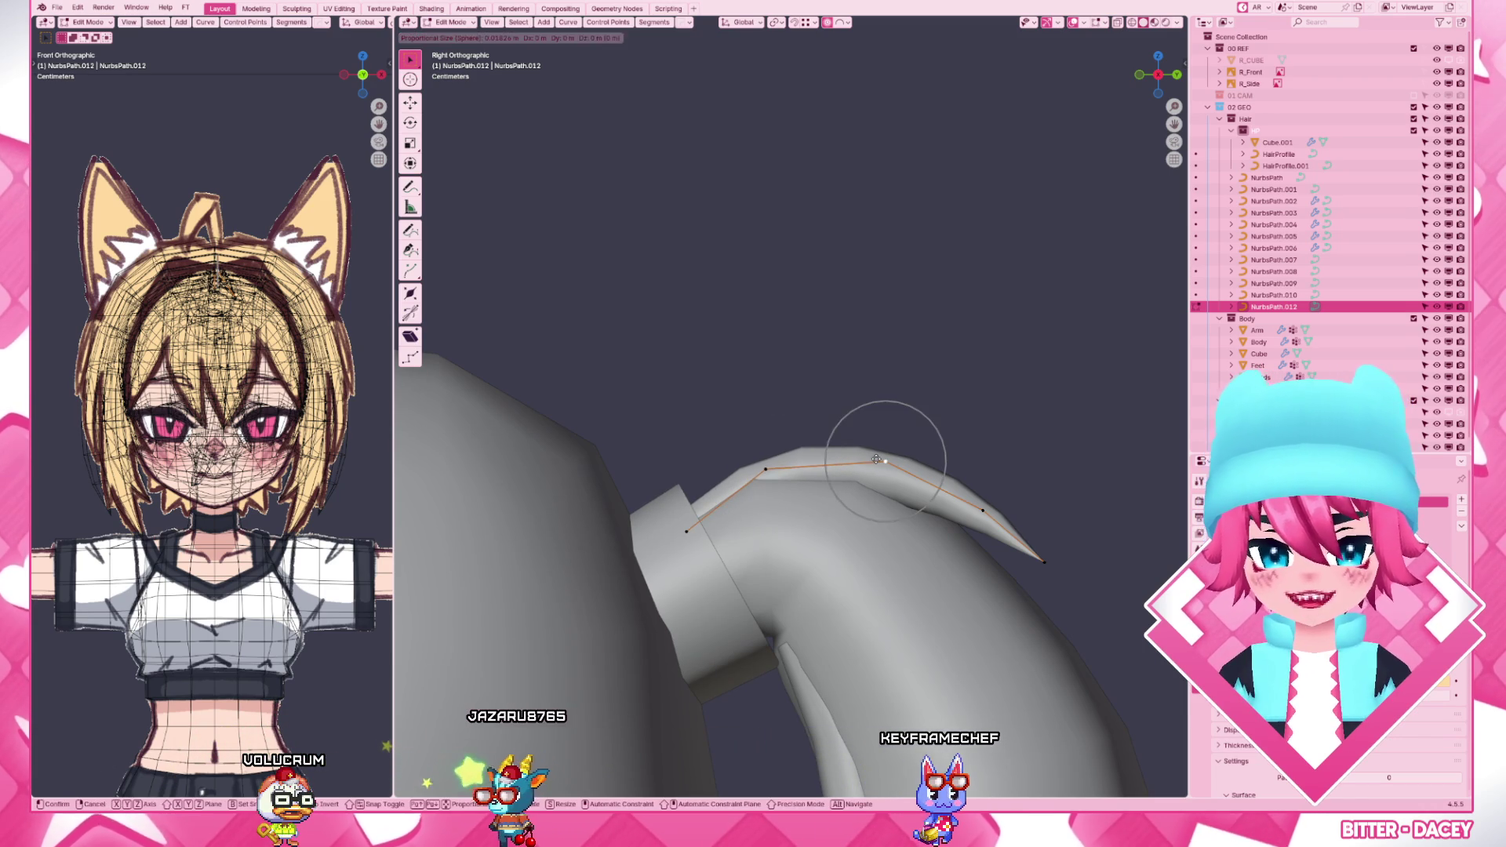
click(874, 460)
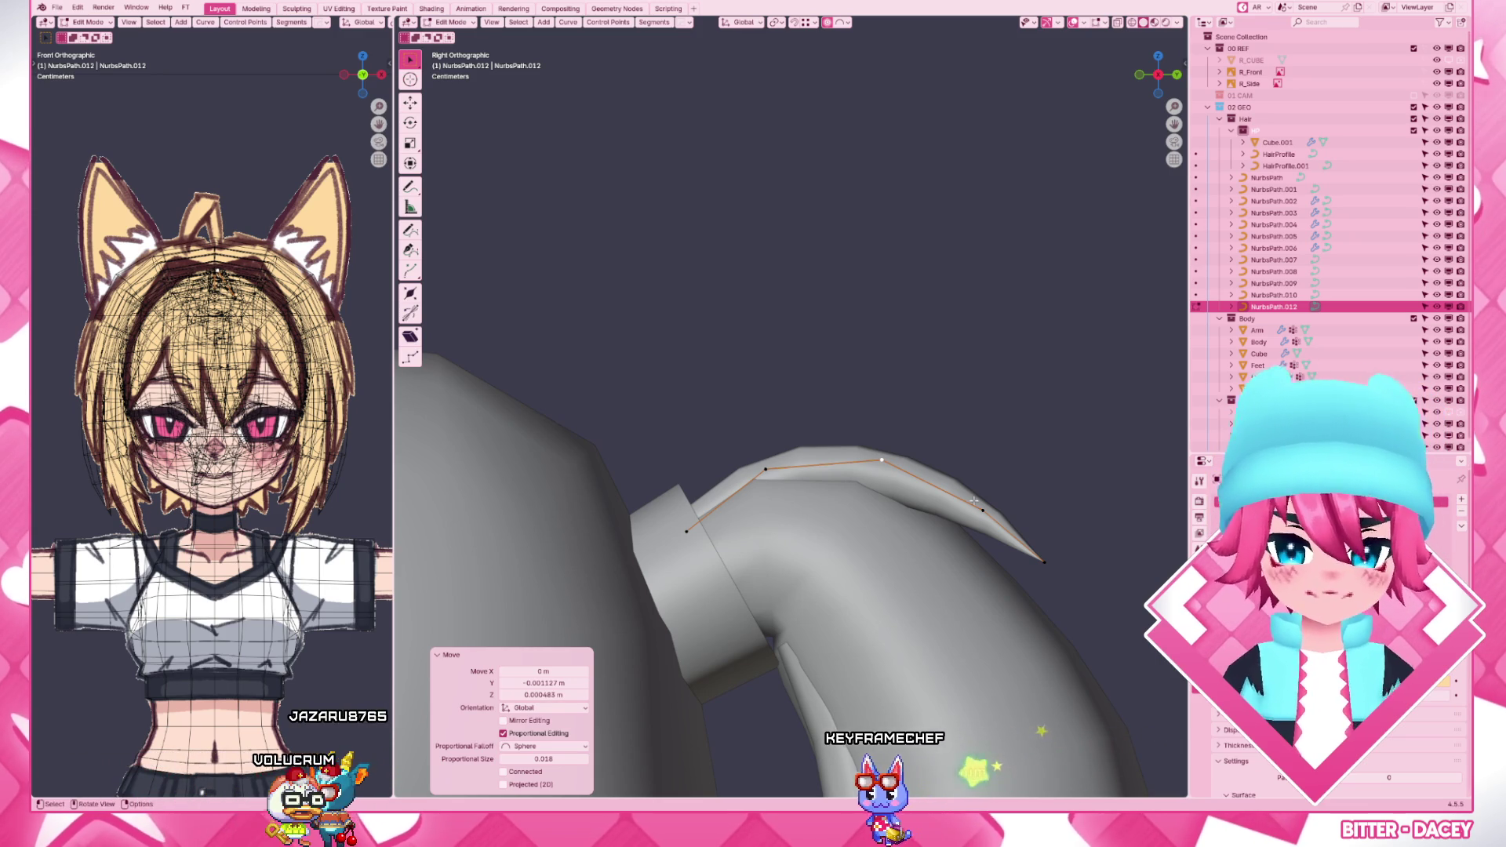
- Settle the curl's last points and tip along the ponytail's curled end, then review from behind
key(g)
click(936, 519)
click(768, 481)
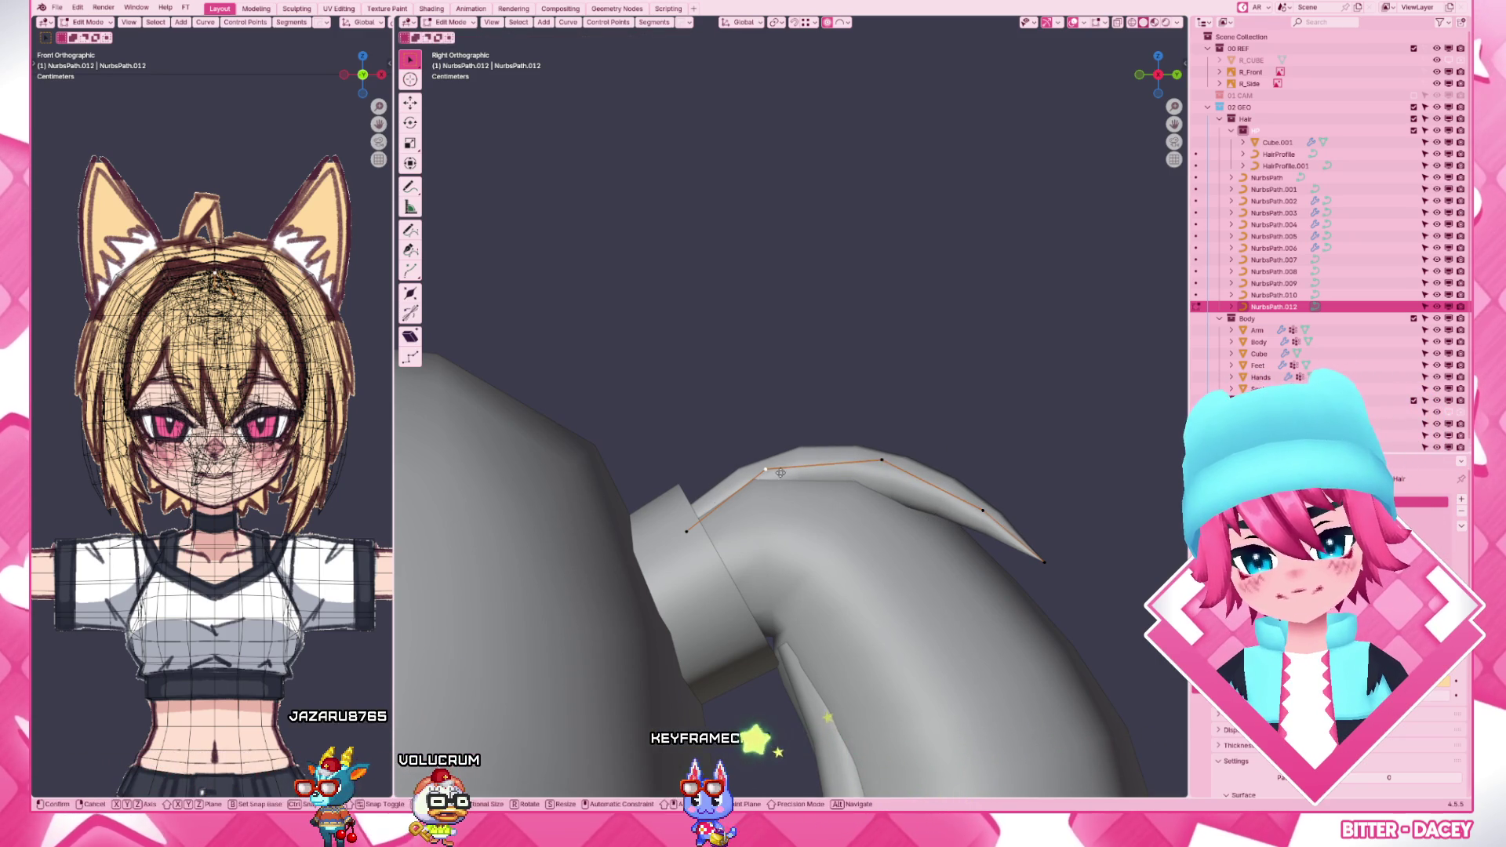
key(g)
click(770, 476)
click(987, 498)
key(g)
click(987, 498)
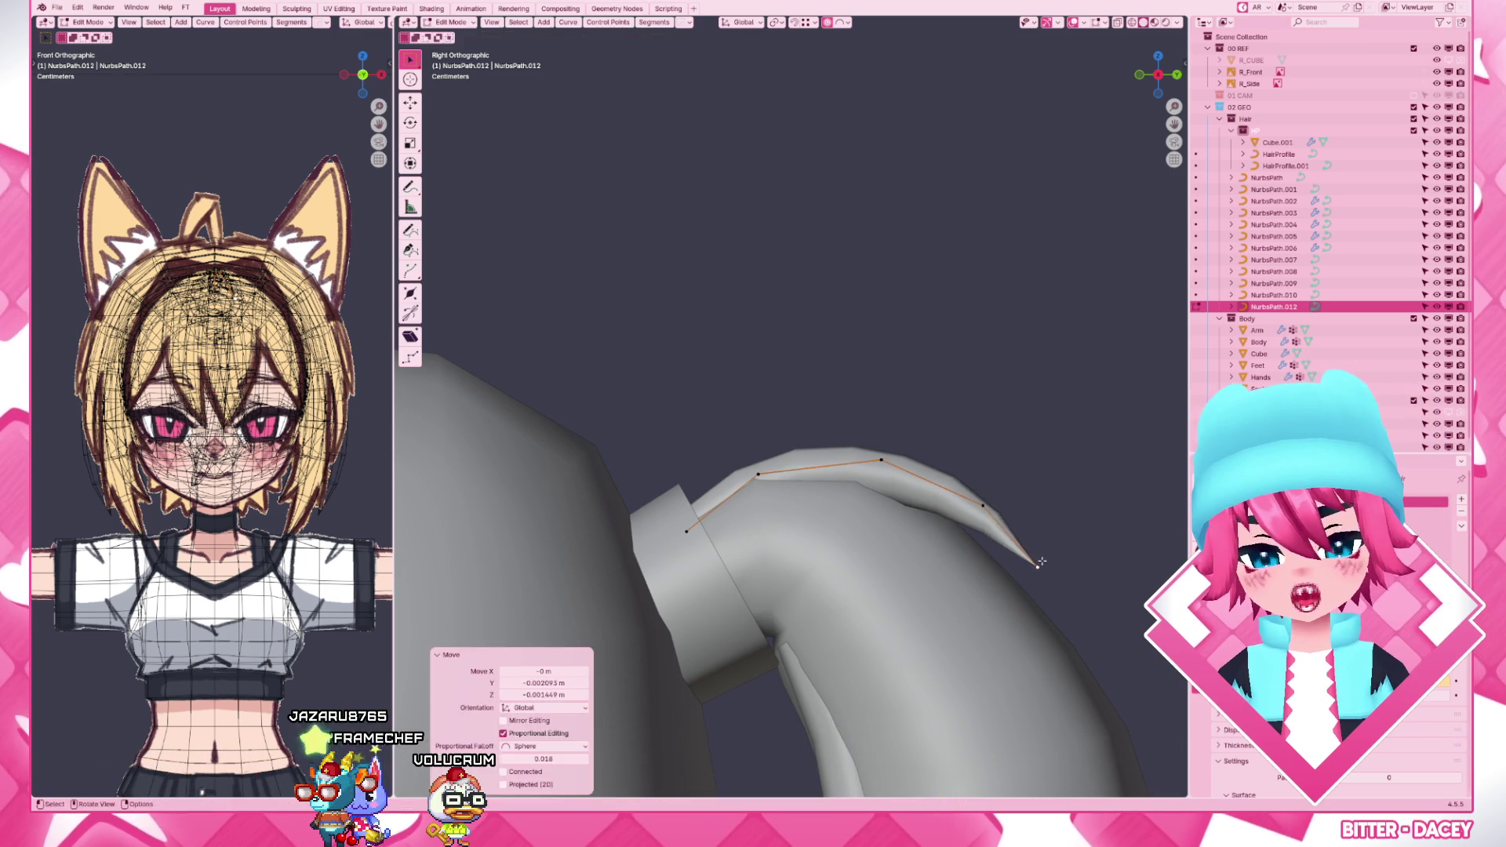
key(Tab)
mouse_move(1036, 589)
middle_down()
mouse_move(892, 486)
mouse_move(706, 494)
mouse_move(766, 447)
mouse_move(835, 541)
mouse_move(879, 536)
middle_up()
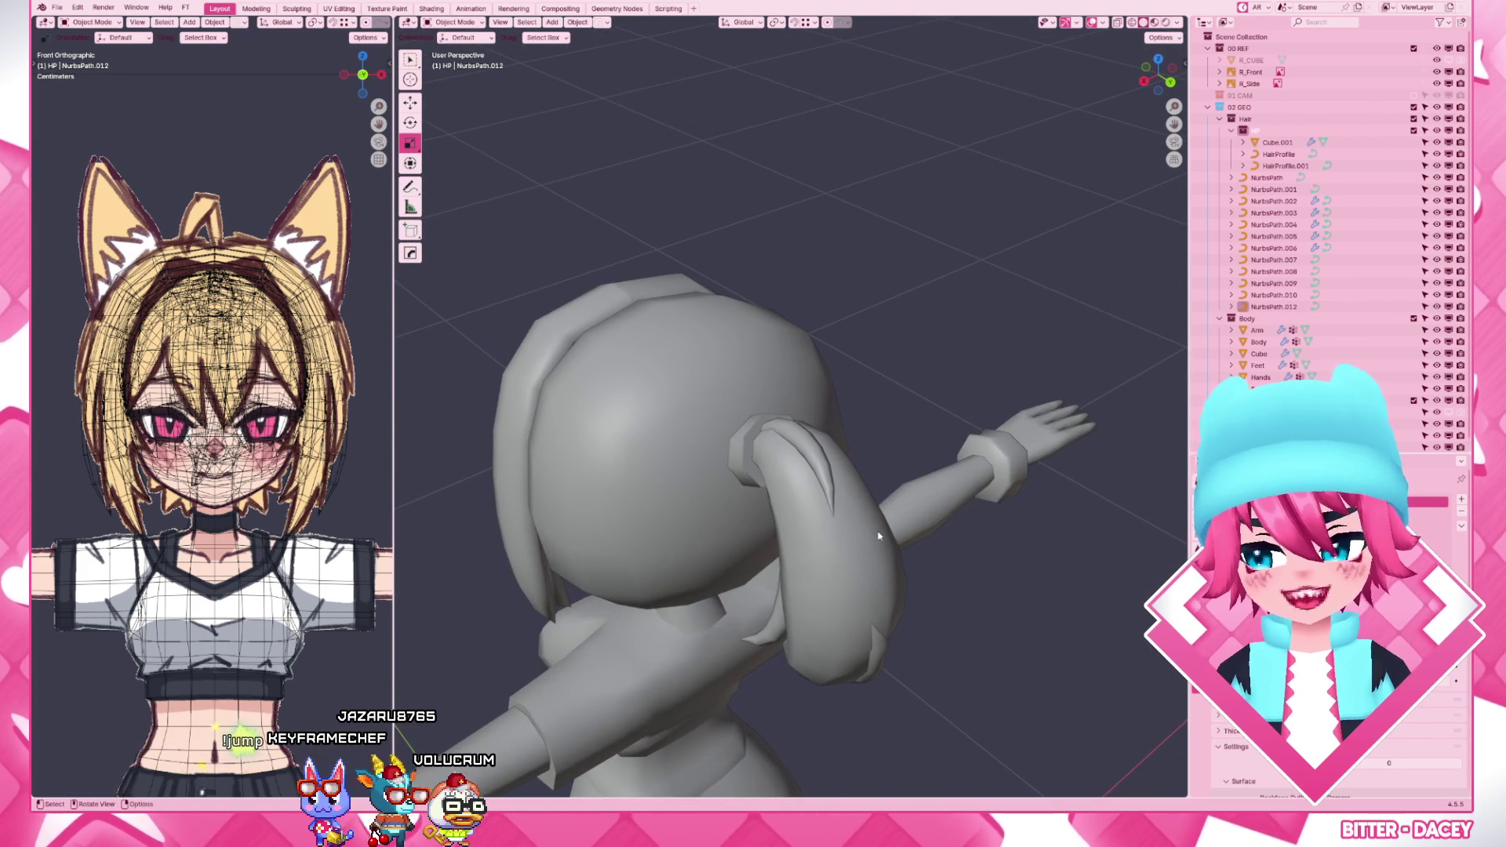
- Nudge one curl control point slightly in the right-side view
key(KP_3)
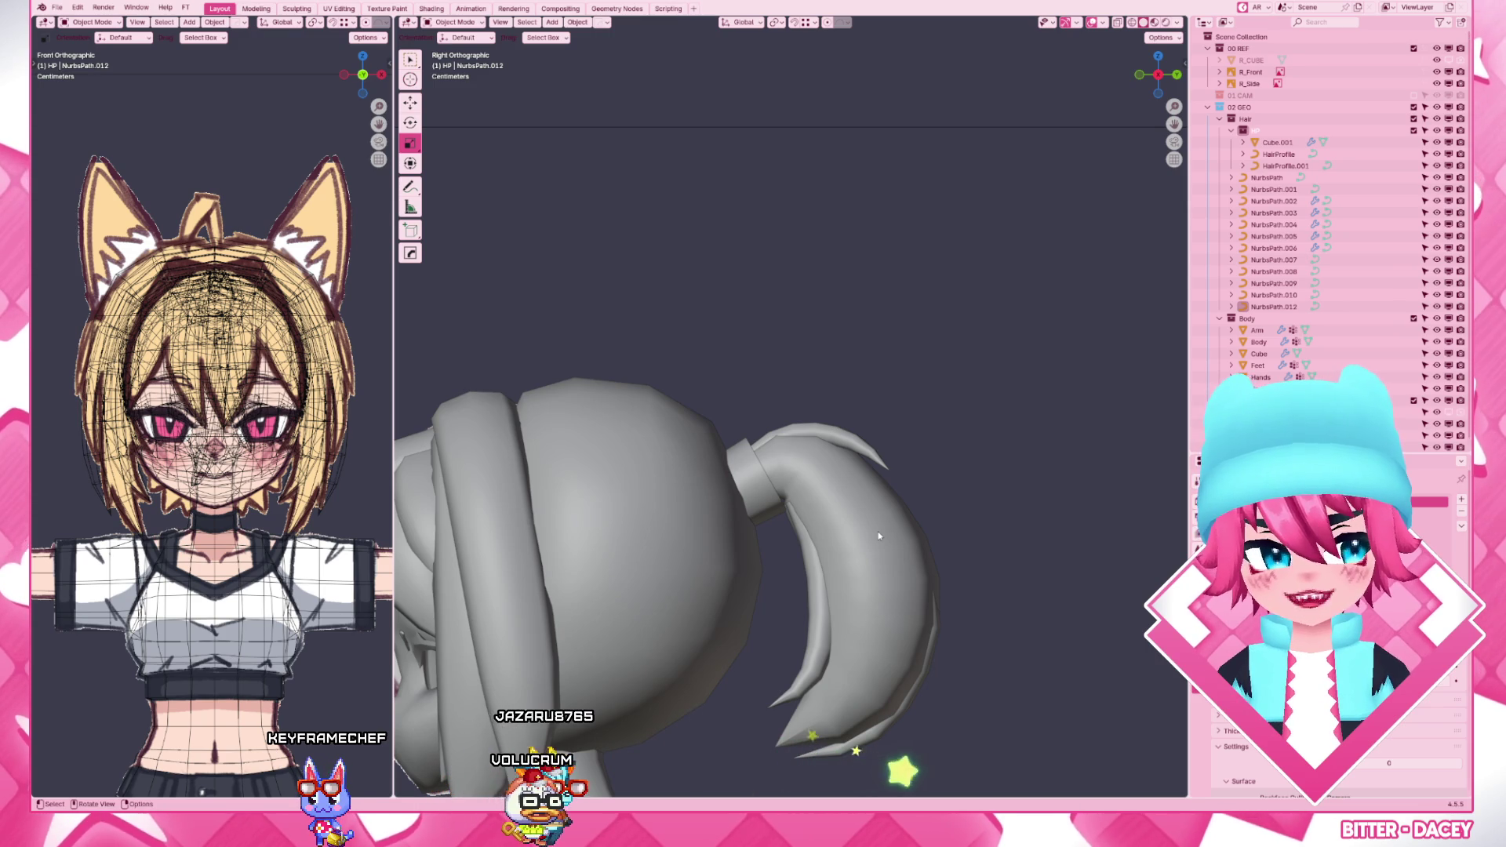
scroll(879, 531, up, 4)
click(901, 484)
key(Tab)
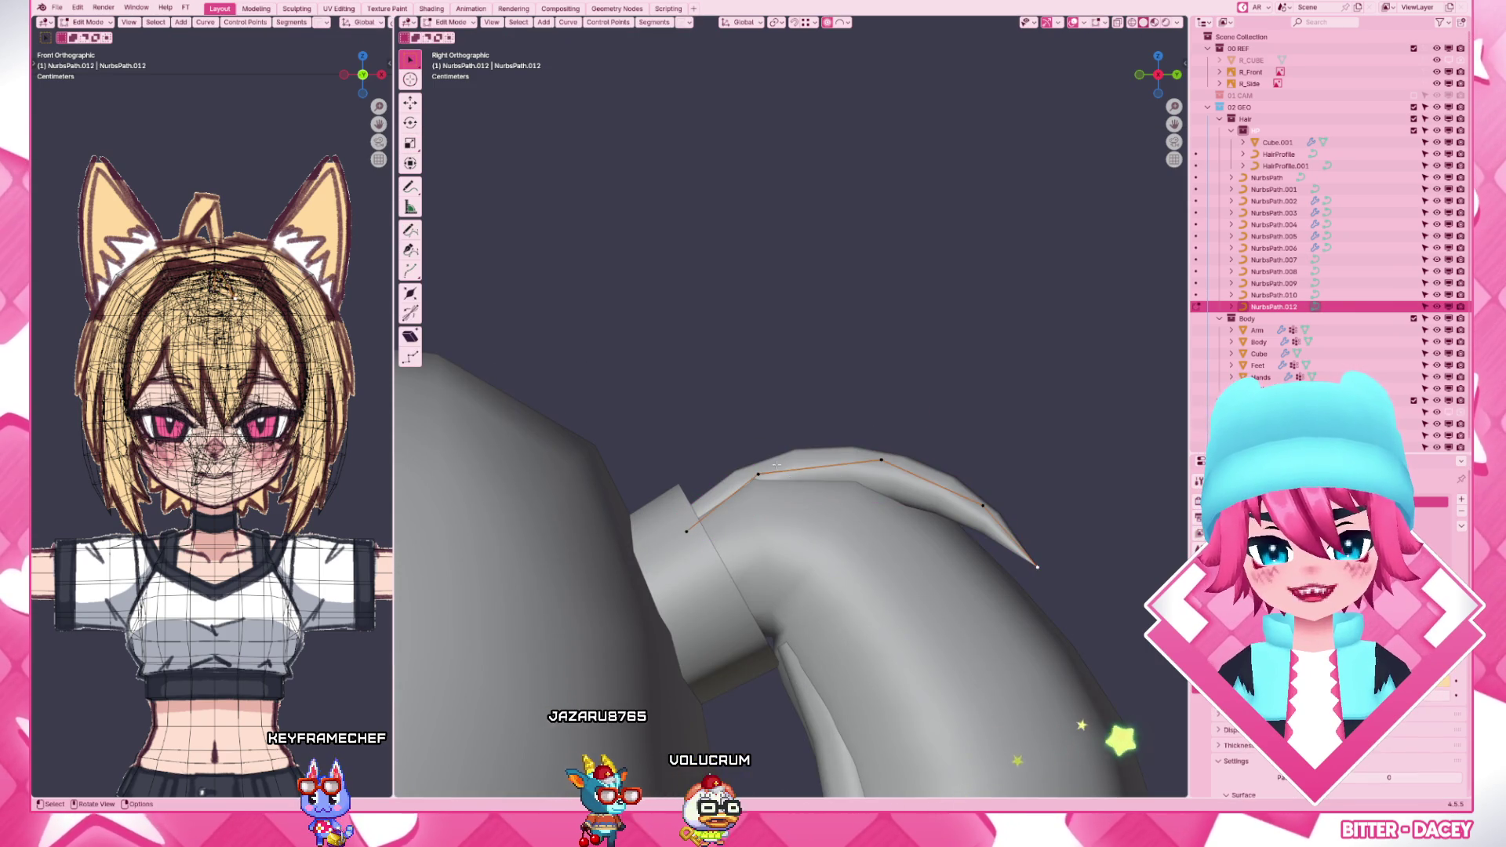
drag(778, 466, 780, 465)
click(789, 418)
scroll(847, 336, down, 5)
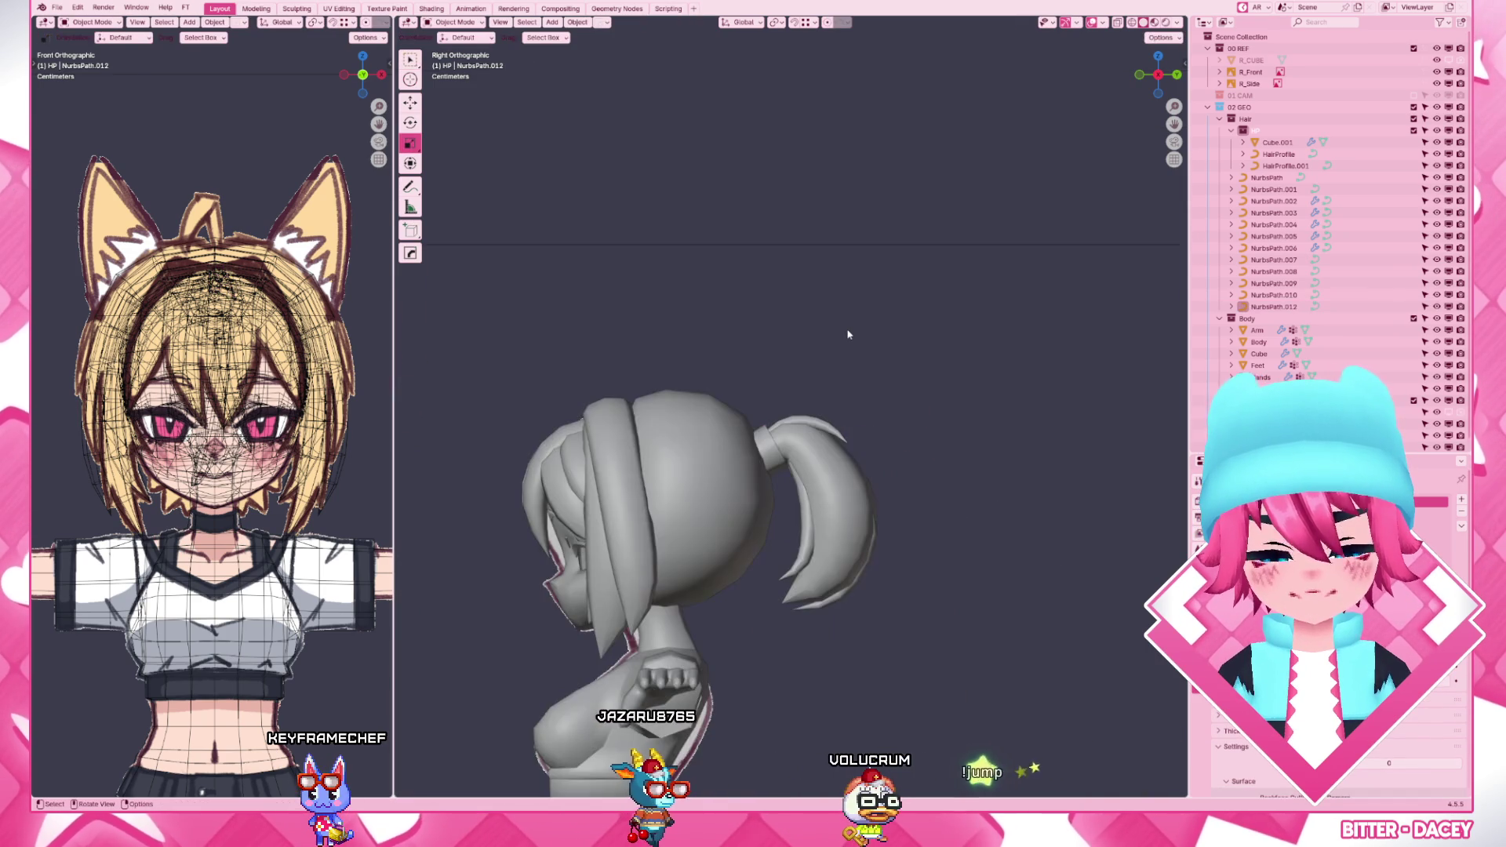
- Check the blonde curl in Material Preview, then reopen NurbsPath.012 for point editing
key(z)
click(918, 330)
mouse_move(848, 353)
middle_down()
mouse_move(965, 530)
mouse_move(824, 495)
mouse_move(895, 471)
middle_up()
scroll(966, 530, up, 6)
scroll(824, 495, up, 3)
click(897, 471)
key(Tab)
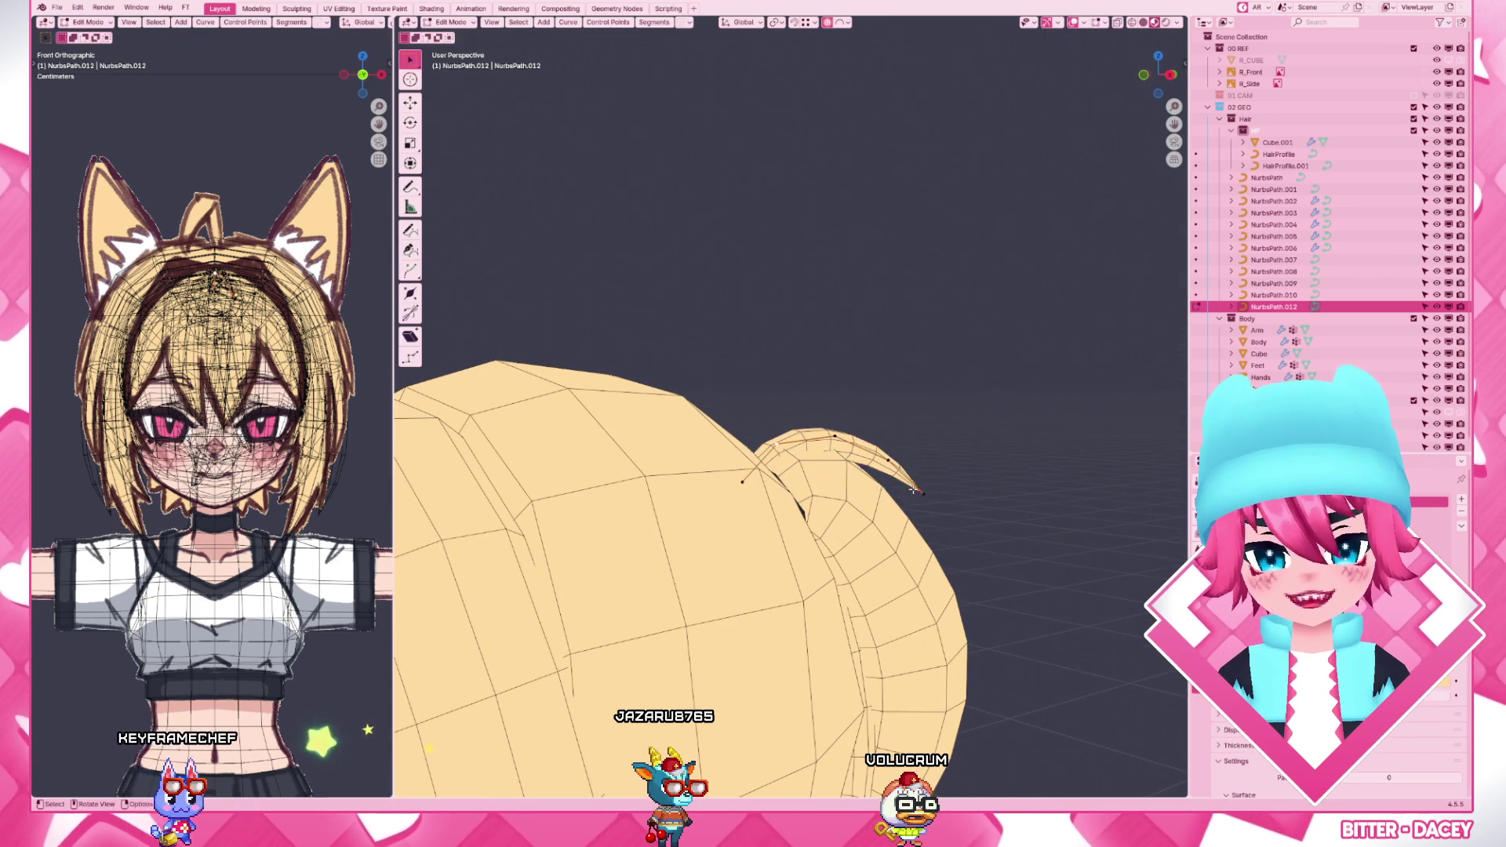
- Ease the curl points into place with smooth-falloff moves, checked from the side
key(g)
click(923, 497)
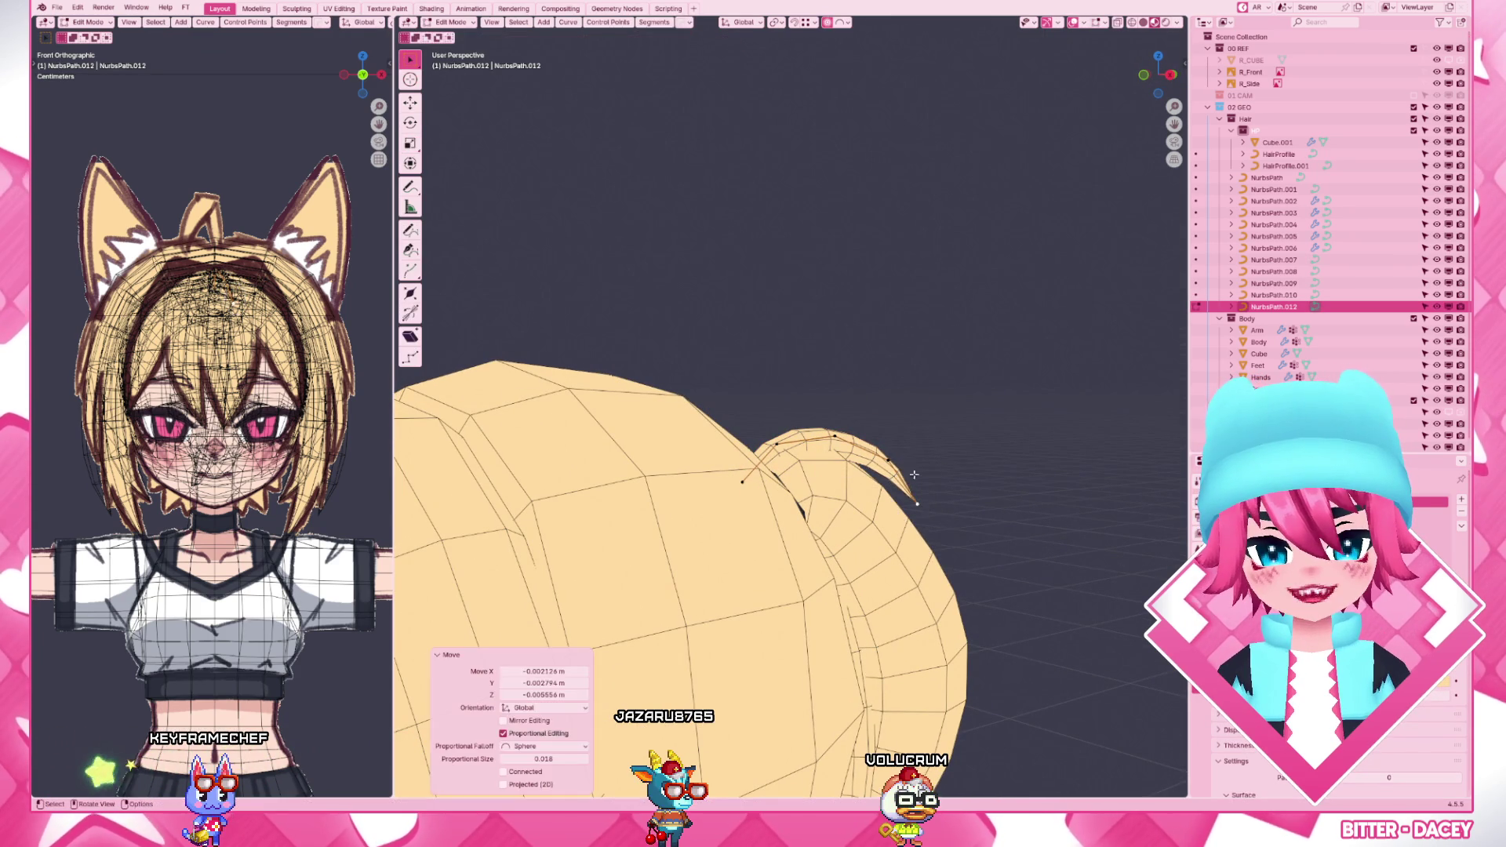
key(g)
click(904, 452)
key(KP_3)
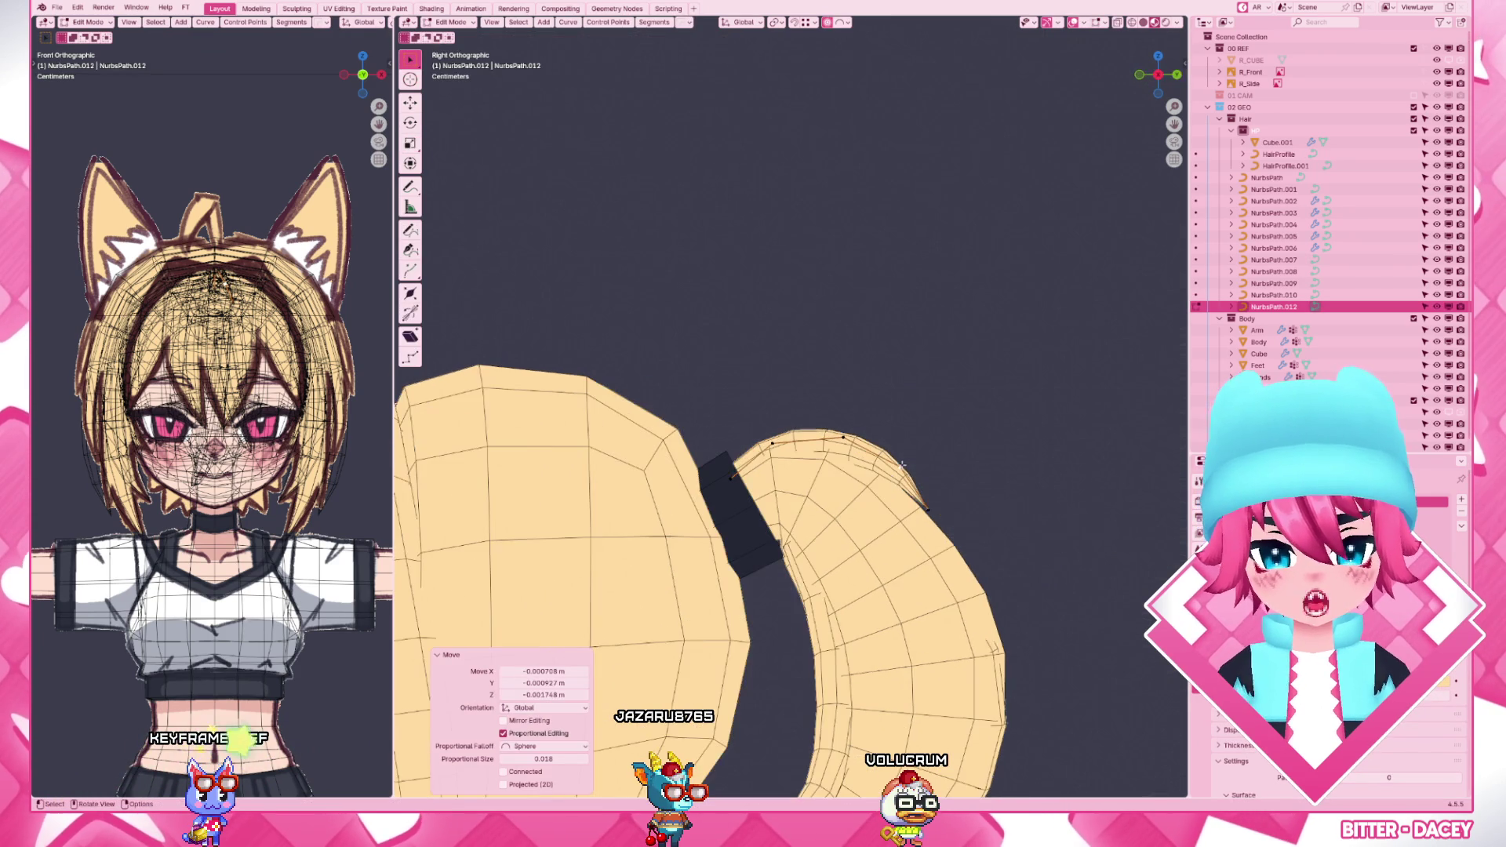
middle_drag(907, 471, 989, 509)
- Fine-tune the curl tip twice, then view the textured character from behind
key(g)
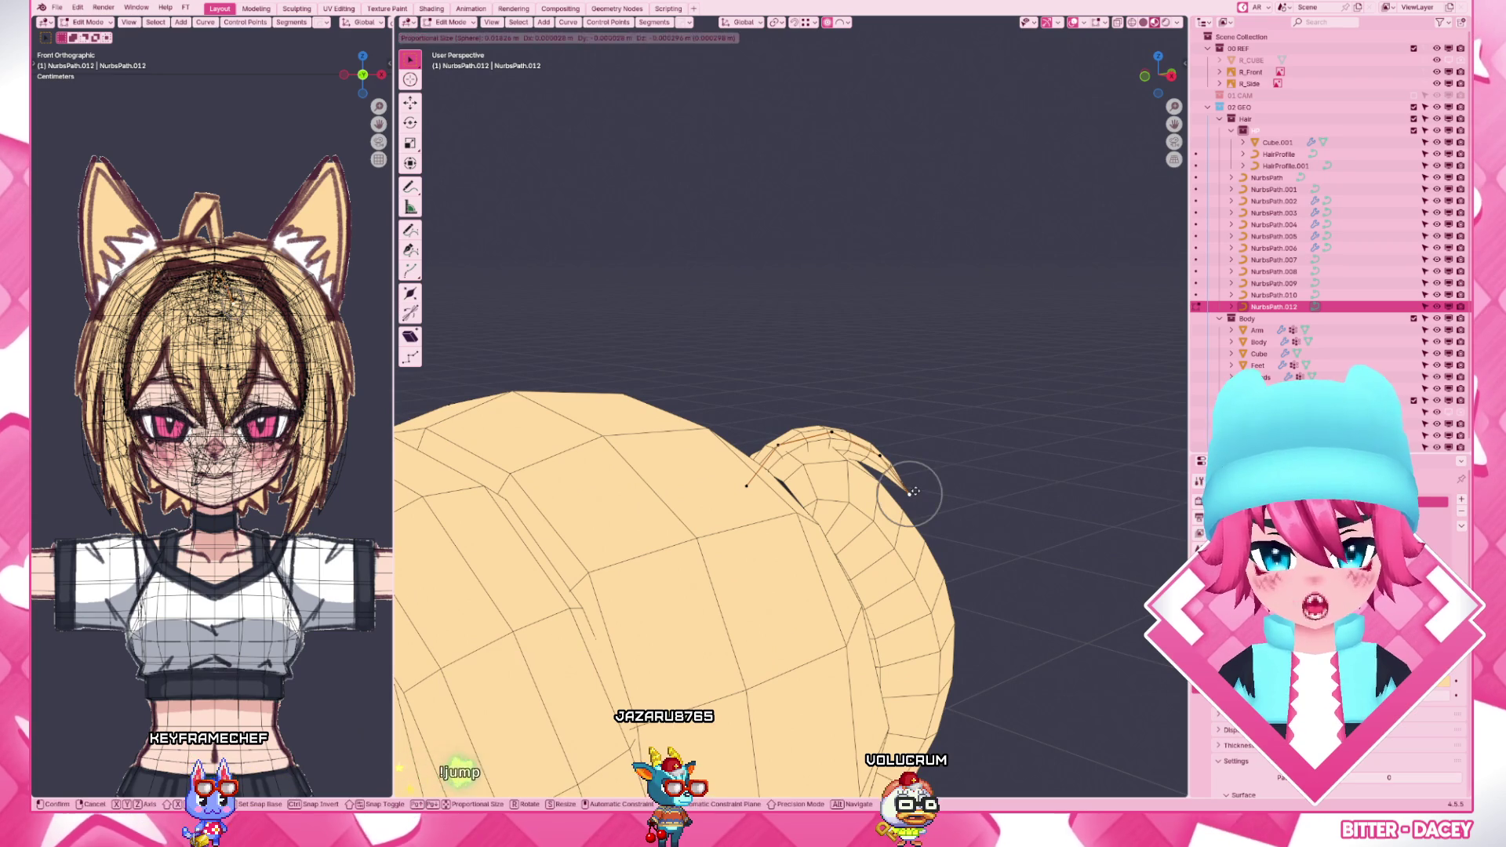
click(909, 491)
key(g)
click(910, 488)
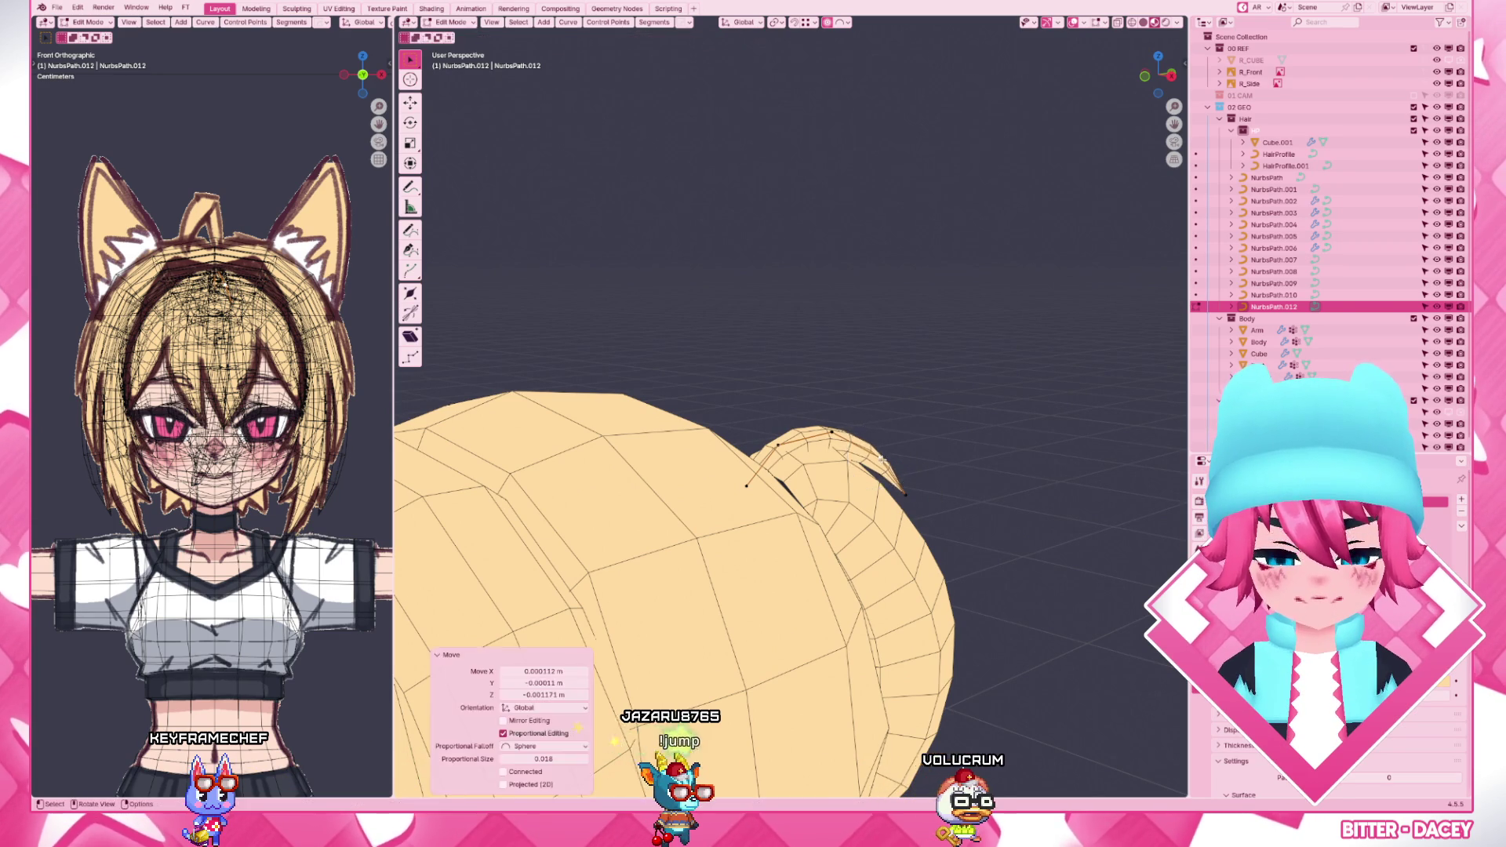
key(Tab)
scroll(920, 470, down, 3)
mouse_move(919, 471)
middle_down()
mouse_move(627, 504)
mouse_move(1170, 501)
mouse_move(854, 542)
middle_up()
scroll(855, 554, up, 3)
key(z)
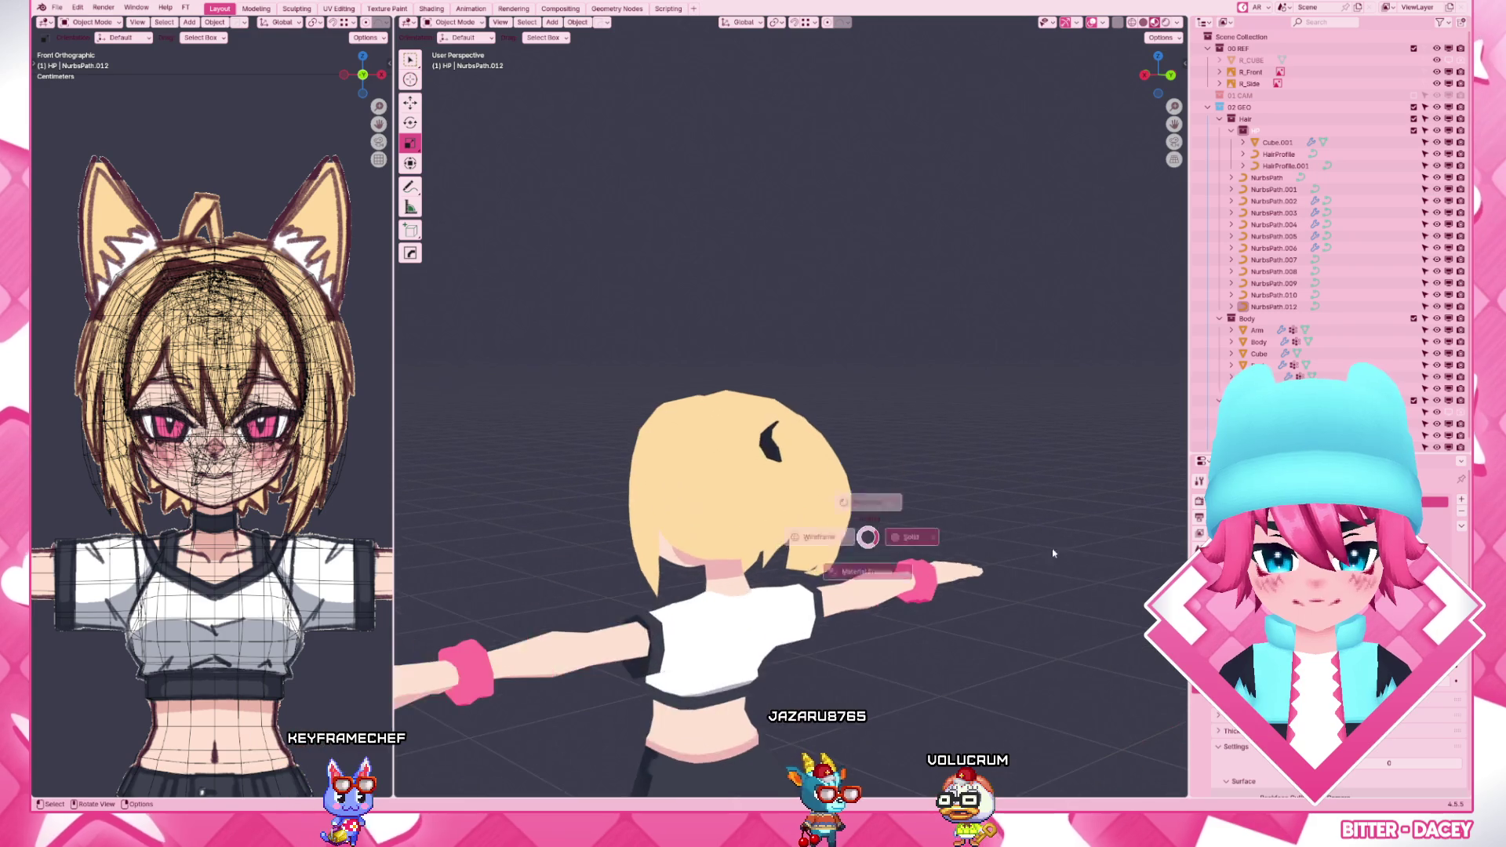
- Open NurbsPath.009 on the back of the head and look down onto it
click(831, 565)
scroll(831, 566, up, 3)
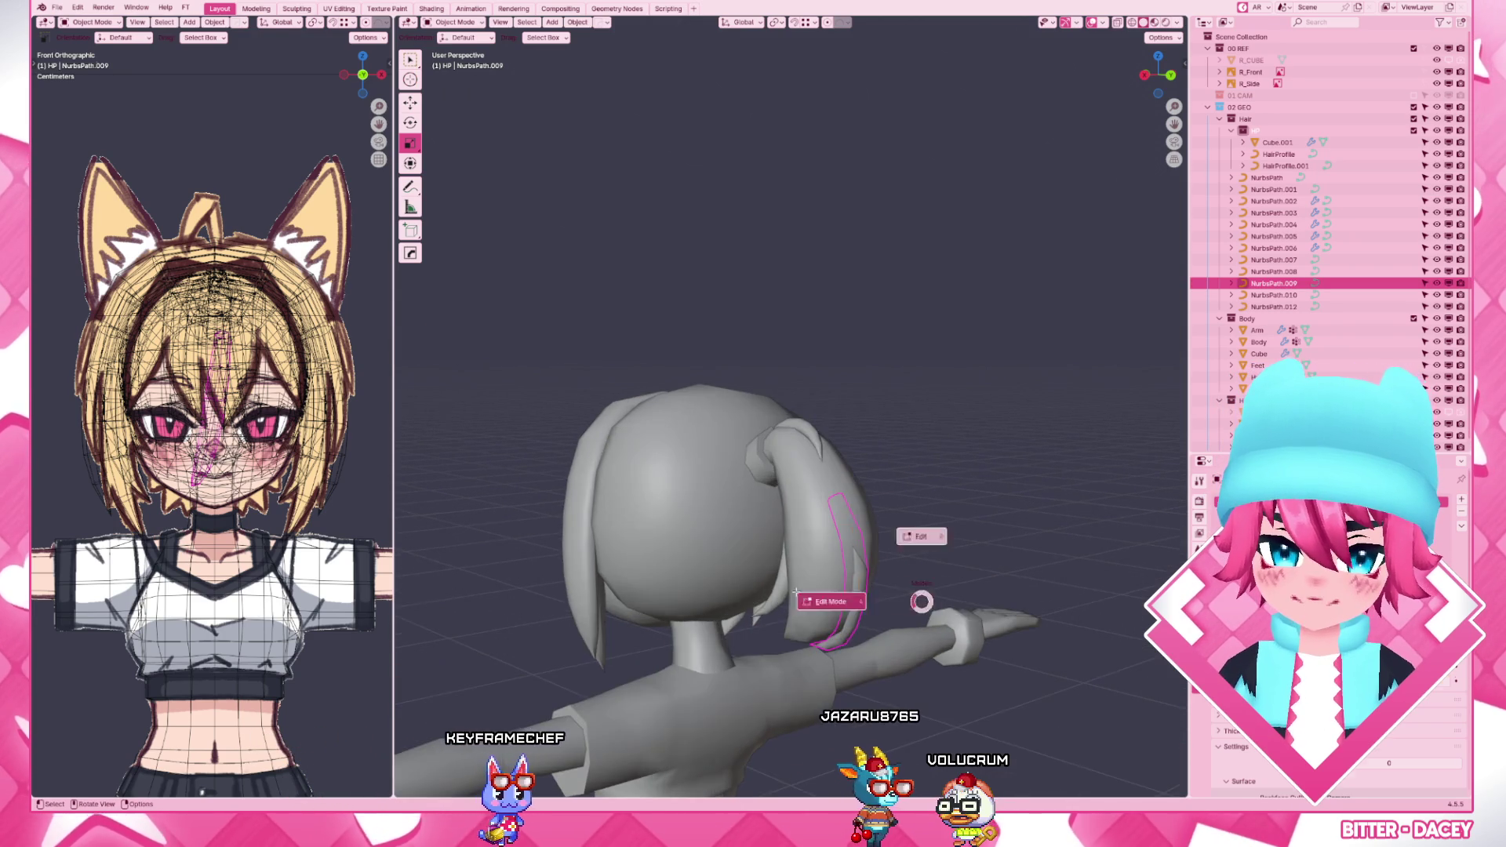
key(Tab)
scroll(980, 586, up, 2)
key(KP_3)
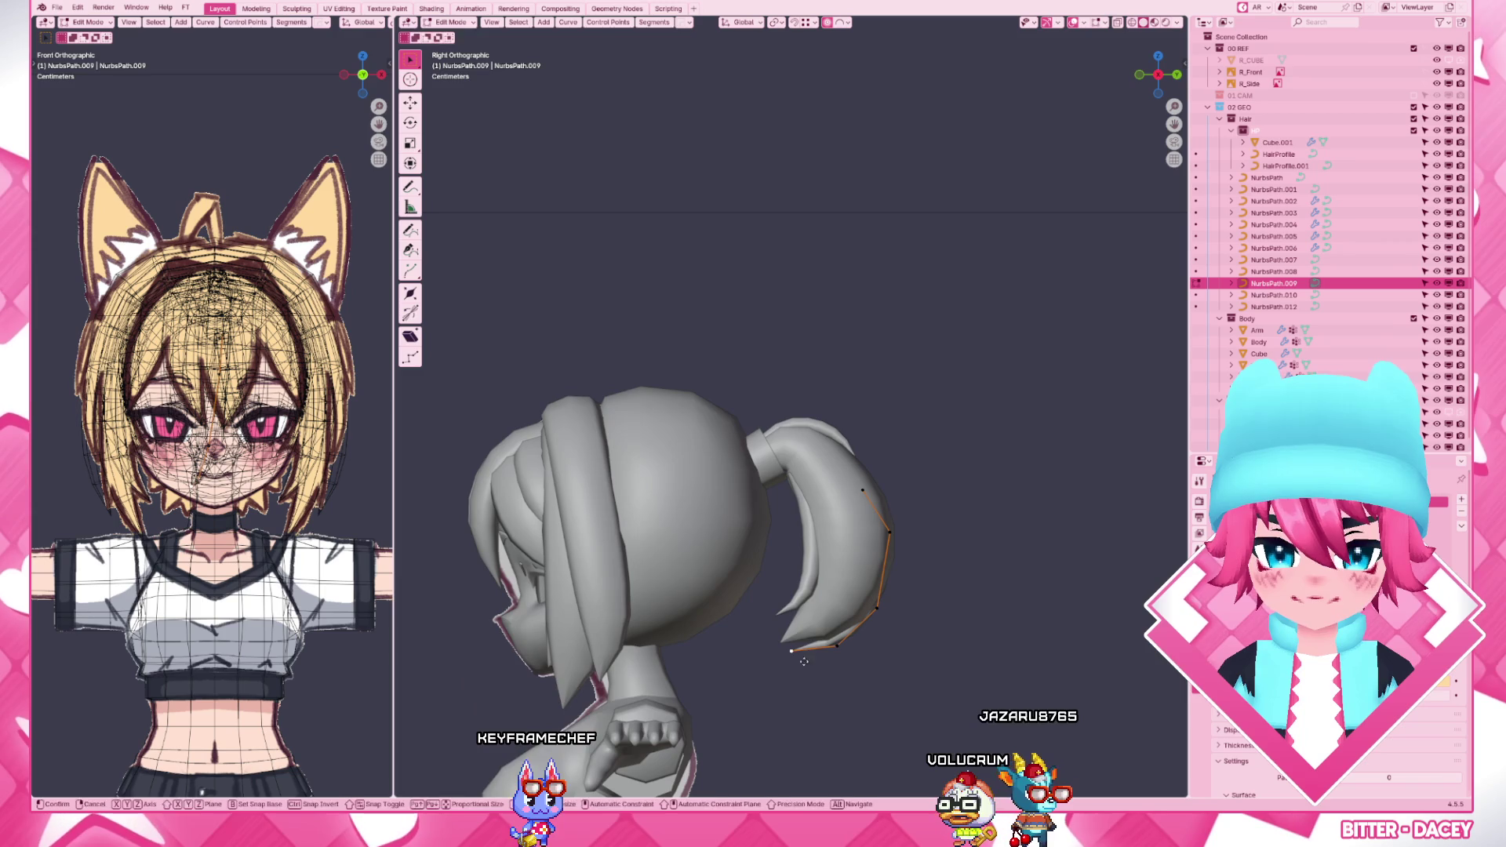
mouse_move(858, 638)
middle_down()
mouse_move(866, 651)
mouse_move(834, 650)
middle_up()
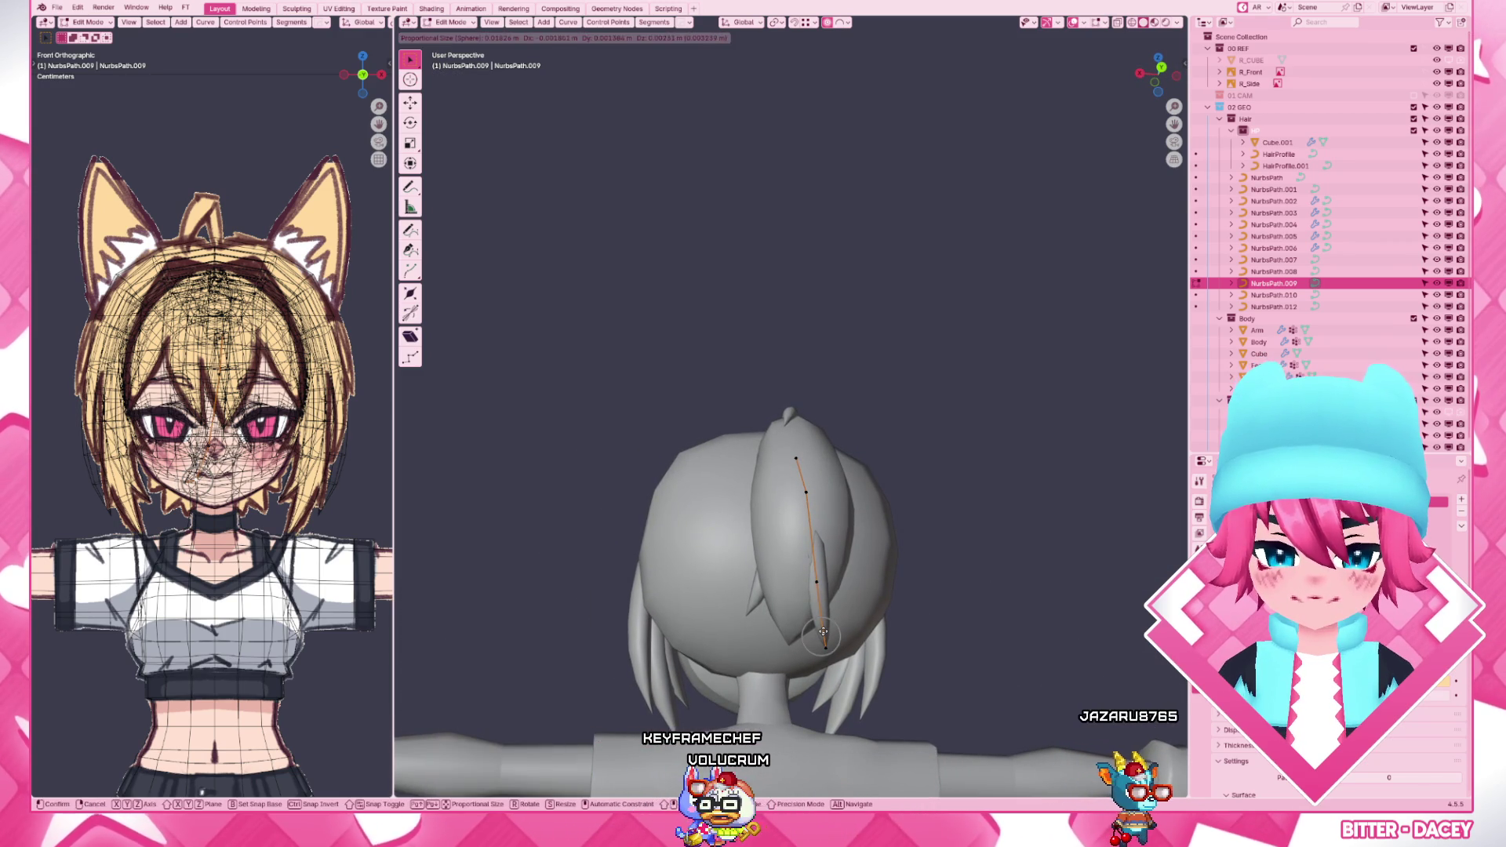
scroll(842, 561, down, 3)
middle_drag(844, 561, 824, 518)
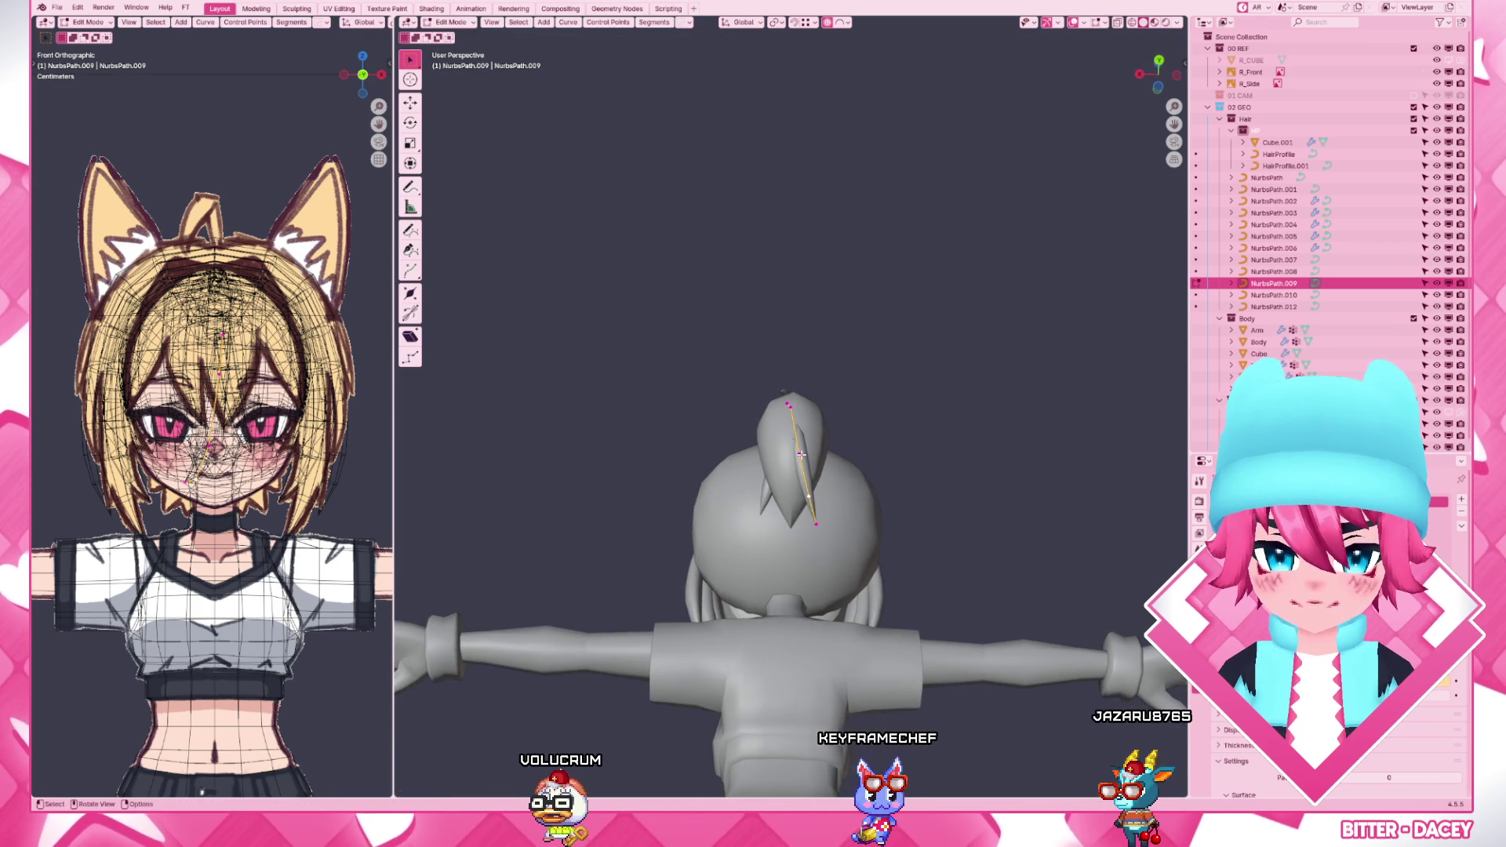
drag(824, 518, 810, 498)
- Move the strand's top point onto the skull and return to a wide back view
click(843, 519)
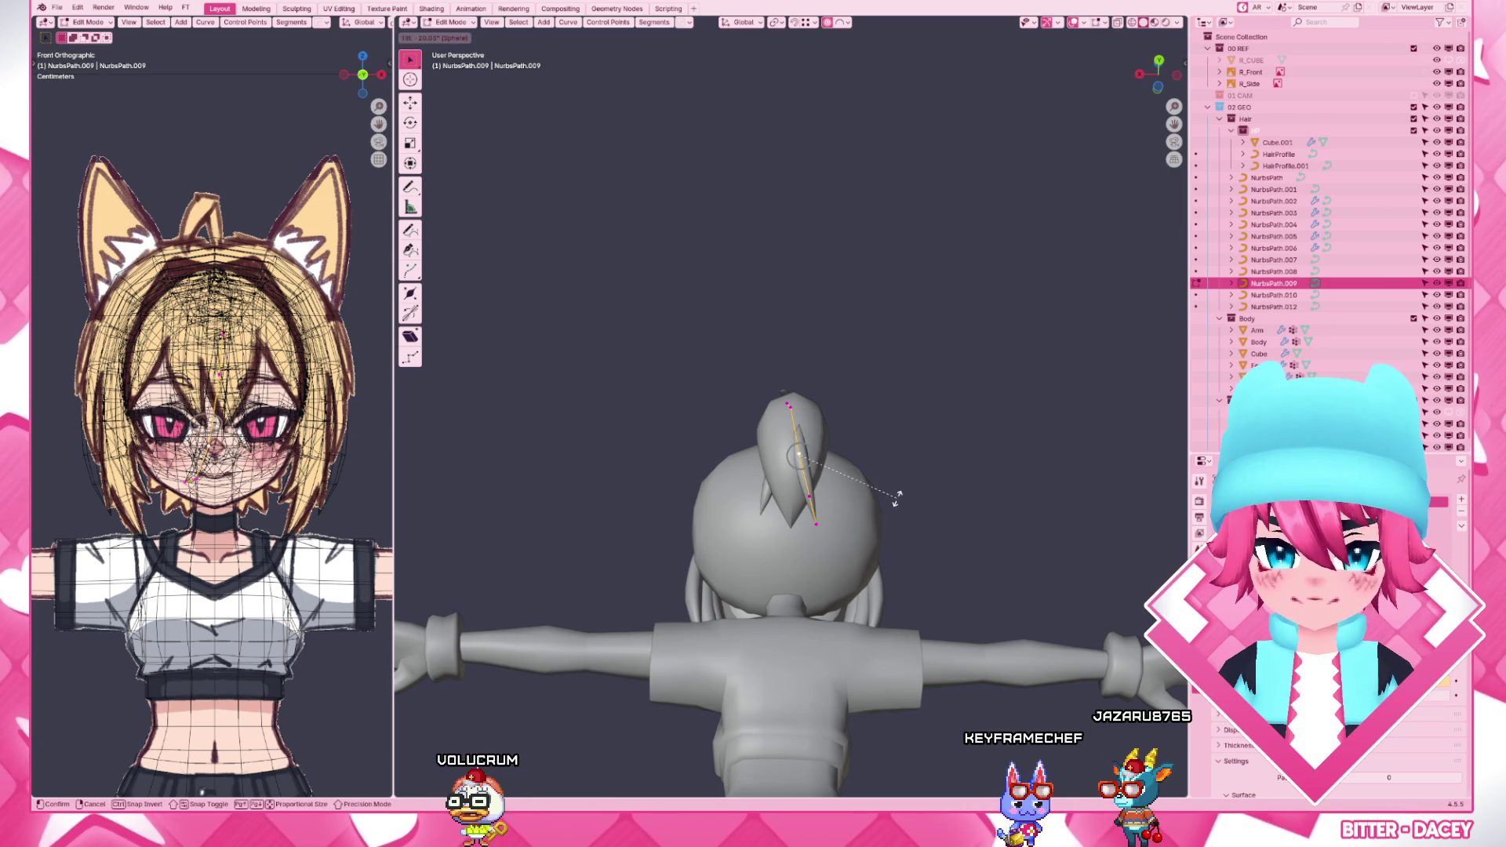
key(g)
click(821, 496)
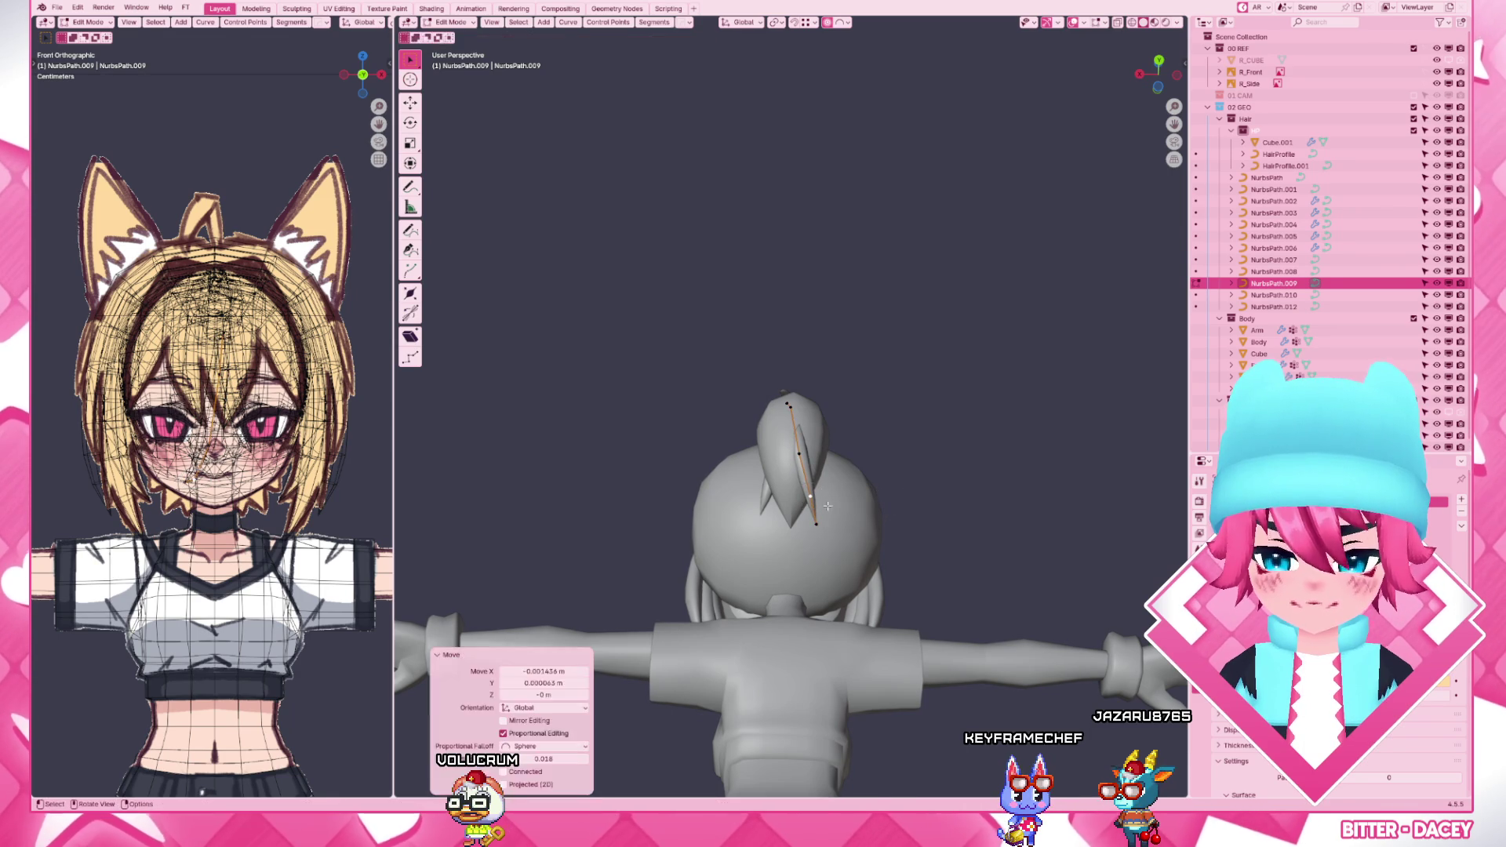
key(Tab)
middle_drag(824, 507, 920, 501)
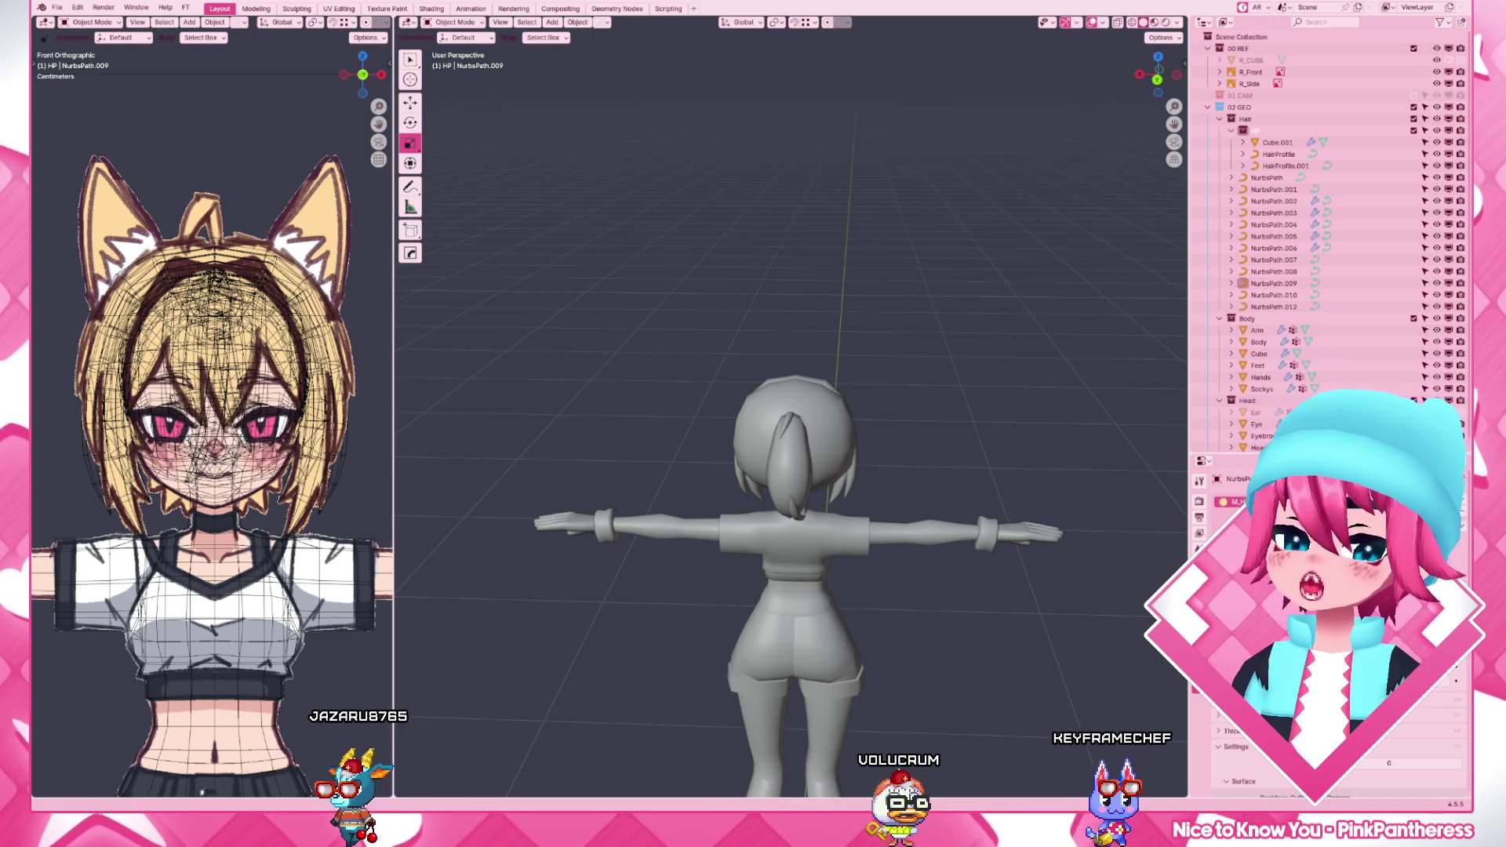
scroll(836, 483, down, 1)
scroll(836, 483, up, 5)
- Tilt NurbsPath.009's points to follow the ponytail's outer curl
mouse_move(835, 483)
middle_down()
mouse_move(789, 456)
mouse_move(786, 415)
middle_up()
scroll(786, 414, up, 3)
click(741, 342)
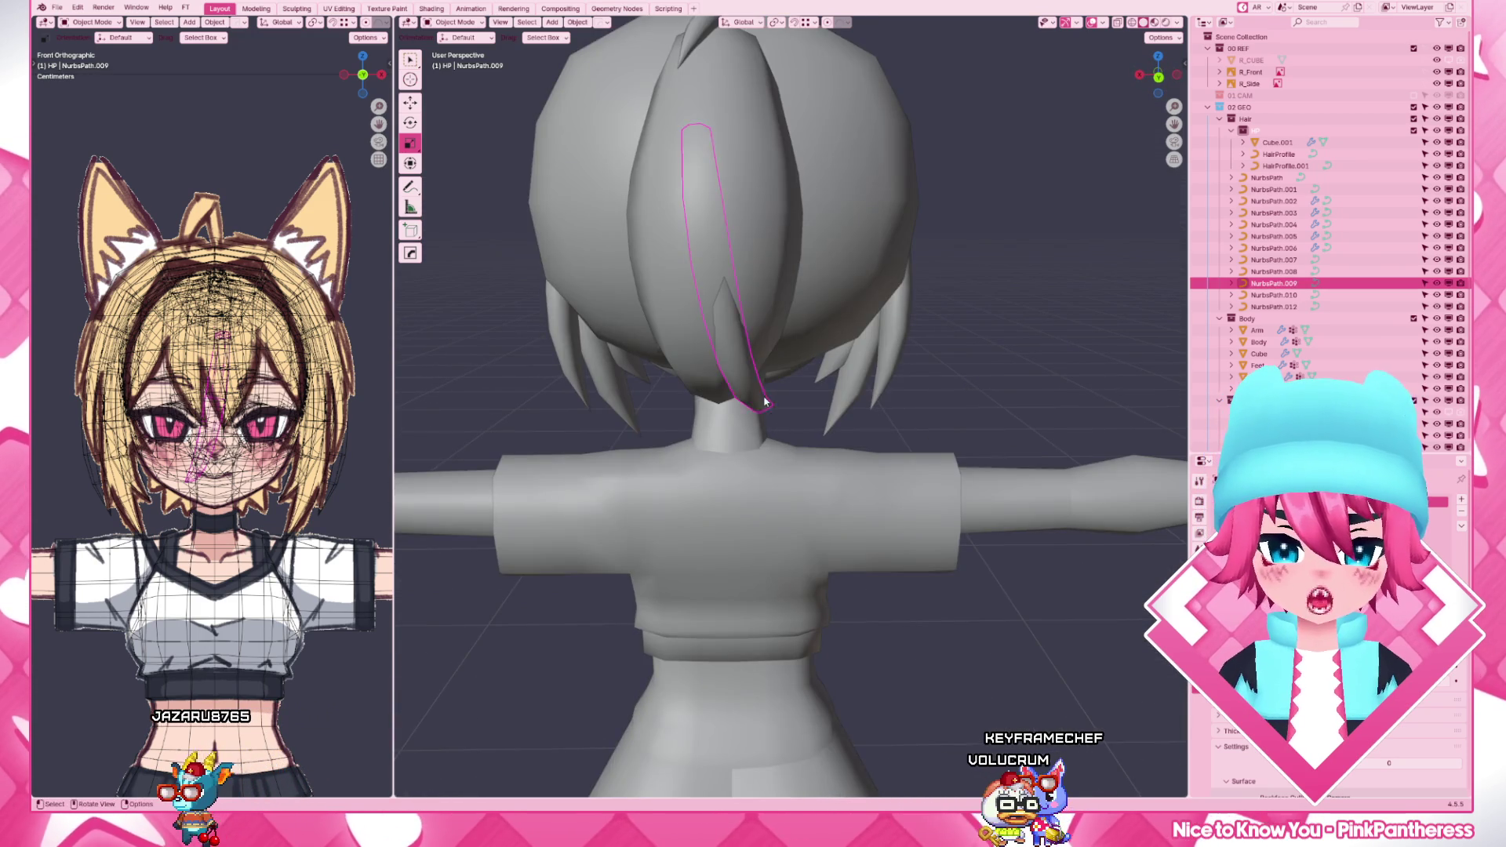
key(Tab)
mouse_move(741, 353)
middle_down()
mouse_move(722, 565)
mouse_move(952, 565)
middle_up()
scroll(723, 565, up, 3)
scroll(723, 565, down, 4)
scroll(894, 553, down, 2)
key(shift+z)
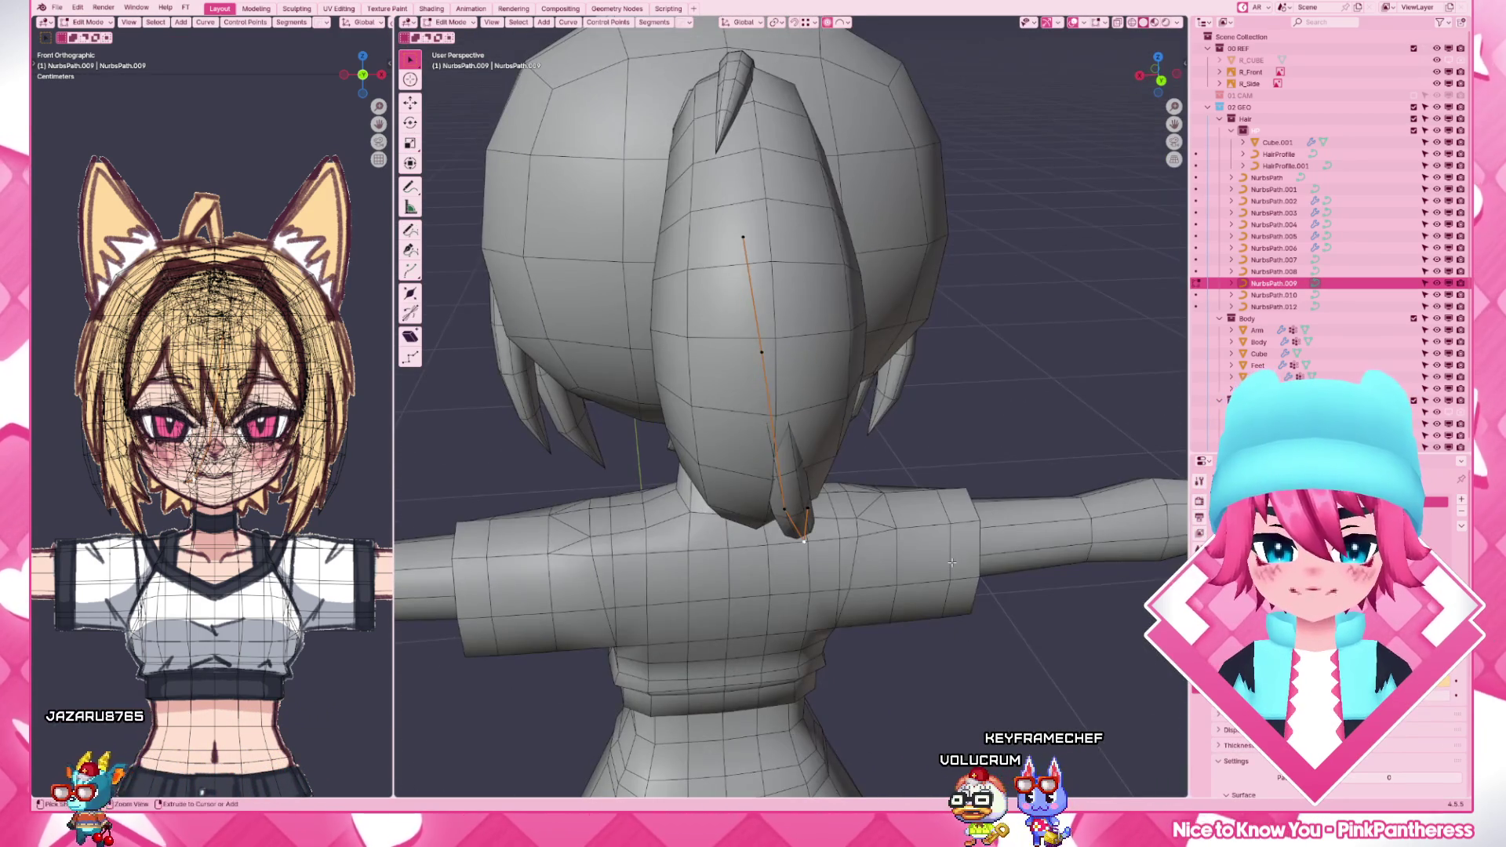
click(952, 471)
mouse_move(951, 471)
middle_down()
mouse_move(754, 532)
mouse_move(827, 477)
middle_up()
click(826, 483)
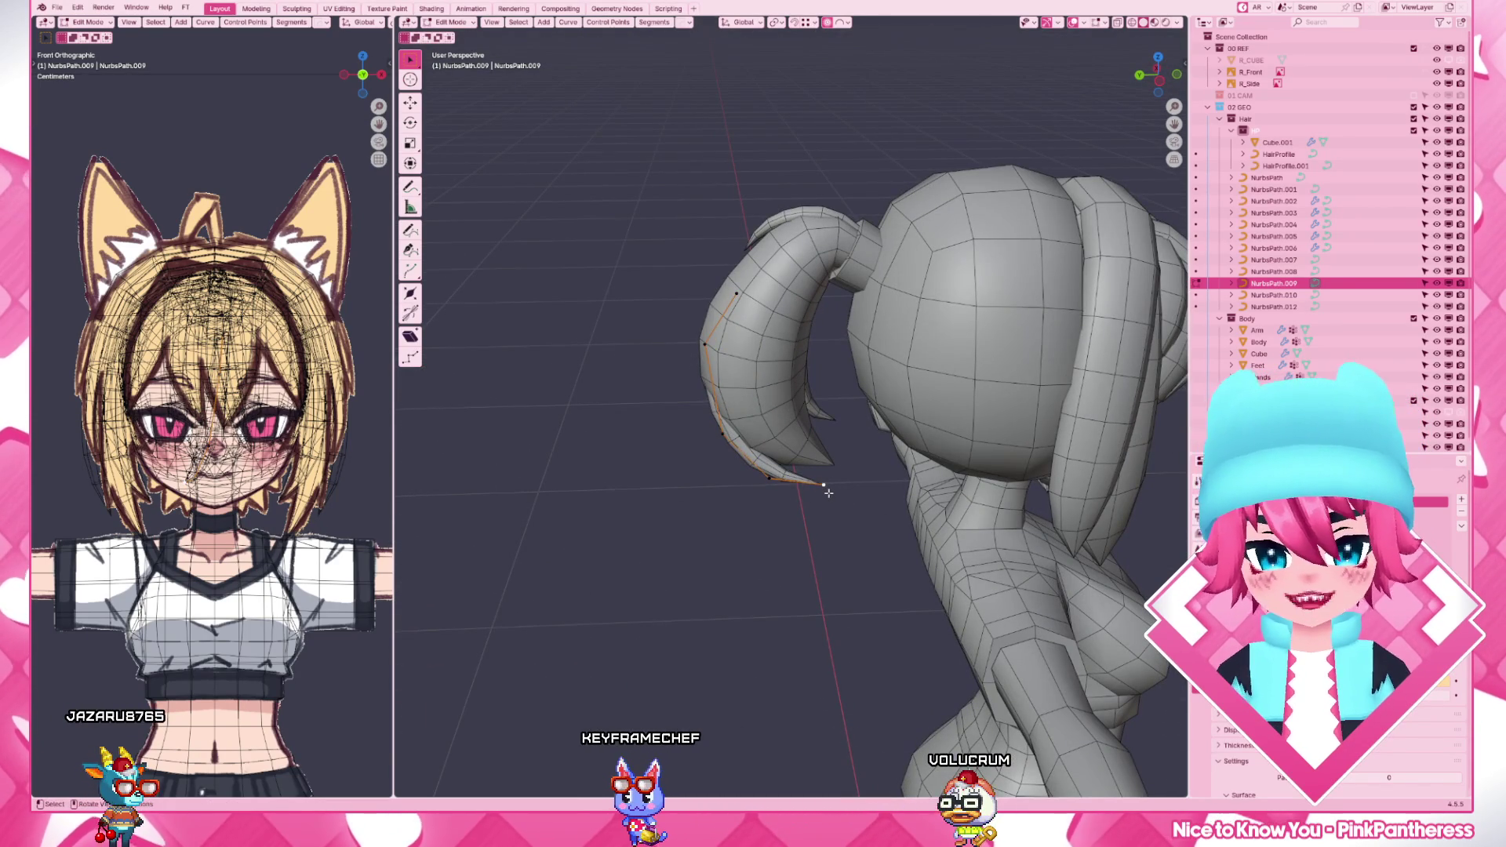
- Nudge the strand's end points in the right view and finish editing its curve
key(KP_3)
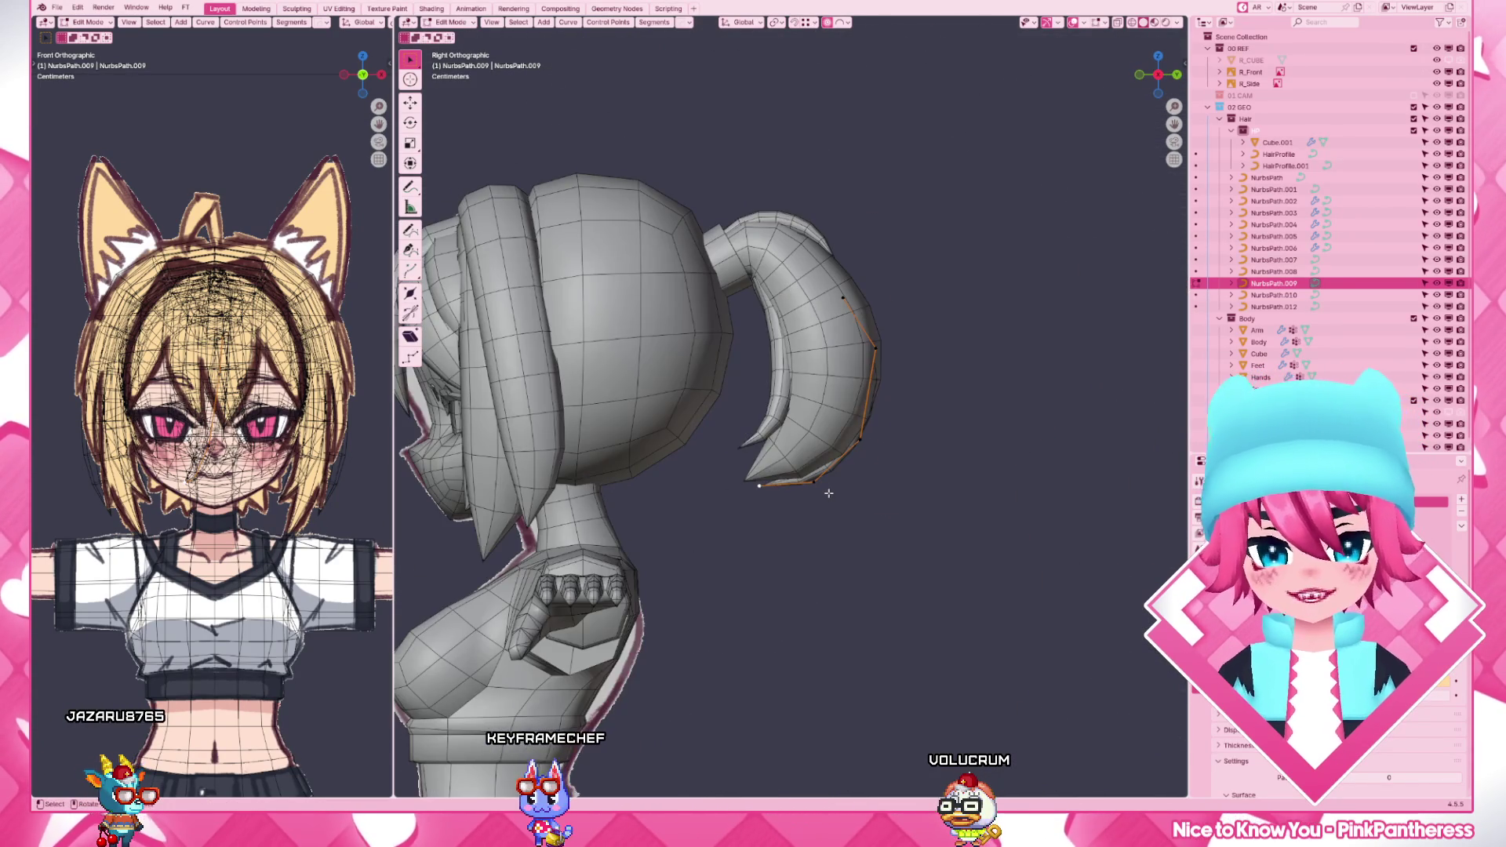
scroll(829, 495, up, 2)
key(g)
click(842, 500)
key(g)
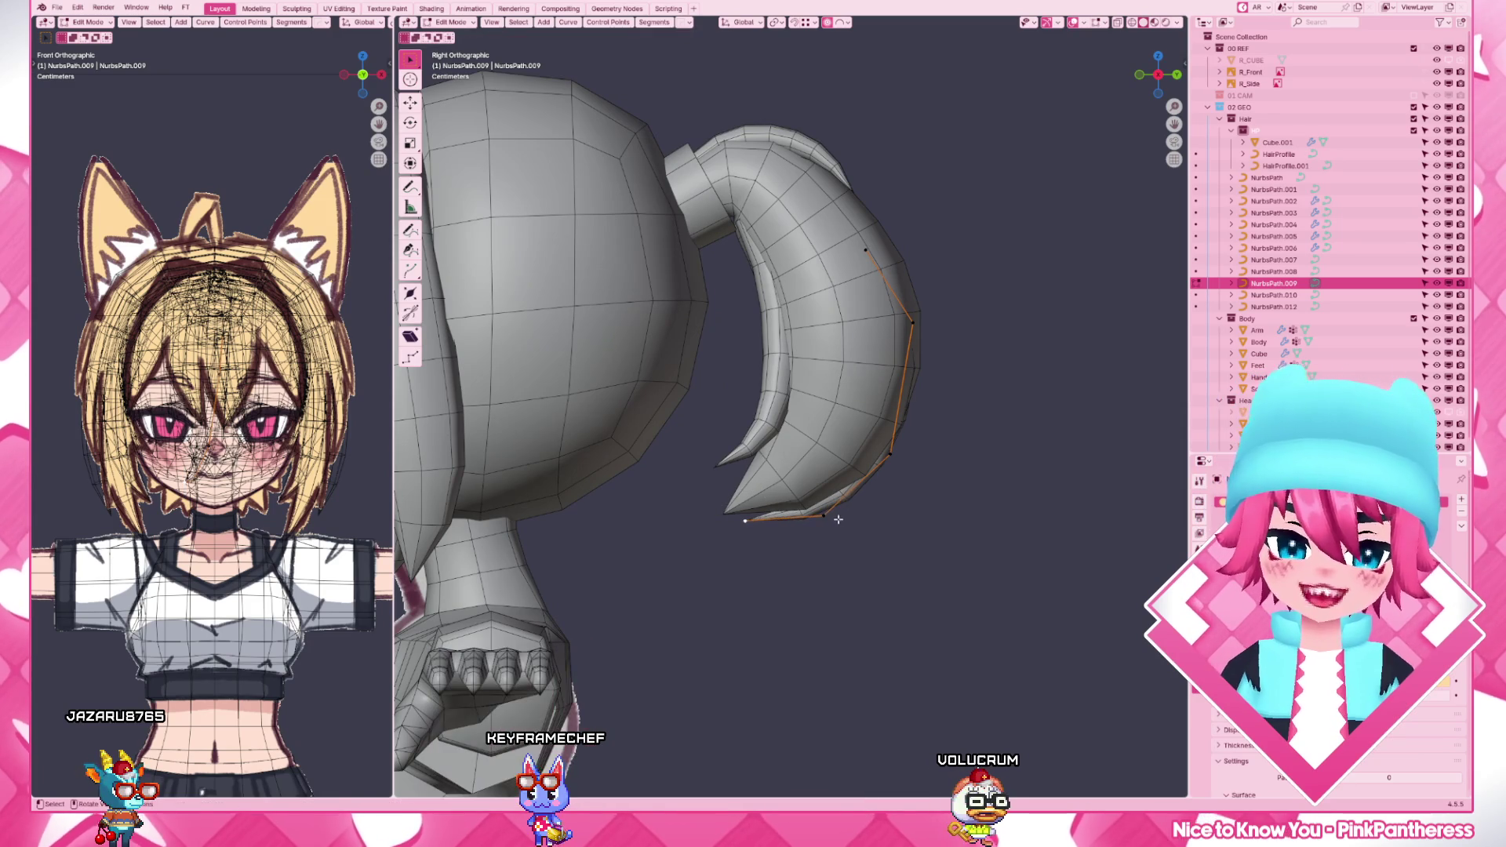
click(809, 539)
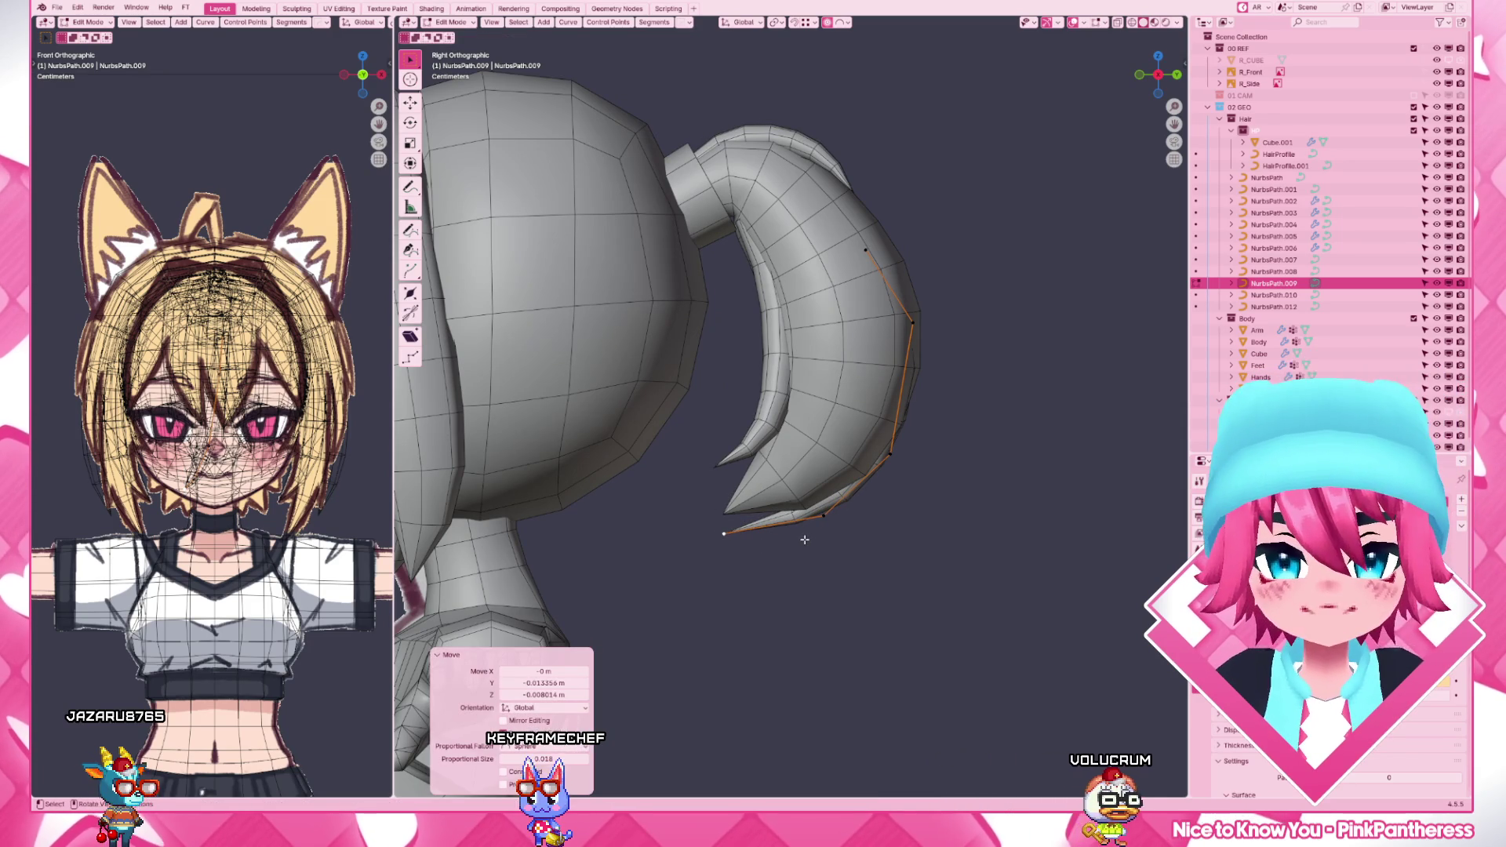
key(g)
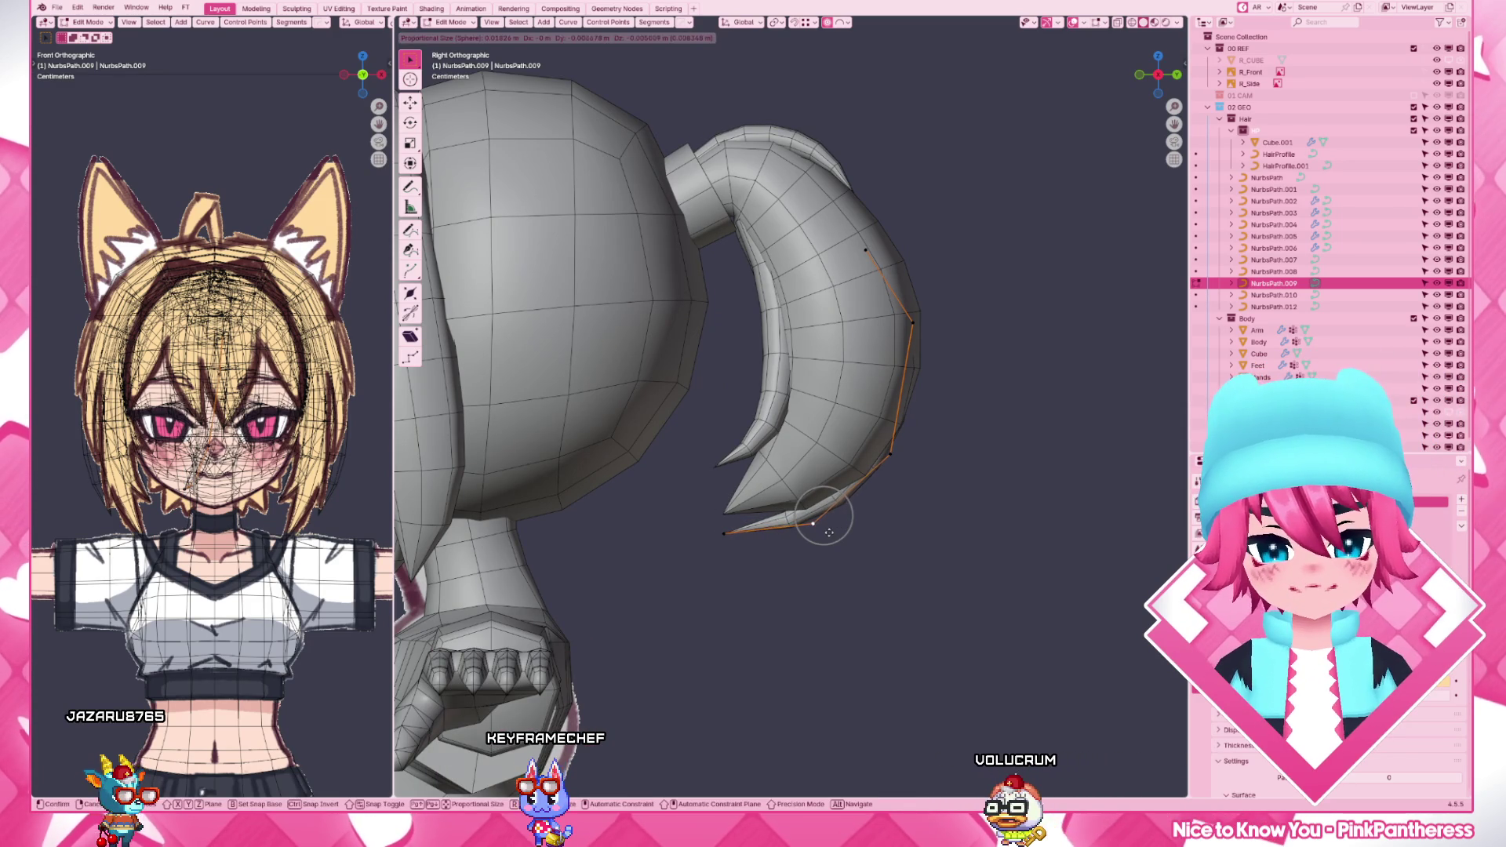
click(827, 532)
key(Tab)
scroll(828, 532, down, 5)
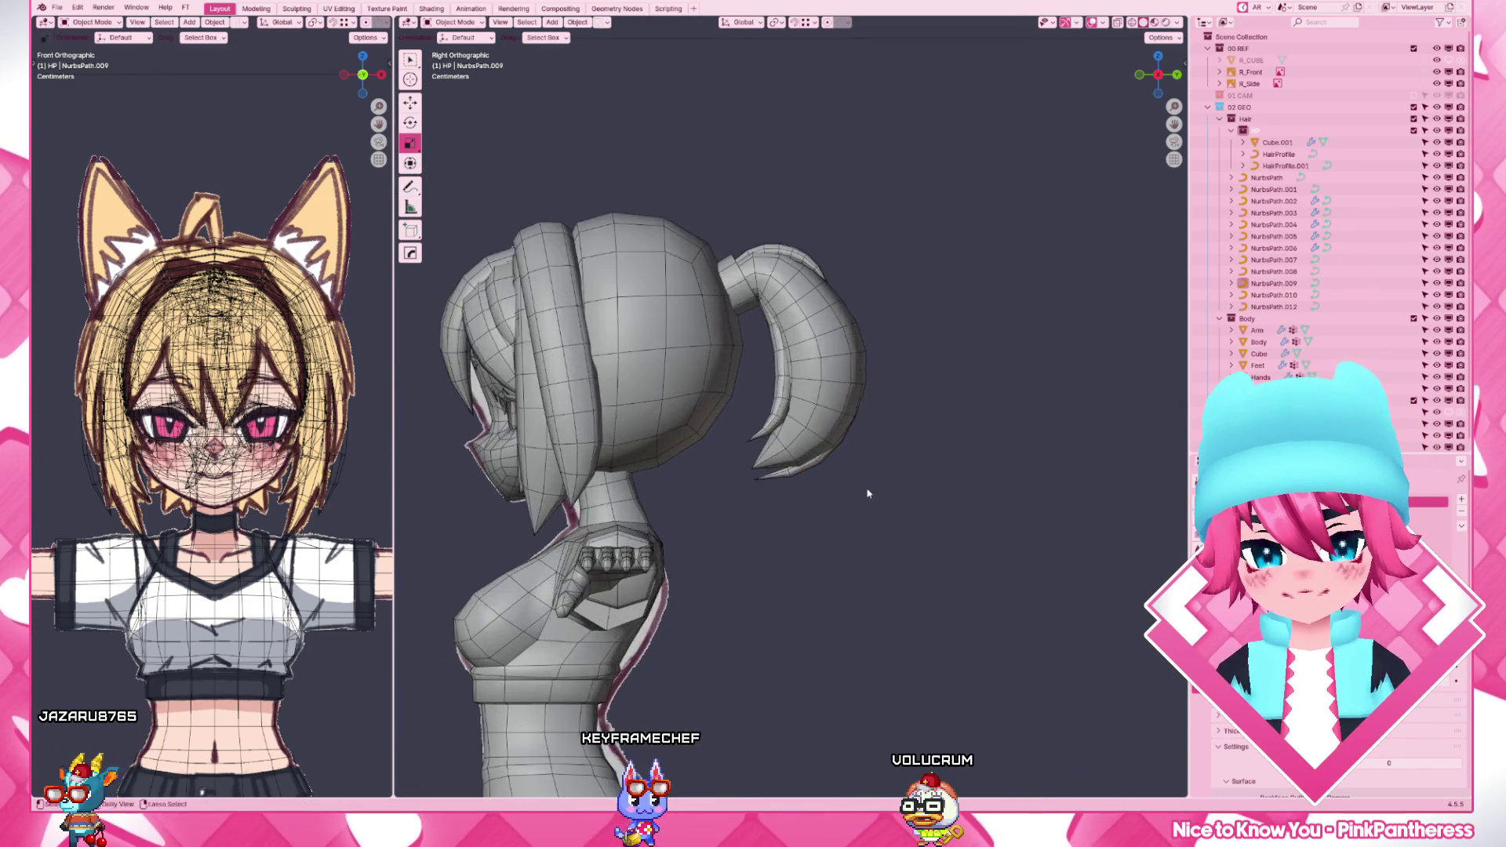
scroll(866, 495, up, 4)
- Nudge a control point near the ponytail tip on NurbsPath.007 into place
key(z)
scroll(817, 500, up, 4)
click(817, 501)
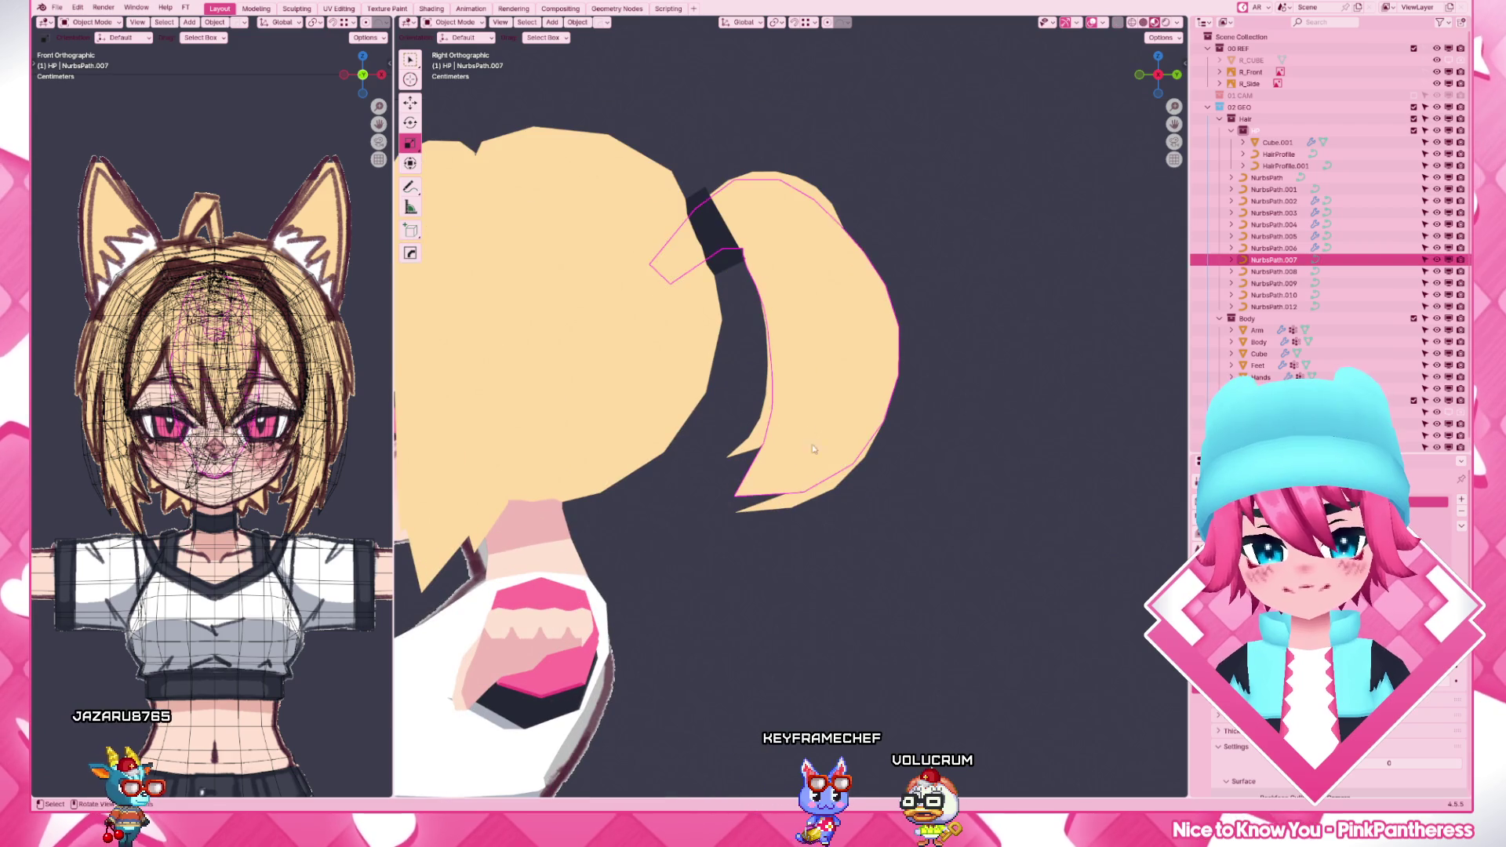
key(Tab)
key(g)
click(789, 470)
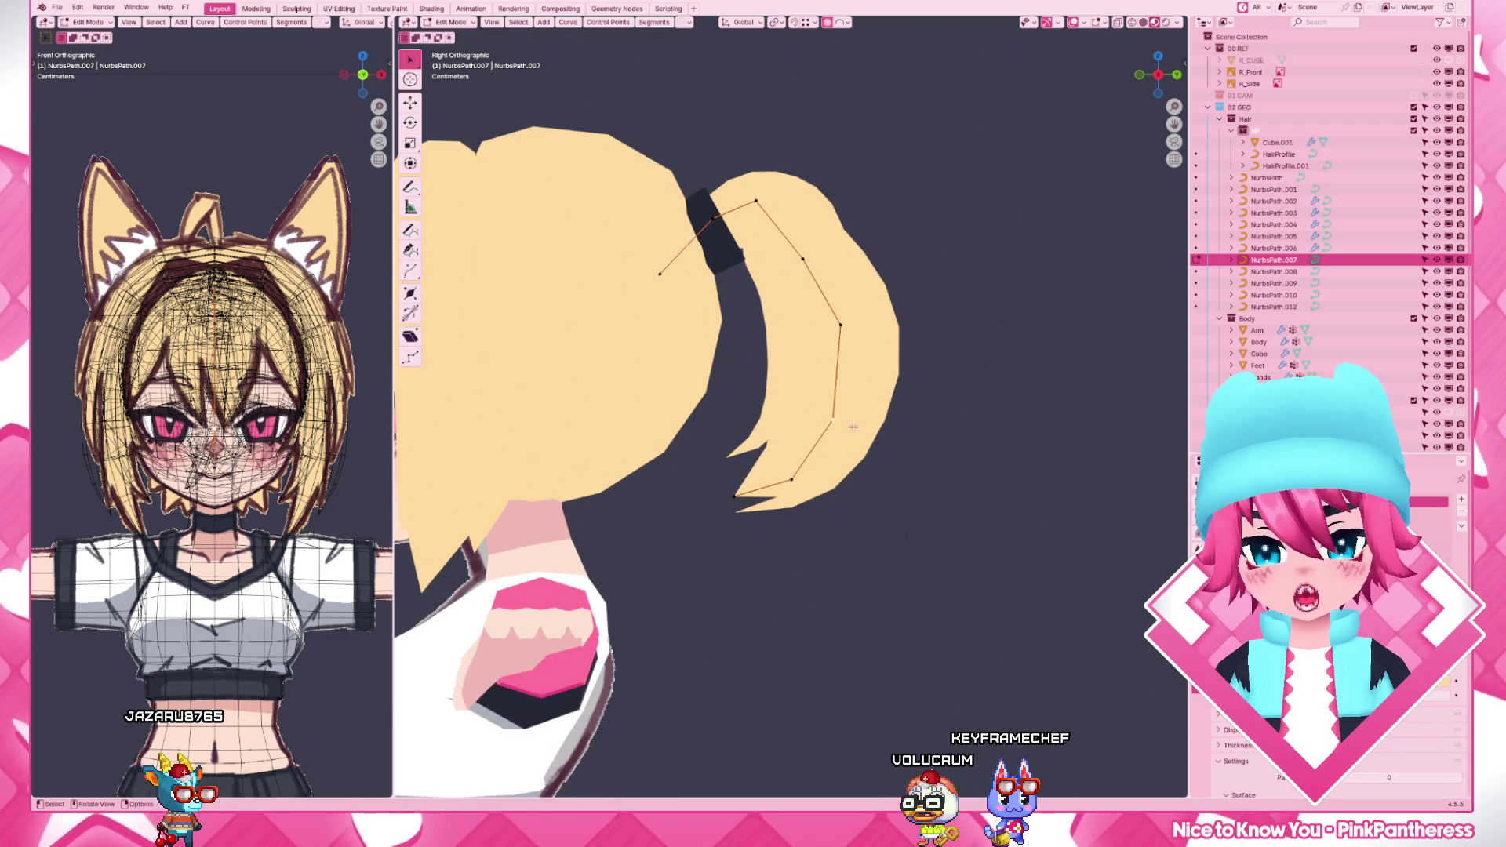
key(g)
click(754, 424)
key(Tab)
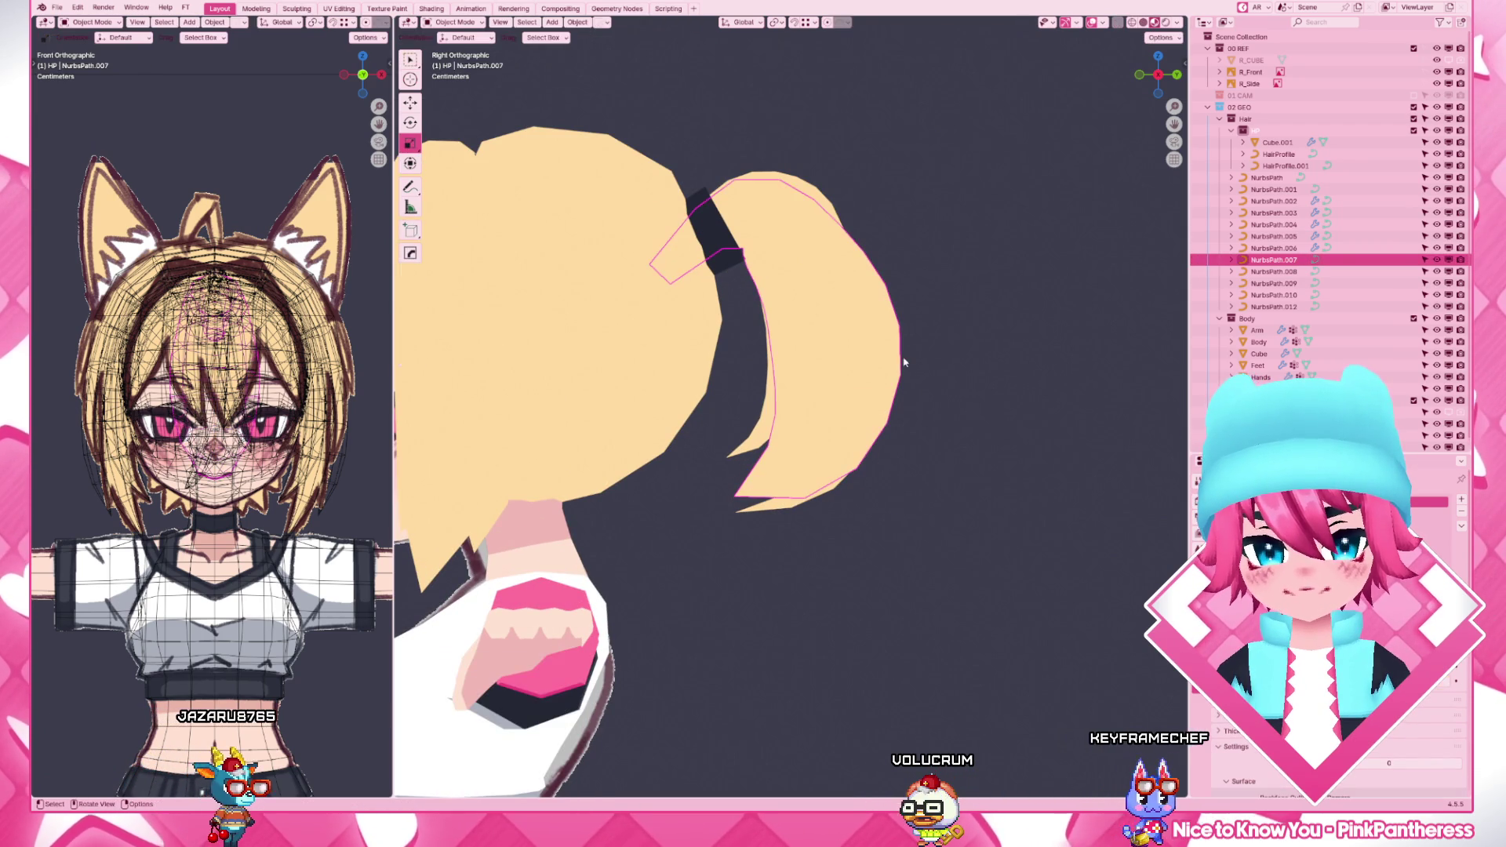
- Shift NurbsPath.012's top points beside the hair tie with smooth falloff
click(777, 236)
key(Tab)
drag(869, 148, 781, 269)
key(g)
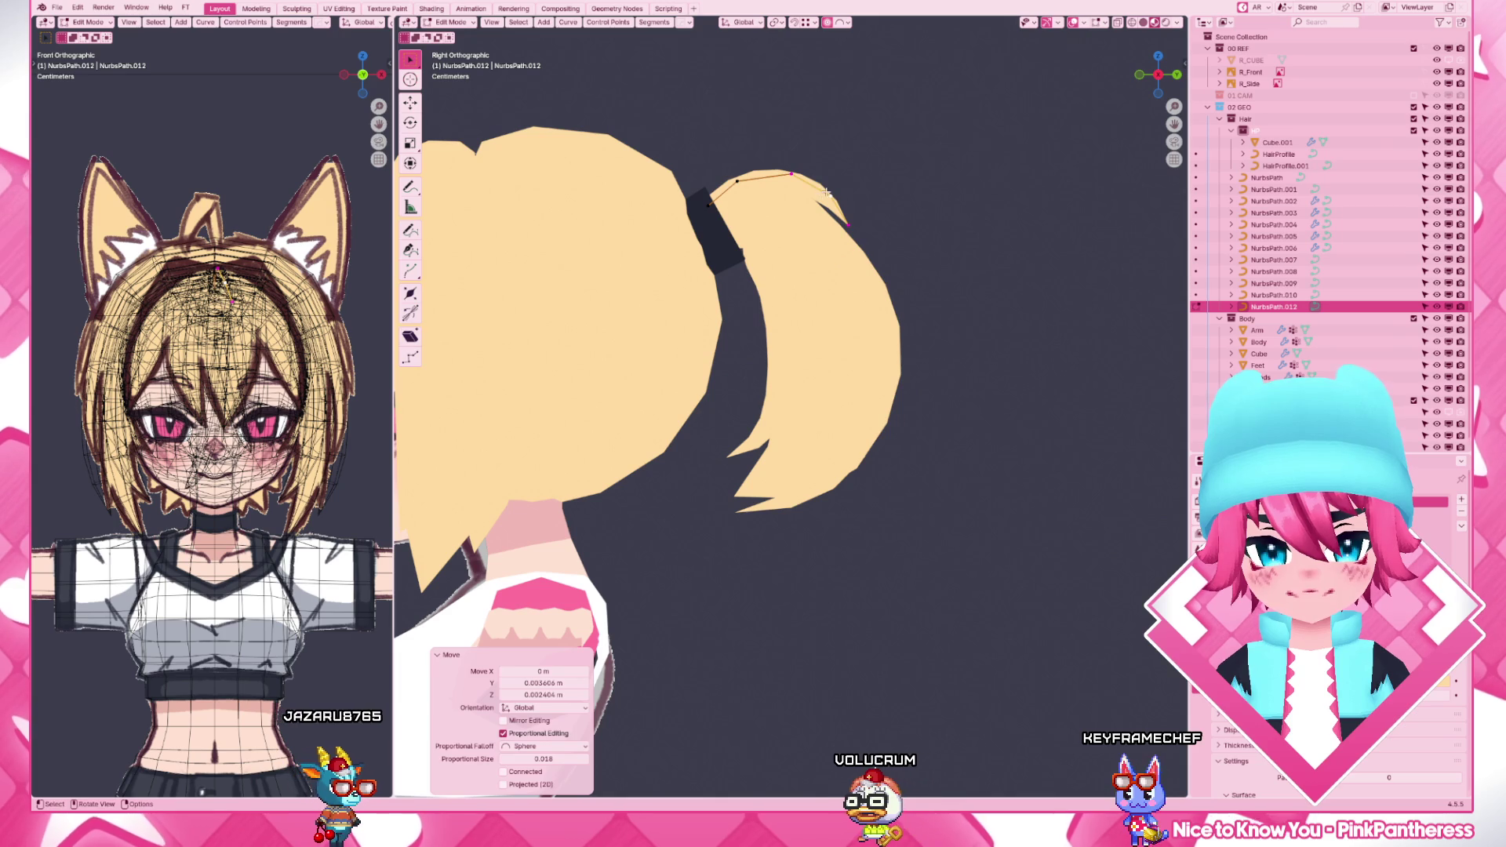
click(829, 195)
key(g)
click(895, 200)
key(Tab)
scroll(924, 196, down, 4)
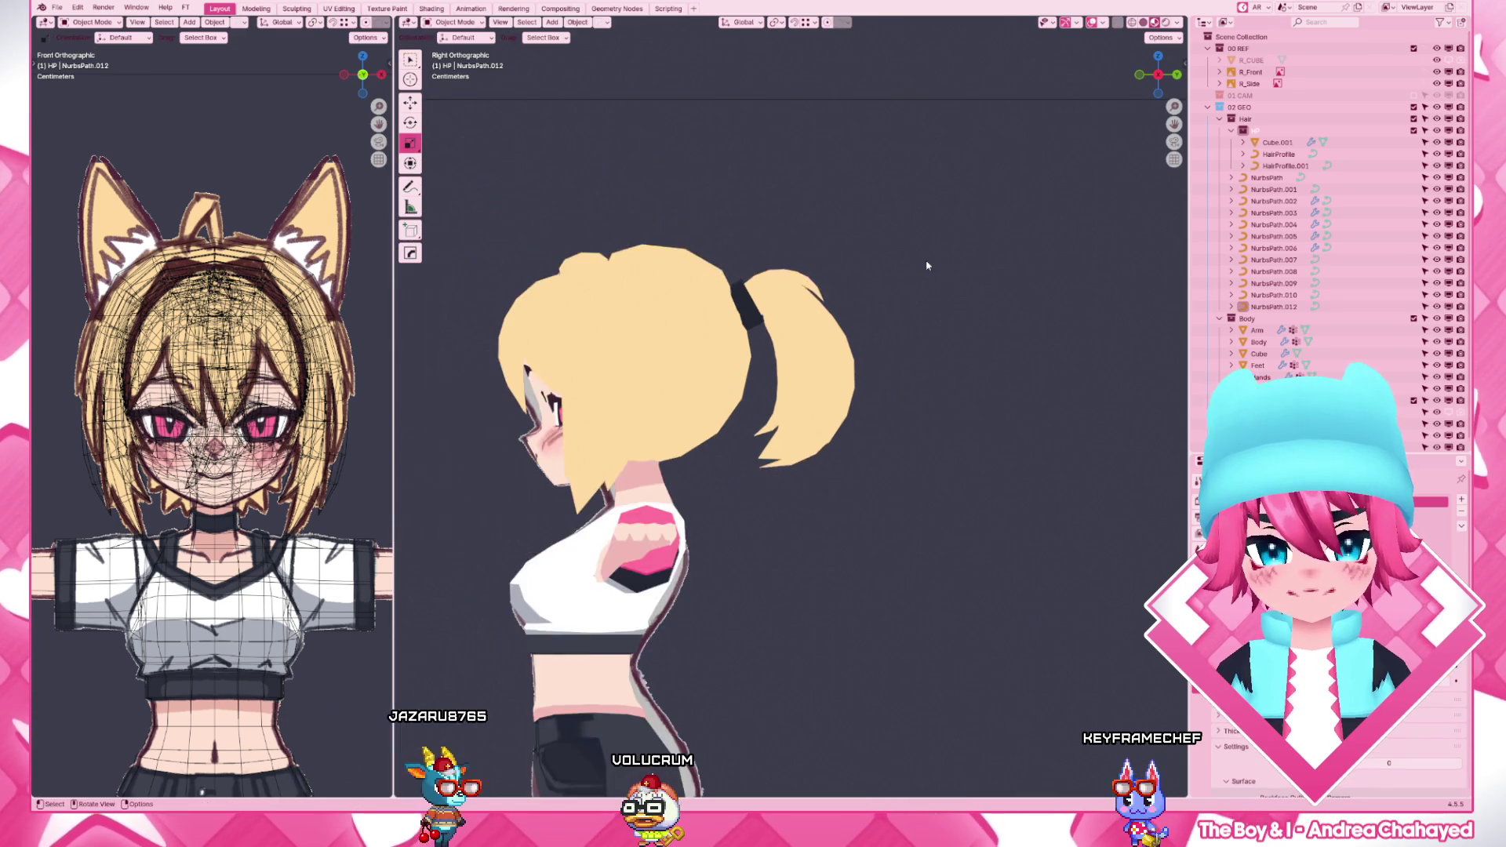
- Review the full-colour character's ponytail from all sides and the front
mouse_move(824, 353)
middle_down()
mouse_move(707, 376)
mouse_move(730, 353)
mouse_move(801, 353)
mouse_move(659, 390)
mouse_move(824, 424)
mouse_move(824, 453)
mouse_move(800, 461)
middle_up()
key(shift+z)
key(shift+z)
scroll(707, 388, down, 3)
scroll(902, 449, up, 3)
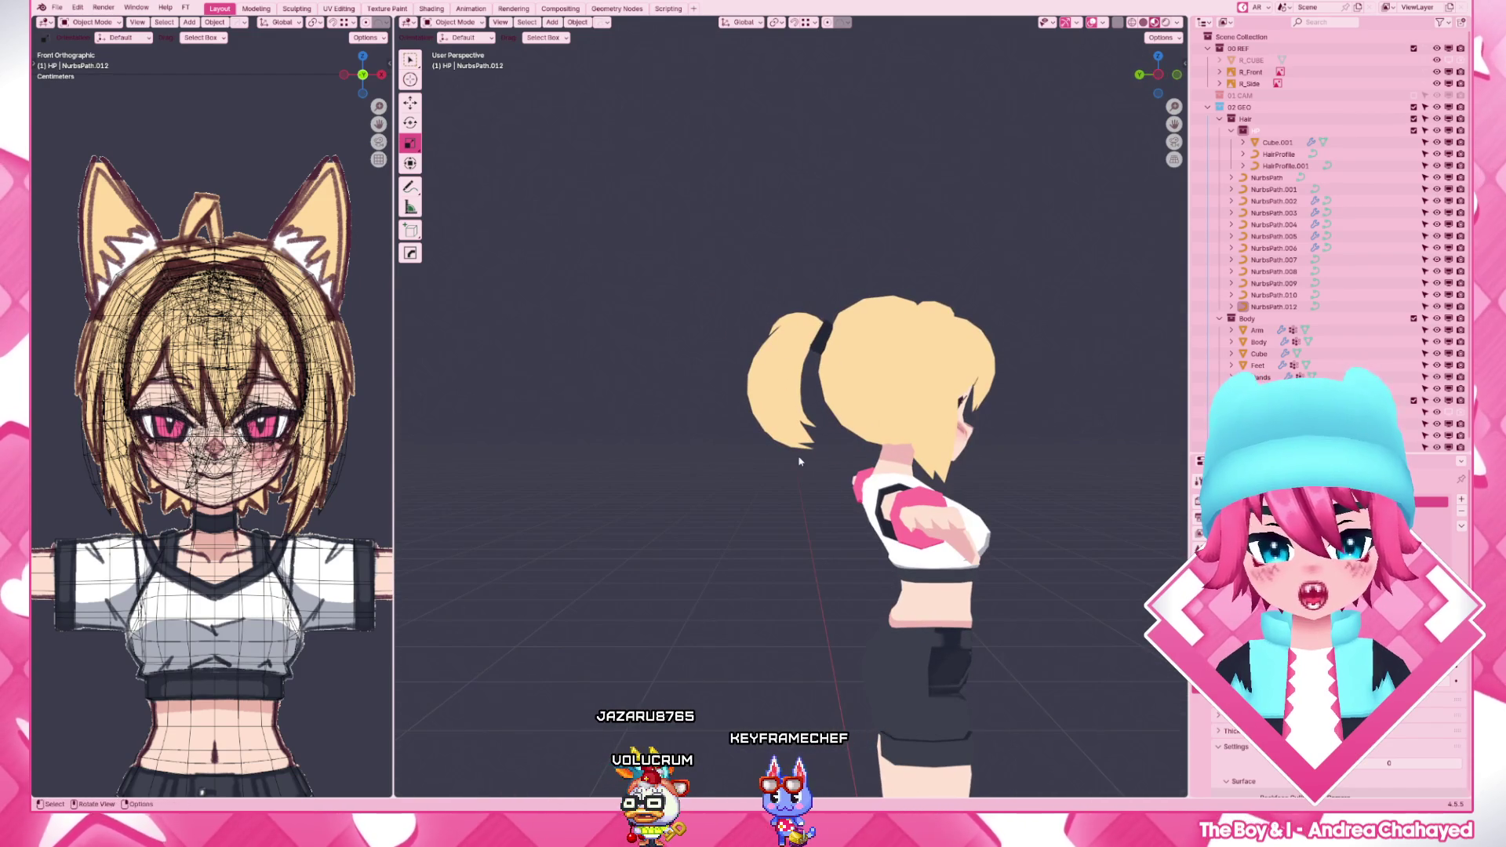
key(KP_1)
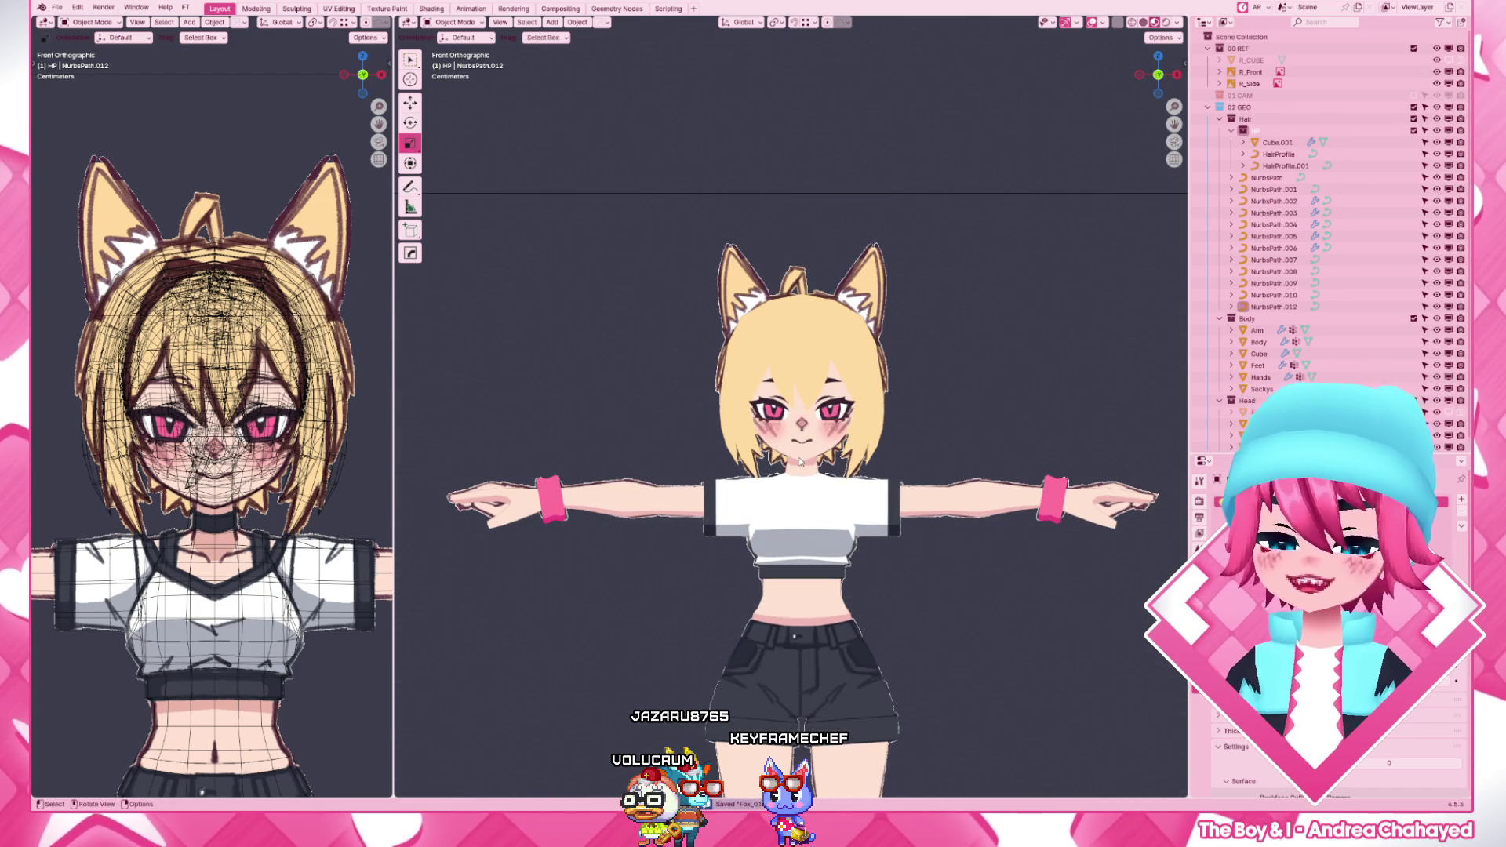
scroll(902, 518, up, 4)
- Briefly adjust a point on front strand NurbsPath.004 and check the Cube.001 hair mesh
key(shift+z)
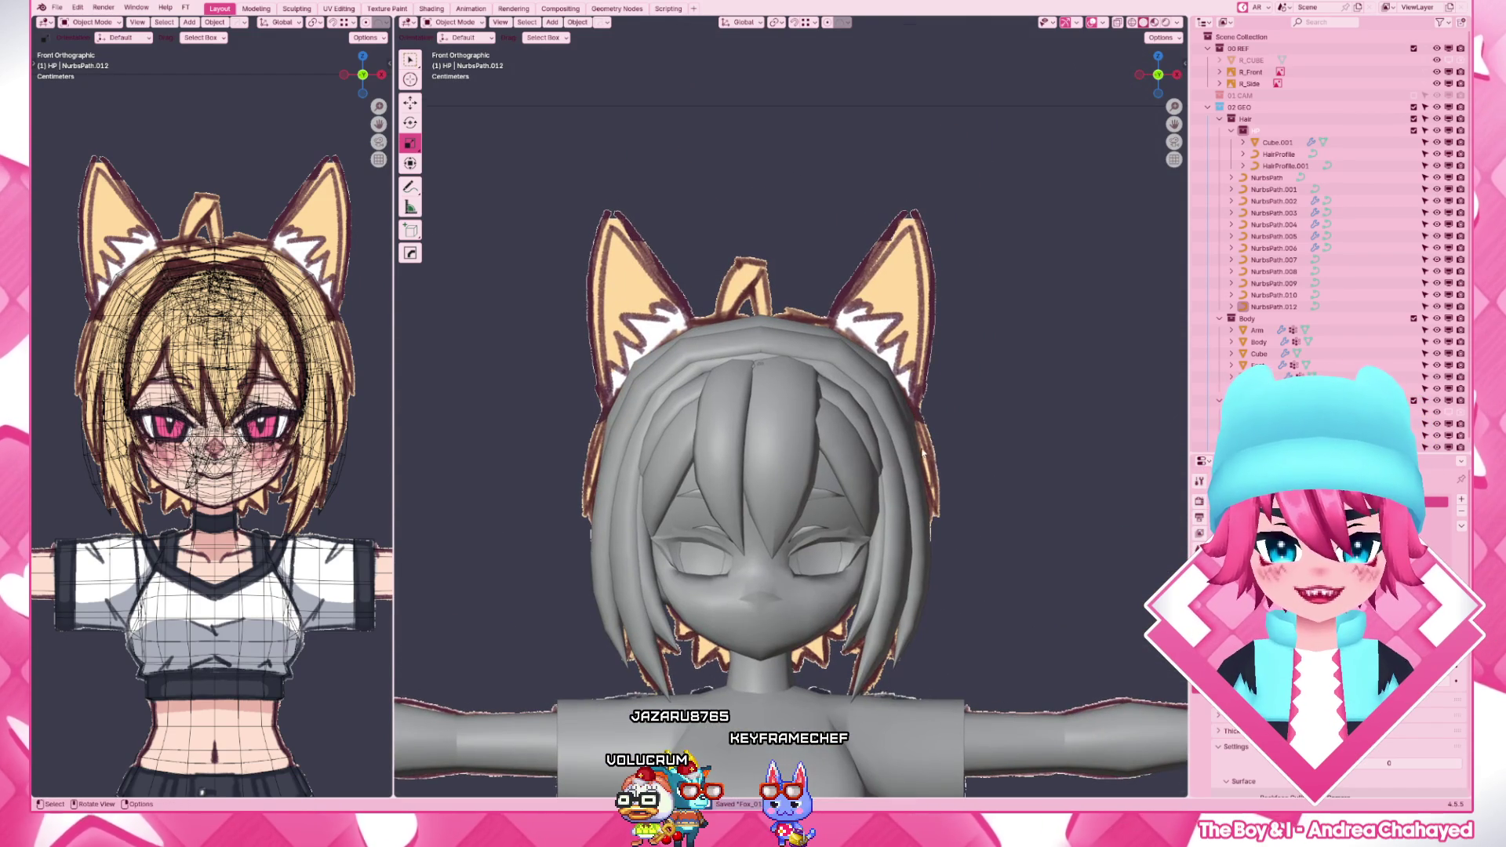
click(918, 465)
key(Tab)
click(930, 412)
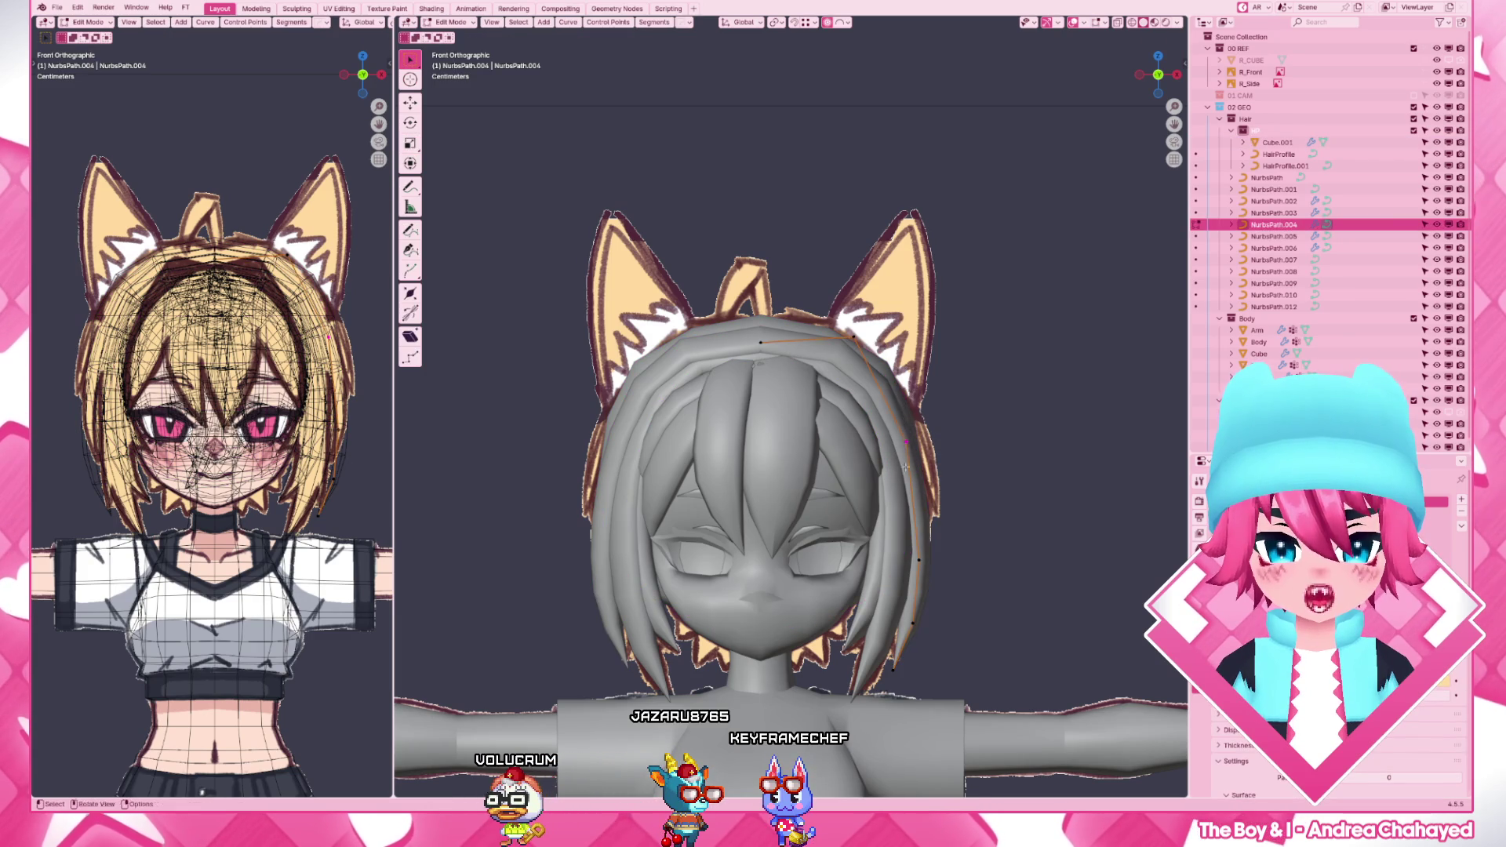
key(g)
click(919, 466)
key(Tab)
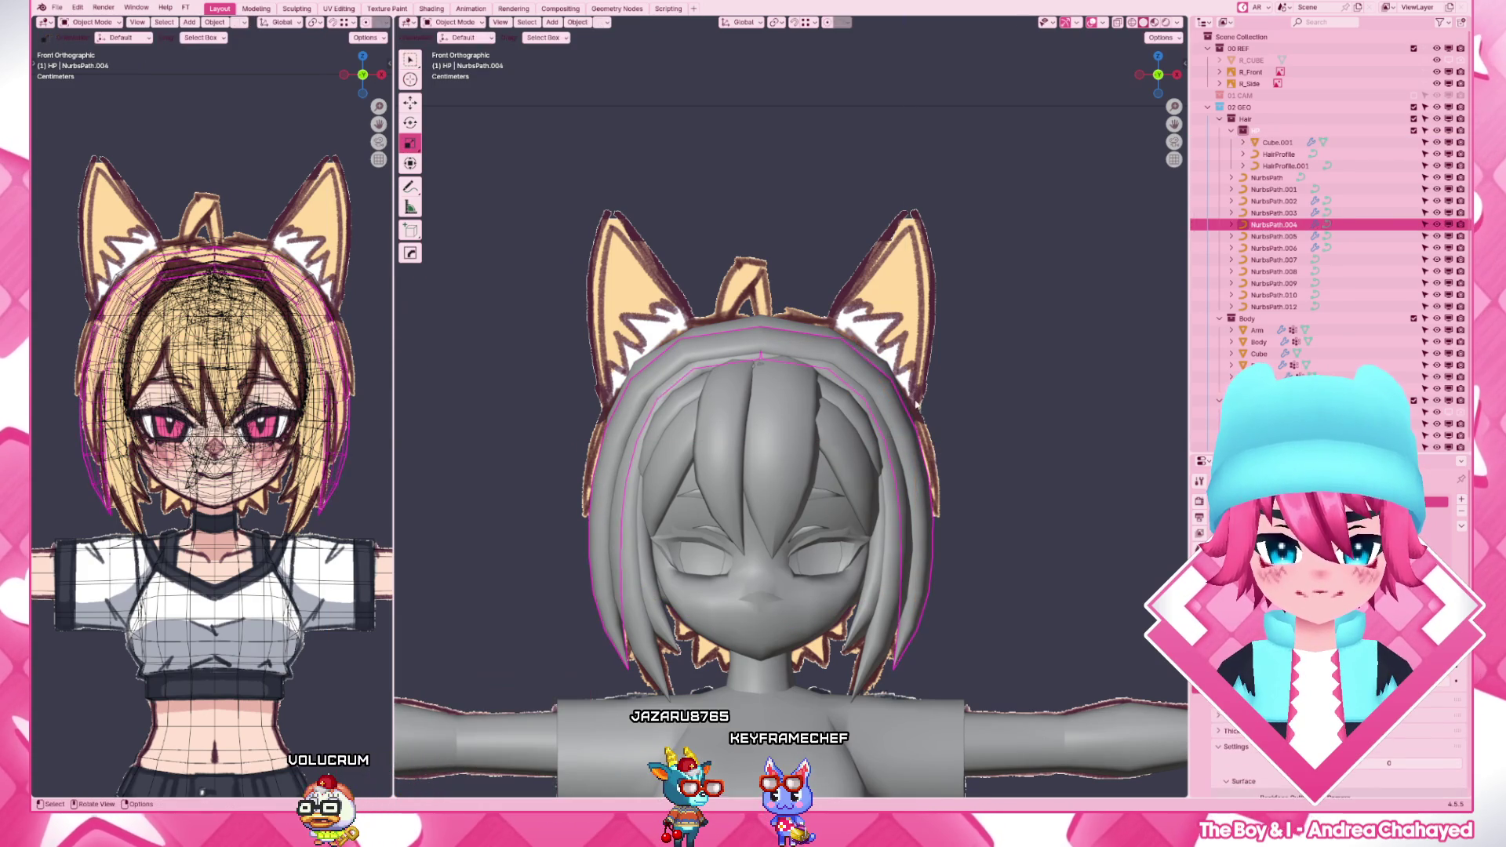
click(894, 565)
key(Tab)
- Duplicate front strand NurbsPath.004 in place as new strand NurbsPath.011
key(shift+z)
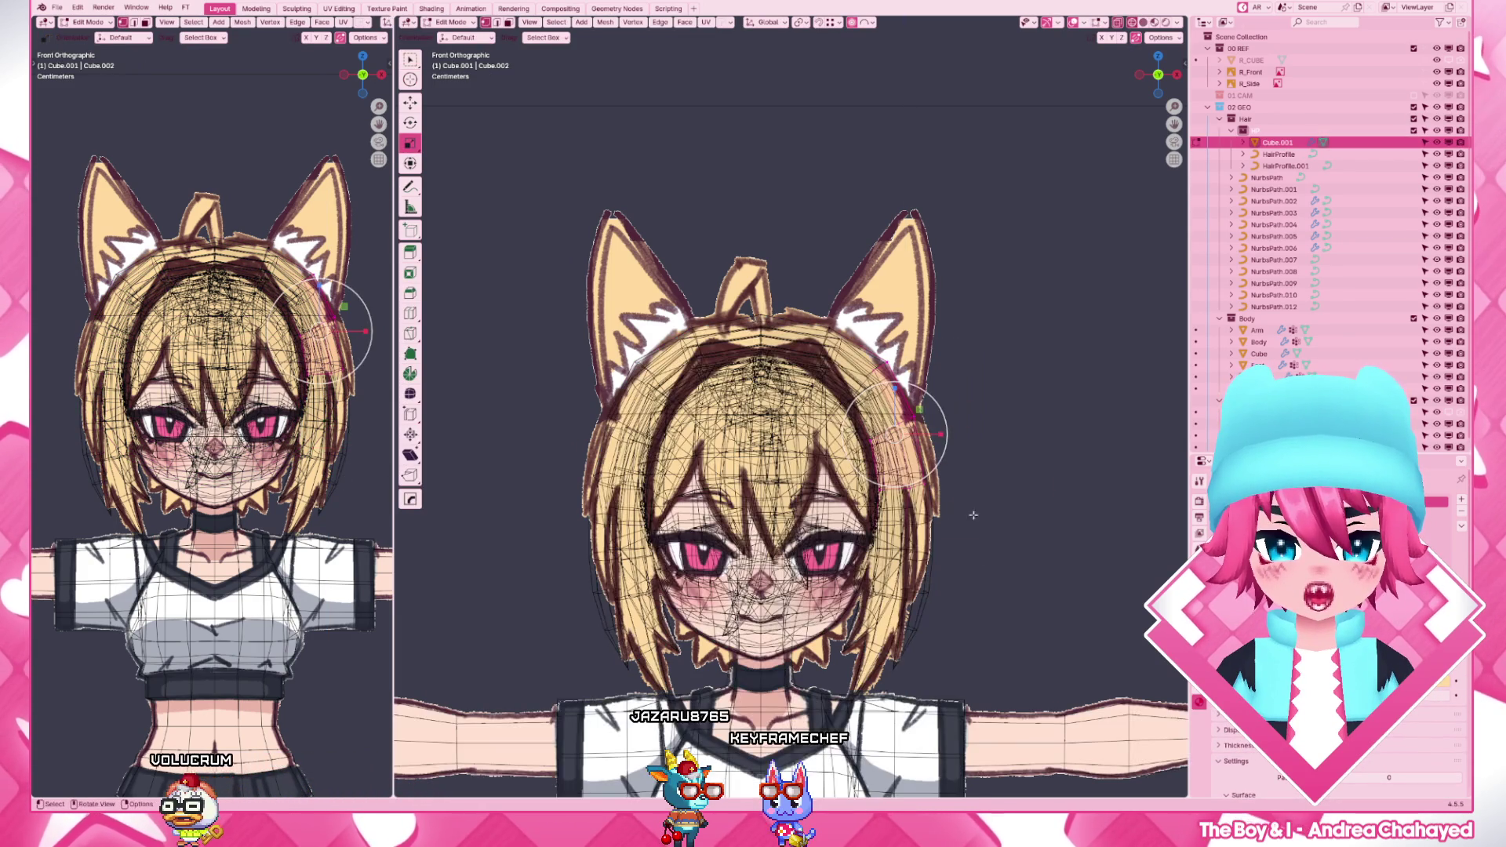
key(ctrl+Tab)
click(988, 507)
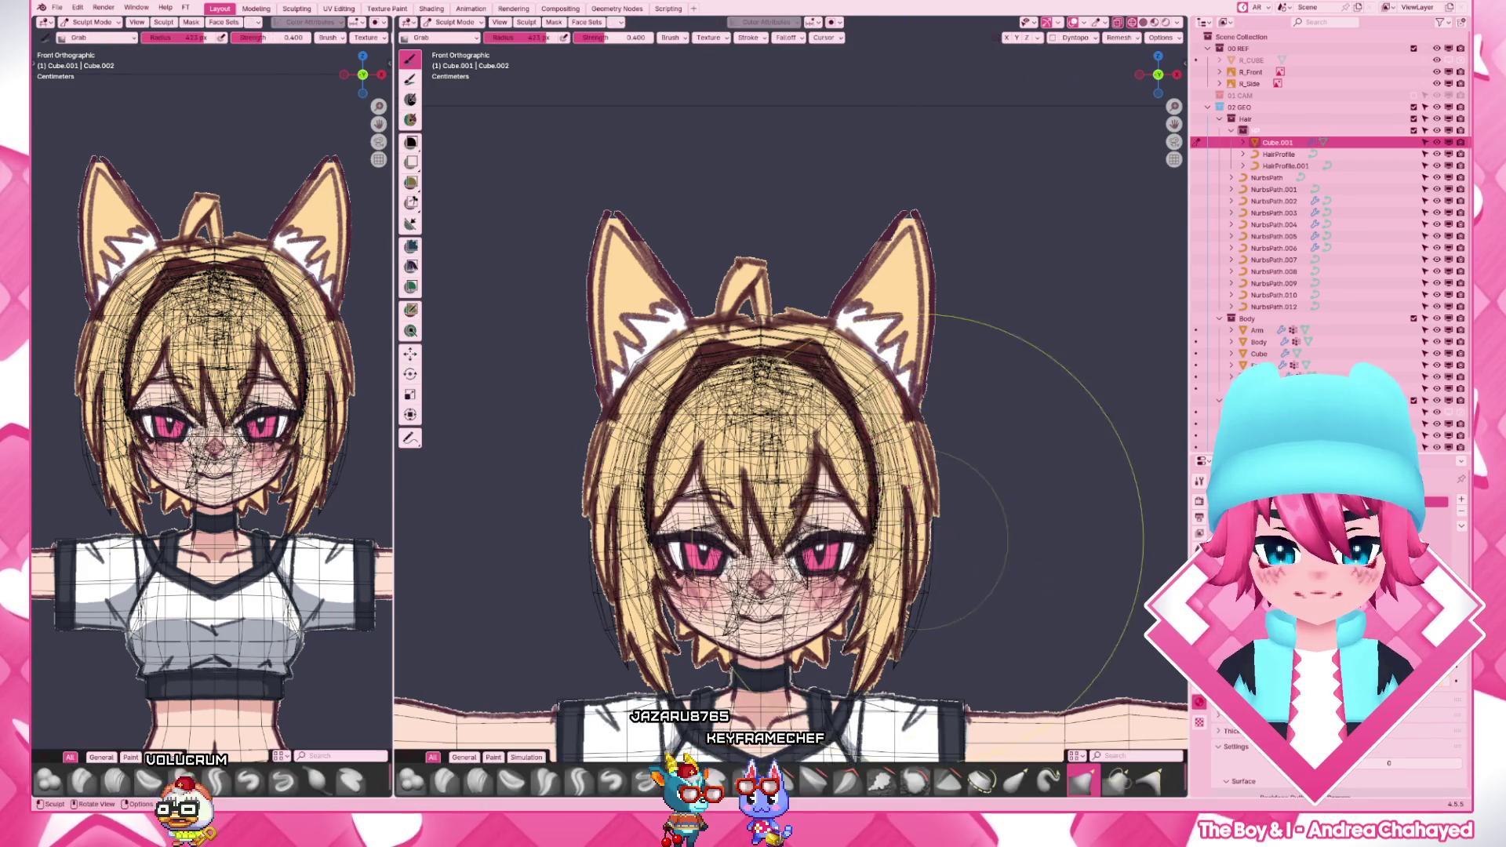
key(shift+z)
middle_drag(824, 472, 914, 479)
scroll(914, 480, down, 3)
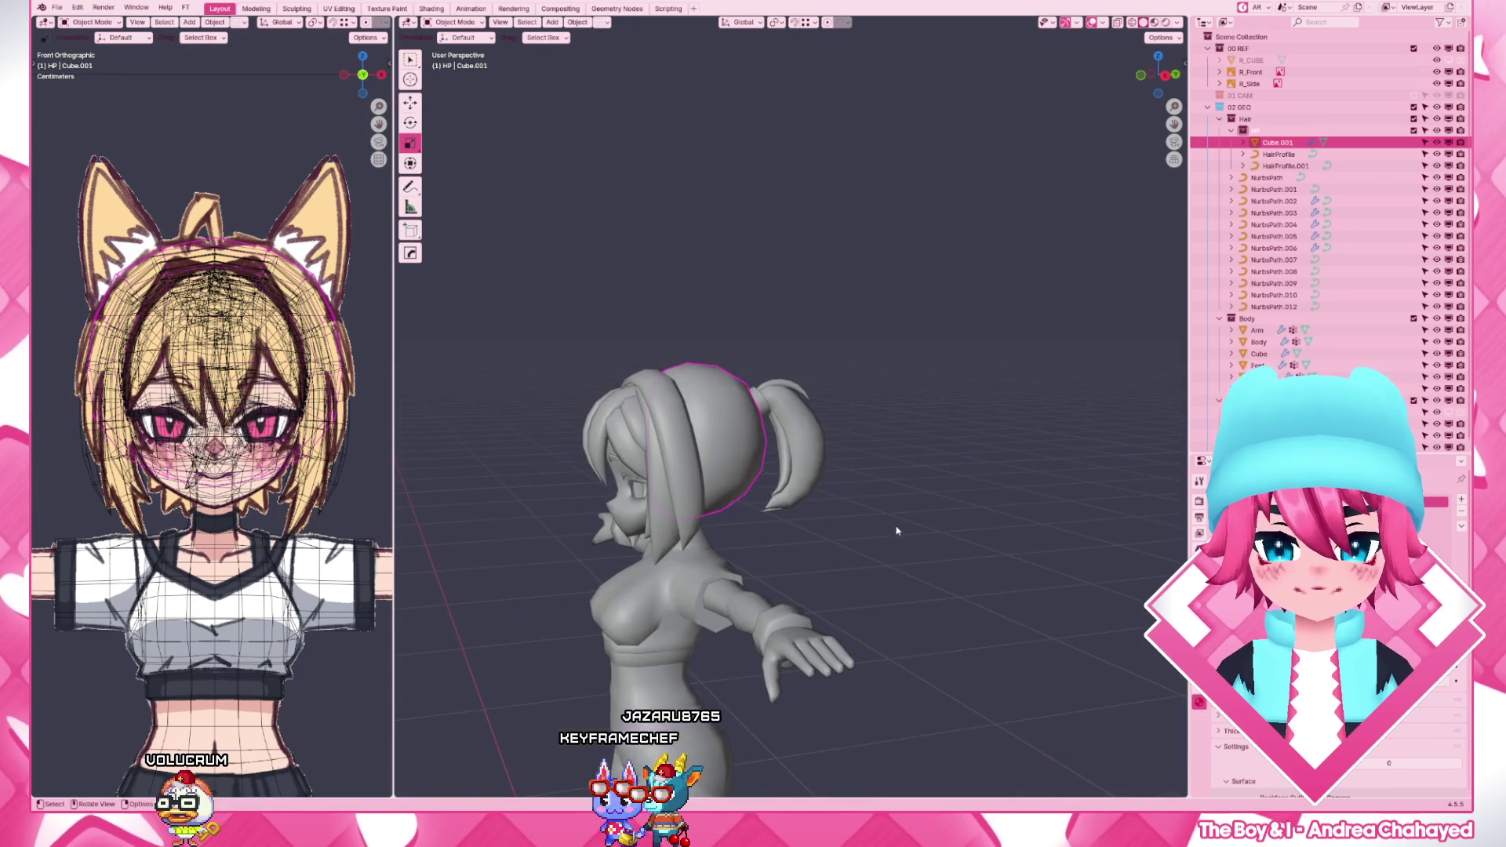
click(704, 521)
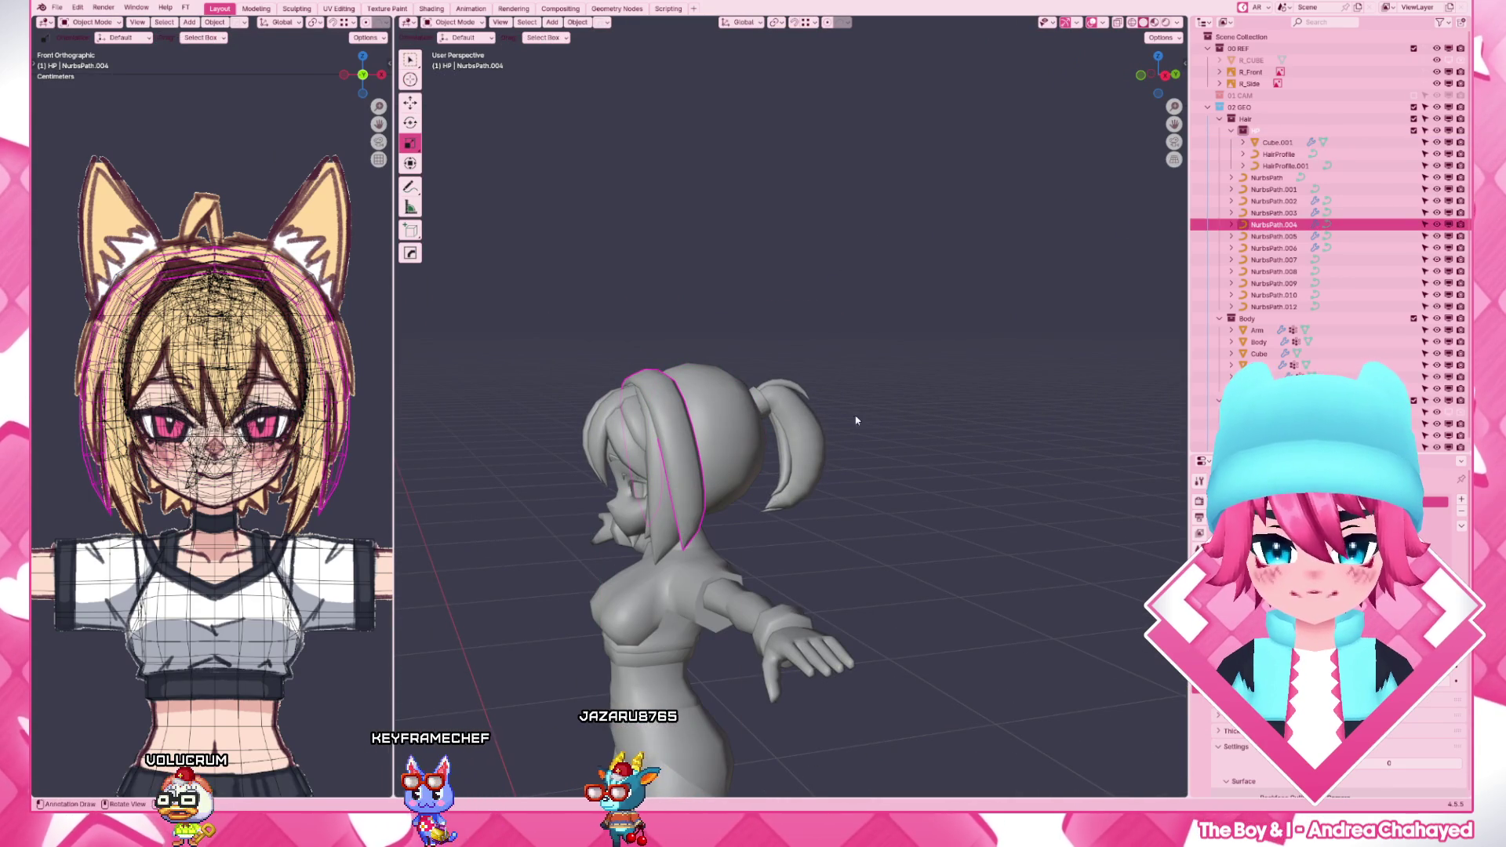
key(shift+d)
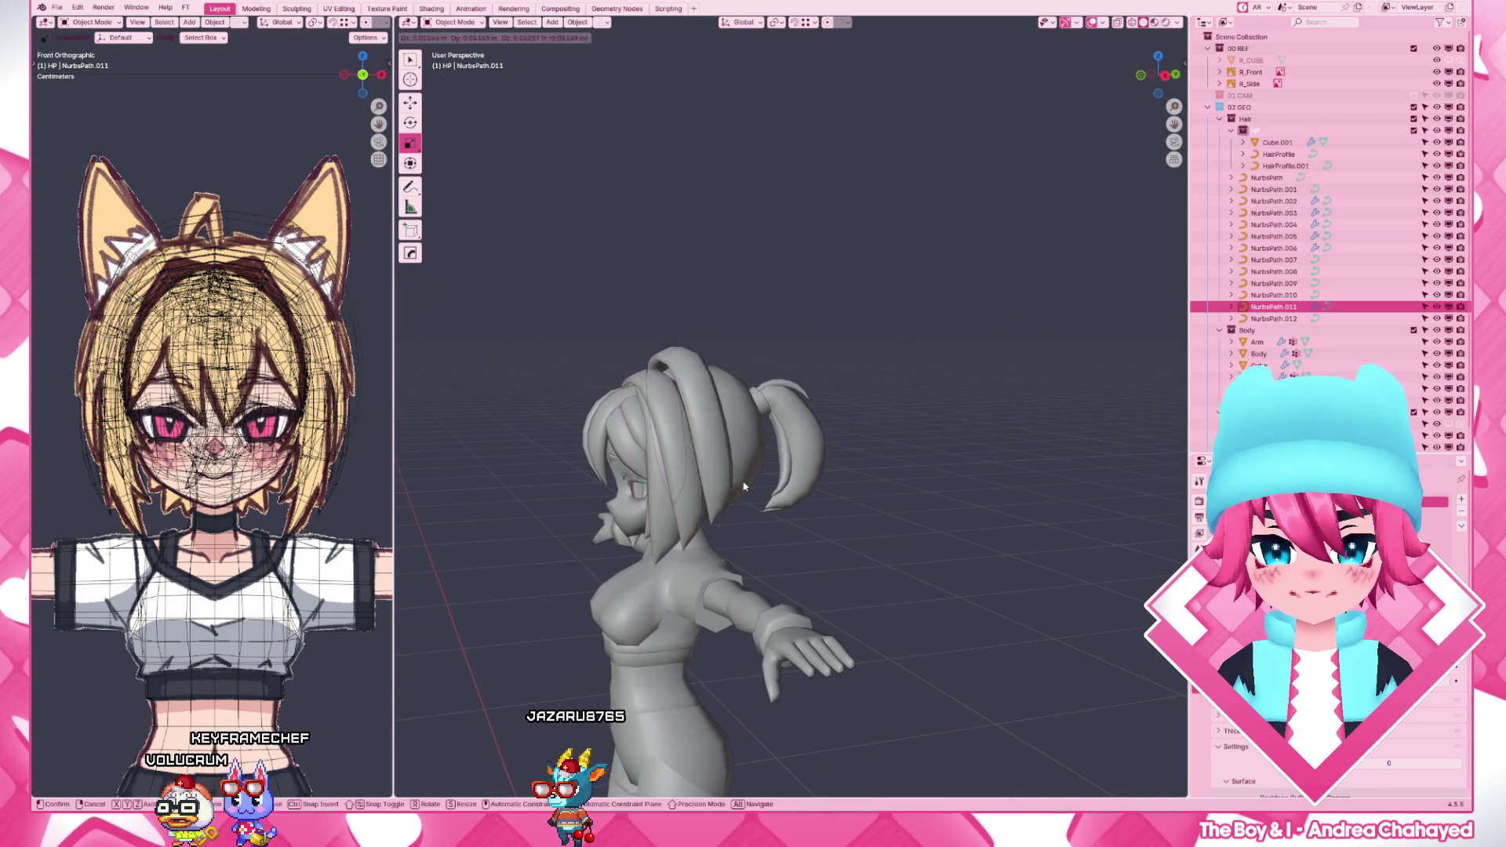
right_click(745, 487)
key(KP_3)
- Select points along the new strand and shift them slightly over the reference drawing
key(Tab)
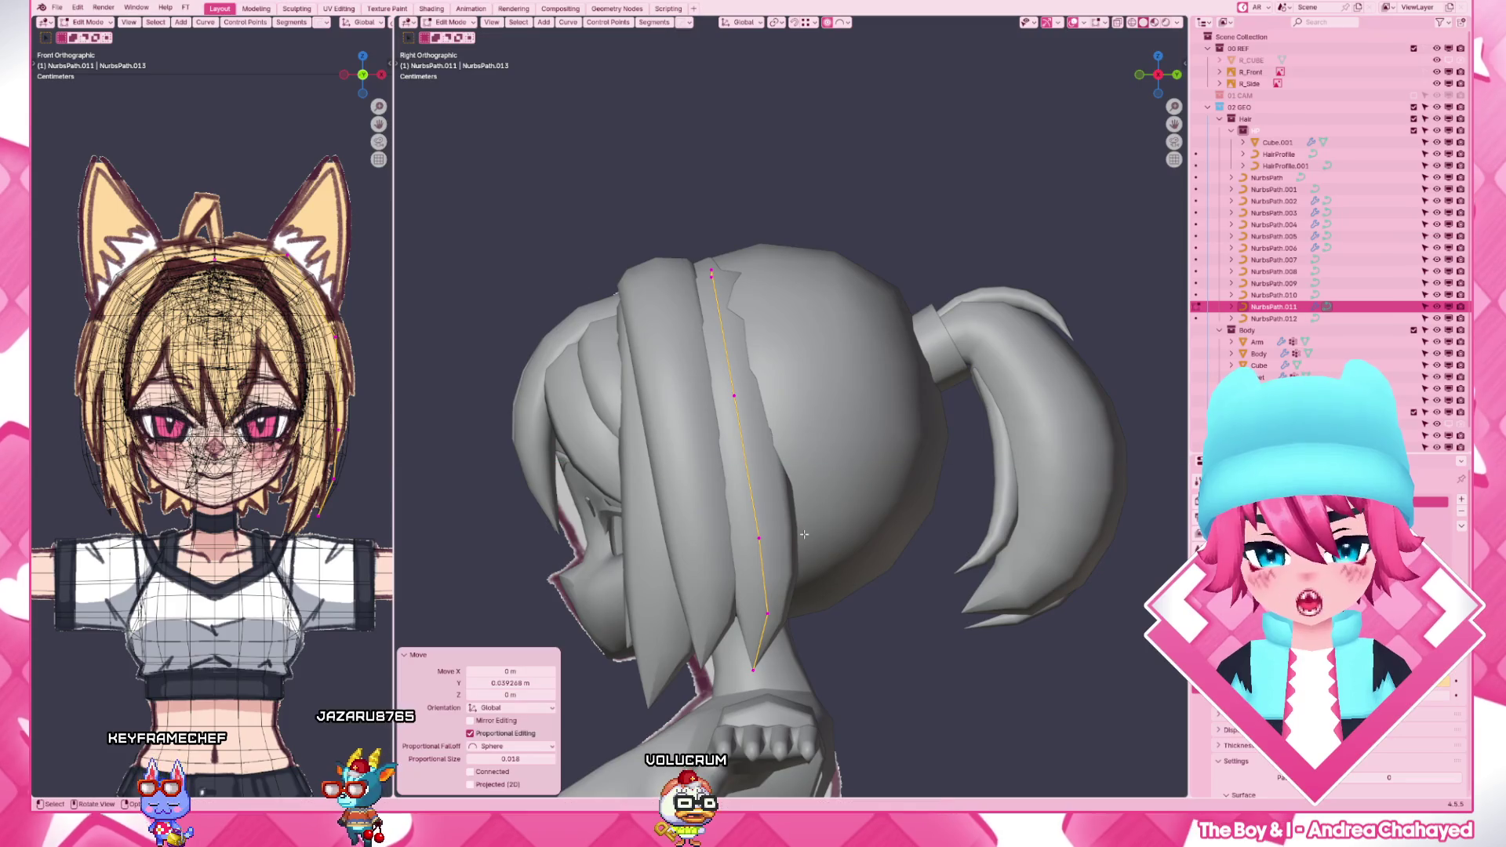
key(KP_1)
key(g)
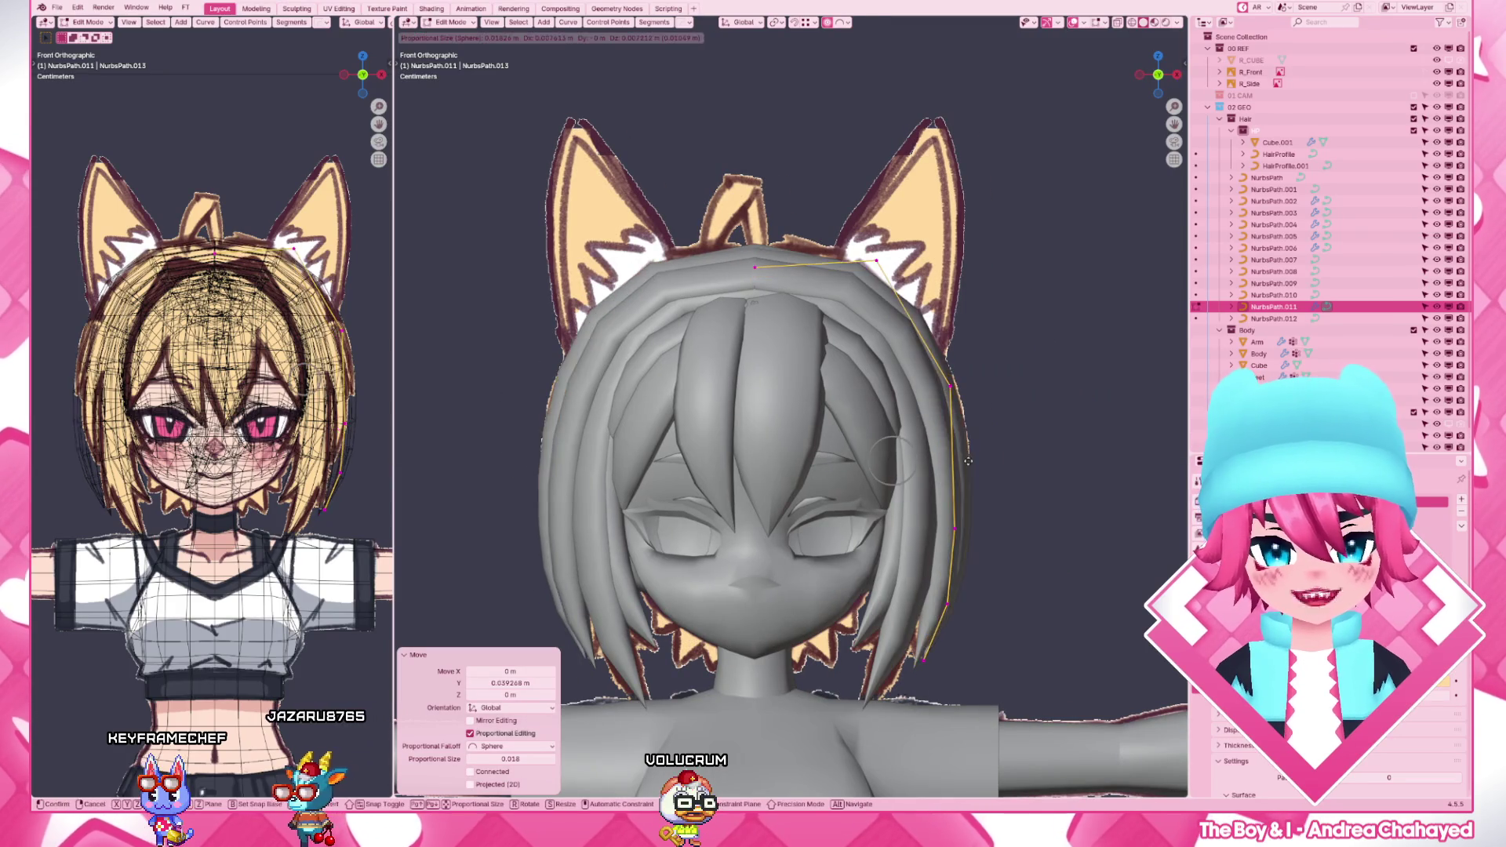
key(z)
drag(902, 621, 1031, 730)
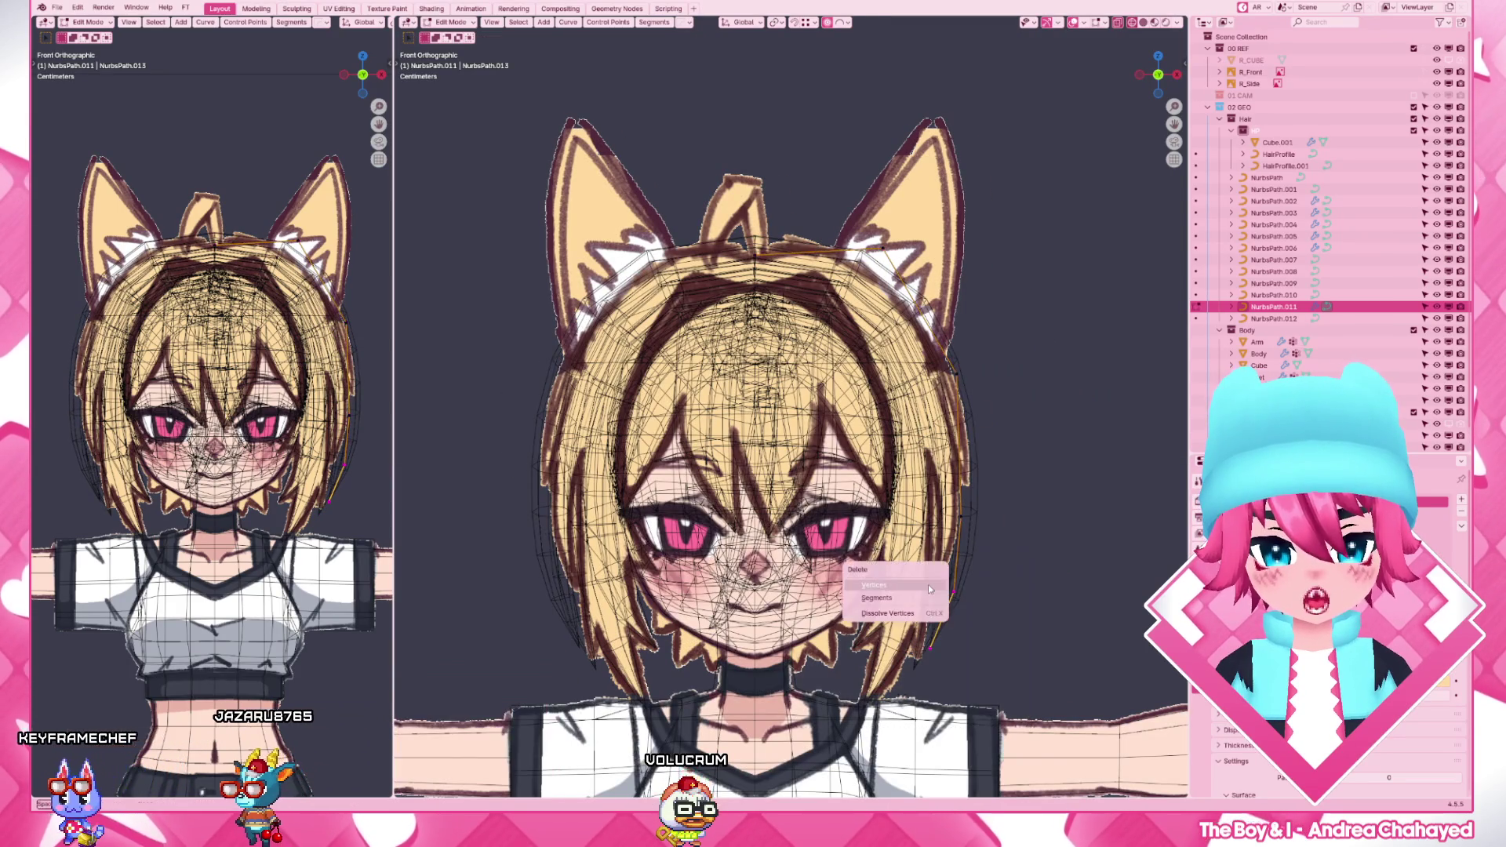
key(g)
key(Return)
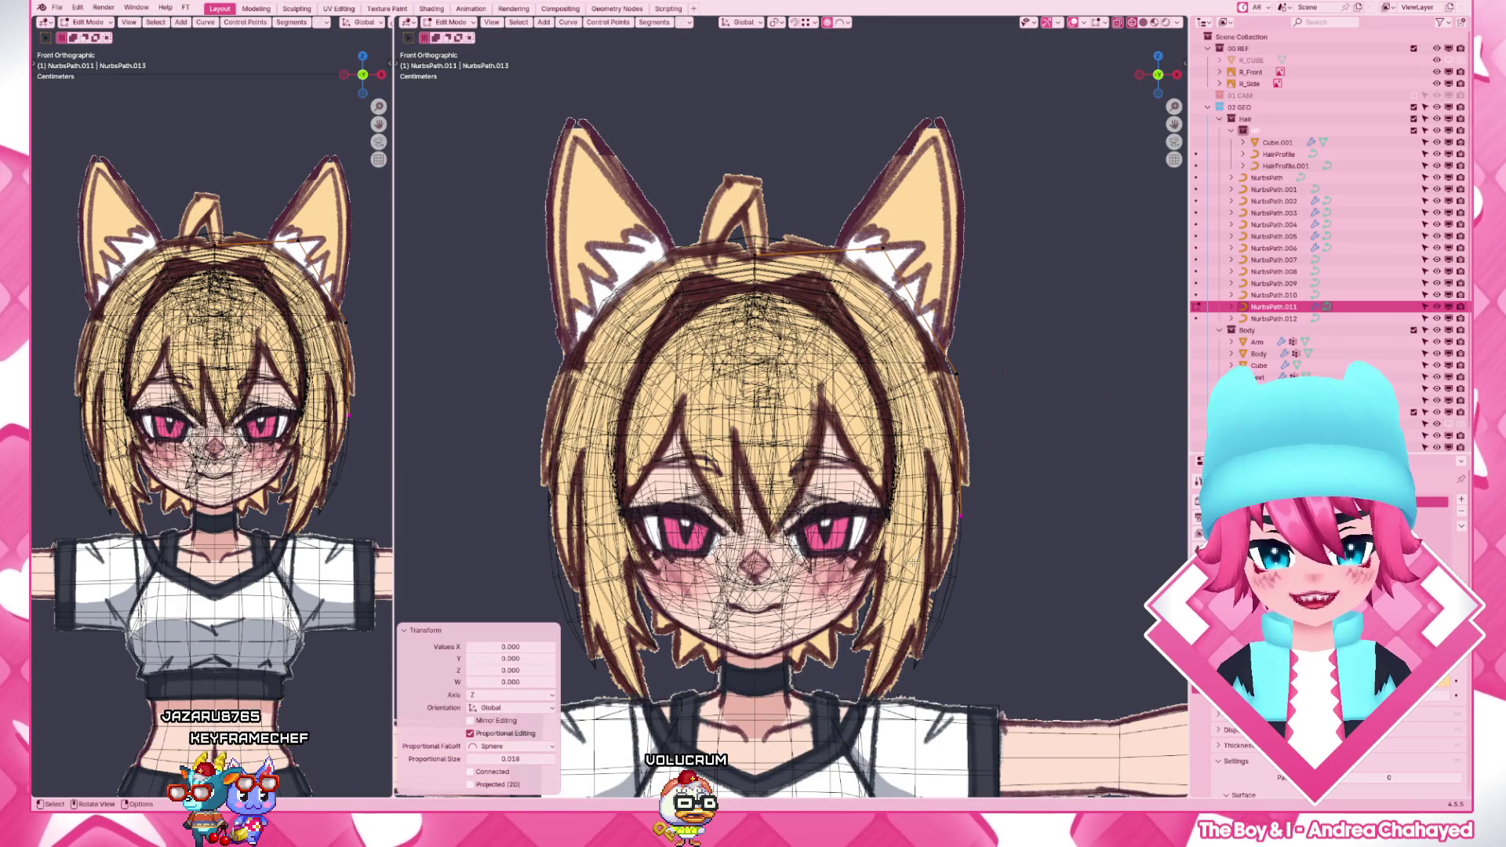
key(g)
click(978, 523)
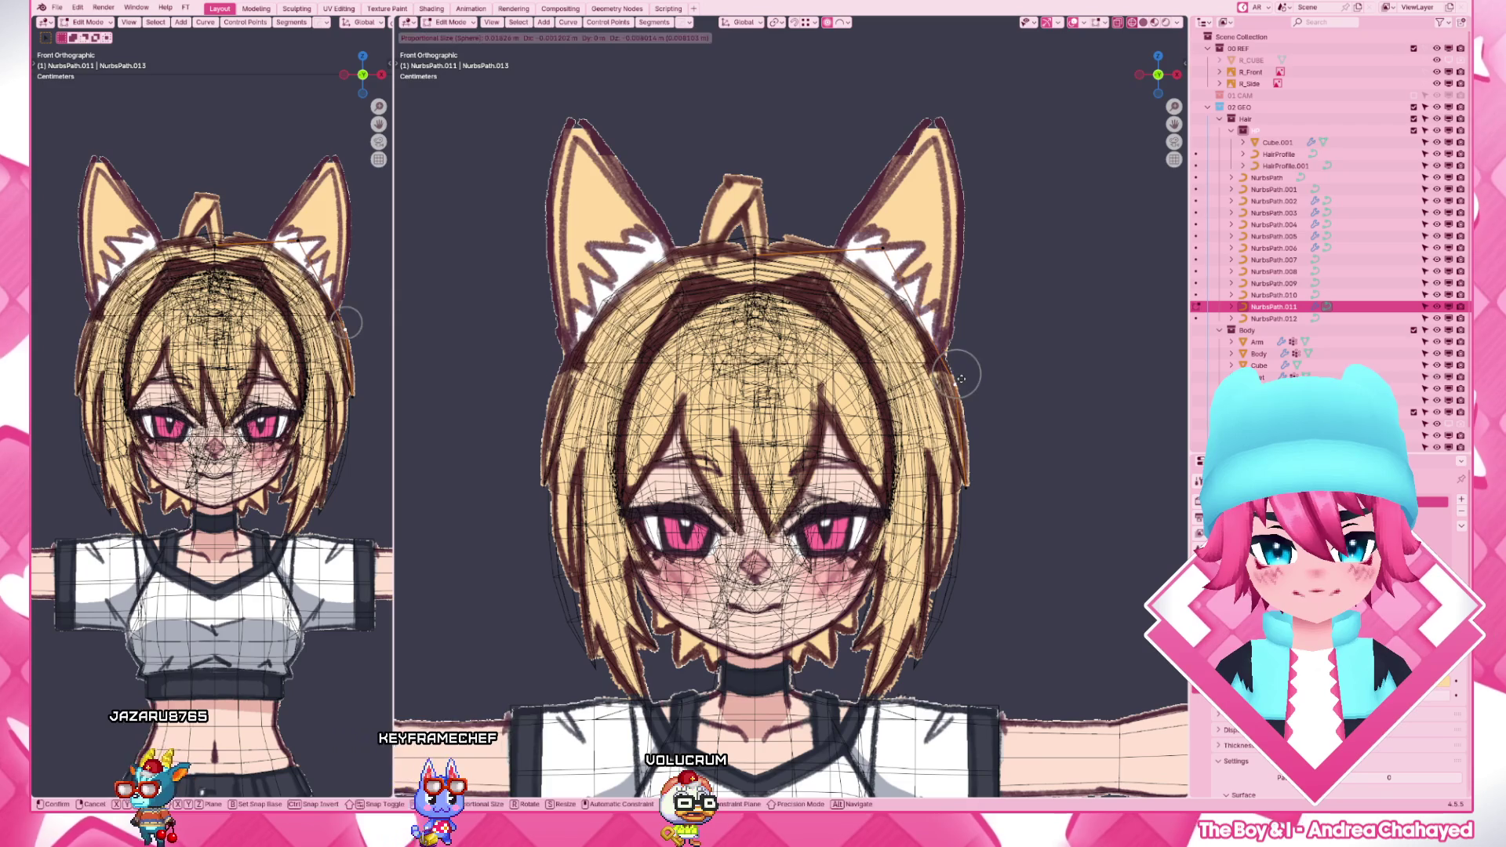
- Move the strand's points beside the ear so the strand follows the side of the head
key(g)
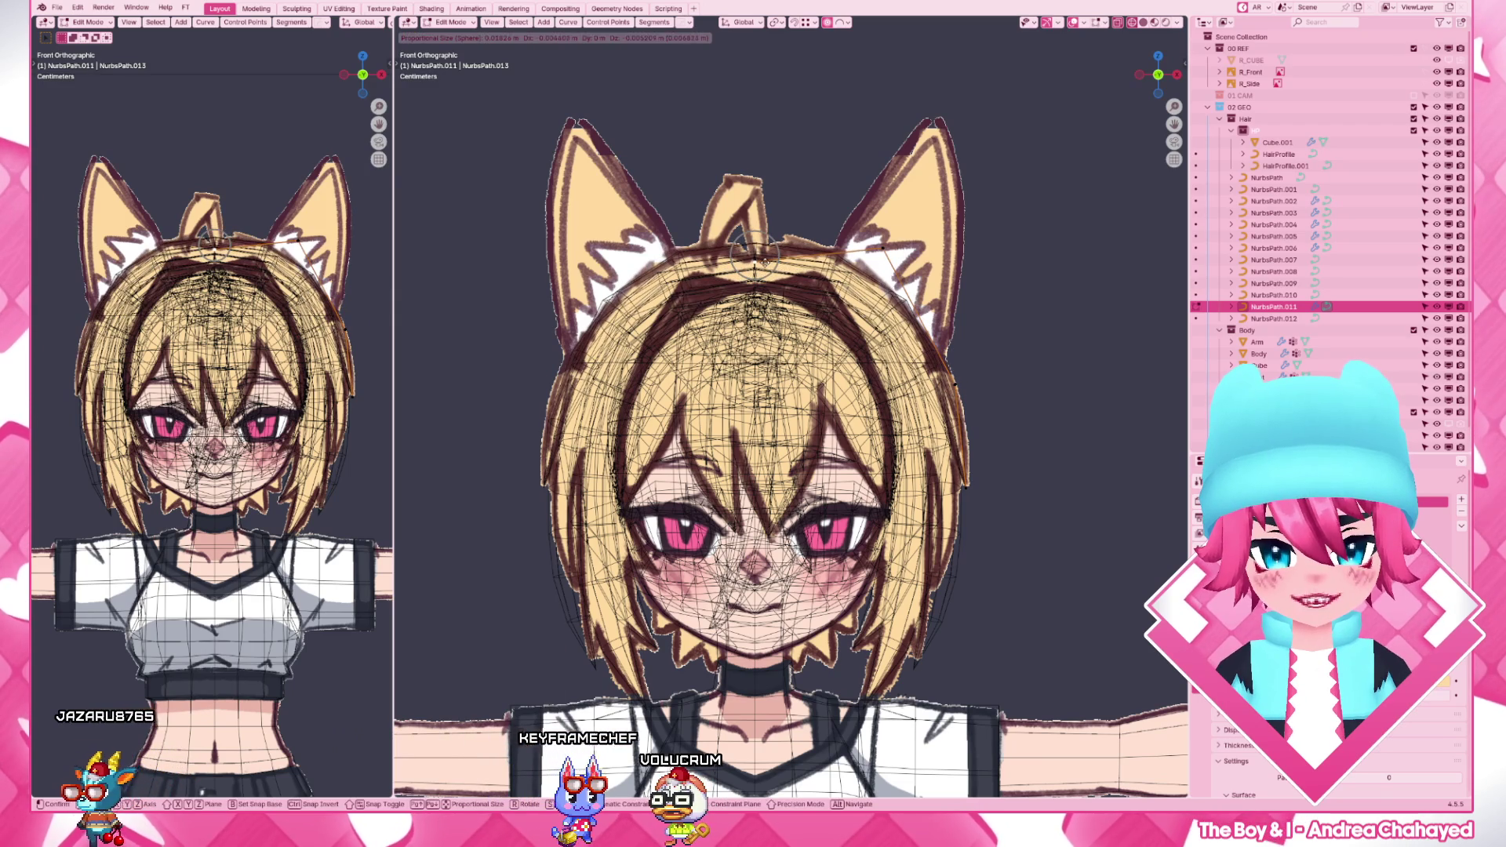
click(977, 523)
key(g)
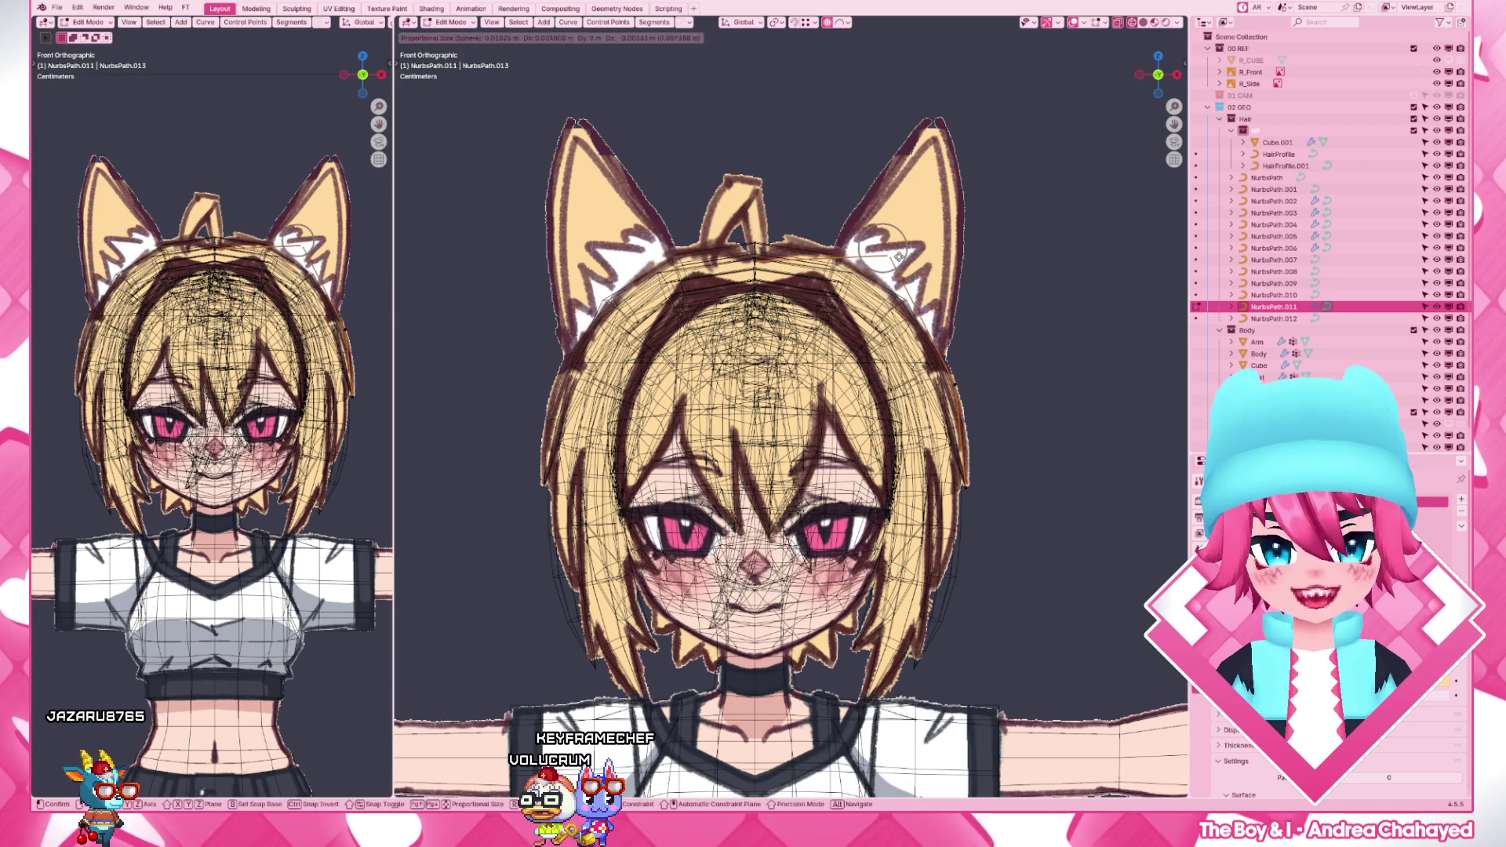
click(962, 386)
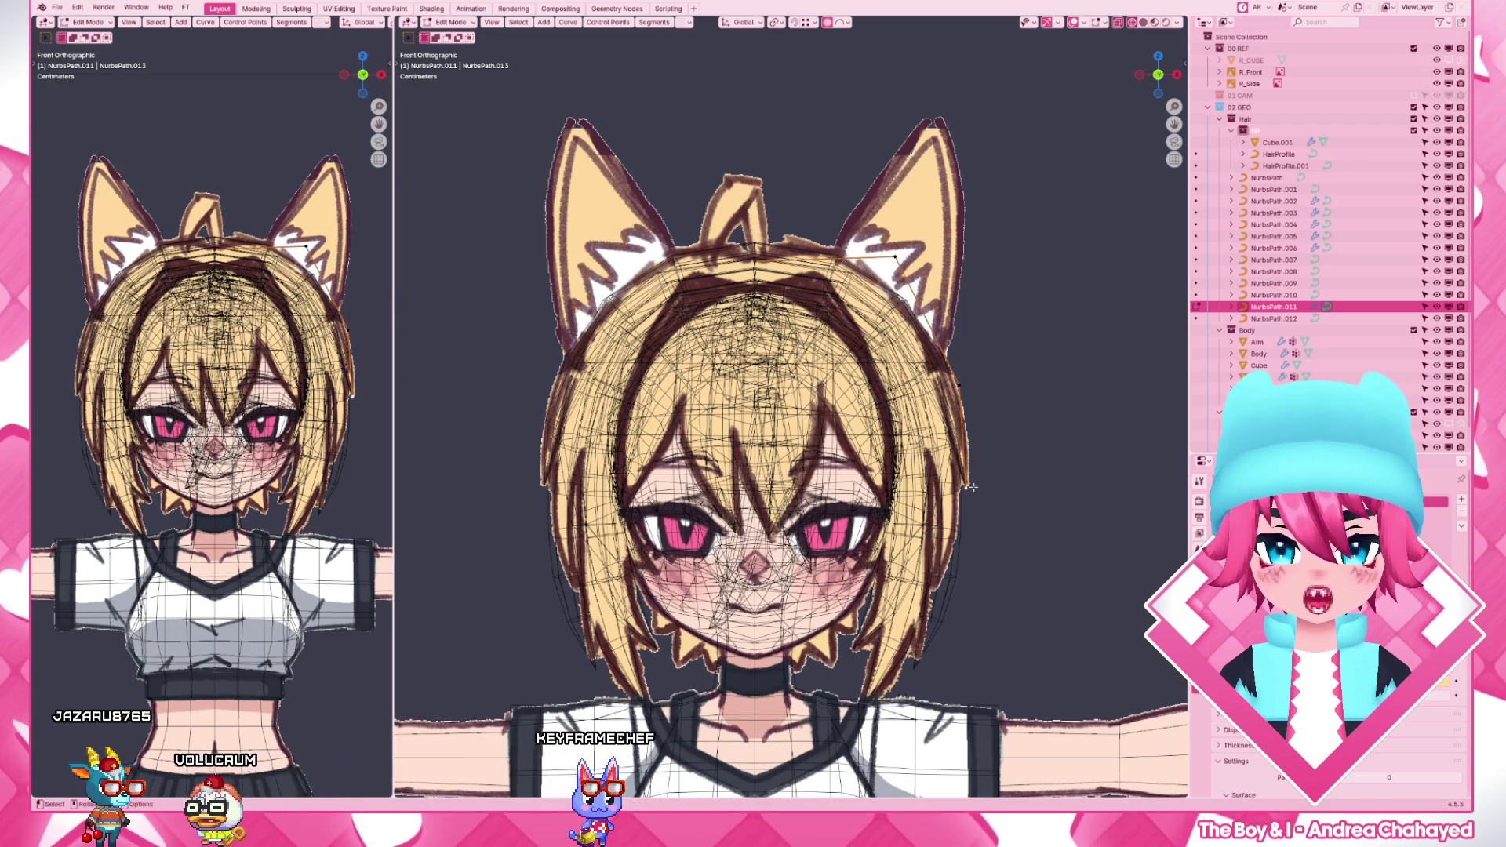
key(g)
click(975, 391)
key(g)
click(975, 392)
- Reposition the strand's top point and ear point from side and front views with soft falloff
key(KP_3)
key(z)
key(g)
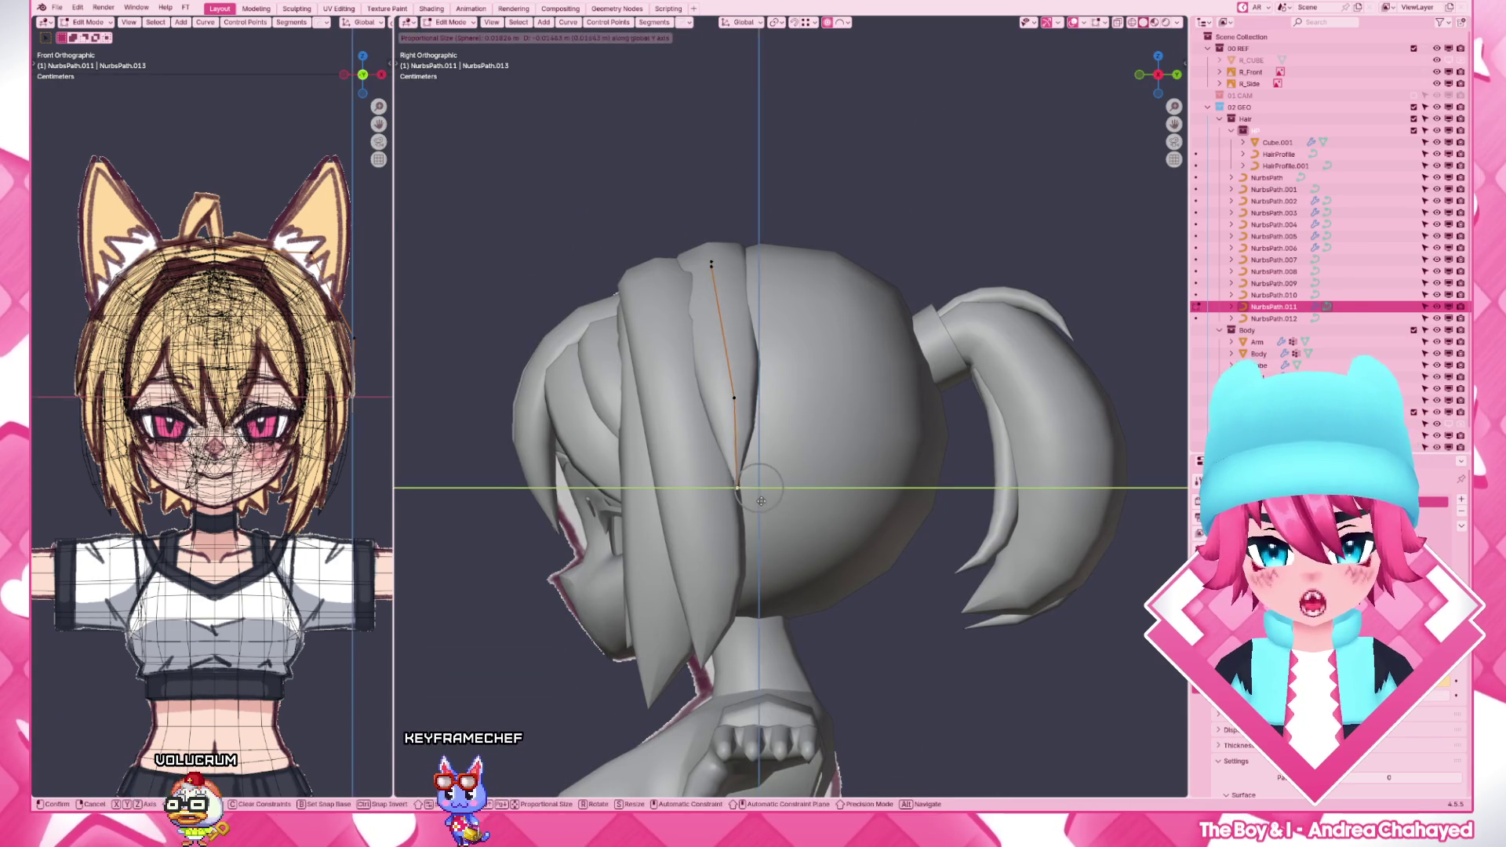
click(761, 500)
key(g)
click(707, 264)
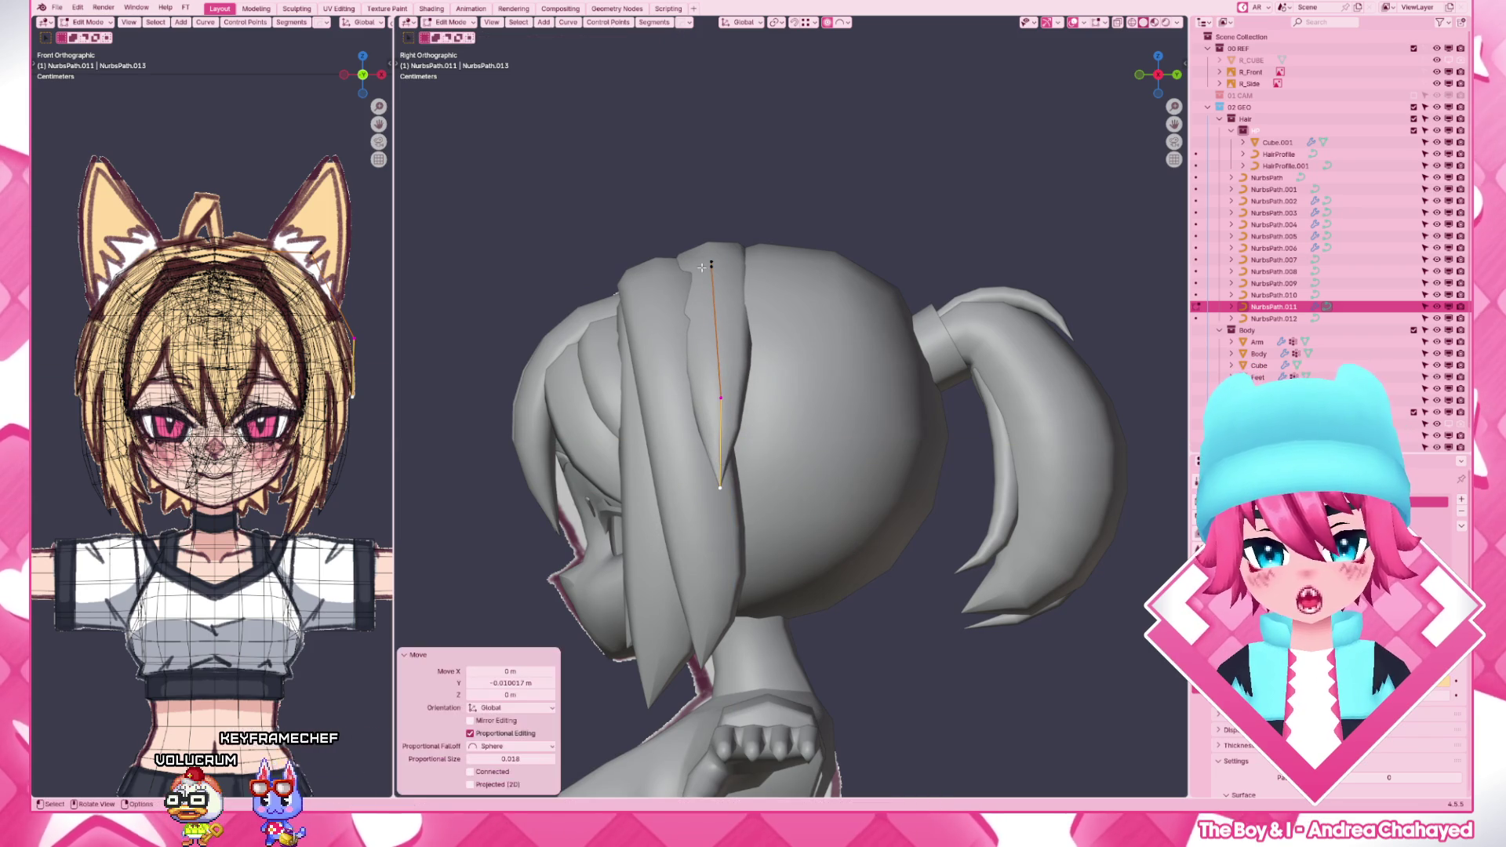
key(KP_1)
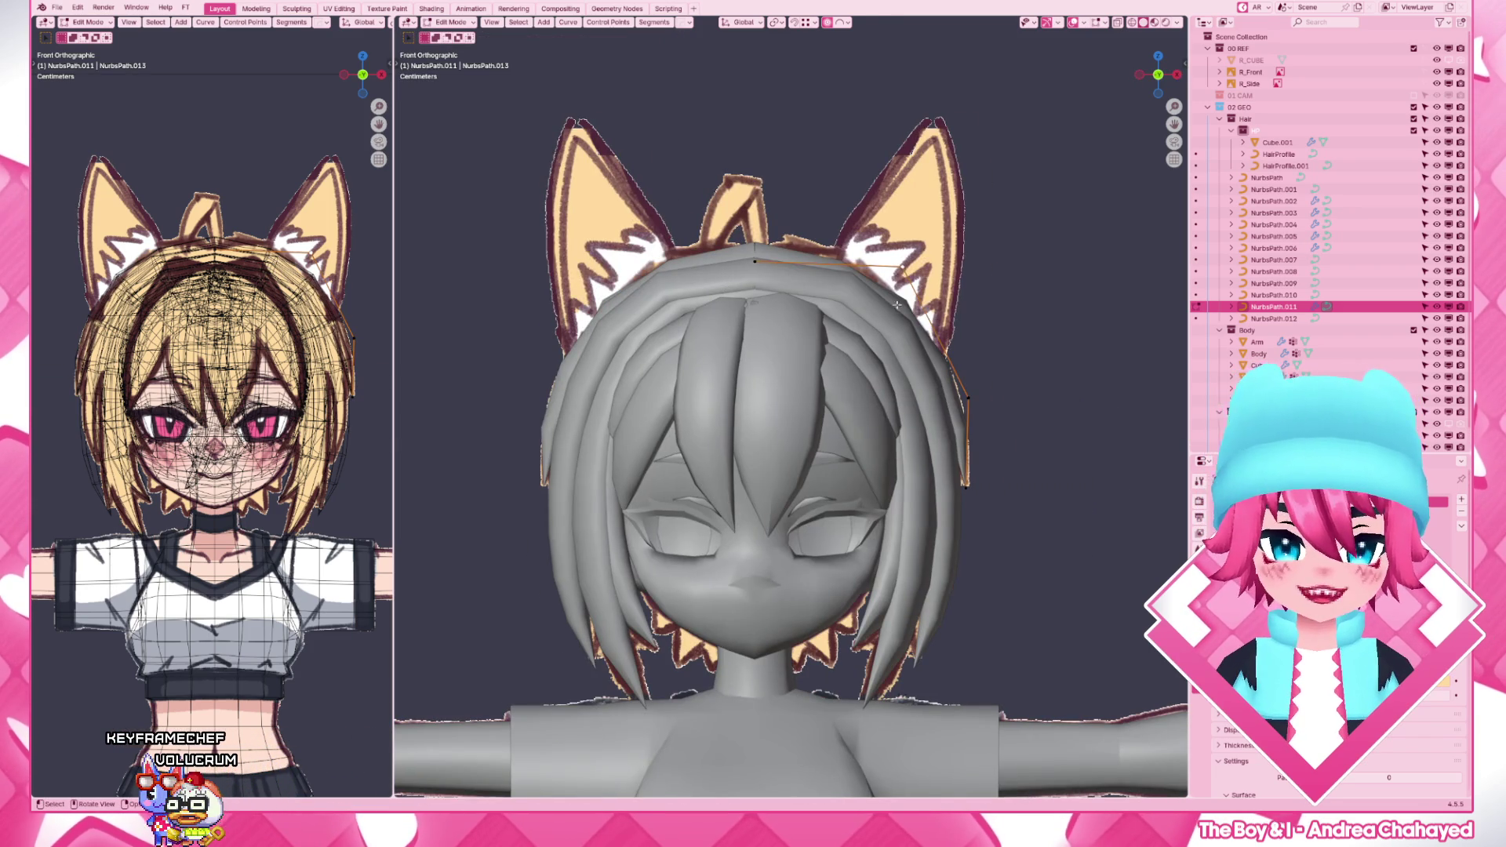
key(g)
click(909, 282)
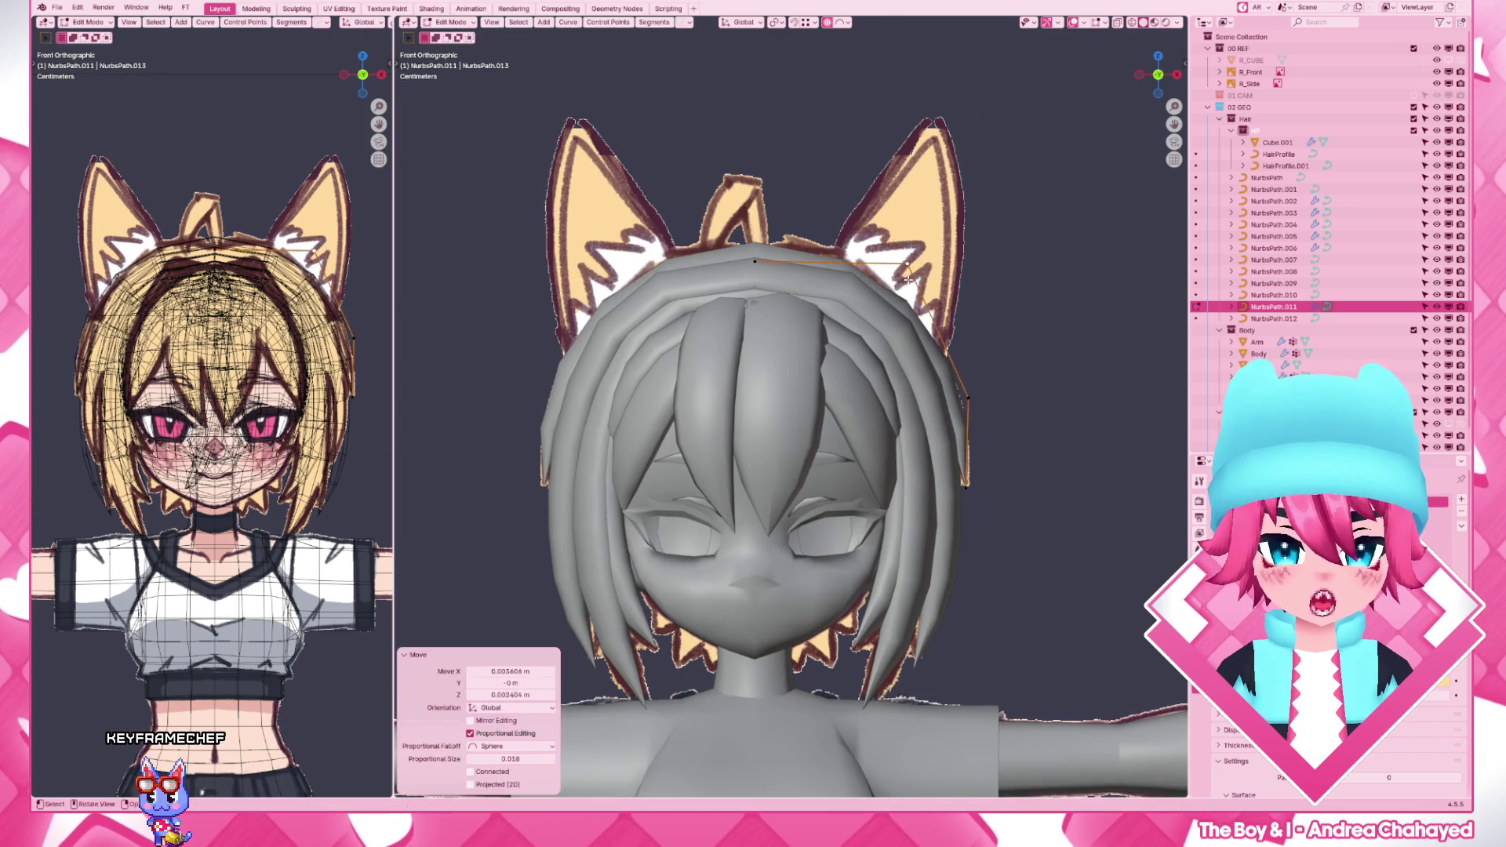
key(KP_3)
key(g)
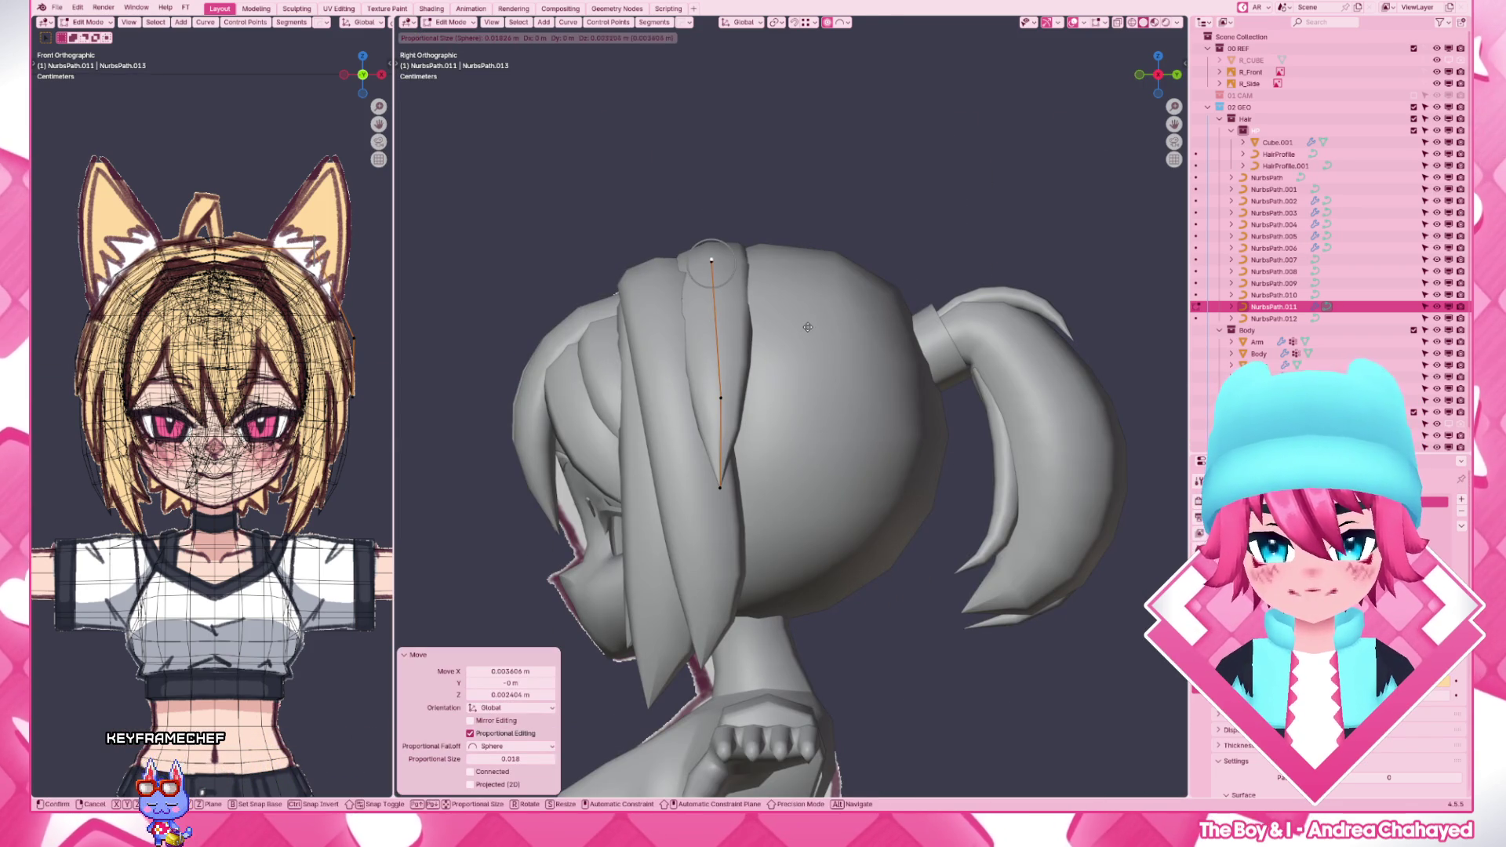
key(g)
click(724, 401)
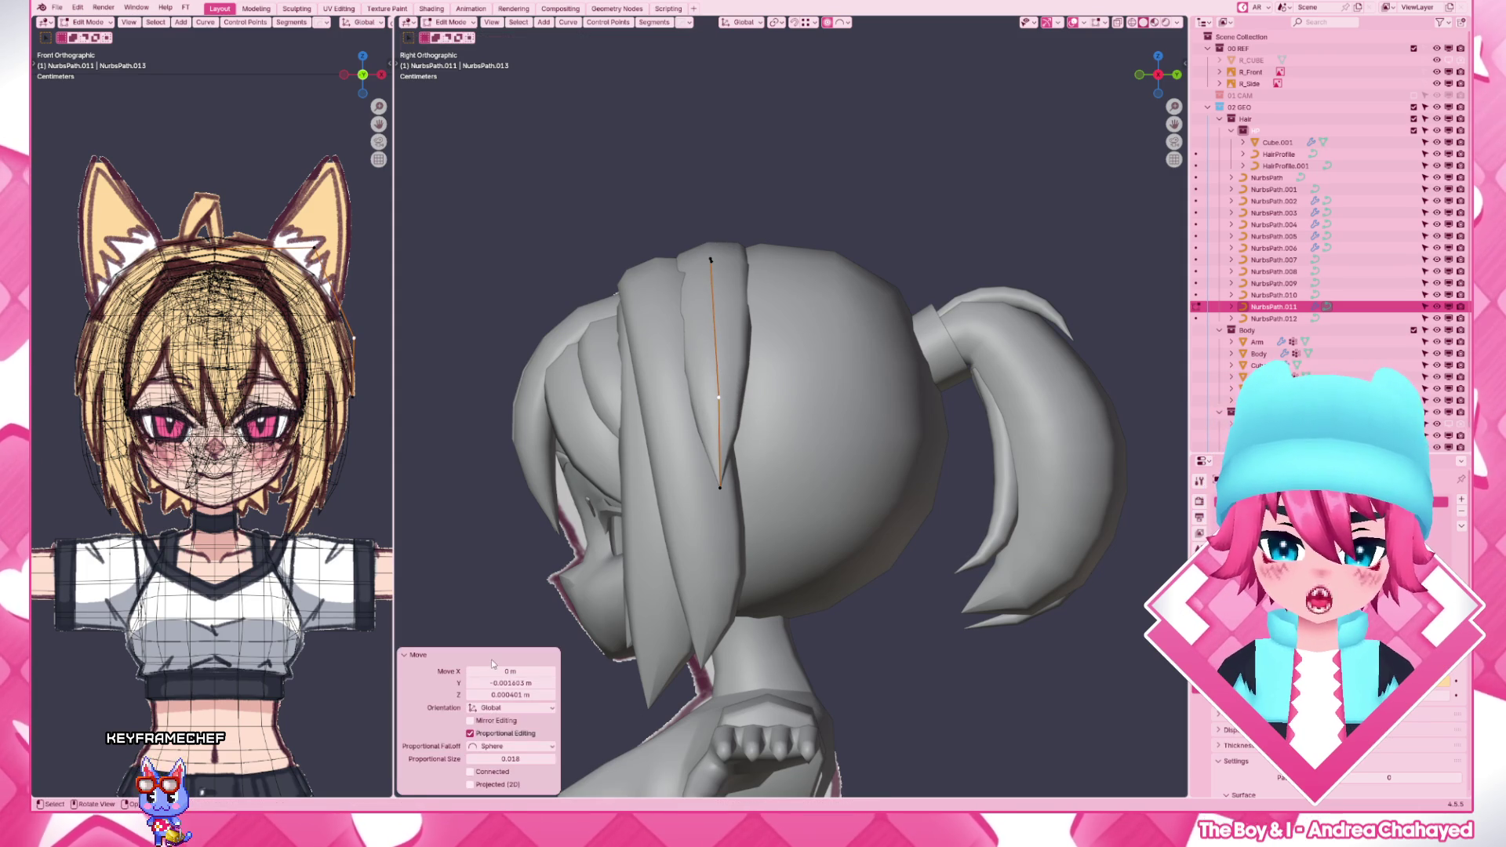
scroll(729, 353, down, 2)
scroll(753, 335, down, 1)
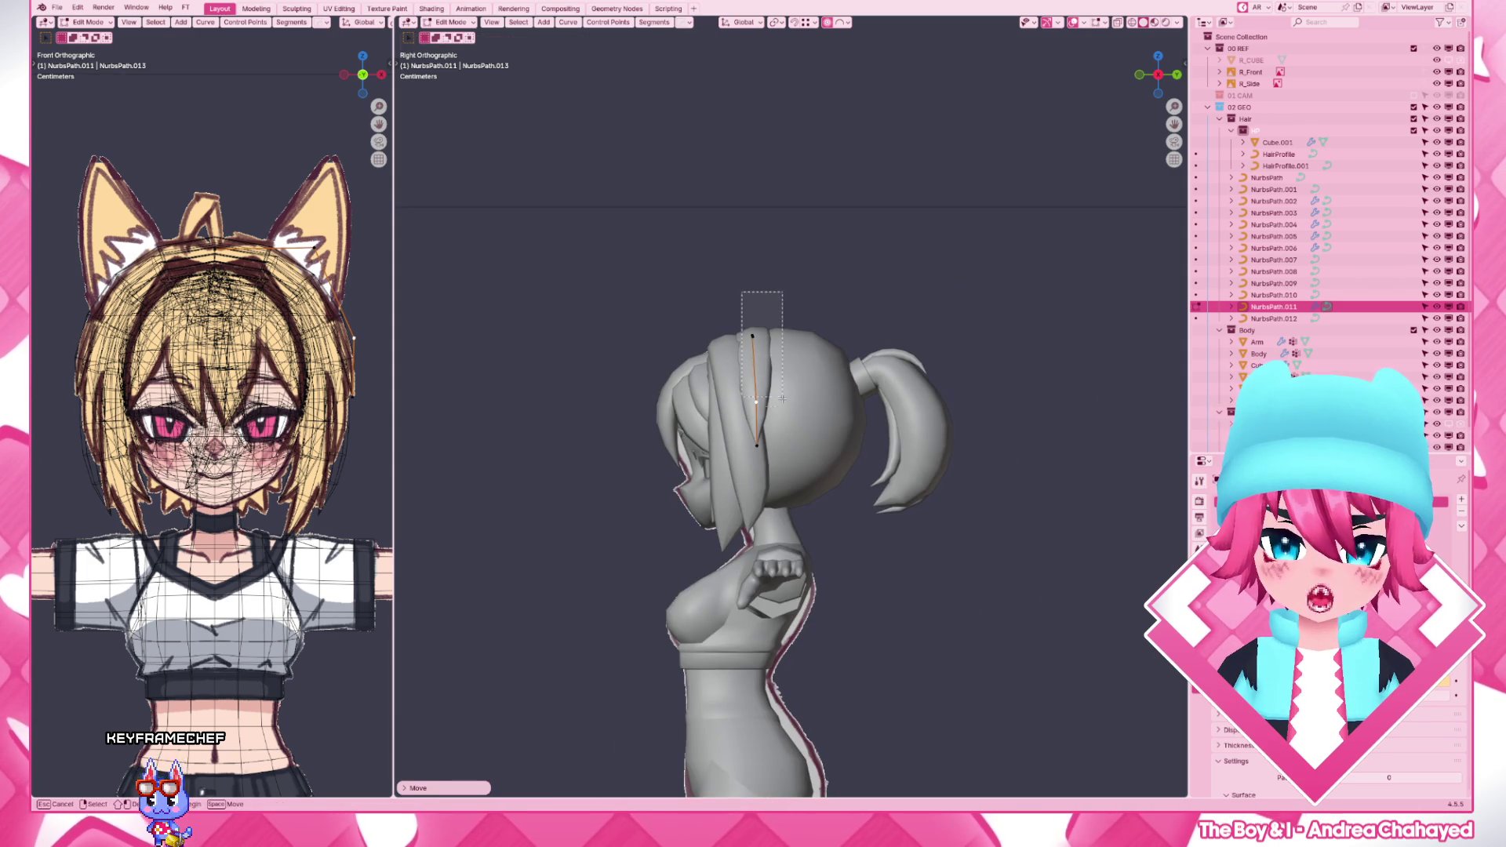
scroll(791, 415, up, 3)
- Adjust the strand's top control point in wireframe so it runs from the crown down the head's side
key(z)
click(707, 415)
key(z)
middle_drag(765, 425, 842, 397)
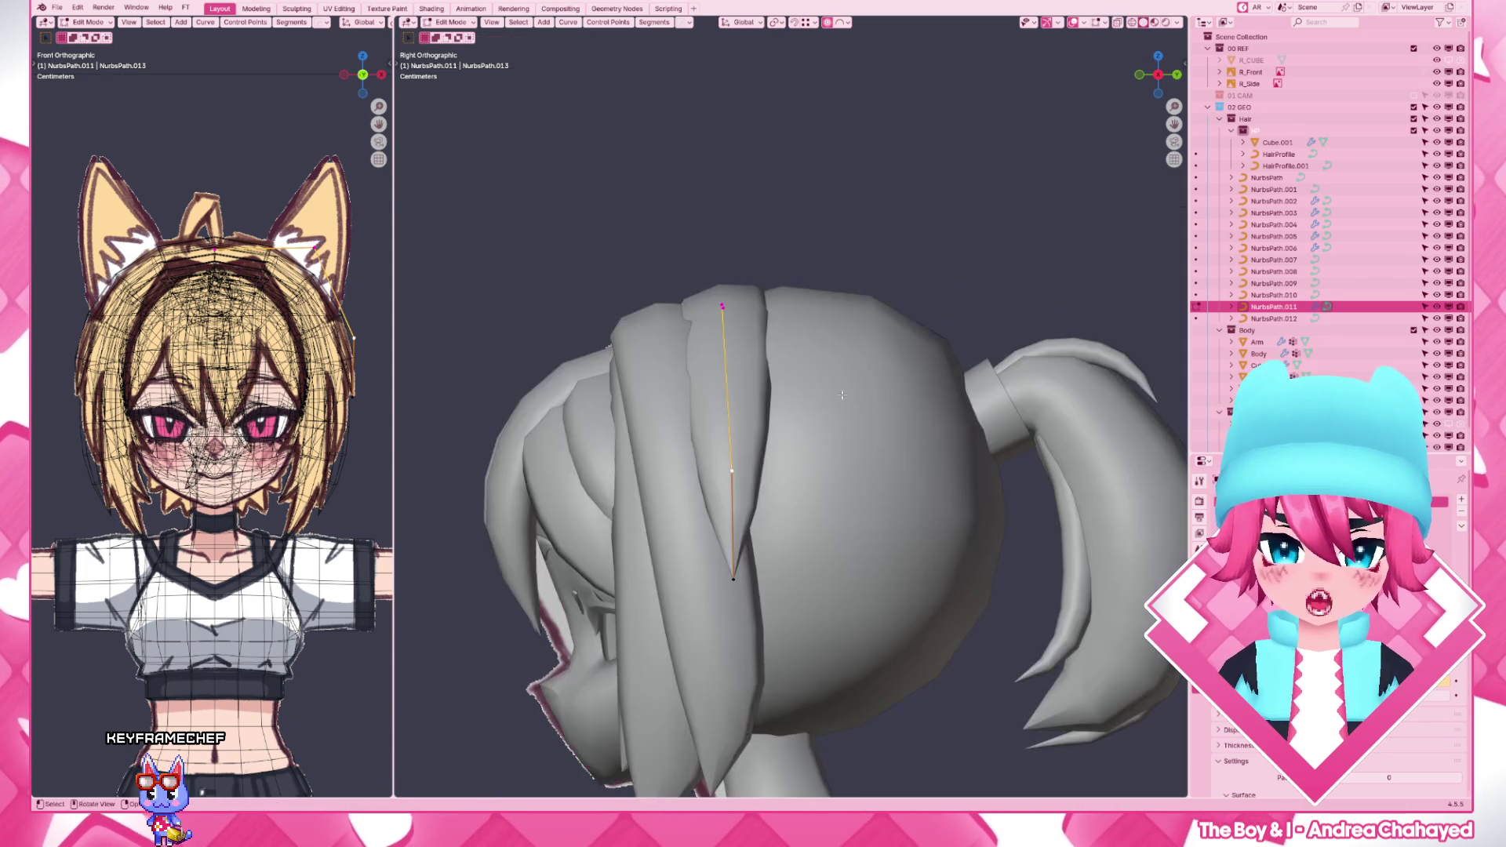
click(659, 432)
key(s)
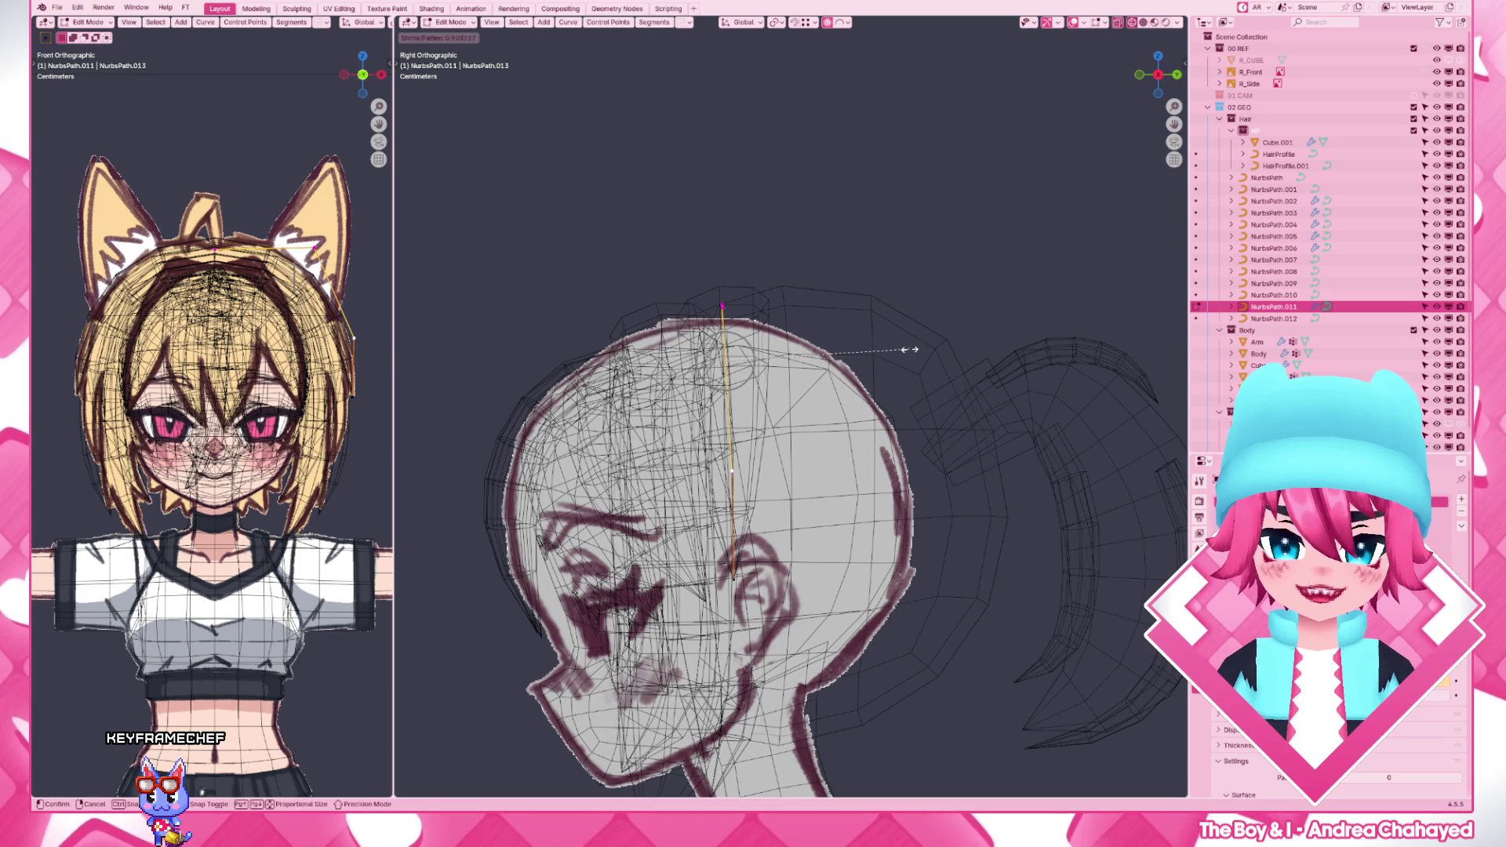
click(887, 369)
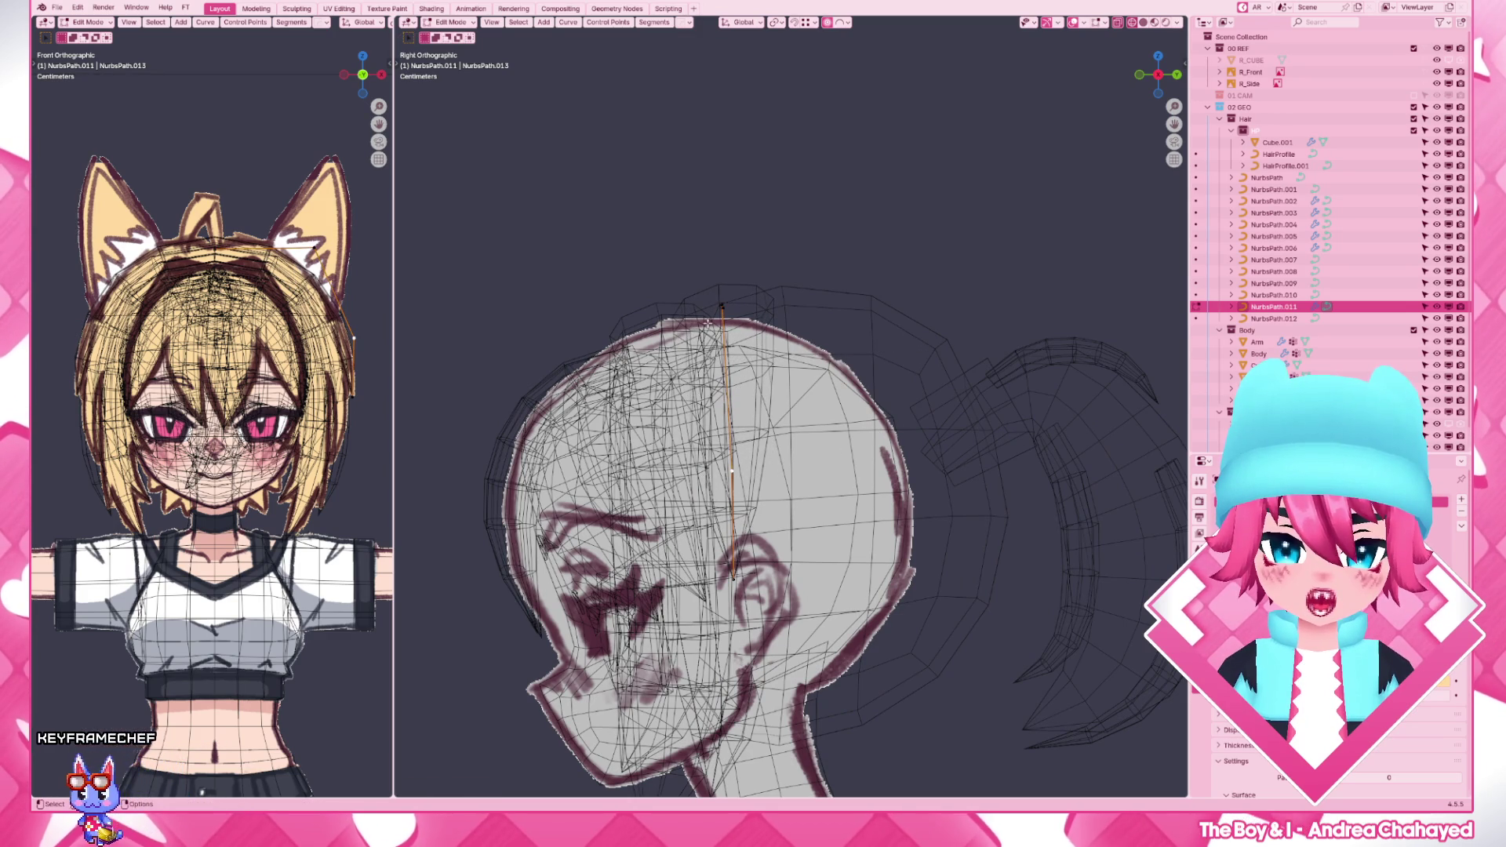
key(shift+z)
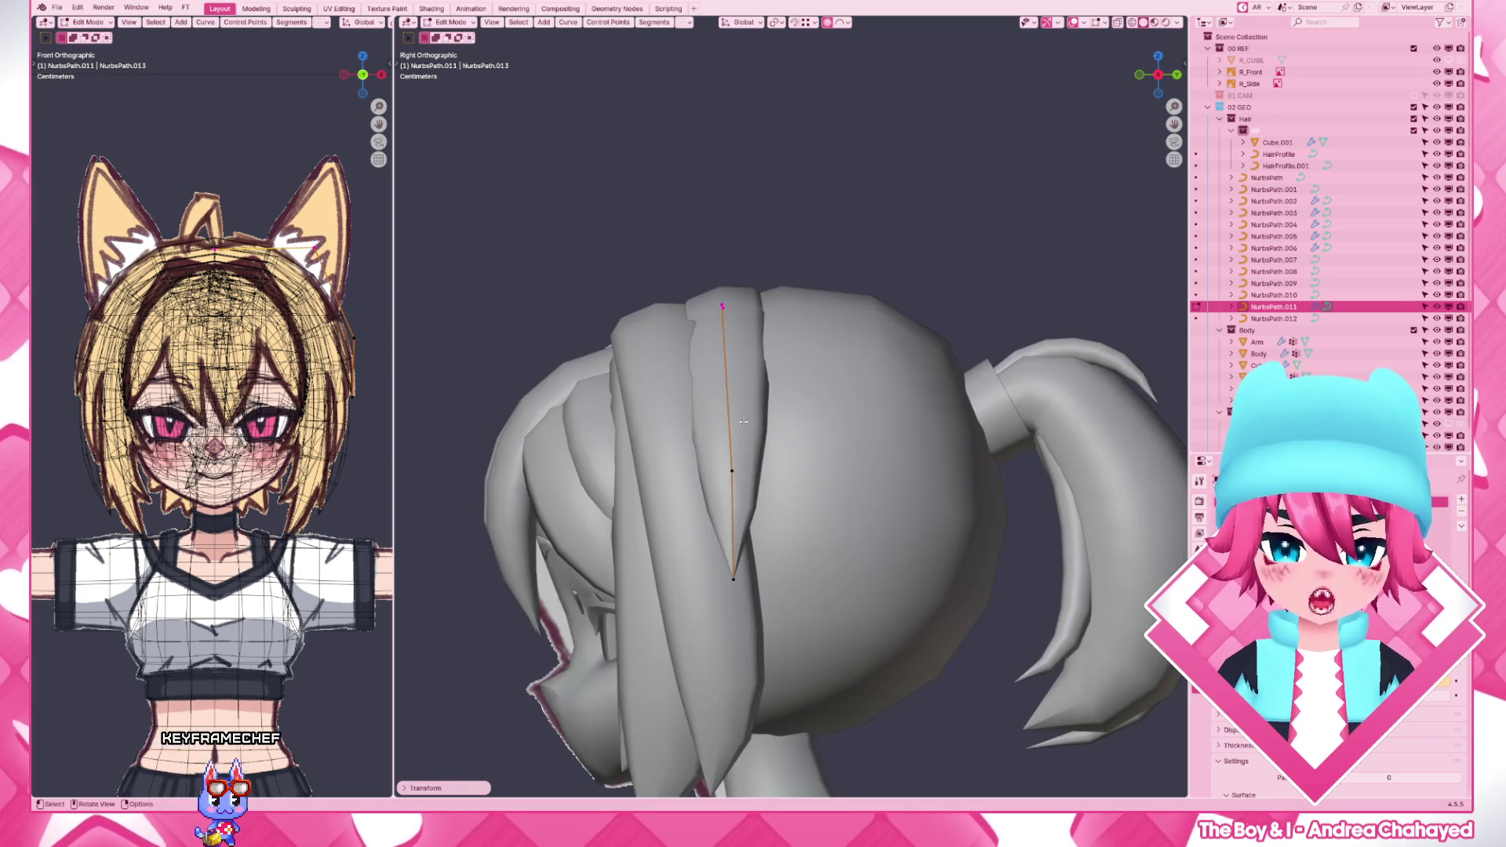
key(KP_1)
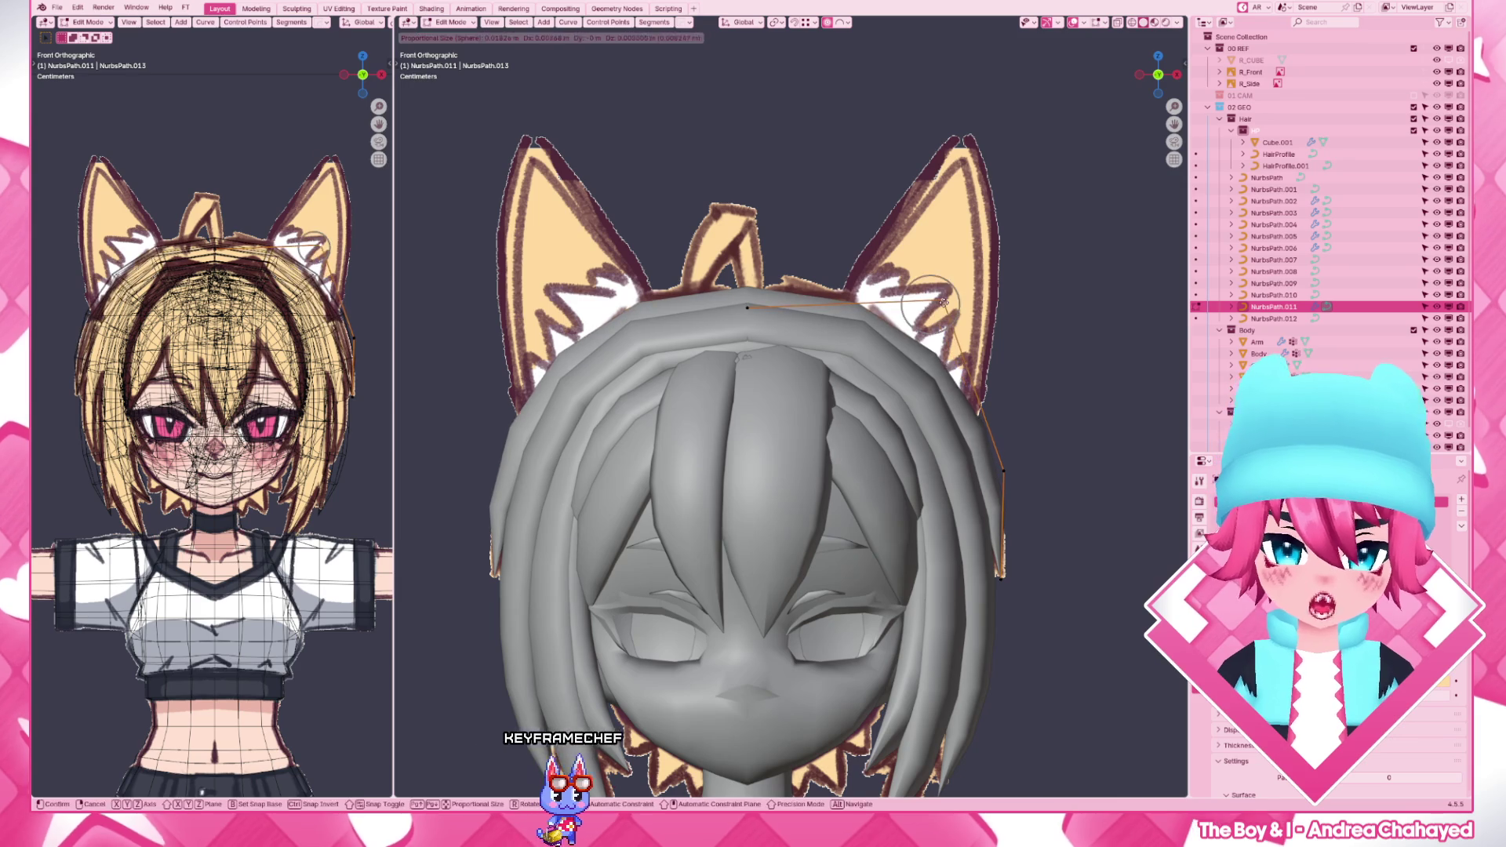
key(g)
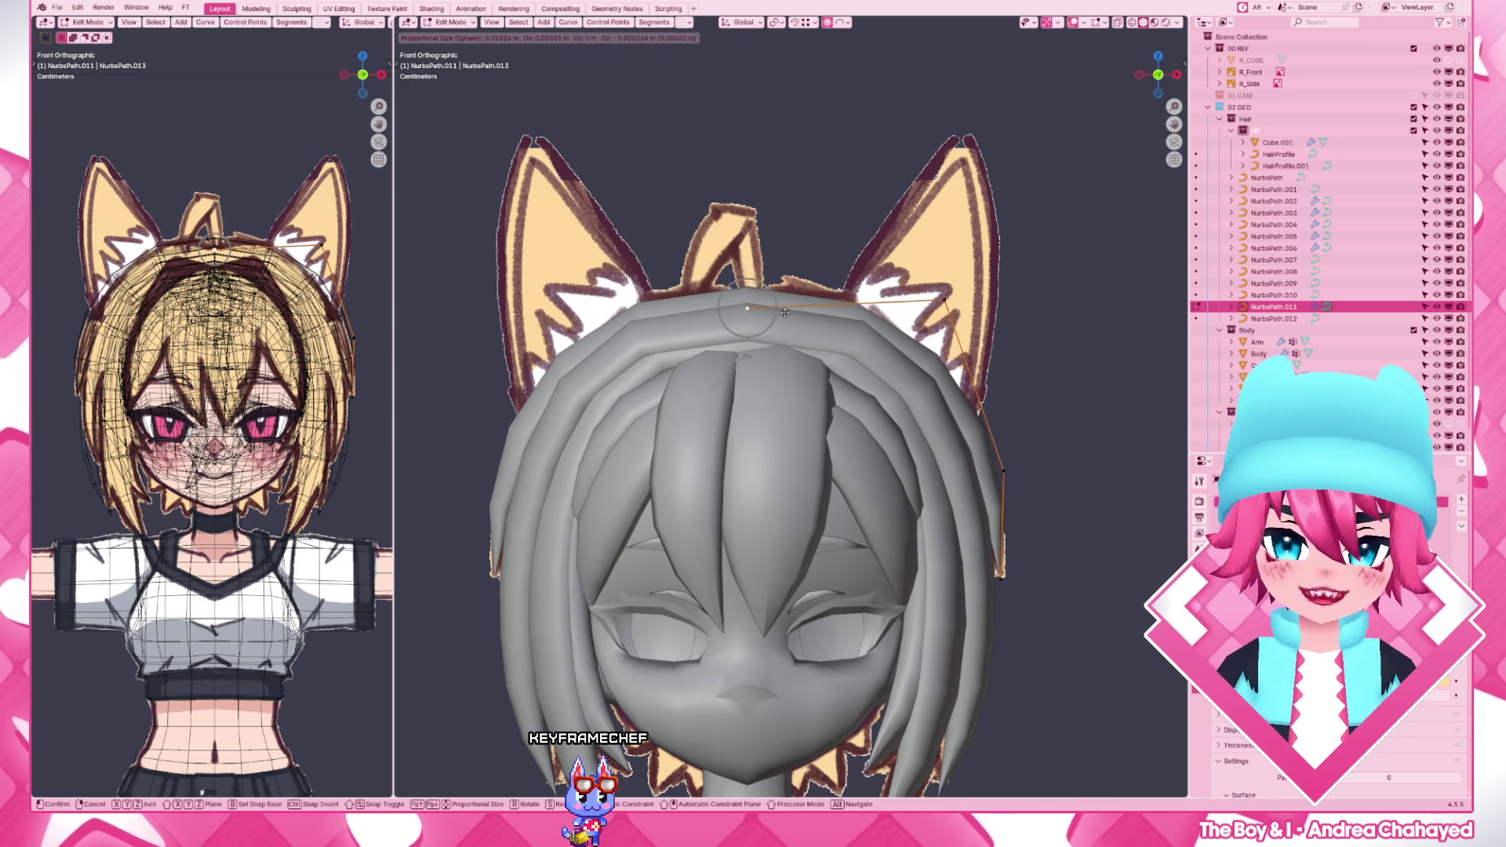
click(783, 312)
scroll(785, 312, down, 4)
mouse_move(707, 412)
middle_down()
mouse_move(824, 484)
mouse_move(839, 437)
middle_up()
key(KP_3)
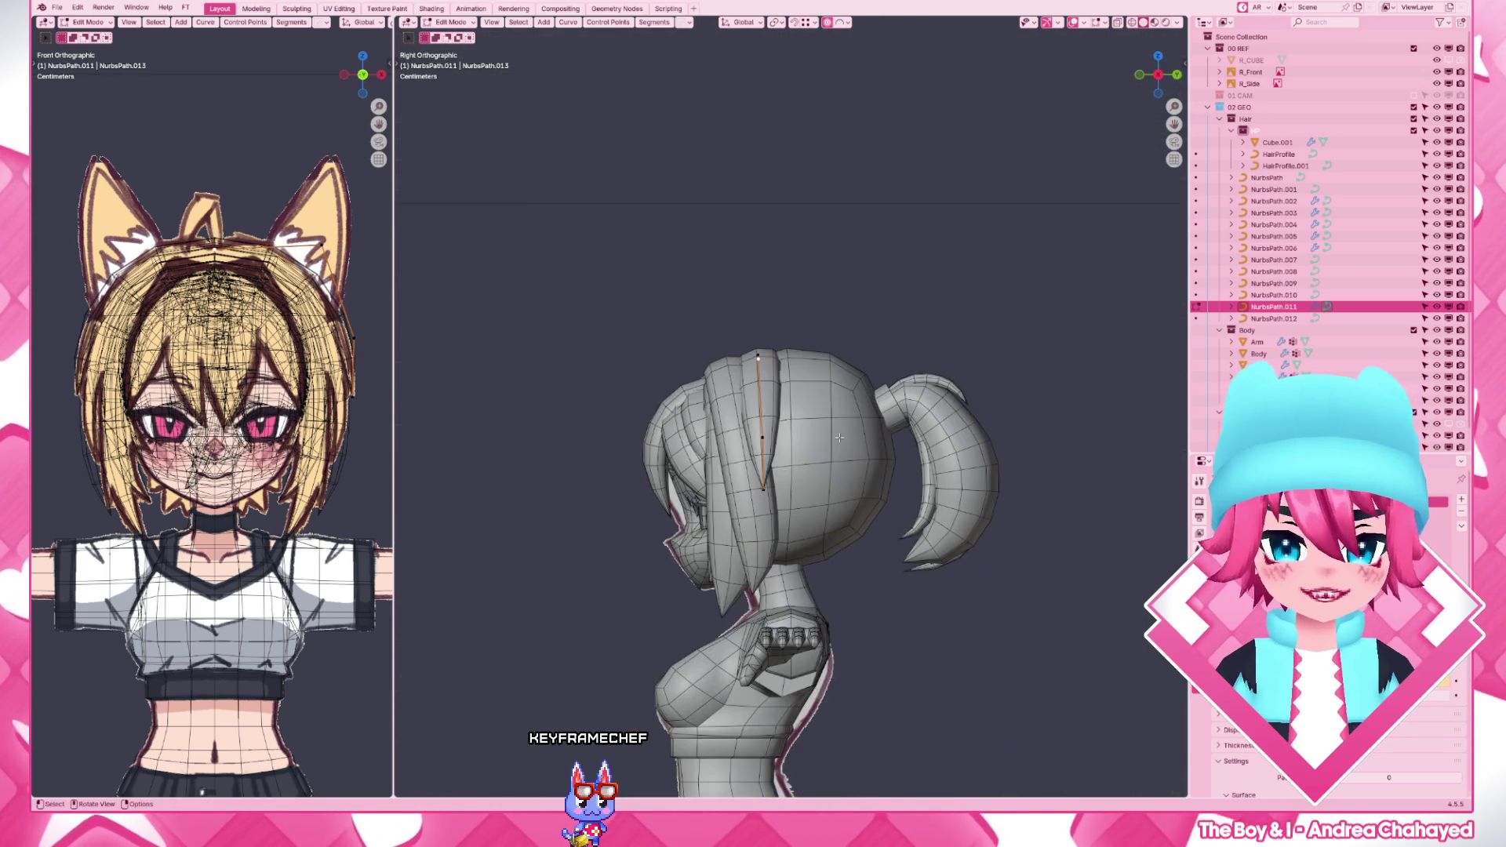
scroll(839, 438, up, 2)
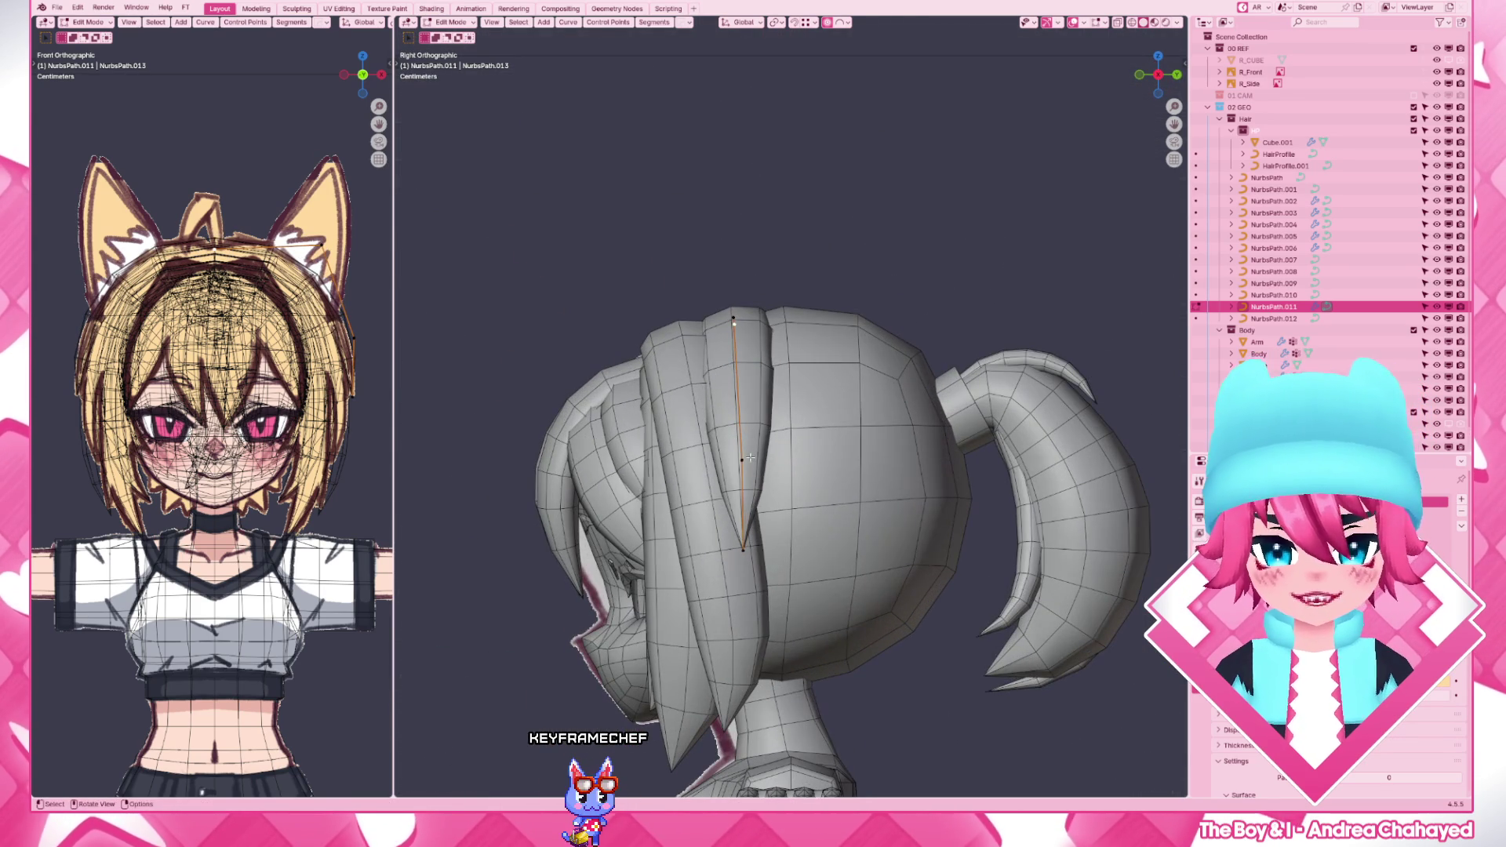
- Move the side strand's top points in front view so they hug the crown
click(819, 463)
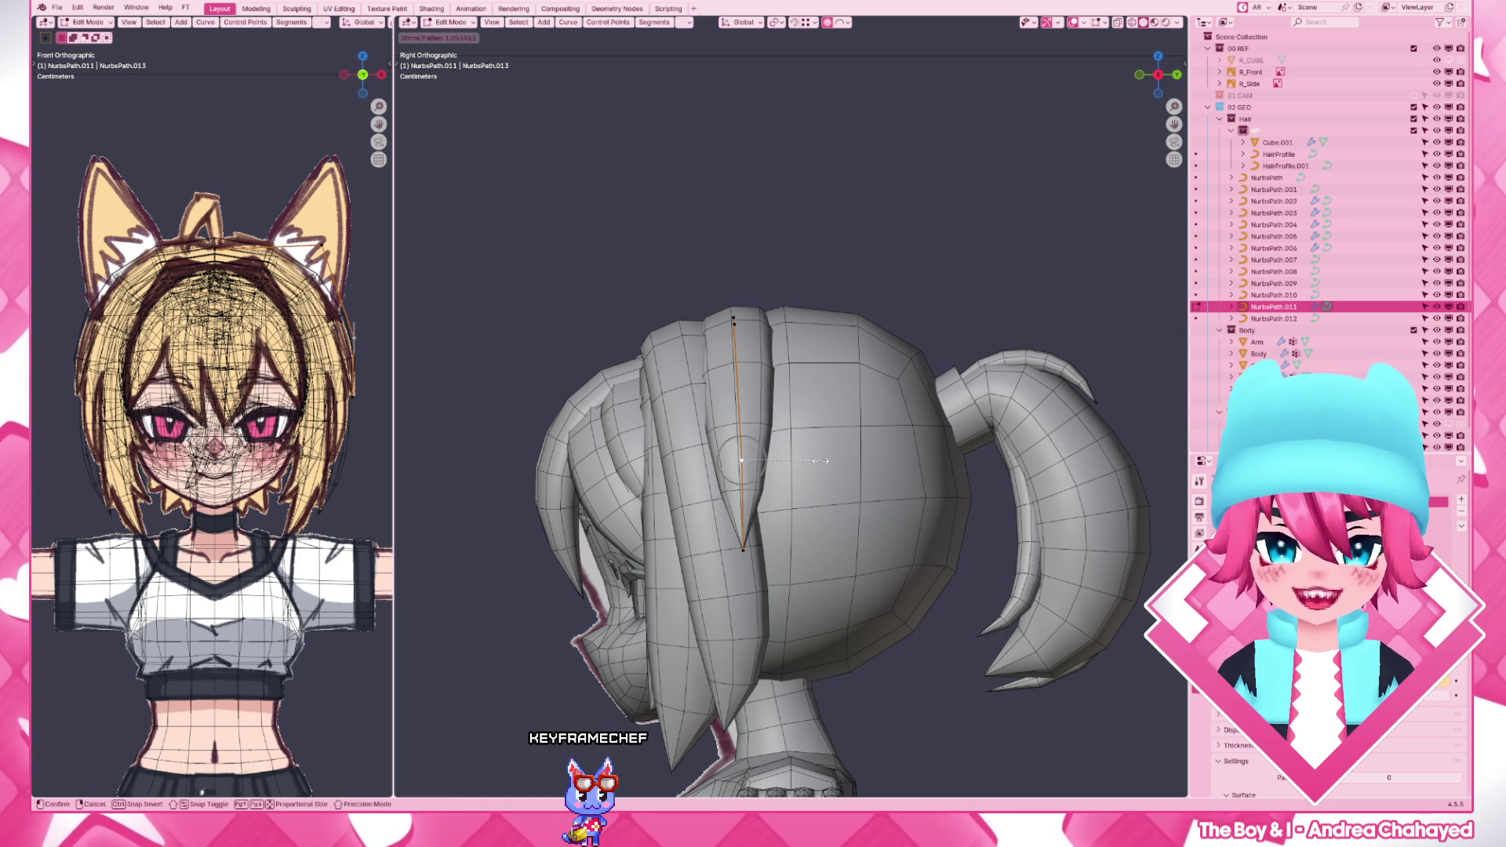
key(KP_1)
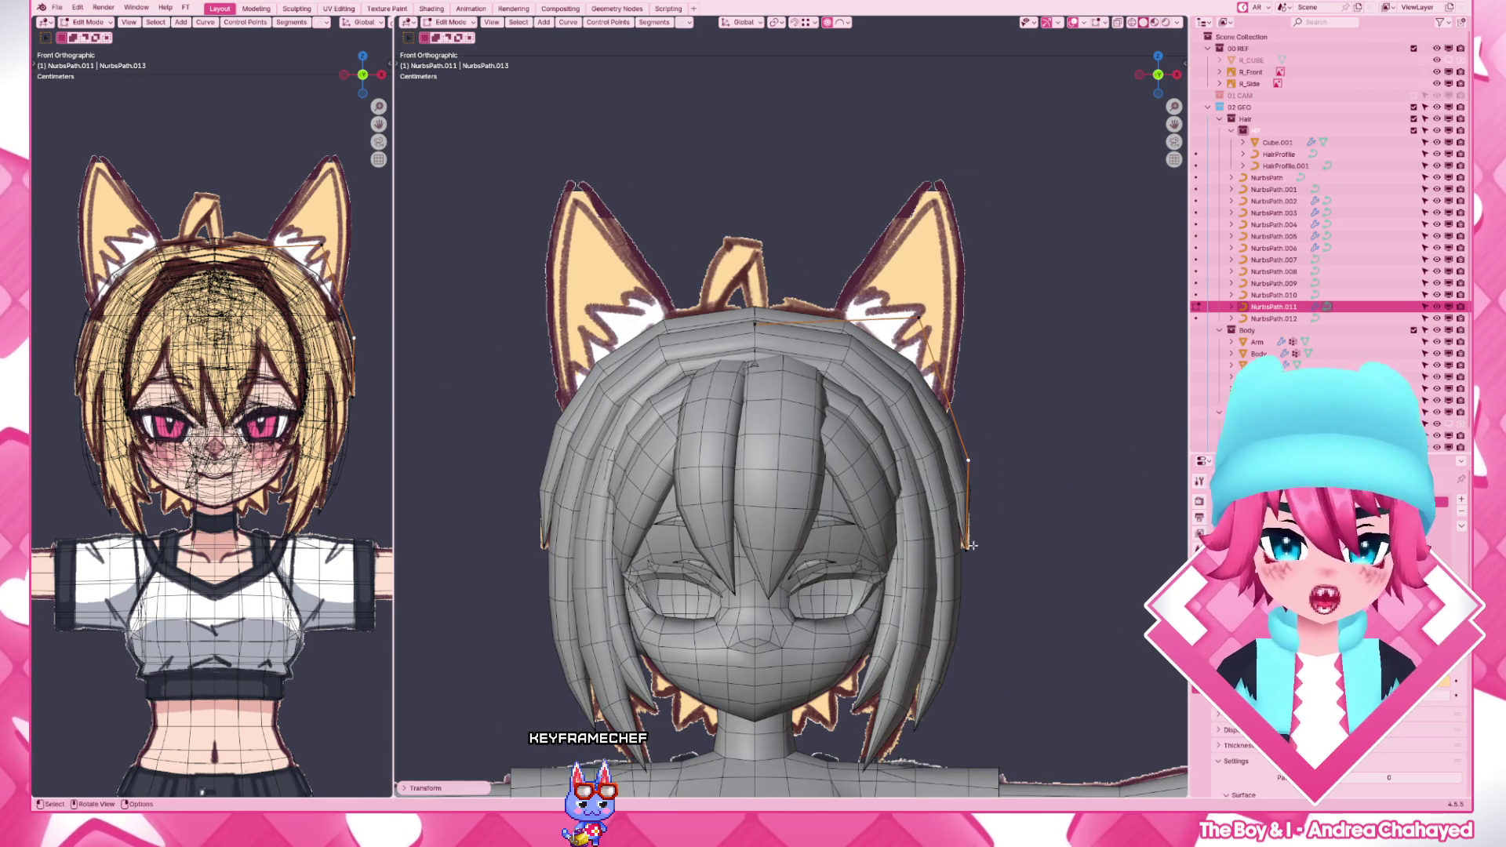
key(g)
click(978, 495)
key(g)
key(g)
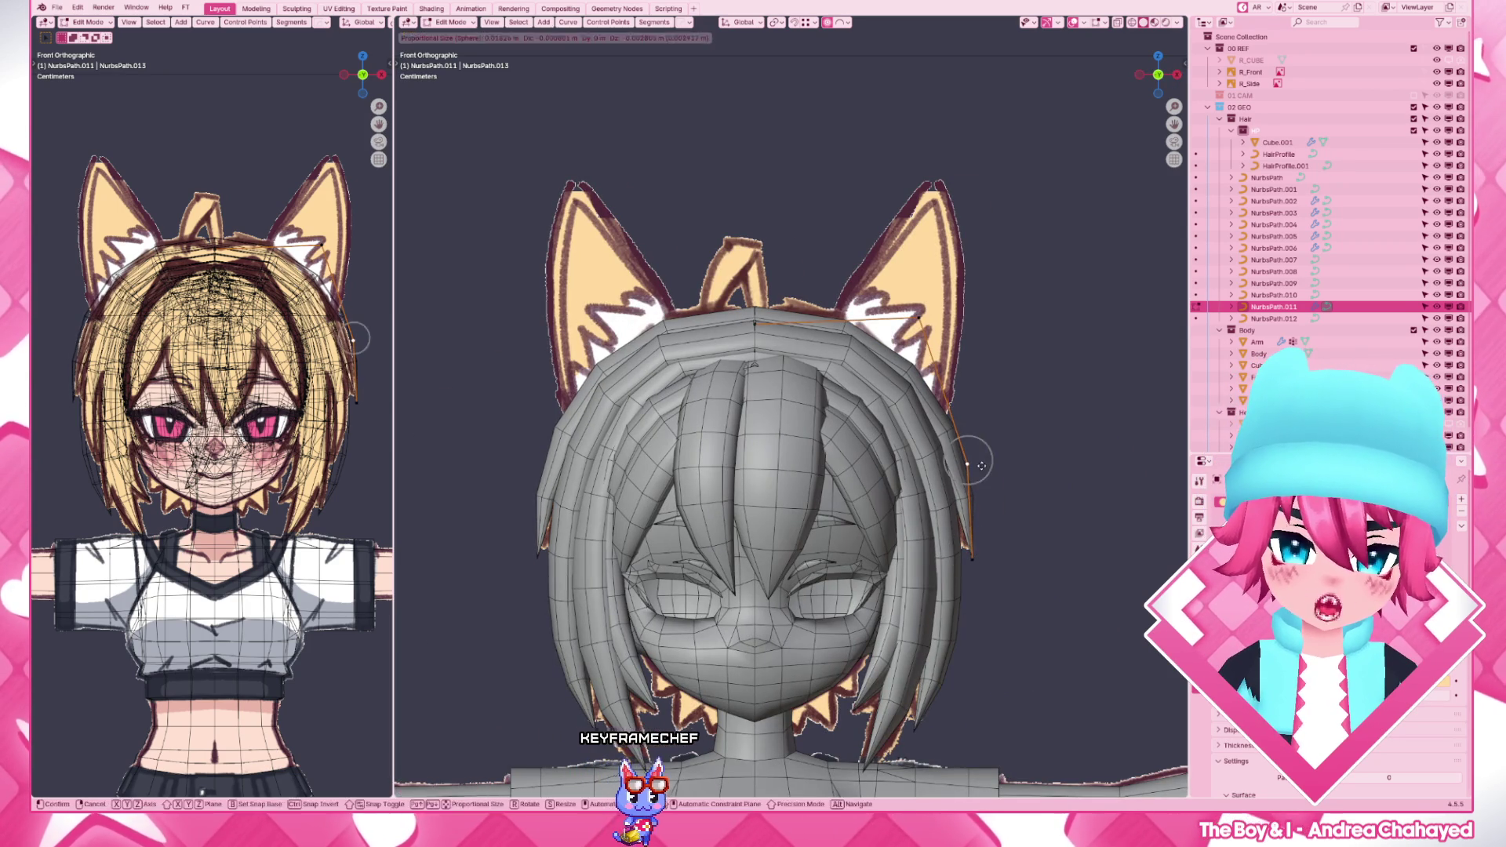
key(g)
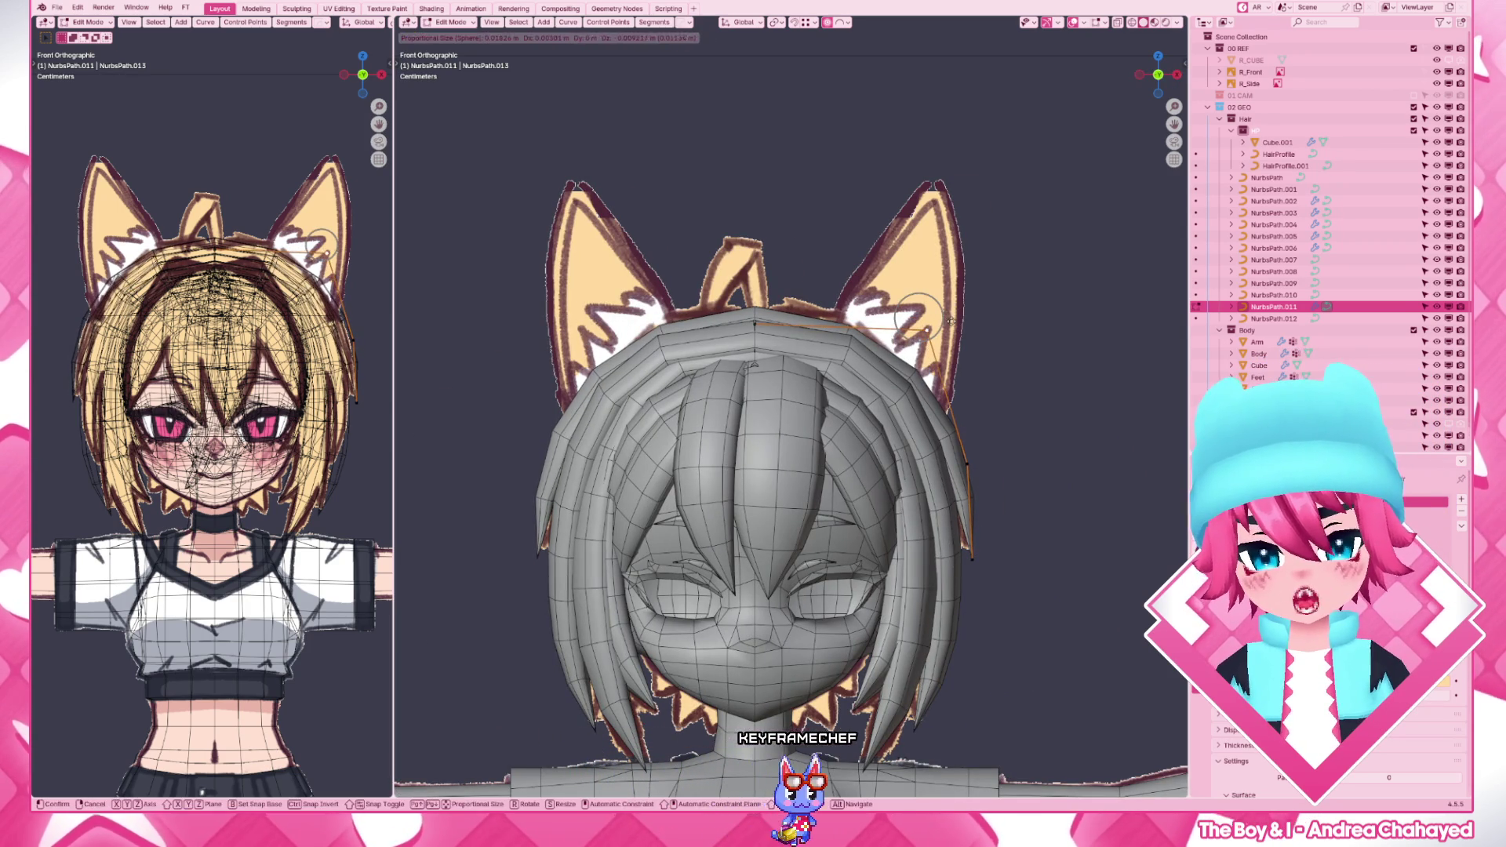
click(913, 315)
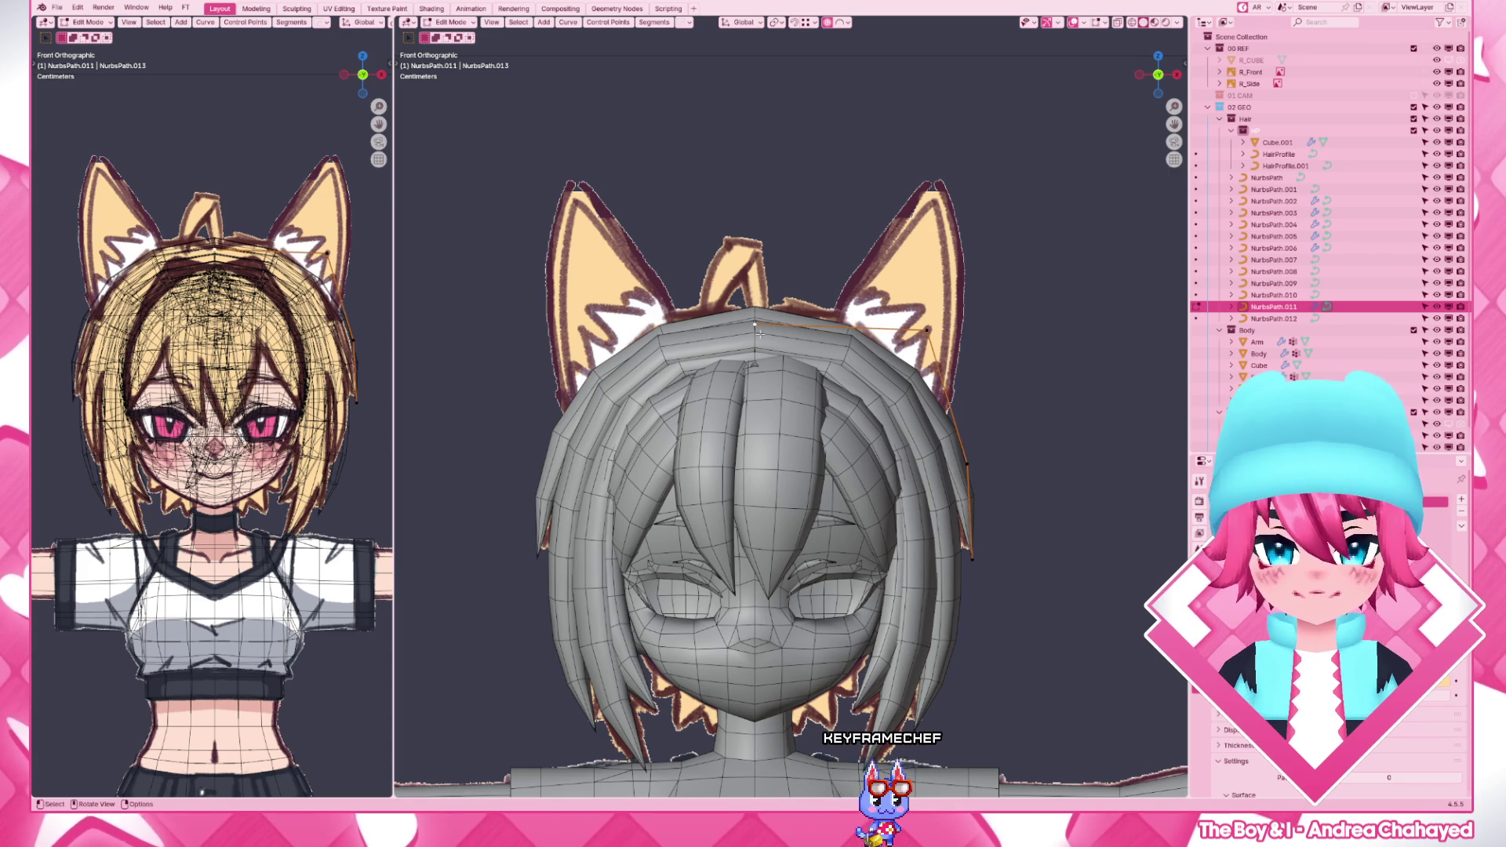
key(g)
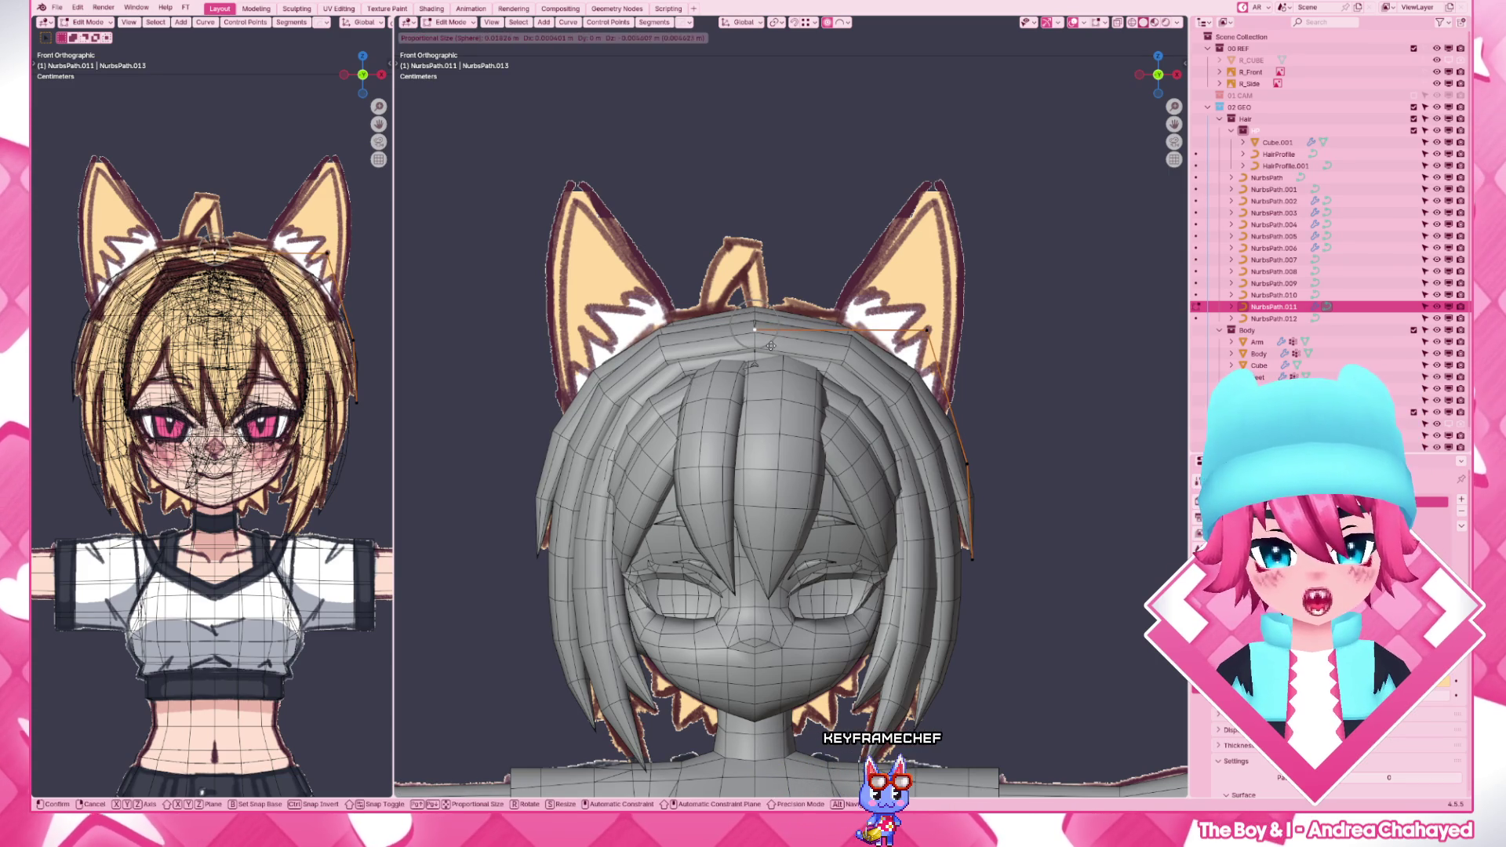
click(771, 345)
key(g)
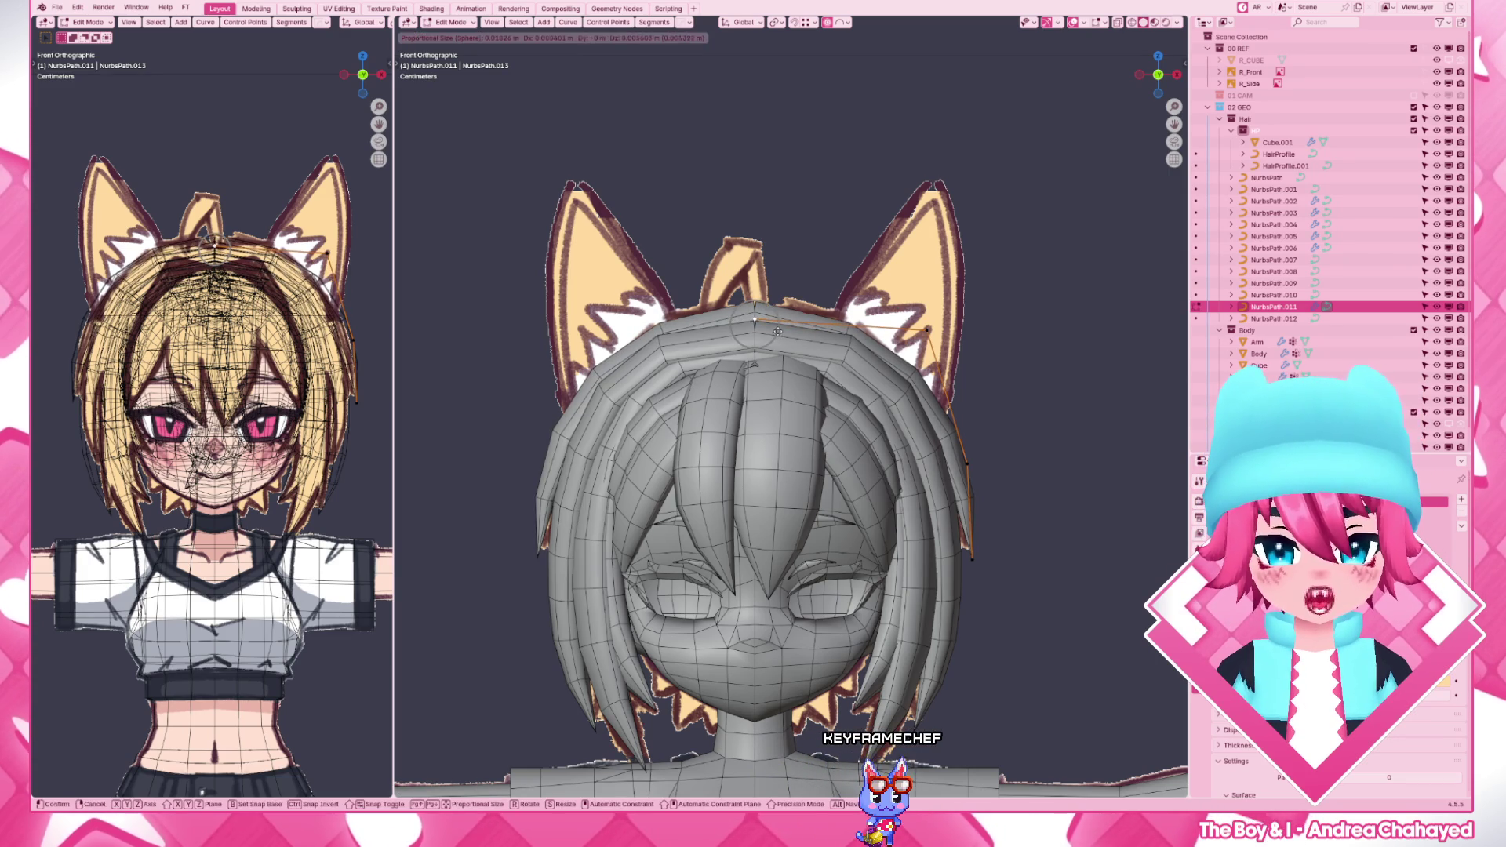
click(777, 333)
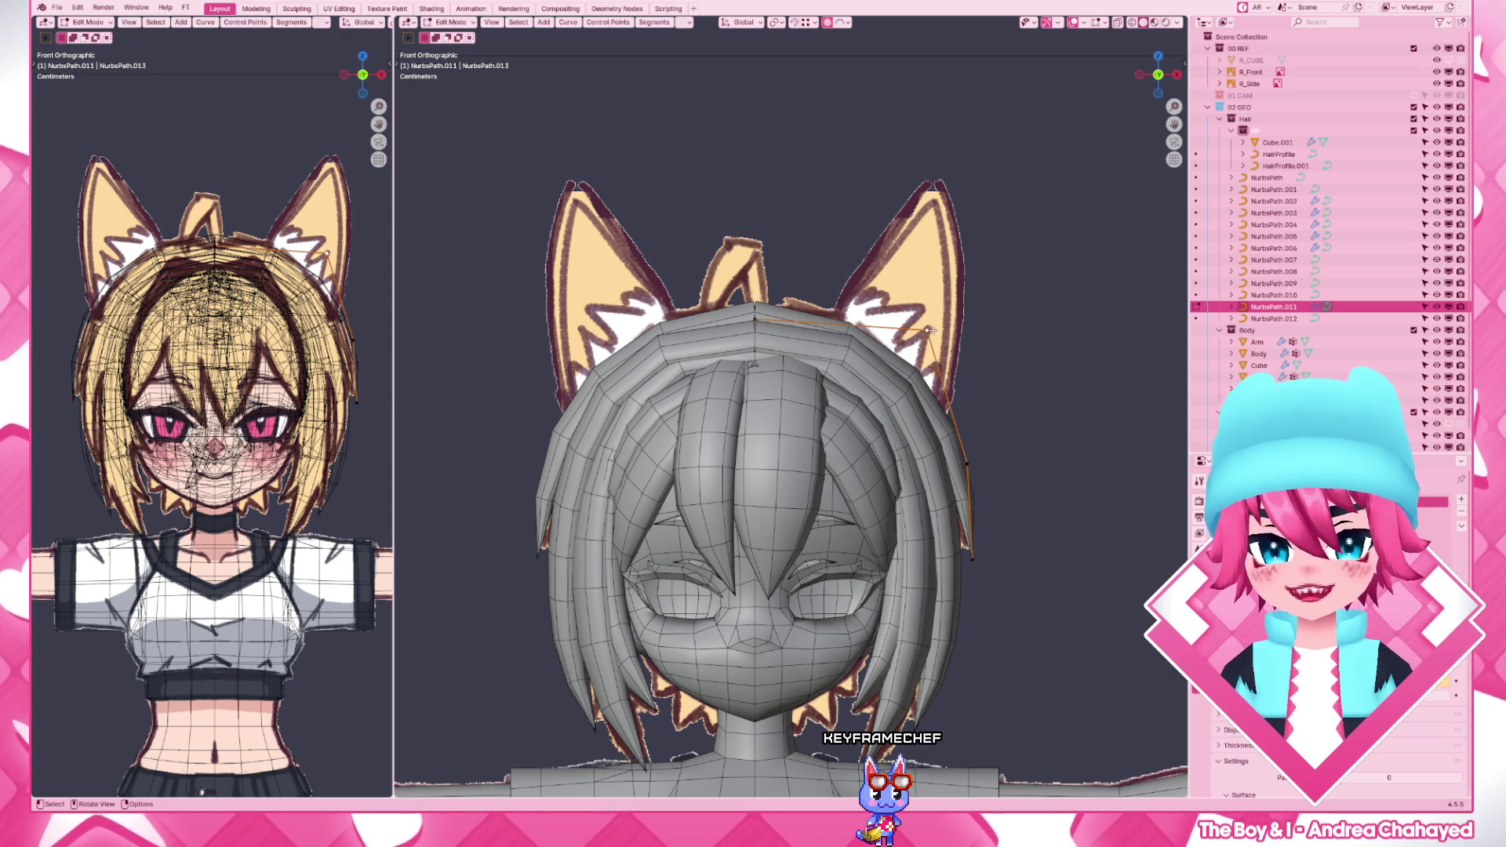
- Make final soft-falloff nudges to the side strand's crown point
key(g)
click(753, 471)
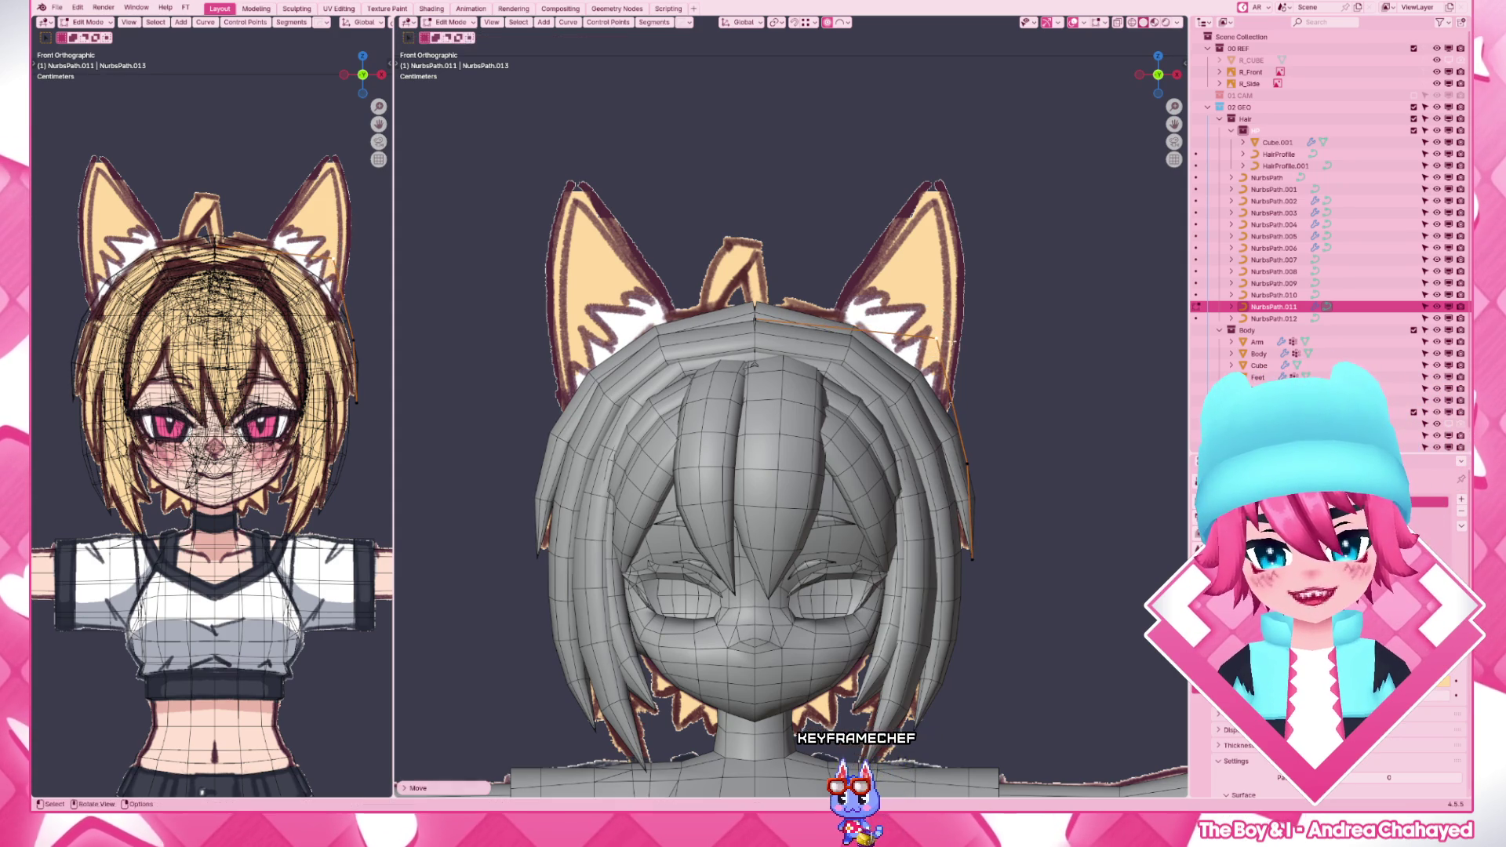
key(g)
click(973, 452)
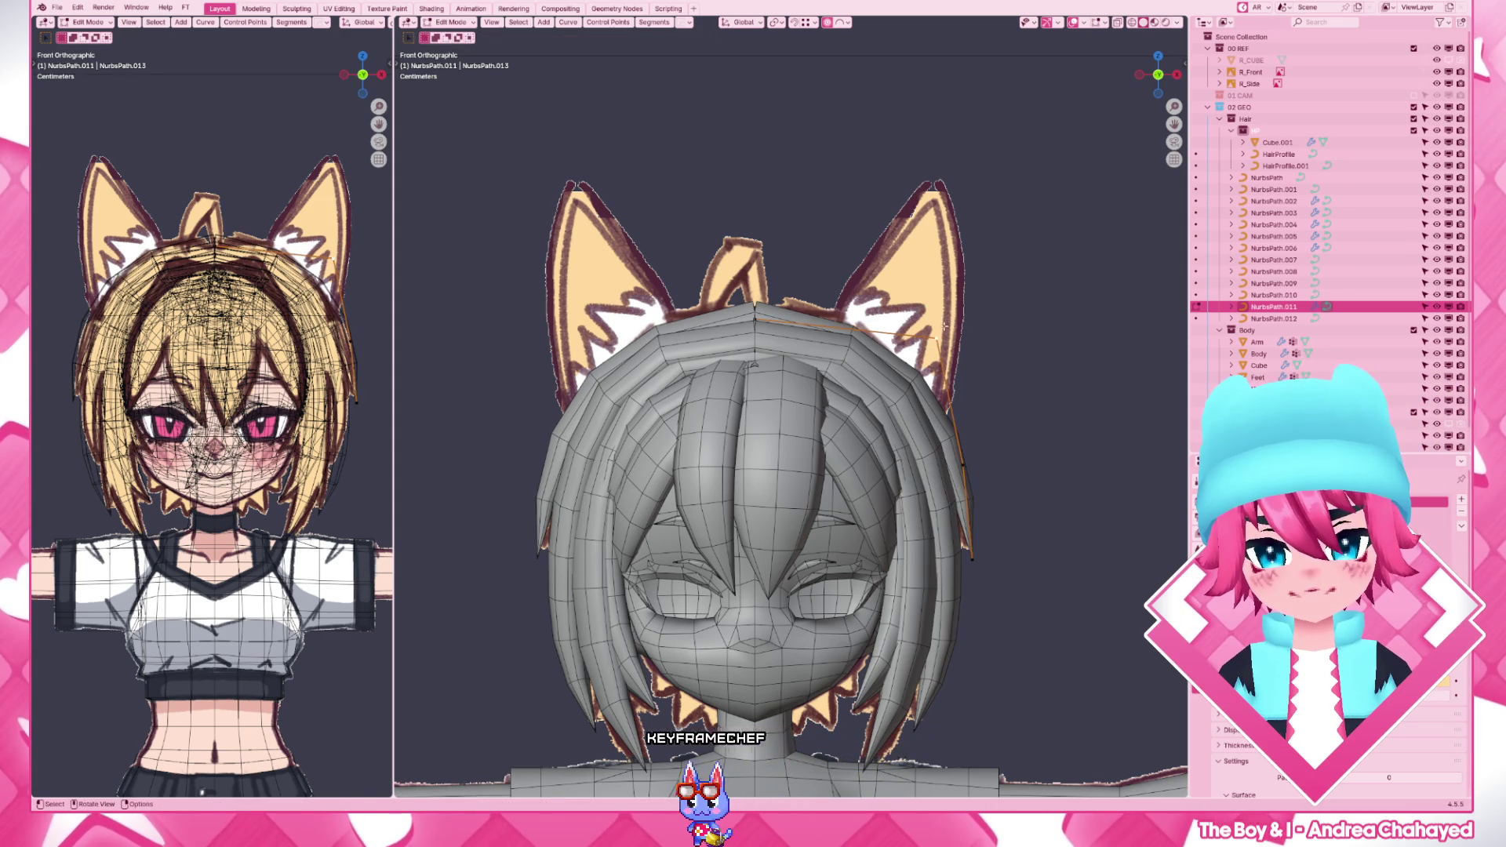
key(g)
click(942, 333)
key(Tab)
scroll(954, 418, down, 3)
scroll(955, 418, up, 5)
- Adjust NurbsPath.013's top points so it also sits against the crown
click(769, 291)
key(Tab)
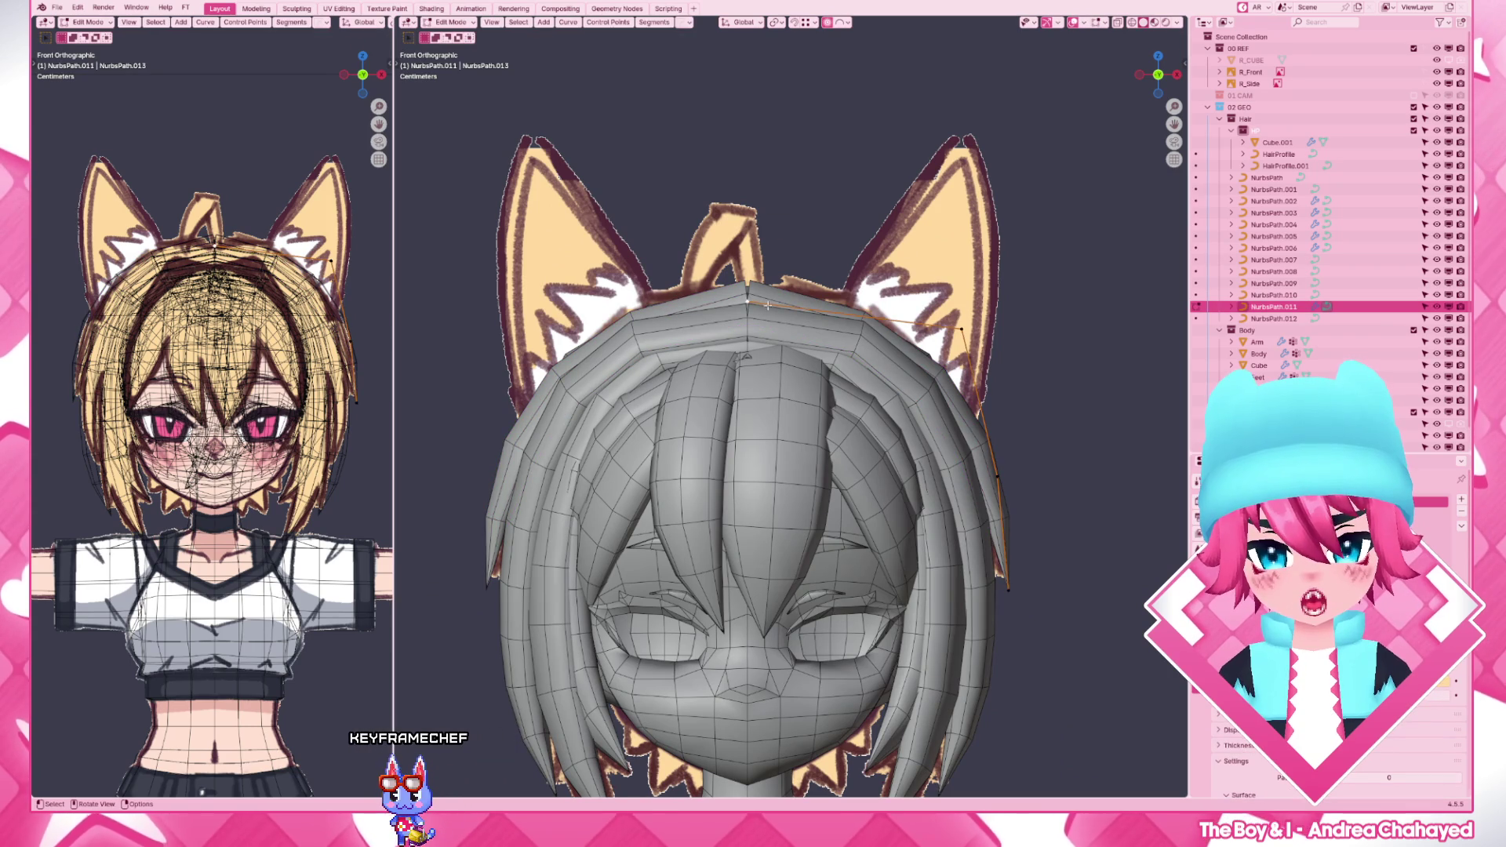
key(g)
click(777, 320)
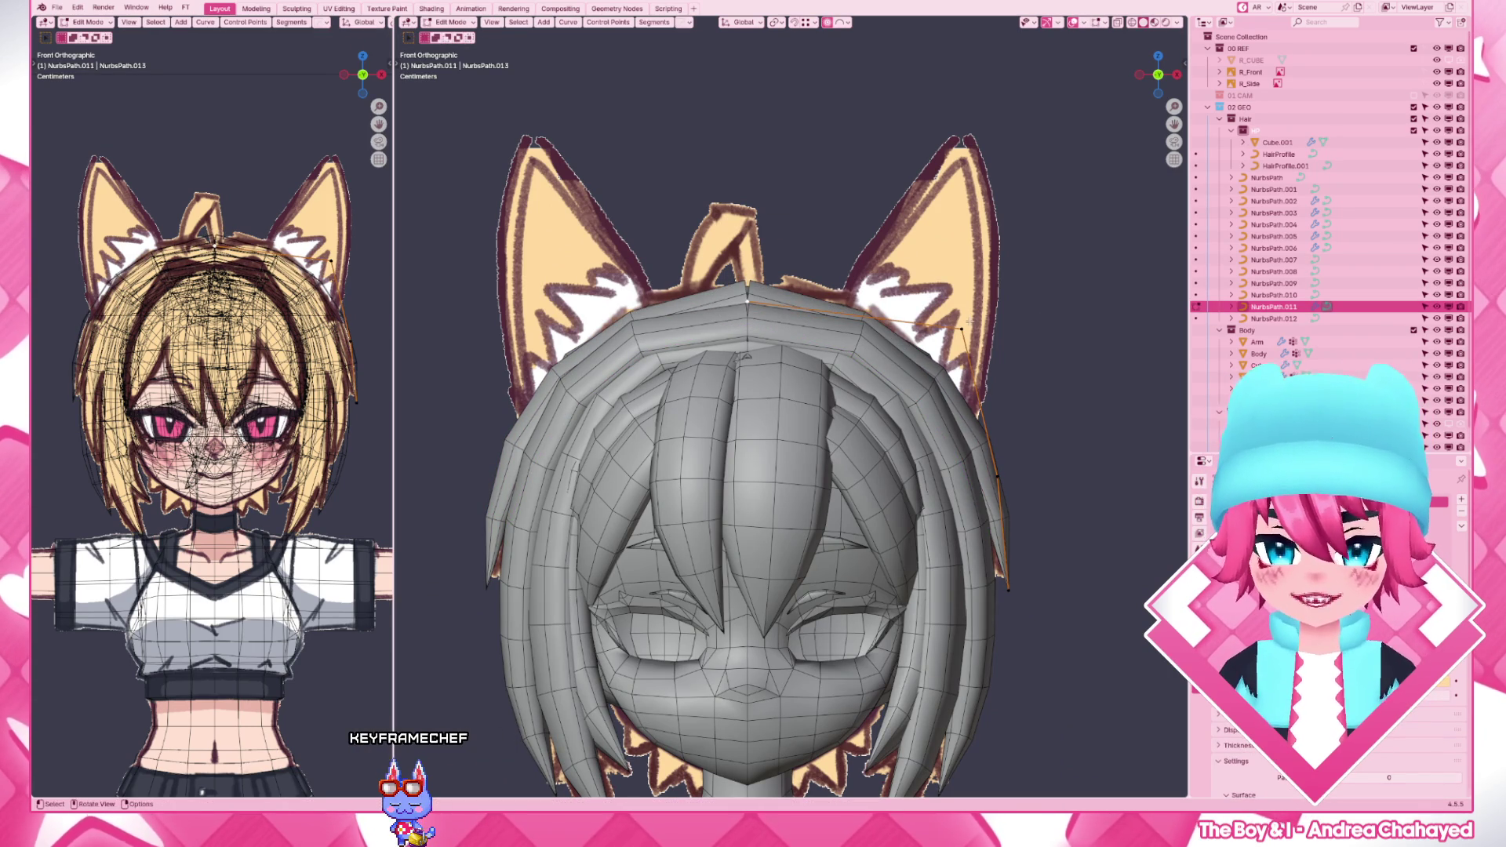
key(g)
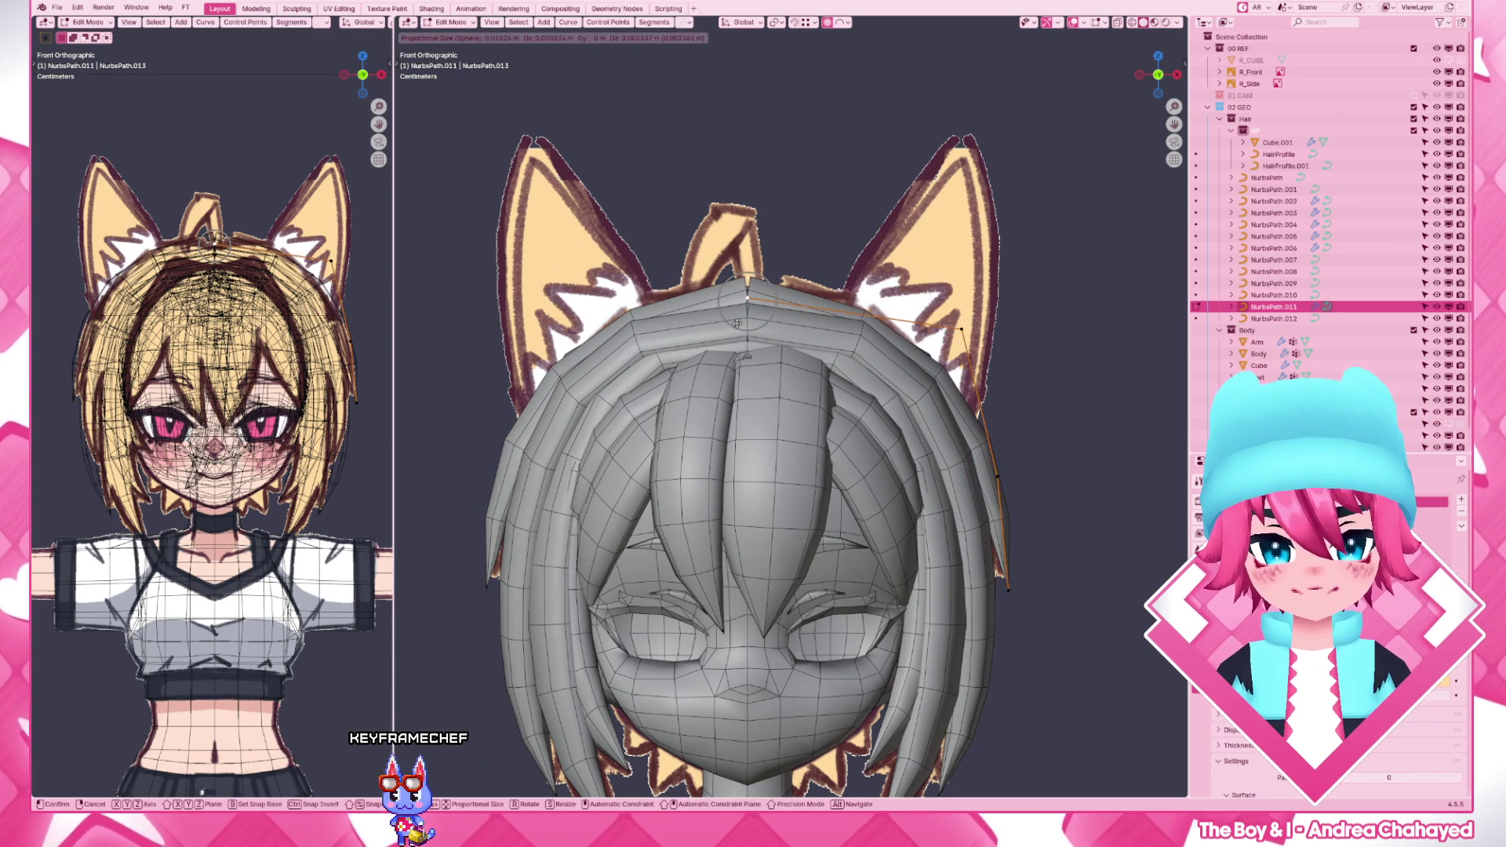
click(735, 320)
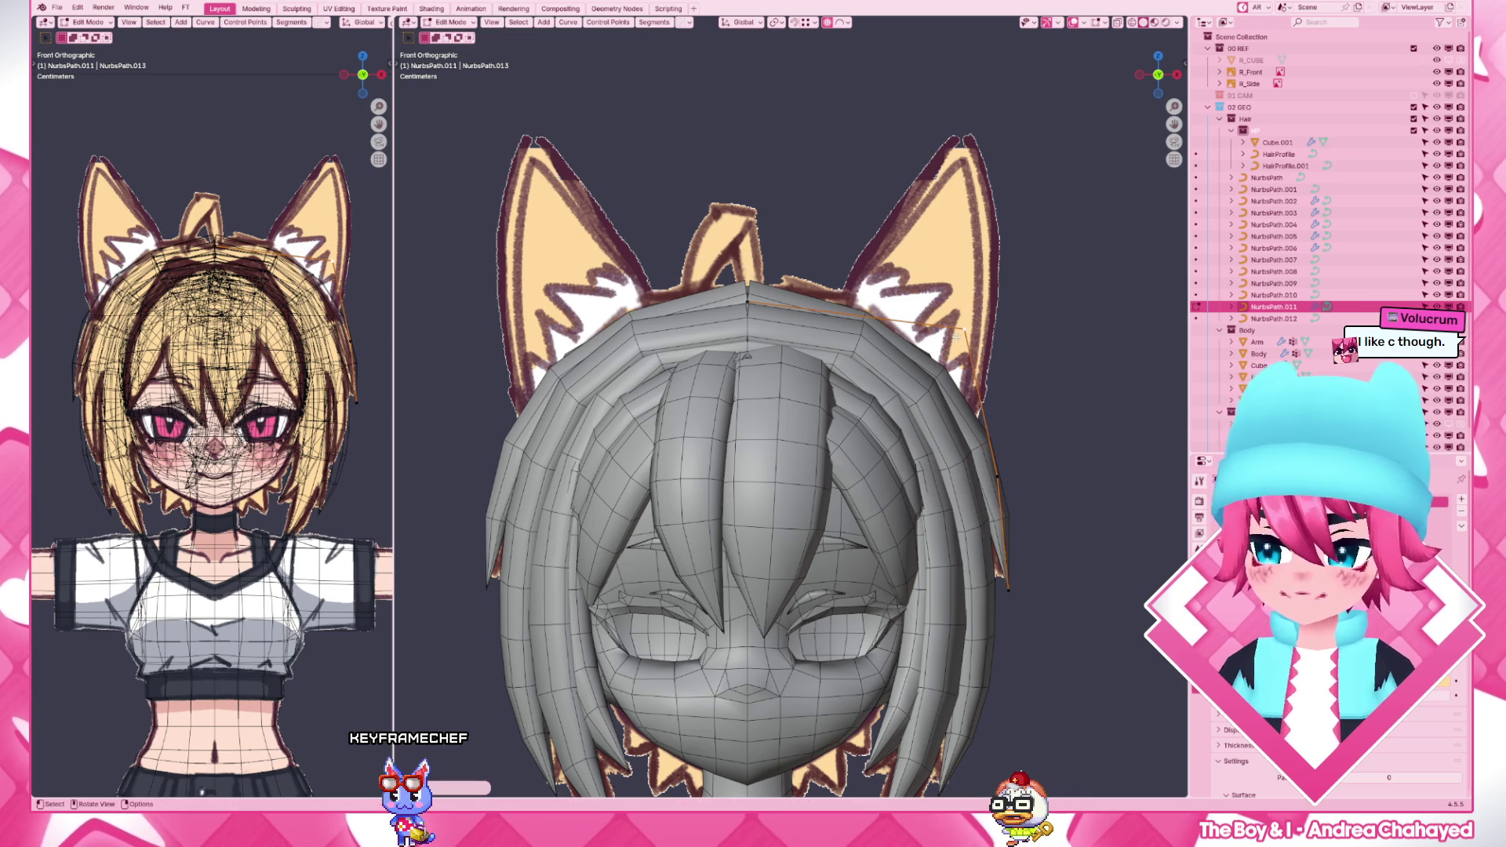
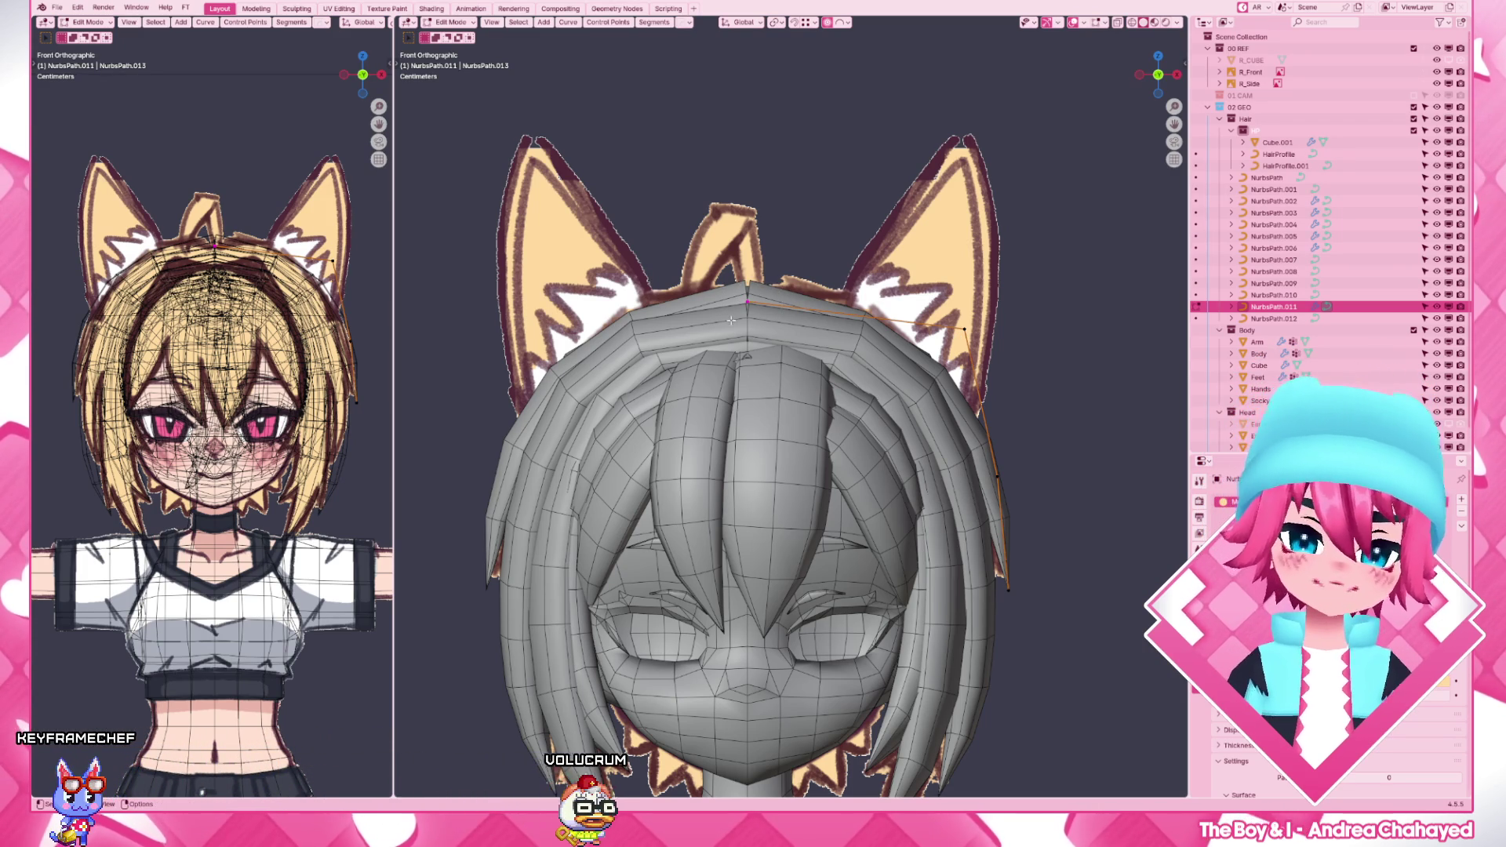
- Move the right-side hair curve points with soft falloff and check the result from the side and front
key(g)
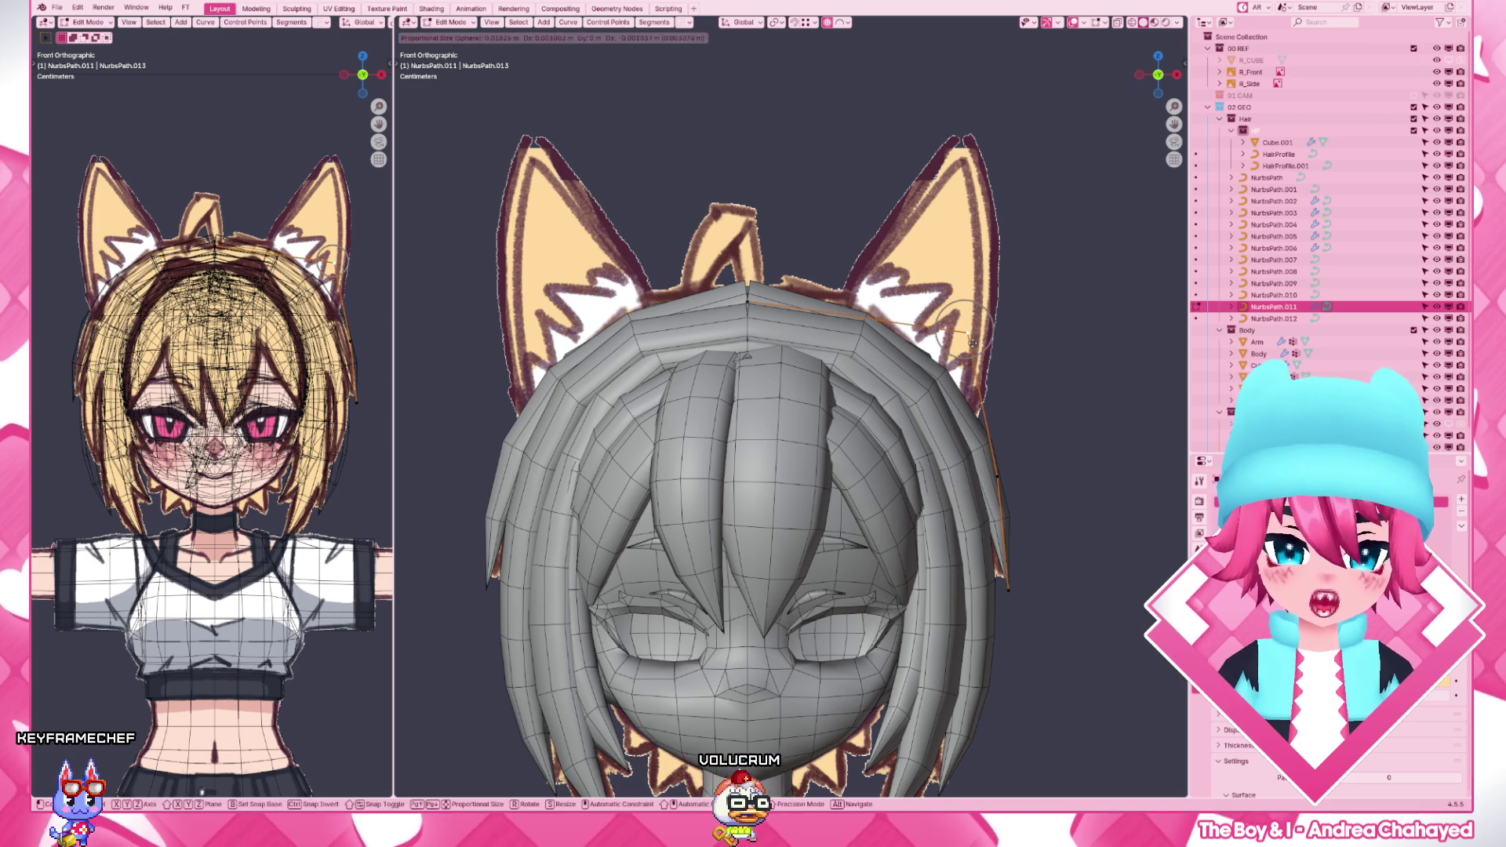
click(995, 468)
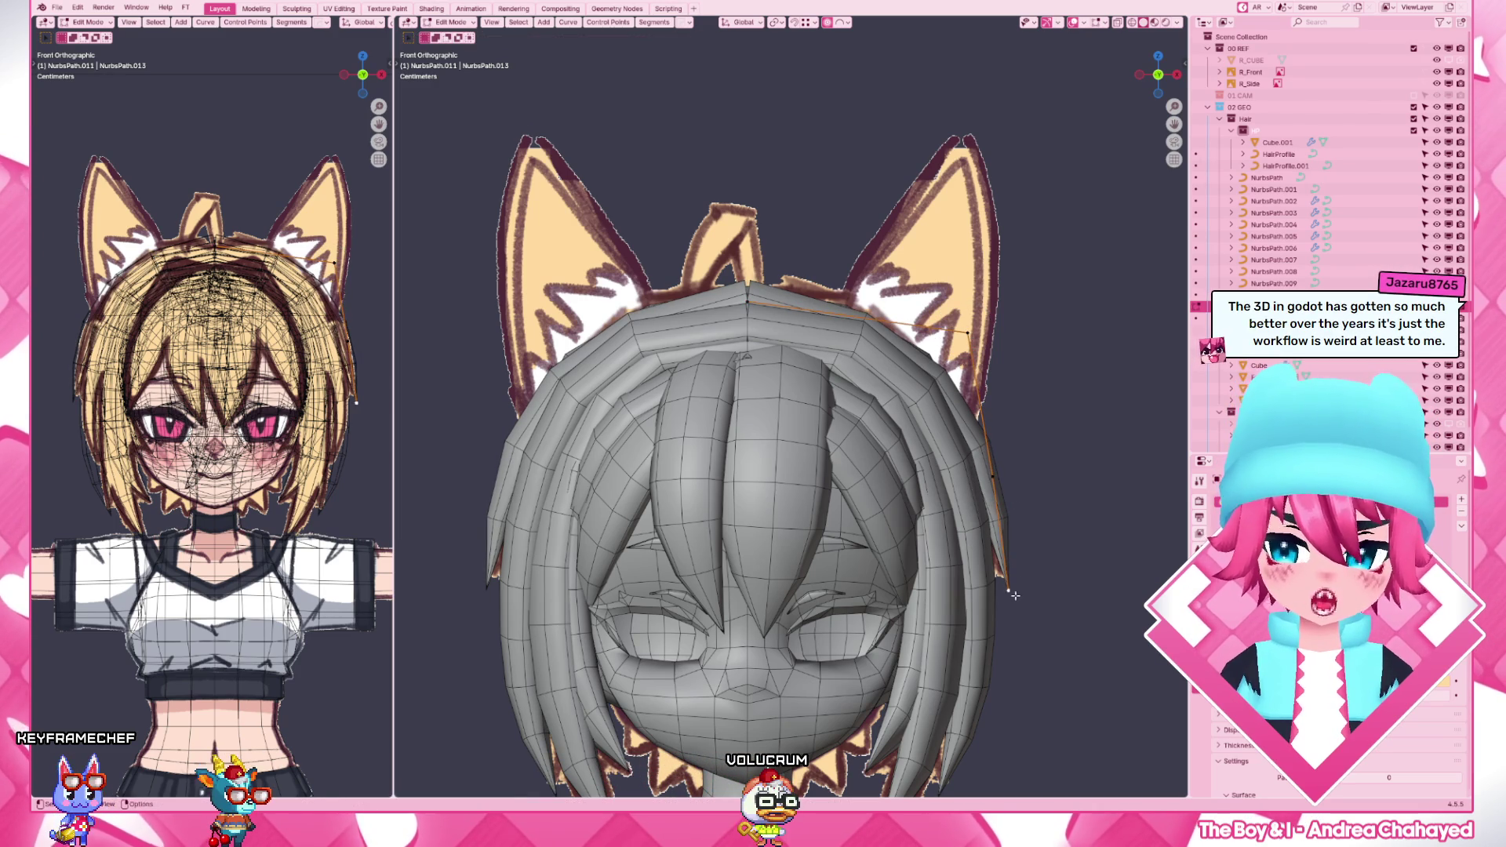
key(g)
click(1010, 601)
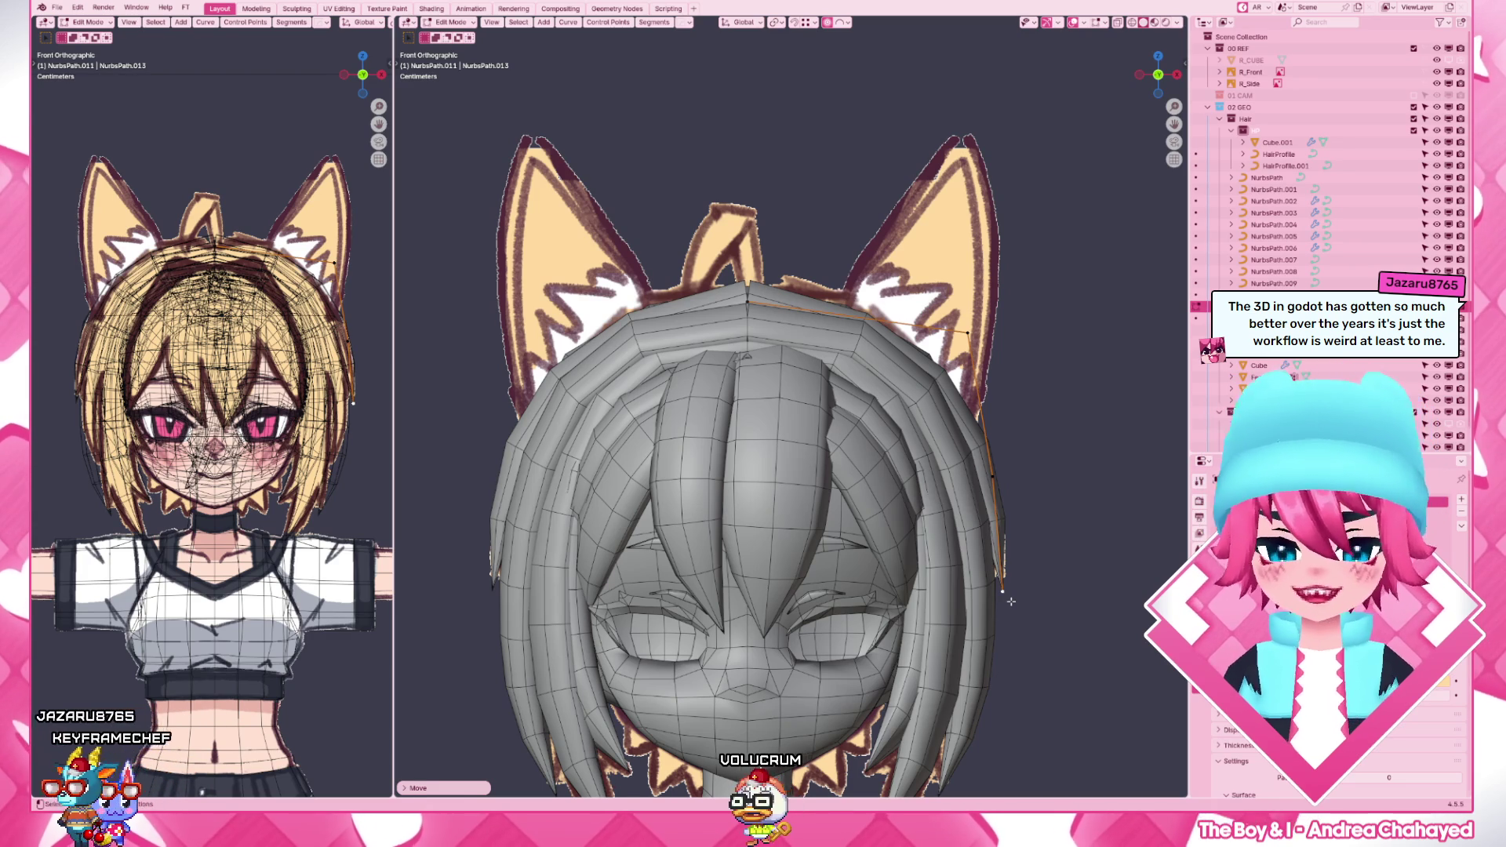
key(KP_3)
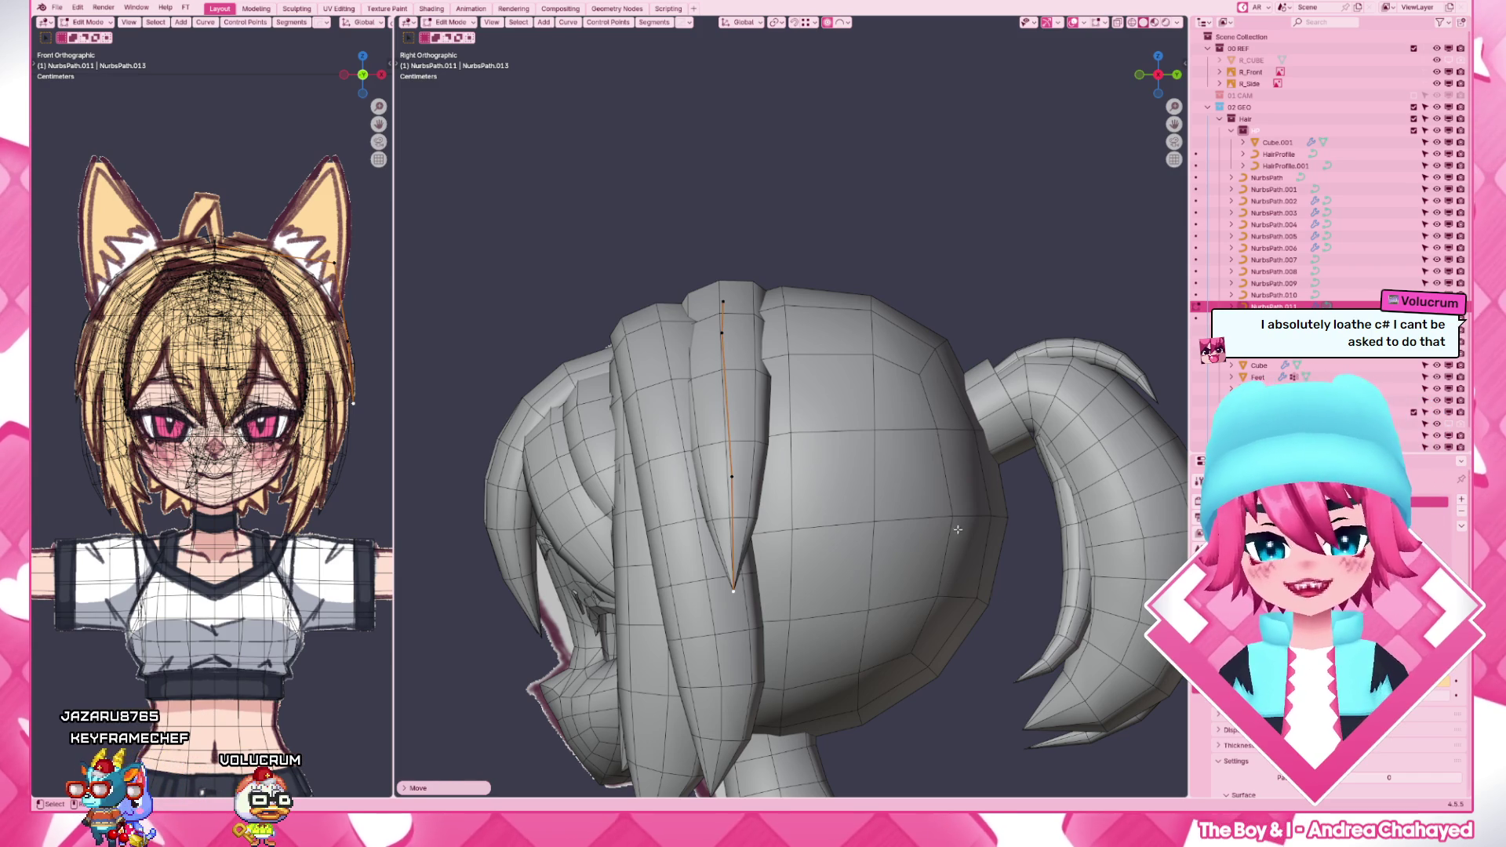
key(KP_1)
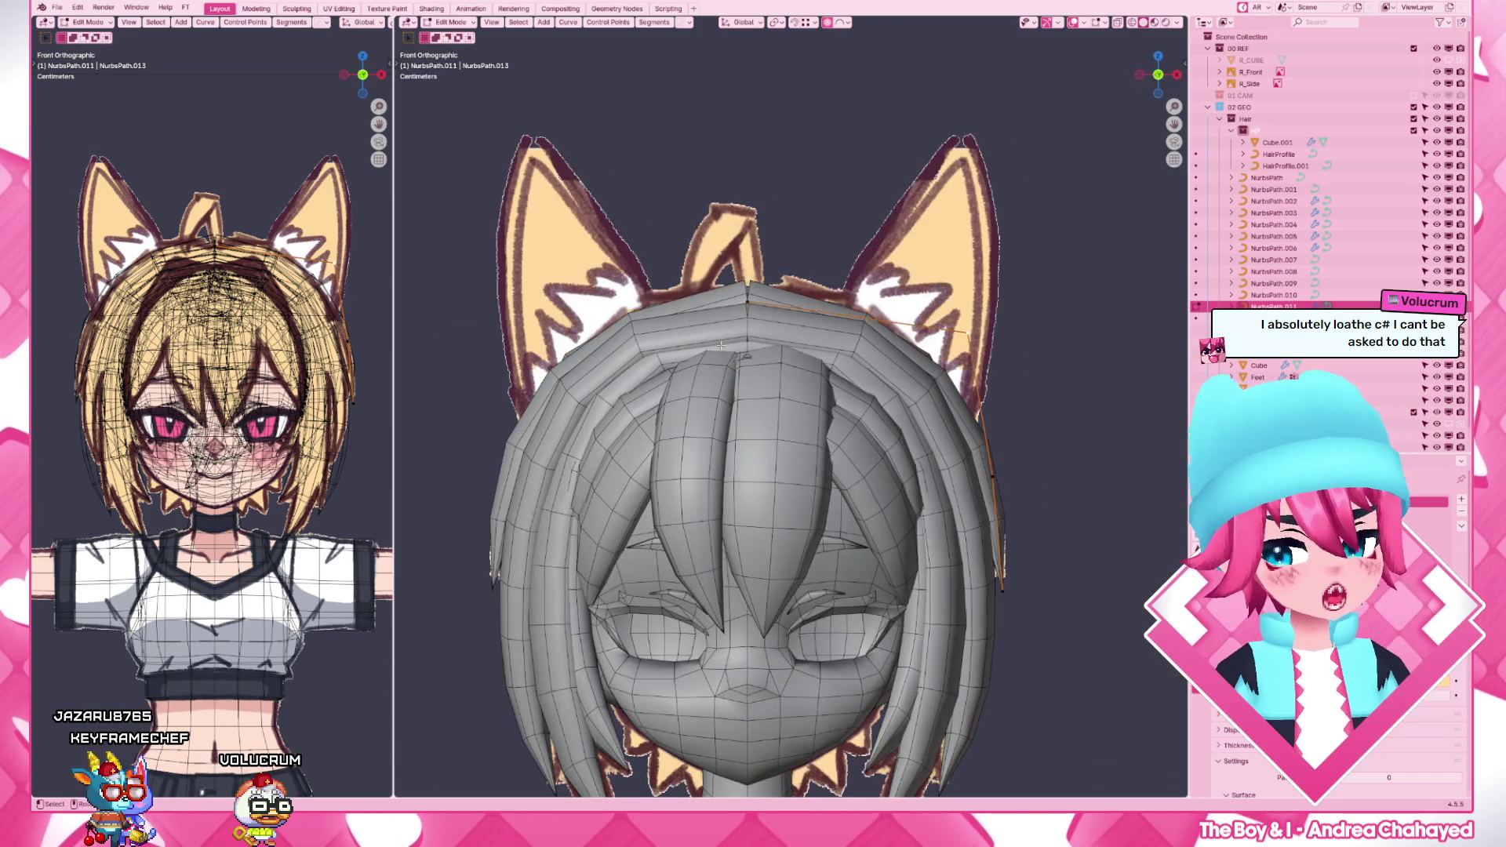
- Adjust the strand's vertex and right edge positions so the curve follows the head outline beneath the ear
key(g)
click(1007, 380)
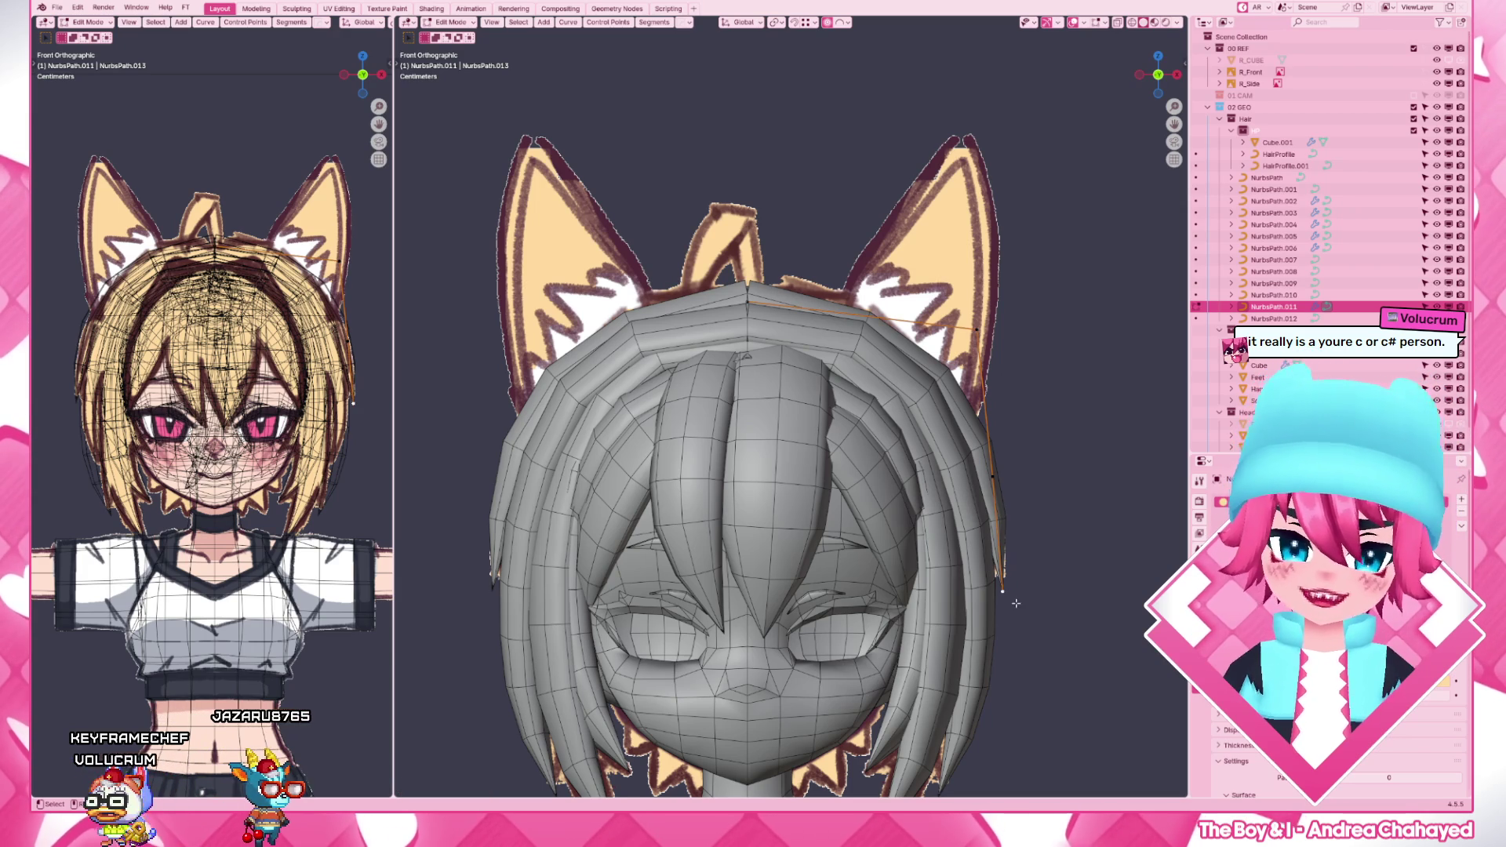
key(g)
click(1012, 589)
key(g)
click(995, 342)
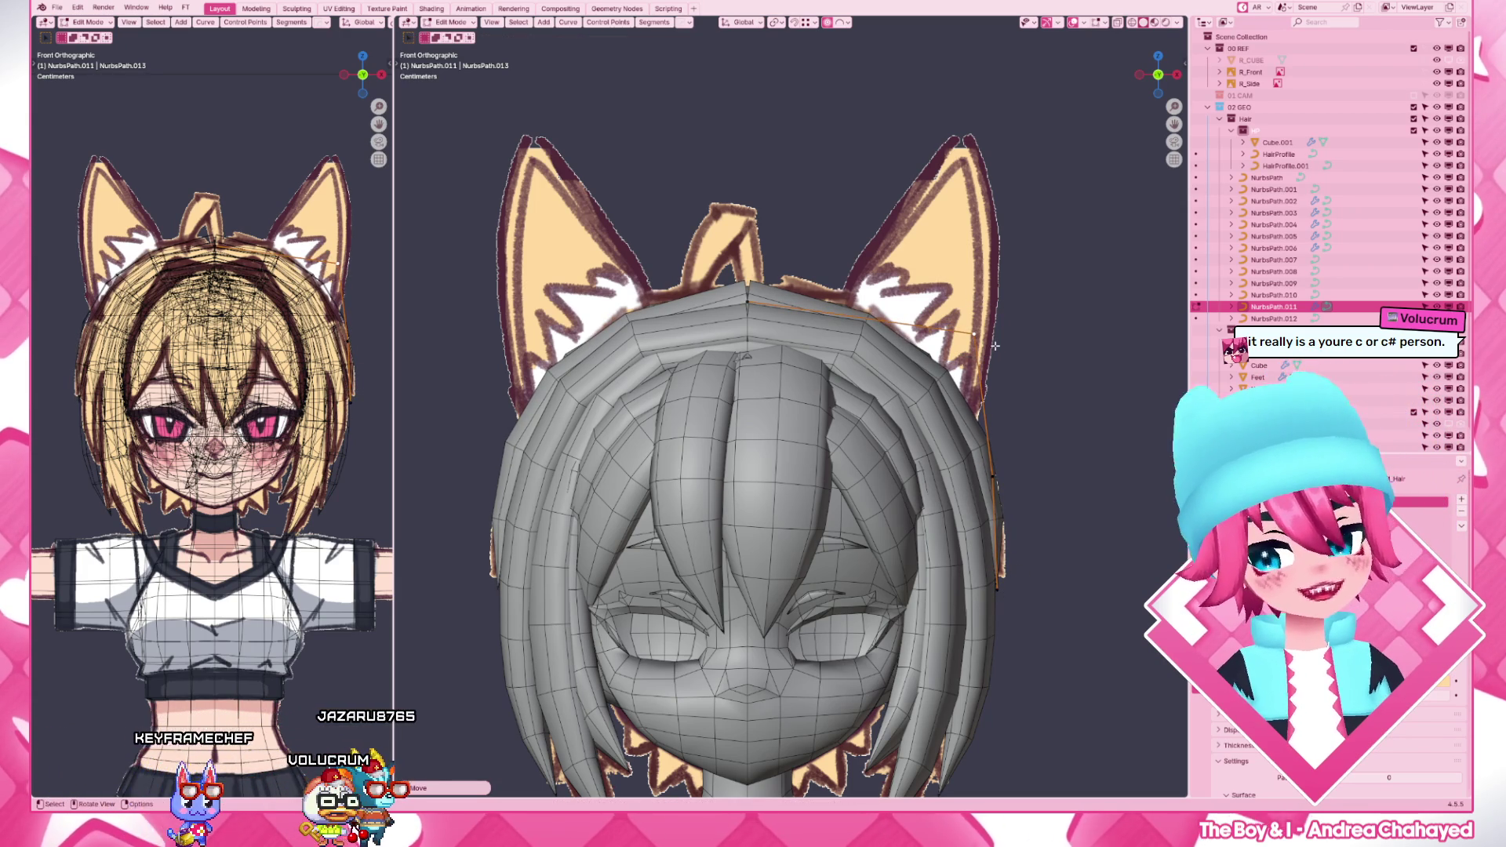
drag(1009, 282, 1016, 460)
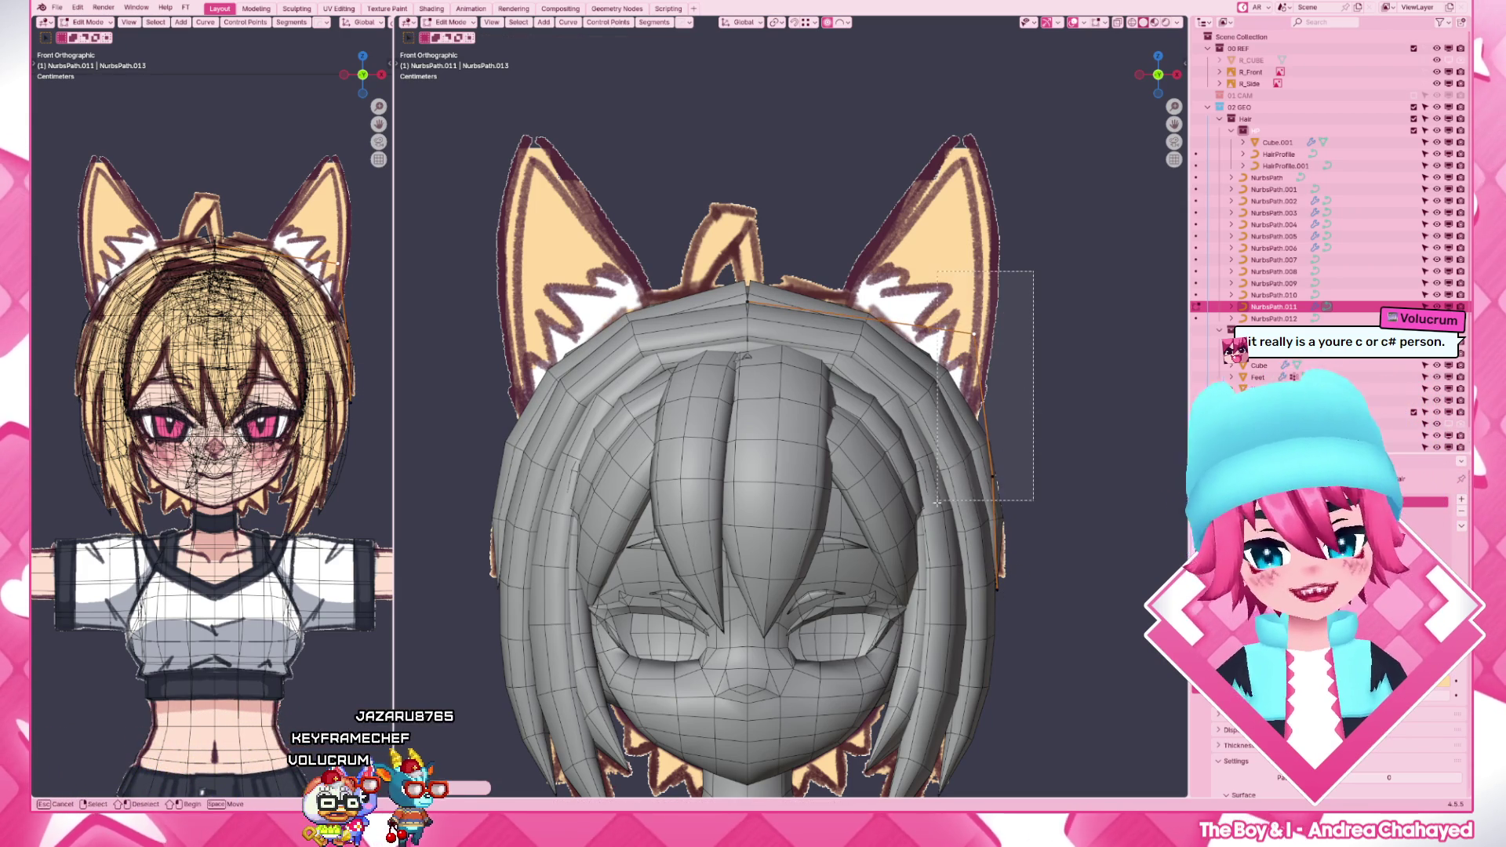
- Nudge the hair edge near the right ear and subdivide that curve segment to add a control point
key(g)
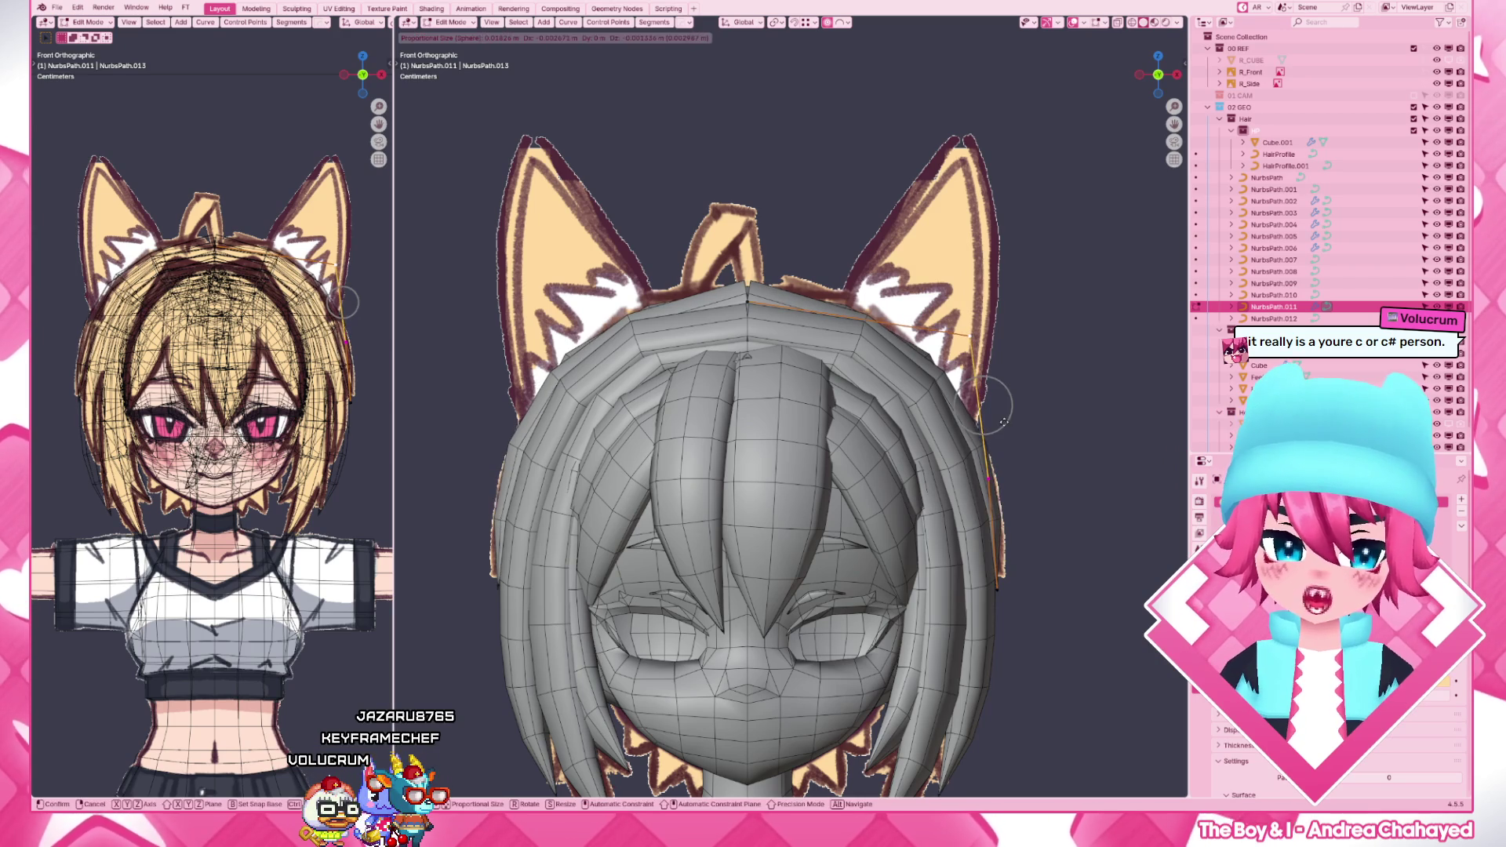
click(1004, 421)
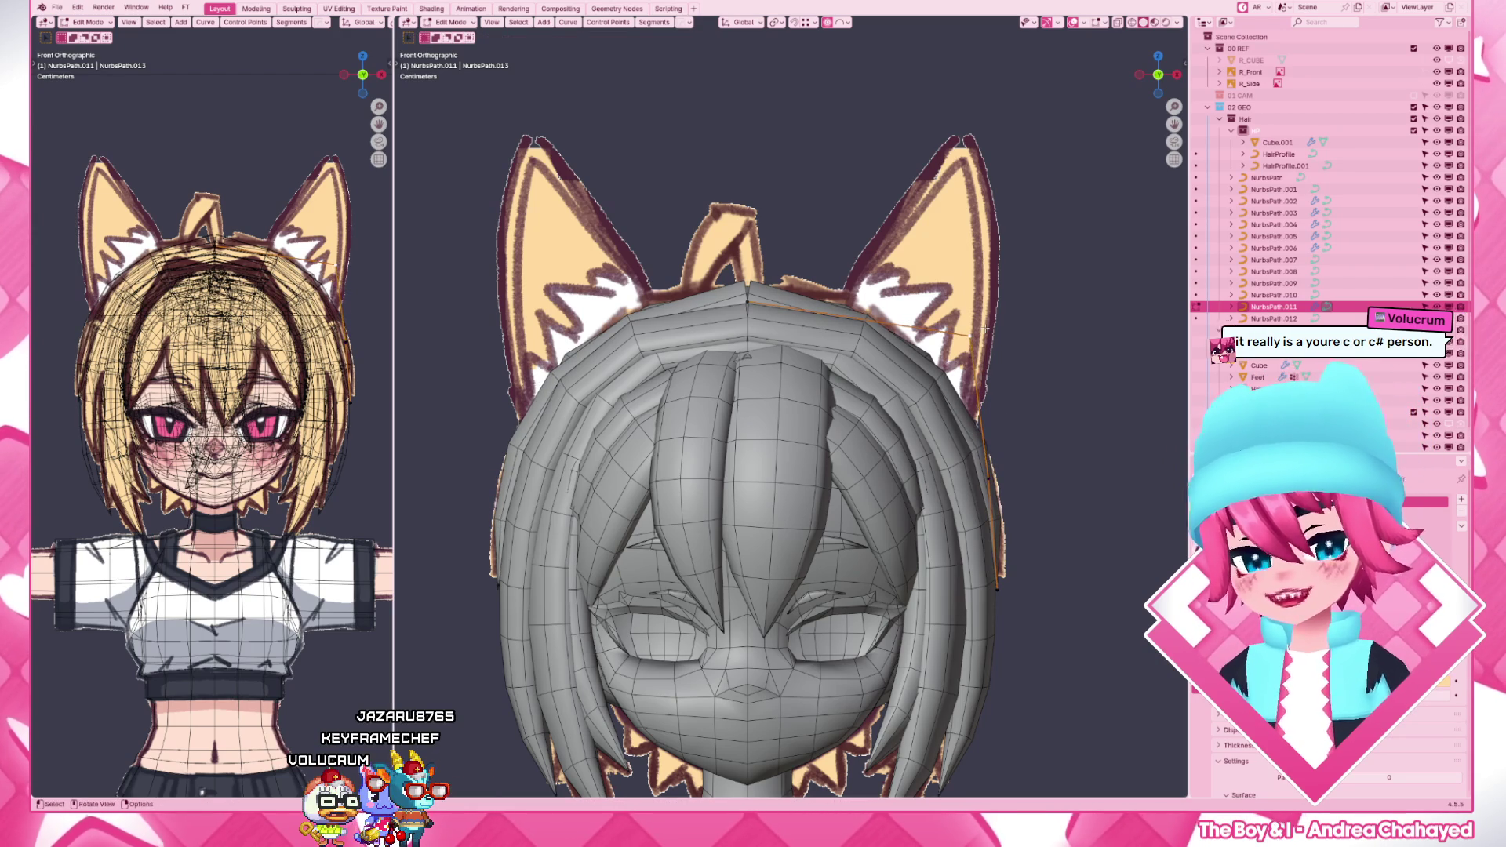
key(slash)
key(slash)
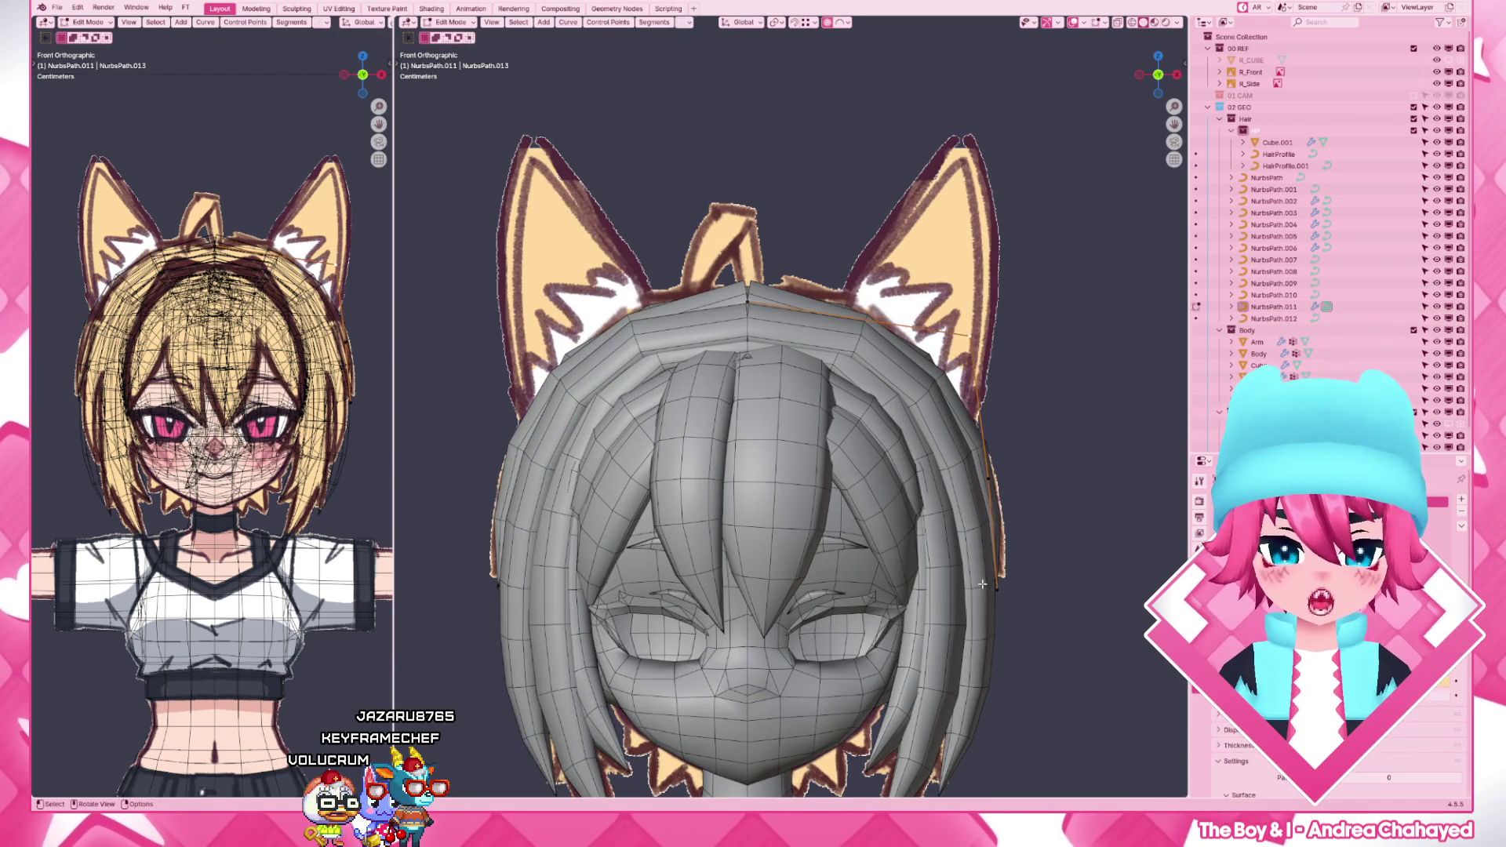
key(F3)
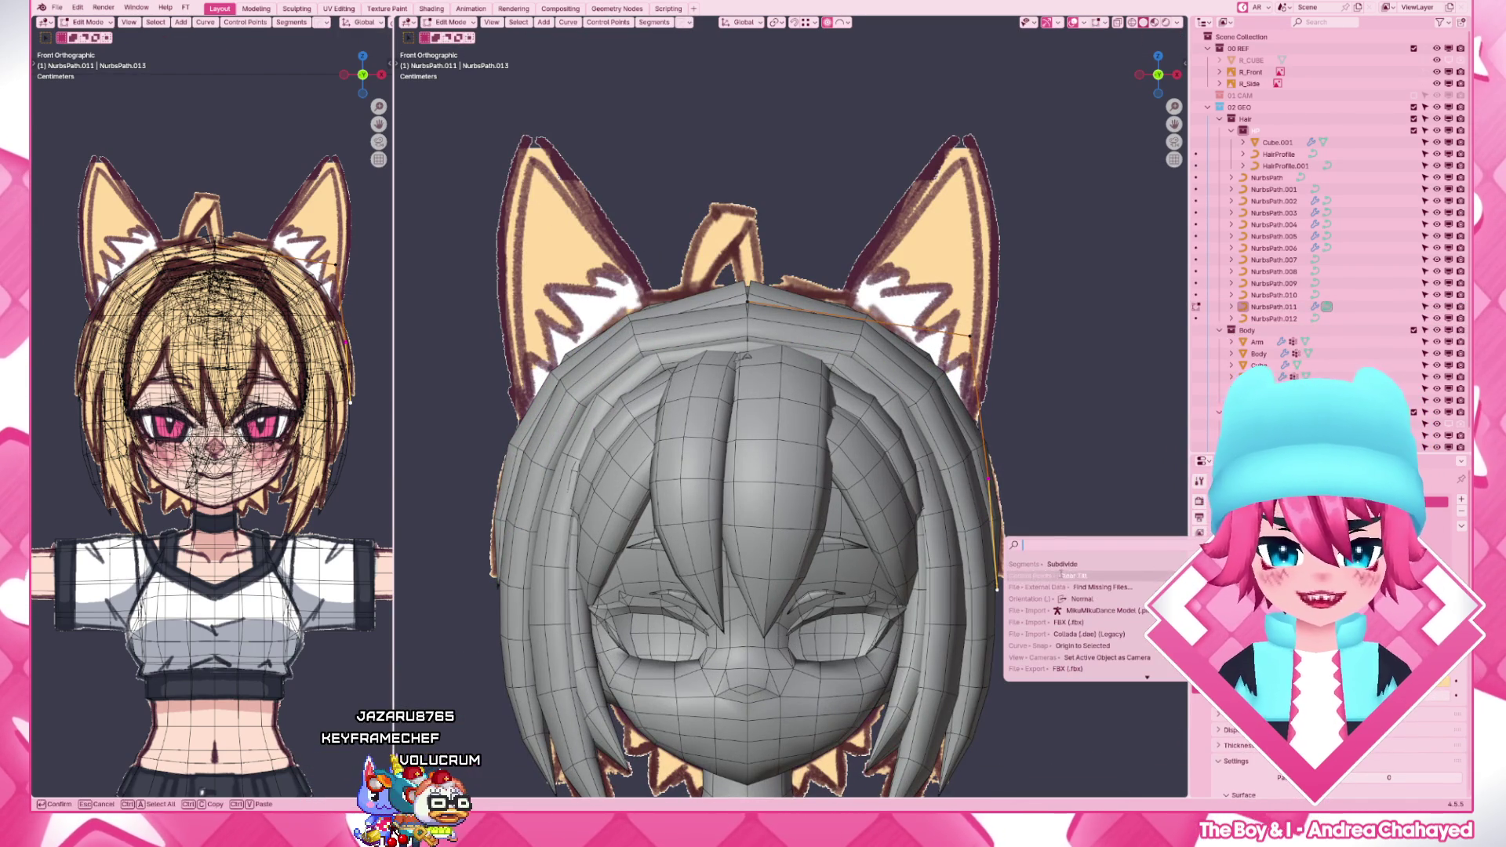
key(Return)
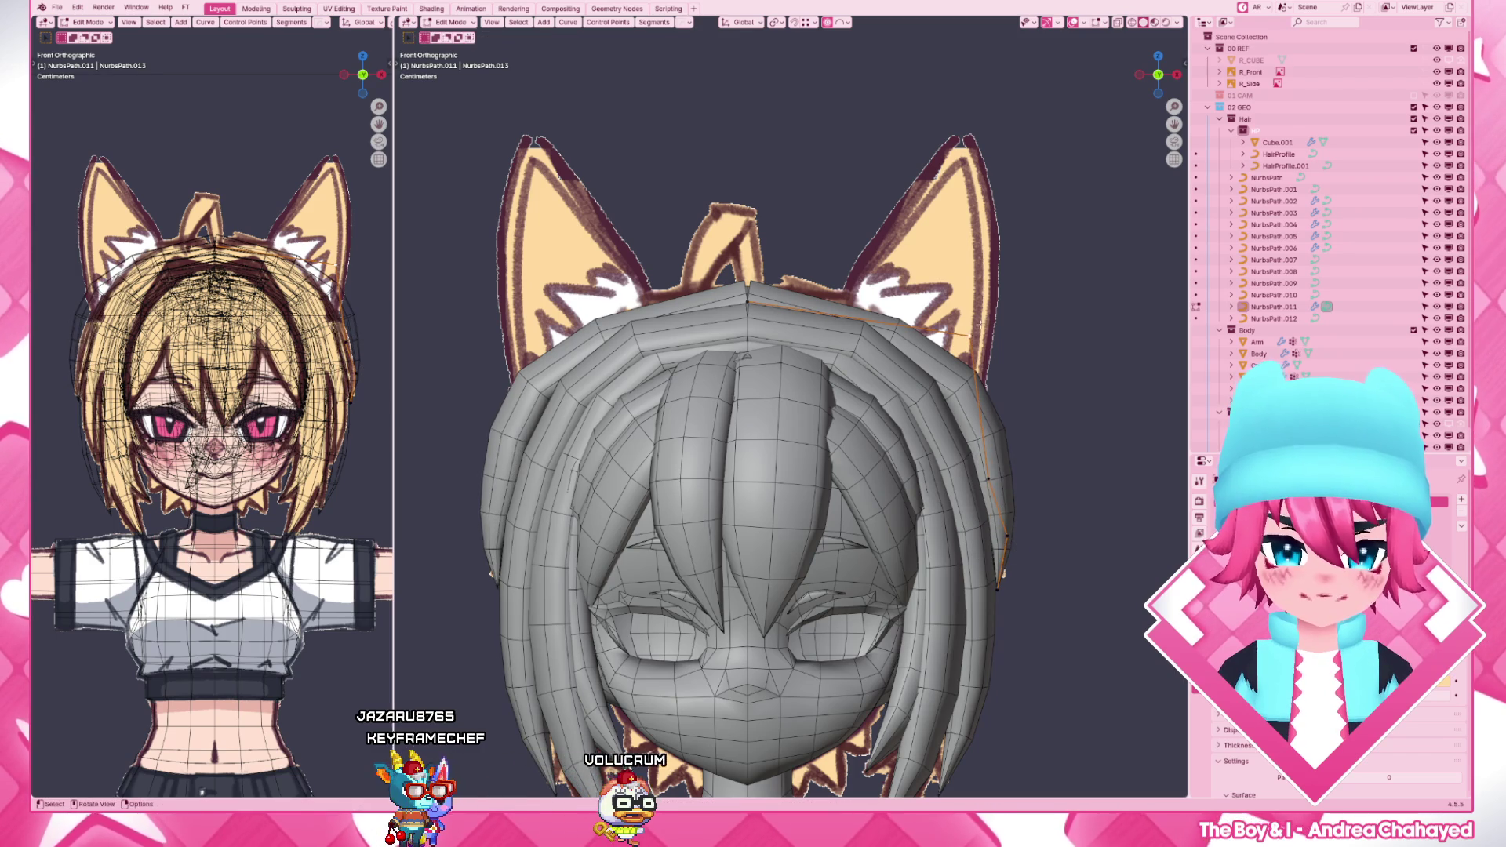
- Move the new control point with soft falloff so the strand hugs the head, checking from the right view
key(g)
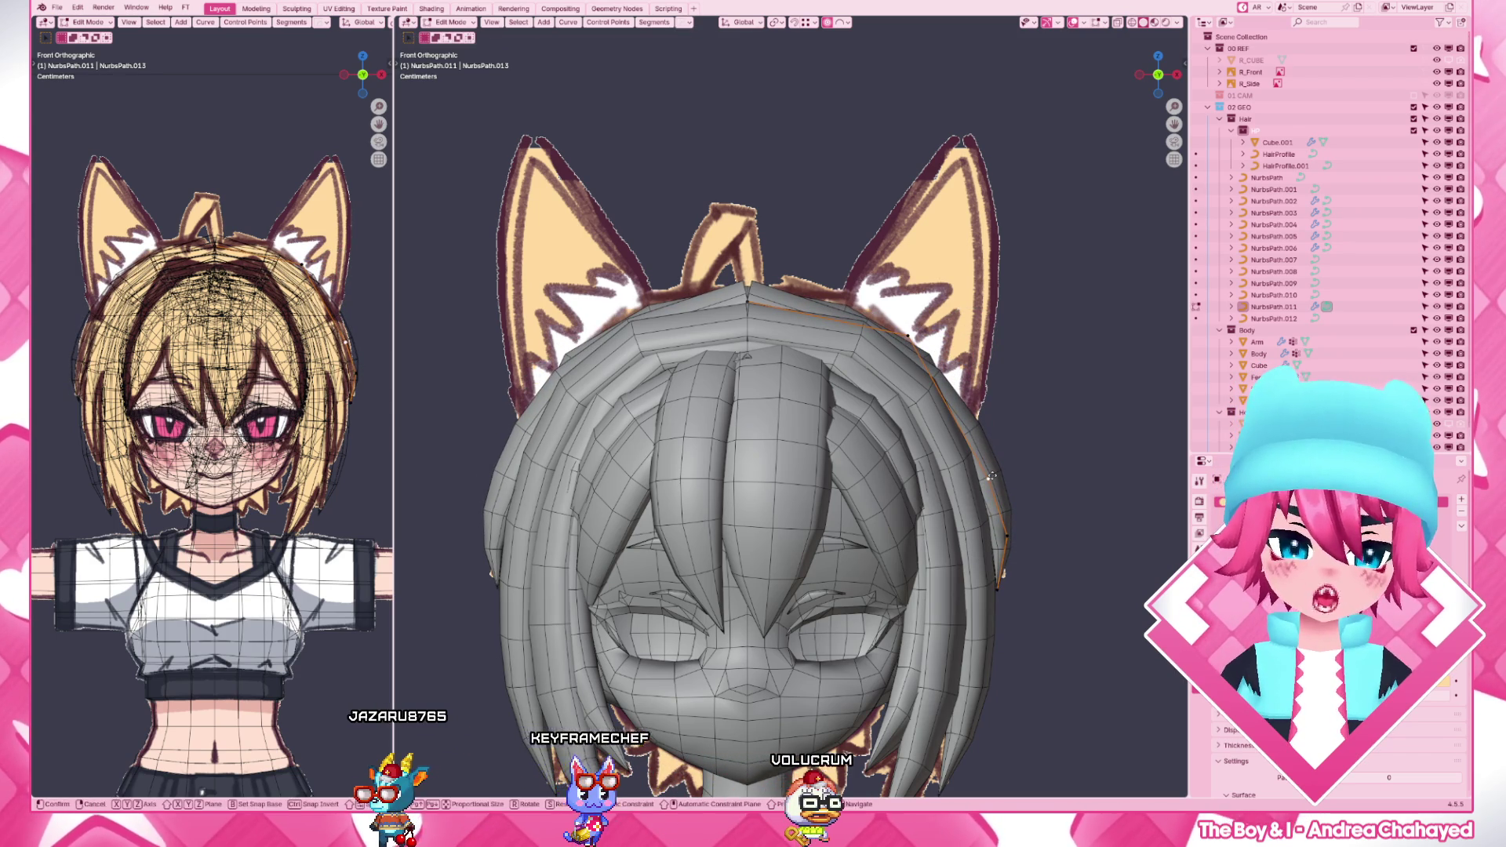
click(994, 529)
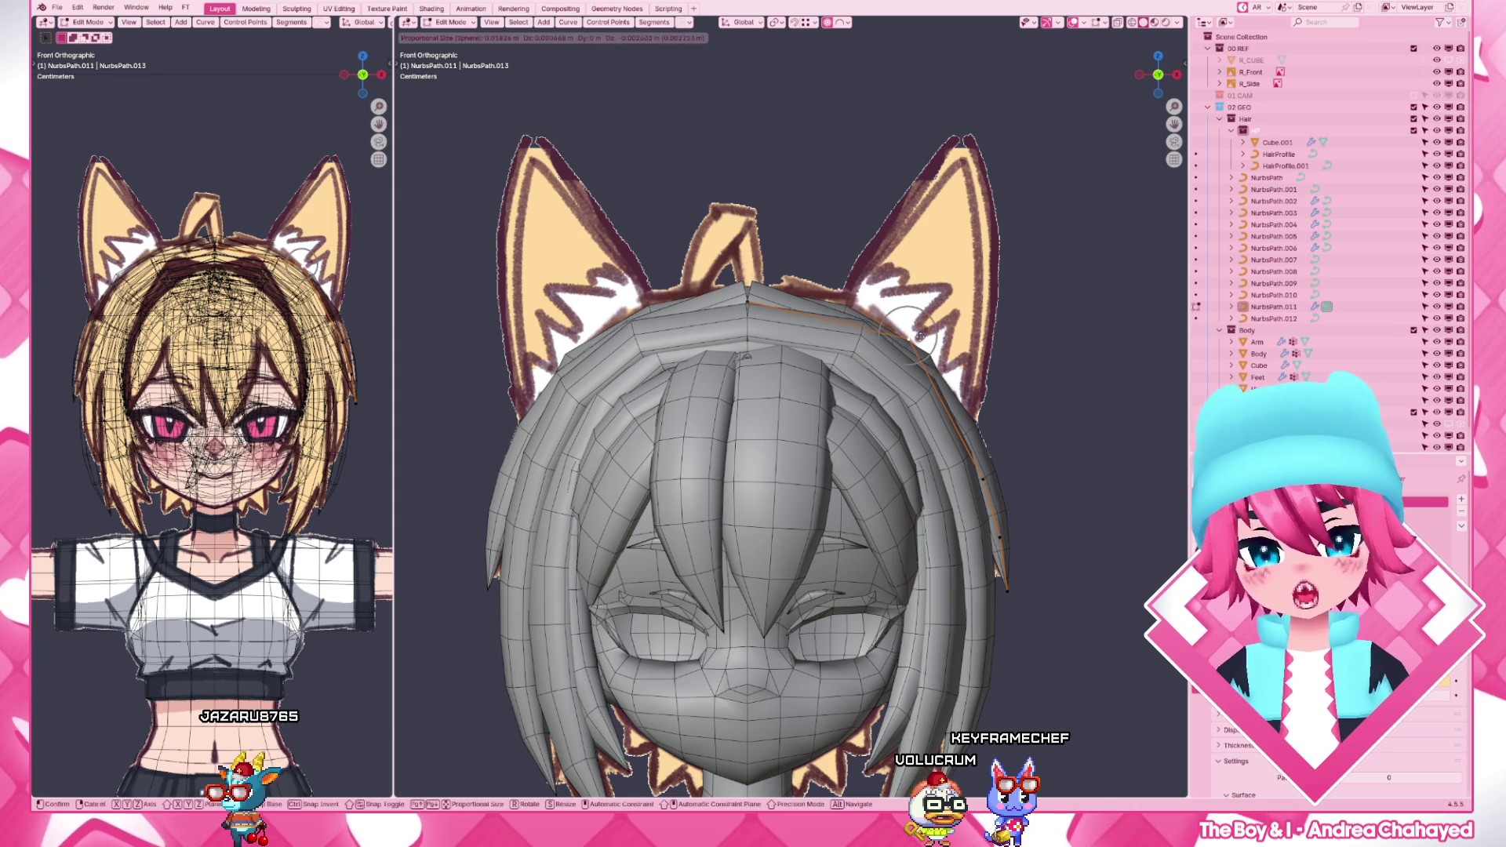
key(g)
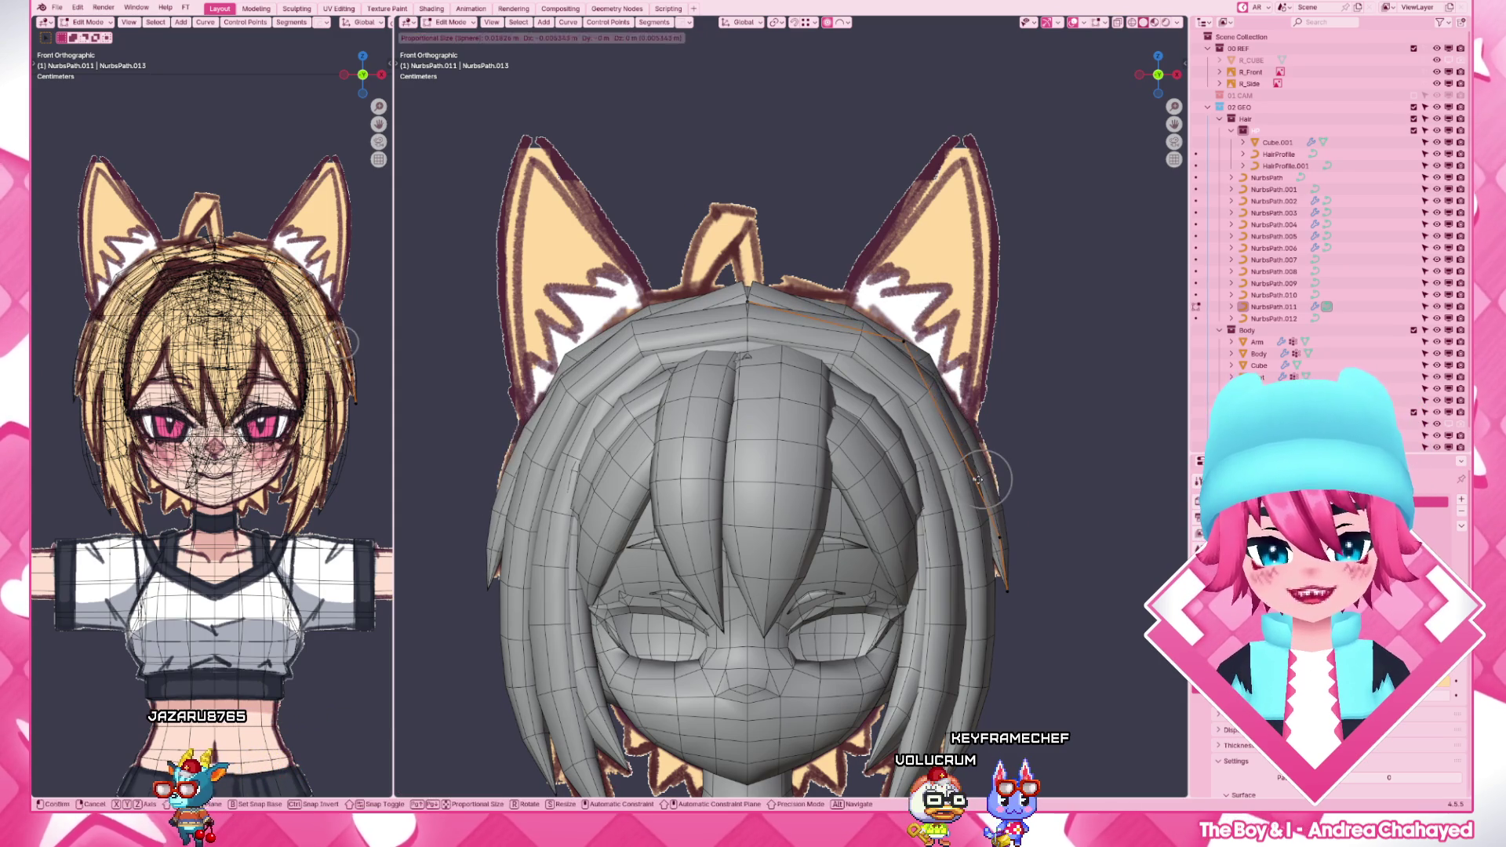
click(992, 476)
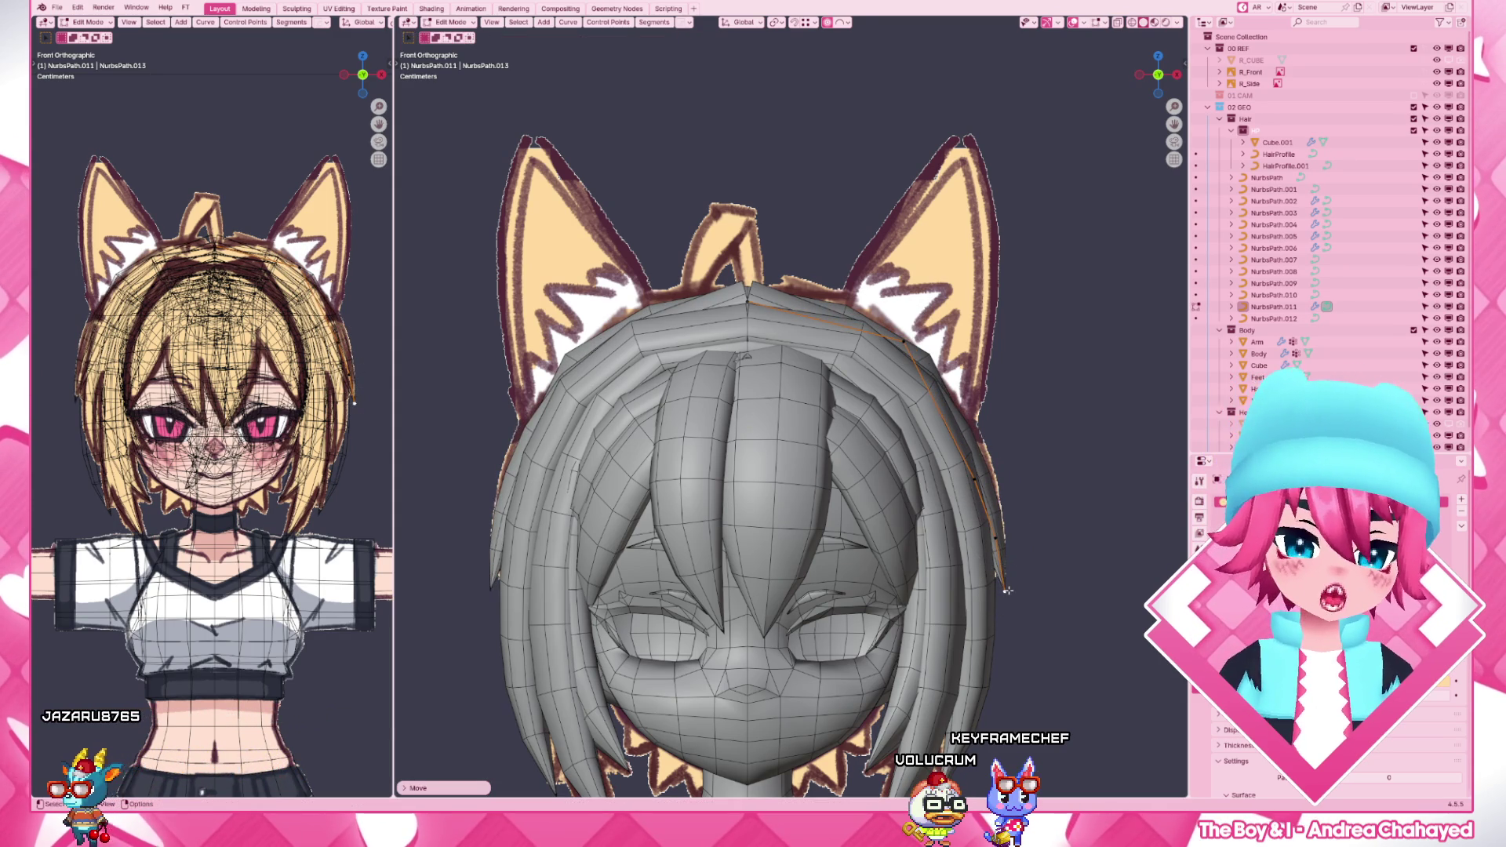
key(KP_3)
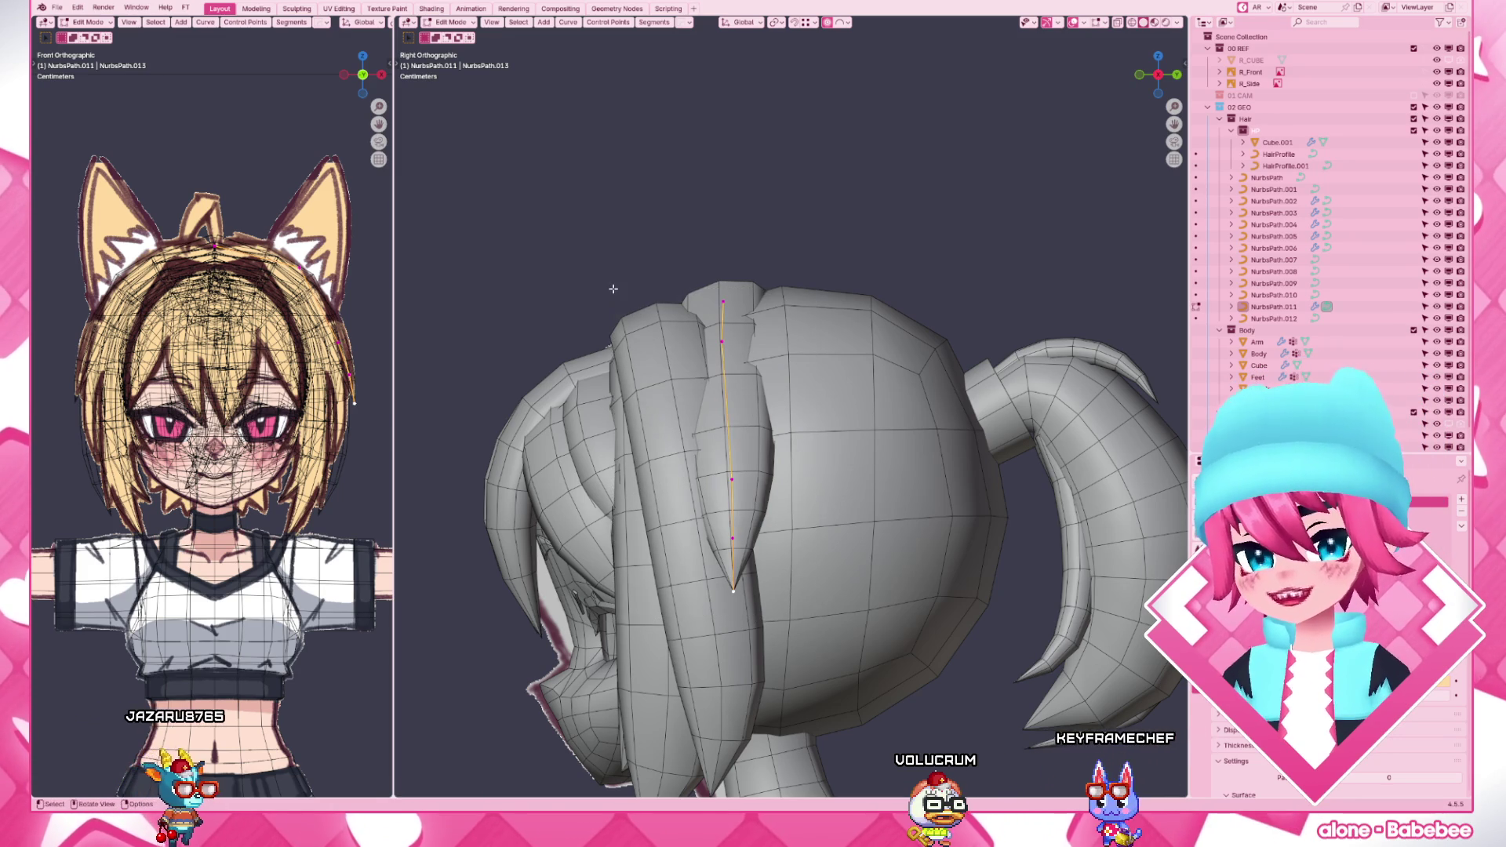
- Scale the selected strand along its length (Y) and tilt its points, then return to the front view
key(s)
key(y)
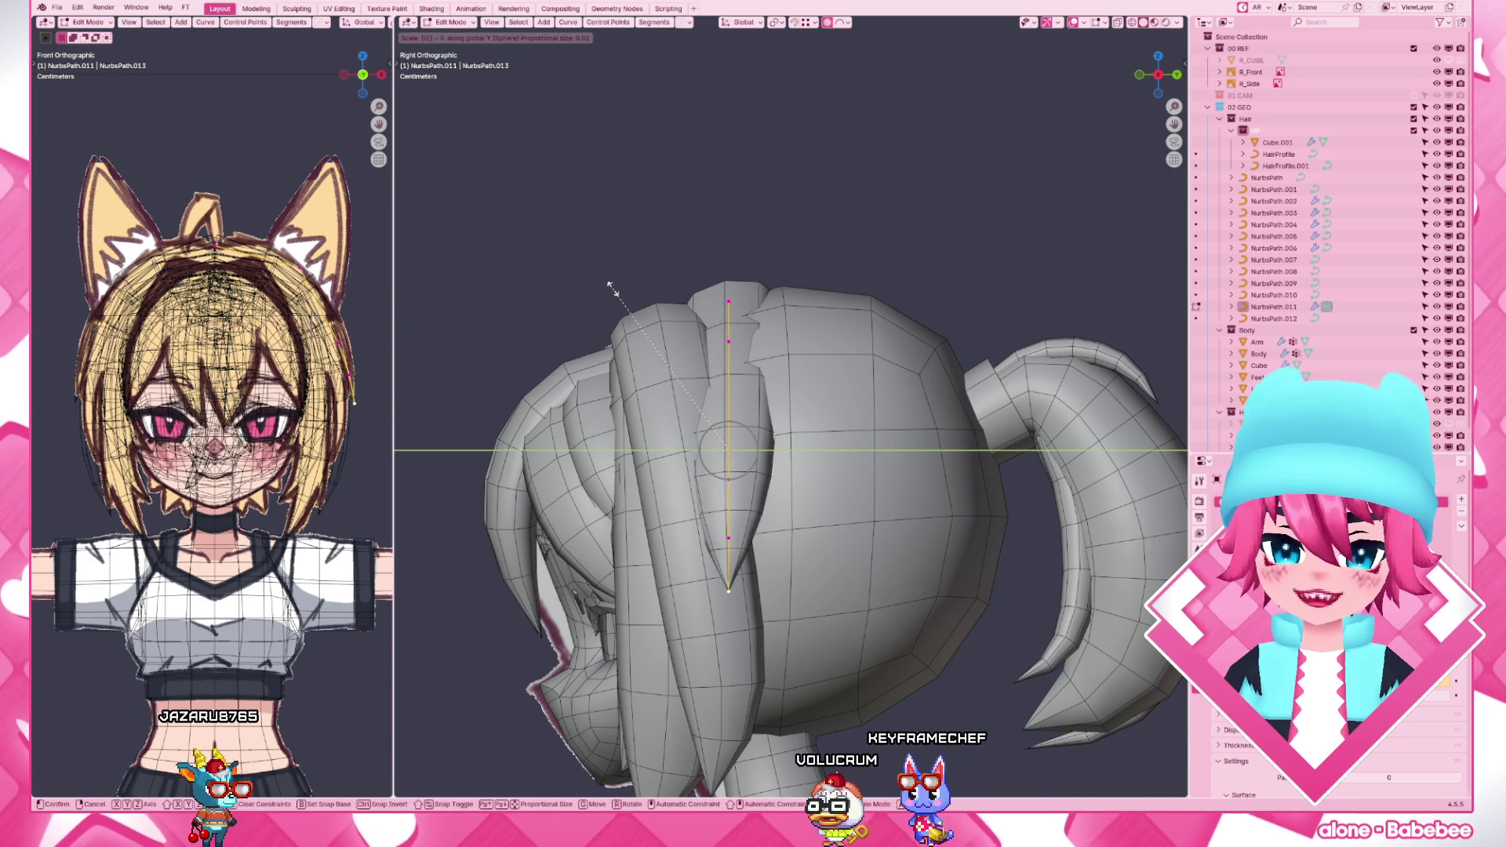
click(611, 285)
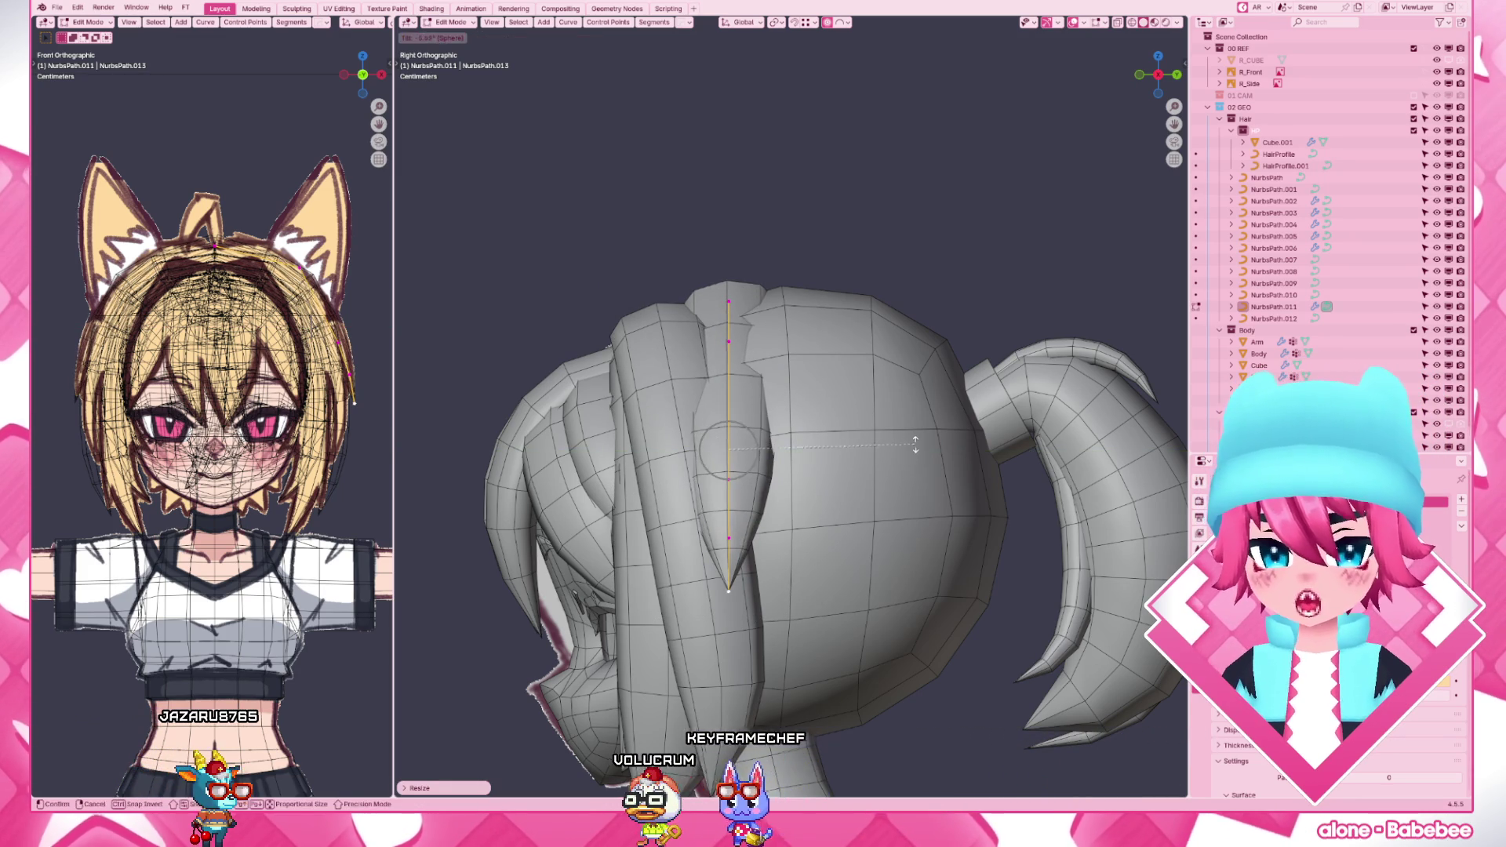
key(r)
click(771, 342)
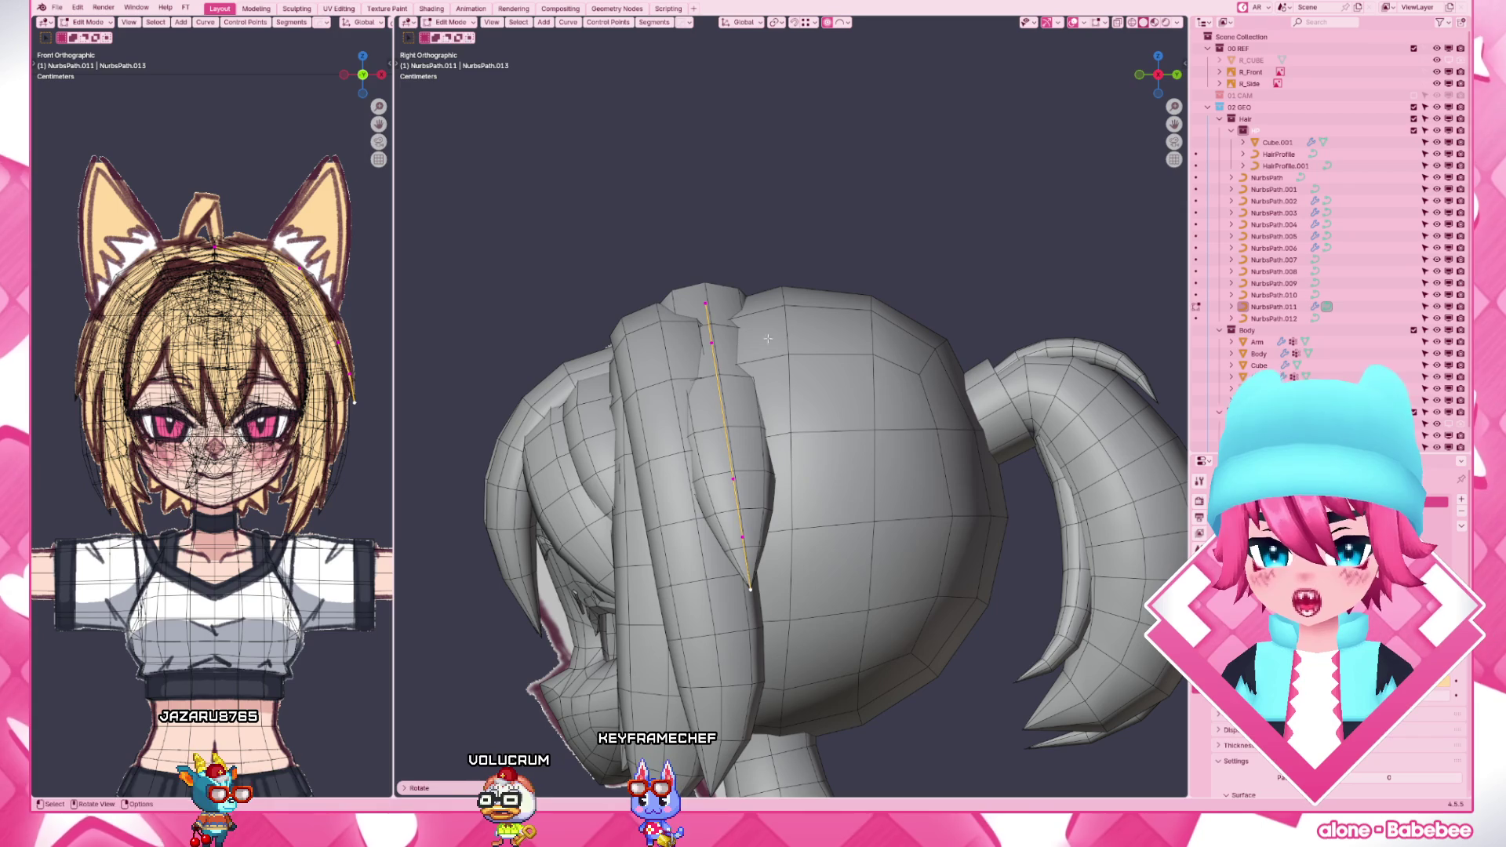
key(KP_1)
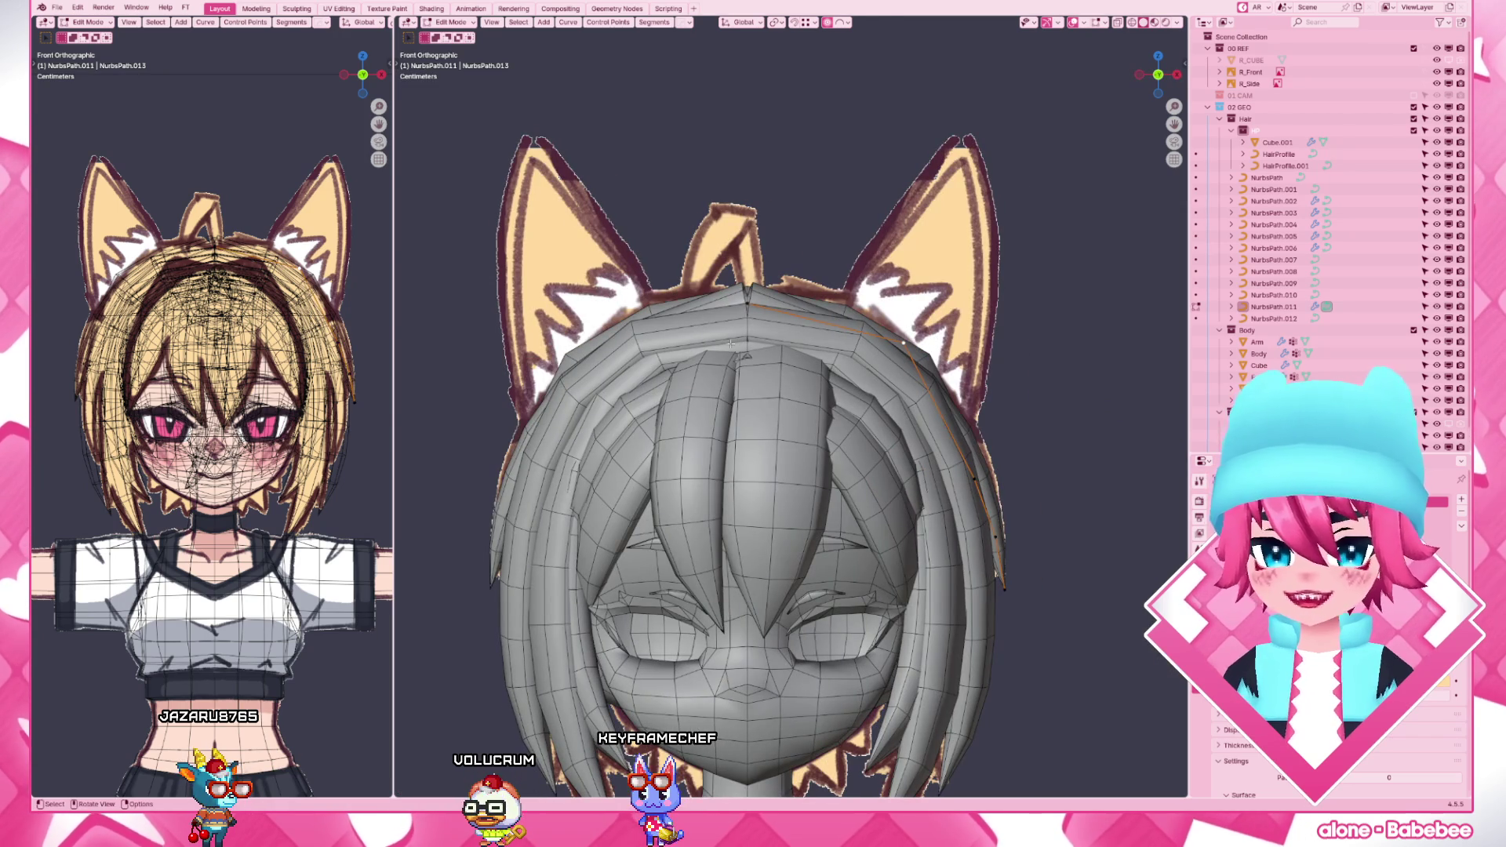
- Reposition the strand near the right ear and the top of the head, and settle the hair strip and its edge
key(g)
click(884, 328)
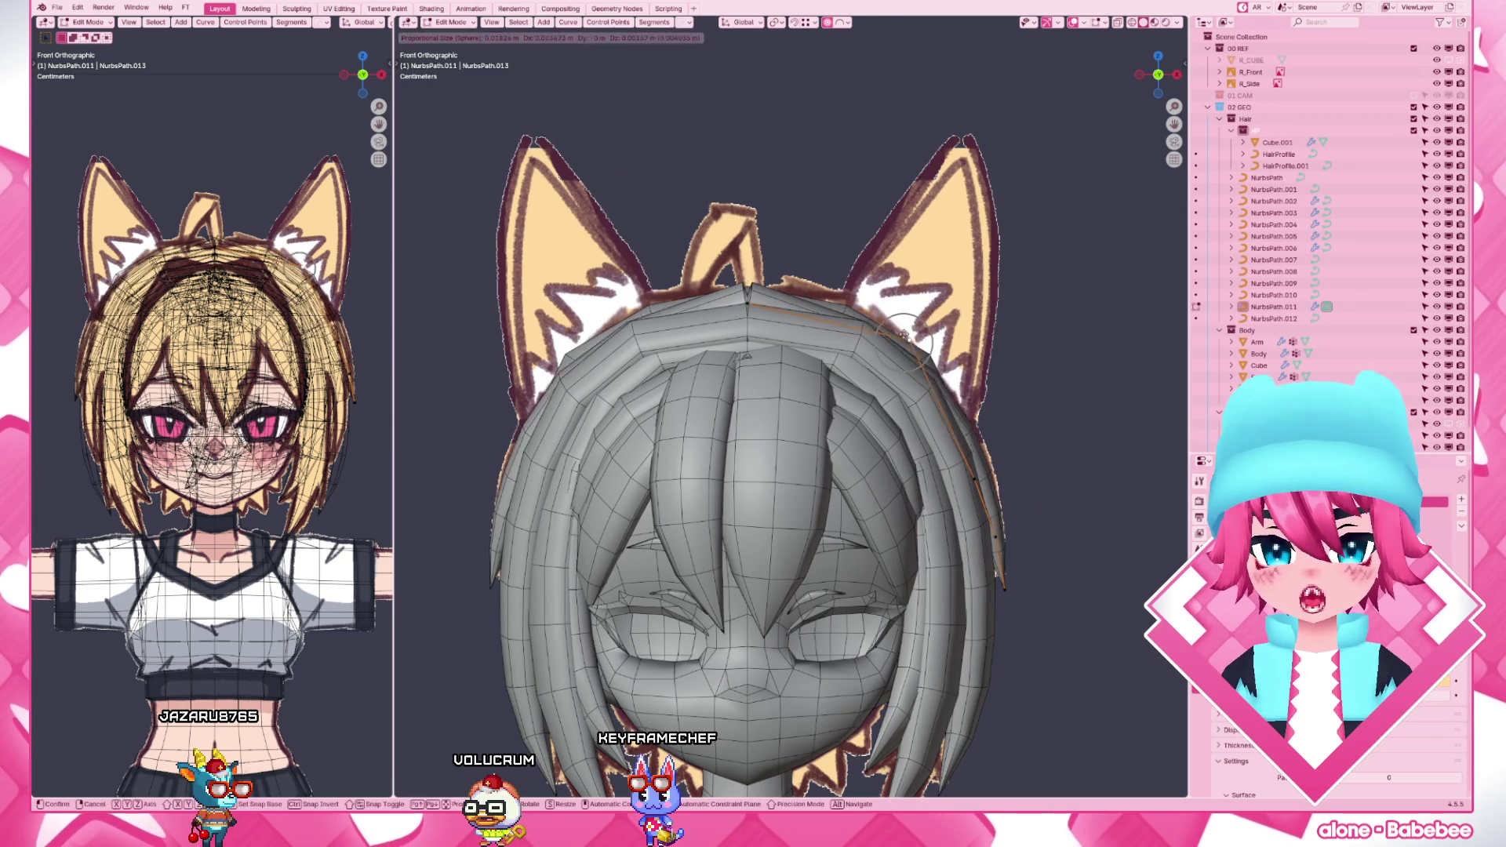
key(g)
click(754, 308)
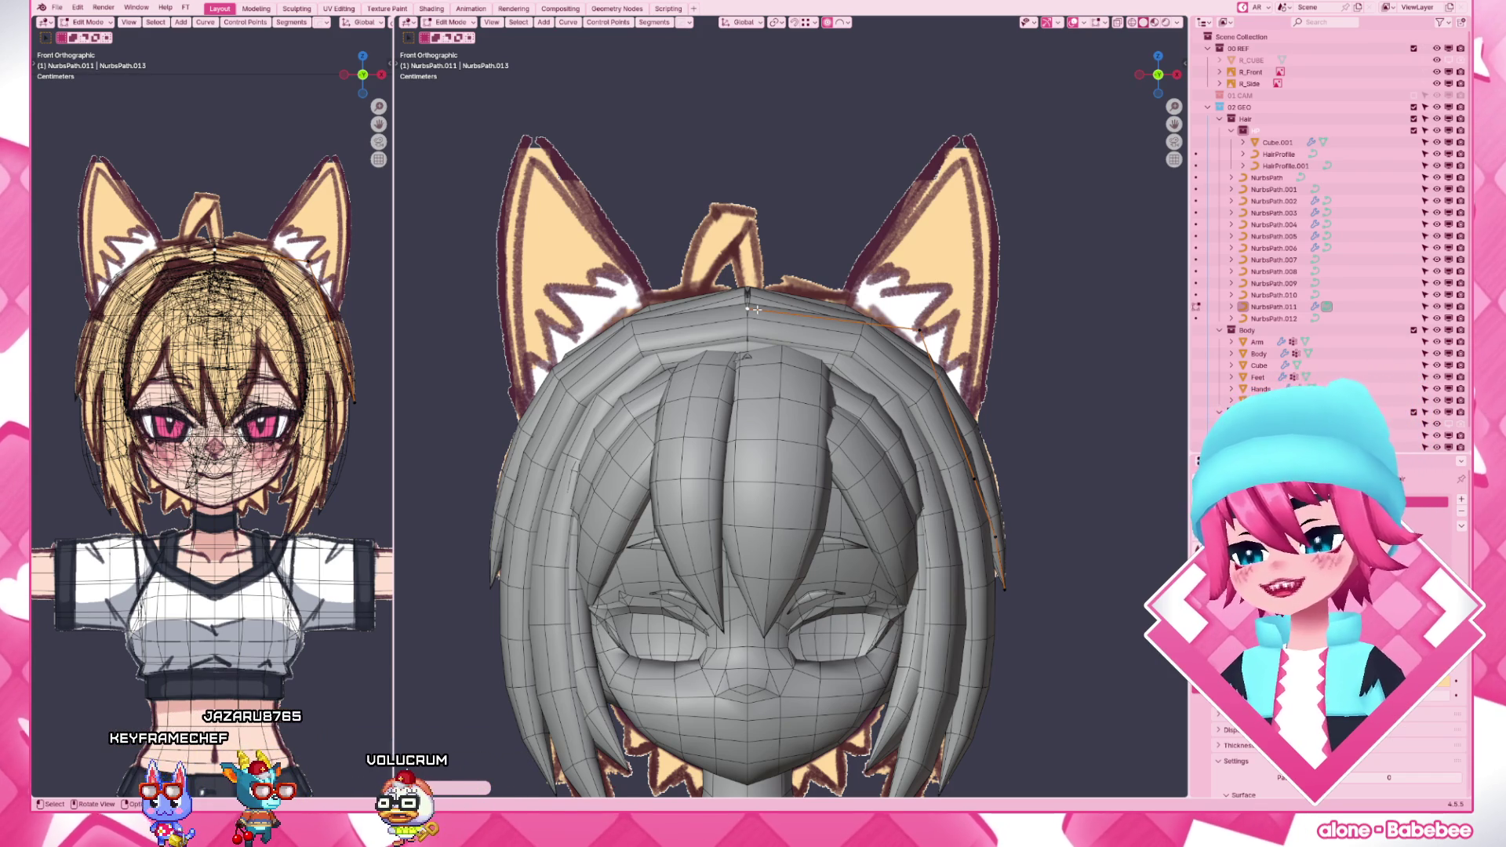
click(918, 348)
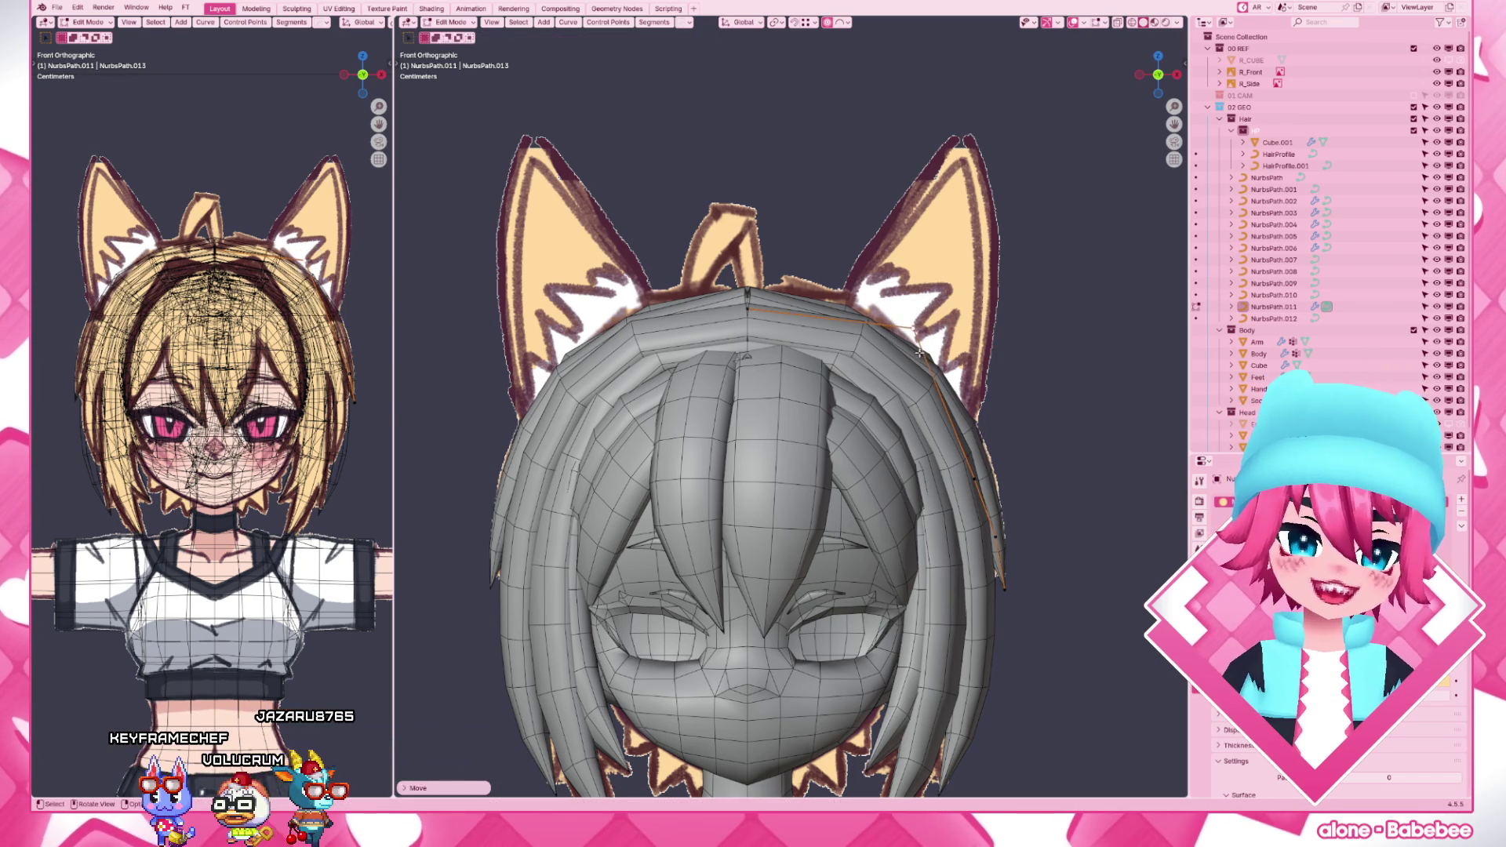
key(g)
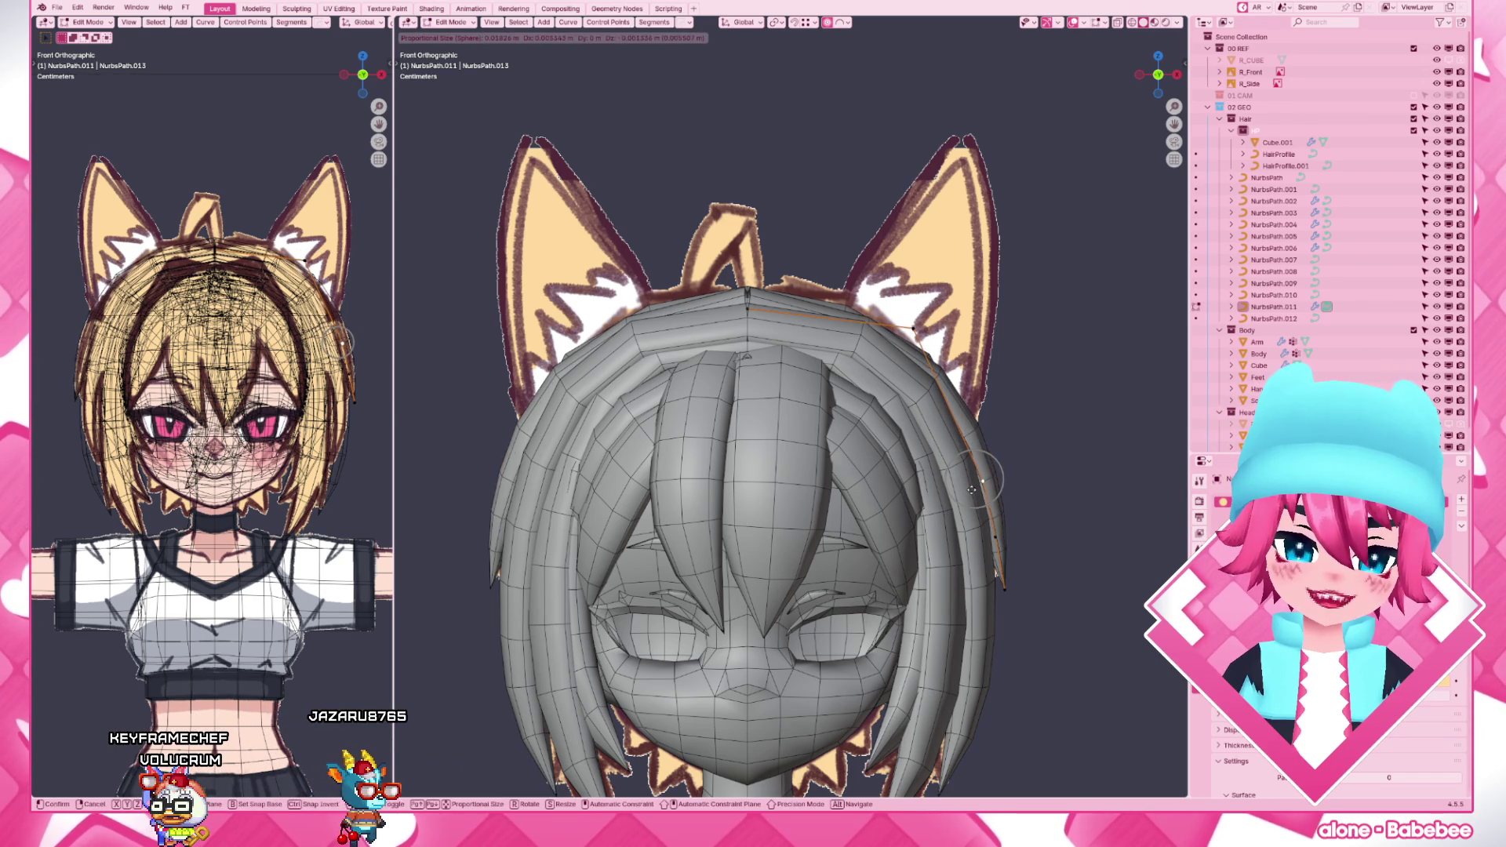
click(976, 485)
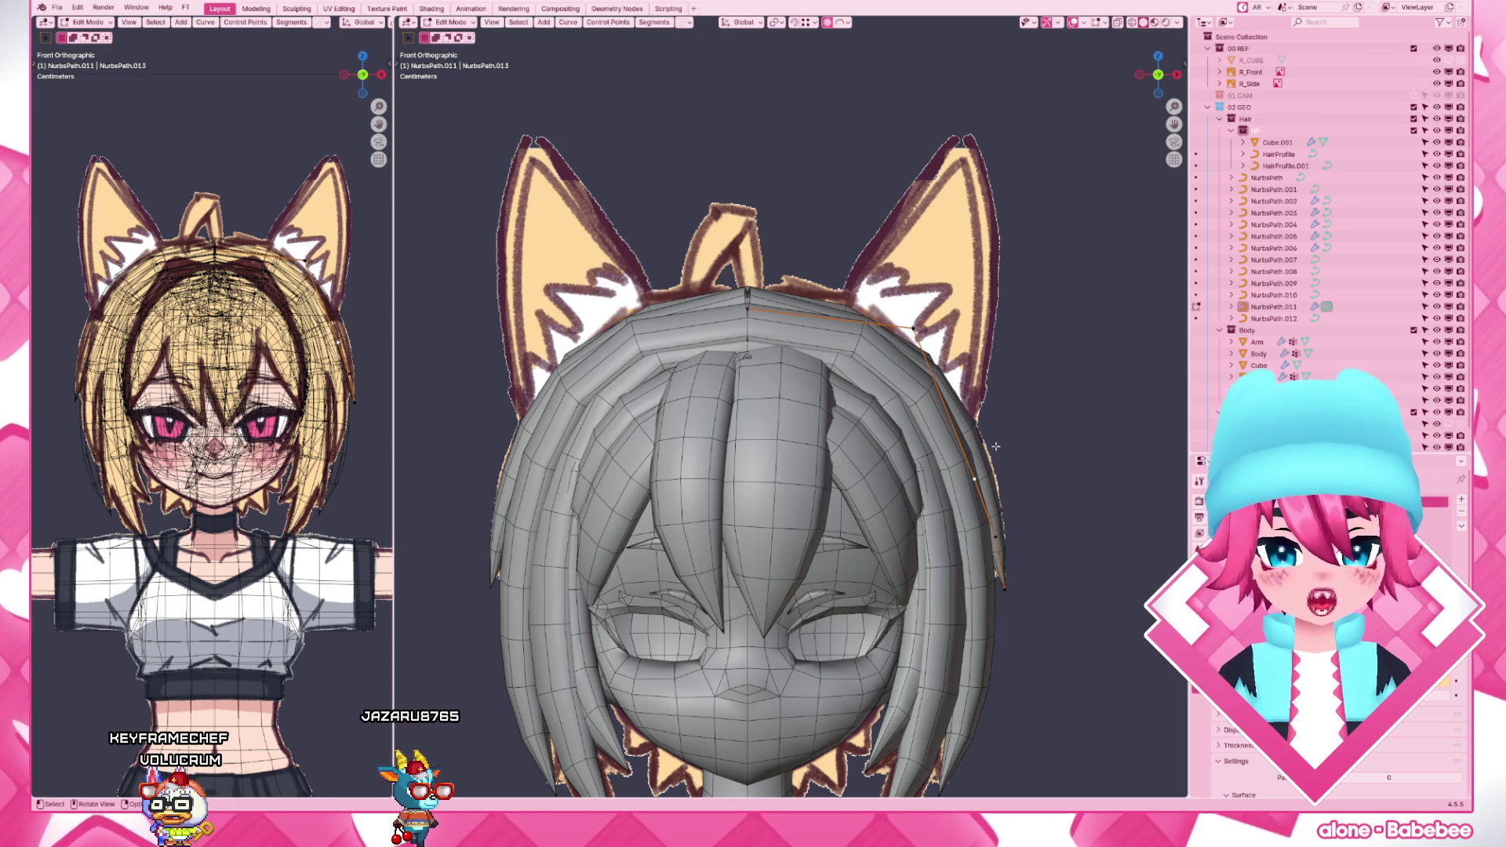
key(g)
click(1010, 473)
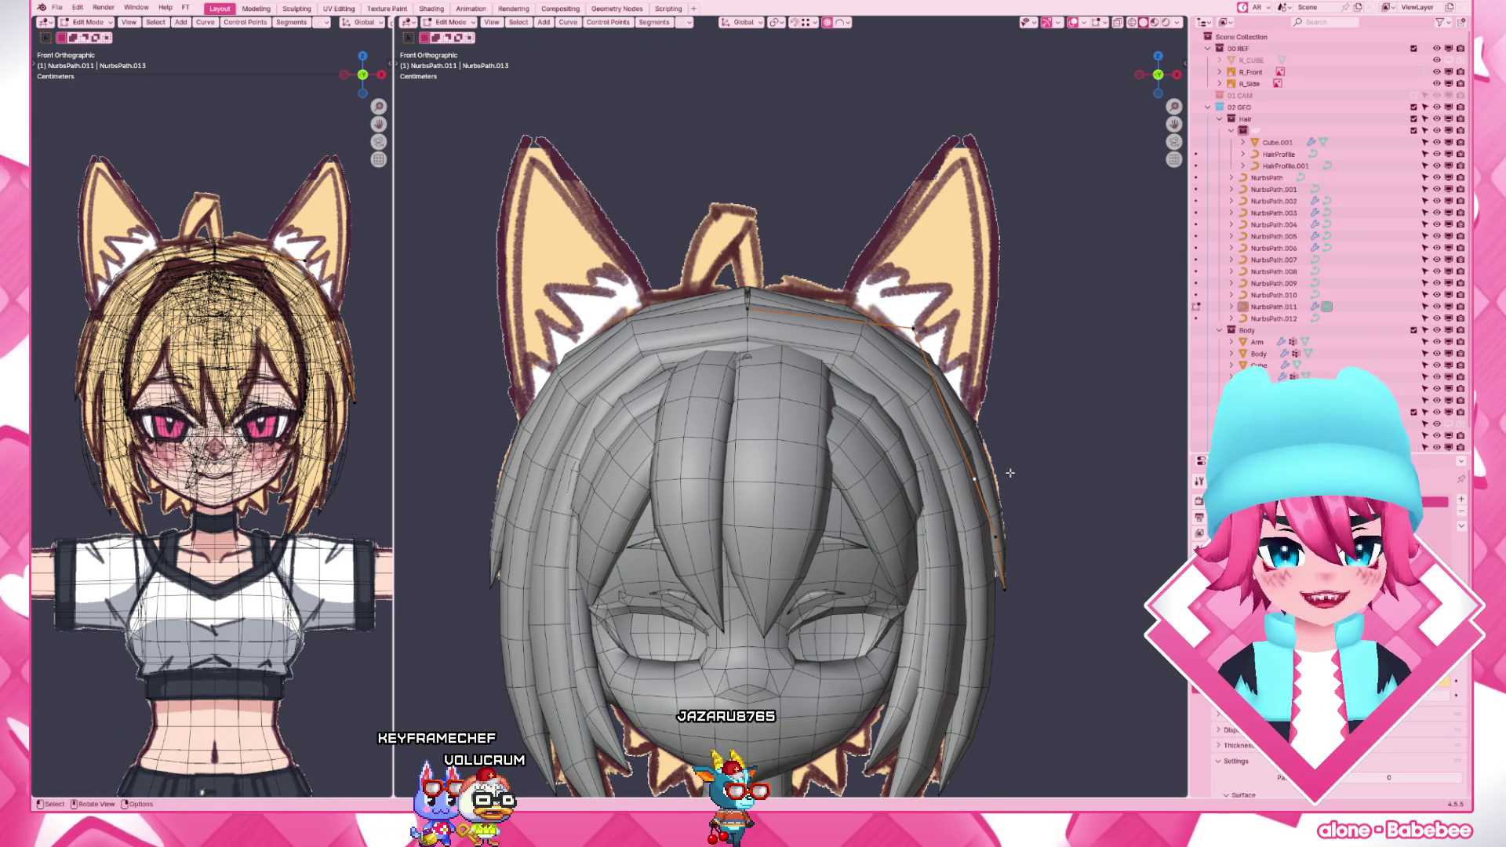
- Move several hair points with soft falloff so the strand lies along the head down to the jaw
key(g)
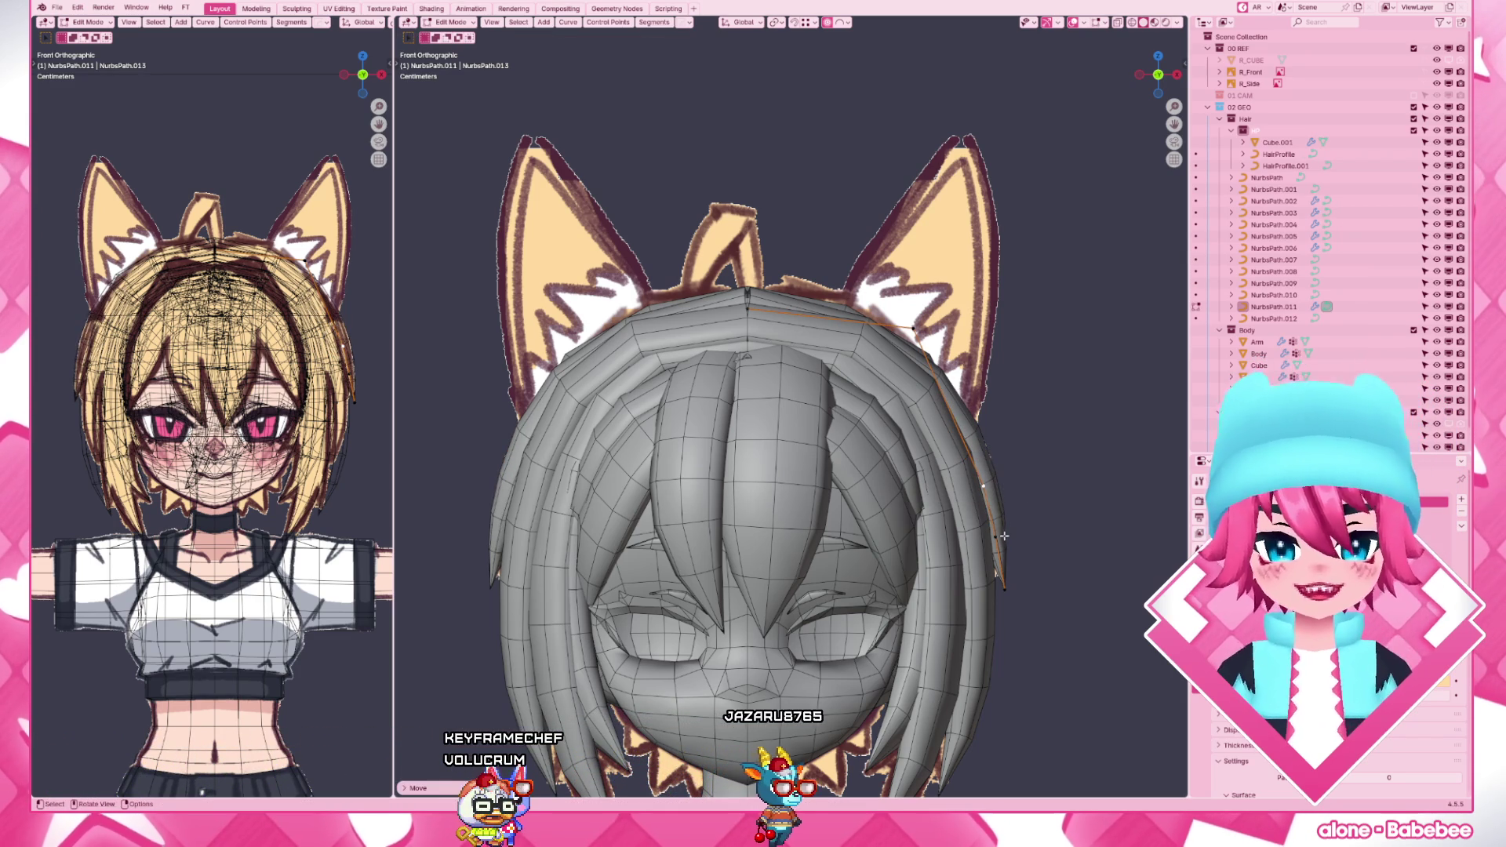
click(1009, 540)
key(g)
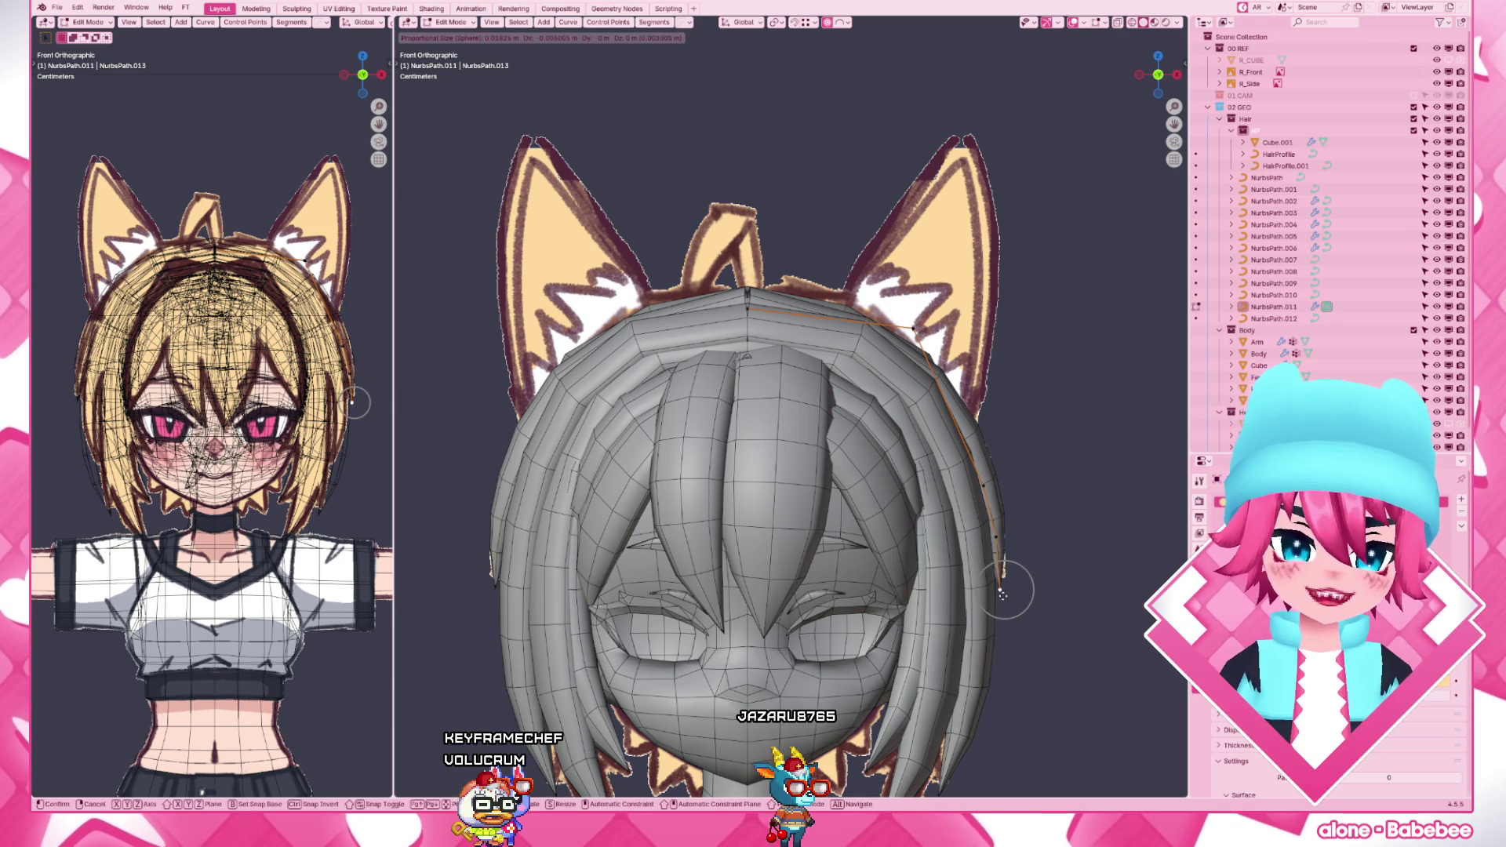
click(995, 509)
key(g)
click(928, 339)
key(g)
click(916, 320)
scroll(991, 477, down, 2)
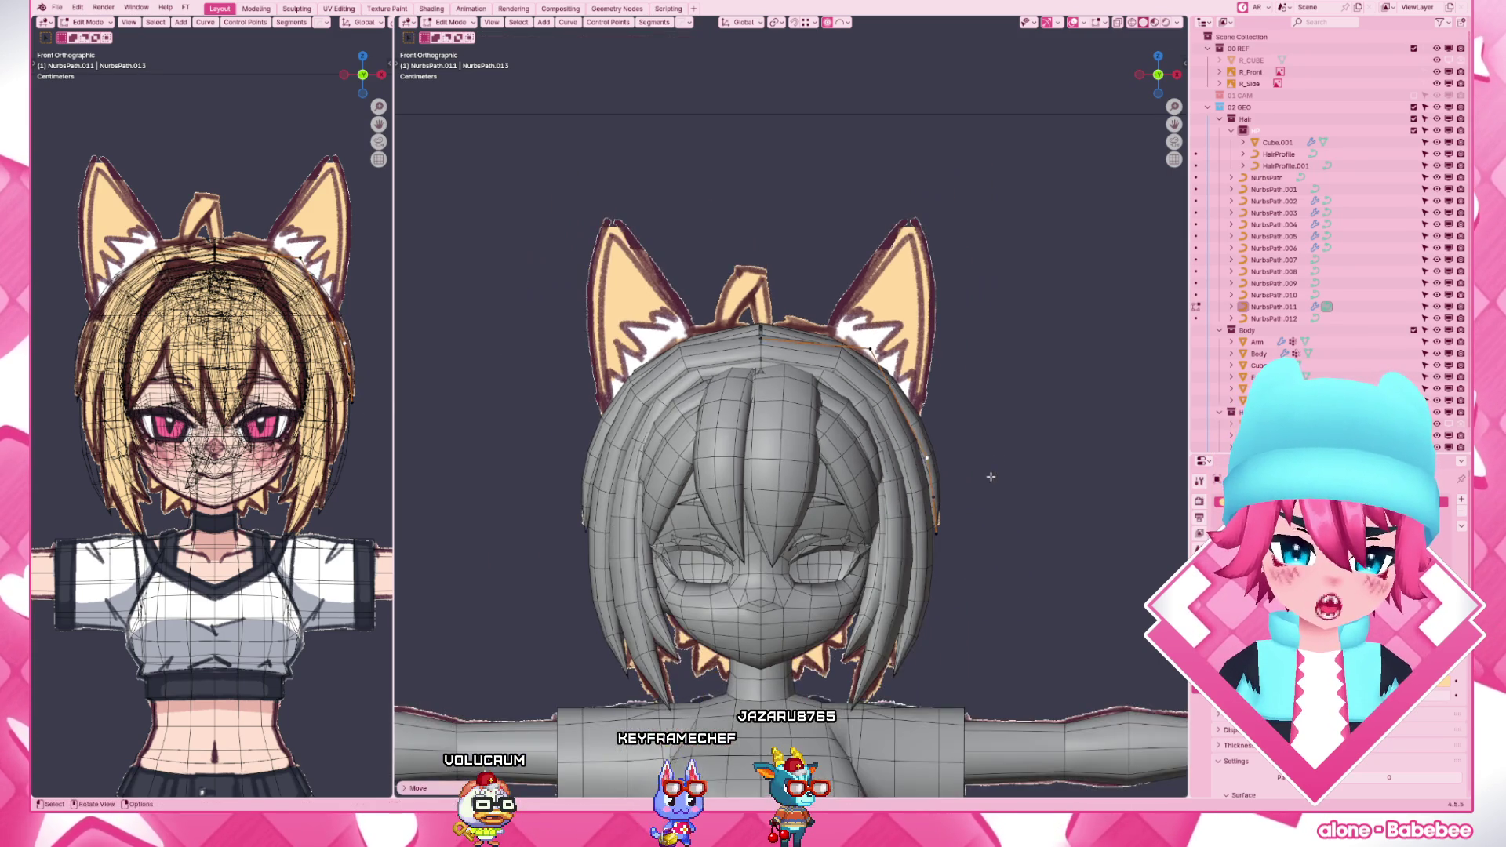
- Finish the small point adjustment, then in the right view move the strand points front-to-back (Y) to set their depth
key(g)
click(992, 472)
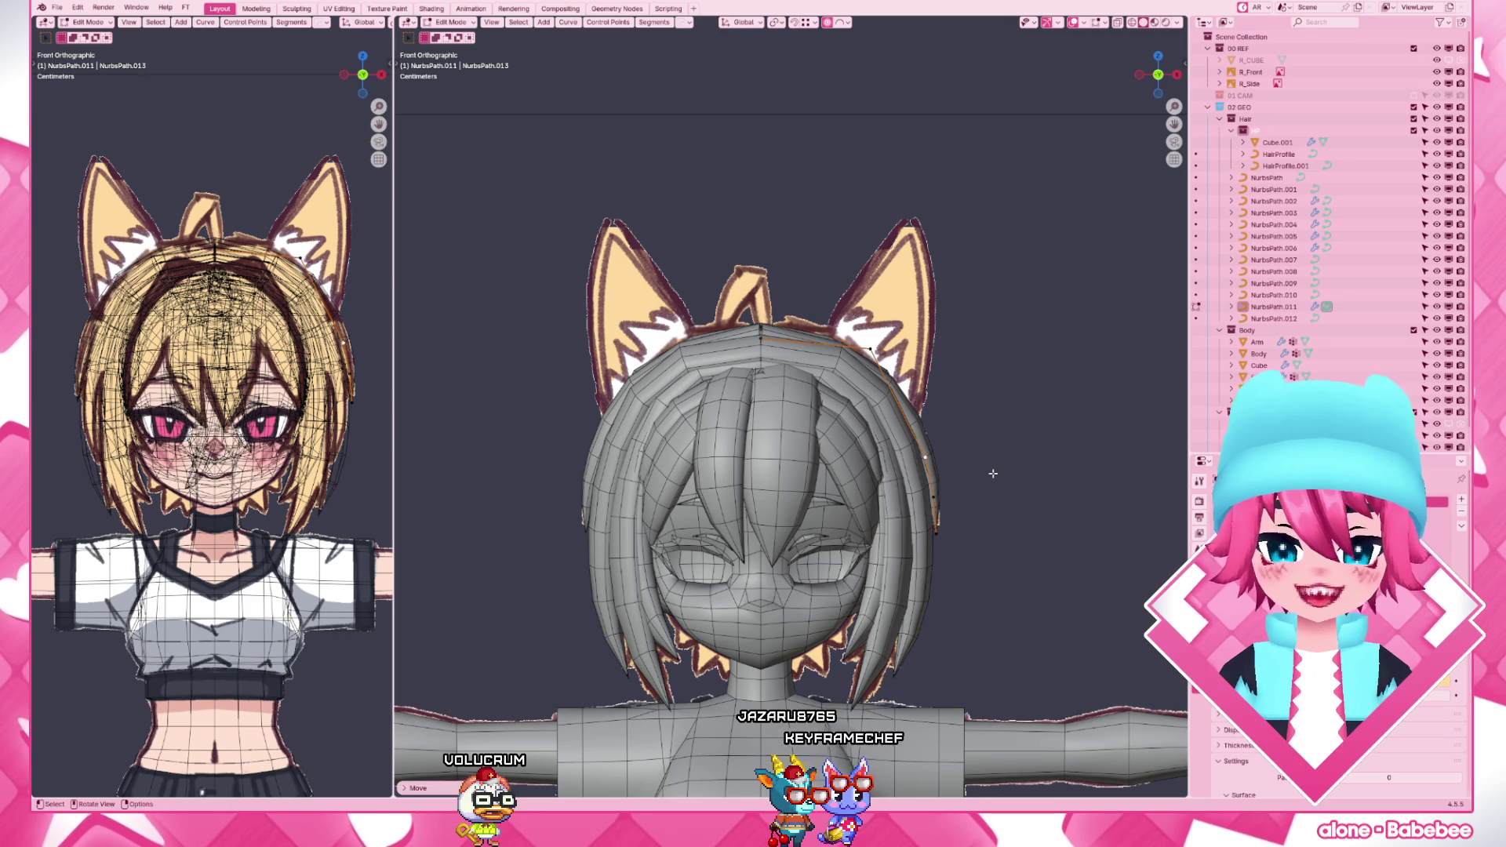
key(KP_3)
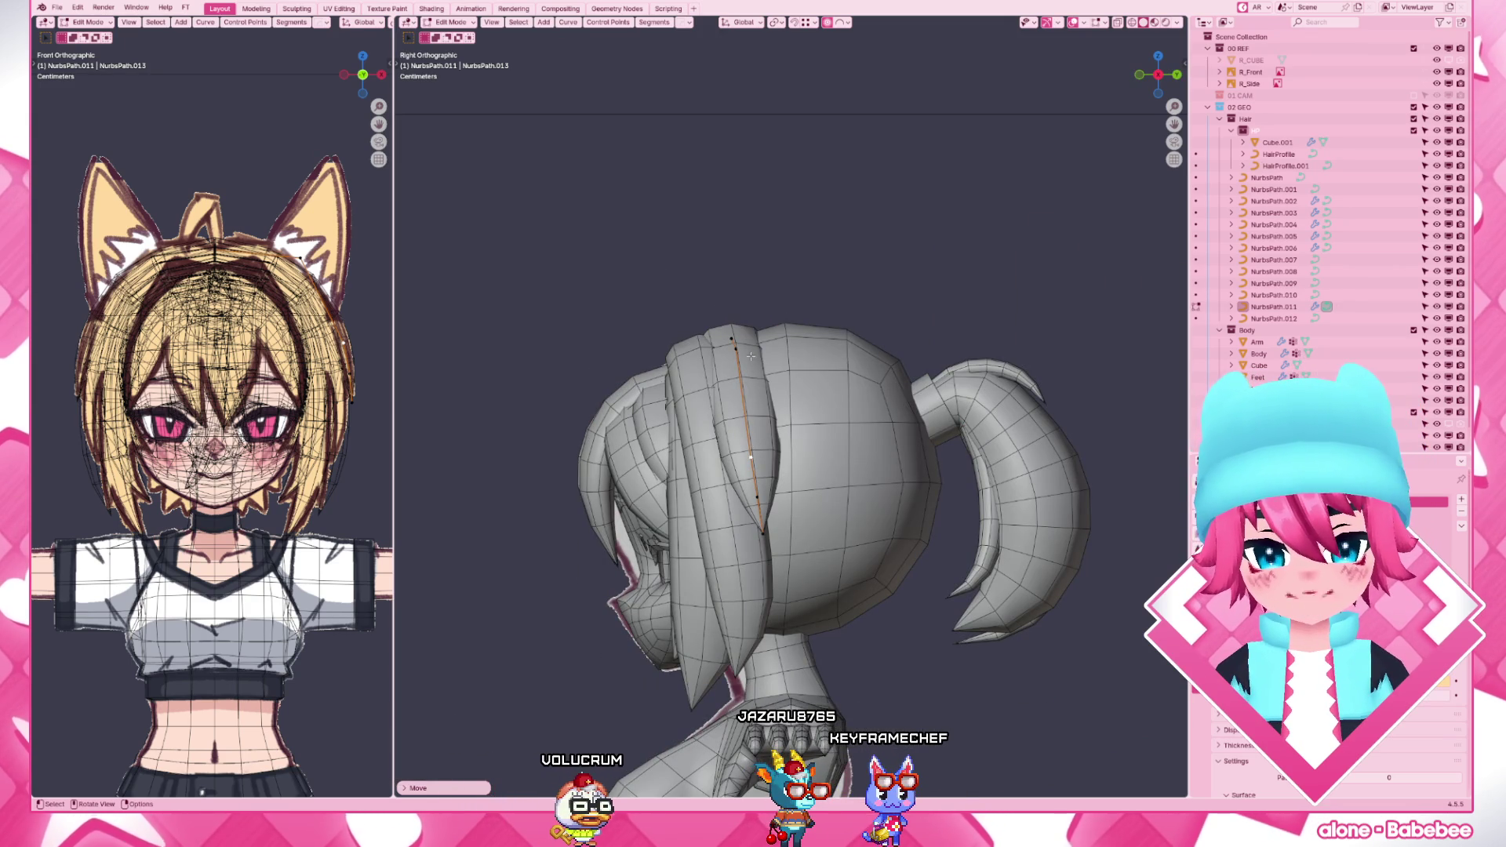
key(g)
key(y)
click(773, 372)
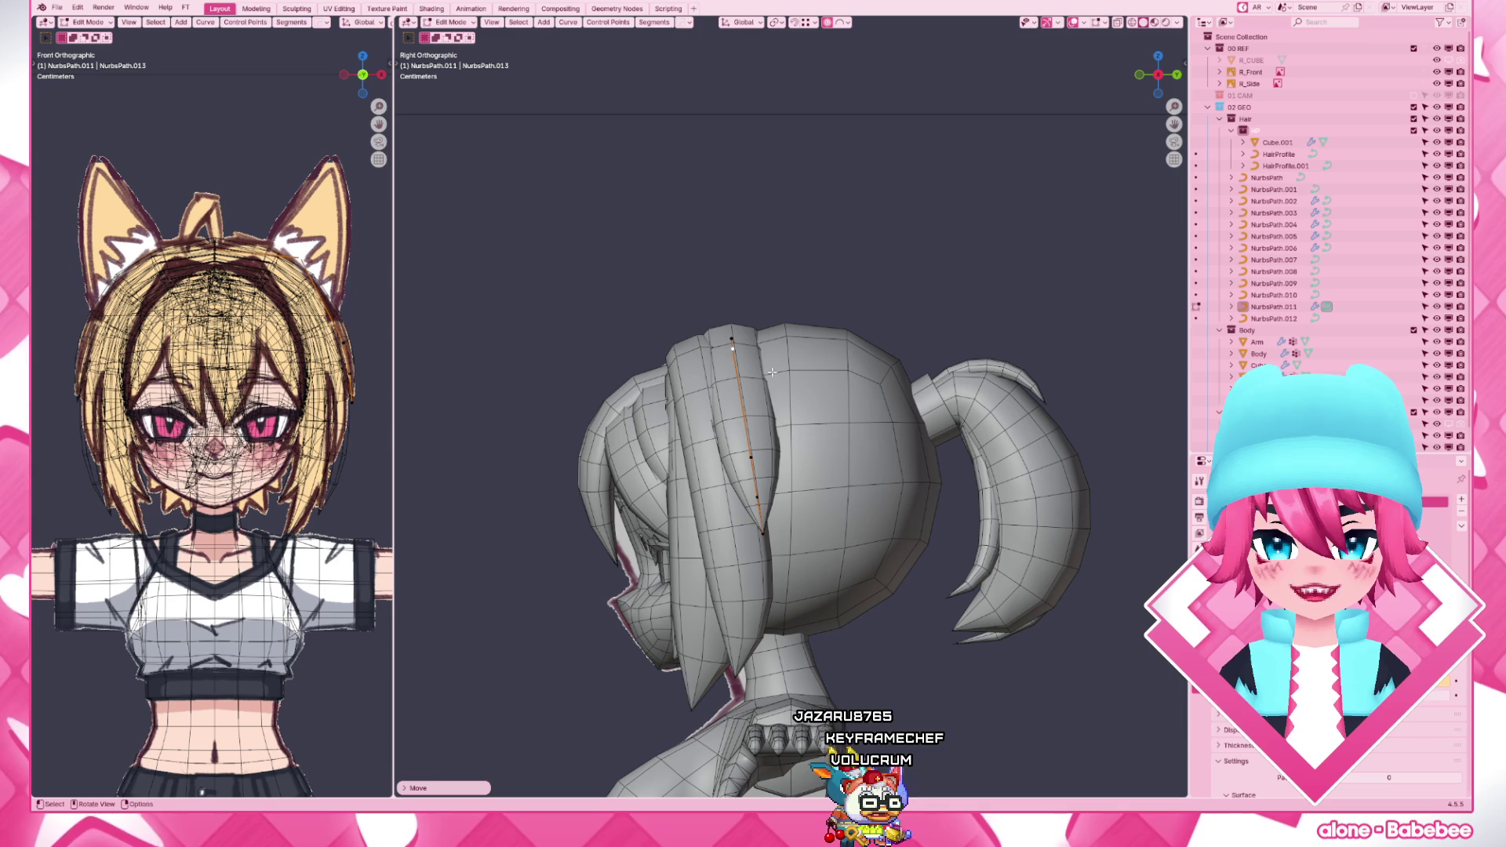
scroll(766, 381, down, 2)
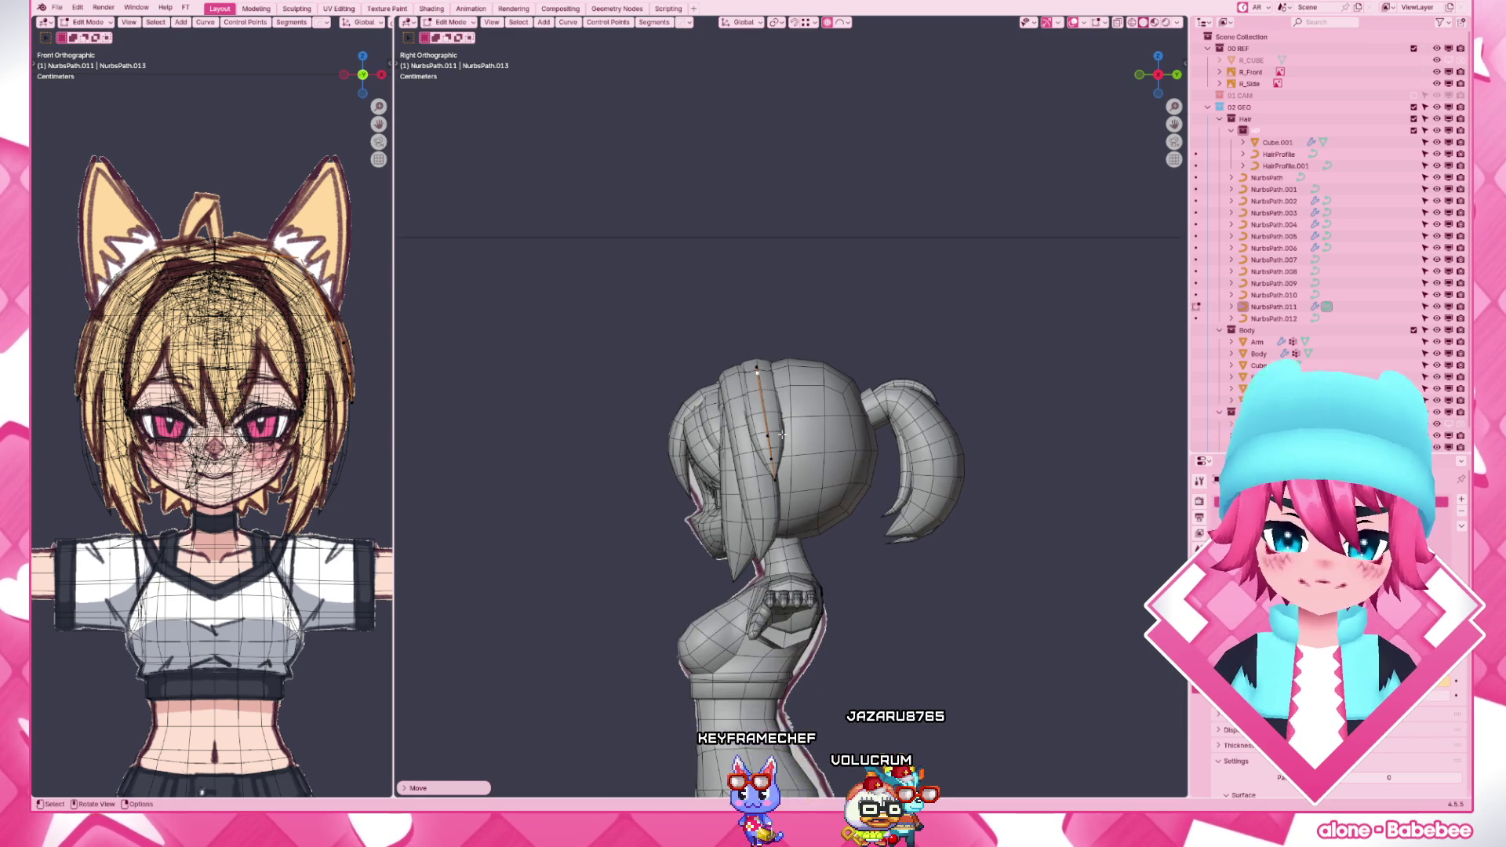
scroll(762, 486, up, 1)
scroll(762, 487, up, 2)
- Pull the top point of the strand with soft falloff so it lies flush against the side of the head
drag(625, 257, 753, 318)
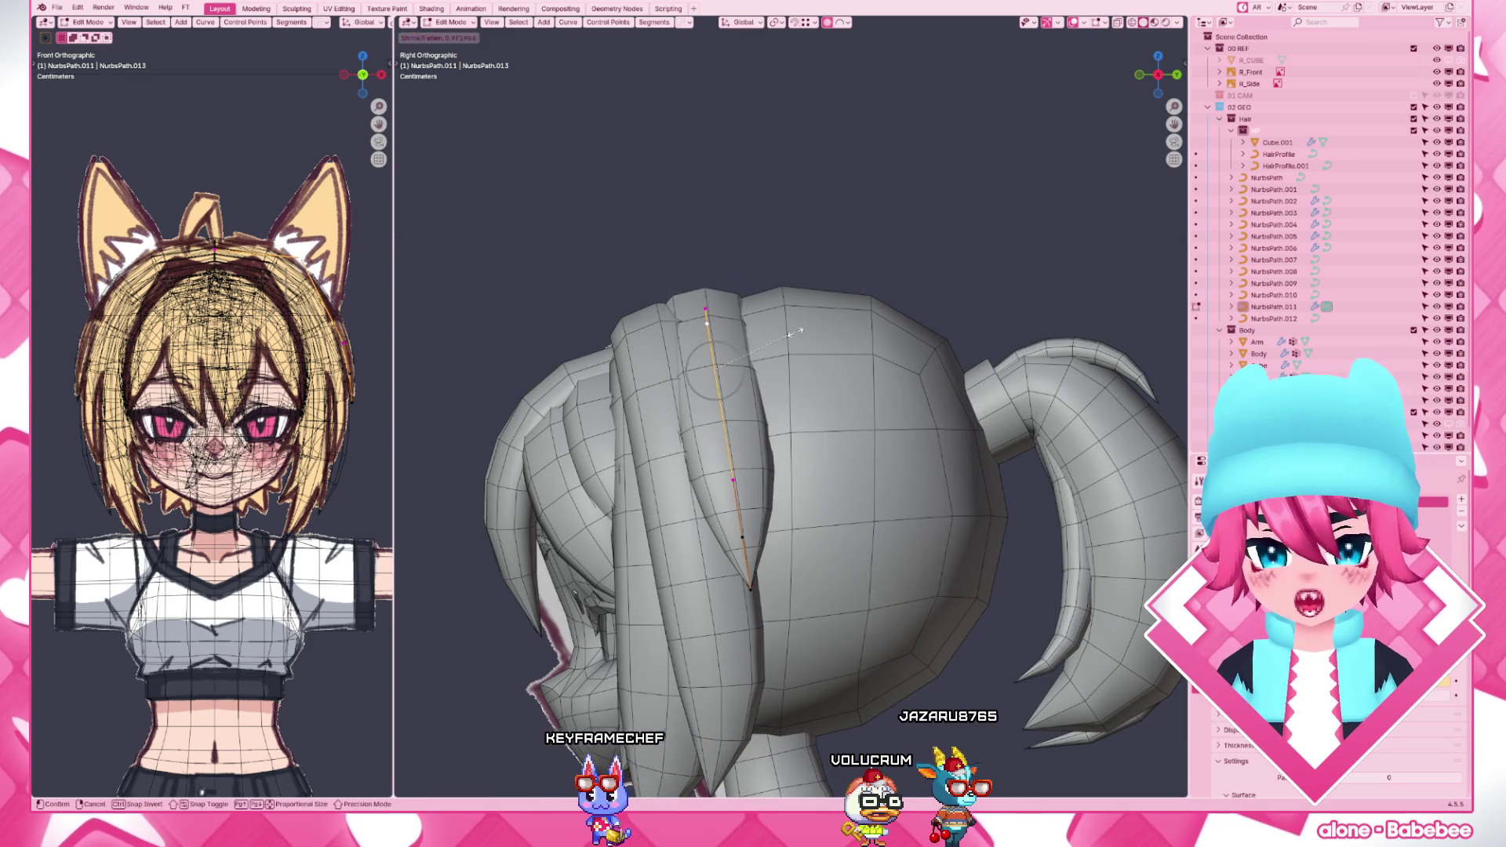
key(g)
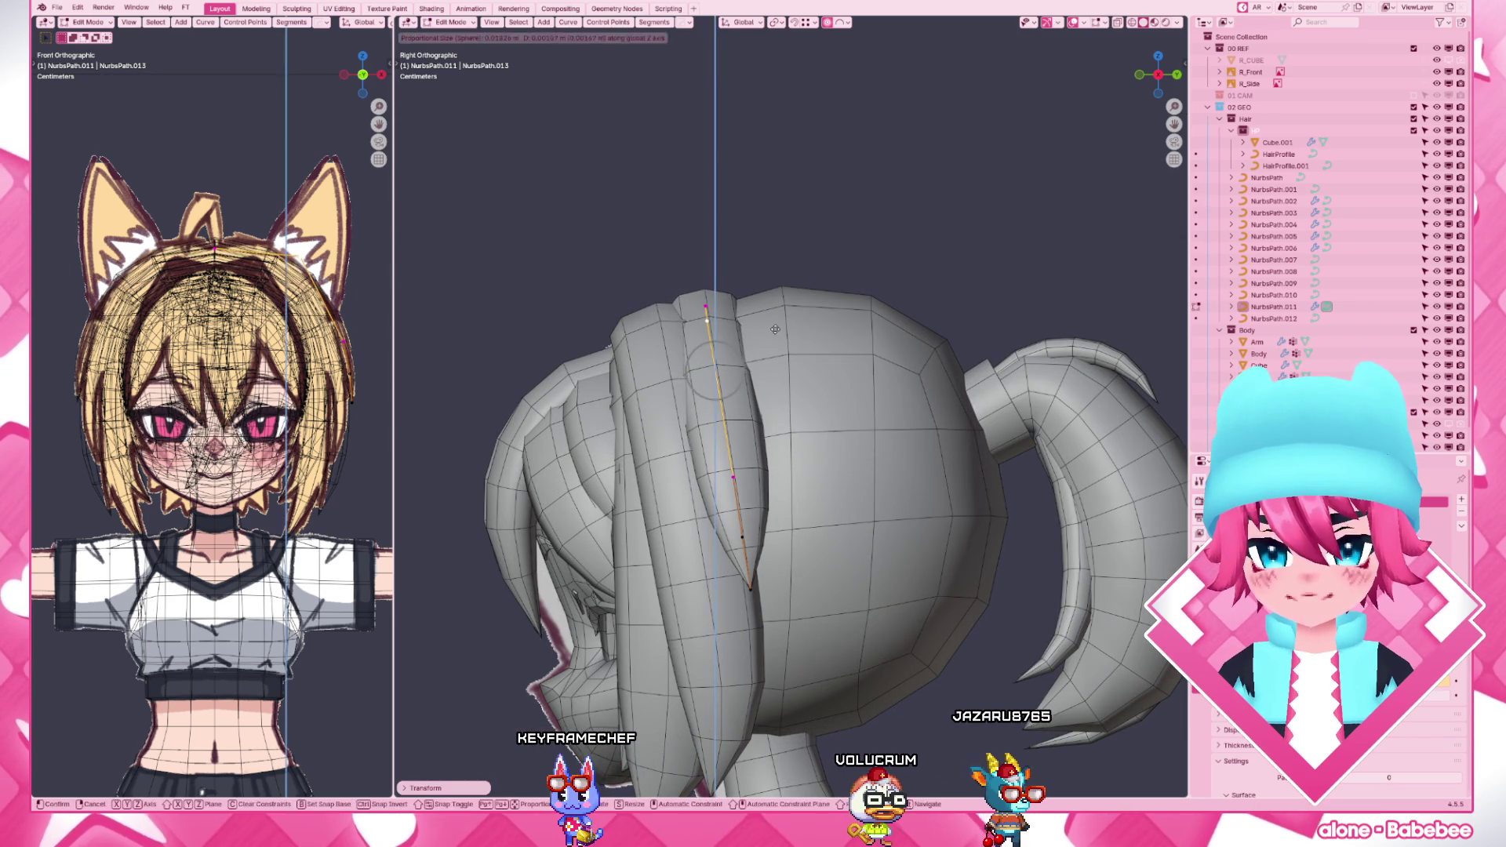
key(KP_1)
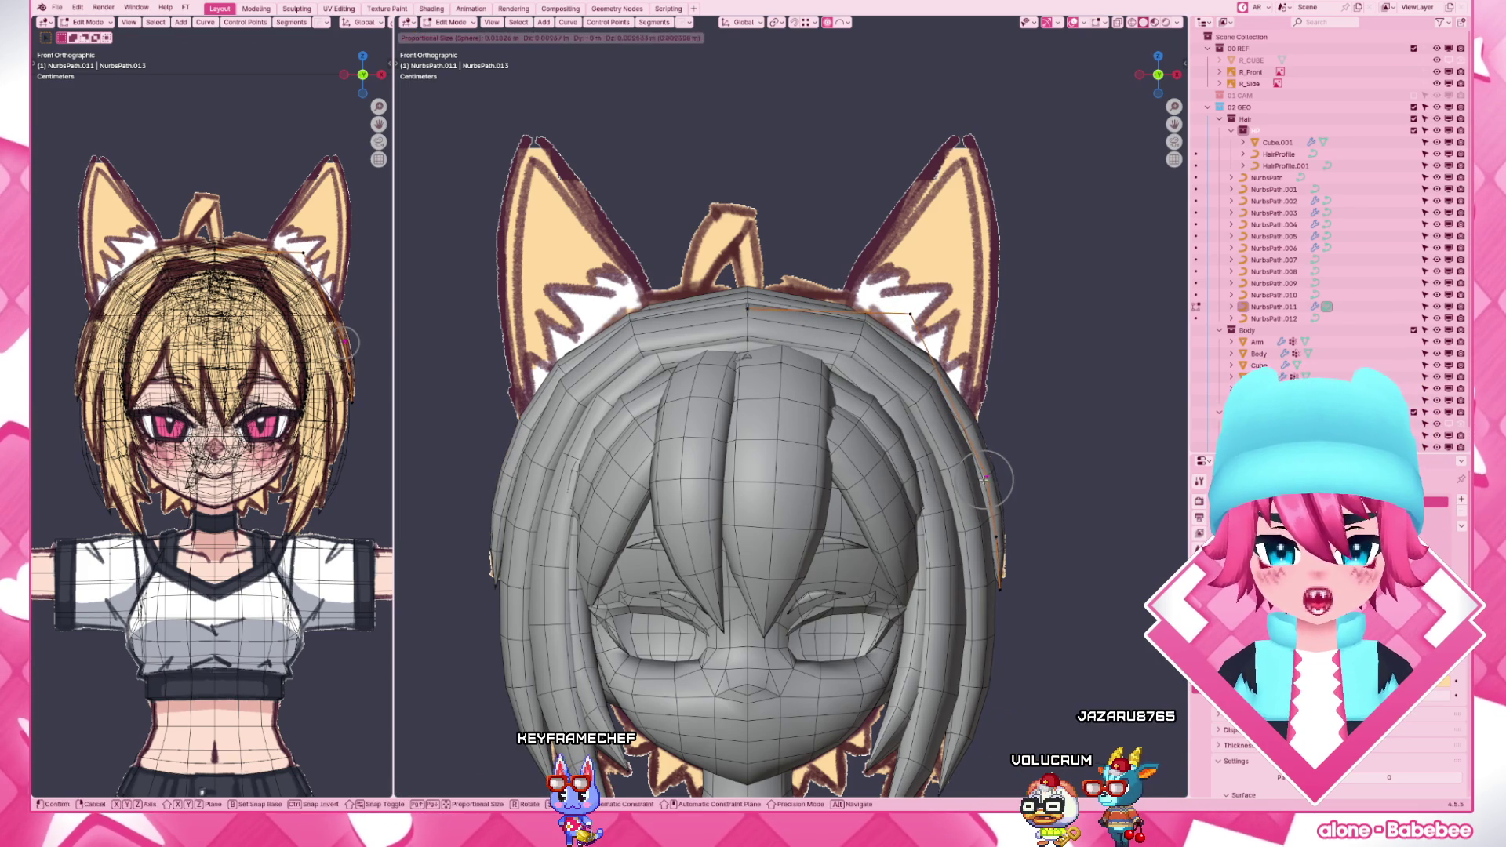
key(g)
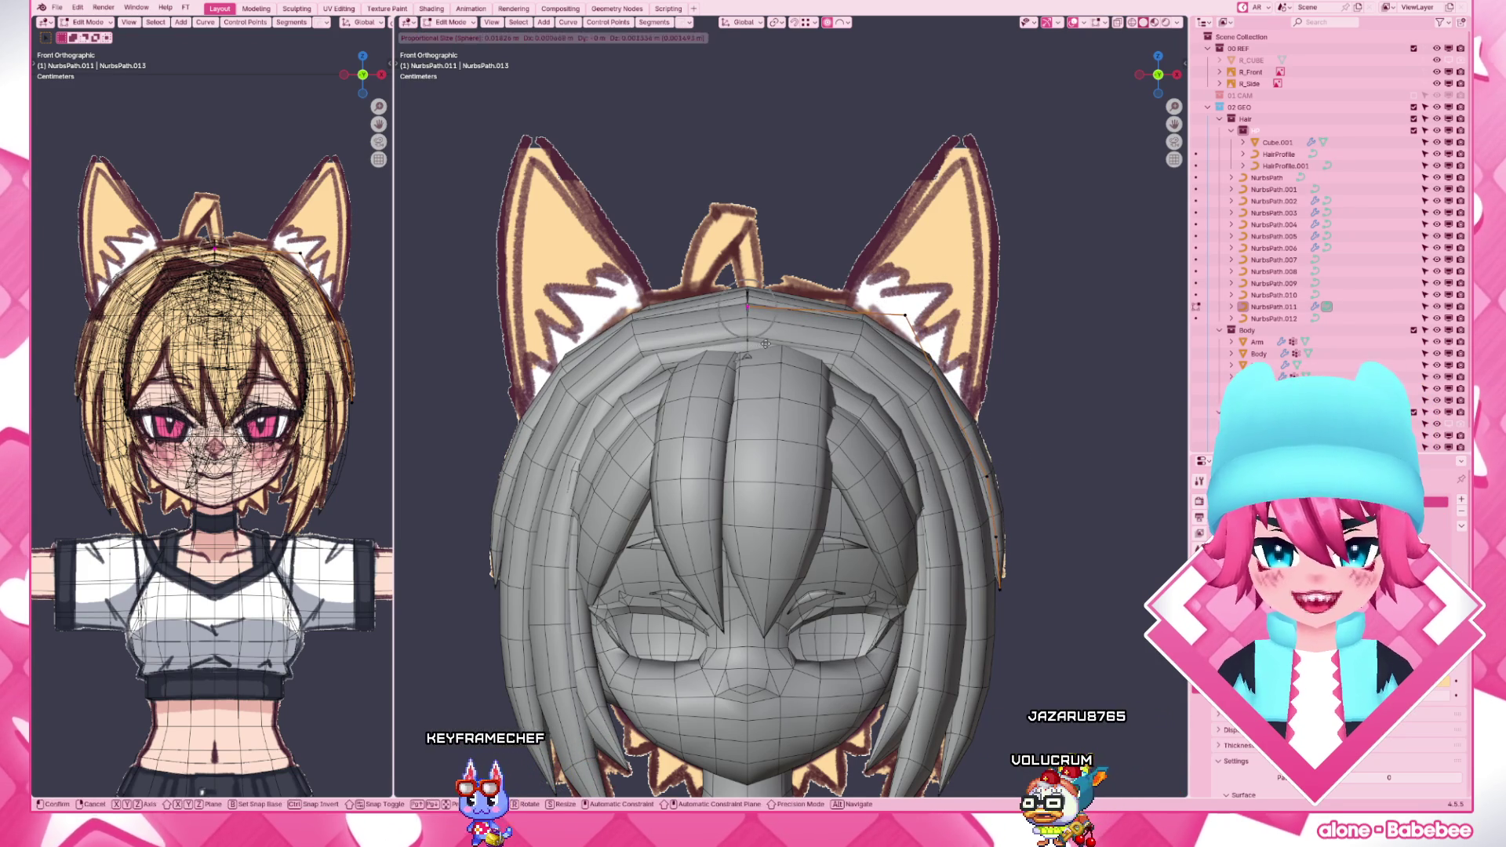
click(764, 342)
- Orbit around the head and switch between front and right views to inspect the strand
middle_drag(765, 343, 867, 426)
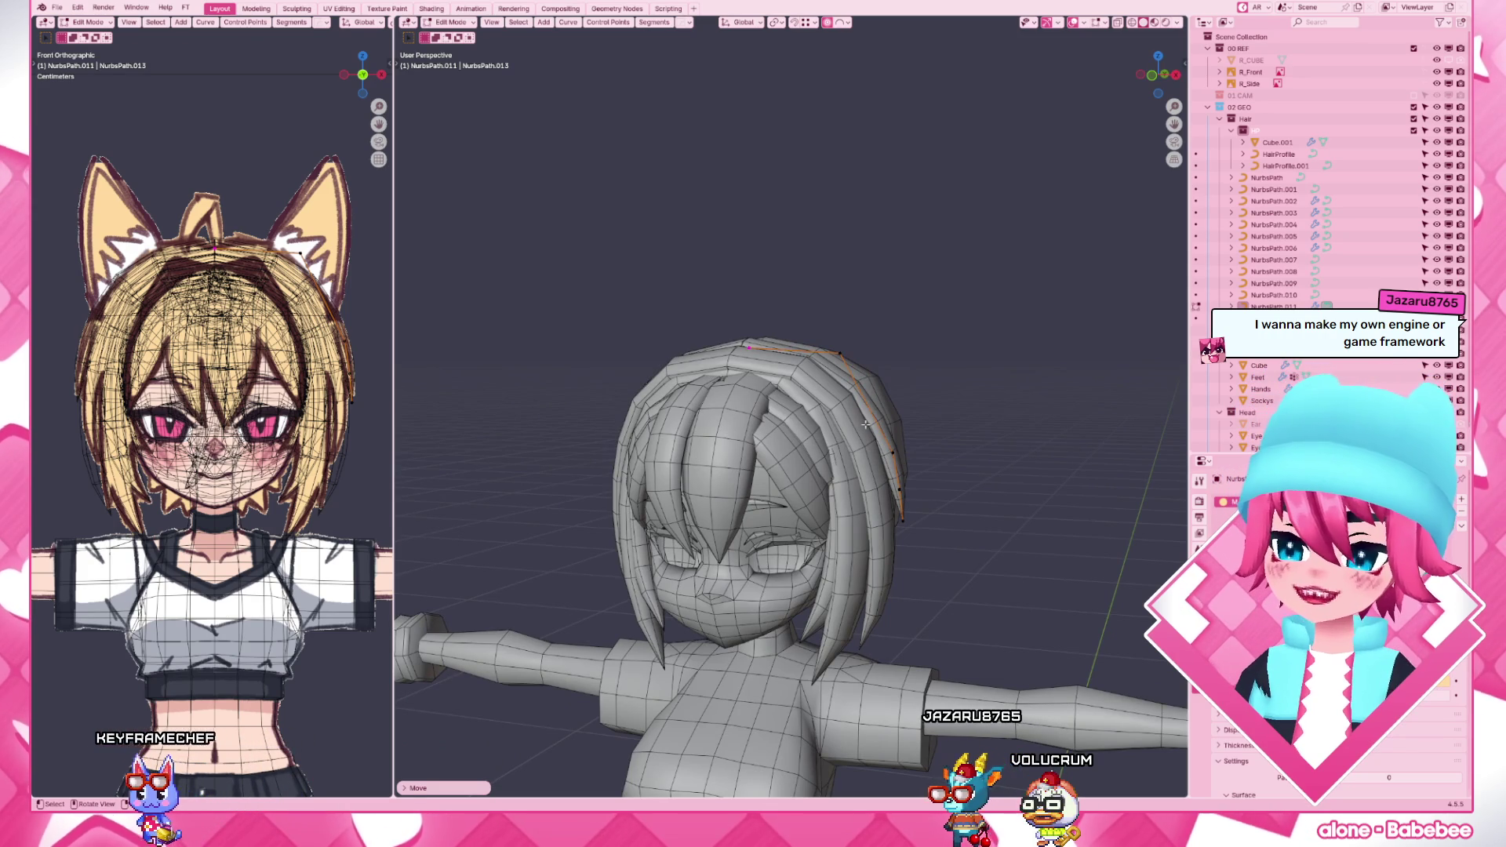
key(KP_1)
key(KP_3)
scroll(865, 425, up, 4)
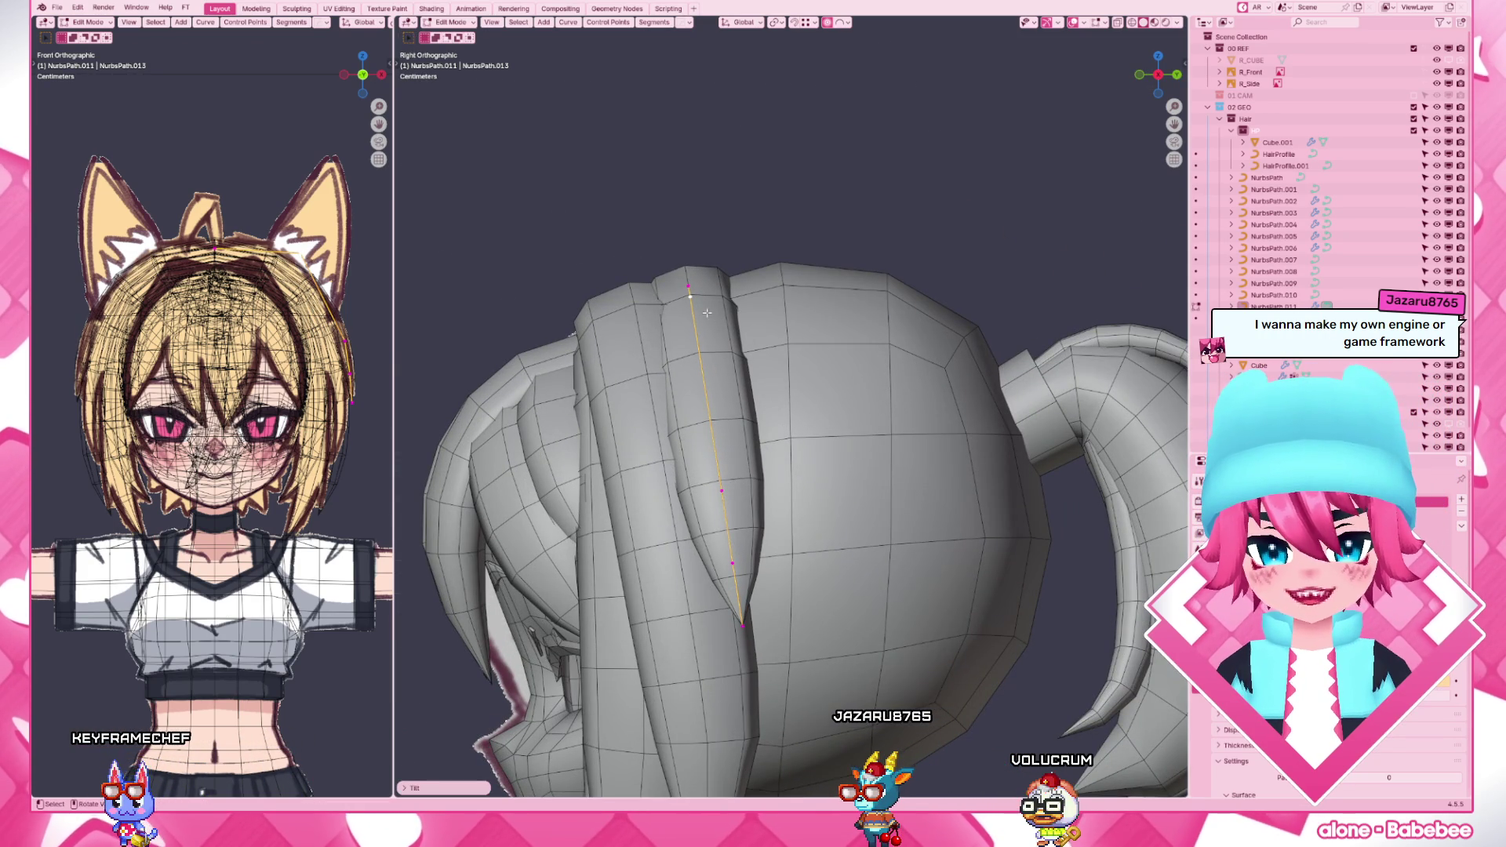
middle_drag(713, 310, 864, 306)
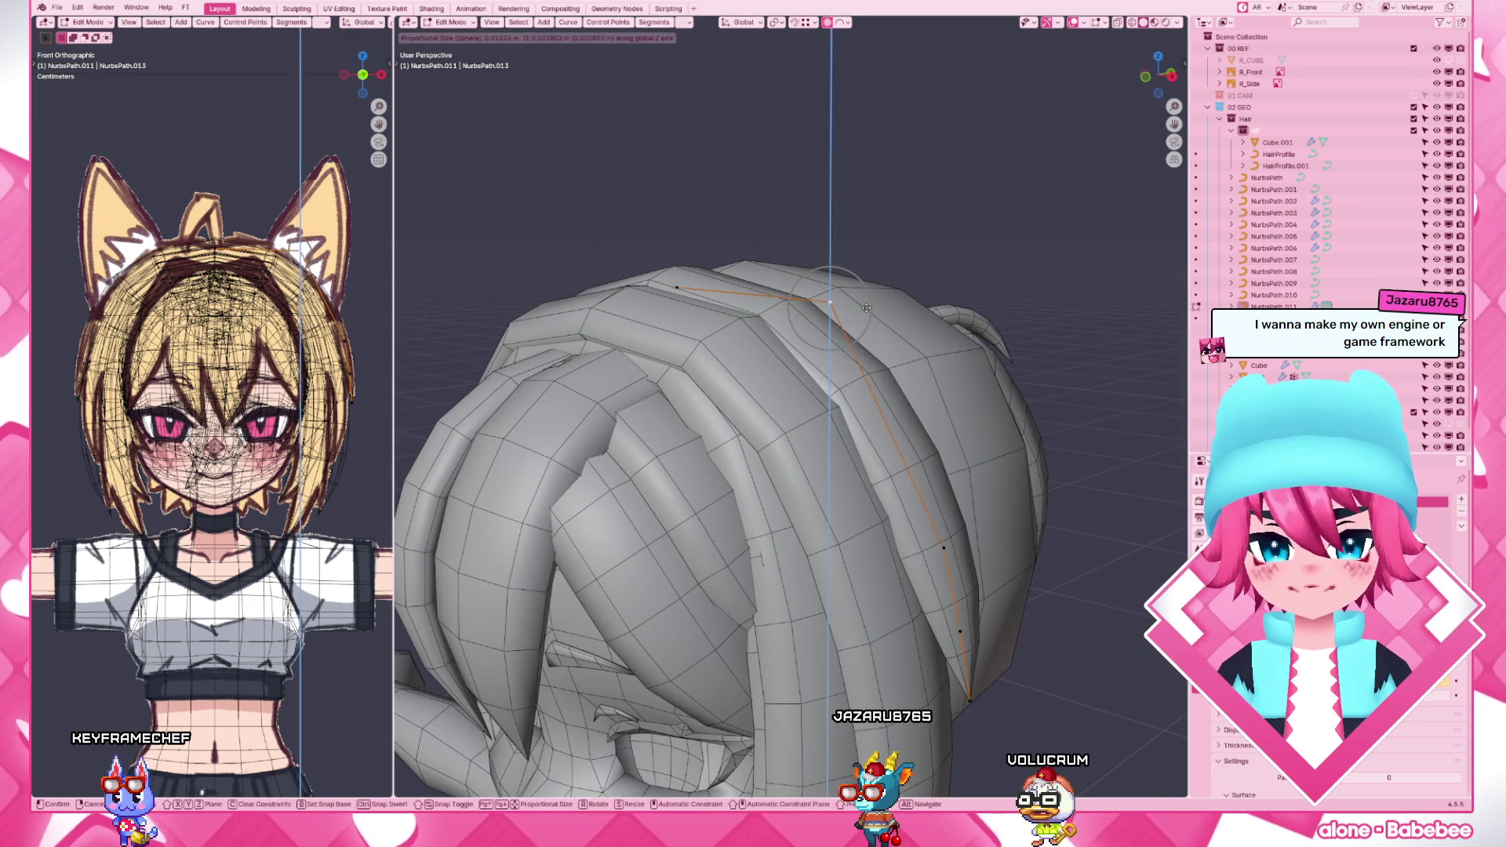
middle_drag(824, 412, 729, 412)
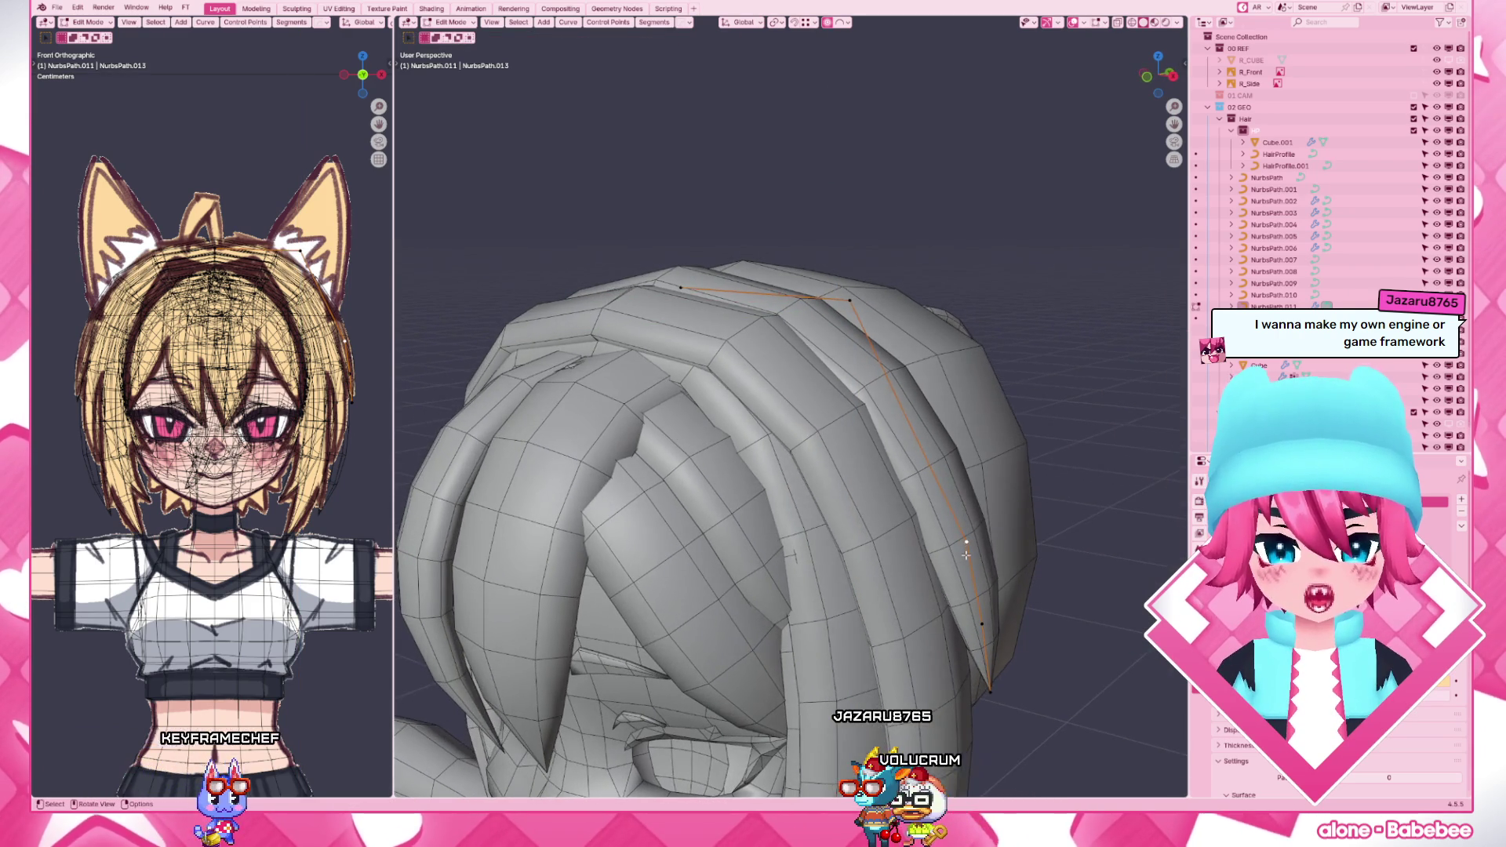
key(KP_1)
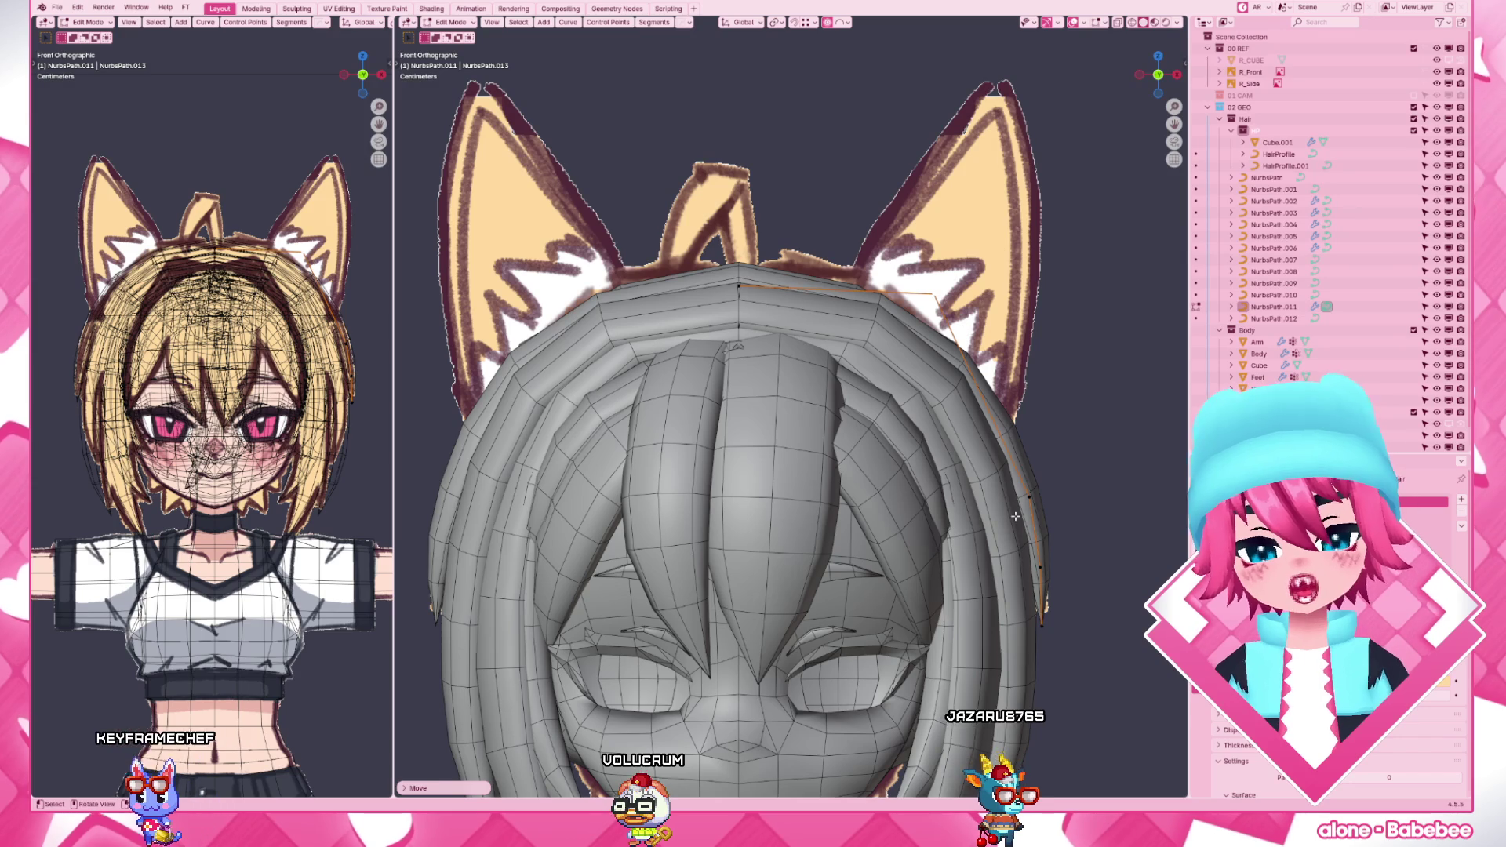
- Grab individual strand points beside the right ear one by one so the strand runs smoothly down the head, then orbit to check
key(g)
click(1050, 611)
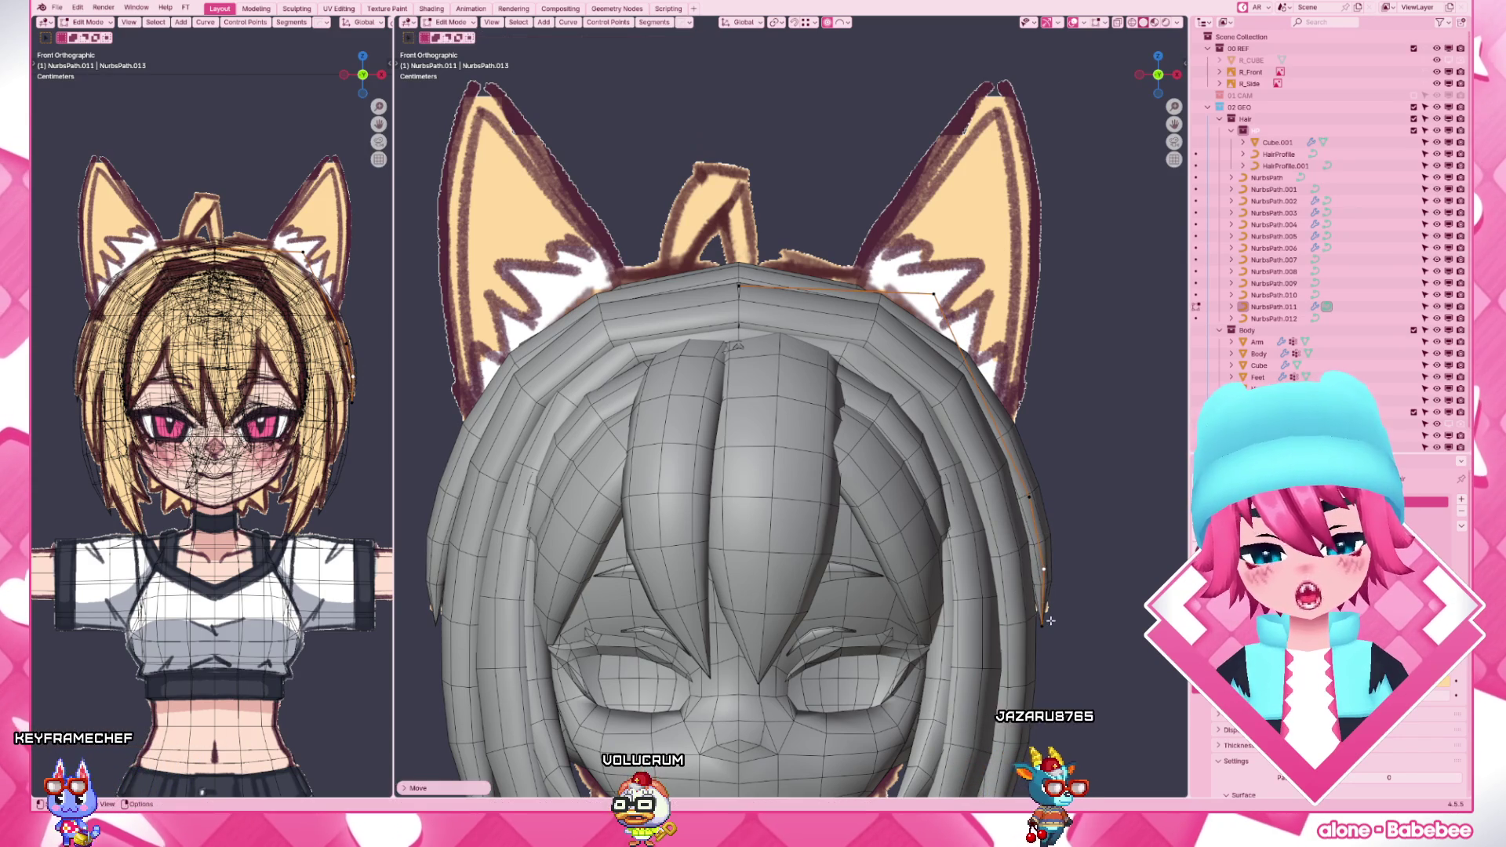
key(g)
click(1050, 624)
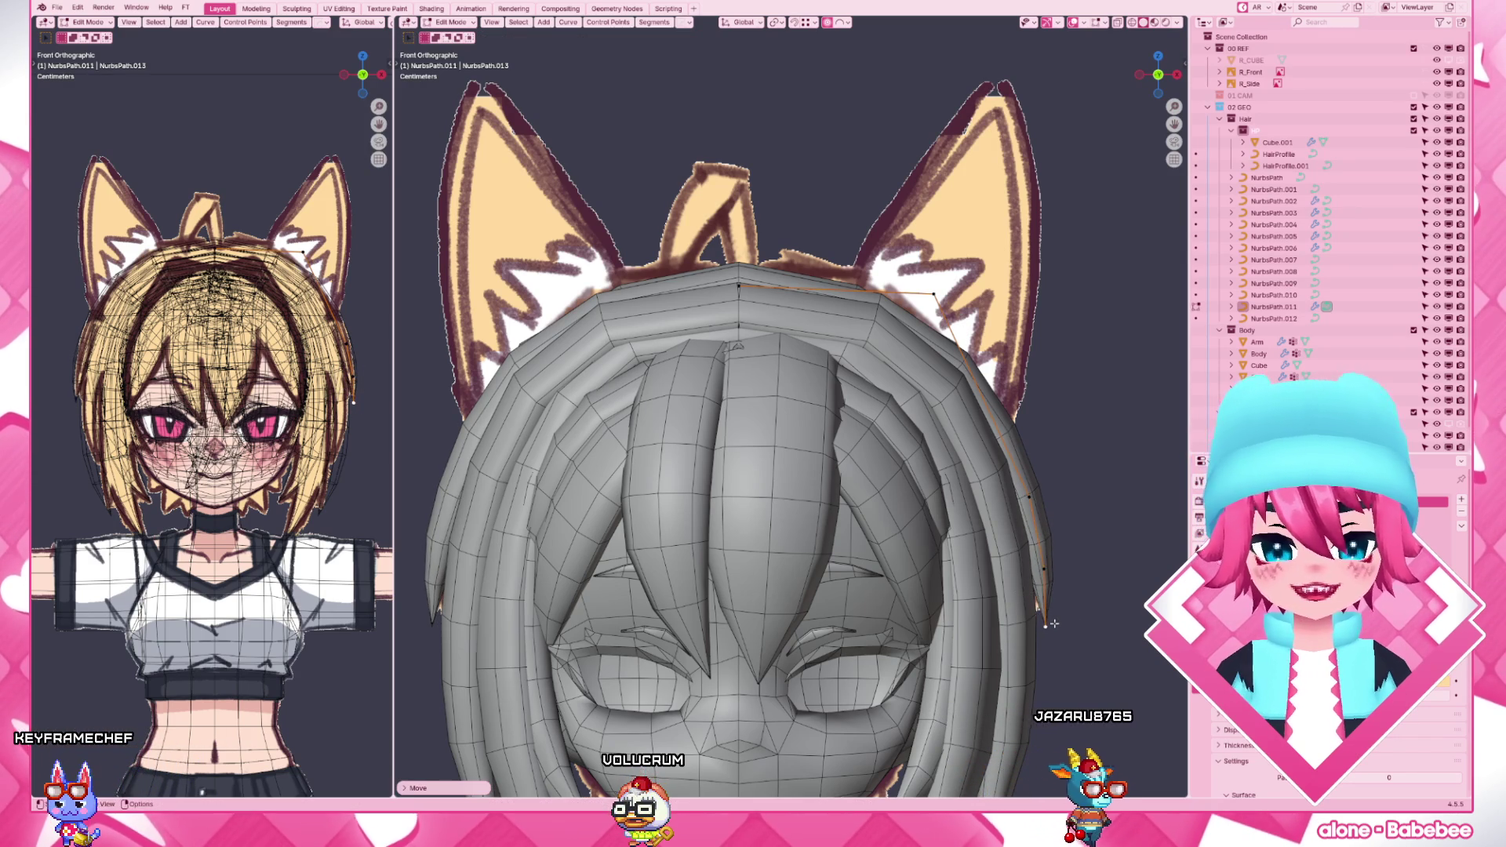
key(g)
click(1047, 569)
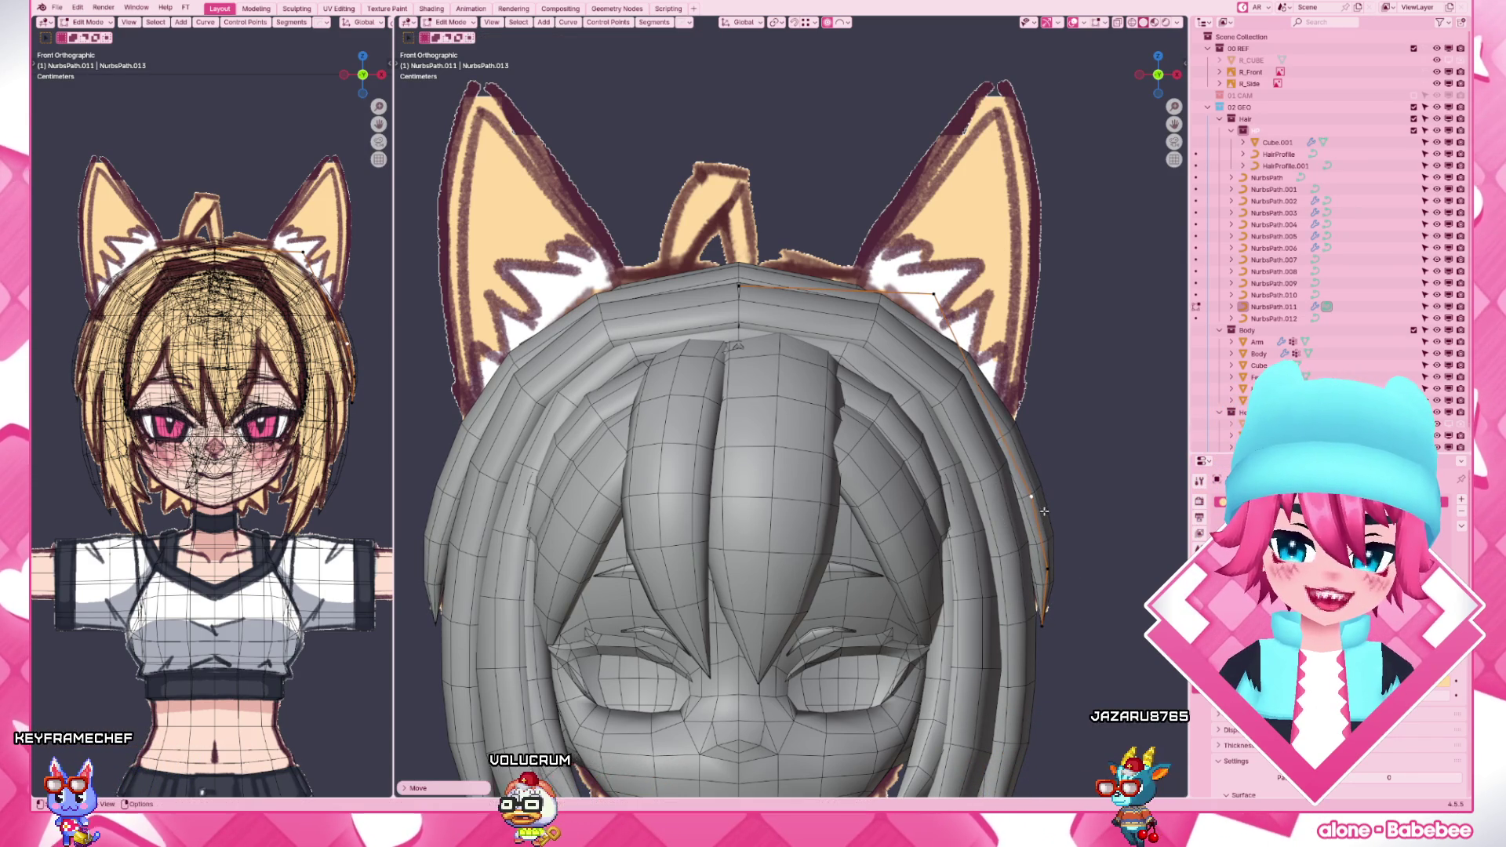
key(g)
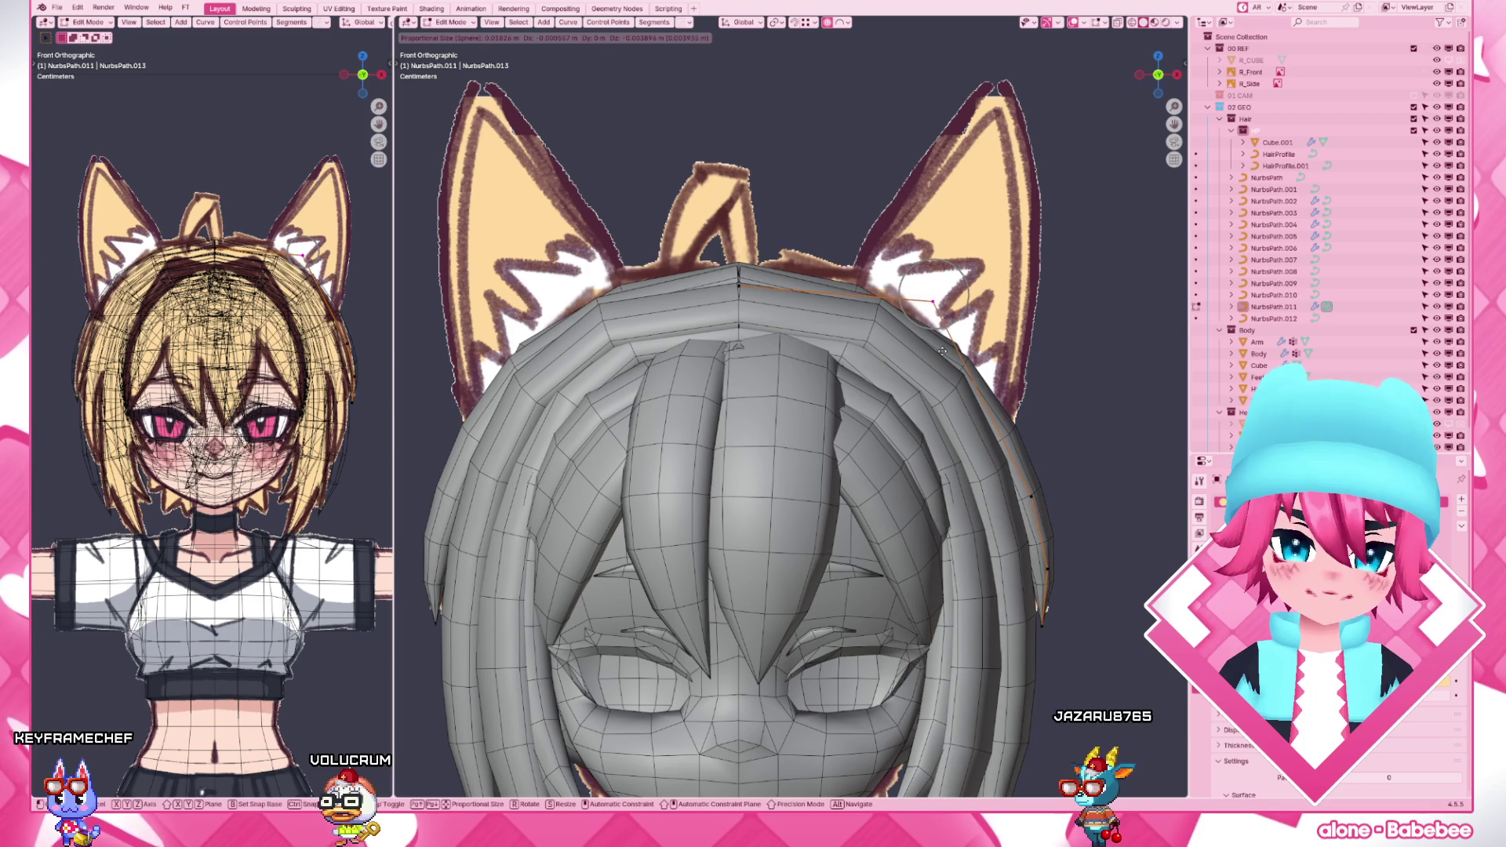
click(1024, 481)
click(1033, 496)
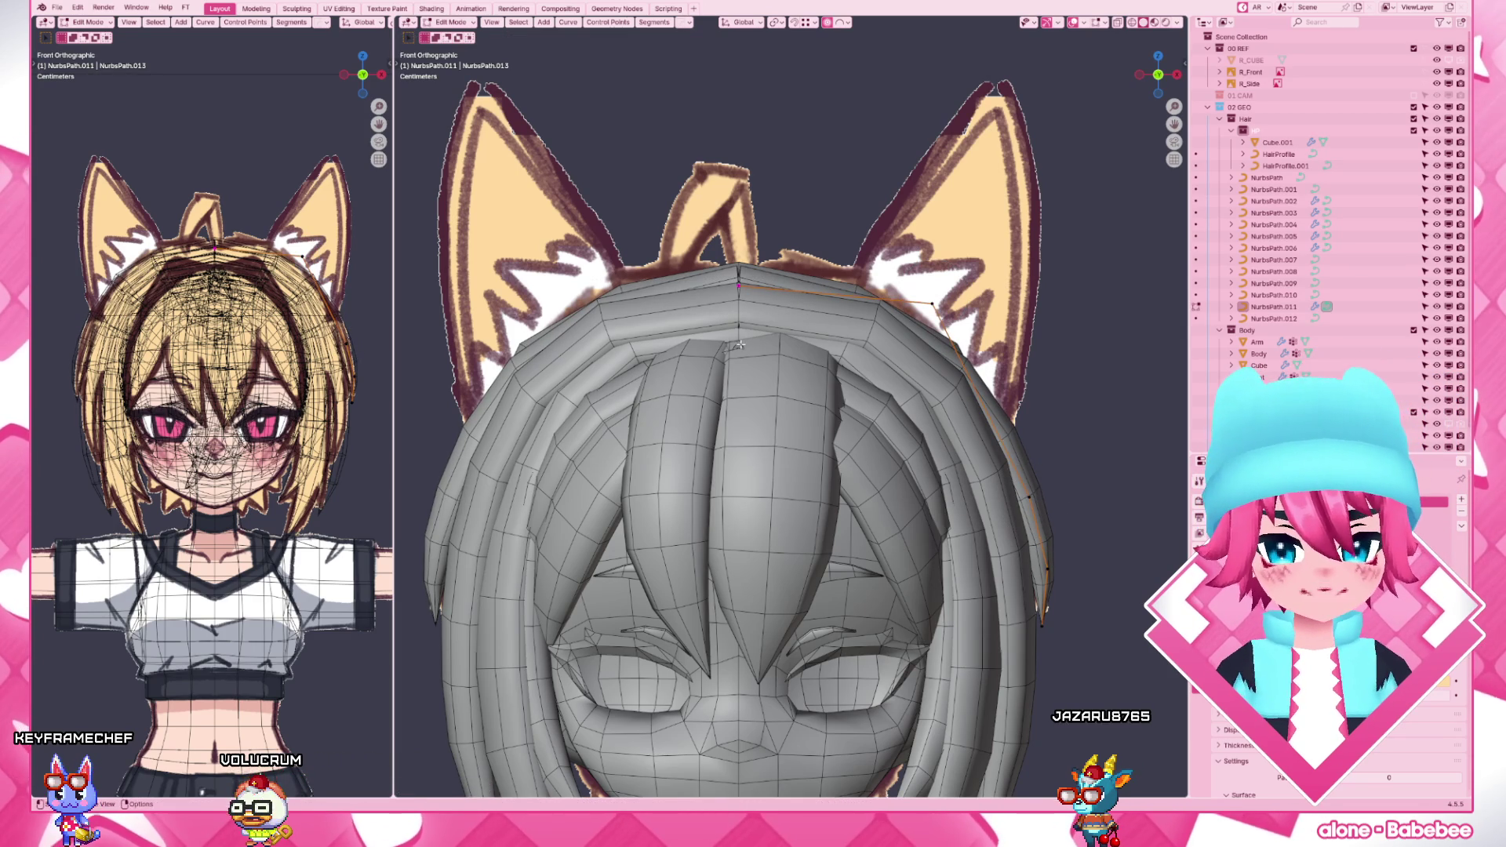
scroll(716, 344, down, 5)
mouse_move(659, 412)
middle_down()
mouse_move(824, 476)
mouse_move(750, 379)
middle_up()
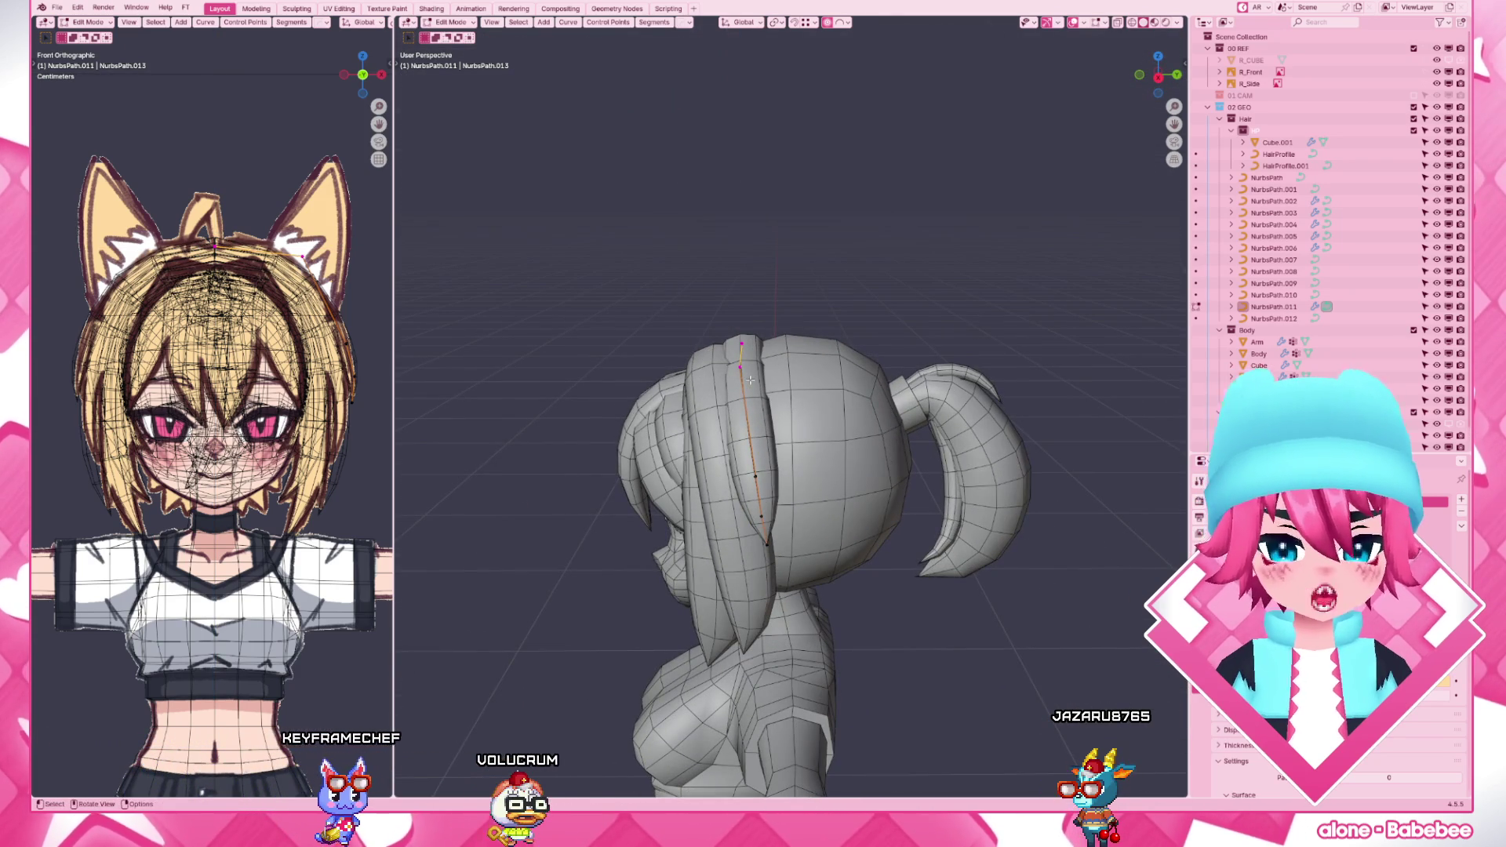
- From the right view, move the selected strand point vertically (Z) and orbit slightly to see the result
key(3)
scroll(750, 379, up, 3)
key(g)
key(z)
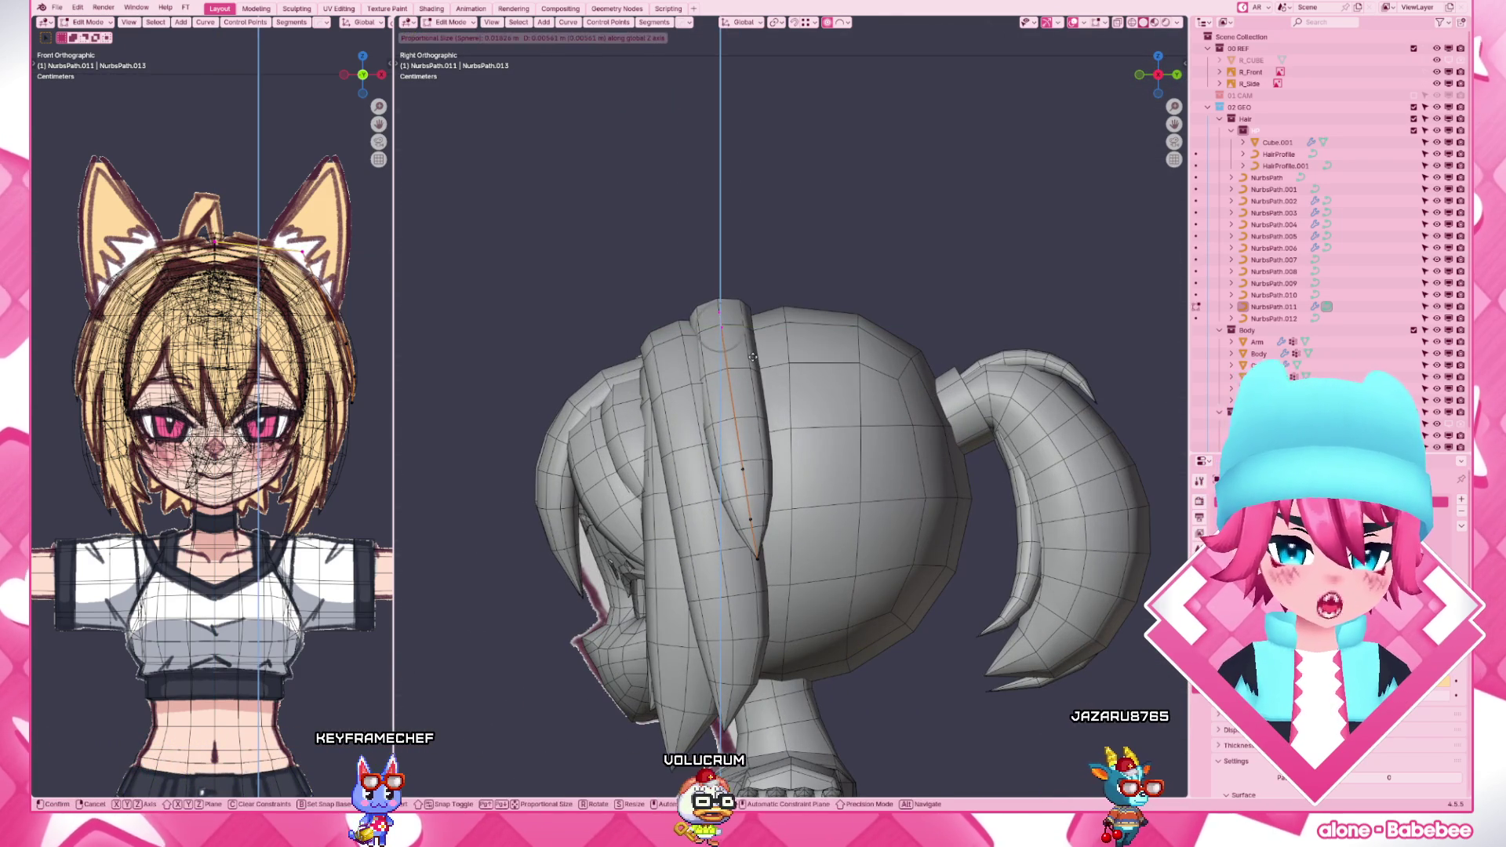
click(753, 353)
scroll(827, 324, down, 5)
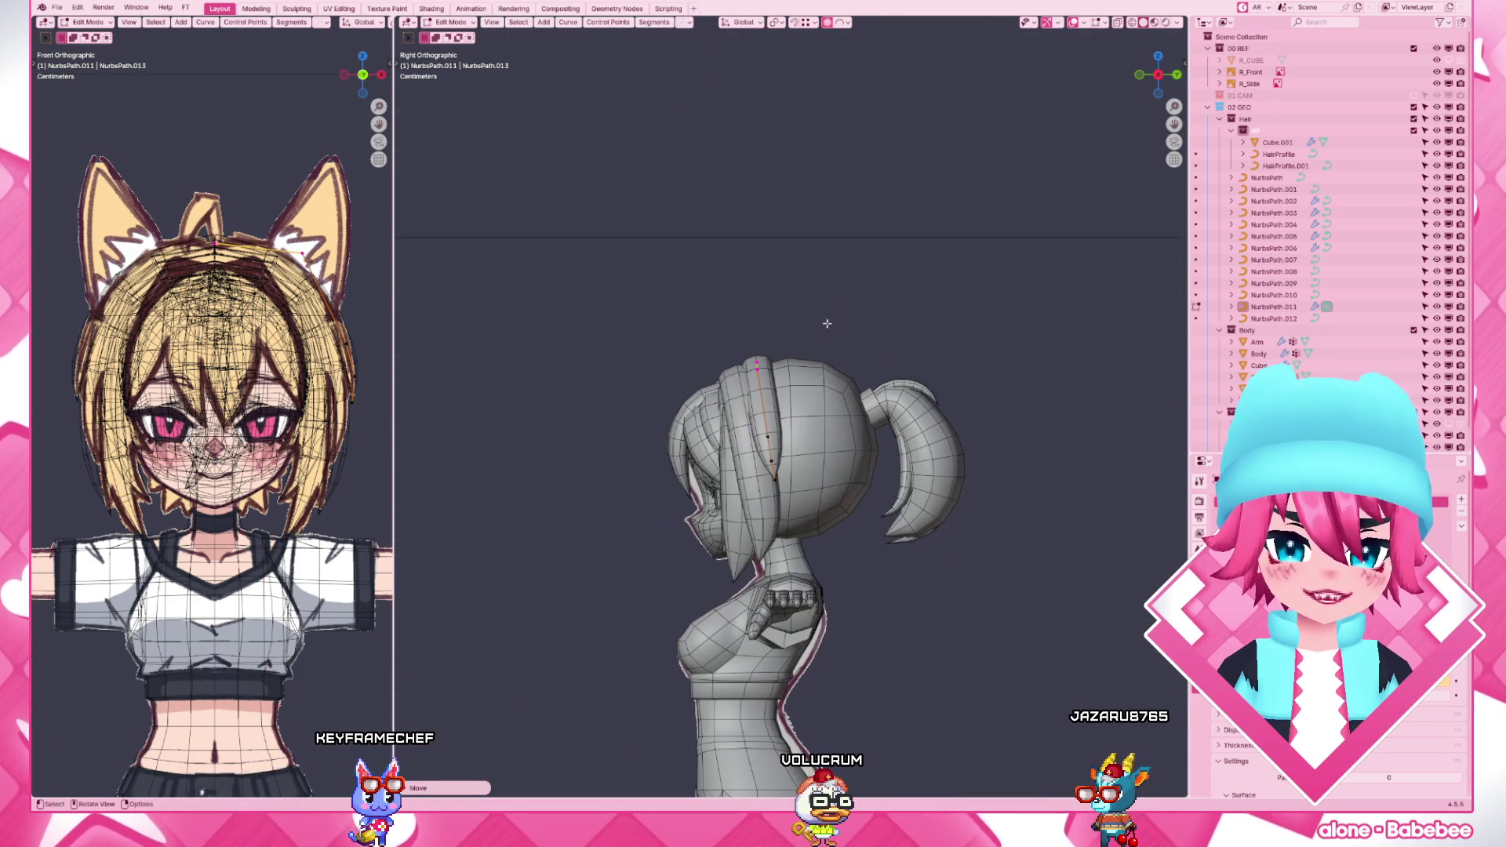
scroll(828, 323, up, 3)
scroll(828, 324, up, 4)
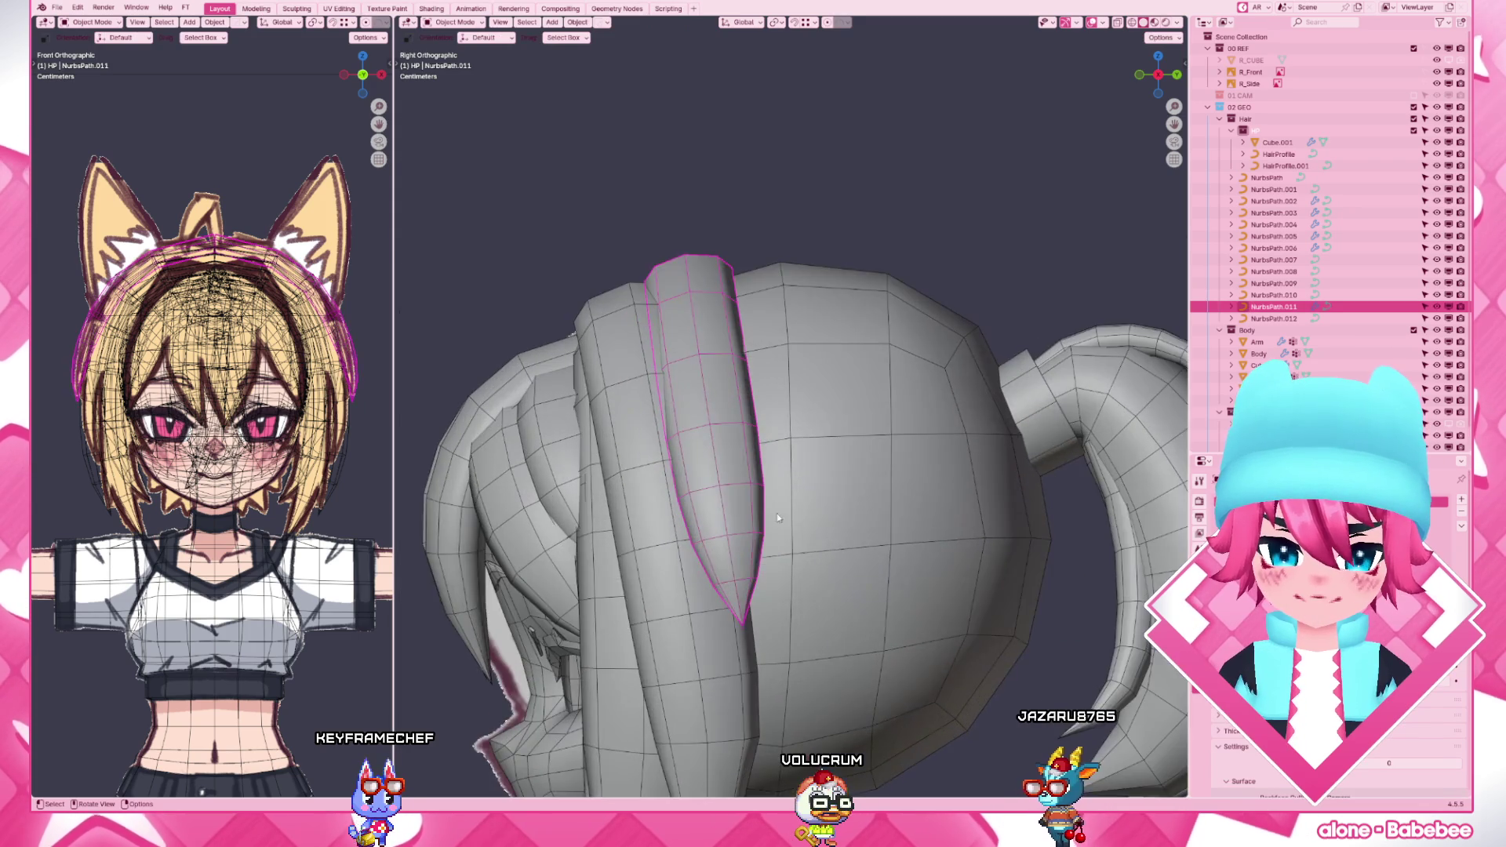
middle_drag(828, 353, 777, 400)
scroll(669, 600, down, 3)
scroll(730, 589, up, 3)
- Nudge the strand tip and lower points front-to-back (Y) in several small moves against the head
key(g)
key(y)
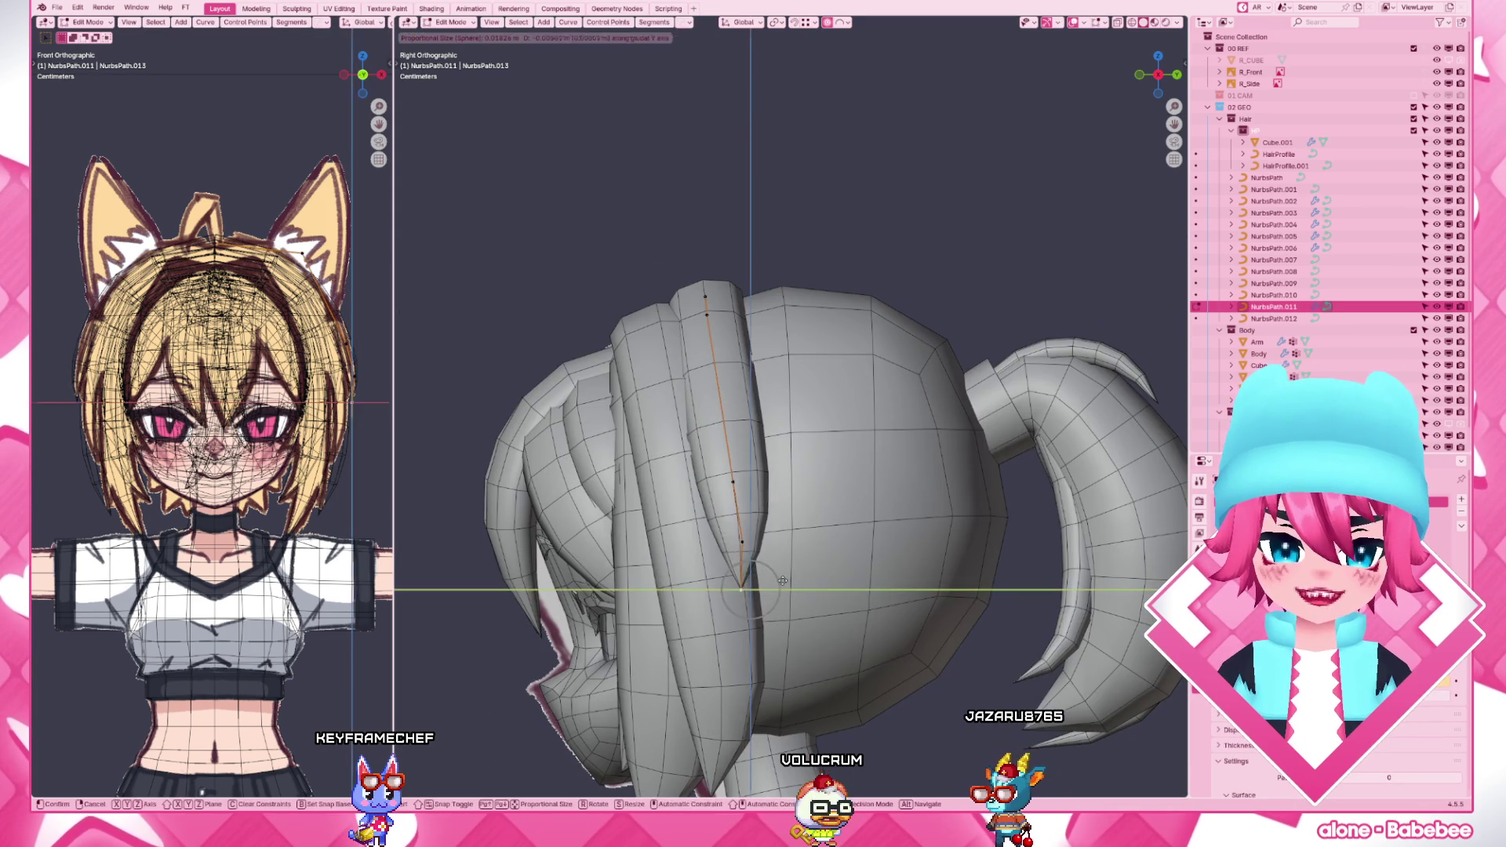
click(777, 581)
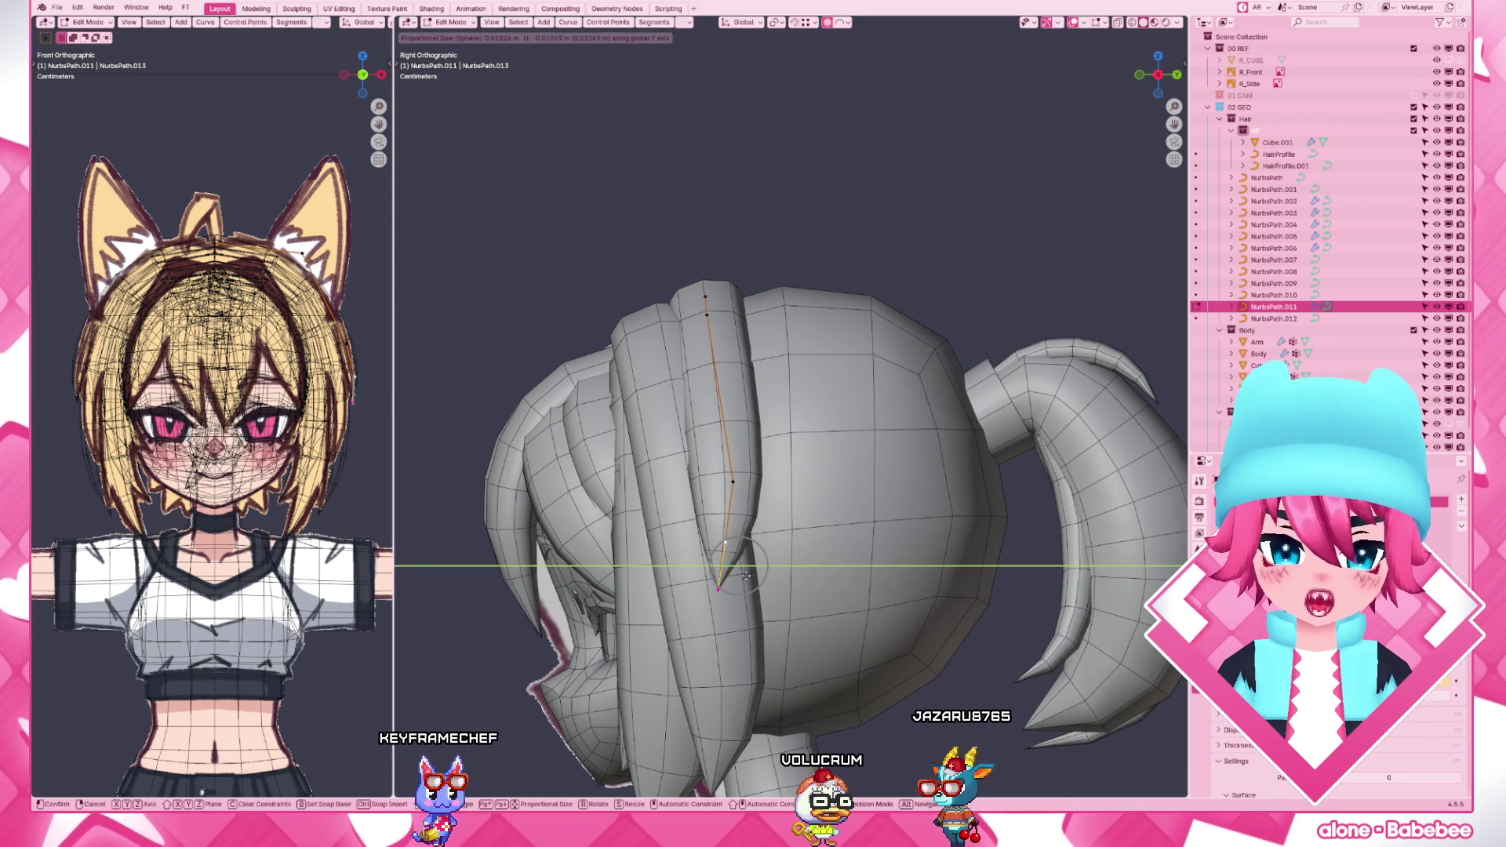
key(g)
key(y)
click(707, 570)
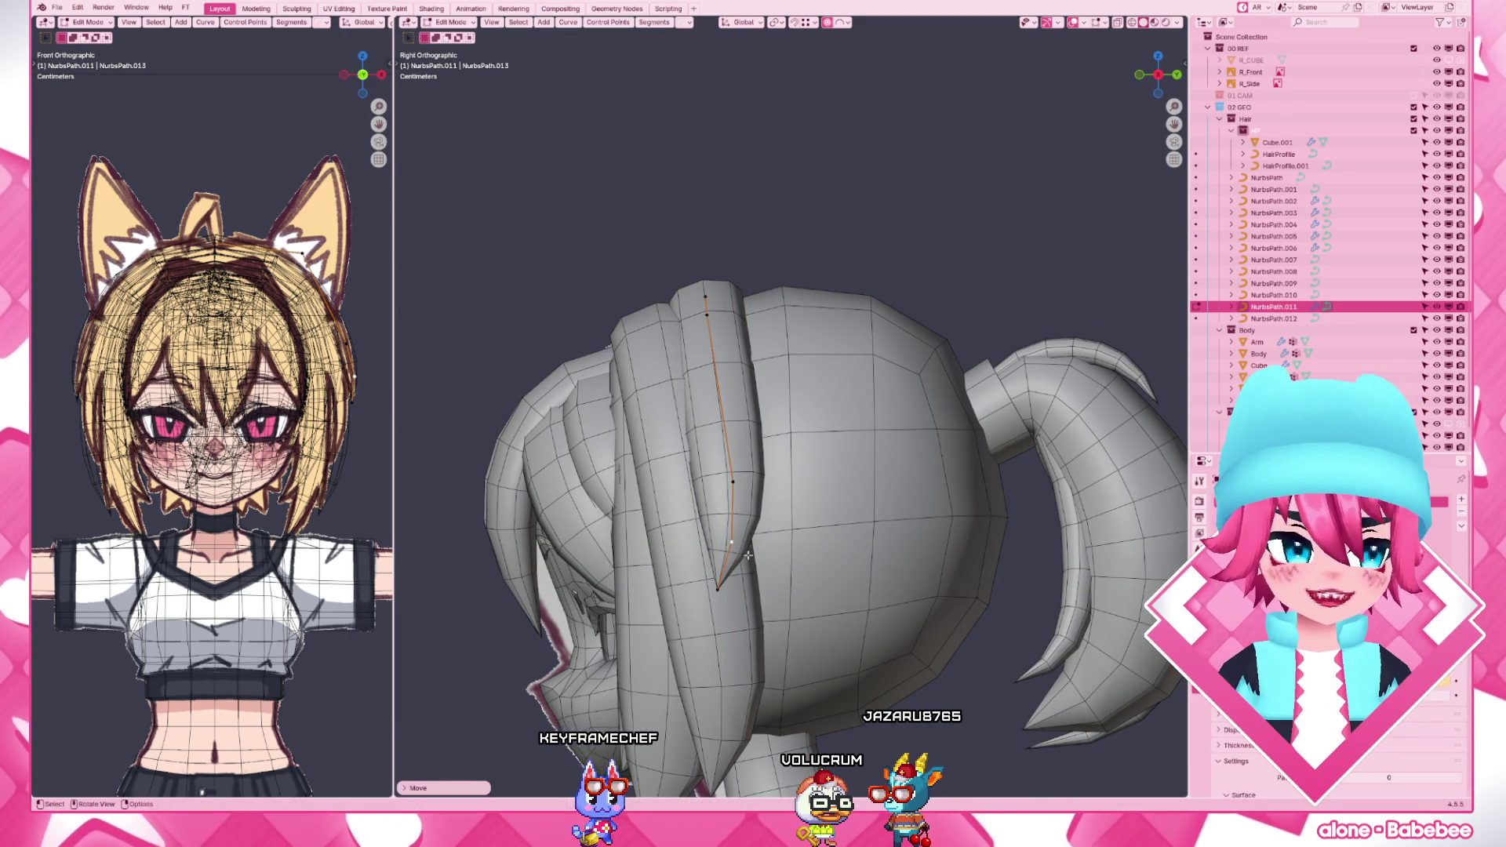
key(g)
key(y)
click(897, 650)
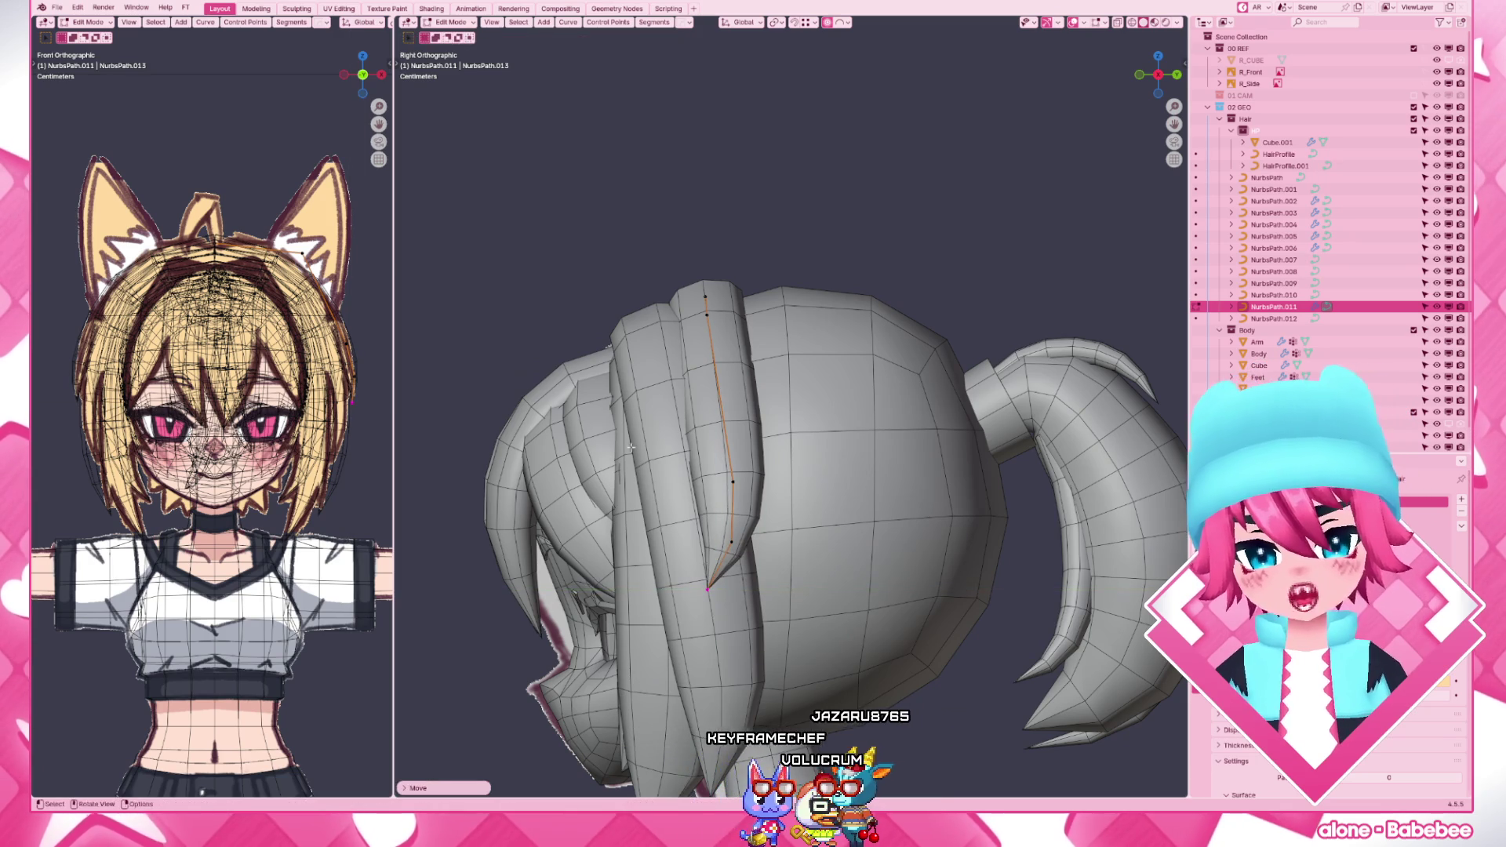
key(g)
key(y)
click(833, 575)
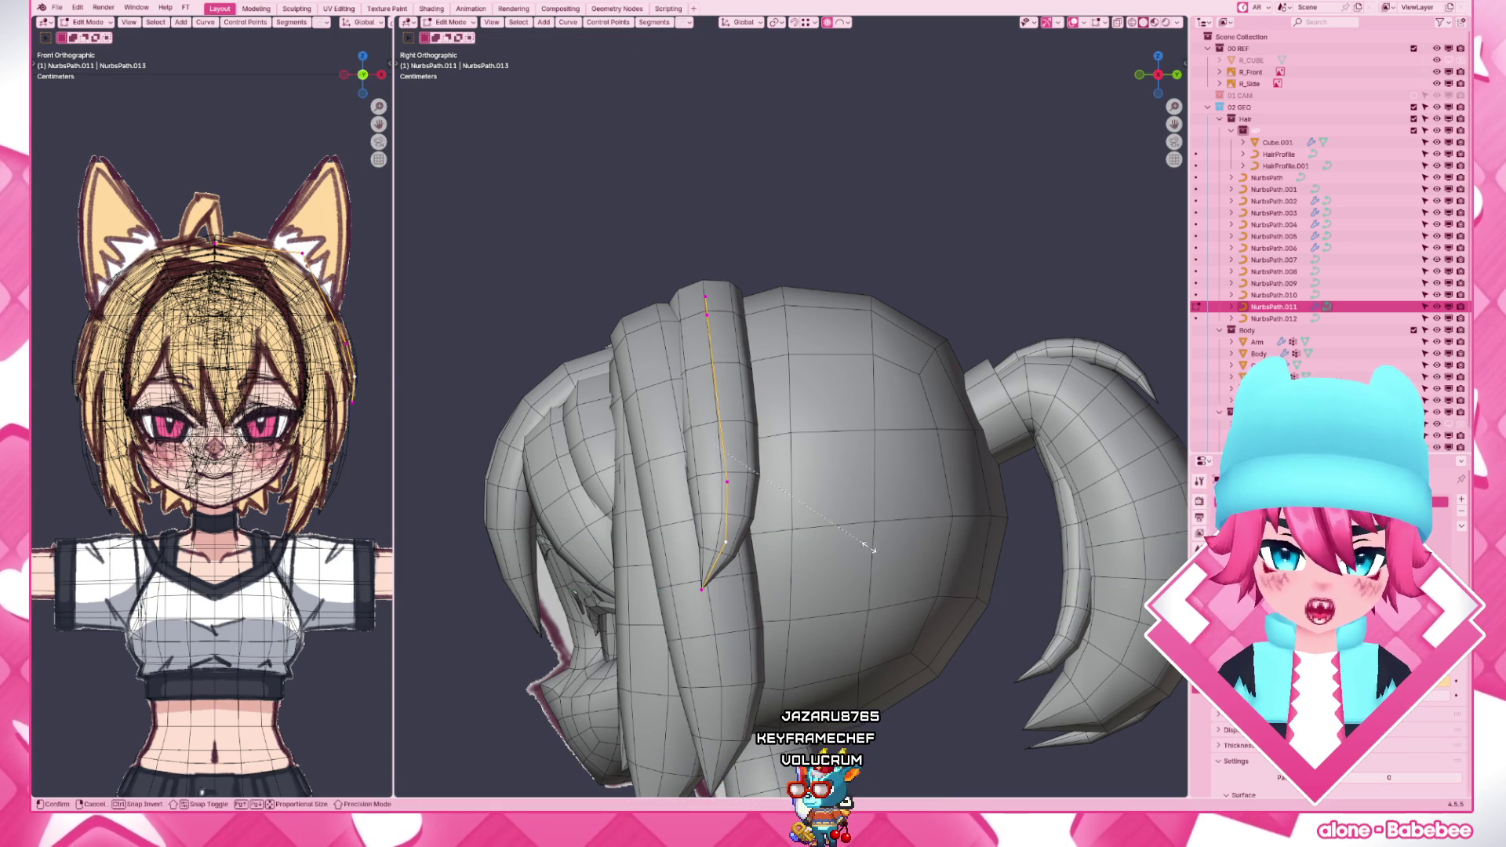
- Reposition the strand's top point, then move the bottom point along one axis so the tip tapers down the head, and leave point editing
click(704, 290)
key(g)
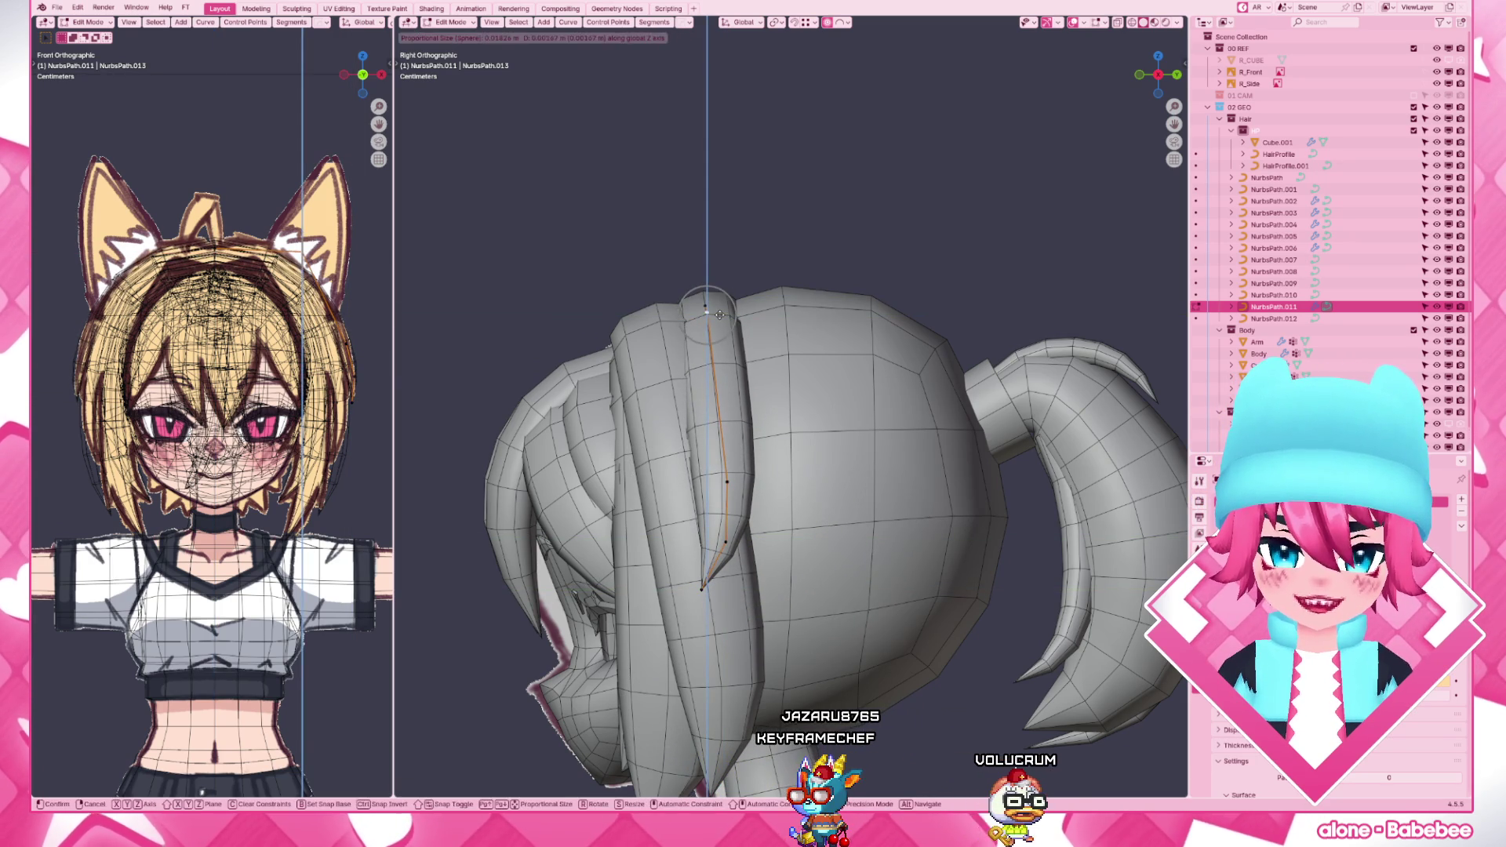
click(720, 313)
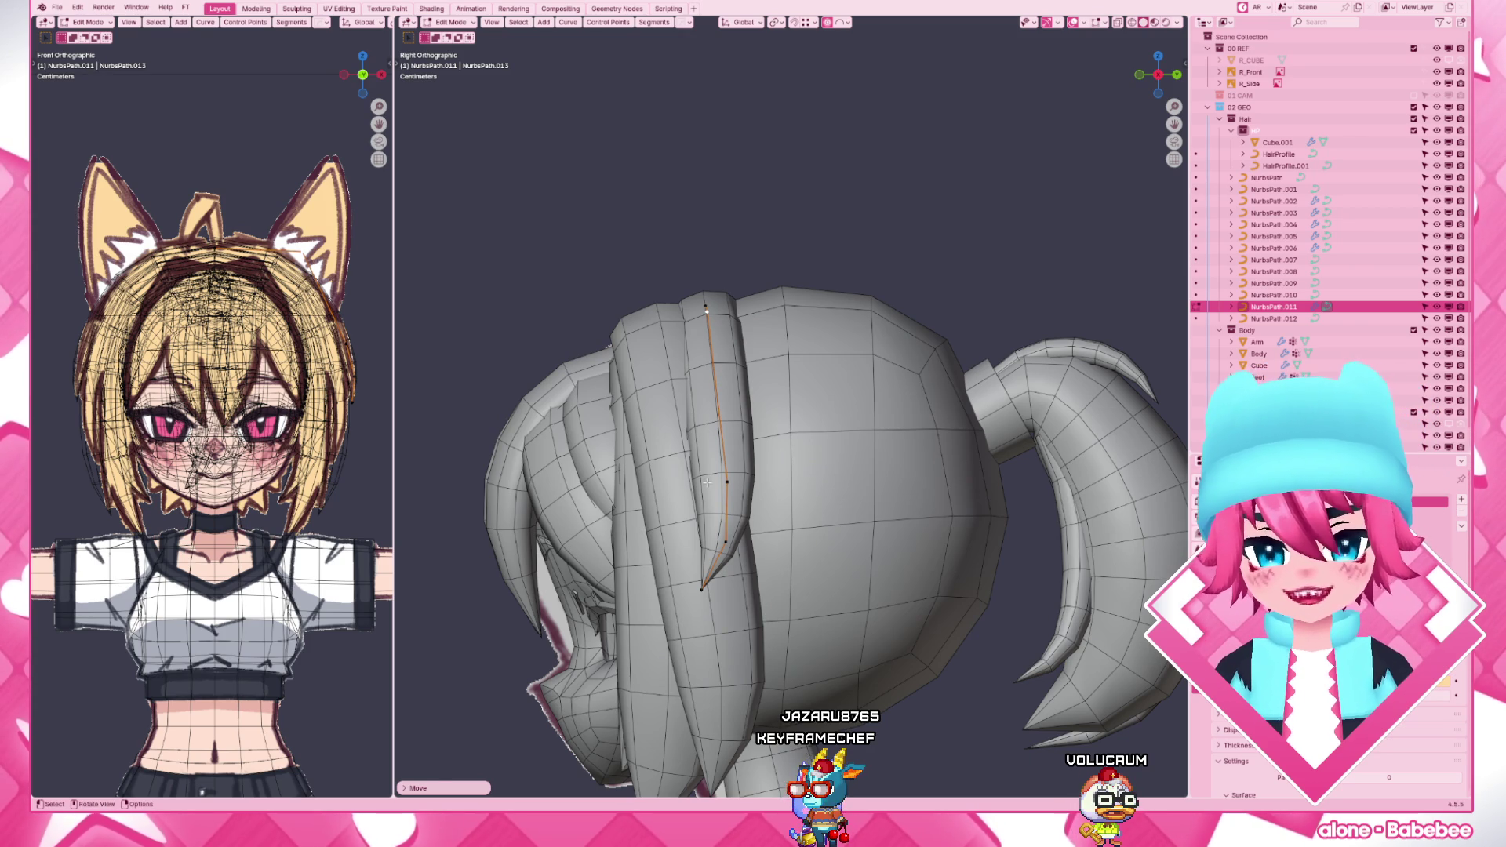
drag(660, 536, 771, 650)
key(g)
click(769, 650)
key(g)
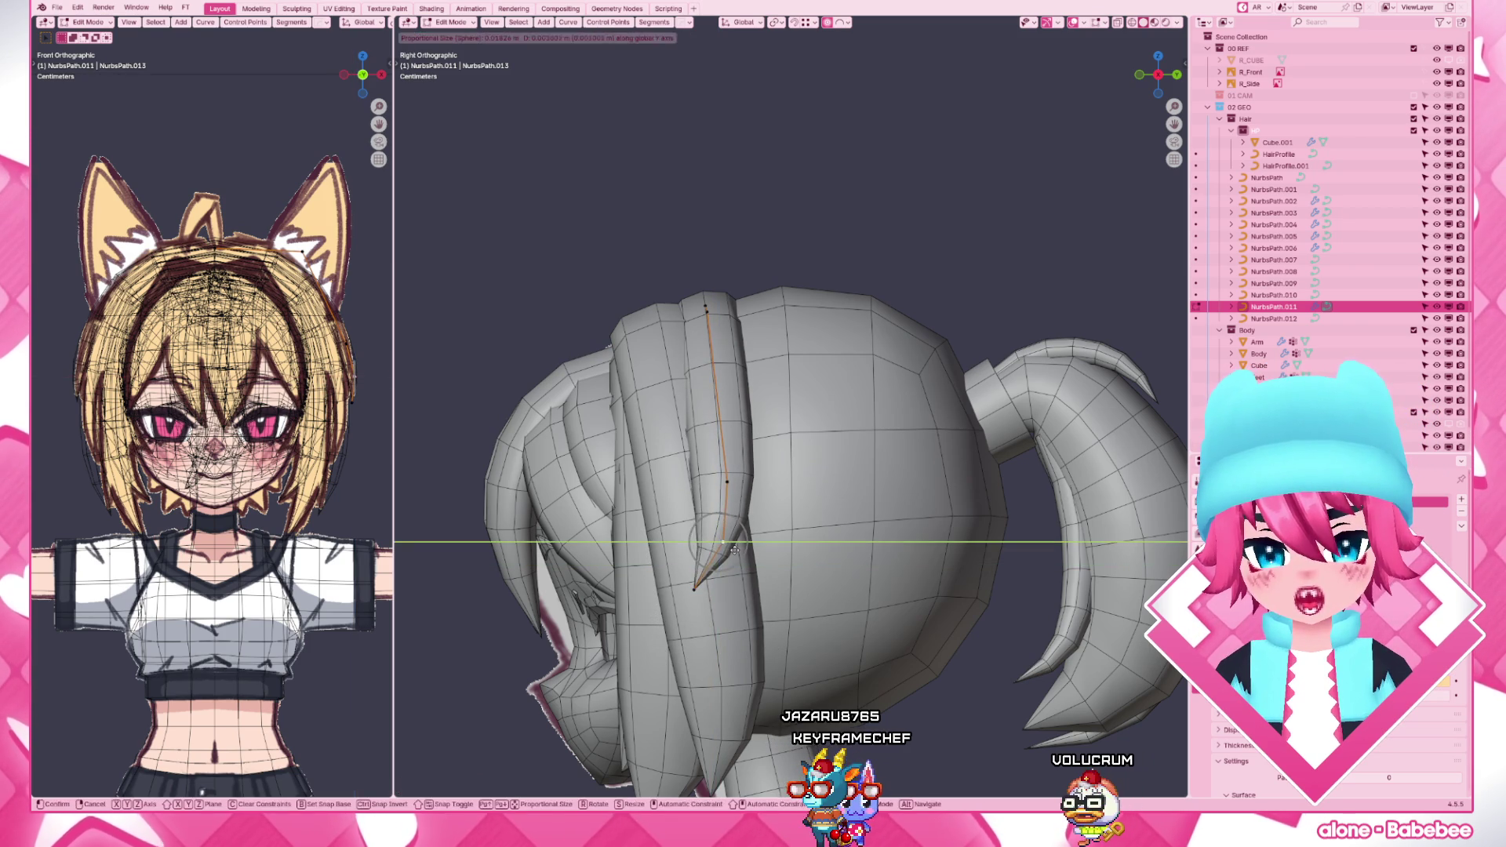
click(729, 549)
click(924, 514)
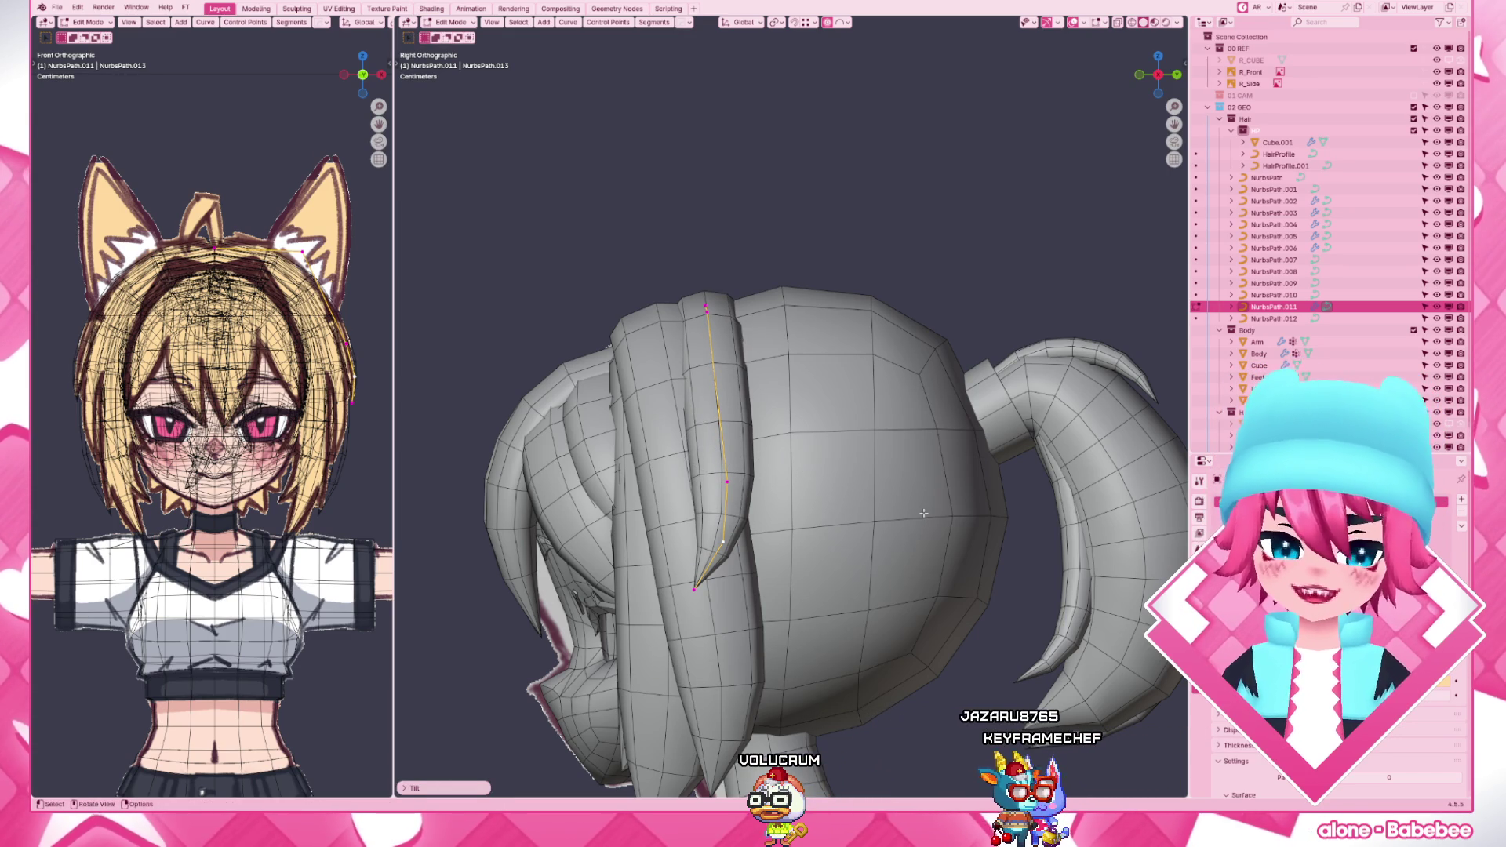
key(Tab)
scroll(924, 514, down, 3)
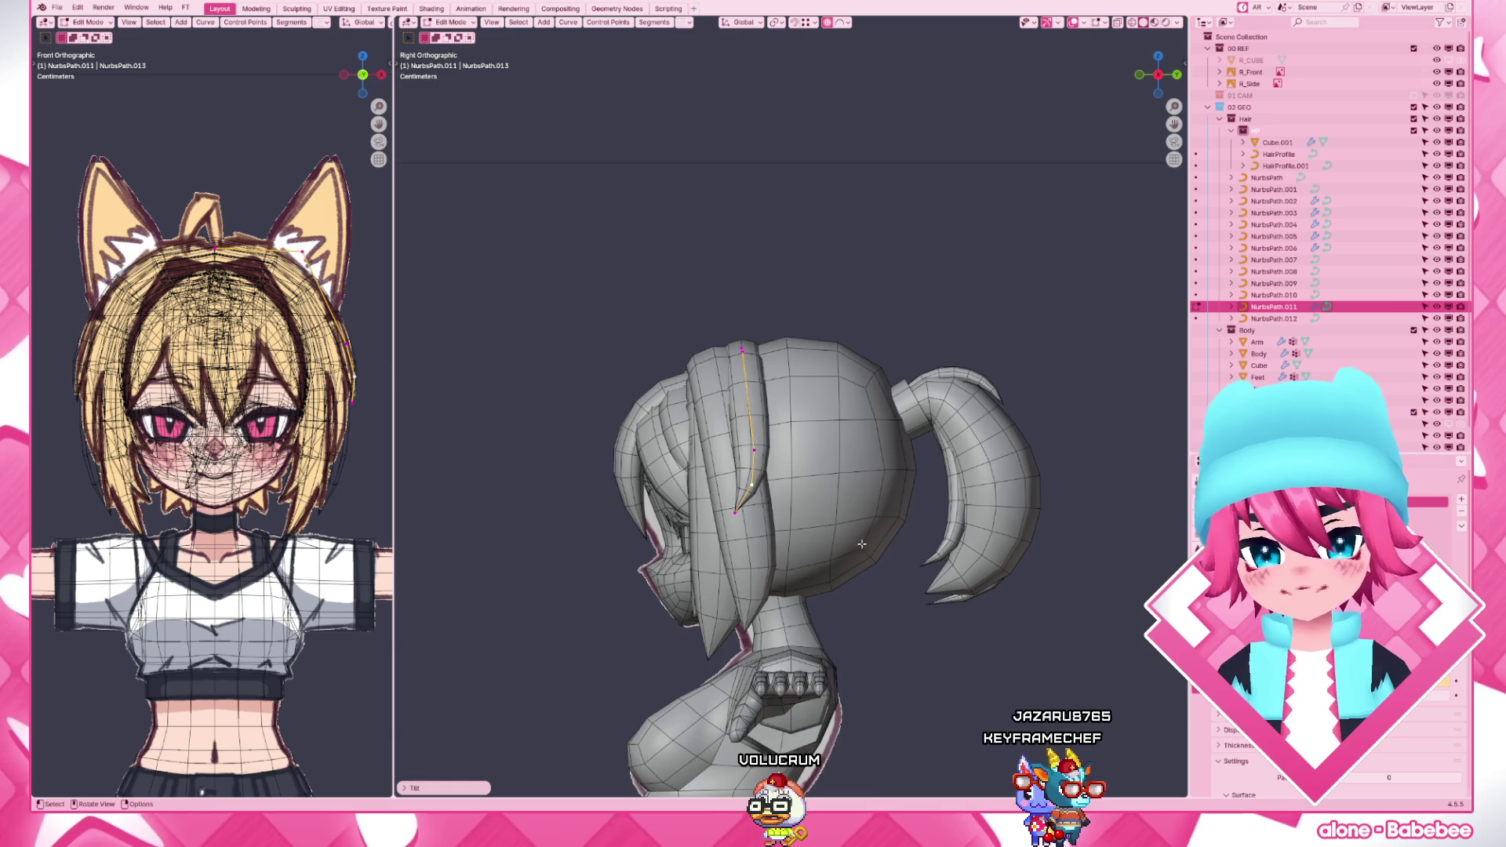
- Reselect the NurbsPath.011 side strand from the front view and move its tip with soft falloff
middle_drag(924, 515, 1008, 448)
key(KP_1)
scroll(1008, 442, up, 5)
middle_drag(1025, 531, 863, 488)
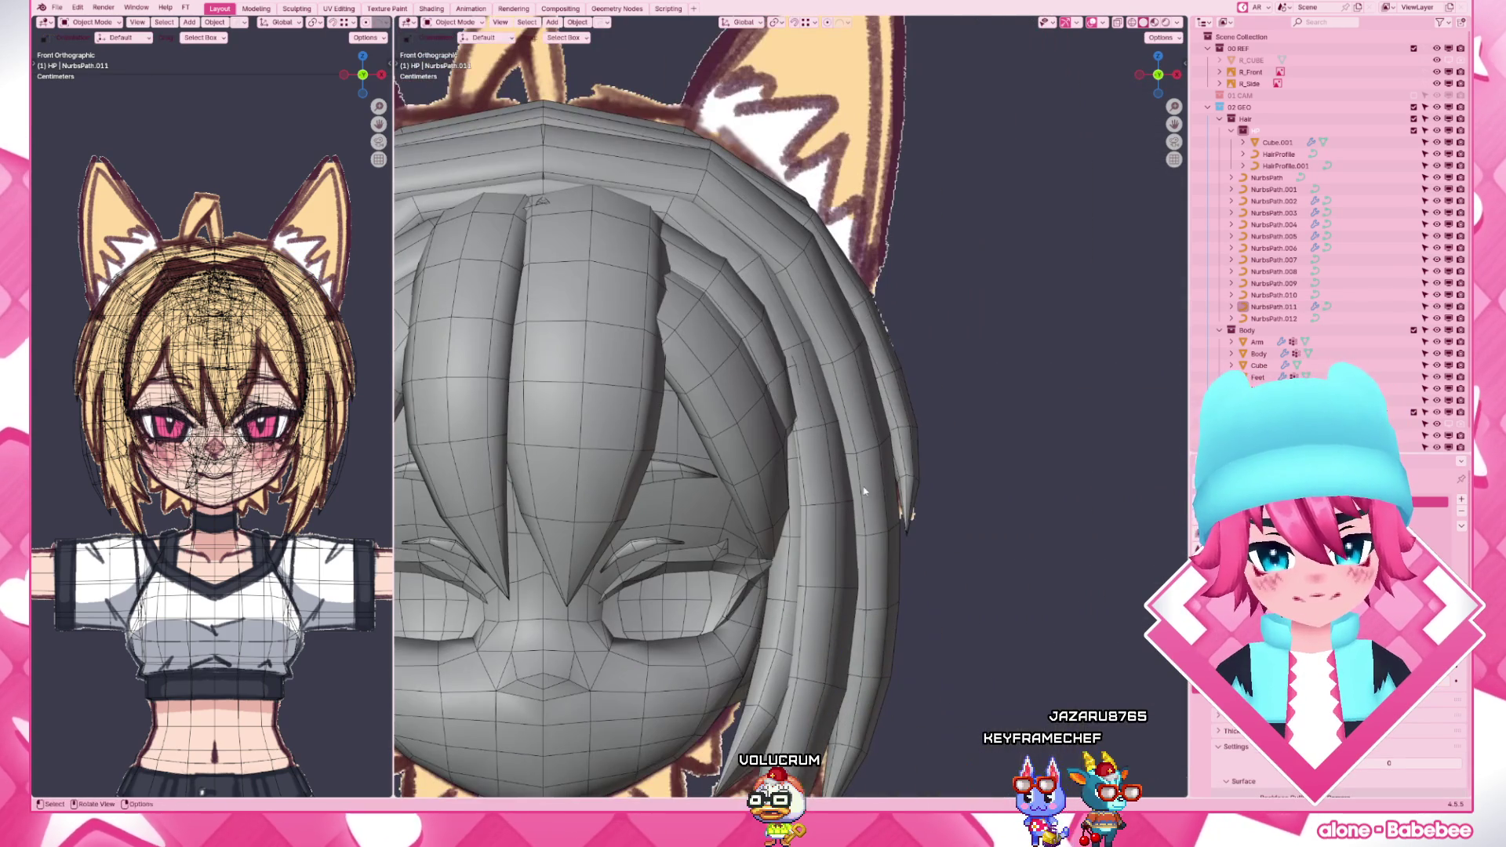
click(914, 482)
key(Tab)
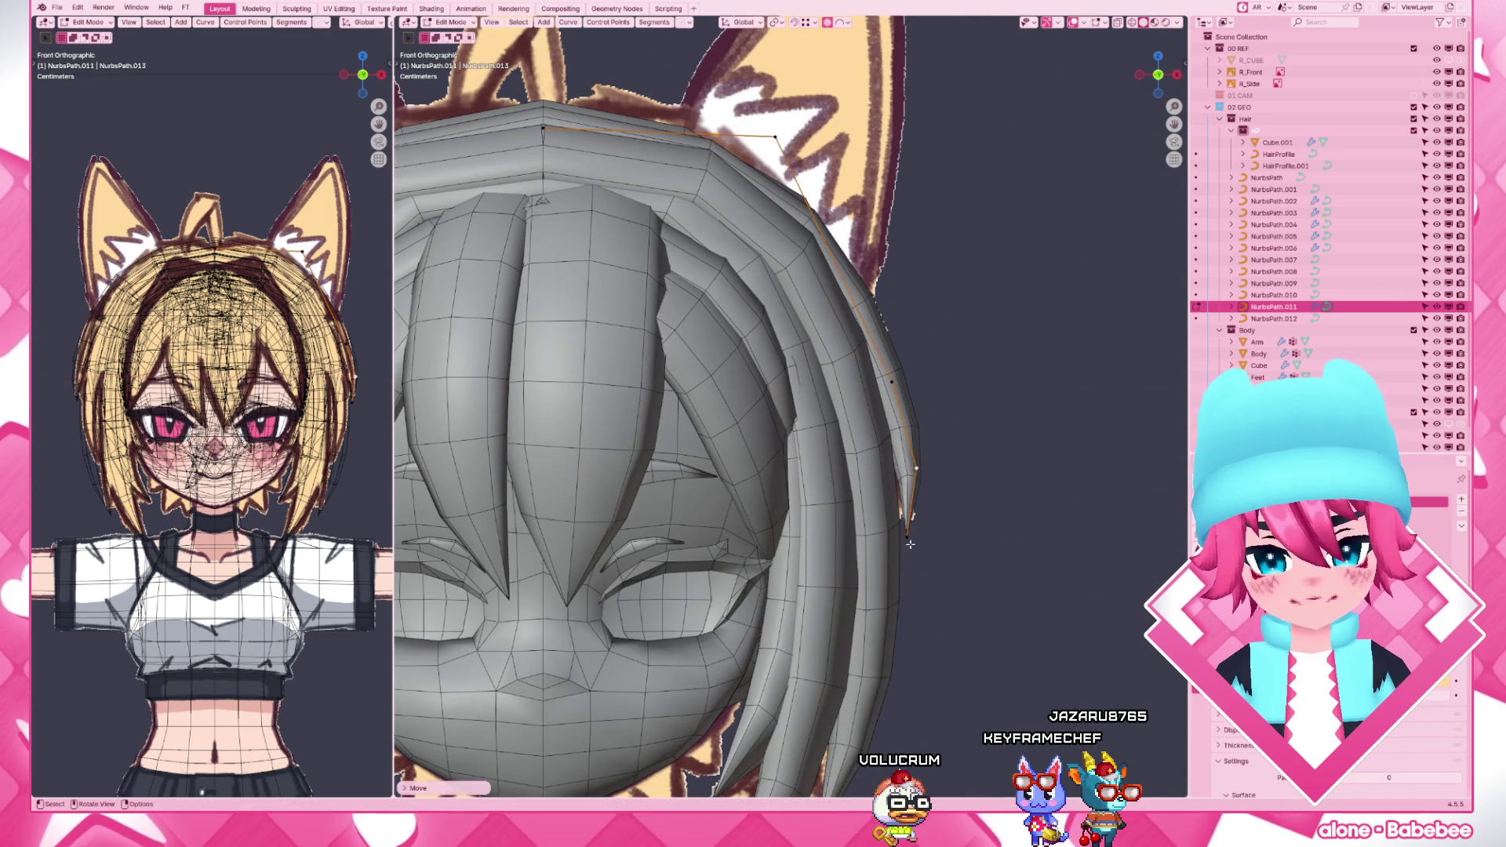
key(g)
click(917, 539)
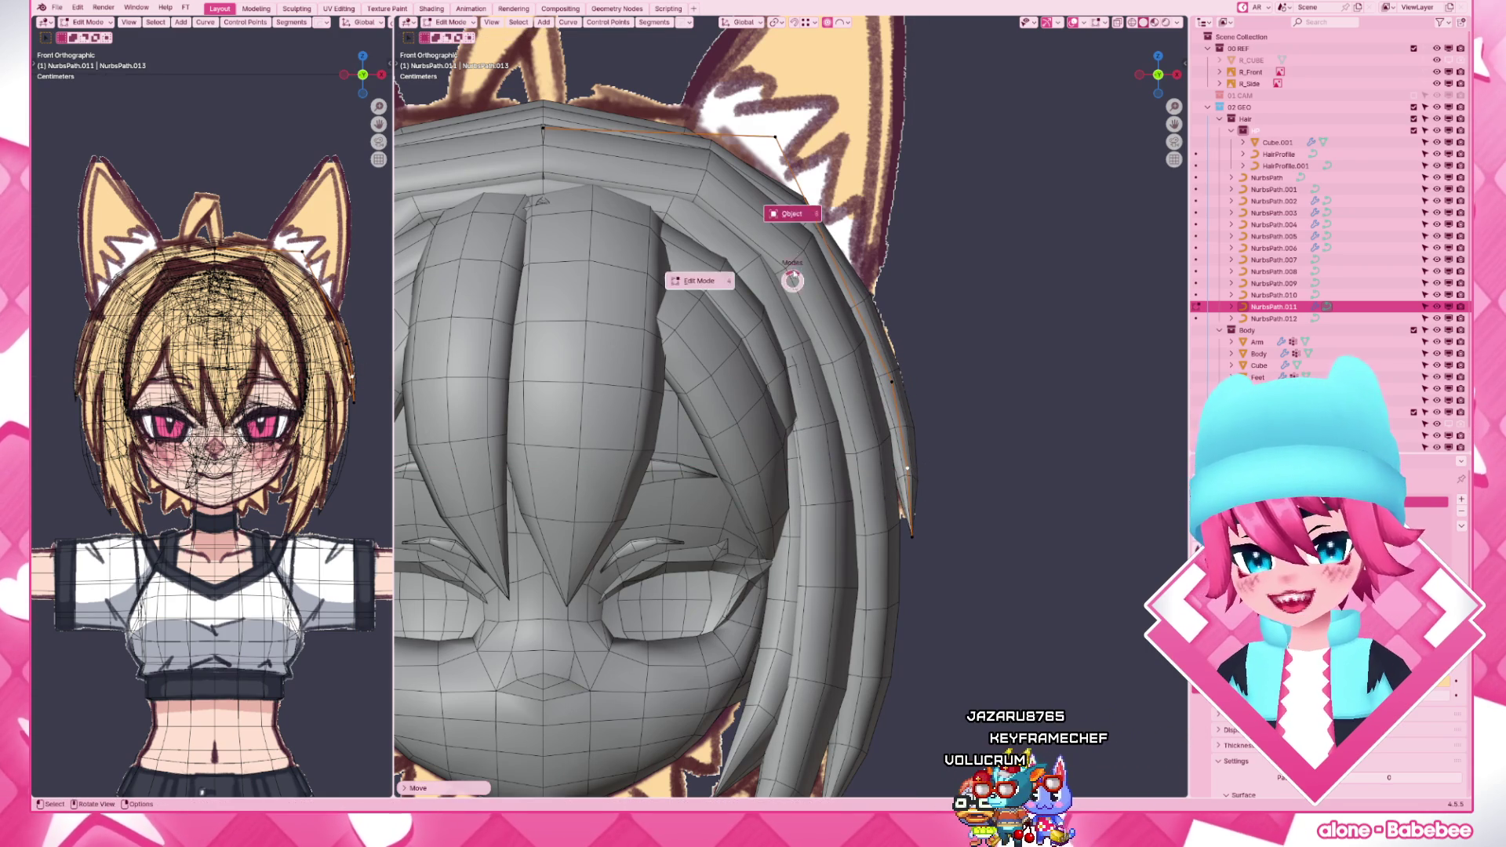
- Select the NurbsPath.004 hair curve and orbit to look down on the head
click(793, 280)
click(706, 283)
mouse_move(765, 353)
middle_down()
mouse_move(777, 557)
mouse_move(728, 579)
middle_up()
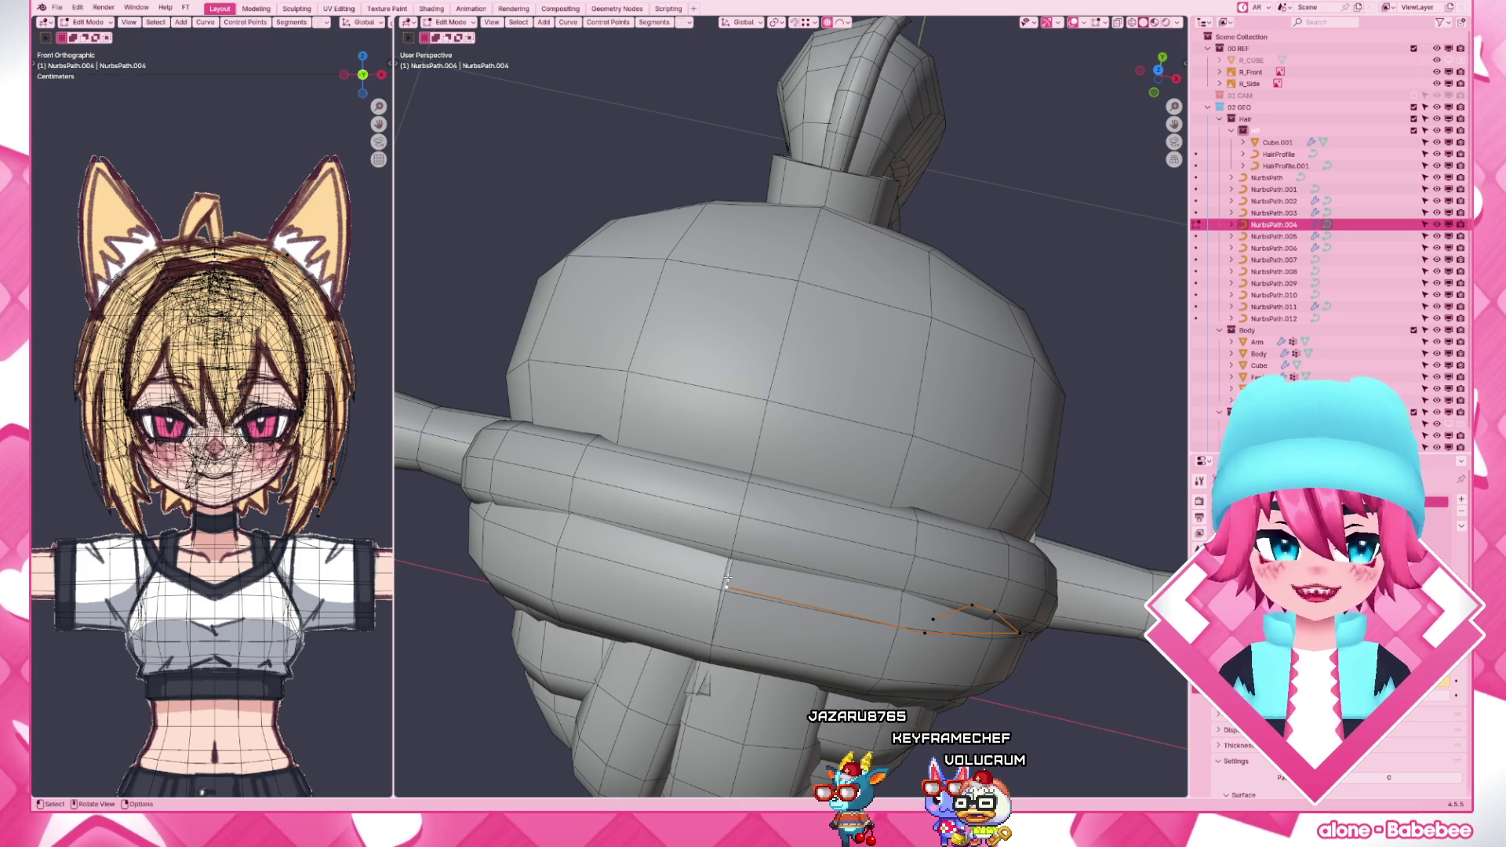
- Adjust a point on NurbsPath.004, then from the front view switch back into point editing of the NurbsPath.011 side strand
middle_drag(767, 583, 729, 472)
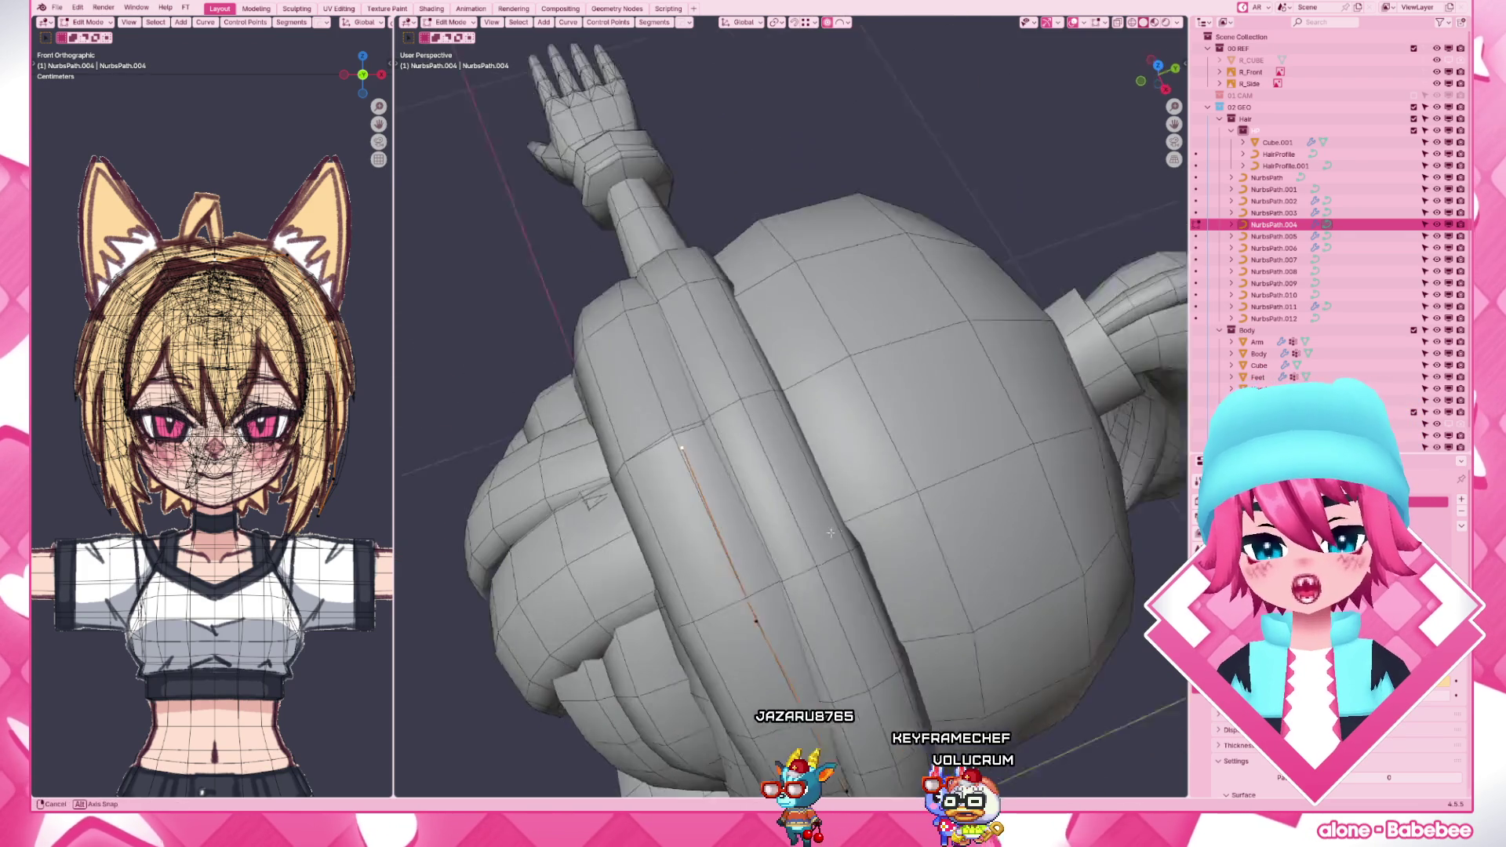
key(s)
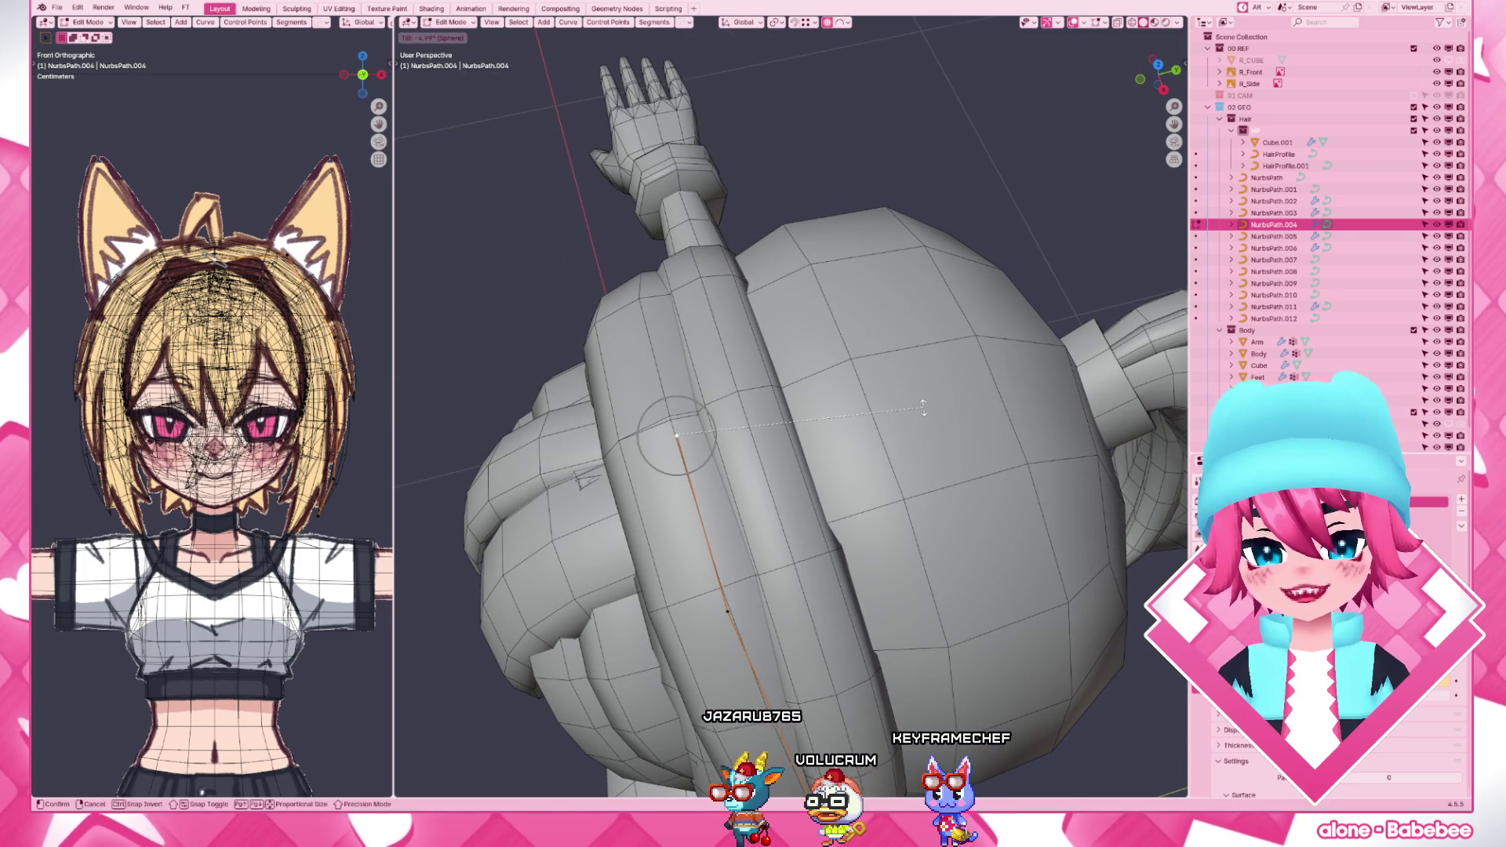
click(924, 408)
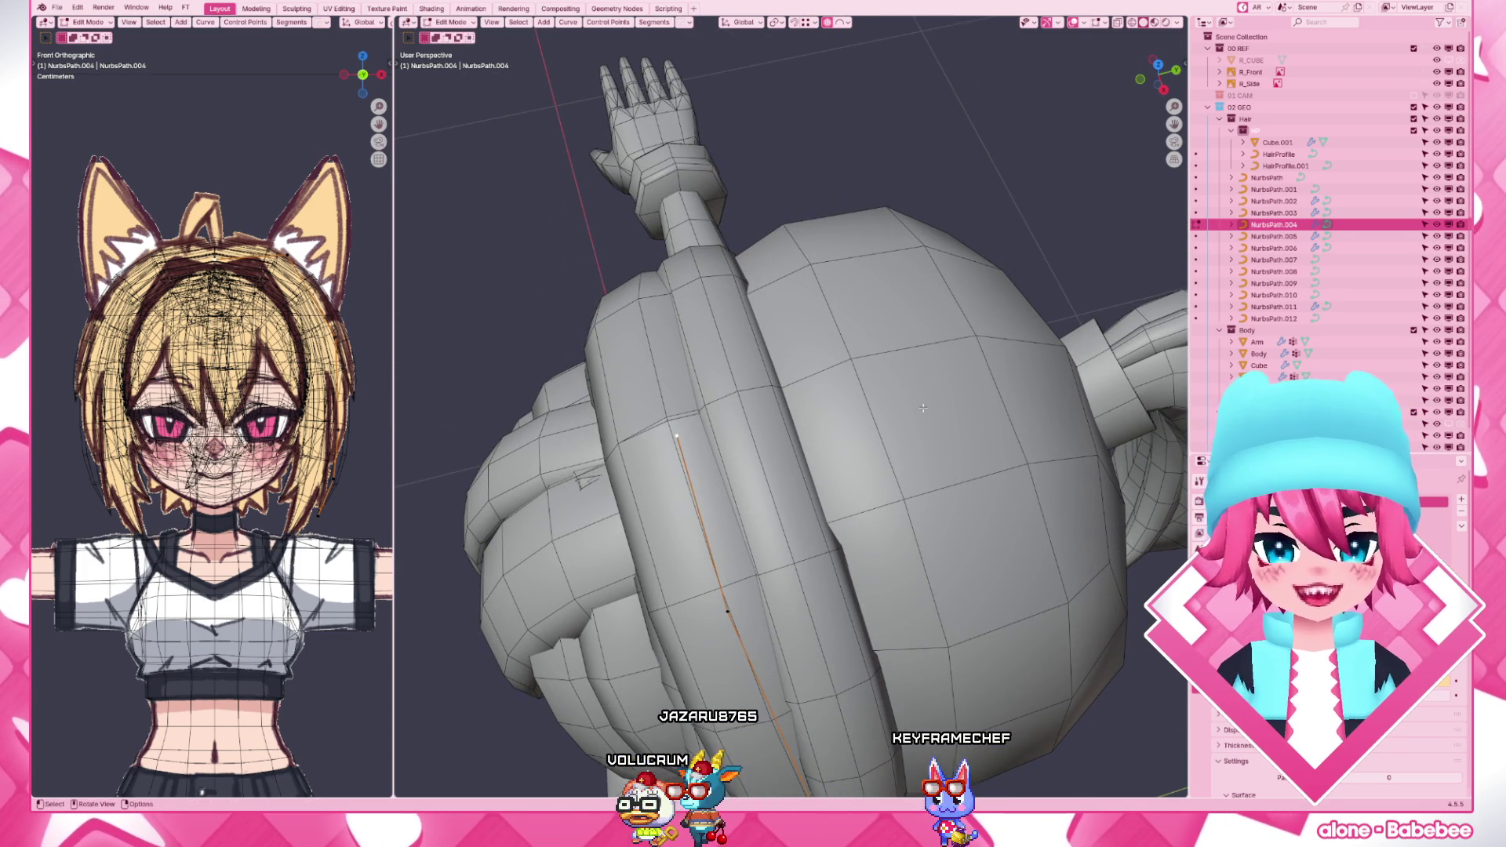
key(KP_1)
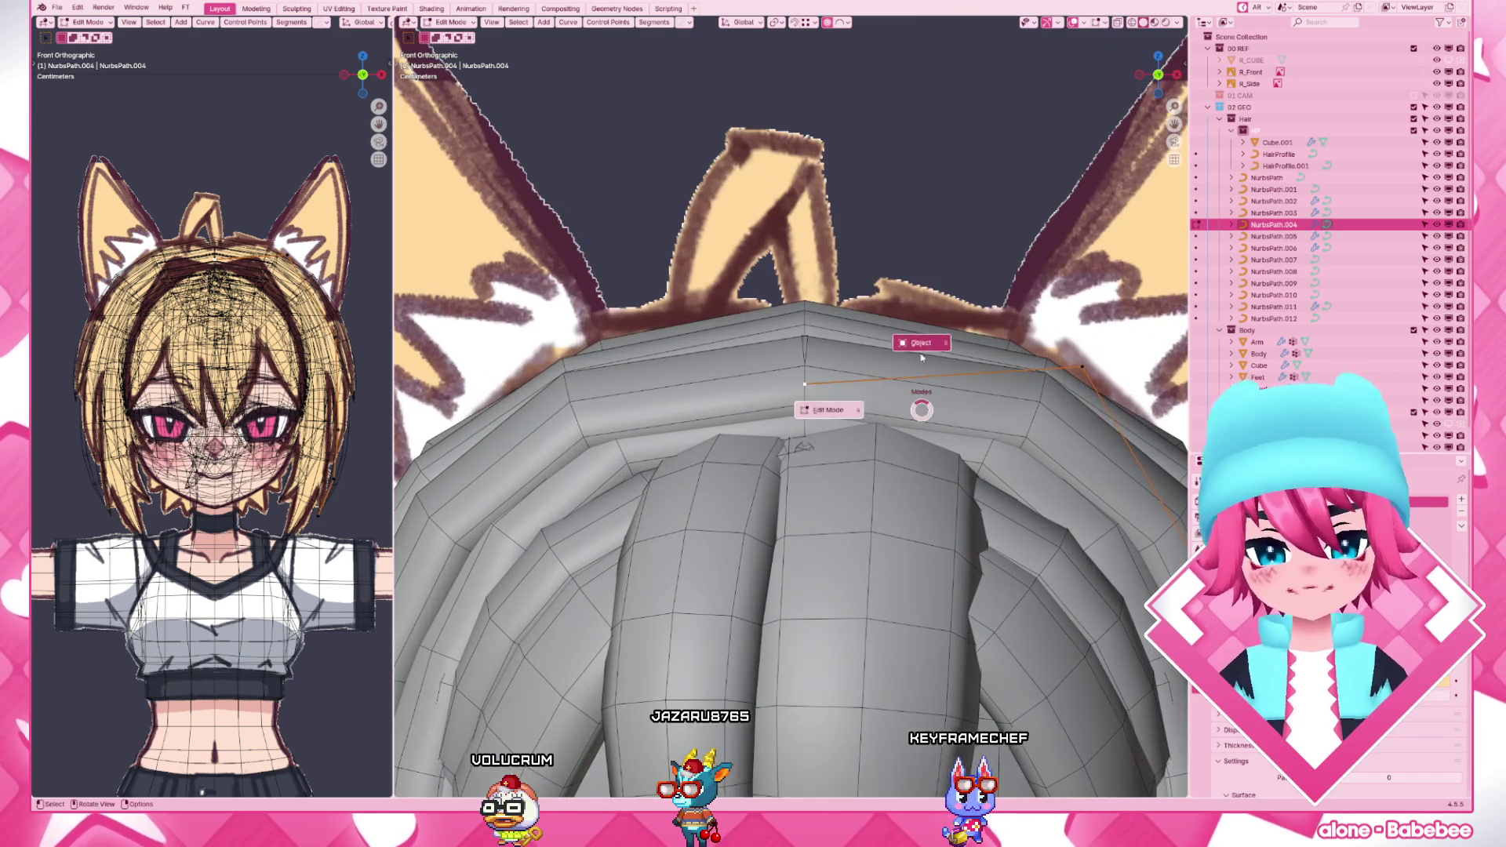
key(Tab)
click(910, 336)
key(Tab)
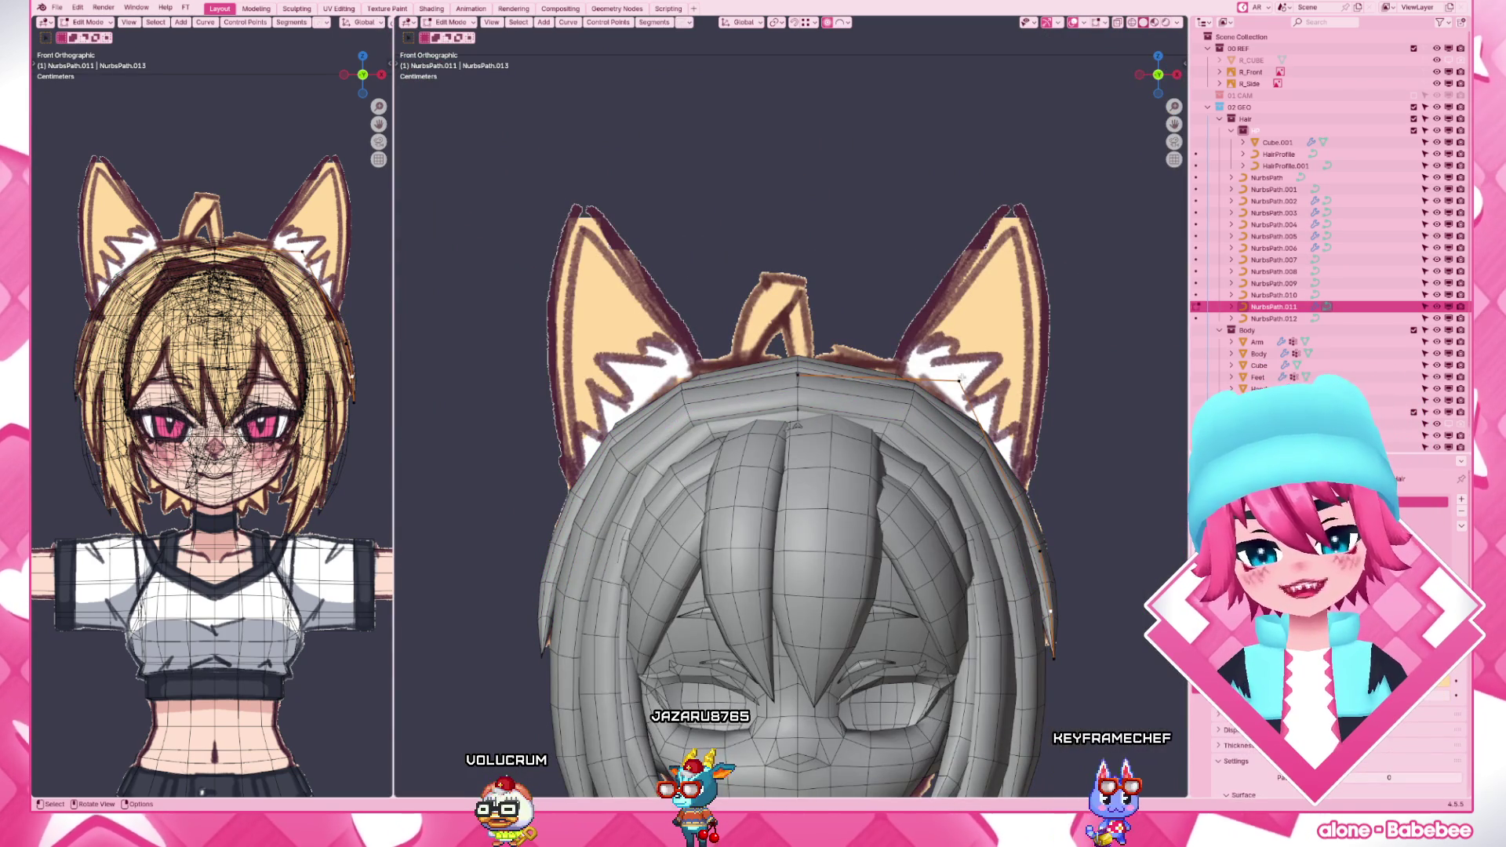
scroll(894, 424, up, 3)
- Move a side strand point, then box-select several points beside the right ear and reshape them with soft falloff
key(g)
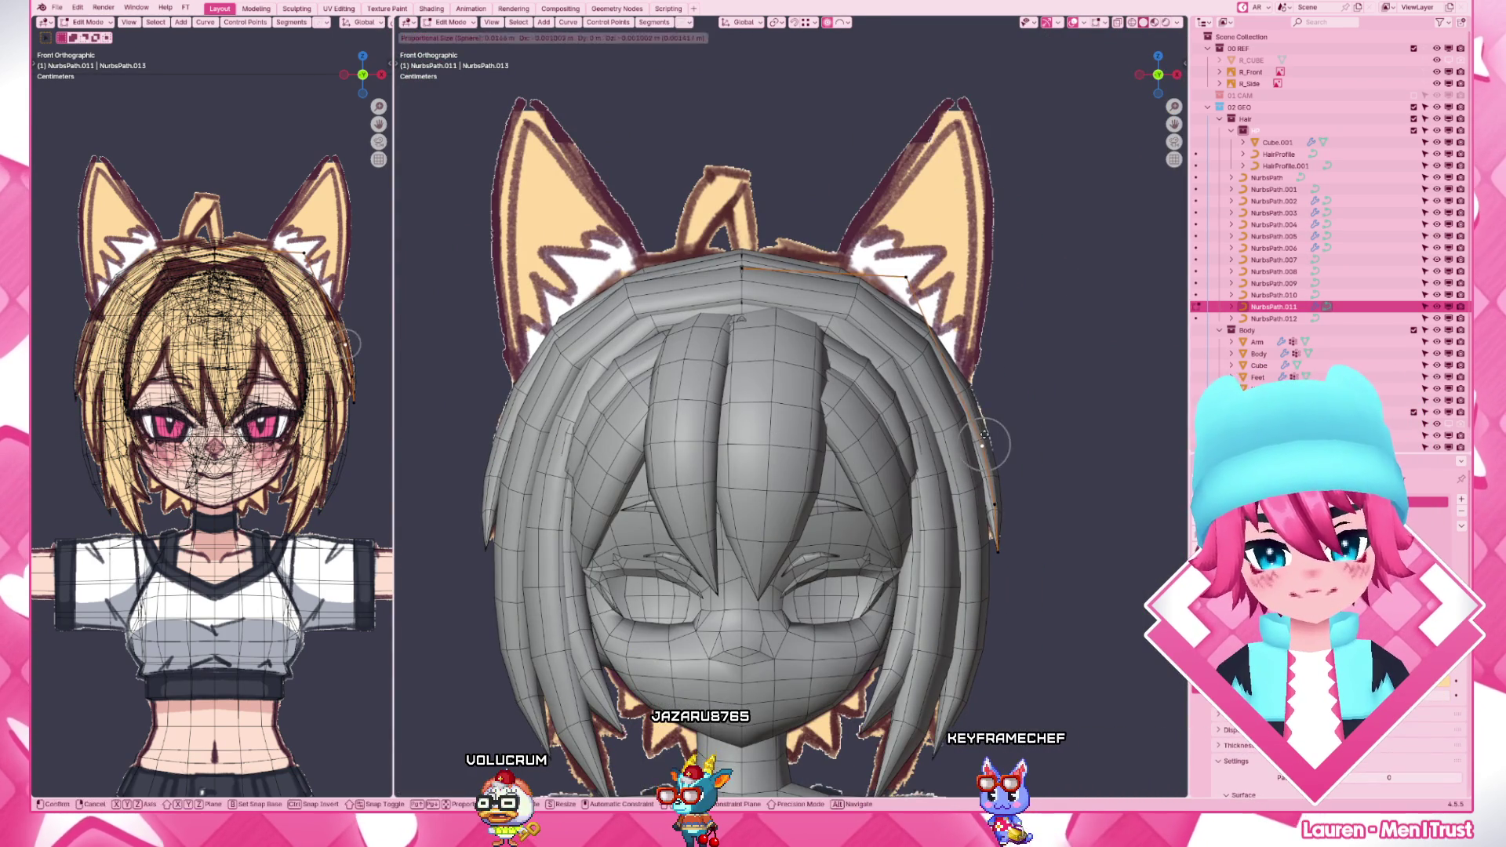
click(1013, 527)
drag(987, 490, 1018, 518)
key(g)
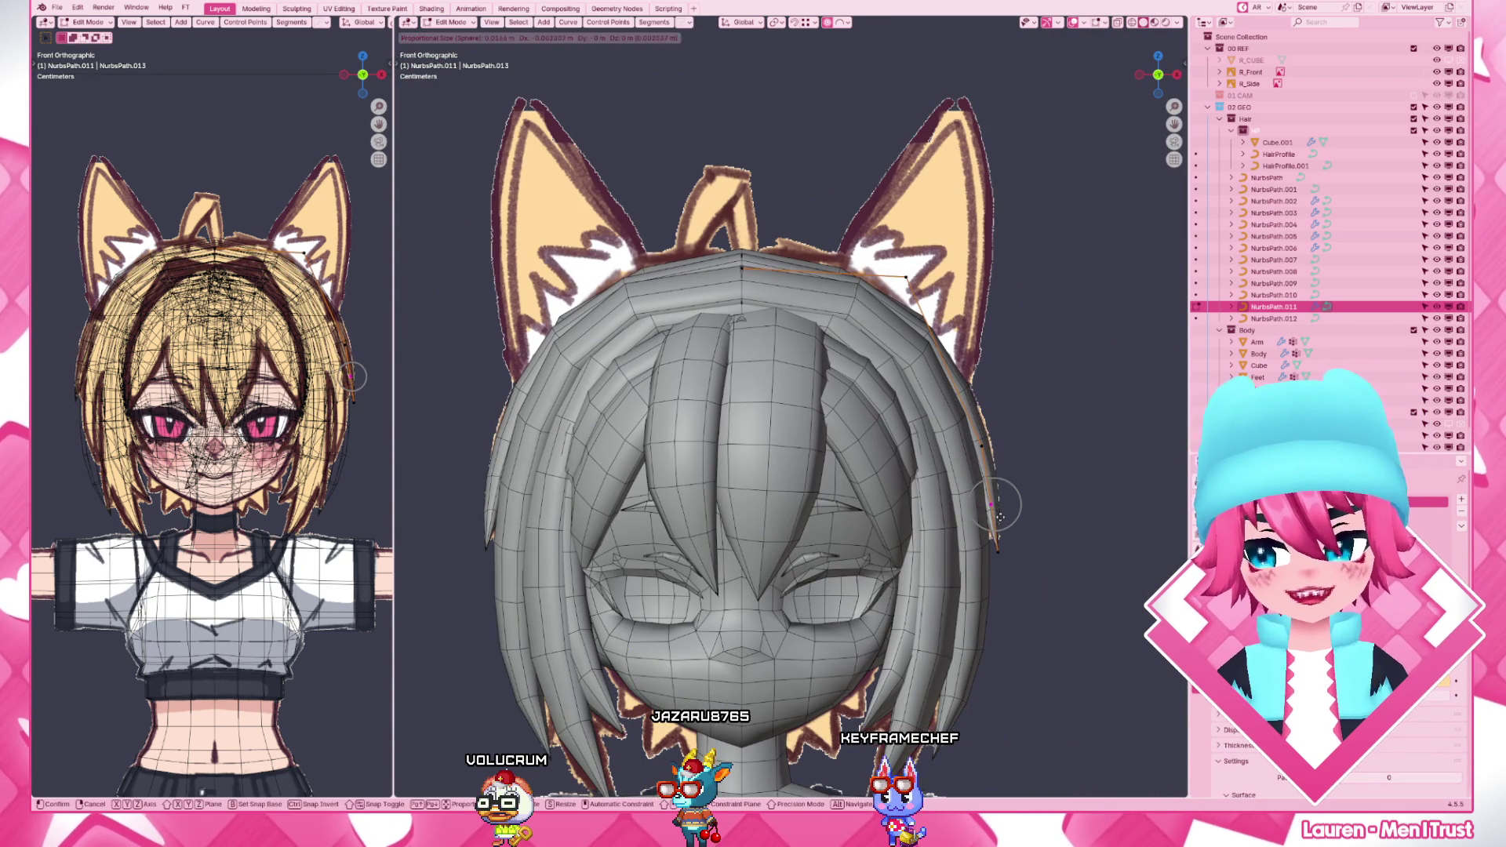
click(1001, 506)
- Leave the side strand and begin point editing on the central front bang curve
key(Tab)
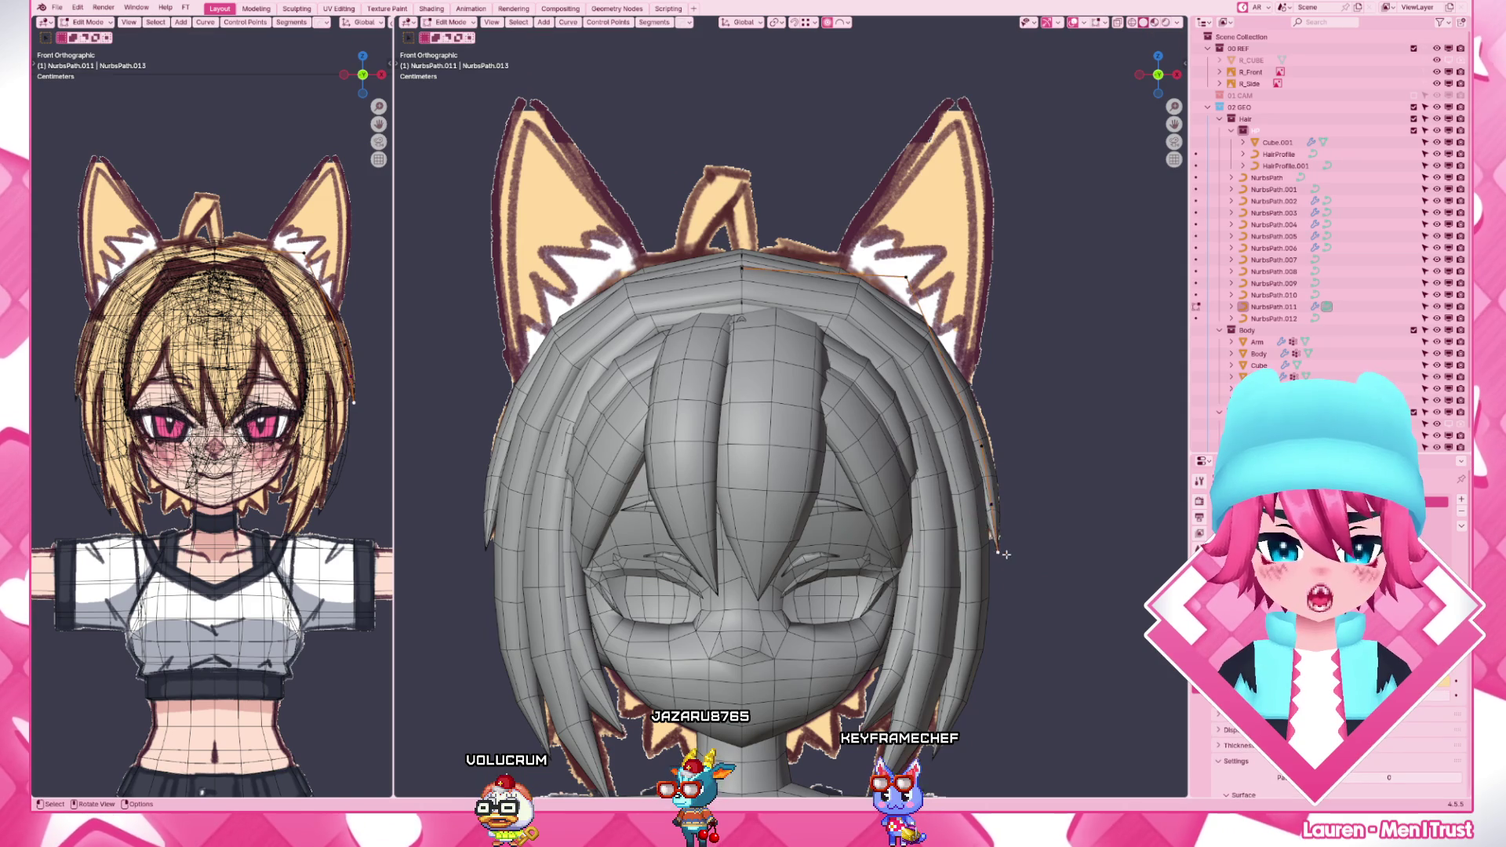
key(Tab)
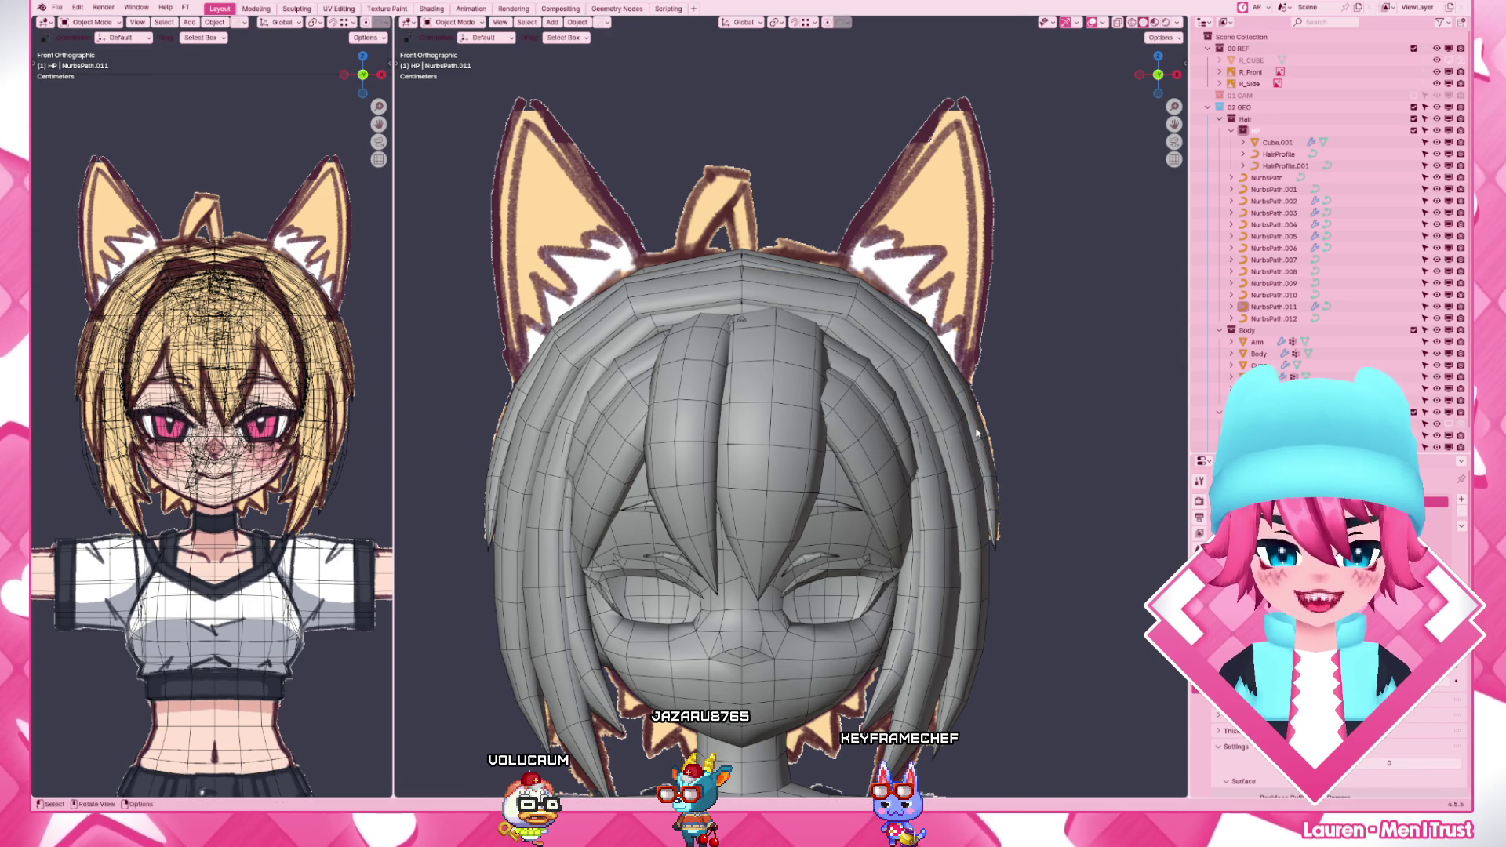
click(977, 433)
scroll(978, 441, down, 3)
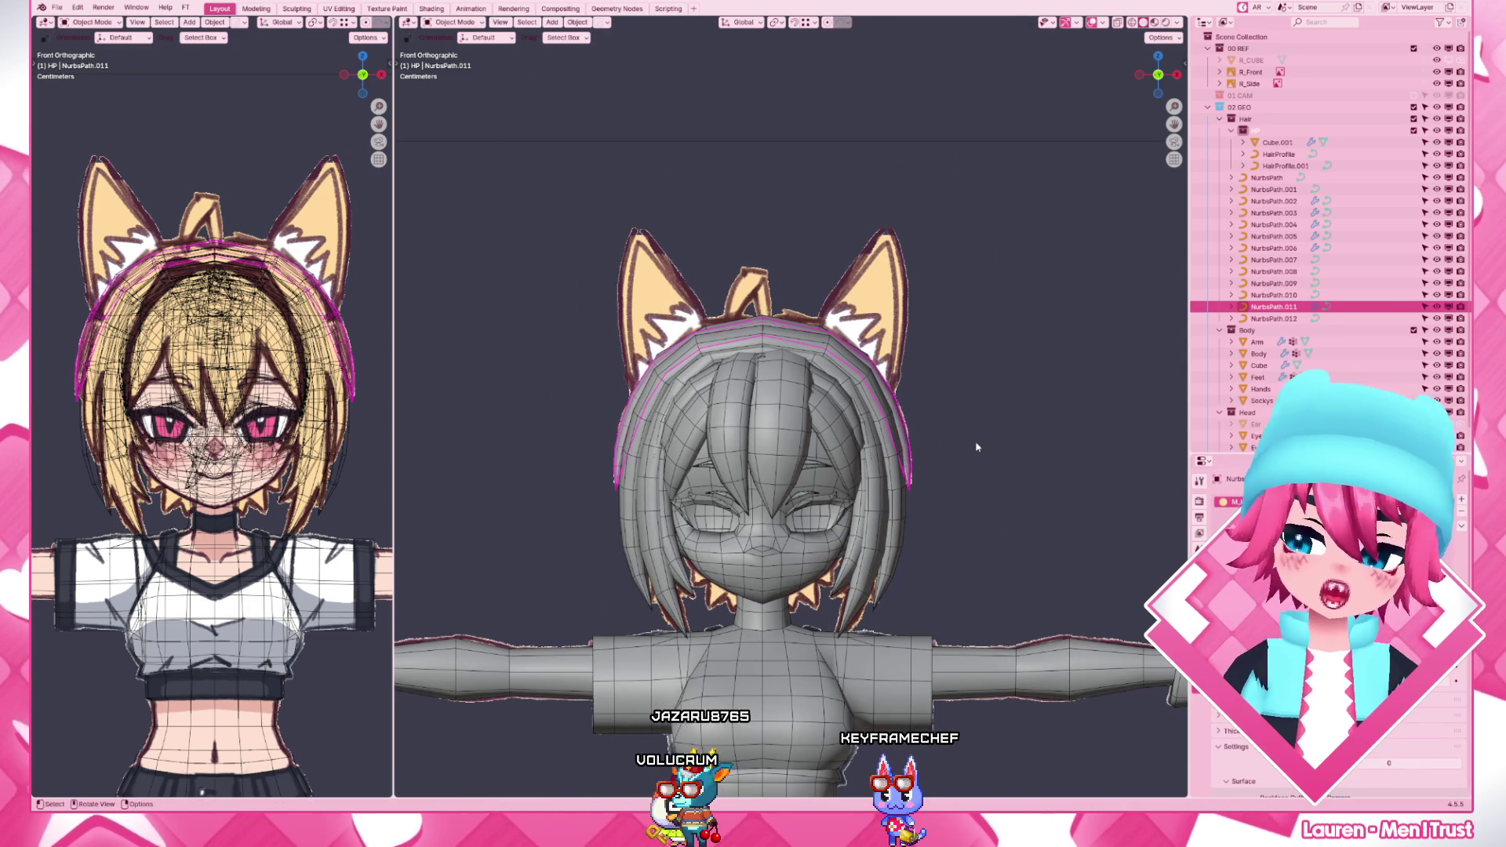
scroll(978, 445, up, 2)
scroll(978, 445, up, 3)
scroll(941, 470, down, 2)
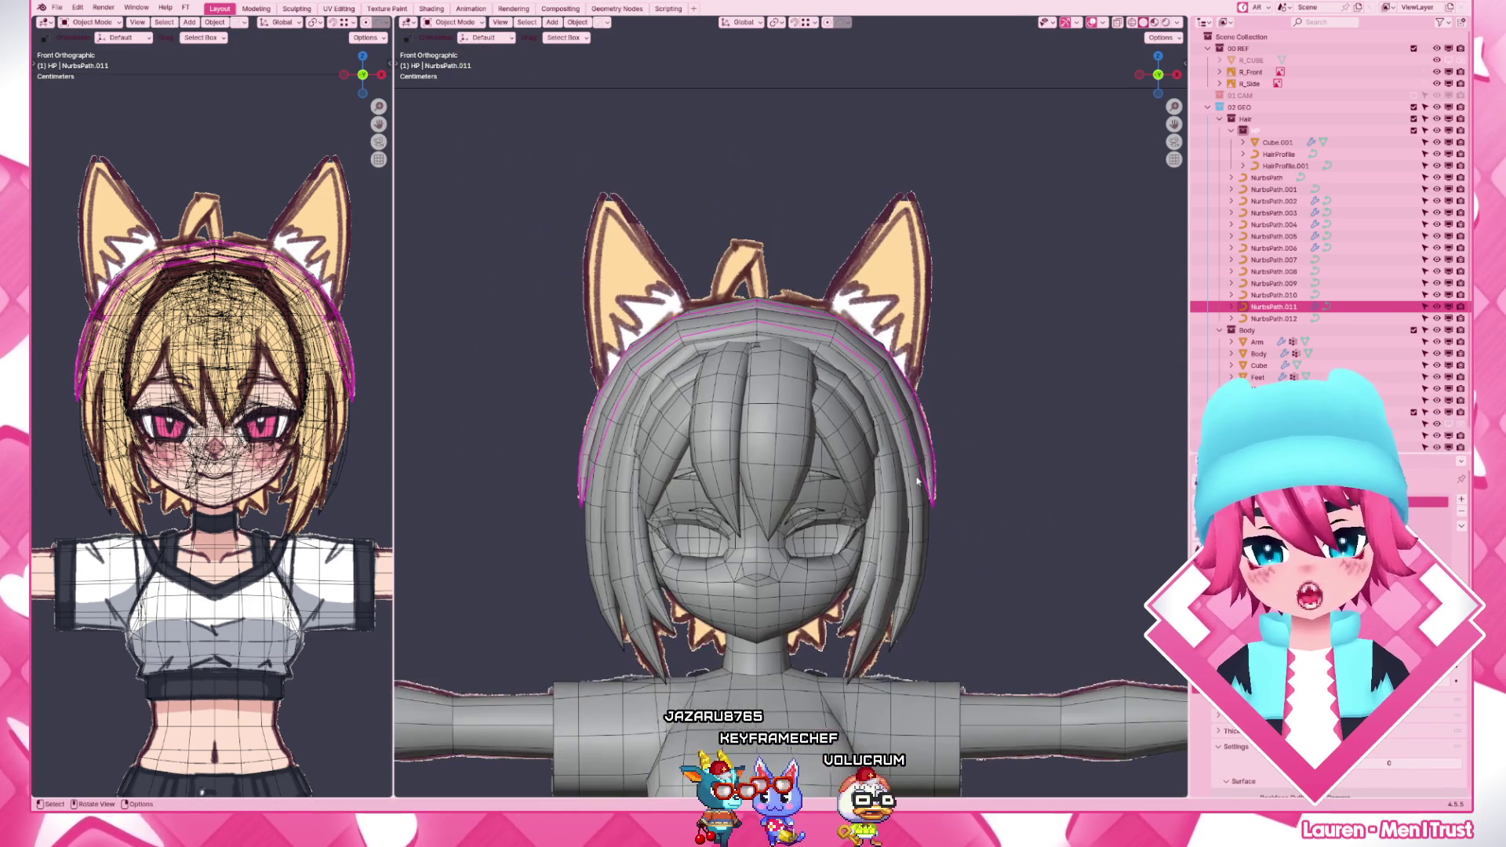
scroll(770, 362, up, 3)
click(771, 362)
key(Tab)
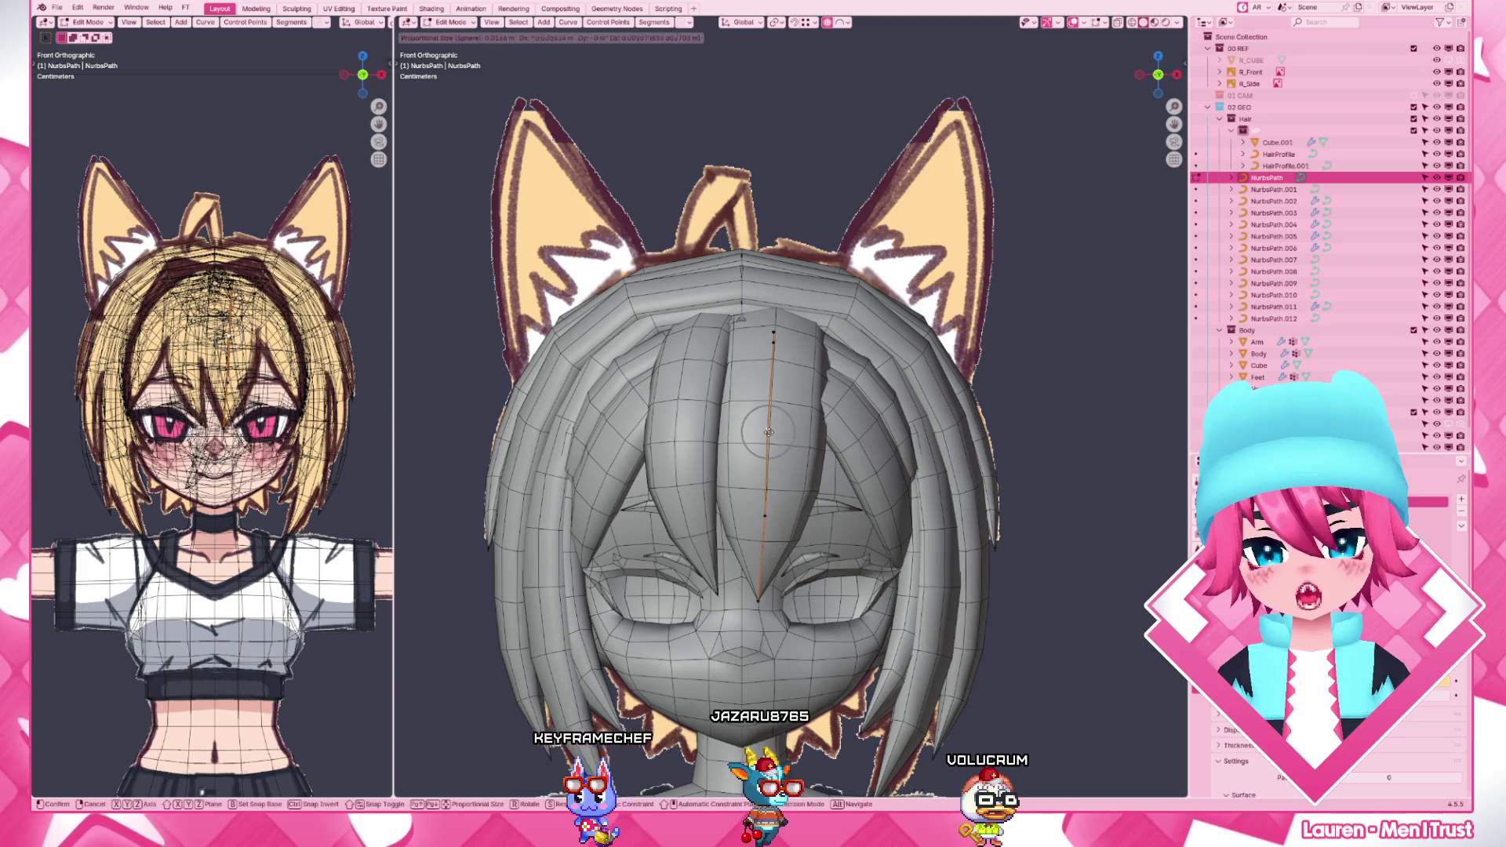
- Nudge the front bang's lower control points into place with repeated small moves
click(771, 342)
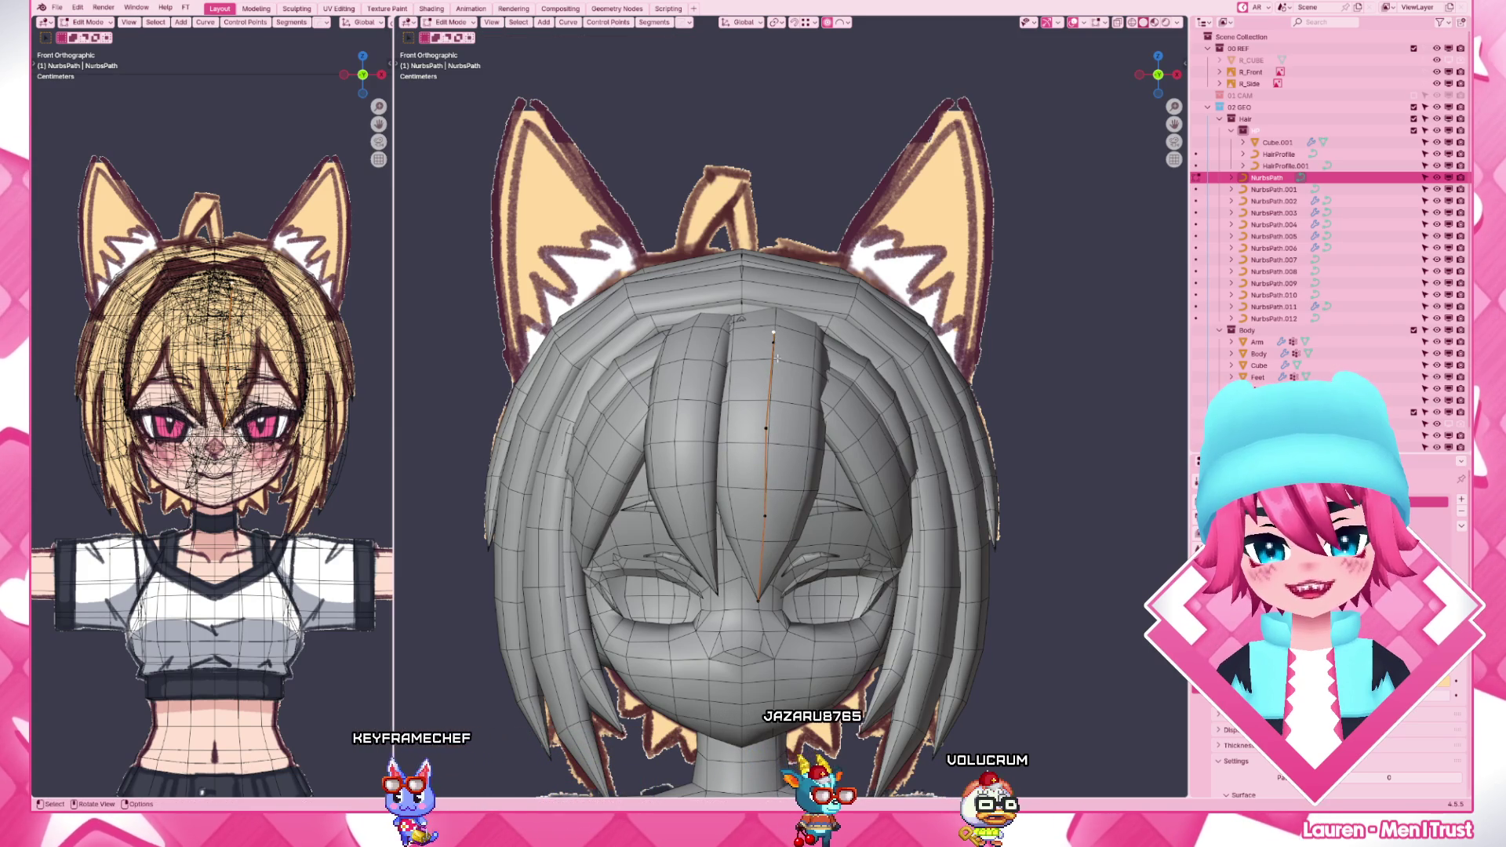
key(g)
key(Escape)
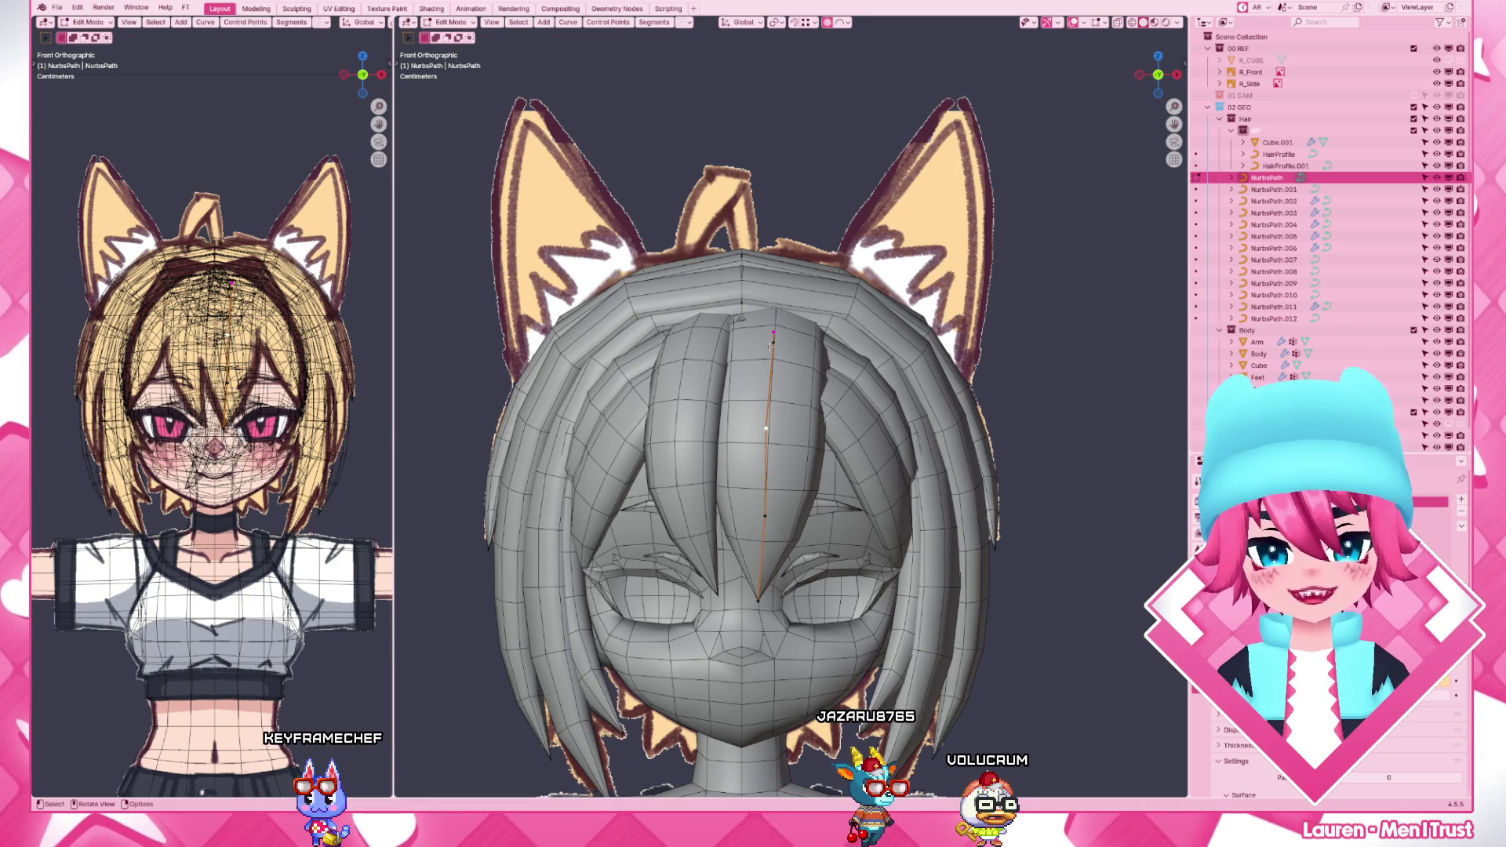
key(g)
click(773, 400)
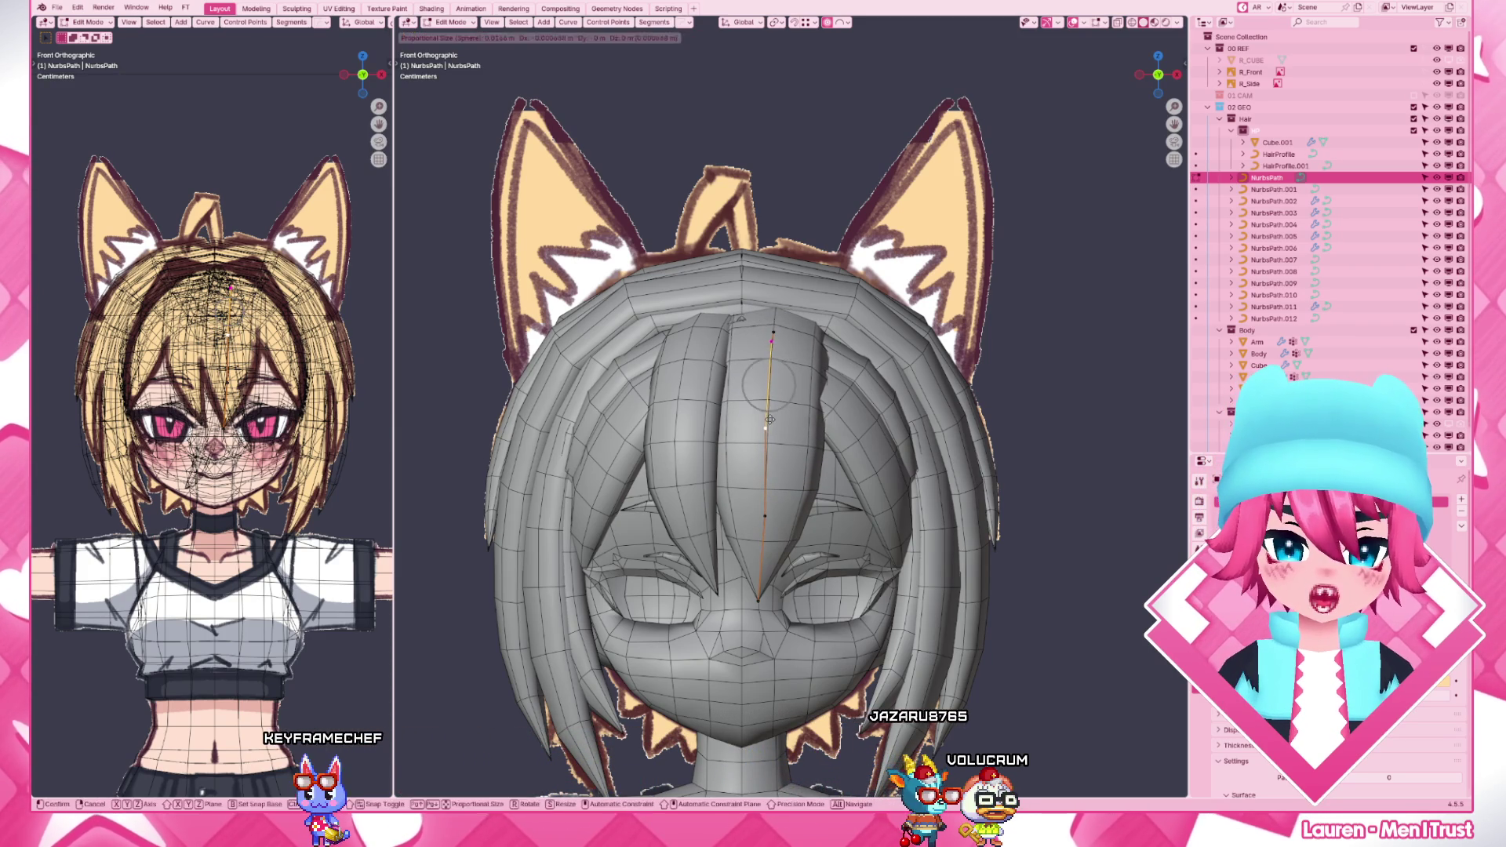
key(g)
click(771, 401)
- Reposition the bang's top point, leave point editing and select the NurbsPath.005 strand
key(g)
click(801, 353)
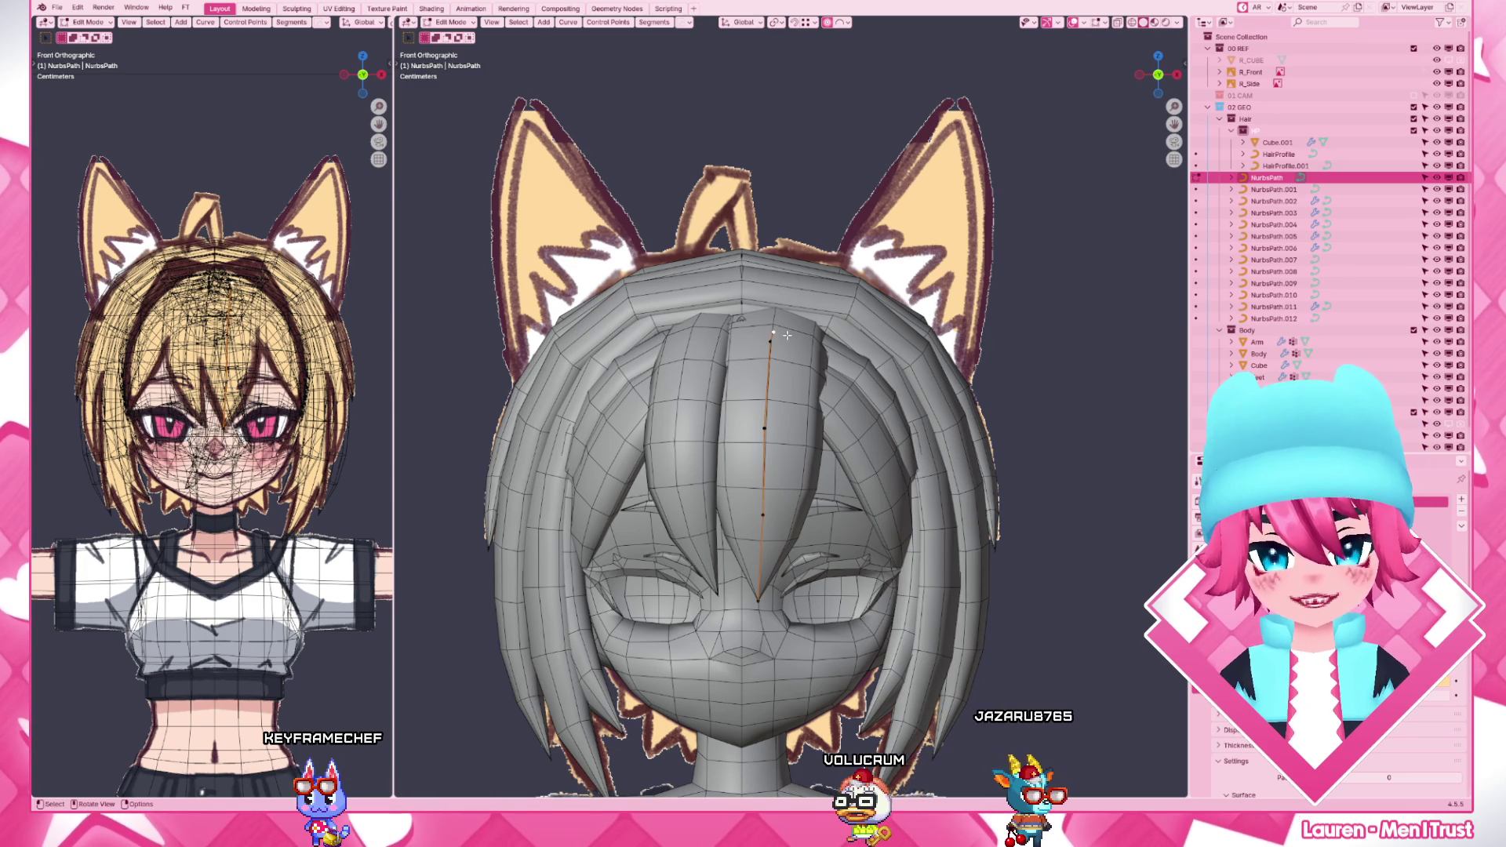
key(g)
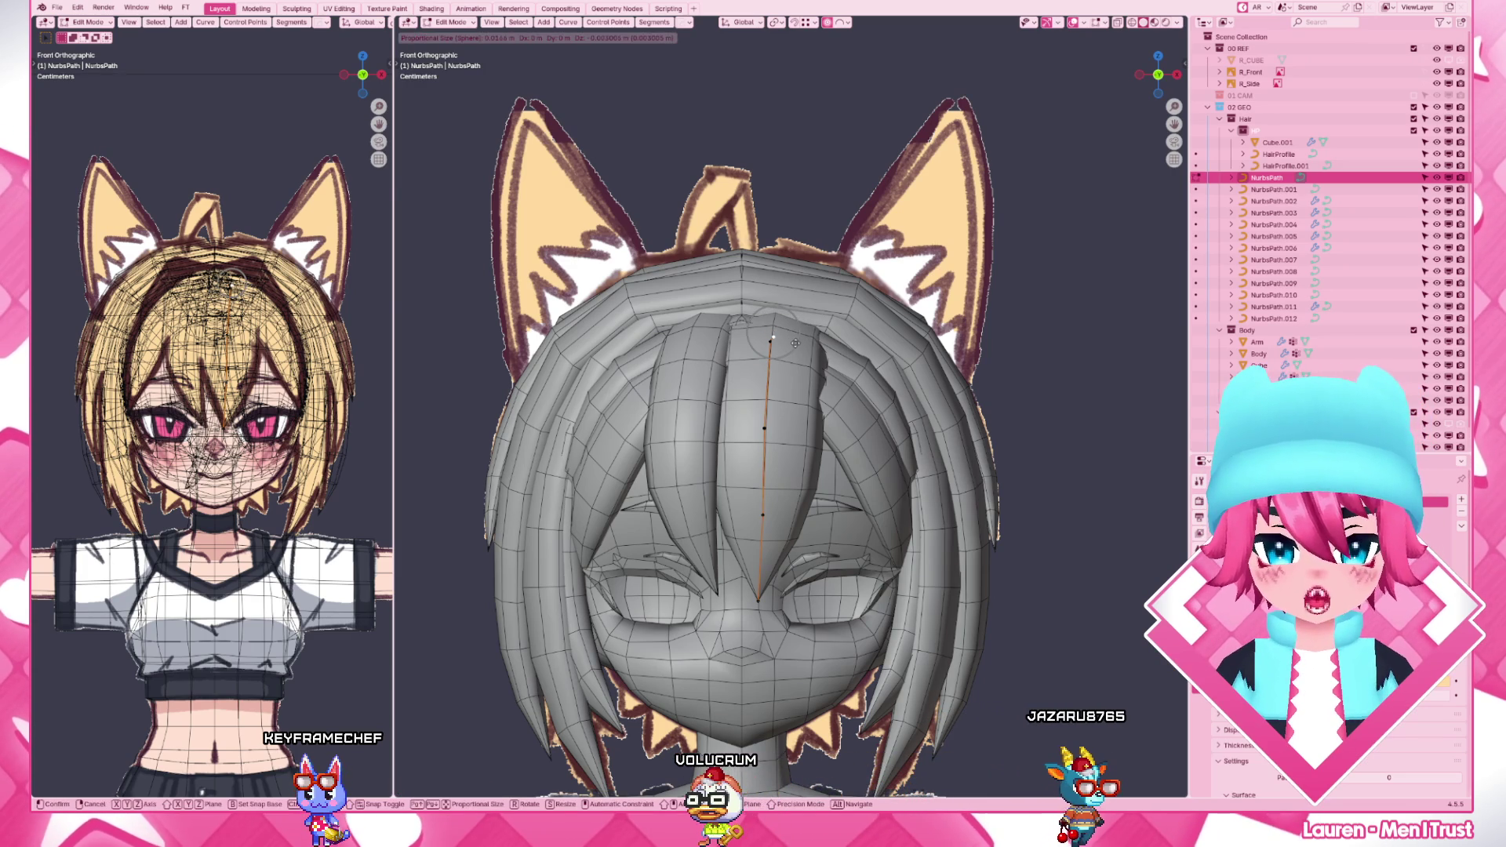
click(793, 350)
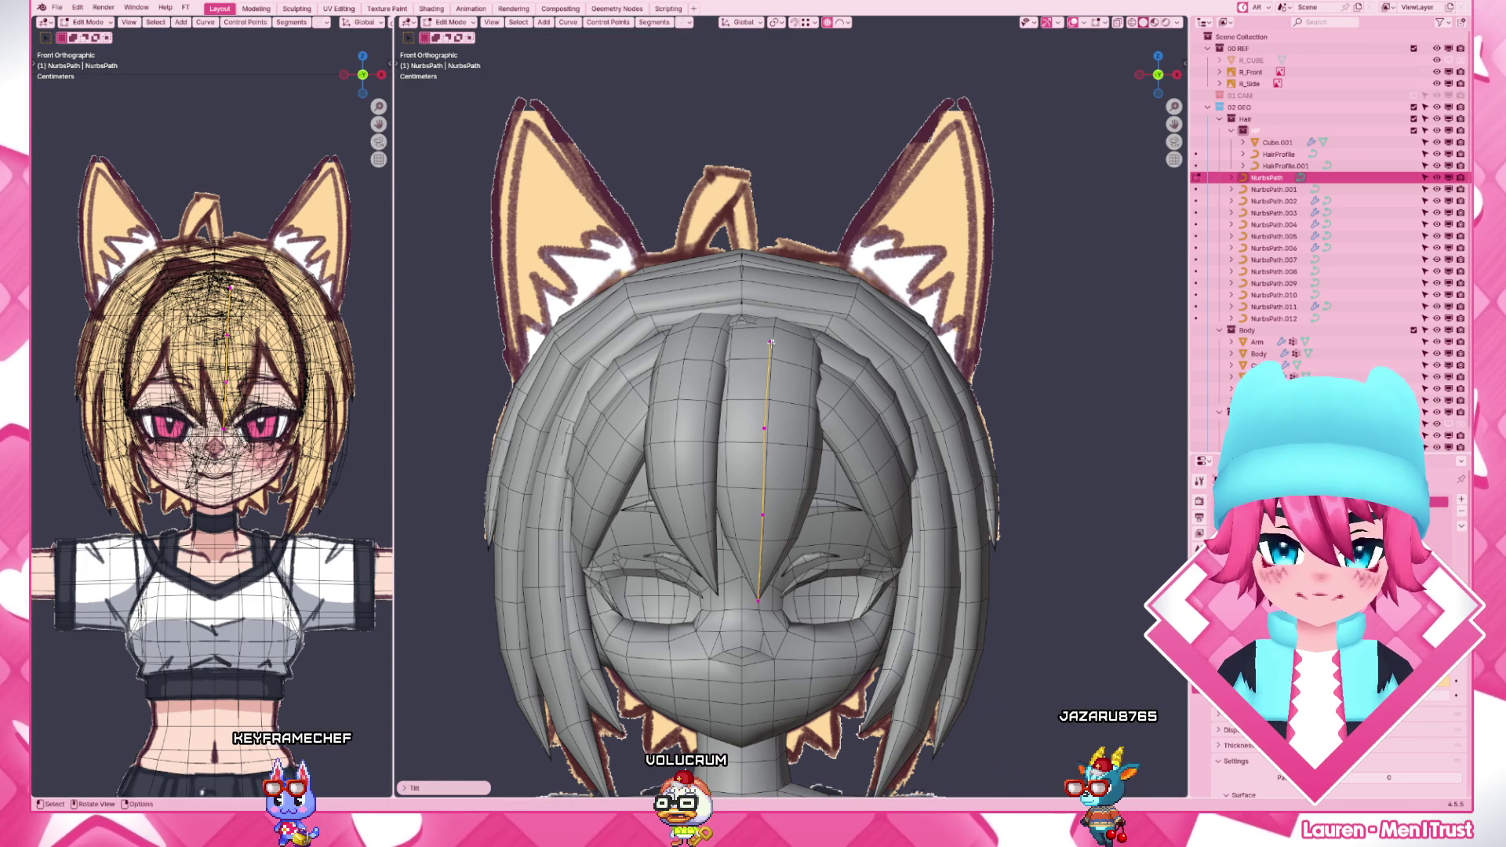
key(Tab)
click(853, 339)
click(871, 388)
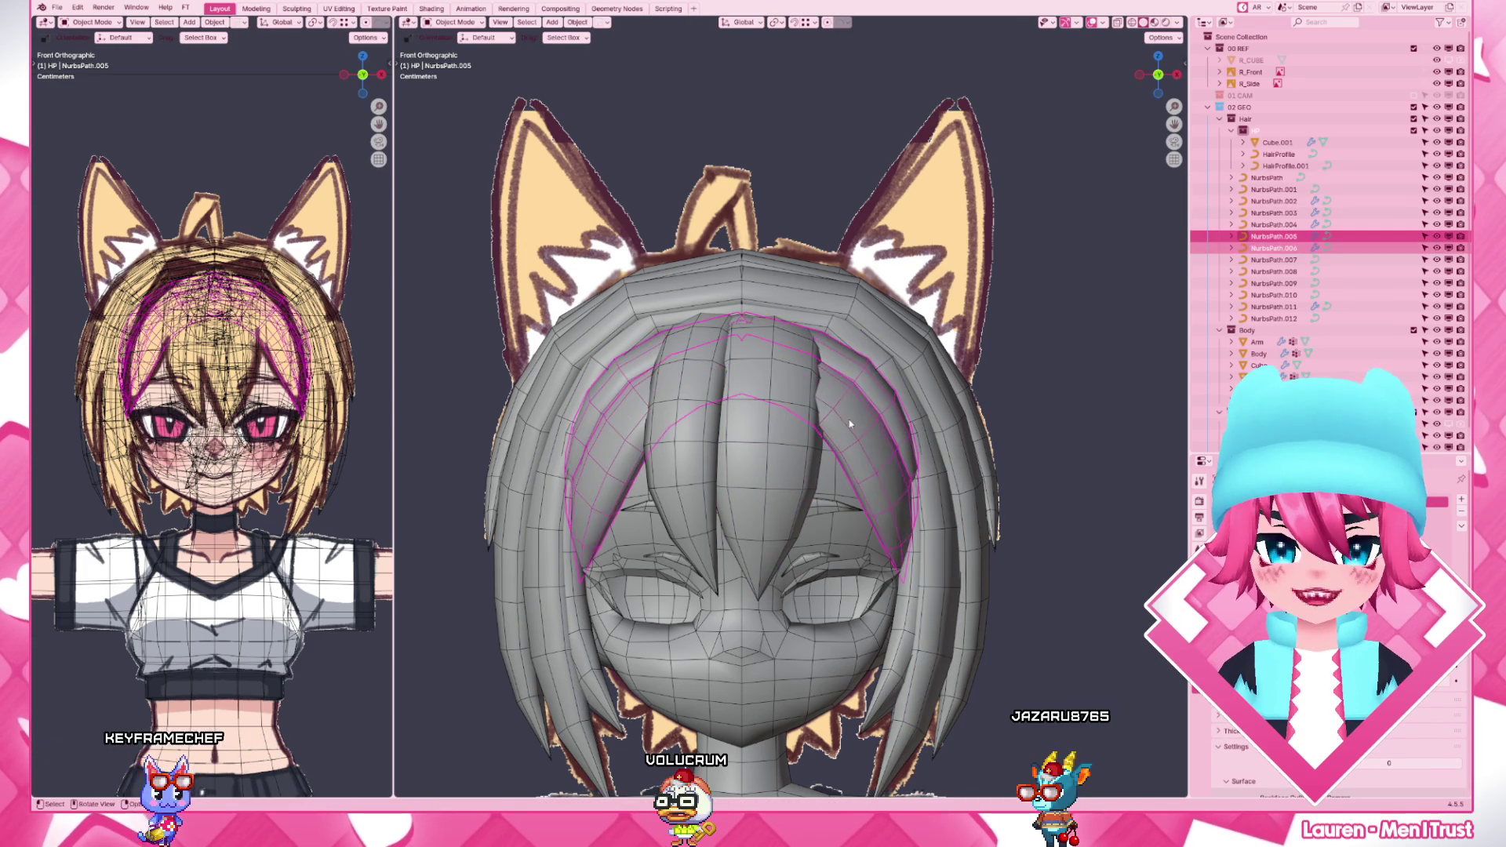
- Pull NurbsPath.005's upper points vertically toward the top of the head
key(Tab)
key(g)
key(z)
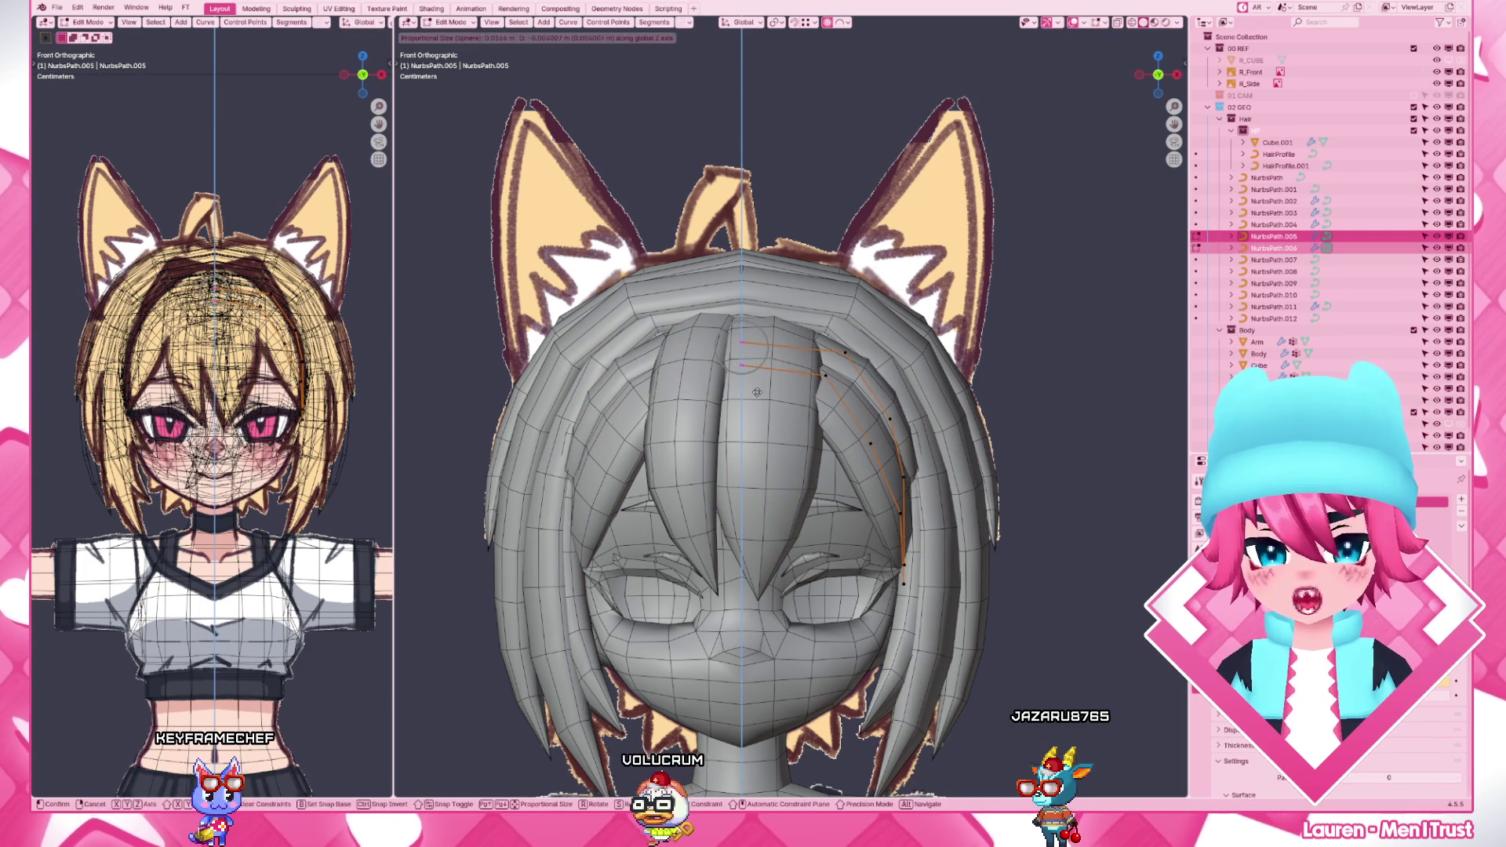
click(756, 390)
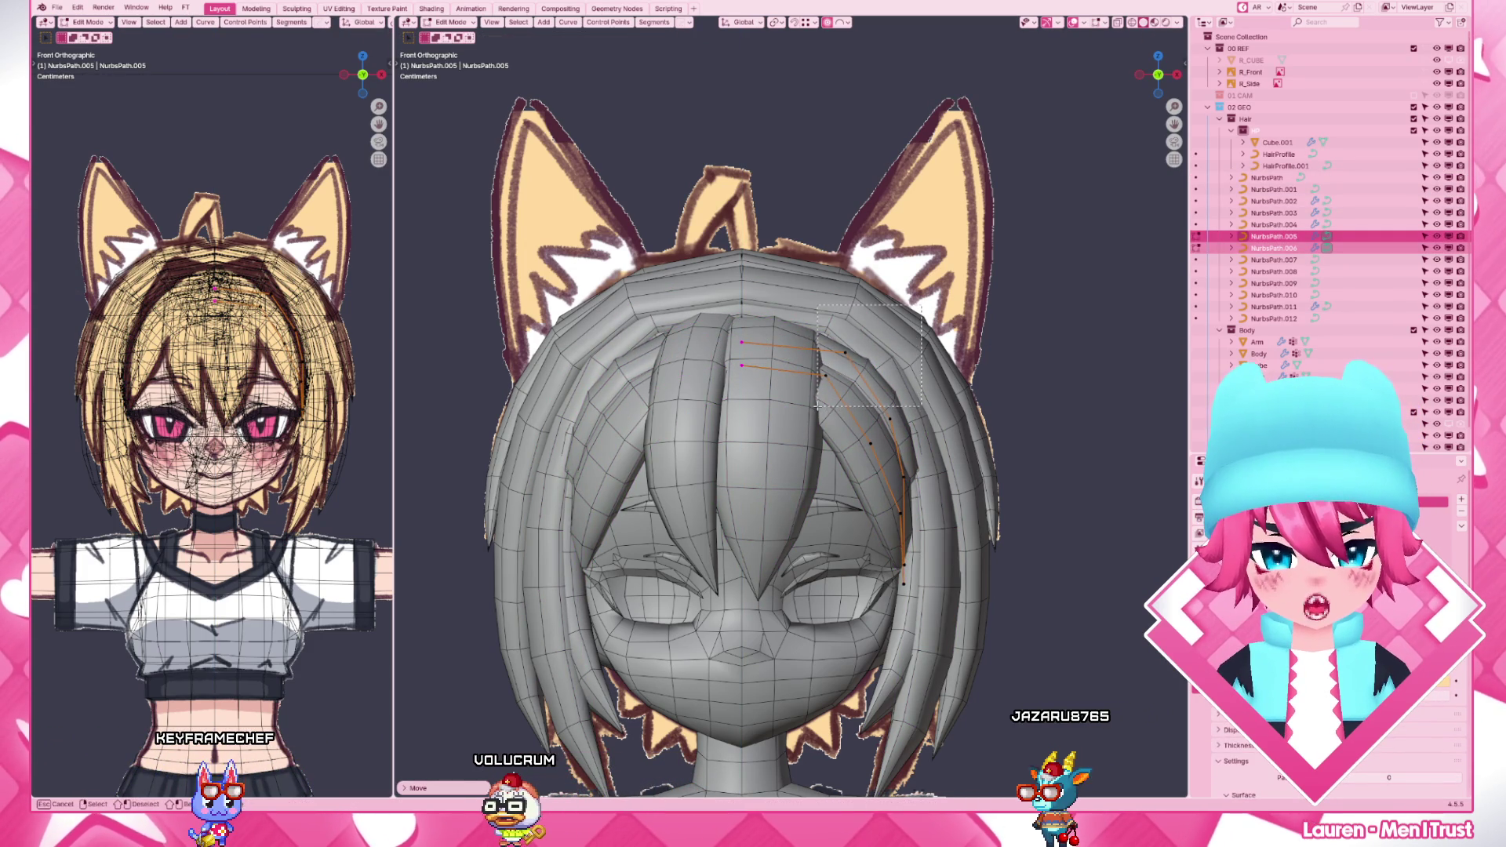
key(g)
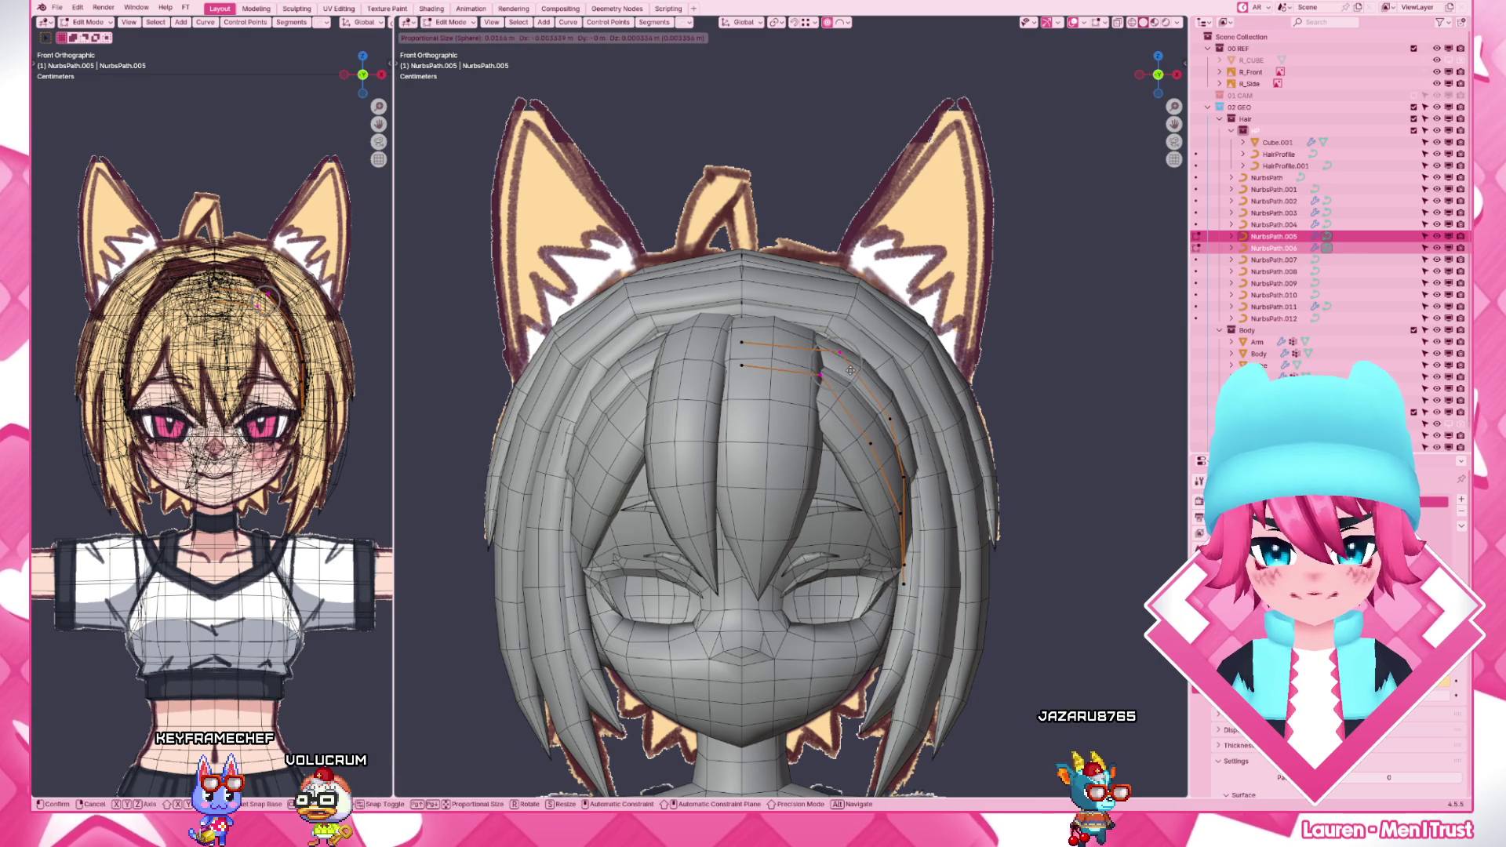
click(742, 324)
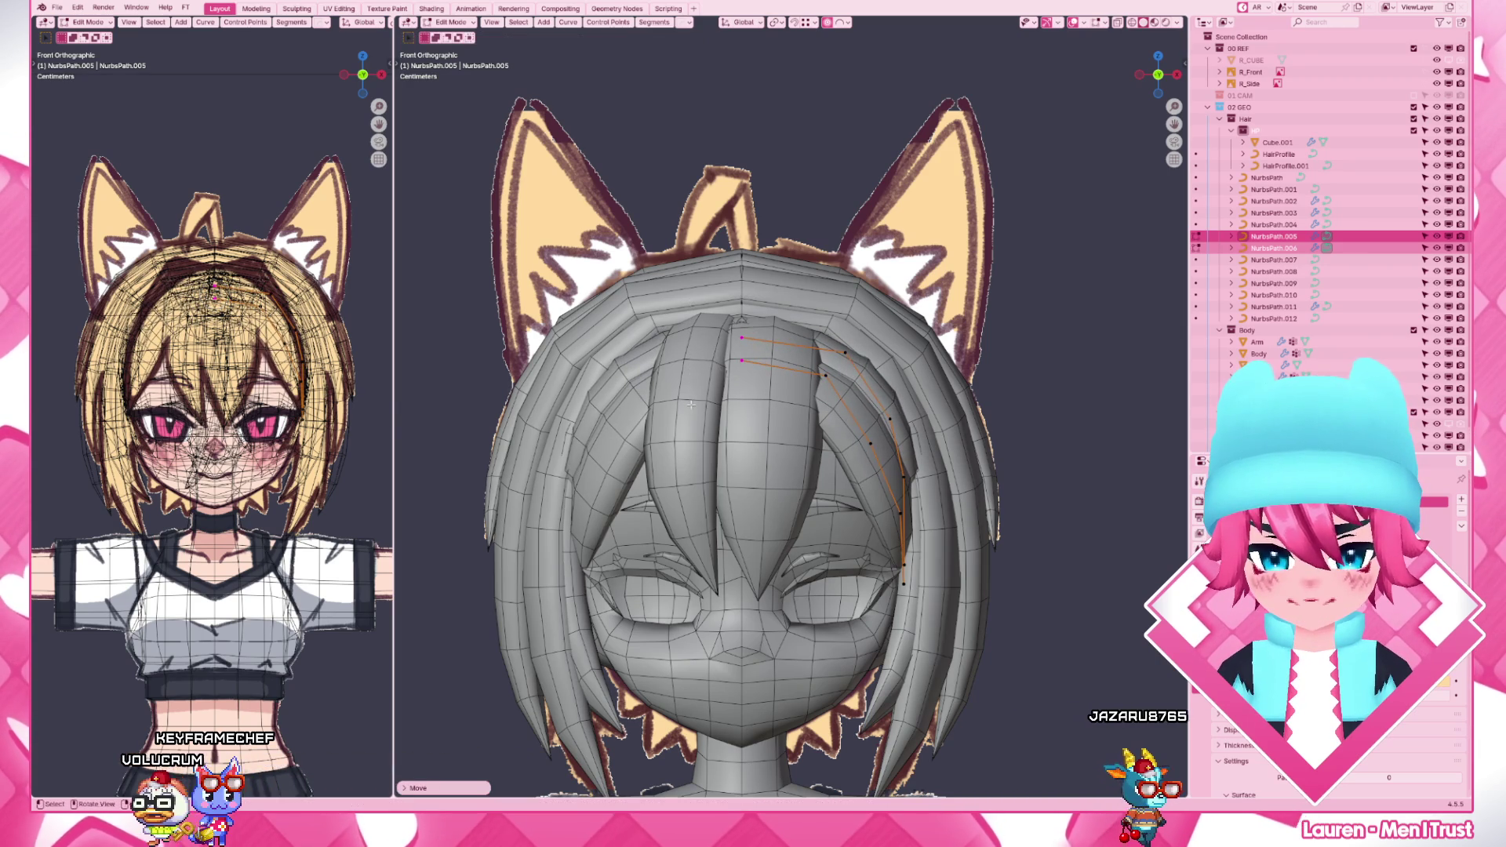
scroll(742, 324, down, 4)
- Return to object mode and orbit to view the character from the side
key(Tab)
click(856, 431)
scroll(856, 431, up, 3)
scroll(856, 431, down, 3)
middle_drag(856, 431, 755, 474)
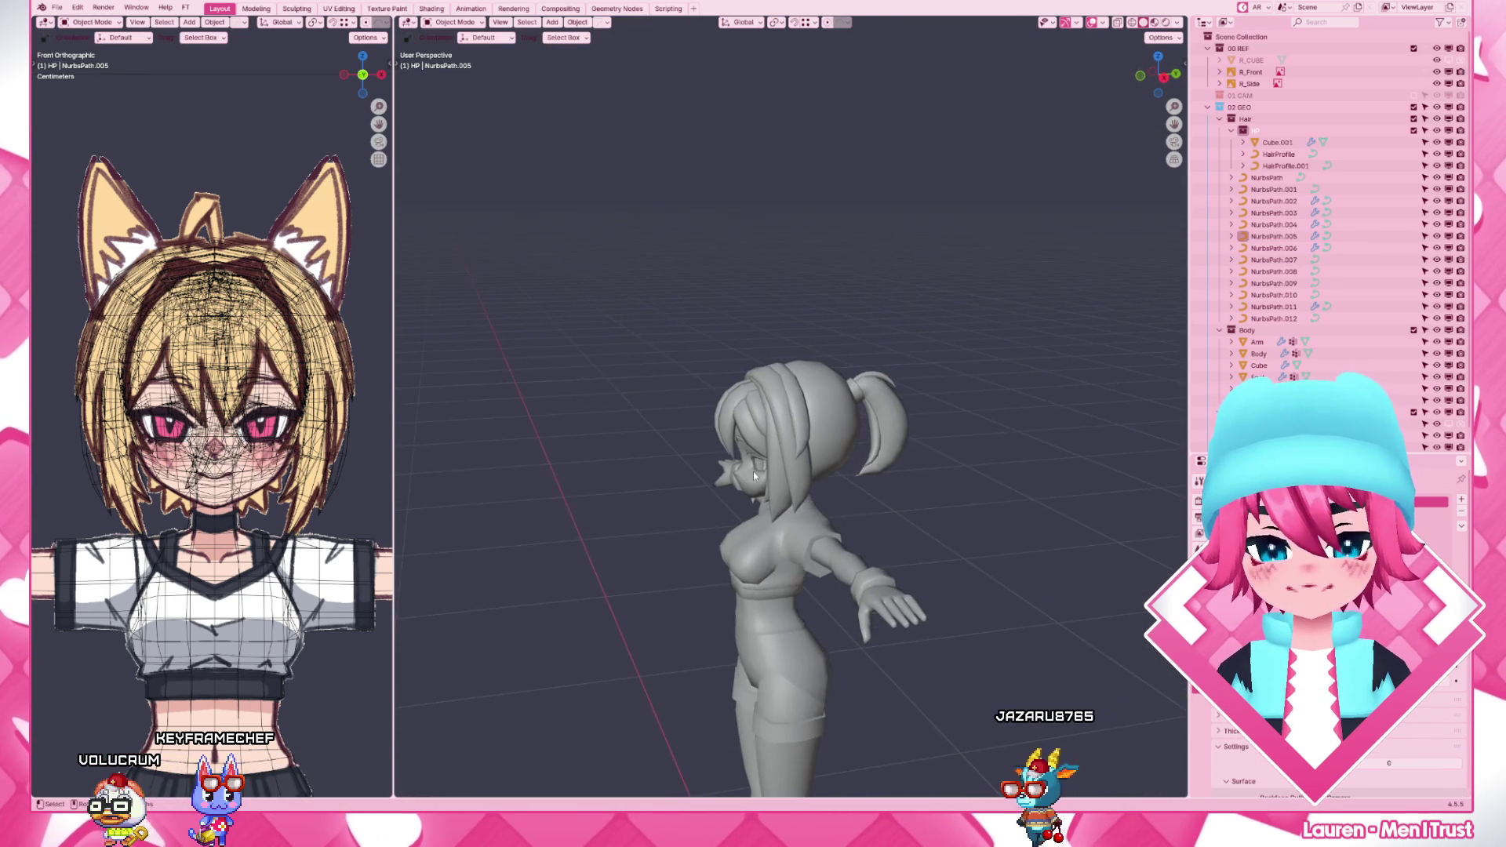
- From side view select the NurbsPath.006 strand and begin editing its control points
key(KP_3)
scroll(786, 459, up, 5)
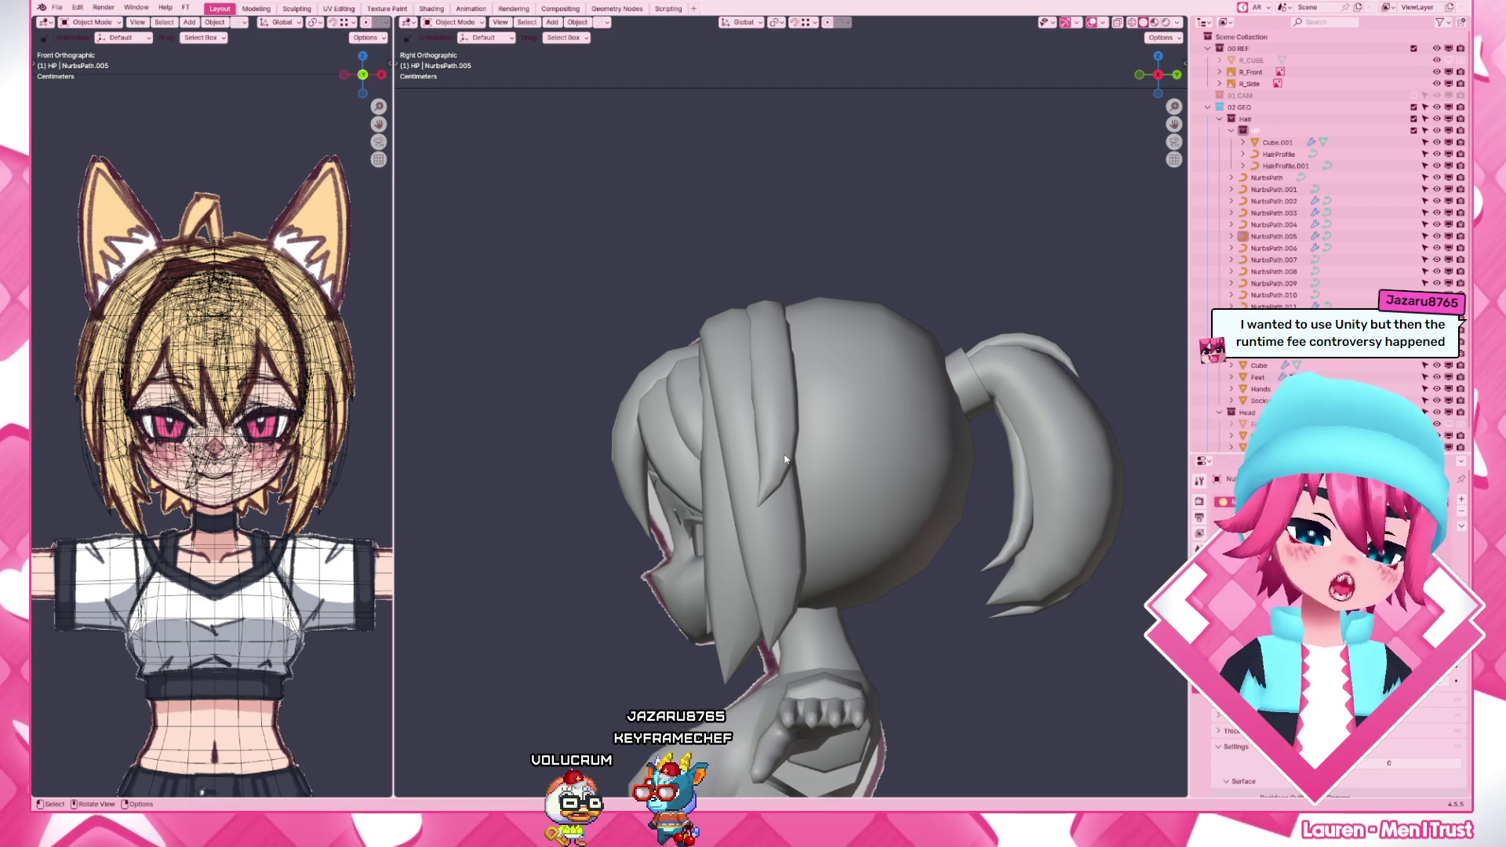
click(679, 402)
mouse_move(679, 401)
middle_down()
mouse_move(902, 585)
mouse_move(906, 446)
middle_up()
scroll(907, 446, up, 3)
key(Tab)
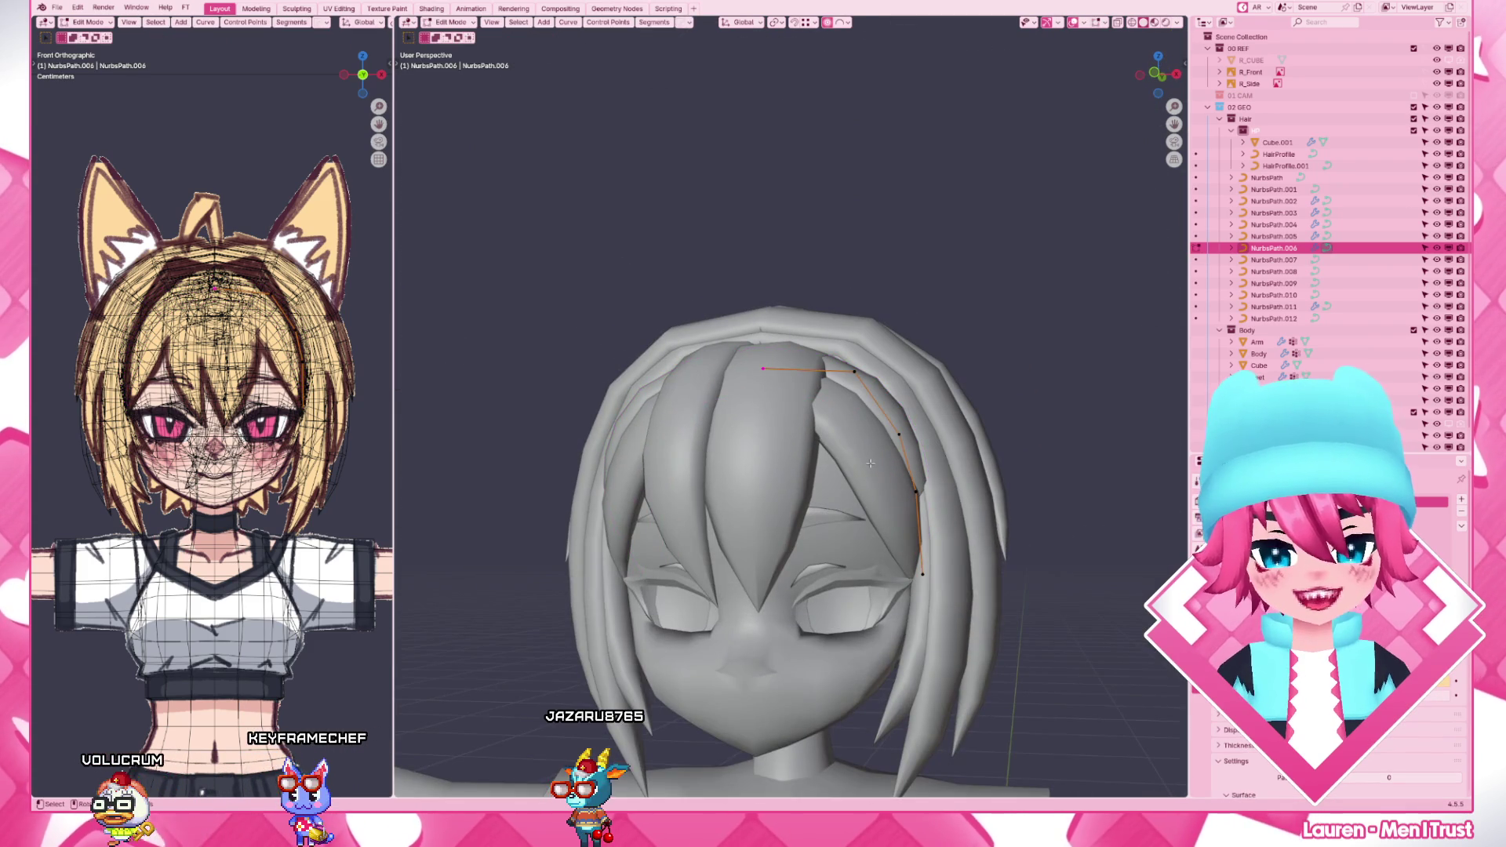
- Move NurbsPath.006's upper control points so the strand curves over the reference bangs
key(KP_1)
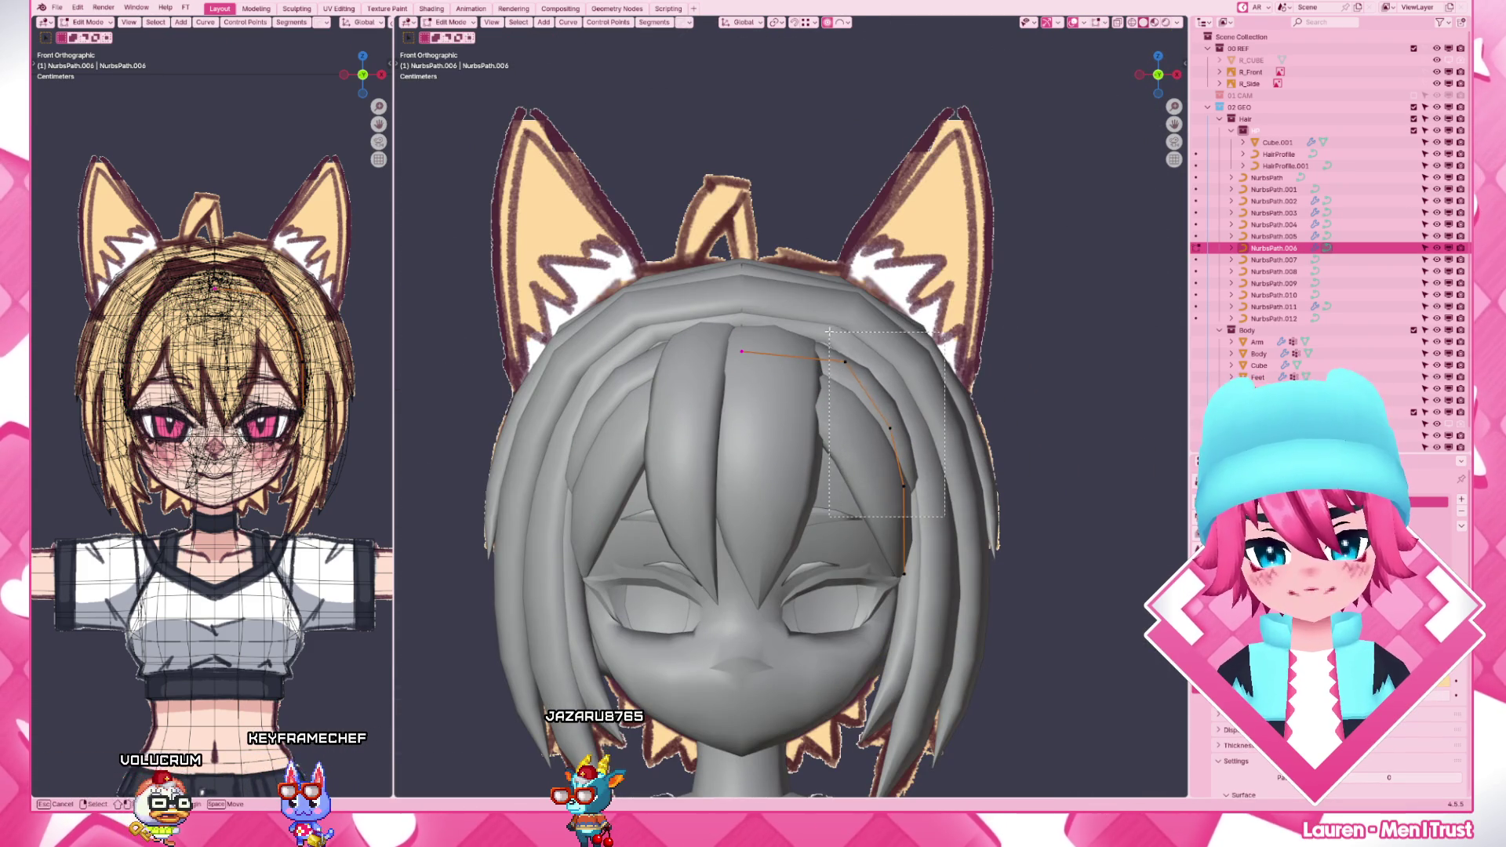
key(g)
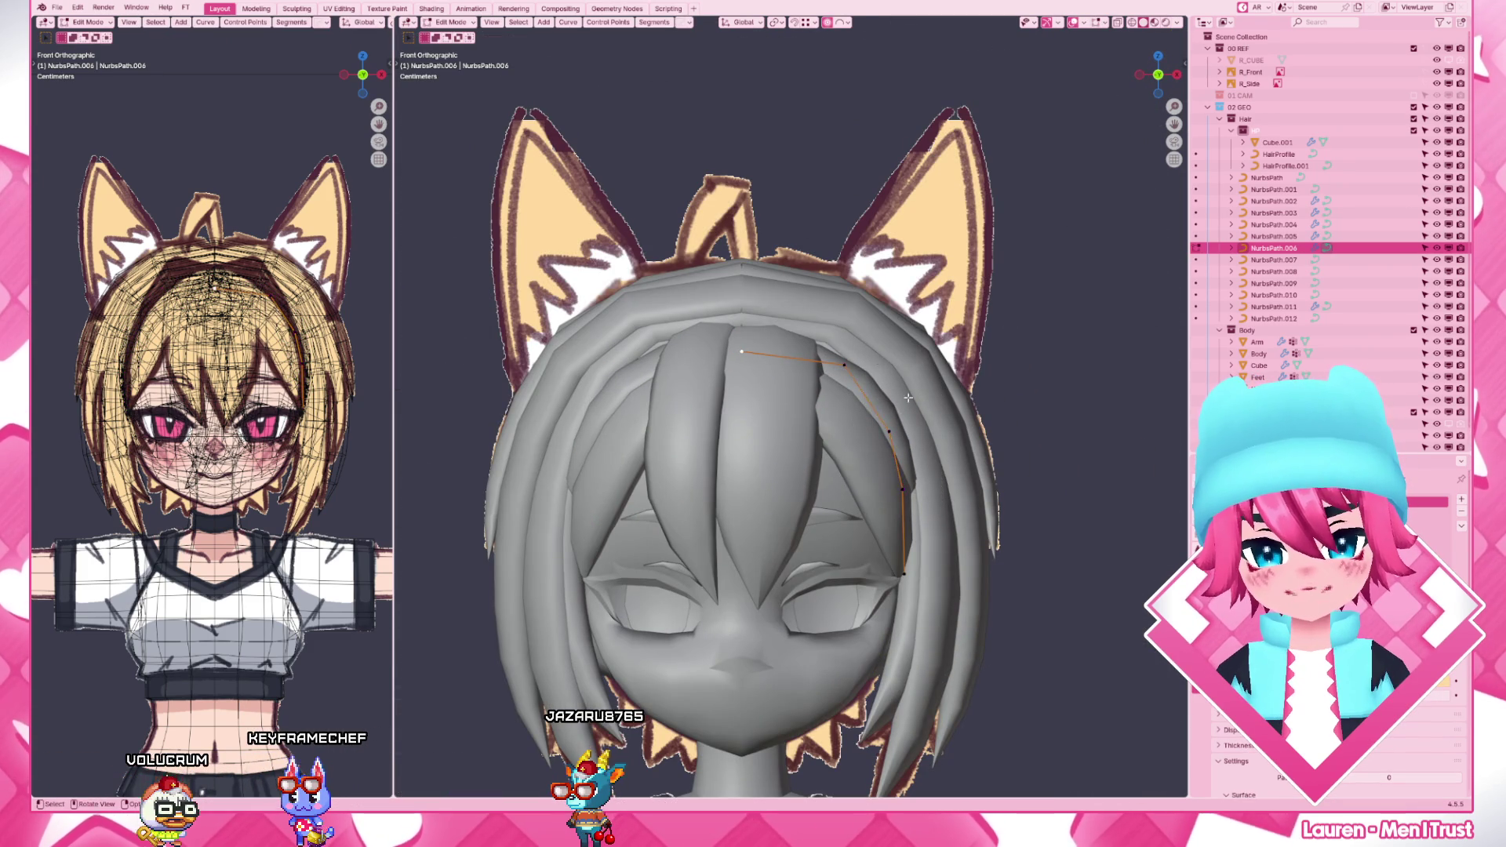
middle_drag(801, 377, 852, 402)
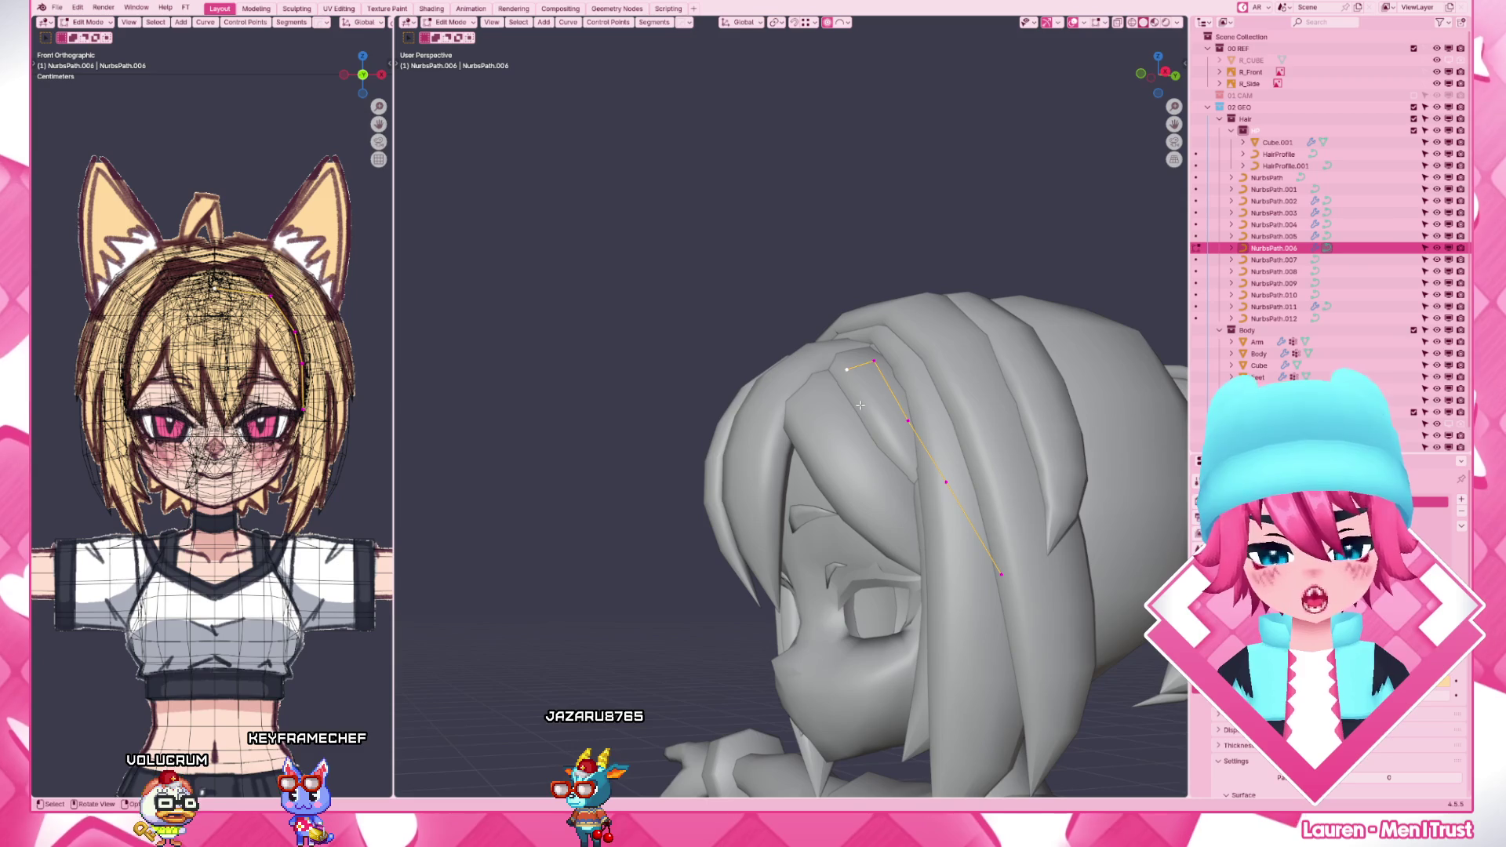
mouse_move(977, 463)
middle_down()
mouse_move(1026, 488)
mouse_move(1063, 482)
middle_up()
drag(978, 532, 977, 532)
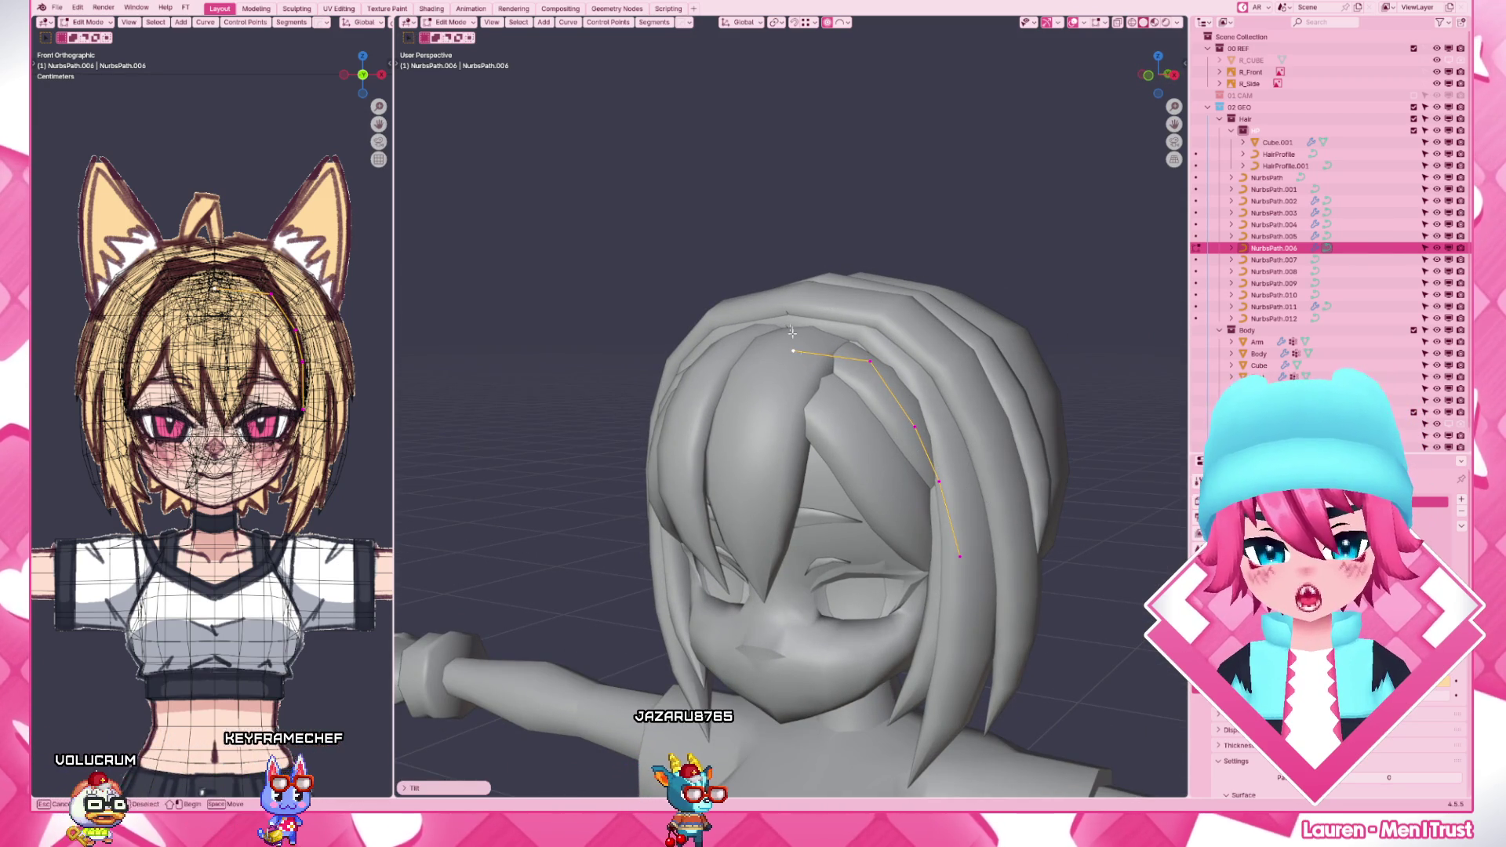
key(g)
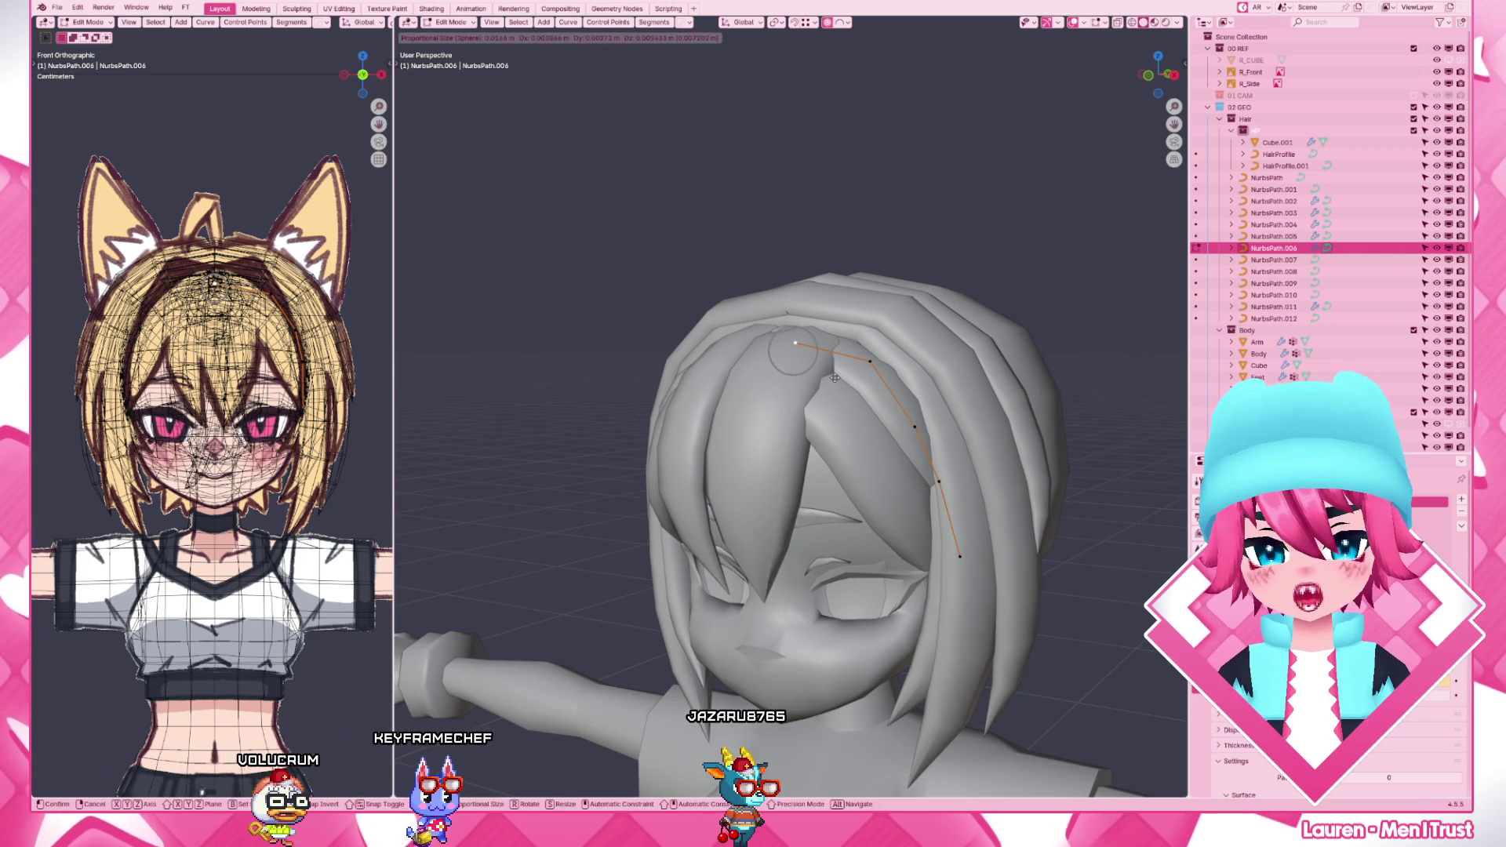
click(894, 424)
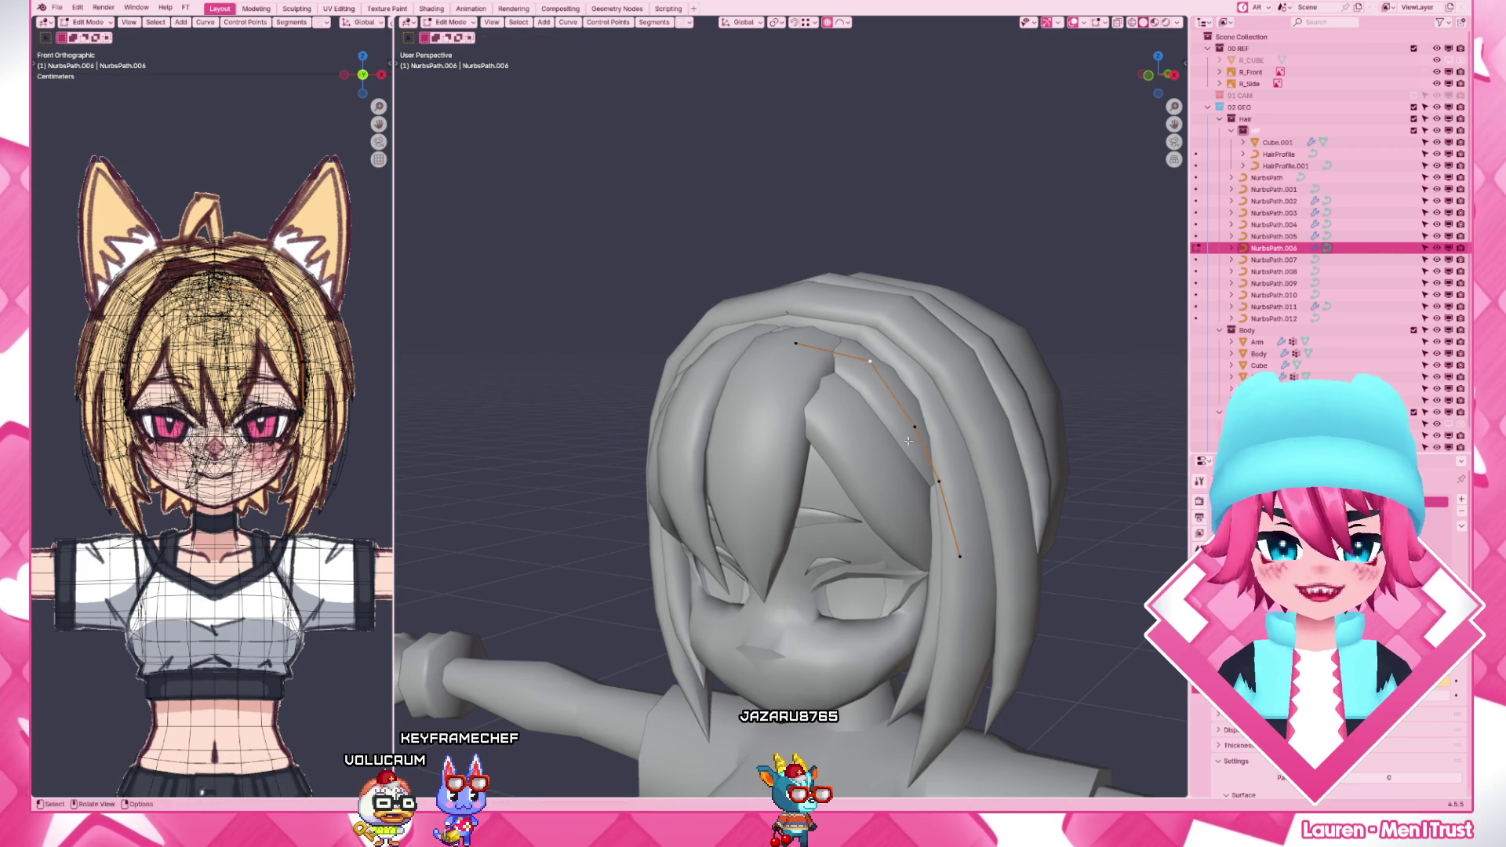
- Reposition the remaining strand points in front view to curve beside the right eye
middle_drag(907, 433, 960, 443)
key(g)
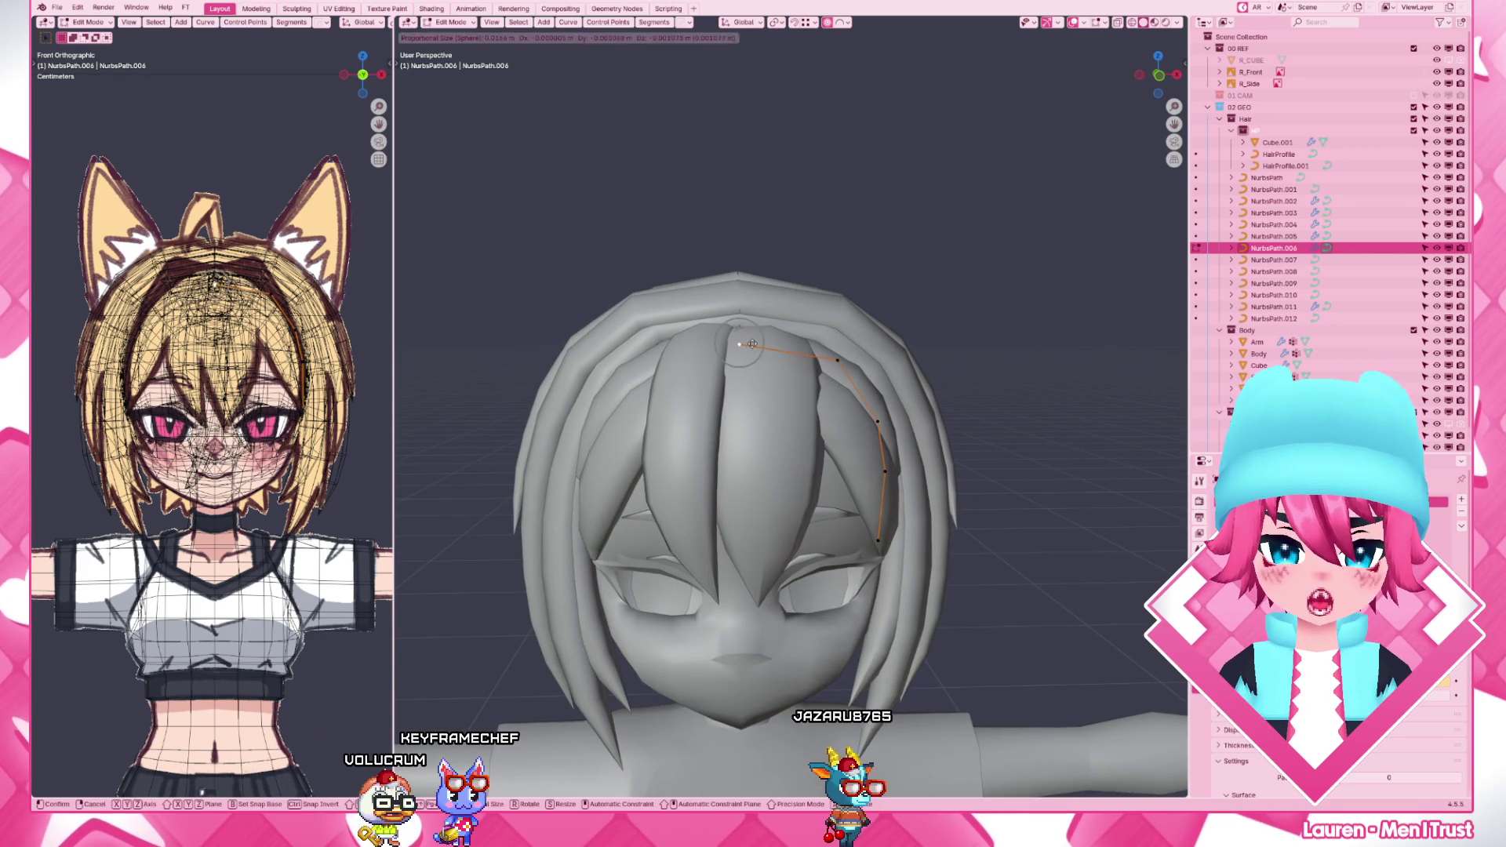
click(751, 343)
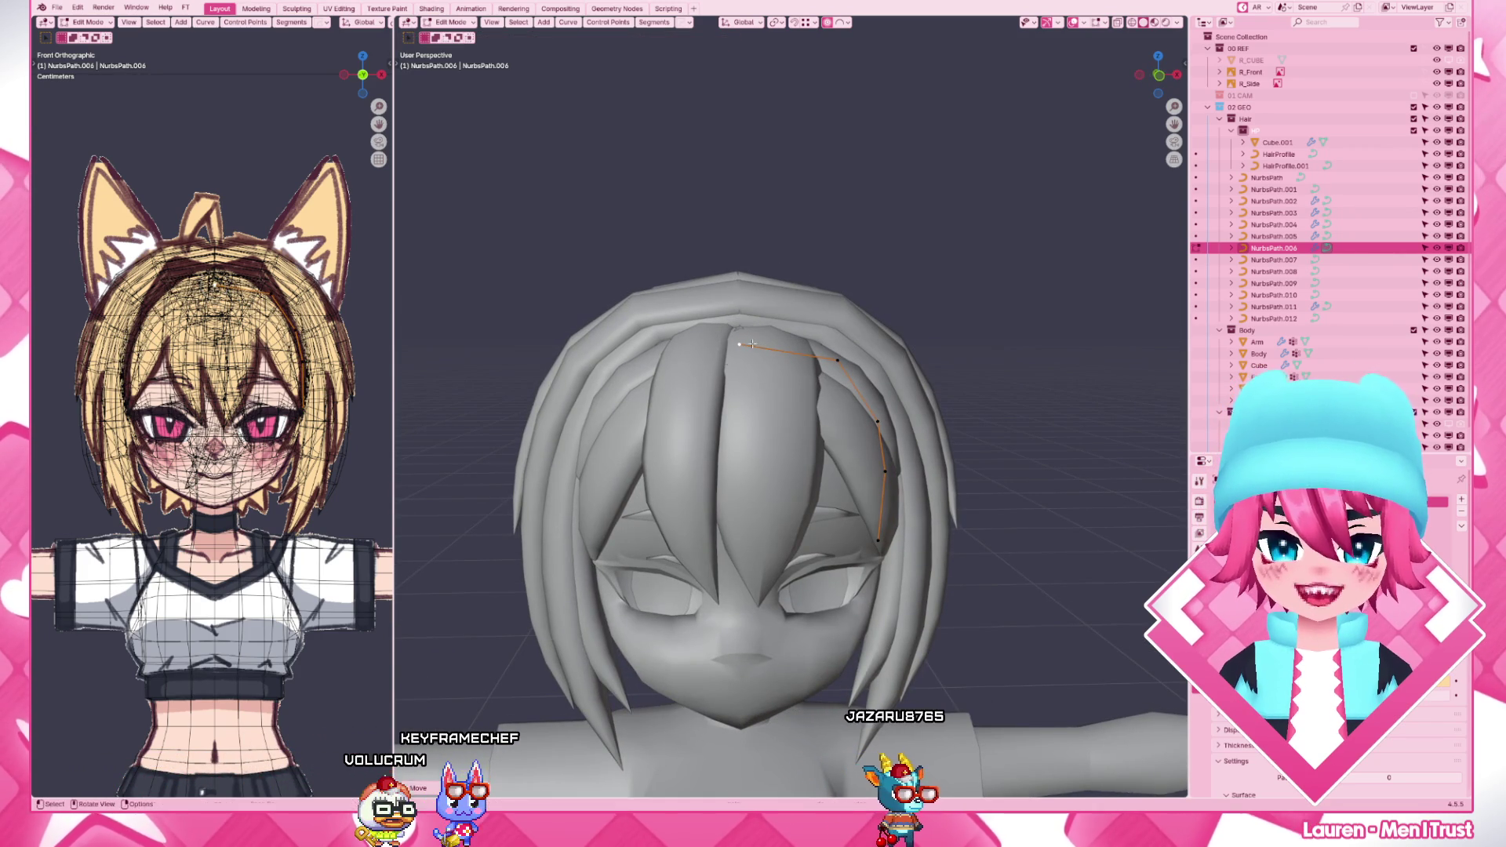
key(g)
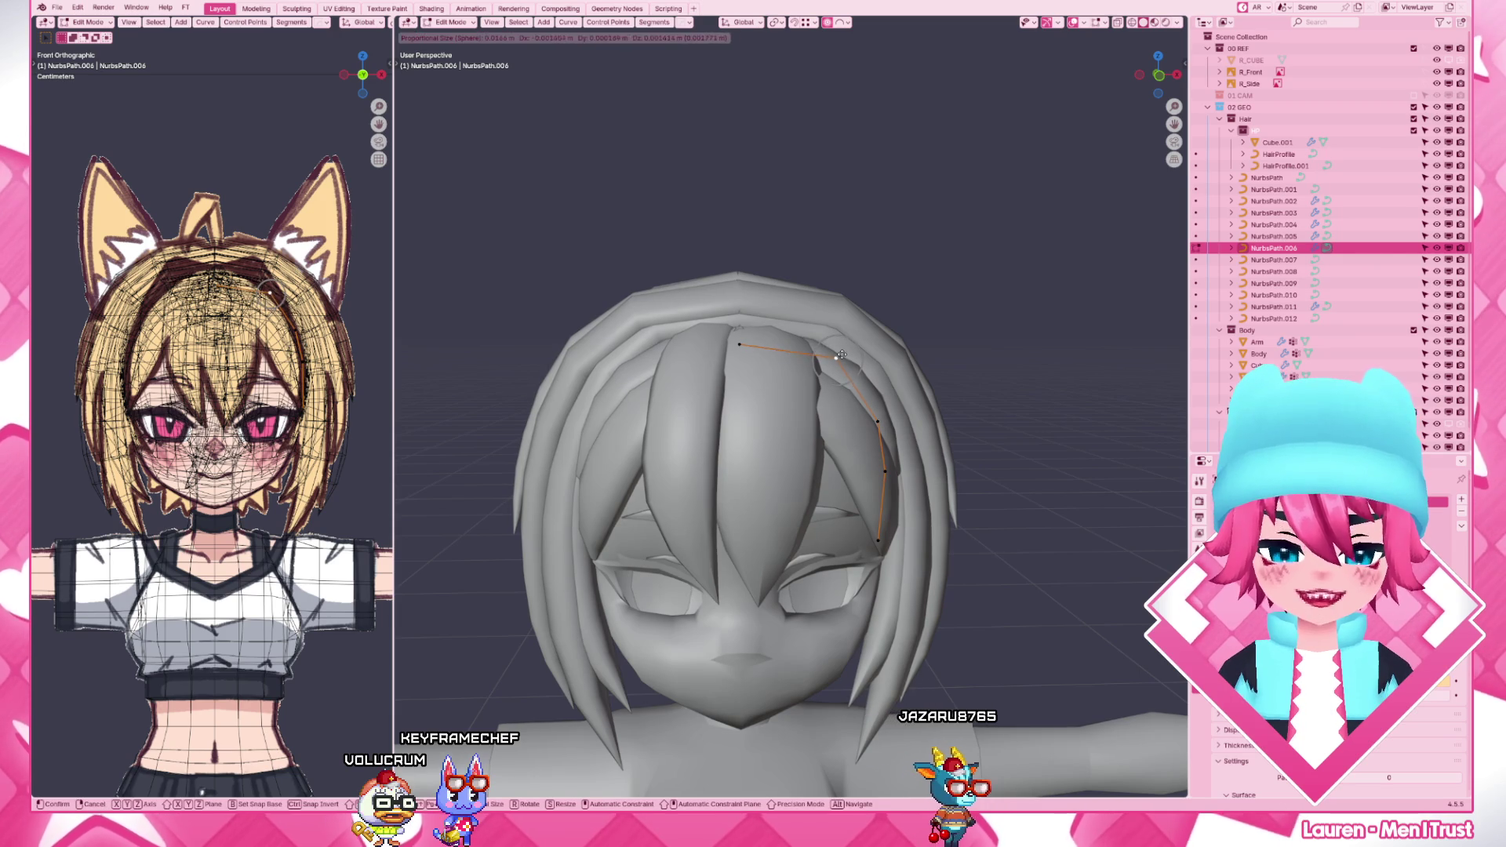
click(840, 356)
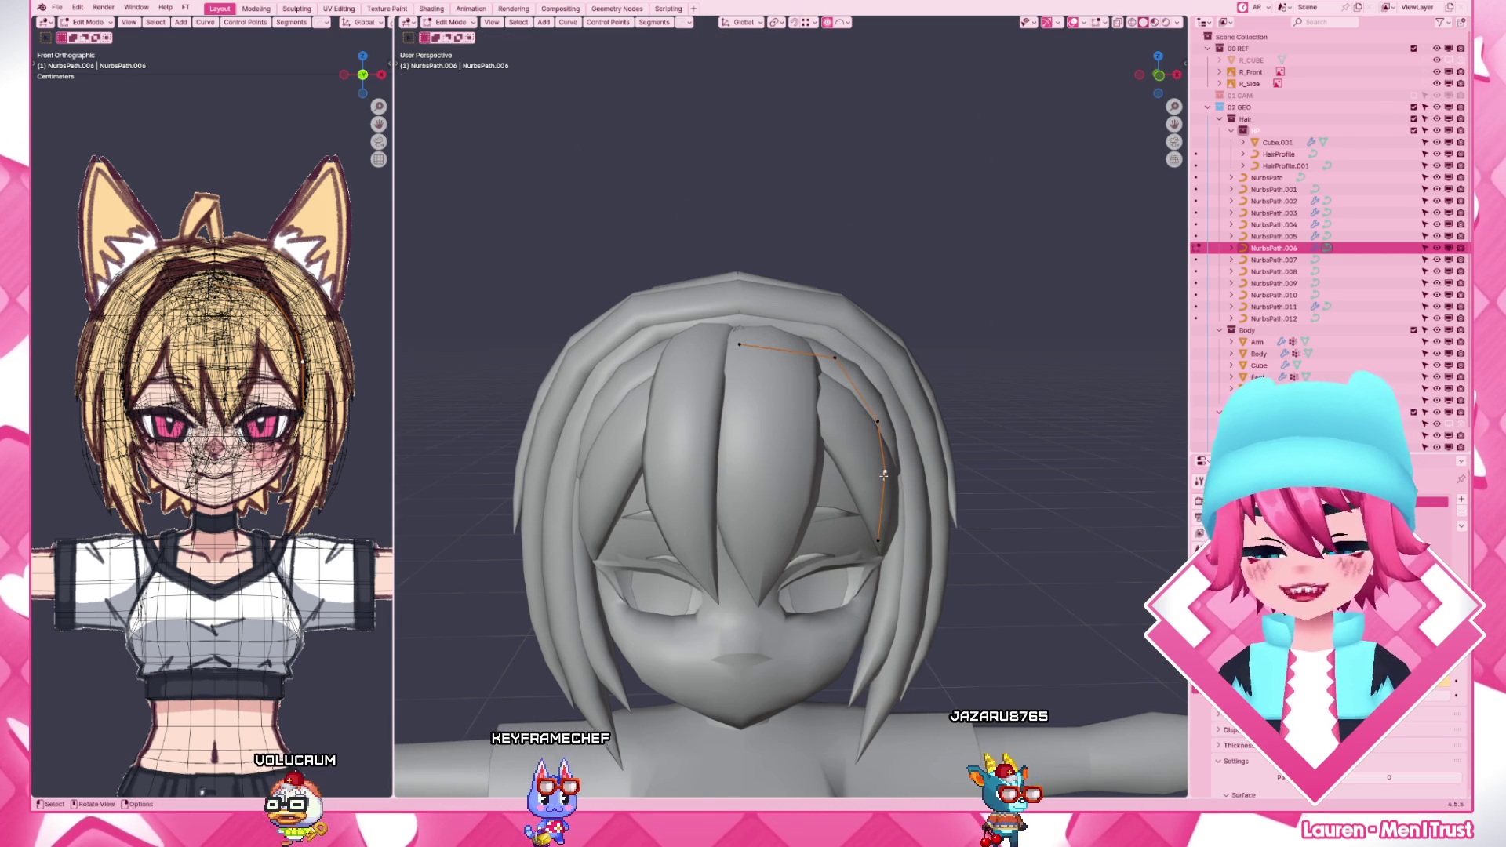
key(1)
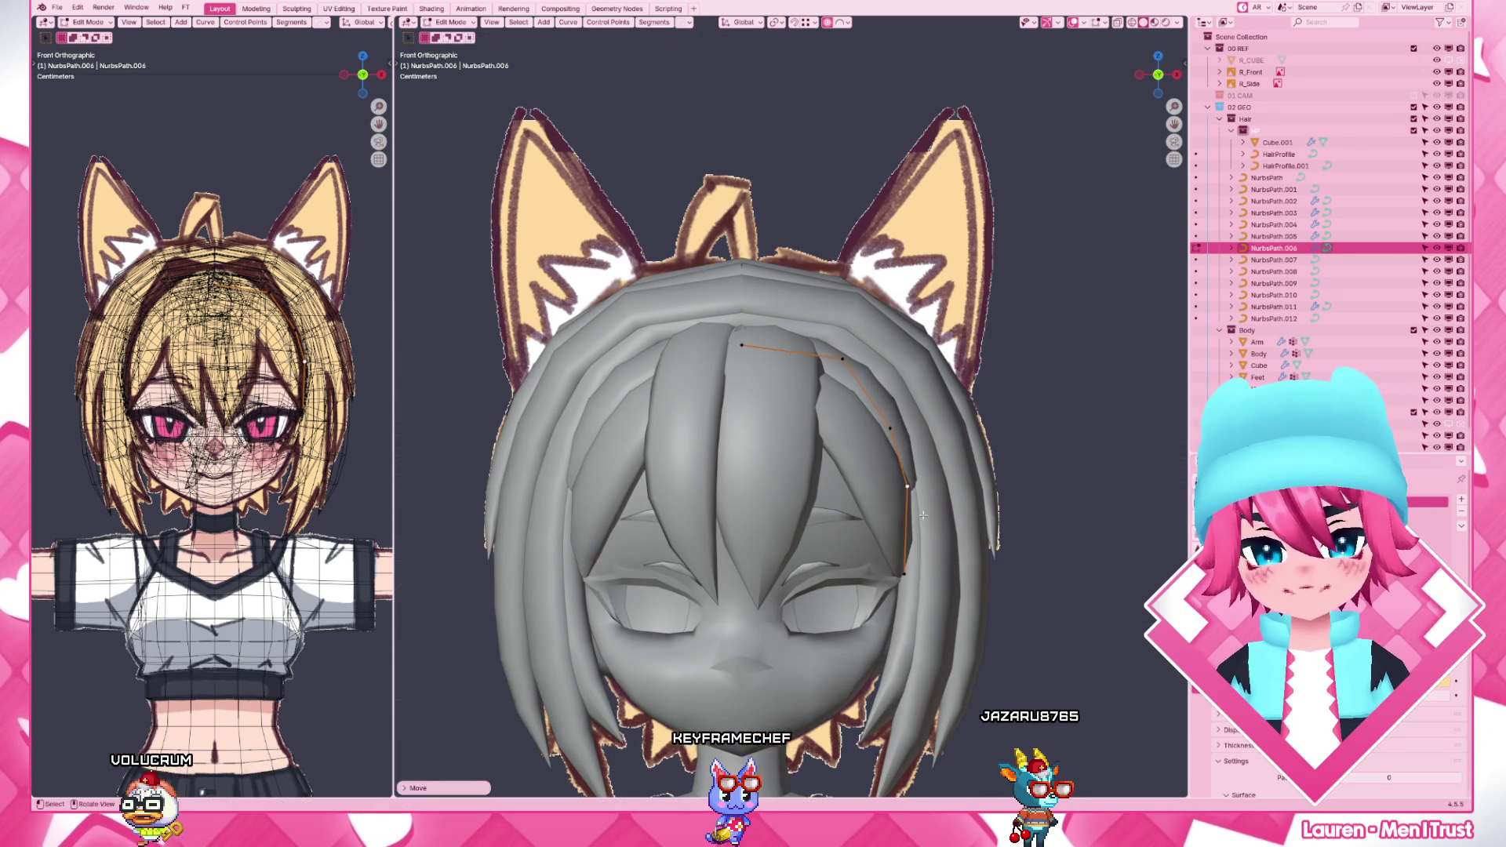
key(g)
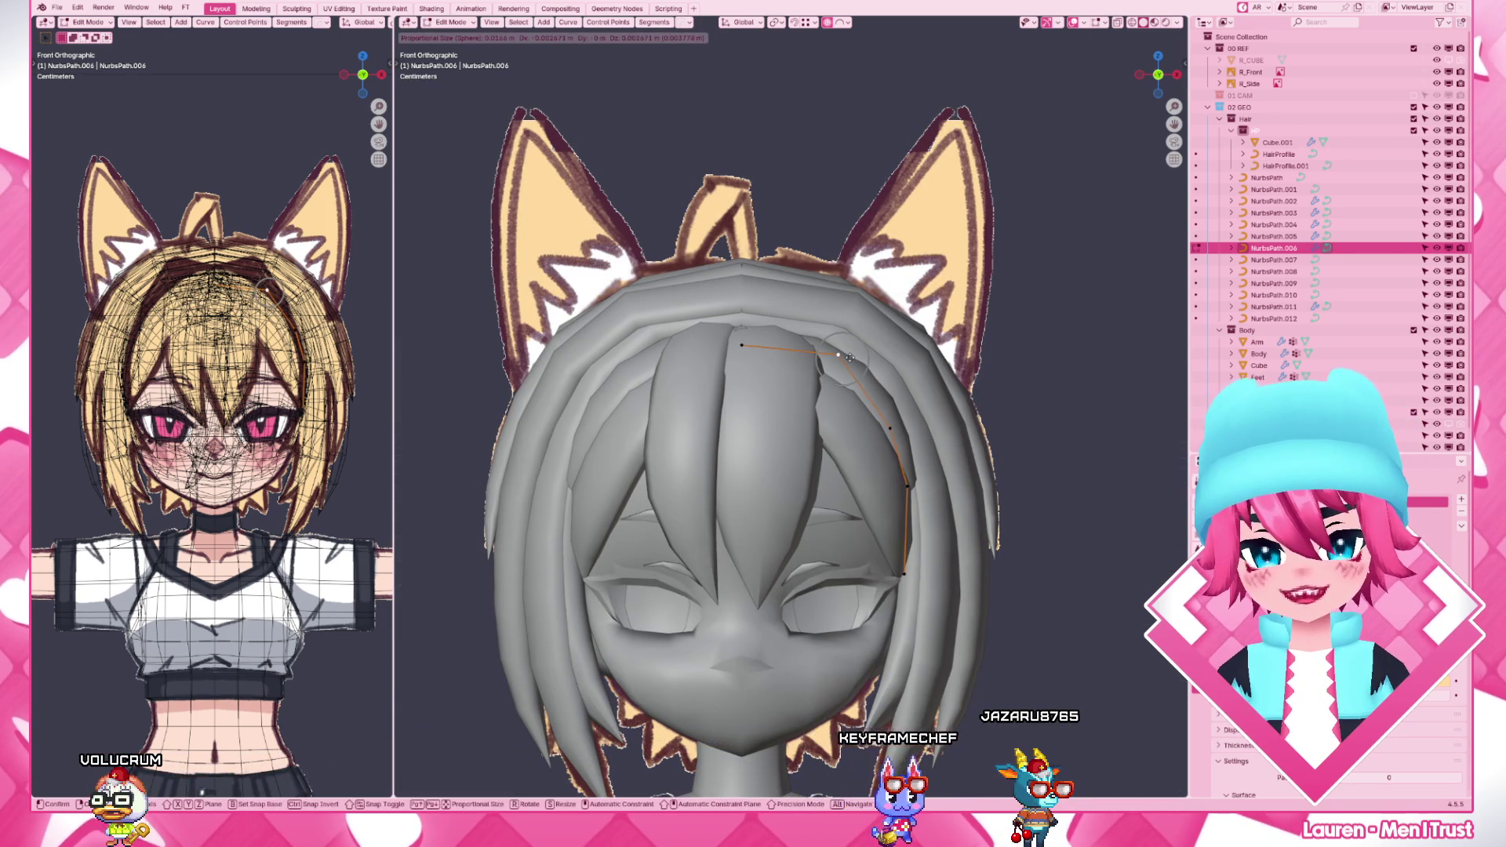
click(845, 356)
scroll(855, 519, down, 3)
- Adjust the strand's thickness at that point, then switch over to NurbsPath.005
key(alt+s)
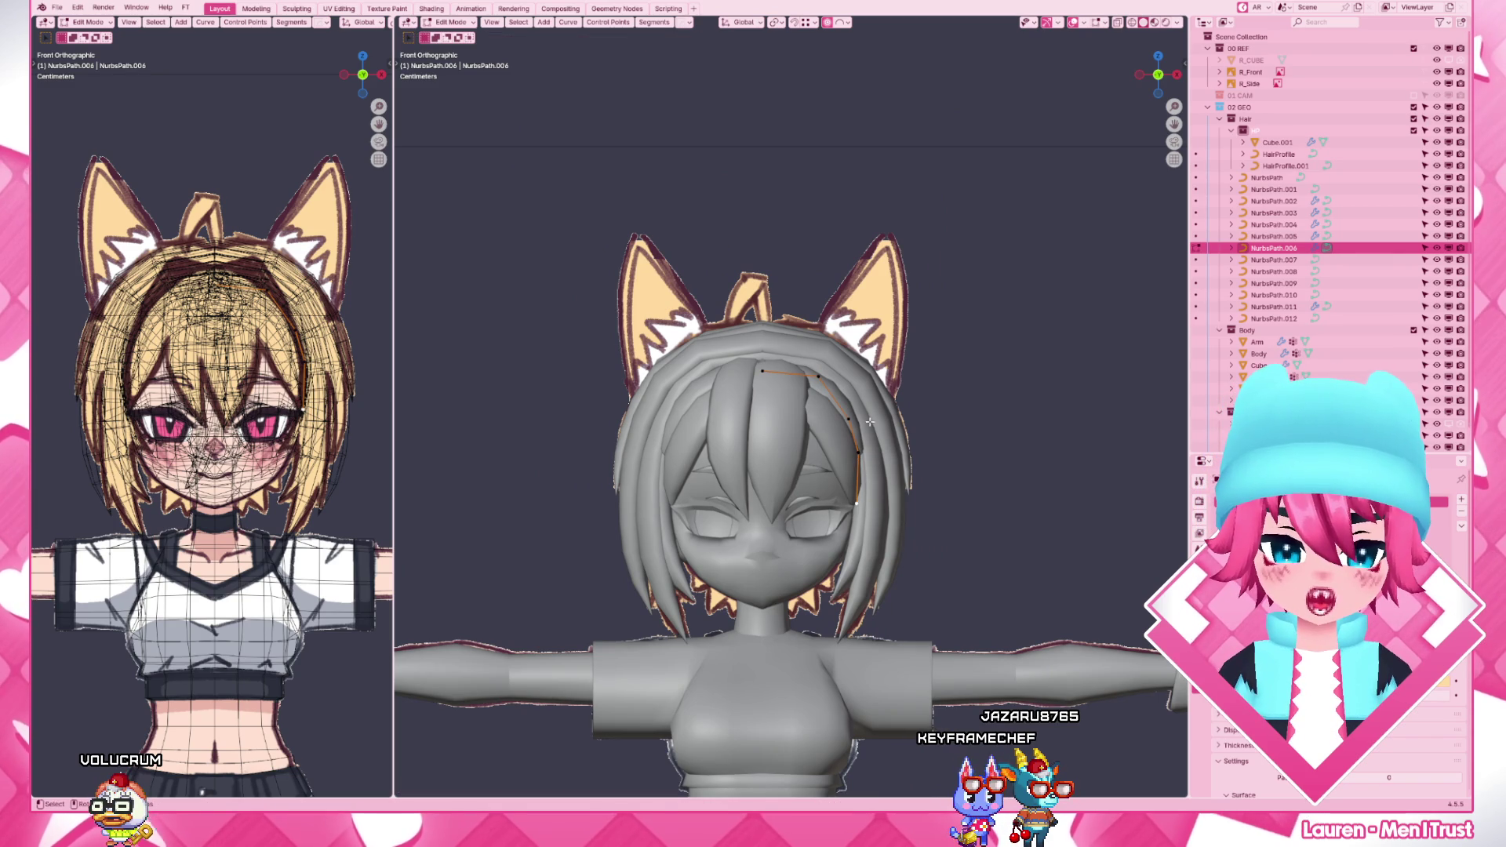
click(877, 445)
click(847, 470)
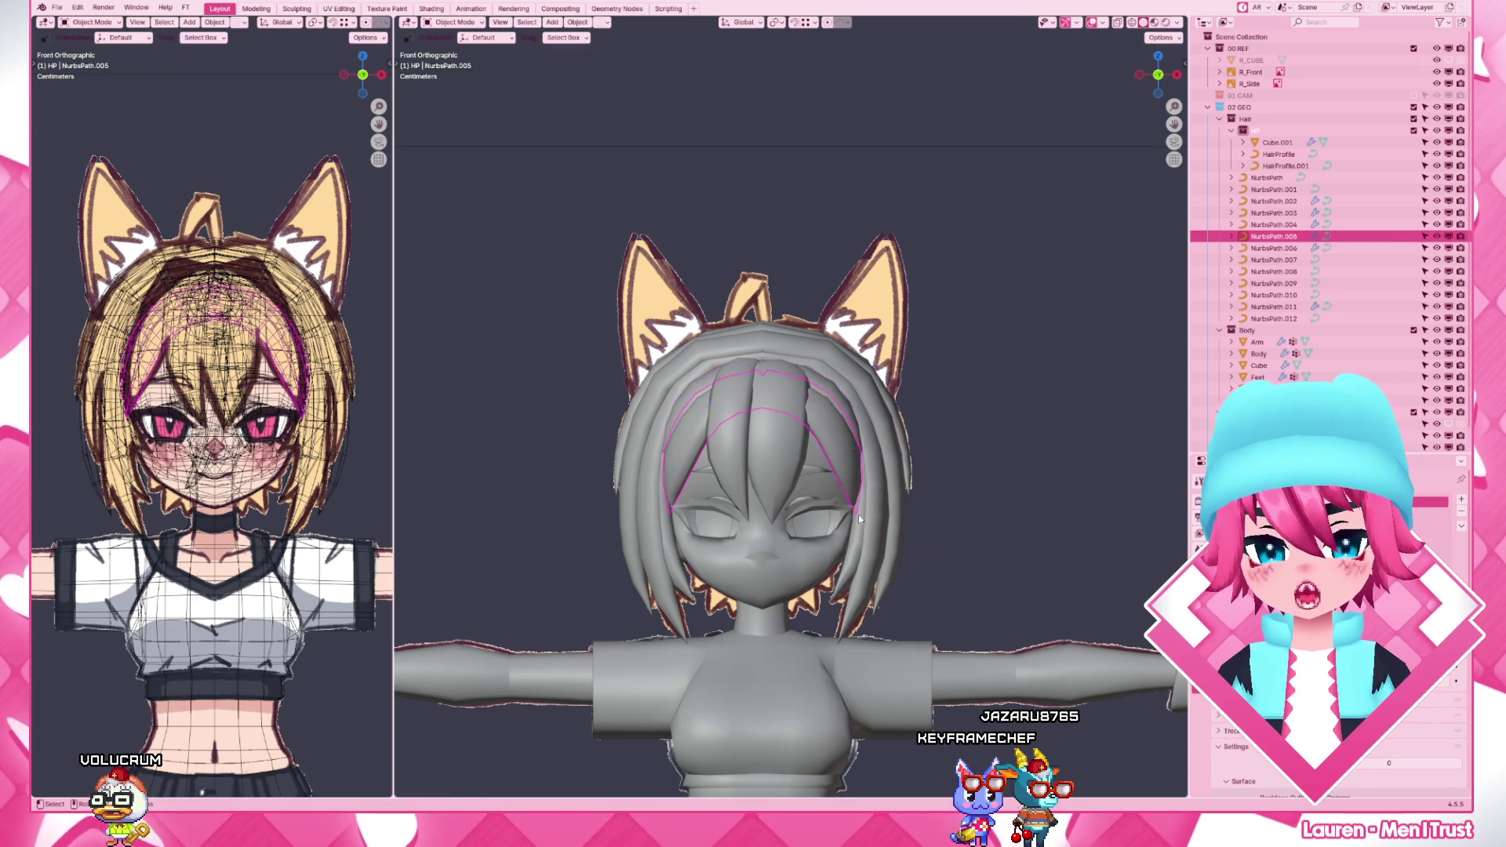
scroll(824, 519, up, 4)
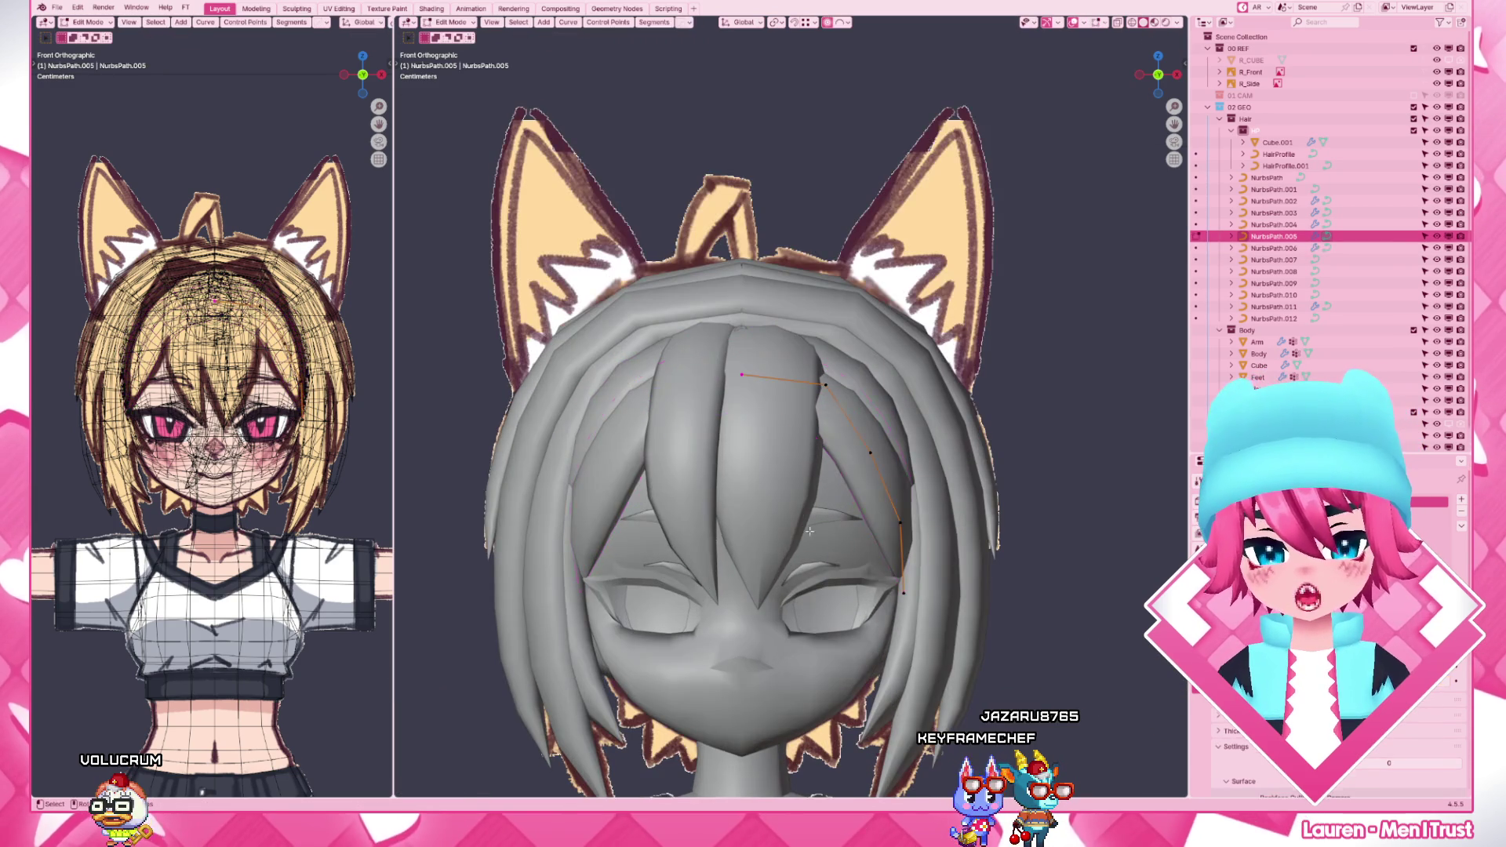
- Move NurbsPath.005's points down the right side of the face and show wireframe over the reference
click(934, 521)
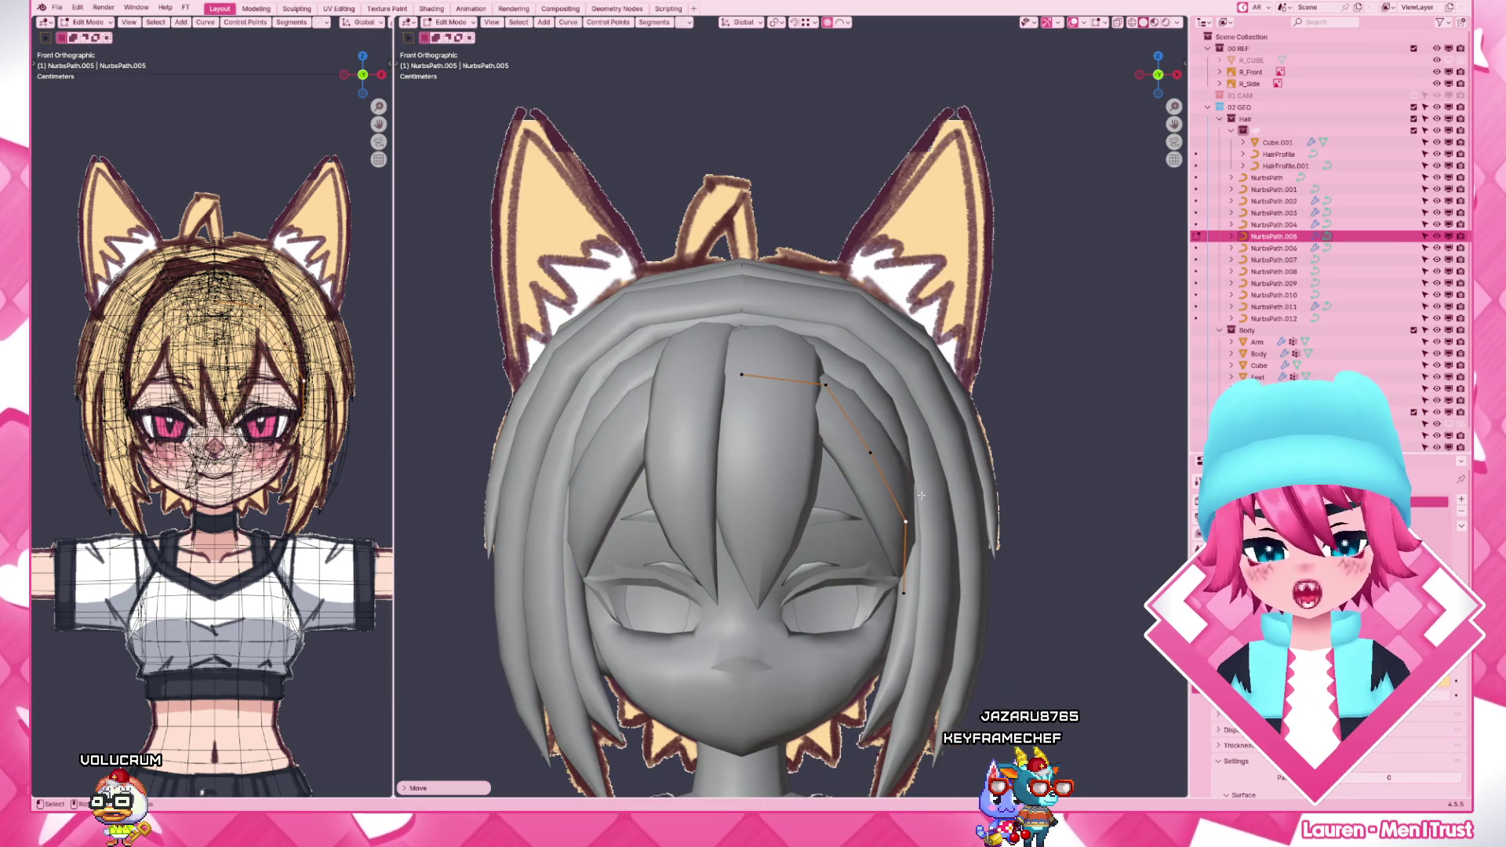
click(877, 451)
key(Tab)
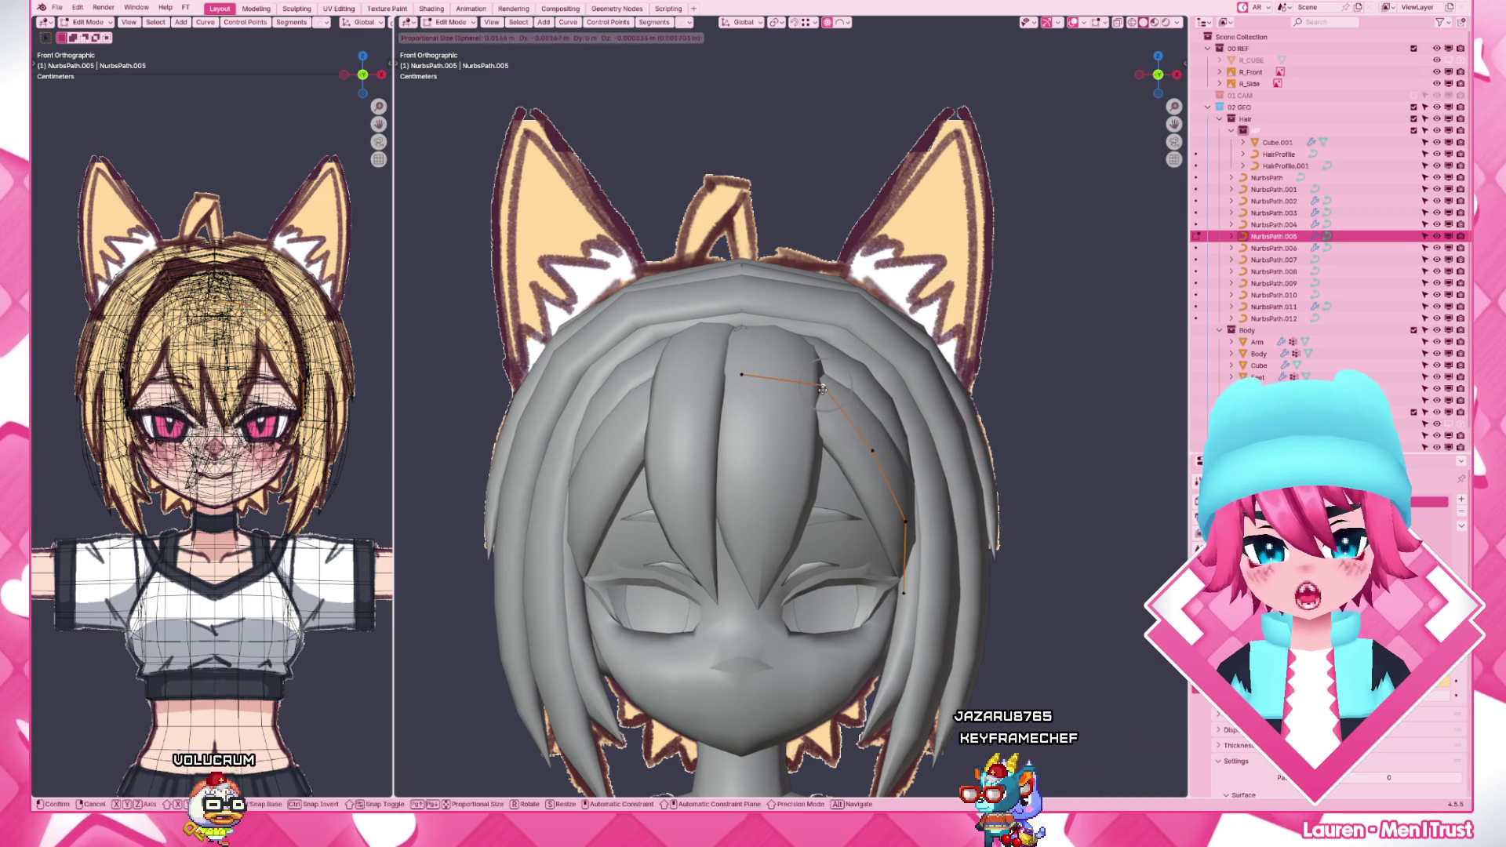
key(z)
click(758, 526)
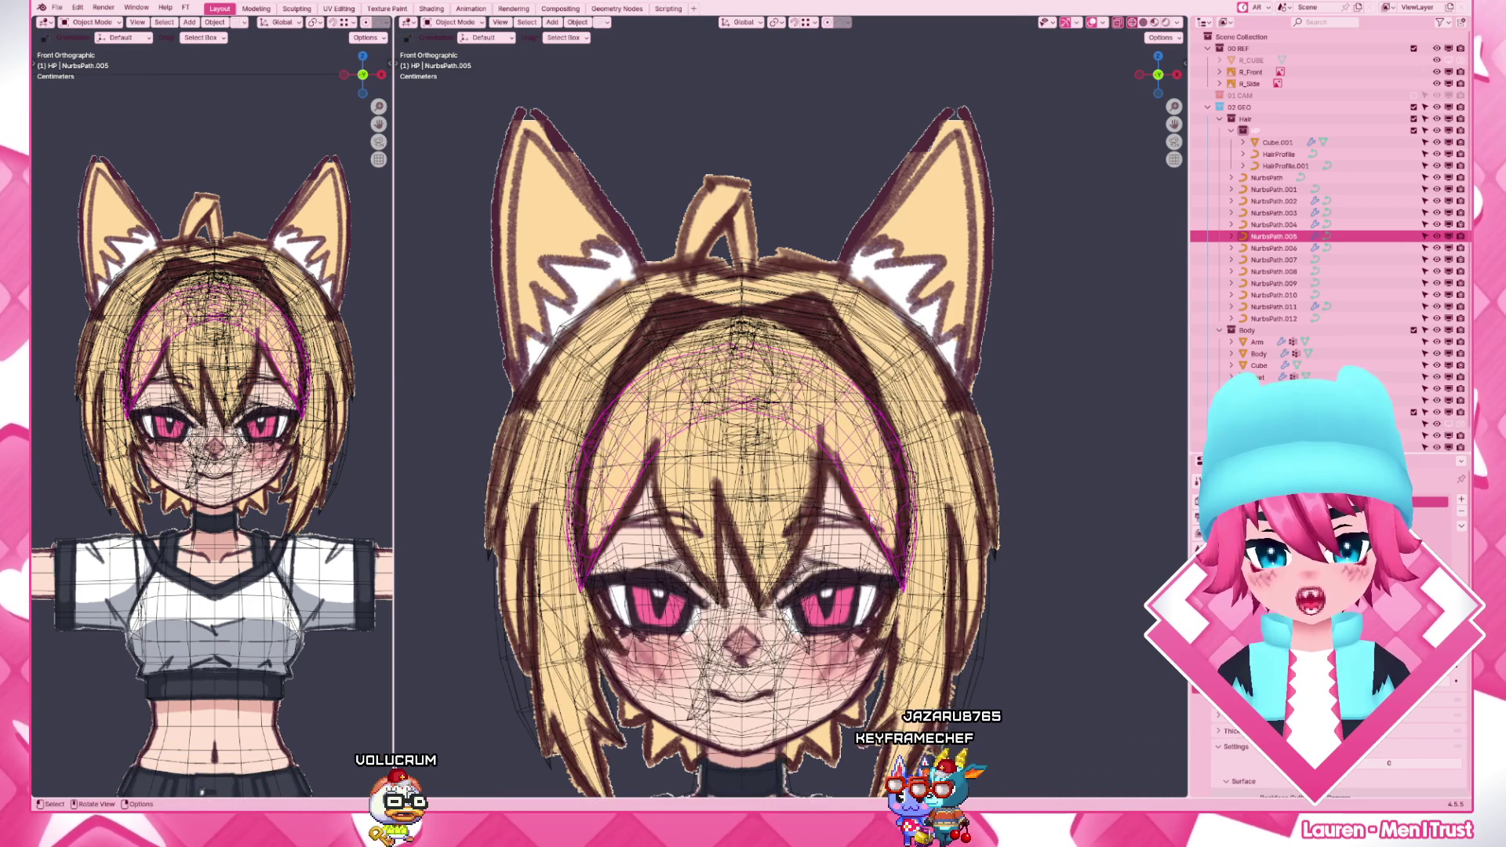
key(Tab)
- Align a curve point to the sketch, compare in solid and wireframe shading, and finish editing
key(g)
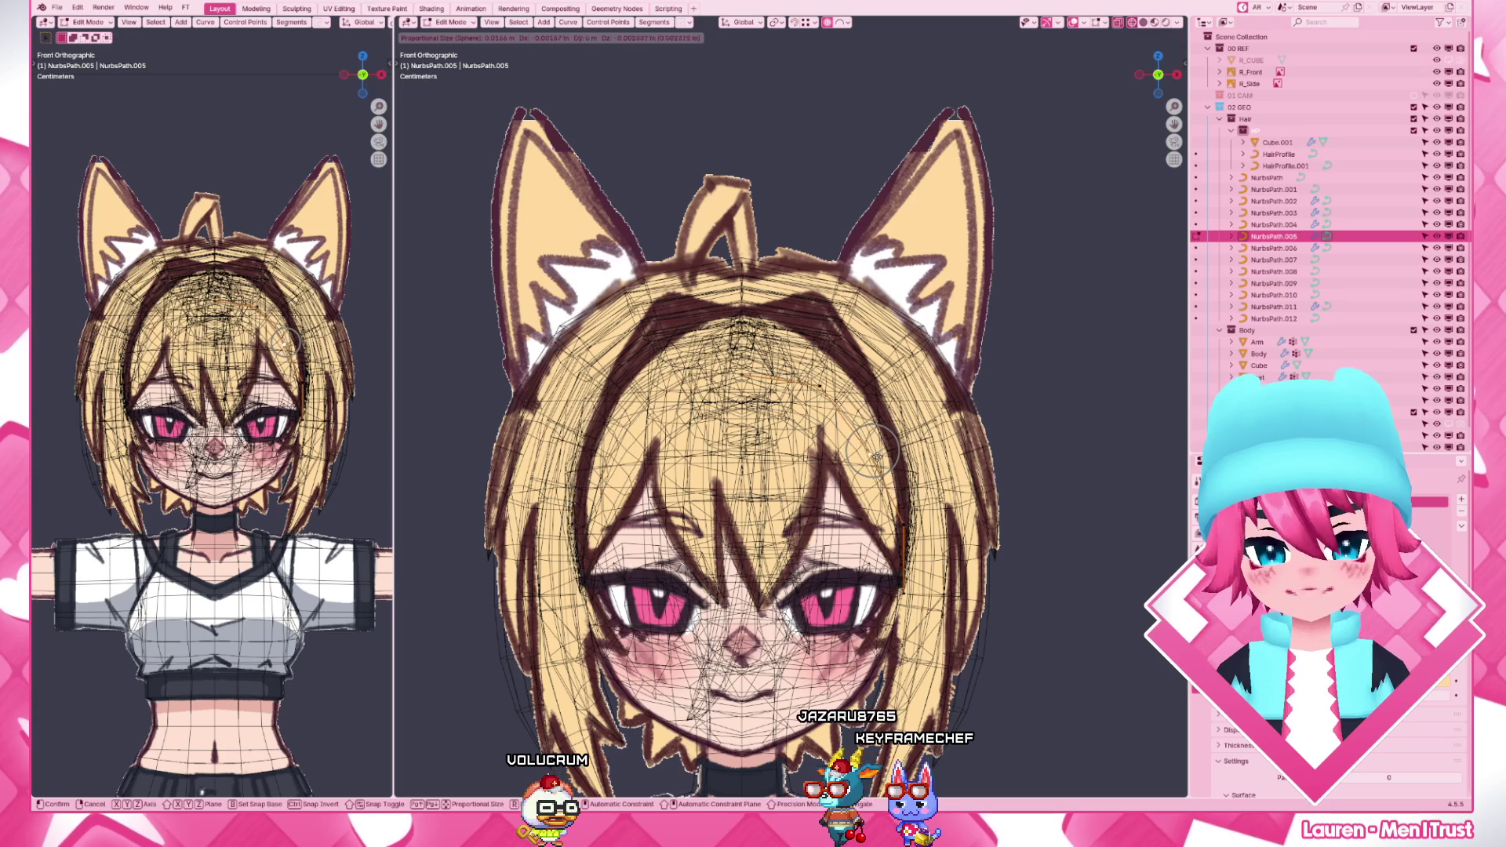
key(Return)
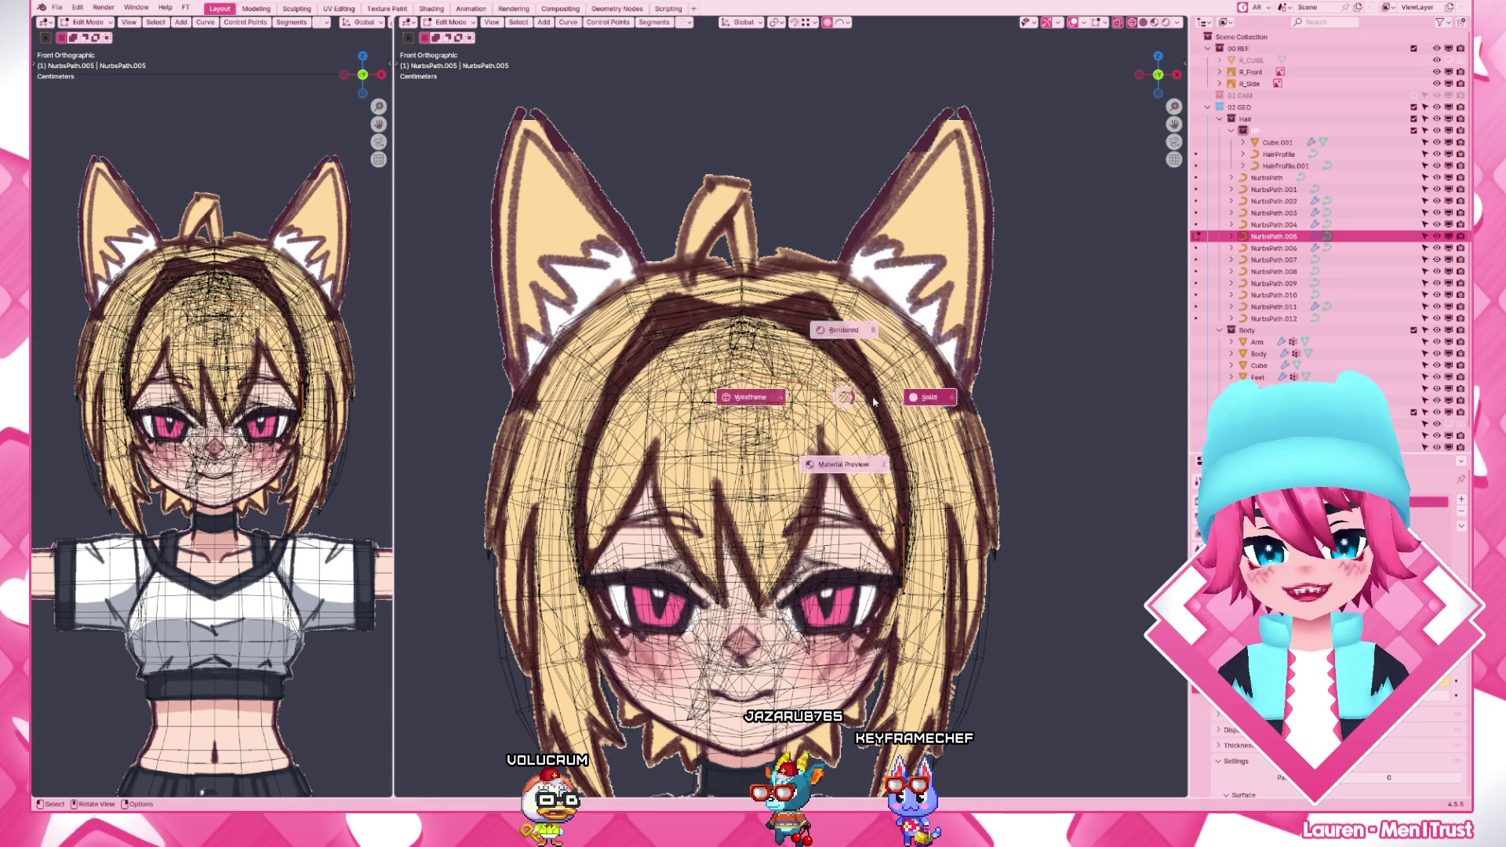
key(shift+z)
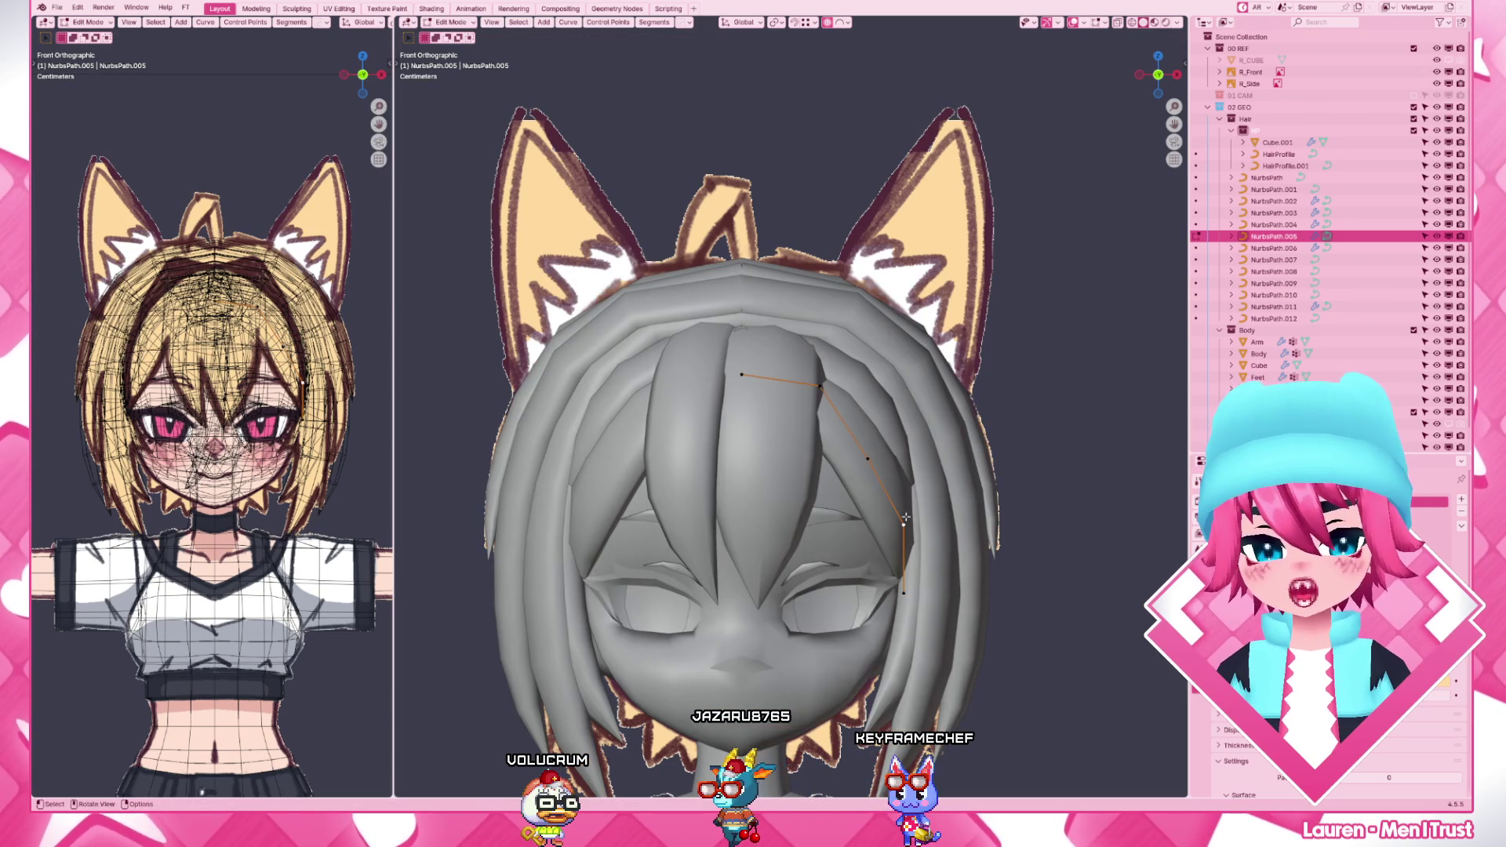
key(shift+z)
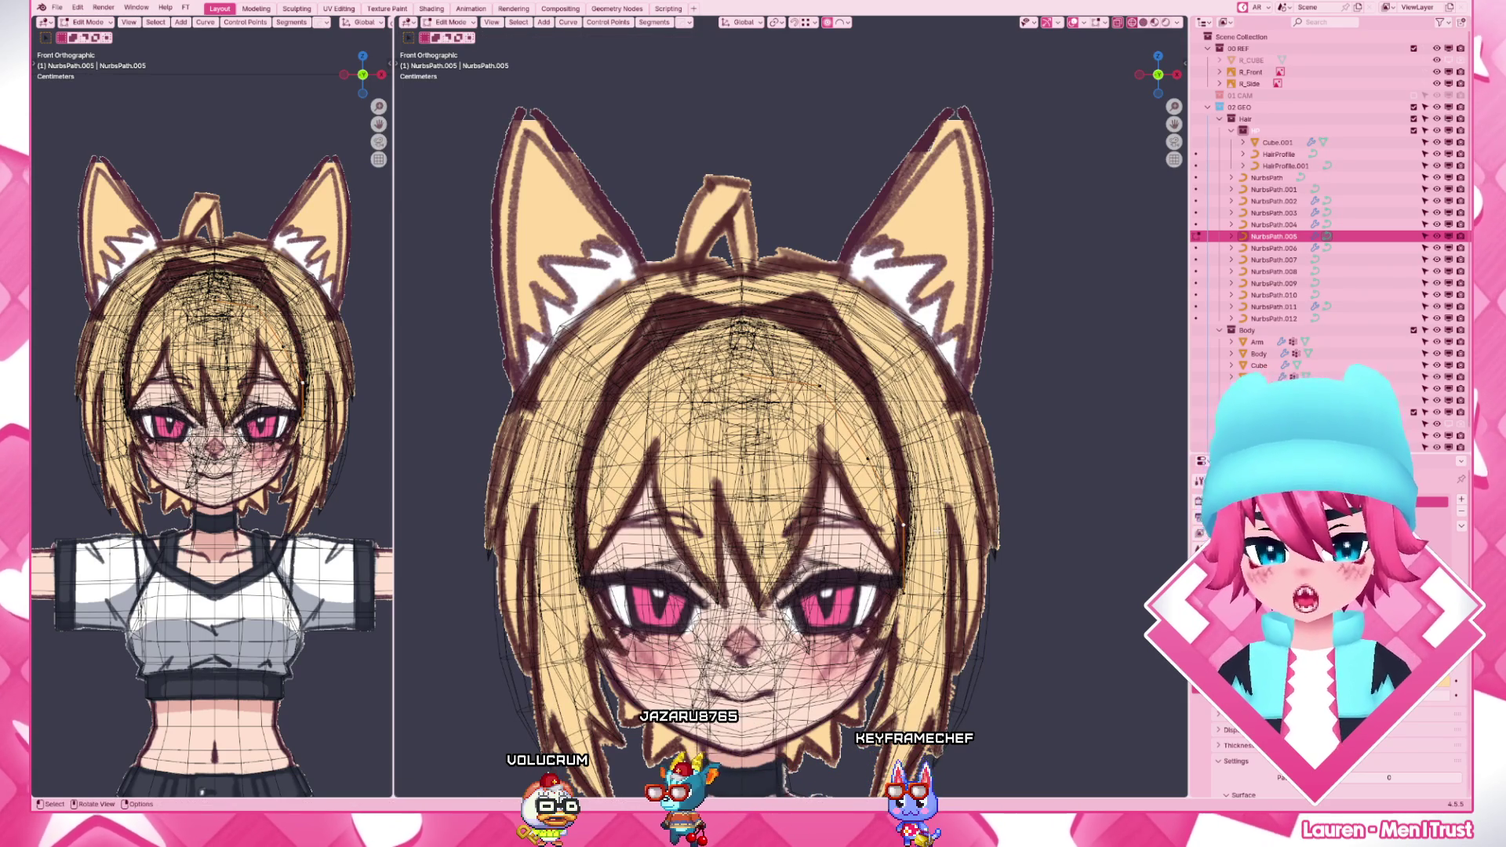
key(shift+z)
key(Tab)
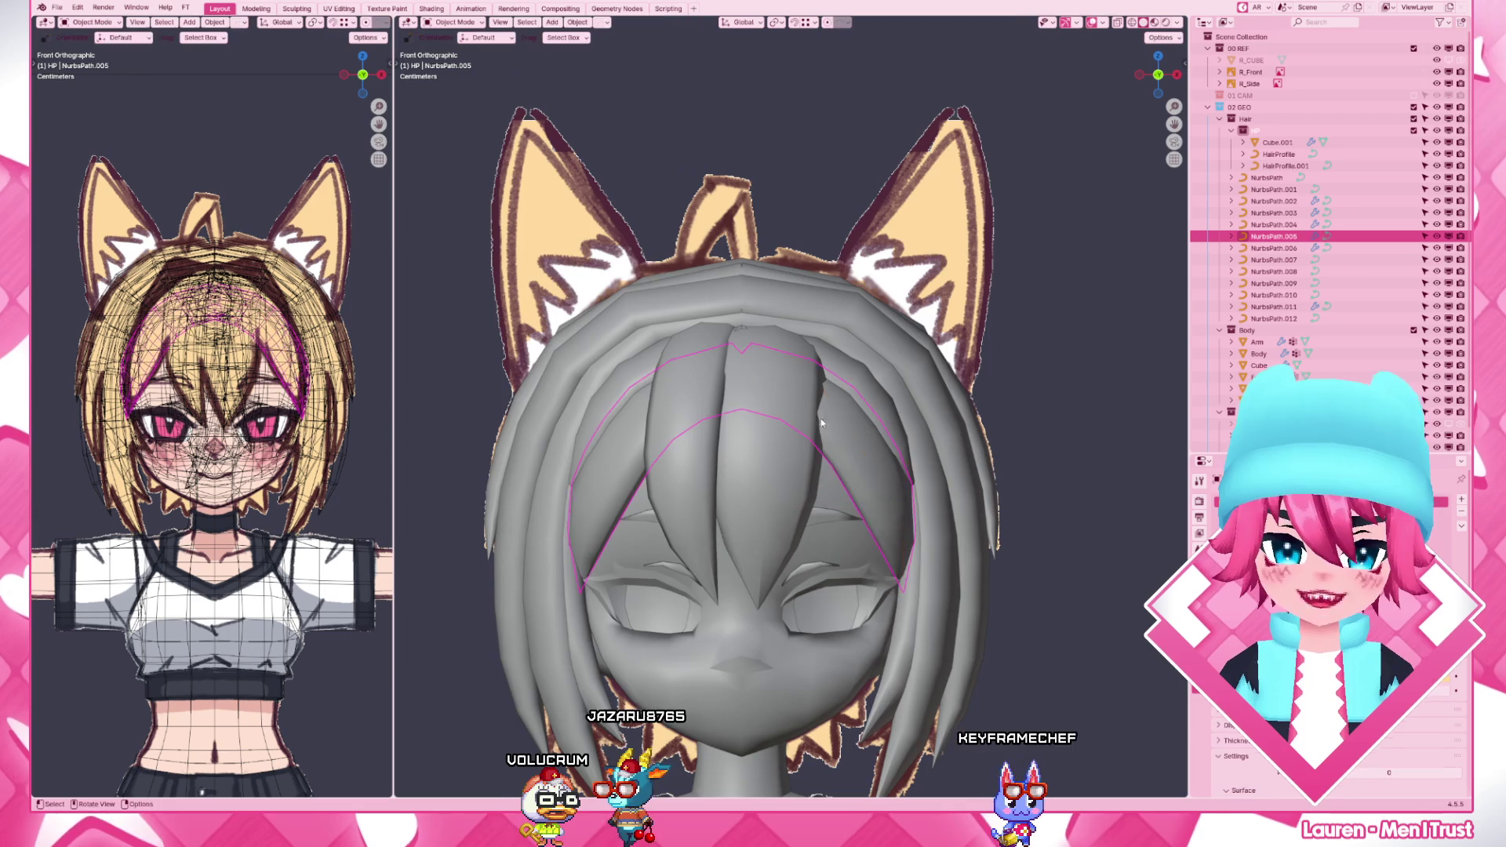
scroll(820, 418, down, 4)
scroll(857, 518, up, 4)
- Move a strand's control points onto the head outline in wireframe front view
mouse_move(857, 519)
middle_down()
mouse_move(576, 495)
mouse_move(825, 413)
mouse_move(918, 424)
mouse_move(959, 465)
middle_up()
key(Tab)
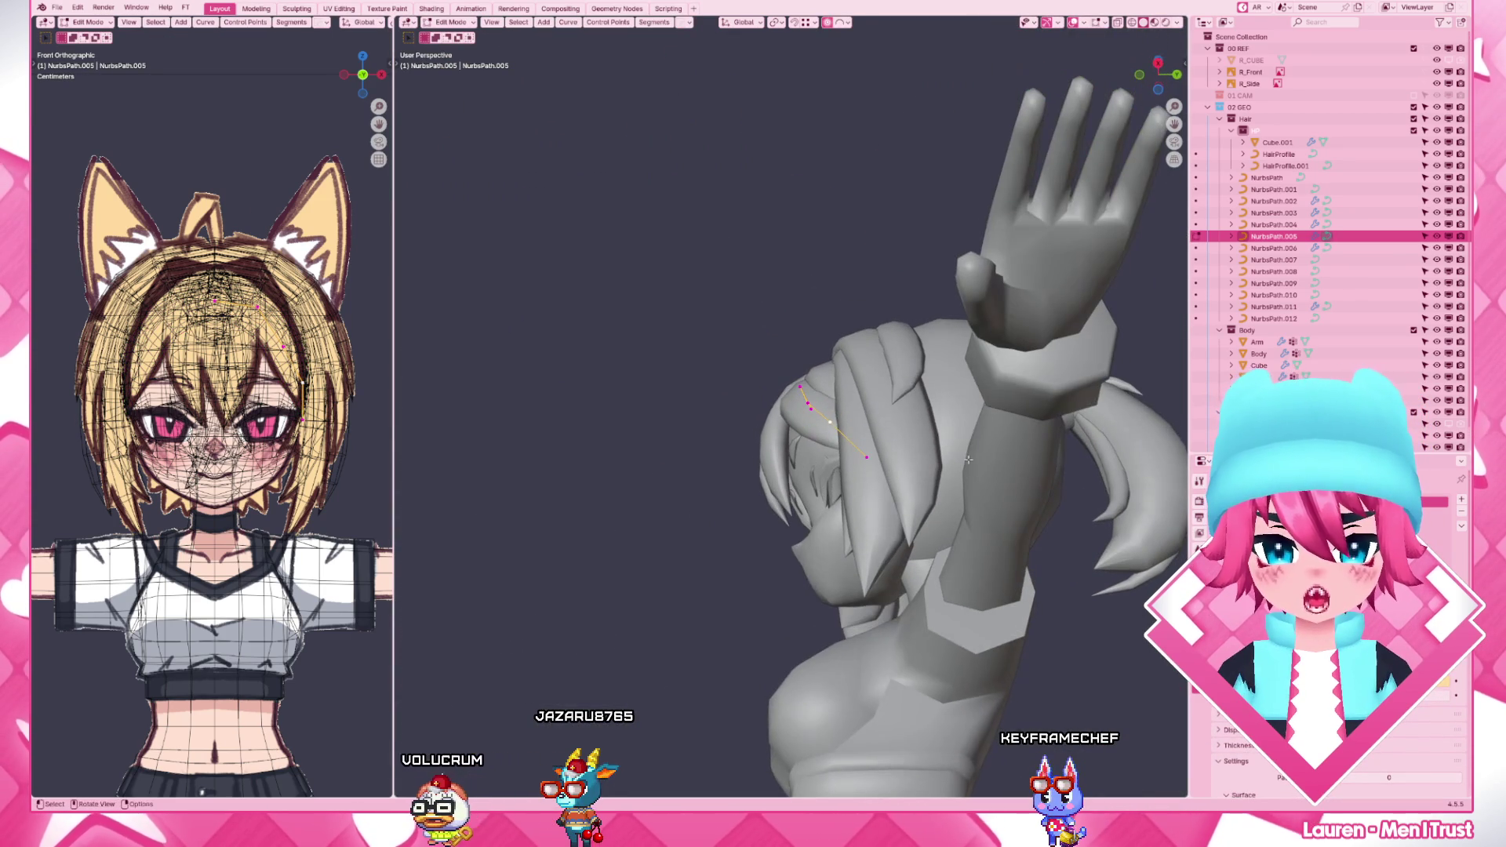
key(g)
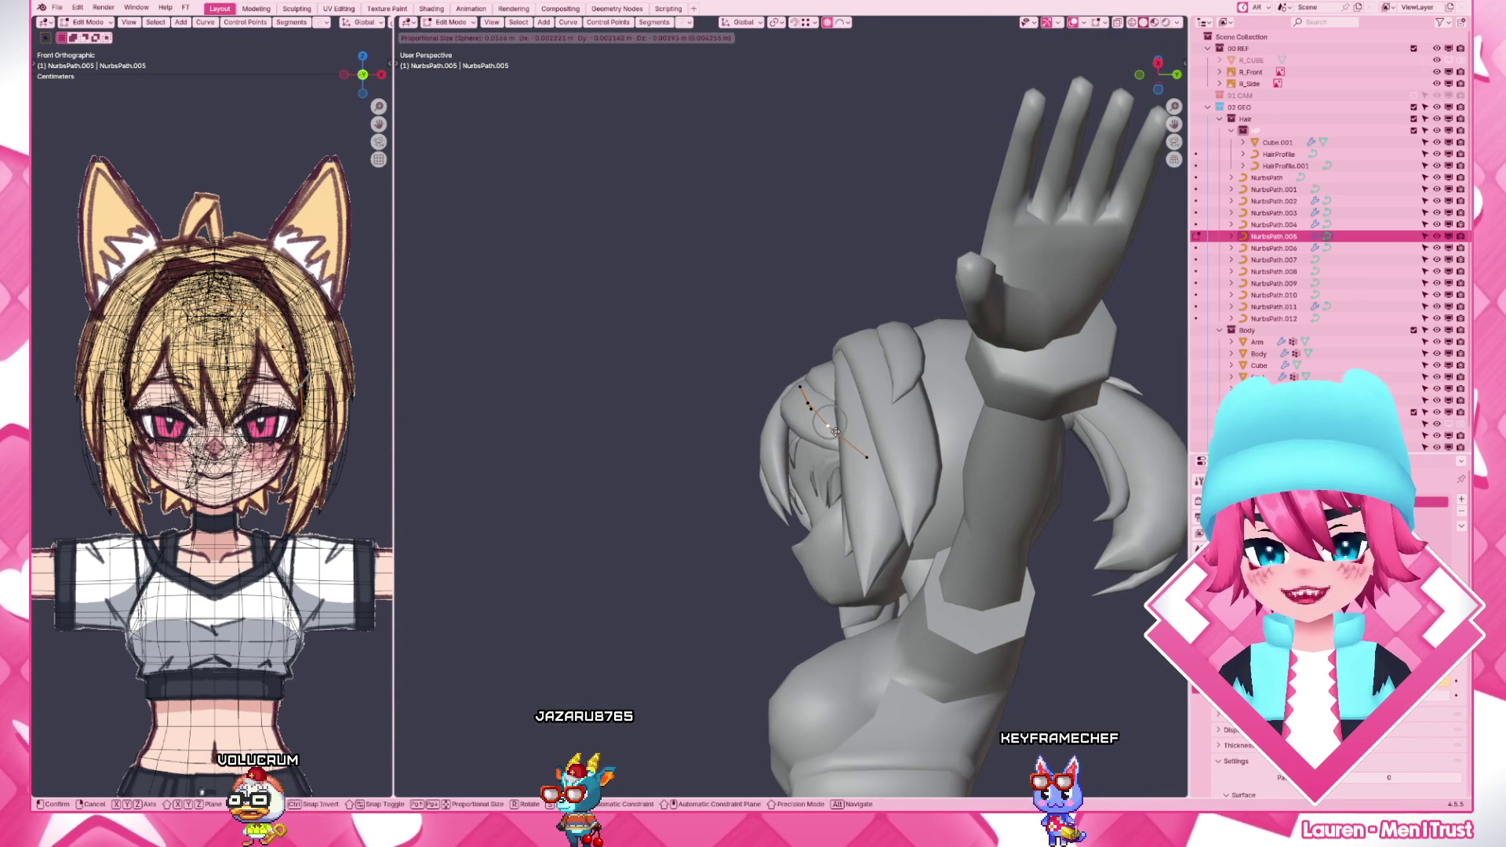
click(837, 429)
scroll(883, 448, up, 4)
mouse_move(882, 448)
middle_down()
mouse_move(911, 532)
mouse_move(1022, 393)
middle_up()
key(shift+z)
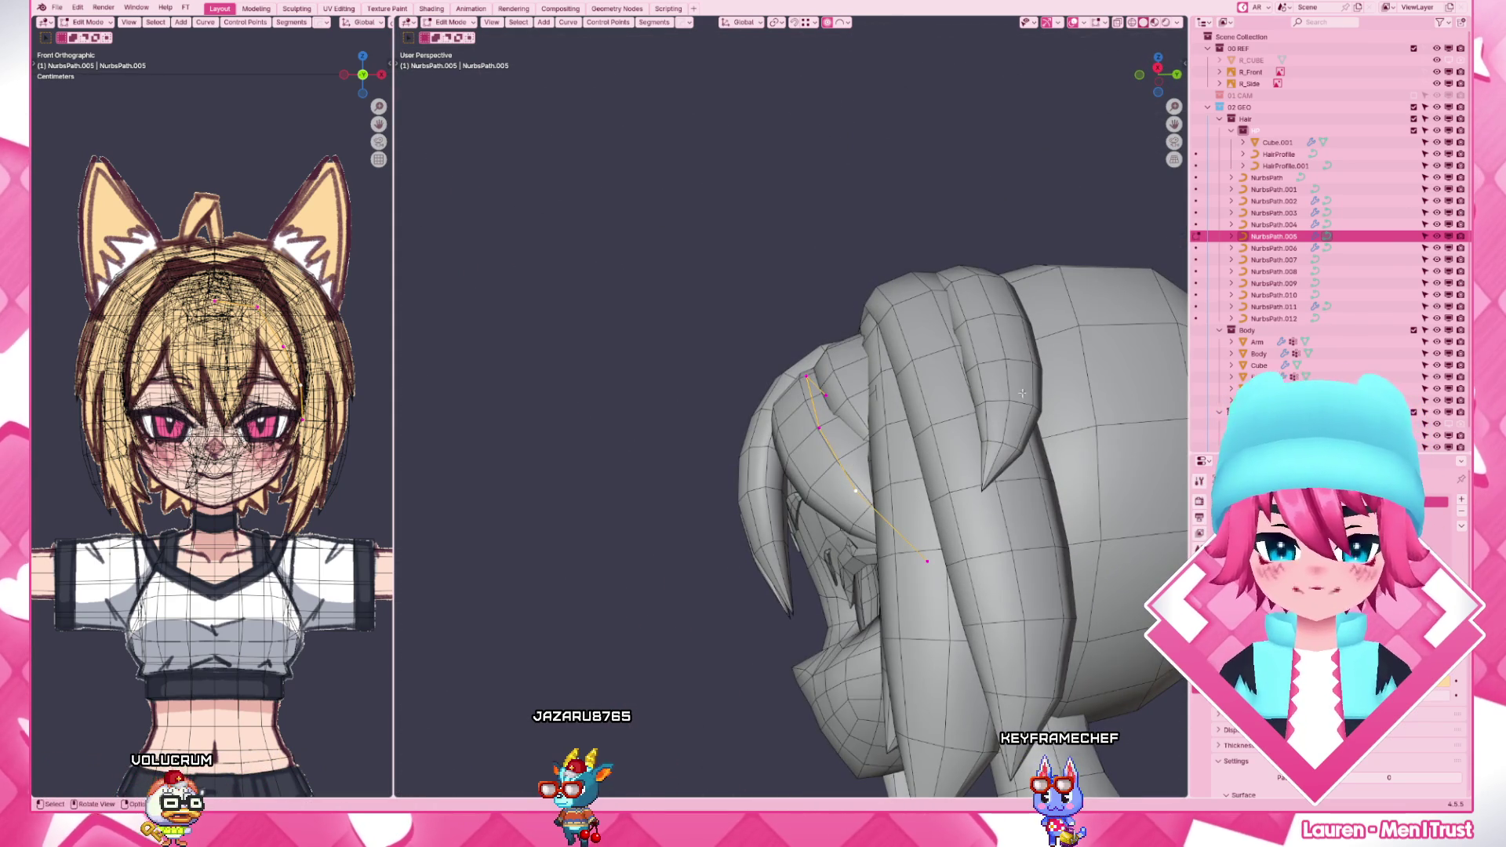
key(g)
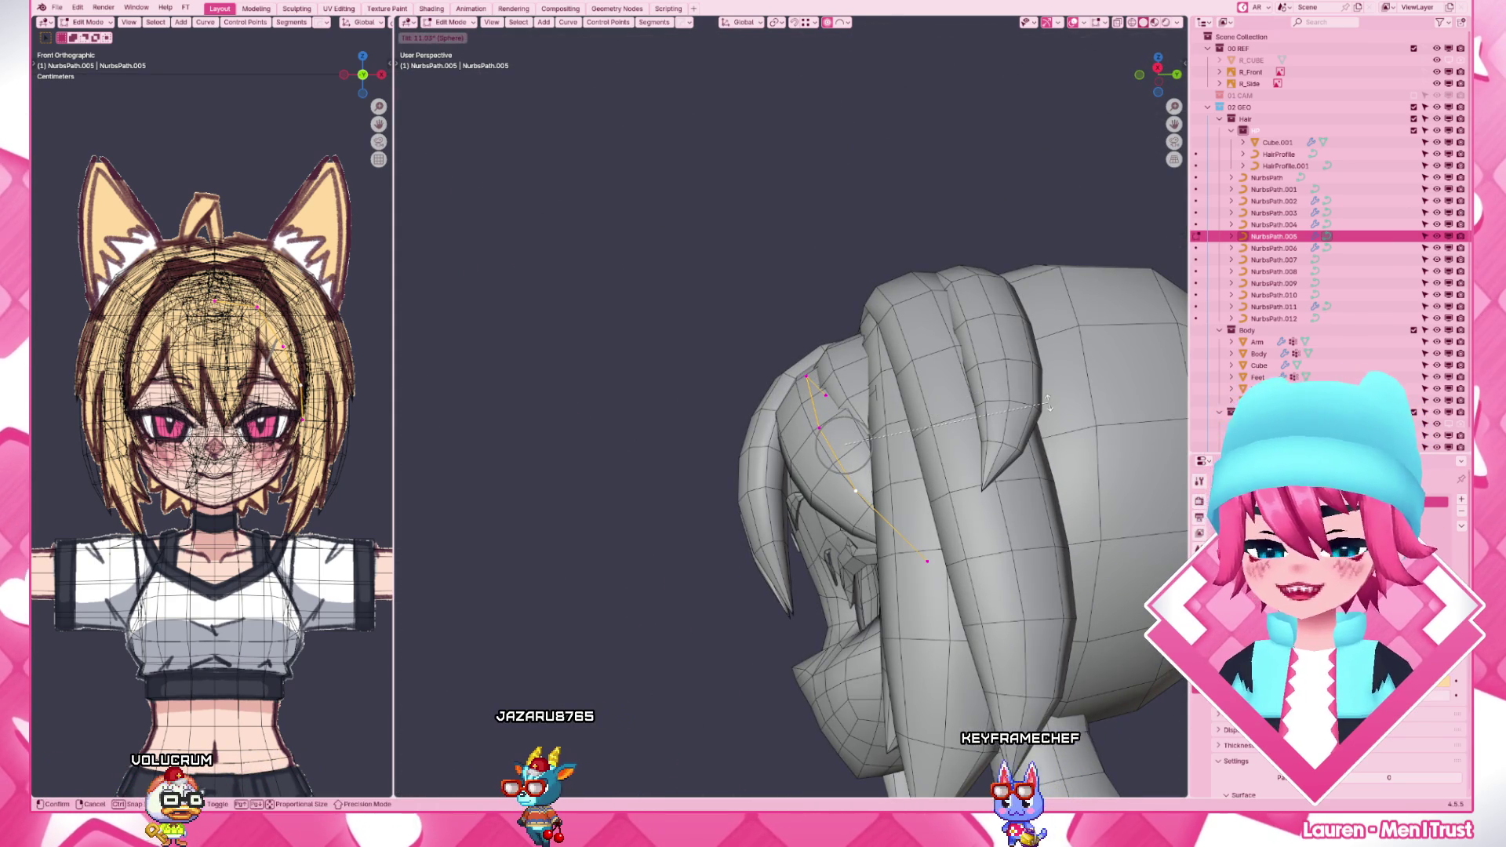
key(KP_1)
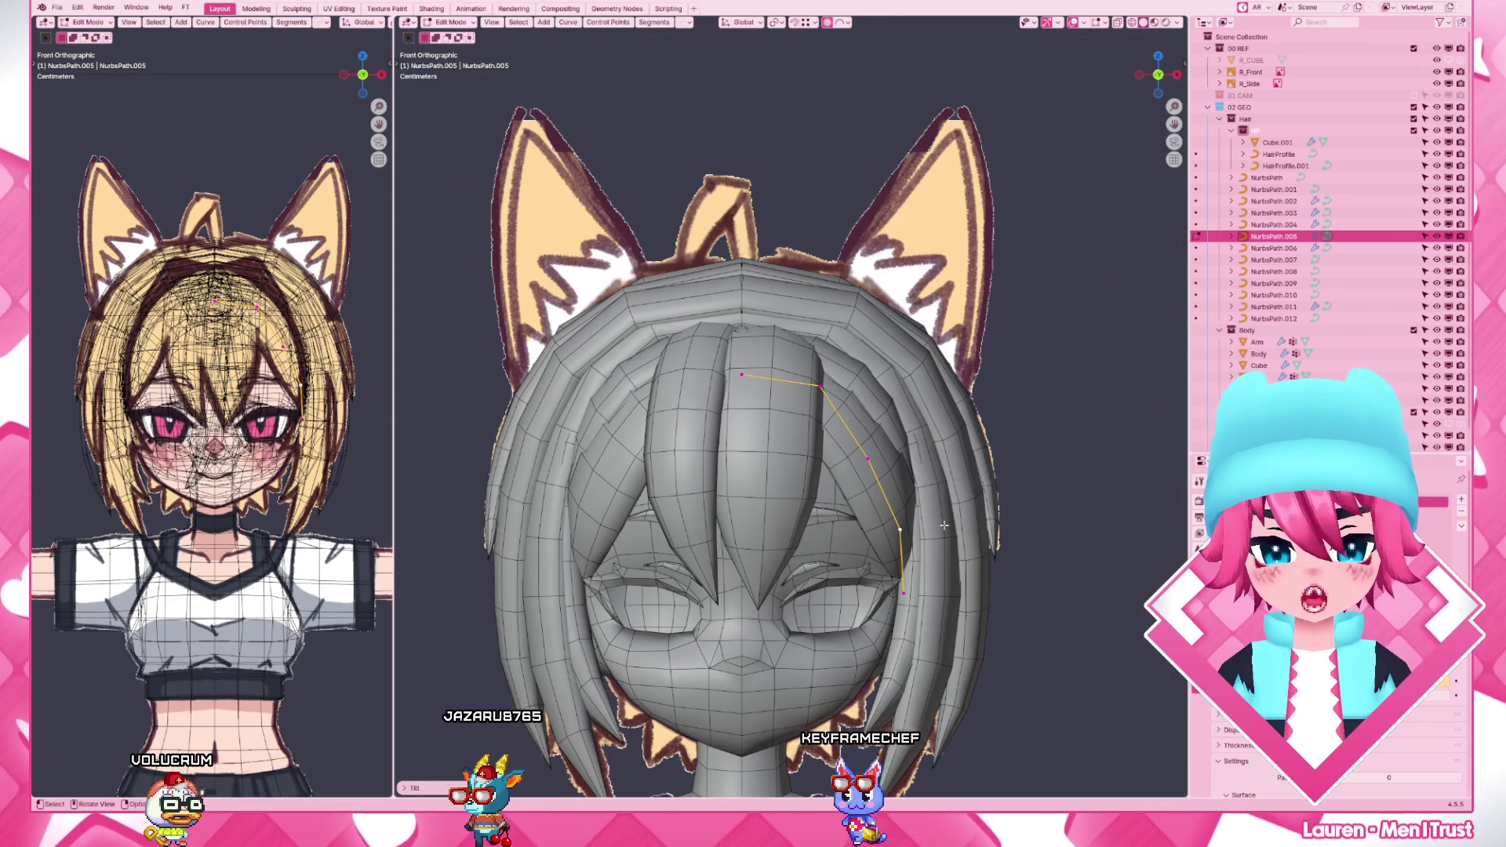
key(g)
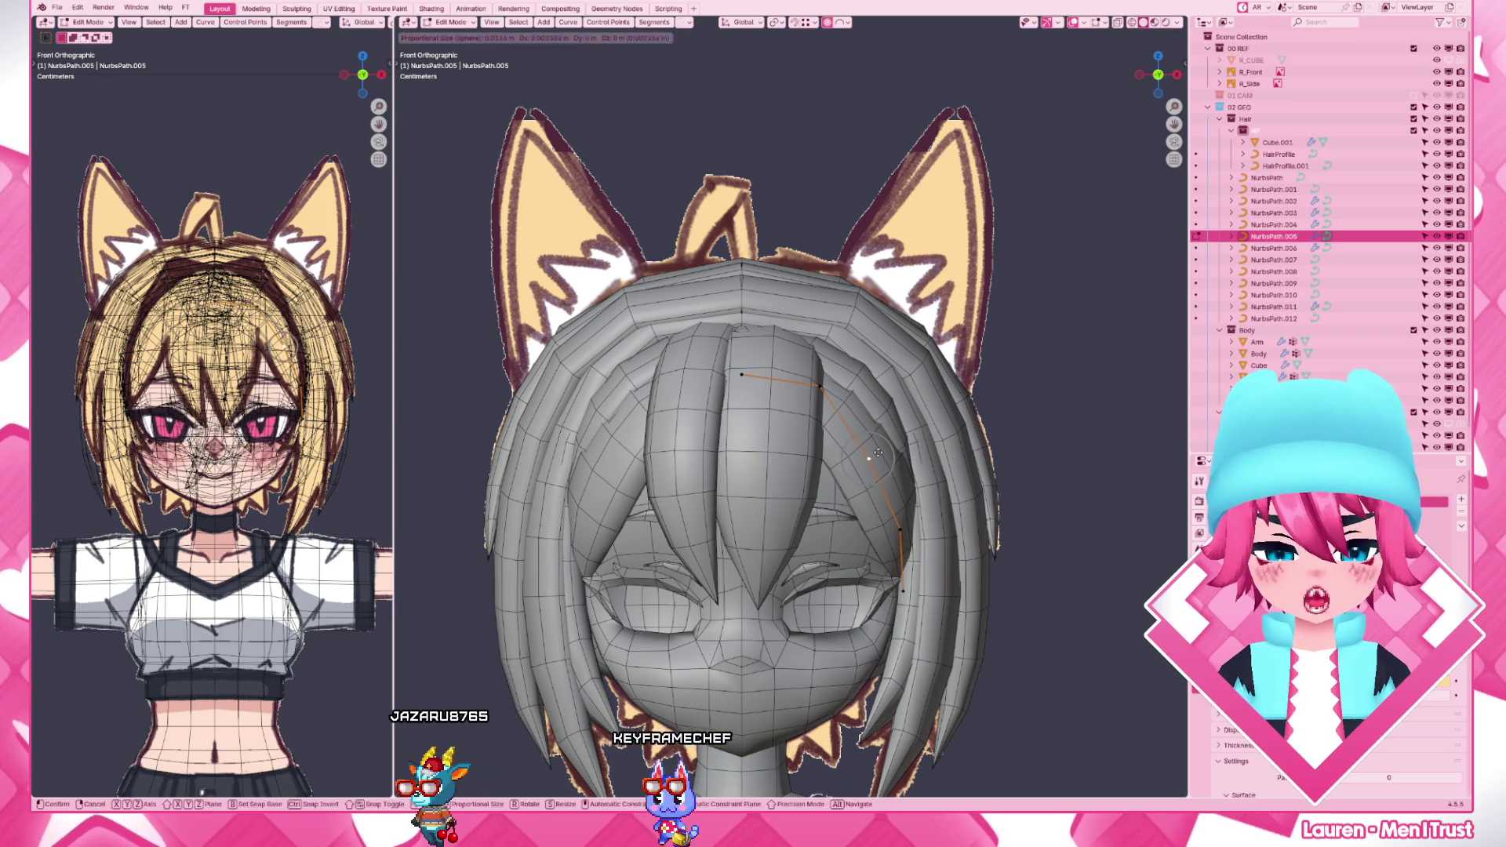
click(876, 453)
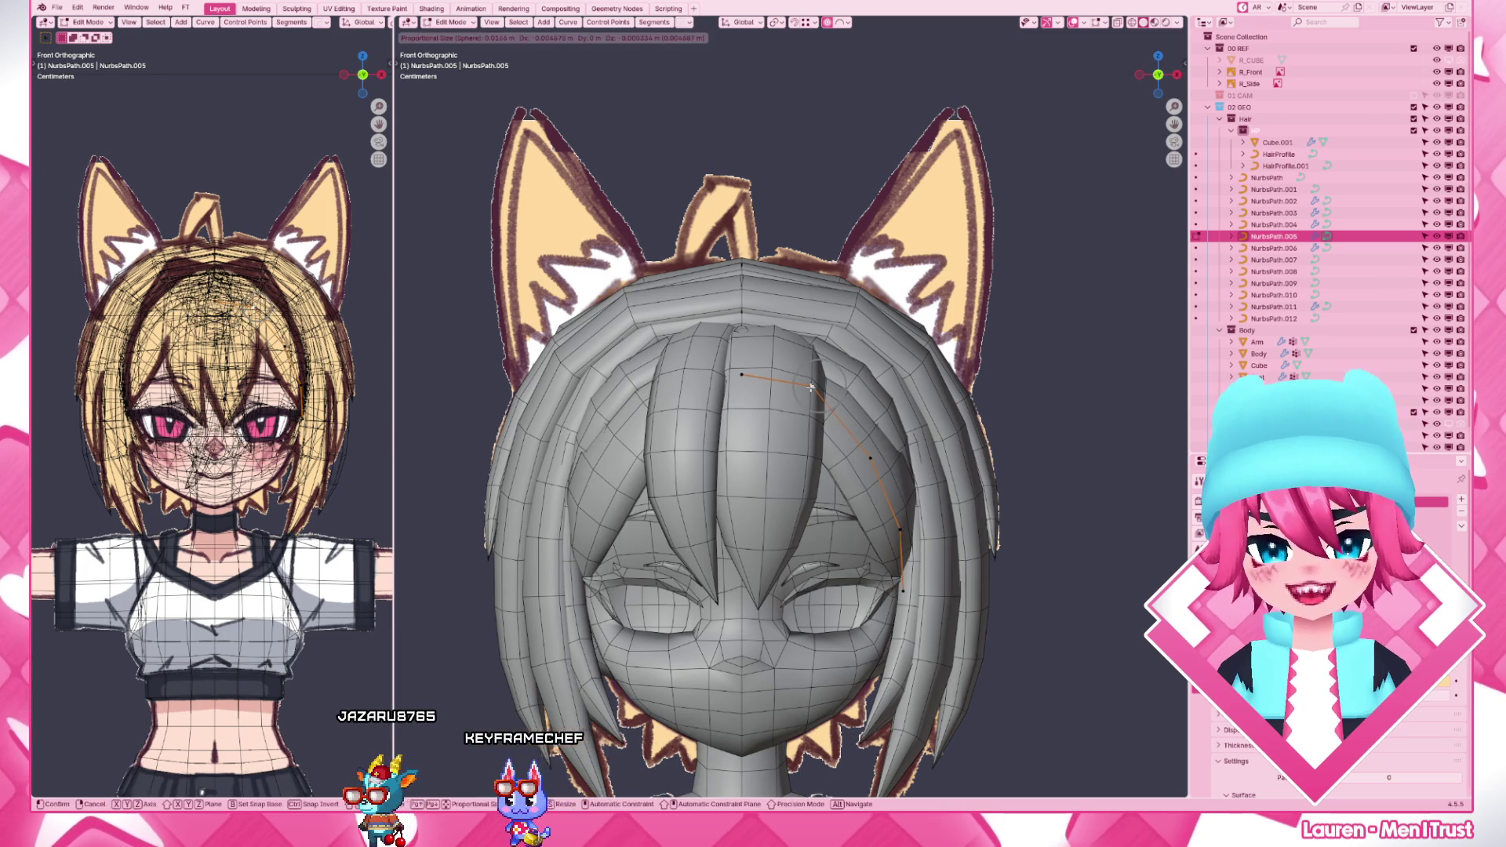
- Reshape NurbsPath.006's control points to follow the rounded head outline
click(844, 494)
key(g)
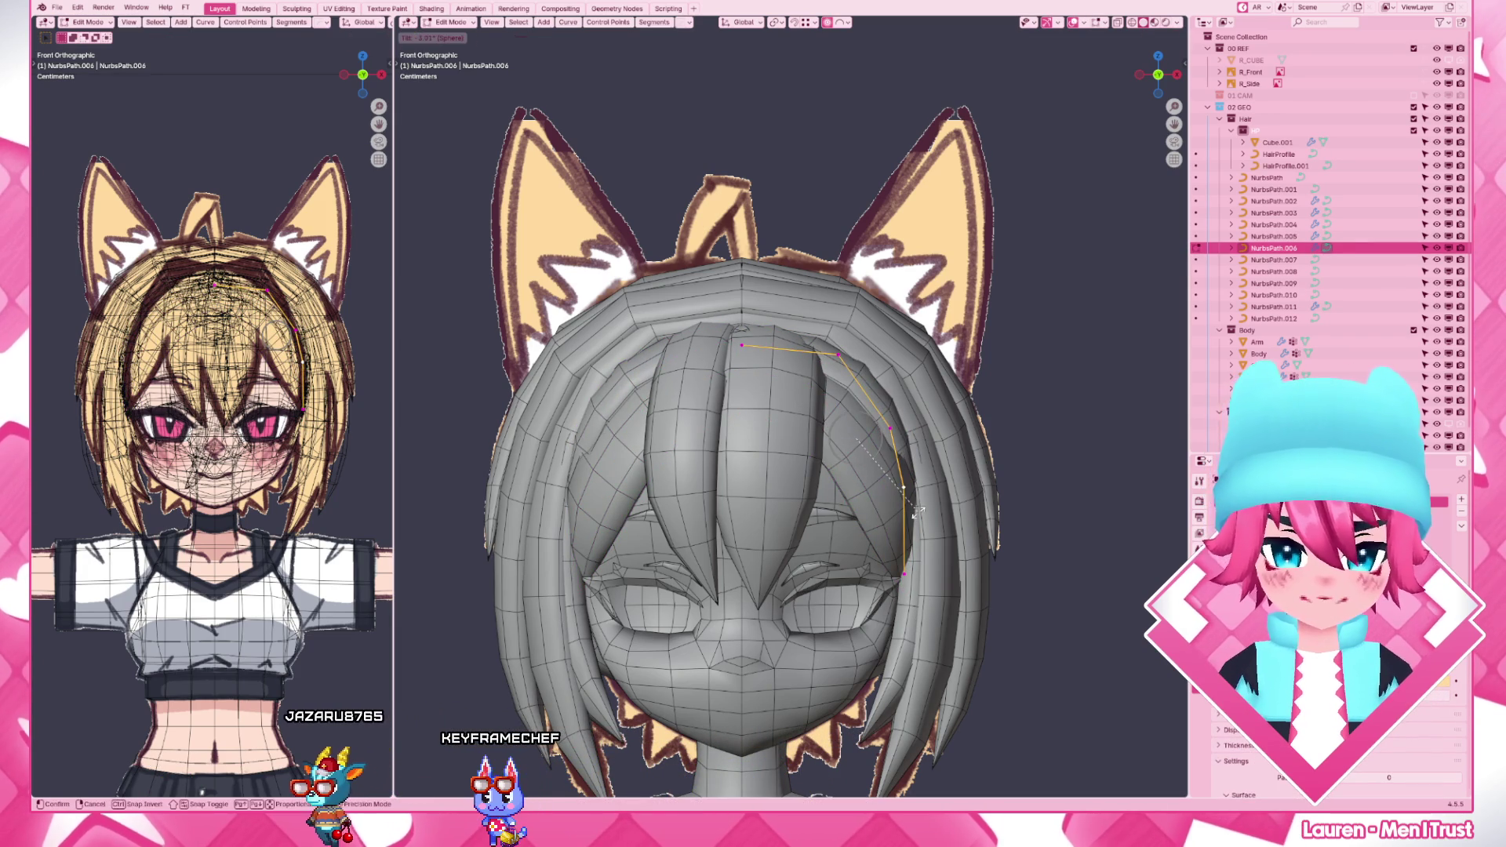
key(g)
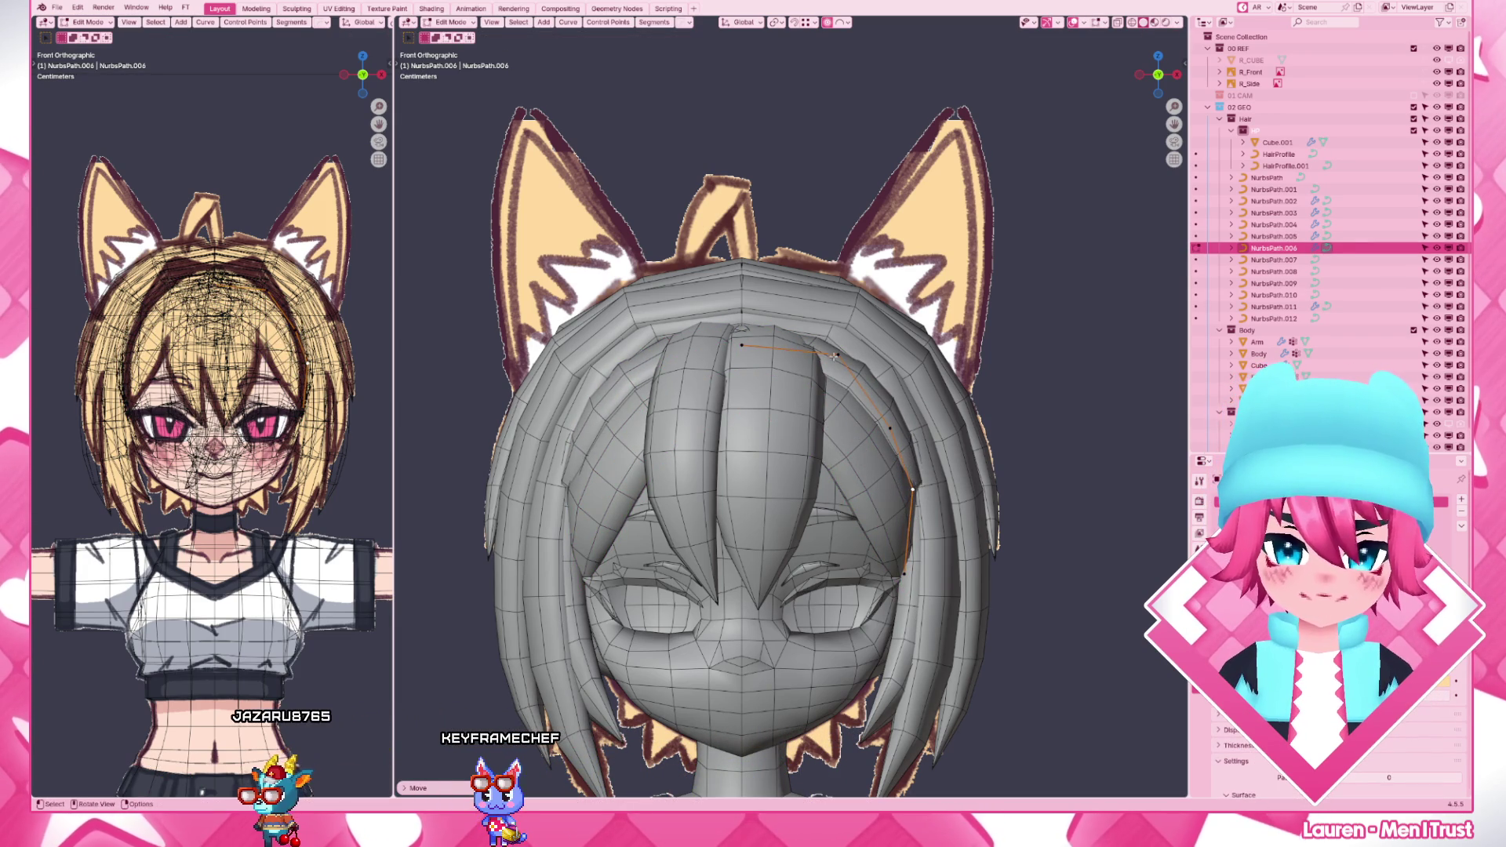
click(837, 360)
key(g)
click(892, 434)
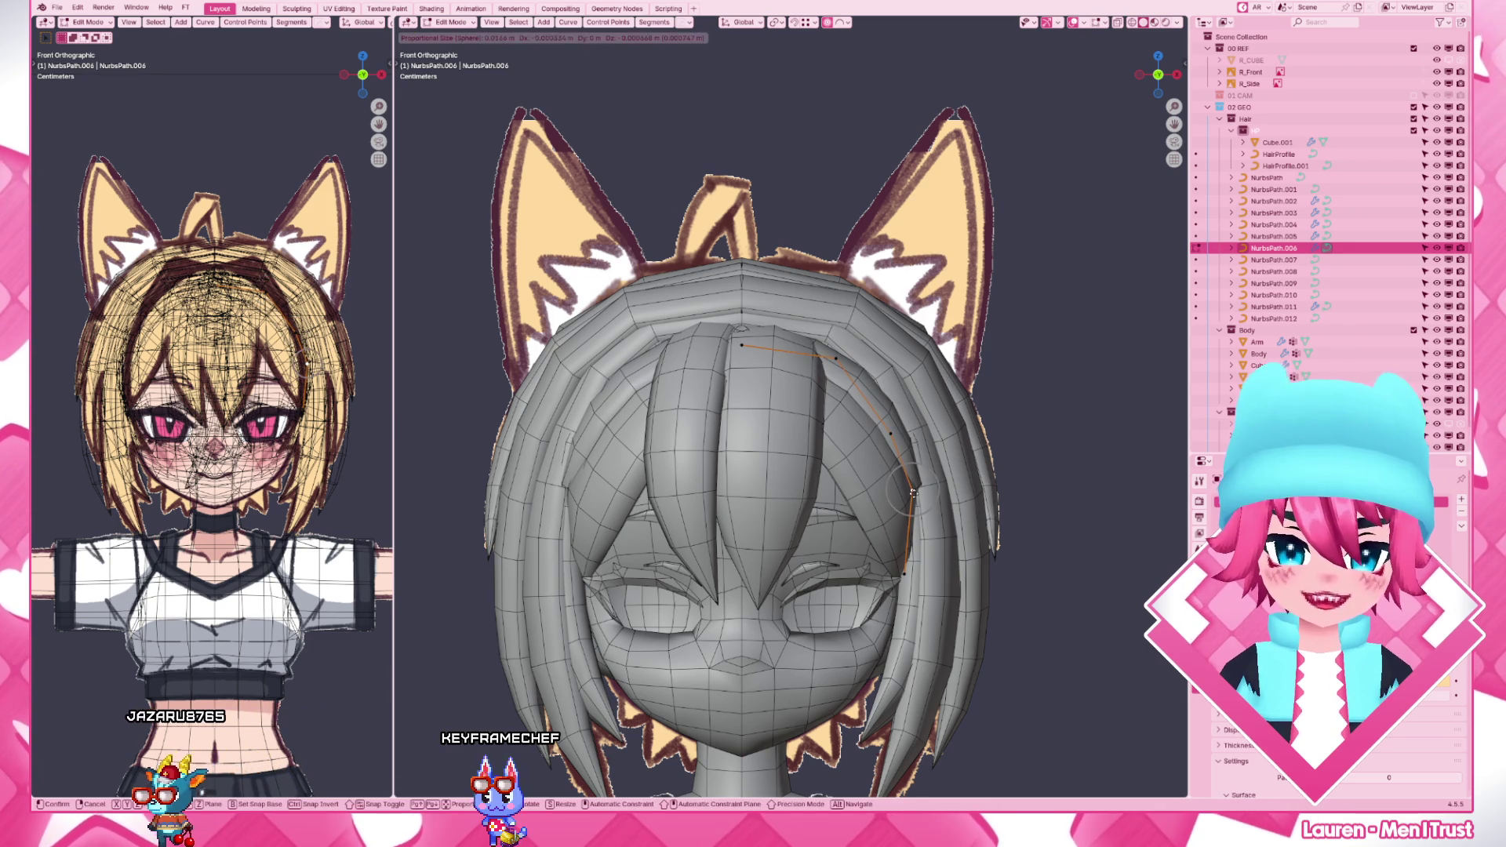
key(g)
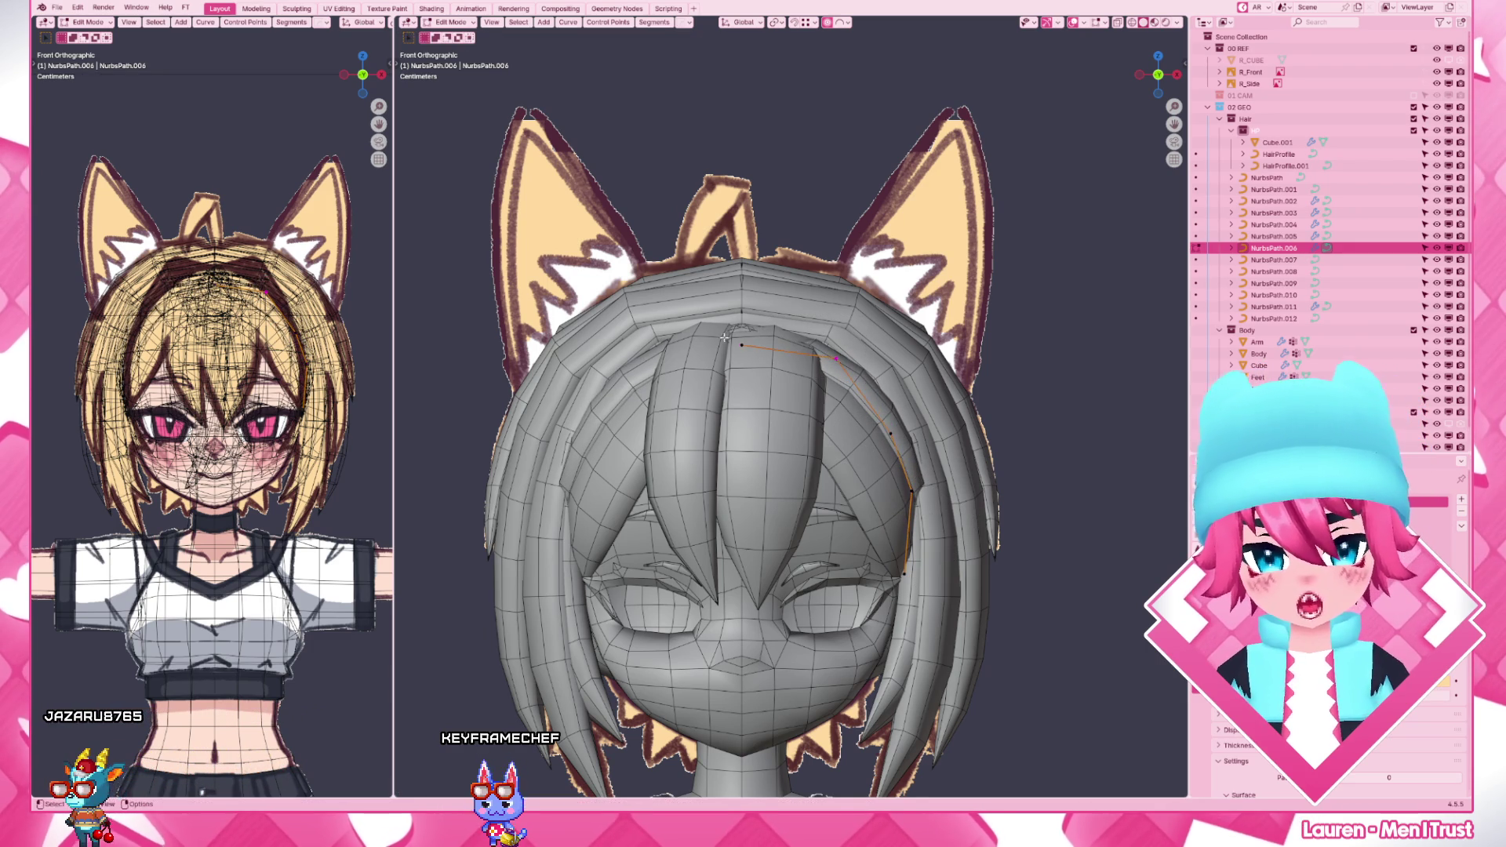
key(g)
key(g)
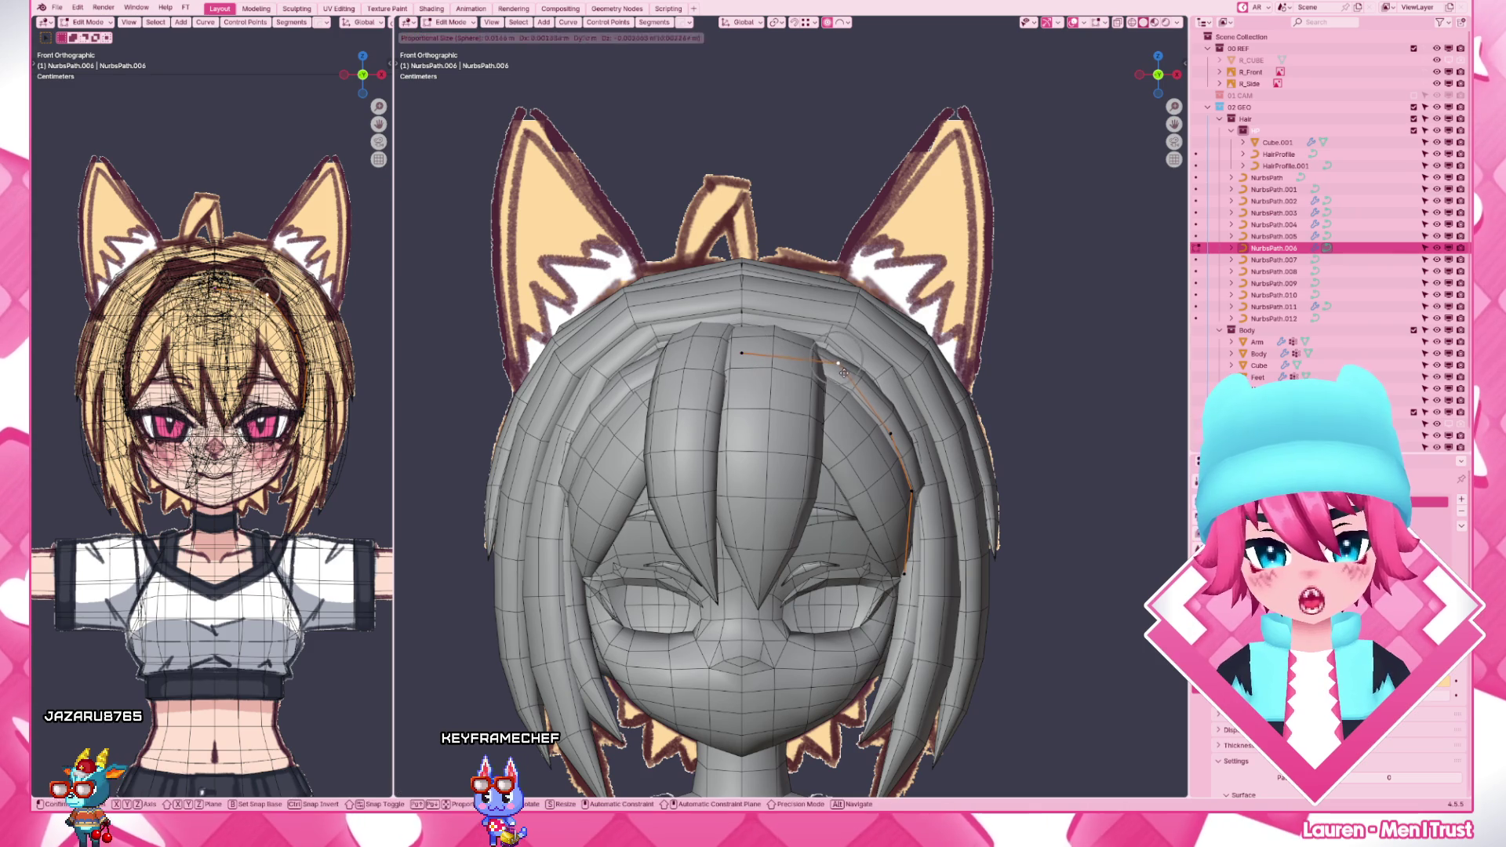
click(895, 494)
key(Tab)
- Shift a NurbsPath.002 point along X, nudge NurbsPath.004's crown point, then select the Cube.001 hair mesh
click(942, 565)
key(Tab)
key(g)
key(x)
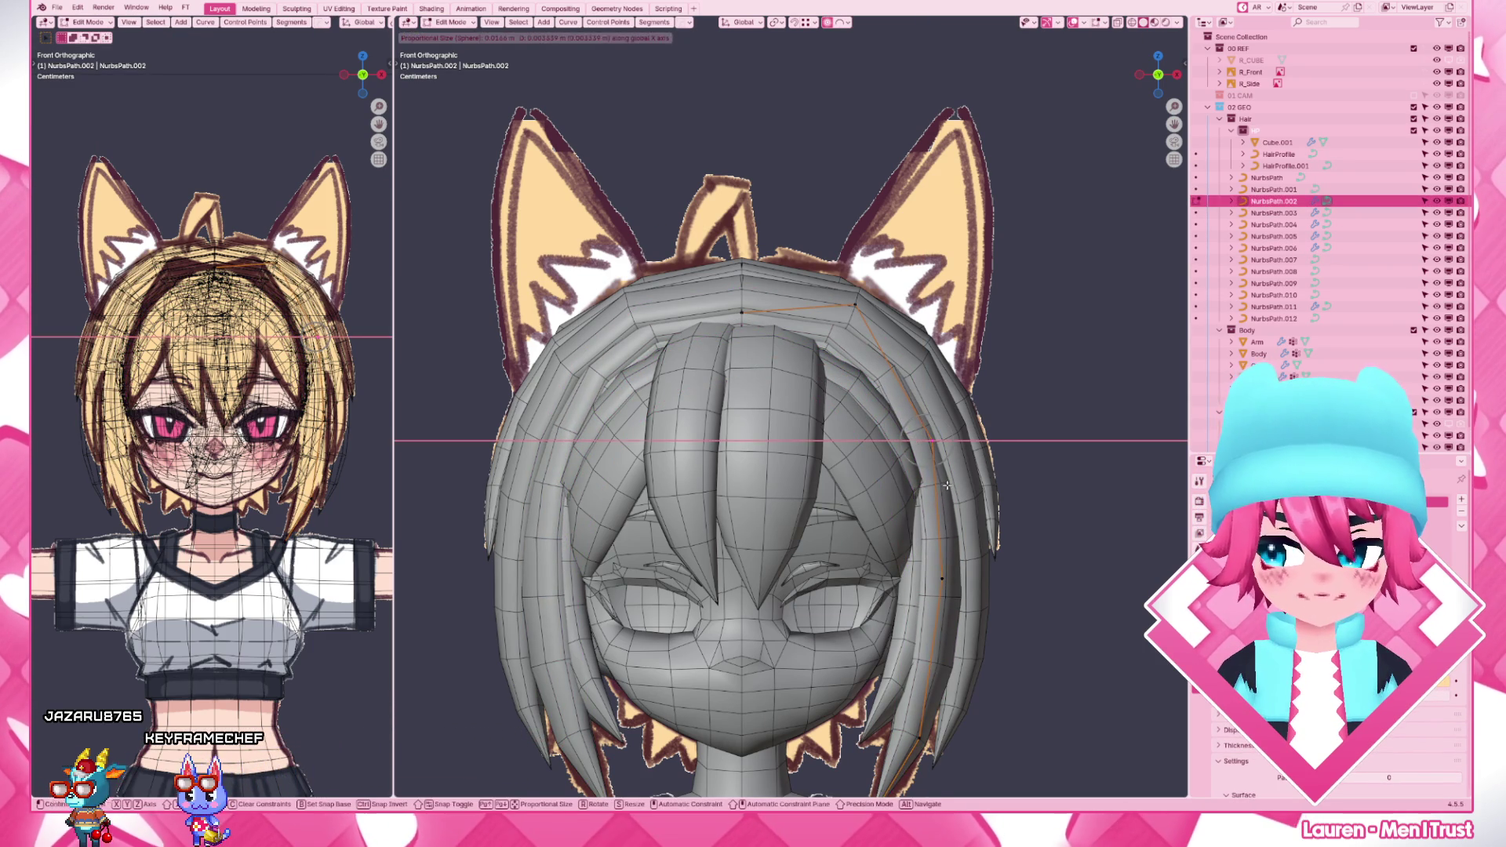
key(Tab)
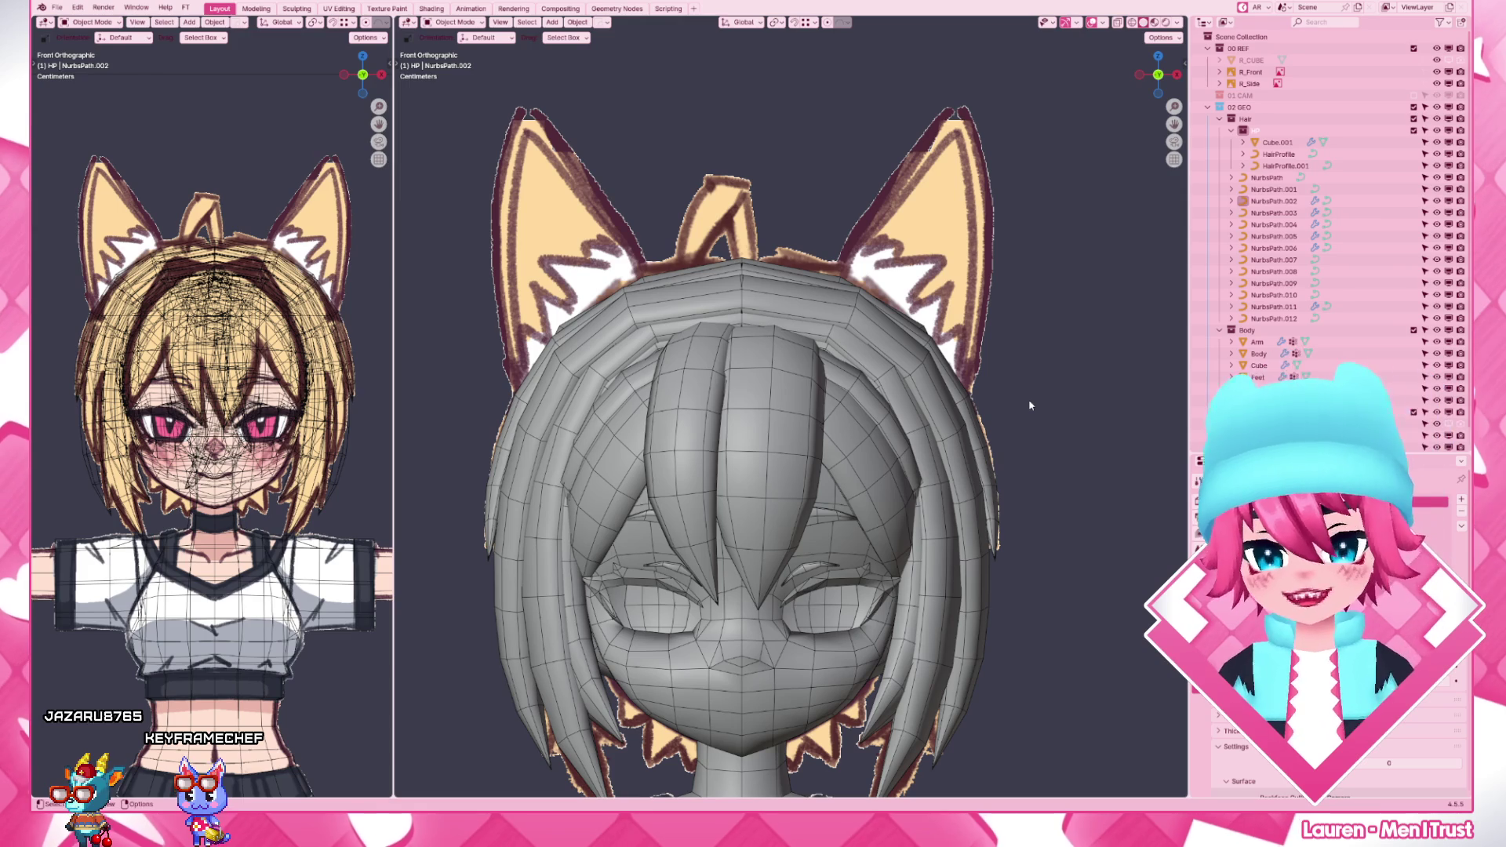
click(877, 365)
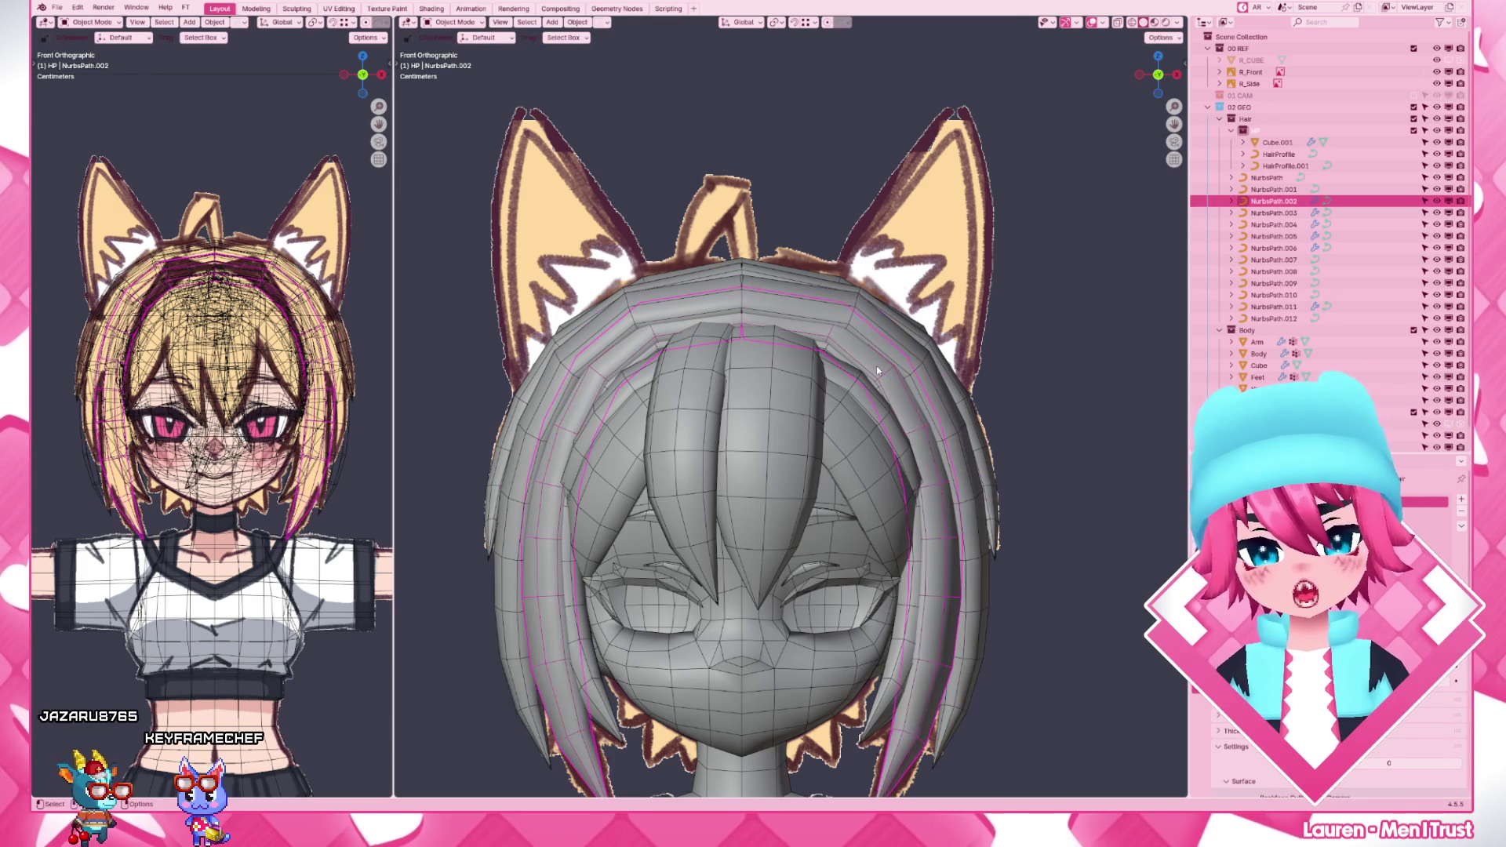
click(767, 275)
key(Tab)
key(g)
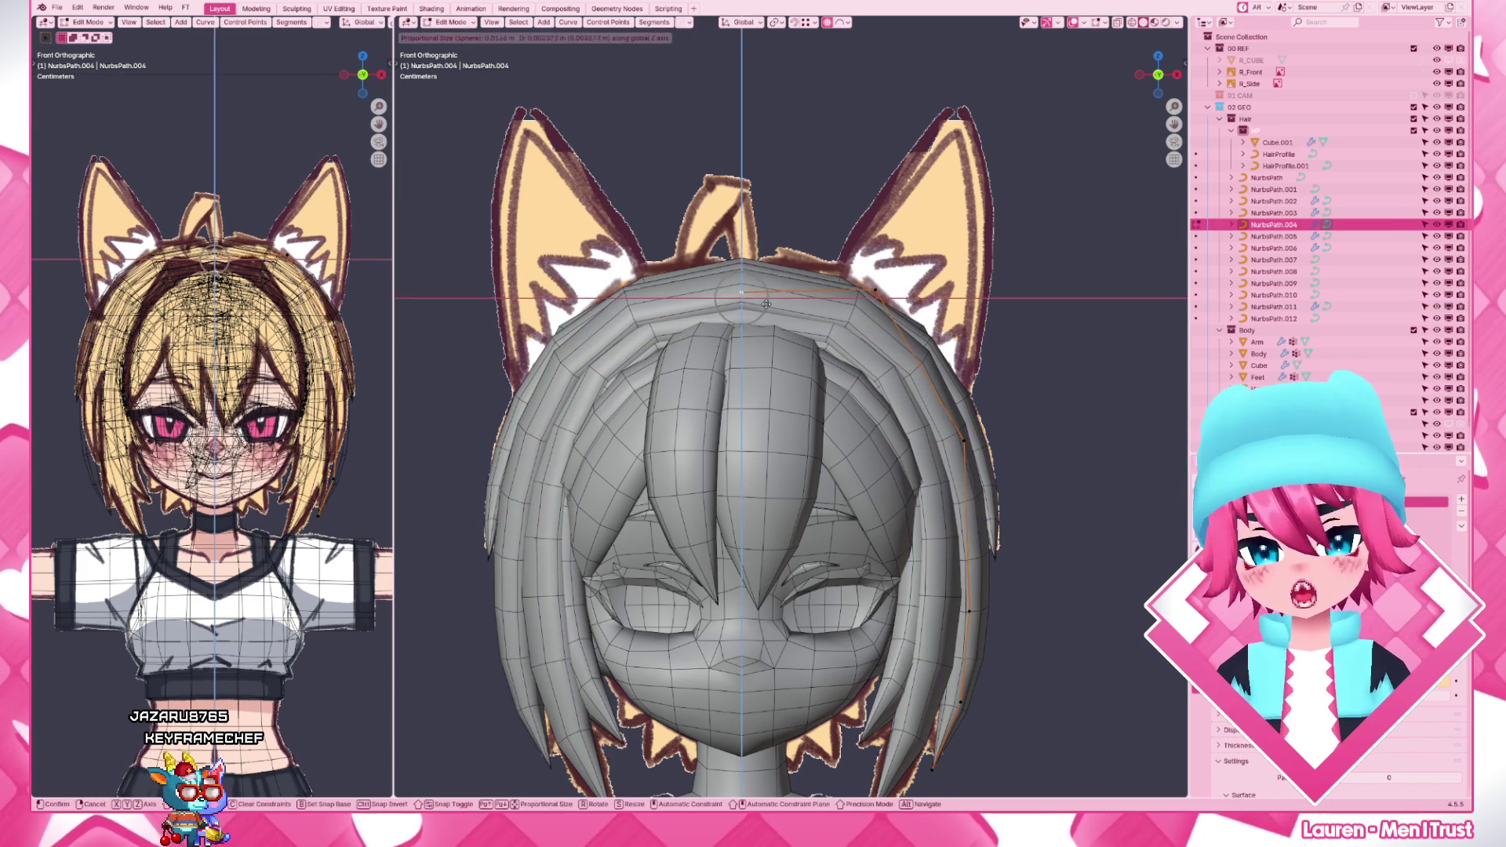
click(767, 305)
key(Tab)
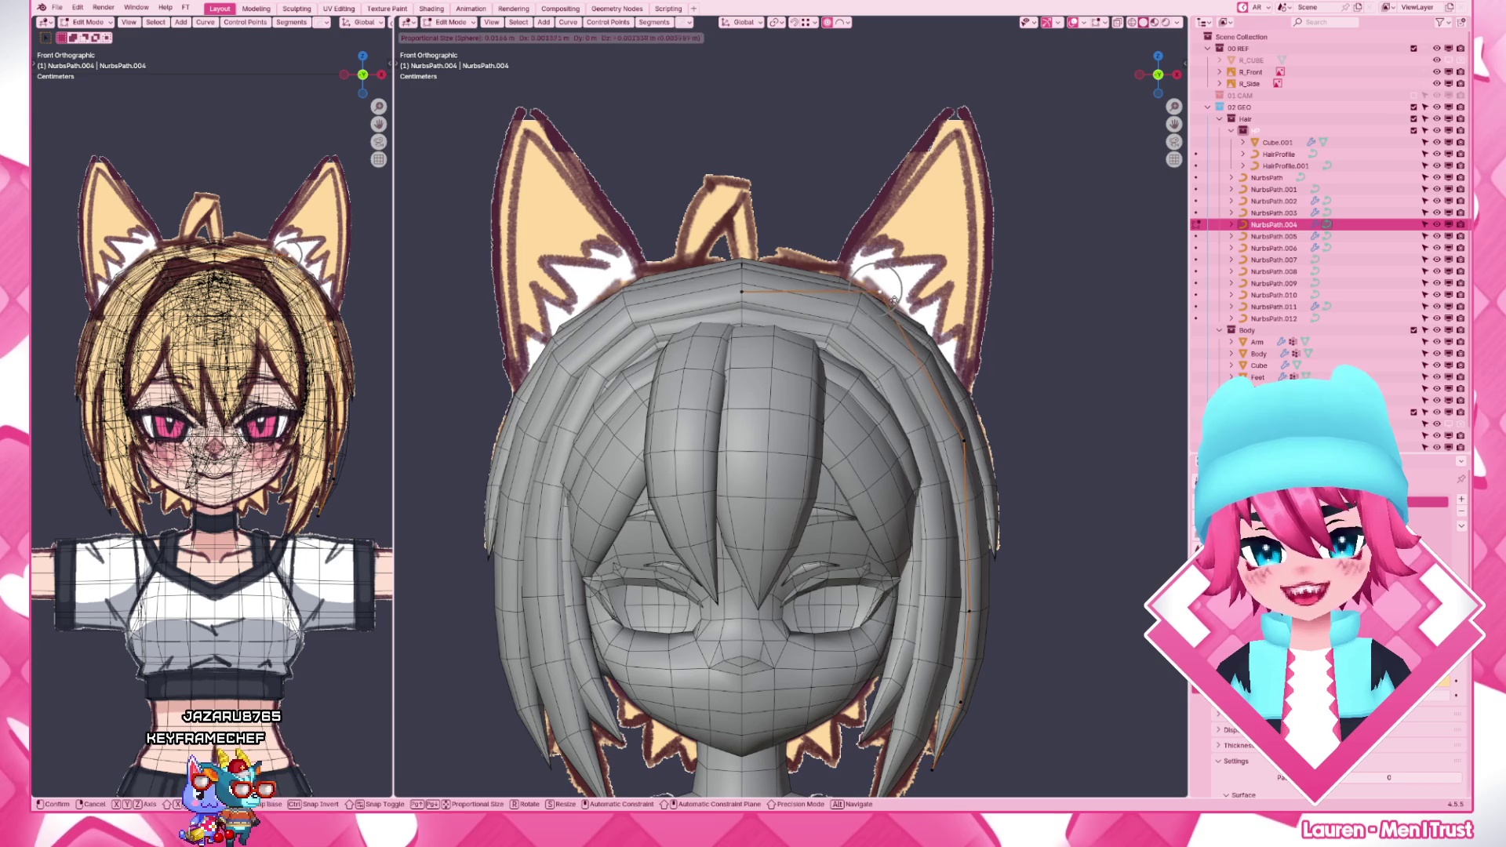
click(836, 285)
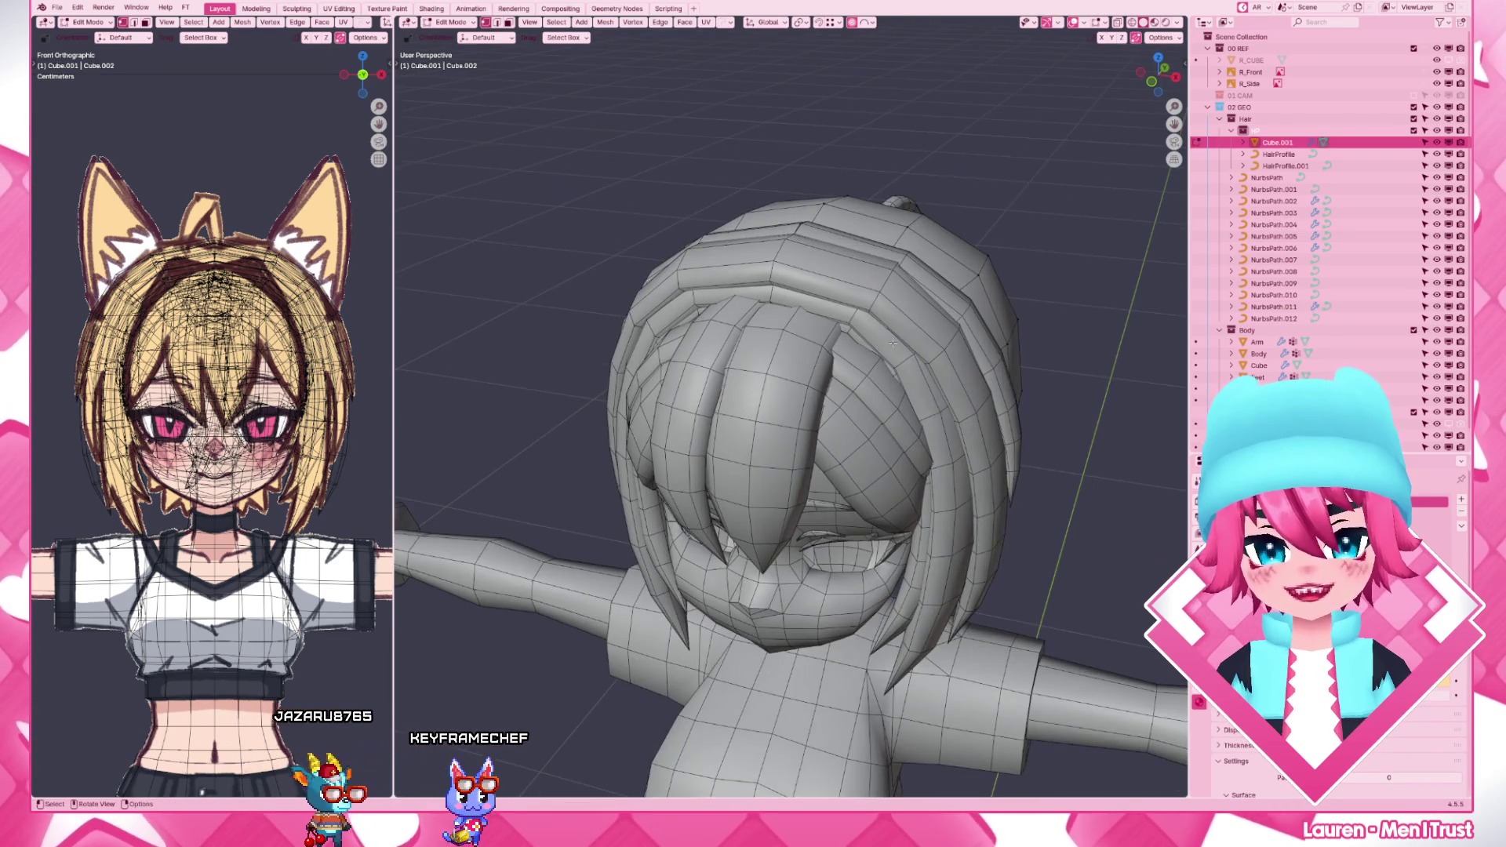
- Inspect the hair cap from top, front and back, then begin editing the Cube.001 mesh
key(KP_1)
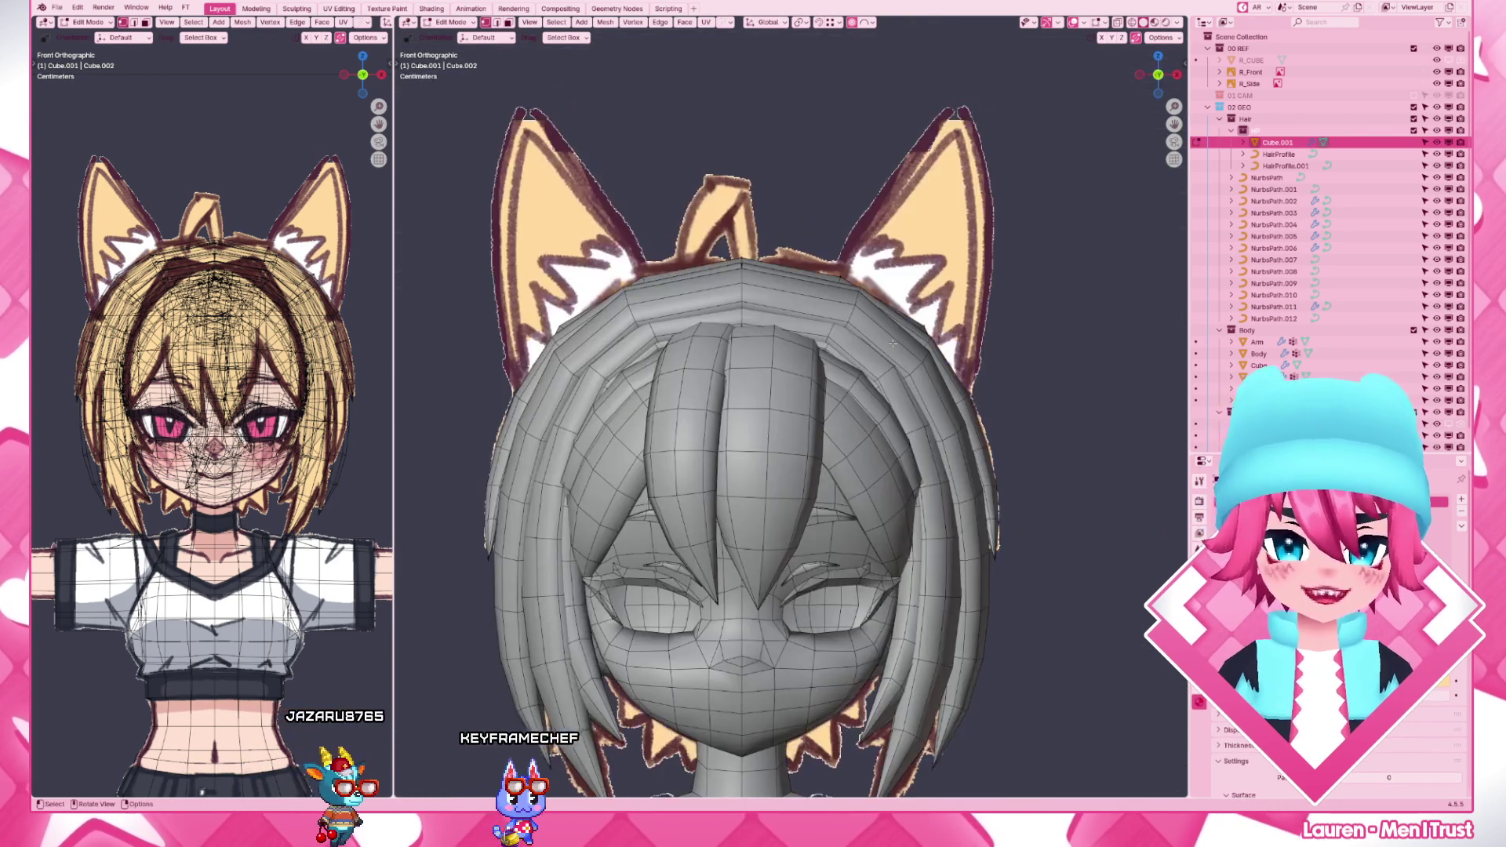
key(KP_7)
scroll(817, 442, up, 3)
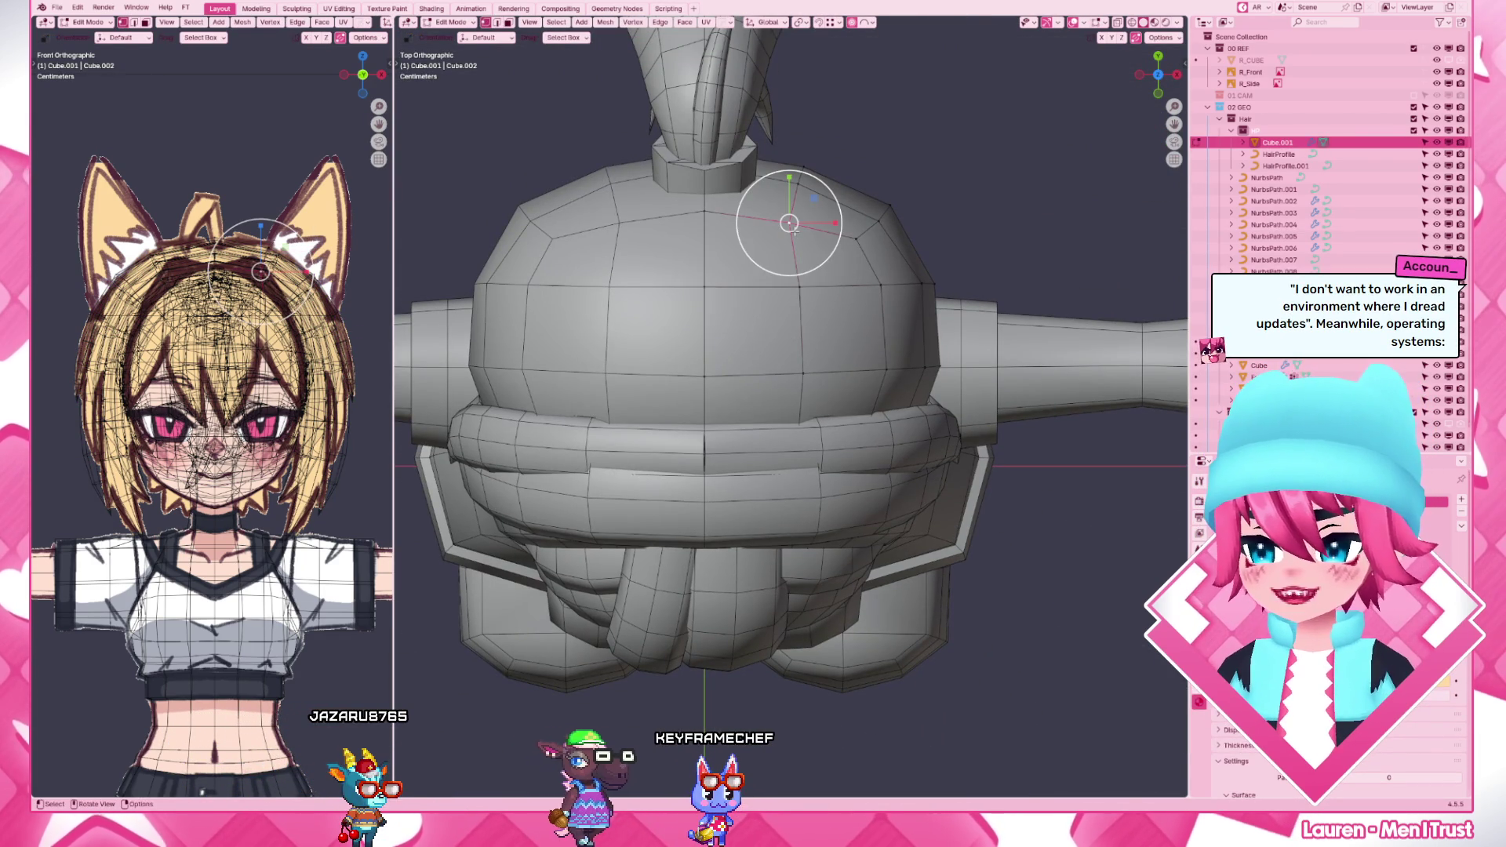
key(shift+z)
middle_drag(779, 429, 781, 401)
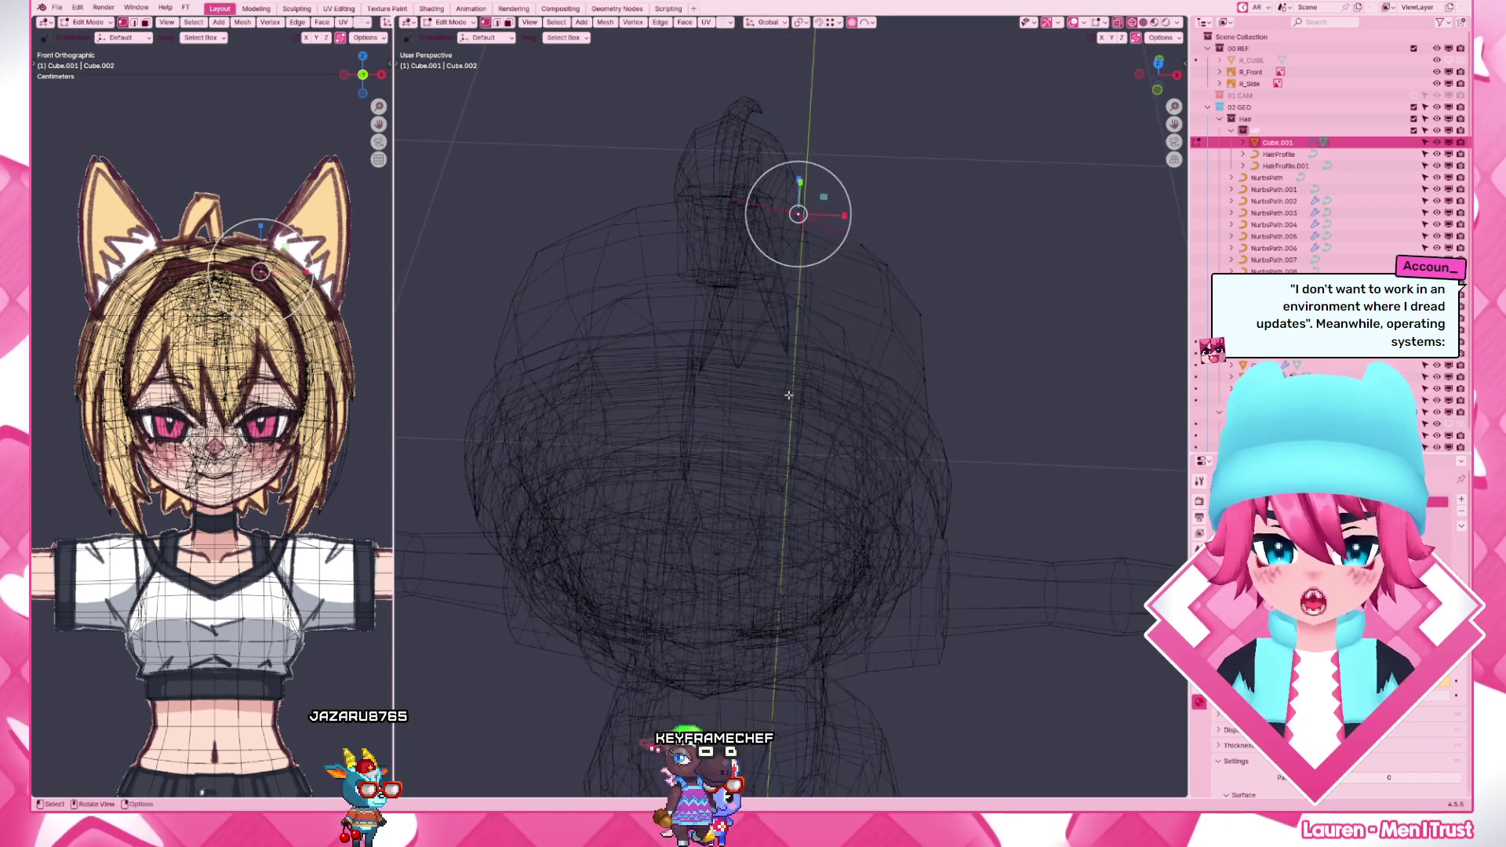
key(shift+z)
key(KP_1)
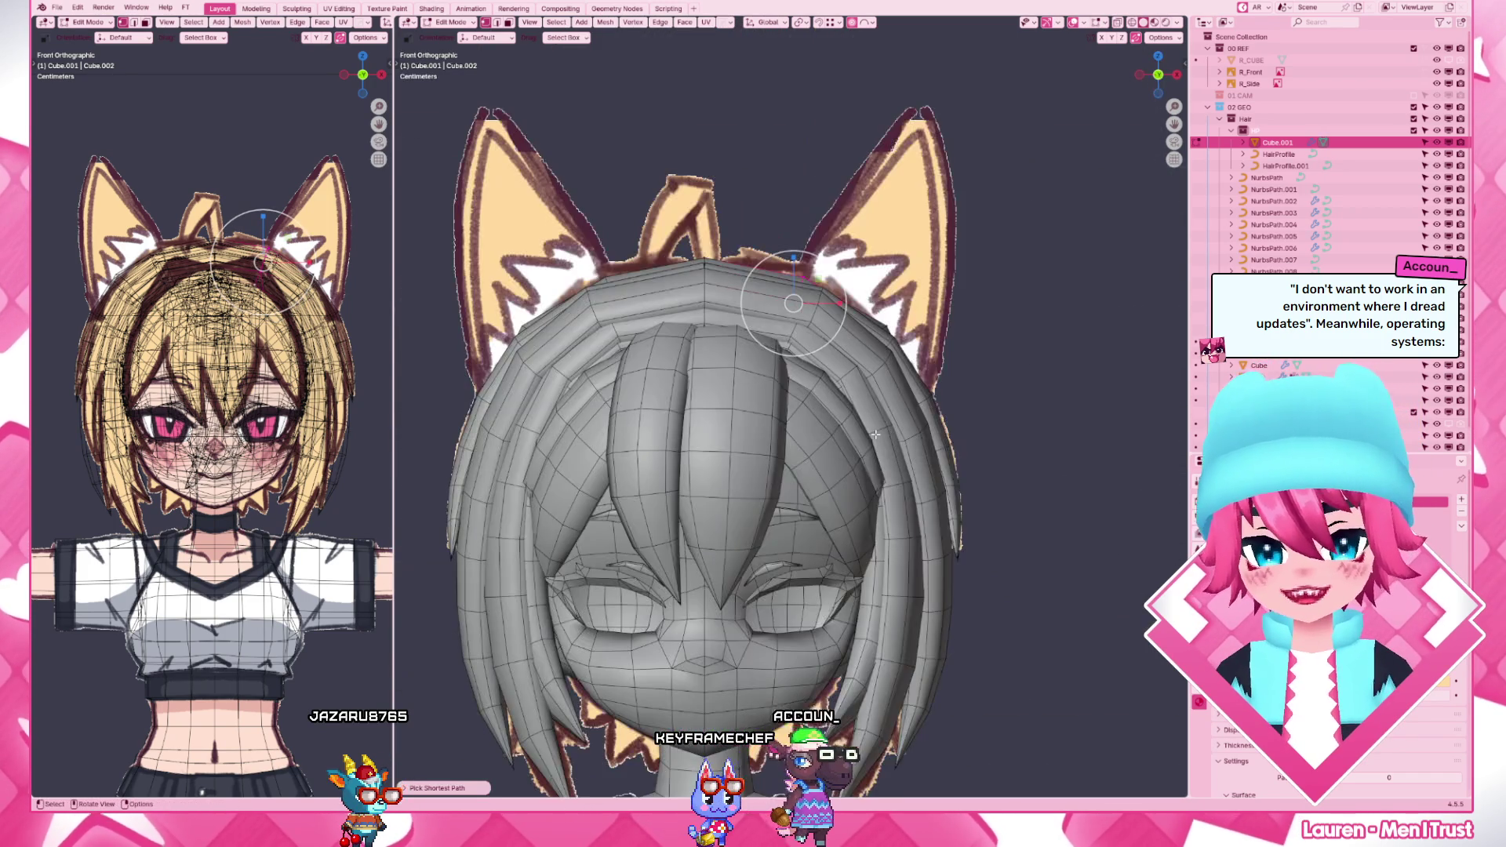
middle_drag(825, 448, 871, 471)
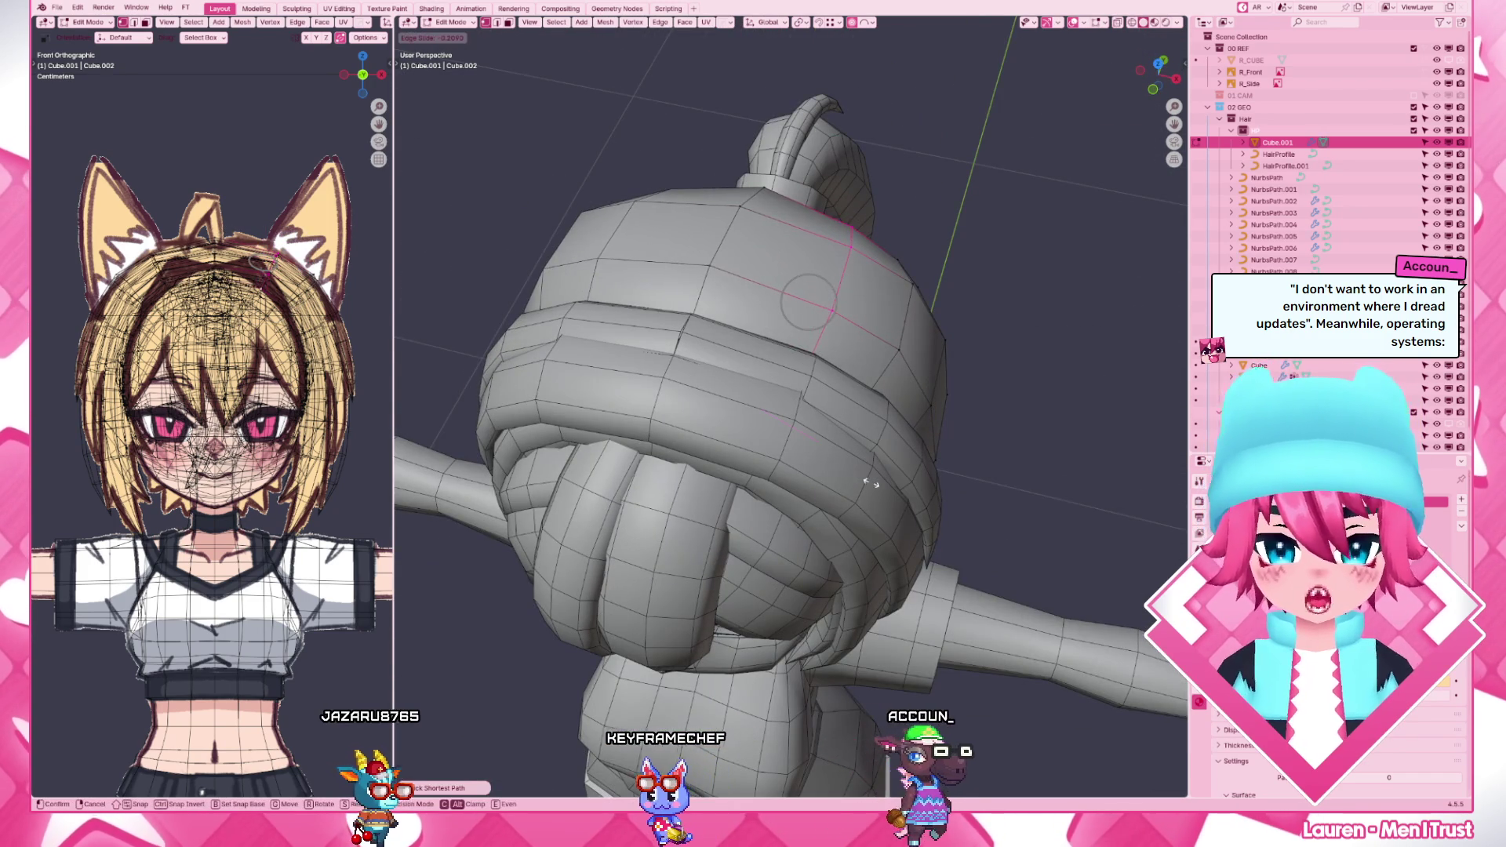
key(Tab)
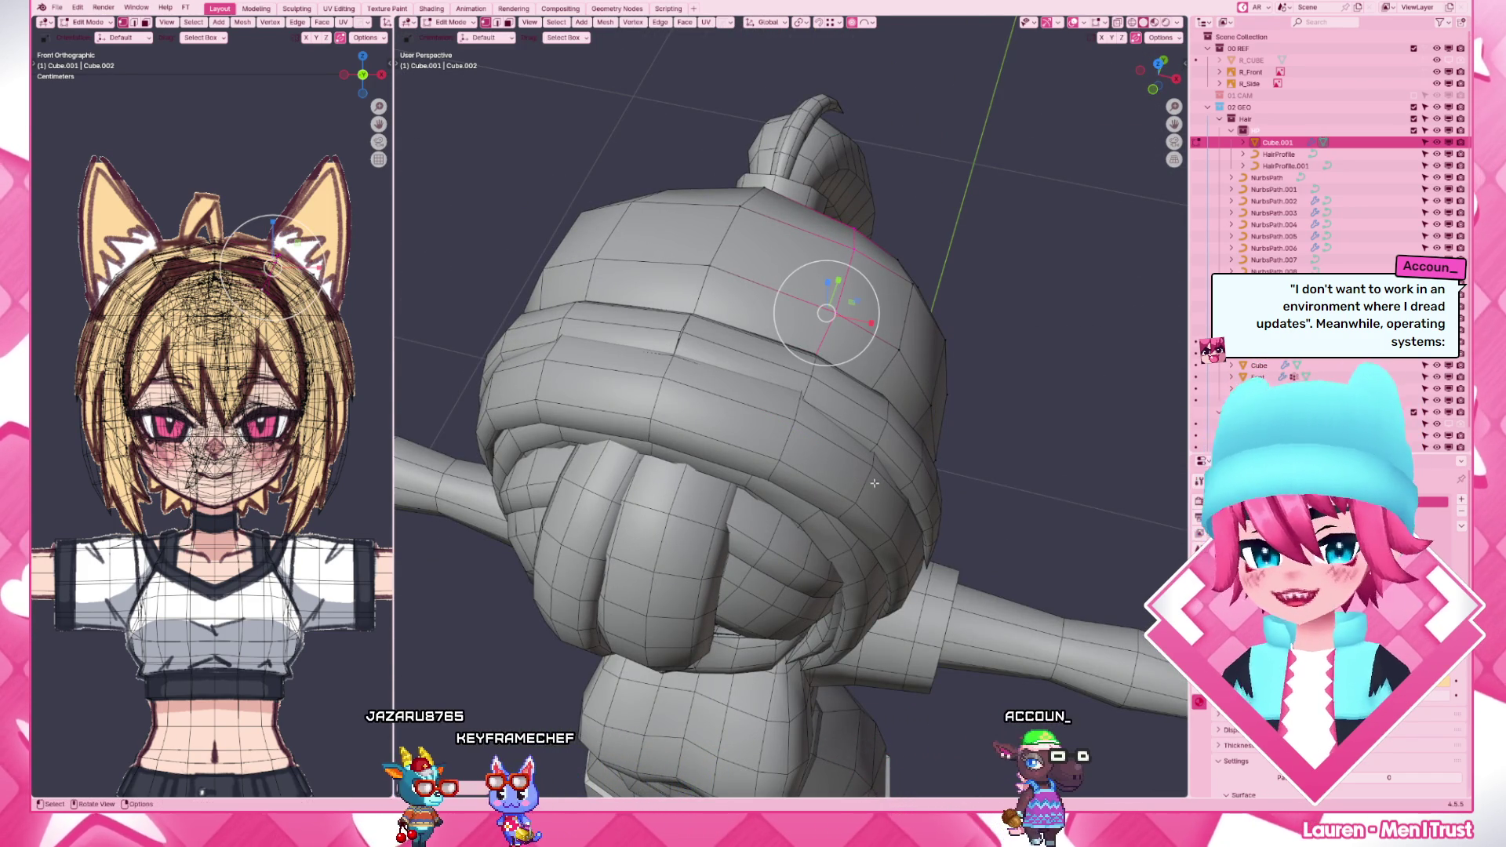
- Shift crown vertices along Y in top view with soft falloff and check the result in perspective
key(KP_7)
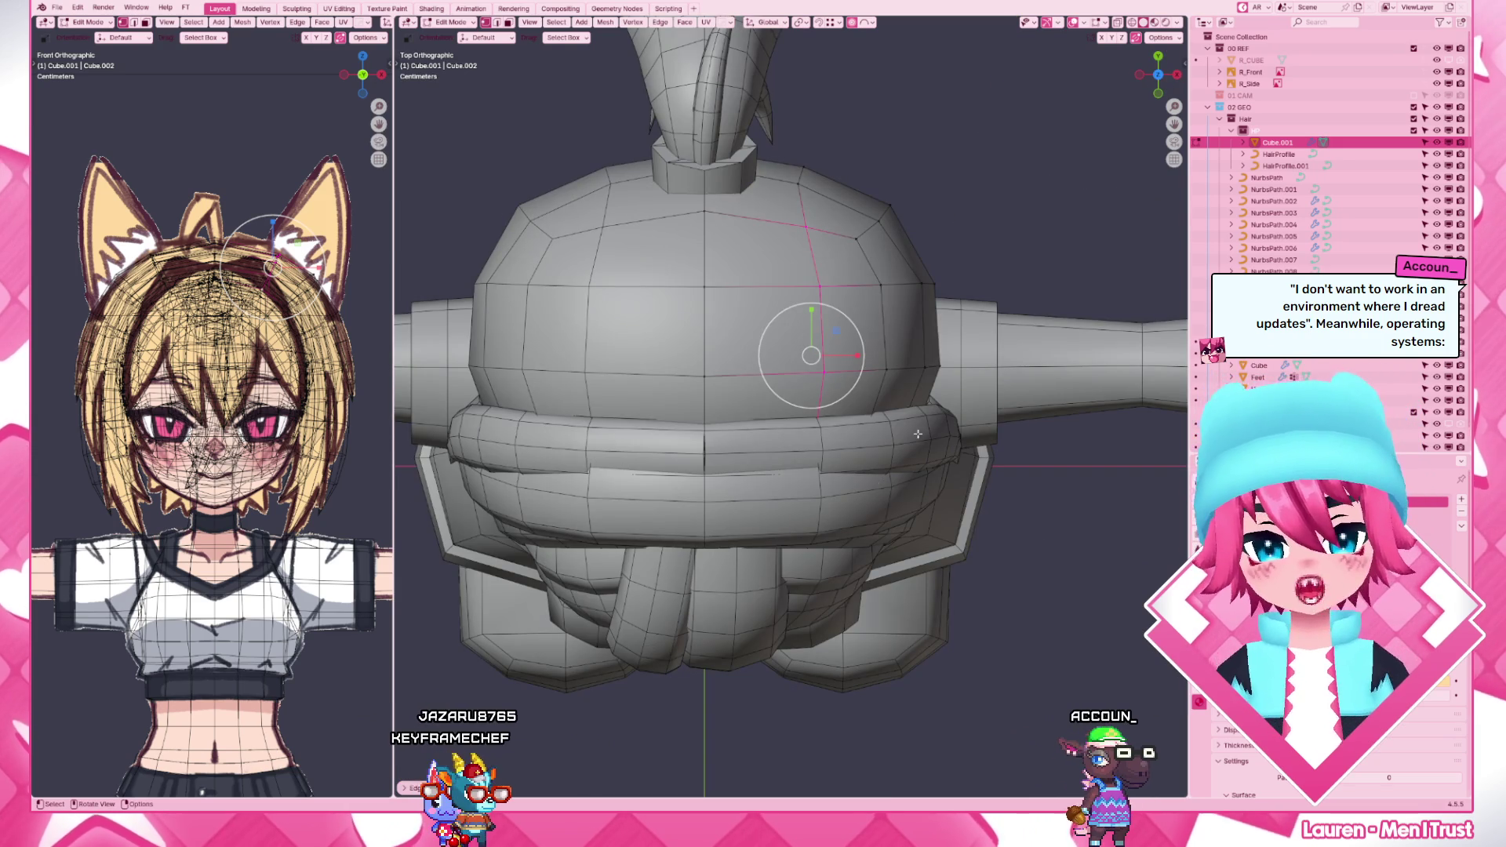
key(g)
key(y)
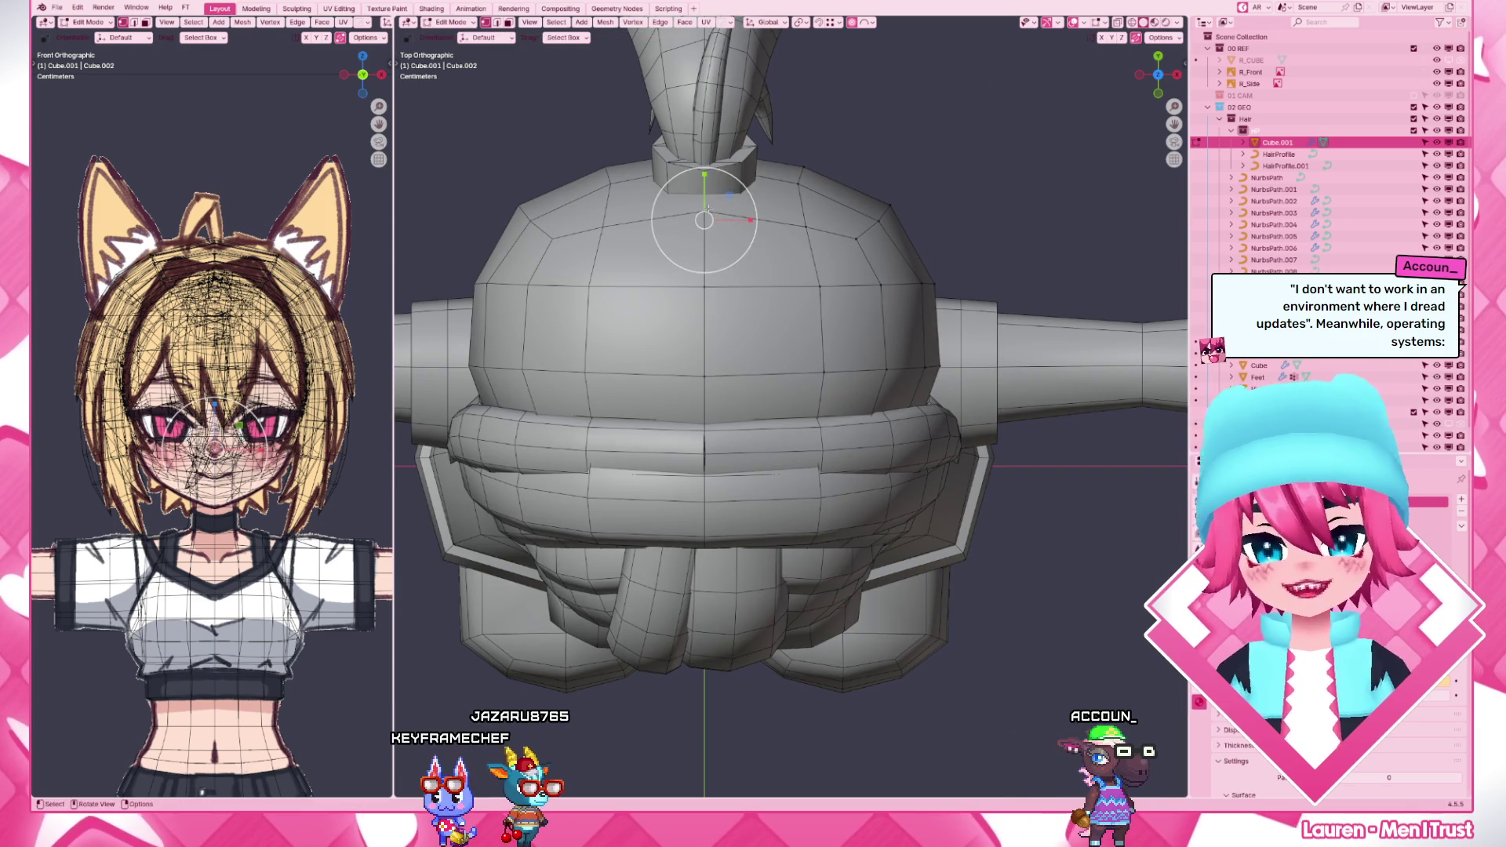
click(737, 237)
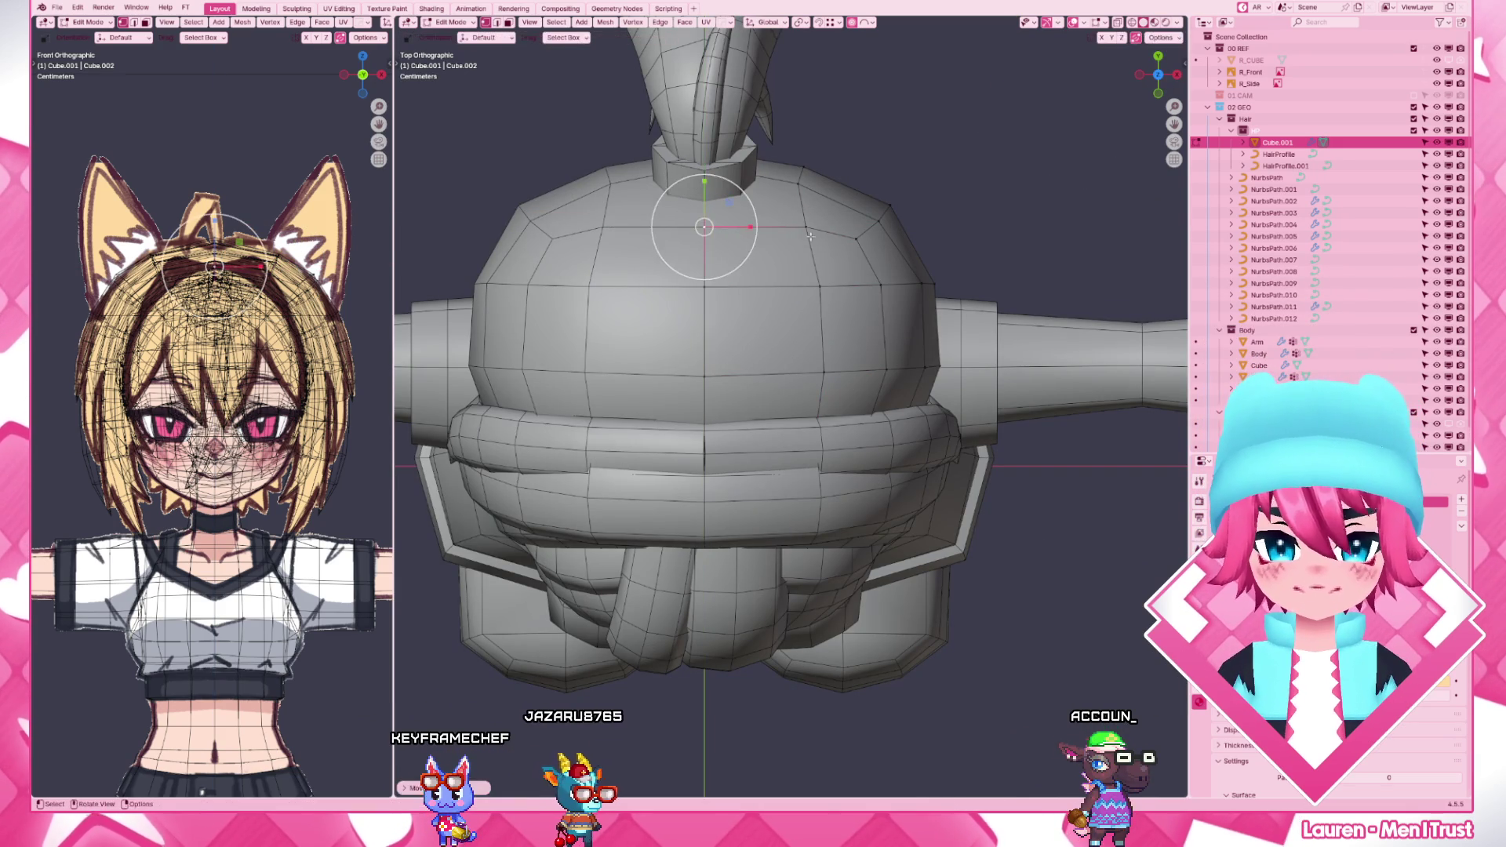
click(704, 222)
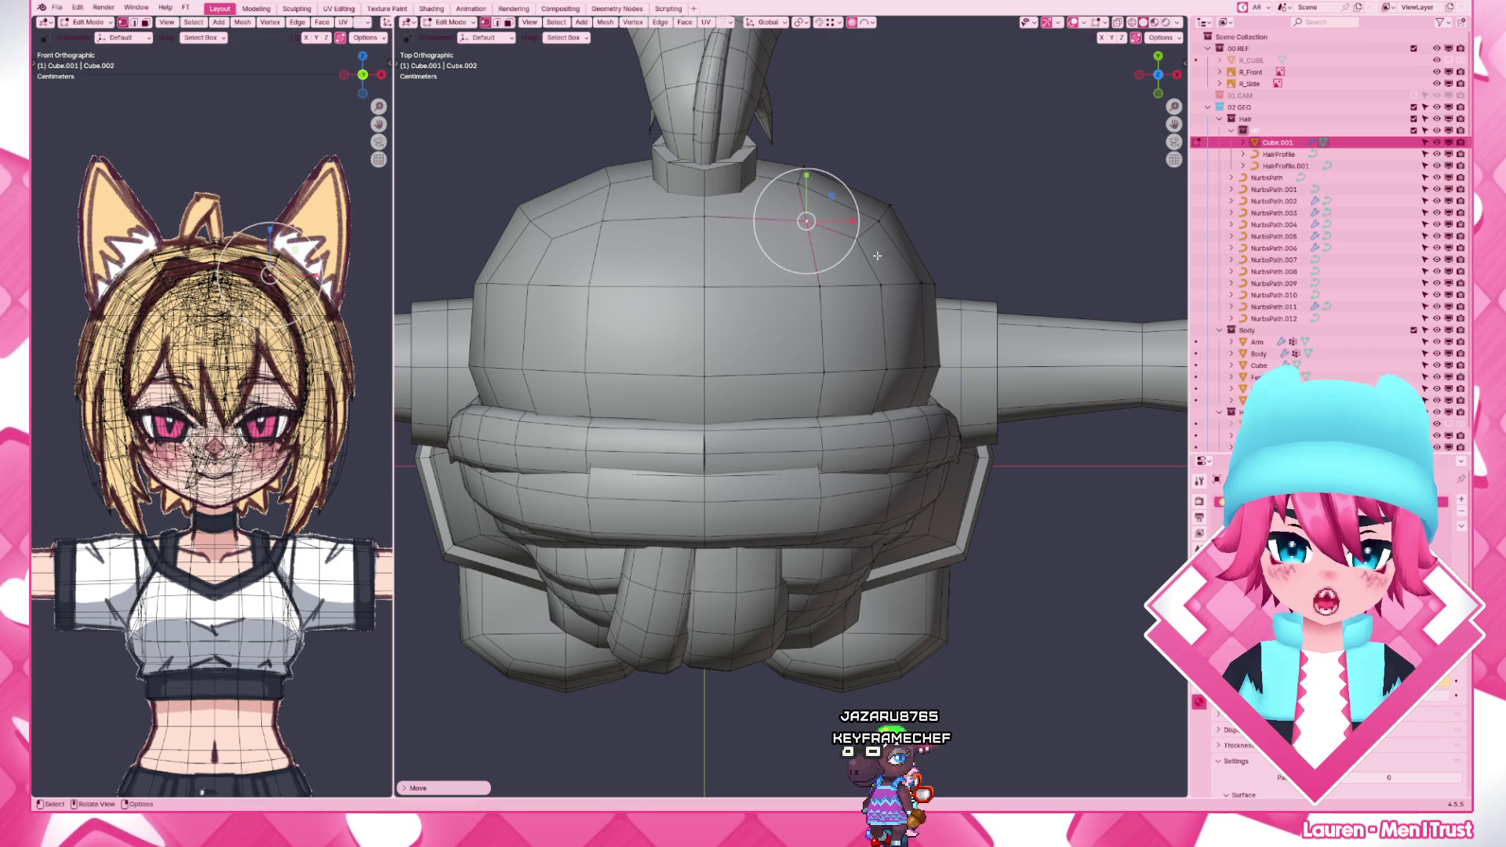
key(g)
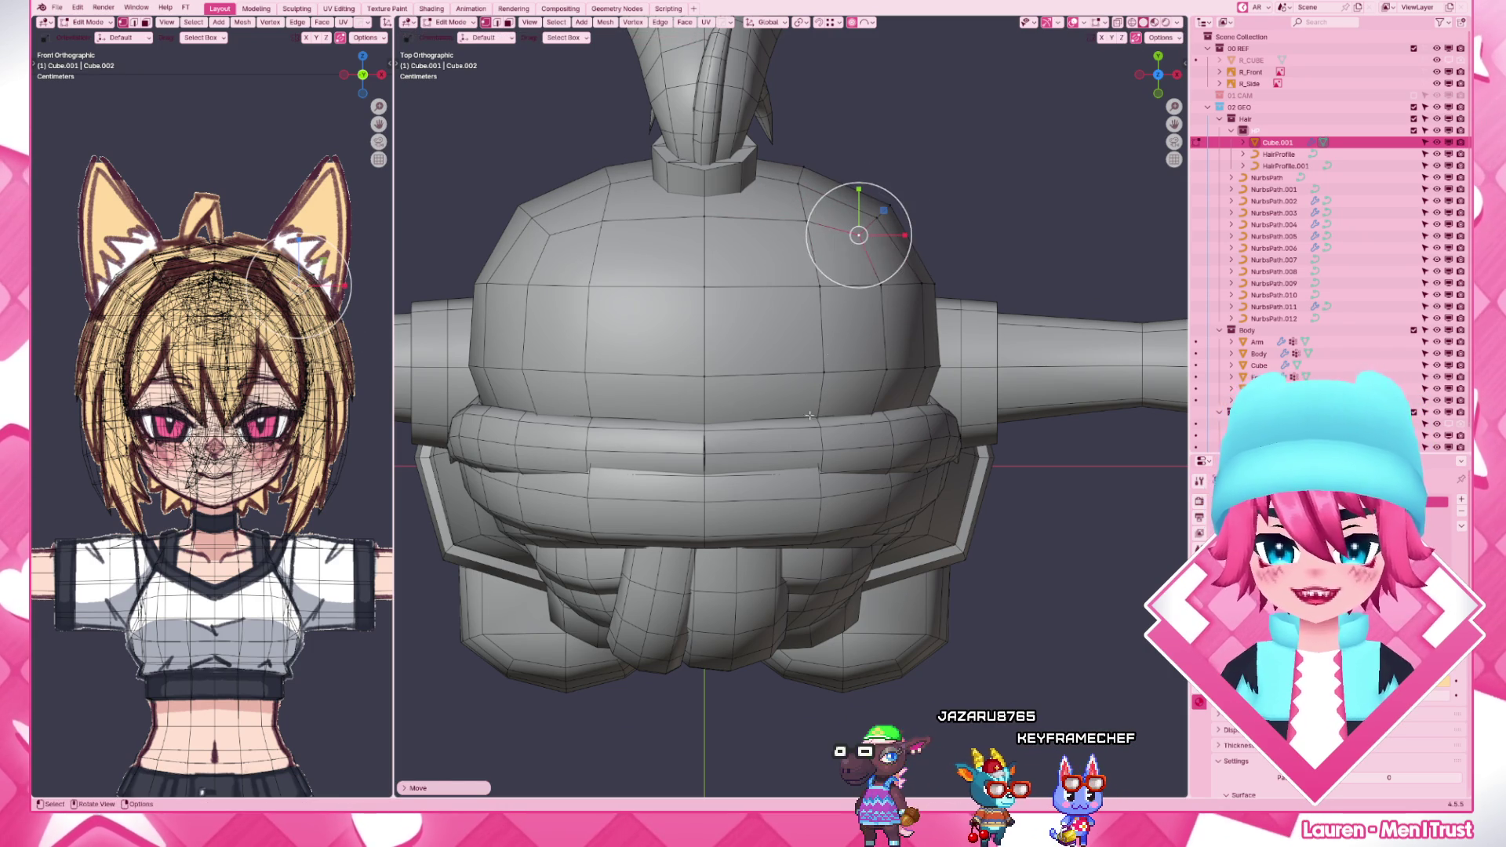
middle_drag(859, 234, 765, 542)
middle_drag(800, 440, 791, 388)
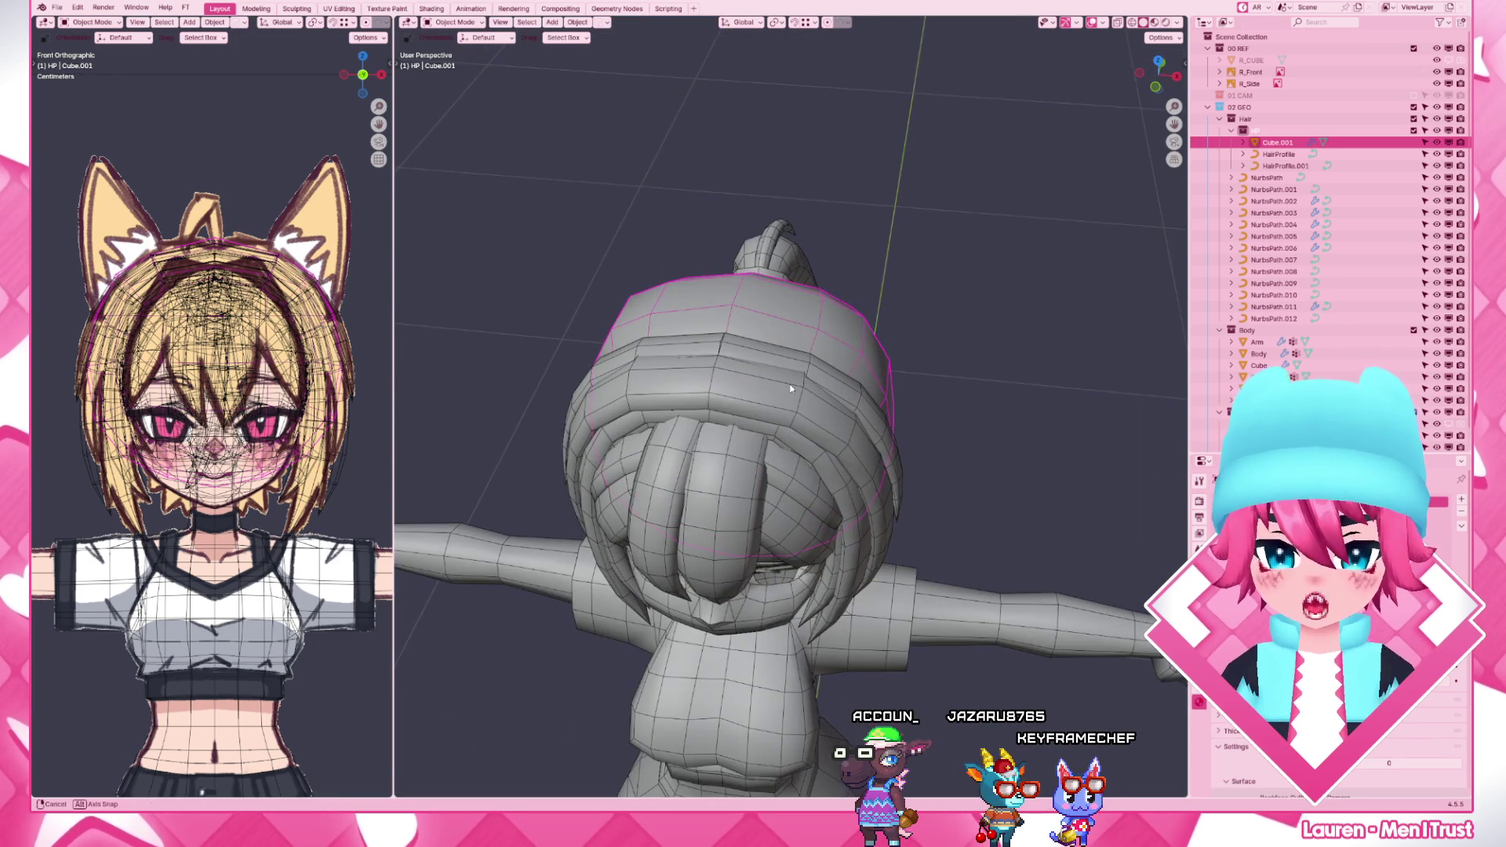
- From right side view resume editing Cube.001 and select its top vertex
key(KP_3)
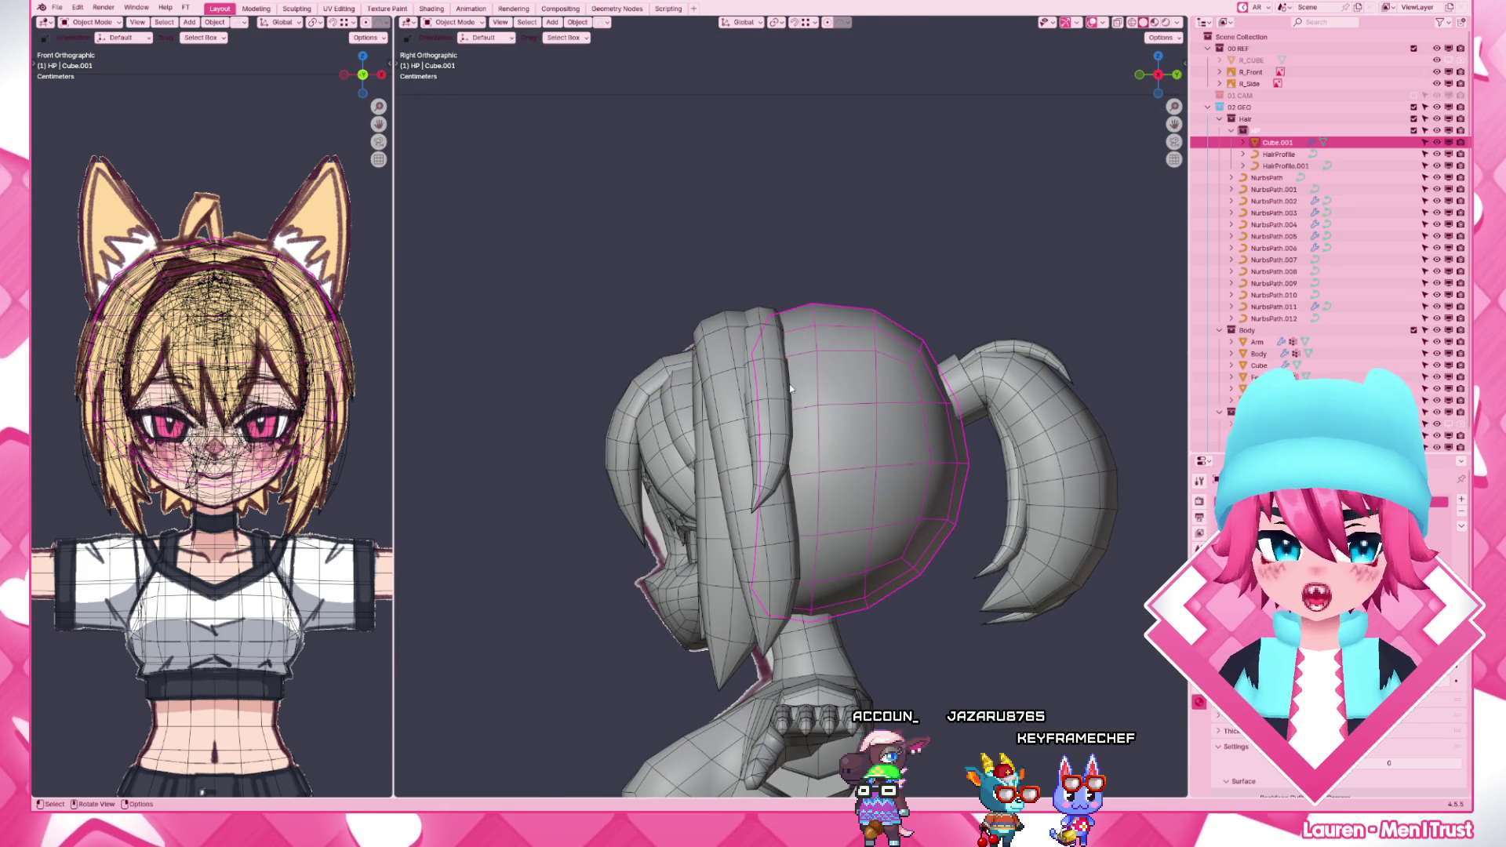
scroll(791, 390, up, 2)
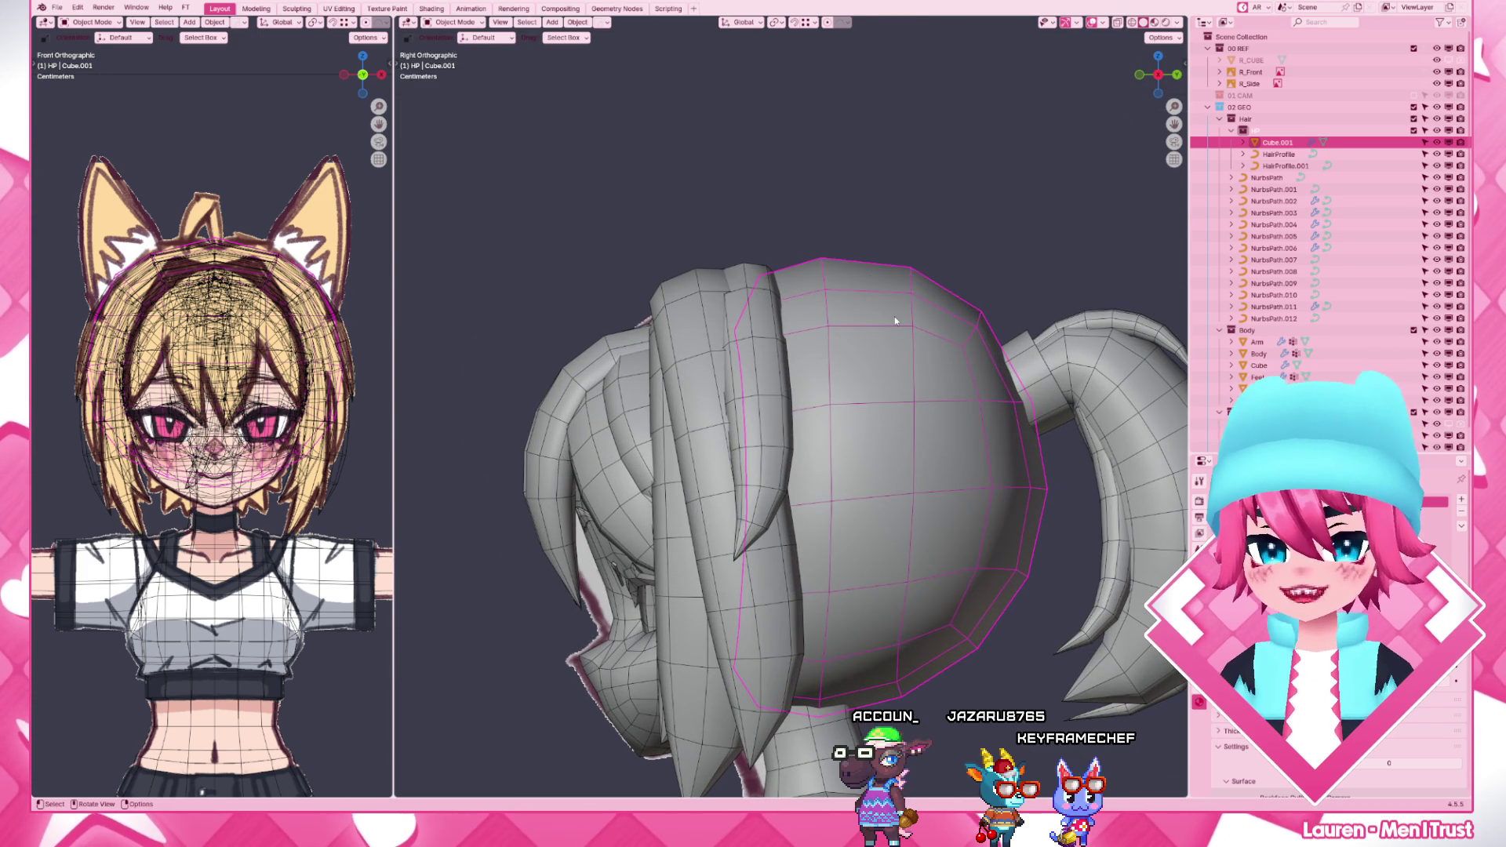
key(Tab)
click(821, 258)
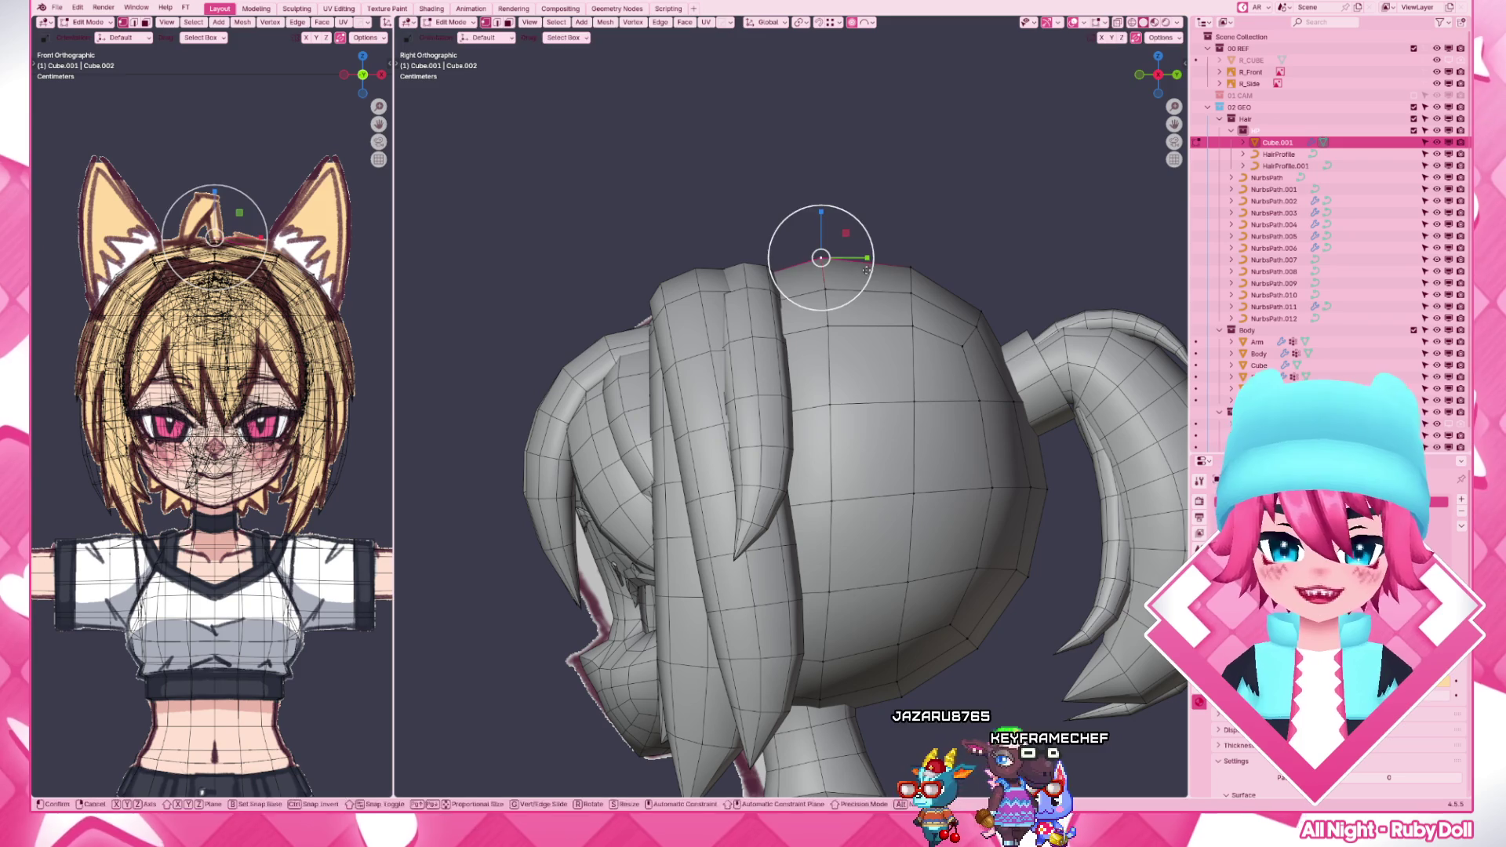
- Lower the top vertex and reposition it against the side reference in wireframe
drag(822, 258, 821, 262)
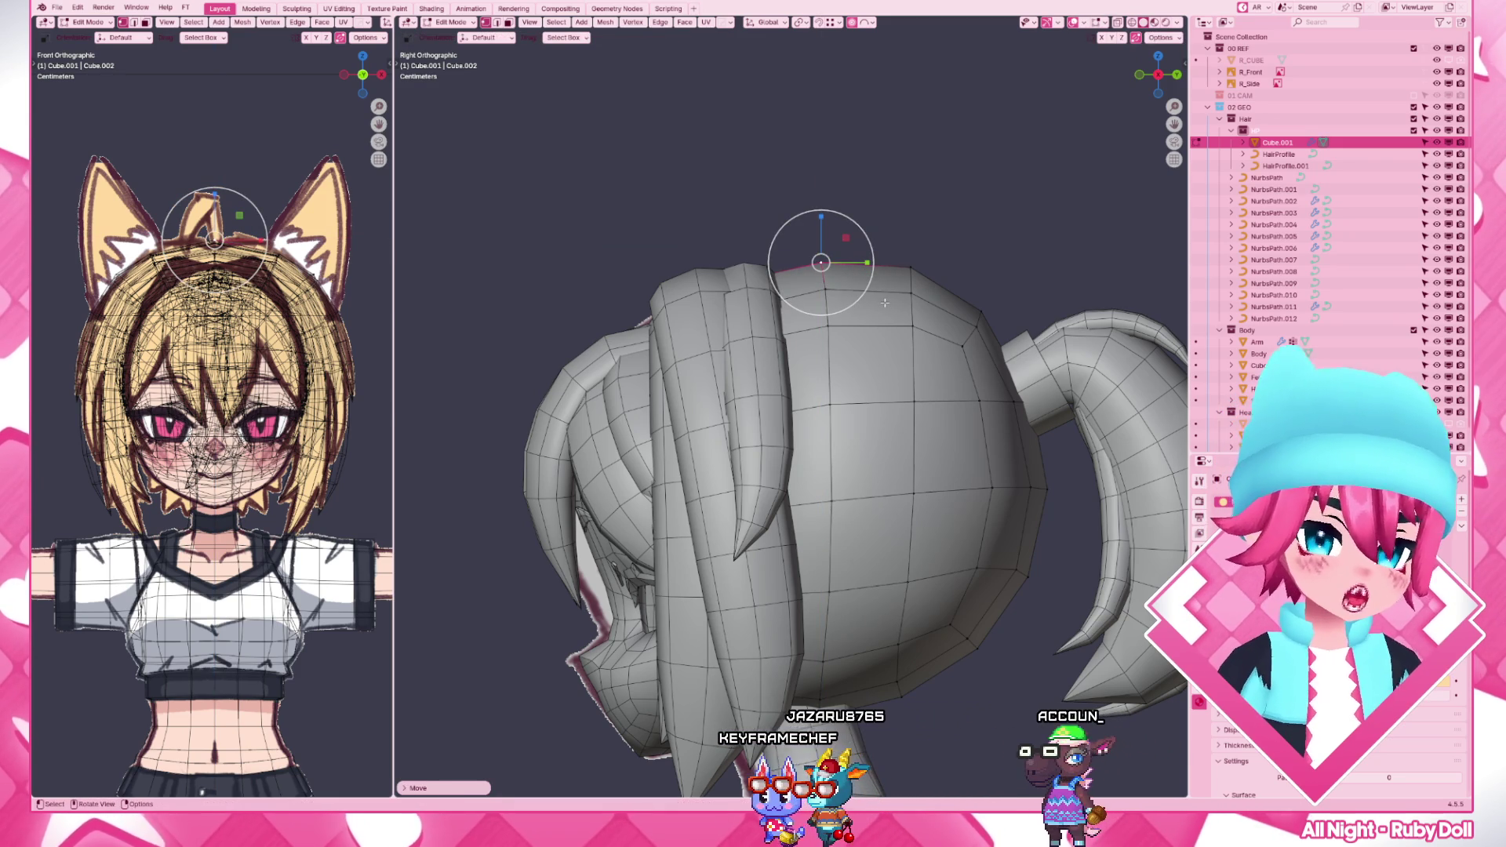
key(z)
click(791, 303)
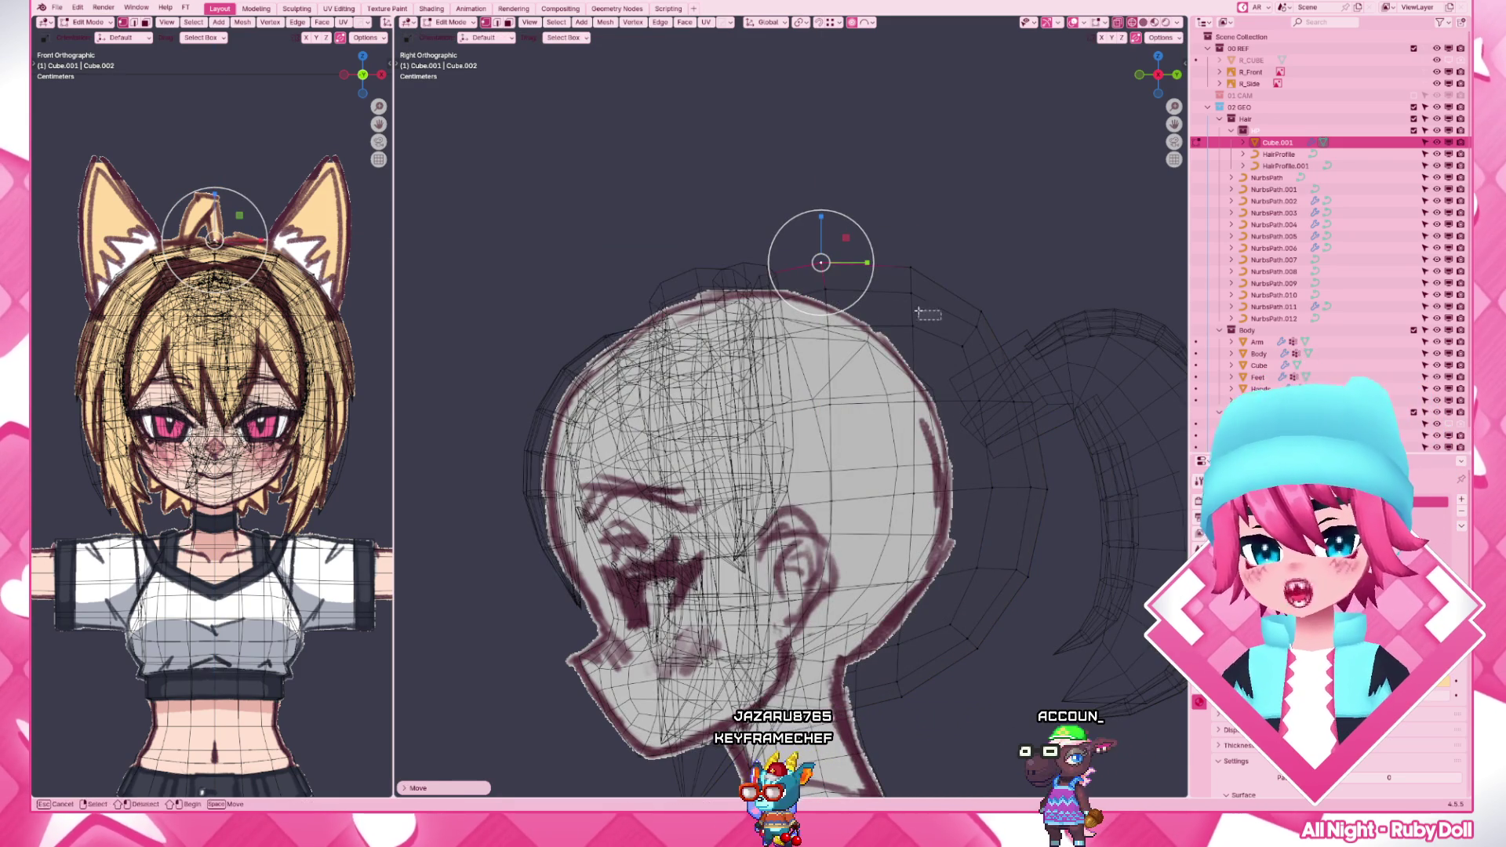
key(g)
key(g)
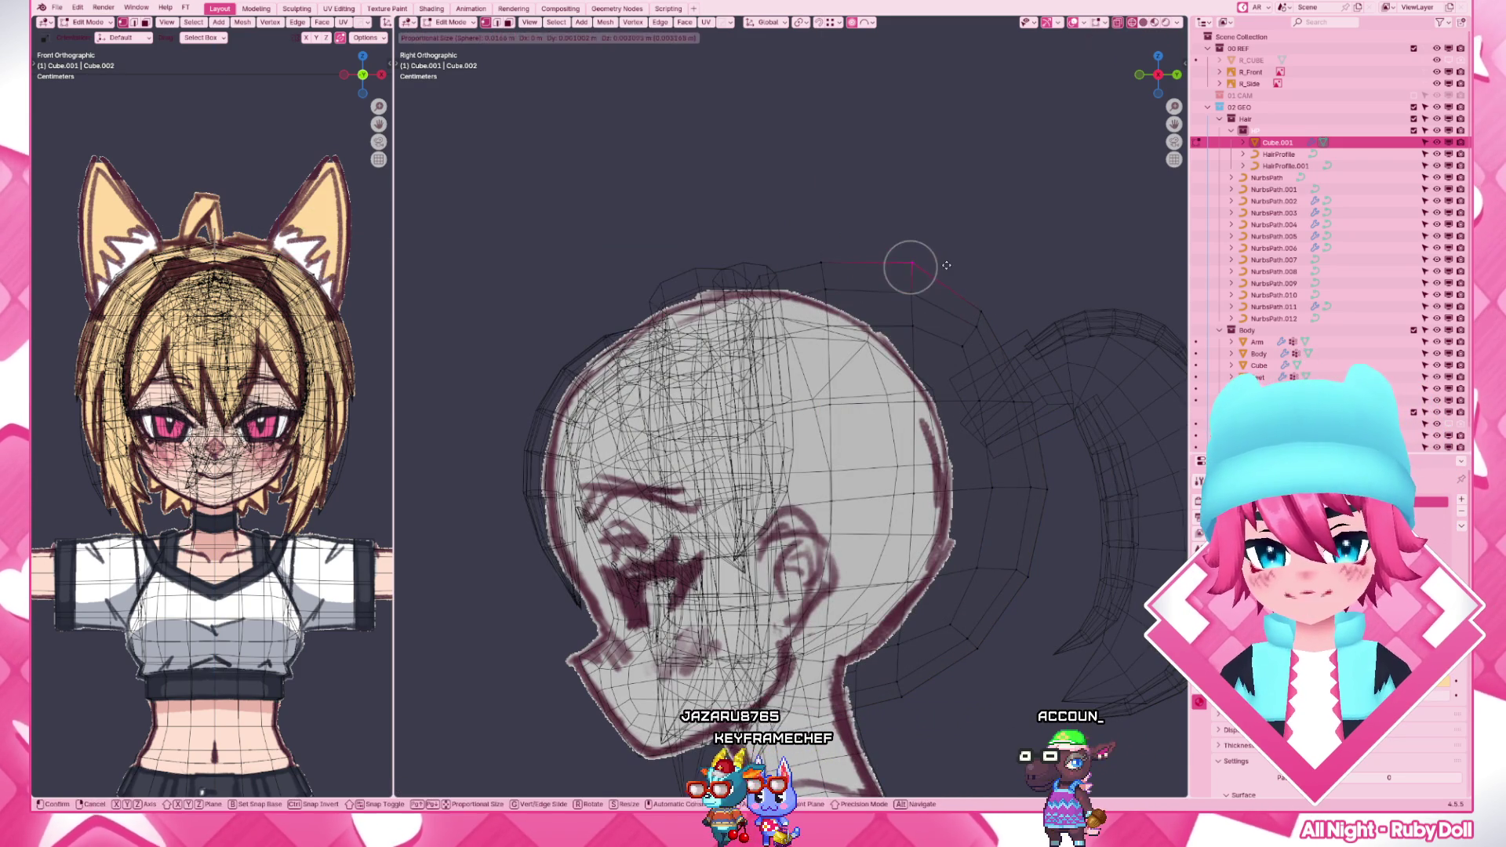
click(944, 265)
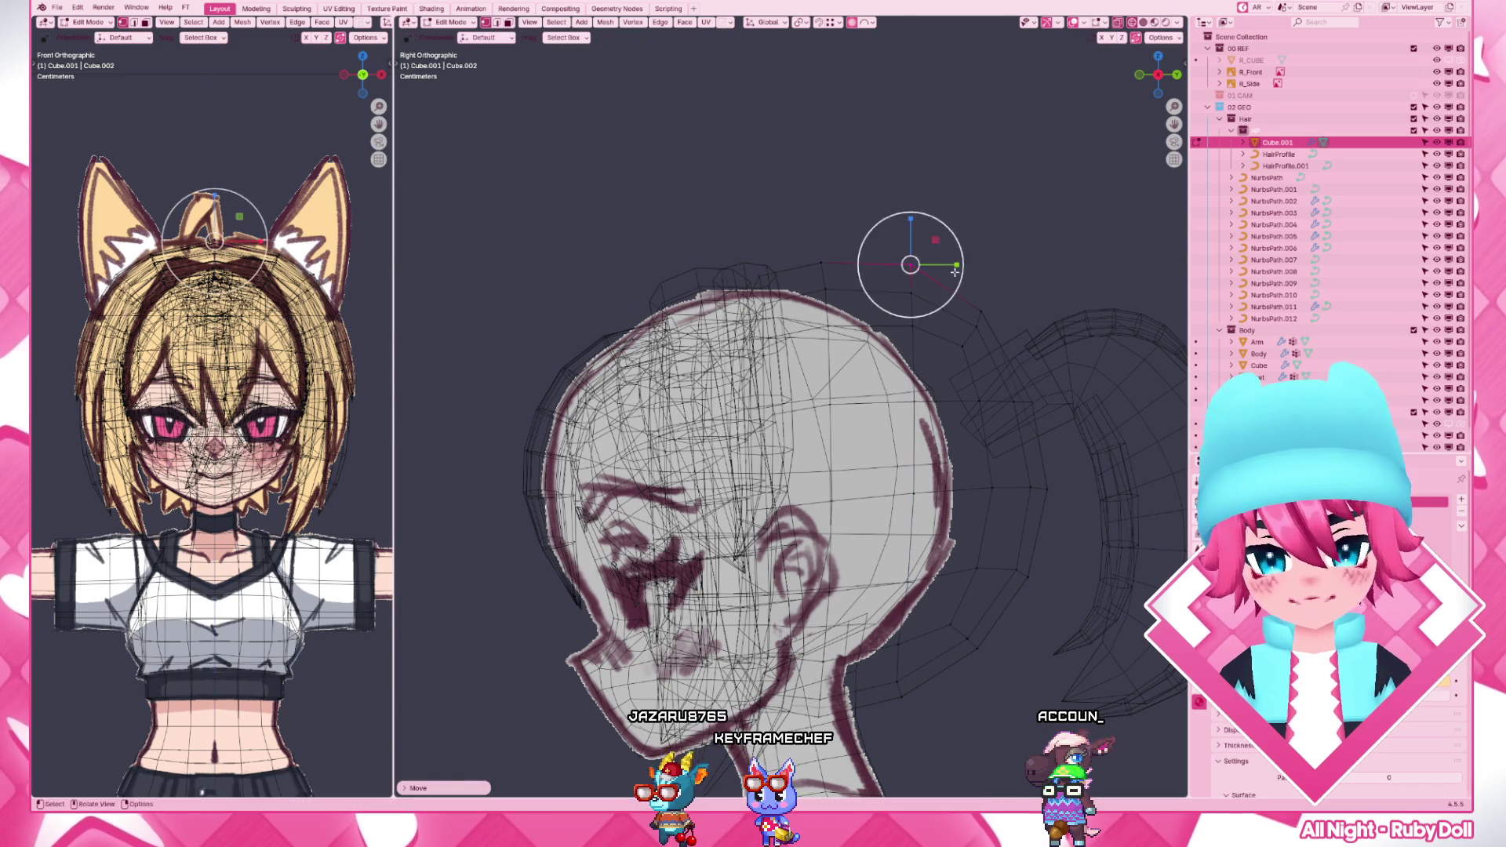
- Move two more crown vertices vertically so the hair's upper edge follows the head outline
click(871, 289)
key(g)
key(z)
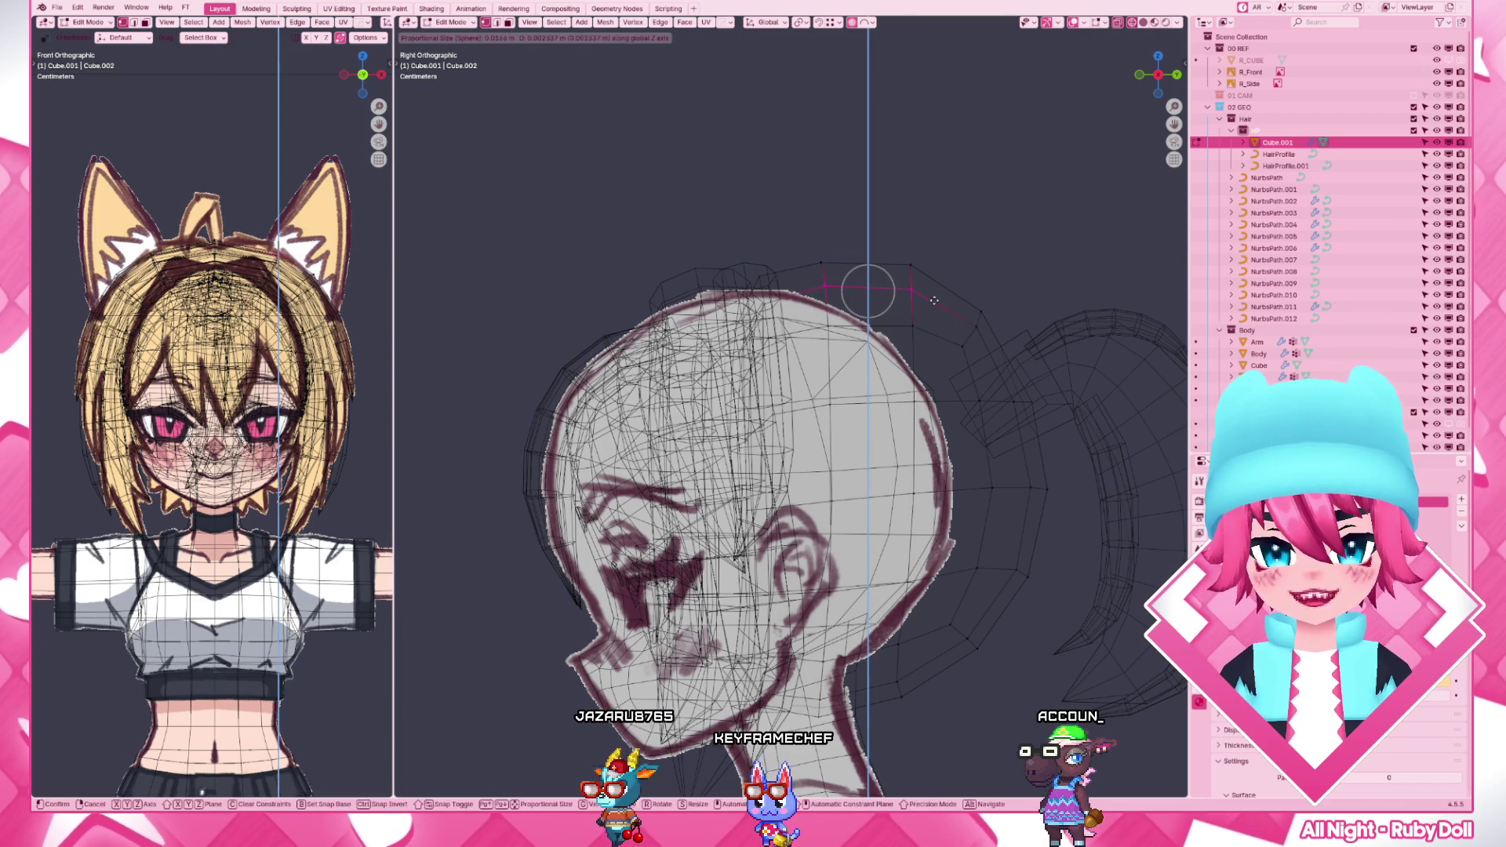
click(934, 302)
click(834, 294)
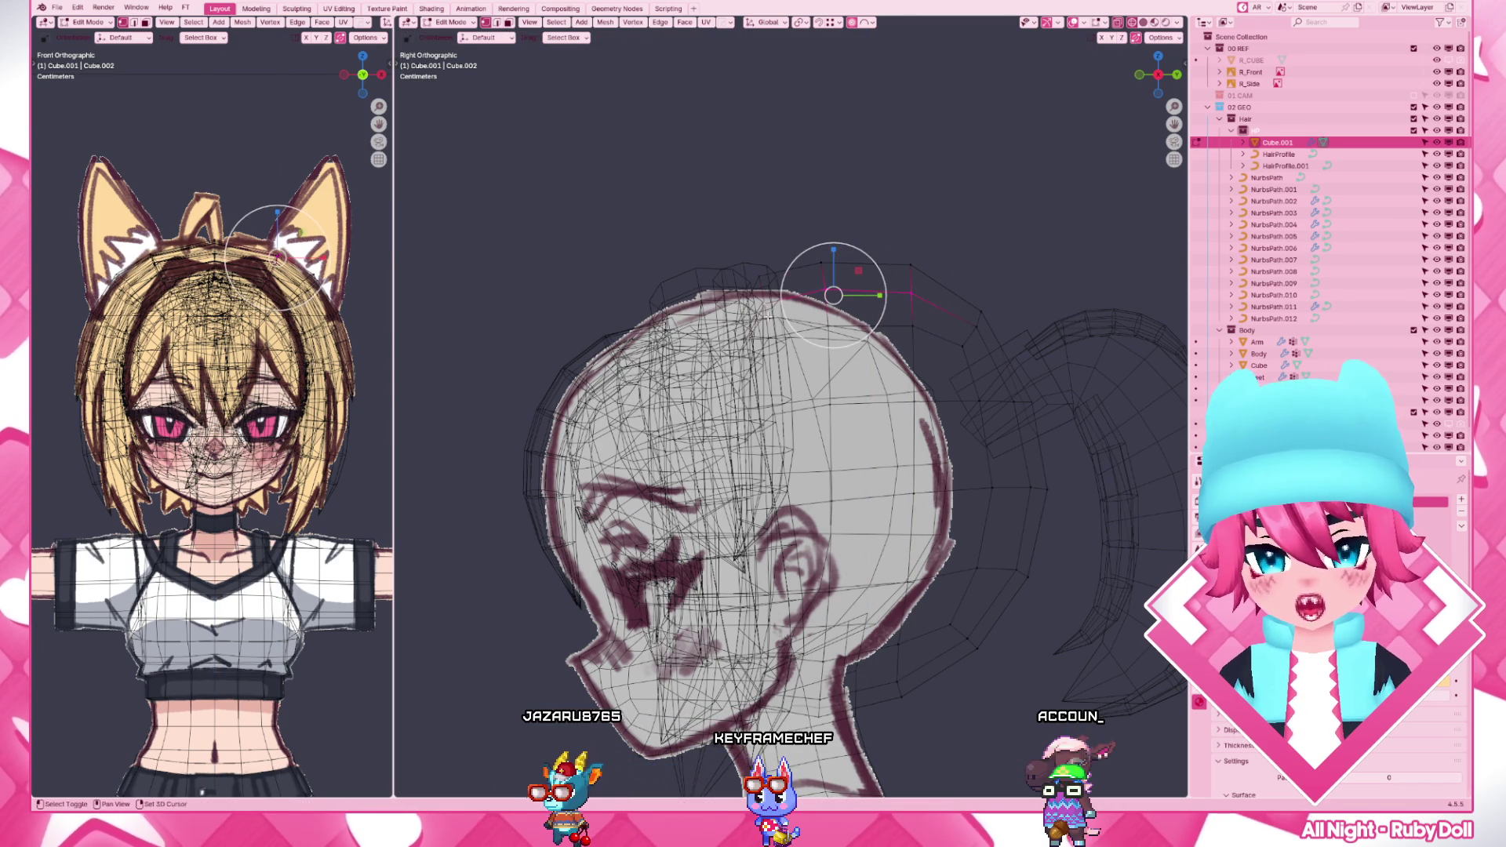
key(g)
key(z)
click(833, 296)
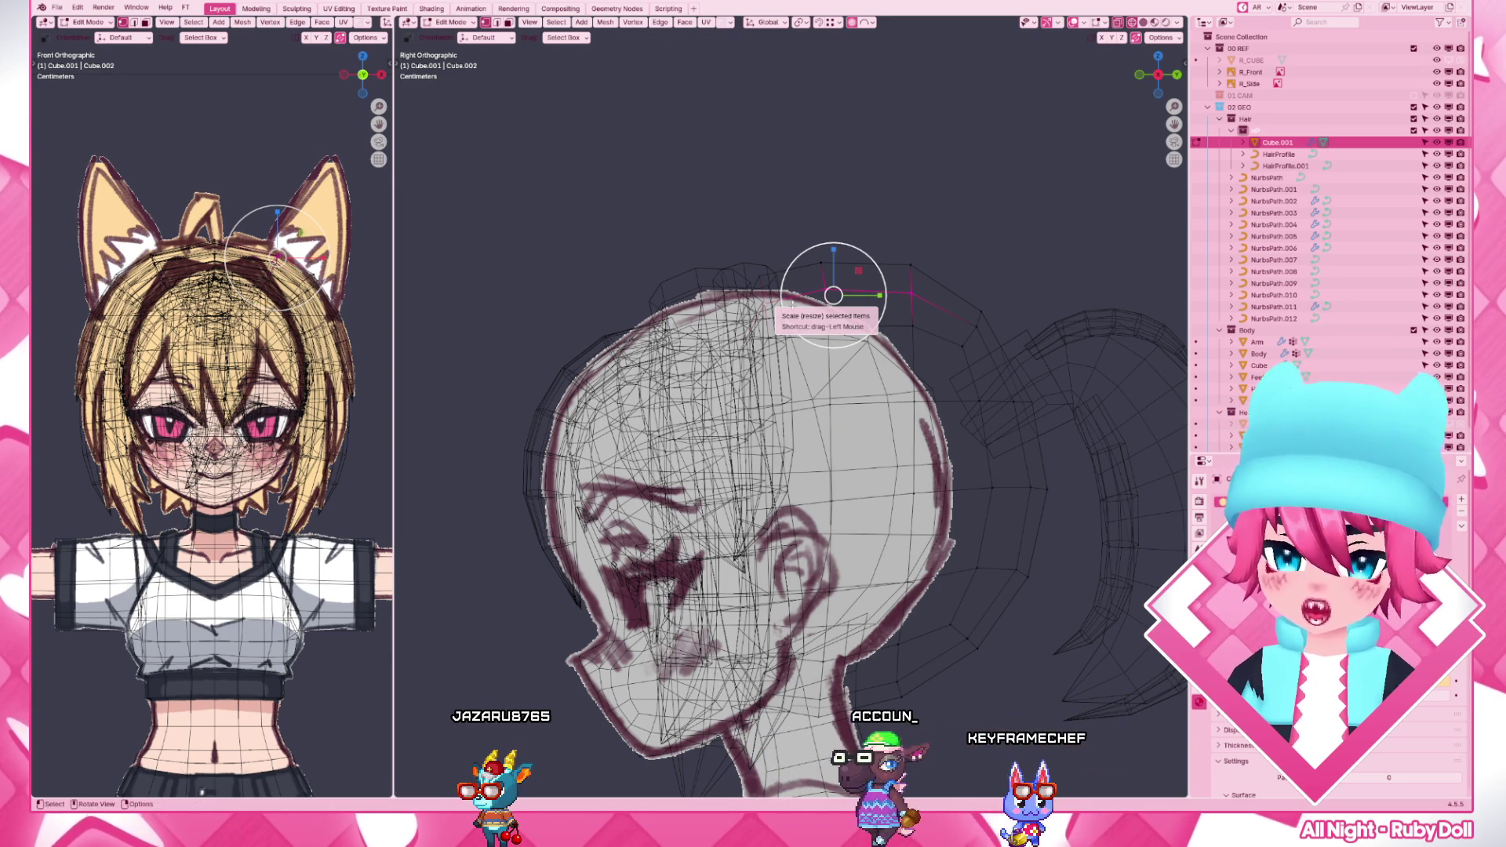
key(KP_1)
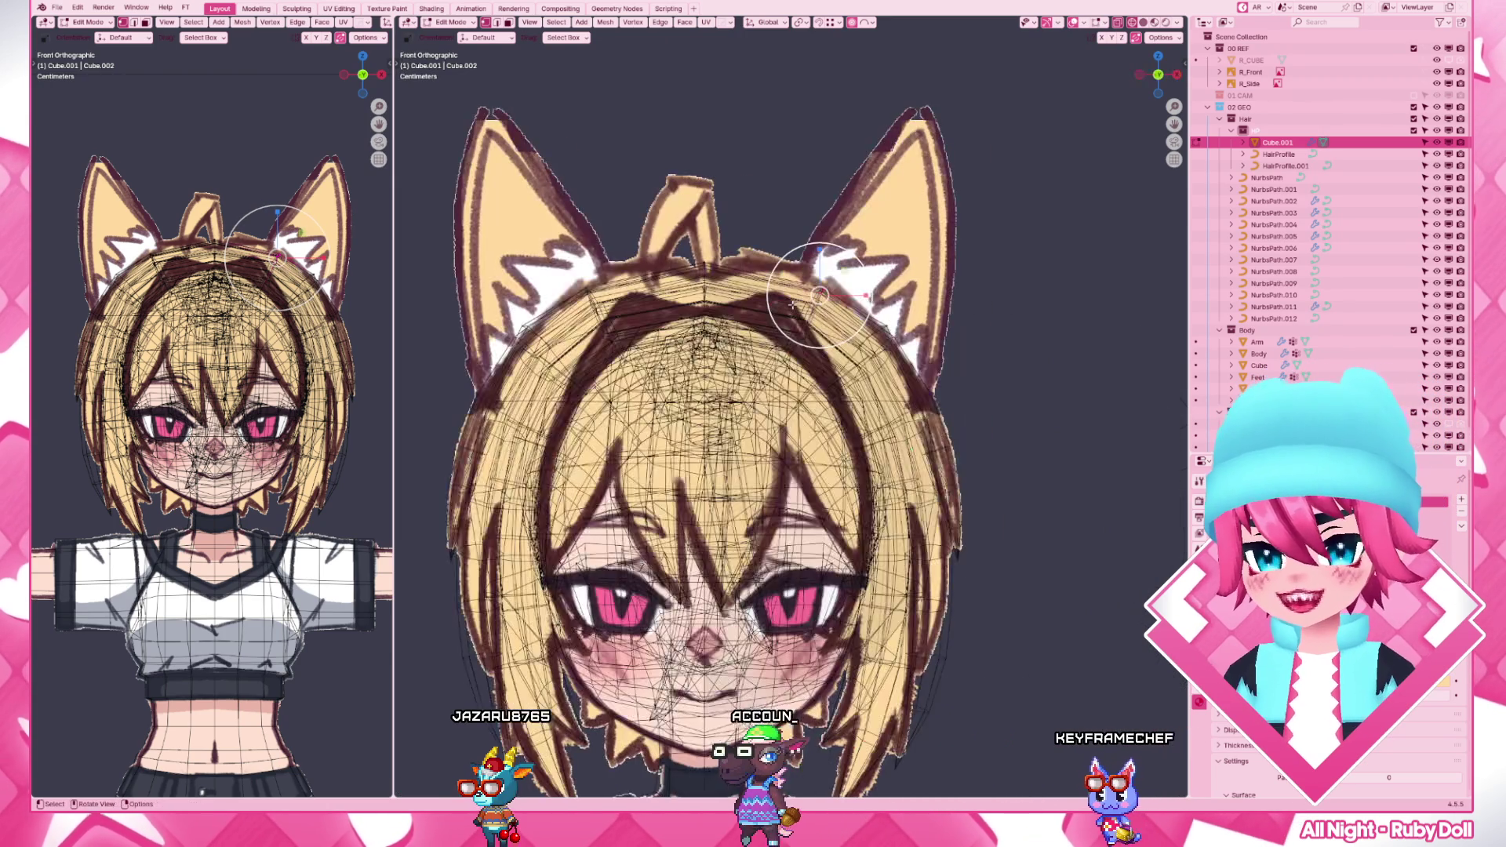
key(alt+z)
key(s)
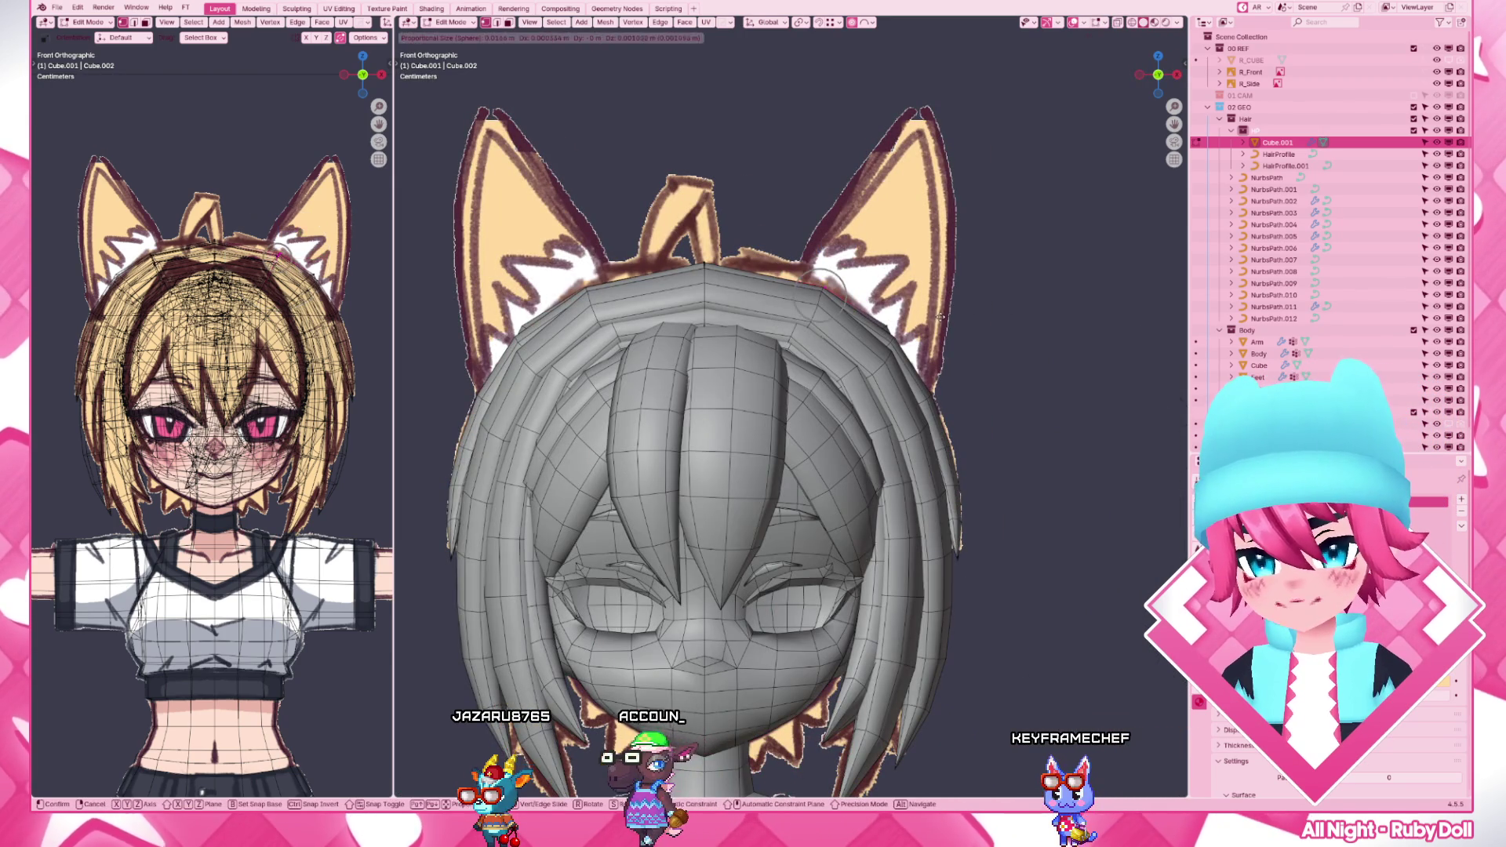
key(shift+z)
mouse_move(824, 353)
middle_down()
mouse_move(679, 279)
mouse_move(706, 295)
middle_up()
key(shift+z)
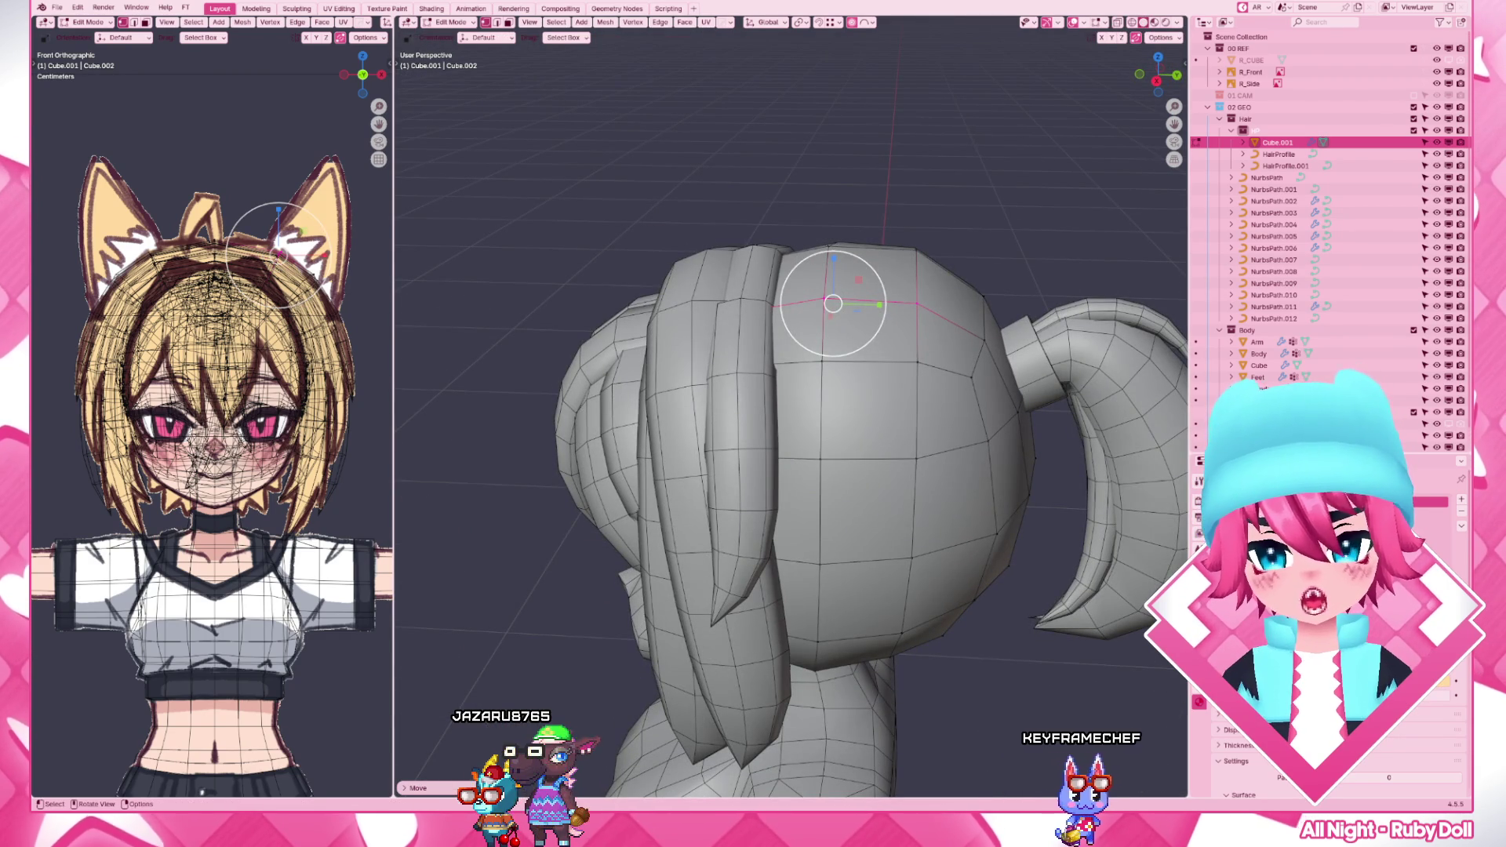
click(768, 253)
click(798, 250)
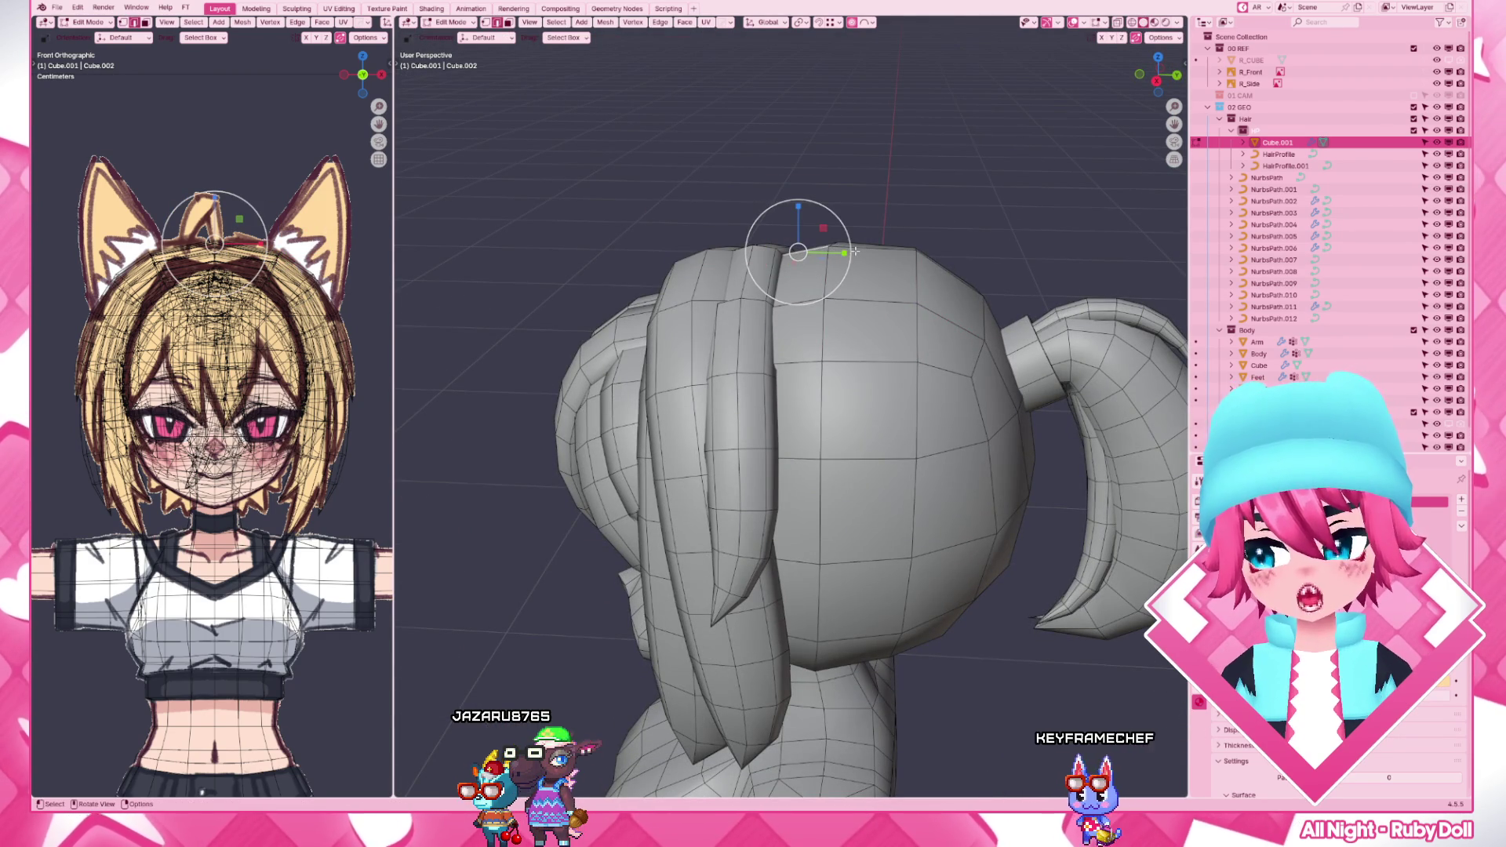
key(shift+z)
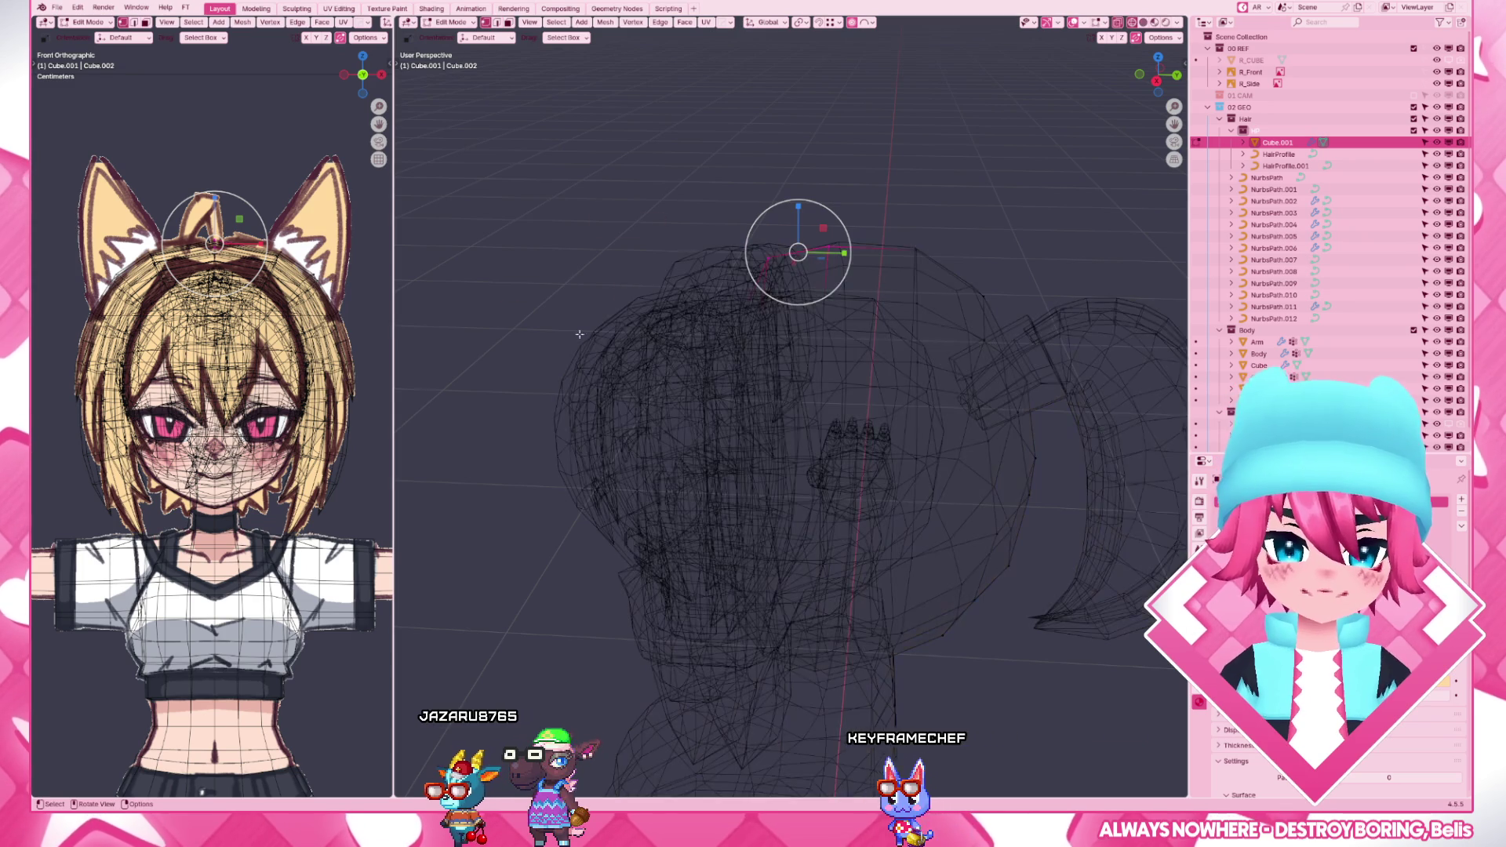
key(KP_3)
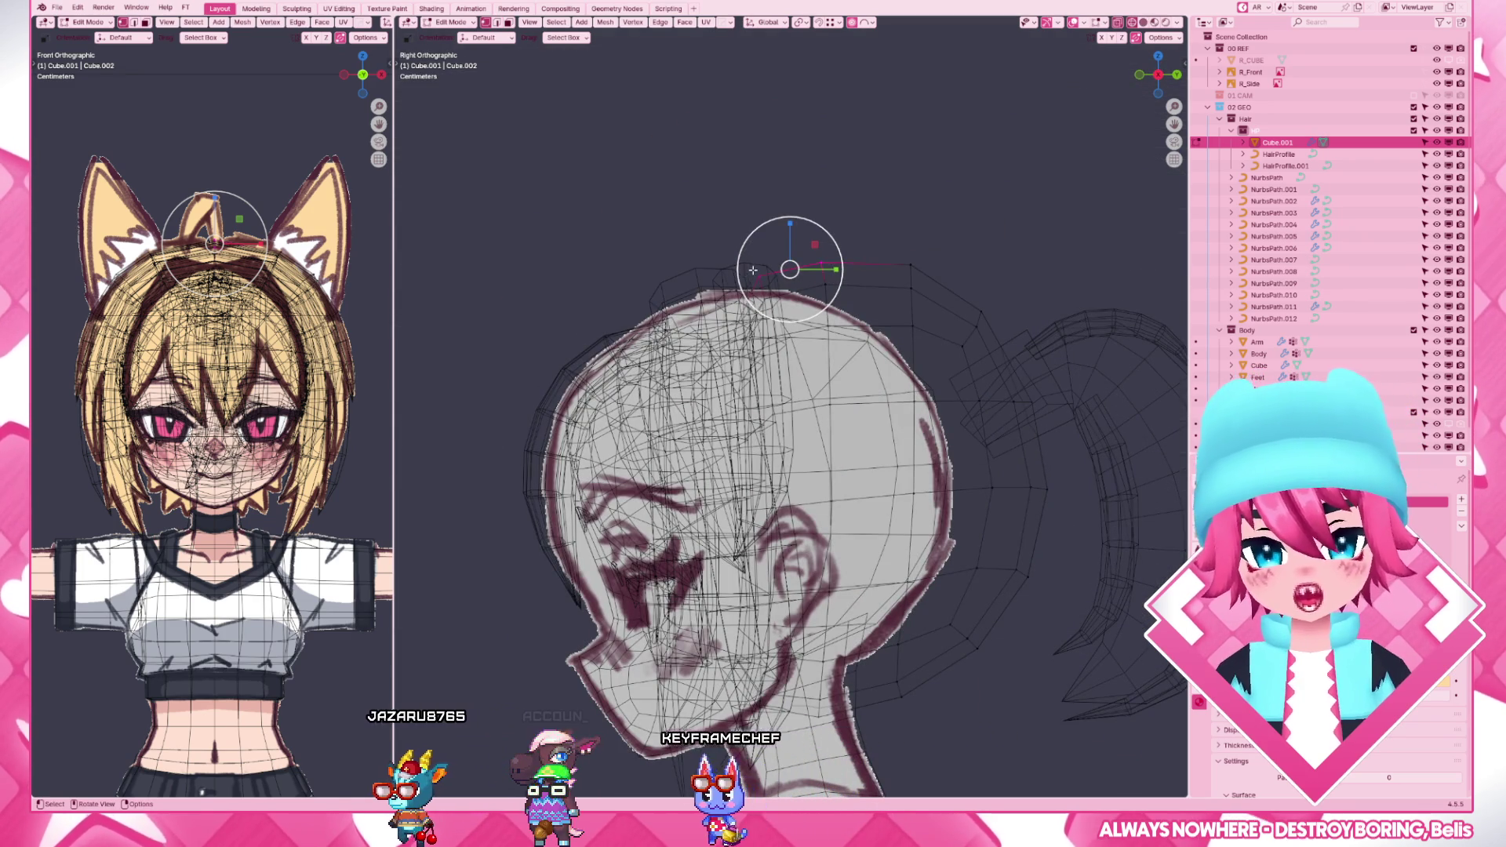
scroll(763, 275, down, 2)
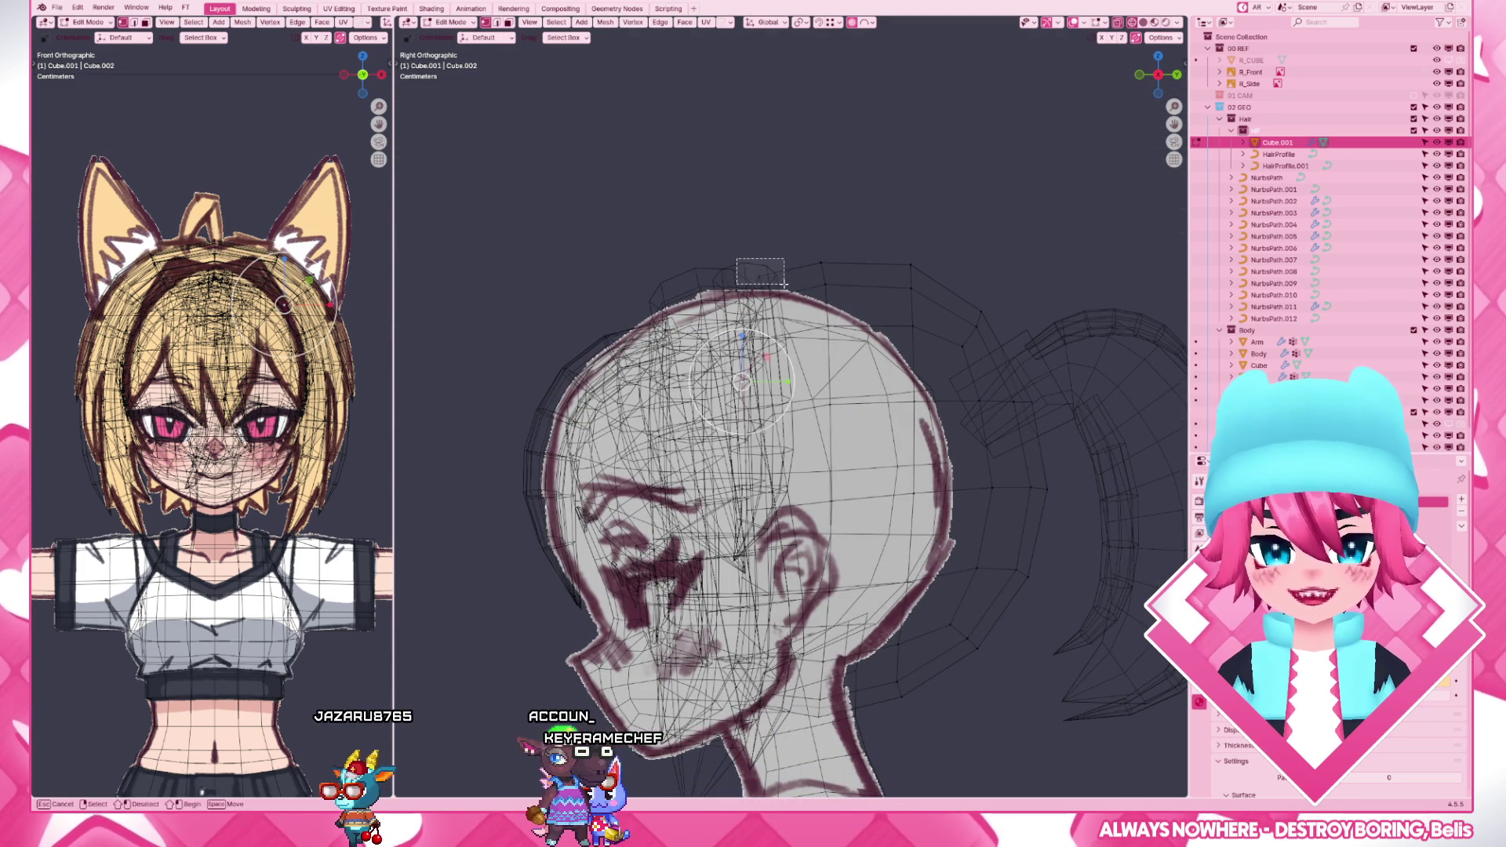
- Scale the top vertices and move two vertices toward the back along the side reference
click(783, 276)
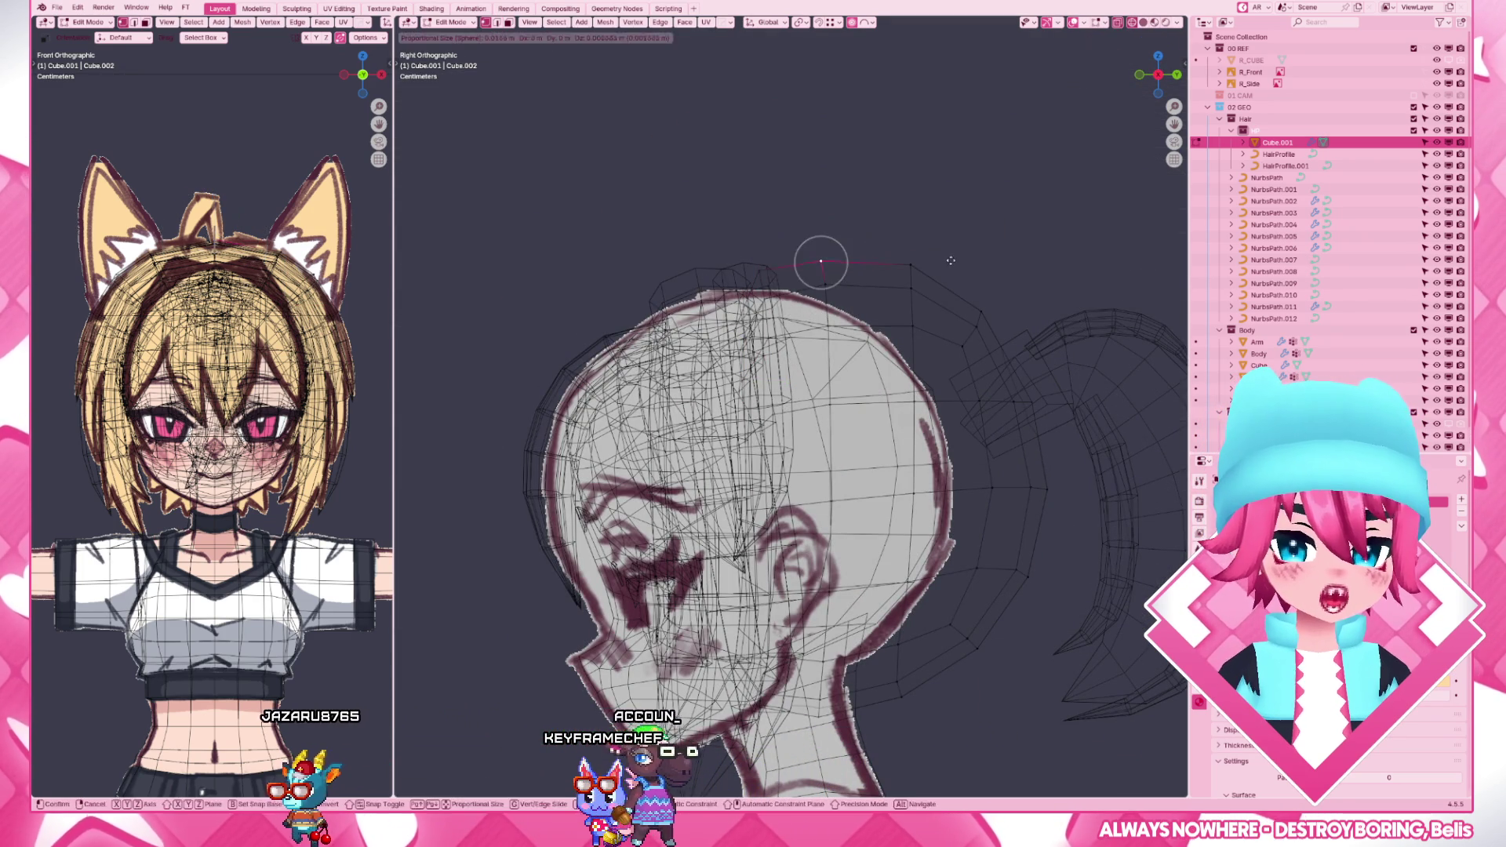
click(928, 262)
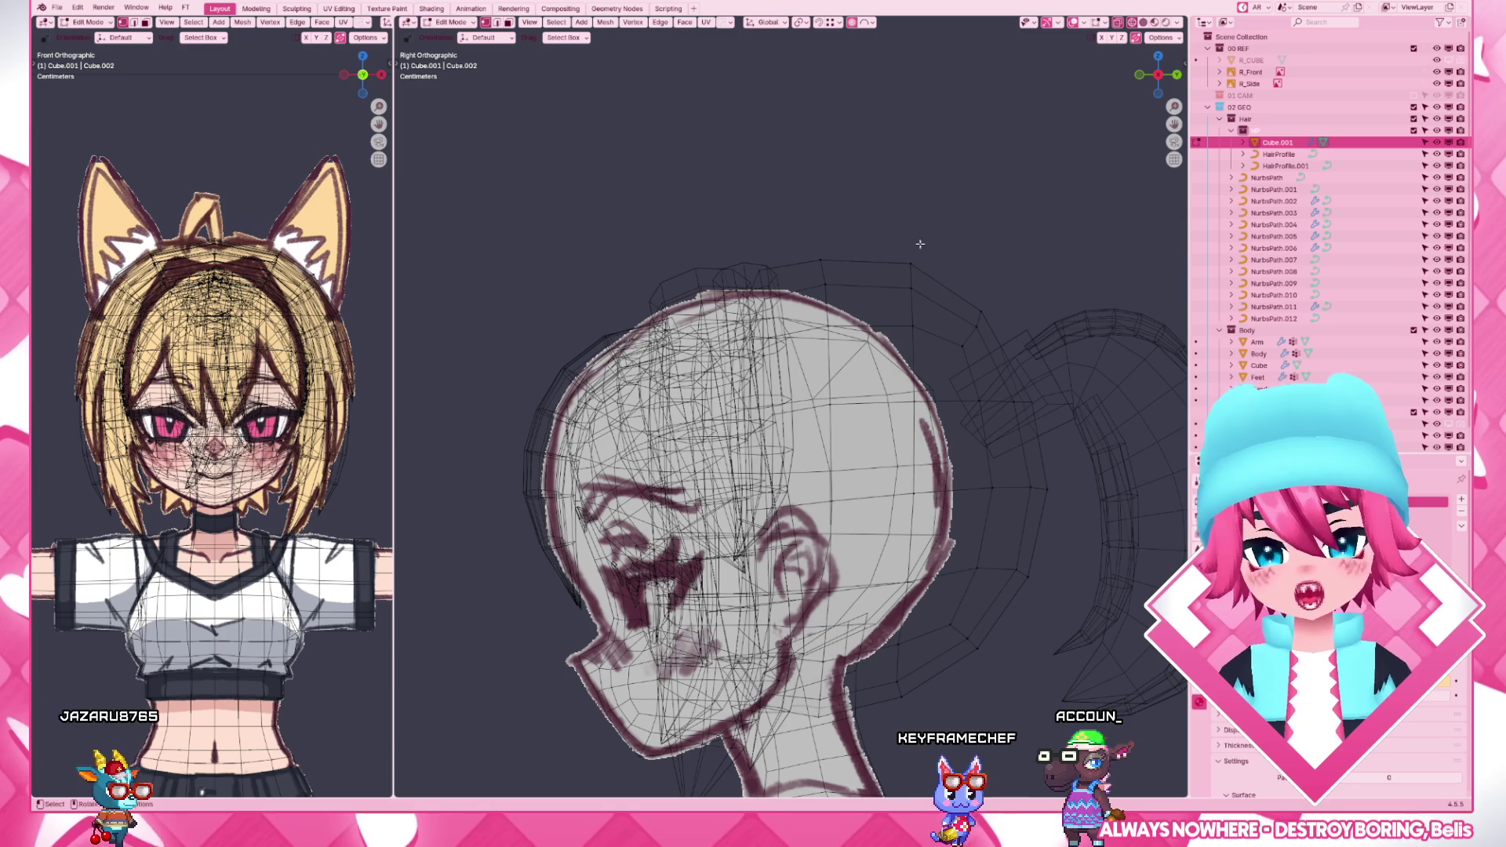
key(g)
click(967, 259)
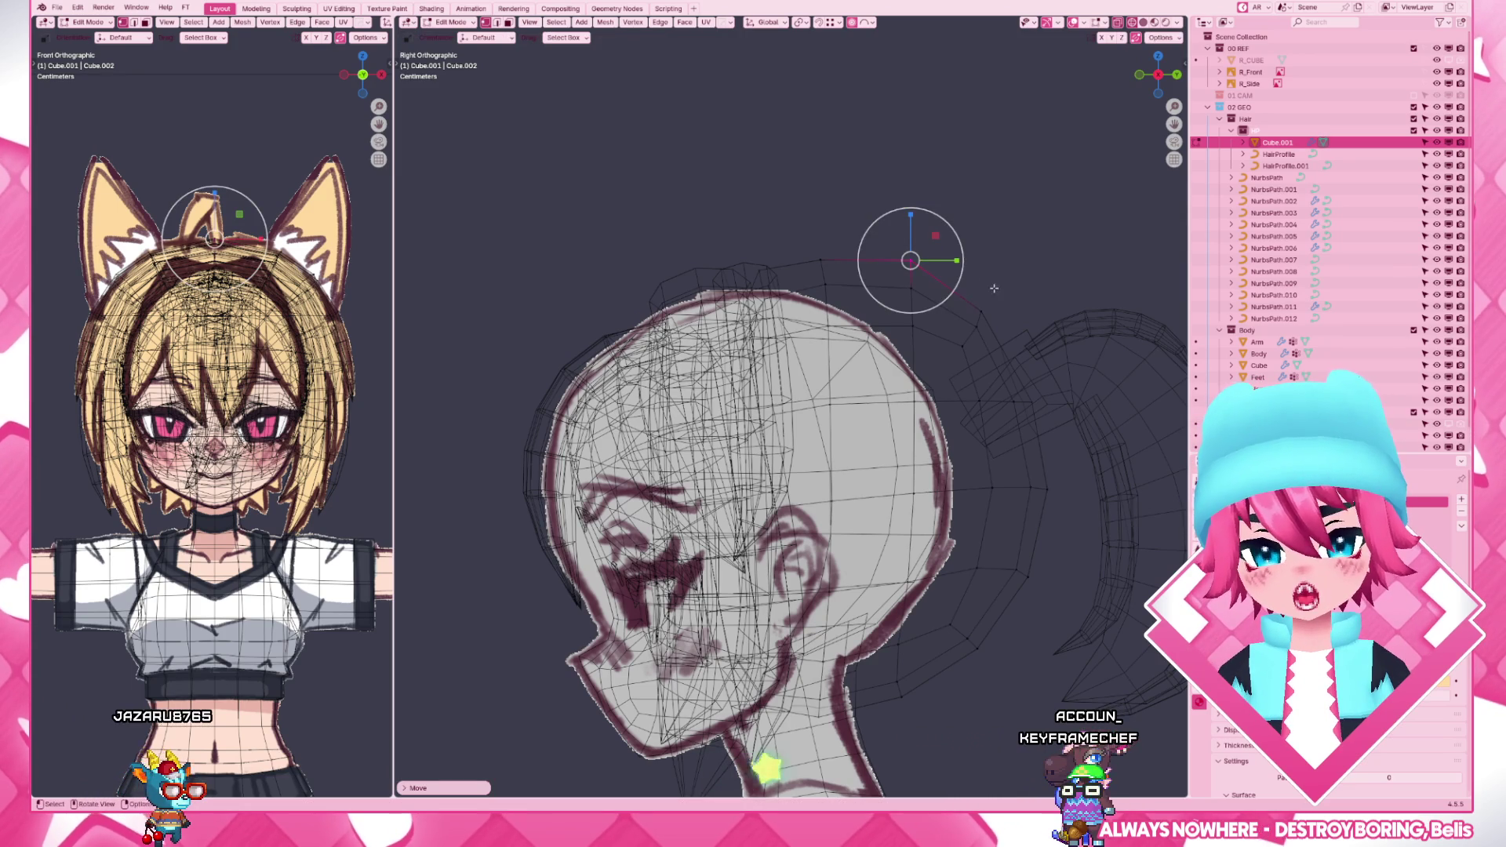
click(986, 308)
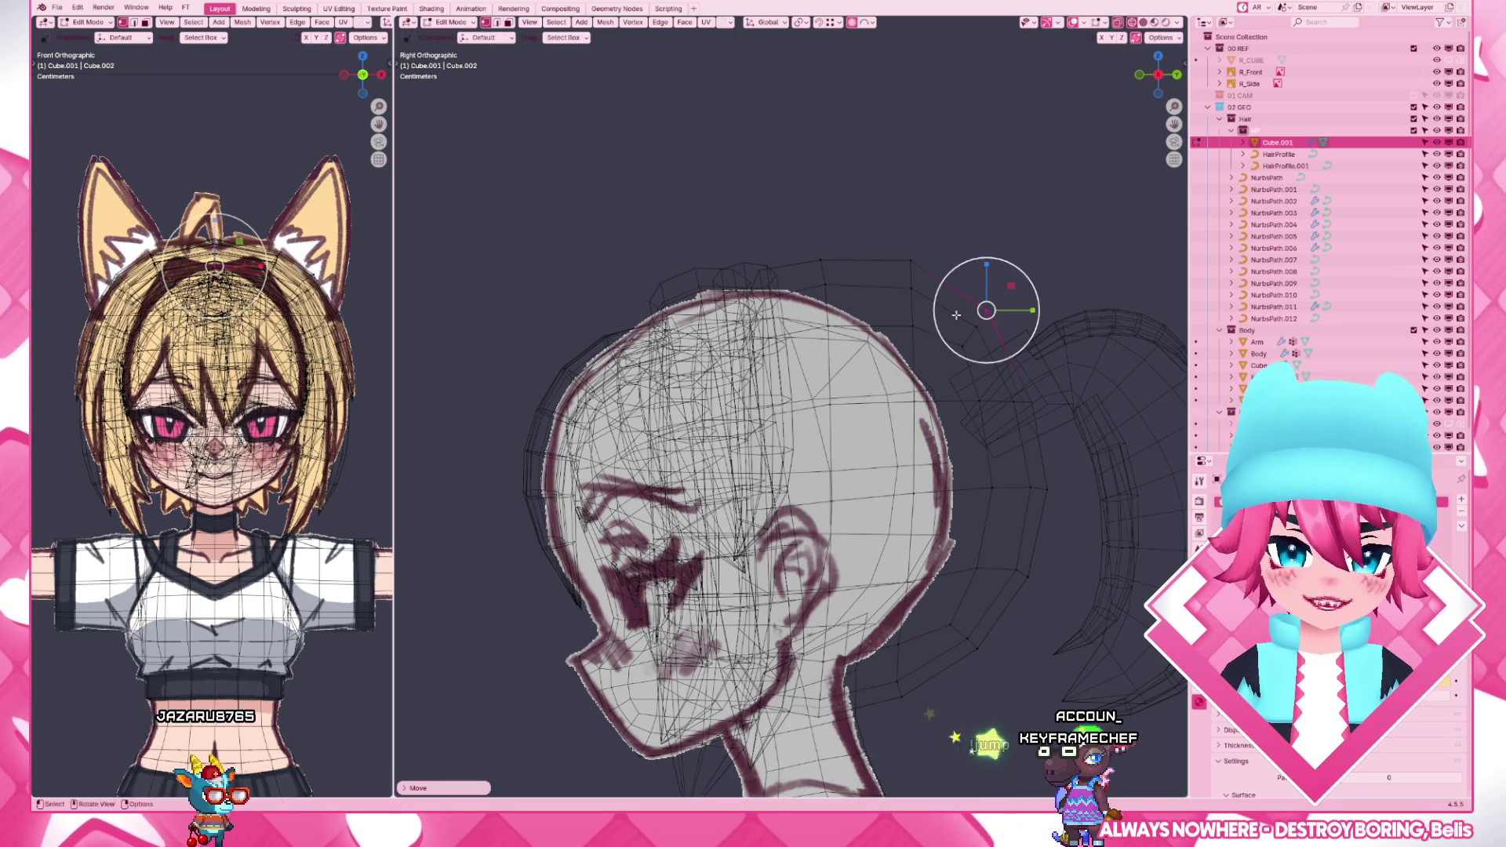
key(g)
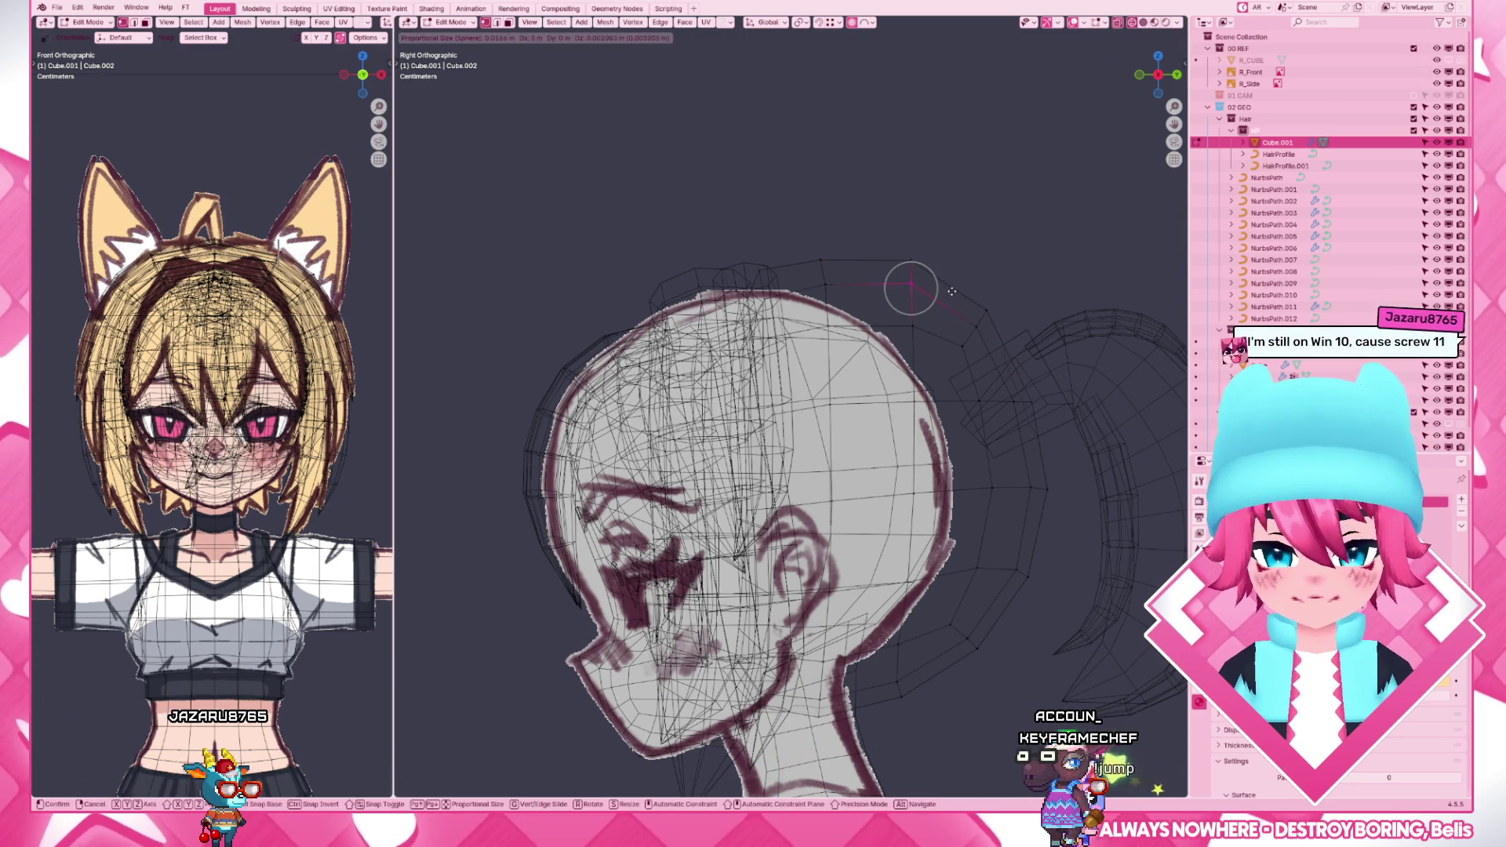
click(952, 287)
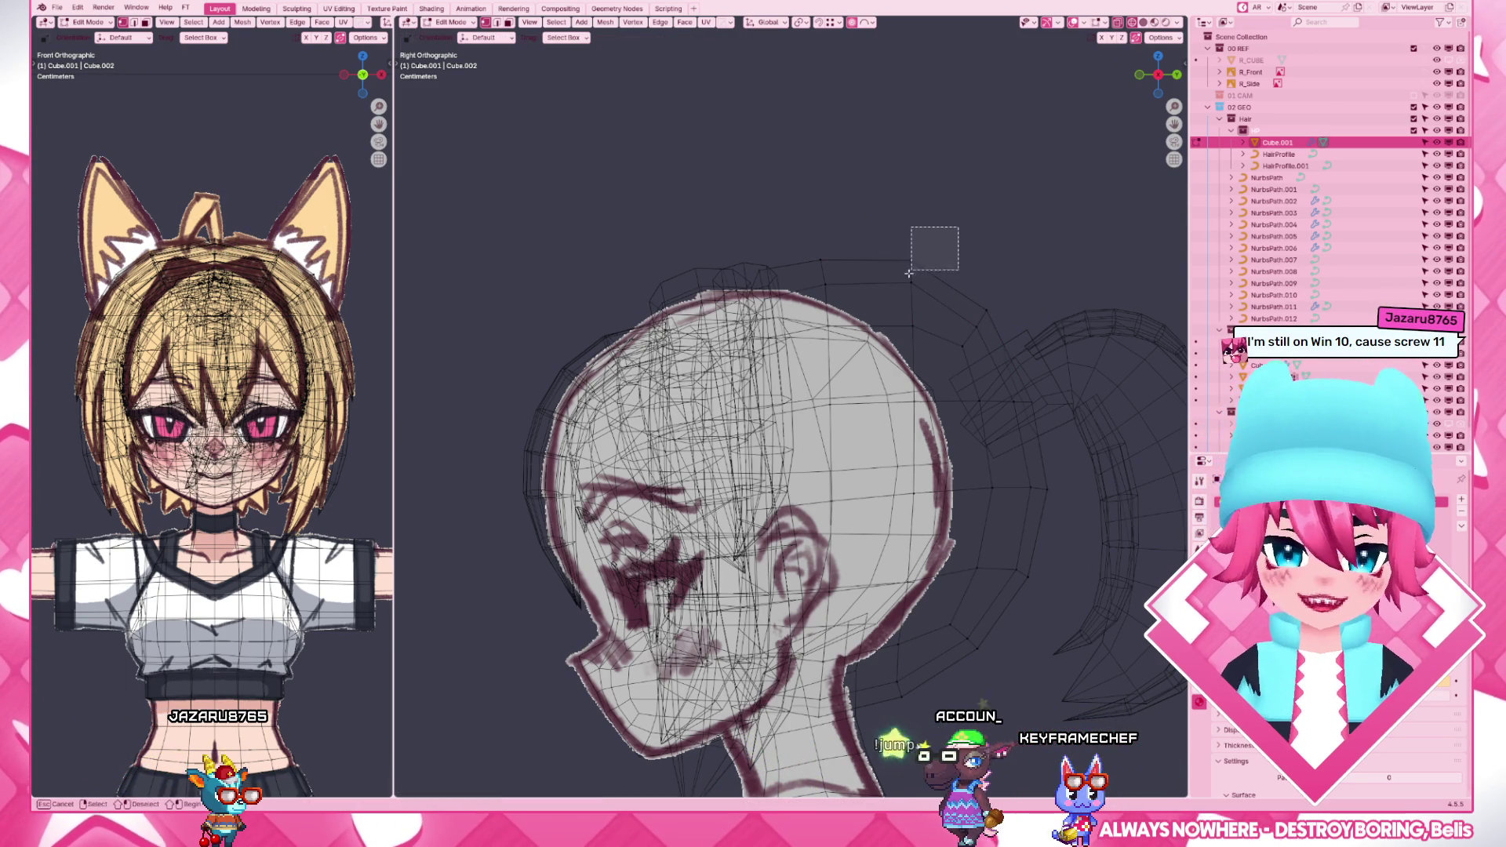
- Reposition further crown vertices, return to solid shading and leave mesh editing
key(g)
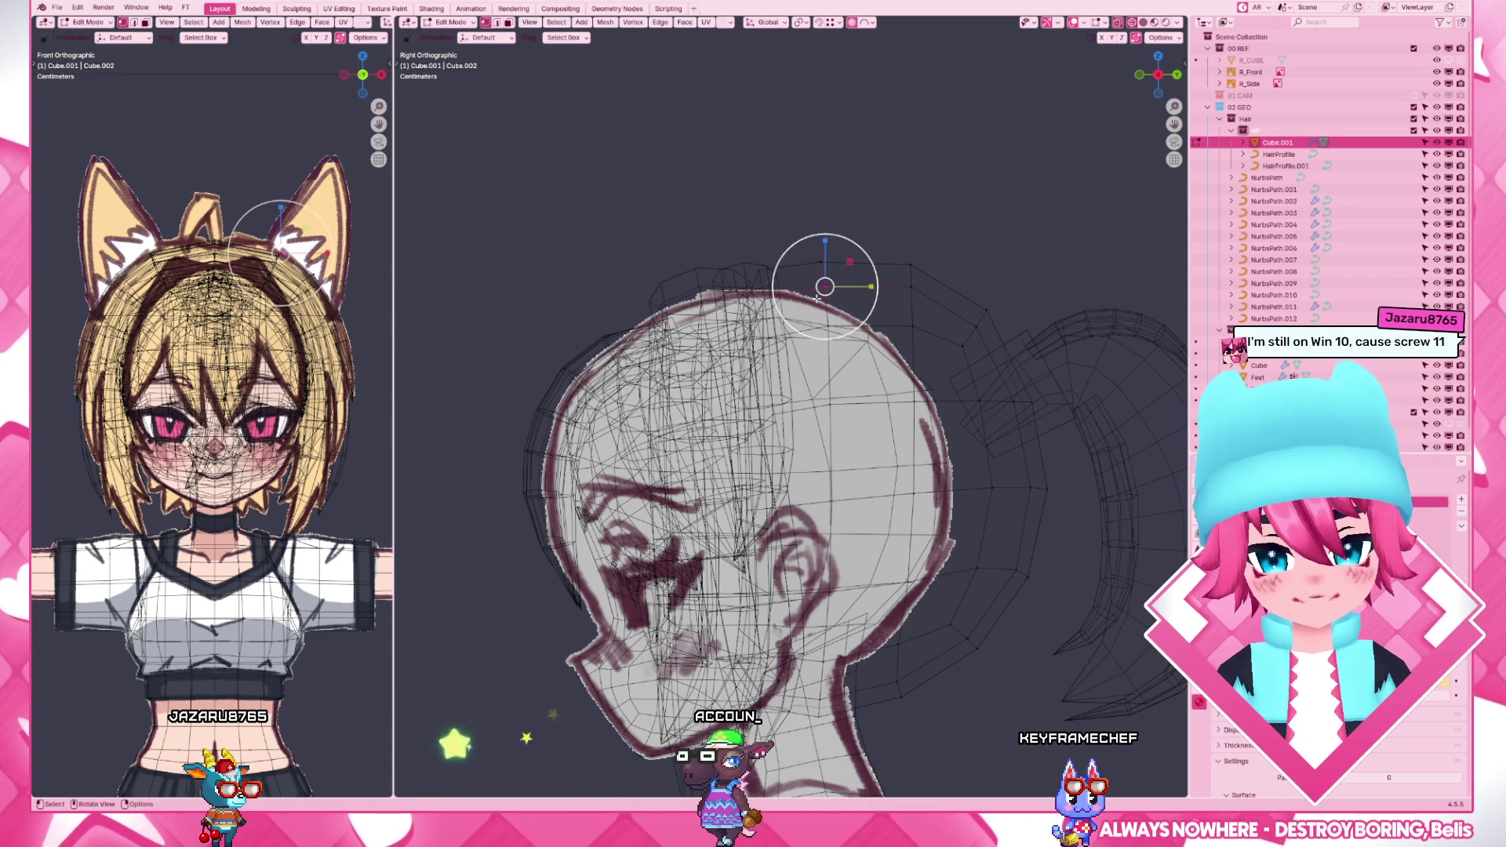
click(859, 303)
key(g)
click(913, 288)
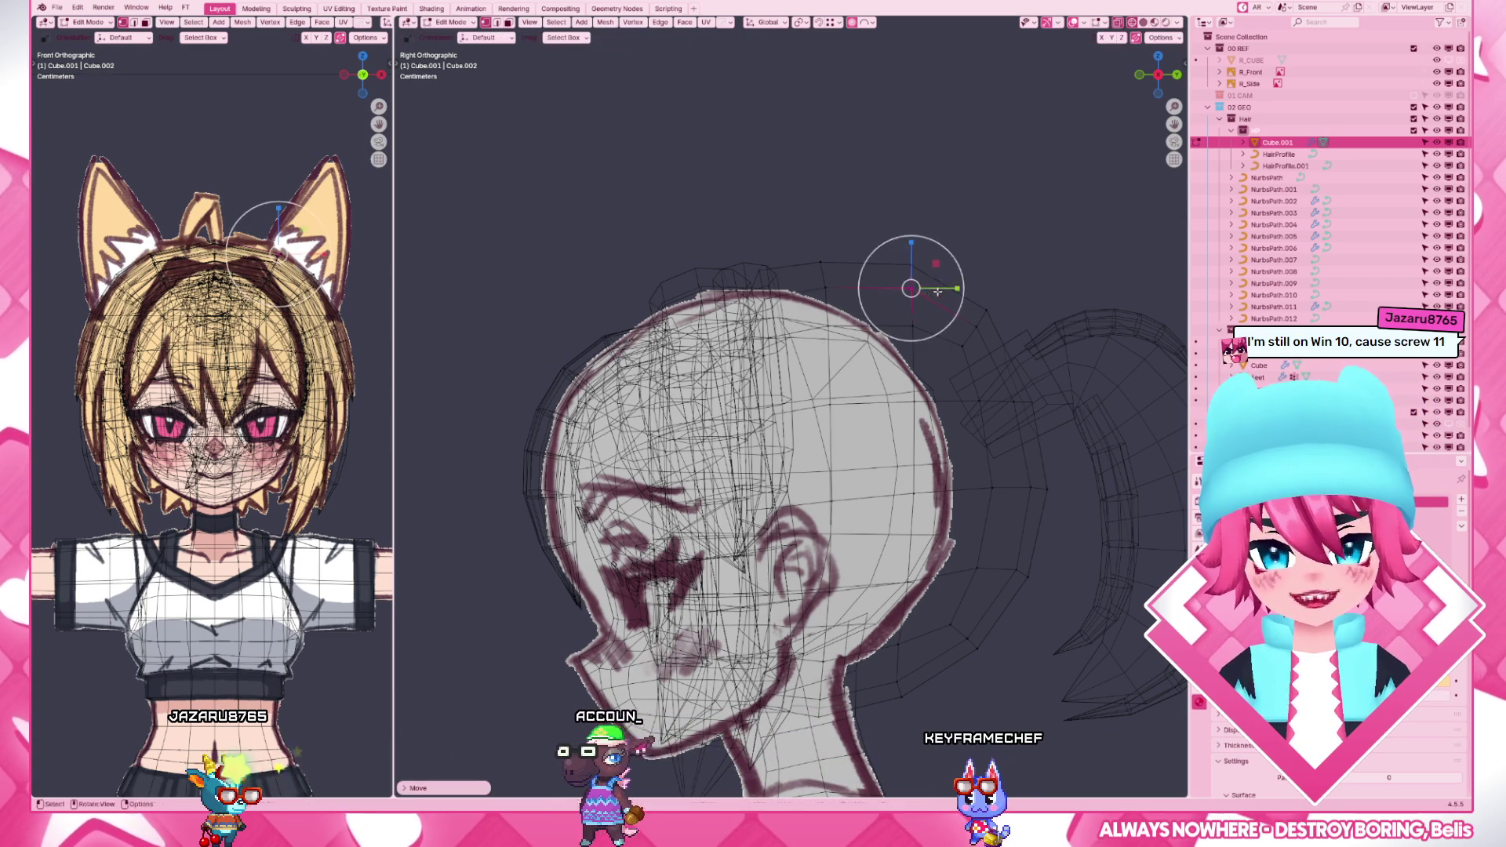
key(z)
key(Tab)
scroll(912, 353, down, 3)
scroll(891, 392, up, 3)
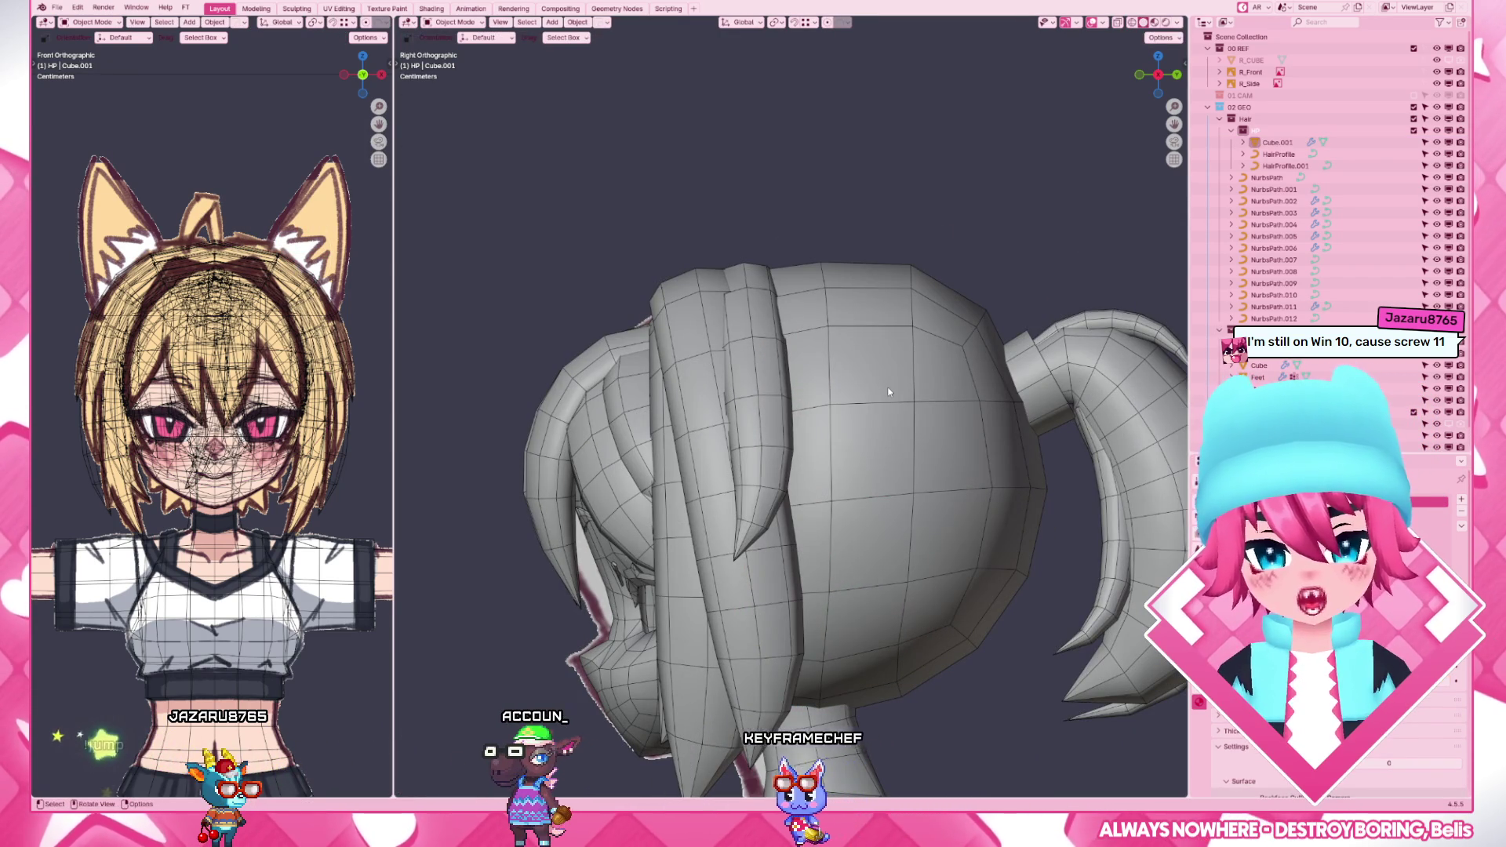
mouse_move(891, 392)
middle_down()
mouse_move(822, 437)
mouse_move(814, 463)
middle_up()
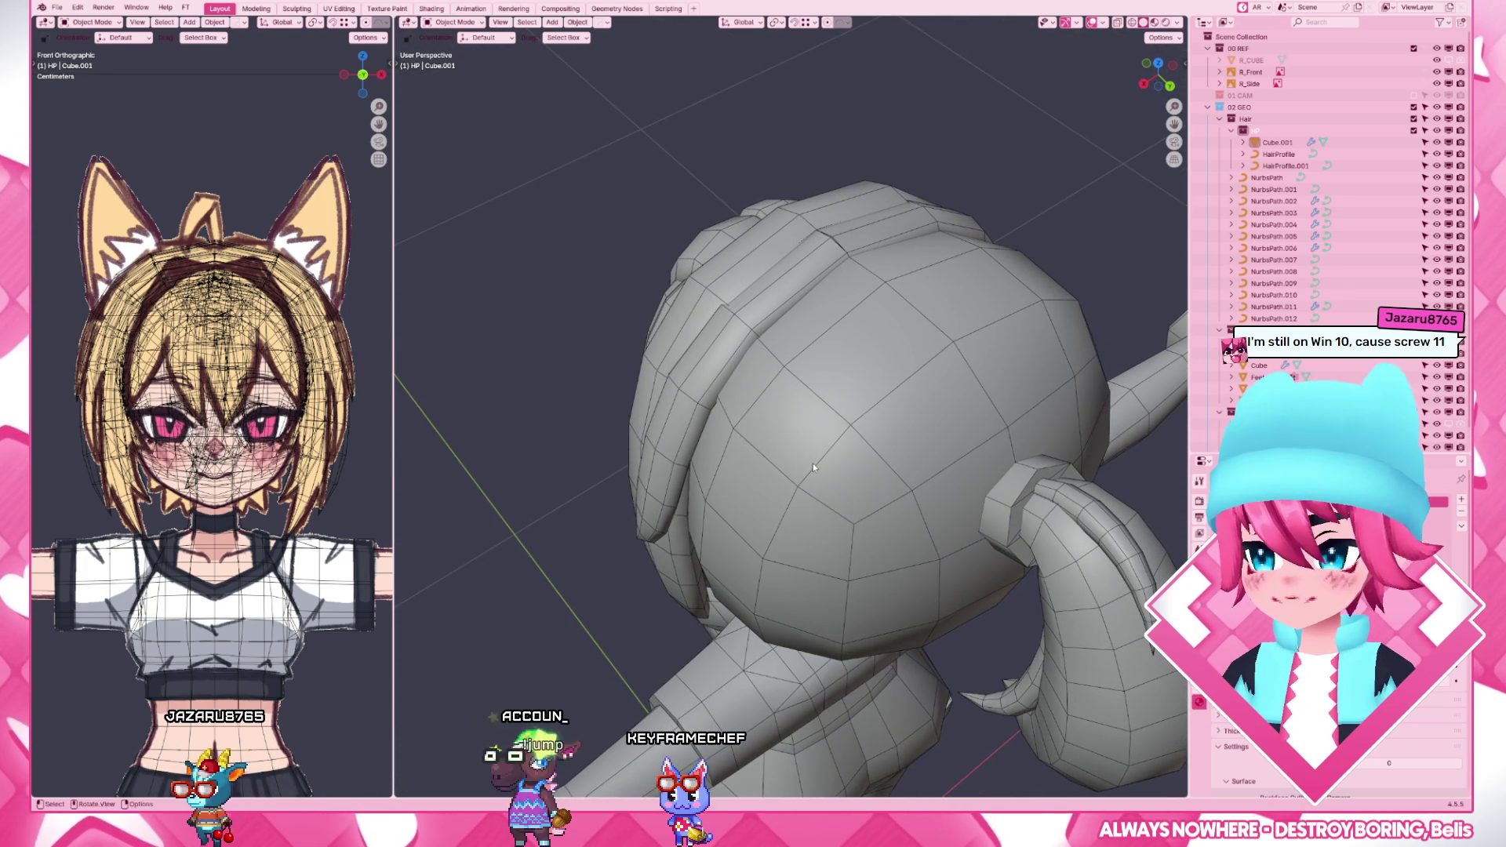
click(812, 470)
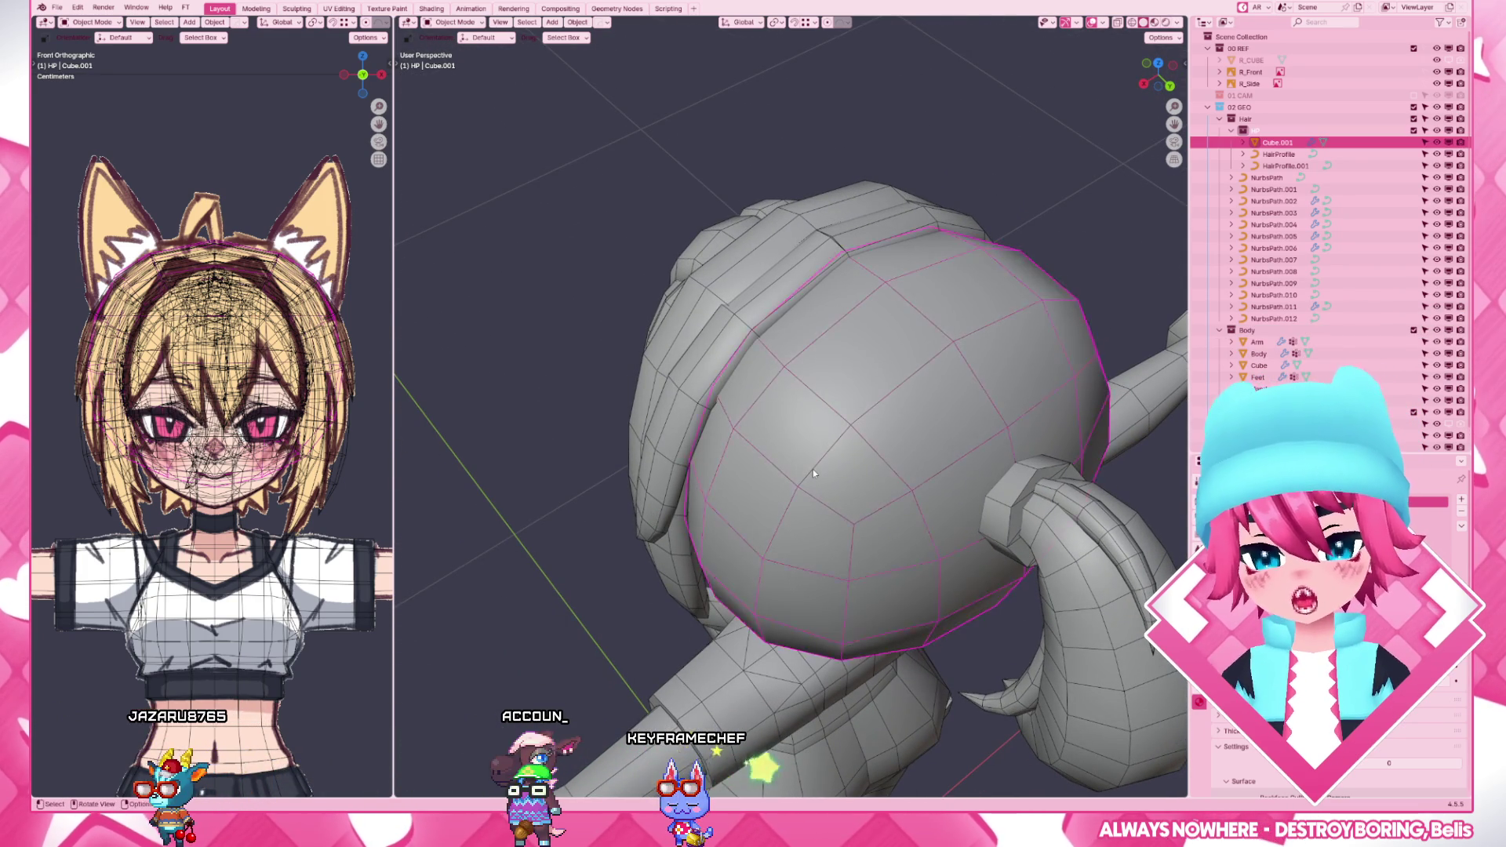
scroll(813, 469, down, 3)
key(ctrl+Tab)
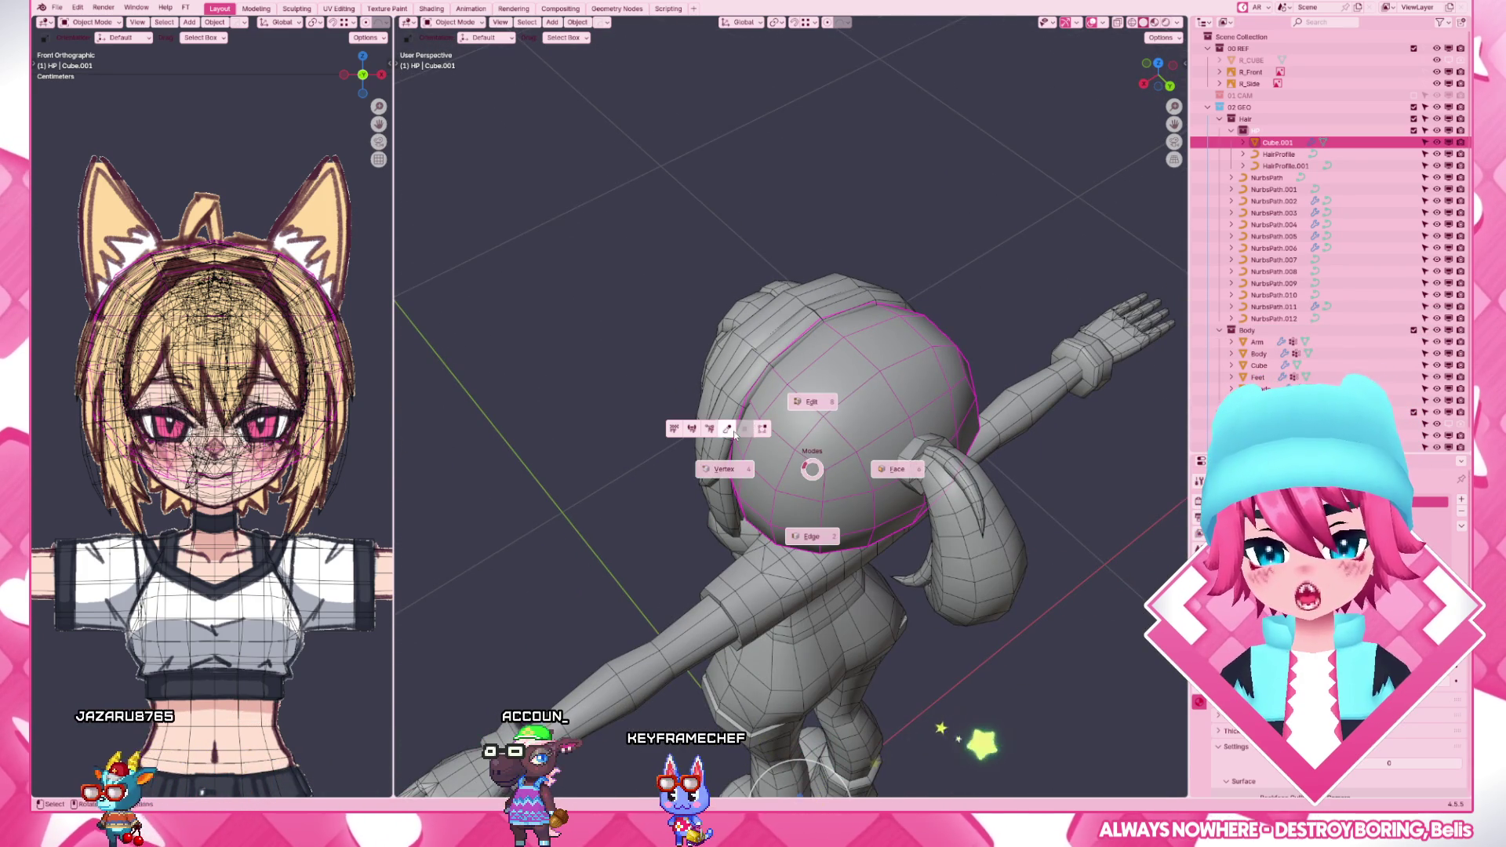
click(718, 429)
middle_drag(814, 470, 790, 477)
key(f)
click(812, 471)
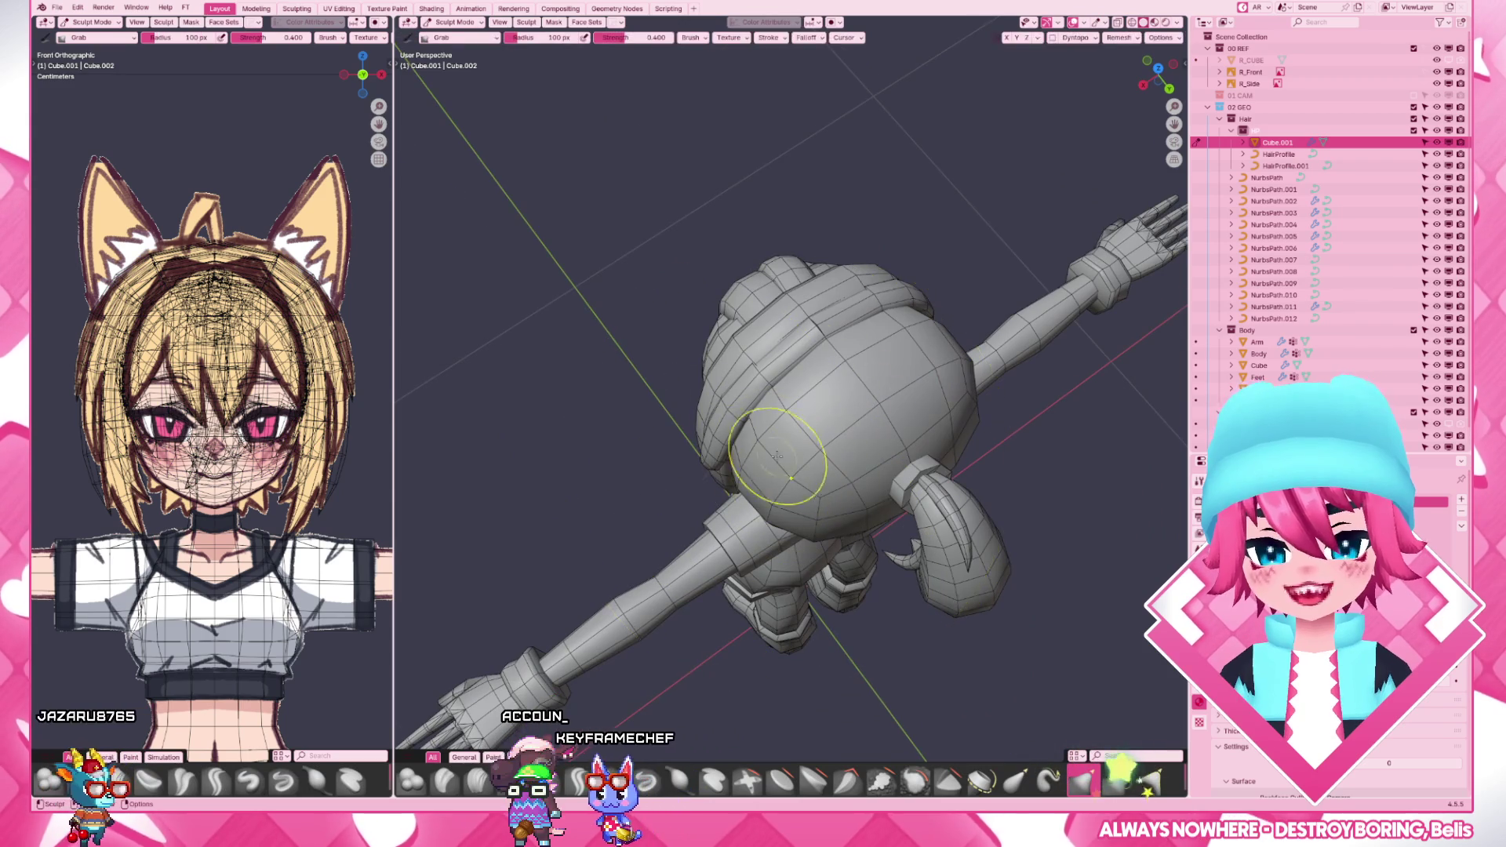
key(KP_3)
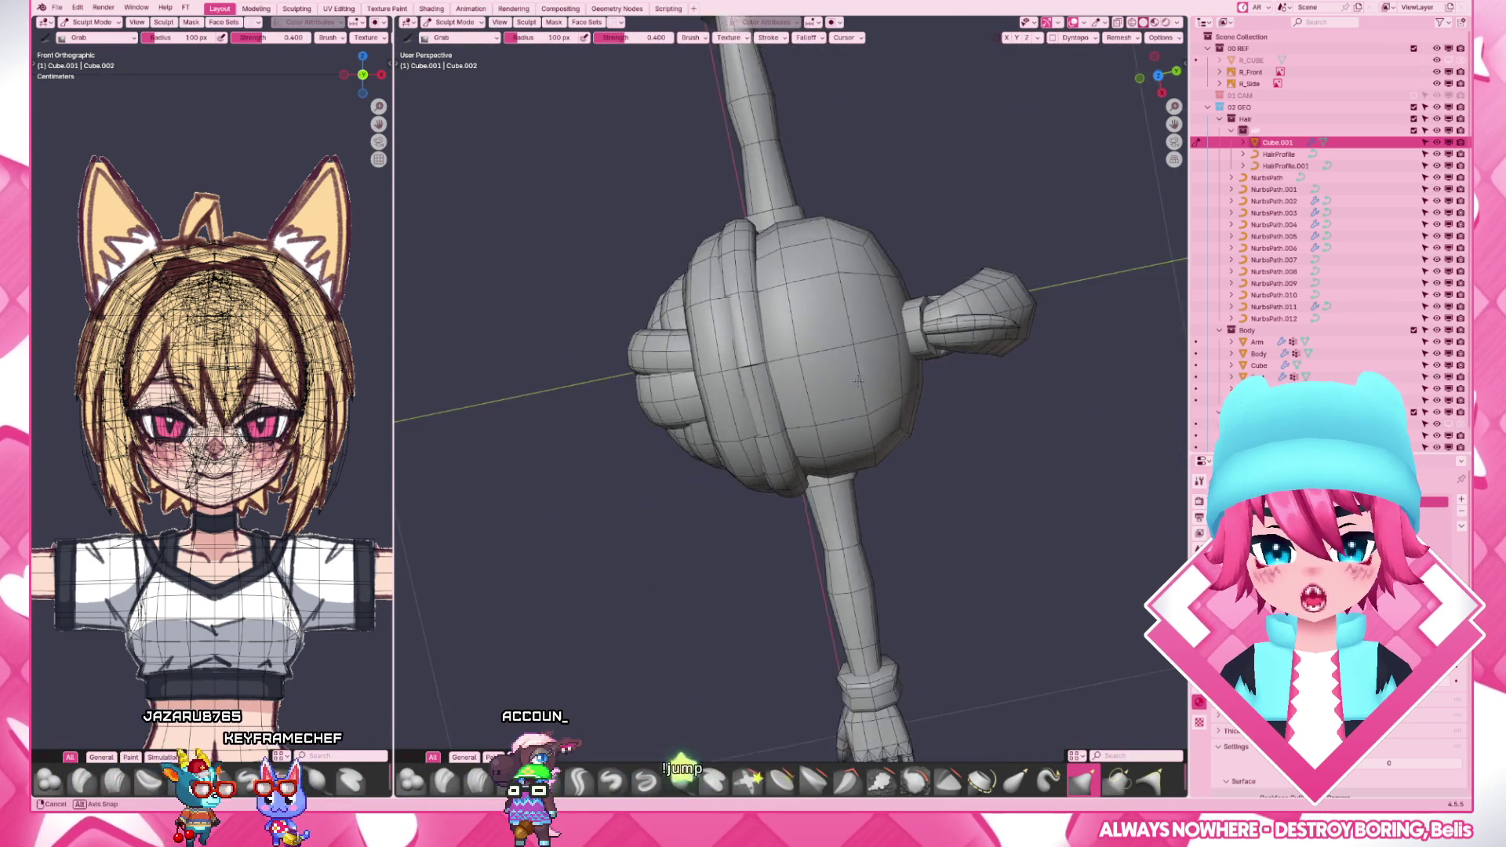
middle_drag(811, 336, 881, 372)
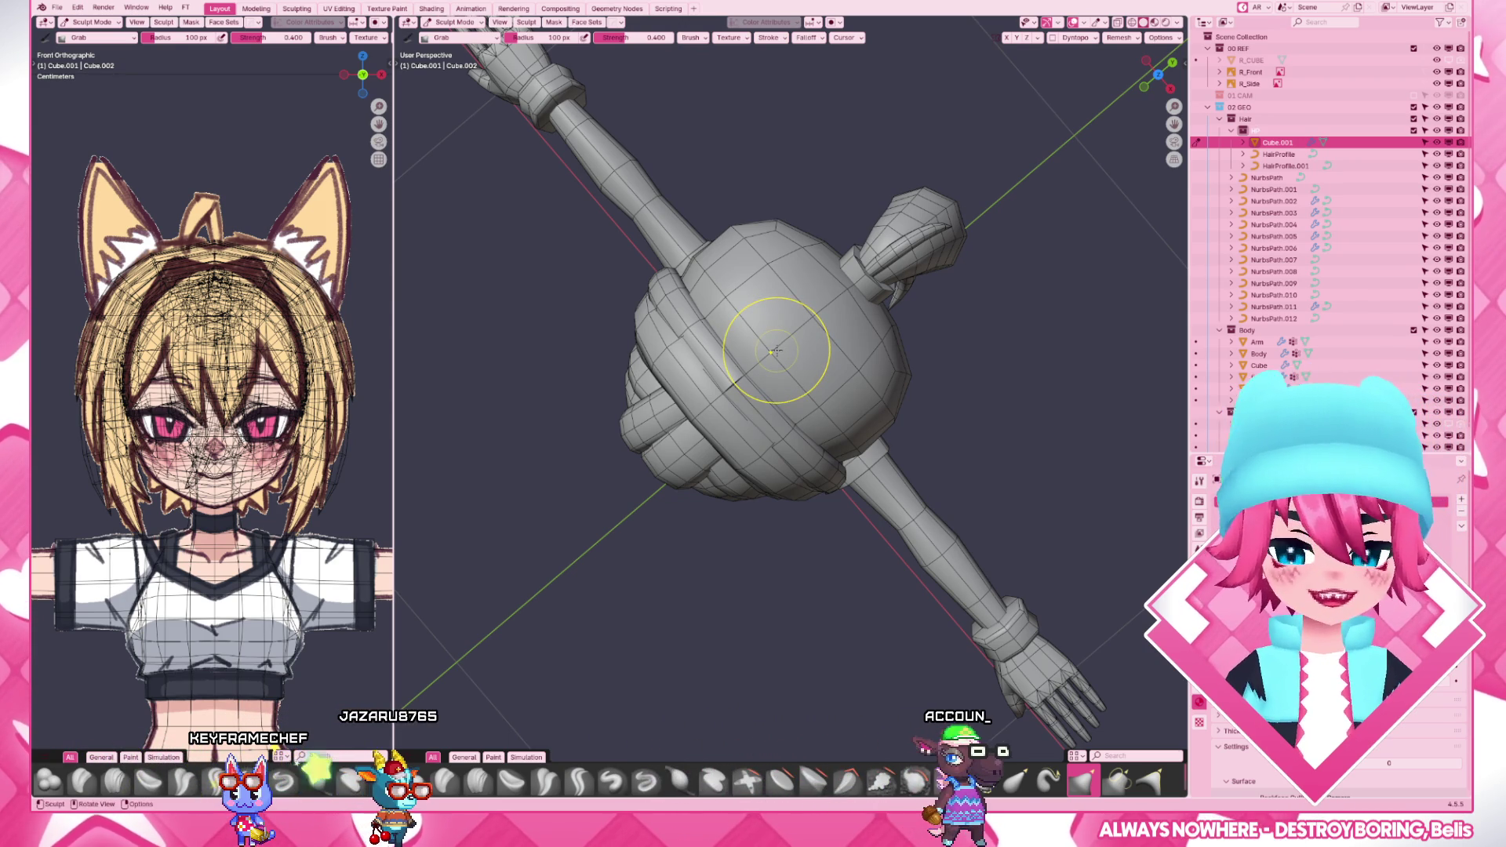
scroll(773, 349, down, 5)
key(ctrl+Tab)
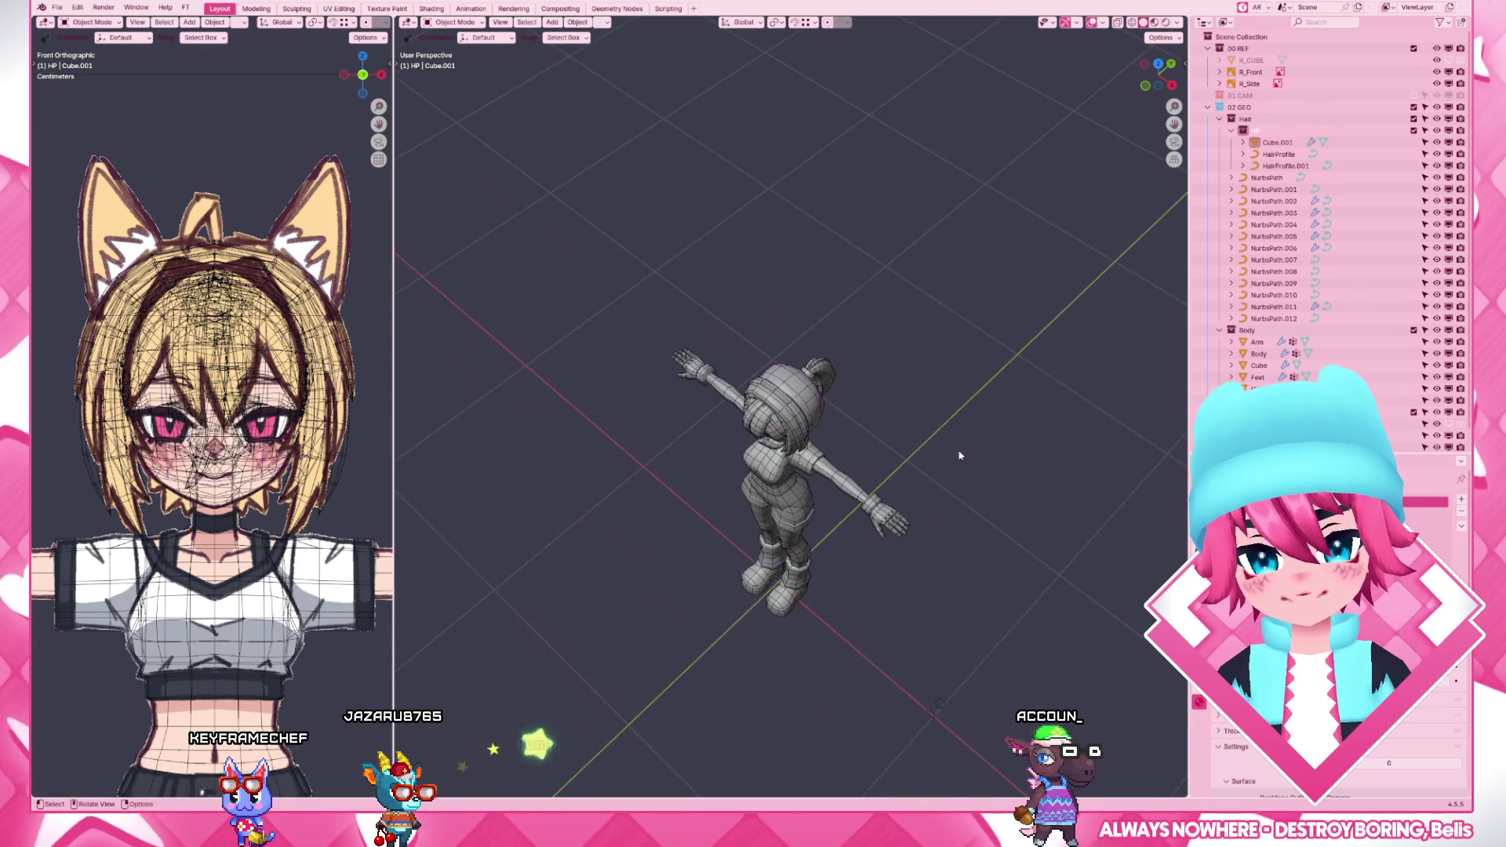
- Take the Cube.001 hair block into sculpting from the side view with a smaller brush radius
key(KP_3)
scroll(969, 408, up, 3)
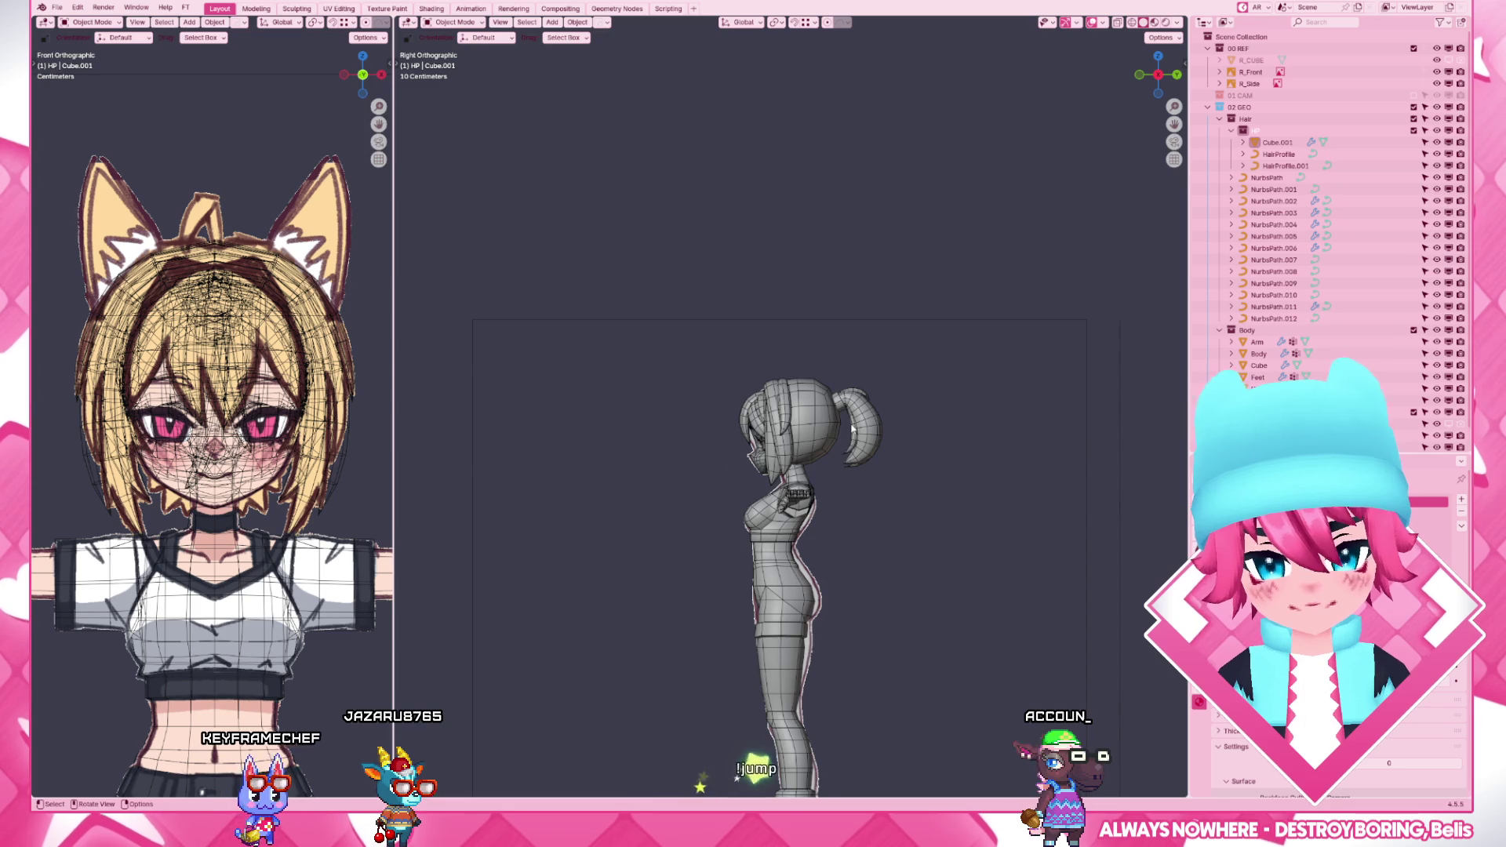
scroll(852, 430, up, 4)
scroll(853, 431, down, 1)
click(866, 441)
key(ctrl+Tab)
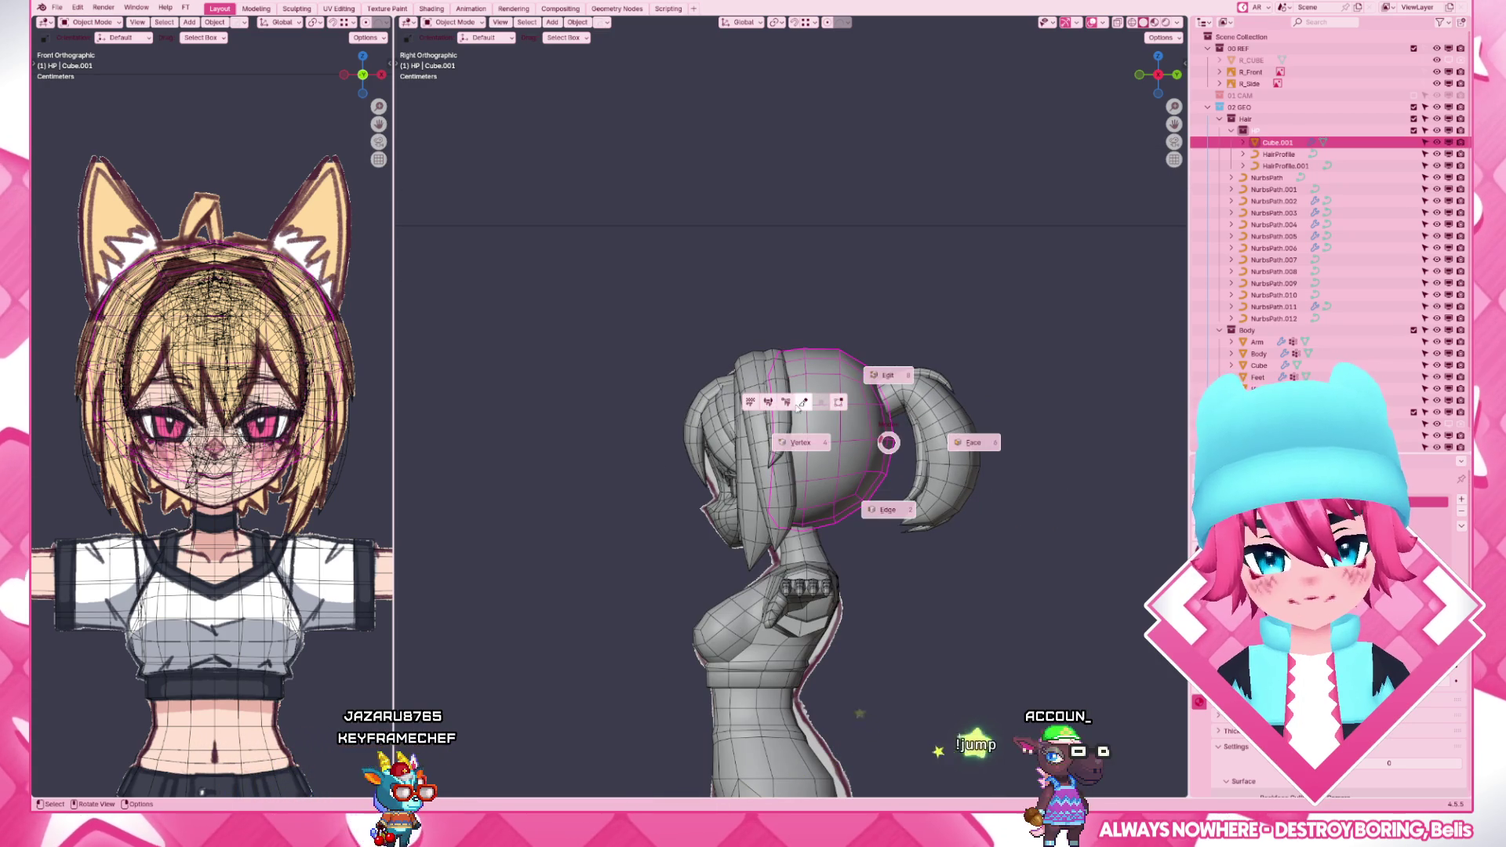
click(889, 378)
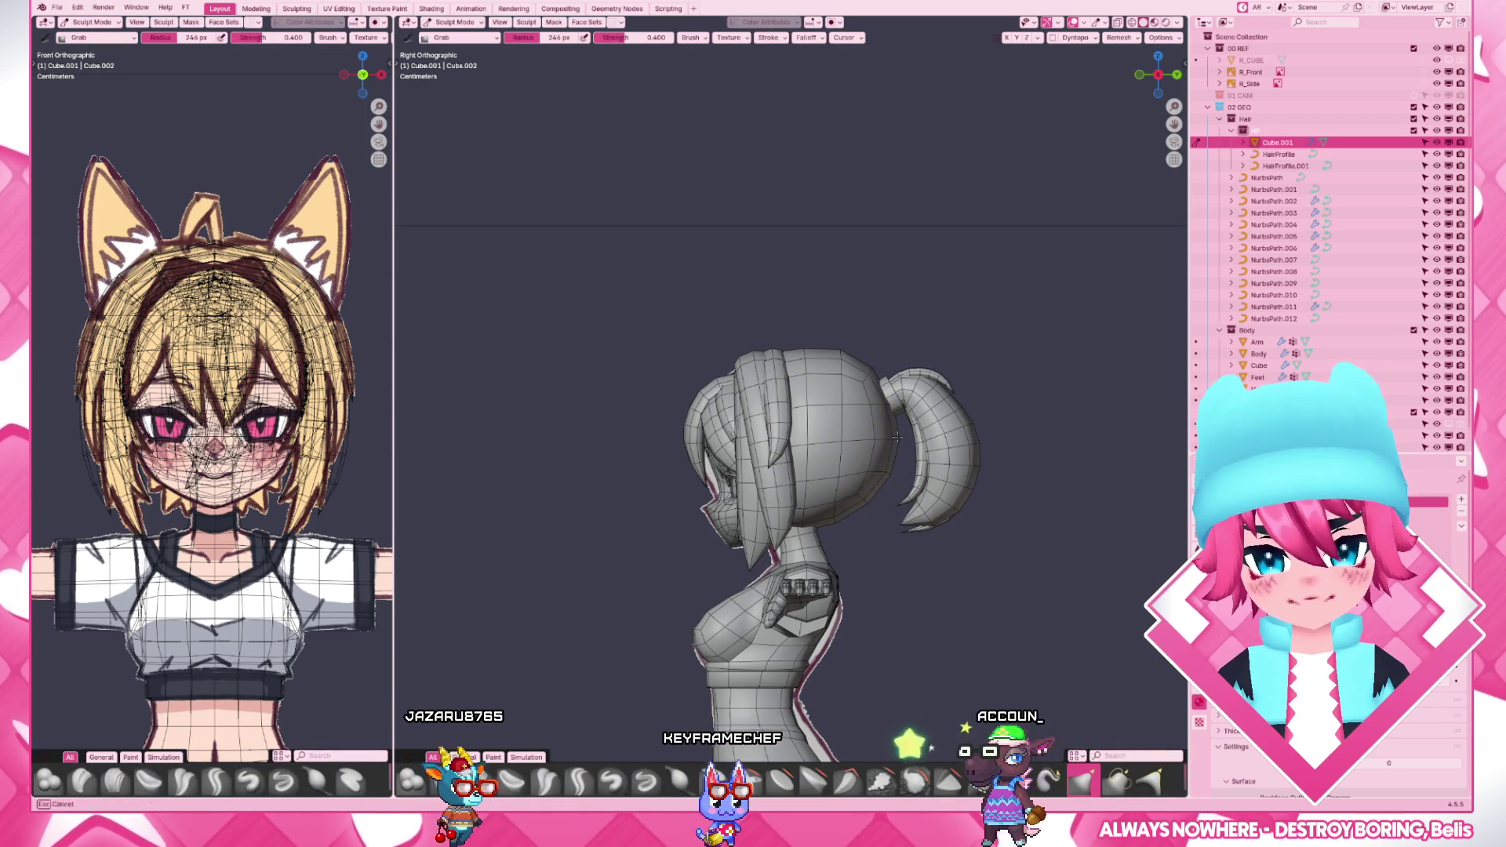
key(f)
click(800, 529)
- Return to object mode and select the Body mesh to change its interaction mode
key(ctrl+Tab)
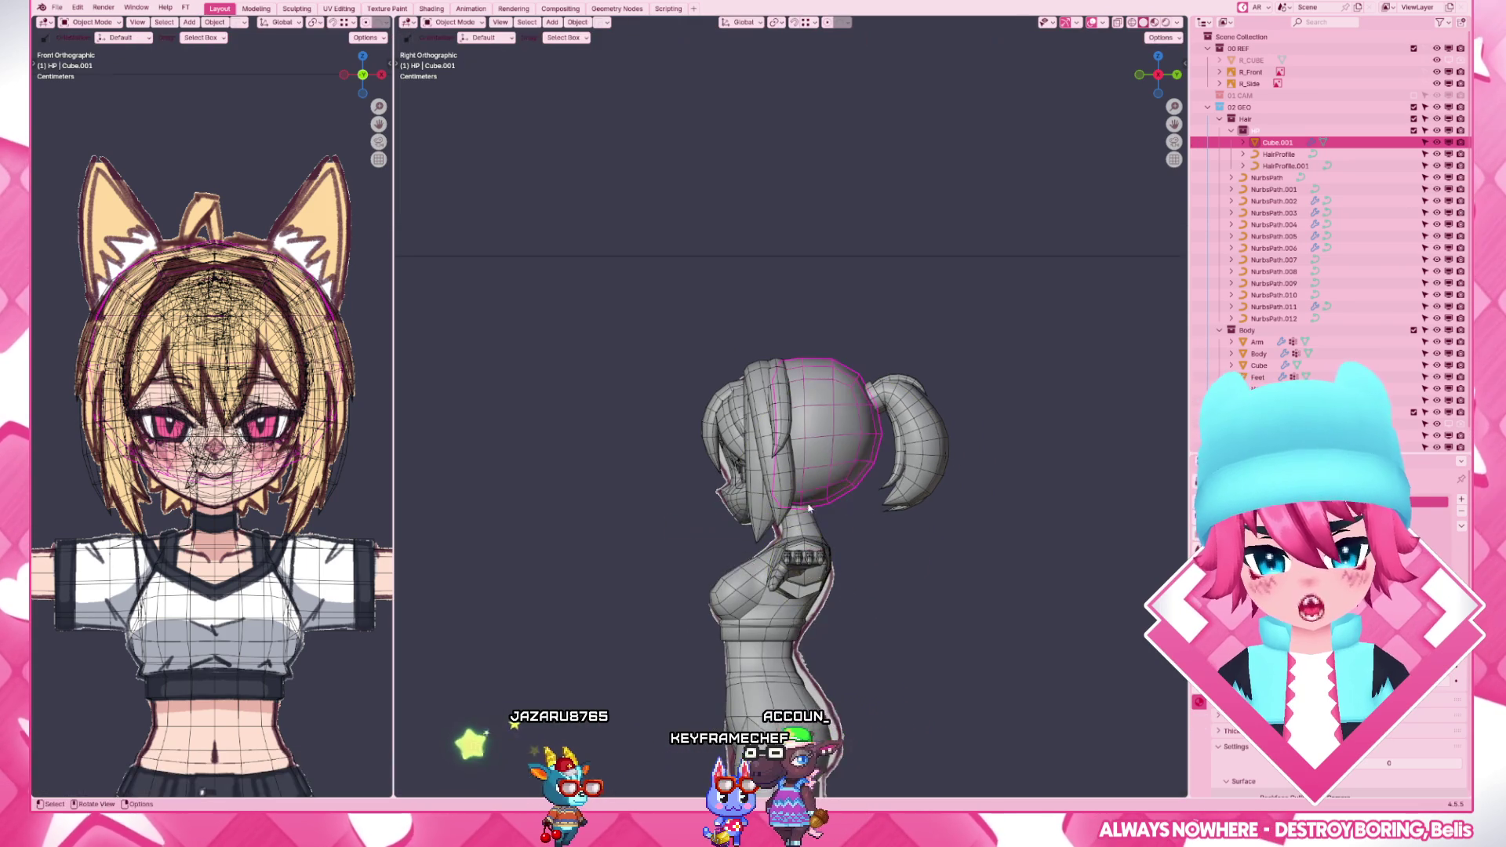
click(821, 581)
scroll(824, 529, up, 5)
key(ctrl+Tab)
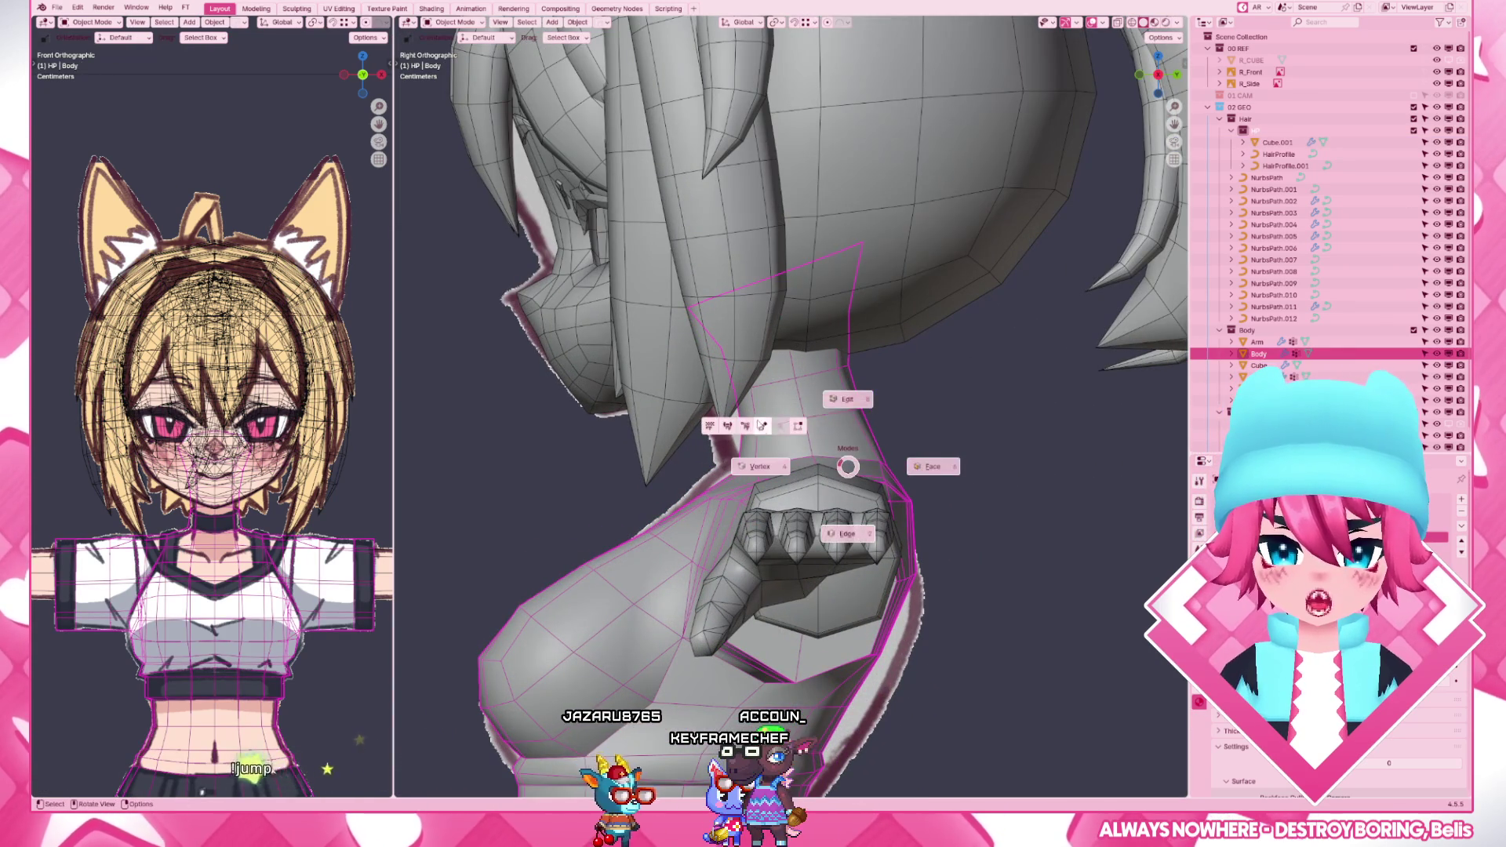
- Sculpt the body briefly, then edit its mesh while checking the neck against the wireframe reference
click(847, 401)
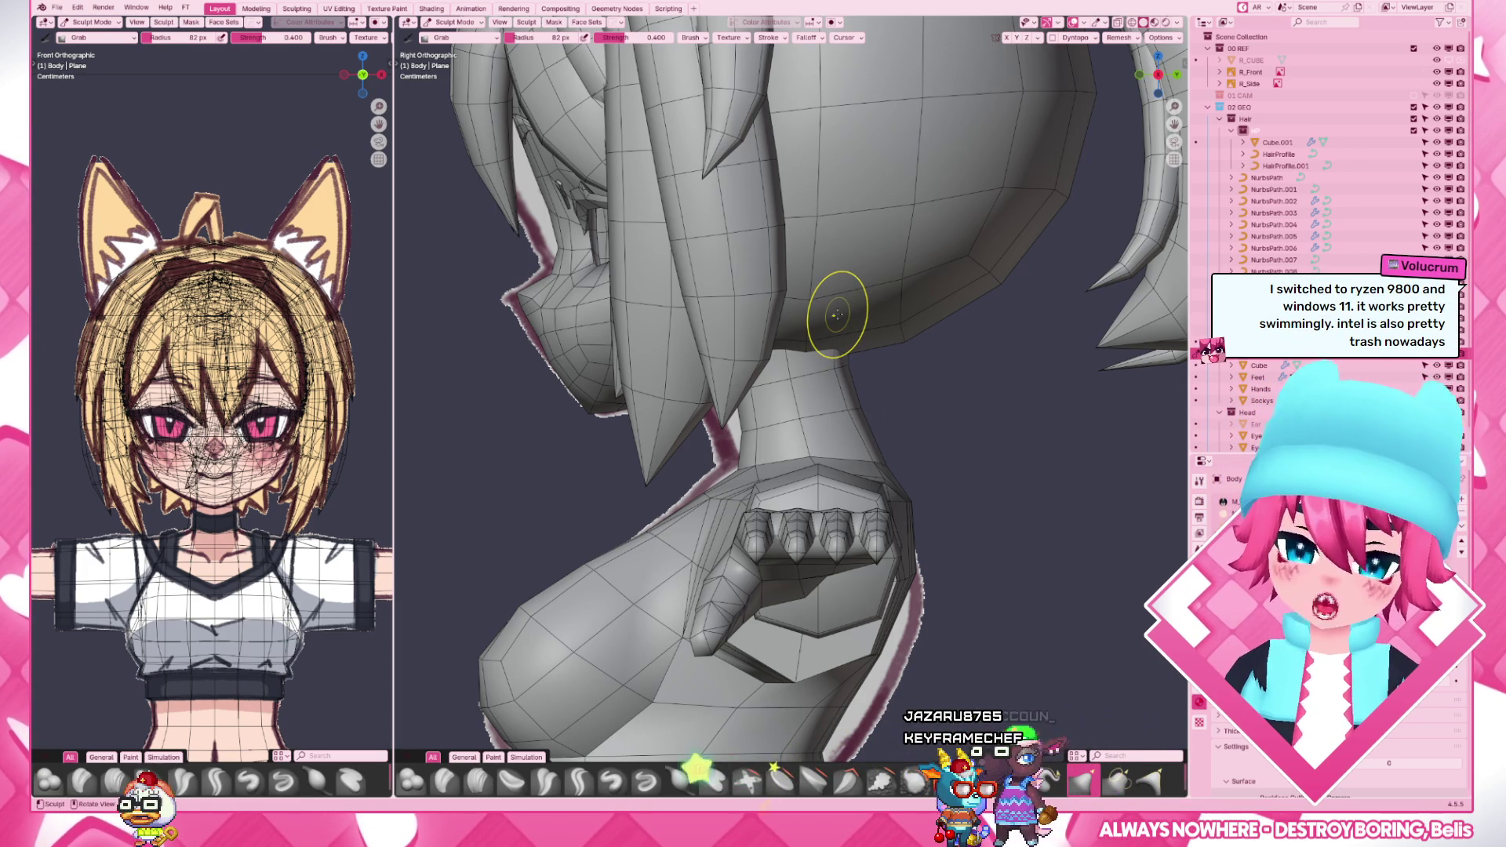
key(ctrl+Tab)
click(908, 503)
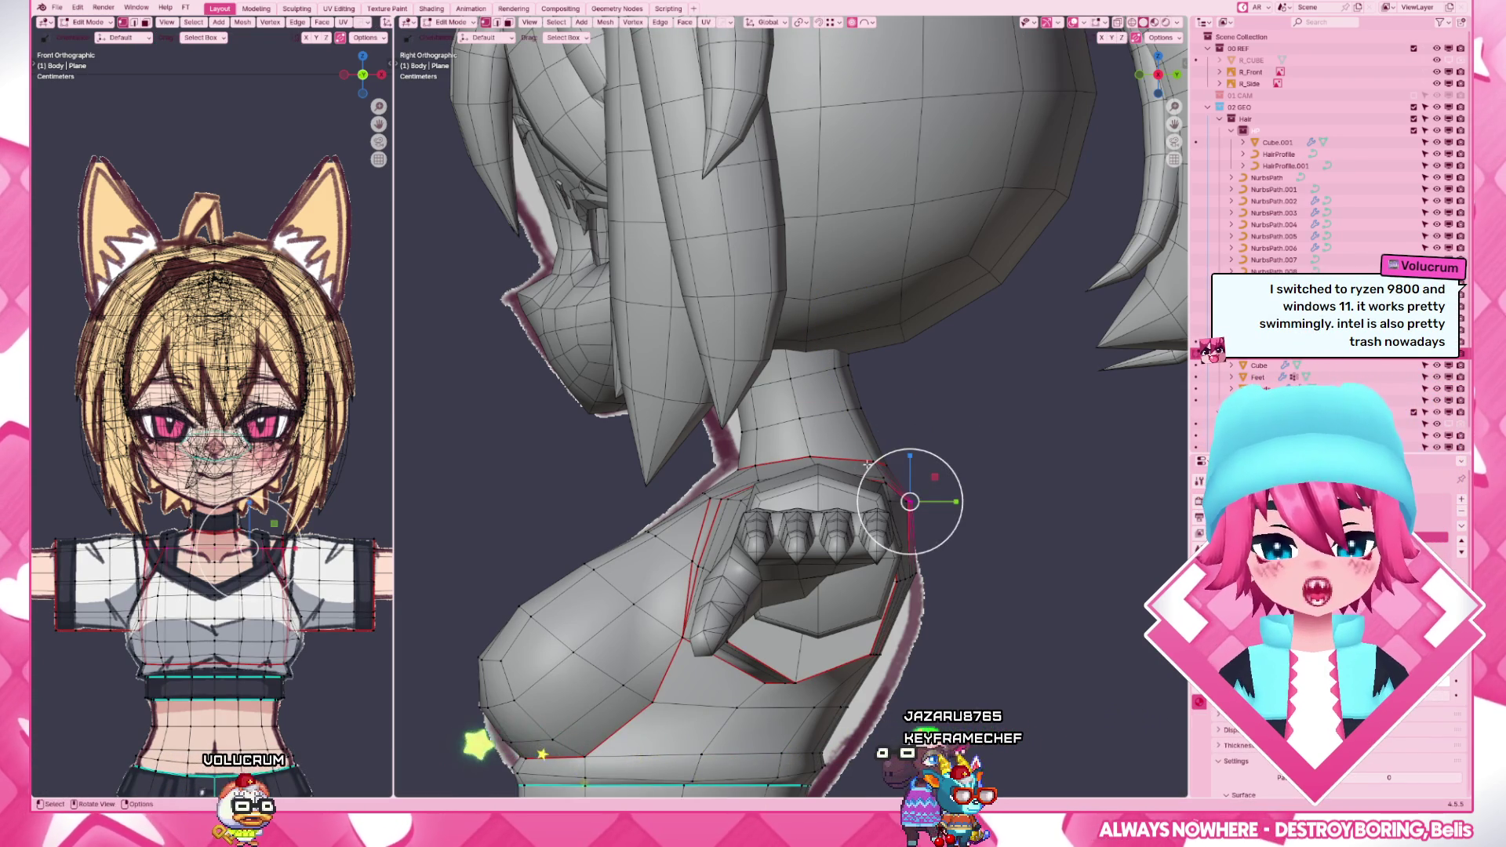
key(z)
click(873, 463)
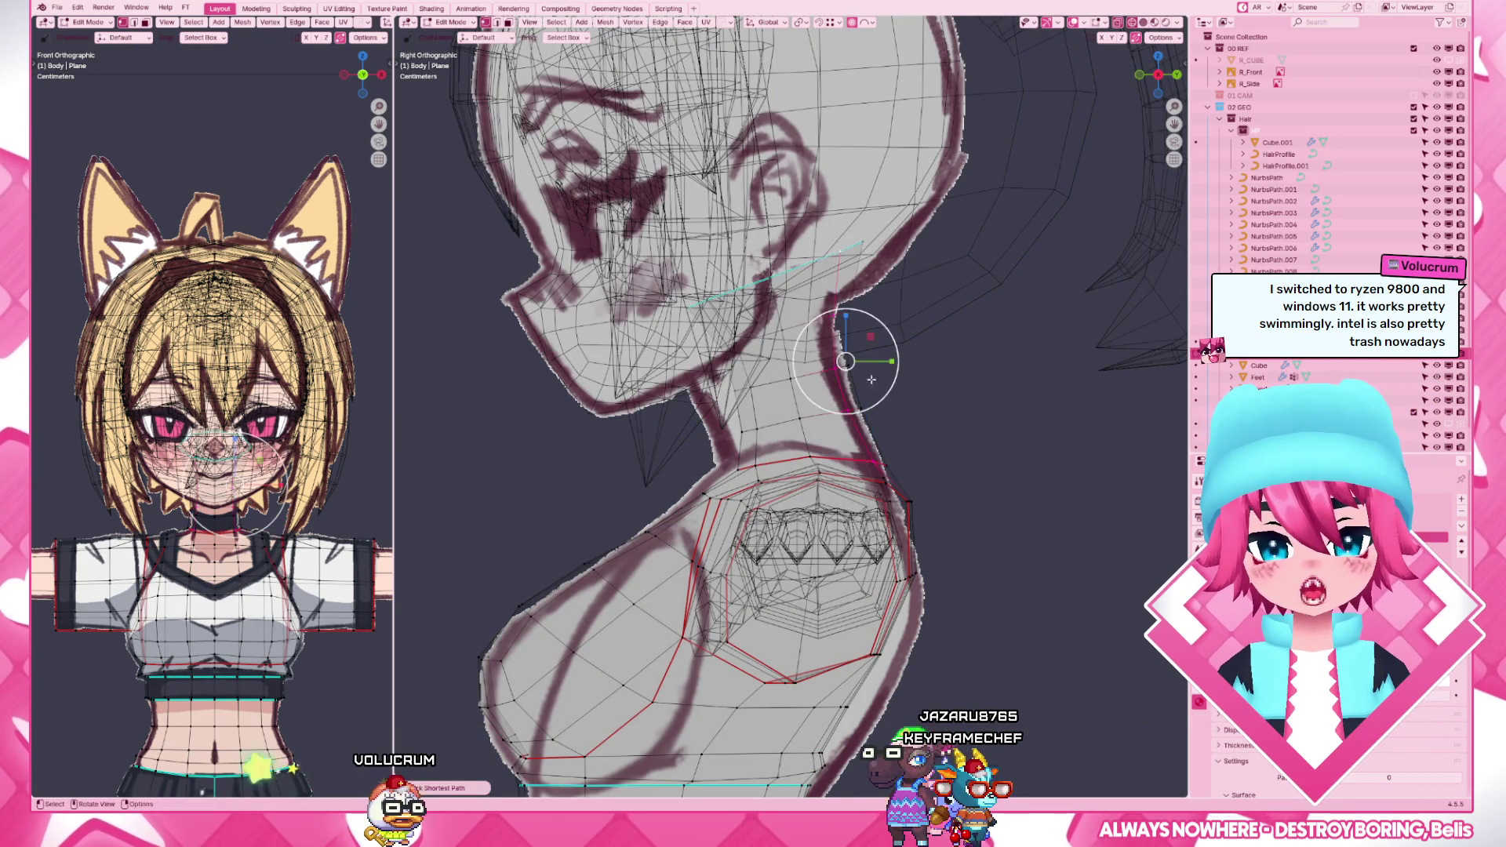
key(shift+z)
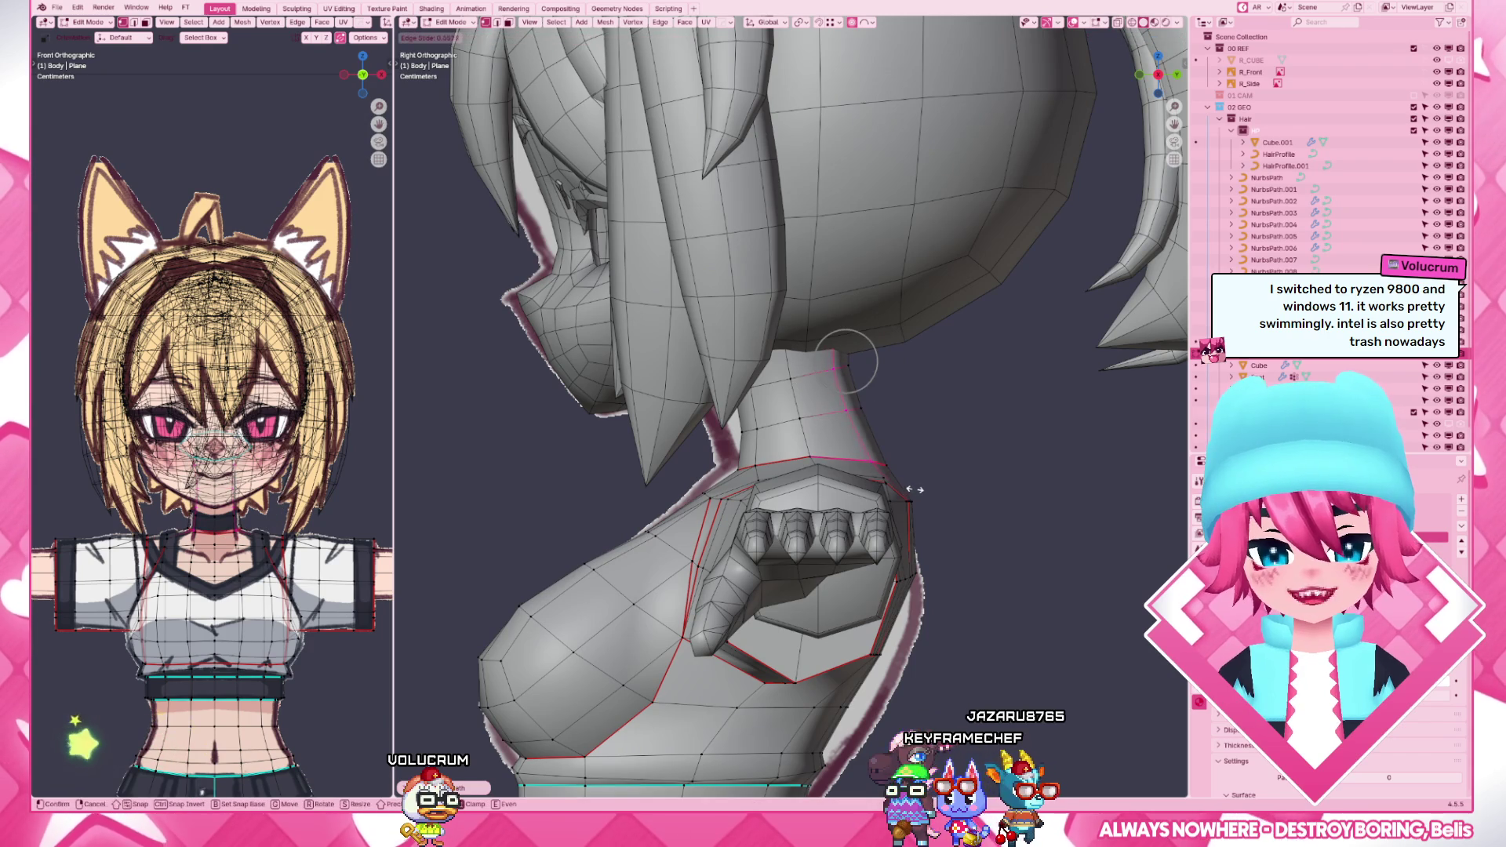
mouse_move(909, 488)
middle_down()
mouse_move(895, 506)
mouse_move(906, 476)
middle_up()
scroll(907, 478, down, 4)
- Slide the neck-base vertices along their edges to refine the neckline and return to object mode
key(shift+v)
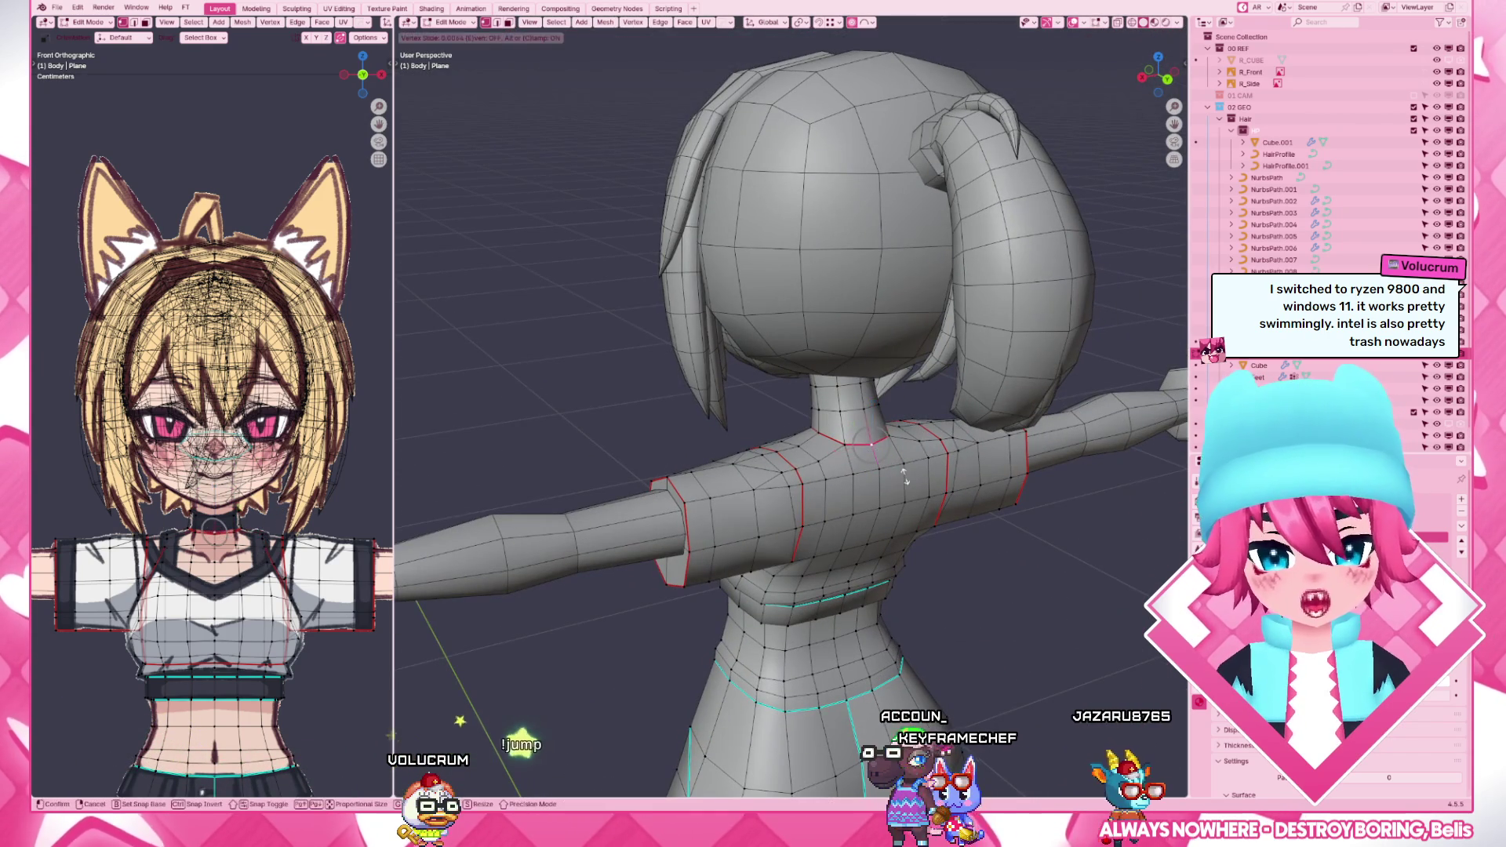
click(904, 471)
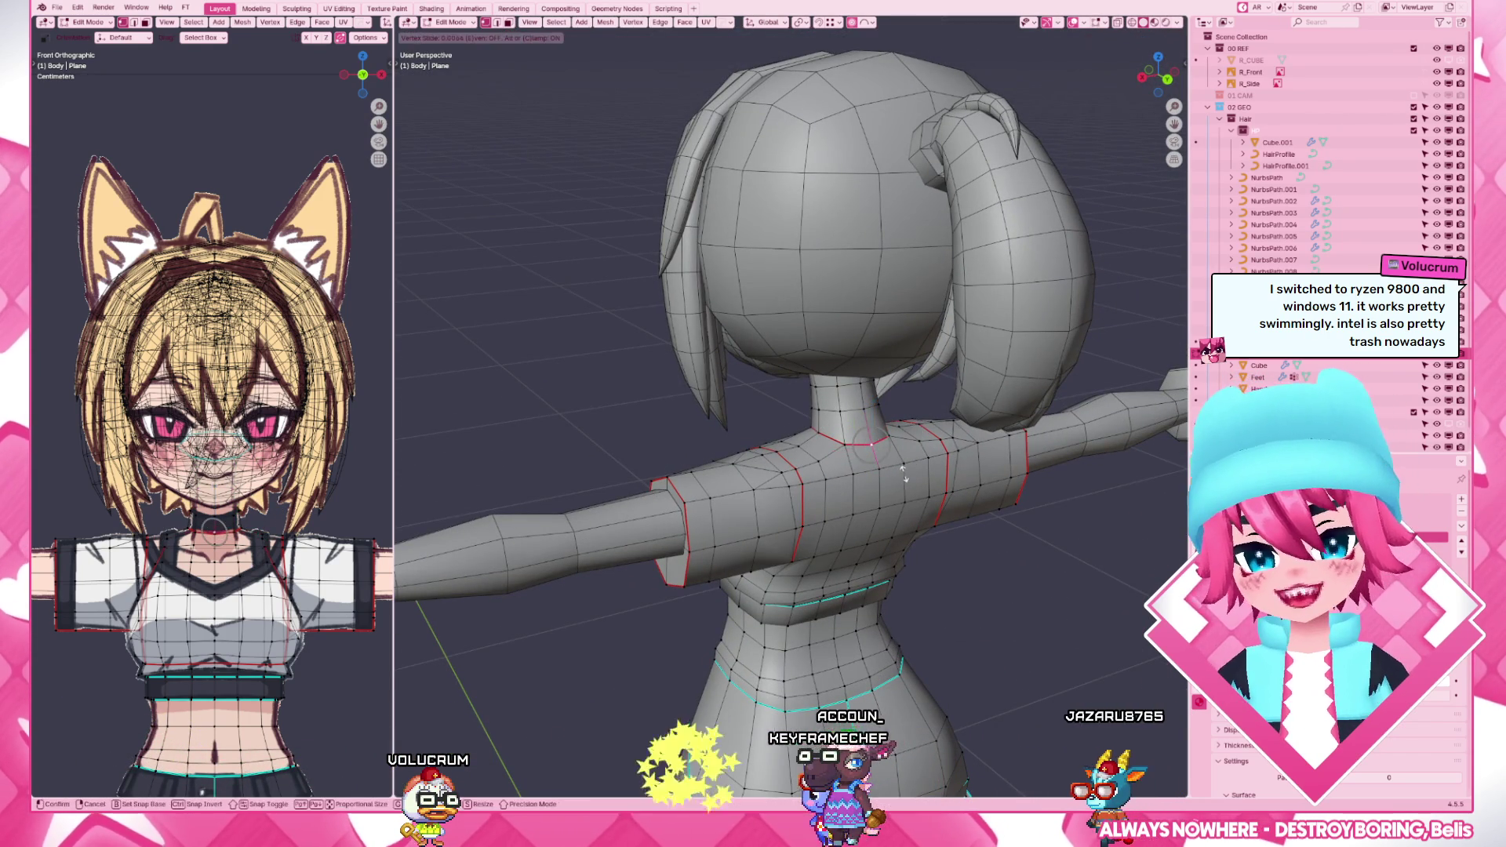
scroll(870, 447, down, 3)
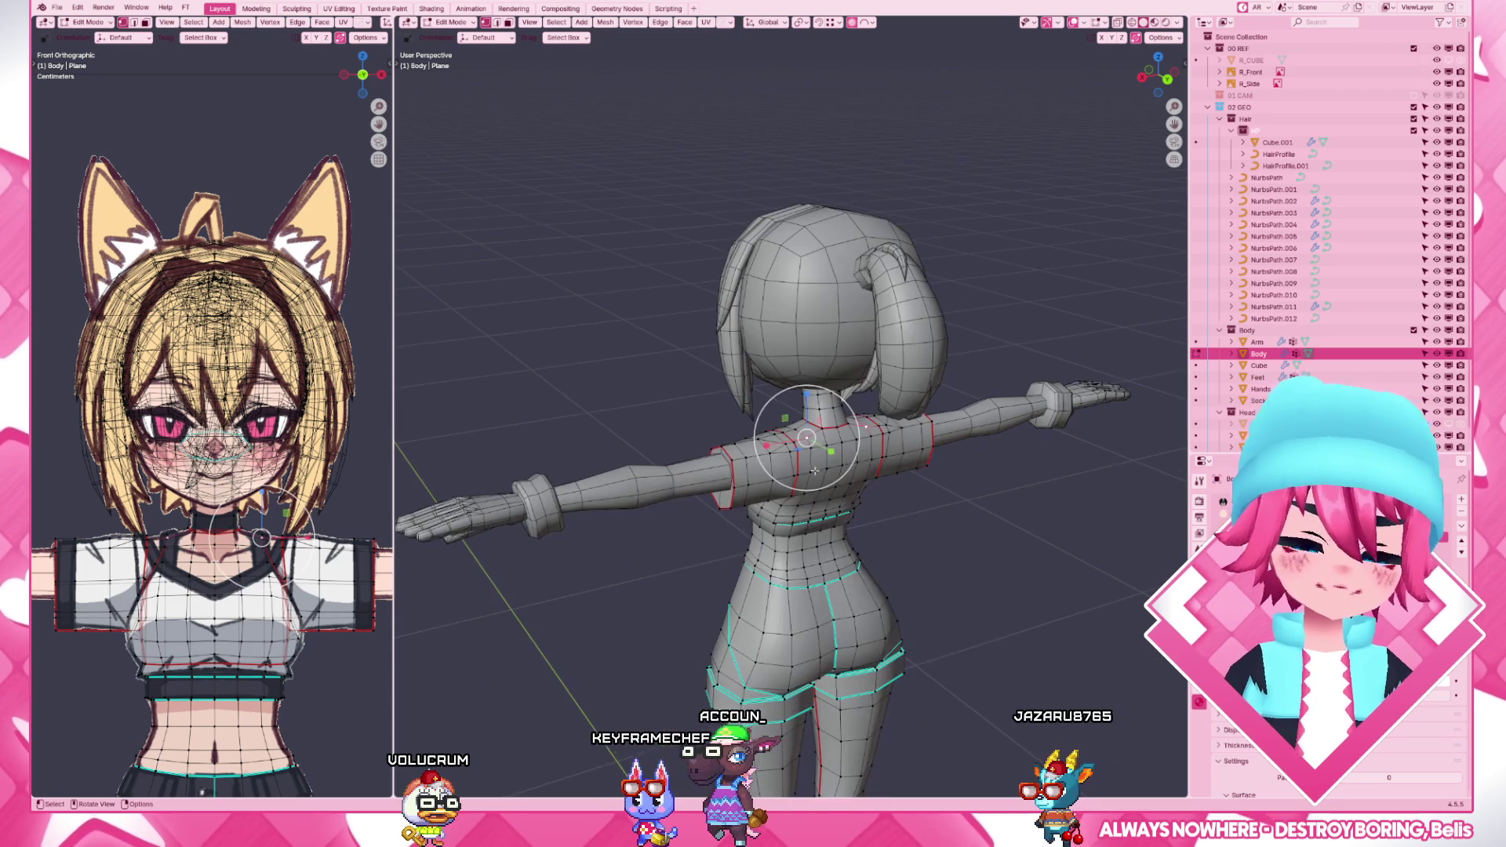
key(Tab)
ctrl+middle_drag(978, 553, 898, 535)
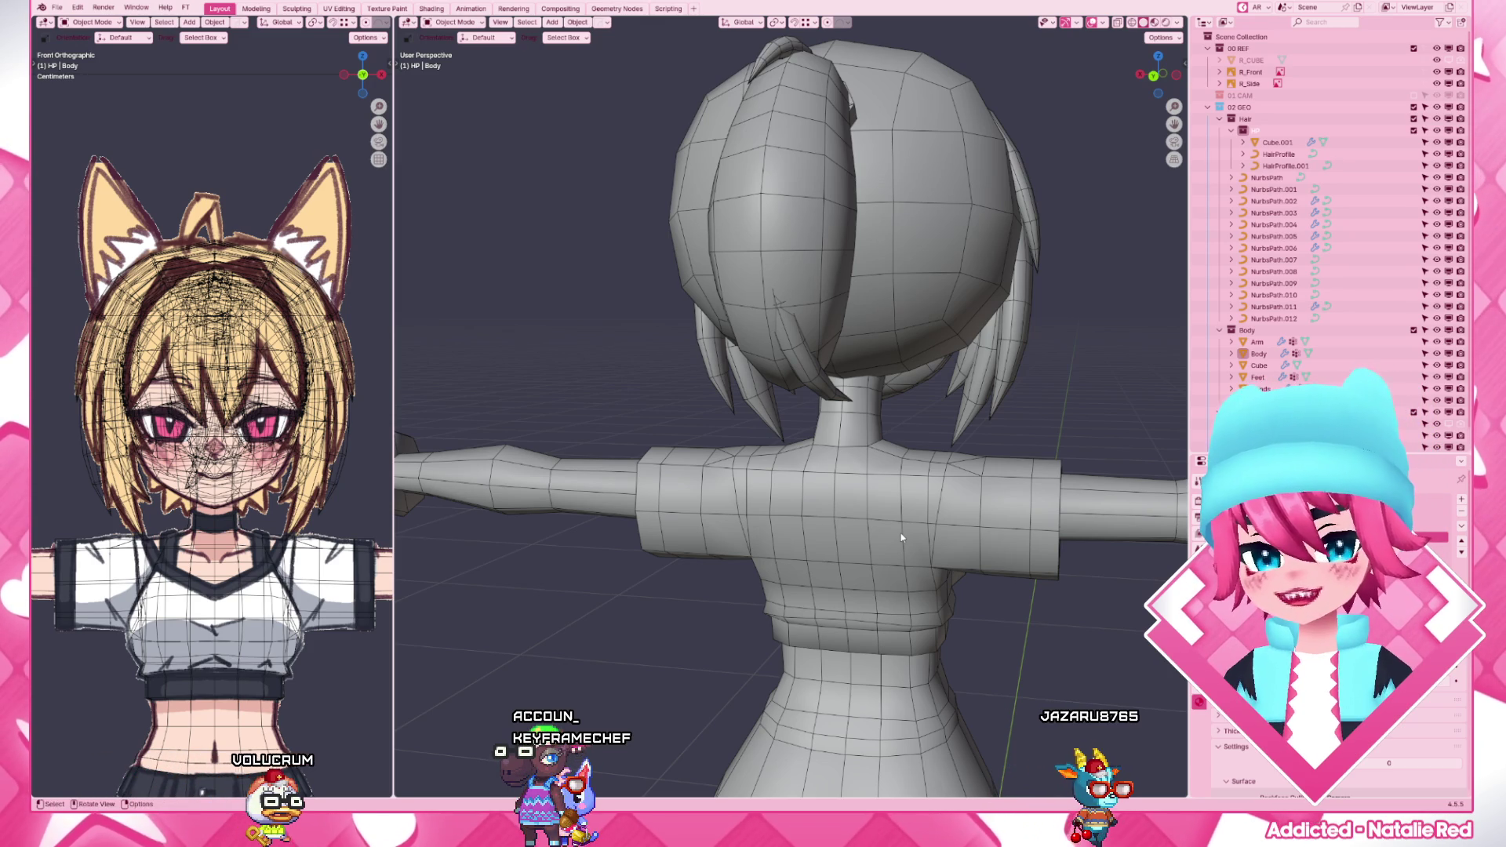
key(KP_3)
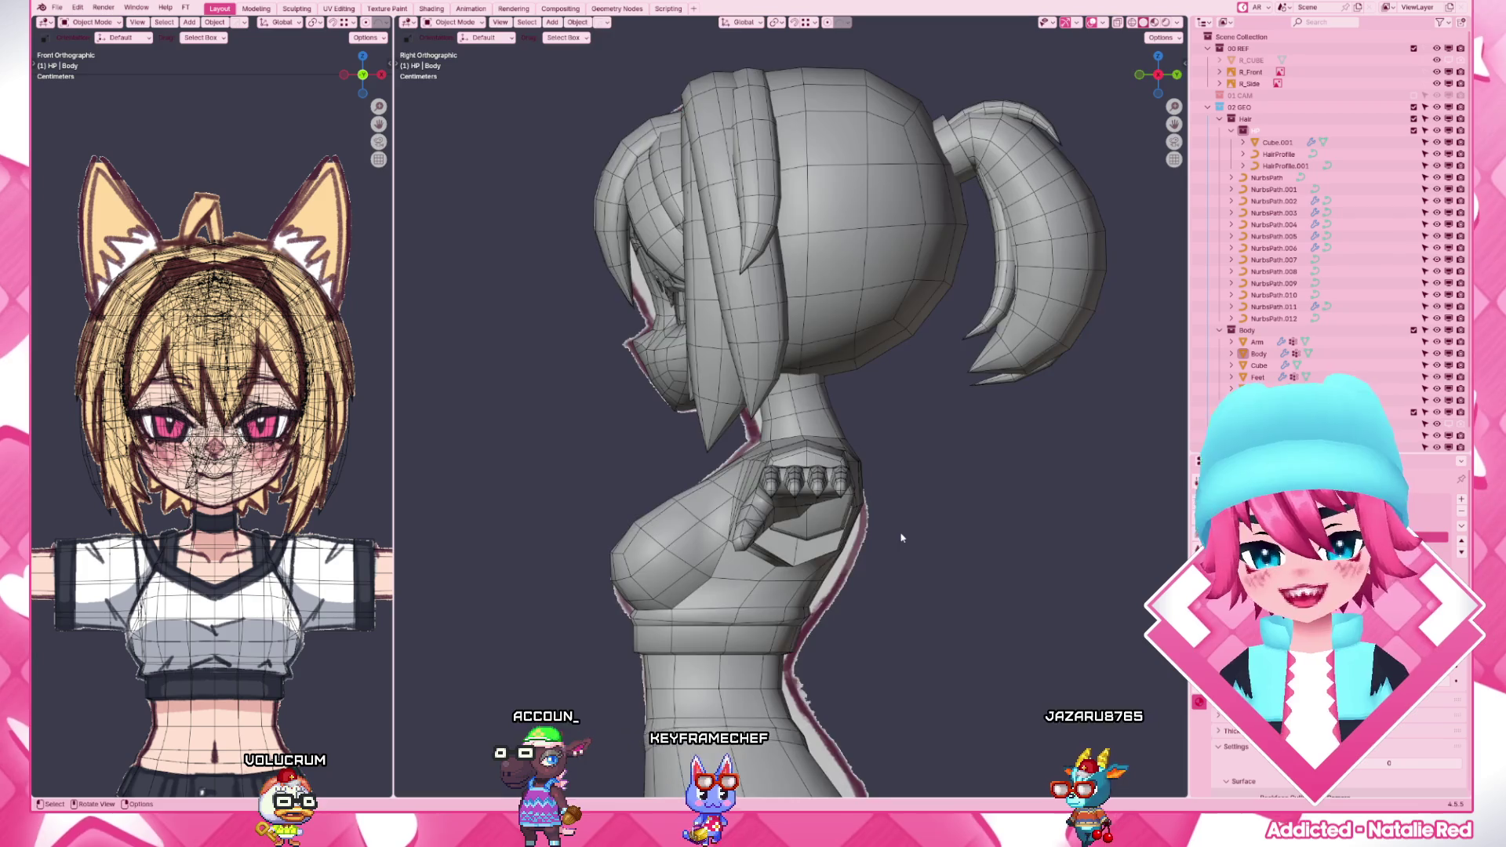
key(KP_1)
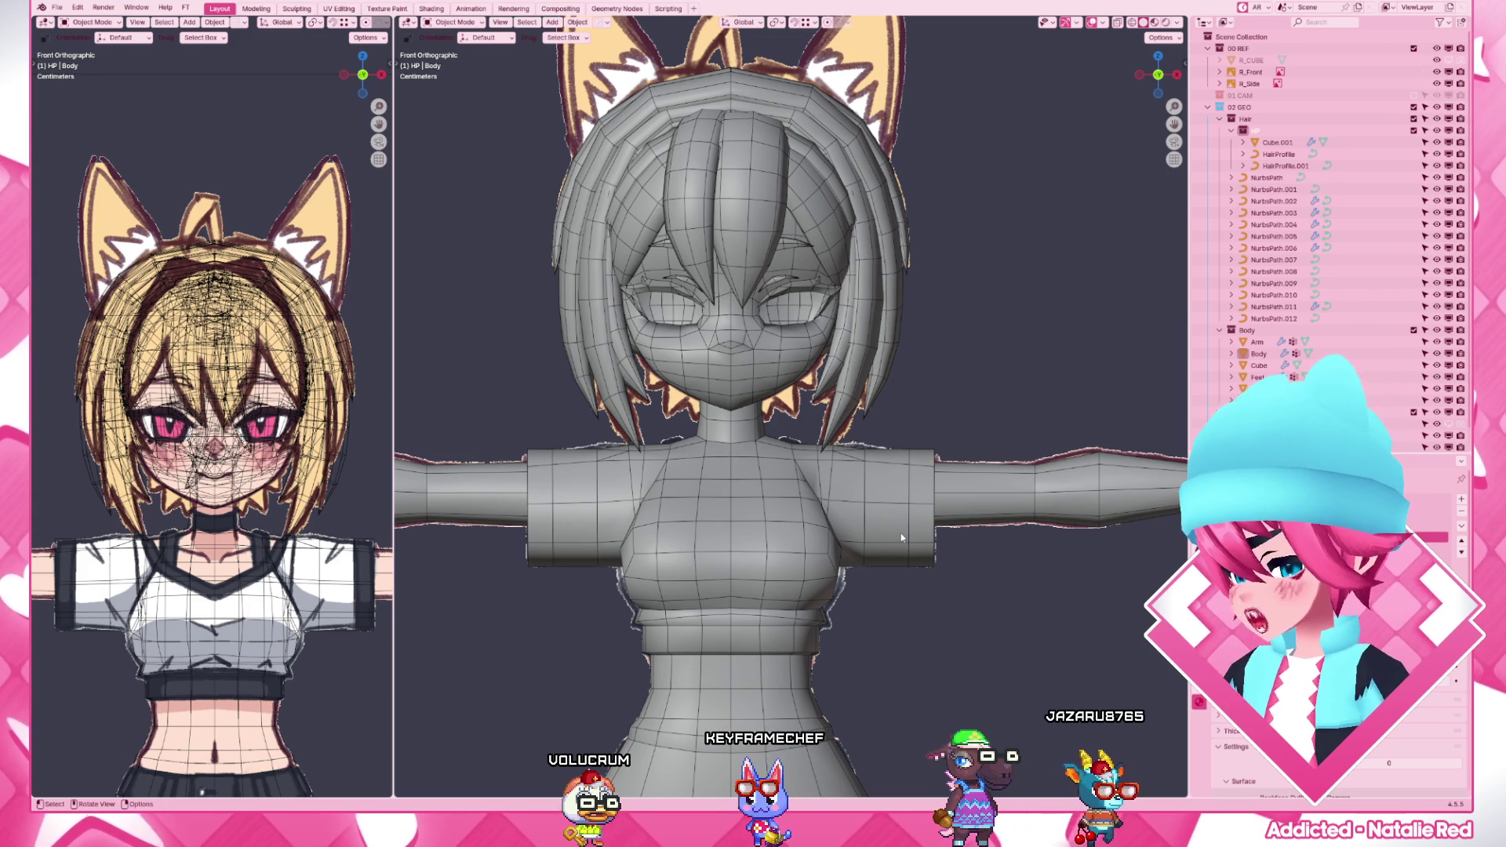
scroll(902, 533, up, 3)
click(988, 538)
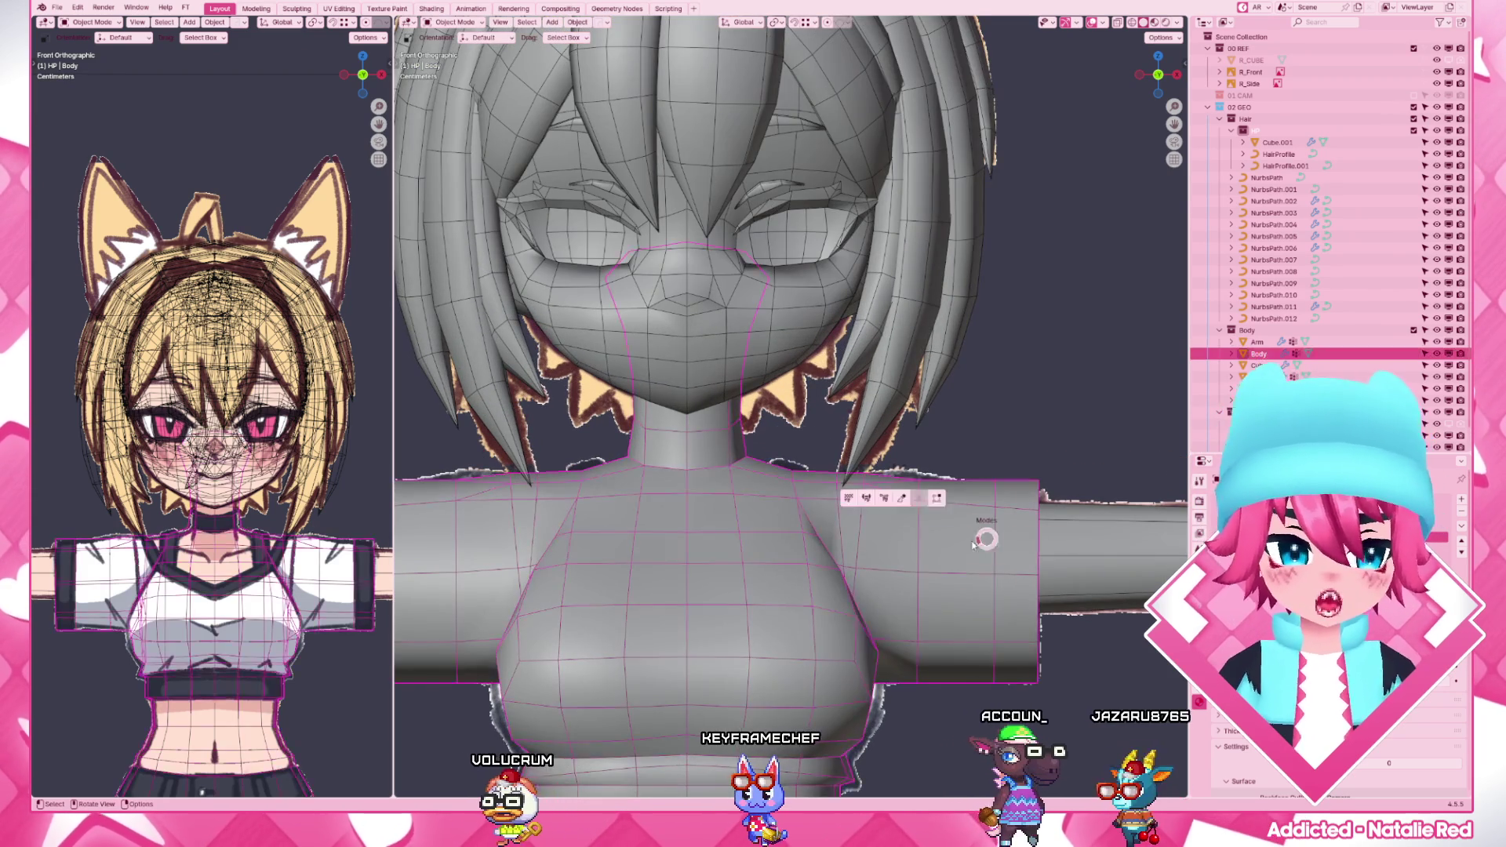
- Move the body's shoulder vertex up and onto the sleeve corner over the wireframe reference
key(Tab)
key(z)
key(alt+h)
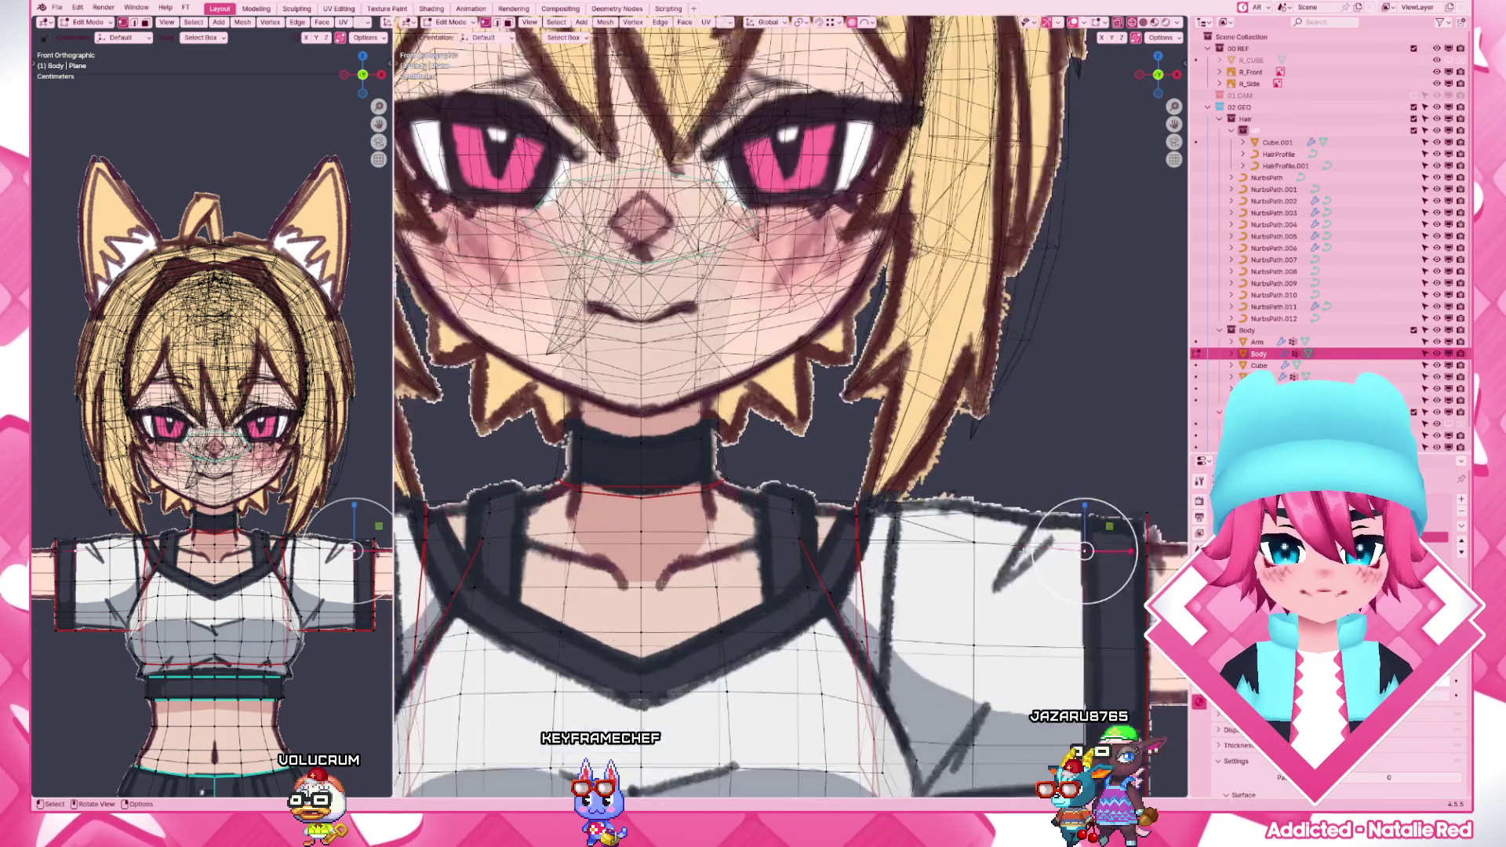
scroll(824, 495, up, 4)
scroll(825, 495, up, 3)
key(g)
click(856, 502)
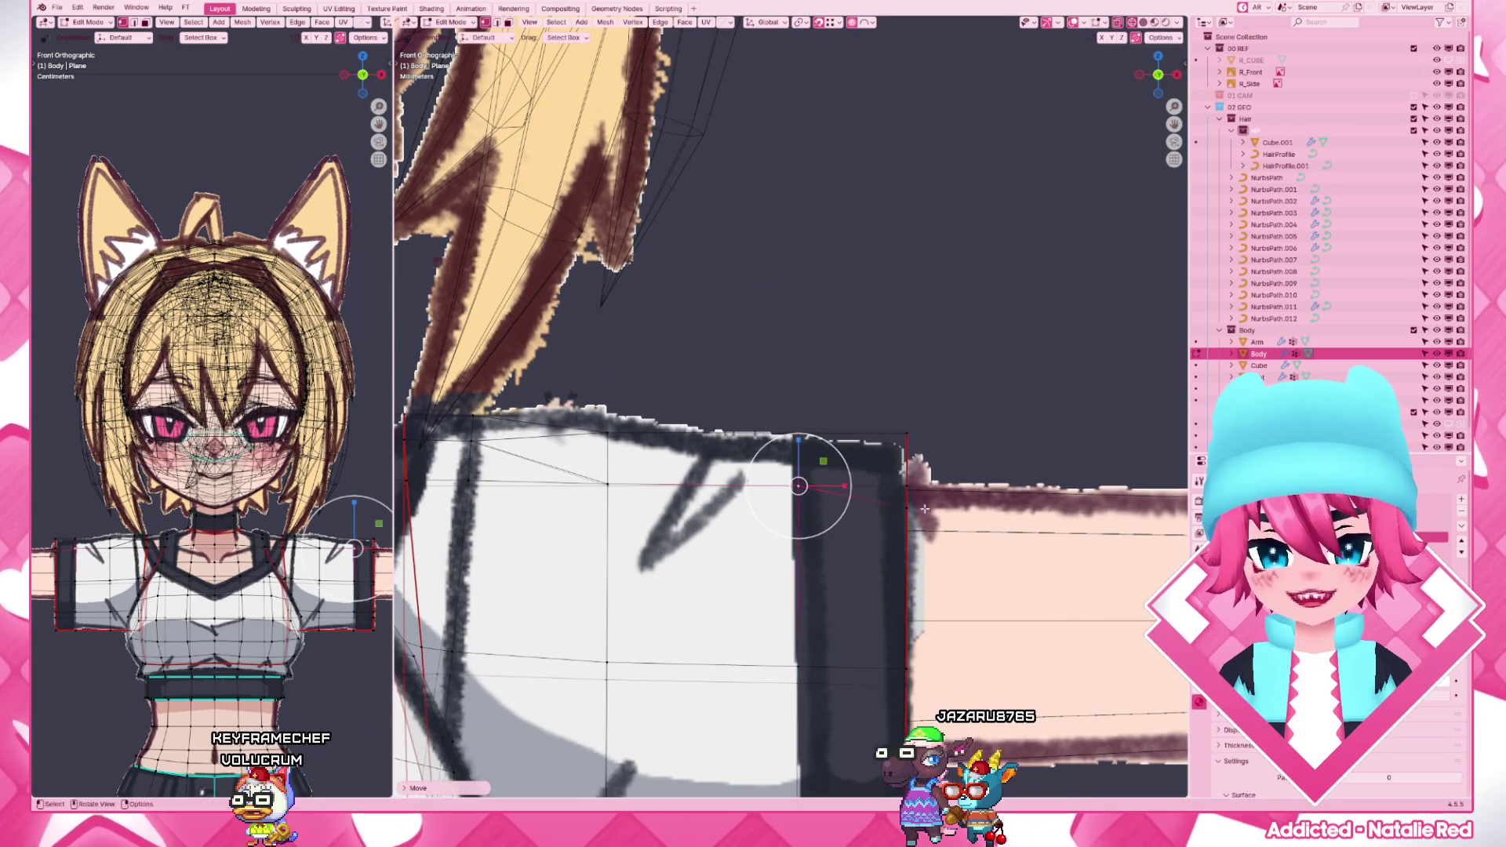
key(g)
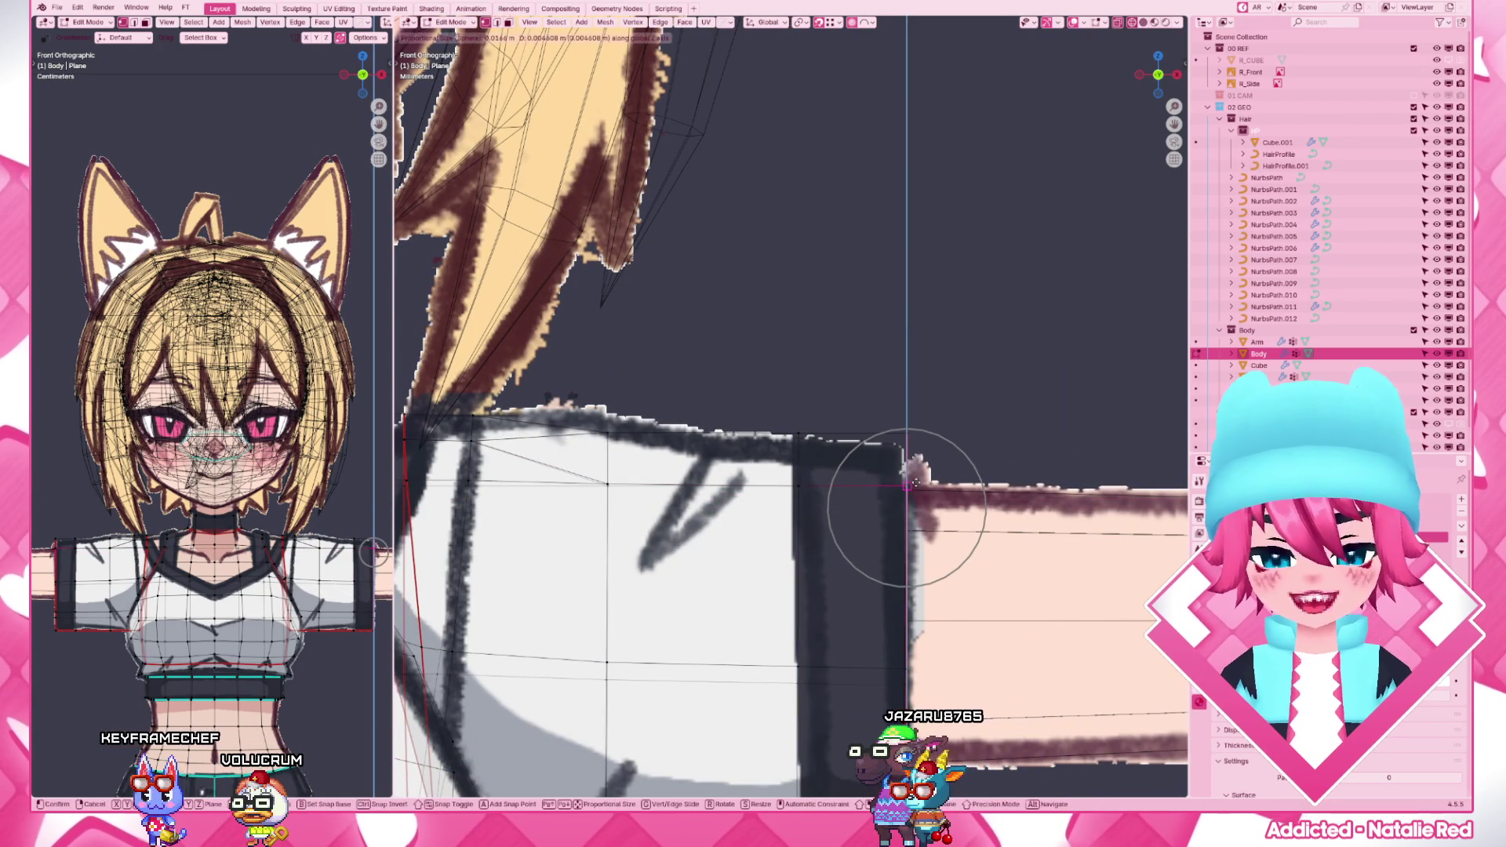
click(916, 482)
scroll(916, 482, down, 4)
key(z)
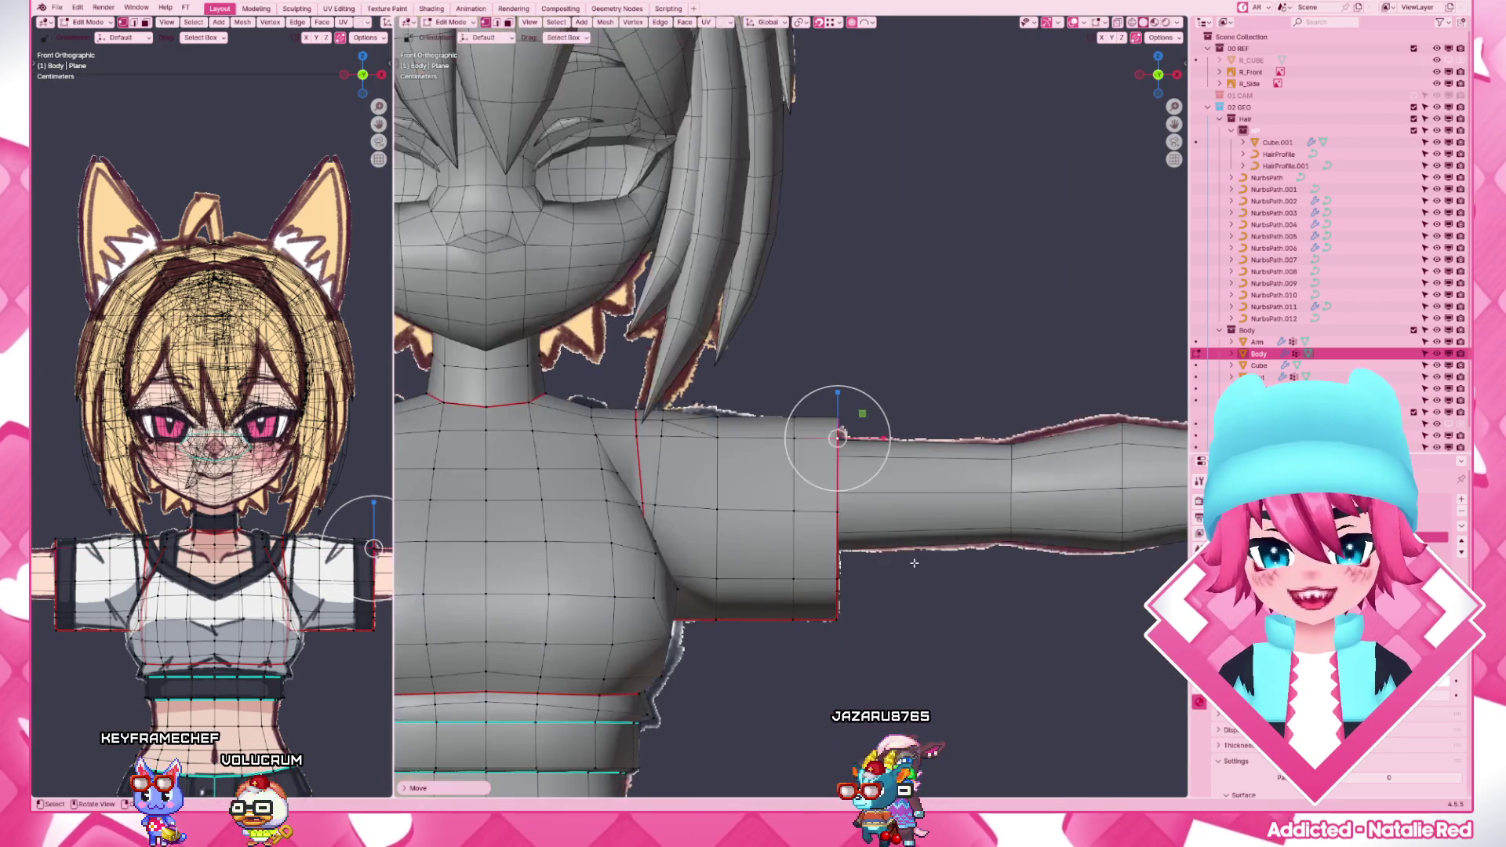
middle_drag(922, 563, 759, 577)
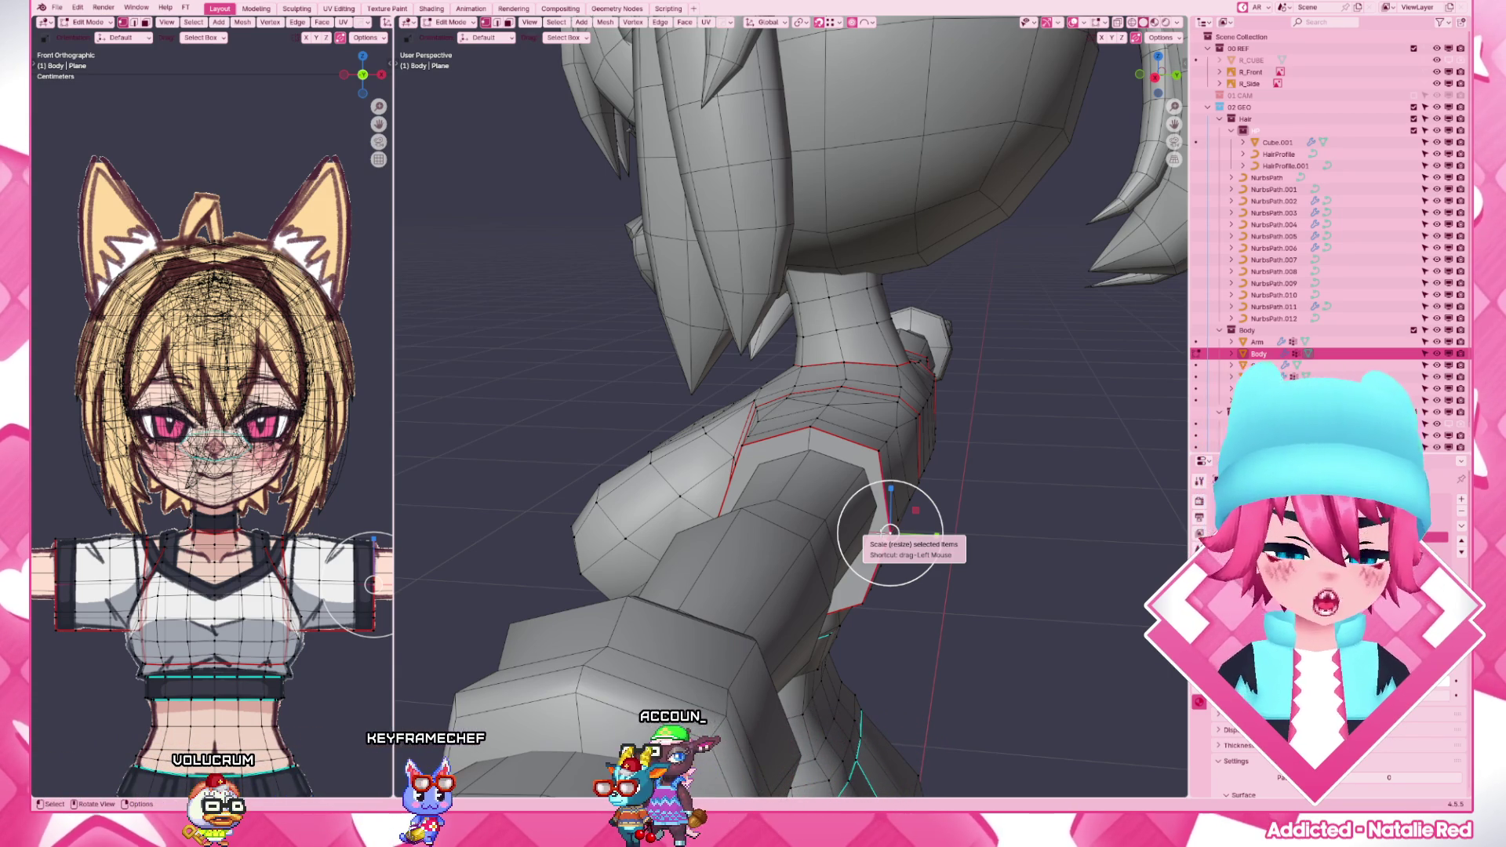
- Move shoulder vertices along one axis and reposition the sleeve edge loop against the reference
middle_drag(890, 532, 749, 517)
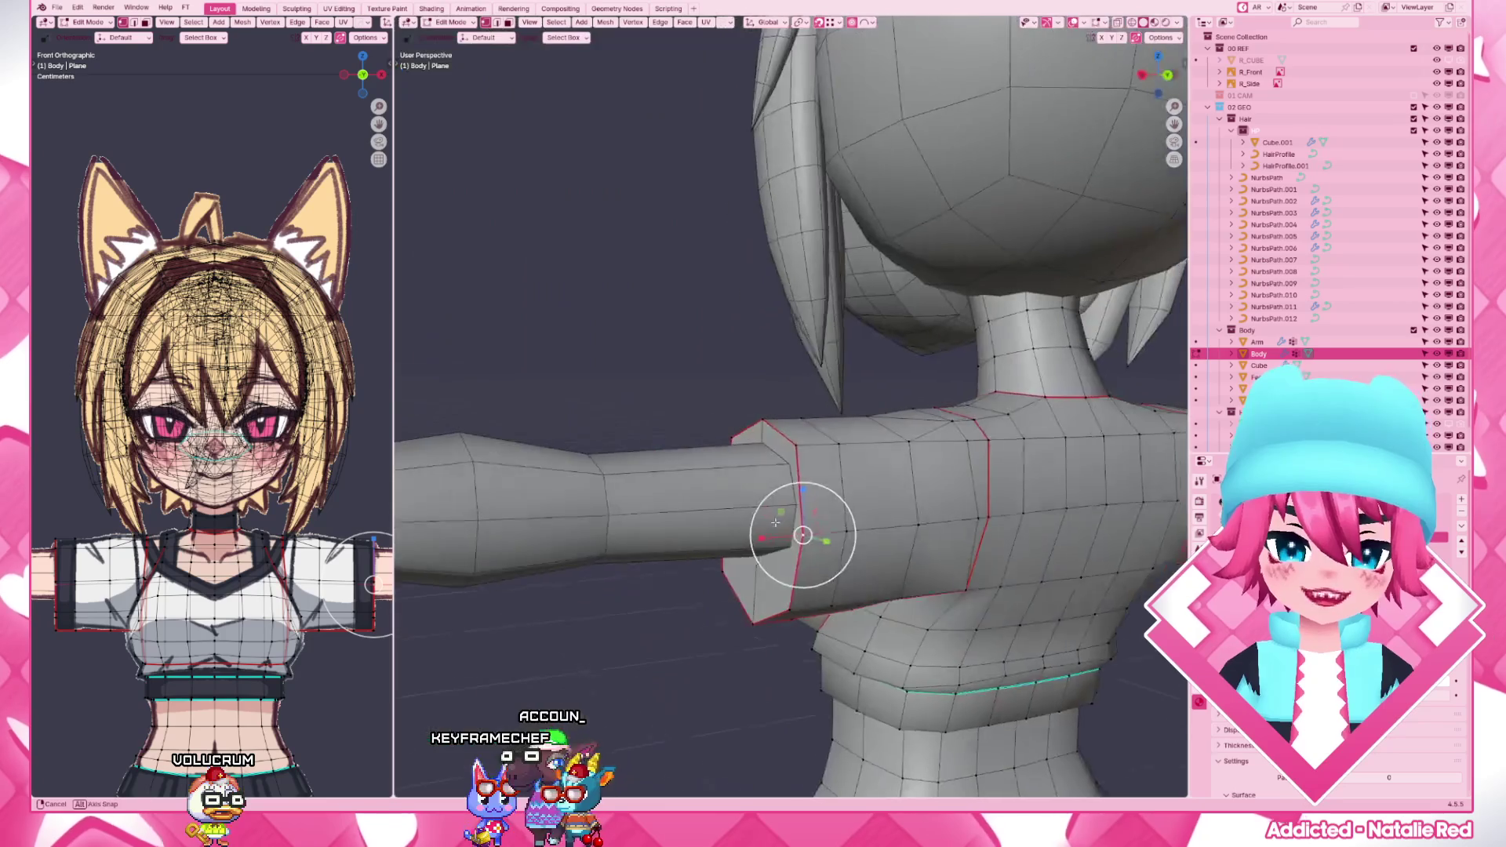
key(shift+z)
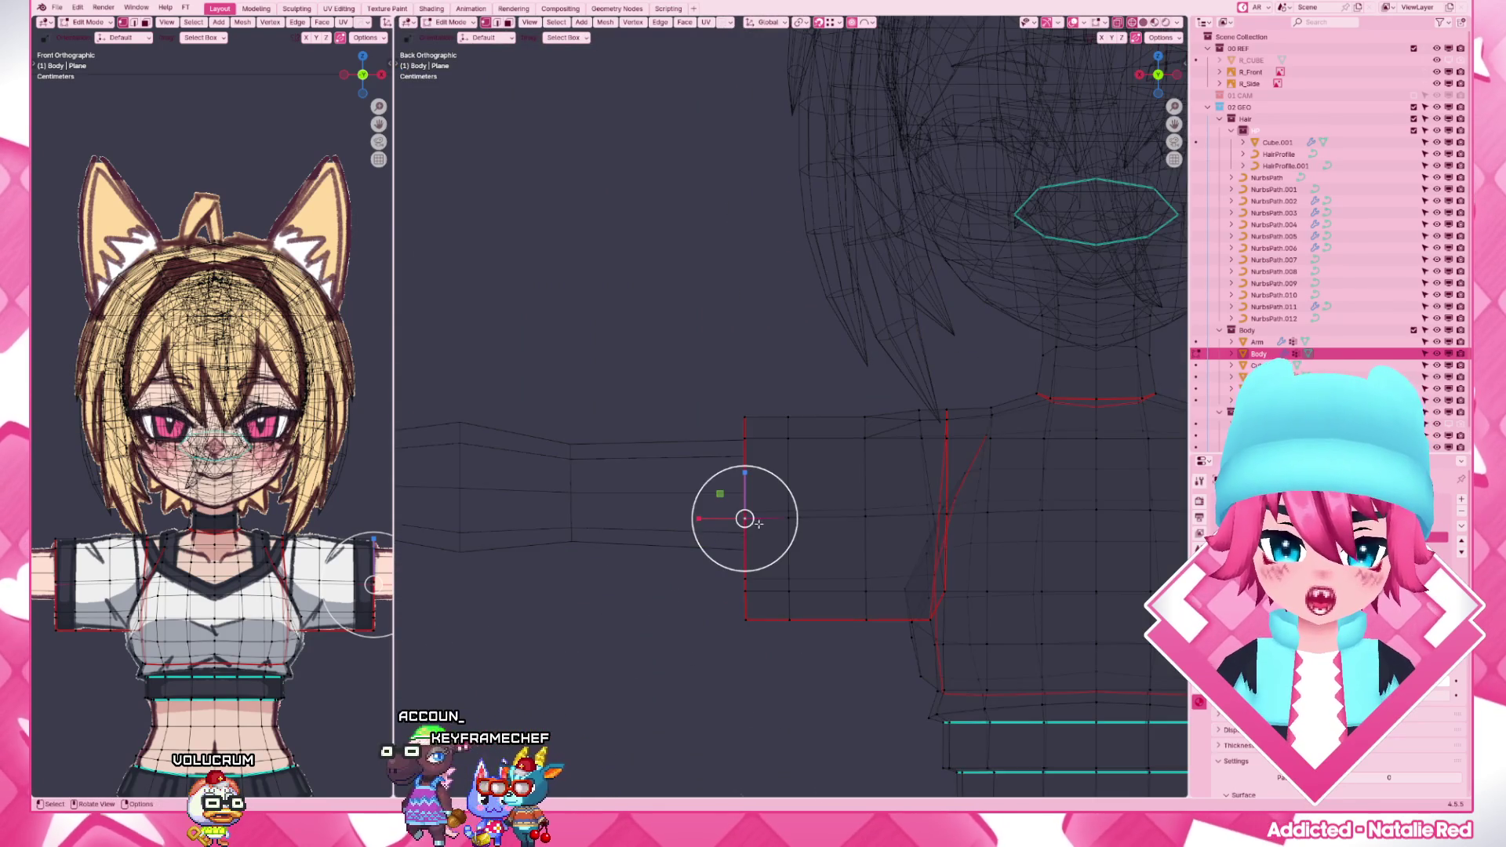
scroll(744, 518, up, 2)
key(g)
key(shift+y)
click(737, 555)
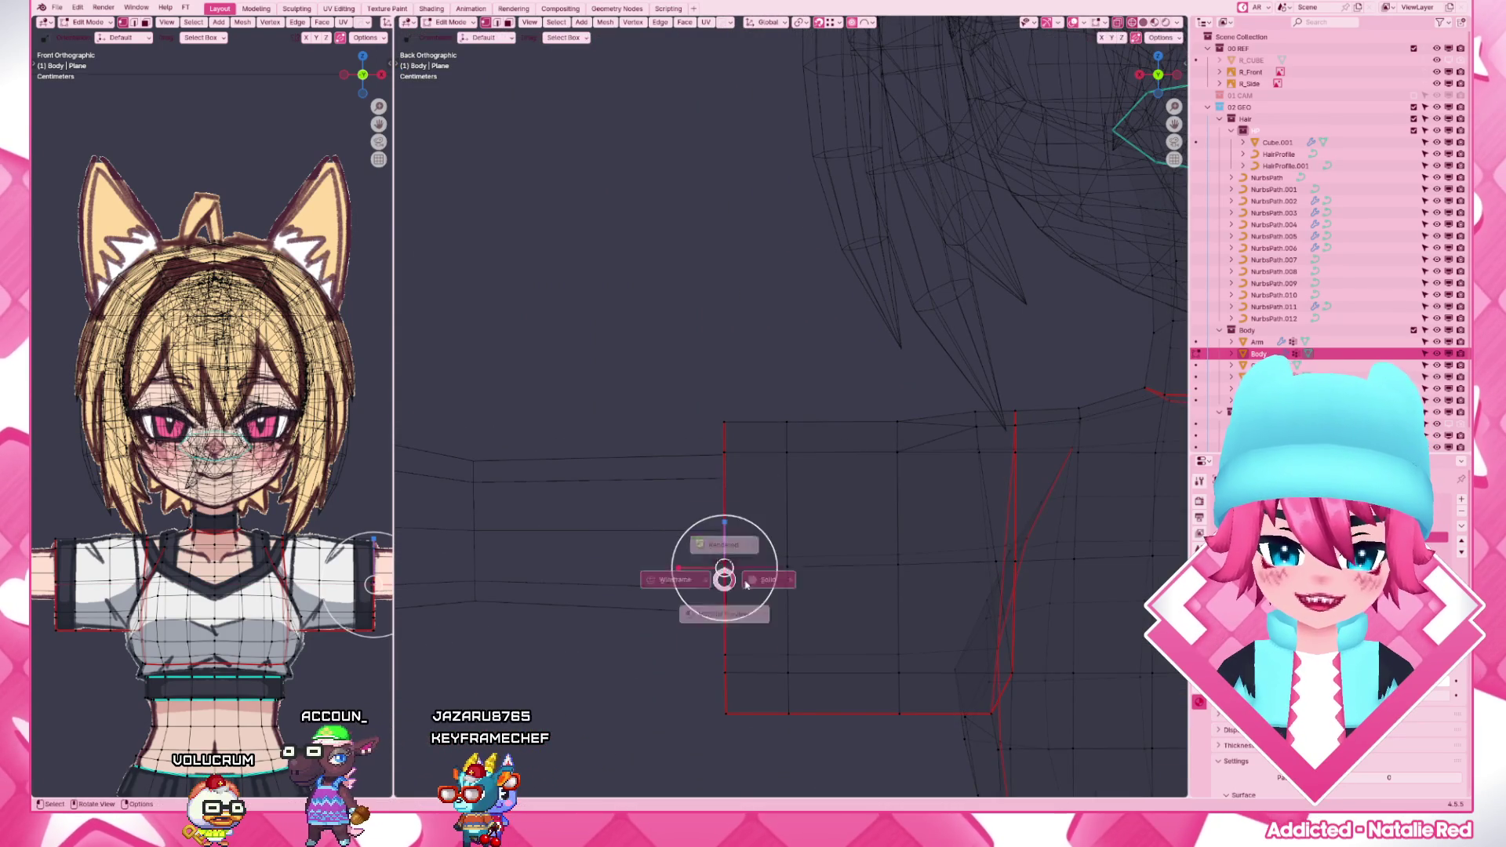
key(shift+z)
key(g)
click(787, 557)
key(shift+z)
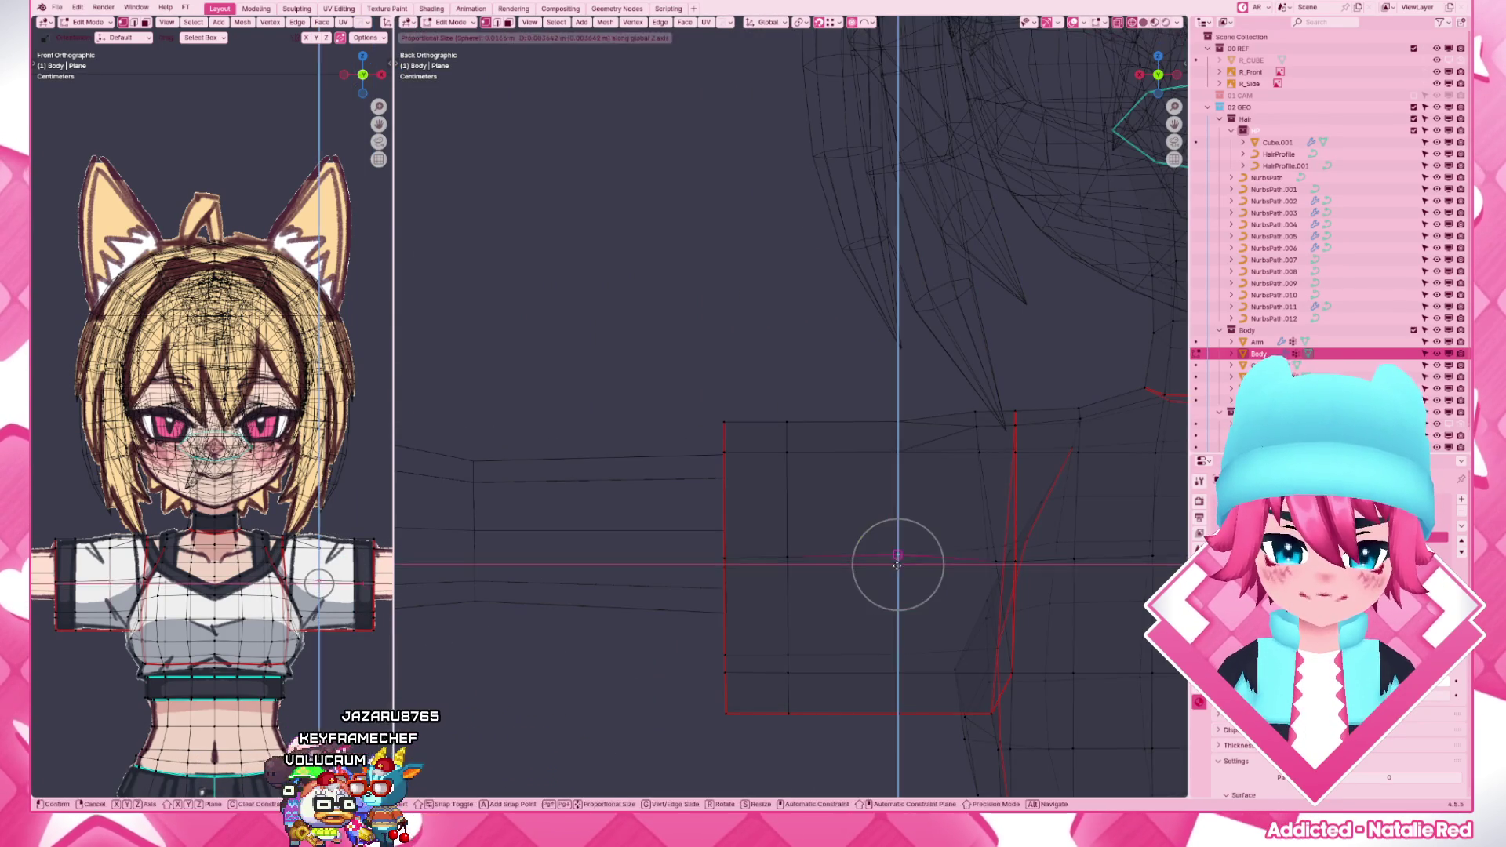
click(897, 554)
key(shift+z)
key(shift+z)
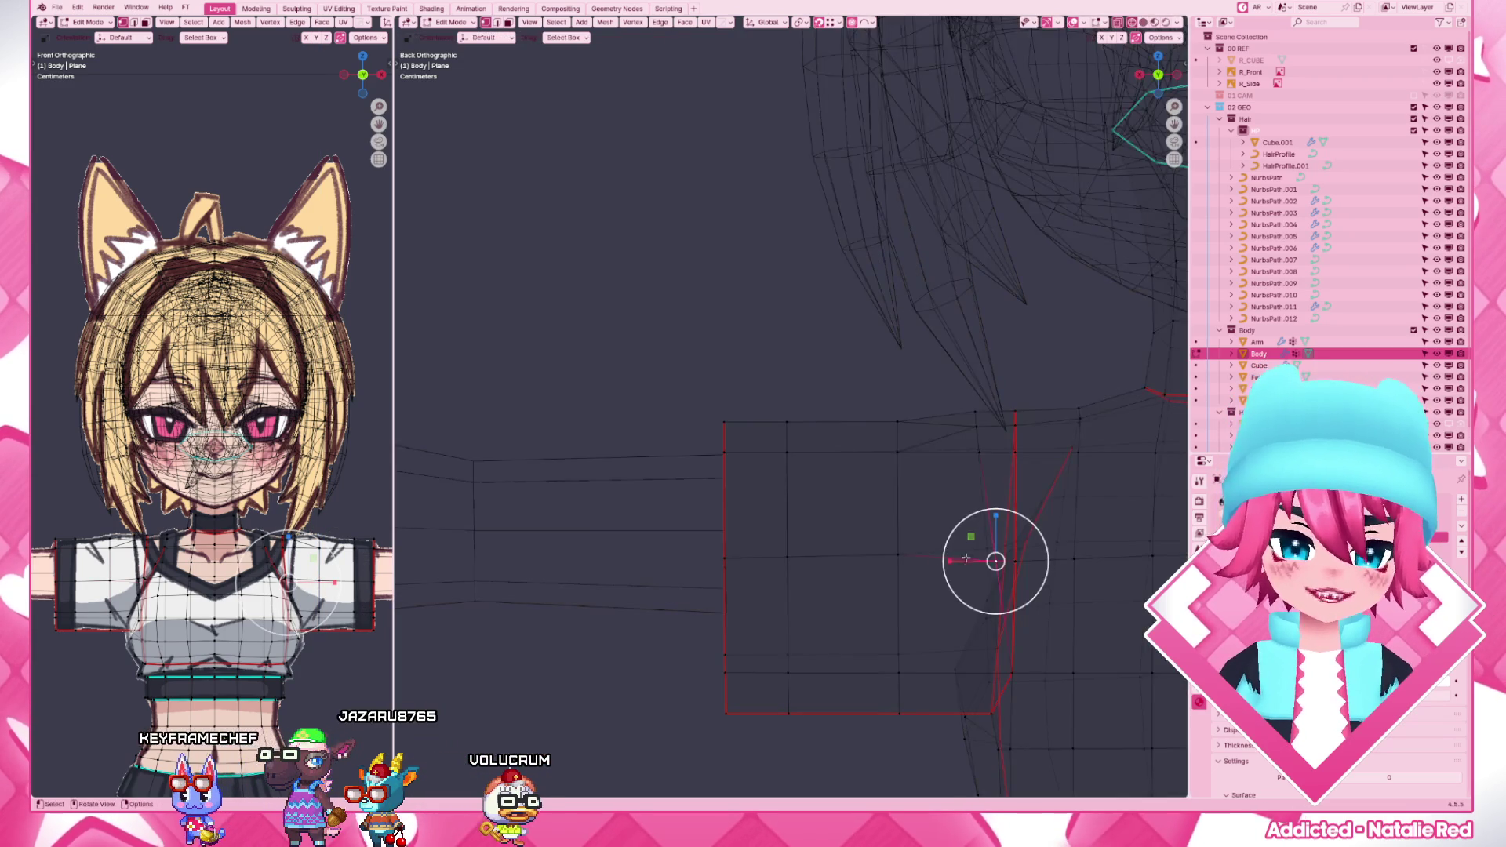
scroll(1027, 566, down, 3)
key(shift+z)
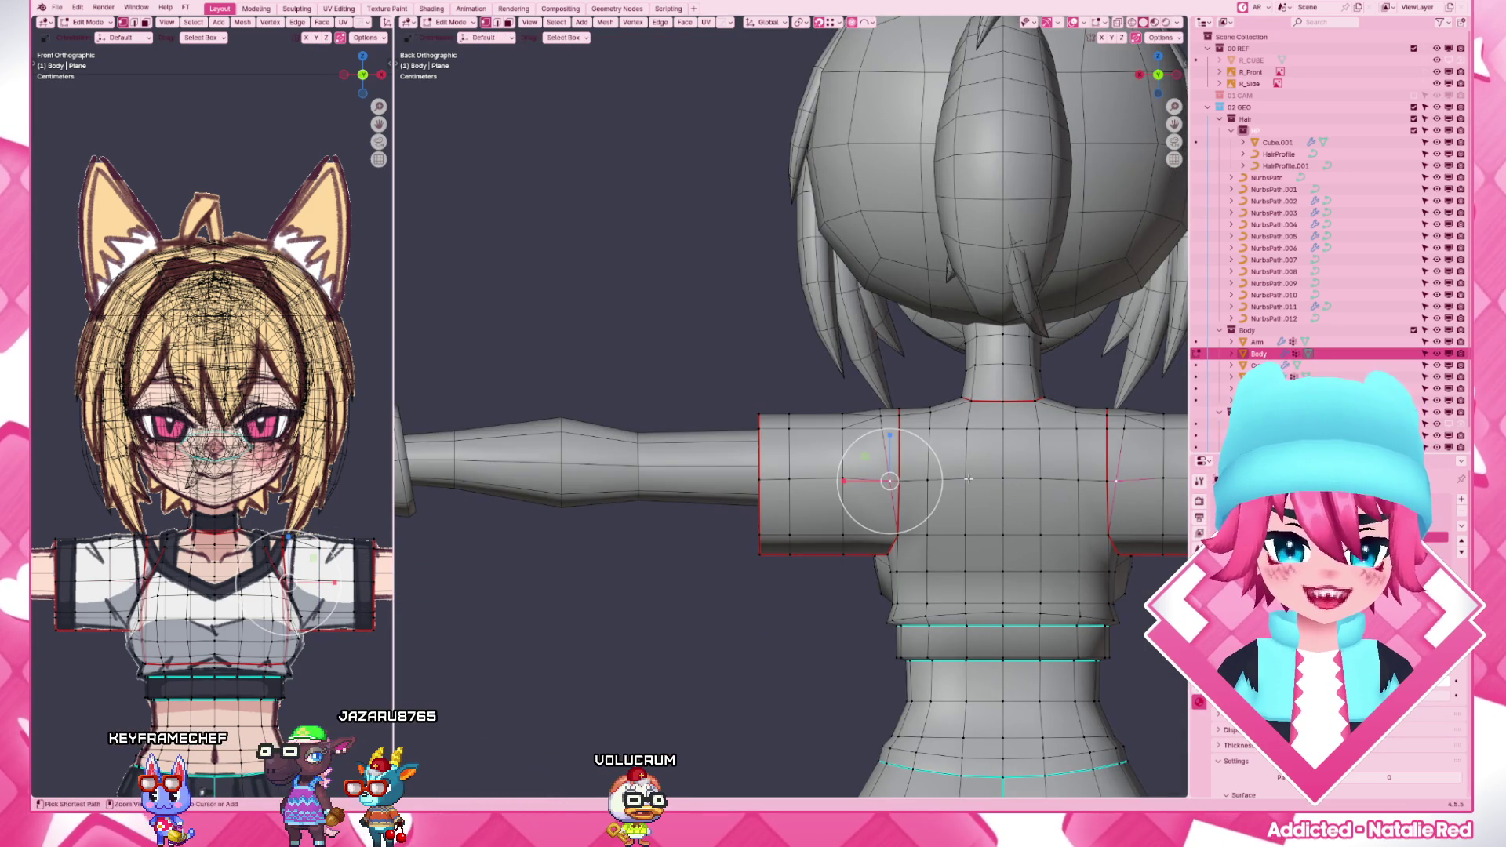
- Move back-shoulder vertices vertically in wireframe to match the drawn shoulder line
click(936, 479)
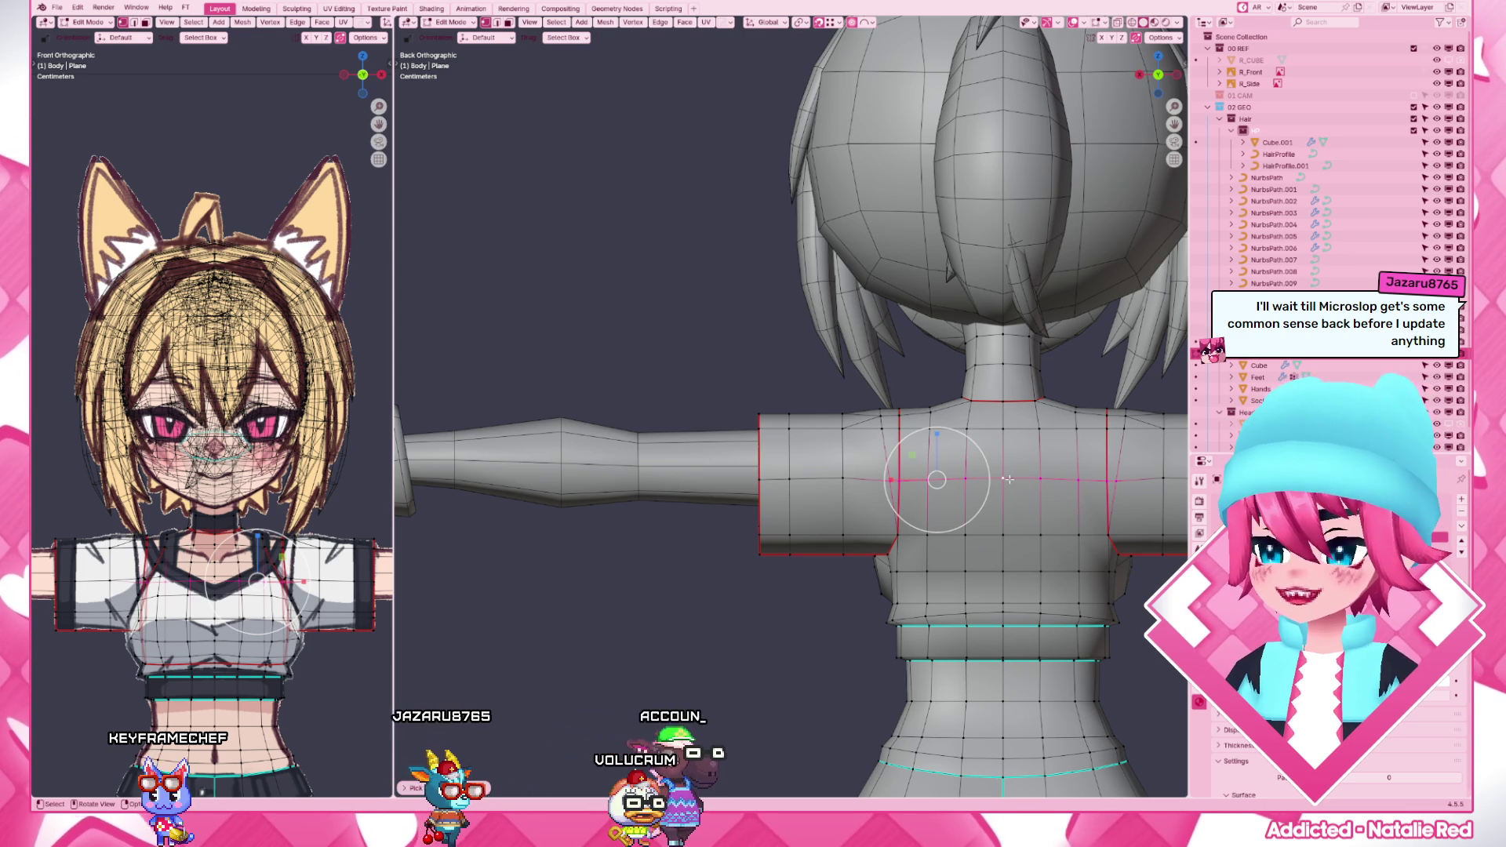
key(g)
key(z)
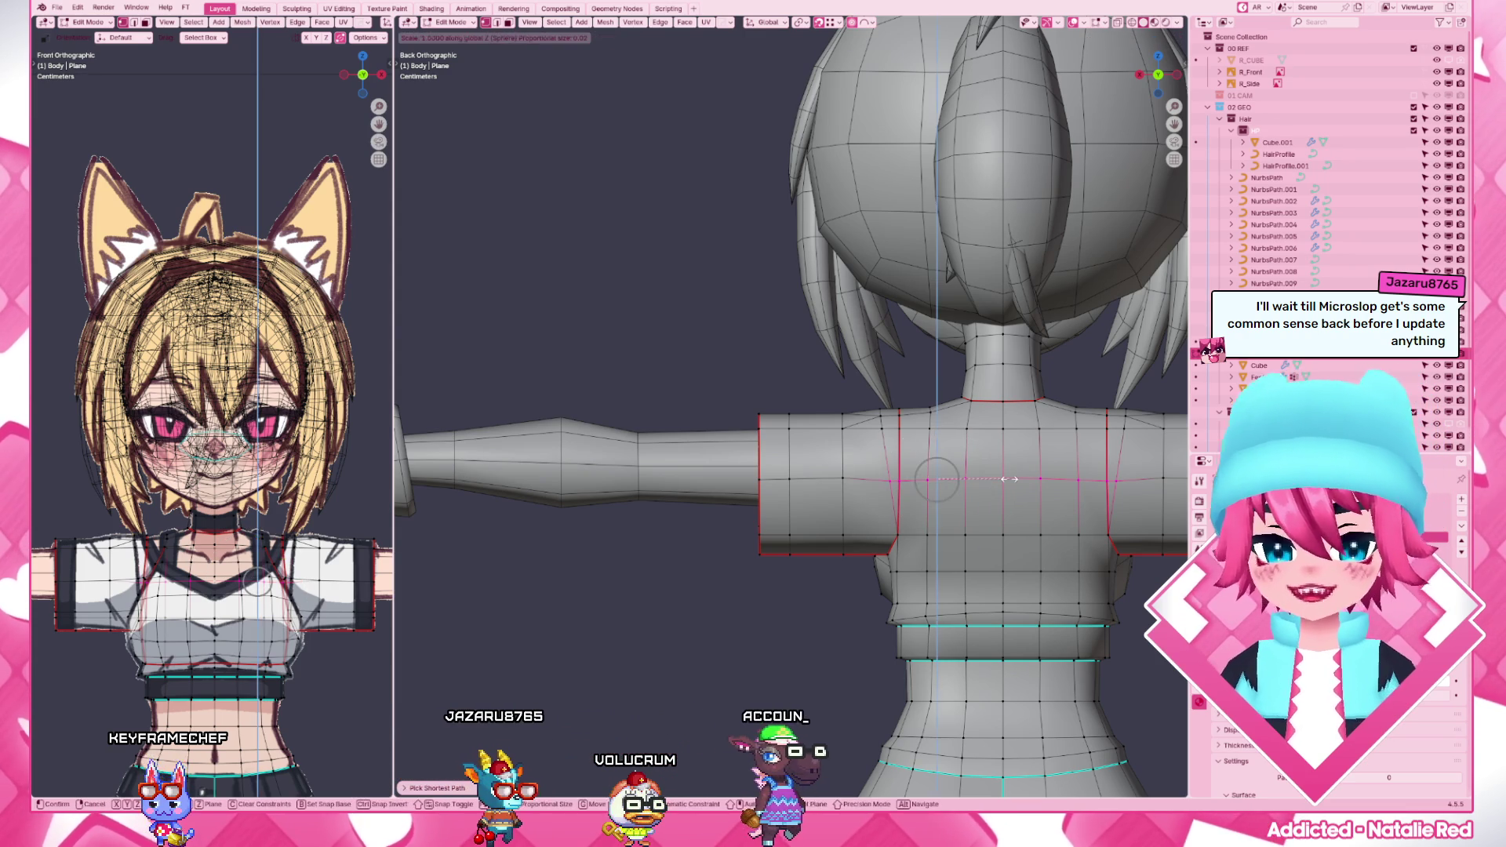
click(952, 529)
scroll(952, 530, up, 5)
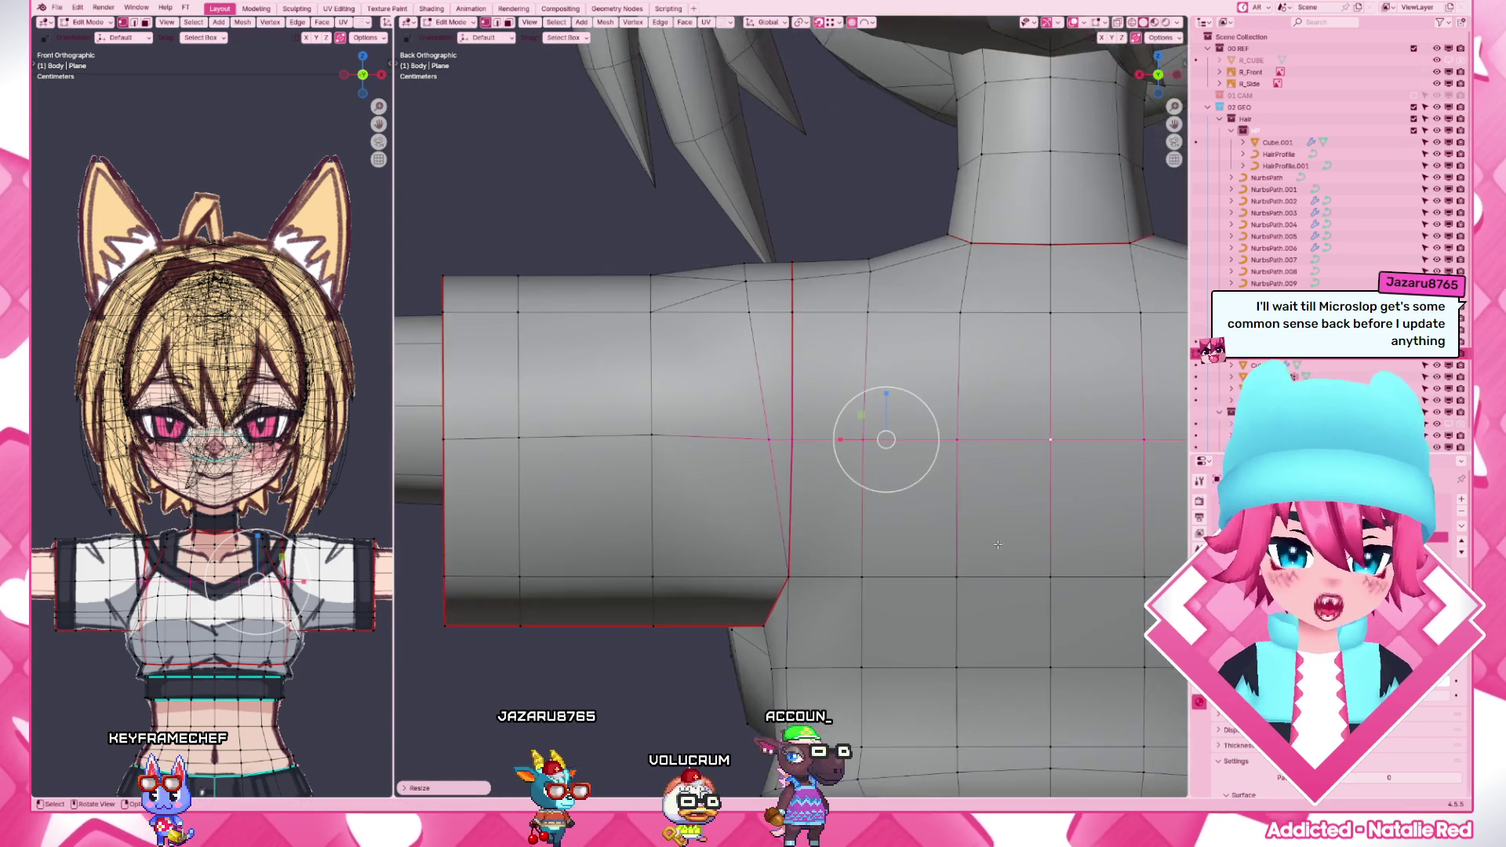
key(shift+z)
key(g)
key(z)
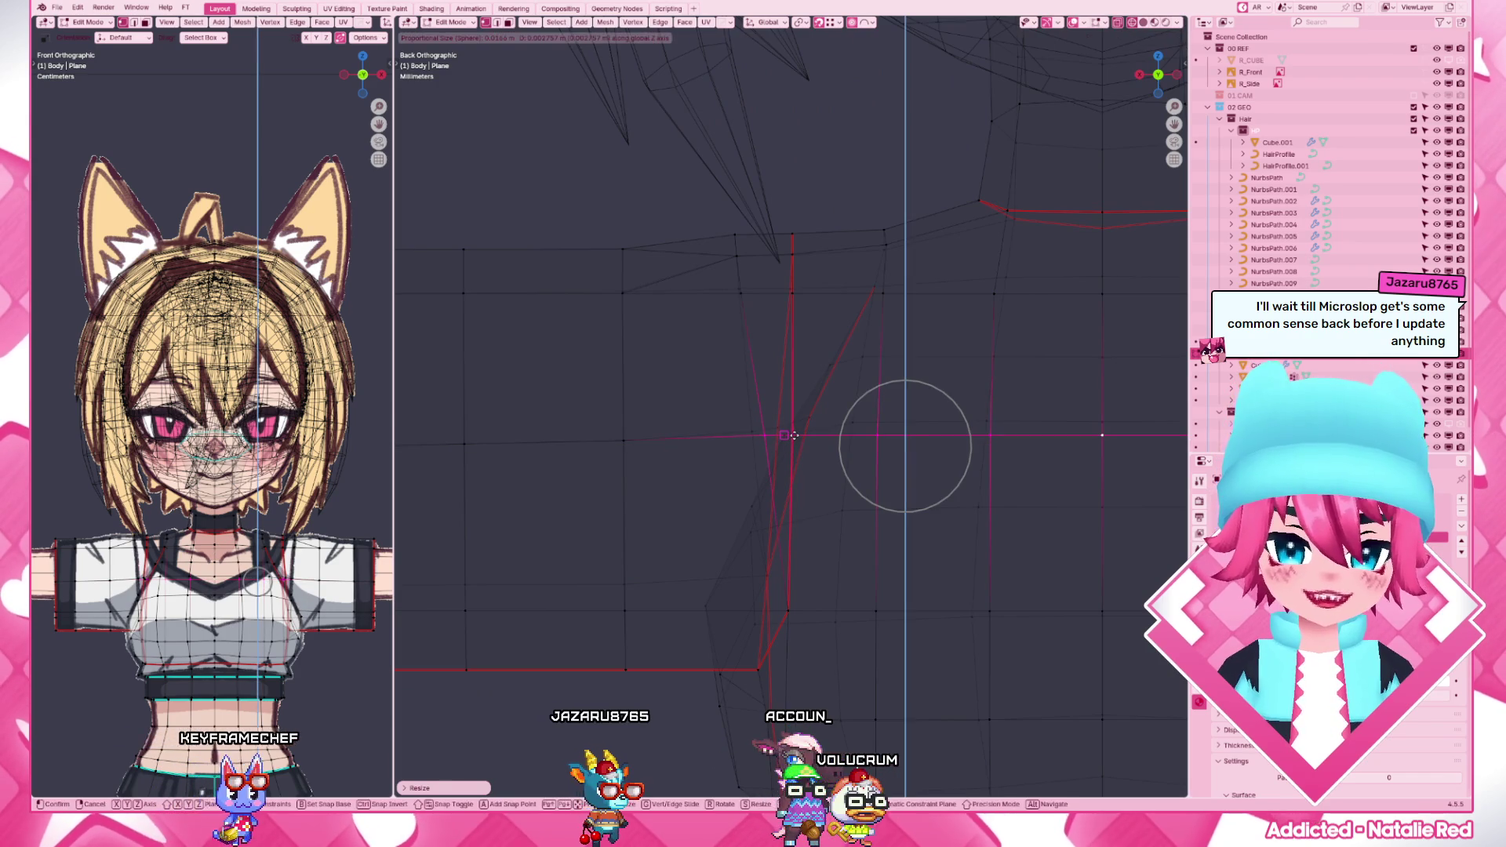
click(796, 435)
scroll(896, 424, down, 3)
key(shift+z)
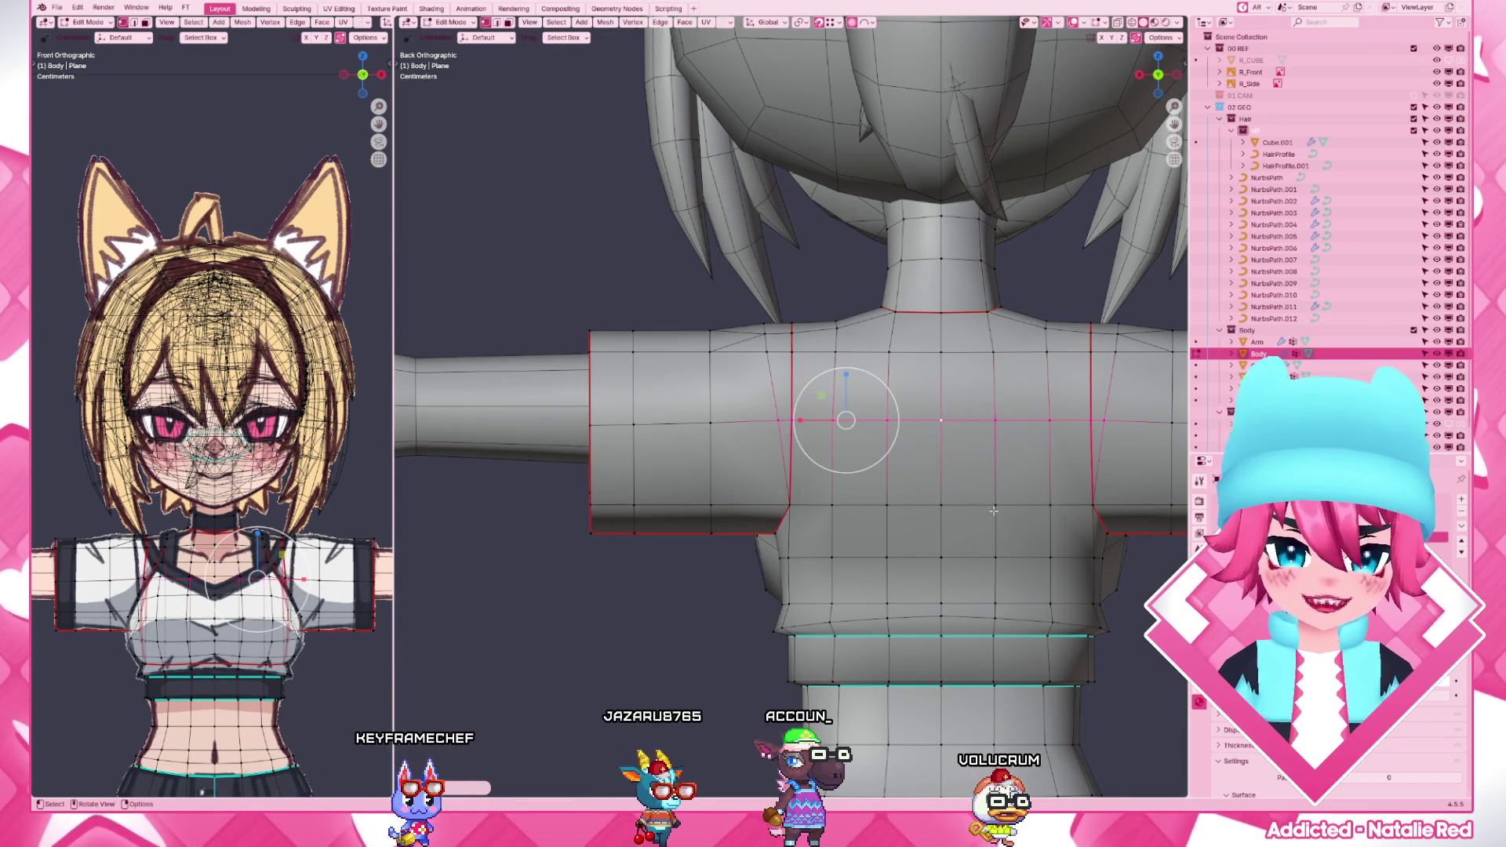
- Scale the sleeve corner vertices from the front view and check them through X-ray against the reference
click(942, 506)
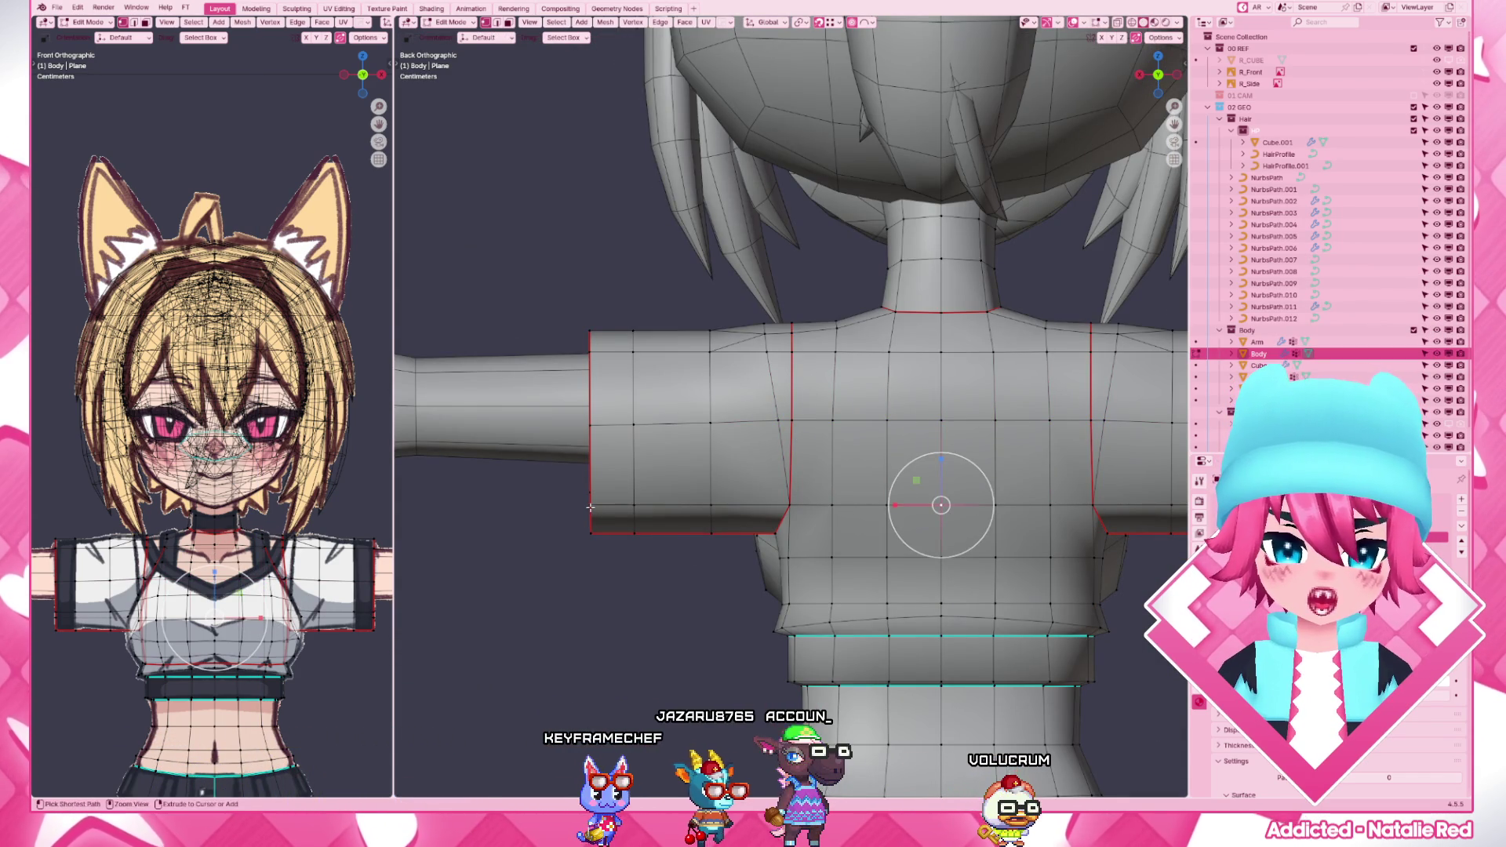
shift+click(590, 506)
key(shift+z)
mouse_move(730, 495)
middle_down()
mouse_move(842, 578)
mouse_move(825, 530)
middle_up()
key(shift+z)
scroll(842, 578, up, 3)
key(z)
click(731, 500)
click(809, 513)
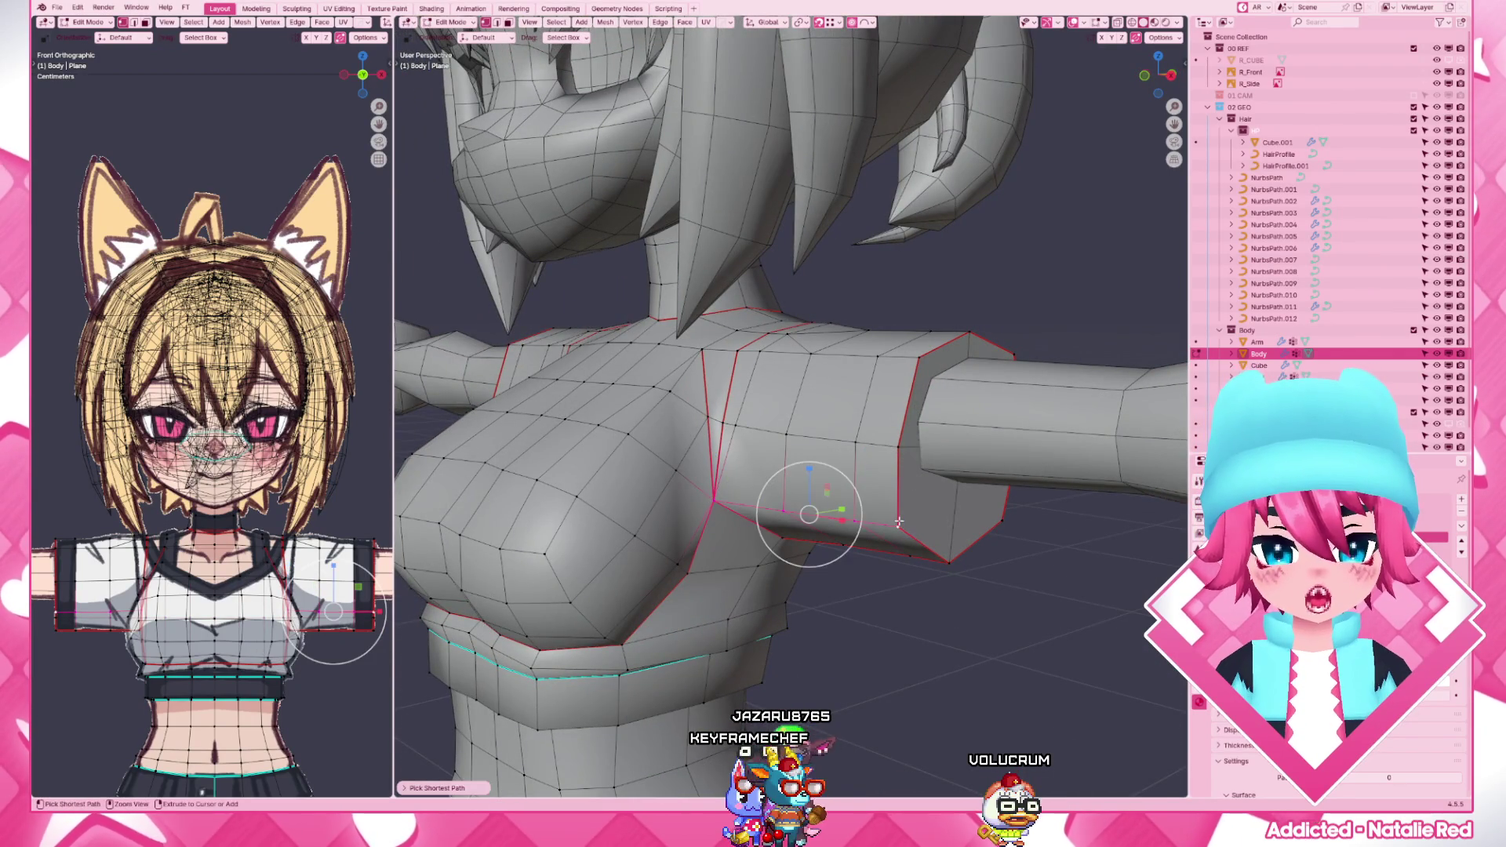
key(KP_1)
key(s)
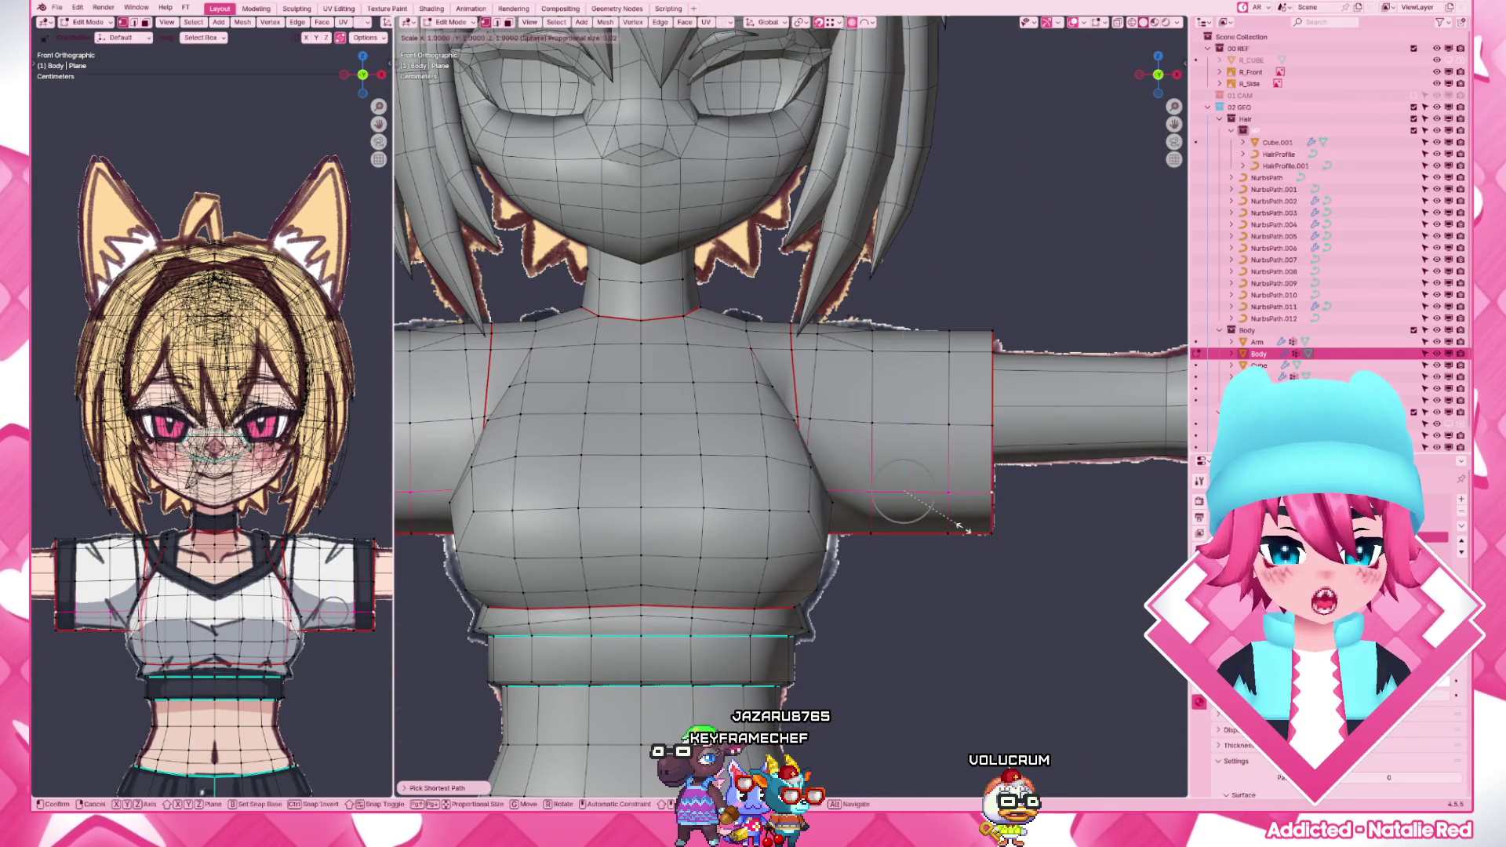
click(965, 529)
key(alt+z)
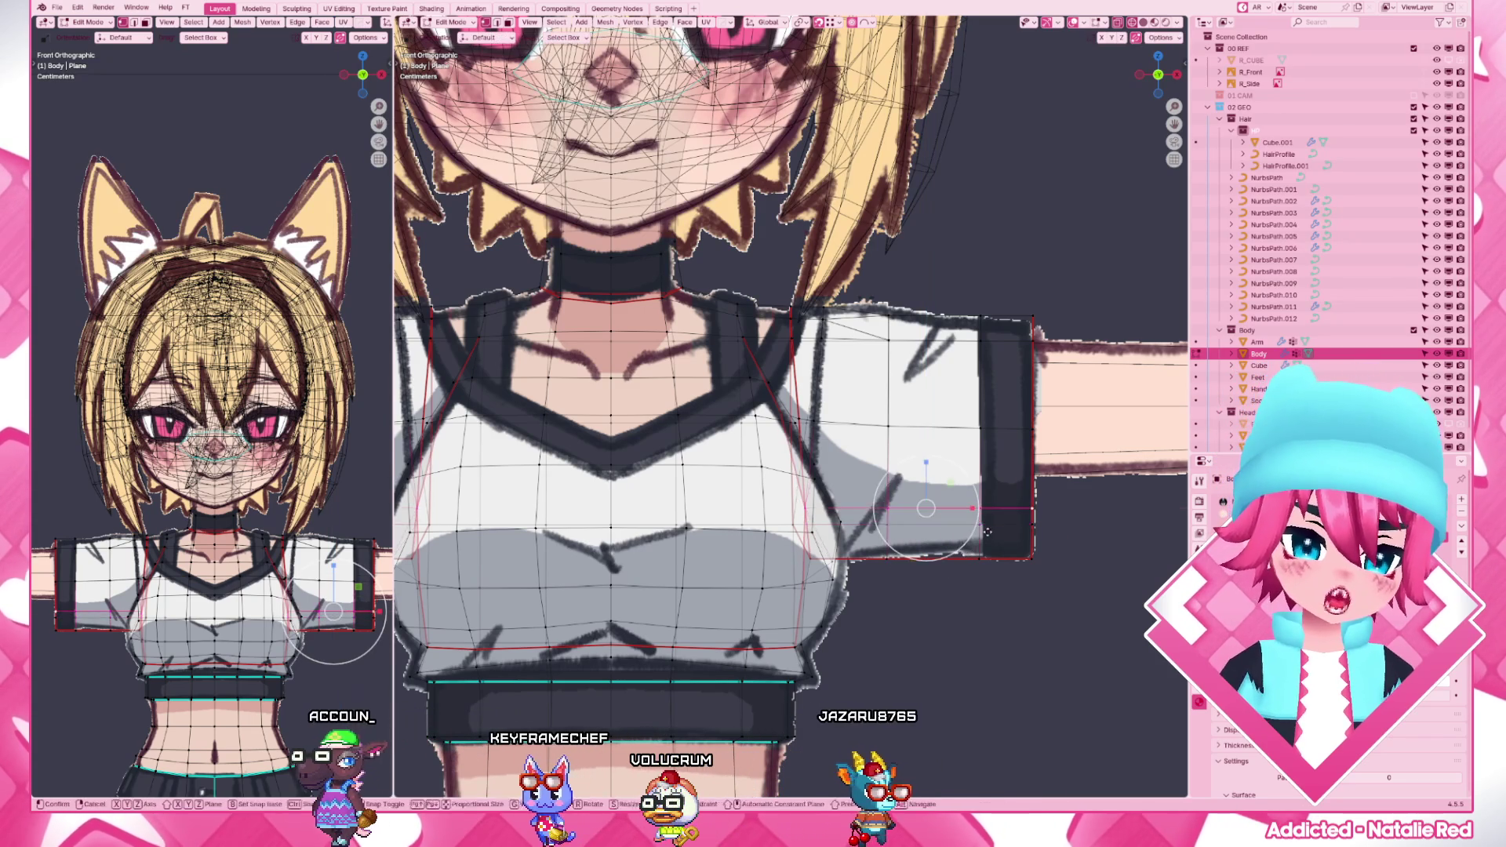
key(z)
click(1064, 533)
- Adjust the shoulder vertices vertically from behind and from the front, orbiting to verify the armhole
middle_drag(919, 471, 715, 581)
mouse_move(754, 551)
middle_down()
mouse_move(743, 541)
mouse_move(830, 488)
middle_up()
scroll(734, 458, down, 4)
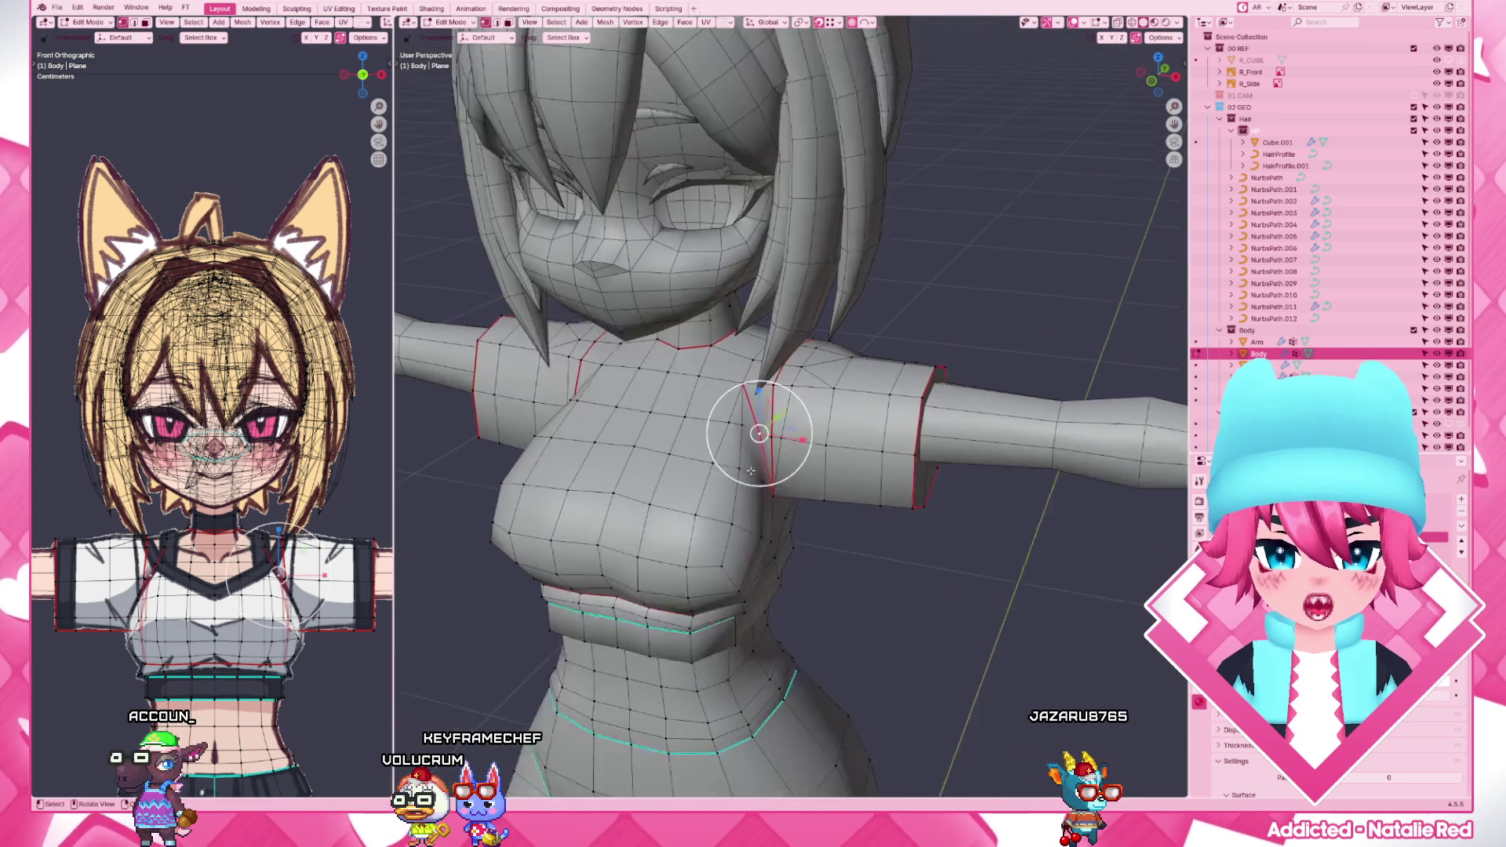
mouse_move(753, 447)
middle_down()
mouse_move(788, 456)
mouse_move(947, 412)
middle_up()
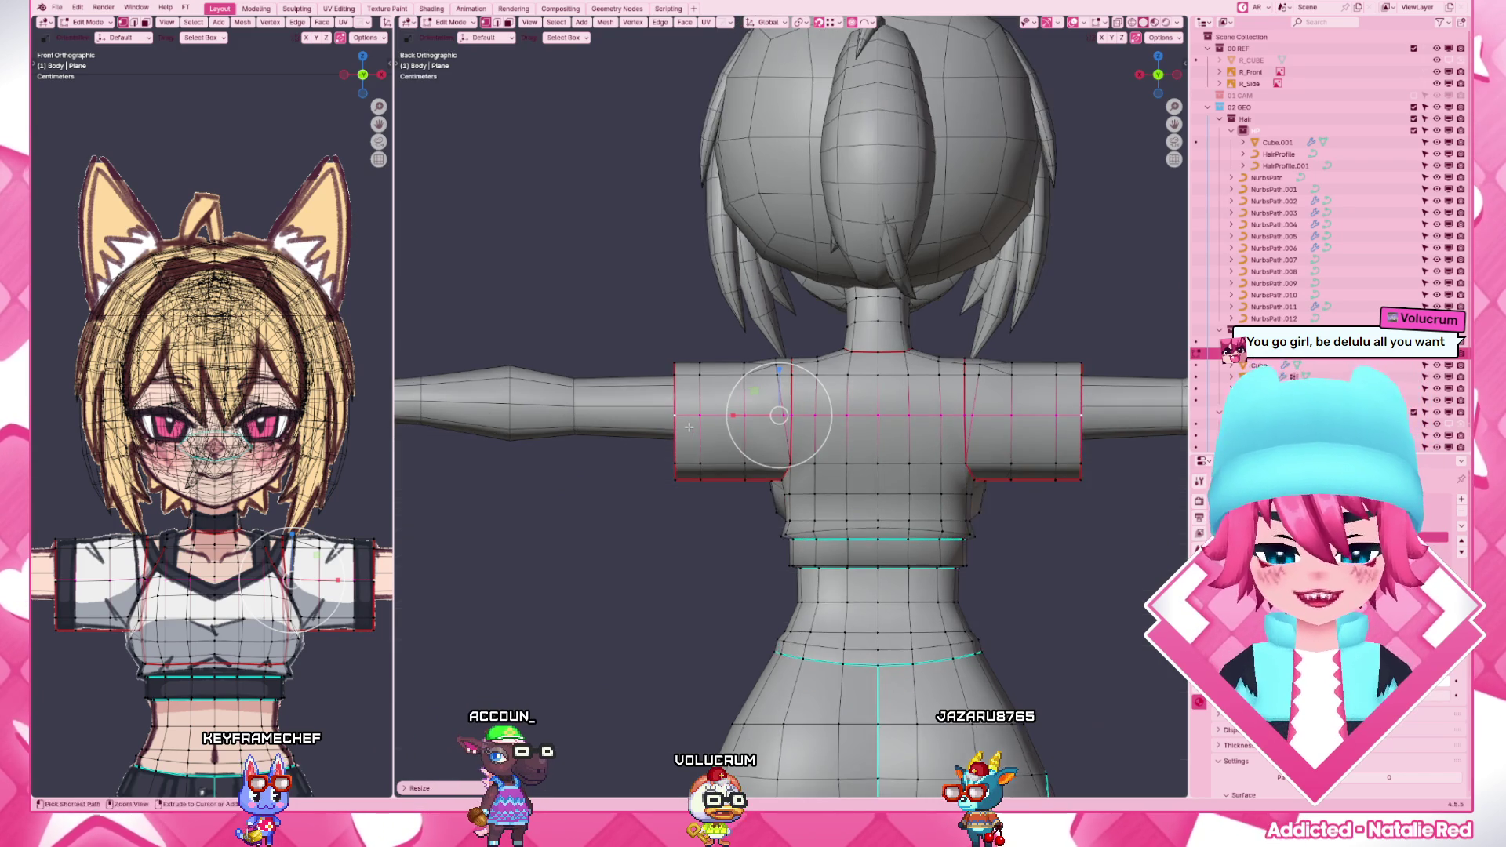
key(ctrl+KP_1)
scroll(765, 424, up, 4)
key(g)
key(z)
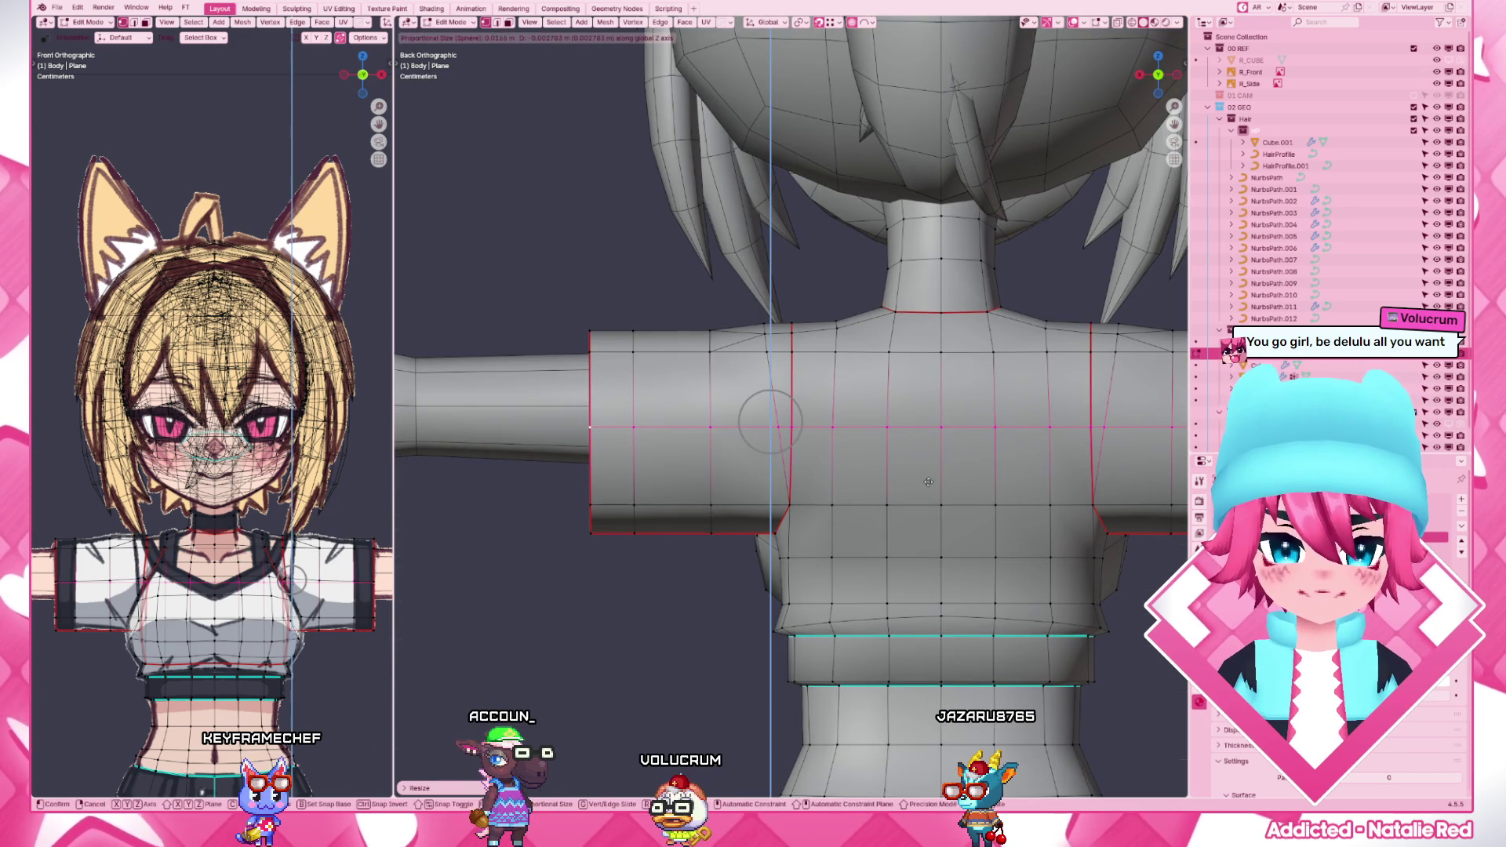
click(928, 481)
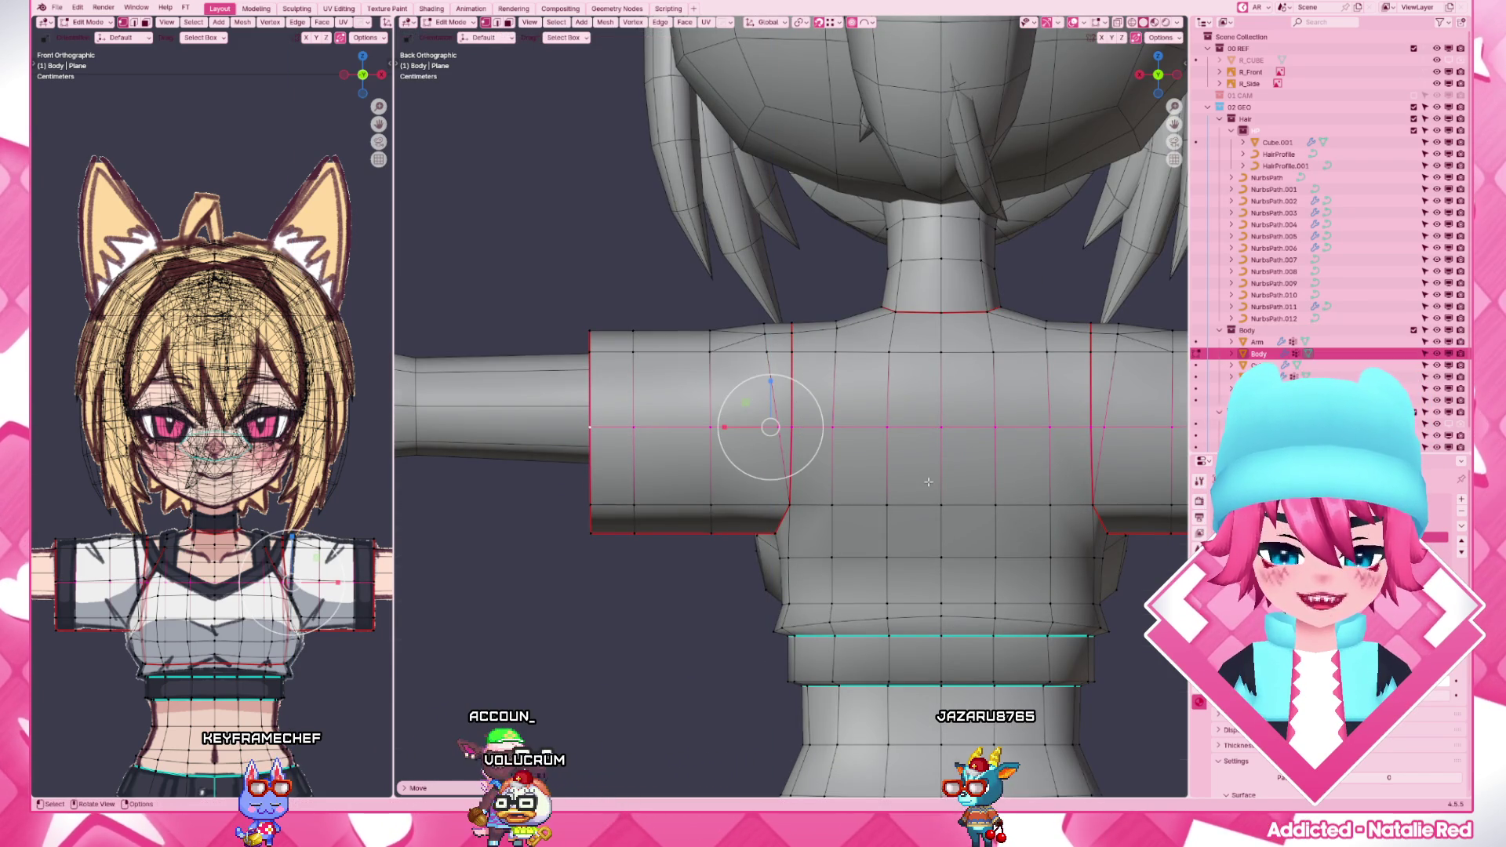
scroll(928, 480, down, 3)
middle_drag(927, 480, 777, 462)
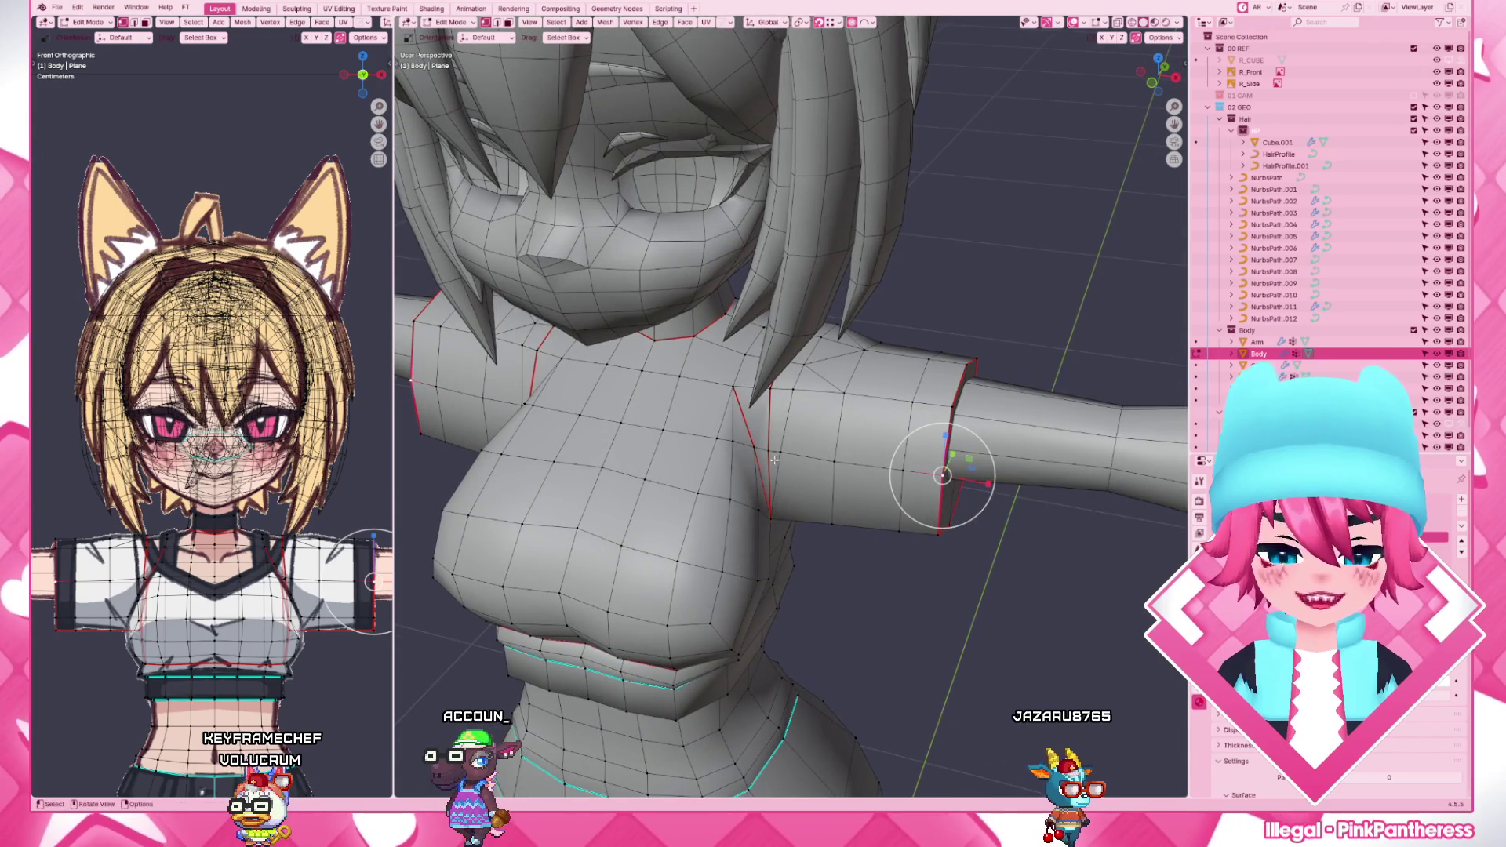
key(KP_1)
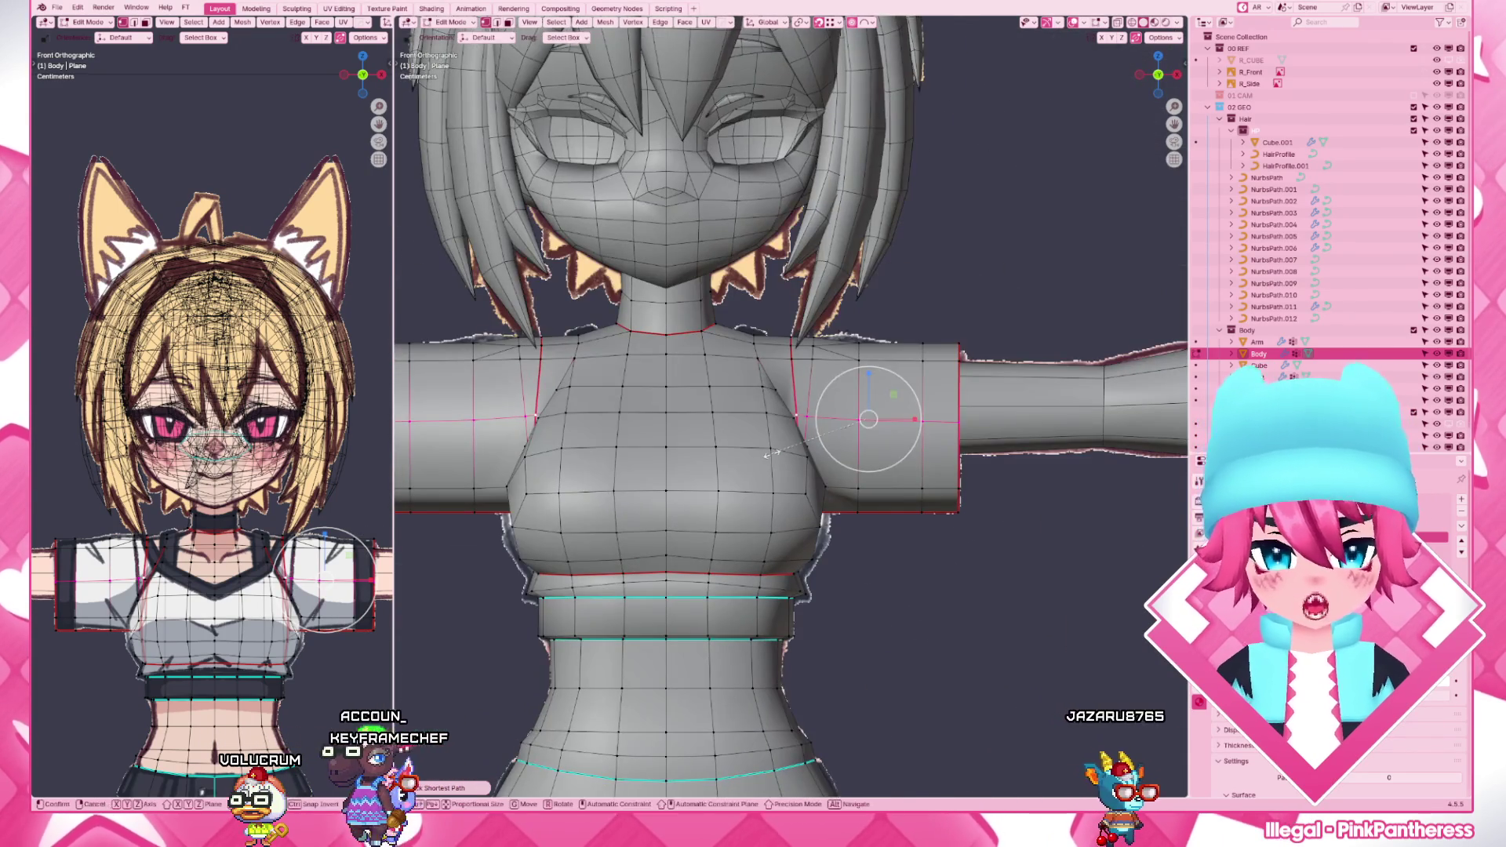
scroll(770, 453, up, 2)
scroll(771, 453, up, 1)
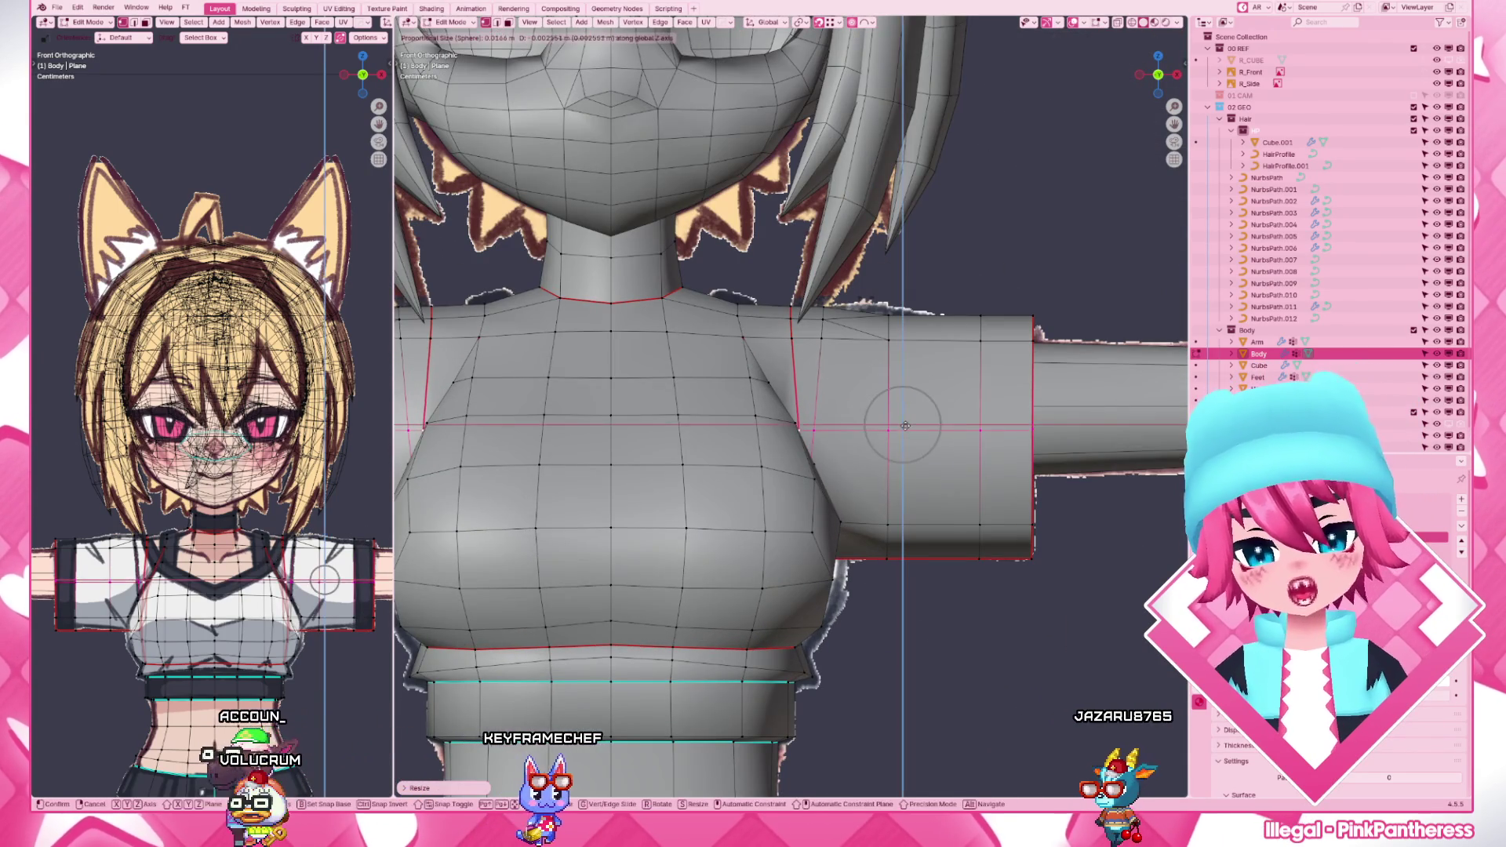
key(g)
key(g)
click(906, 426)
middle_drag(906, 426, 732, 483)
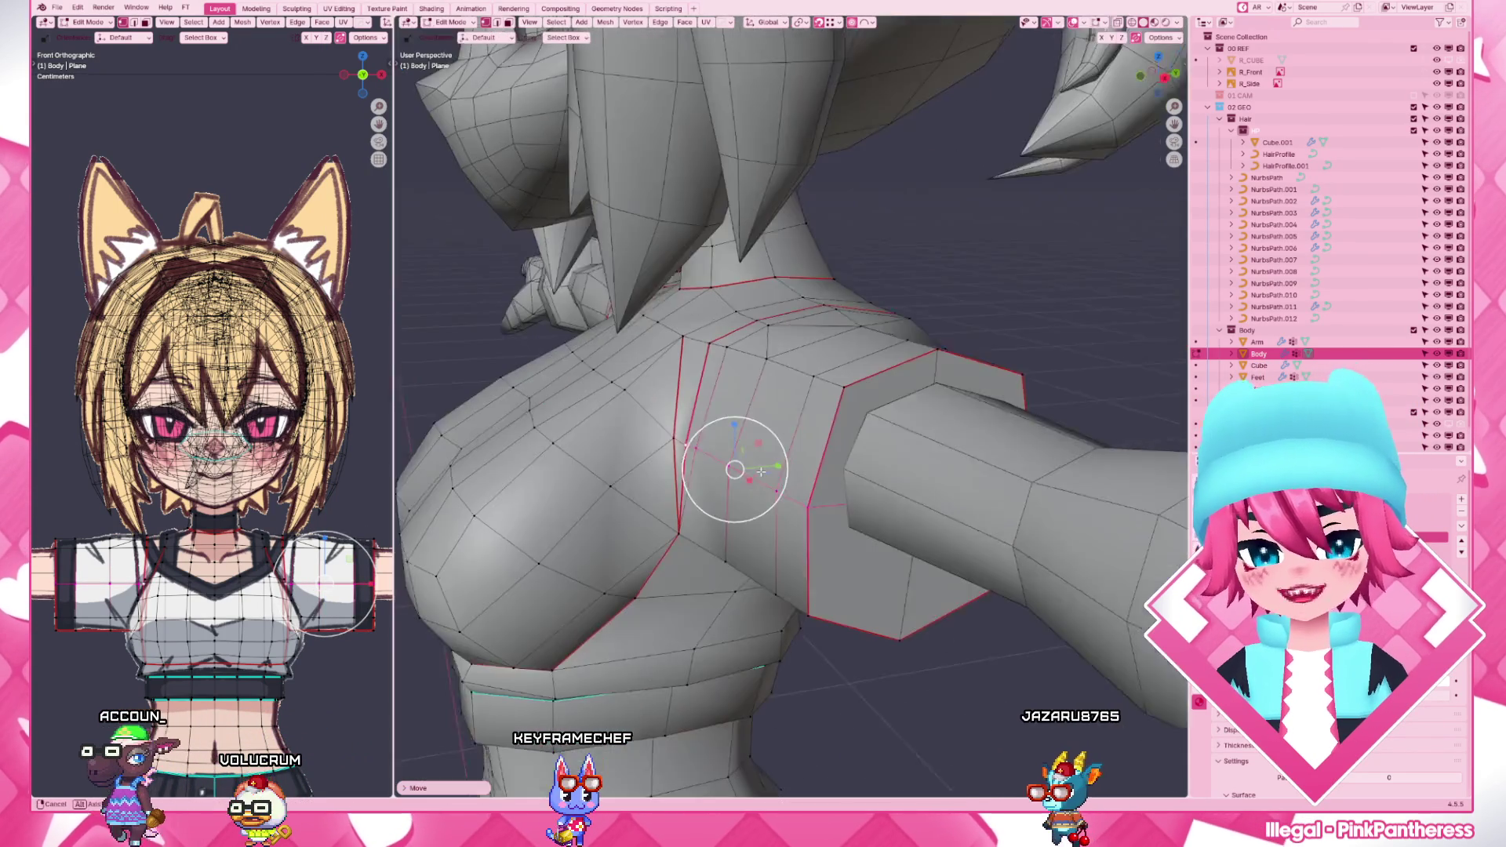
key(KP_3)
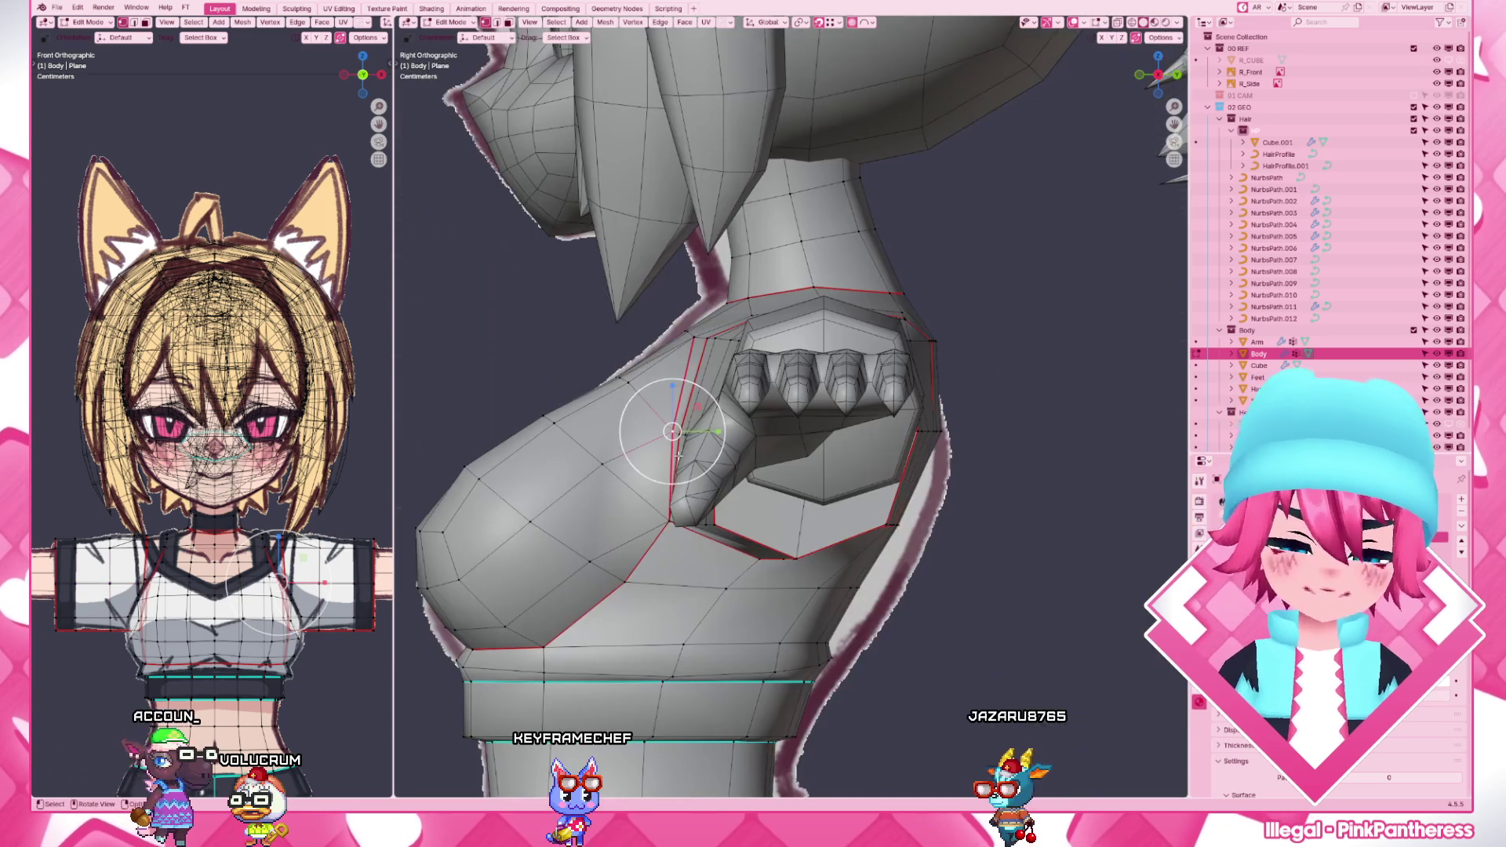
- Slide and move chest and underarm vertices front-to-back to smooth the side profile
click(676, 433)
key(g)
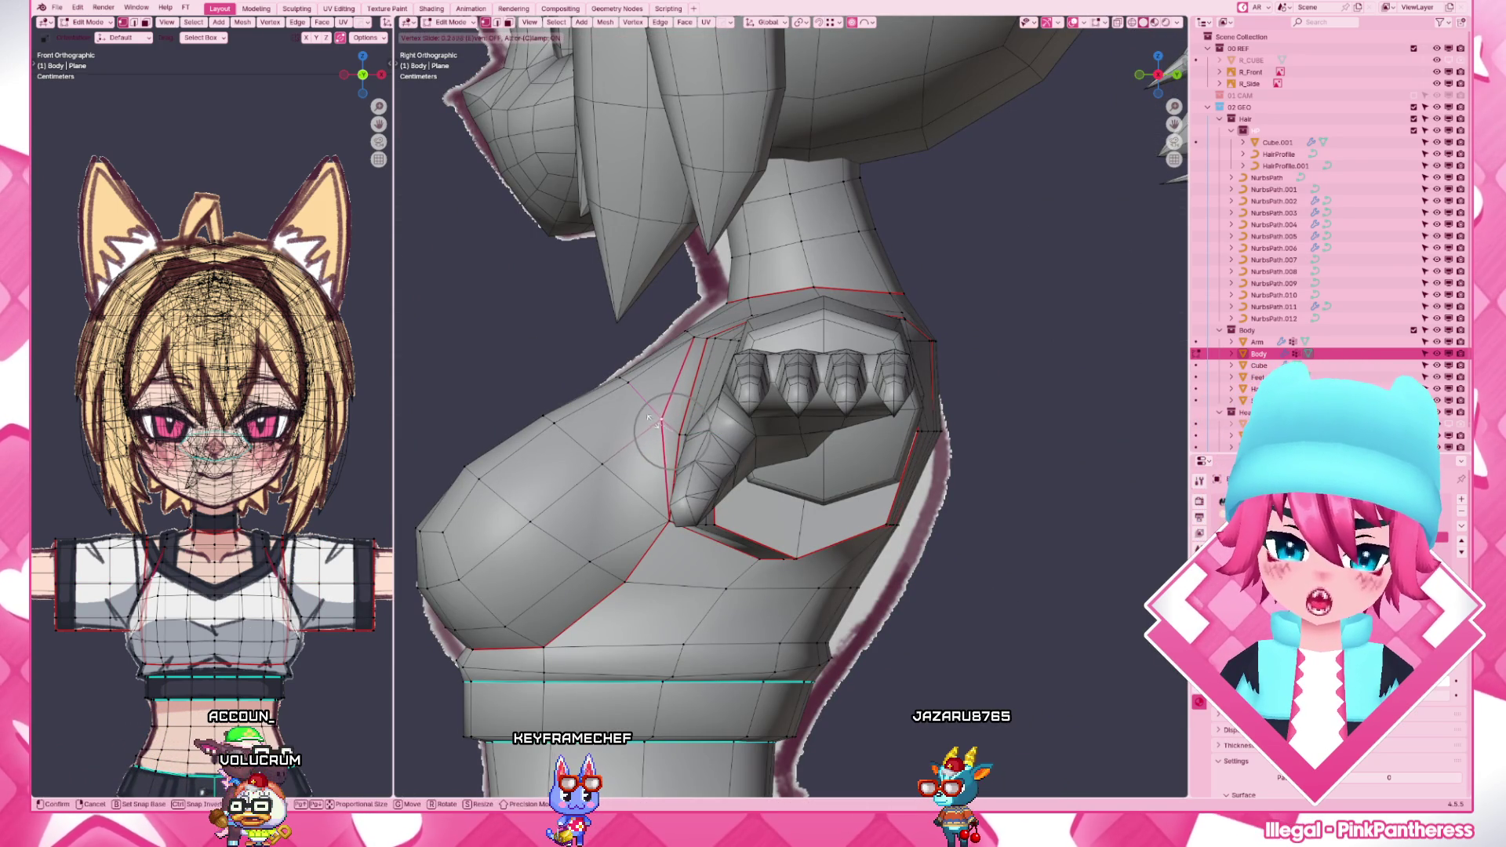
click(657, 421)
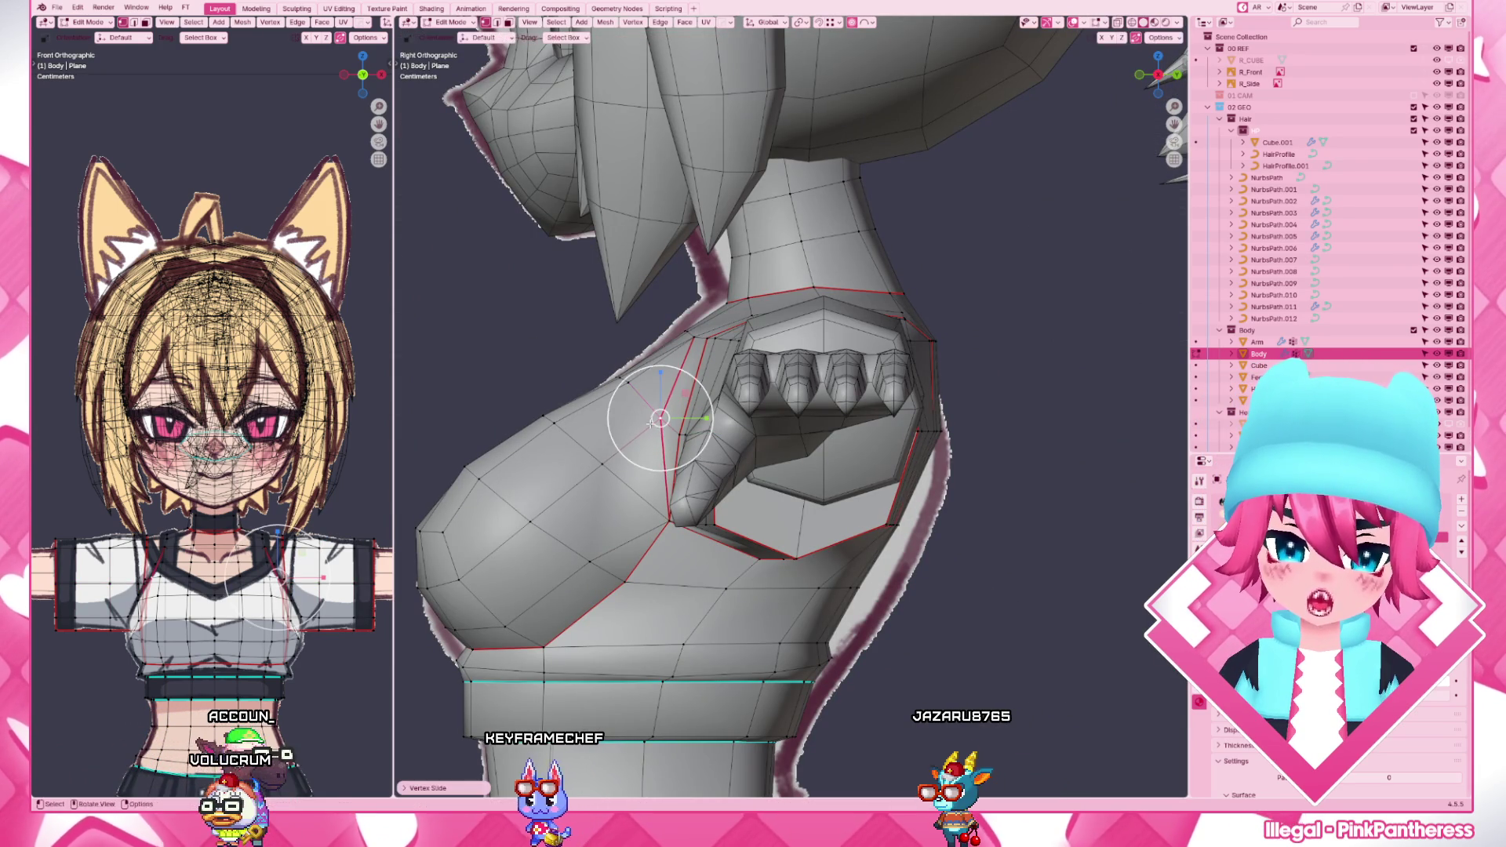
scroll(653, 519, down, 2)
click(651, 514)
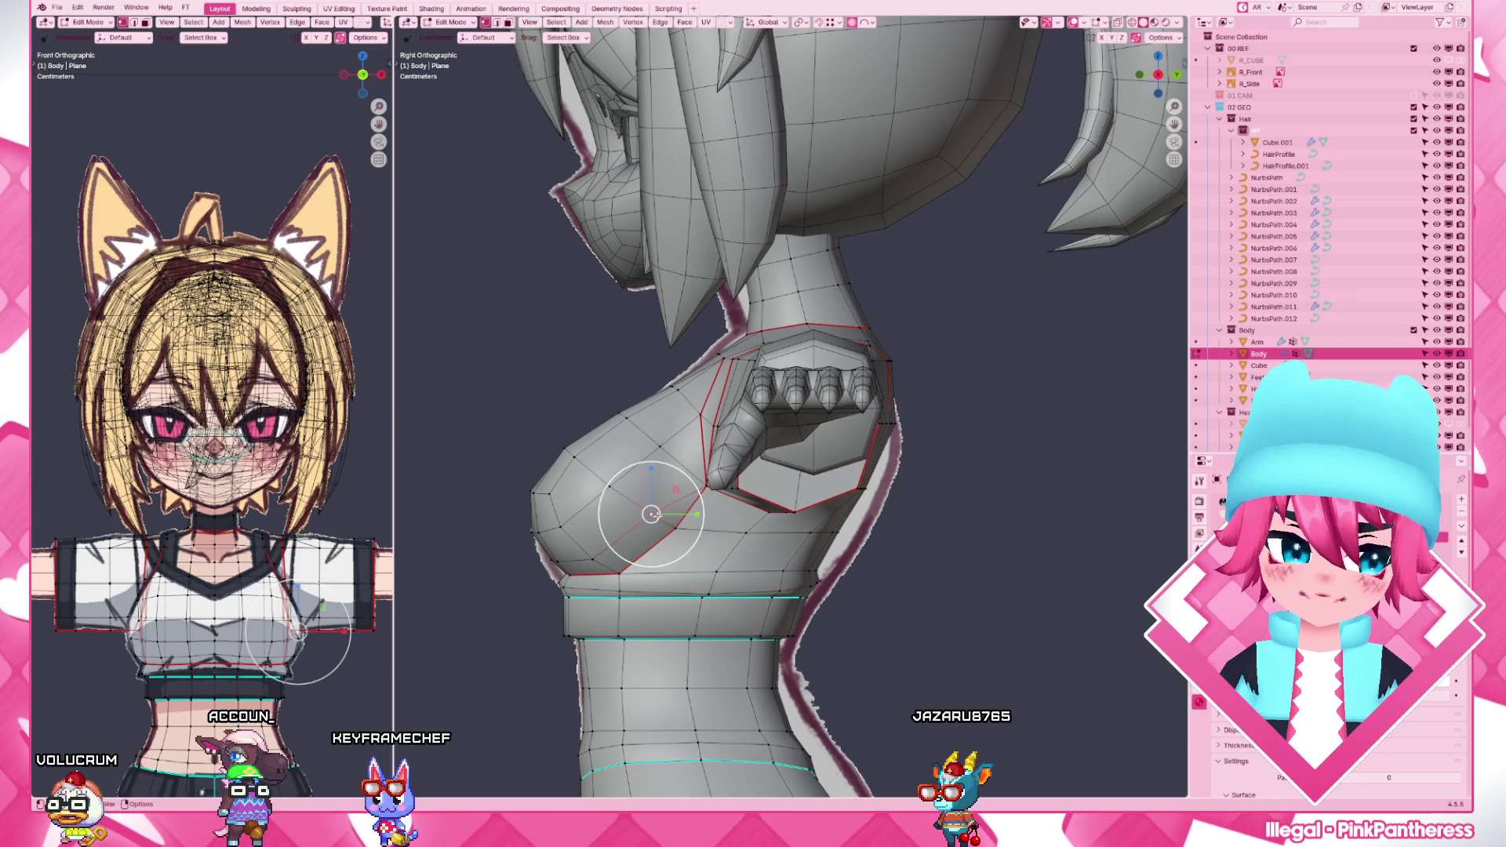
key(g)
key(g)
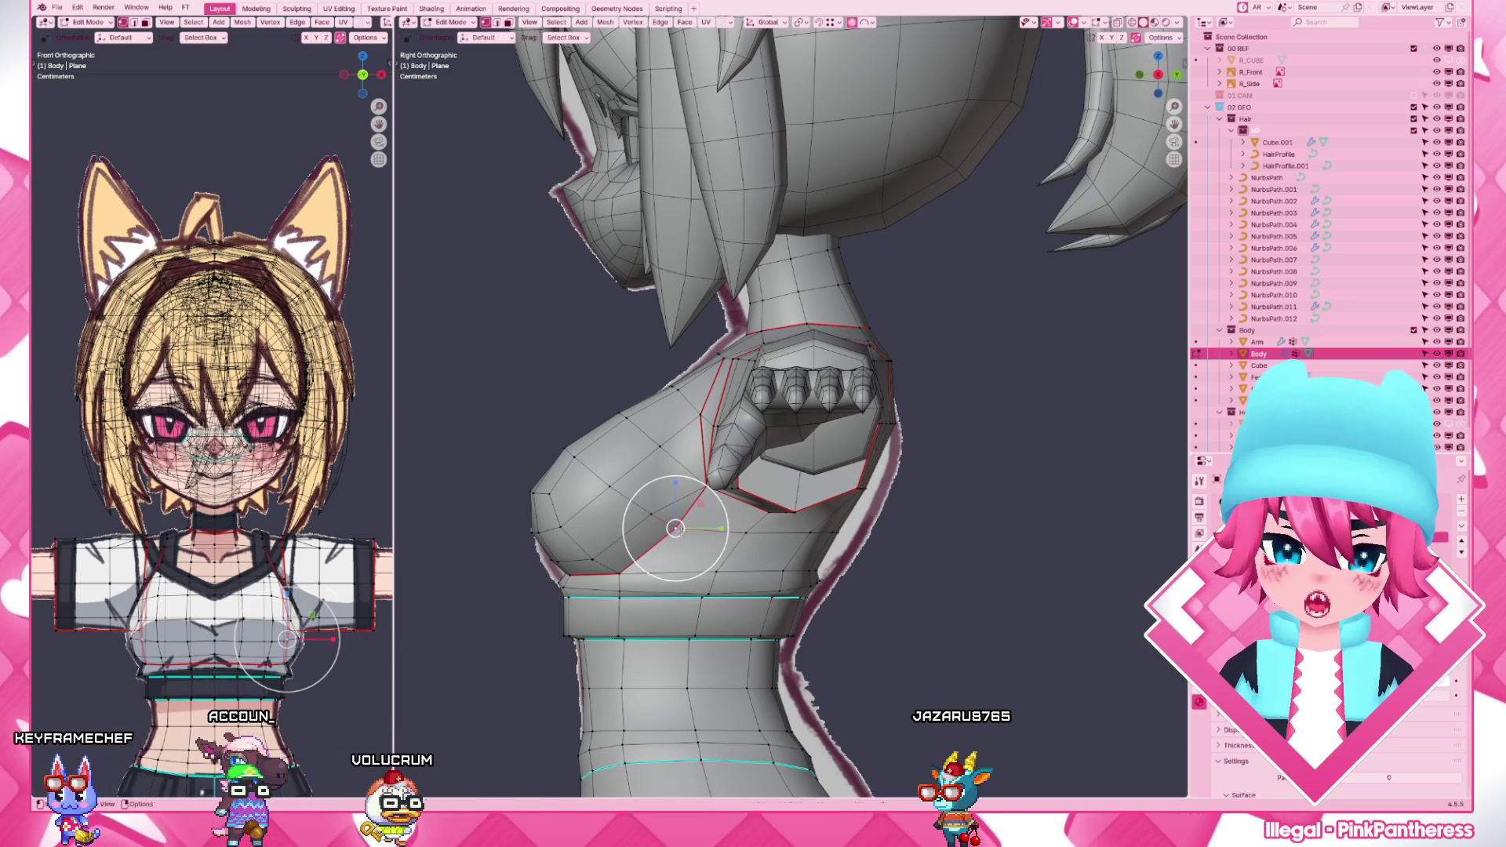
key(g)
key(y)
click(675, 534)
key(g)
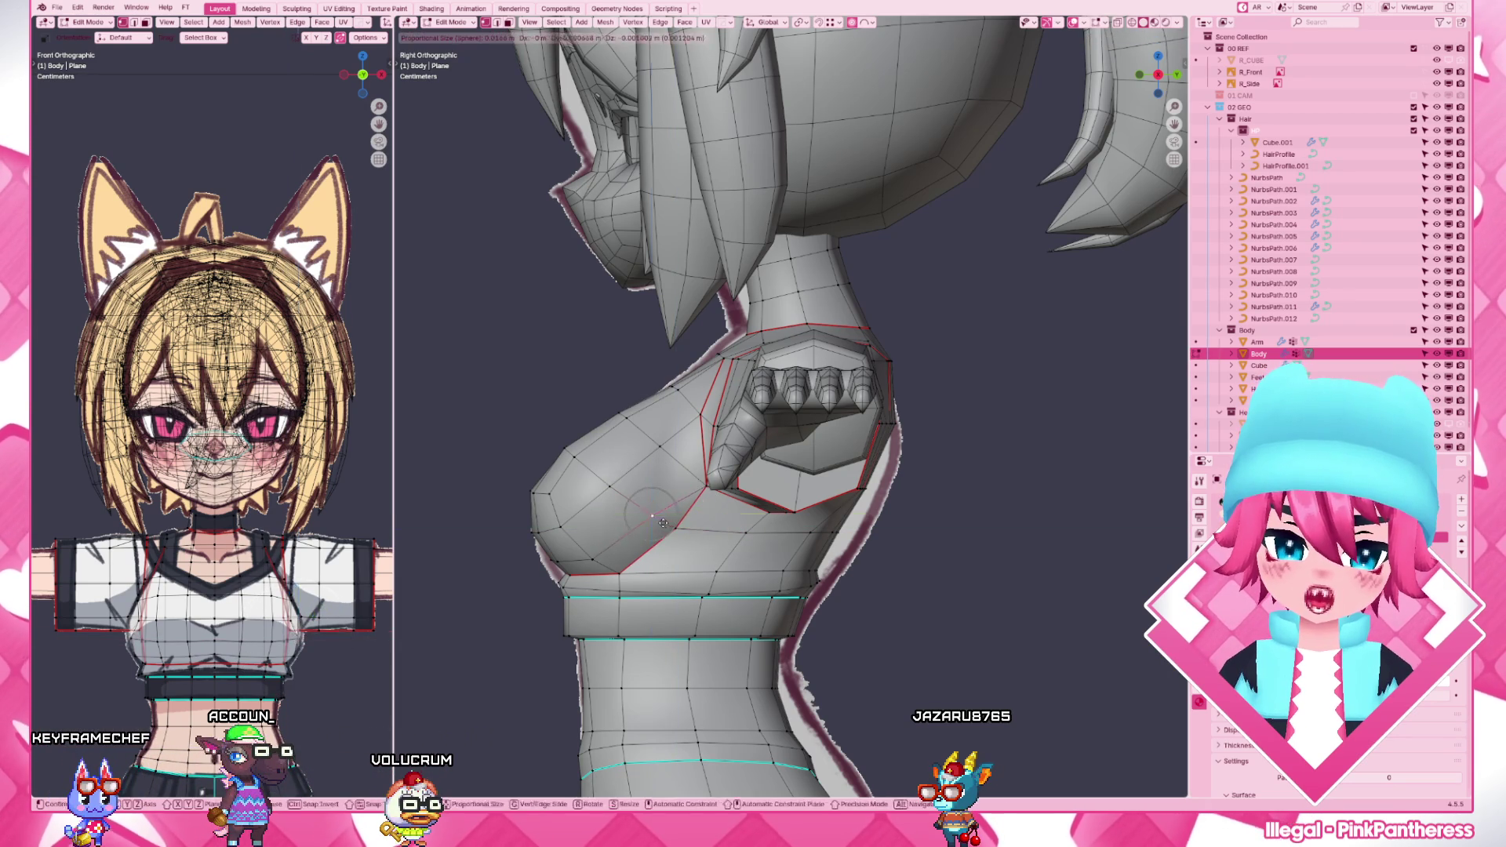
click(668, 523)
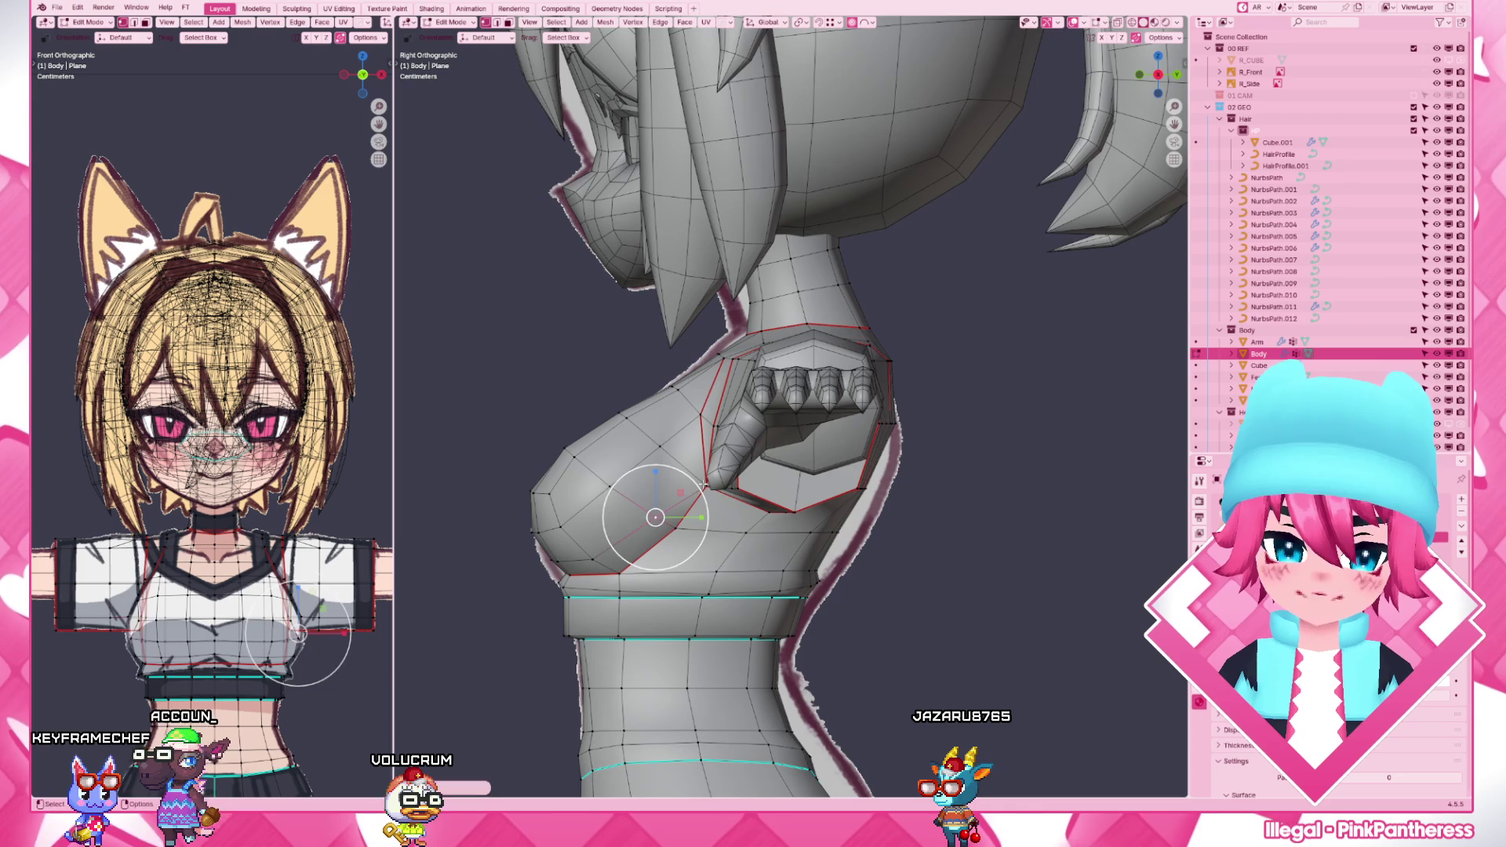
- Check the side silhouette, finish editing the body and frame the whole character
mouse_move(705, 486)
middle_down()
mouse_move(670, 506)
mouse_move(751, 604)
middle_up()
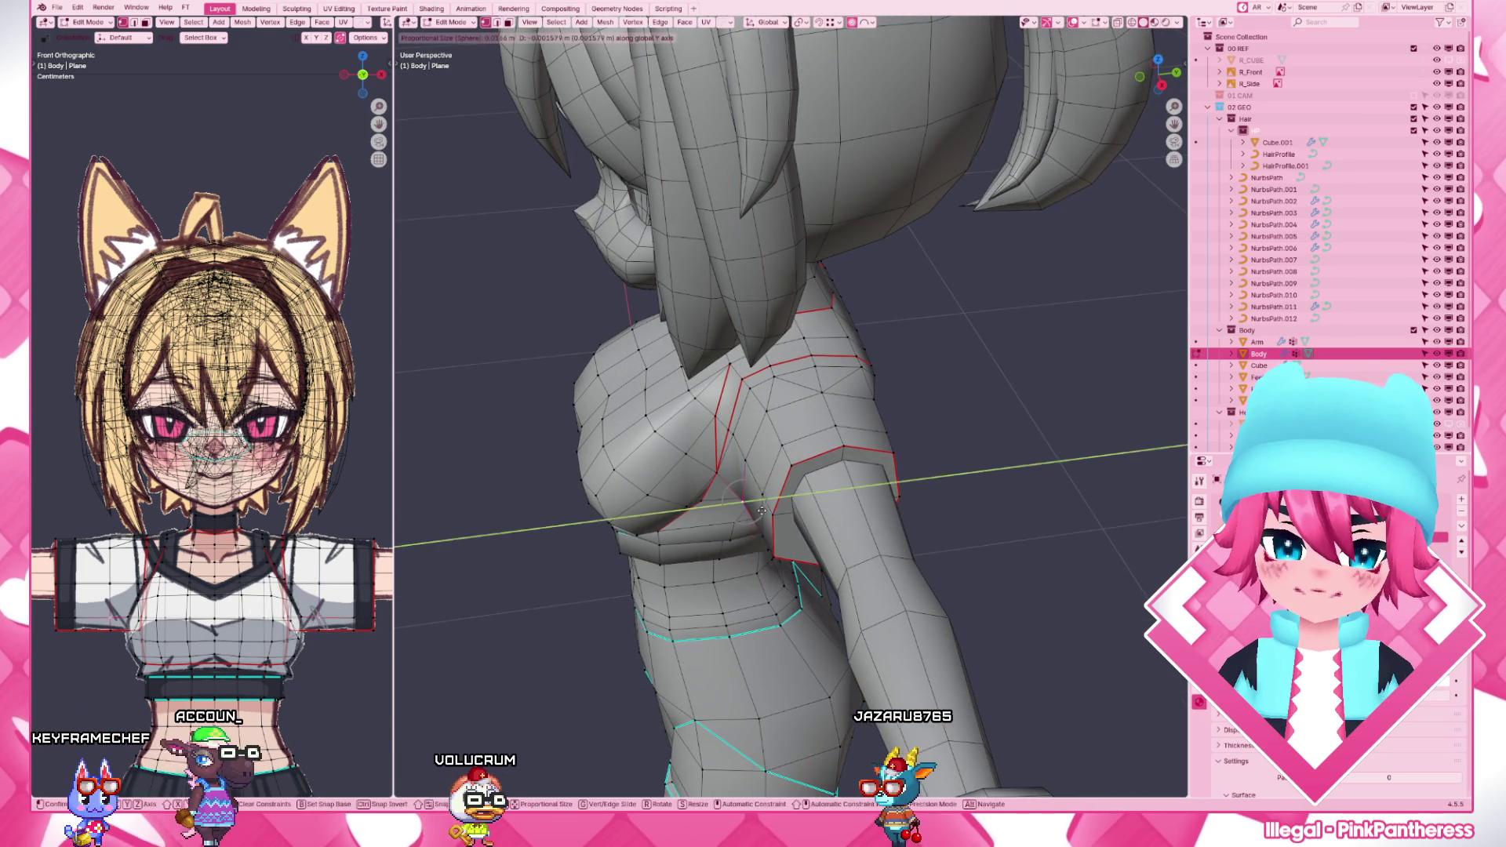
key(Tab)
key(Home)
key(z)
- Show the textured character from the front and start editing the NurbsPath.013 hair curve's points
click(896, 412)
key(KP_1)
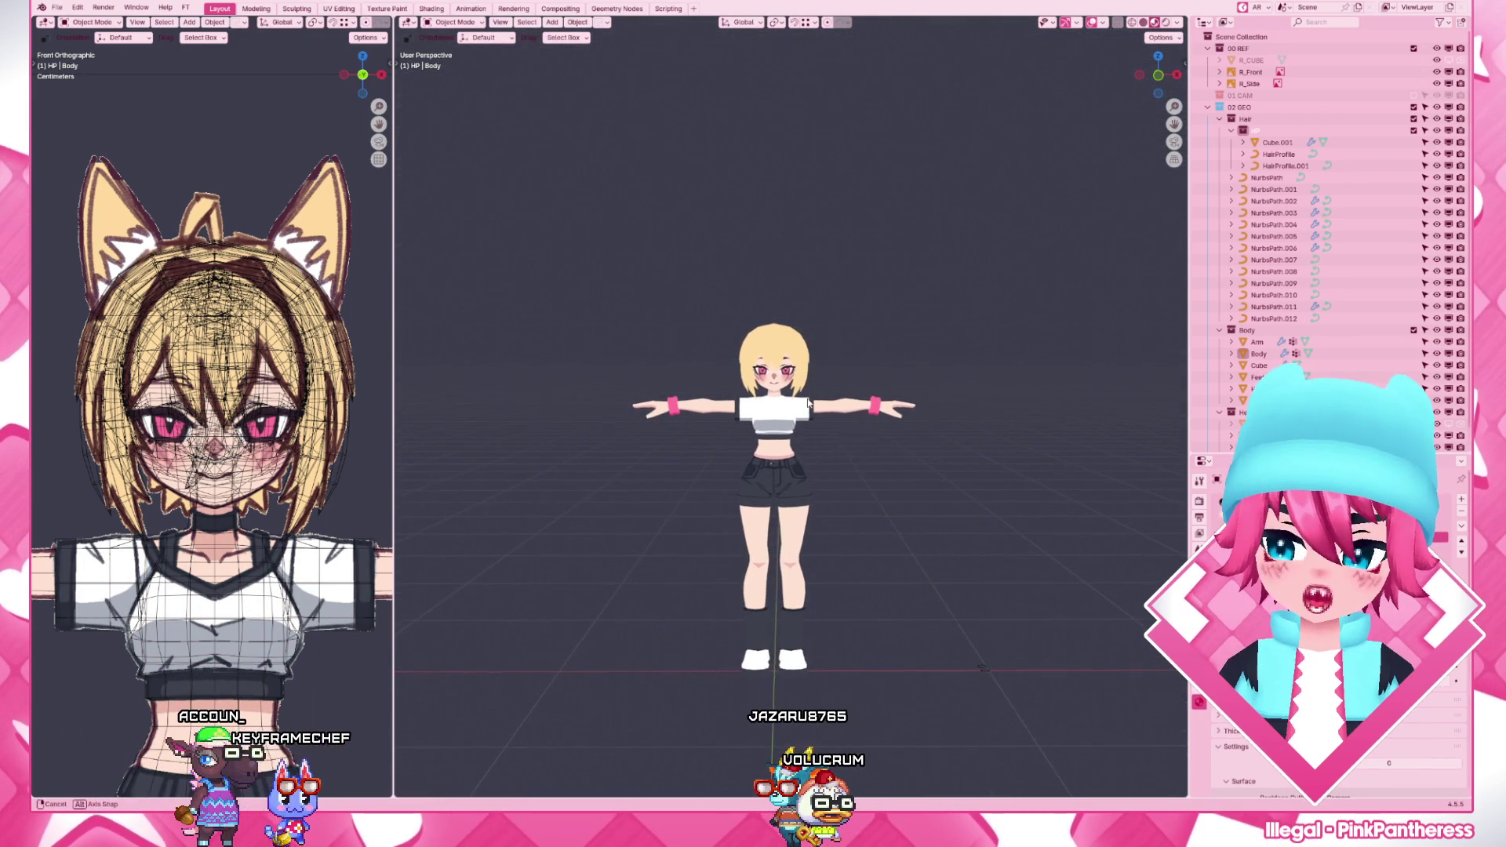
key(KP_1)
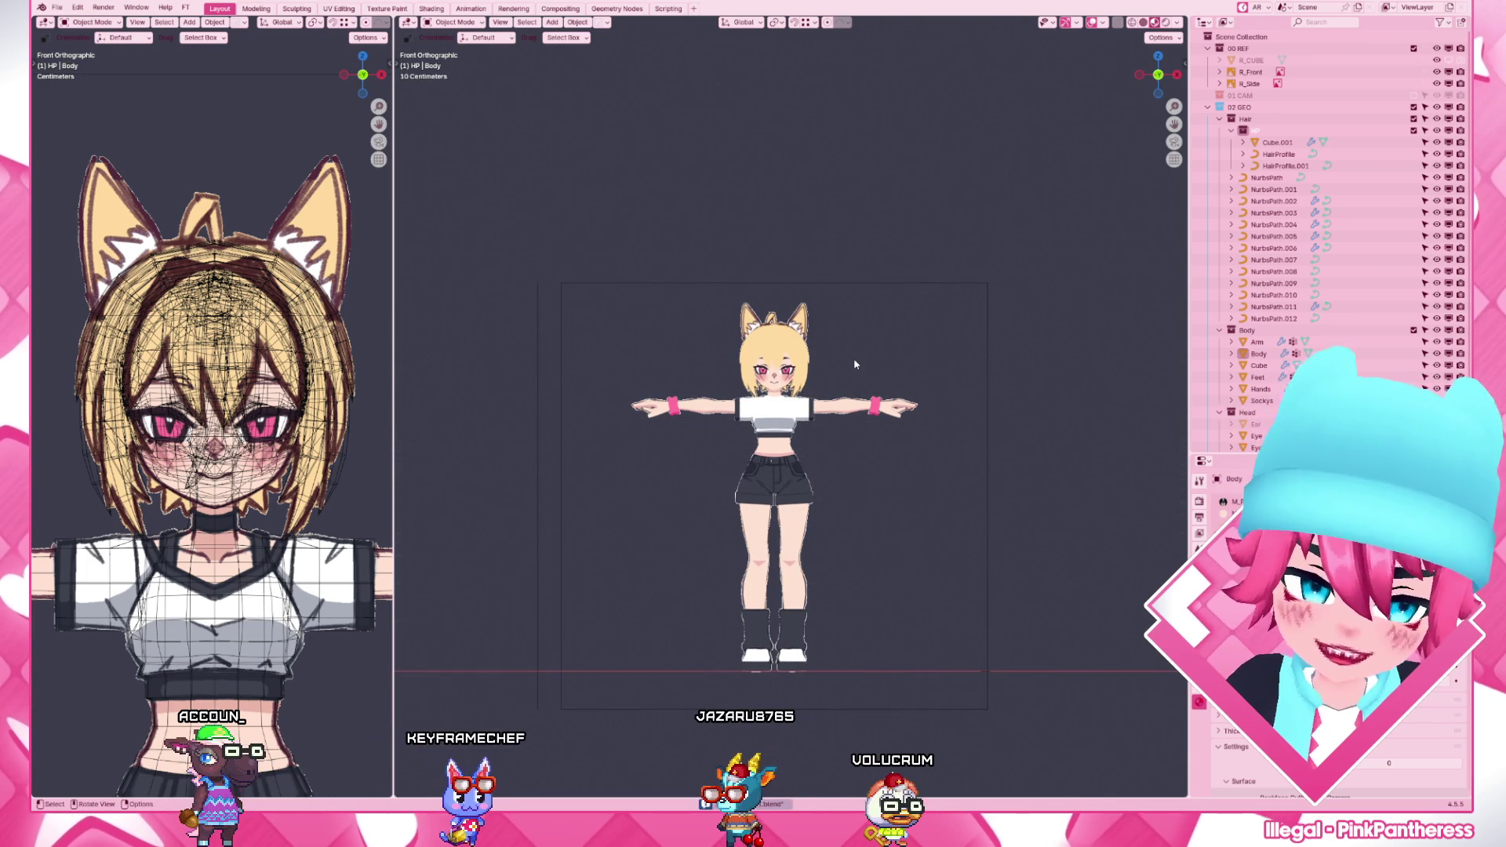
scroll(853, 358, up, 6)
scroll(876, 267, down, 2)
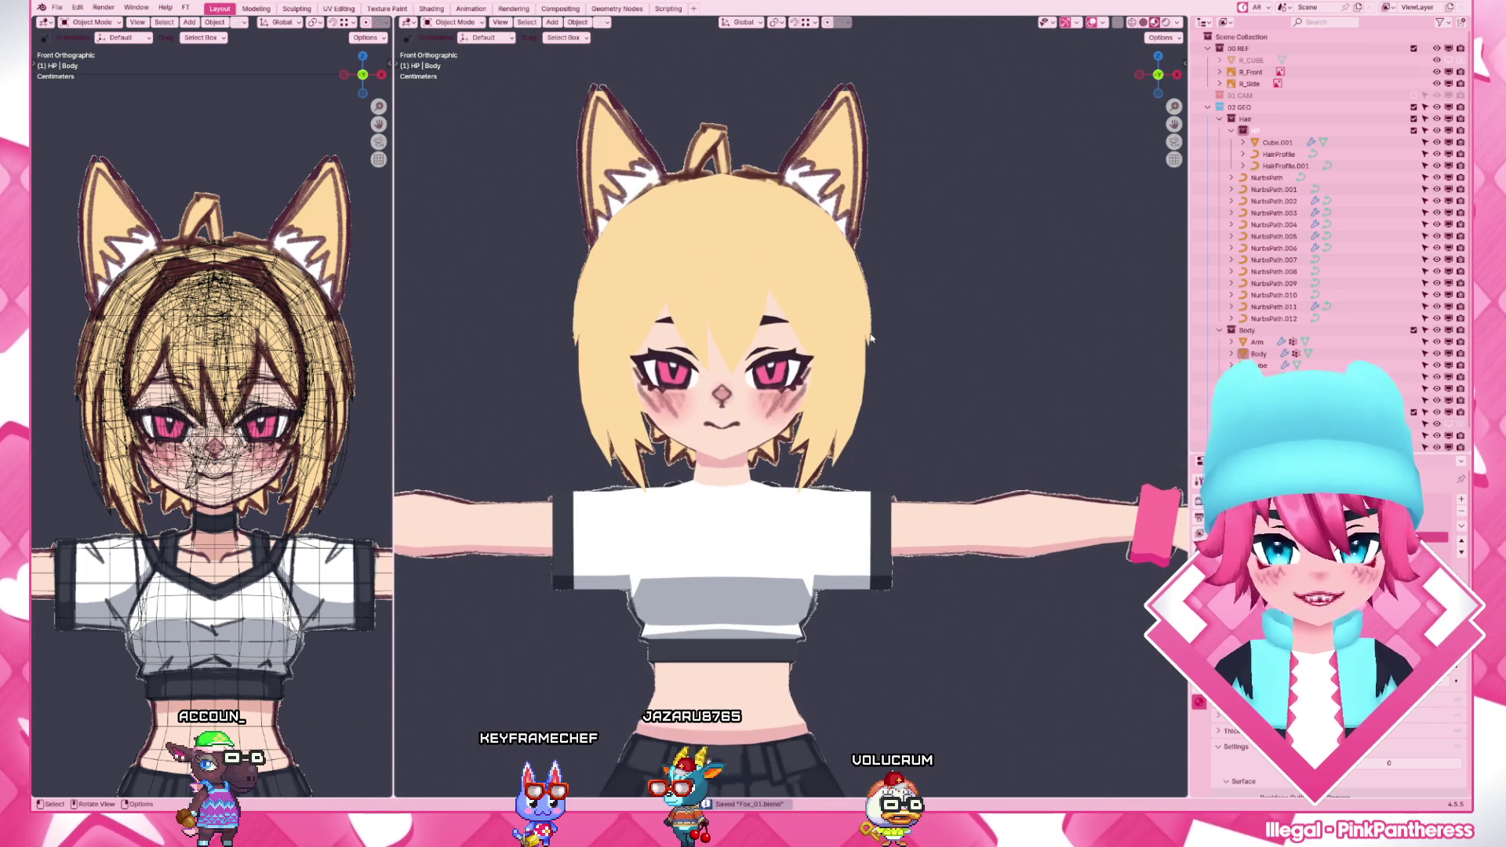
click(824, 142)
shift+middle_drag(824, 176, 824, 471)
click(874, 597)
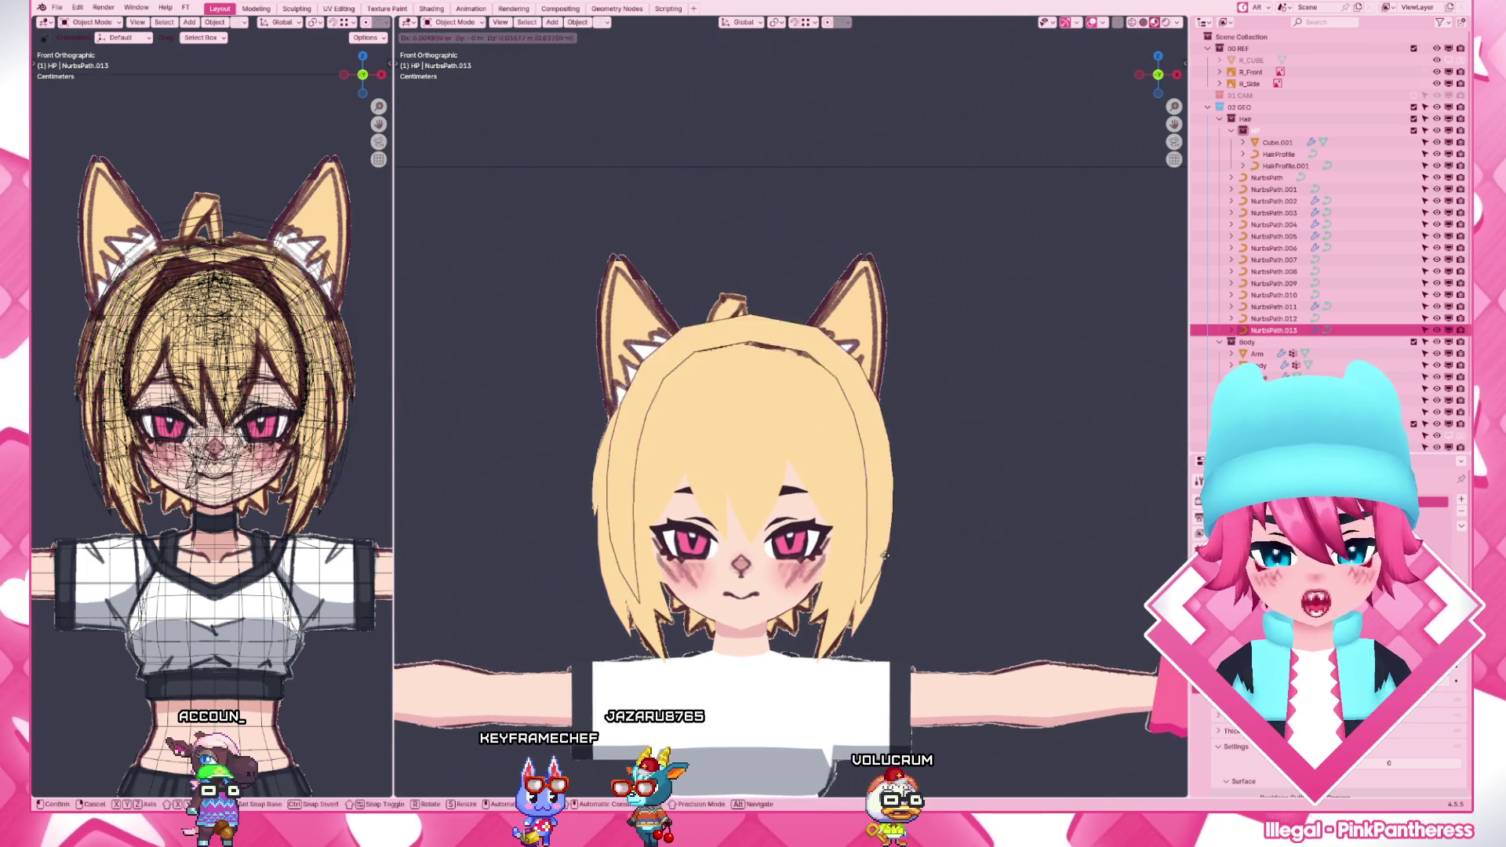
key(Tab)
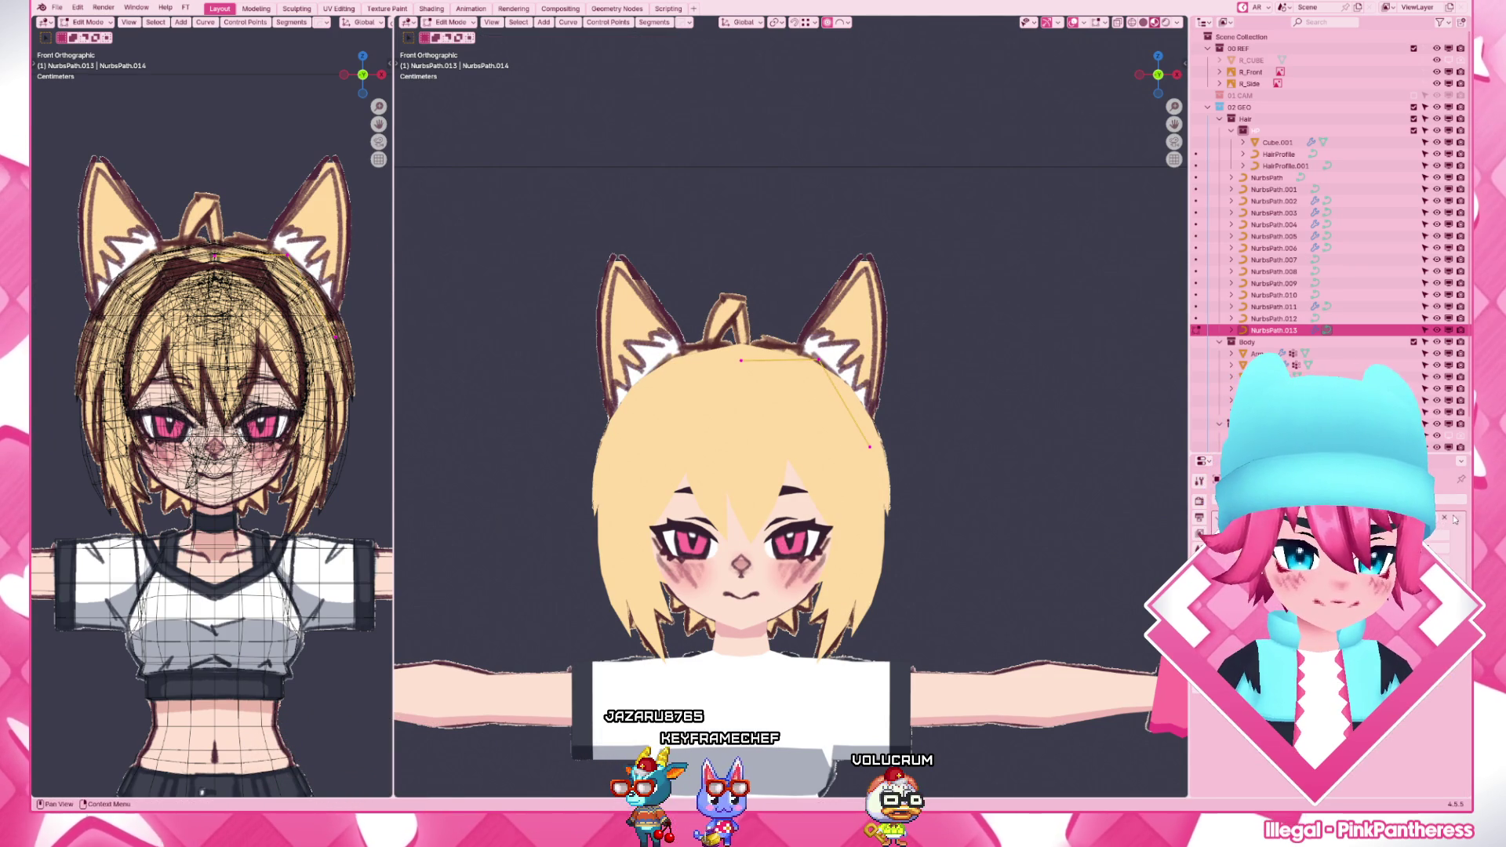
- Check the new strand from above, then re-enter point editing and move the ear control points with the reference visible
key(Tab)
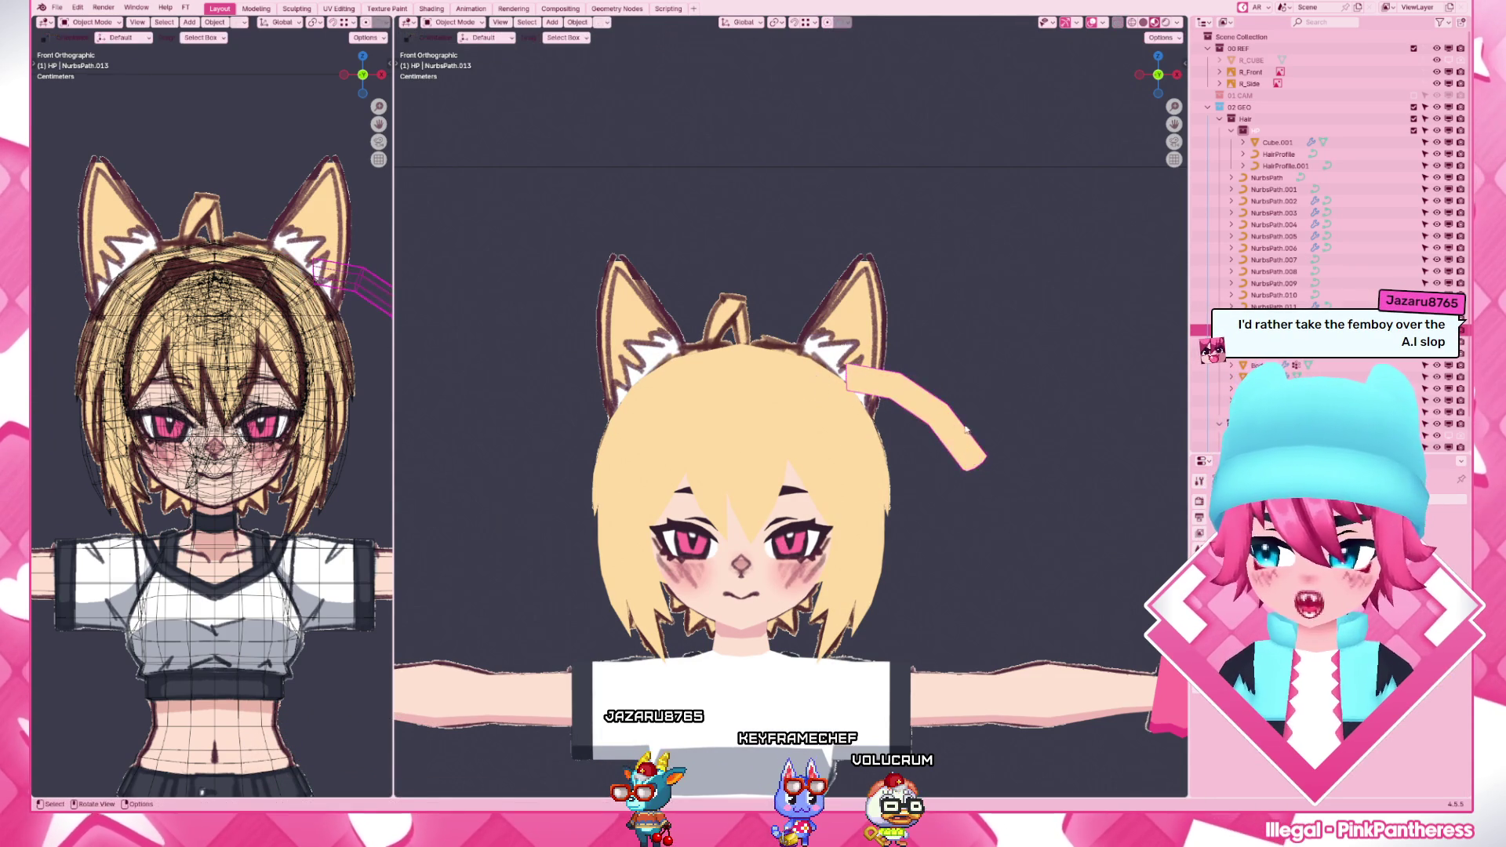
scroll(778, 471, down, 4)
middle_drag(778, 494, 850, 592)
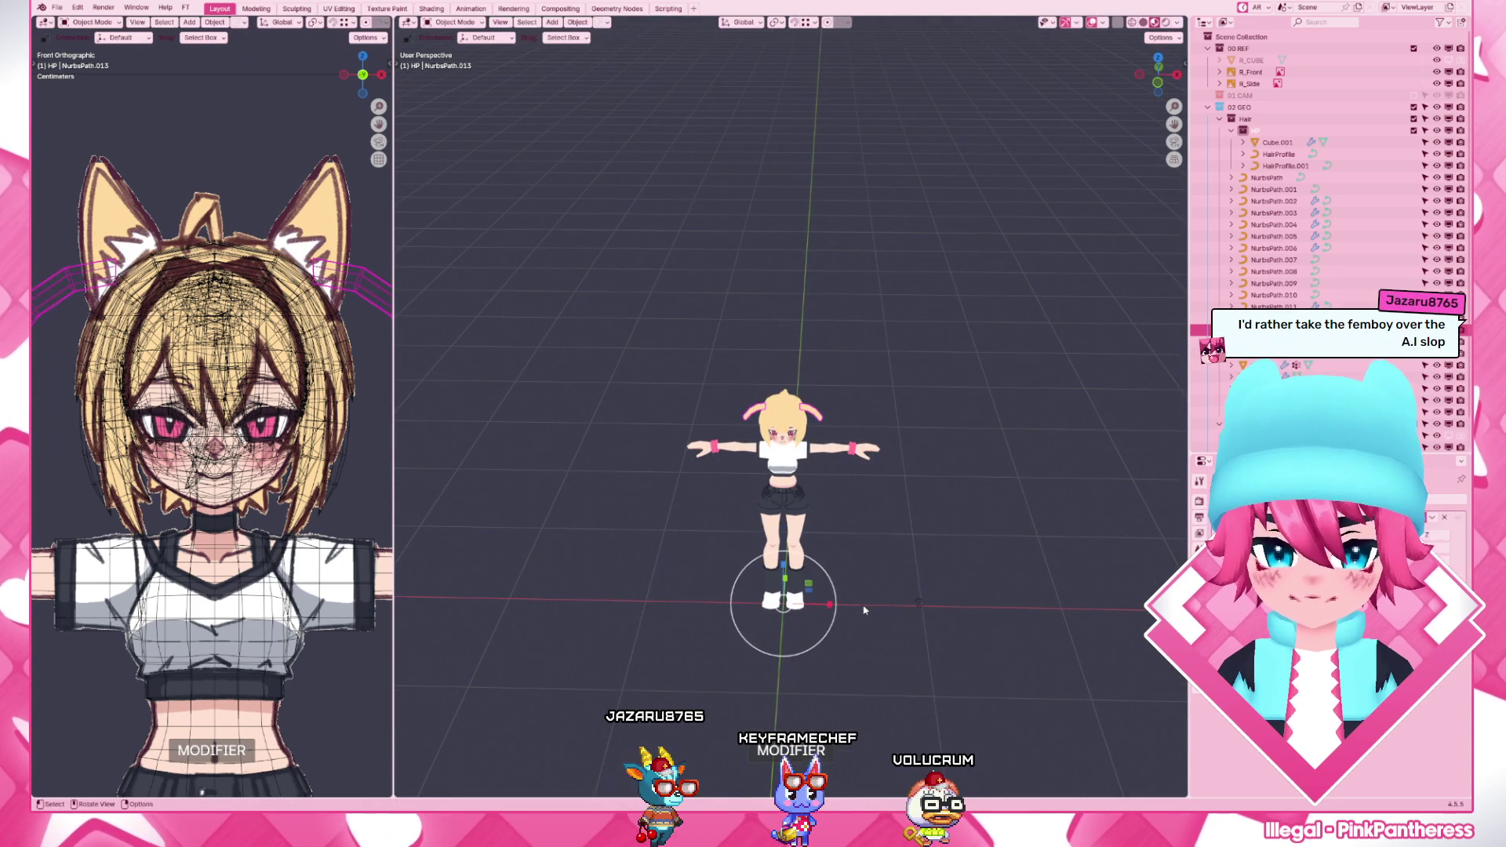
key(KP_1)
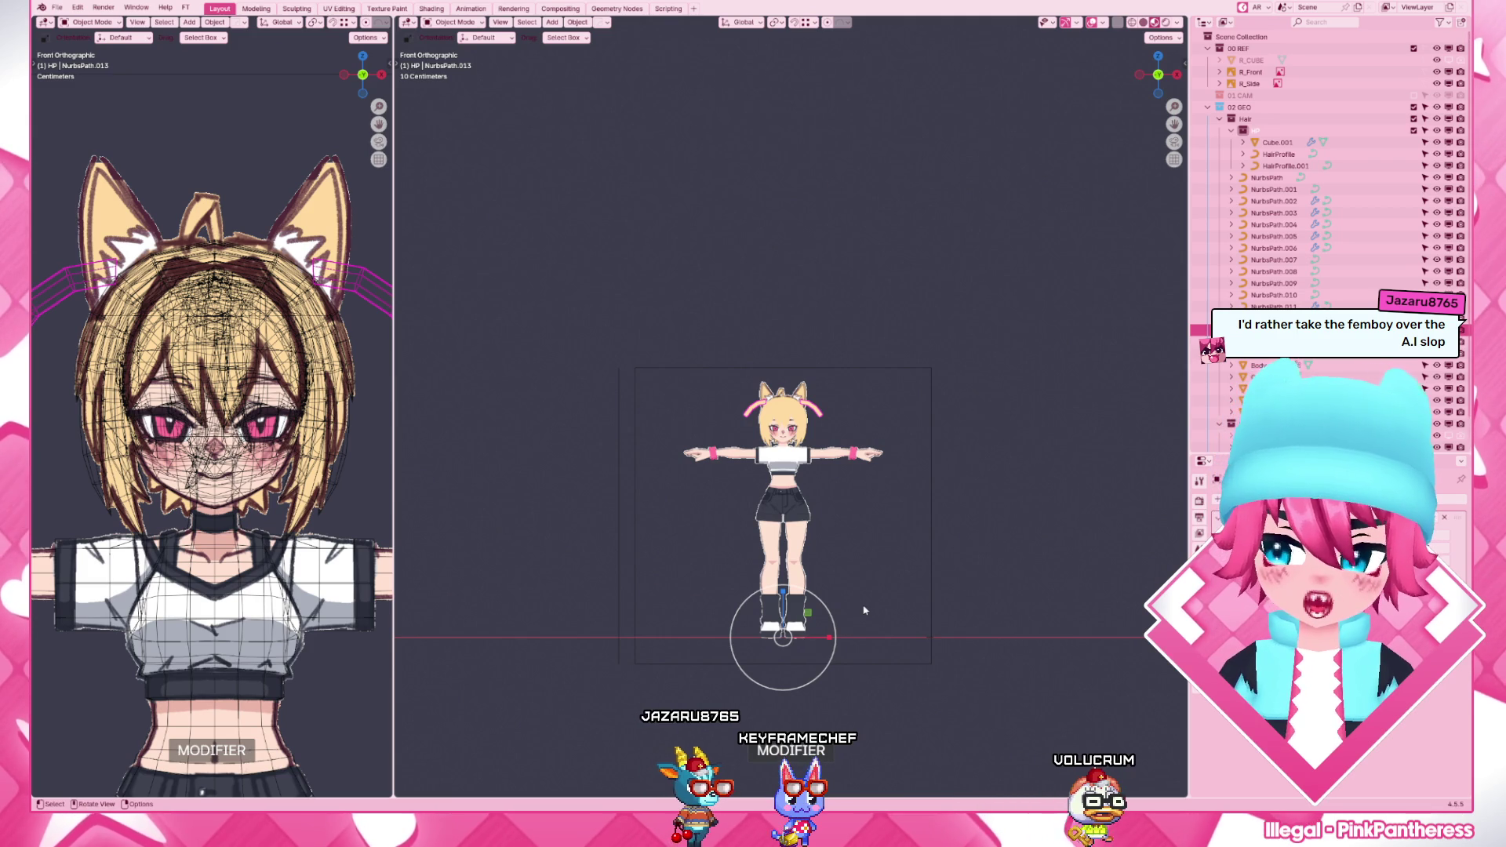
scroll(864, 610, up, 4)
key(Tab)
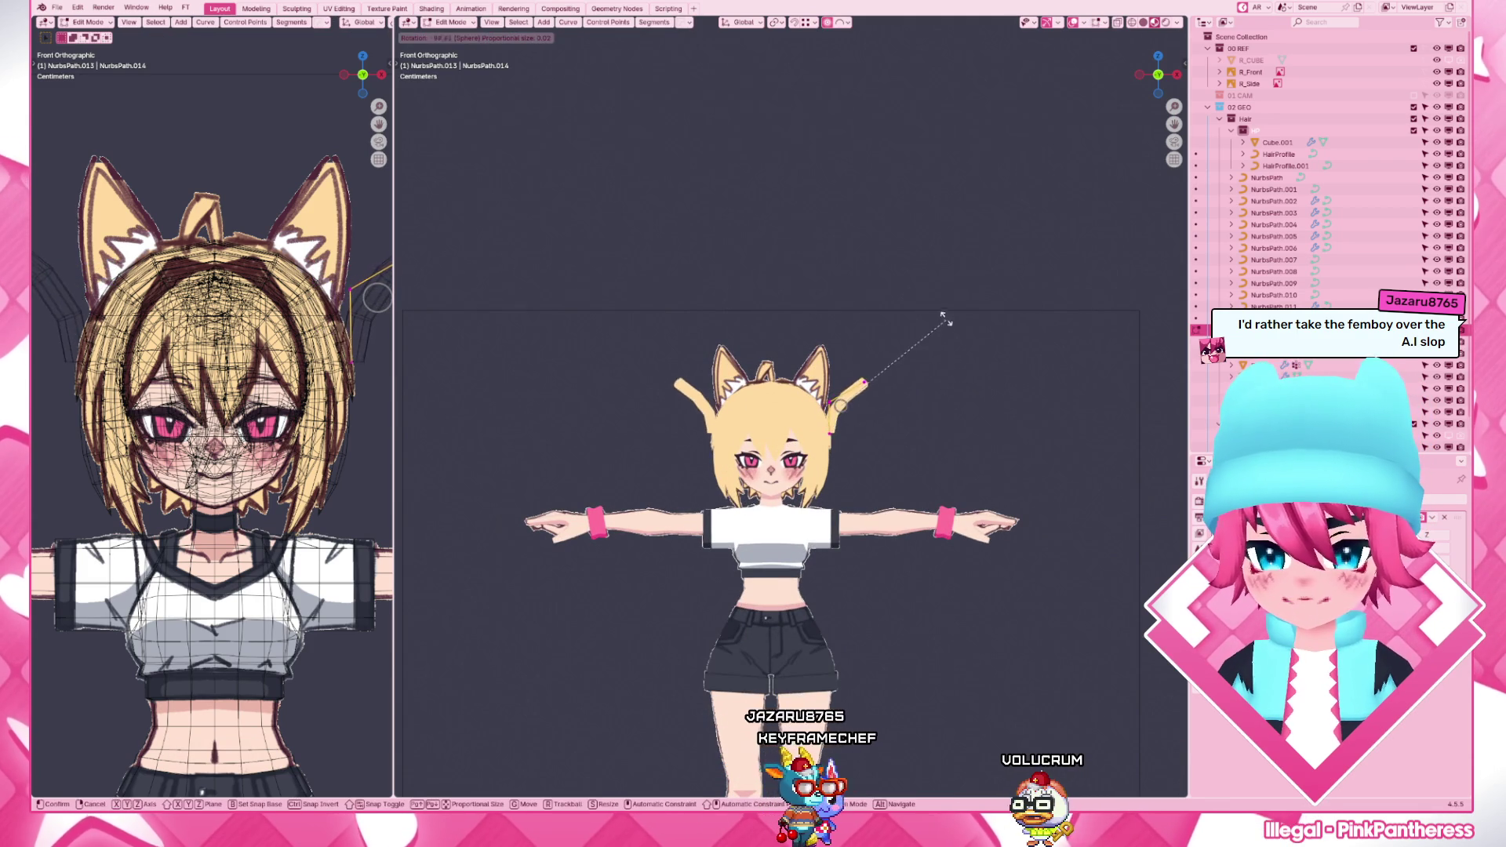
click(913, 457)
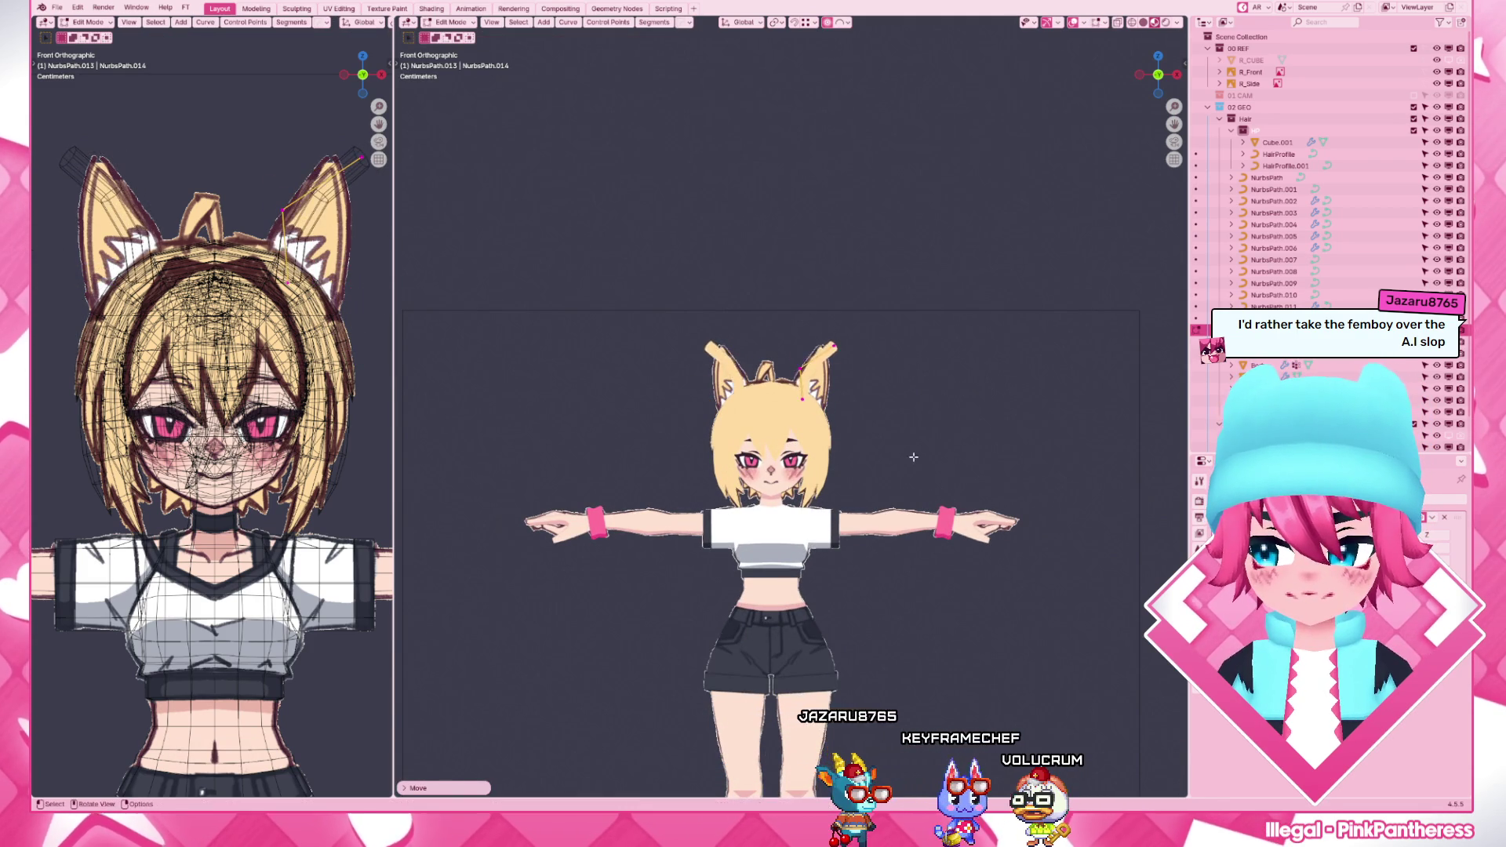
scroll(778, 388, up, 6)
scroll(778, 388, up, 3)
key(shift+z)
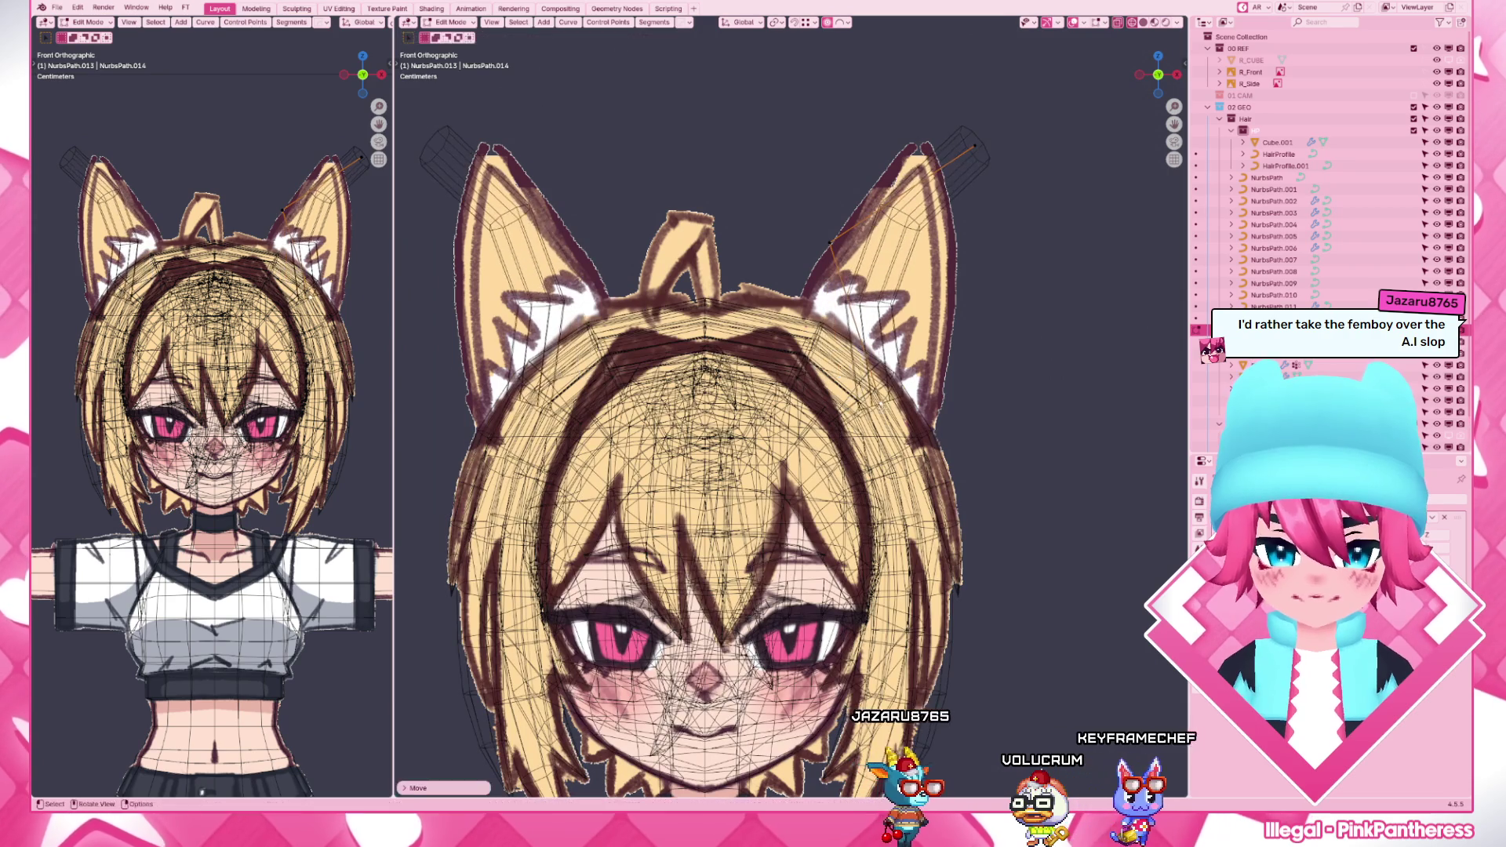
- Scale and move the fox ear control points to follow the drawn ears, dismissing the command search
key(s)
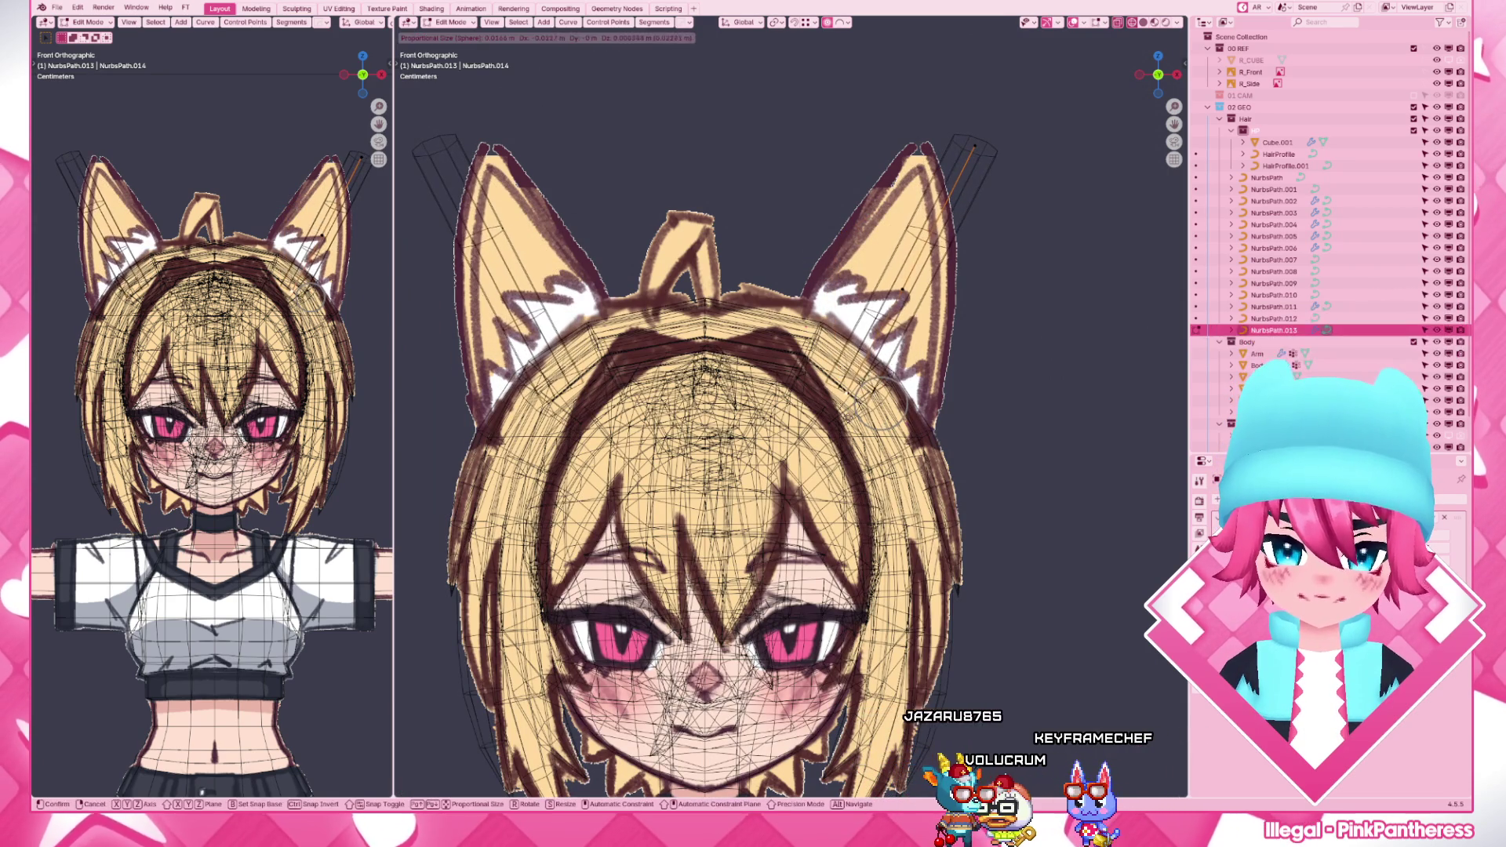
click(929, 237)
key(g)
click(885, 309)
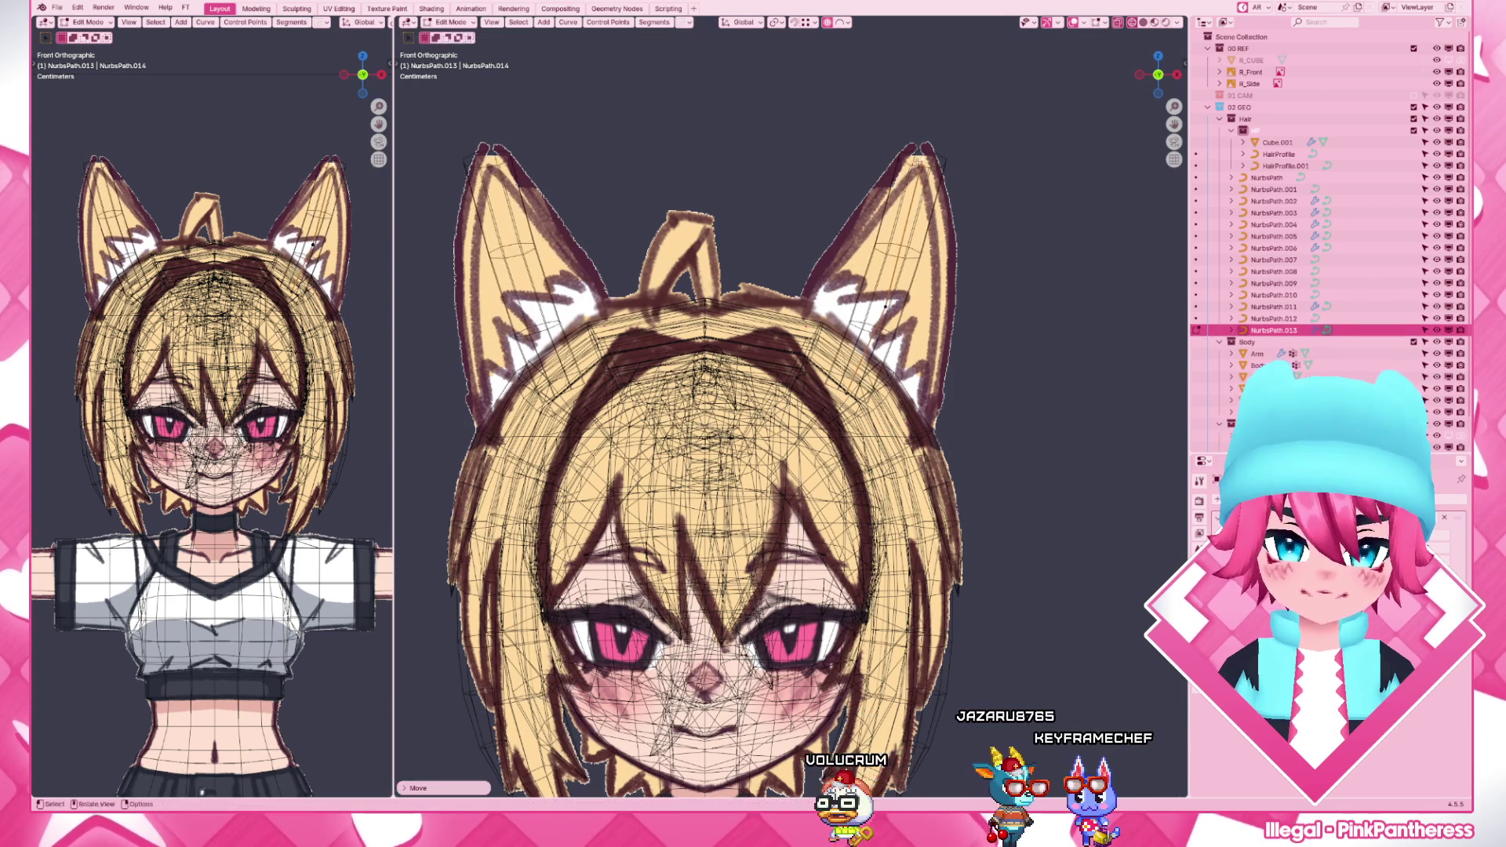
click(886, 308)
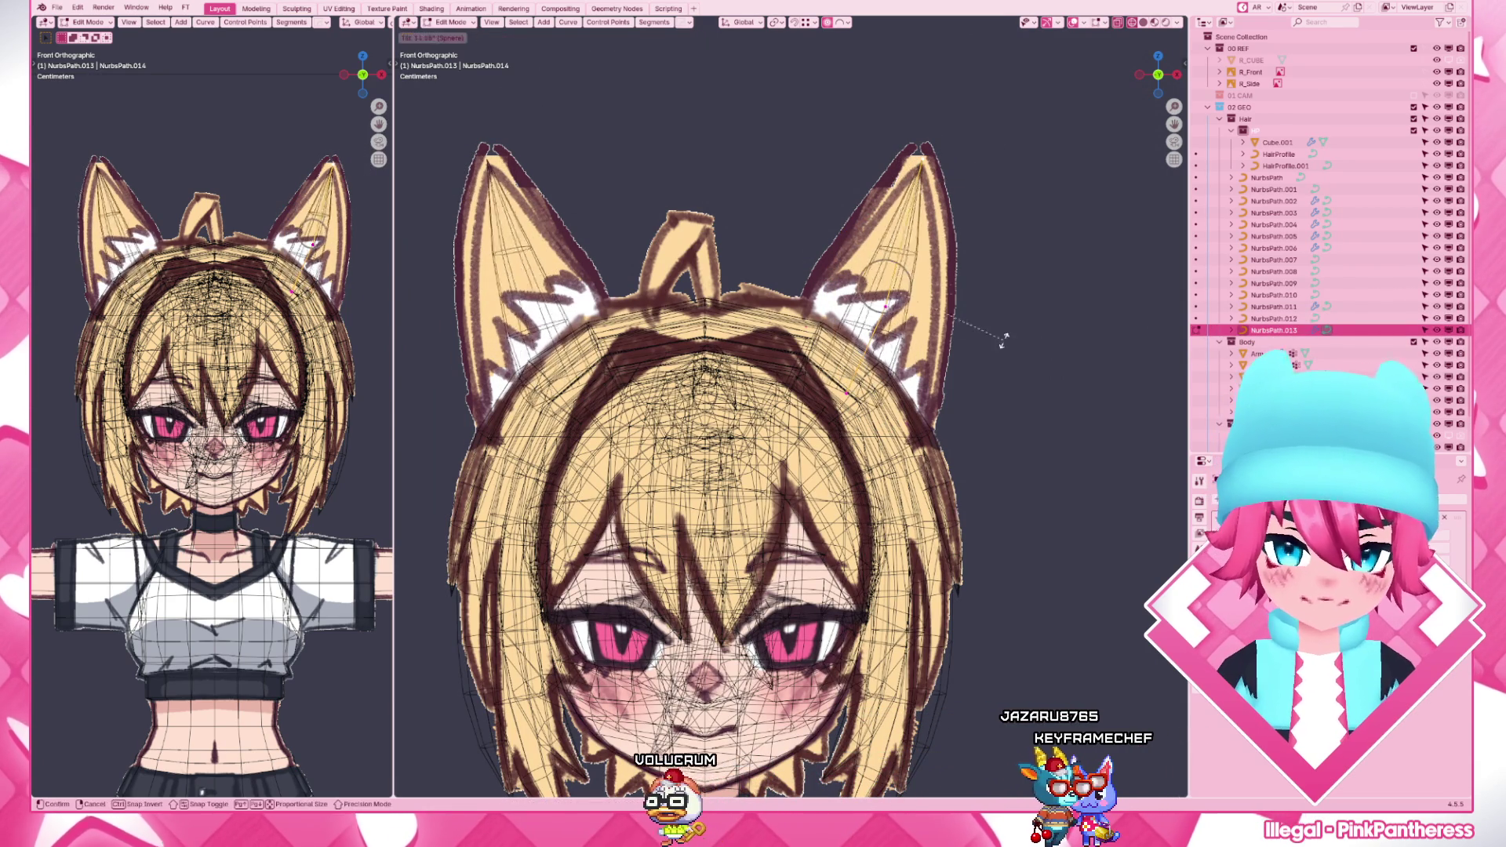
key(F3)
click(1106, 414)
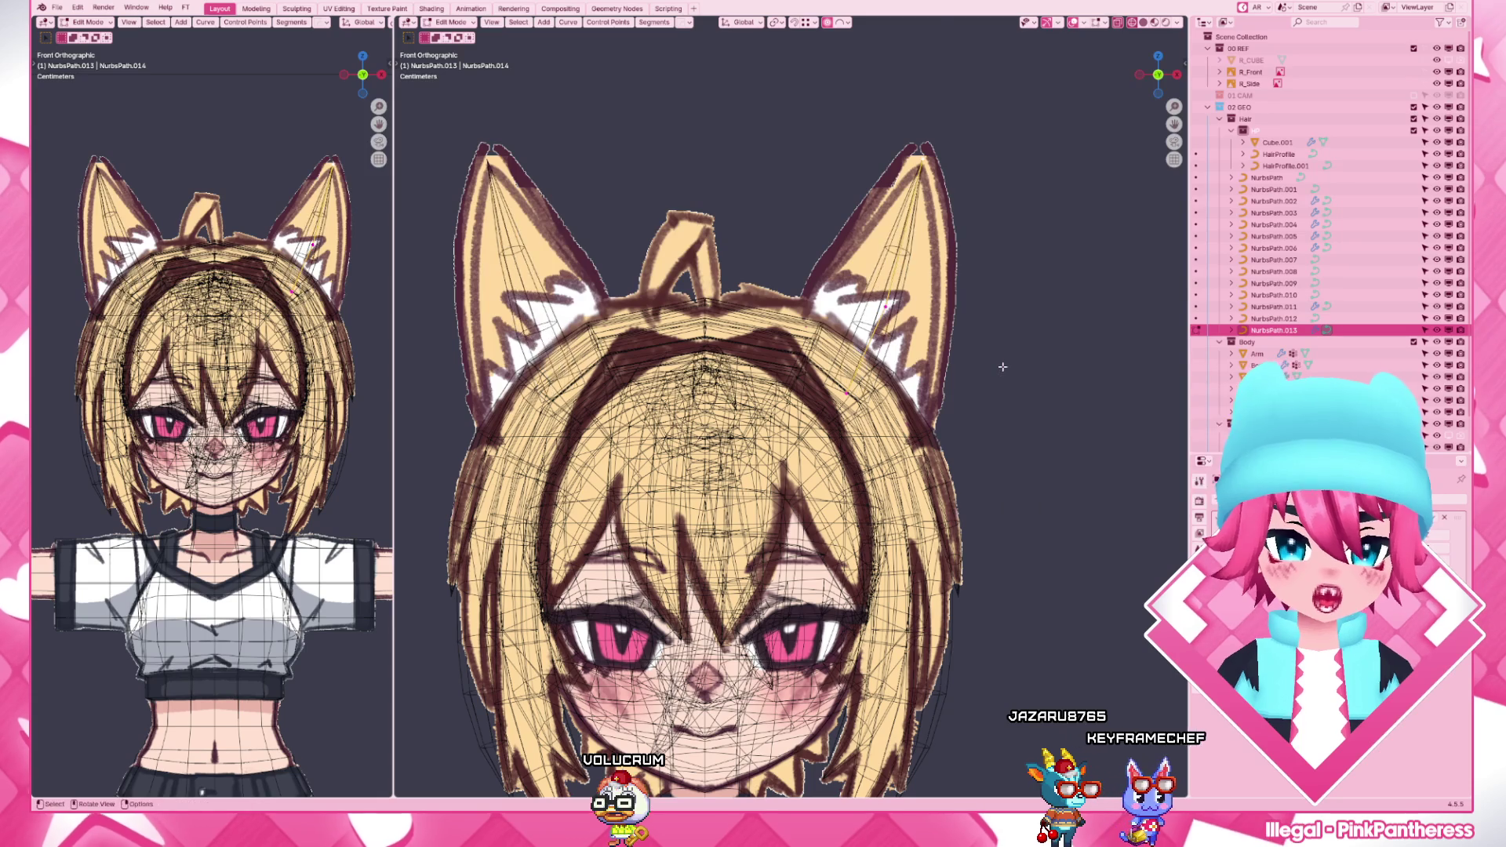
scroll(948, 571, down, 5)
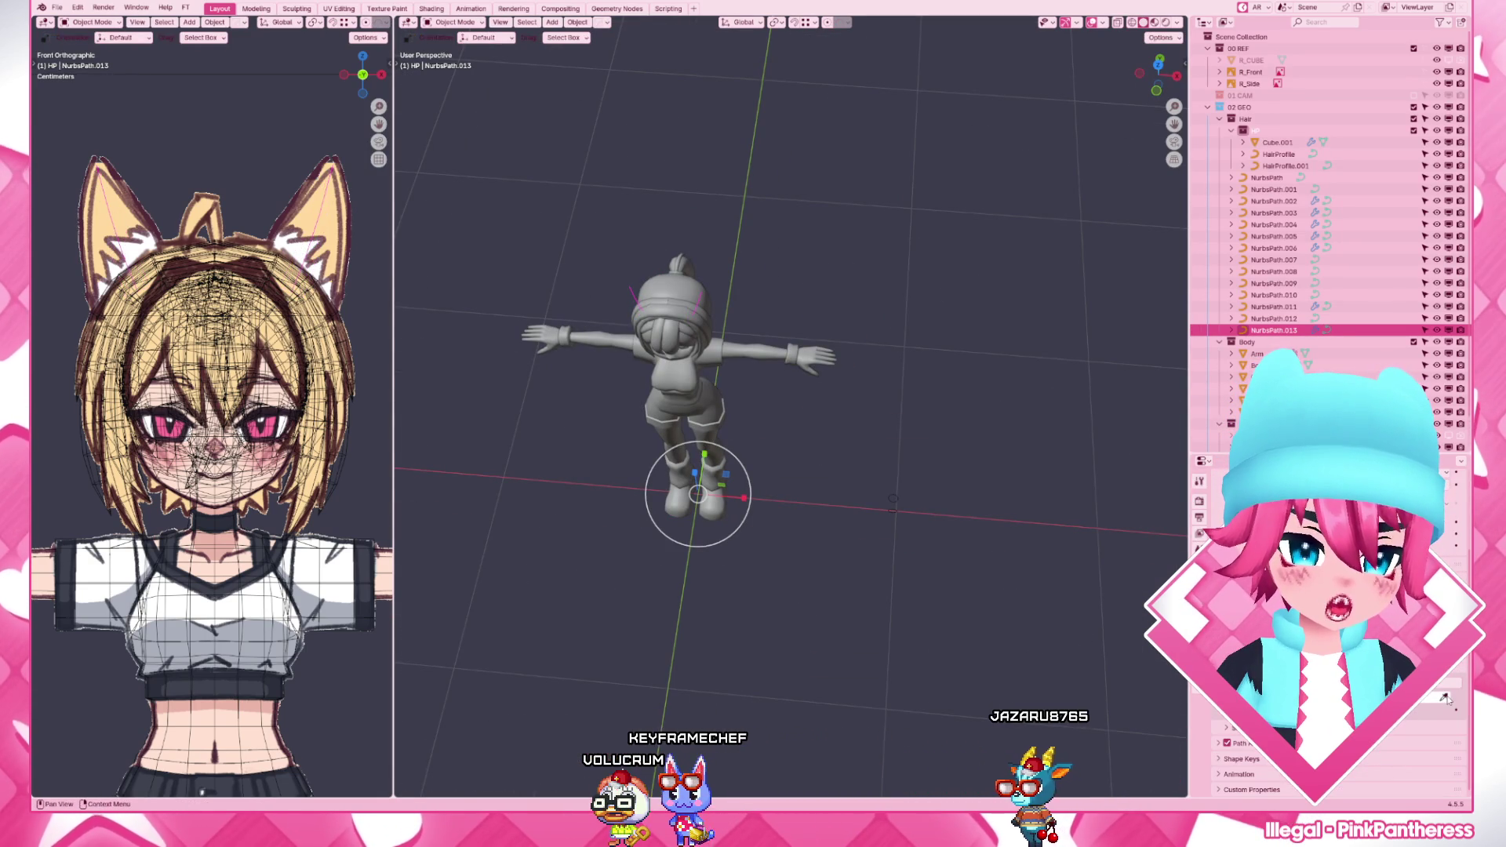
- From the front view, scale the ear cones fuller and raise their tips higher
key(KP_1)
scroll(795, 450, up, 4)
shift+middle_drag(795, 449, 909, 461)
scroll(909, 460, up, 3)
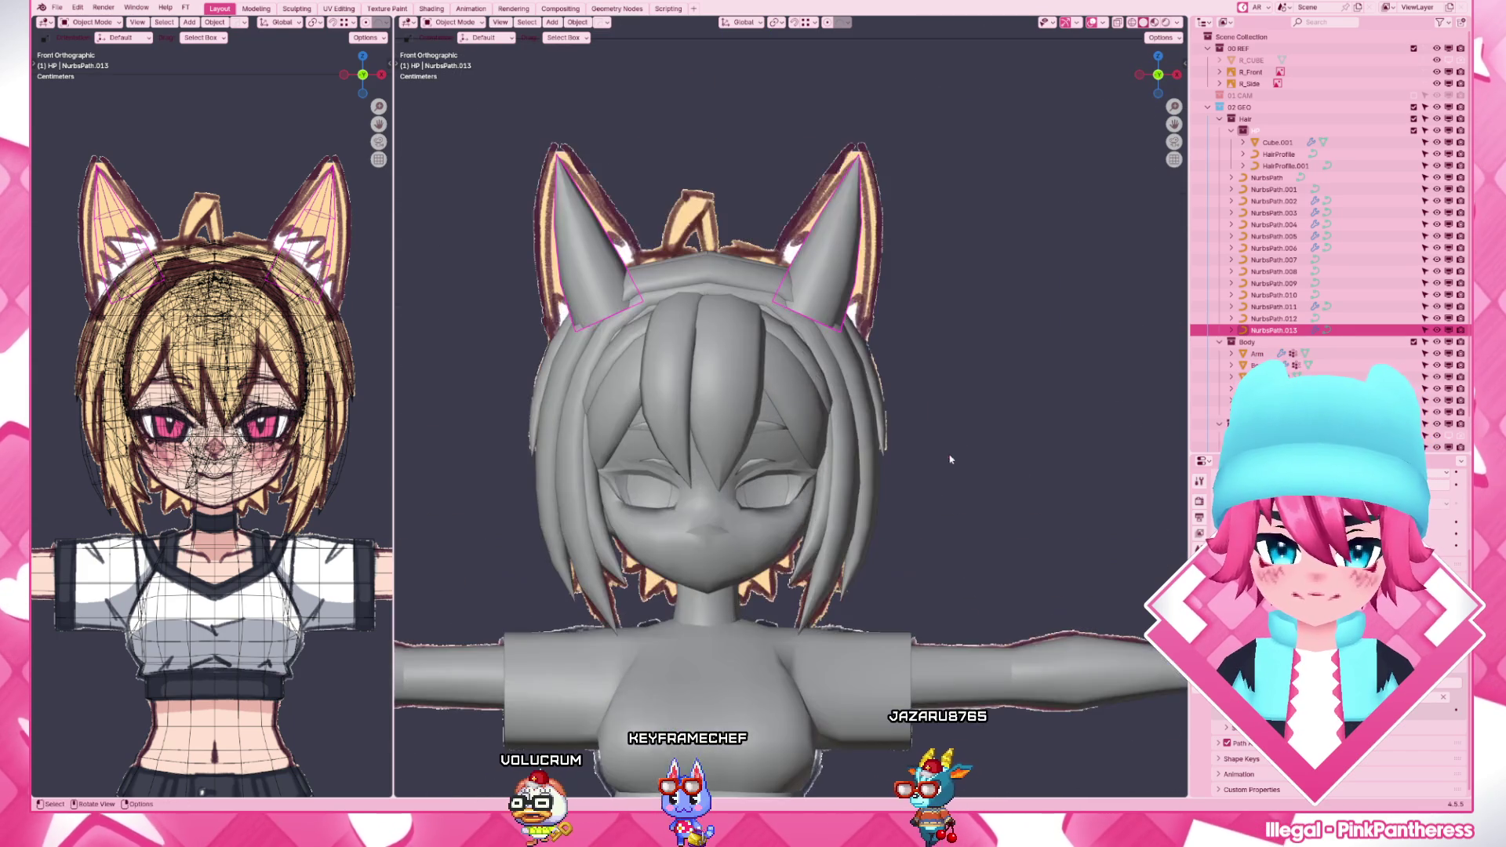
scroll(909, 460, up, 3)
scroll(910, 461, up, 2)
key(Tab)
scroll(844, 541, up, 1)
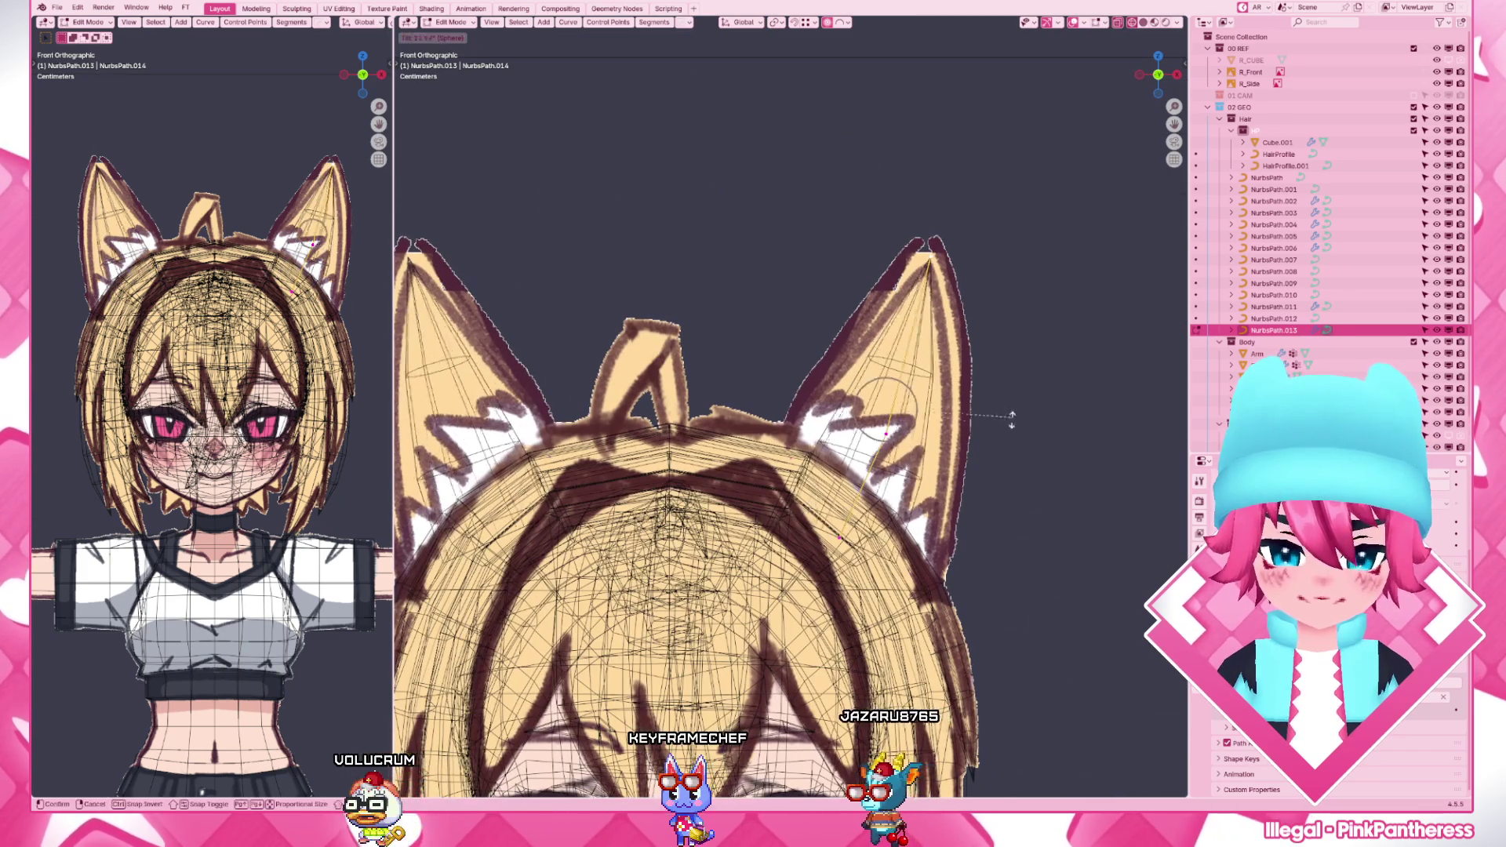
key(shift+z)
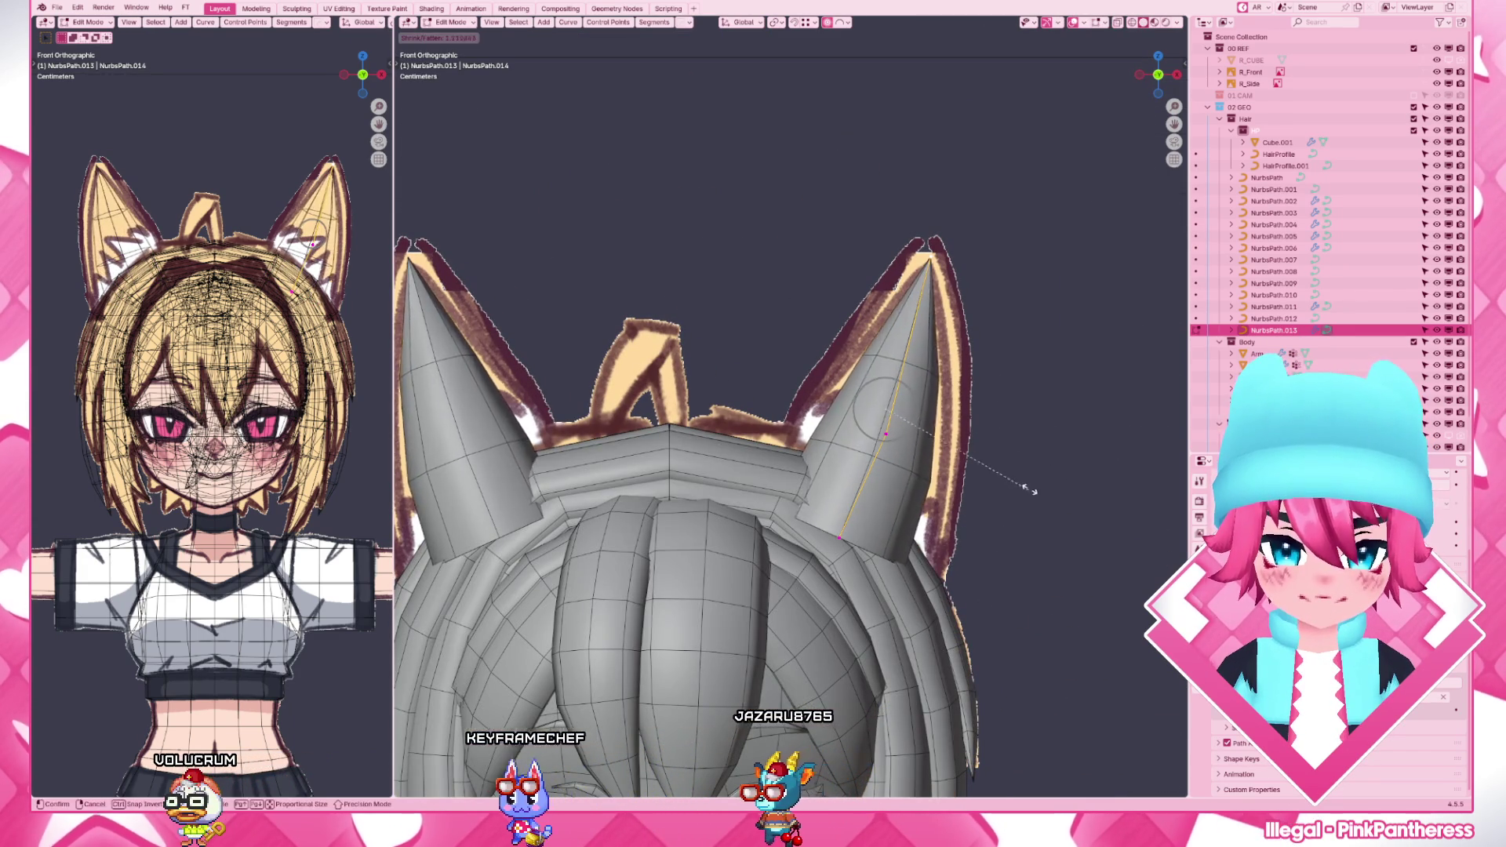
key(s)
click(1003, 533)
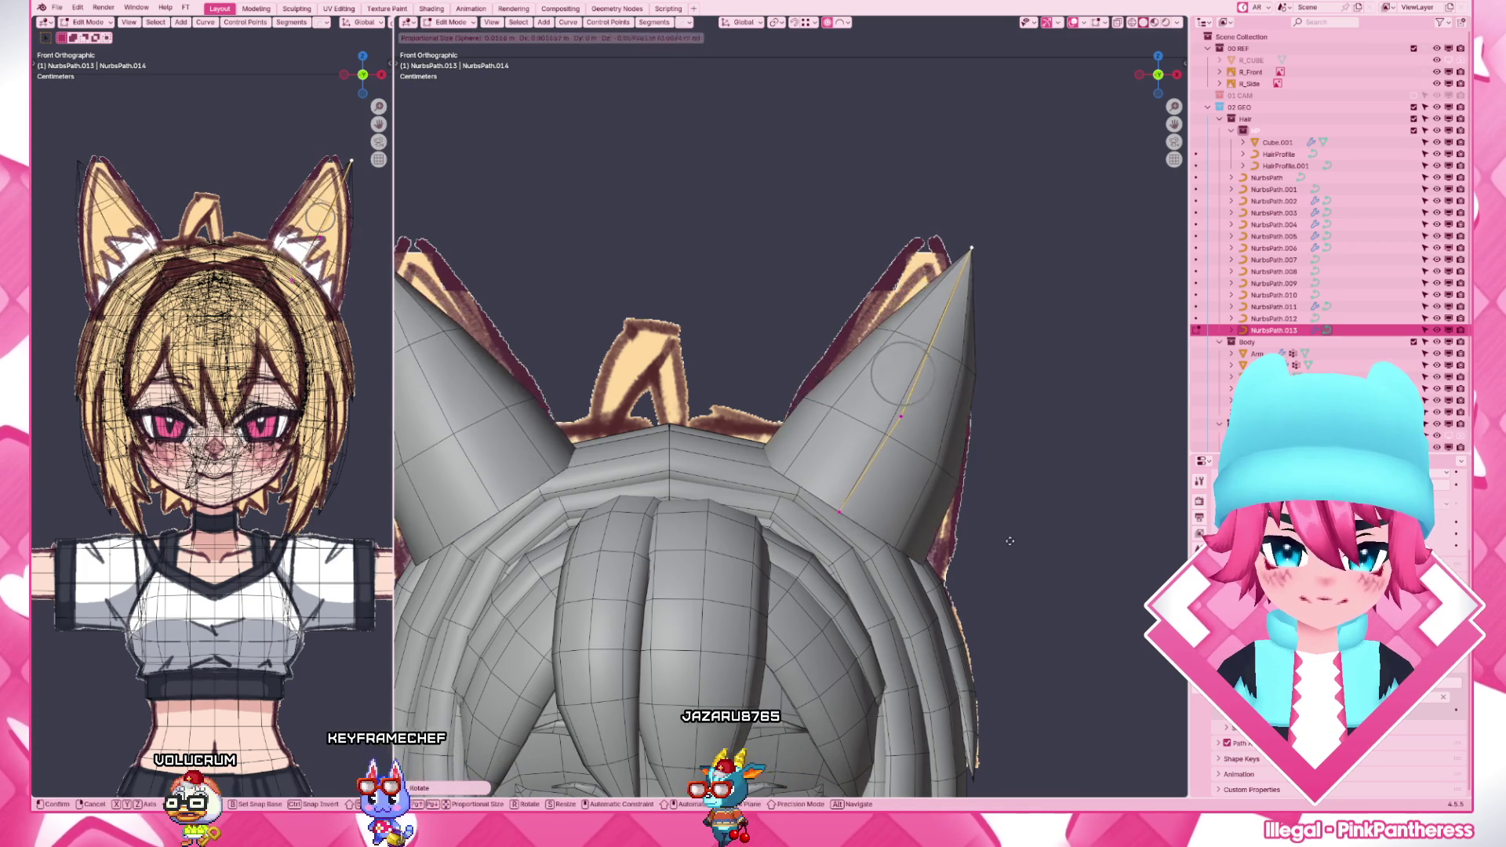
click(973, 279)
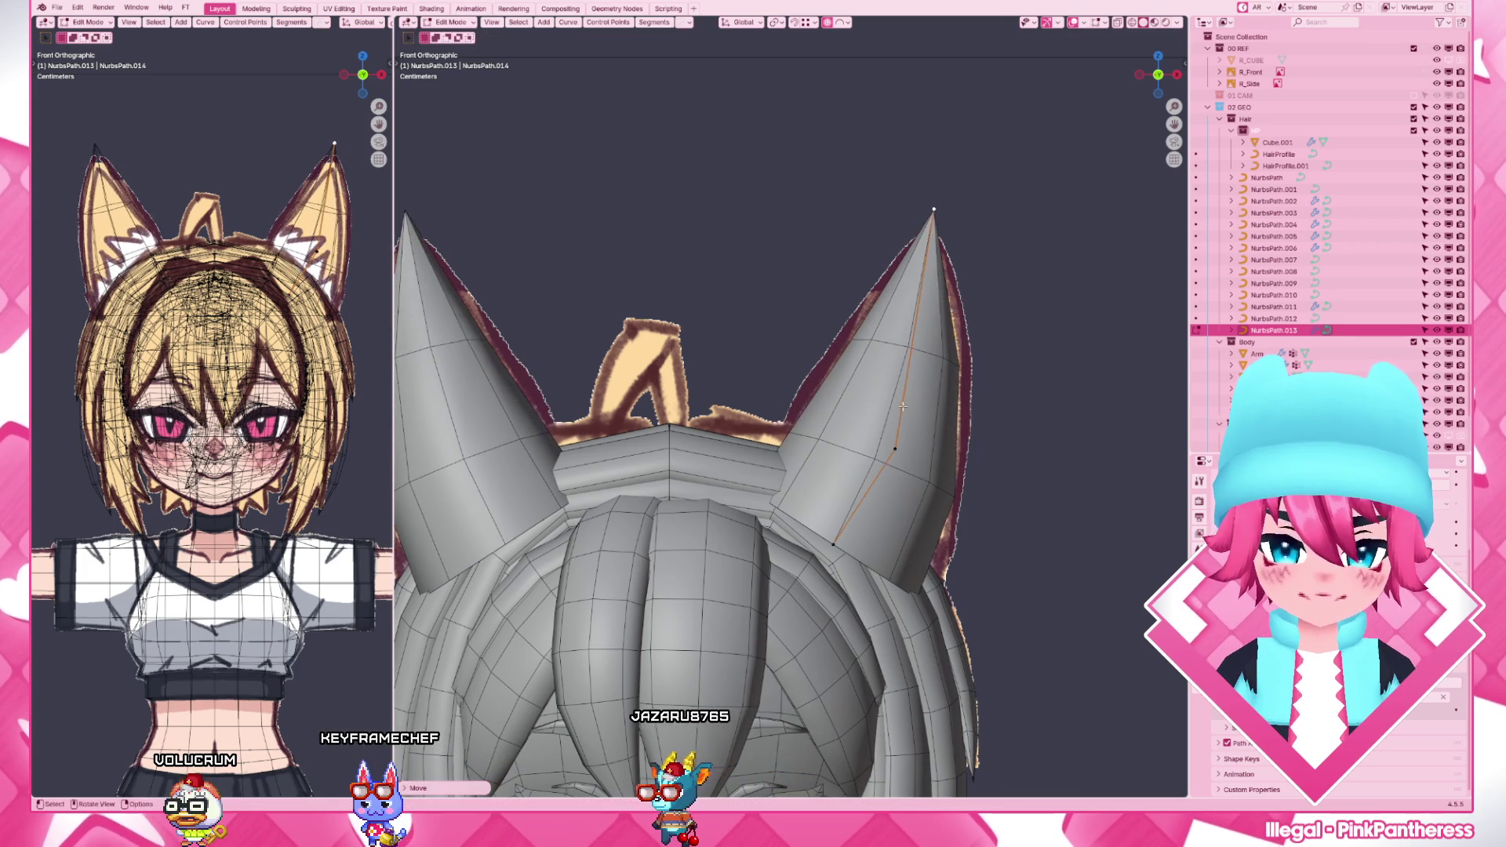
- Subdivide a segment of each ear curve and widen and reposition the new point
click(896, 447)
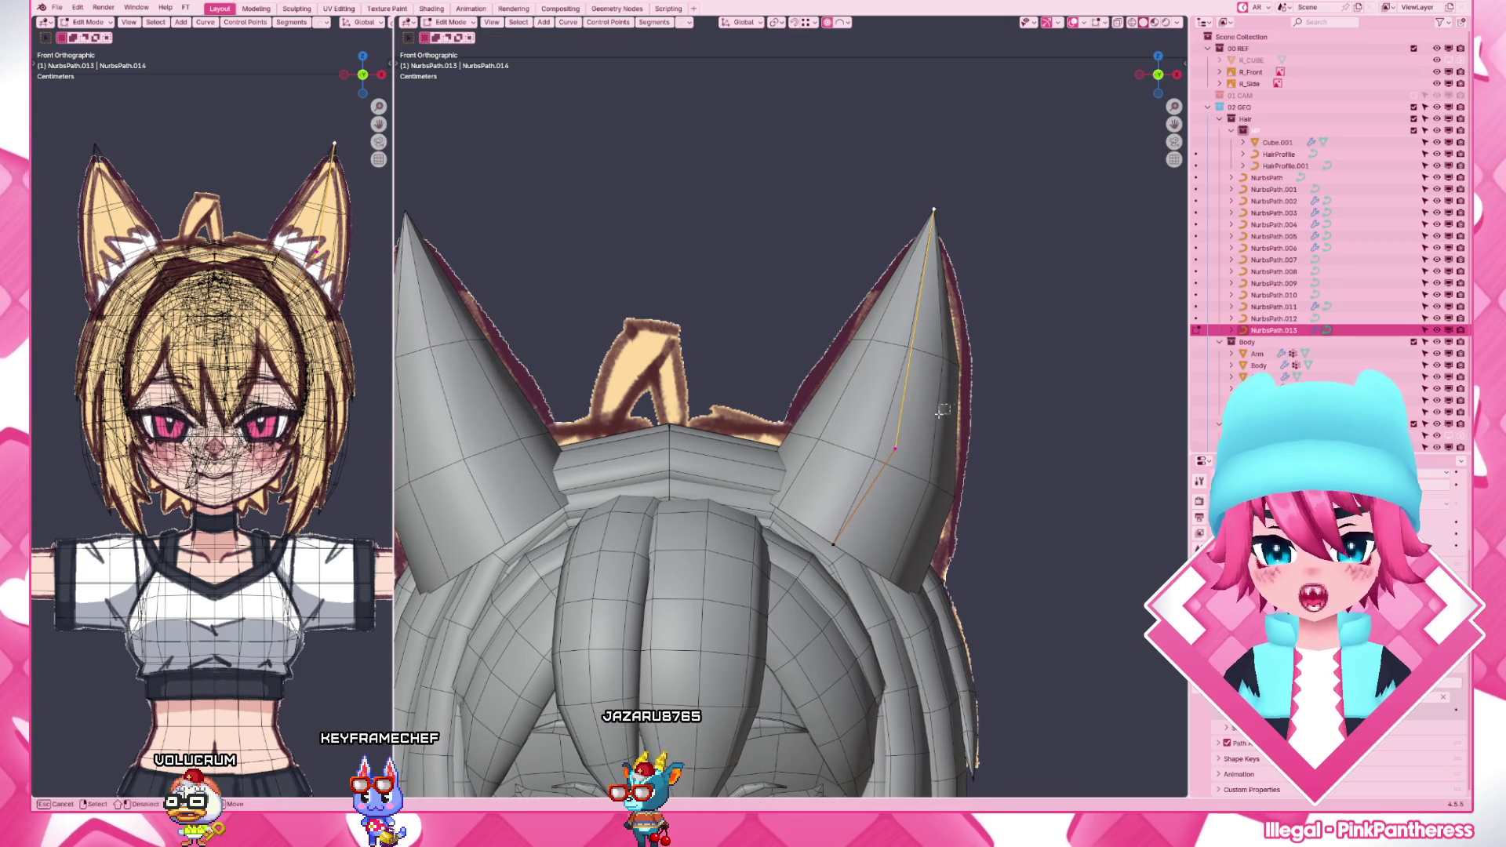
key(F3)
click(1000, 509)
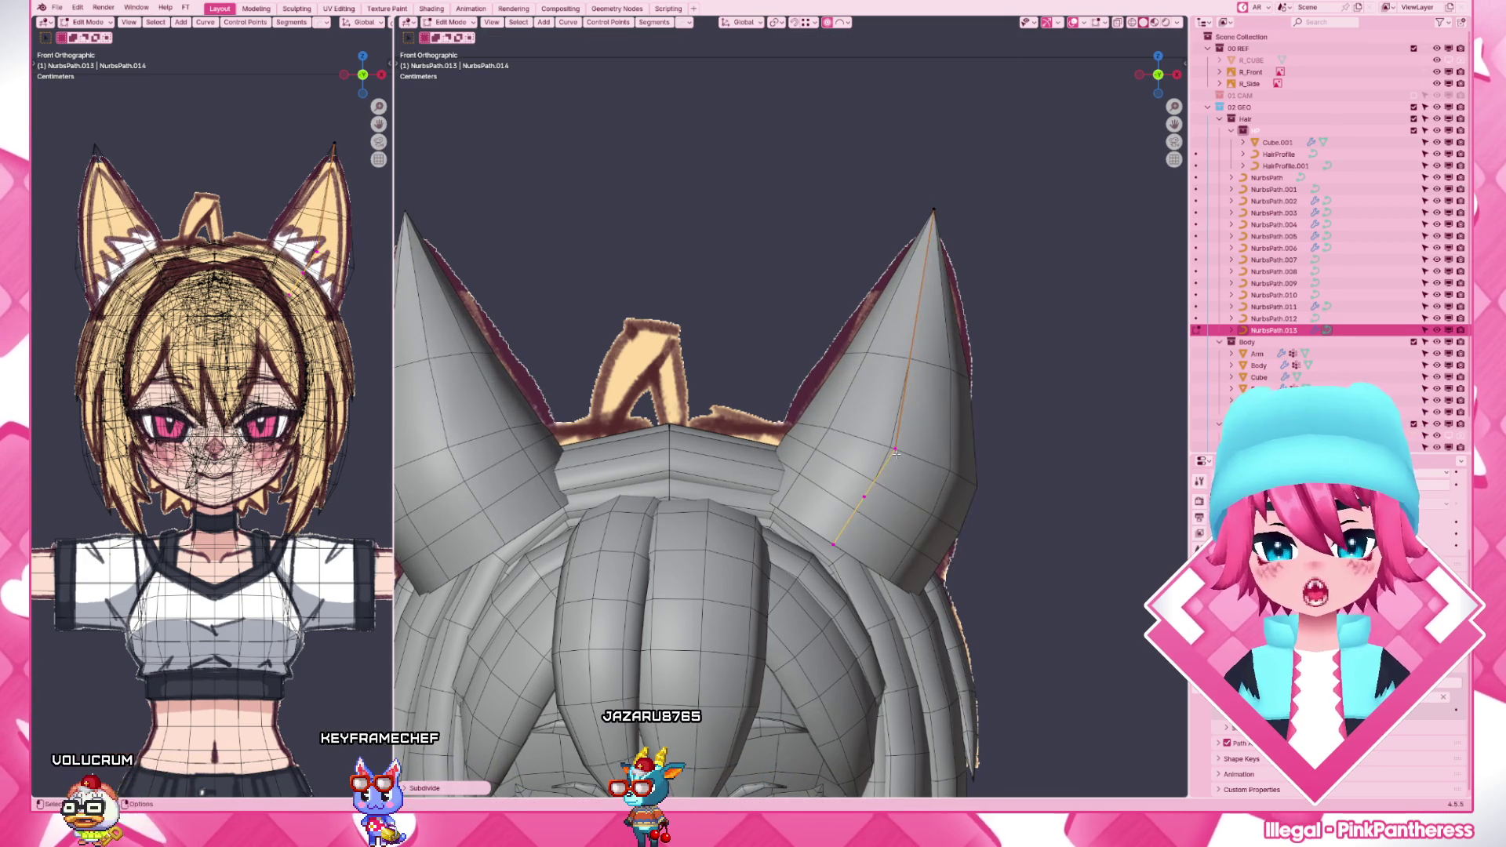
key(alt+s)
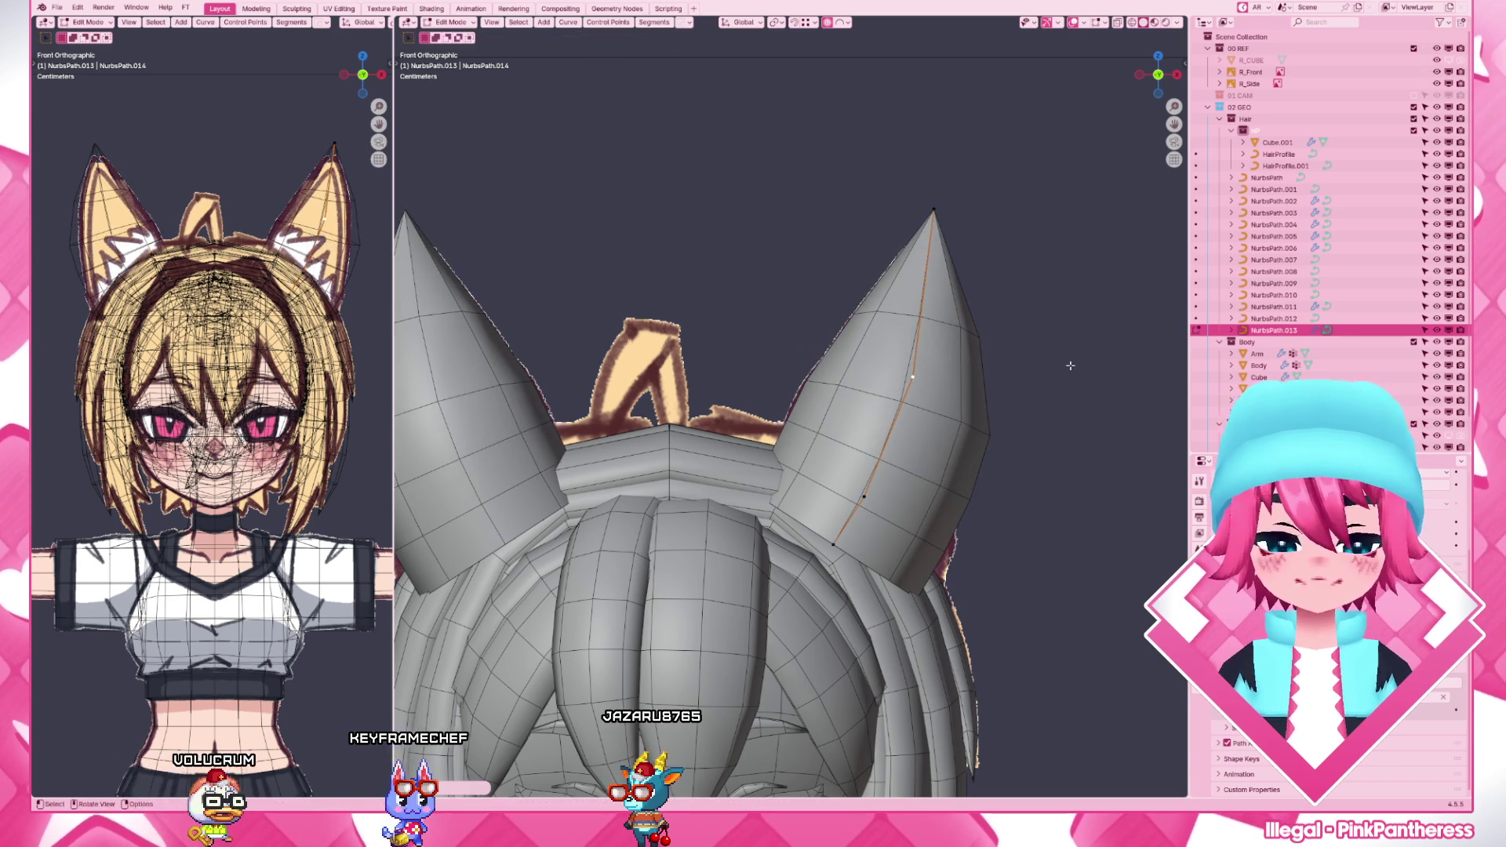
click(1033, 374)
key(g)
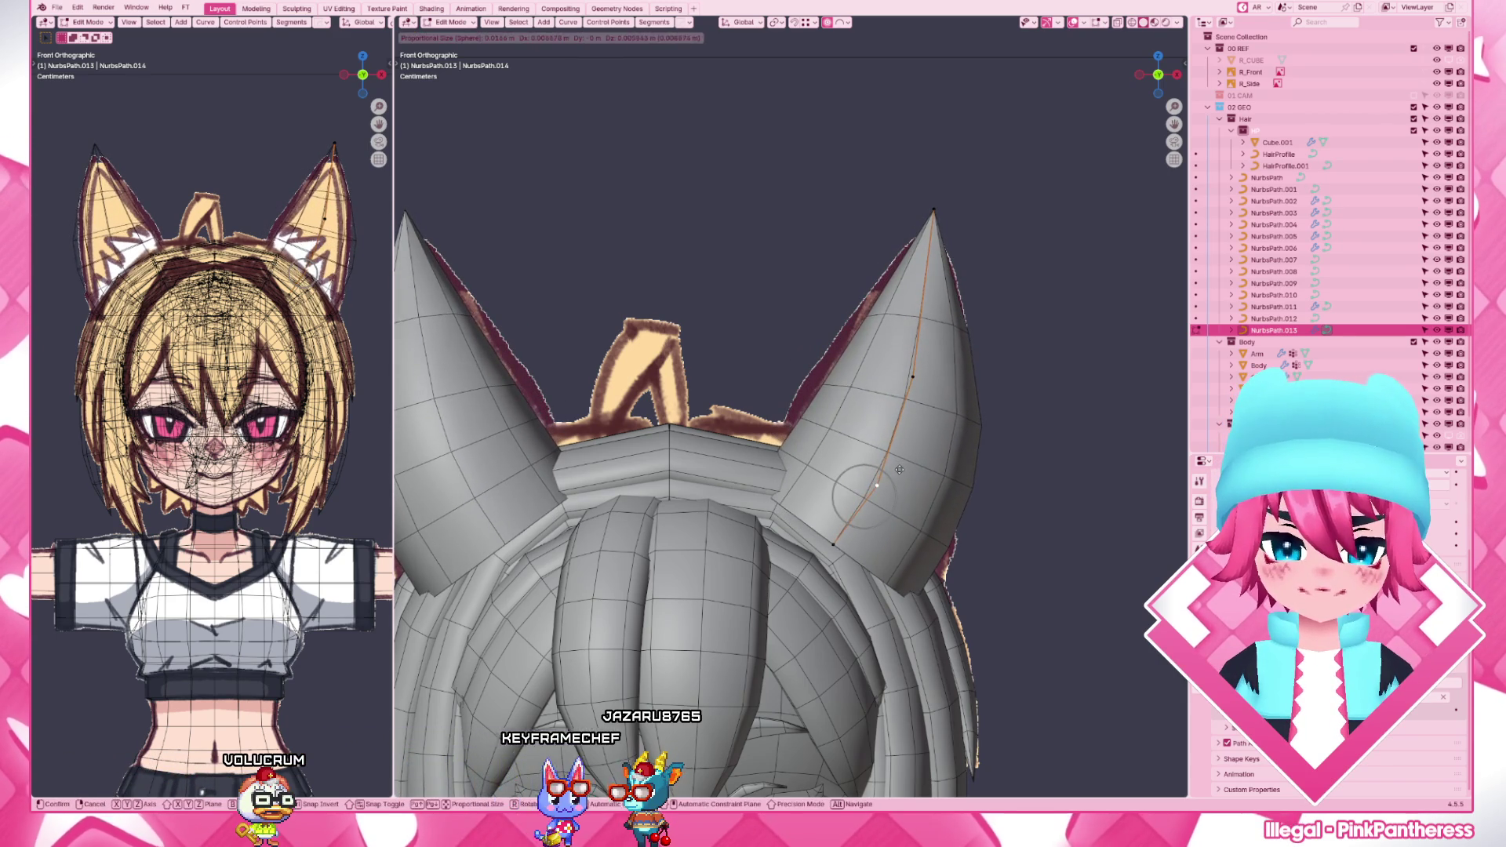
click(922, 429)
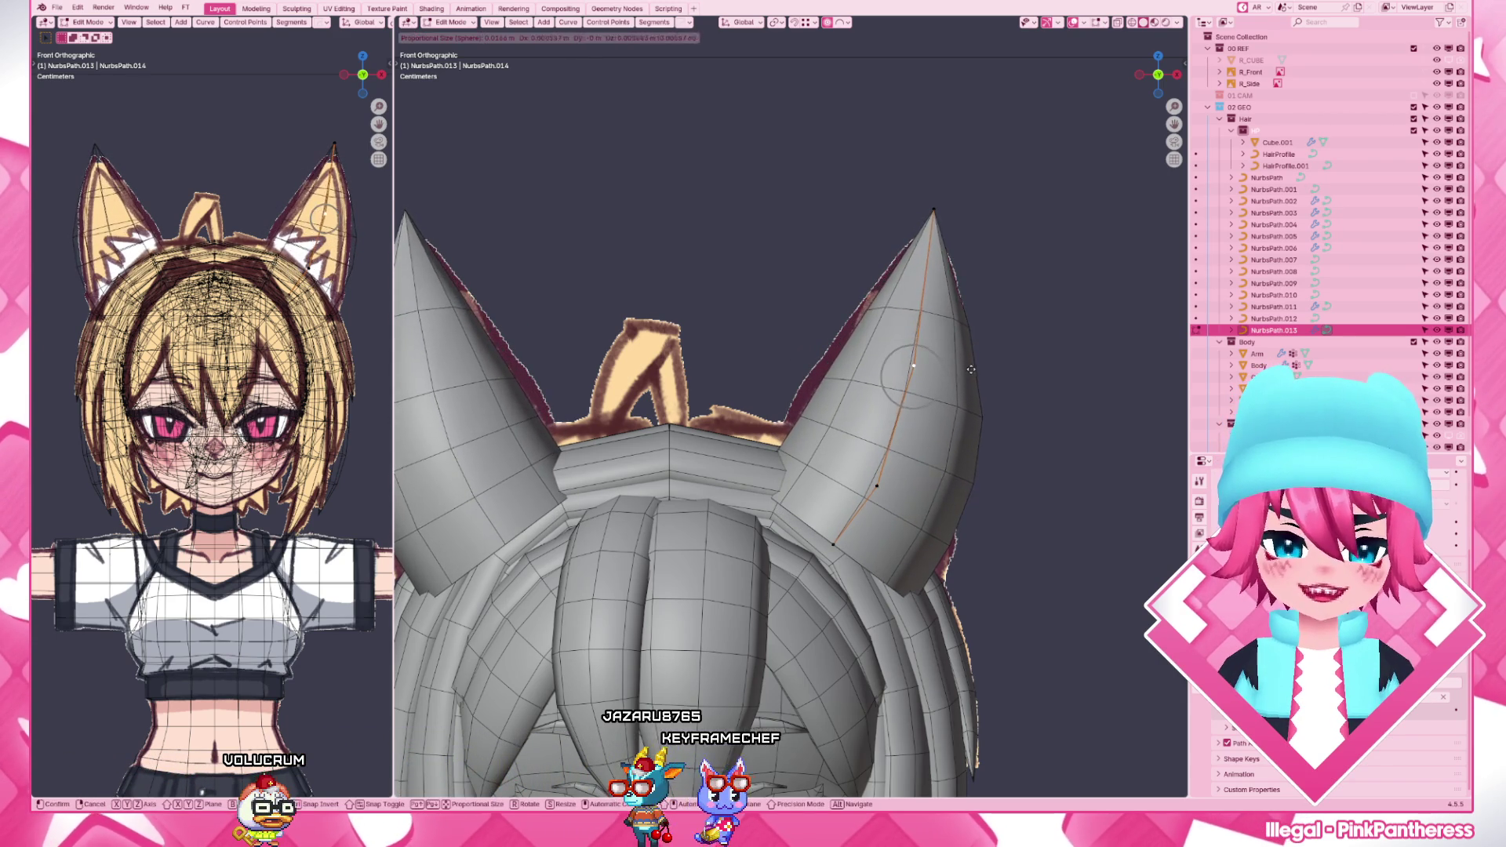
scroll(971, 381, down, 3)
- From the side view, shift the ear curves front-to-back to sit on the head
key(KP_3)
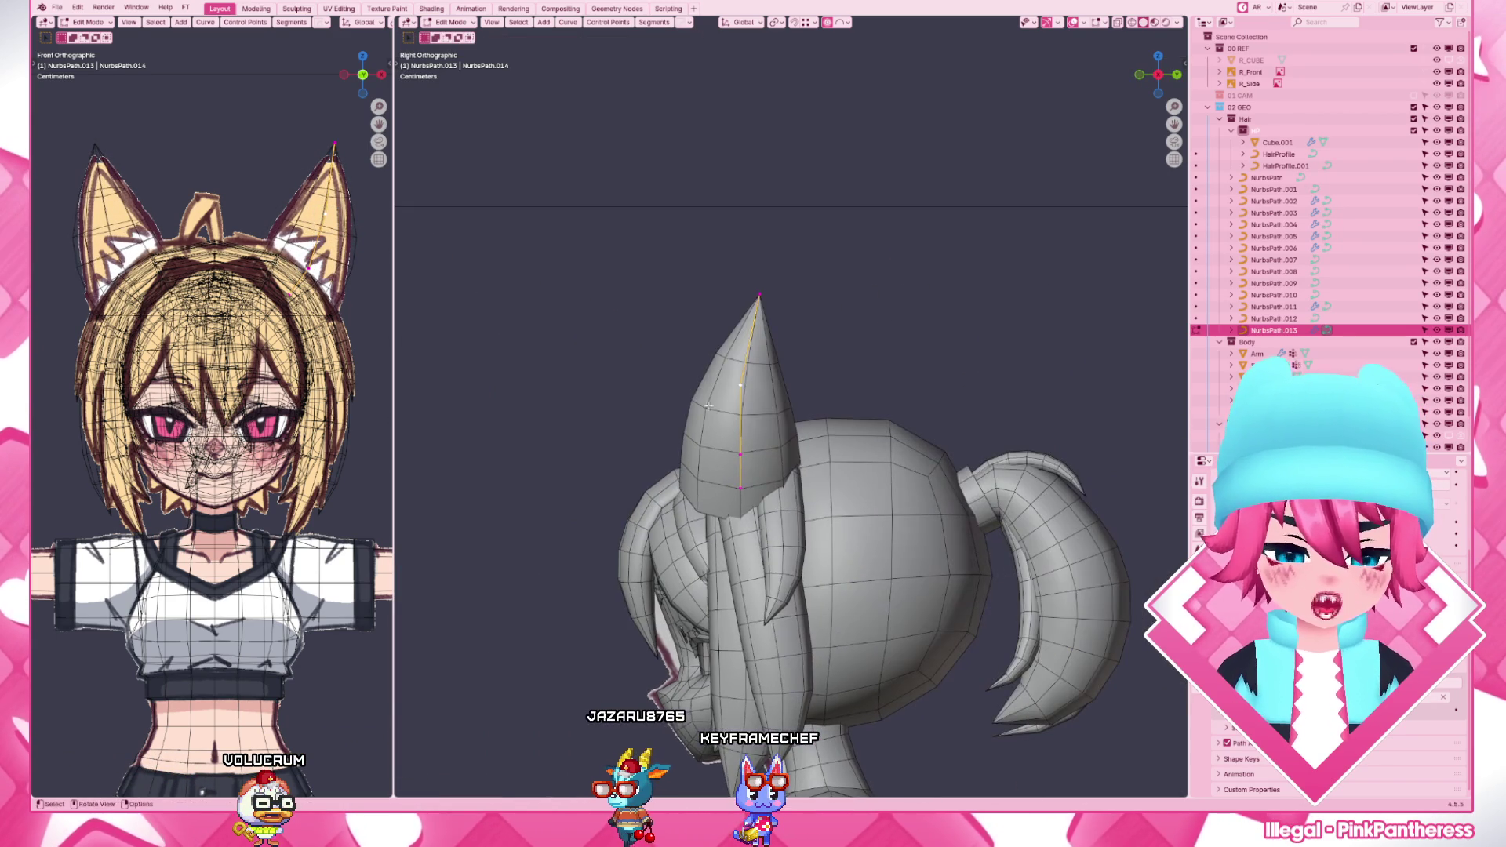
key(h)
right_click(740, 390)
key(Escape)
scroll(739, 391, down, 4)
key(ctrl+z)
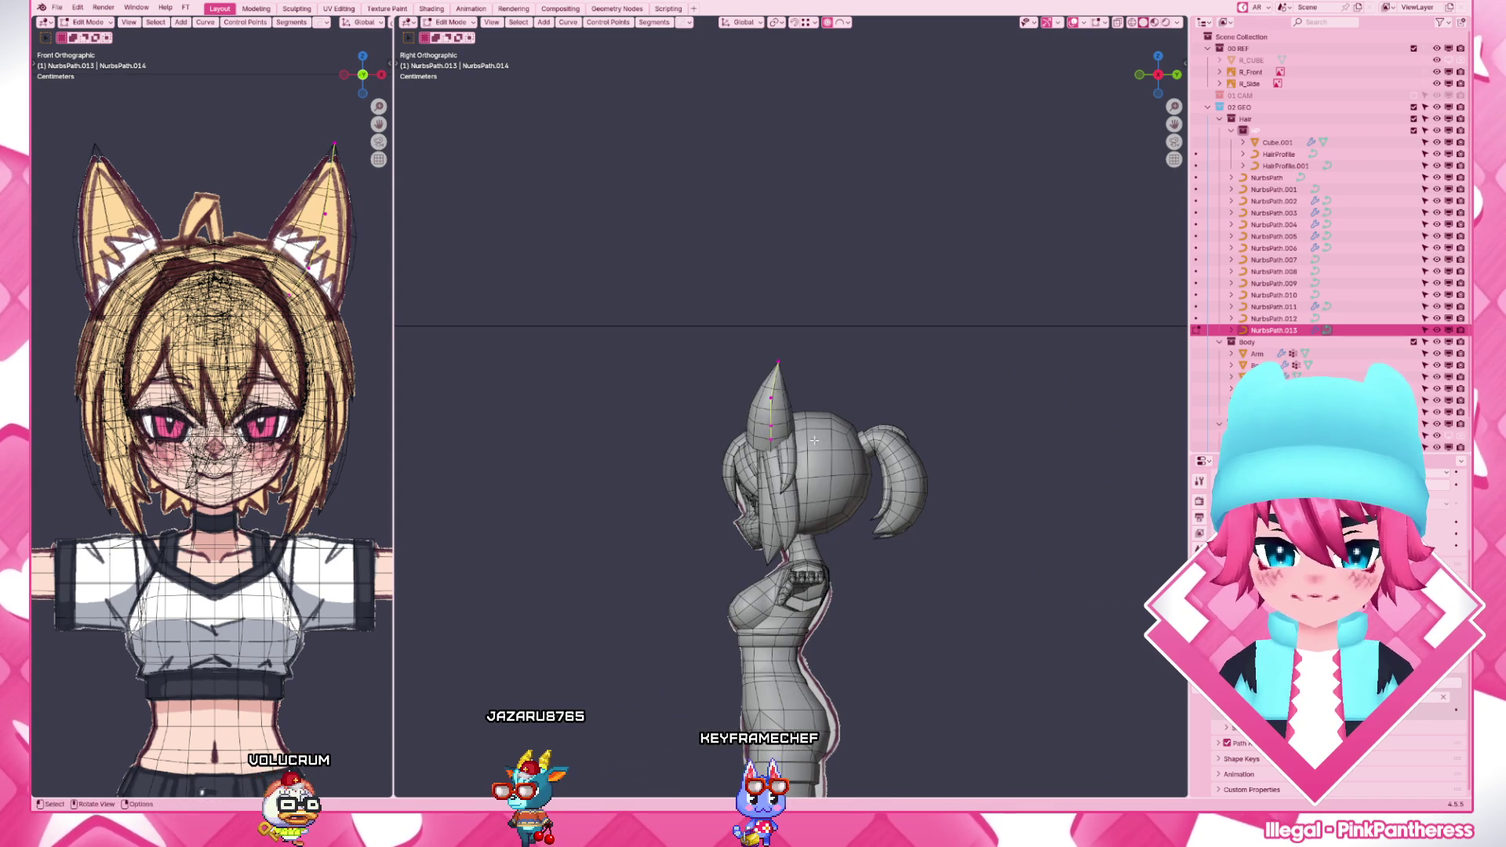
scroll(814, 441, up, 4)
key(g)
key(y)
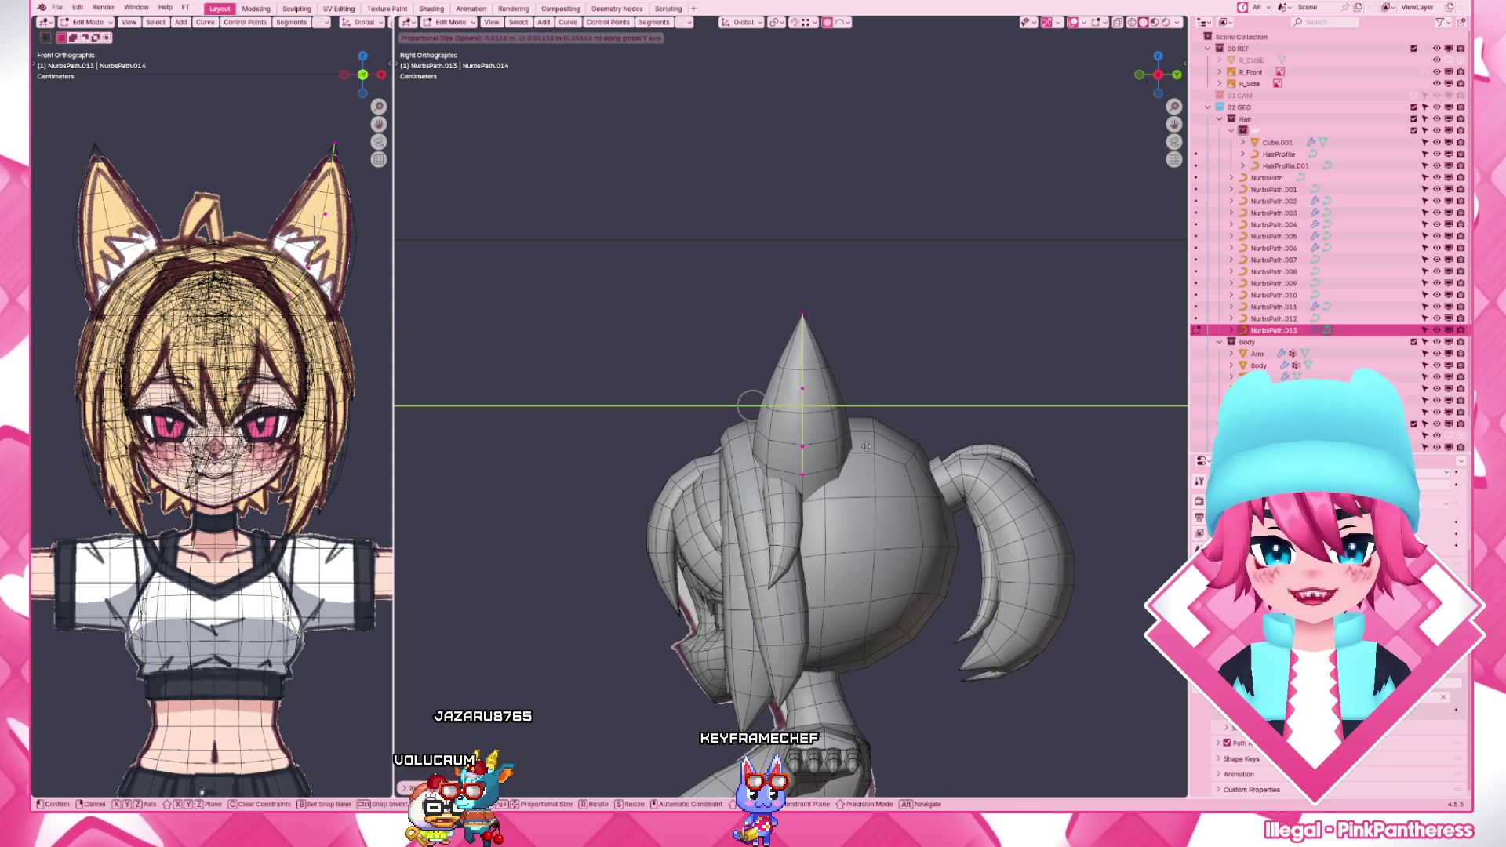
click(751, 405)
- Nudge the ear base point and lift the ear tip with proportional falloff to match the reference, then finish editing
key(KP_1)
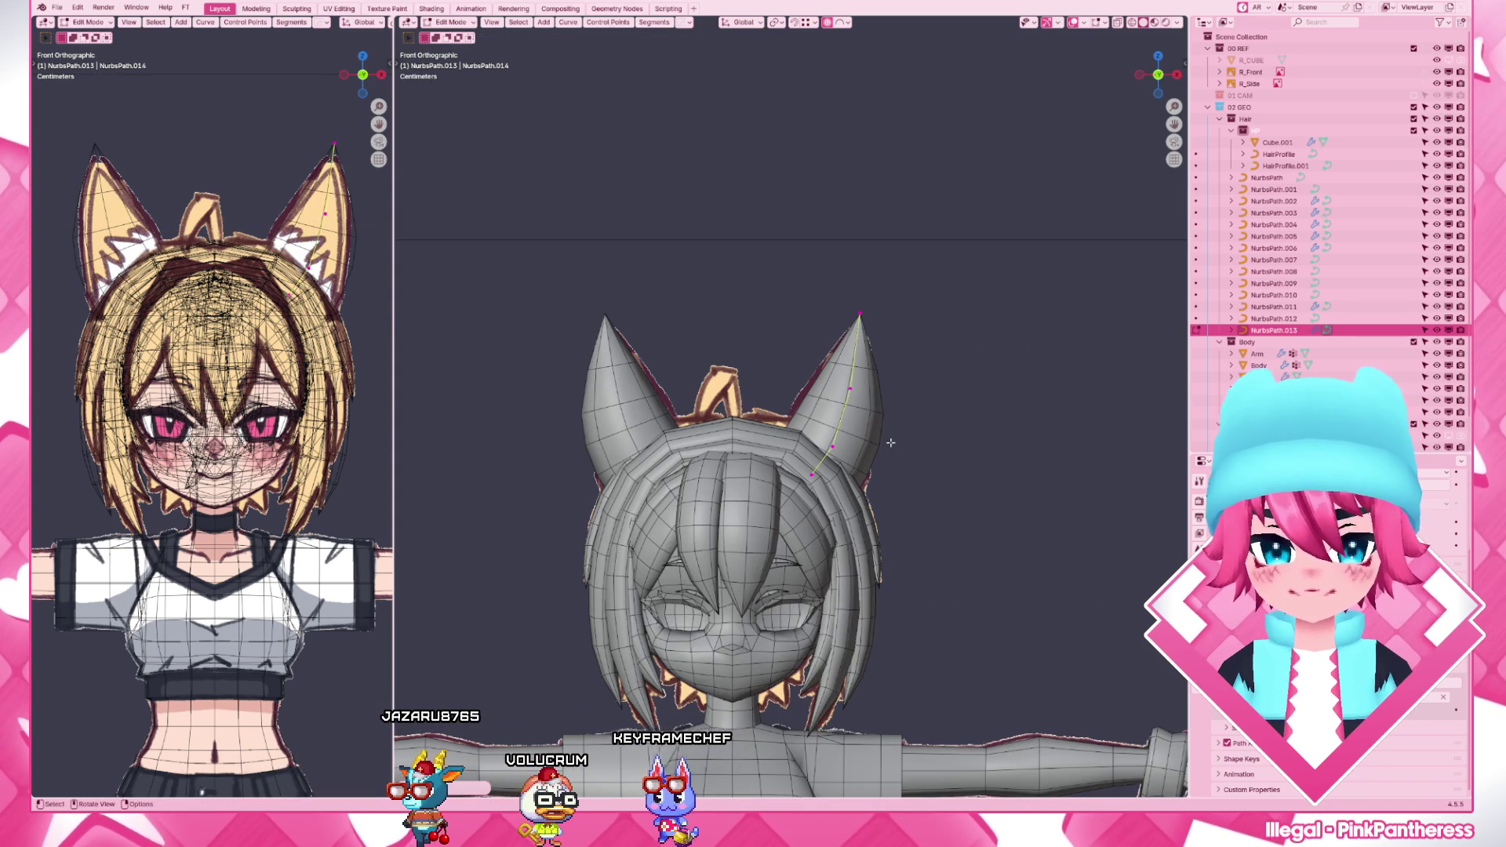
click(866, 411)
scroll(866, 410, up, 2)
key(g)
click(881, 566)
key(g)
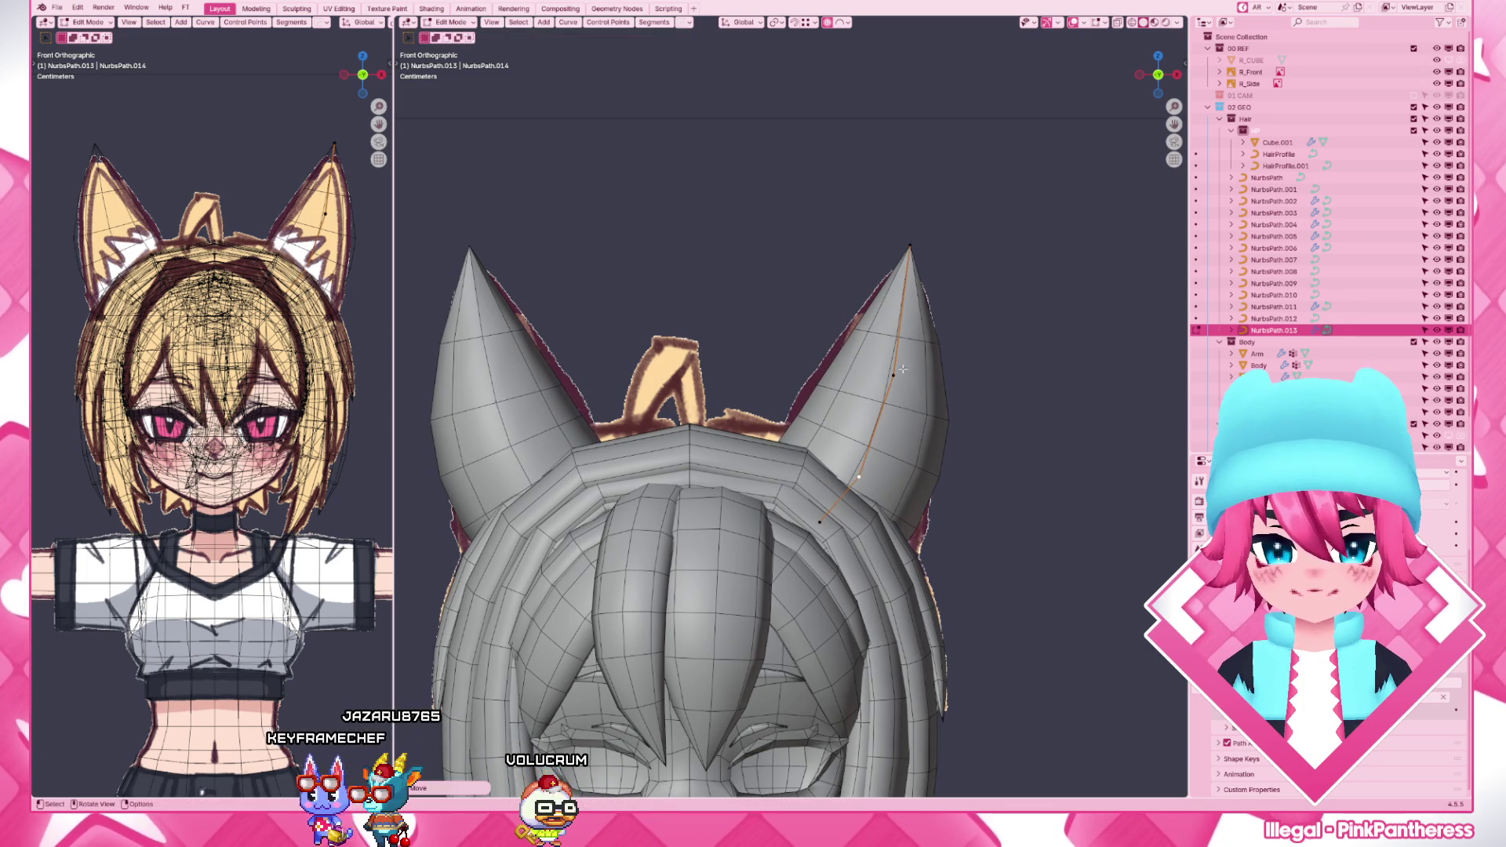
key(g)
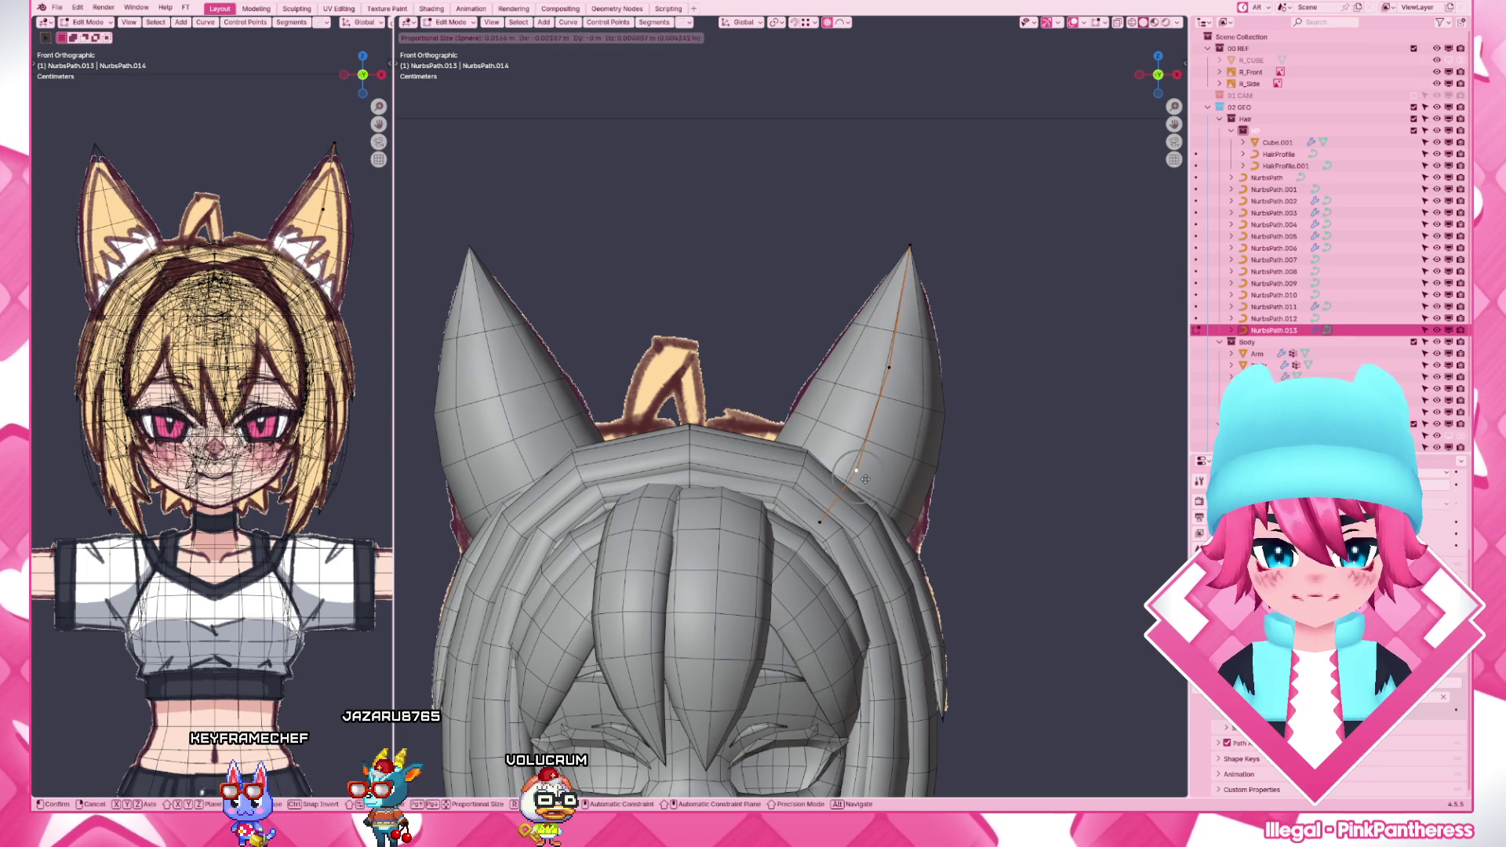
click(861, 480)
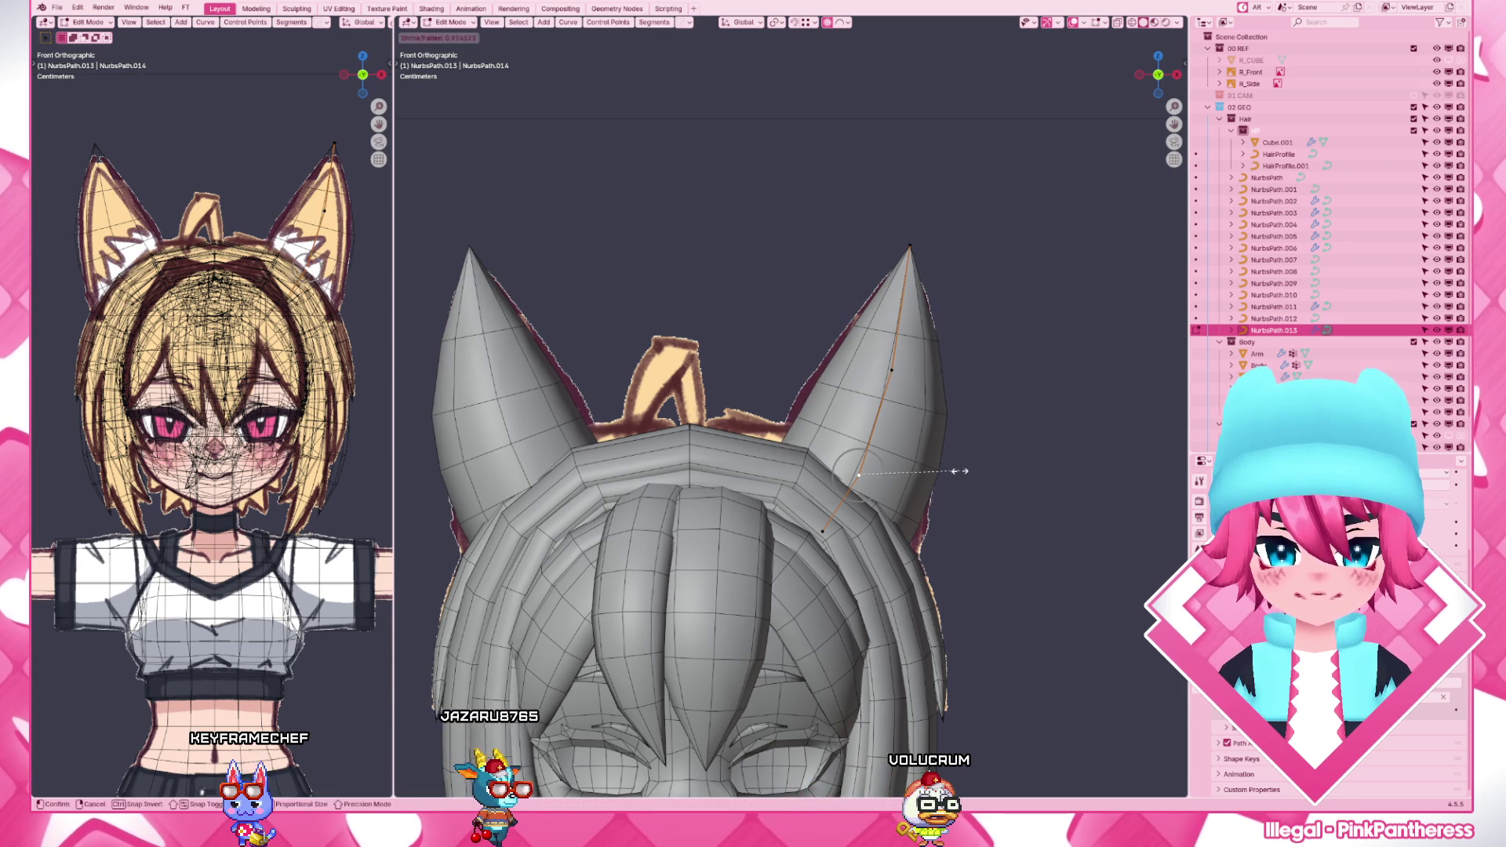
key(g)
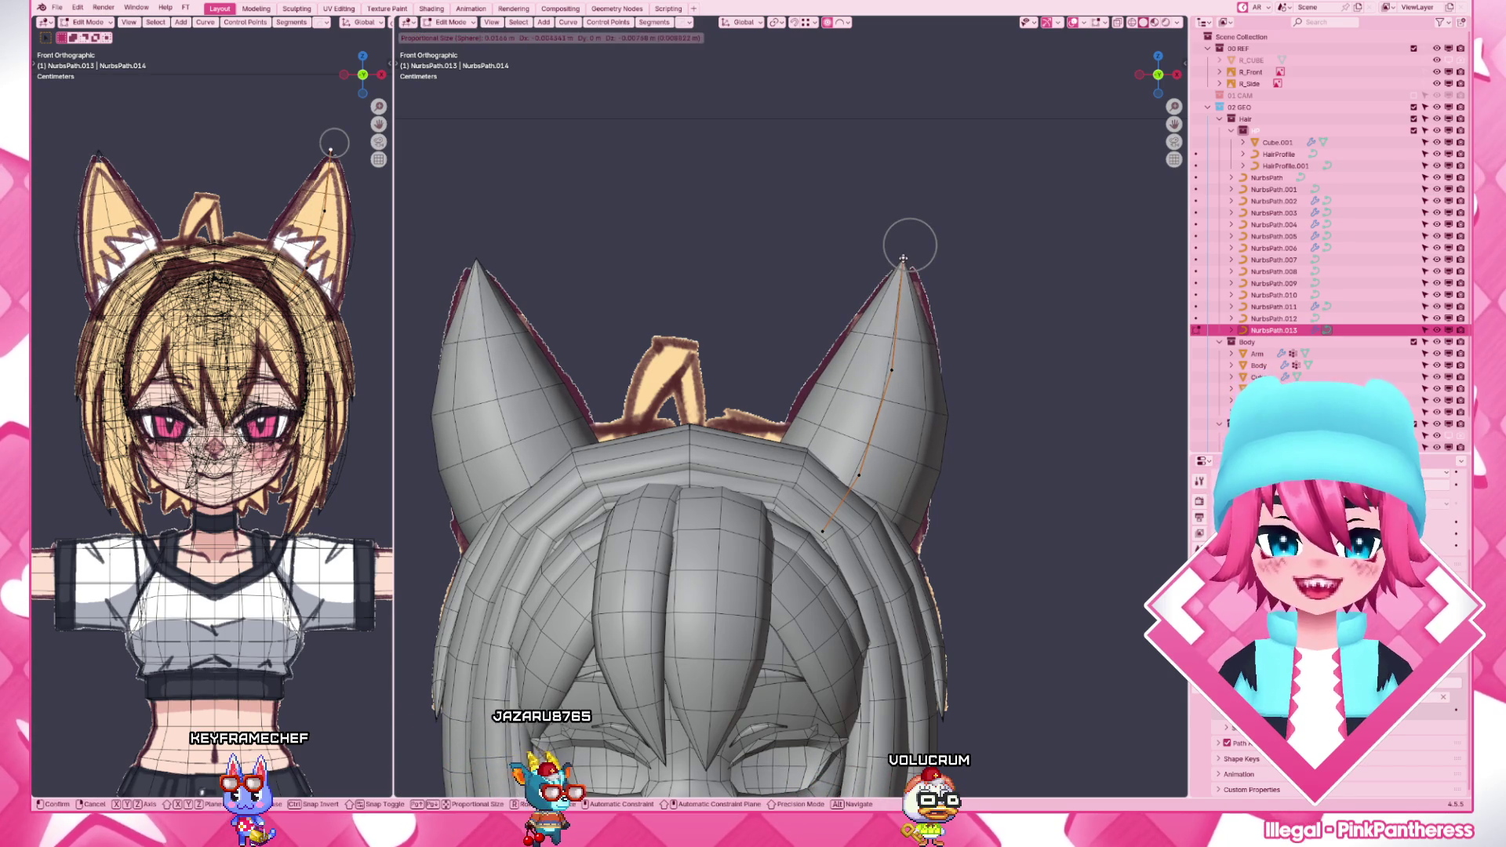
click(905, 258)
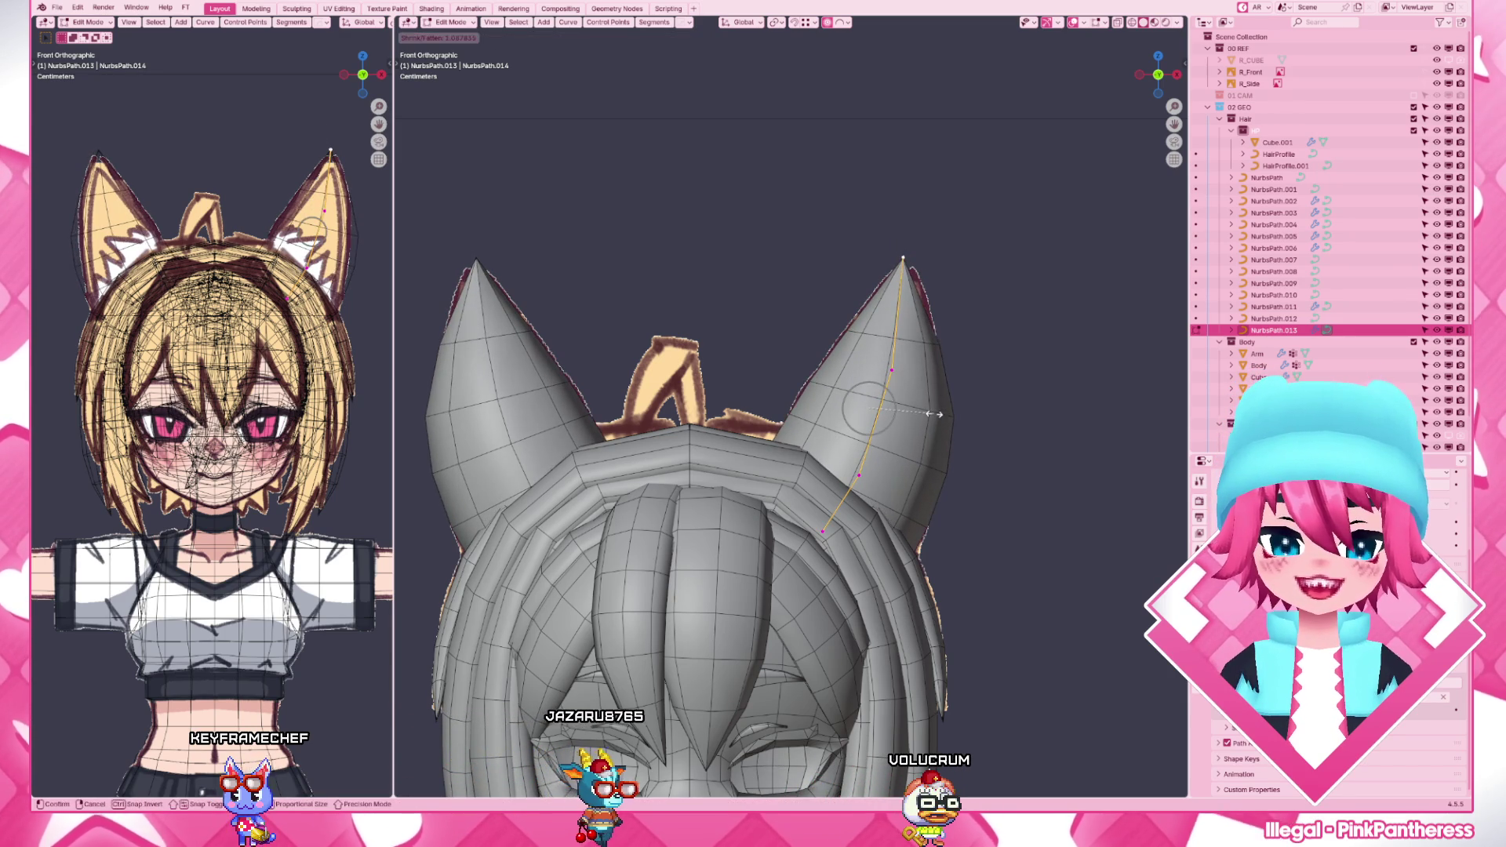
scroll(956, 510, down, 3)
key(Tab)
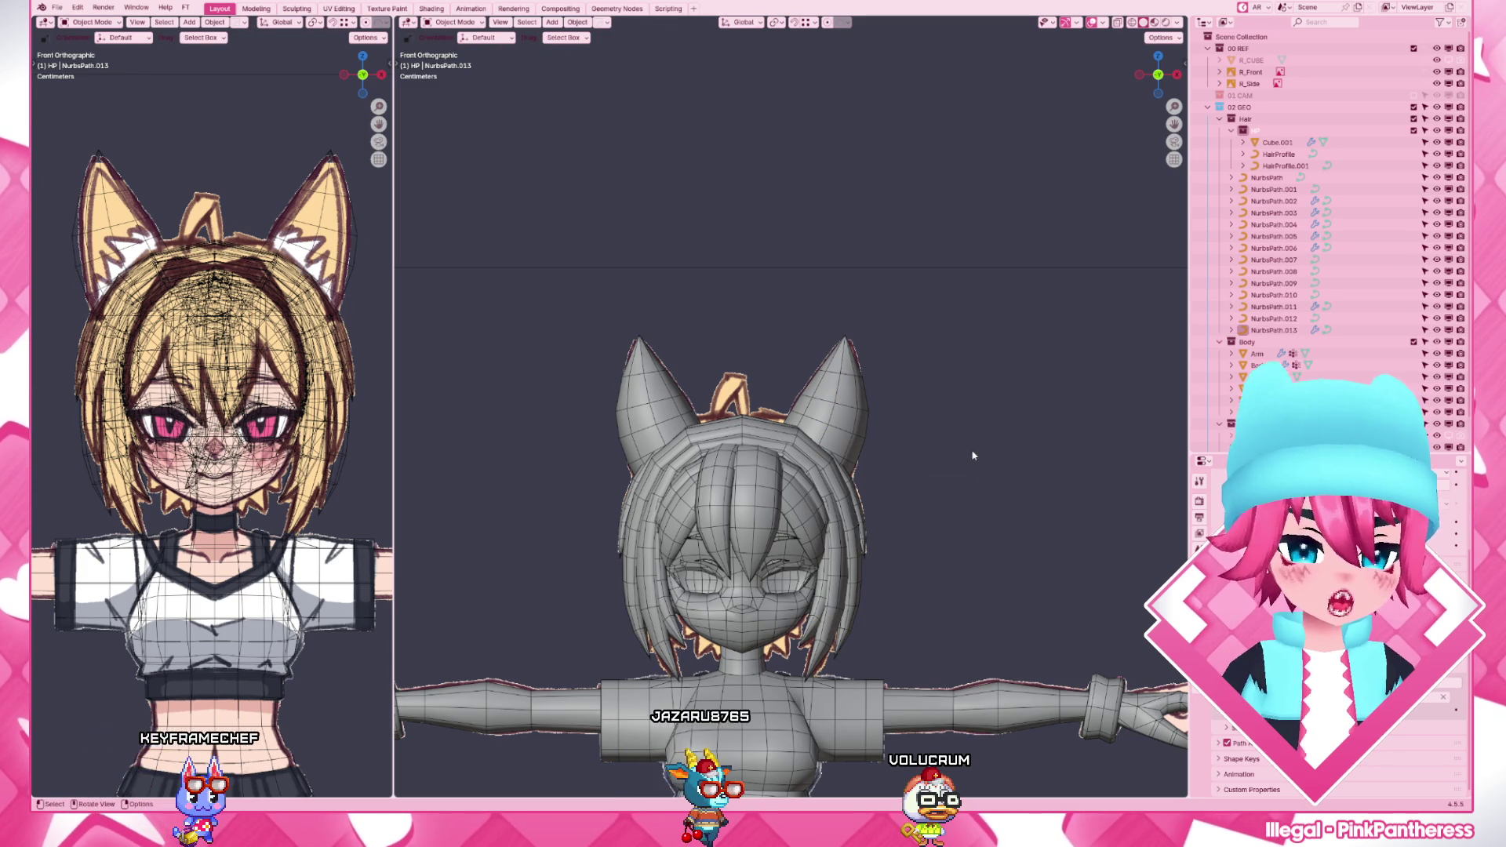
scroll(972, 455, up, 2)
scroll(924, 432, up, 3)
click(924, 433)
key(Tab)
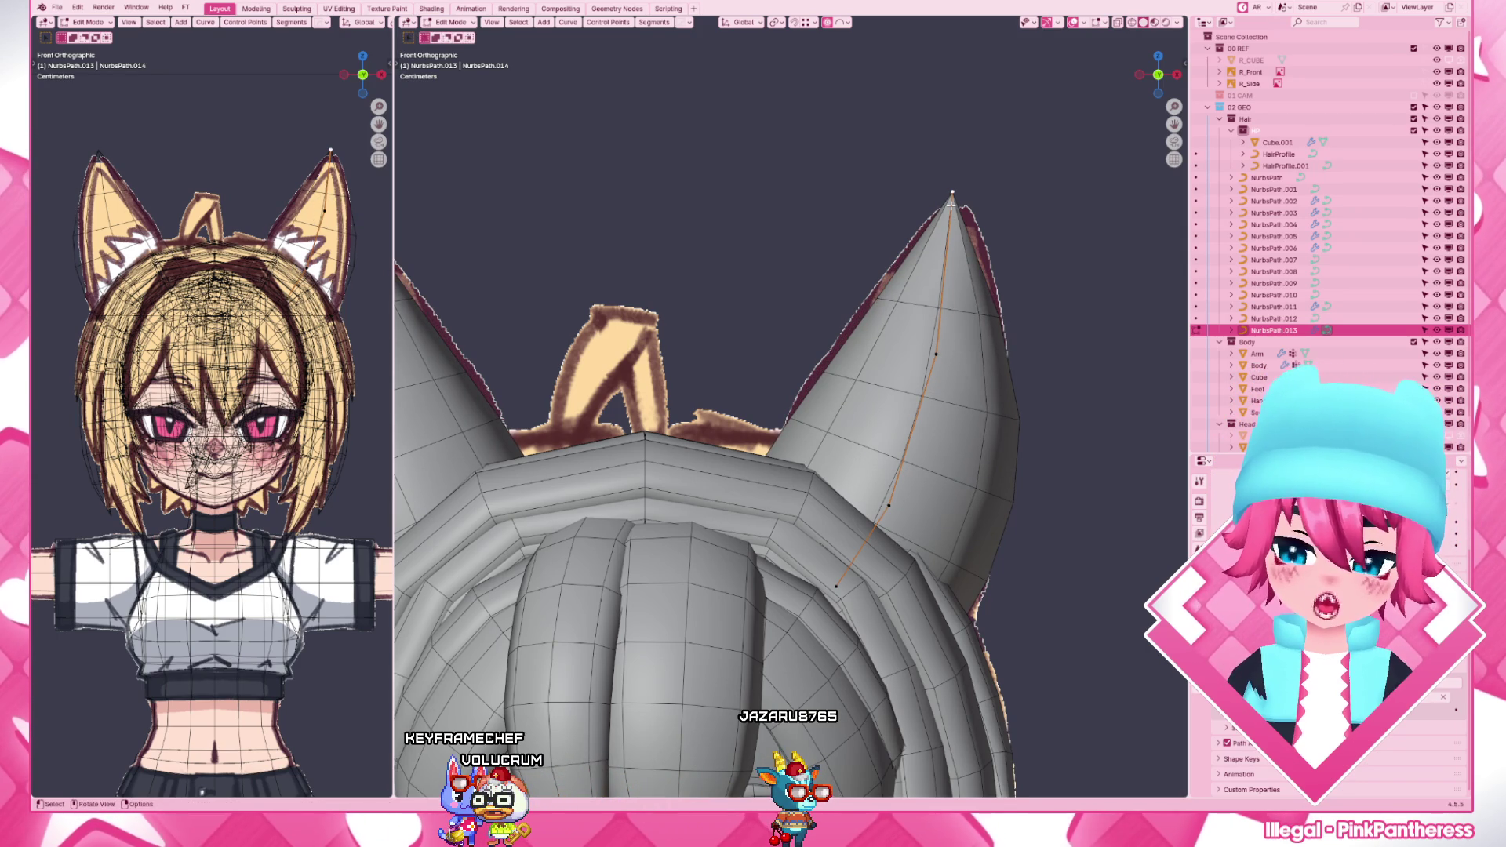
scroll(849, 403, down, 4)
key(Tab)
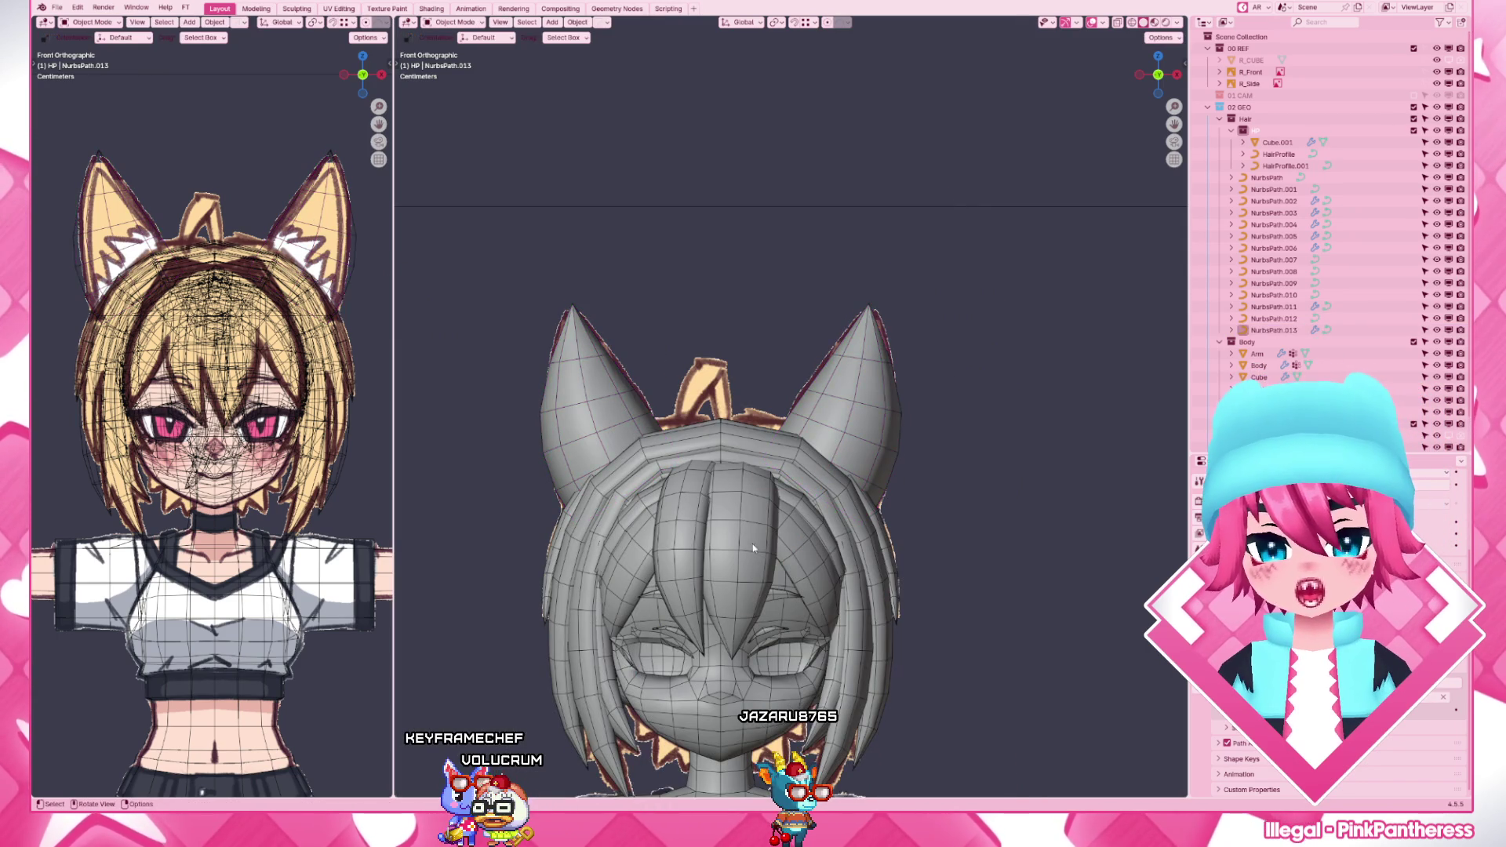
key(shift+d)
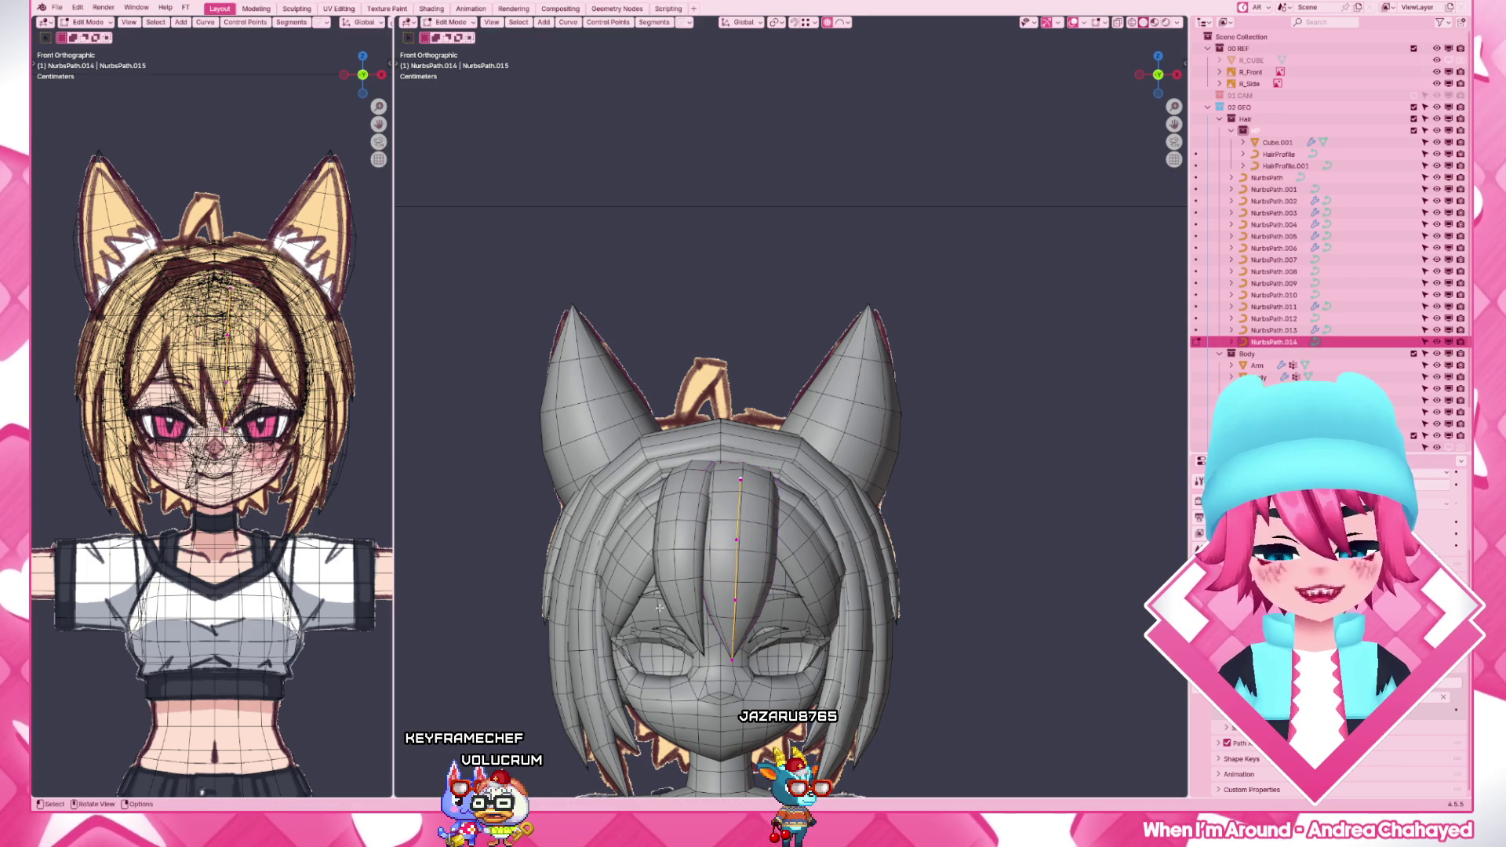
- Edit the new strand from the side, pulling a control point up onto the top of the head
key(Tab)
key(KP_3)
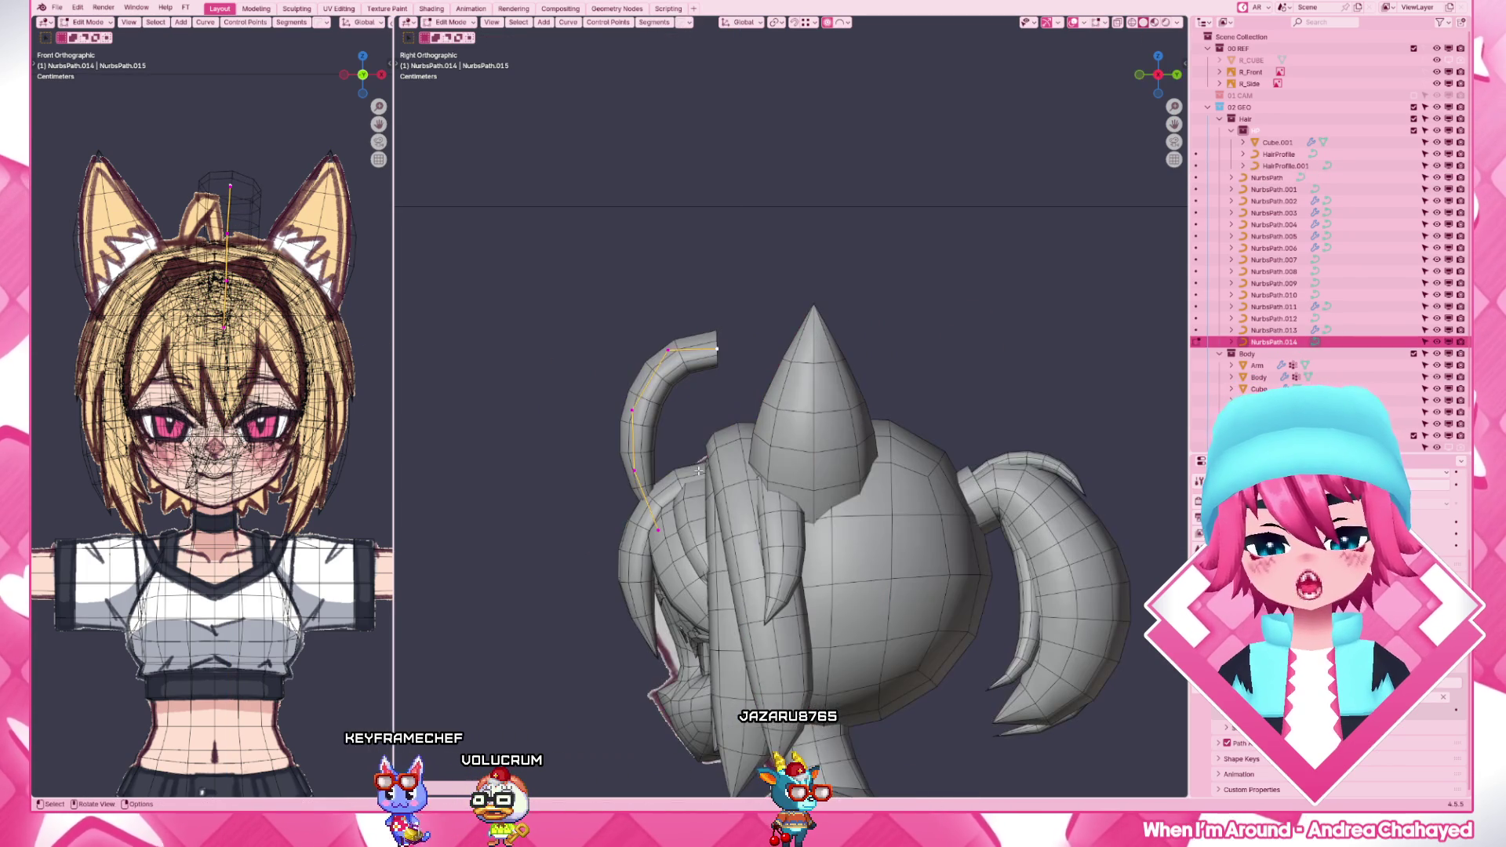
key(g)
click(903, 457)
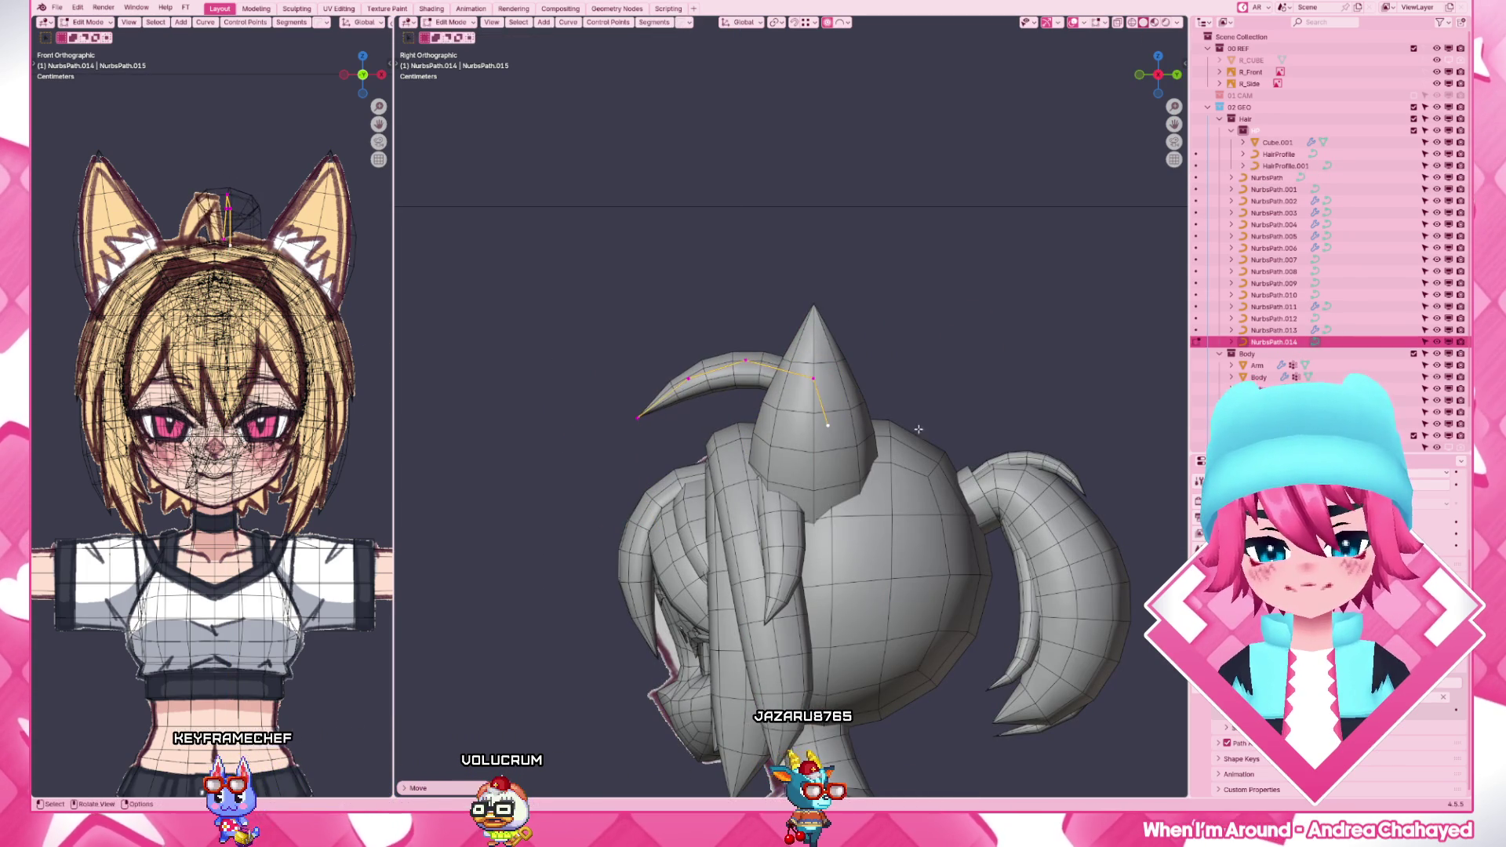
middle_drag(904, 457, 863, 460)
key(KP_7)
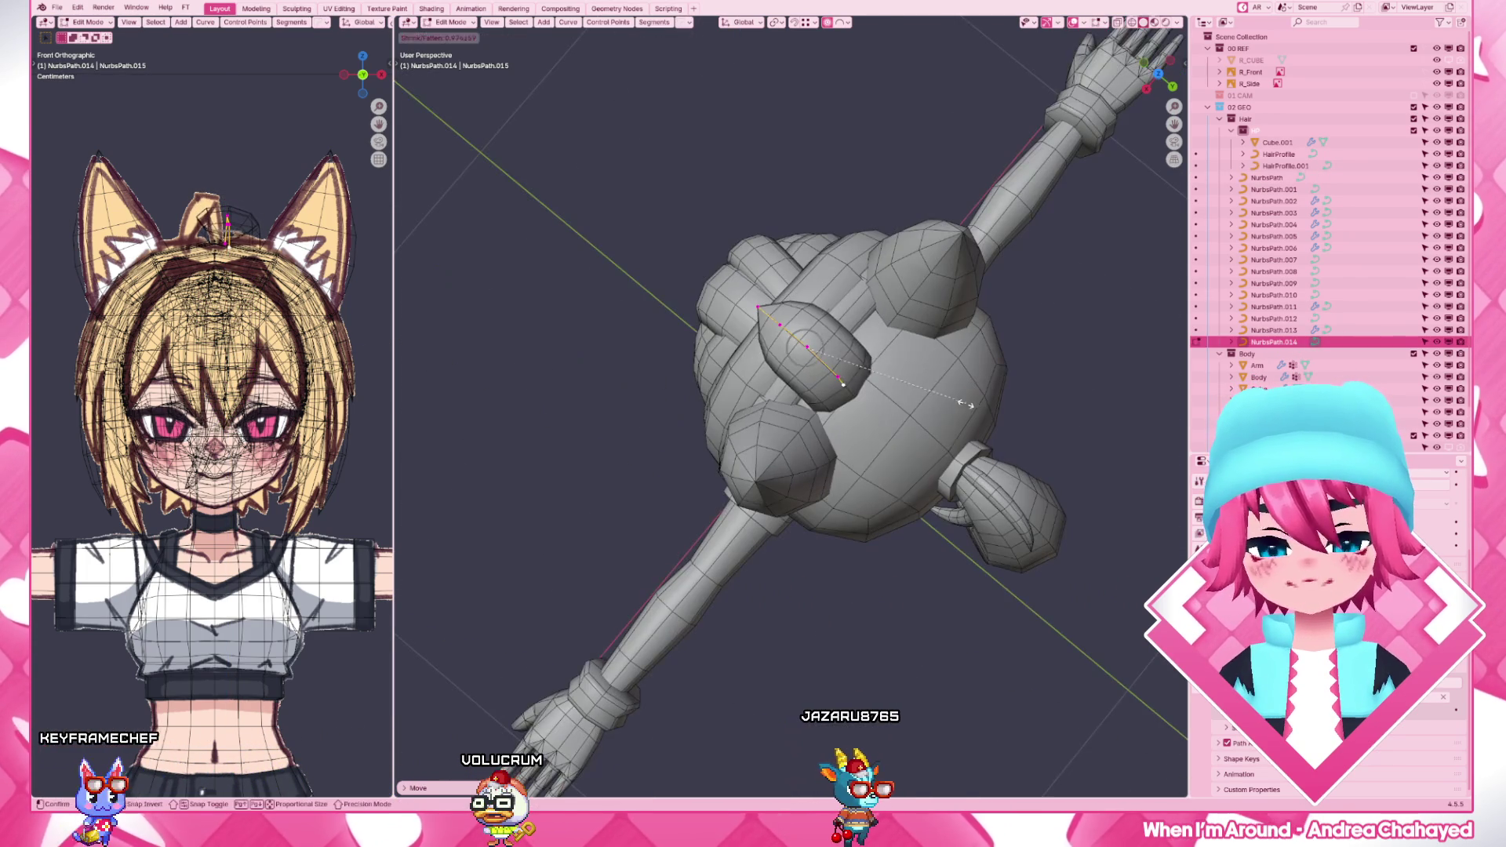
middle_drag(824, 412, 910, 243)
- From the front, bend the strand's points with soft falloff so it arches between the fox ears
key(KP_1)
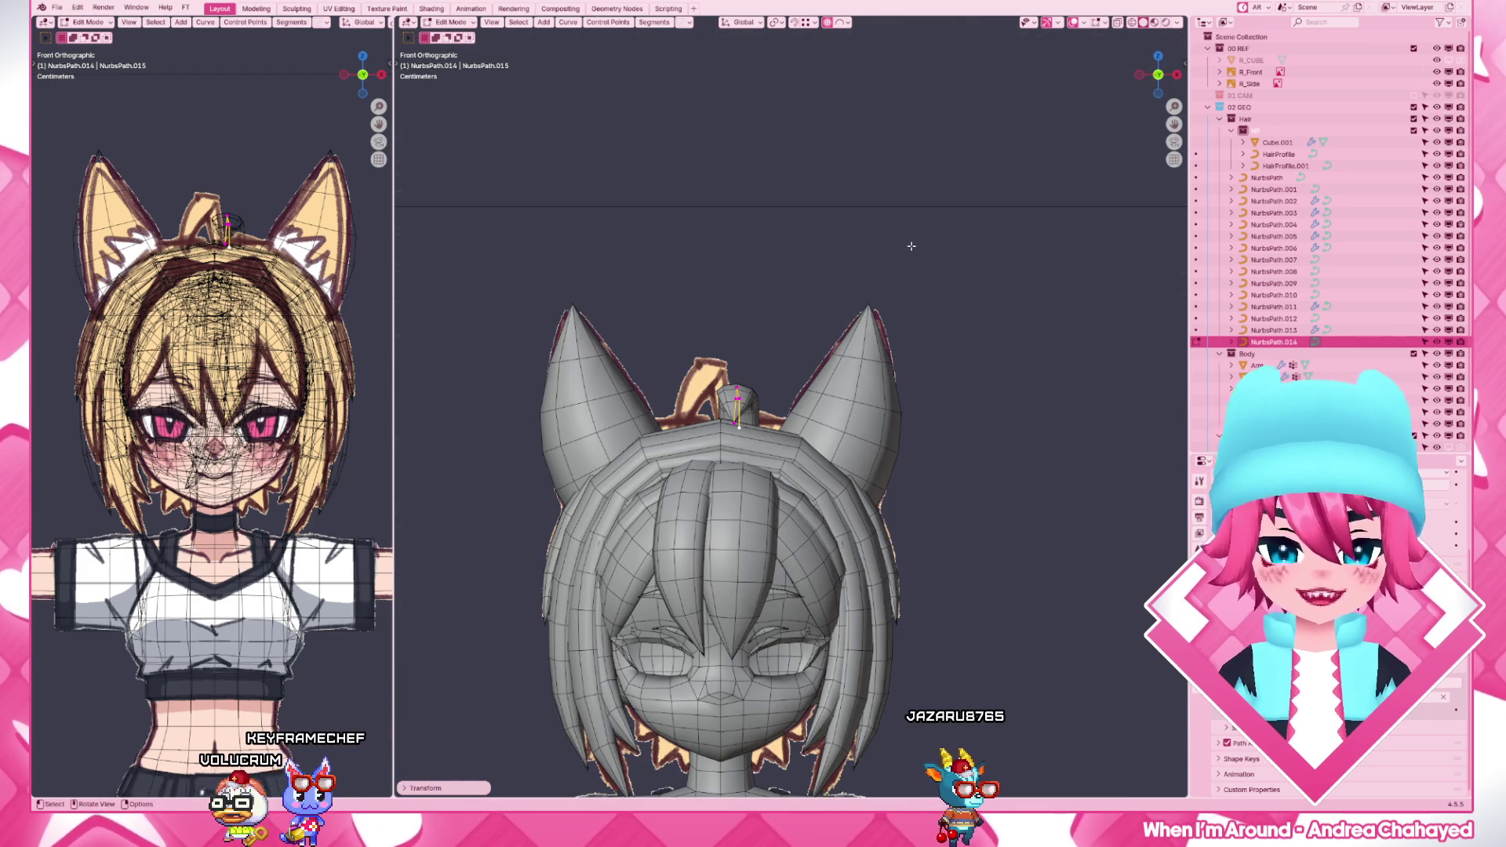
key(g)
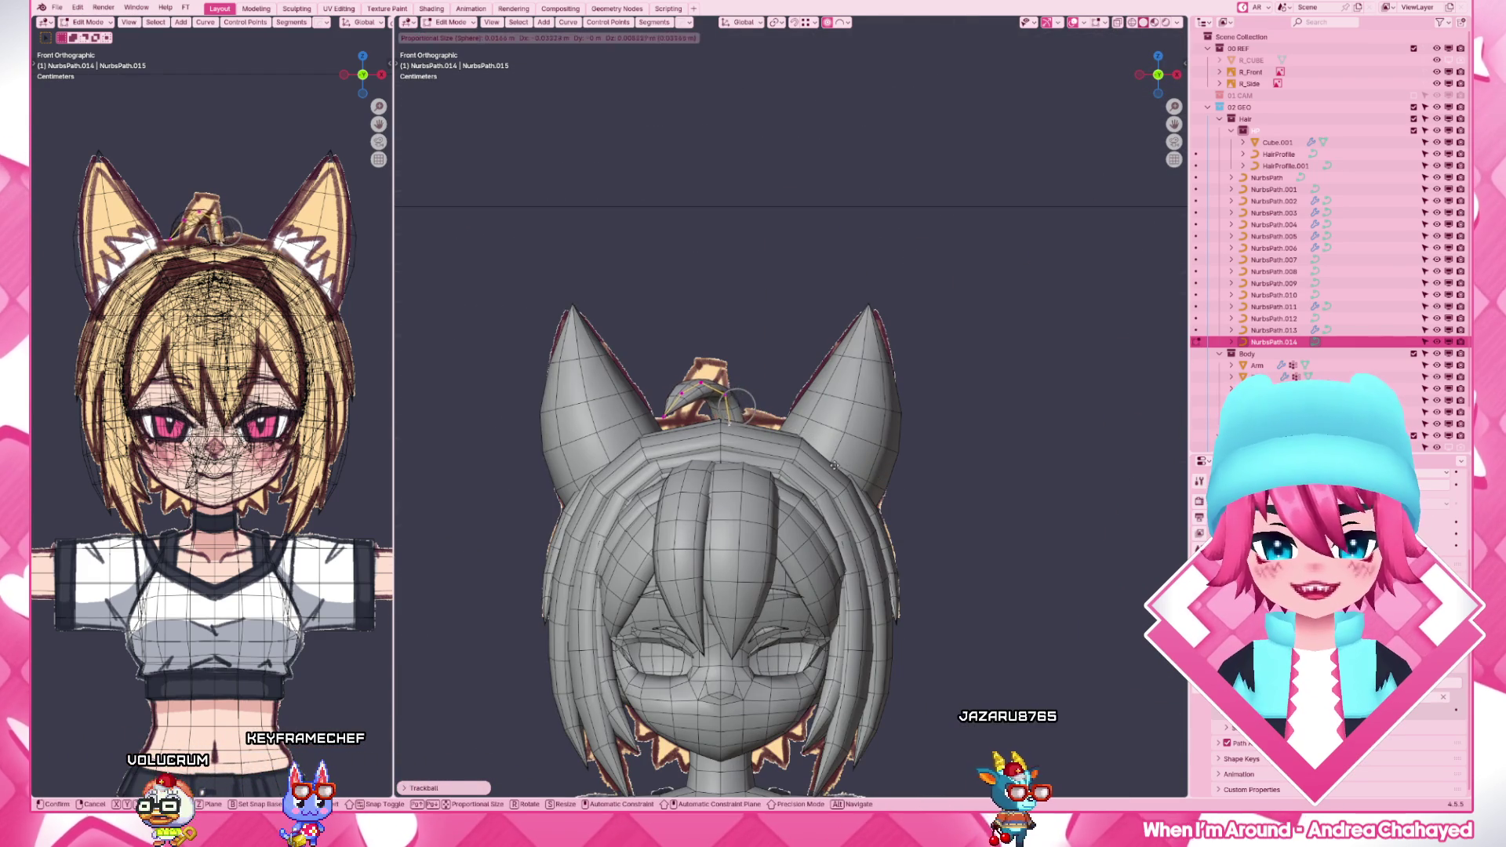
click(836, 465)
scroll(706, 421, up, 4)
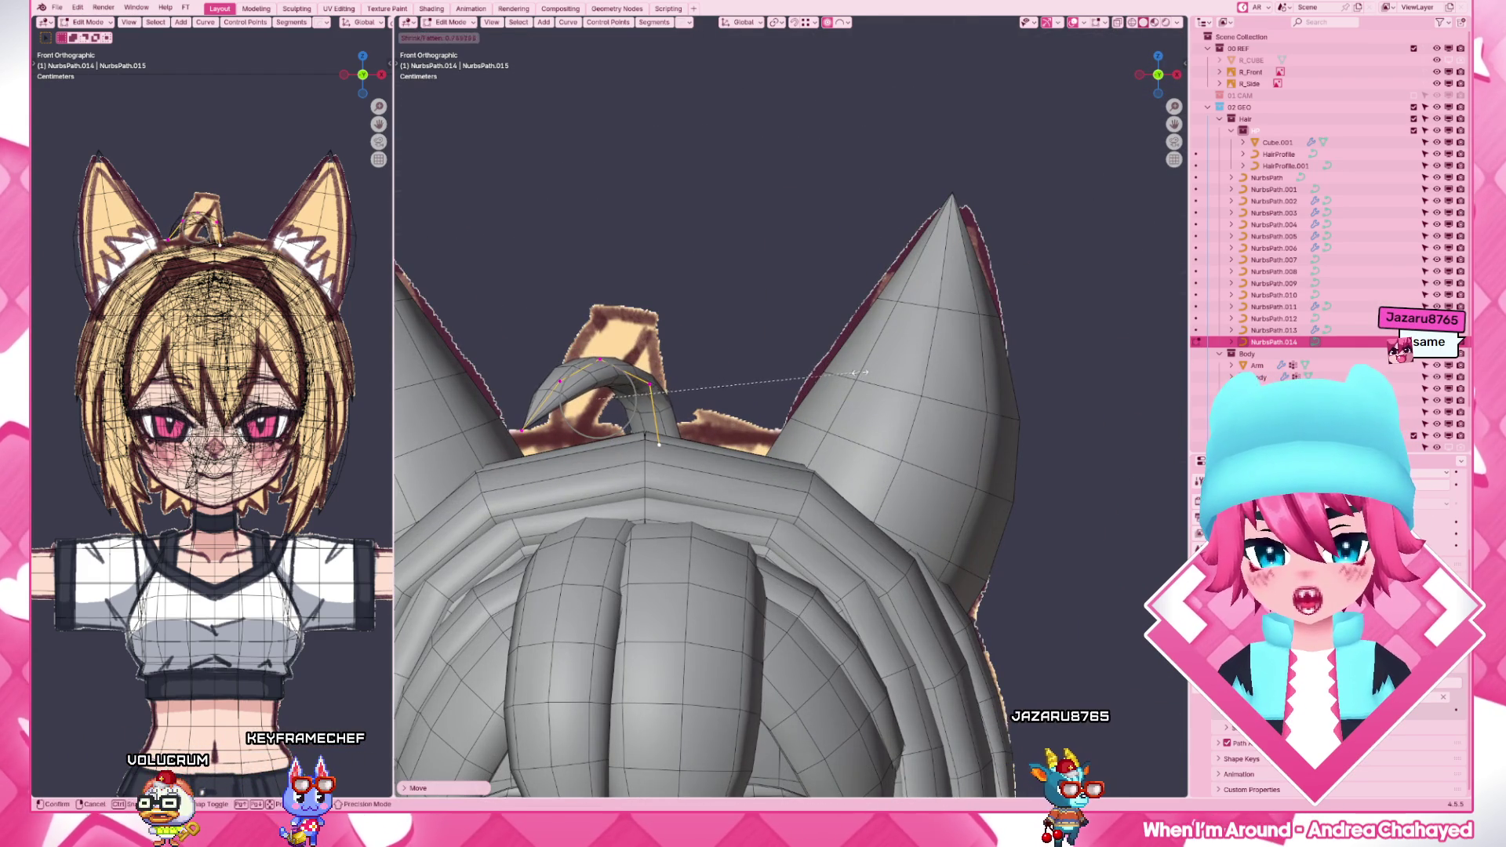
key(g)
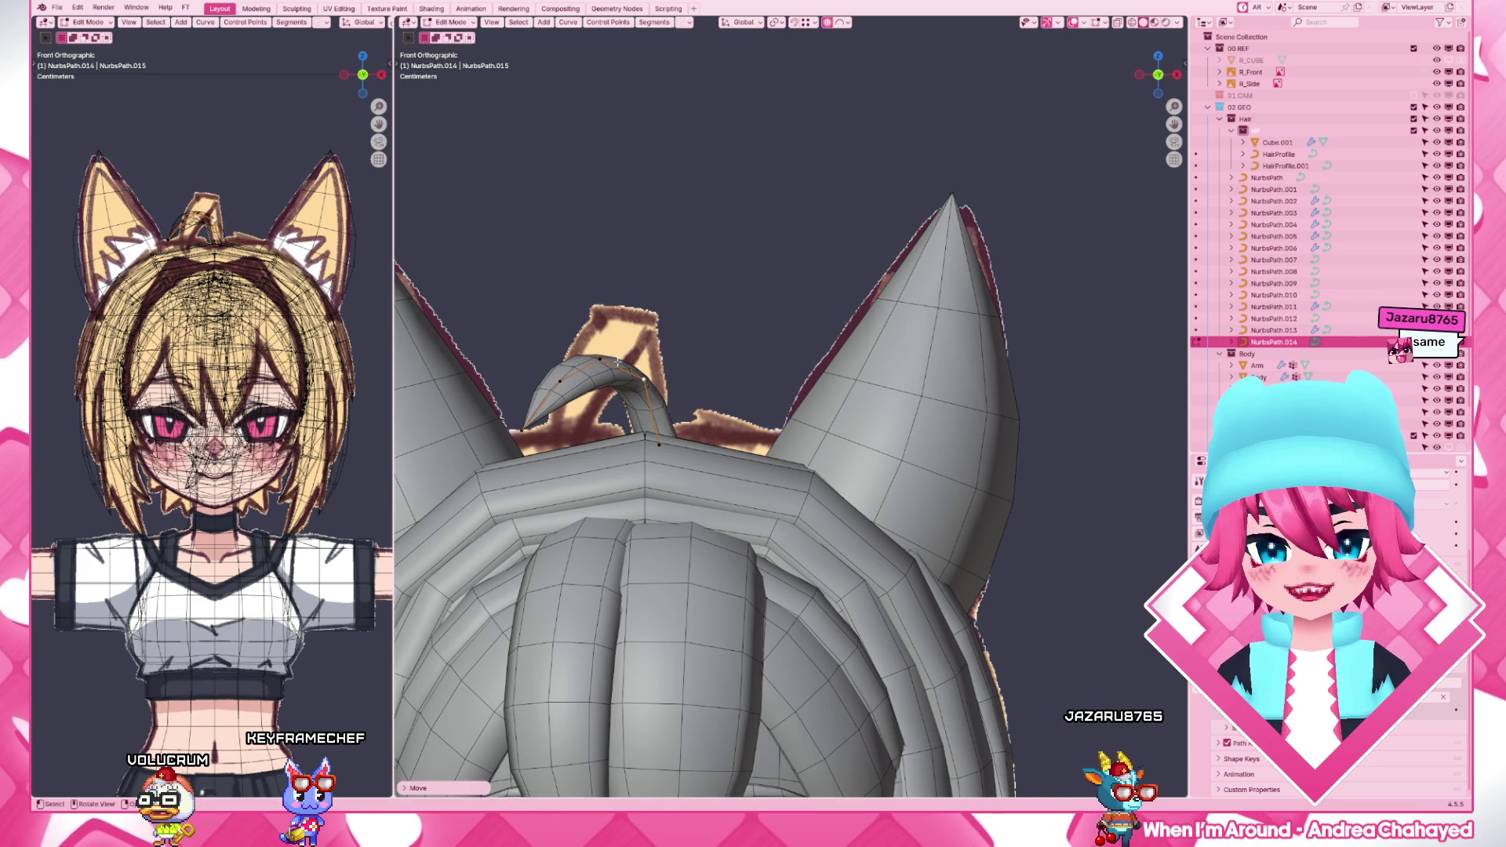
click(589, 353)
key(g)
key(g)
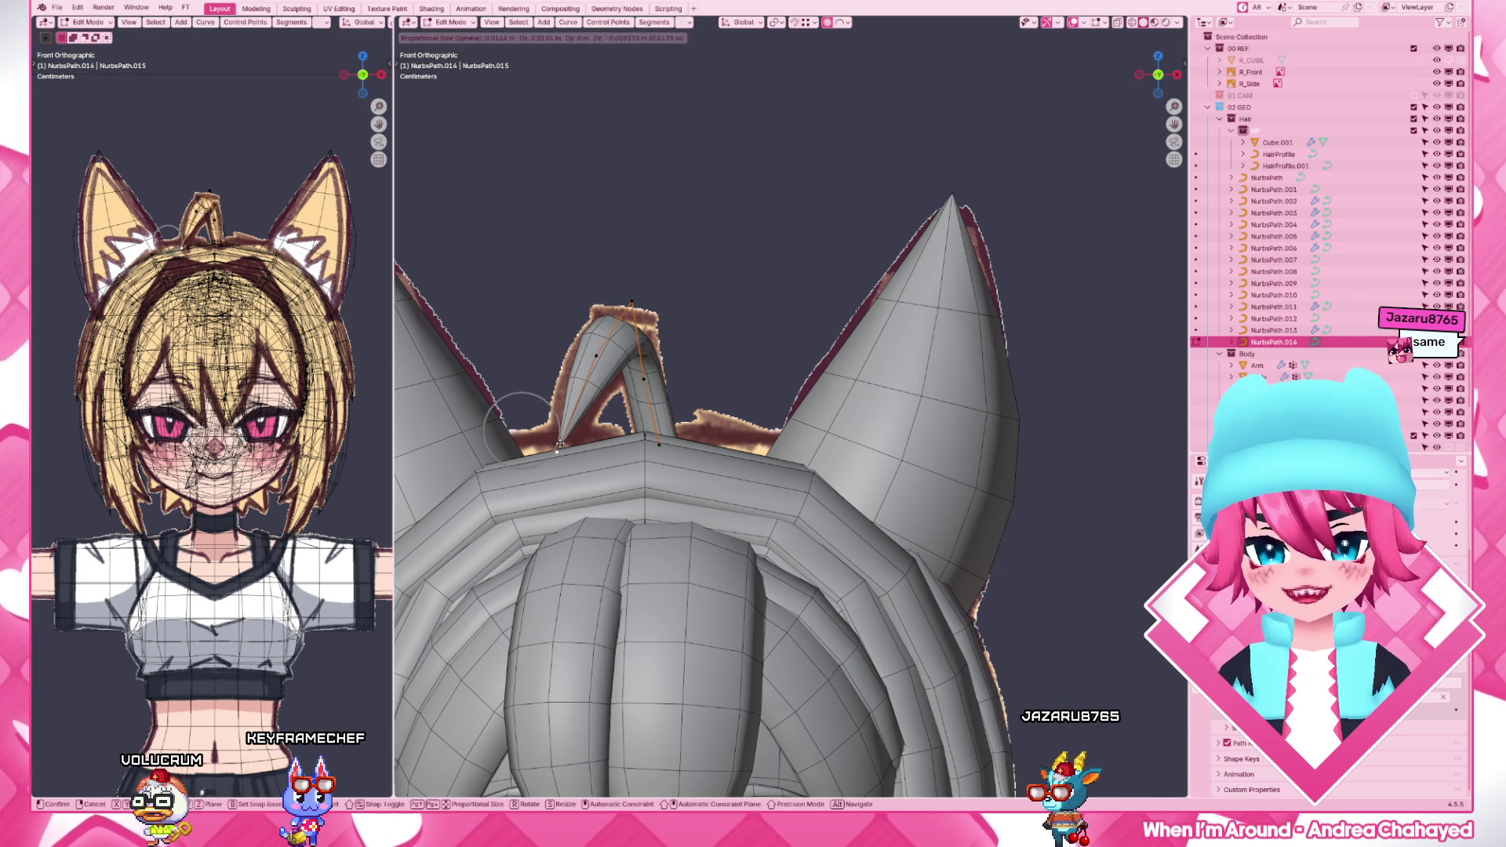
key(g)
click(587, 367)
middle_drag(684, 383, 595, 408)
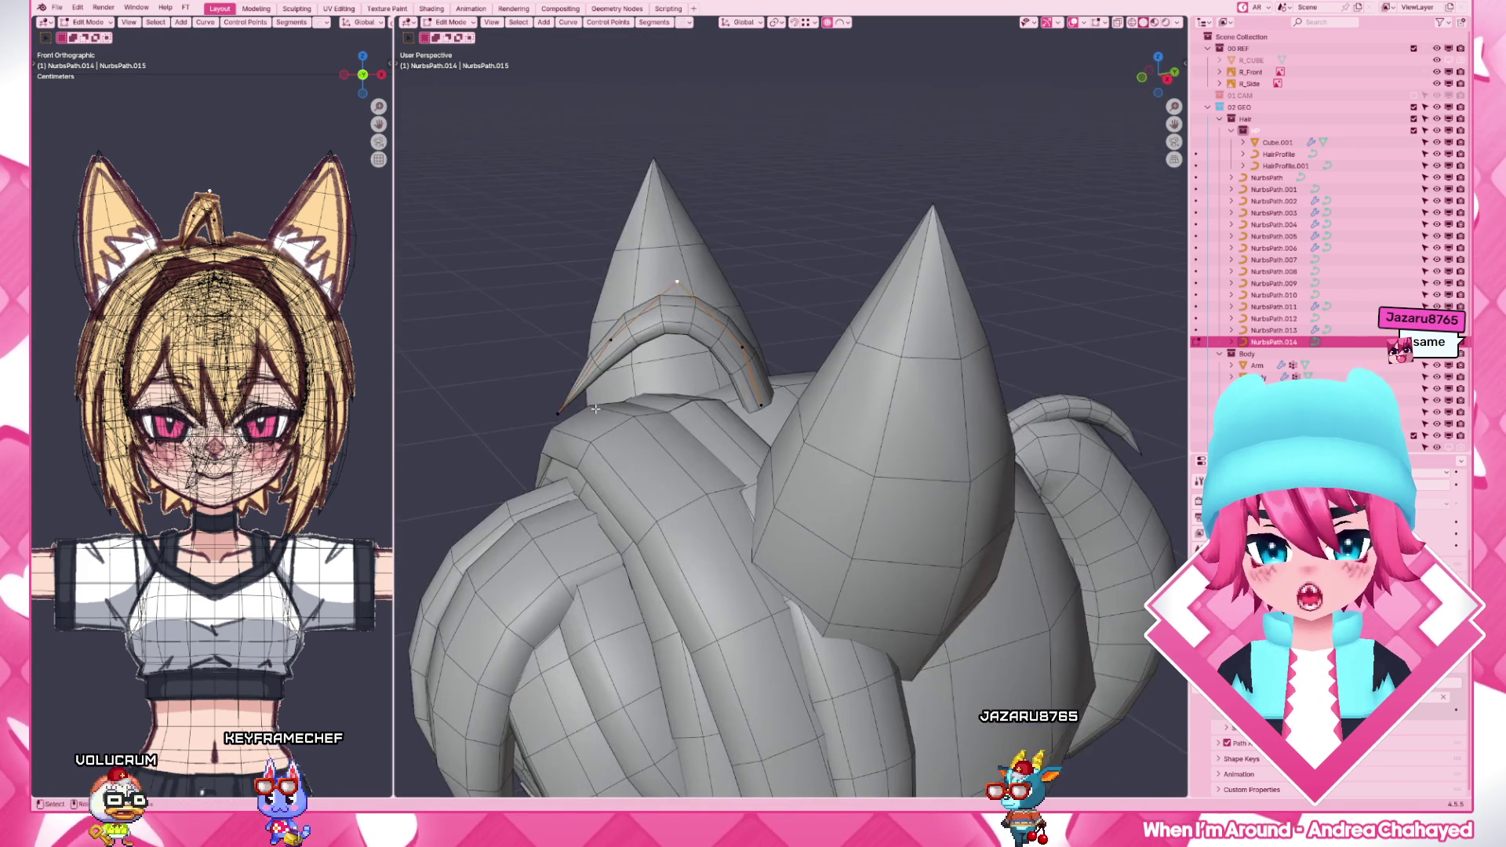
- From the side view, box-select groups of strand points and move them into a smoother arch
key(KP_3)
drag(590, 344, 695, 503)
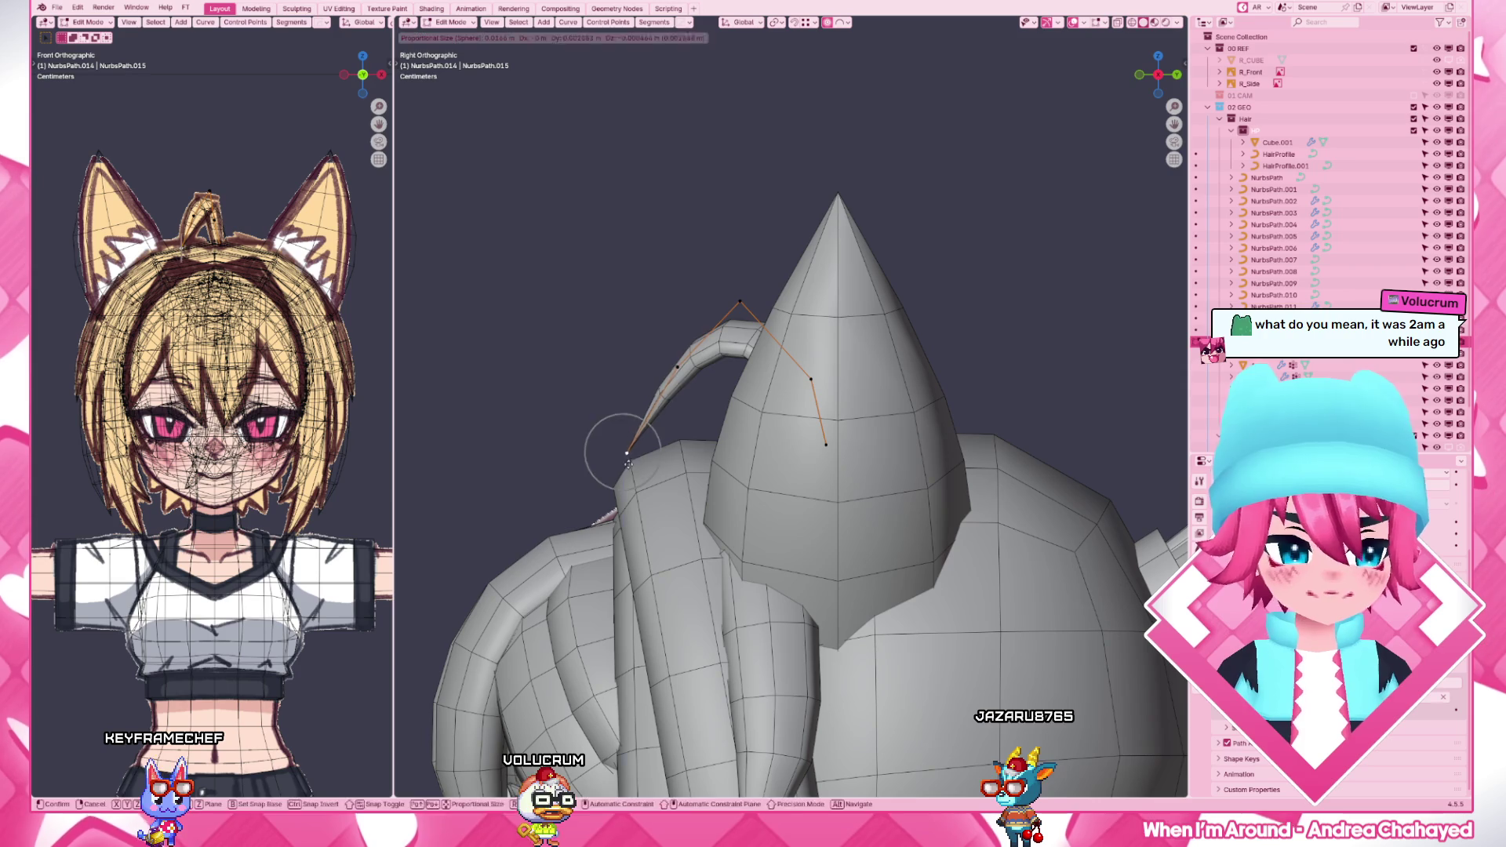
click(645, 465)
drag(645, 350, 738, 506)
key(g)
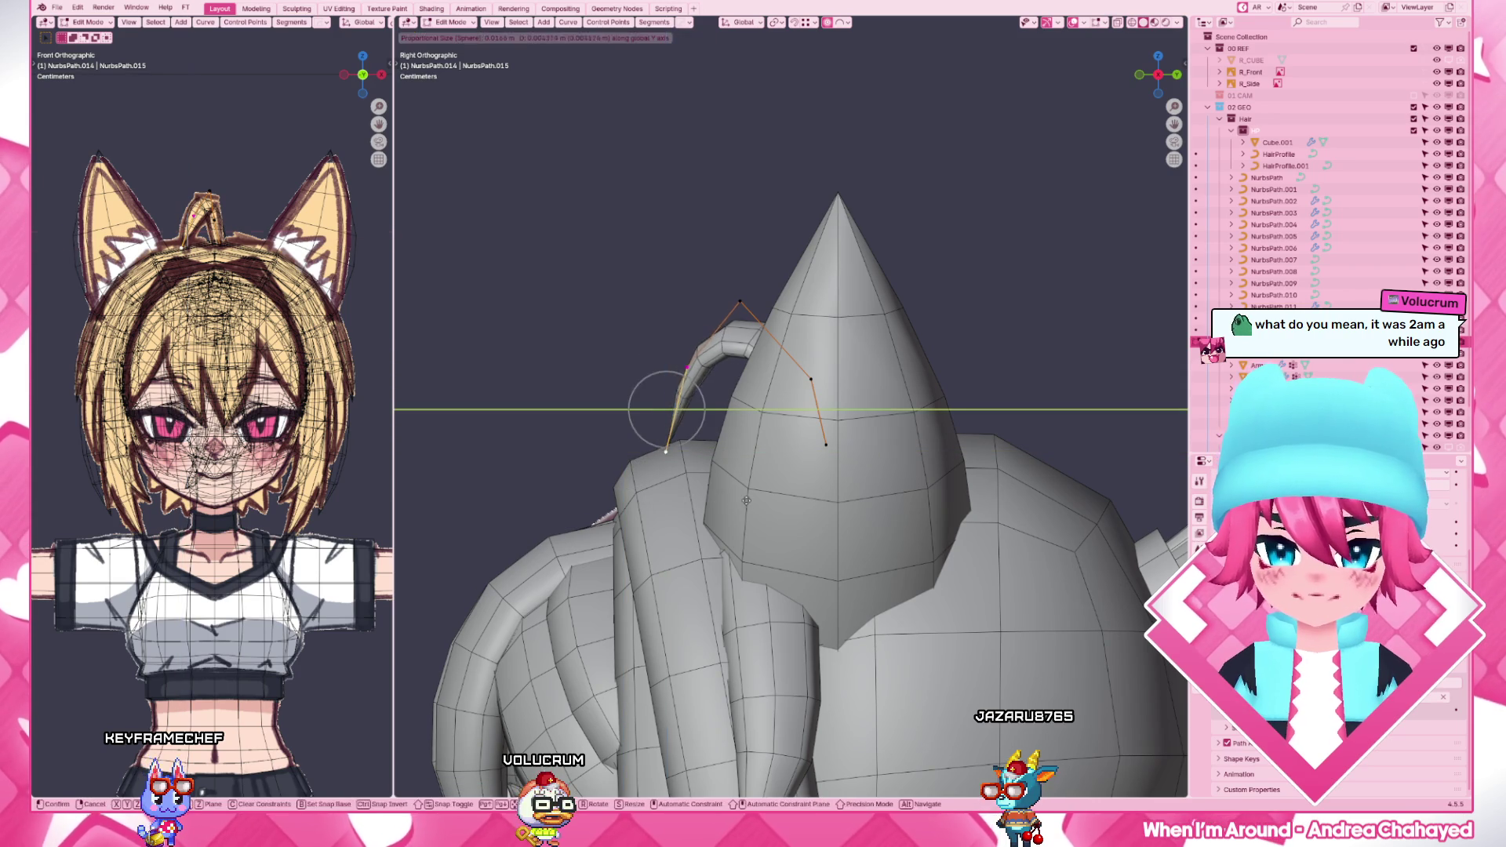
click(750, 481)
- Pull the strand's front points along the front-back axis so its tip curls like a hook
drag(652, 250, 765, 453)
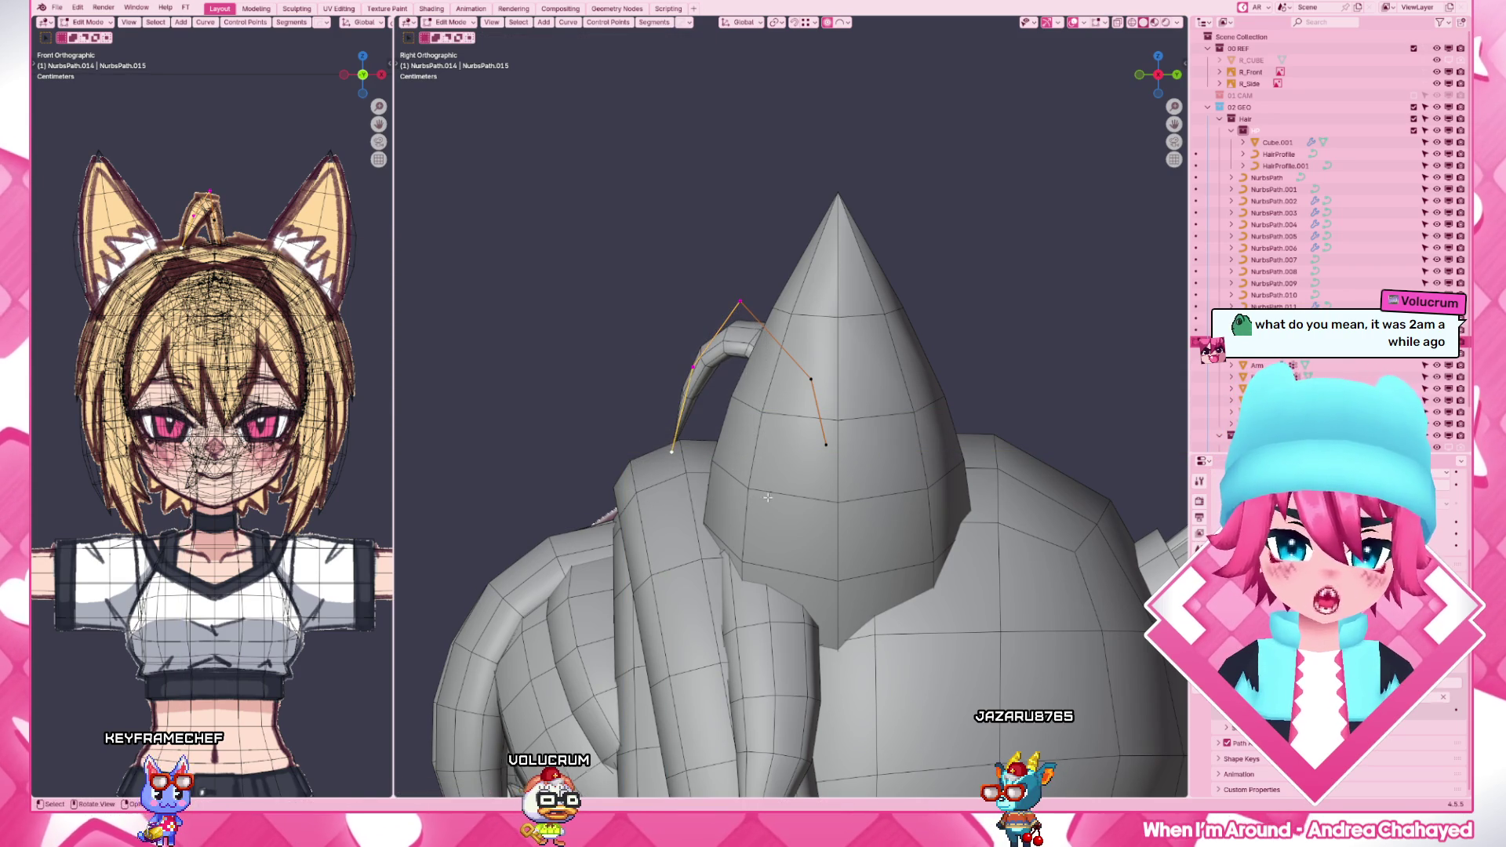
key(g)
key(y)
click(781, 497)
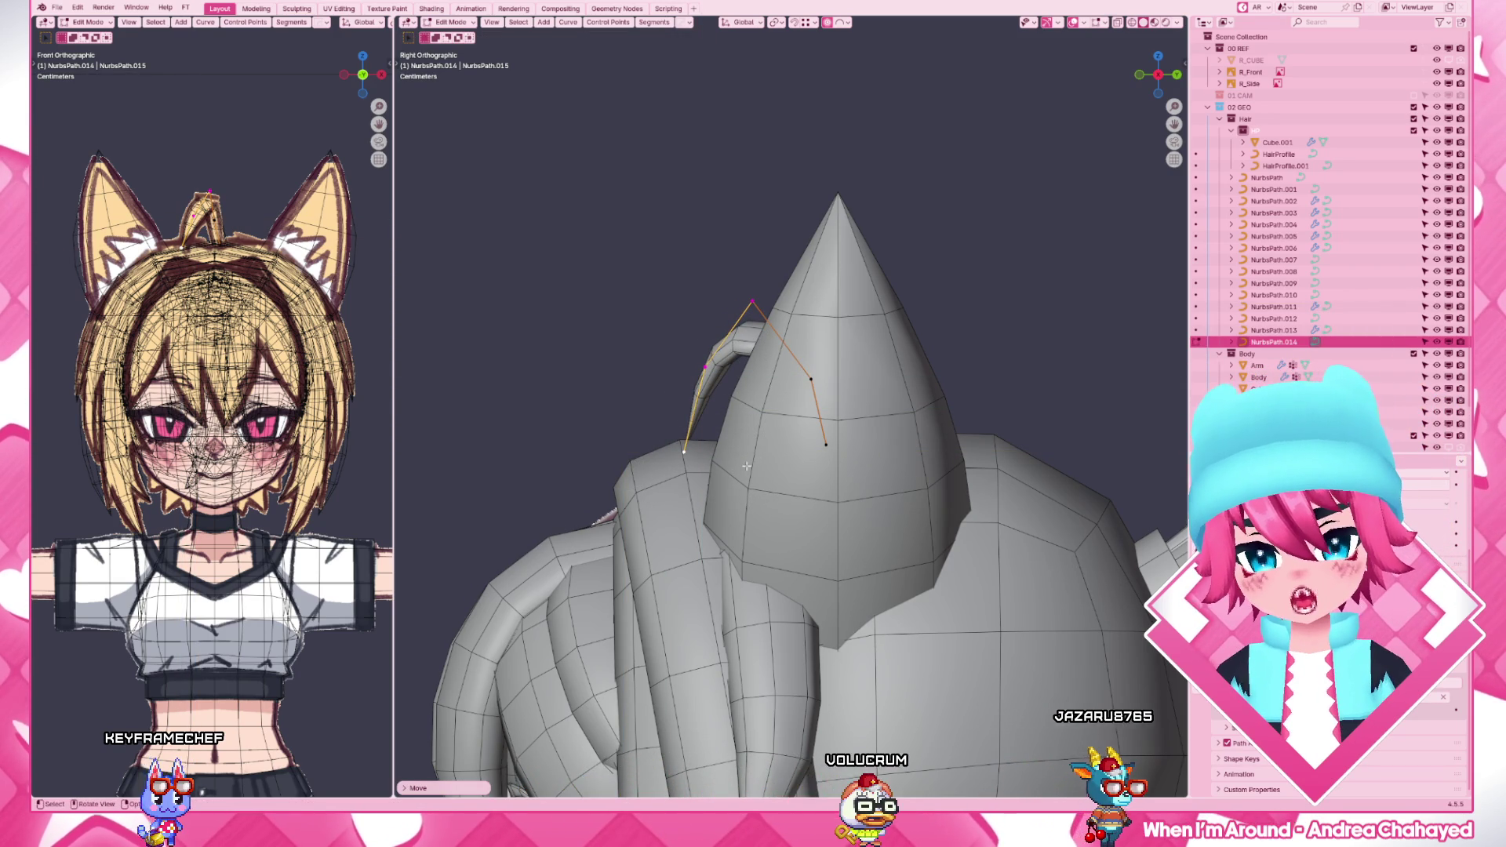
middle_drag(747, 467, 709, 388)
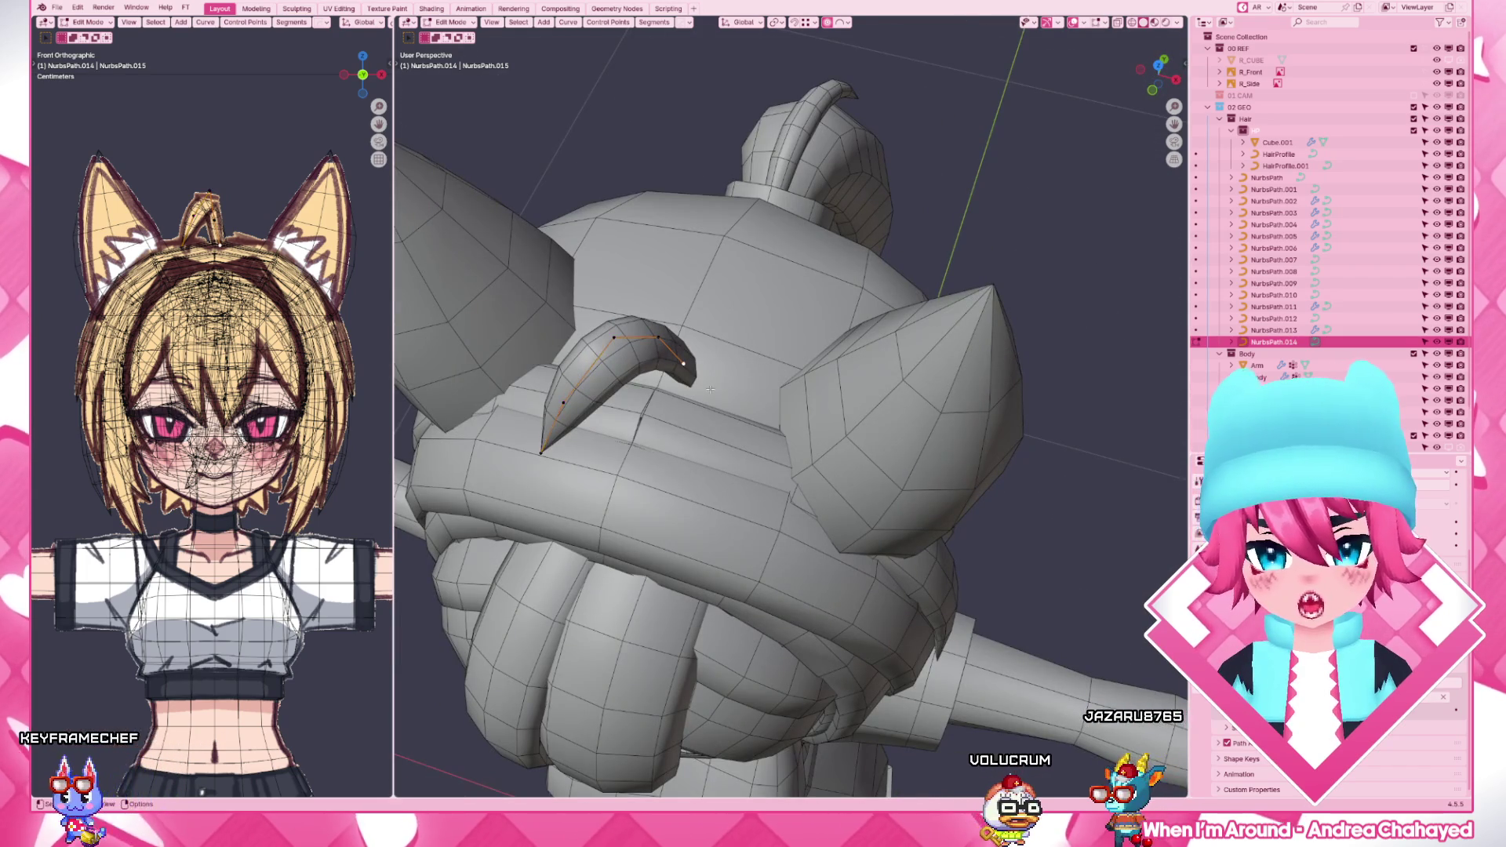
key(KP_1)
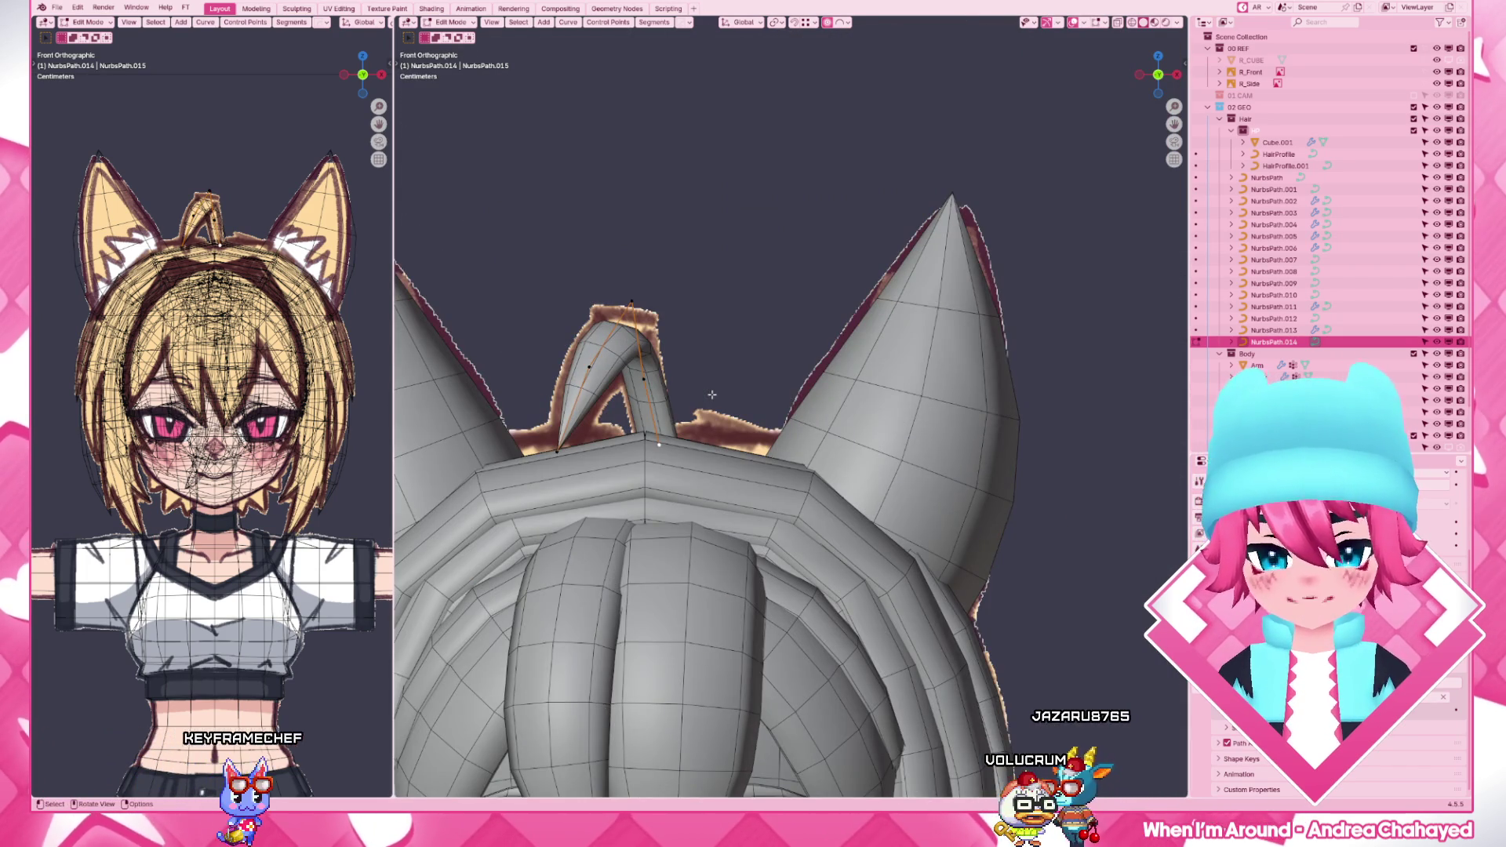
scroll(712, 395, up, 2)
scroll(712, 395, up, 2)
- From the front, move the tuft's top point with falloff to reshape the arch
key(g)
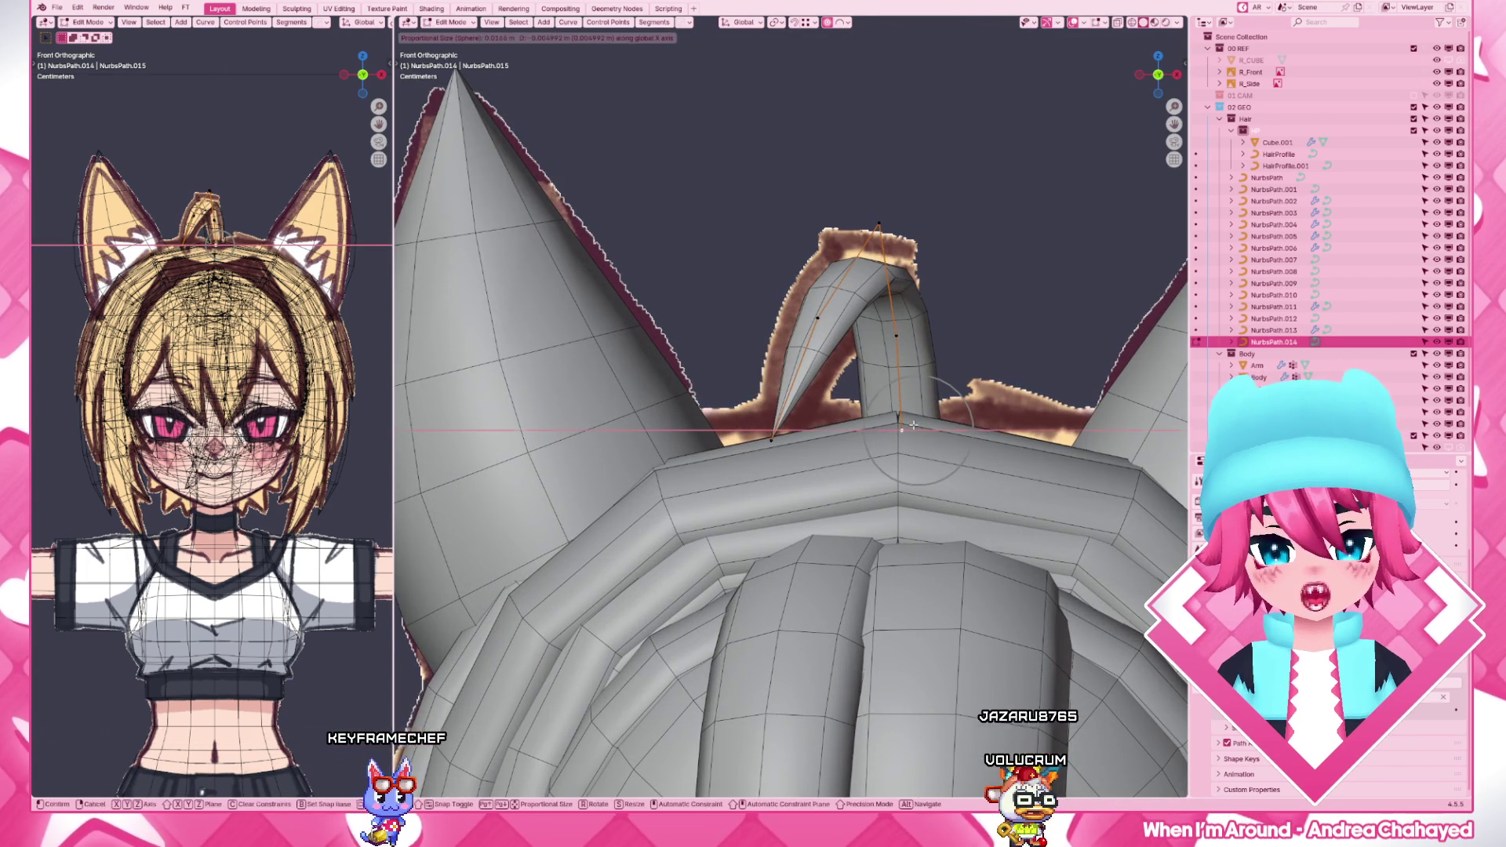
click(914, 424)
scroll(914, 423, down, 3)
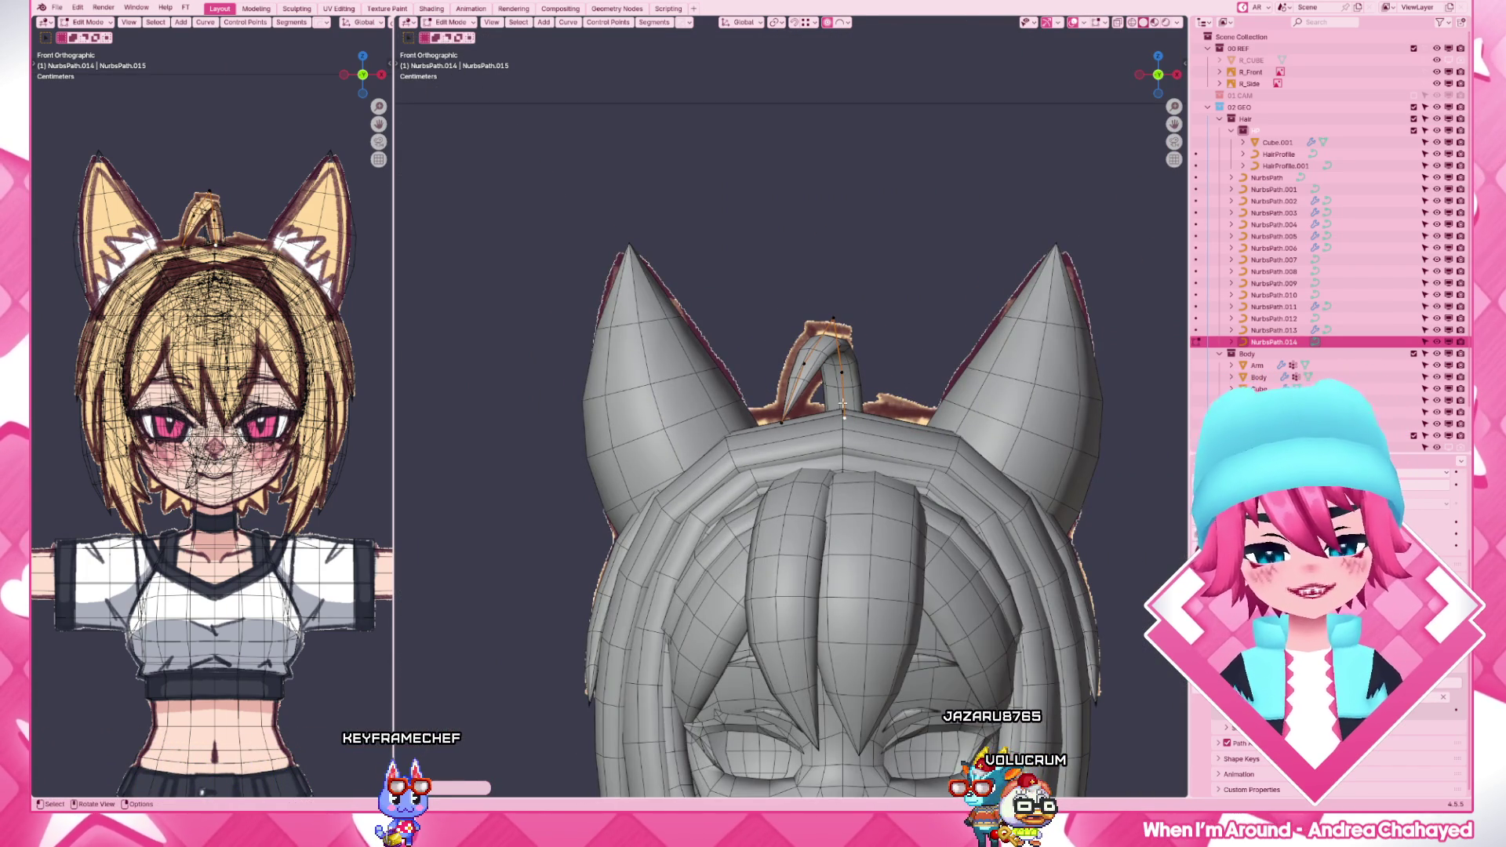
key(alt+z)
key(alt+z)
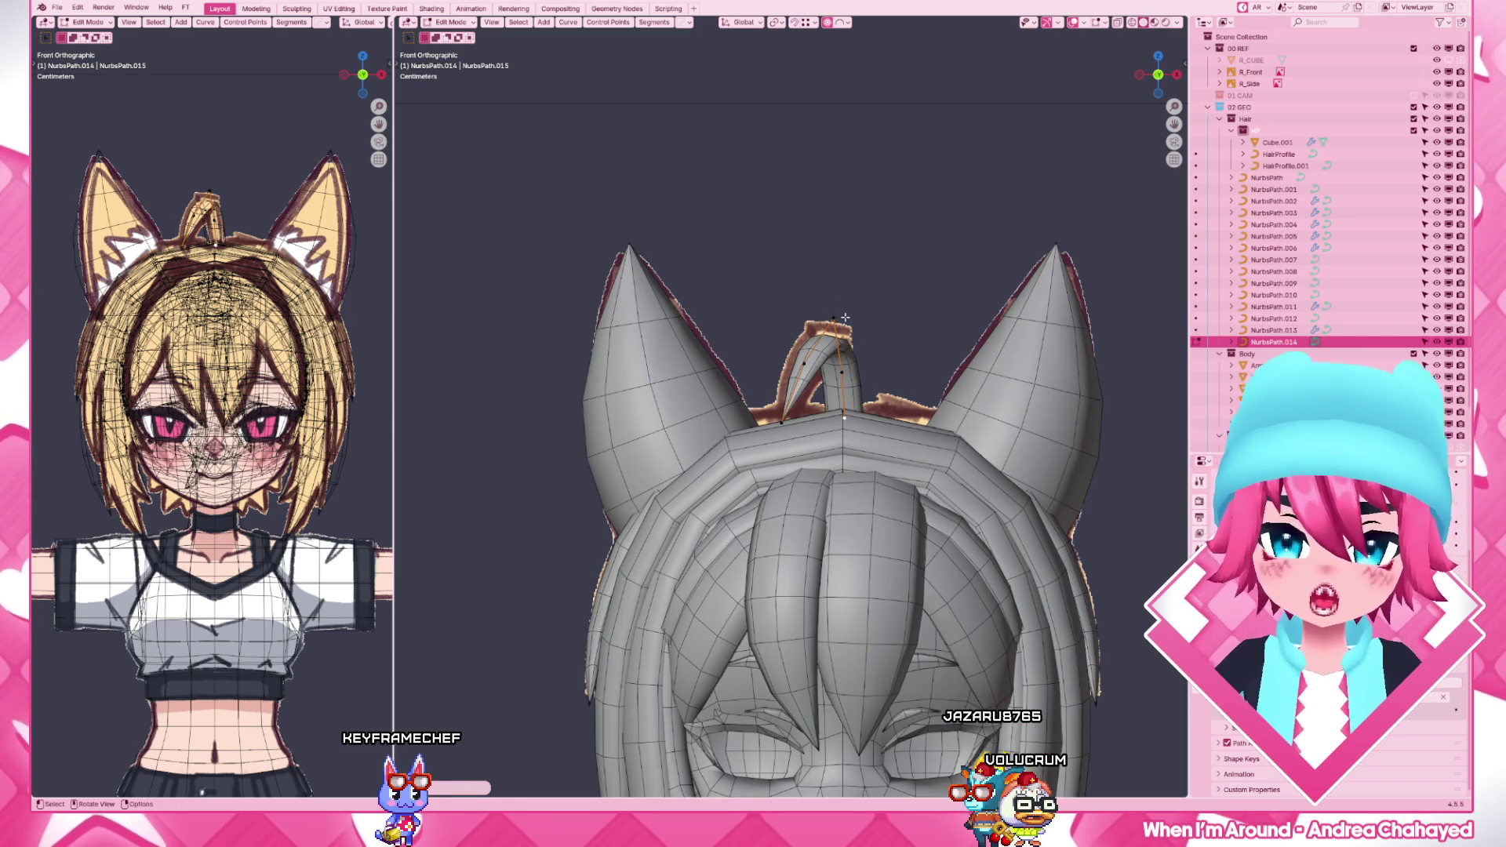
key(g)
click(848, 306)
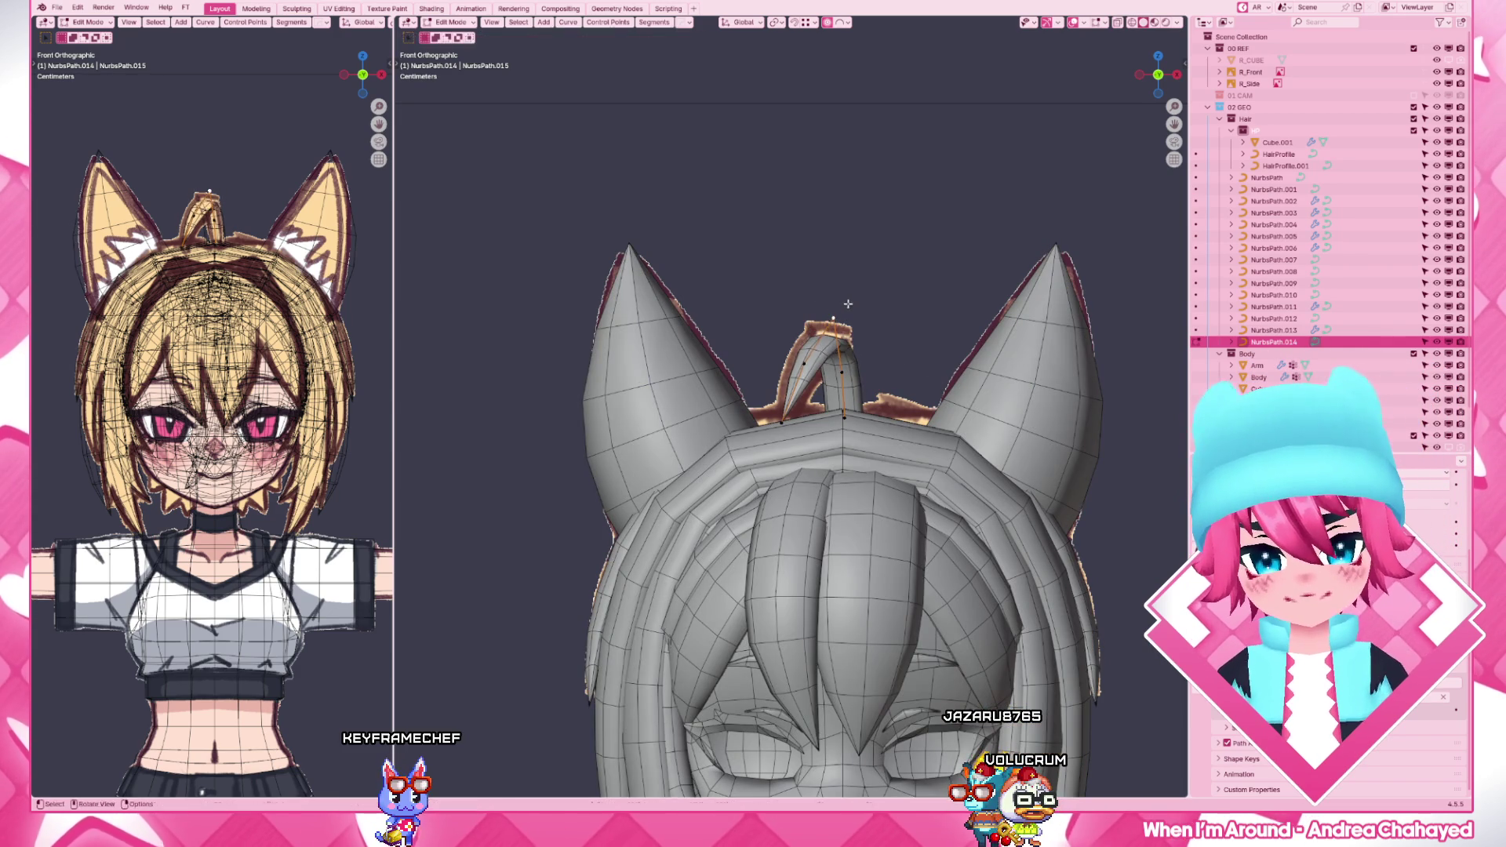
- Adjust the hooked tip vertically so it sweeps down beside the ahoge's base
key(g)
key(z)
click(852, 282)
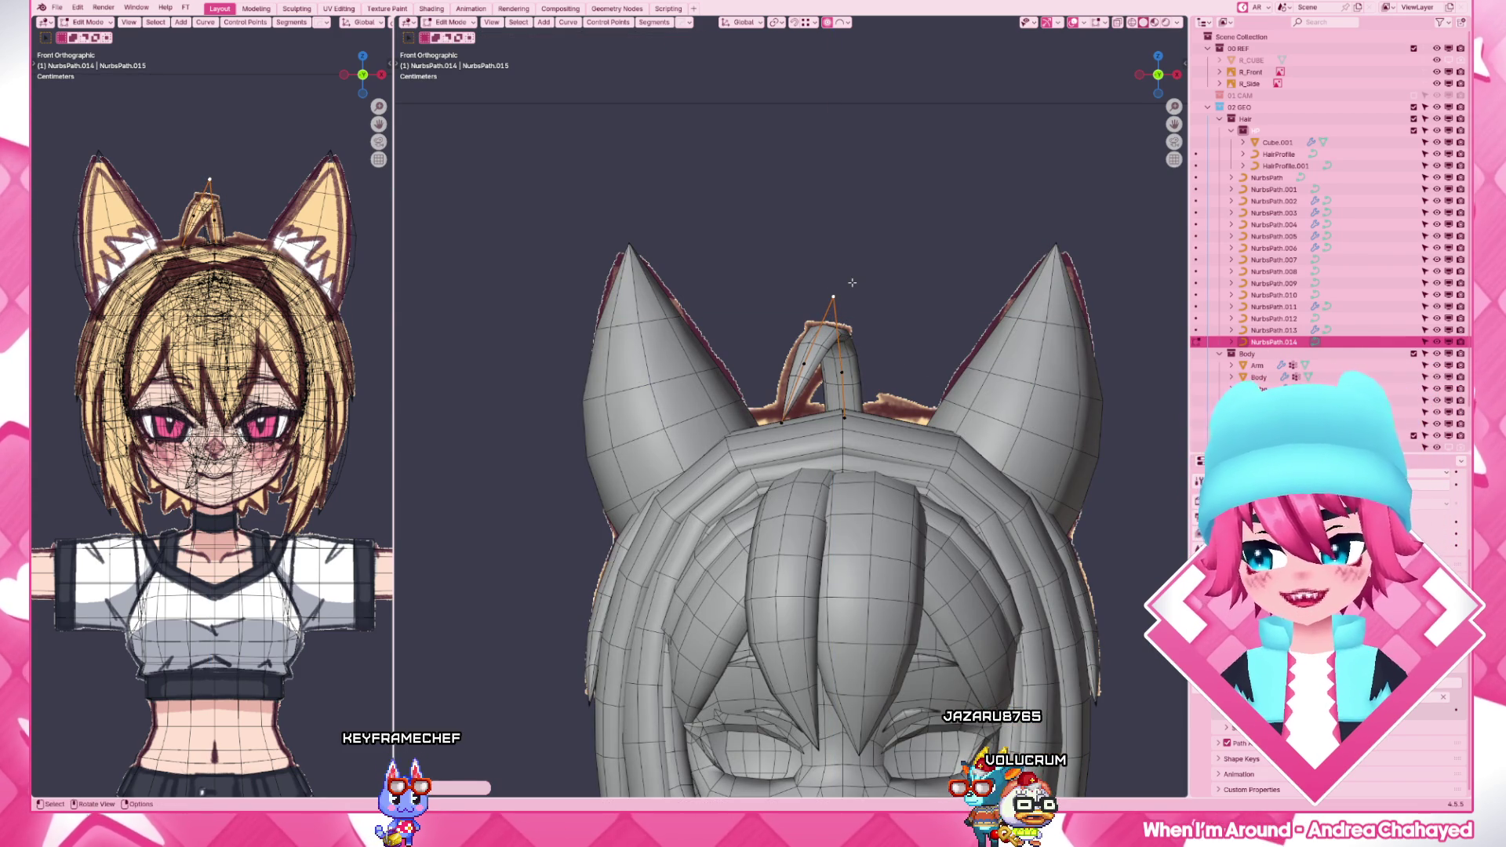
scroll(853, 283, up, 2)
scroll(786, 431, up, 2)
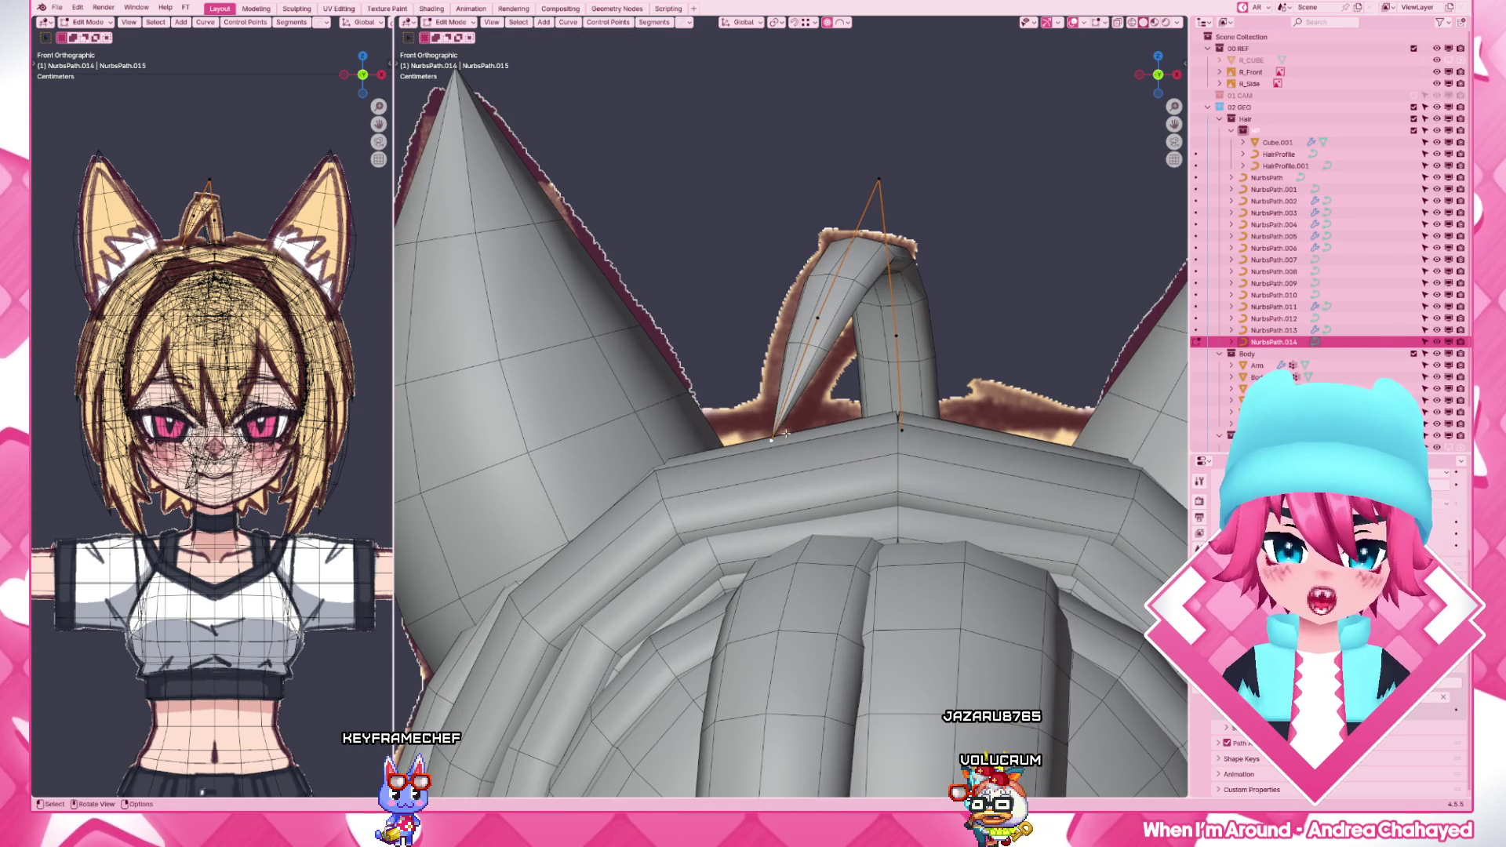
click(792, 413)
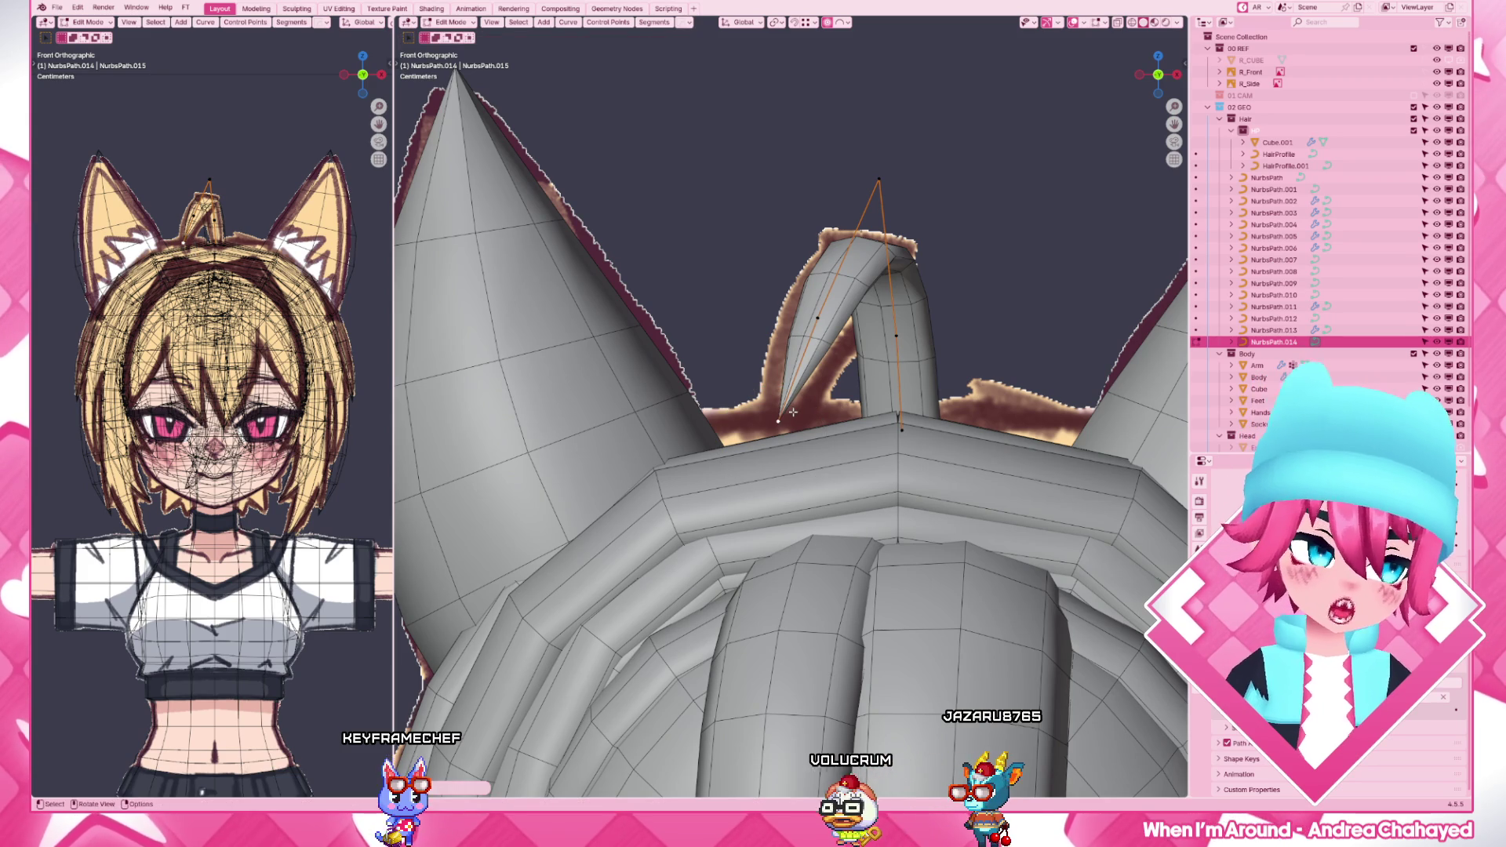
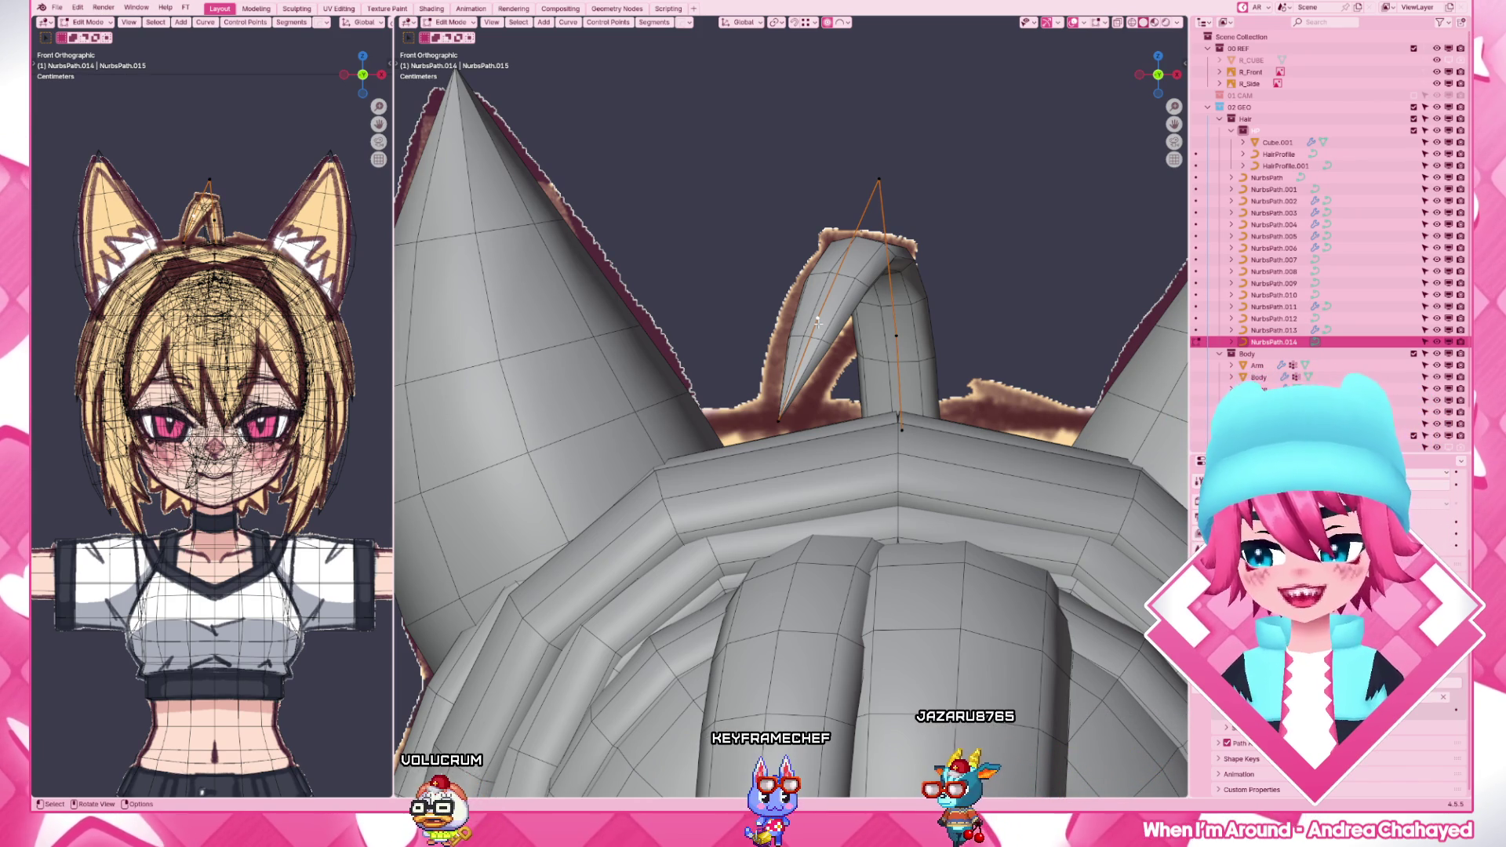
scroll(816, 321, down, 3)
- Nudge the selected curve points, return to Object Mode and view the head shaded with wireframe overlay
mouse_move(800, 341)
middle_down()
mouse_move(735, 352)
mouse_move(649, 484)
mouse_move(778, 424)
middle_up()
scroll(734, 352, down, 3)
scroll(803, 416, up, 5)
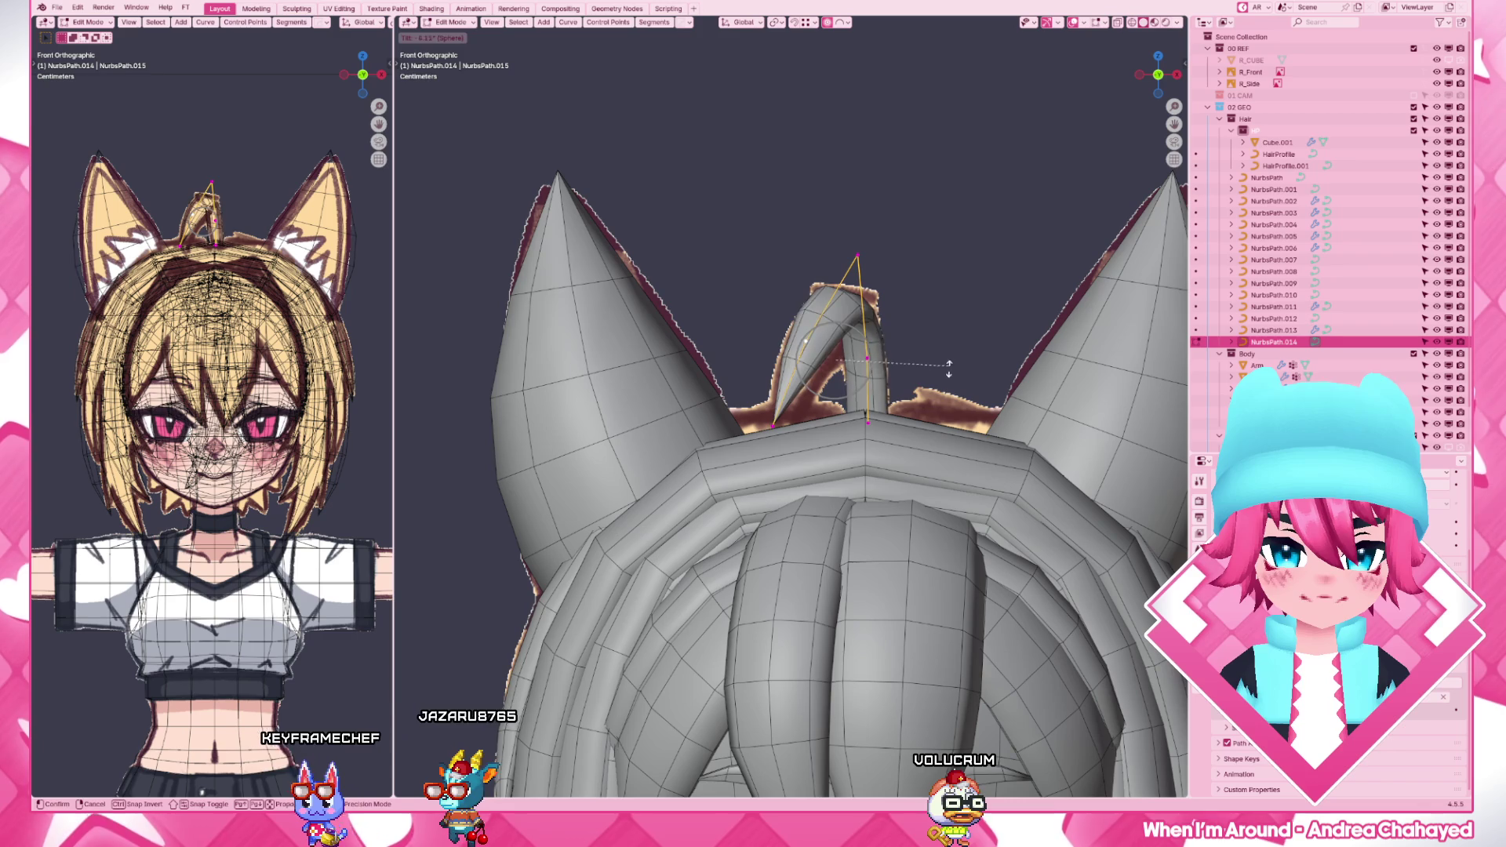
key(g)
scroll(931, 409, down, 5)
scroll(931, 471, down, 4)
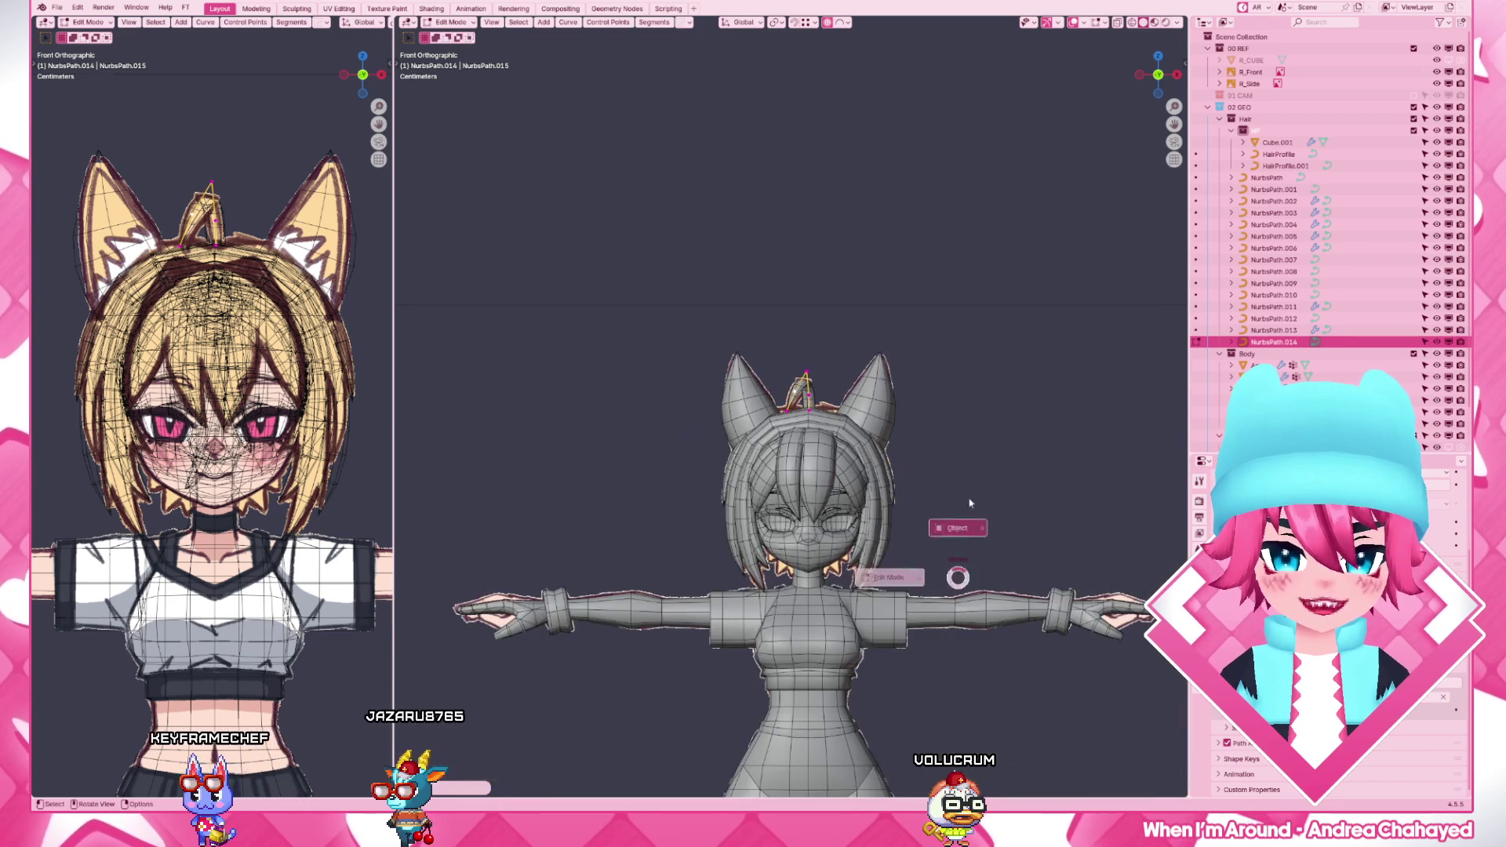
key(ctrl+Tab)
click(933, 524)
key(z)
scroll(933, 524, up, 5)
middle_drag(931, 523, 706, 553)
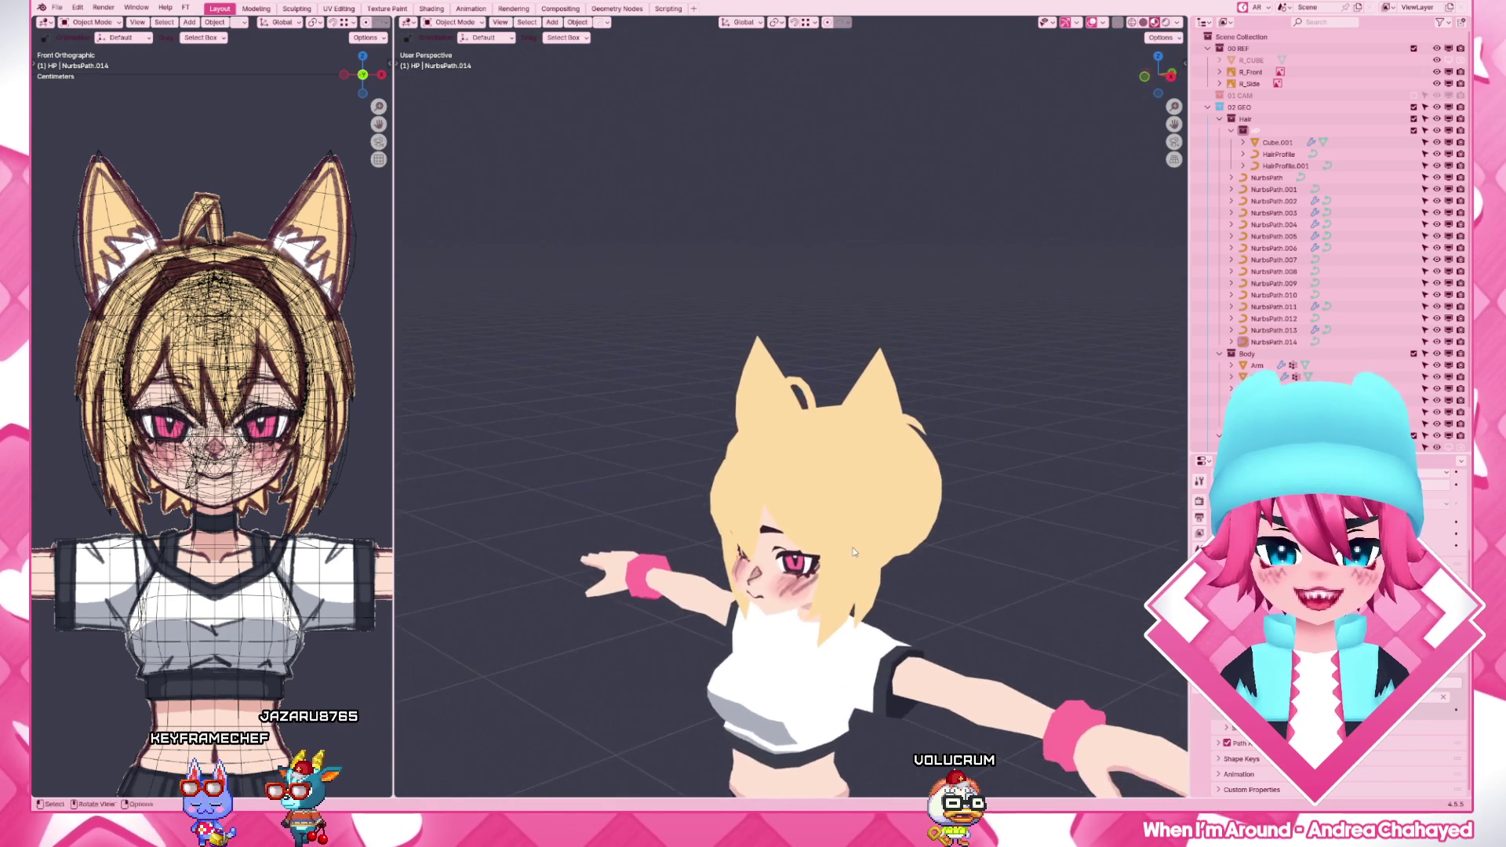
key(z)
- Edit the ahoge curve from the top view, moving and rotating its points with proportional falloff
click(786, 476)
middle_drag(787, 476, 786, 353)
key(Tab)
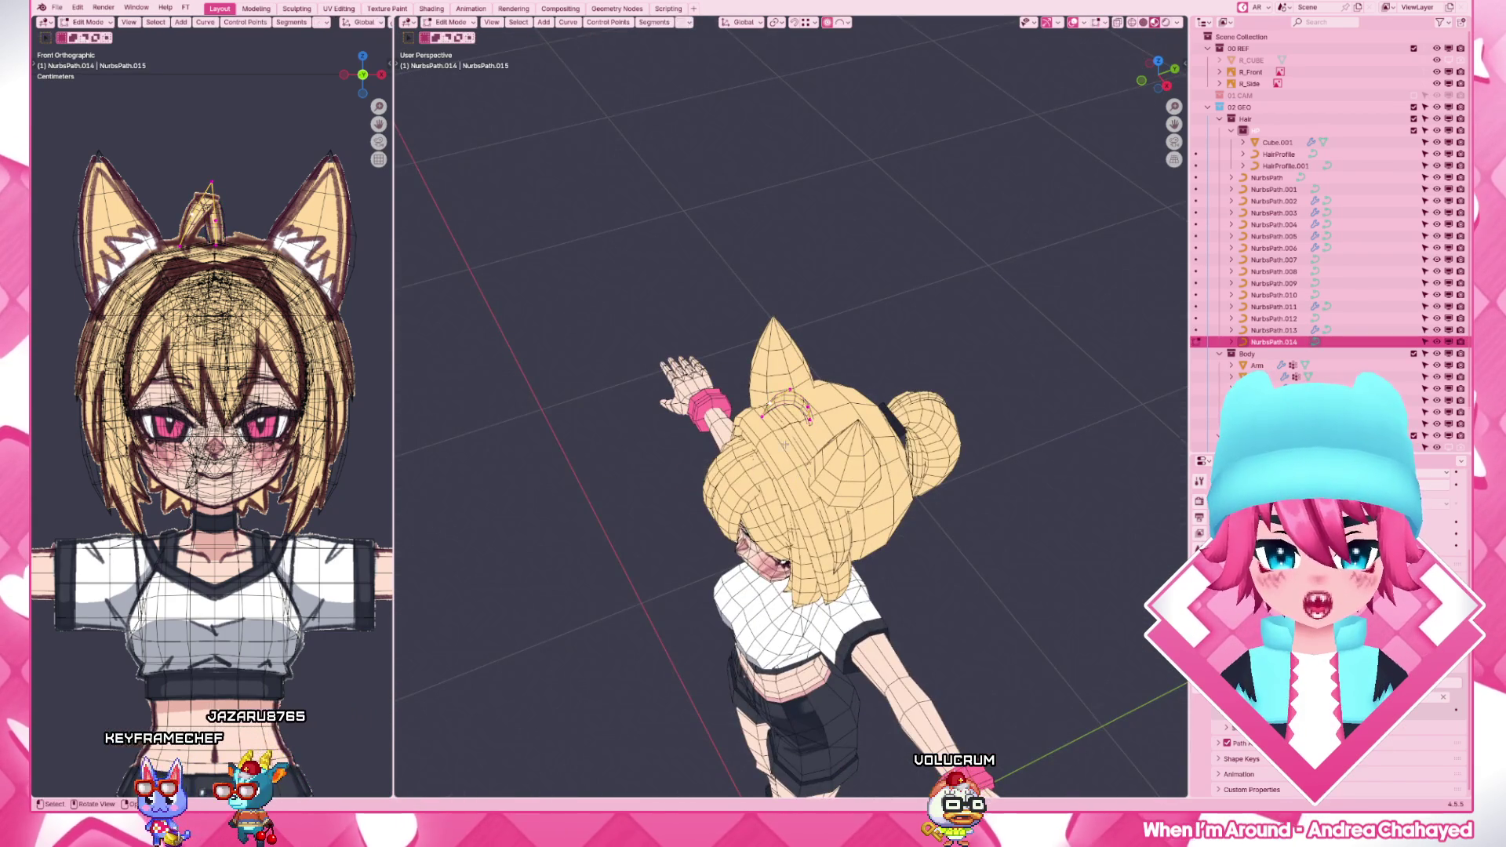
scroll(786, 475, up, 3)
key(KP_7)
scroll(791, 400, up, 4)
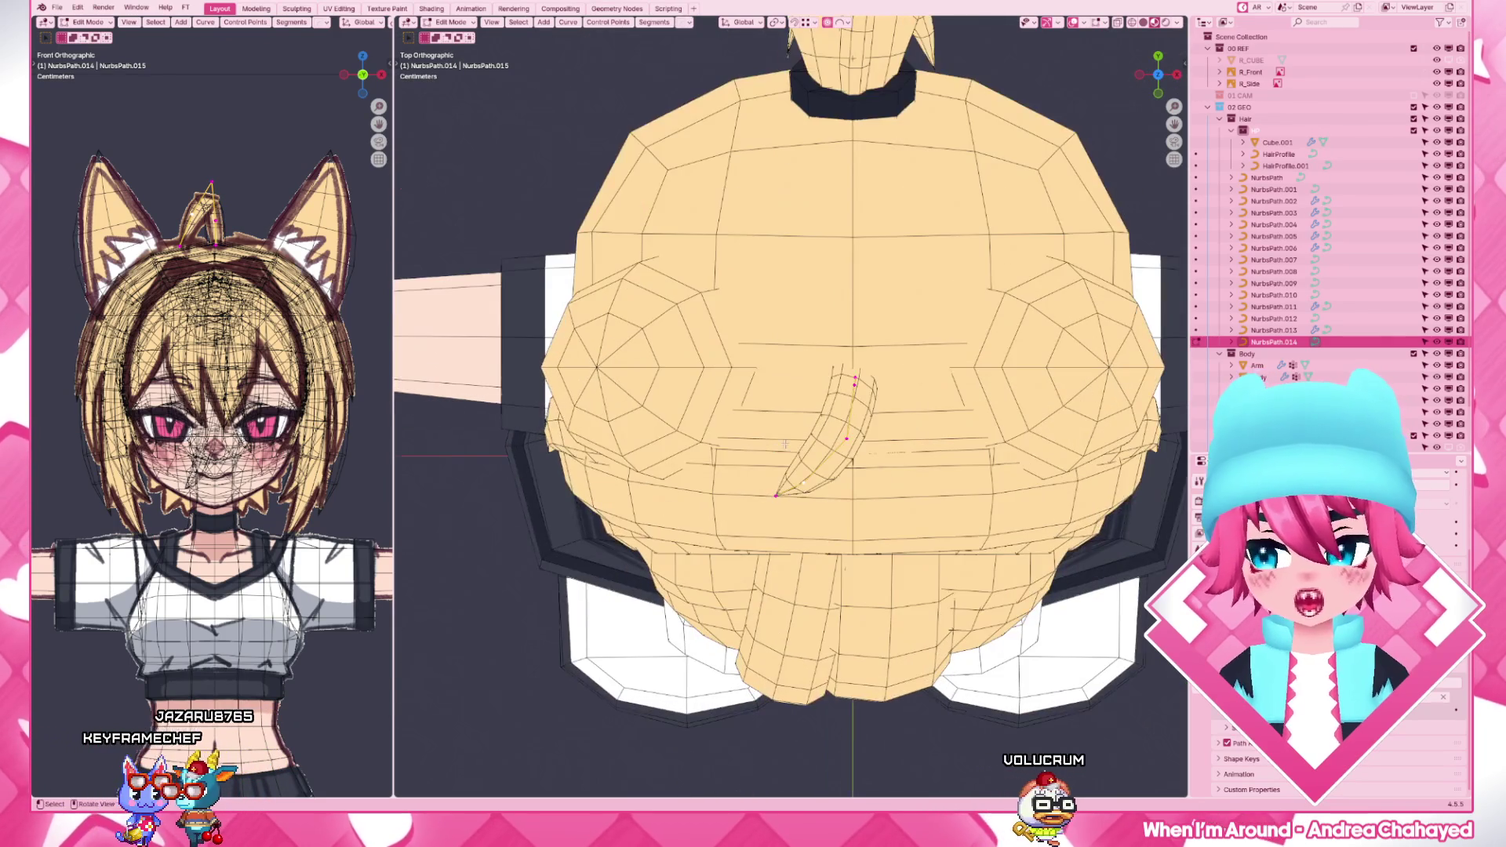
key(g)
click(937, 509)
key(b)
key(r)
click(859, 462)
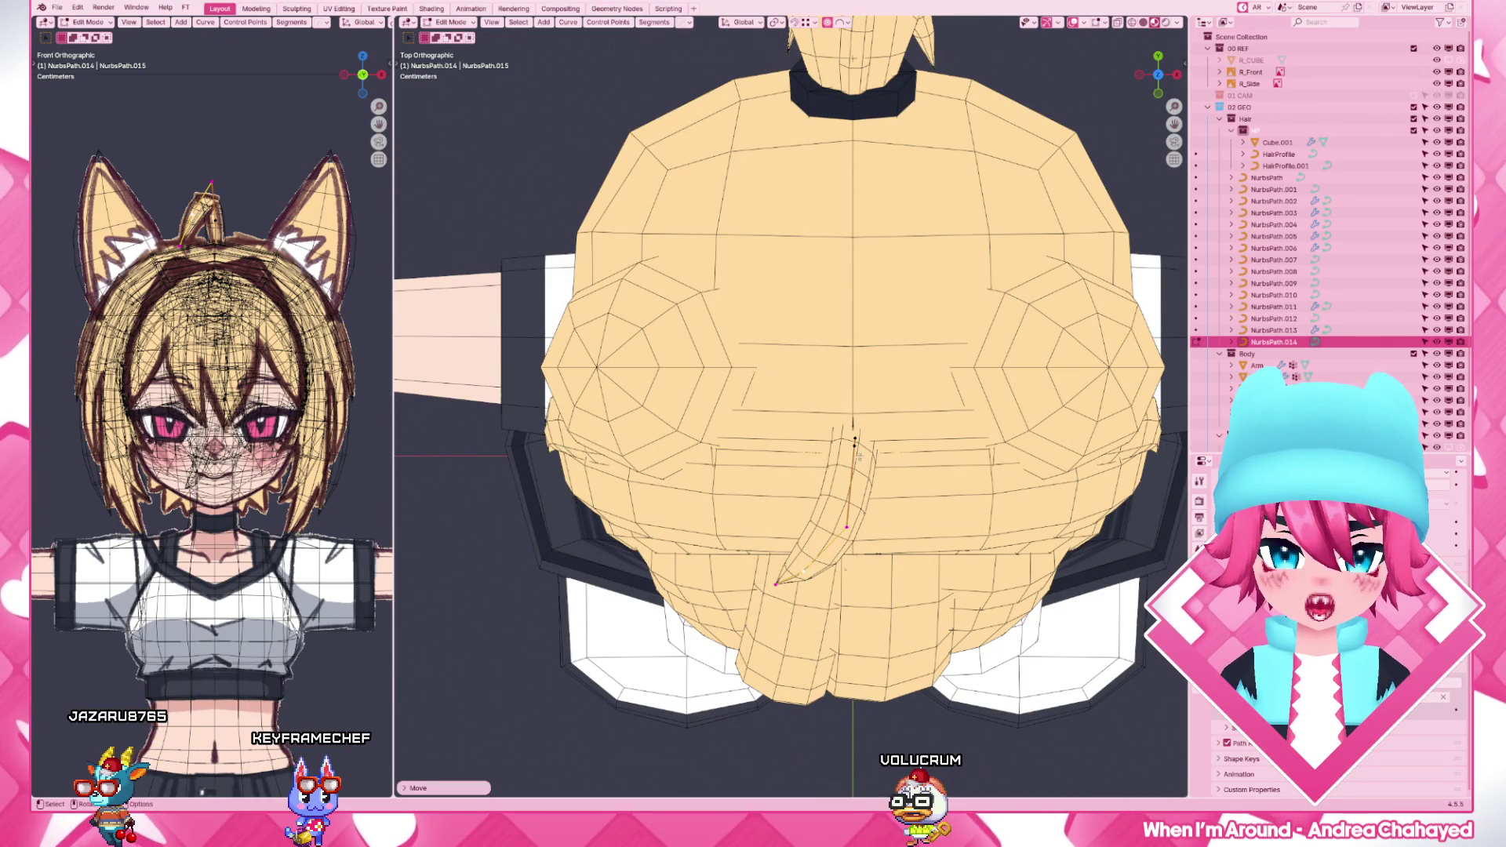
click(862, 471)
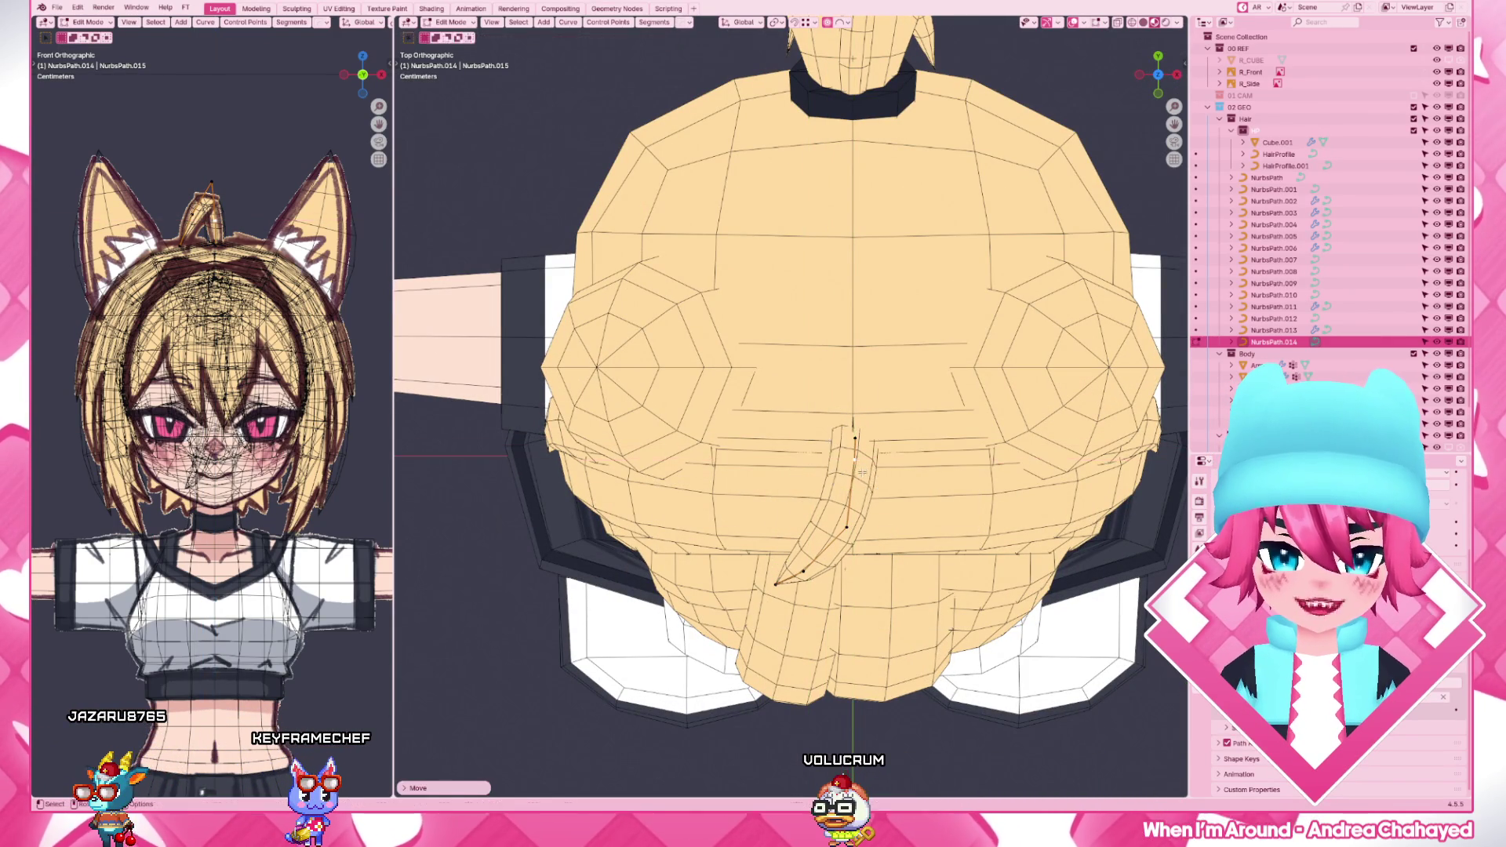
- From the side view, pull the ahoge tip points along one axis so the strand bends into a curl
middle_drag(859, 471, 942, 535)
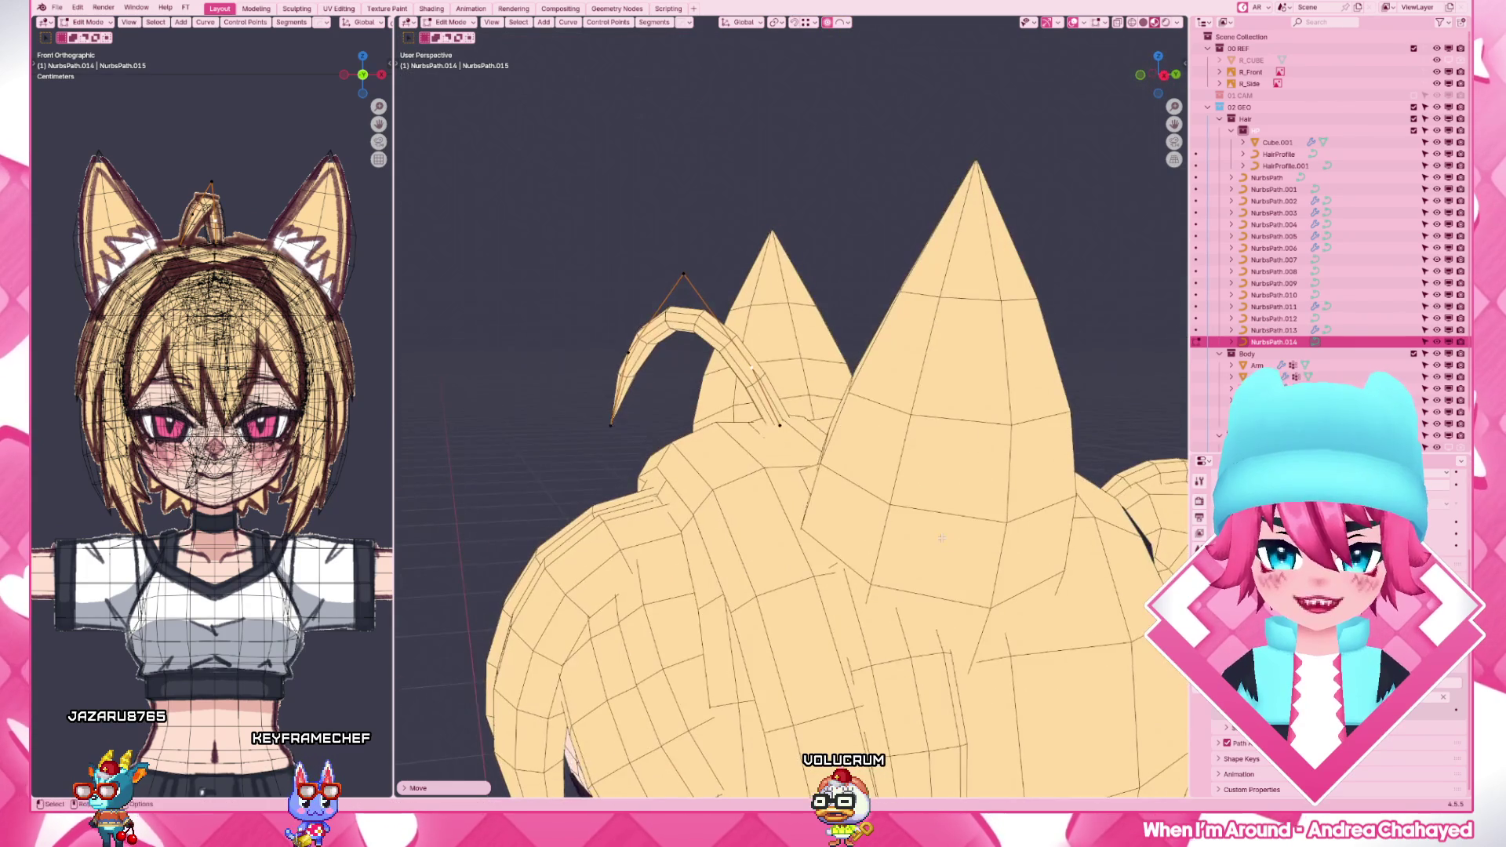
key(KP_3)
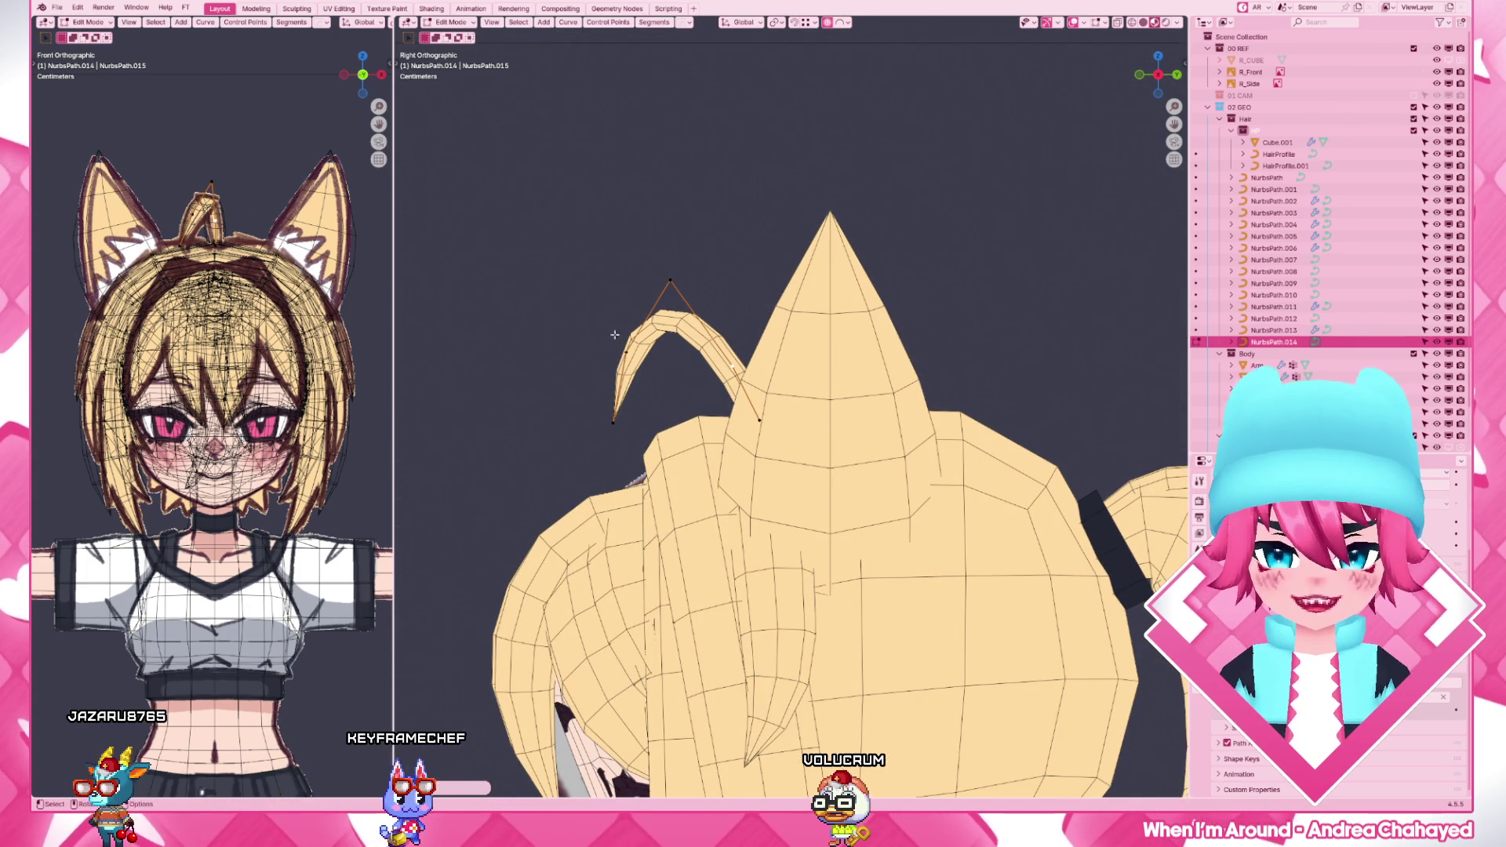
drag(562, 188, 682, 292)
key(g)
key(z)
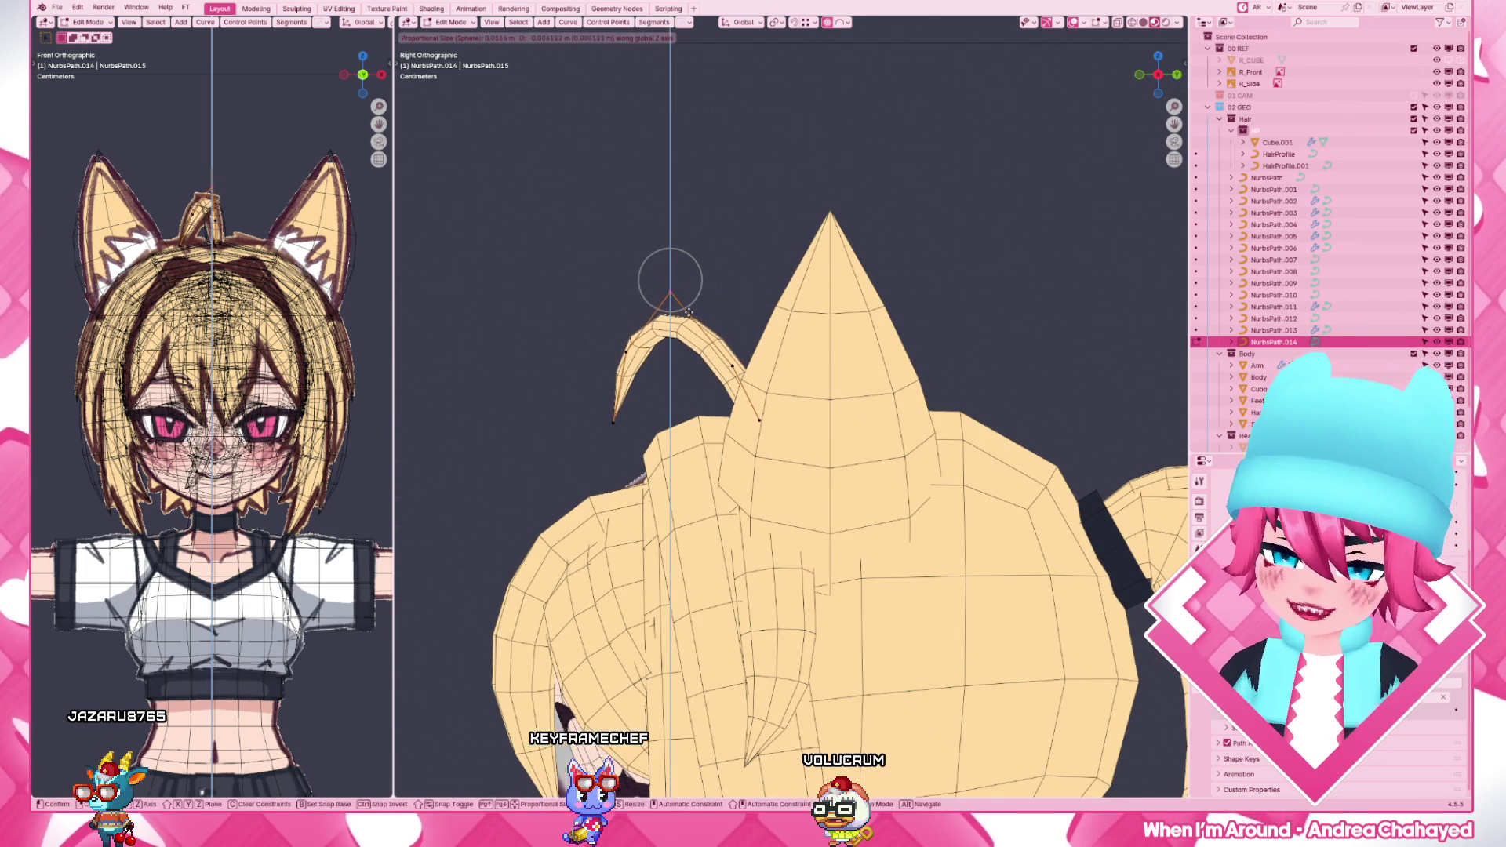
click(670, 279)
drag(555, 254, 713, 484)
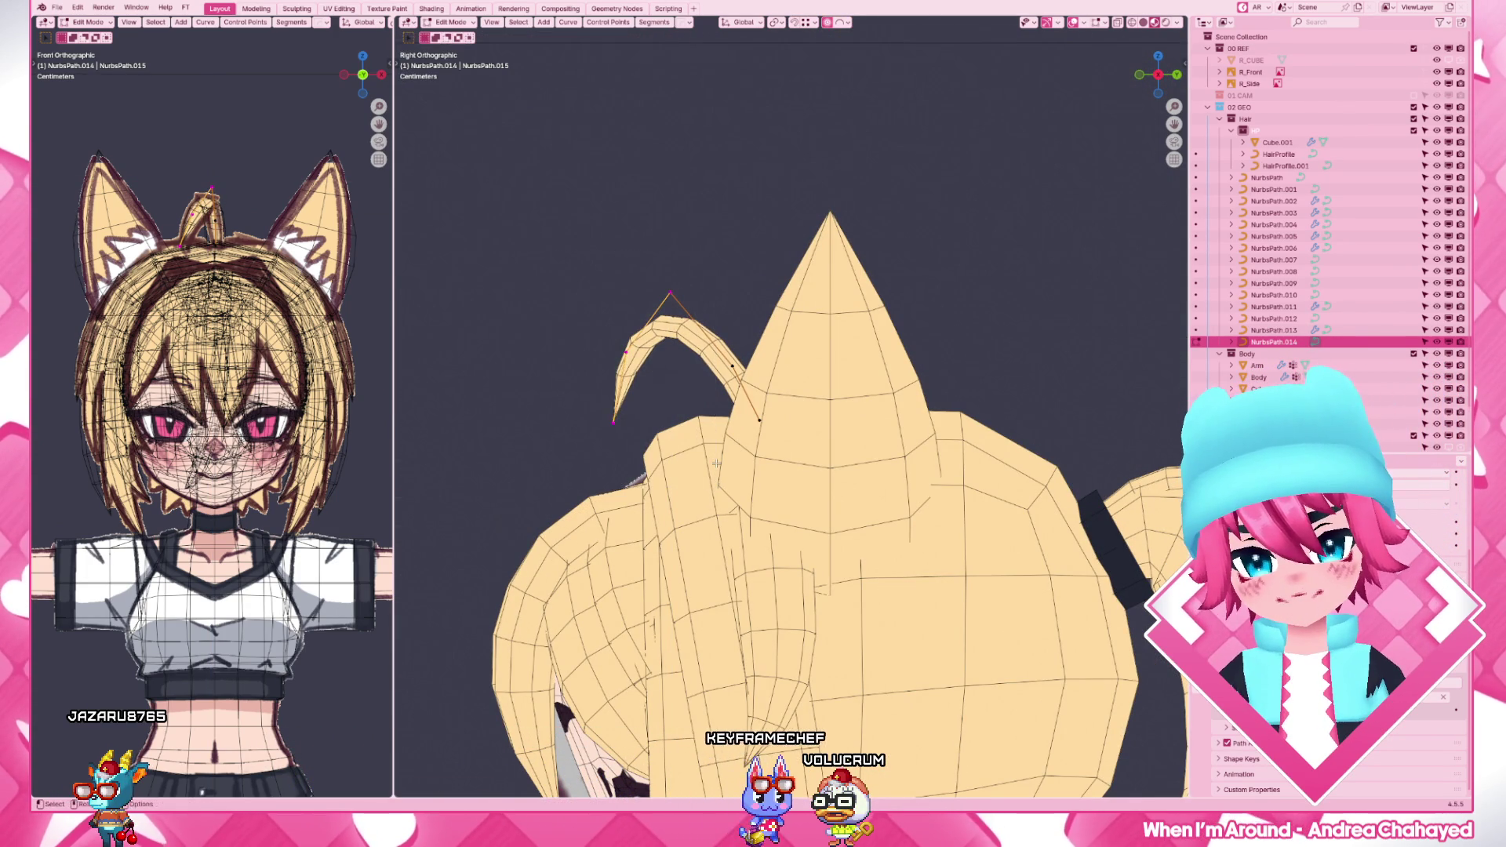
key(g)
click(638, 354)
key(g)
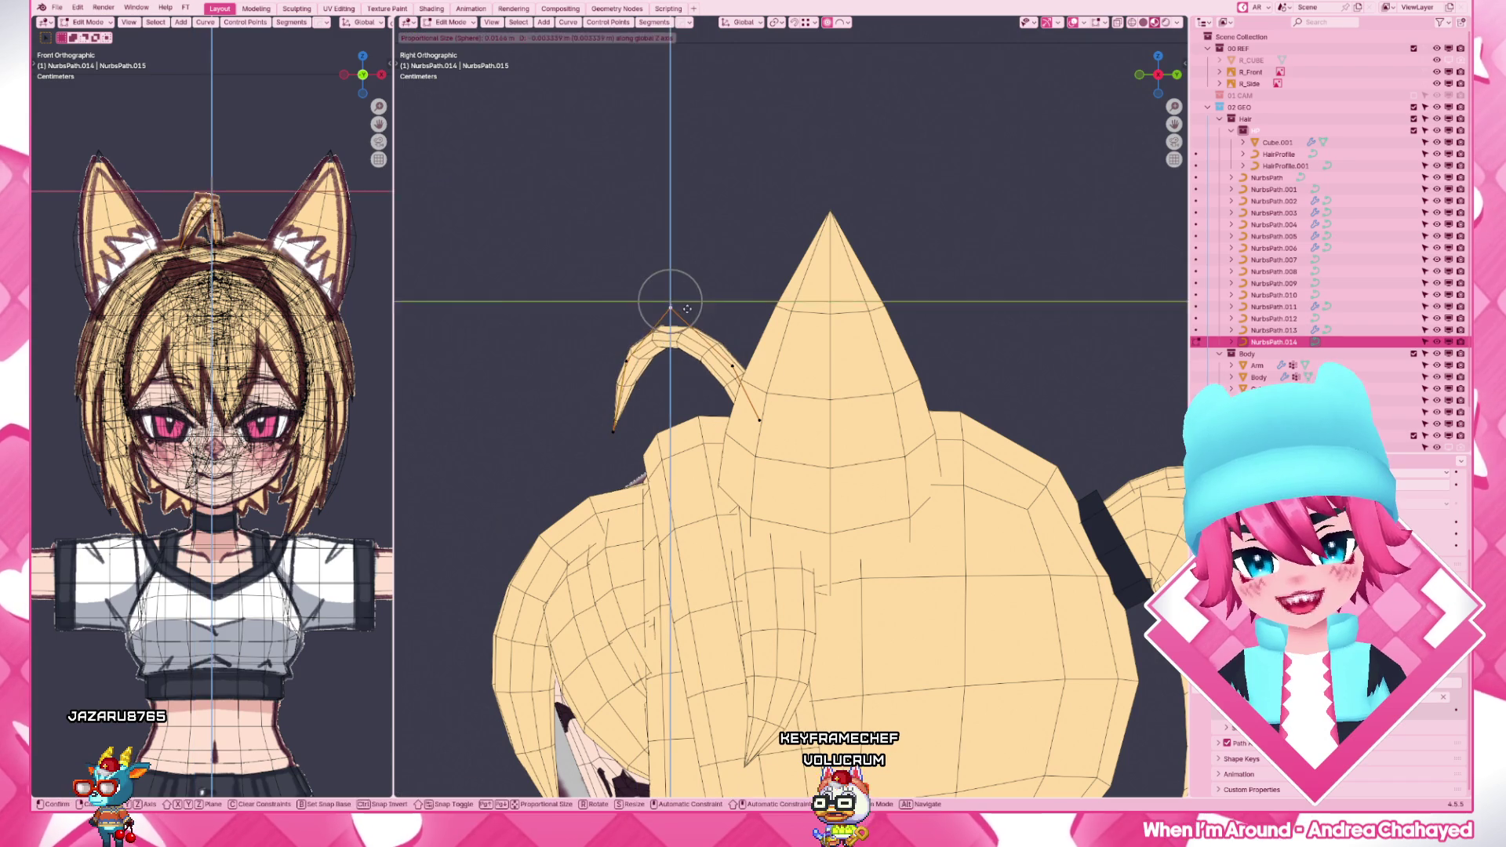
click(687, 310)
- Leave Edit Mode and orbit around the head to review the curled ahoge
mouse_move(706, 353)
middle_down()
mouse_move(919, 329)
mouse_move(706, 341)
mouse_move(824, 335)
middle_up()
scroll(918, 330, down, 3)
scroll(862, 335, up, 3)
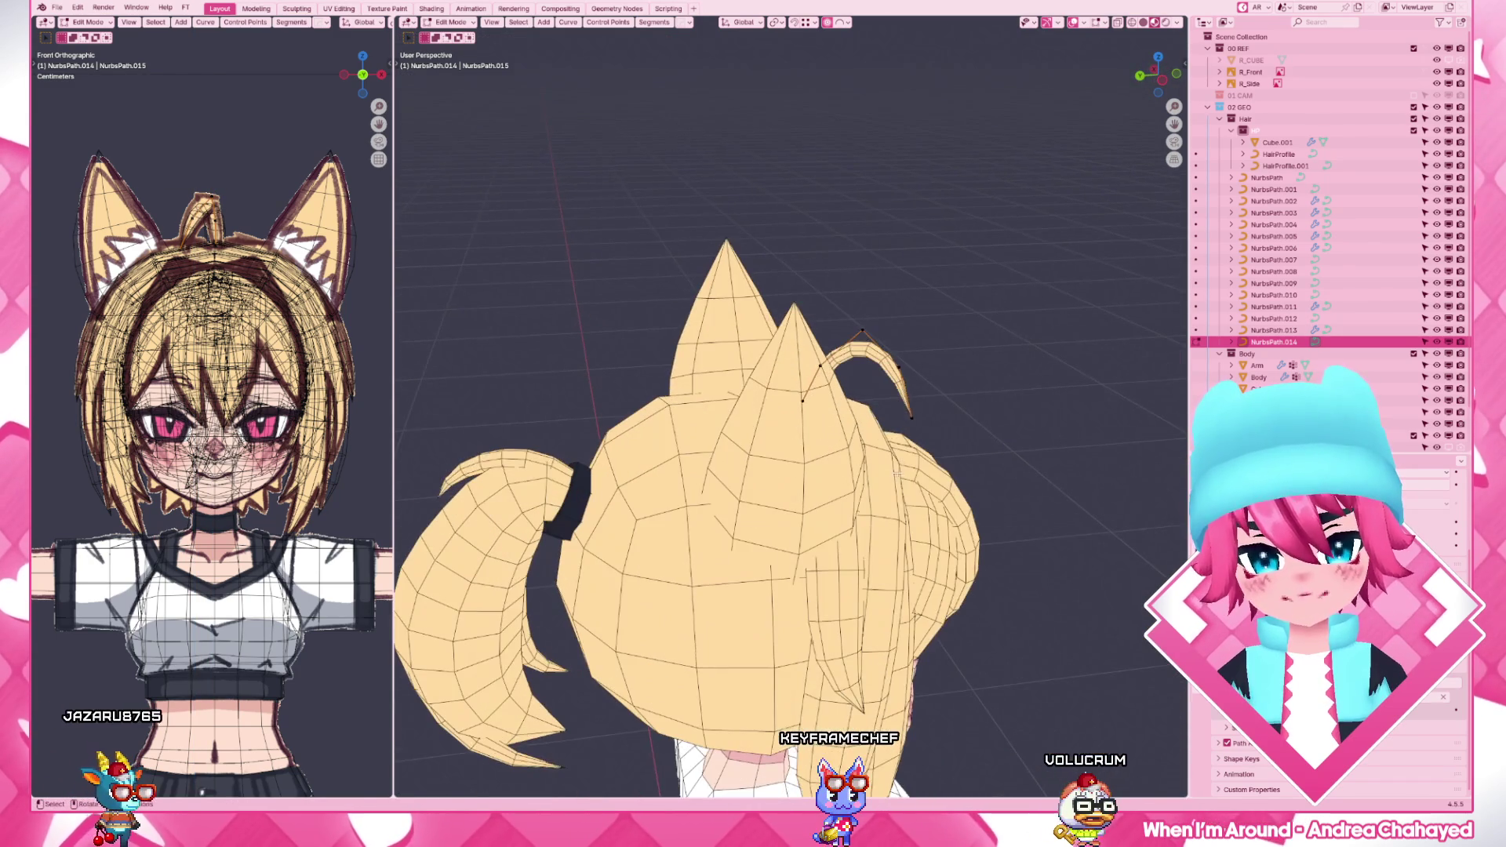
middle_drag(906, 412, 848, 236)
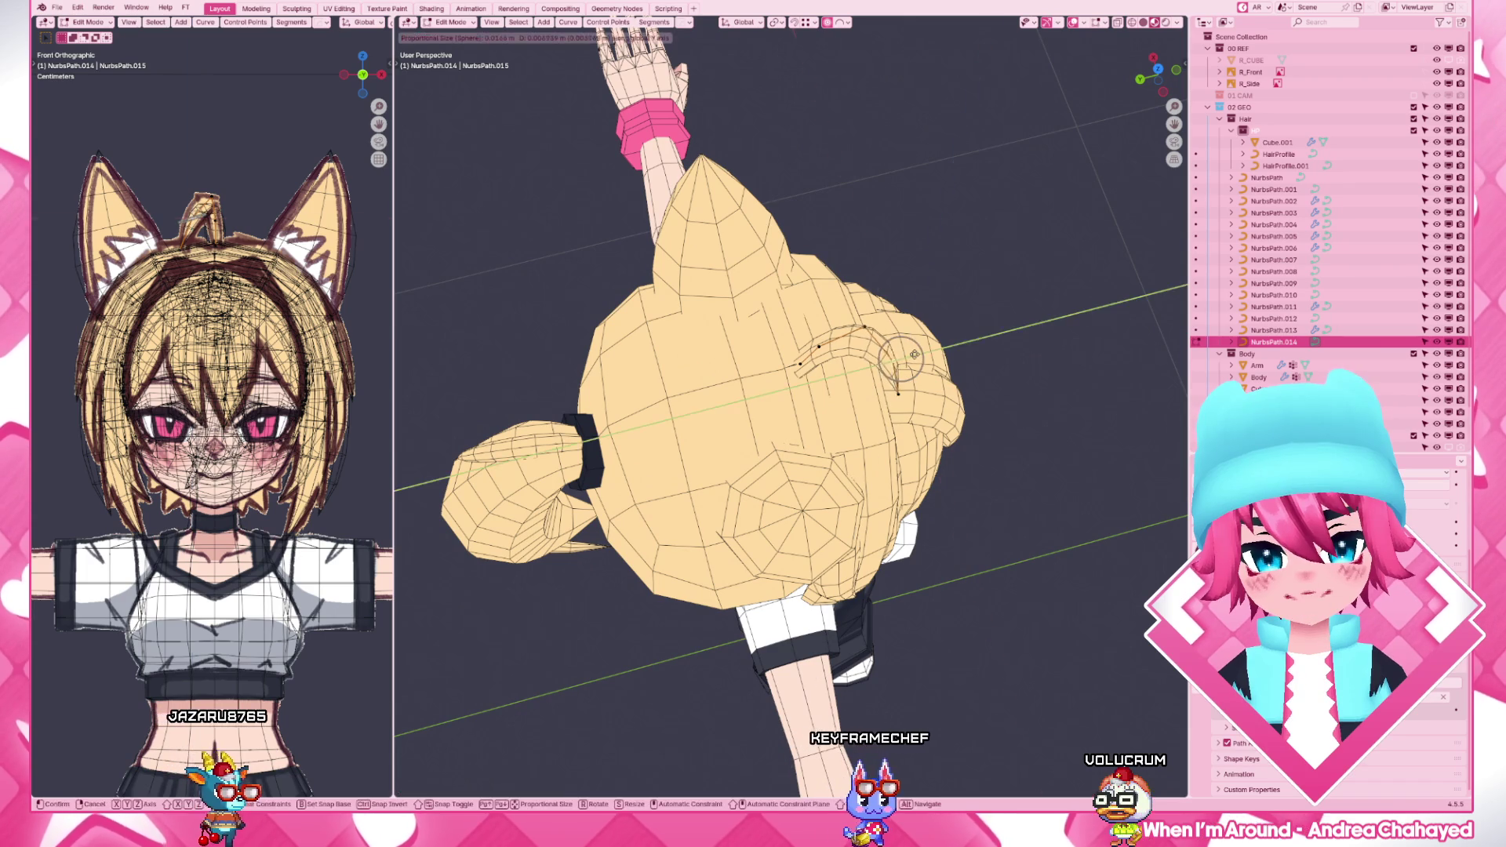
key(Tab)
scroll(968, 315, down, 3)
mouse_move(968, 314)
middle_down()
mouse_move(961, 349)
mouse_move(803, 299)
middle_up()
scroll(830, 378, up, 2)
scroll(829, 376, down, 3)
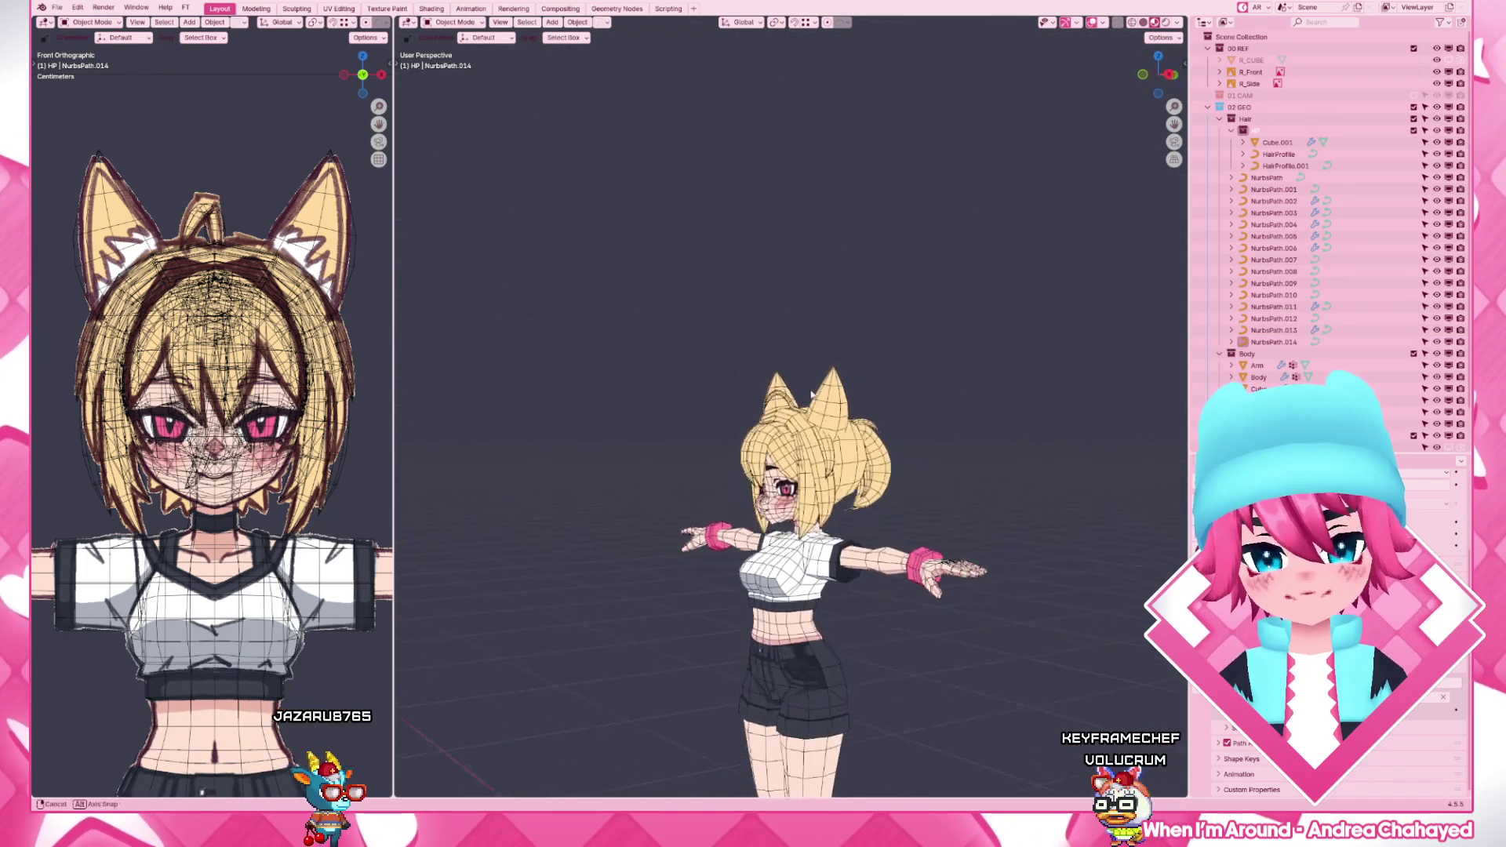
middle_drag(830, 378, 781, 418)
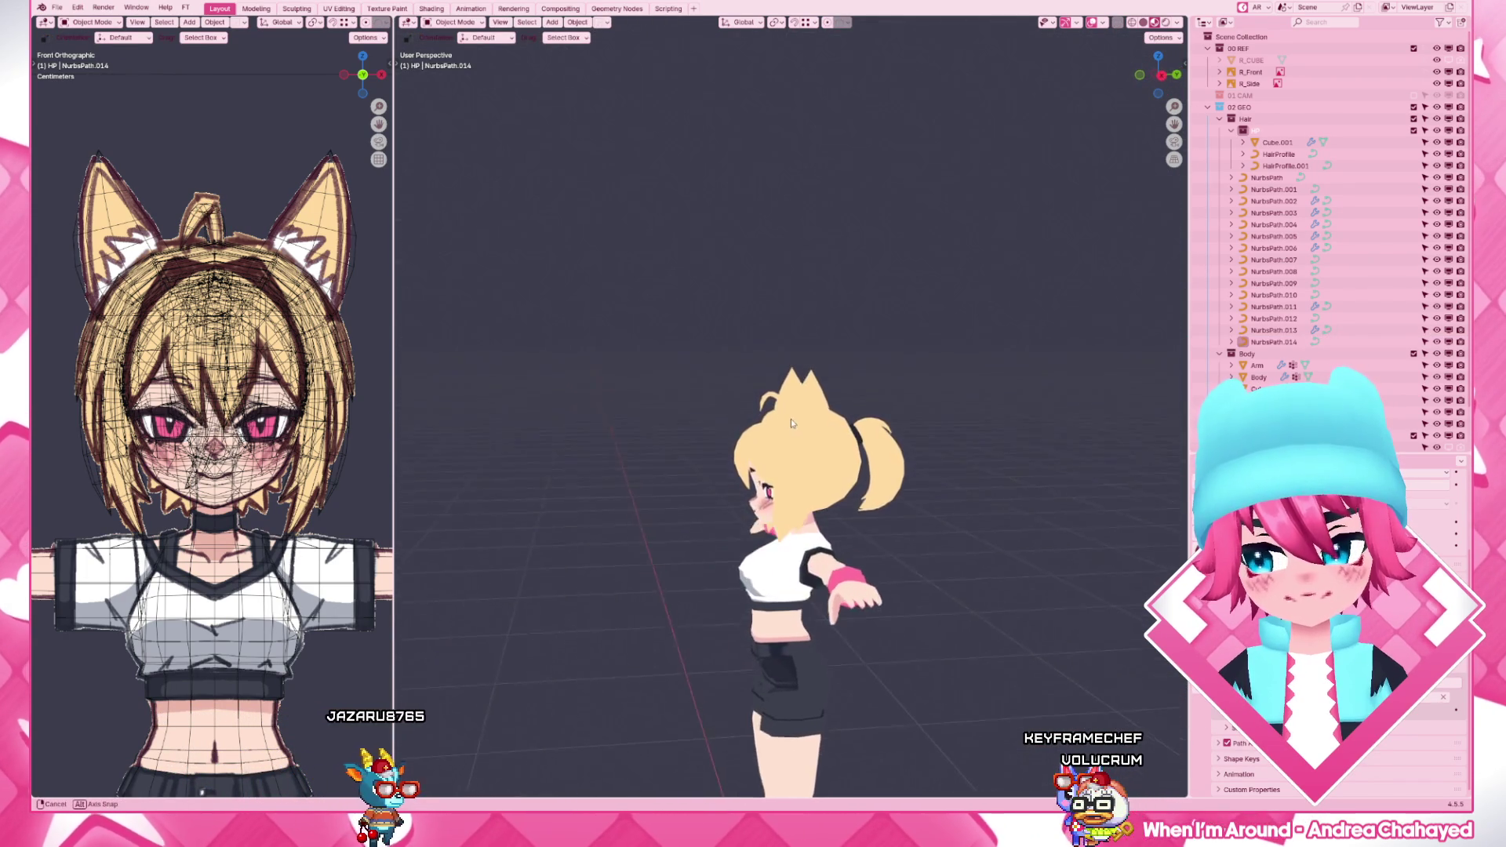
scroll(790, 418, up, 2)
scroll(777, 407, up, 3)
- Scale the points of the NurbsPath.015 hair curve in top view, then return to Object Mode
click(779, 391)
key(Tab)
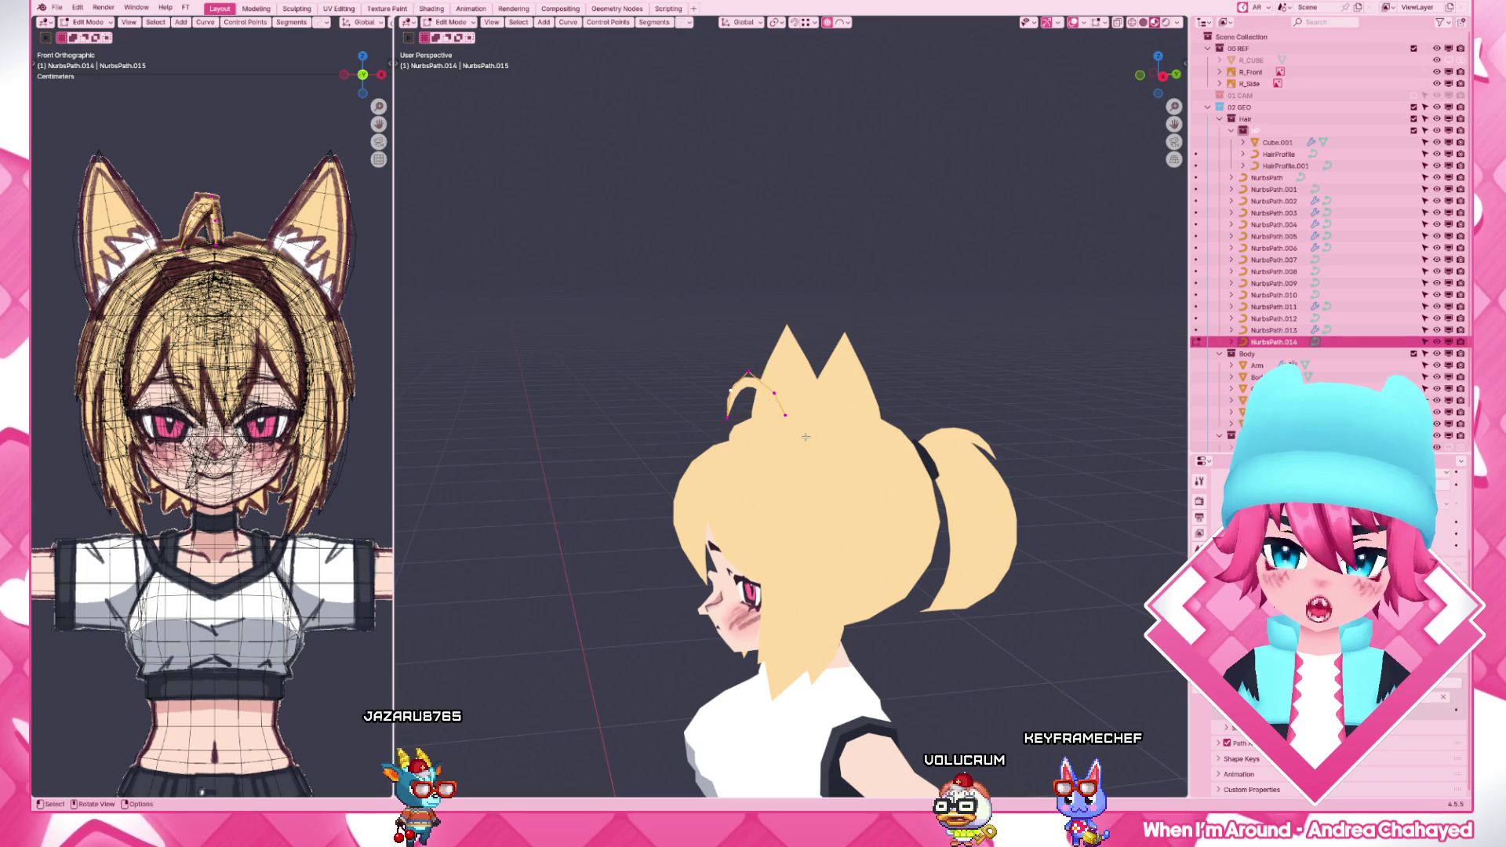
key(KP_7)
key(z)
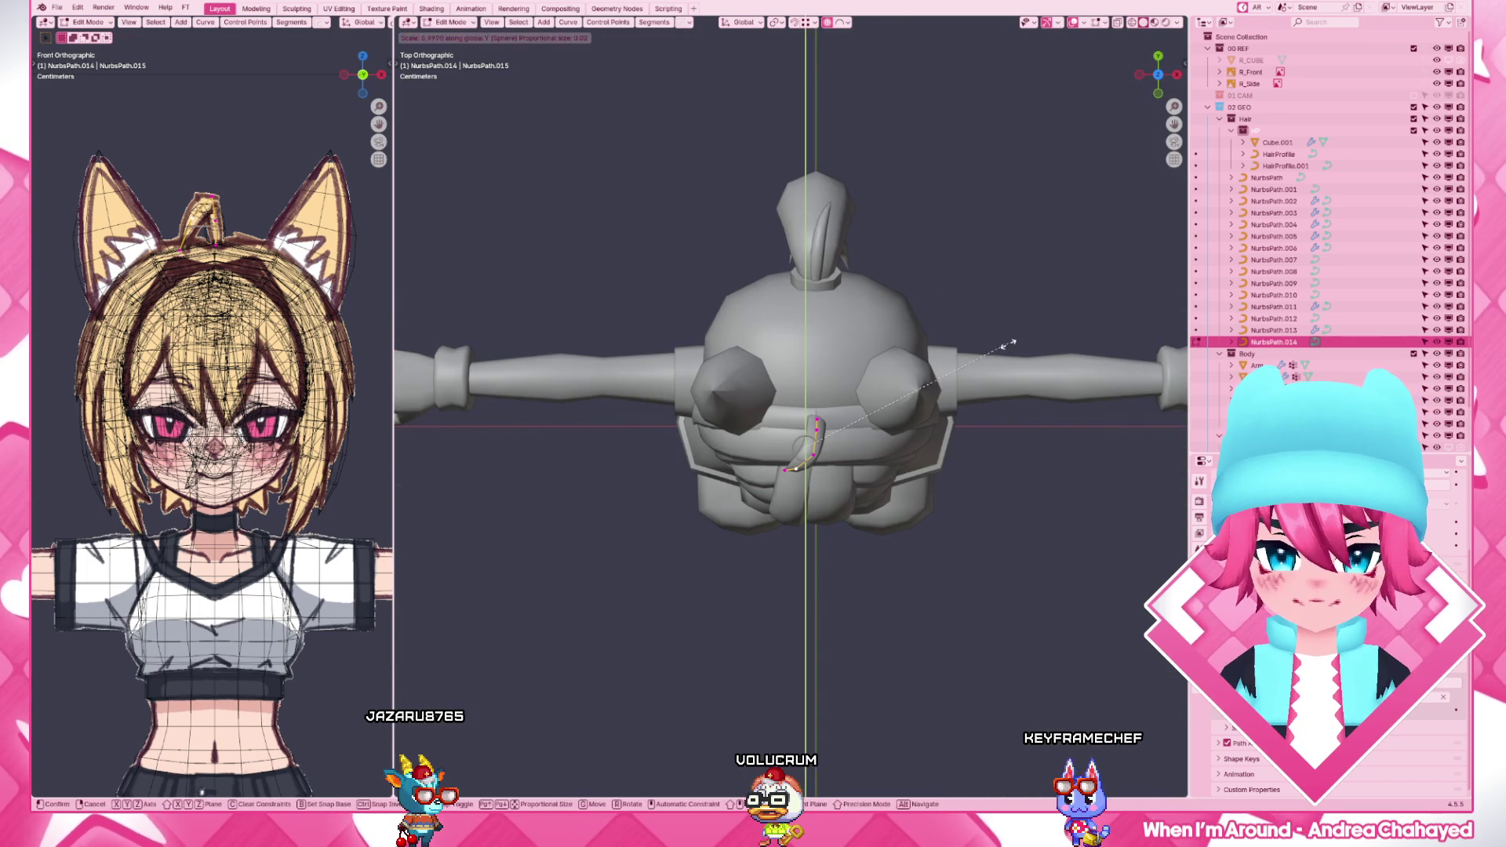
key(s)
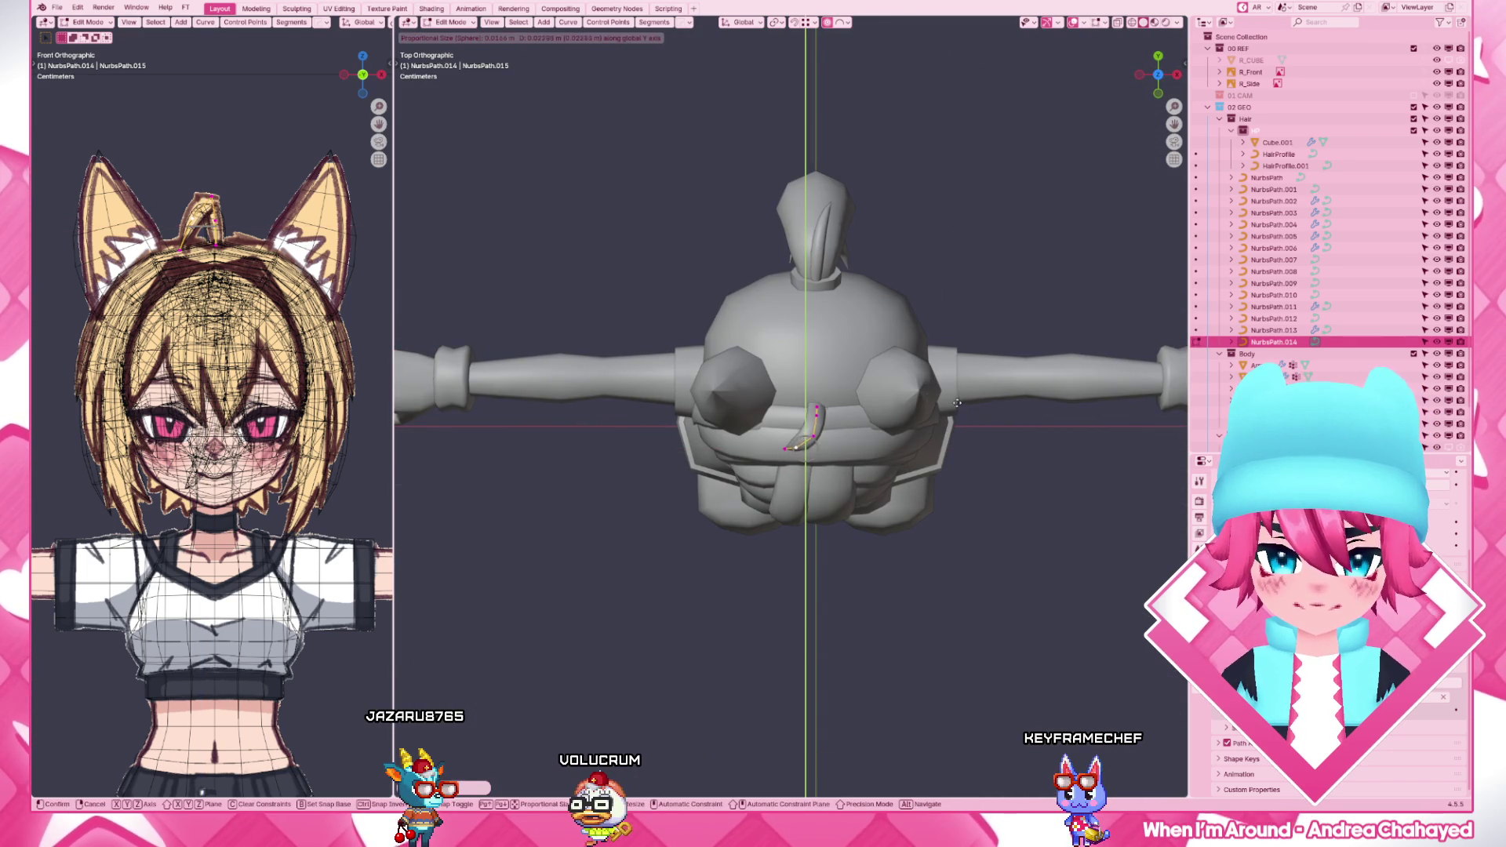
click(959, 400)
key(Tab)
middle_drag(960, 401, 929, 353)
key(z)
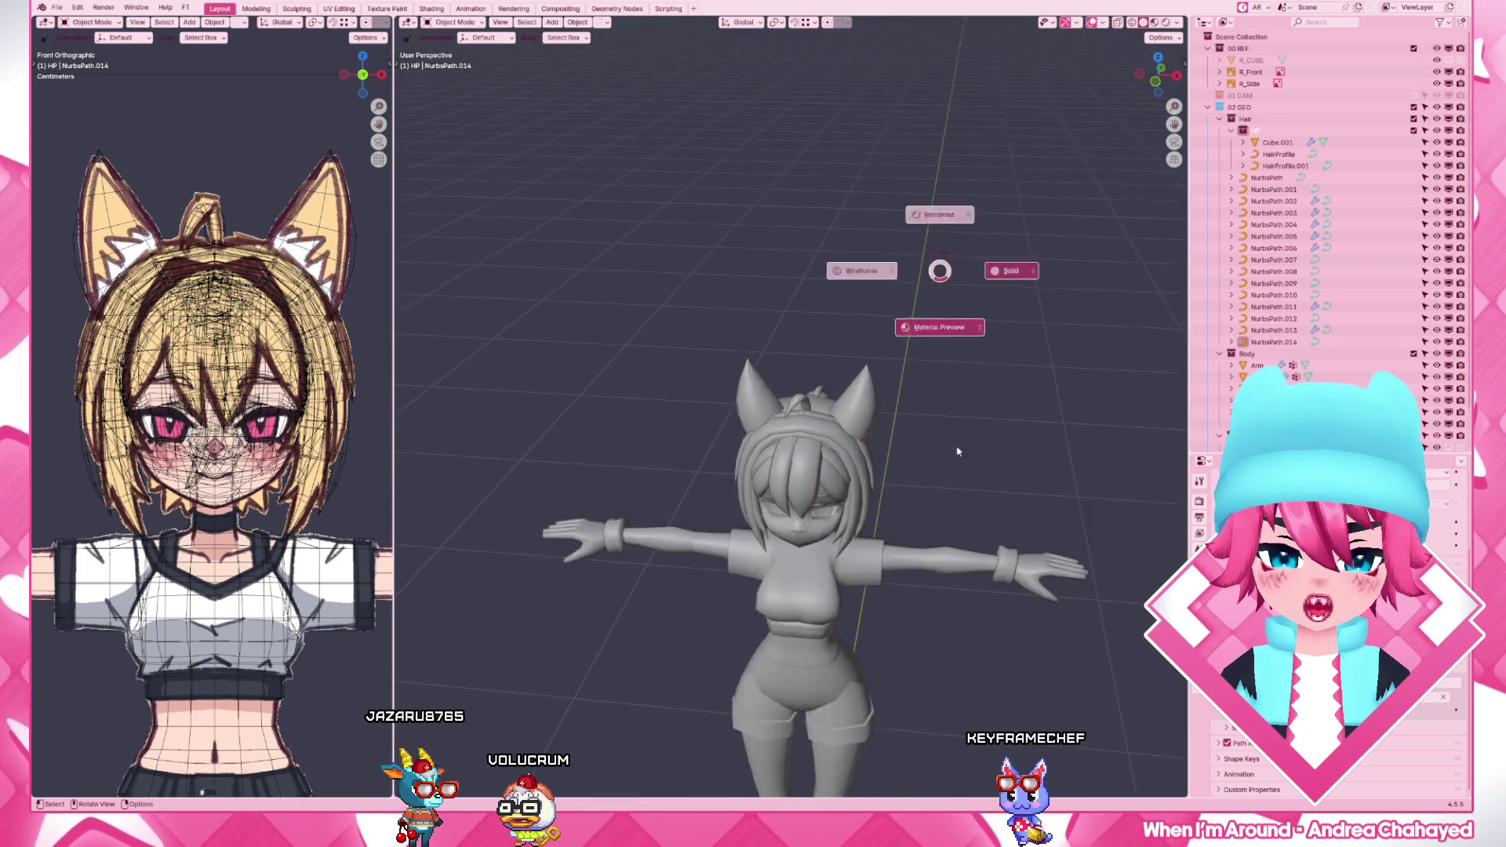
- Check the hair in material preview, switch back to solid shading and enter Edit Mode on the ear tuft curve
click(921, 436)
mouse_move(921, 436)
middle_down()
mouse_move(989, 486)
mouse_move(901, 522)
mouse_move(753, 530)
middle_up()
key(z)
scroll(984, 487, up, 4)
scroll(983, 489, up, 2)
scroll(890, 490, down, 3)
click(865, 464)
key(Tab)
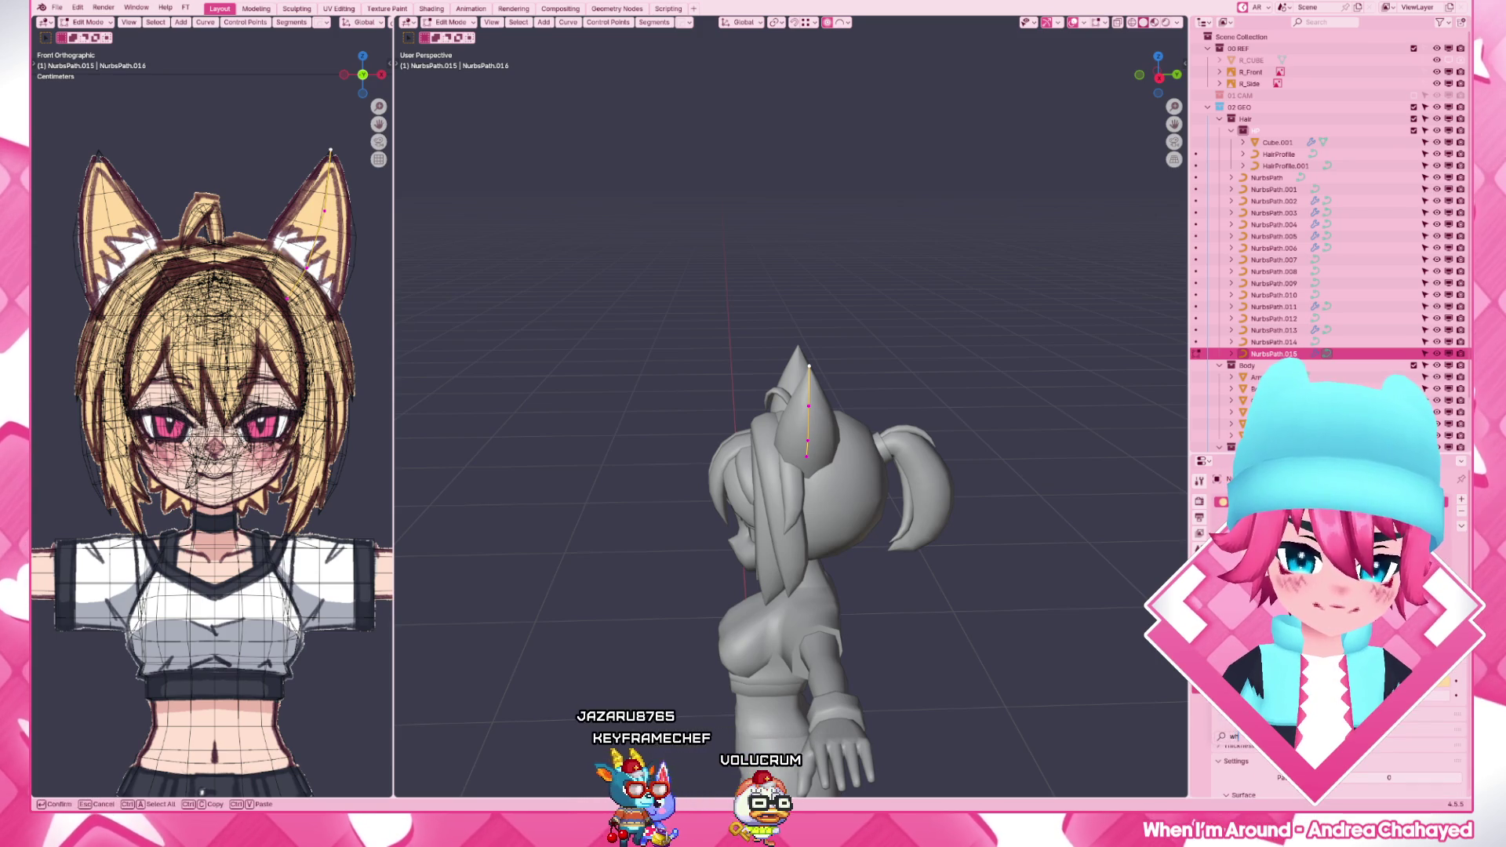
scroll(877, 495, up, 3)
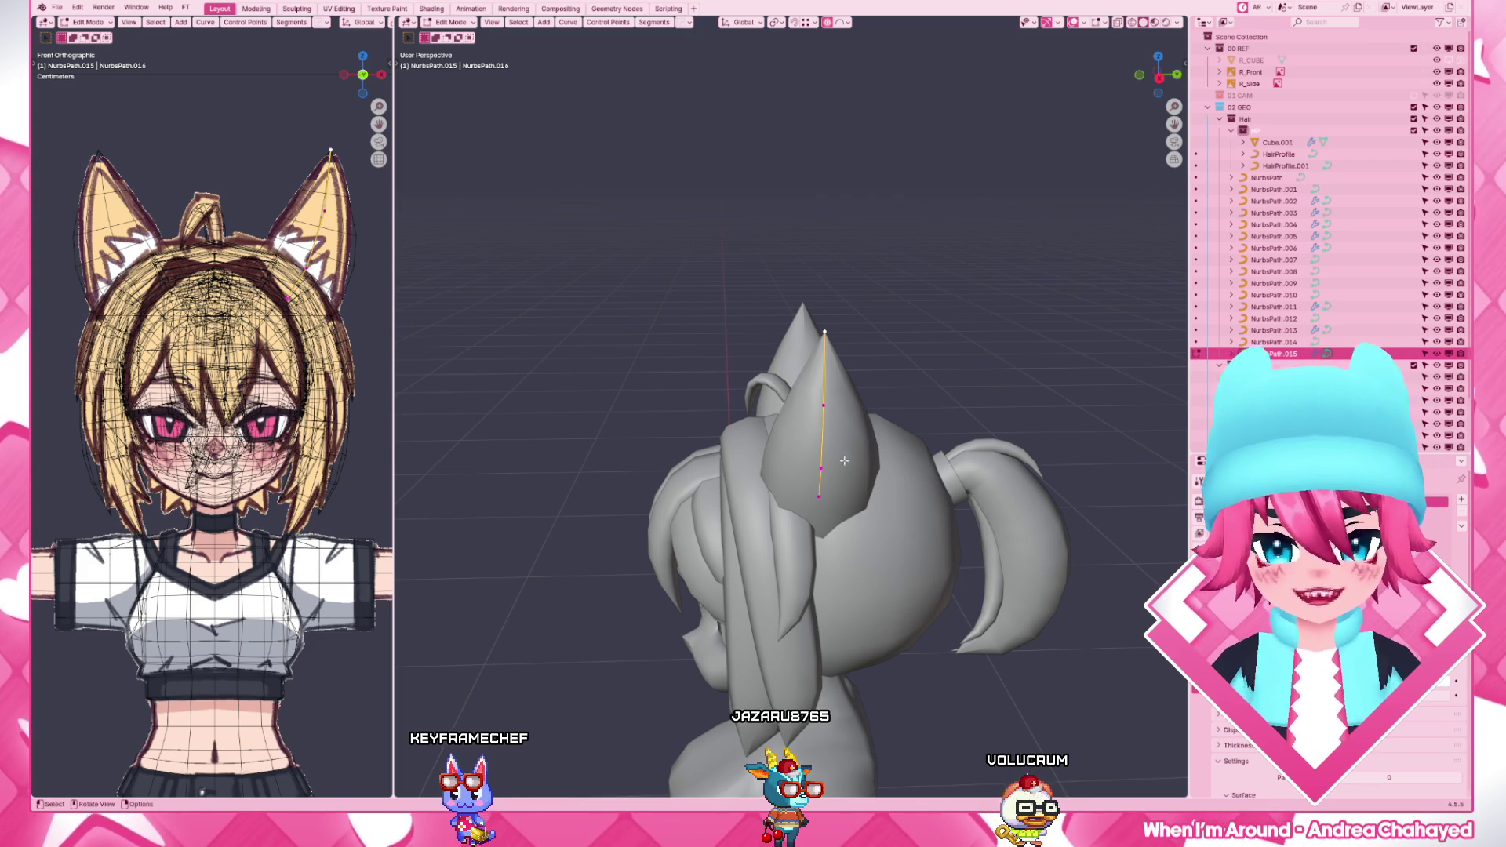
- Duplicate points into a new spike, scale it, thin its radius with Alt+S, delete extra points and reposition it
key(g)
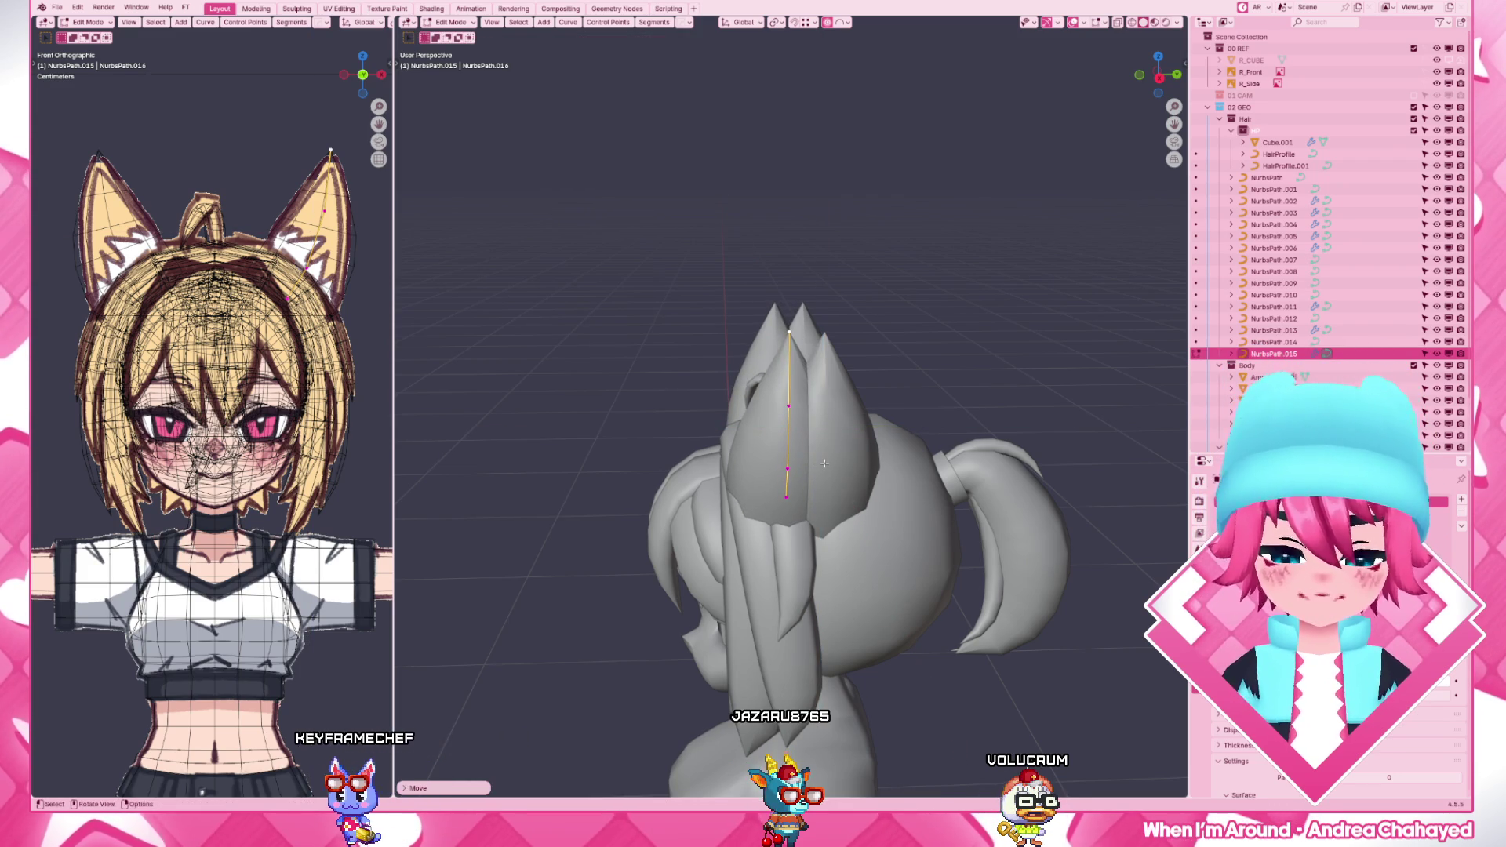
key(KP_1)
key(s)
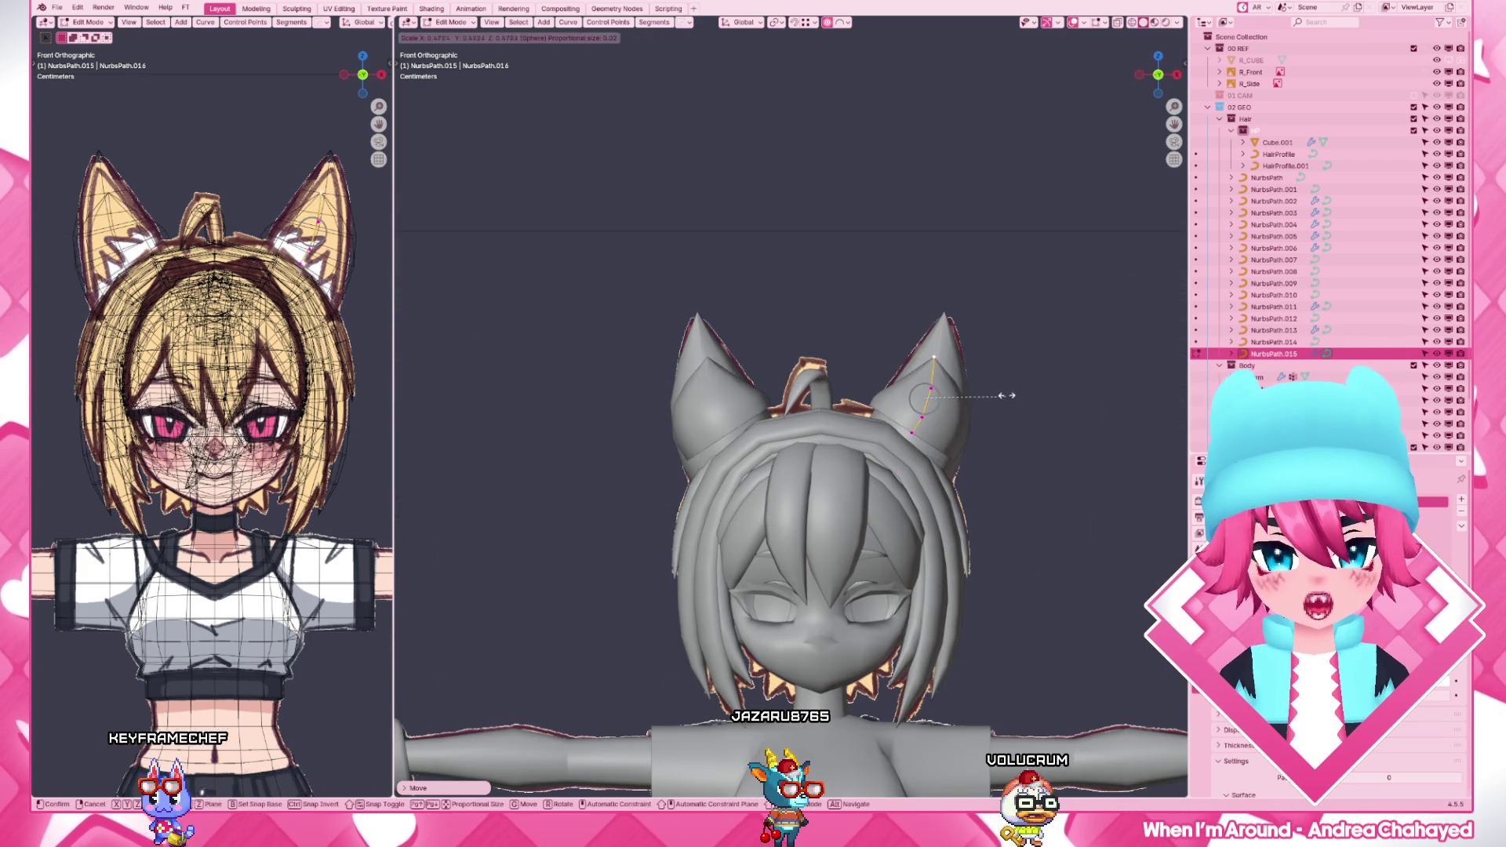
click(1051, 357)
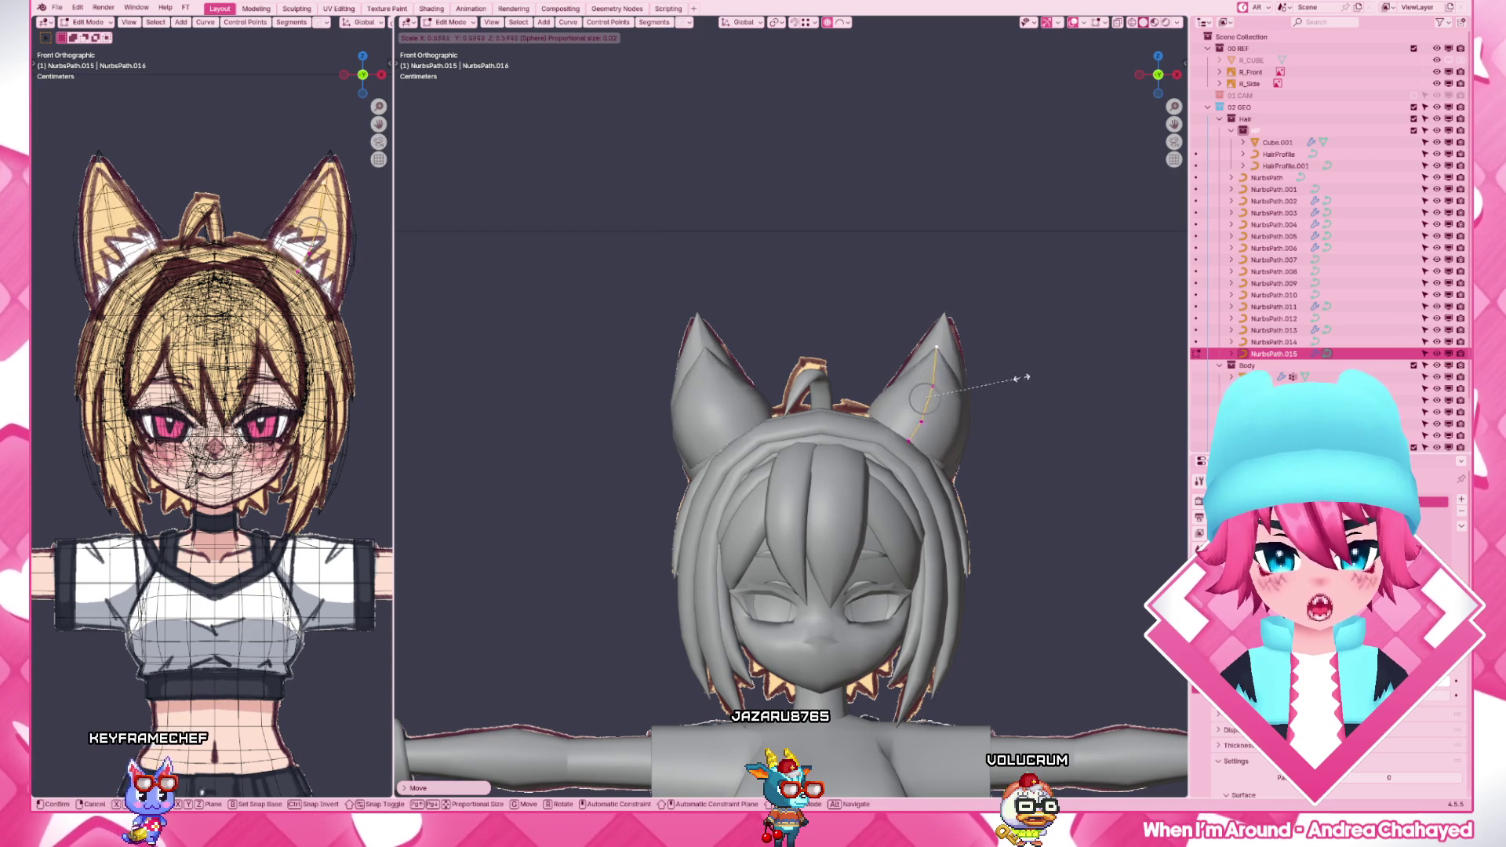
key(alt+s)
click(1048, 359)
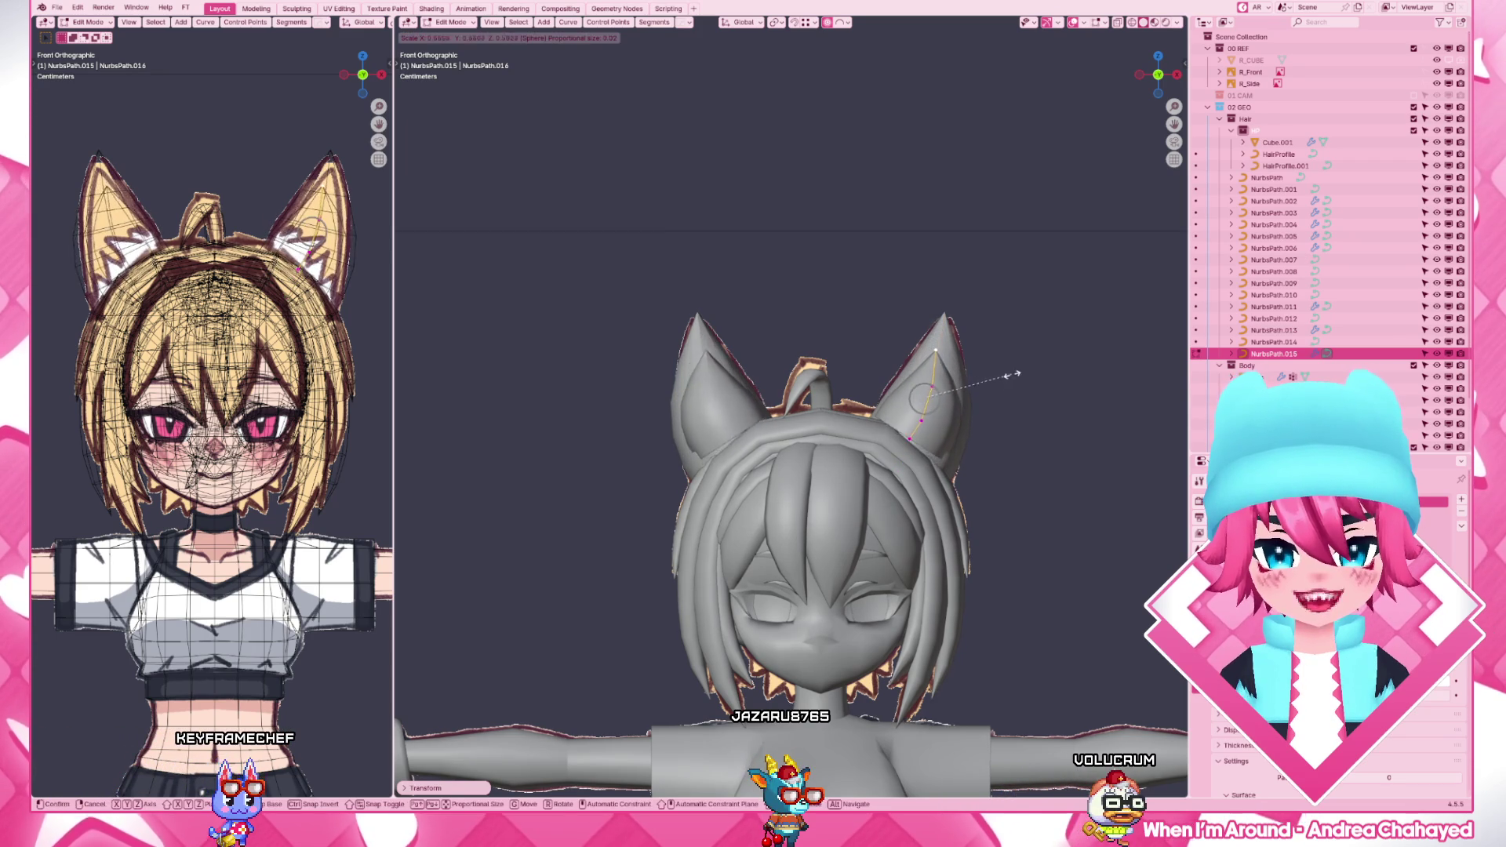
key(x)
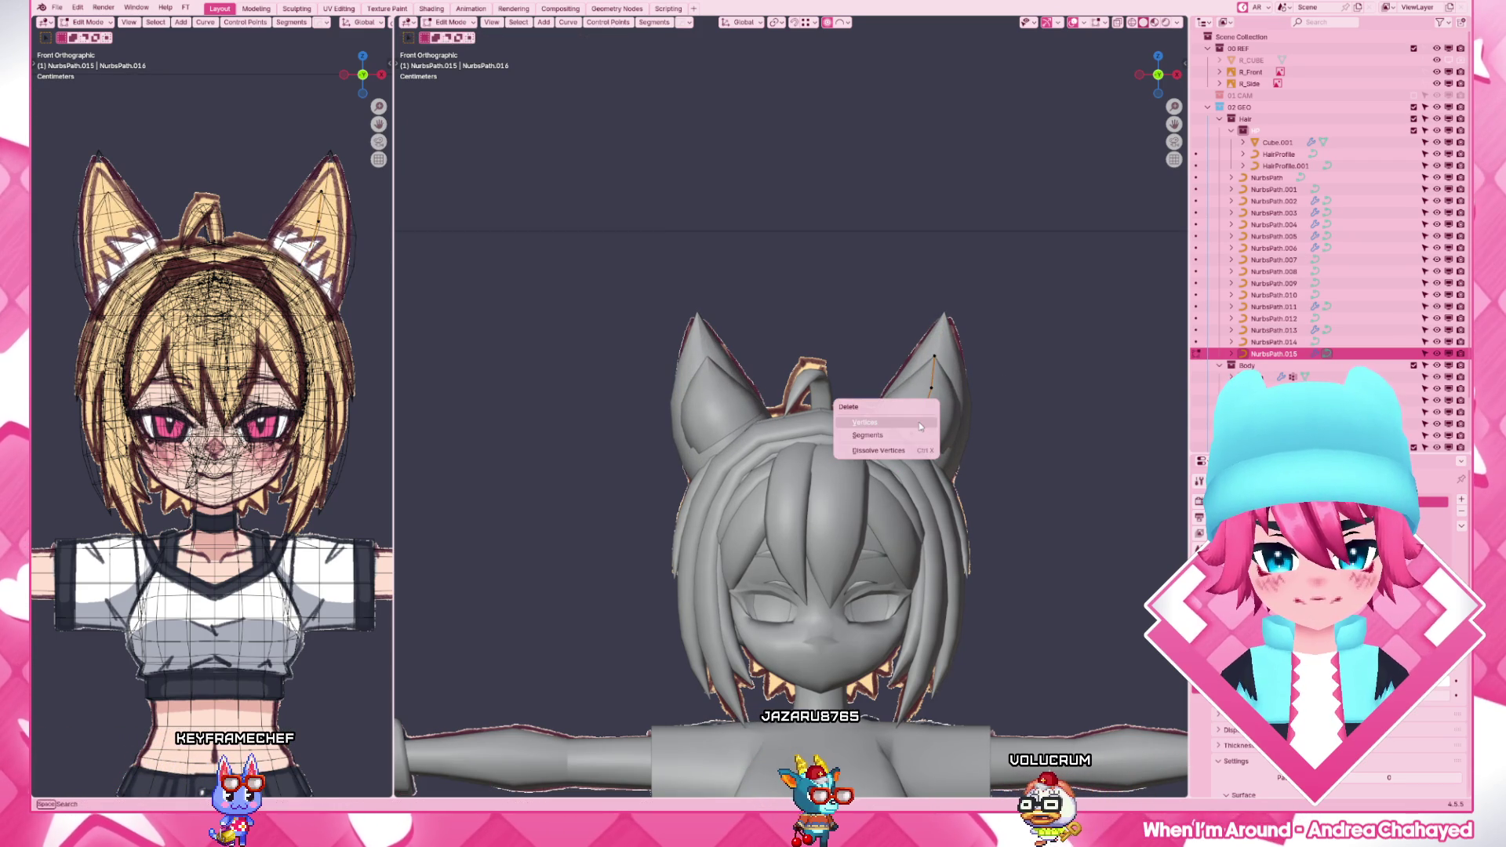
click(896, 423)
key(g)
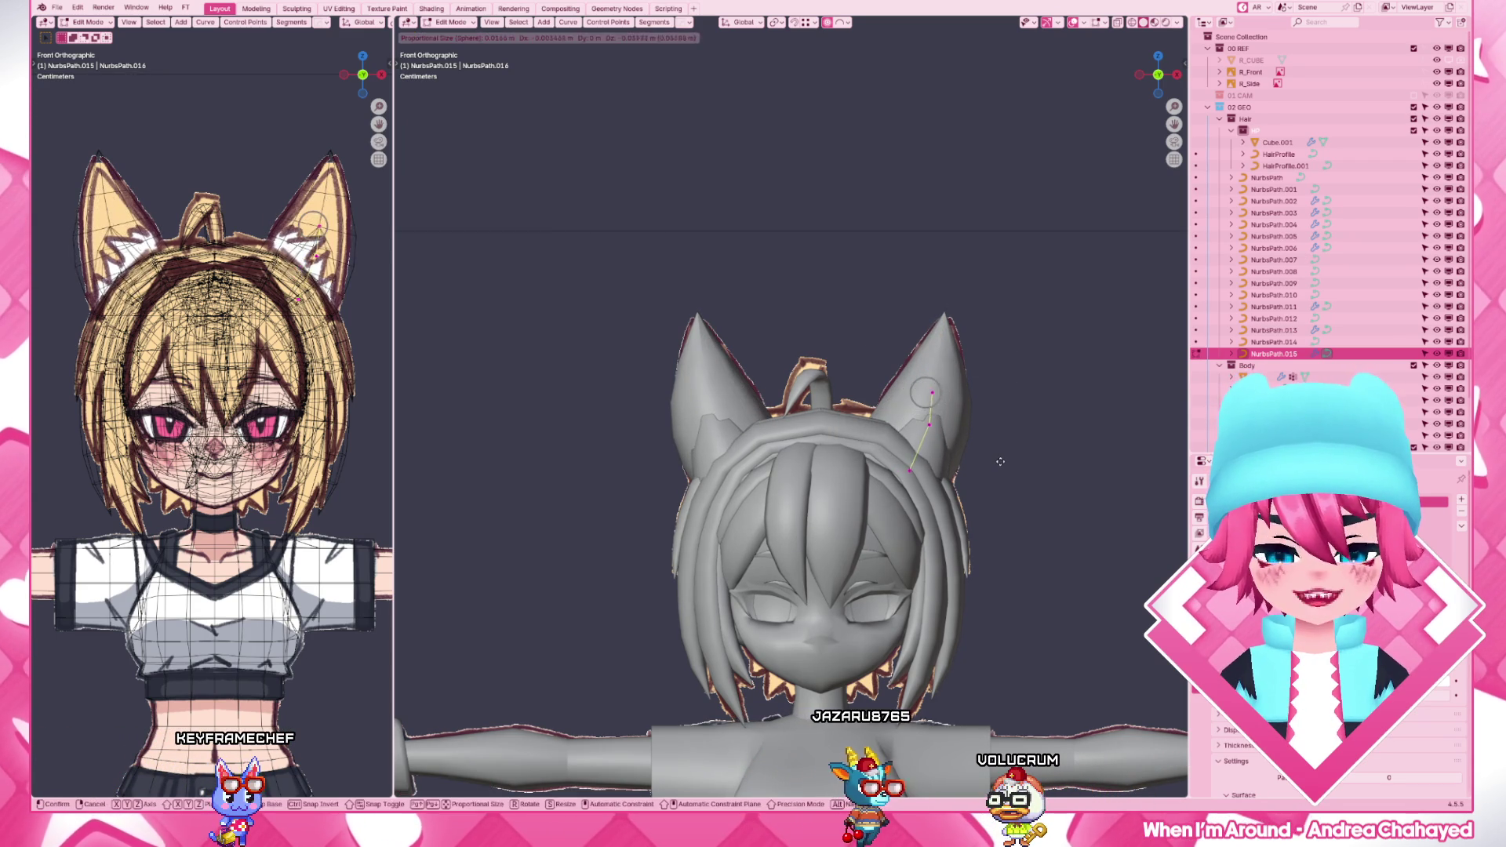
click(1001, 463)
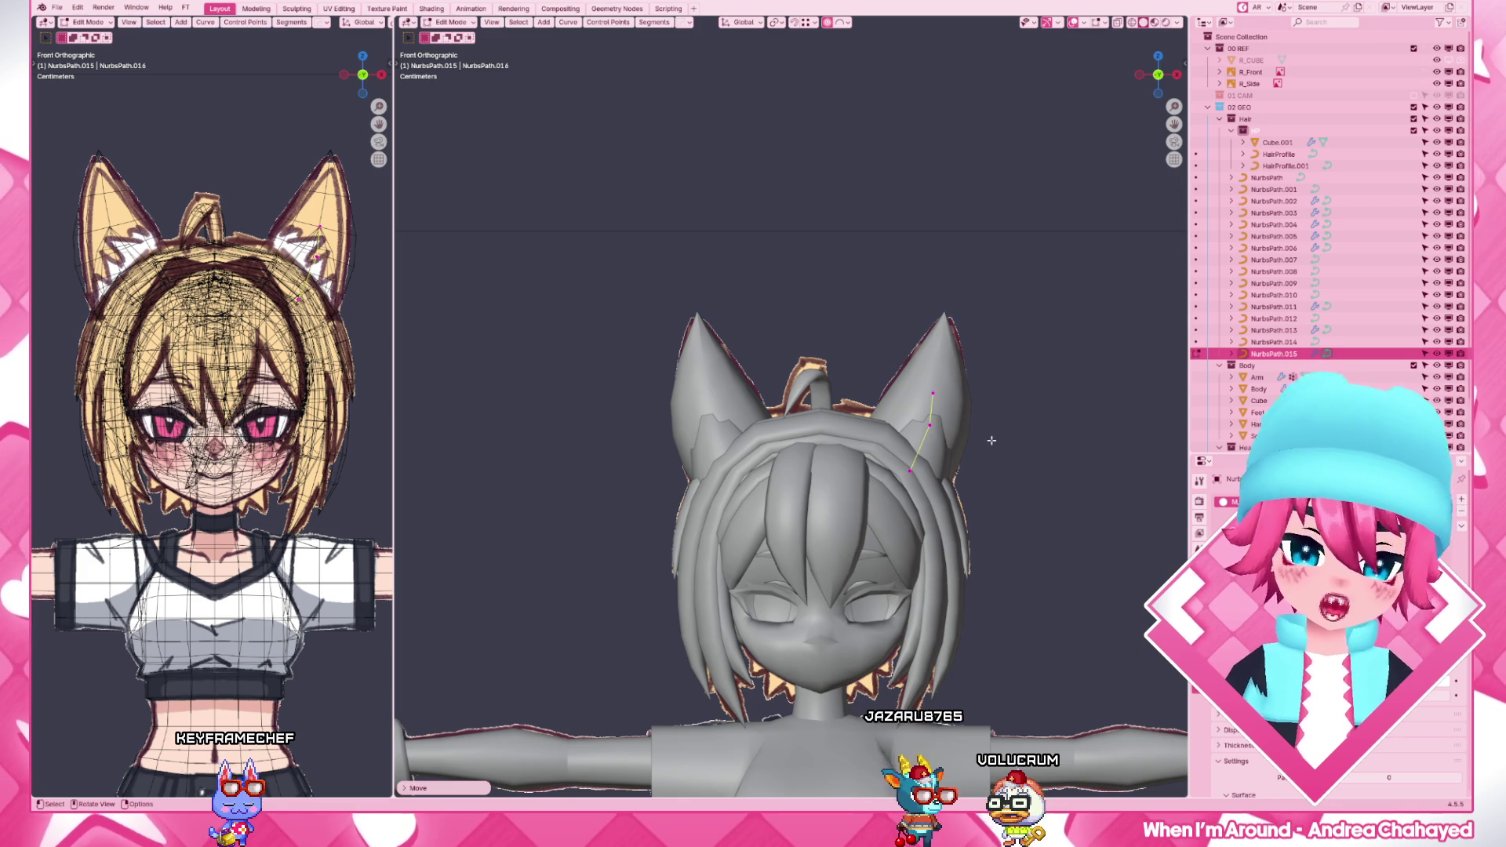
scroll(1001, 462, up, 5)
- Rotate and move the tuft points with falloff so the spike follows the ear's edge, then leave Edit Mode
shift+middle_drag(930, 447, 441, 471)
key(r)
key(r)
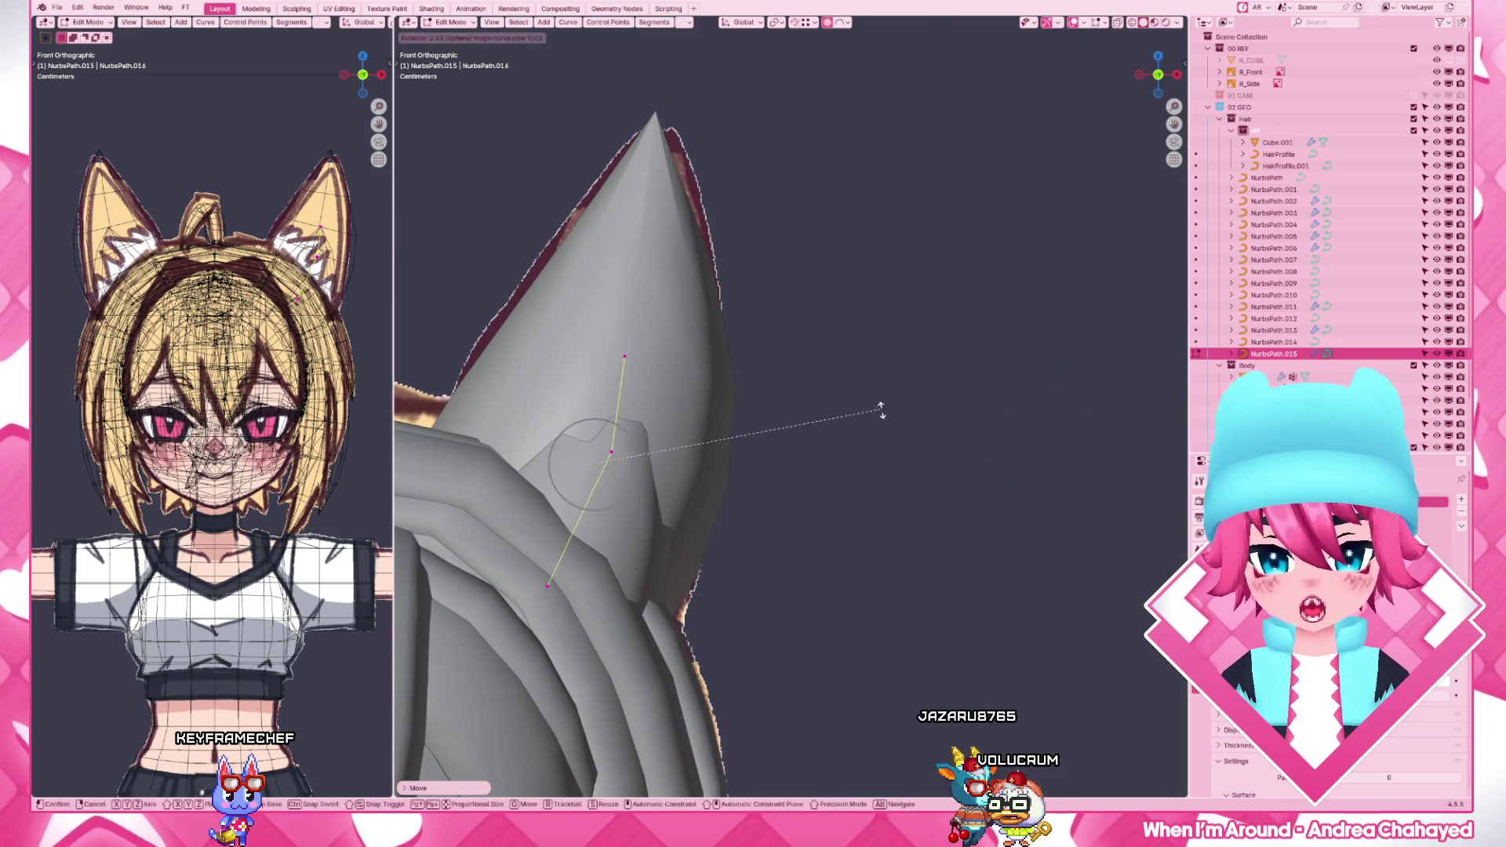
click(885, 437)
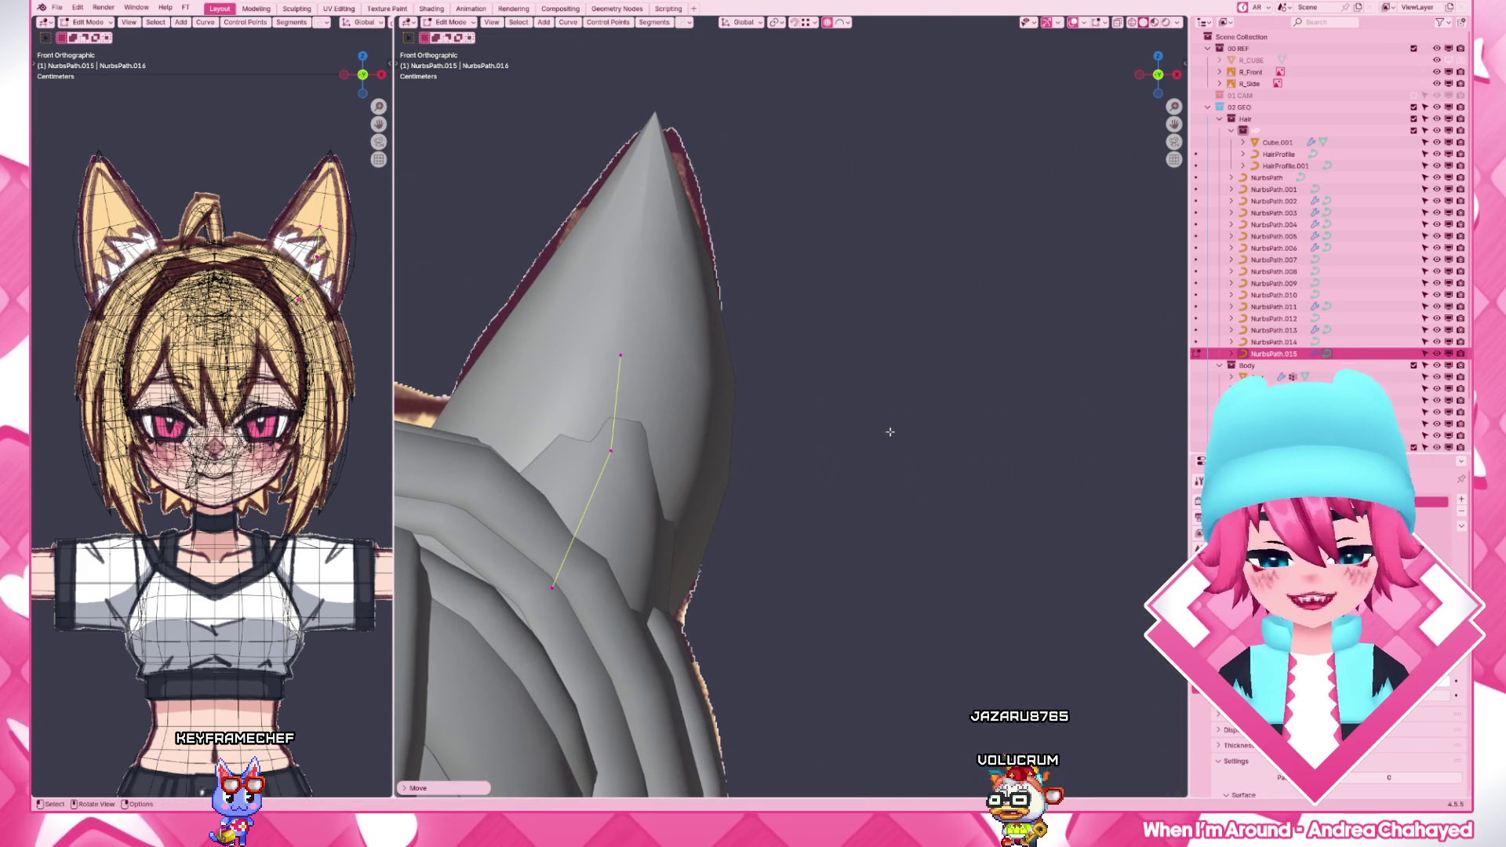
middle_drag(890, 433, 753, 448)
key(g)
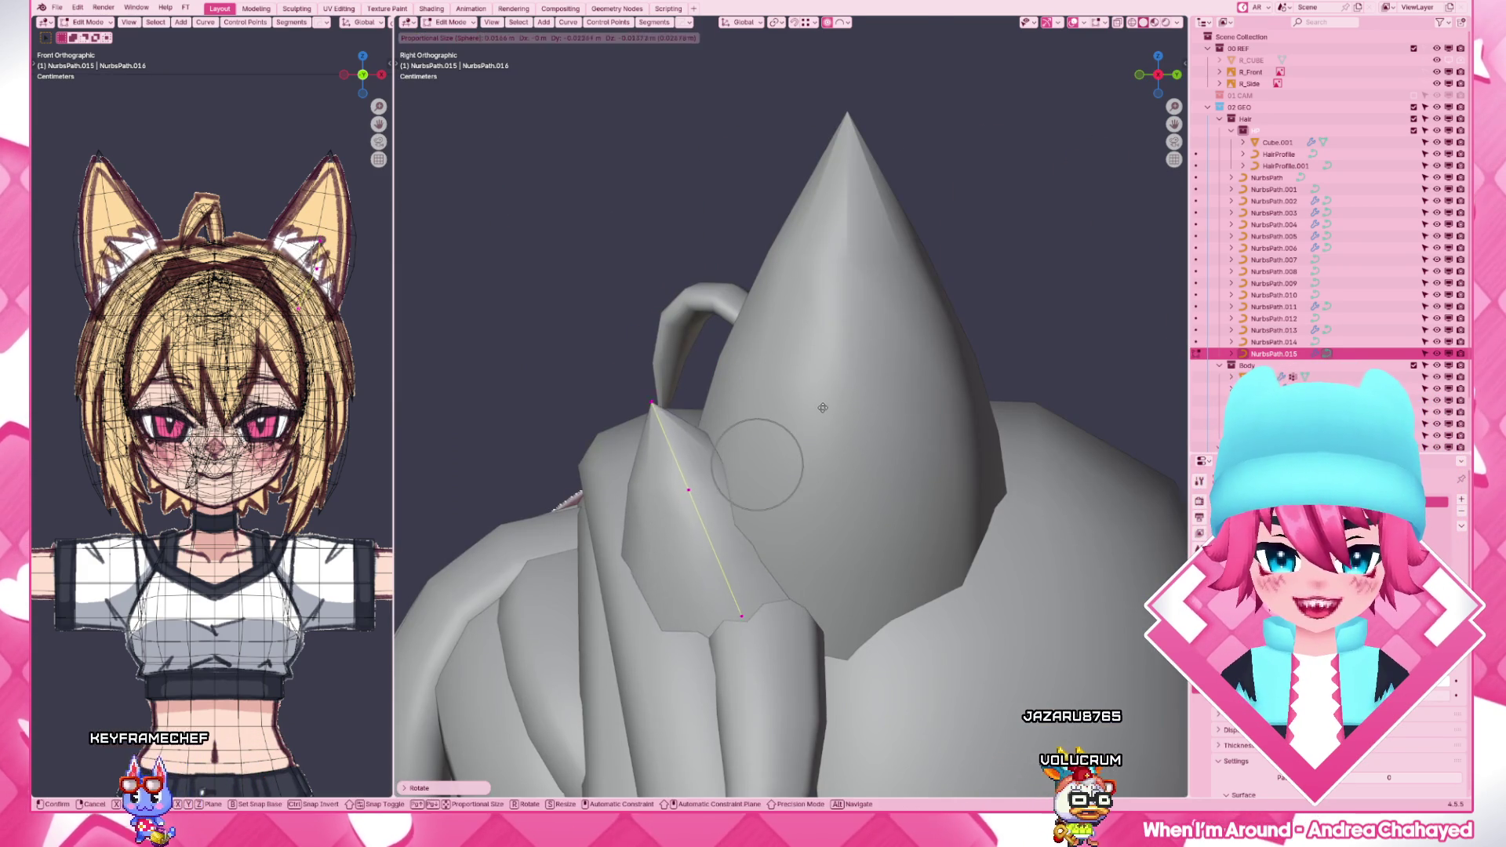
click(824, 407)
key(3)
key(g)
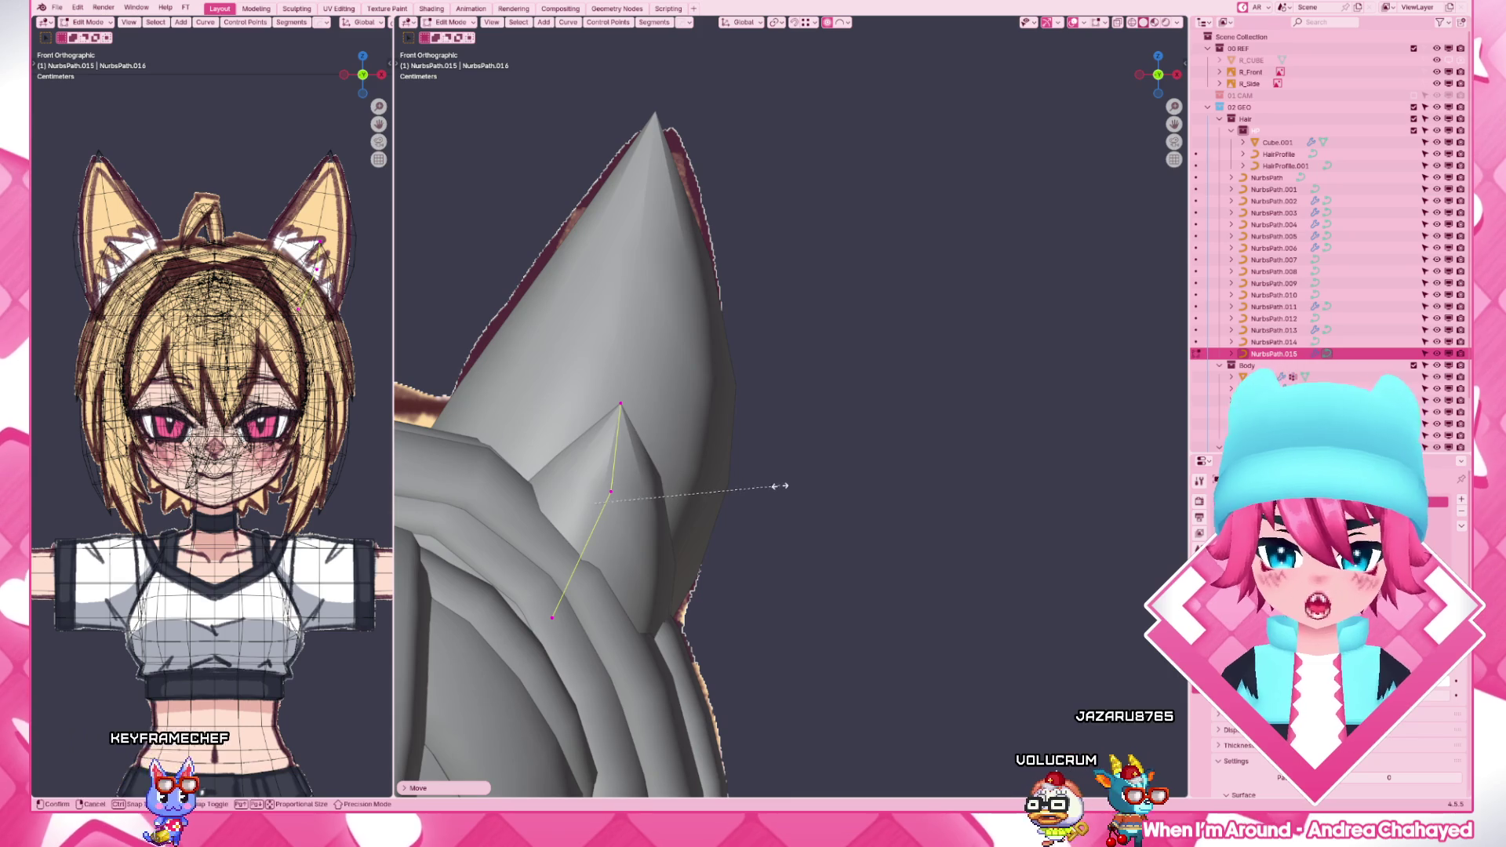
key(r)
click(855, 504)
key(g)
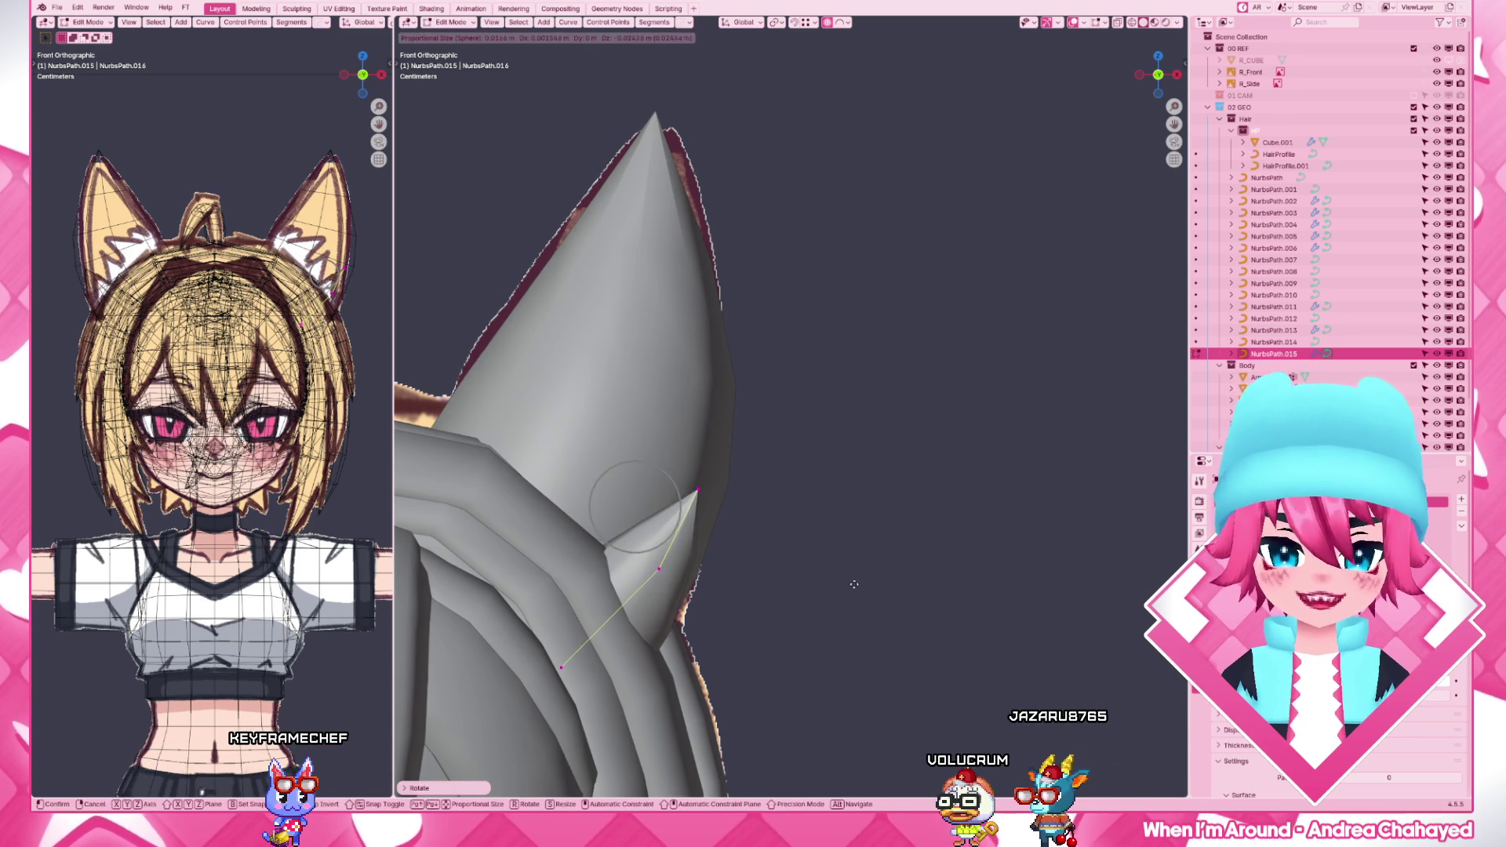
click(855, 584)
key(Tab)
middle_drag(824, 531, 789, 458)
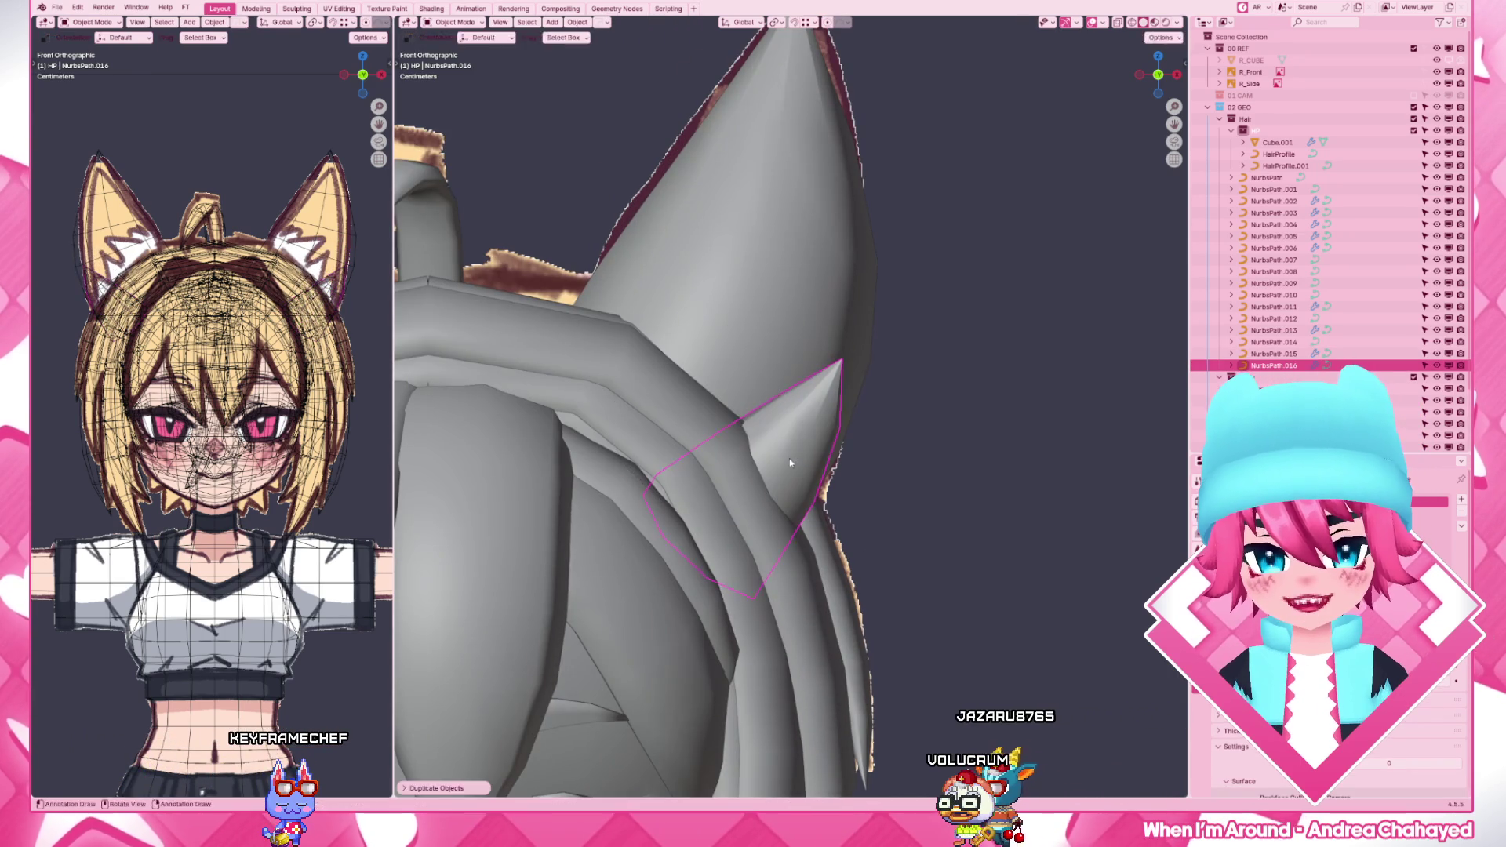
- Duplicate the tuft curve with Shift+D and rotate and move the copy into place along the ear
key(shift+d)
key(Tab)
key(r)
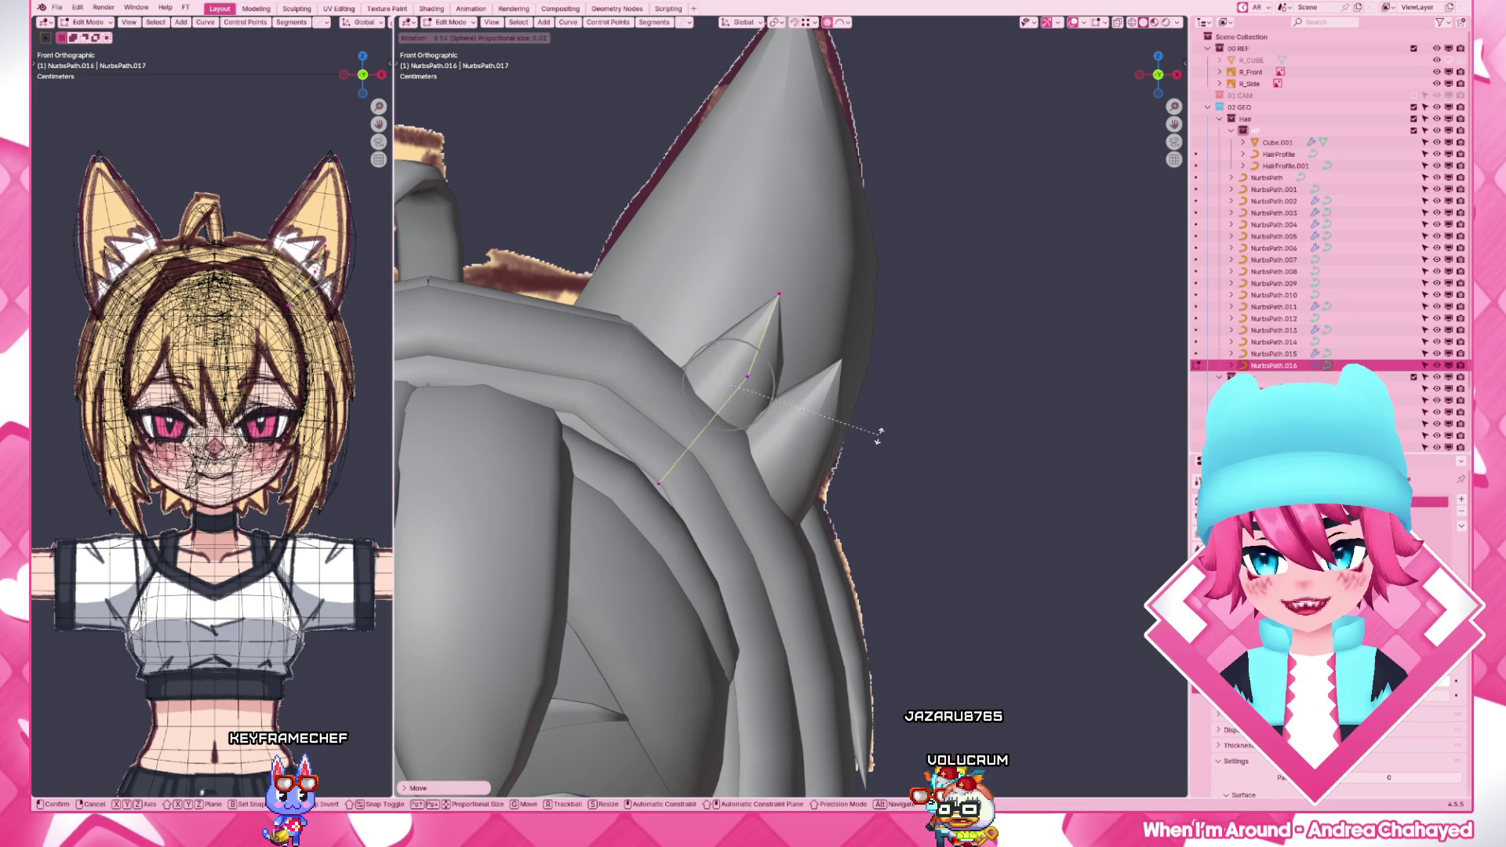
key(g)
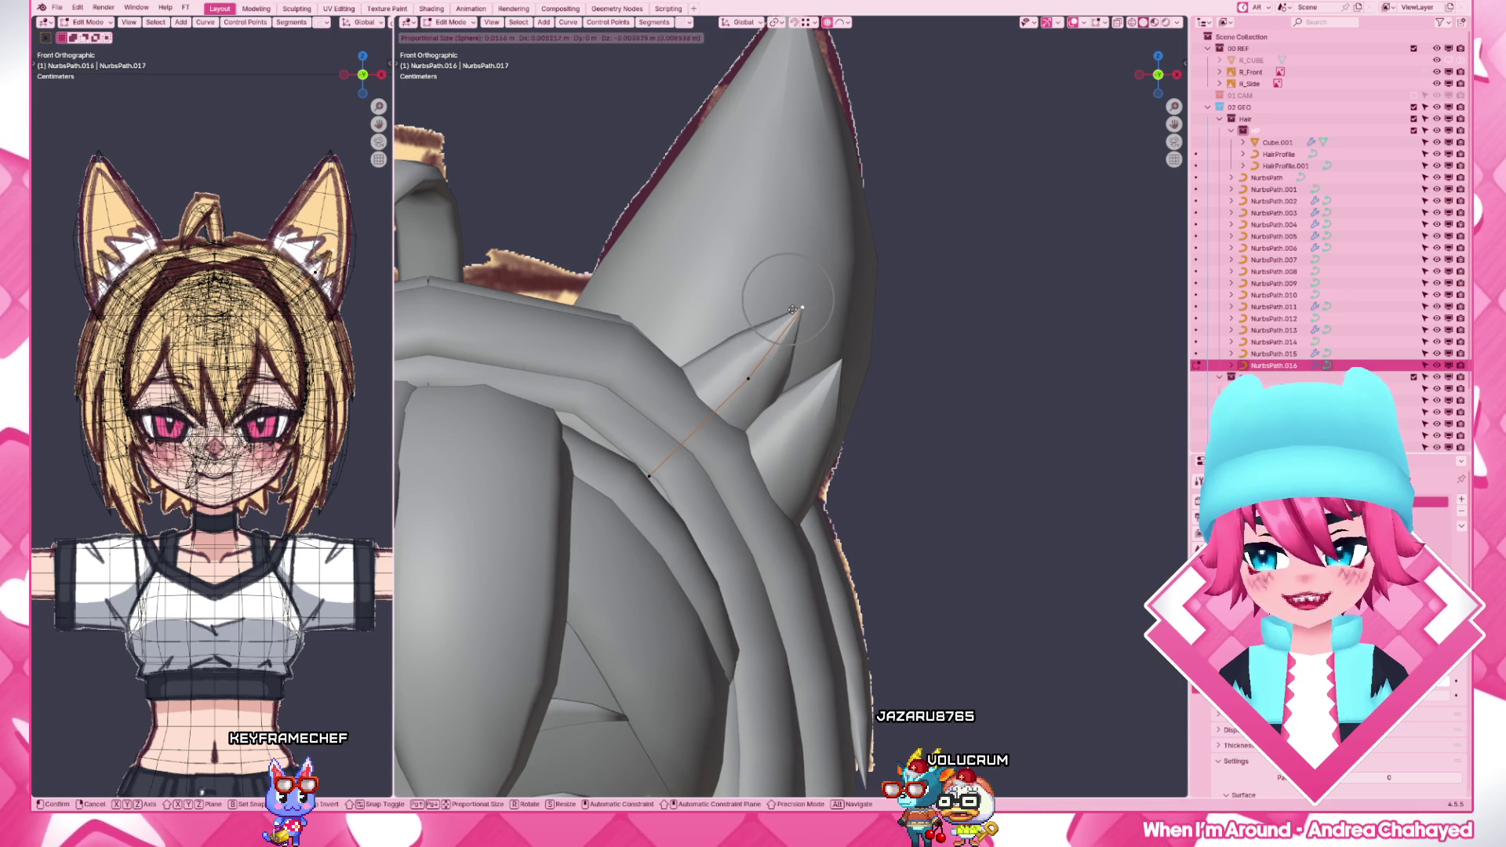
click(747, 375)
- Duplicate the spike again and position it, adjusting its tip point twice
key(shift+d)
key(g)
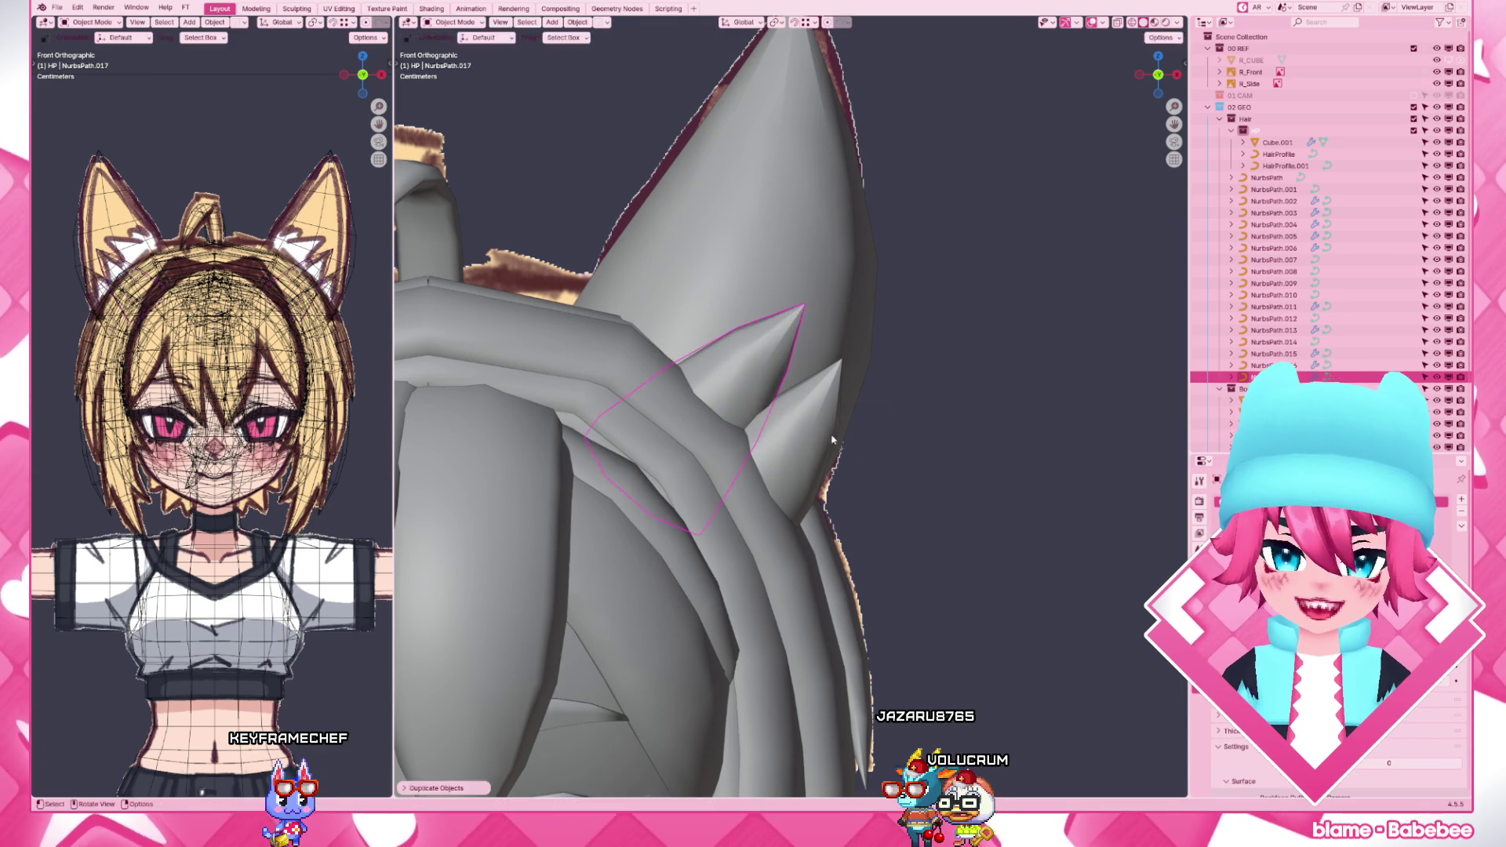
click(783, 309)
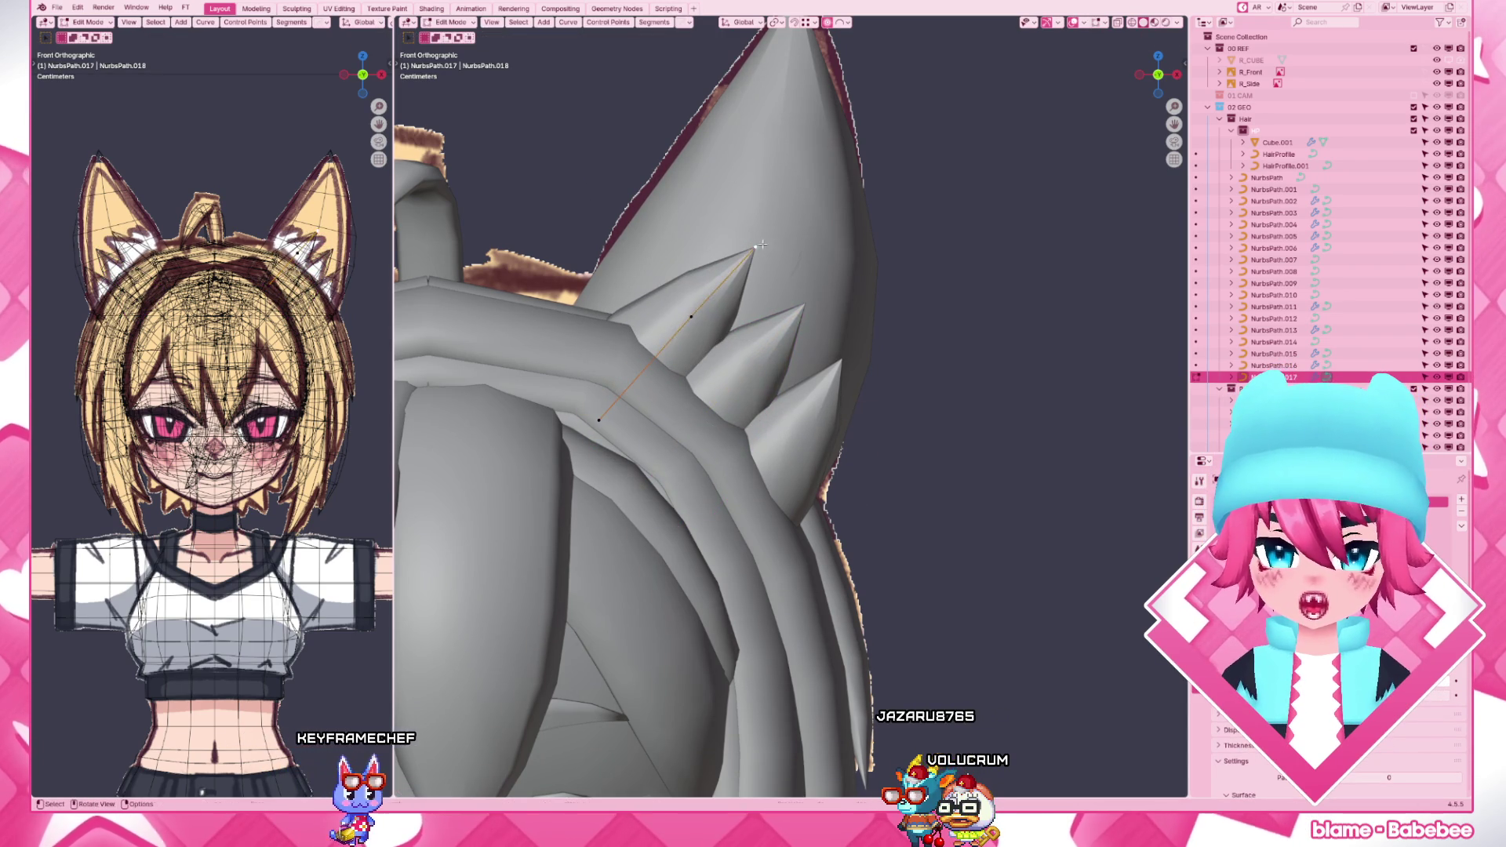
key(g)
click(776, 270)
key(g)
click(598, 444)
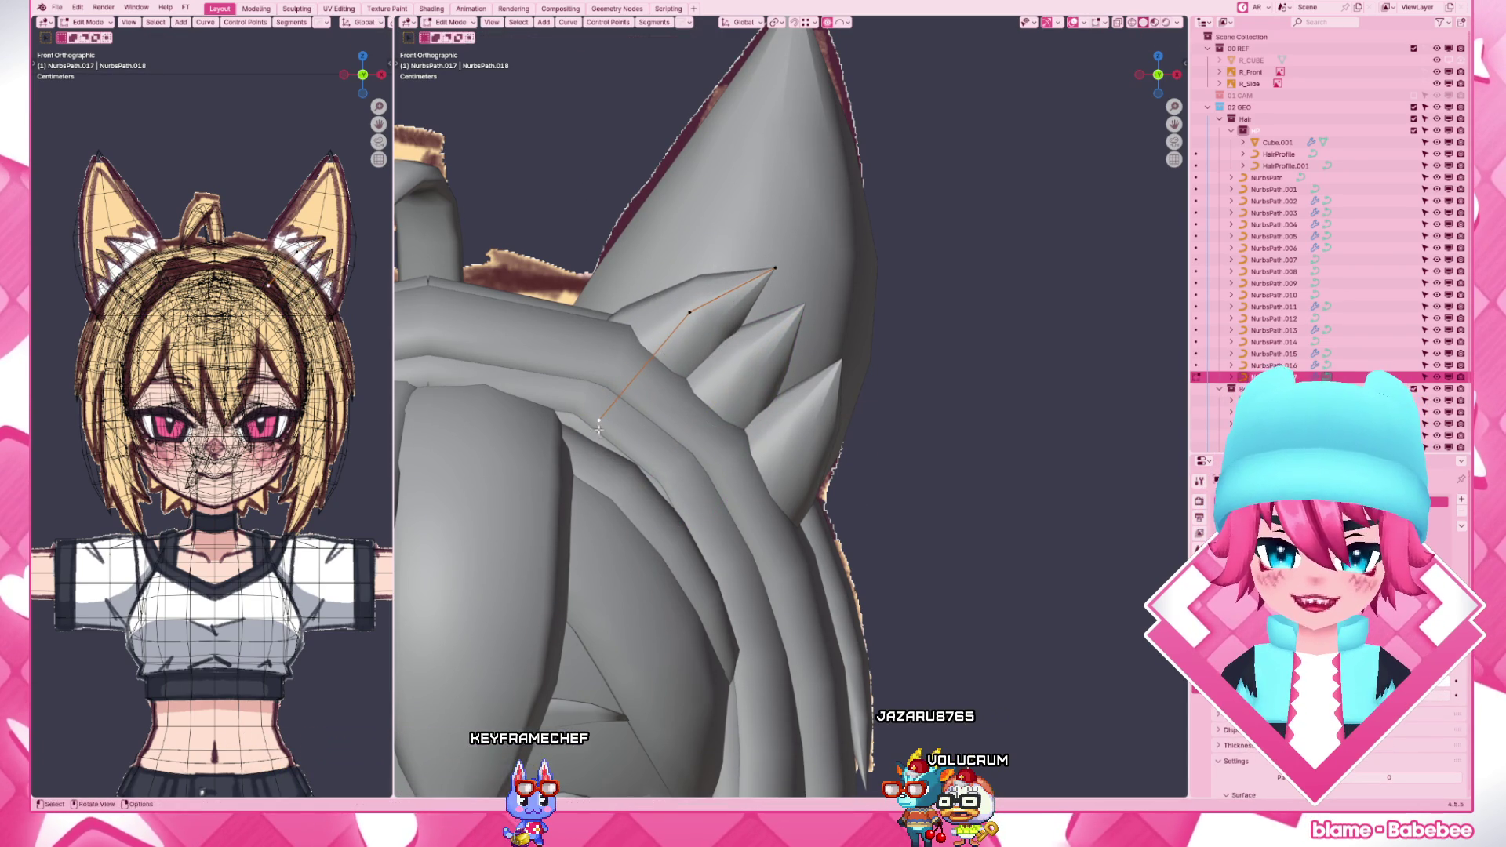
- Add a third duplicate spike, angle and move its points with falloff, then leave Edit Mode
key(shift+d)
click(617, 387)
key(g)
click(771, 280)
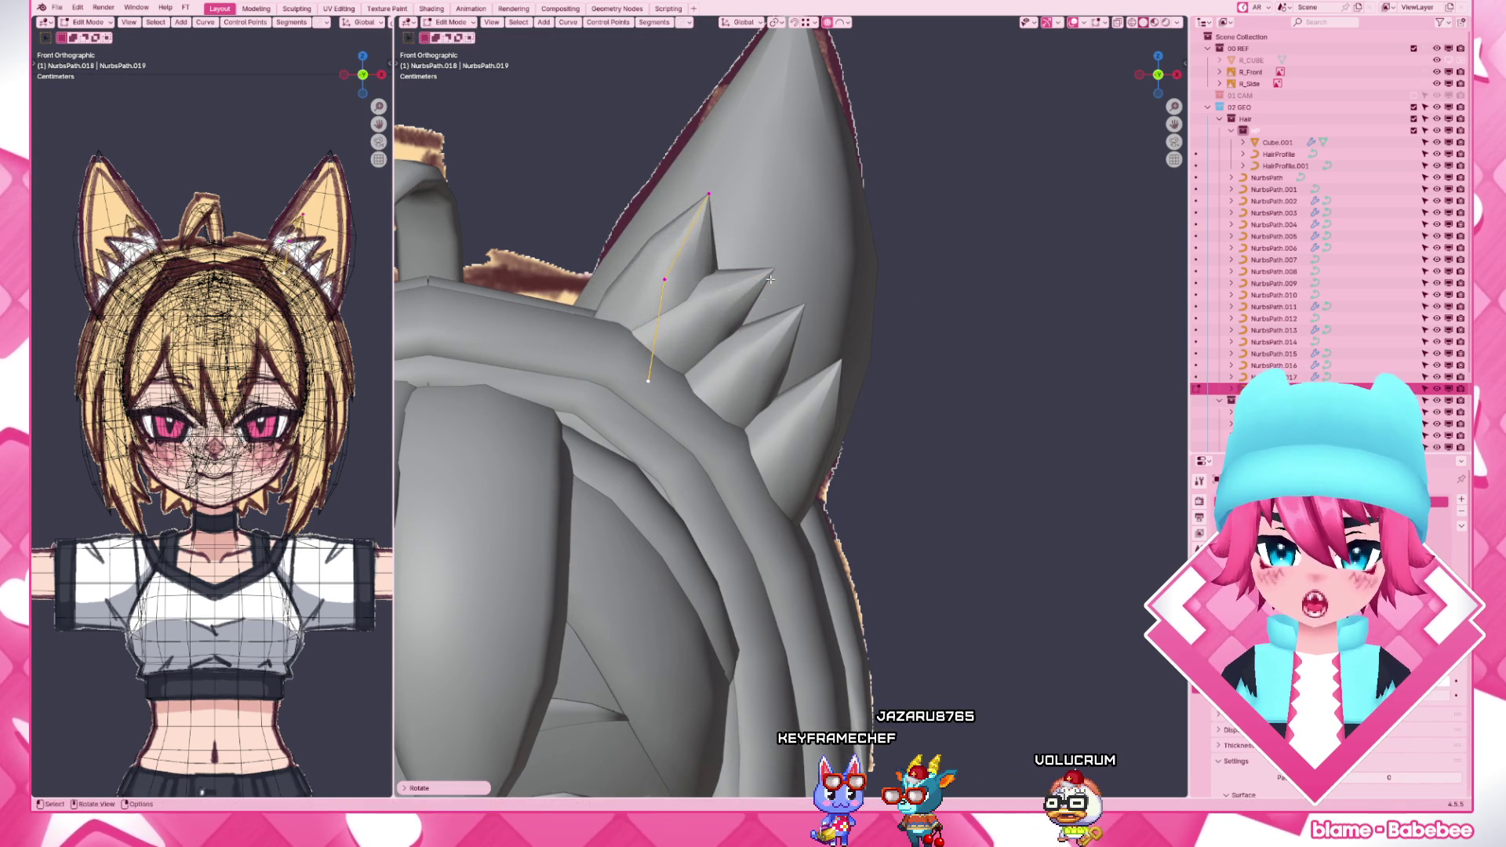
key(g)
key(Tab)
scroll(767, 360, down, 5)
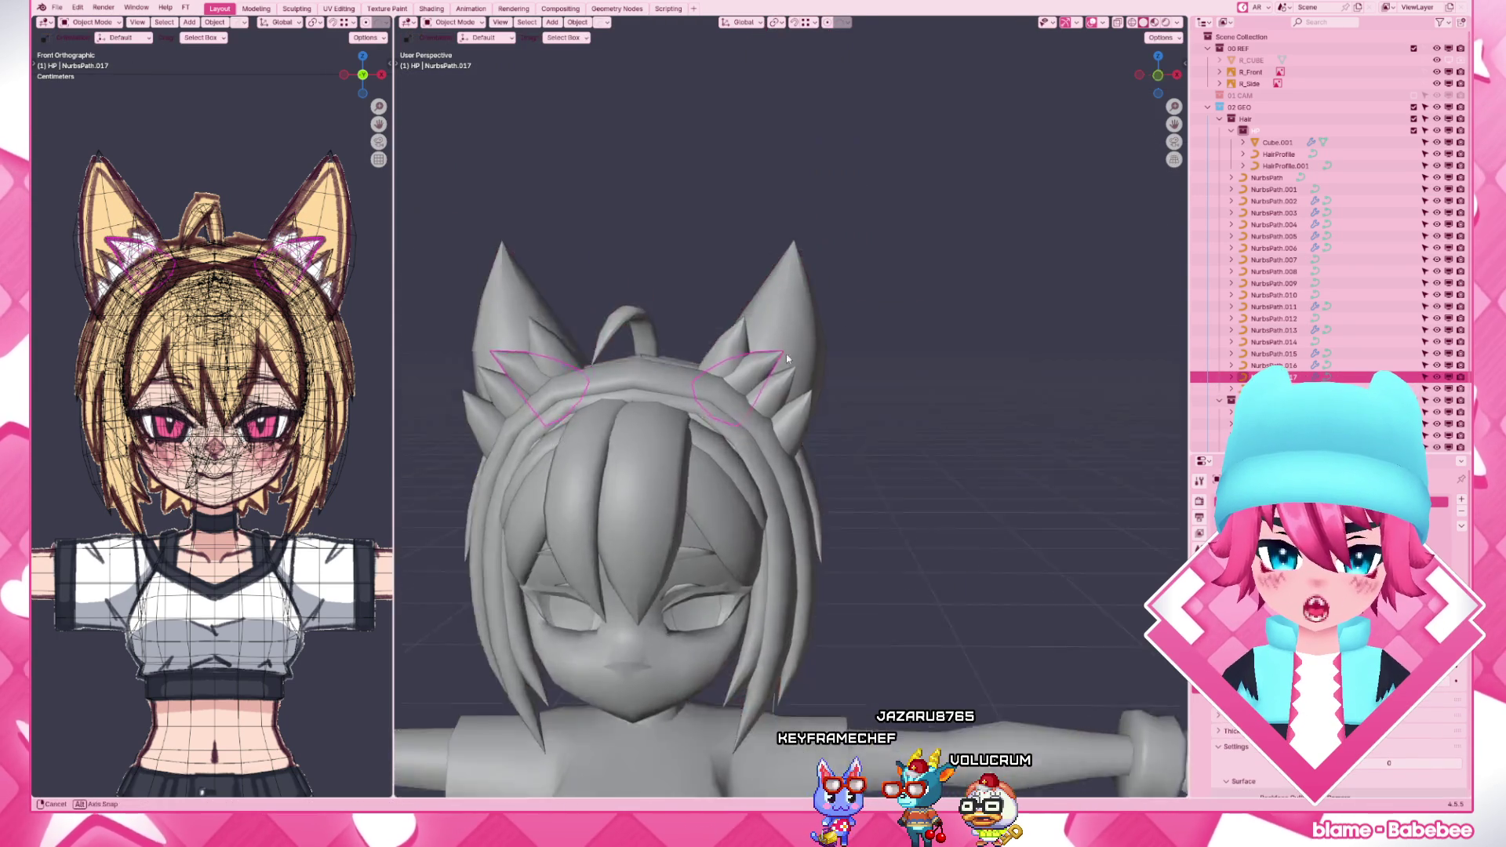
- Shift two spike curves' points, one constrained to Y, and return to Object Mode facing the head
middle_drag(768, 360, 702, 376)
click(740, 340)
key(Tab)
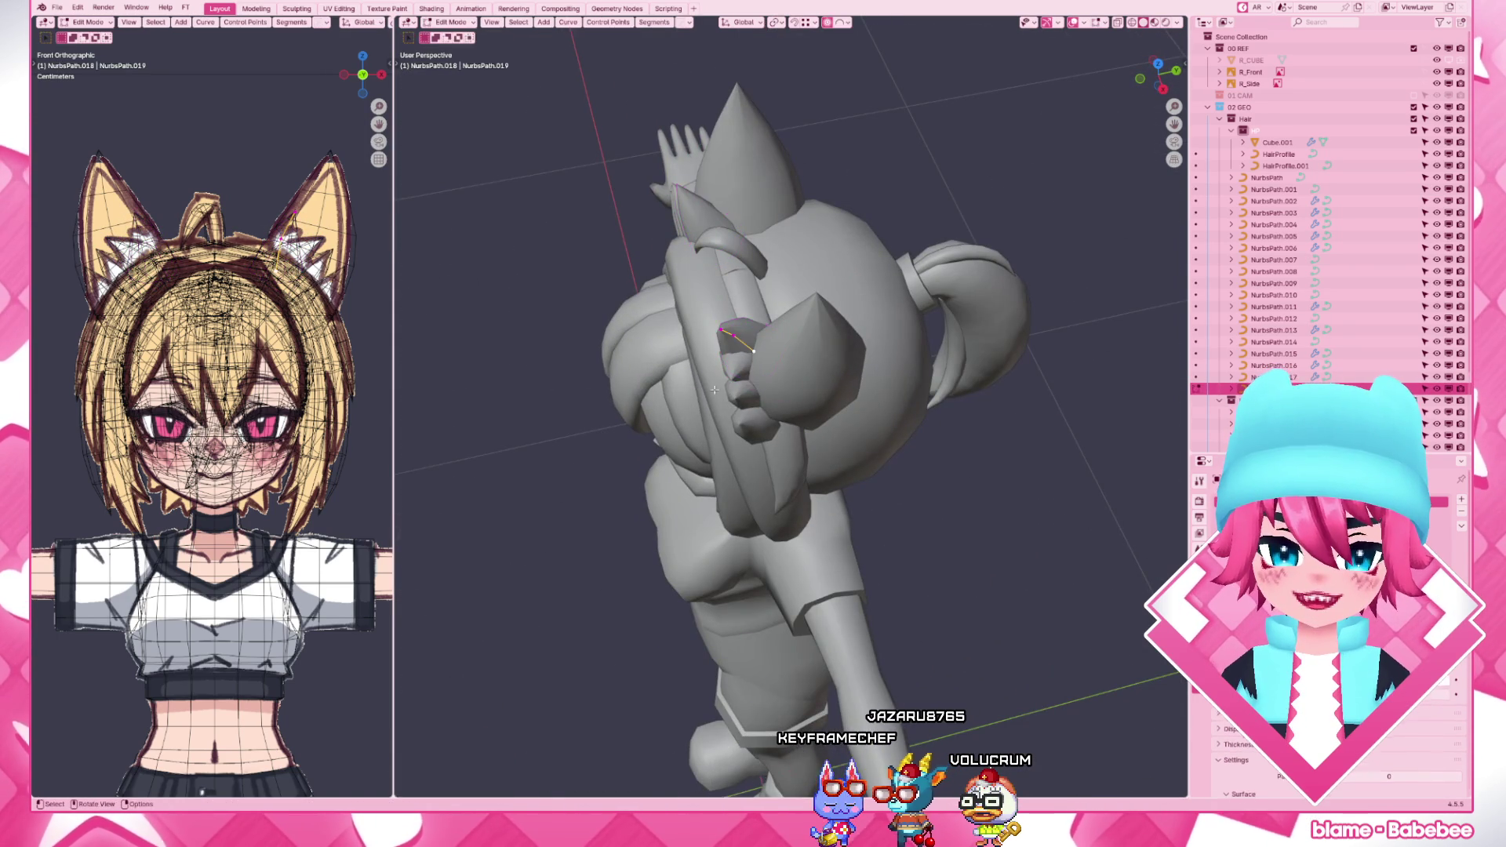
key(g)
key(y)
click(777, 344)
click(753, 418)
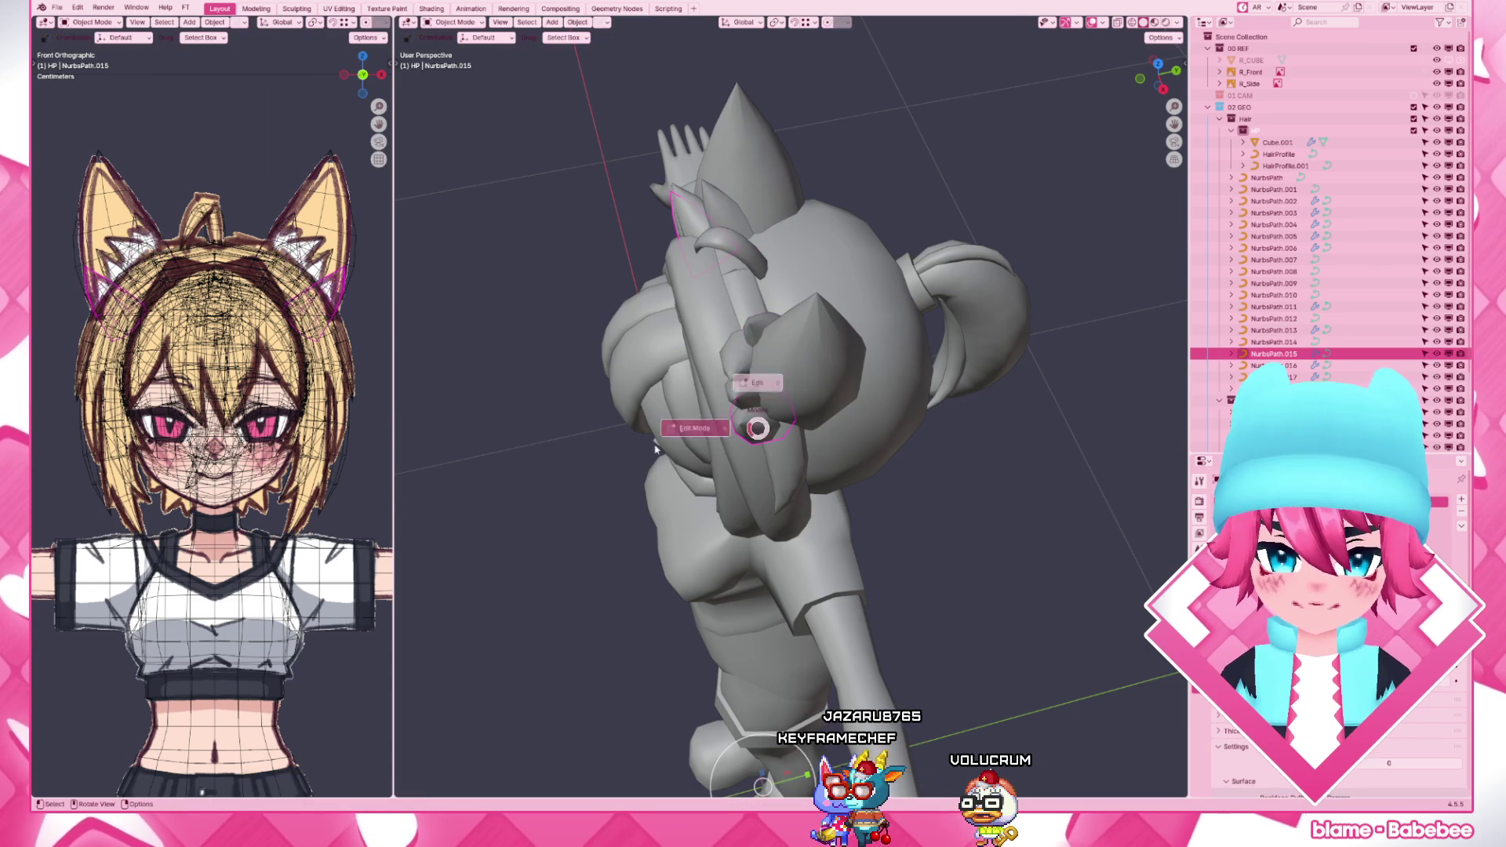
key(Tab)
key(g)
click(787, 459)
key(Tab)
mouse_move(787, 460)
middle_down()
mouse_move(707, 448)
mouse_move(784, 462)
mouse_move(755, 464)
middle_up()
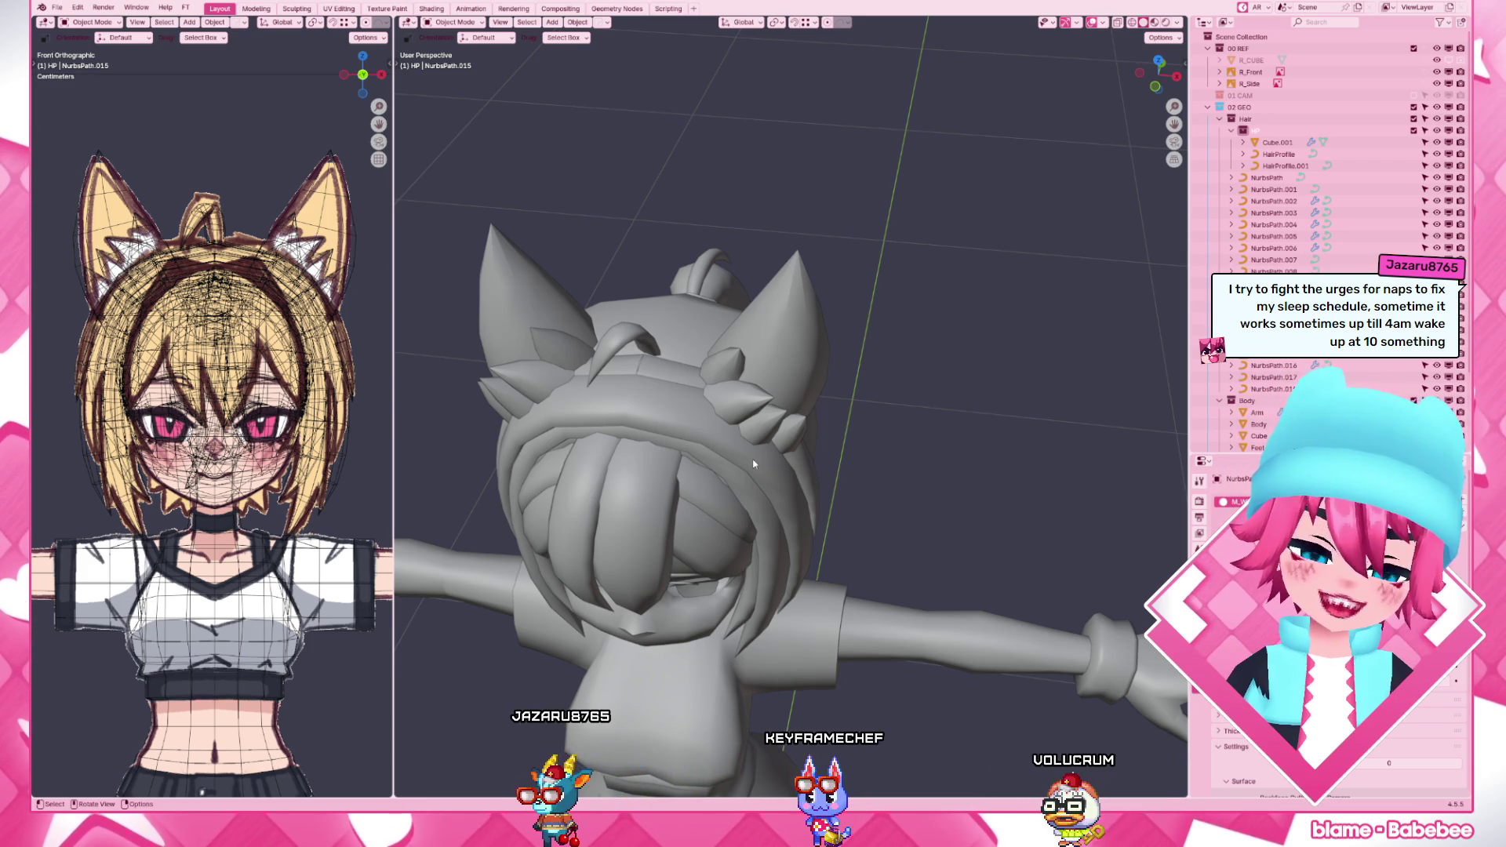
scroll(754, 465, up, 4)
- Adjust another spike's point from the side view, then show the head from the front in material preview
middle_drag(753, 466, 693, 430)
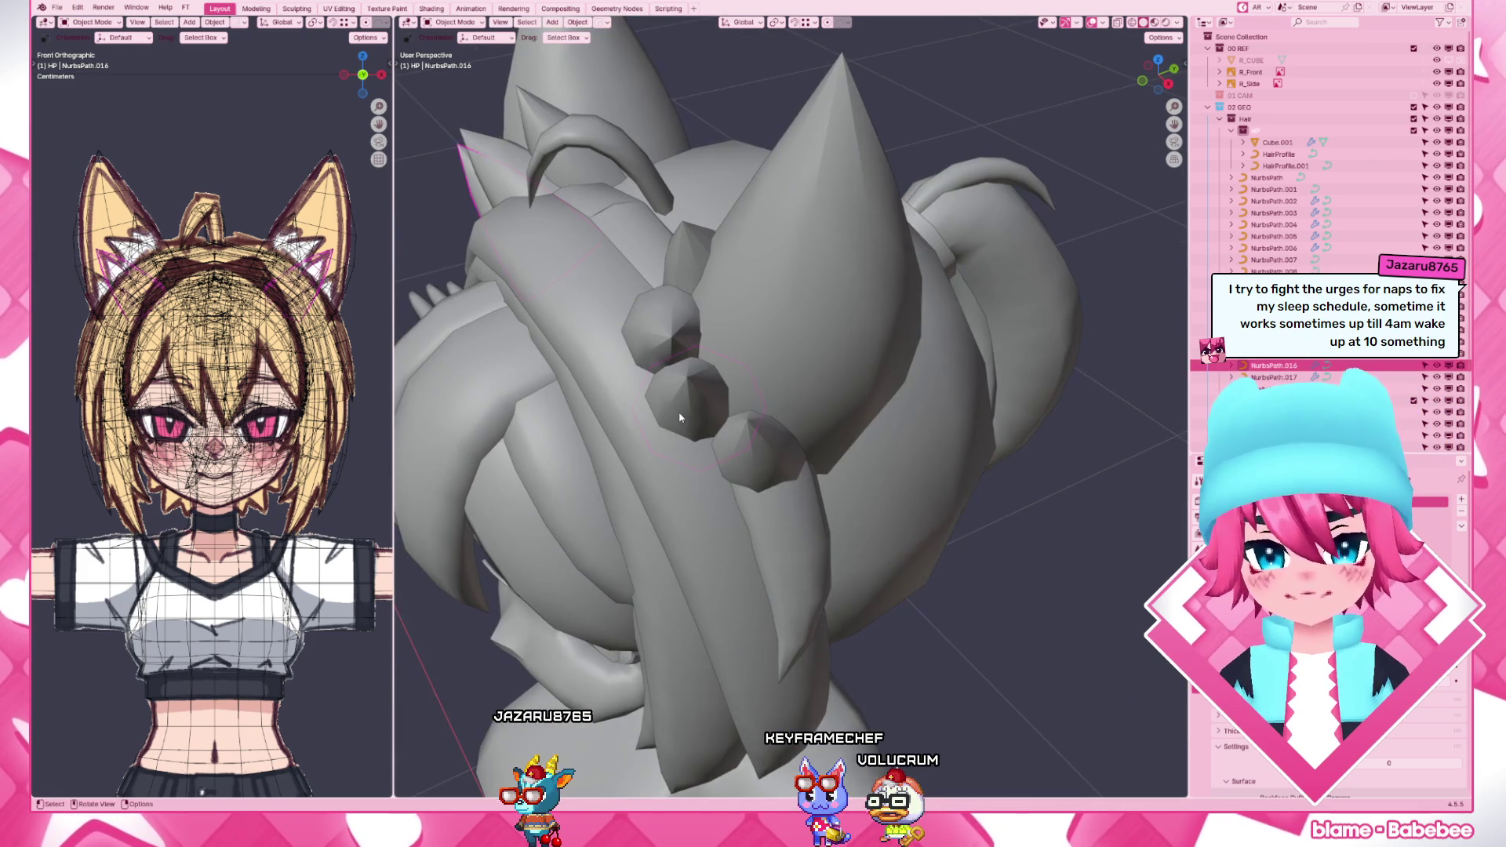
key(KP_3)
click(659, 388)
key(Tab)
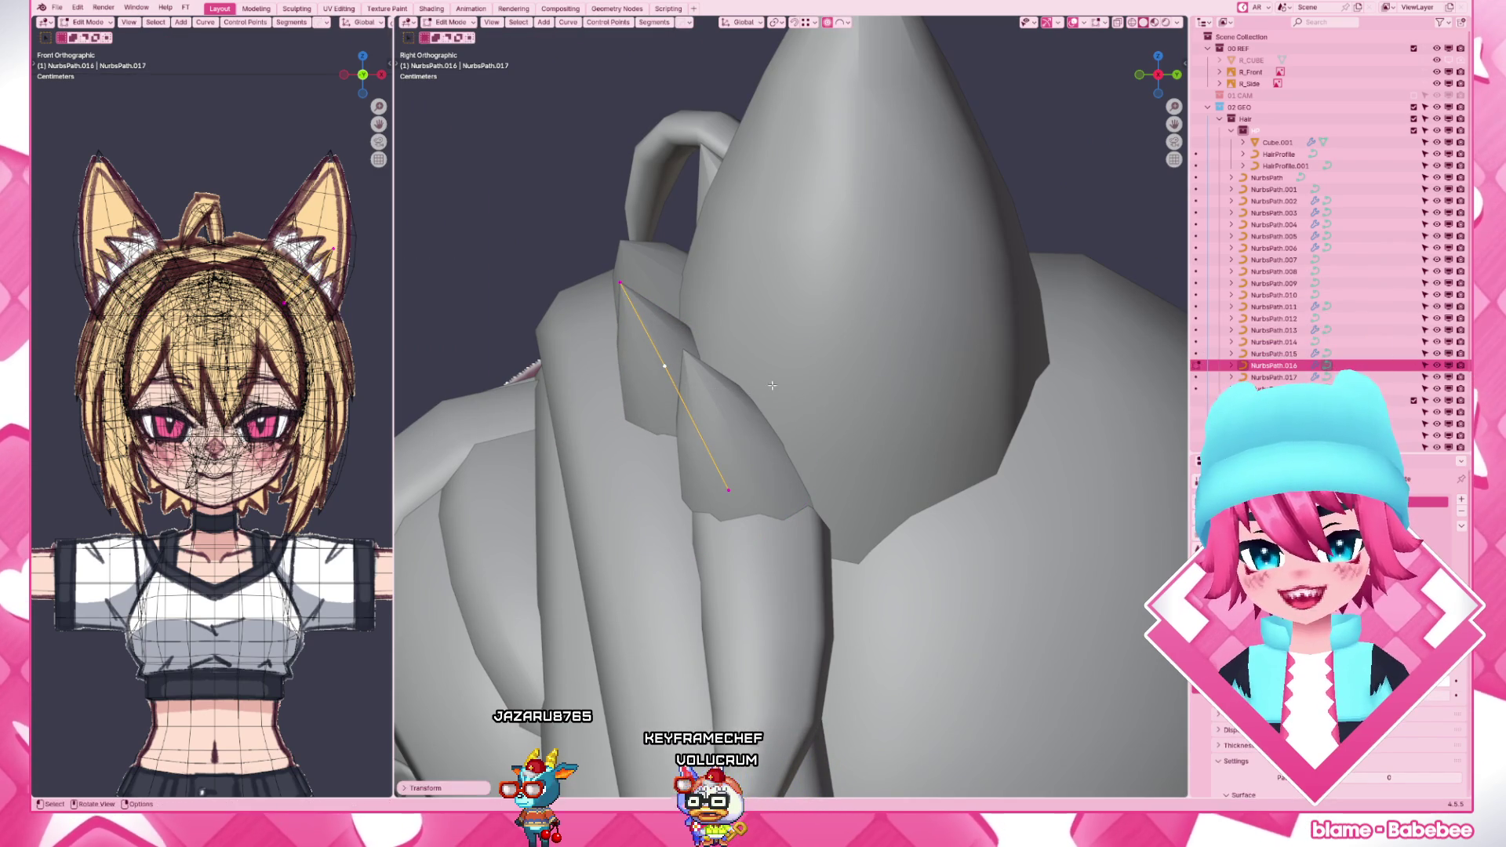
key(g)
click(711, 375)
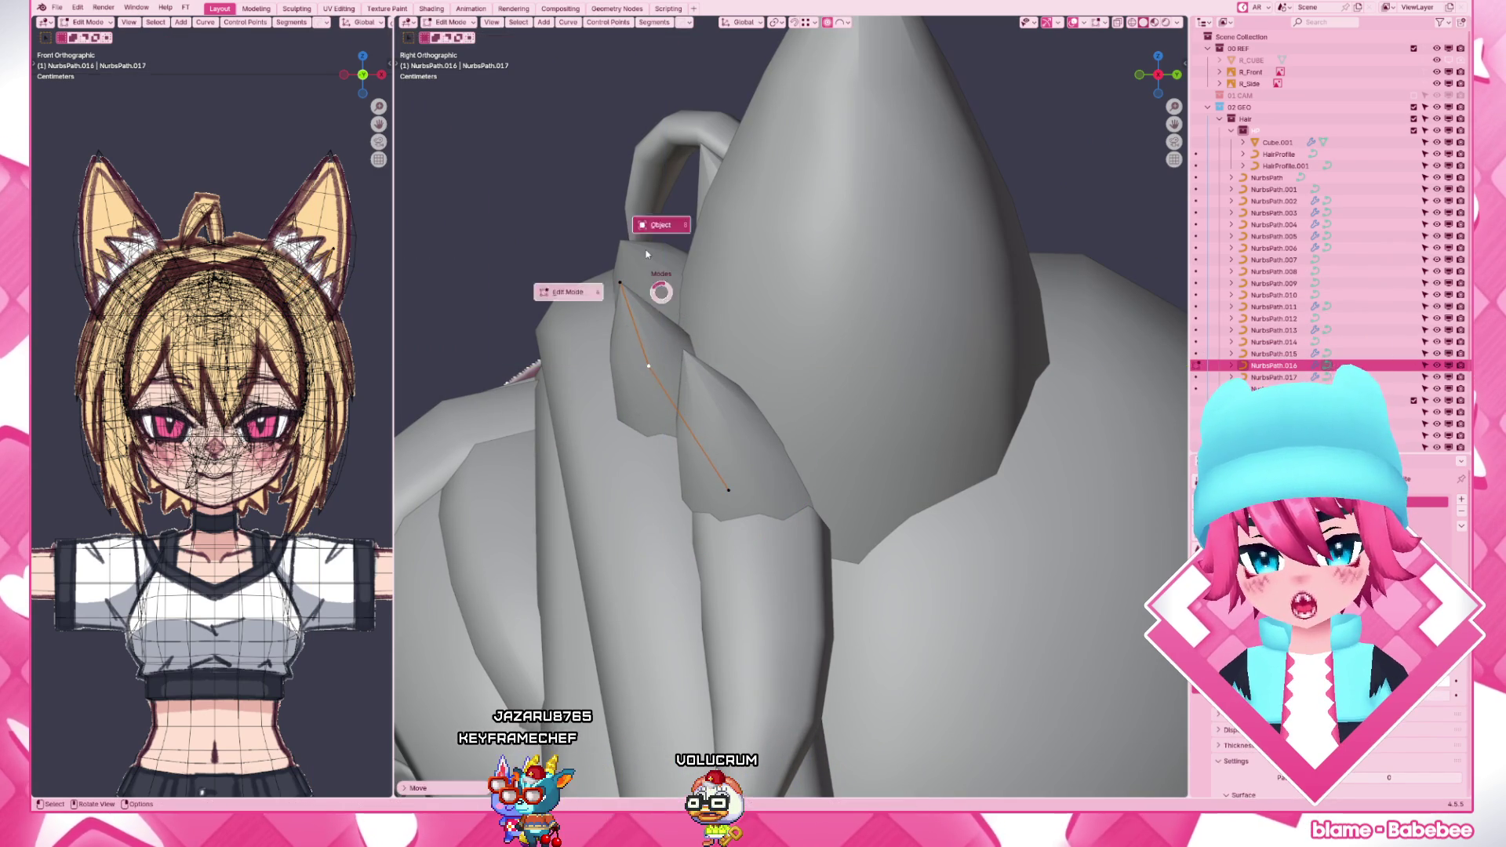
click(510, 273)
key(Tab)
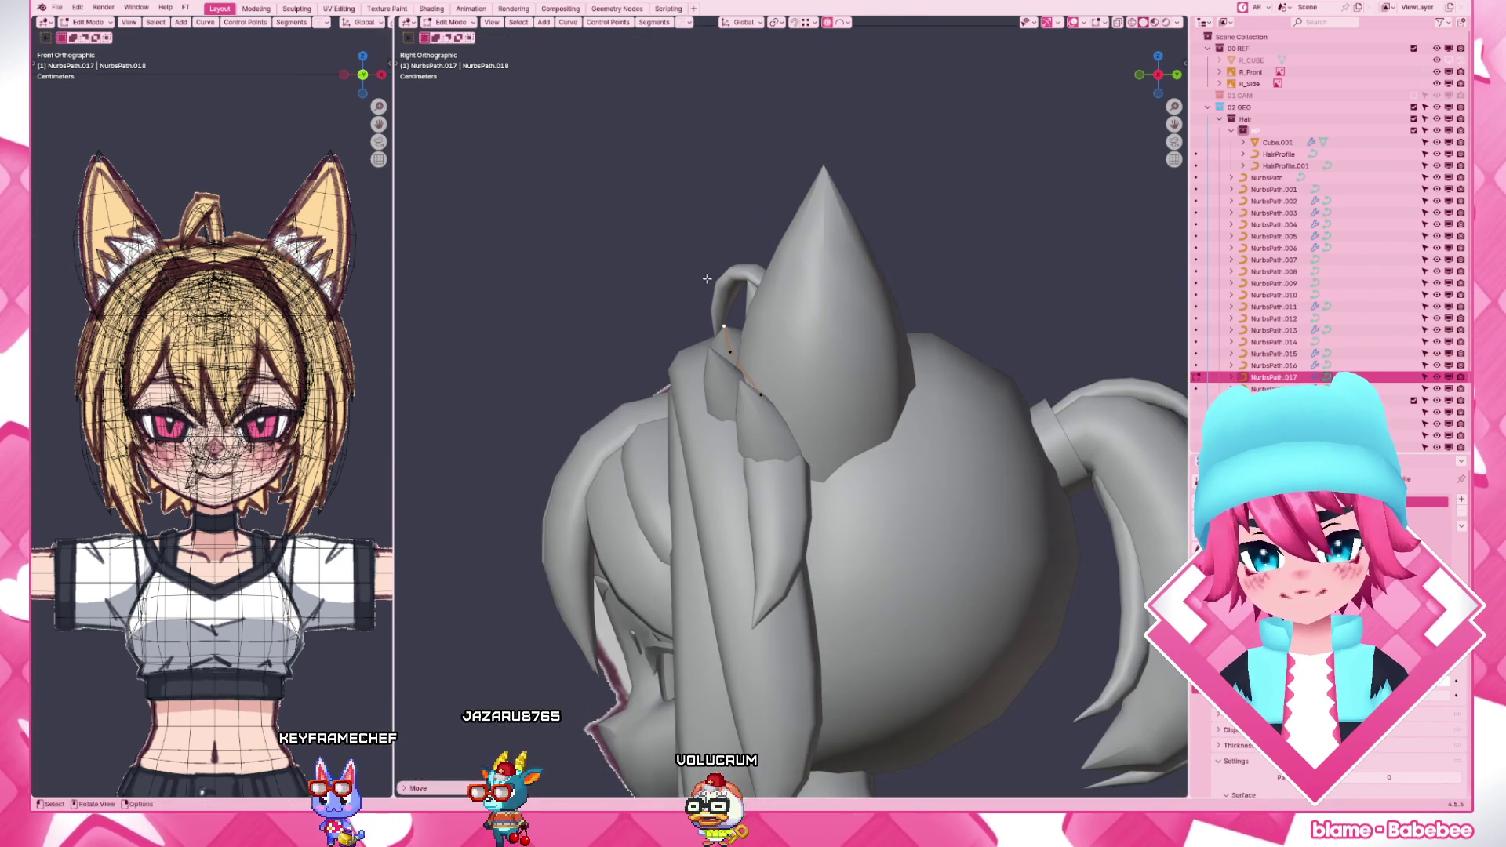
mouse_move(655, 294)
middle_down()
mouse_move(768, 350)
mouse_move(815, 350)
middle_up()
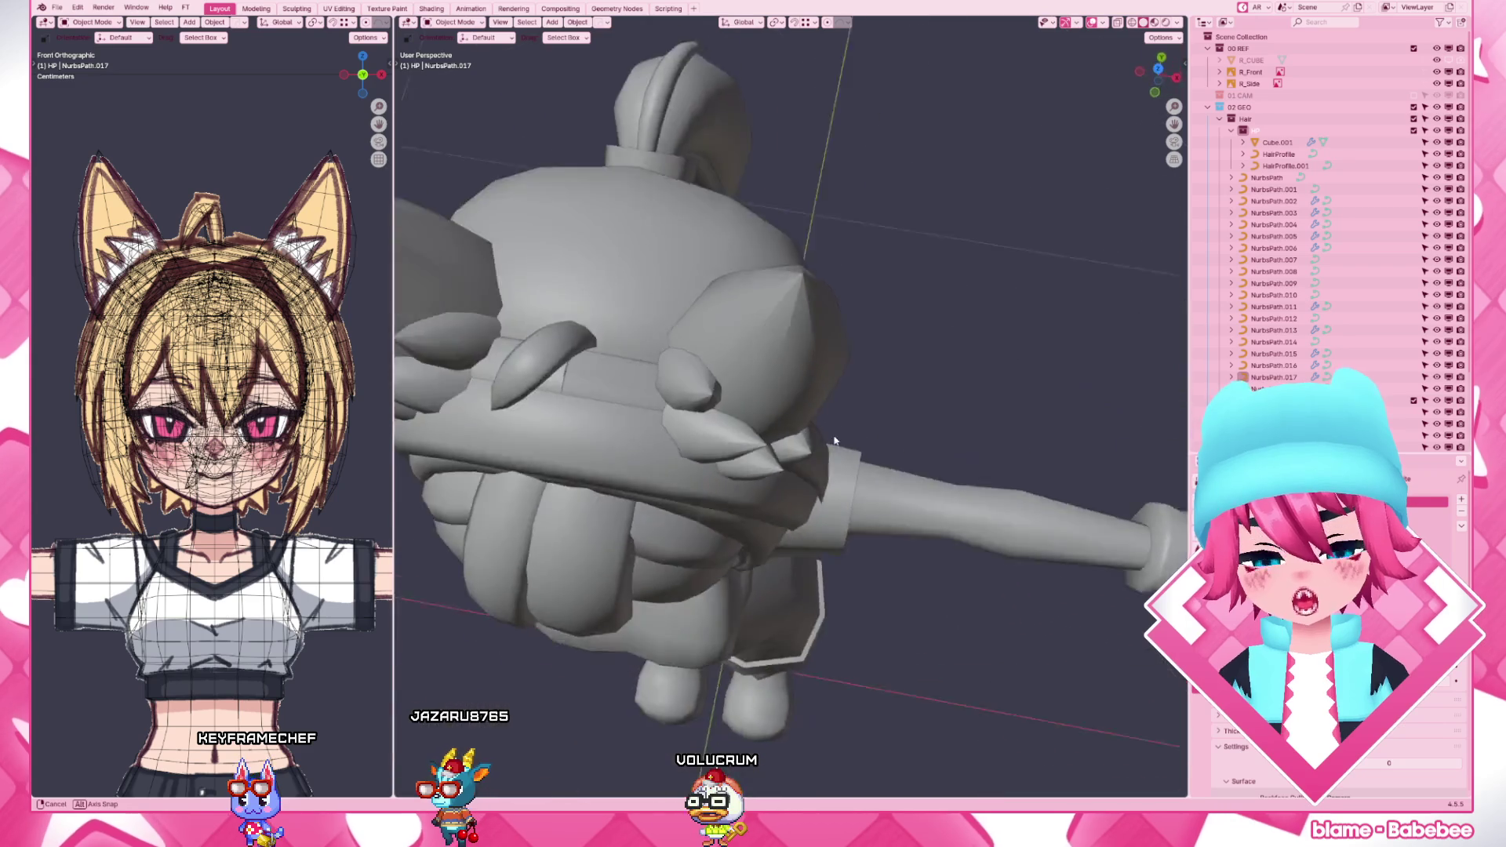
key(KP_1)
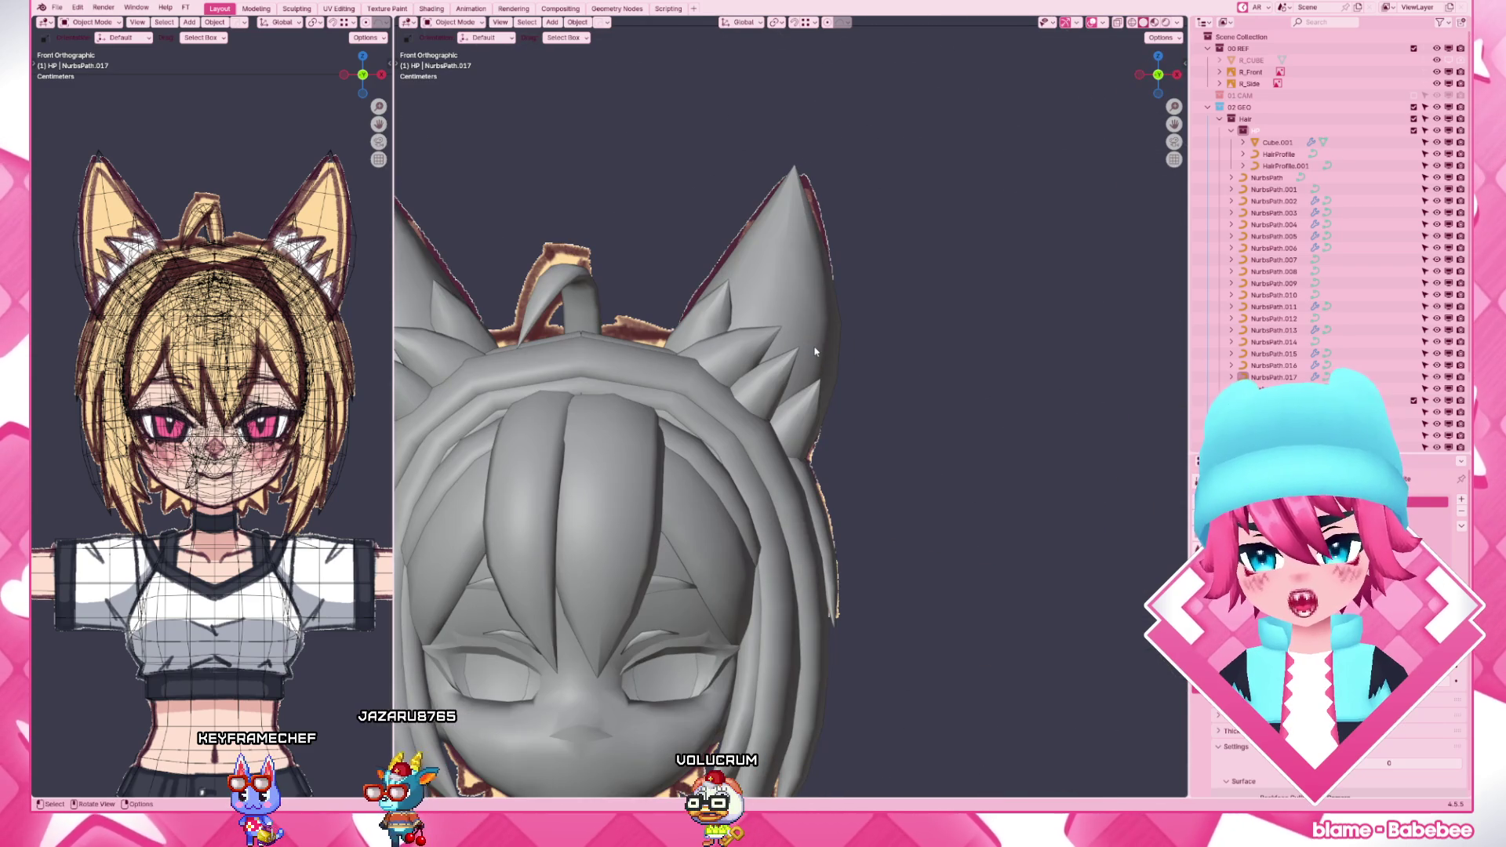
key(z)
scroll(749, 310, down, 3)
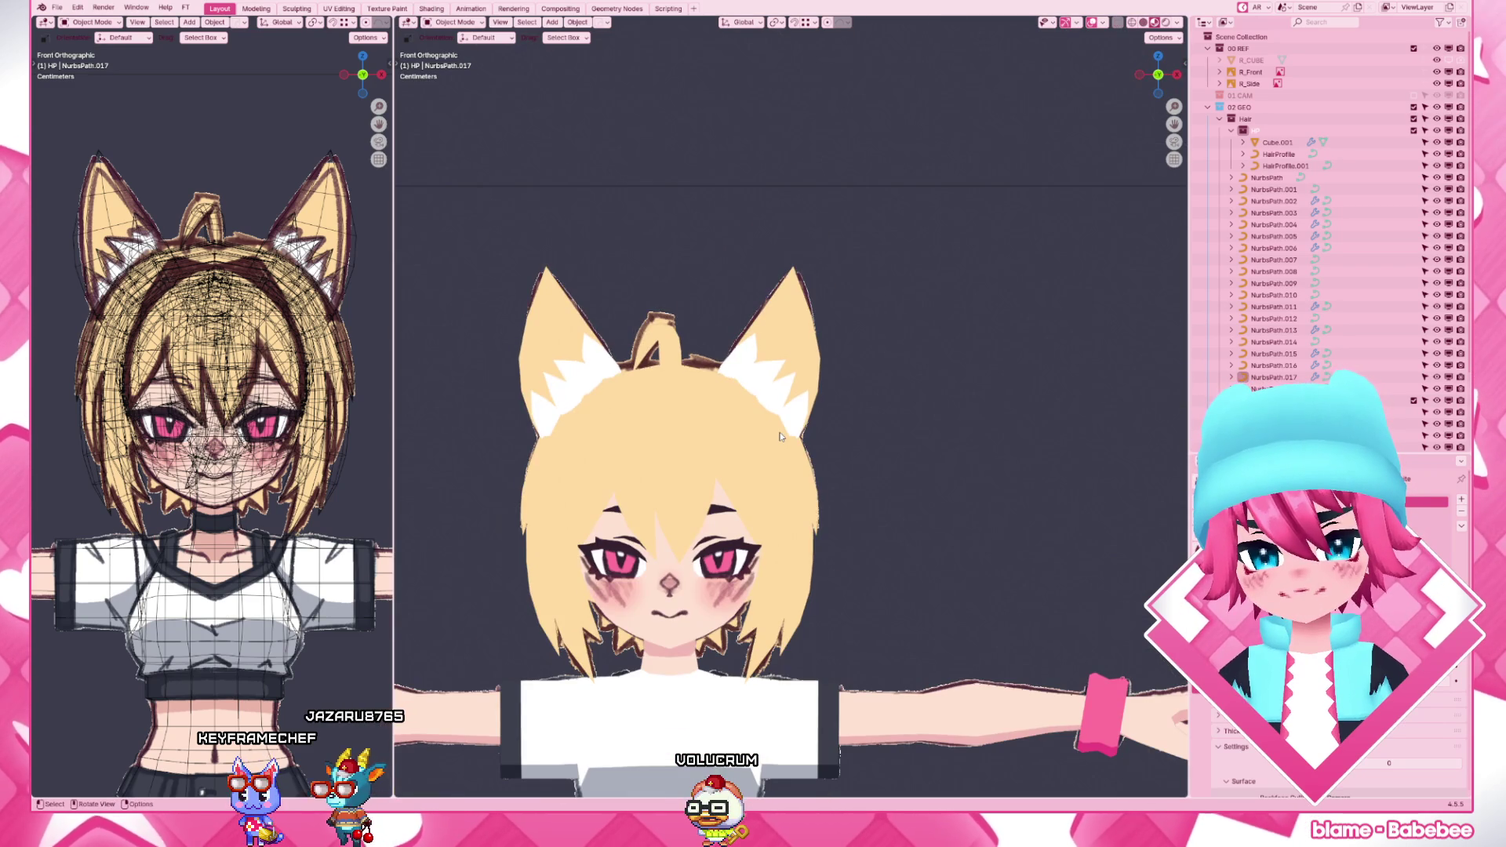
scroll(716, 325, up, 3)
- Delete the stray ear pieces, move a spike point with falloff and frame the whole character
click(715, 325)
key(x)
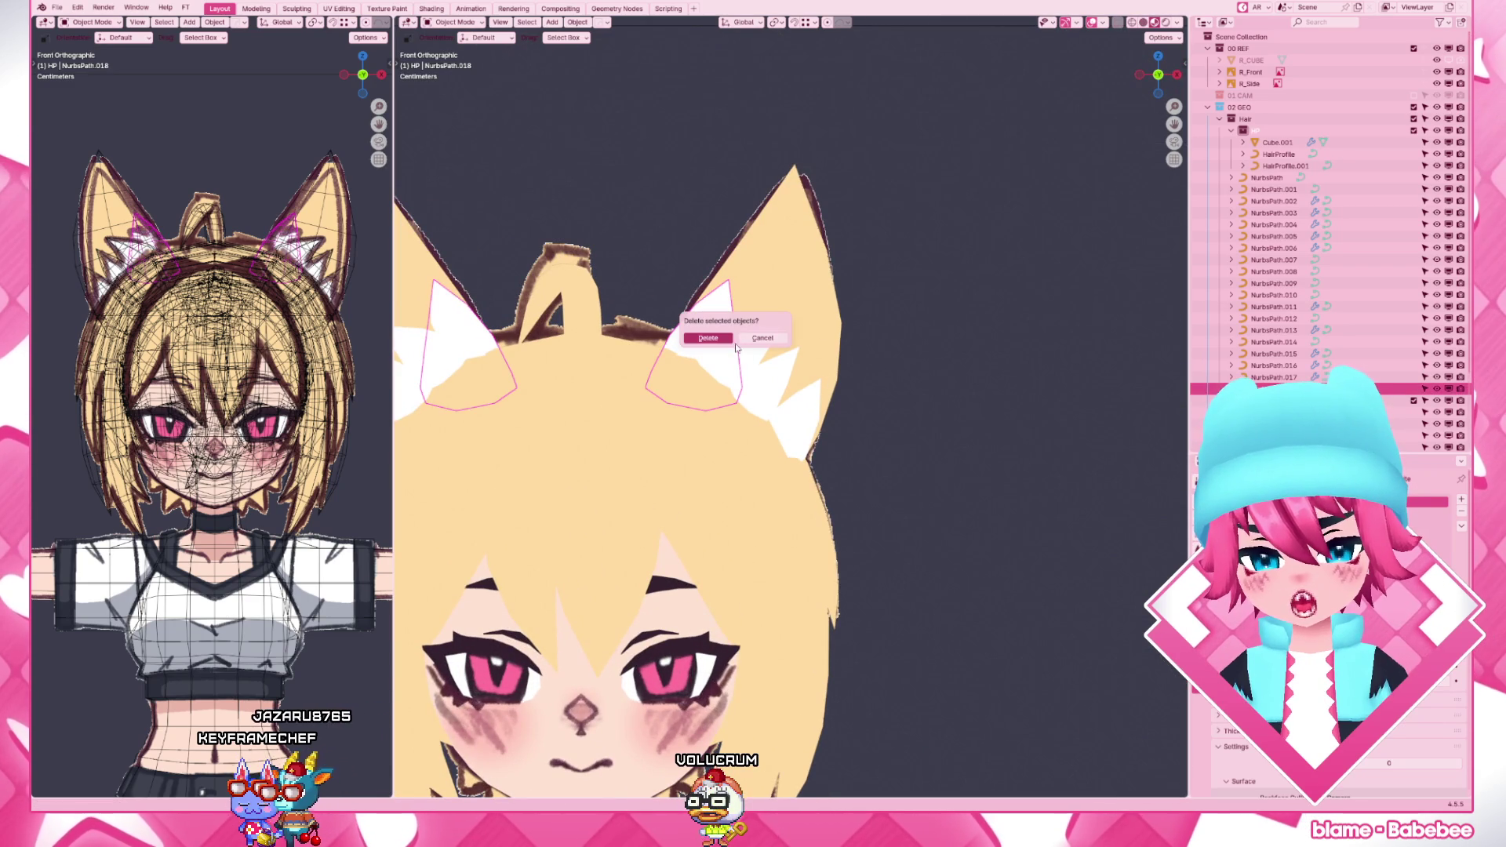
click(707, 337)
click(804, 447)
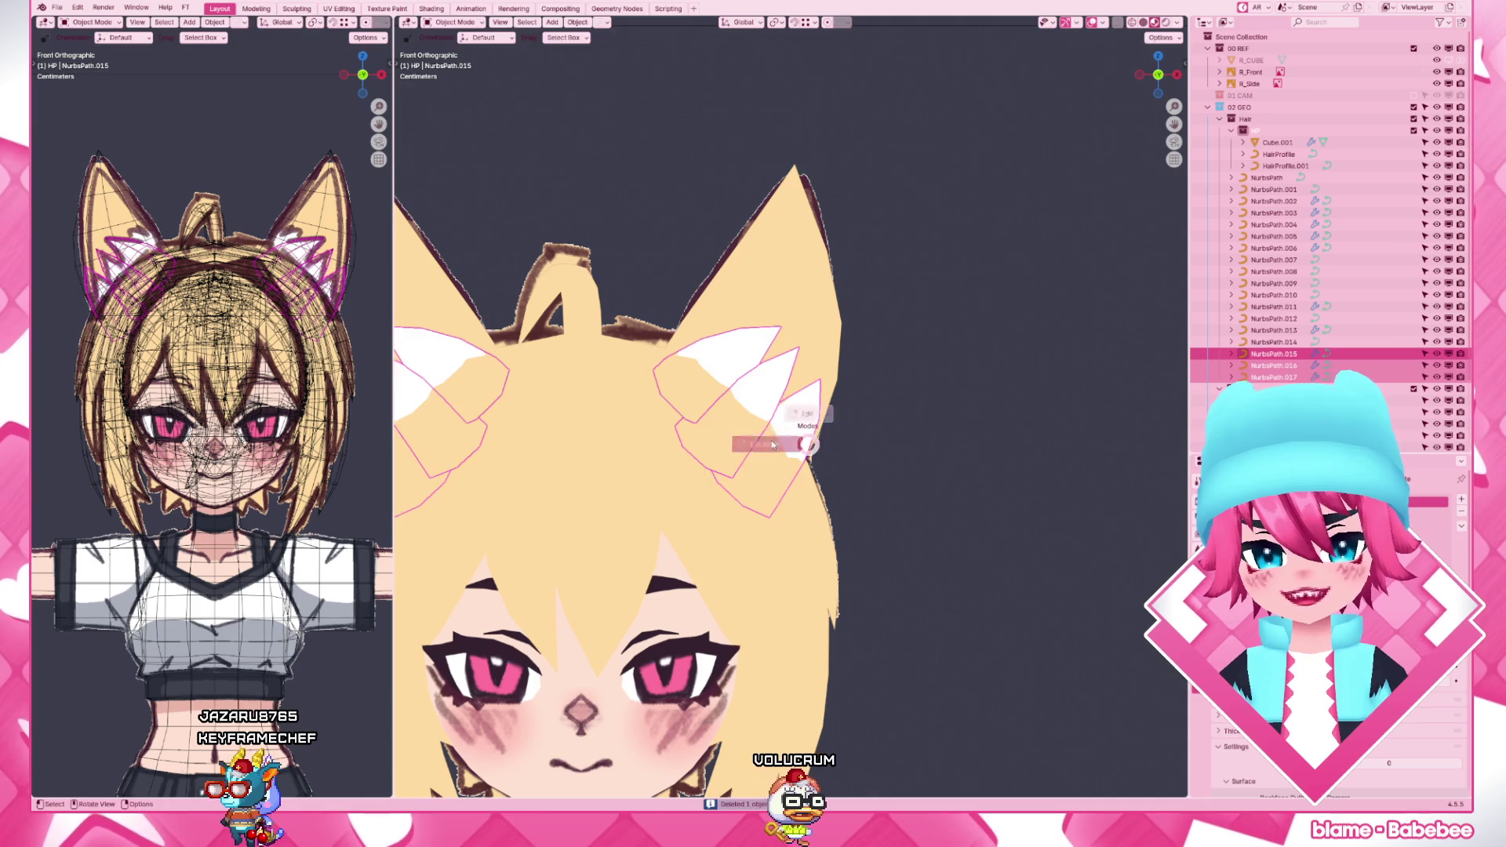
key(Tab)
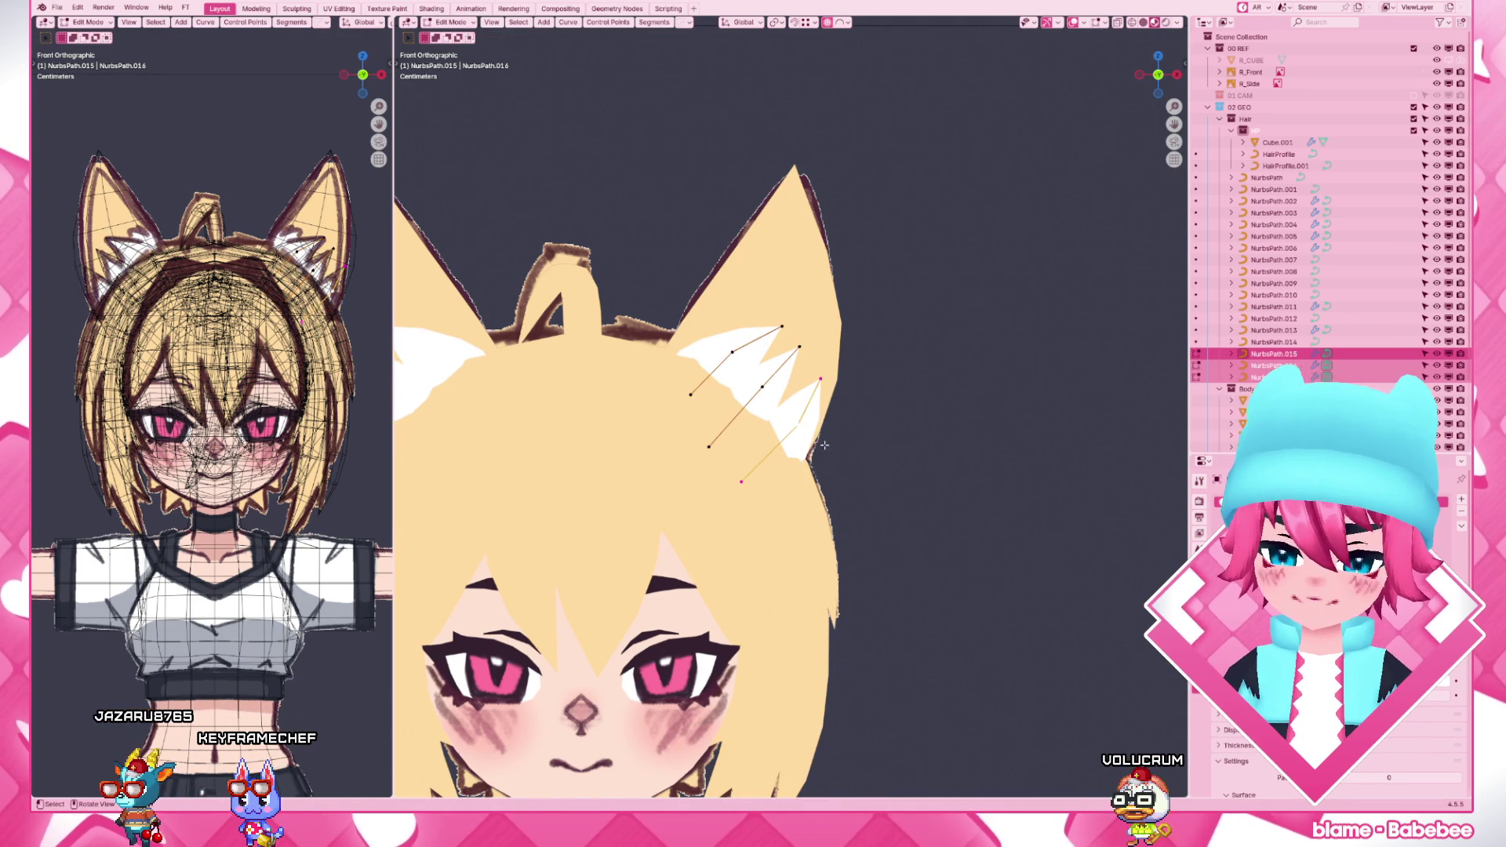
key(g)
click(787, 426)
key(Tab)
key(Home)
scroll(912, 372, up, 8)
- Inspect neighbouring spike strands in grey shading from several angles, then show the head in flat colours
click(659, 388)
key(z)
click(824, 400)
middle_drag(825, 401, 786, 426)
click(636, 376)
key(Tab)
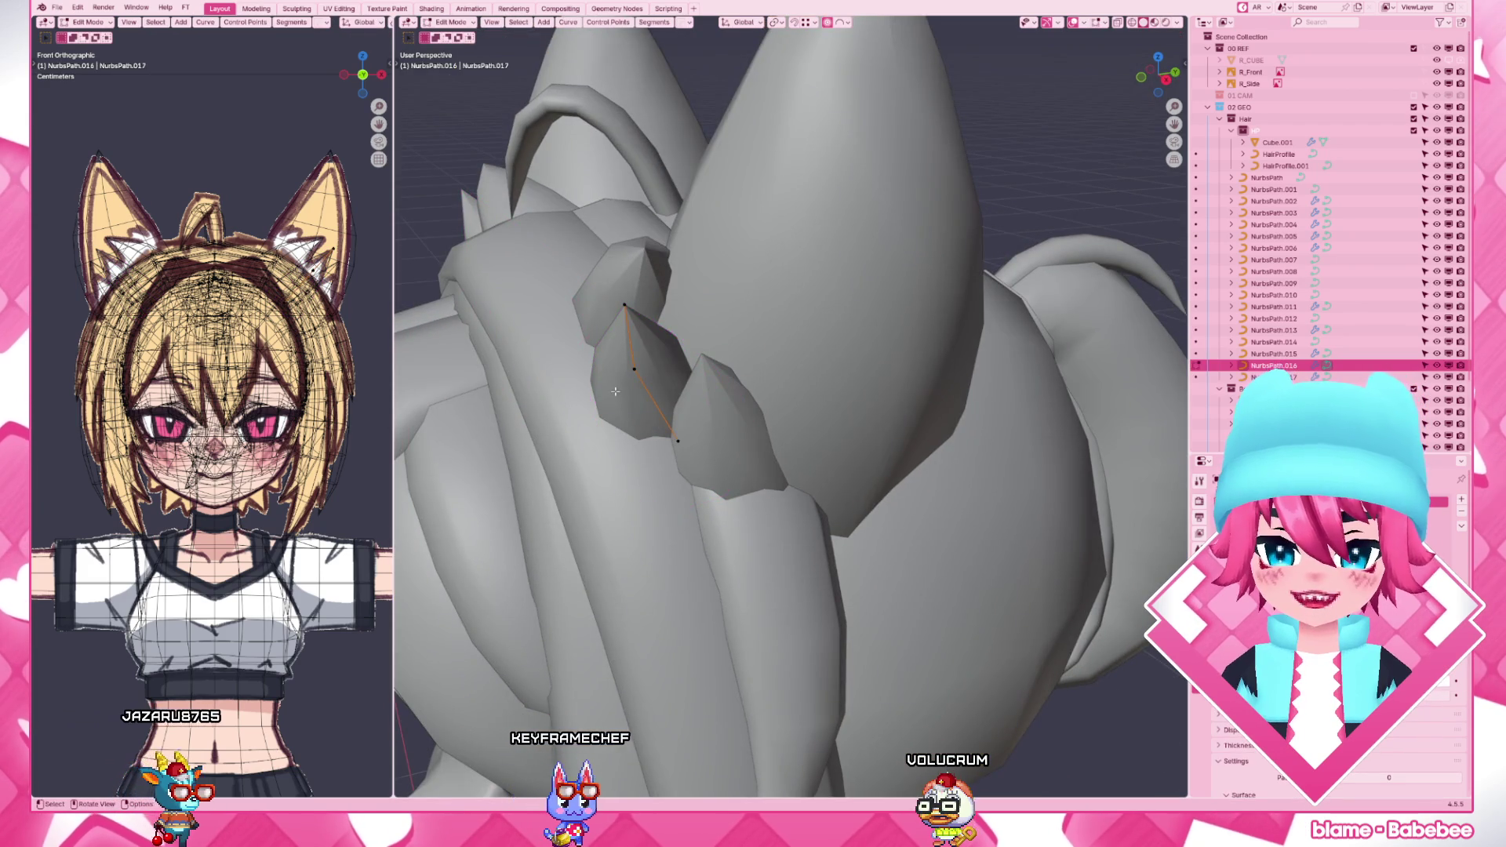
middle_drag(706, 389, 615, 391)
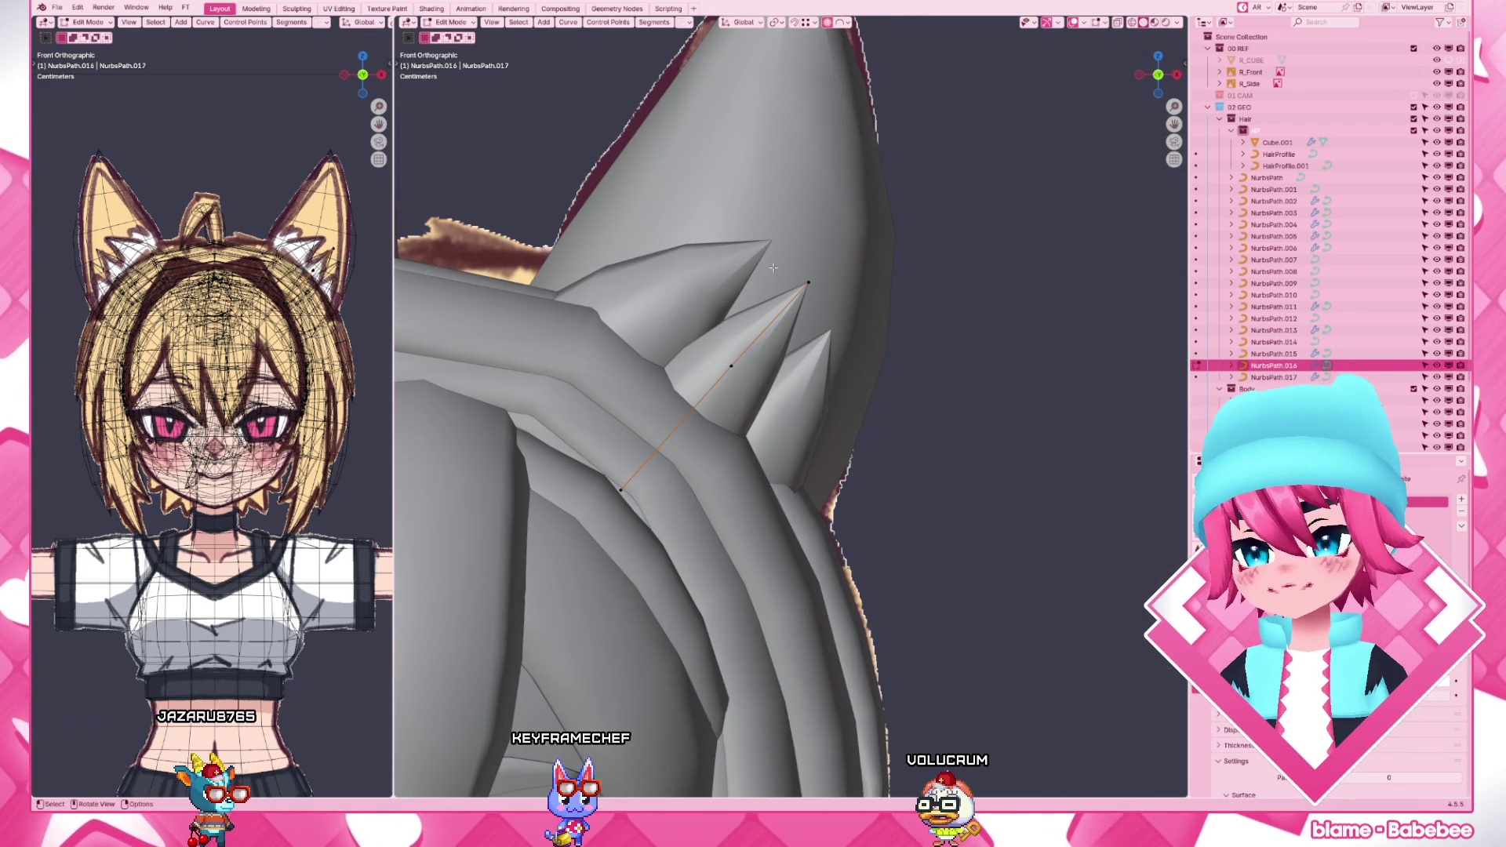
click(680, 297)
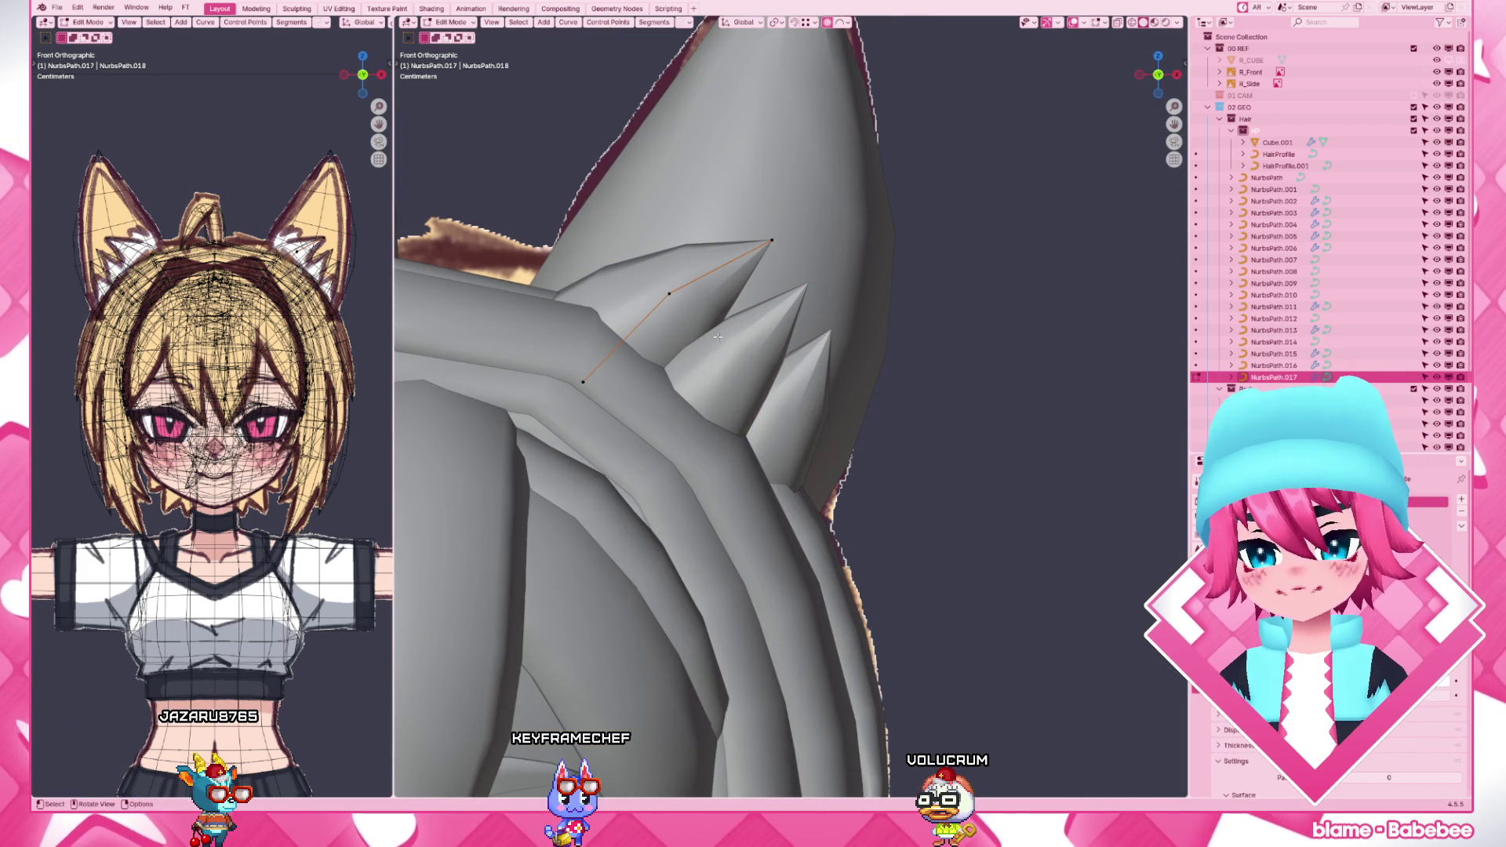
key(Tab)
key(z)
scroll(709, 316, down, 5)
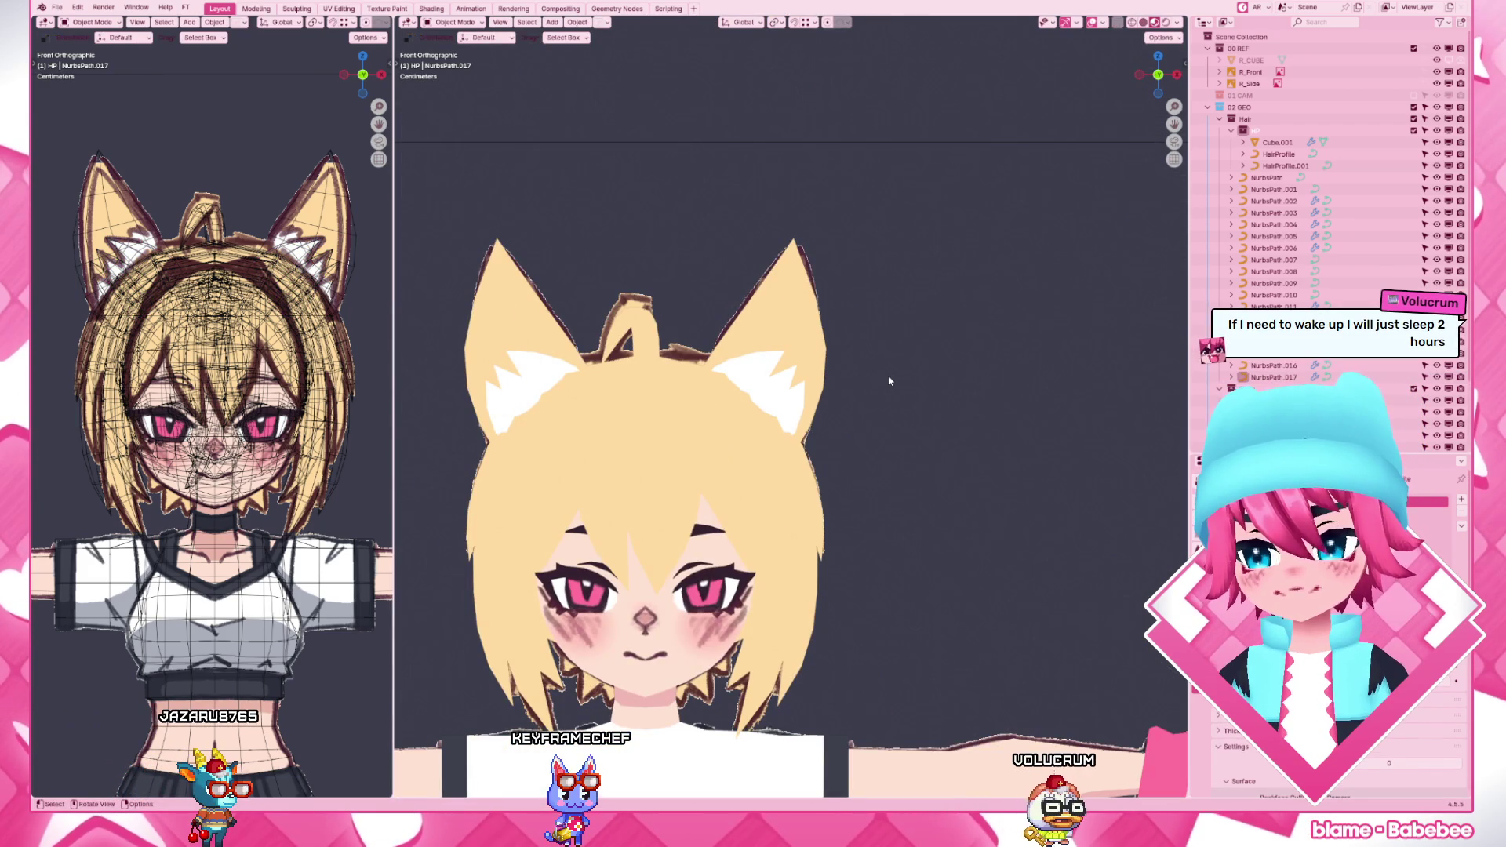
scroll(890, 381, up, 5)
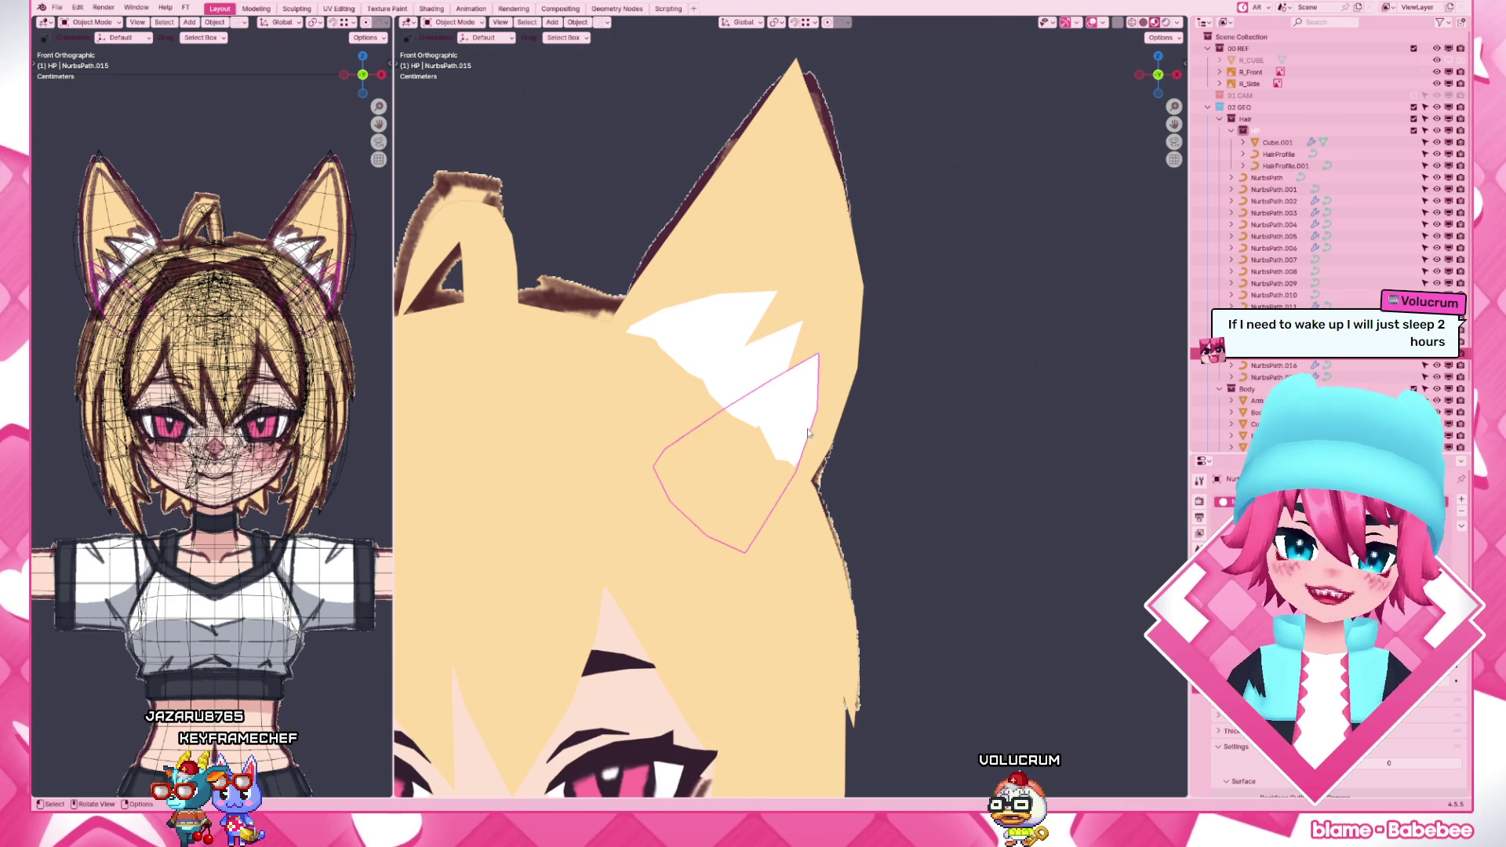
- Rotate the first tuft's points from front and side views and pull its end toward the ear edge
key(Tab)
key(r)
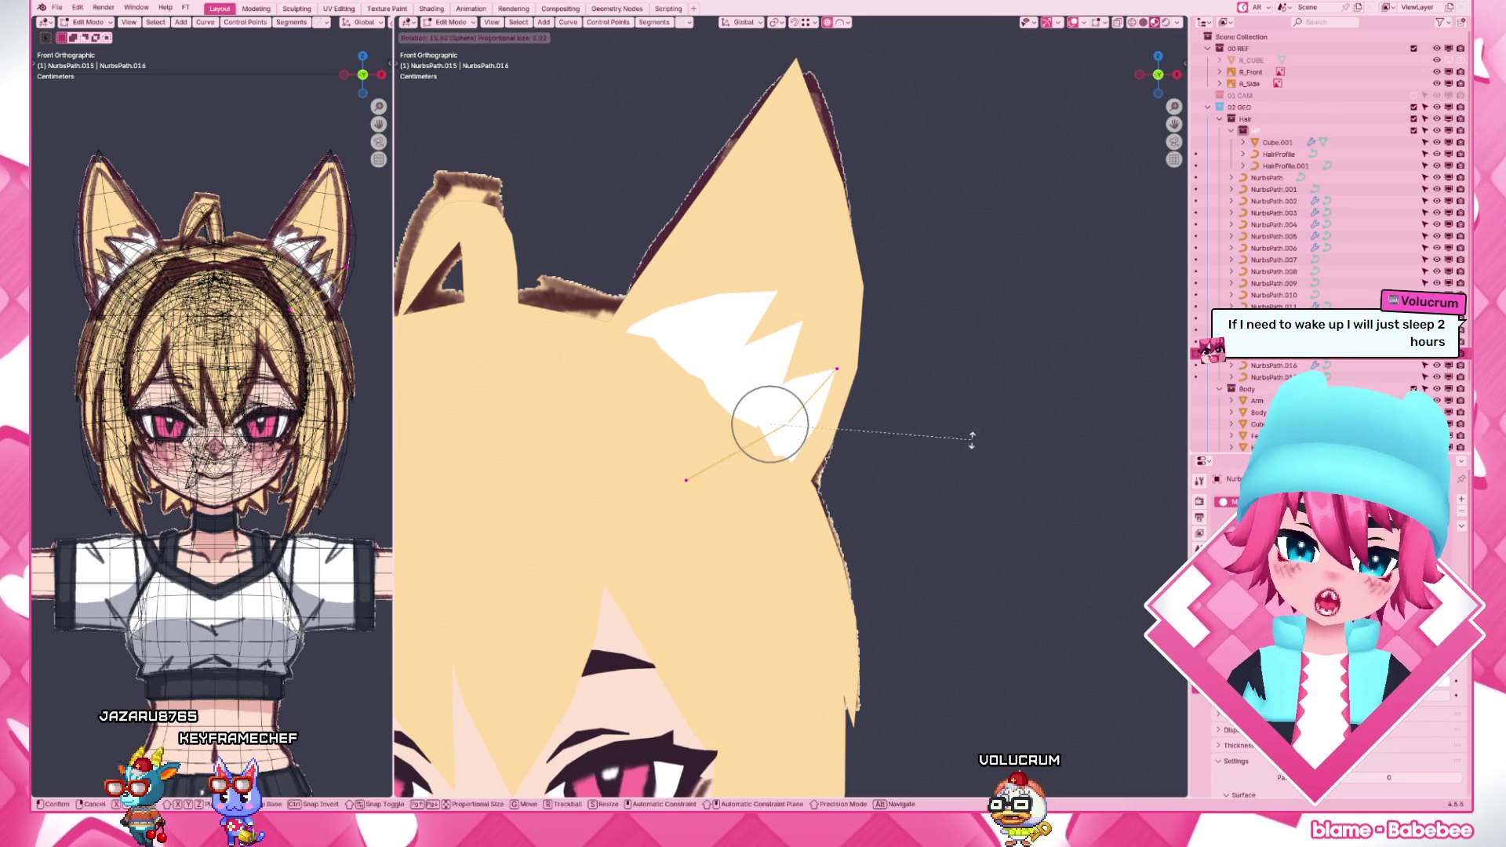
click(962, 508)
key(r)
click(957, 496)
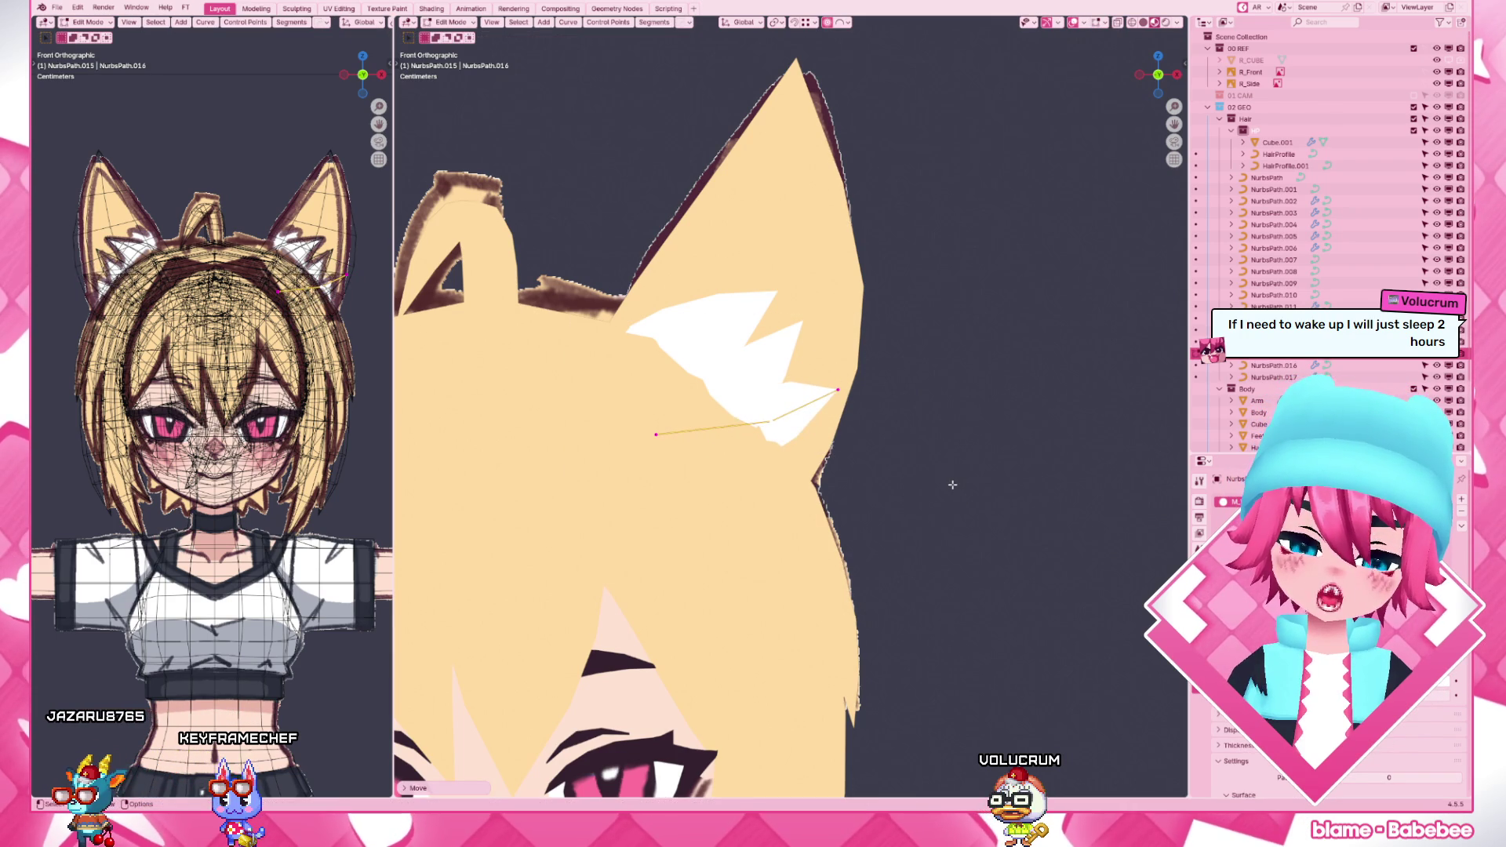
key(KP_3)
key(r)
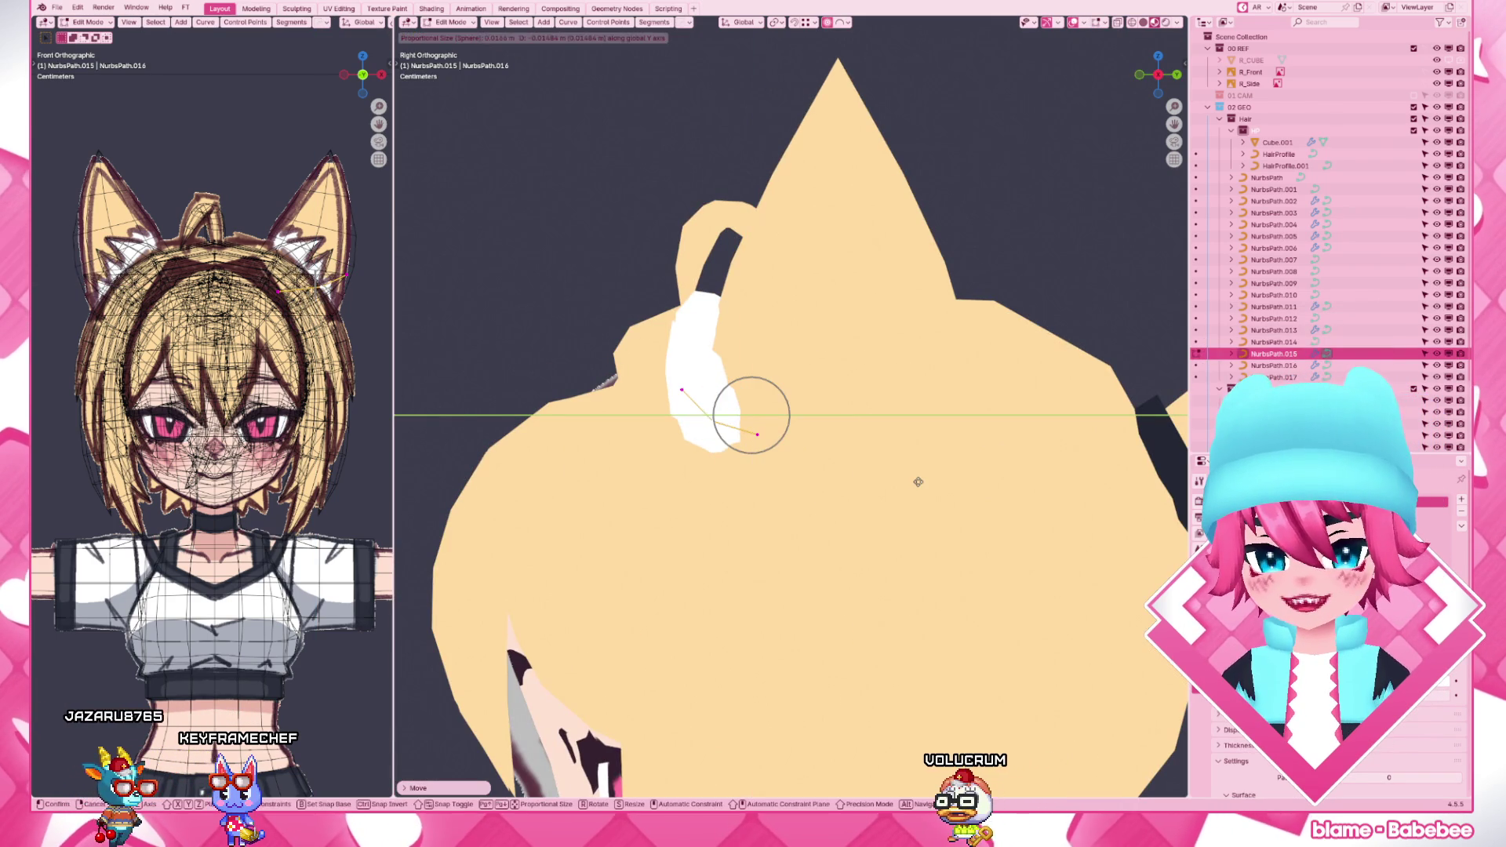
click(918, 484)
scroll(919, 482, down, 3)
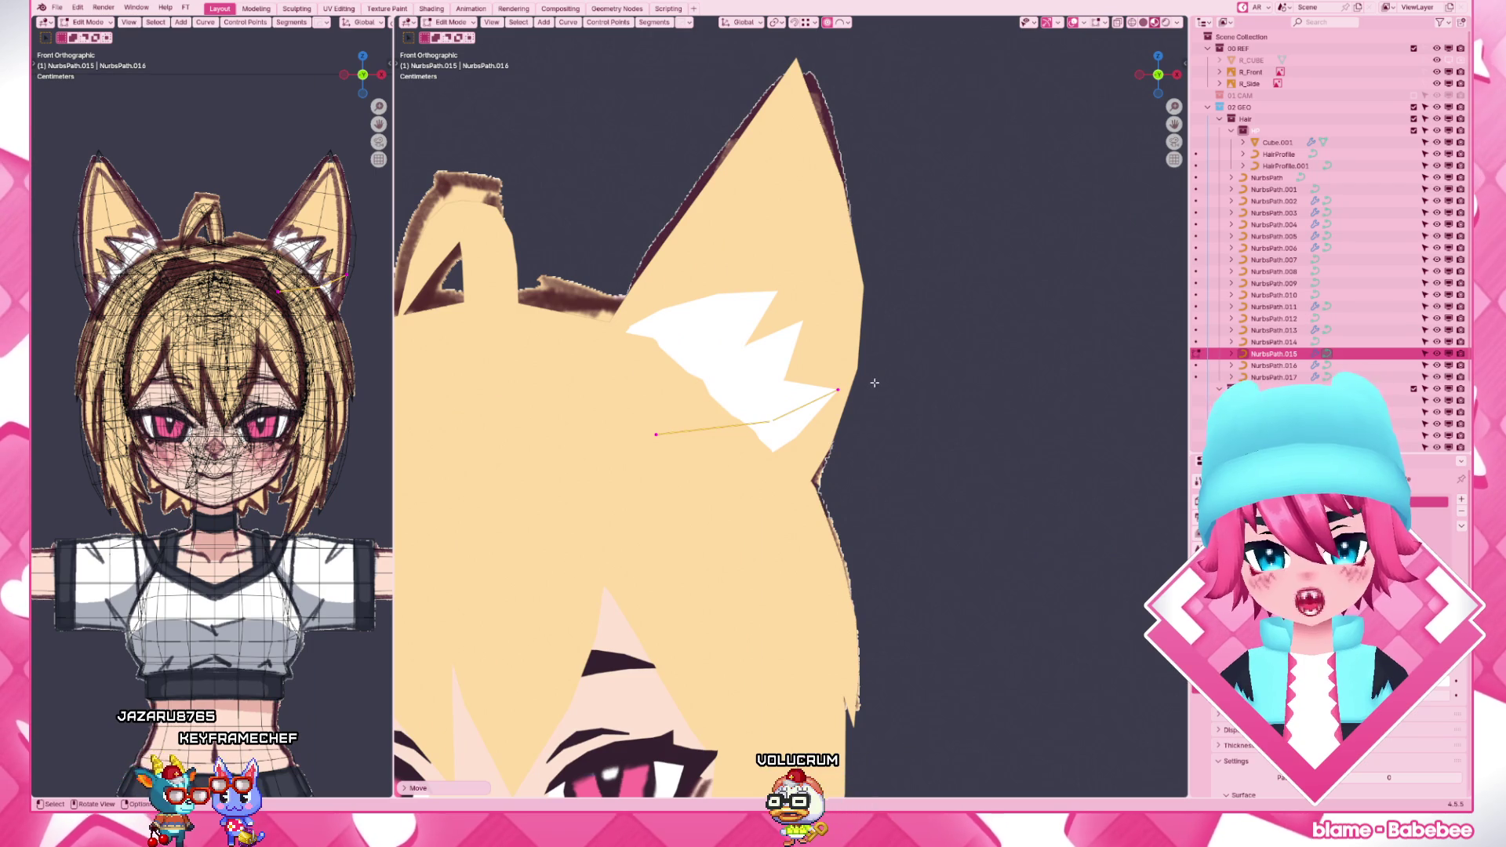
key(g)
key(Tab)
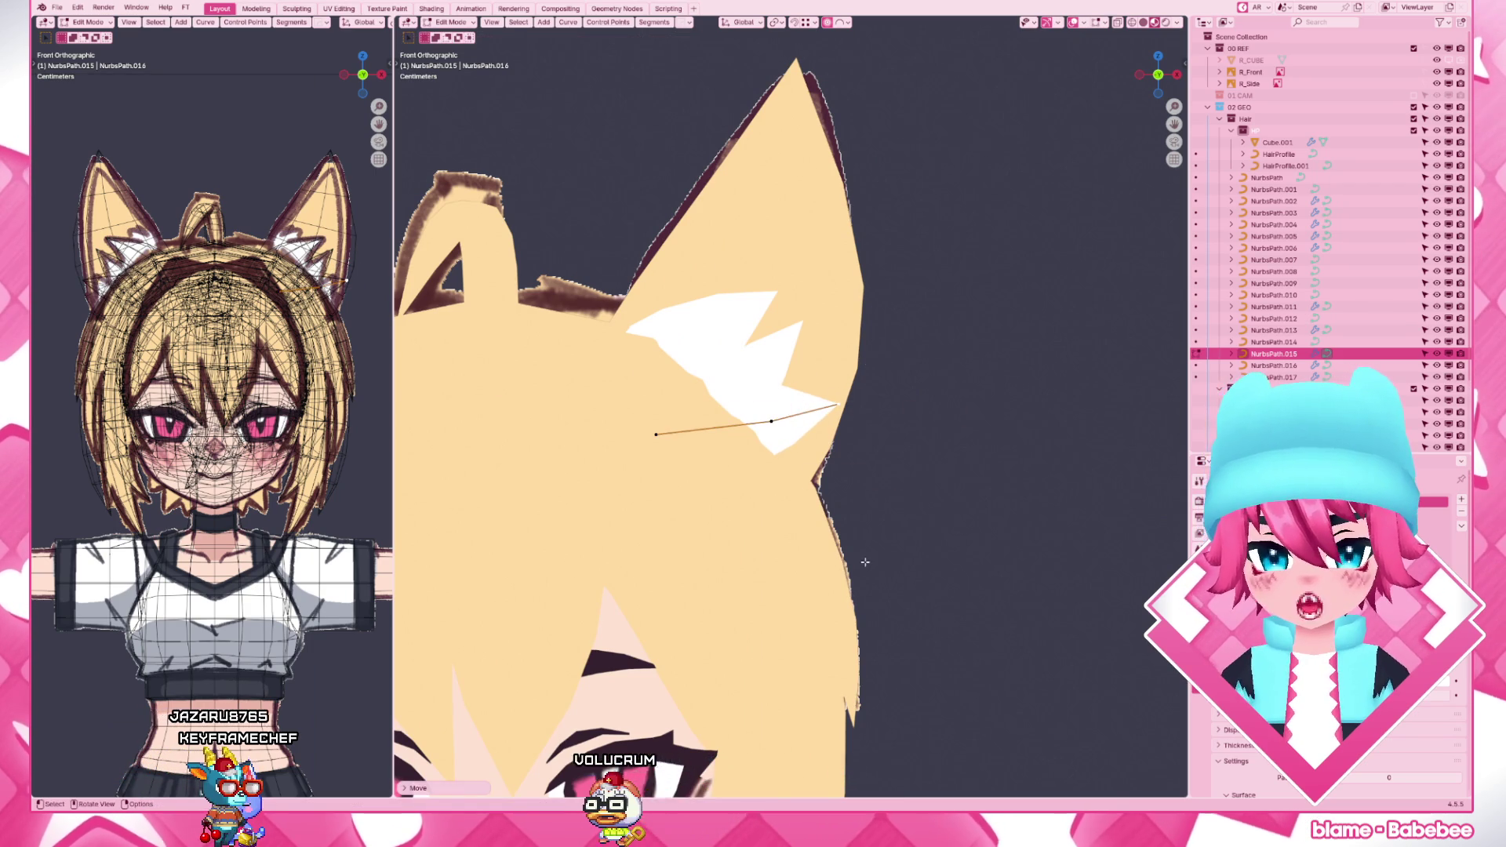
key(KP_1)
scroll(893, 401, down, 5)
click(893, 400)
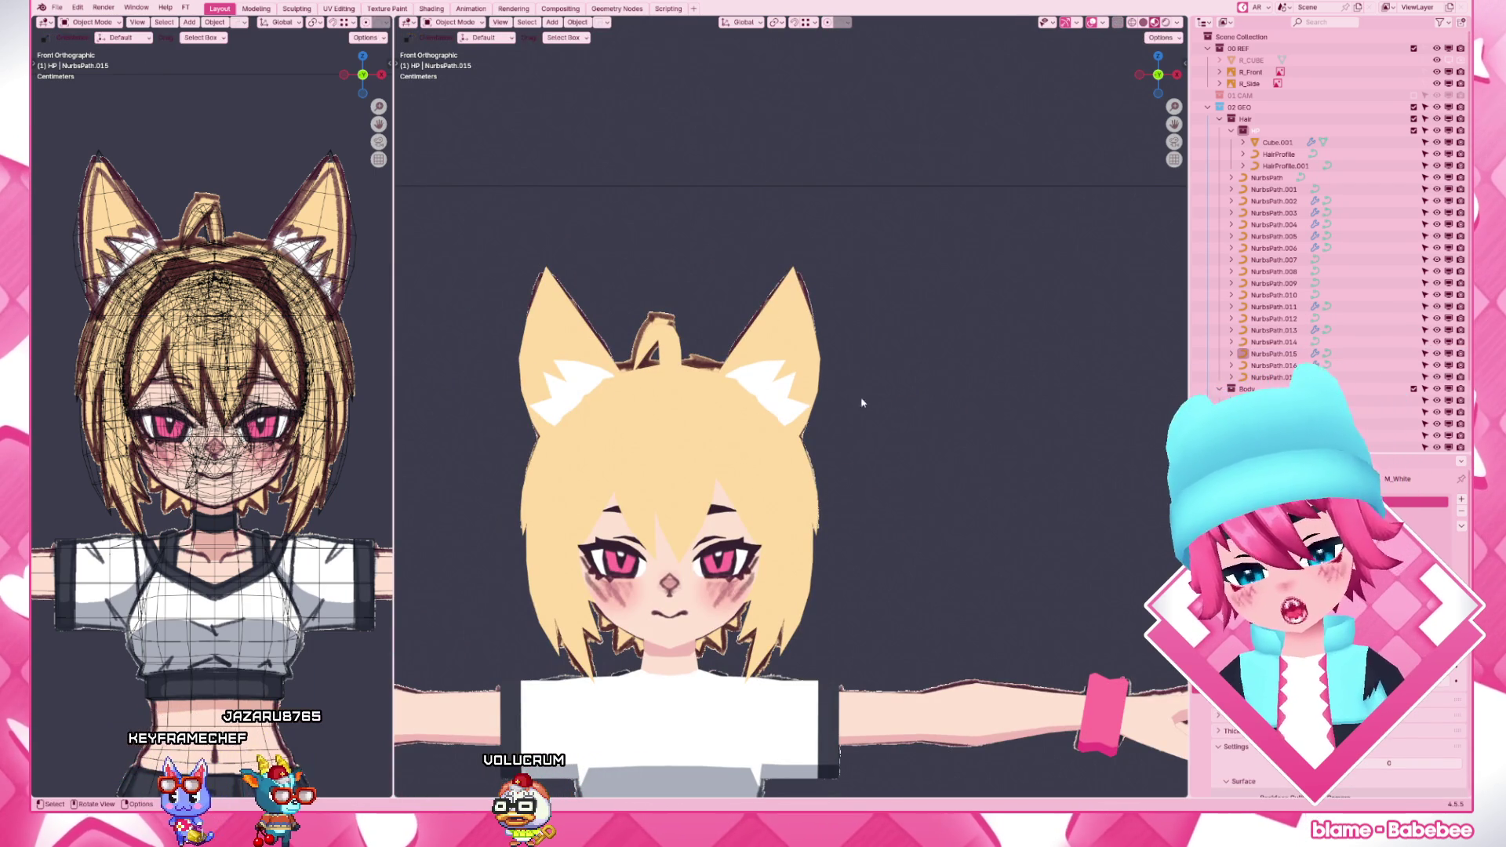
scroll(787, 393, up, 5)
- Shift two control points on the neighbouring tuft curve so it sits inside the ear
key(Tab)
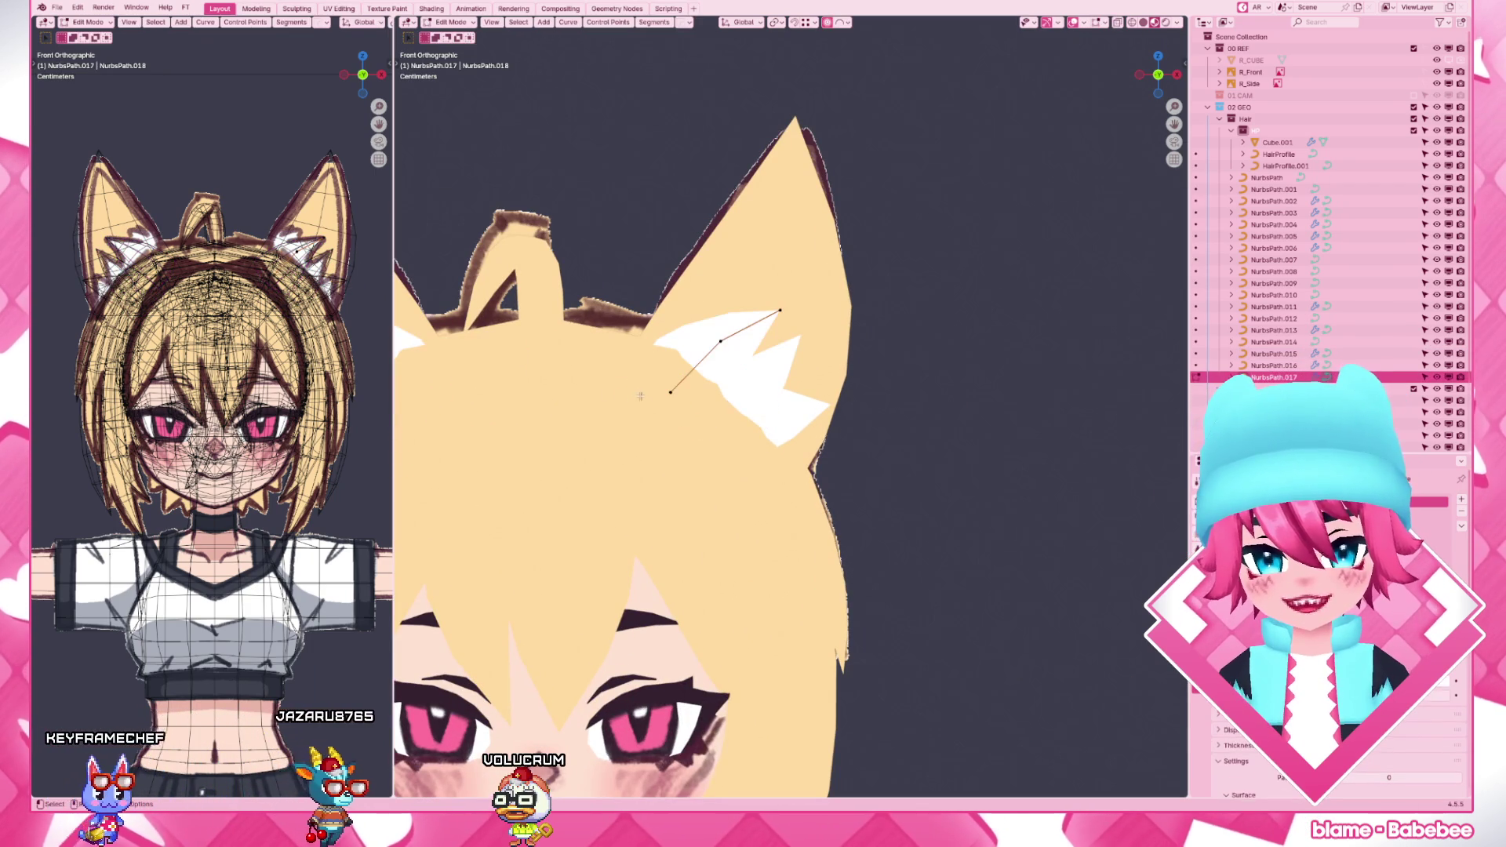
key(ctrl+z)
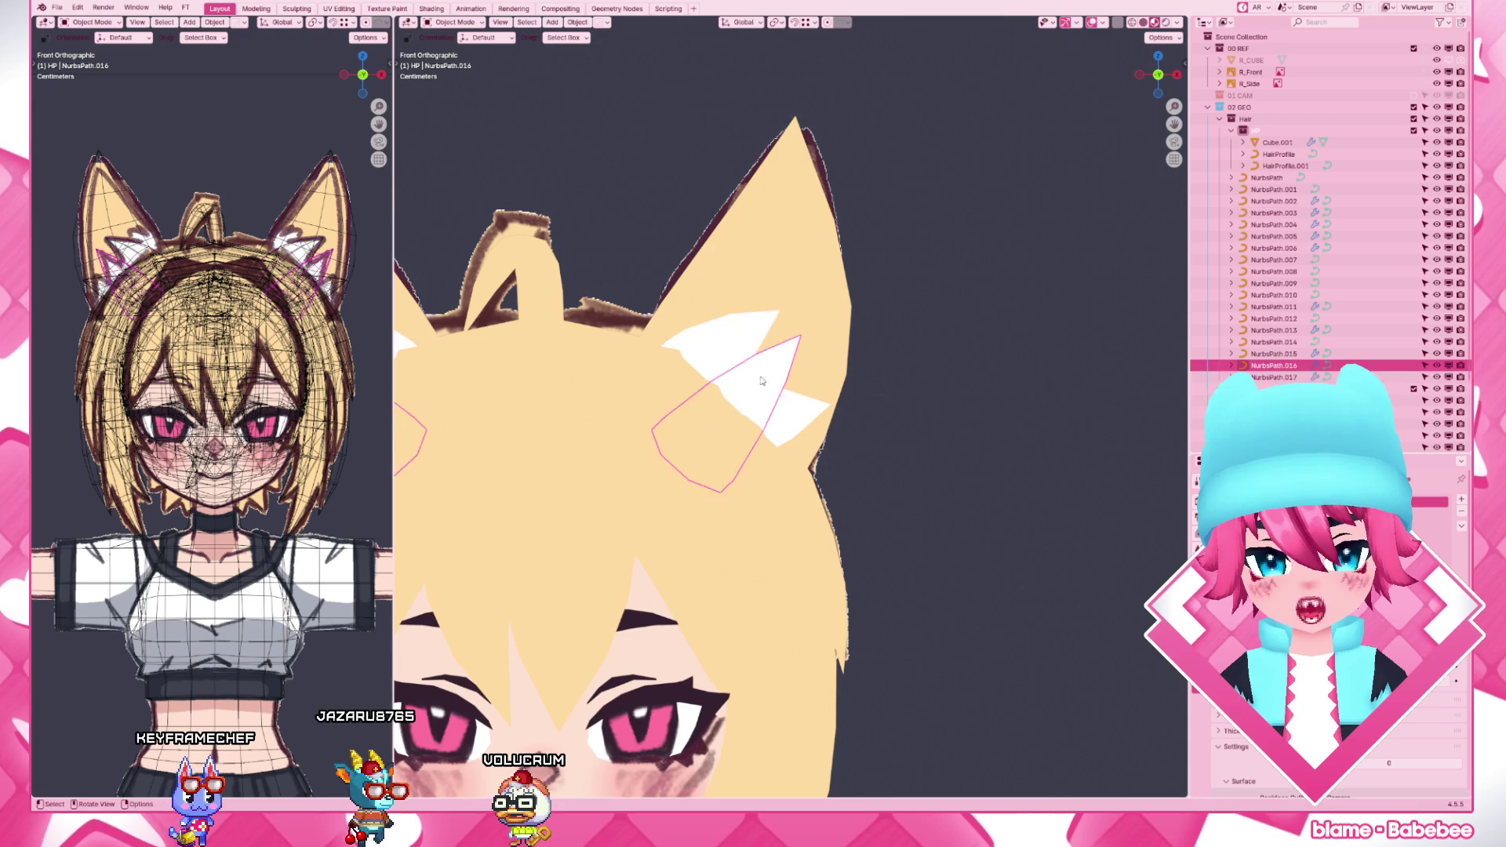
key(g)
click(753, 377)
key(g)
click(791, 333)
scroll(790, 353, down, 5)
key(Tab)
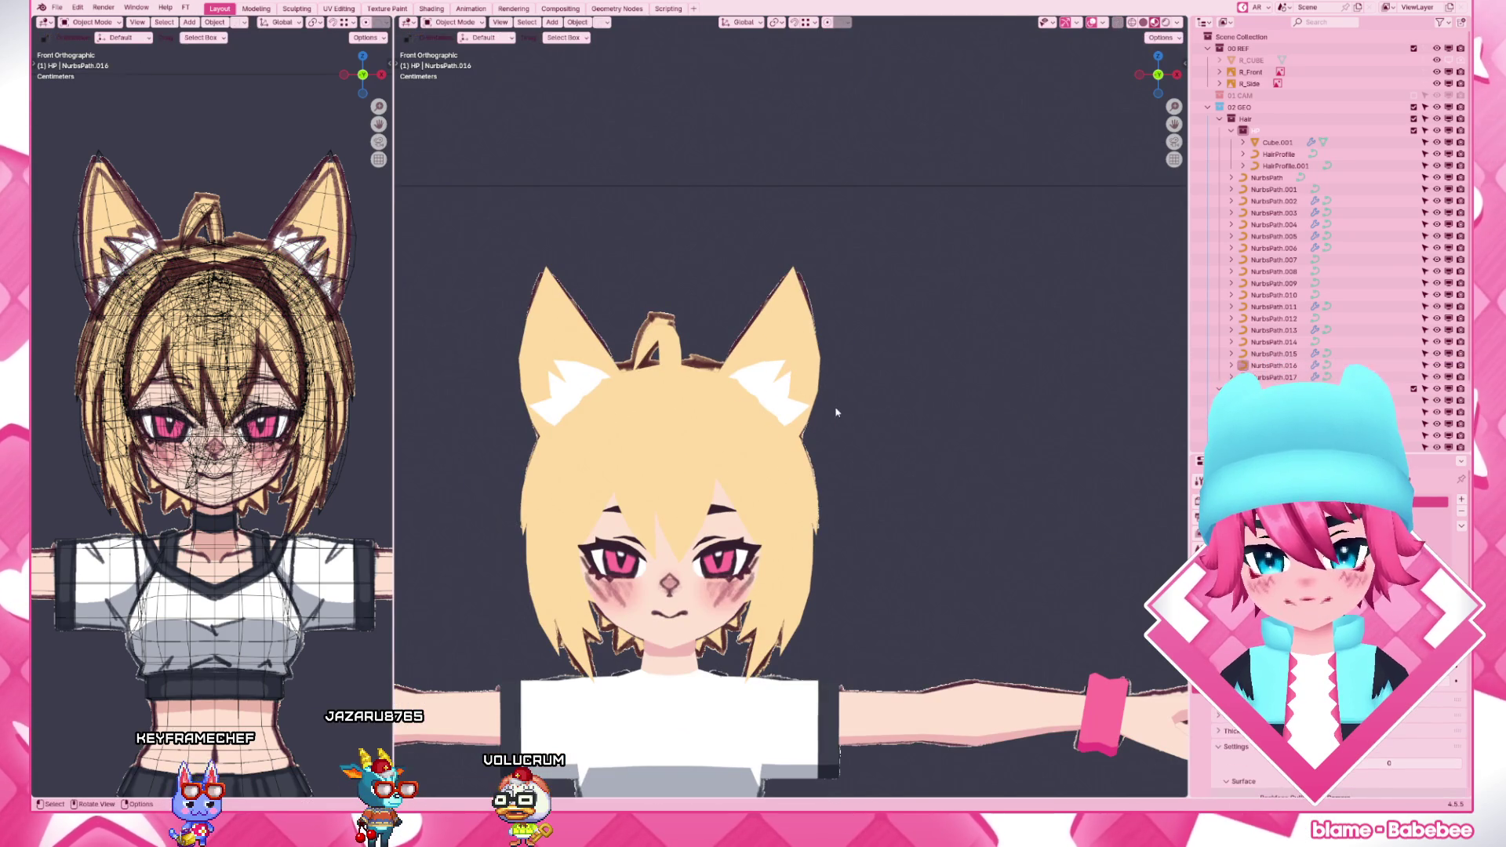
scroll(877, 449, up, 6)
- Move NurbsPath.015's end points down and along the ear's inner edge
click(730, 424)
key(Tab)
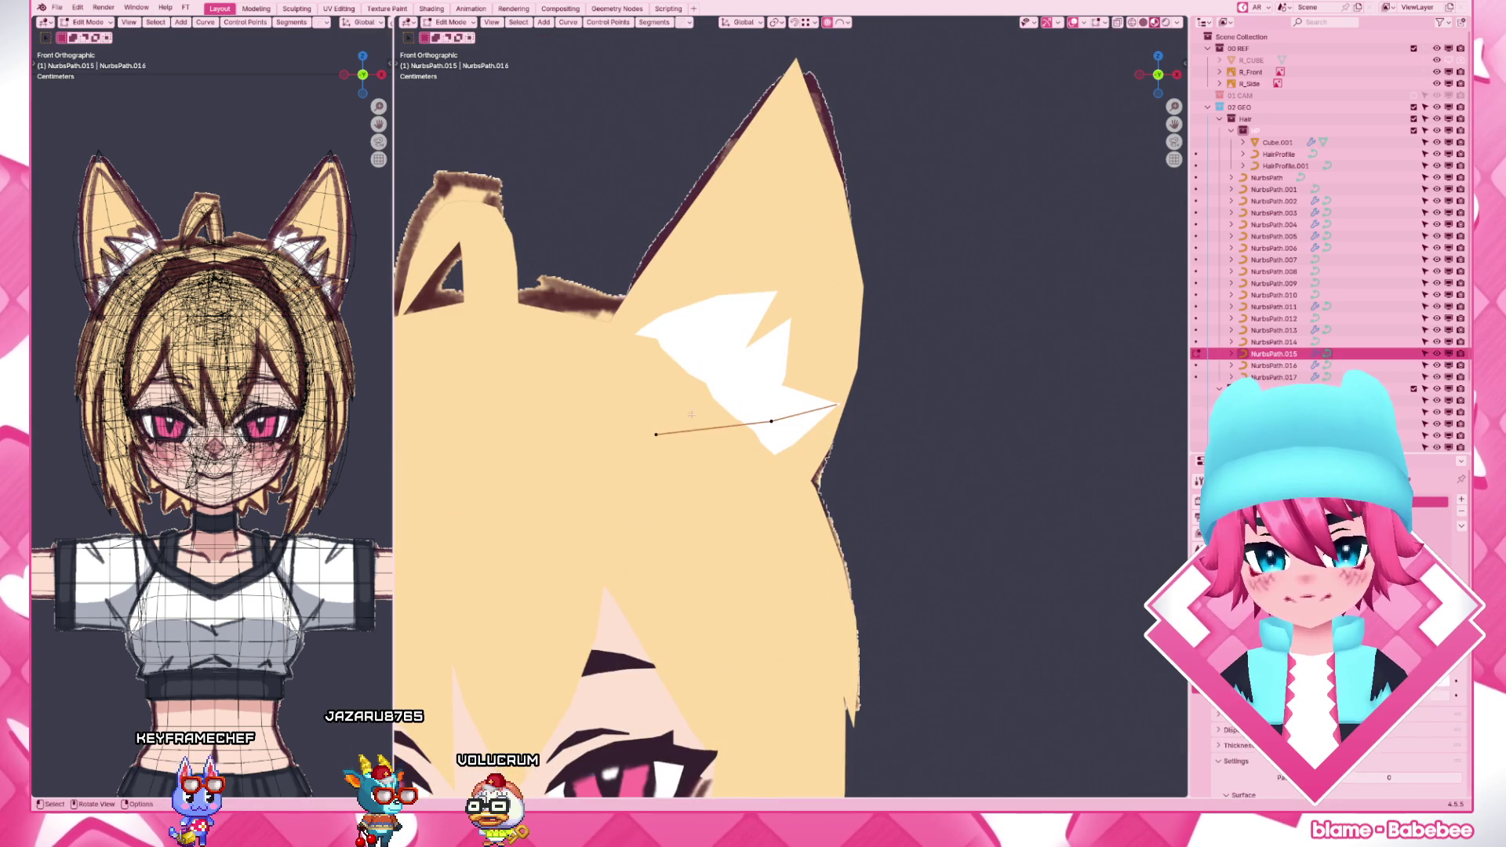
key(g)
click(771, 426)
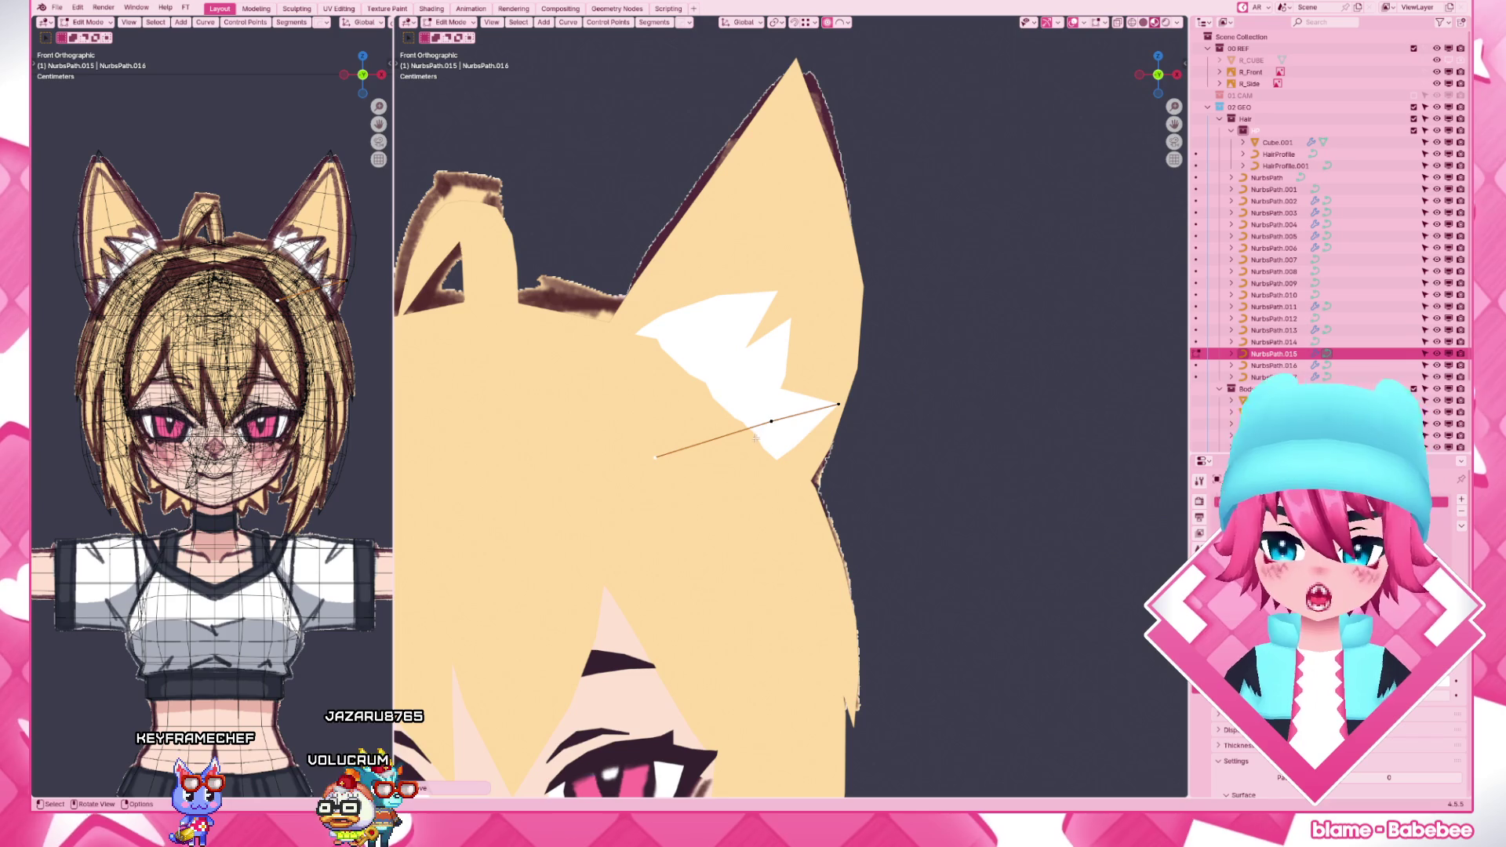
key(g)
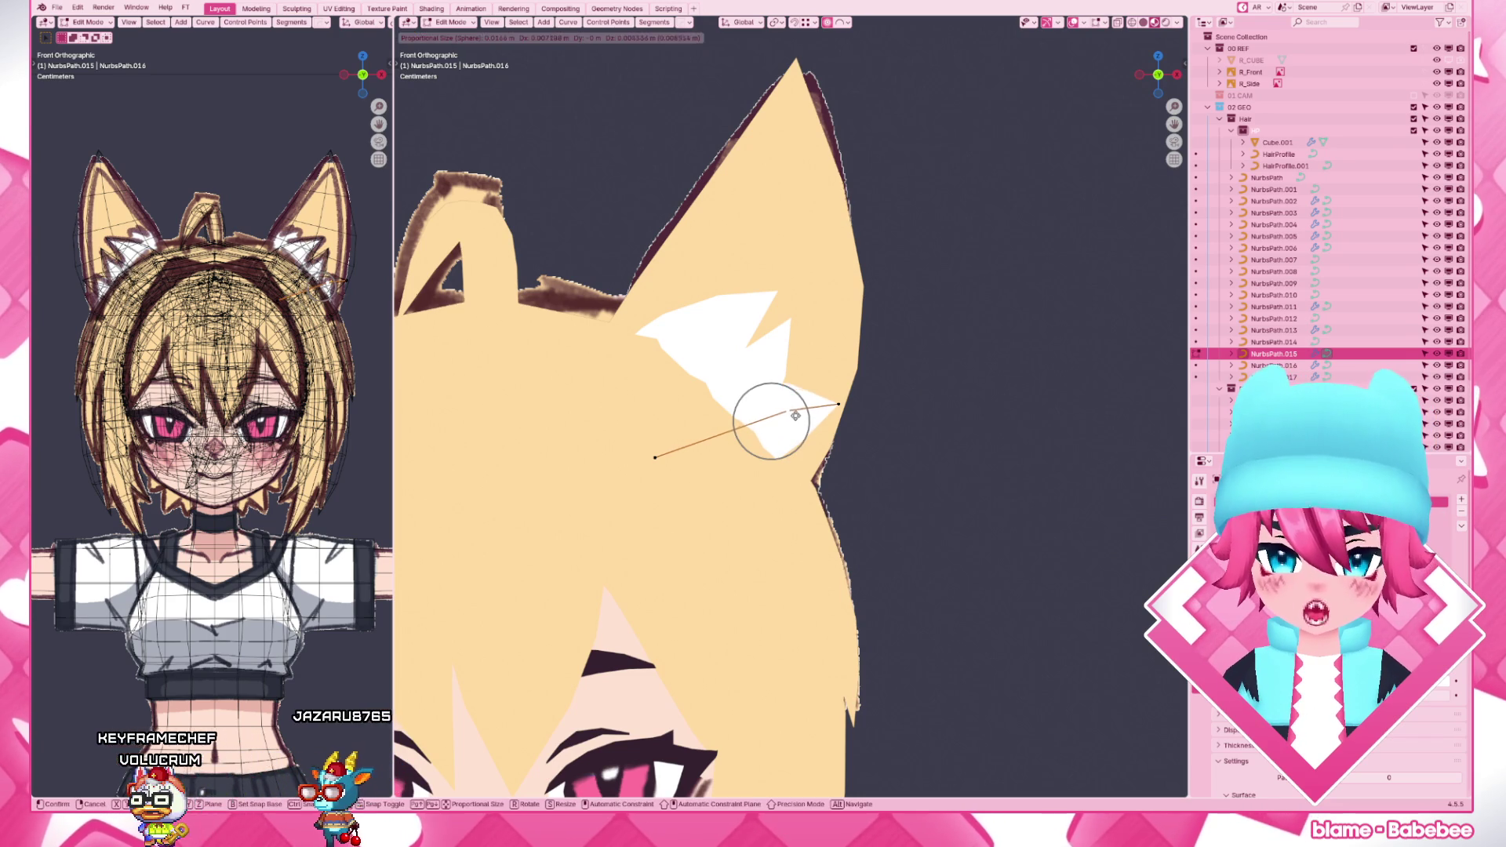
click(795, 414)
key(F3)
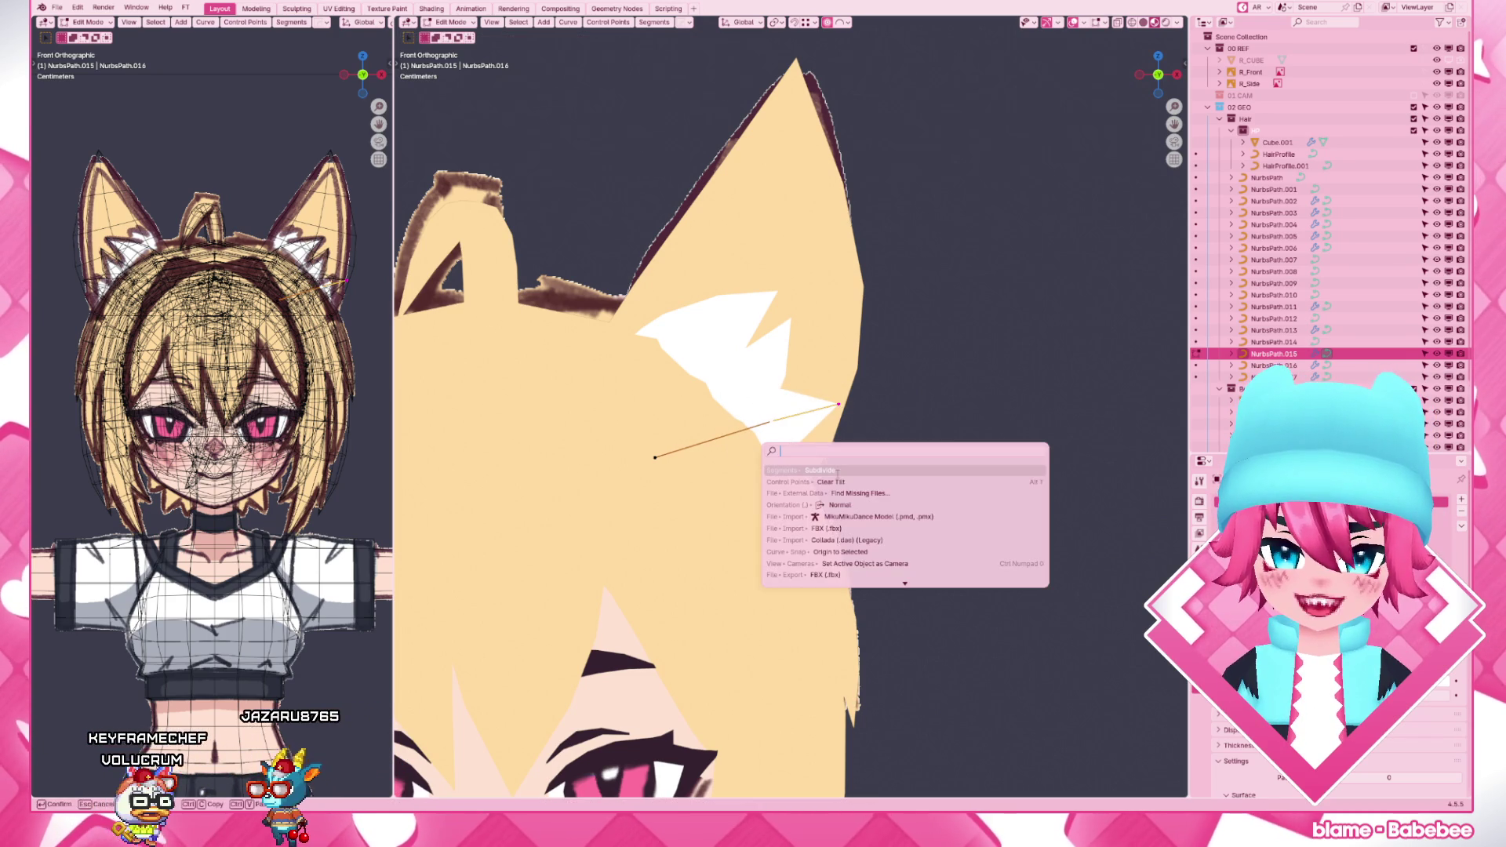
key(Escape)
key(g)
right_click(819, 411)
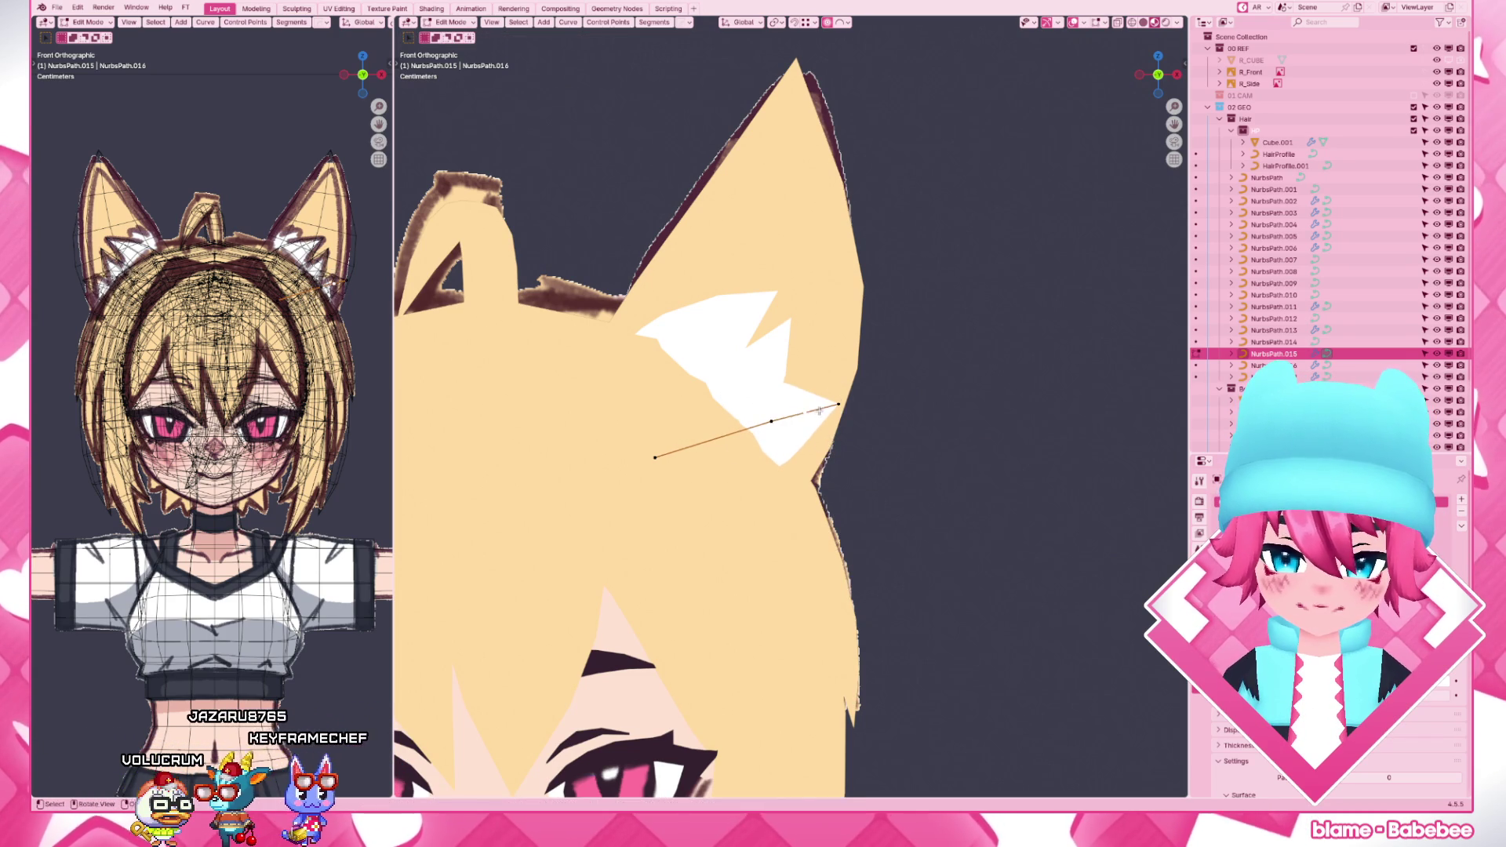
key(g)
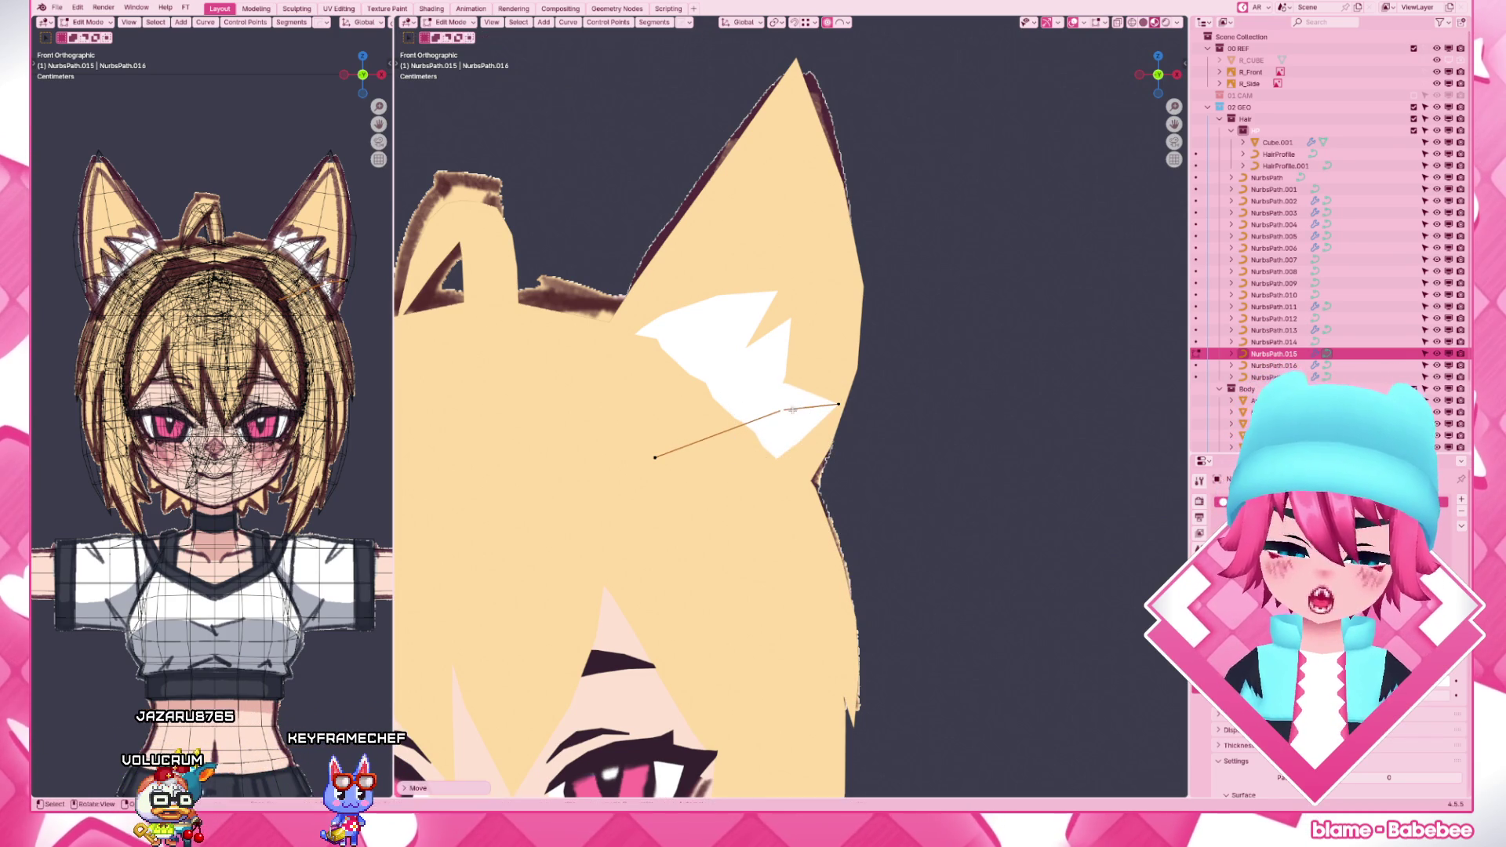
click(839, 404)
click(847, 415)
key(g)
click(787, 422)
key(Tab)
scroll(892, 495, down, 5)
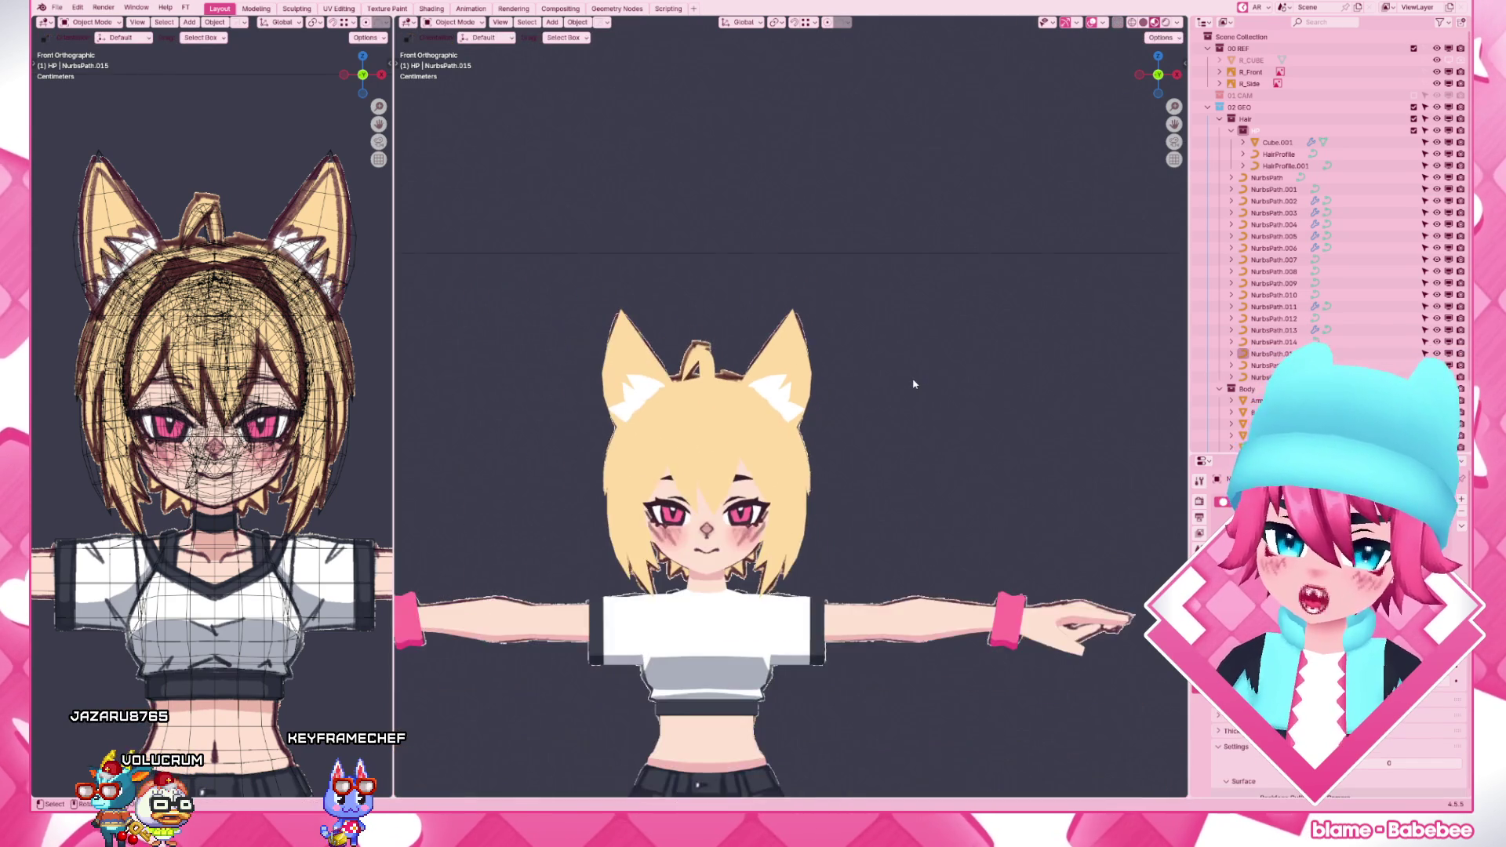
scroll(914, 383, up, 4)
- Review NurbsPath.014, .016, .017 and .015 tufts in turn without changing them
click(914, 384)
key(Tab)
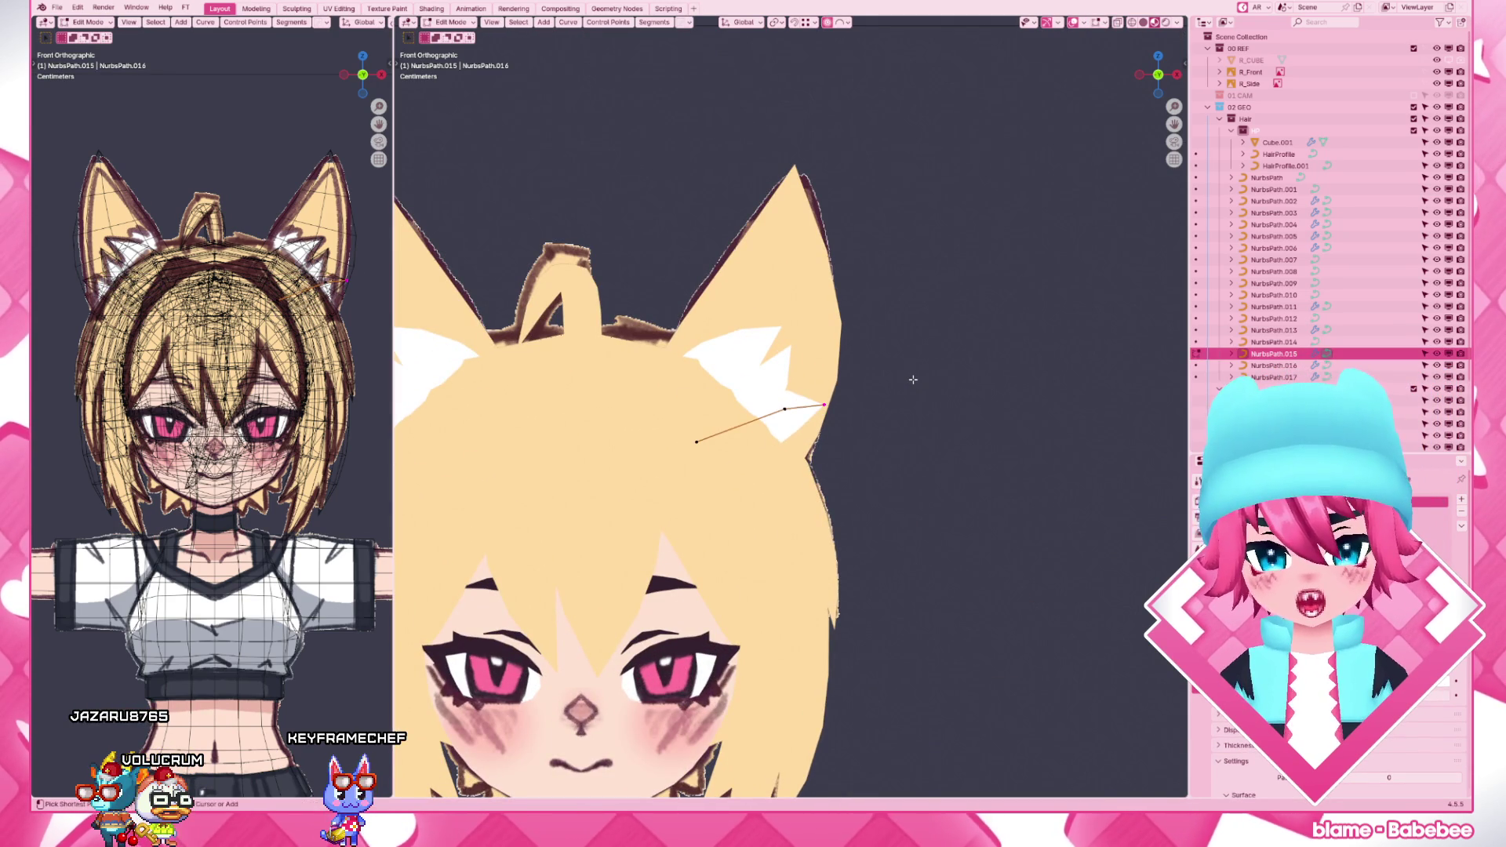
scroll(912, 447, down, 4)
scroll(912, 448, up, 4)
click(764, 372)
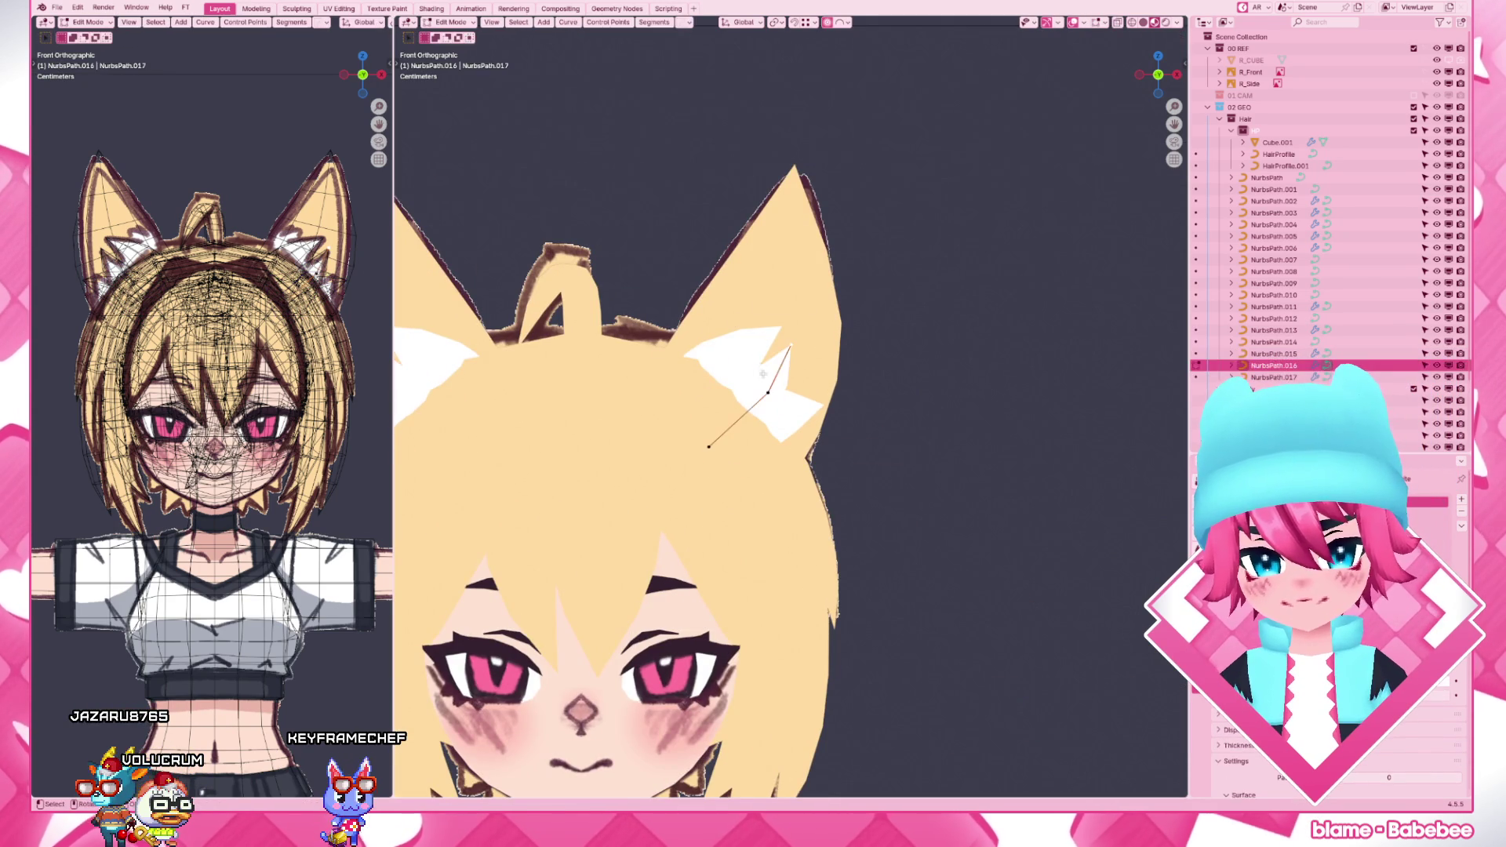
key(Tab)
scroll(886, 353, down, 5)
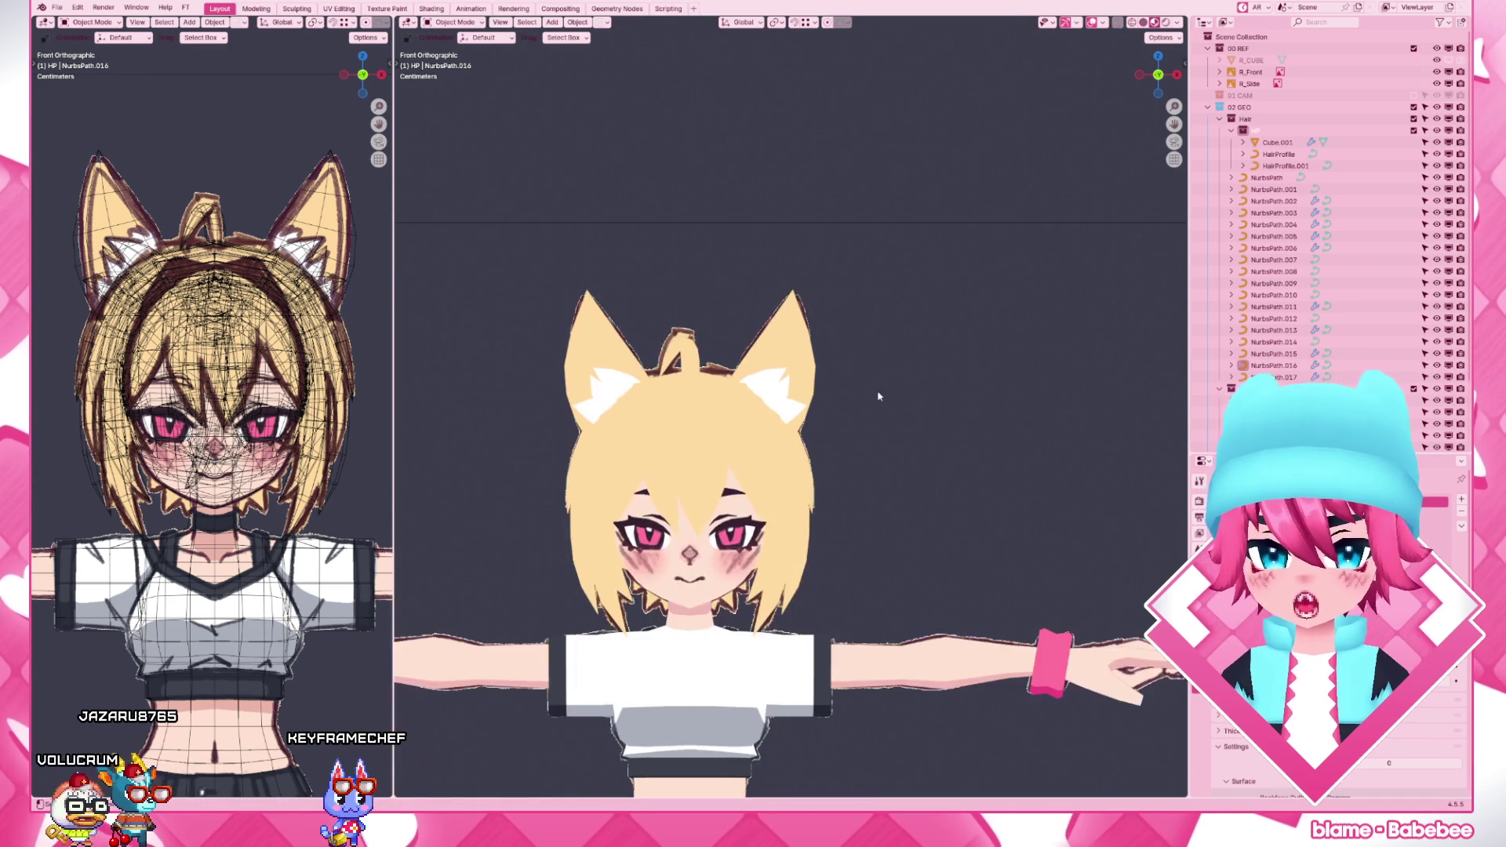
scroll(878, 397, up, 4)
scroll(878, 397, up, 3)
click(707, 400)
key(Tab)
key(Tab)
click(805, 444)
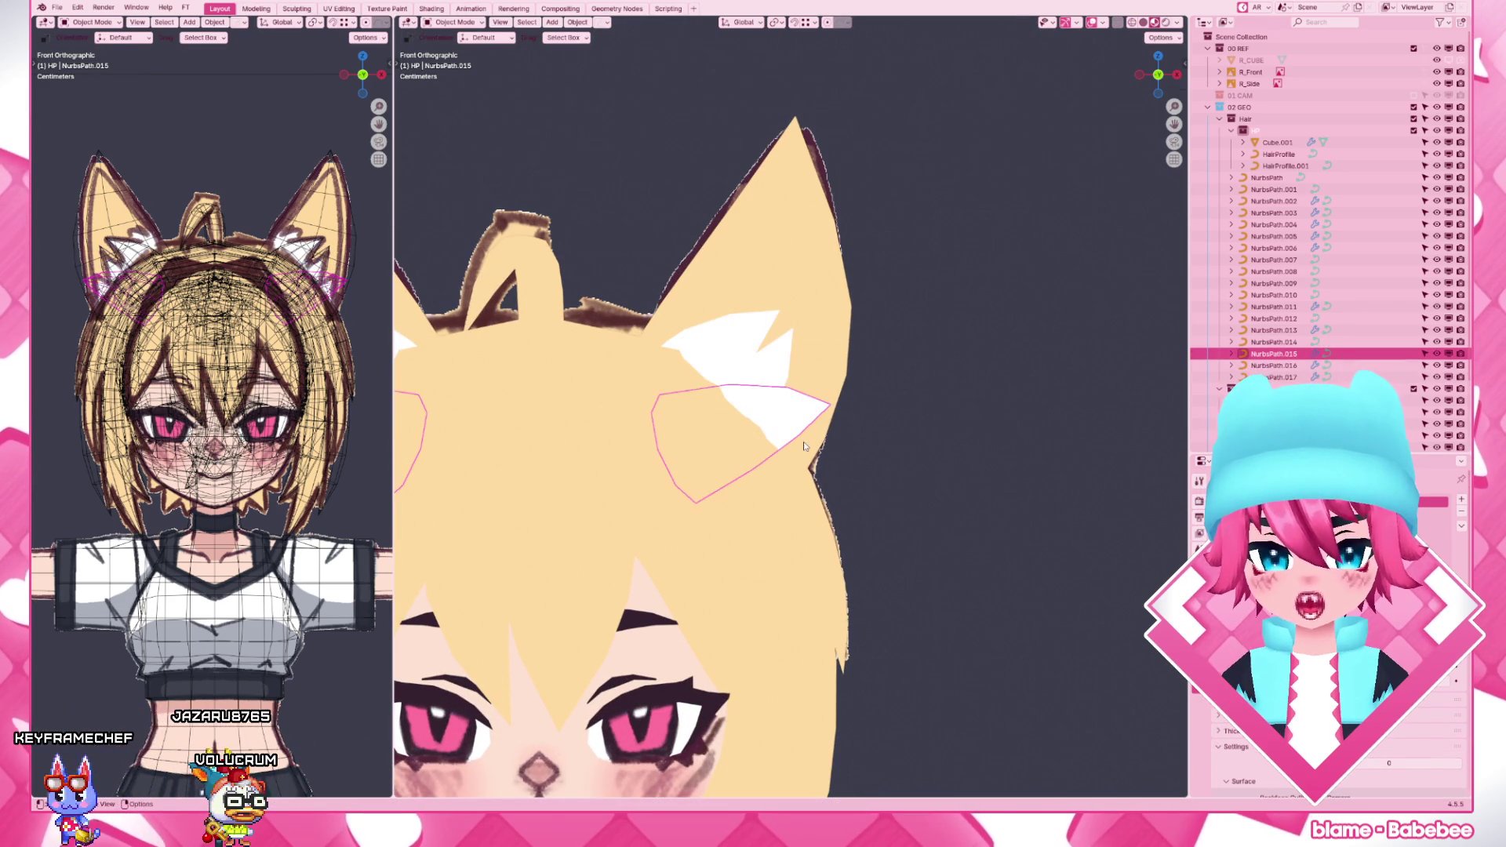
key(r)
key(Escape)
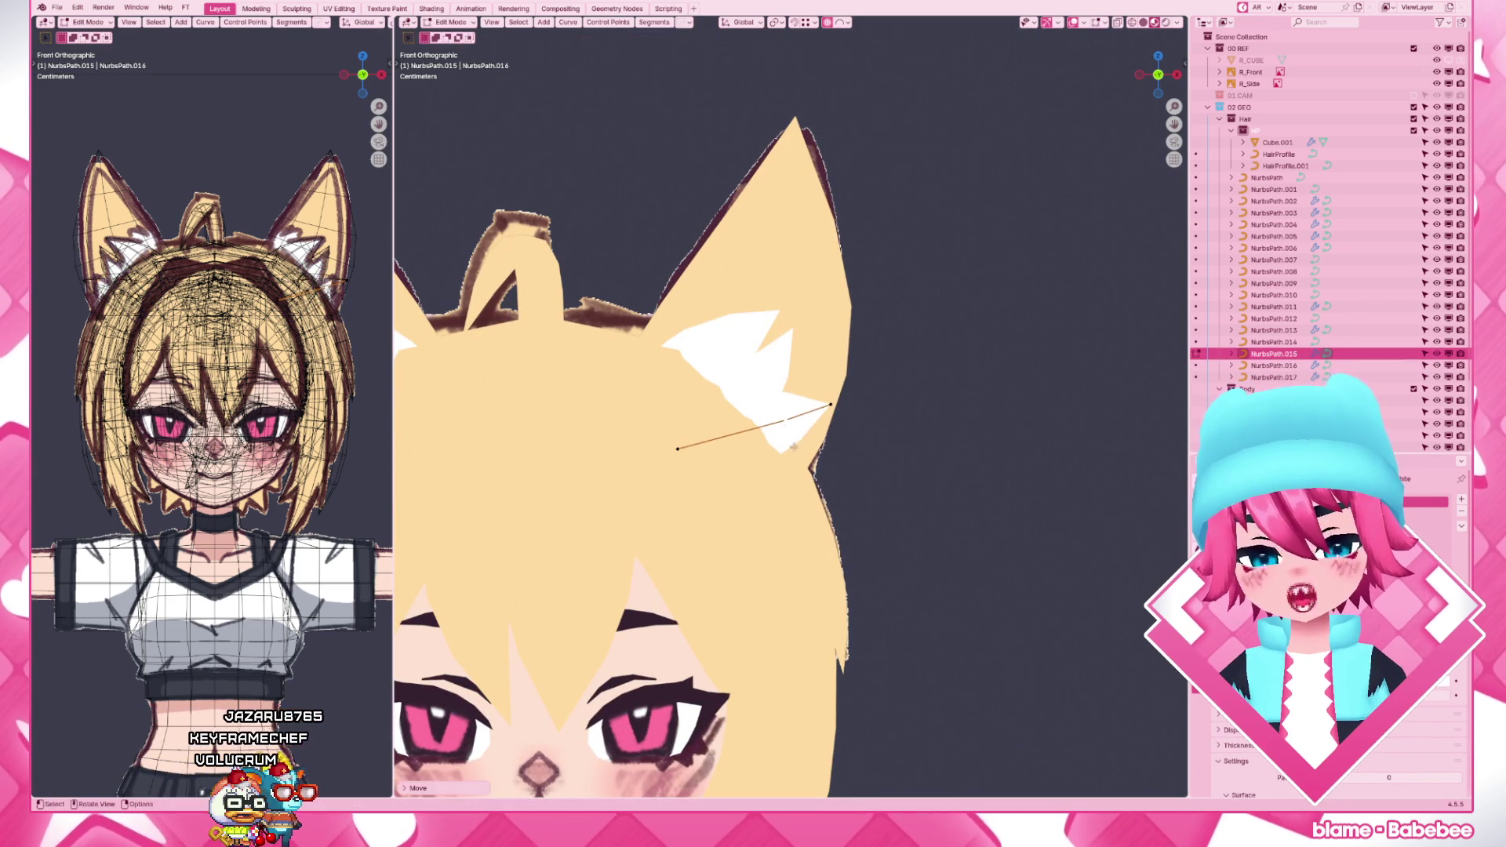
click(907, 342)
scroll(948, 522, down, 5)
scroll(949, 522, up, 6)
- Reposition NurbsPath.018's points against the ear, then view the head in plain grey shading
click(772, 367)
key(Tab)
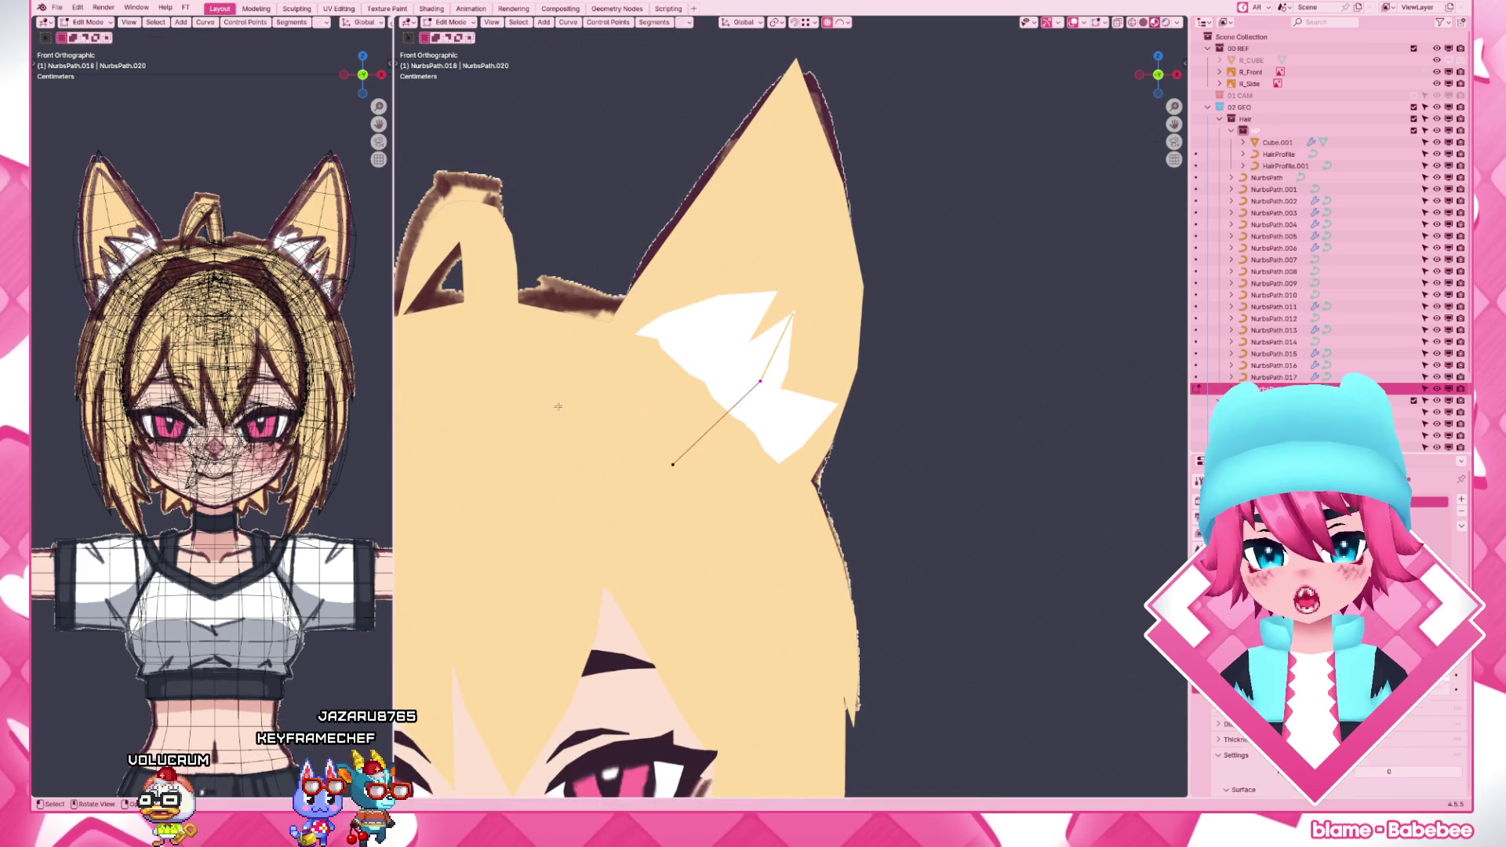
key(g)
click(813, 342)
key(g)
key(g)
click(792, 389)
key(g)
click(821, 367)
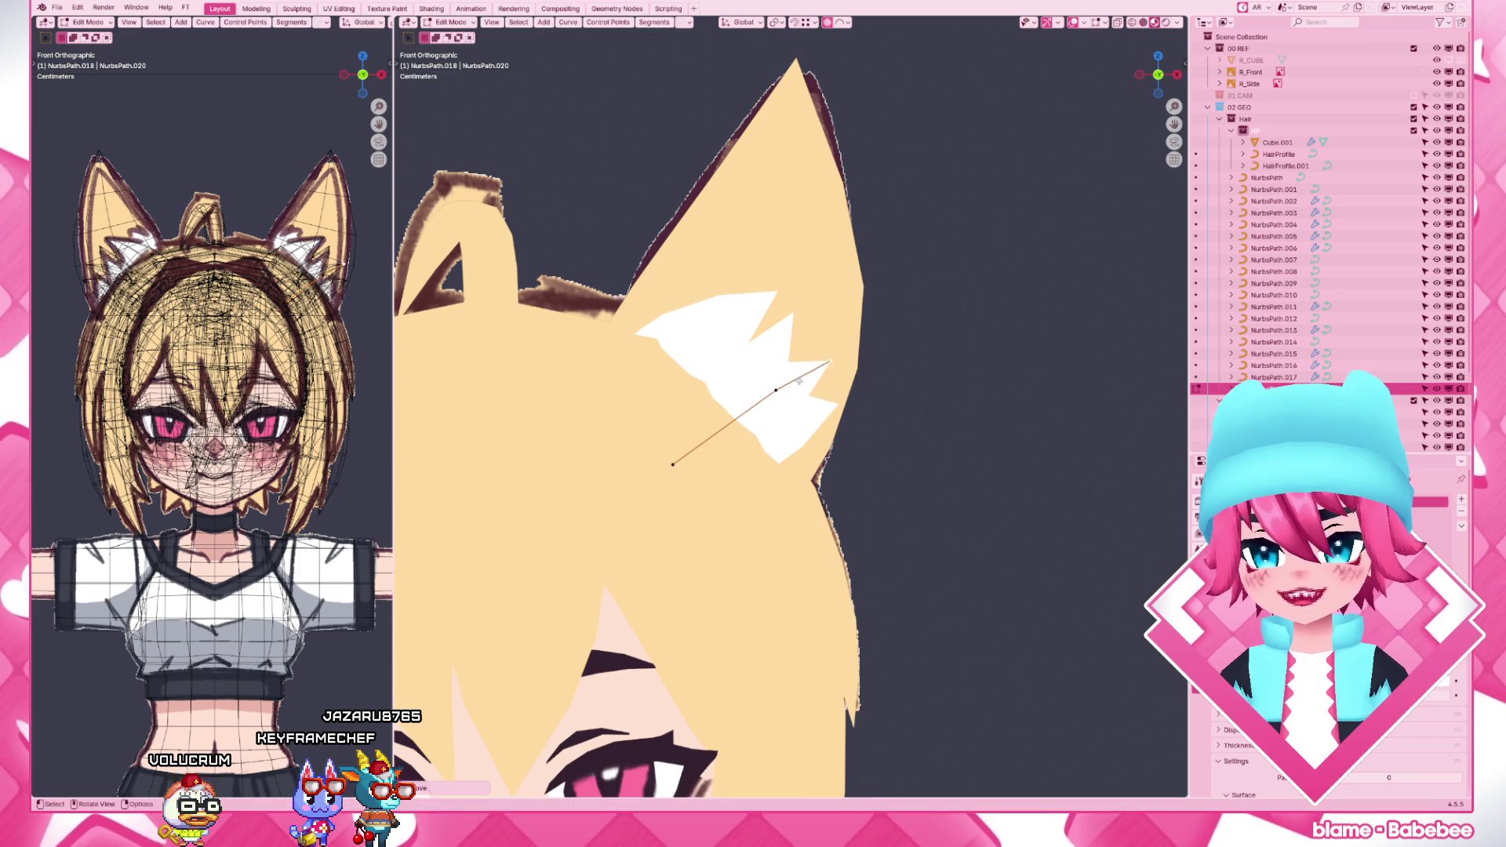
key(g)
click(829, 355)
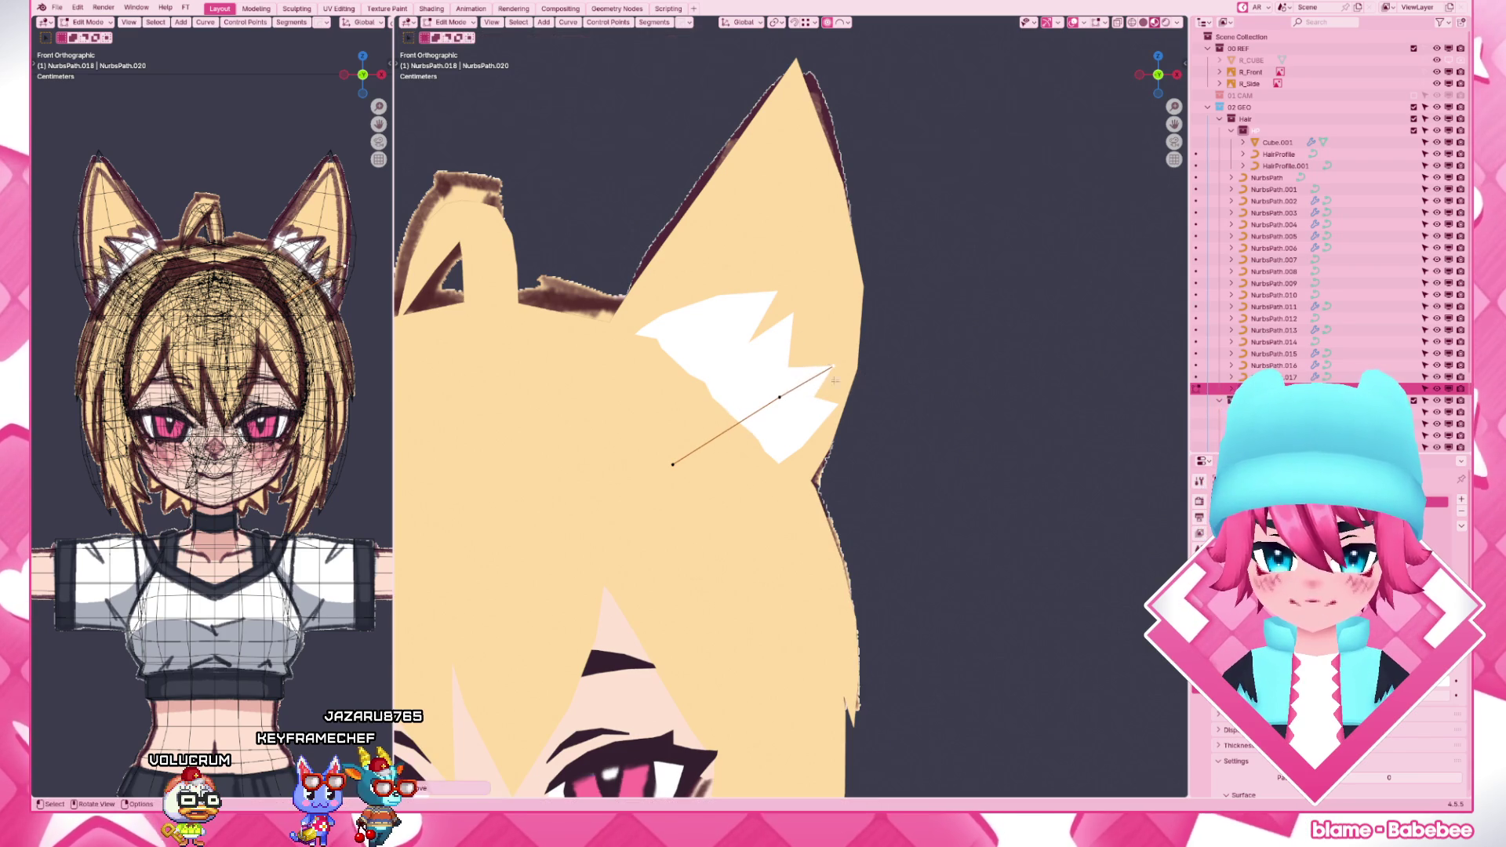
key(Tab)
scroll(882, 406, down, 5)
scroll(904, 487, down, 2)
scroll(904, 486, up, 5)
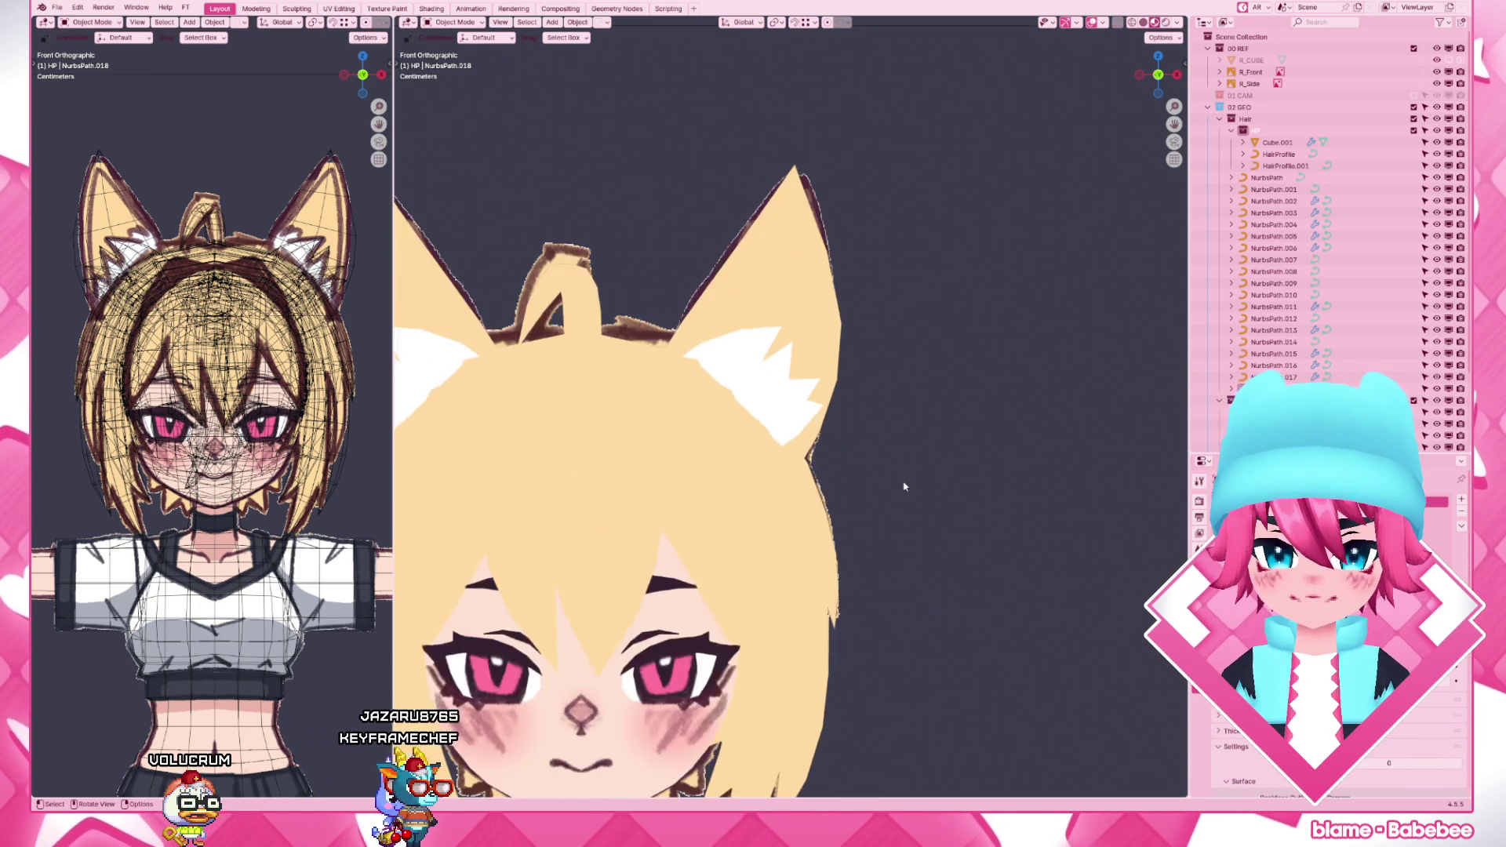
scroll(824, 471, up, 3)
mouse_move(765, 472)
middle_down()
mouse_move(683, 449)
mouse_move(830, 457)
middle_up()
key(z)
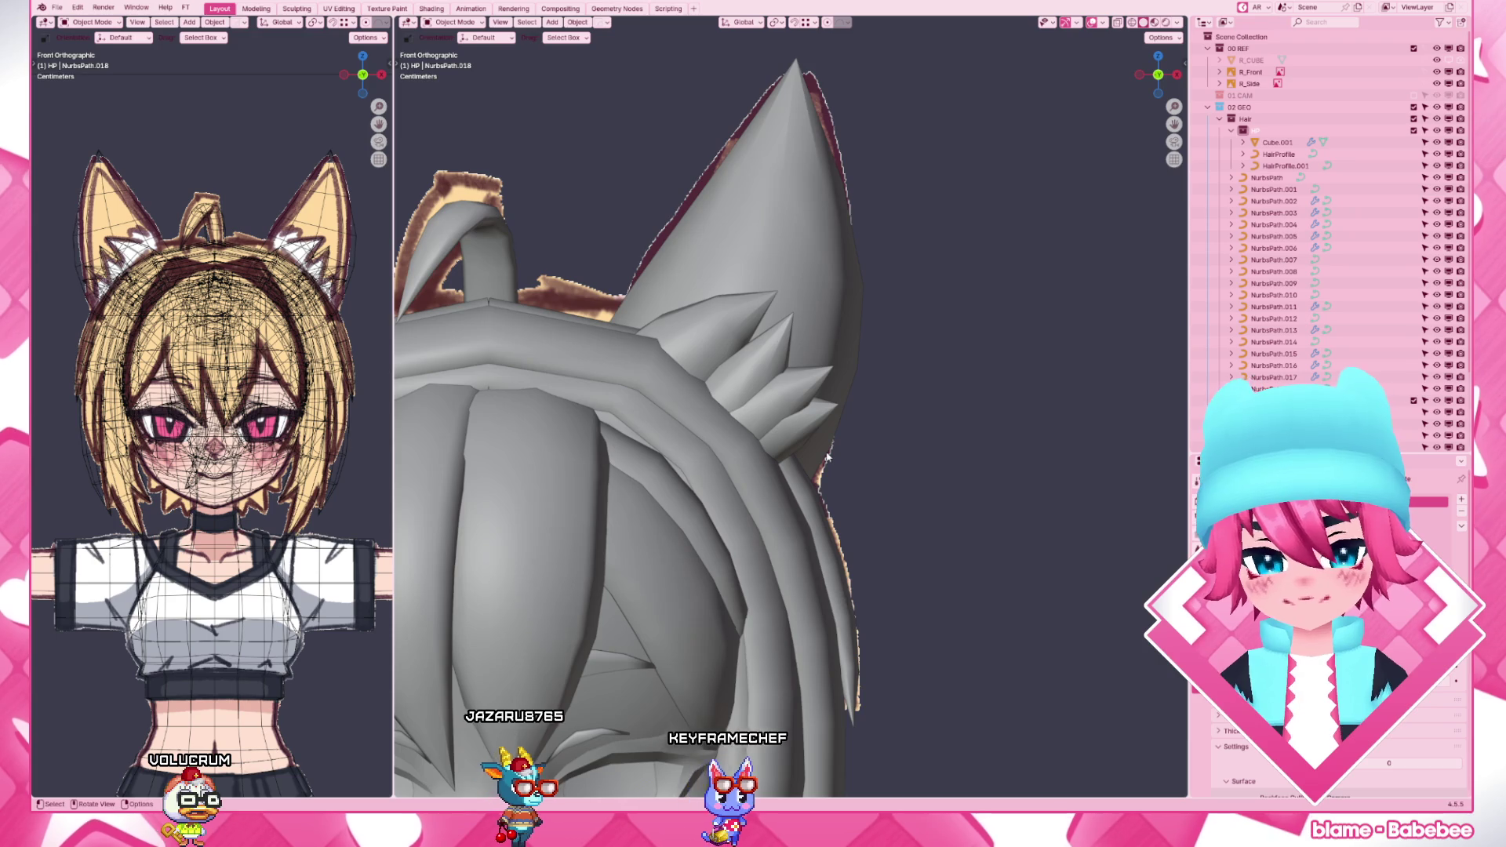
- From the right side view, slide two tuft curves along the Y axis toward the ear
key(KP_3)
click(709, 425)
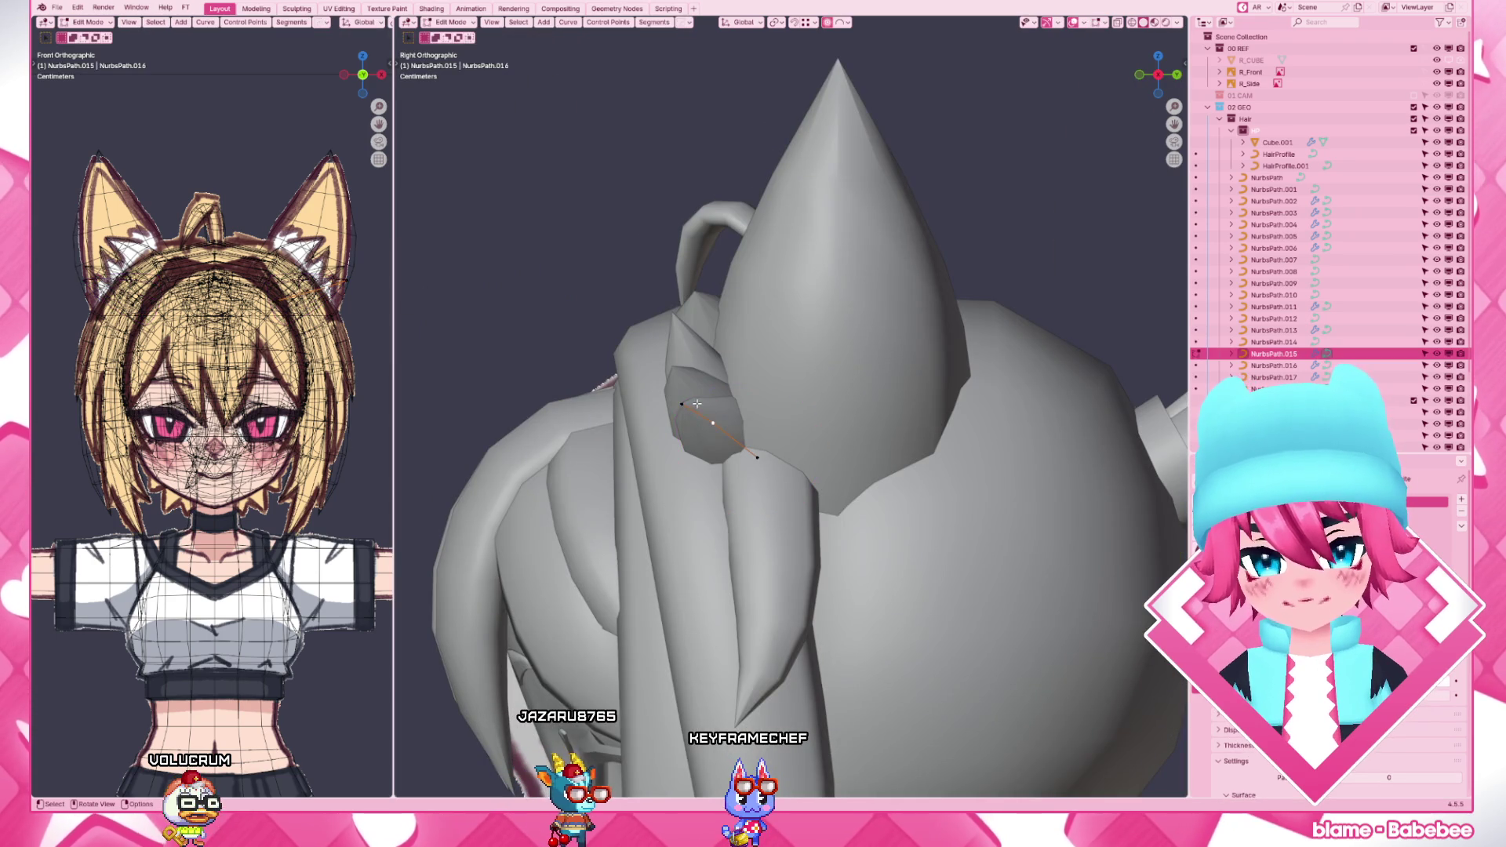
key(g)
key(y)
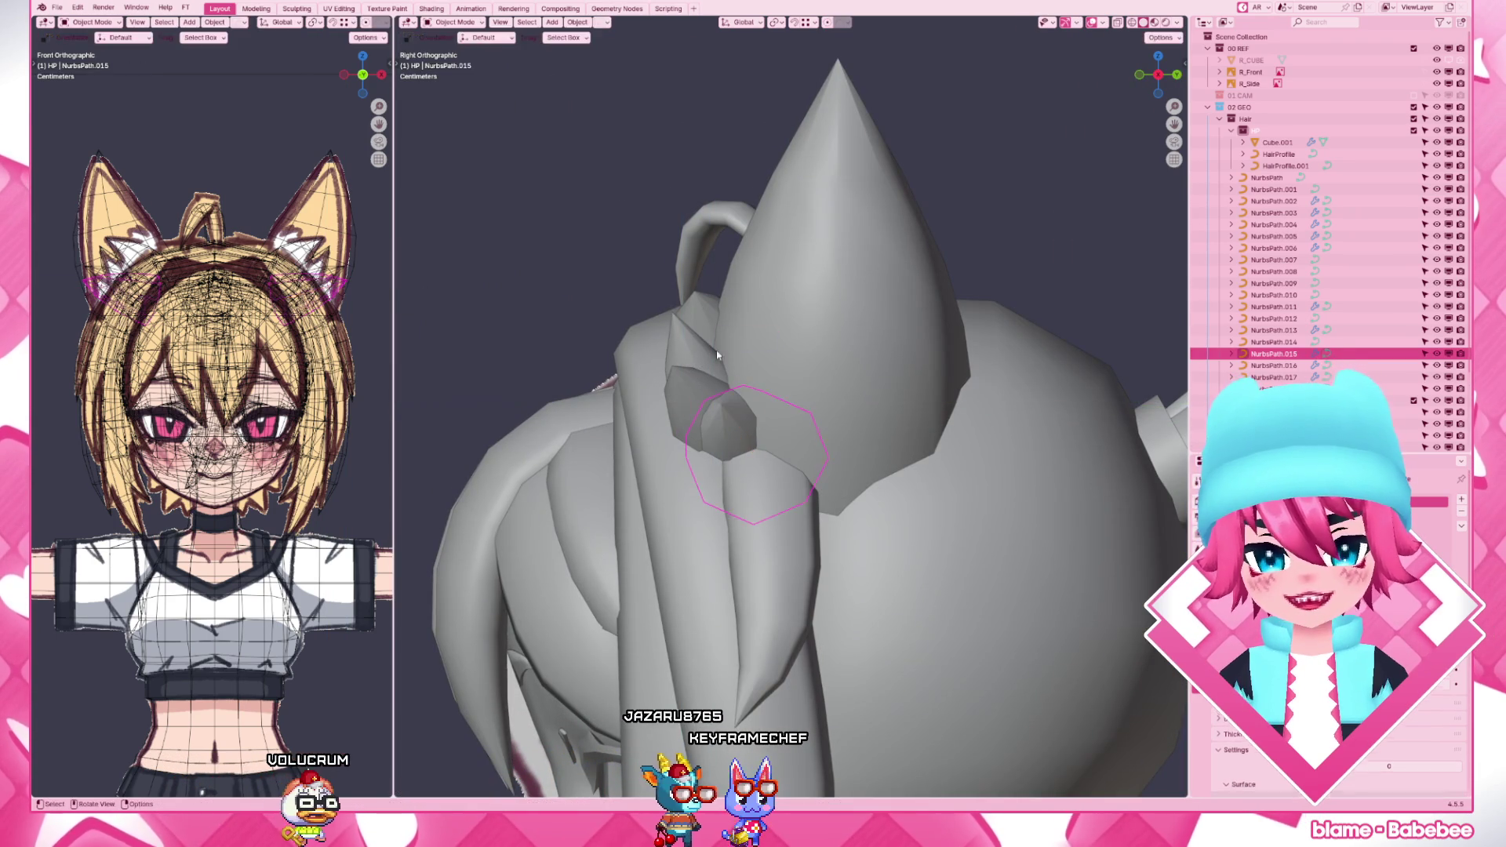
click(743, 409)
click(706, 389)
key(g)
key(y)
click(697, 453)
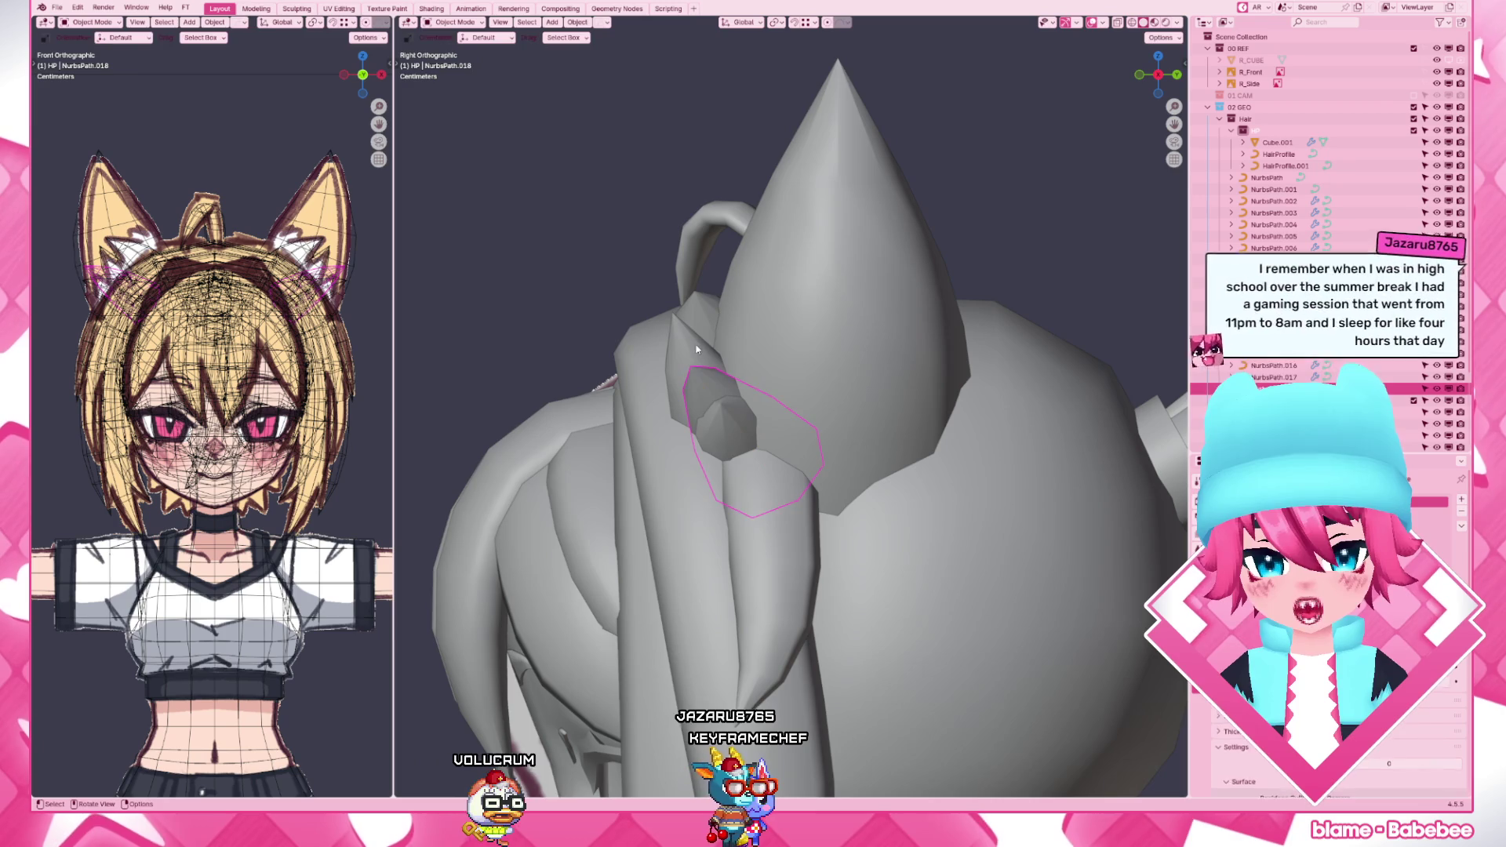
- Nudge a NurbsPath.017 control point along Y so the tuft touches the ear
click(689, 312)
key(Tab)
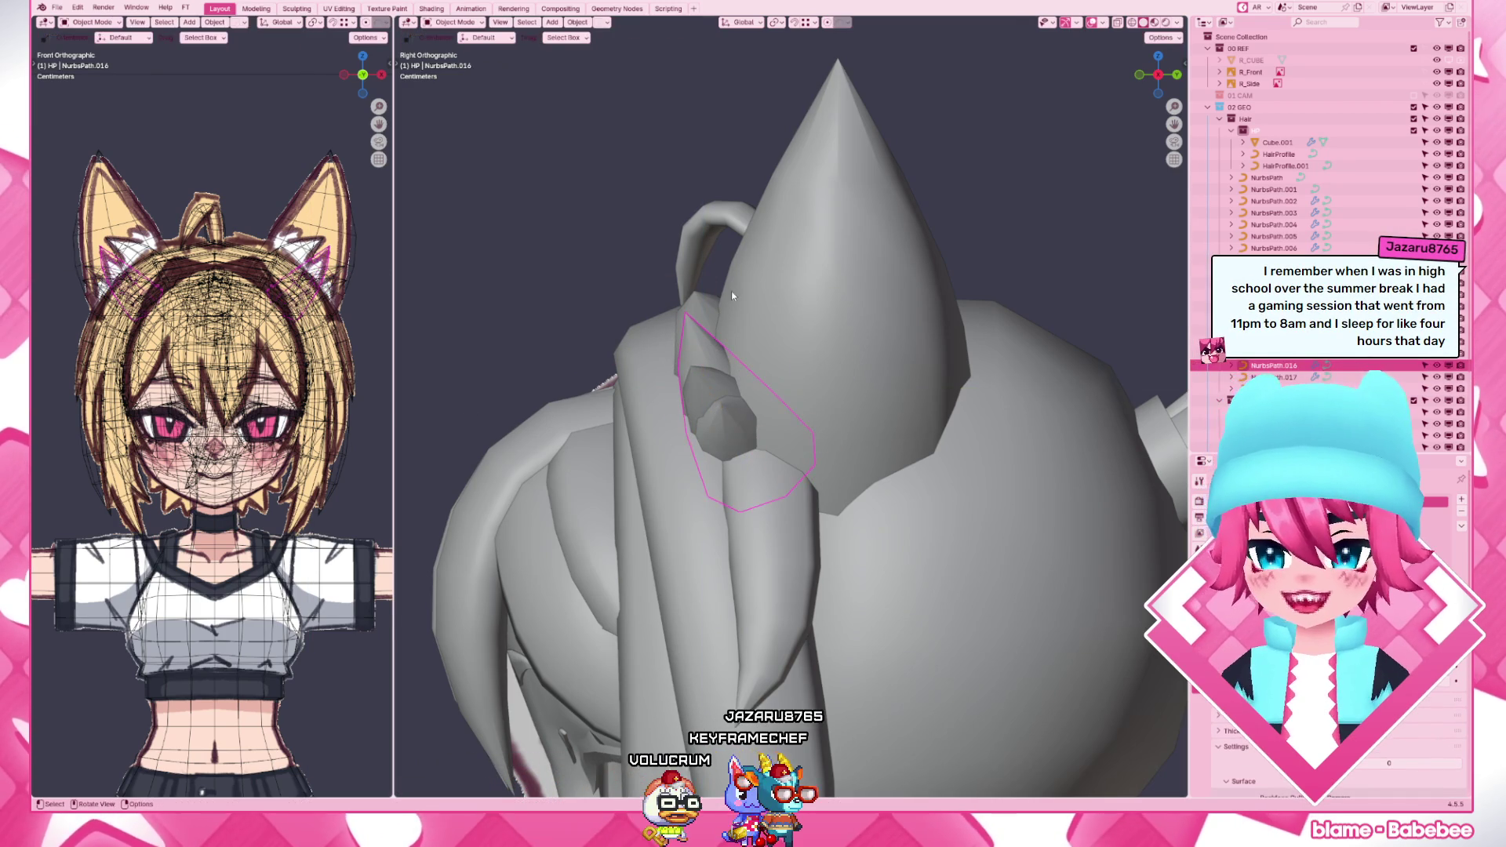
key(Tab)
click(710, 292)
key(g)
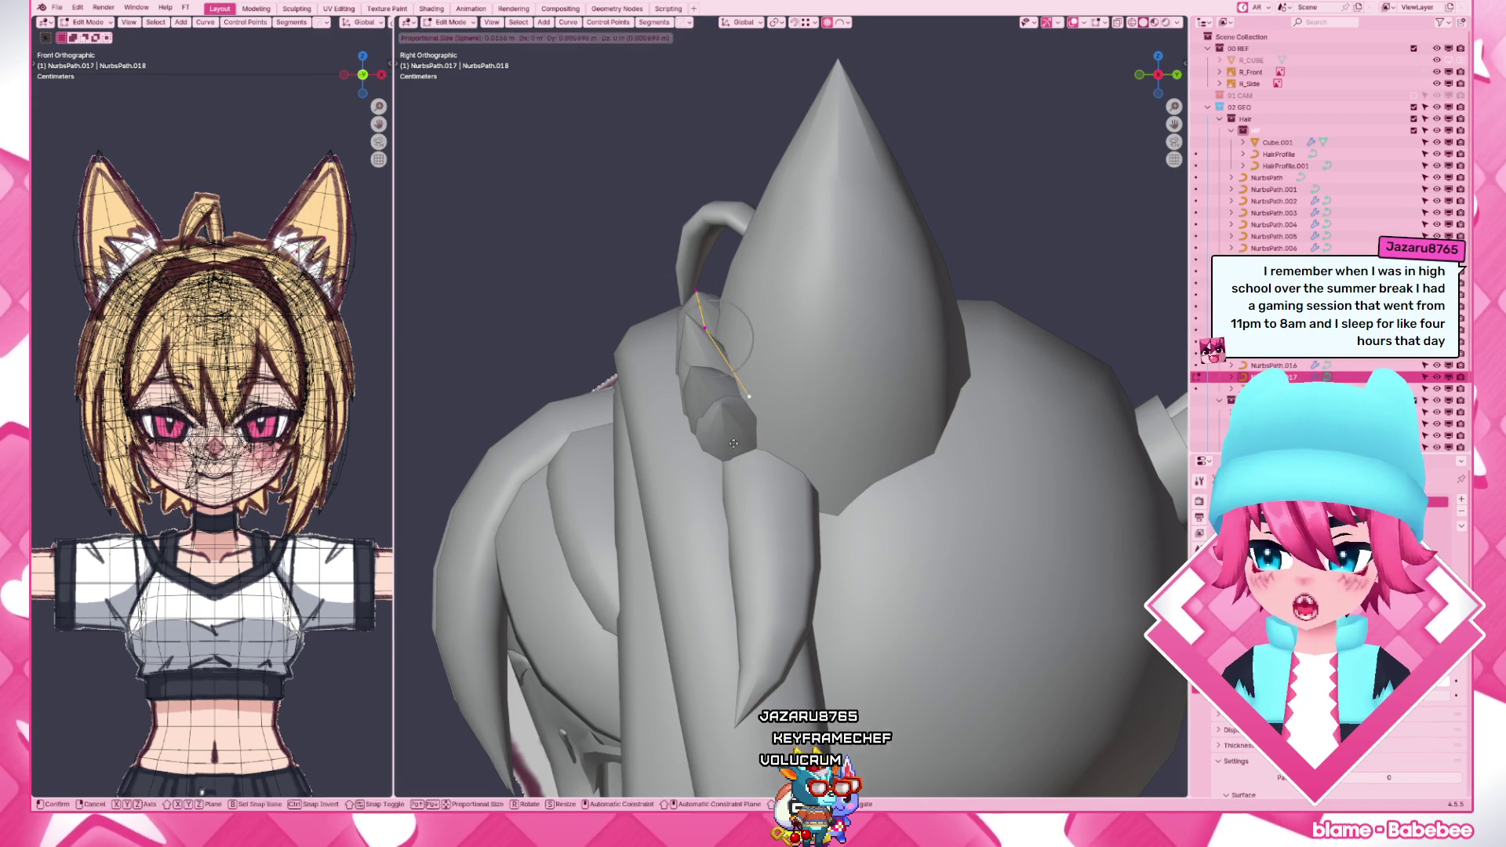
key(y)
click(745, 445)
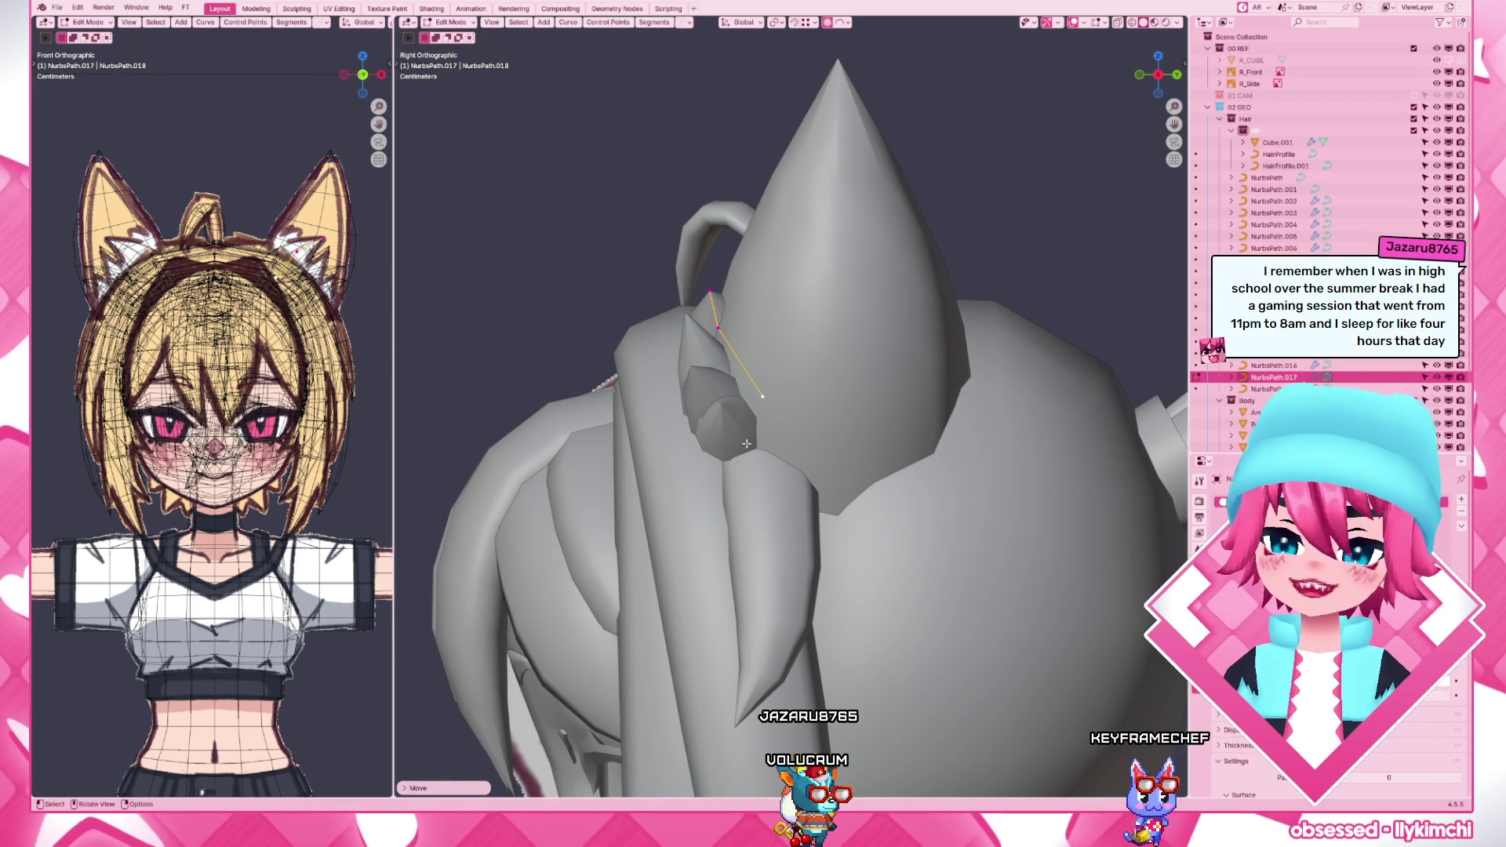
- Move the next tuft curve along Y to the ear's depth after checking from the front
middle_drag(745, 443, 744, 444)
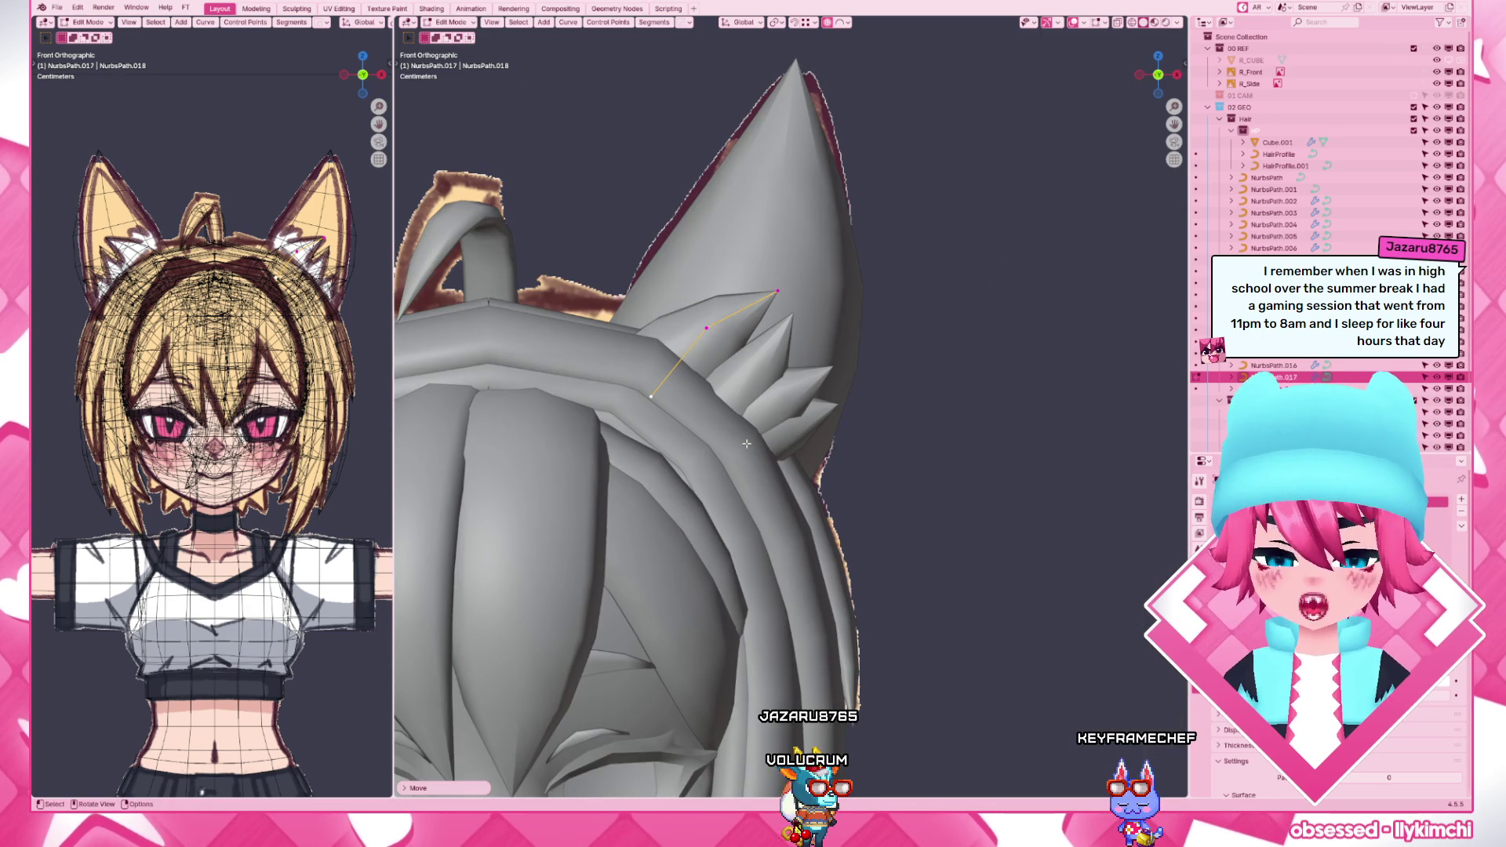
click(779, 398)
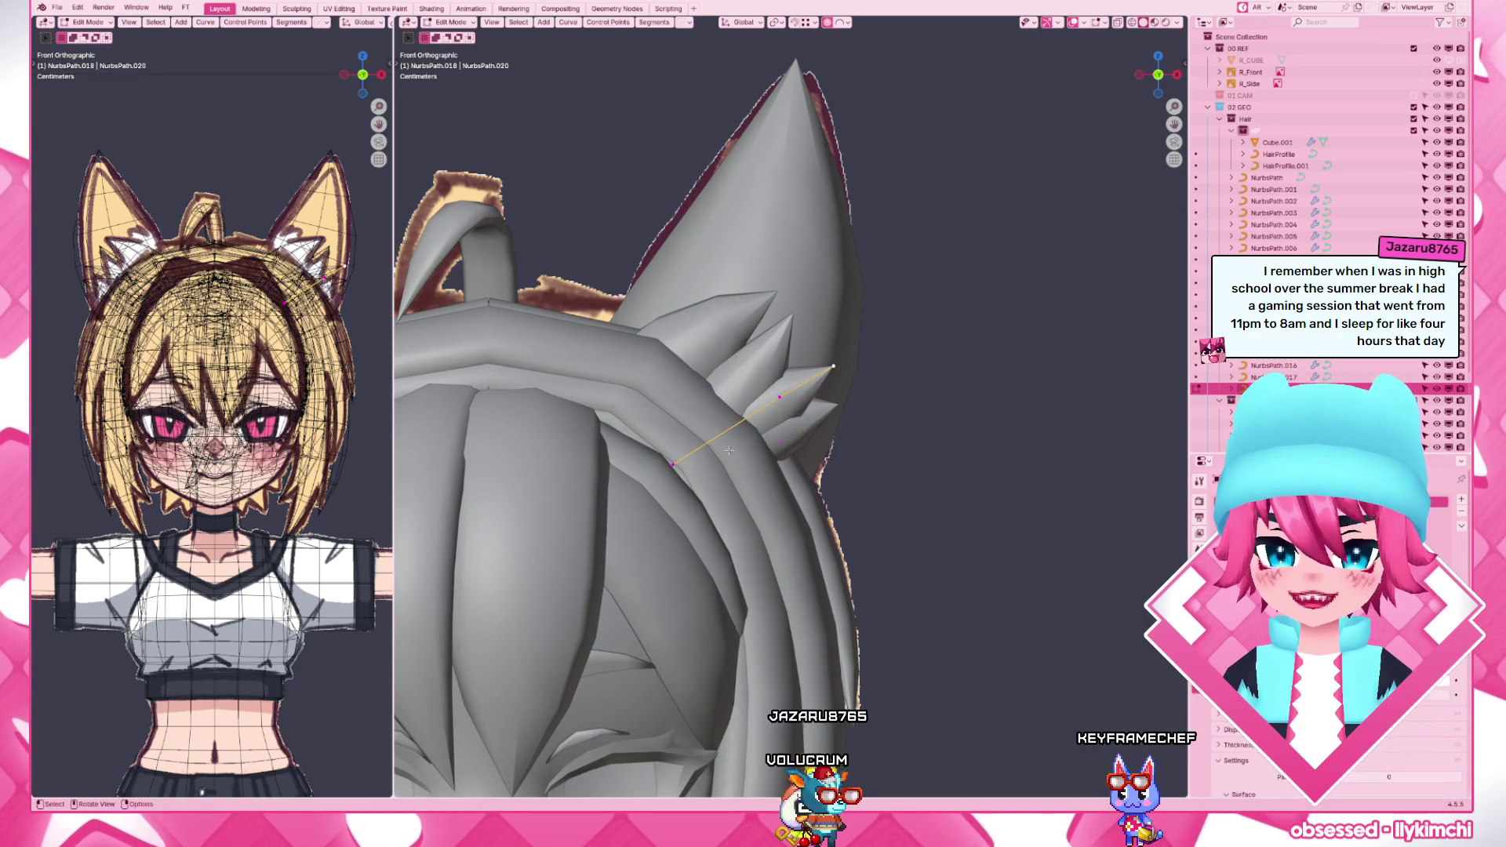
middle_drag(813, 433, 800, 441)
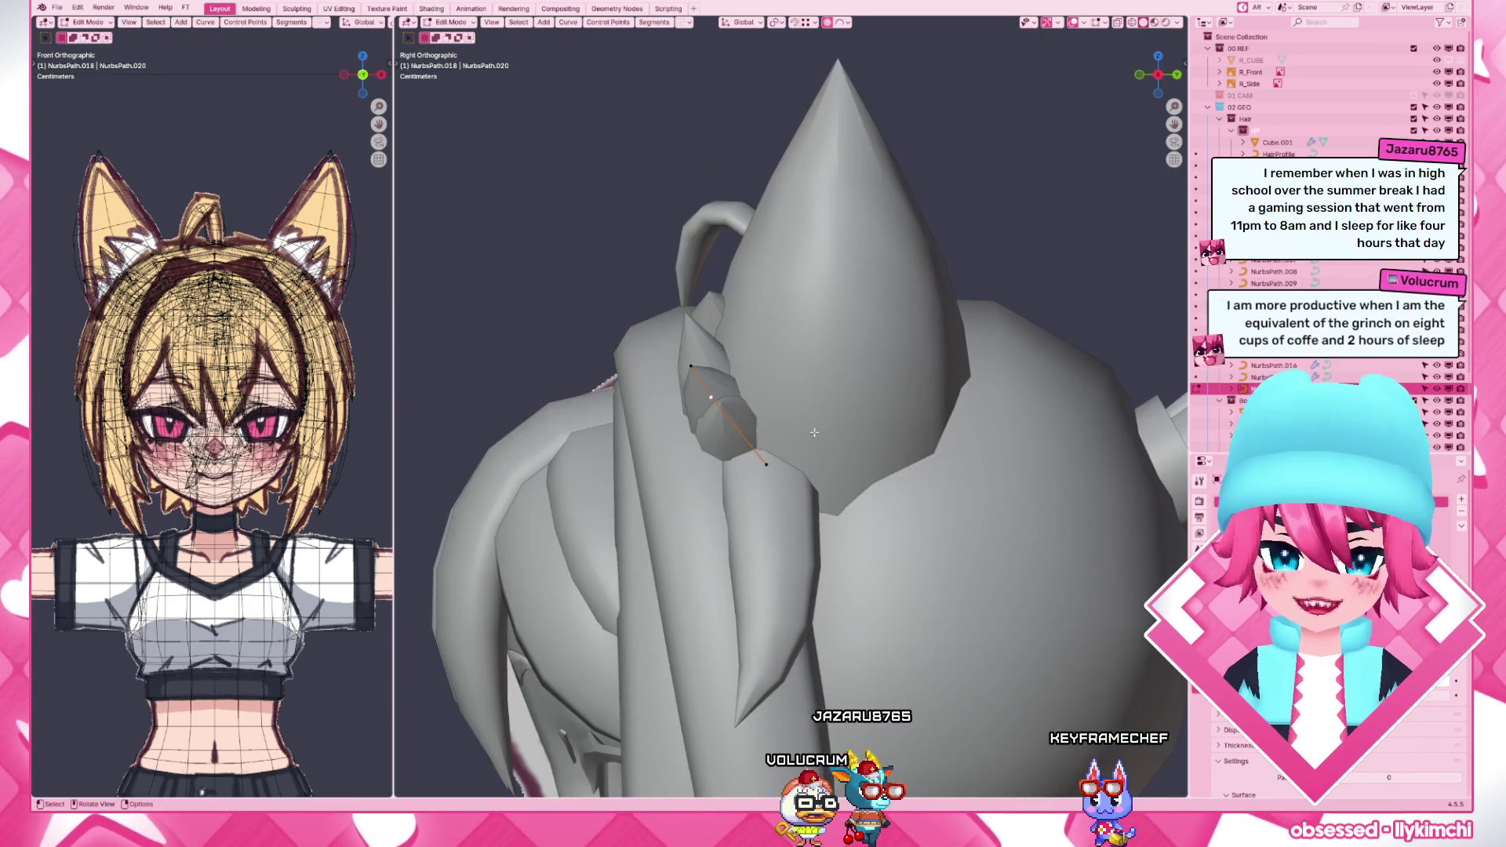
key(g)
key(y)
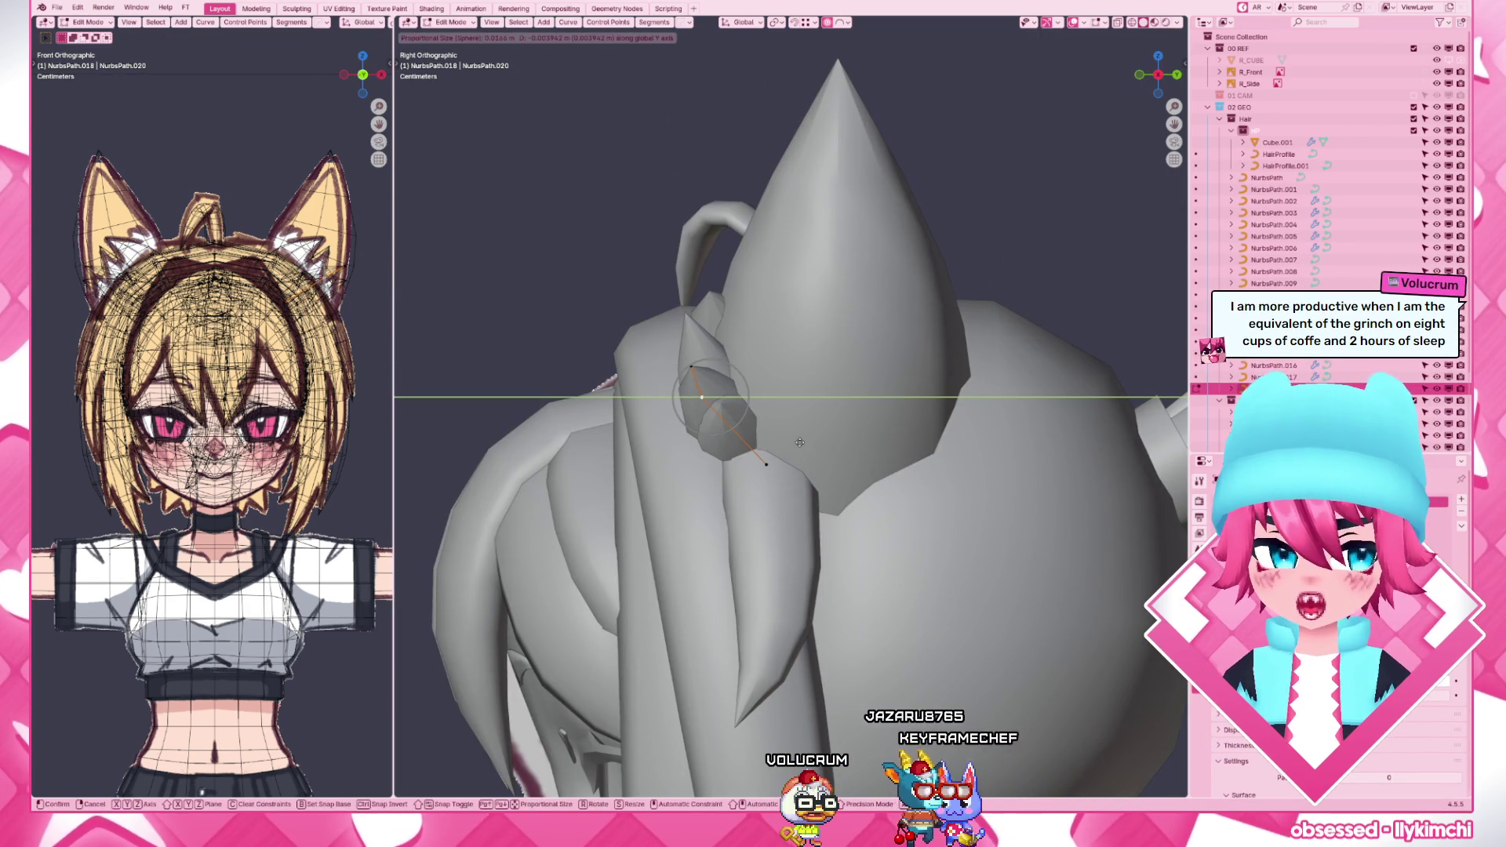
click(801, 441)
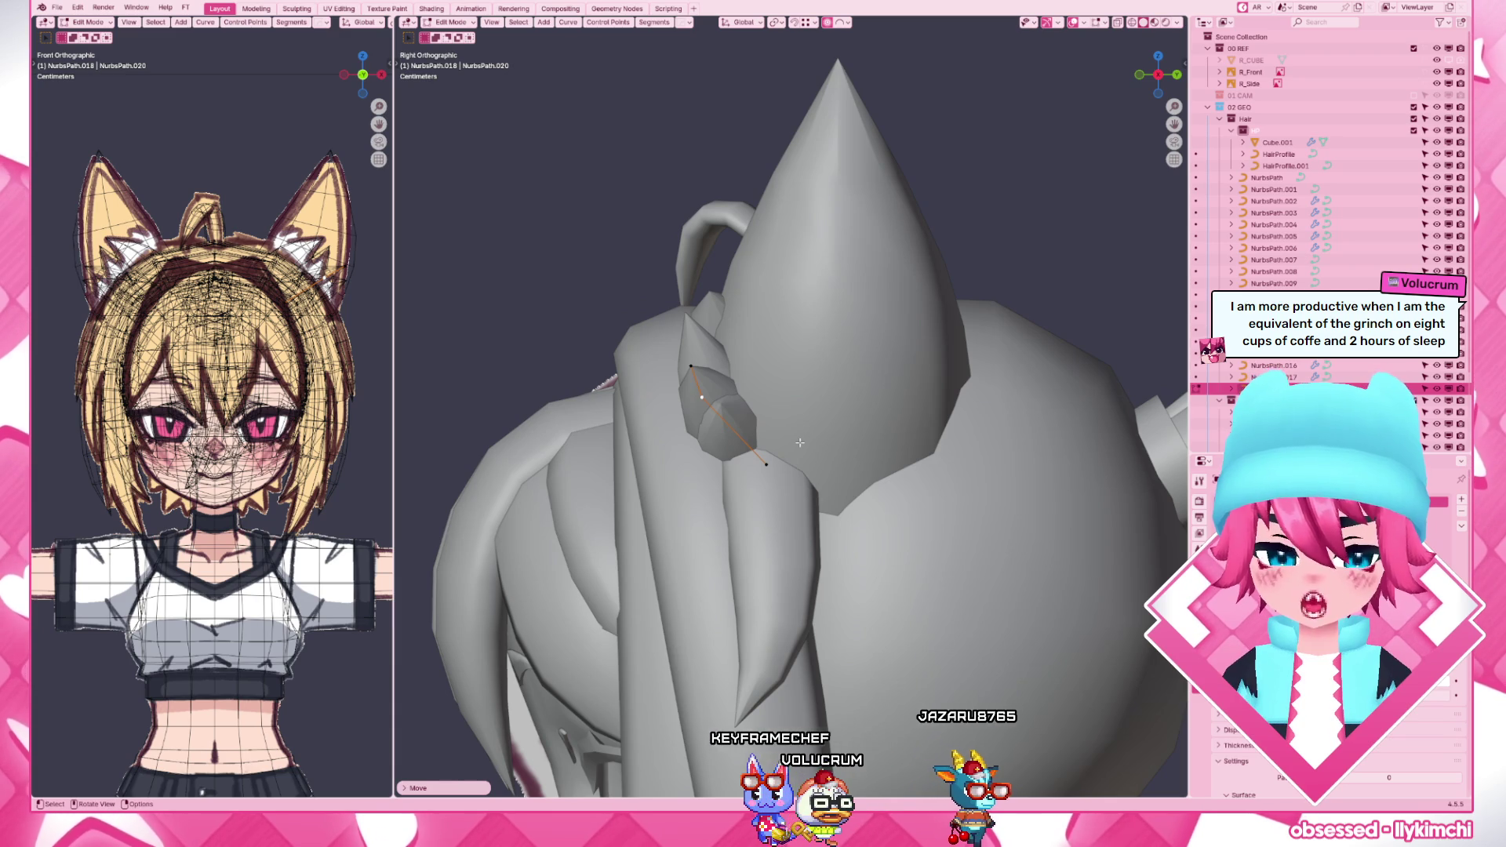
key(Tab)
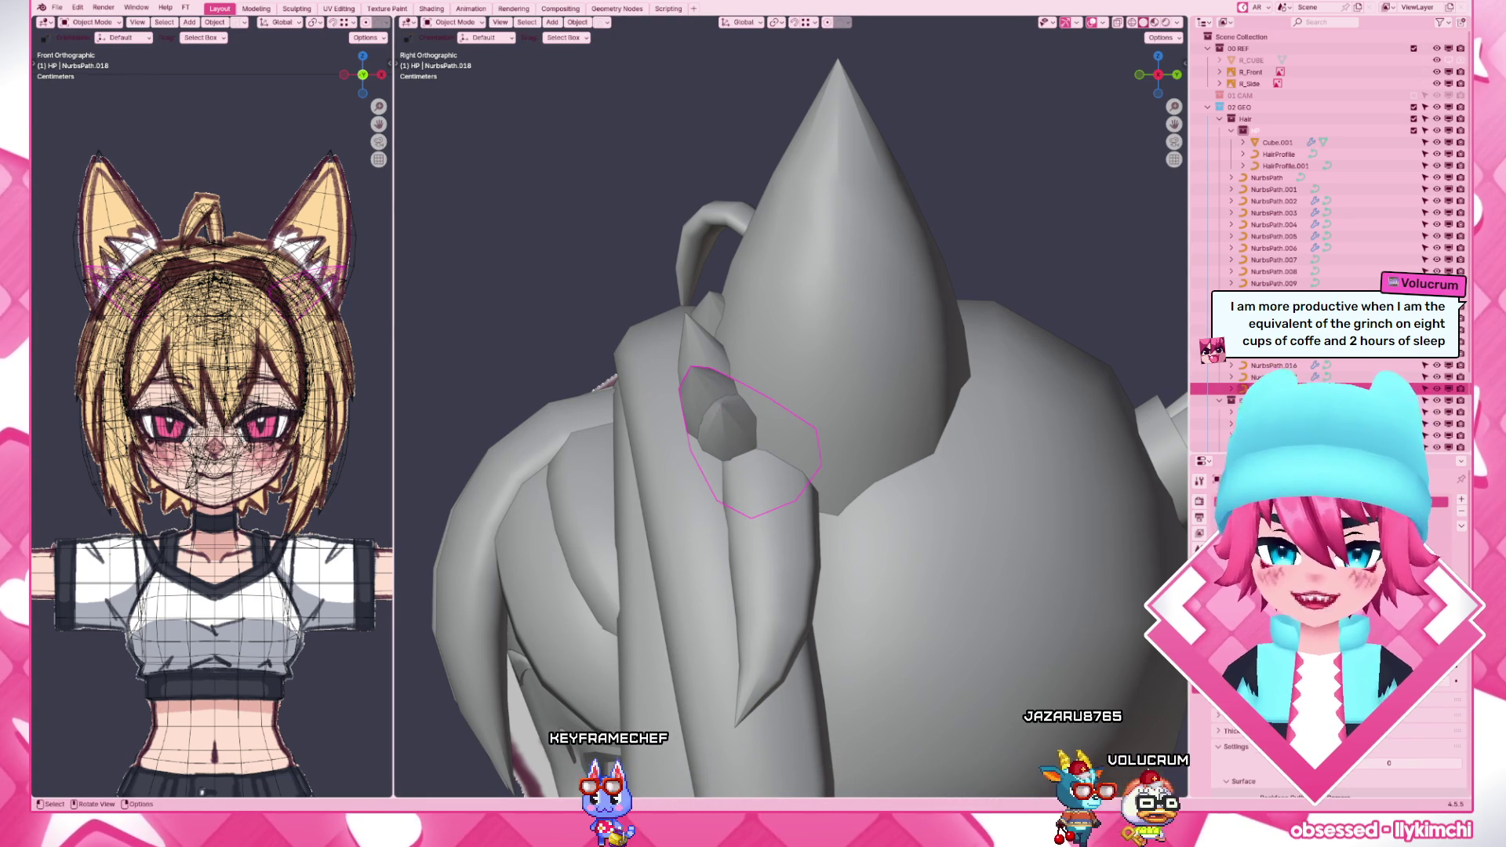
- Slide the small tuft piece inside the ear along Y to sit snugly against it
click(728, 435)
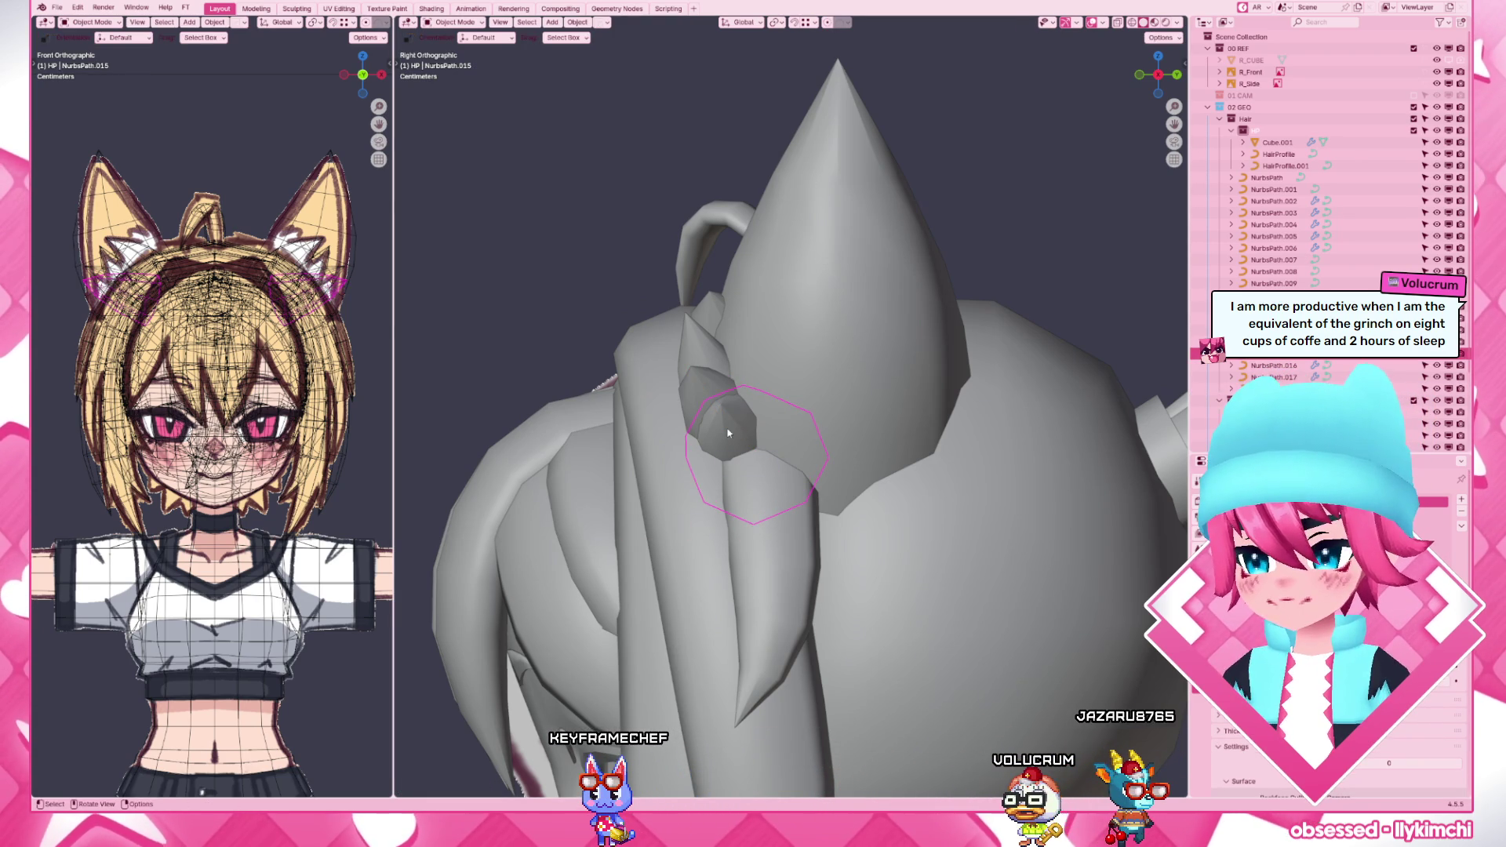
key(Tab)
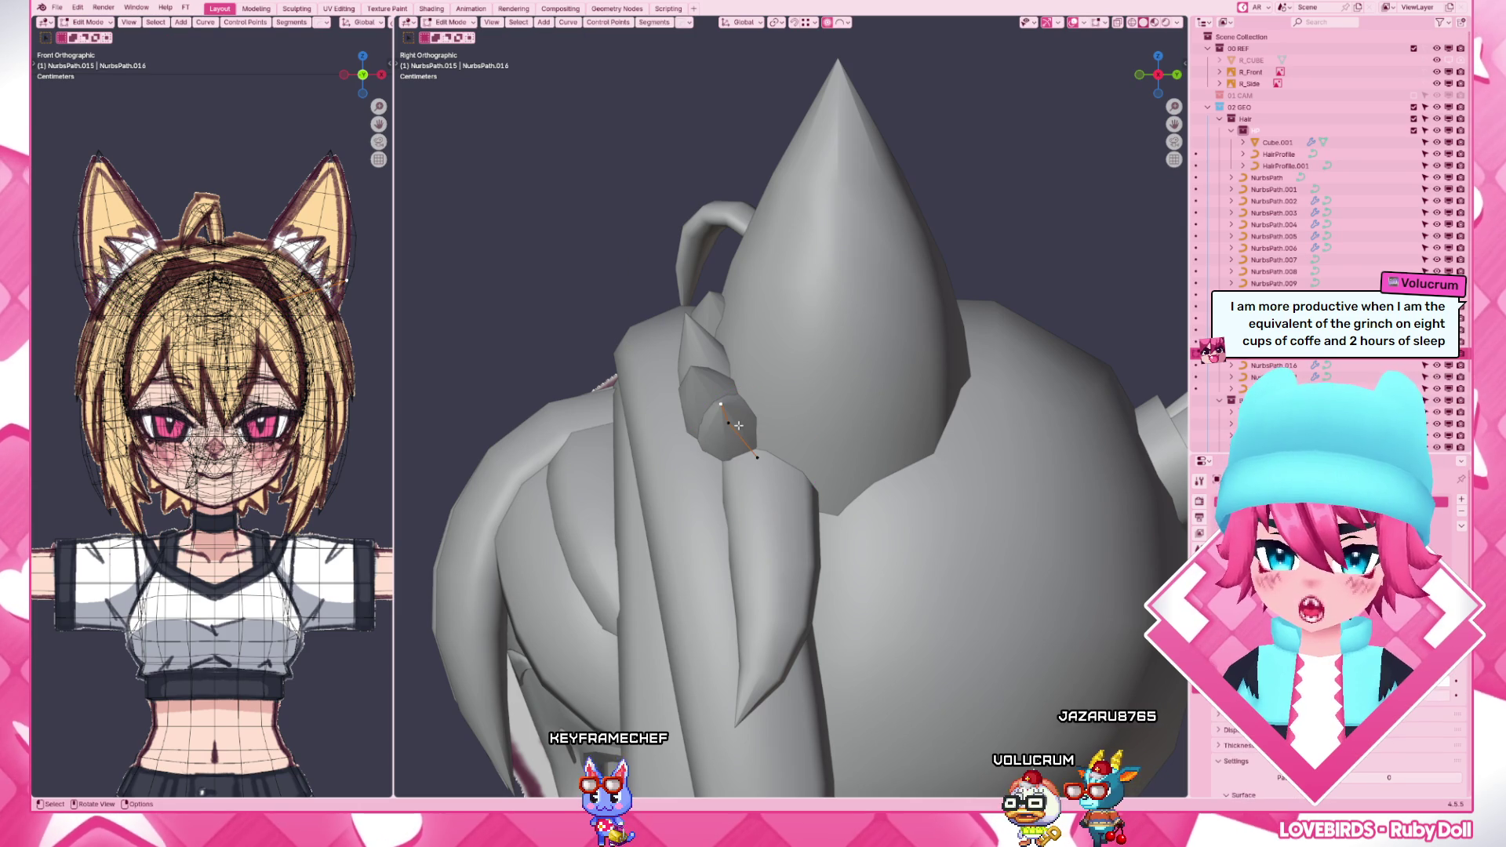
key(g)
key(y)
click(749, 439)
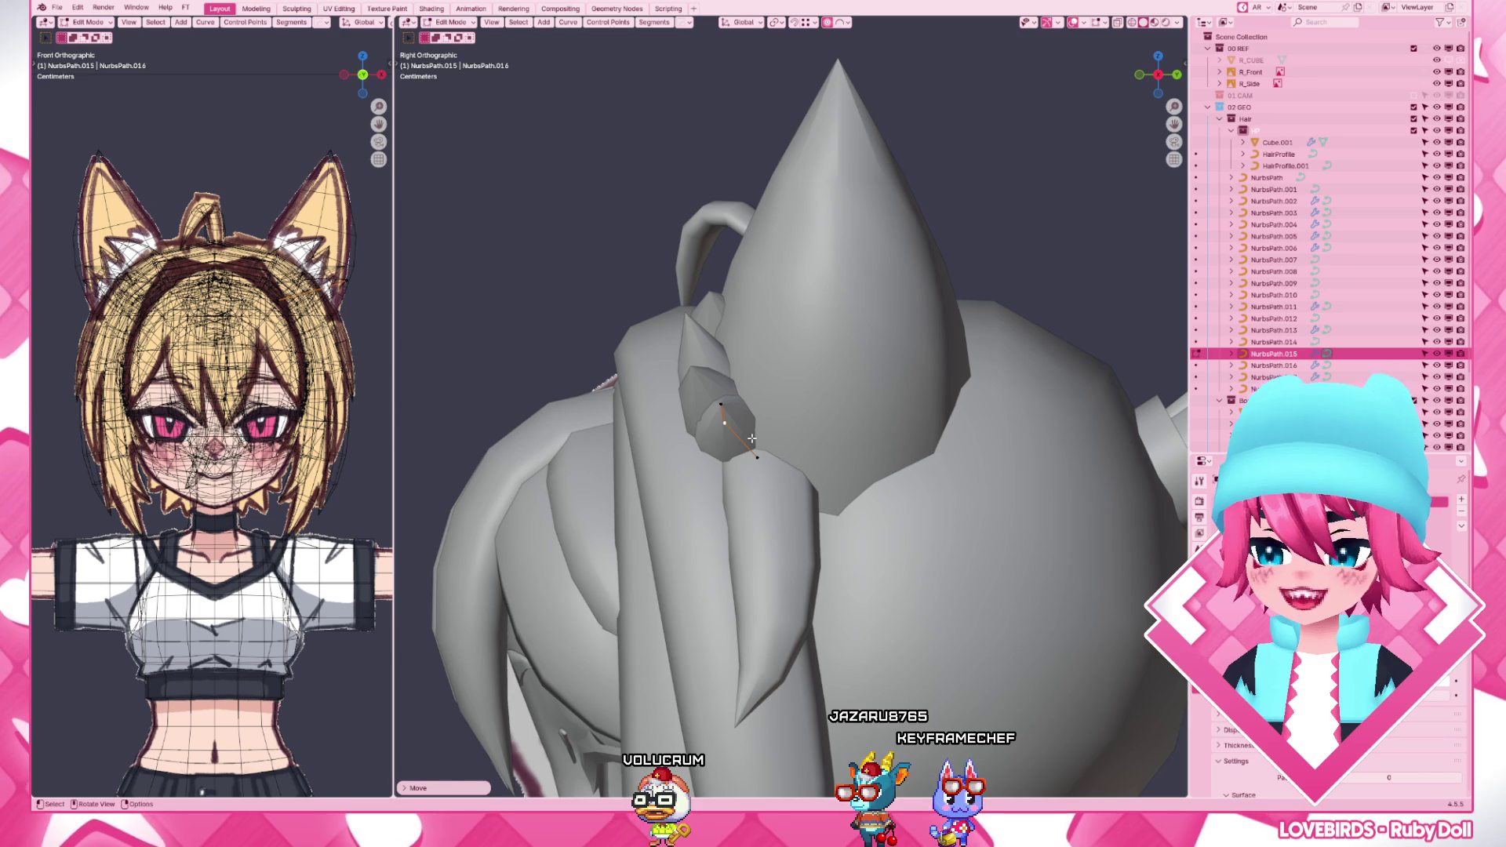
middle_drag(753, 439, 751, 438)
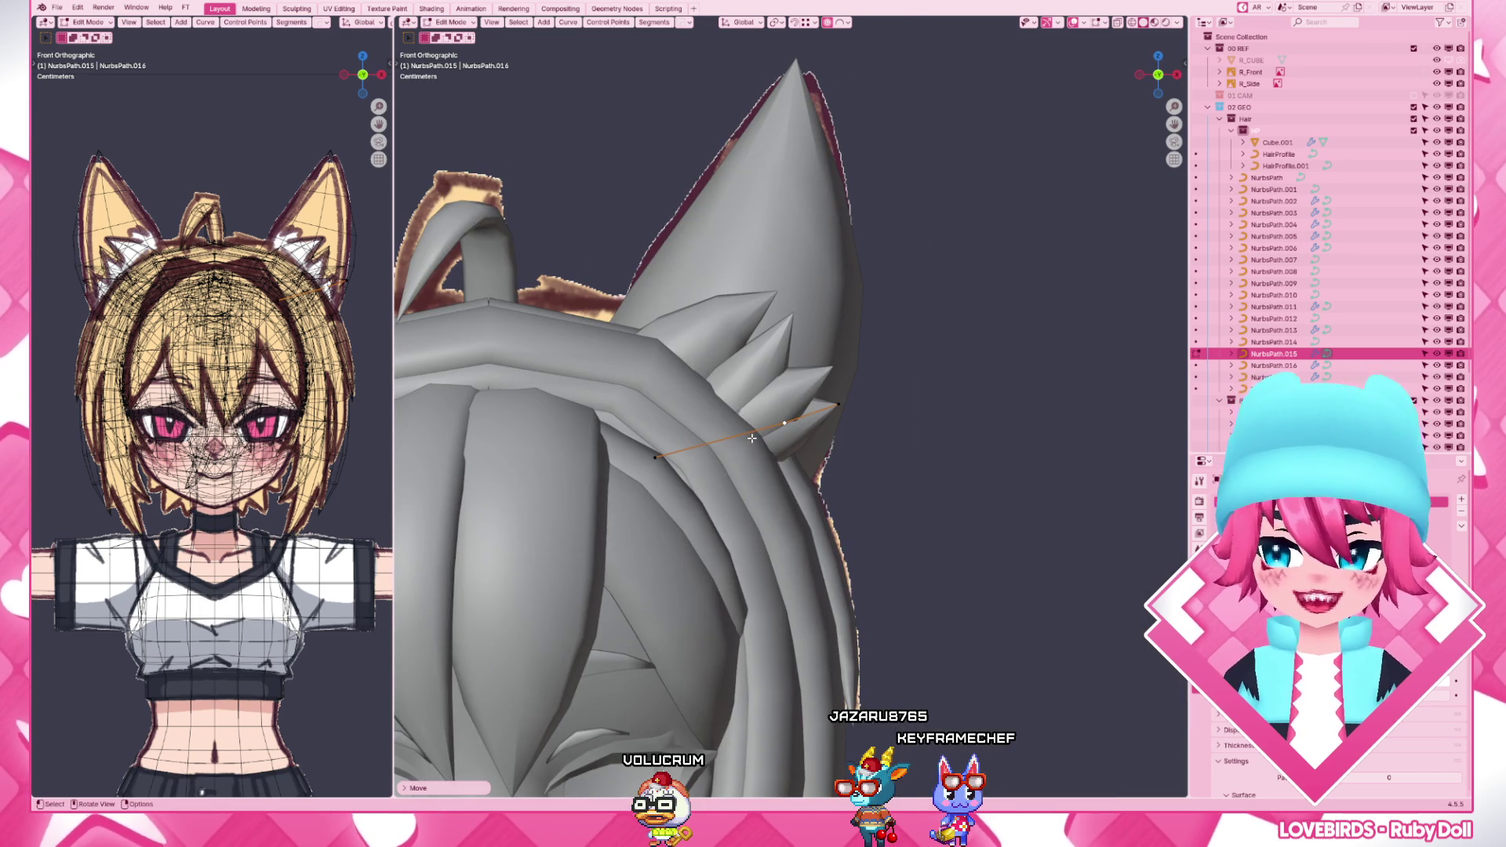
- In Material Preview, pull a tuft's tip and endpoints to match the ear's white fur
key(z)
scroll(755, 468, down, 3)
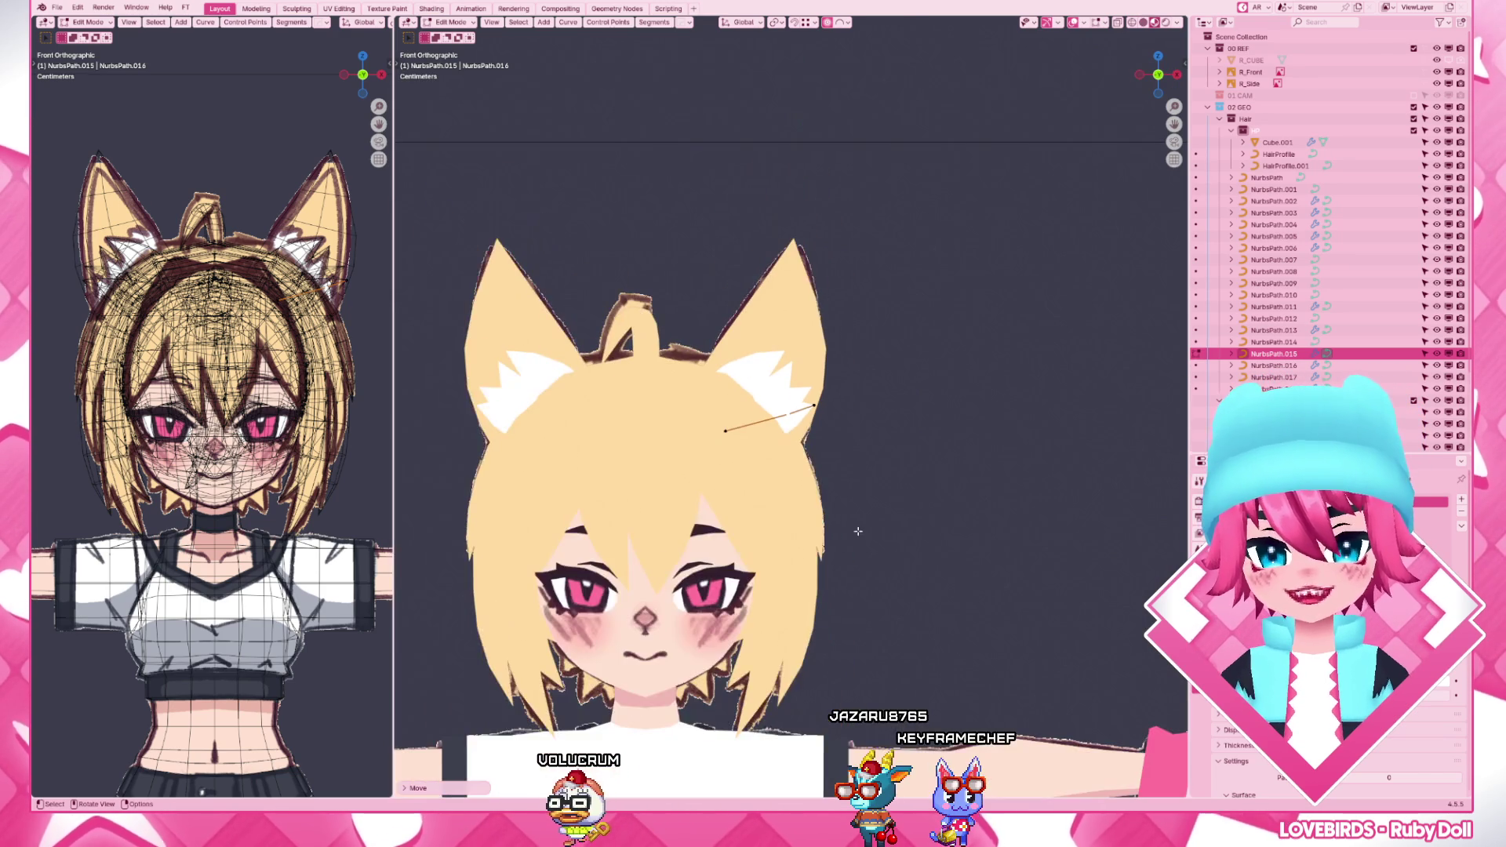
scroll(777, 465, up, 2)
key(g)
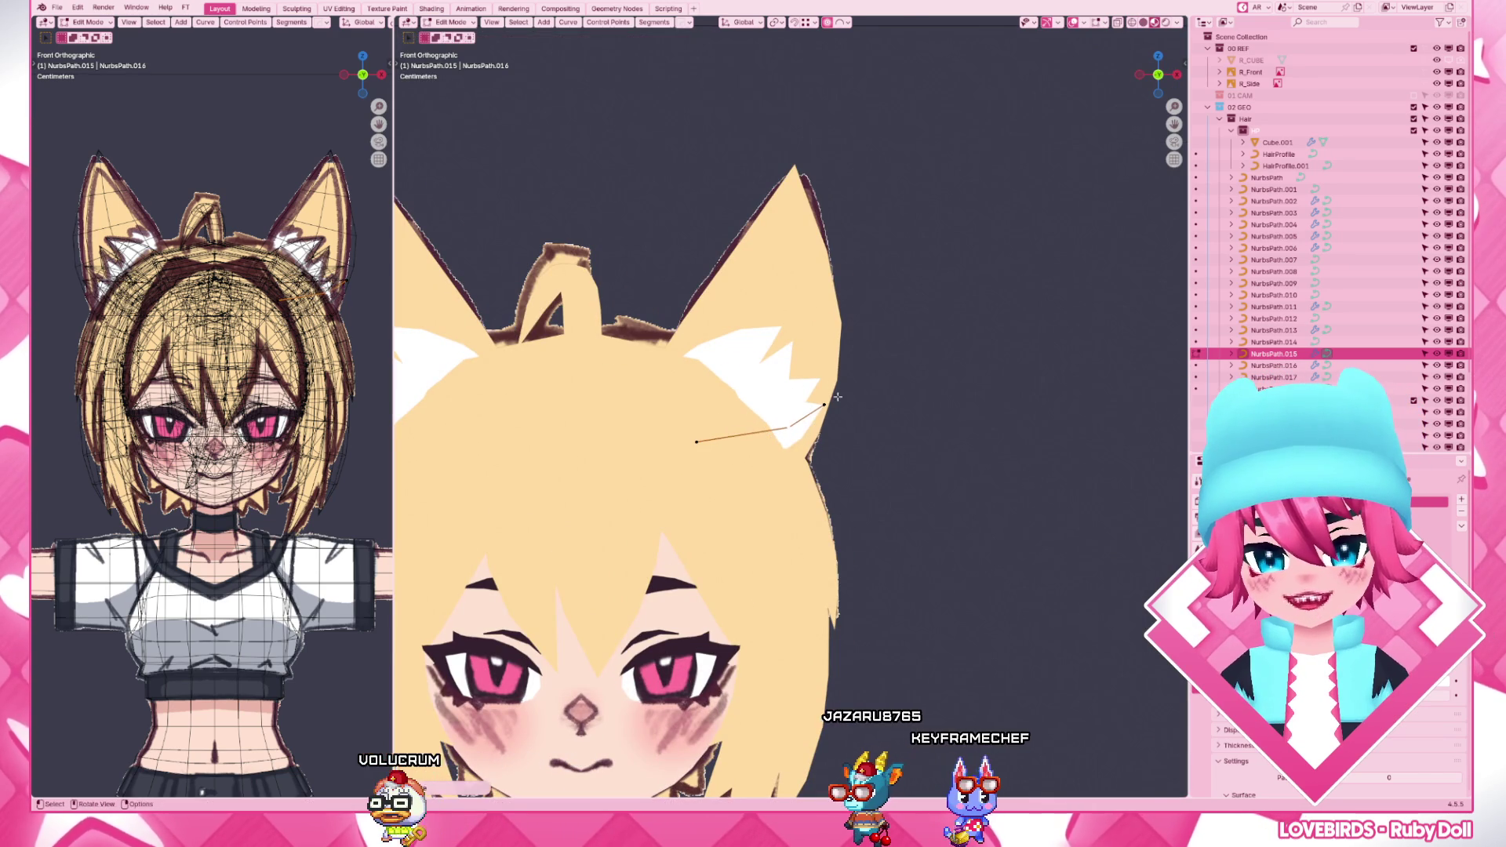
click(822, 407)
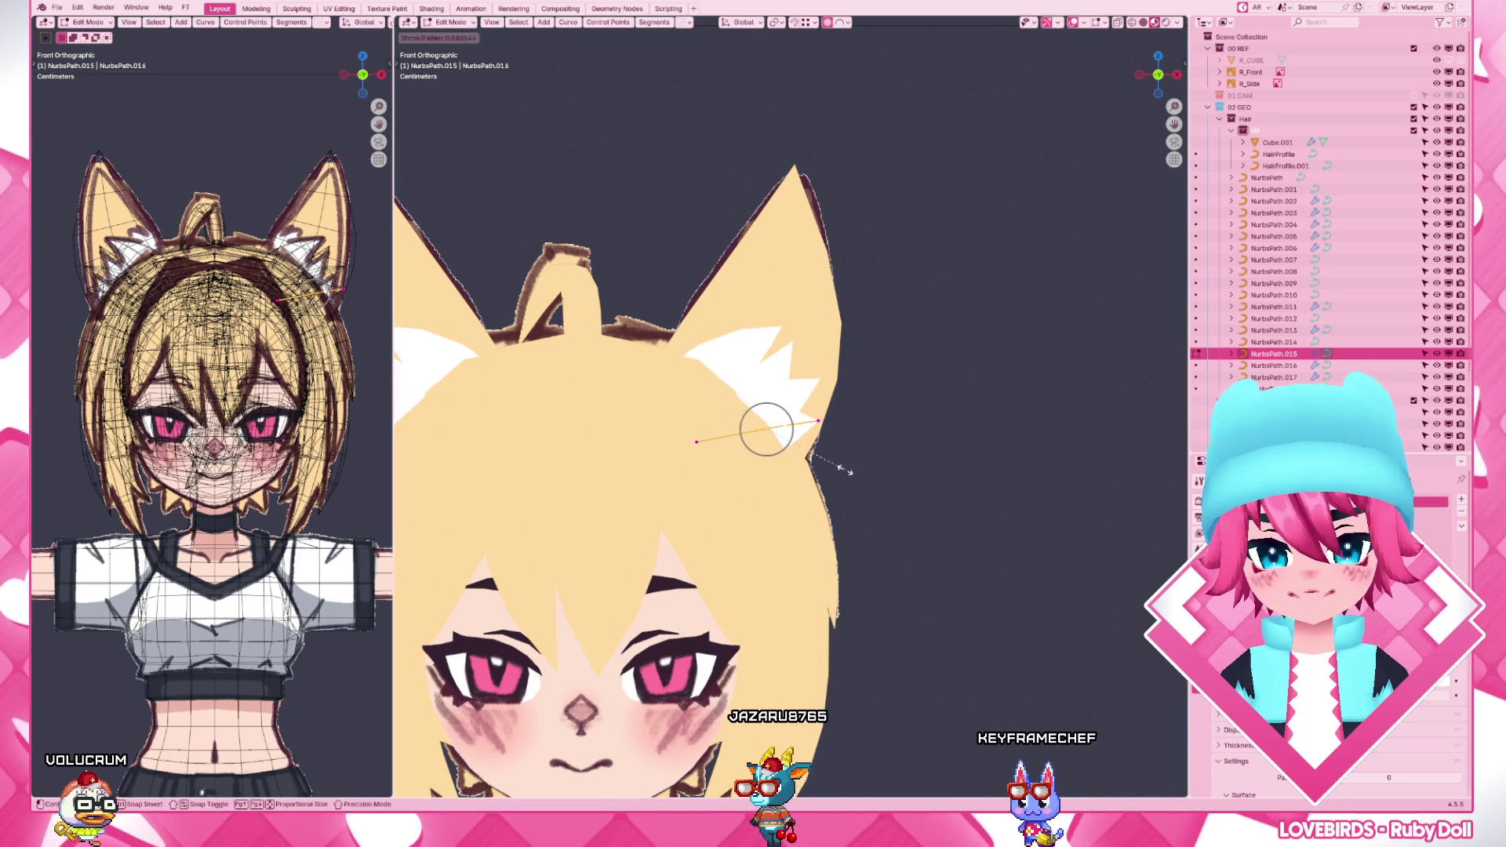
key(g)
click(801, 436)
key(g)
click(827, 497)
- Adjust a NurbsPath.018 point, then check the neighbouring tuft curve unchanged
click(825, 376)
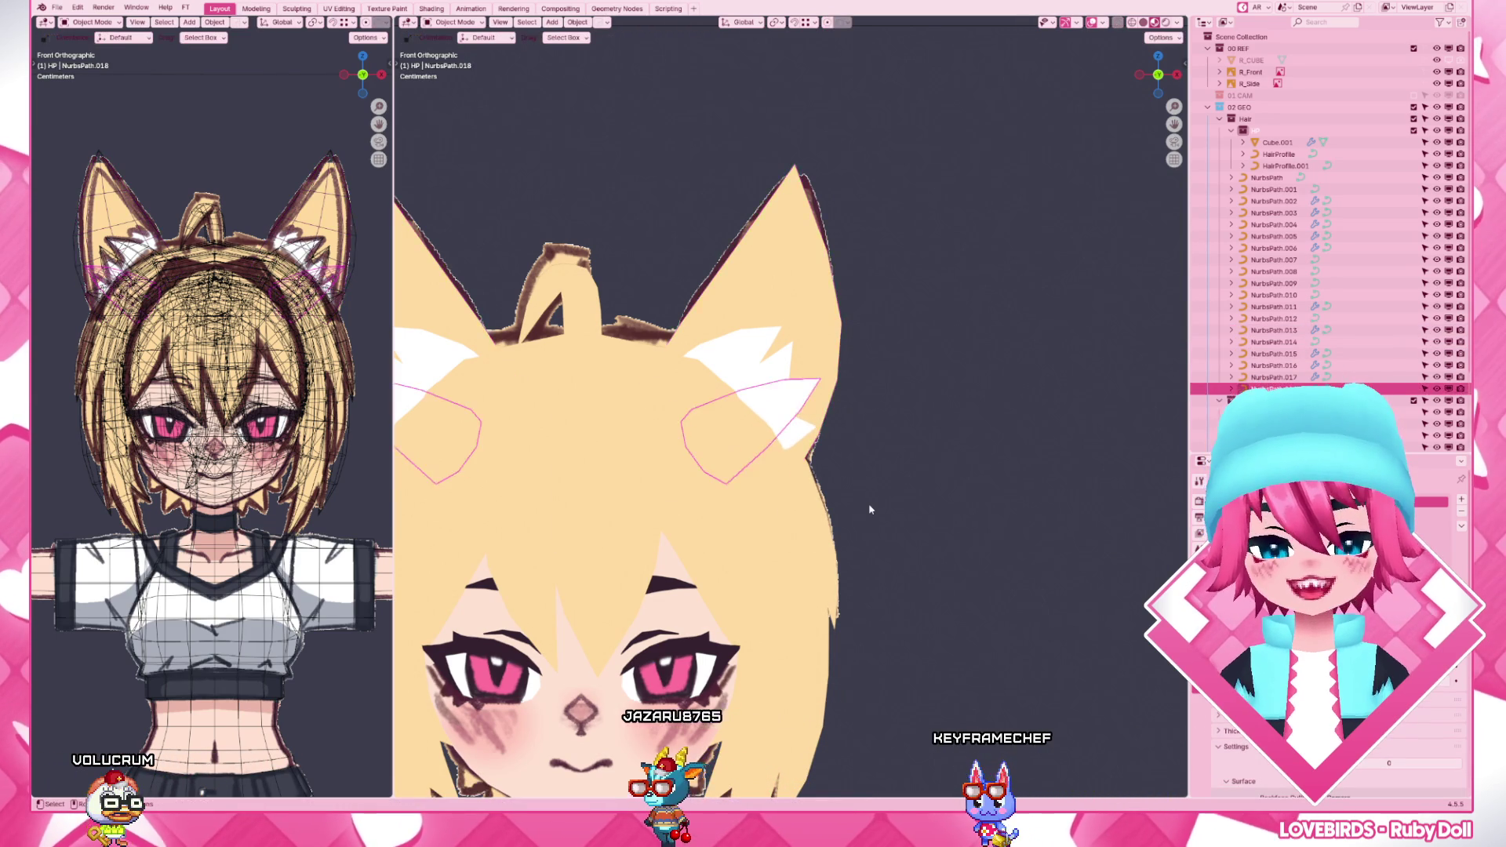
scroll(824, 472, down, 3)
scroll(760, 442, up, 3)
key(g)
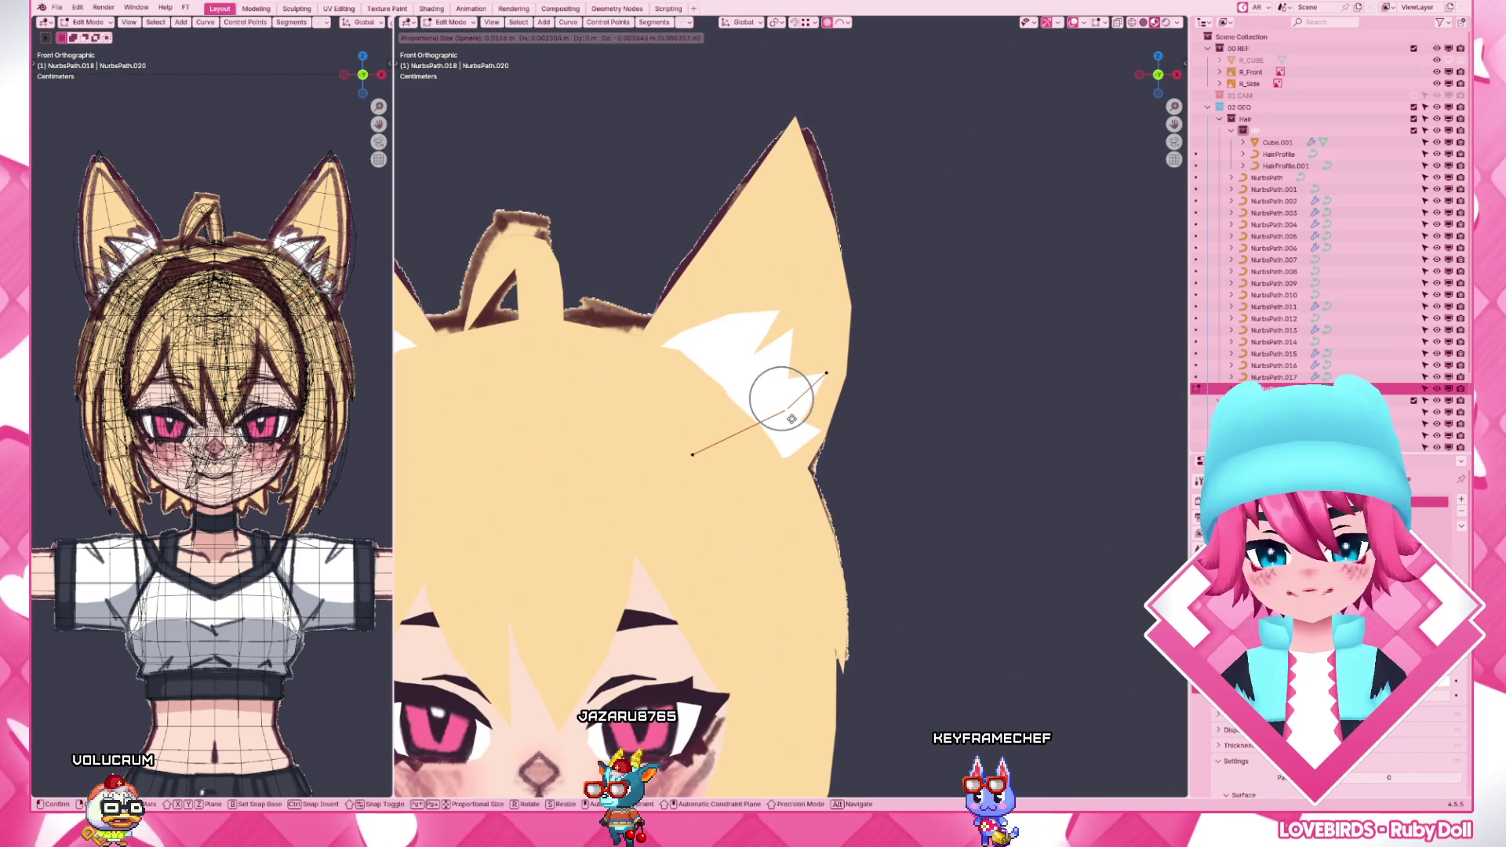
click(783, 395)
key(Tab)
click(777, 363)
key(Tab)
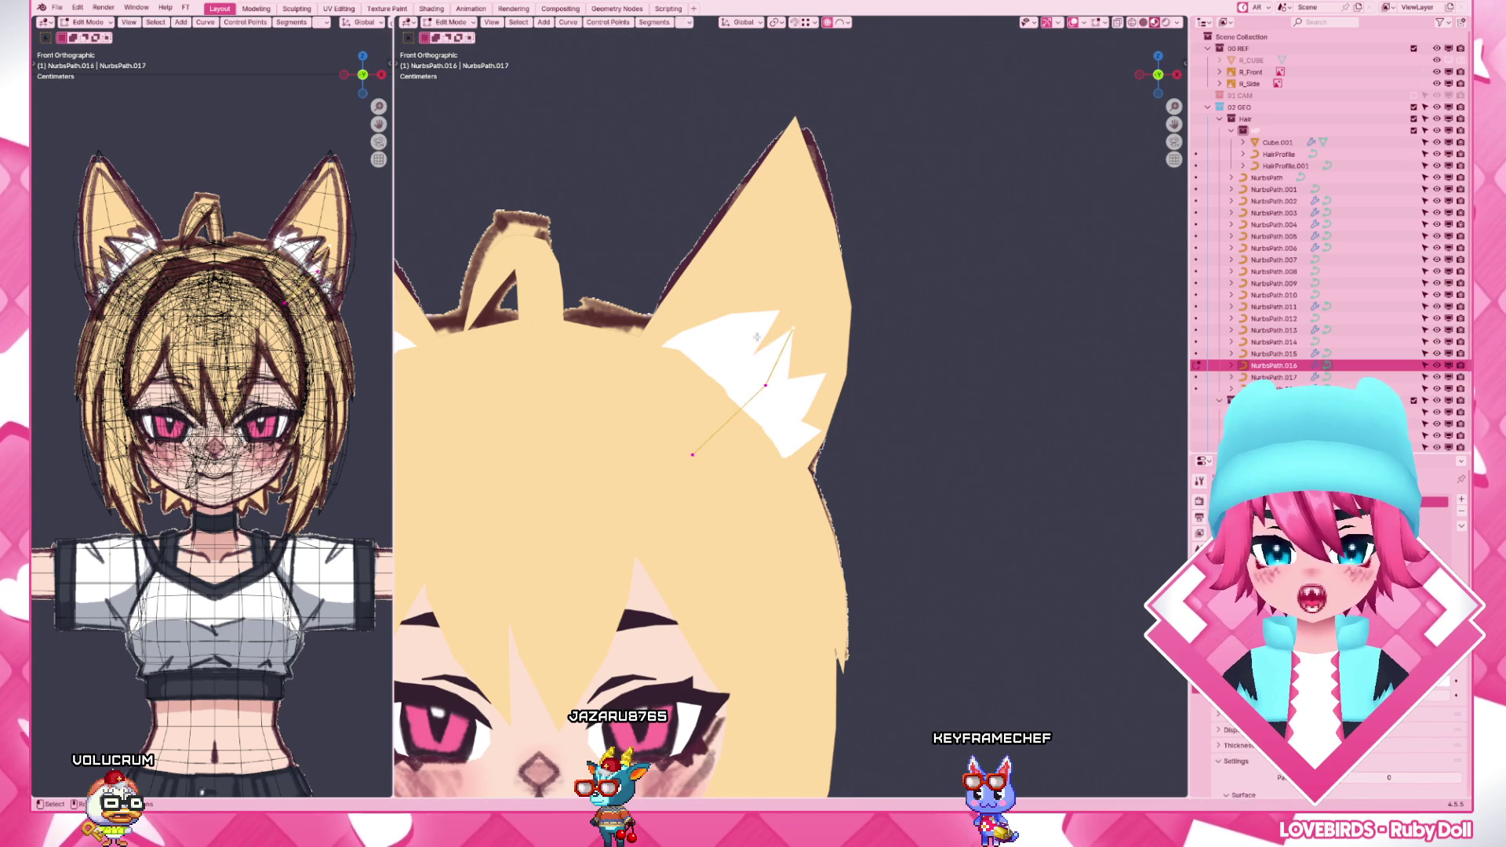
key(Tab)
- Inspect the whole character from the side, then return to front ortho in grey shading
key(Home)
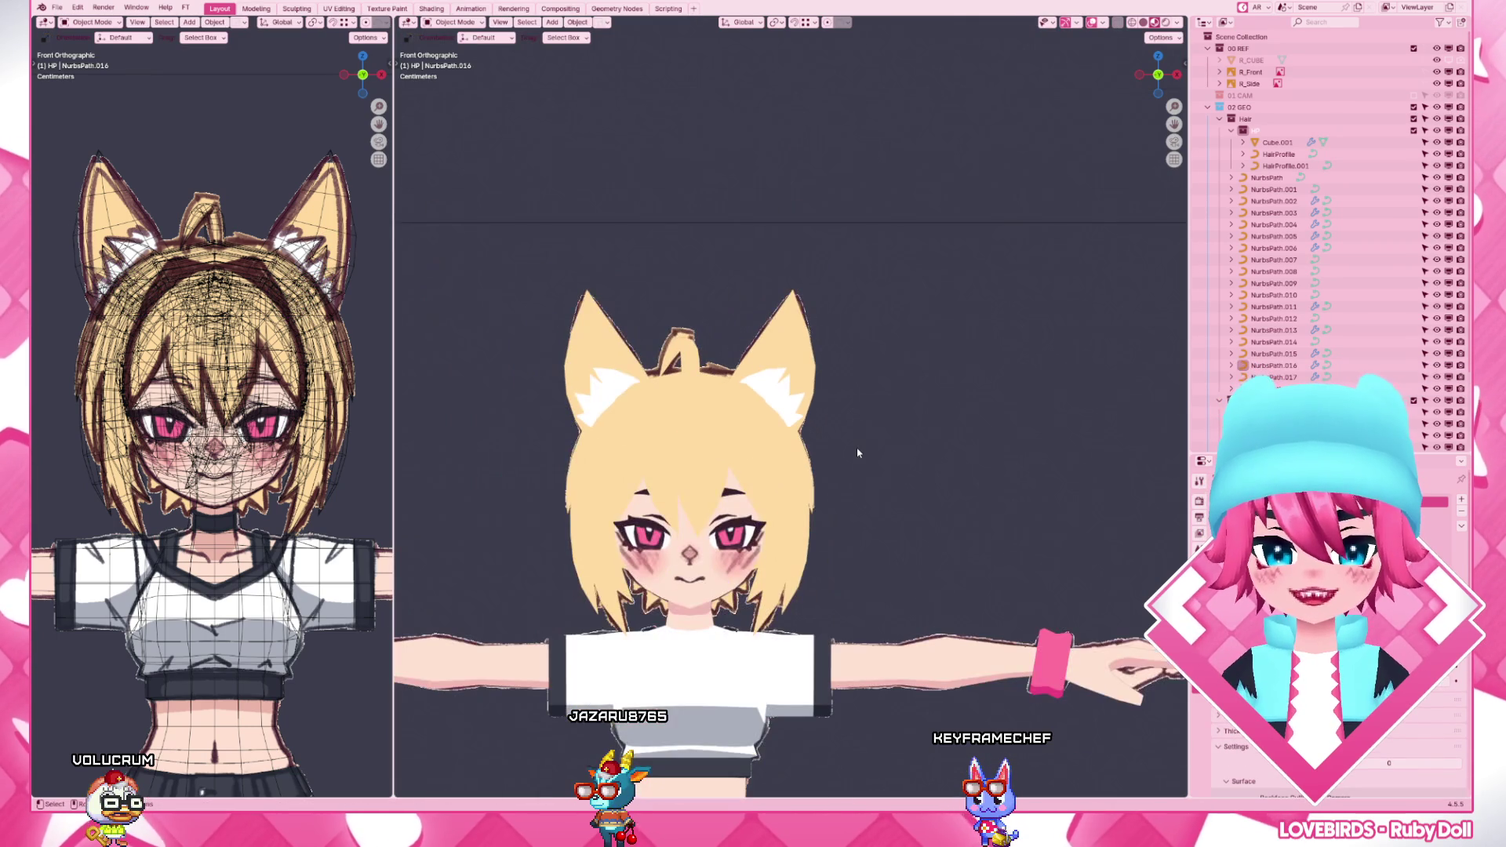
middle_drag(859, 452, 775, 486)
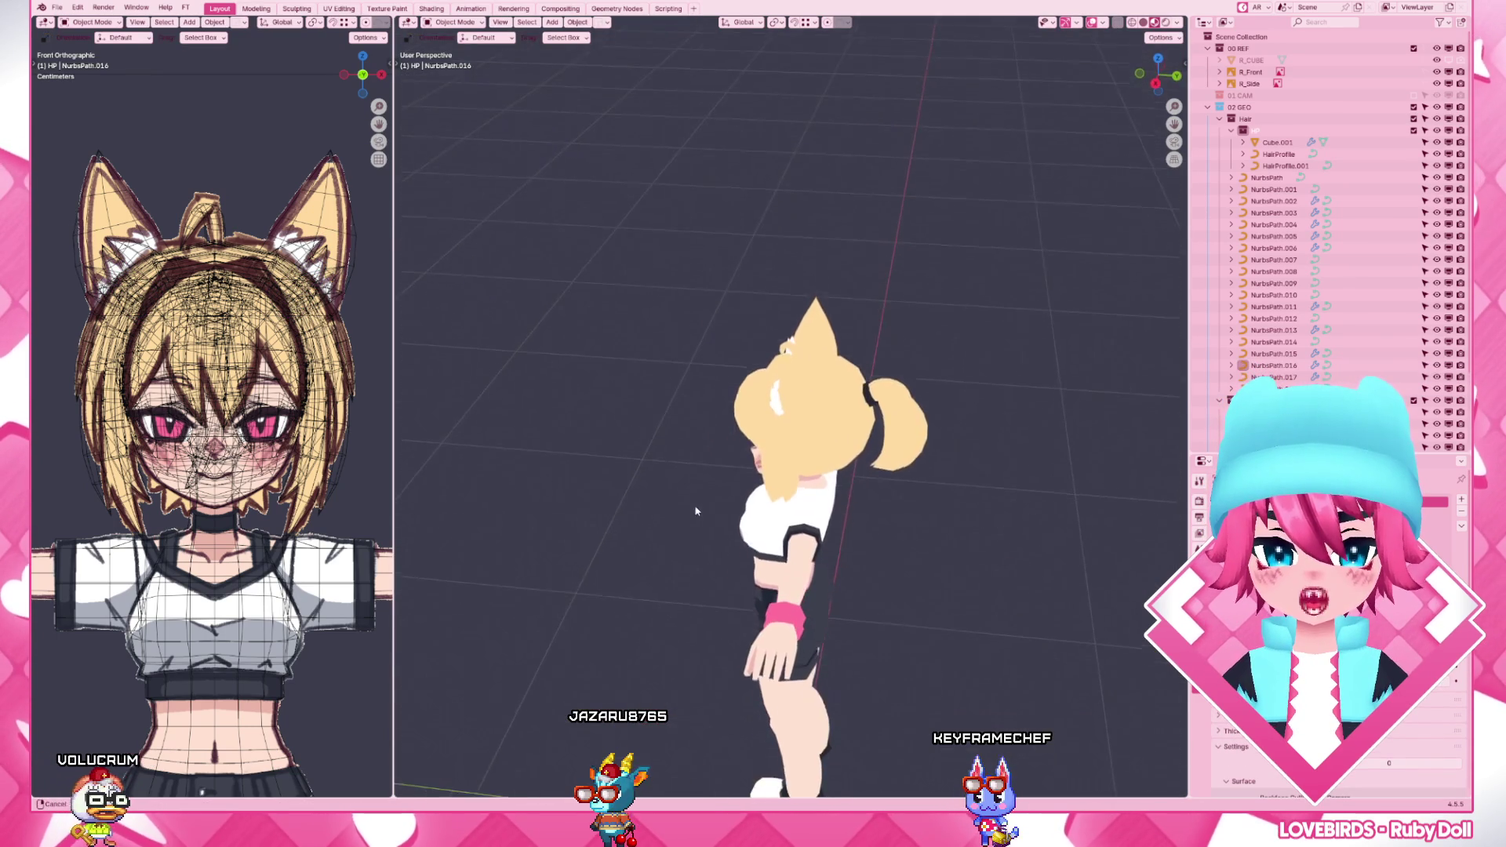
key(KP_1)
key(z)
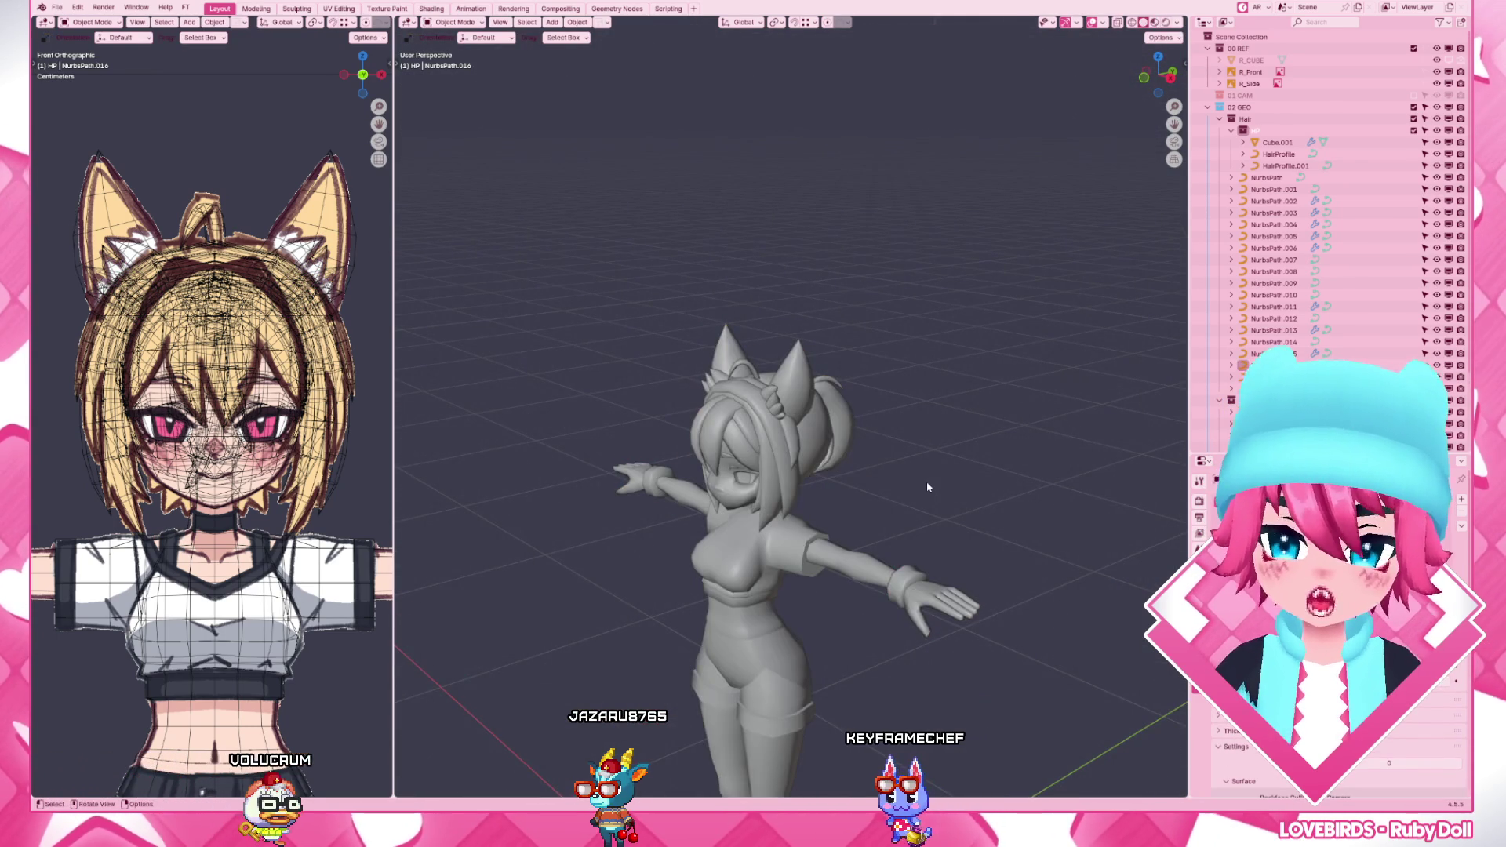
key(Home)
scroll(927, 485, up, 5)
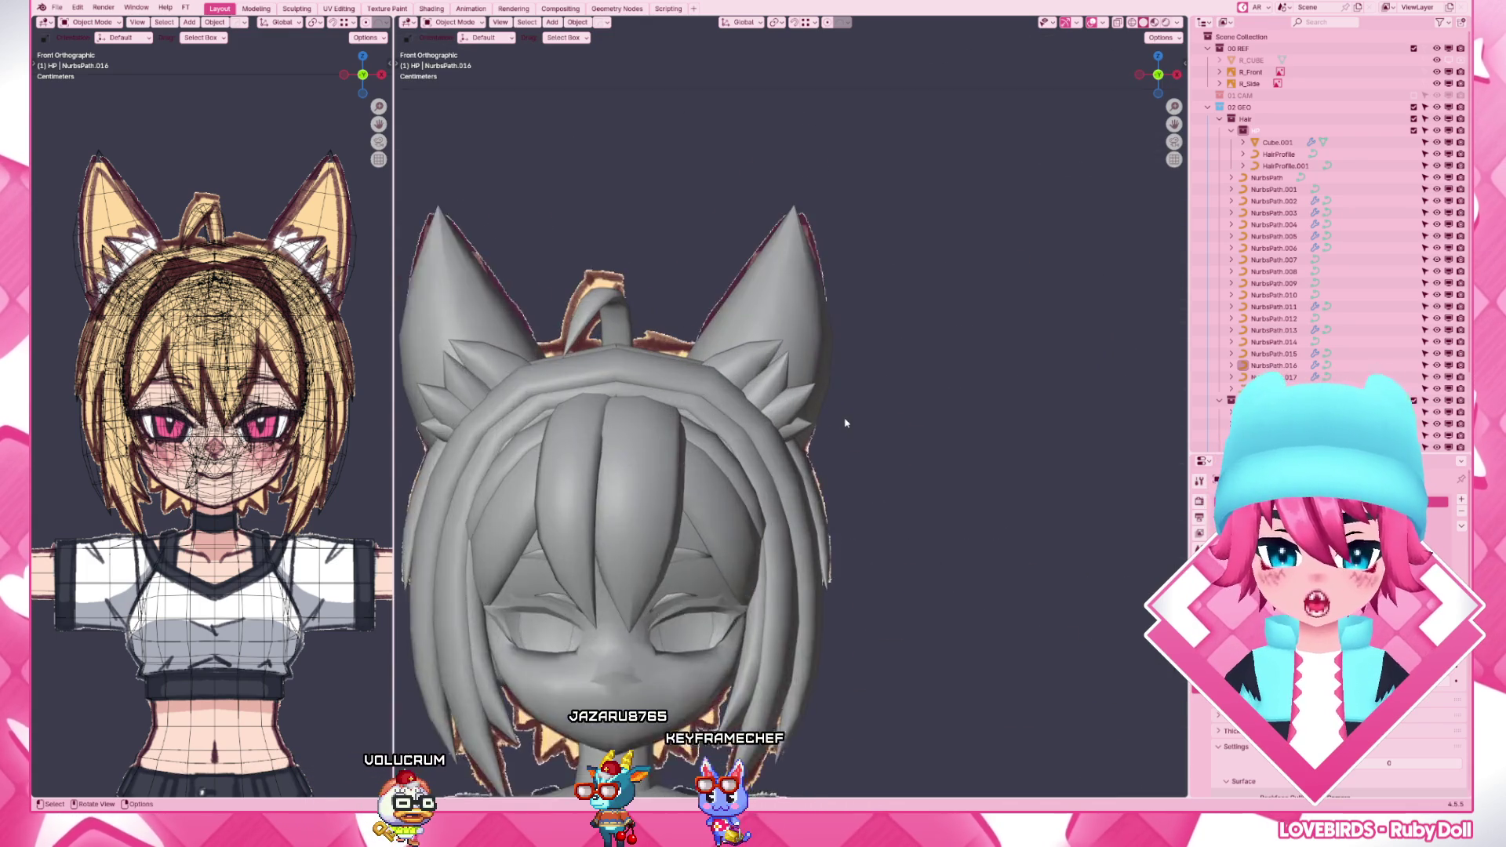
scroll(824, 459, up, 4)
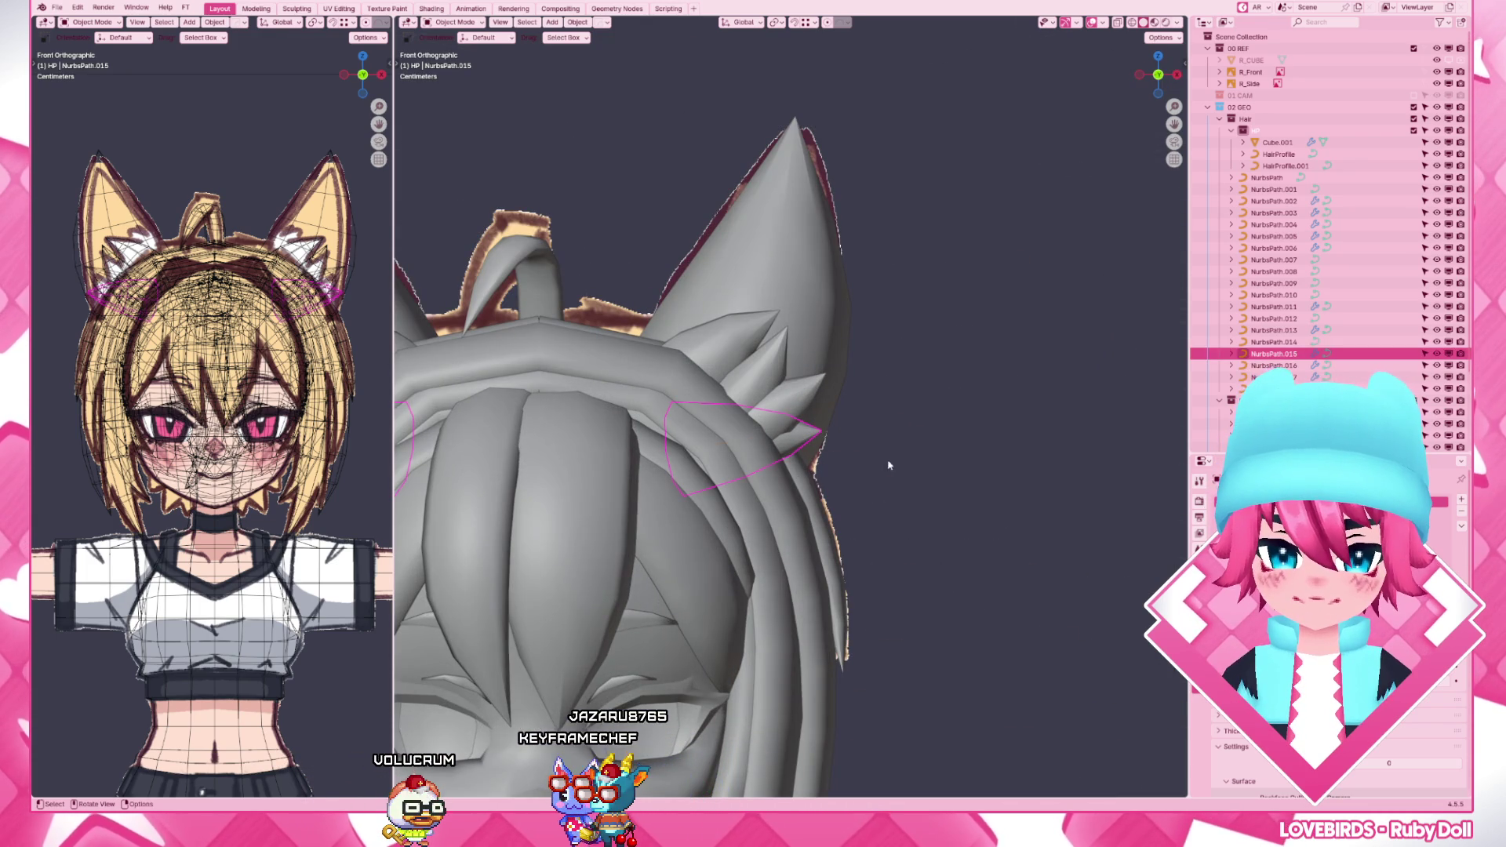
scroll(886, 465, down, 5)
scroll(855, 386, down, 3)
scroll(856, 386, down, 2)
scroll(780, 412, up, 8)
- Select several ear-base spike curves together and move an upper spike point toward the ear
shift+click(792, 411)
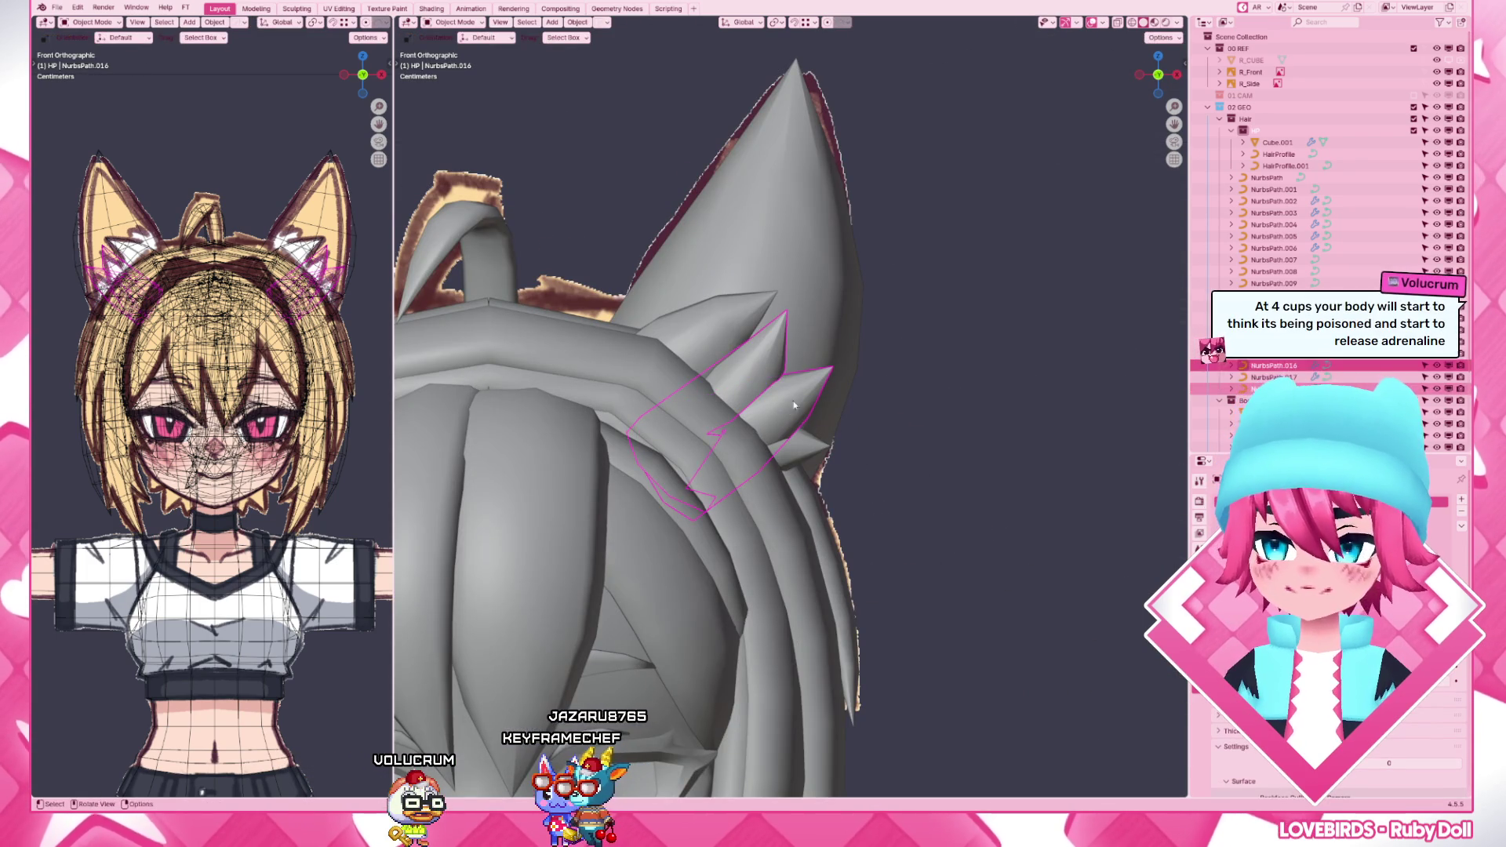
shift+click(753, 448)
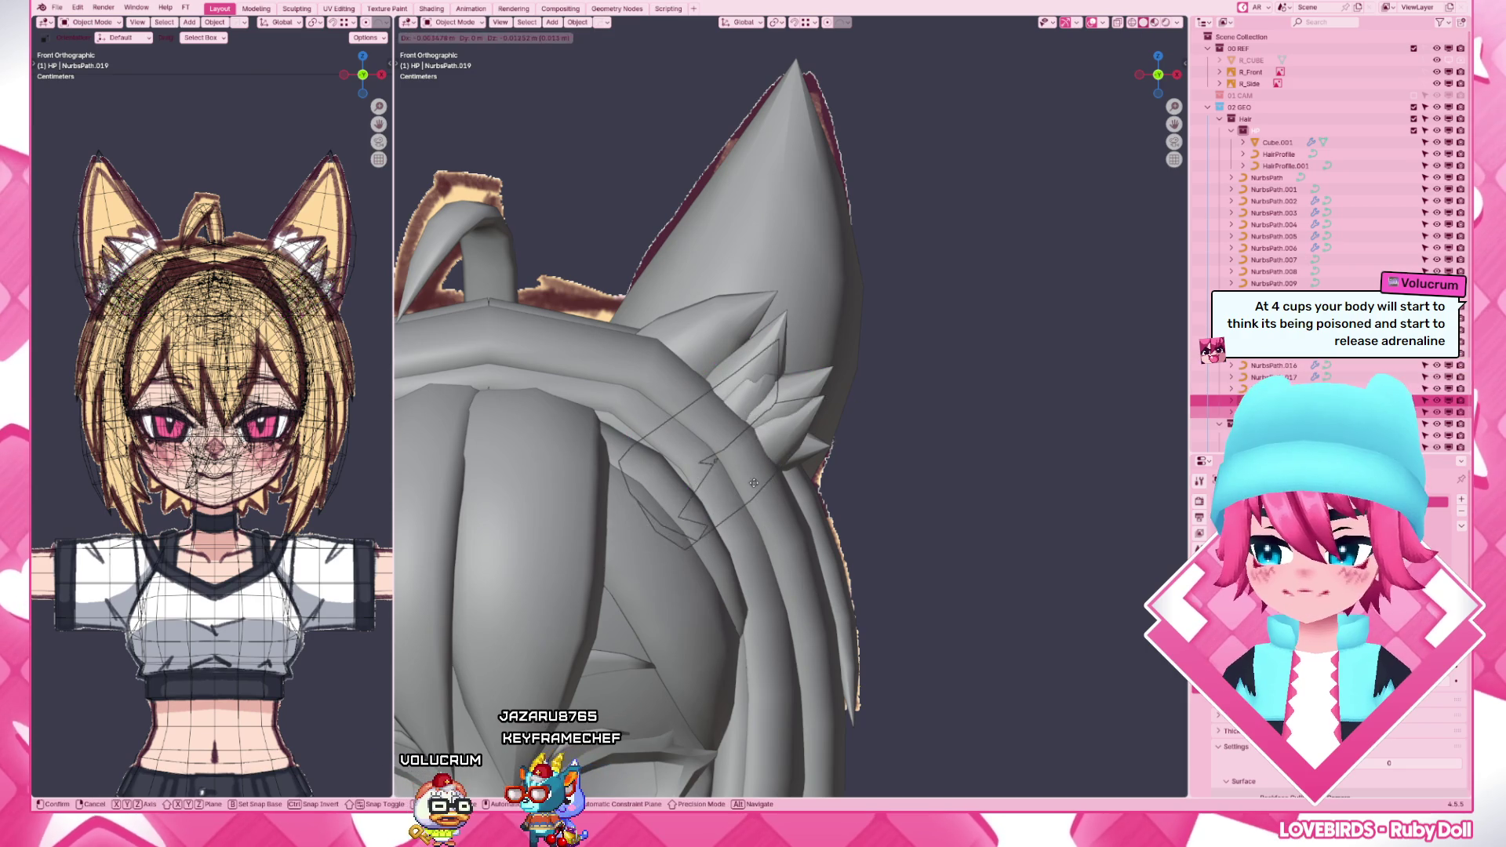
shift+click(707, 471)
key(Tab)
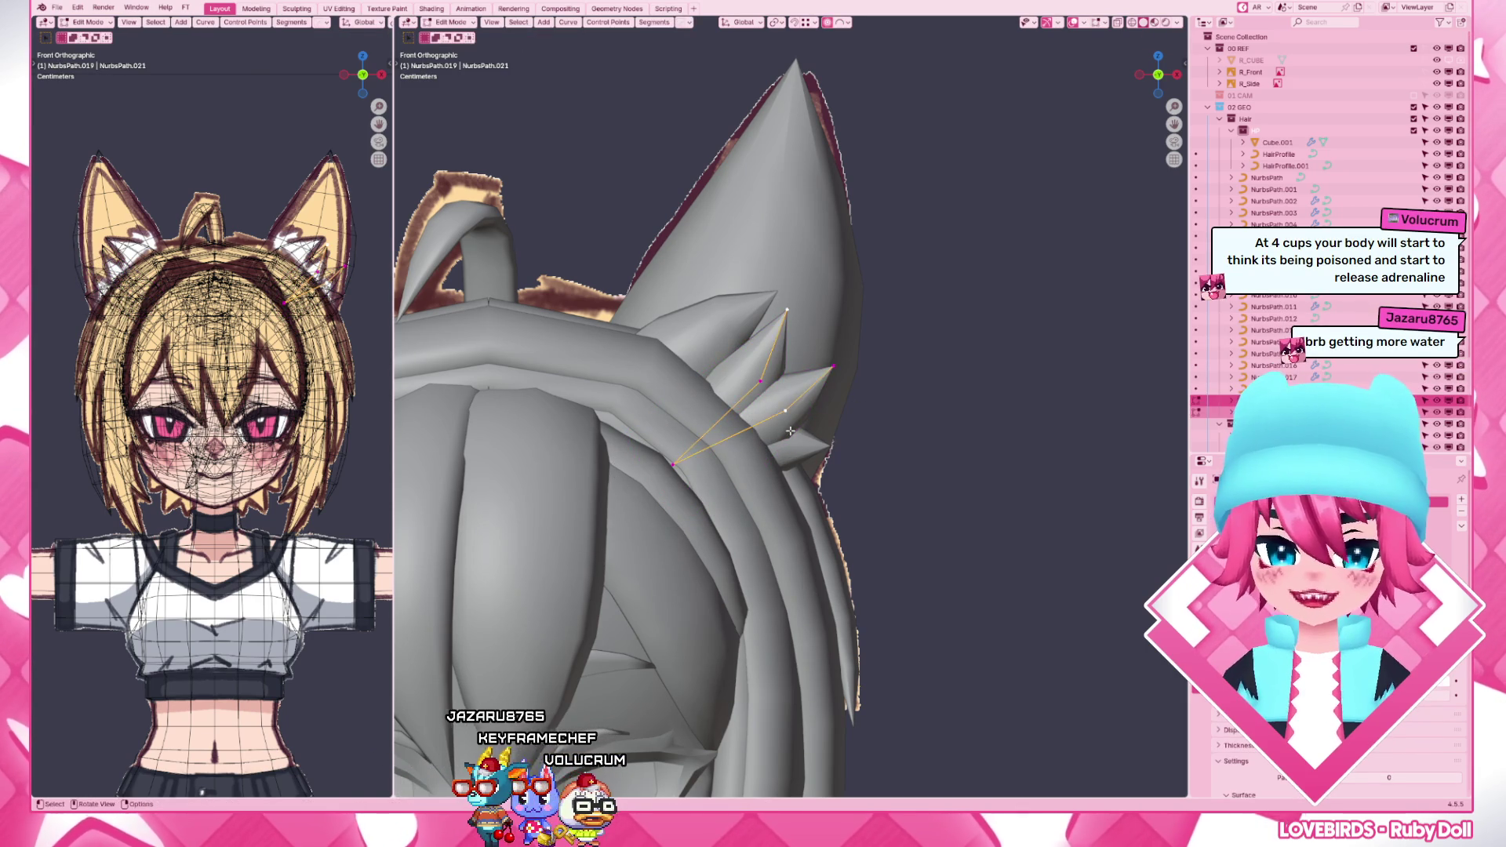
click(754, 389)
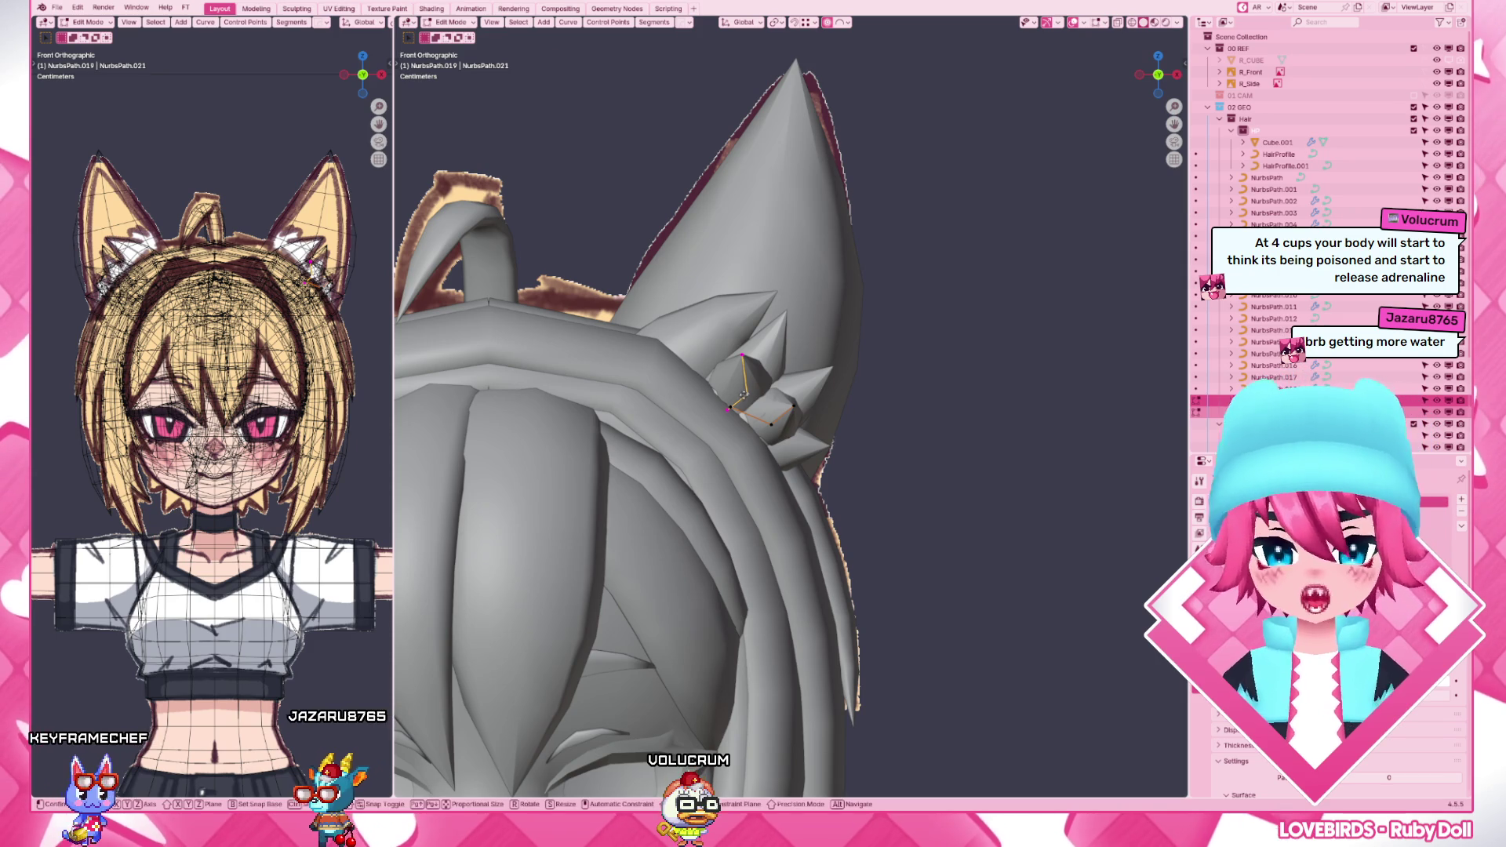
key(g)
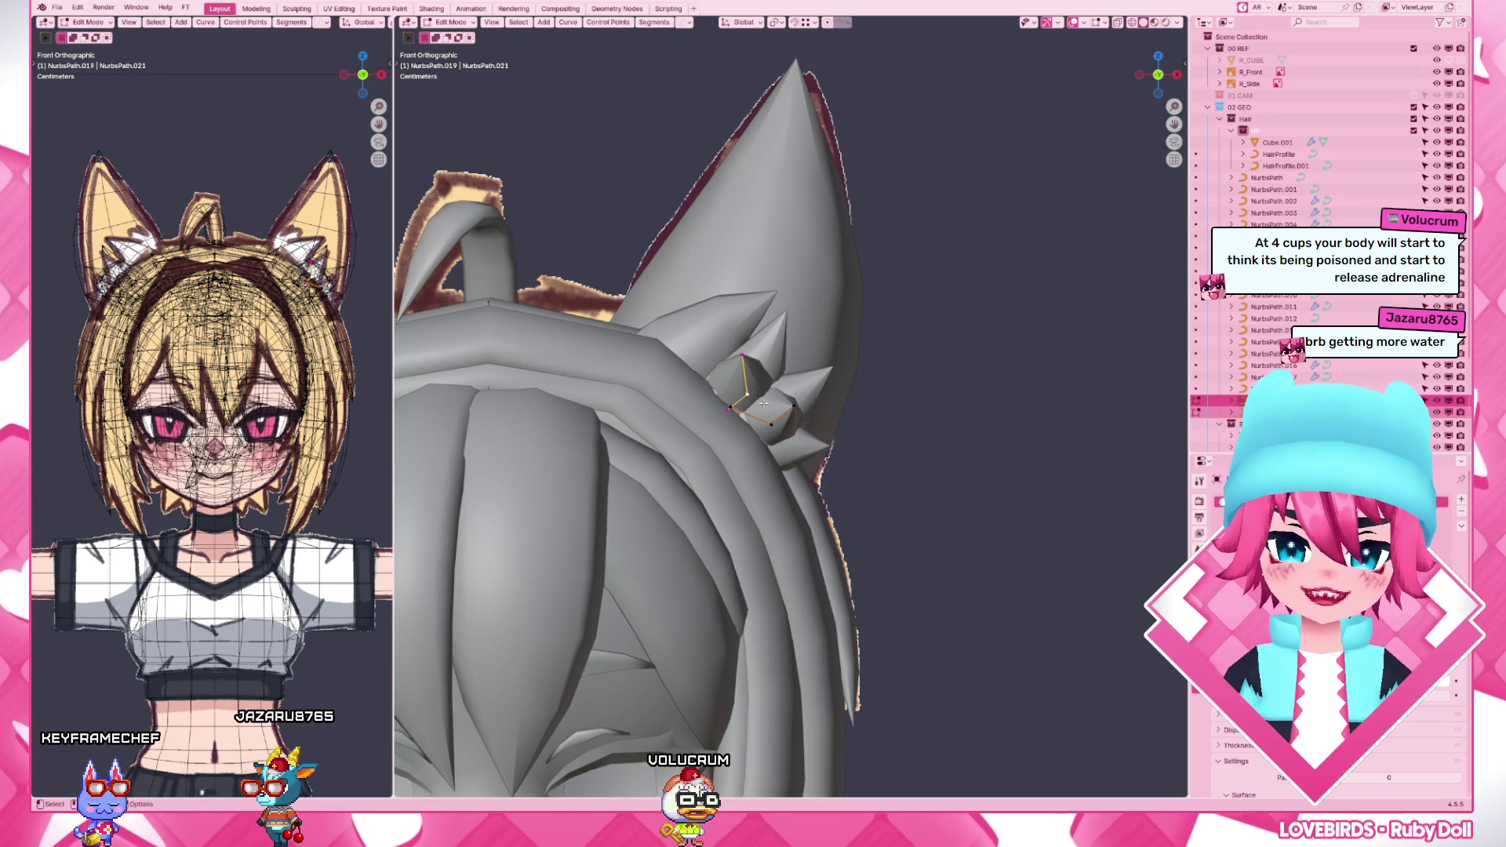
click(721, 388)
key(g)
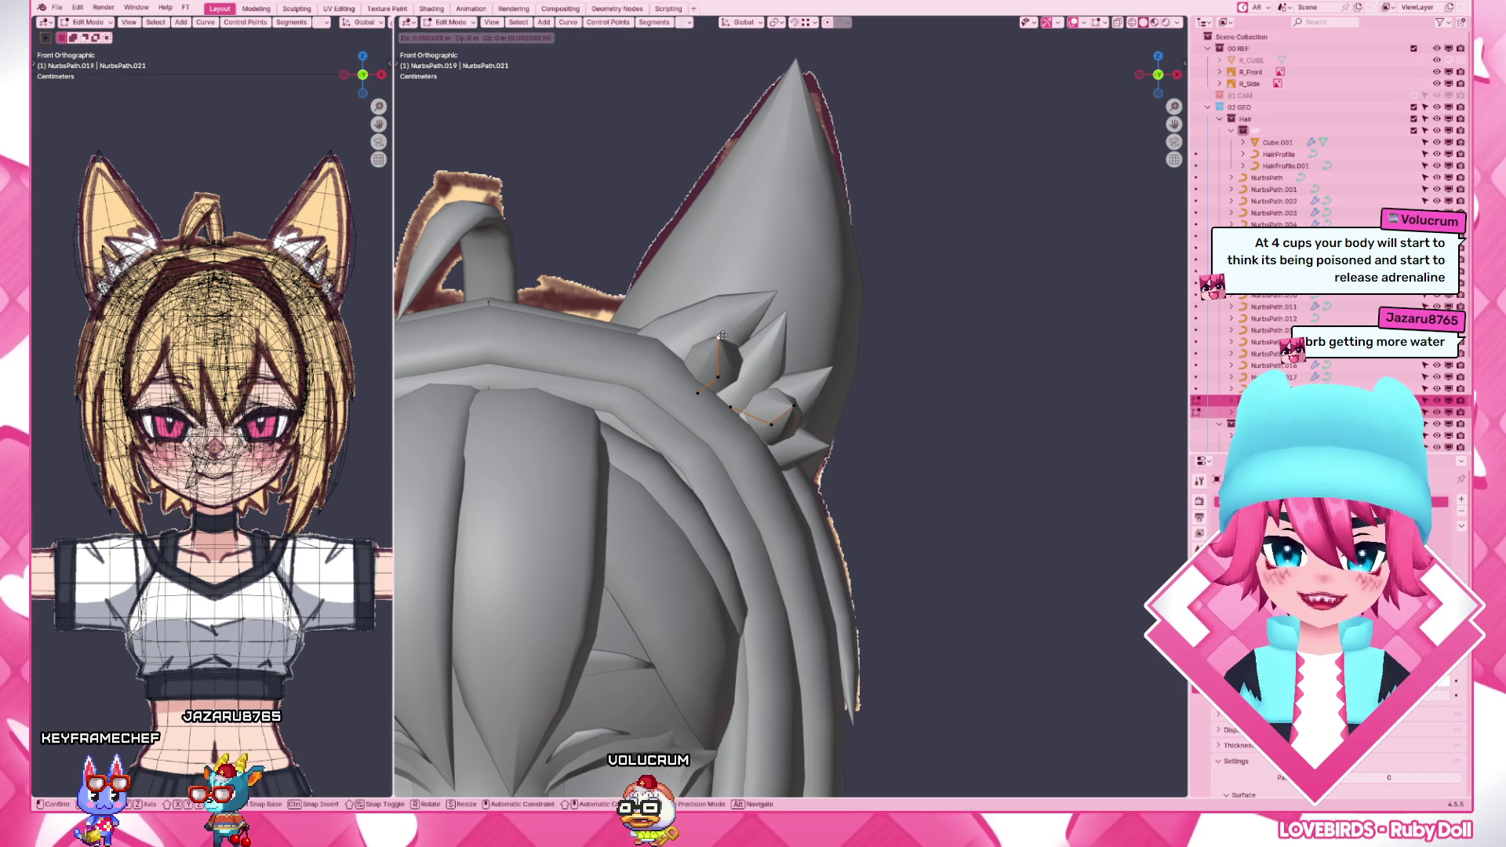
click(738, 430)
- Box-select the lower spike's base points and shift them, checking the result with materials
drag(739, 375, 744, 456)
drag(739, 374, 821, 465)
key(g)
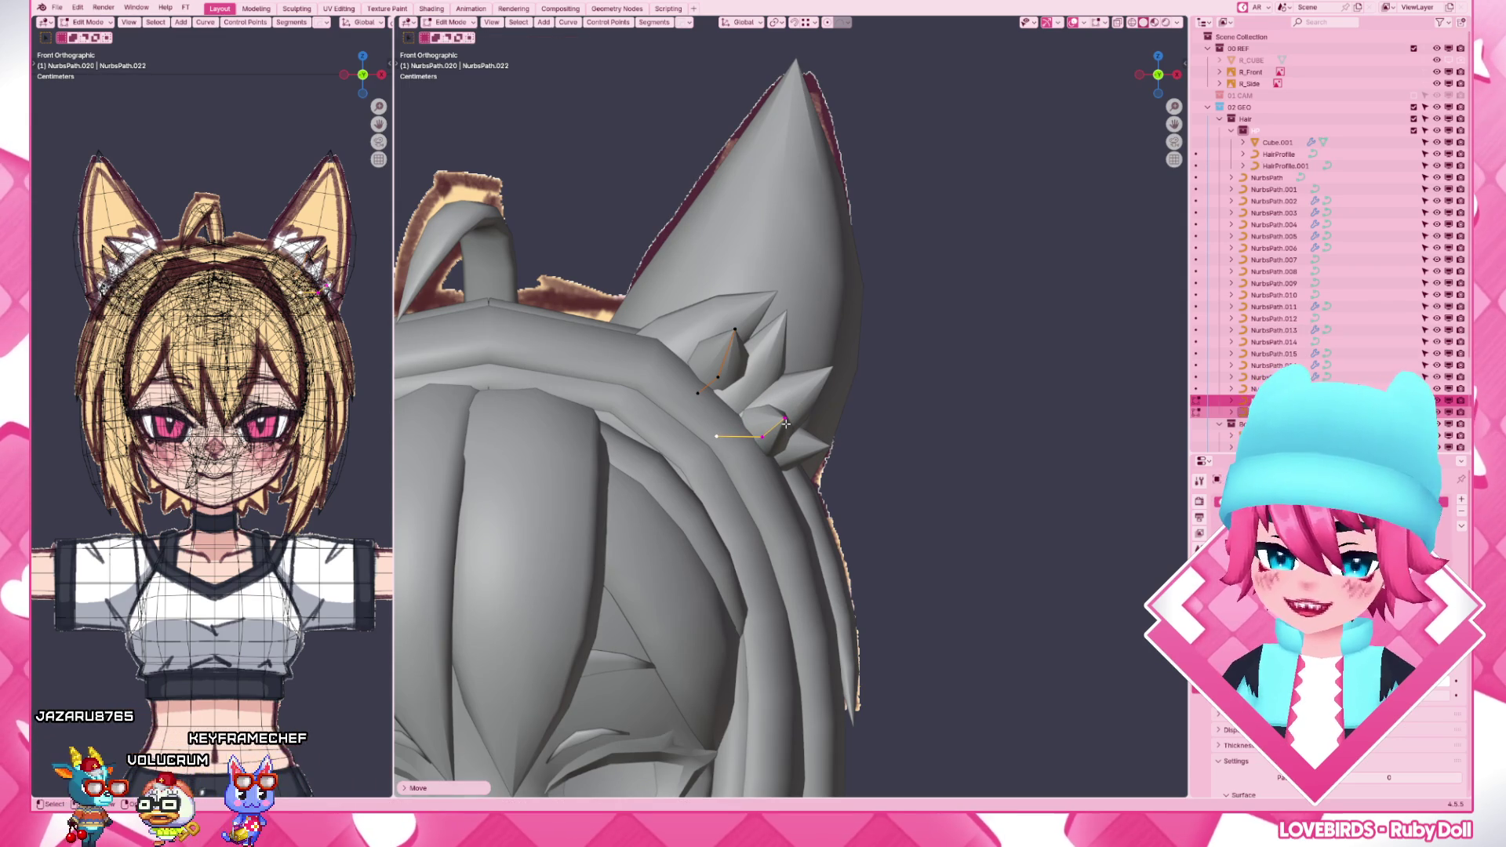
key(g)
key(g)
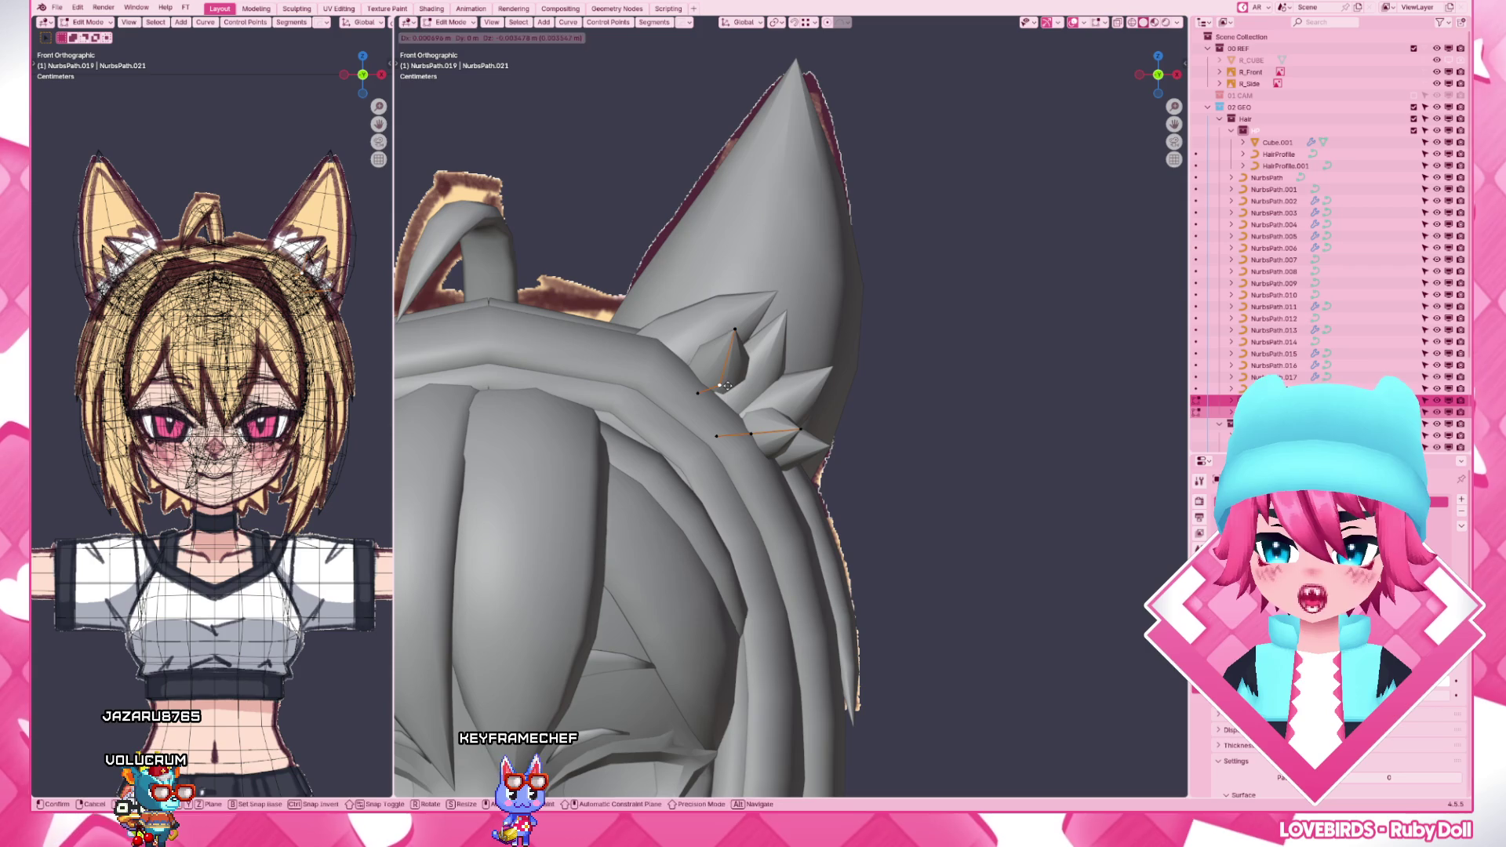
scroll(744, 431, down, 5)
key(Tab)
click(888, 511)
scroll(856, 481, up, 4)
key(z)
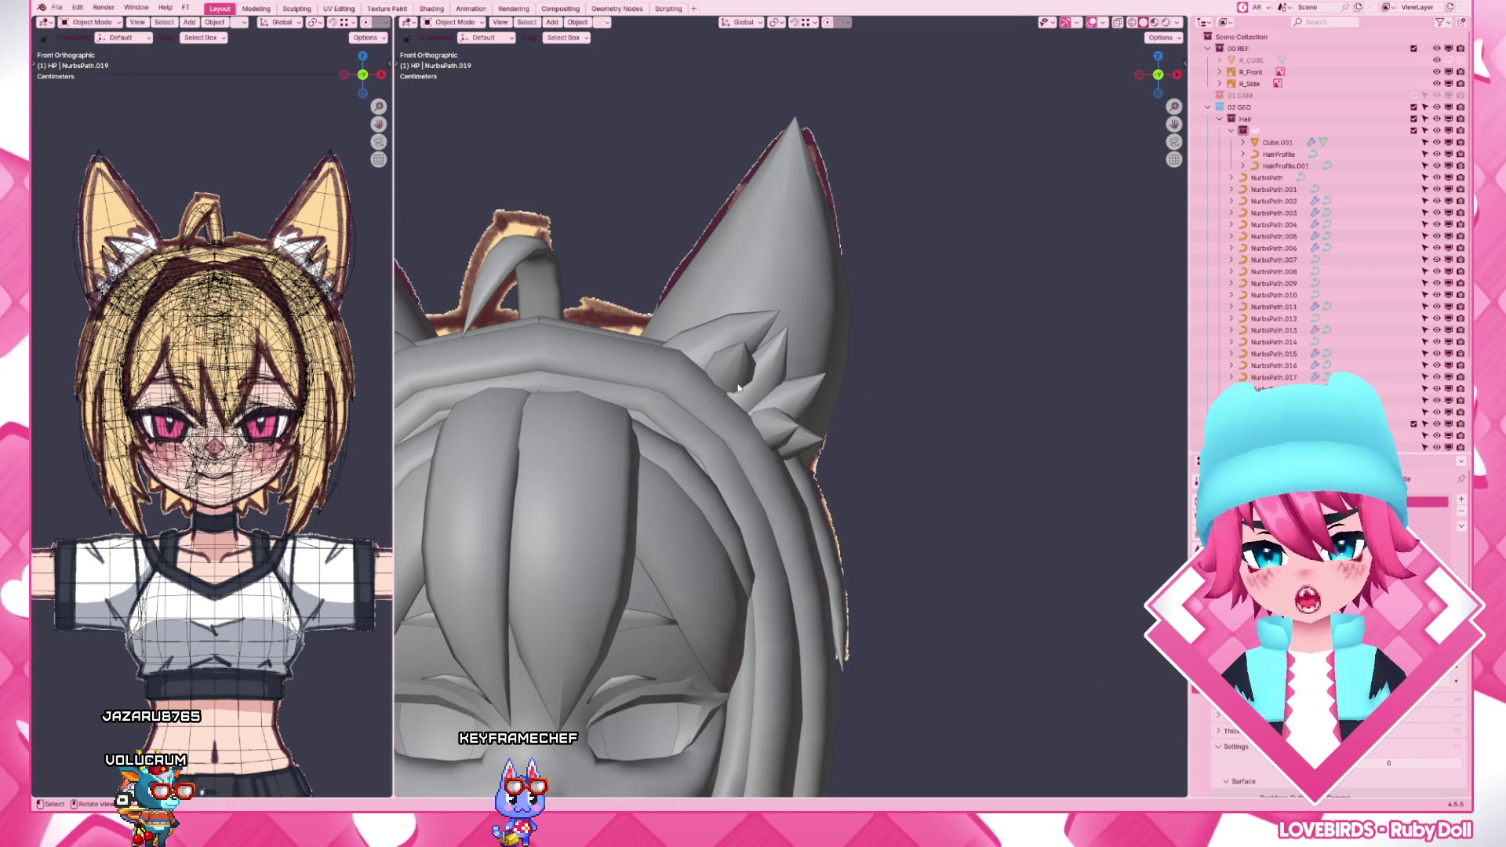
- Reposition control points on two more spike curves so they rest neatly against the ear
click(730, 384)
key(Tab)
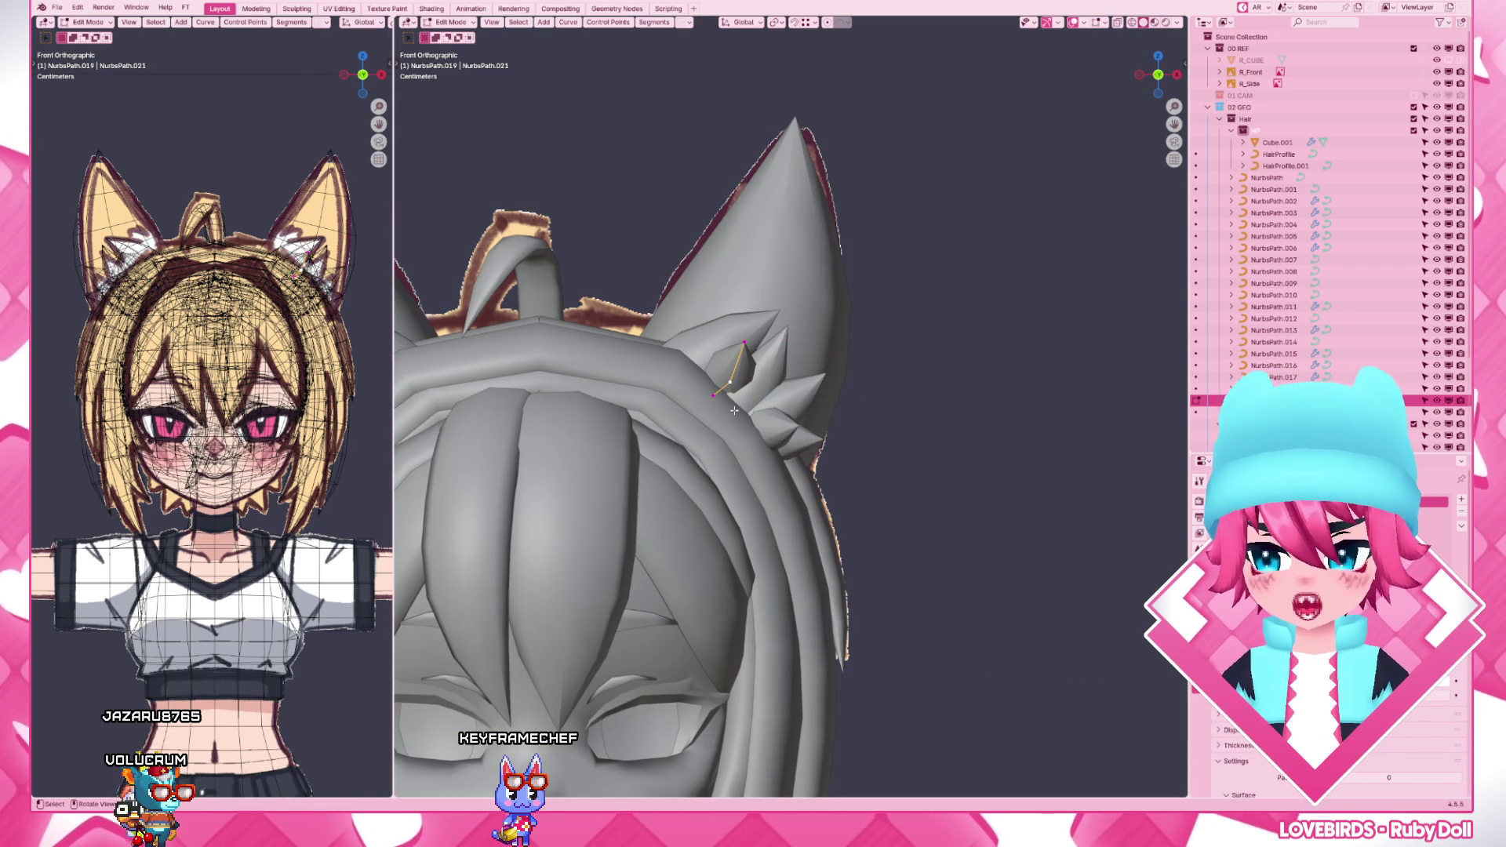
click(739, 421)
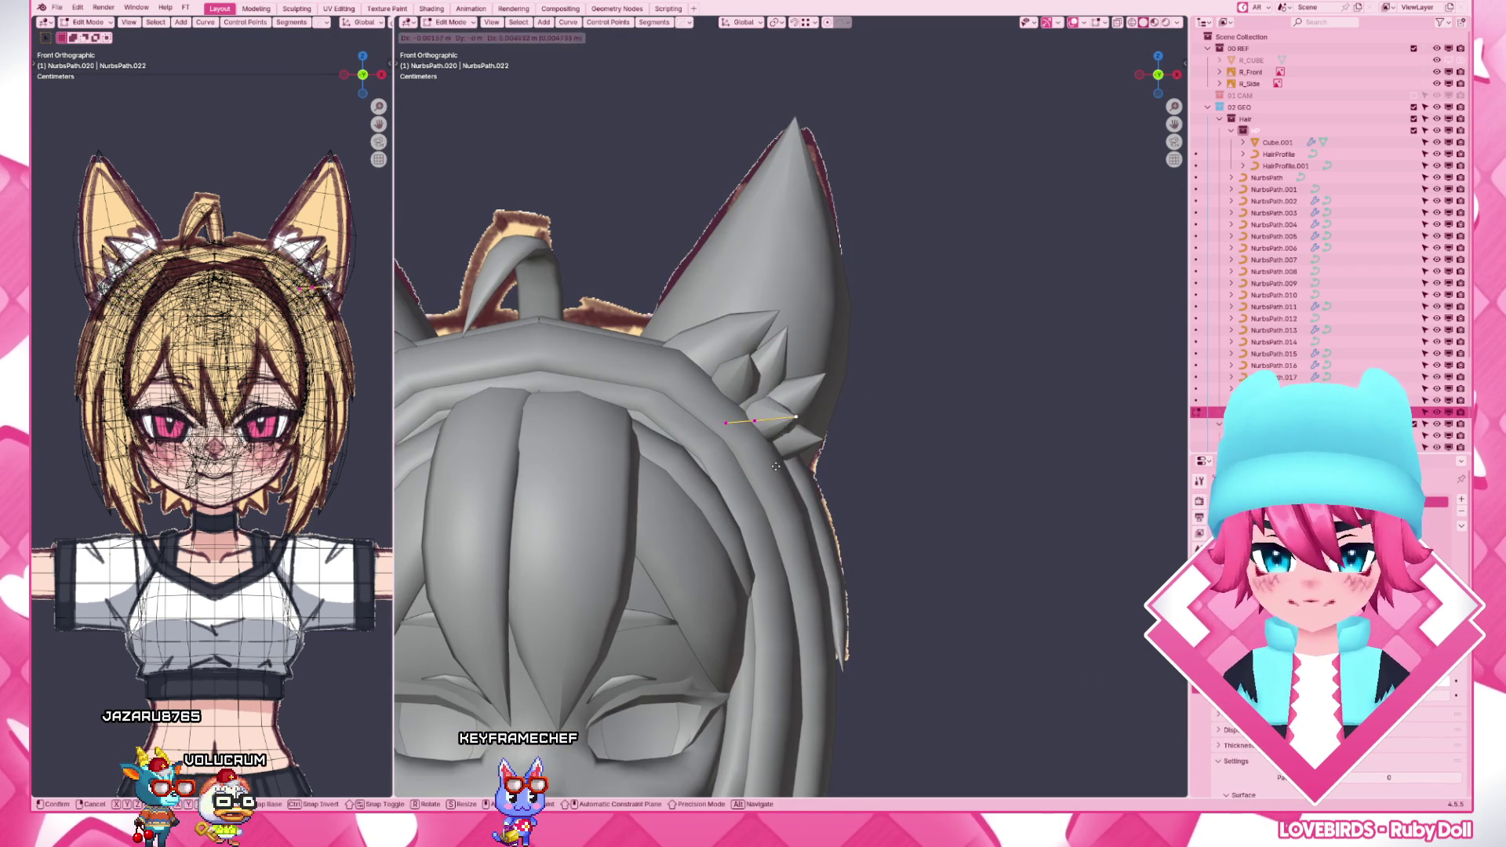
click(754, 413)
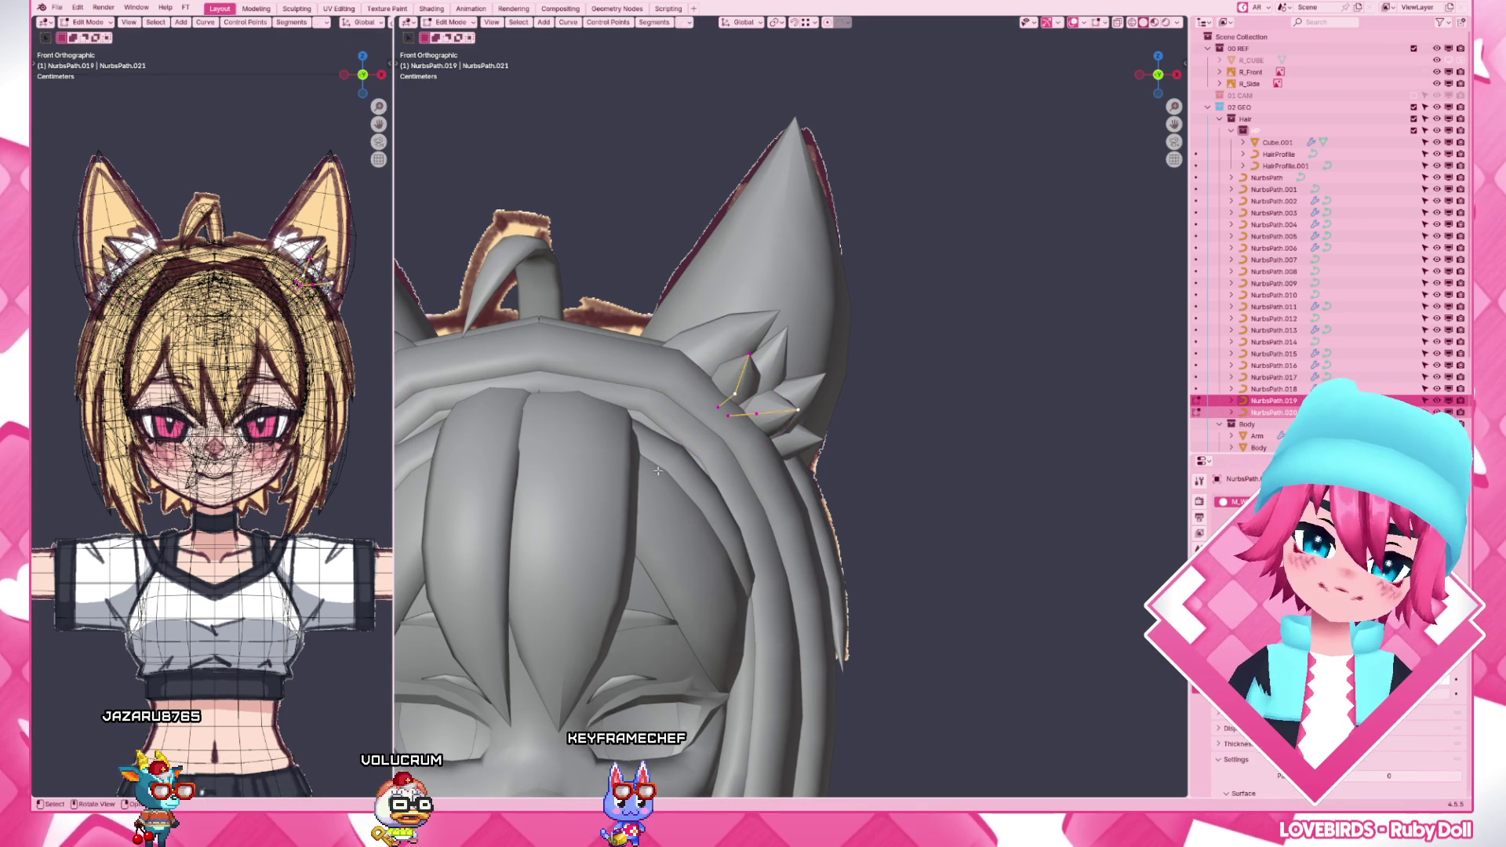
click(798, 412)
drag(797, 413, 790, 414)
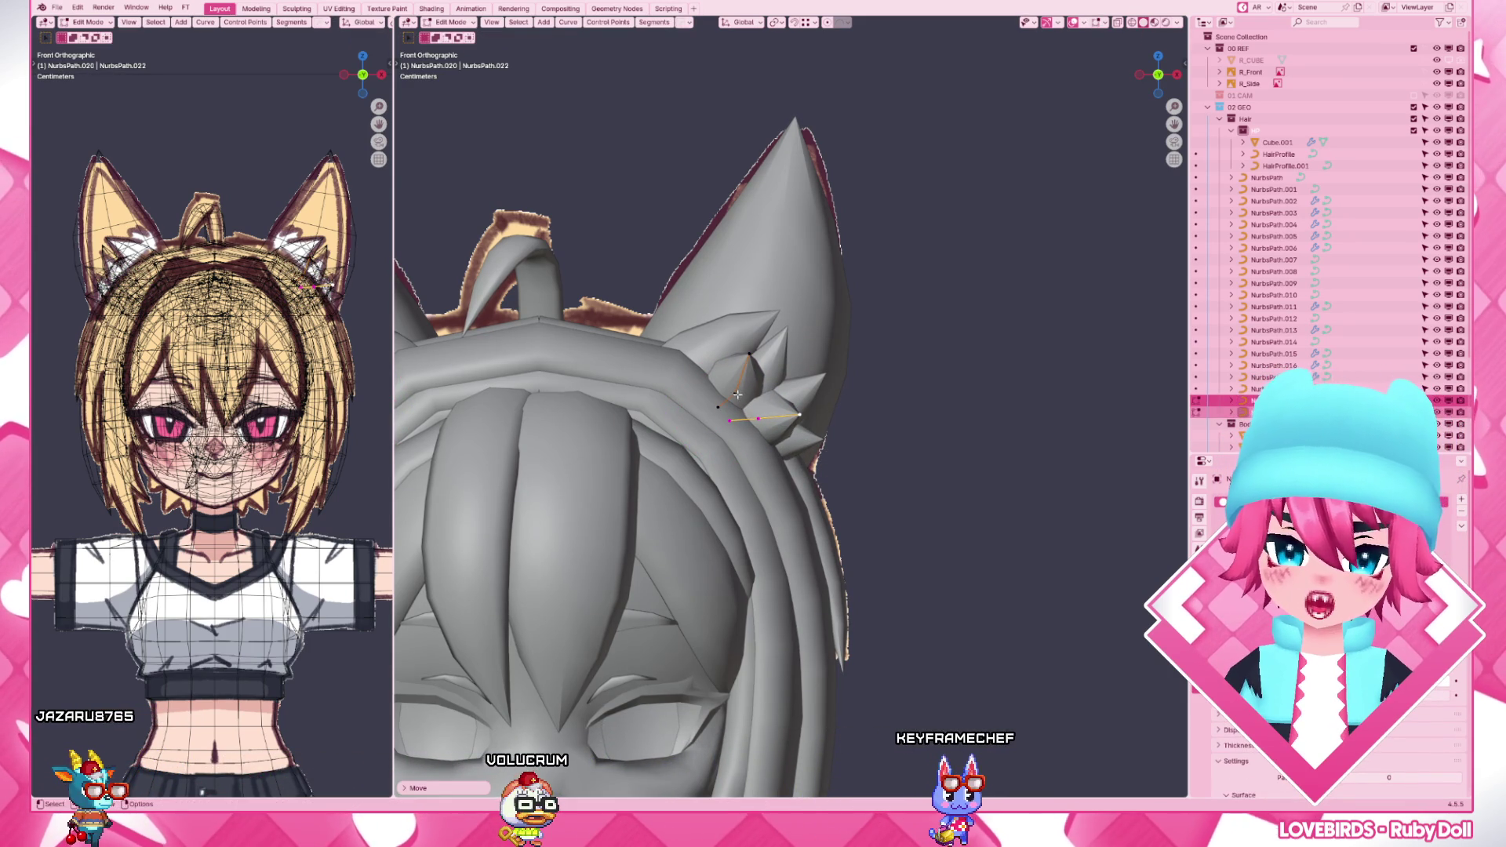
key(g)
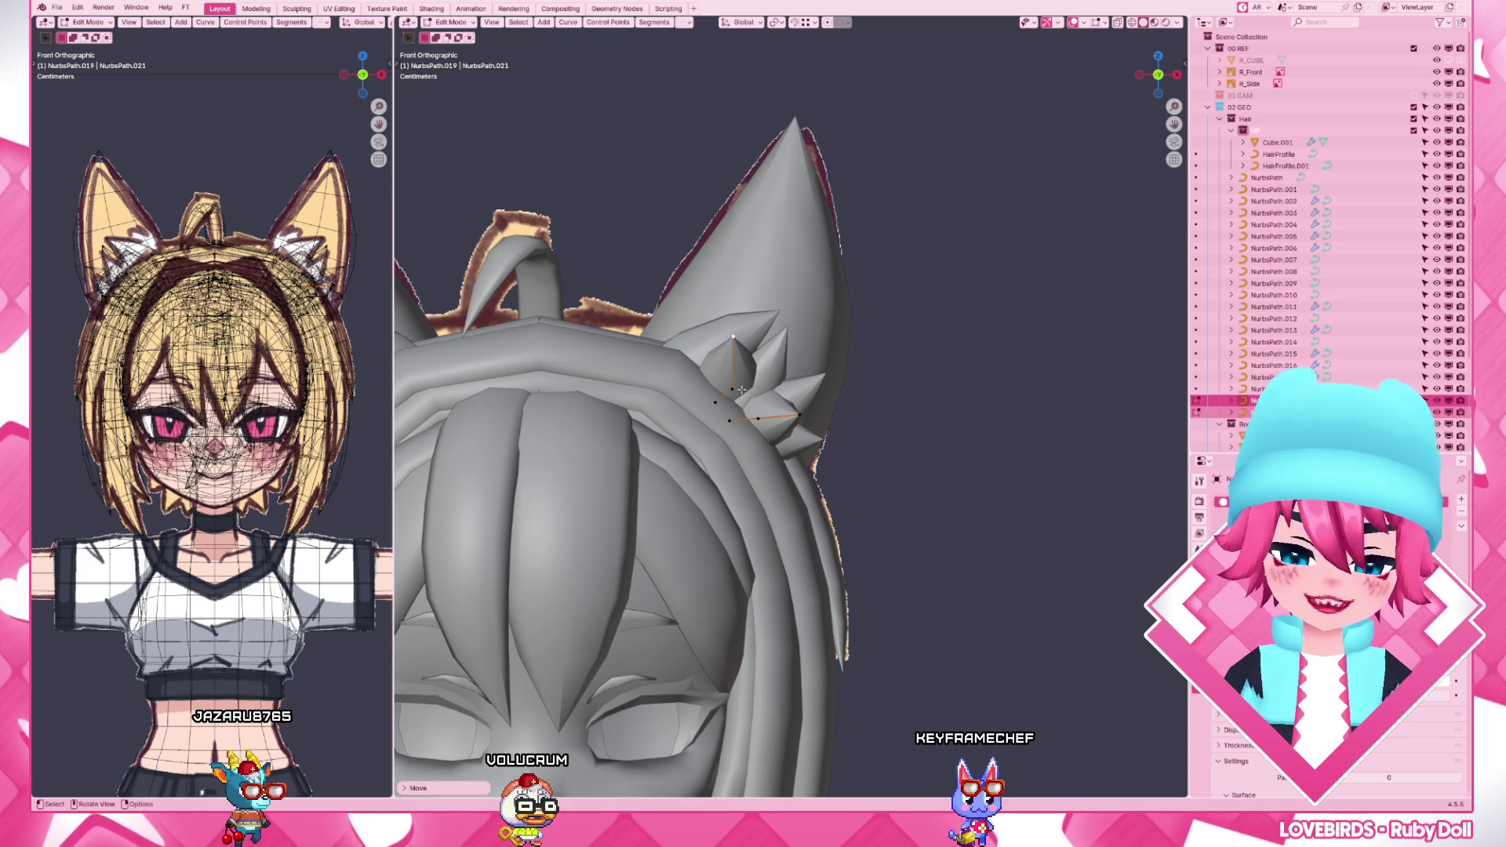
key(g)
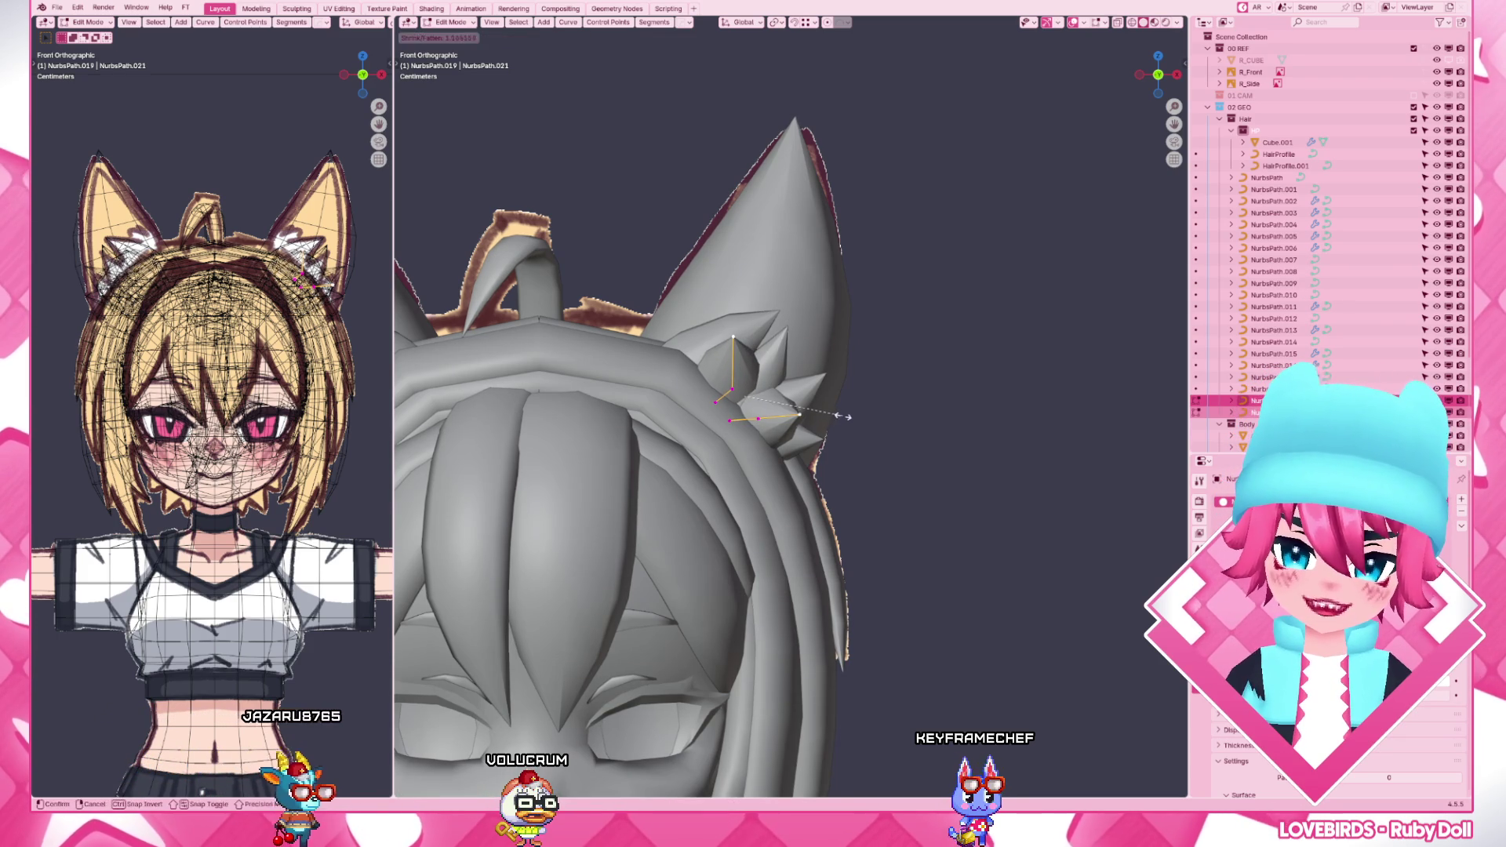
click(748, 389)
scroll(894, 435, down, 3)
scroll(894, 434, down, 2)
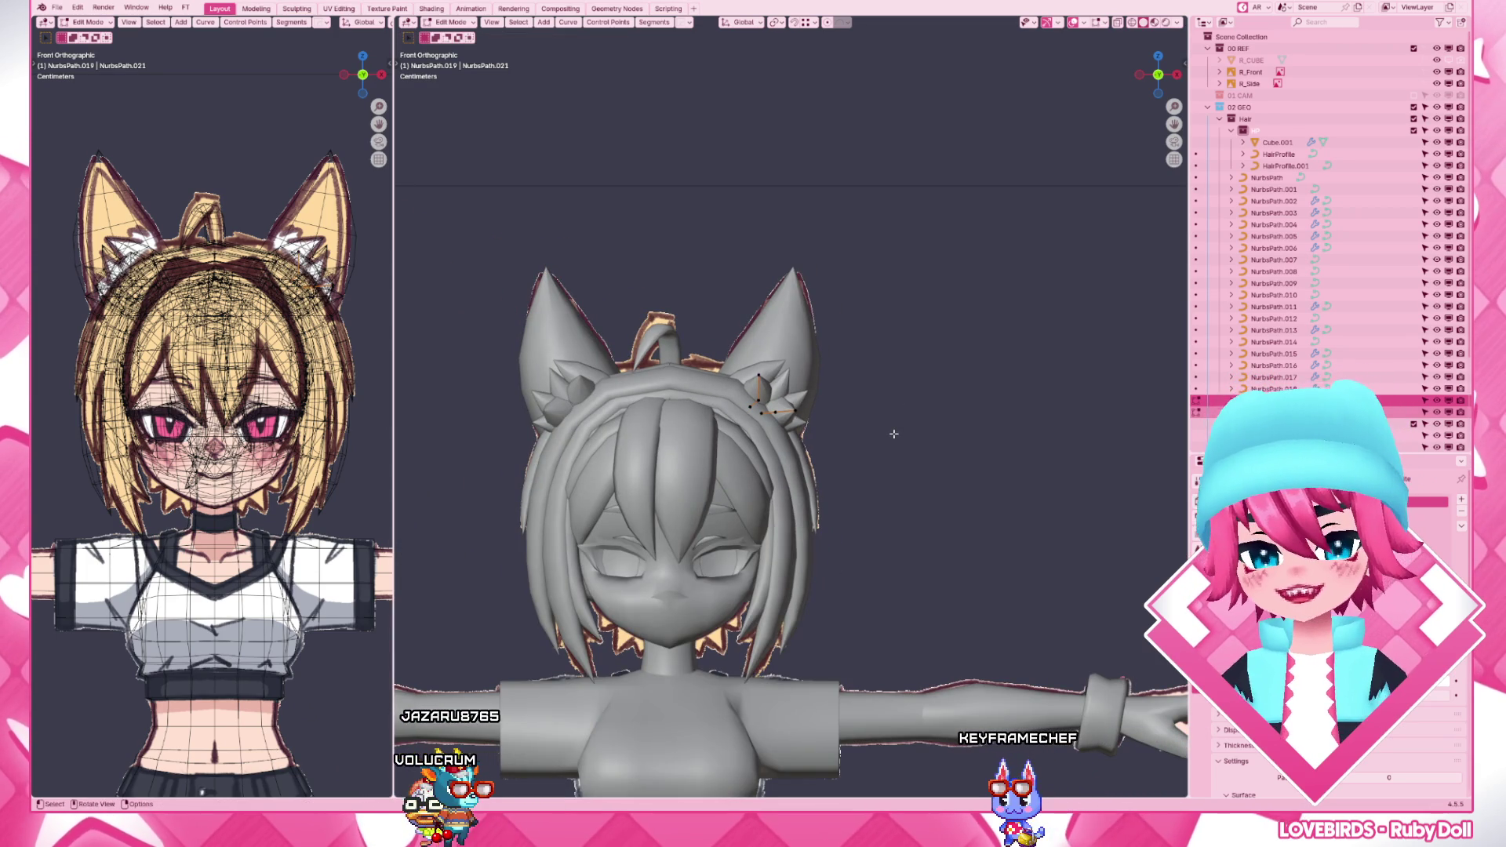
scroll(893, 433, up, 3)
scroll(825, 430, up, 2)
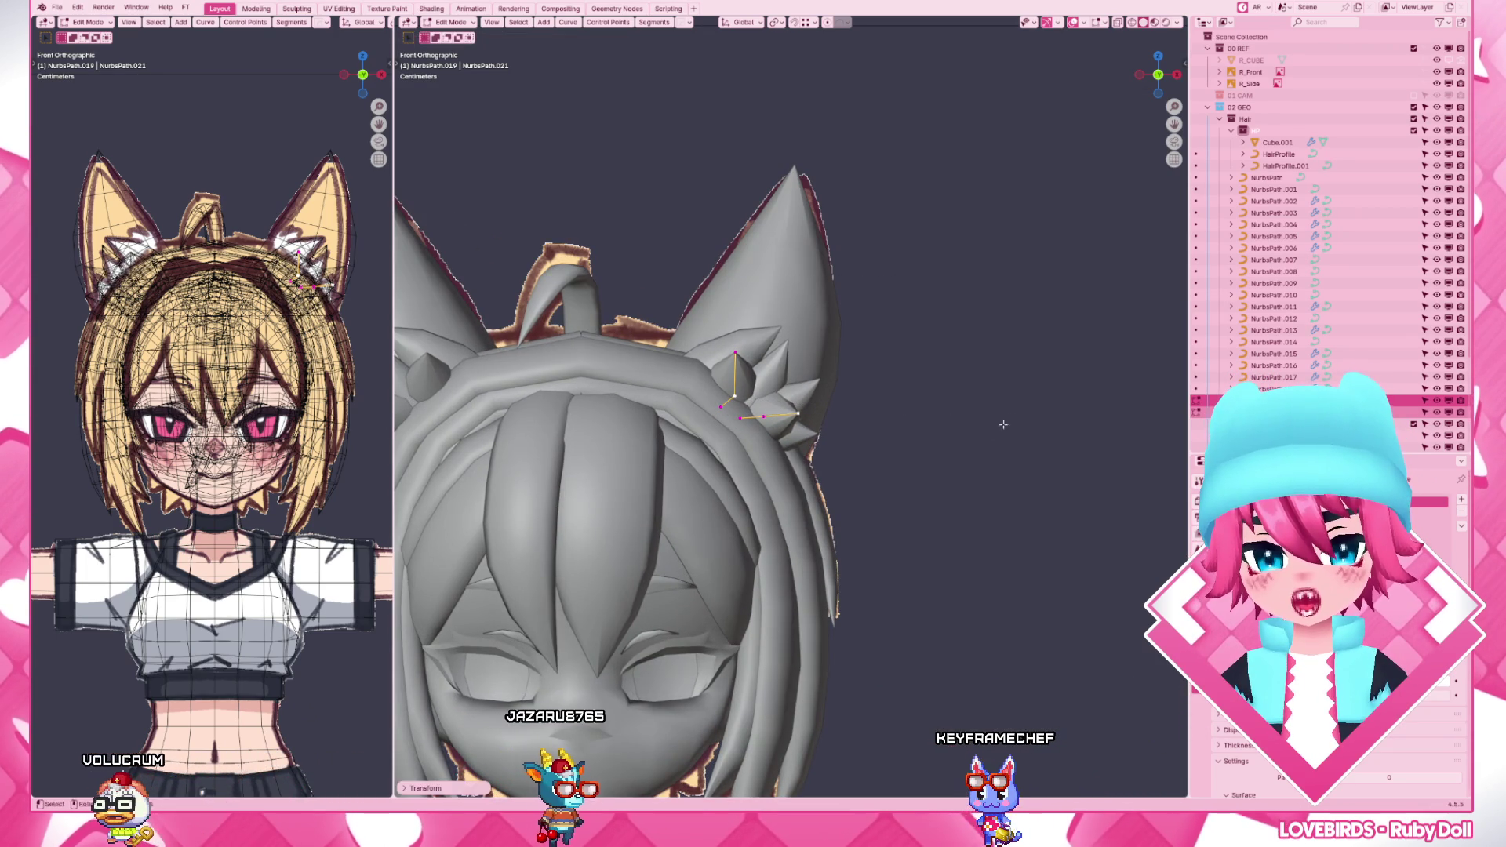
key(g)
click(809, 421)
key(Tab)
scroll(809, 422, down, 5)
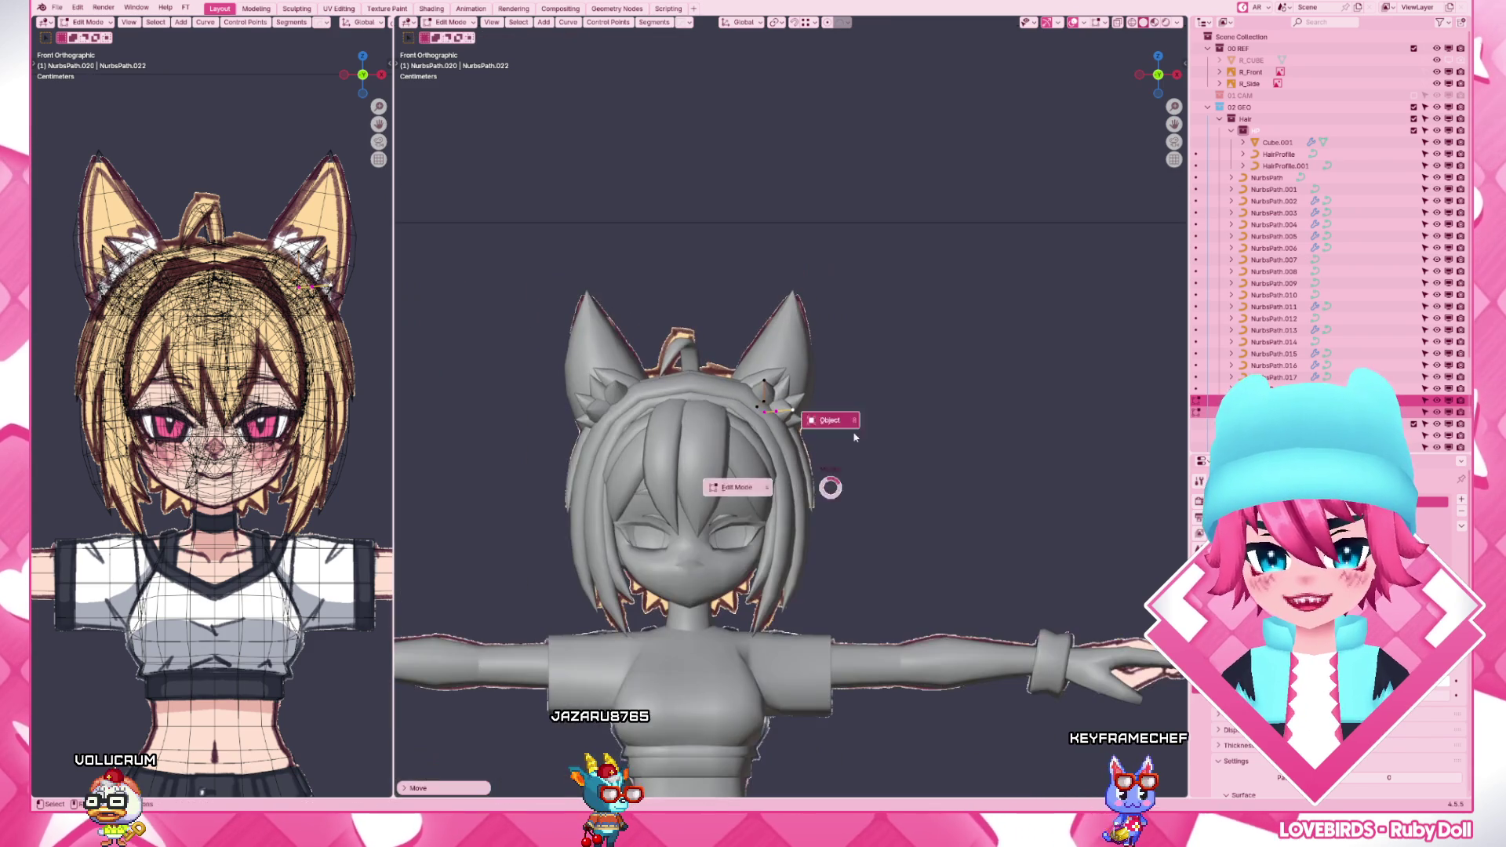
- Check one ear spike curve's points, then shift a control point on the neighbouring spike
mouse_move(810, 435)
middle_down()
mouse_move(788, 477)
mouse_move(765, 464)
mouse_move(893, 462)
middle_up()
scroll(753, 459, up, 5)
click(732, 449)
key(Tab)
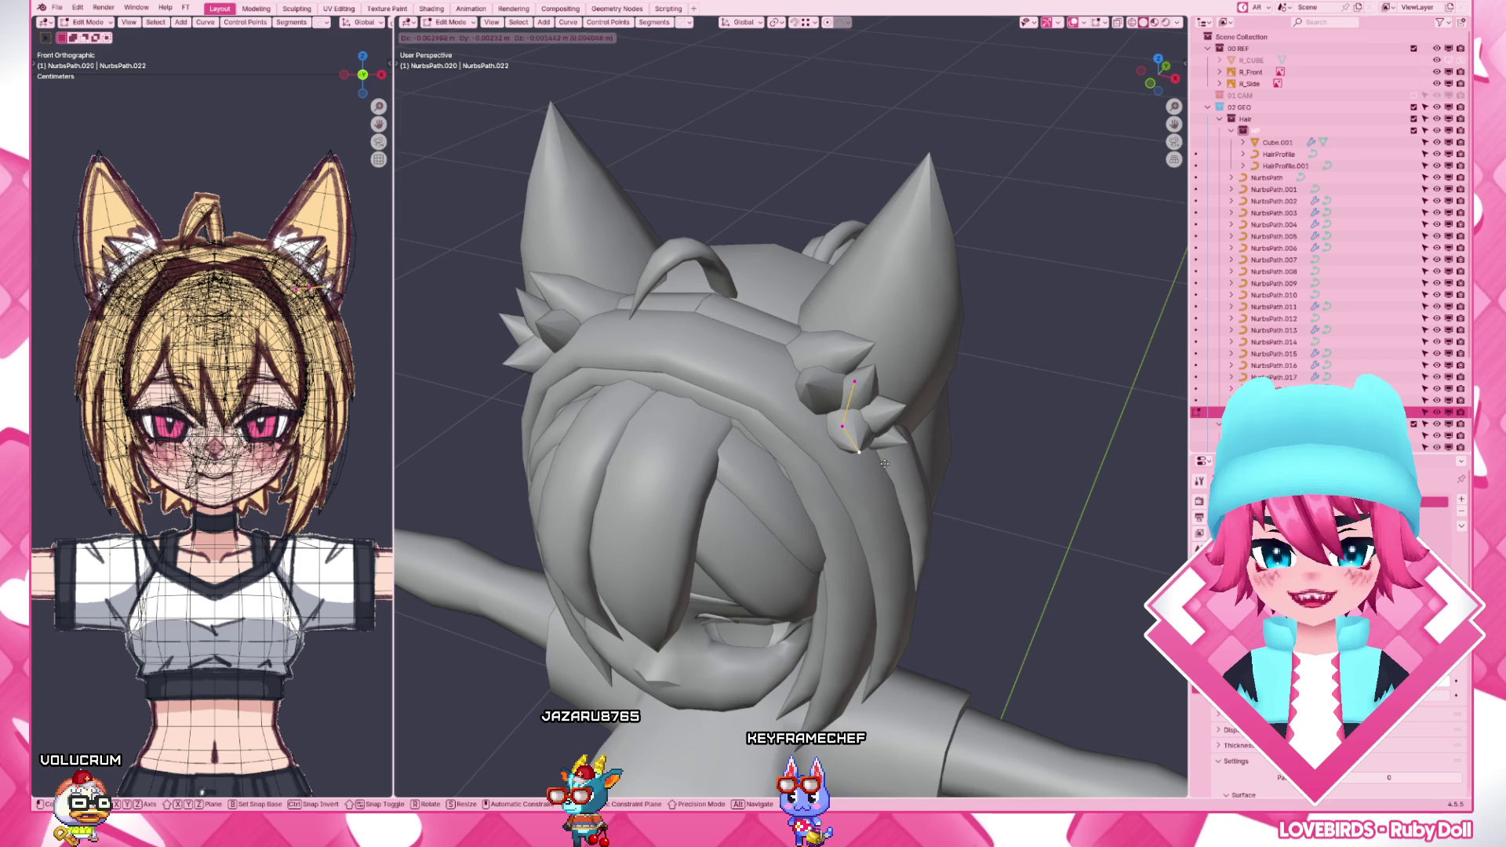
key(Tab)
mouse_move(883, 466)
middle_down()
mouse_move(847, 448)
mouse_move(892, 417)
middle_up()
click(892, 417)
click(824, 379)
key(Tab)
key(g)
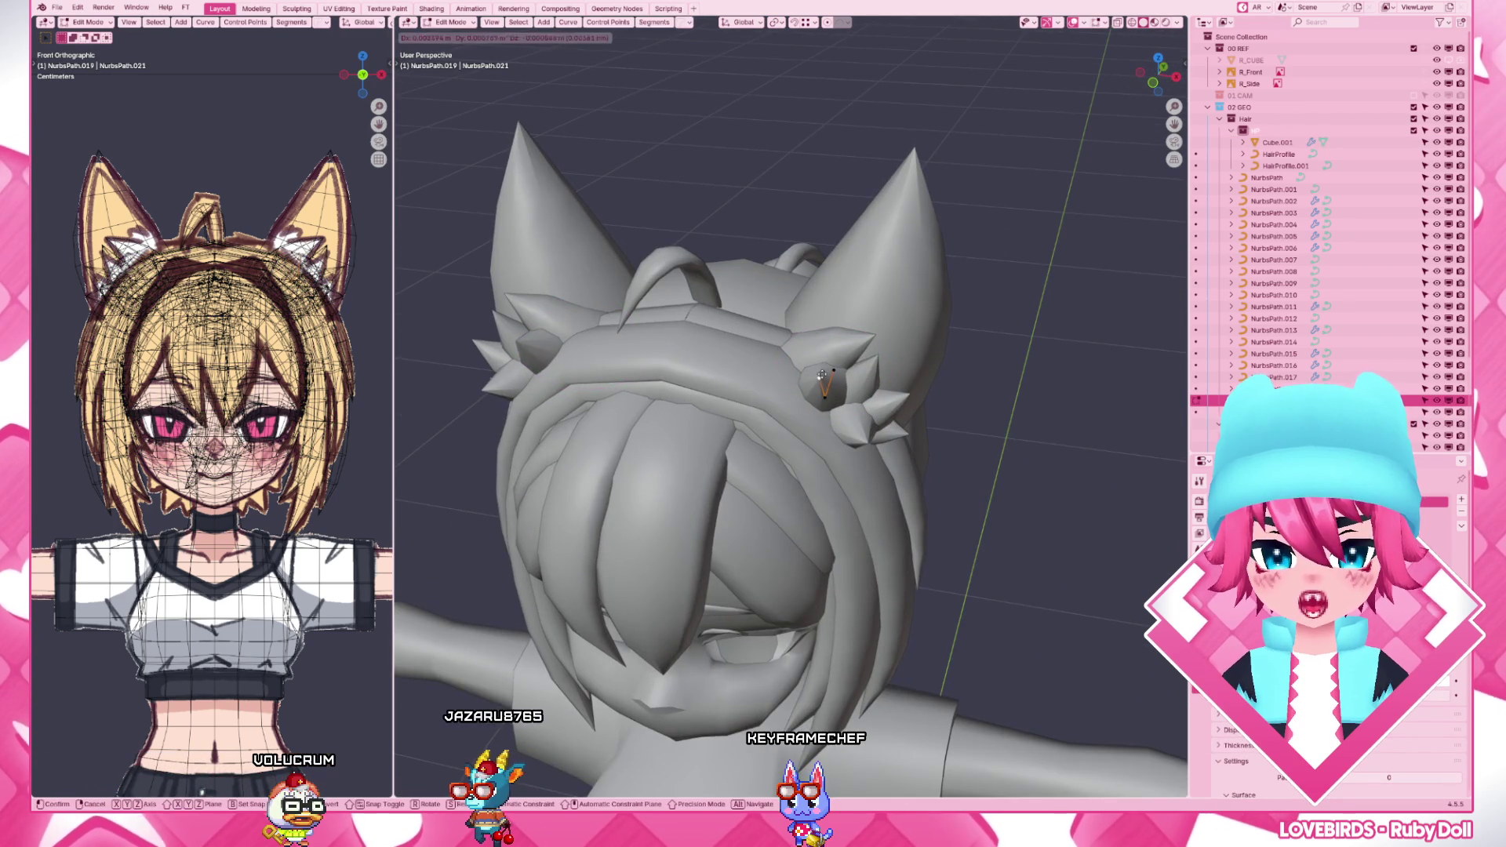
click(824, 377)
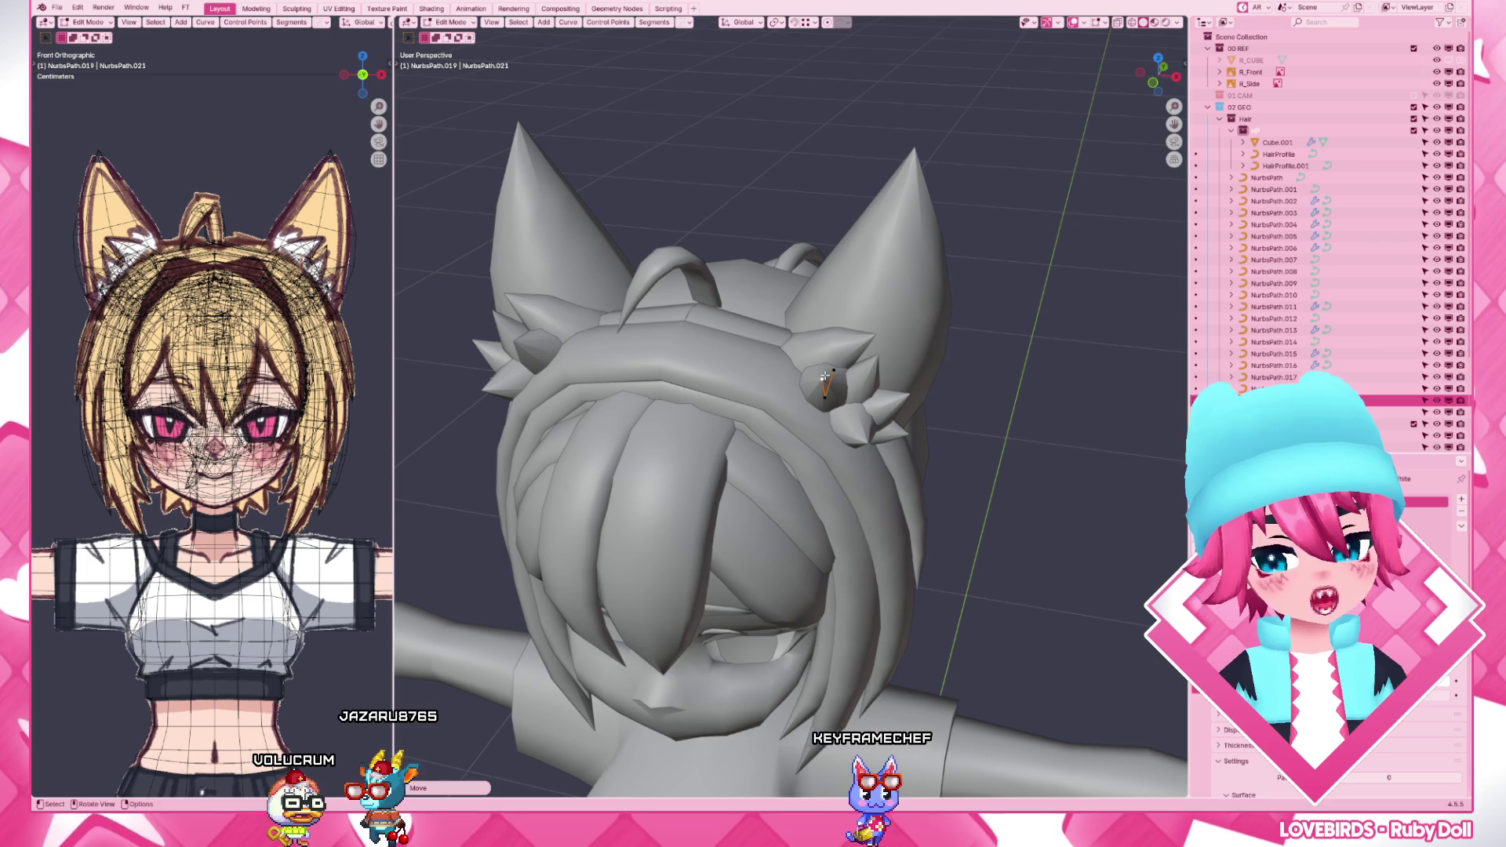
- Reposition a point on another head spike curve, judging it from below and from the front
mouse_move(824, 377)
middle_down()
mouse_move(753, 353)
mouse_move(903, 411)
mouse_move(824, 388)
mouse_move(861, 371)
middle_up()
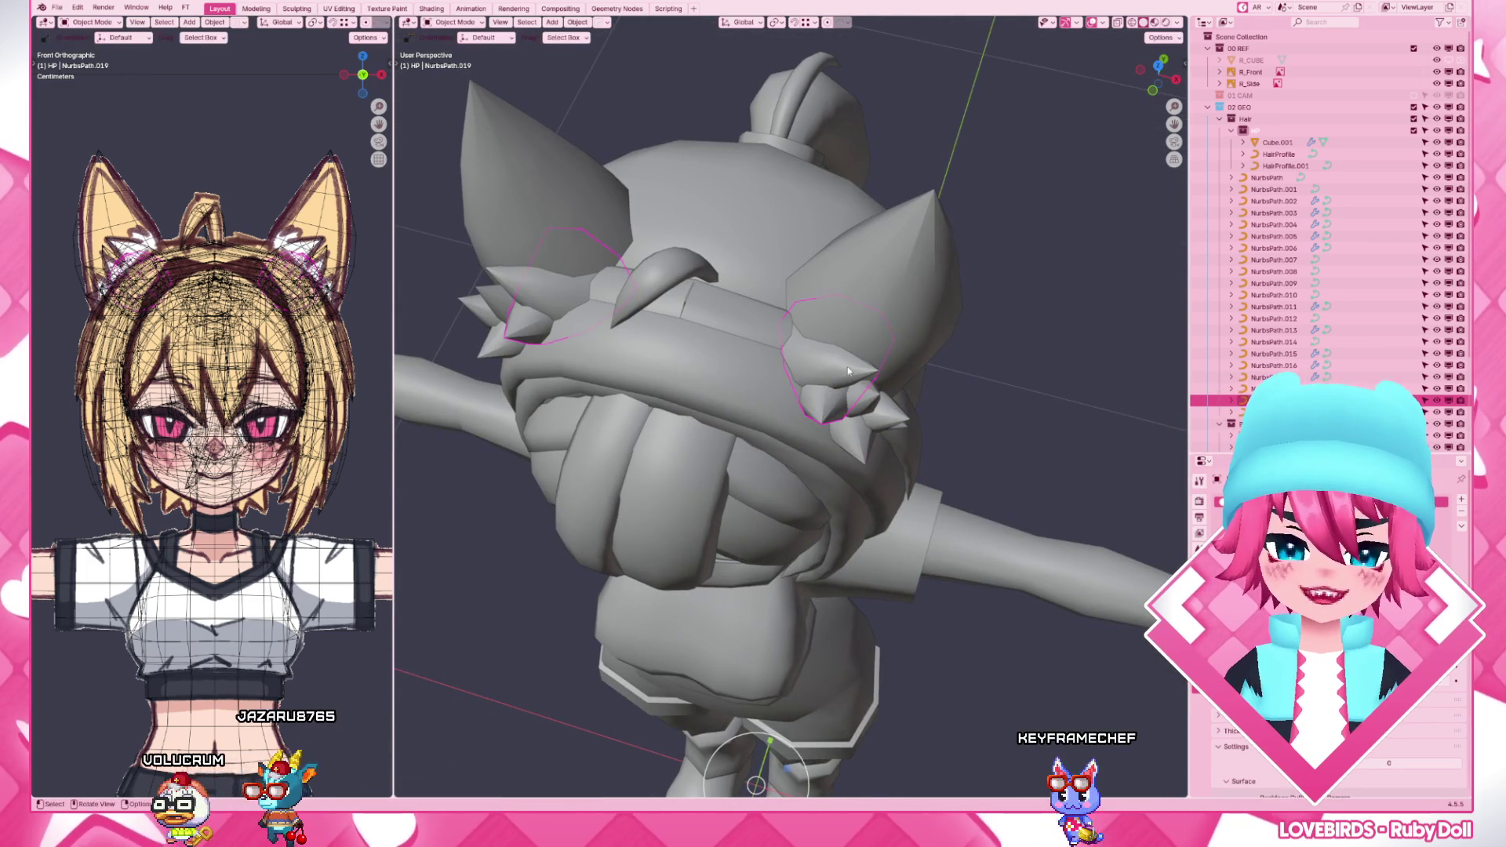
click(841, 369)
middle_drag(681, 404, 779, 438)
key(g)
click(830, 417)
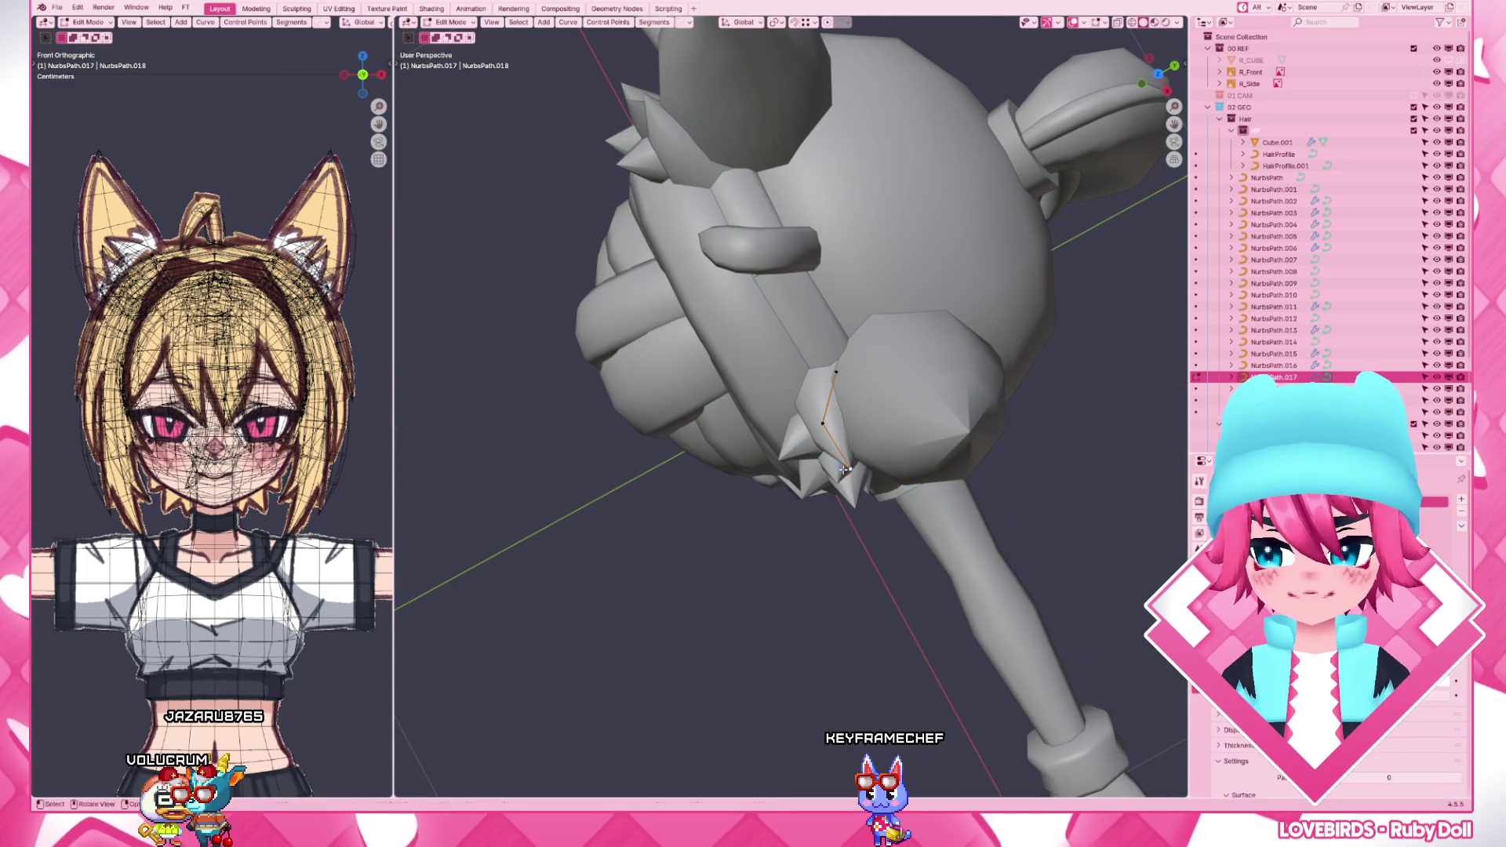
key(g)
middle_drag(883, 477, 931, 401)
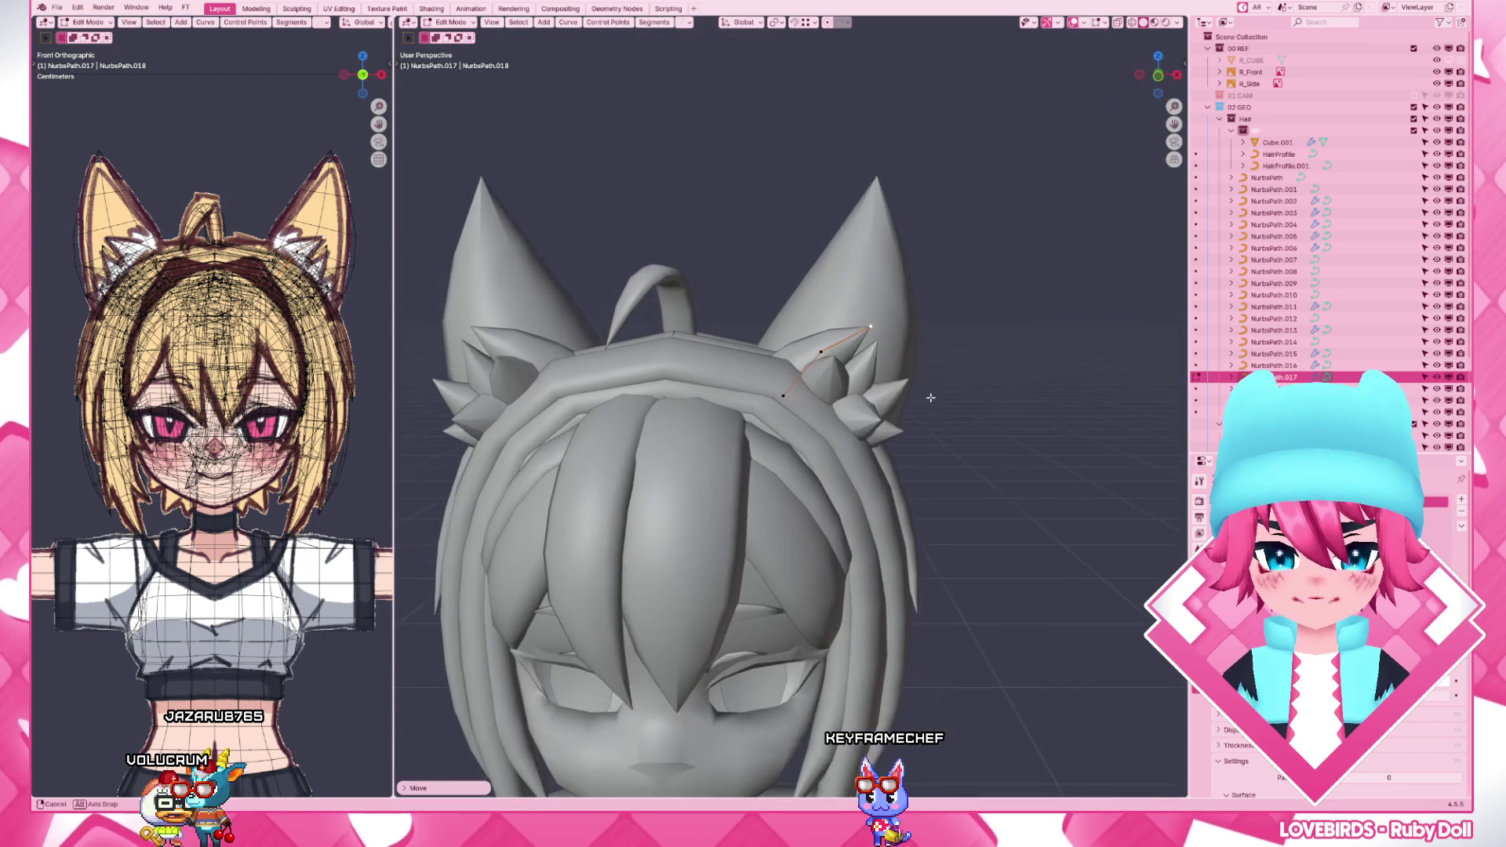
key(KP_1)
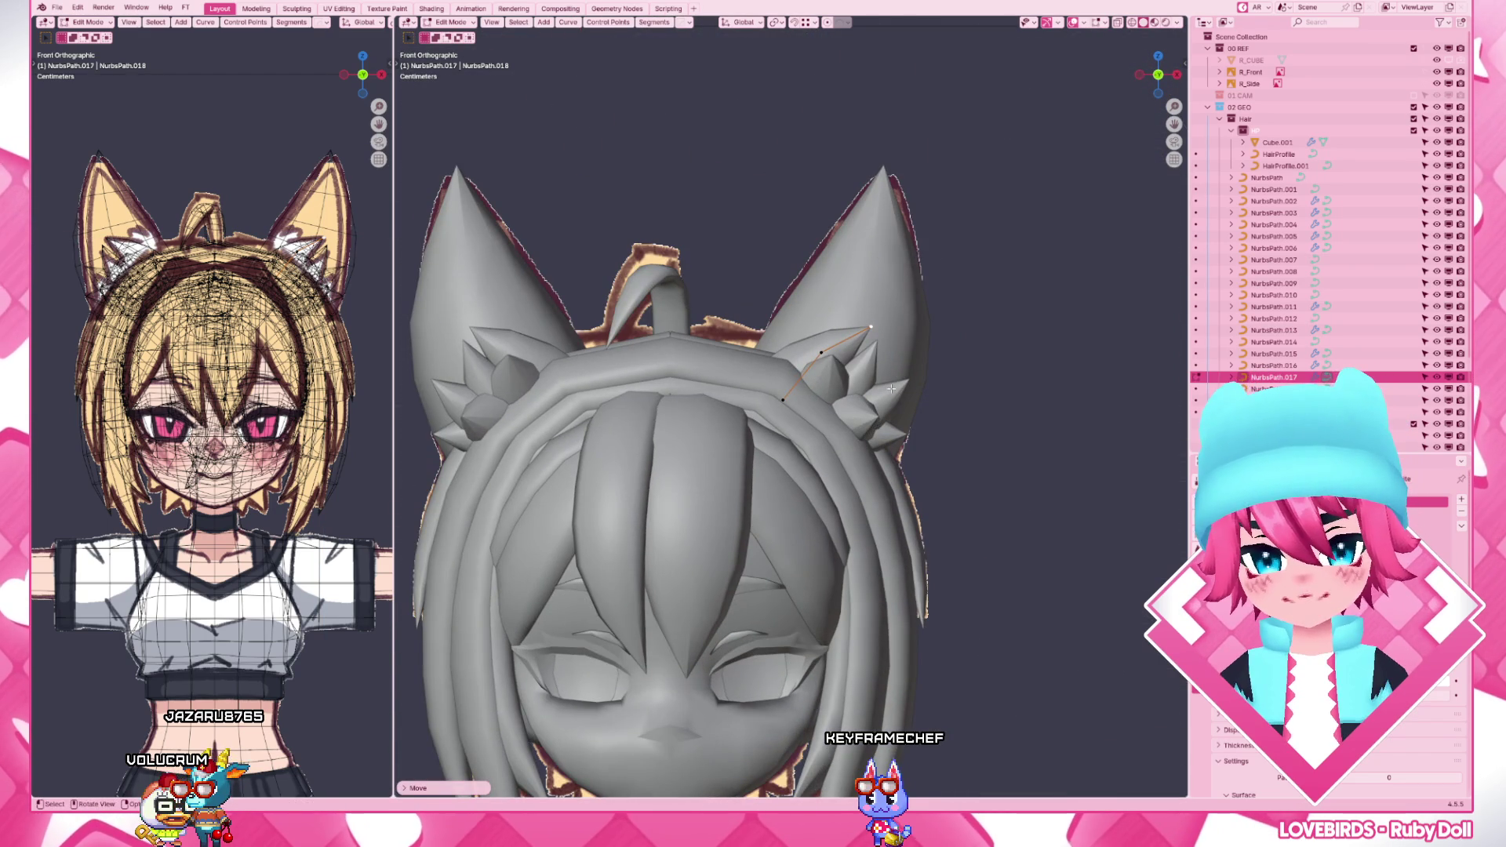
click(885, 352)
- Move the control points of the right-ear spike curve into place
click(897, 438)
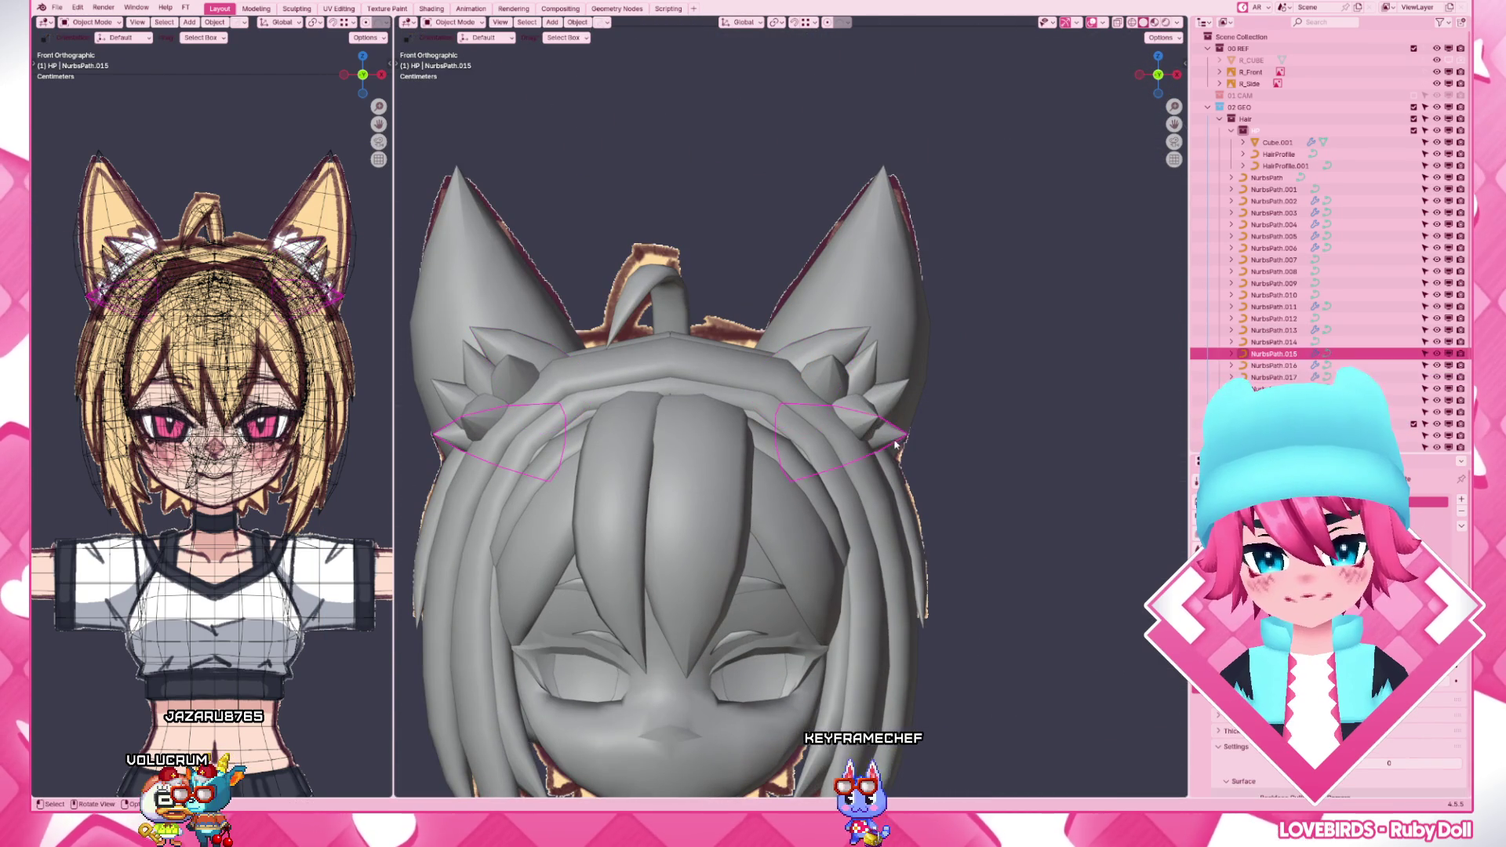
click(900, 453)
key(Tab)
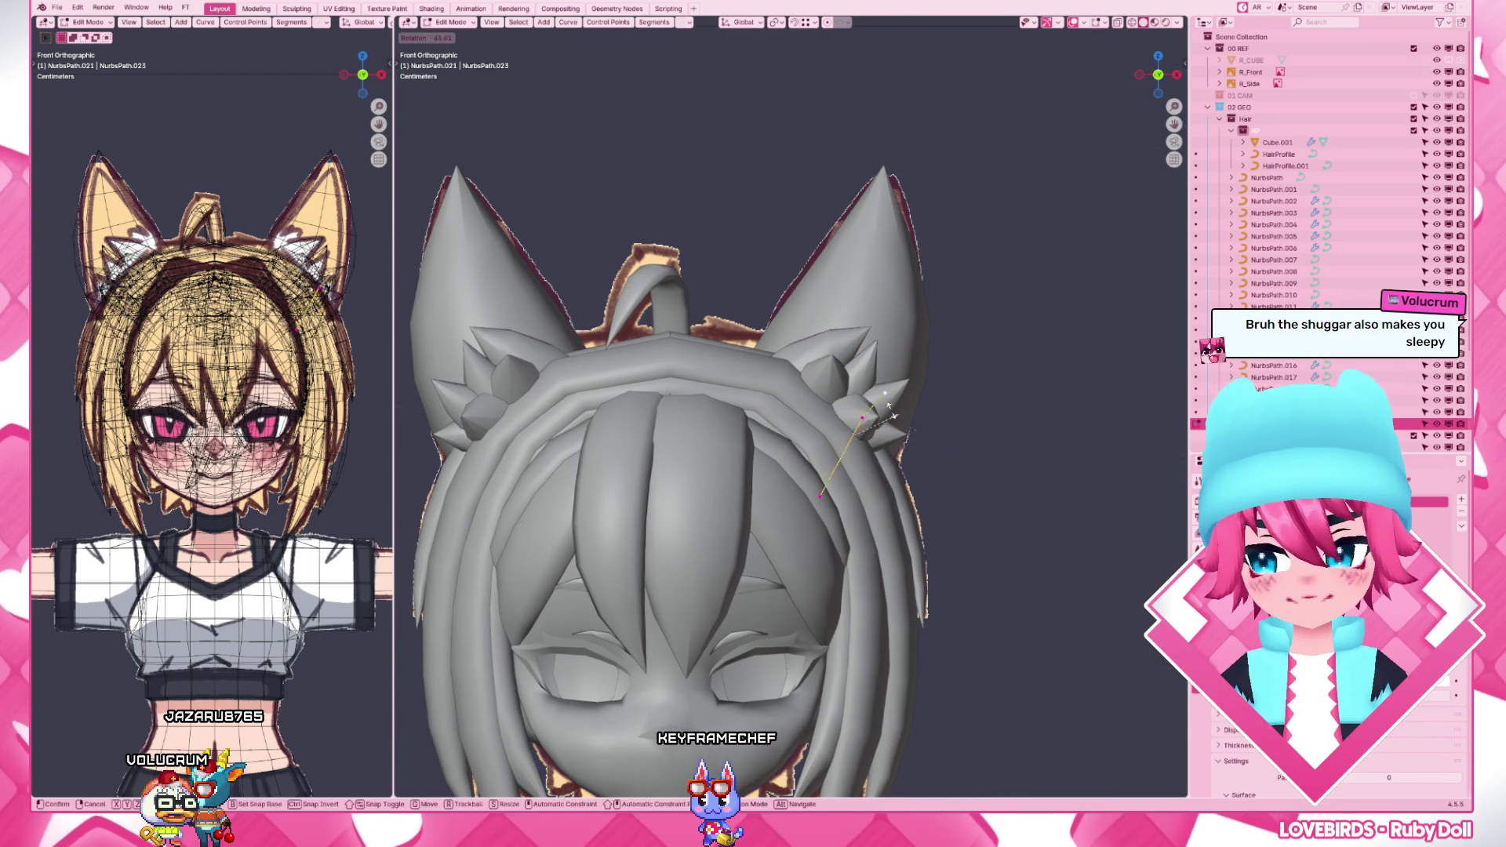
key(g)
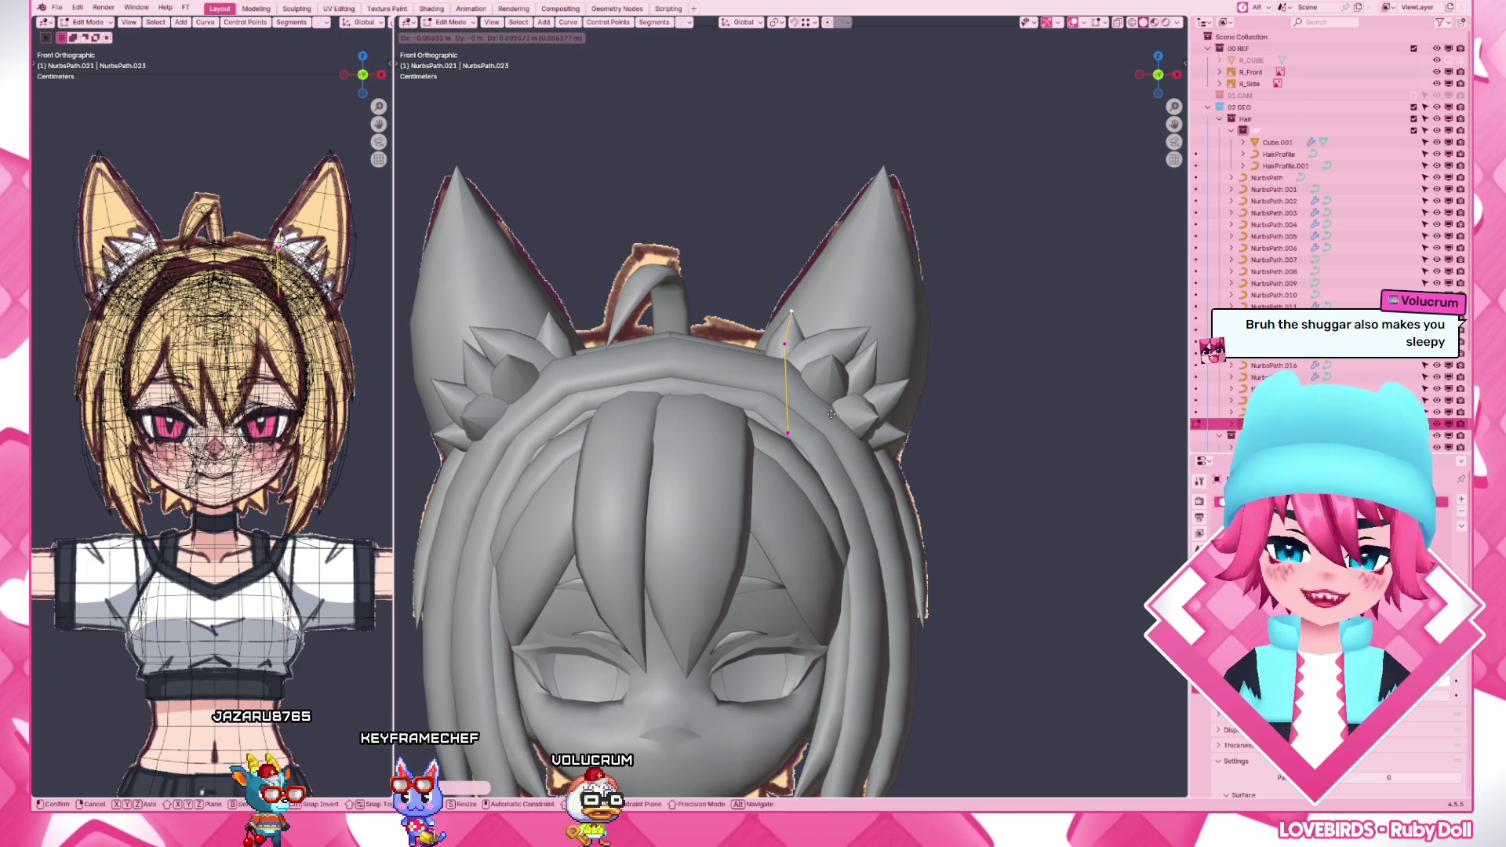
click(831, 412)
key(g)
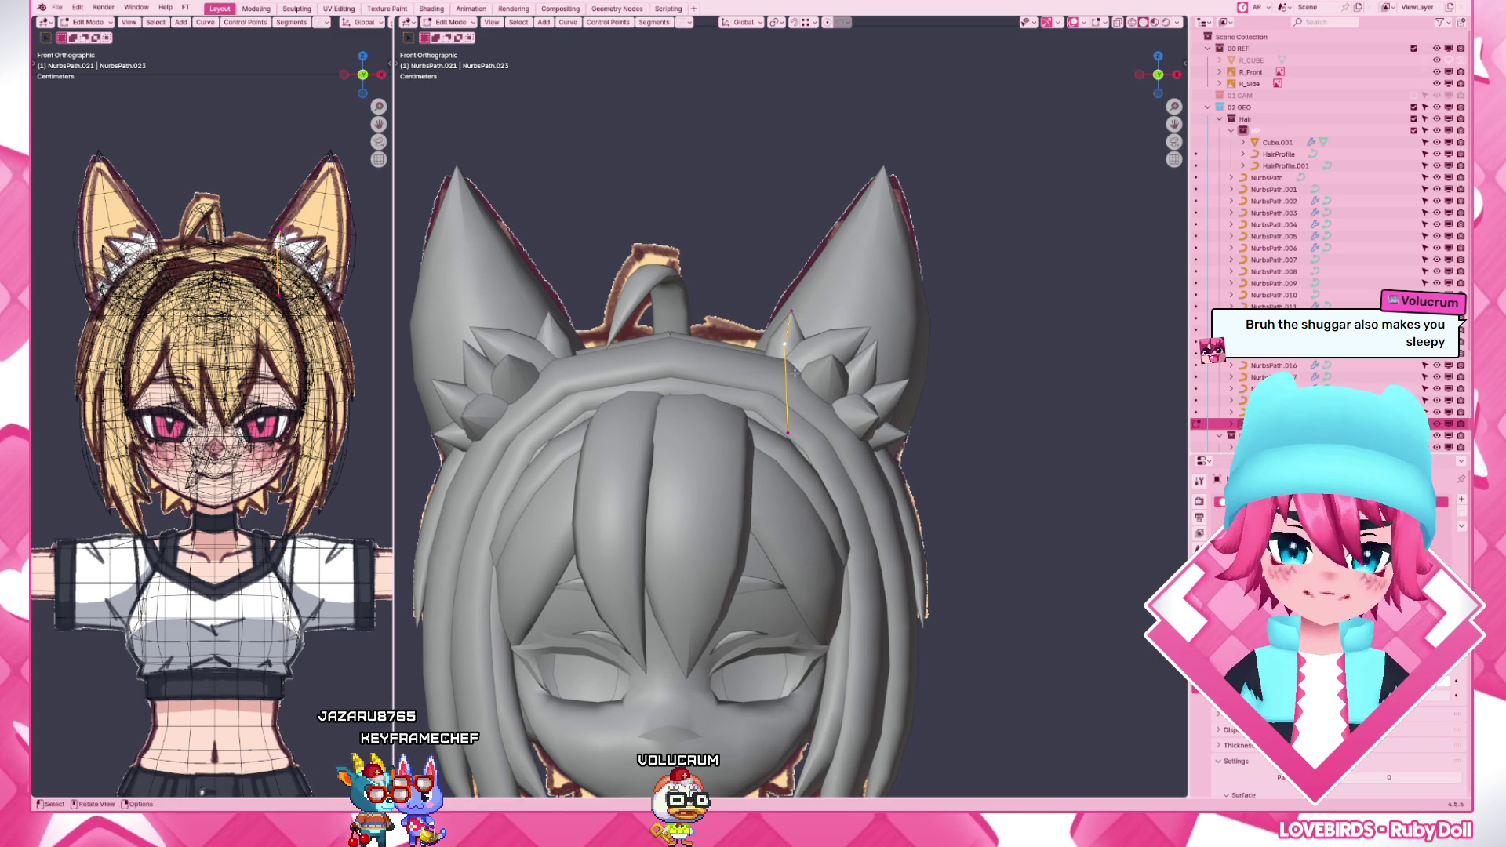
key(g)
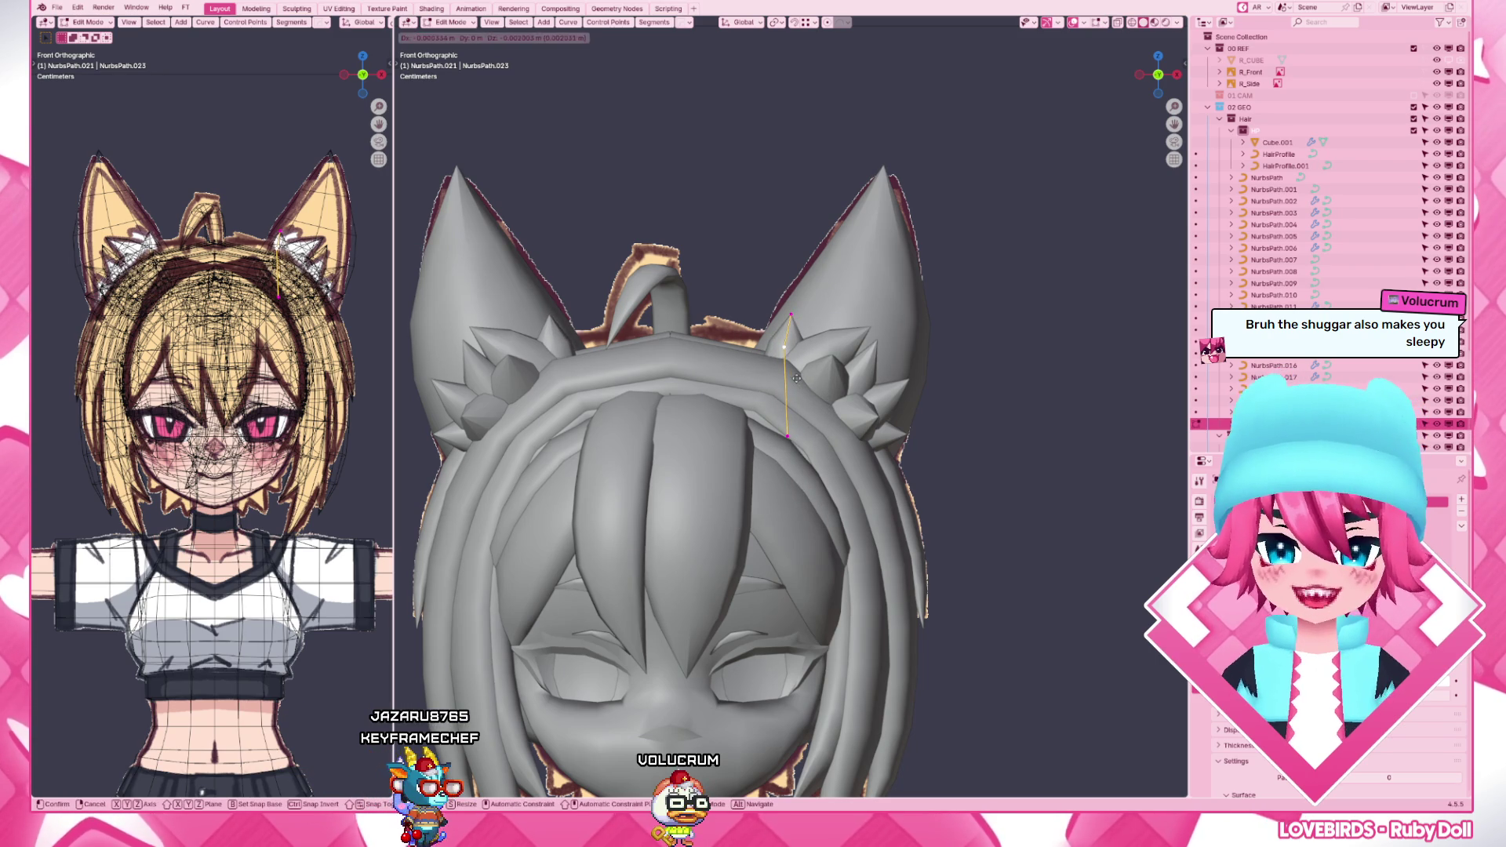
scroll(930, 494, down, 4)
key(Tab)
scroll(930, 495, up, 3)
- Slide three points of the back spike curve along the Y axis
mouse_move(930, 495)
middle_down()
mouse_move(863, 463)
mouse_move(765, 447)
mouse_move(845, 494)
middle_up()
click(844, 495)
key(Tab)
key(g)
key(y)
click(828, 471)
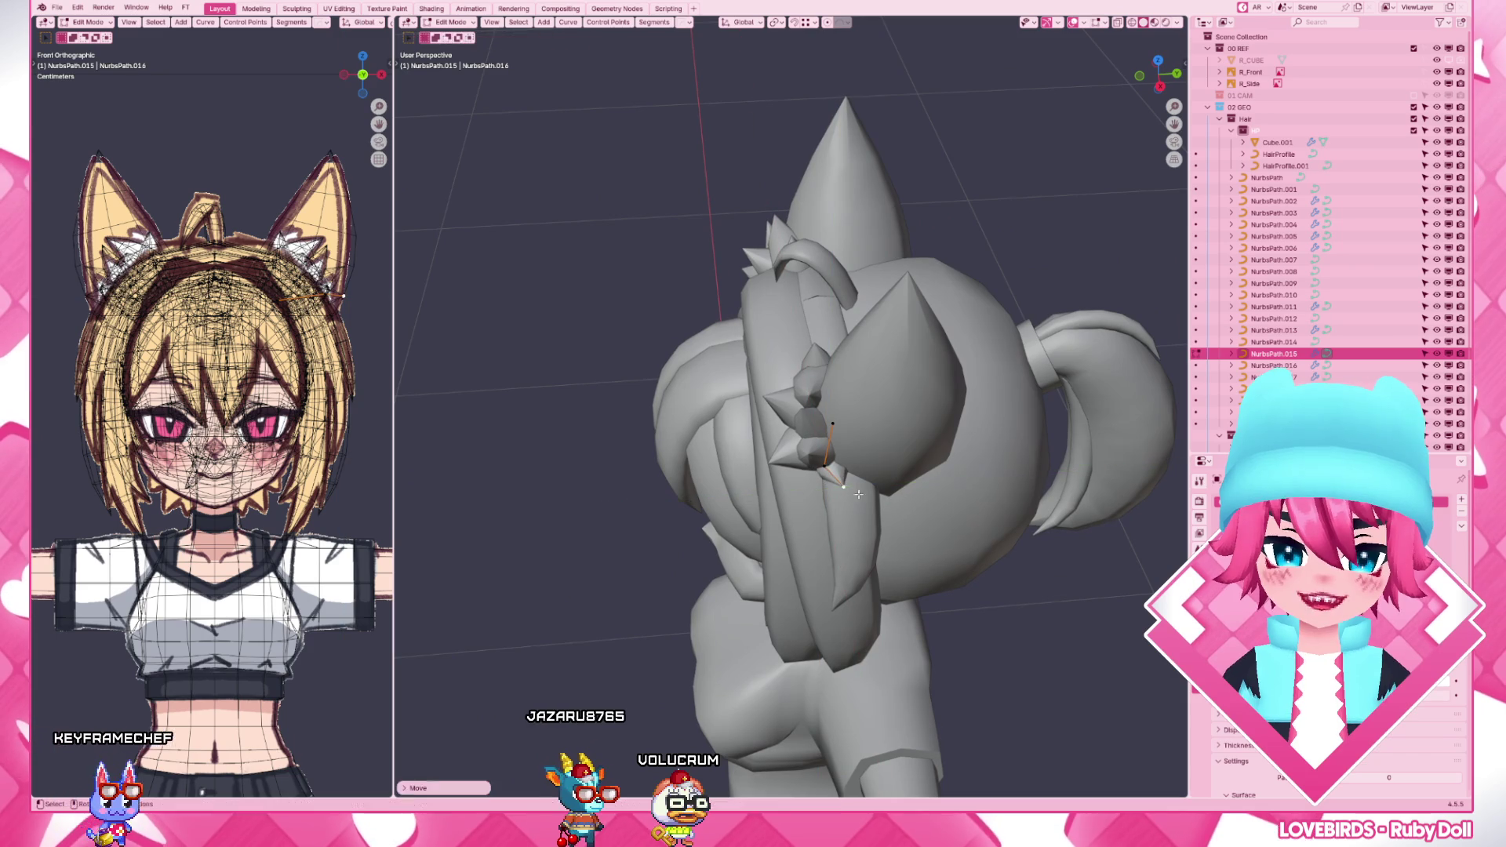
key(g)
key(y)
click(835, 477)
key(g)
key(y)
click(854, 488)
key(Tab)
scroll(853, 488, down, 4)
- Preview the coloured model from the side and select the right ear curve
mouse_move(853, 489)
middle_down()
mouse_move(866, 480)
mouse_move(718, 503)
mouse_move(766, 494)
middle_up()
key(z)
key(z)
click(824, 353)
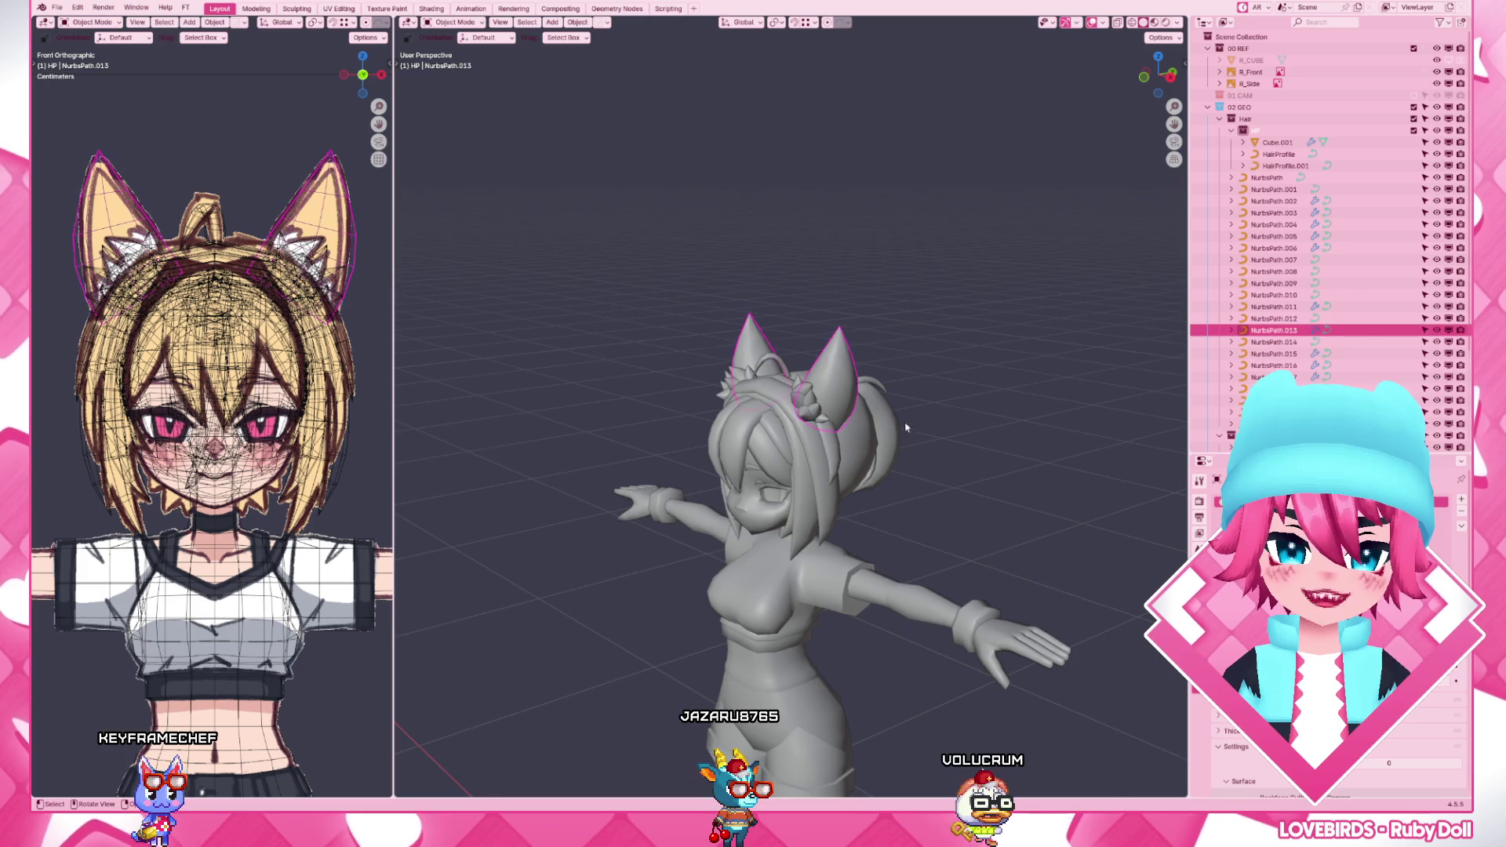
scroll(824, 354, up, 4)
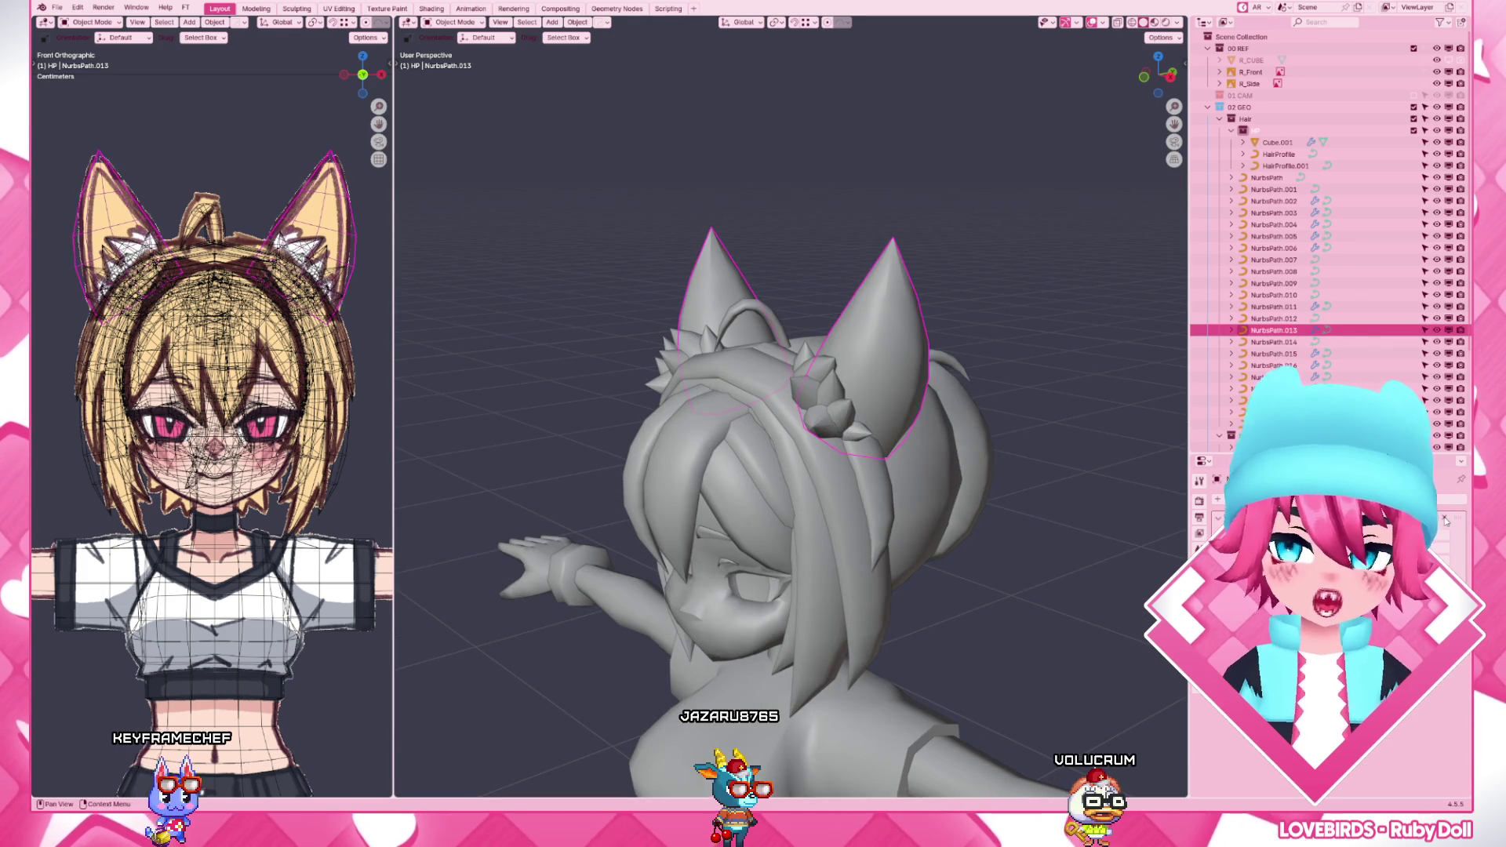
- Hide the left ear, convert the right ear NurbsPath to a mesh and enter Edit Mode
key(h)
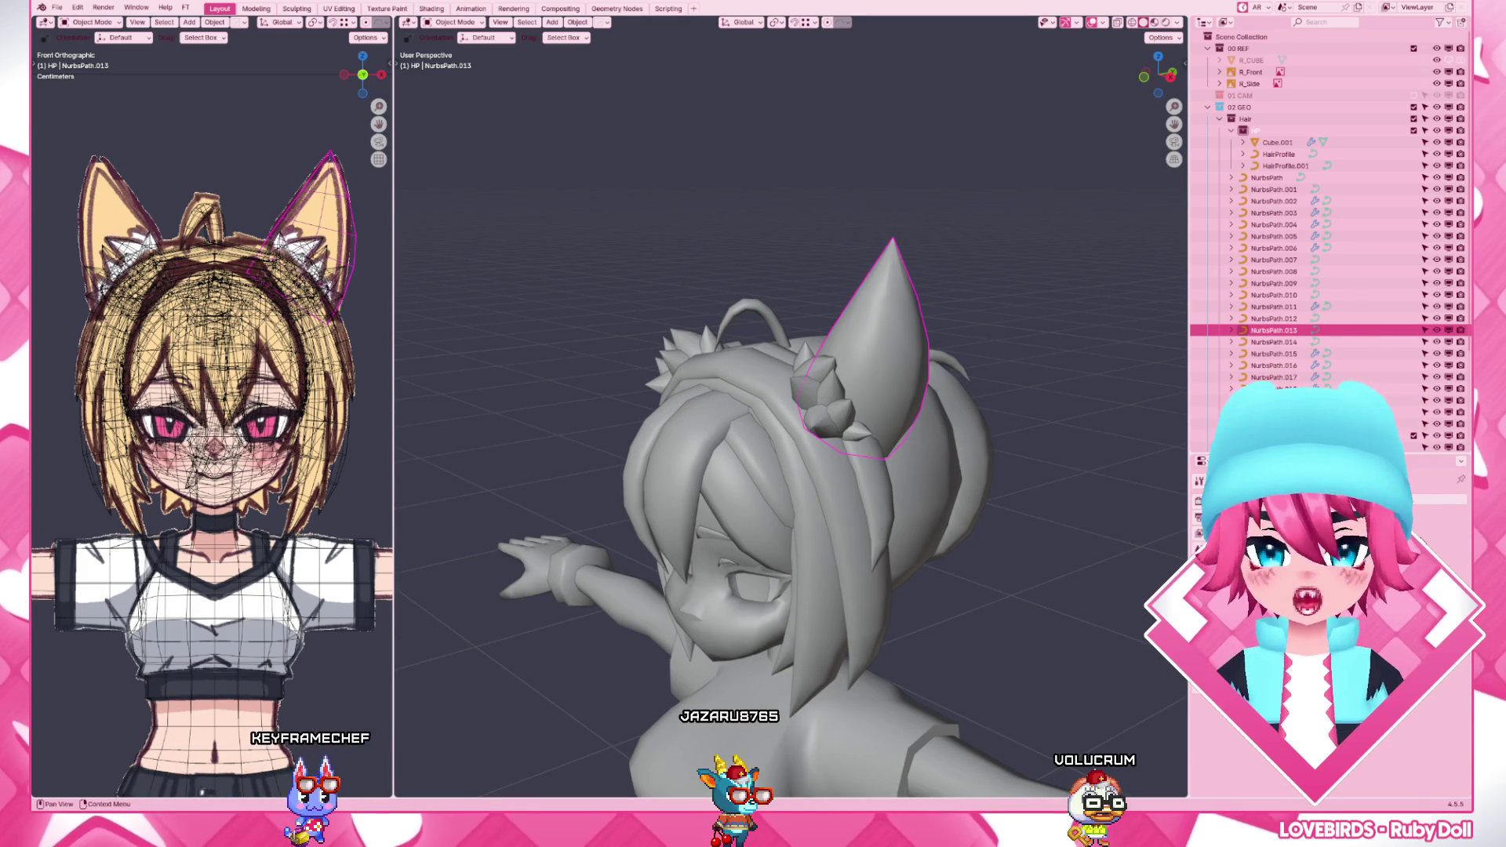
key(F3)
text(appl)
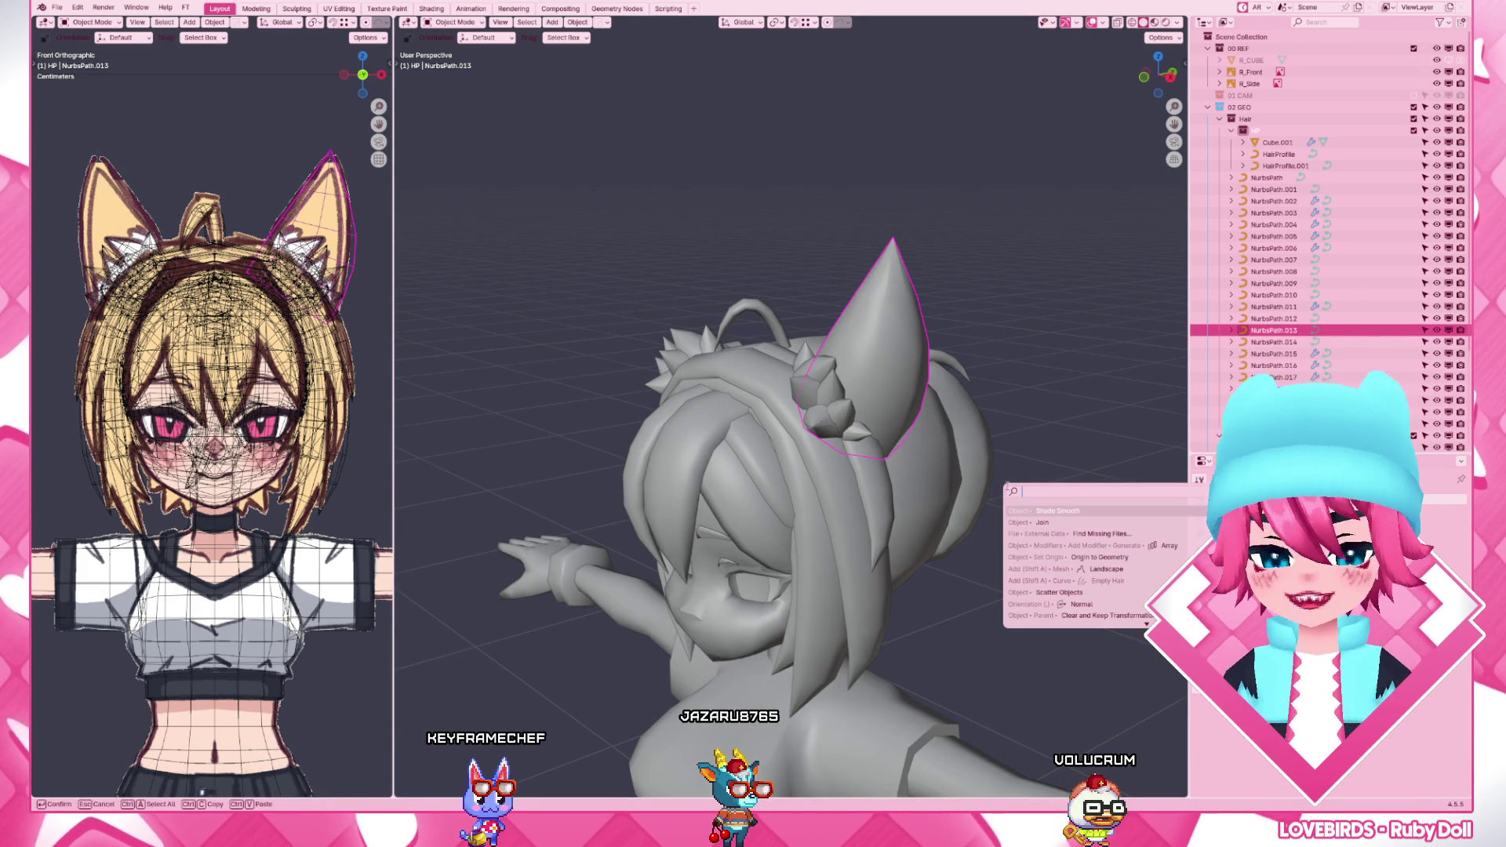
text(y)
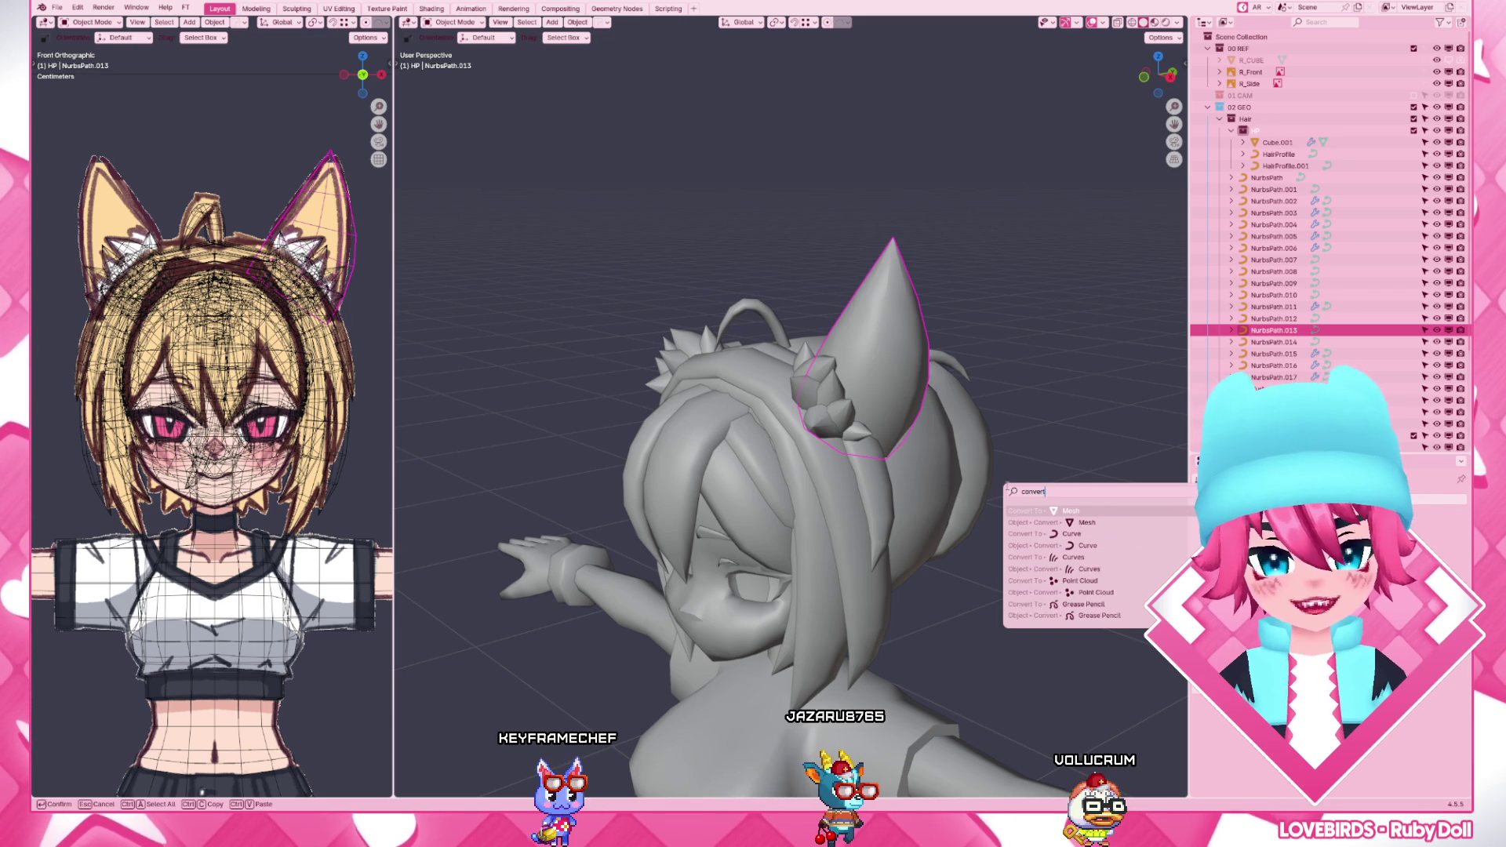
key(Escape)
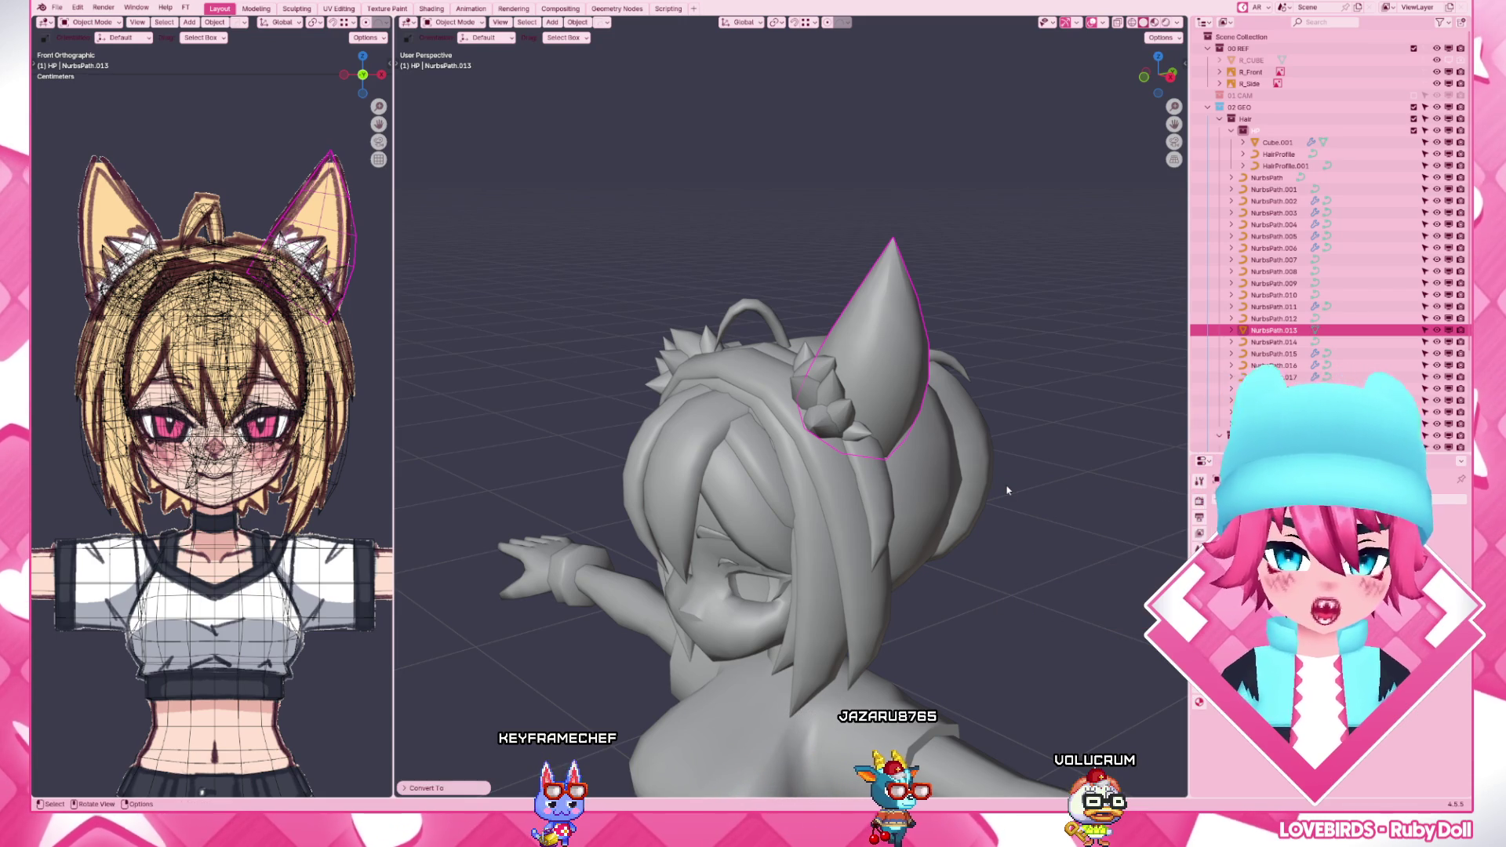
key(Tab)
key(F3)
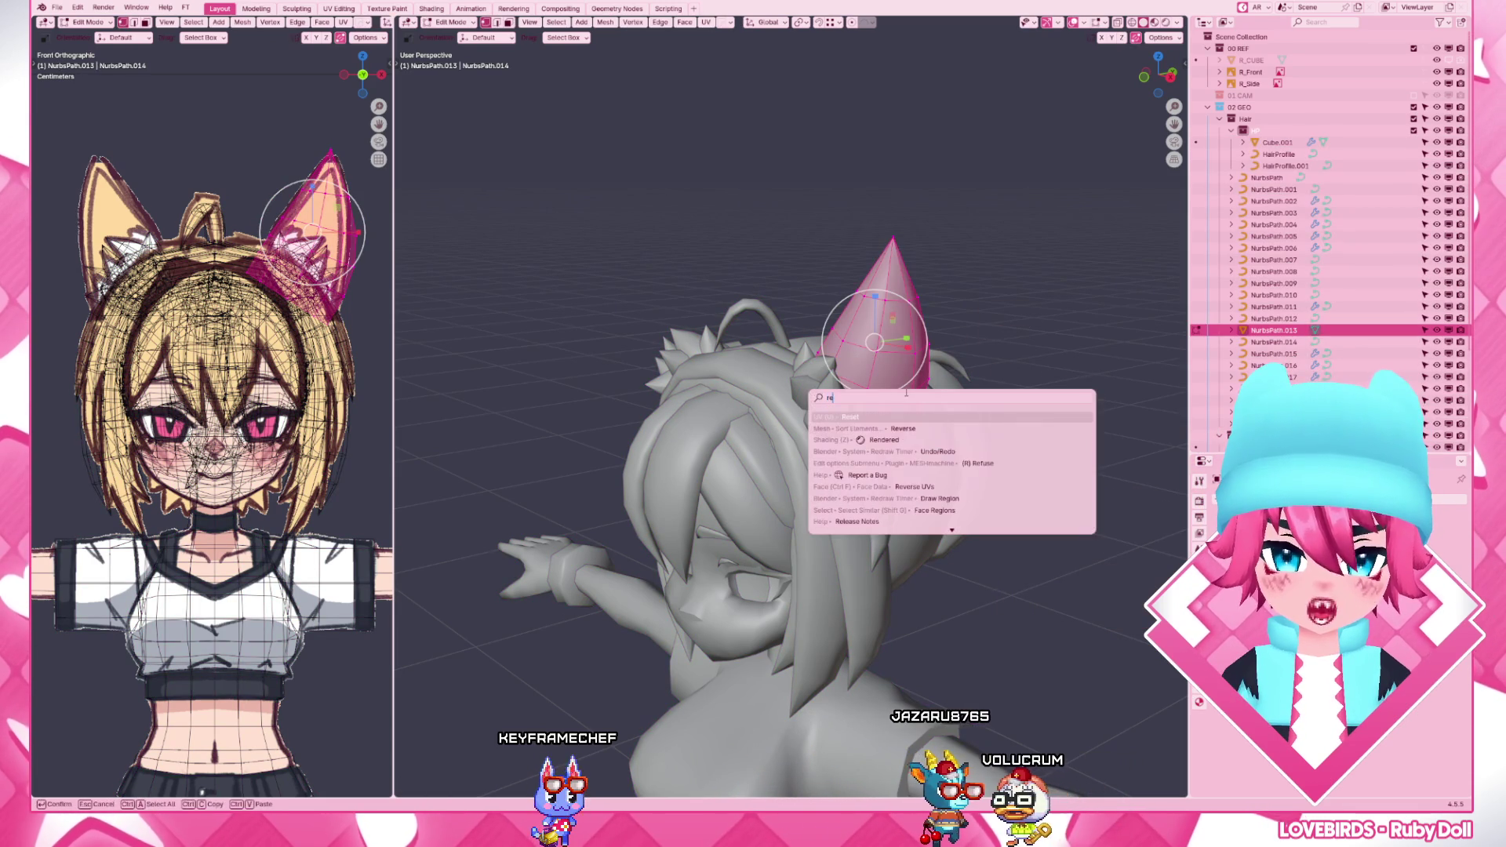
text(merge by)
- Merge the ear mesh's duplicate vertices by distance and delete the faces at its base
key(Return)
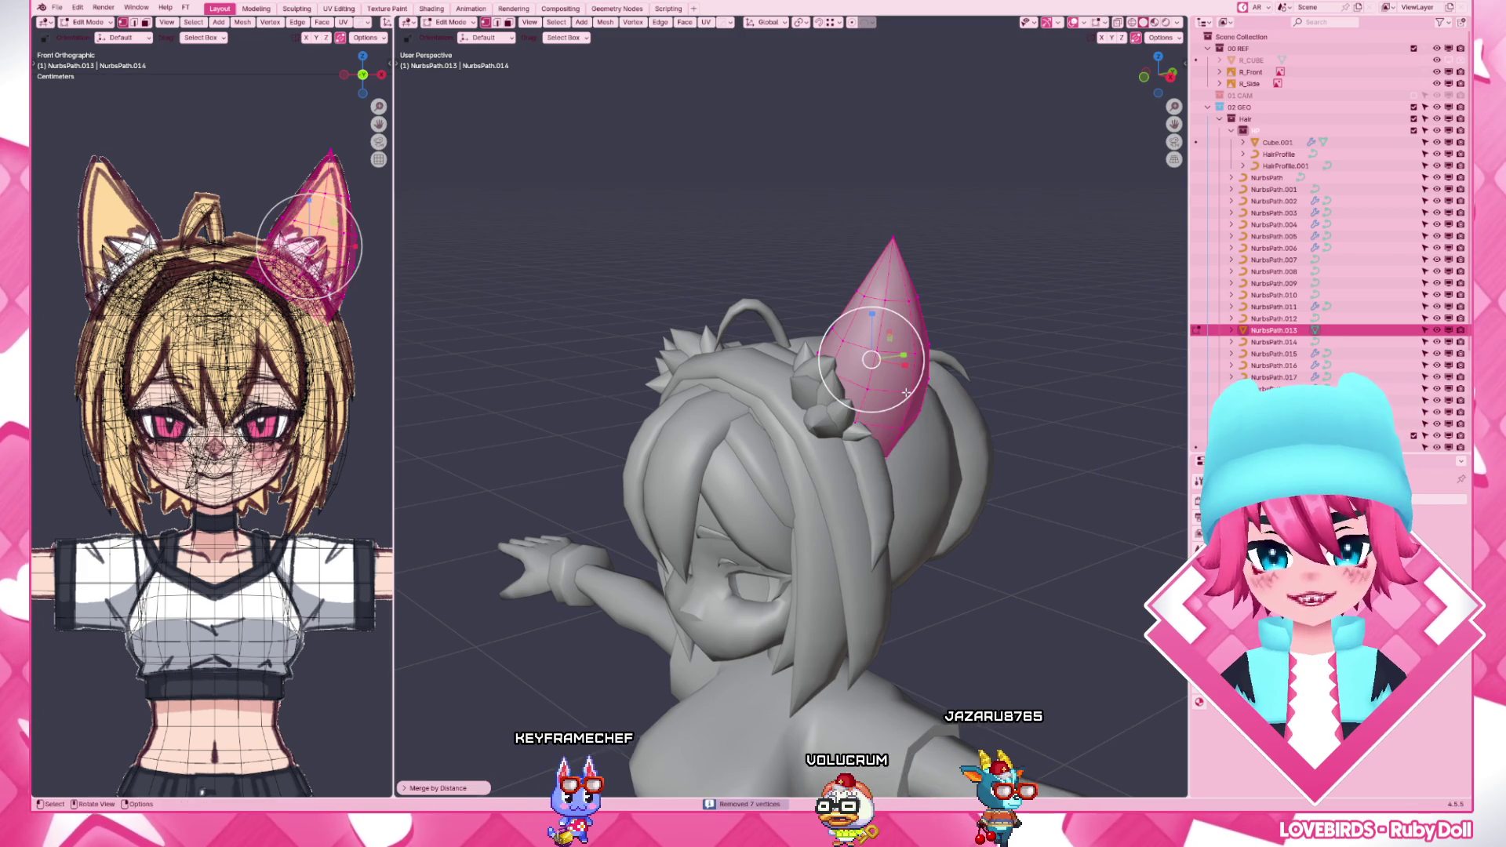
mouse_move(894, 388)
middle_down()
mouse_move(892, 330)
mouse_move(910, 373)
mouse_move(882, 356)
middle_up()
key(h)
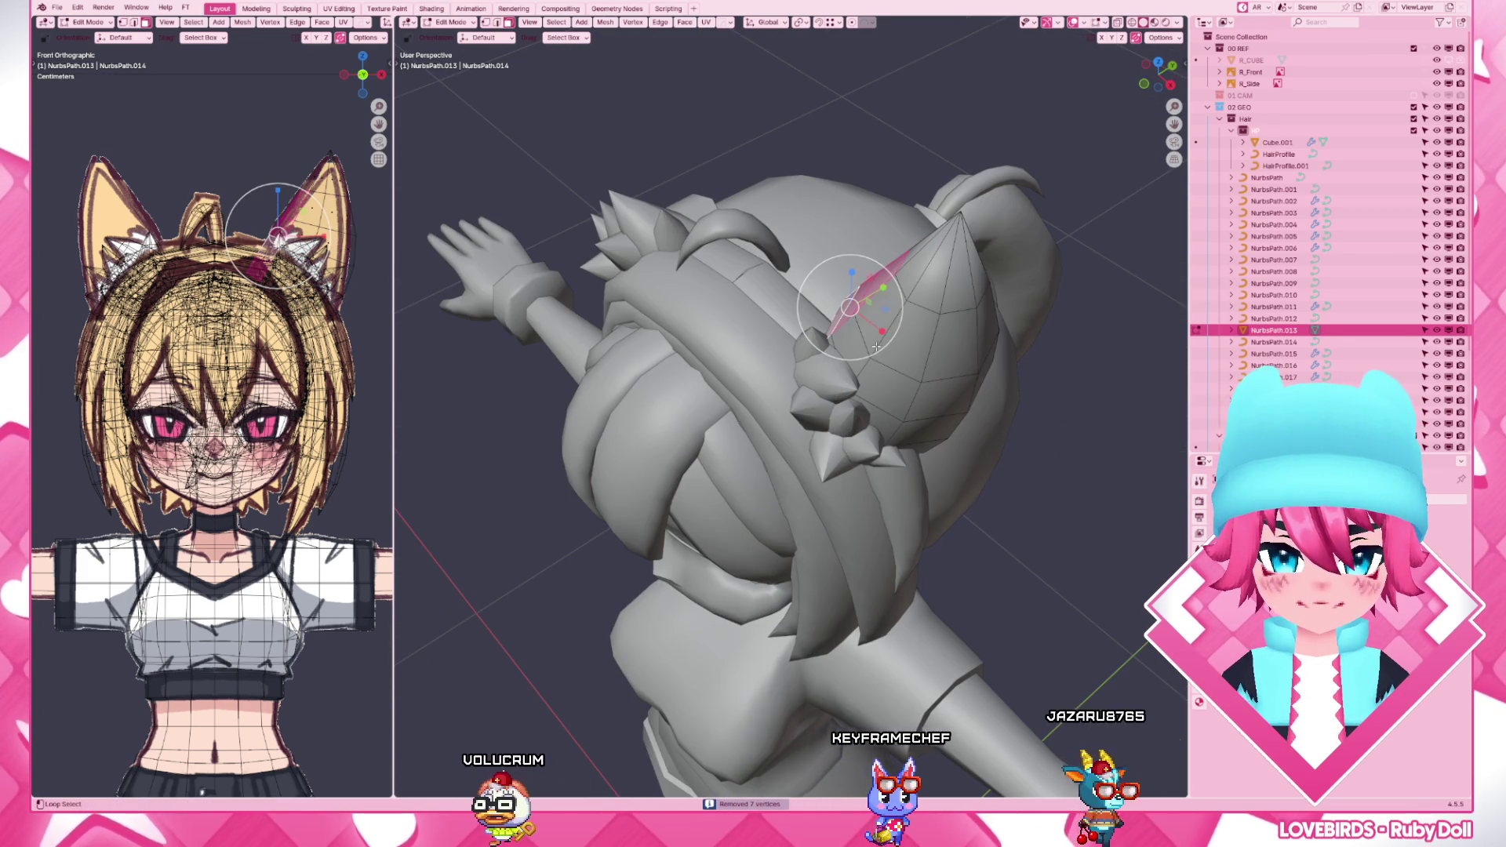
shift+click(896, 375)
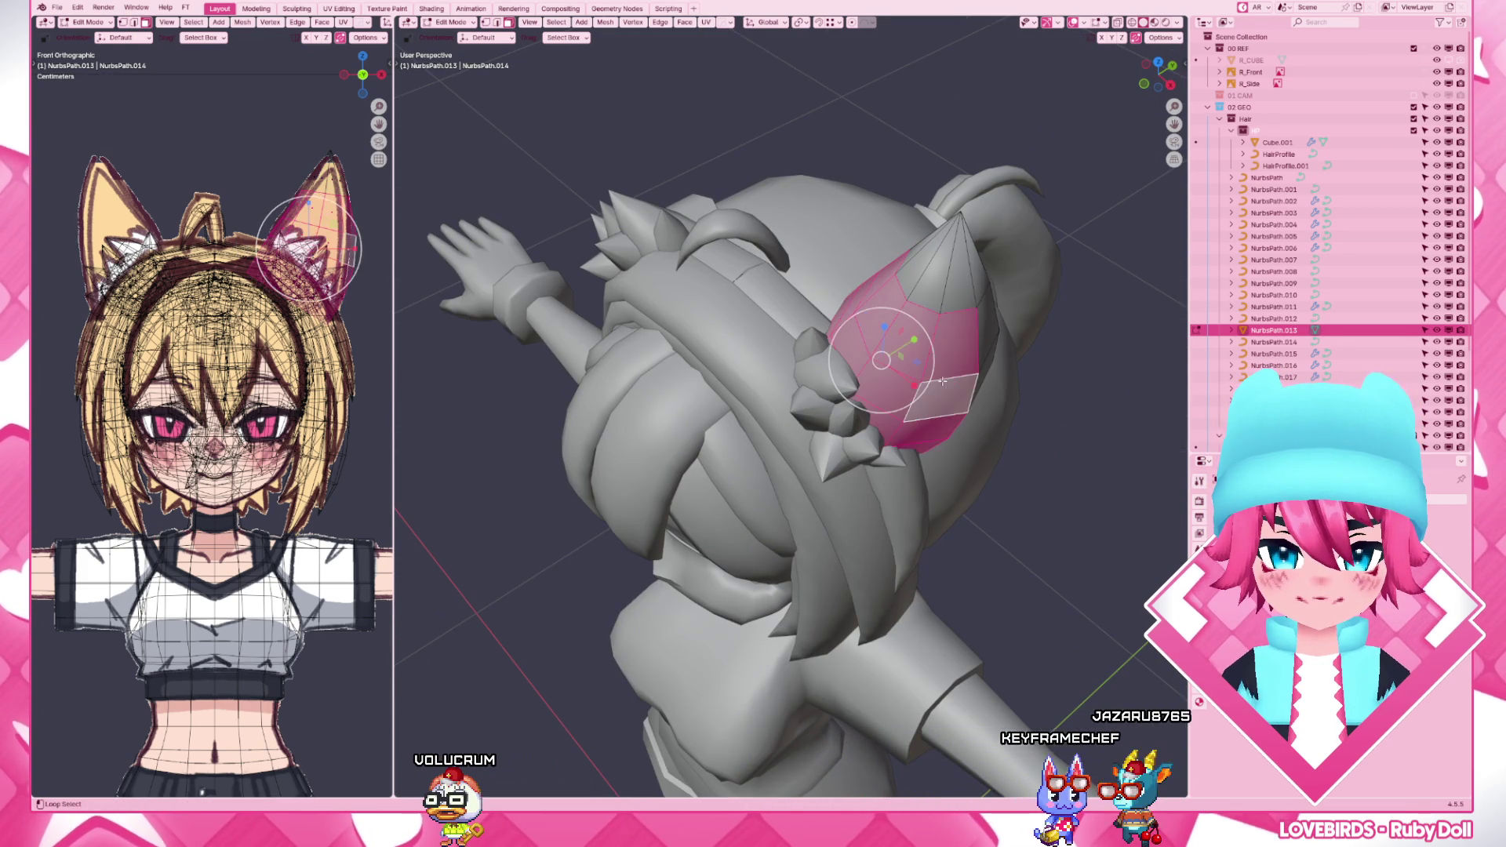
key(x)
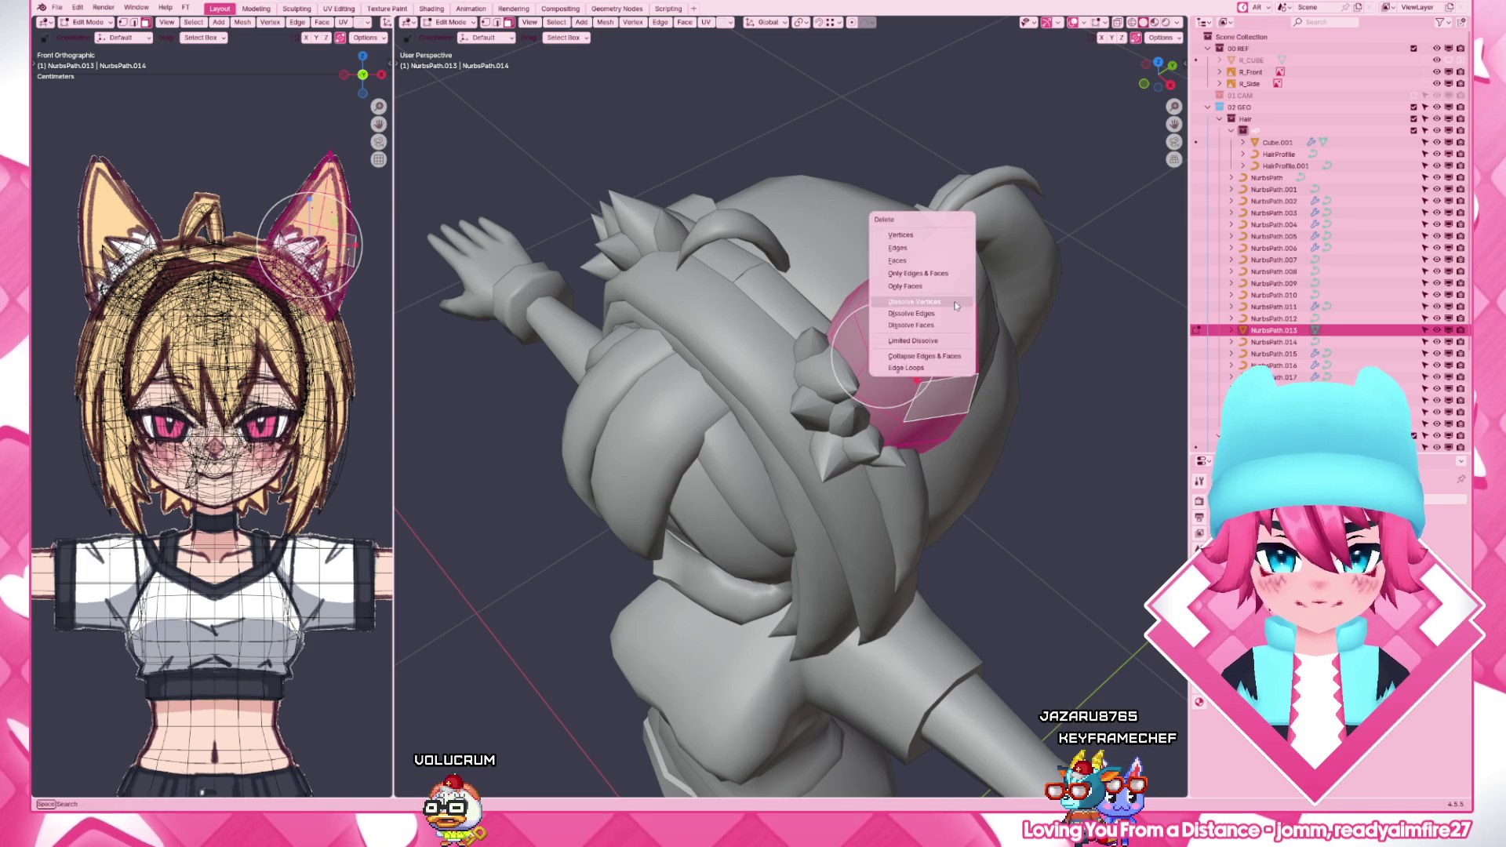
click(936, 285)
- Inspect the ear in wireframe, pull a point toward the tip and add an edge loop around the cone
mouse_move(896, 388)
middle_down()
mouse_move(824, 353)
mouse_move(949, 470)
middle_up()
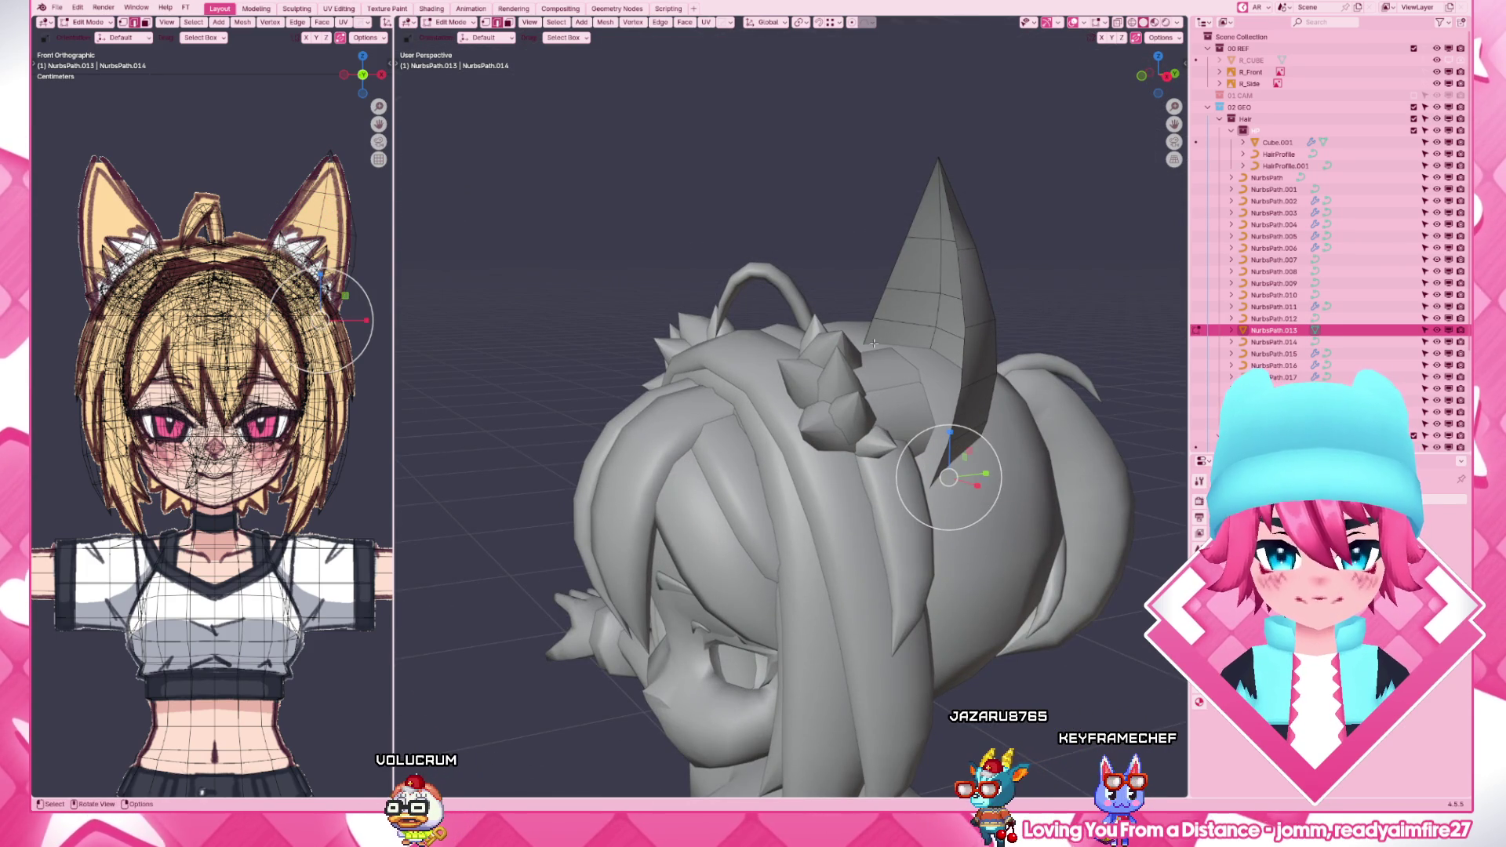
key(shift+z)
mouse_move(928, 437)
middle_down()
mouse_move(872, 354)
mouse_move(957, 486)
middle_up()
key(shift+z)
drag(904, 396, 931, 241)
key(ctrl+z)
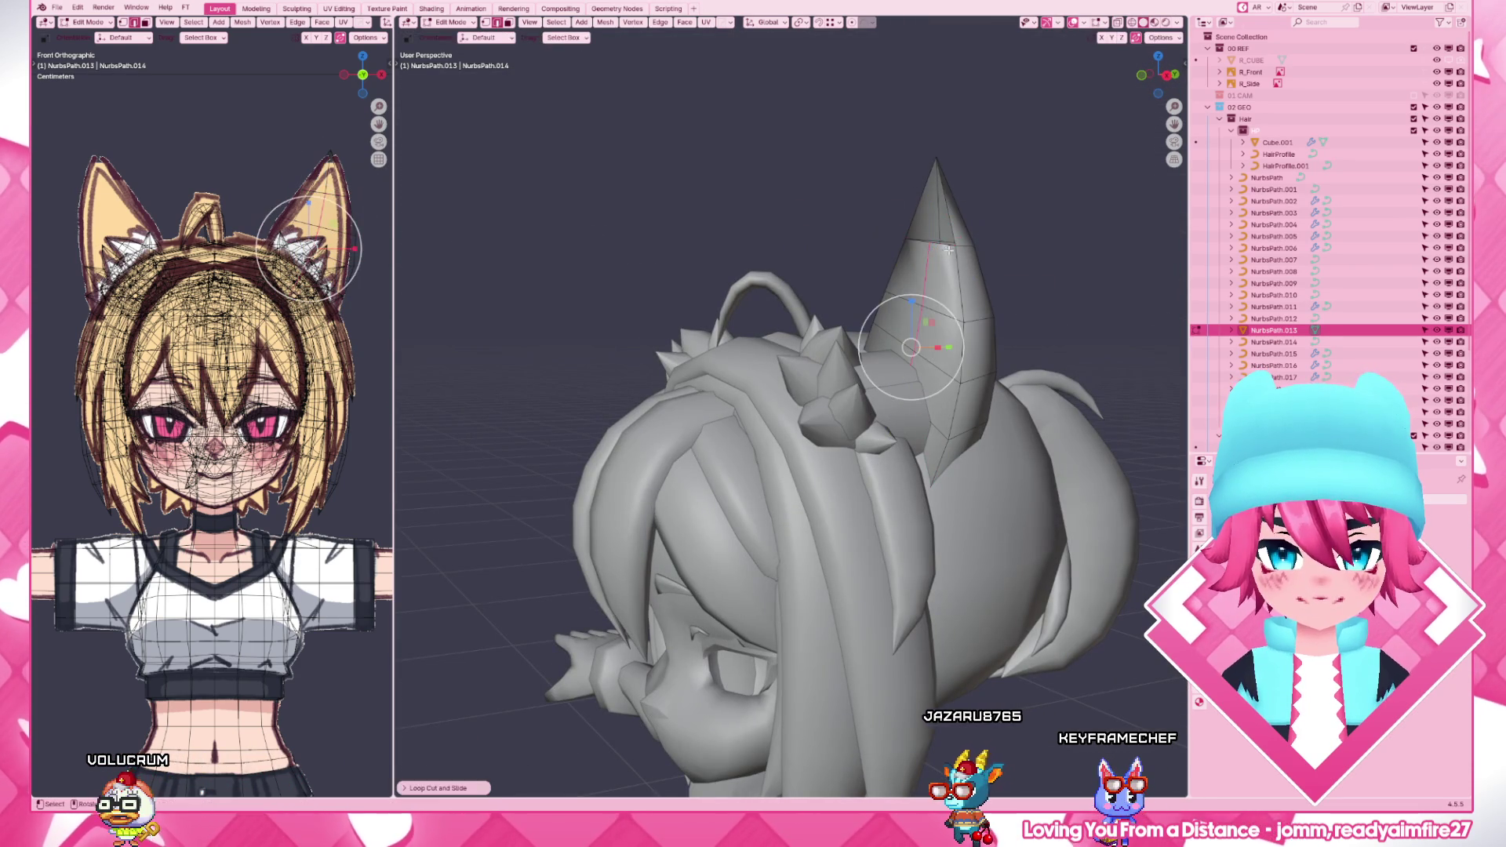
click(942, 169)
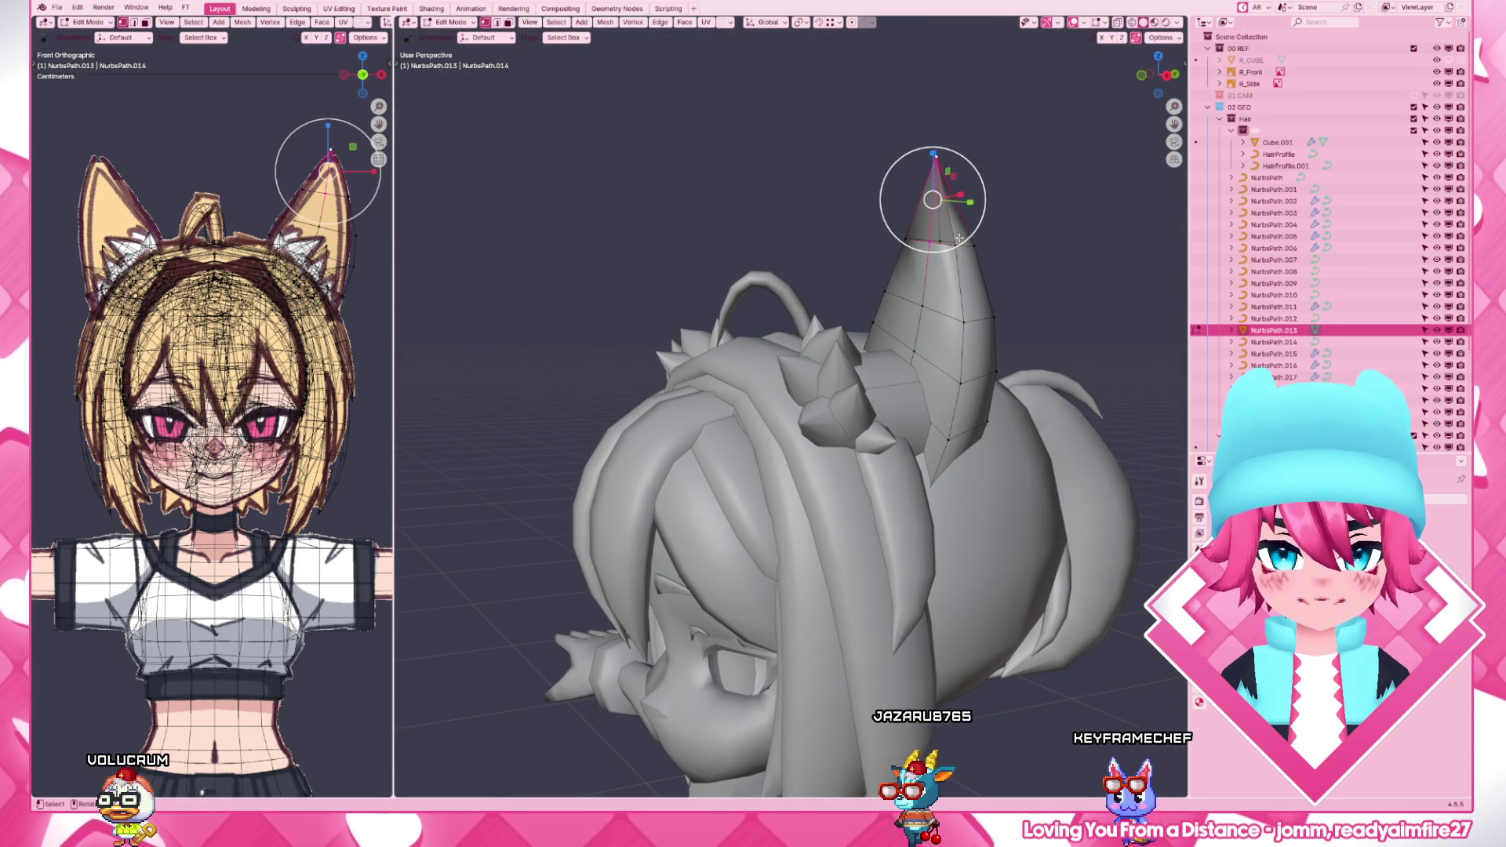
- Move a shortest-path run of ear vertices along the front-back Y axis
middle_drag(963, 236, 931, 248)
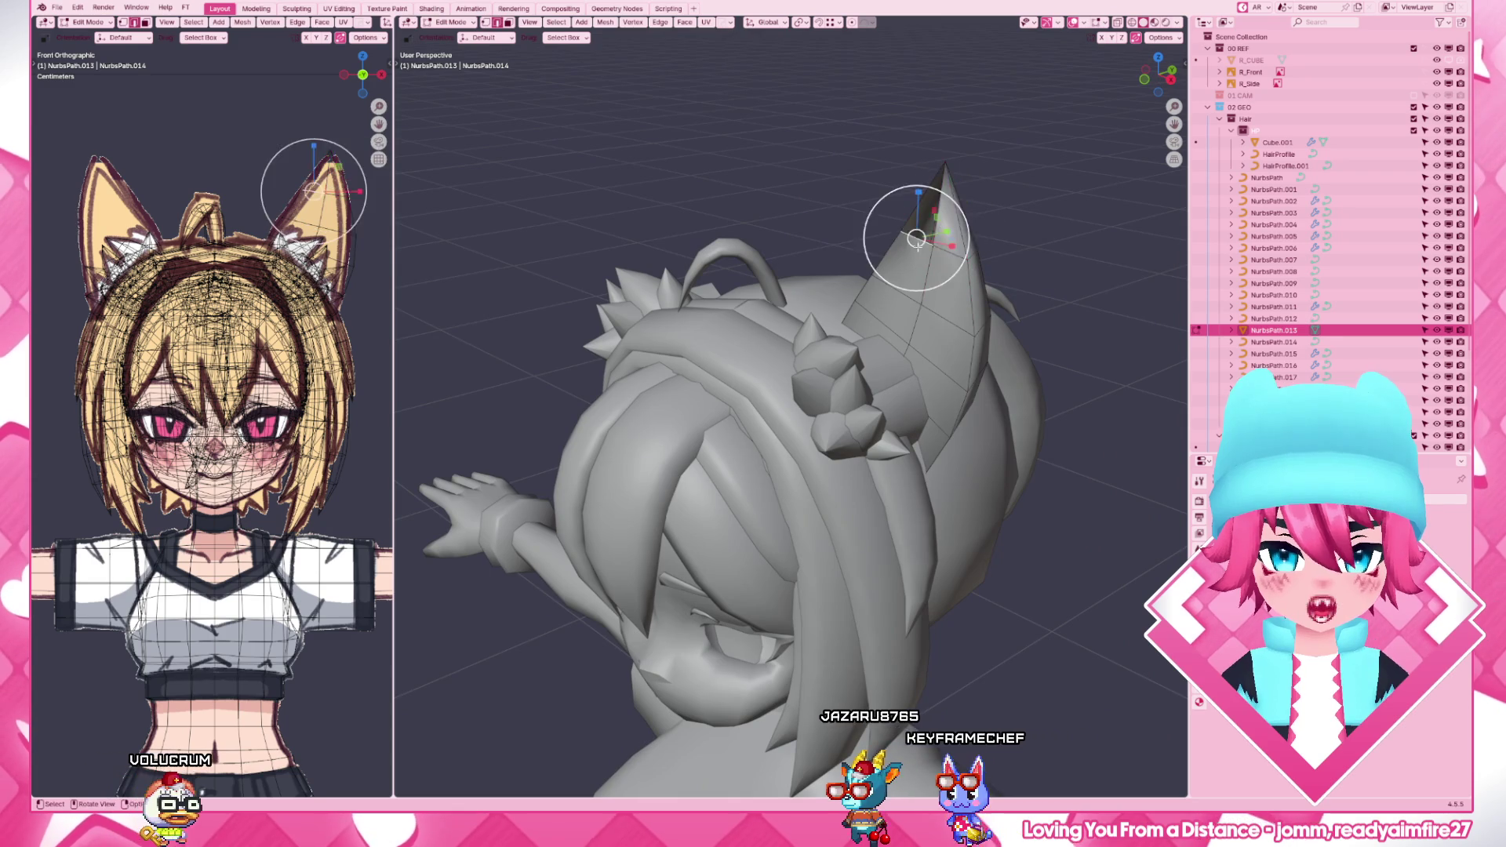
ctrl+click(916, 239)
middle_drag(930, 294, 902, 403)
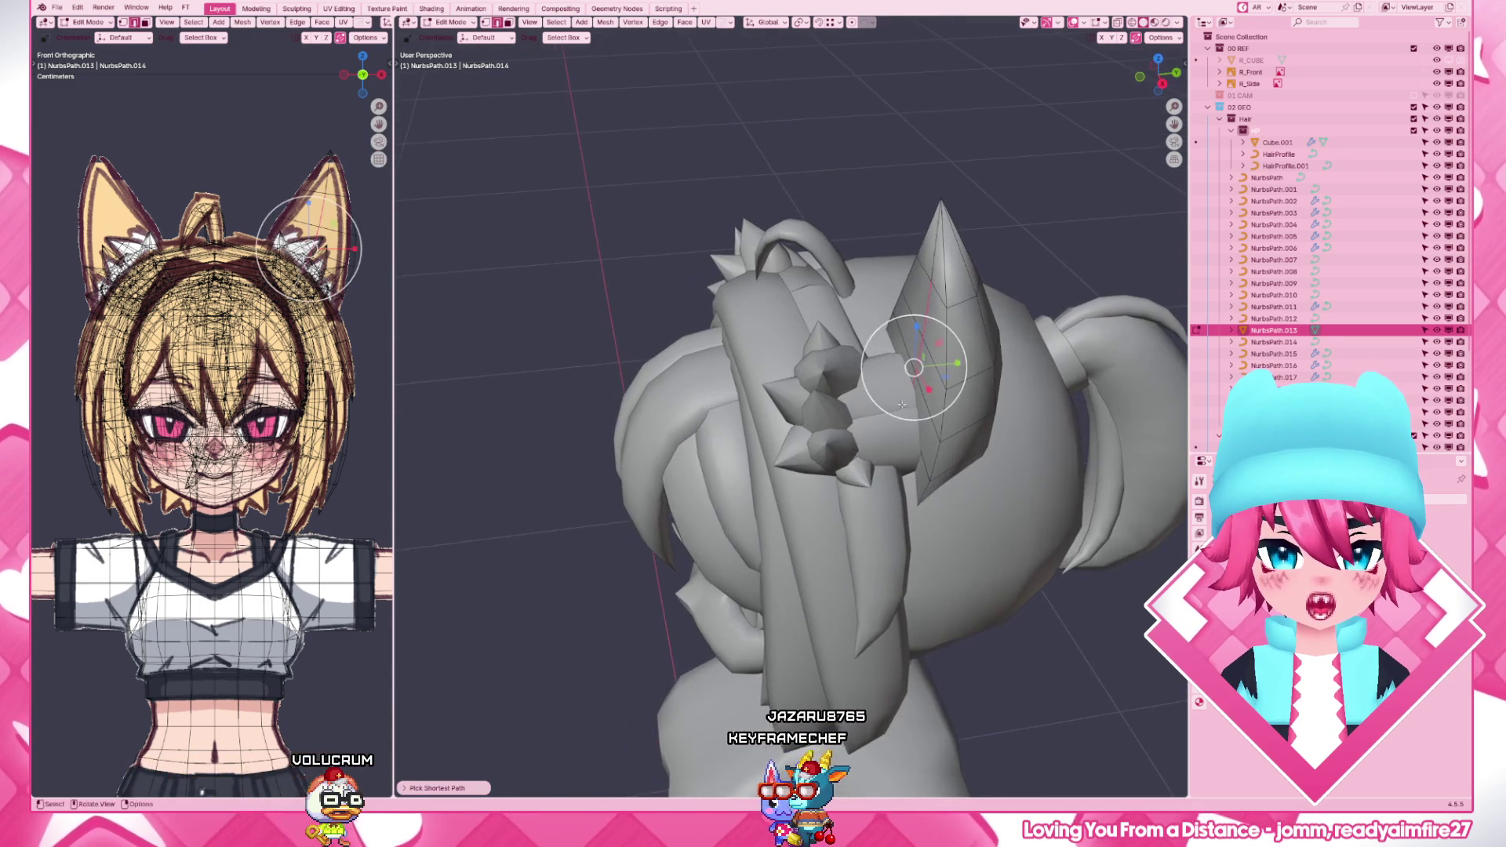
key(g)
key(y)
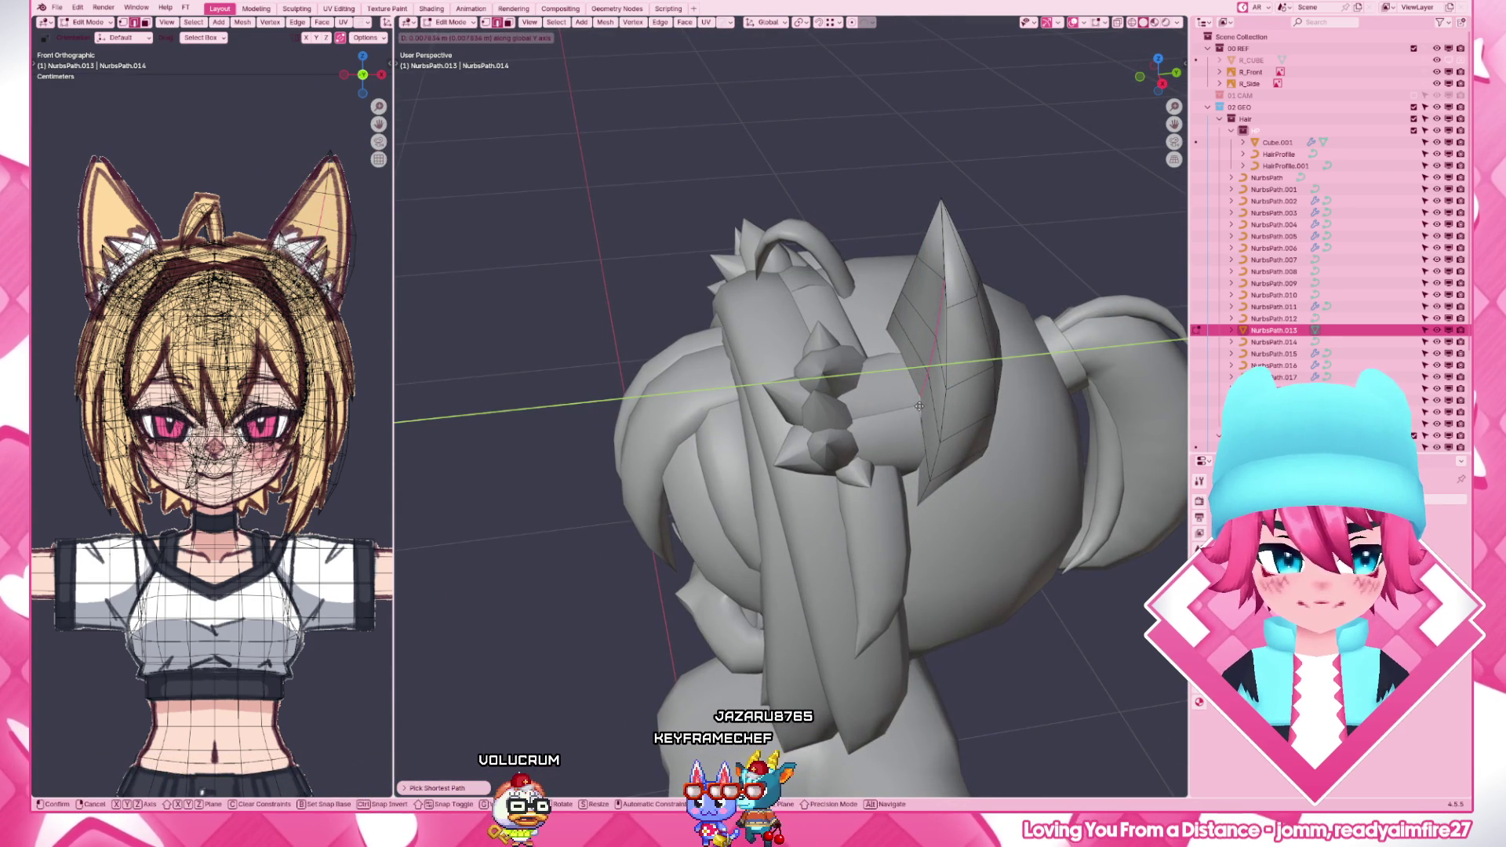
click(919, 405)
- Re-enter the ear mesh and shift its tip vertices along Y
mouse_move(919, 405)
middle_down()
mouse_move(992, 428)
mouse_move(995, 492)
mouse_move(1018, 404)
middle_up()
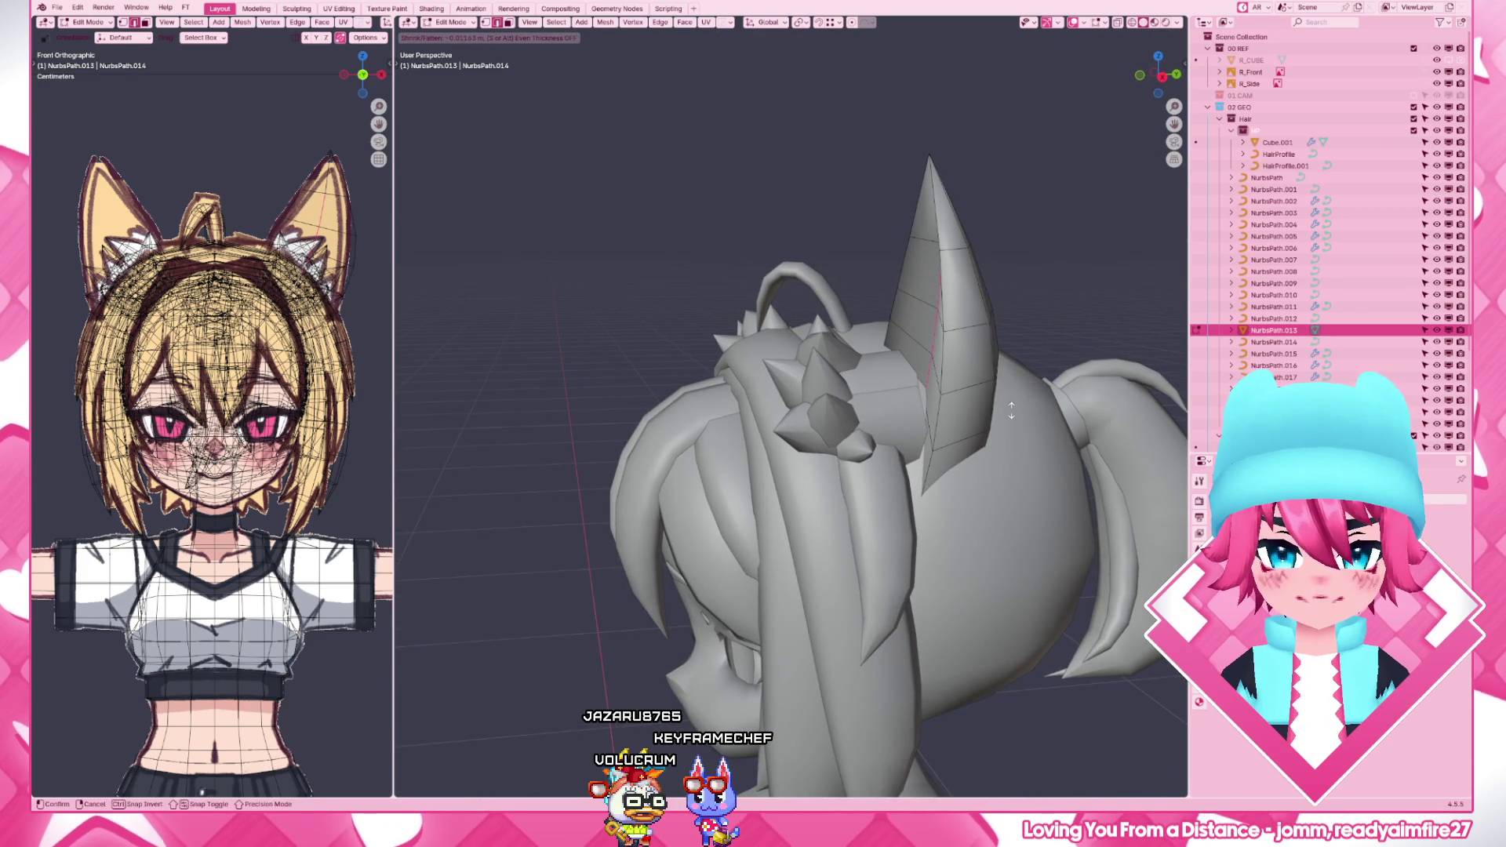
click(947, 341)
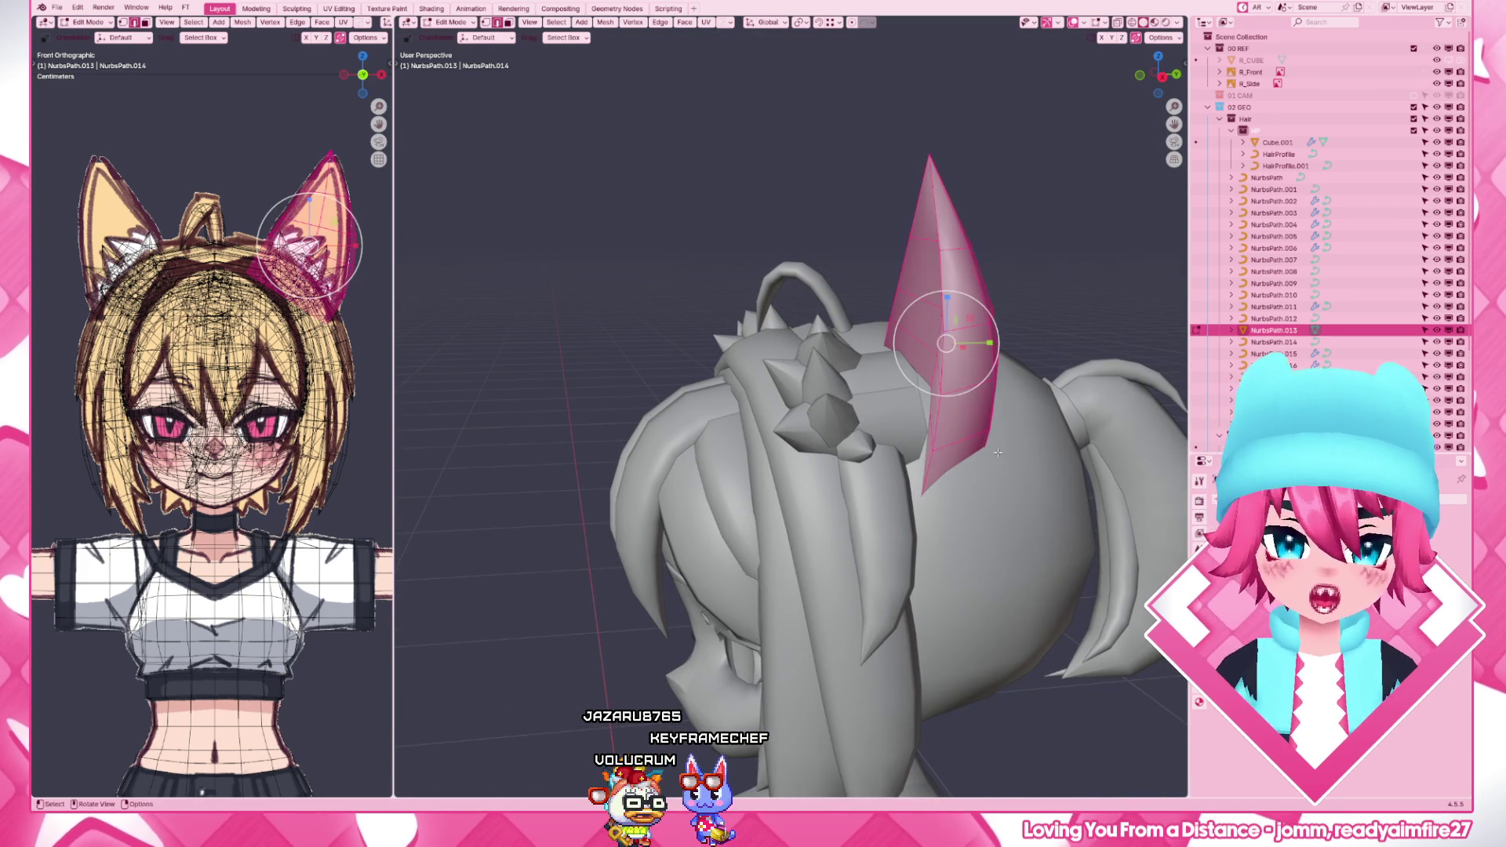
key(Tab)
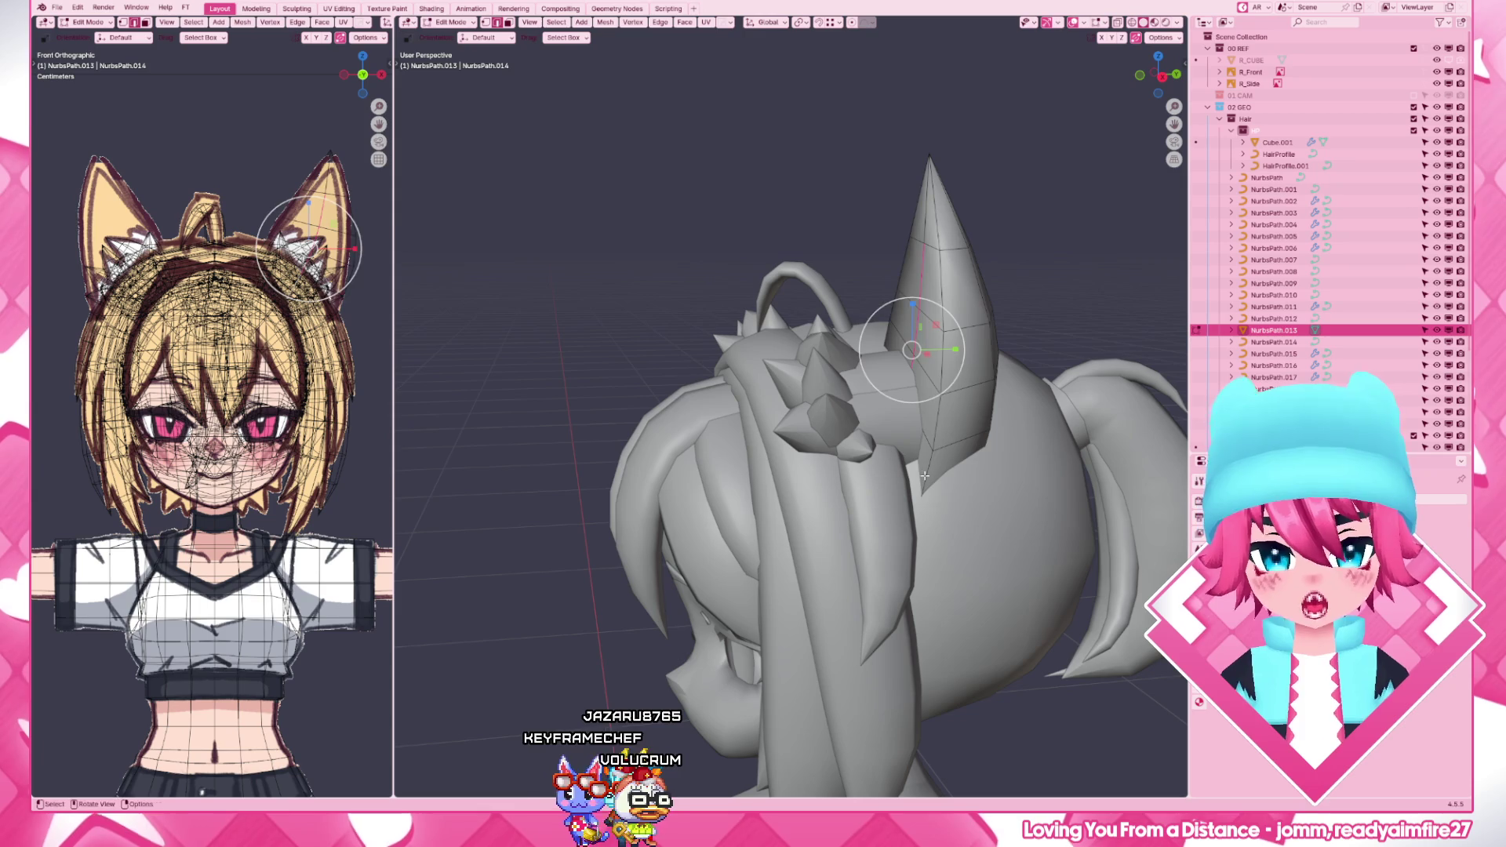
middle_drag(904, 286, 960, 372)
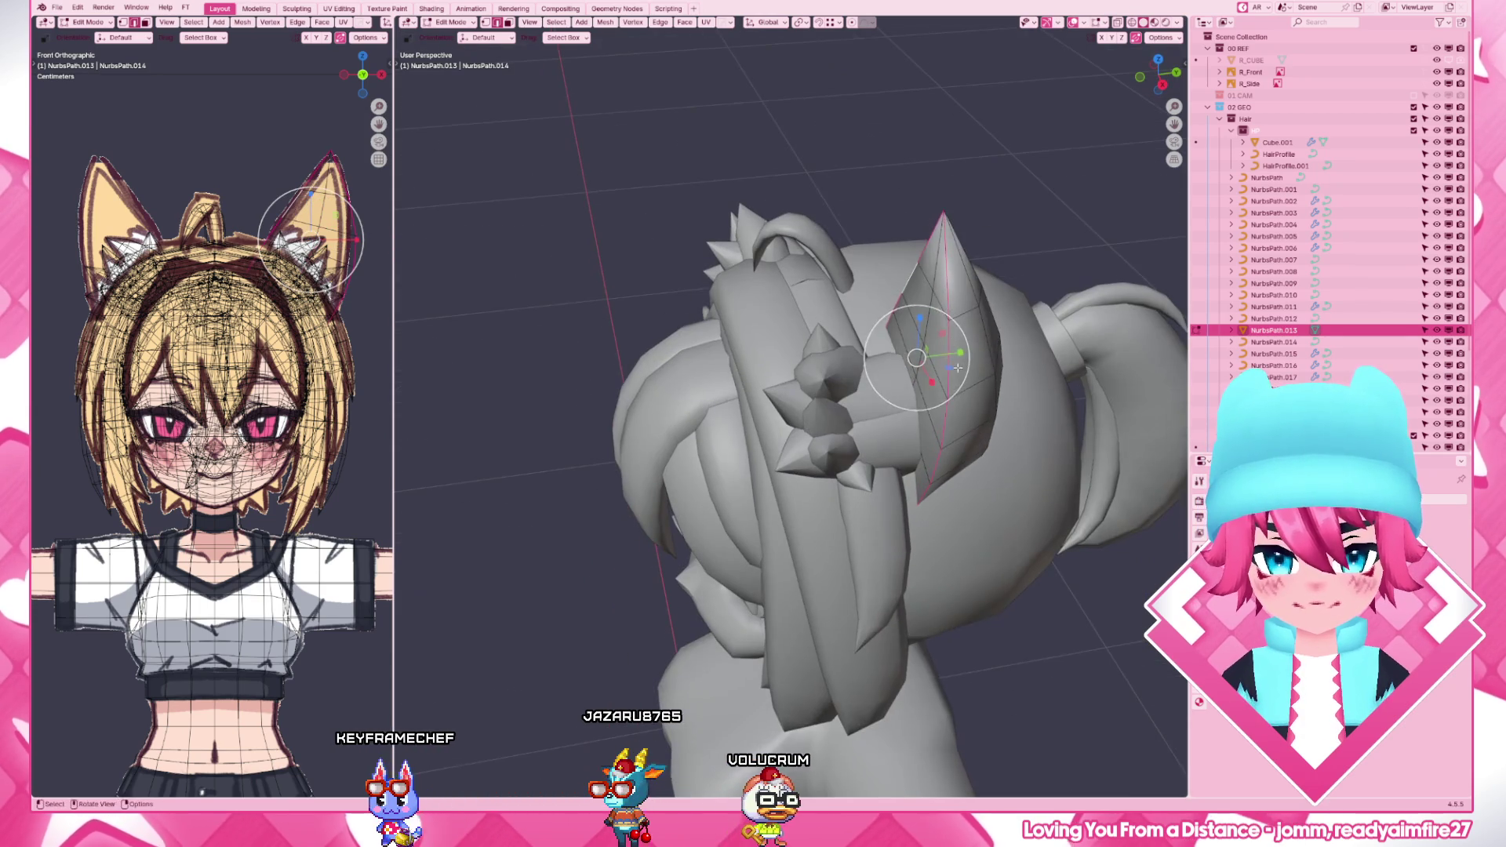
click(960, 370)
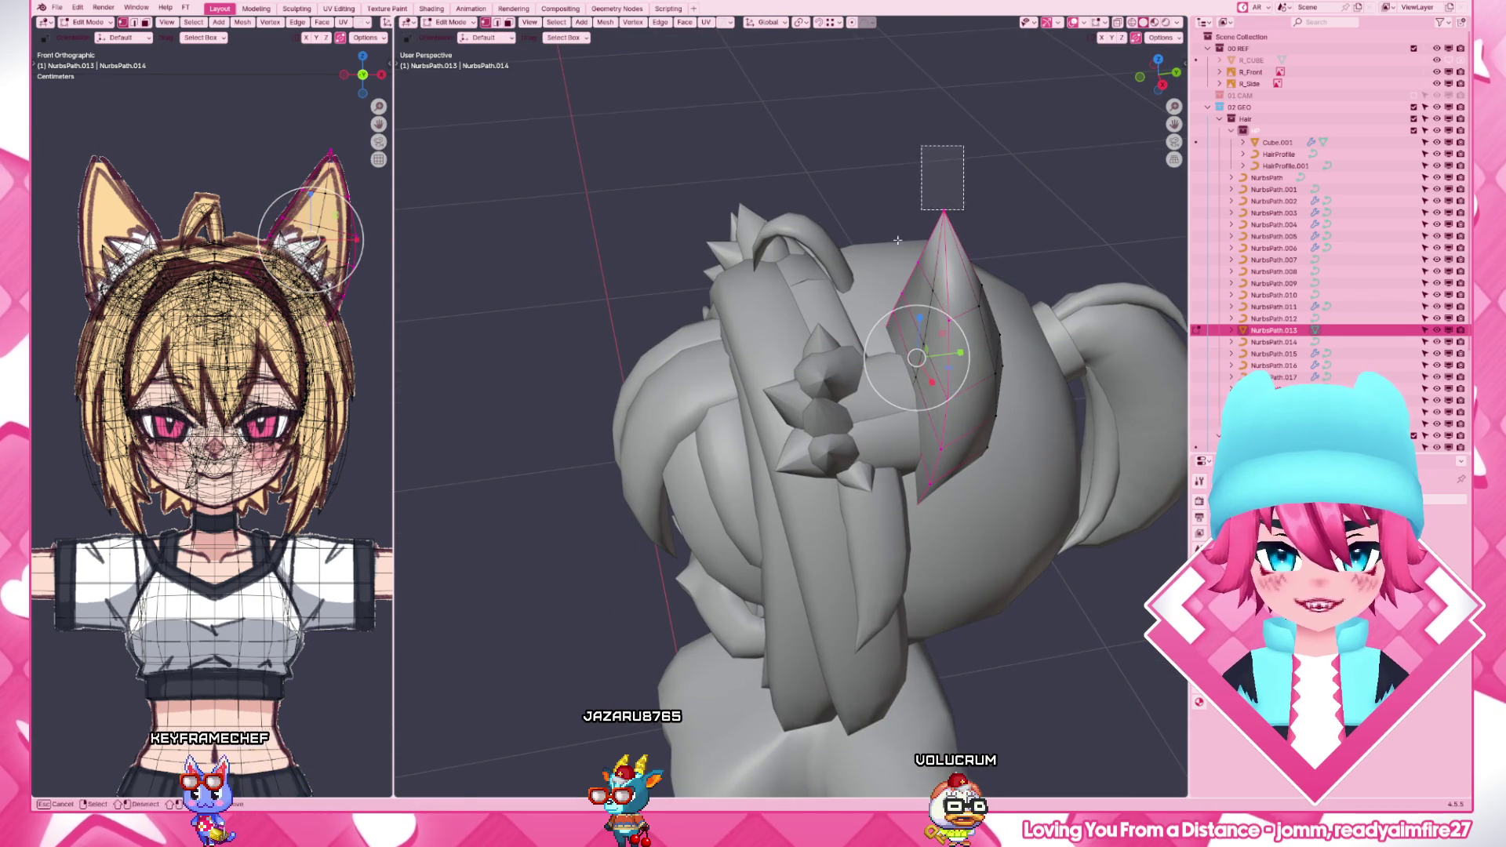
key(g)
key(y)
click(1068, 309)
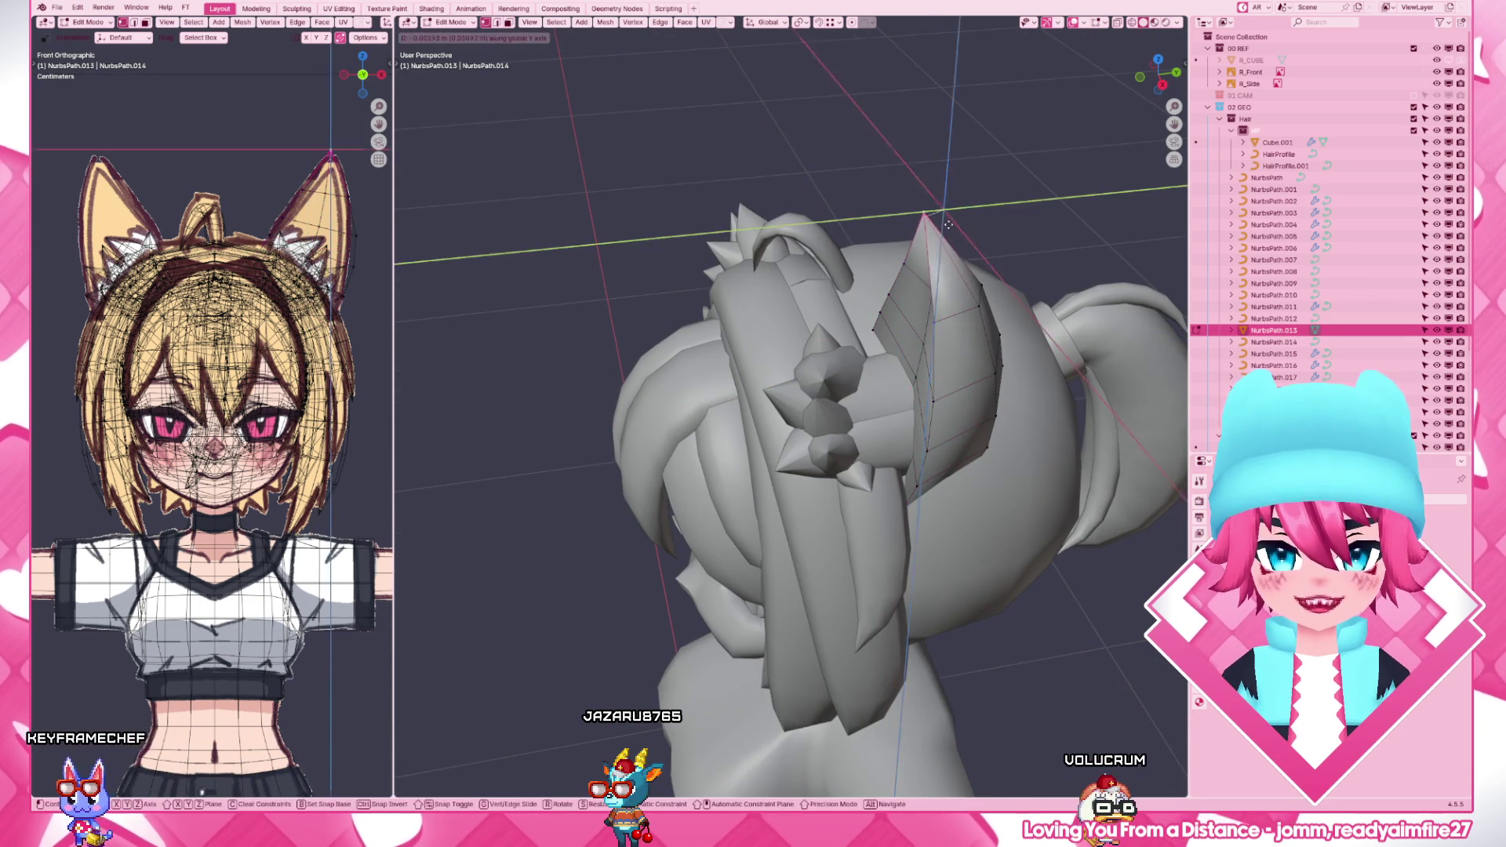
scroll(939, 418, down, 3)
- Adjust the selected vertices from the top orthographic view, then return to Object Mode
middle_drag(939, 416, 917, 347)
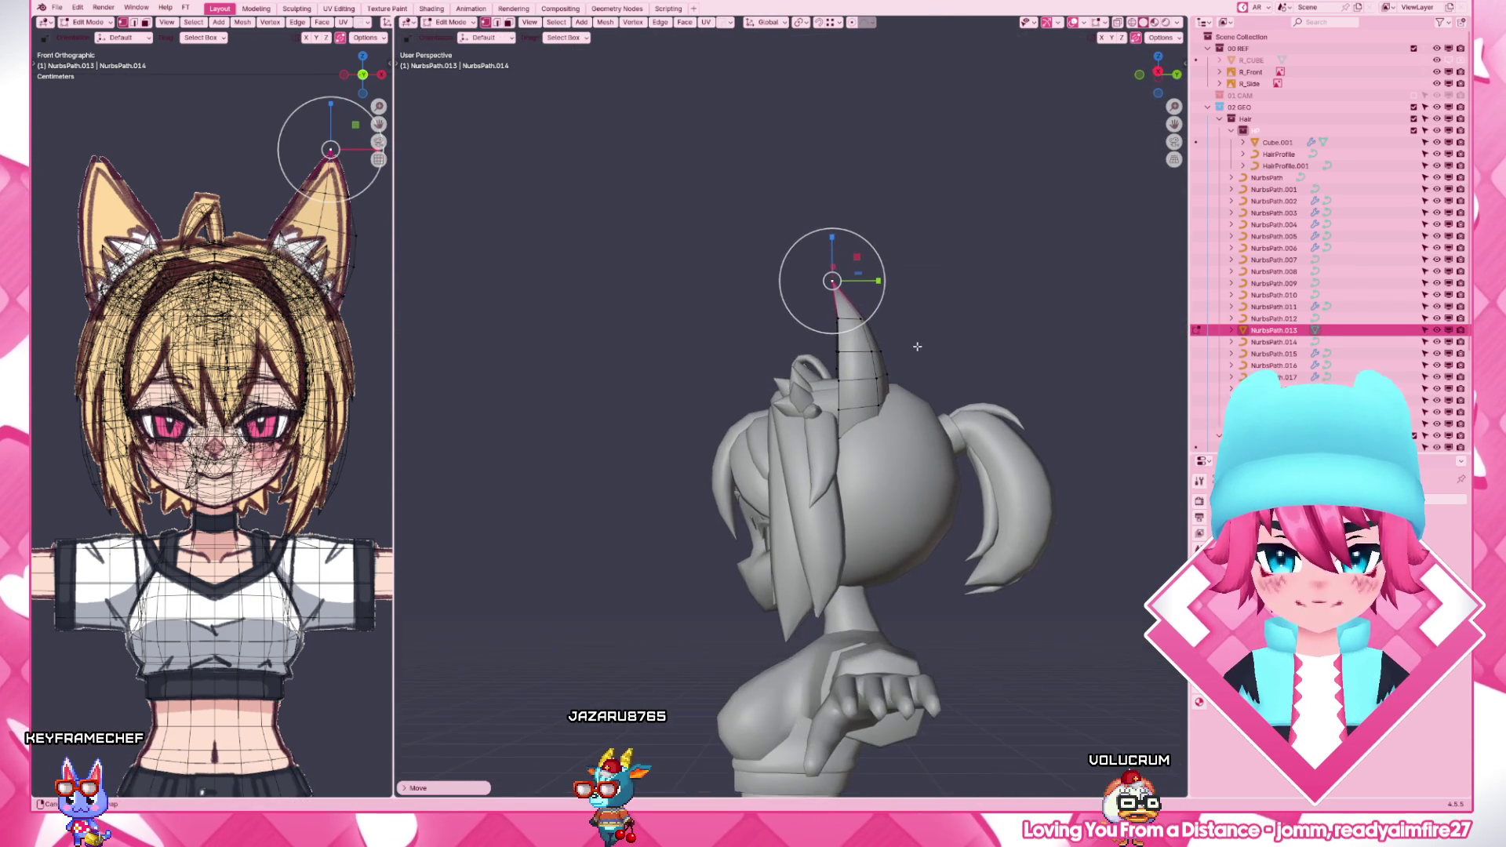
scroll(860, 367, down, 3)
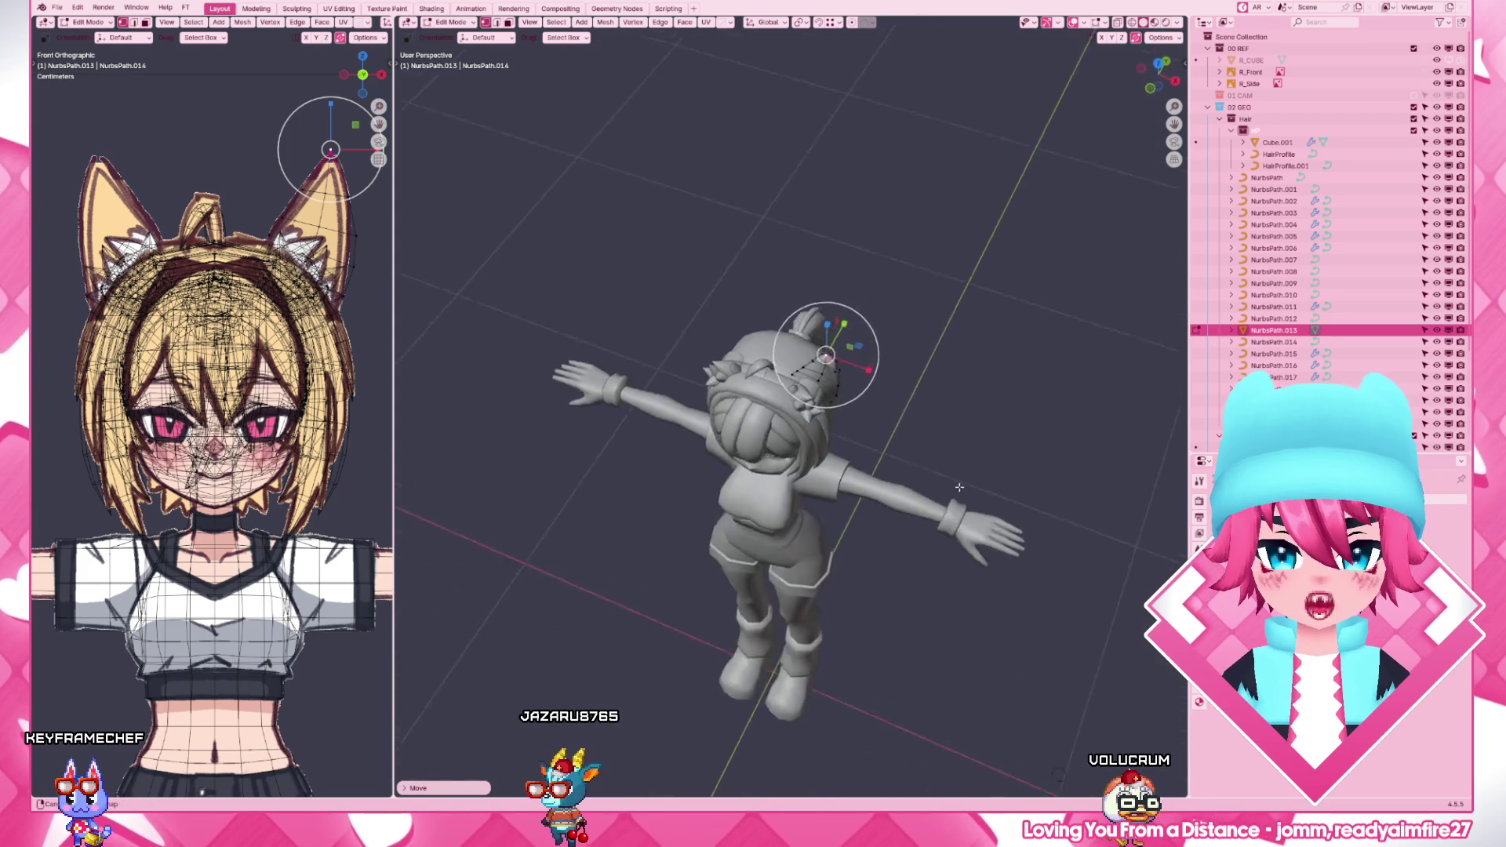
middle_drag(861, 367, 935, 409)
key(KP_7)
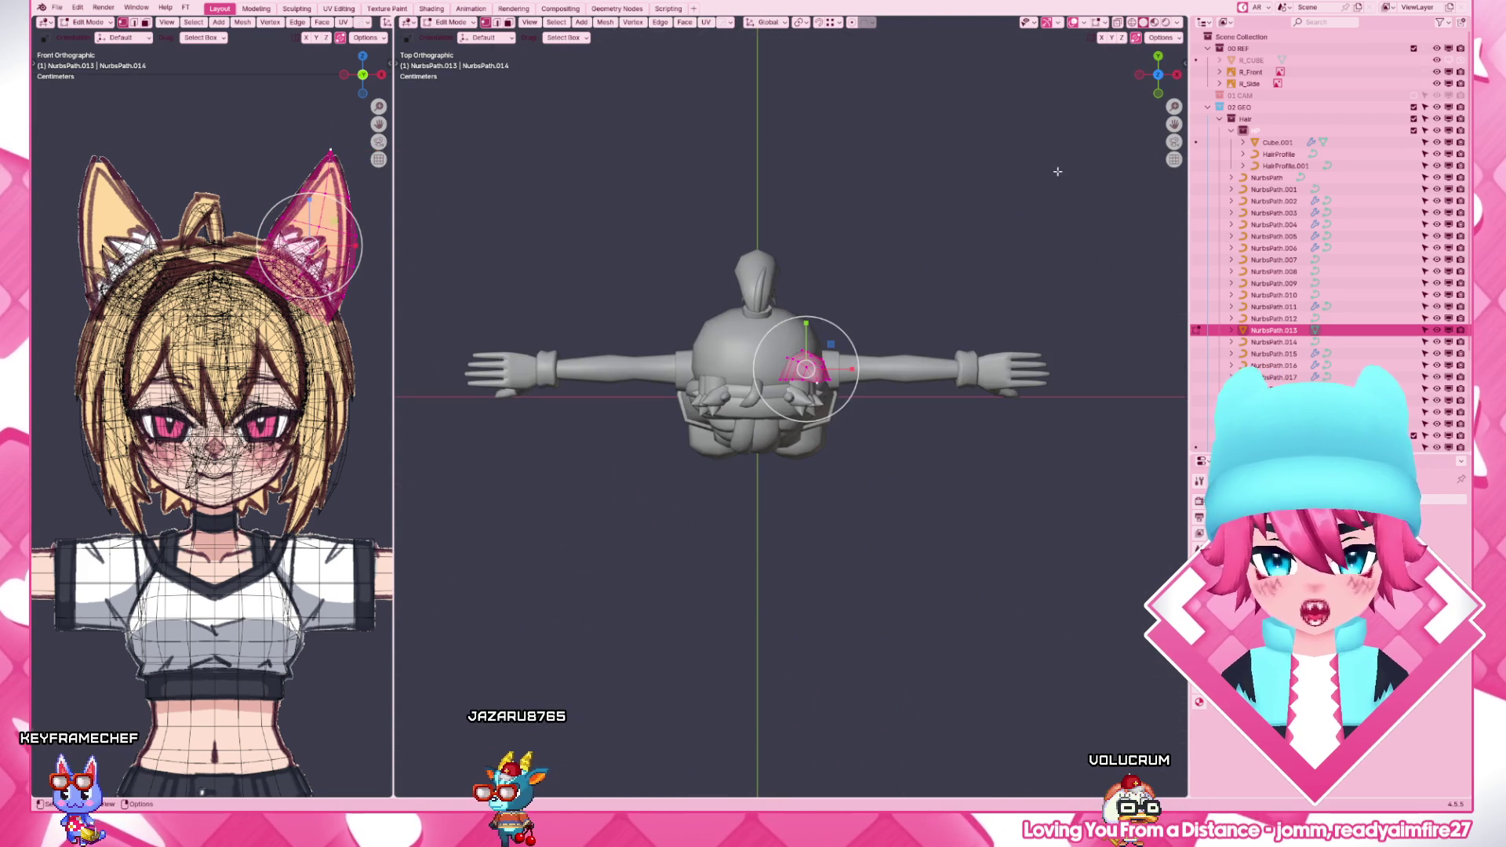
scroll(935, 408, up, 4)
key(g)
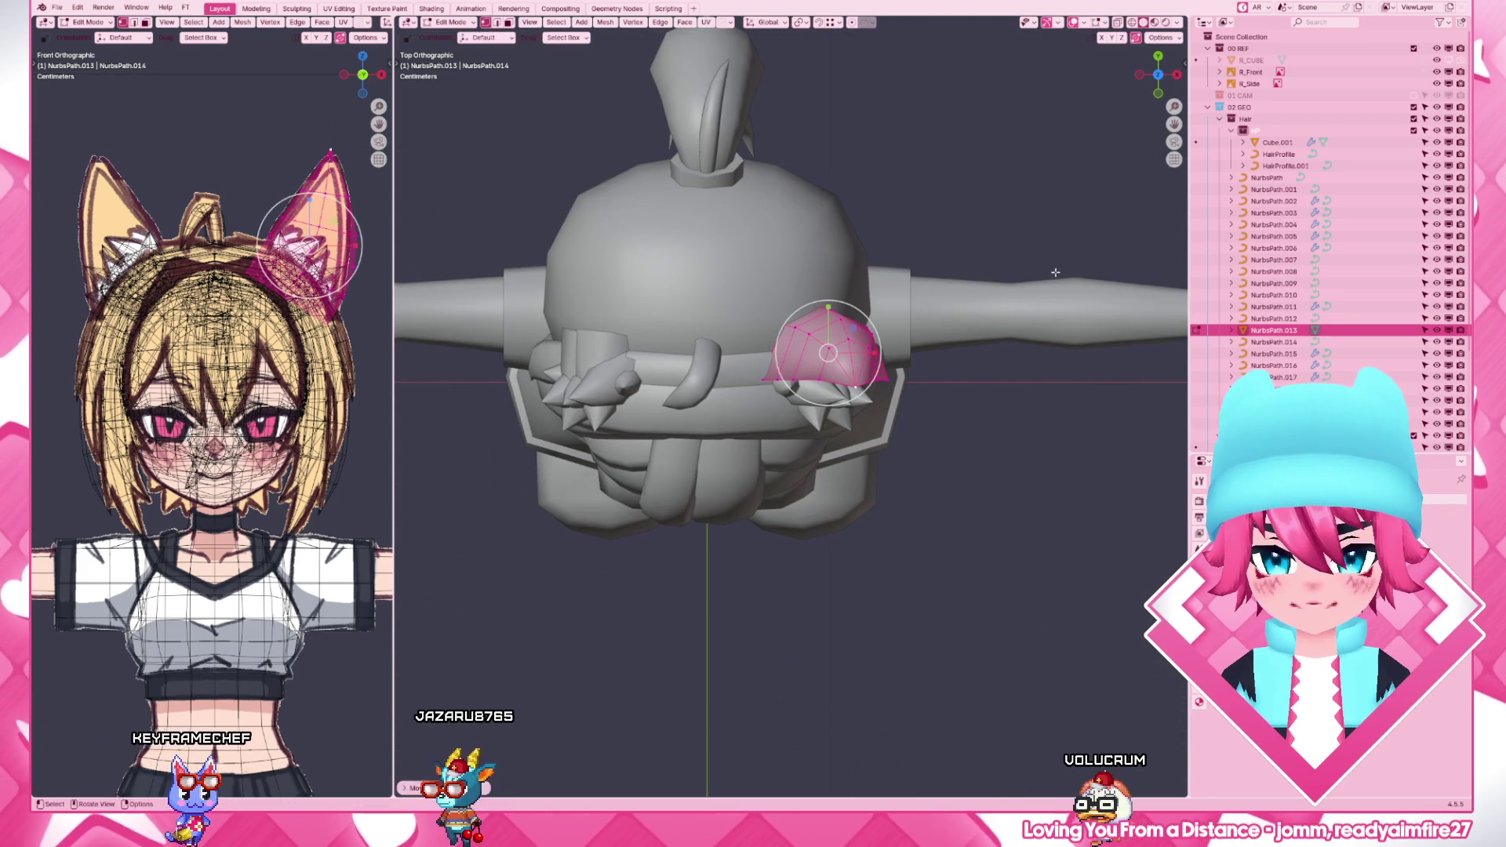
click(1021, 293)
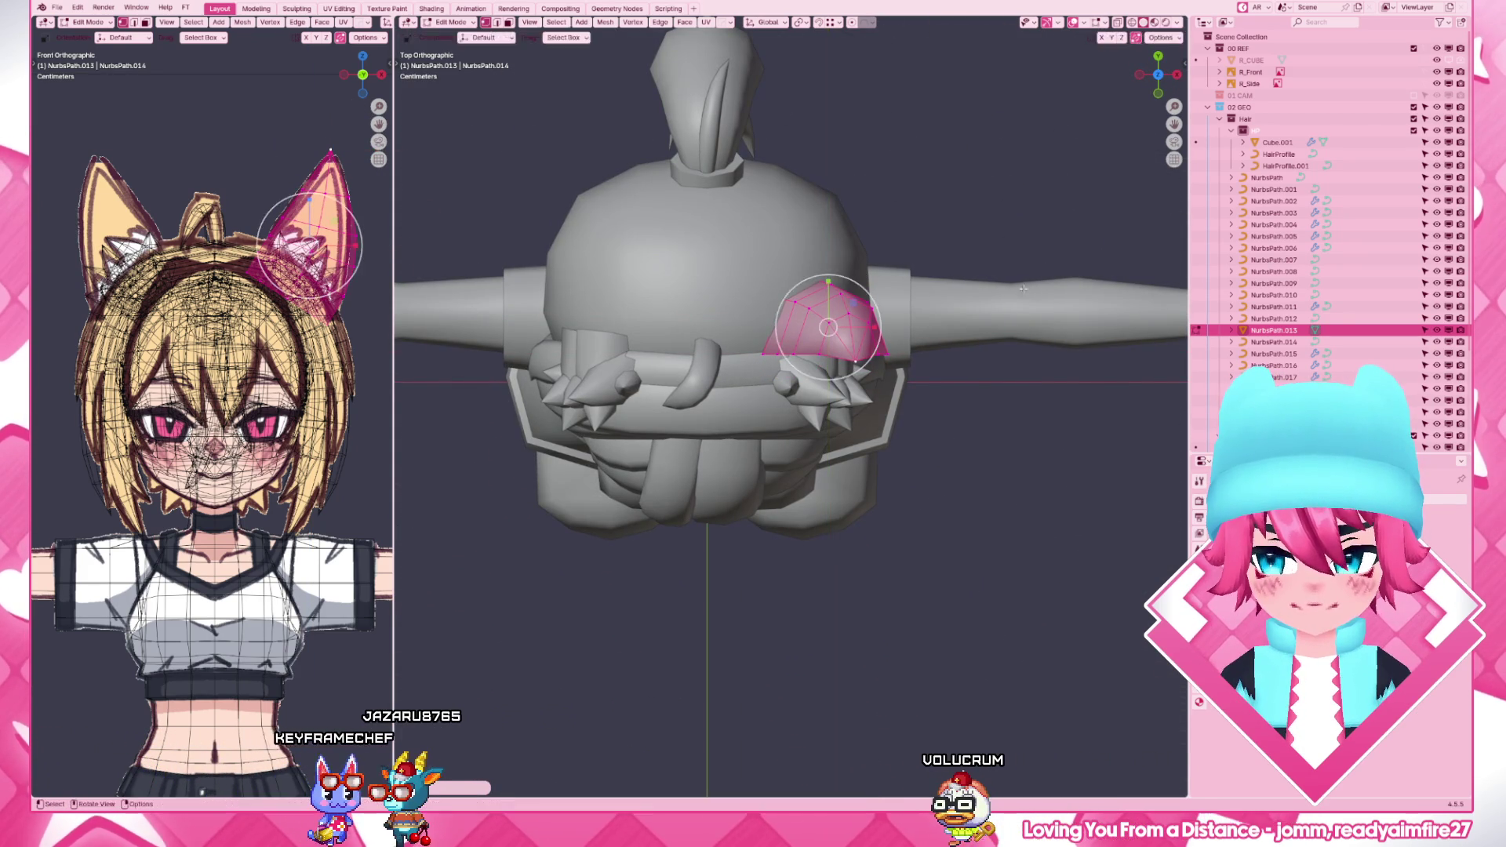
middle_drag(825, 354, 765, 470)
key(Tab)
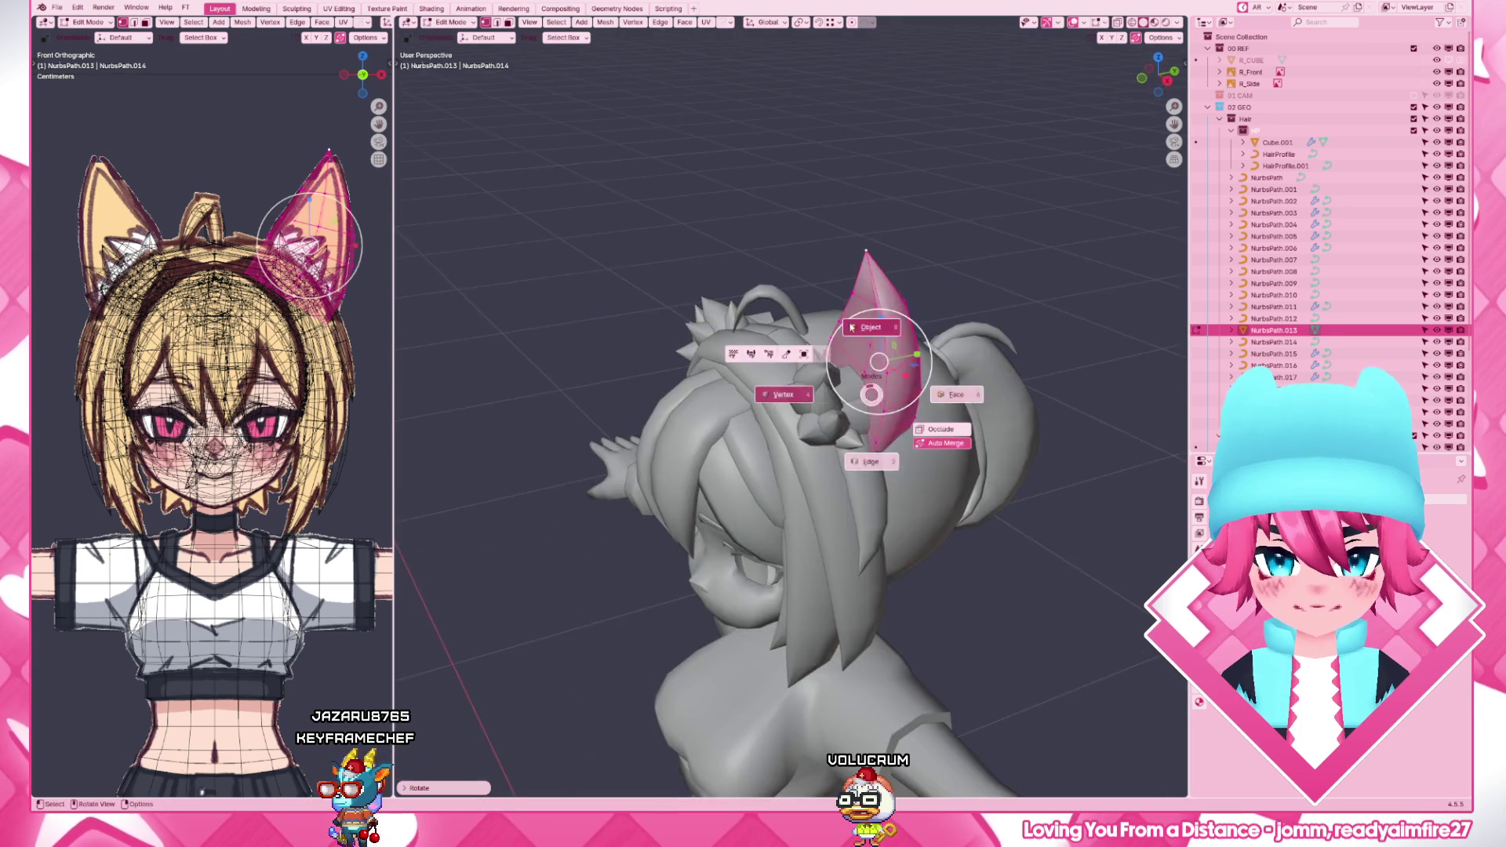
middle_drag(765, 412, 824, 353)
click(812, 329)
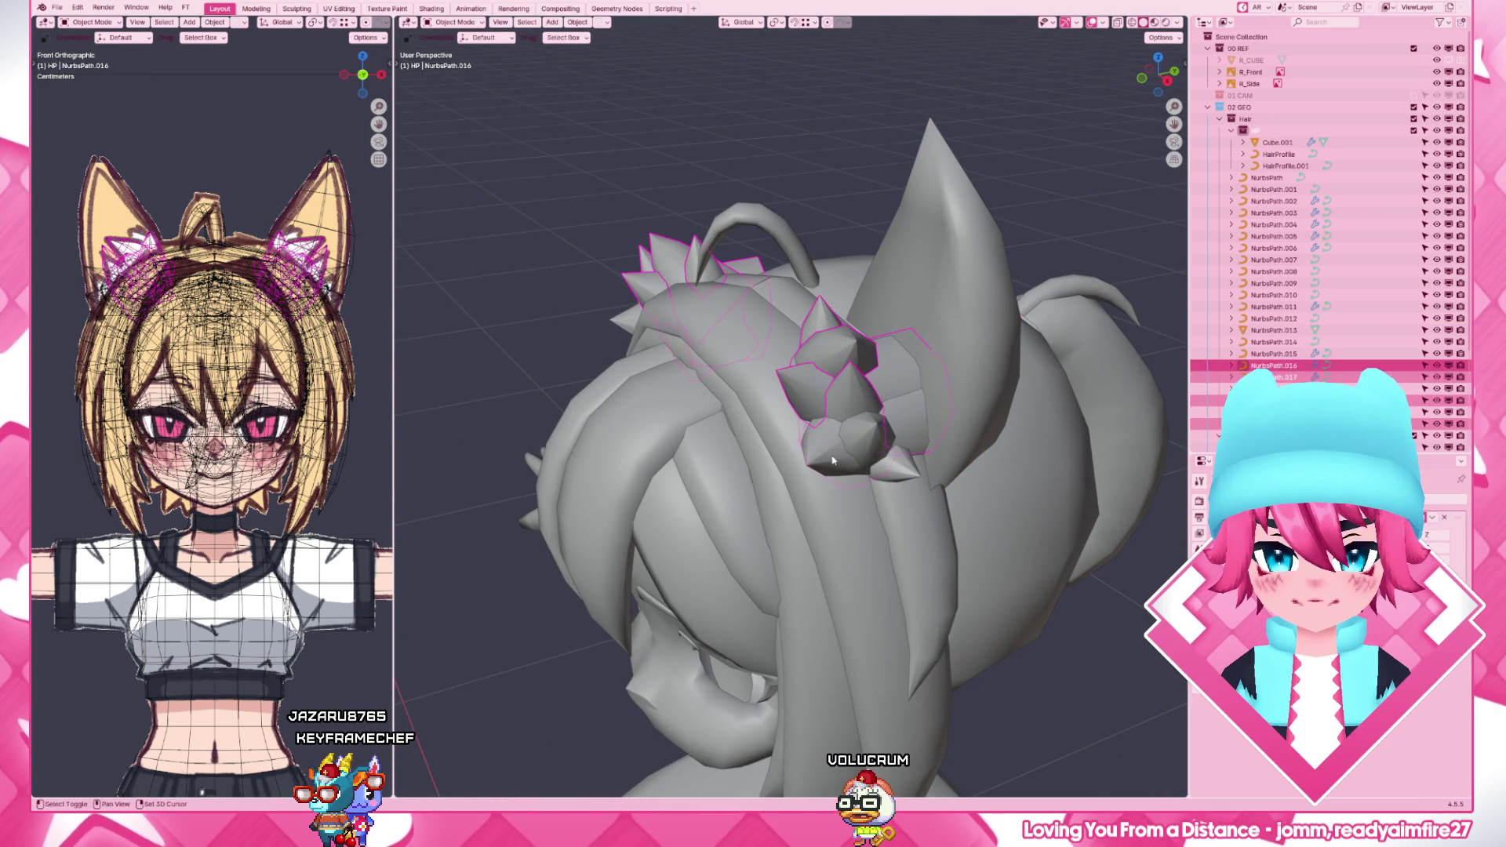
- Move the spiky tuft curve's points along X, then along Y, so it hugs the ear
click(851, 472)
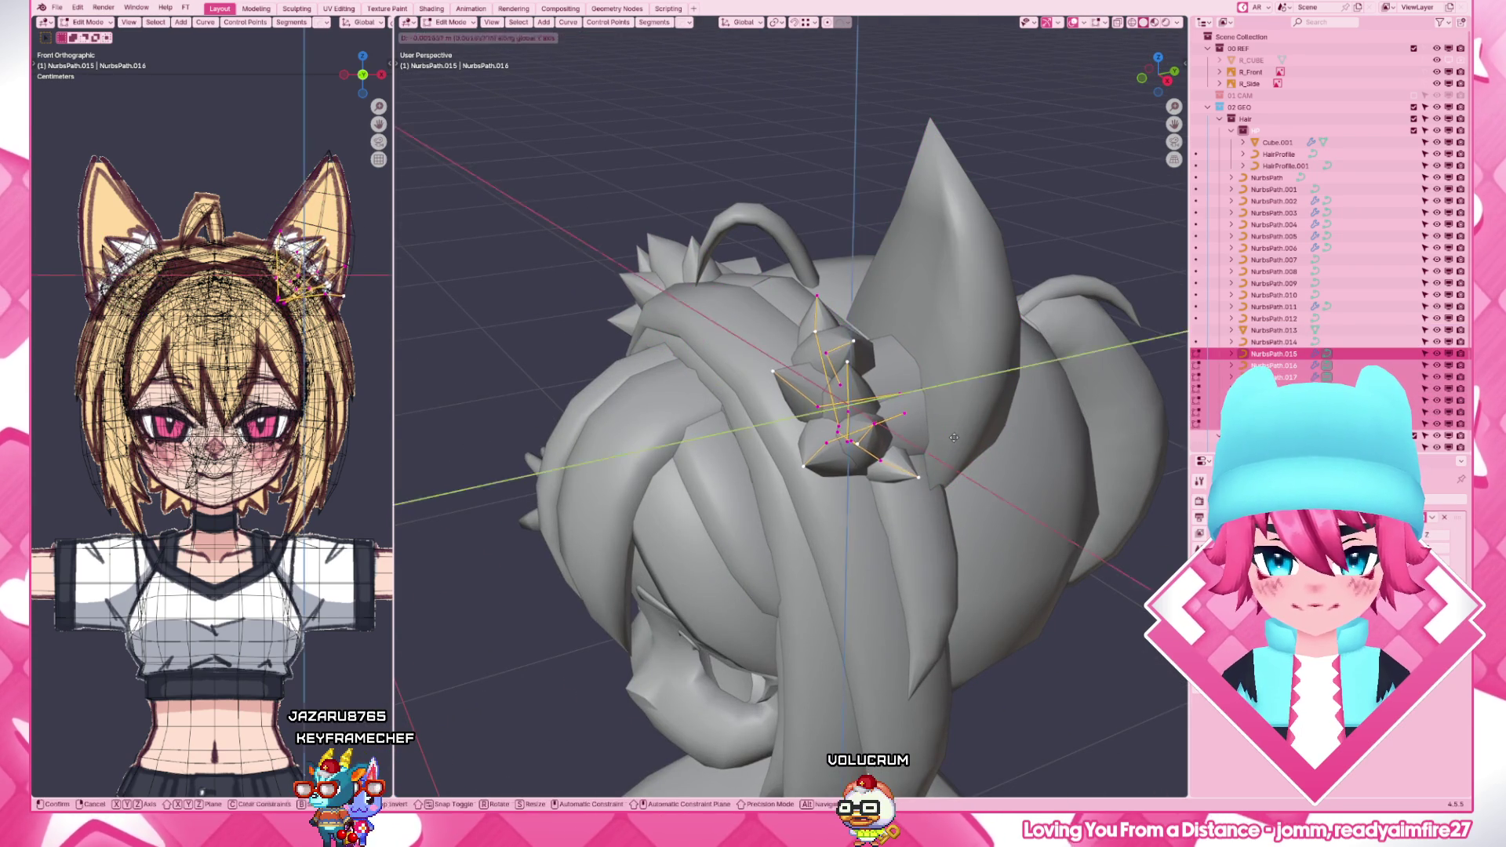
middle_drag(847, 388, 753, 388)
key(g)
key(x)
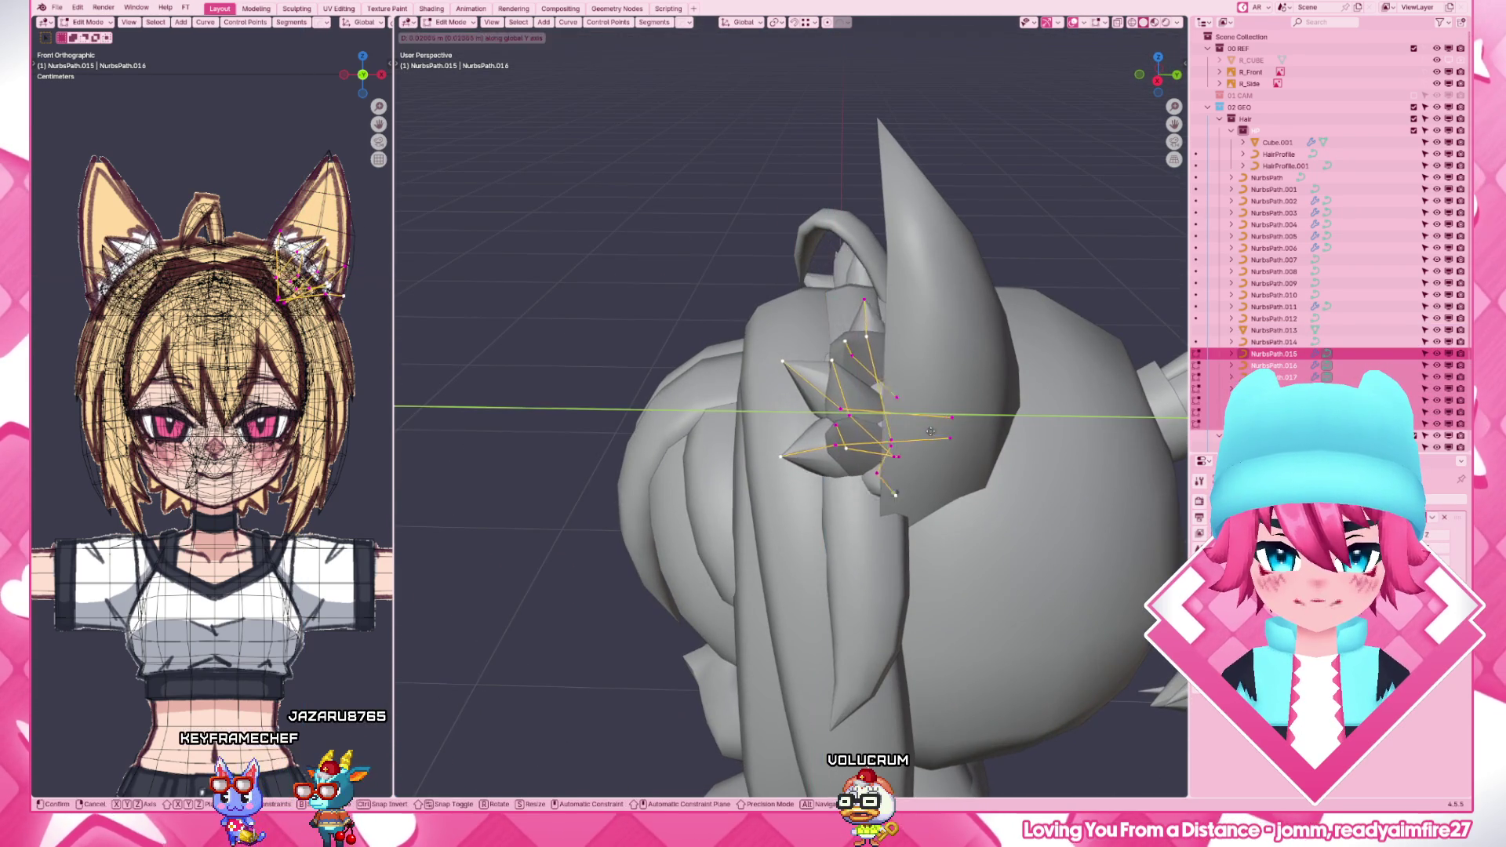
click(947, 428)
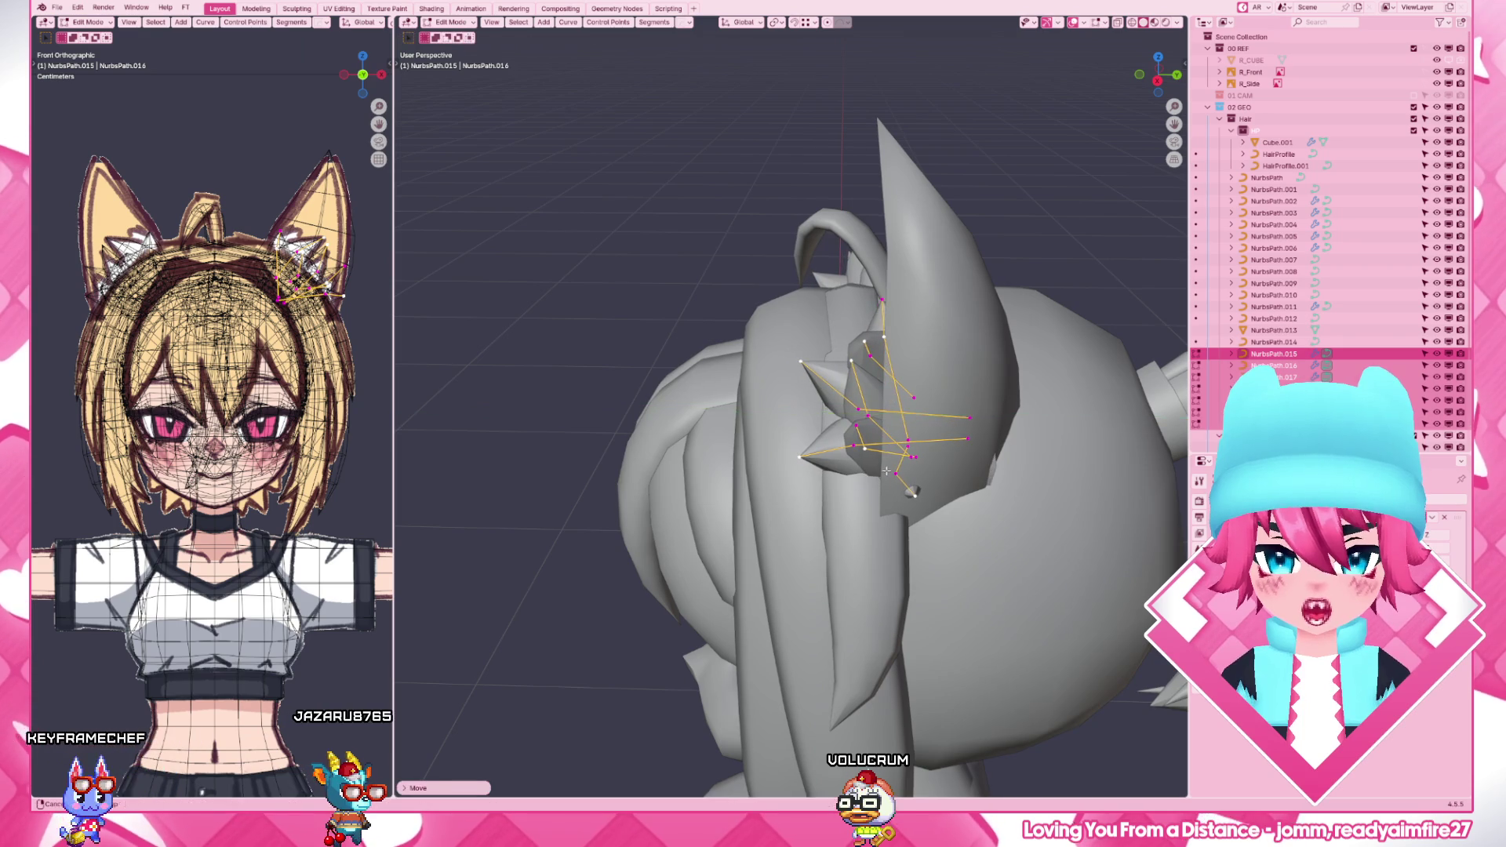
middle_drag(947, 428, 928, 504)
key(g)
key(y)
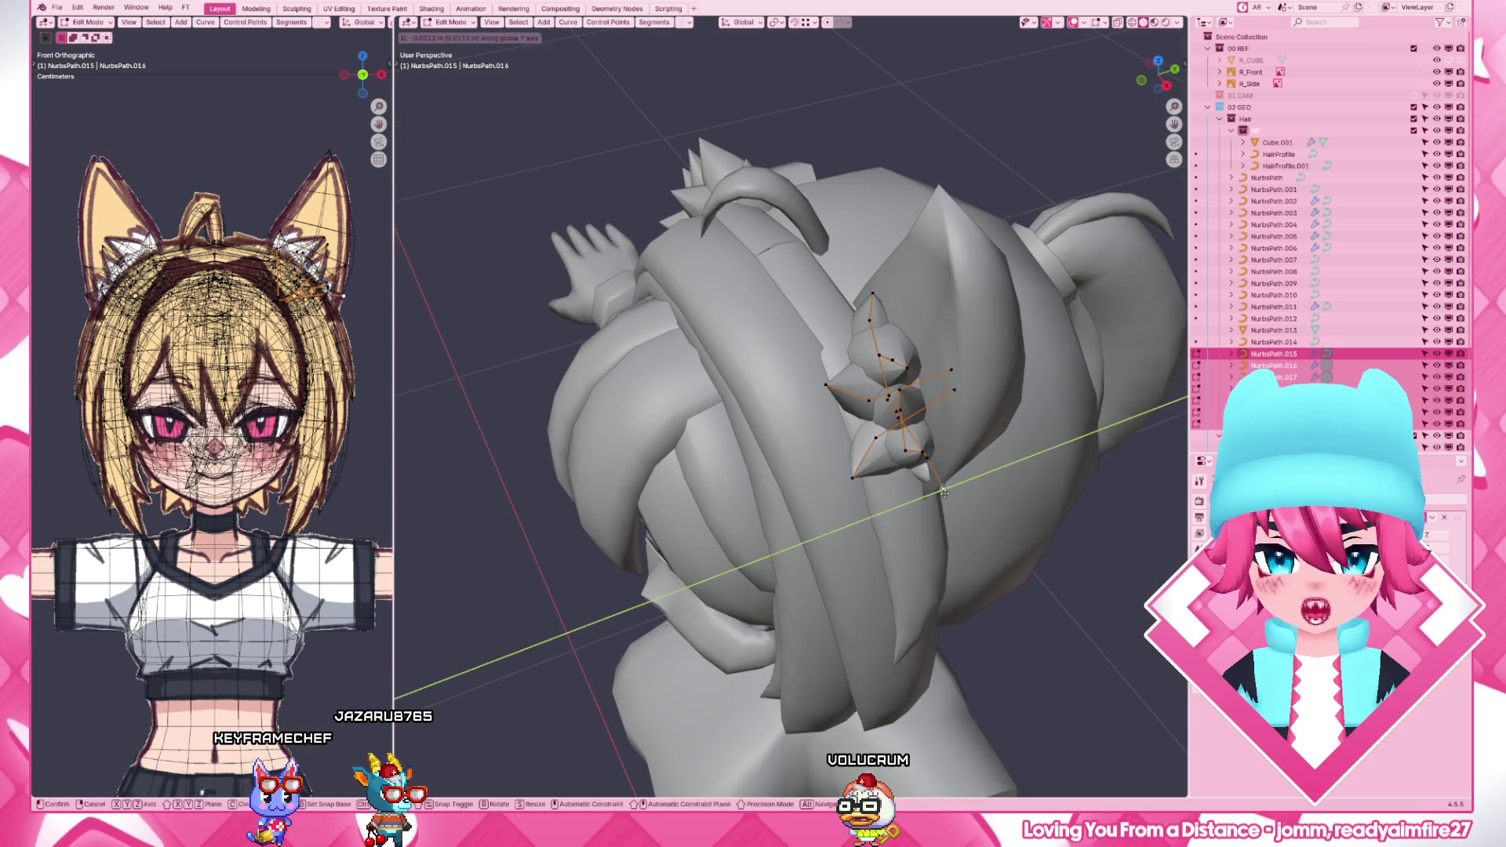
click(939, 461)
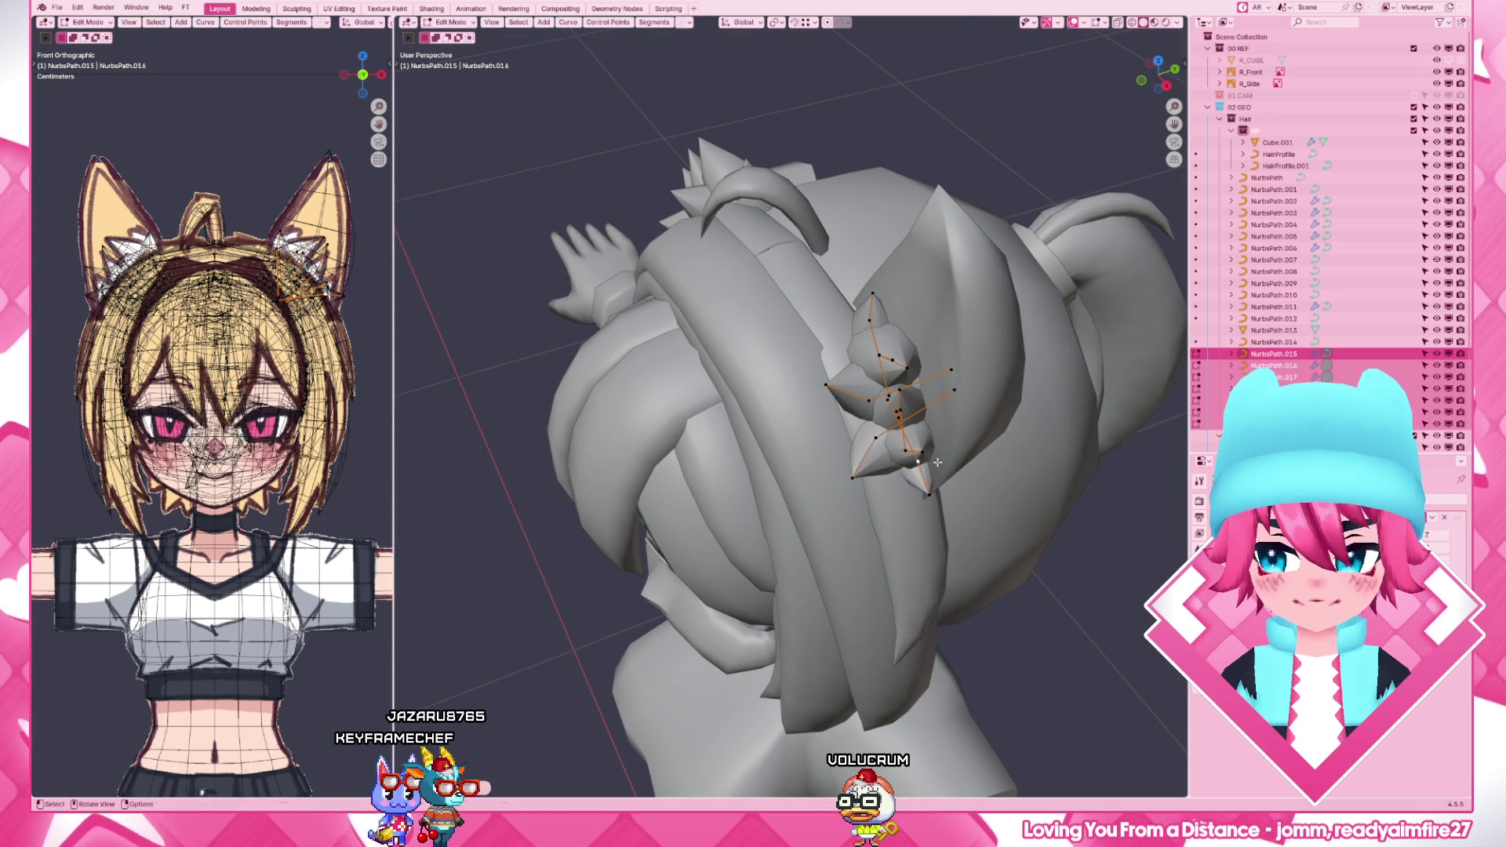
key(Tab)
scroll(931, 499, down, 4)
- Briefly inspect ear curve NurbsPath.013's points, return to Object Mode and show Material Preview
middle_drag(857, 400, 939, 353)
click(824, 342)
key(Tab)
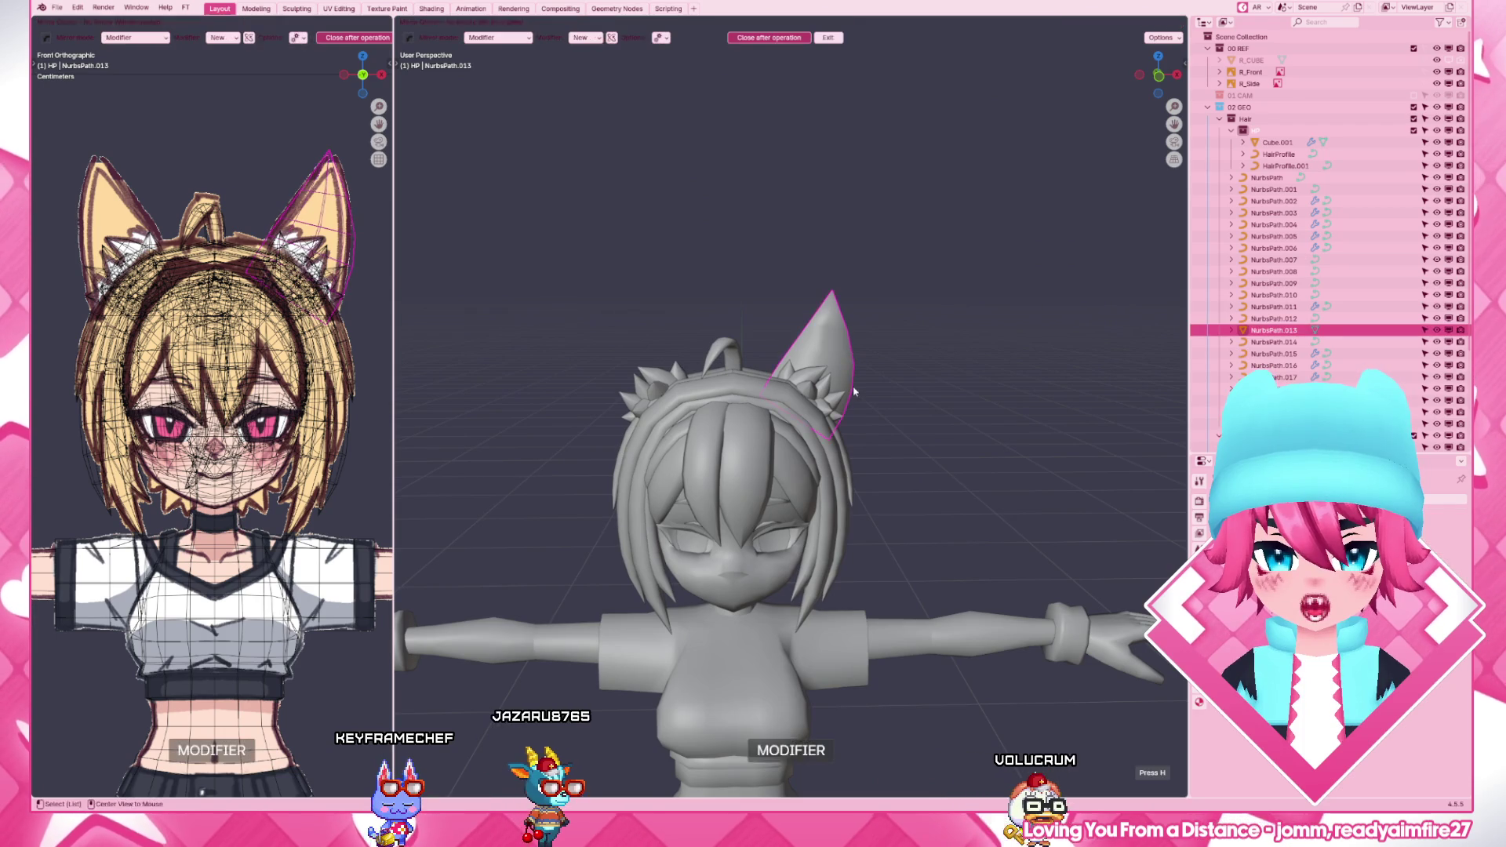
scroll(830, 622, down, 5)
scroll(824, 471, up, 5)
scroll(824, 353, up, 4)
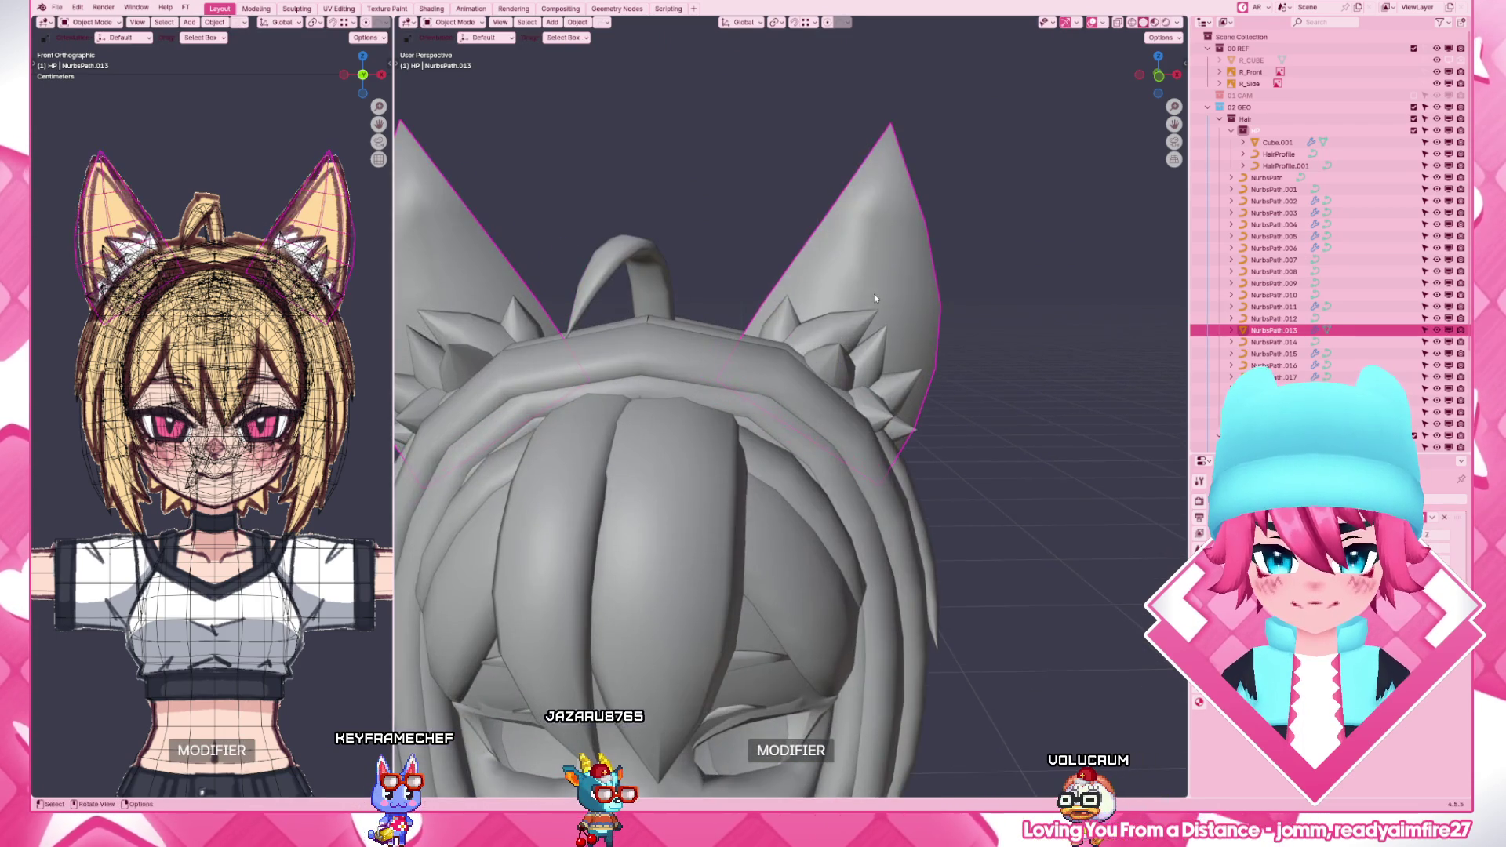
key(c)
click(859, 22)
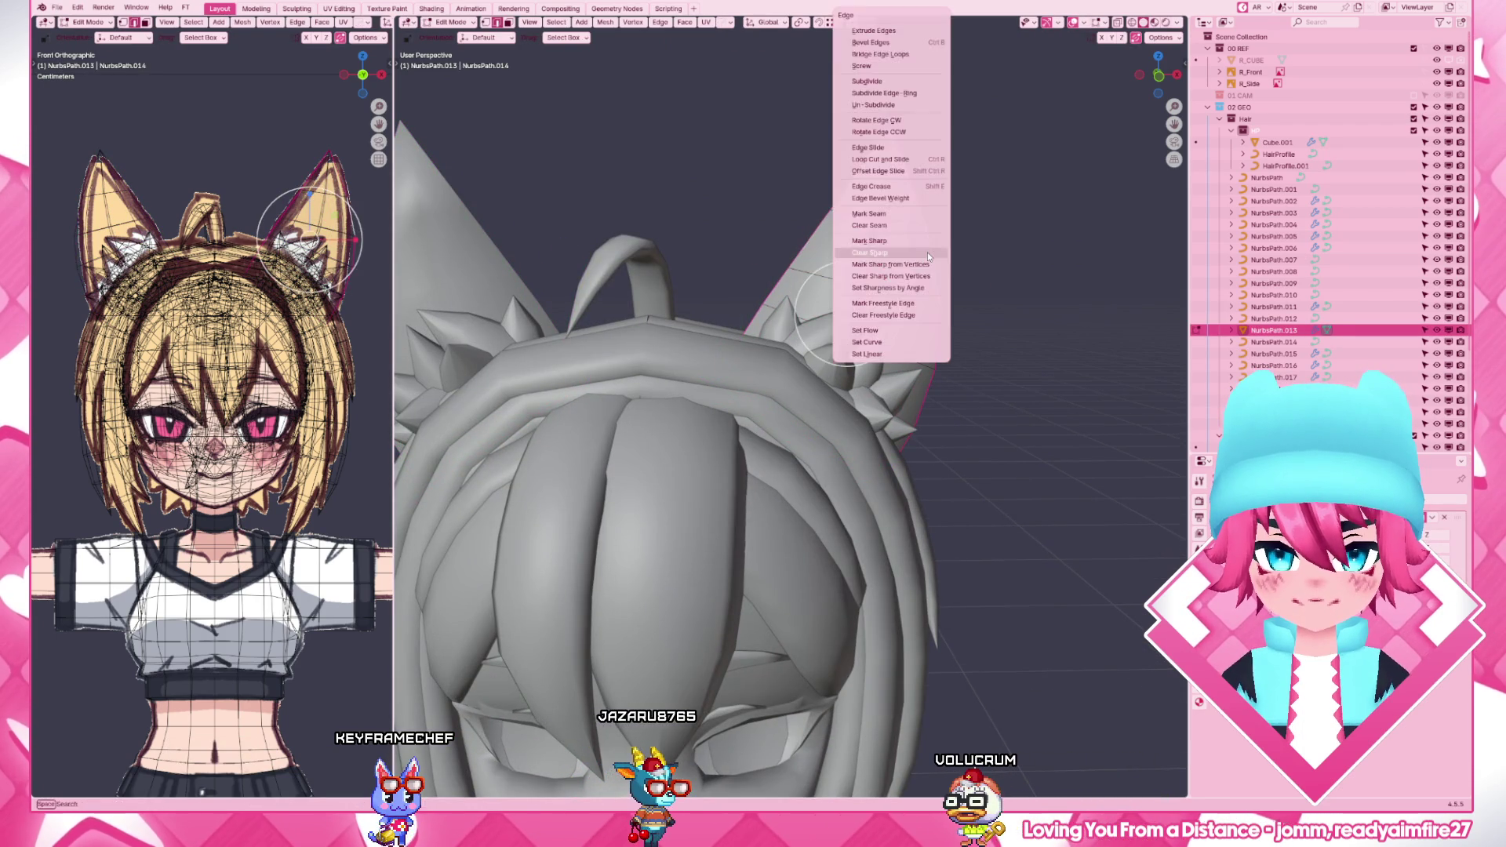
click(927, 252)
scroll(927, 459, down, 8)
key(ctrl+Tab)
click(925, 390)
key(space)
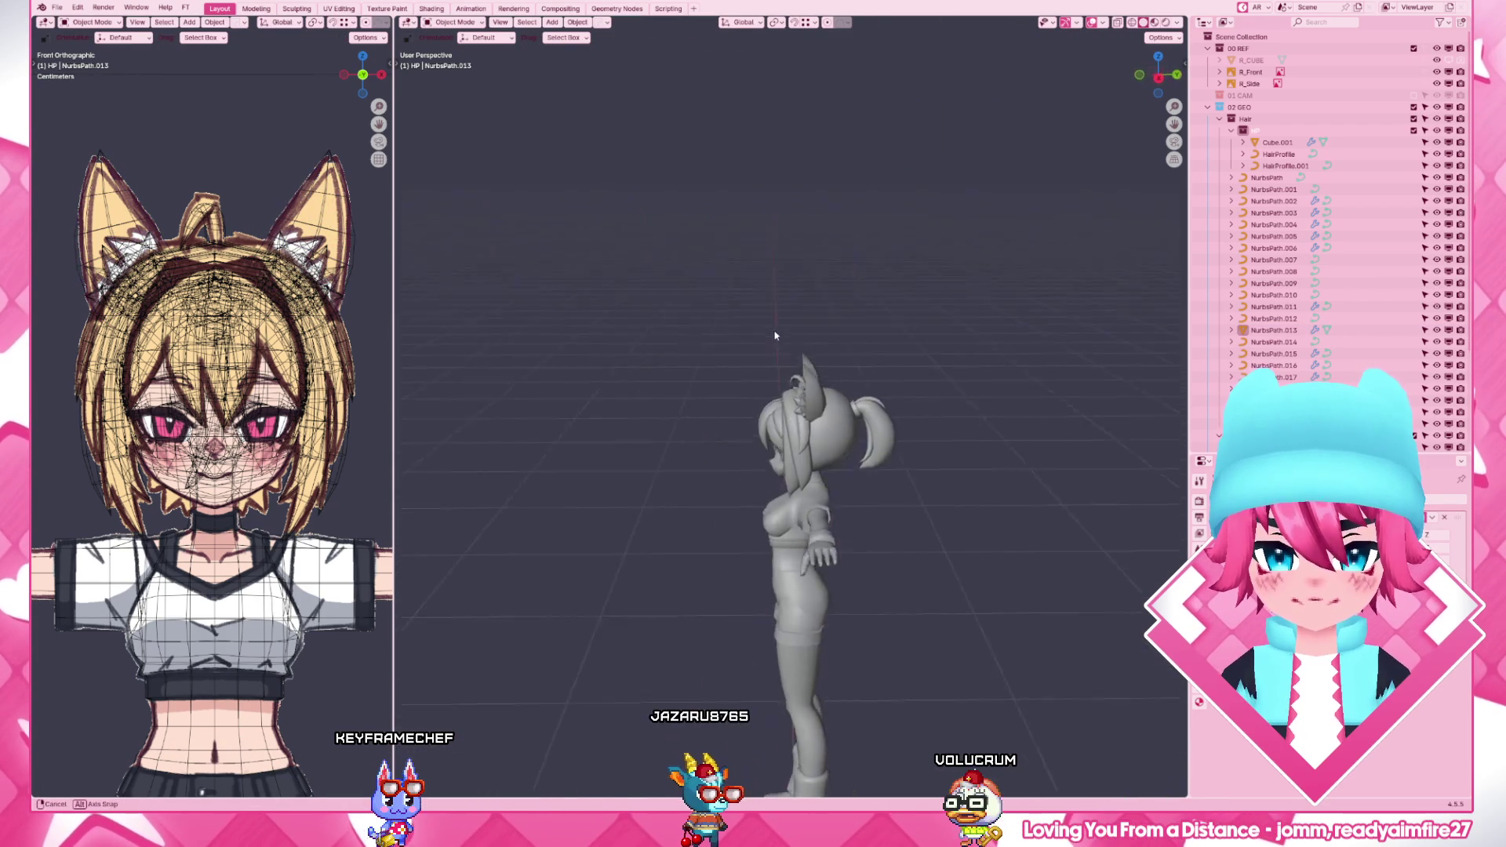
key(z)
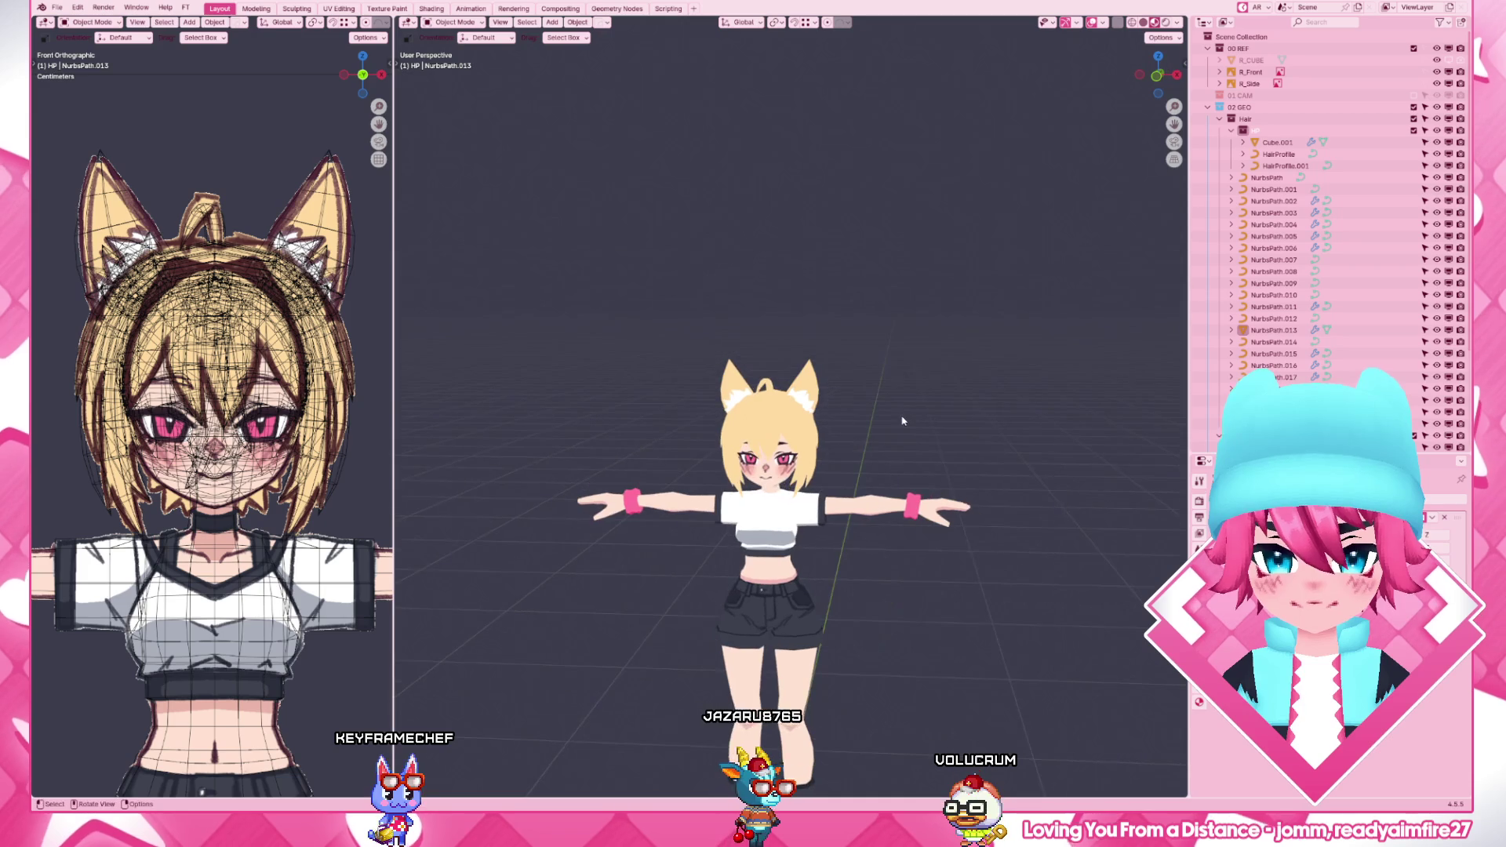
- In front view with X-ray on, edit NurbsPath.013 and move its ear-tip point onto the reference
key(1)
scroll(903, 420, up, 8)
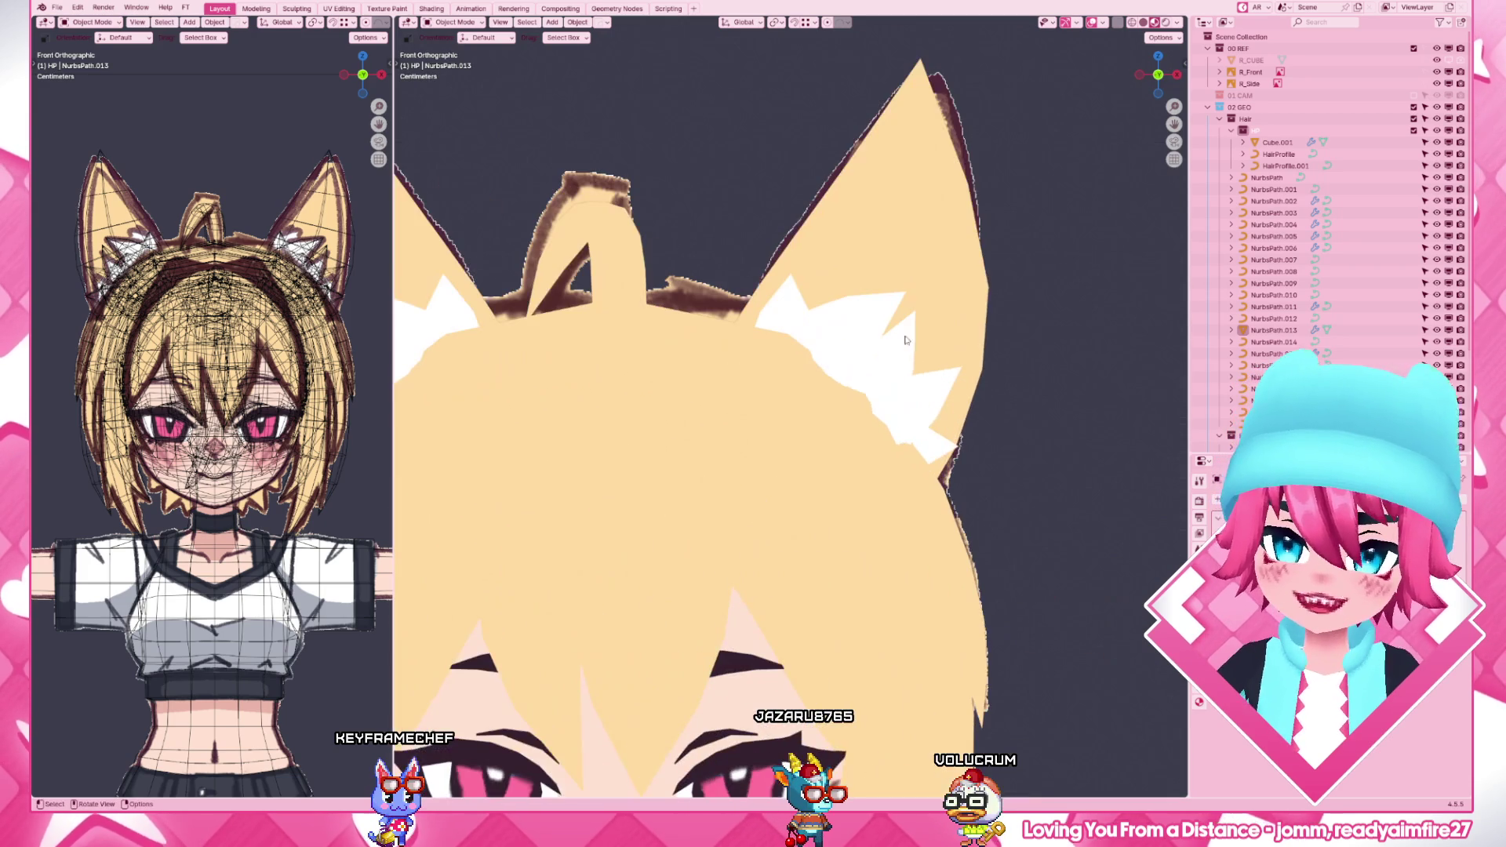
click(812, 236)
key(Tab)
key(alt+z)
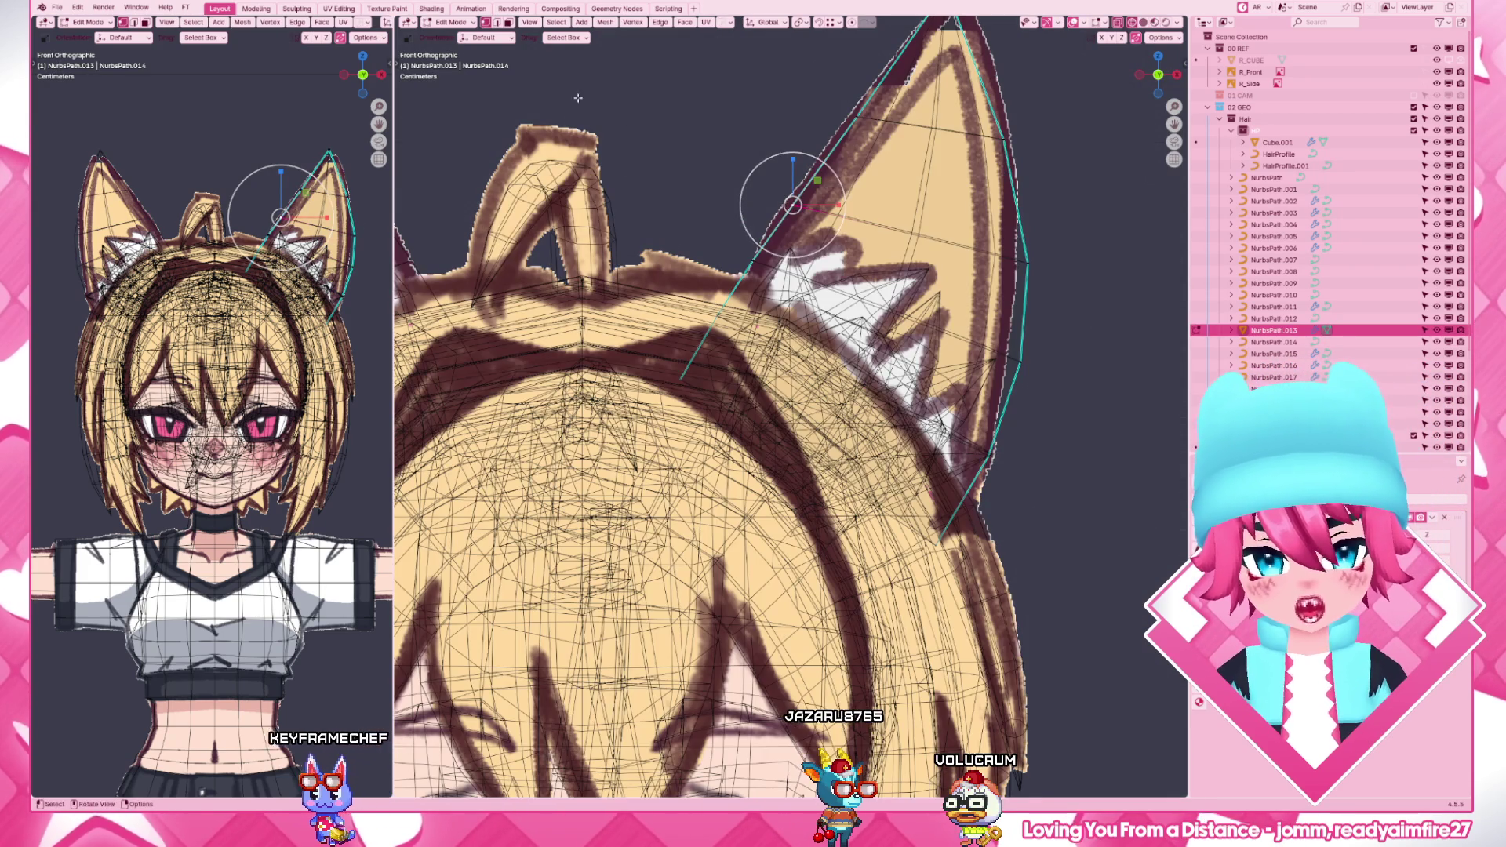
click(833, 215)
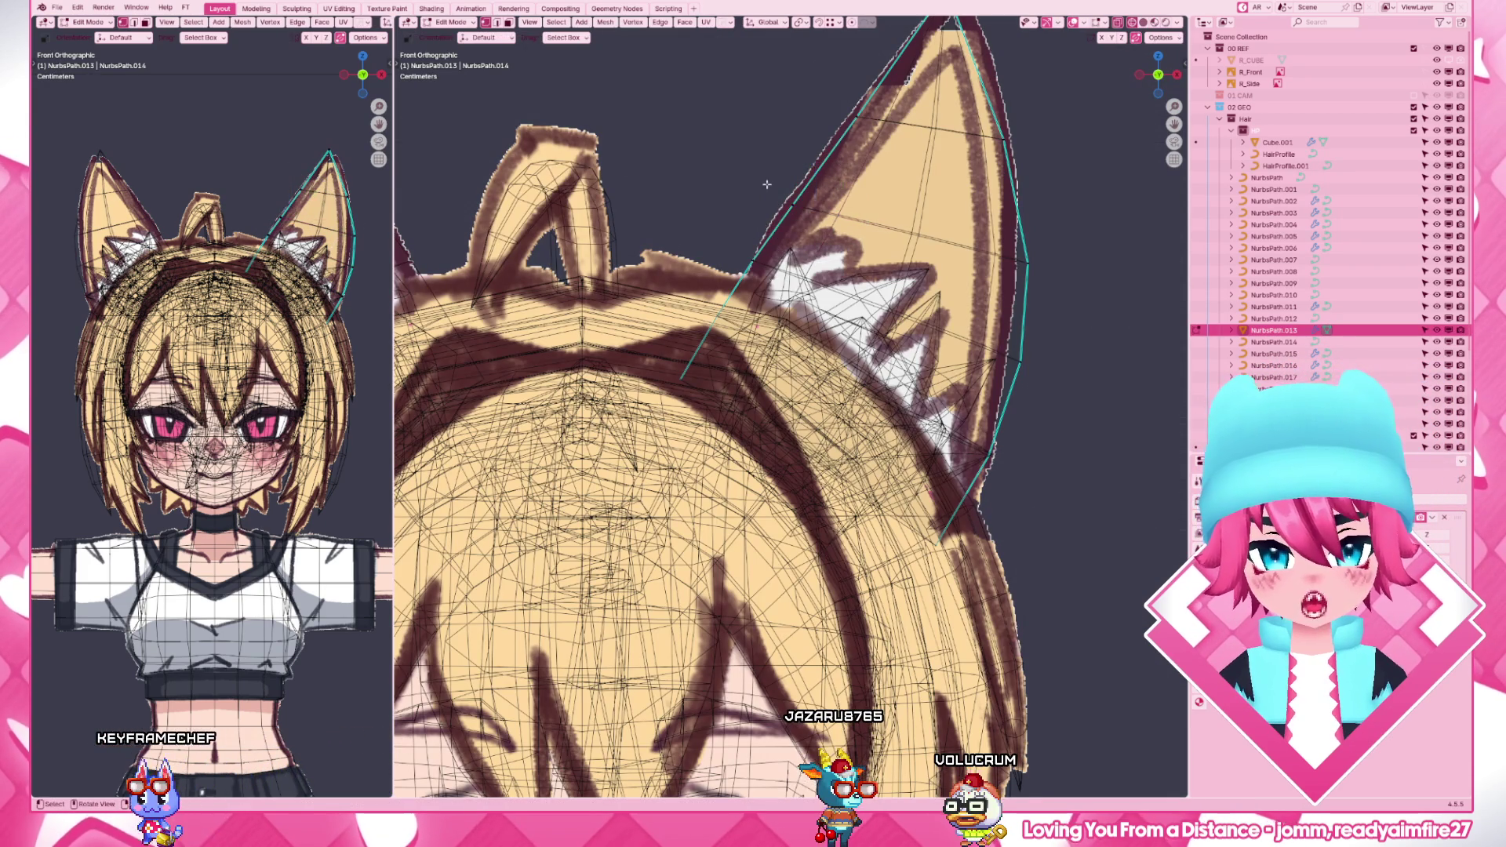
drag(766, 174, 818, 218)
key(g)
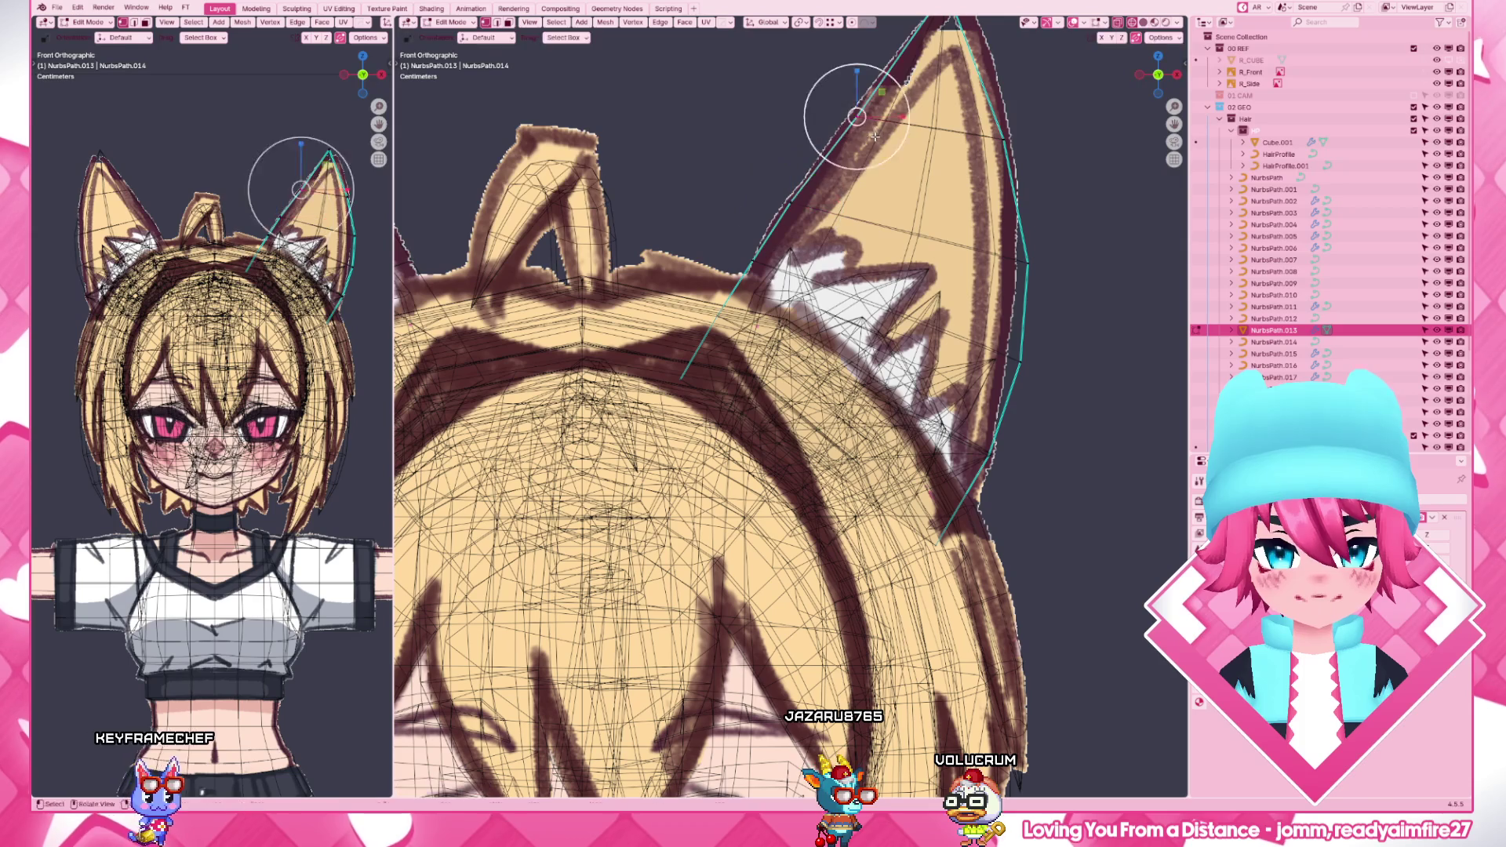
click(895, 113)
- Raise the box-selected tip points and reposition a lower point on the ear's outer edge
shift+middle_drag(895, 141, 988, 267)
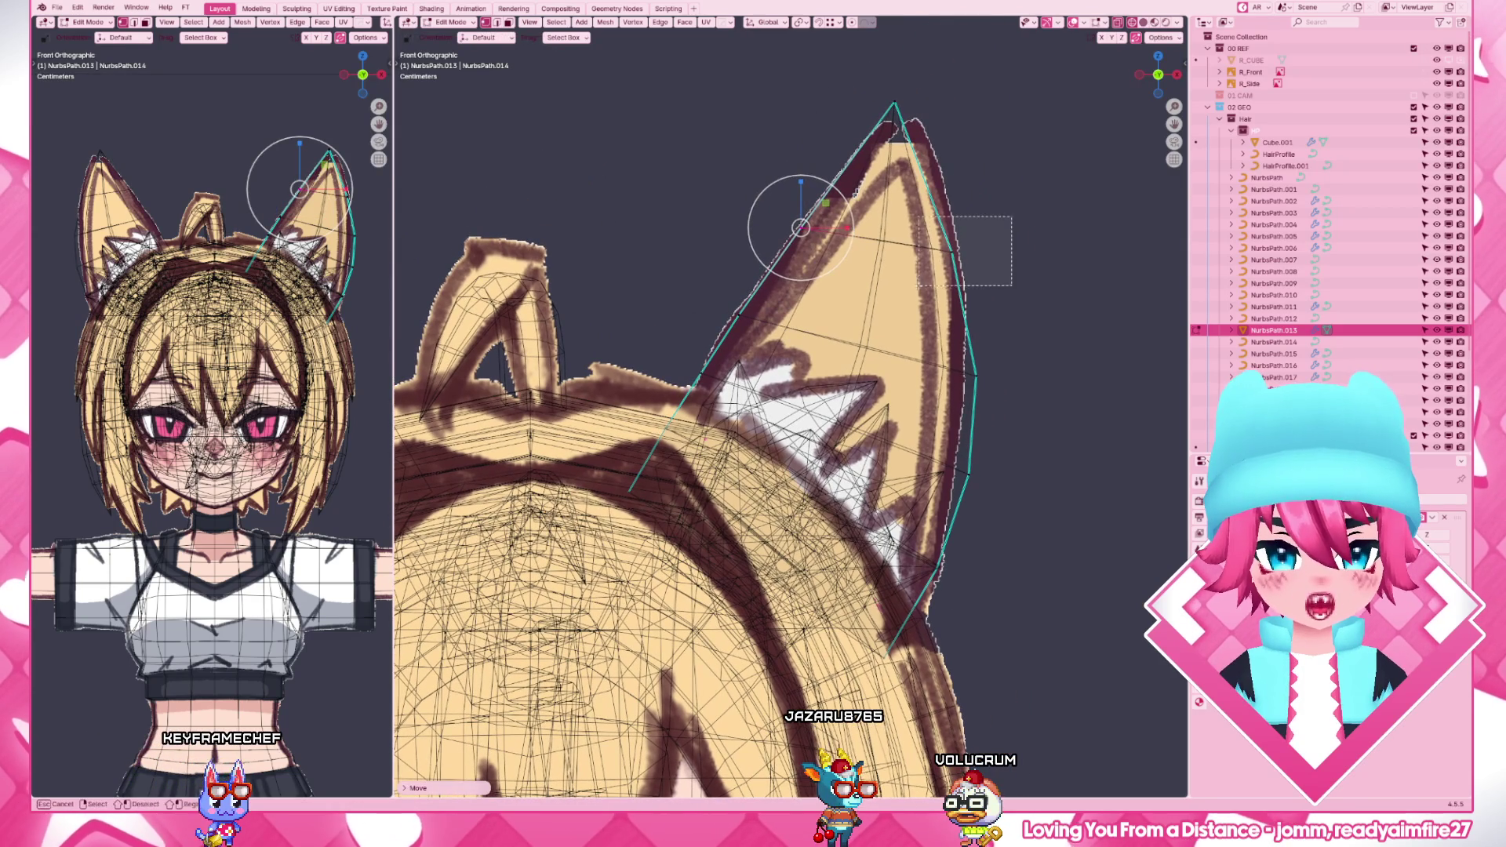
drag(926, 219, 1010, 282)
drag(753, 107, 1036, 294)
key(g)
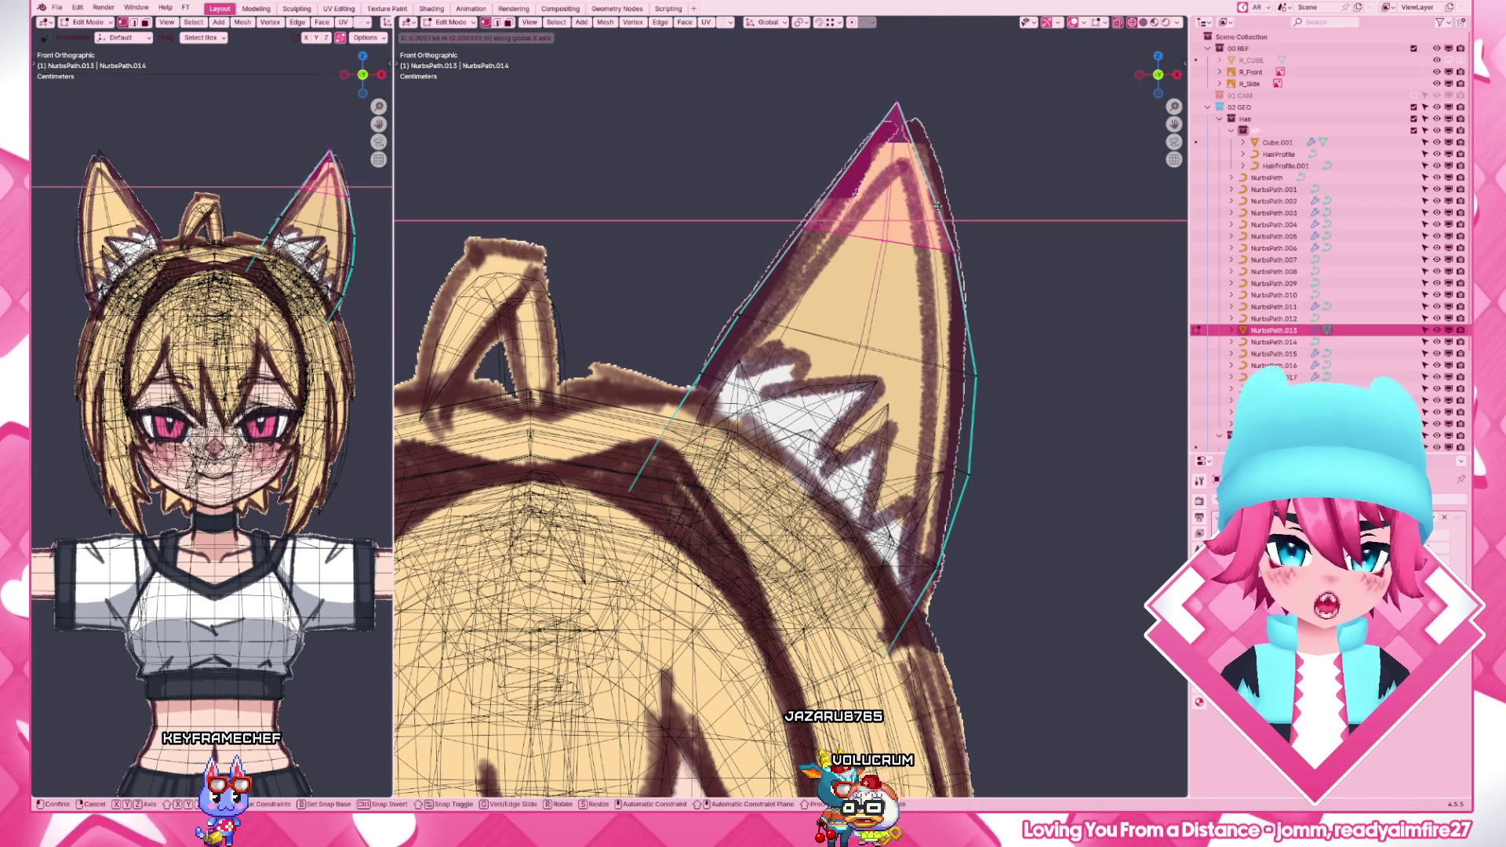
click(986, 416)
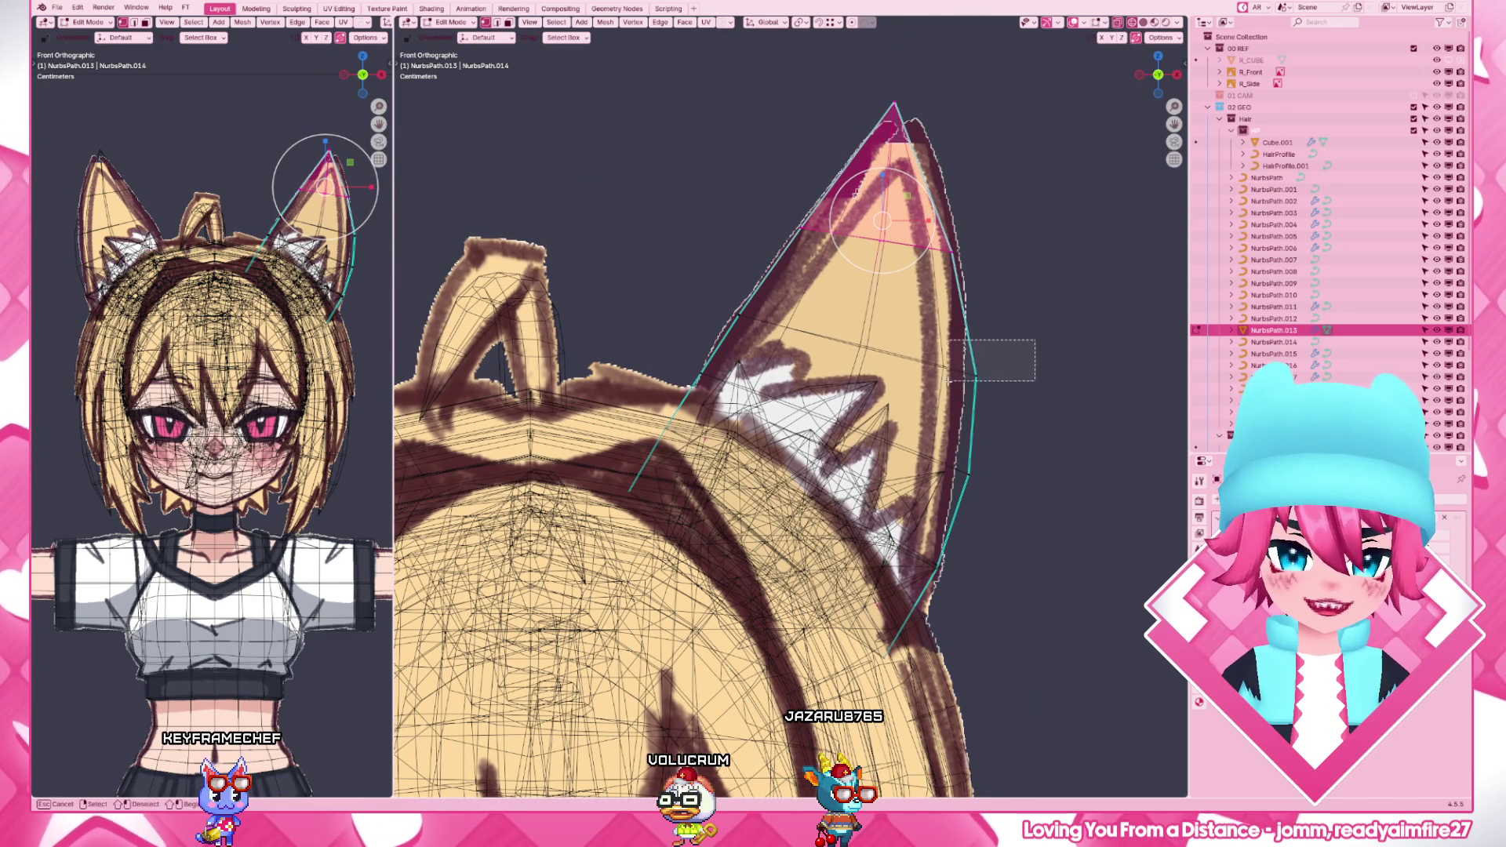
drag(949, 341, 1035, 400)
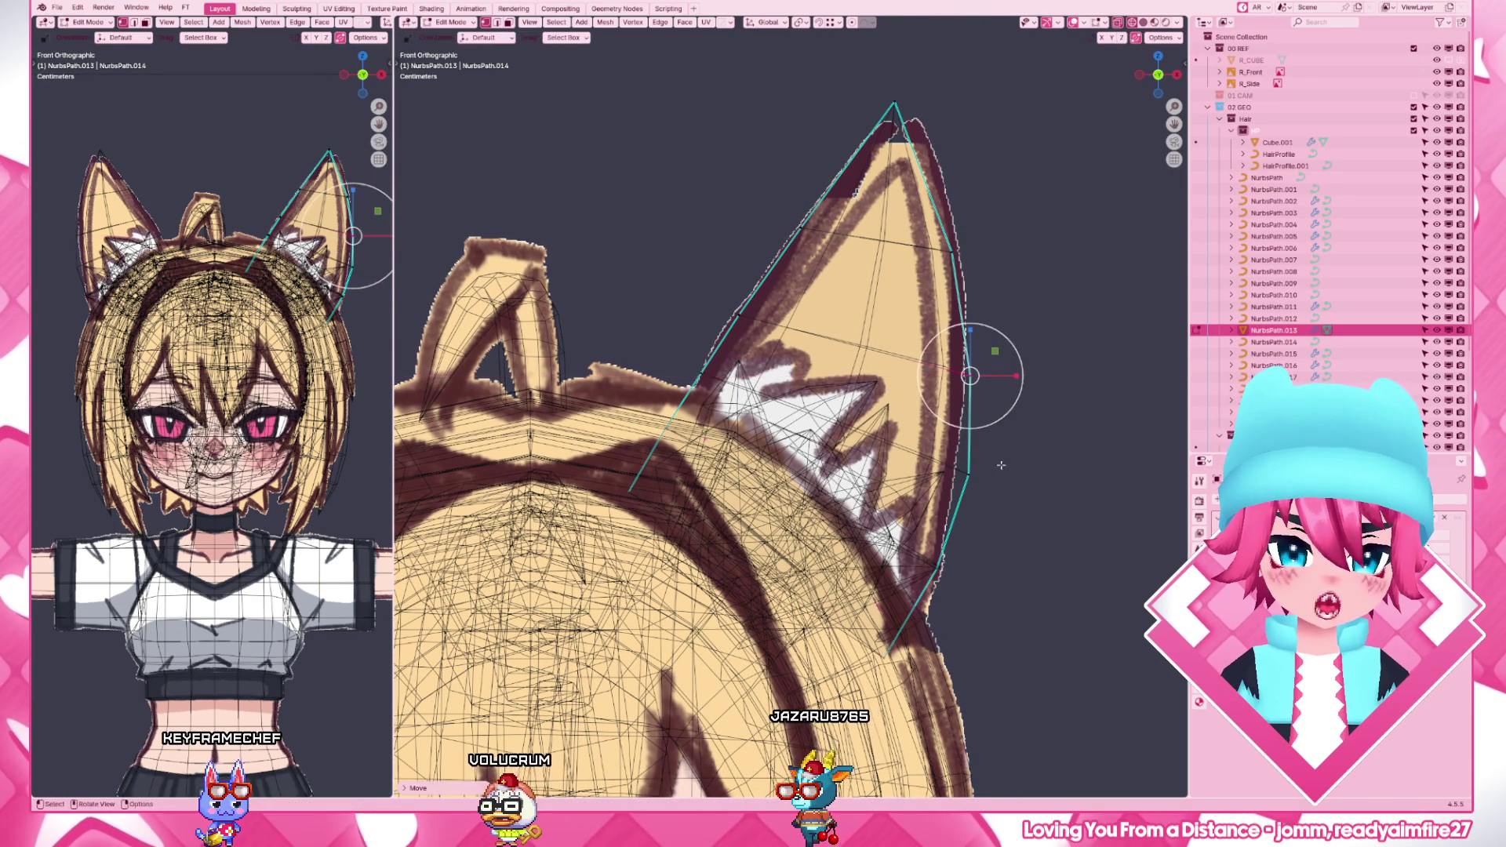
drag(943, 424, 1025, 506)
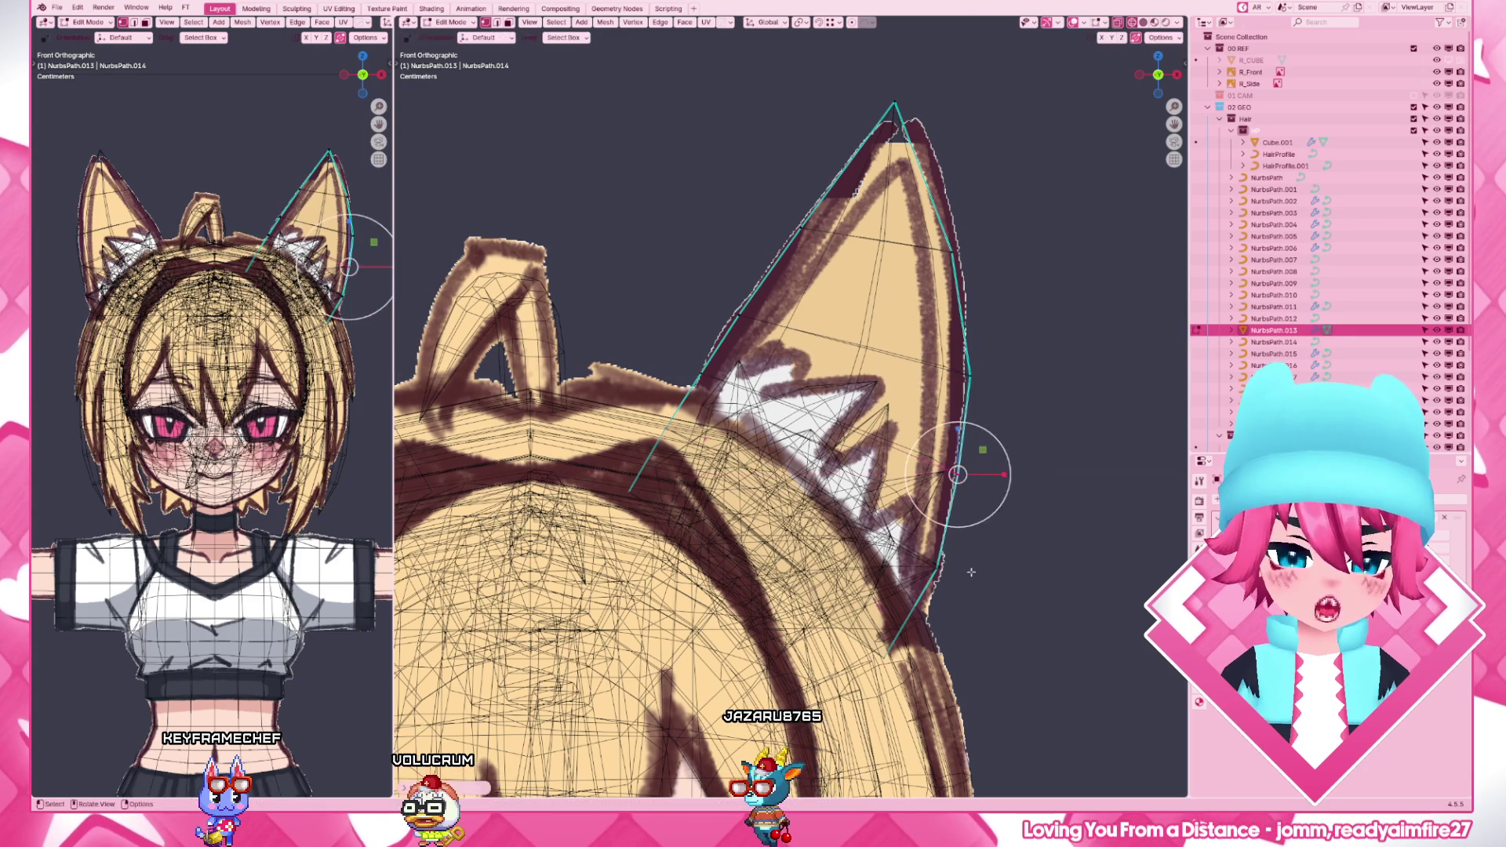
key(g)
click(907, 666)
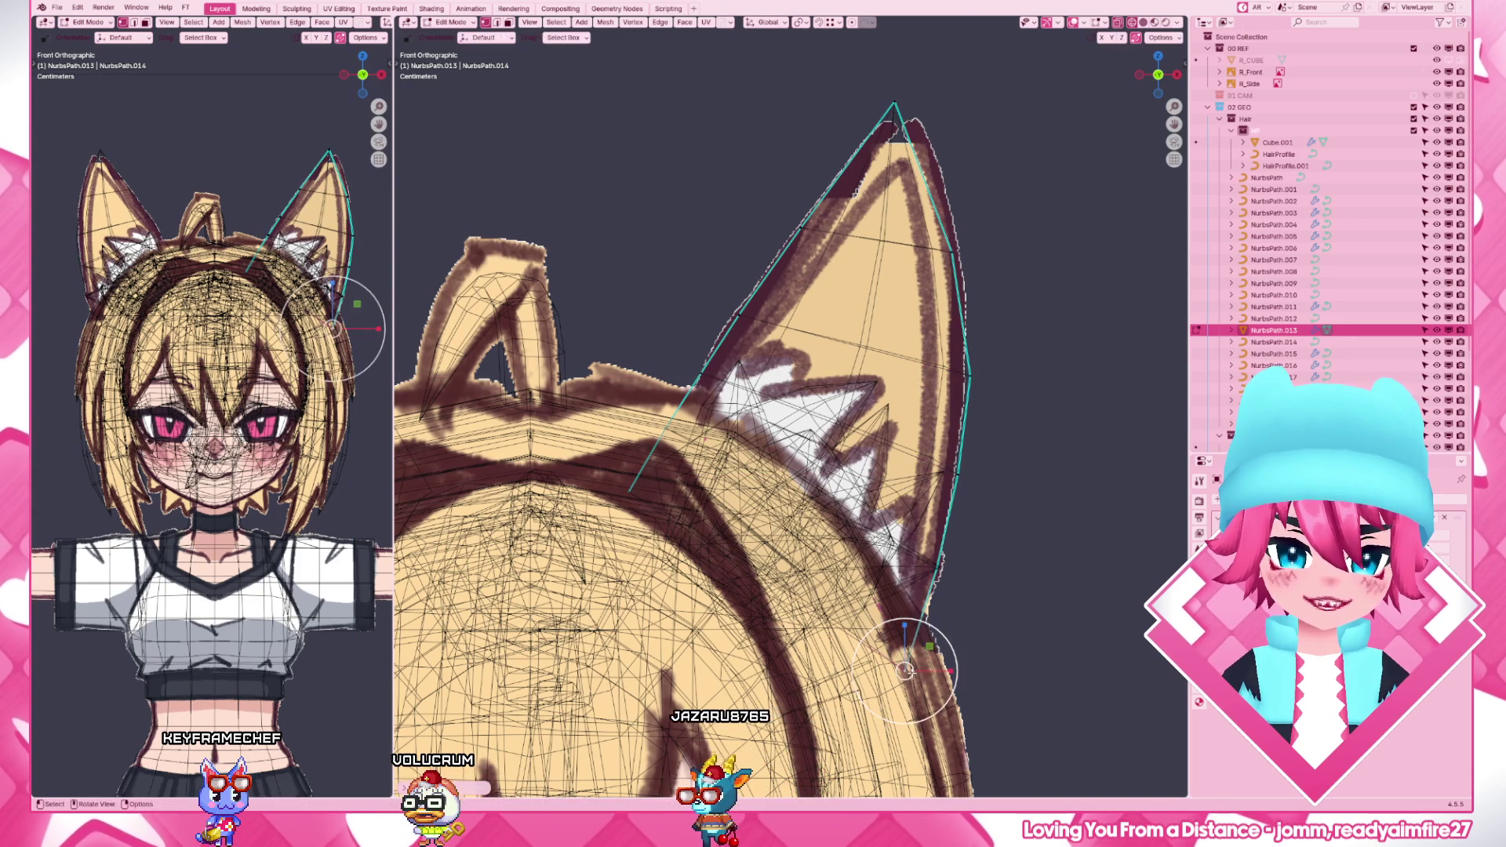
- Place the mid-ear point higher along the outline and fine-tune the tip point
click(965, 465)
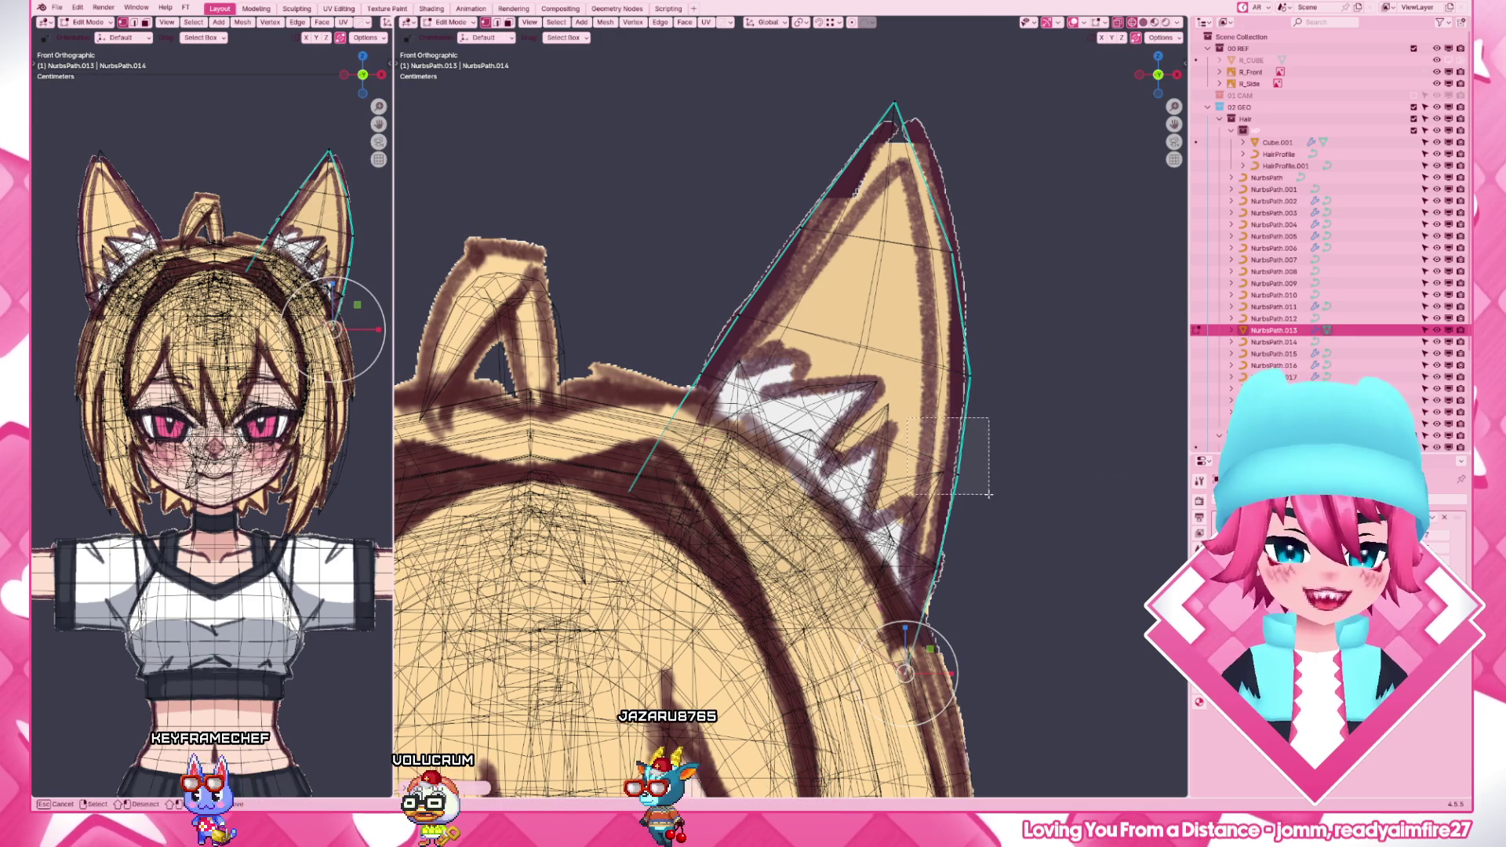
key(g)
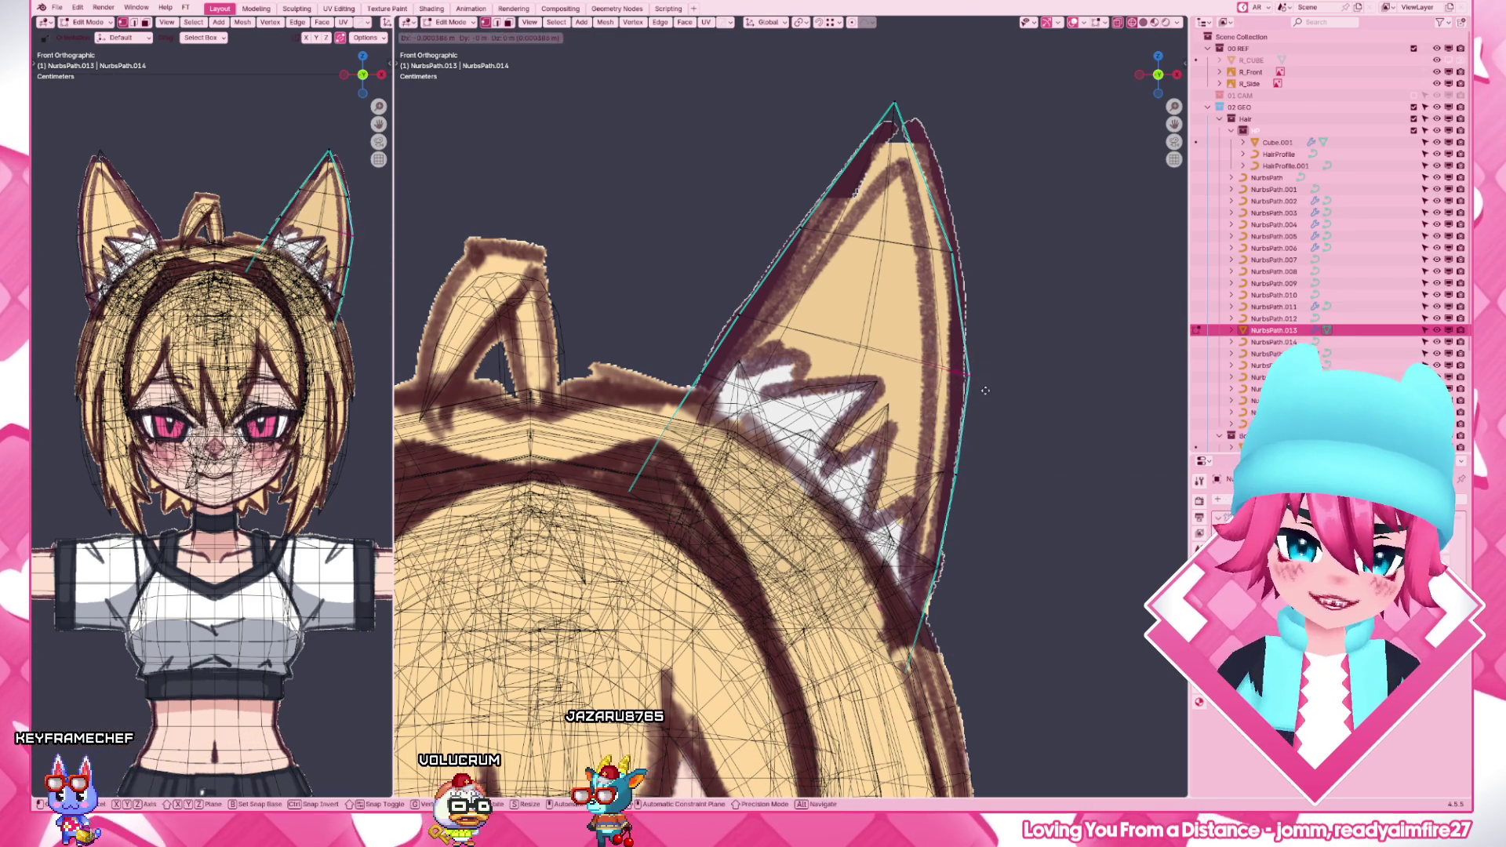
click(954, 371)
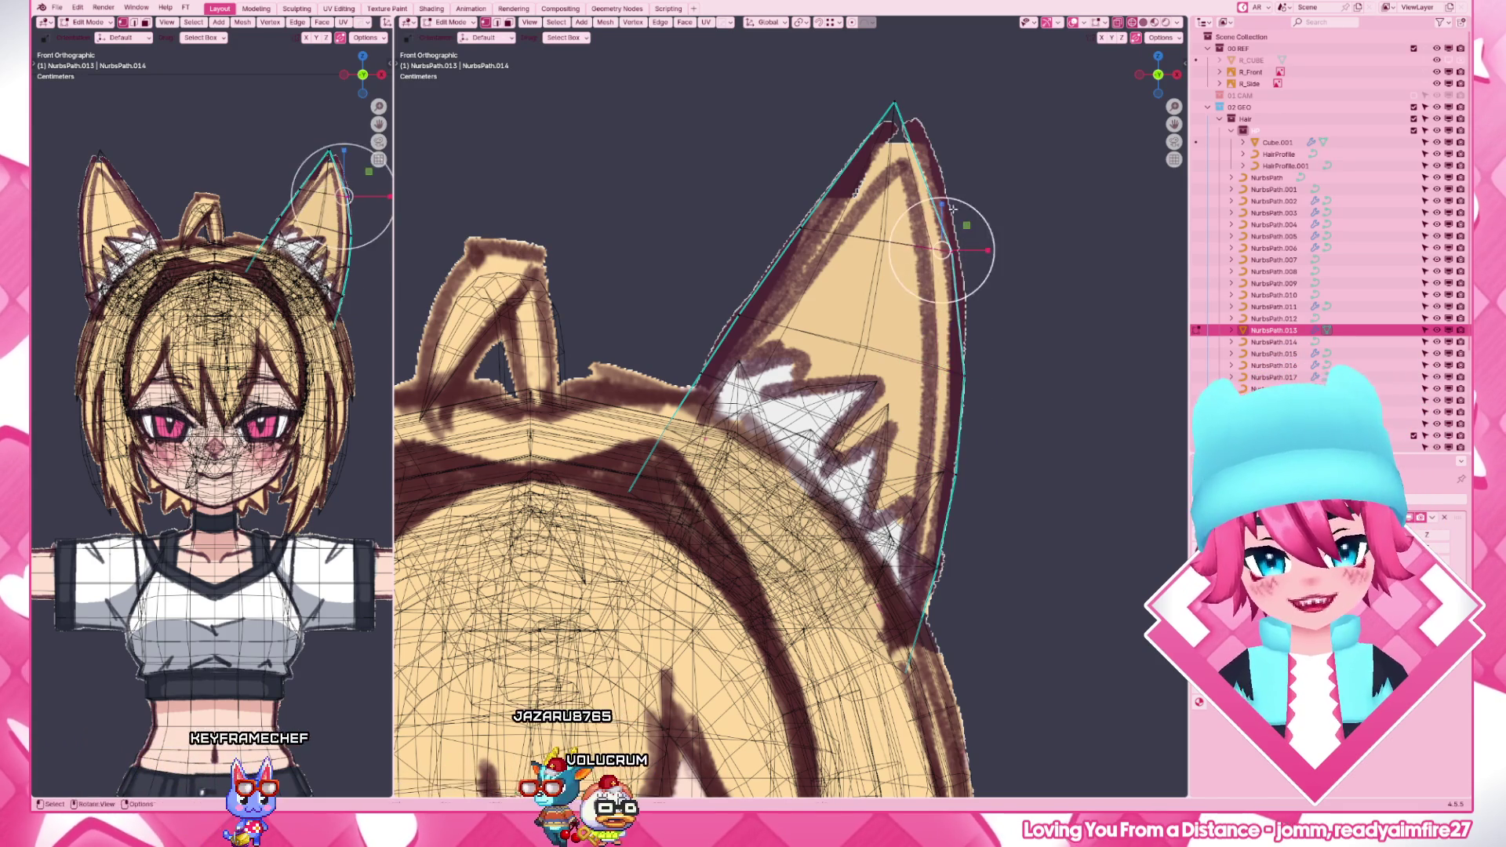
click(901, 117)
key(g)
click(928, 113)
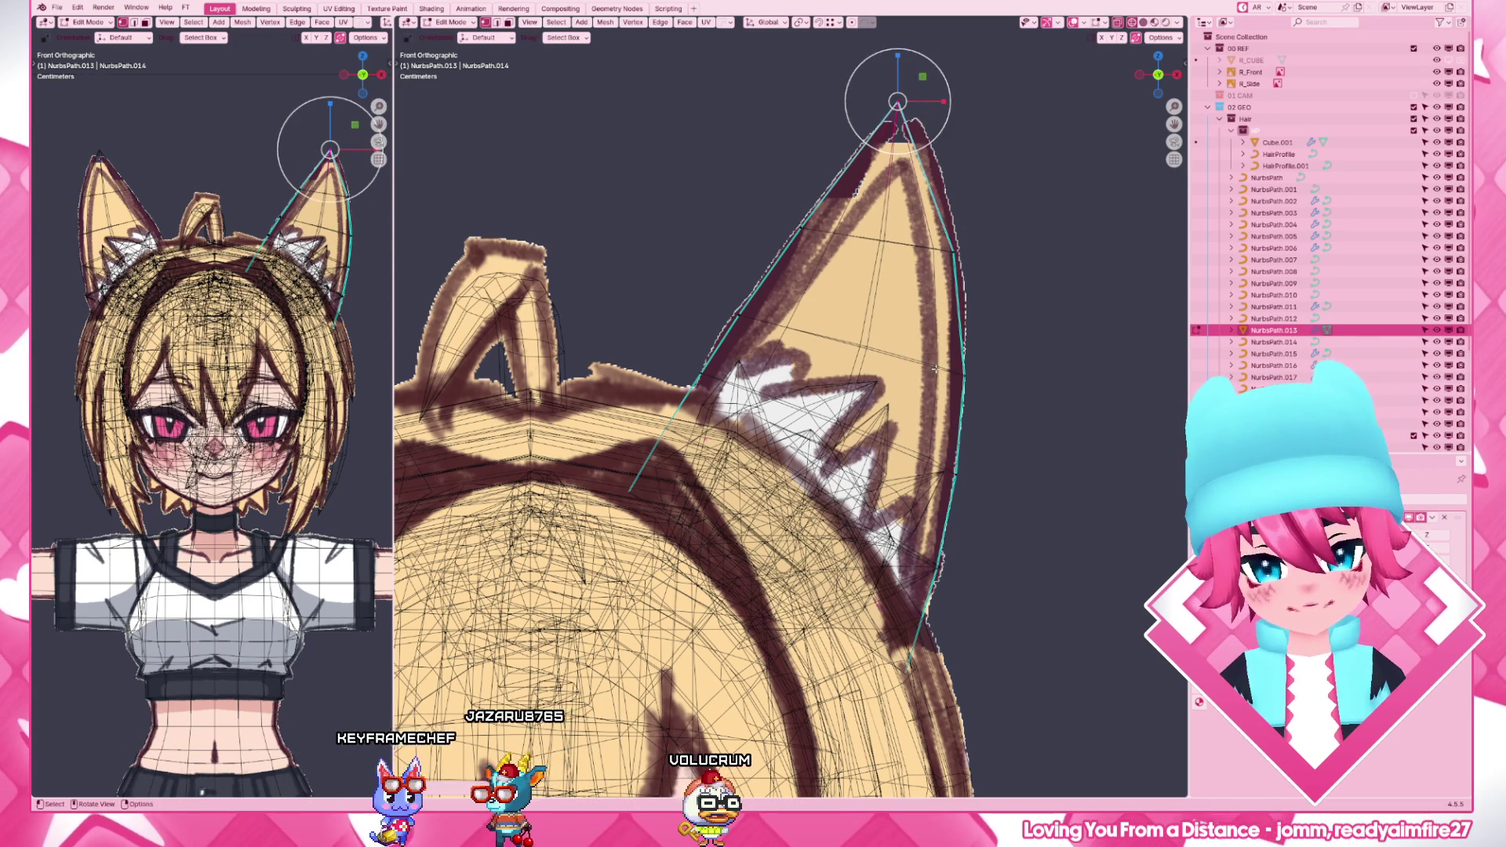
- Leave curve editing and show the character in Material Preview shading
key(Tab)
key(z)
scroll(754, 424, down, 5)
key(z)
click(944, 527)
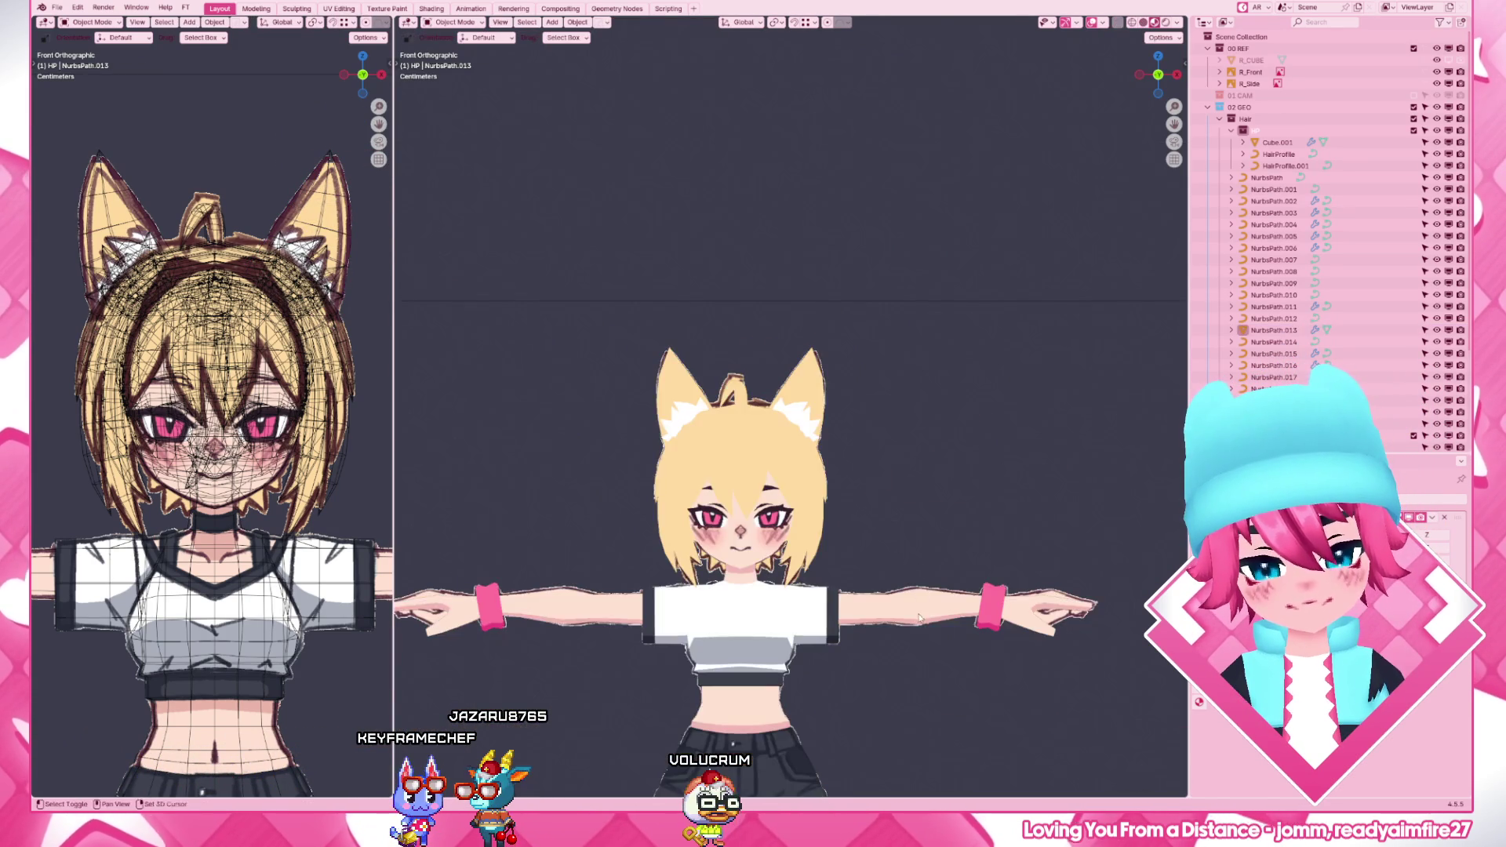
- Switch to the right side view and frame the character's head and ponytail
middle_drag(823, 530, 847, 517)
scroll(823, 495, down, 3)
mouse_move(914, 483)
middle_down()
mouse_move(902, 444)
mouse_move(919, 446)
mouse_move(824, 471)
middle_up()
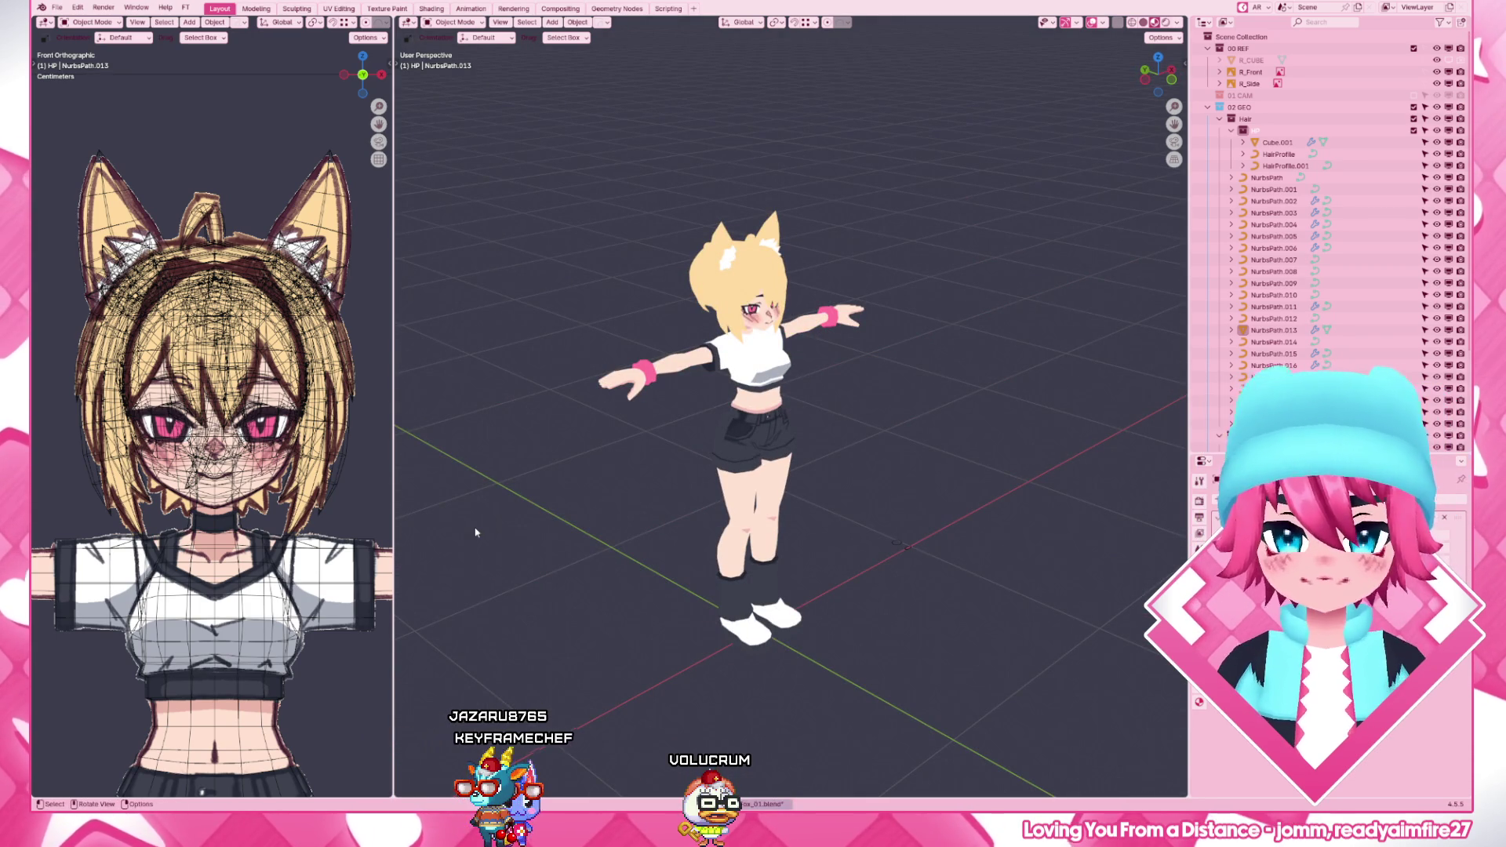
key(KP_3)
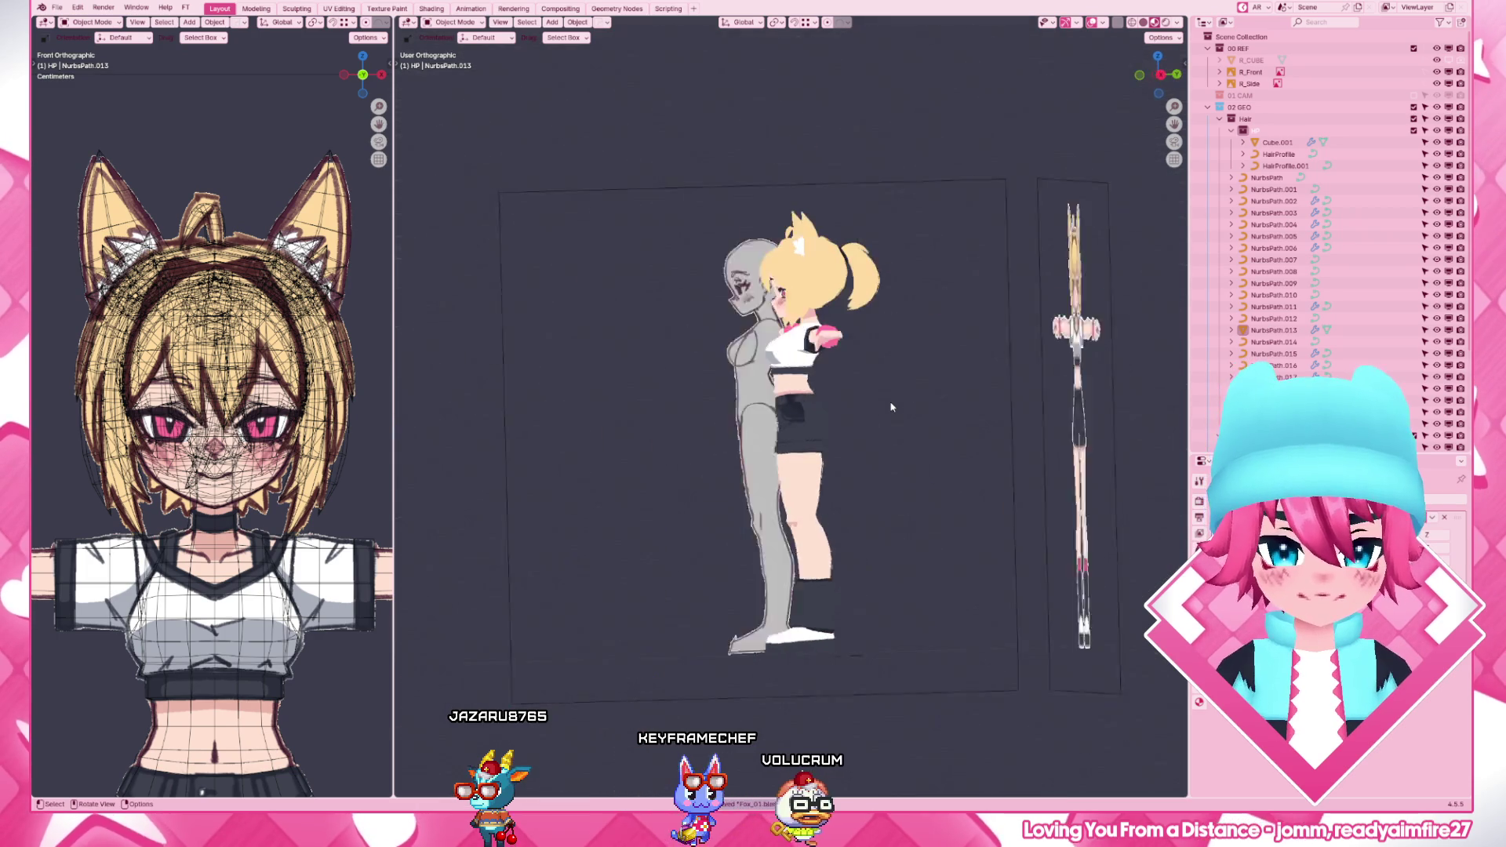
scroll(893, 408, up, 3)
shift+middle_drag(893, 407, 870, 262)
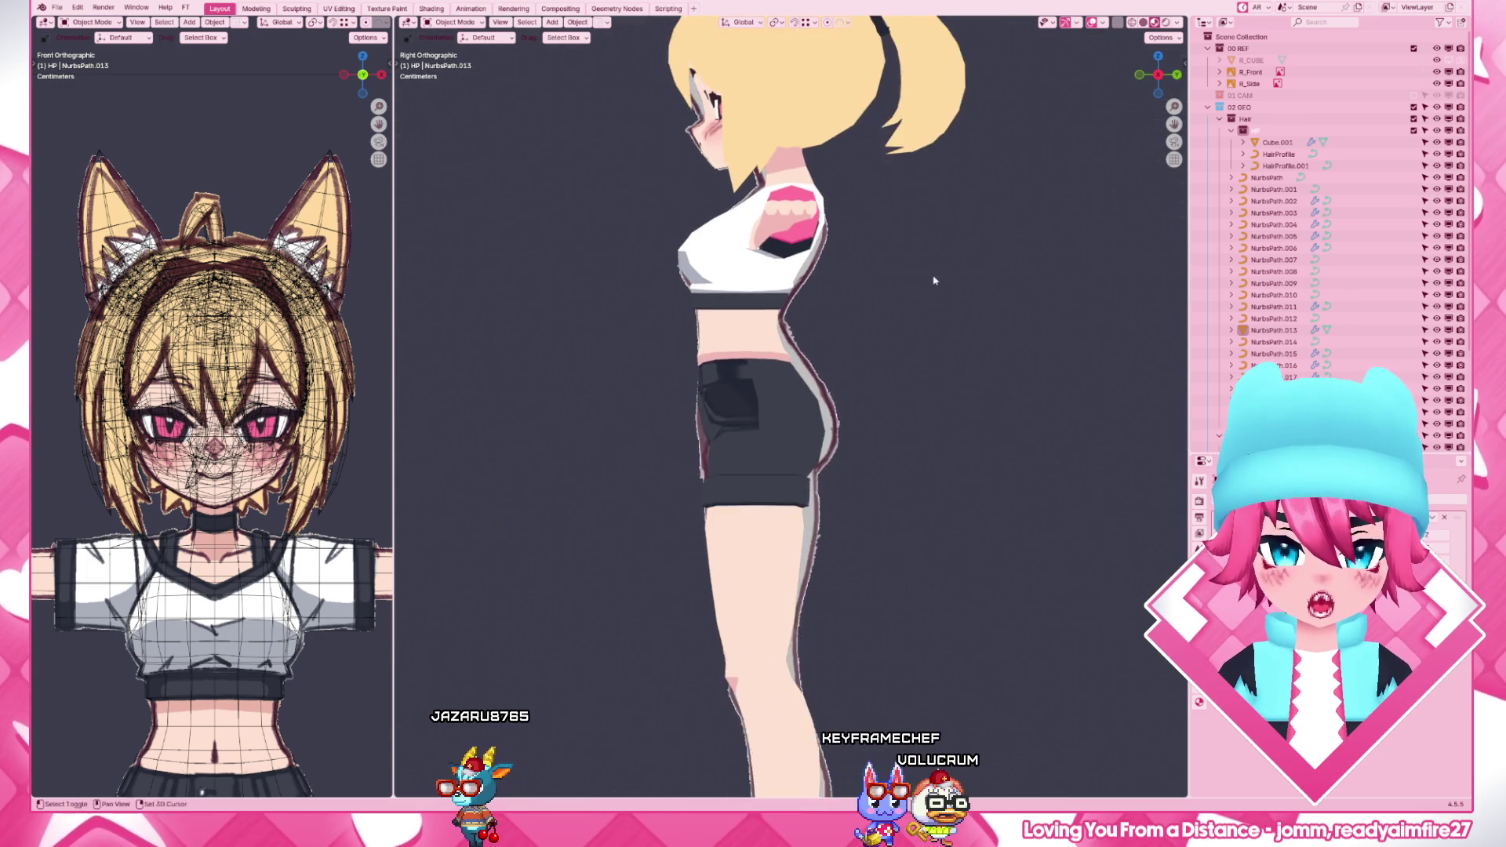
- Select the NurbsPath.010 and NurbsPath.009 ponytail strands and duplicate them with Shift+D
click(847, 278)
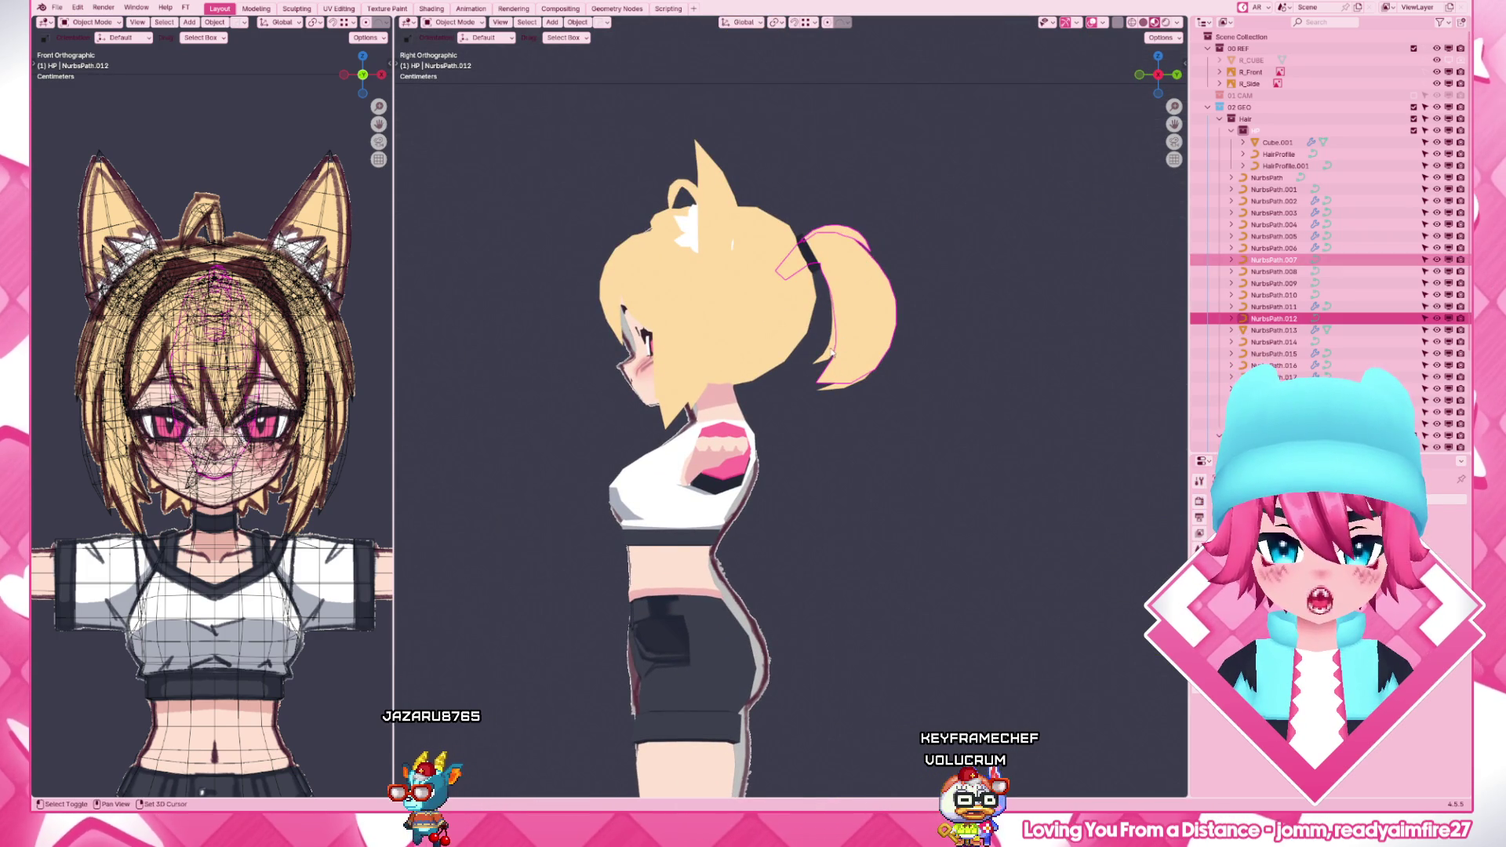
click(873, 305)
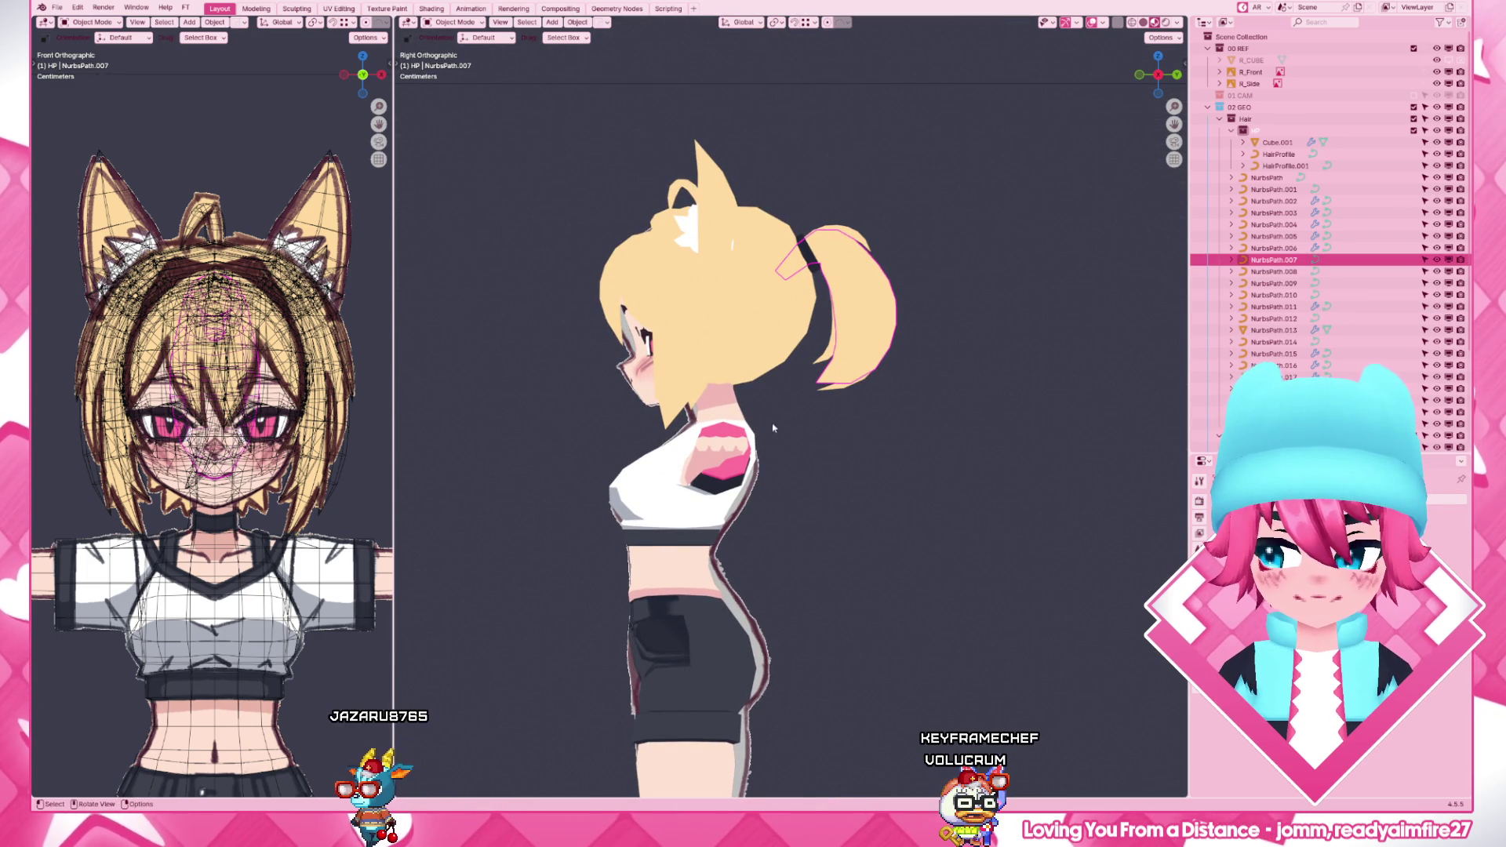
click(806, 353)
shift+click(829, 400)
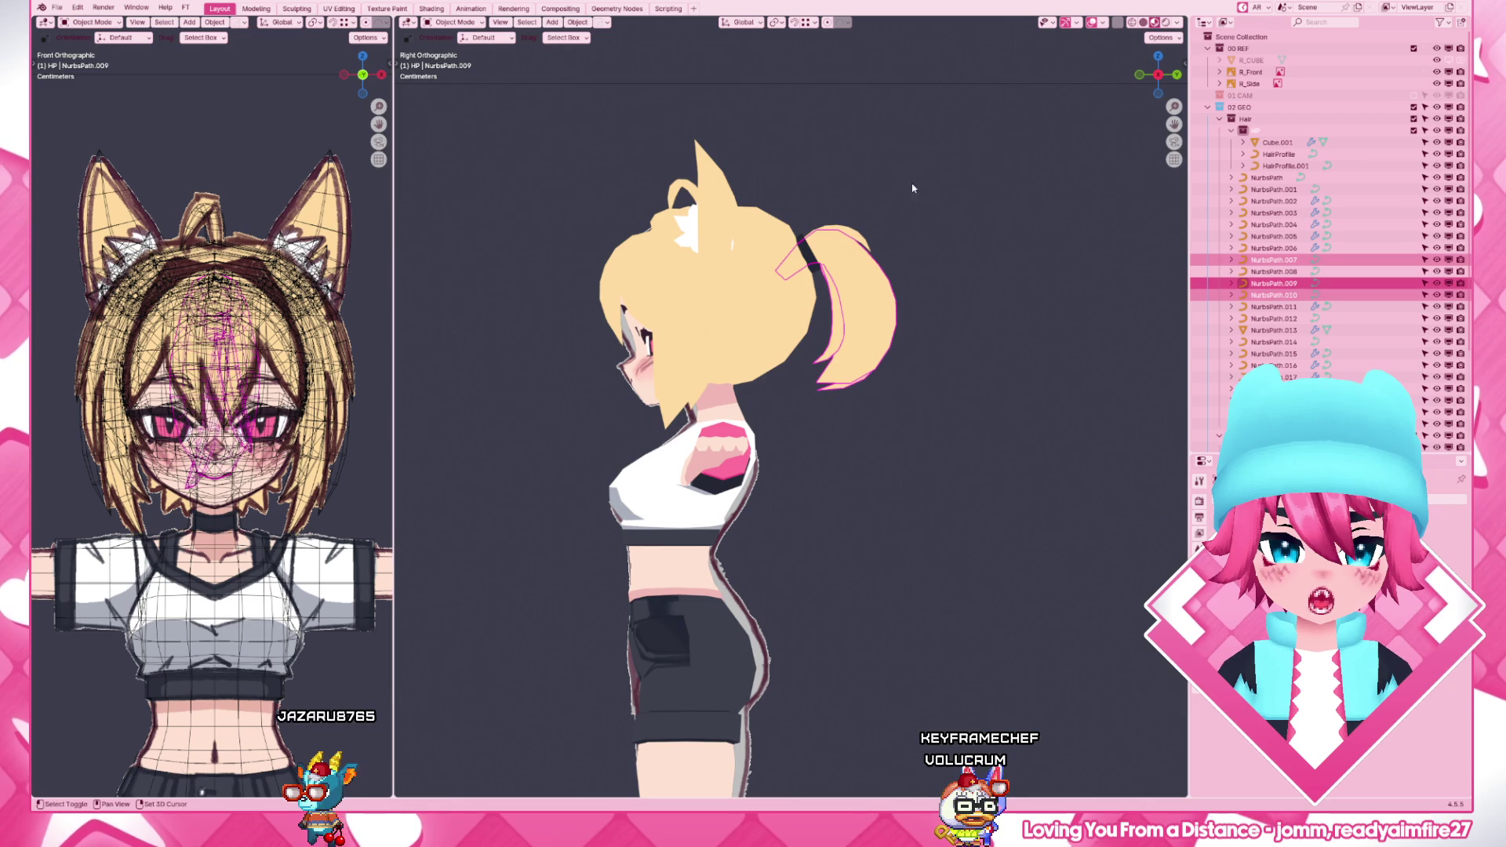
key(shift+d)
click(871, 706)
- Move the duplicated strands down onto the hips as the start of a tail
key(KP_Decimal)
key(g)
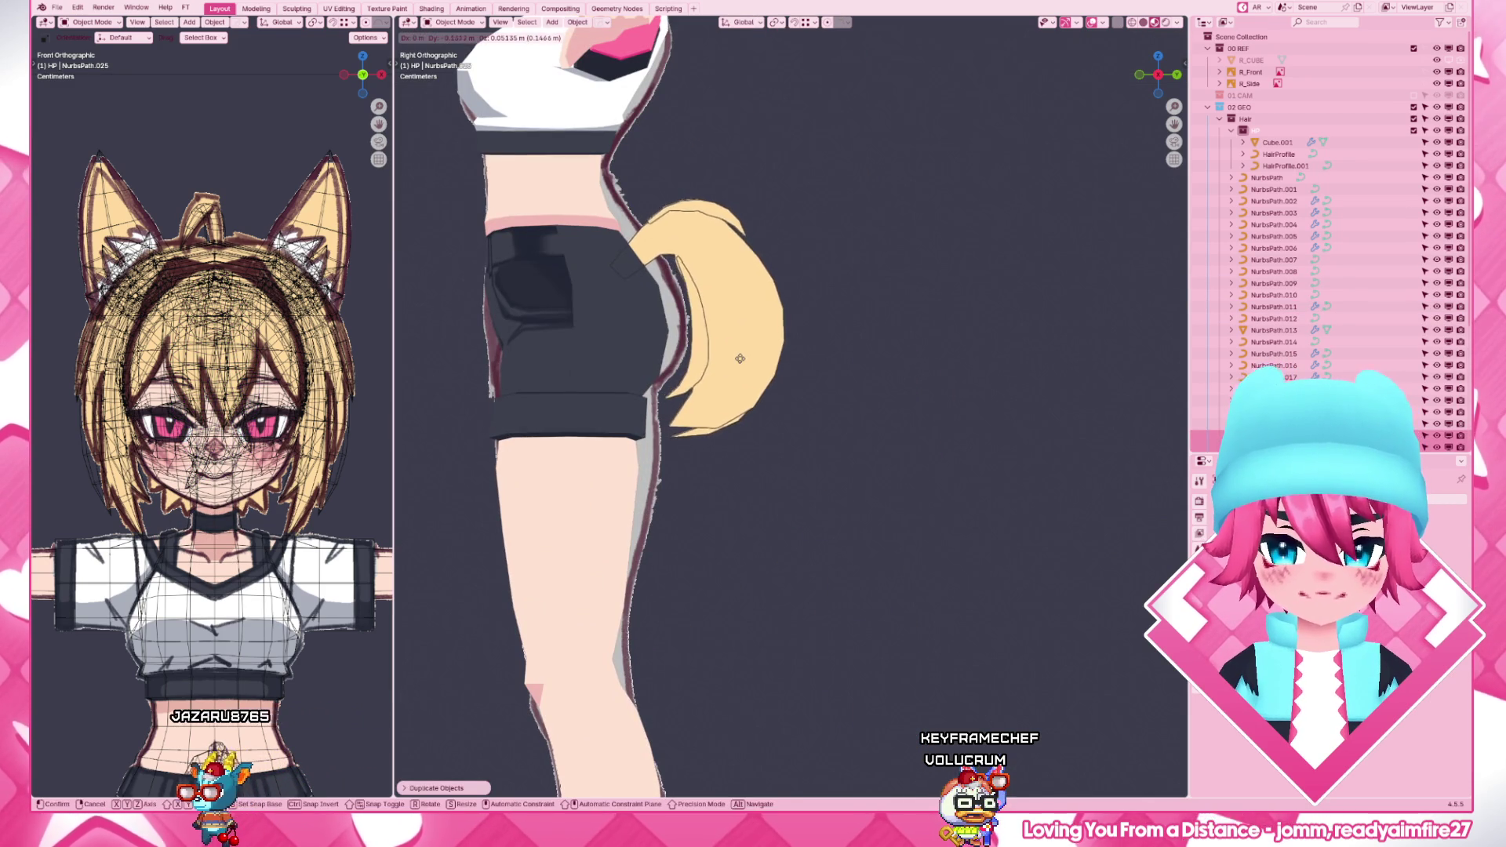
click(739, 362)
scroll(815, 414, down, 3)
scroll(816, 415, up, 1)
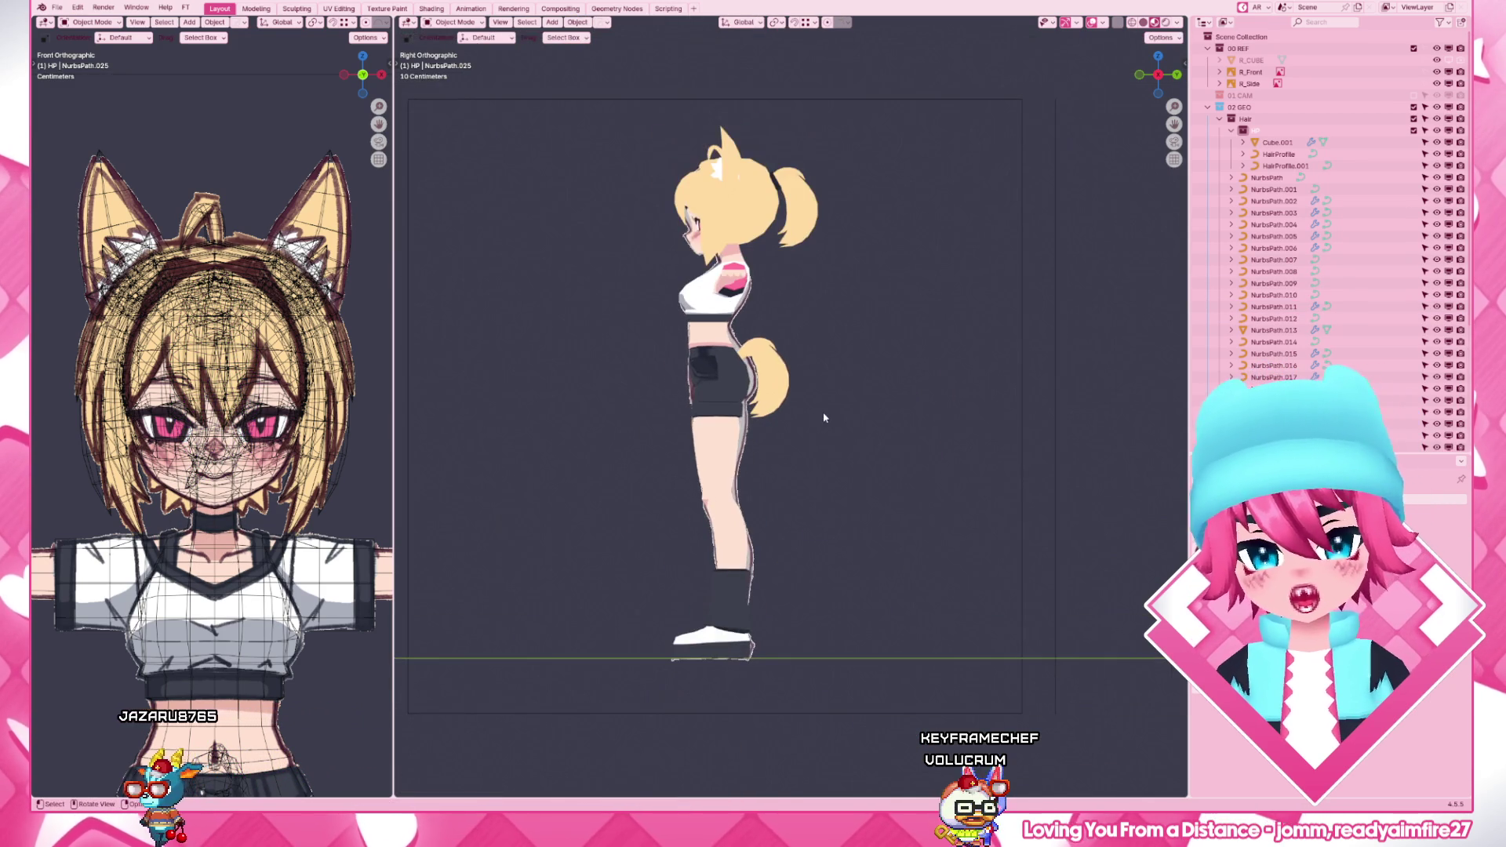
scroll(815, 414, up, 2)
- Delete the extra inner strands such as NurbsPath.024, keeping one tail curve selected
click(742, 374)
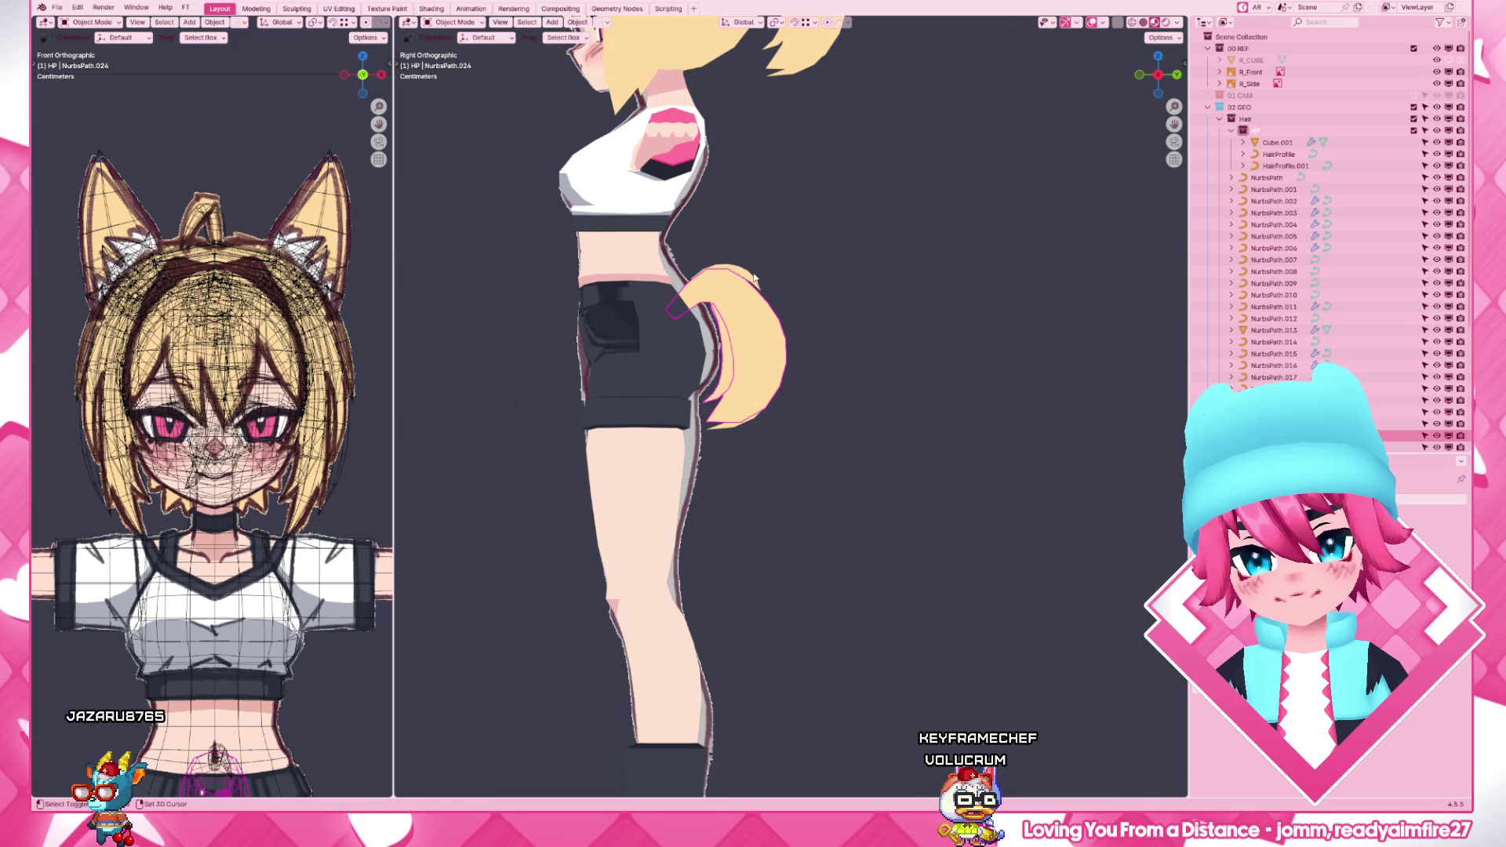
click(752, 421)
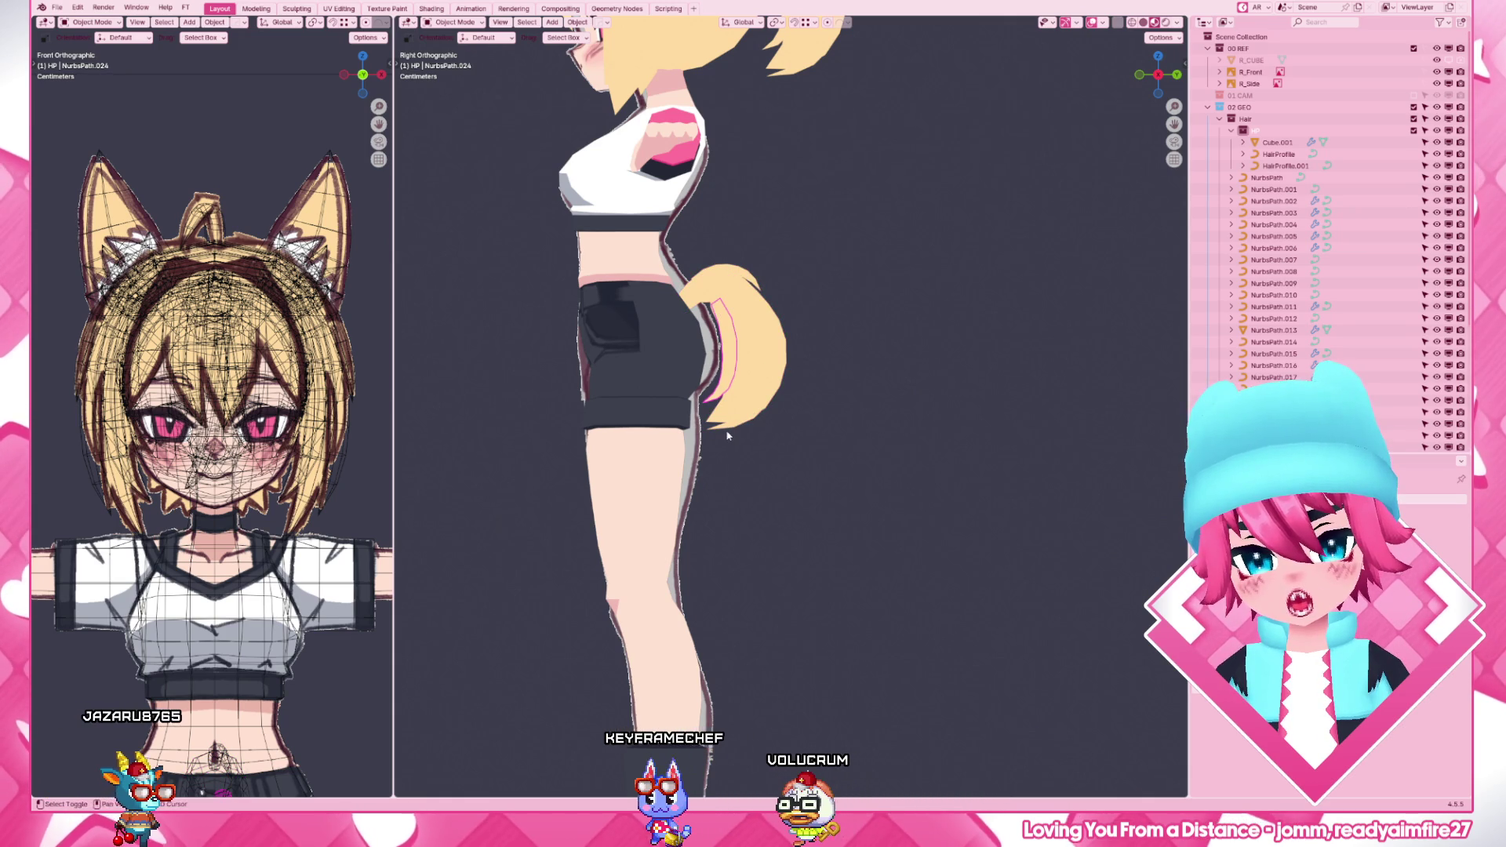
key(x)
click(779, 366)
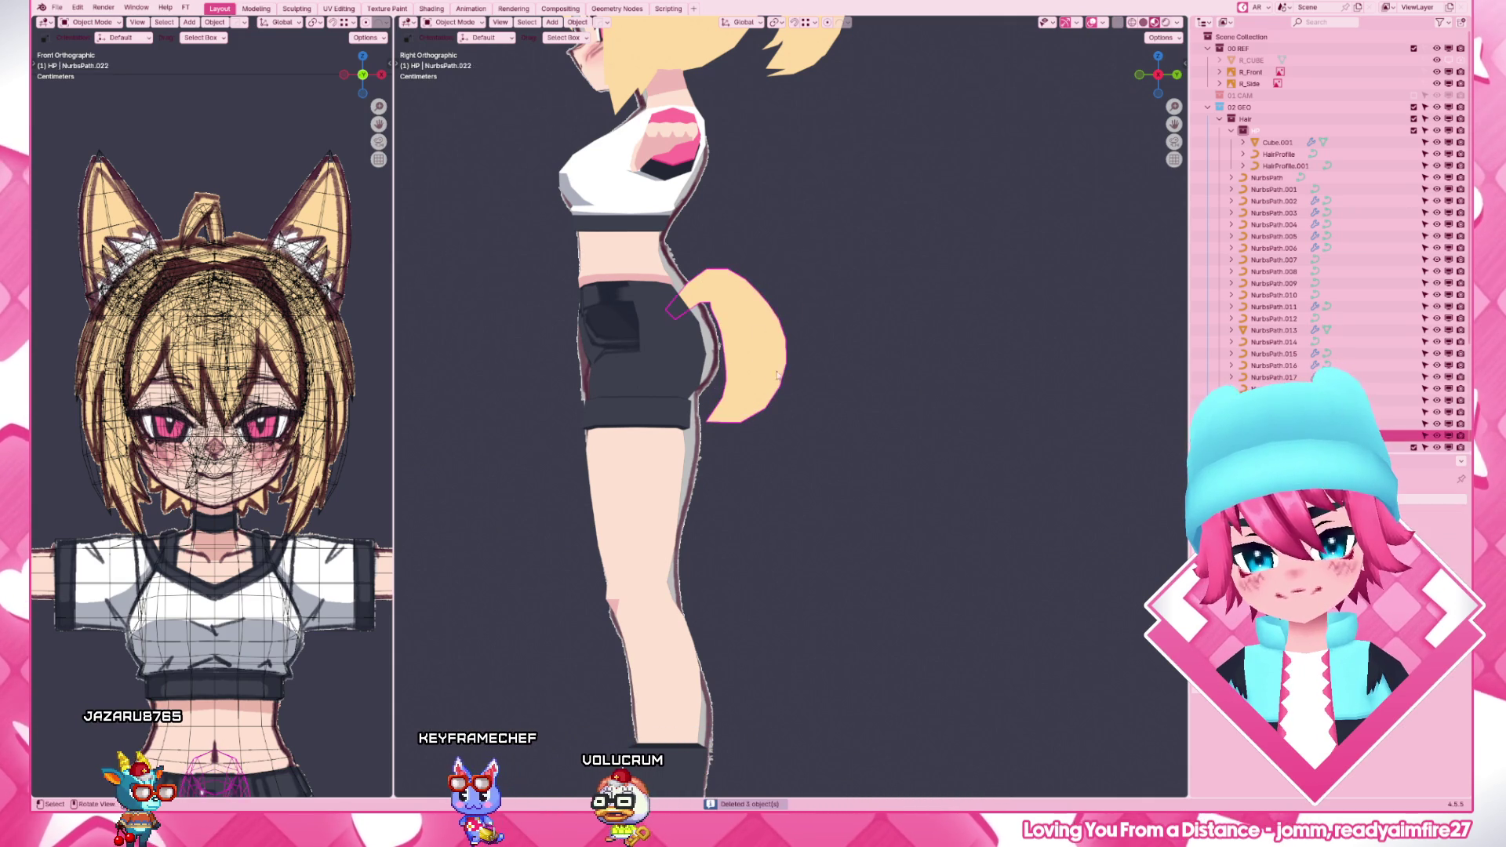
- In Edit Mode, rotate, flatten and slide the tail points so the tail sweeps straight back along Y
key(Tab)
drag(696, 294, 908, 542)
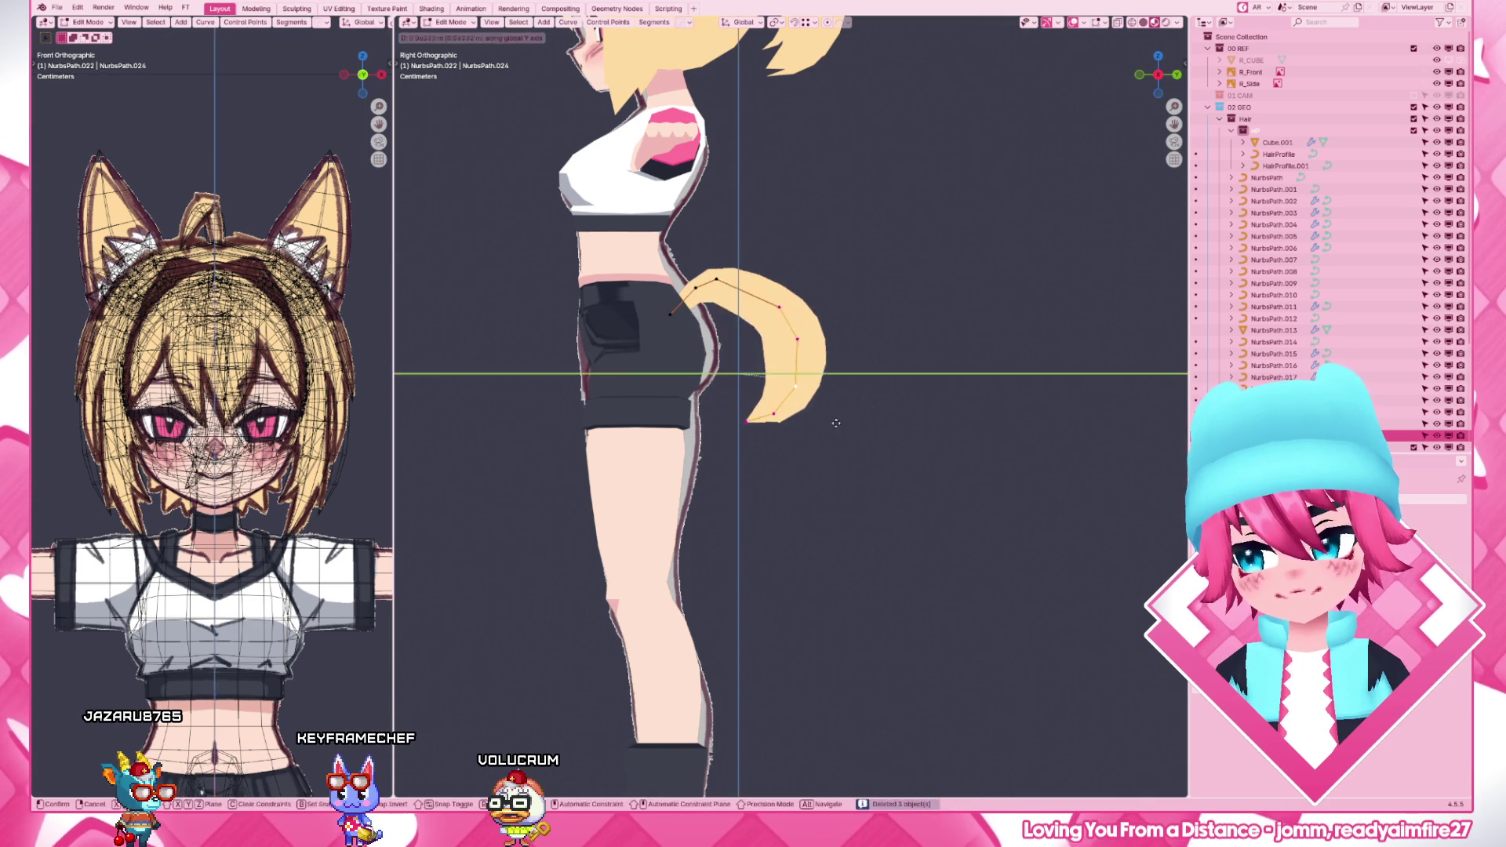
key(r)
click(965, 388)
key(s)
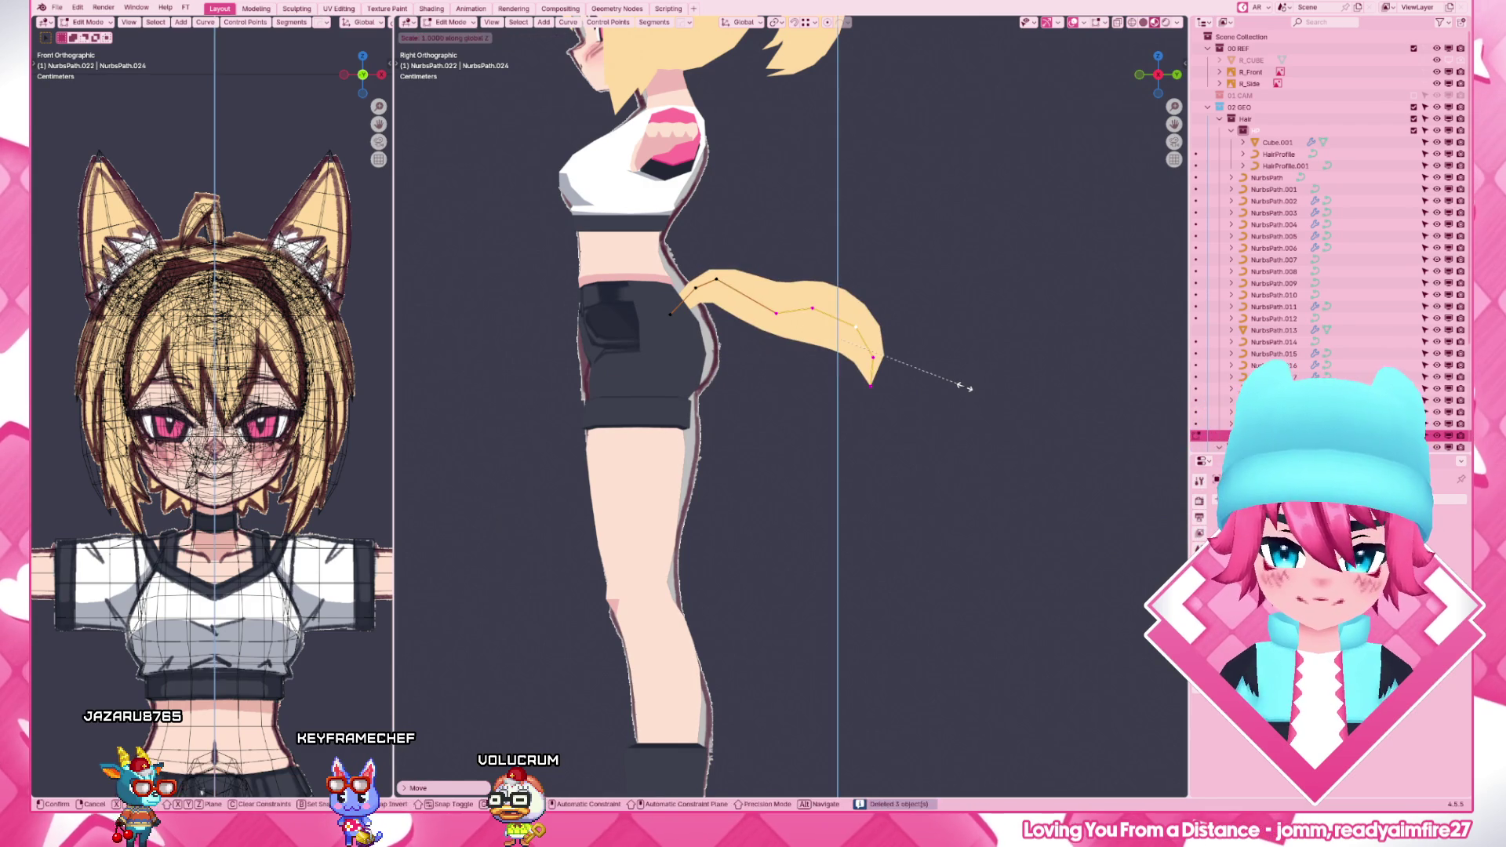
click(965, 388)
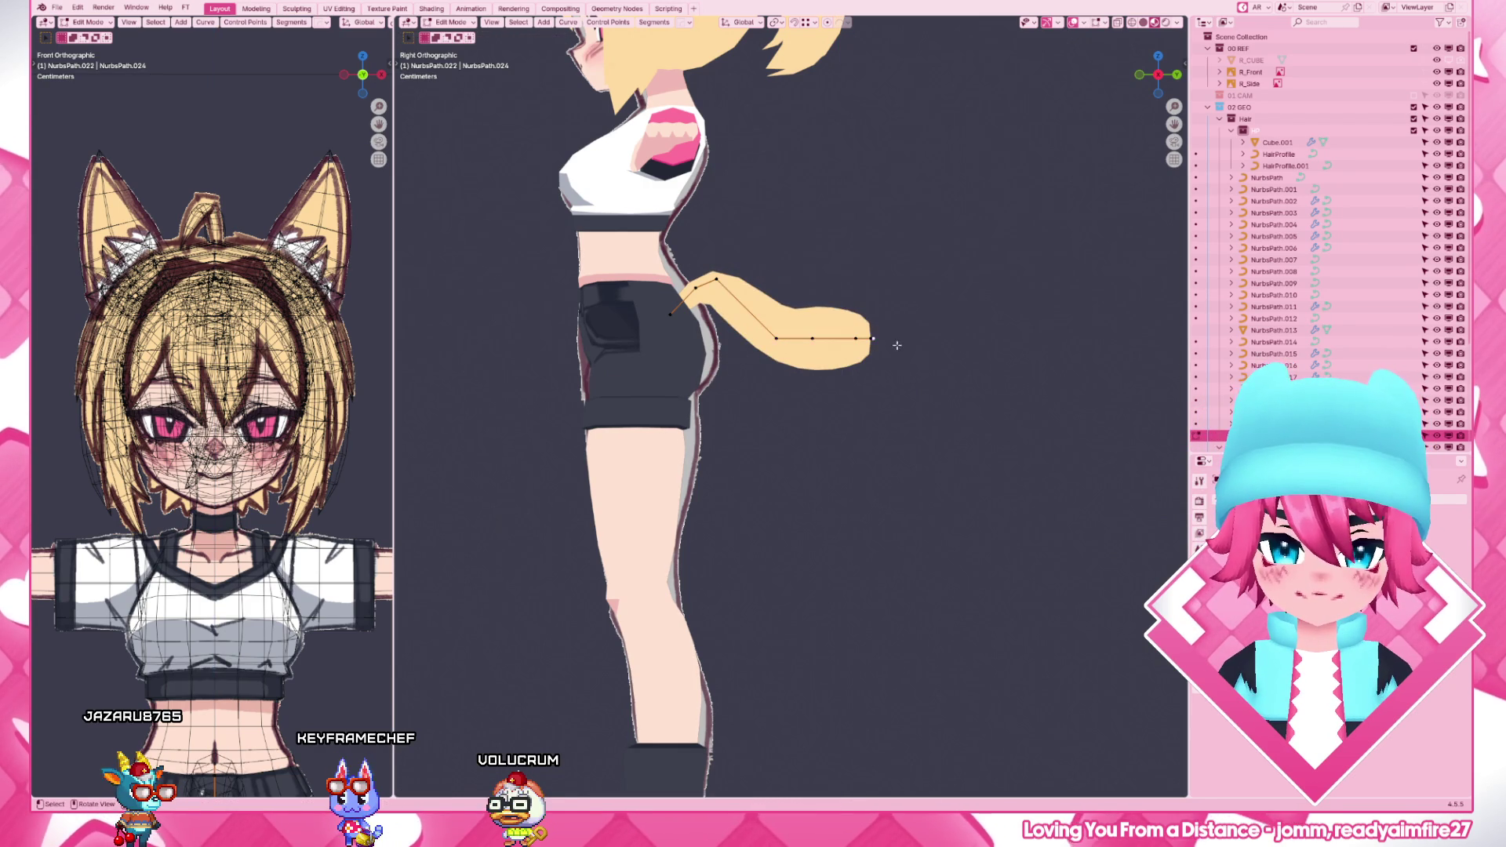
key(g)
key(y)
click(937, 344)
- Check the tail from perspective, front and side views
middle_drag(824, 354, 902, 418)
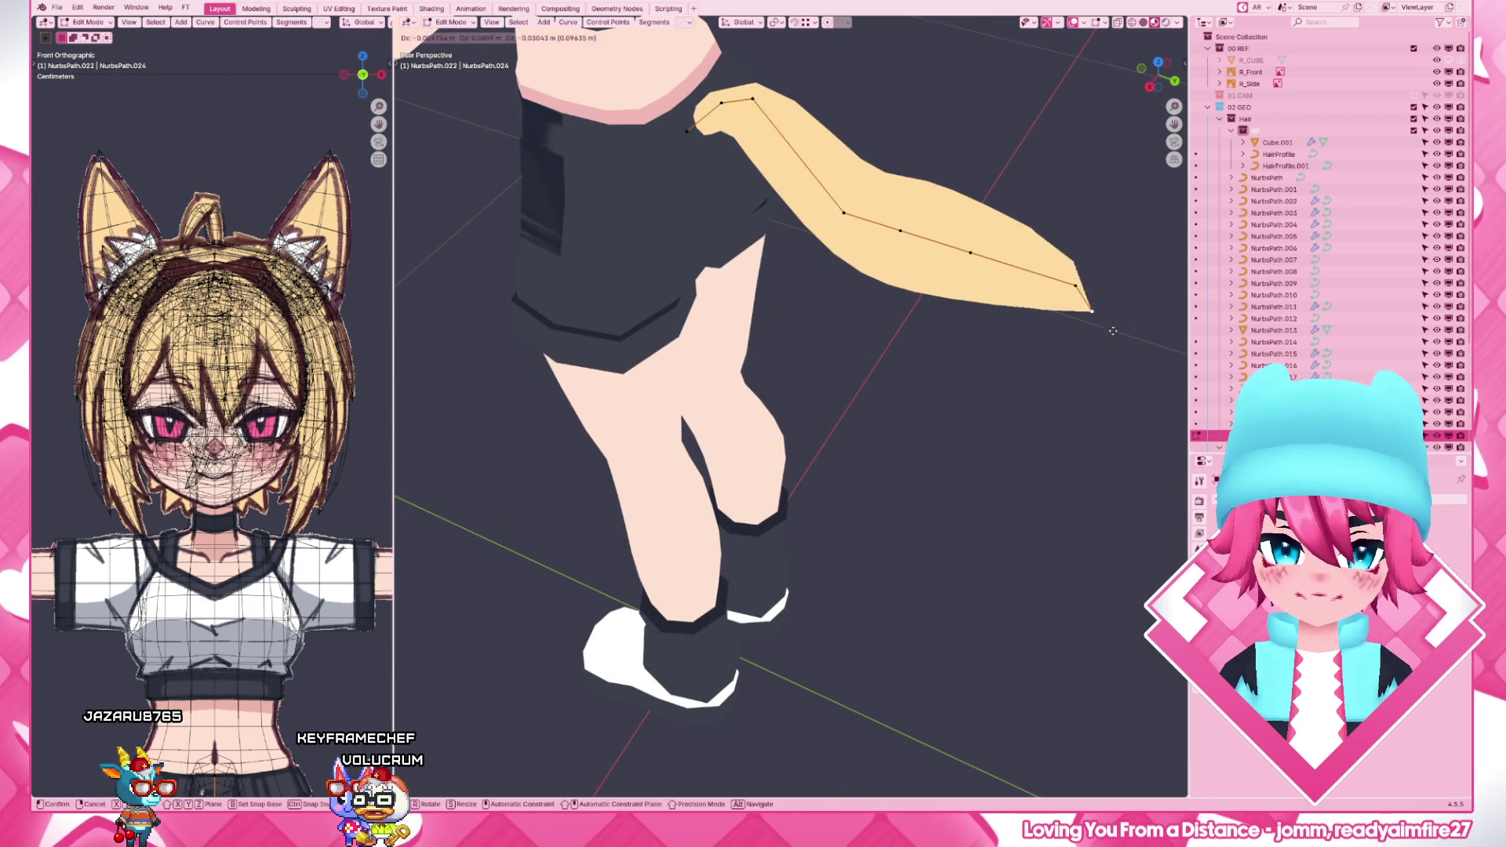
key(KP_1)
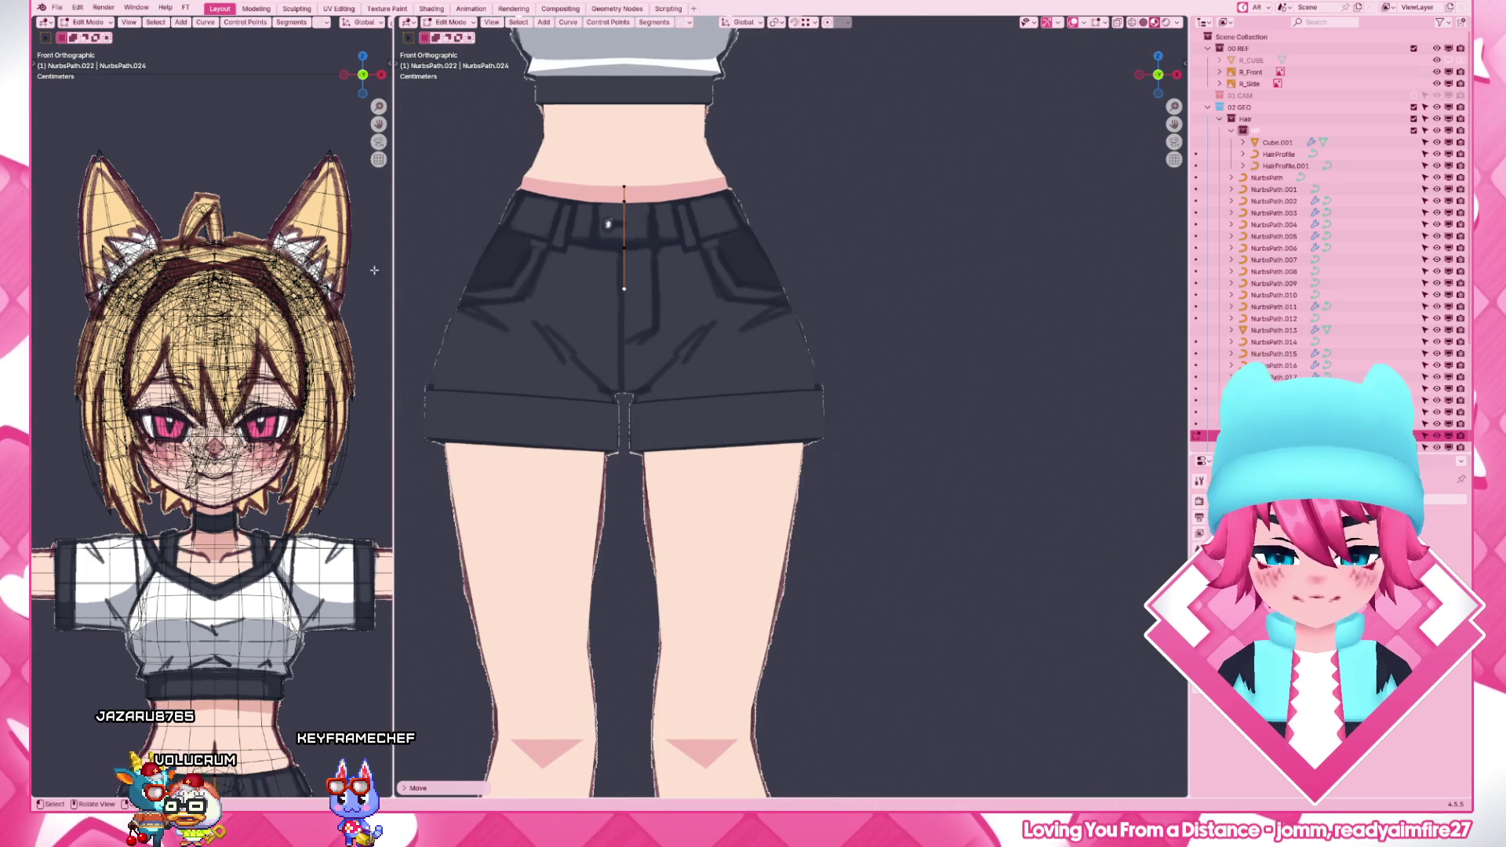
key(KP_3)
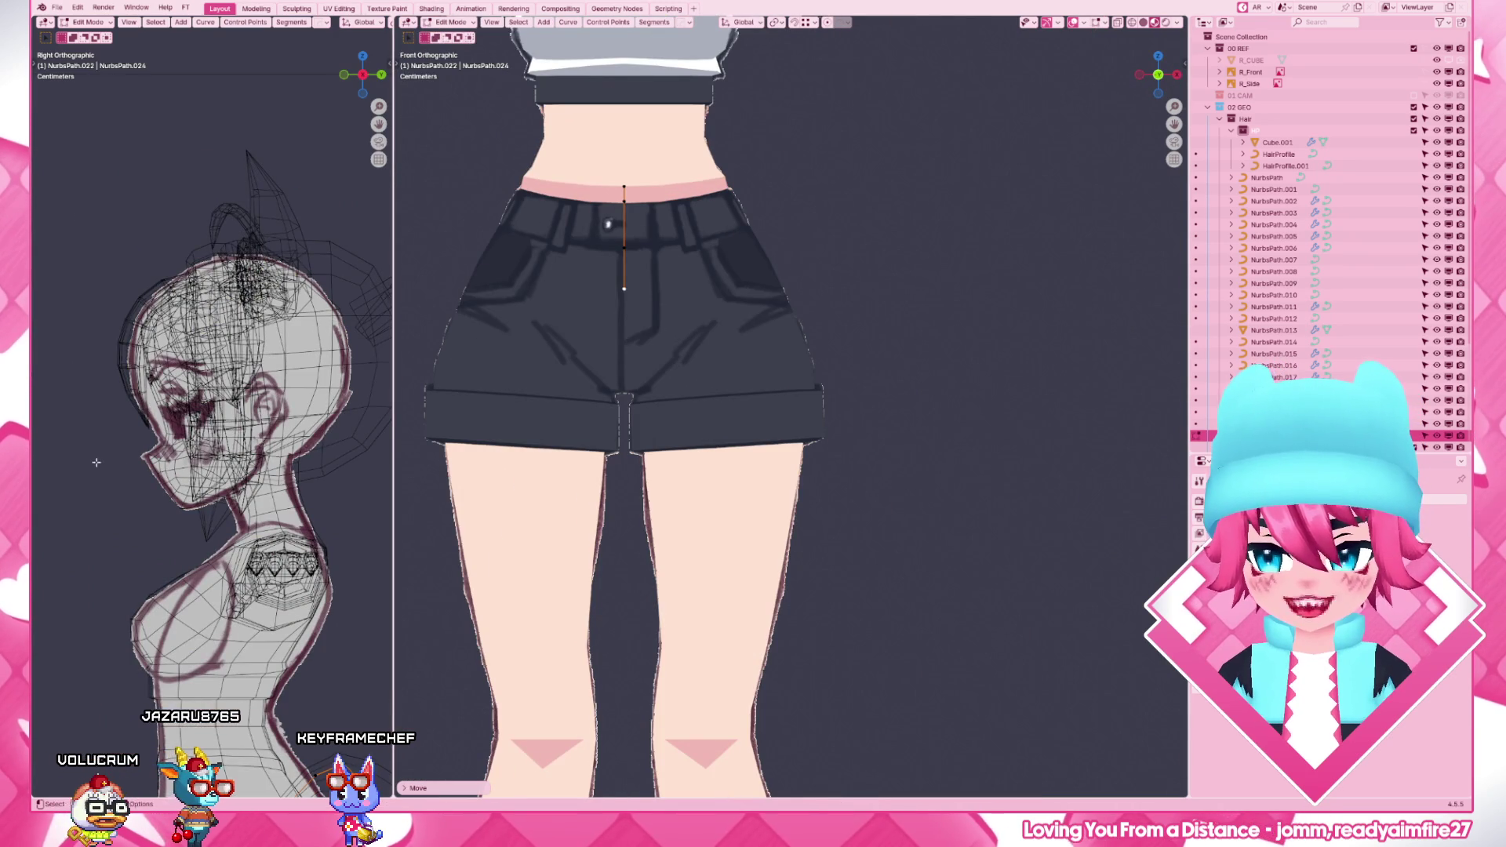
key(KP_1)
scroll(624, 353, down, 5)
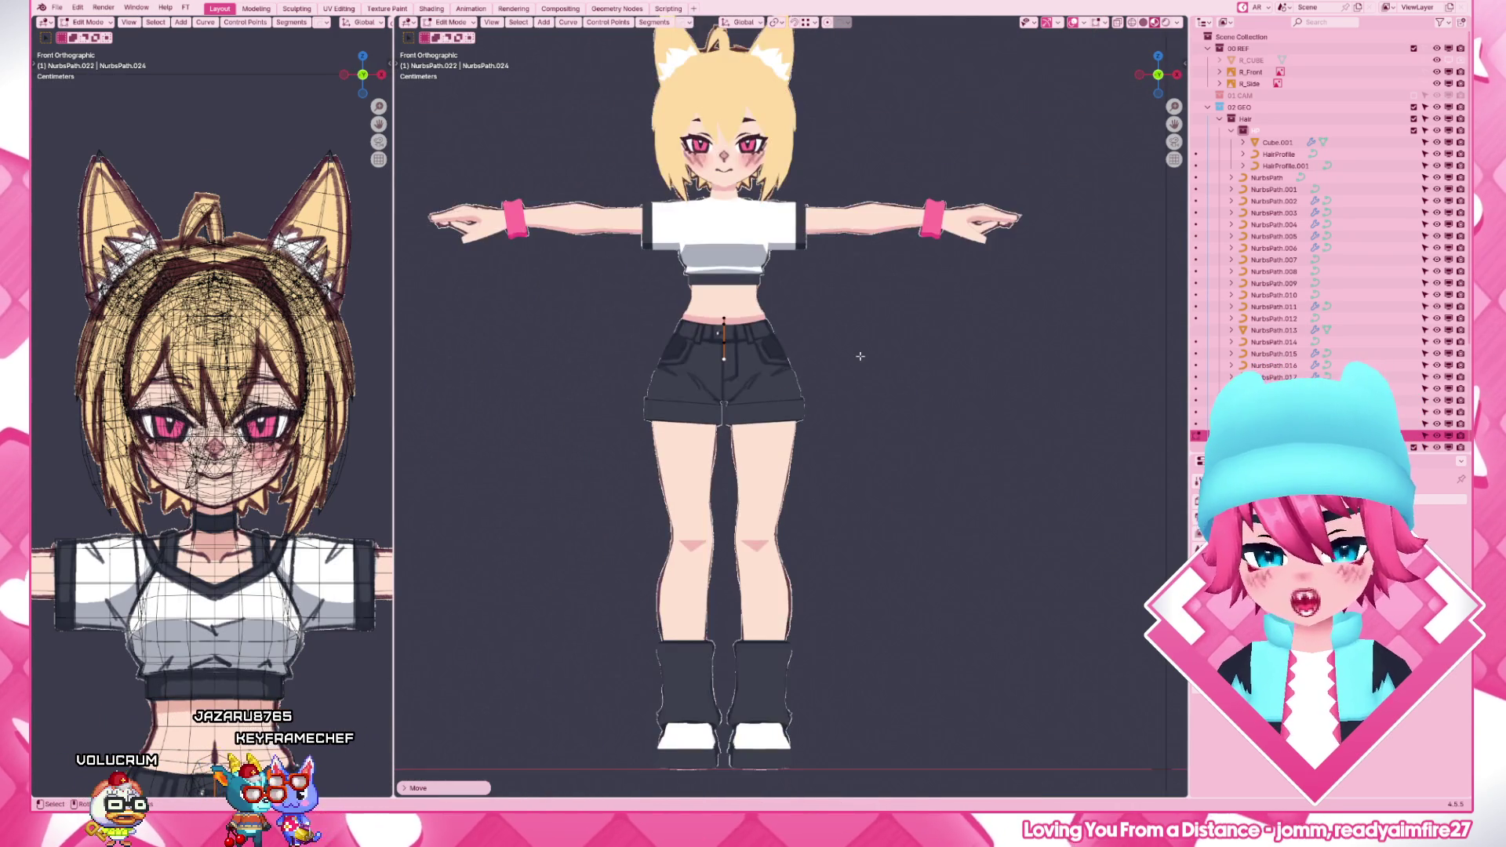
key(KP_3)
scroll(873, 422, up, 6)
shift+middle_drag(873, 421, 771, 535)
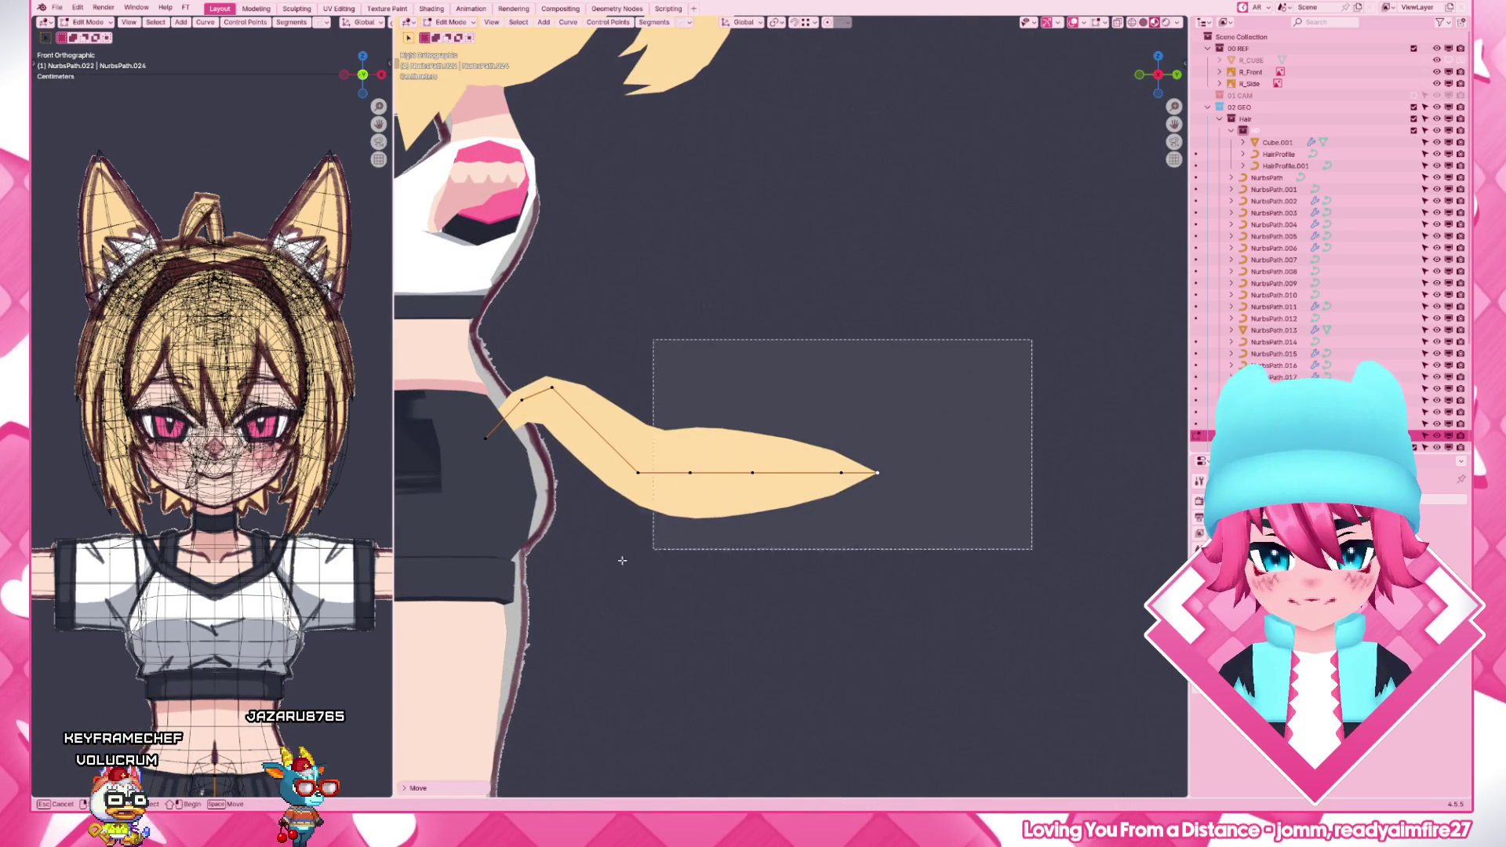
- Delete one outer tail vertex and raise the remaining points
drag(720, 340, 1034, 535)
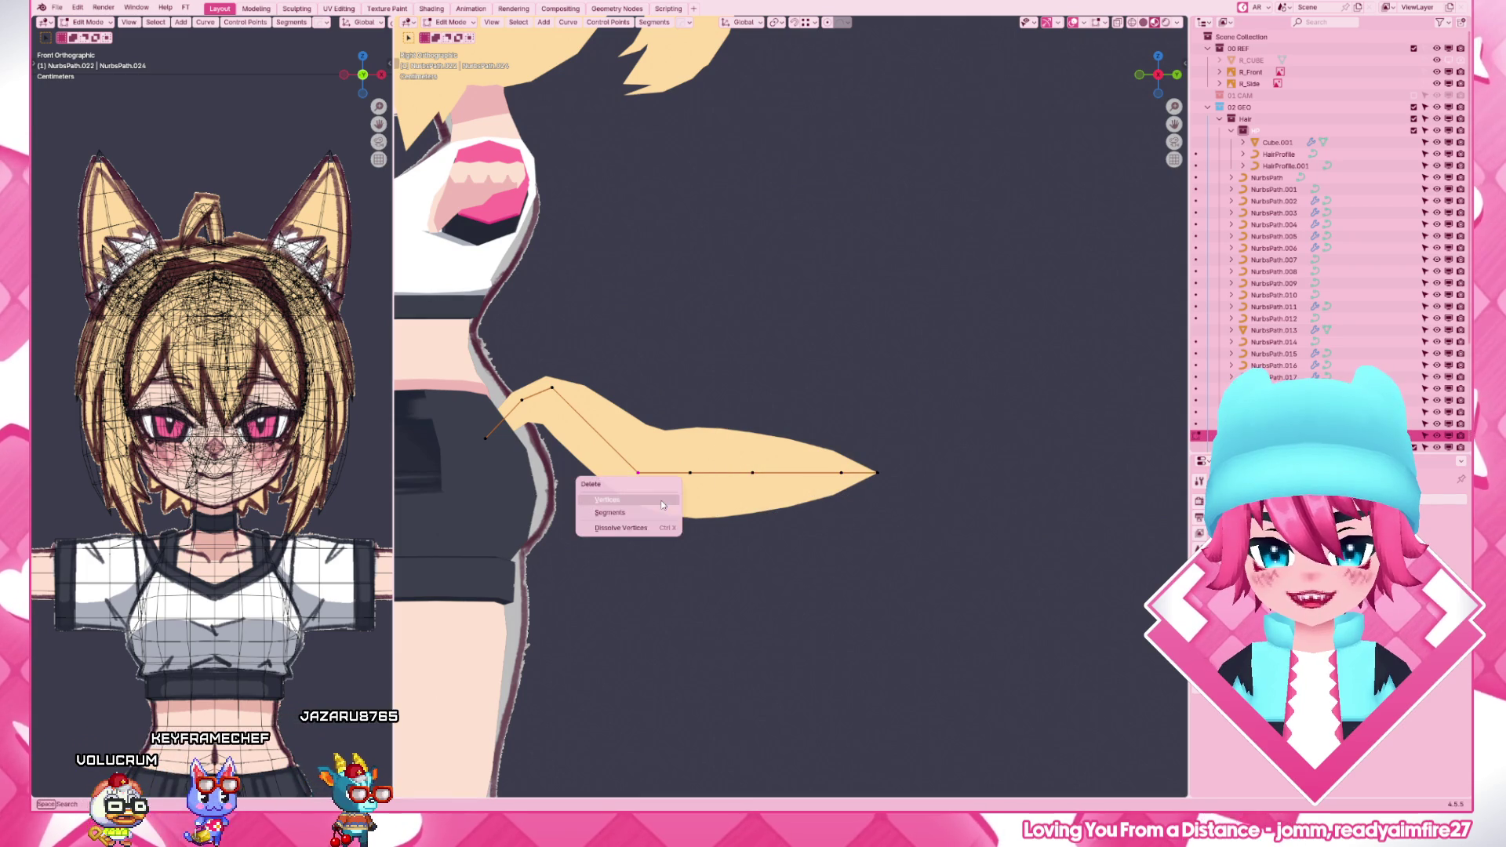
click(627, 500)
drag(553, 406, 877, 495)
key(g)
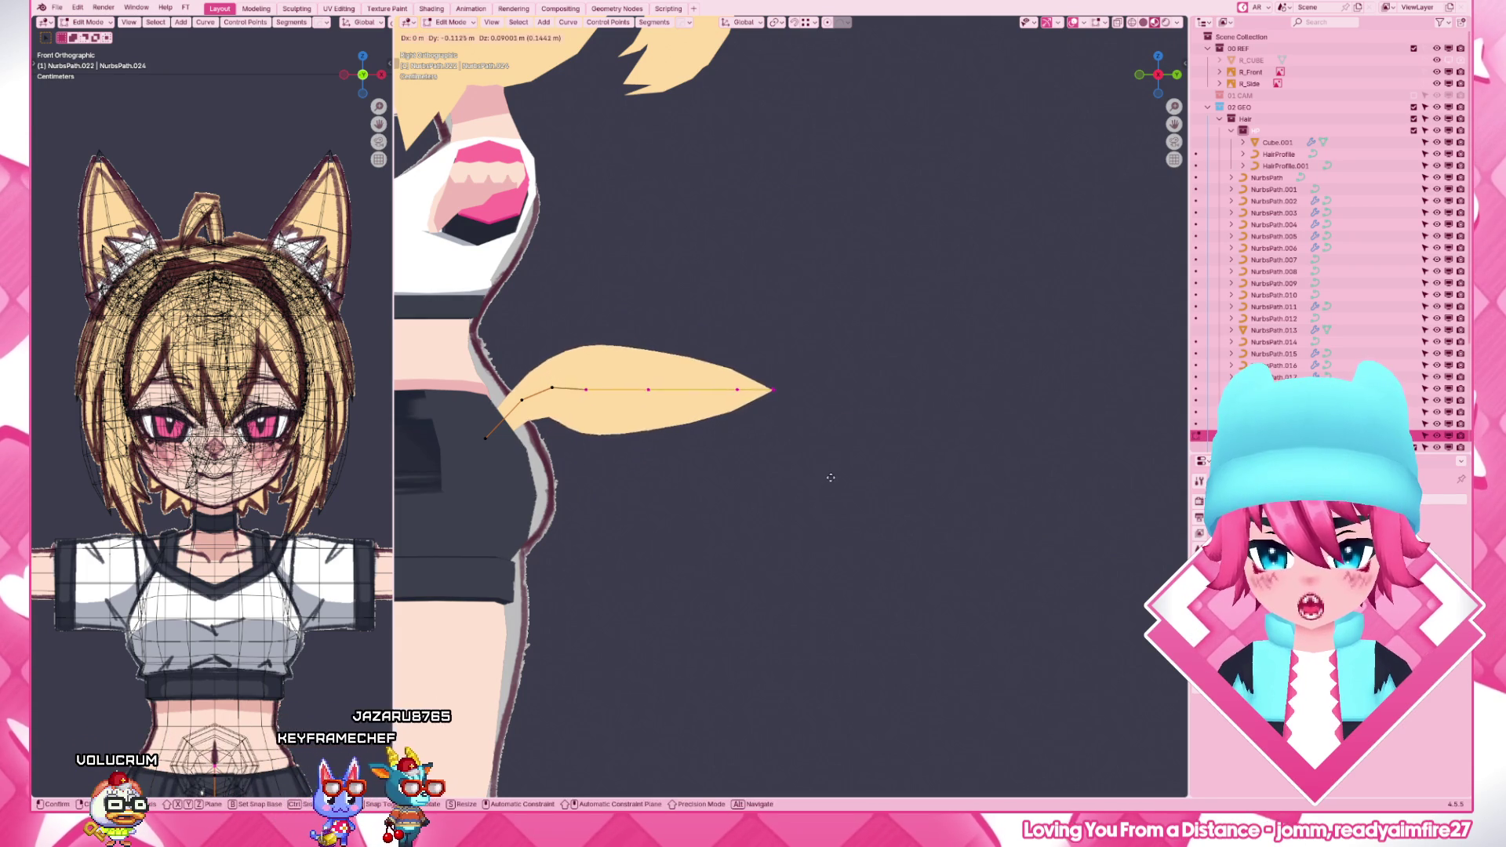
scroll(720, 478, up, 3)
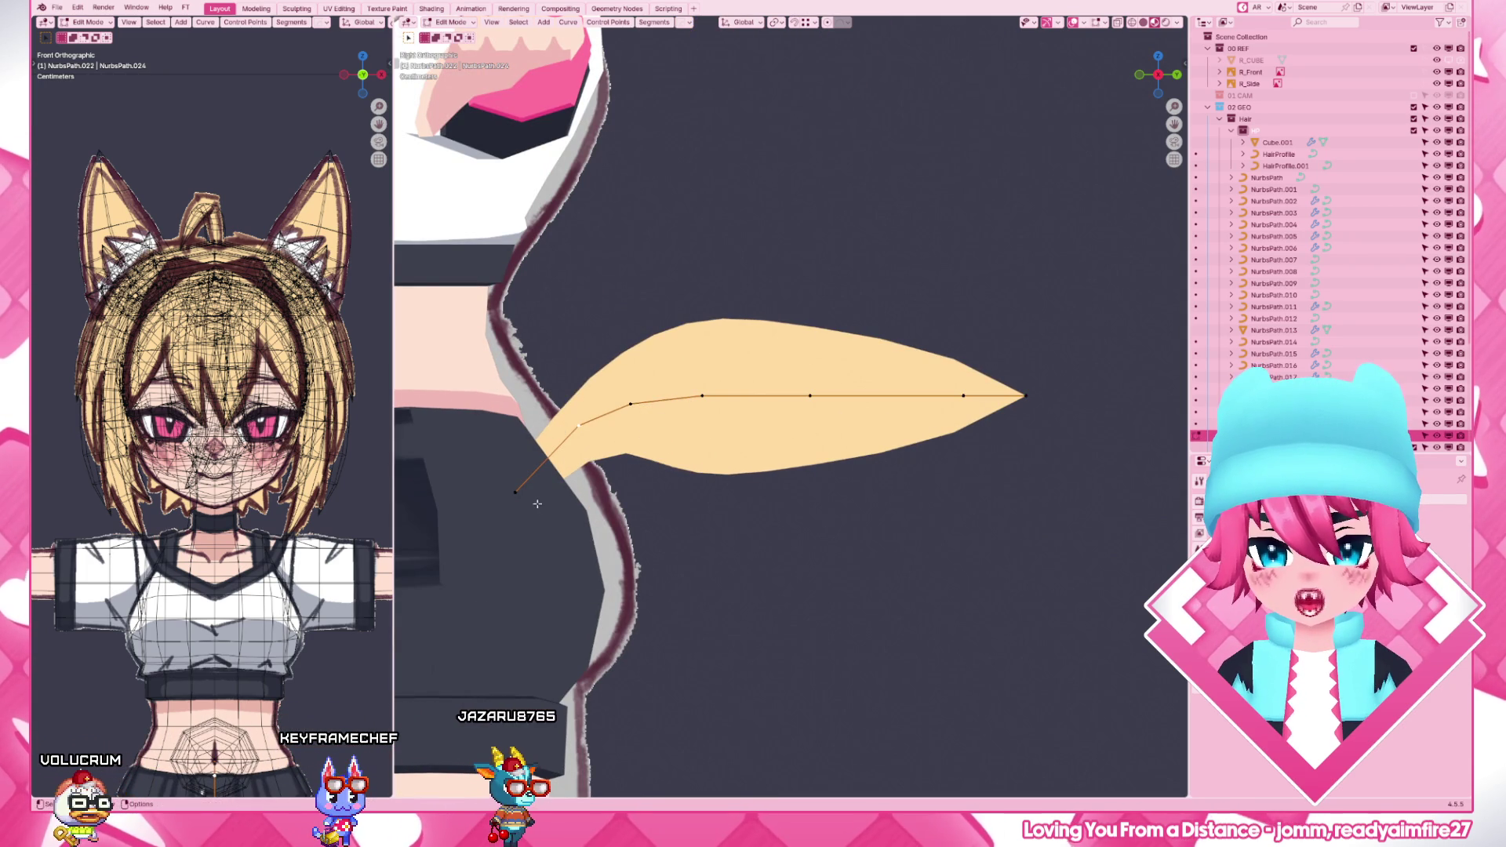
- Thicken the tail's middle with Alt+S radius scaling into a broad leaf-shaped tuft
drag(700, 362, 824, 419)
key(alt+s)
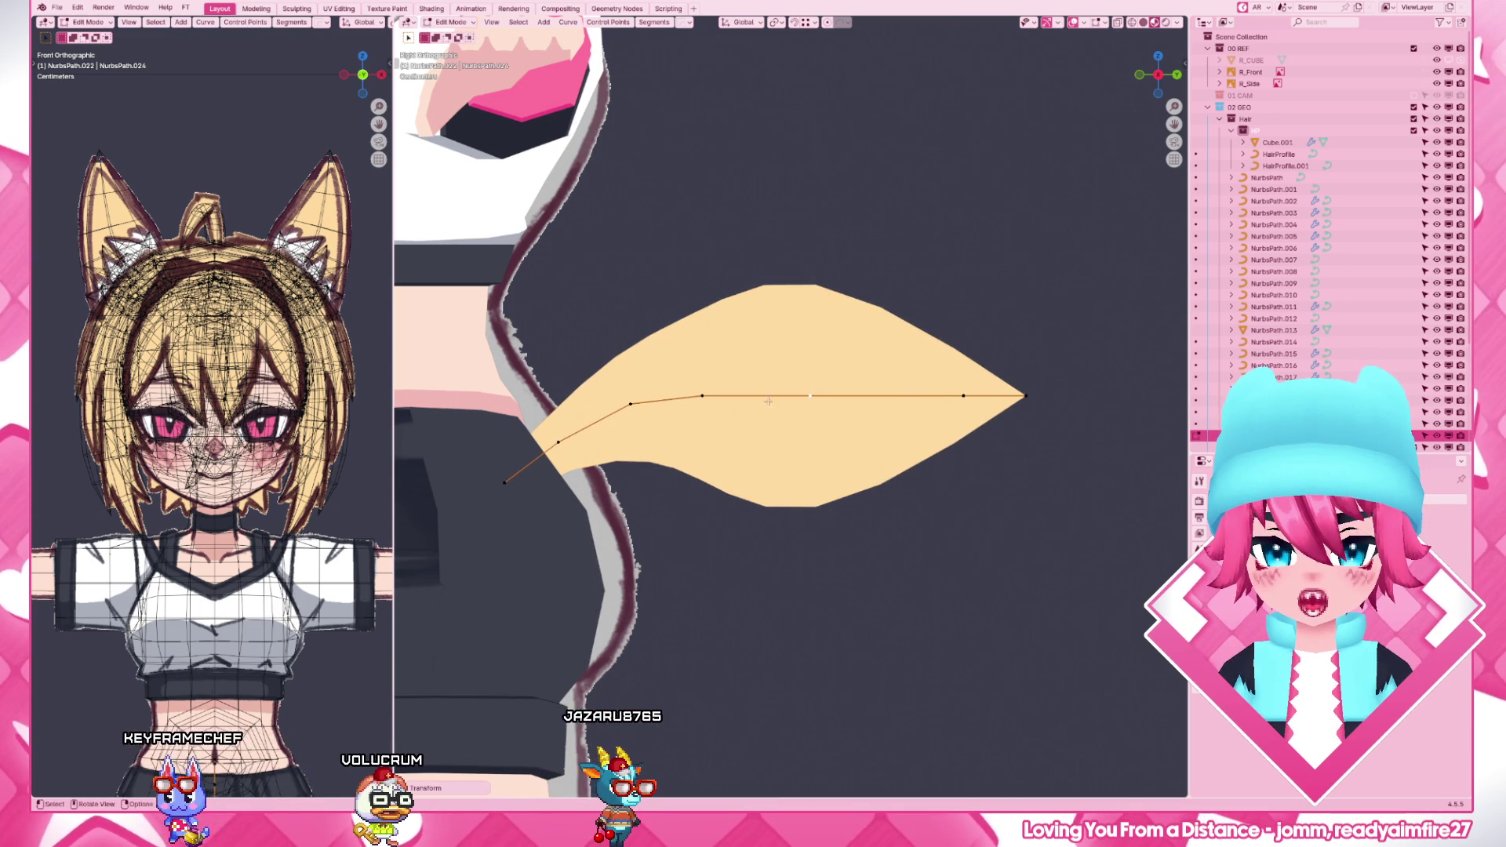
drag(728, 407, 618, 429)
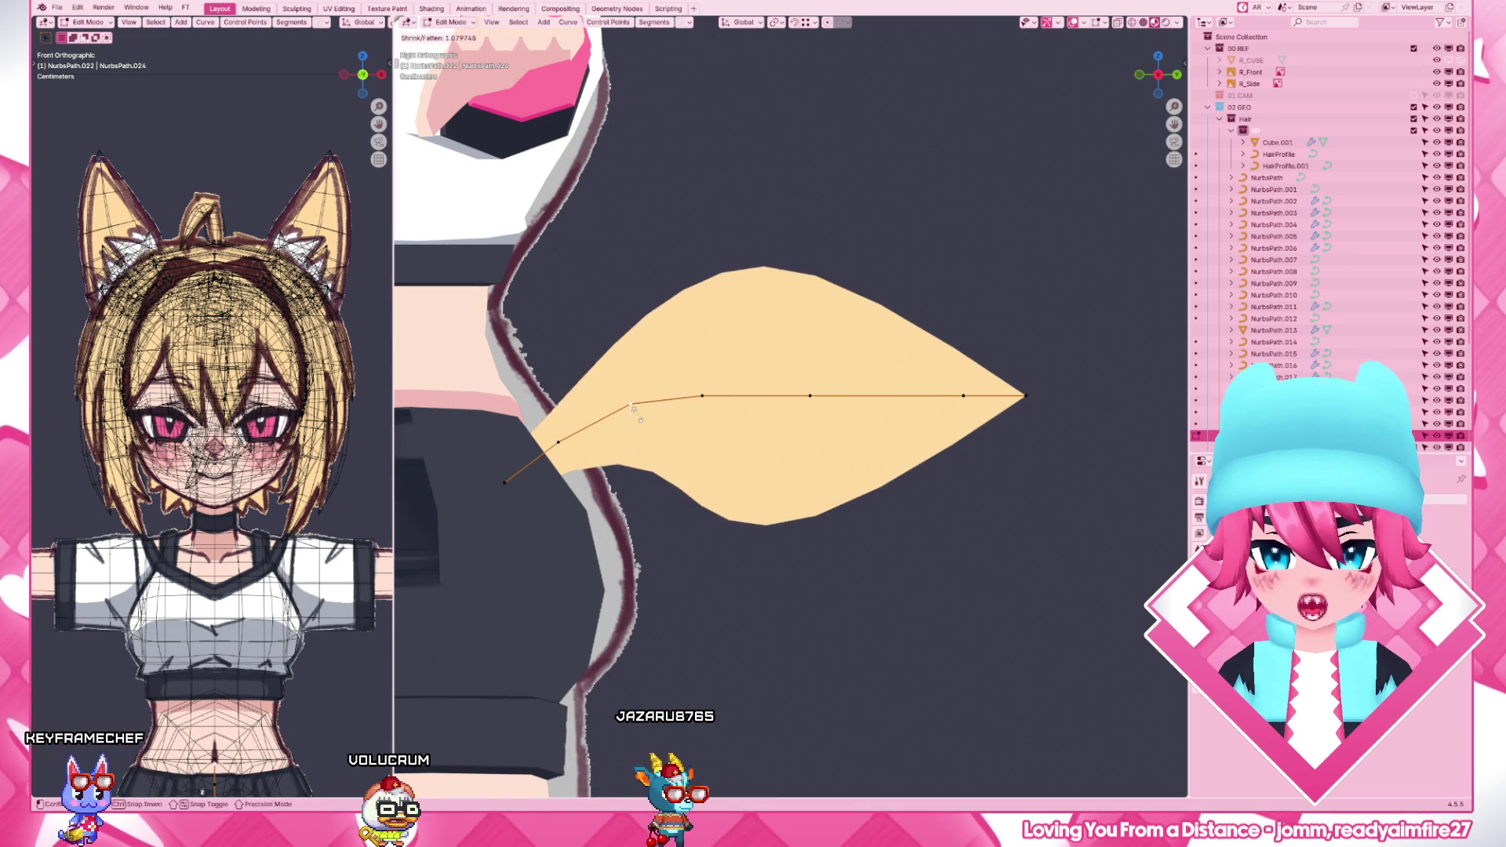
scroll(636, 412, down, 3)
scroll(636, 413, up, 1)
drag(983, 494, 671, 356)
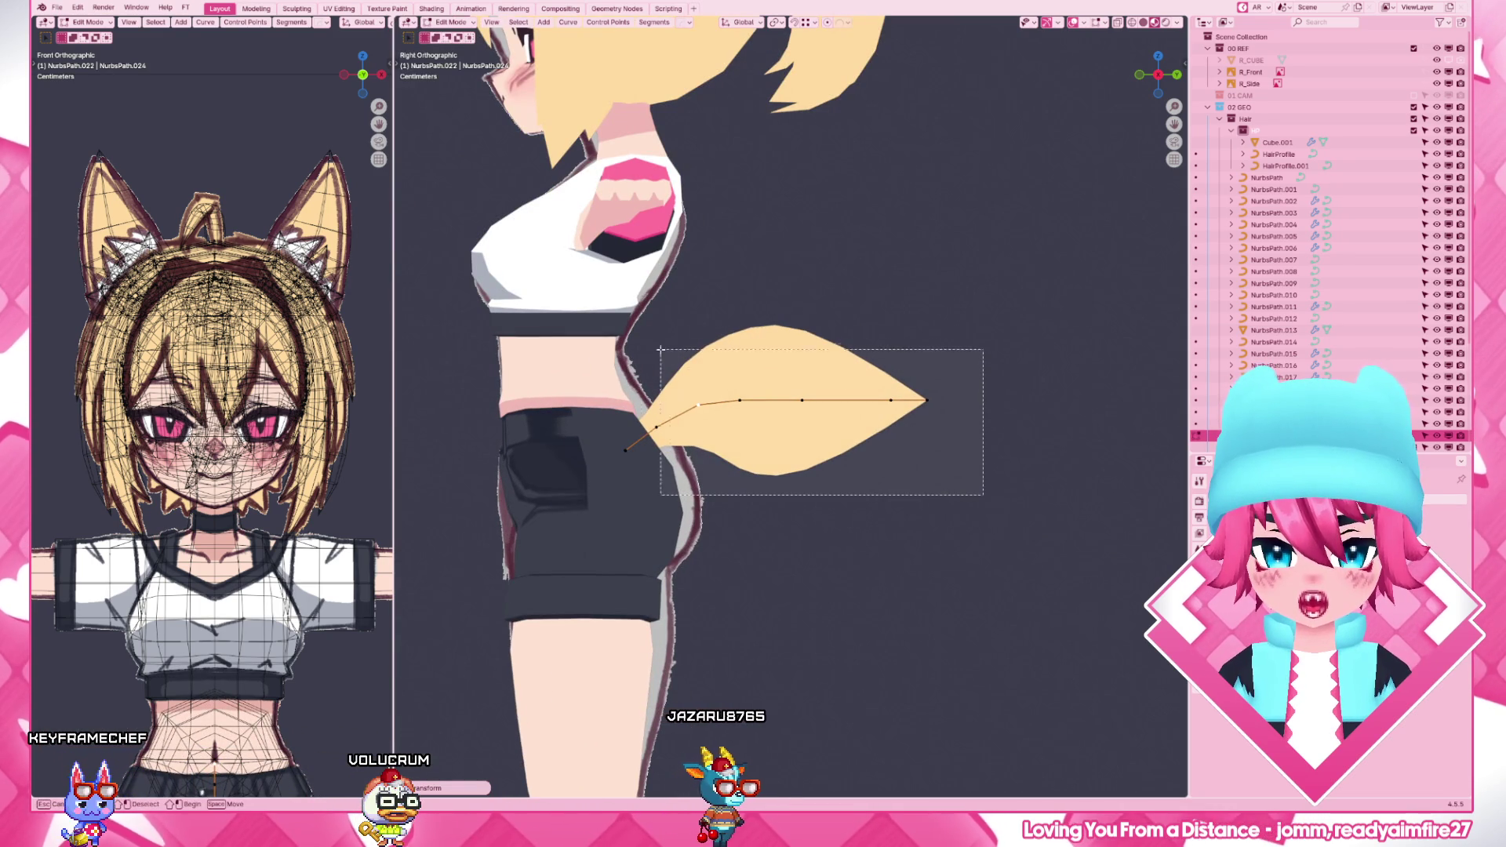
- Scale the tail points down to a smaller, proportionate pointed tuft
key(s)
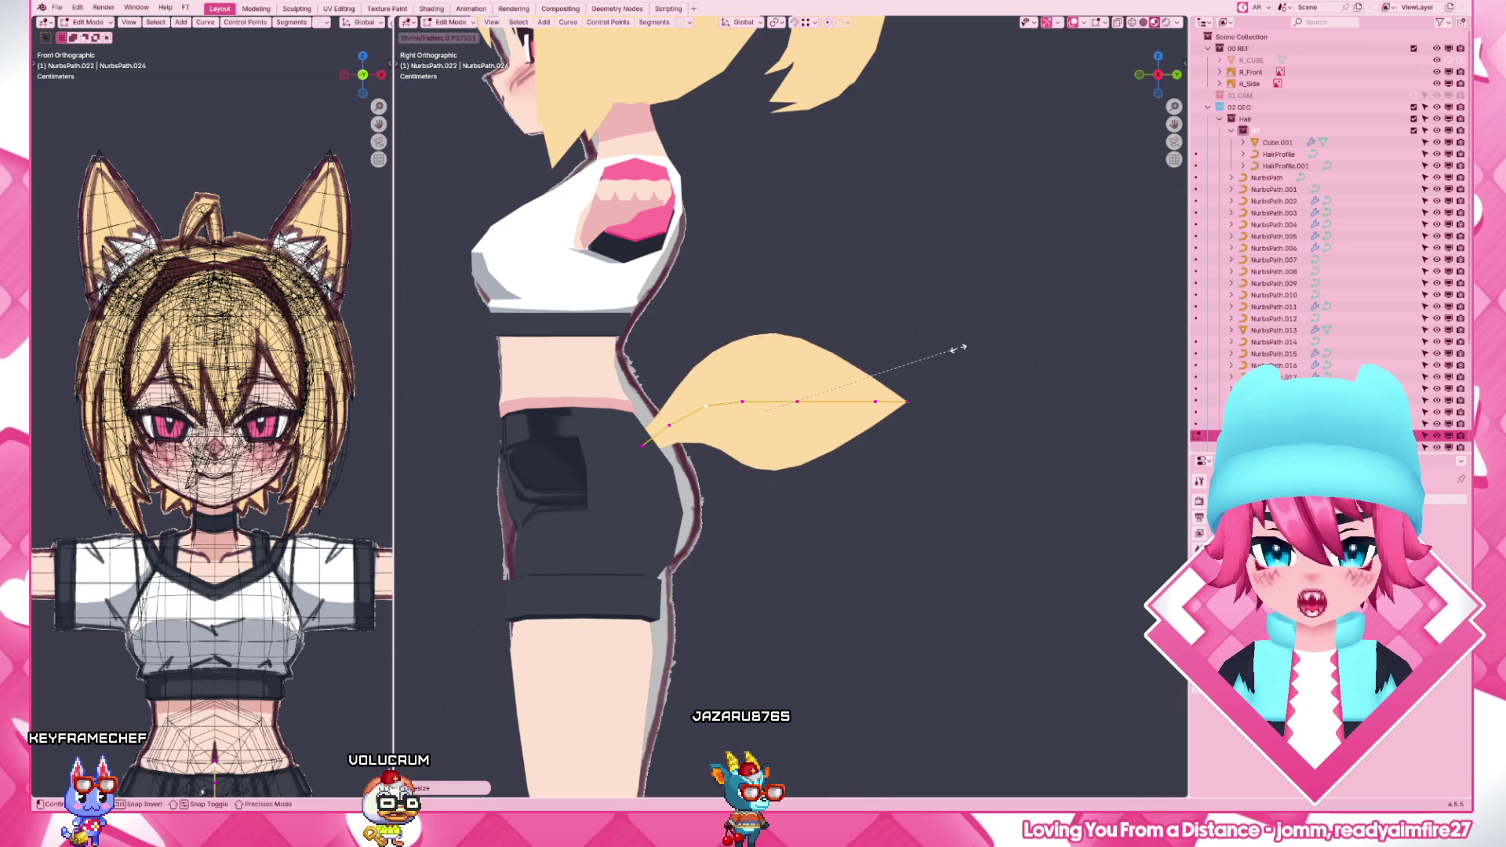
click(929, 357)
key(s)
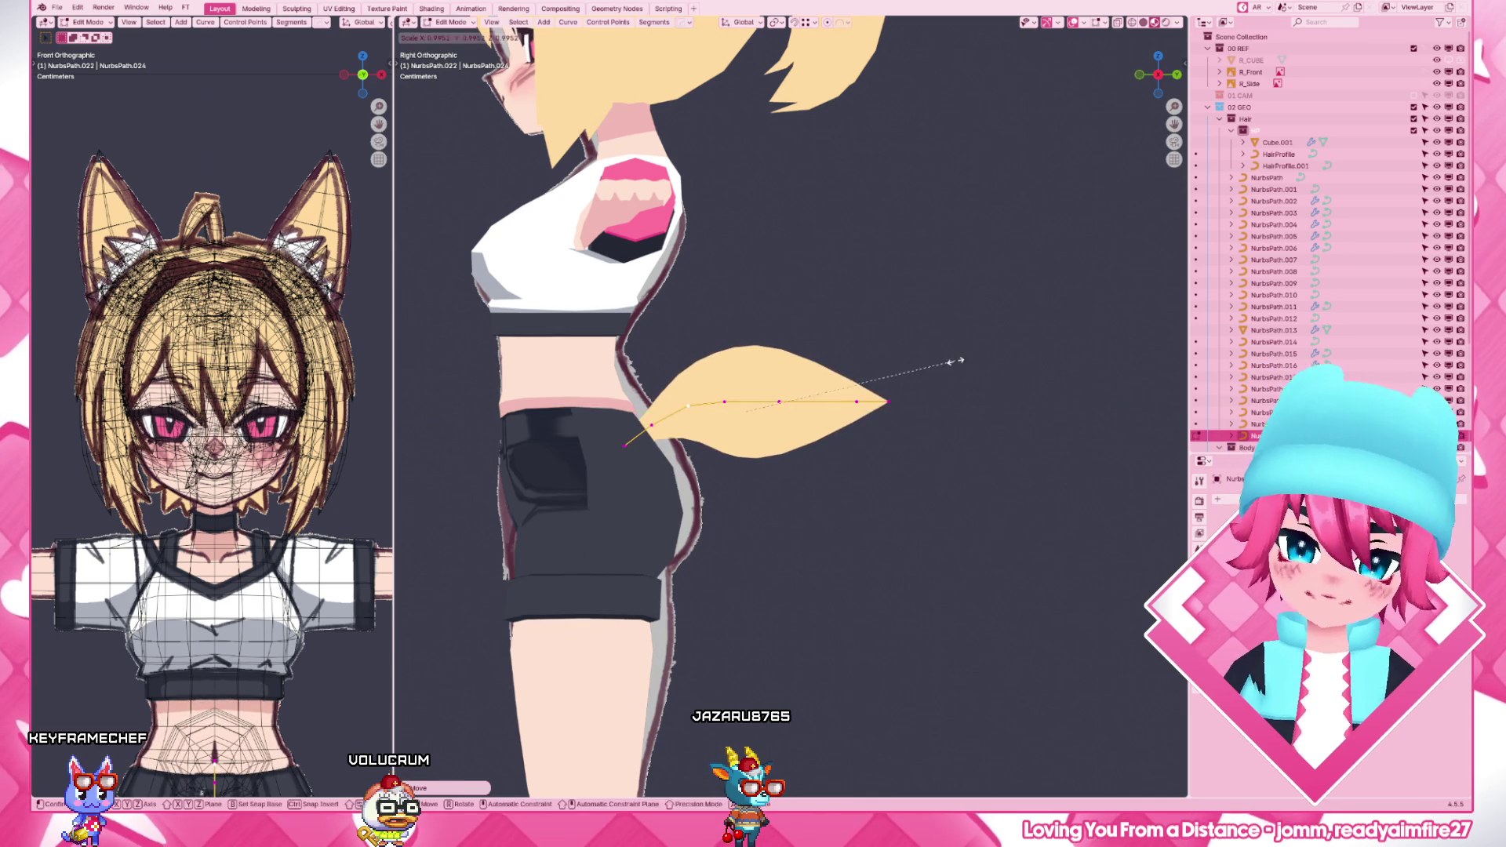
click(938, 360)
drag(972, 485, 687, 349)
key(s)
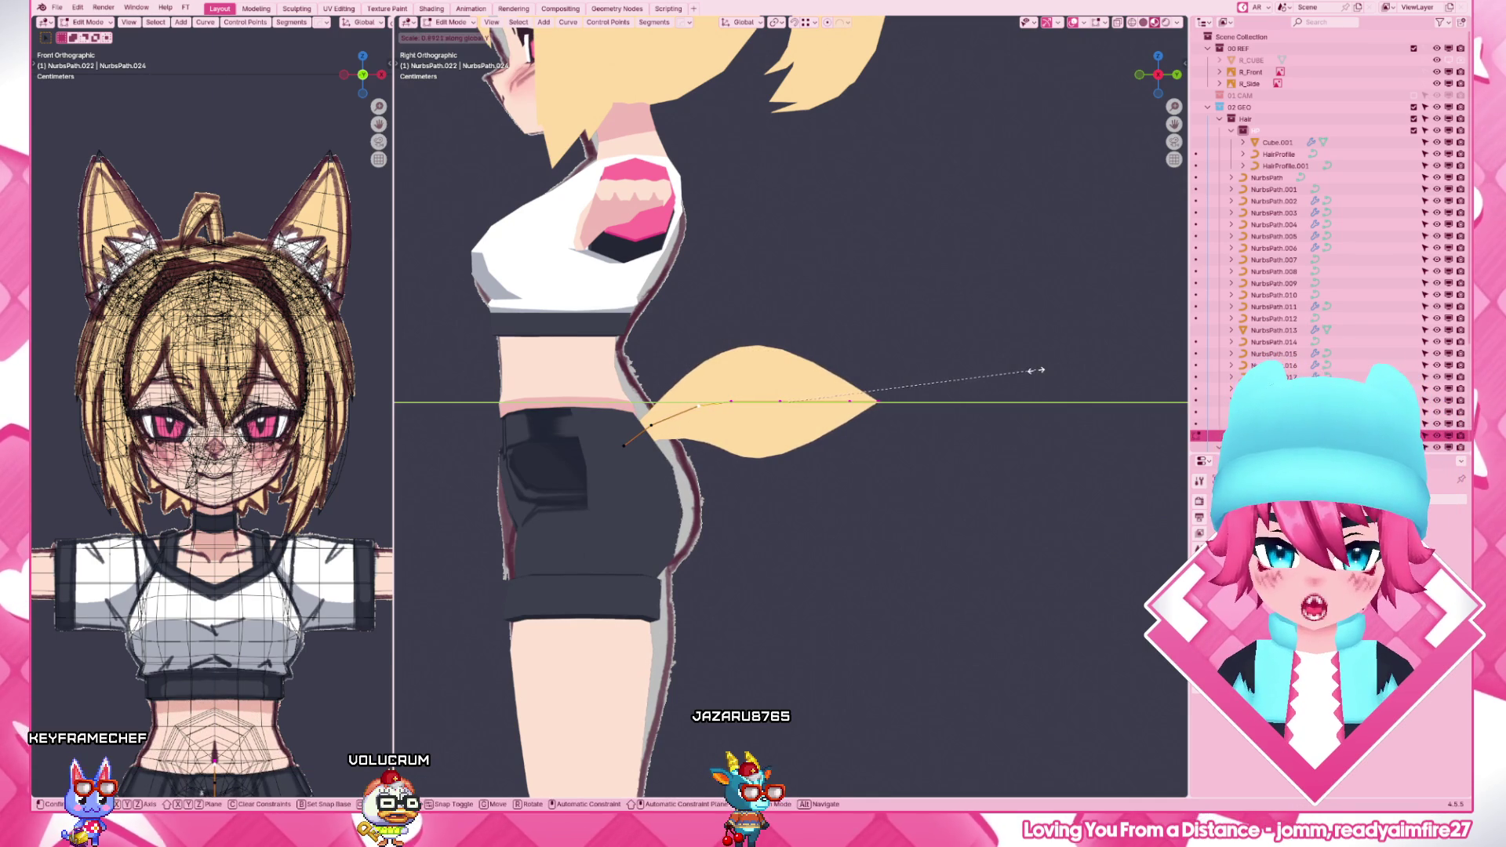
click(1018, 379)
- Leave Edit Mode and view the whole character to check the tail
key(Tab)
key(Home)
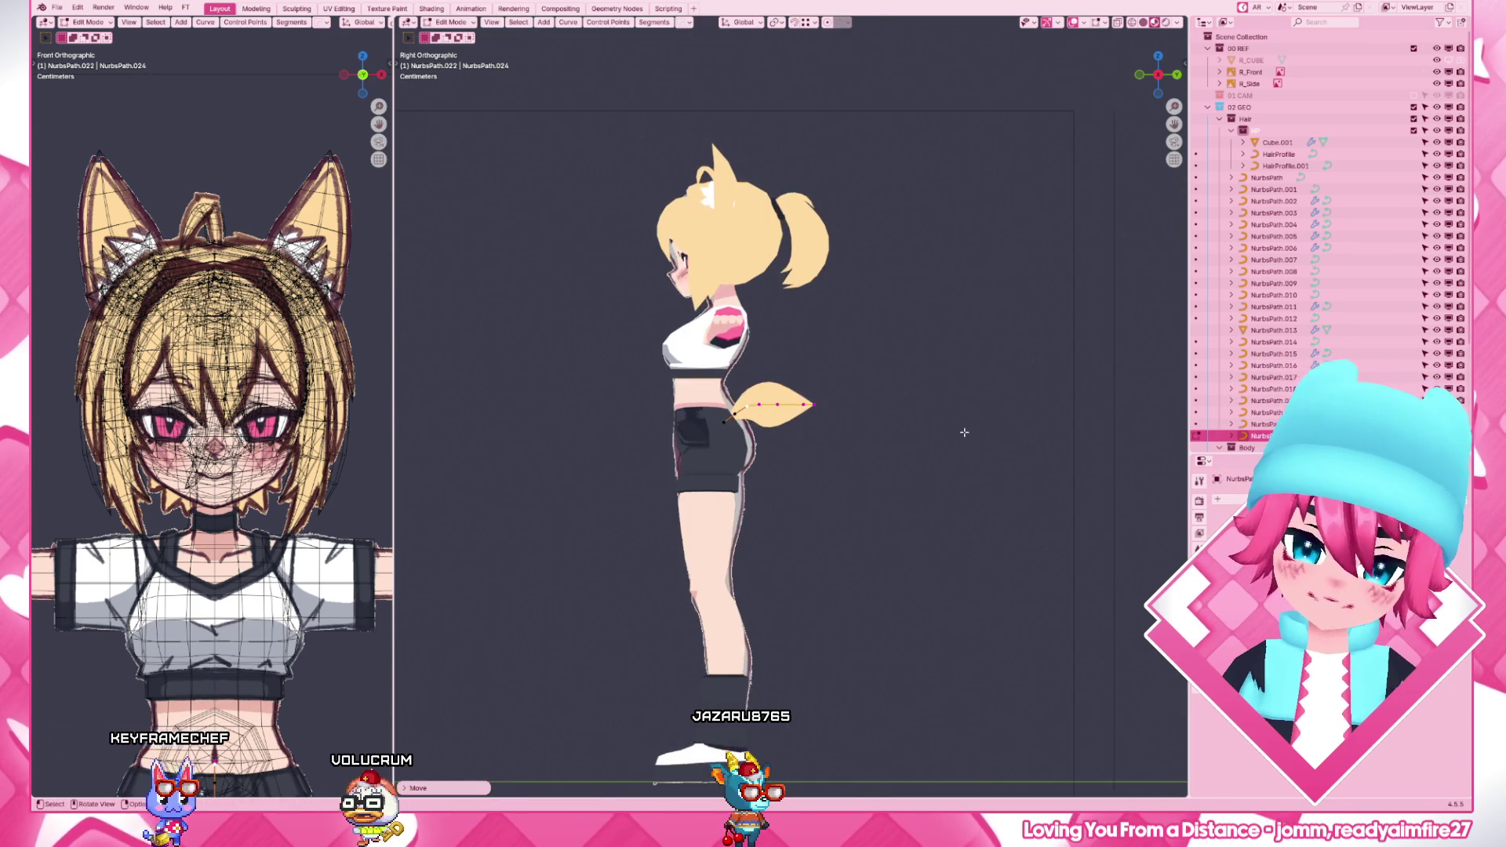
mouse_move(936, 408)
middle_down()
mouse_move(680, 513)
mouse_move(956, 504)
middle_up()
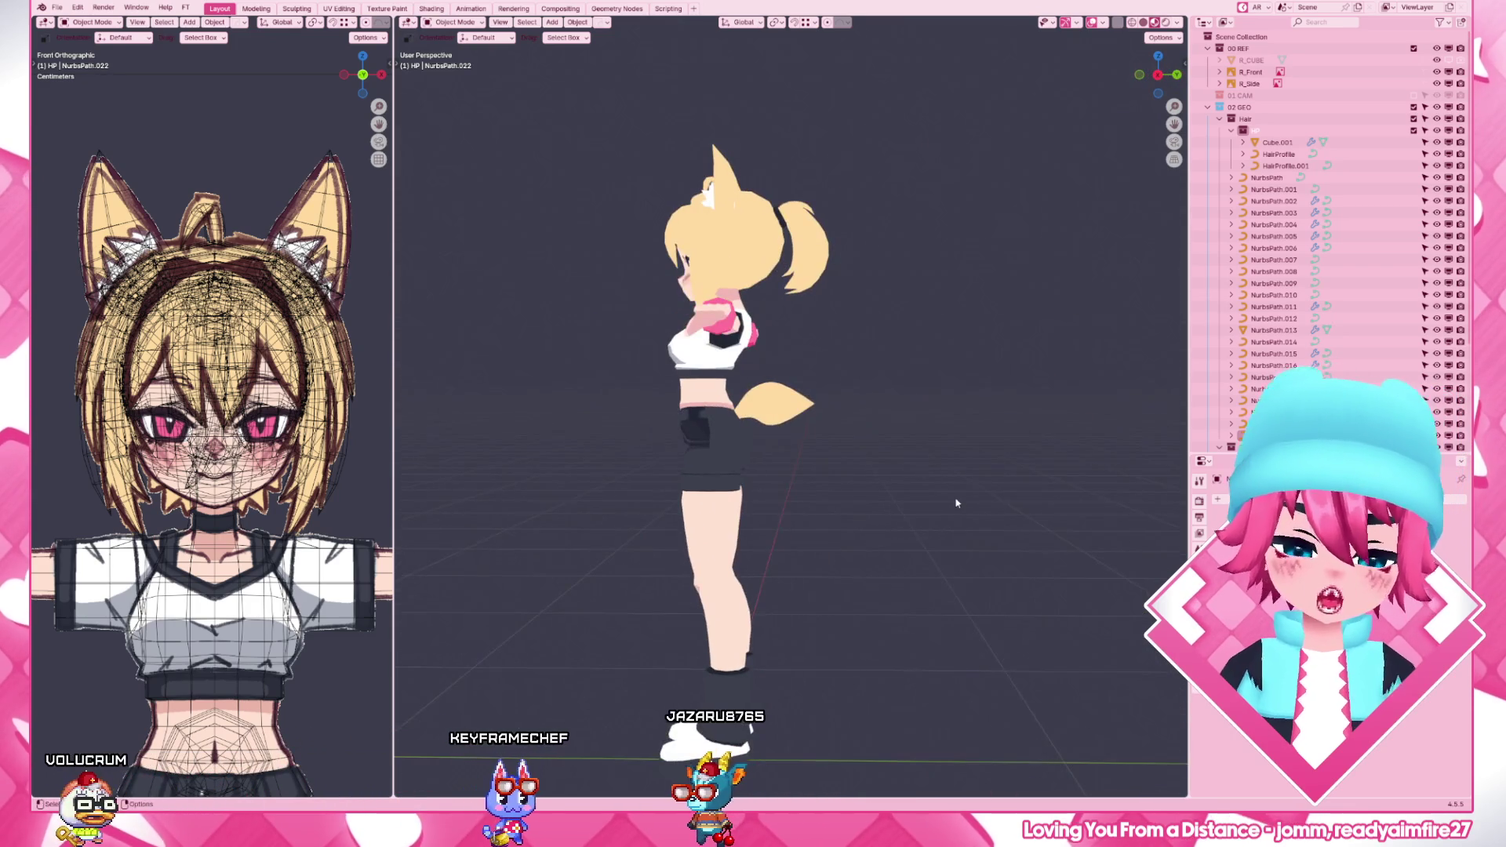
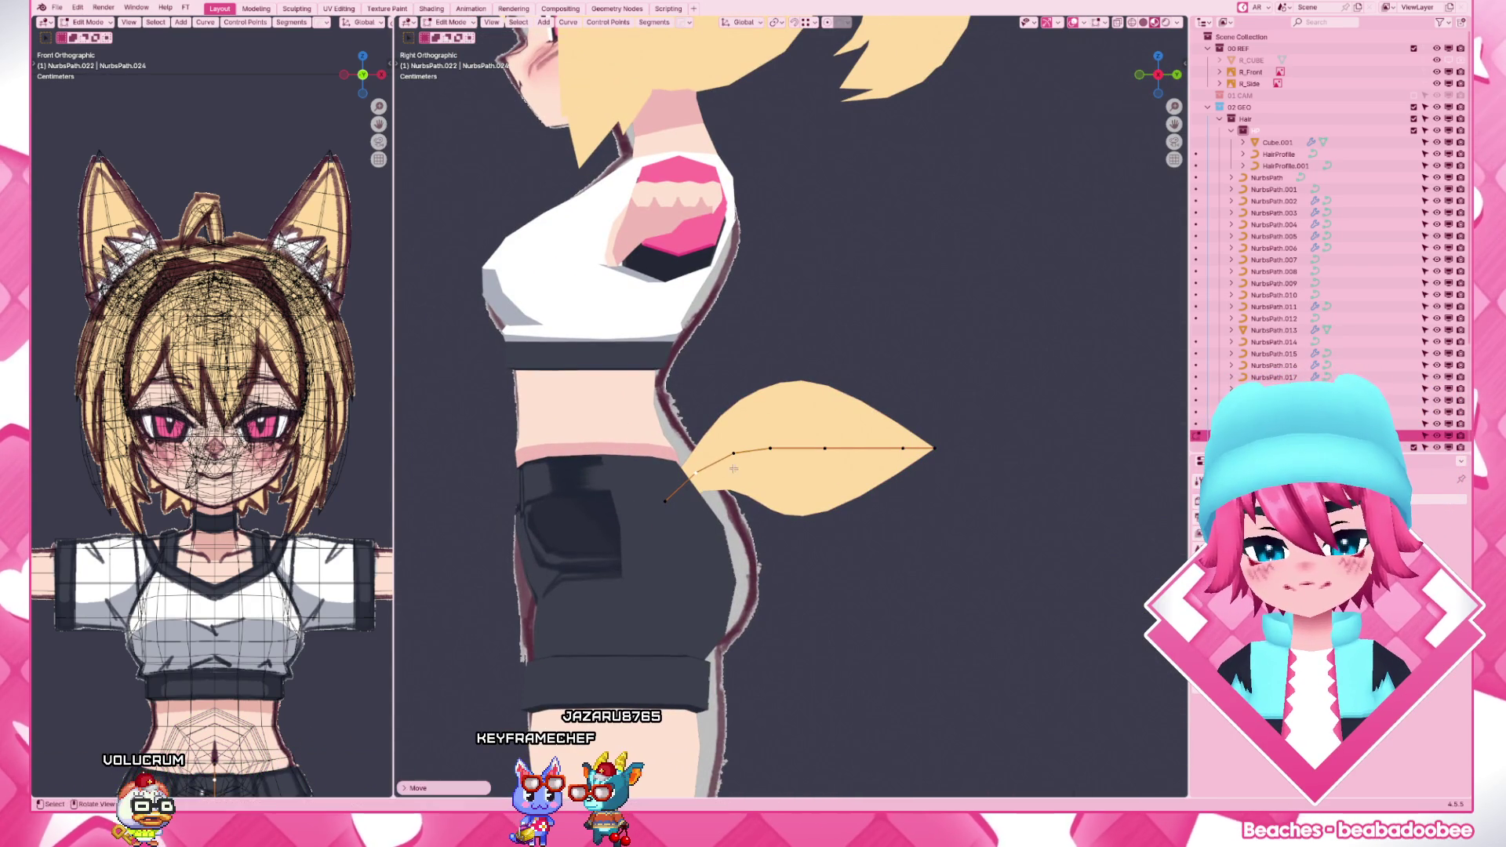
- Nudge a tail curve point, then re-enter the curve in side view and move its points upward
click(765, 453)
key(g)
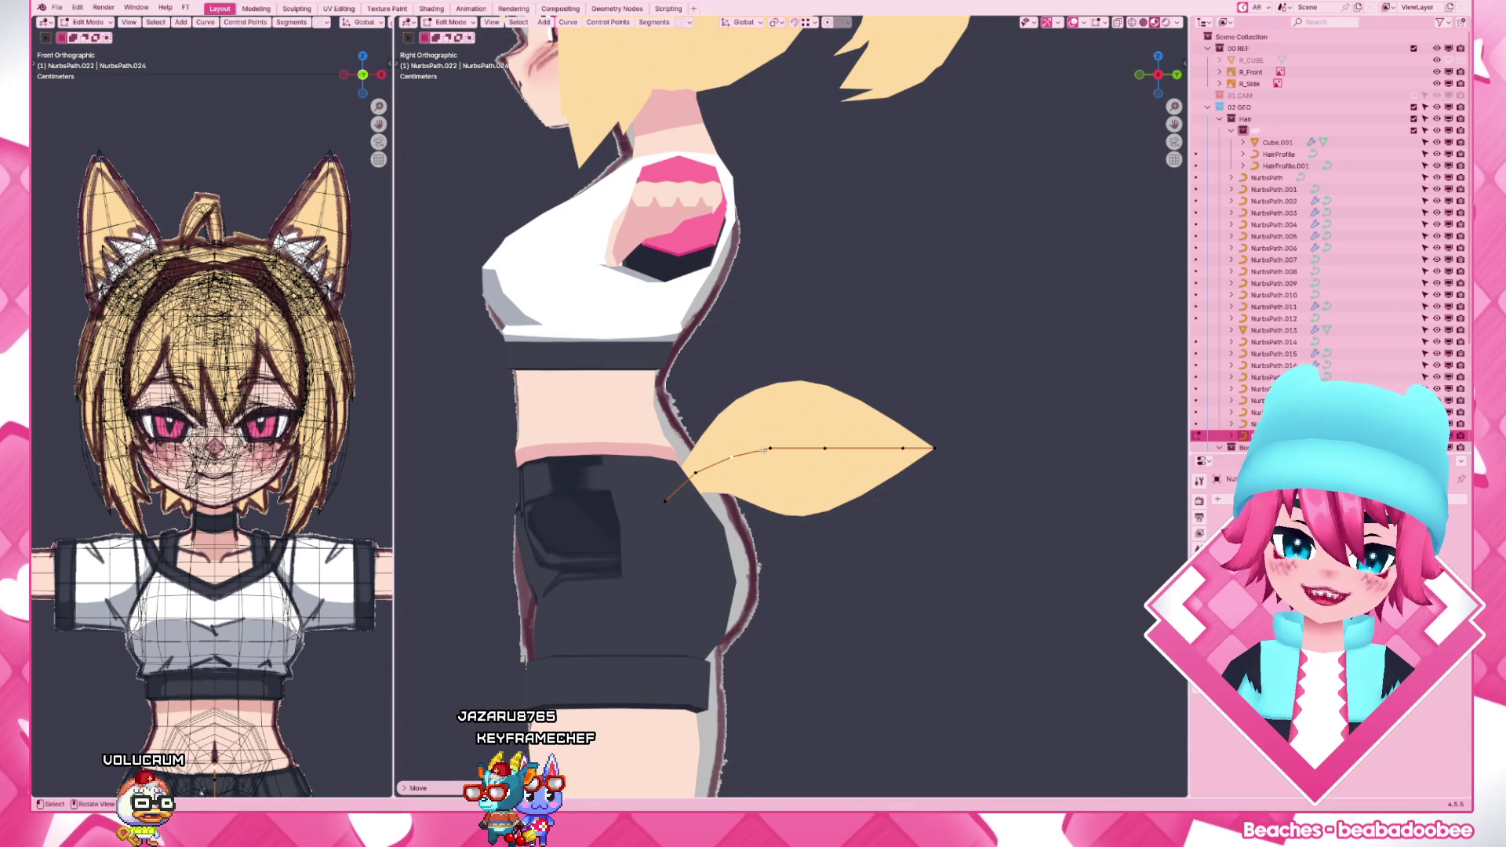
key(g)
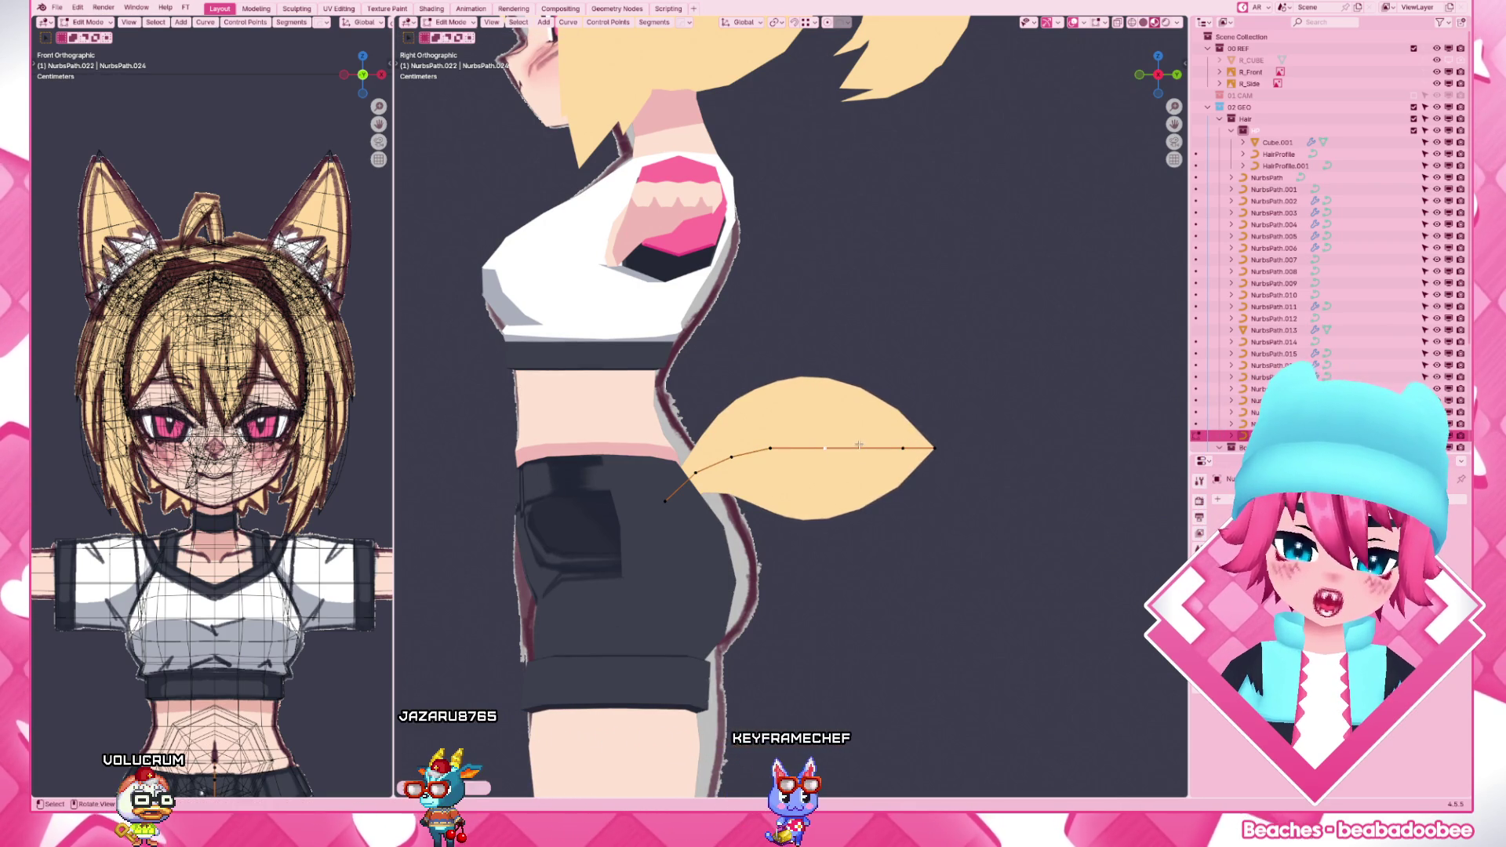
scroll(860, 445, down, 5)
key(Tab)
scroll(859, 444, down, 4)
mouse_move(824, 471)
middle_down()
mouse_move(856, 502)
mouse_move(825, 494)
mouse_move(871, 483)
middle_up()
scroll(883, 477, up, 3)
scroll(900, 473, up, 3)
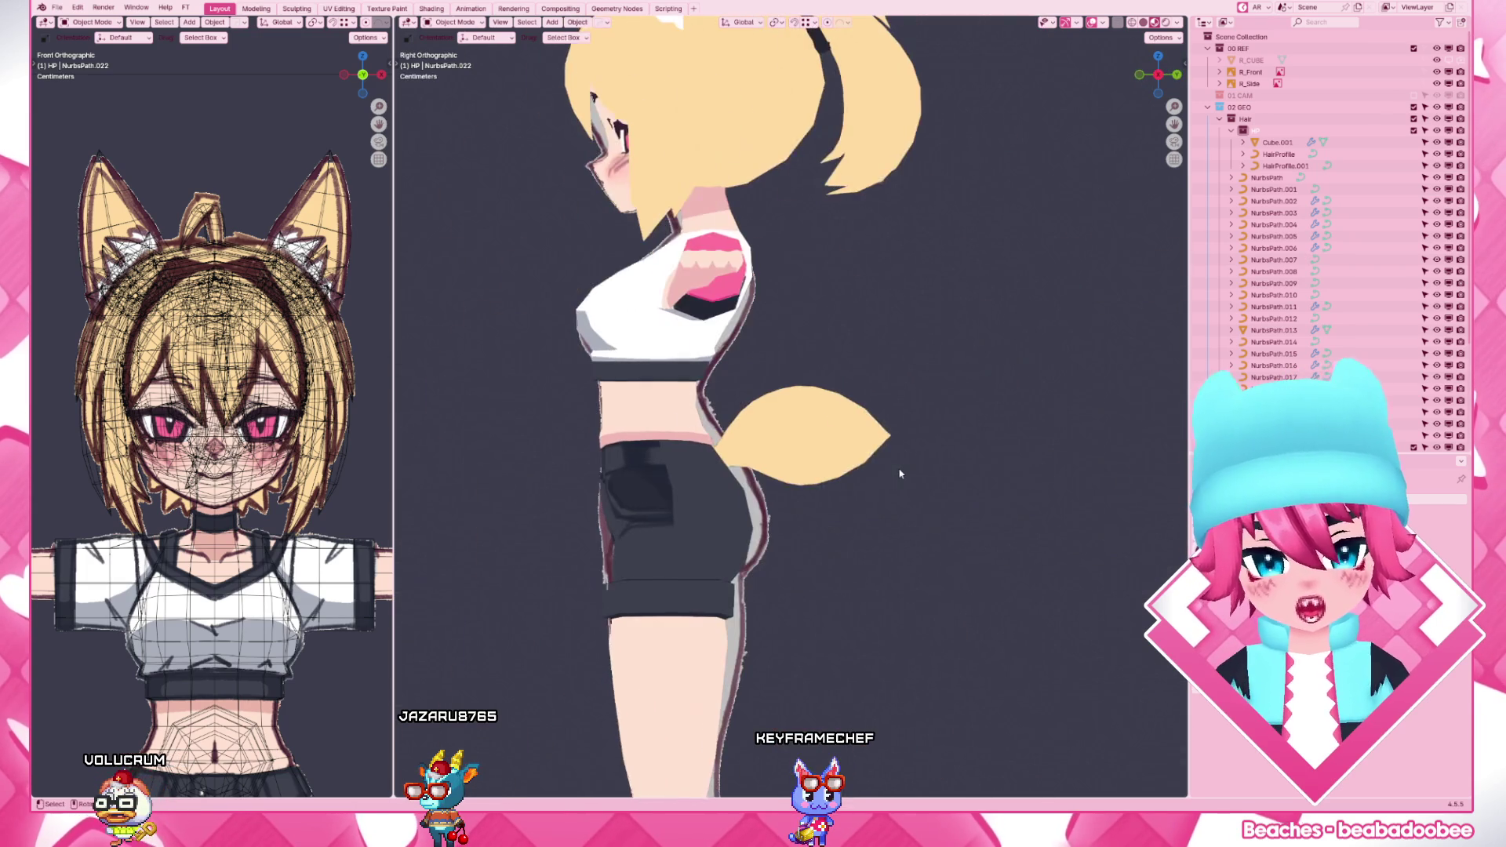
scroll(899, 474, up, 5)
click(824, 466)
key(Tab)
middle_drag(823, 494, 803, 561)
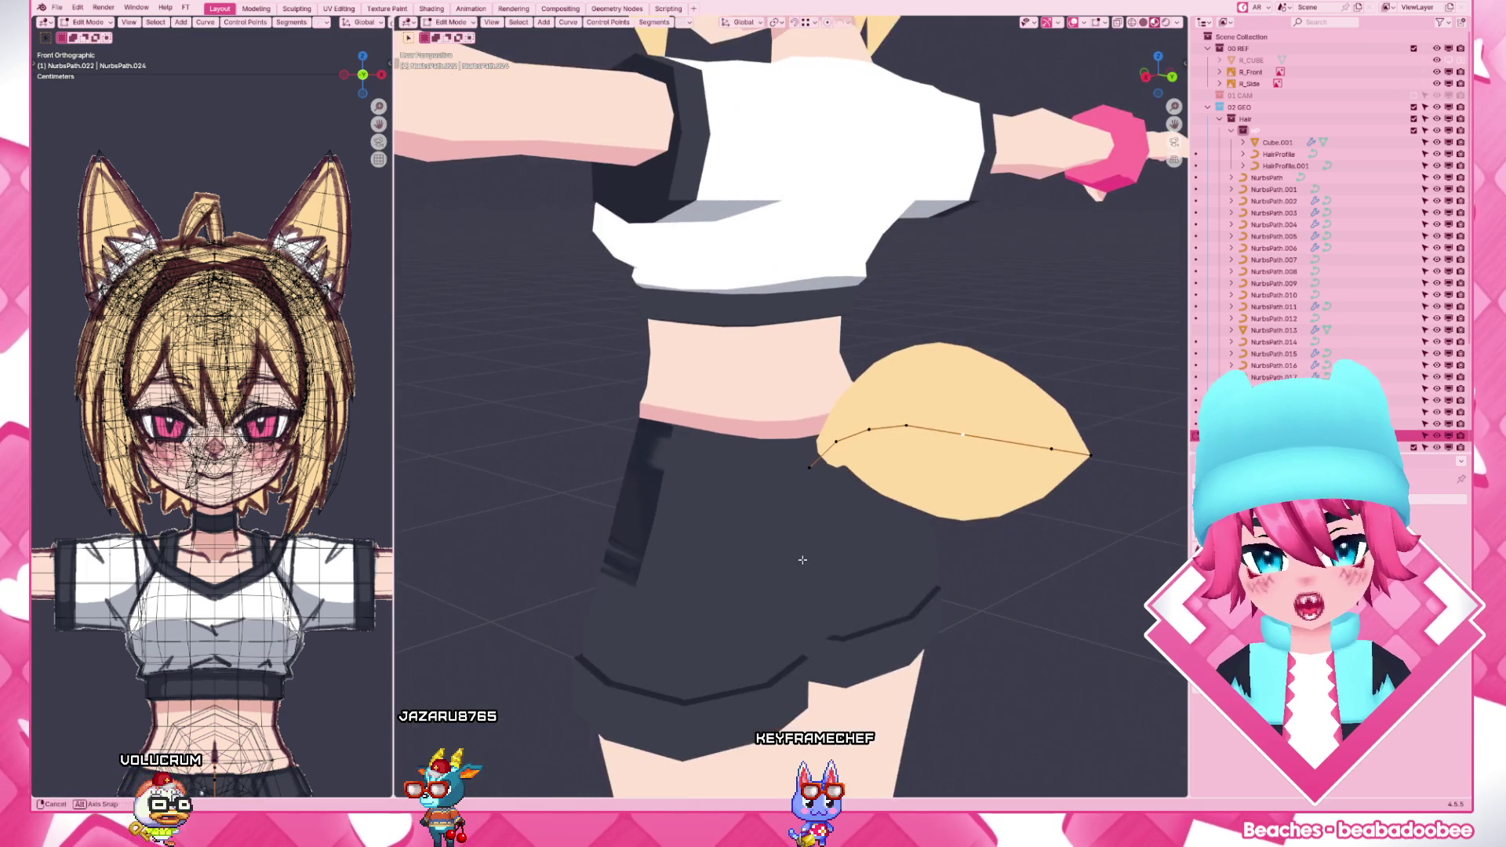
key(KP_3)
key(g)
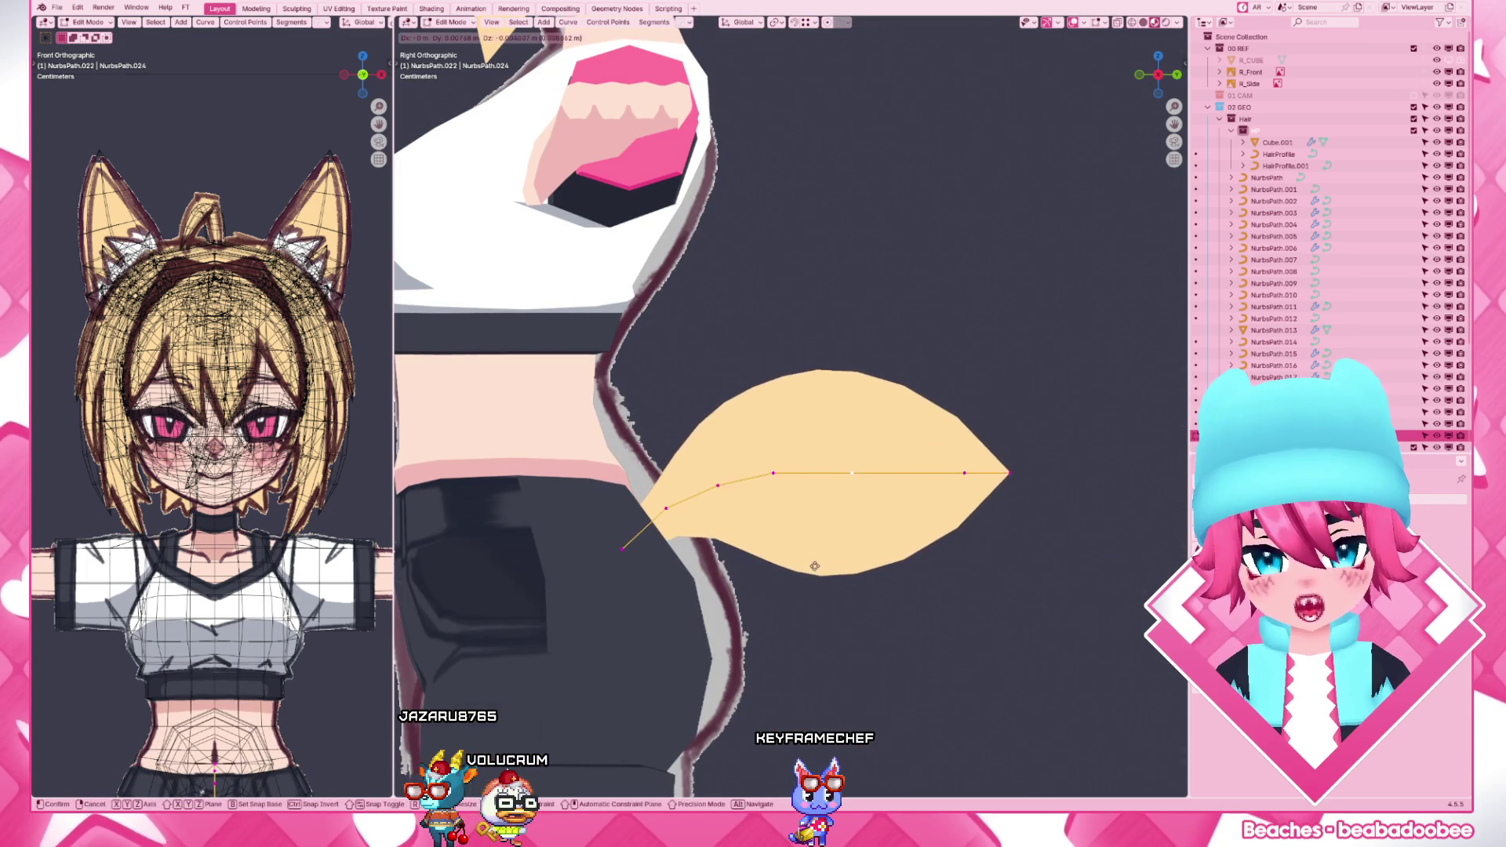
click(815, 566)
scroll(816, 566, down, 4)
- Box-select the rear tail points and raise them along Z, then adjust their position further
middle_drag(816, 567, 805, 573)
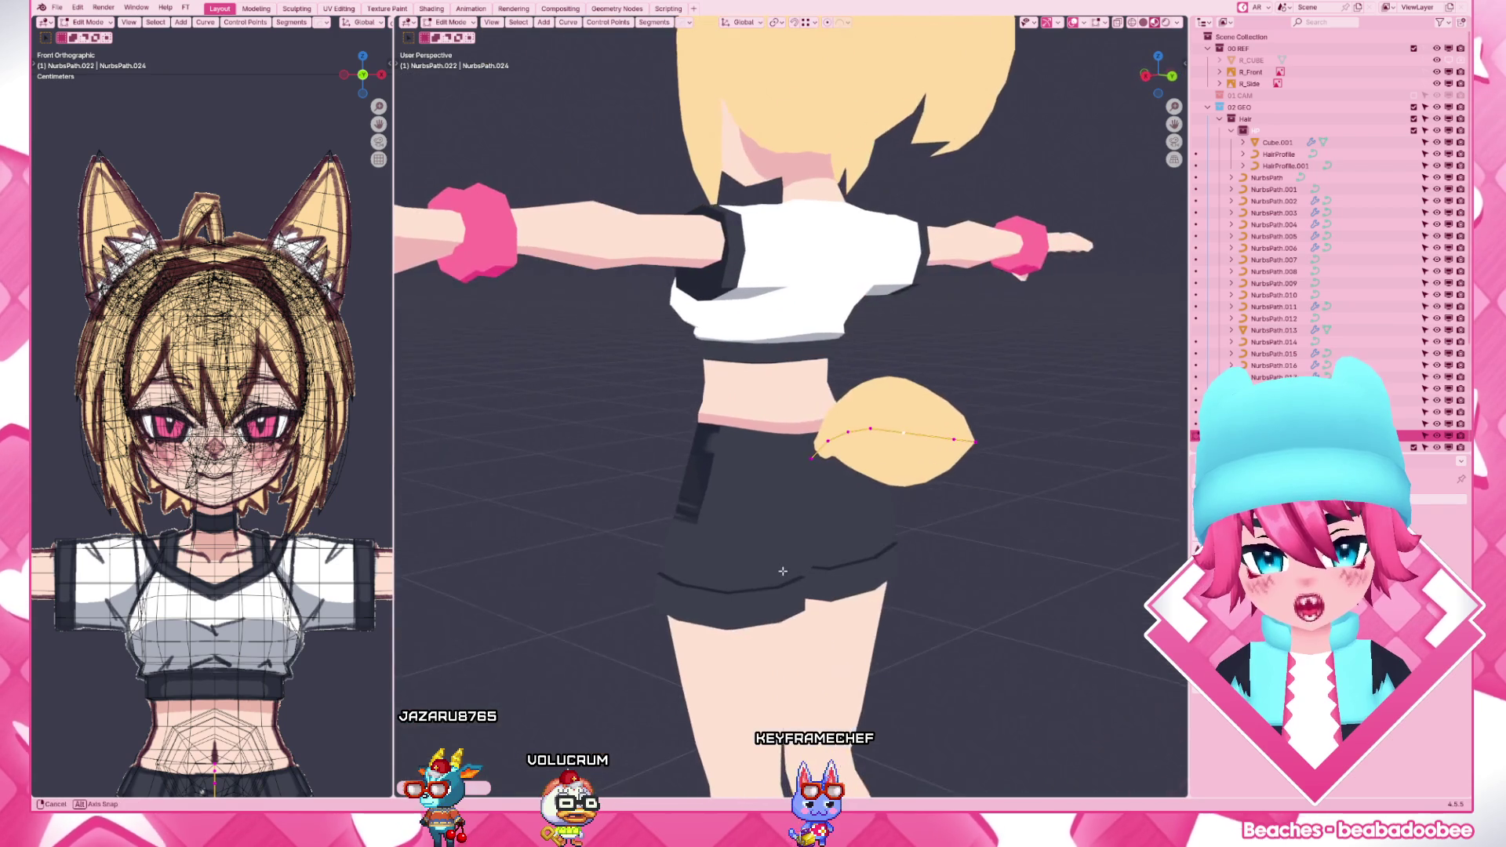
key(KP_3)
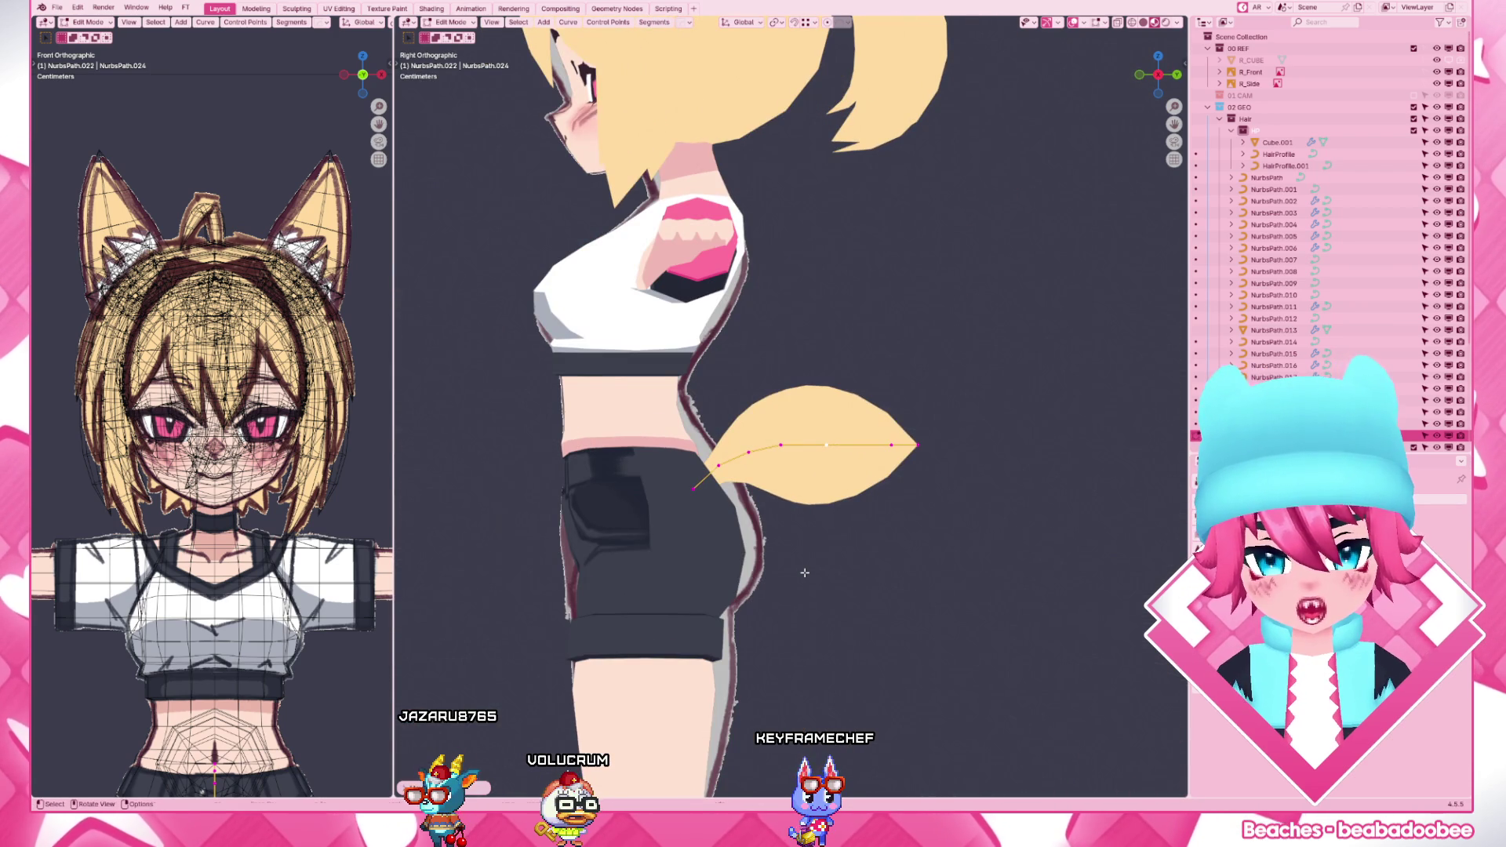
scroll(805, 574, up, 2)
drag(810, 466, 1034, 554)
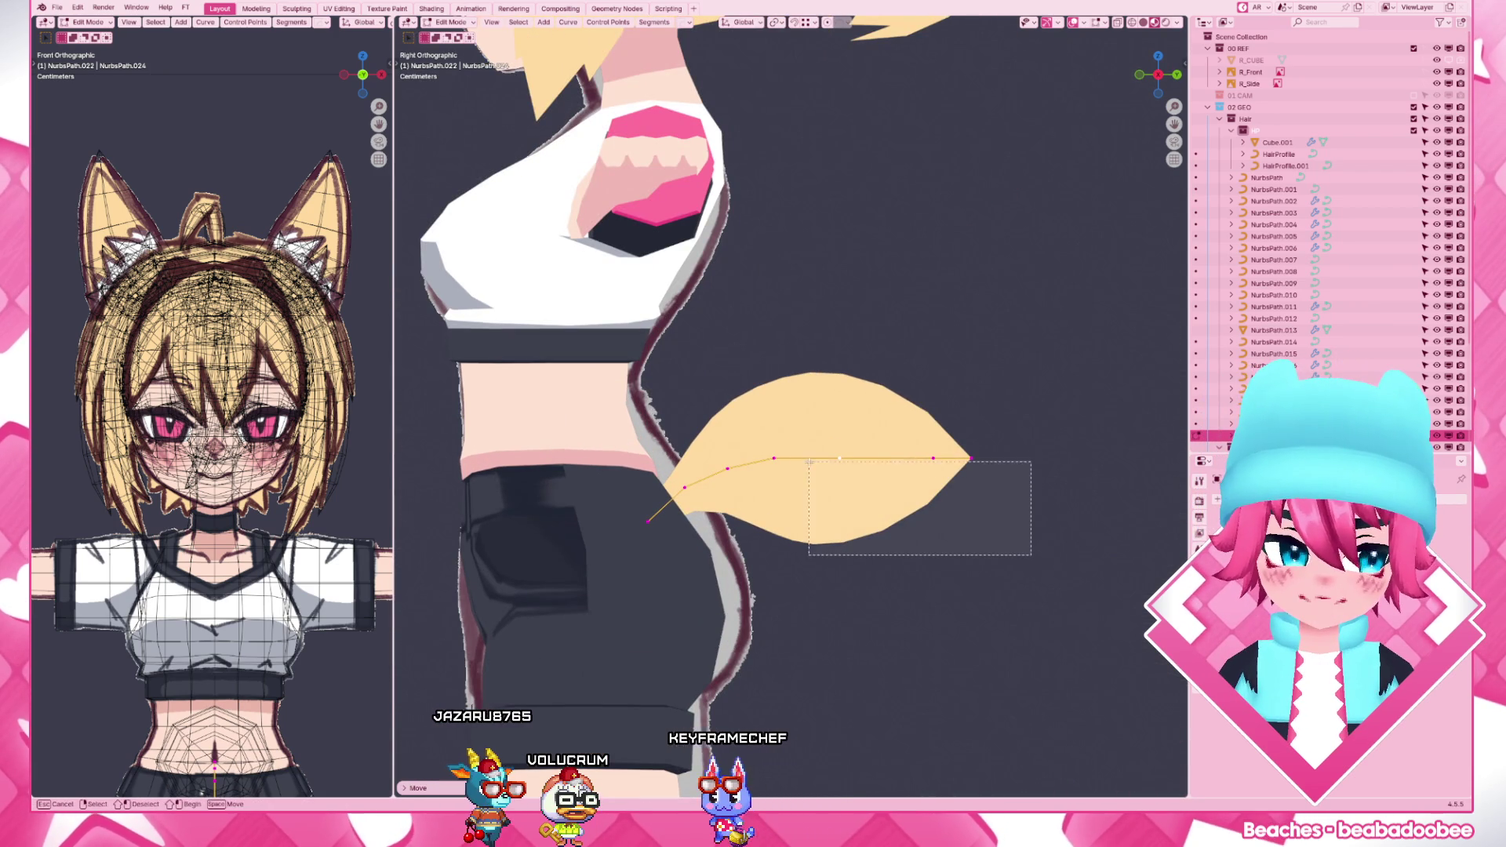
key(g)
key(z)
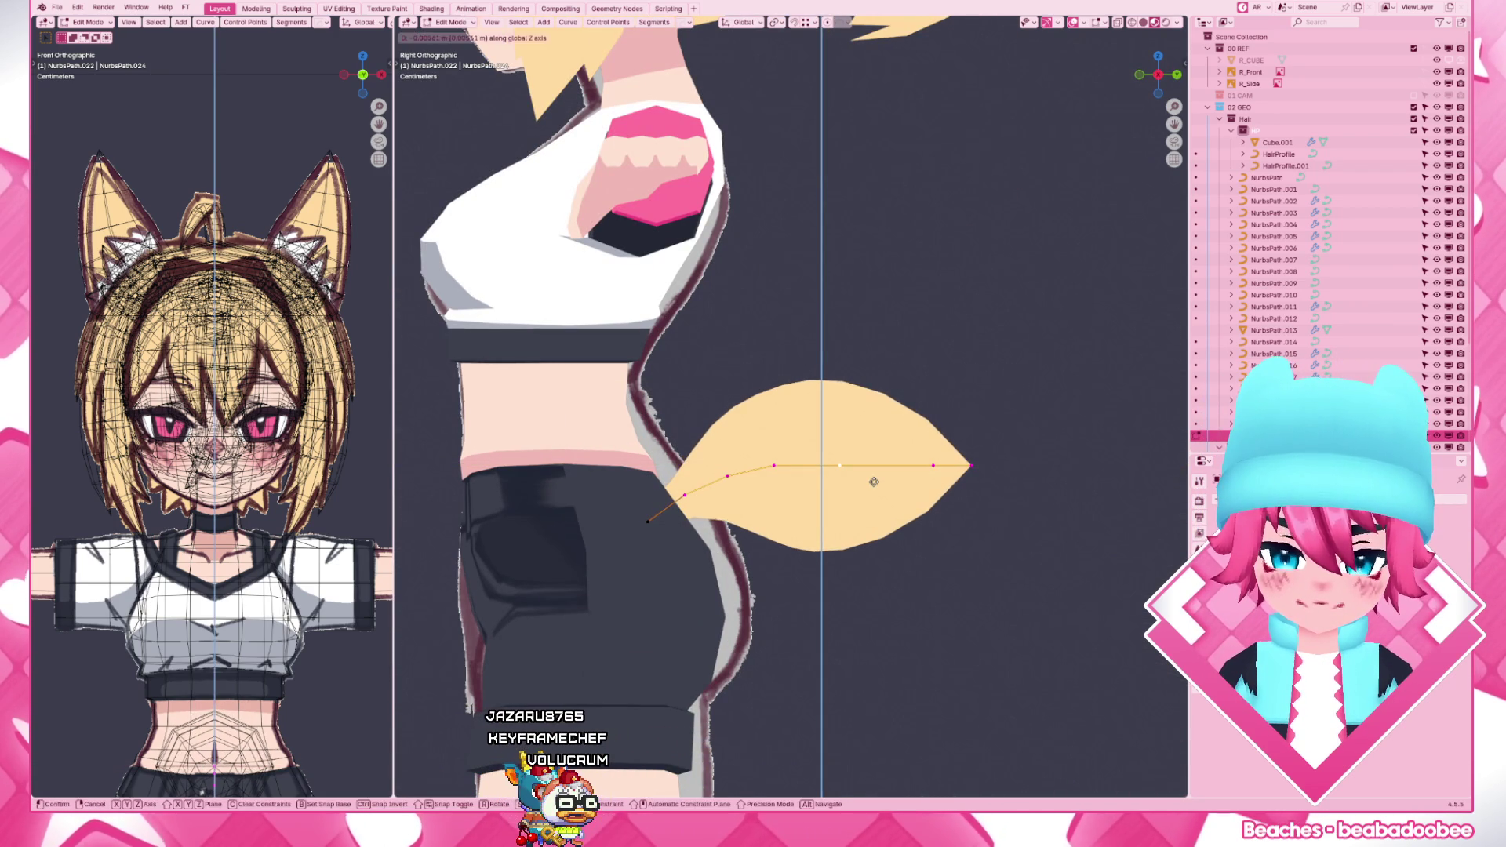
click(873, 481)
key(g)
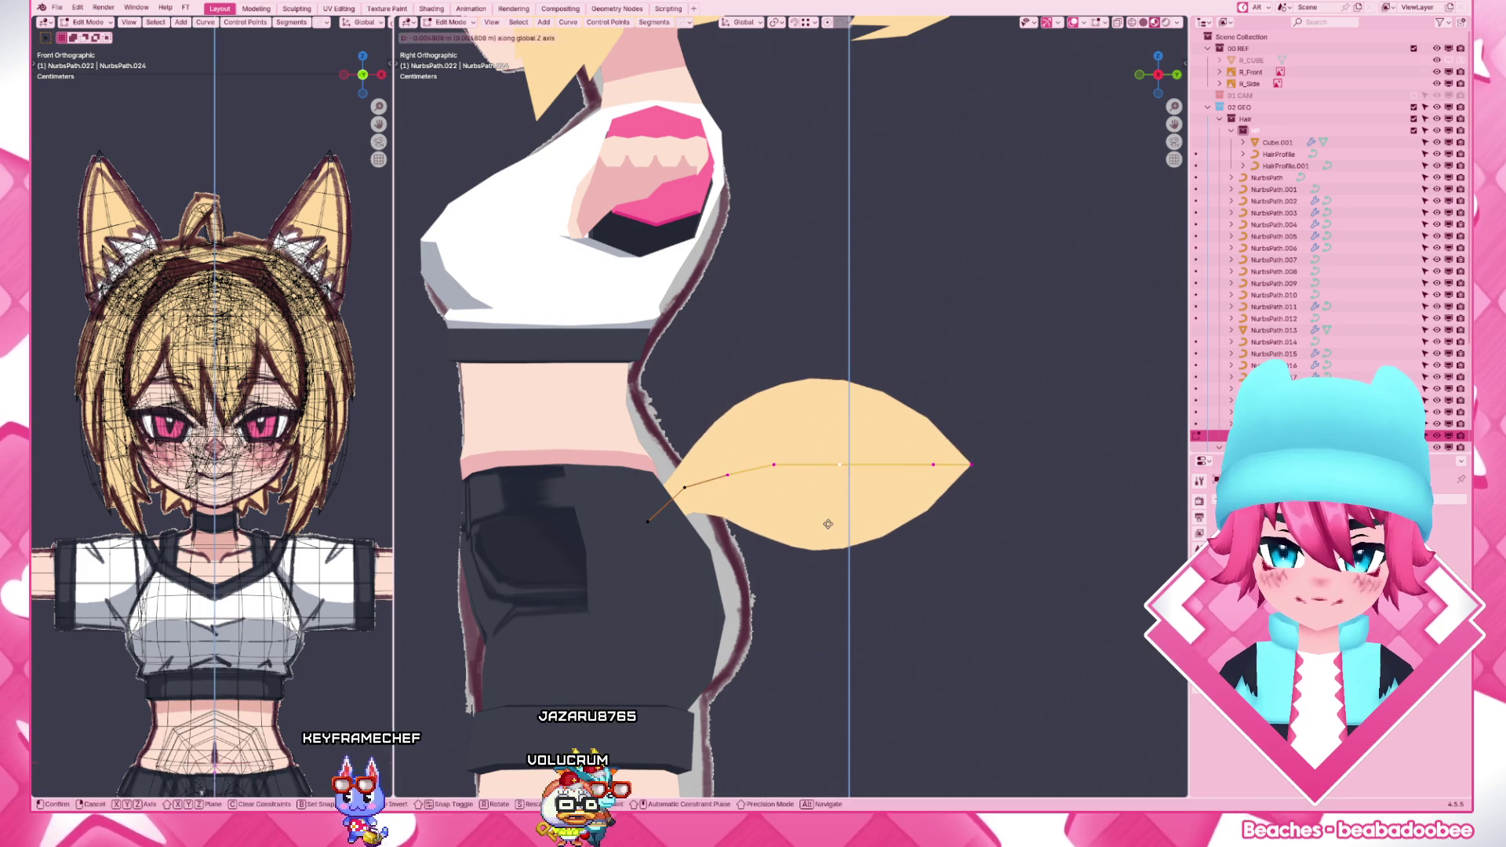
key(g)
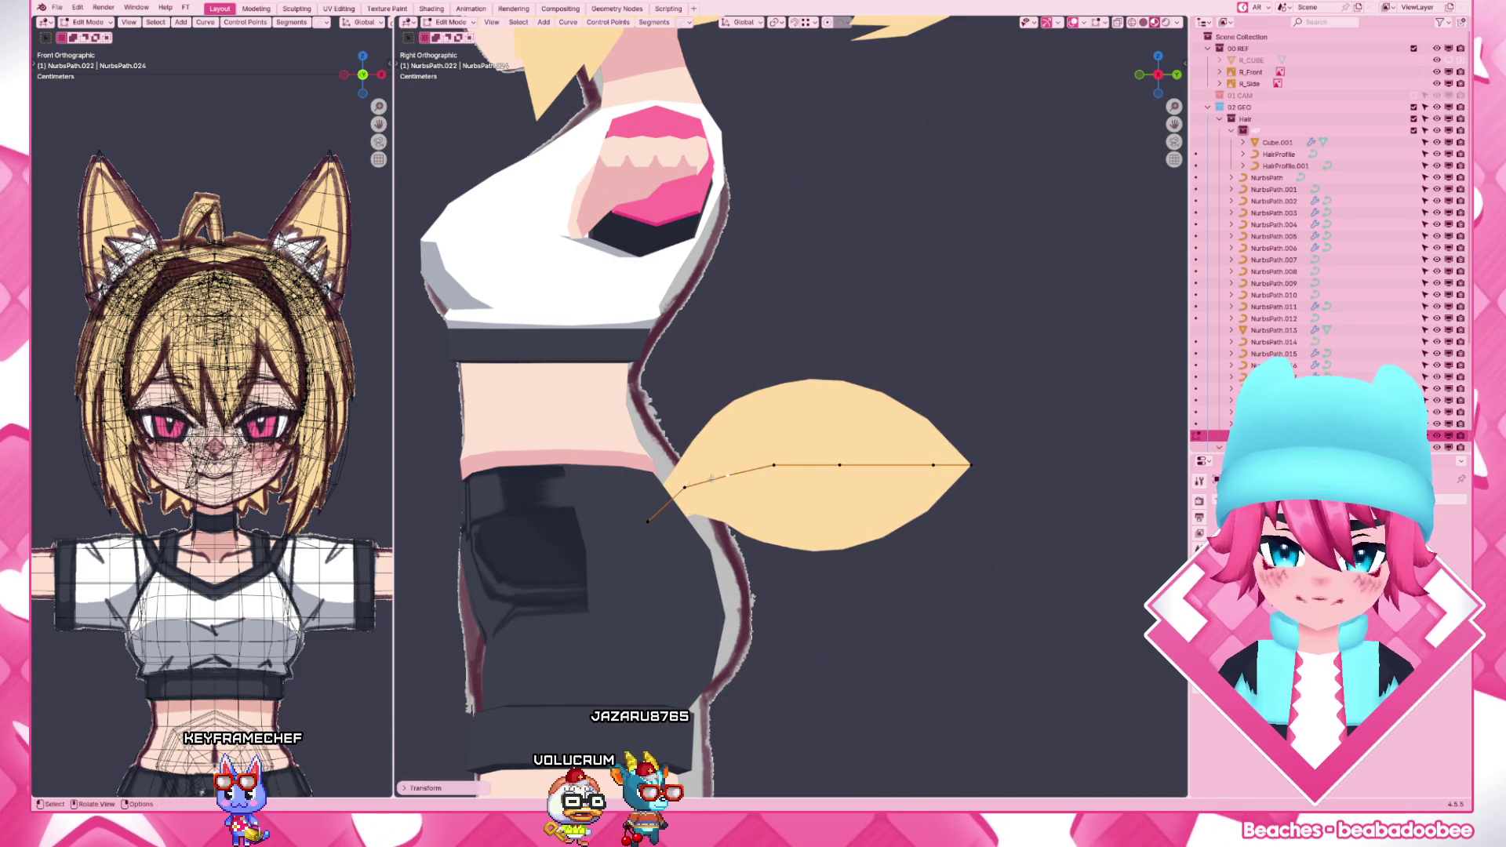
click(765, 440)
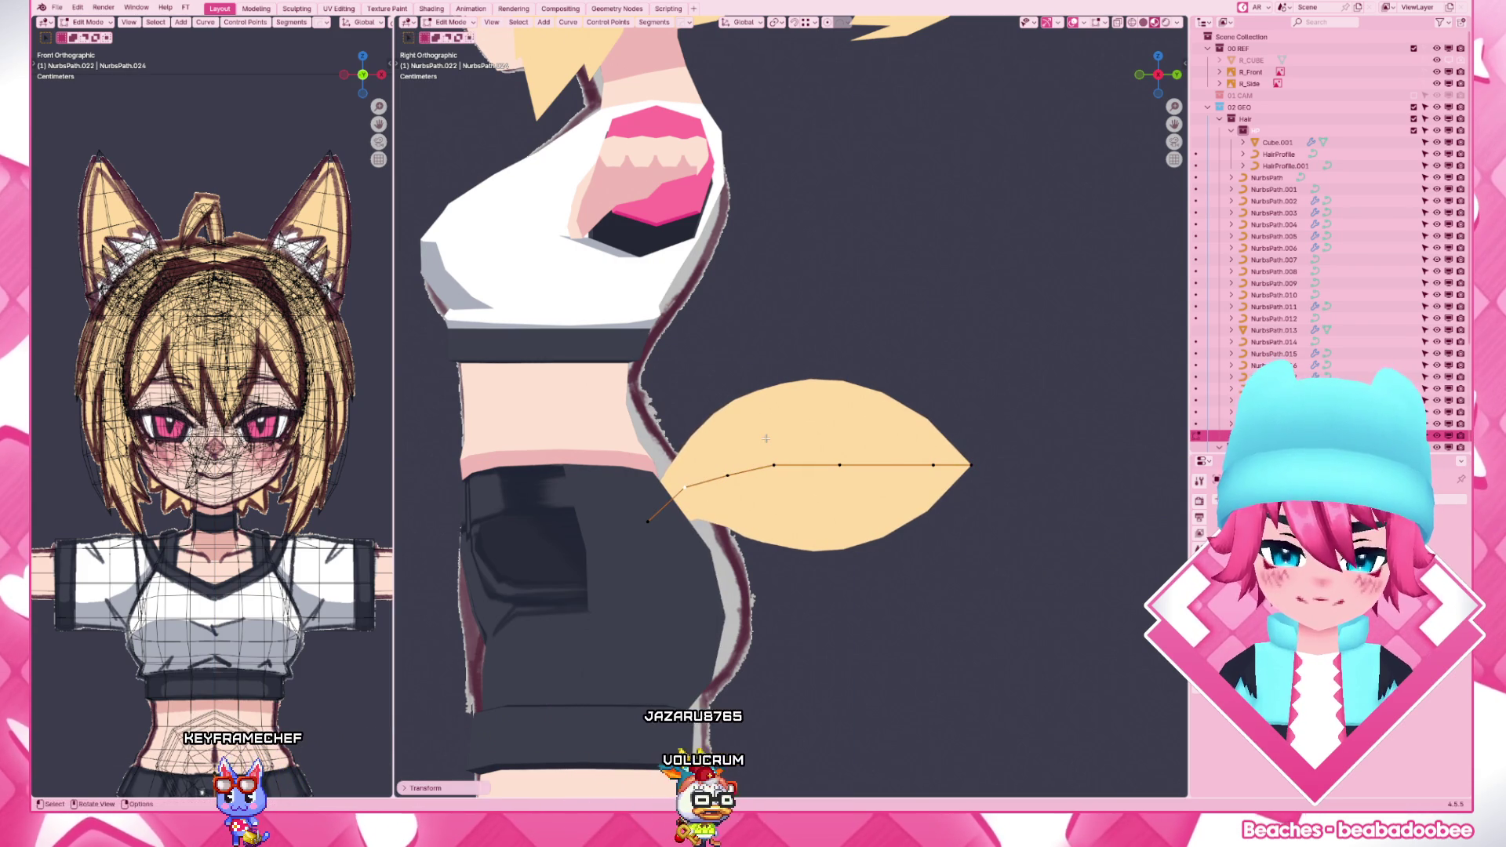
scroll(765, 439, down, 3)
- Shift the rear tail points along Y, begin scaling them and leave point editing
key(g)
key(y)
click(900, 437)
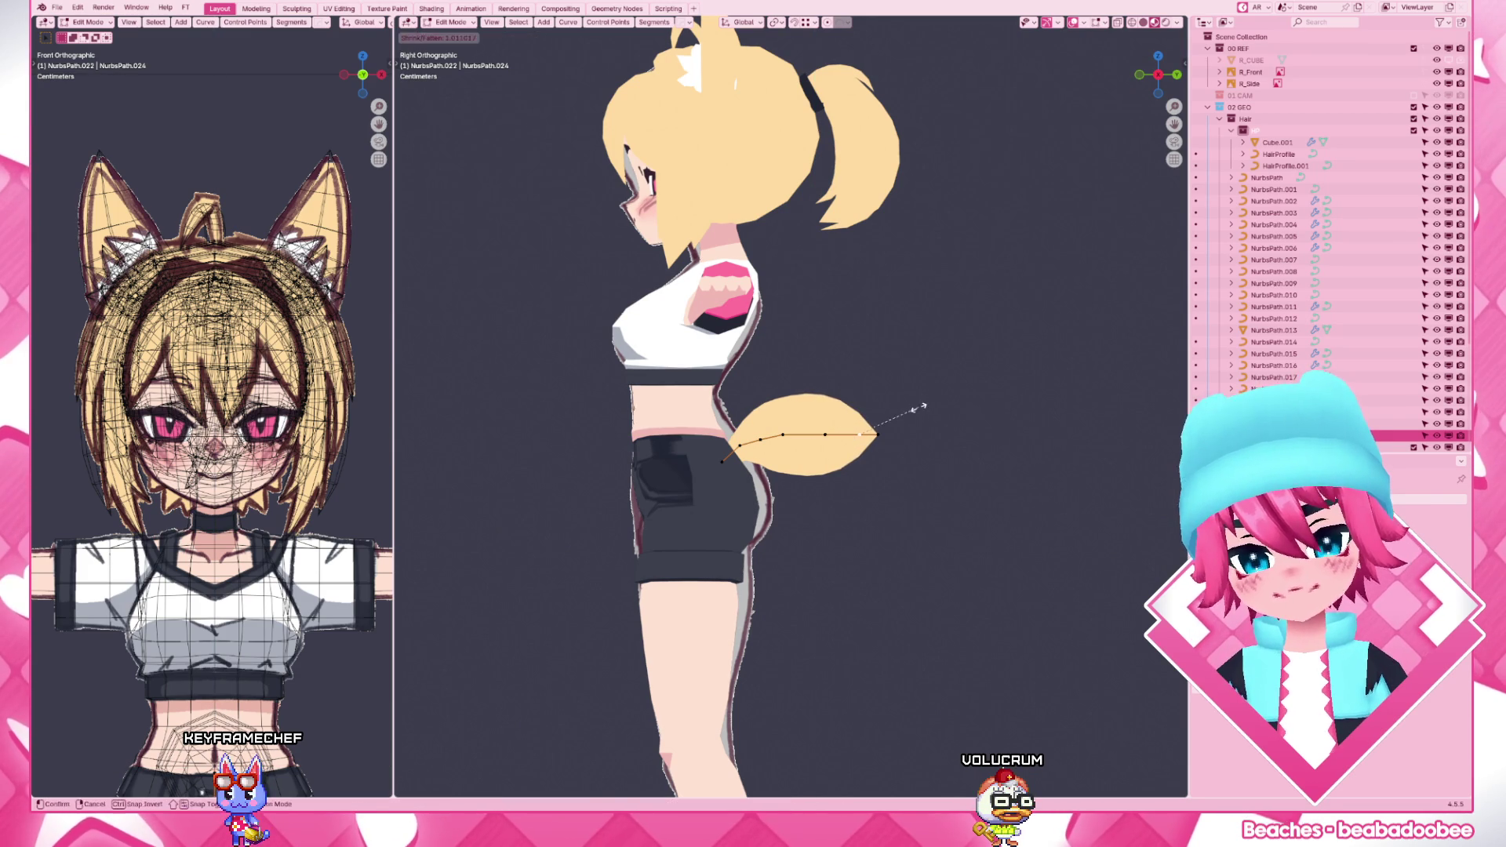
key(s)
key(Tab)
scroll(904, 493, down, 3)
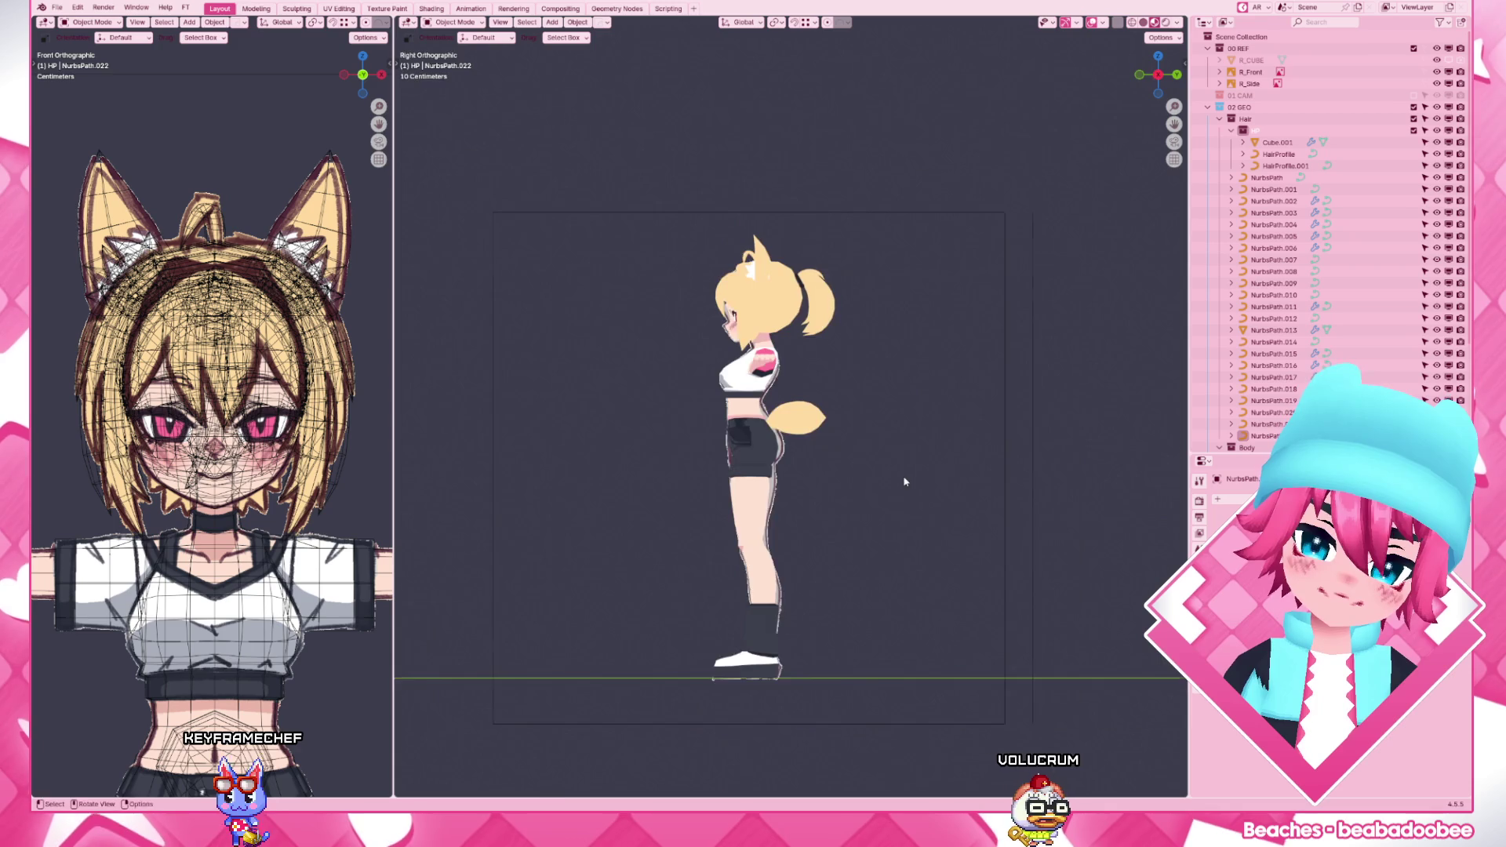
- Re-enter the tail curve and check its shape from the right side and front
middle_drag(824, 471, 885, 501)
scroll(885, 500, up, 3)
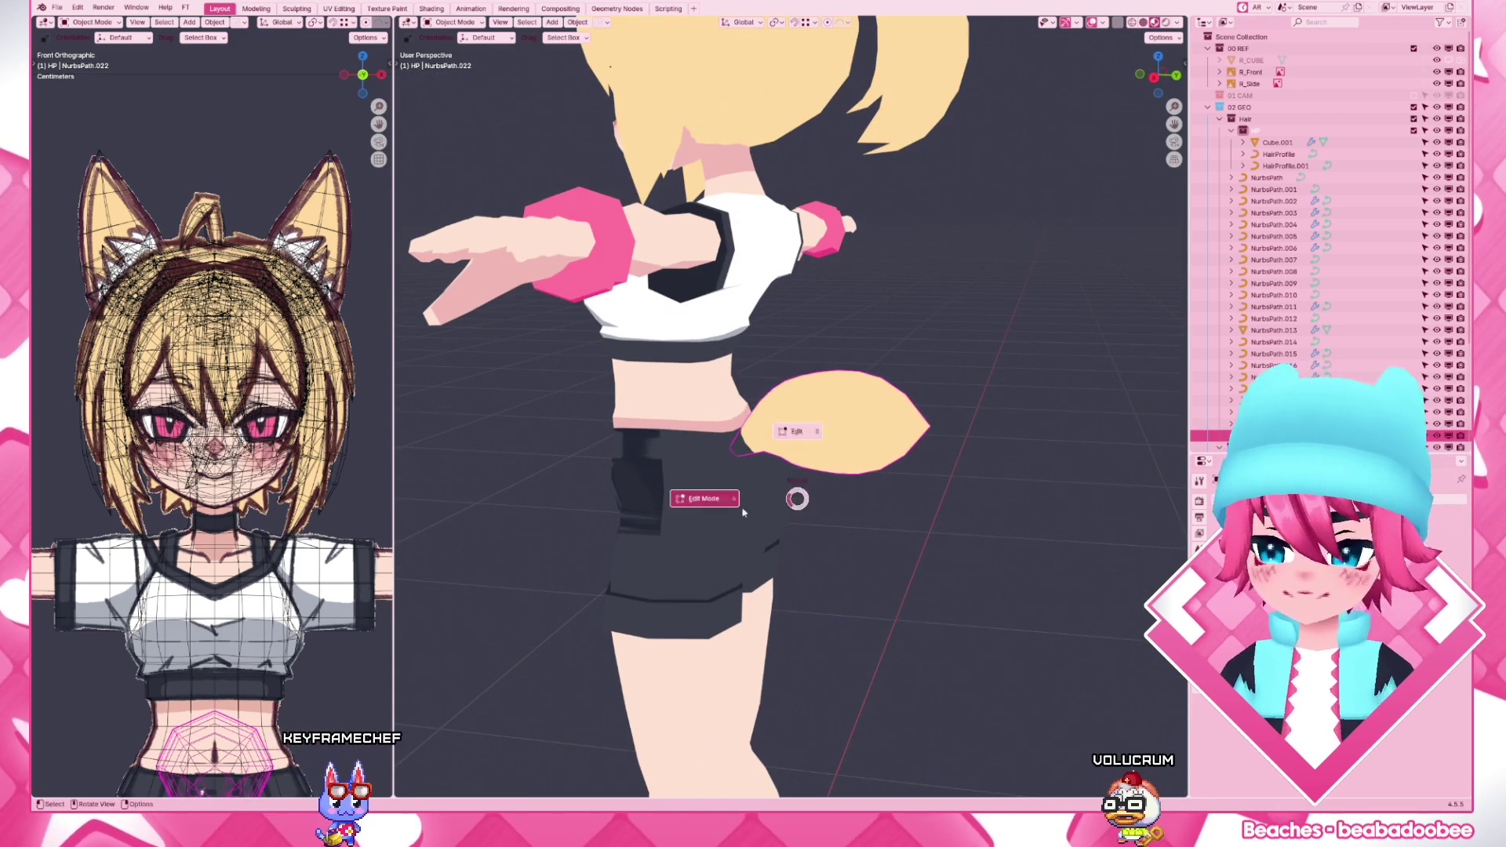
key(Tab)
click(982, 405)
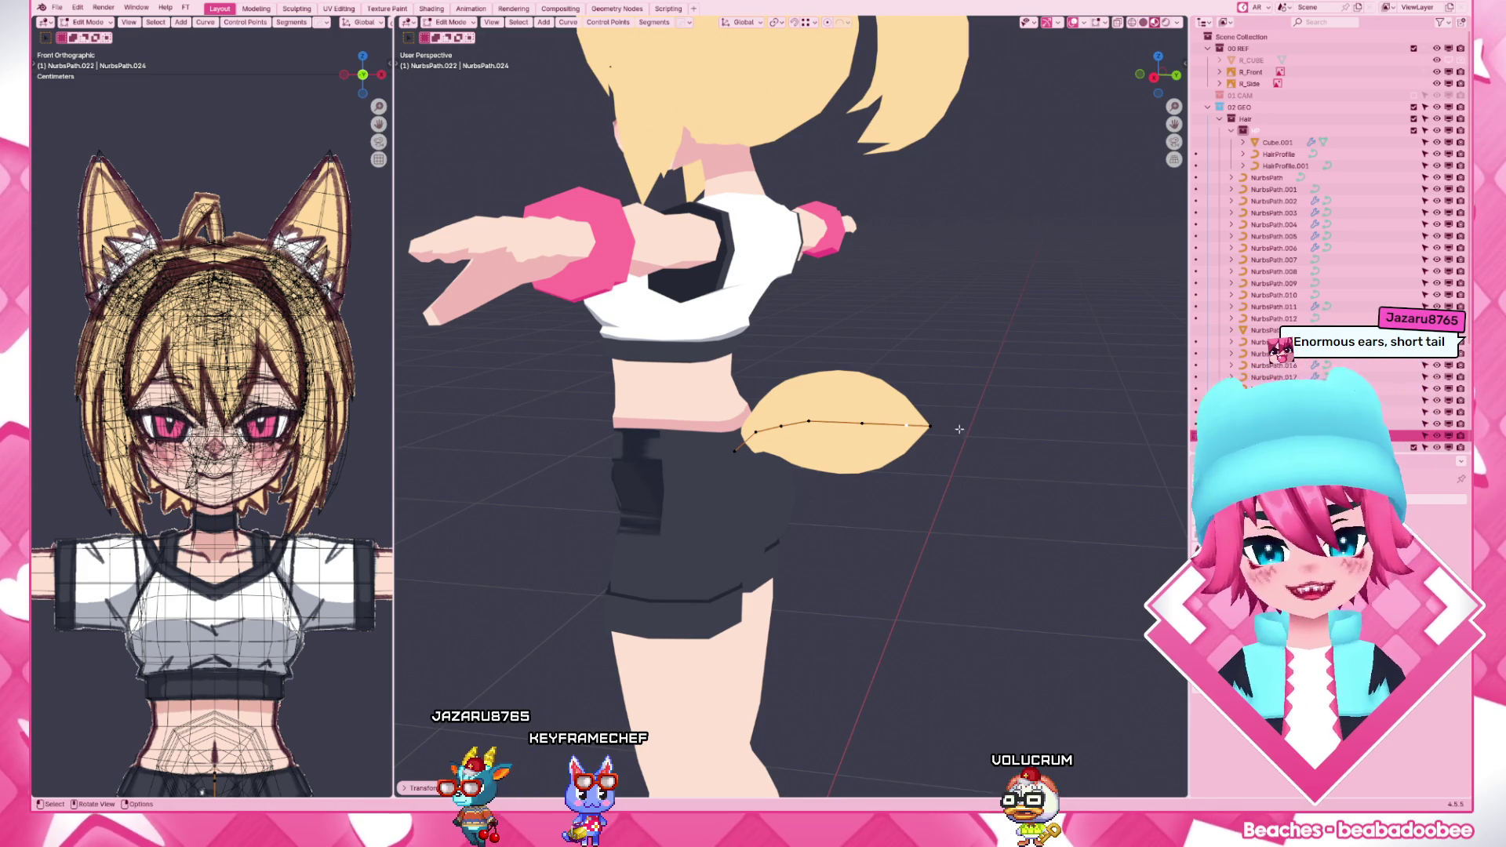
key(KP_3)
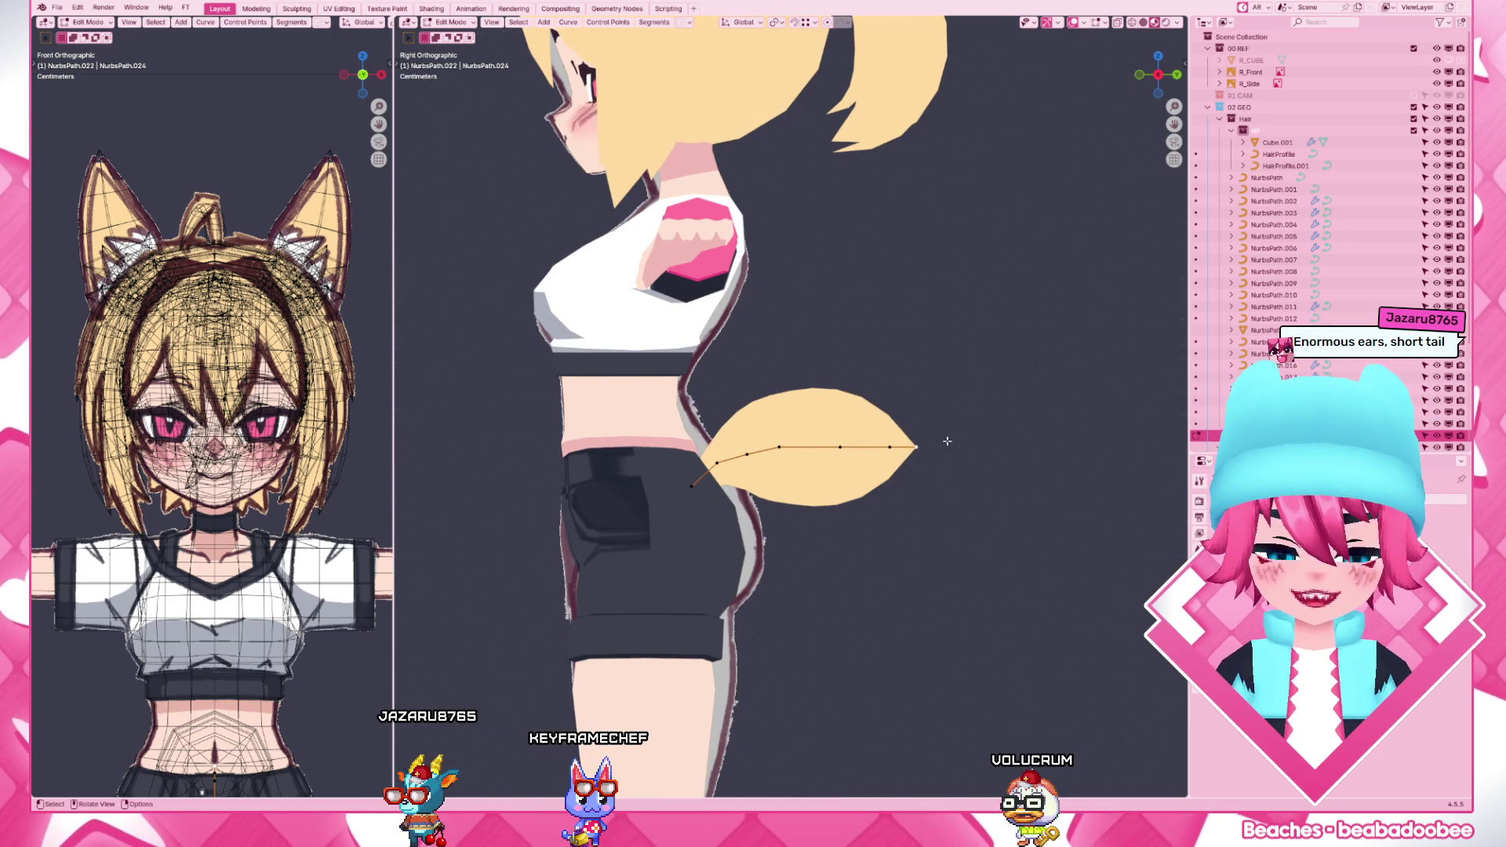
middle_drag(946, 441, 904, 459)
scroll(895, 454, down, 3)
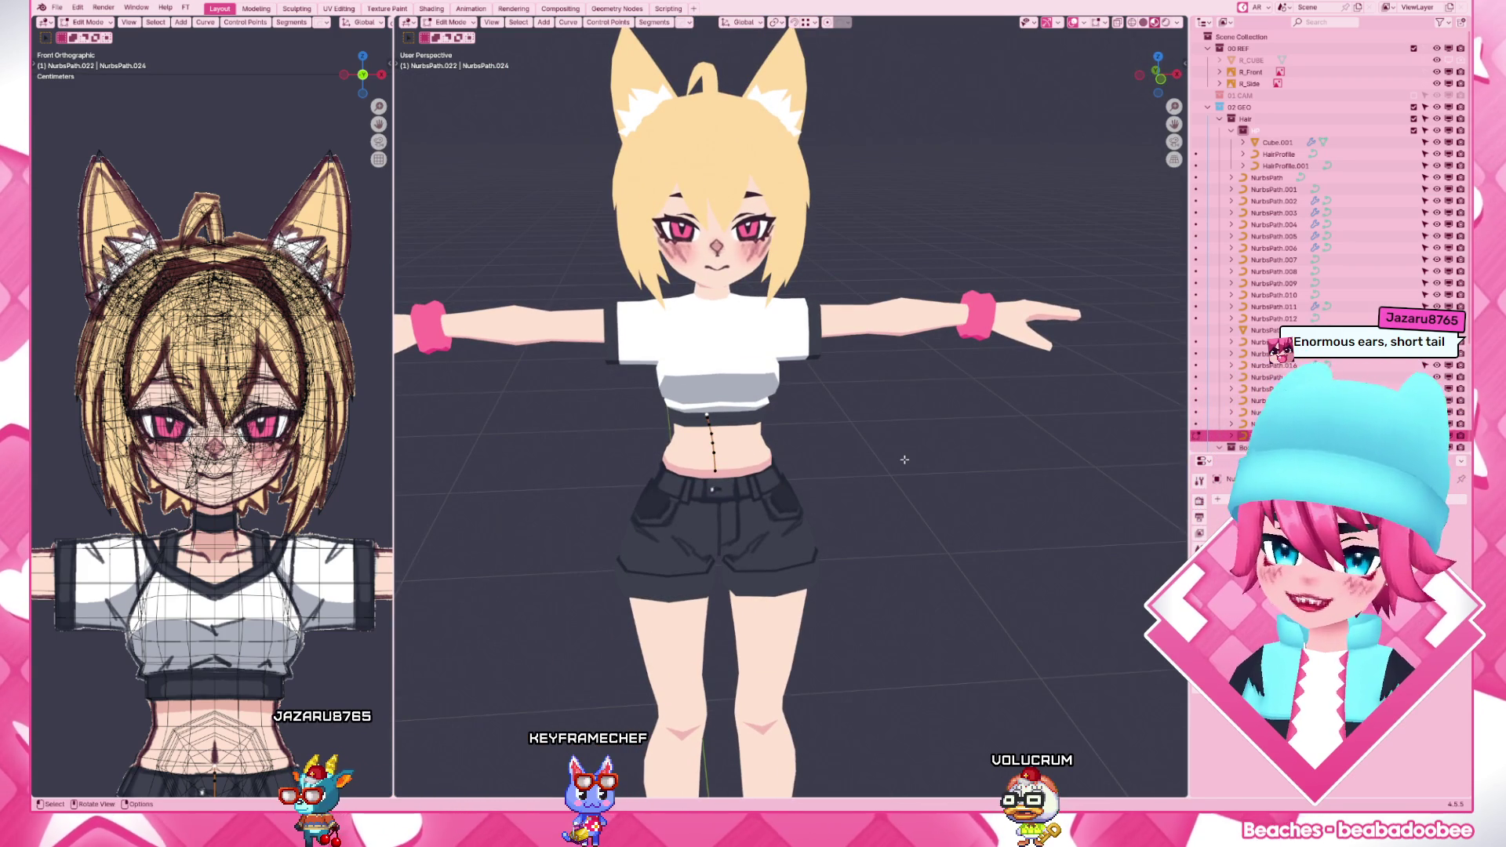
key(KP_3)
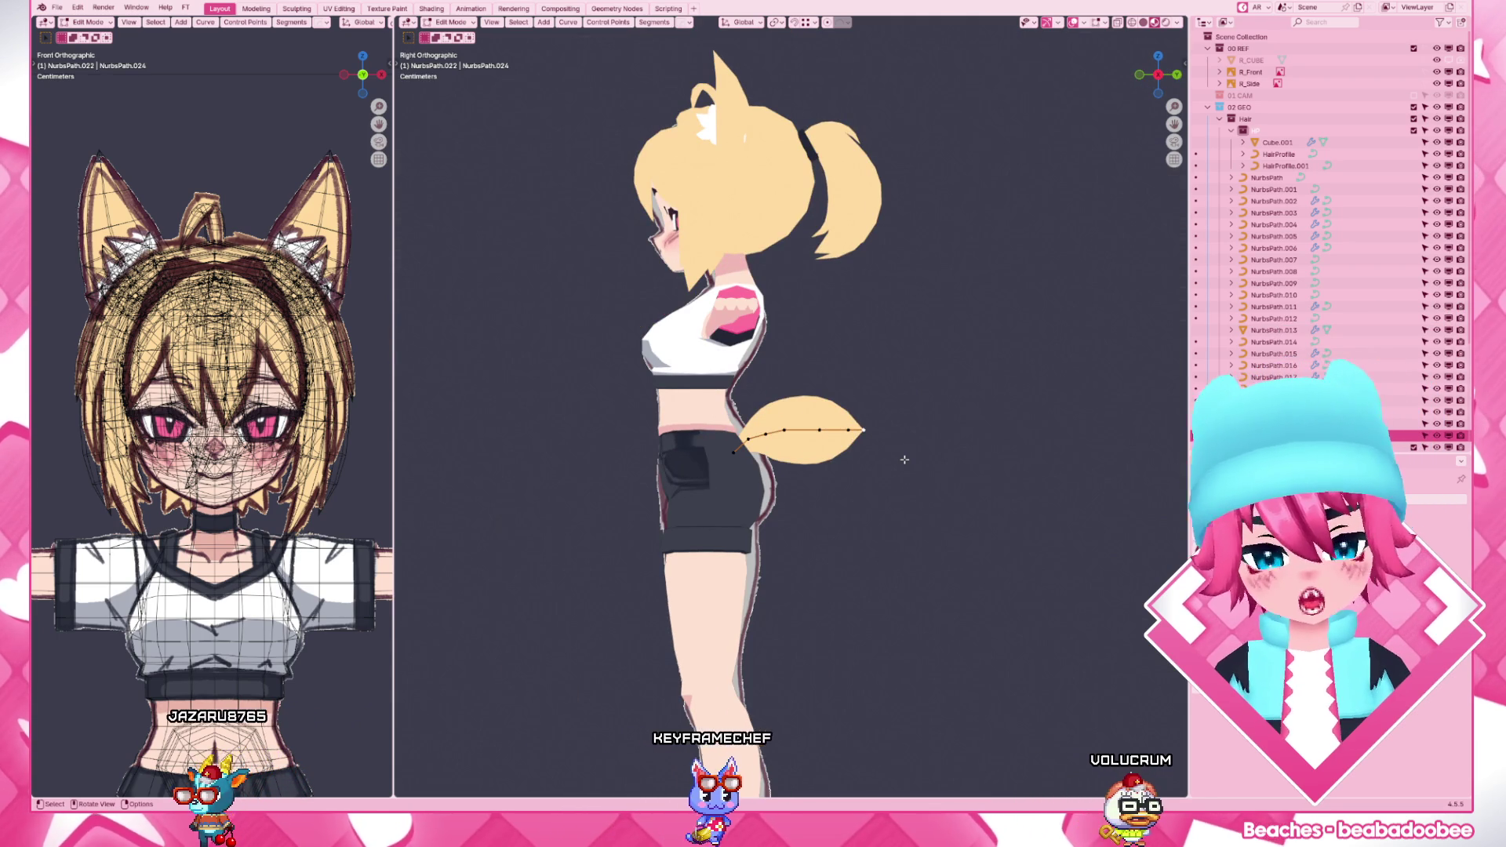
scroll(904, 459, up, 3)
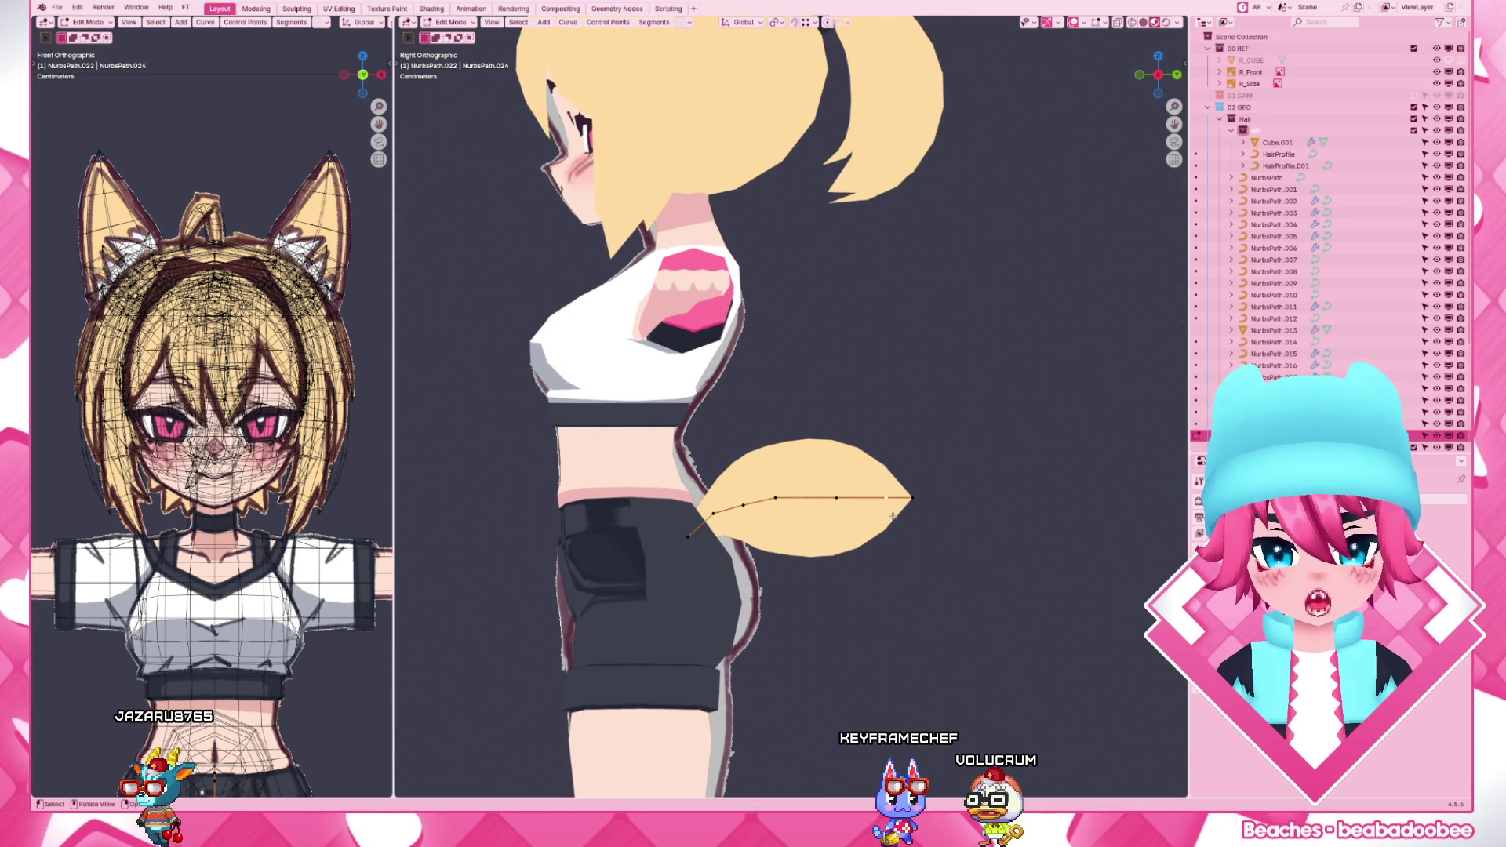
- Scale and shrink/fatten a tail point, shift the points along Y, then return to Object Mode
key(s)
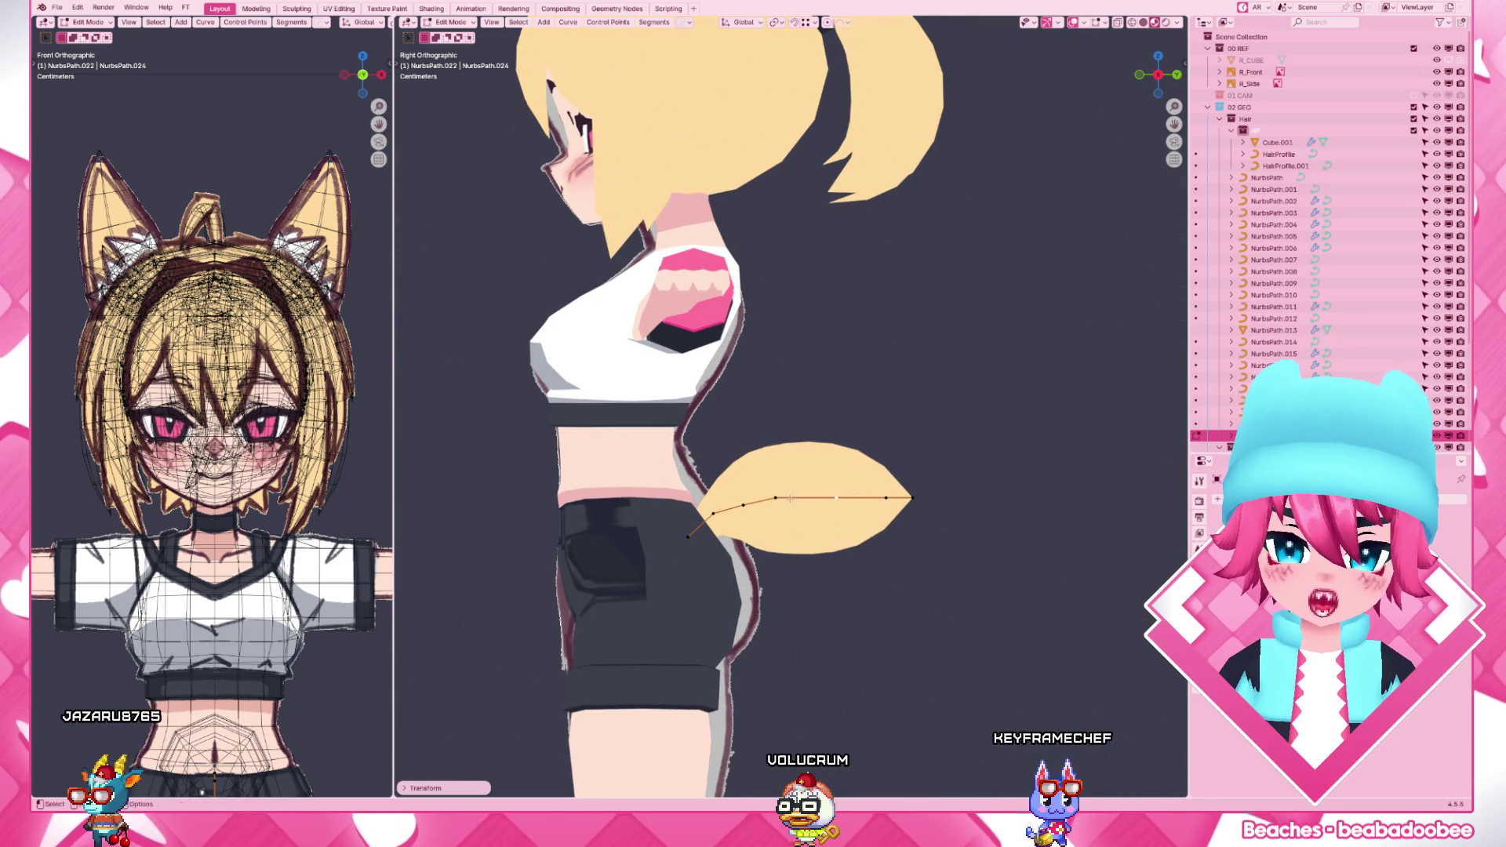
click(885, 445)
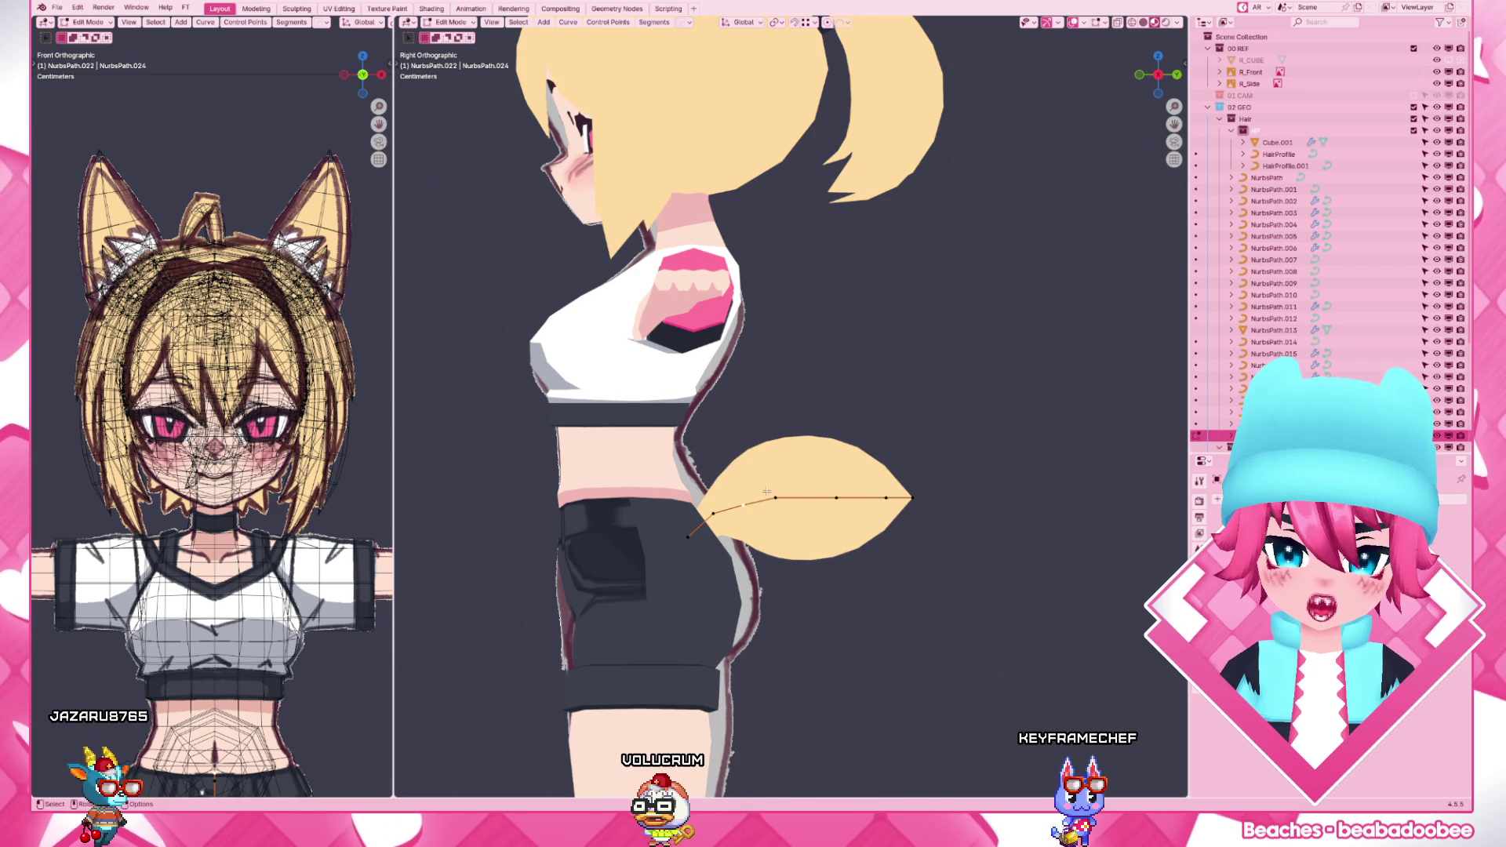
key(alt+s)
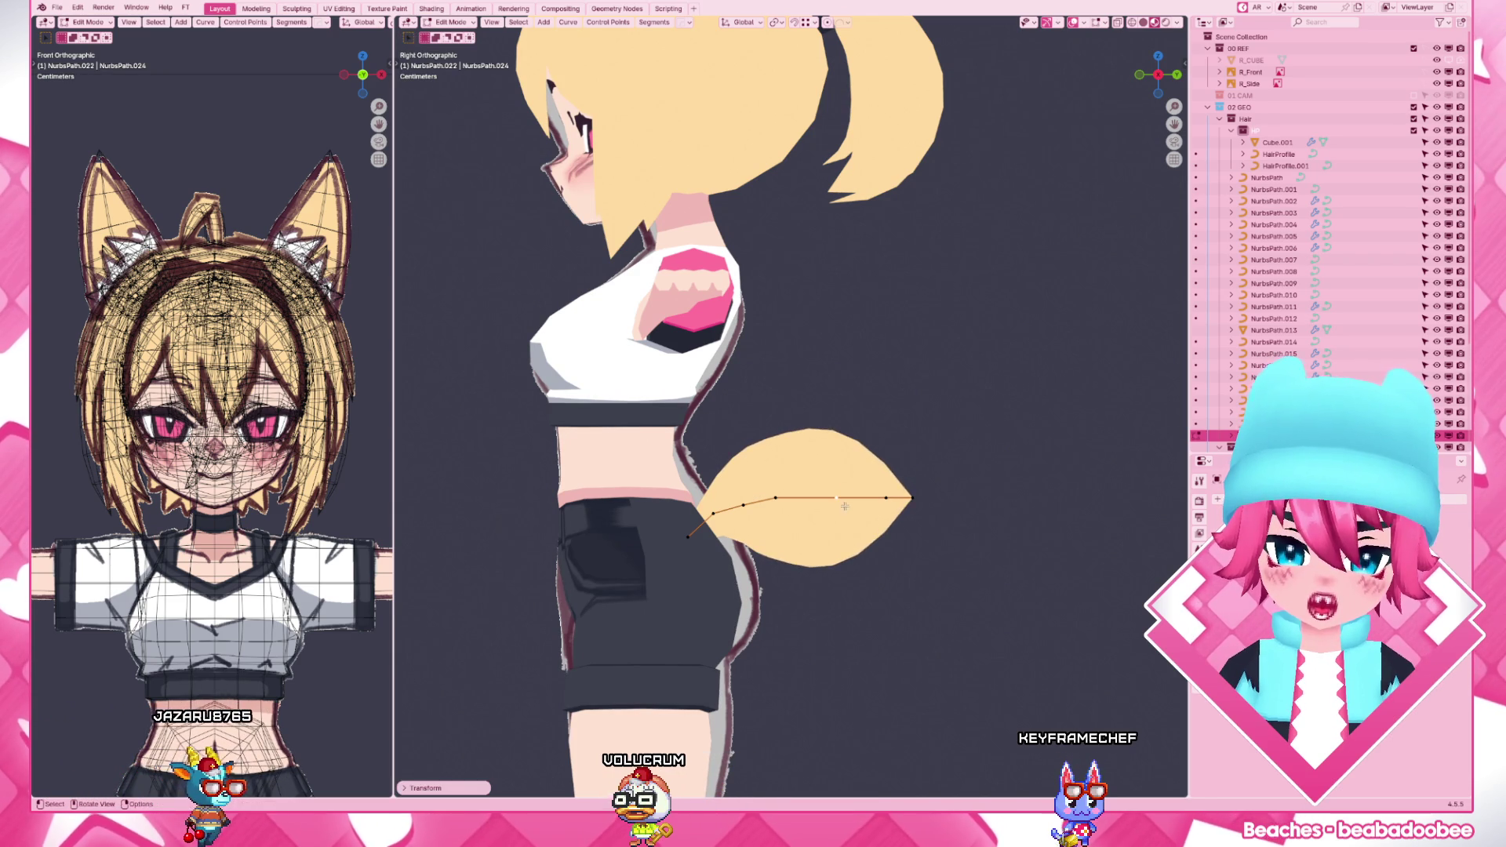
scroll(843, 503, down, 3)
key(g)
key(y)
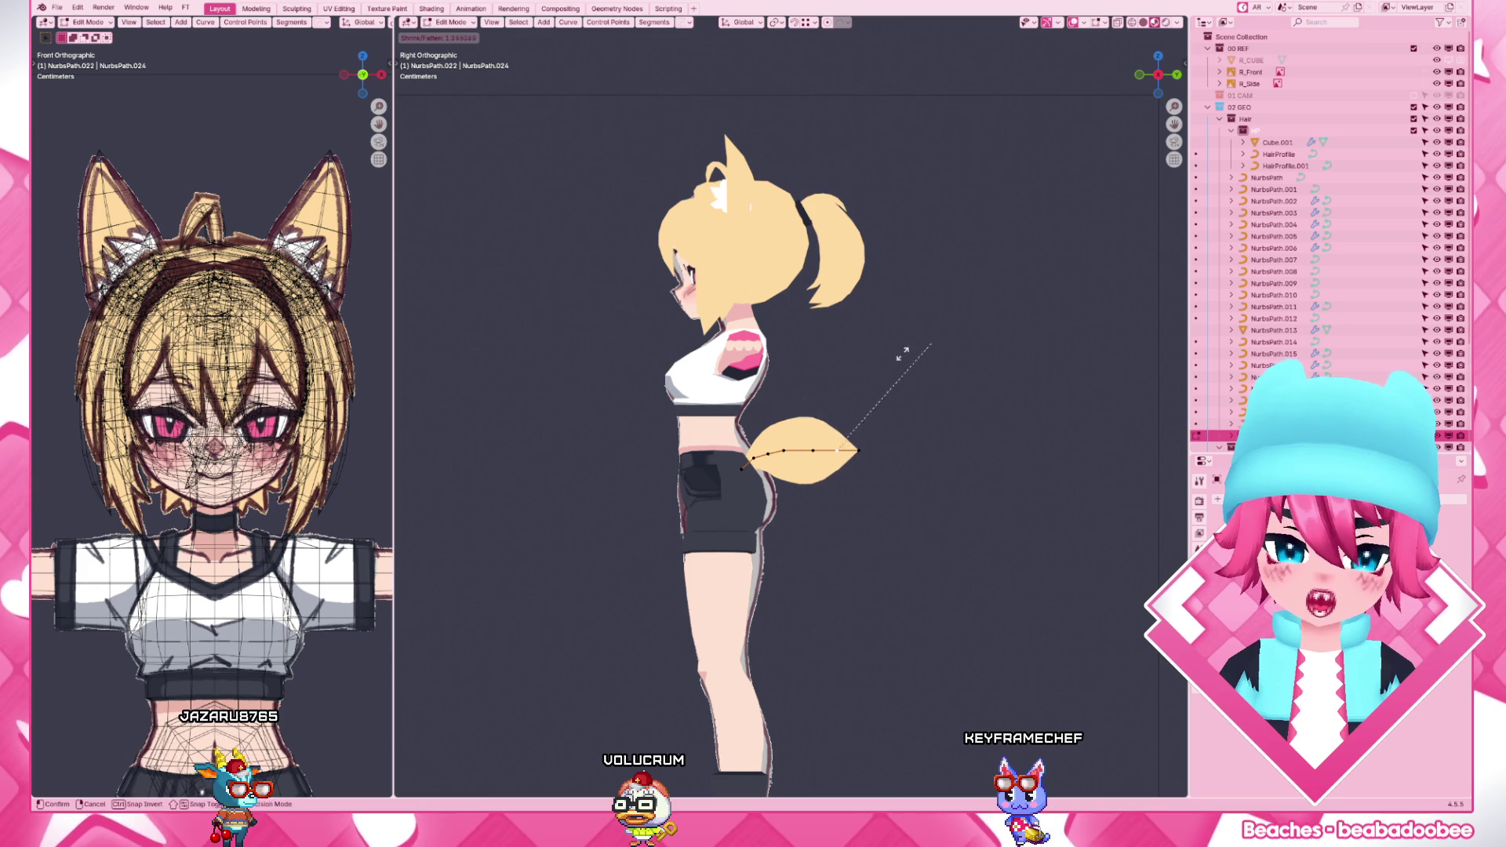
key(Tab)
mouse_move(824, 353)
middle_down()
mouse_move(875, 566)
mouse_move(823, 563)
middle_up()
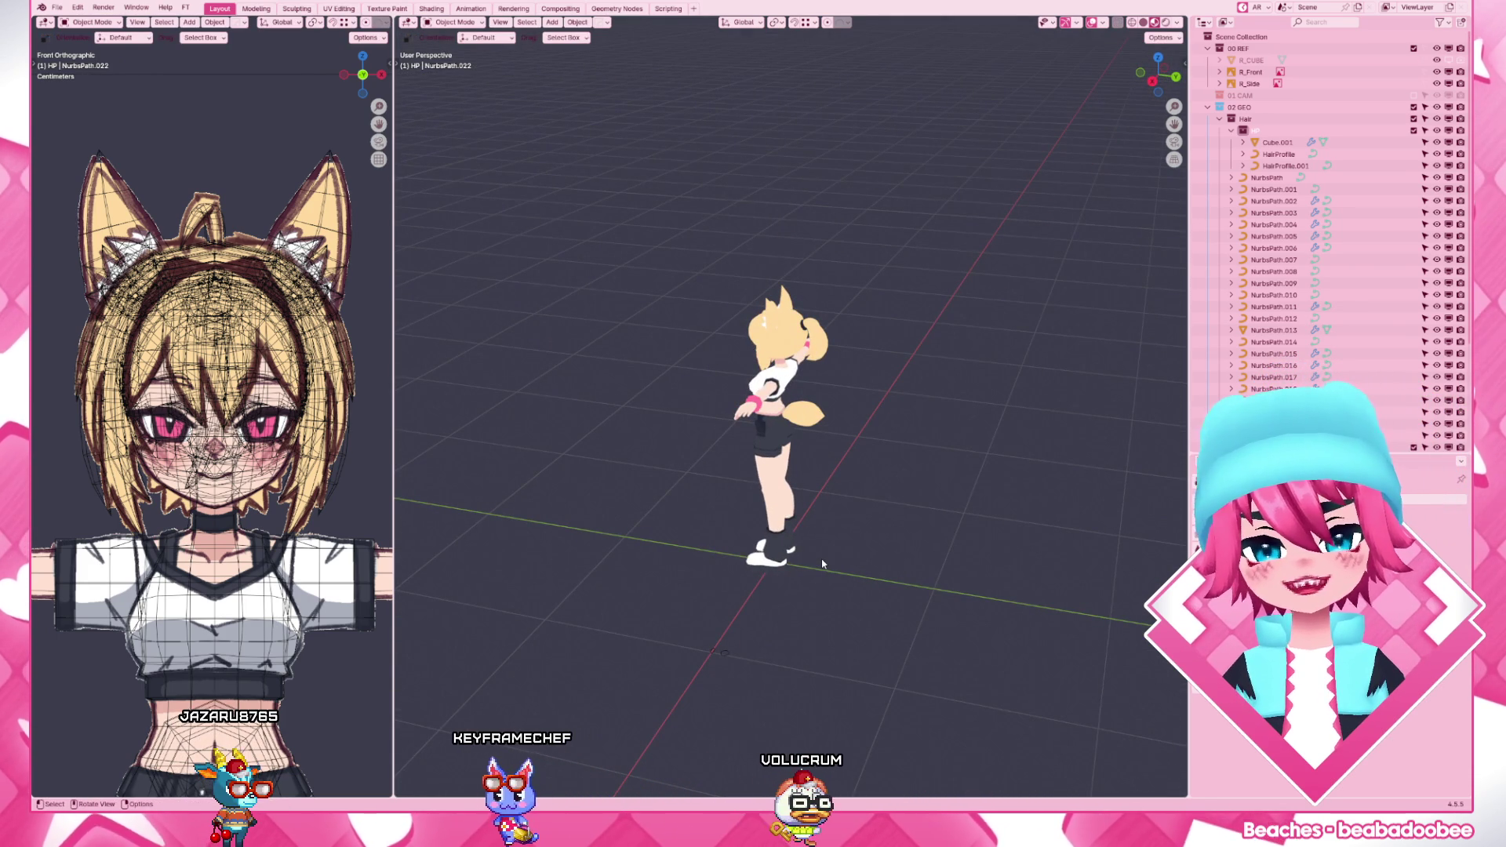
scroll(823, 565, up, 4)
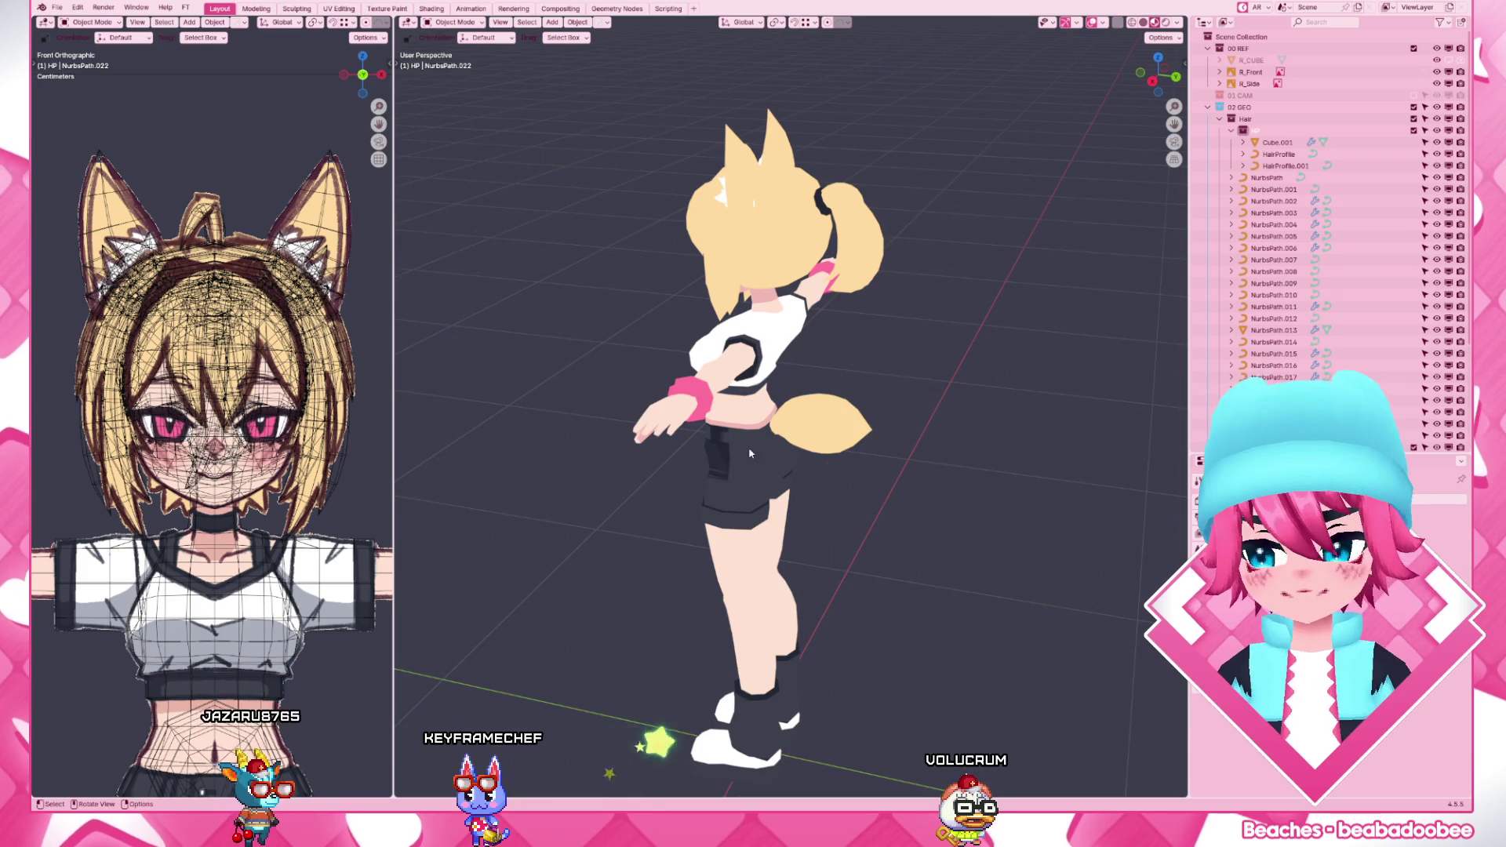
- Inspect the tail curve's points from the right side view, then switch the viewport to Solid shading
middle_drag(823, 563, 911, 432)
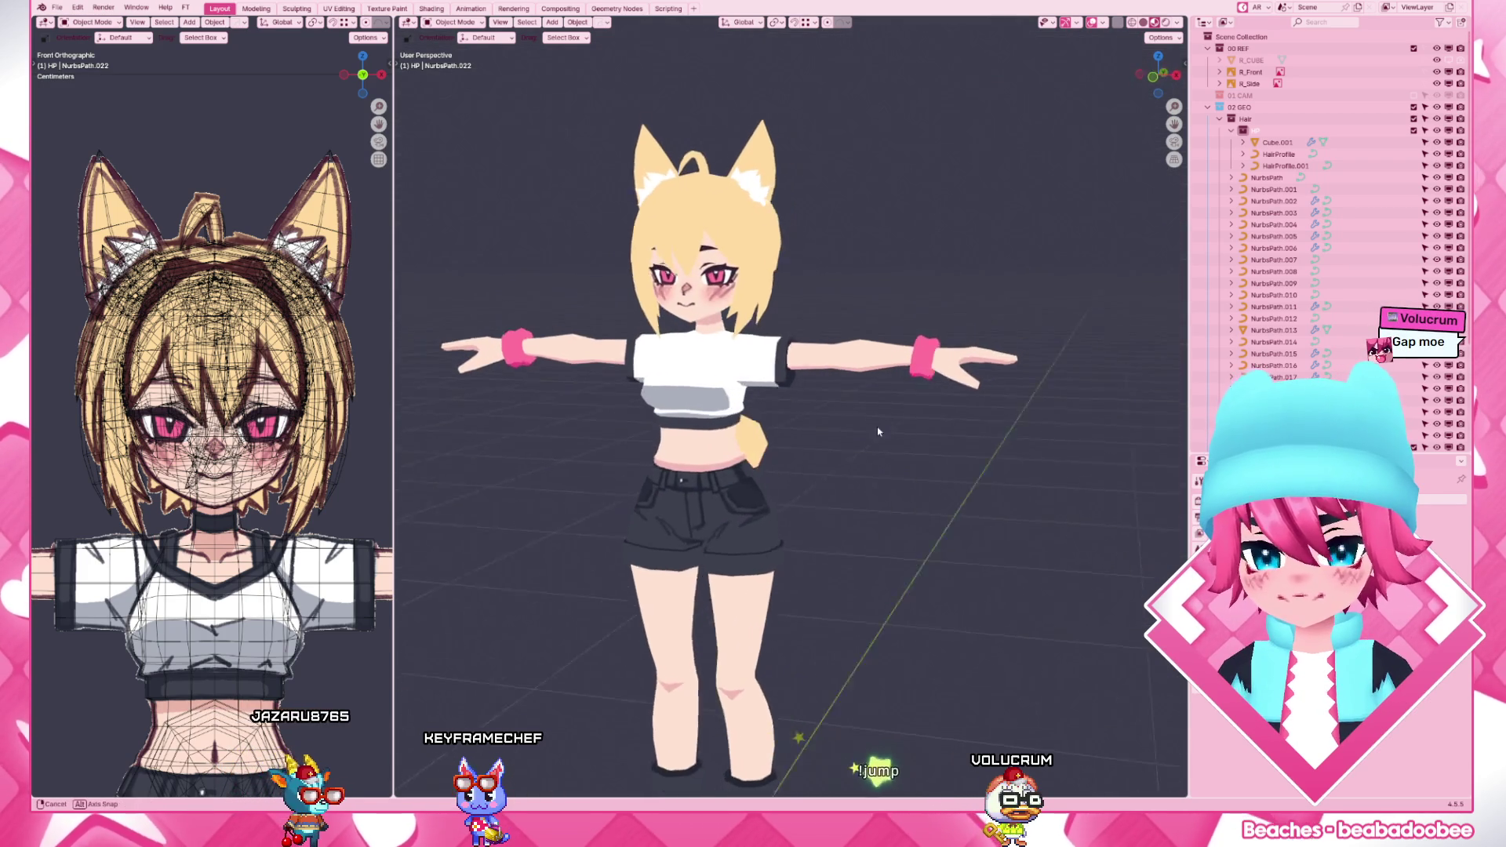
middle_drag(907, 431, 768, 439)
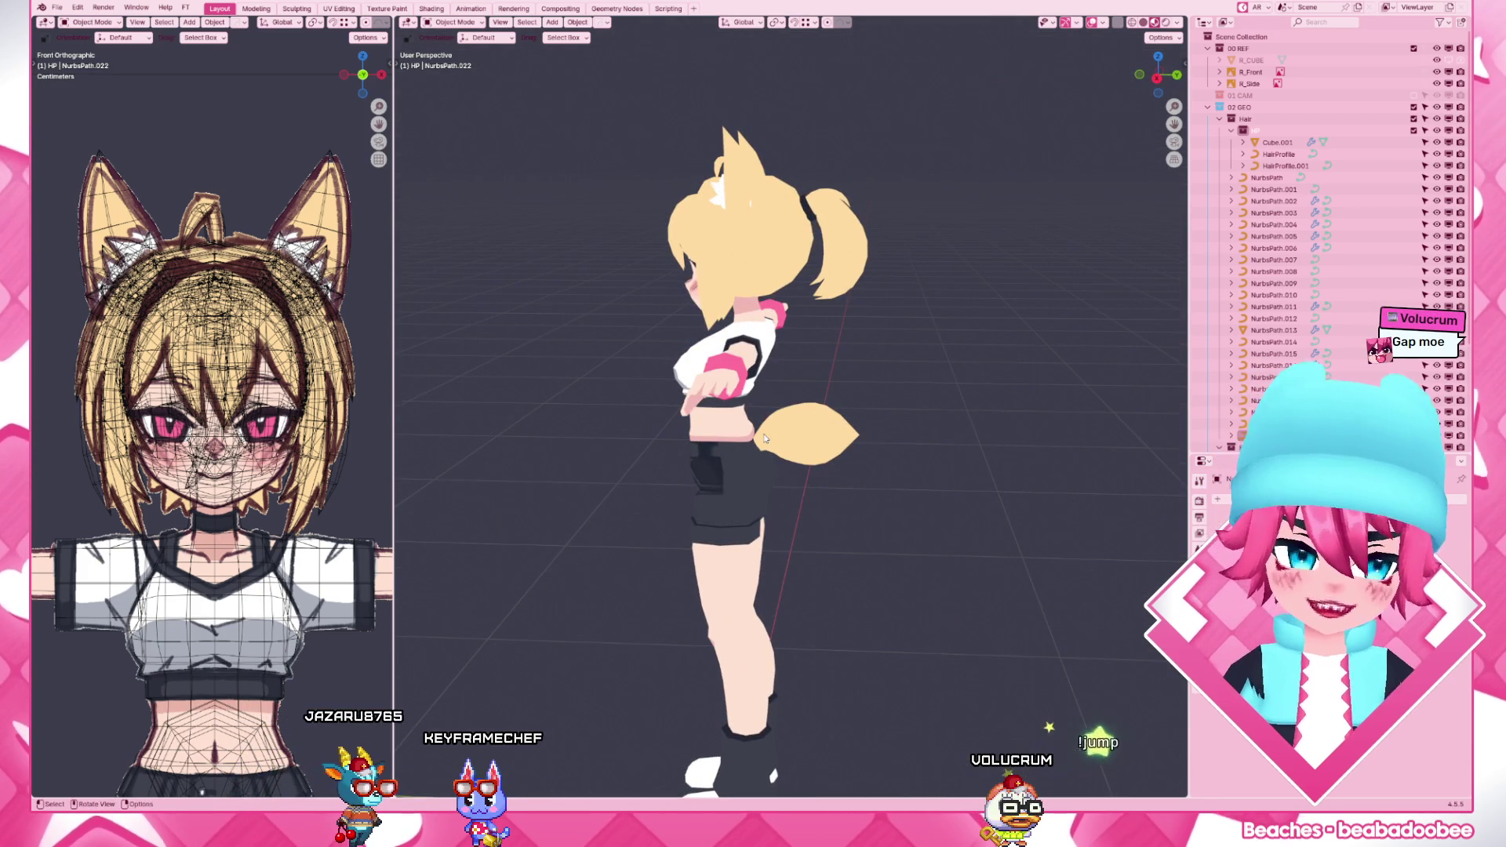
key(KP_3)
click(834, 431)
key(Tab)
scroll(833, 430, up, 3)
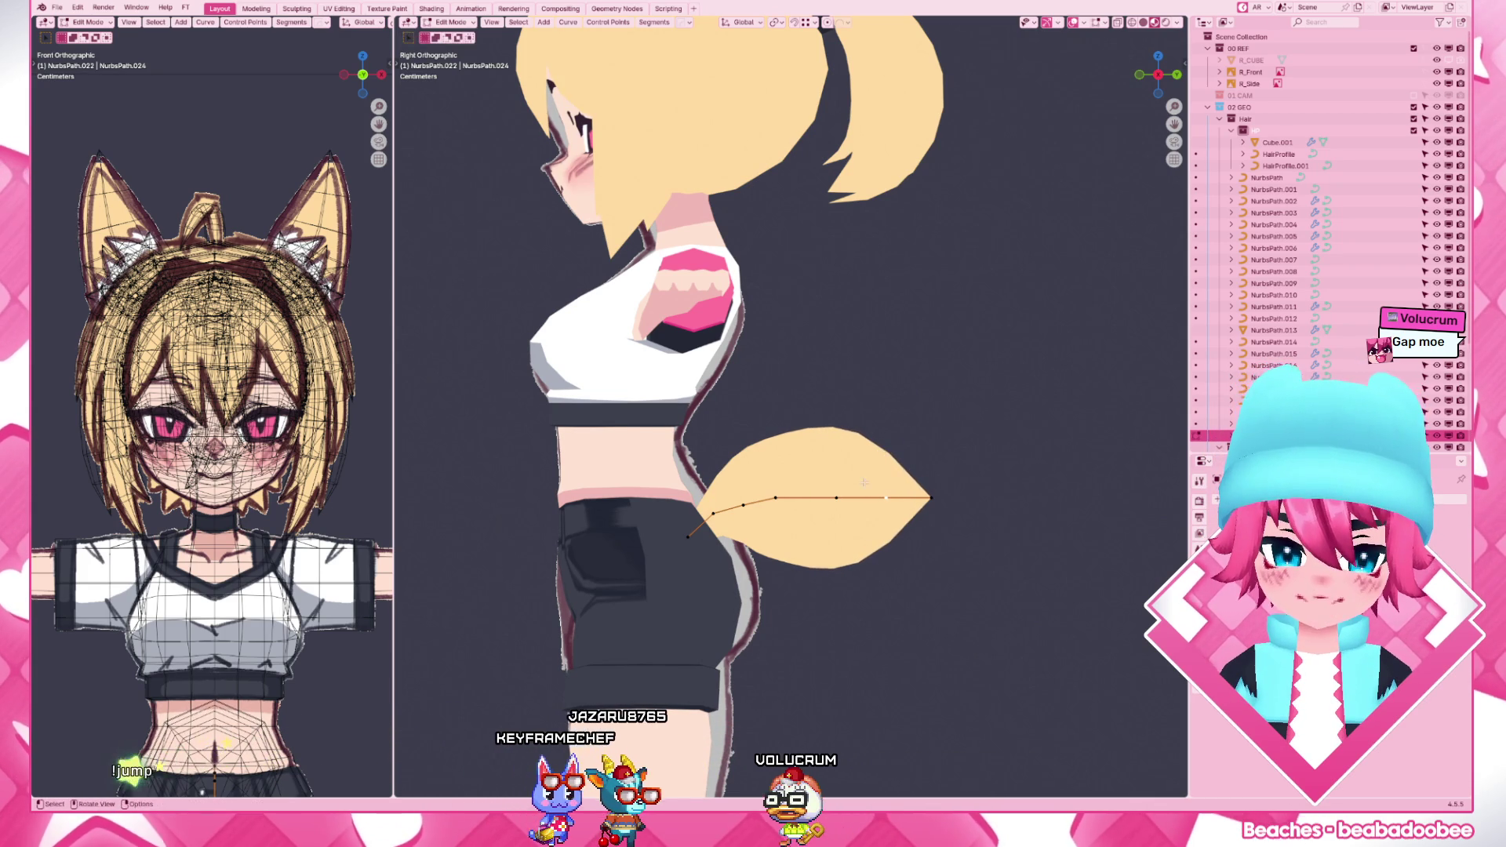
key(Tab)
scroll(824, 459, down, 4)
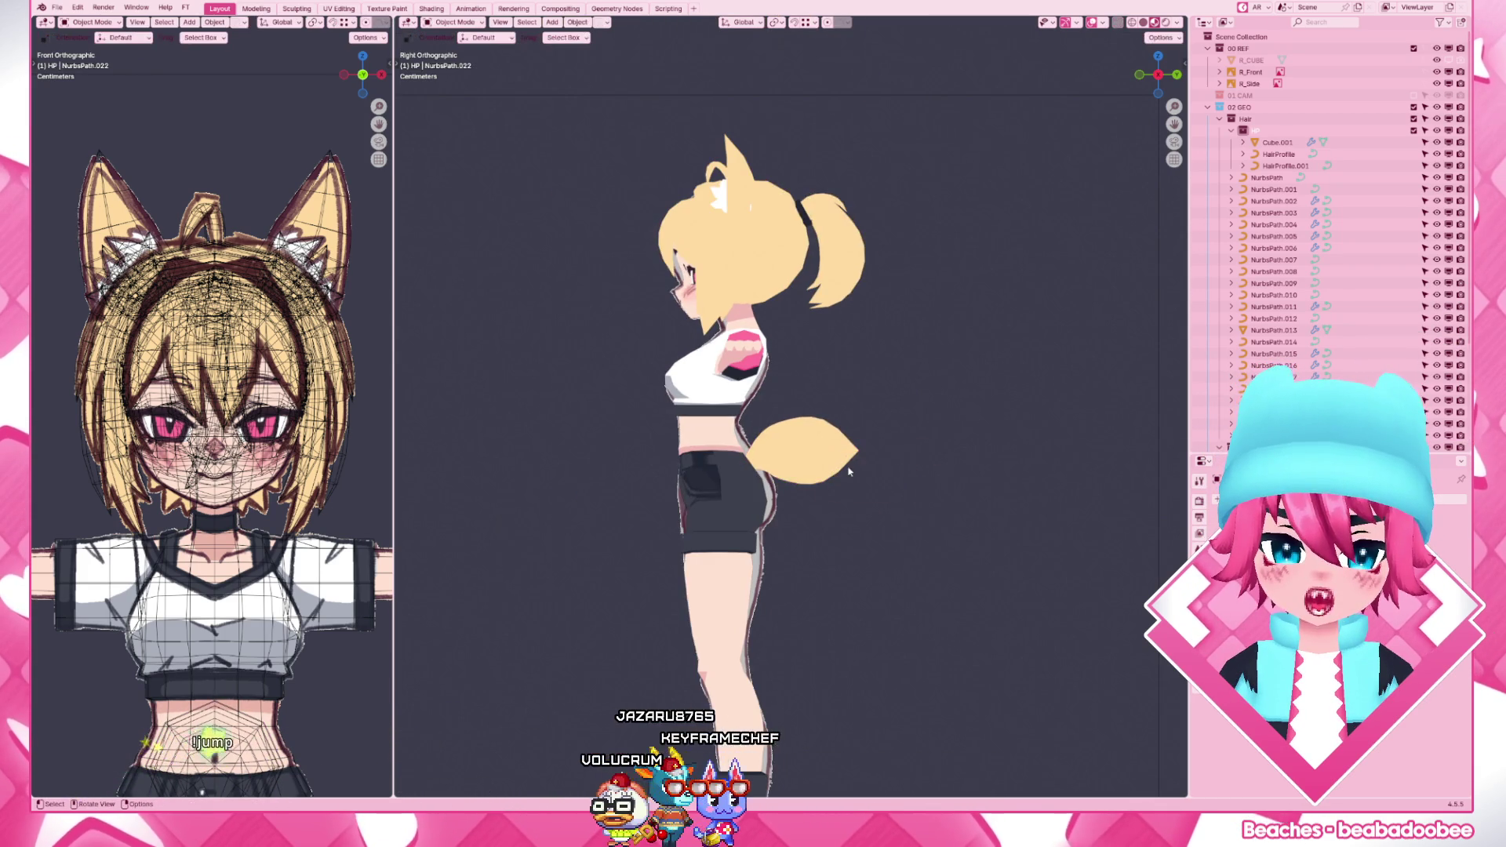
mouse_move(824, 459)
middle_down()
mouse_move(850, 468)
mouse_move(777, 490)
mouse_move(906, 447)
middle_up()
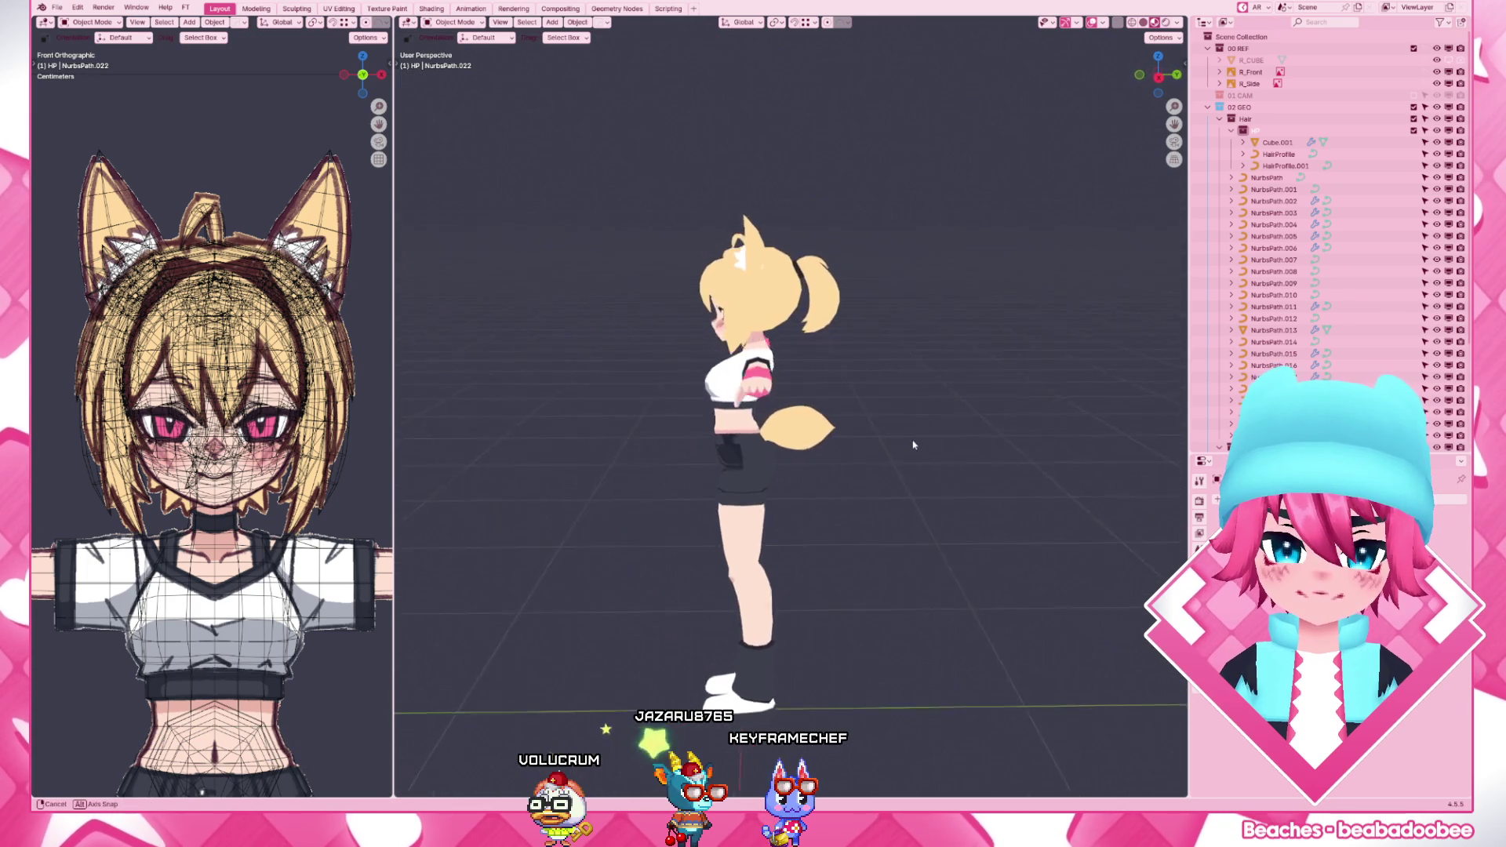
scroll(824, 412, up, 5)
key(z)
- Edit the fox ear with Normal transform orientation and move its vertices from a rear angle
click(752, 319)
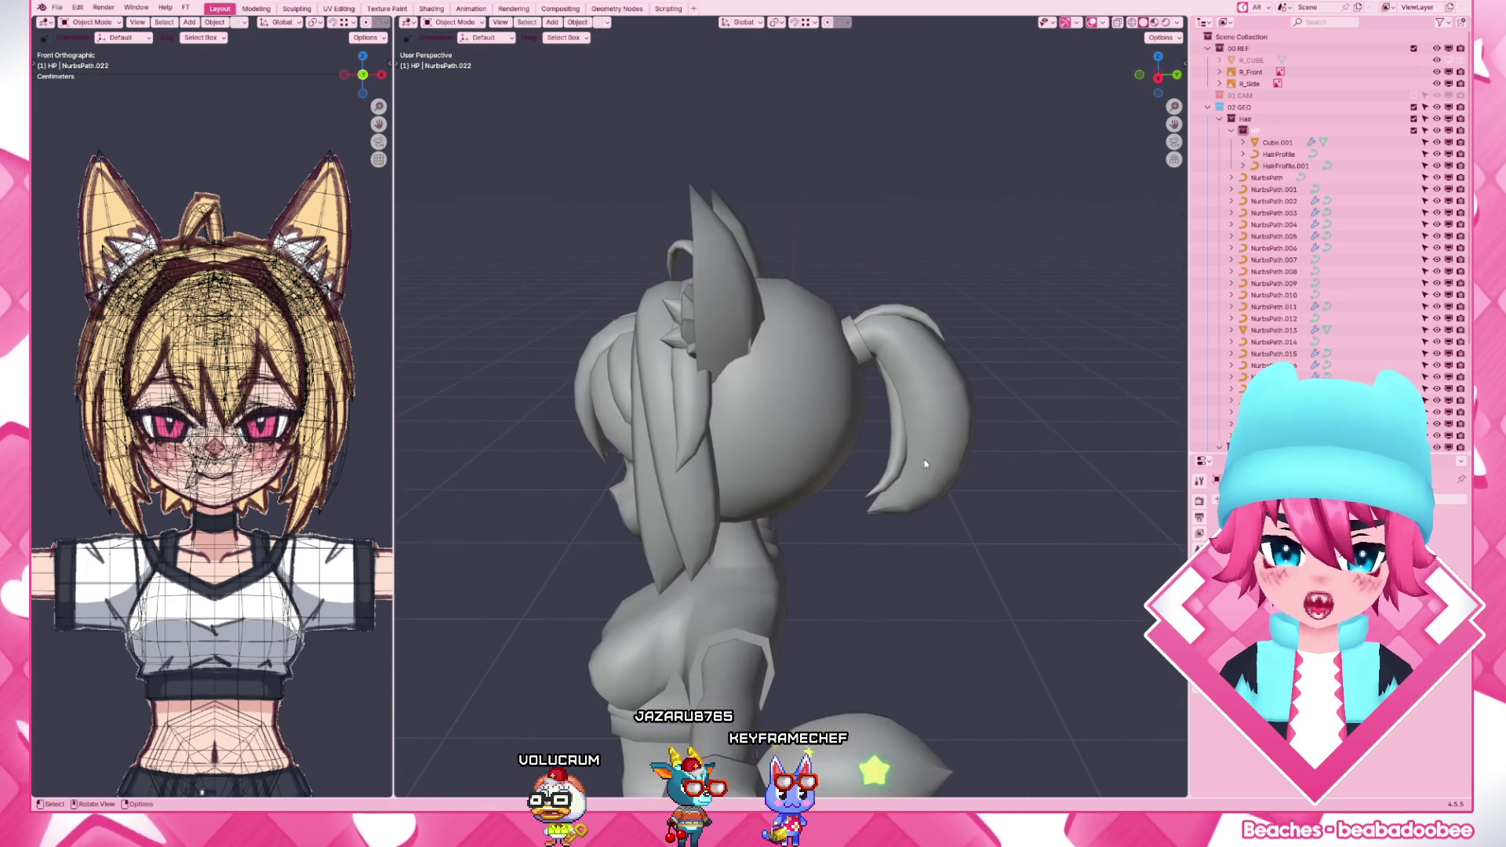
key(Tab)
middle_drag(754, 330, 733, 315)
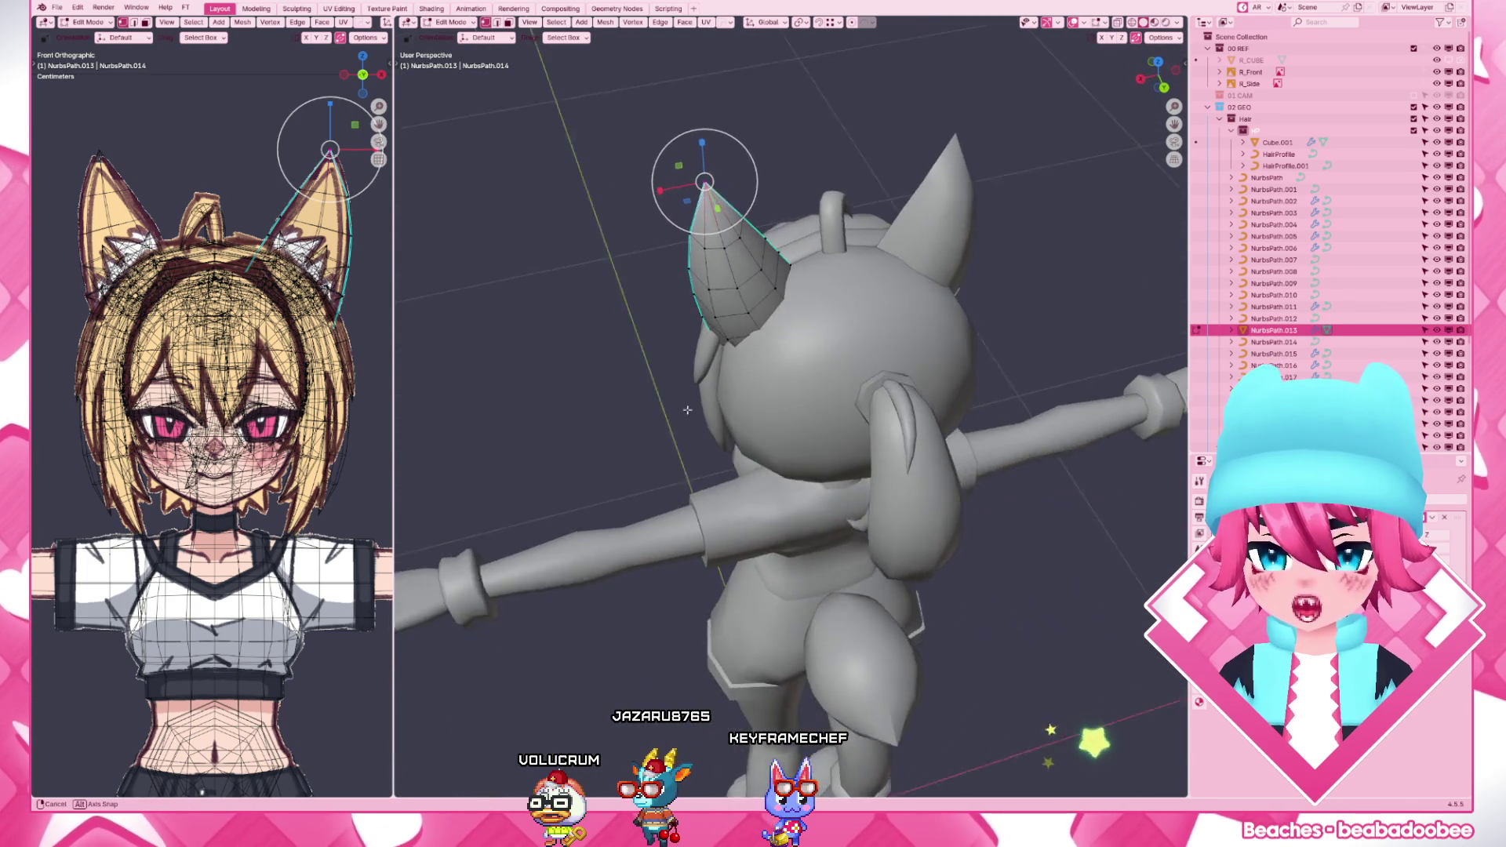
key(Tab)
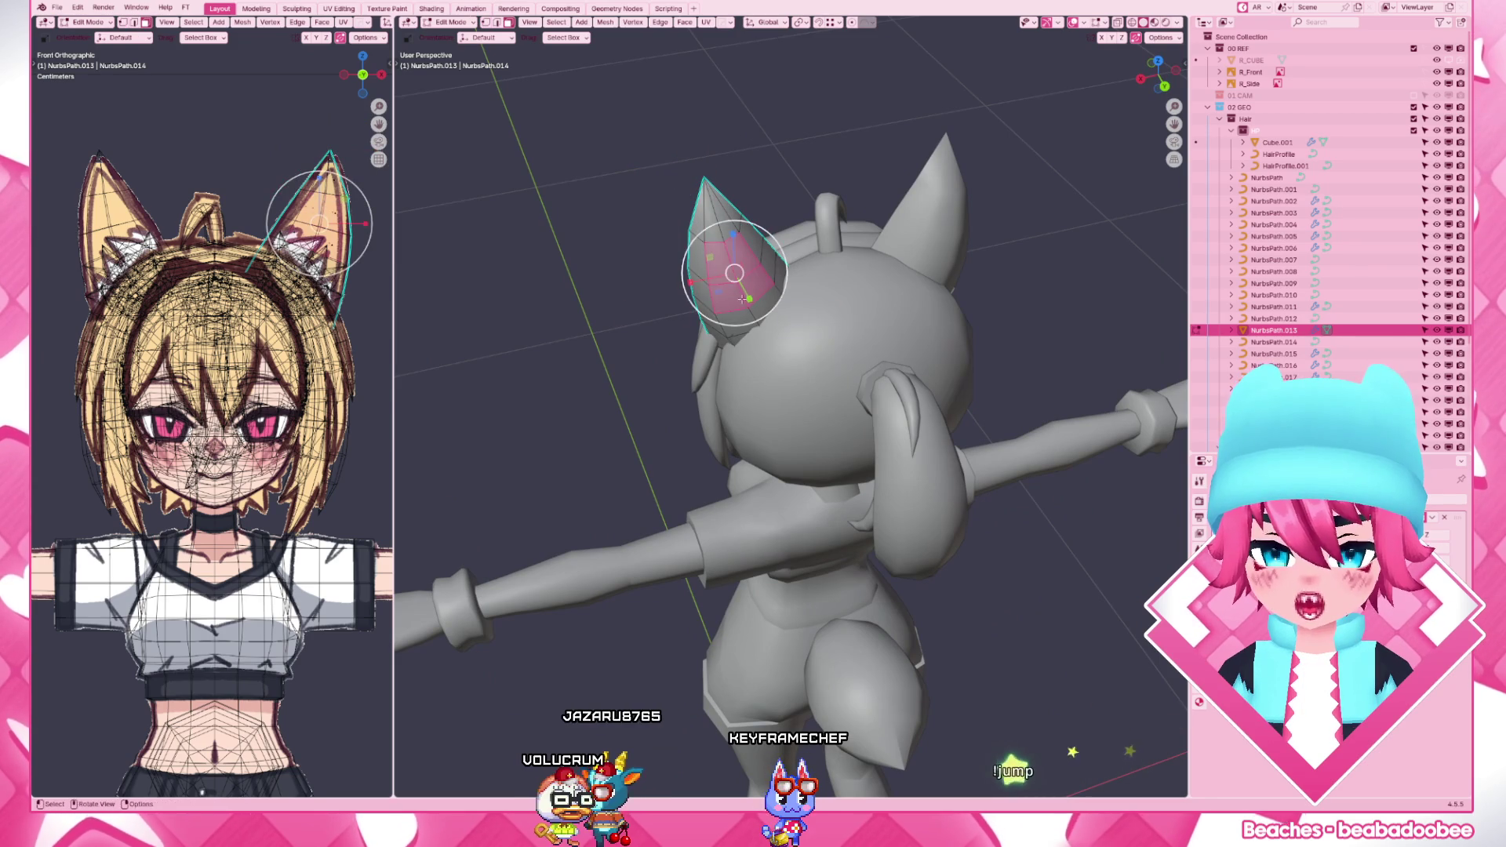
middle_drag(736, 294, 806, 346)
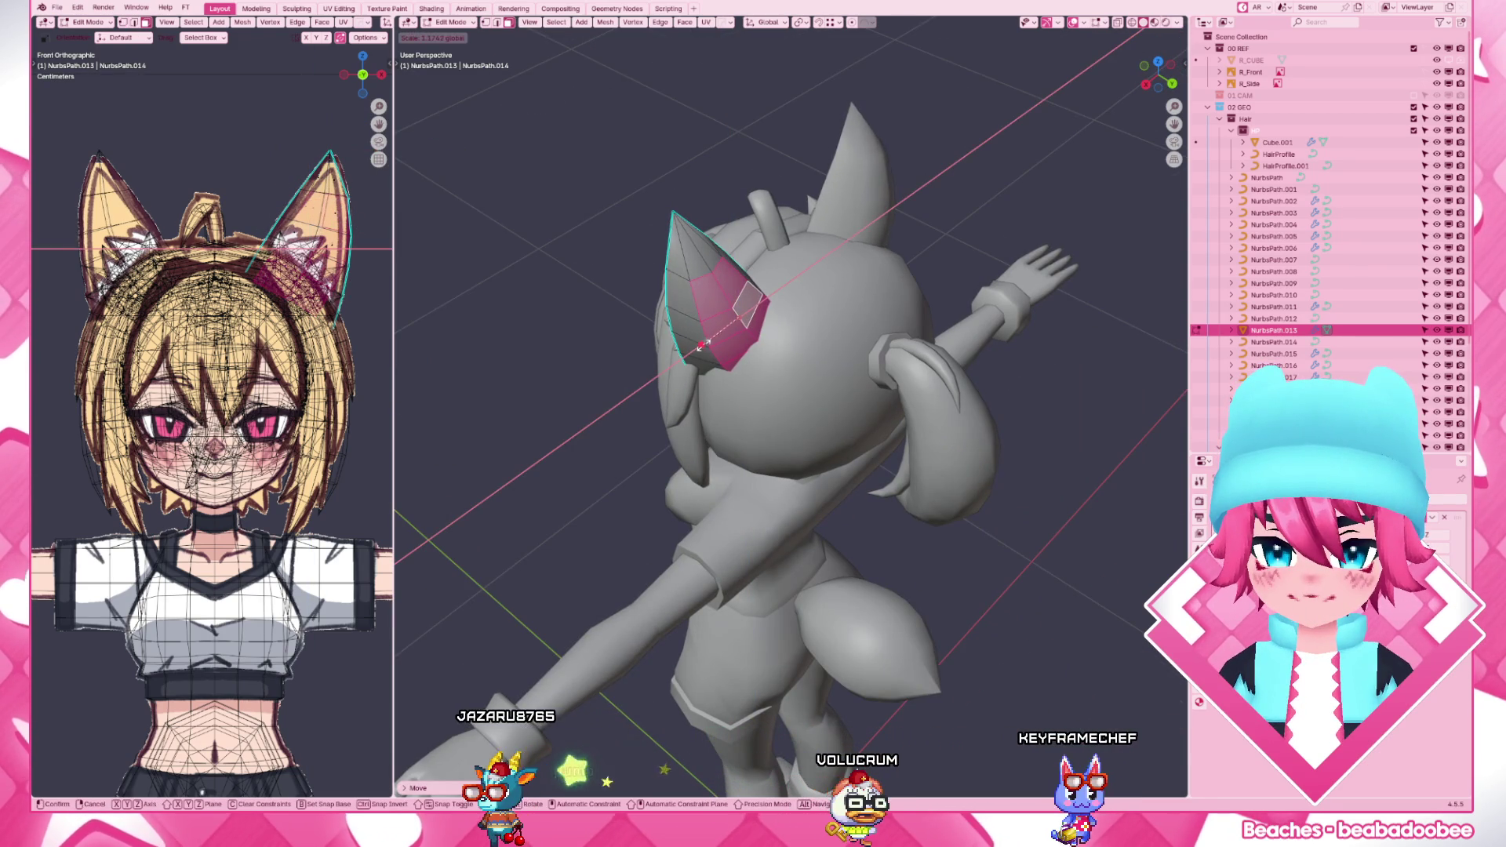
key(comma)
click(789, 320)
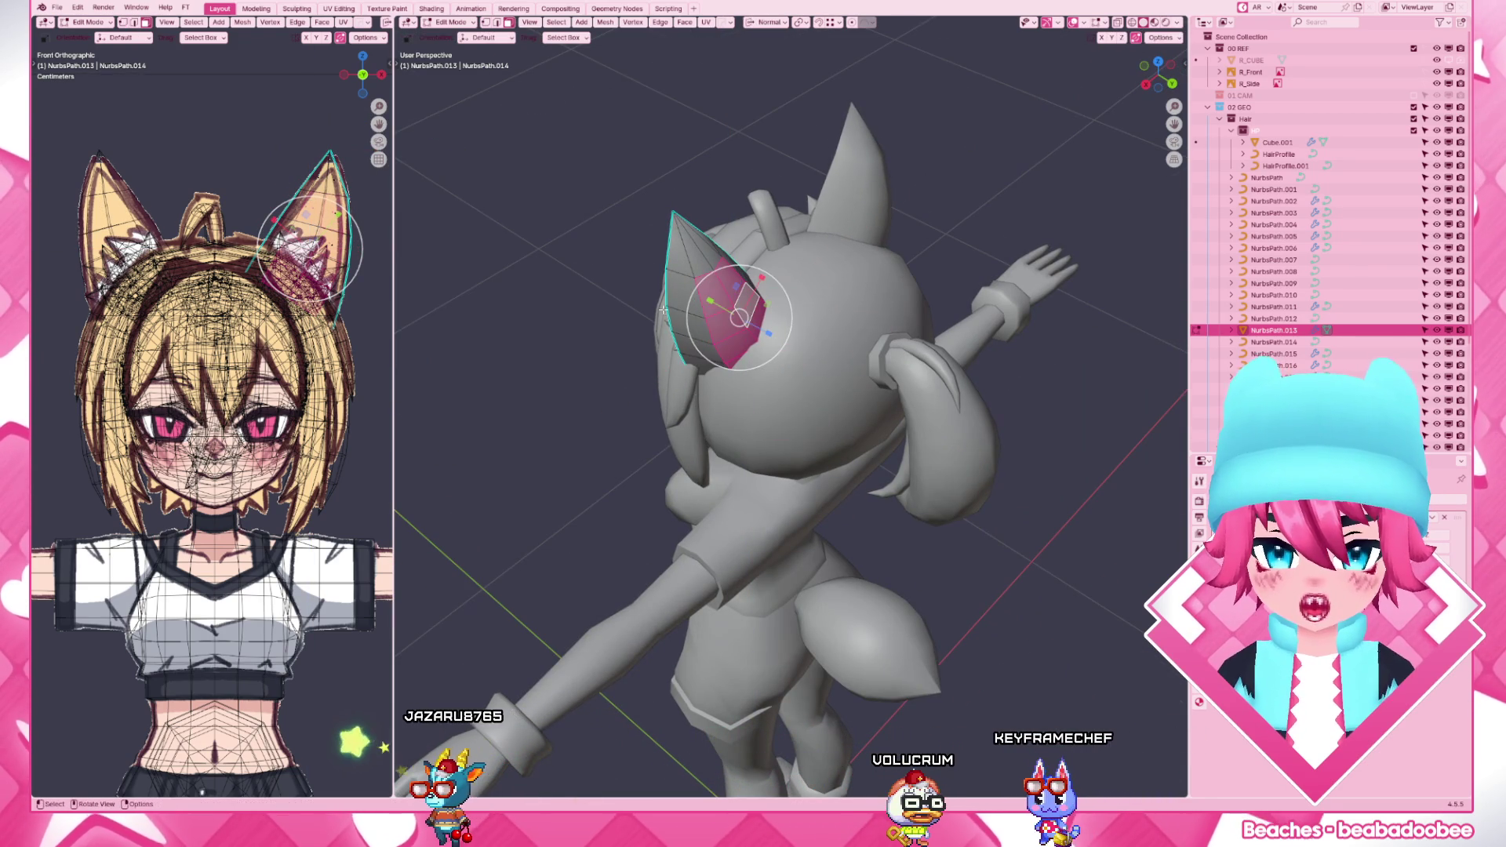
middle_drag(742, 315, 777, 282)
key(g)
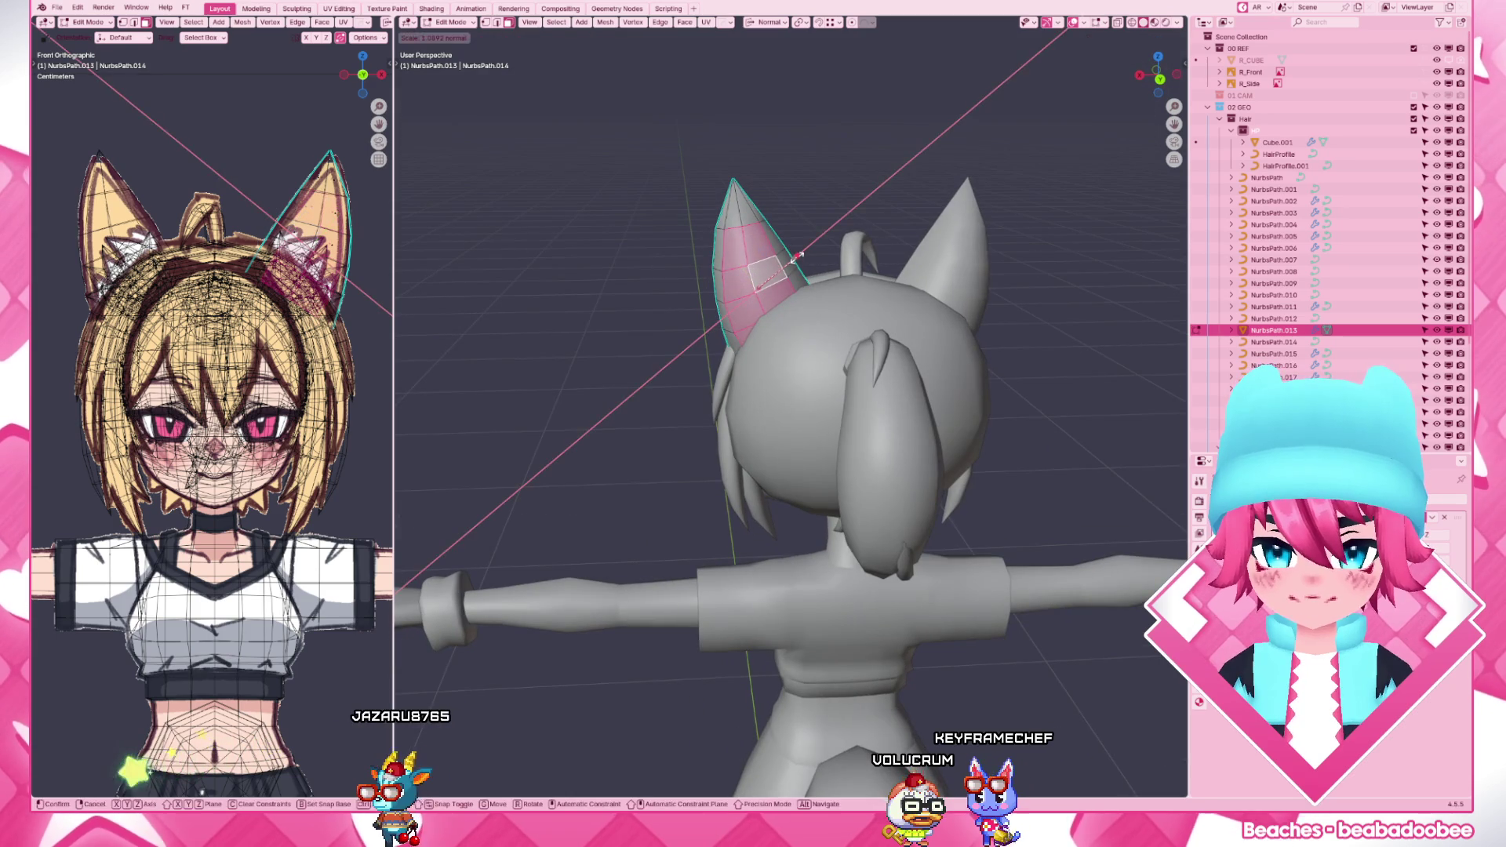
click(798, 252)
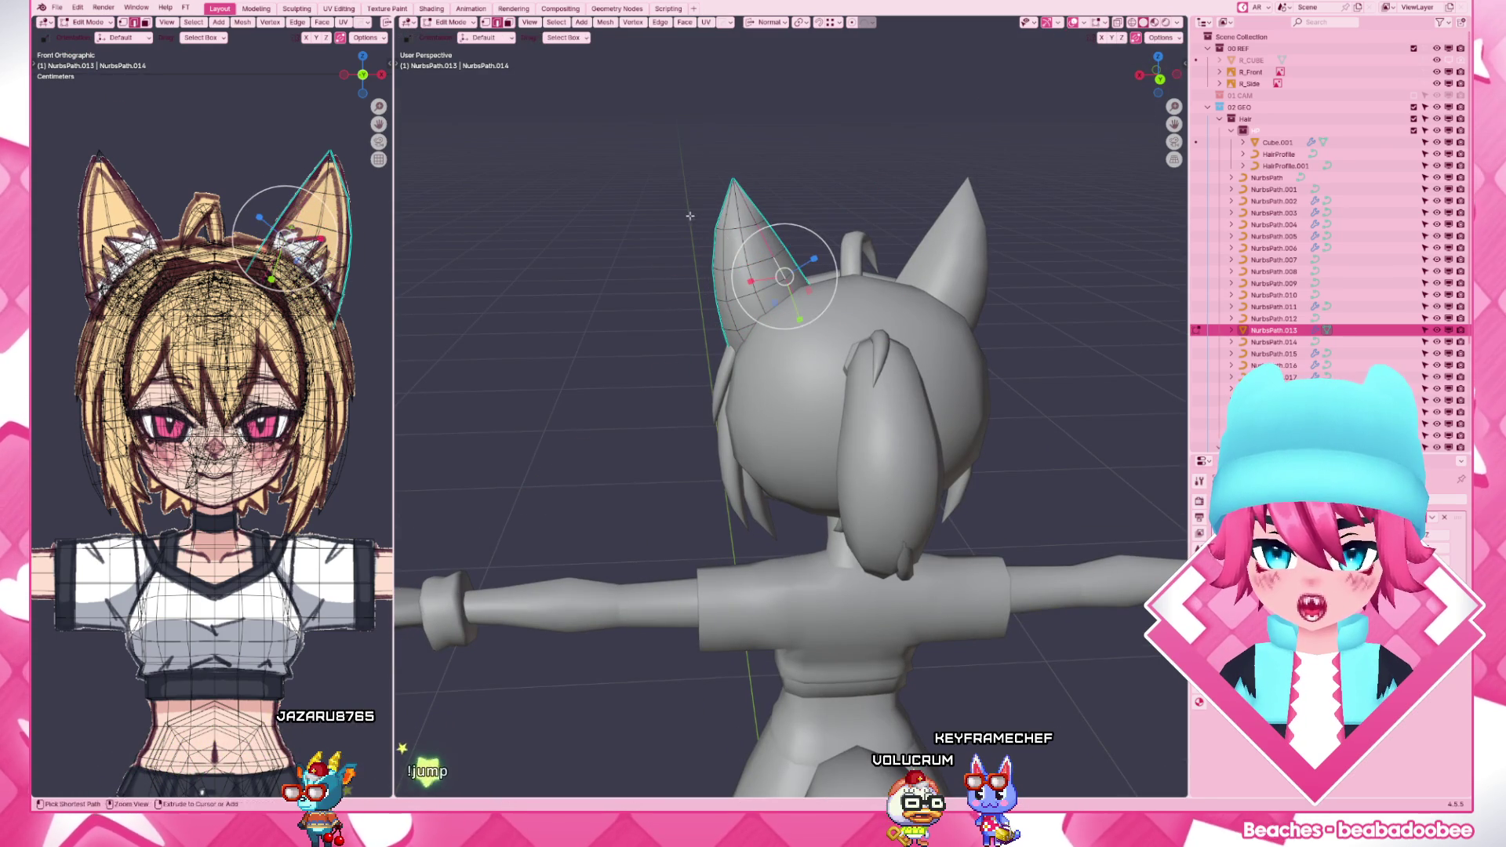
- Move ear vertices along Z, slide a lower vertex along X, then finish editing the ear
mouse_move(792, 248)
middle_down()
mouse_move(812, 295)
mouse_move(754, 294)
mouse_move(753, 312)
middle_up()
key(g)
key(z)
click(803, 304)
click(725, 300)
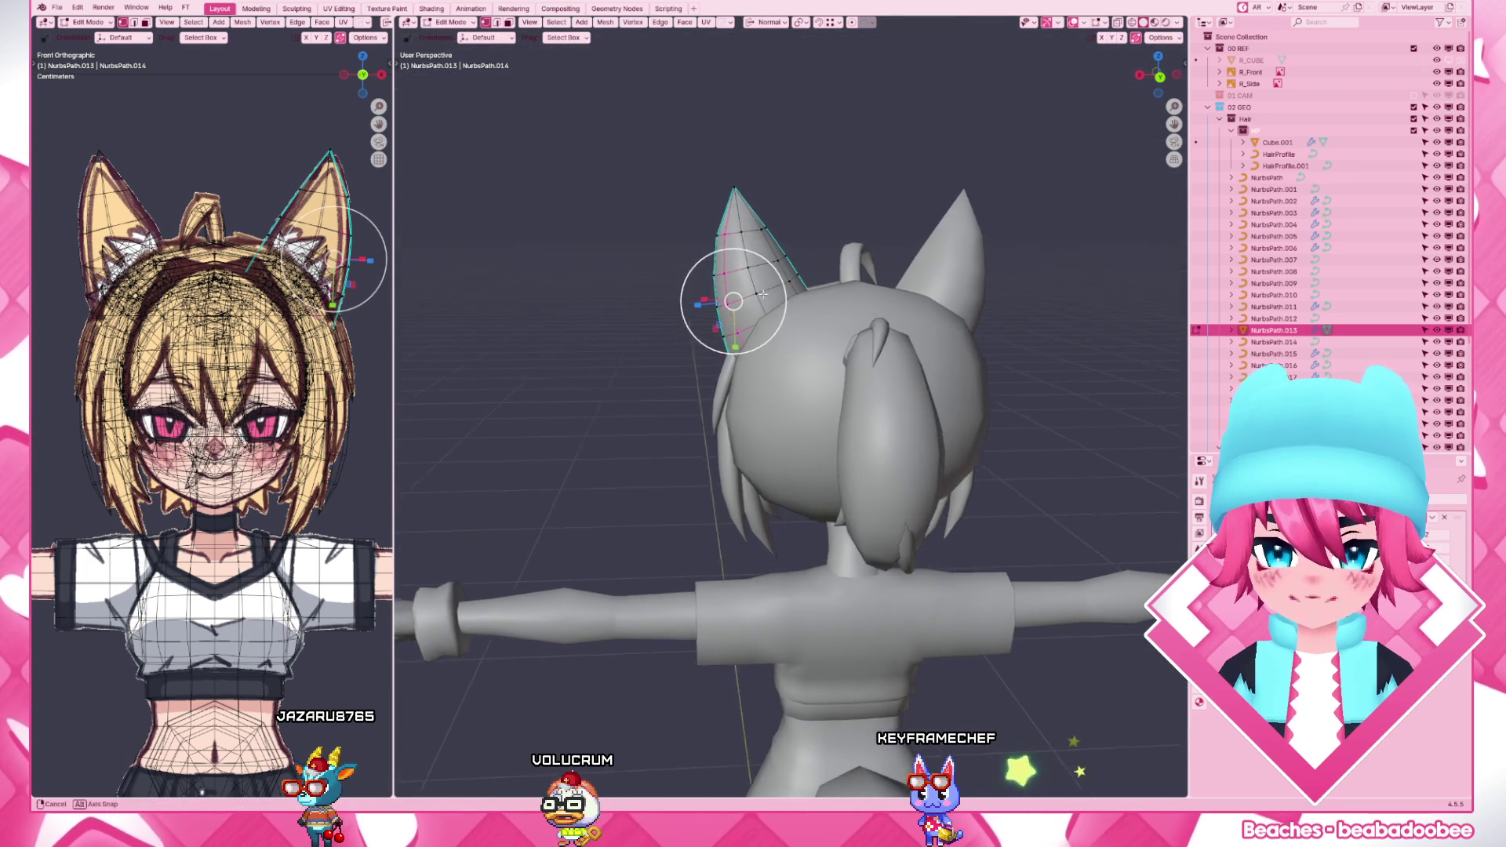
key(g)
key(x)
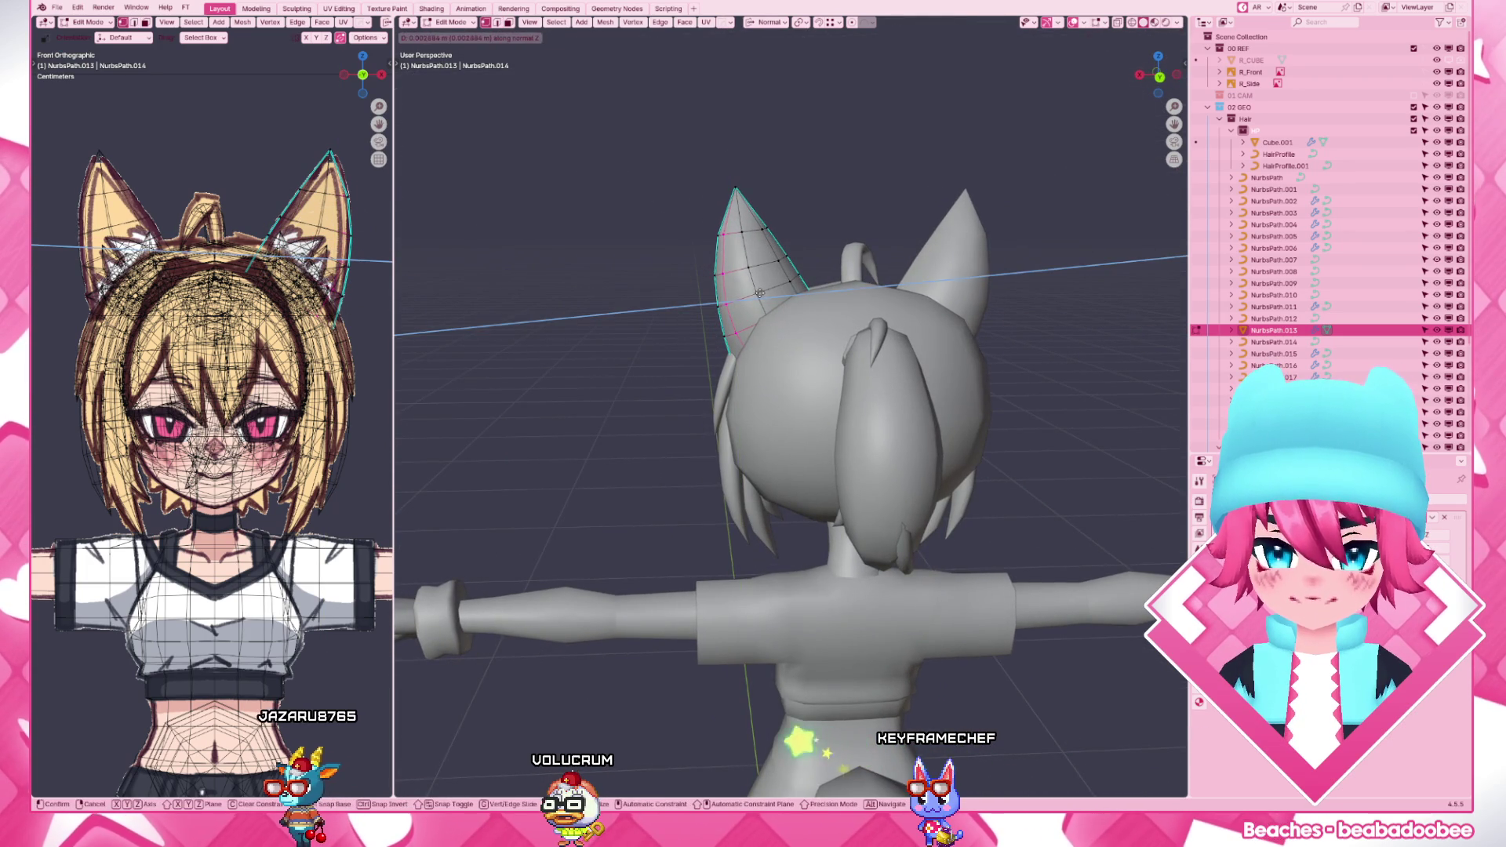
click(759, 291)
mouse_move(759, 306)
middle_down()
mouse_move(825, 400)
mouse_move(754, 354)
mouse_move(732, 365)
mouse_move(954, 329)
middle_up()
key(Tab)
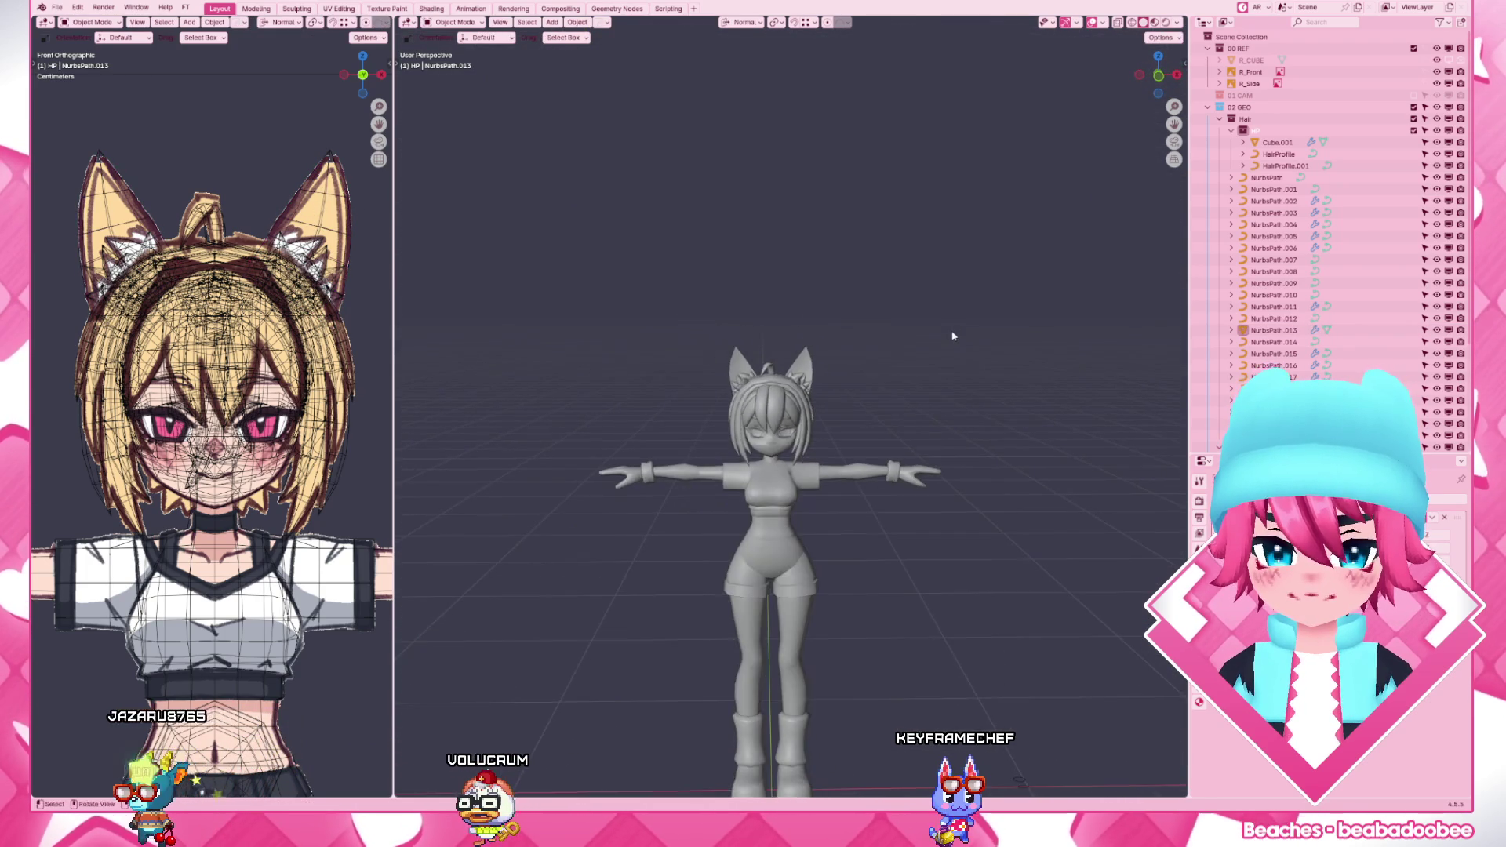
- In Solid shading, select the ear's inner faces and grow the selection to the surrounding faces
key(z)
scroll(913, 448, up, 2)
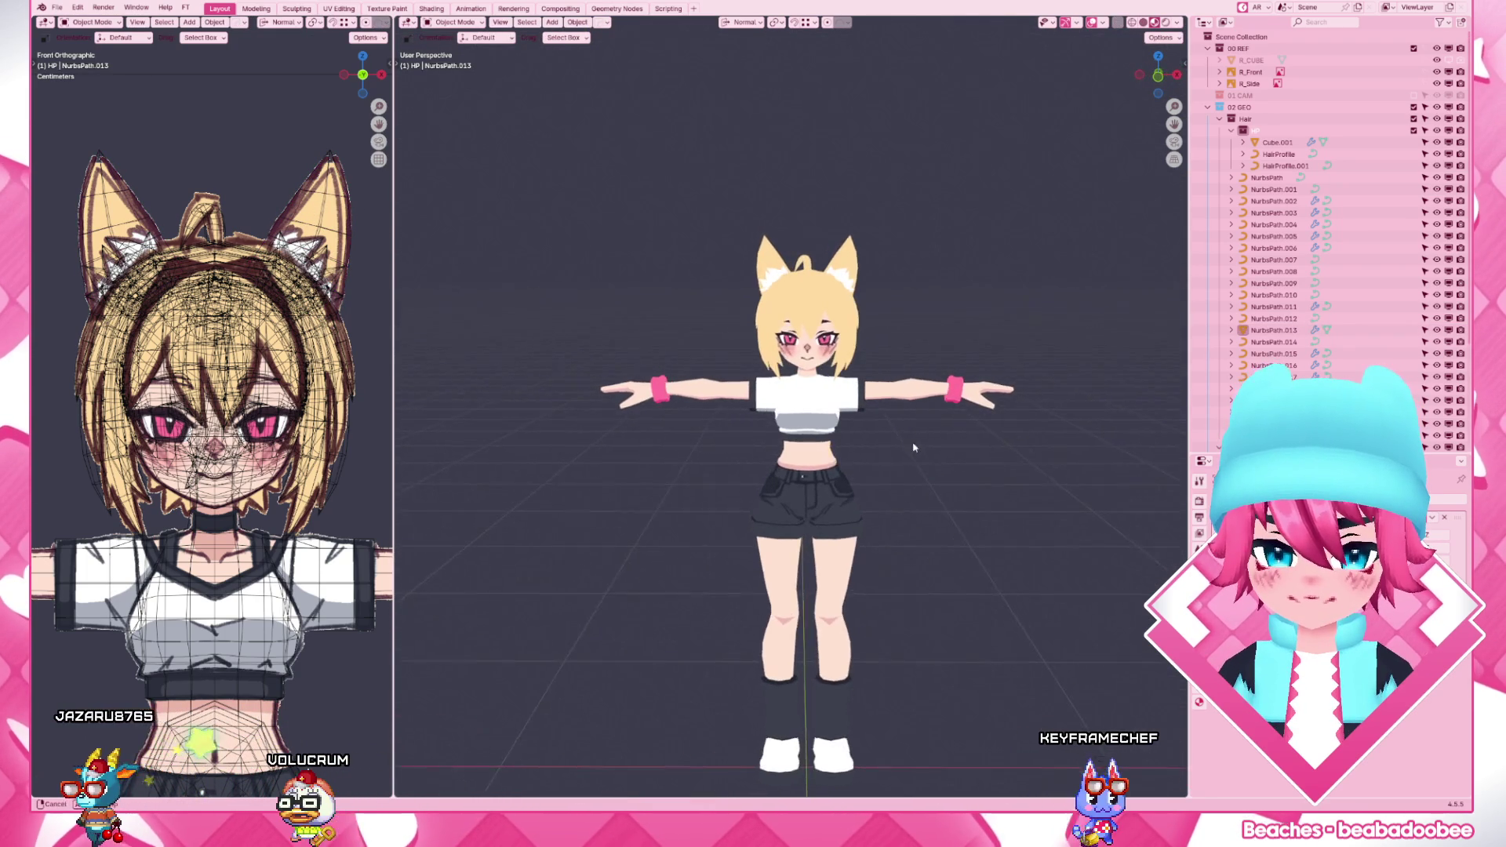
scroll(913, 447, up, 1)
scroll(929, 379, up, 1)
scroll(928, 380, up, 1)
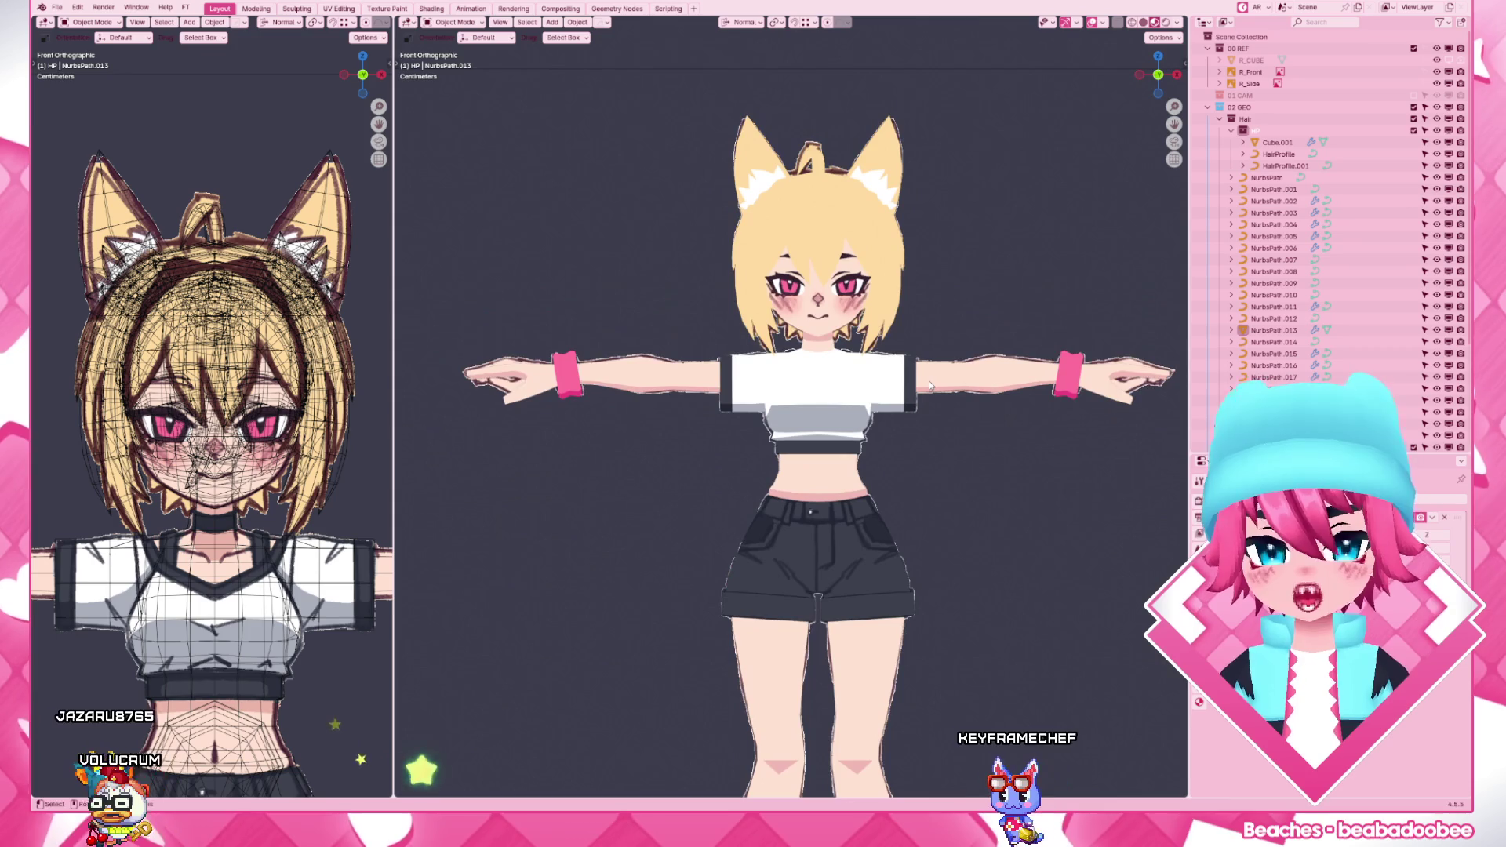
scroll(929, 380, up, 3)
scroll(928, 379, up, 2)
click(859, 294)
key(Tab)
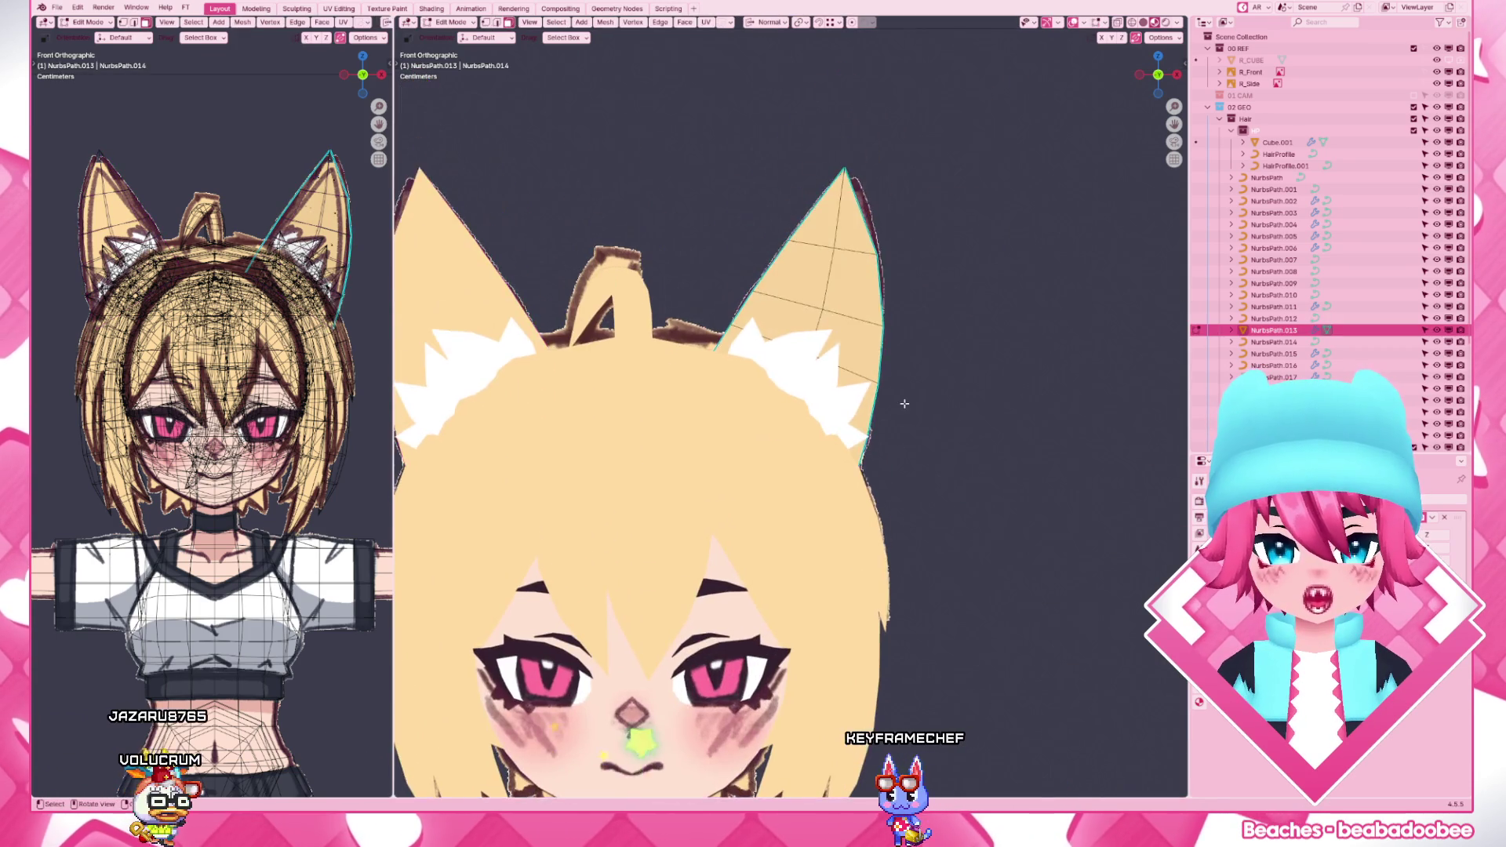
key(z)
click(824, 389)
click(800, 236)
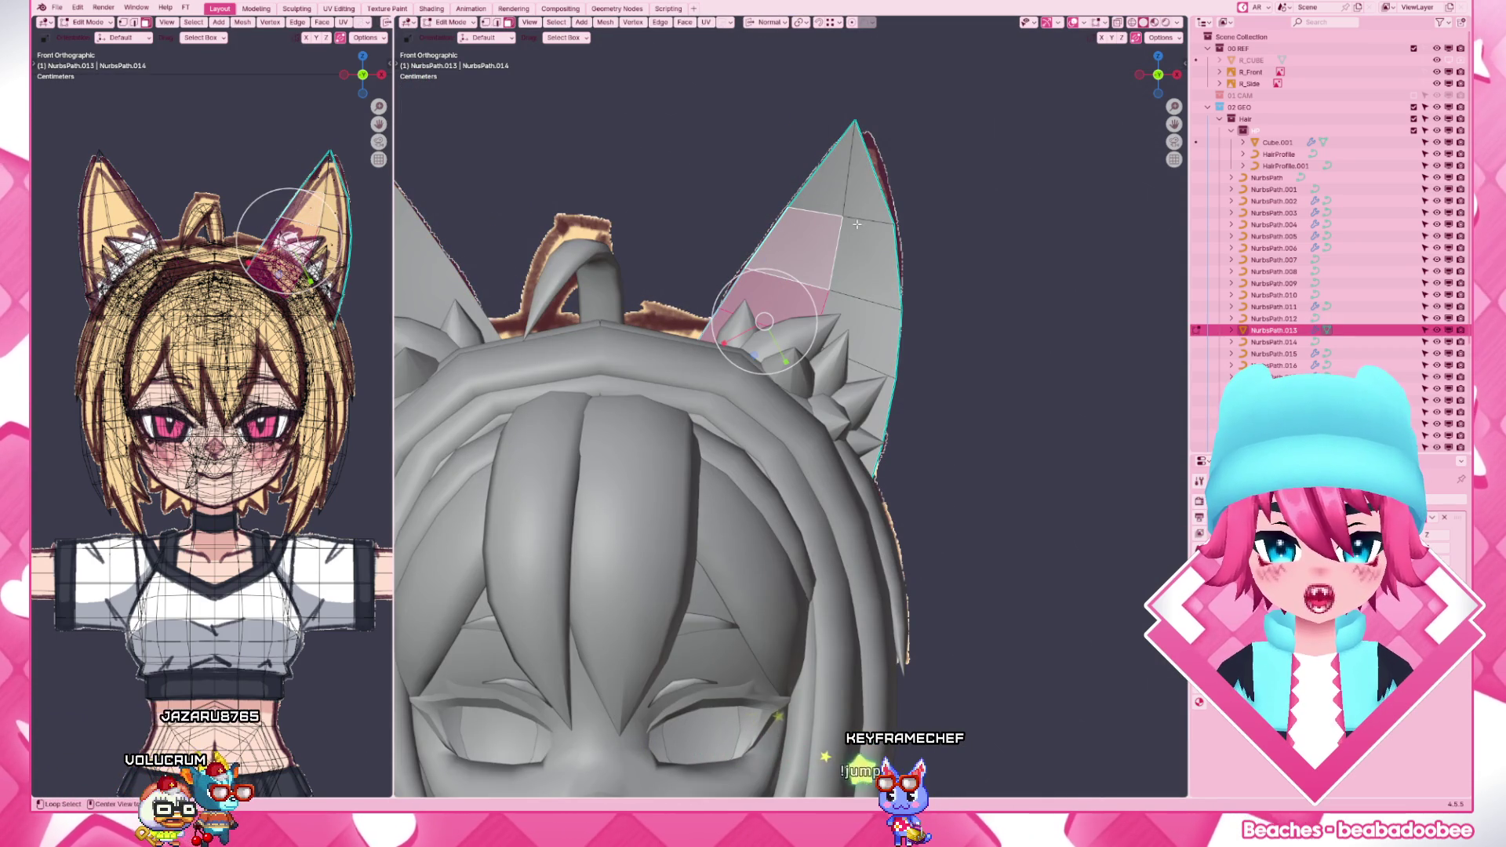
key(ctrl+KP_Add)
key(ctrl+KP_Add)
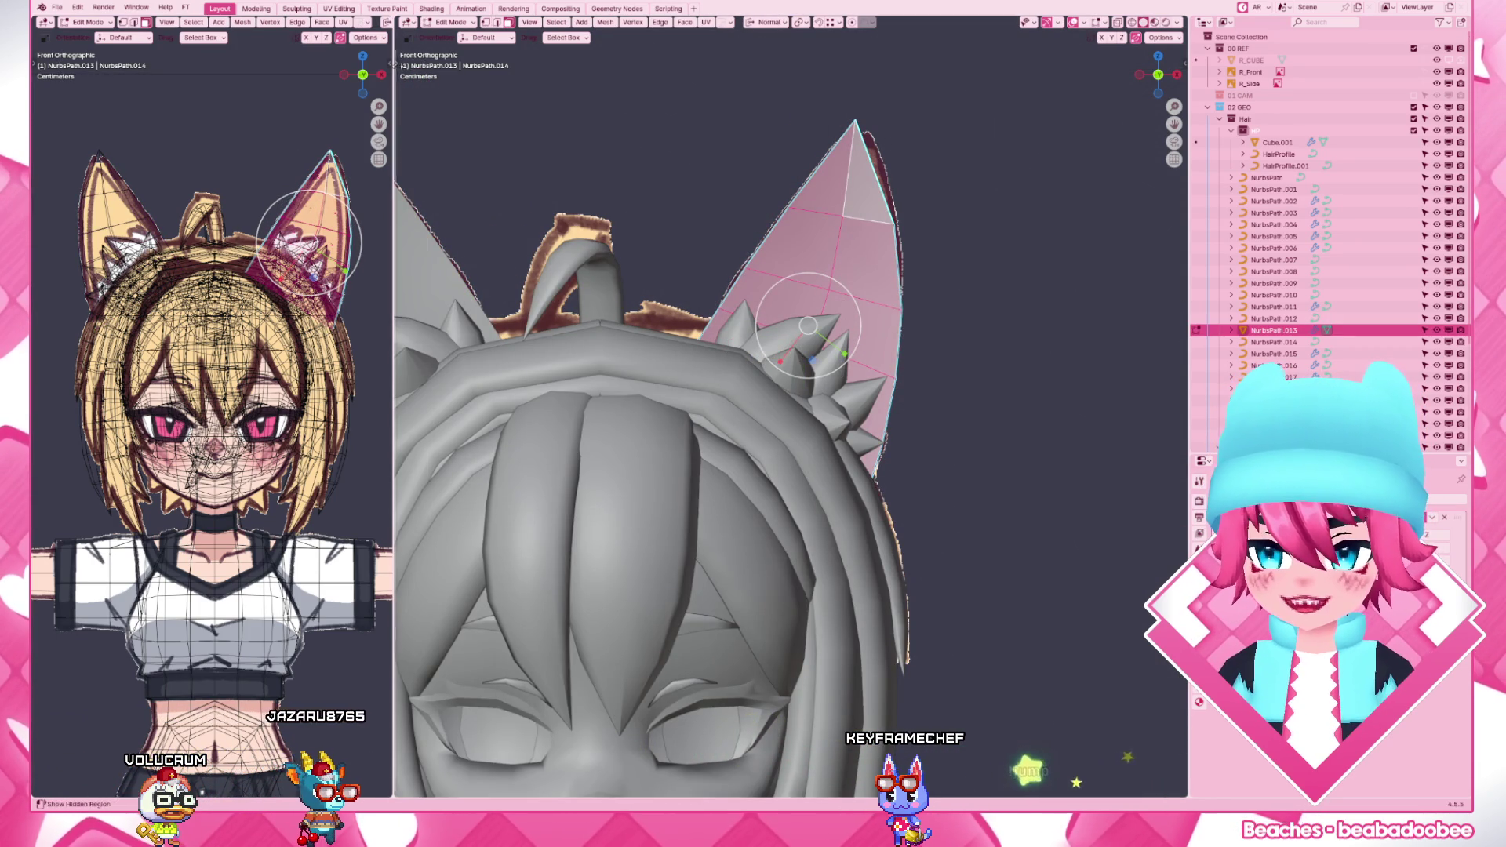
key(t)
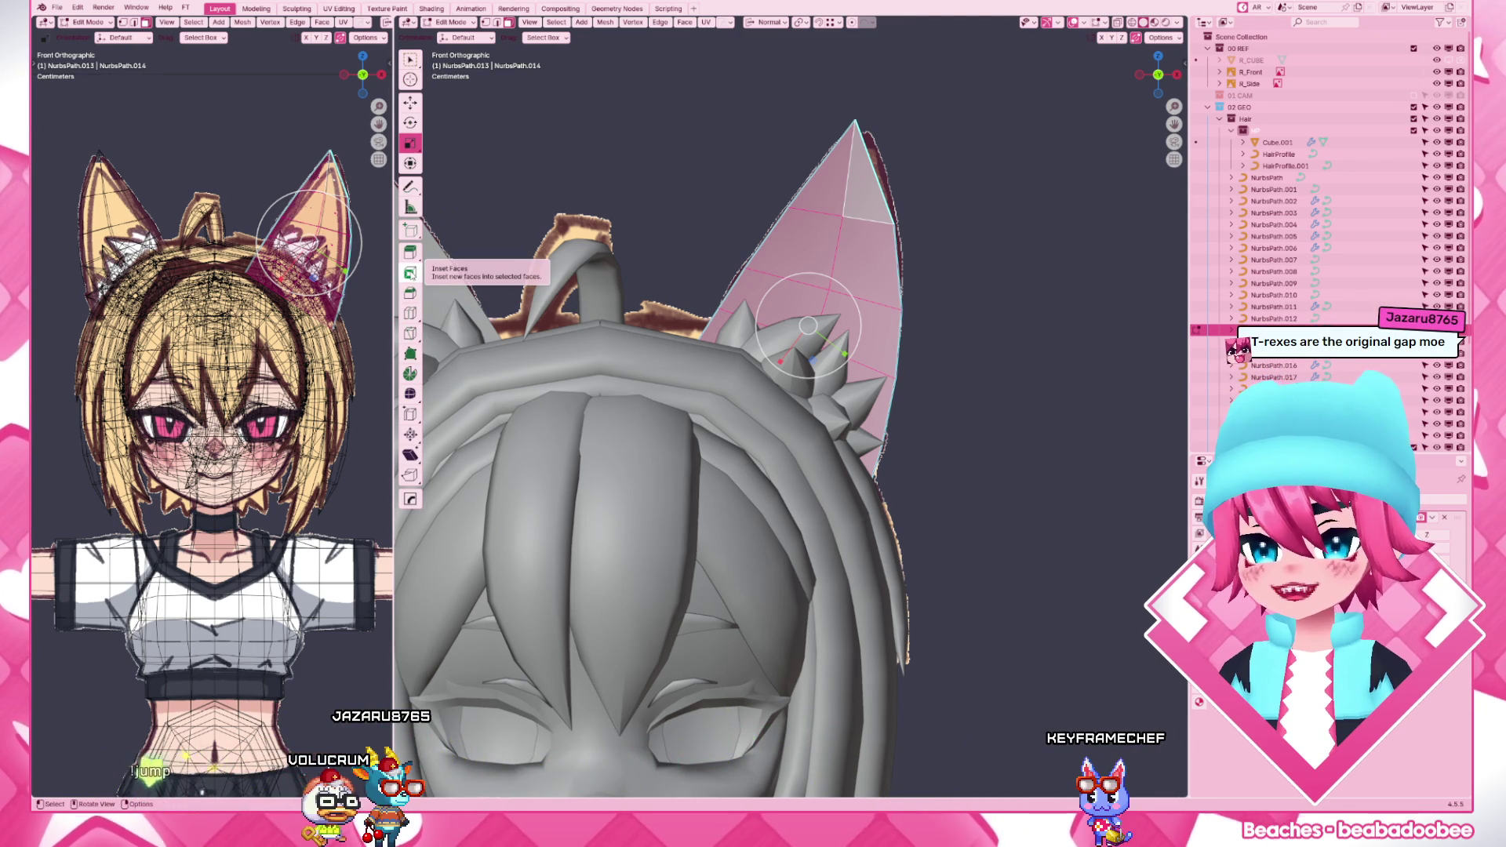
- Inset the selected inner-ear faces and check the result in wireframe
click(410, 273)
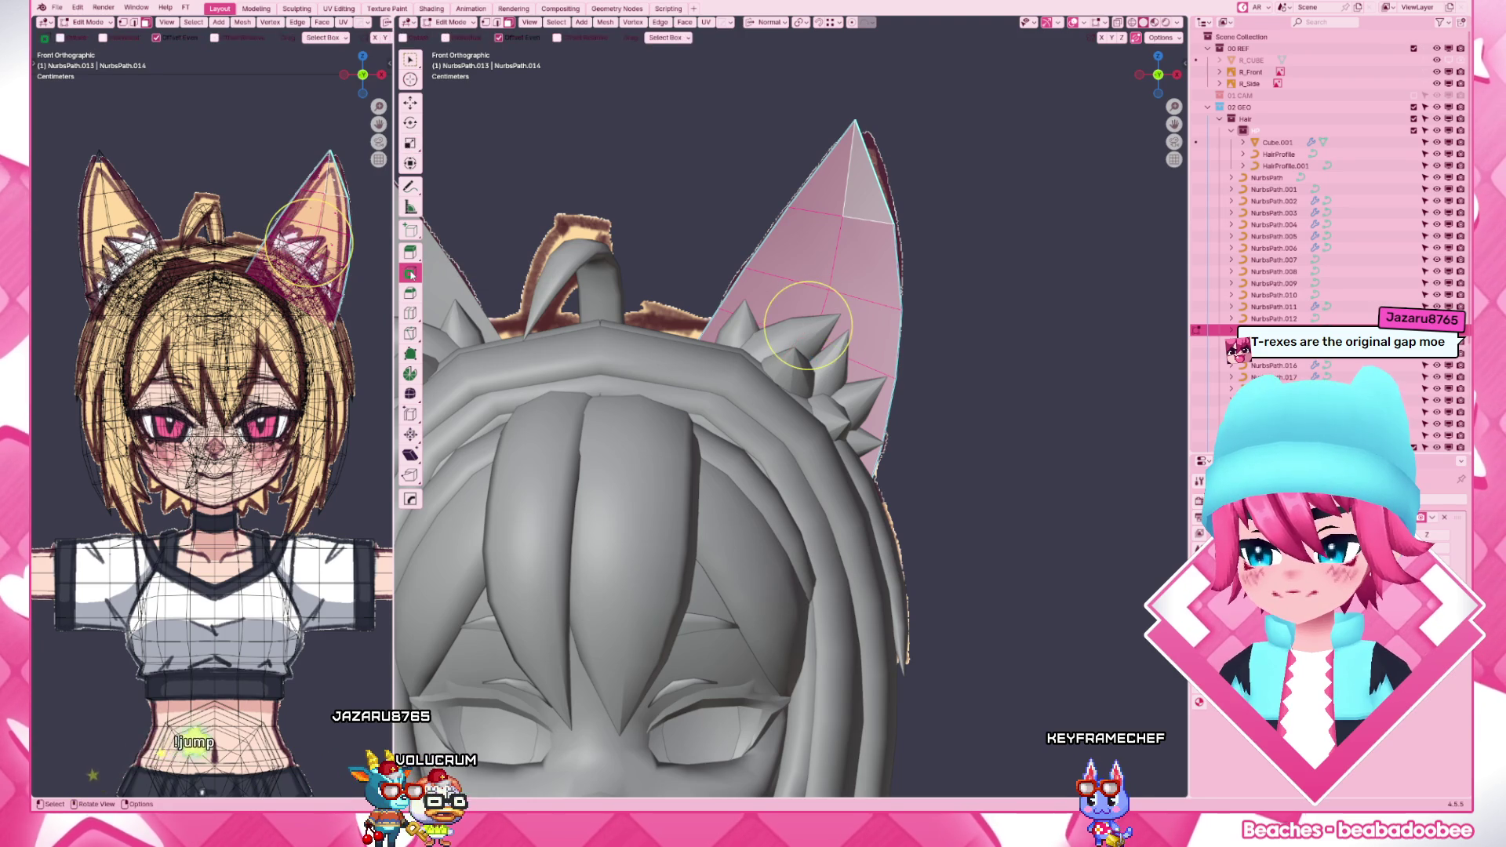
drag(843, 301, 830, 313)
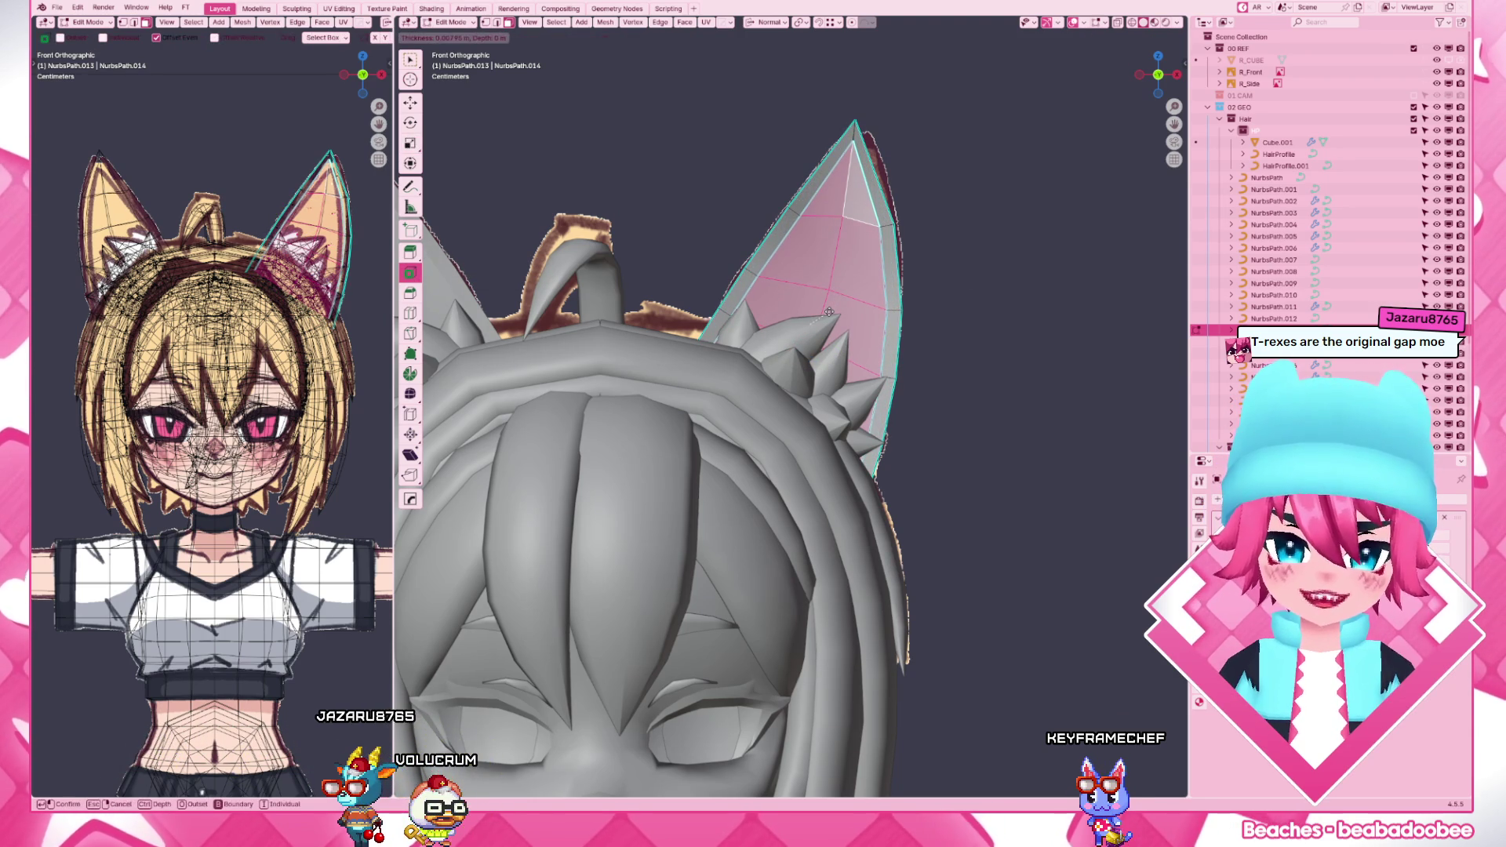
key(z)
click(898, 496)
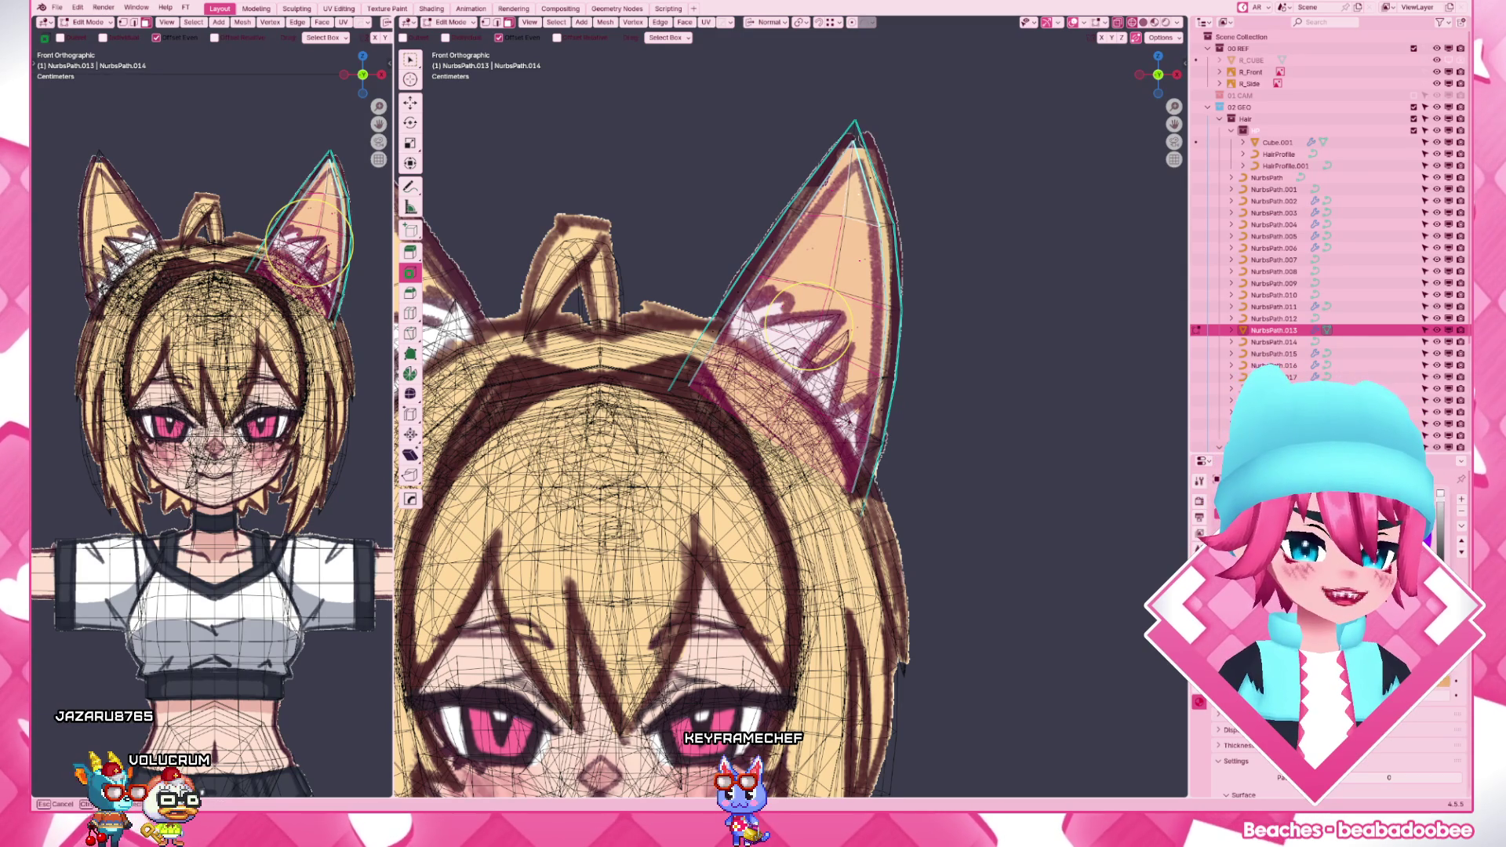
key(Tab)
scroll(868, 369, down, 4)
scroll(868, 369, up, 4)
scroll(867, 369, up, 4)
- Re-edit the ear from the front view, resize the inner-ear region slightly and return to Object Mode
click(824, 283)
key(Tab)
mouse_move(824, 354)
middle_down()
mouse_move(706, 412)
mouse_move(825, 401)
mouse_move(770, 424)
middle_up()
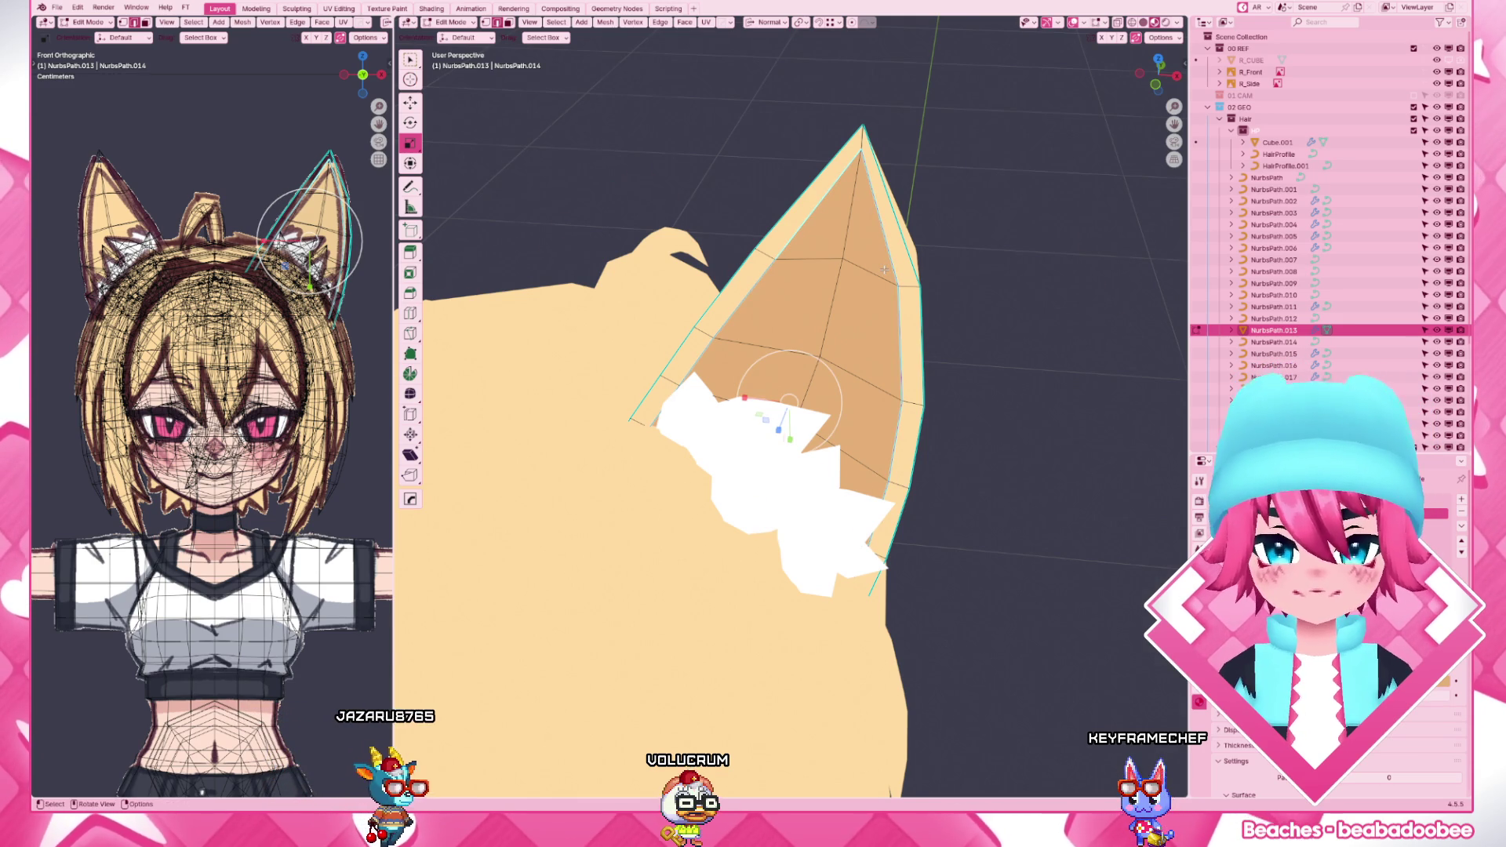
key(KP_1)
scroll(813, 294, up, 3)
shift+middle_drag(813, 354, 813, 412)
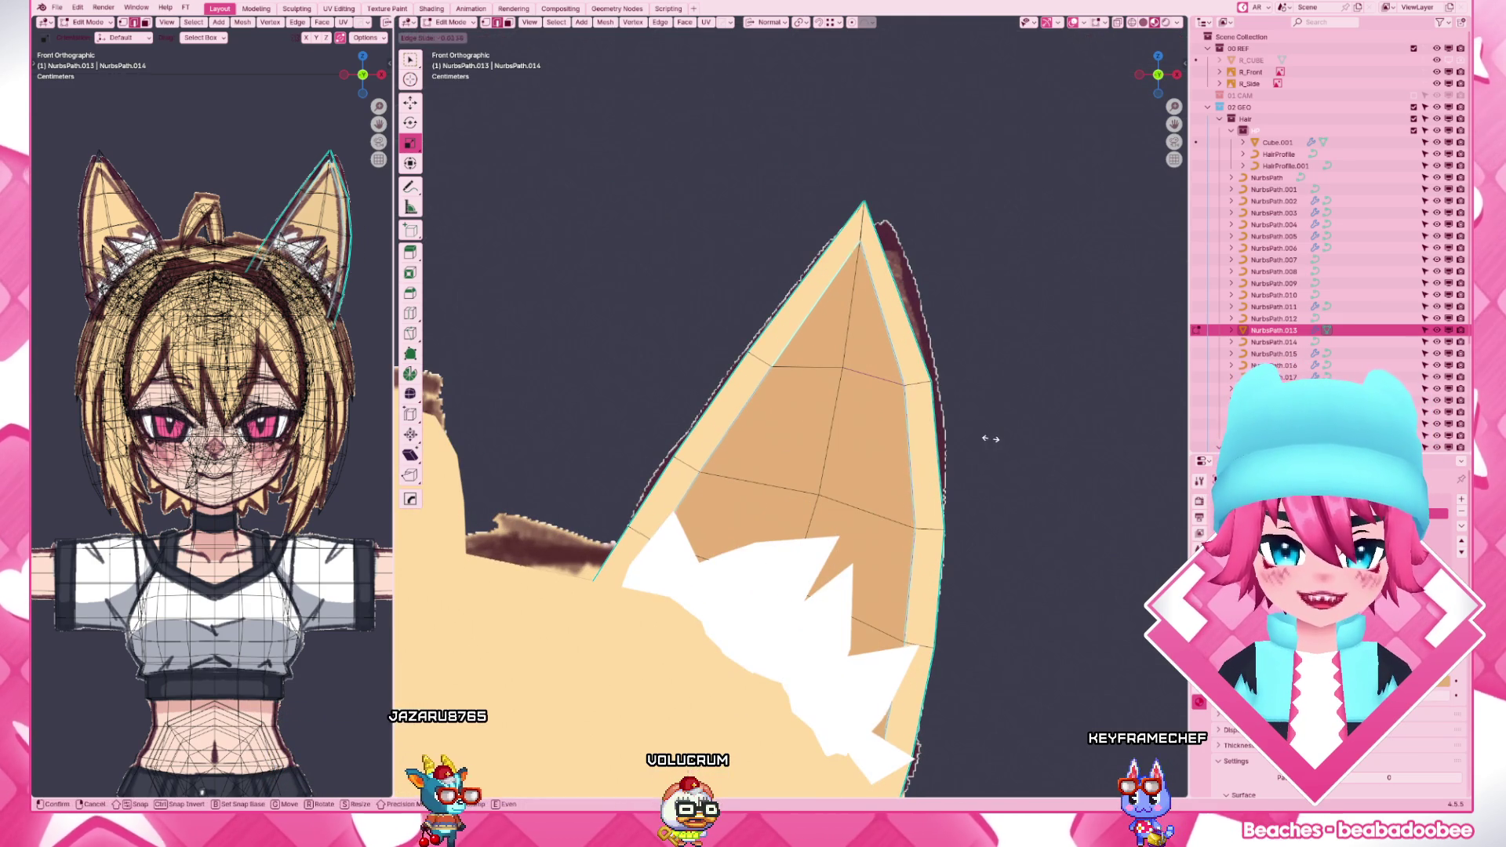
key(e)
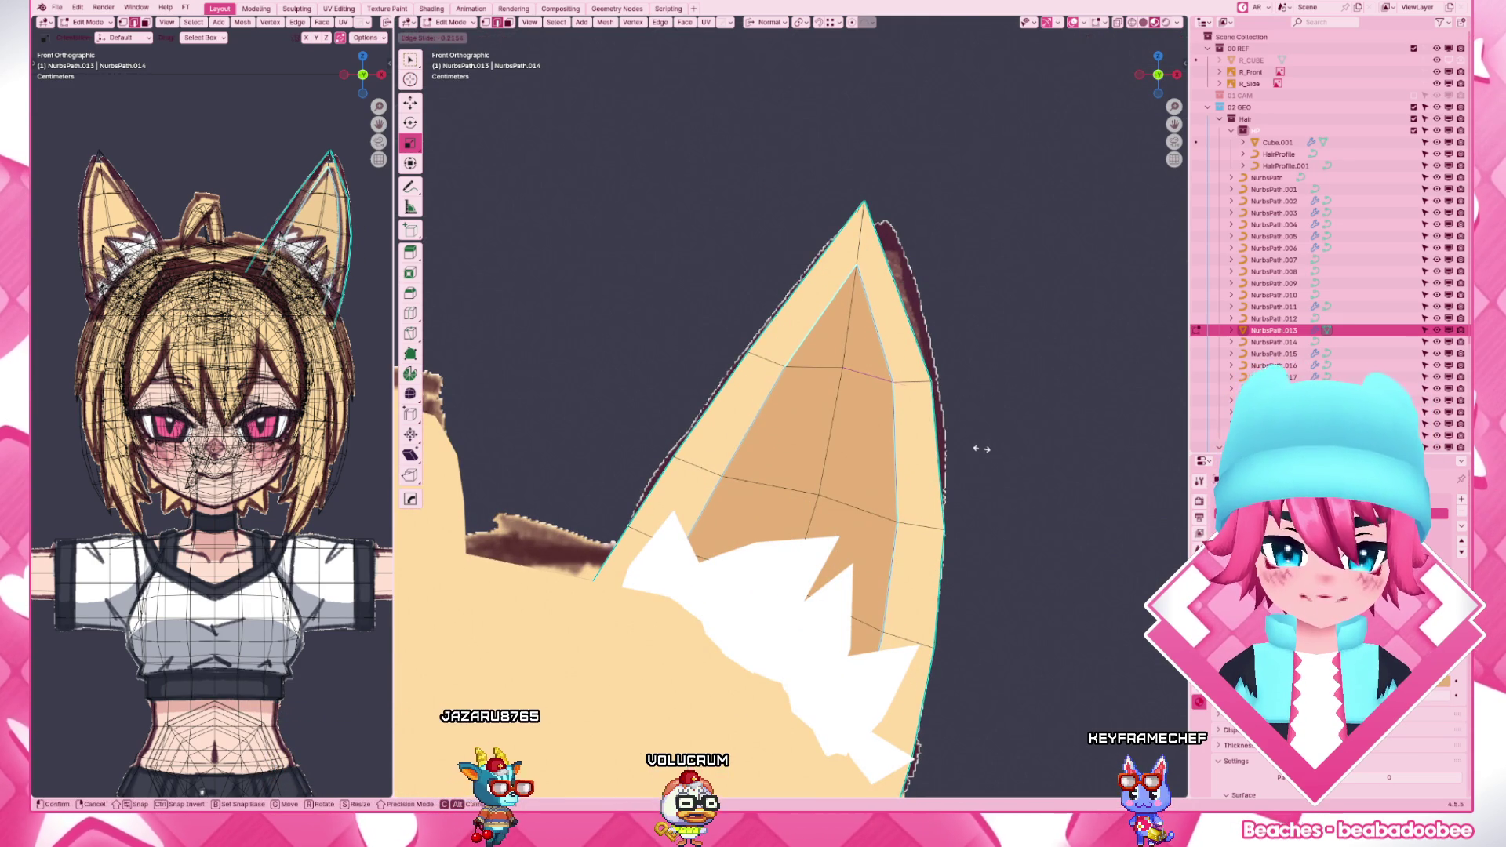
scroll(981, 450, down, 4)
key(Tab)
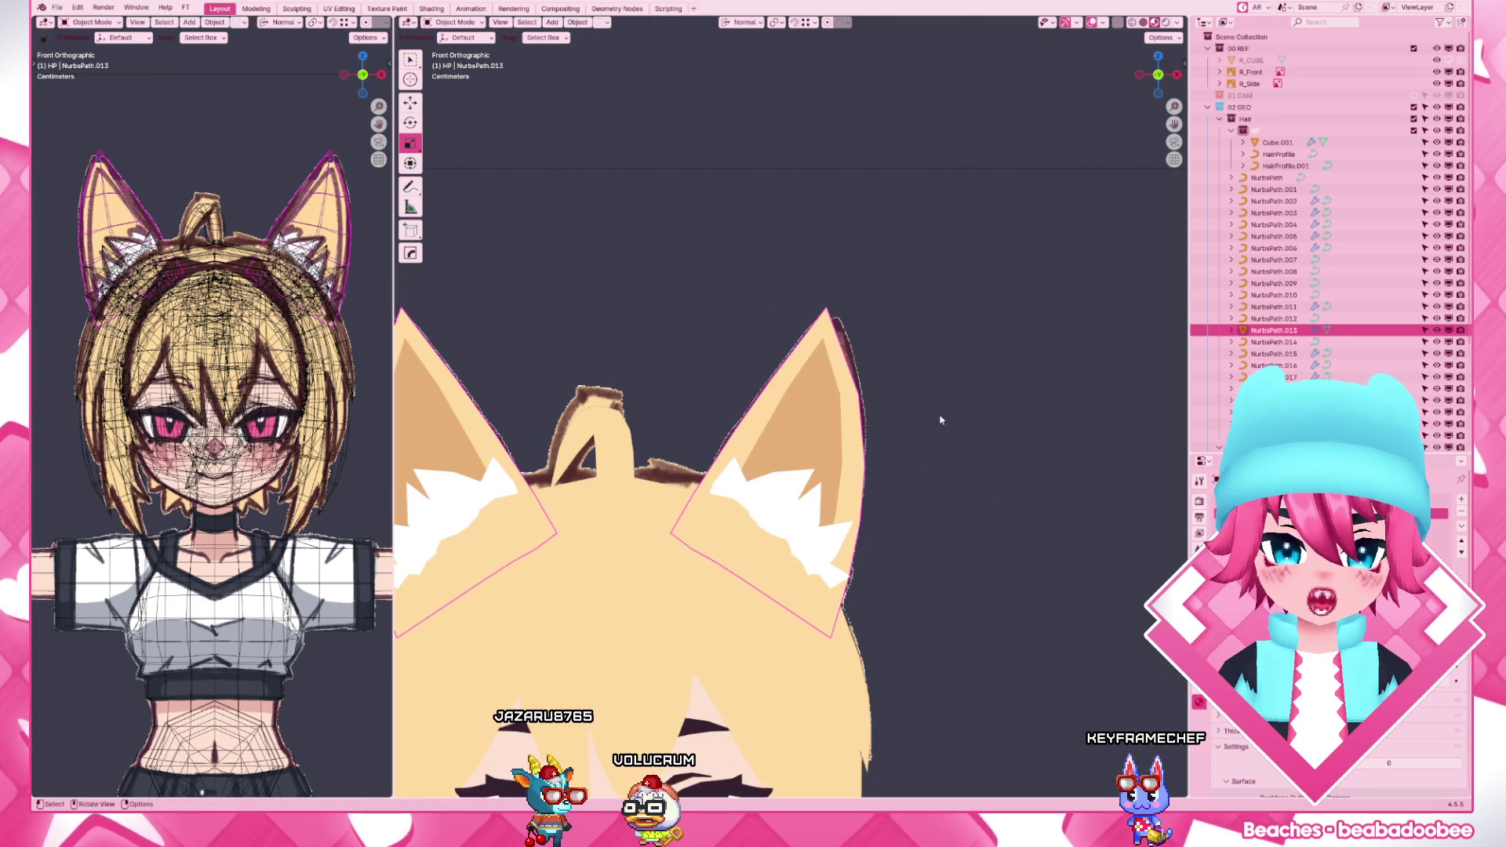
scroll(941, 497, down, 4)
scroll(941, 497, down, 2)
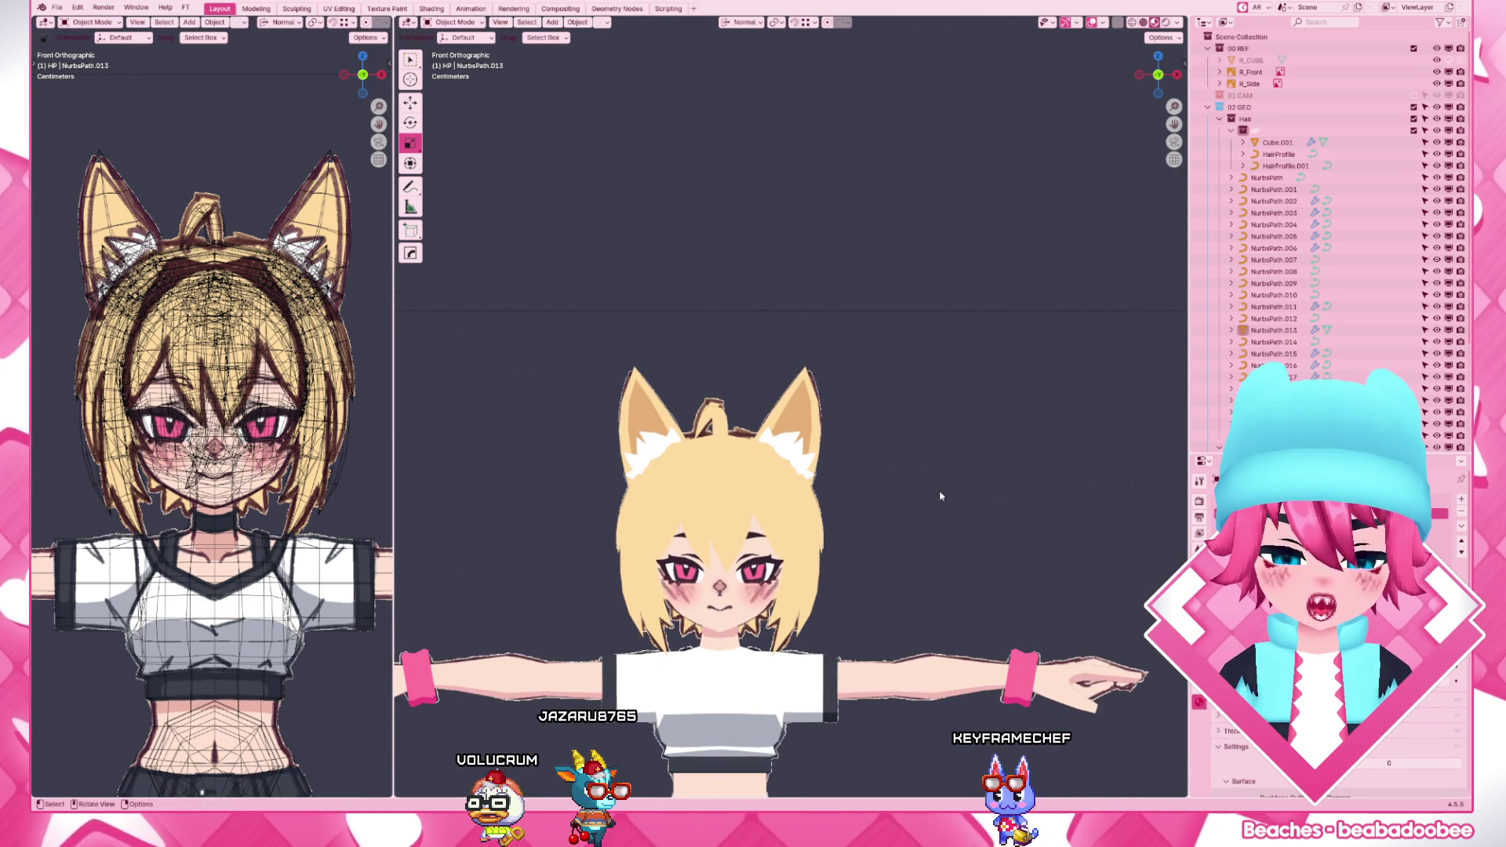
scroll(940, 497, down, 1)
- Show the full model in Solid shading from the front and bring up the Add menu
middle_drag(941, 497, 932, 446)
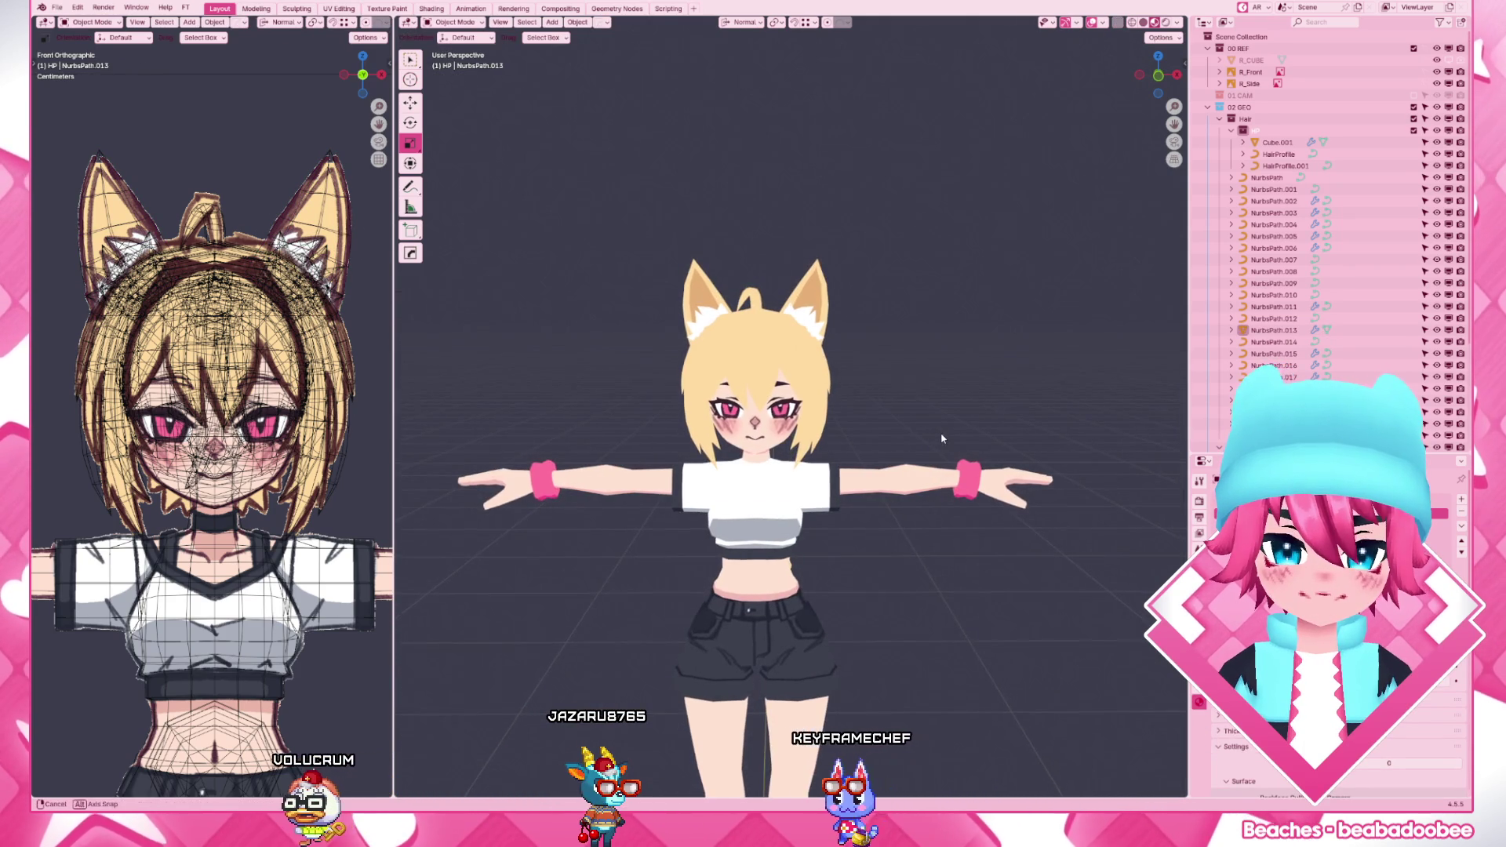
scroll(932, 445, up, 4)
key(z)
middle_drag(942, 471, 1018, 503)
key(KP_1)
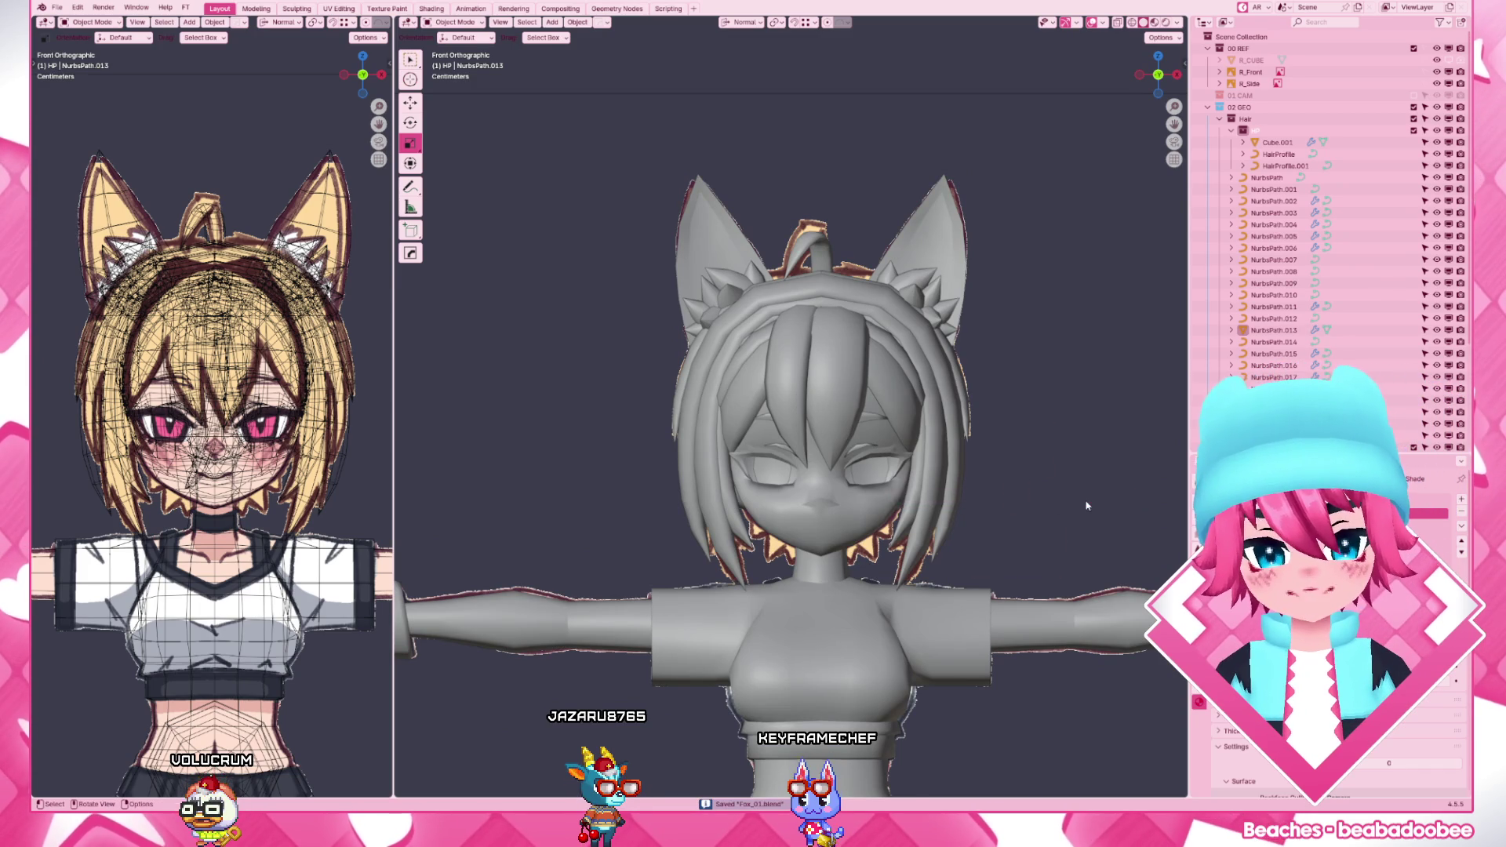
scroll(952, 529, down, 4)
scroll(951, 531, down, 2)
key(shift+a)
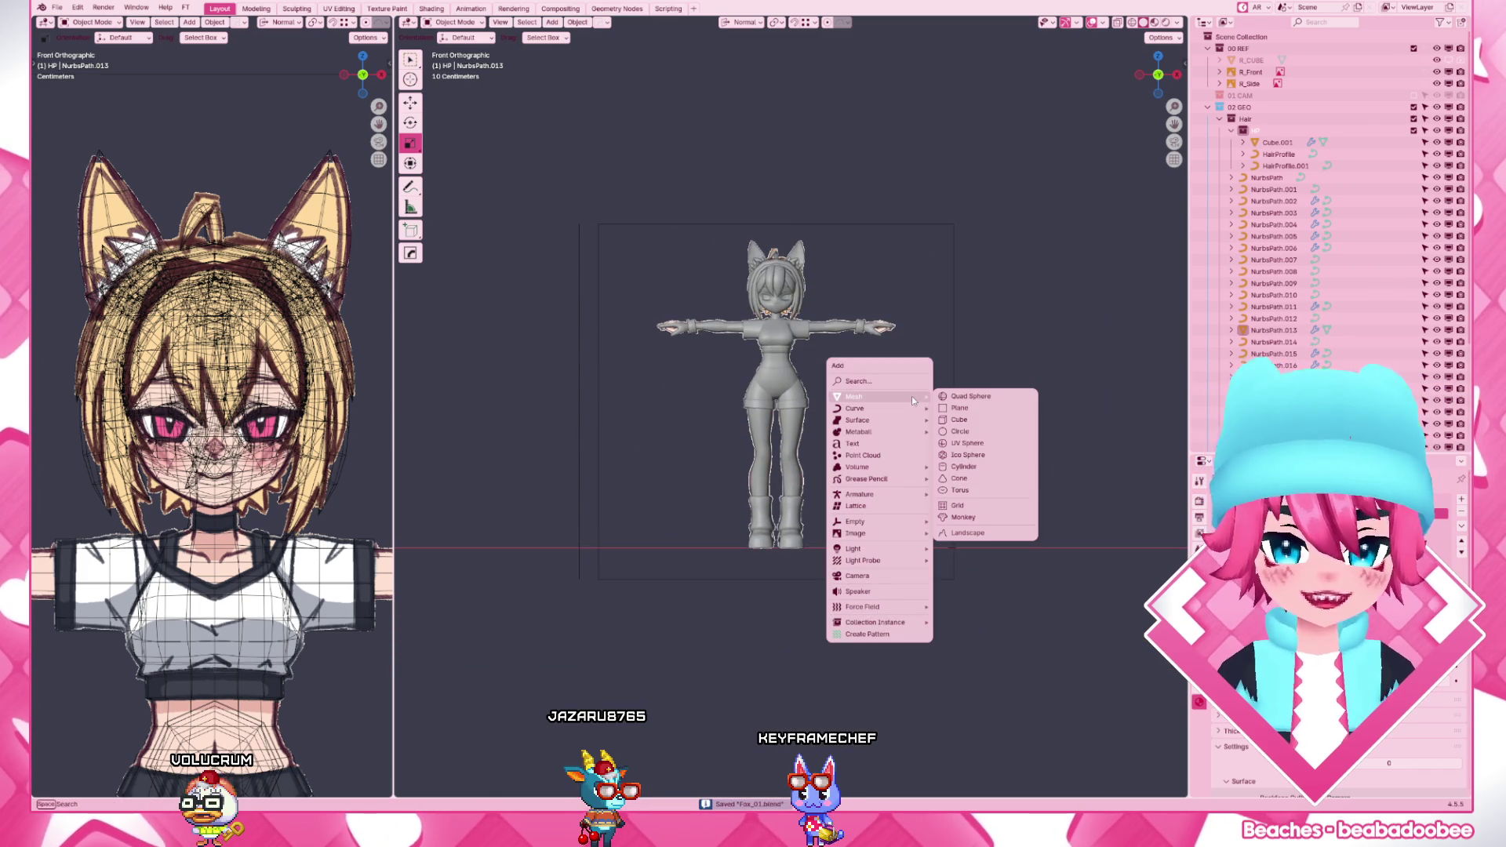
- Add a cube, shrink it in Edit Mode and give it a Mirror modifier across the body
click(946, 419)
scroll(776, 495, down, 1)
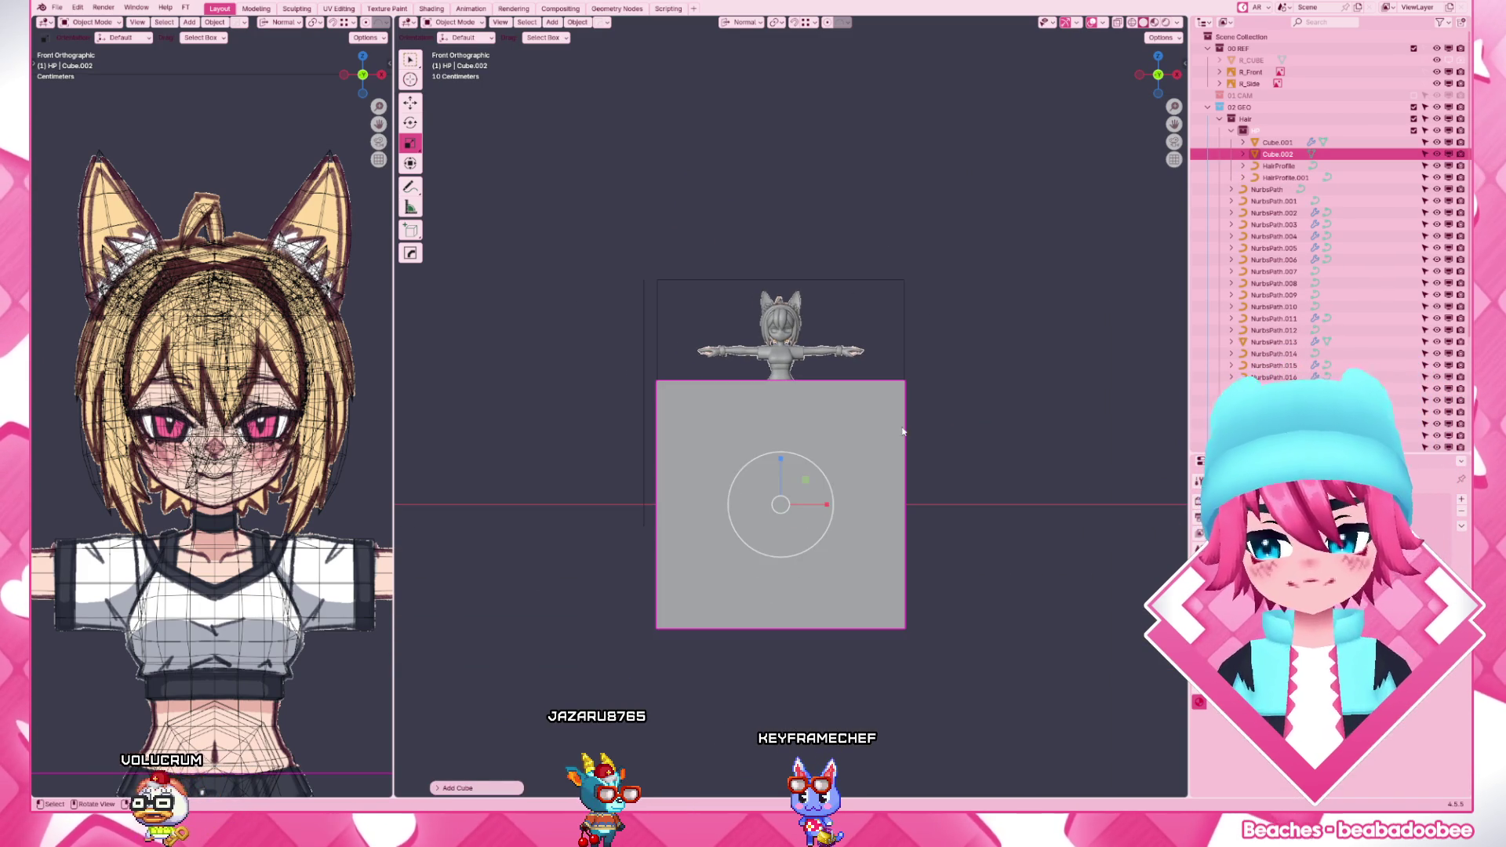
key(Tab)
key(s)
click(777, 471)
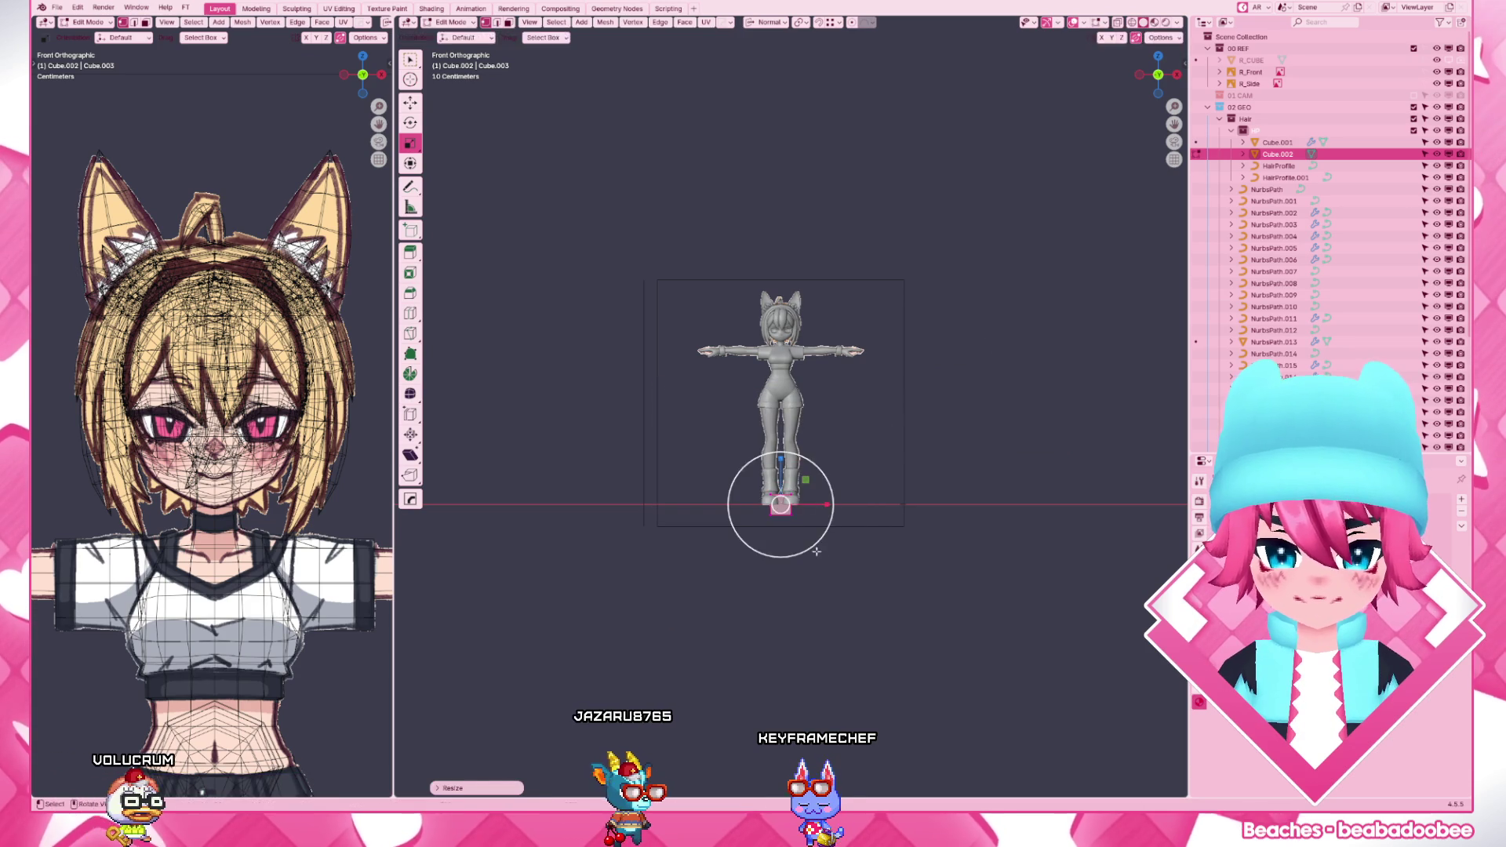
key(Tab)
key(ctrl+m)
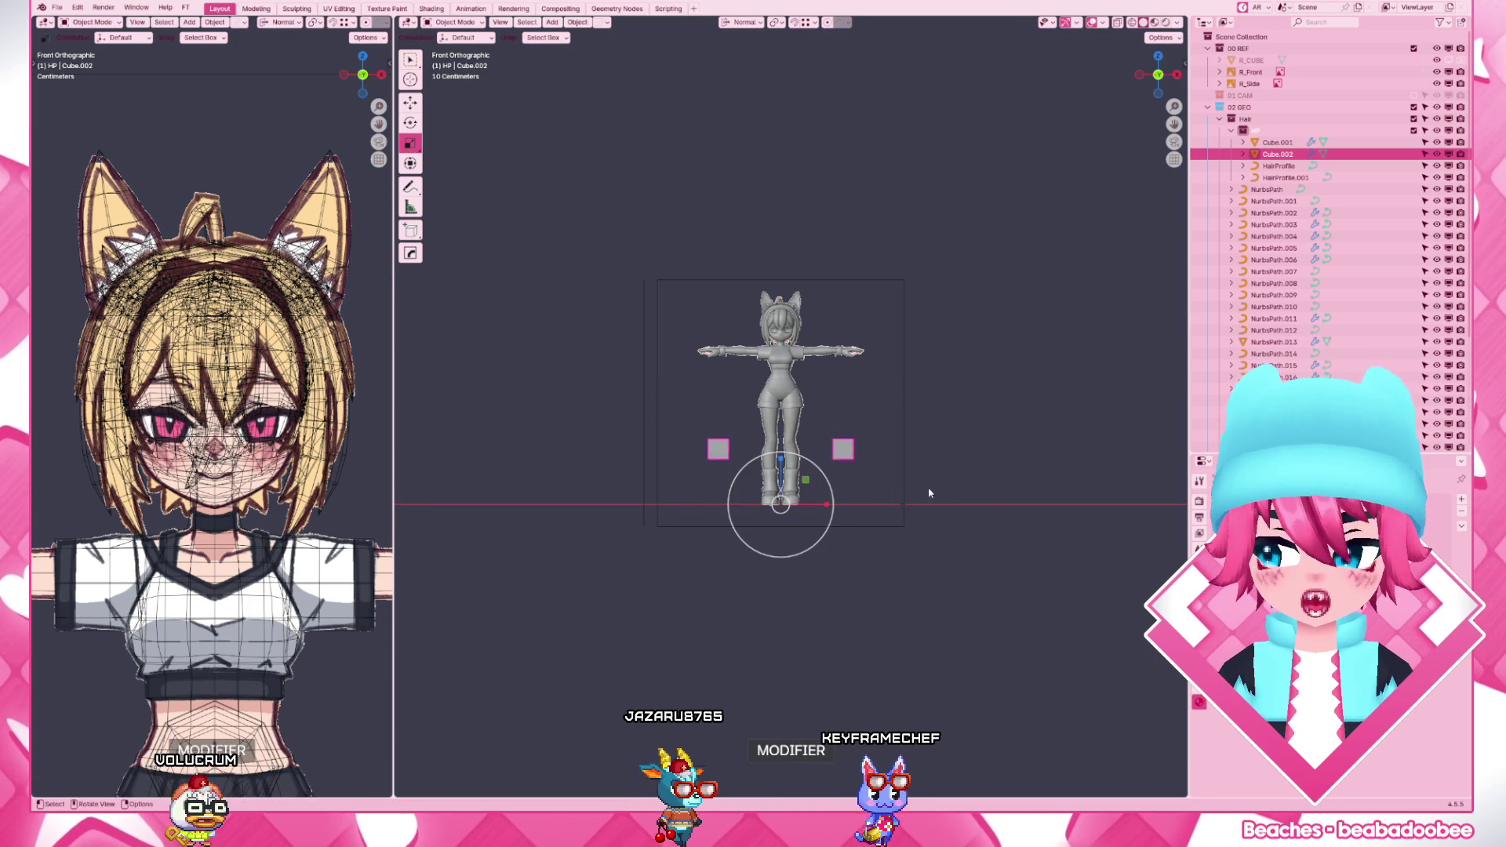
- Box-select the cube's vertices and move them from the front view to sit beside the fox ear
middle_drag(933, 492, 895, 353)
key(Tab)
drag(754, 464, 866, 628)
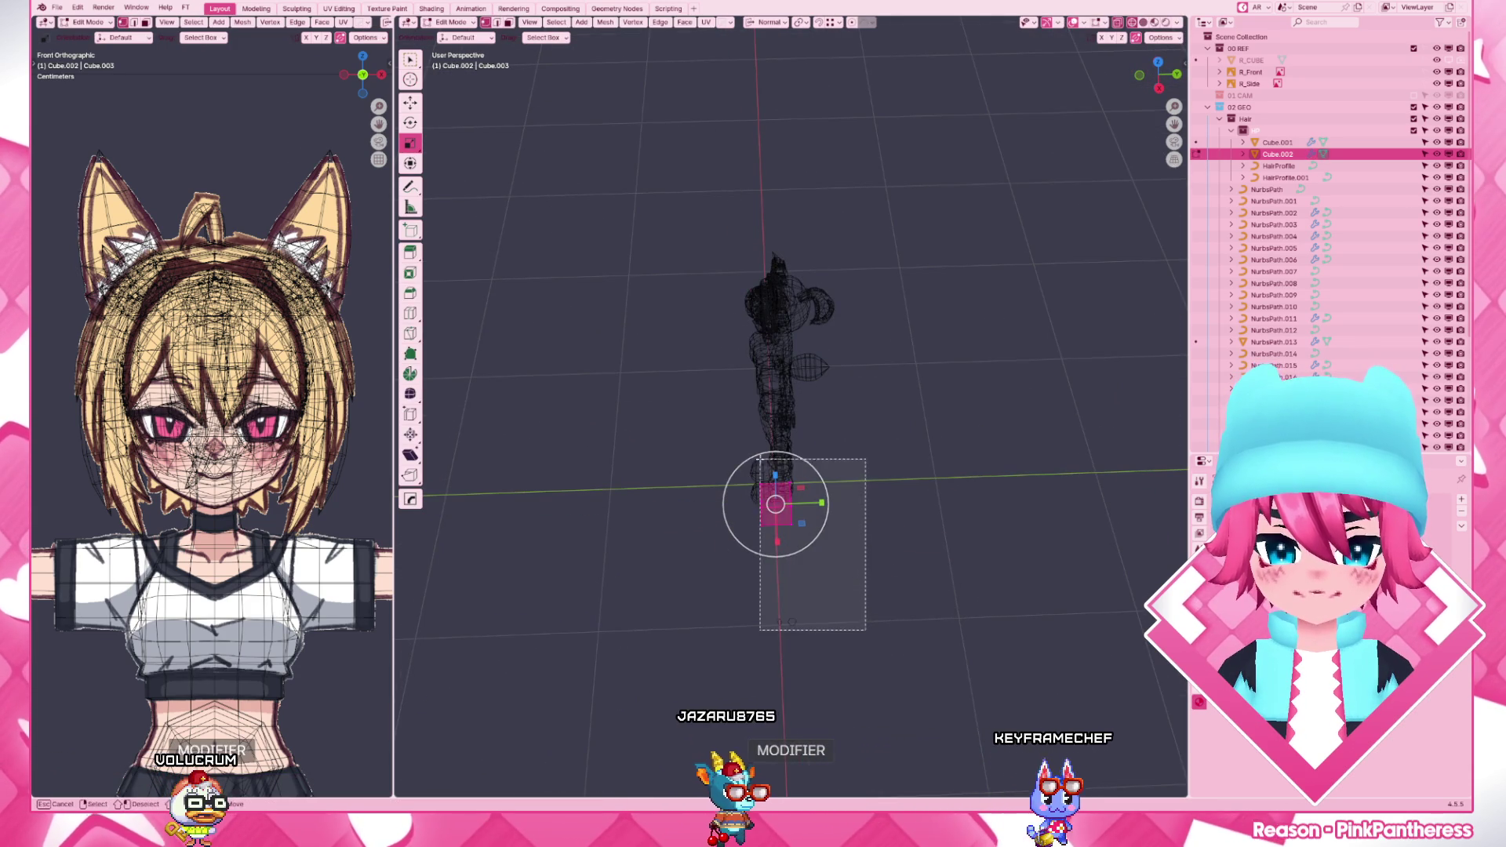
right_click(824, 506)
key(Escape)
middle_drag(824, 506, 941, 353)
drag(817, 447, 902, 556)
key(Tab)
key(r)
key(KP_1)
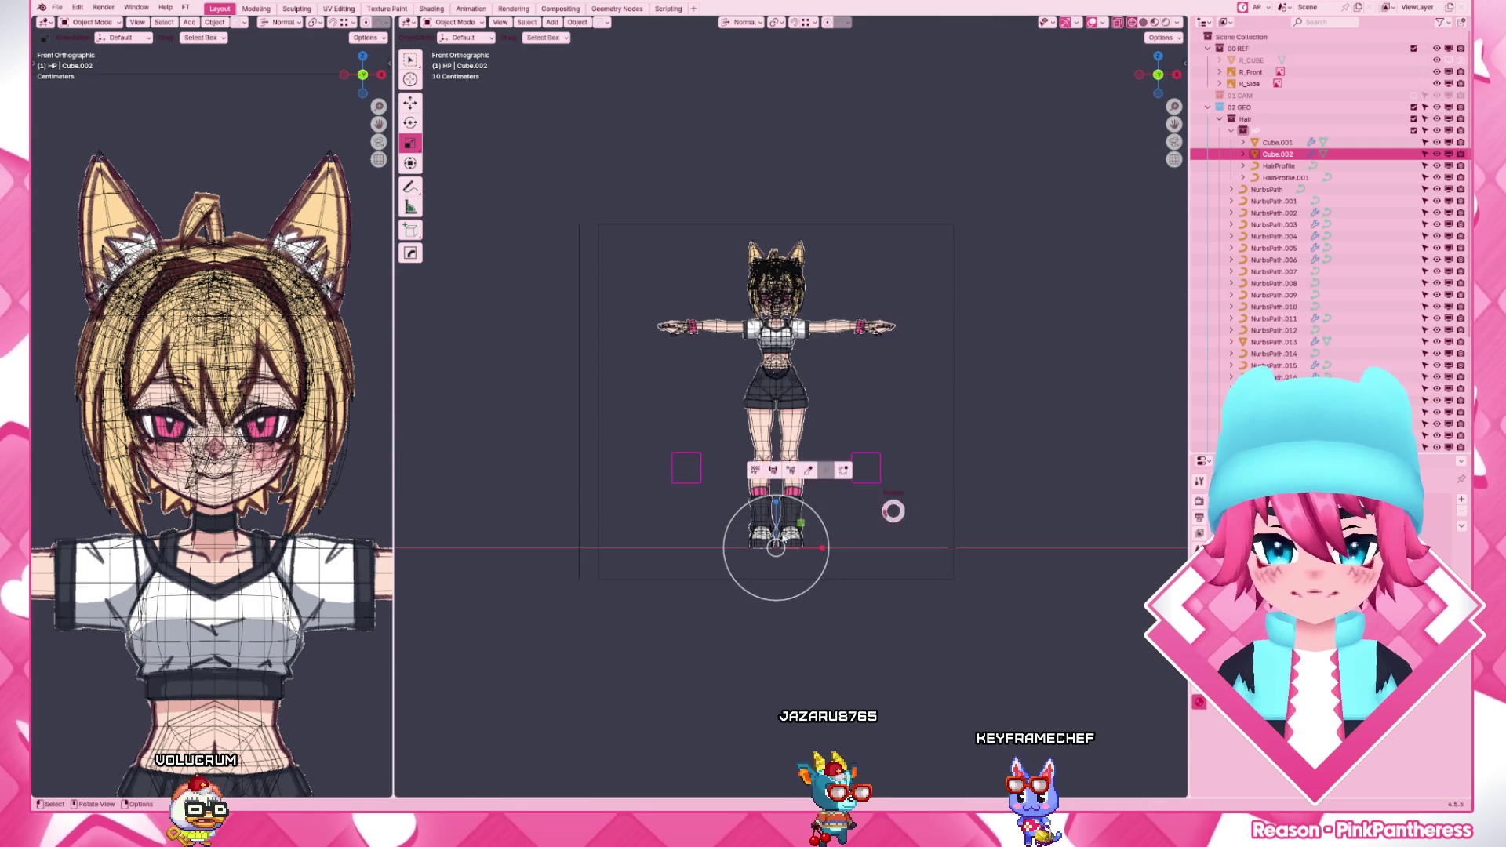
key(Tab)
scroll(824, 354, up, 5)
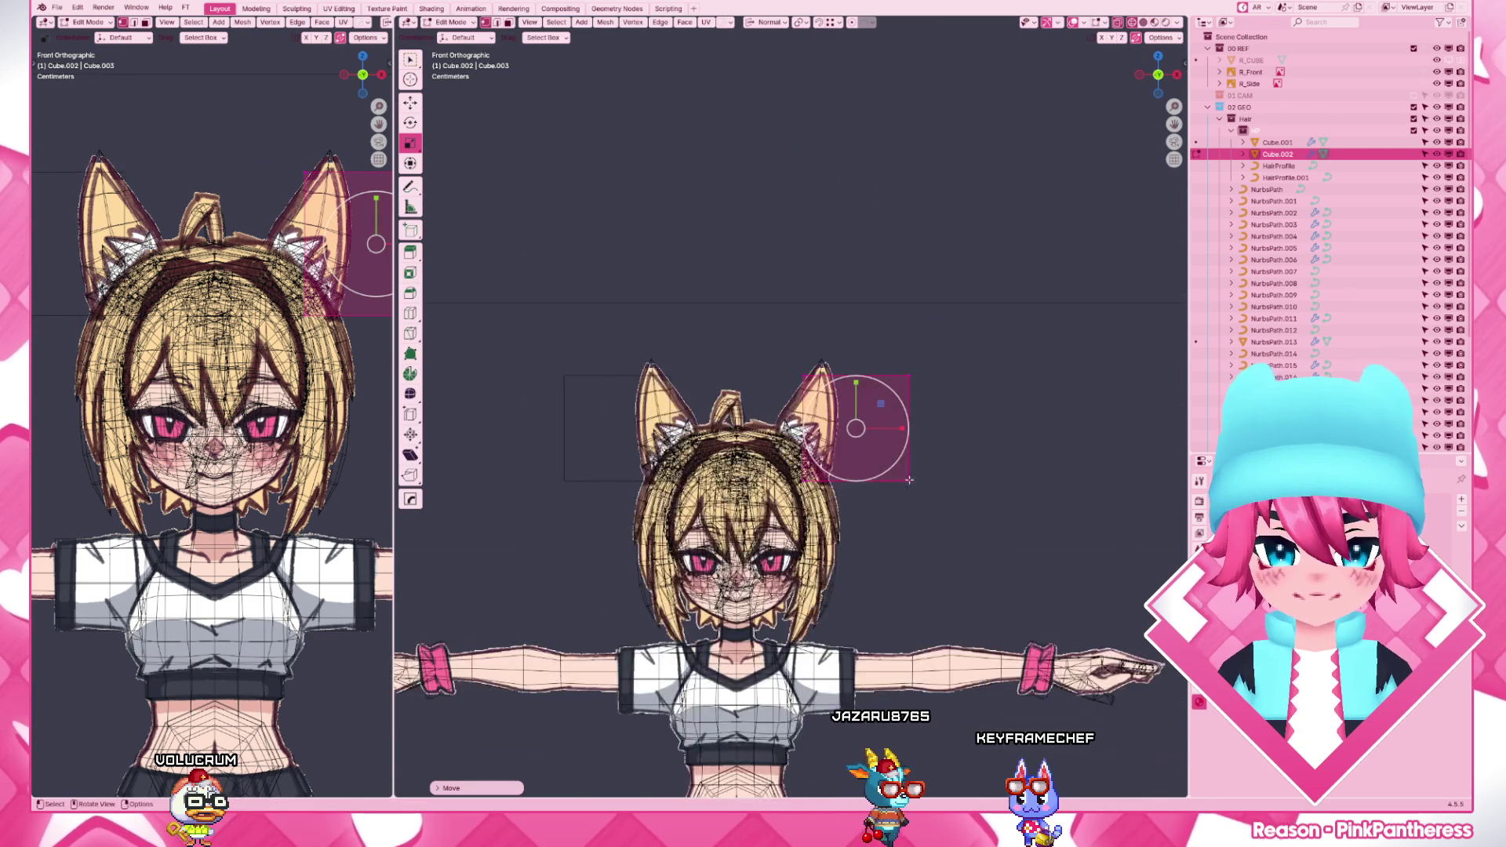
scroll(1183, 682, up, 2)
key(g)
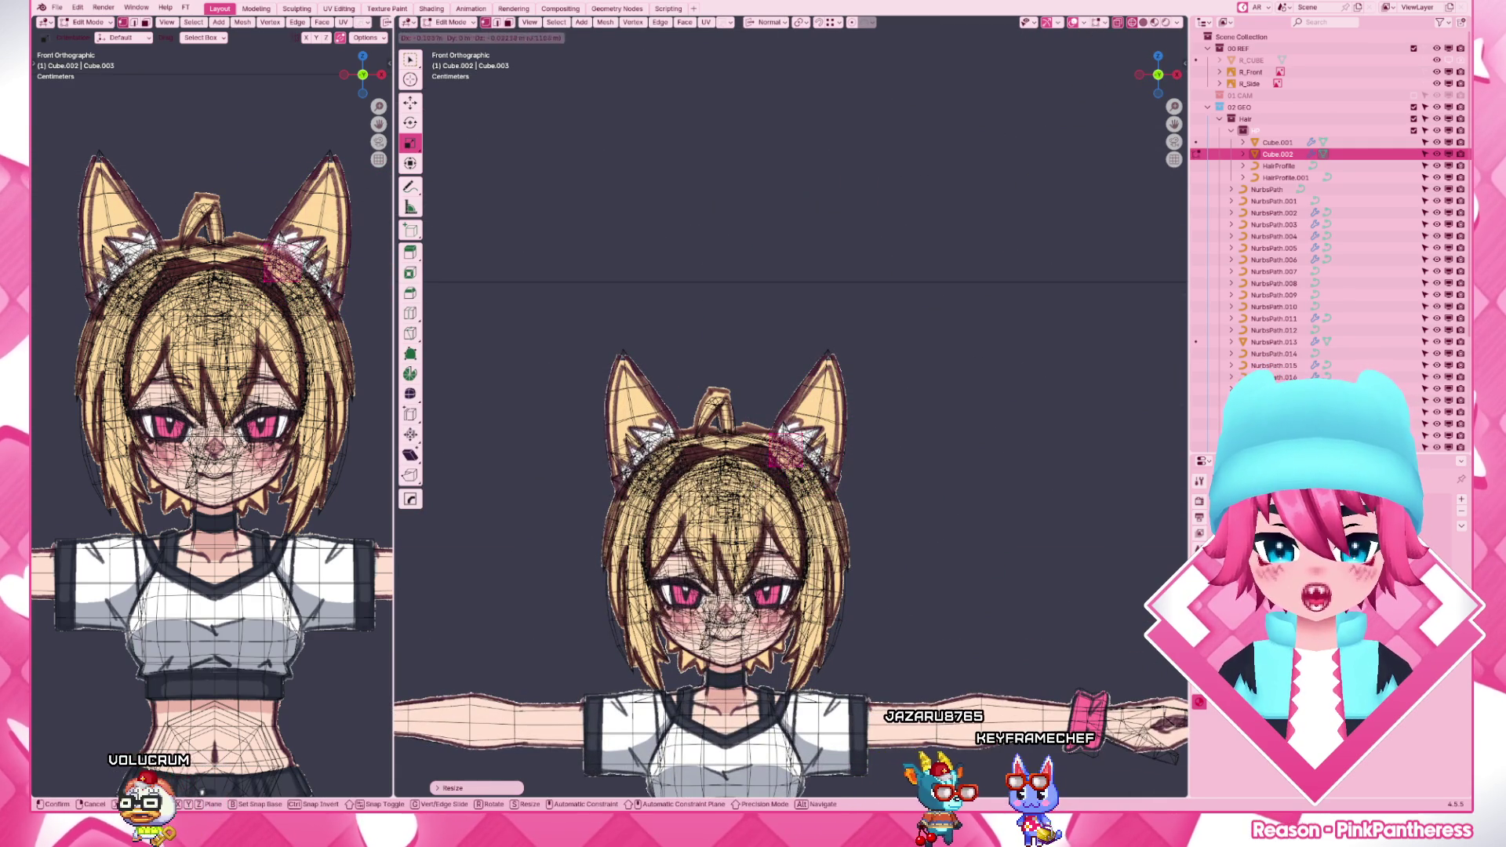
scroll(824, 412, up, 3)
scroll(824, 413, up, 3)
scroll(823, 413, up, 3)
- Move the cube's vertices over the head, sliding them along X to trace the headband strip
key(g)
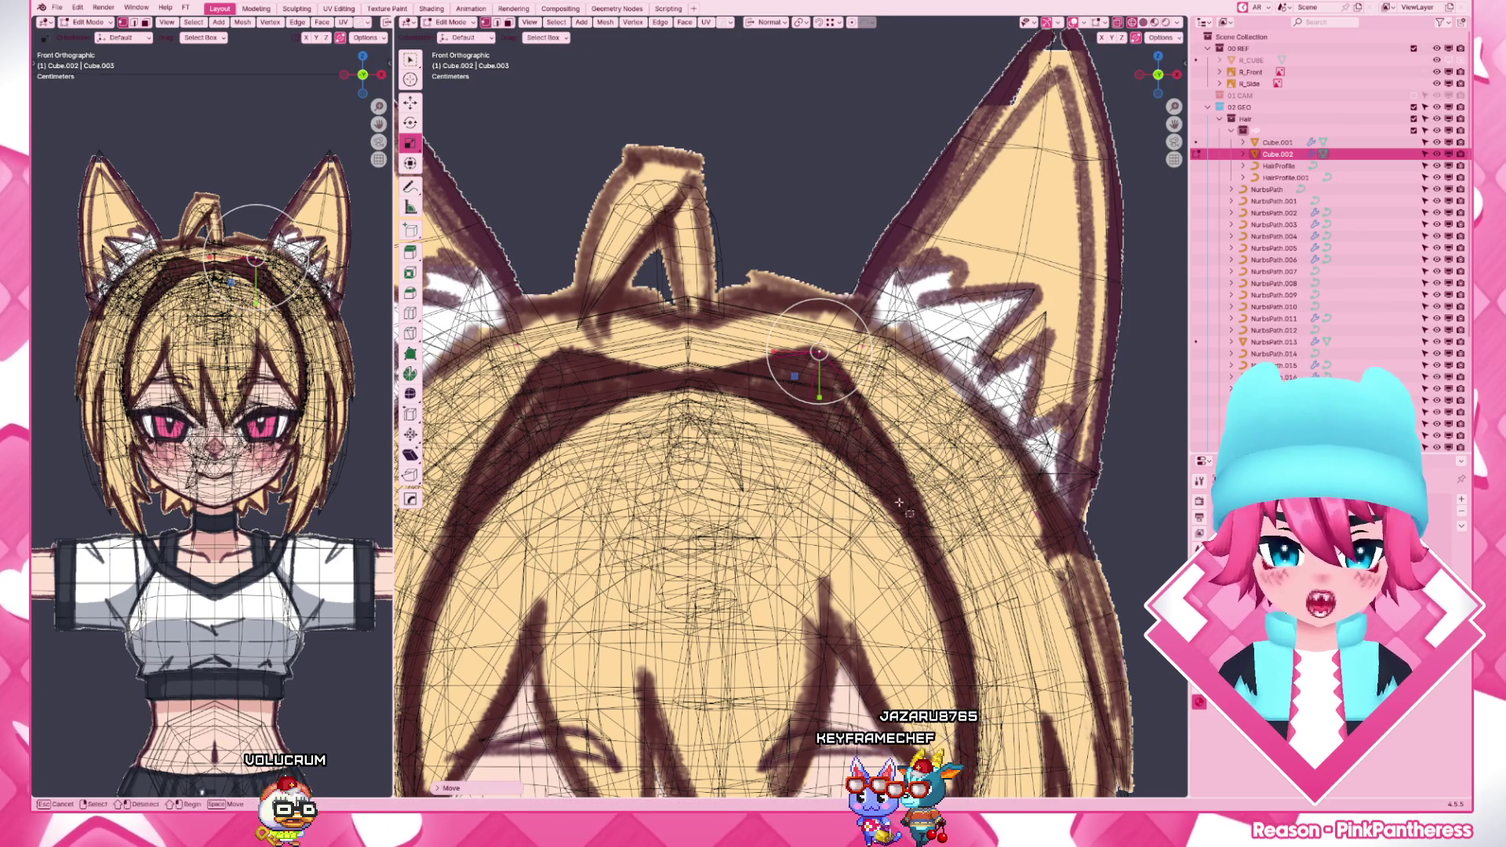
shift+middle_drag(912, 515, 881, 454)
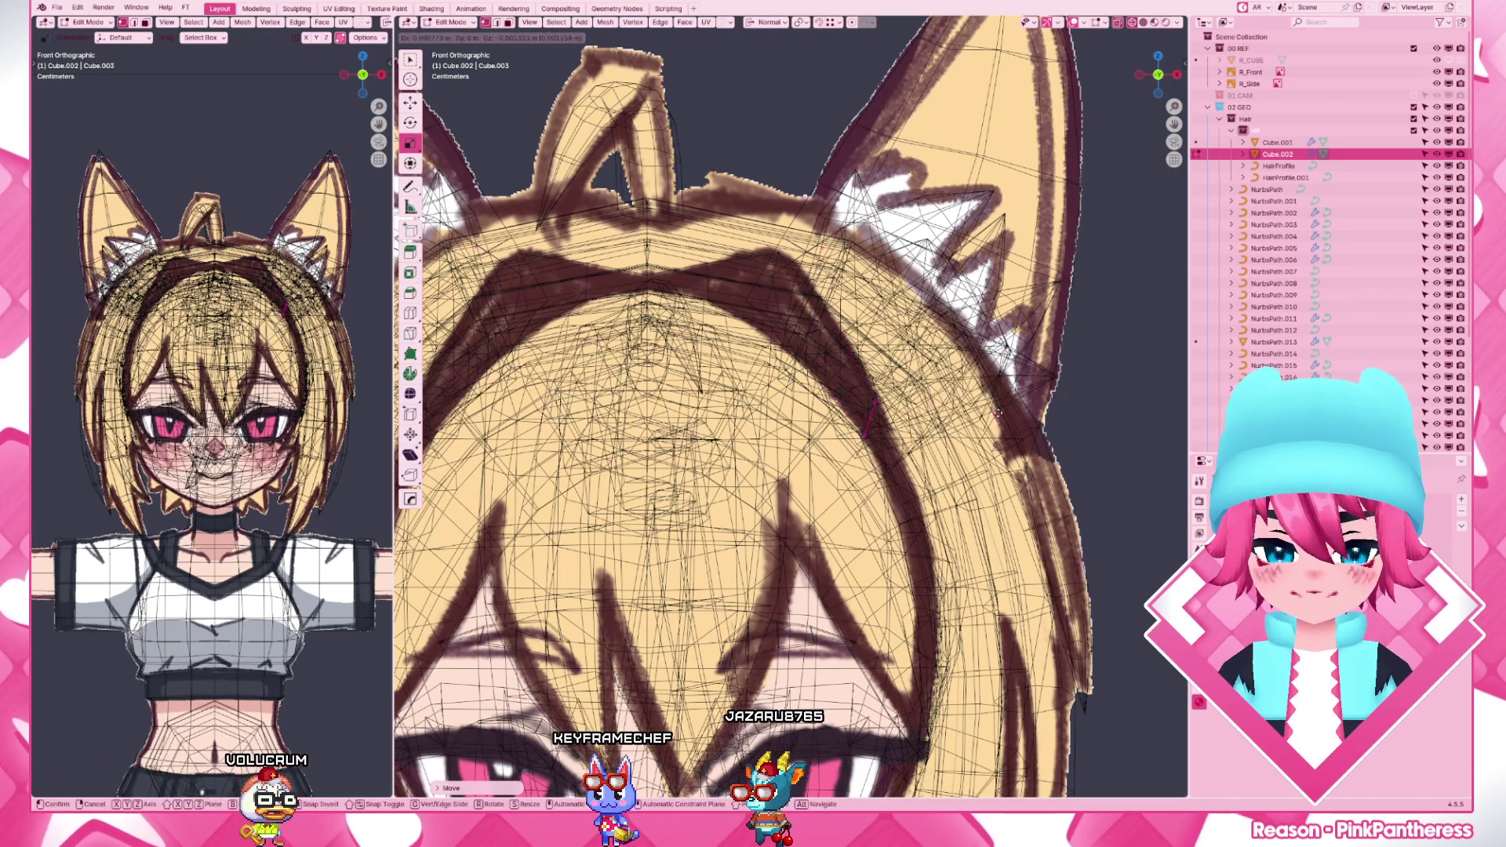
key(g)
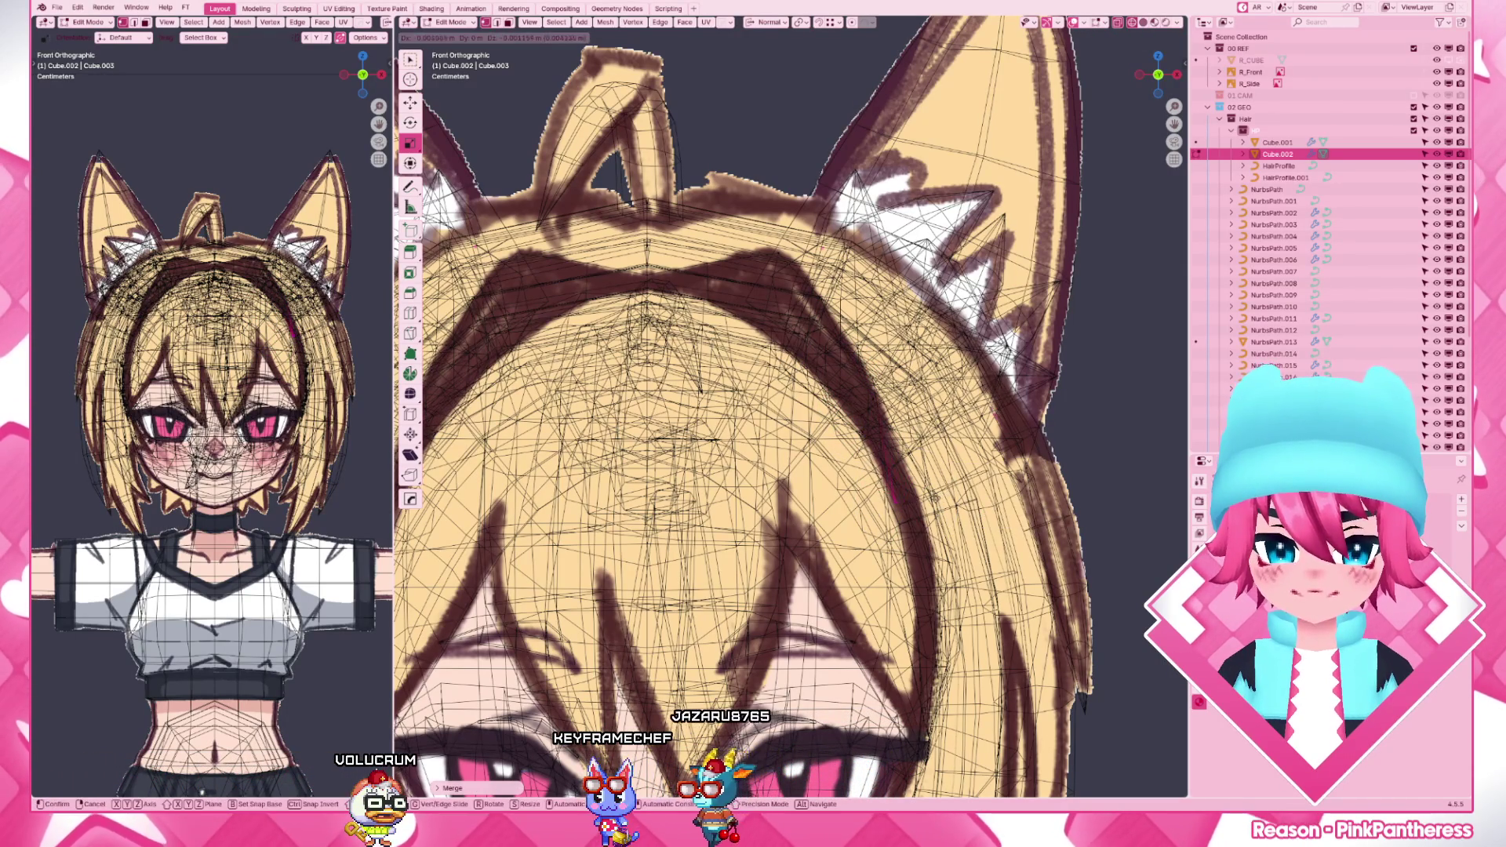
middle_drag(865, 400, 659, 447)
key(g)
key(x)
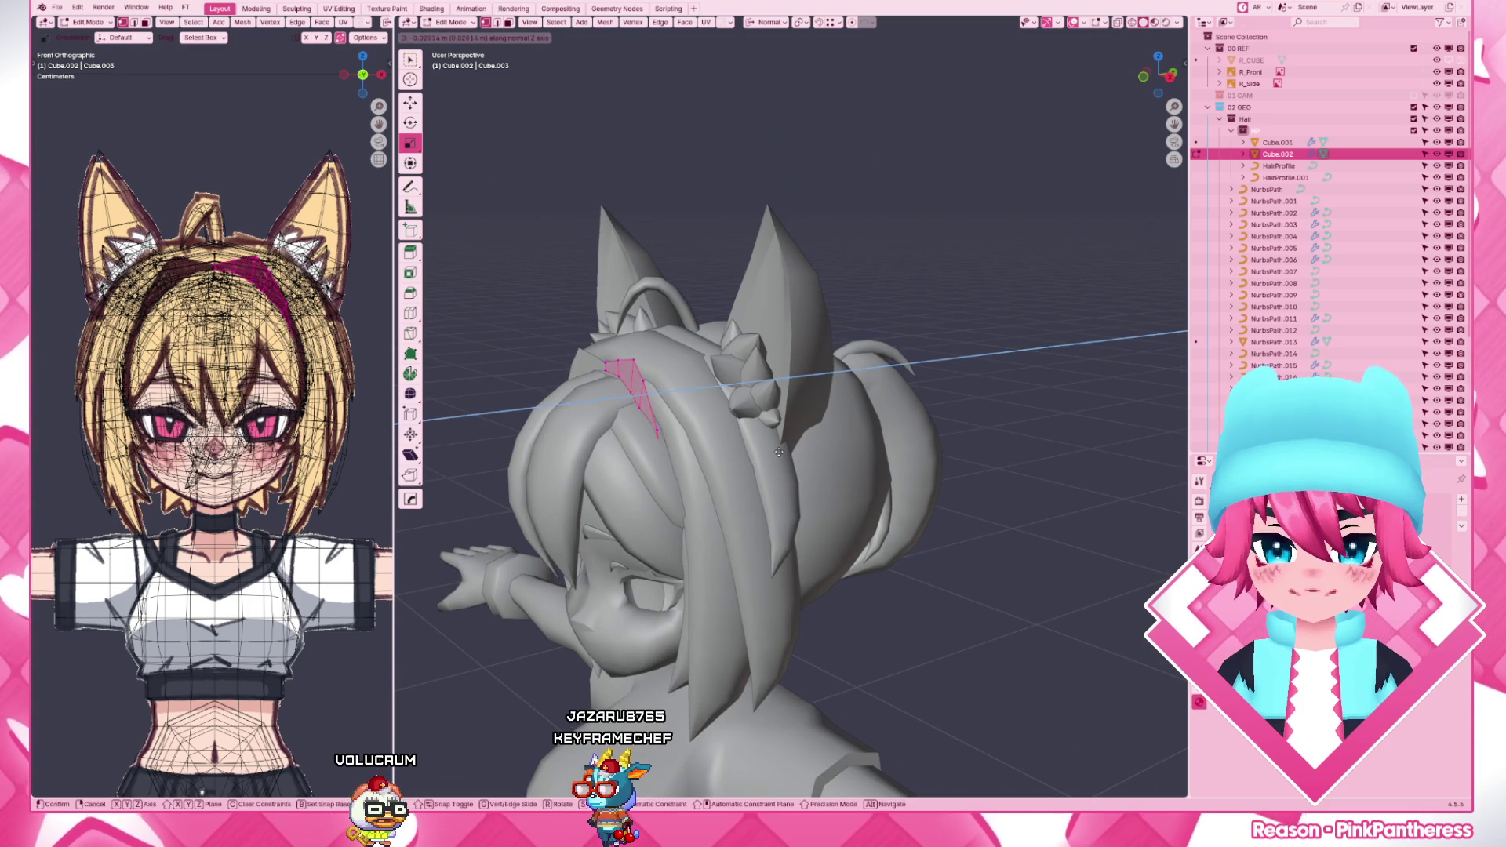
click(777, 453)
key(c)
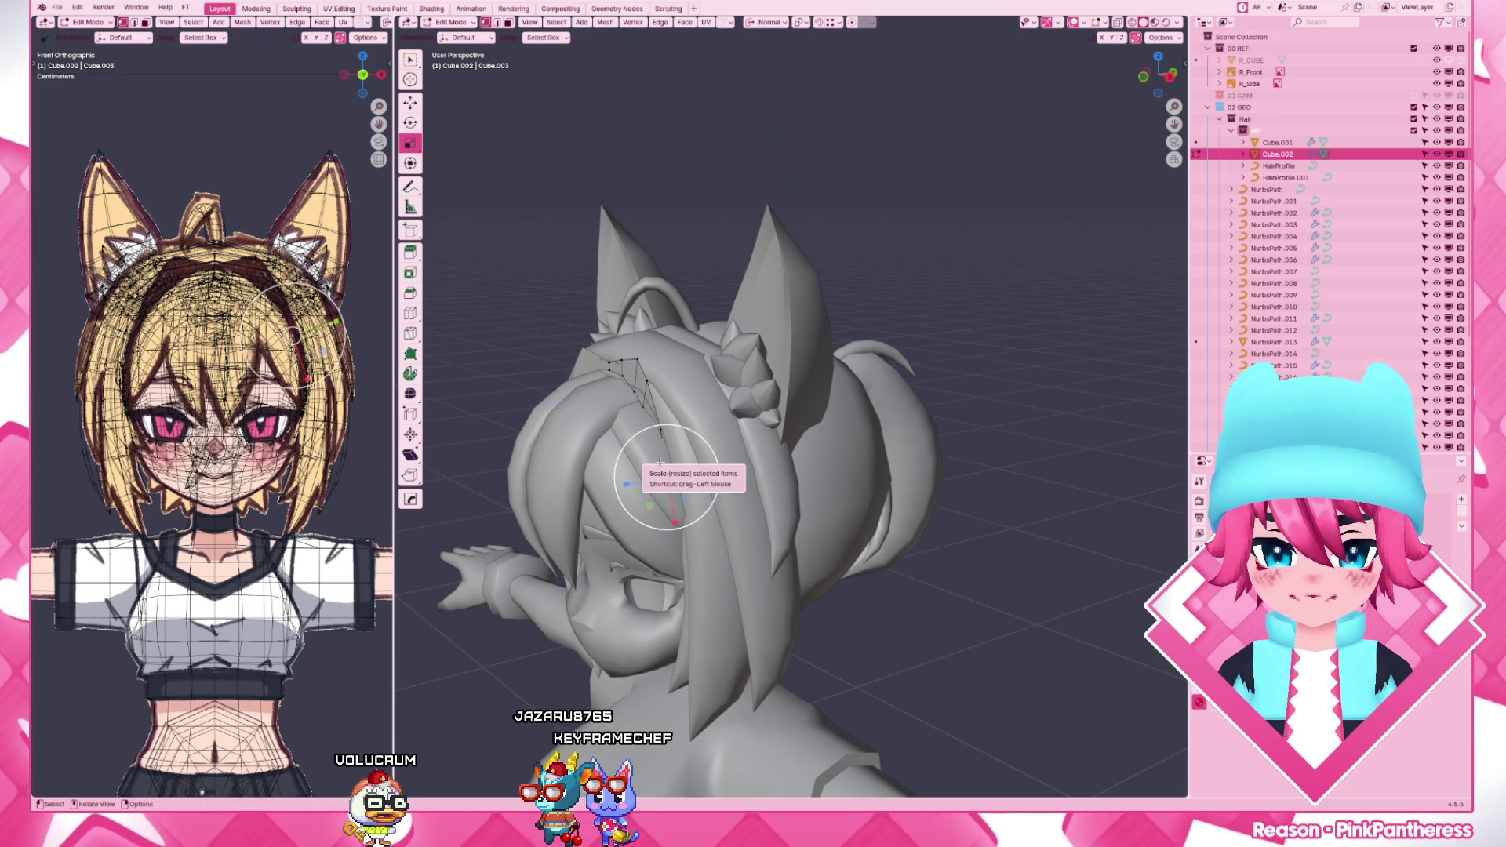
middle_drag(665, 475, 730, 448)
scroll(730, 448, up, 3)
scroll(824, 470, up, 2)
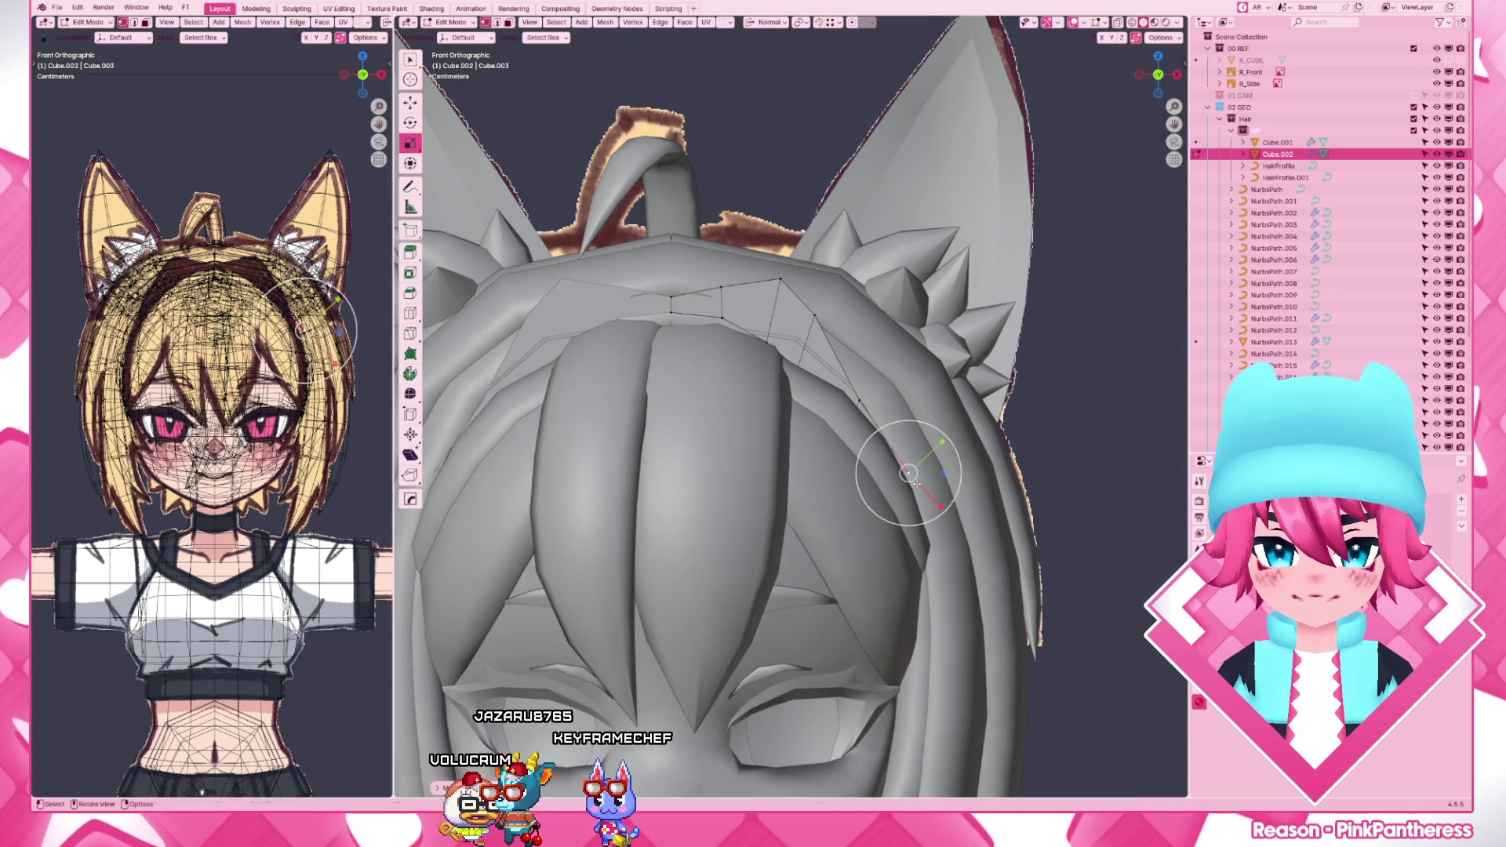